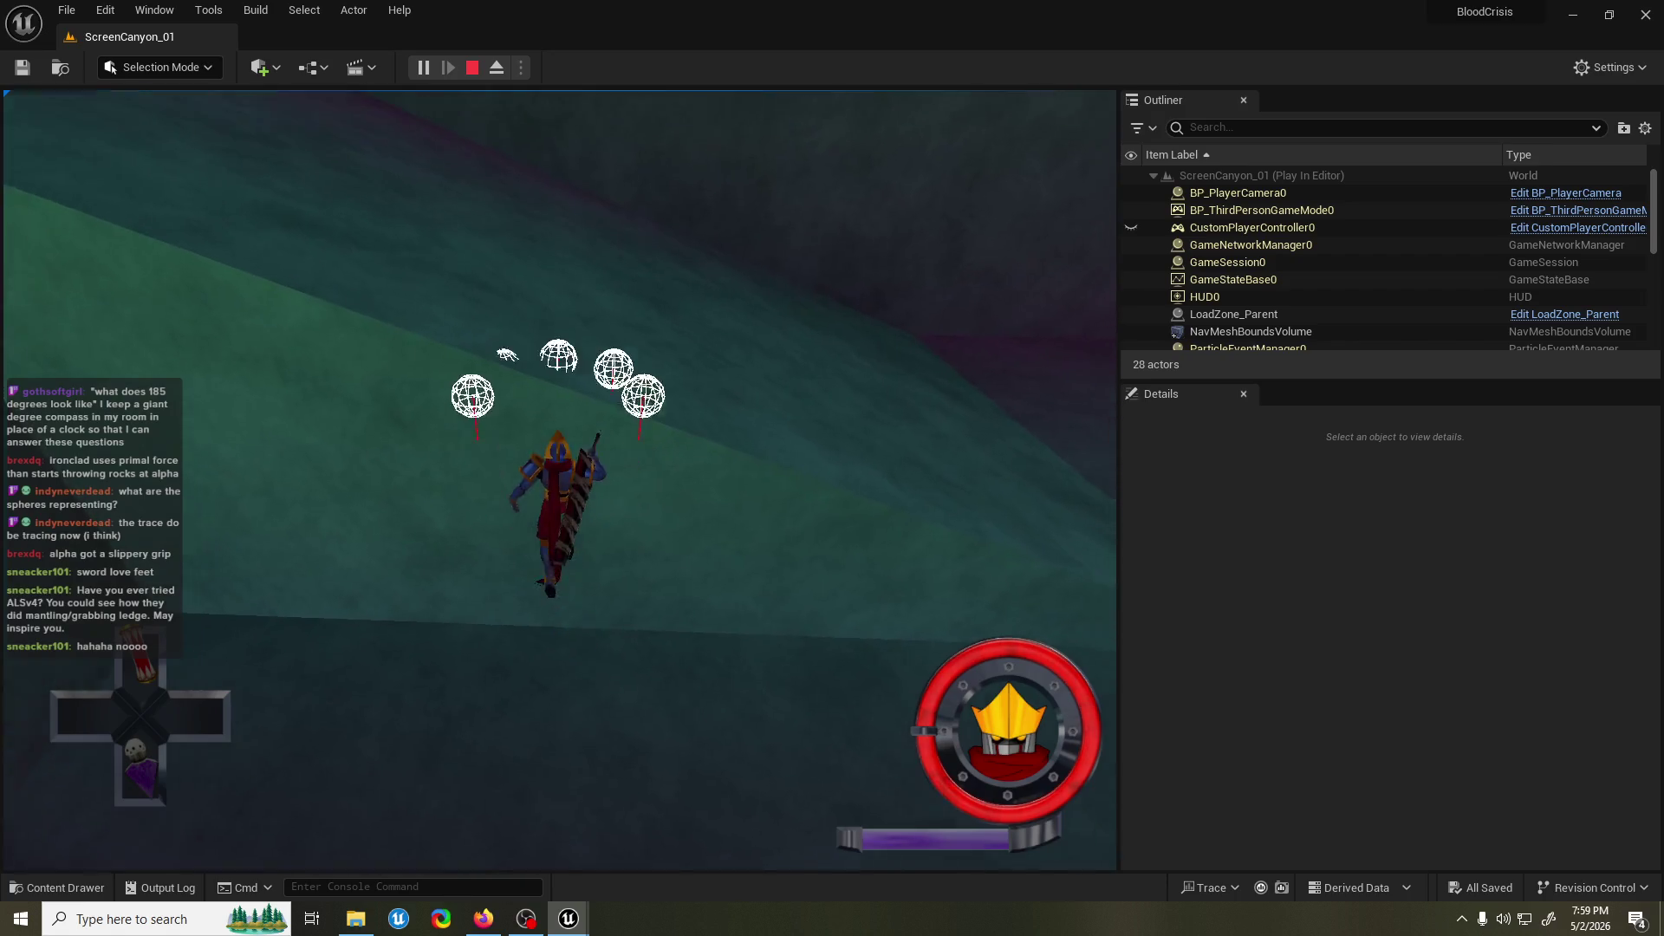
# Stop the Play-In-Editor session of ScreenCanyon_01 and return to the level viewport.
pyautogui.press('Escape')
pyautogui.scroll(2, 252, 681)
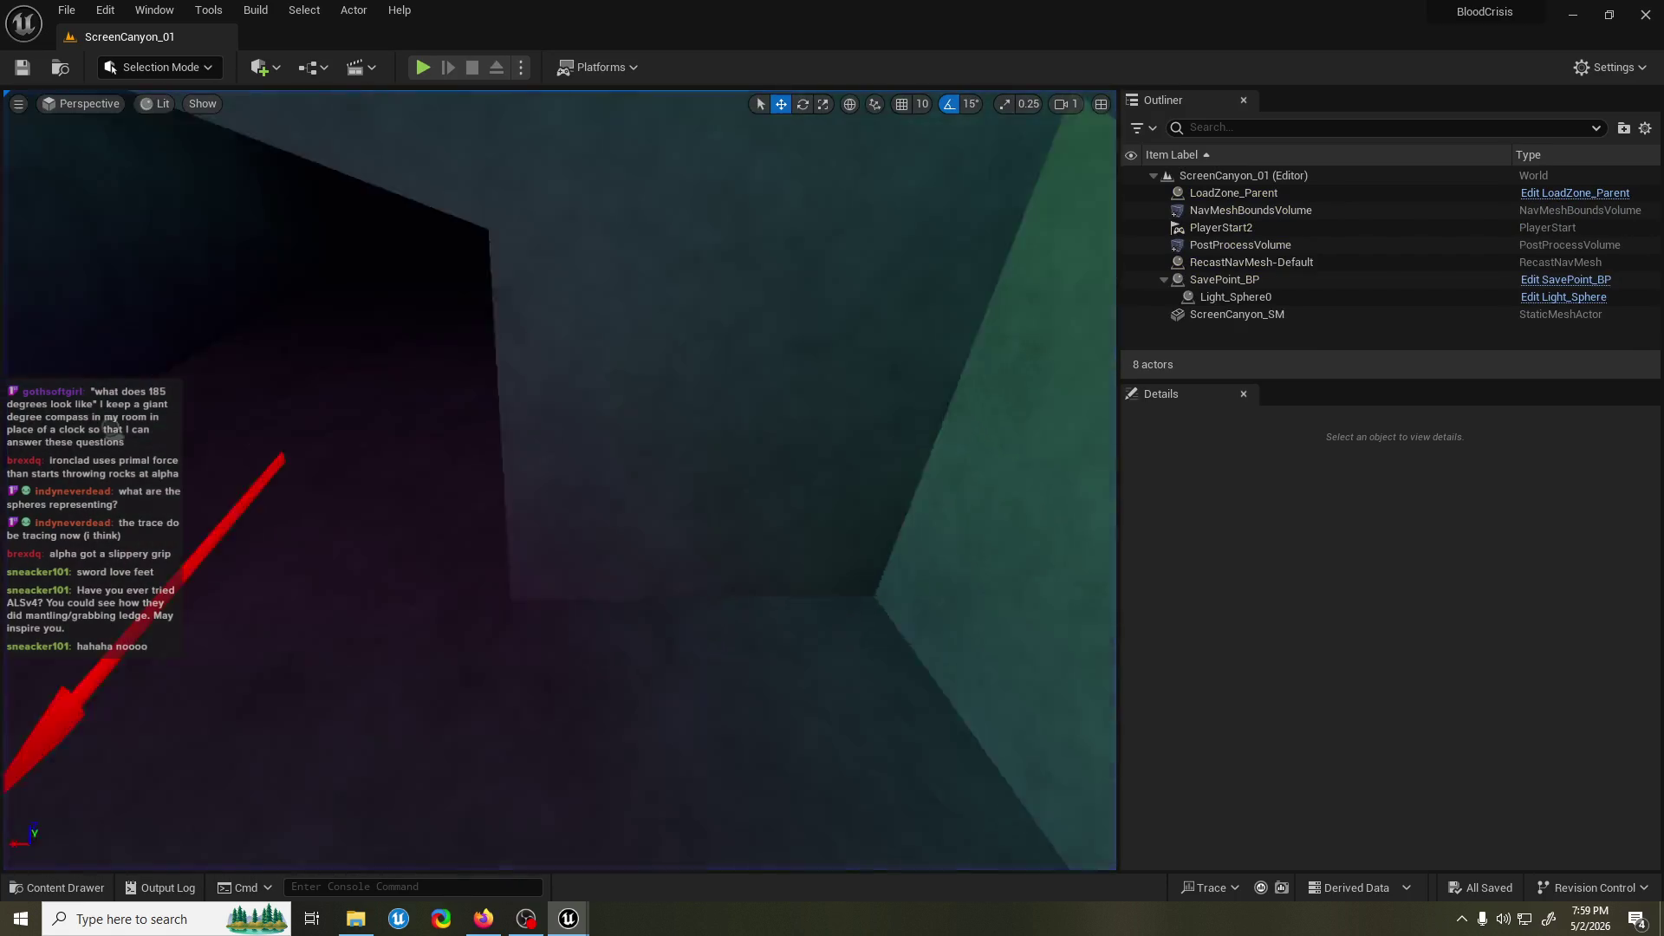
# Select PlayerStart2 and drop it twice with End onto the lower floor.
pyautogui.moveTo(554, 485)
pyautogui.mouseDown()
pyautogui.moveTo(851, 824)
pyautogui.moveTo(574, 448)
pyautogui.moveTo(523, 408)
pyautogui.moveTo(305, 350)
pyautogui.moveTo(898, 342)
pyautogui.mouseUp()
pyautogui.click(560, 438)
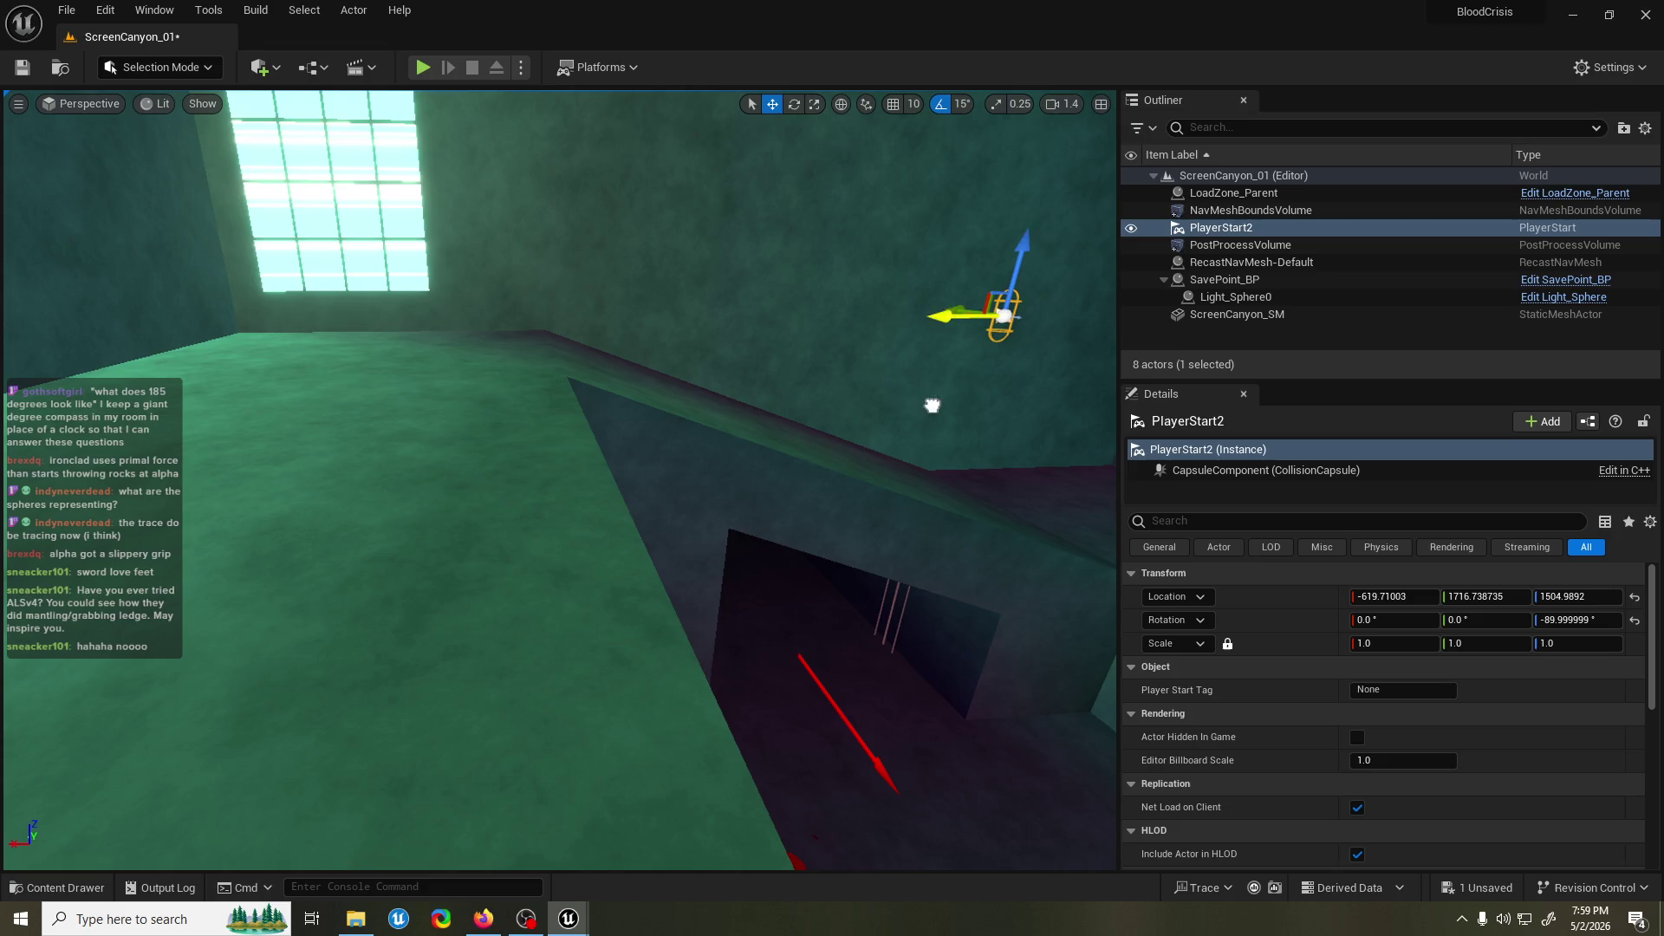
pyautogui.moveTo(924, 428); pyautogui.dragTo(882, 378)
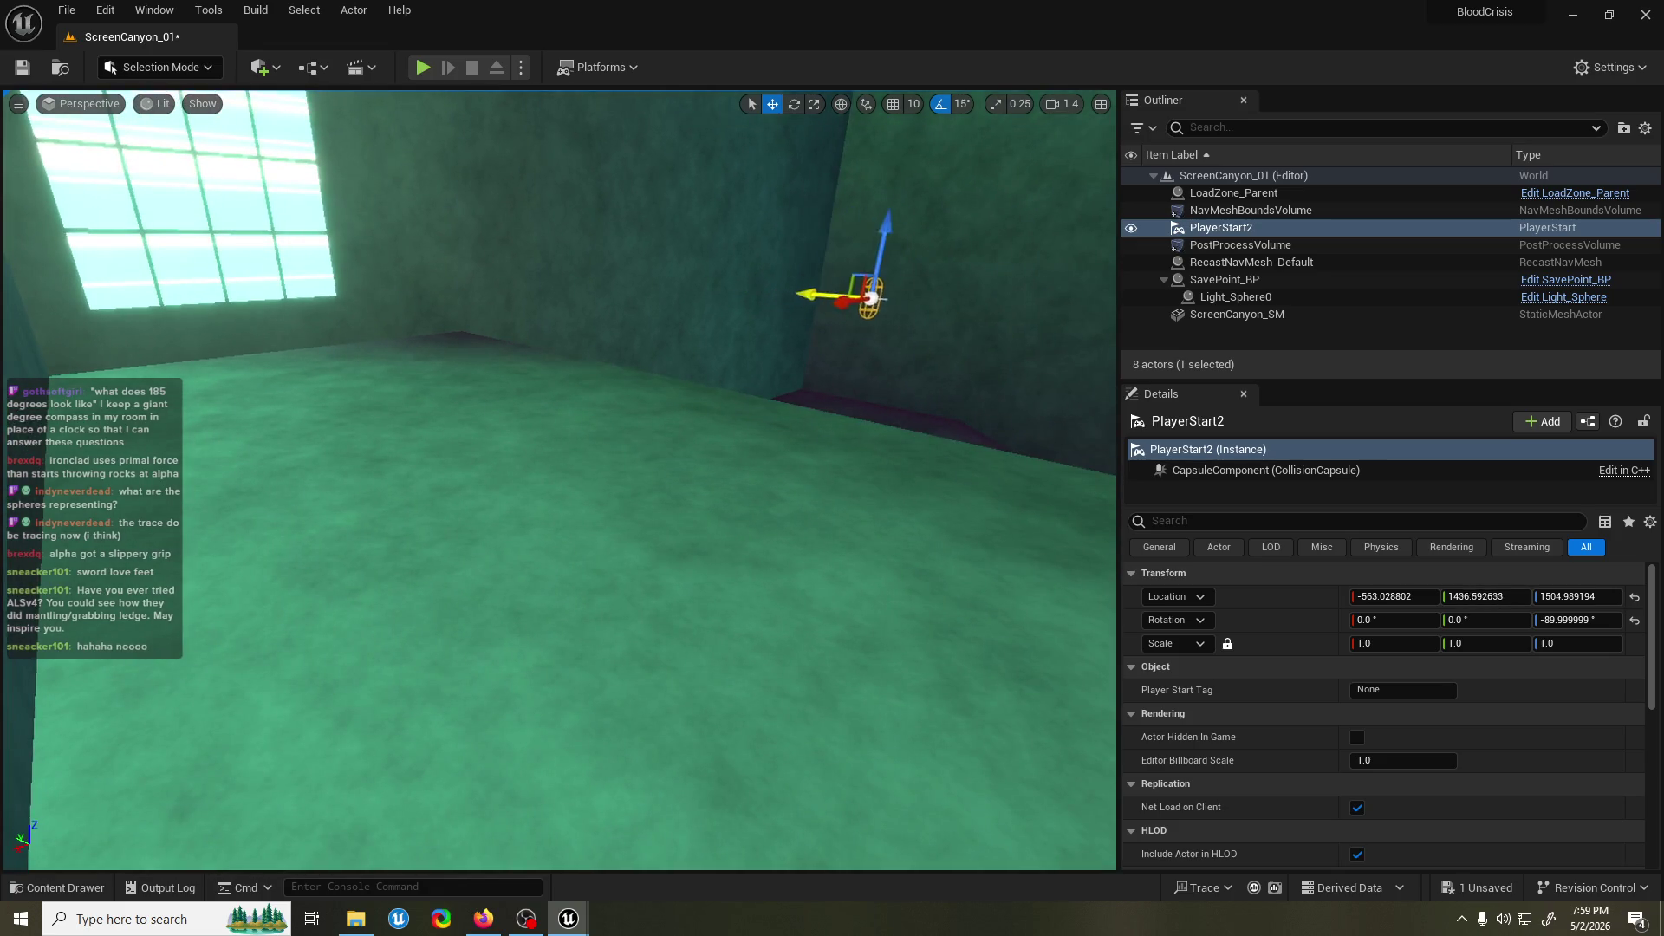
pyautogui.press('End')
pyautogui.press('f')
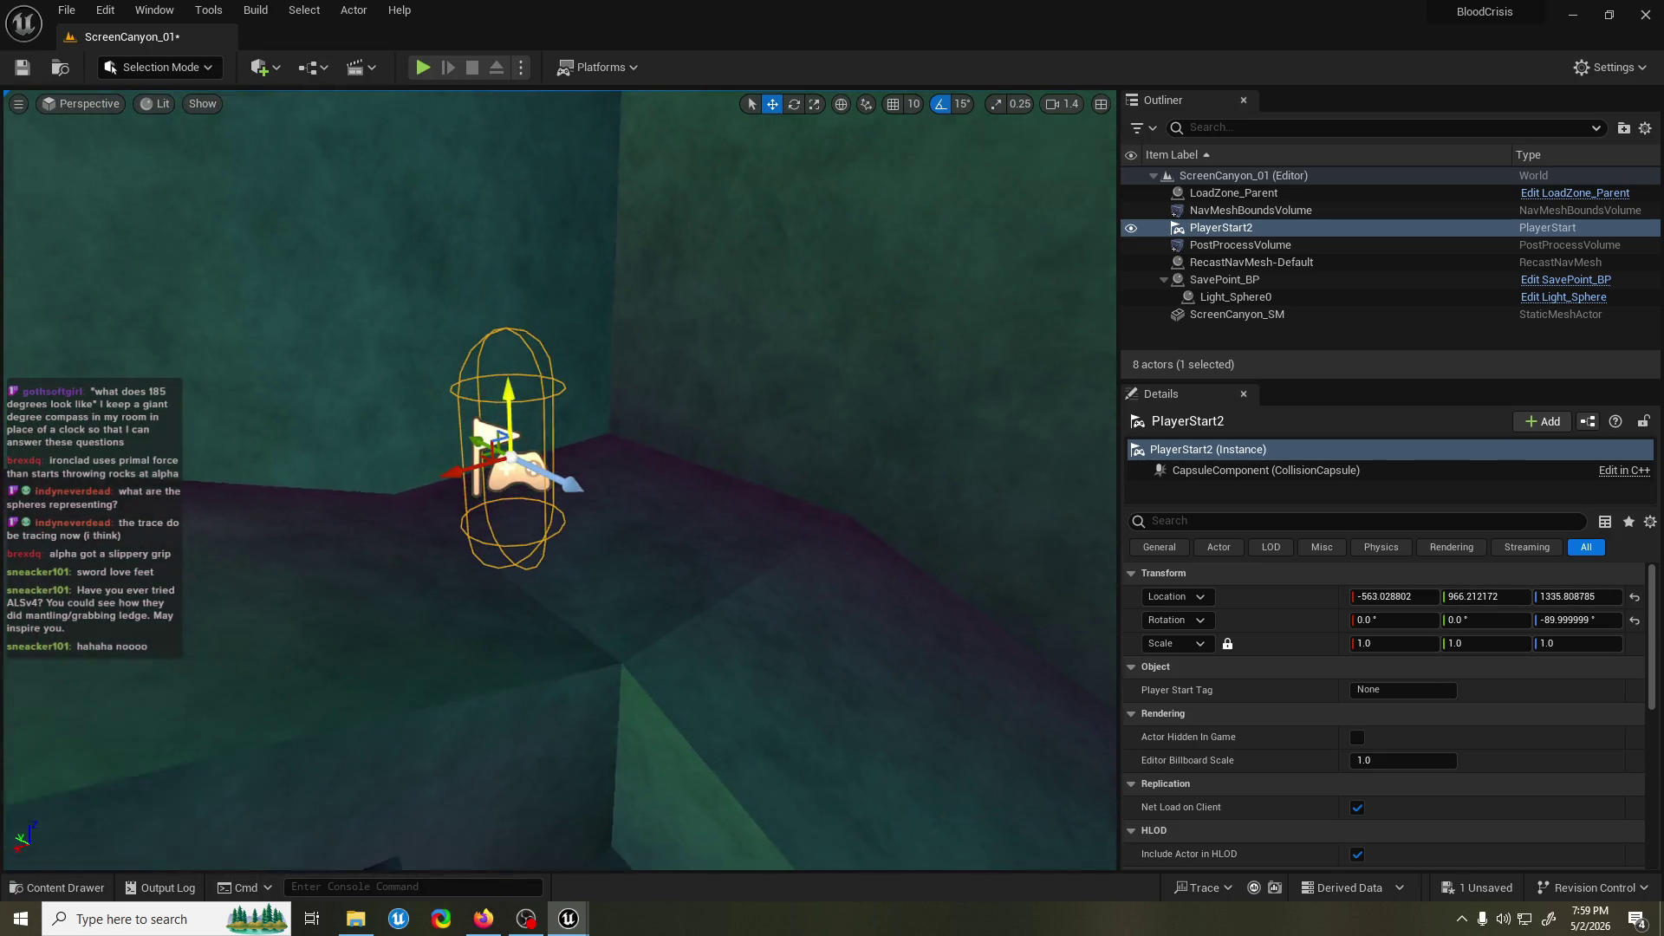
pyautogui.press('End')
pyautogui.press('f')
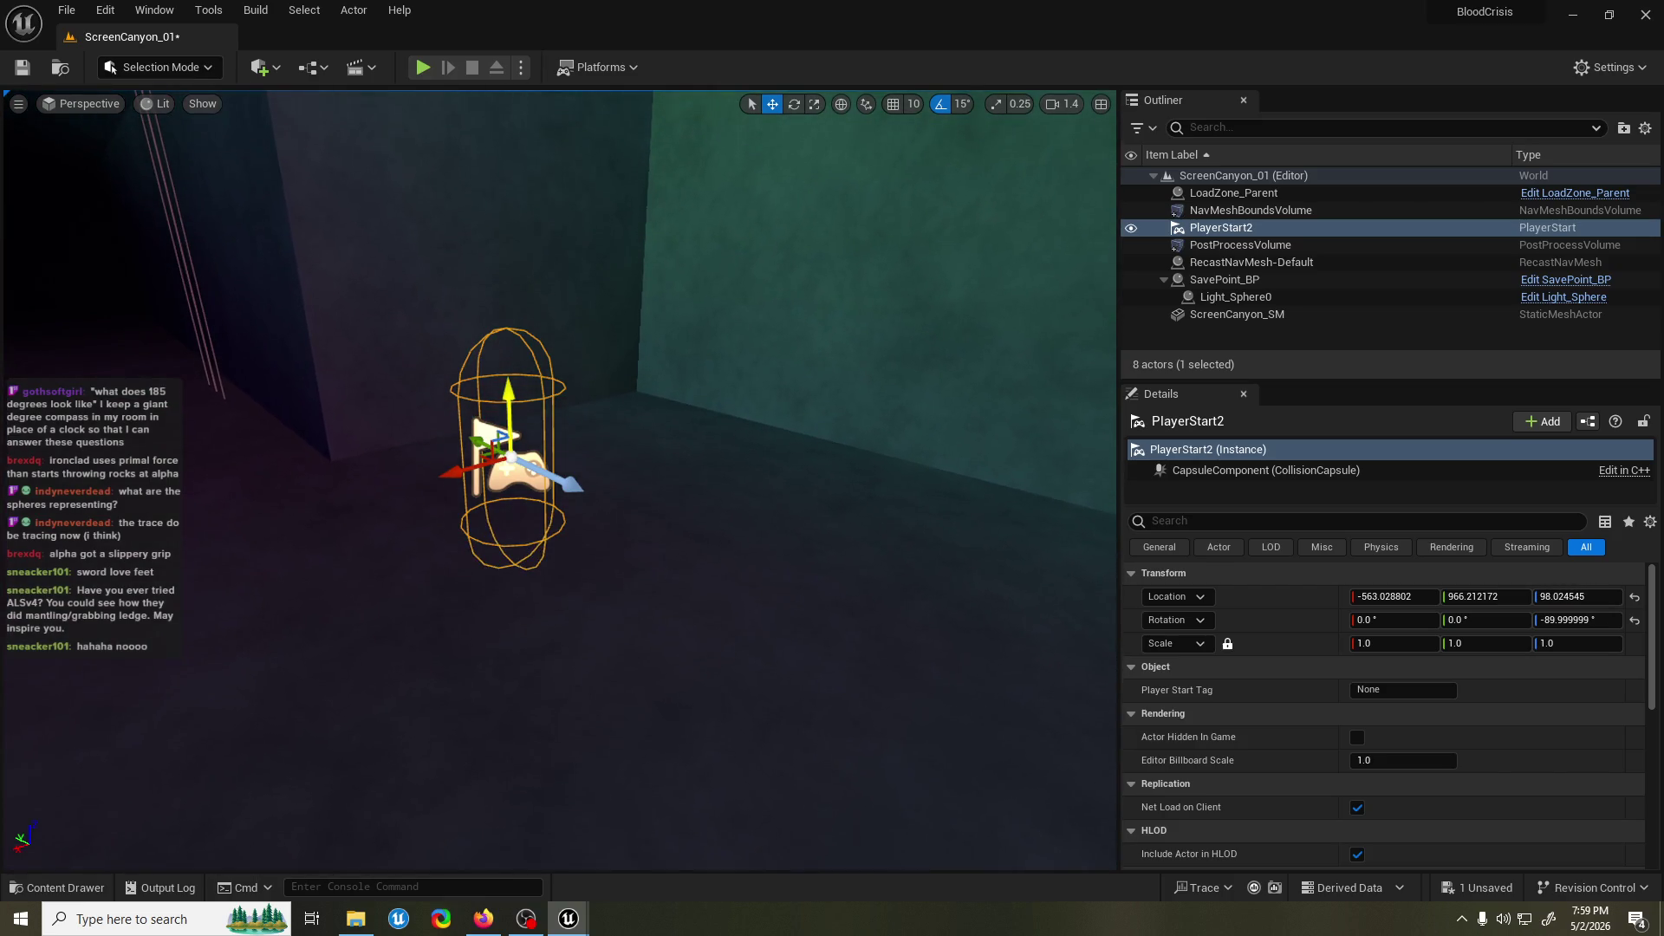
# Turn PlayerStart2 to face -180 degrees yaw and start a play test from it.
pyautogui.moveTo(516, 488); pyautogui.dragTo(566, 337)
pyautogui.press('w')
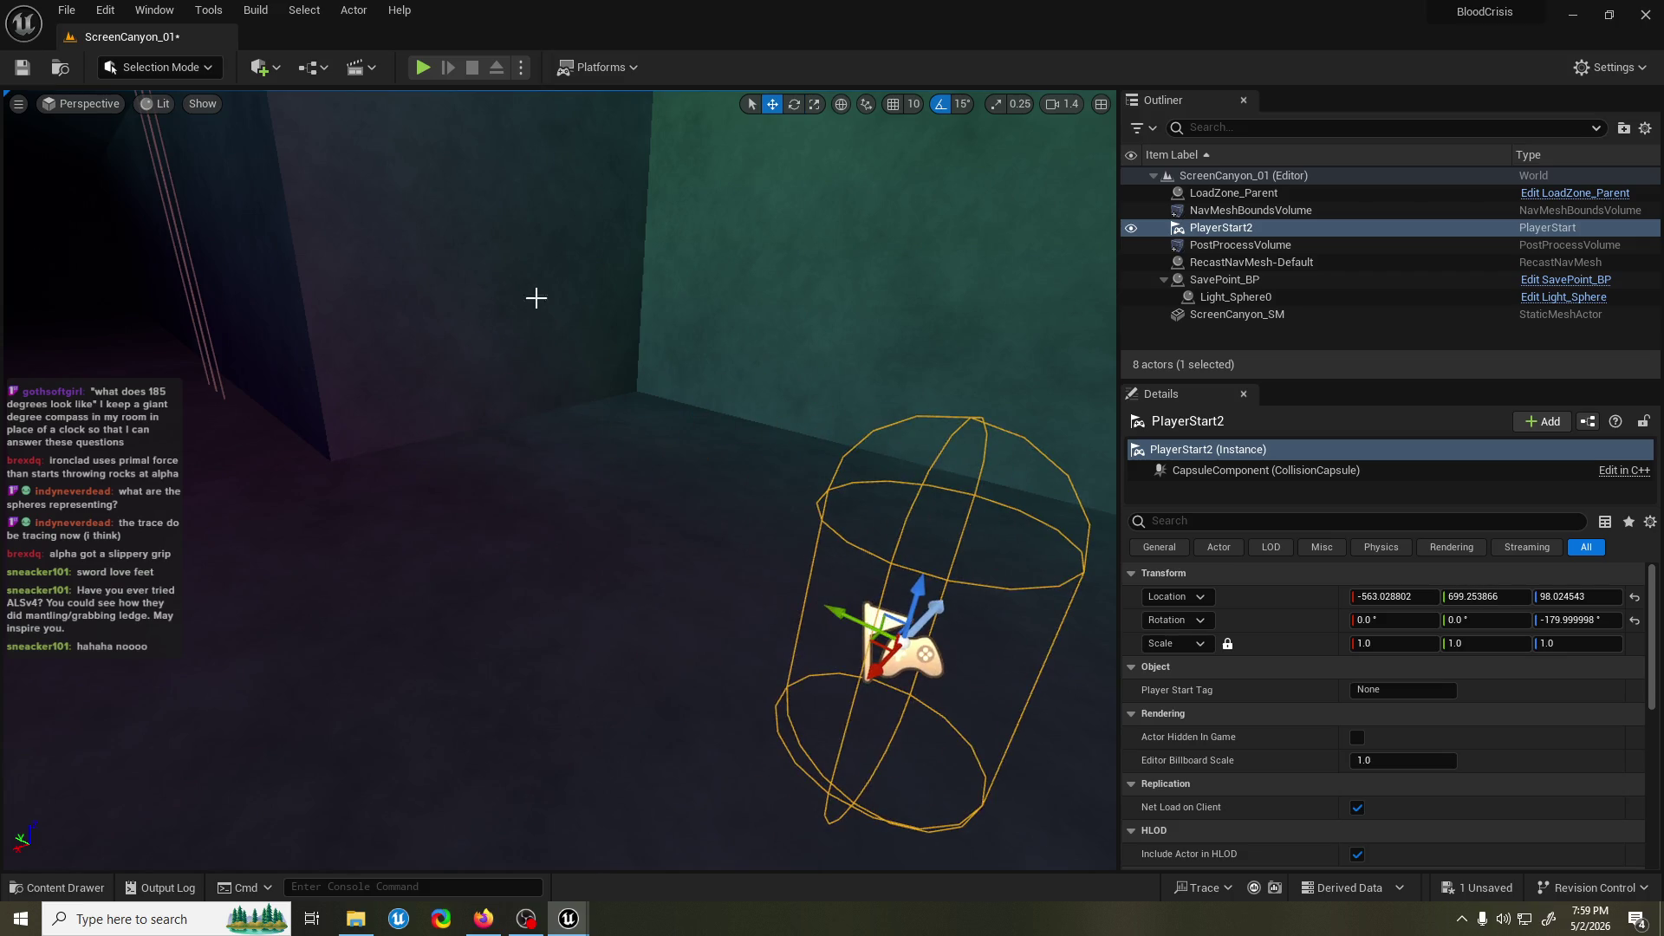
pyautogui.click(422, 68)
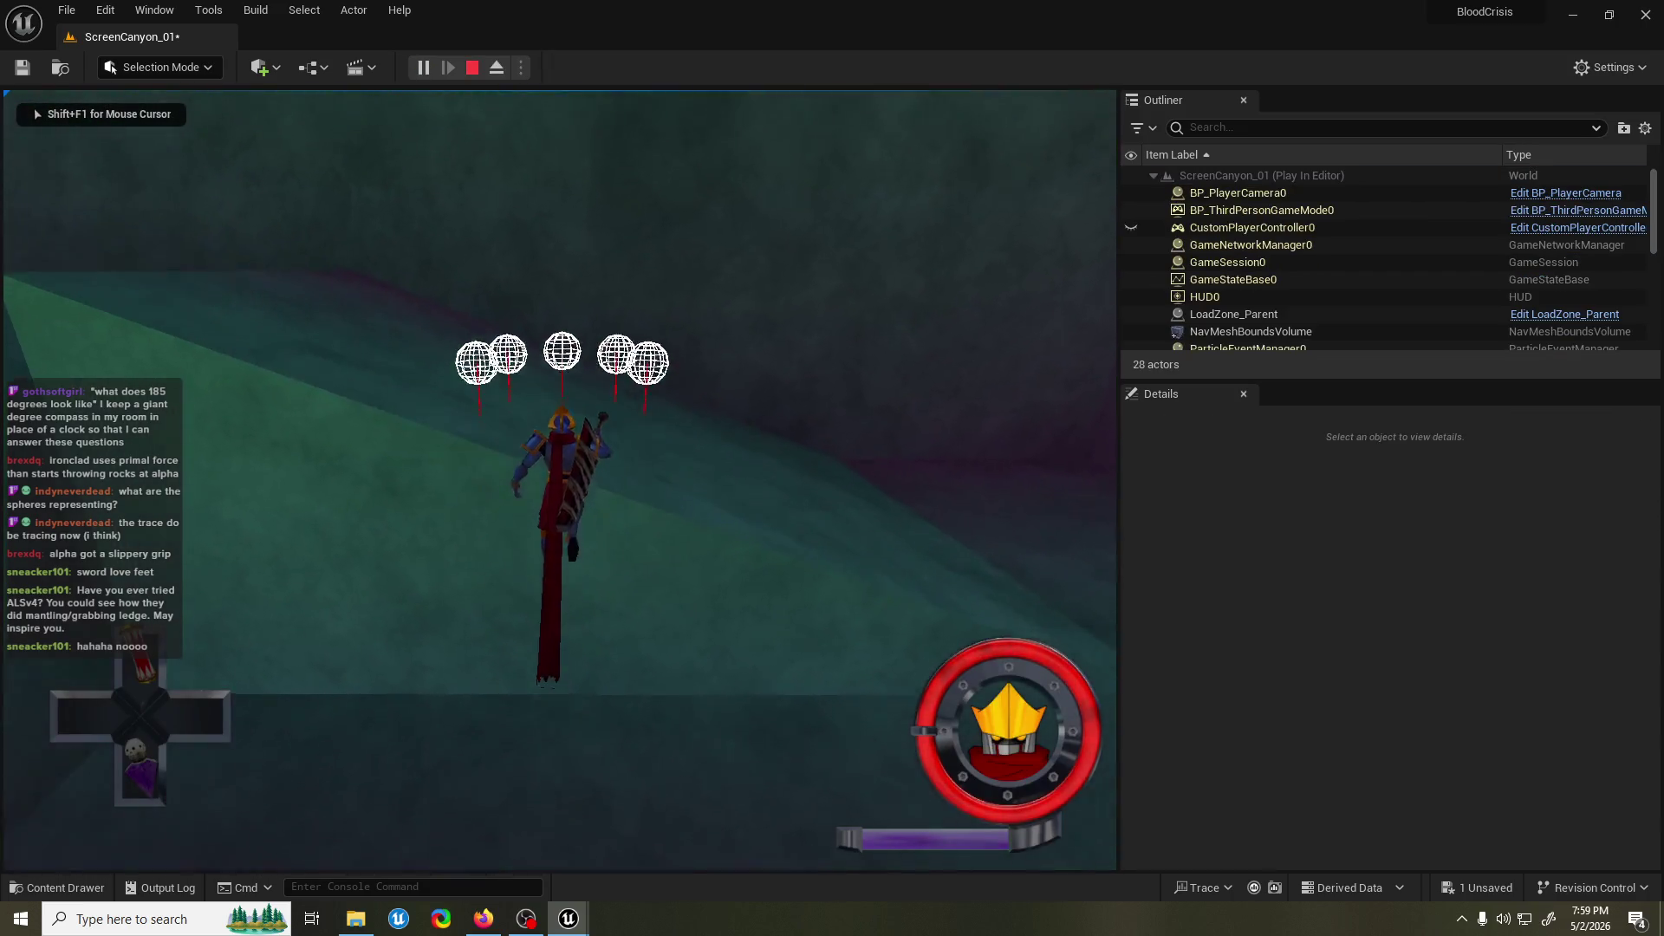
# Stop the play test, frame PlayerStart2, and run a brief test from it.
pyautogui.press('Escape')
pyautogui.press('f')
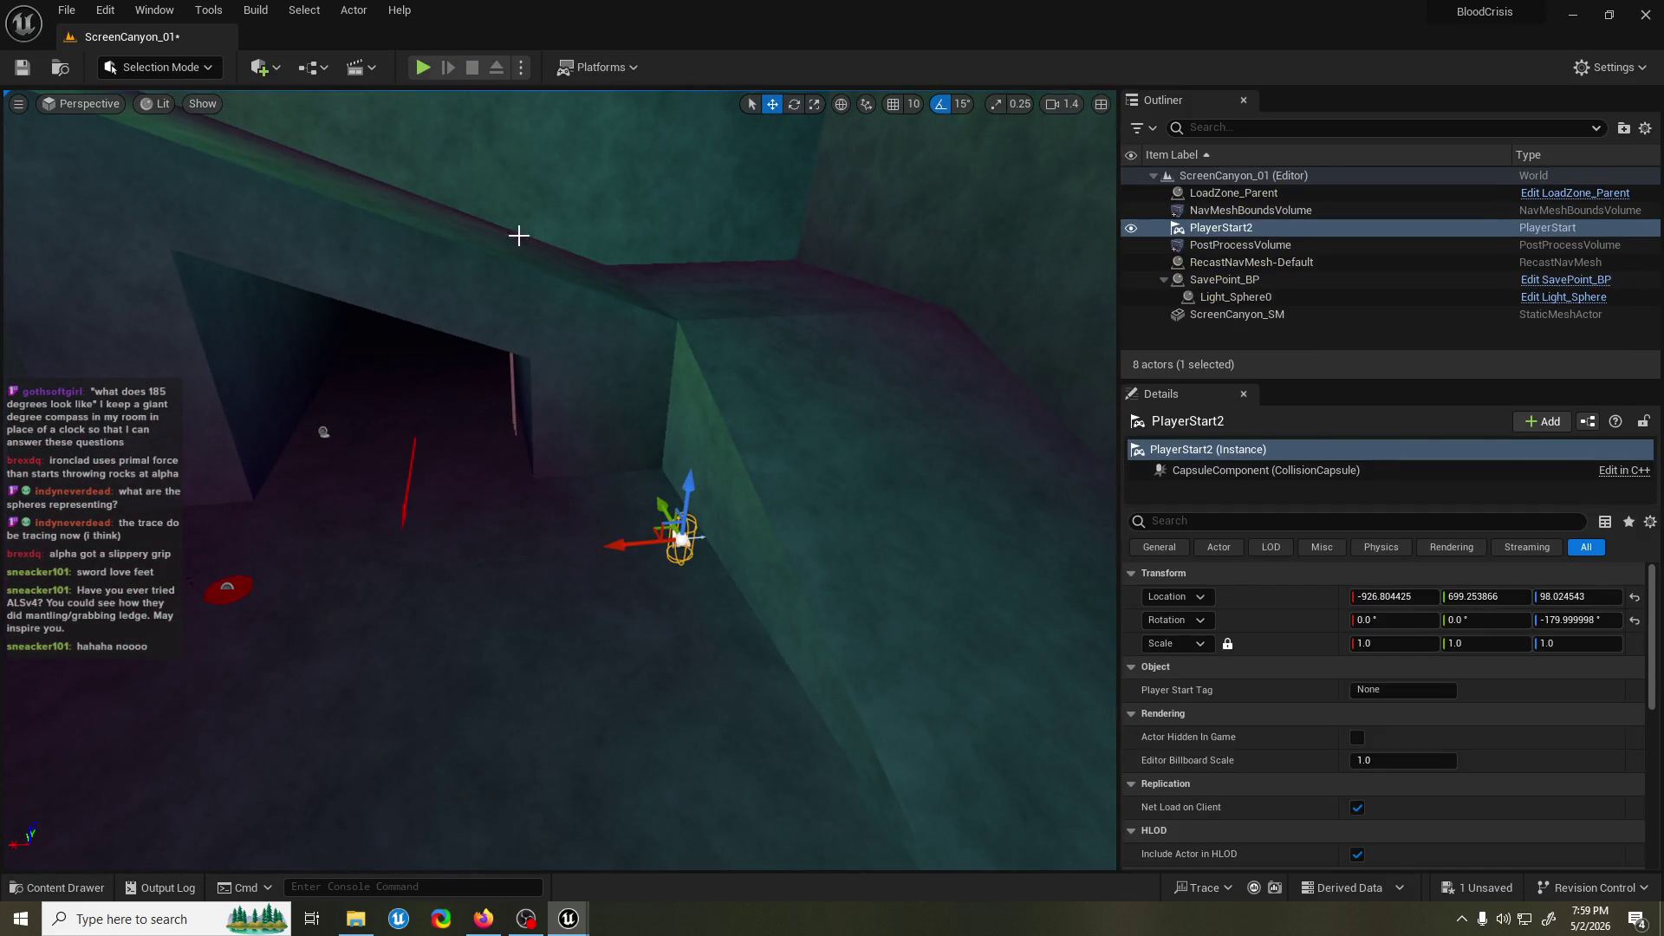
pyautogui.click(423, 68)
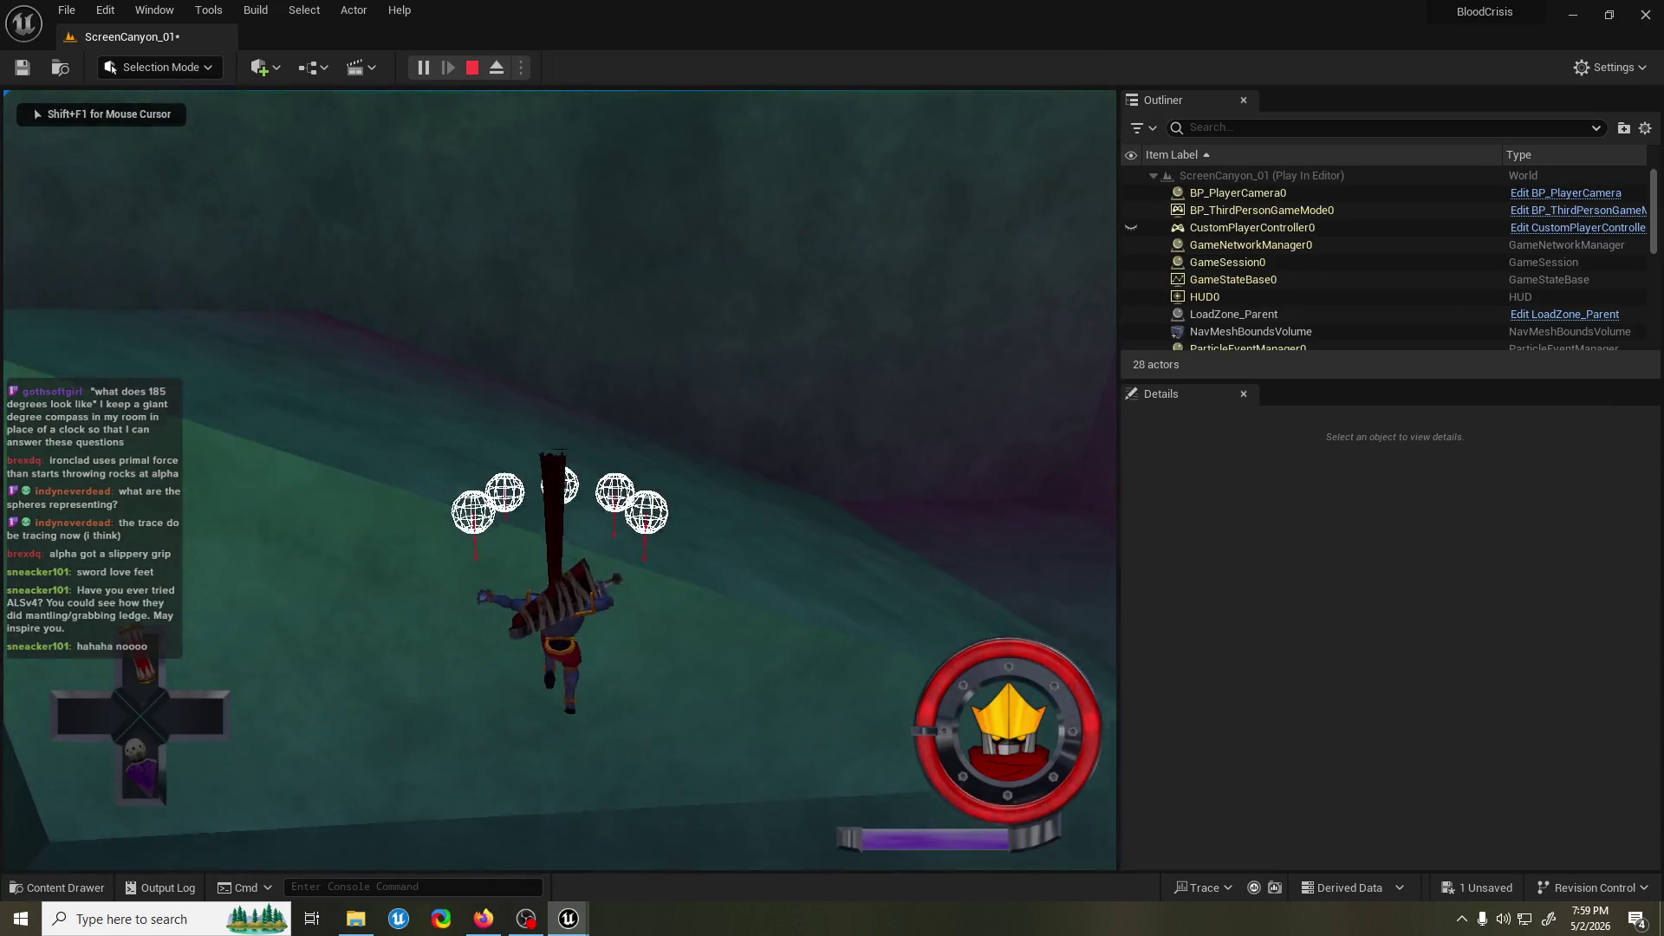
pyautogui.press('Escape')
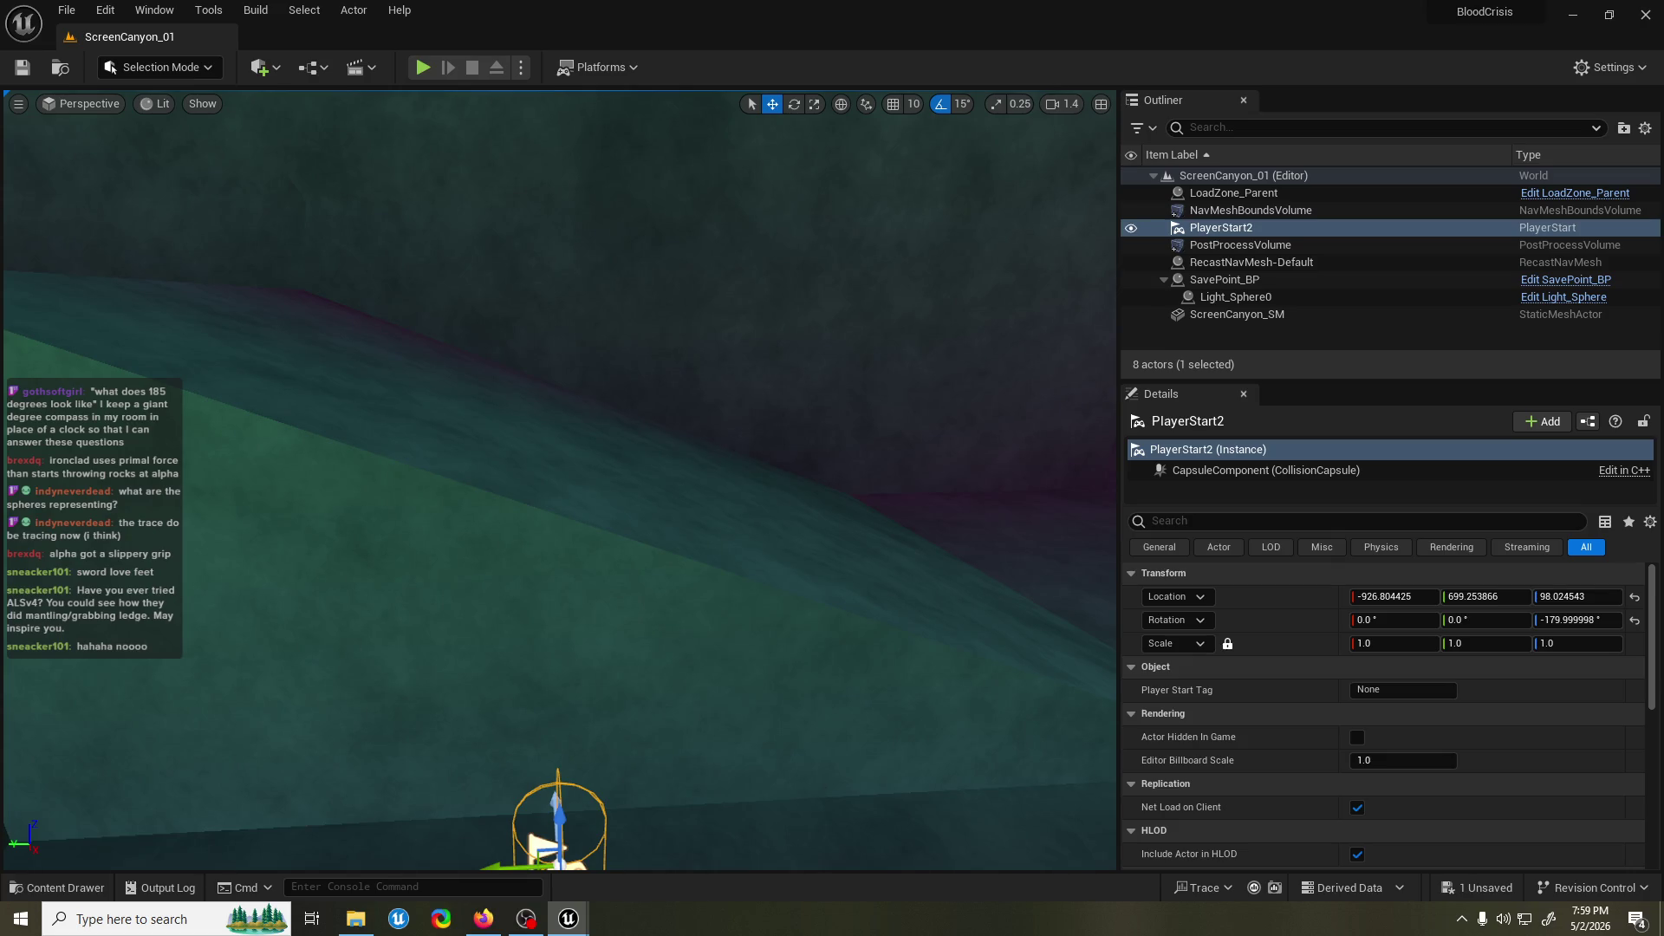
# Play-test running up the slope and grabbing the dark pillar ledges, then save PlayerChar_BP.
pyautogui.hotkey('alt', 'p')
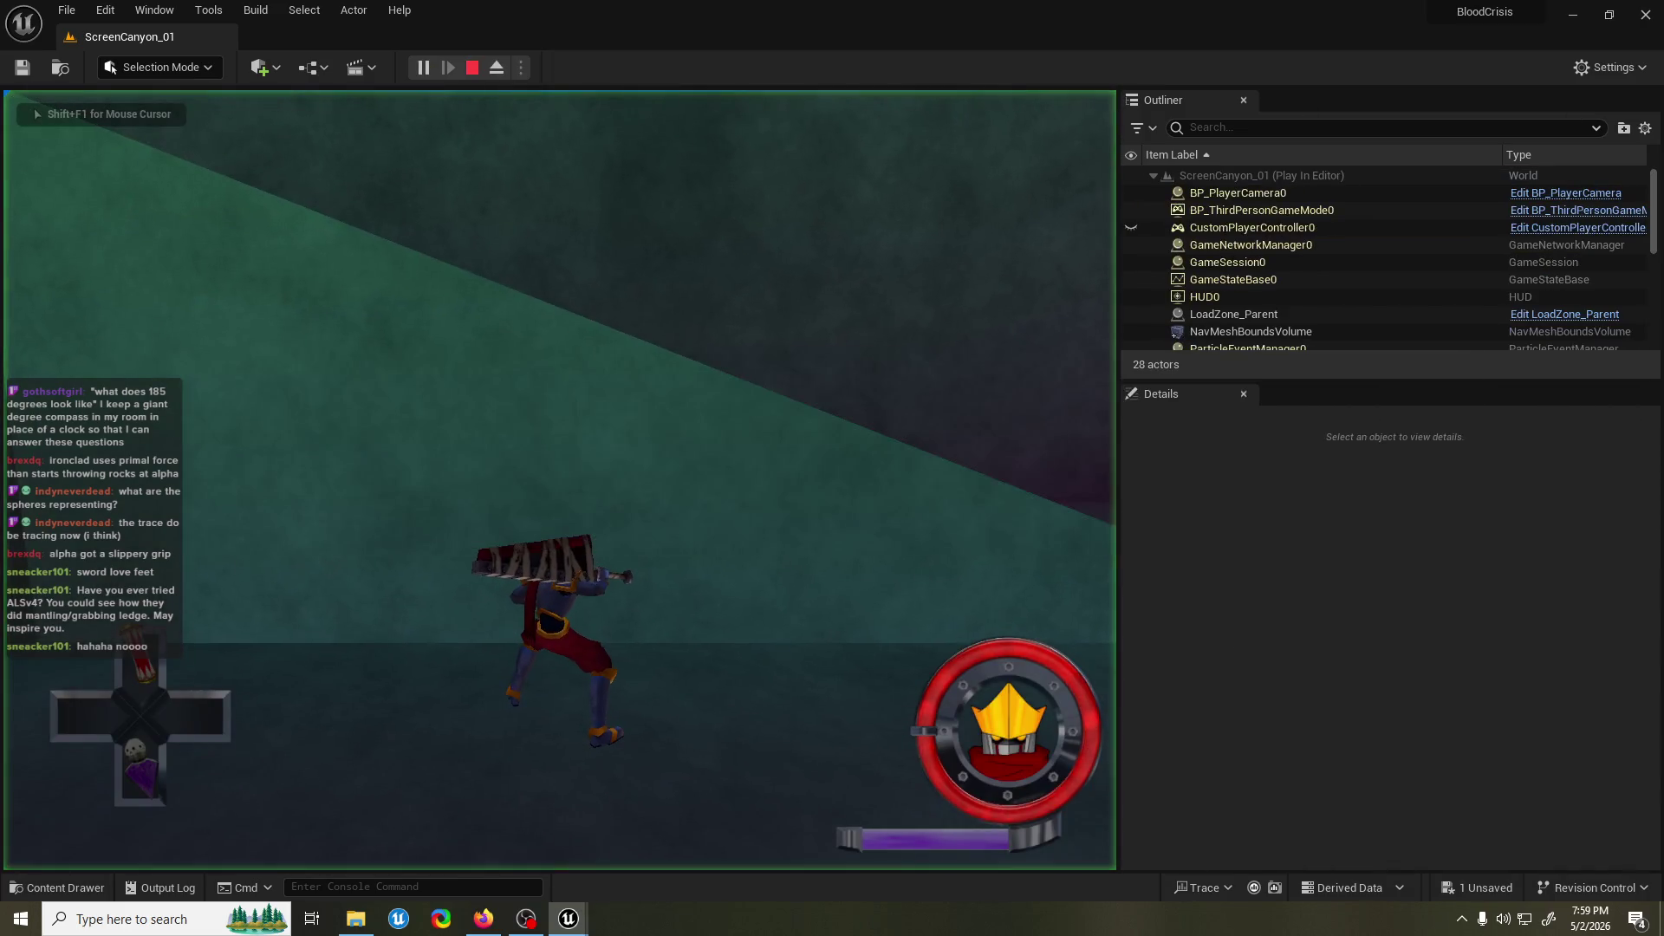
pyautogui.click(559, 481)
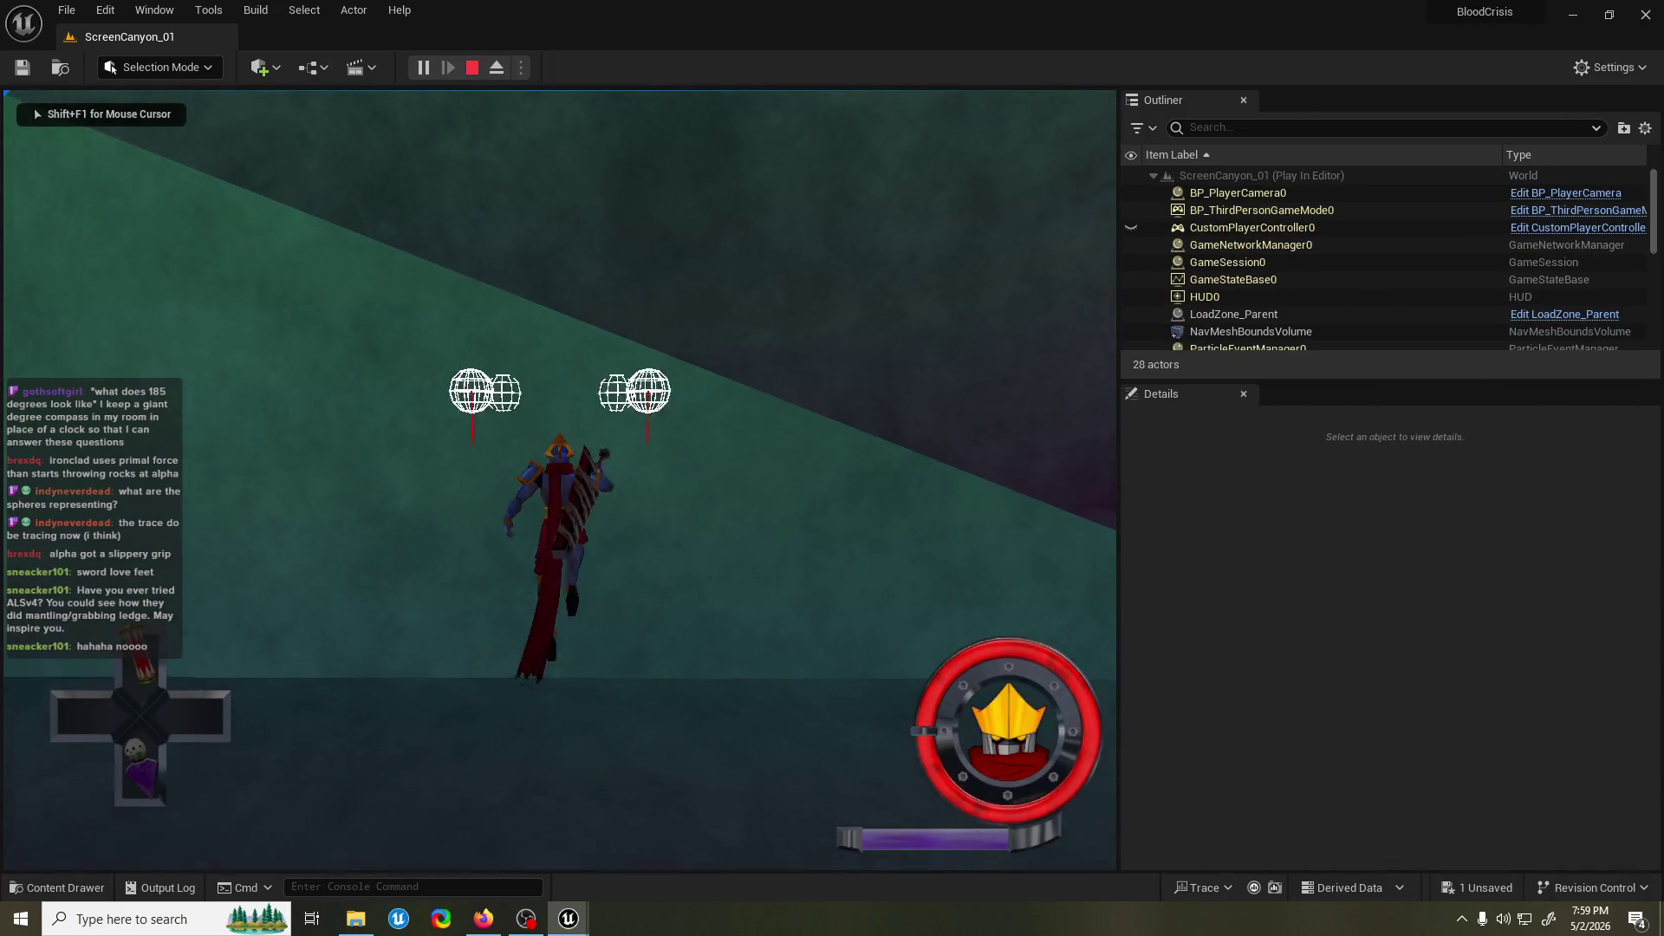
pyautogui.press('w')
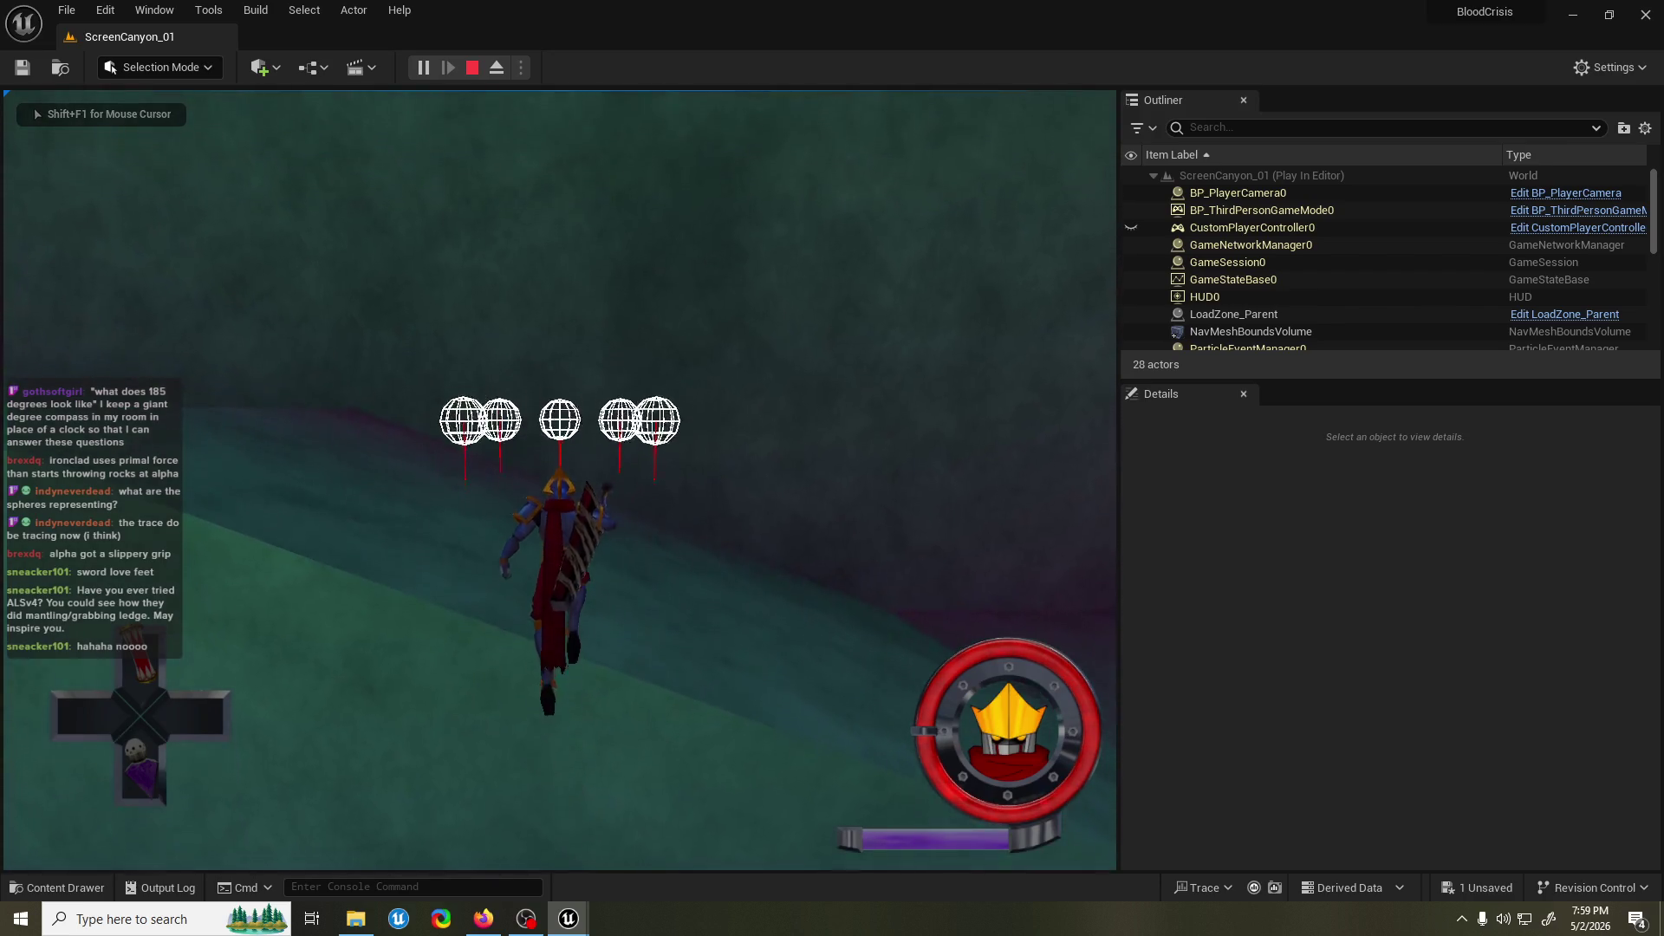
pyautogui.press('space')
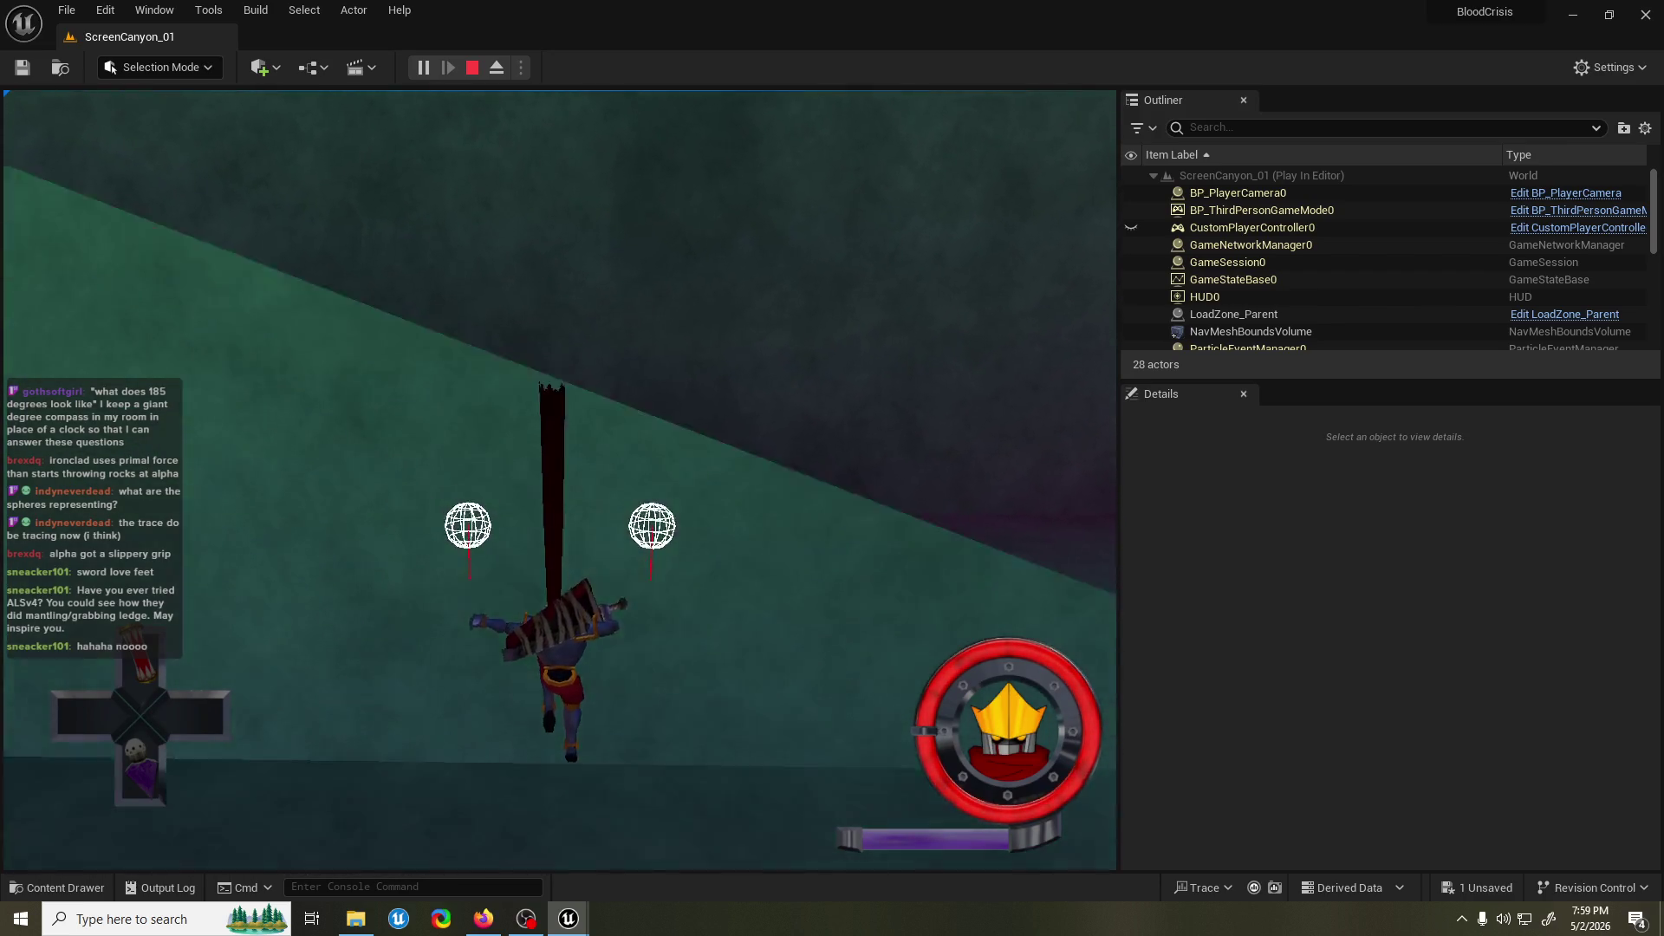
pyautogui.press('w')
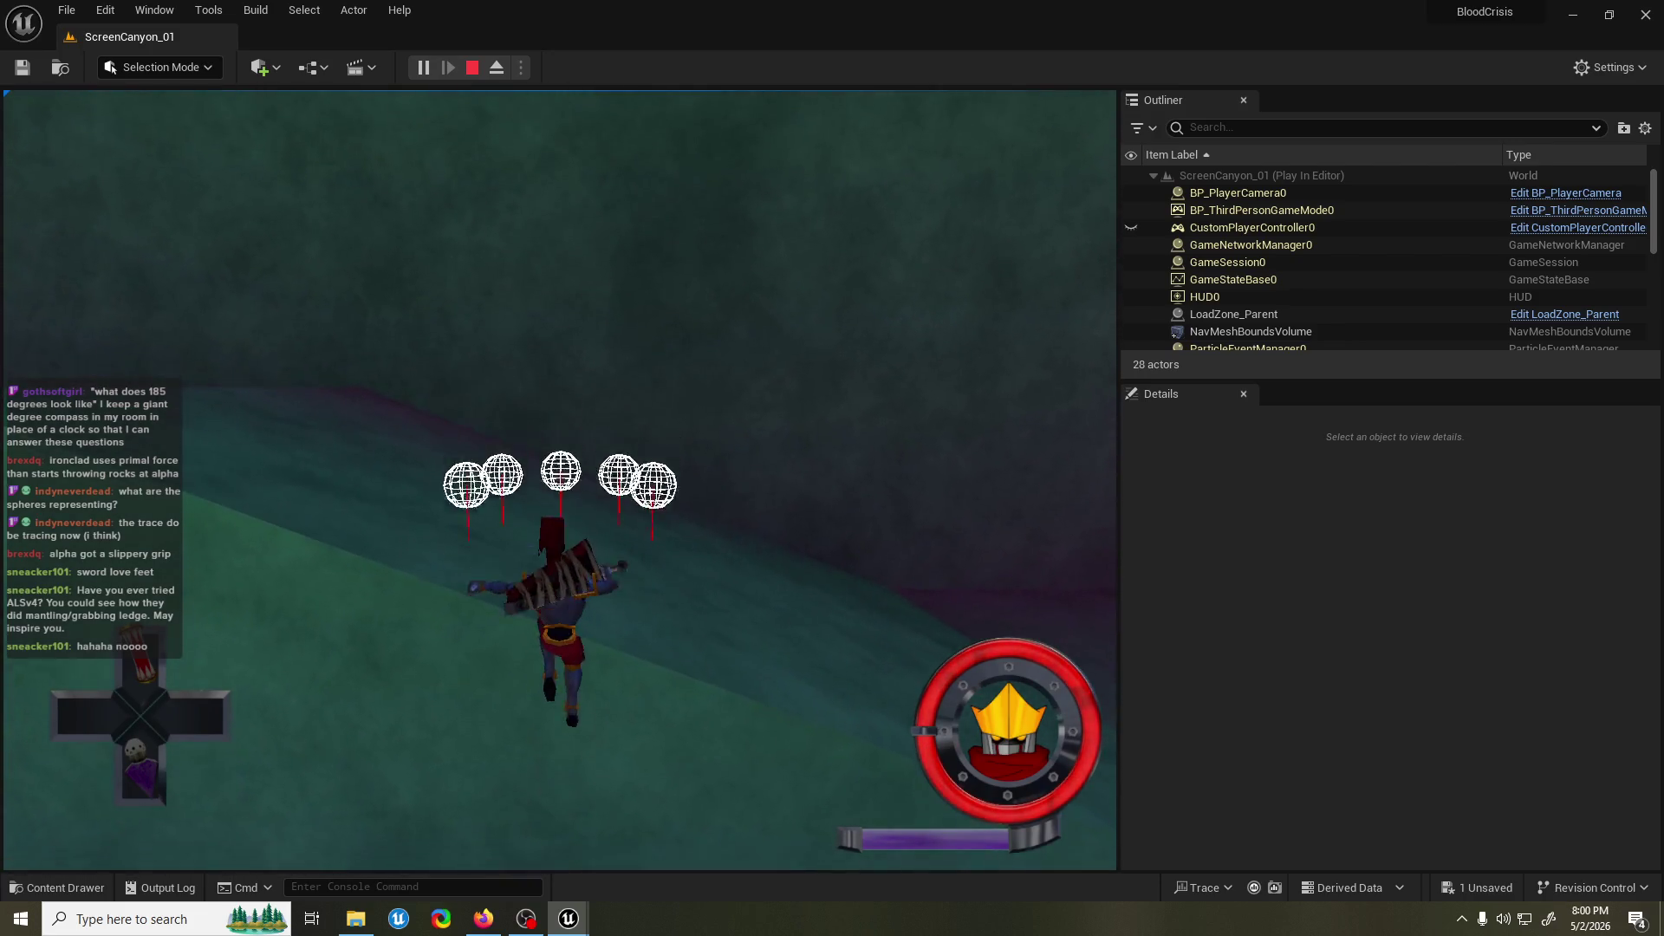
pyautogui.press('space')
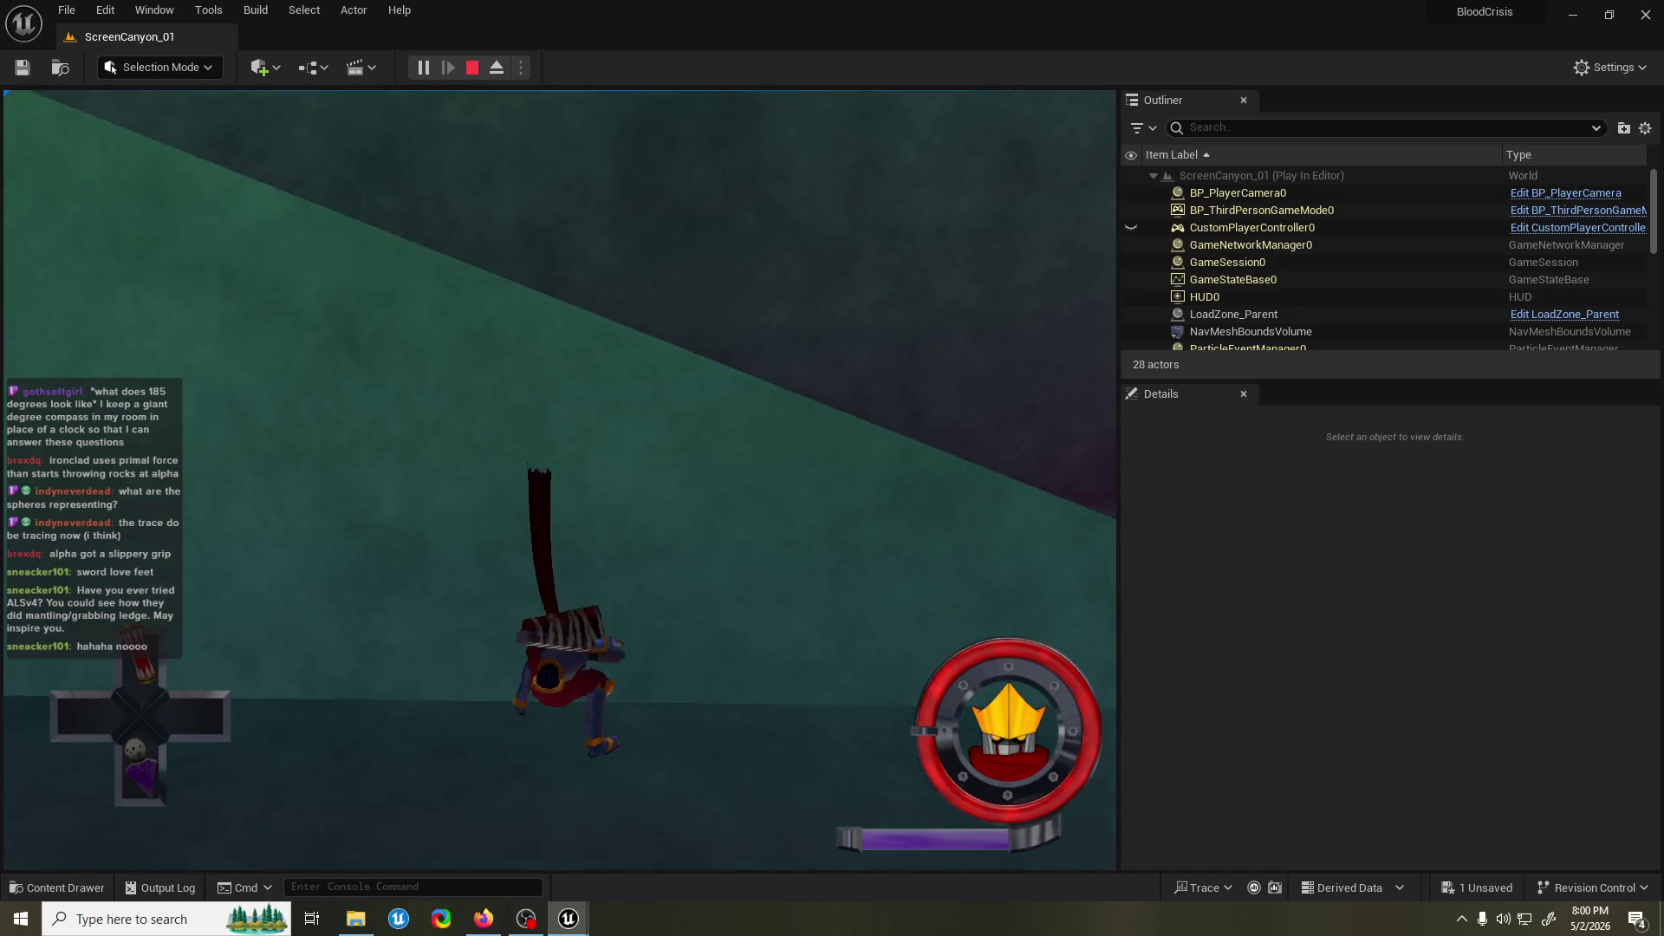
pyautogui.press('Escape')
pyautogui.hotkey('ctrl', 'shift', 's')
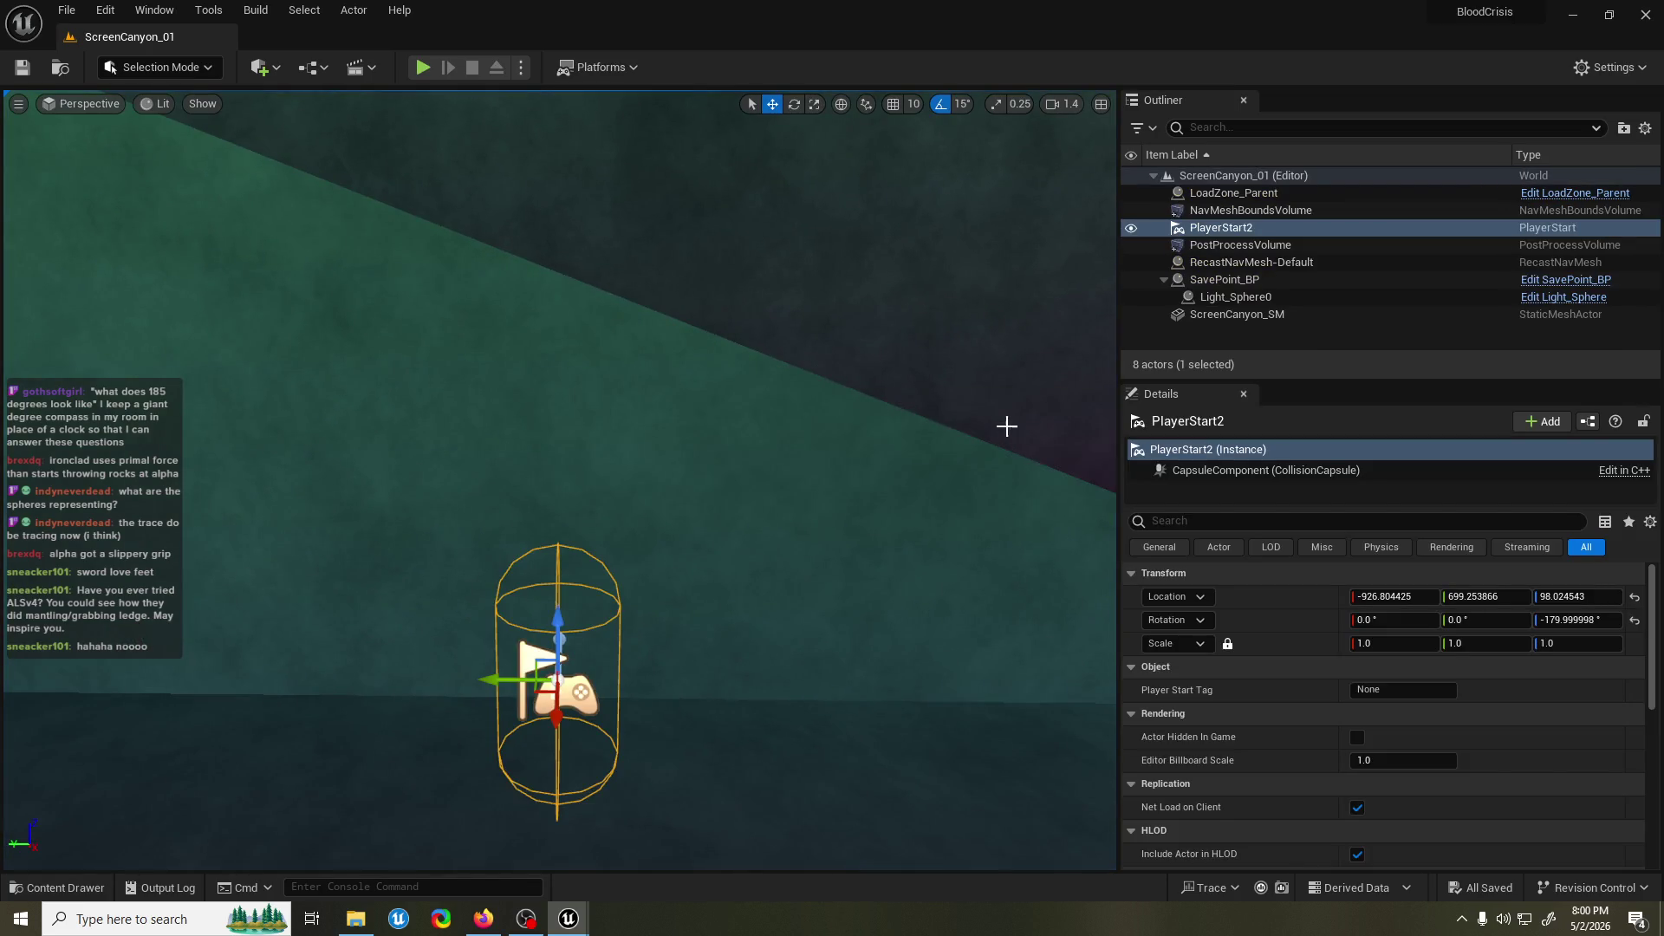
# Select the canyon mesh and open its ScreenCanyon_SM asset for editing.
pyautogui.click(992, 408)
pyautogui.hotkey('ctrl', 'b')
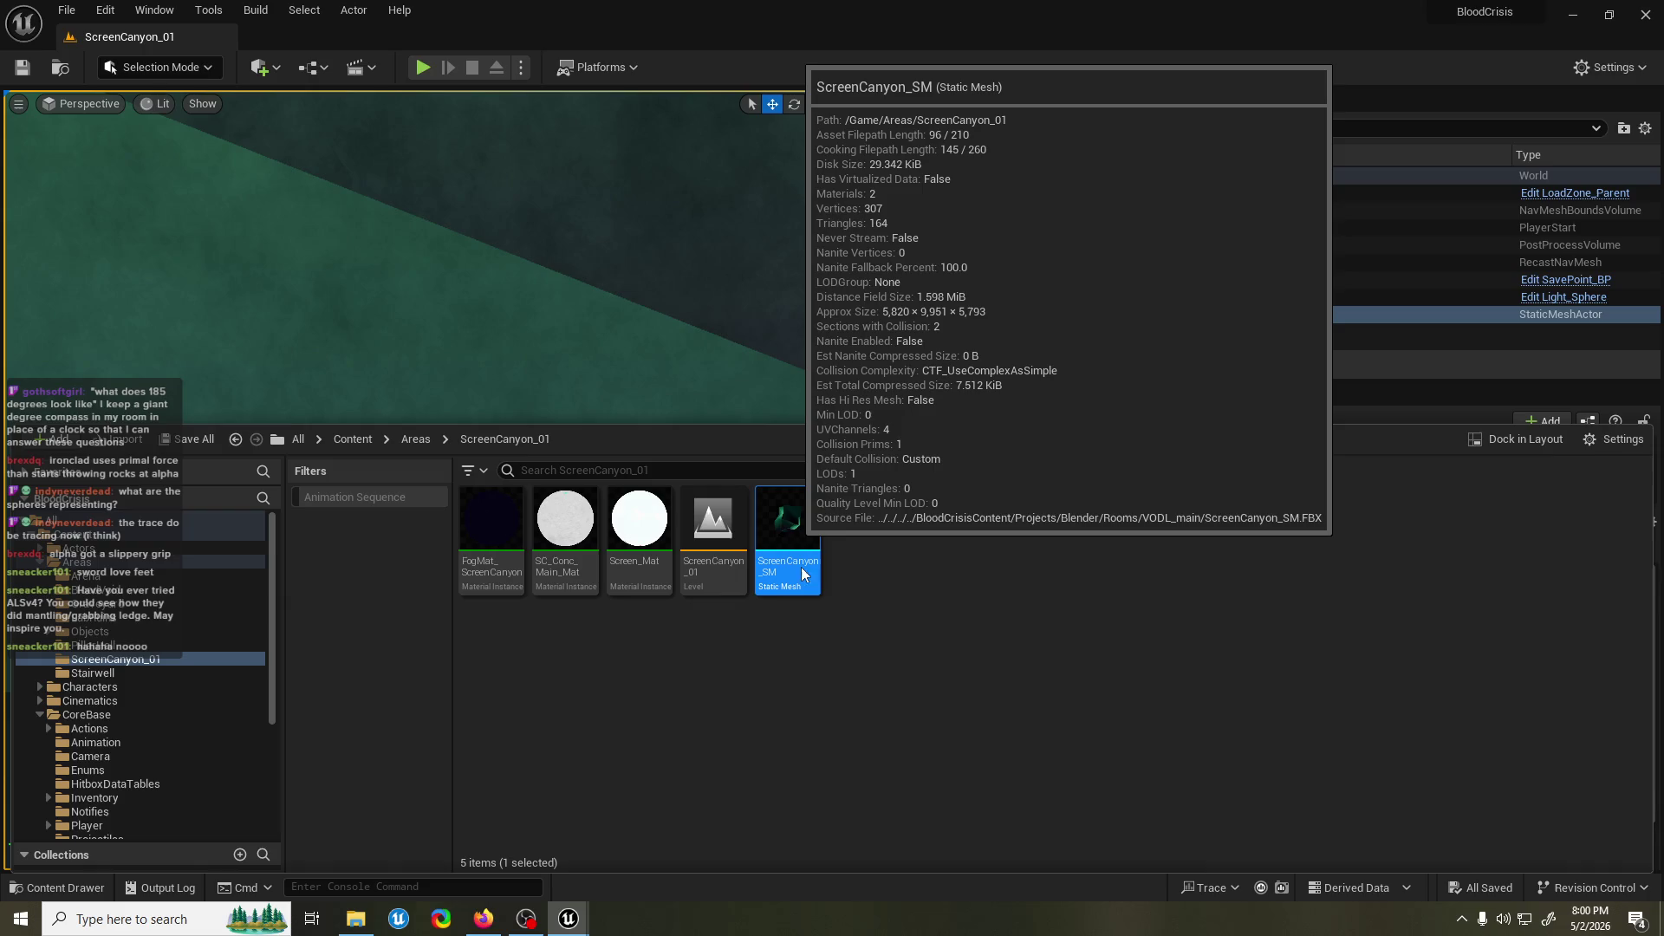
pyautogui.hotkey('ctrl', 'space')
pyautogui.hotkey('ctrl', 'e')
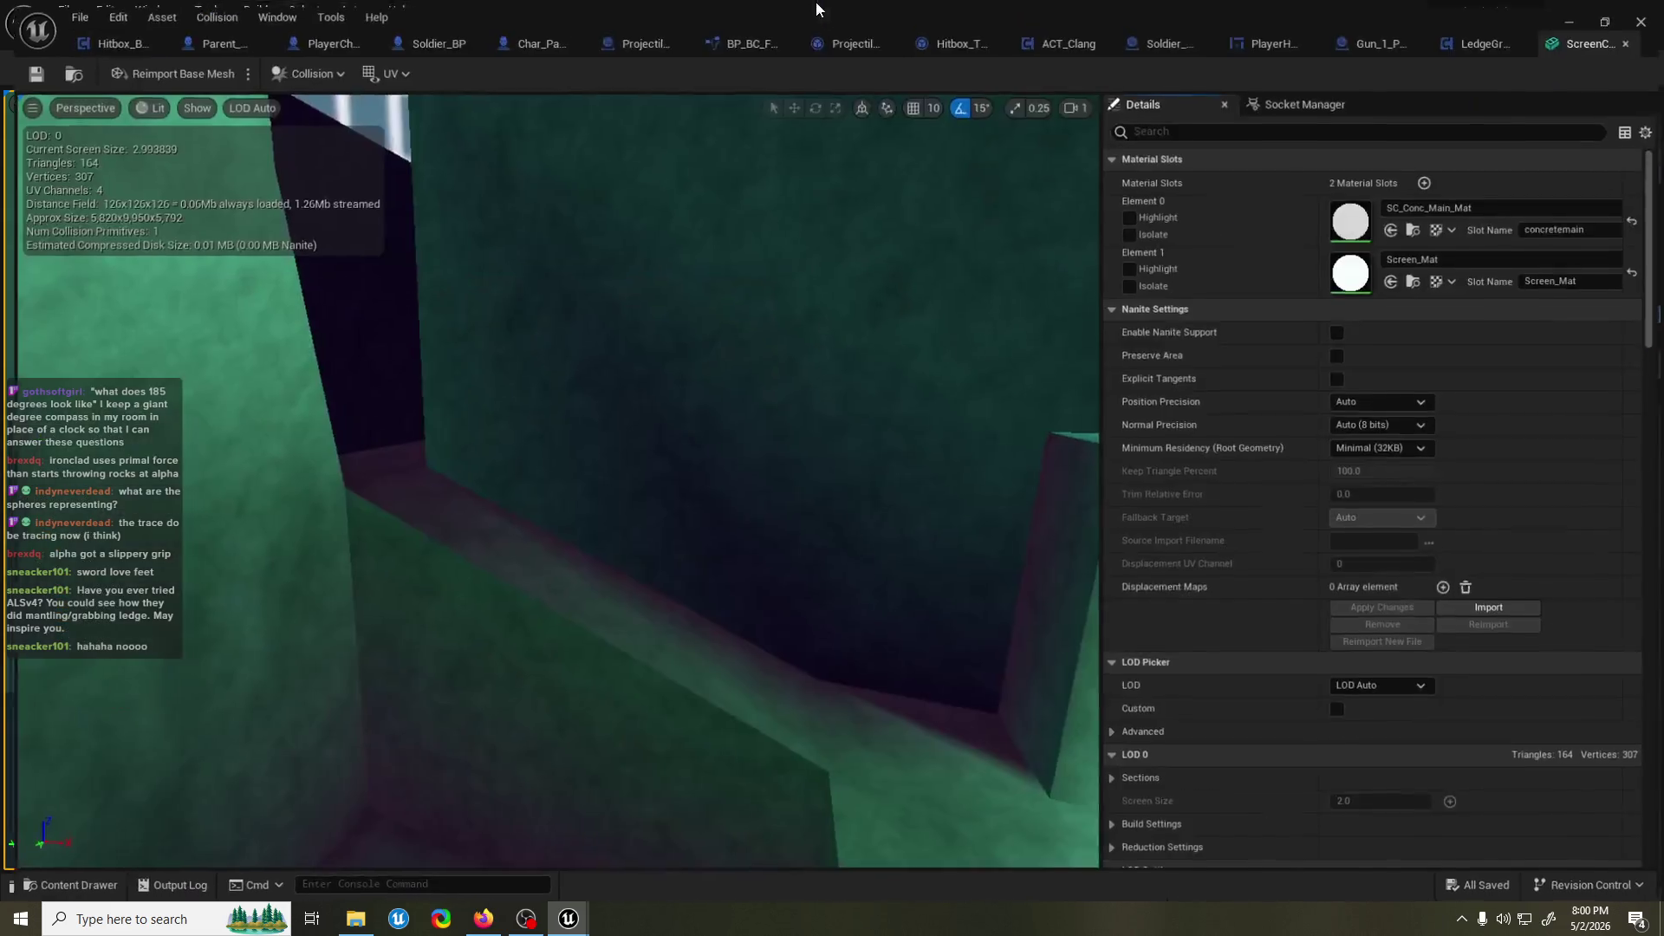
# Set ScreenCanyon_SM's GrabbableLedge collision response to Block and save the mesh.
pyautogui.scroll(-10, 1319, 451)
pyautogui.scroll(-12, 1318, 451)
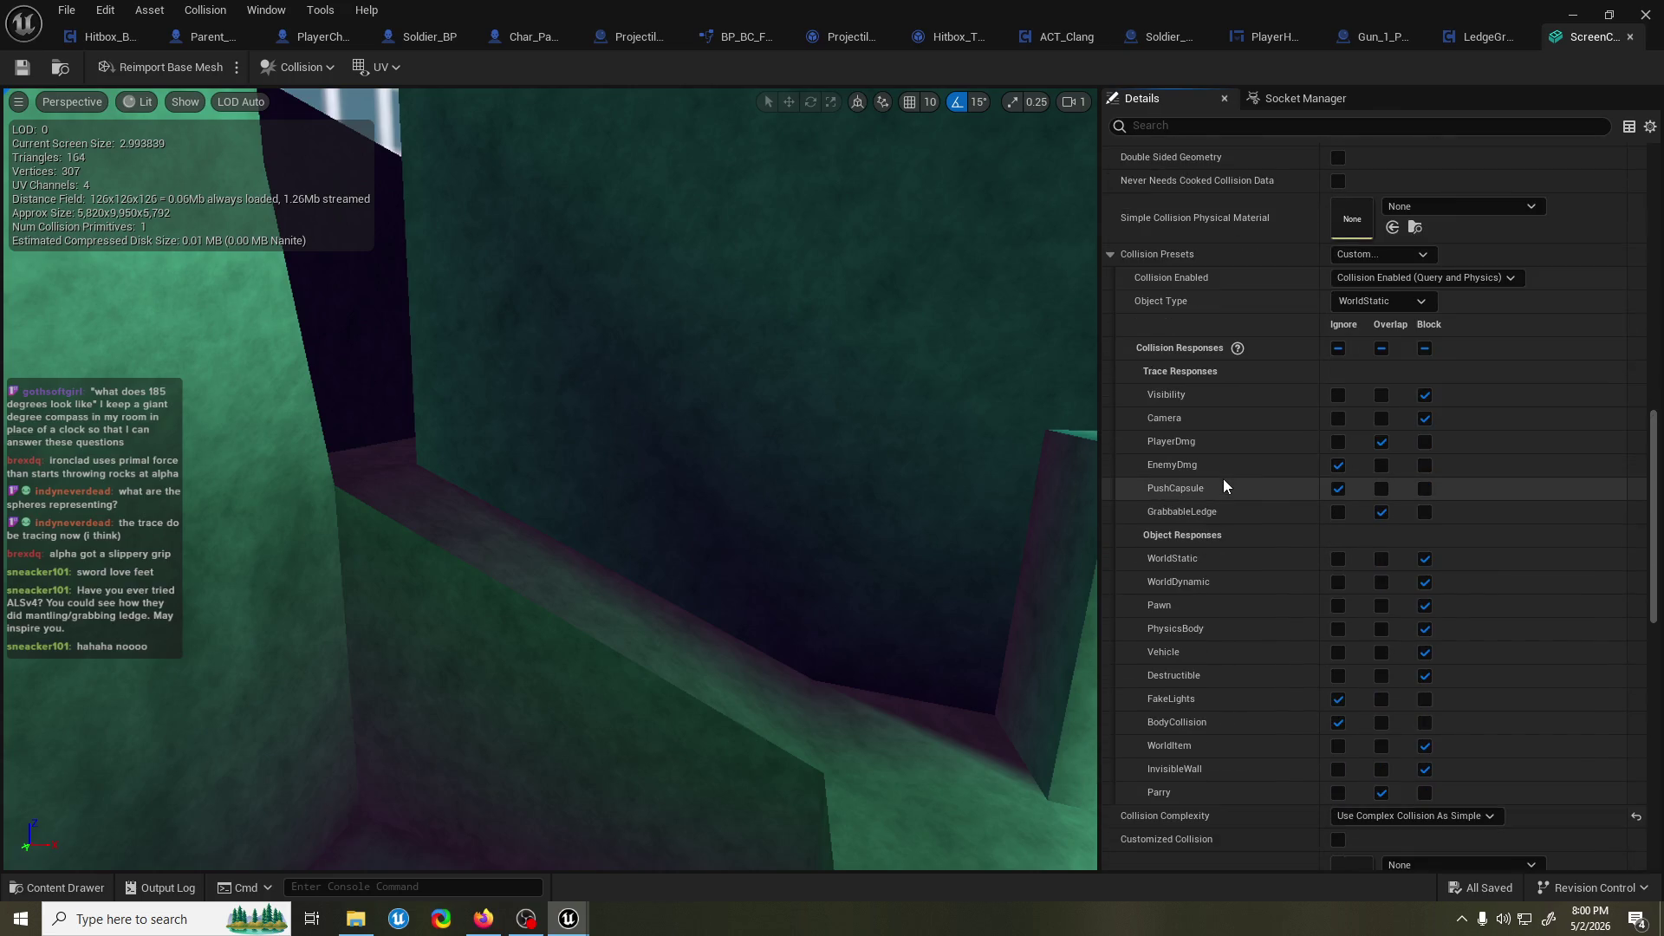
pyautogui.click(1425, 512)
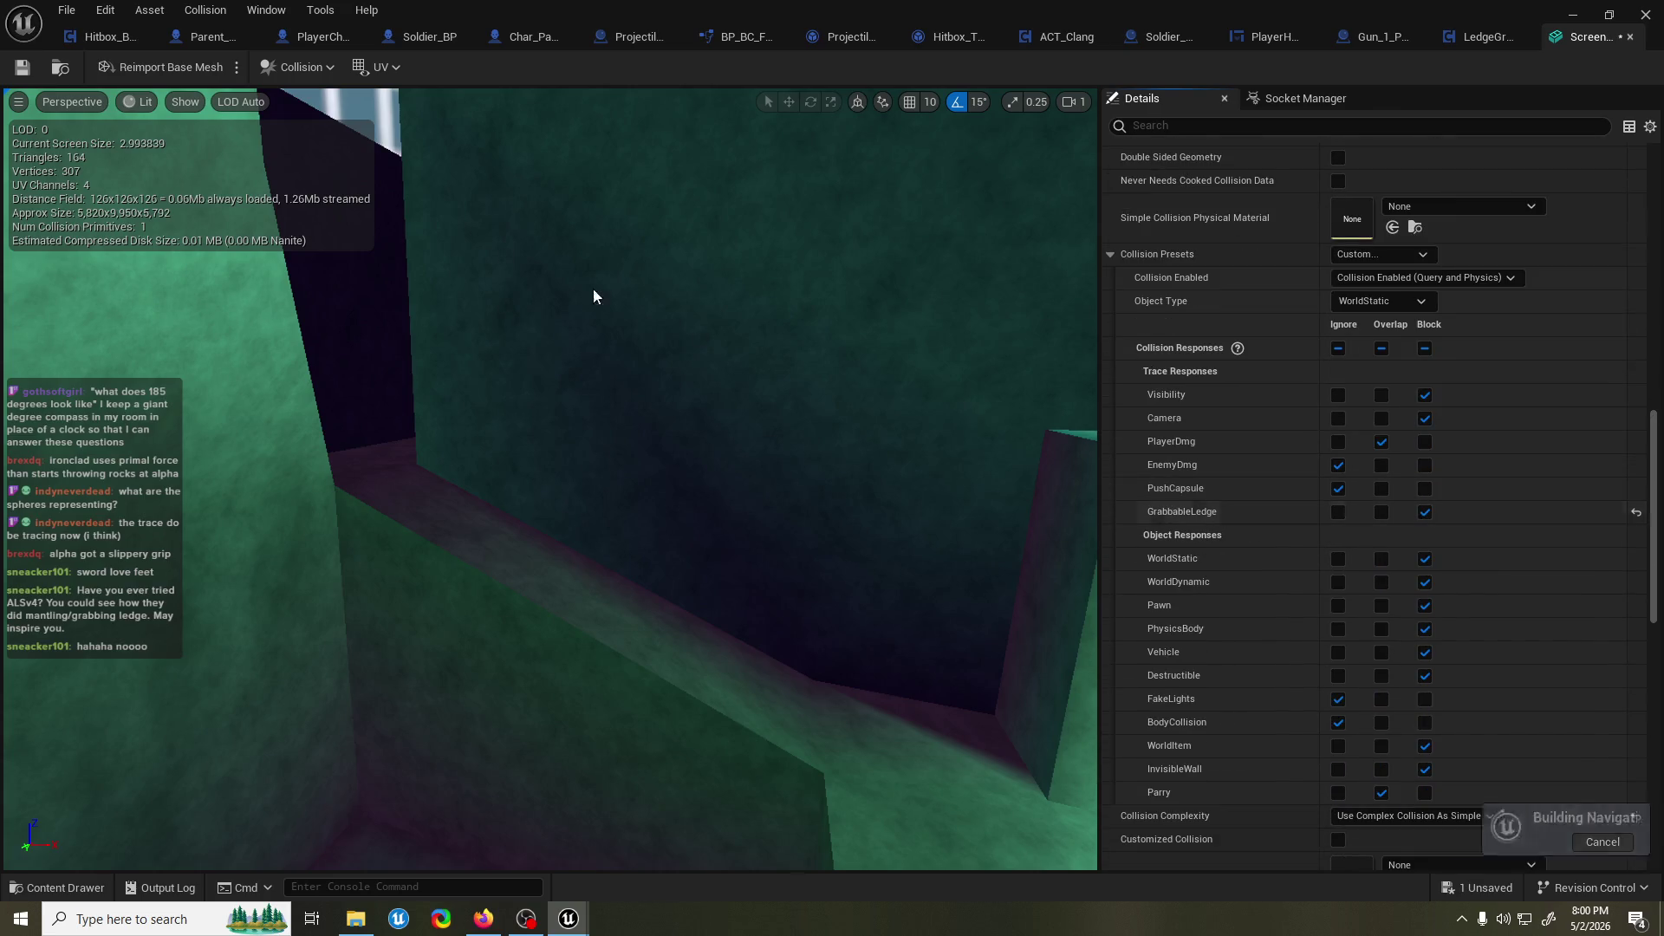
pyautogui.hotkey('ctrl', 's')
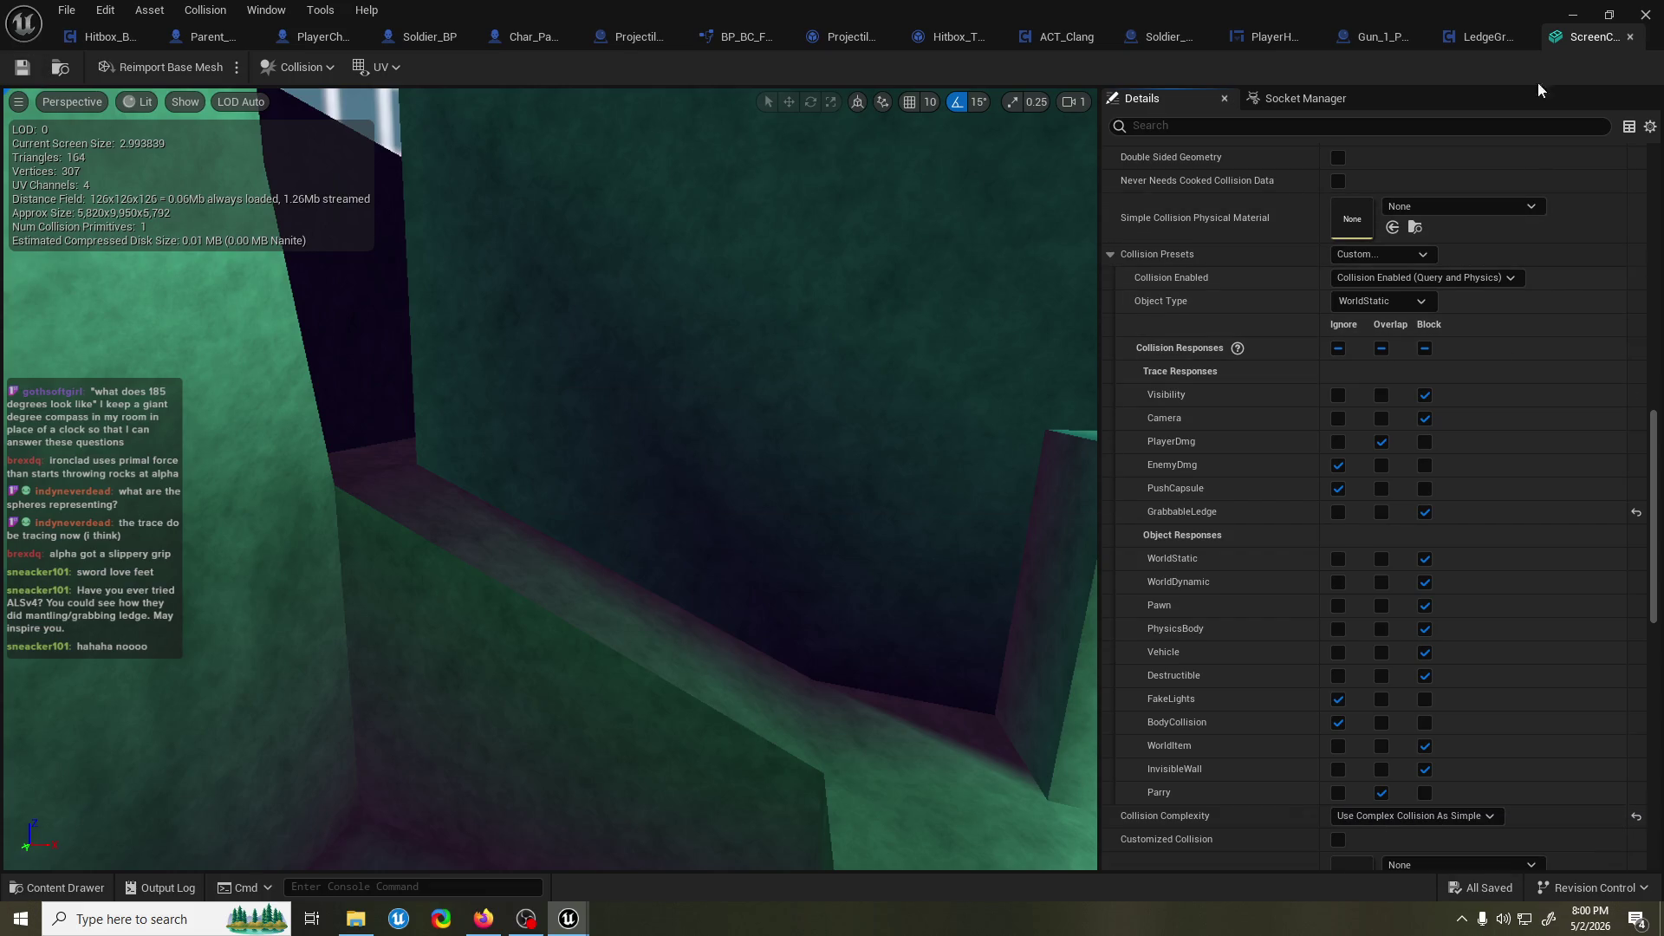
pyautogui.click(1575, 19)
# Run five quick play tests of ScreenCanyon_01 against the canyon wall, stopping each with Esc.
pyautogui.click(412, 62)
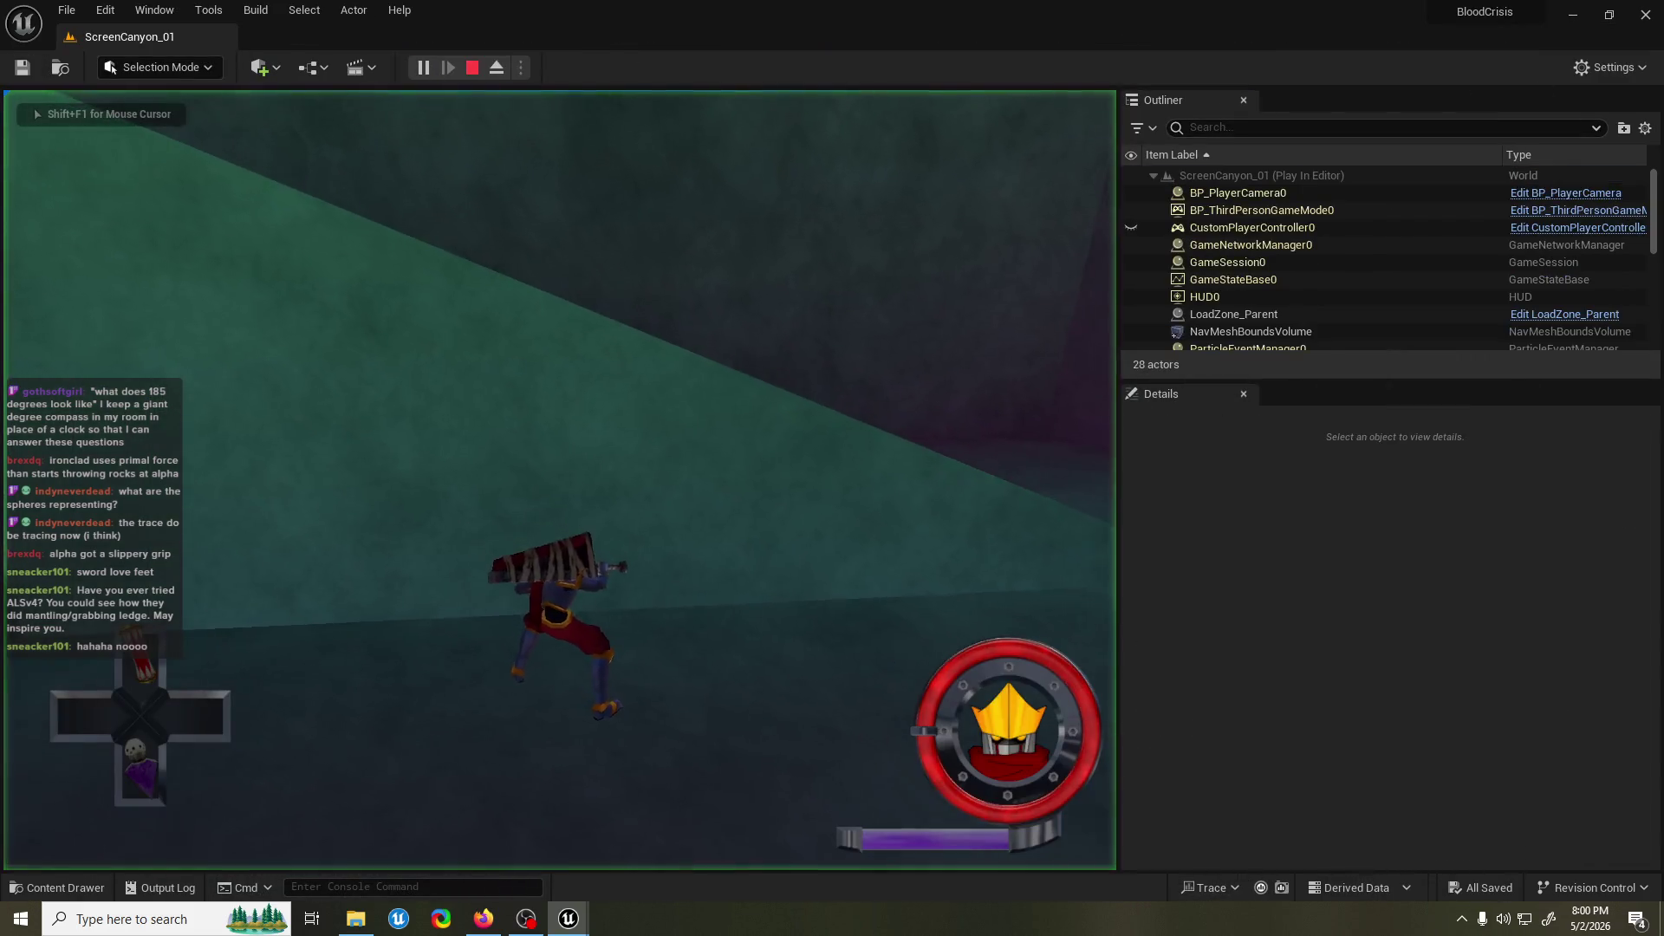
pyautogui.press('Escape')
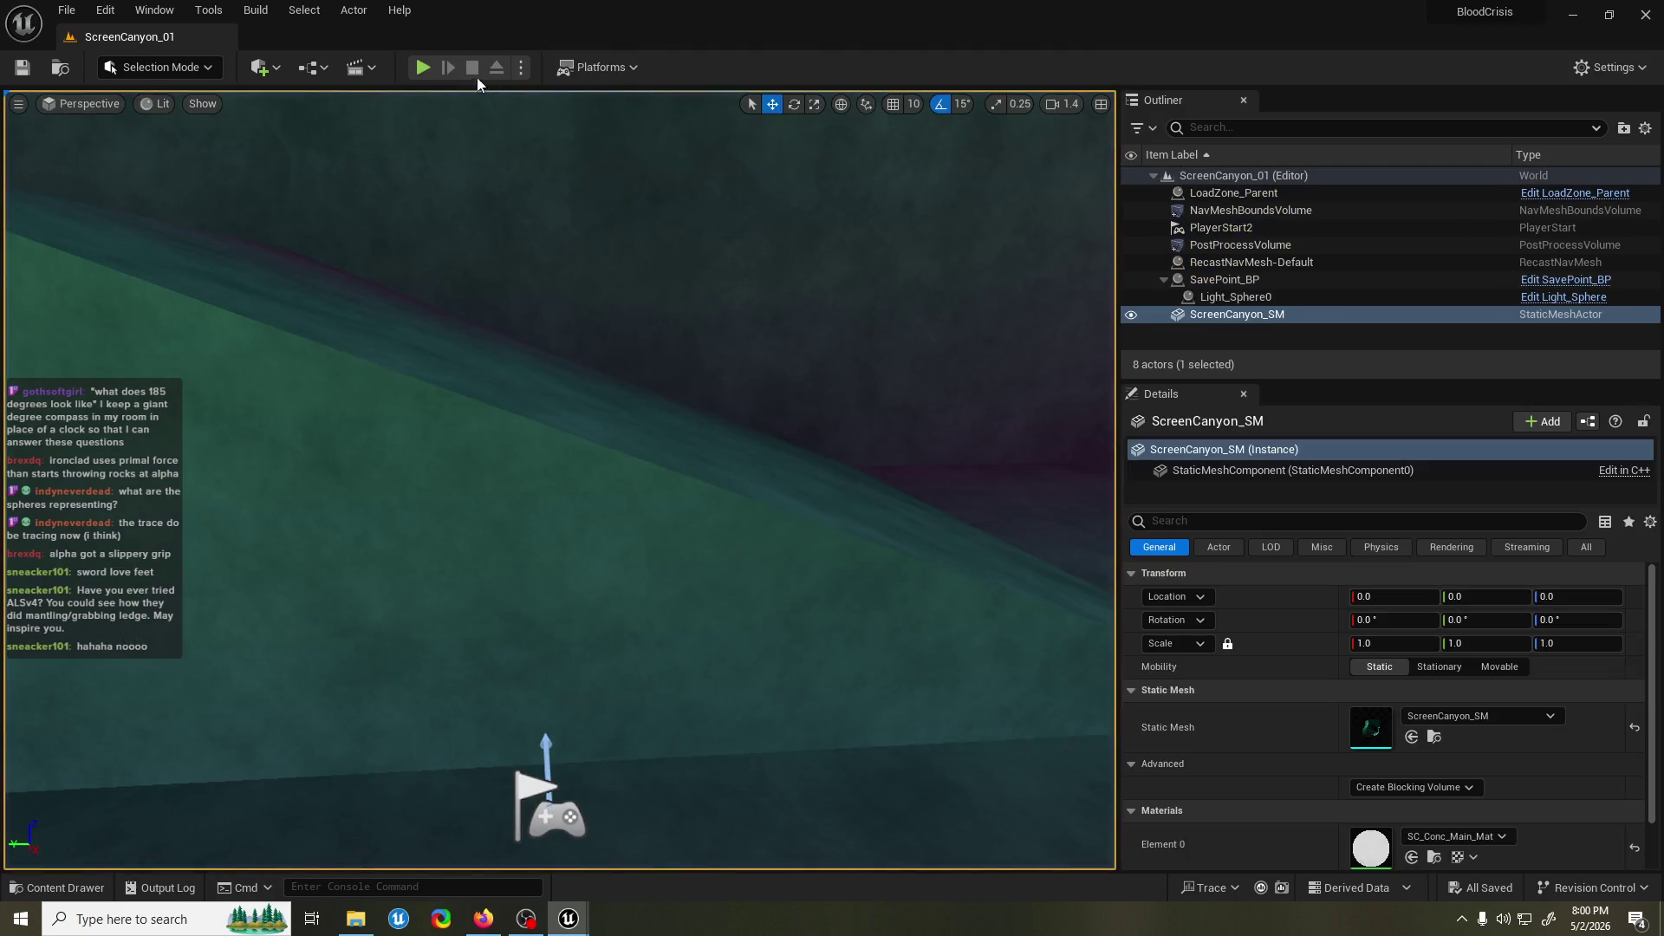
pyautogui.click(423, 66)
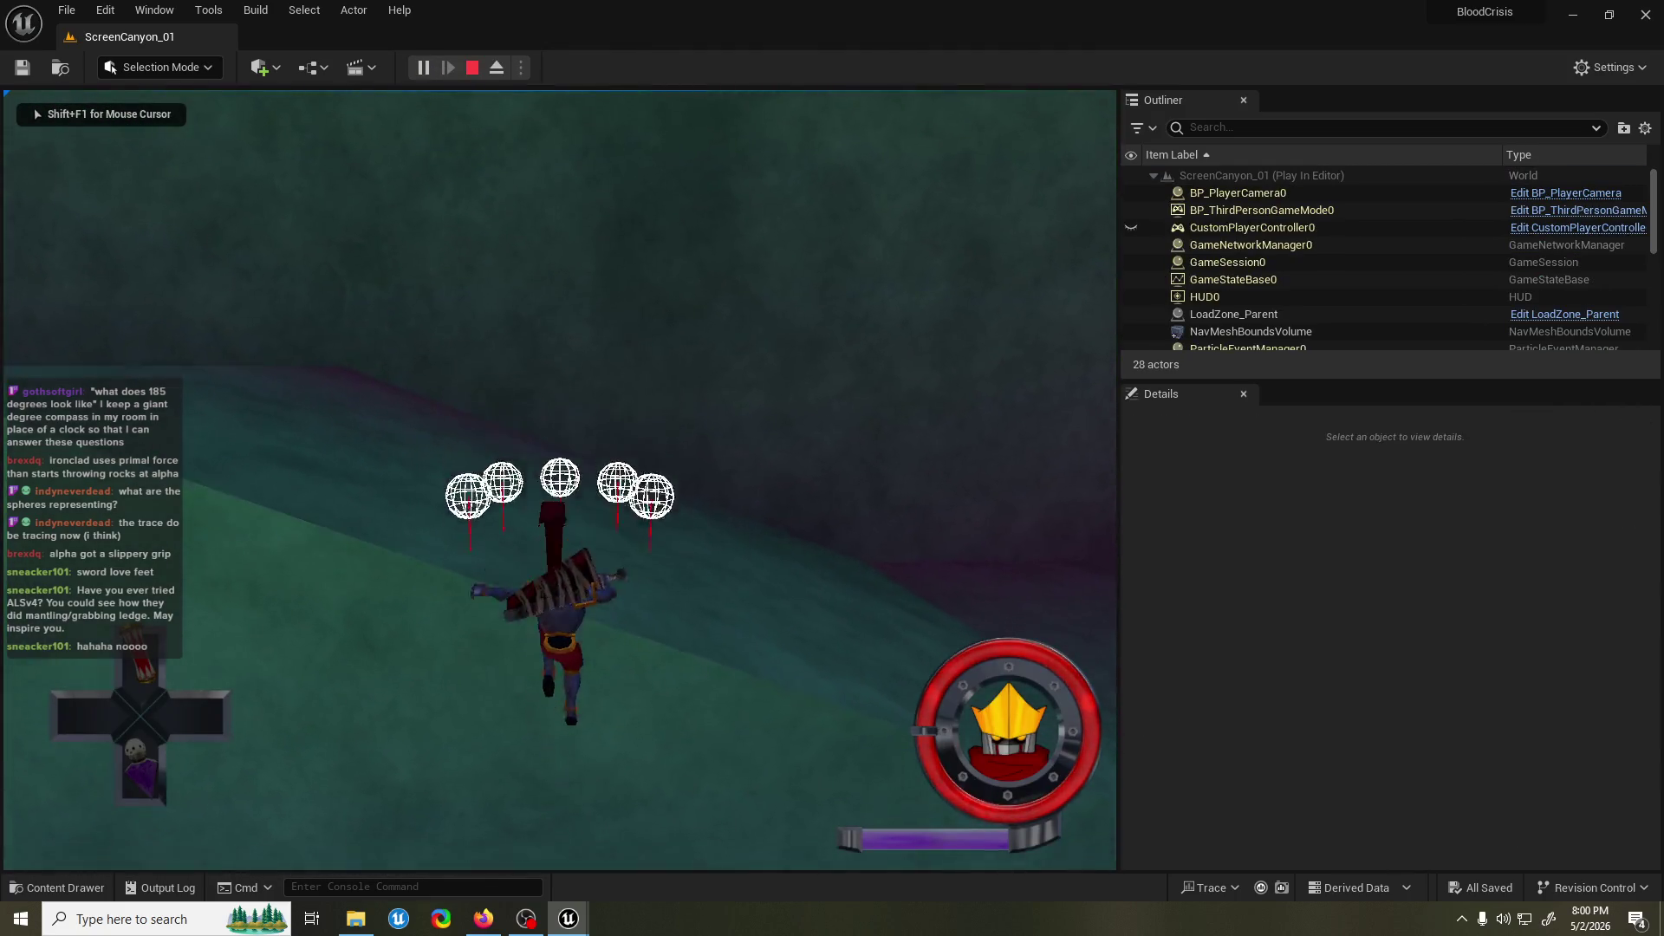
pyautogui.press('Escape')
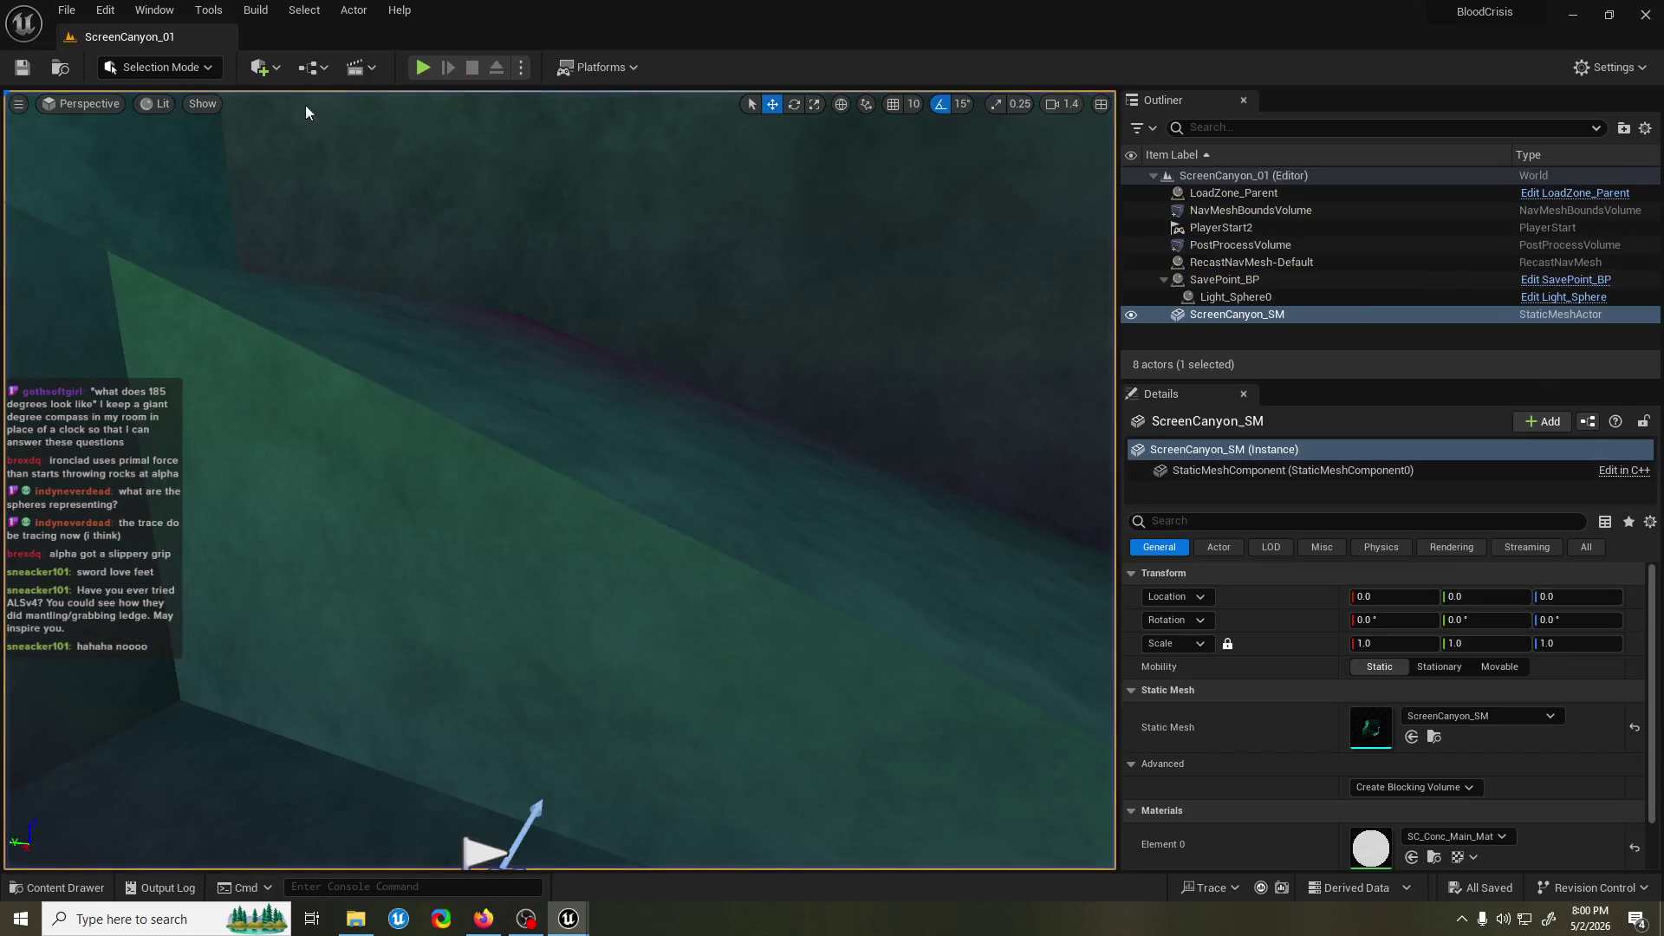
pyautogui.click(416, 68)
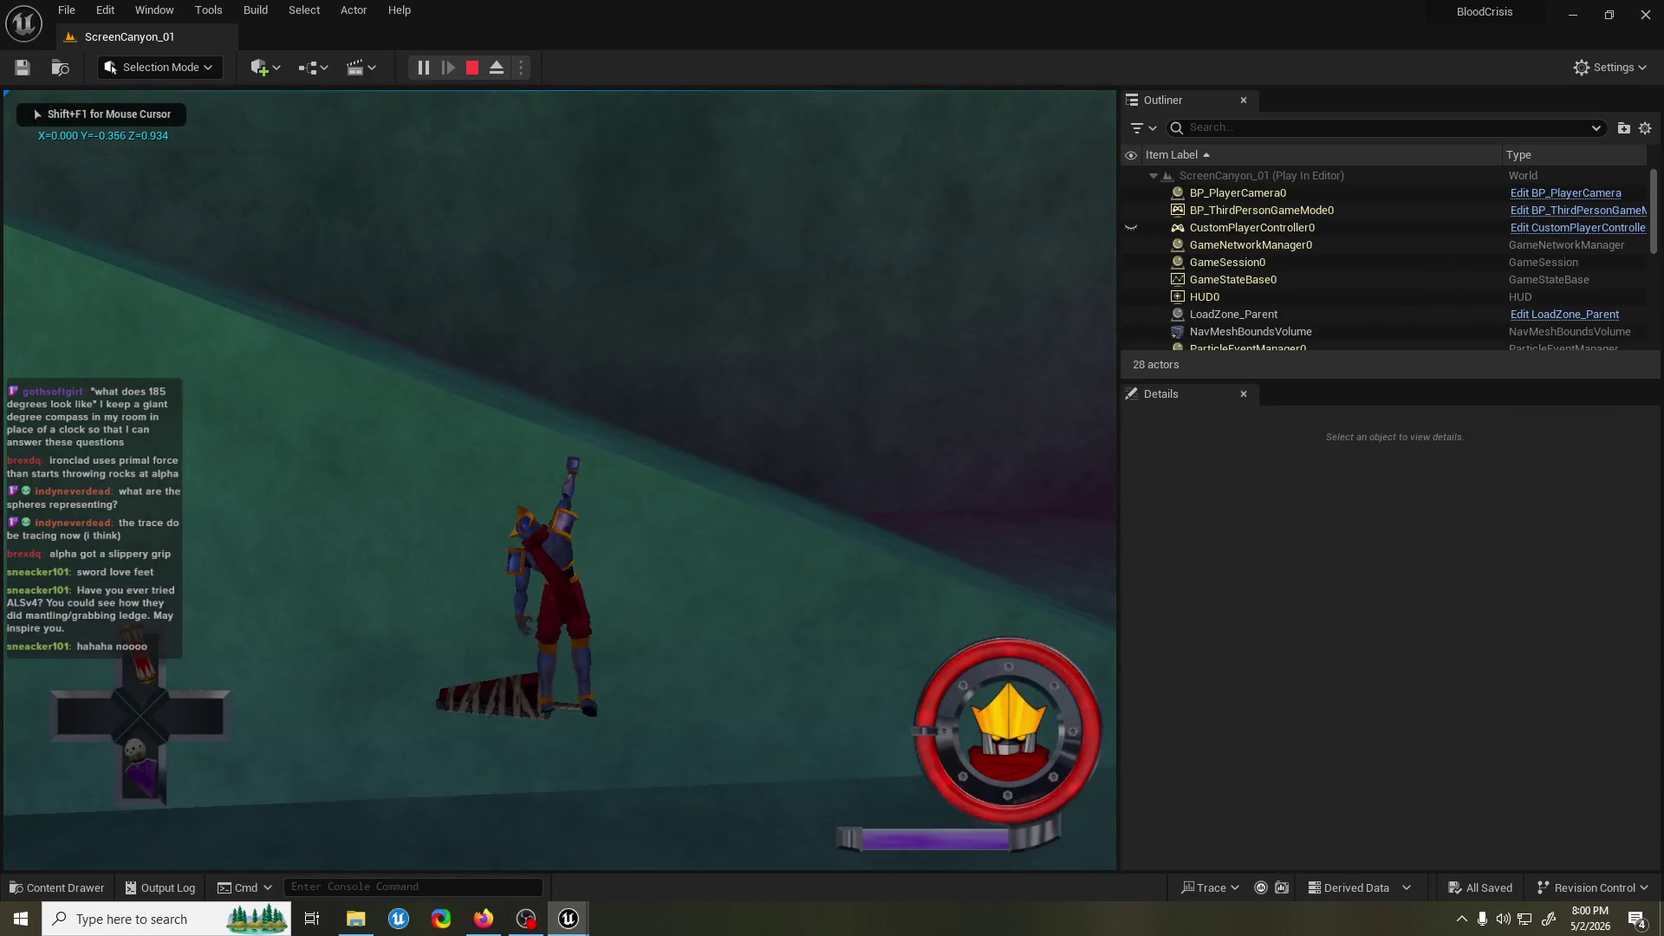
pyautogui.press('Escape')
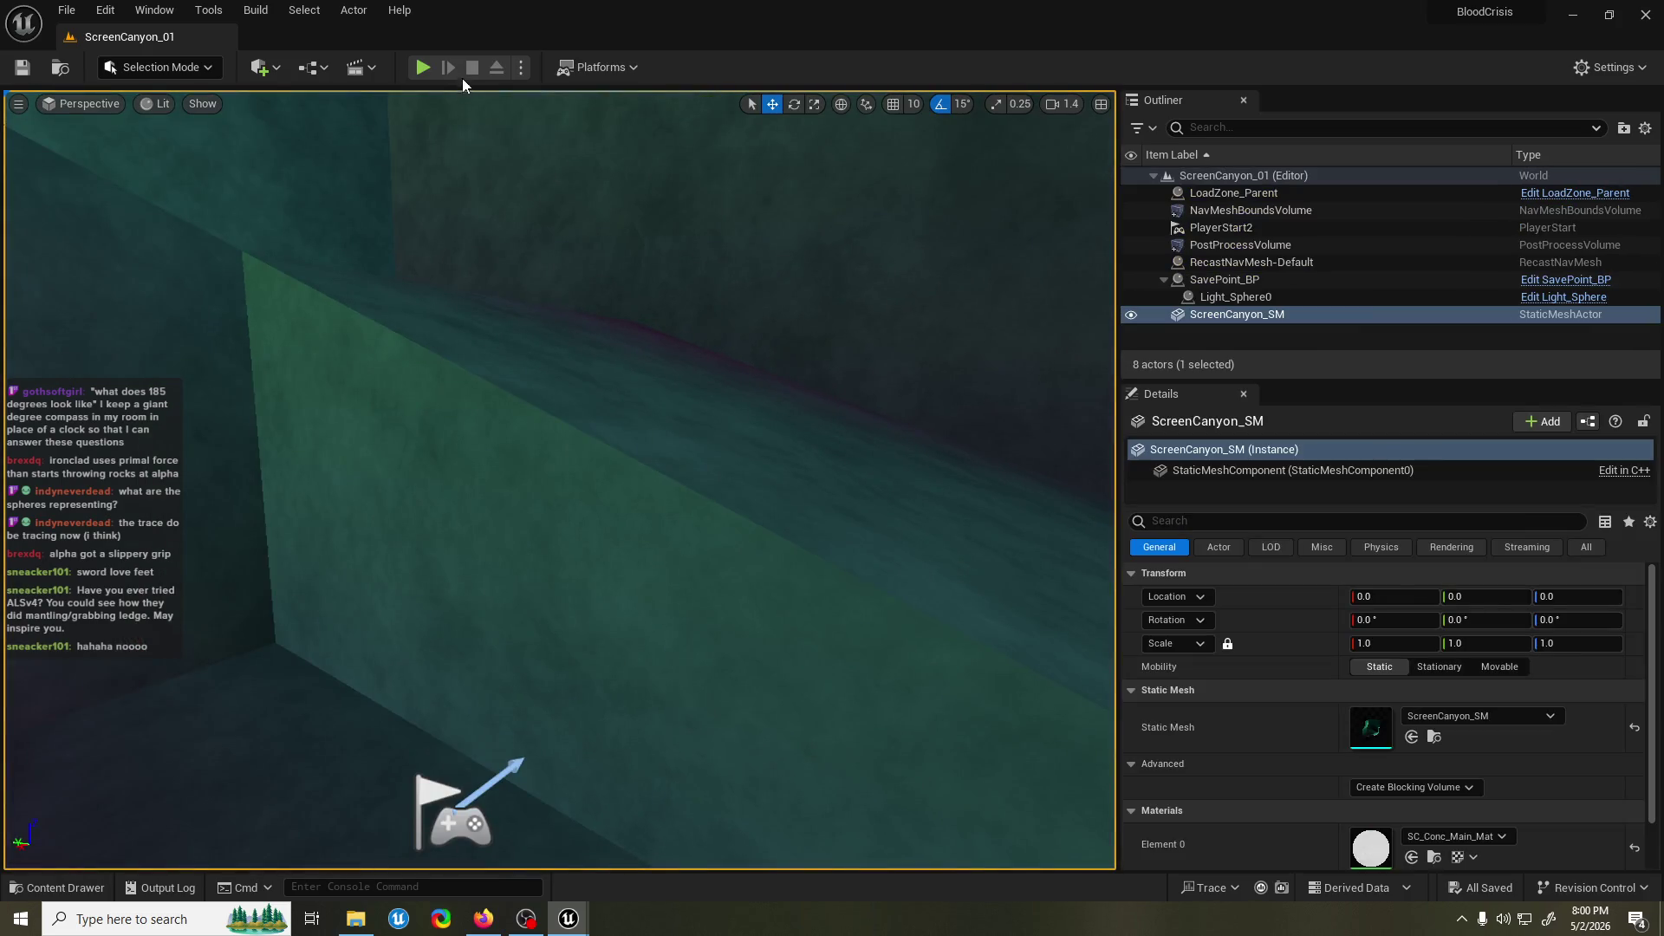
pyautogui.click(413, 65)
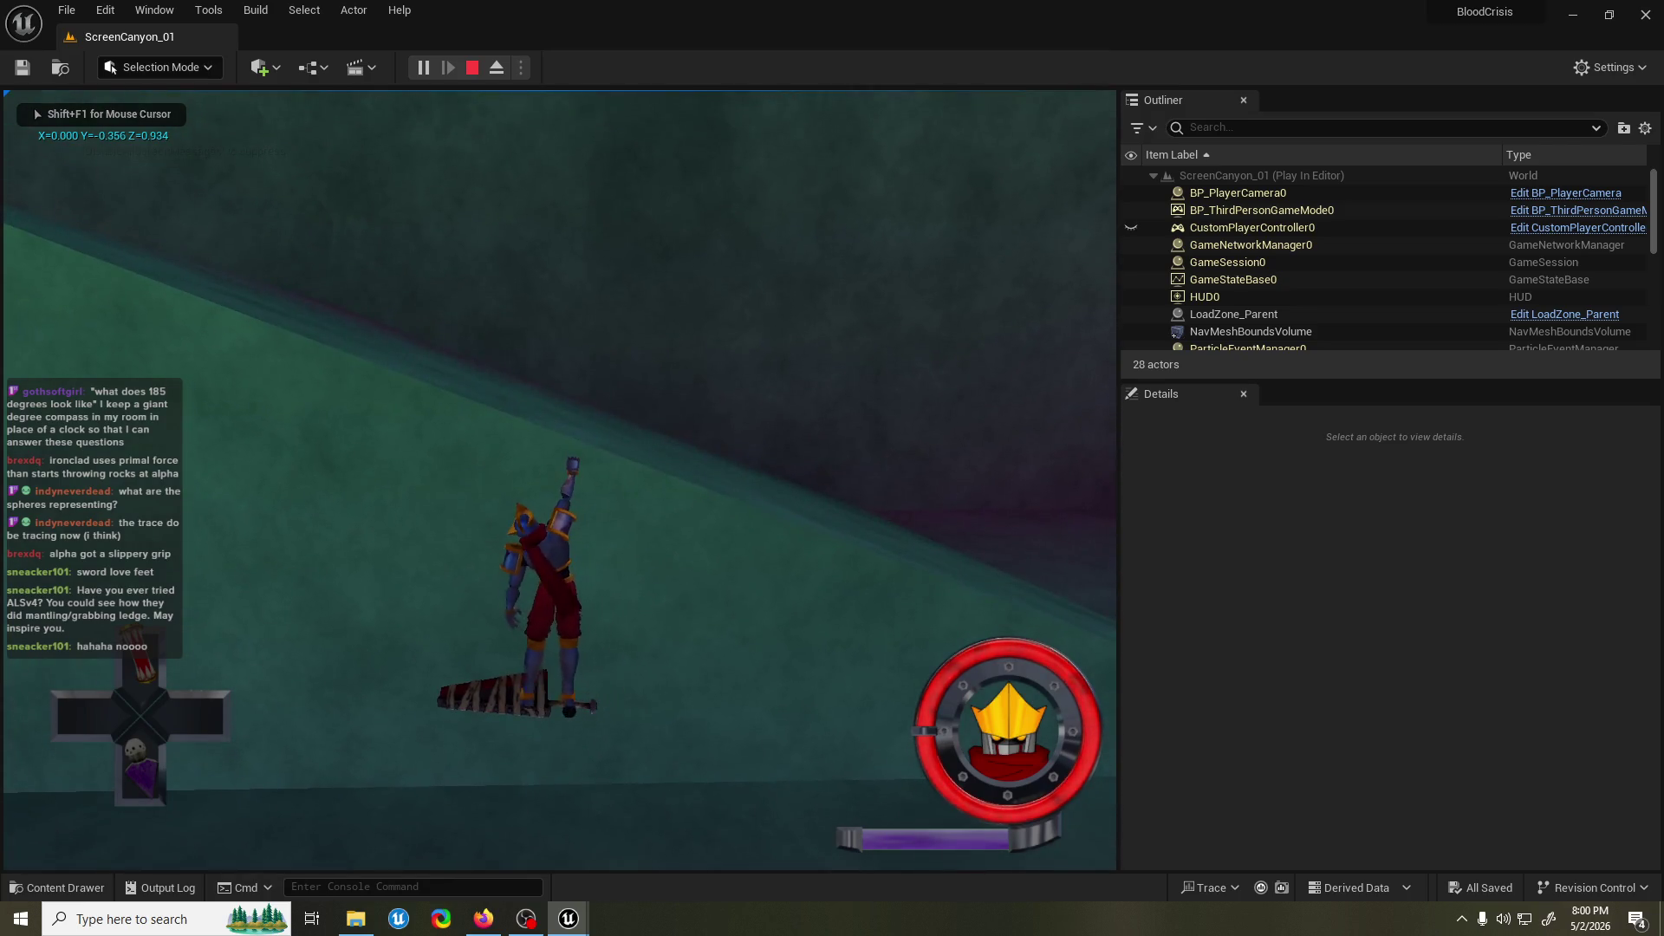
pyautogui.press('Escape')
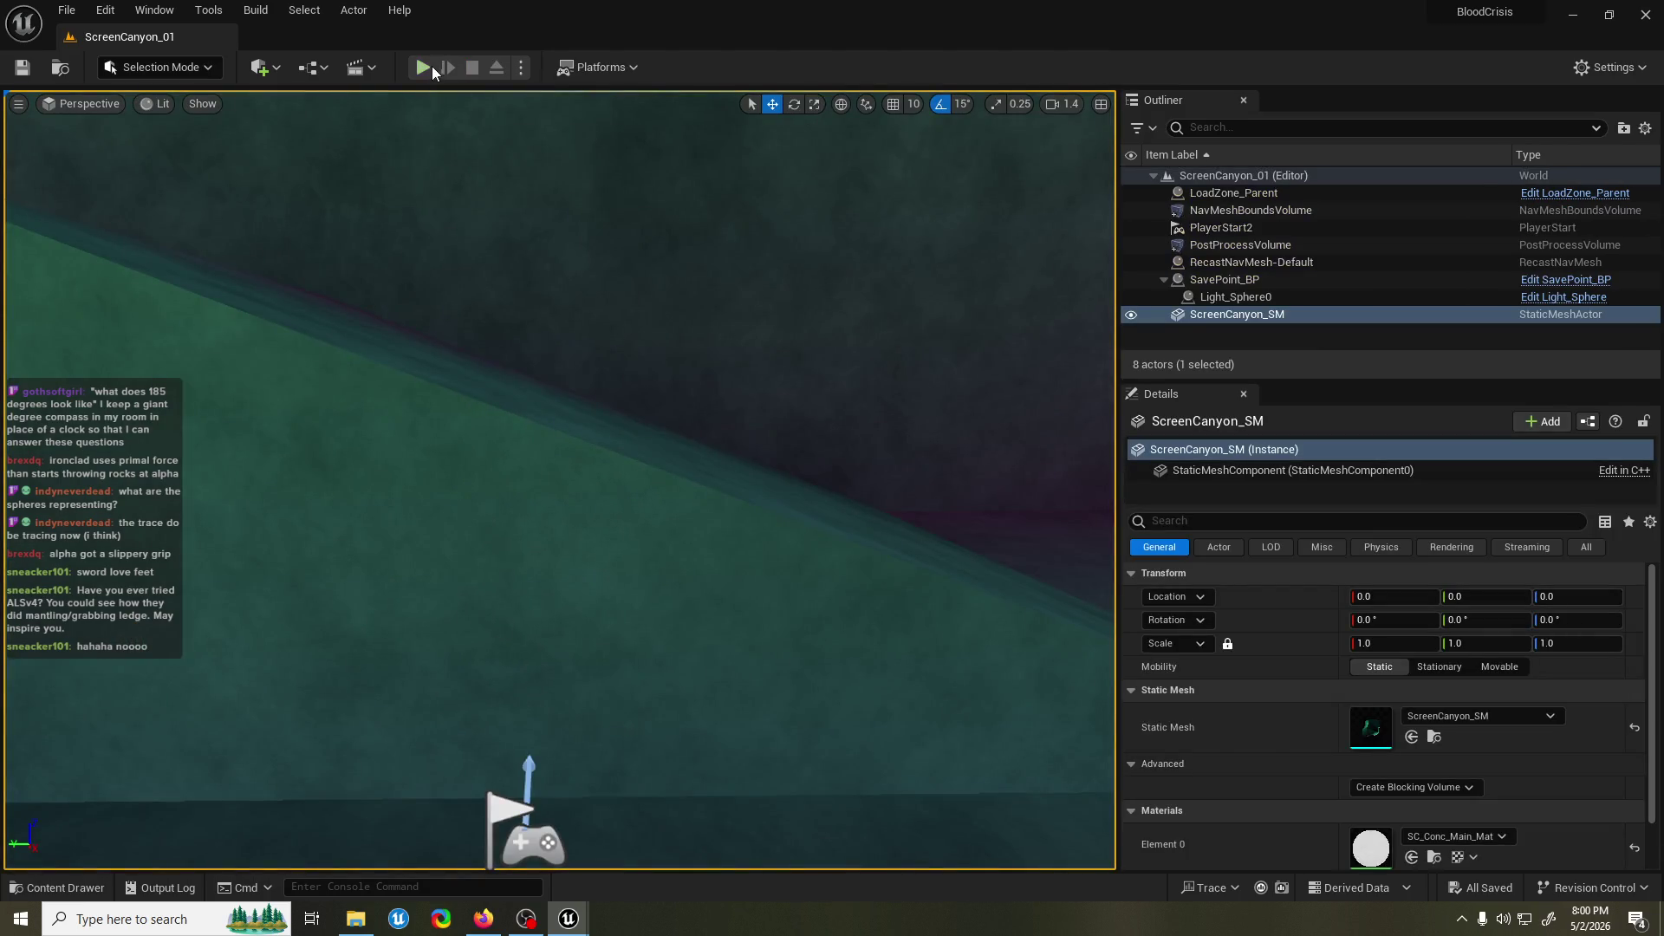
pyautogui.click(433, 67)
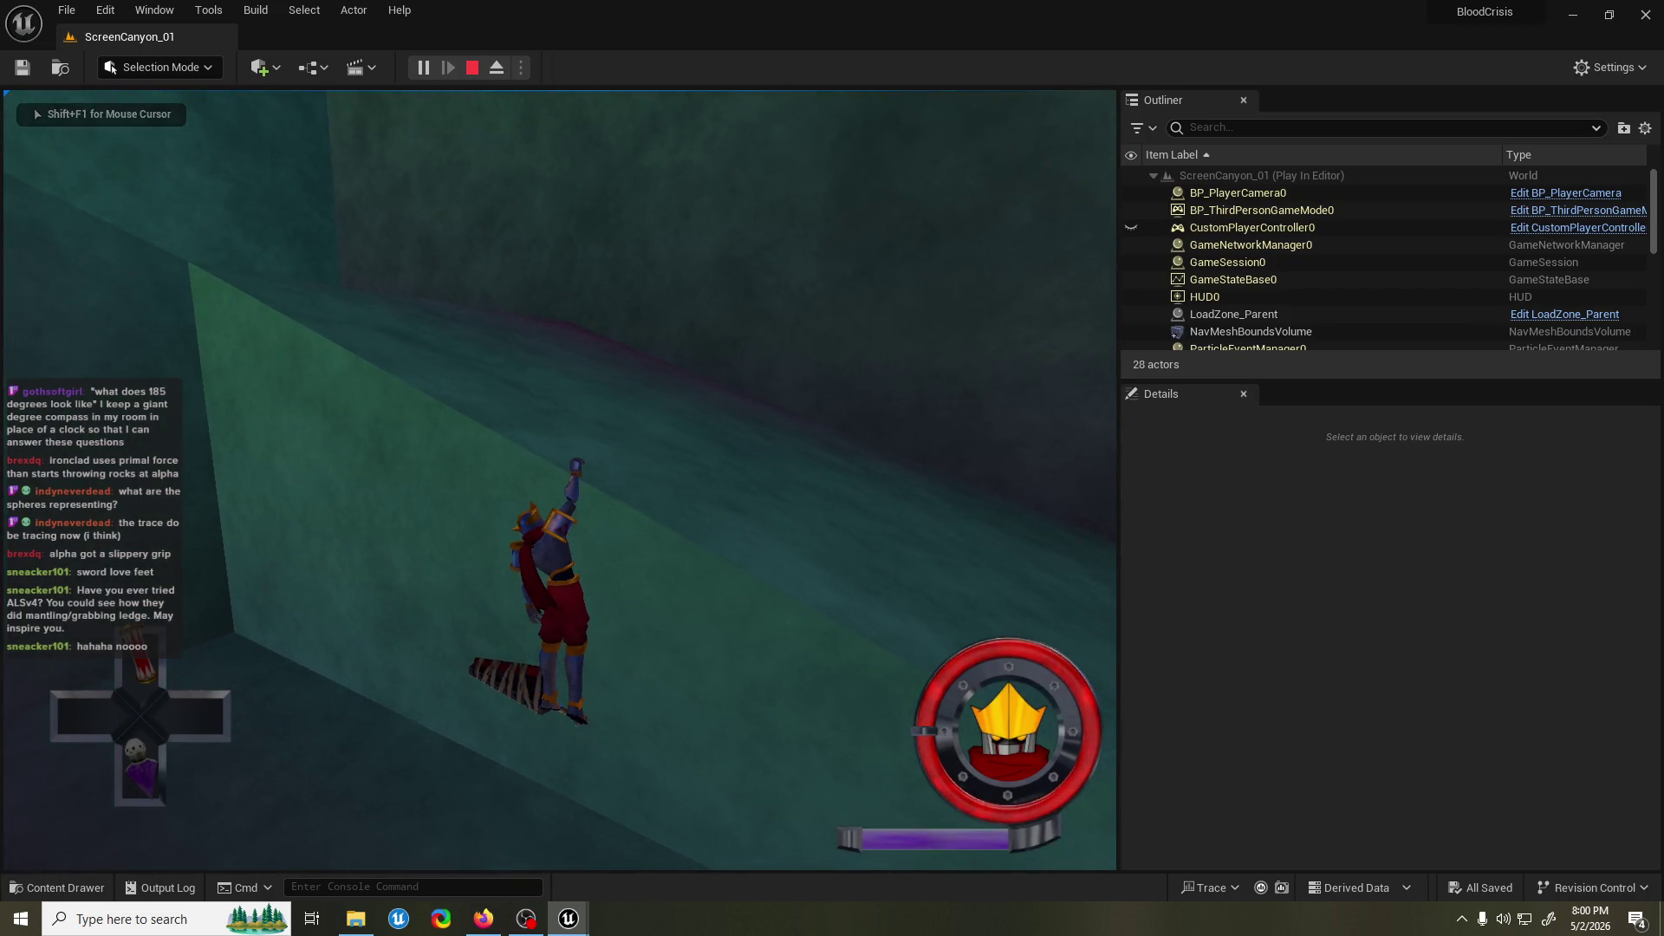
pyautogui.press('Escape')
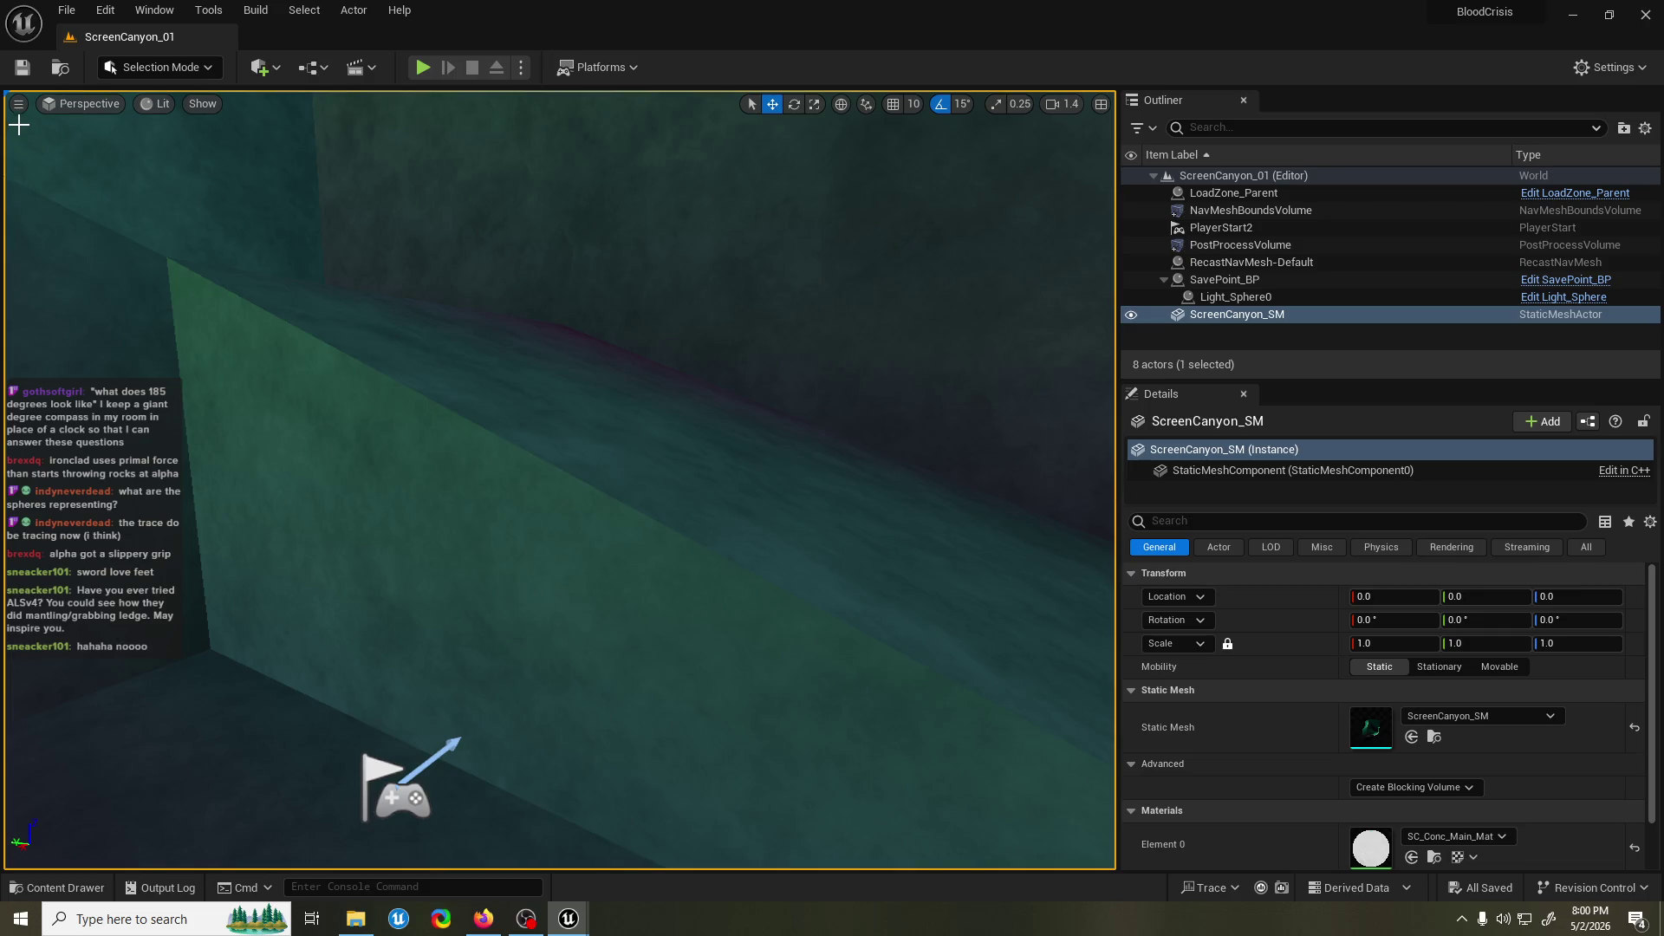
pyautogui.click(423, 67)
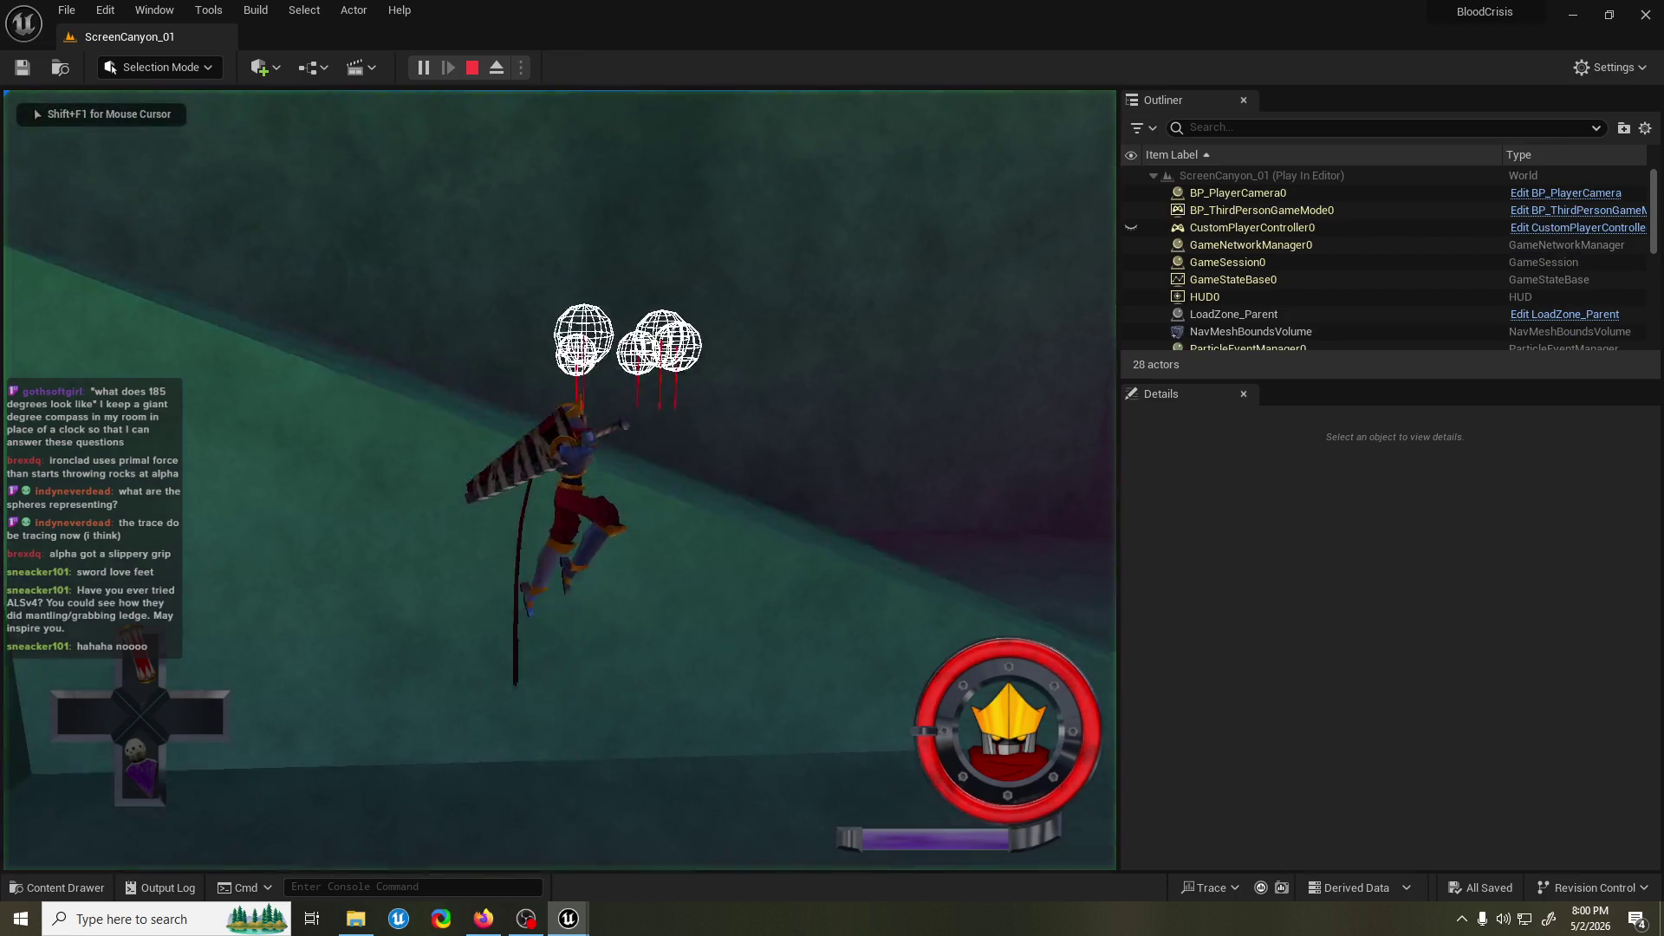
pyautogui.press('w')
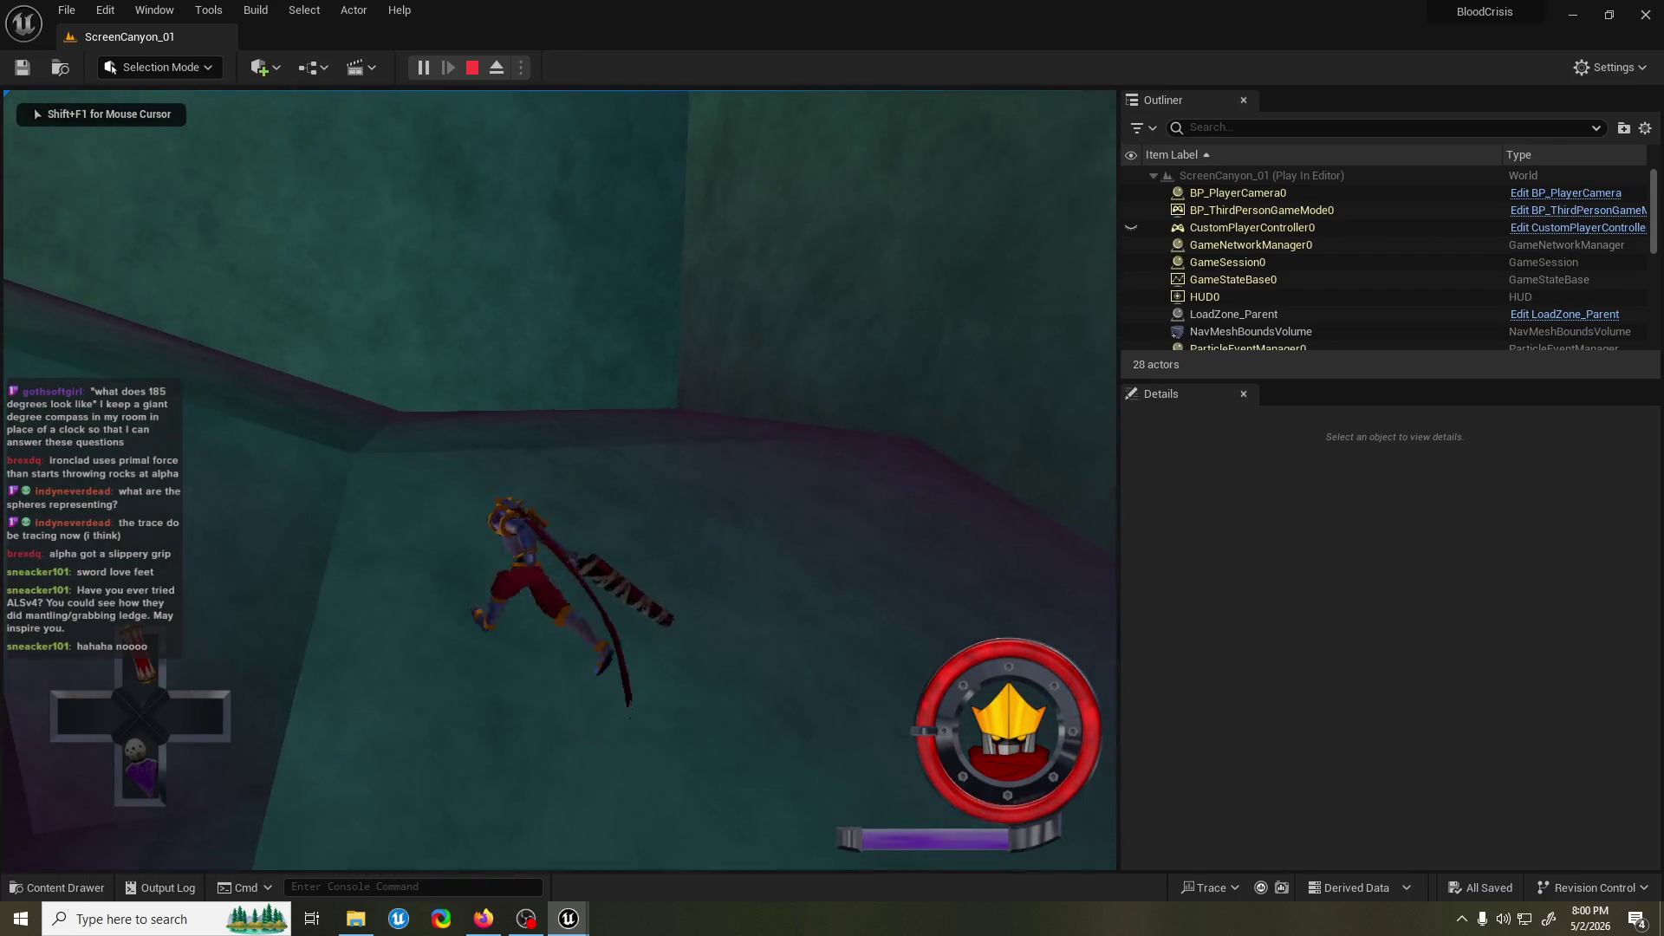
pyautogui.press('w')
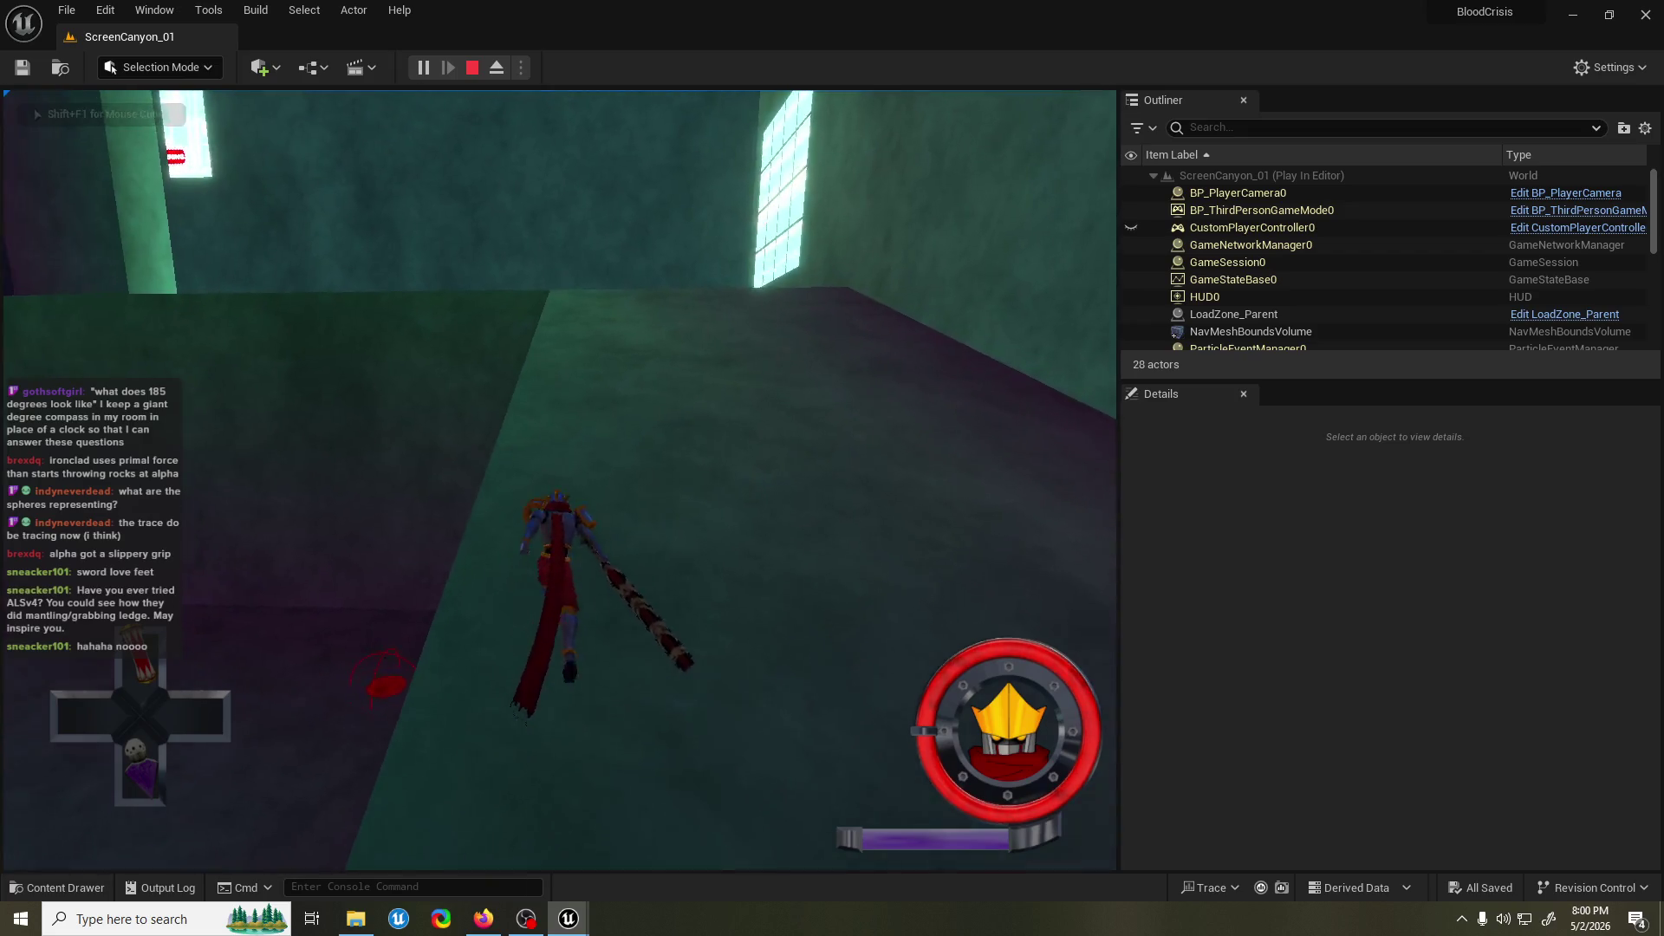
pyautogui.press('w')
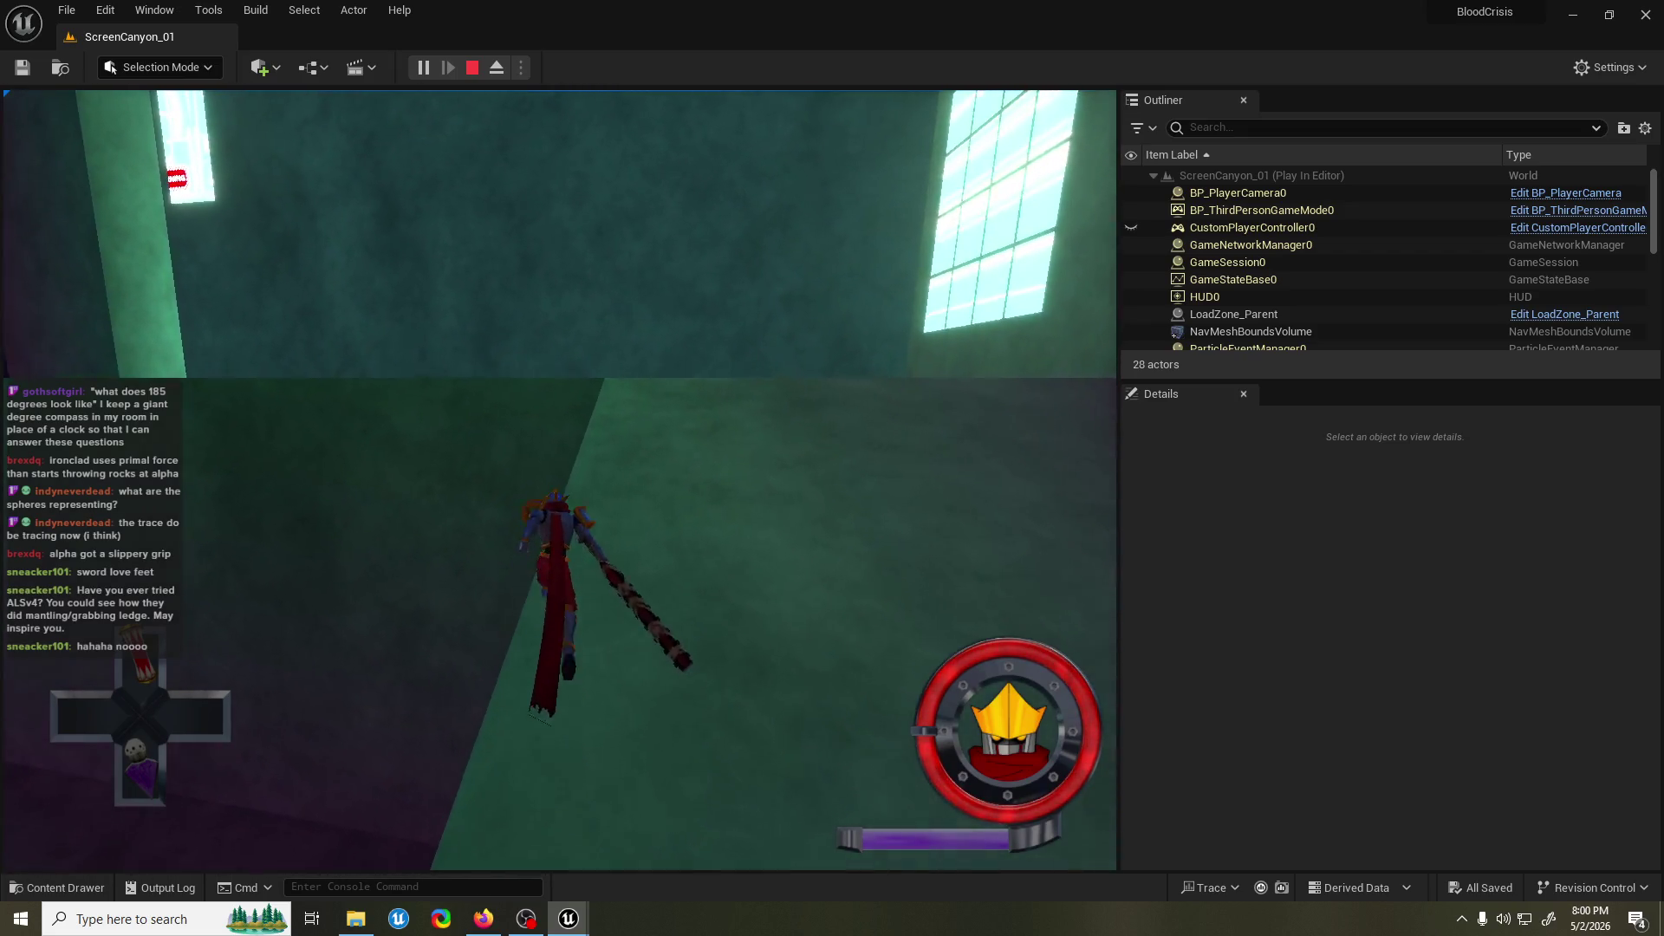
pyautogui.press('space')
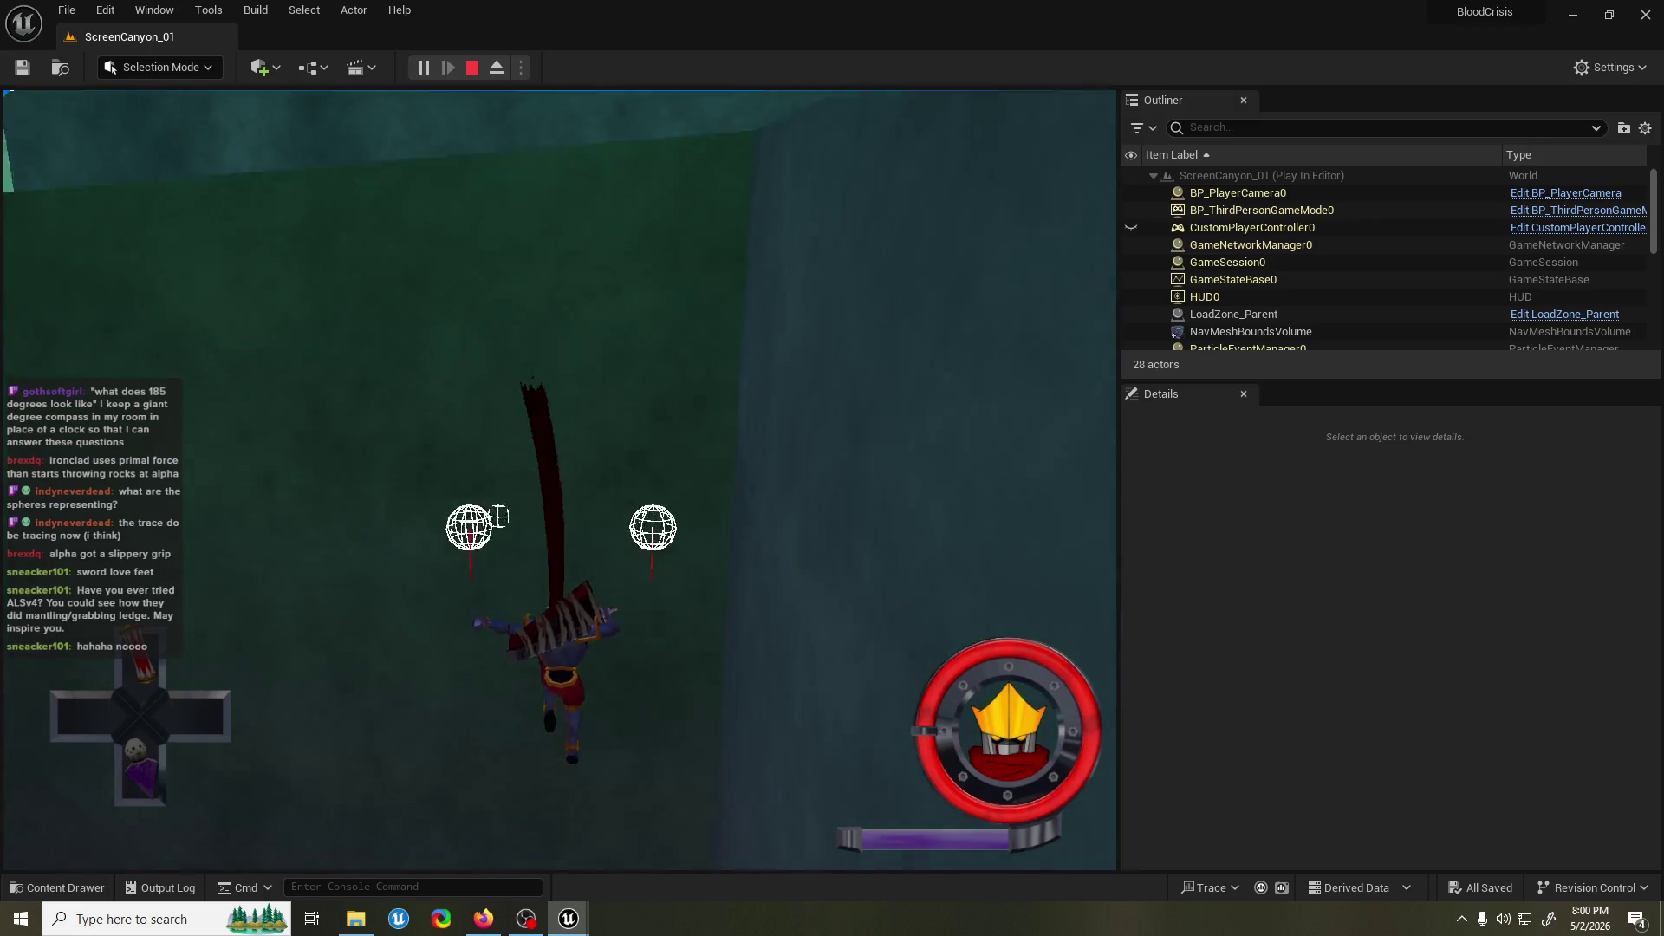
pyautogui.press('w')
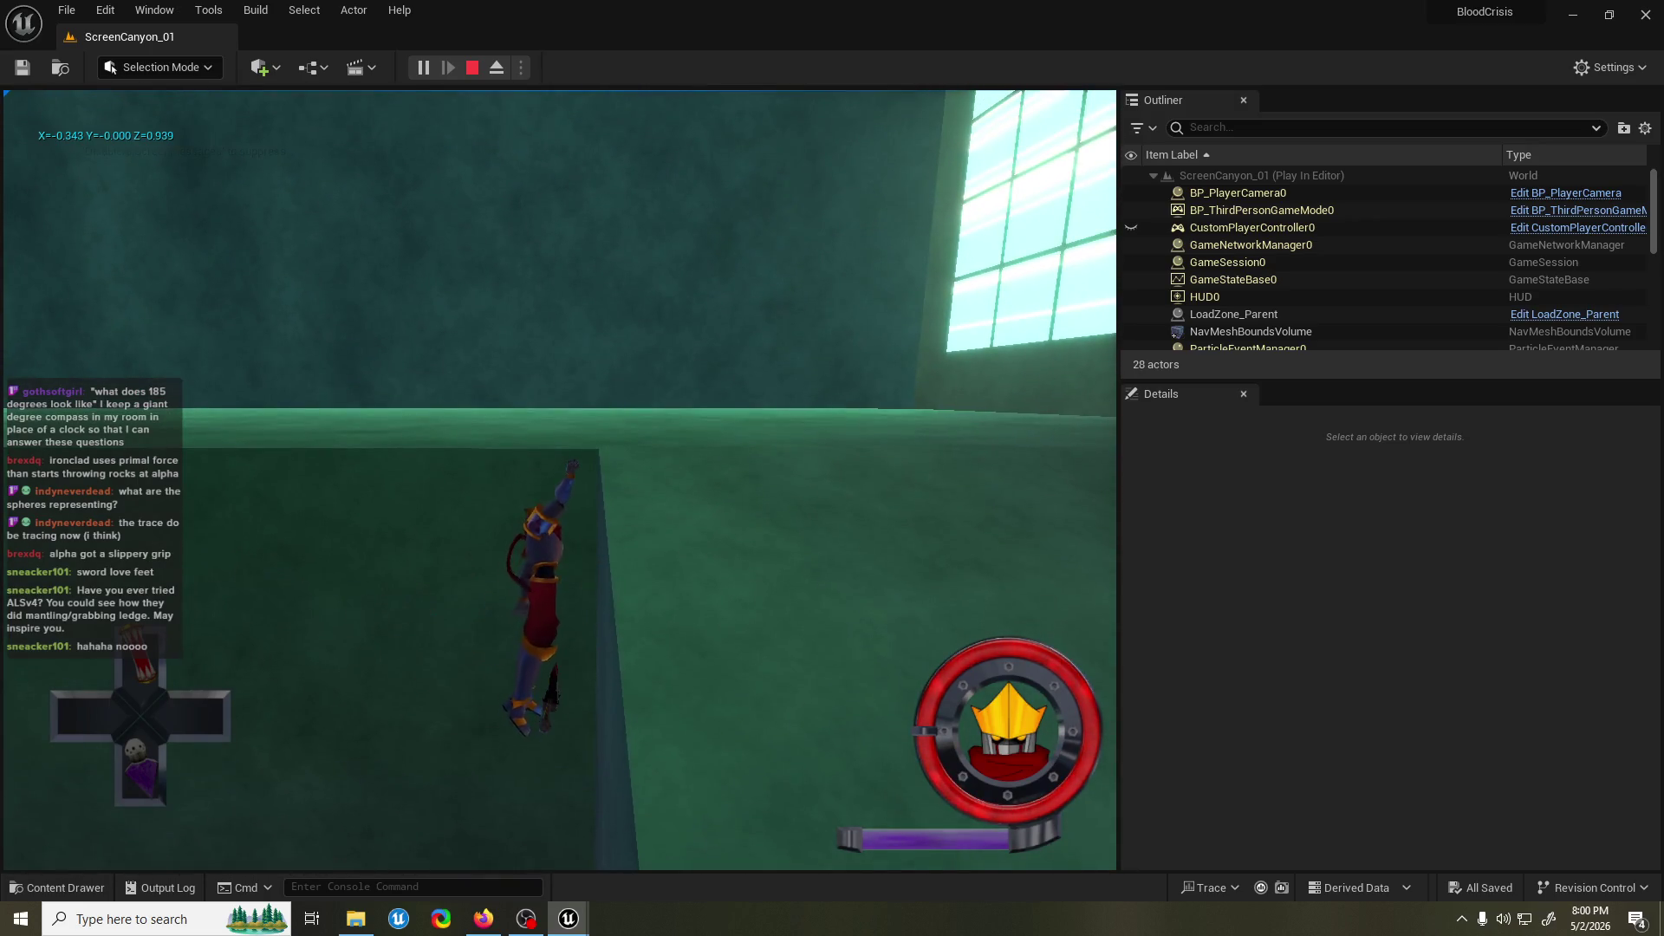
pyautogui.press('Escape')
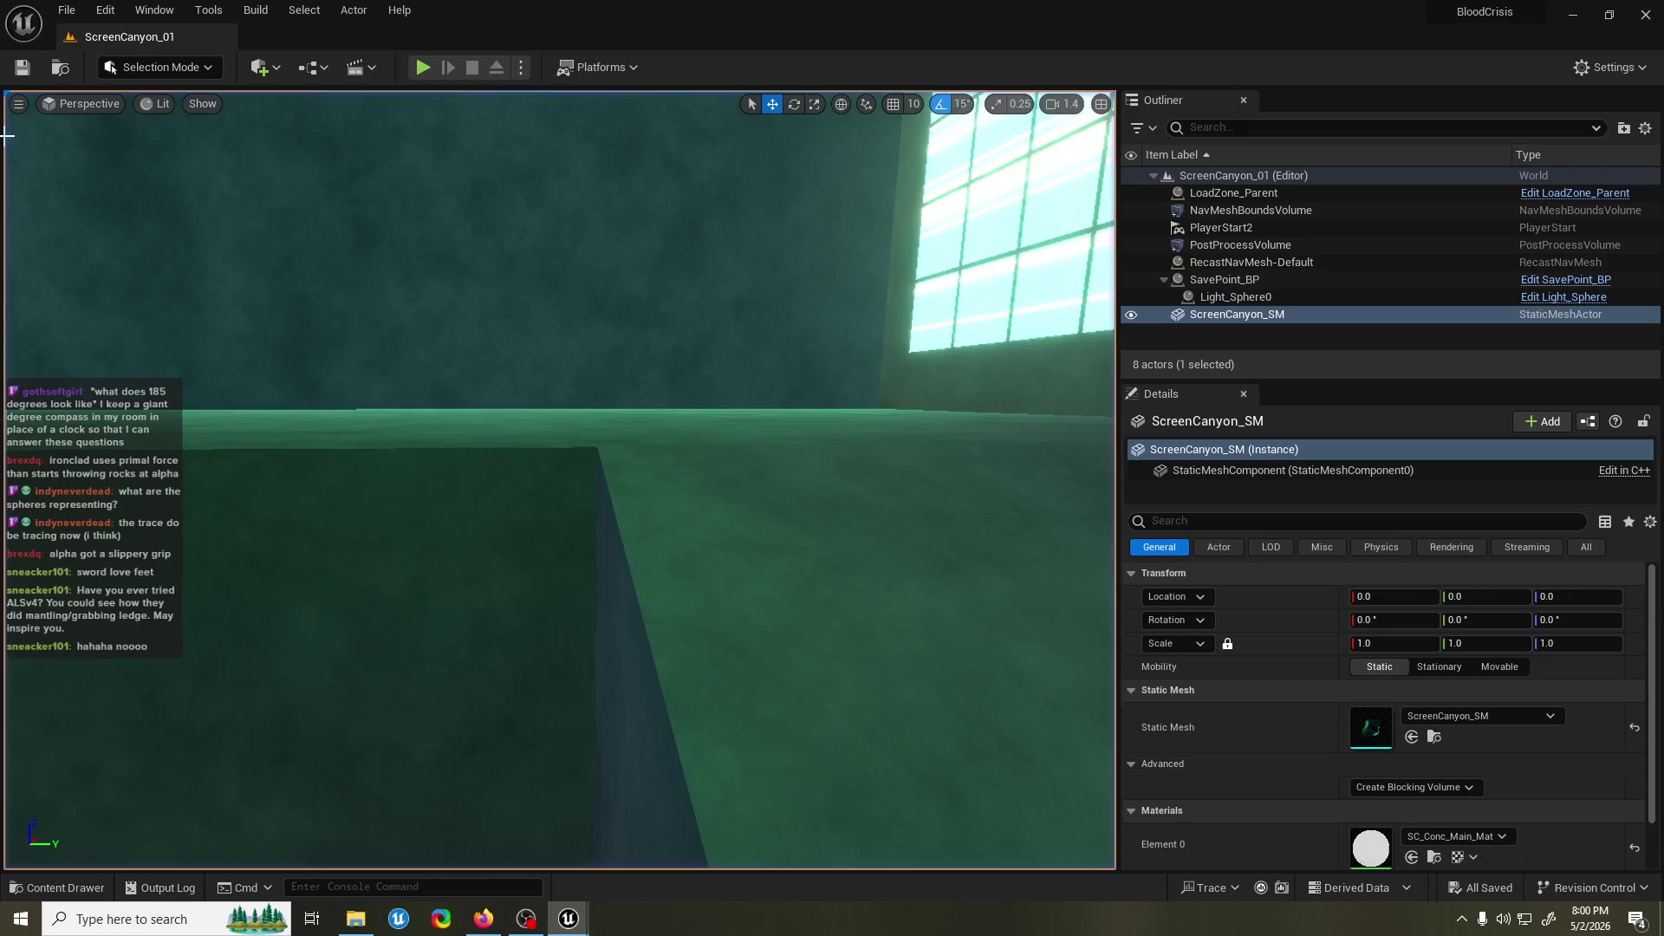
pyautogui.hotkey('alt', 'p')
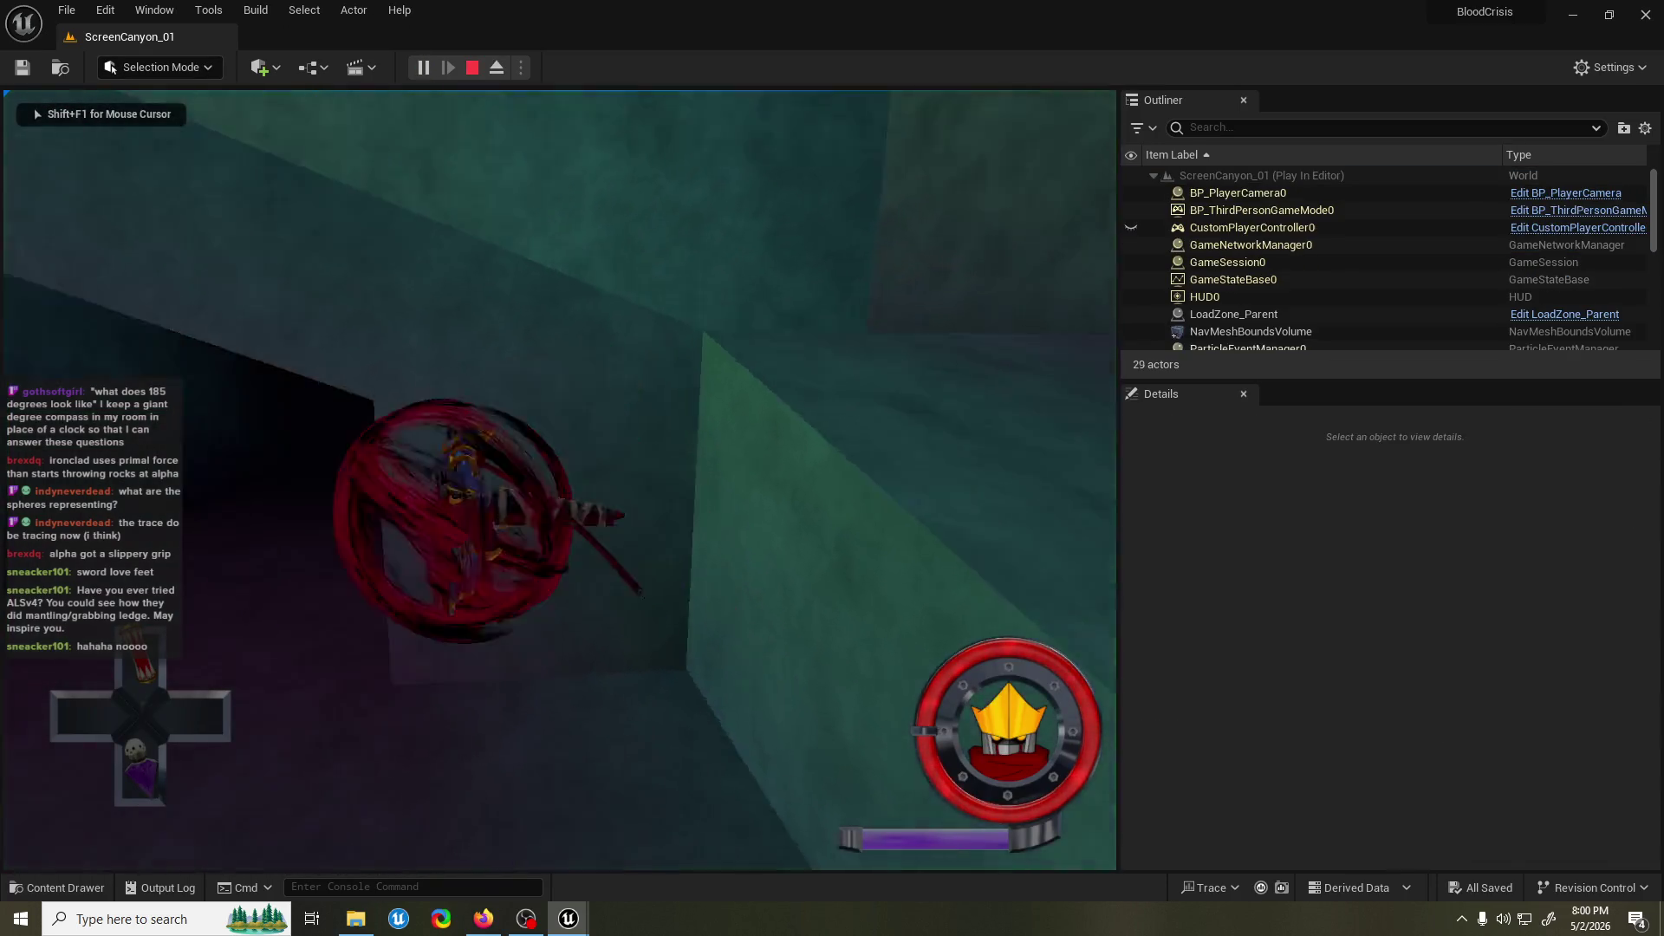
pyautogui.press('w')
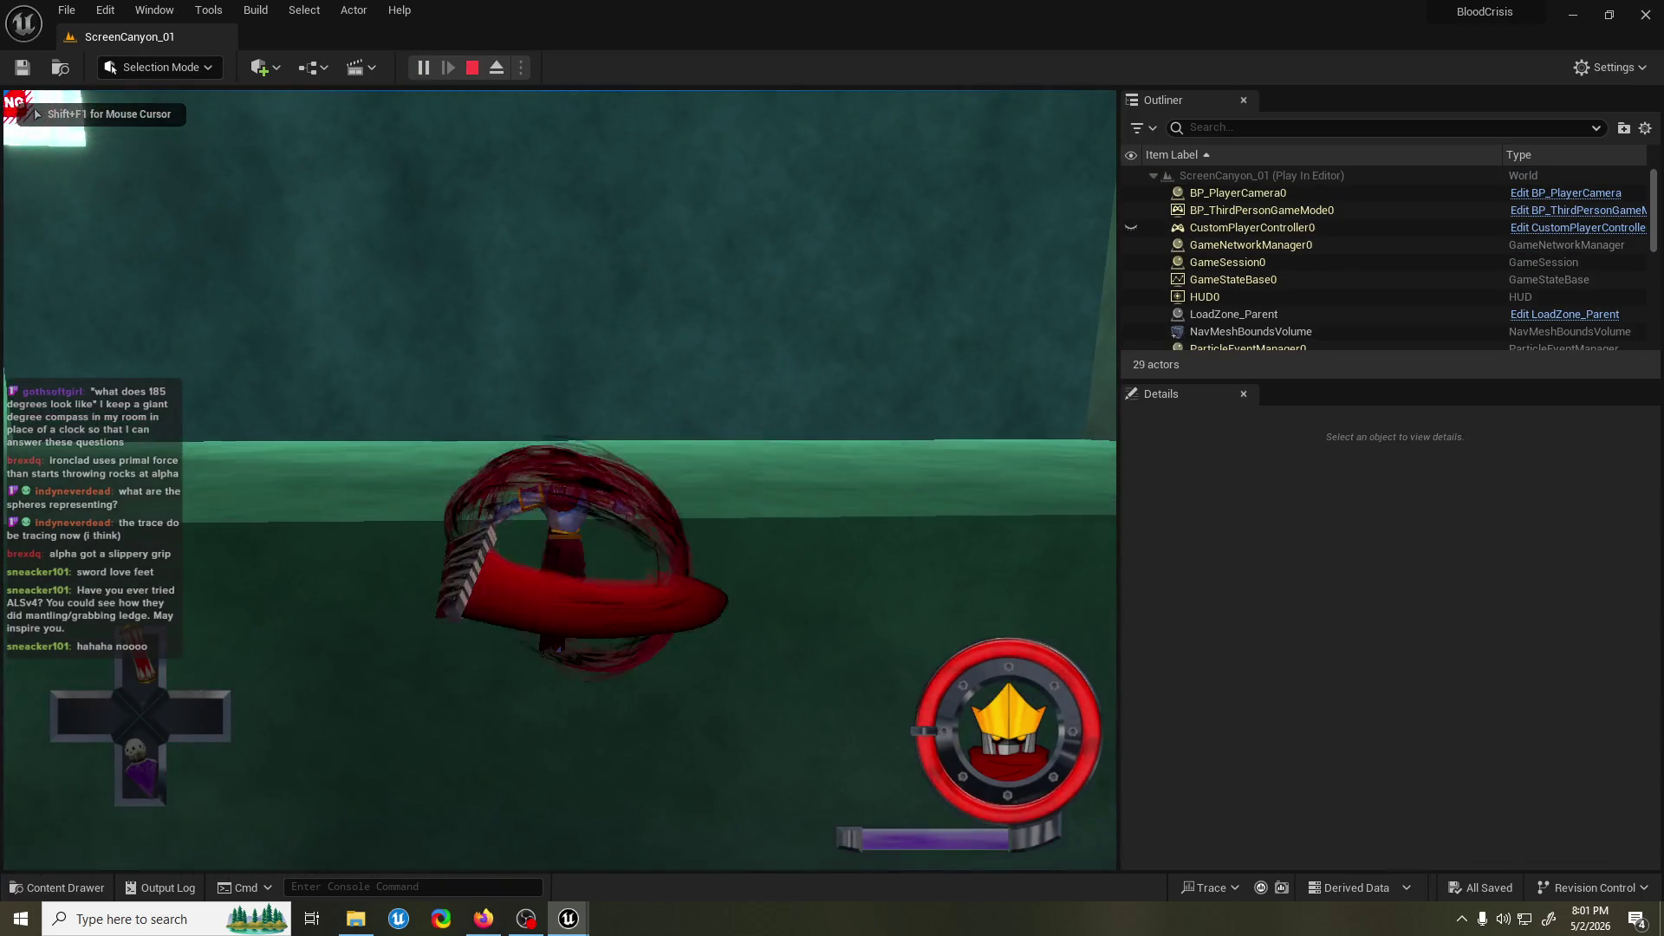
pyautogui.press('w')
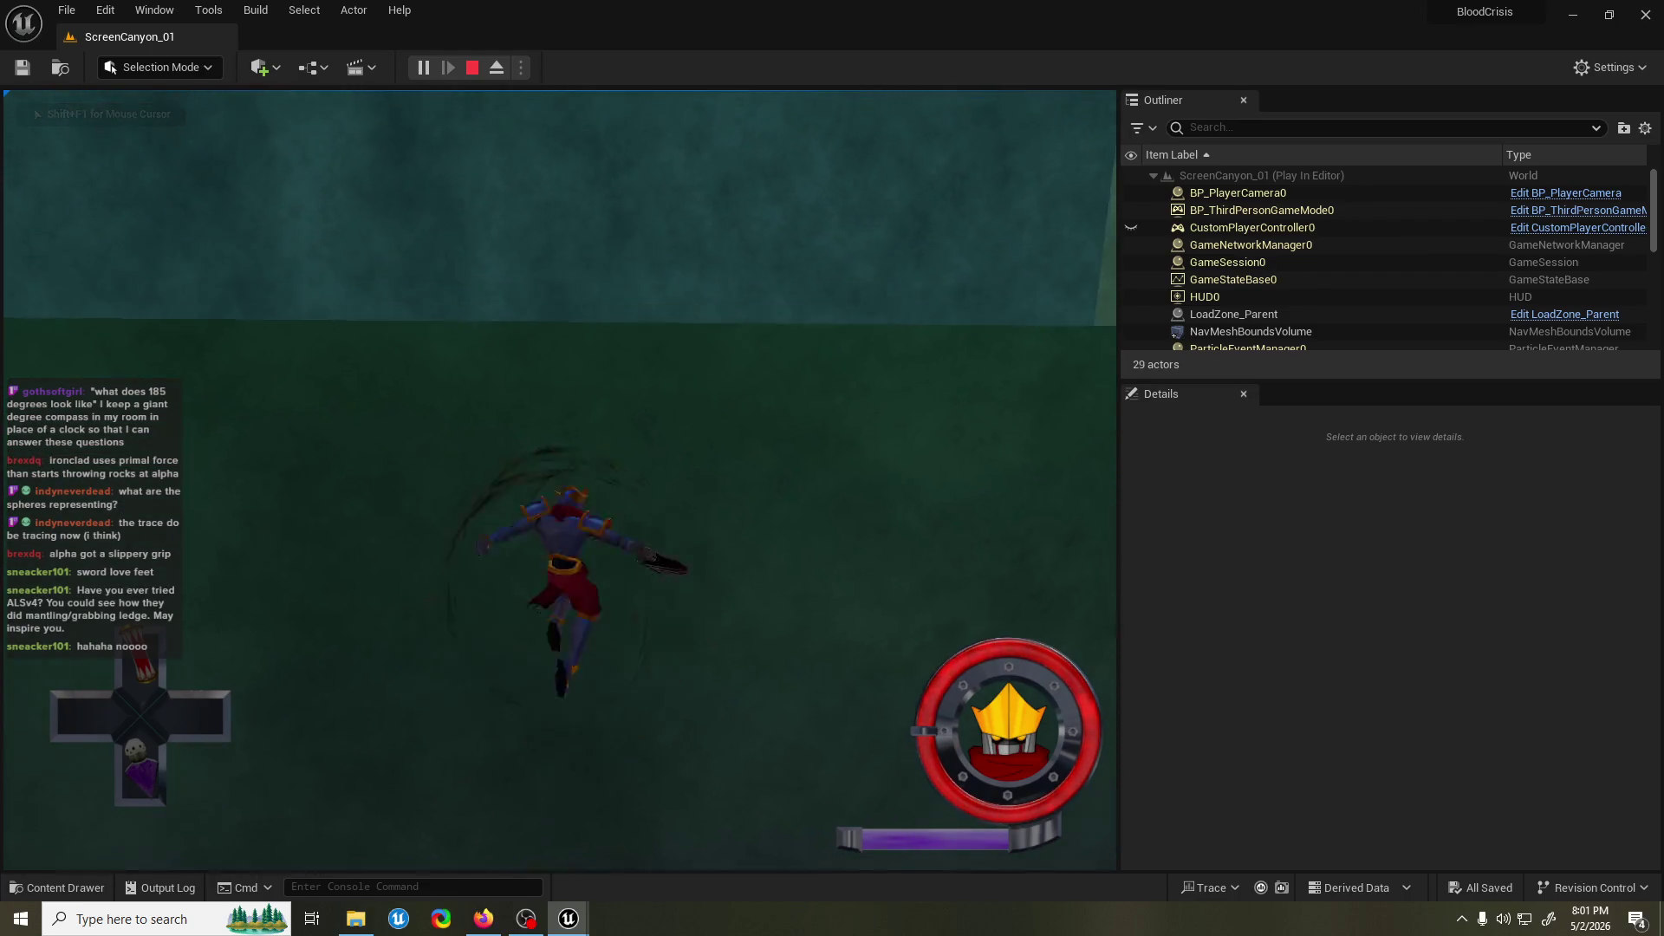
pyautogui.press('w')
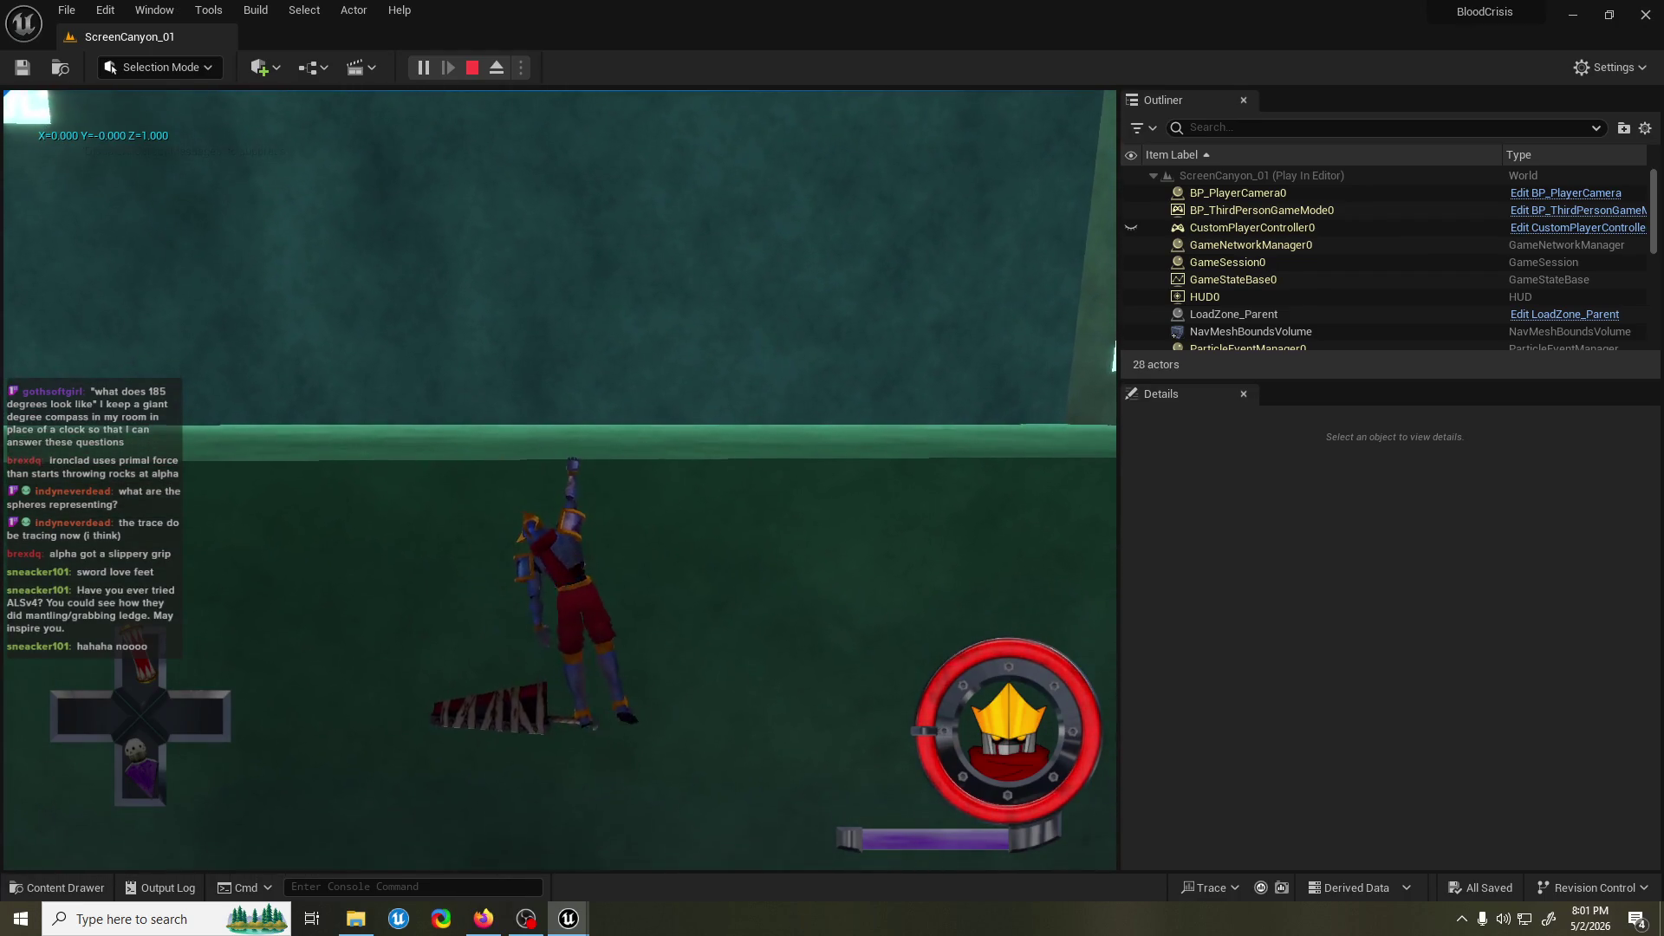
pyautogui.press('Escape')
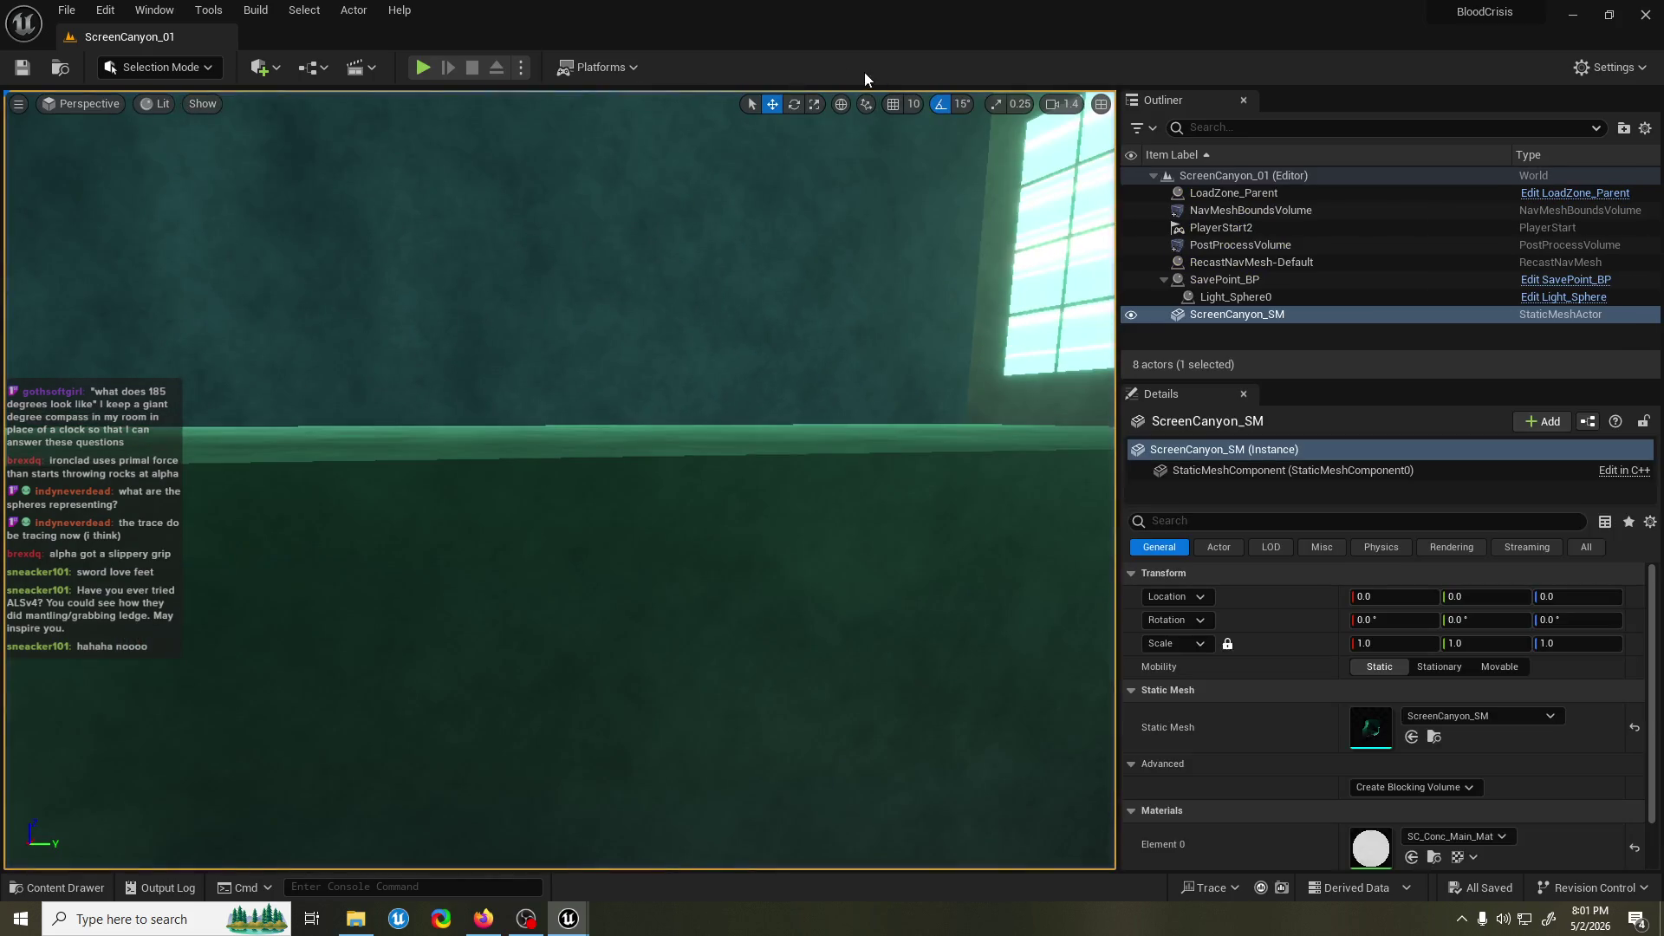
pyautogui.click(421, 68)
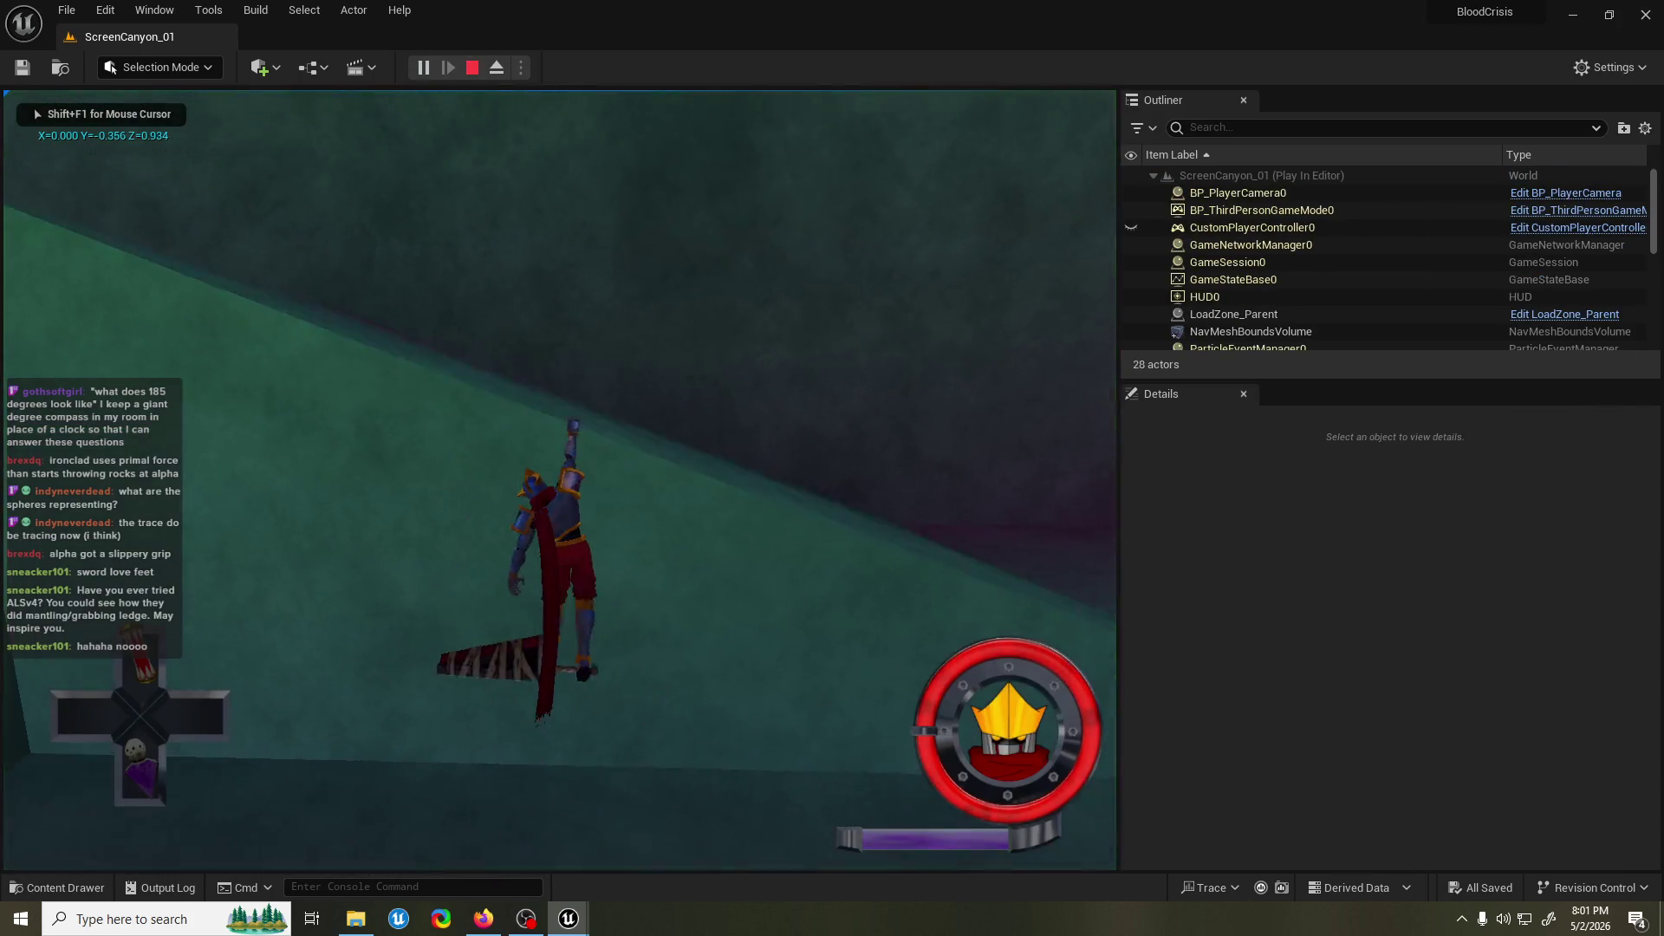
pyautogui.press('Escape')
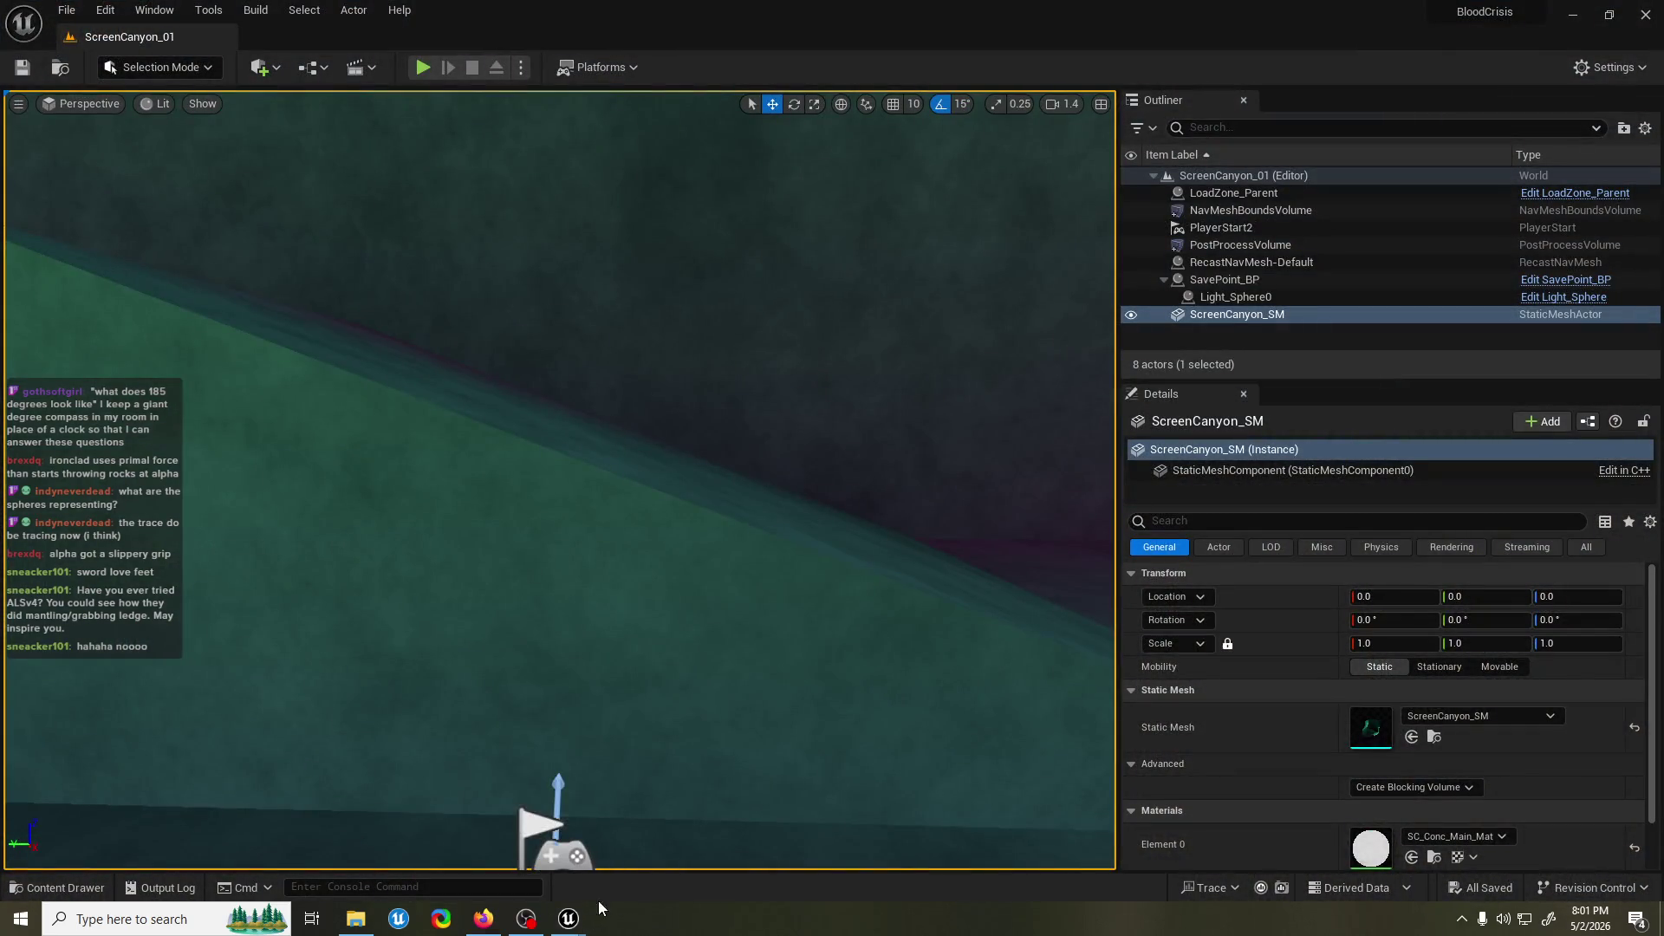
# Bring the PlayerChar_BP blueprint's Event Graph forward.
pyautogui.moveTo(598, 901)
pyautogui.click(625, 824)
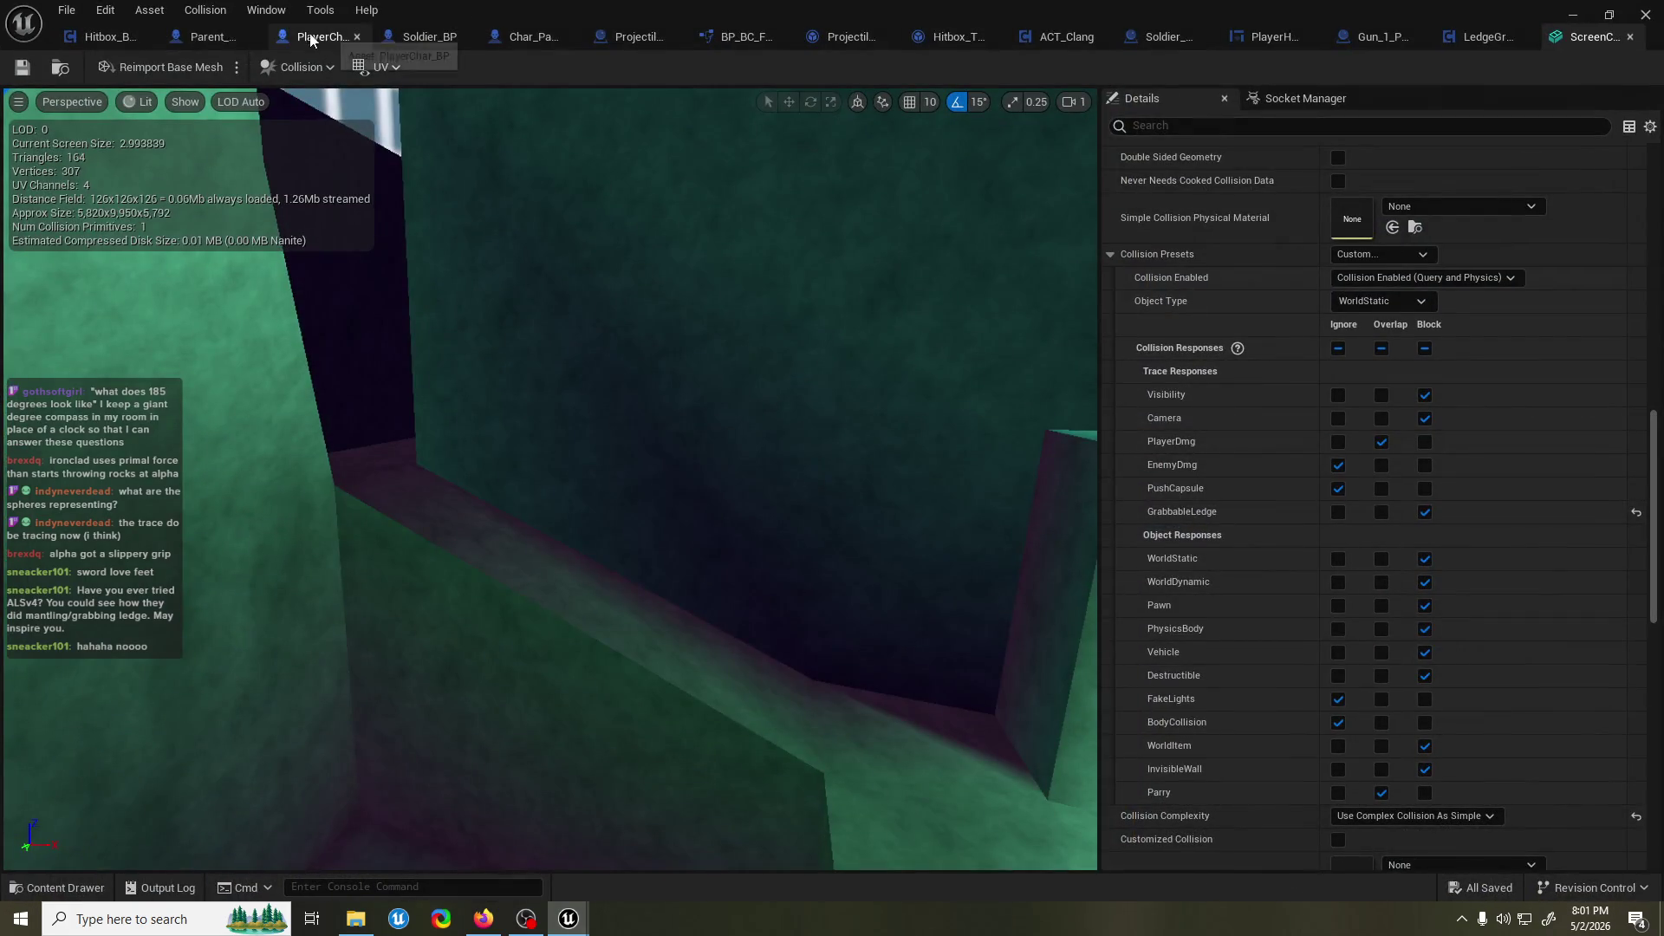
pyautogui.click(303, 40)
pyautogui.scroll(-8, 919, 408)
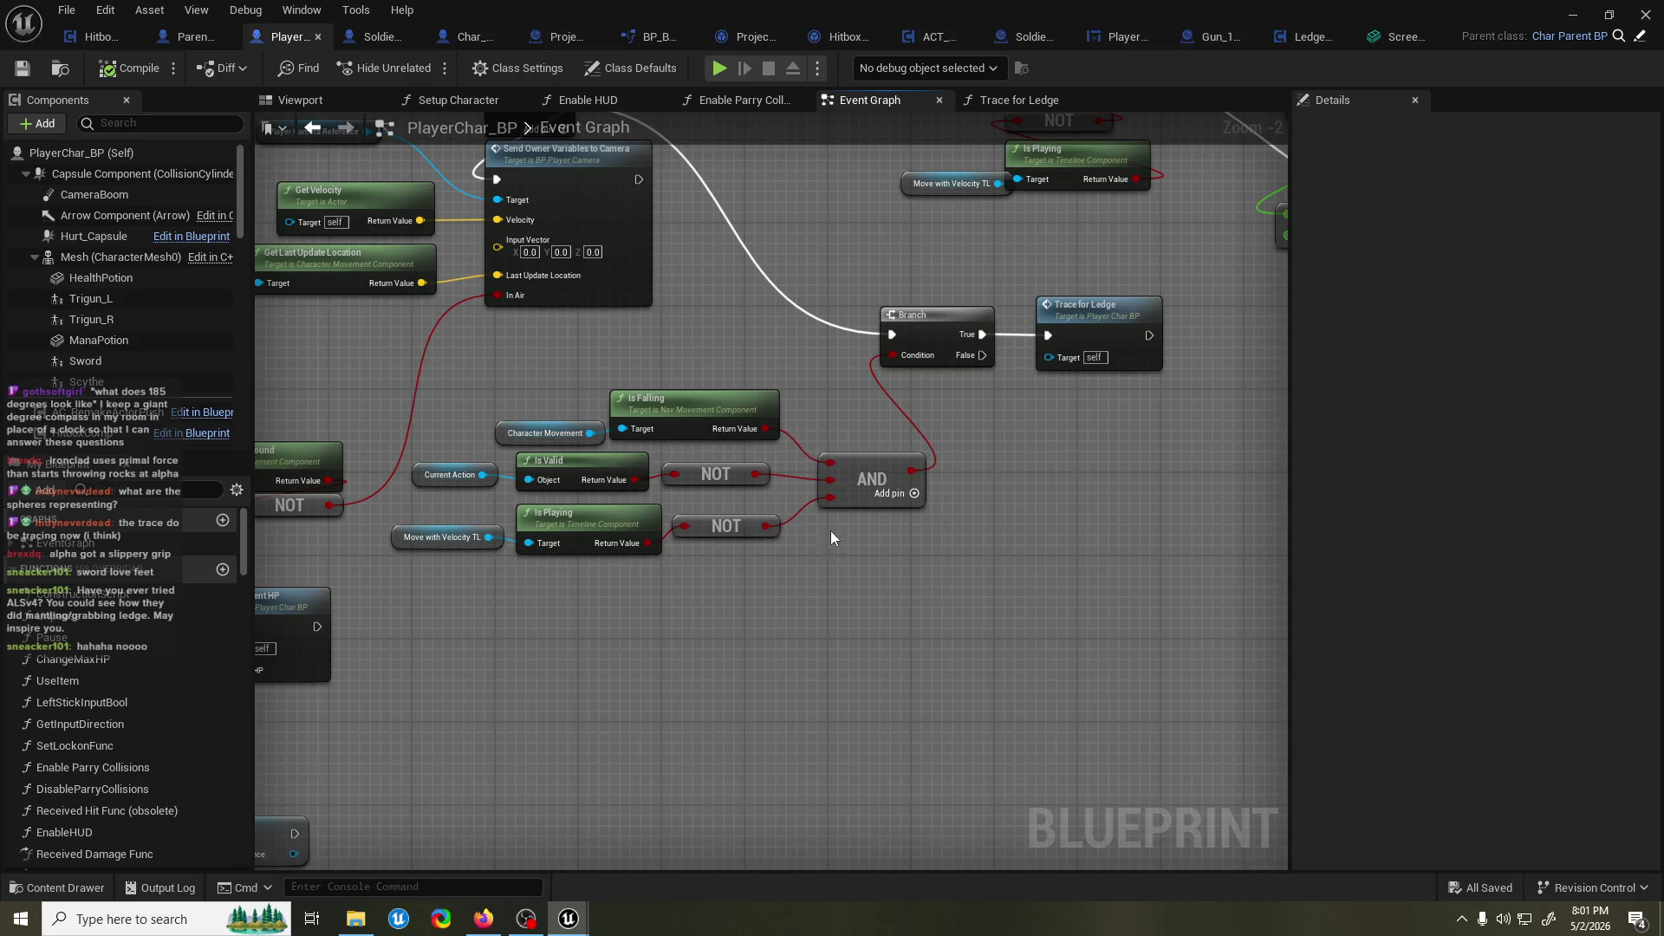
# Add a third input to the ledge-trace AND node and move the lower NOT wire onto it.
pyautogui.rightClick(832, 482)
pyautogui.moveTo(911, 574)
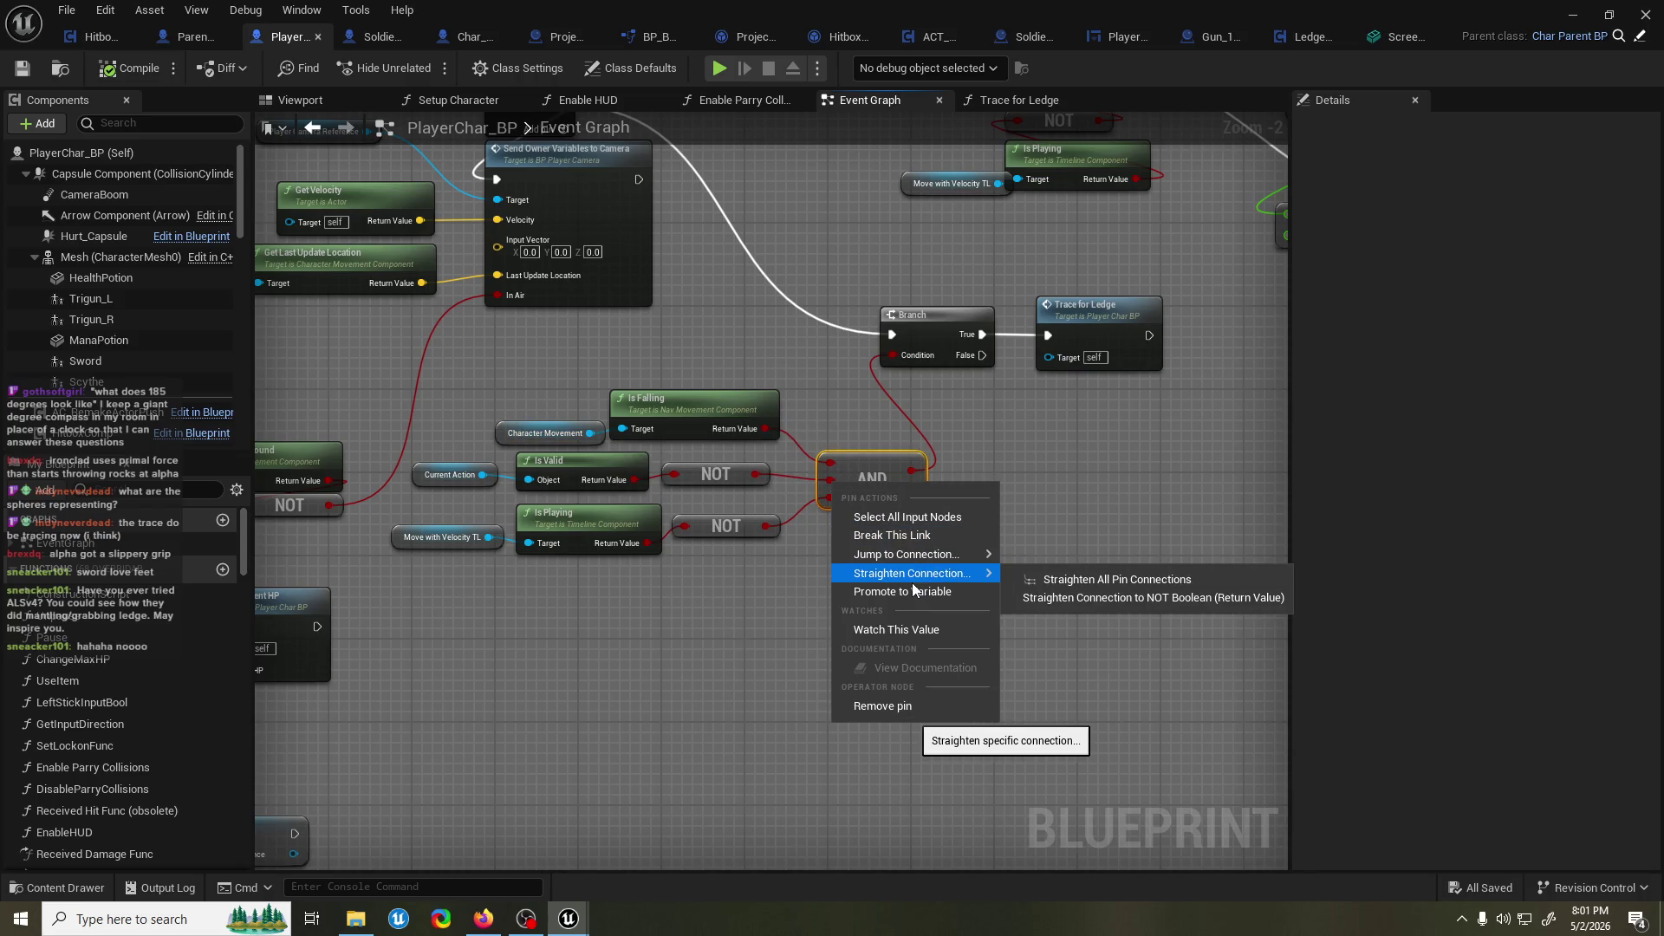
pyautogui.click(815, 546)
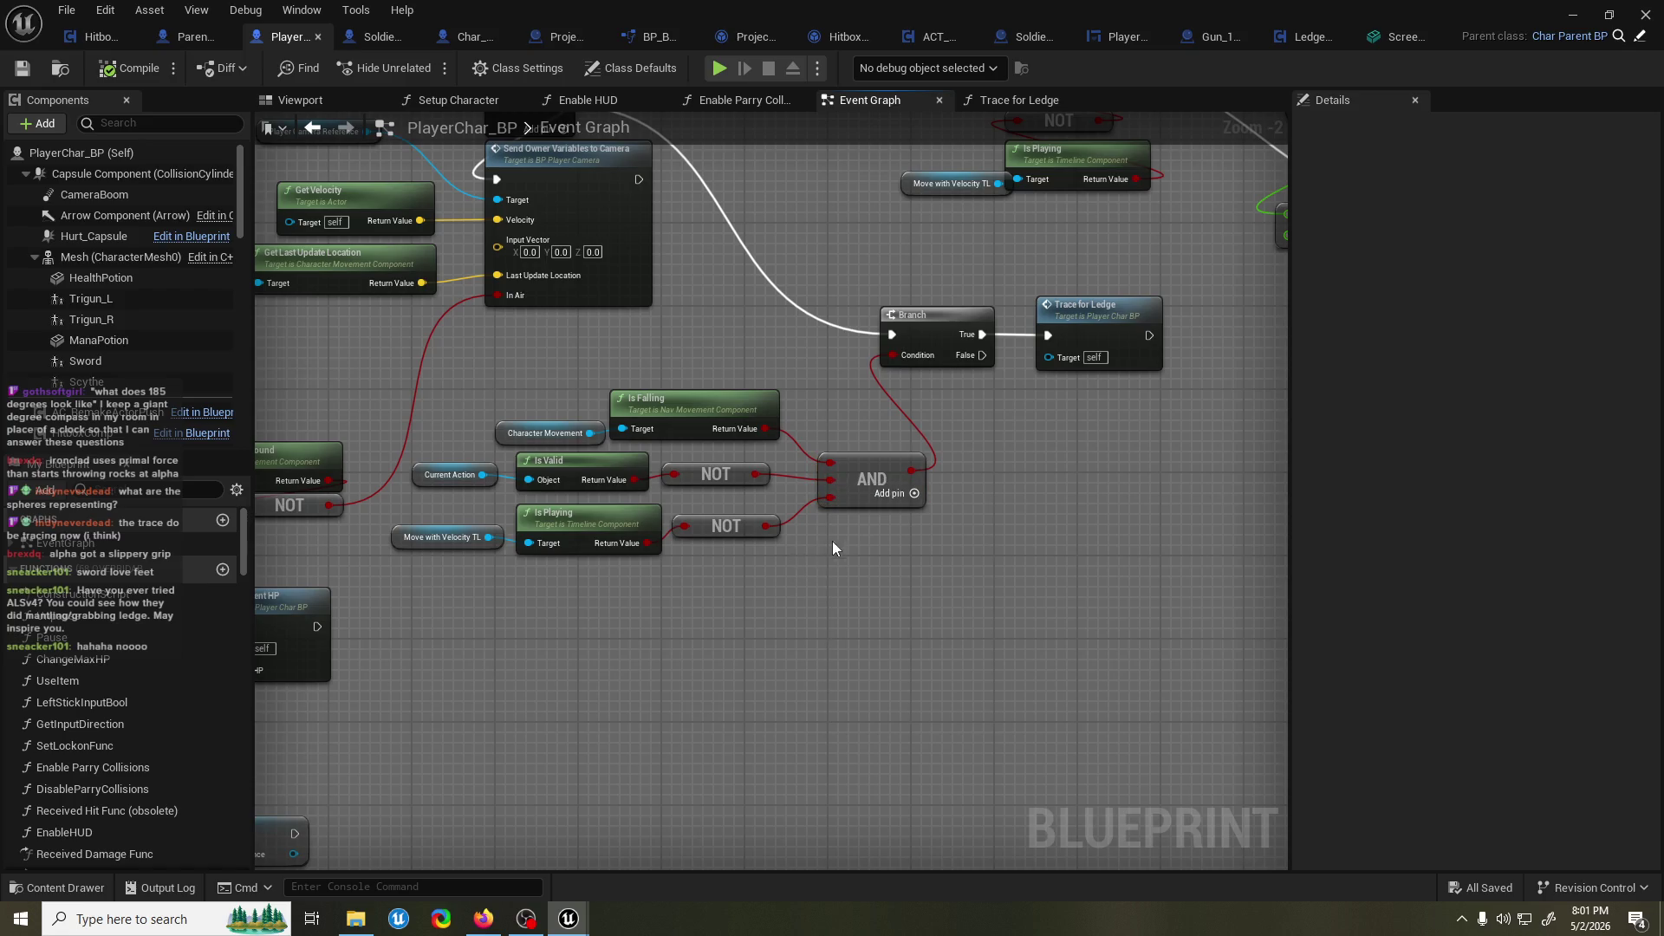
pyautogui.click(914, 493)
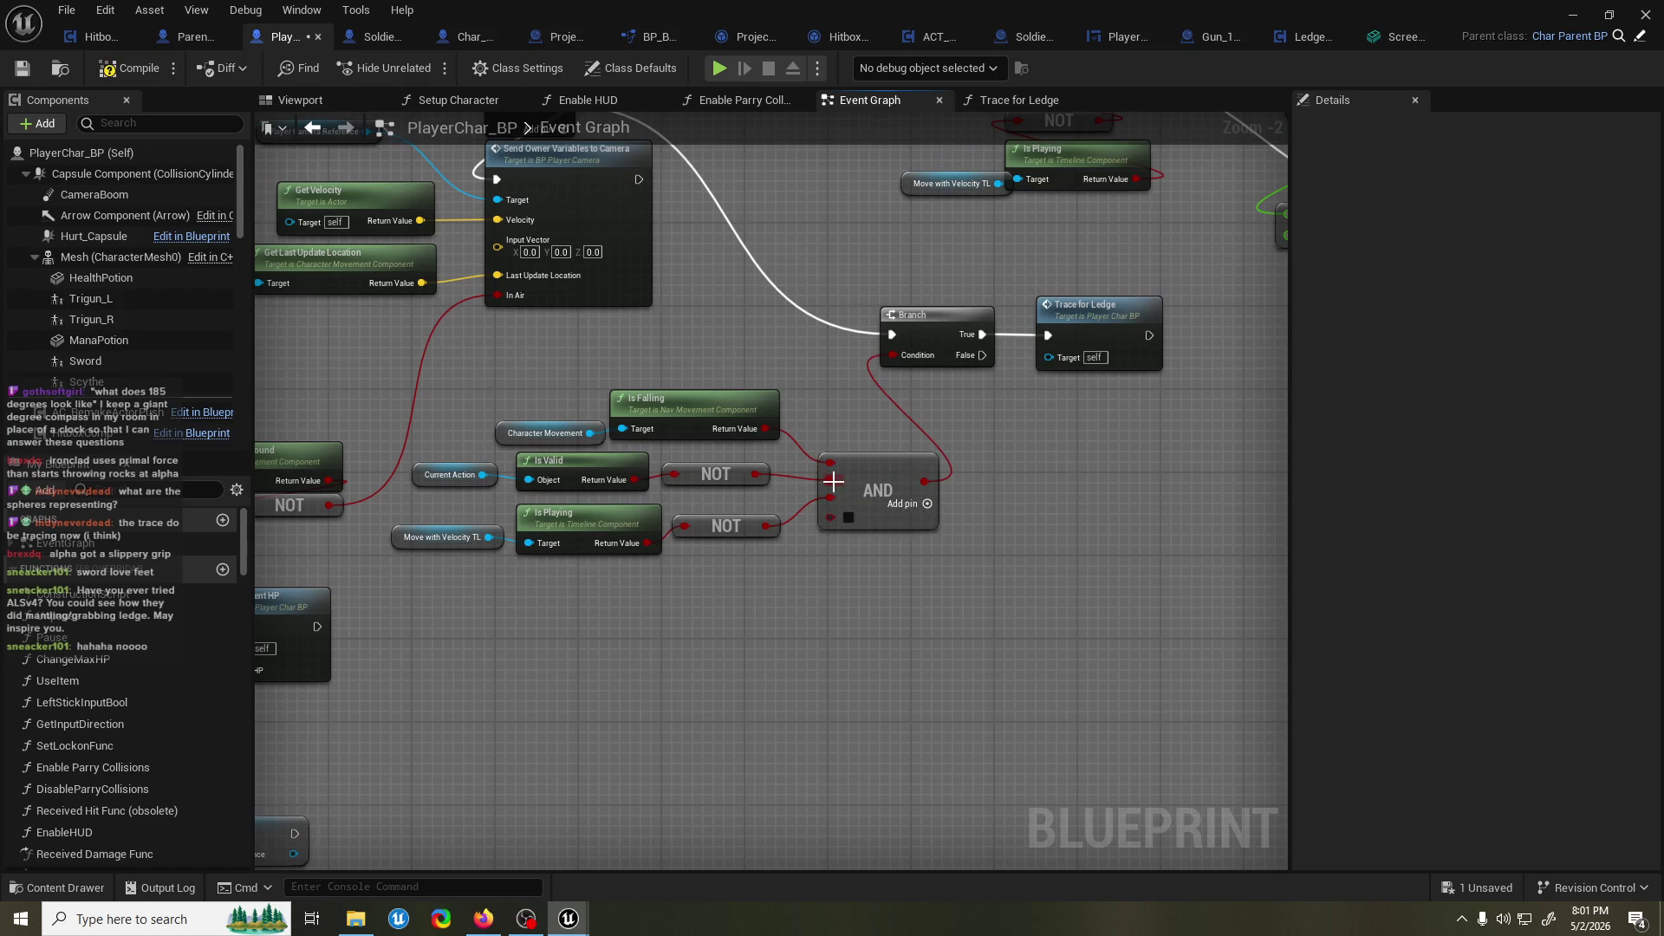
pyautogui.moveTo(831, 499)
pyautogui.mouseDown()
pyautogui.moveTo(835, 520)
pyautogui.moveTo(536, 476)
pyautogui.mouseUp()
pyautogui.keyDown('ctrl'); pyautogui.click(468, 477); pyautogui.keyUp('ctrl')
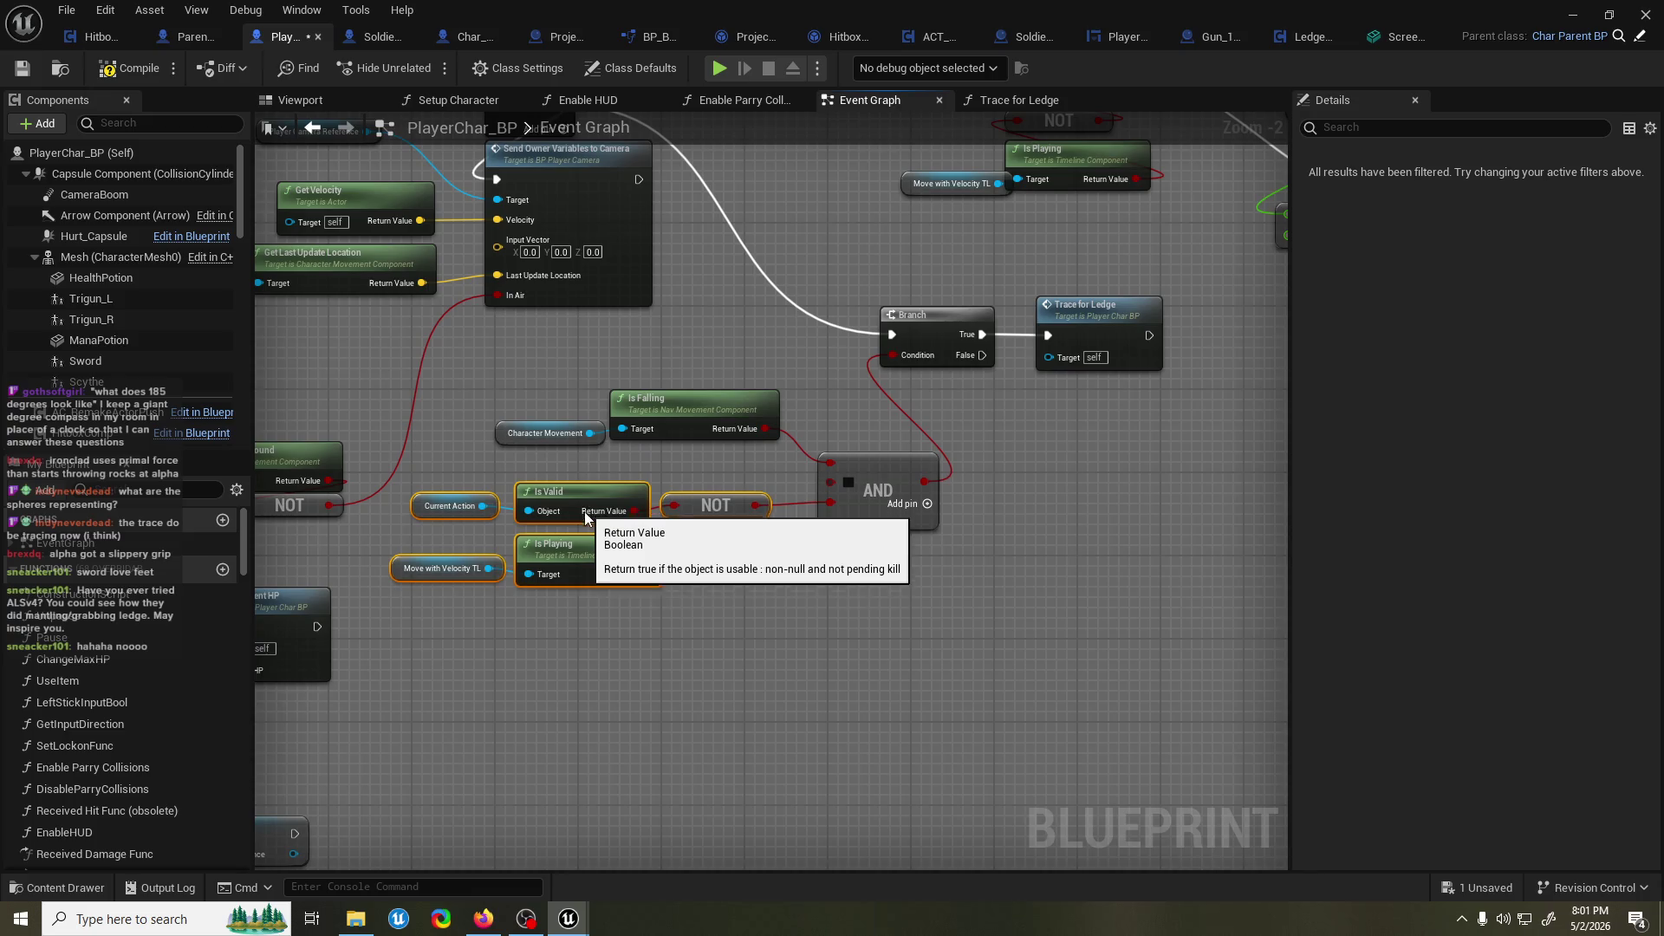
pyautogui.moveTo(578, 479); pyautogui.dragTo(598, 505)
# Add a Get Velocity node off Character Movement, deleting an accidental Jump Z Velocity getter.
pyautogui.moveTo(590, 434); pyautogui.dragTo(593, 466)
pyautogui.write('get velocity')
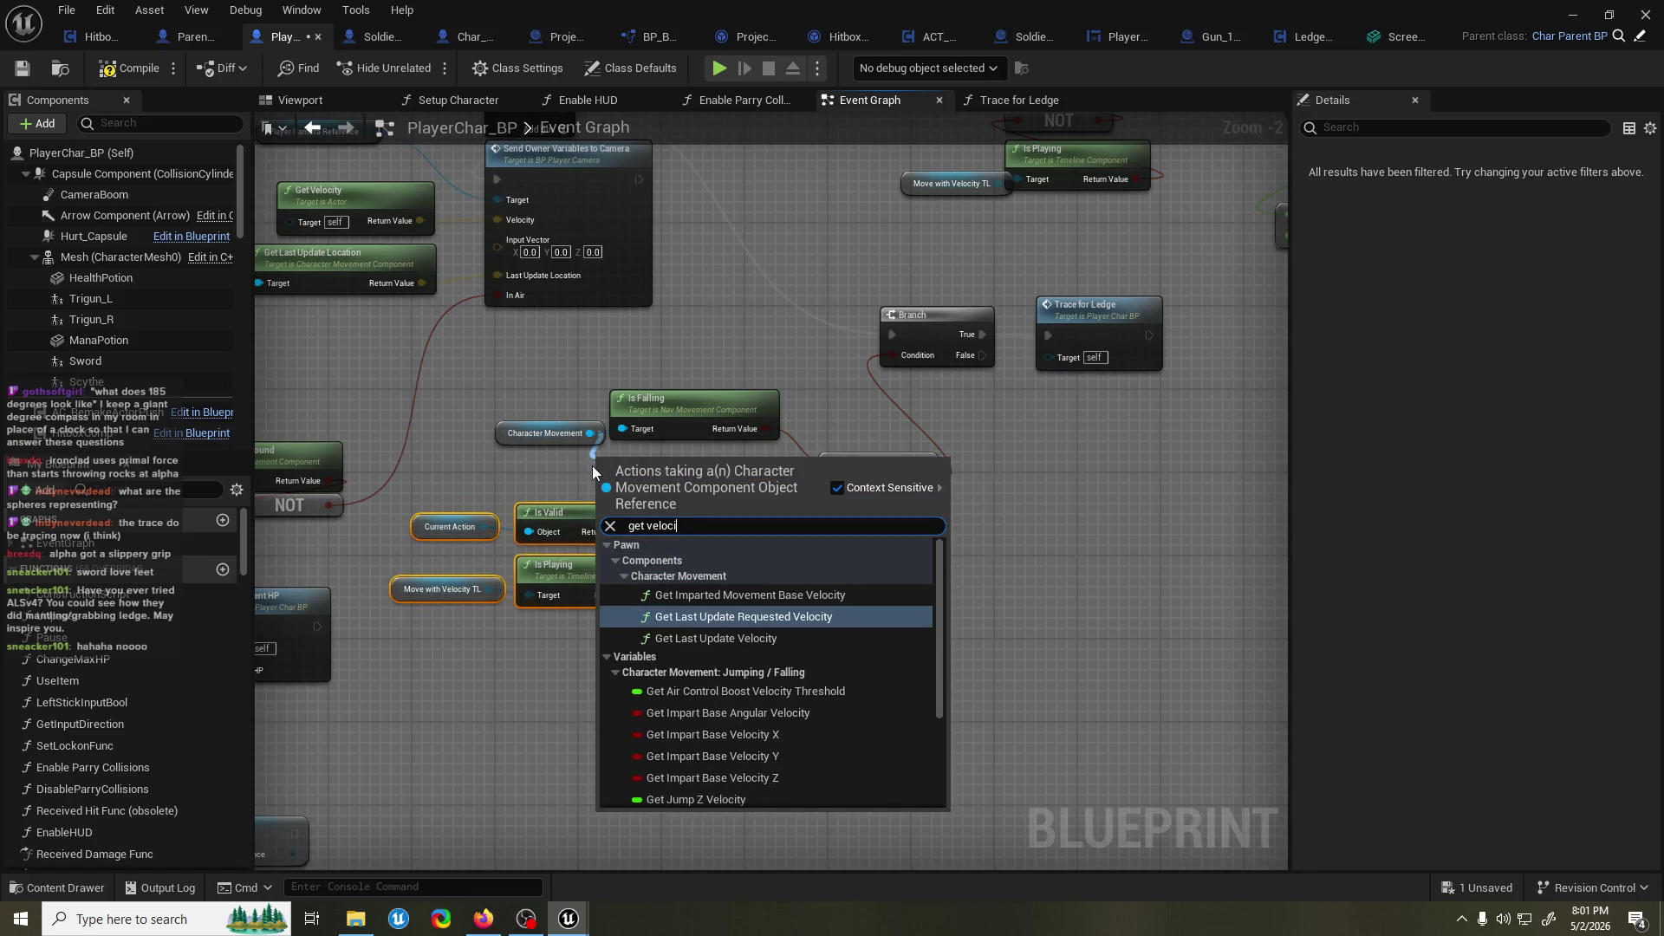
pyautogui.scroll(-3, 731, 754)
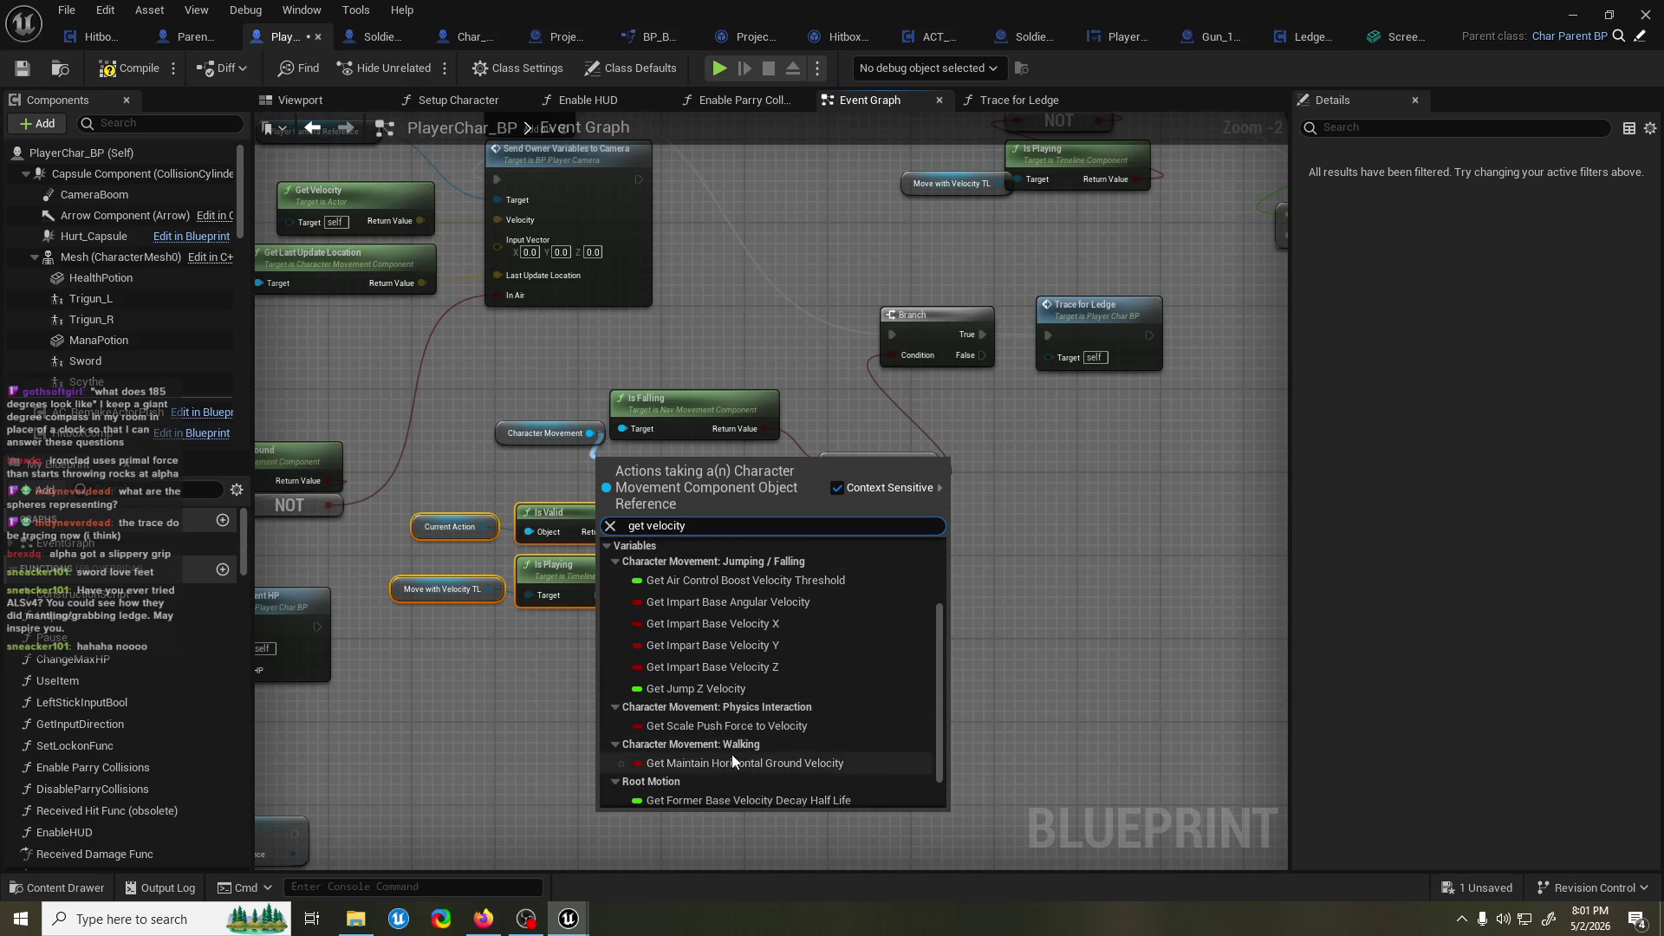
pyautogui.click(741, 694)
pyautogui.moveTo(609, 475); pyautogui.dragTo(516, 485)
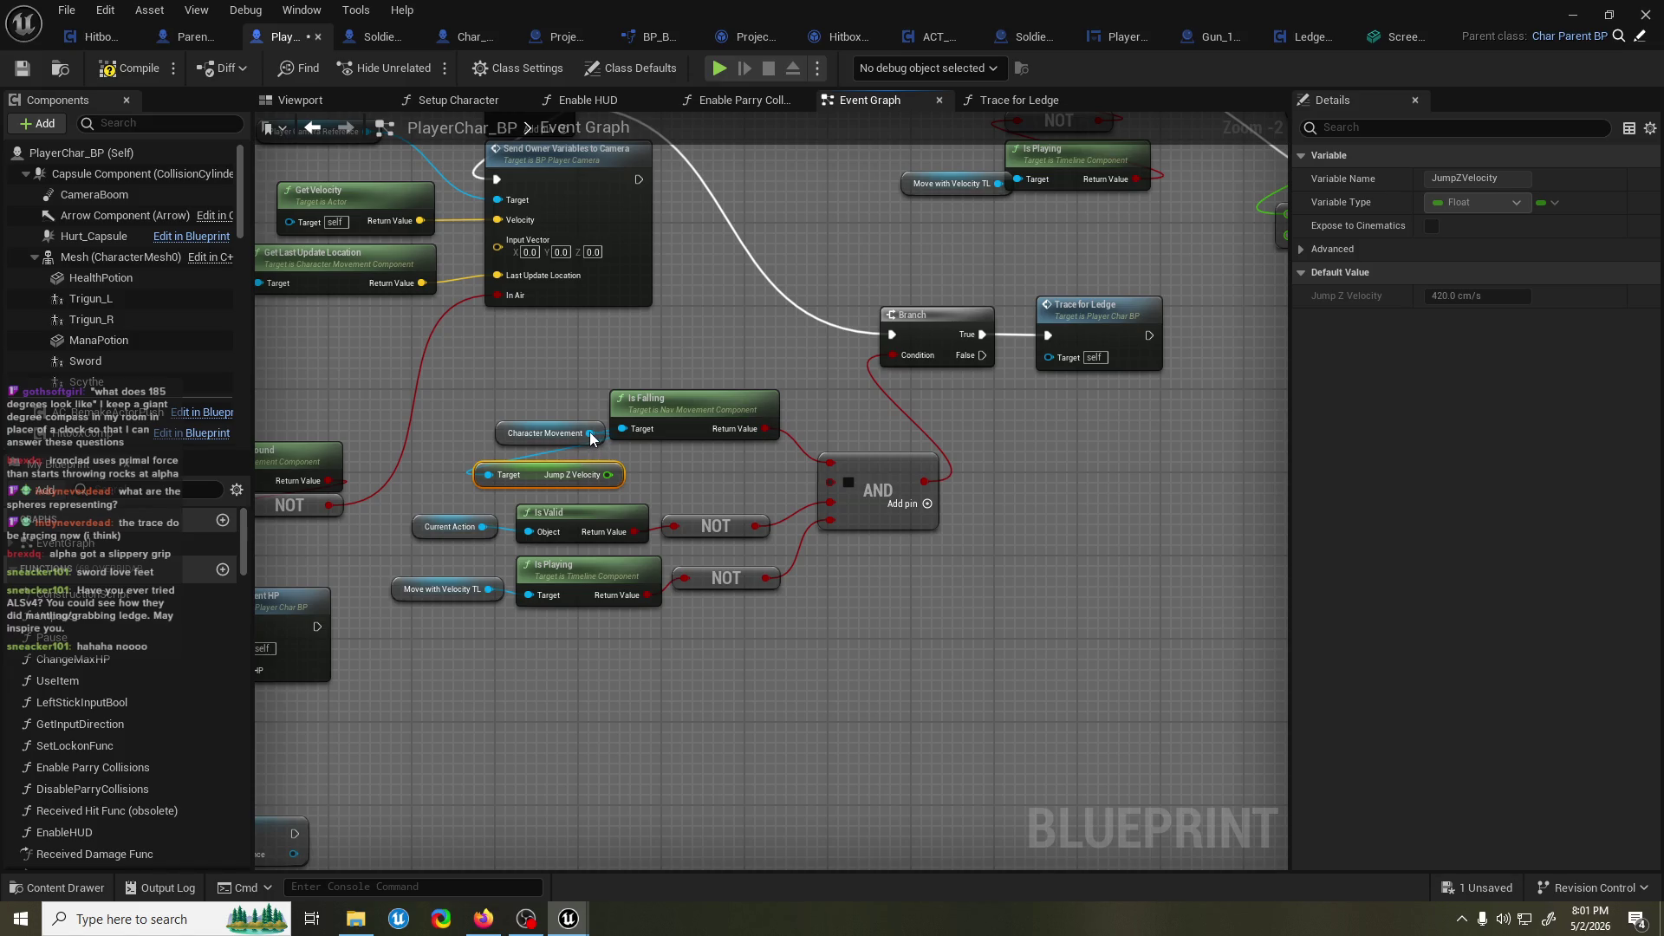
pyautogui.press('Delete')
pyautogui.moveTo(591, 433); pyautogui.dragTo(517, 480)
pyautogui.write('get velocity')
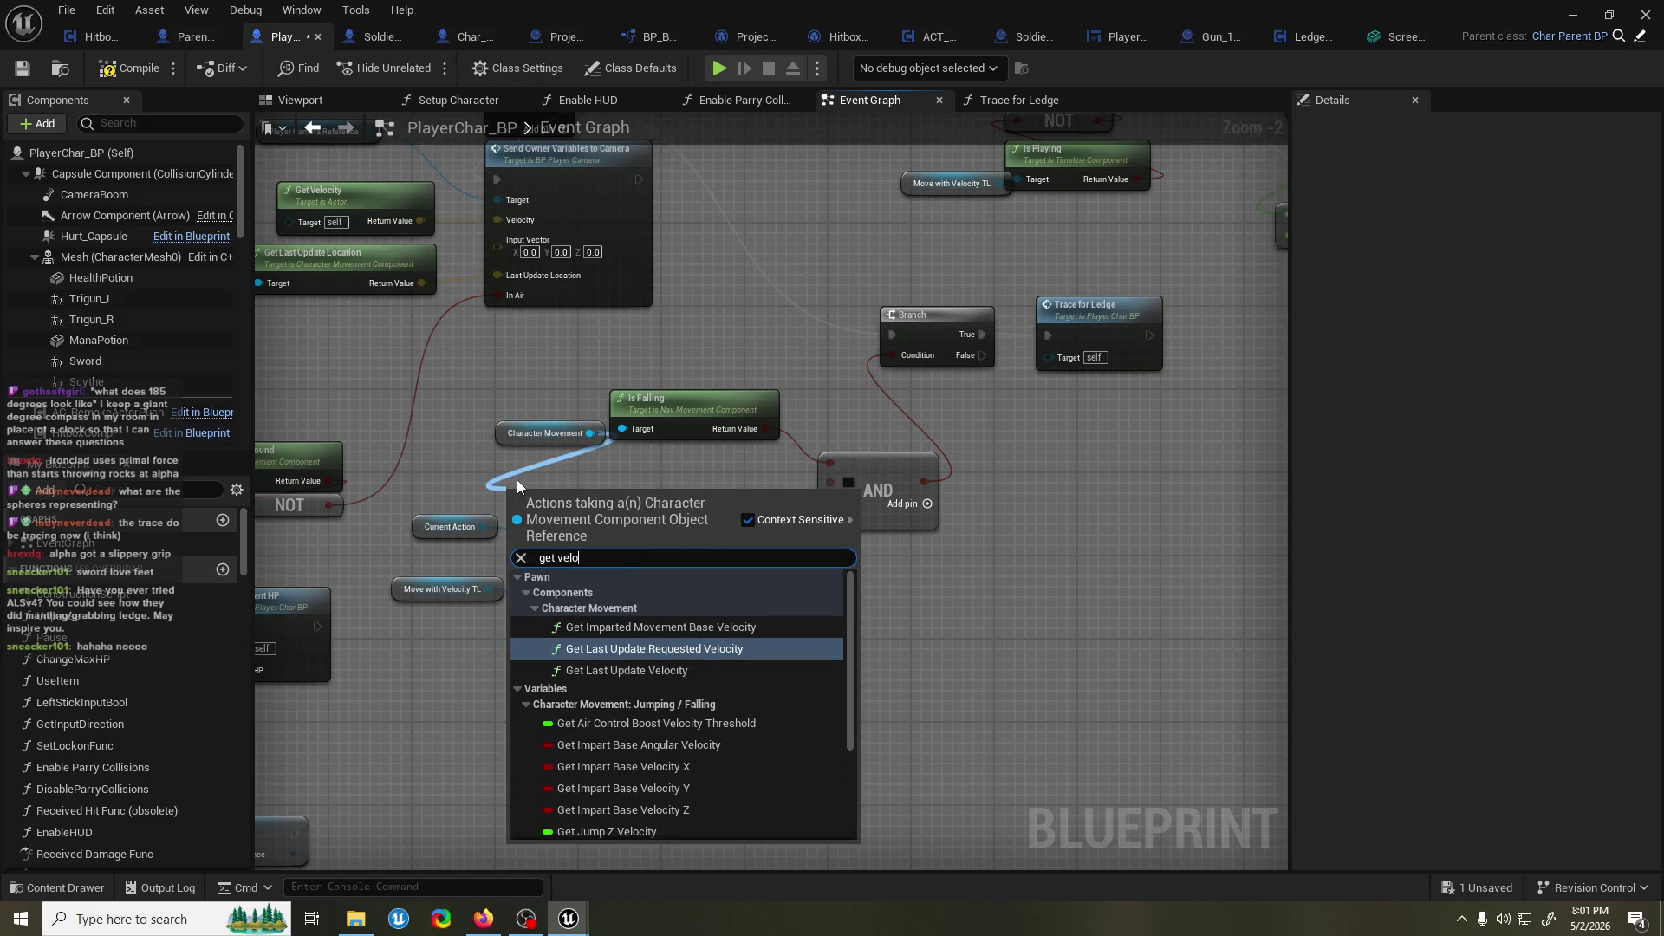
pyautogui.scroll(-5, 626, 803)
pyautogui.click(617, 829)
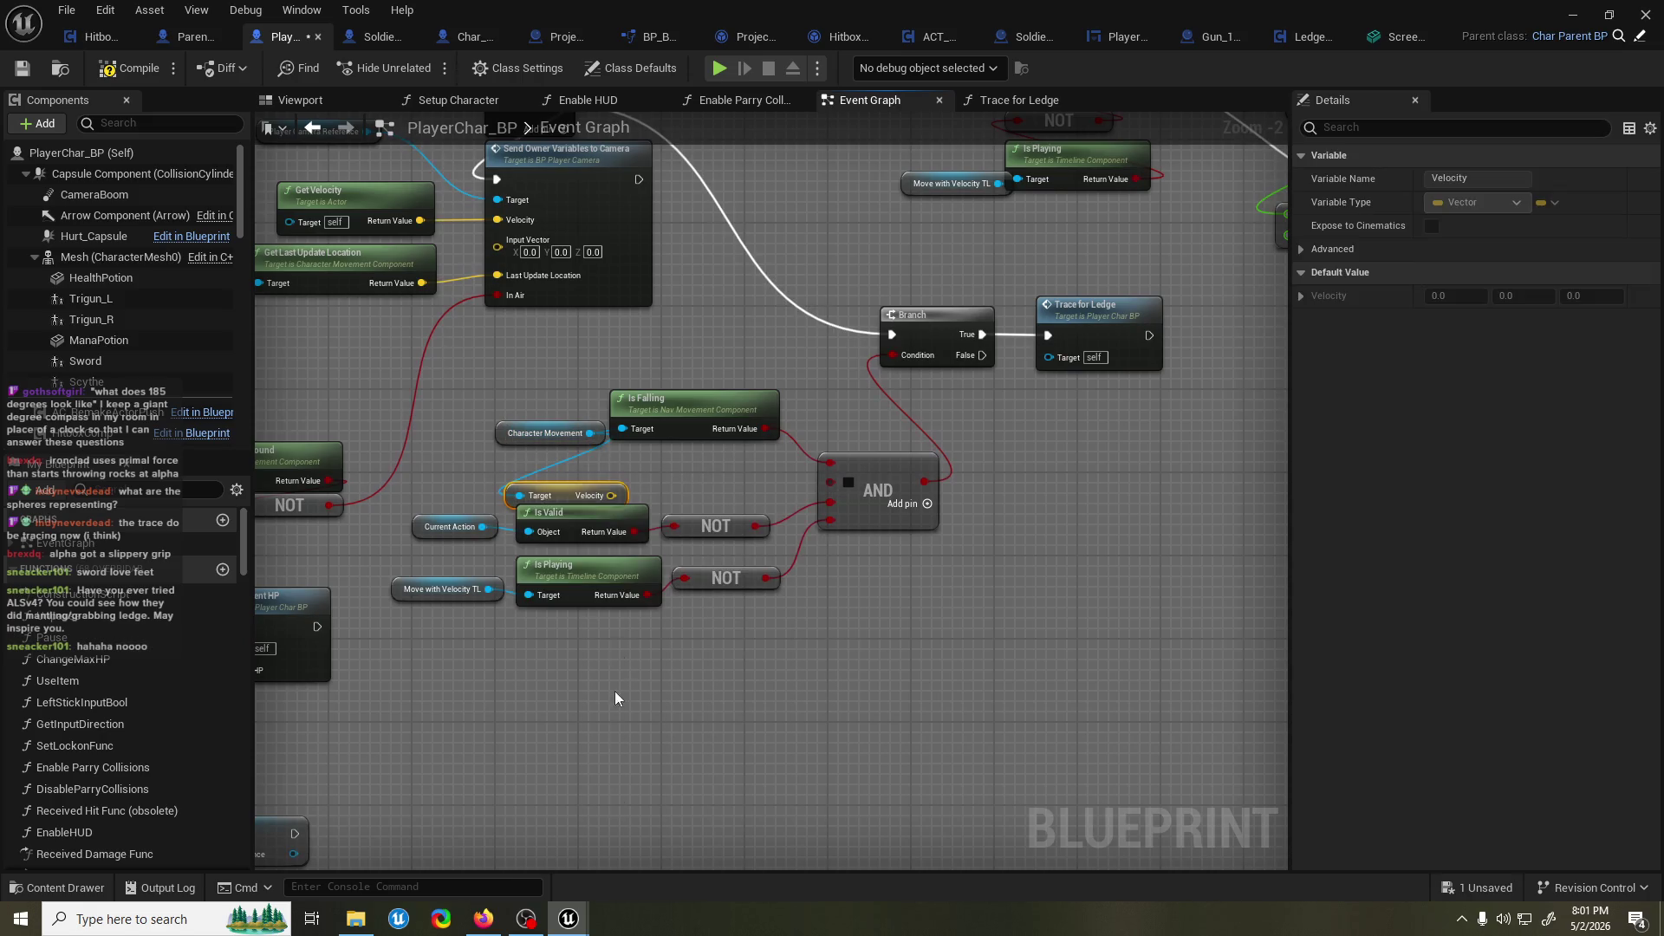
pyautogui.moveTo(780, 619); pyautogui.dragTo(403, 498)
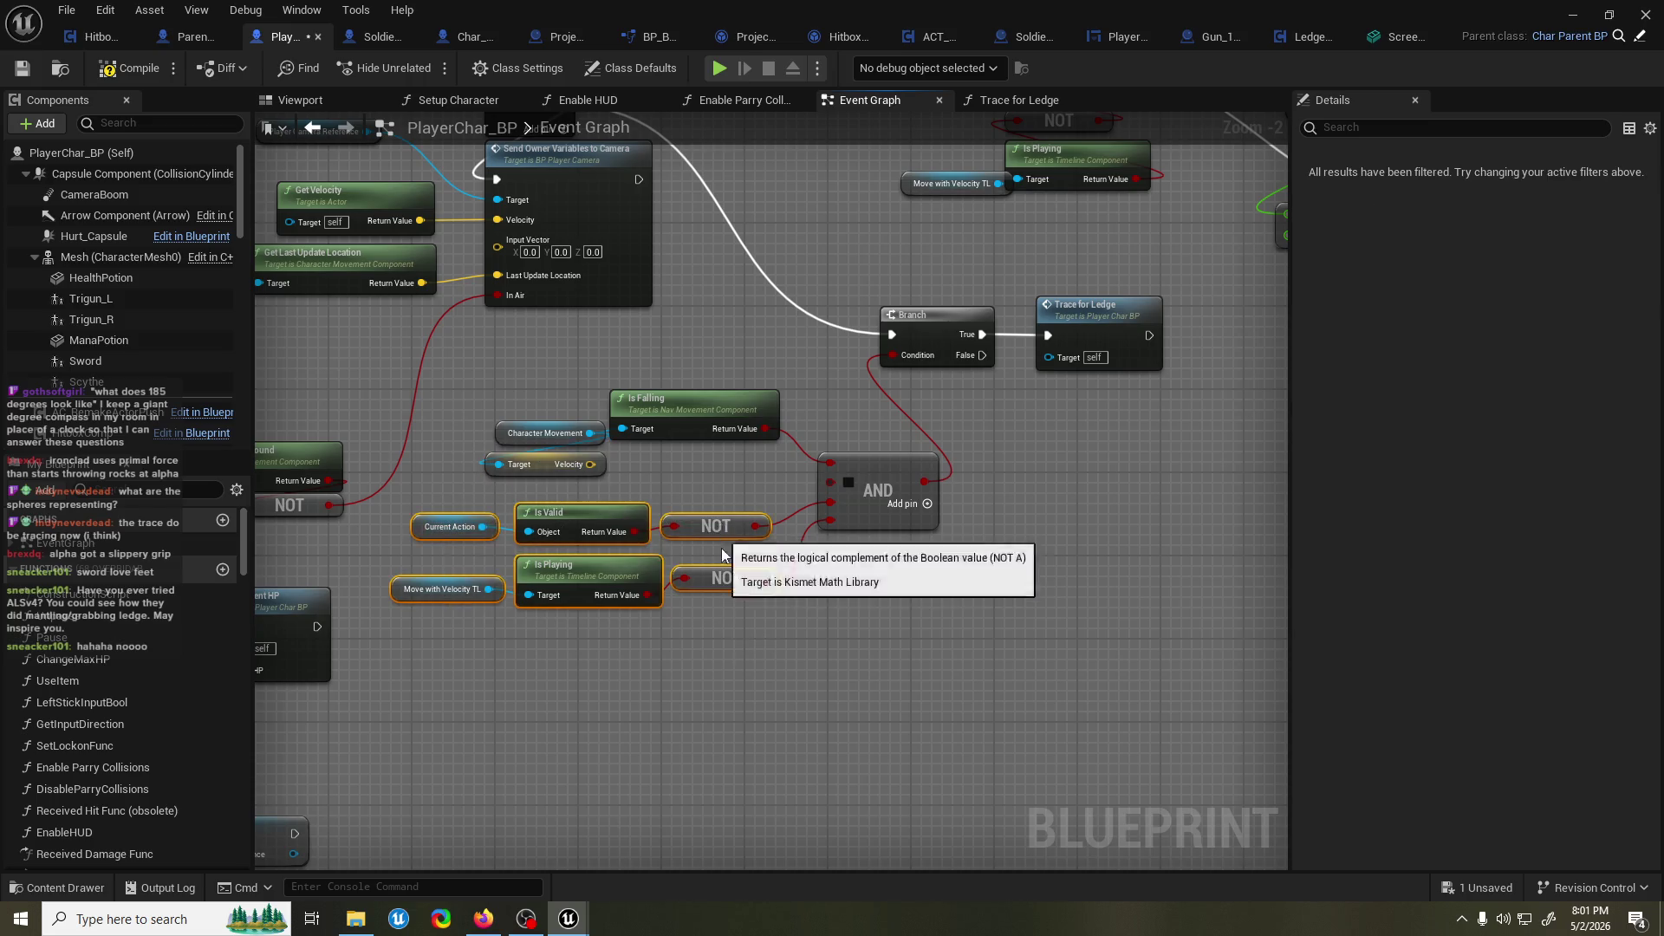
pyautogui.moveTo(715, 527); pyautogui.dragTo(716, 588)
# Wire a Velocity Z < 0.0 check into the AND node, save, and start a play test.
pyautogui.rightClick(592, 466)
pyautogui.press('Escape')
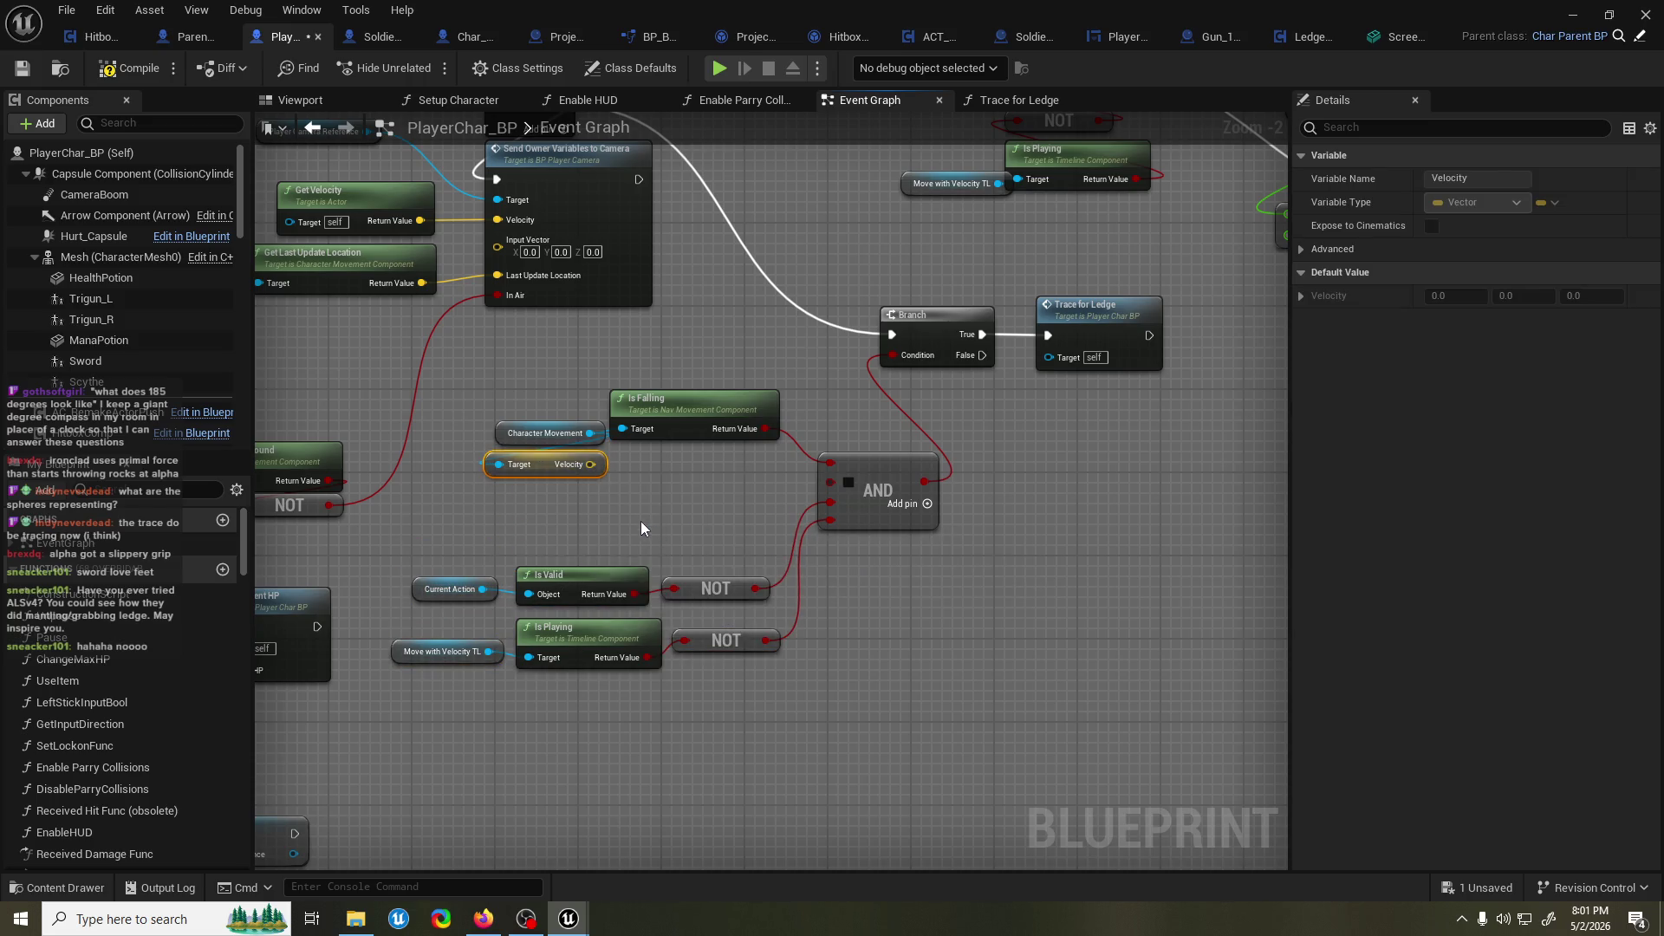
pyautogui.moveTo(597, 504); pyautogui.dragTo(657, 503)
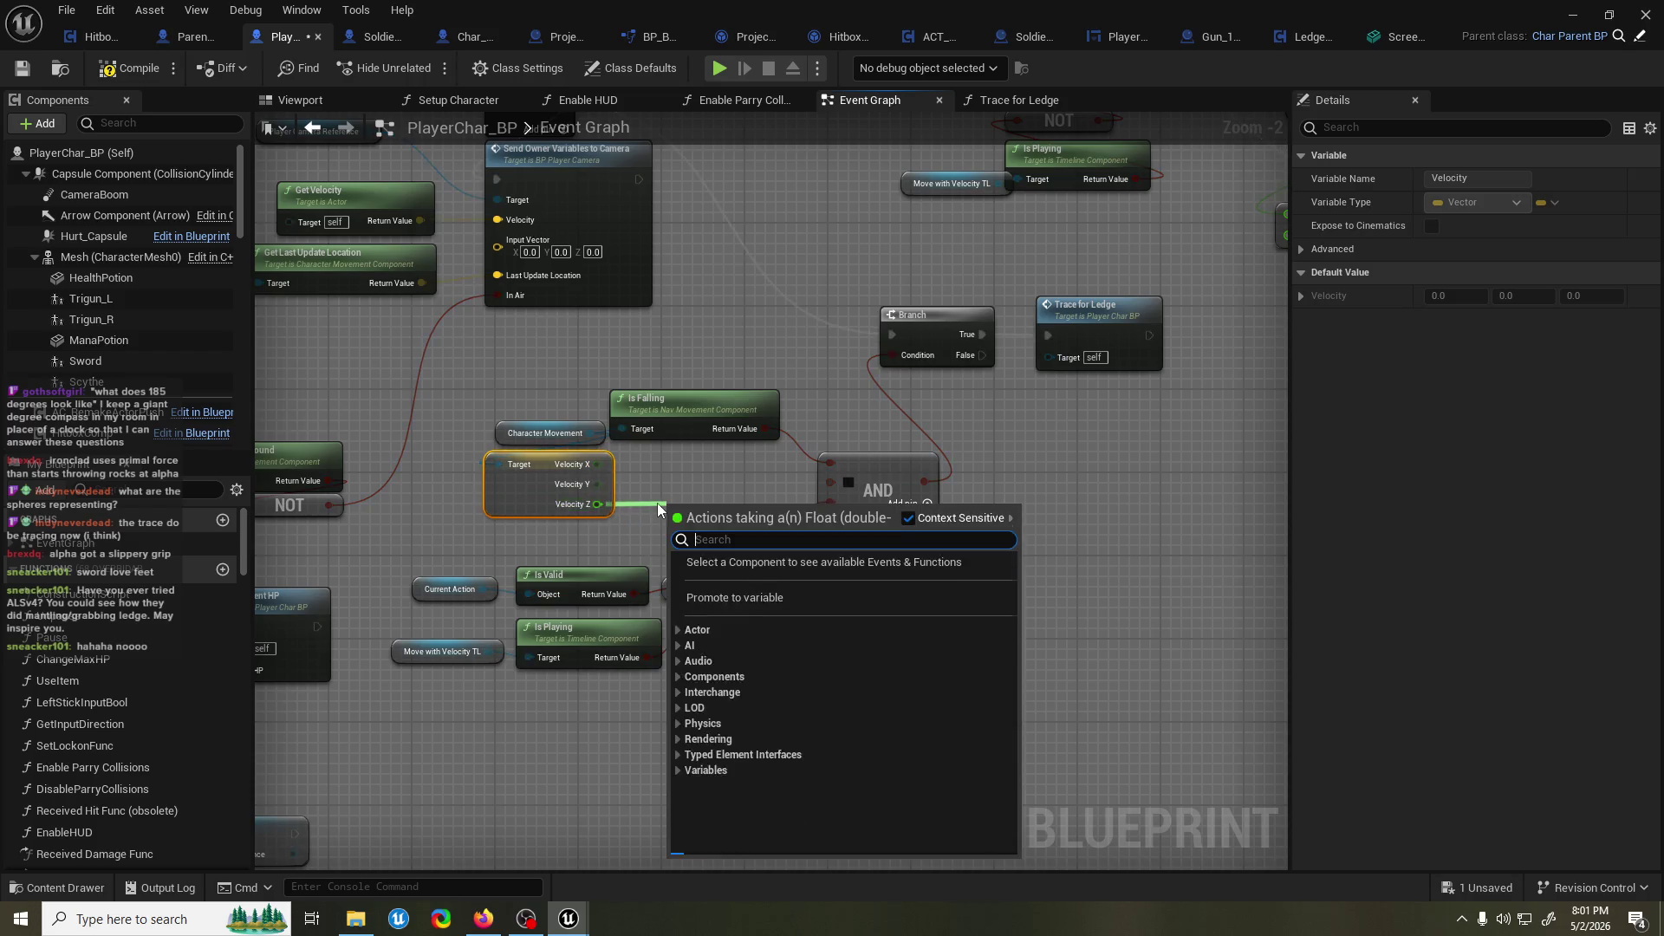
pyautogui.write('<')
pyautogui.press('Return')
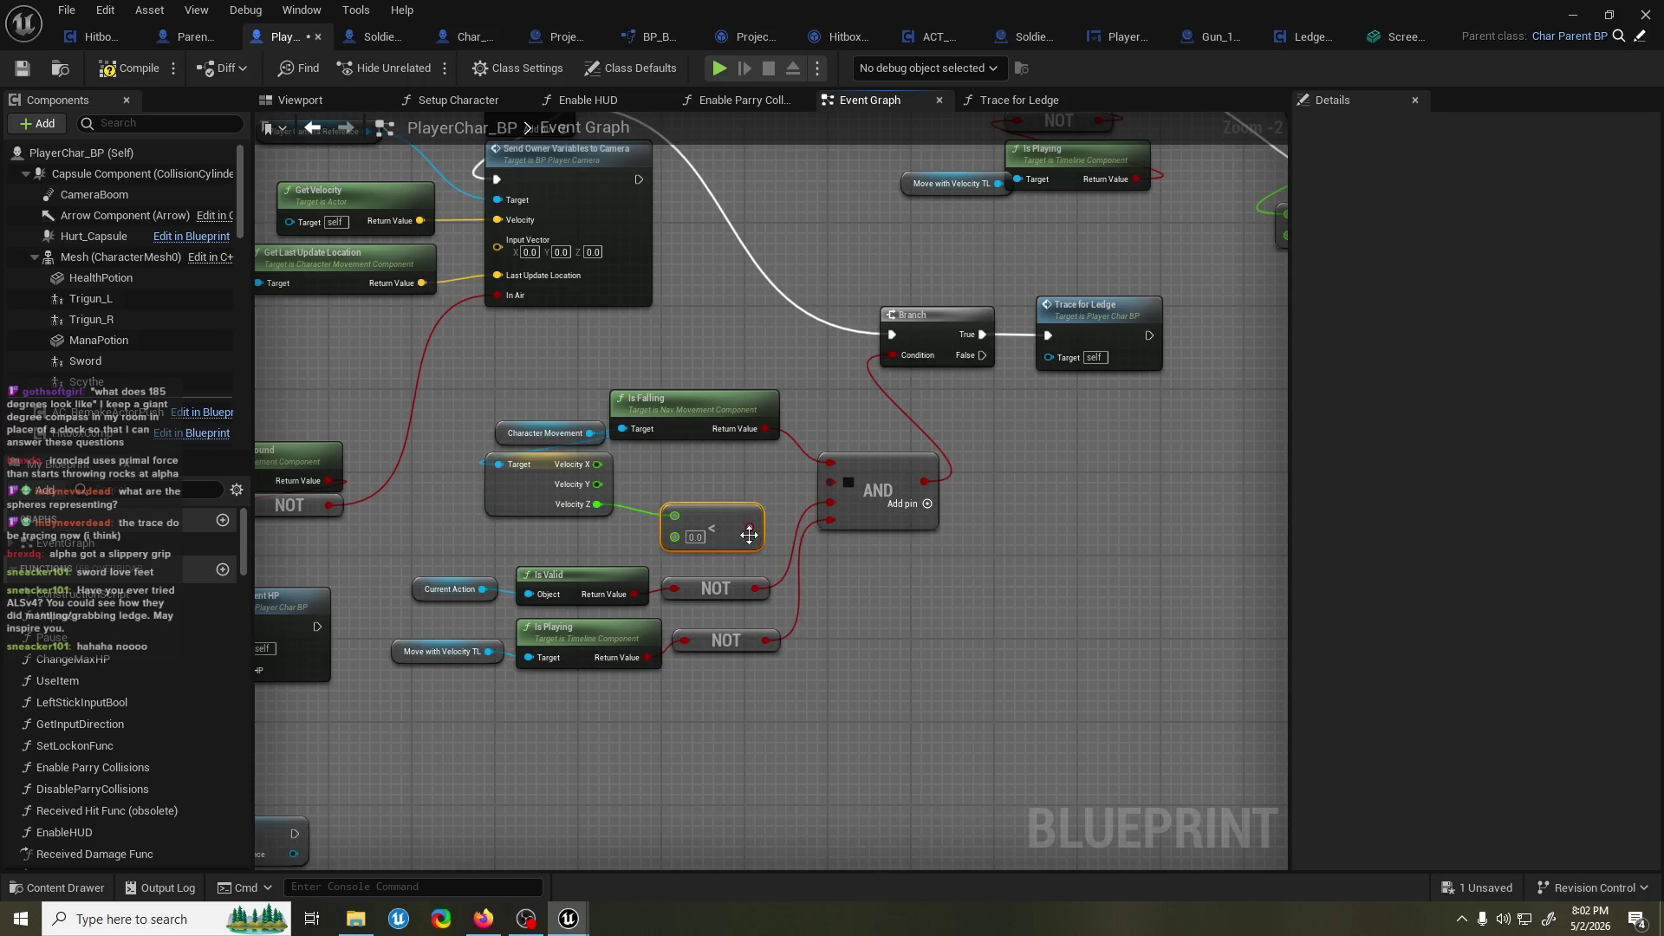
pyautogui.moveTo(753, 537); pyautogui.dragTo(831, 482)
pyautogui.hotkey('ctrl', 's')
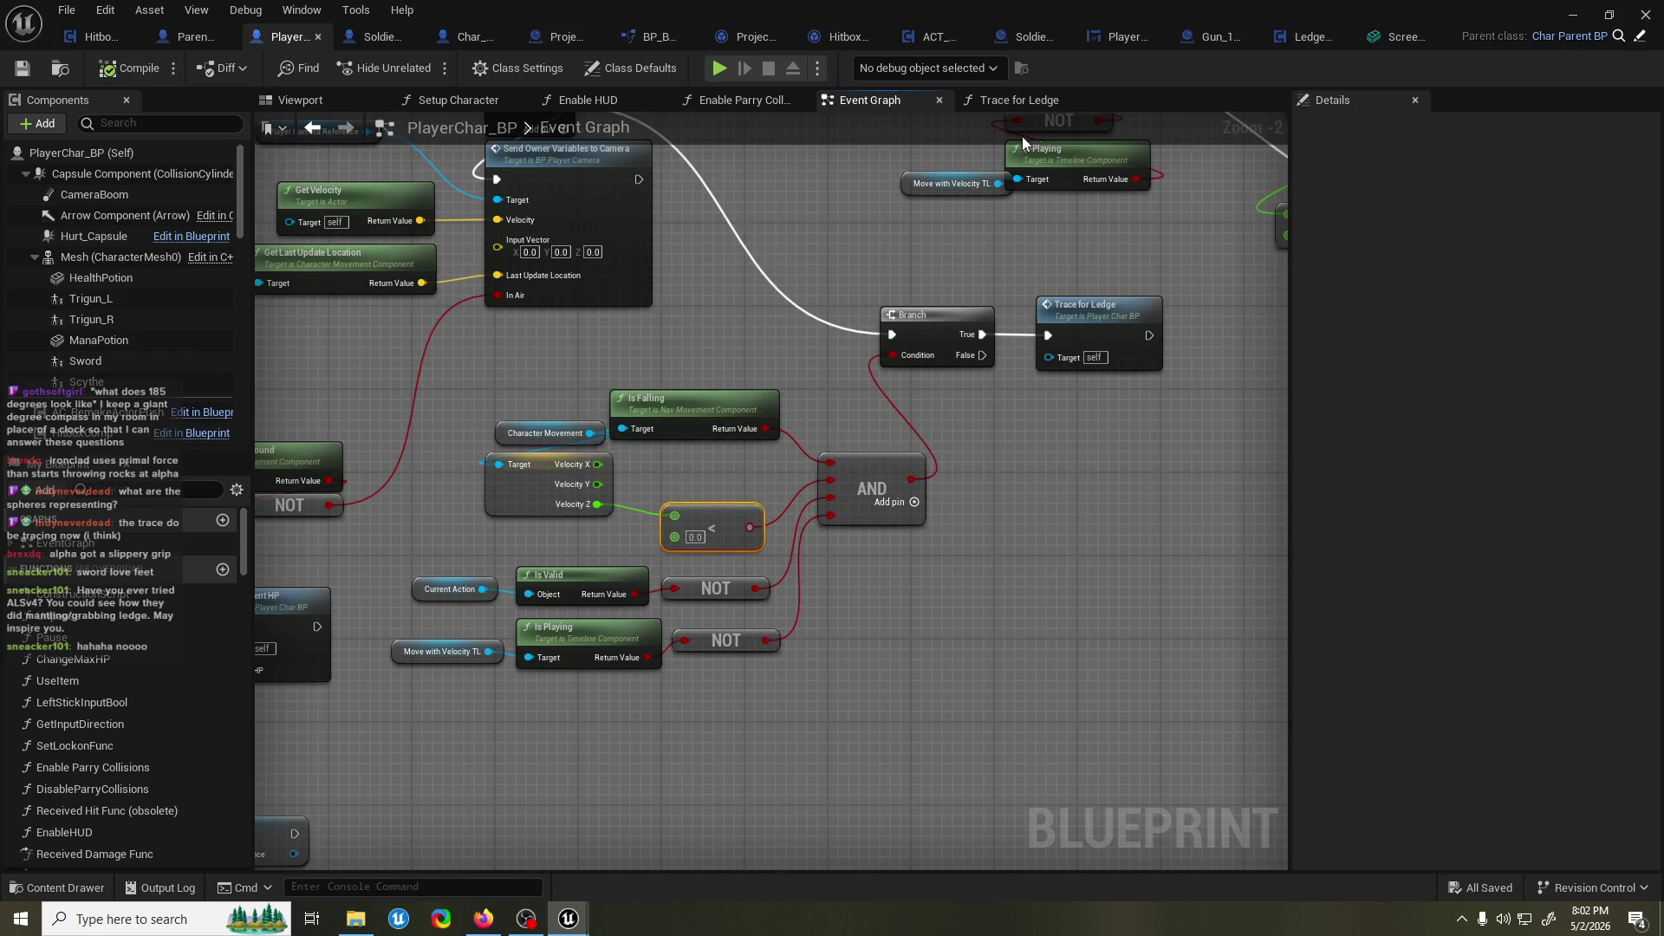
pyautogui.click(1572, 17)
pyautogui.click(423, 67)
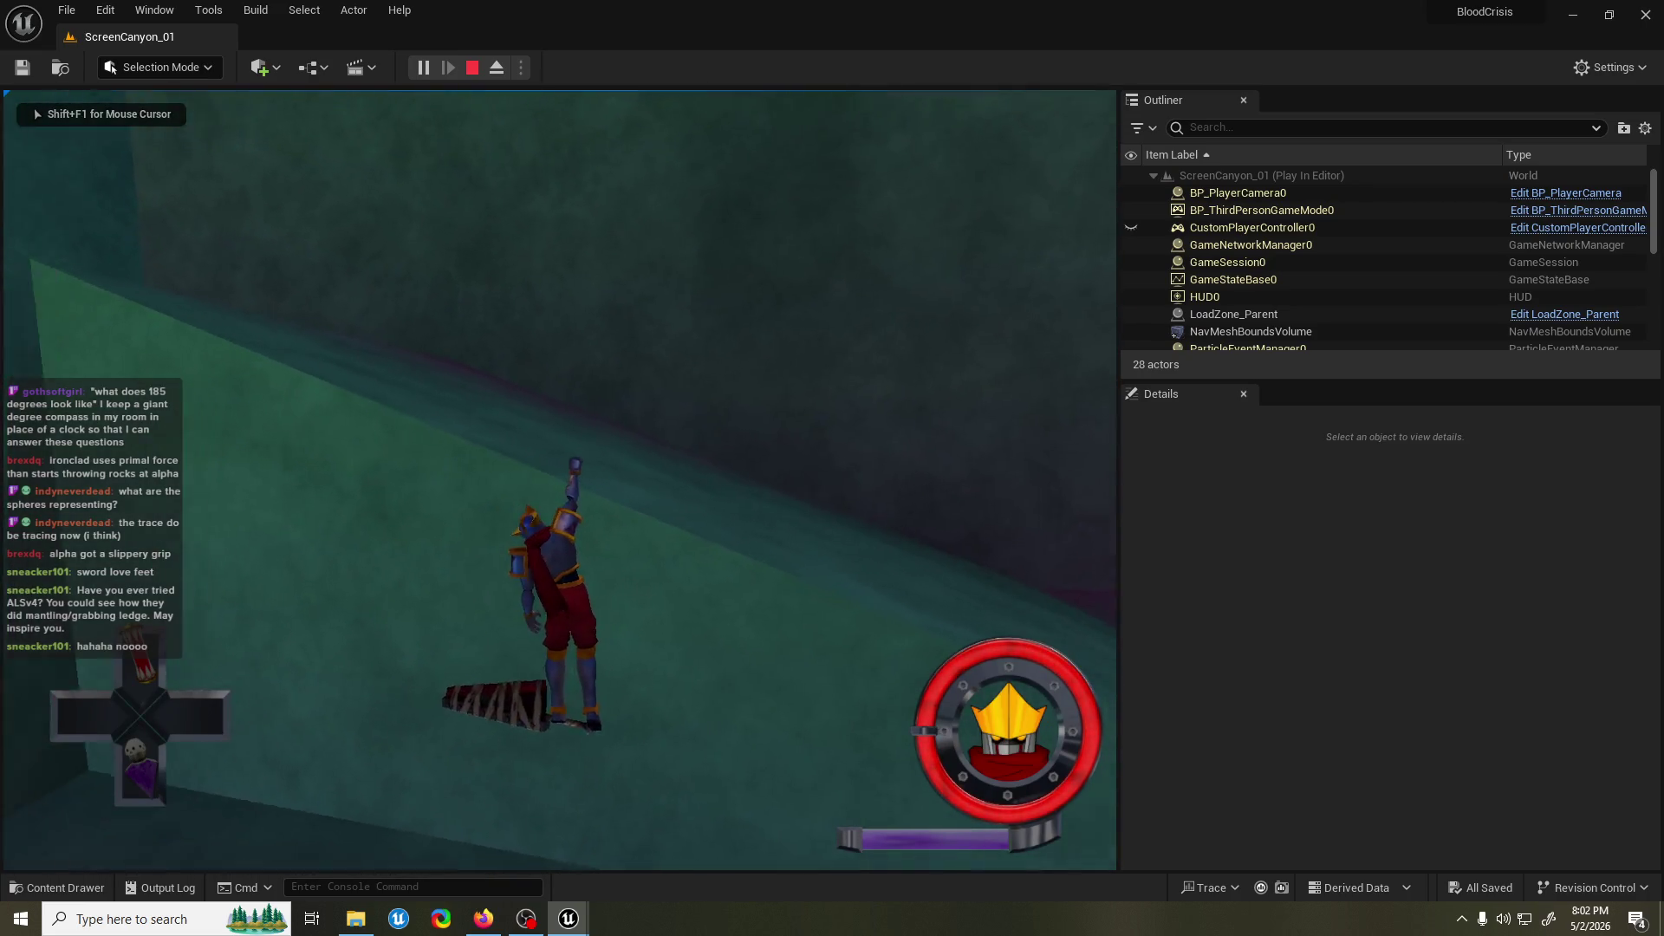
# Run two more ledge-grab play tests, then bring the PlayerChar_BP Event Graph back up.
pyautogui.press('Escape')
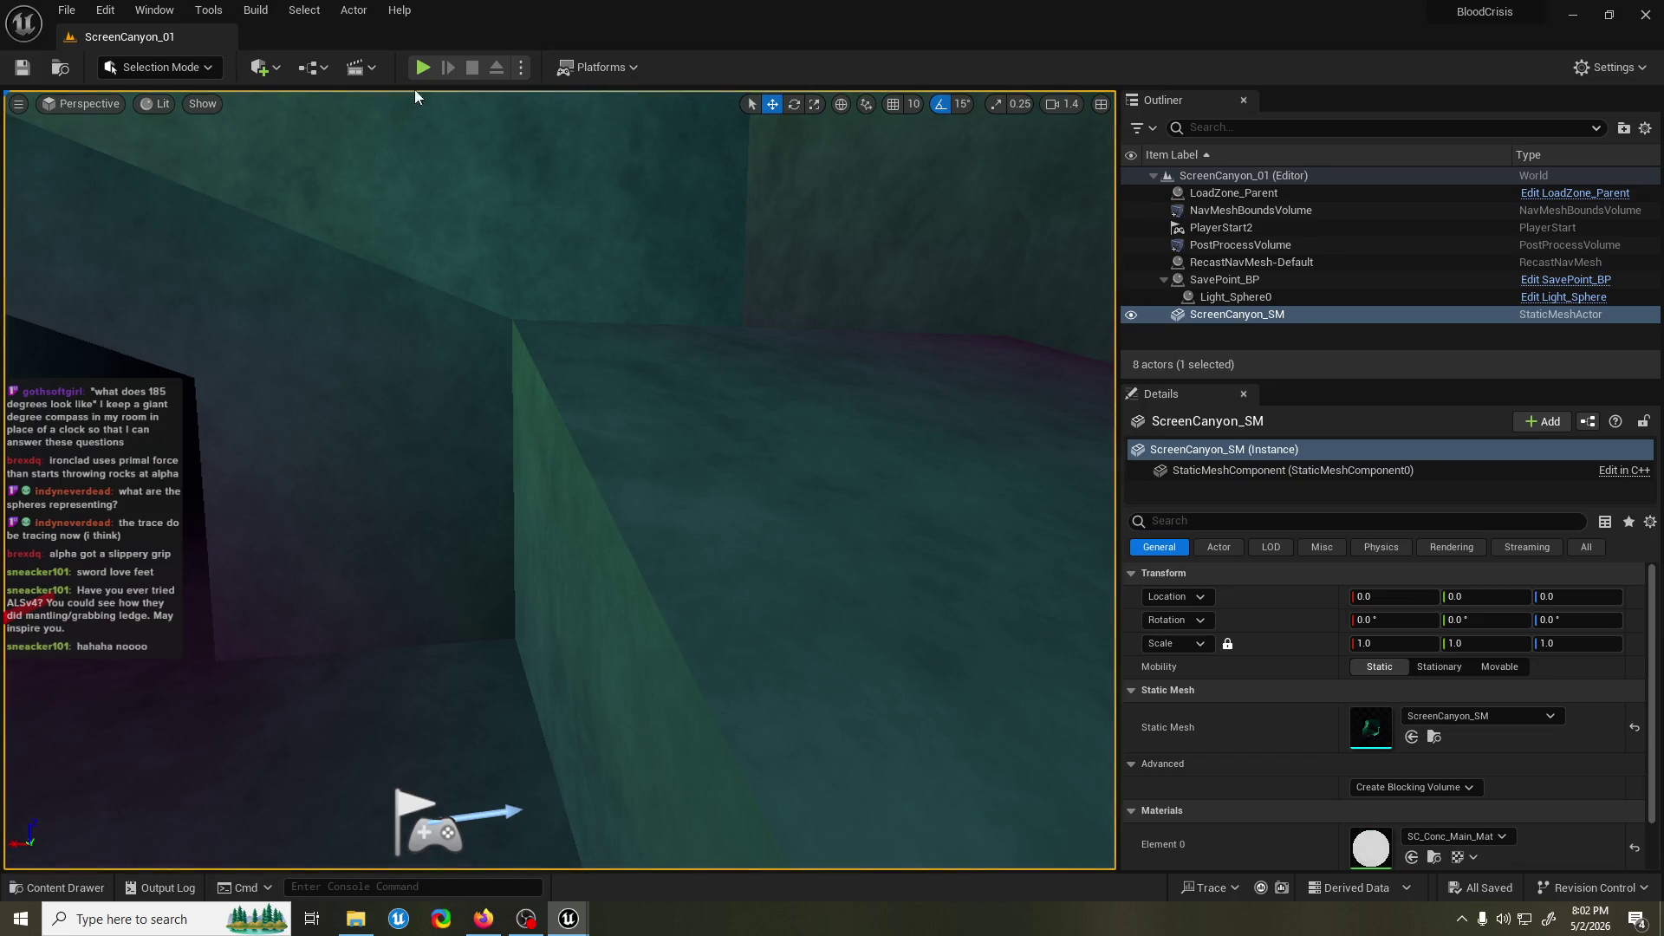
pyautogui.click(422, 67)
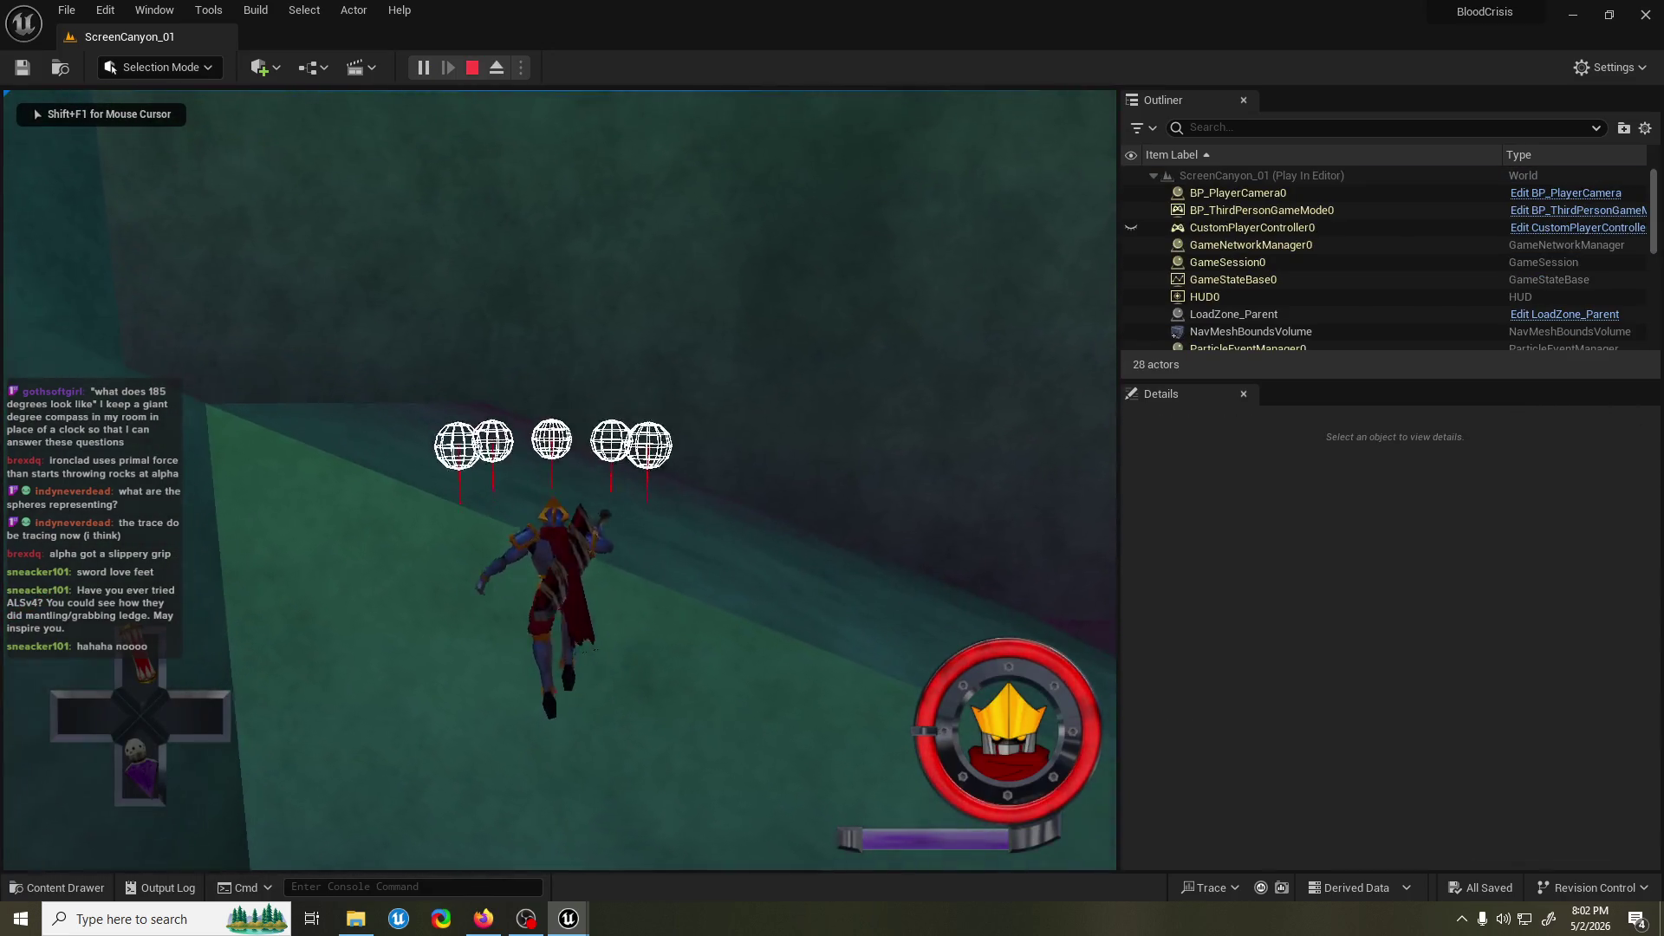
pyautogui.press('Escape')
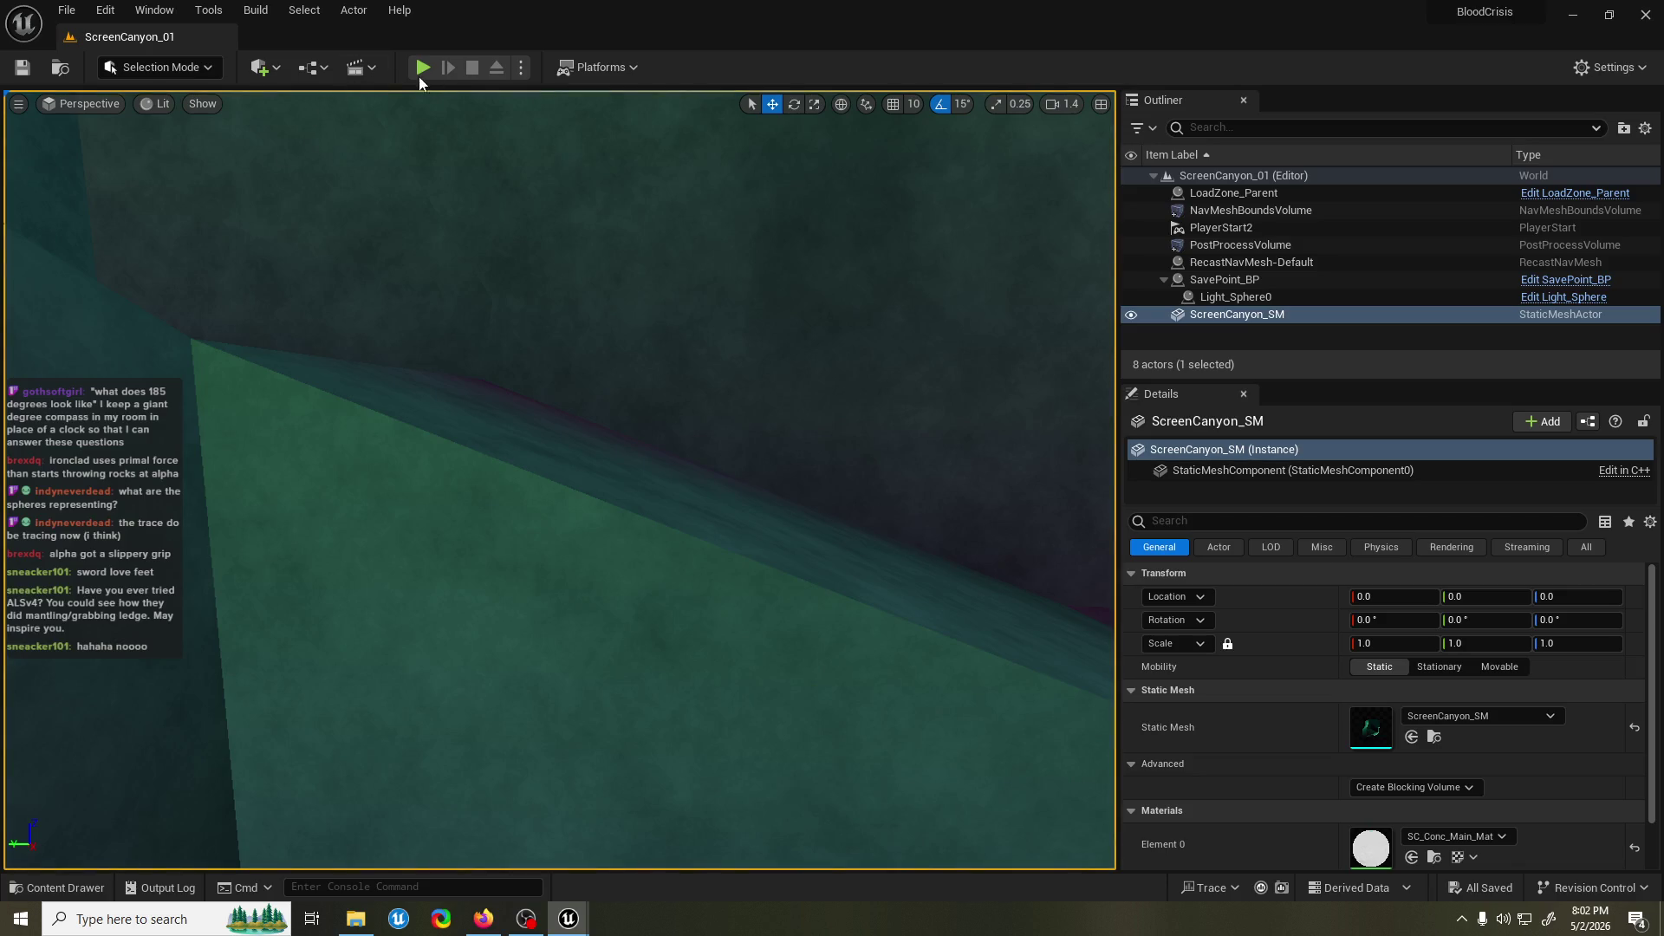
pyautogui.click(422, 68)
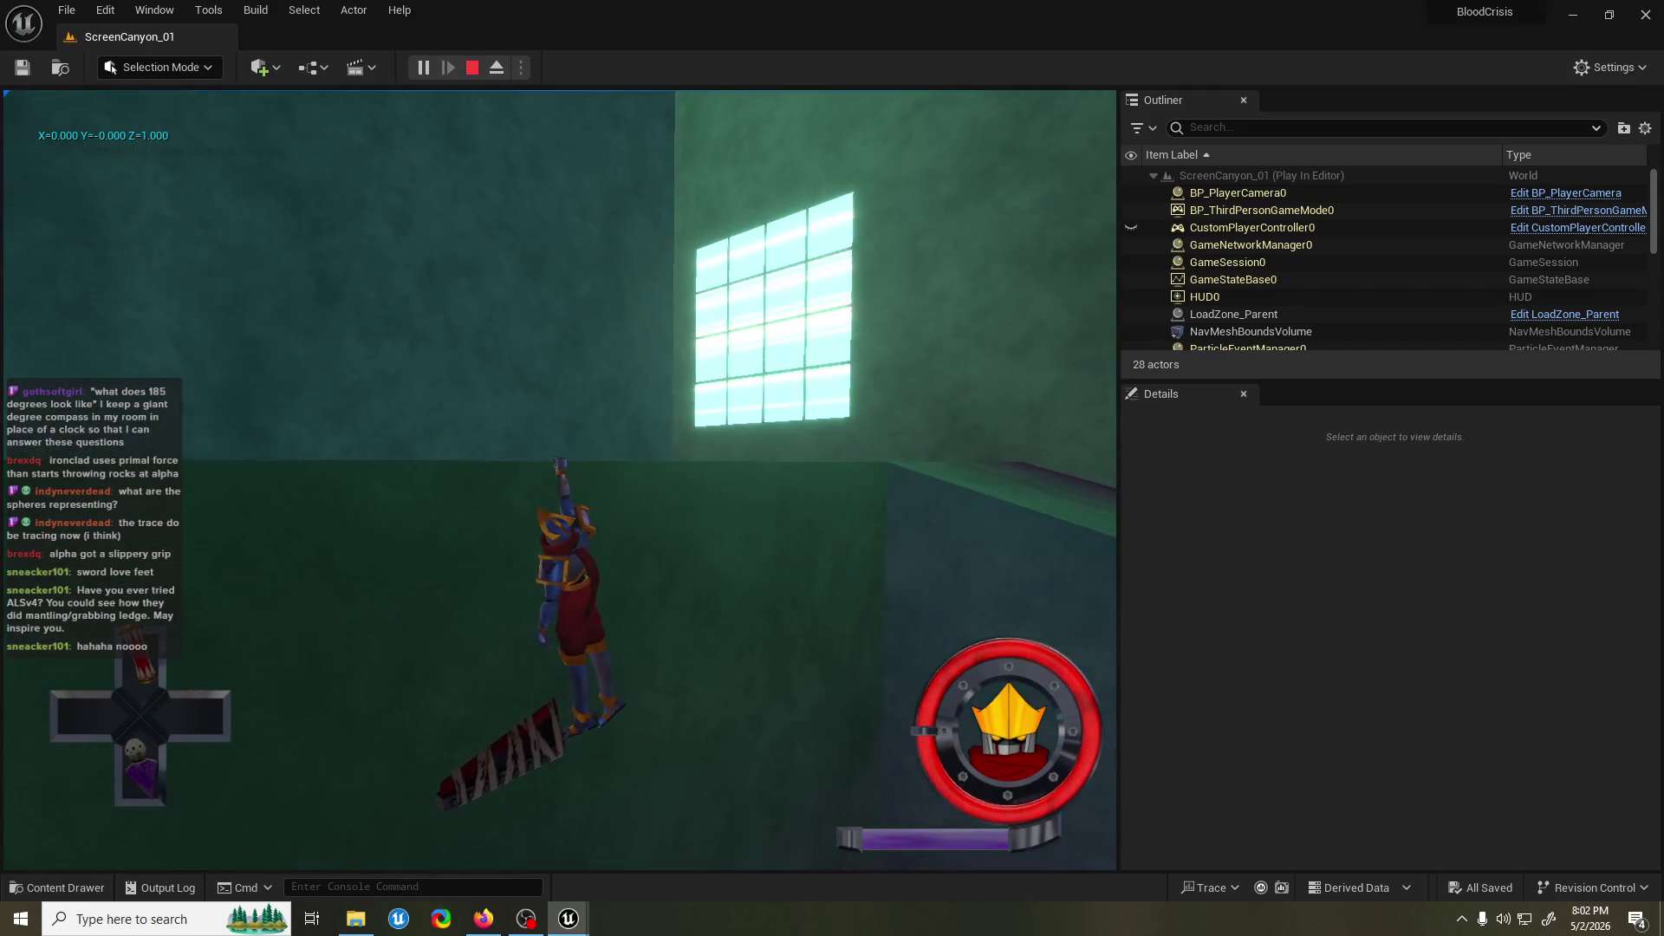
pyautogui.press('Escape')
pyautogui.moveTo(569, 919)
pyautogui.click(663, 837)
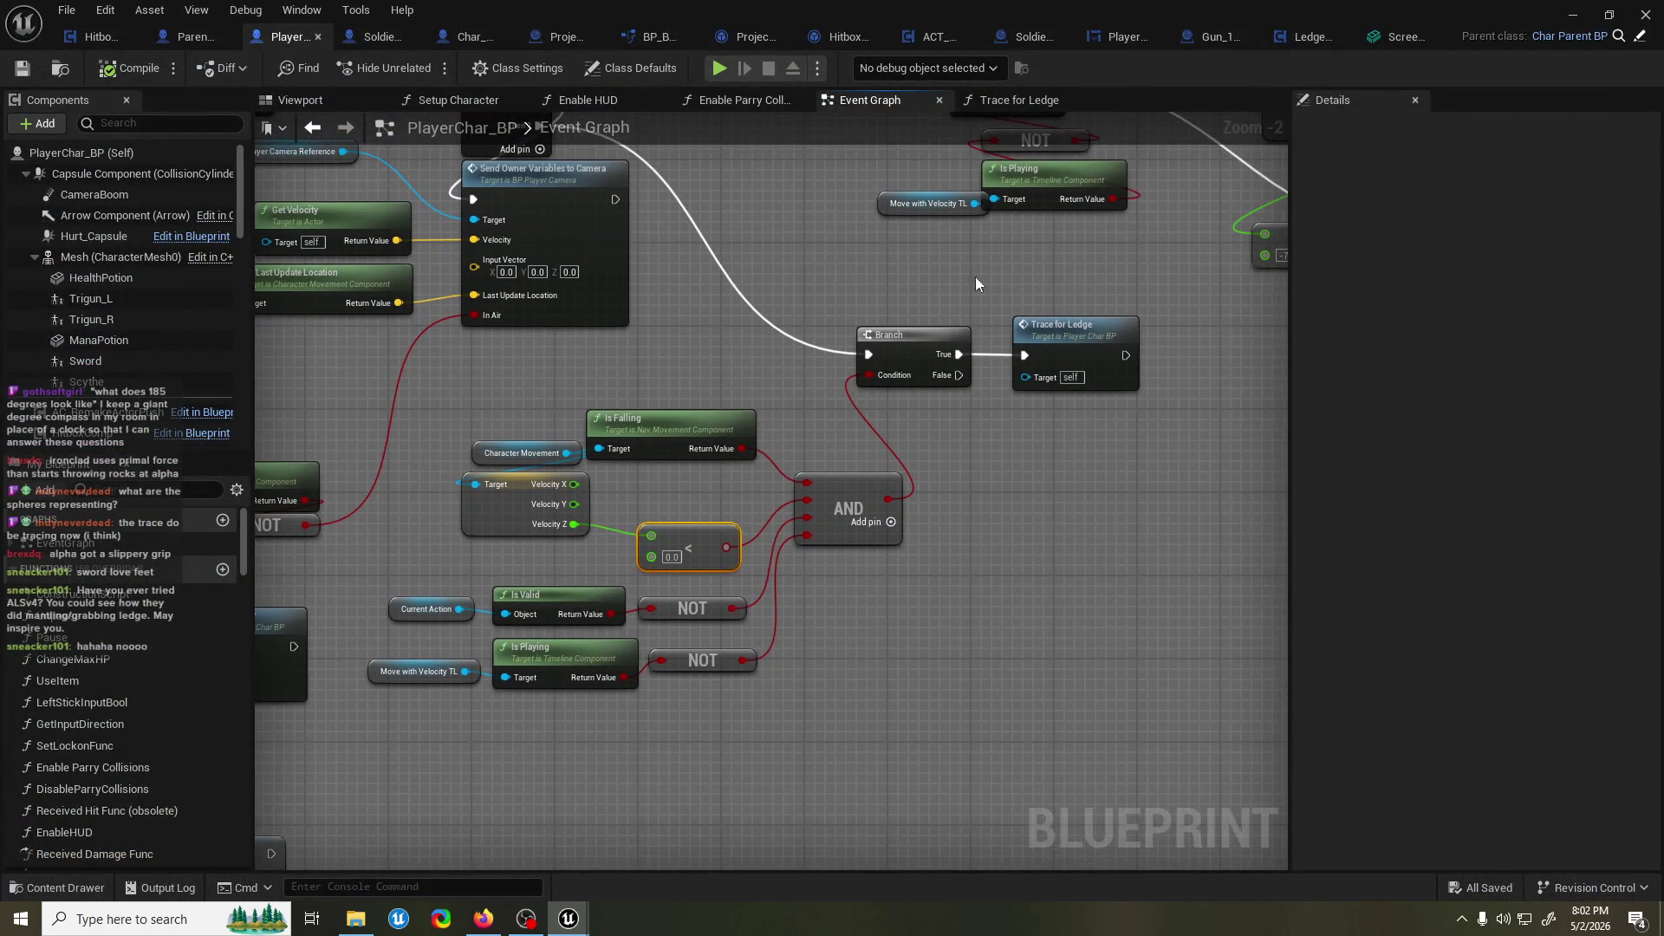
# Open the LedgeGrab_ACT event graph and shift the two Do Action nodes right.
pyautogui.click(1435, 36)
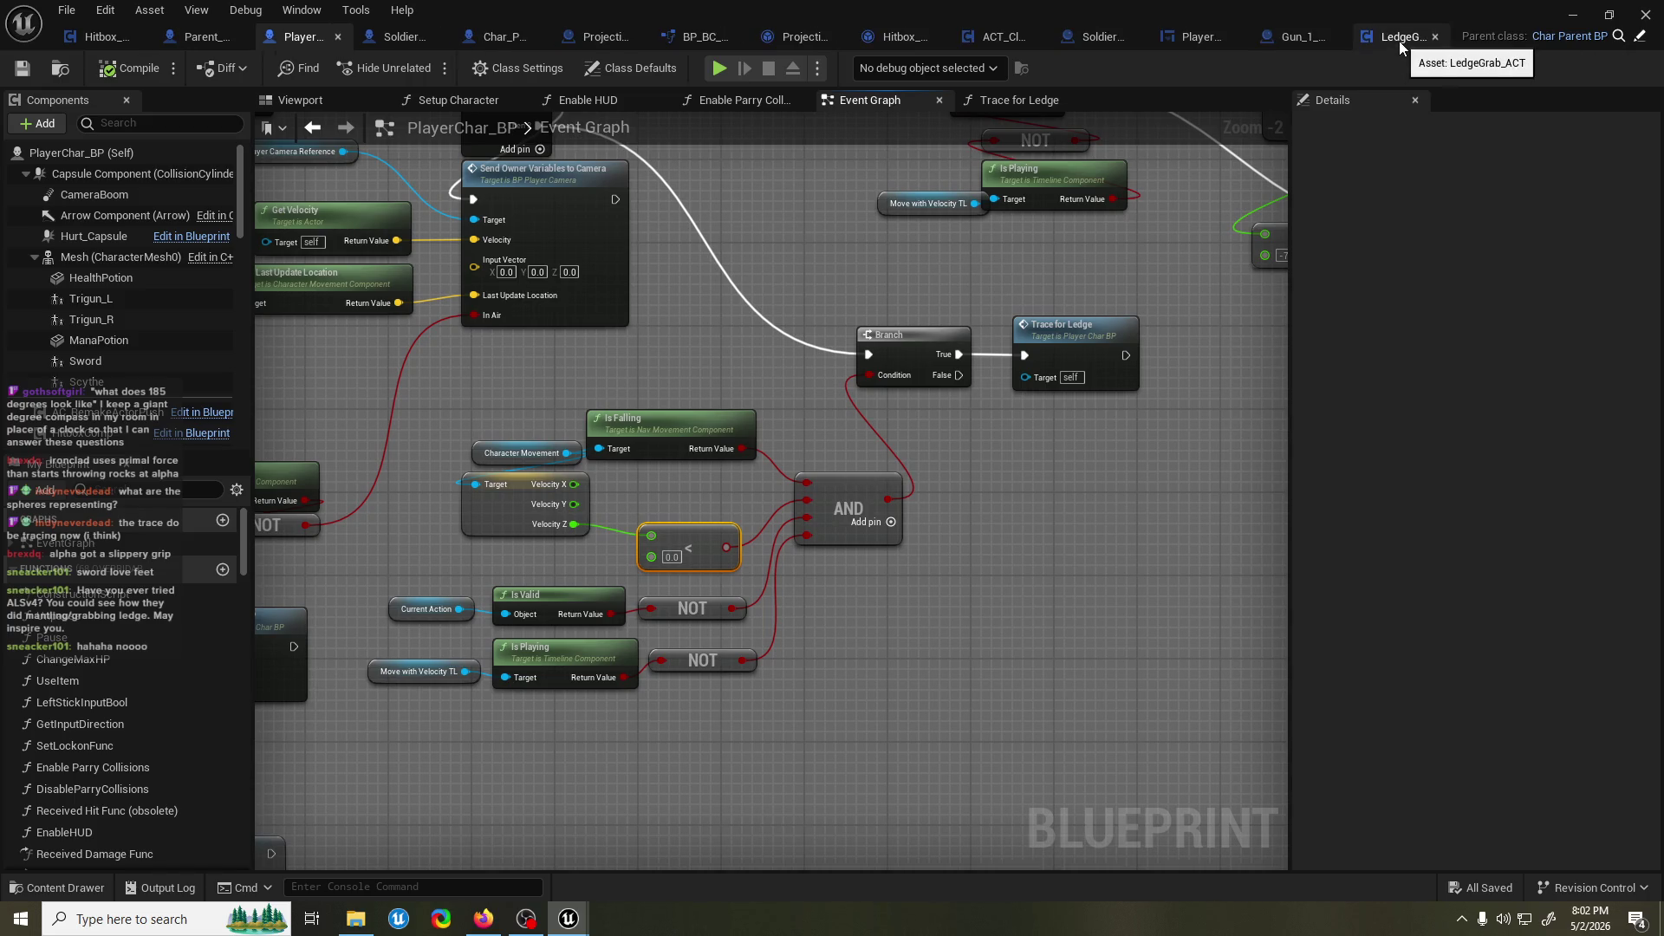
pyautogui.click(1399, 39)
pyautogui.moveTo(743, 329); pyautogui.dragTo(861, 300)
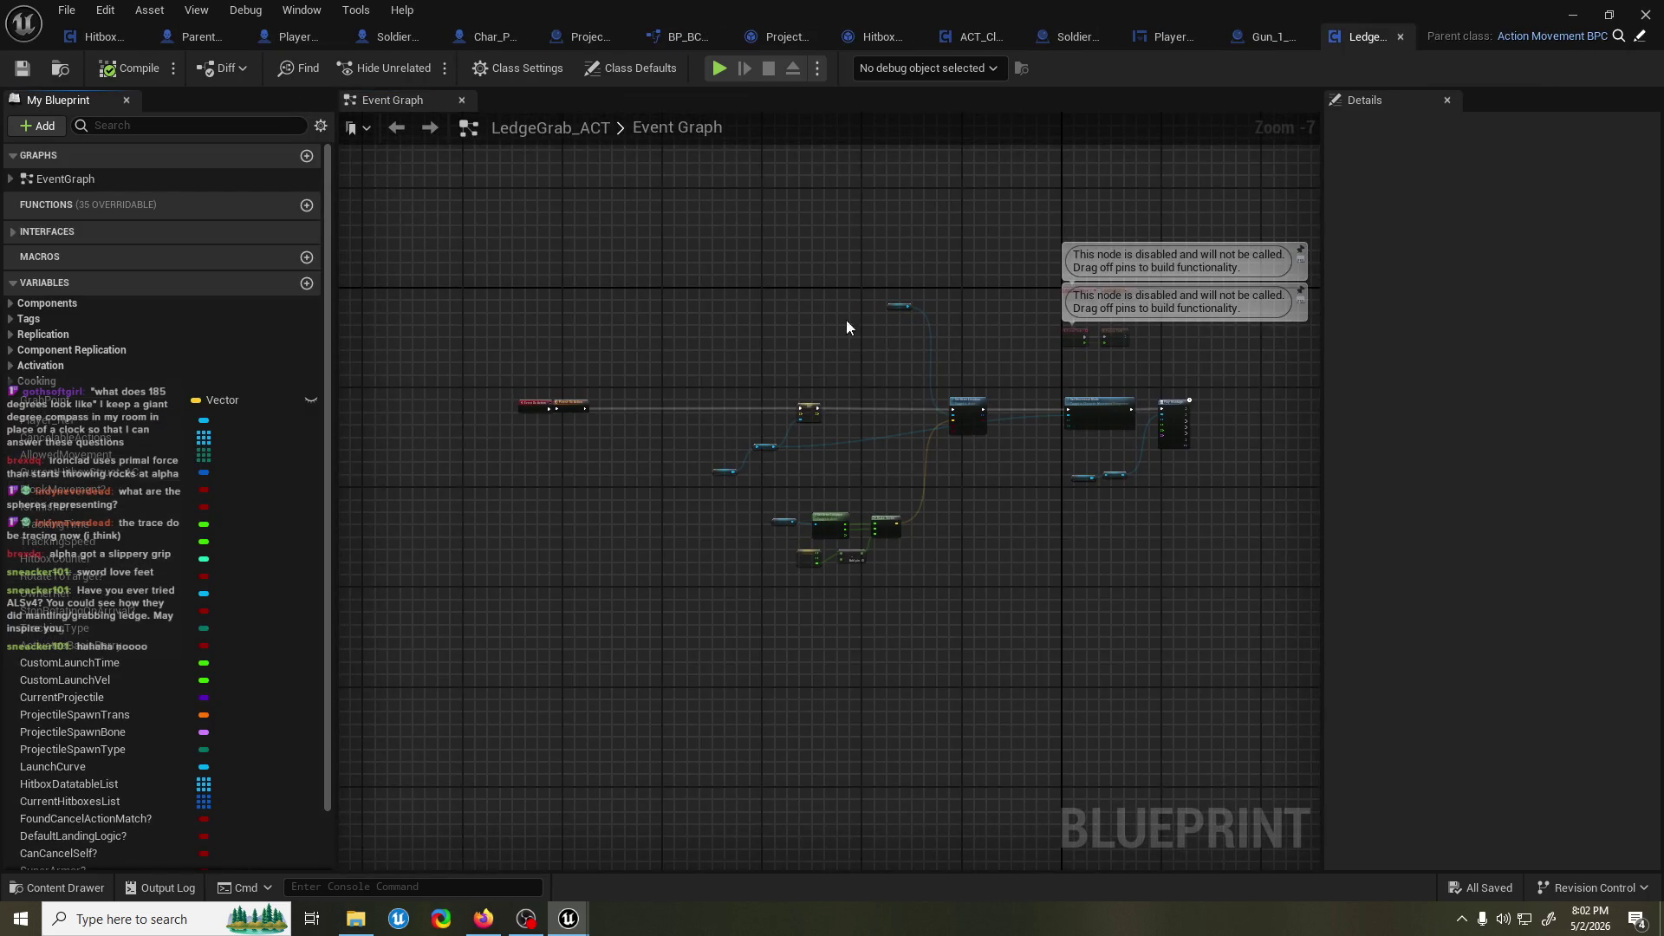
pyautogui.scroll(2, 839, 388)
pyautogui.moveTo(732, 329)
pyautogui.mouseDown()
pyautogui.moveTo(527, 433)
pyautogui.moveTo(895, 400)
pyautogui.mouseUp()
pyautogui.scroll(1, 888, 460)
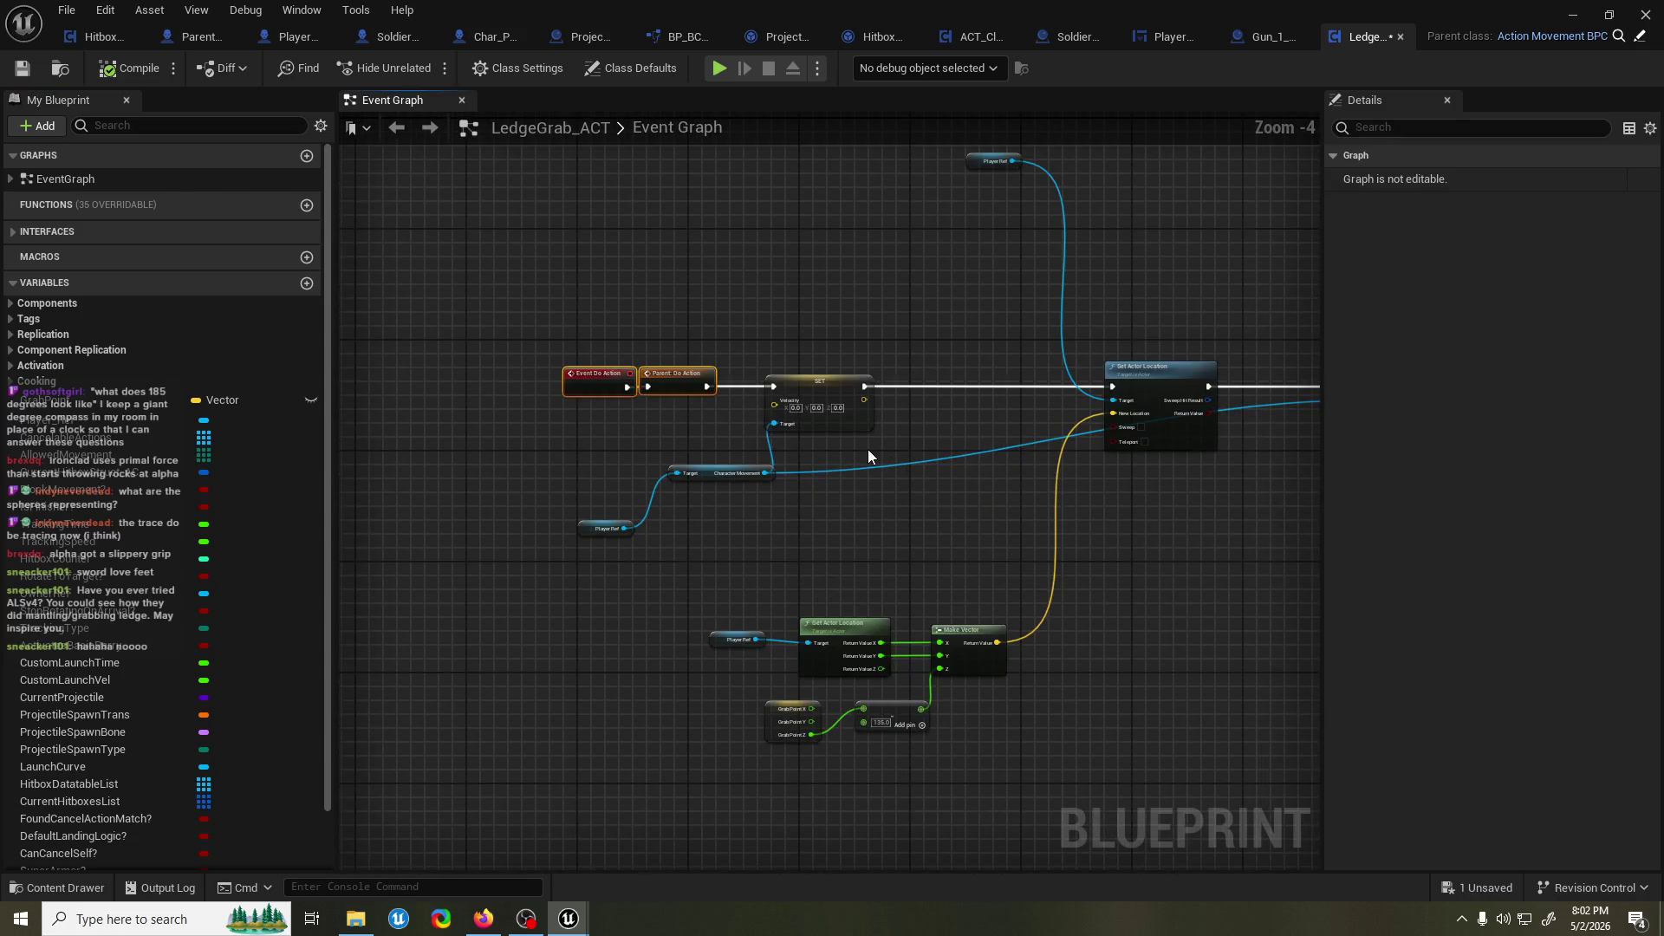
# Nudge the Event Do Action and Parent nodes back left and save LedgeGrab_ACT.
pyautogui.click(867, 449)
pyautogui.moveTo(732, 438); pyautogui.dragTo(554, 360)
pyautogui.moveTo(674, 372)
pyautogui.mouseDown()
pyautogui.moveTo(527, 371)
pyautogui.moveTo(699, 350)
pyautogui.mouseUp()
pyautogui.click(596, 345)
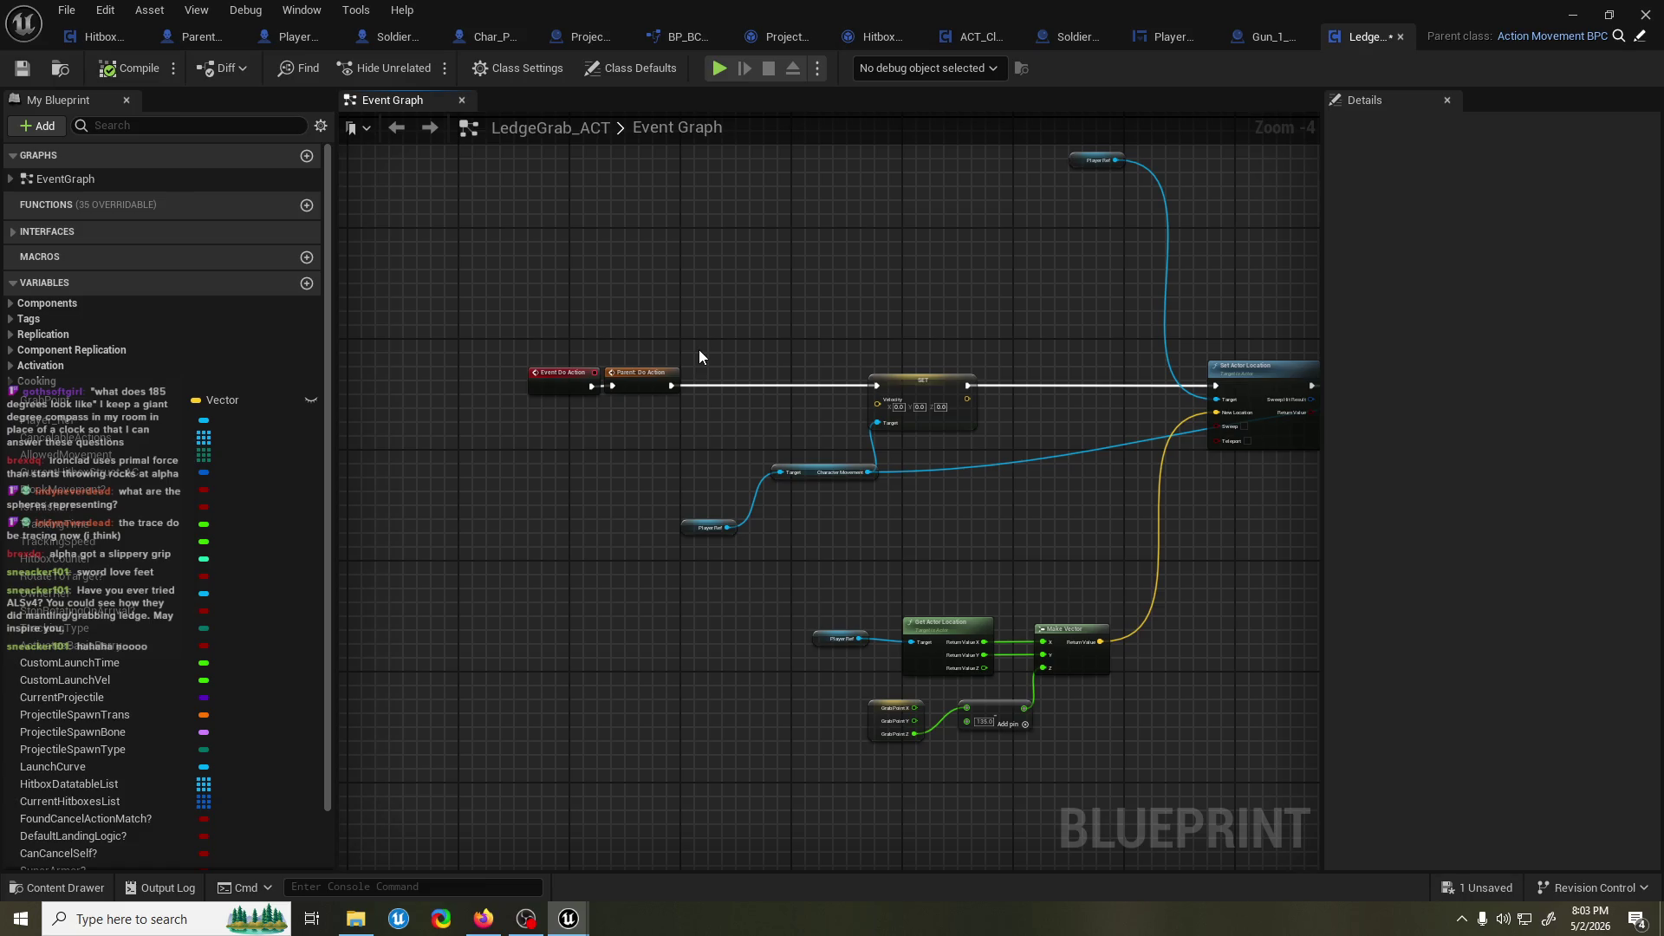
pyautogui.hotkey('ctrl', 's')
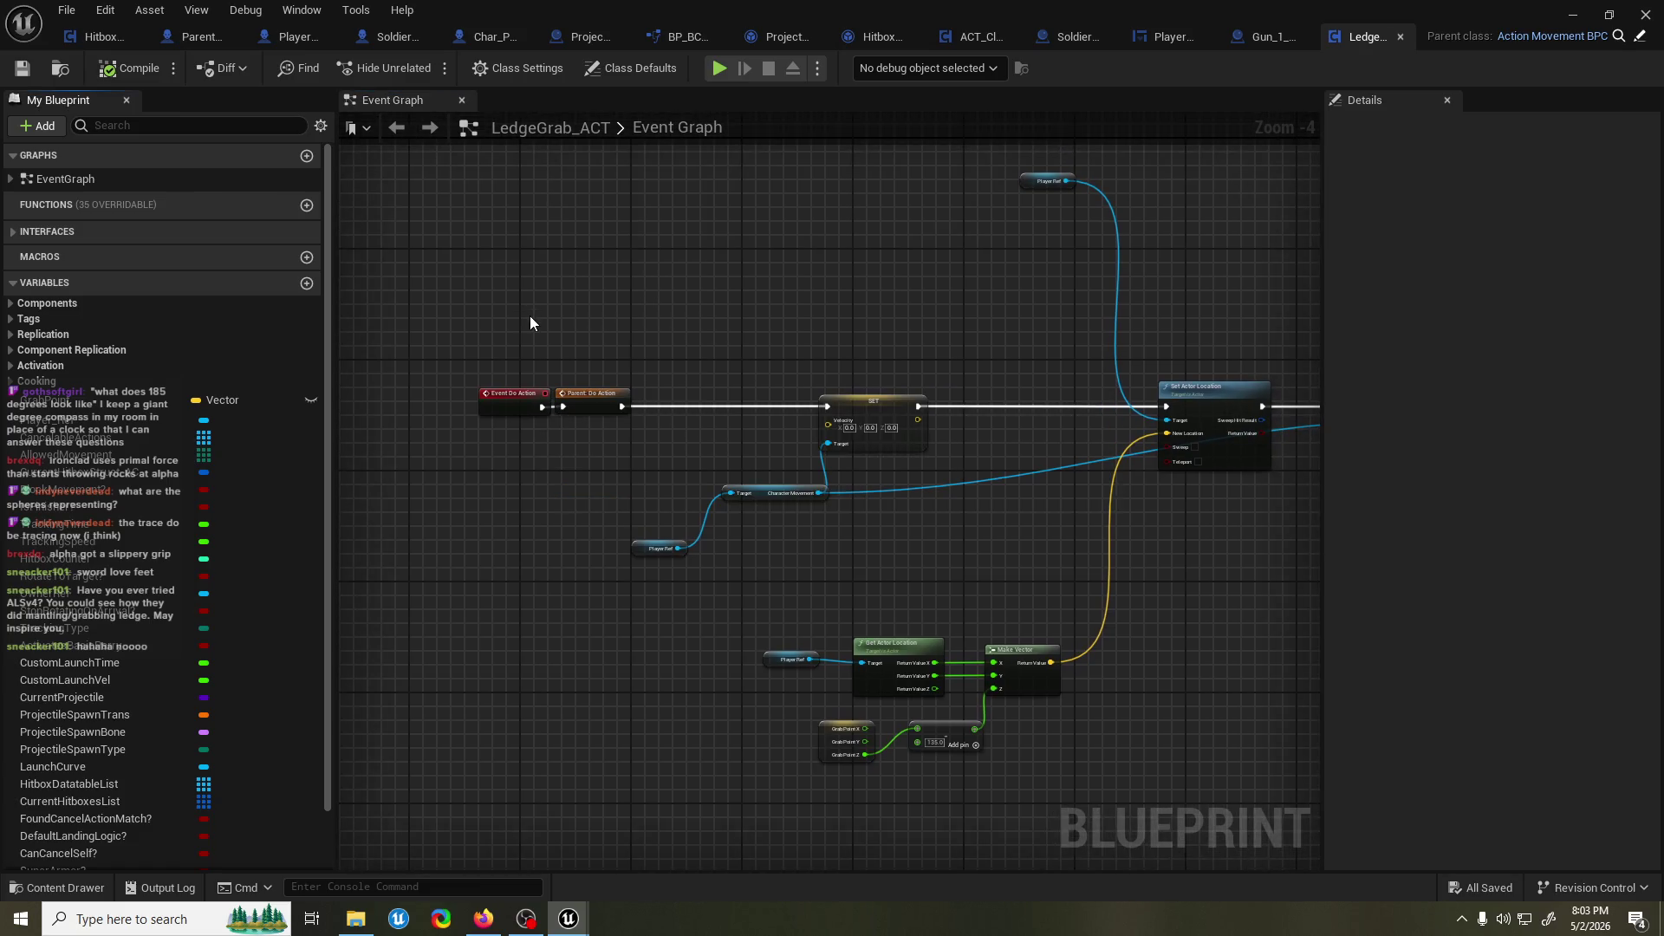
pyautogui.hotkey('alt', 'Tab')
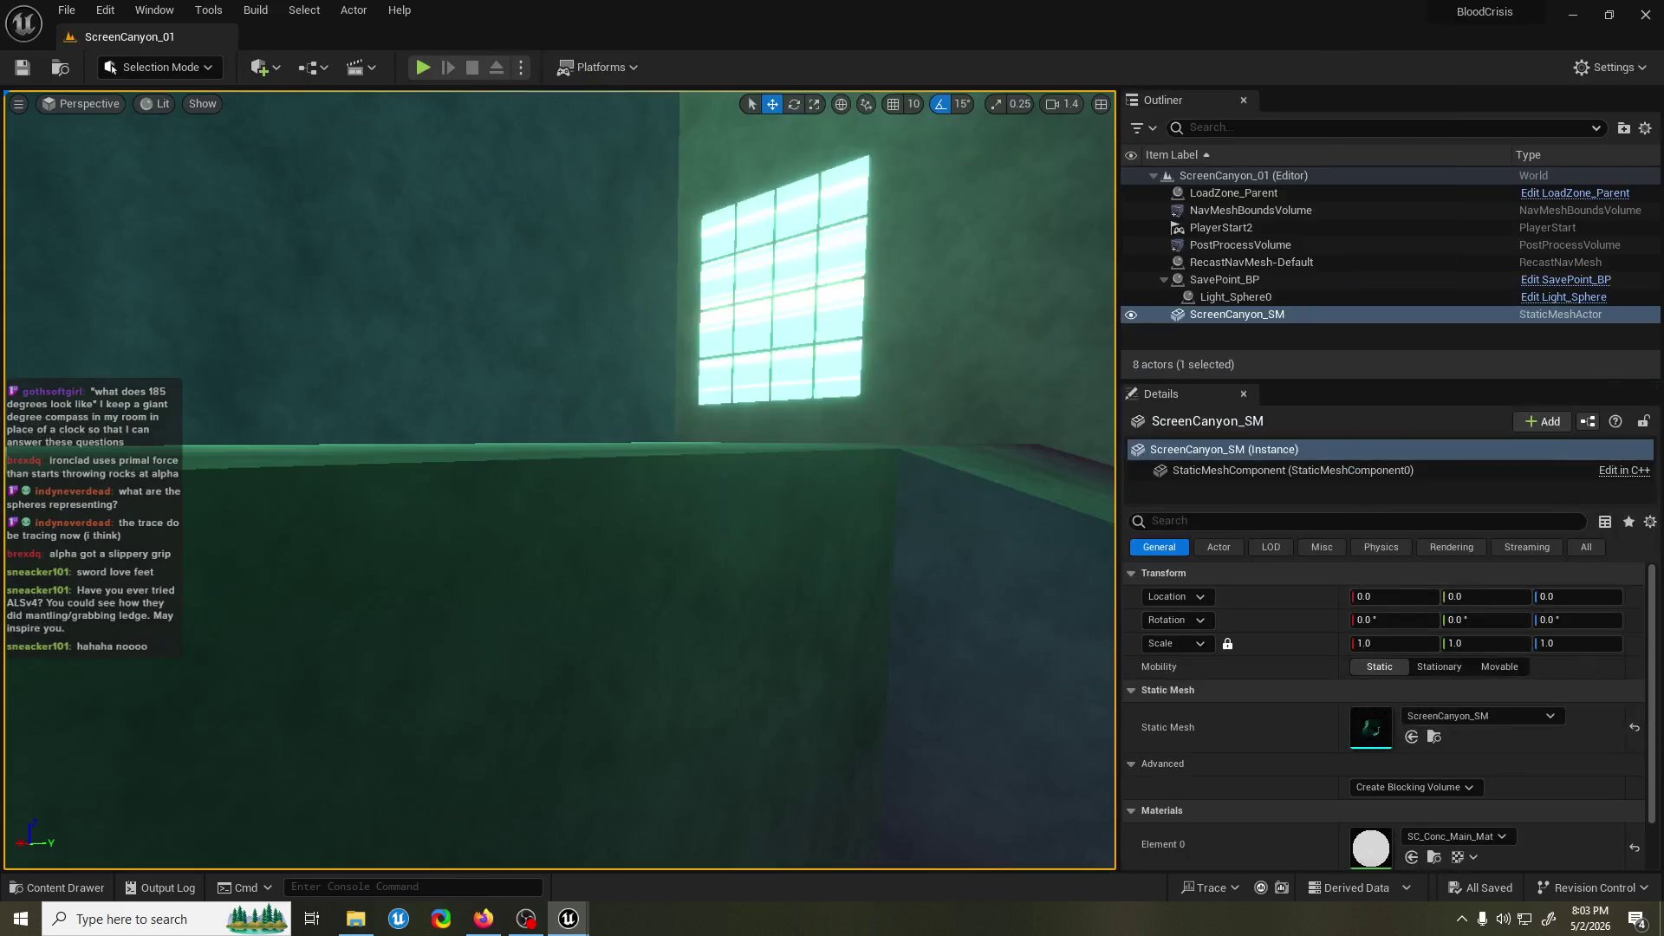
pyautogui.click(423, 67)
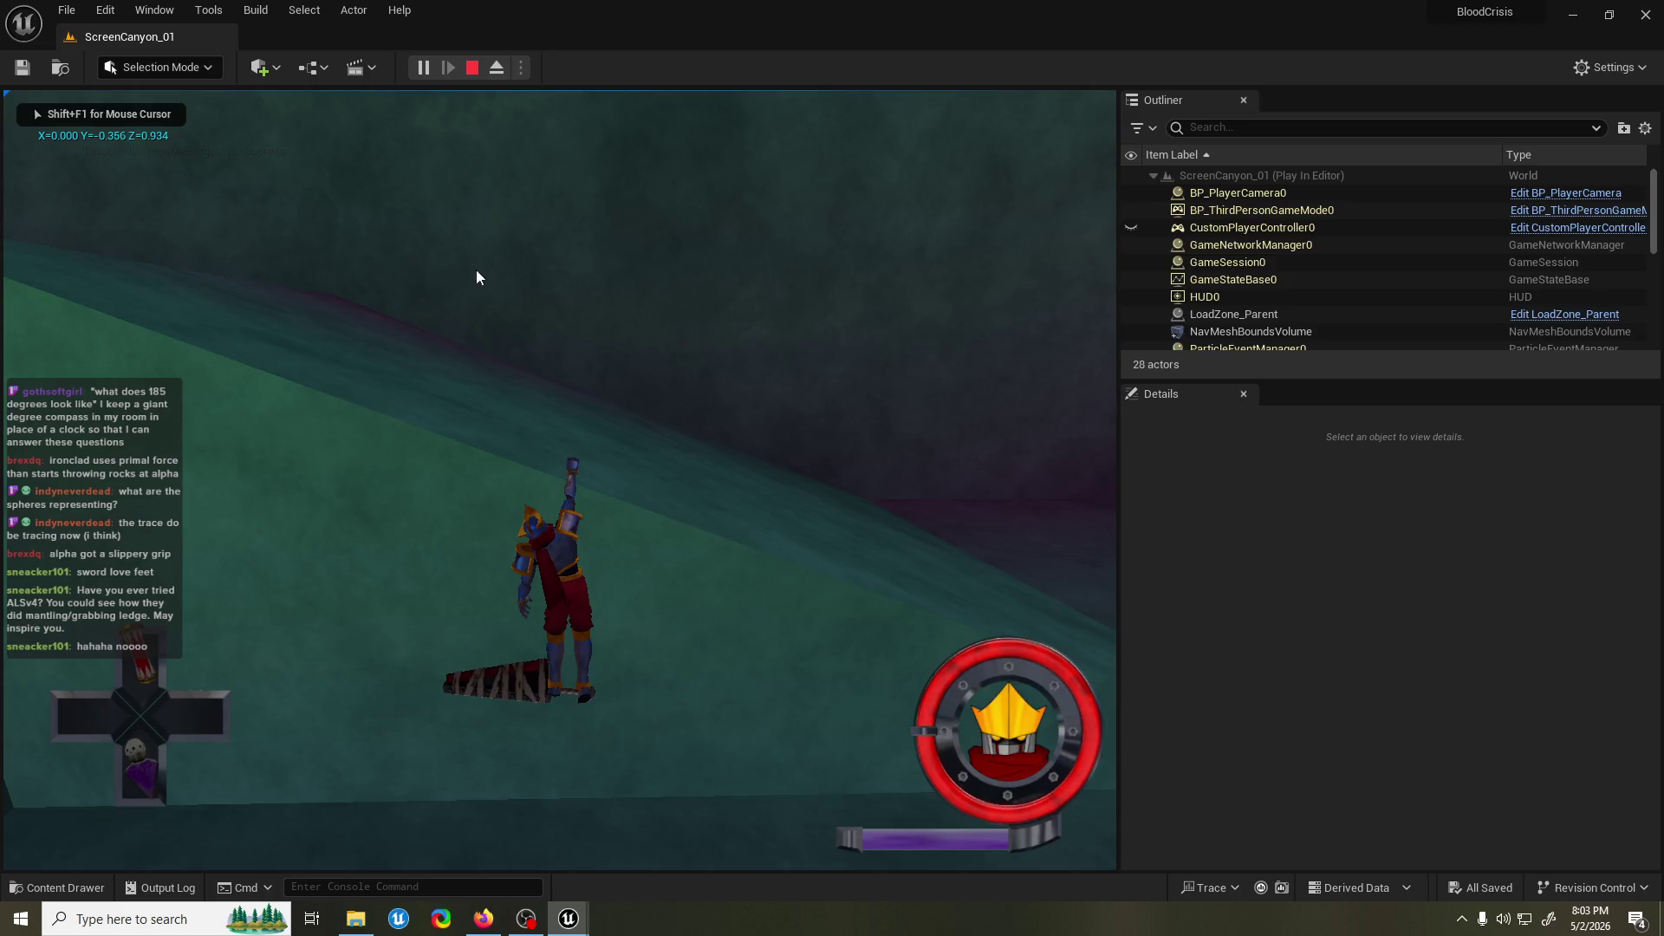
pyautogui.press('Escape')
pyautogui.click(423, 68)
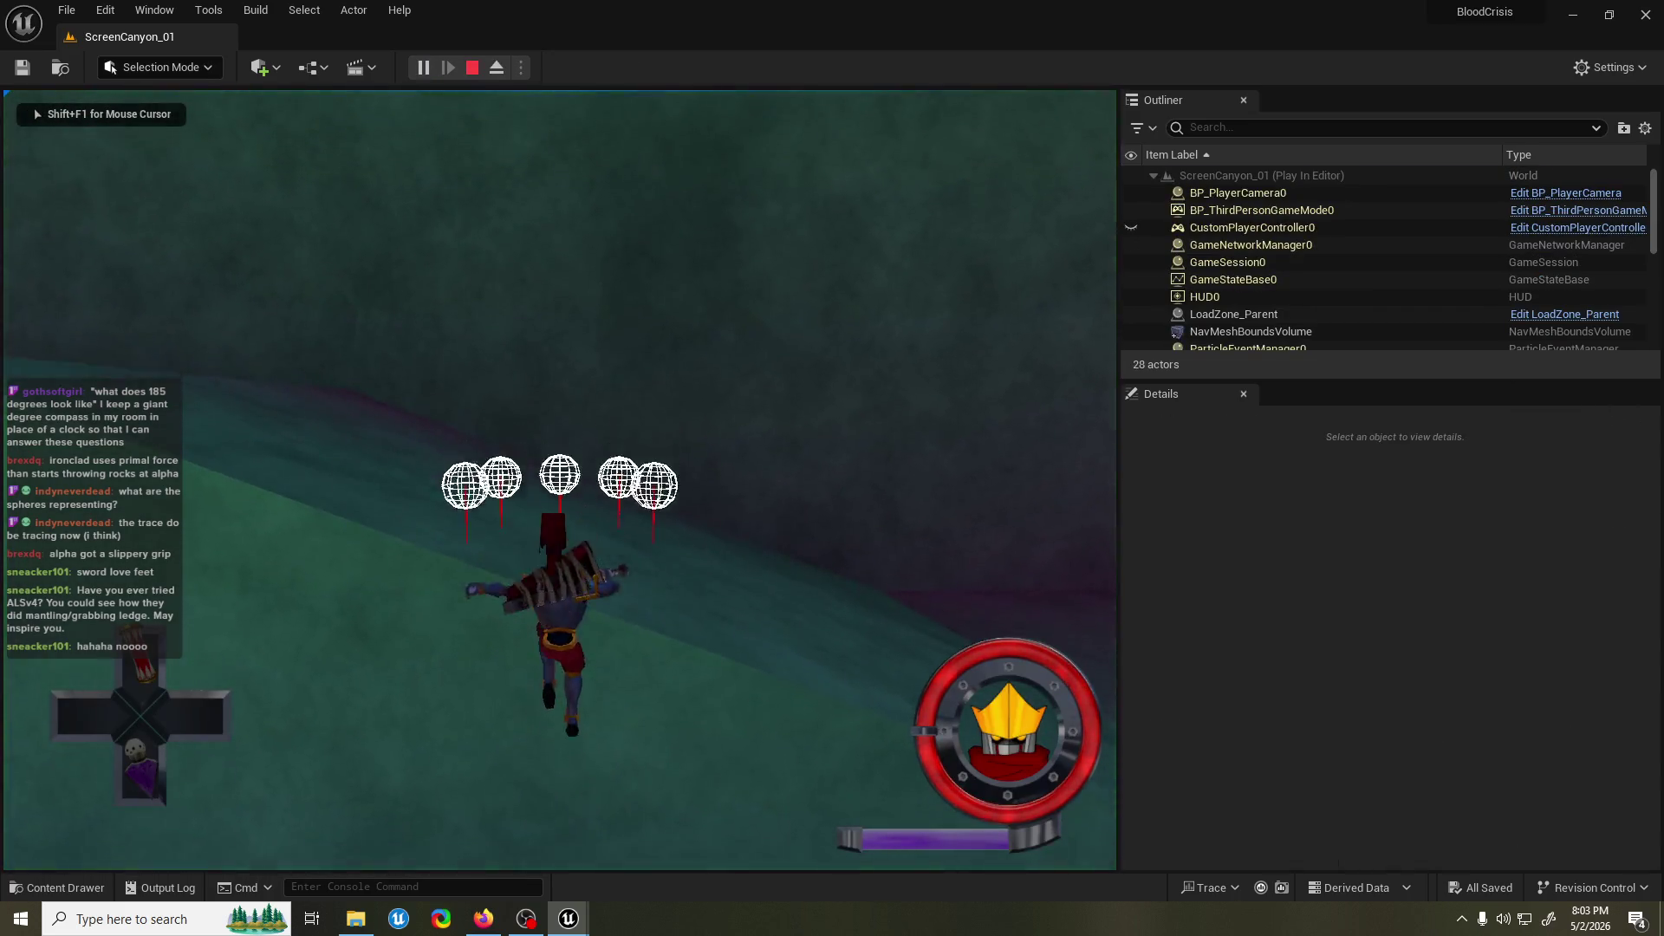
pyautogui.press('Escape')
pyautogui.click(423, 68)
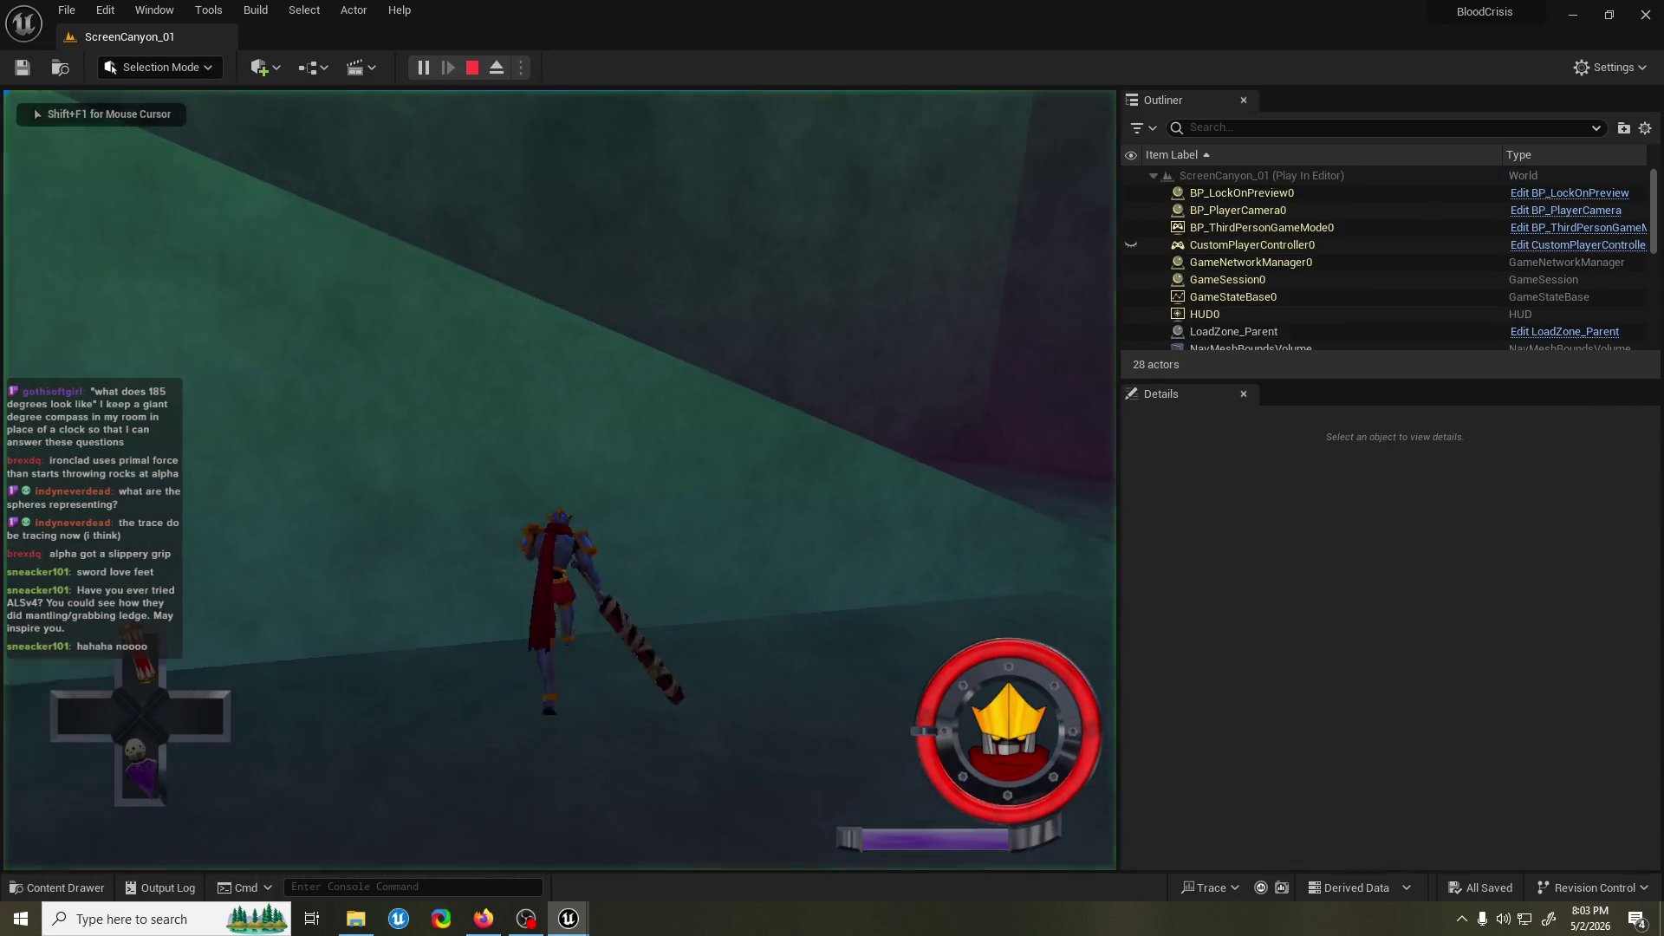
pyautogui.press('space')
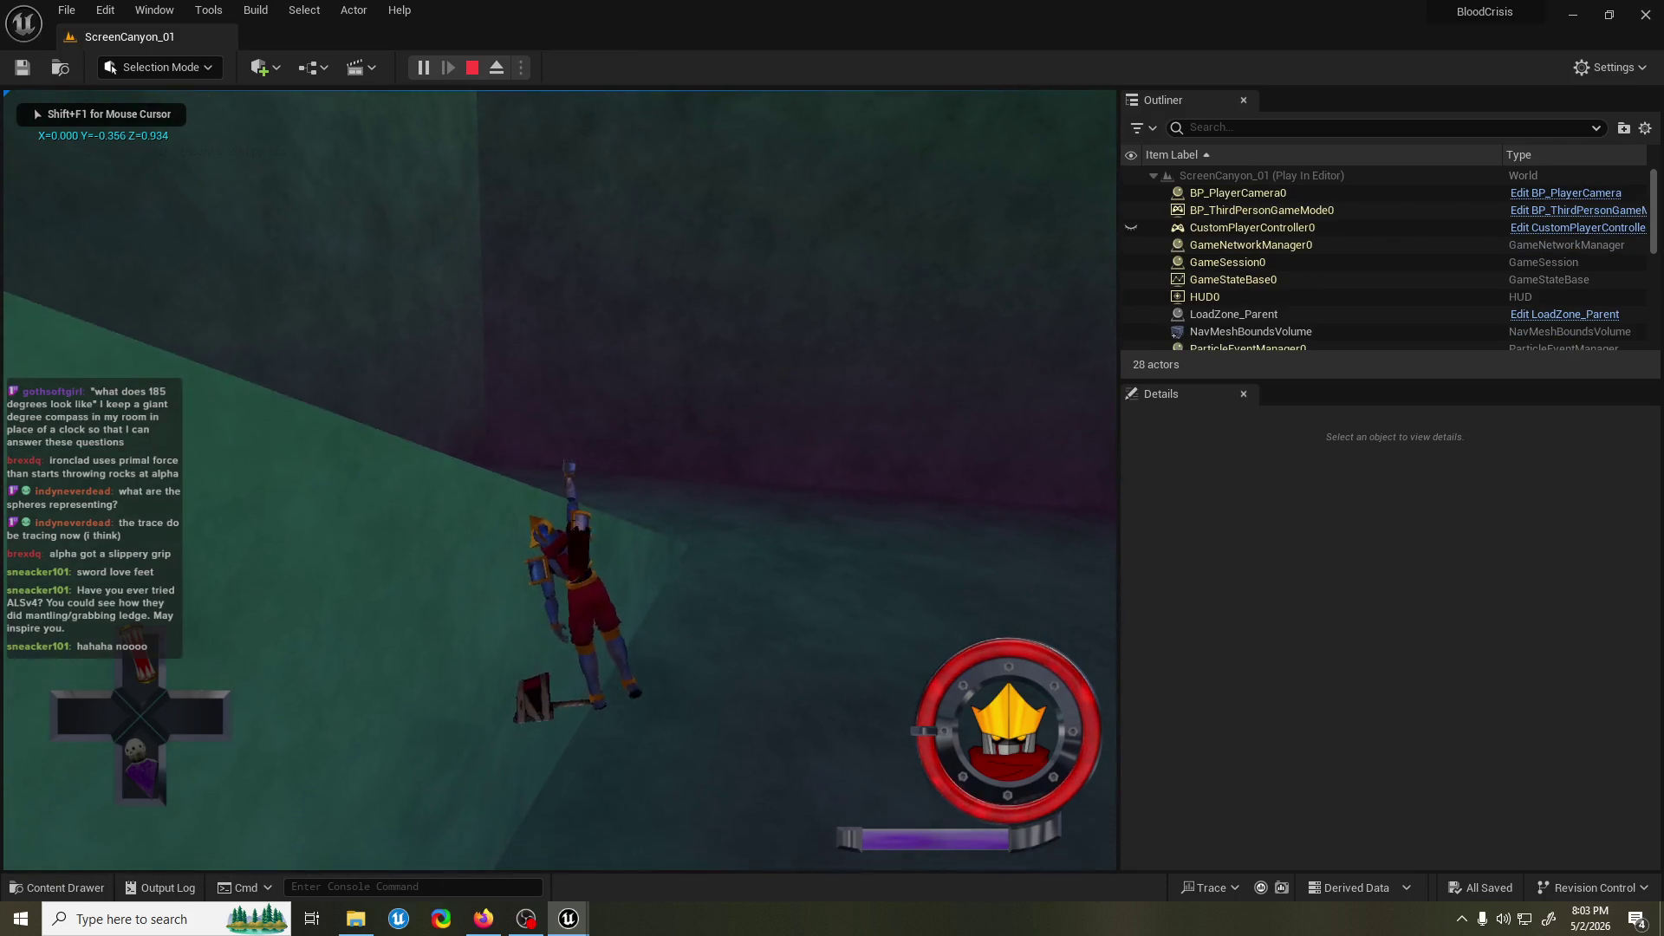
pyautogui.press('Escape')
pyautogui.hotkey('ctrl', 's')
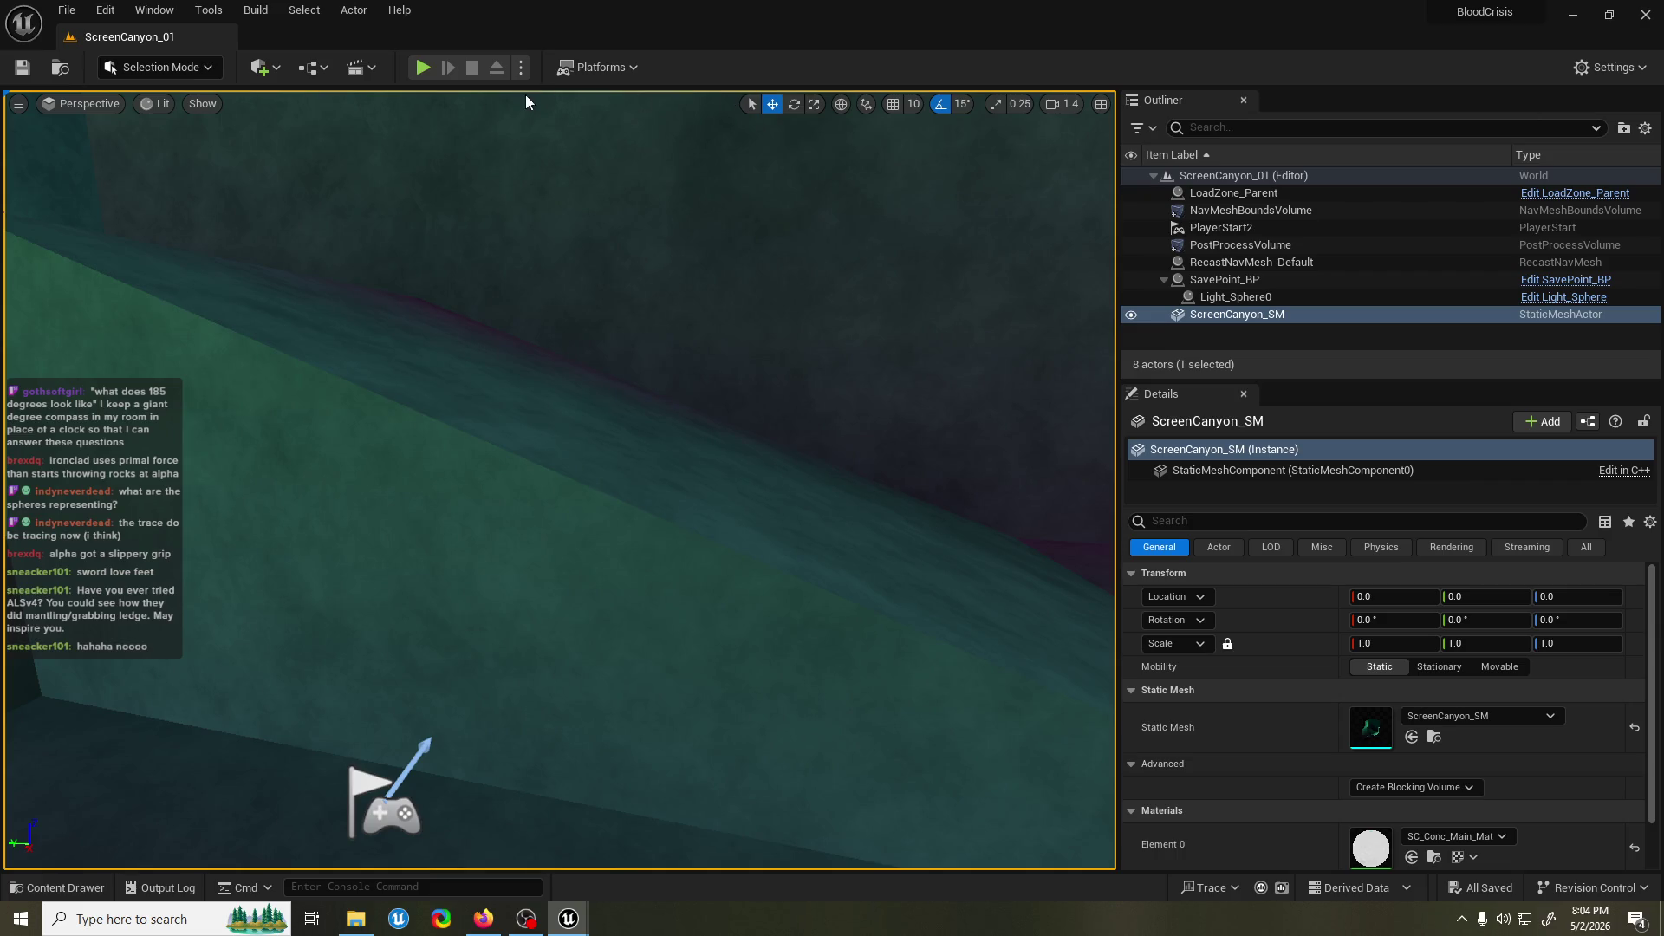
pyautogui.click(422, 68)
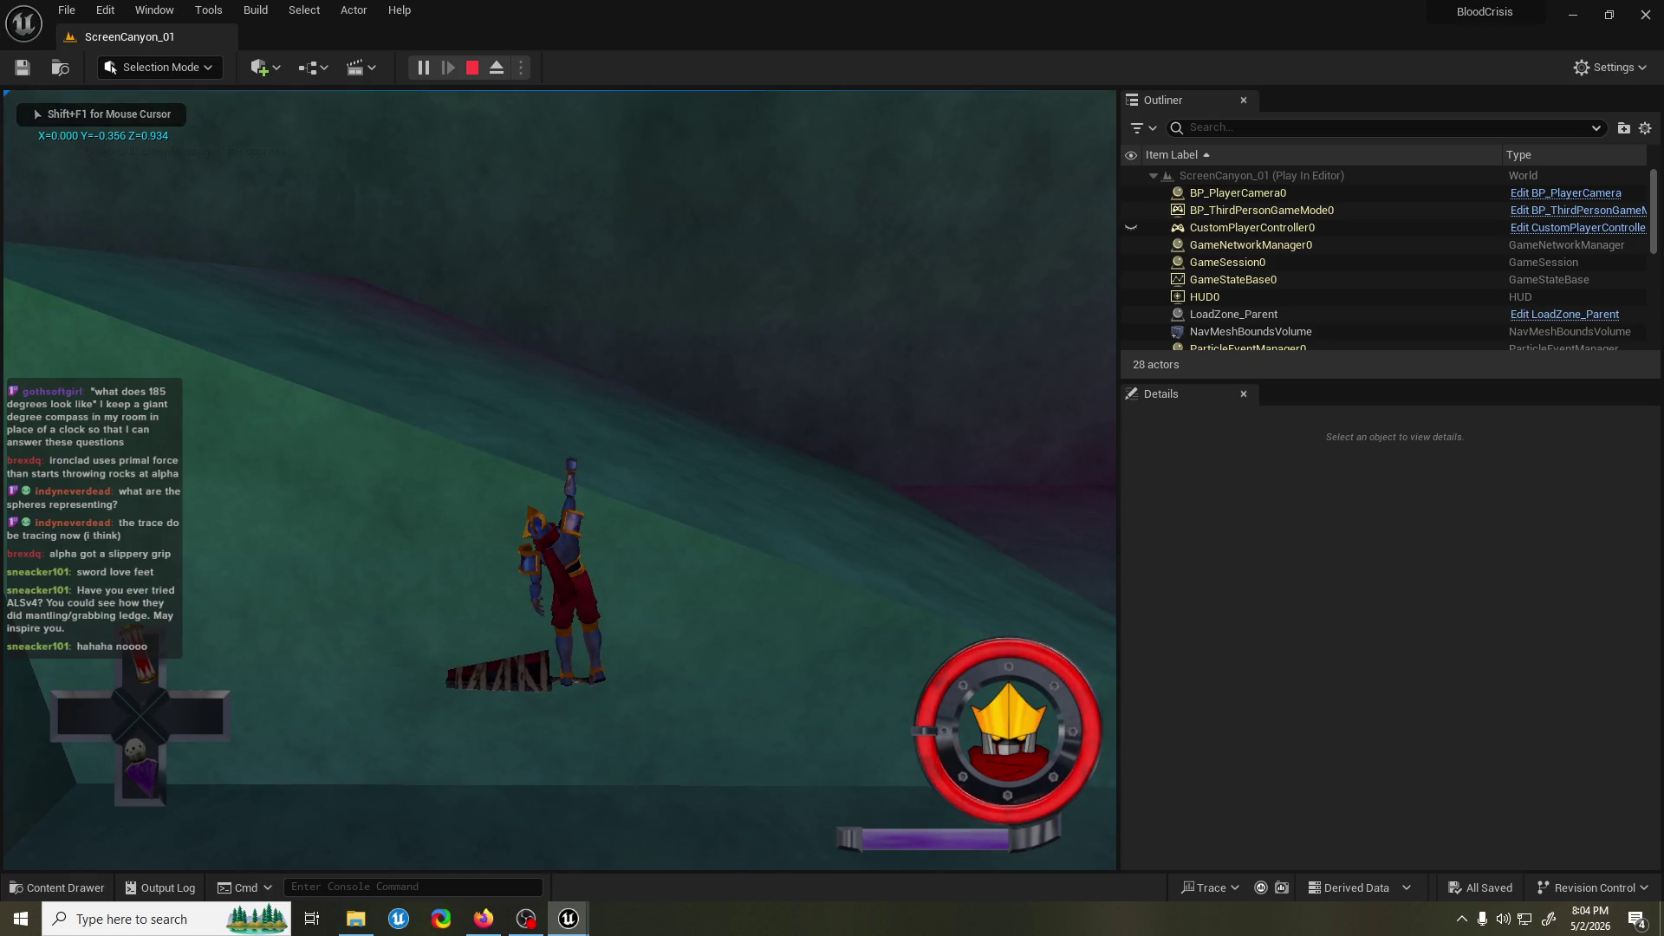
# Play-test the ledge grab against the canyon slope six times in a row.
pyautogui.press('Escape')
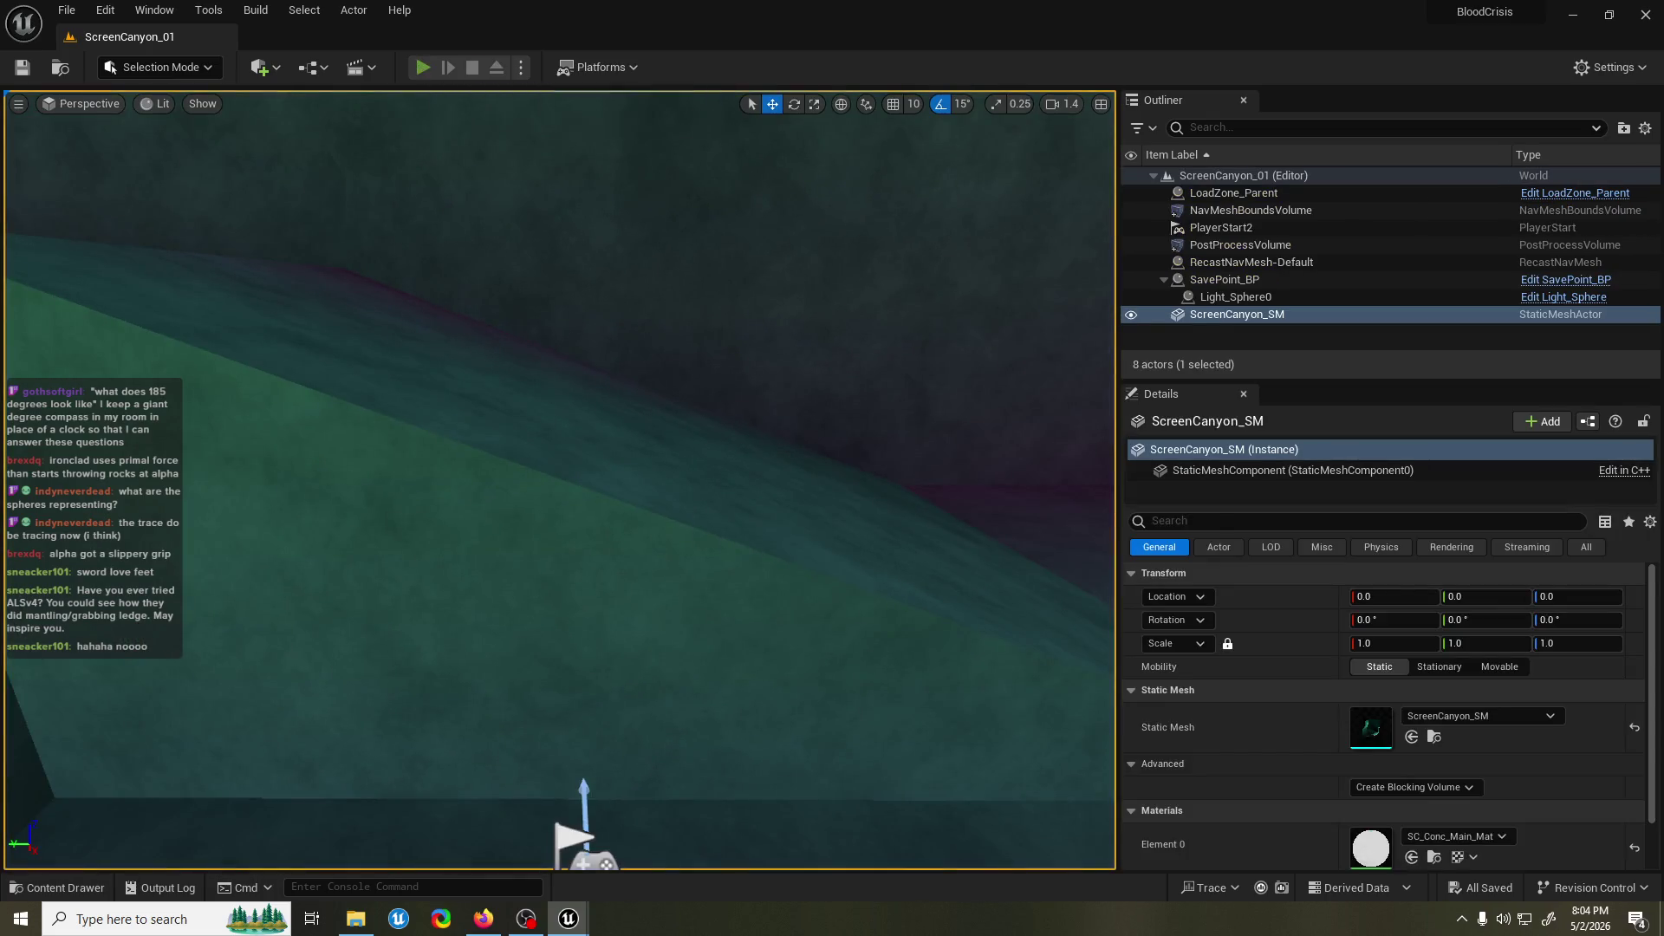
pyautogui.hotkey('alt', 'p')
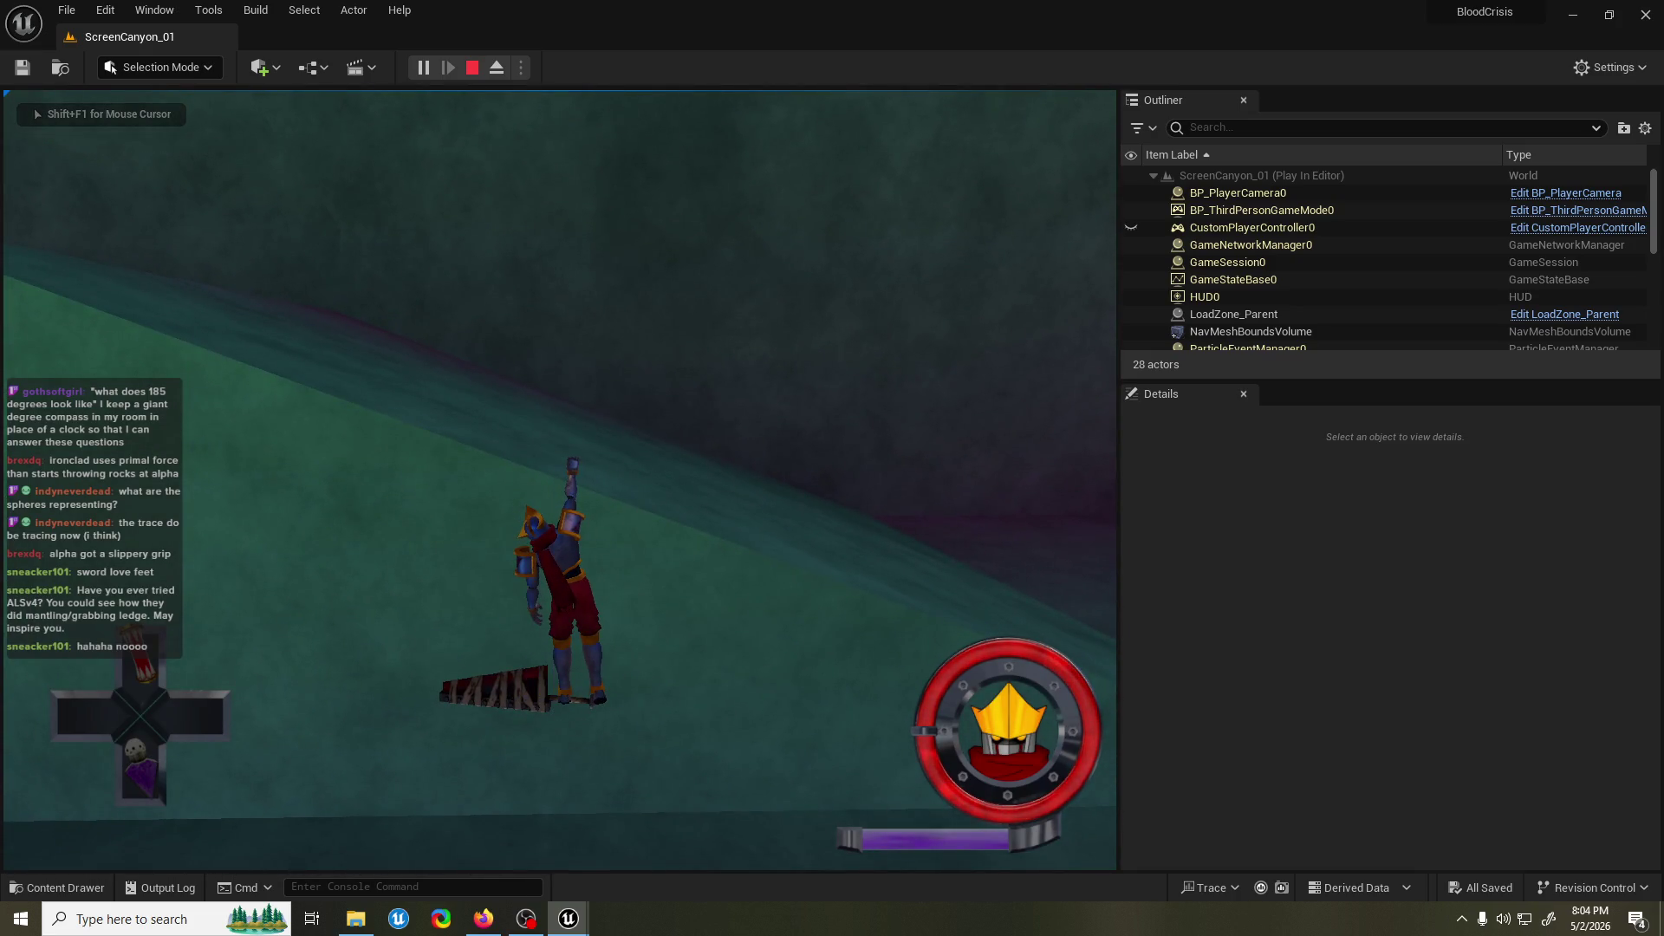
pyautogui.press('Escape')
pyautogui.click(425, 67)
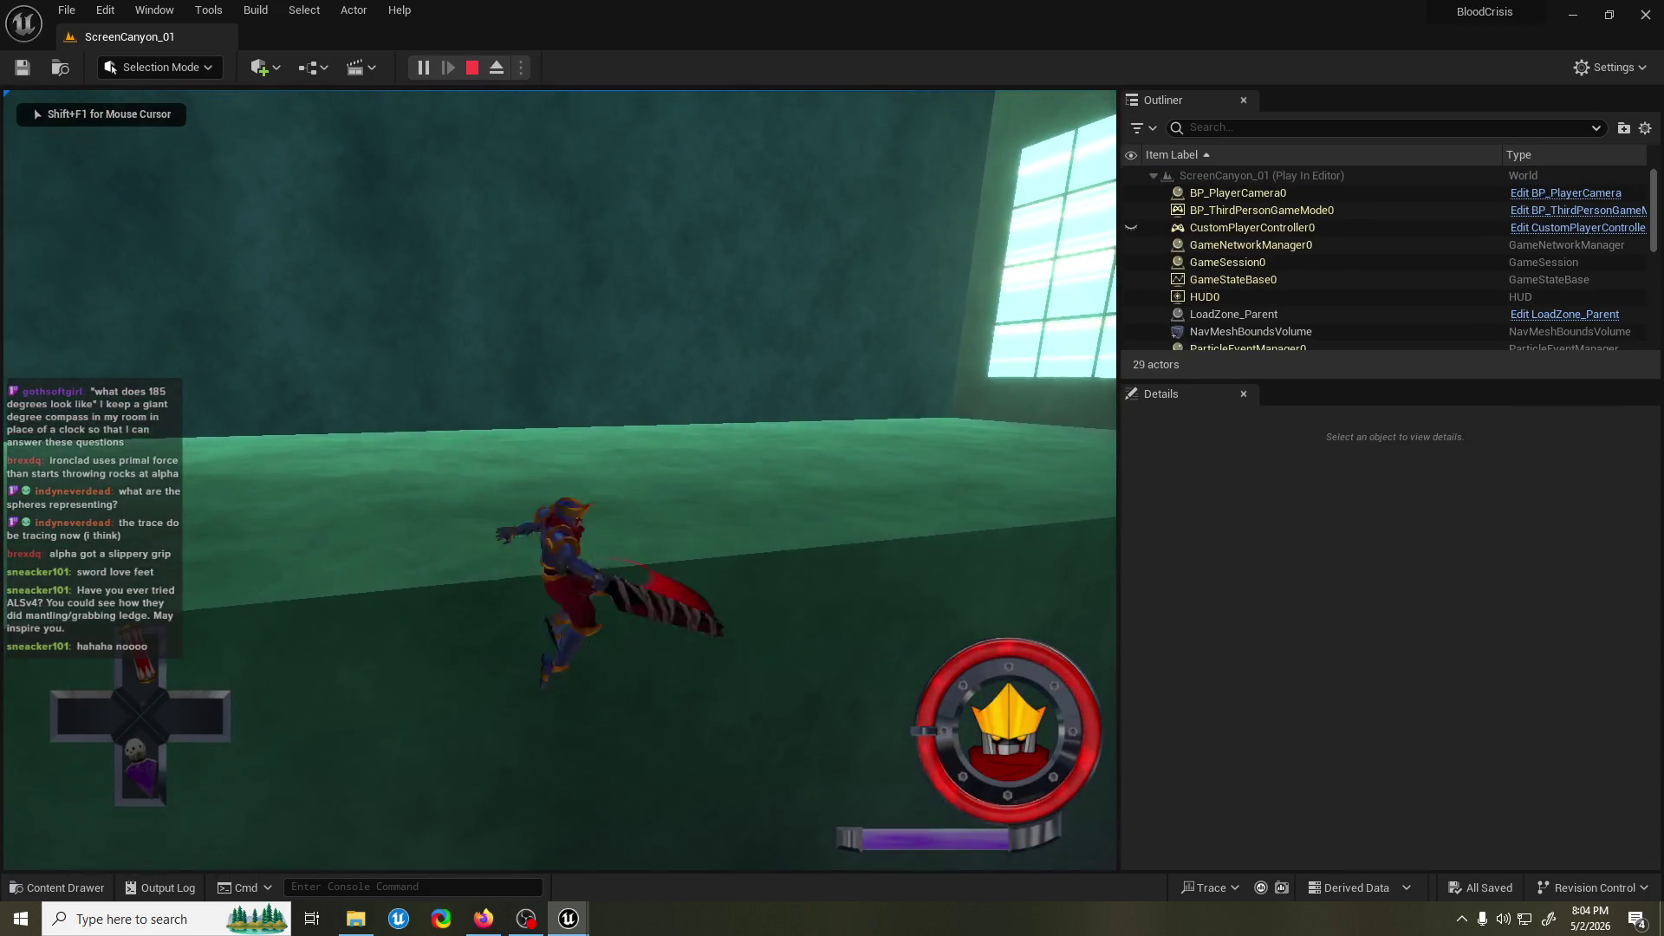
pyautogui.press('Escape')
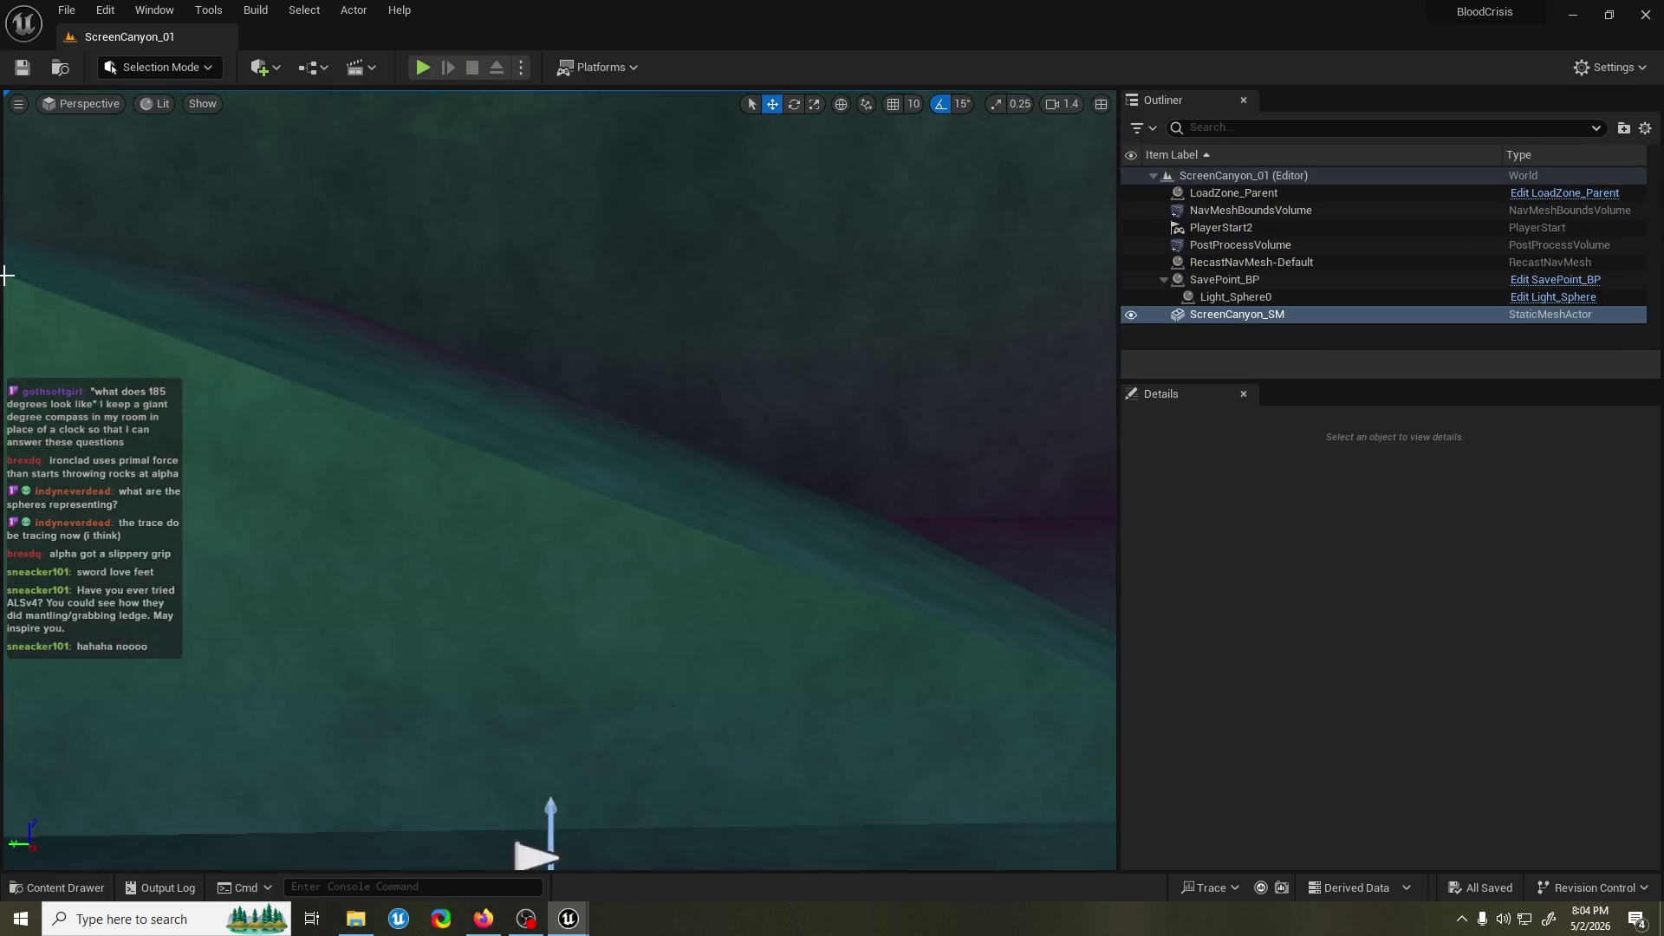
pyautogui.click(423, 68)
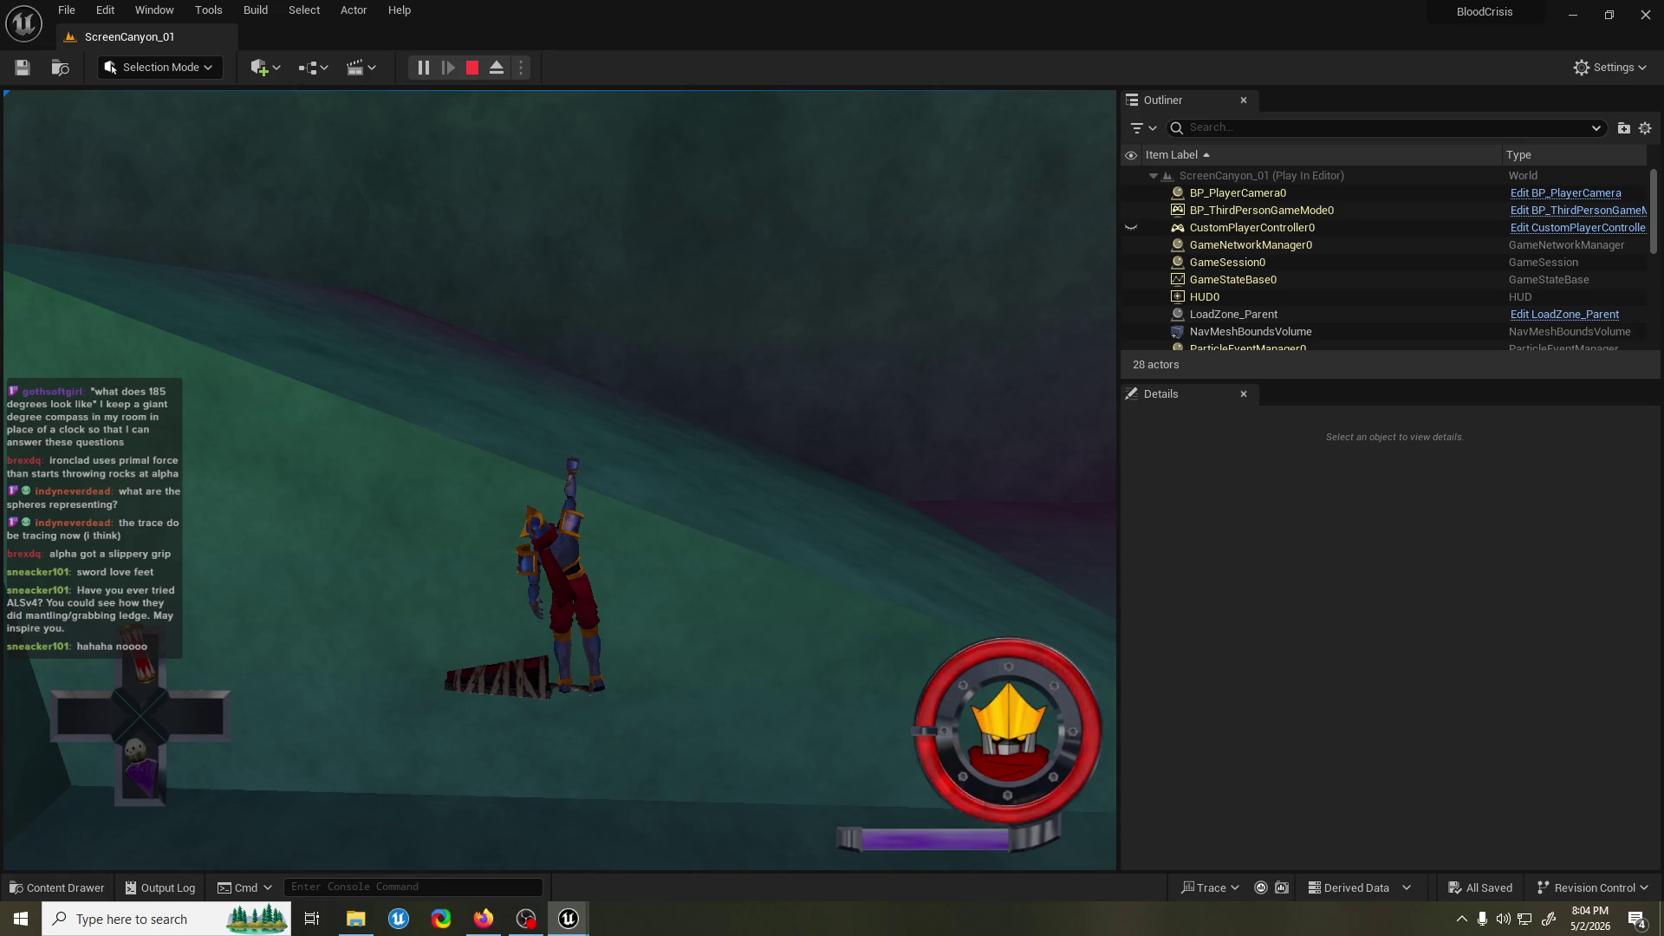
pyautogui.press('Escape')
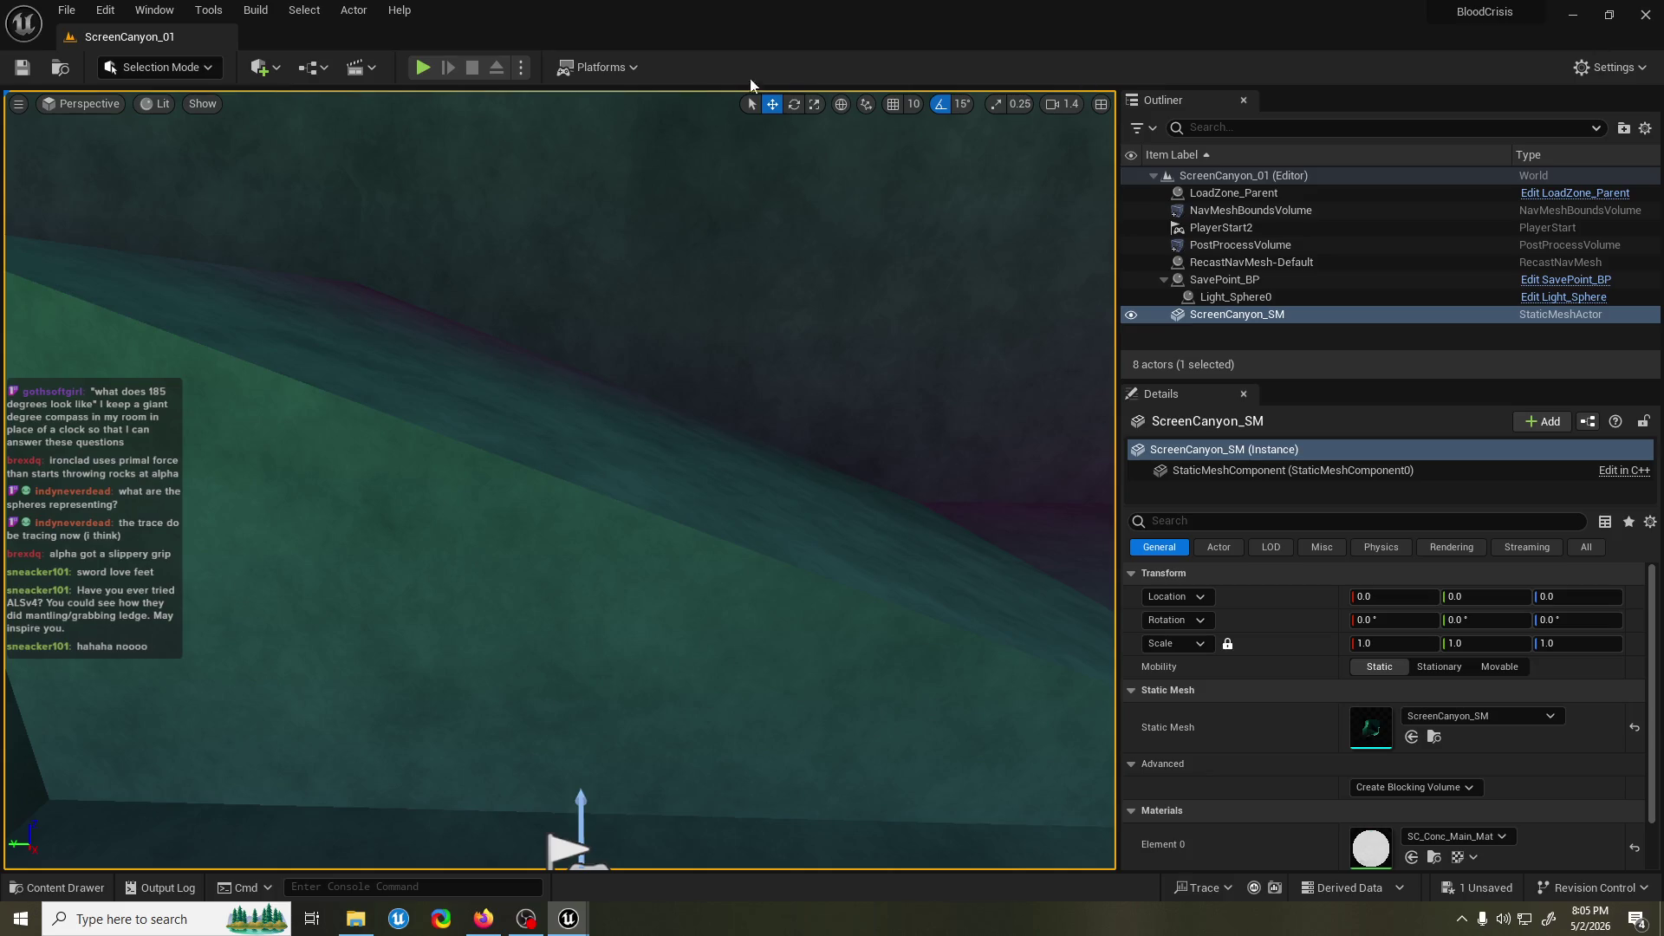
pyautogui.click(428, 68)
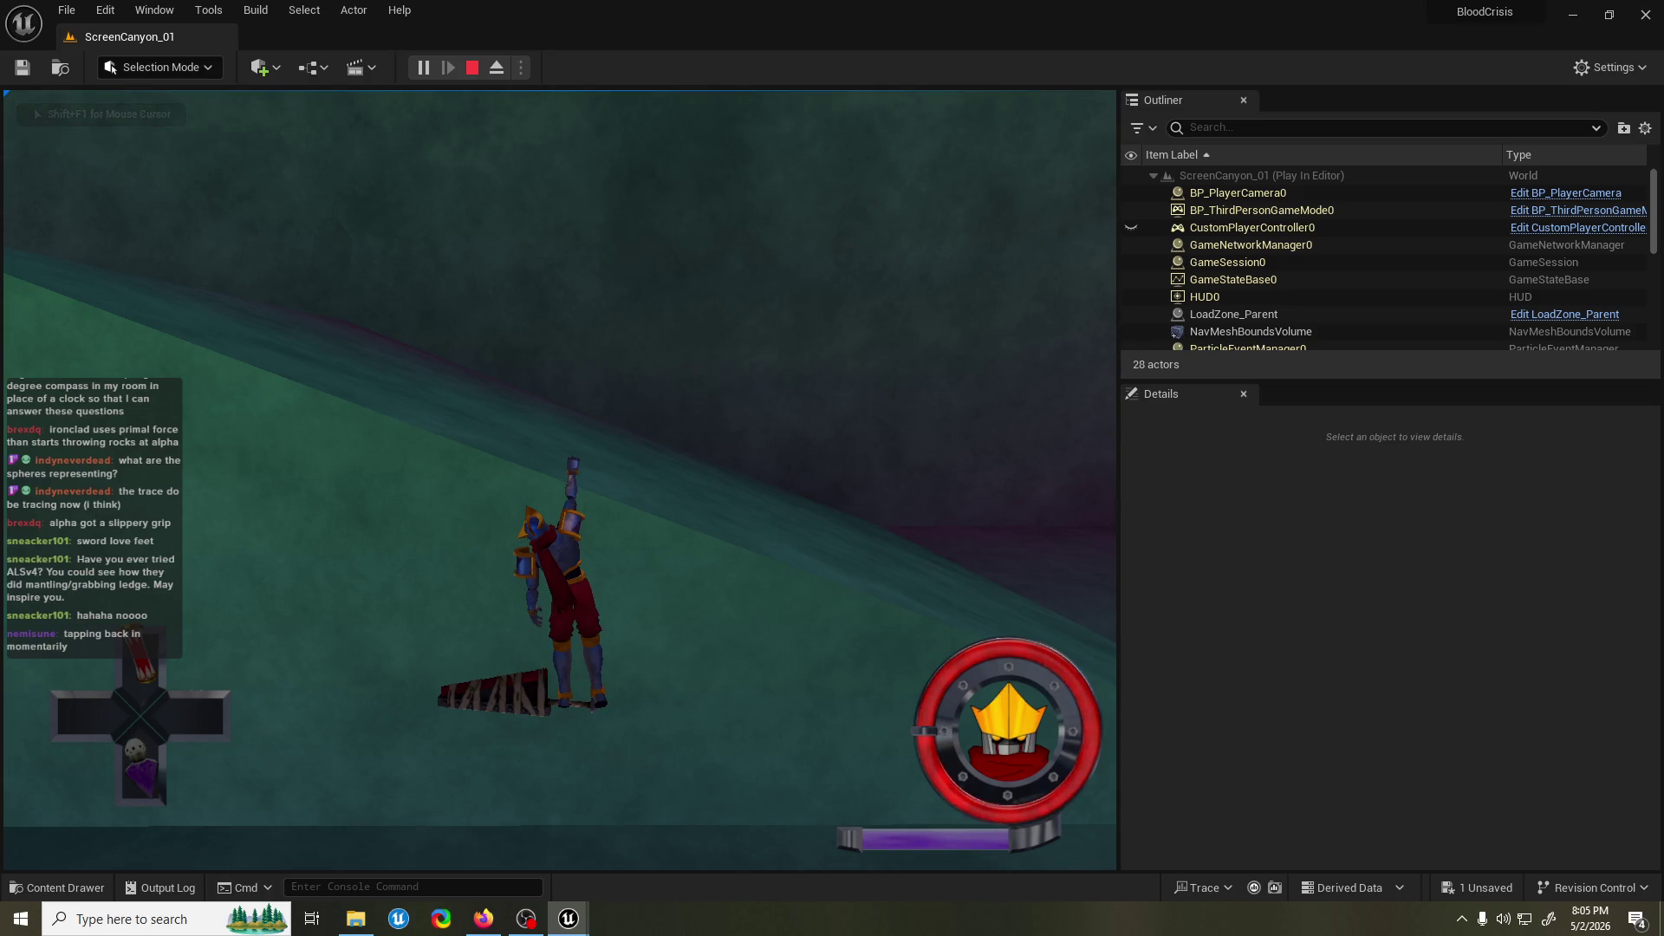
pyautogui.hotkey('shift', 'F1')
pyautogui.press('Escape')
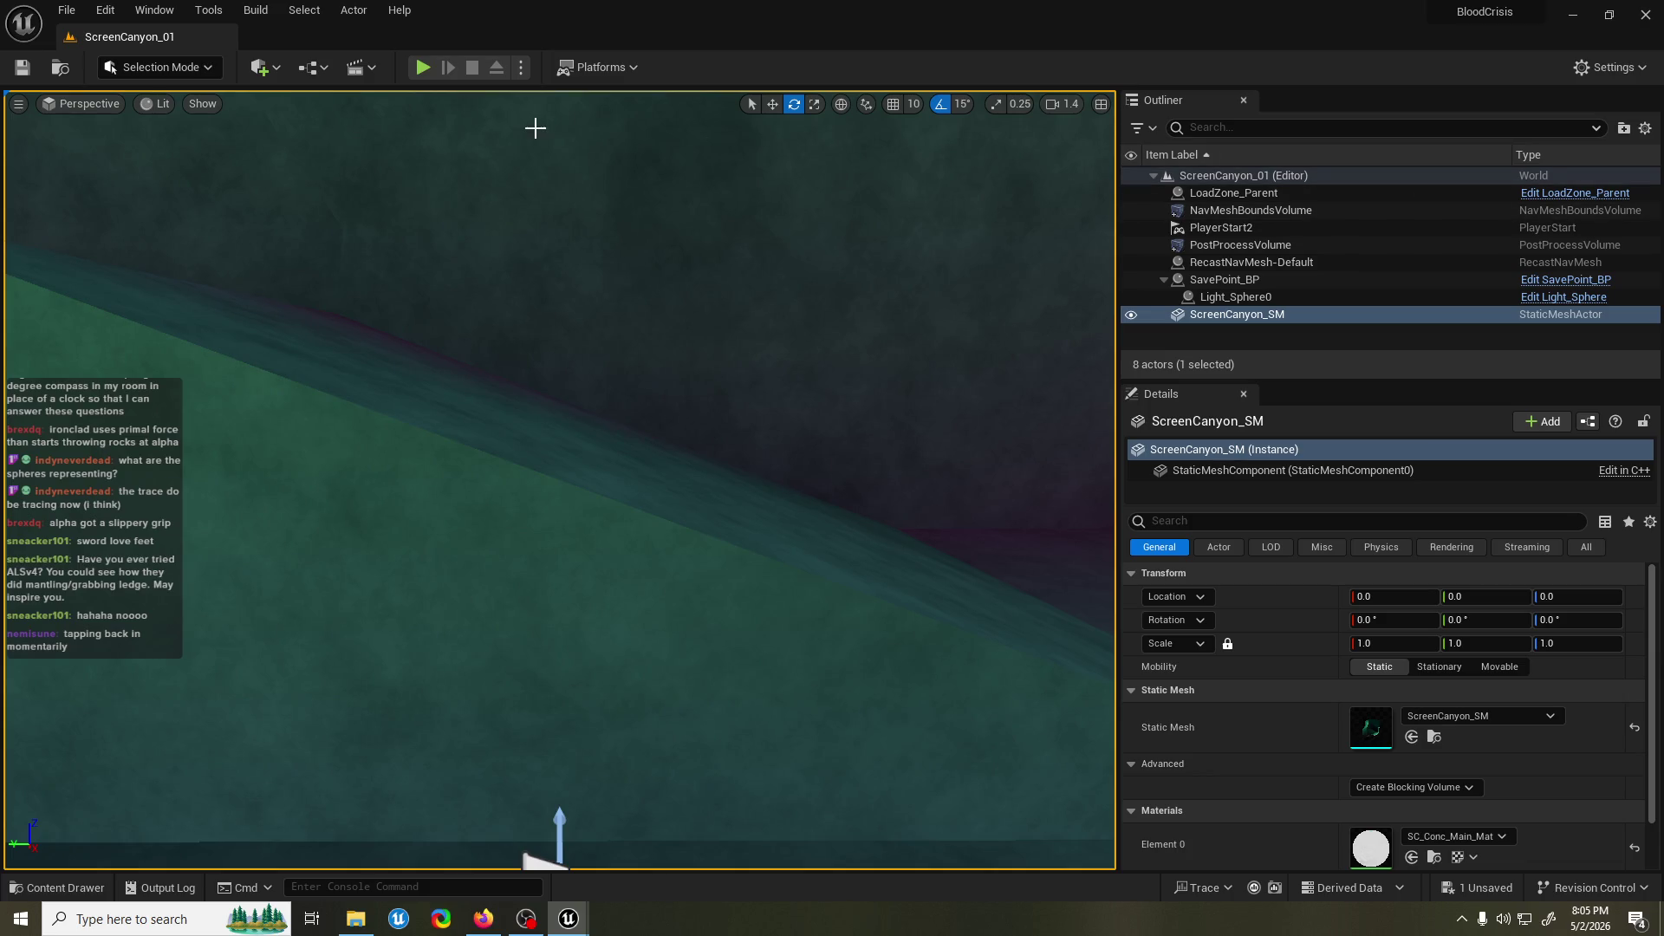
pyautogui.click(423, 67)
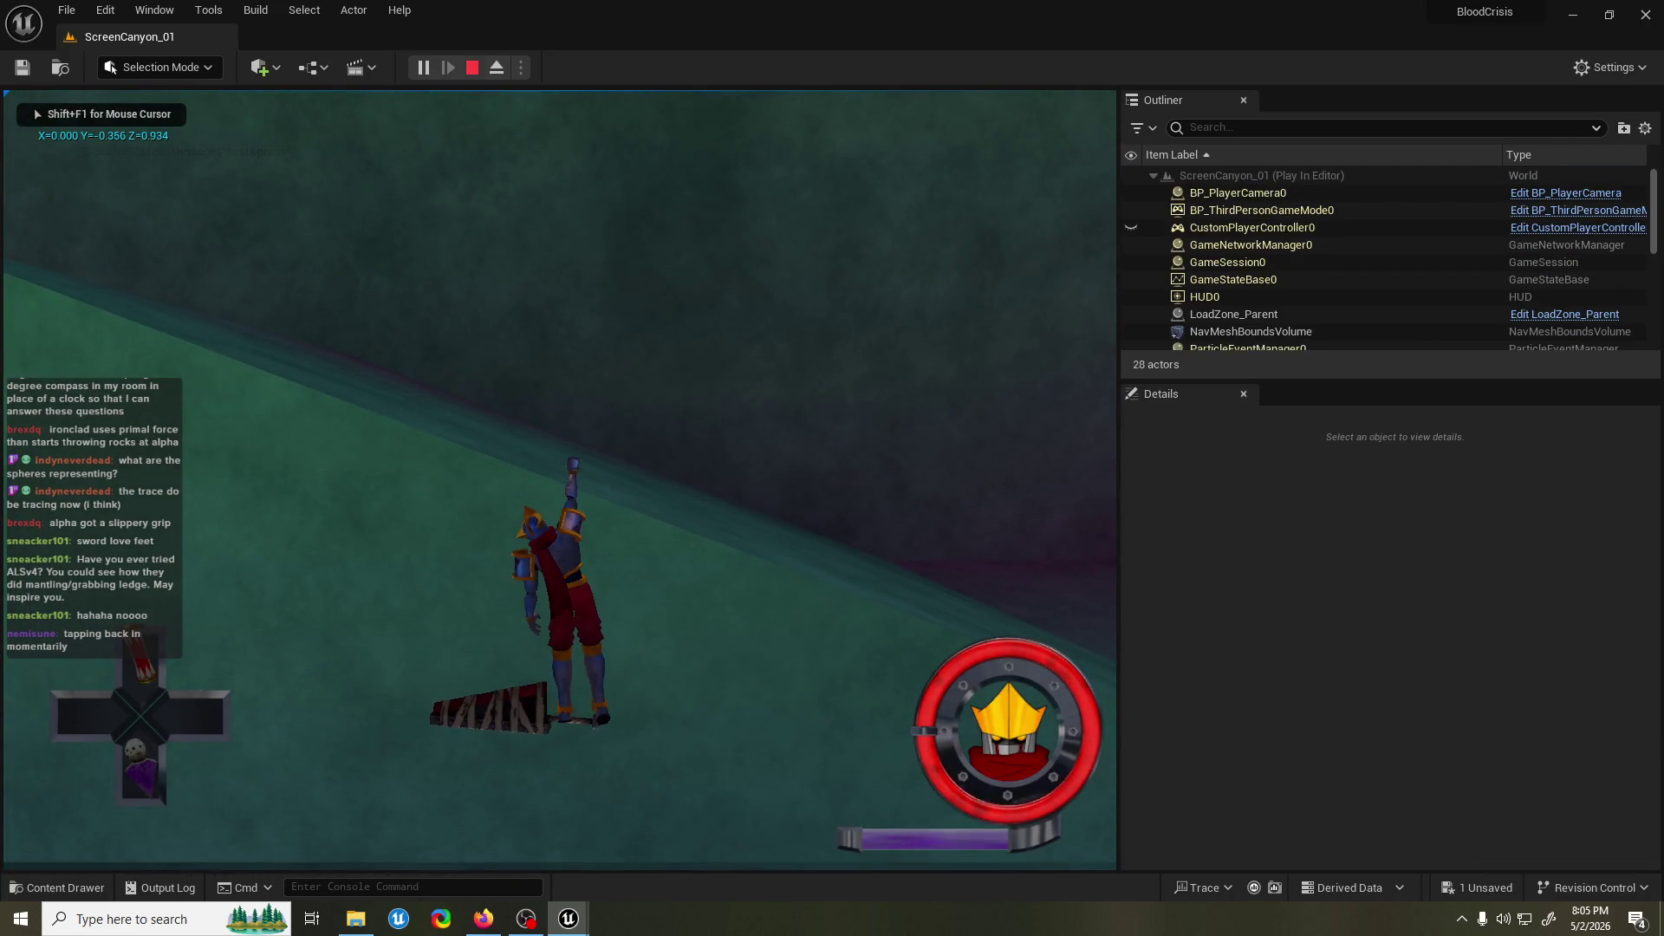
pyautogui.press('Escape')
pyautogui.click(423, 67)
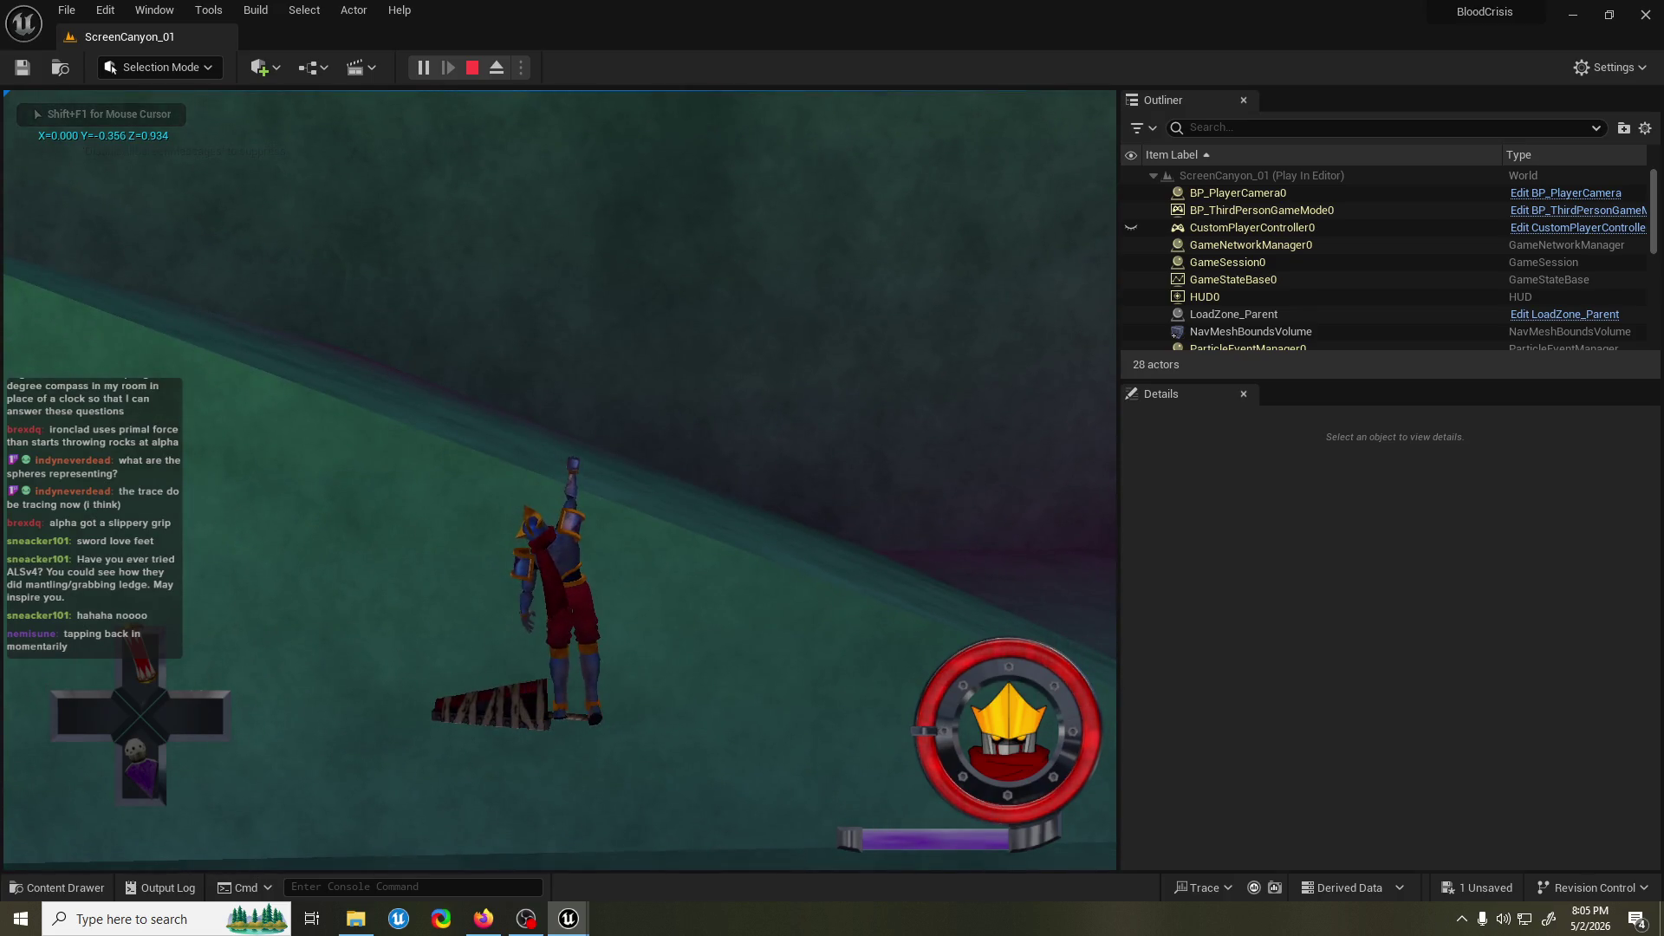
pyautogui.press('Escape')
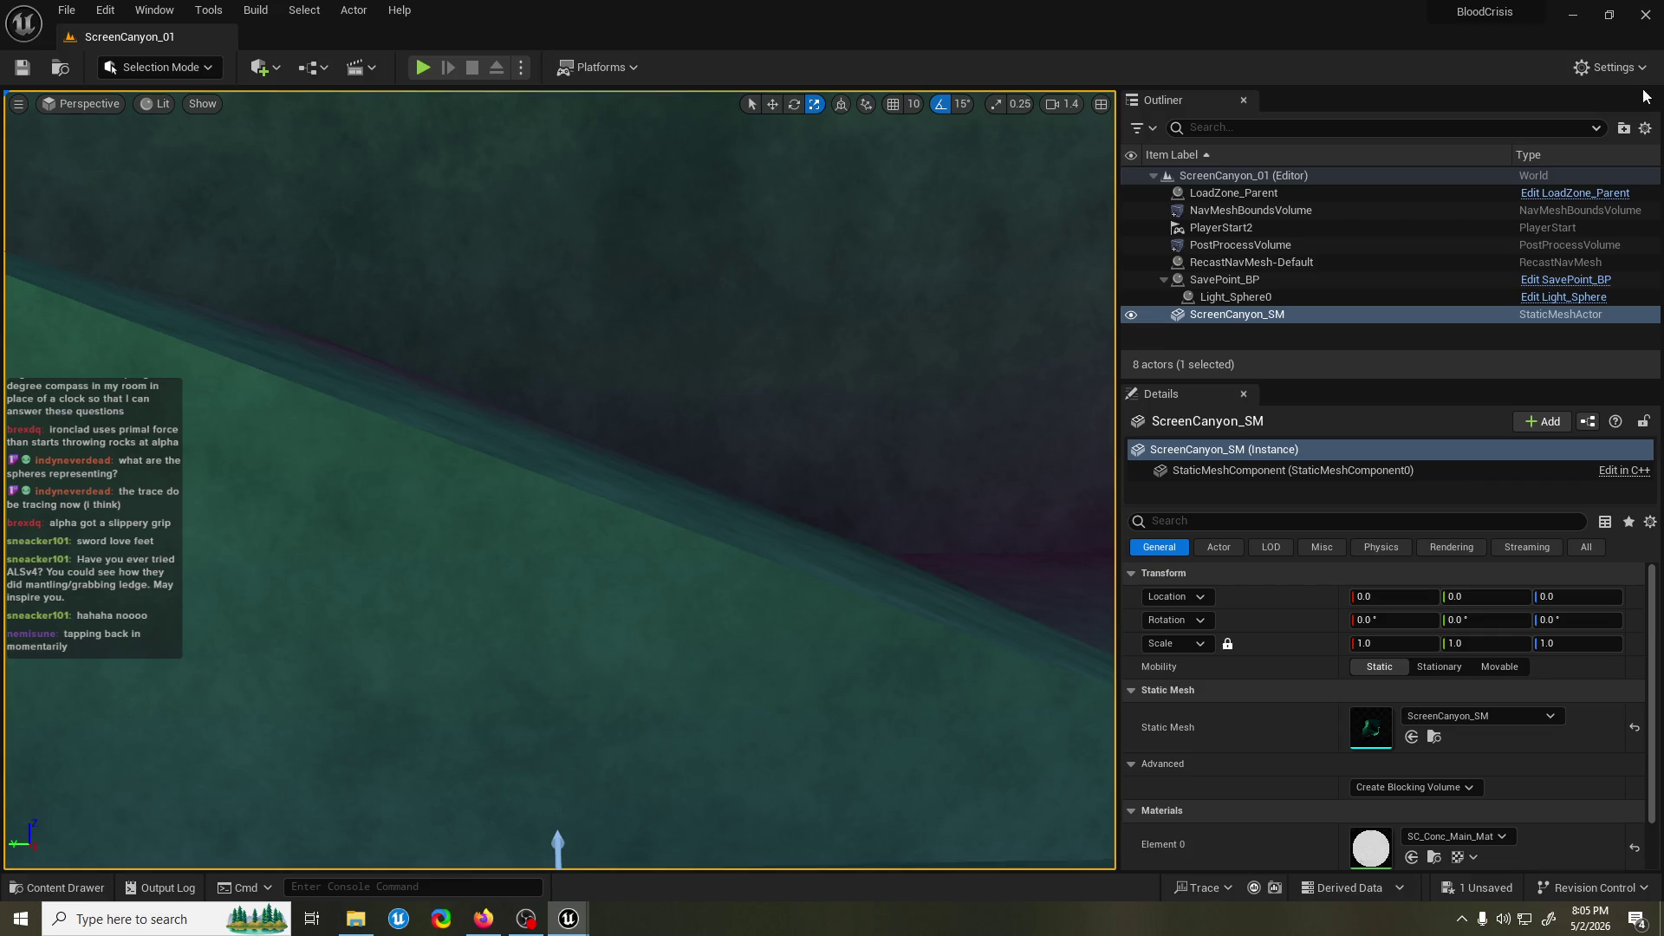
# Save all changes, run one more play test, and refocus the Unreal Editor window.
pyautogui.hotkey('ctrl', 's')
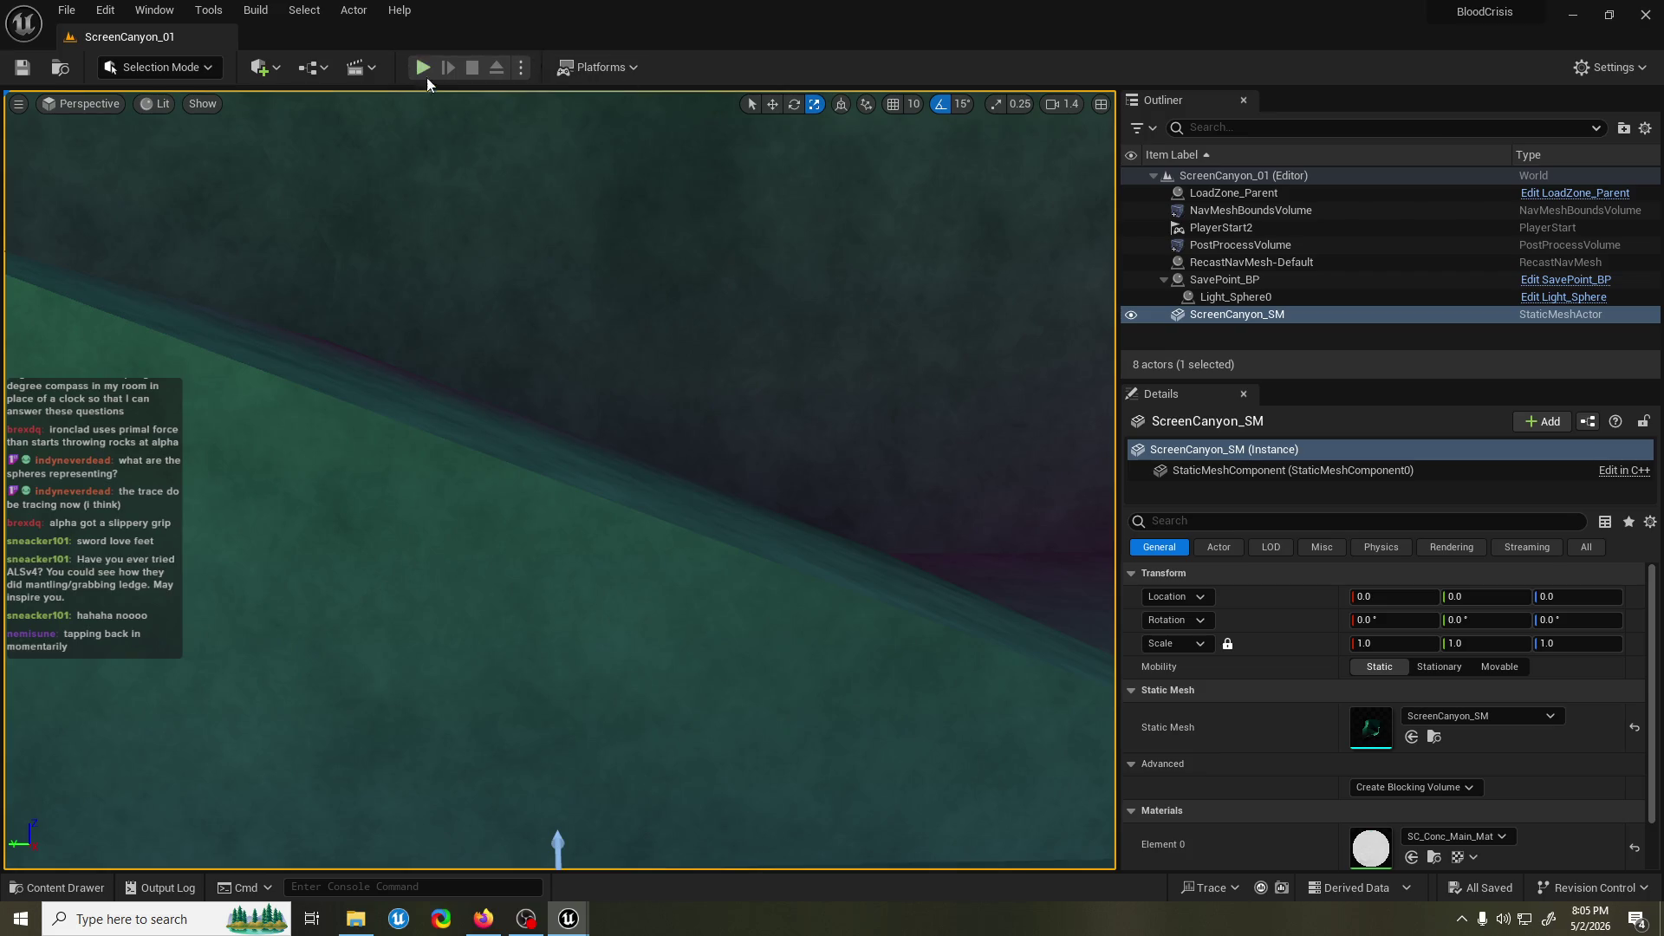
pyautogui.click(423, 67)
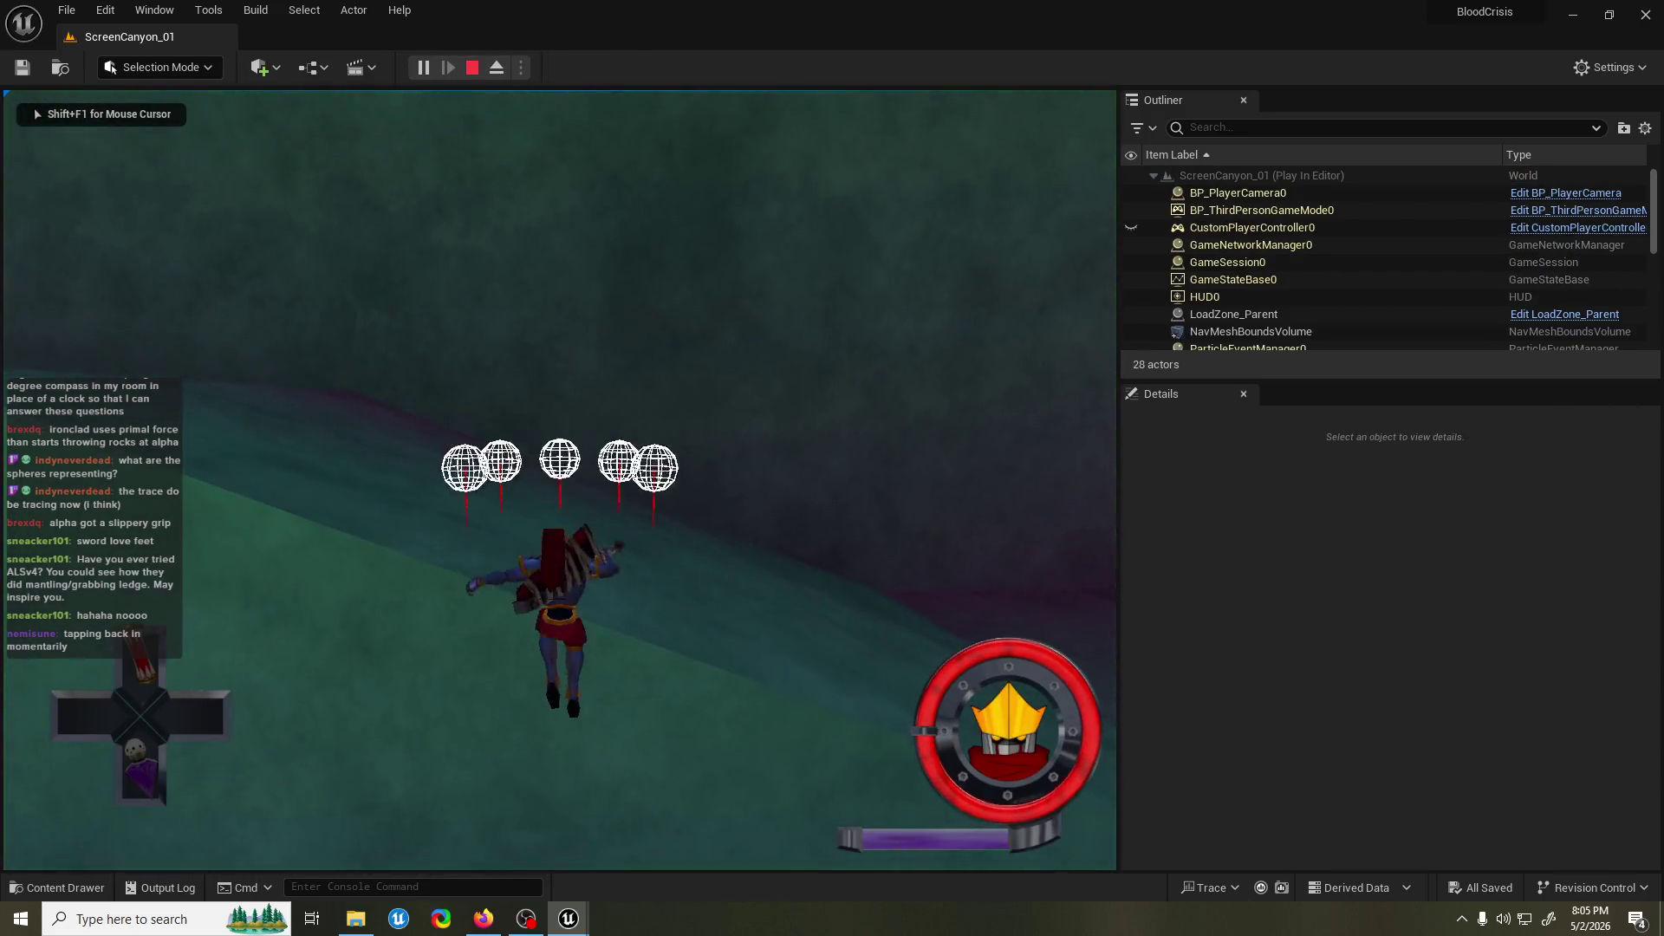
pyautogui.press('Escape')
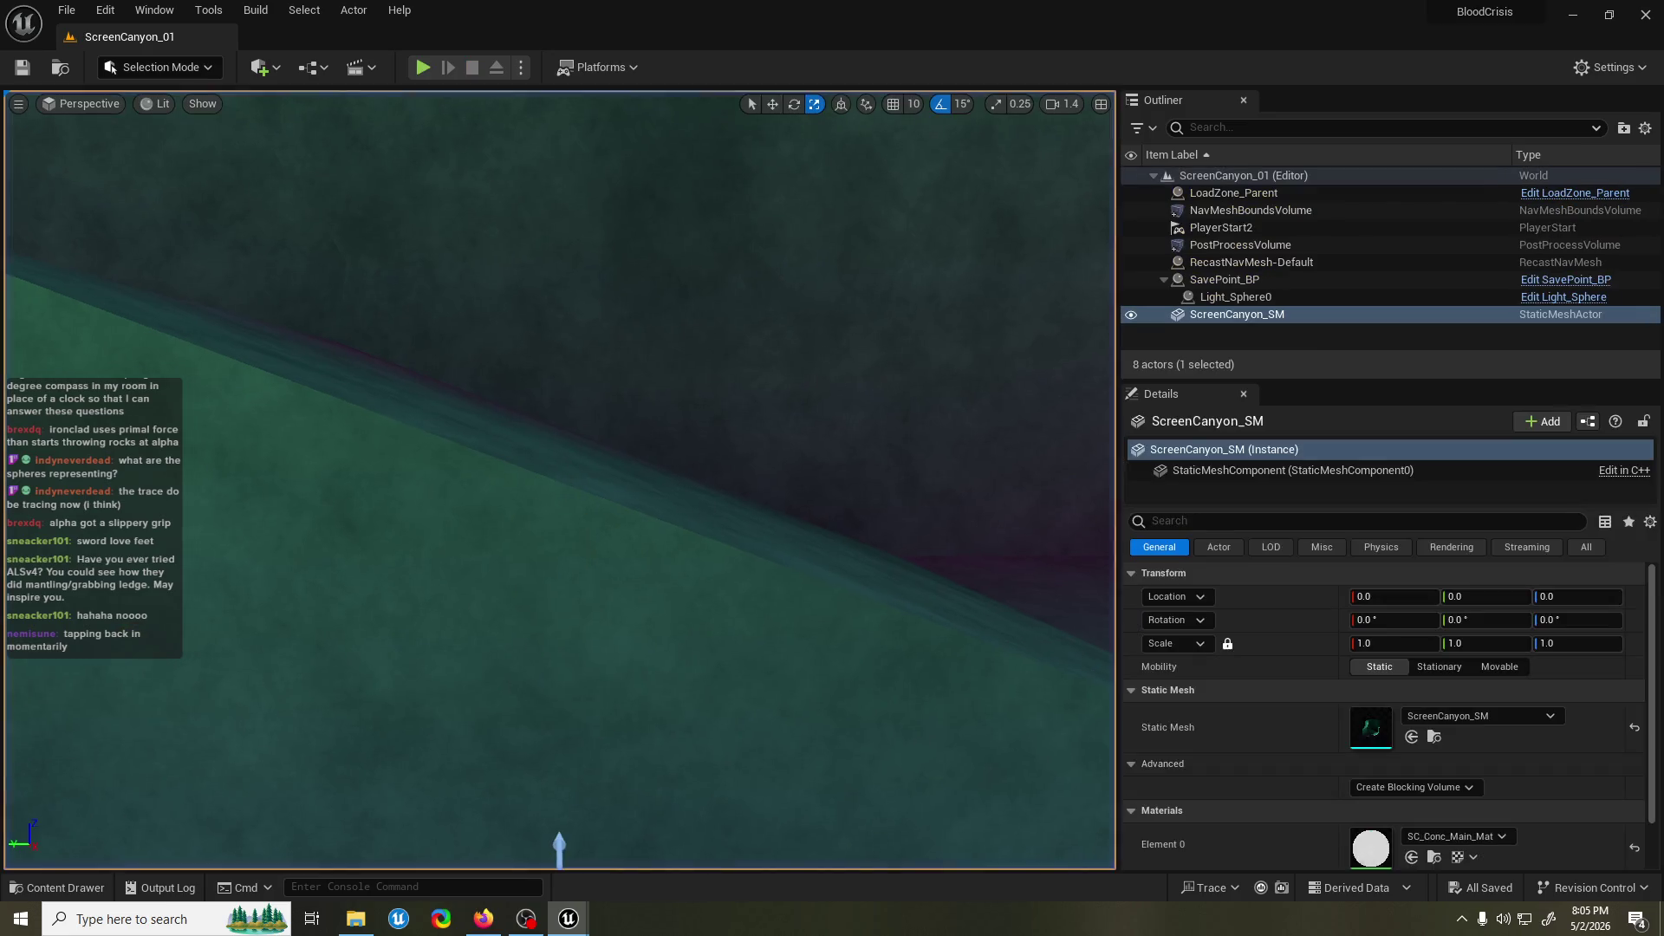
pyautogui.hotkey('alt', 'Tab')
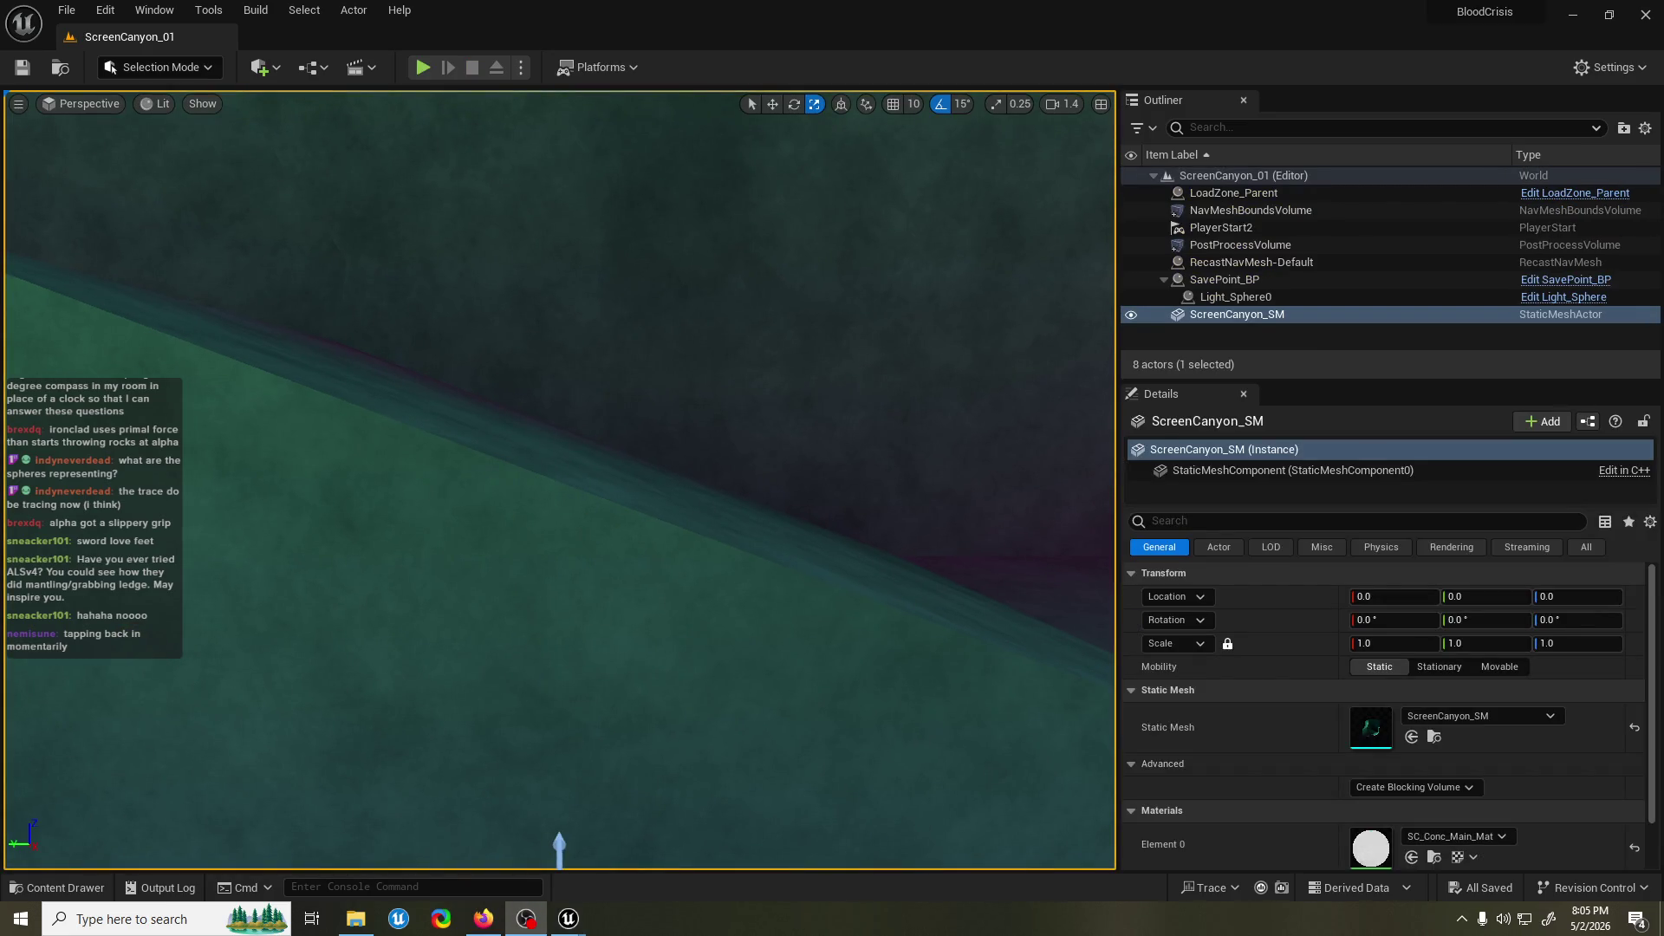
pyautogui.click(1010, 223)
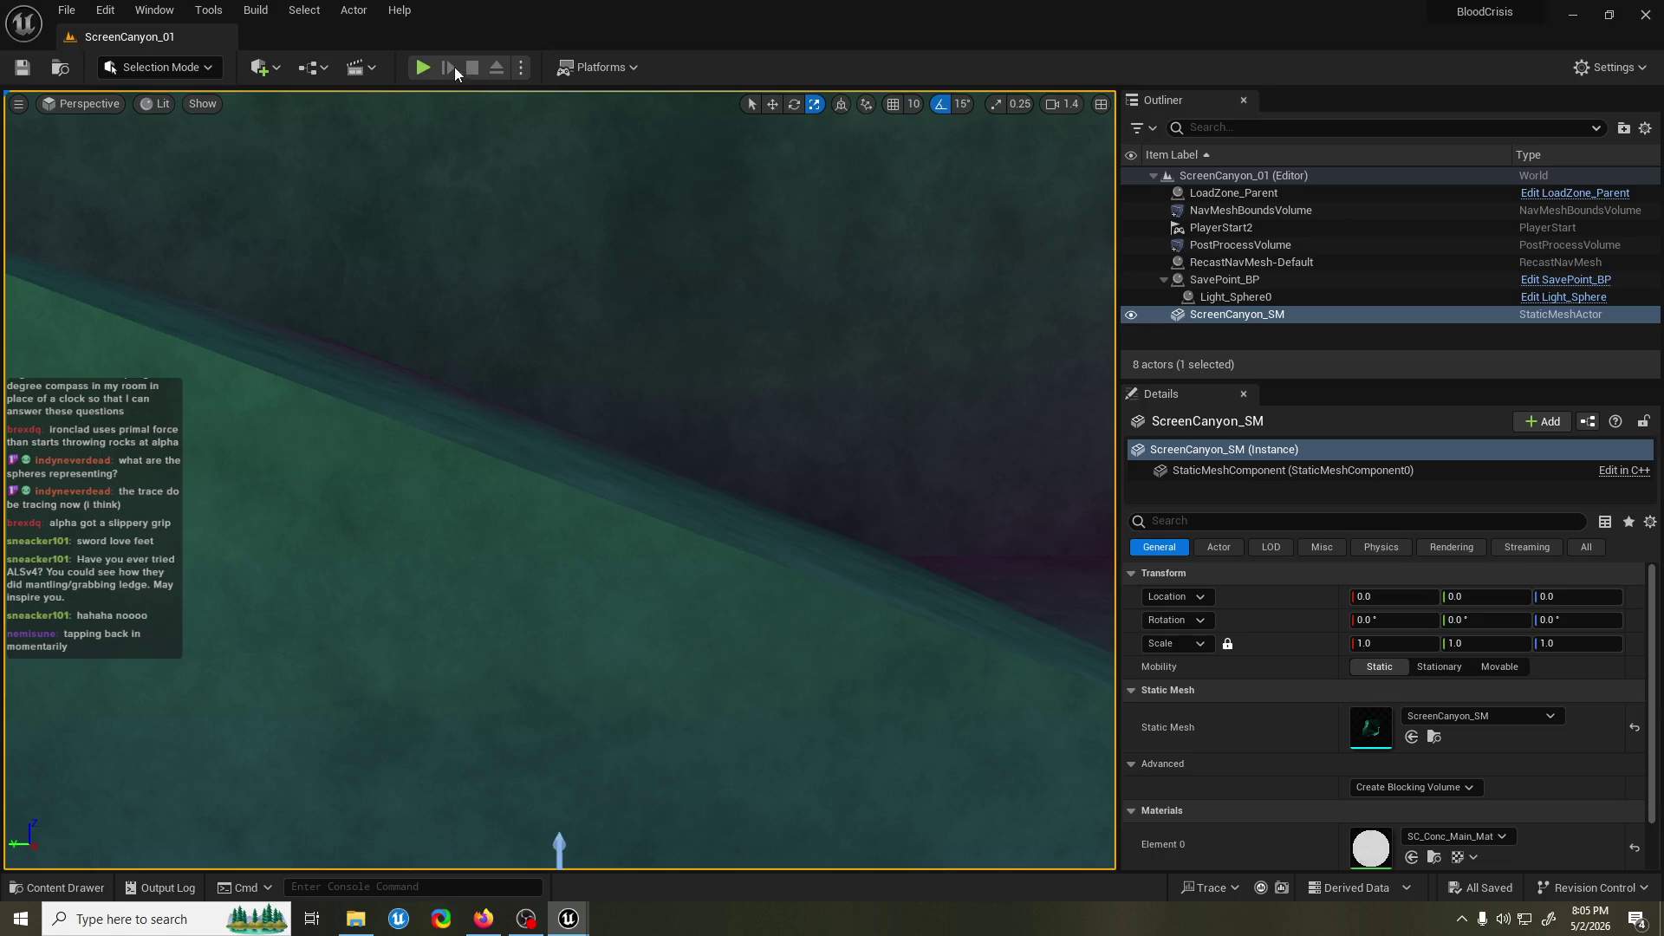
# Run five more play tests of the ledge grab on the canyon wall.
pyautogui.click(424, 68)
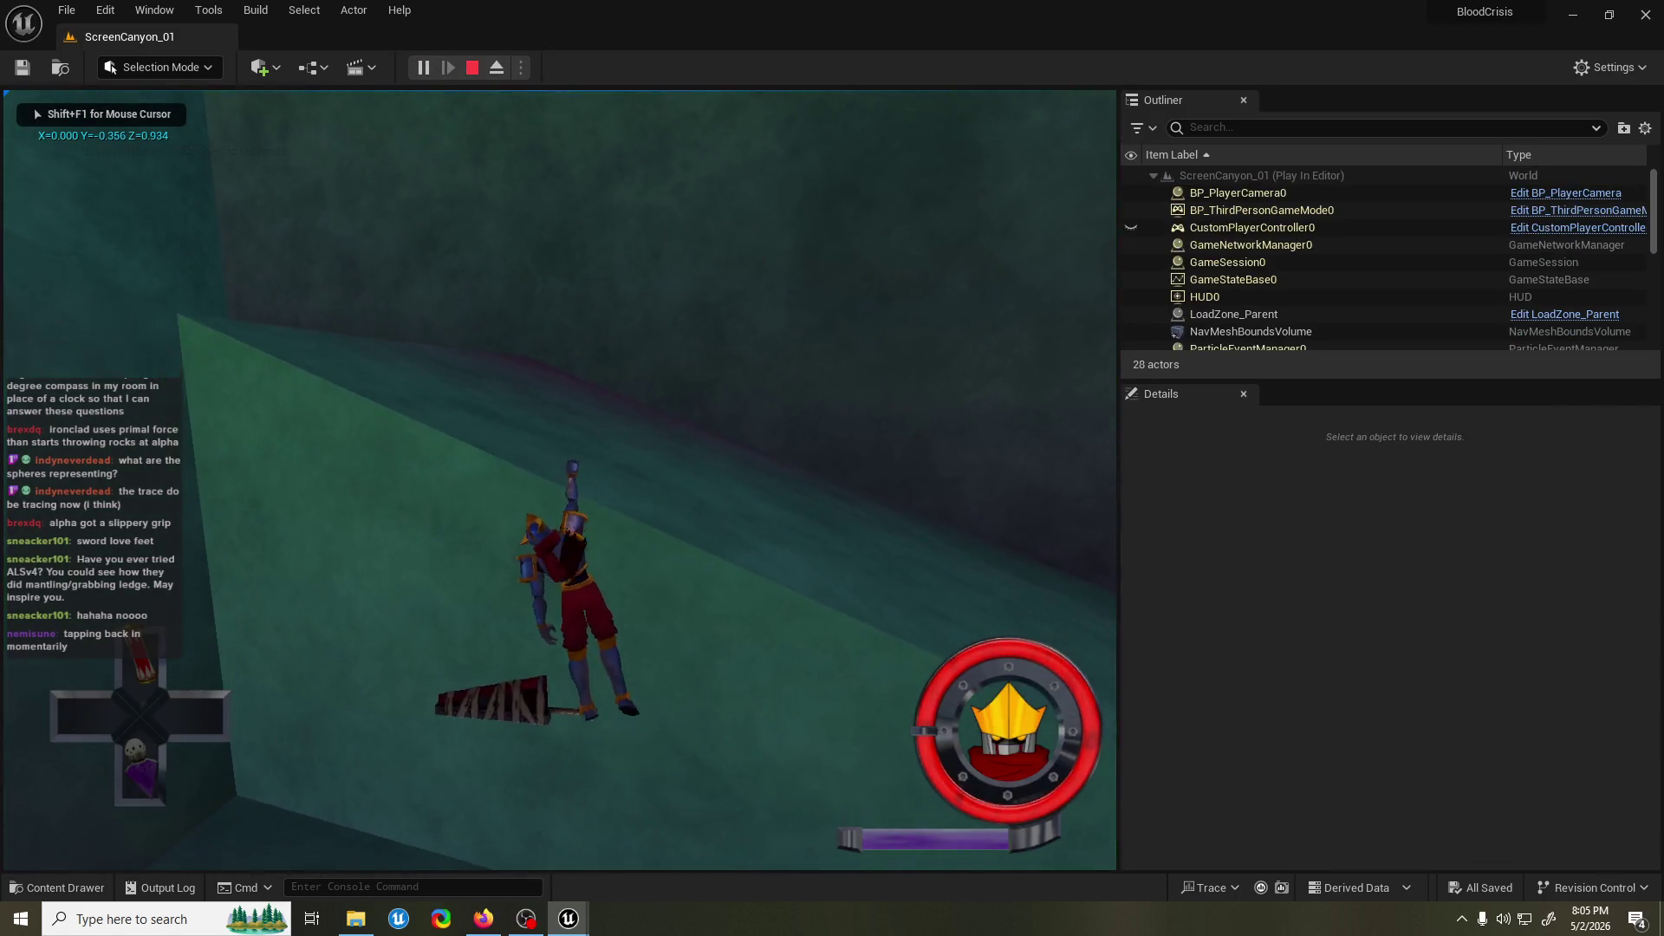
pyautogui.press('Escape')
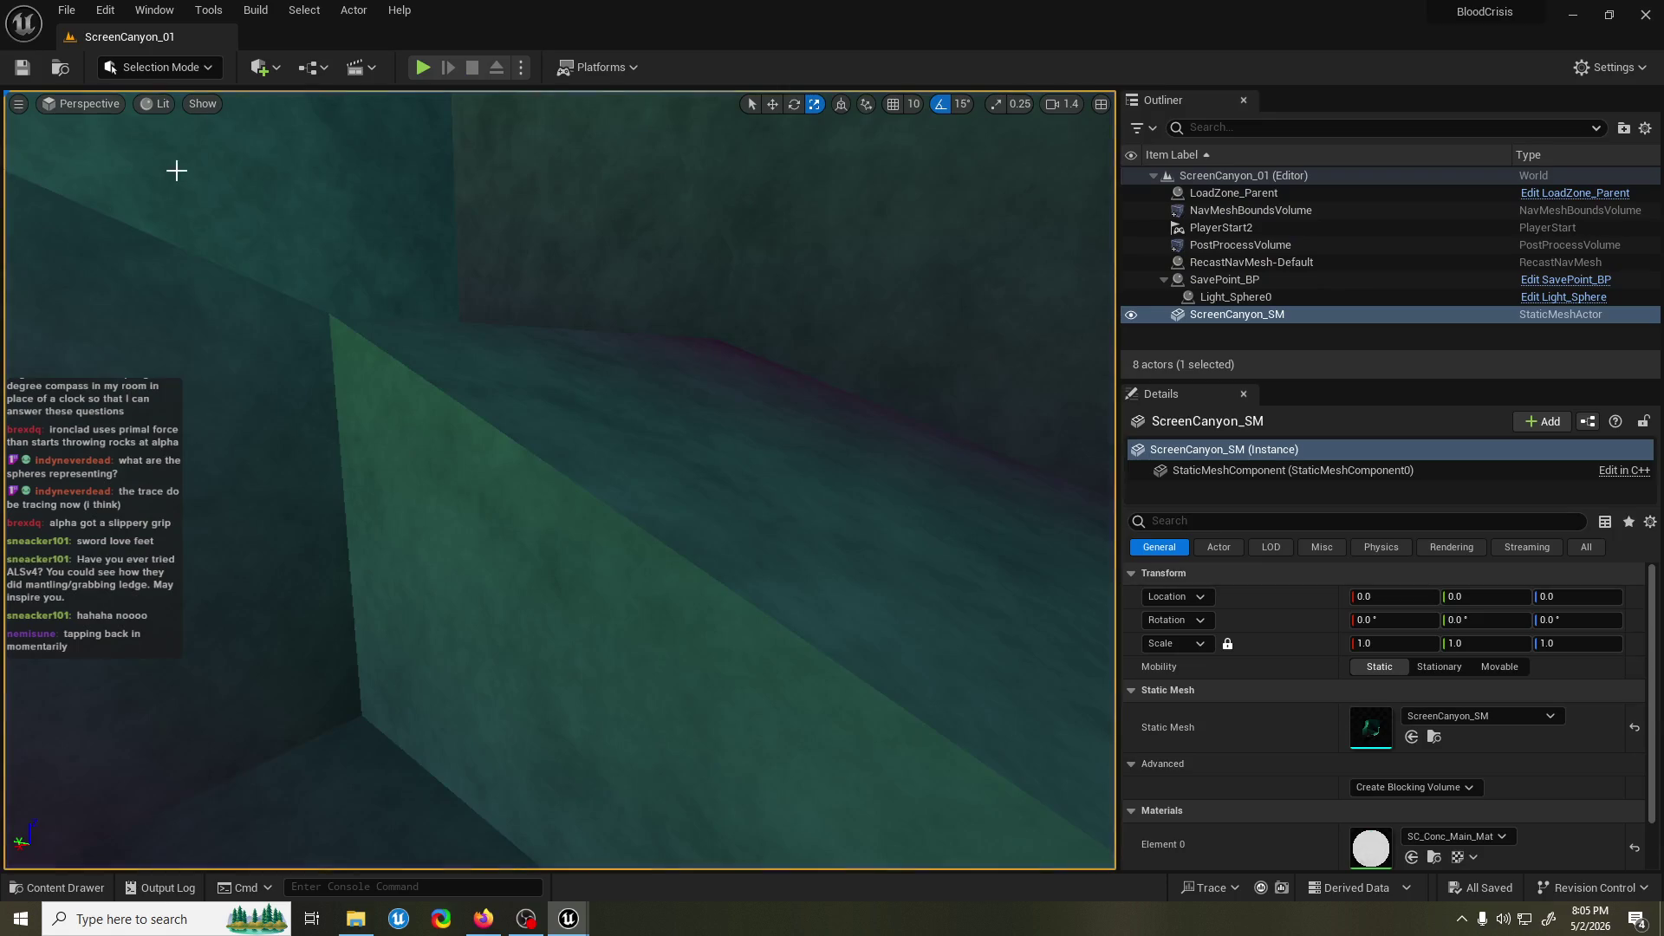
pyautogui.click(423, 68)
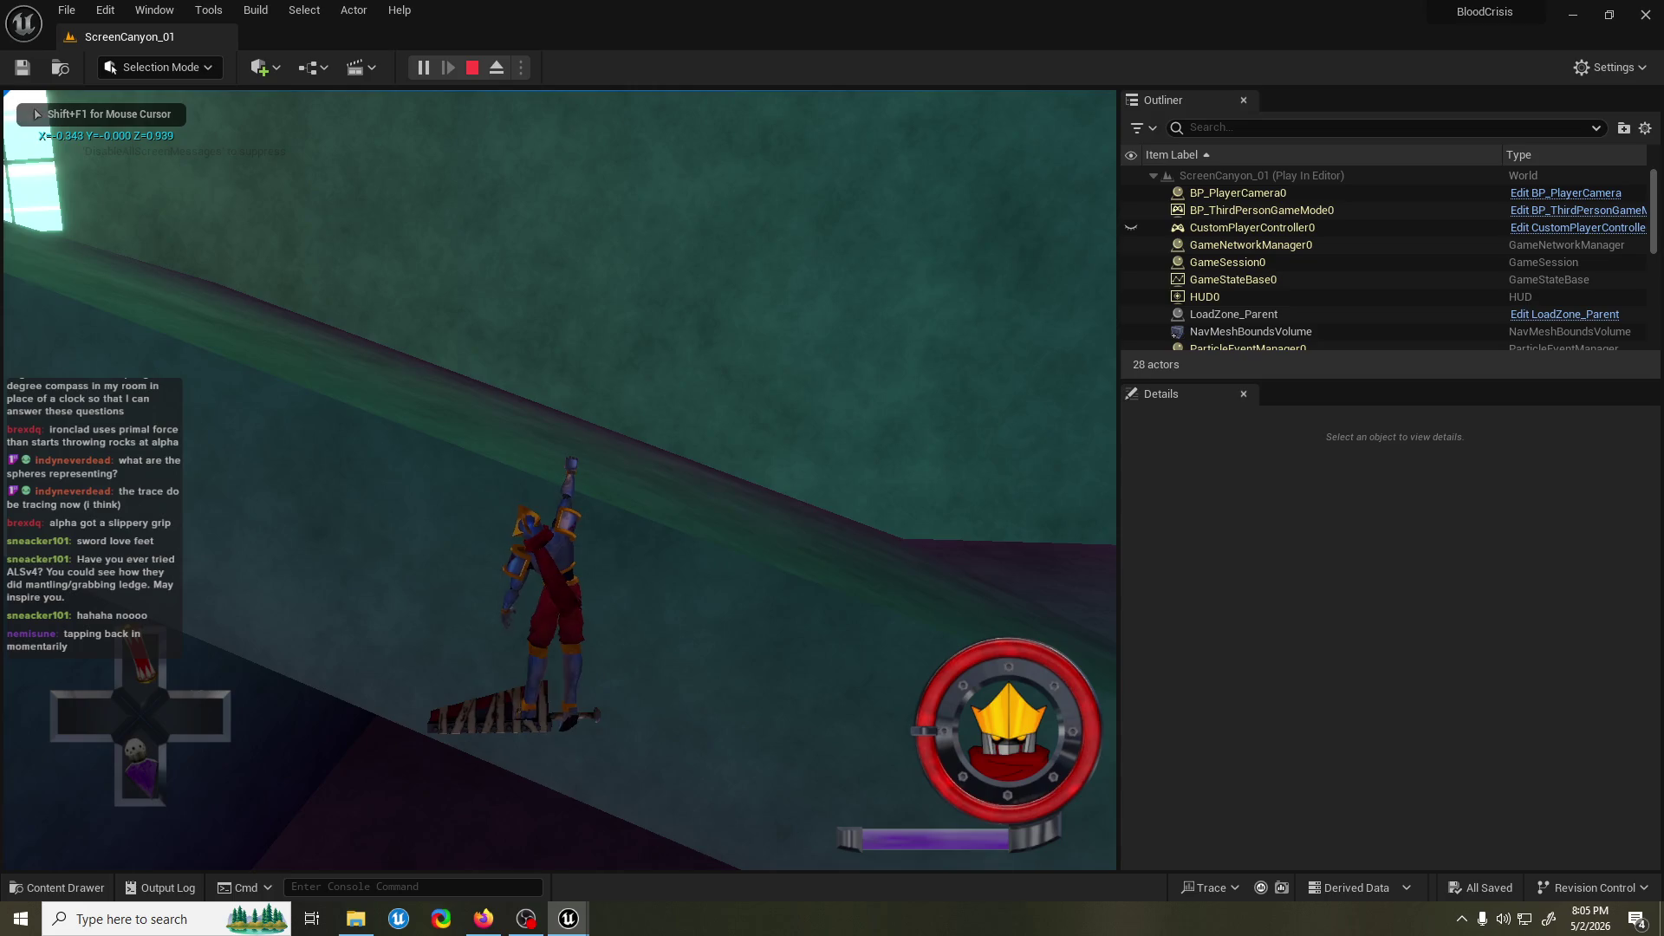
pyautogui.press('Escape')
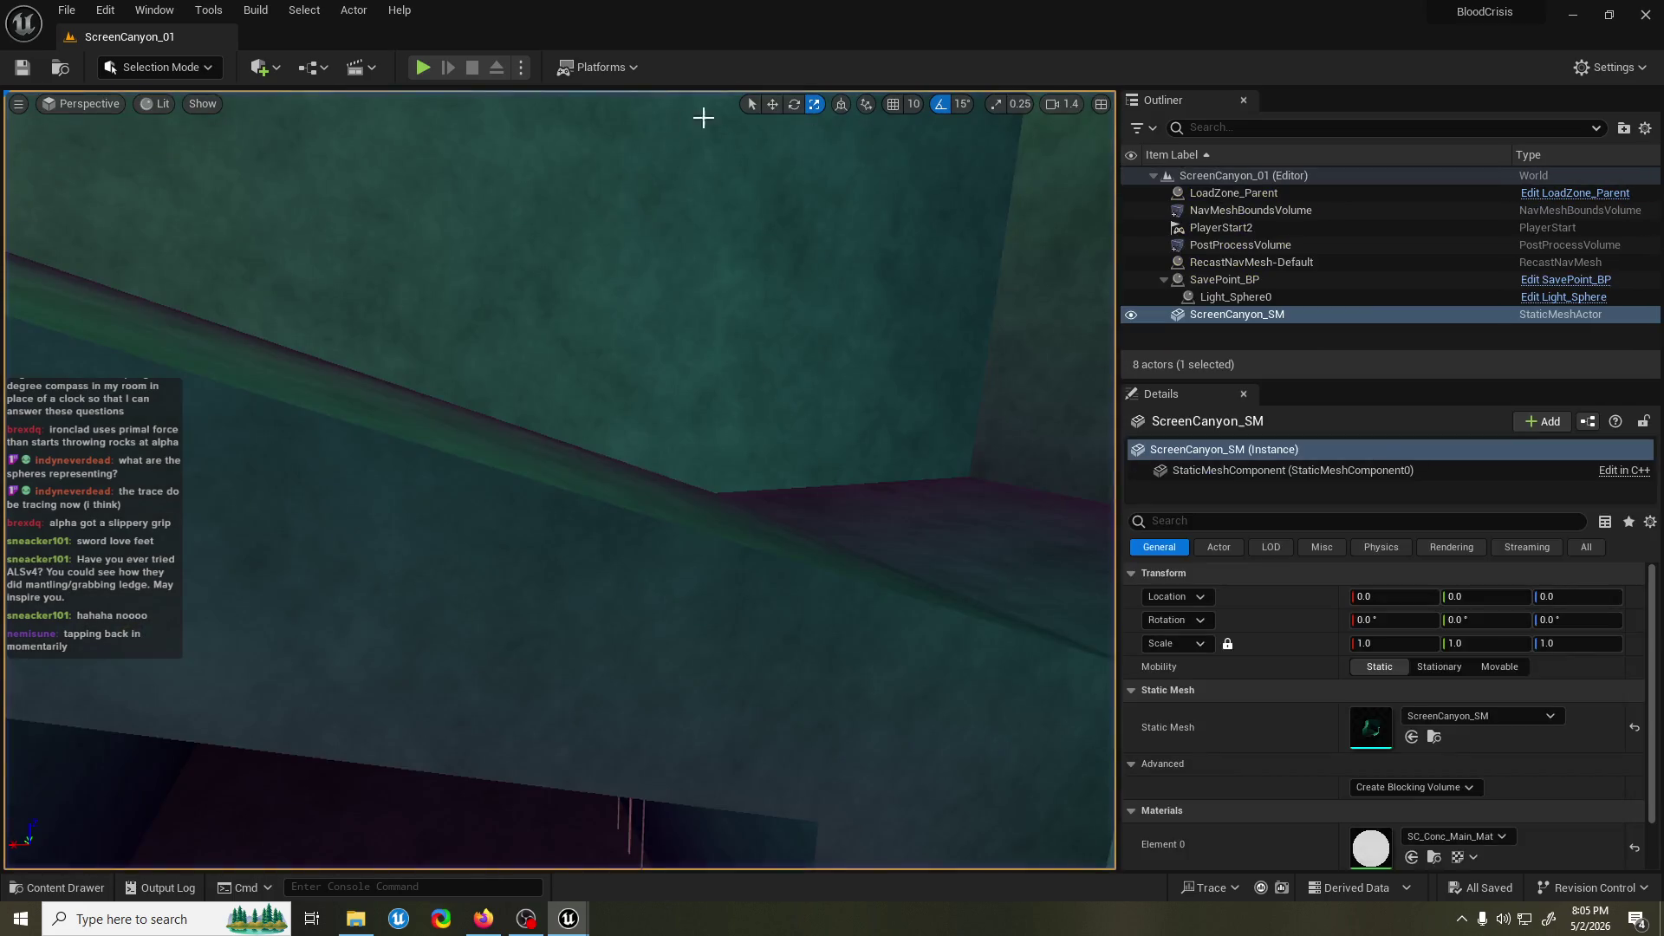
pyautogui.click(423, 67)
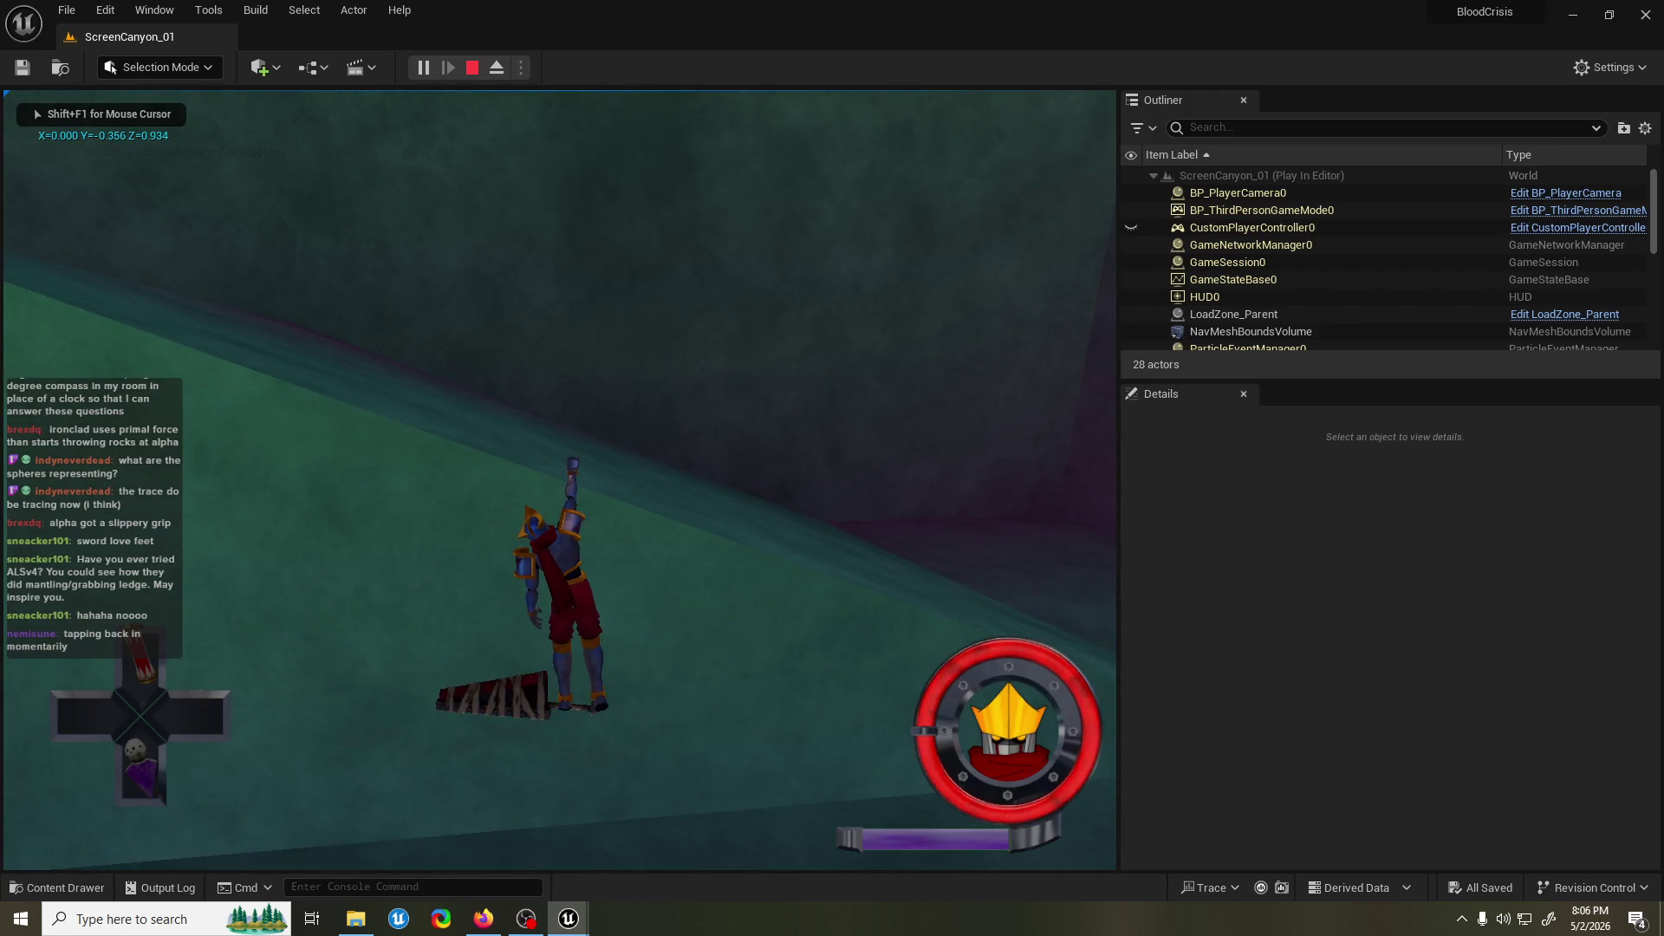
pyautogui.press('Escape')
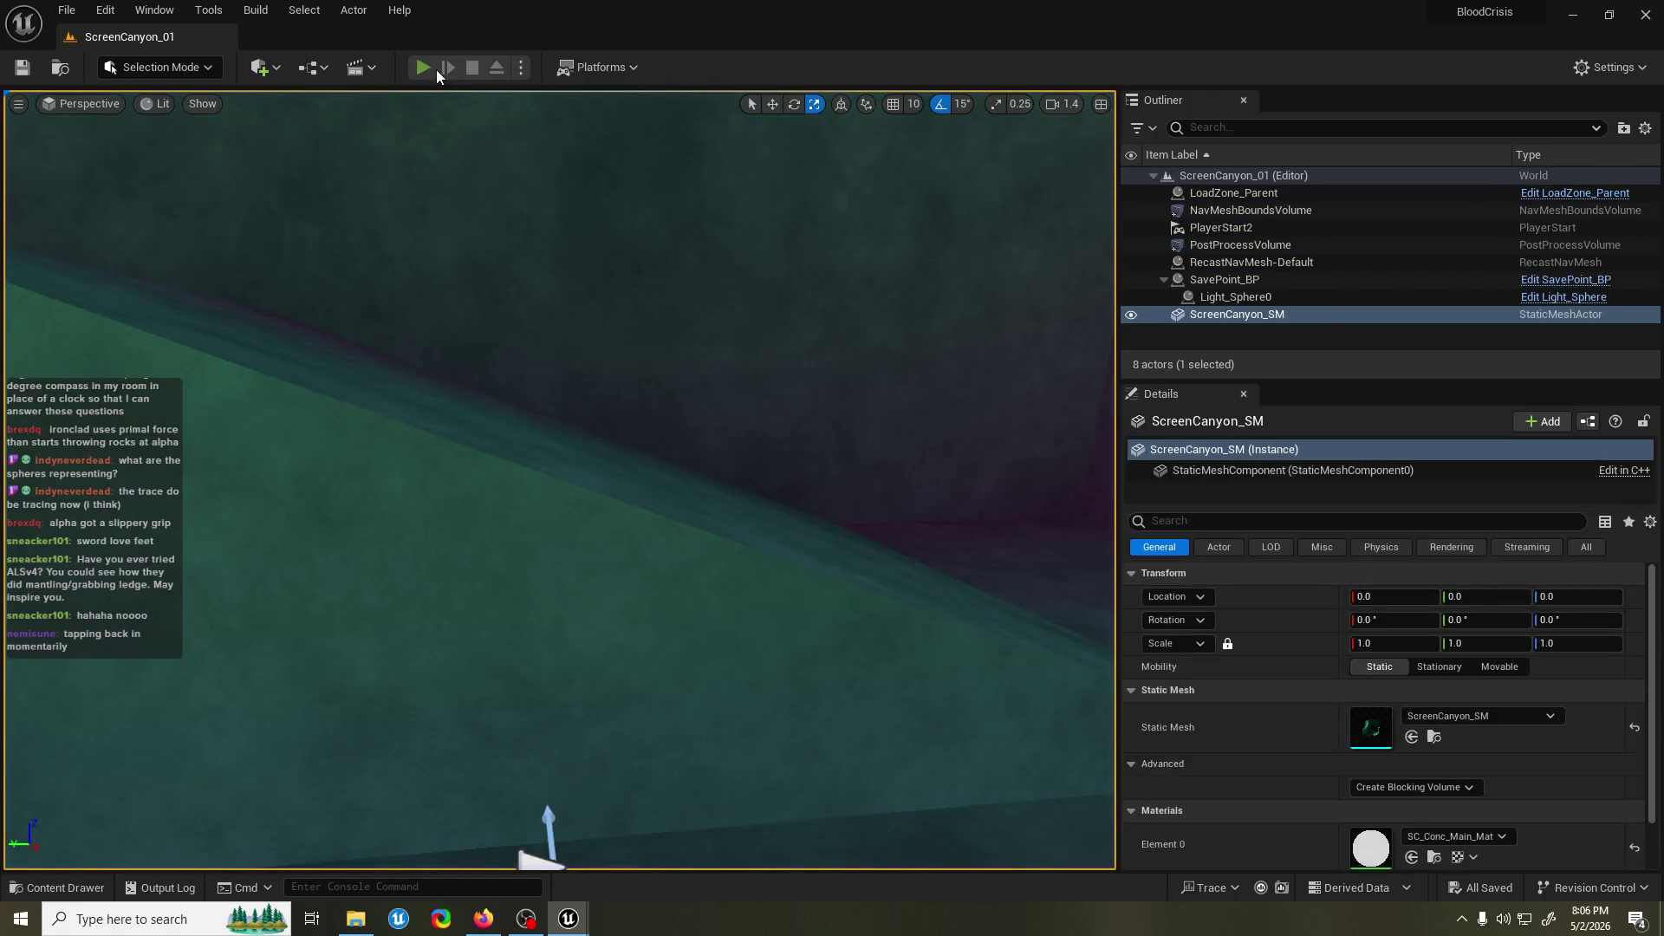
pyautogui.click(431, 69)
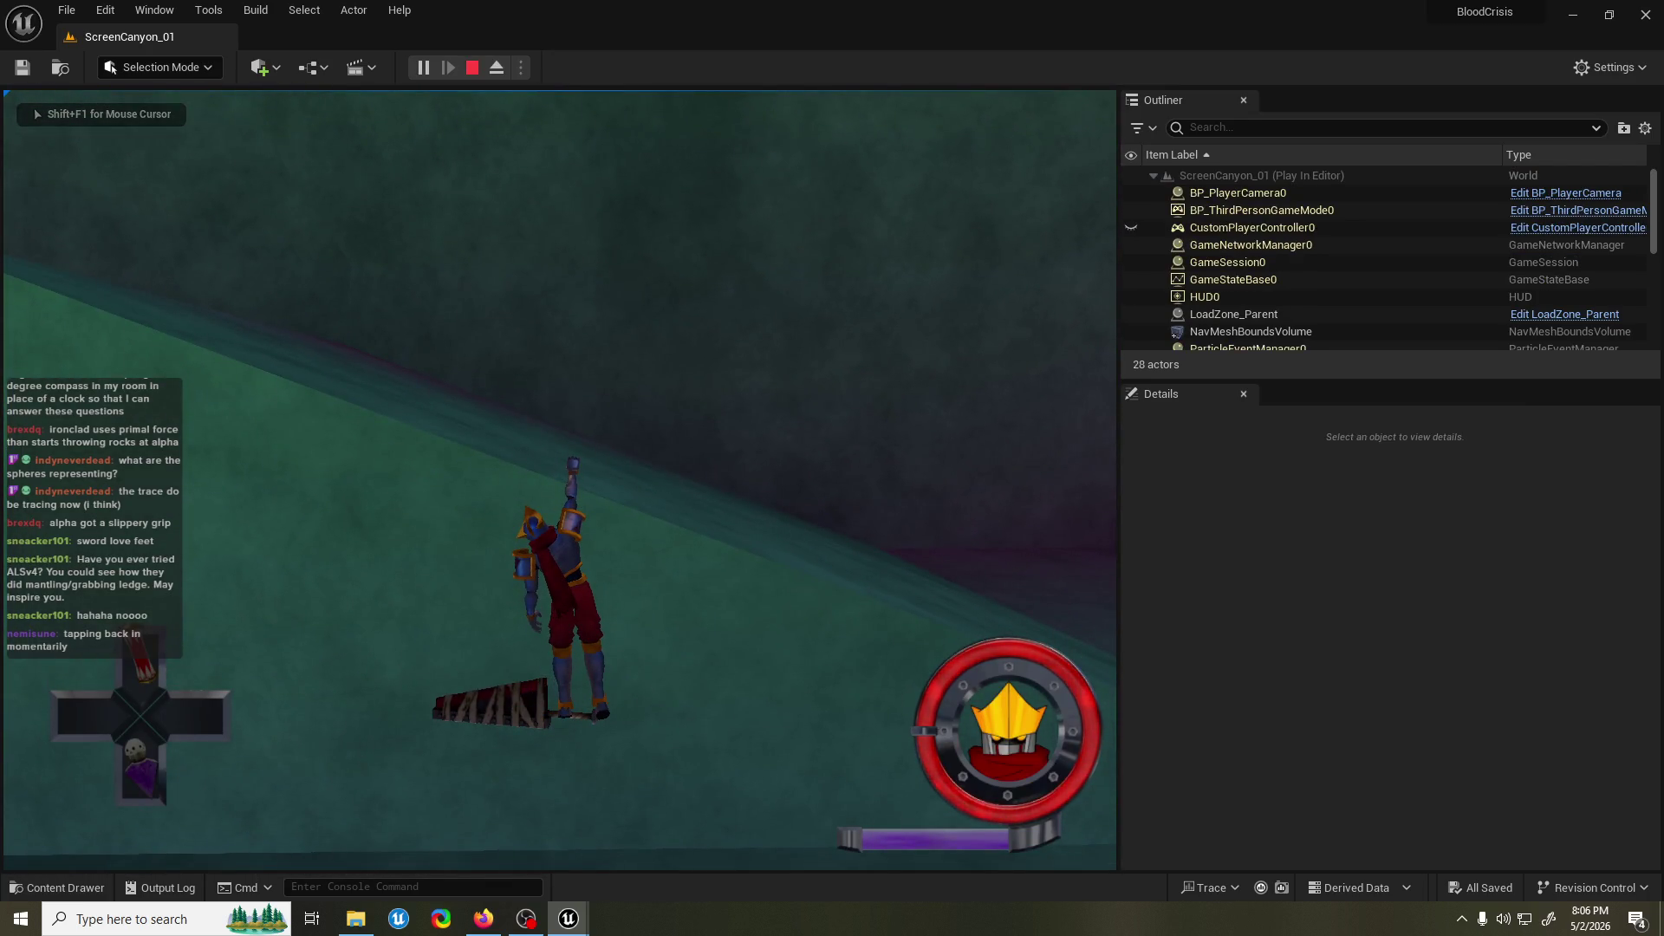
pyautogui.press('Escape')
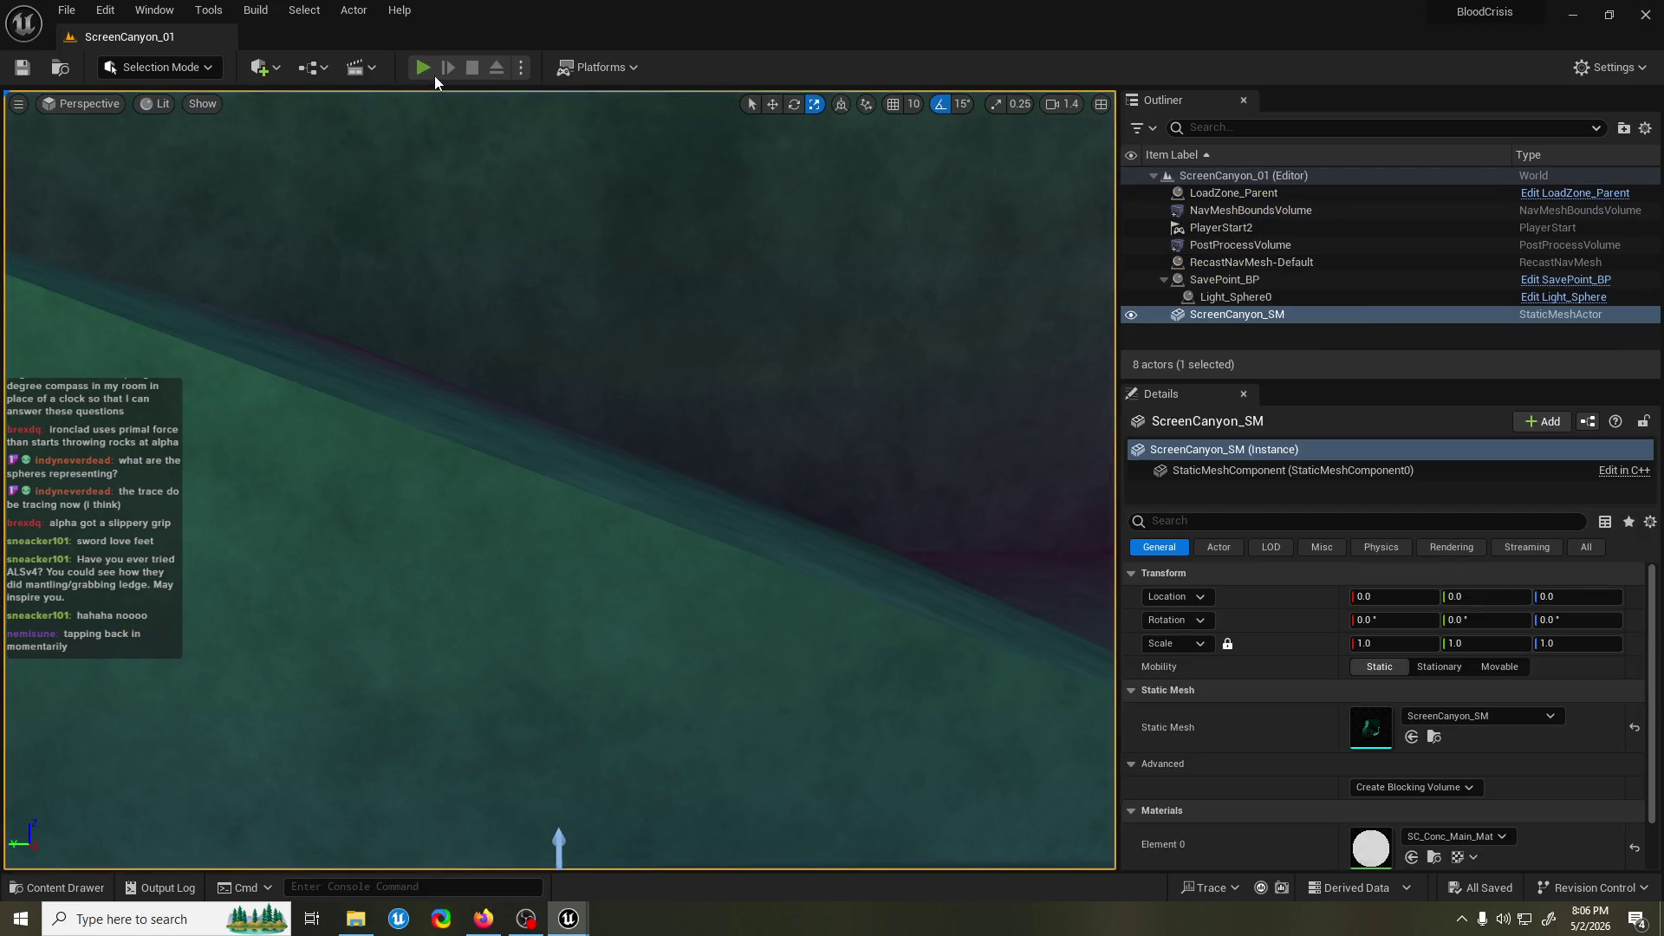
pyautogui.click(431, 70)
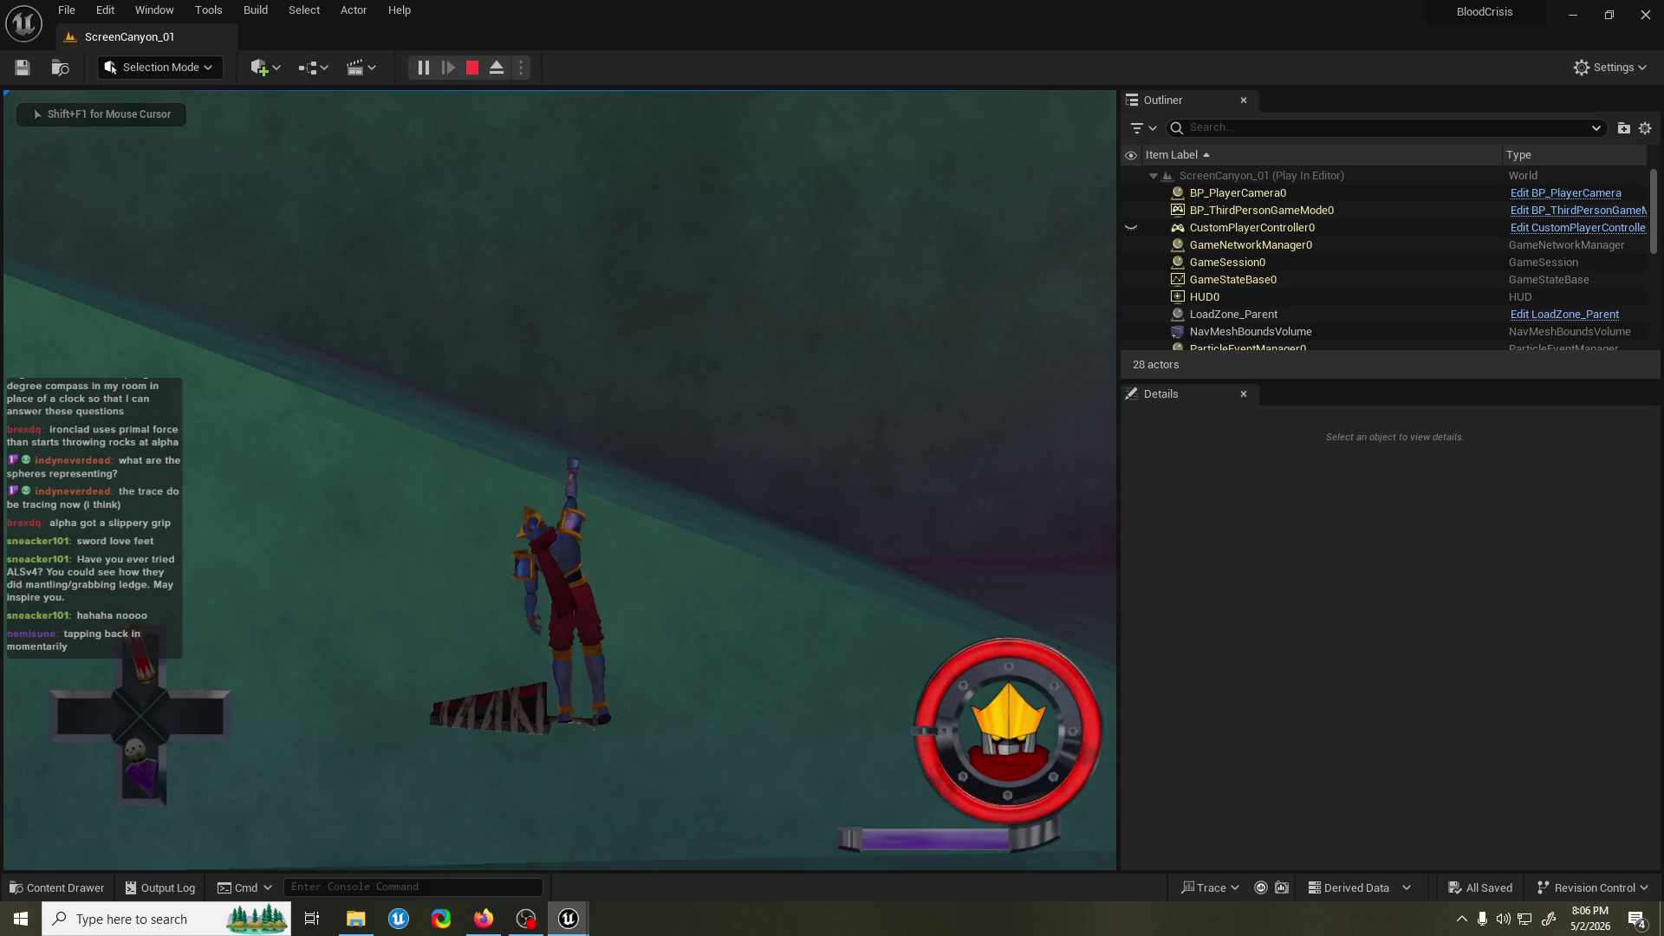
pyautogui.press('Escape')
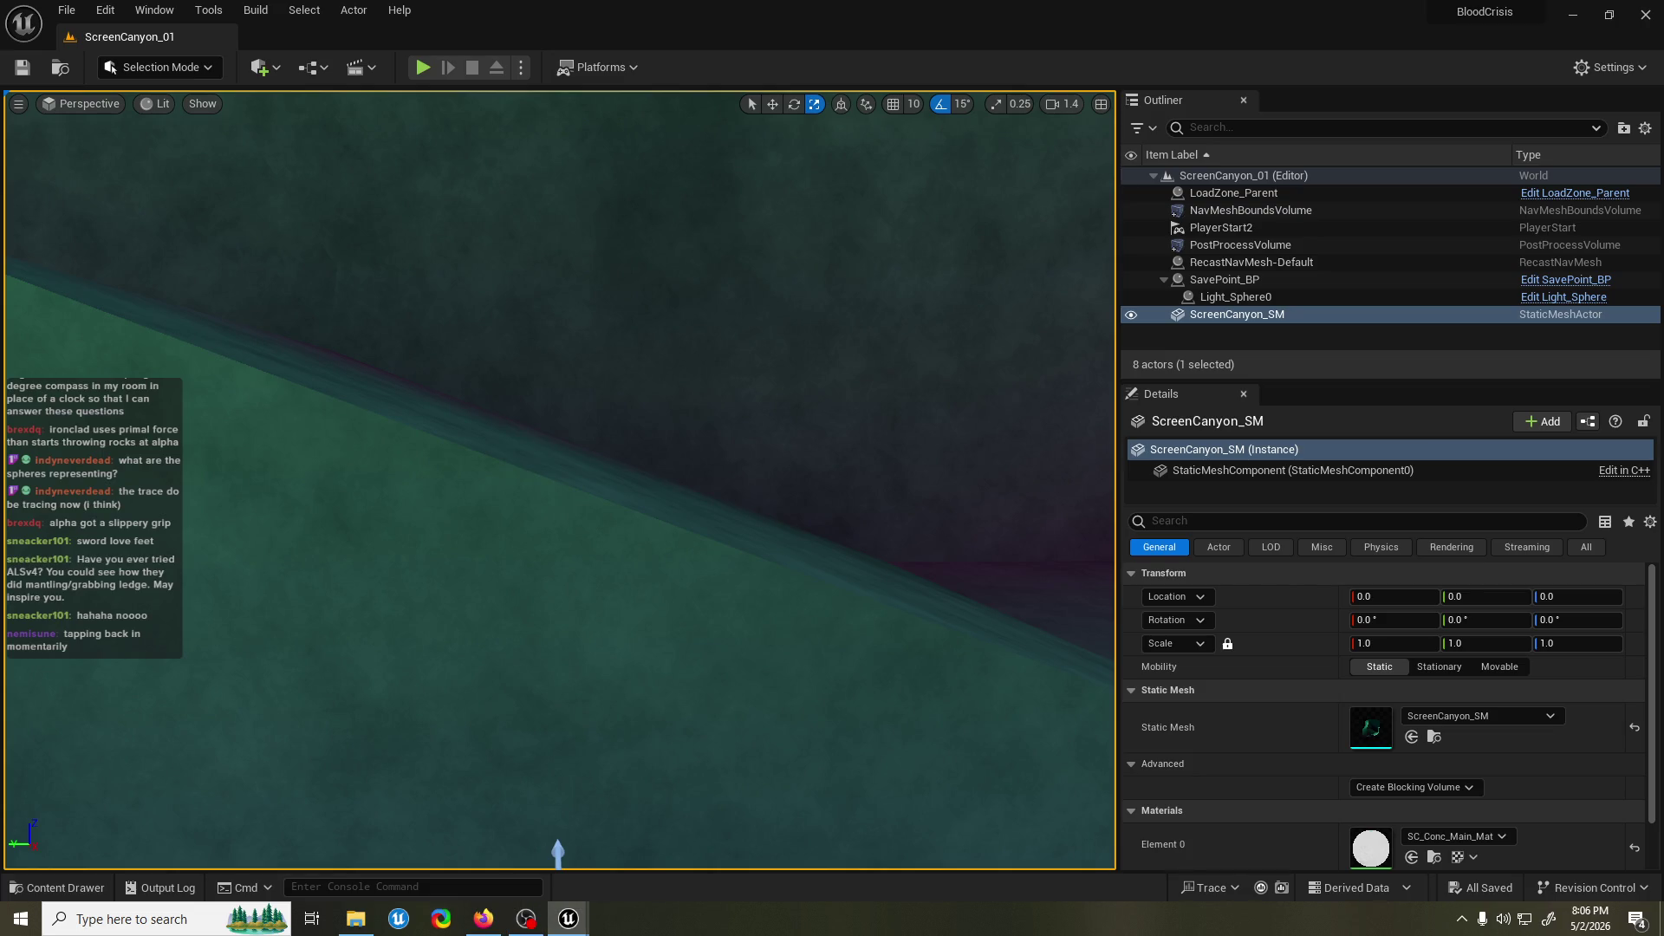
# Swing the viewport toward the steep canyon wall, then save all unsaved changes.
pyautogui.moveTo(928, 378); pyautogui.dragTo(828, 381)
pyautogui.scroll(-2, 858, 379)
pyautogui.scroll(2, 837, 386)
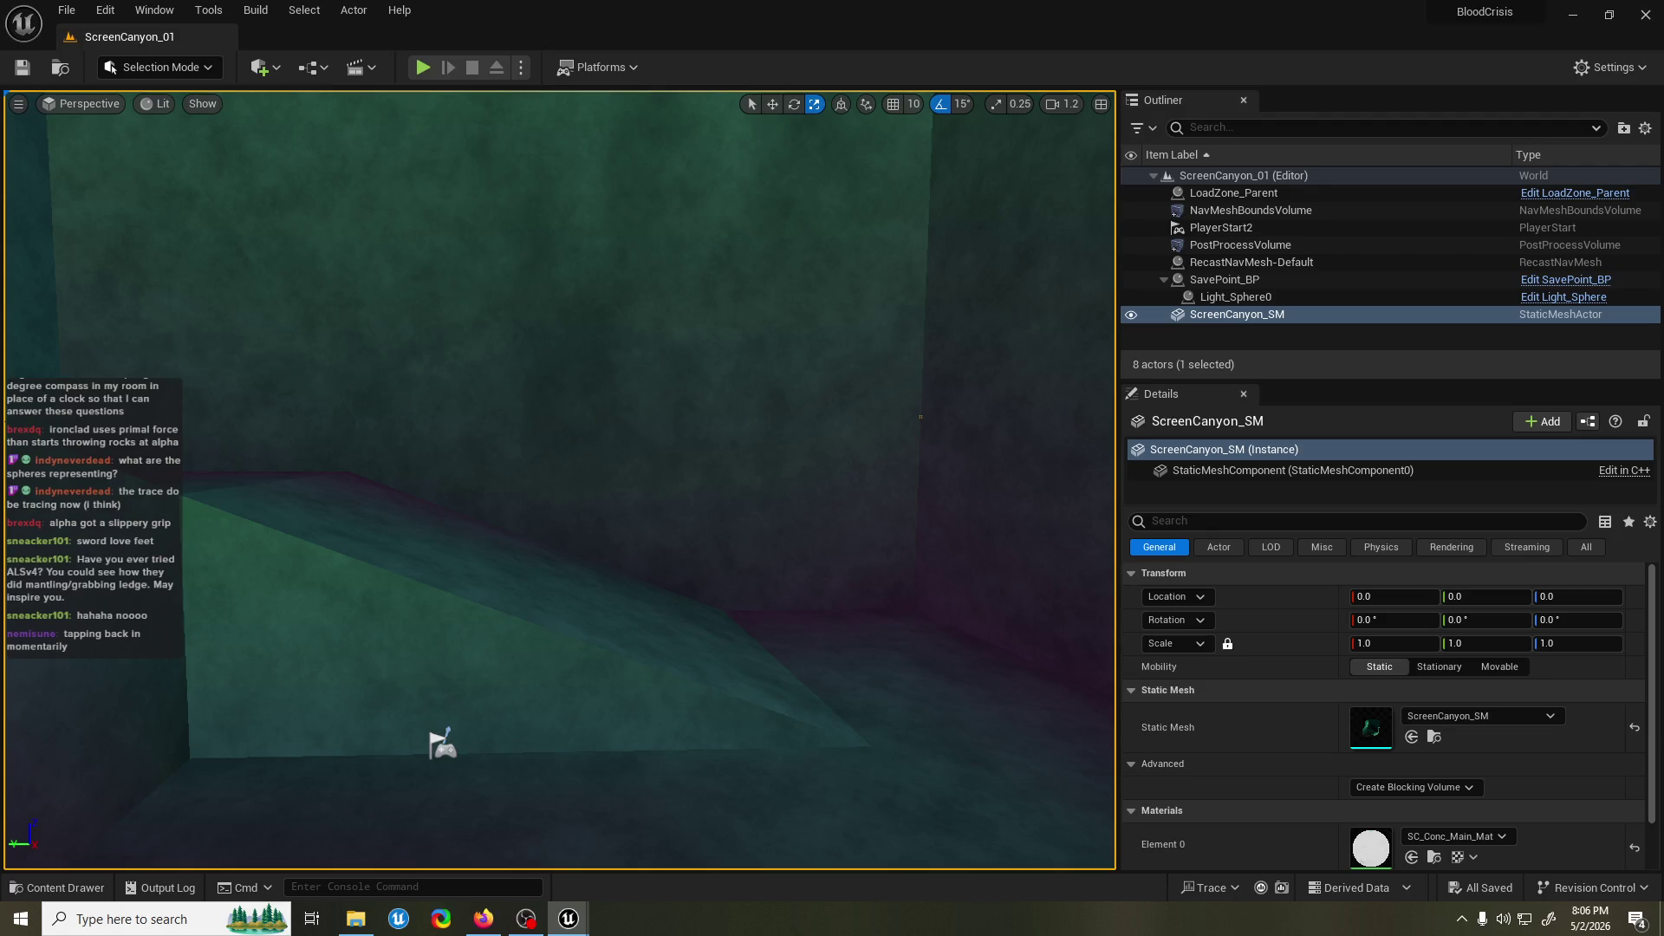
pyautogui.hotkey('ctrl', 's')
# Bring PlayerChar_BP forward and pan up past the gamepad and Pause input nodes.
pyautogui.hotkey('alt', 'Tab')
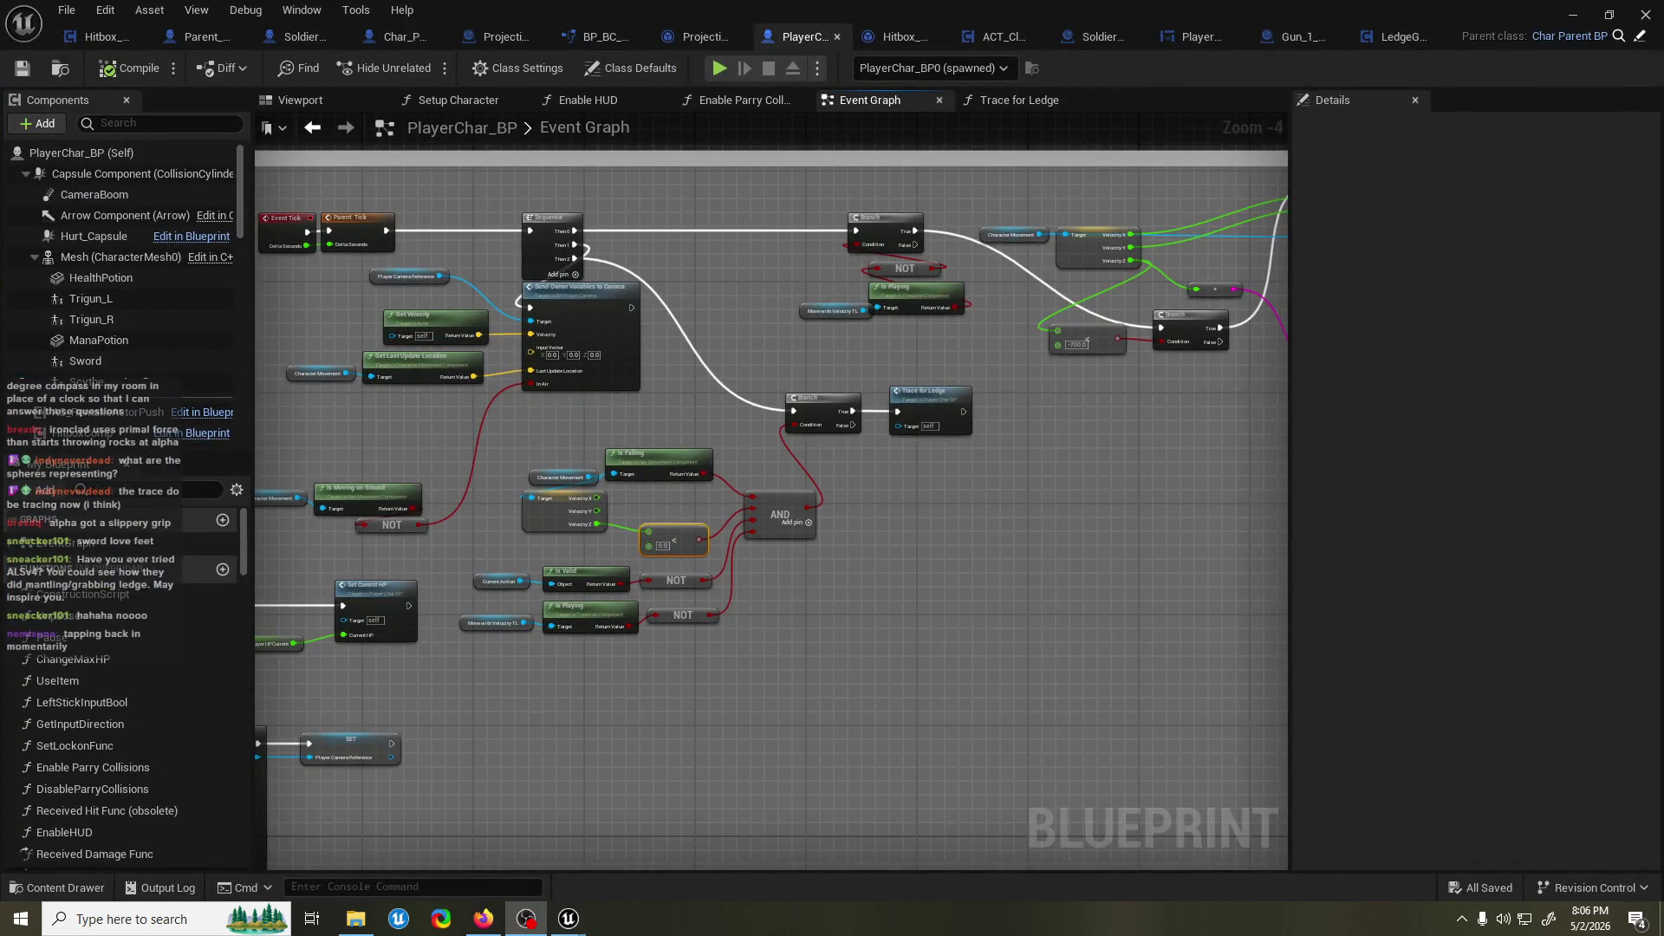
pyautogui.scroll(-3, 1044, 524)
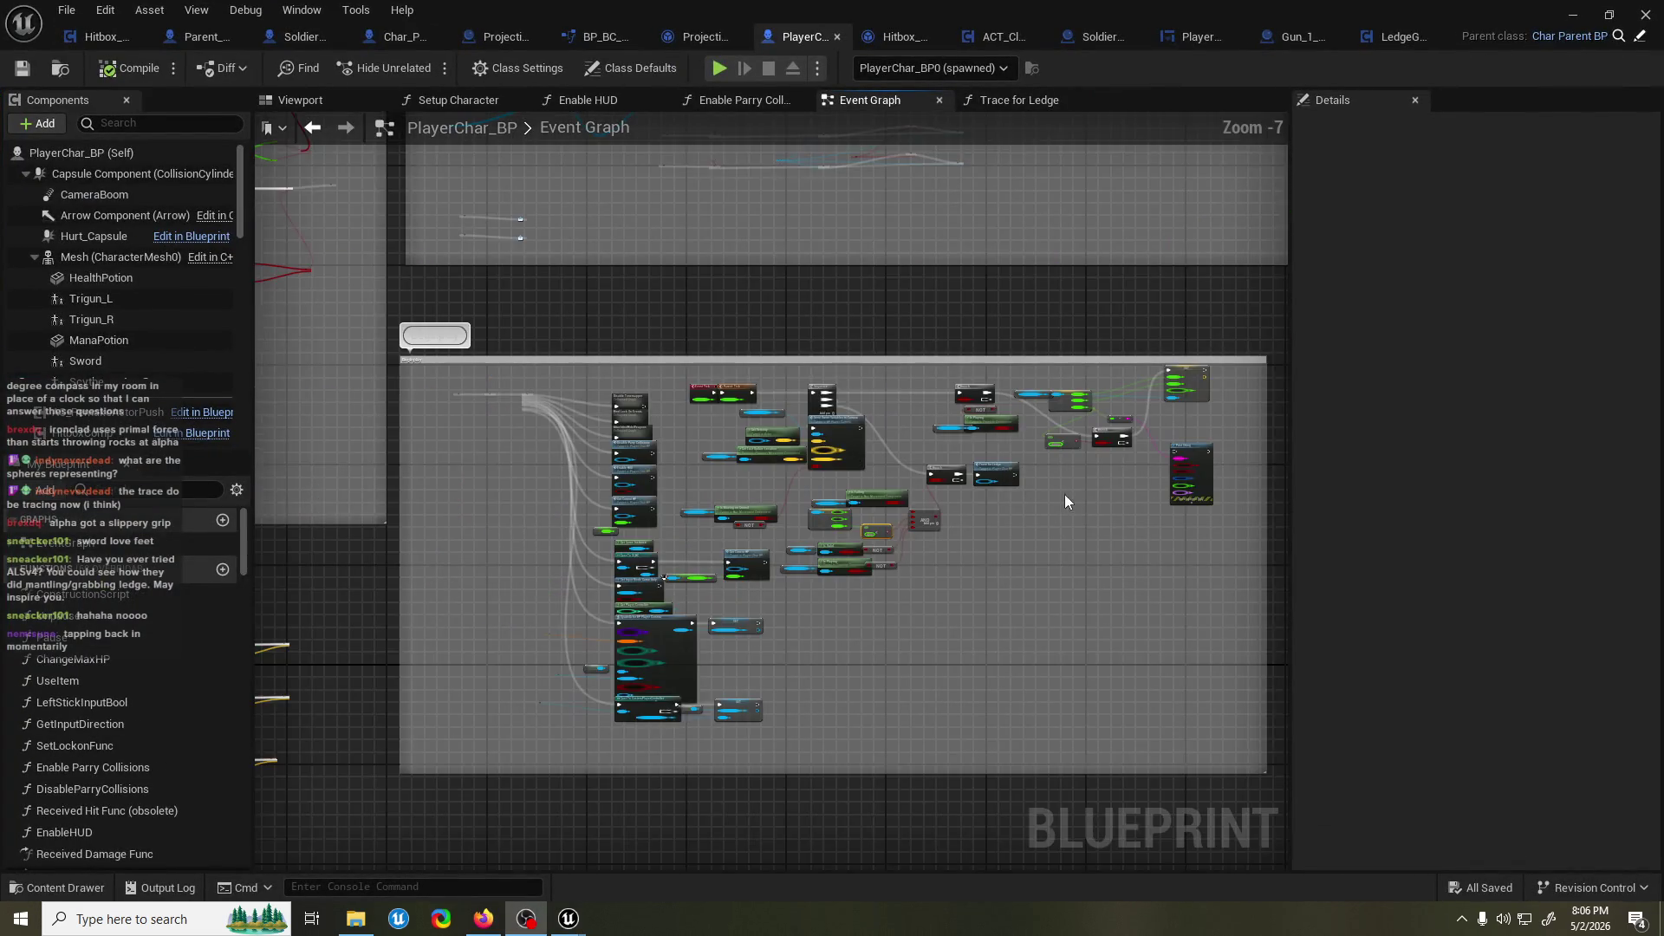
pyautogui.scroll(3, 538, 351)
pyautogui.moveTo(664, 338)
pyautogui.mouseDown()
pyautogui.moveTo(718, 435)
pyautogui.moveTo(747, 587)
pyautogui.mouseUp()
pyautogui.moveTo(760, 409)
pyautogui.mouseDown()
pyautogui.moveTo(762, 442)
pyautogui.moveTo(839, 401)
pyautogui.moveTo(768, 553)
pyautogui.moveTo(772, 691)
pyautogui.mouseUp()
pyautogui.scroll(-5, 732, 349)
pyautogui.moveTo(731, 344); pyautogui.dragTo(683, 409)
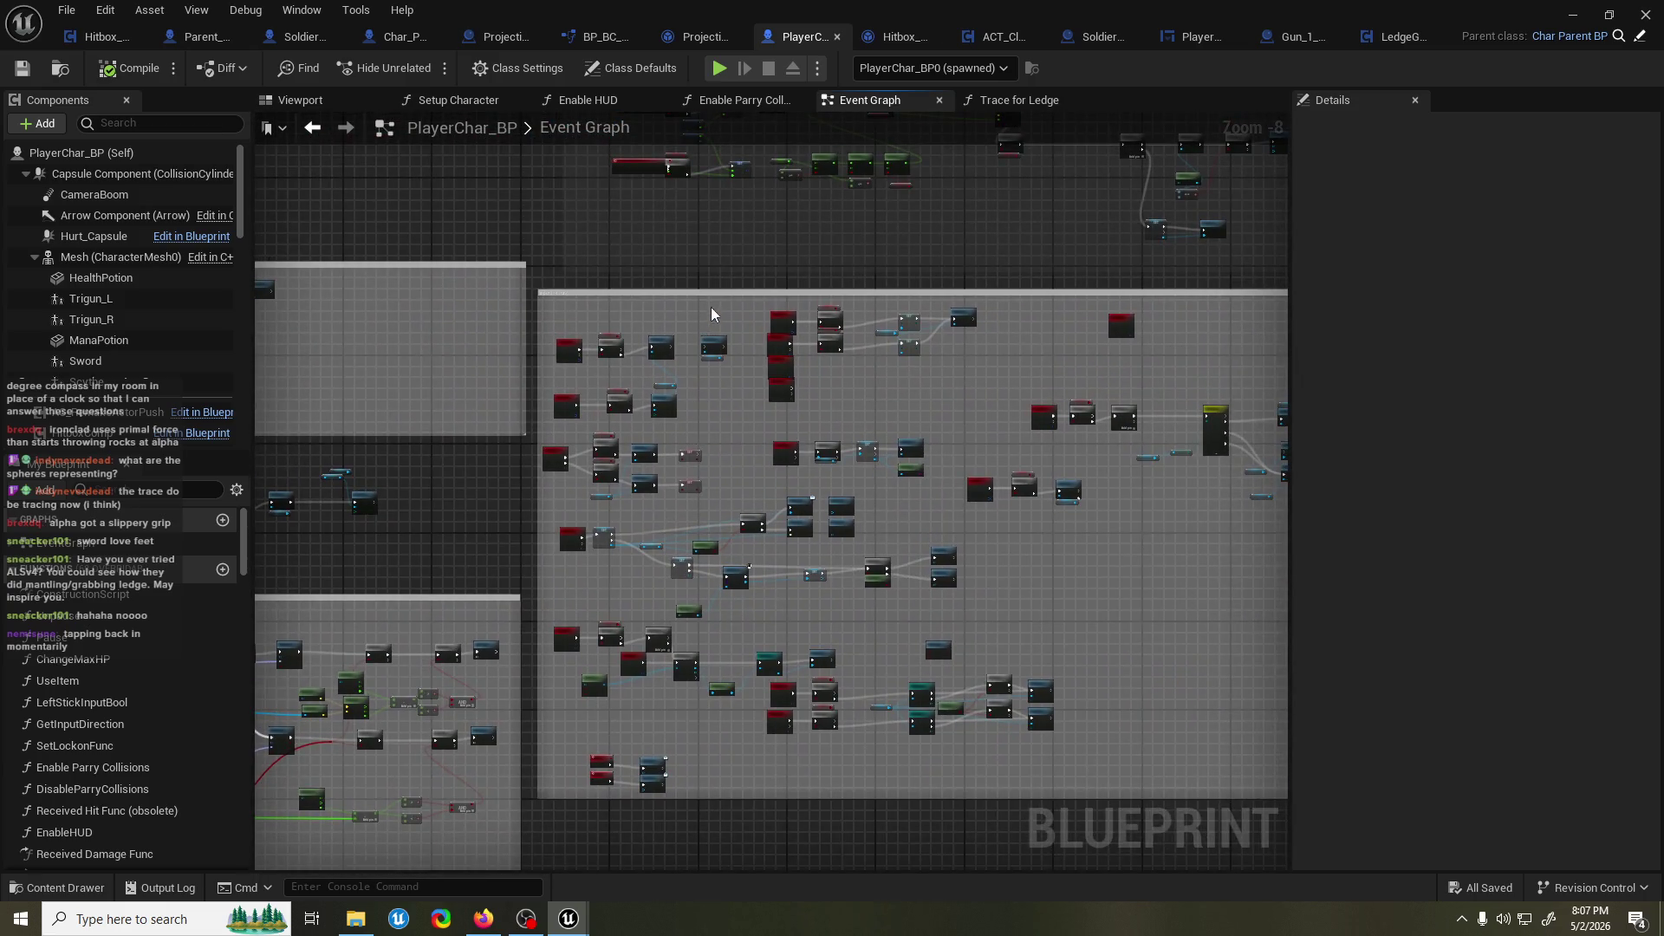
# Frame the Movement Input chain through Add Movement Input, save all, and open the Start menu.
pyautogui.scroll(1, 714, 320)
pyautogui.moveTo(724, 346)
pyautogui.mouseDown()
pyautogui.moveTo(802, 379)
pyautogui.moveTo(748, 377)
pyautogui.mouseUp()
pyautogui.scroll(3, 745, 359)
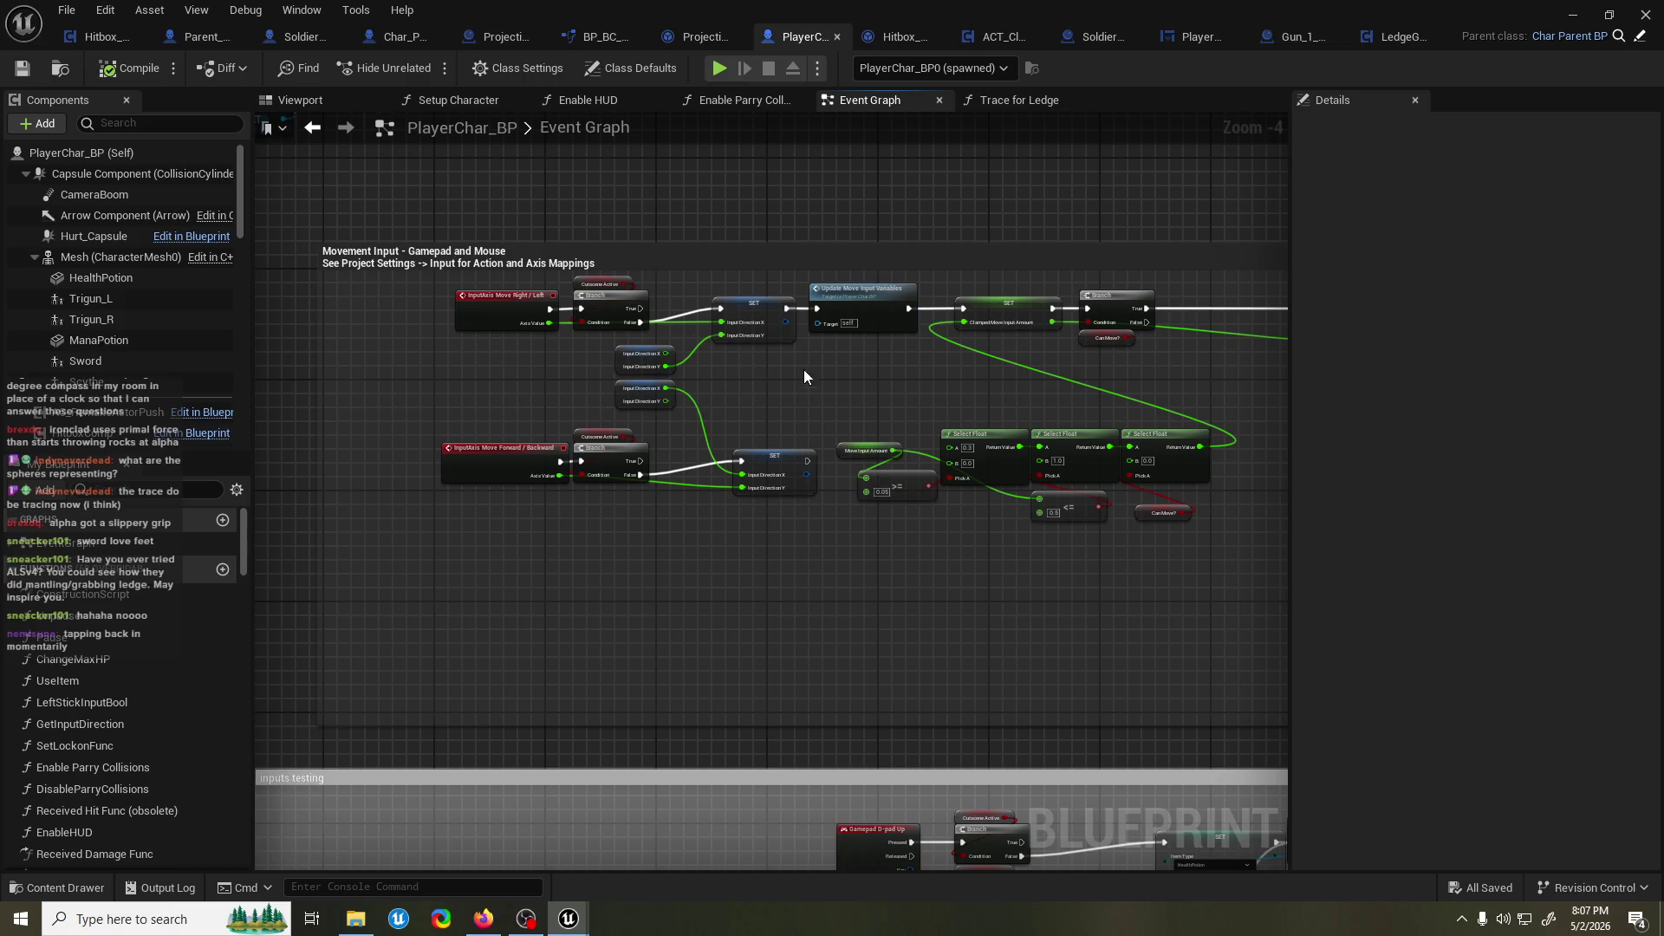
pyautogui.moveTo(1048, 402); pyautogui.dragTo(848, 404)
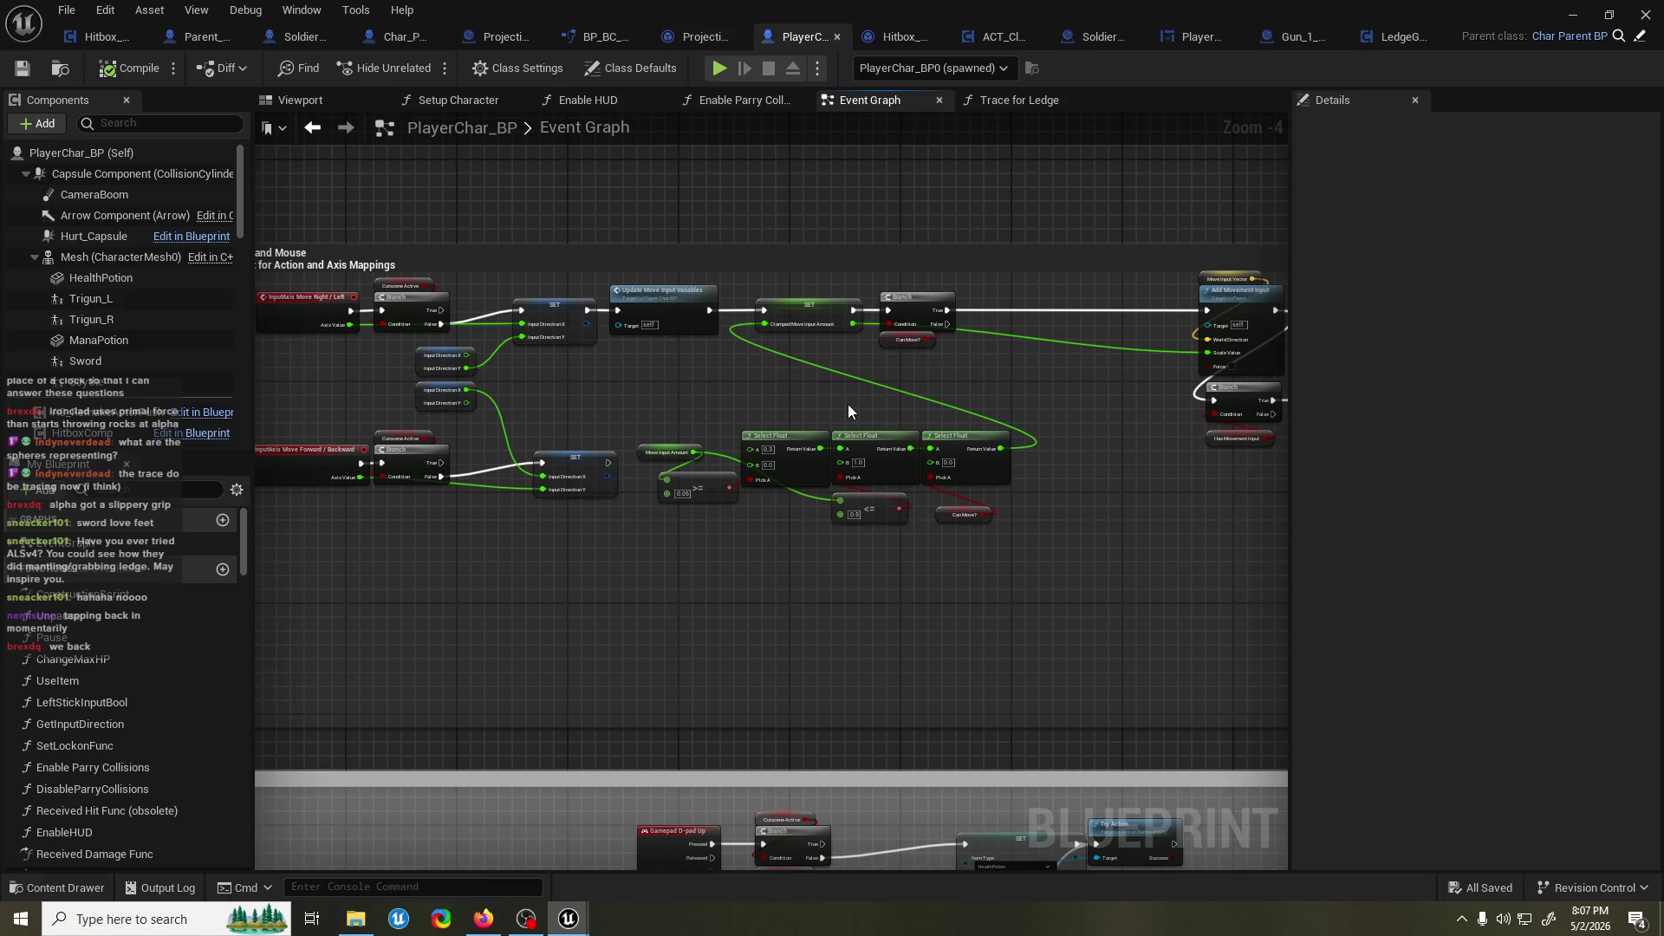
pyautogui.moveTo(1107, 386); pyautogui.dragTo(895, 388)
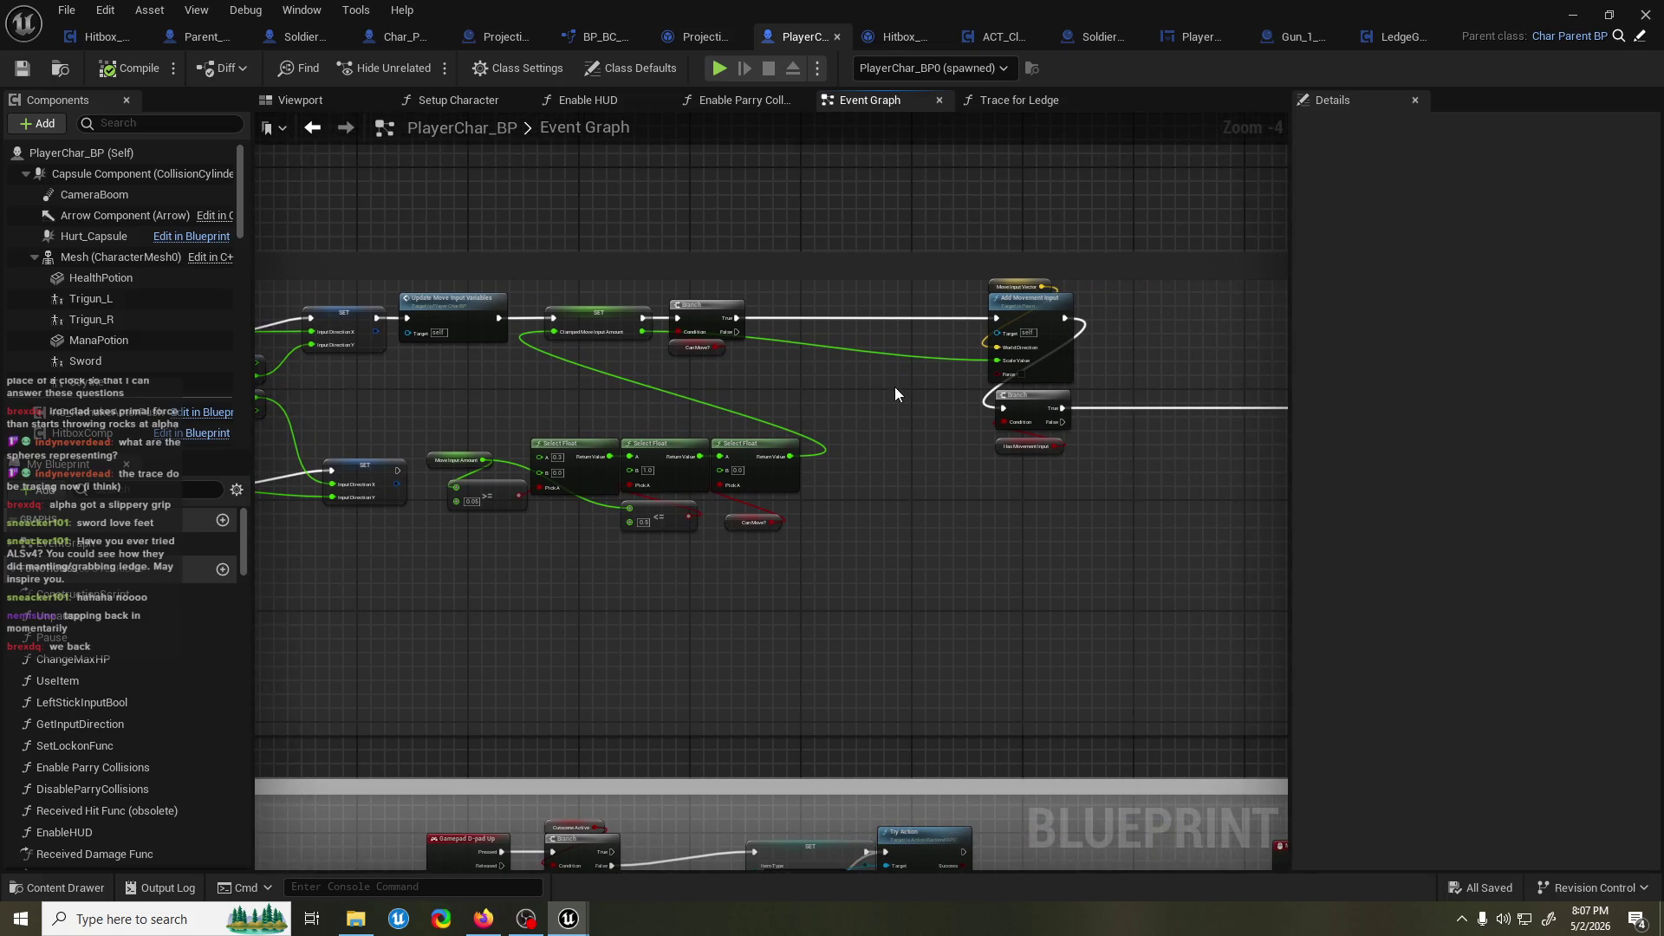
pyautogui.hotkey('ctrl', 's')
pyautogui.click(20, 919)
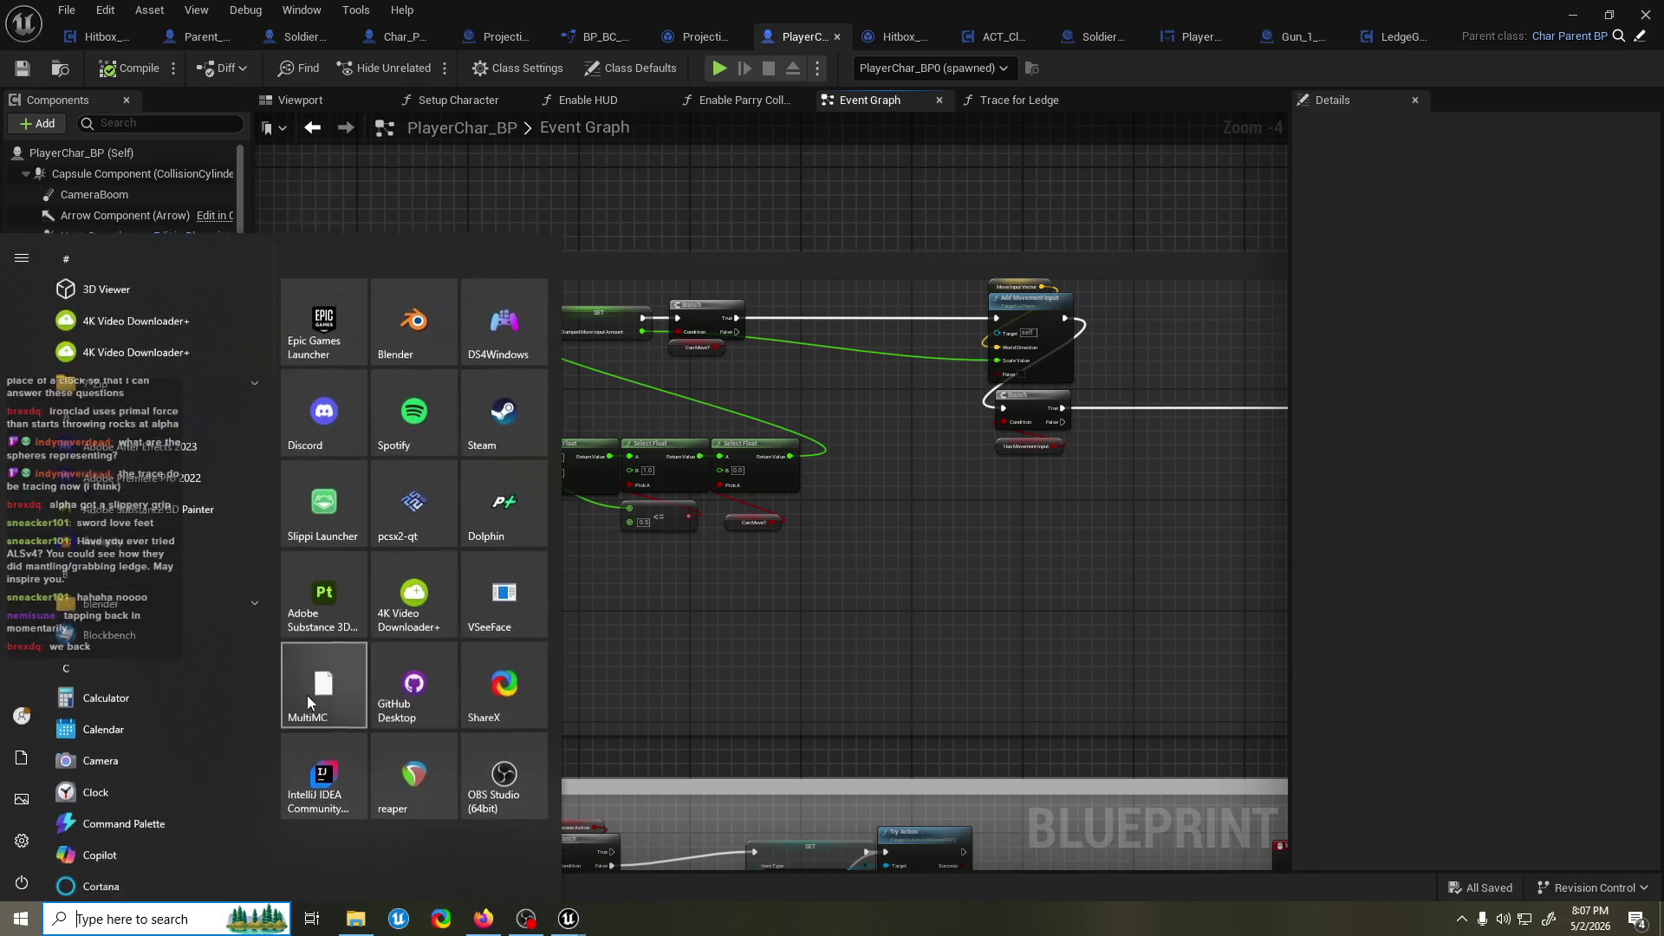
pyautogui.click(321, 440)
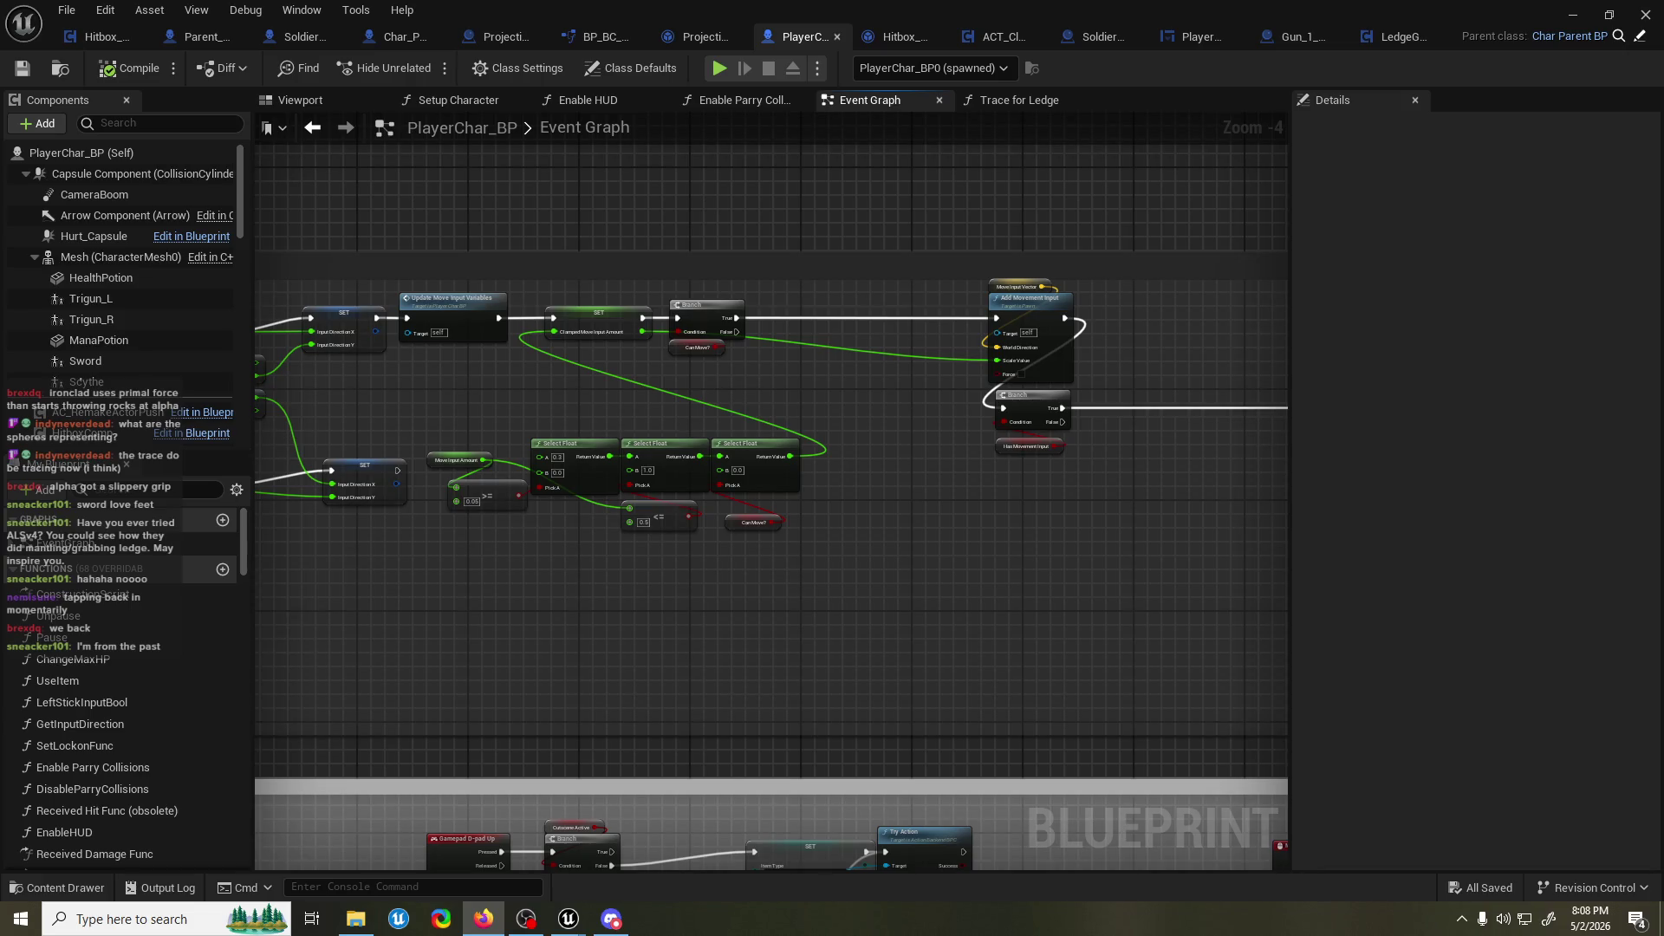
pyautogui.click(565, 185)
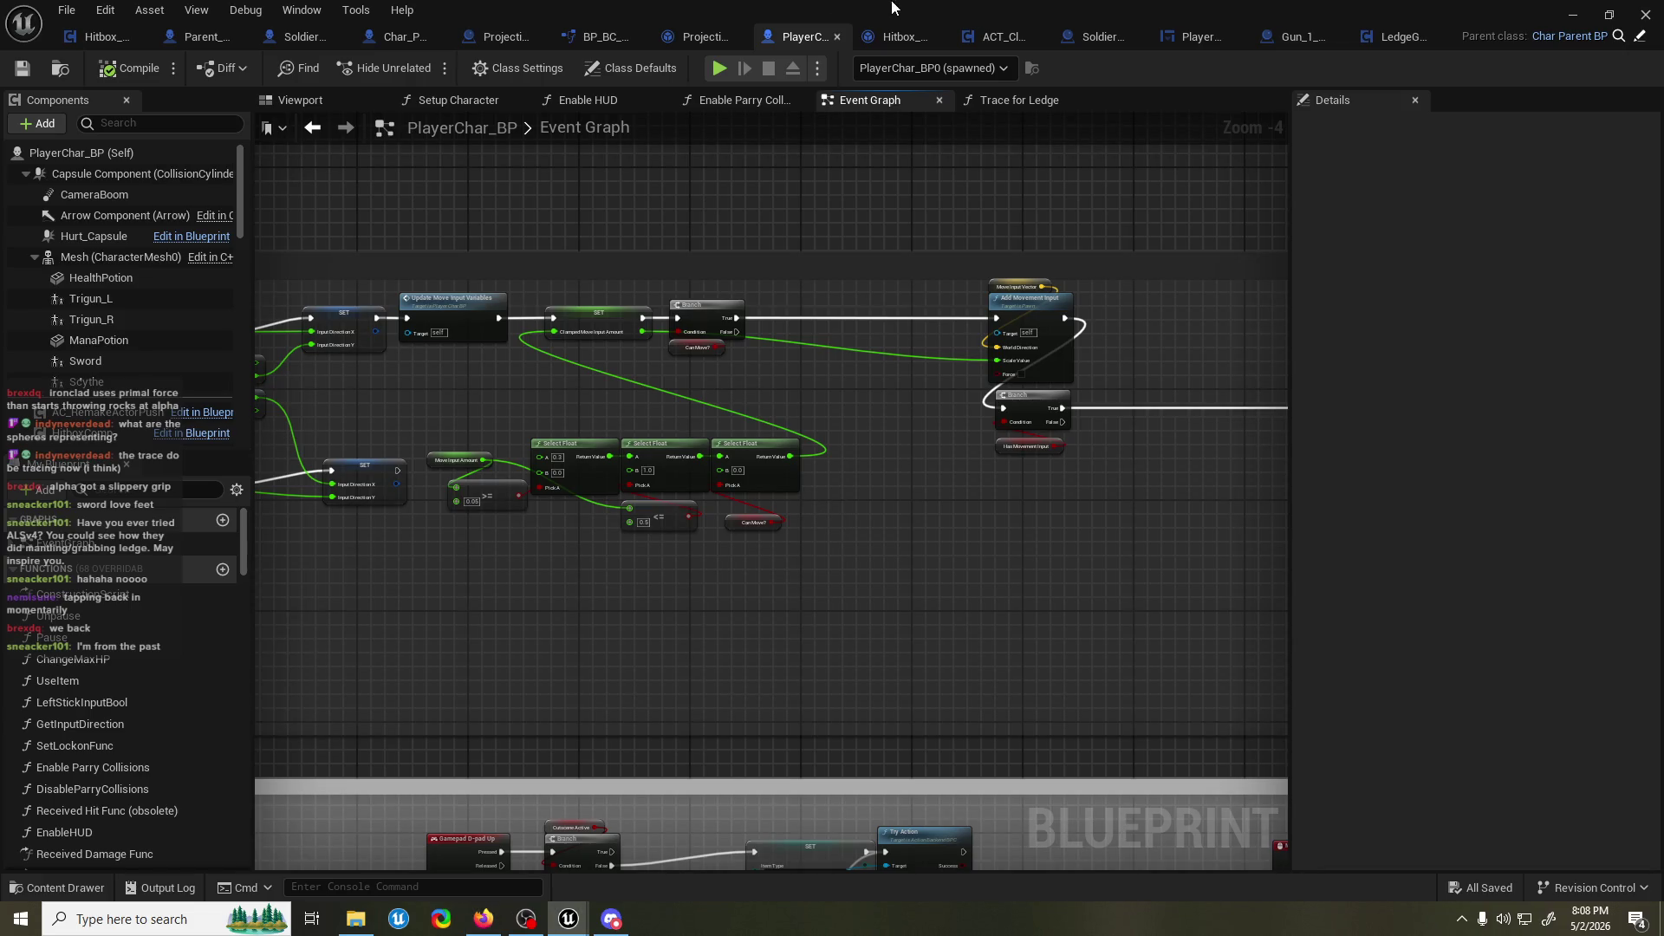
# Move the Move Input Vector getter upward and pan across to the InputAxis Move nodes.
pyautogui.scroll(2, 1096, 330)
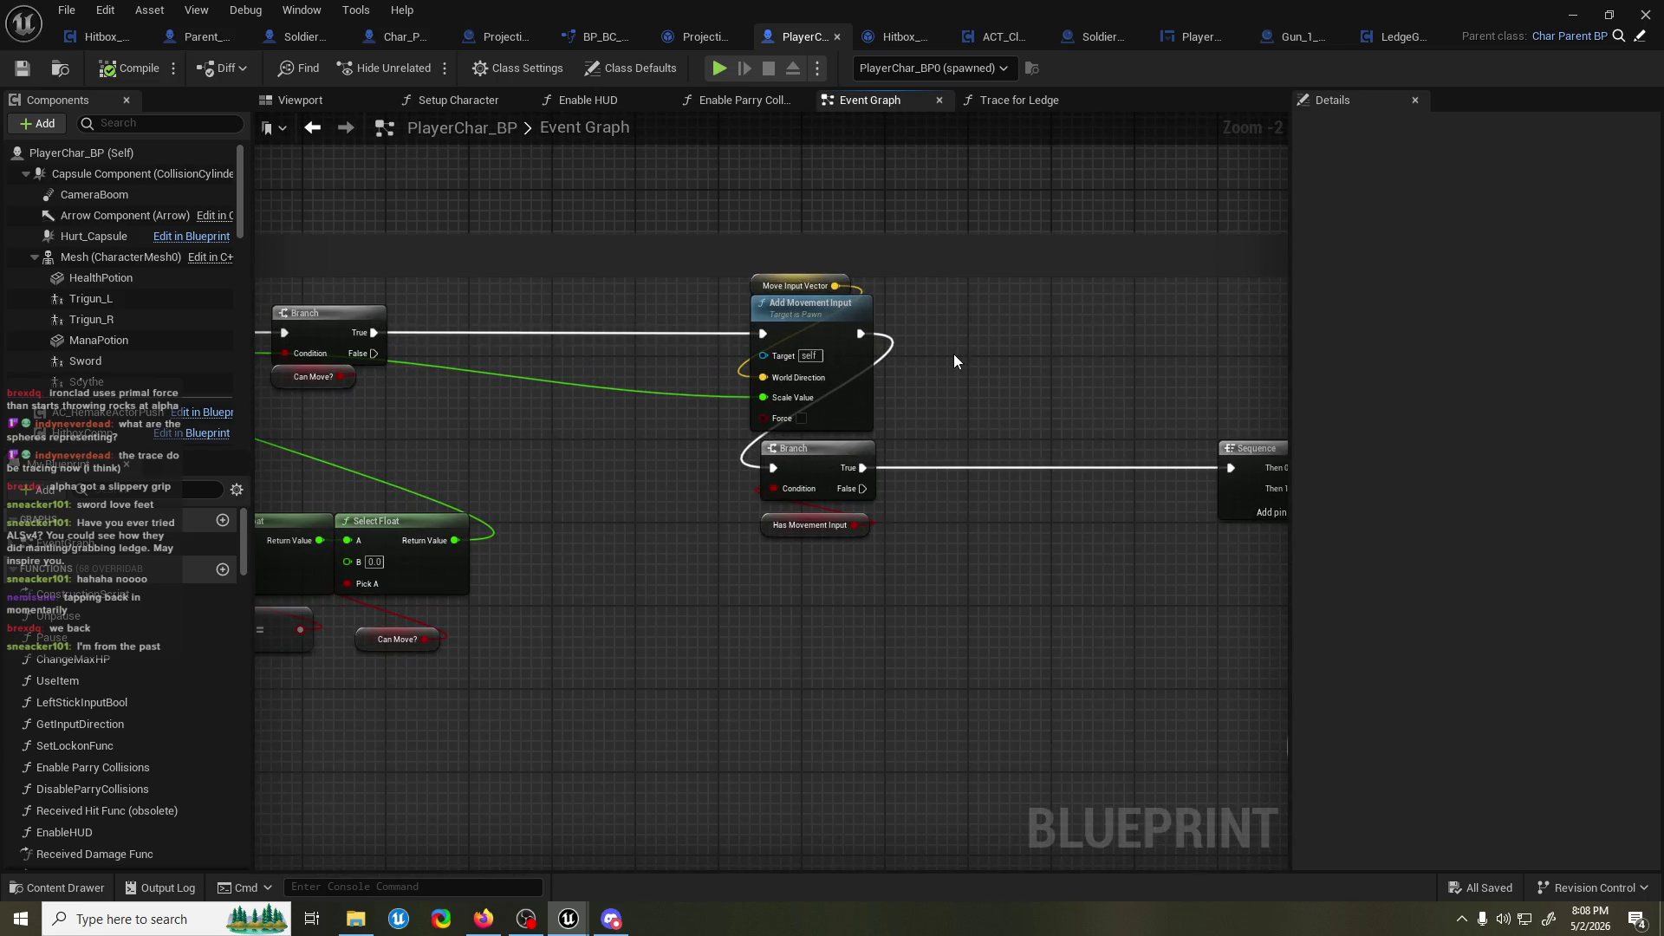
pyautogui.moveTo(776, 300); pyautogui.dragTo(780, 243)
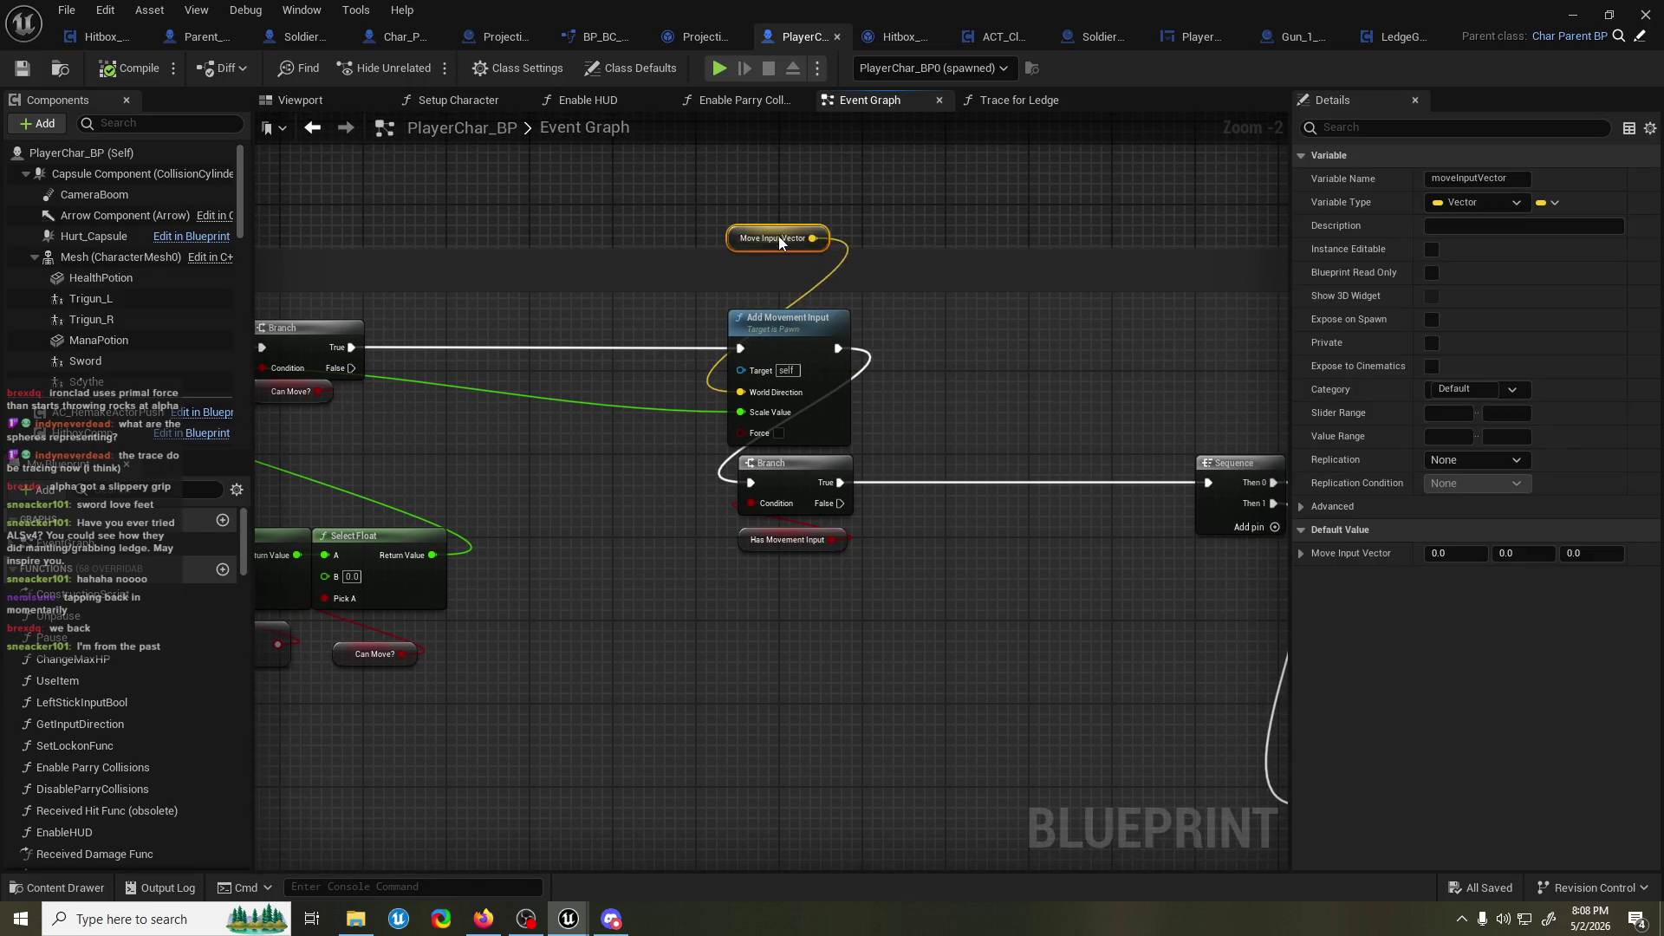
pyautogui.scroll(-2, 884, 312)
pyautogui.moveTo(884, 312); pyautogui.dragTo(631, 334)
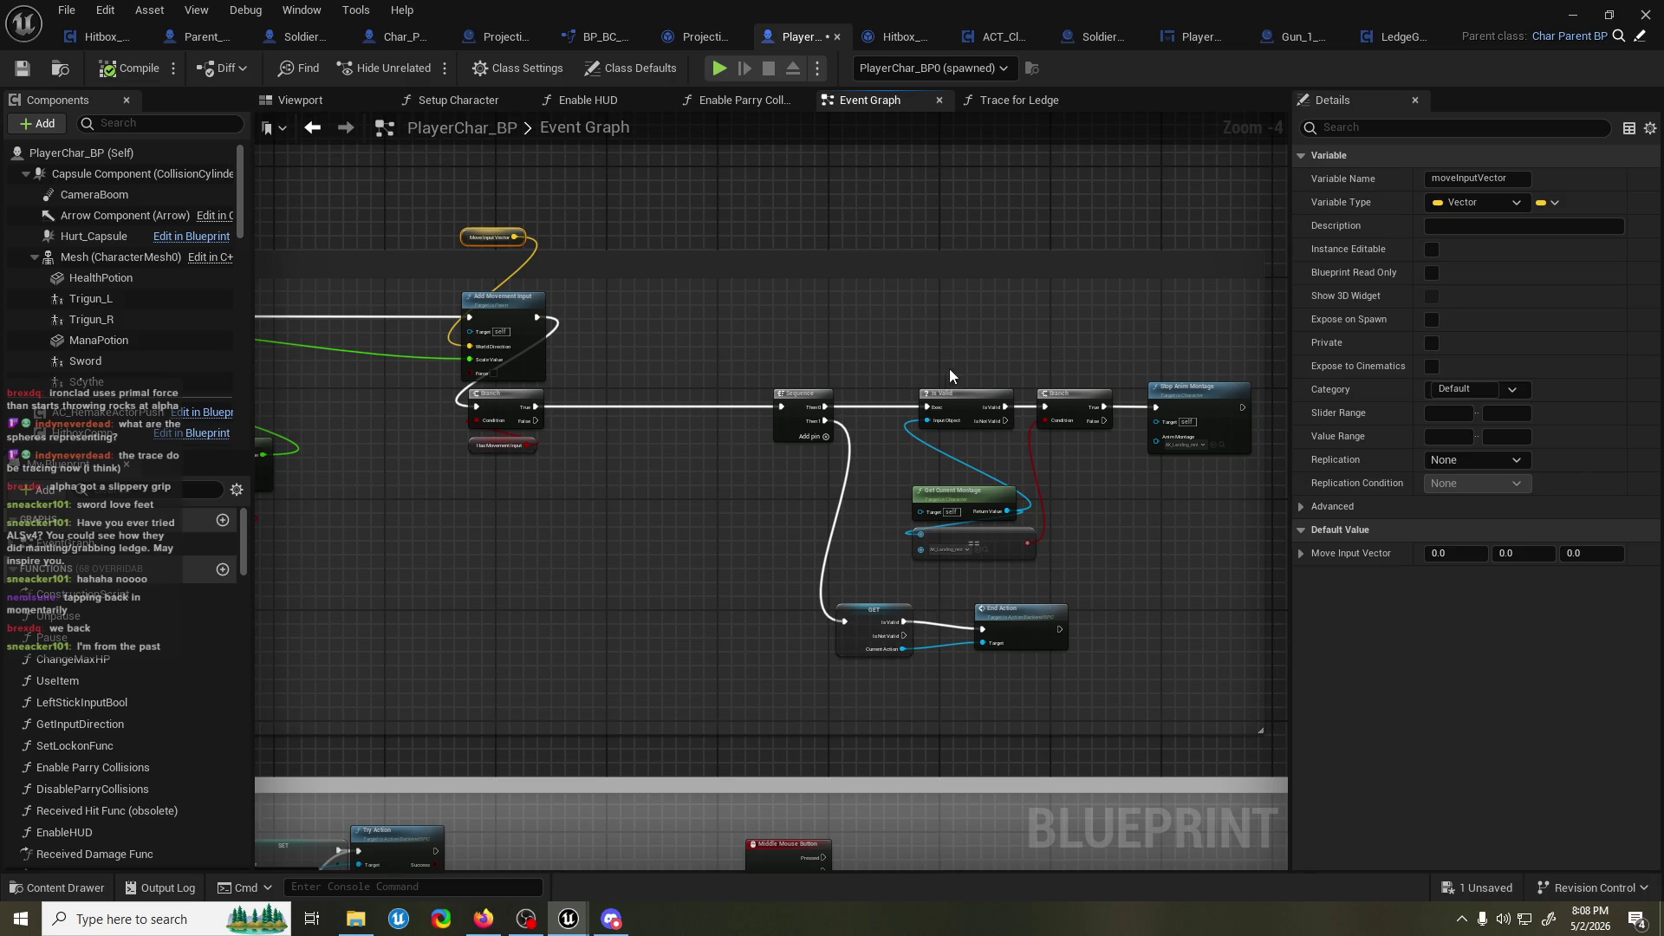
pyautogui.scroll(1, 962, 369)
pyautogui.moveTo(992, 369)
pyautogui.mouseDown()
pyautogui.moveTo(922, 359)
pyautogui.moveTo(951, 361)
pyautogui.mouseUp()
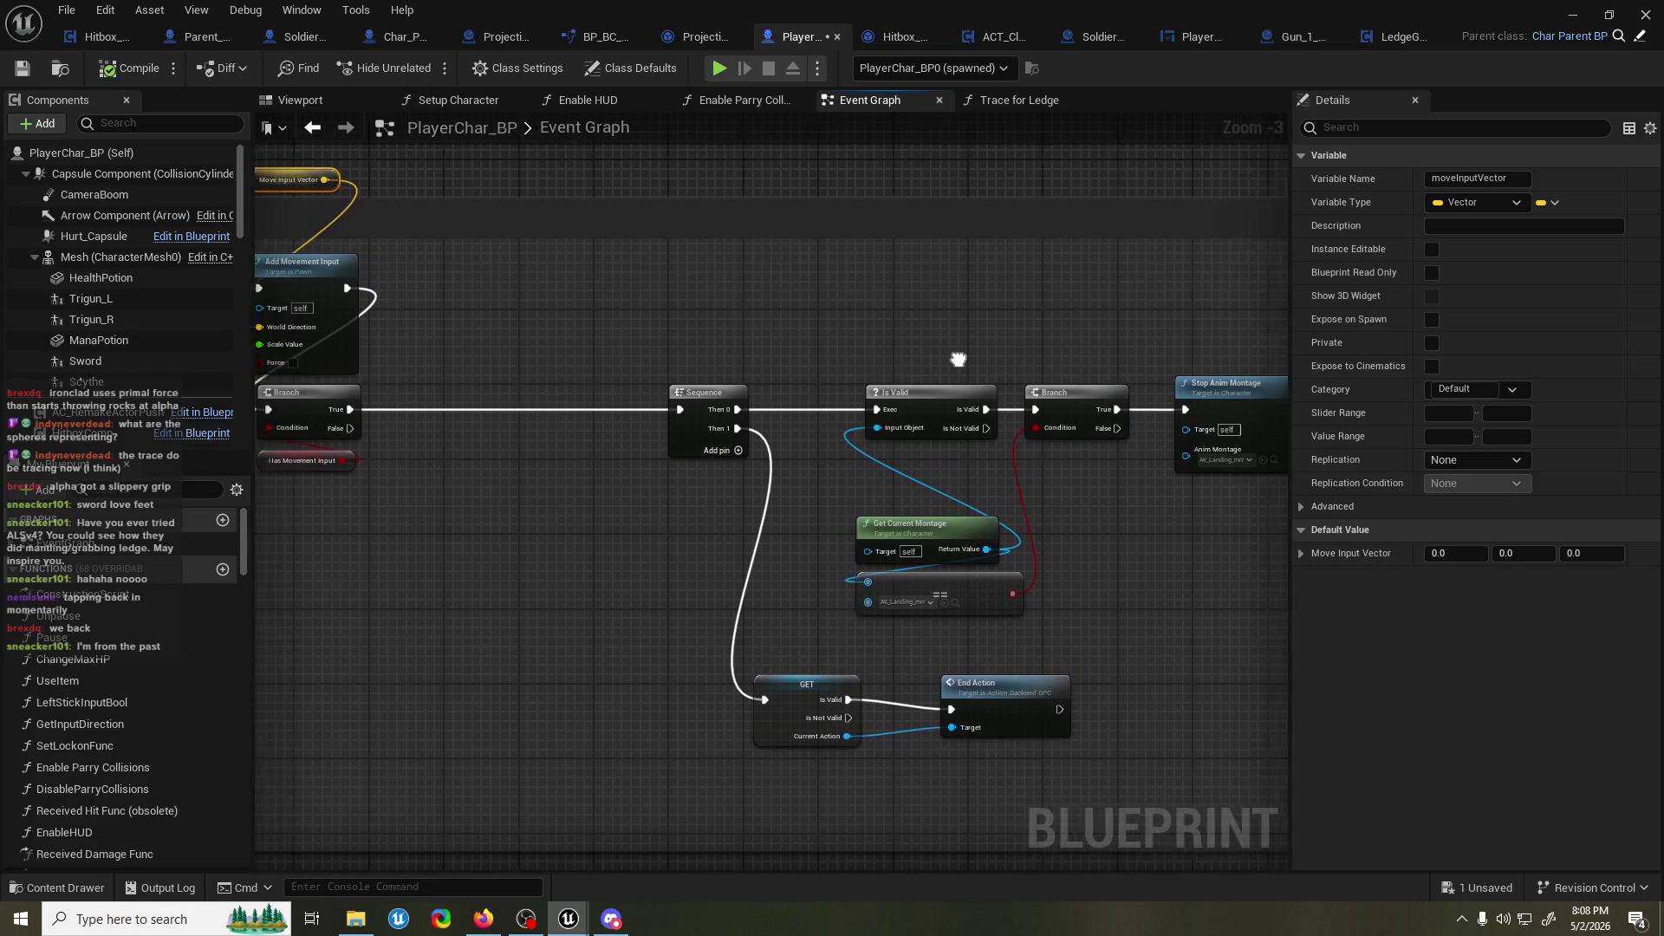
pyautogui.moveTo(563, 398); pyautogui.dragTo(908, 399)
pyautogui.moveTo(373, 454); pyautogui.dragTo(924, 437)
pyautogui.scroll(-1, 598, 451)
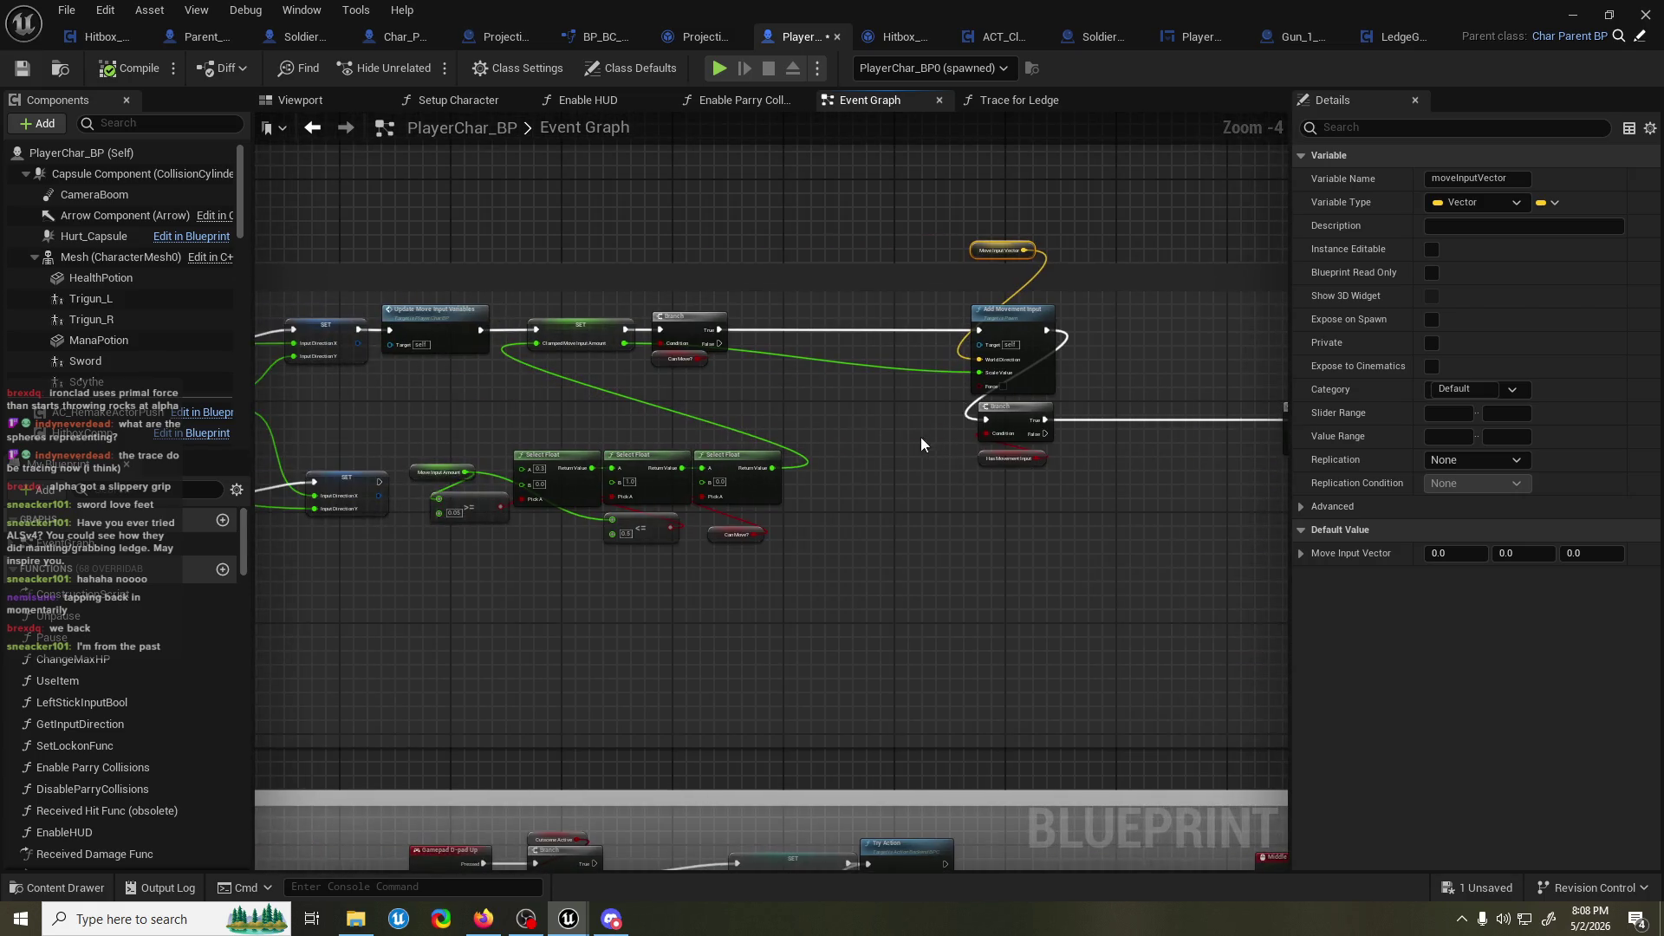
pyautogui.moveTo(762, 434)
pyautogui.mouseDown()
pyautogui.moveTo(1061, 433)
pyautogui.moveTo(995, 403)
pyautogui.moveTo(644, 406)
pyautogui.mouseUp()
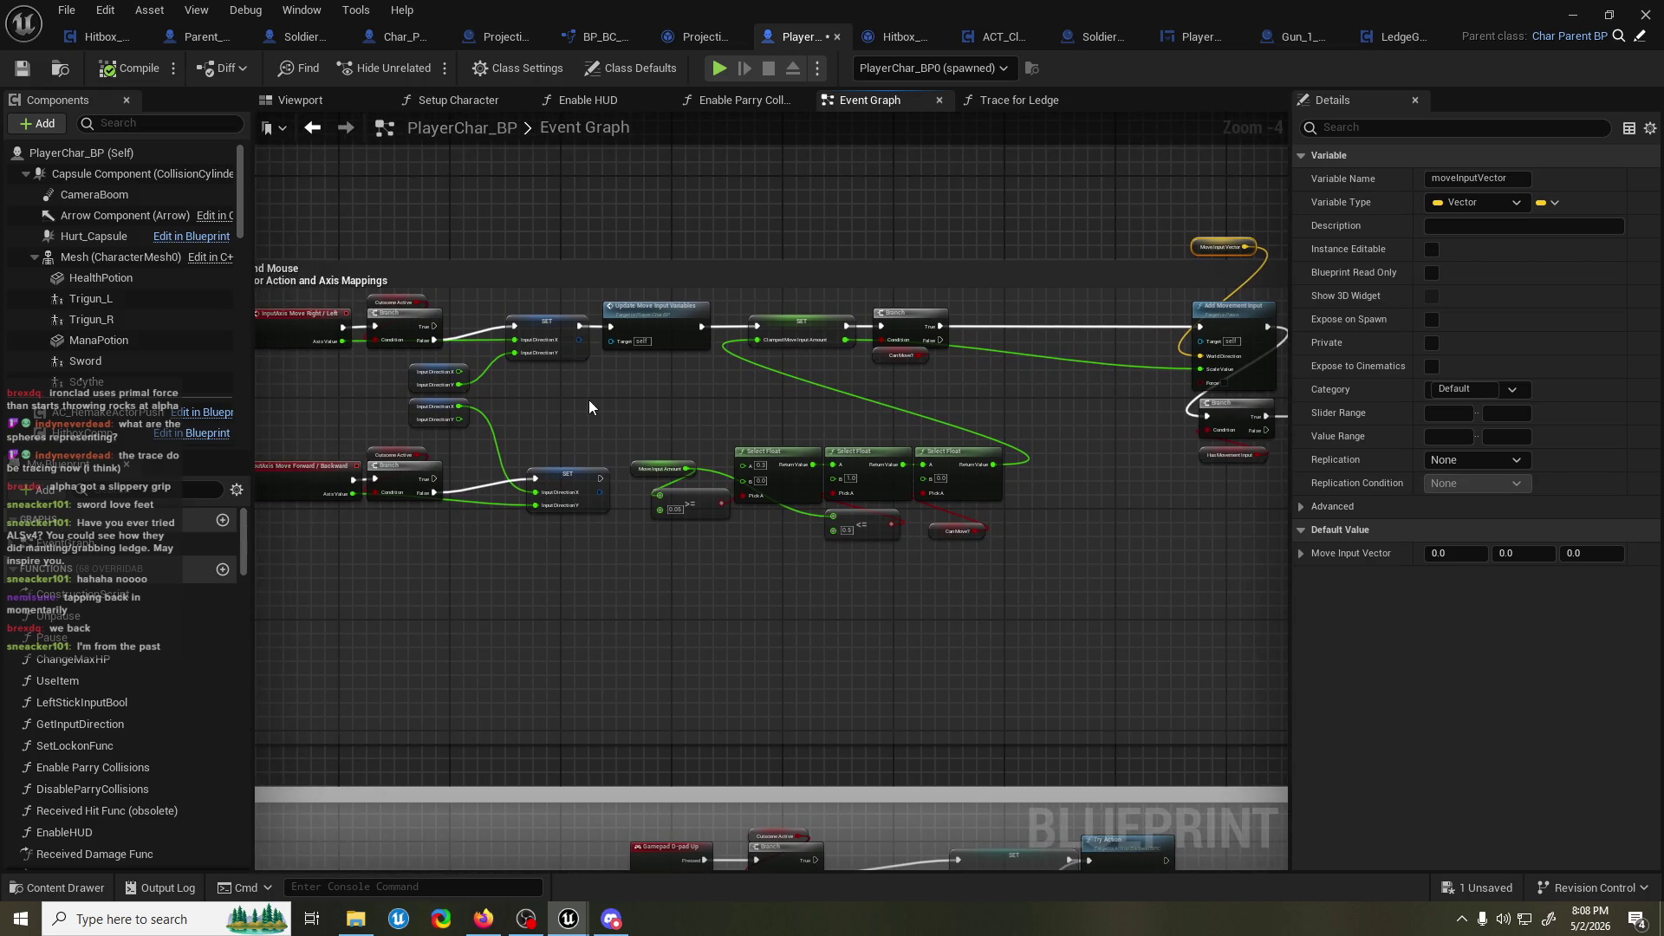
pyautogui.moveTo(675, 440); pyautogui.dragTo(796, 421)
# Frame the Move Forward/Backward nodes, shift the InputDirection getter down-left, then go to LedgeGrab_ACT.
pyautogui.moveTo(686, 525)
pyautogui.mouseDown()
pyautogui.moveTo(503, 407)
pyautogui.moveTo(390, 387)
pyautogui.mouseUp()
pyautogui.scroll(1, 390, 386)
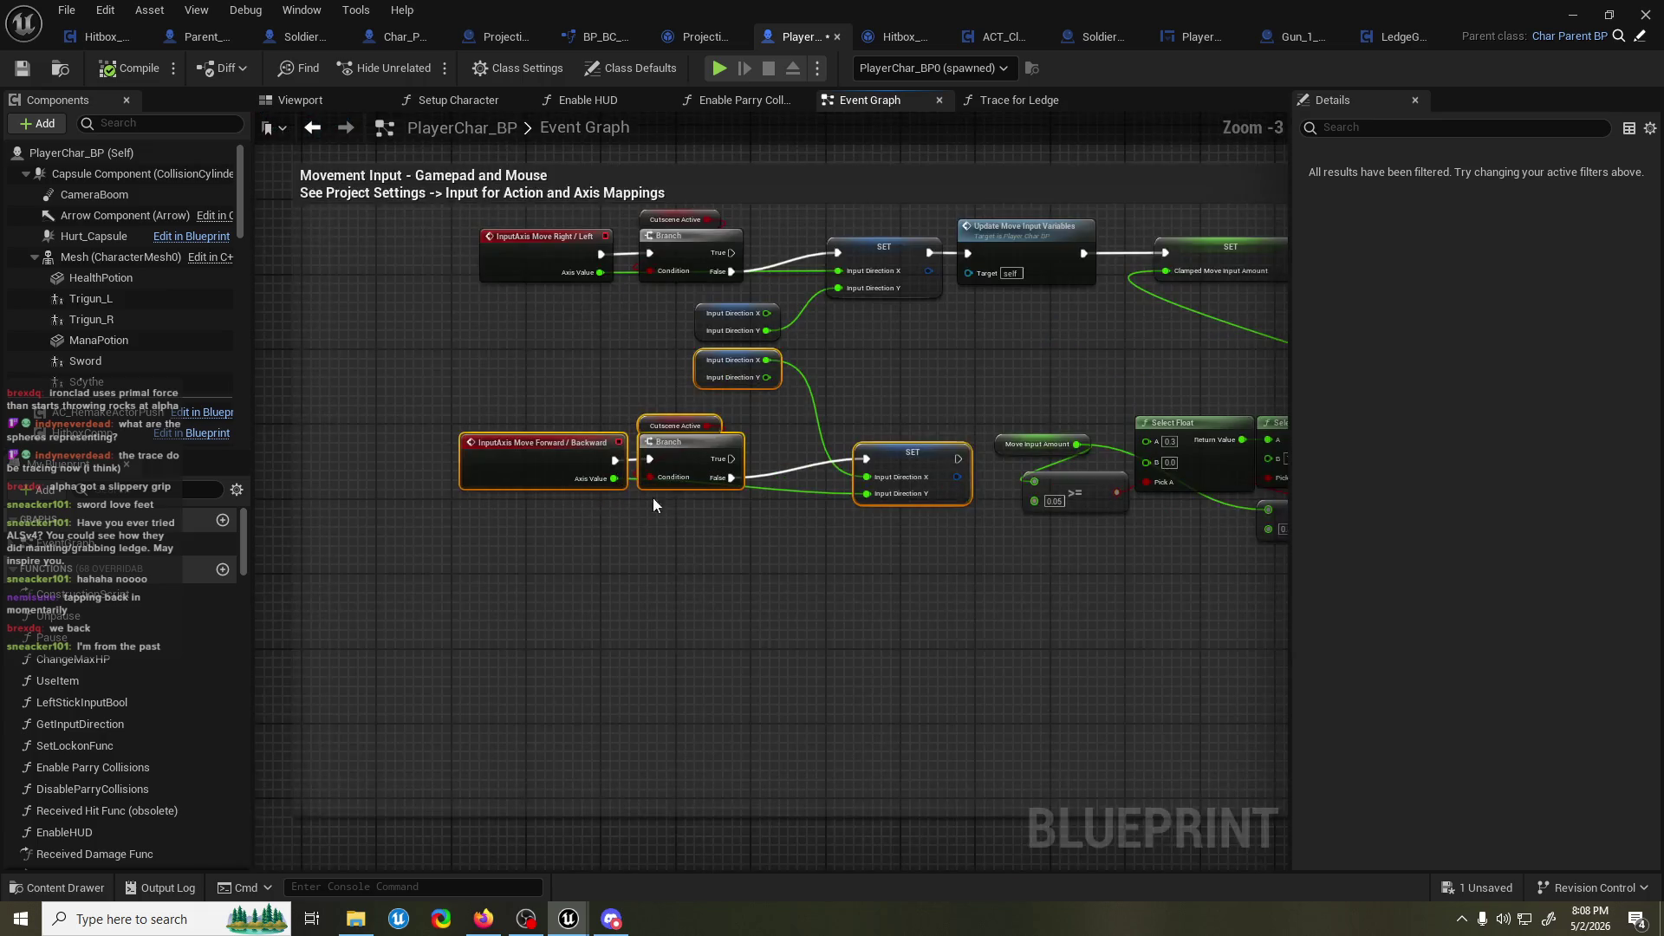
pyautogui.press('f')
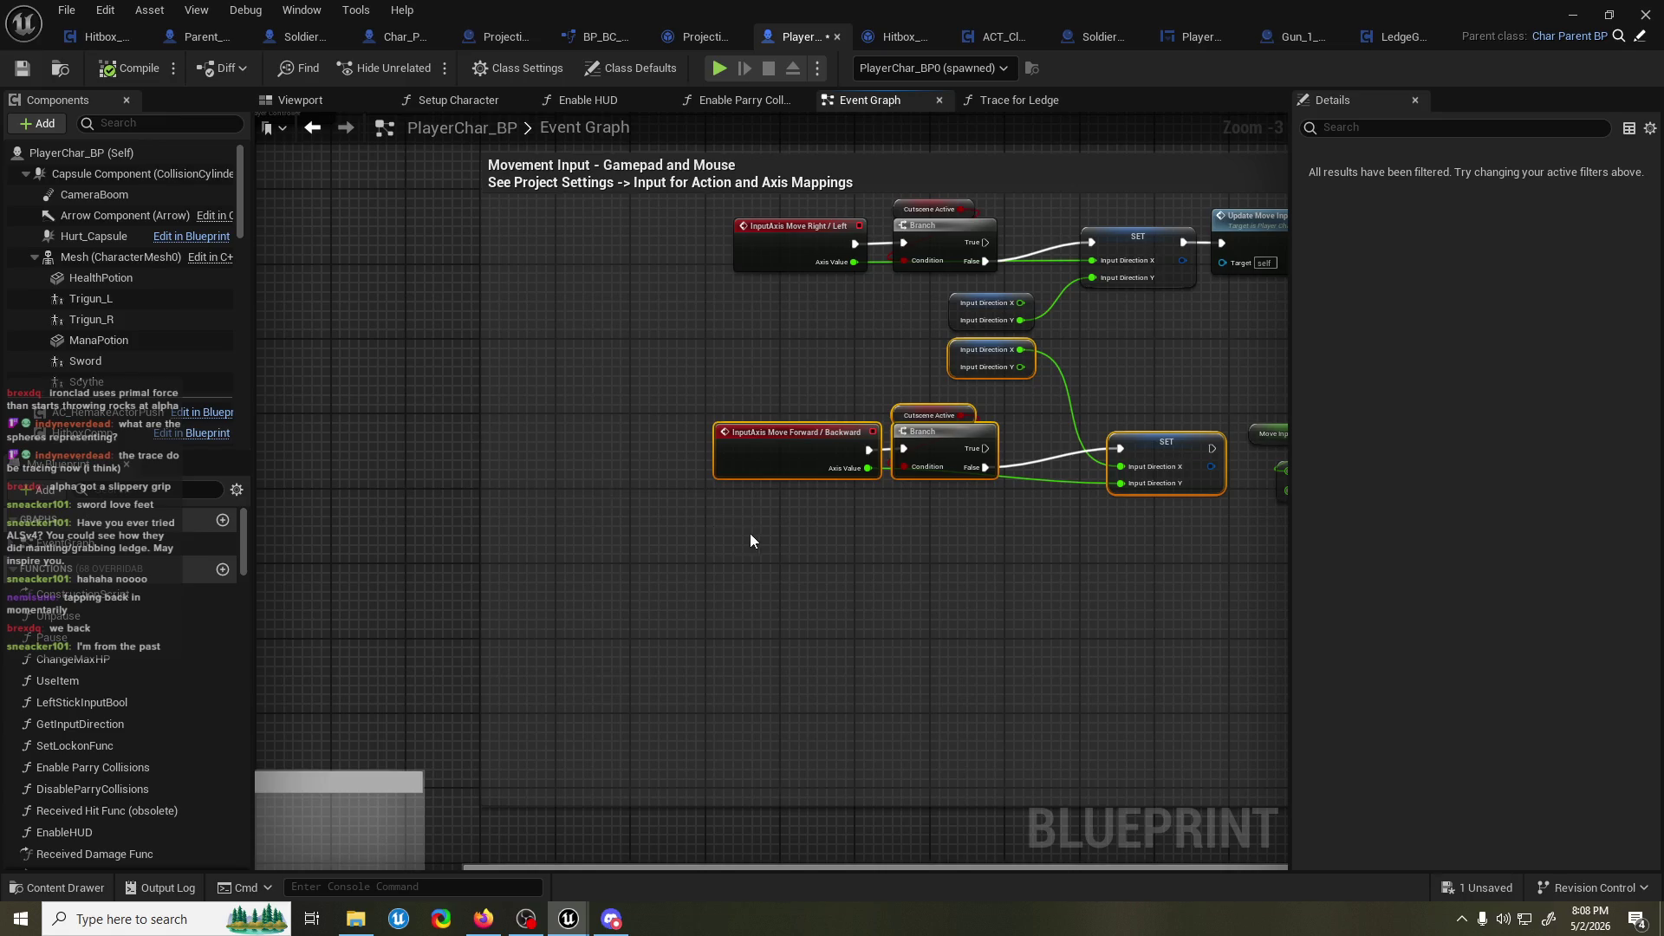
pyautogui.moveTo(747, 546); pyautogui.dragTo(542, 547)
pyautogui.click(892, 553)
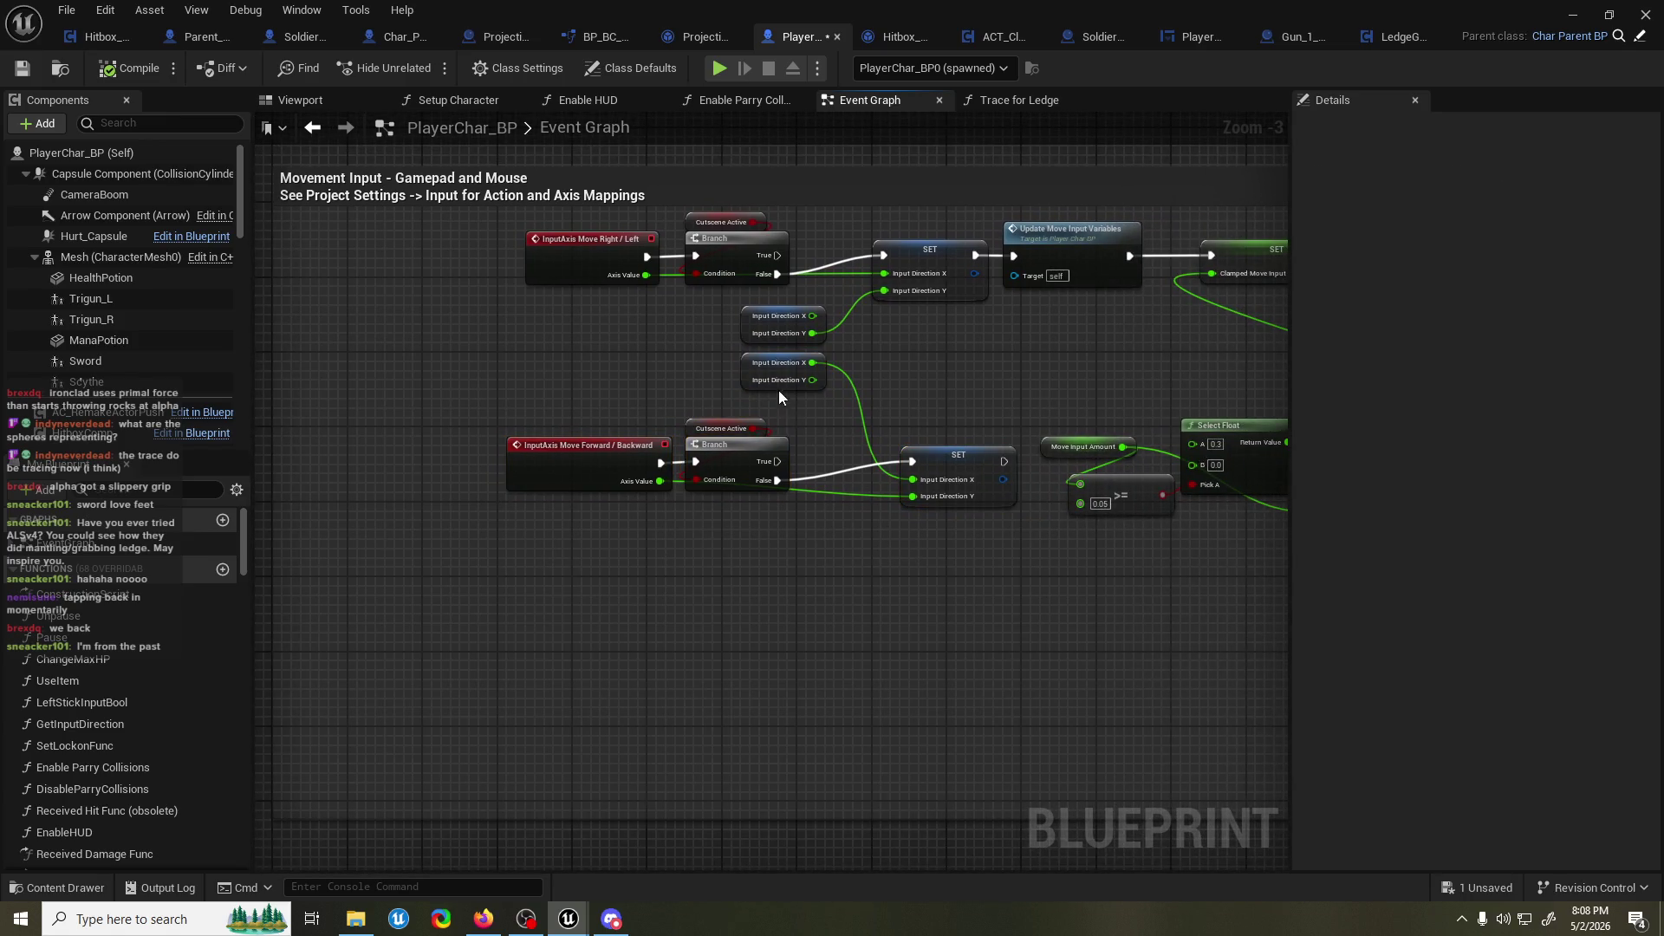
pyautogui.moveTo(744, 379); pyautogui.dragTo(695, 398)
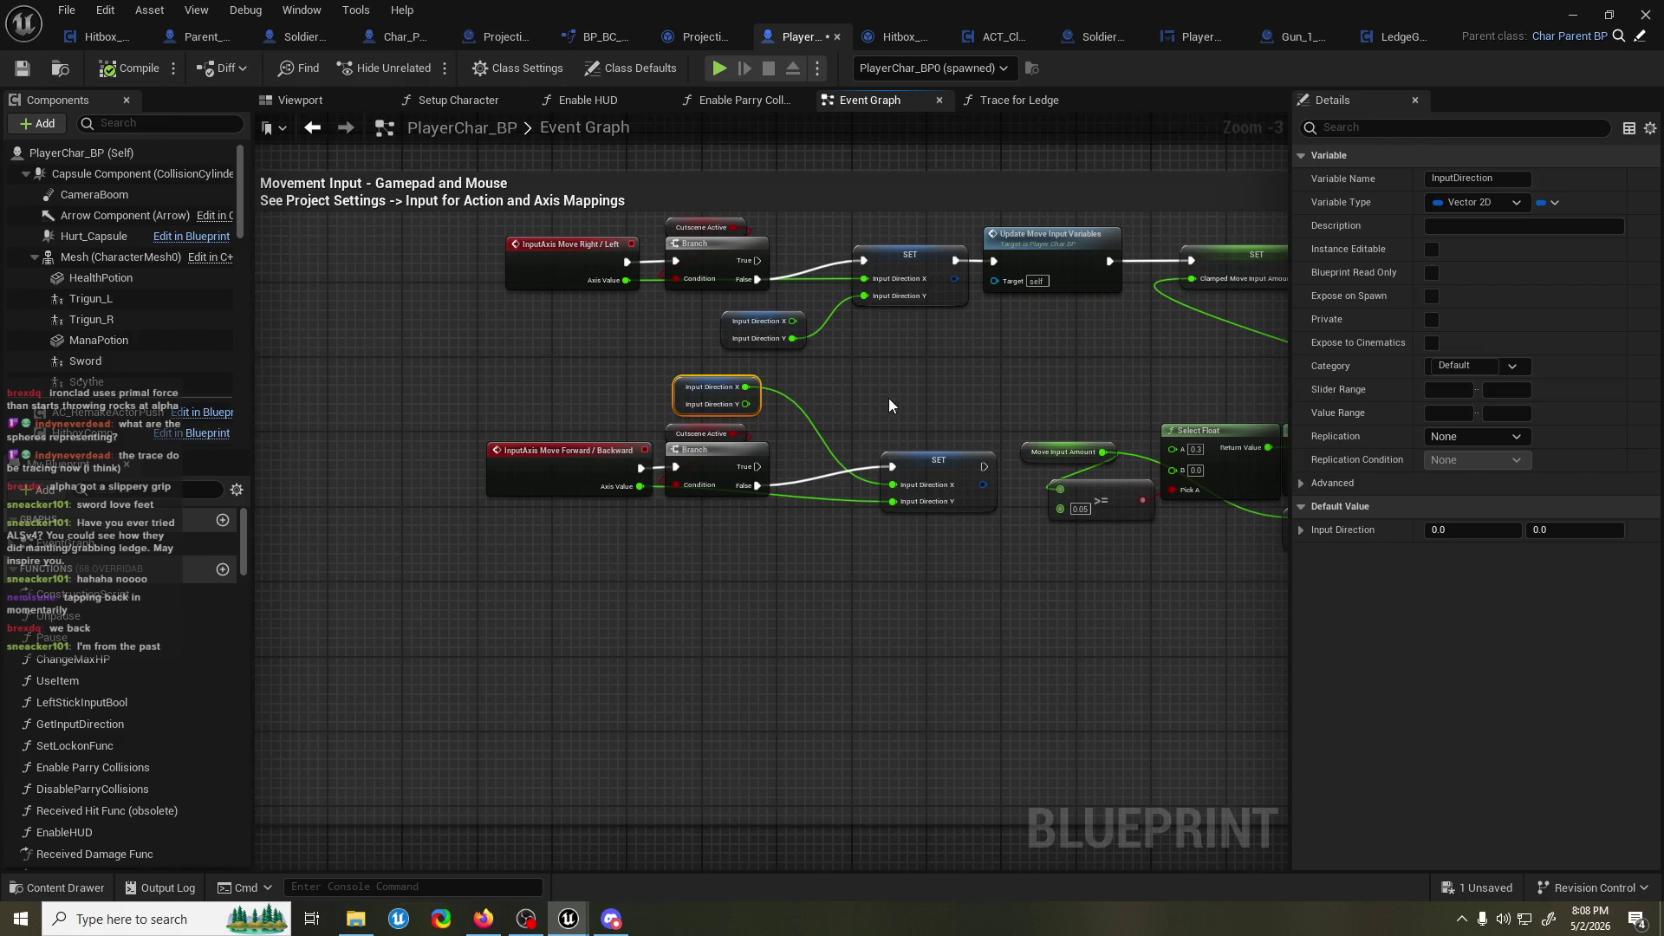
pyautogui.click(1387, 38)
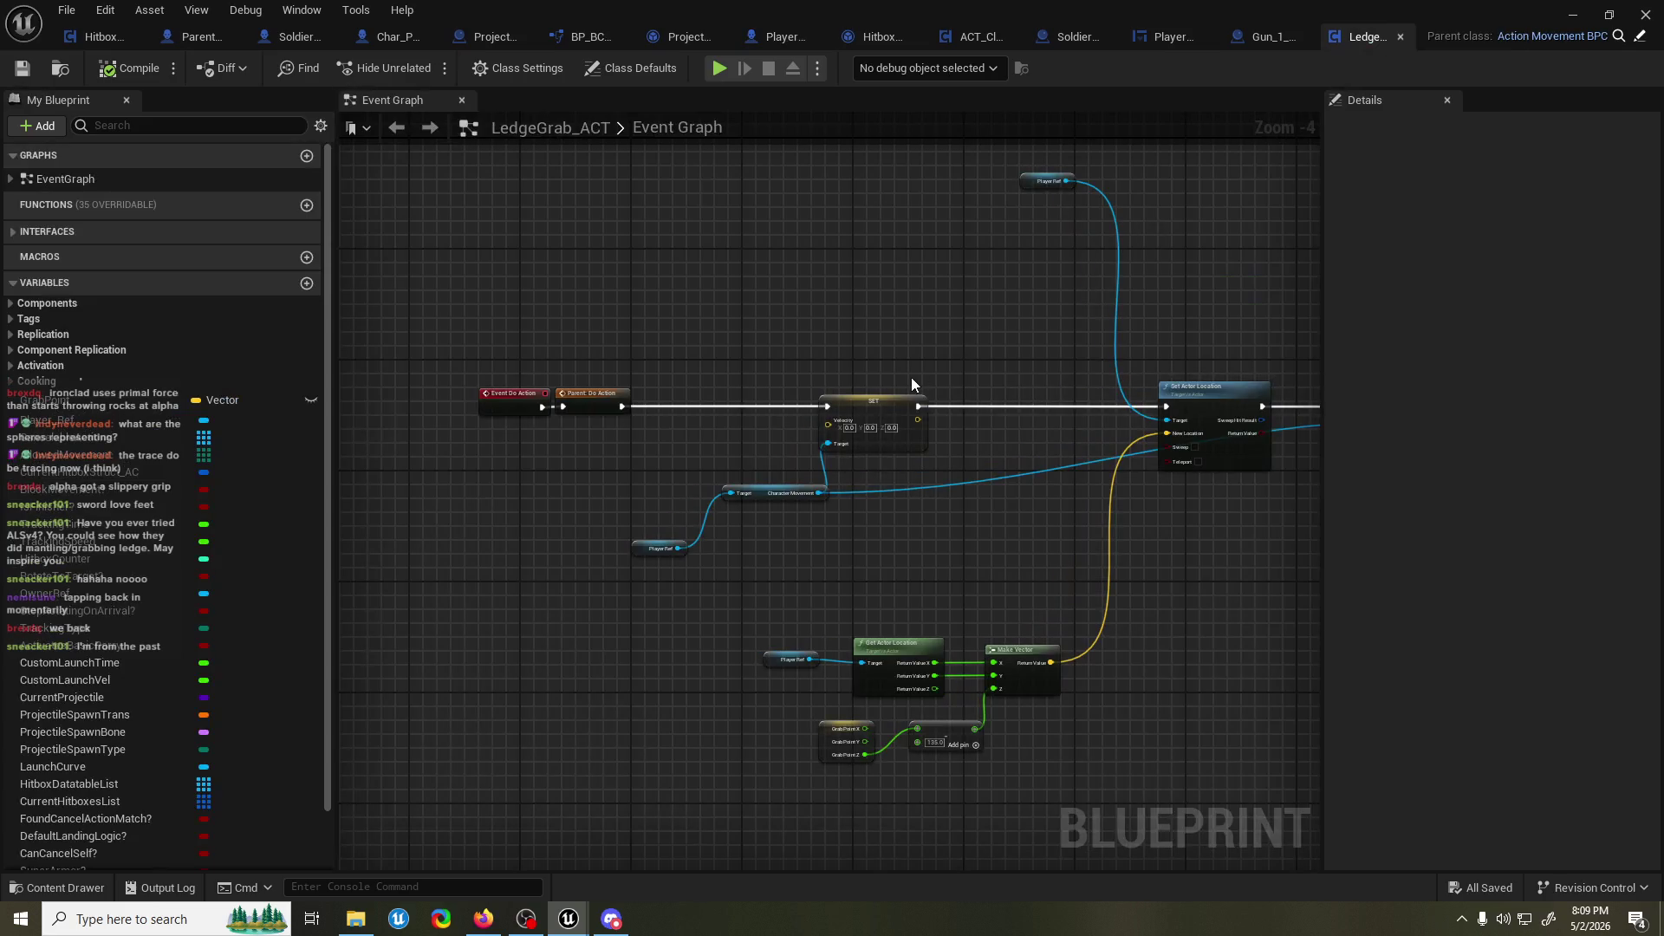
# Add a Player Ref getter to the LedgeGrab_ACT graph.
pyautogui.scroll(2, 637, 459)
pyautogui.rightClick(642, 454)
pyautogui.write('g')
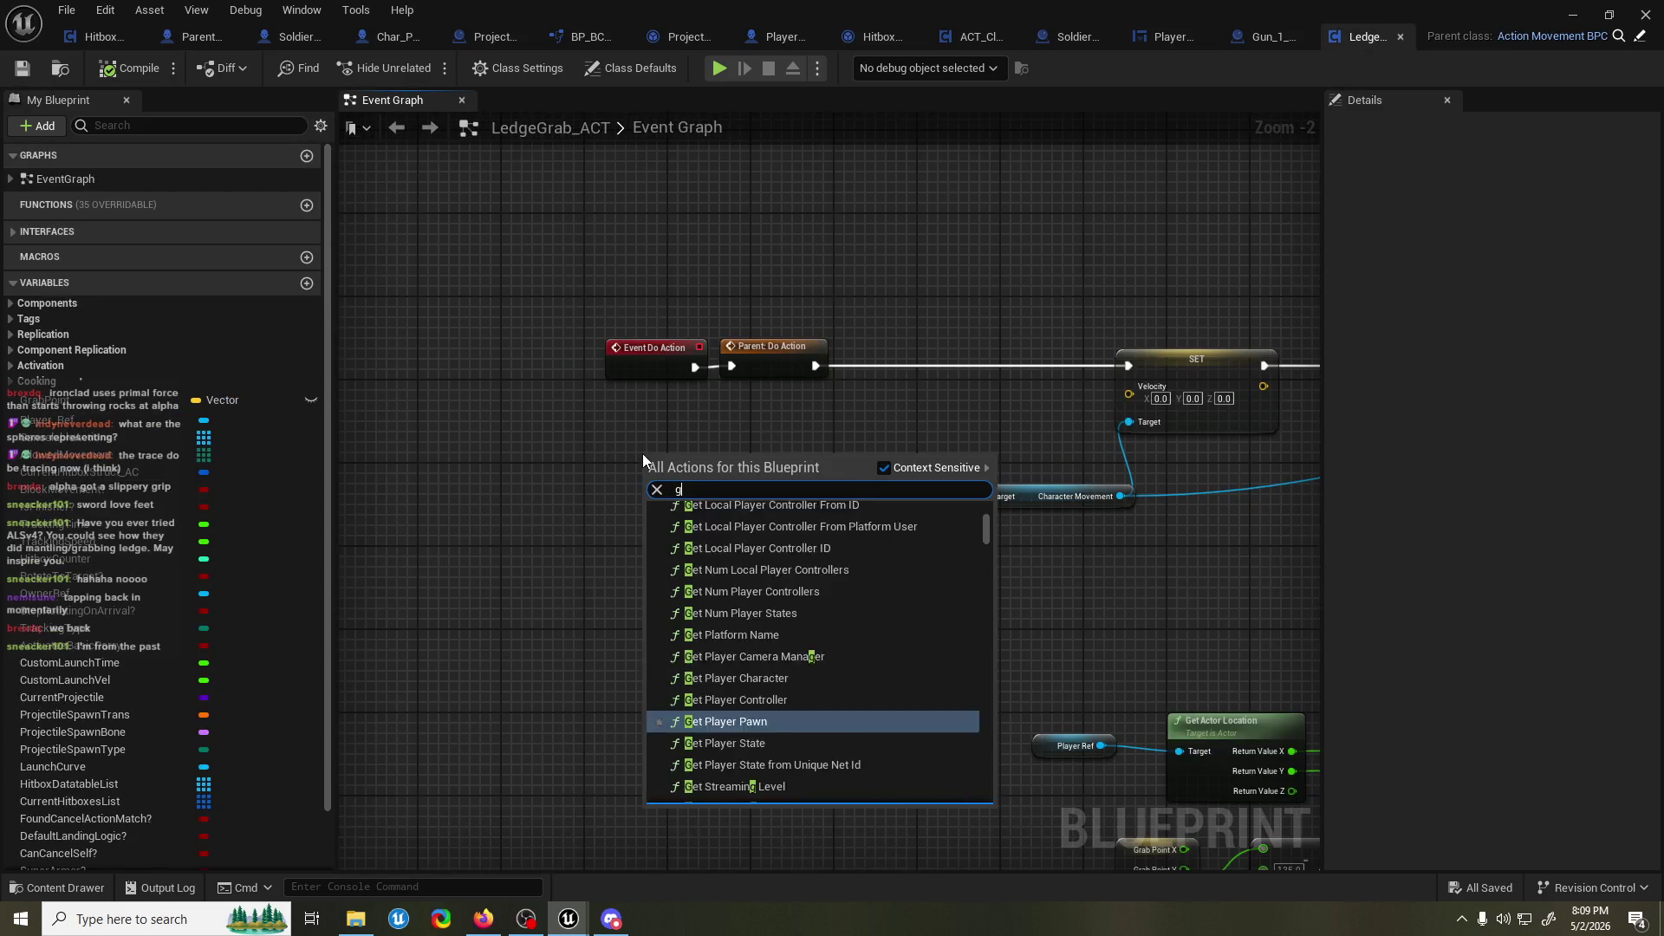
pyautogui.write('et inpu')
pyautogui.write('t direc')
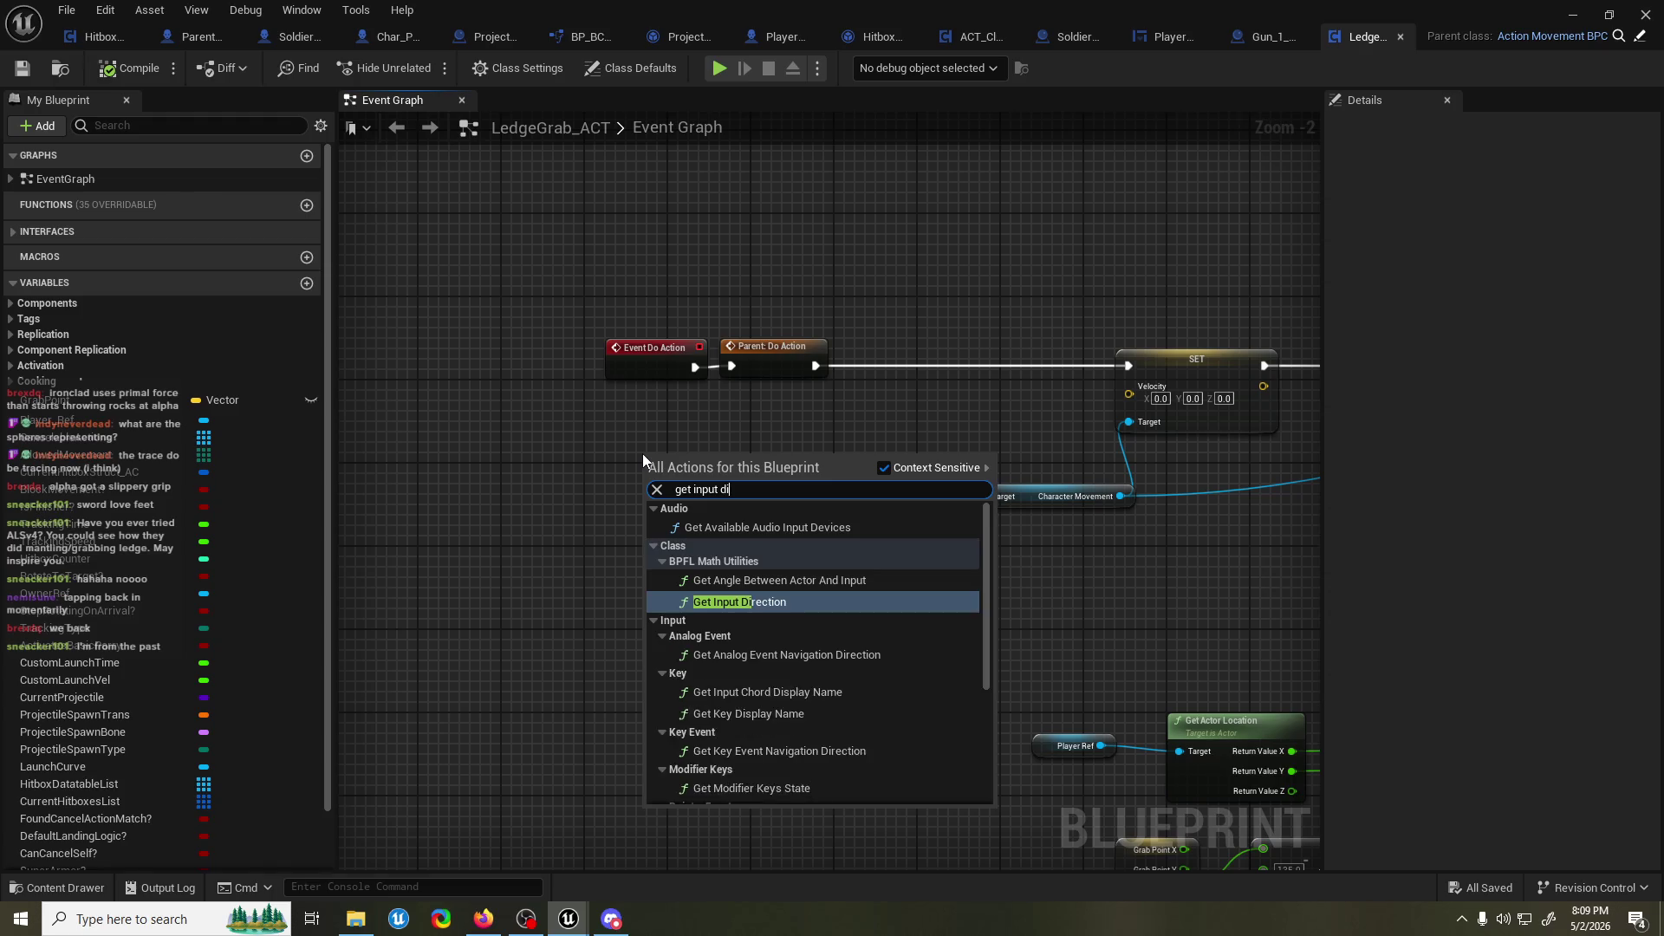
pyautogui.press('Escape')
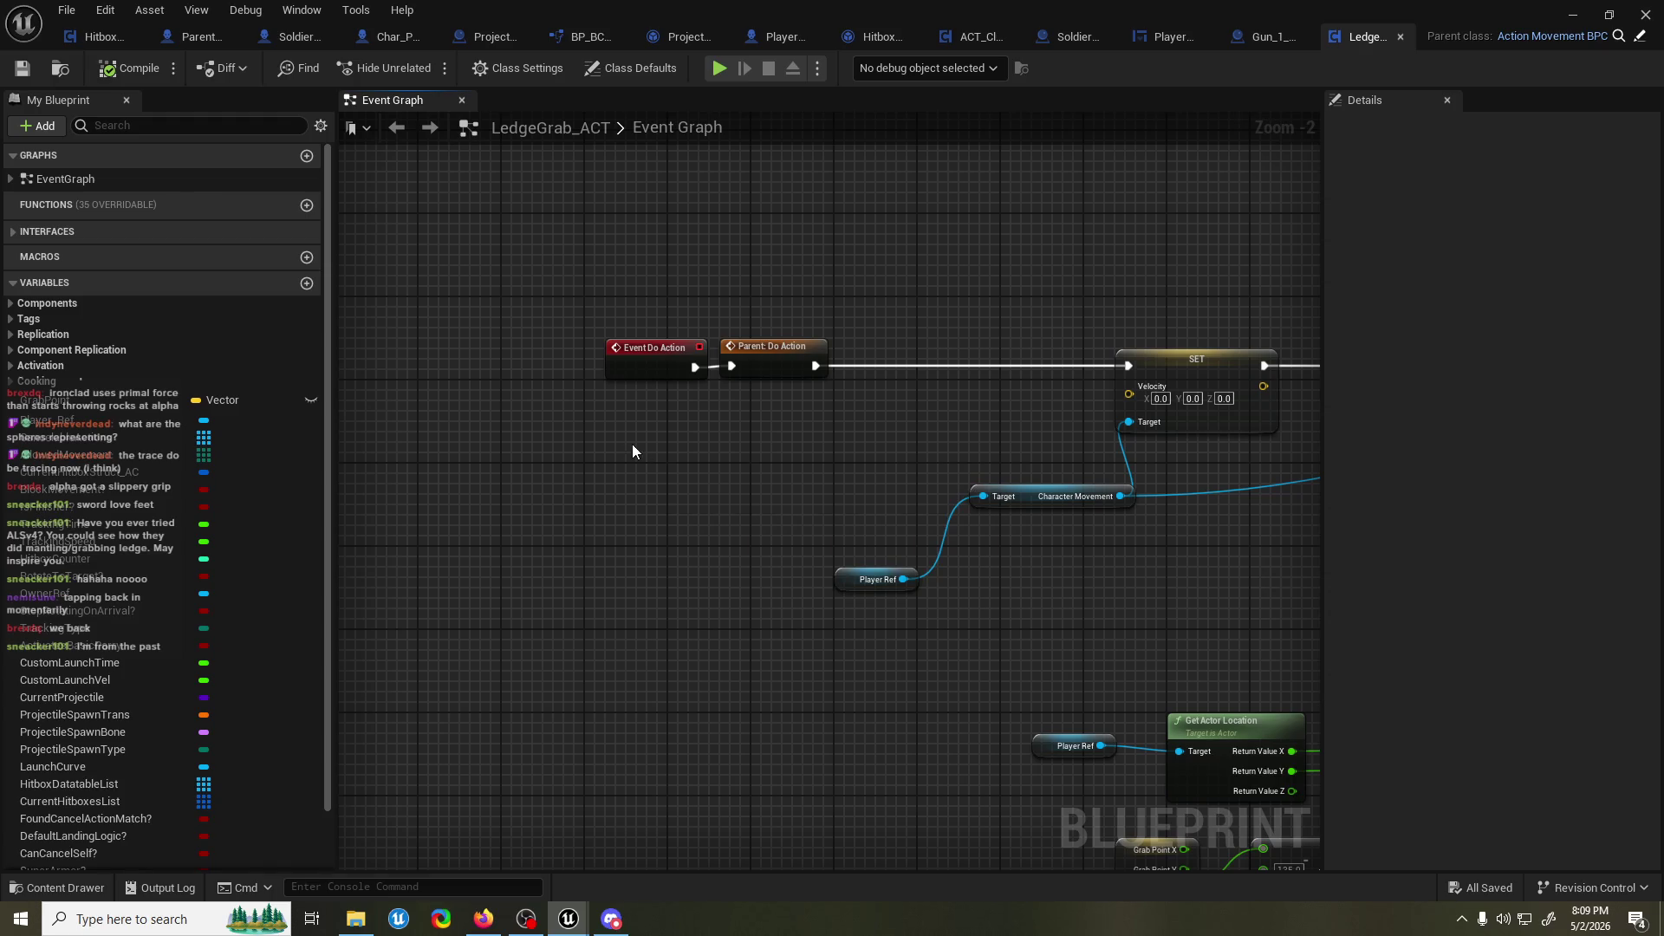
pyautogui.moveTo(208, 399)
pyautogui.mouseDown()
pyautogui.moveTo(265, 495)
pyautogui.moveTo(104, 420)
pyautogui.moveTo(451, 523)
pyautogui.moveTo(637, 477)
pyautogui.mouseUp()
pyautogui.click(472, 534)
pyautogui.write('get')
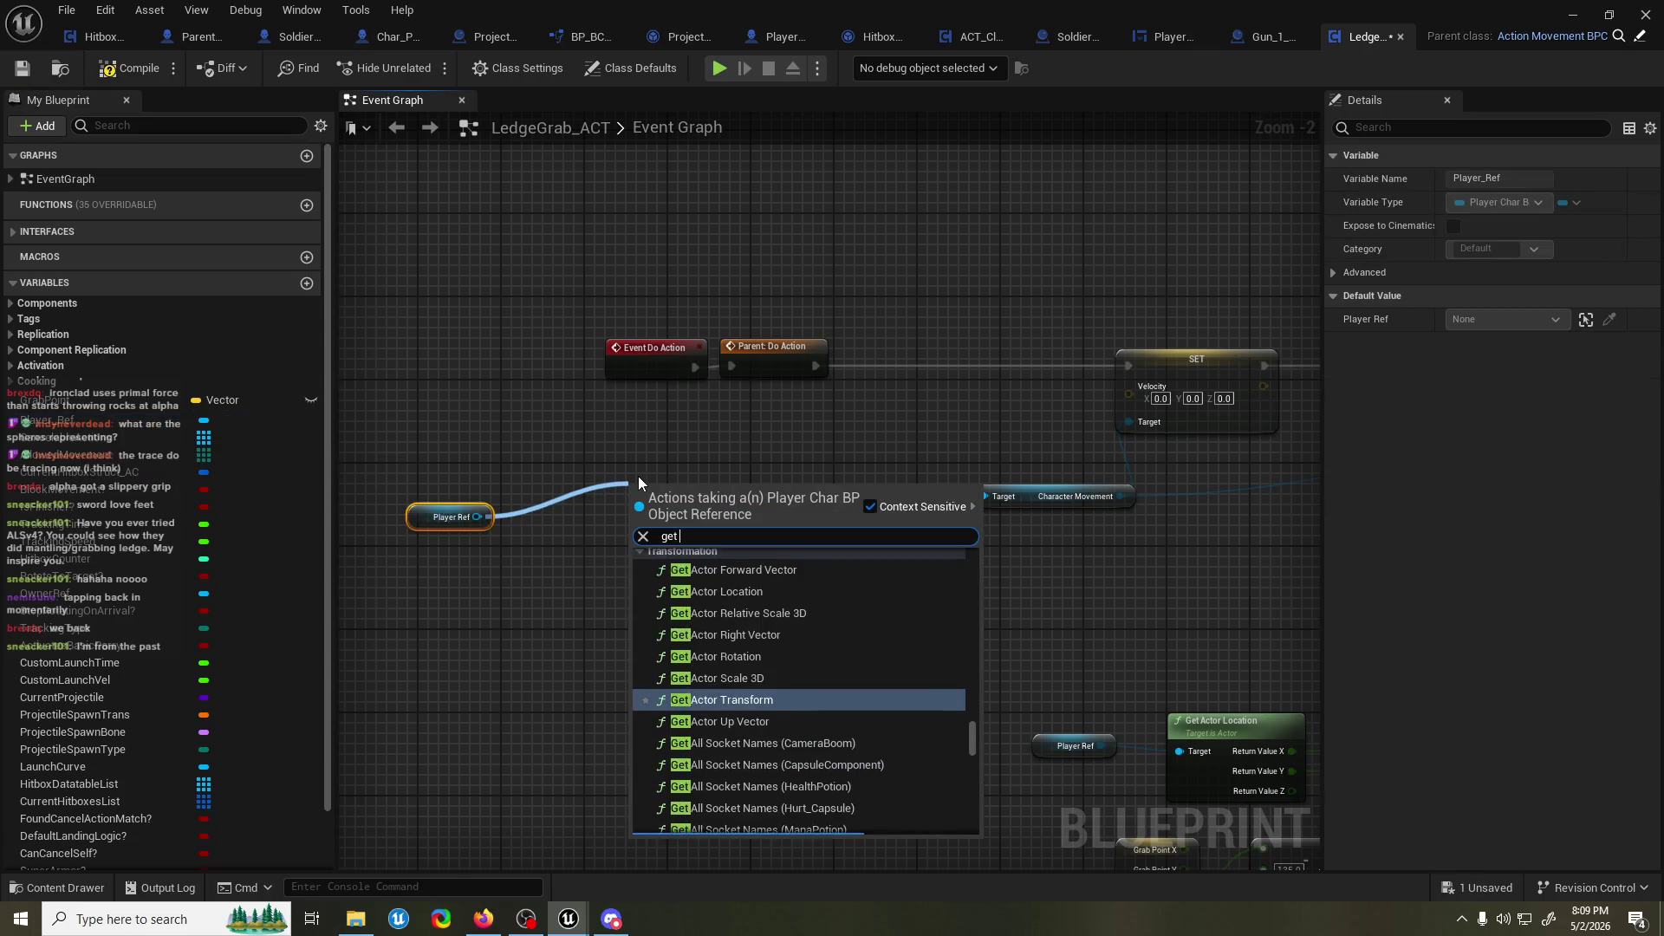
pyautogui.write(' input dire')
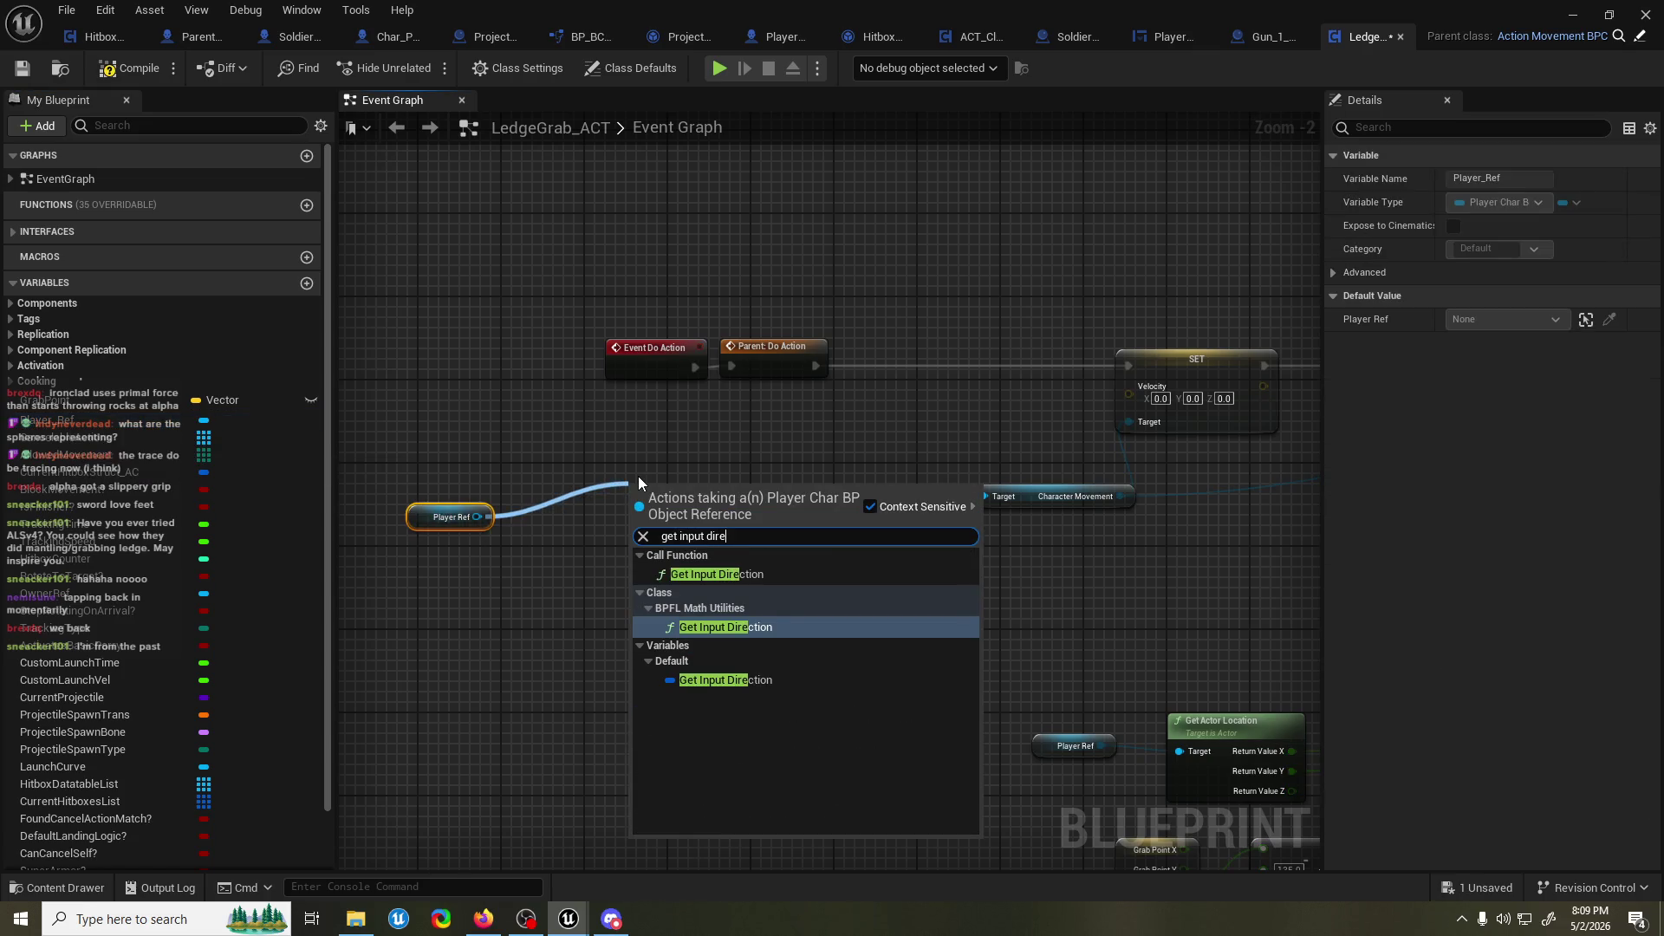
pyautogui.press('Down')
pyautogui.press('Up')
pyautogui.press('Up')
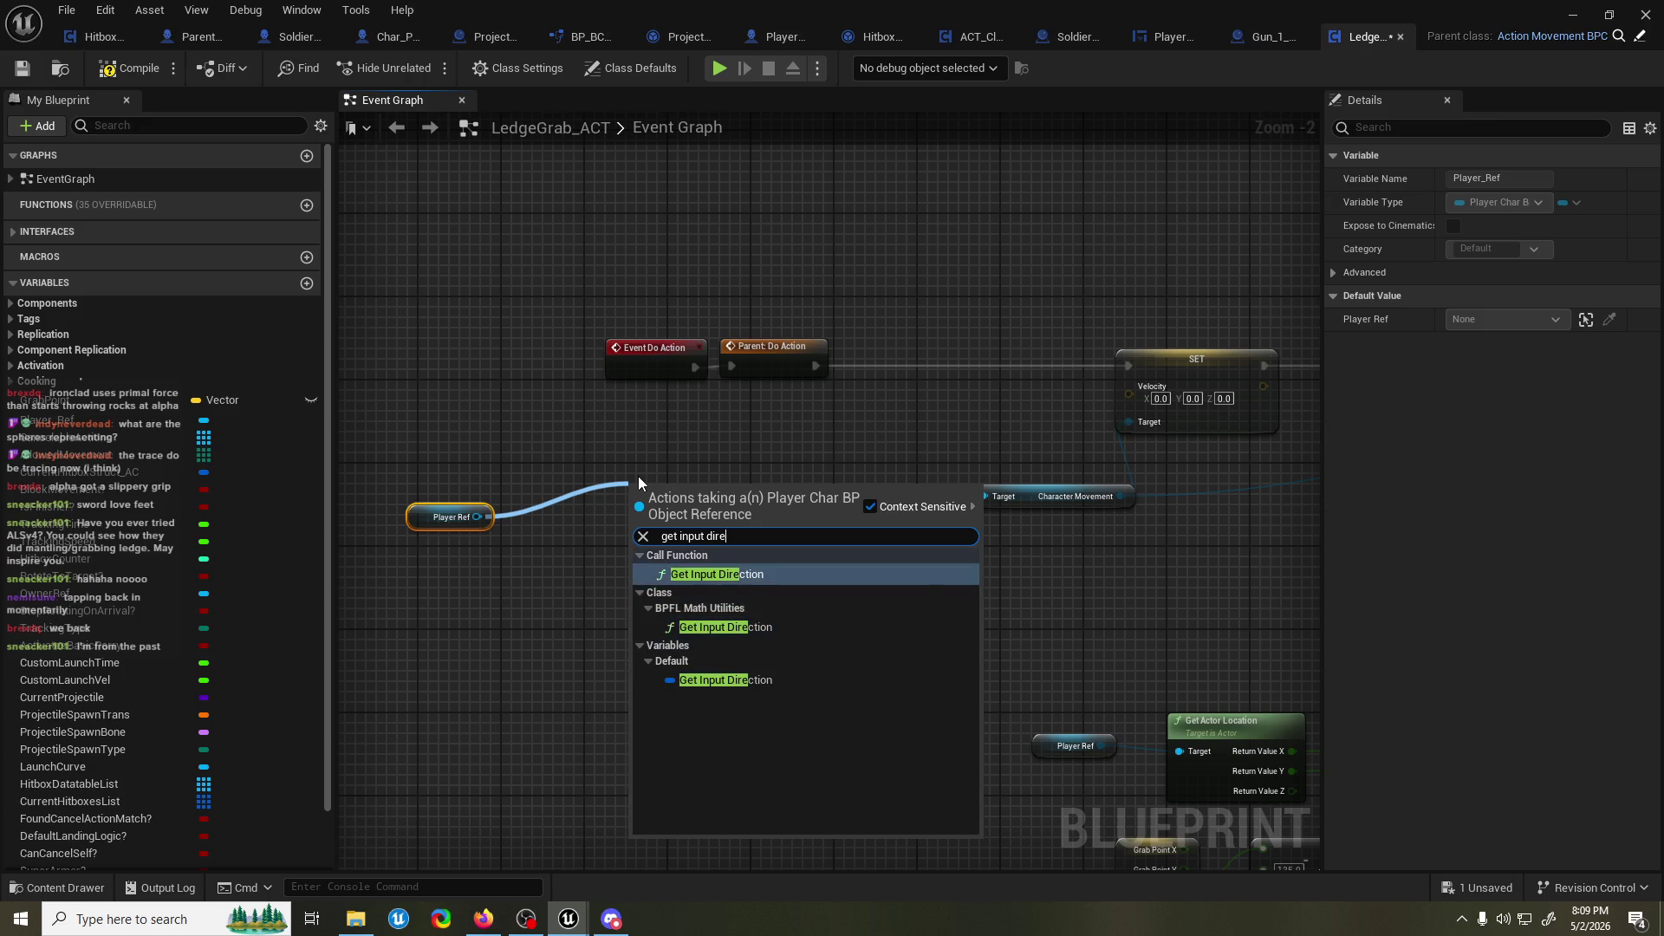
pyautogui.press('Return')
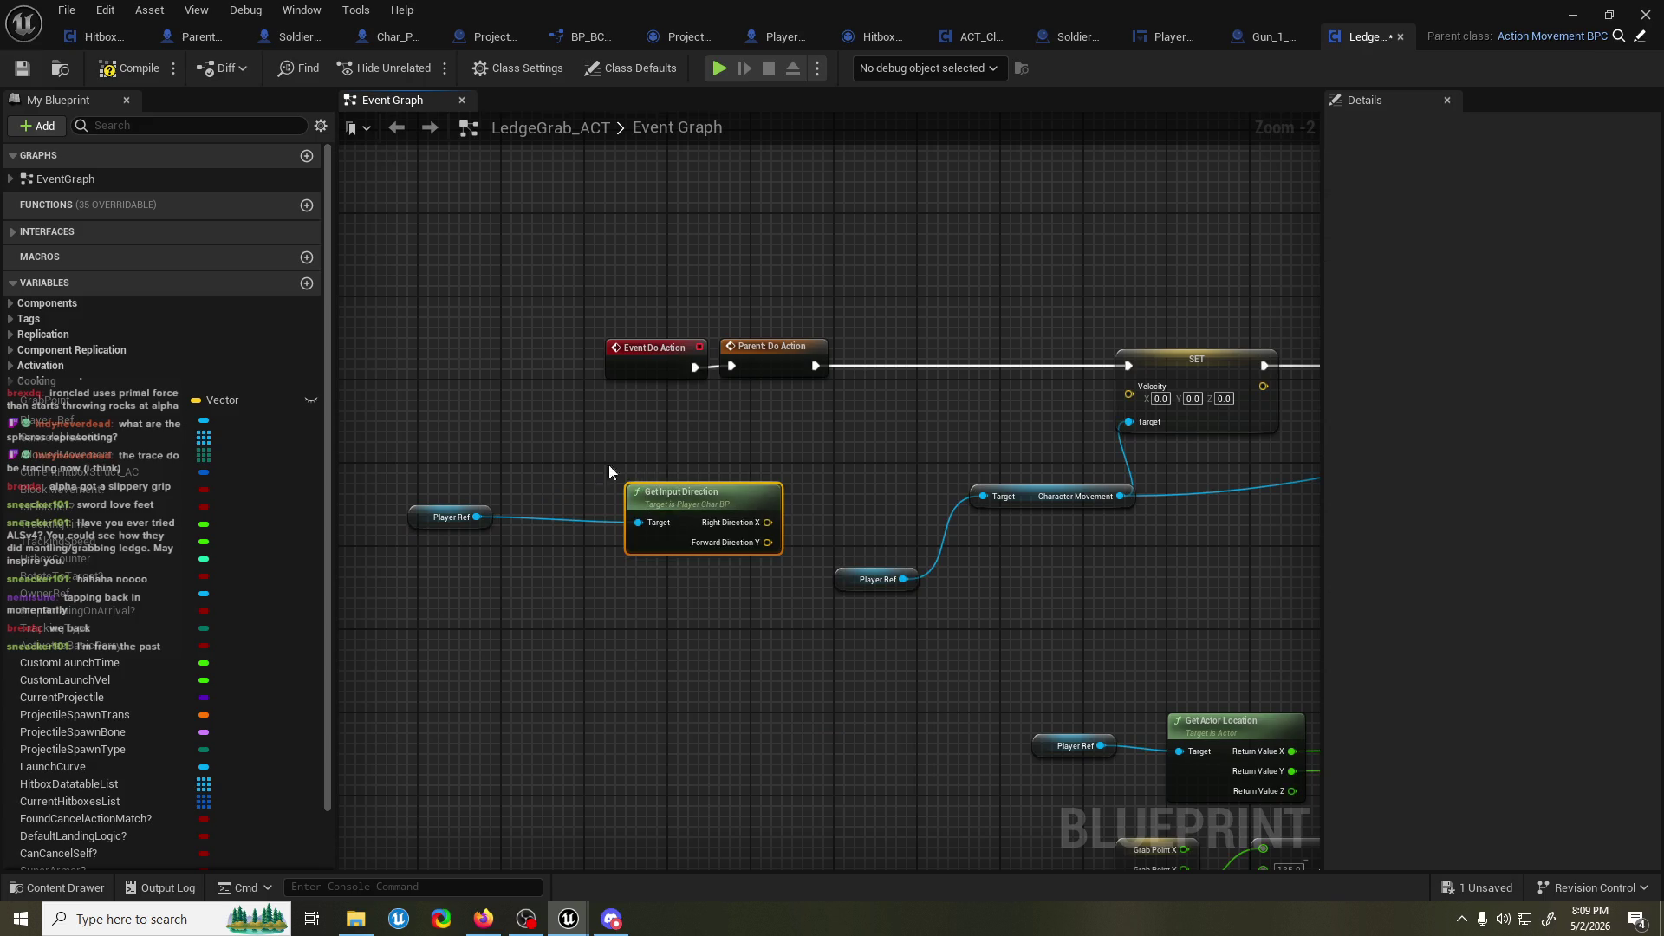
pyautogui.press('Delete')
# Get InputDirection from Player Ref and split it into X and Y.
pyautogui.moveTo(477, 517); pyautogui.dragTo(579, 527)
pyautogui.write('get input')
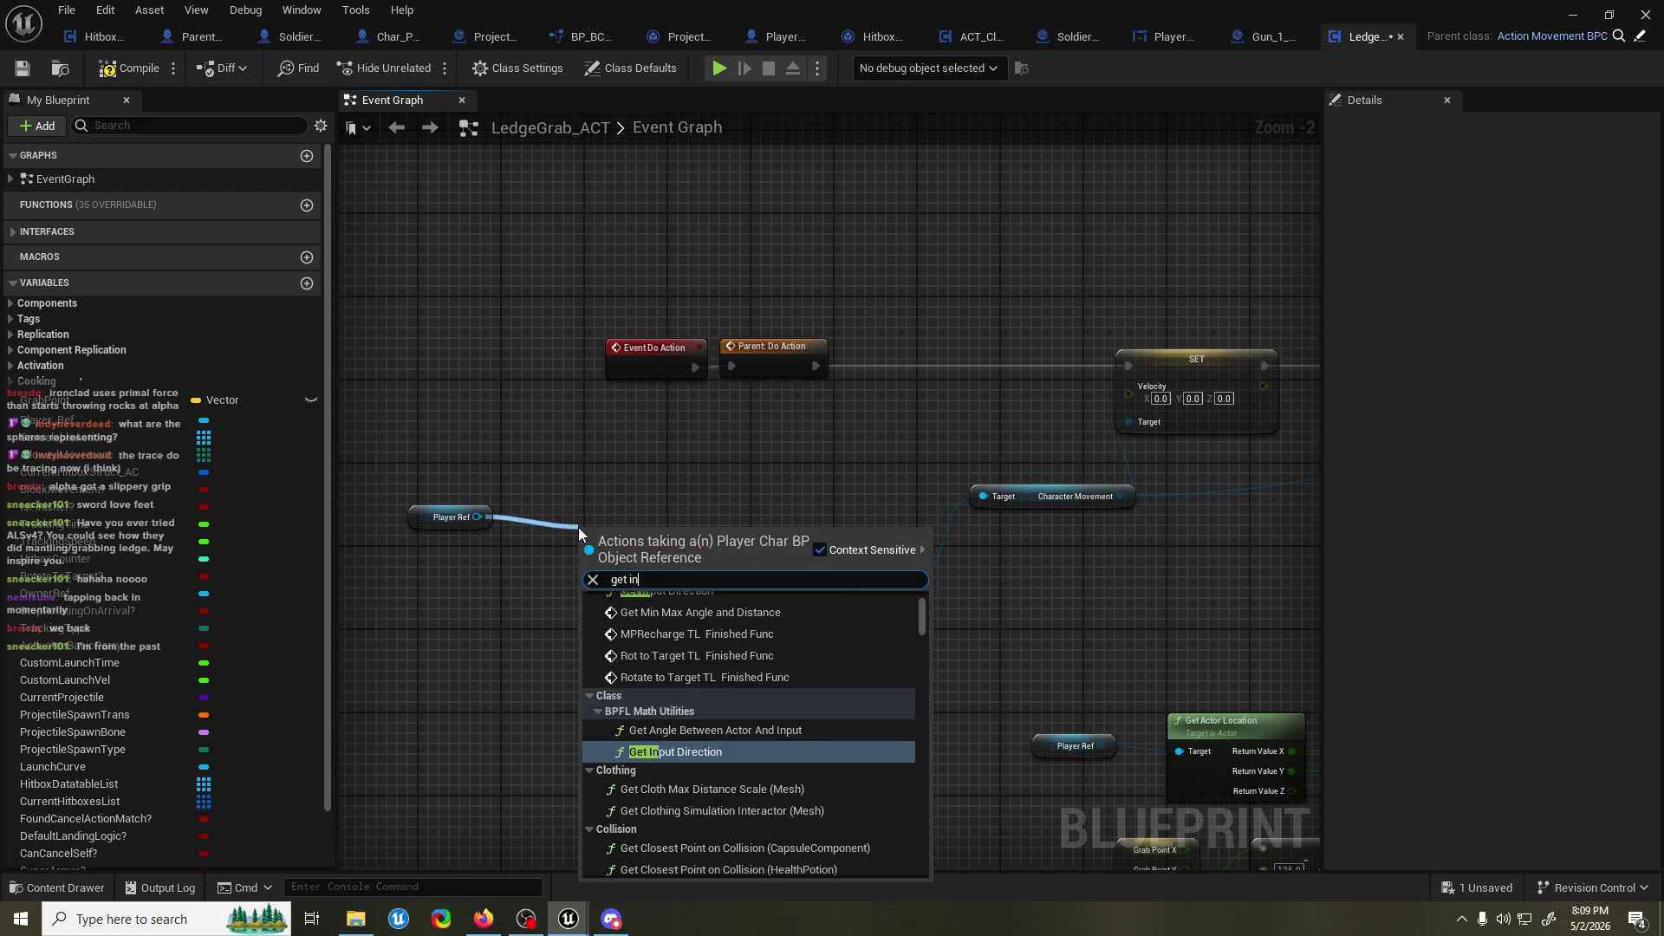
pyautogui.press('Down')
pyautogui.press('Down')
pyautogui.press('Down')
pyautogui.press('Return')
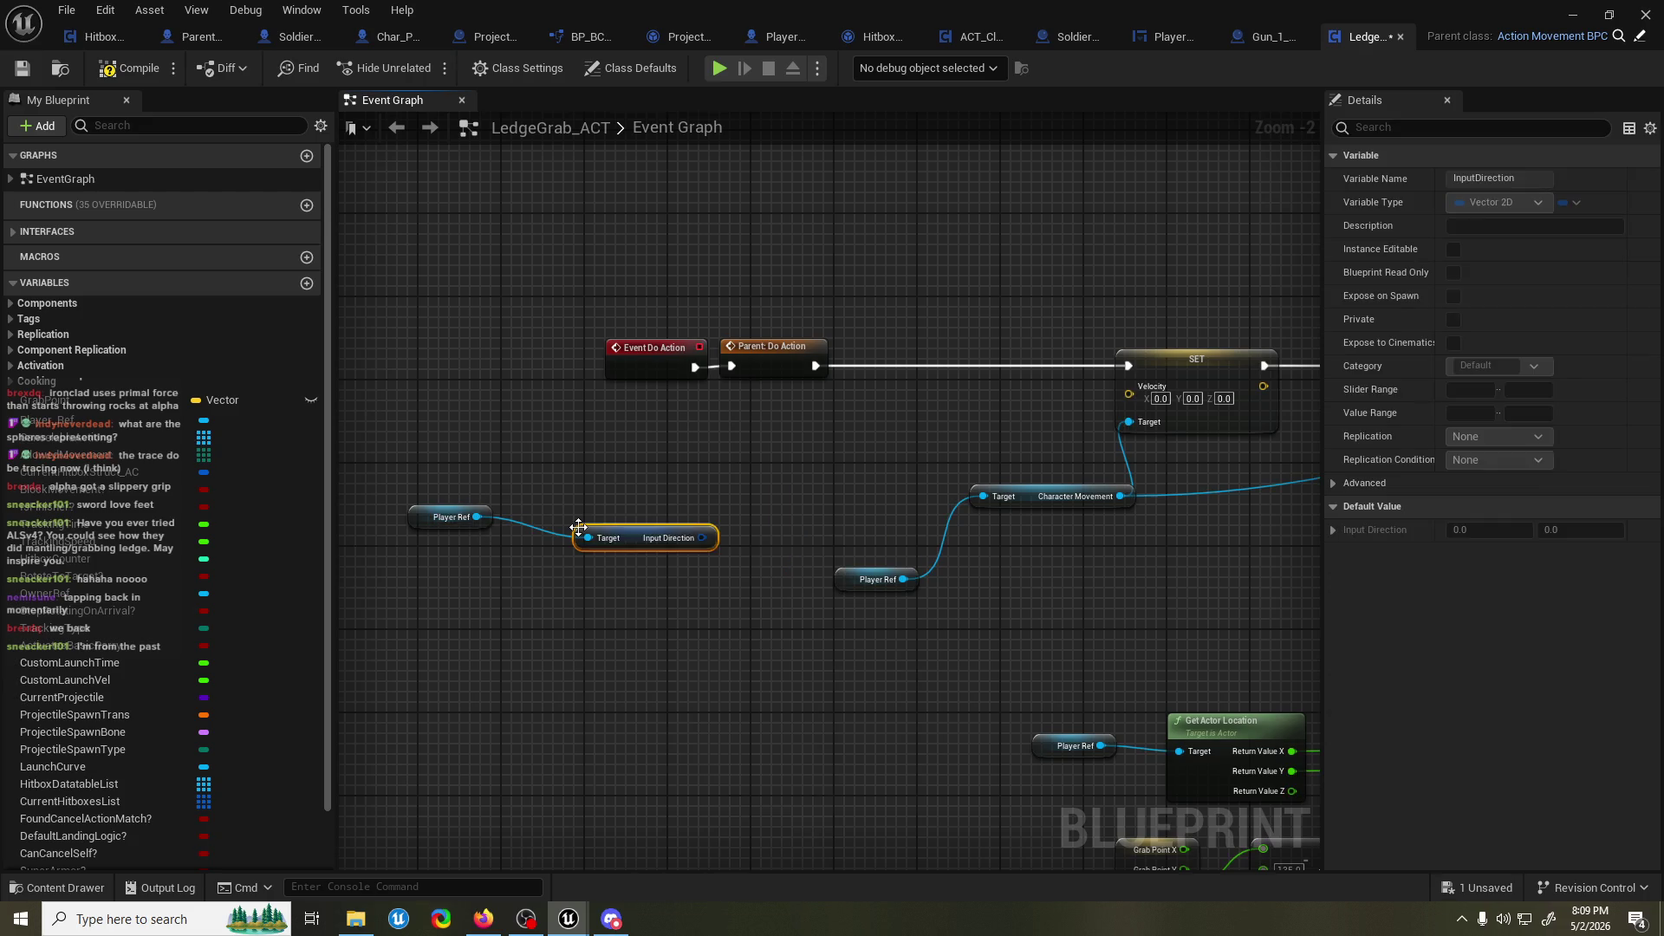
pyautogui.rightClick(699, 538)
pyautogui.click(736, 593)
# Compare Input Direction X with a >= node against a 0.5 threshold.
pyautogui.moveTo(678, 539); pyautogui.dragTo(747, 519)
pyautogui.write('greater')
pyautogui.click(850, 622)
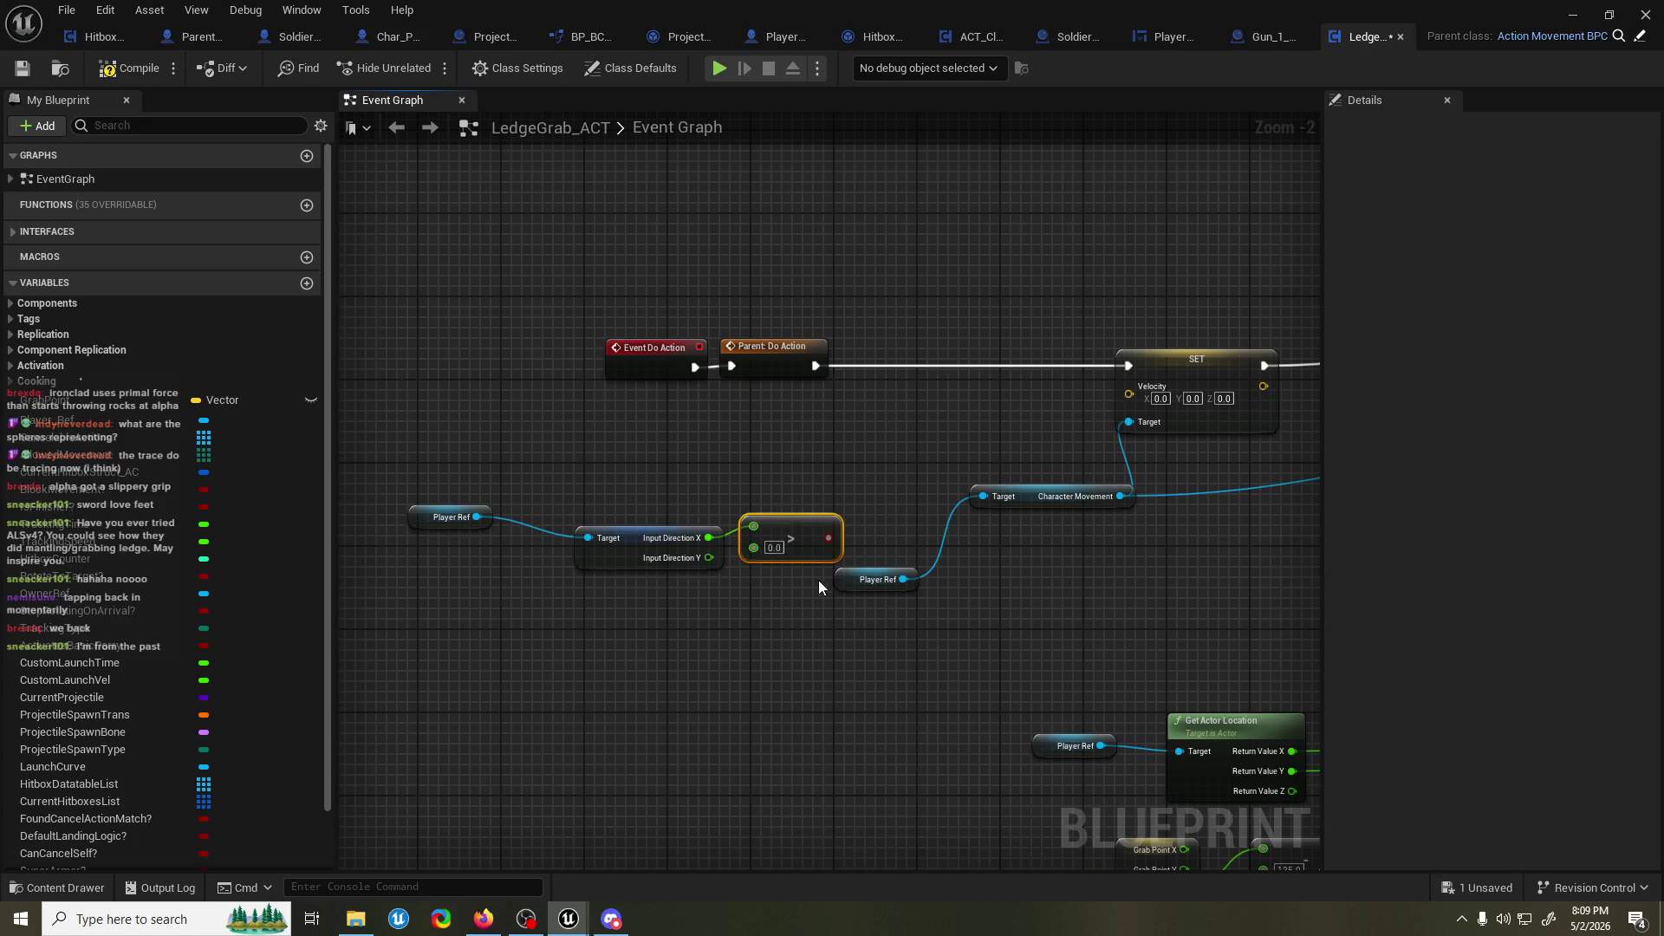
pyautogui.press('Delete')
pyautogui.moveTo(710, 538); pyautogui.dragTo(790, 520)
pyautogui.write('>=')
pyautogui.press('Return')
pyautogui.click(761, 527)
pyautogui.write('0.5')
pyautogui.press('Return')
# Insert a Branch from the >= result, then undo and move the check lower-left.
pyautogui.scroll(-3, 781, 382)
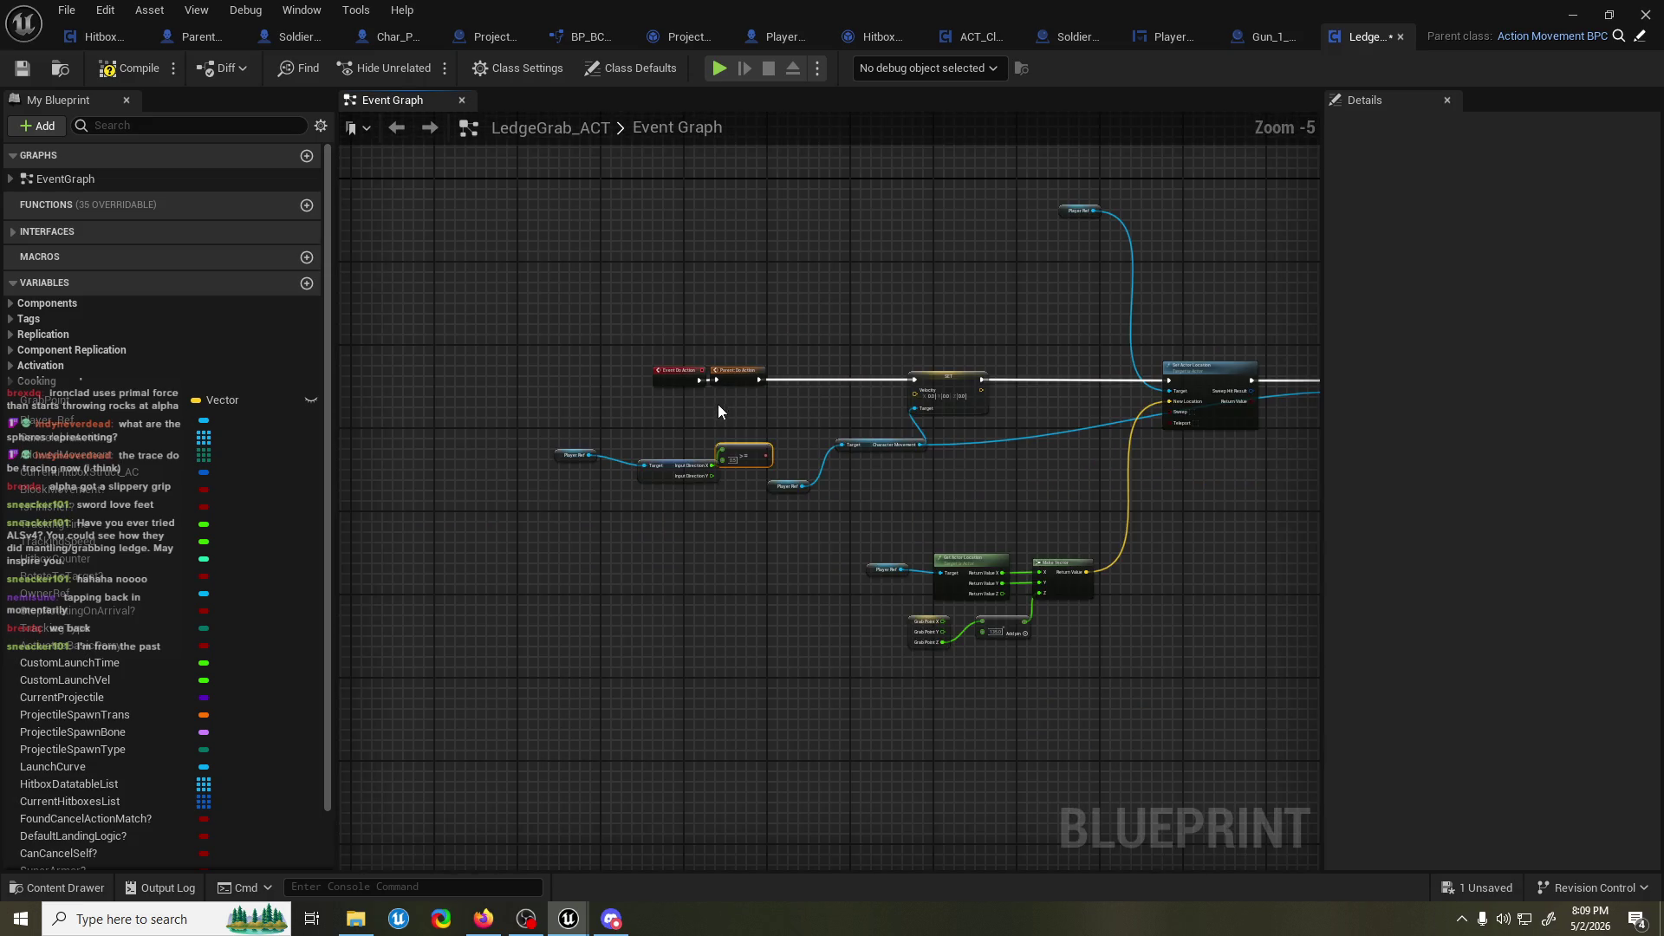
pyautogui.moveTo(766, 456)
pyautogui.mouseDown()
pyautogui.moveTo(799, 472)
pyautogui.moveTo(766, 381)
pyautogui.moveTo(796, 398)
pyautogui.mouseUp()
pyautogui.keyDown('shift'); pyautogui.click(785, 386); pyautogui.keyUp('shift')
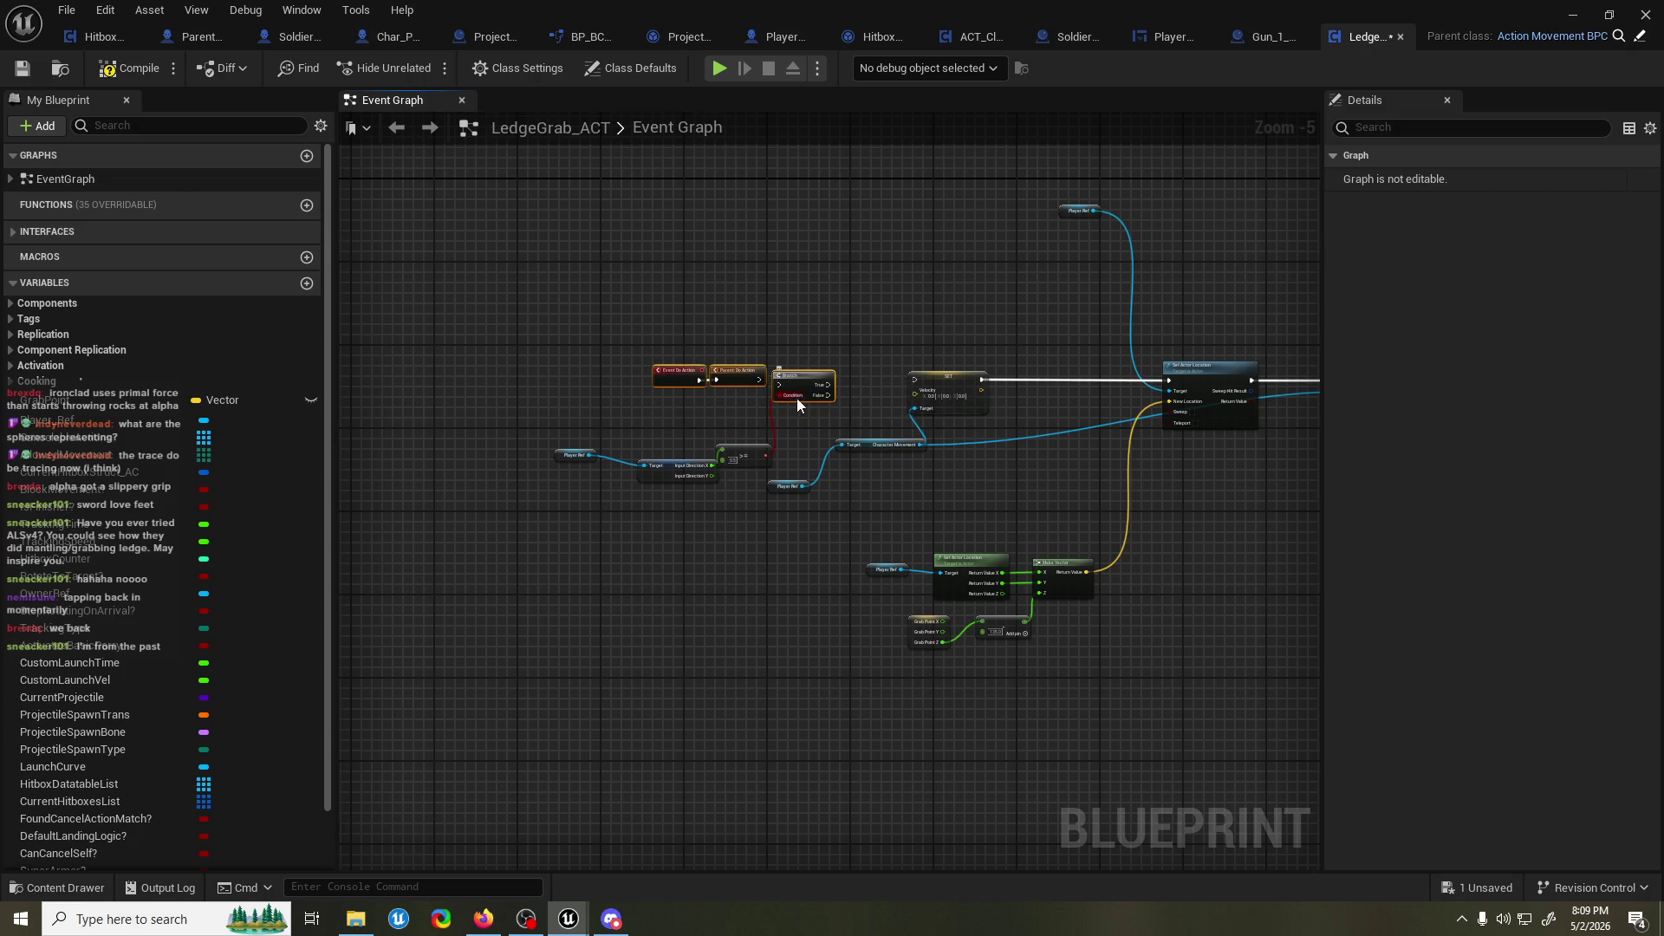
pyautogui.hotkey('ctrl', 'z')
pyautogui.hotkey('ctrl', 'z')
pyautogui.hotkey('ctrl', 'z')
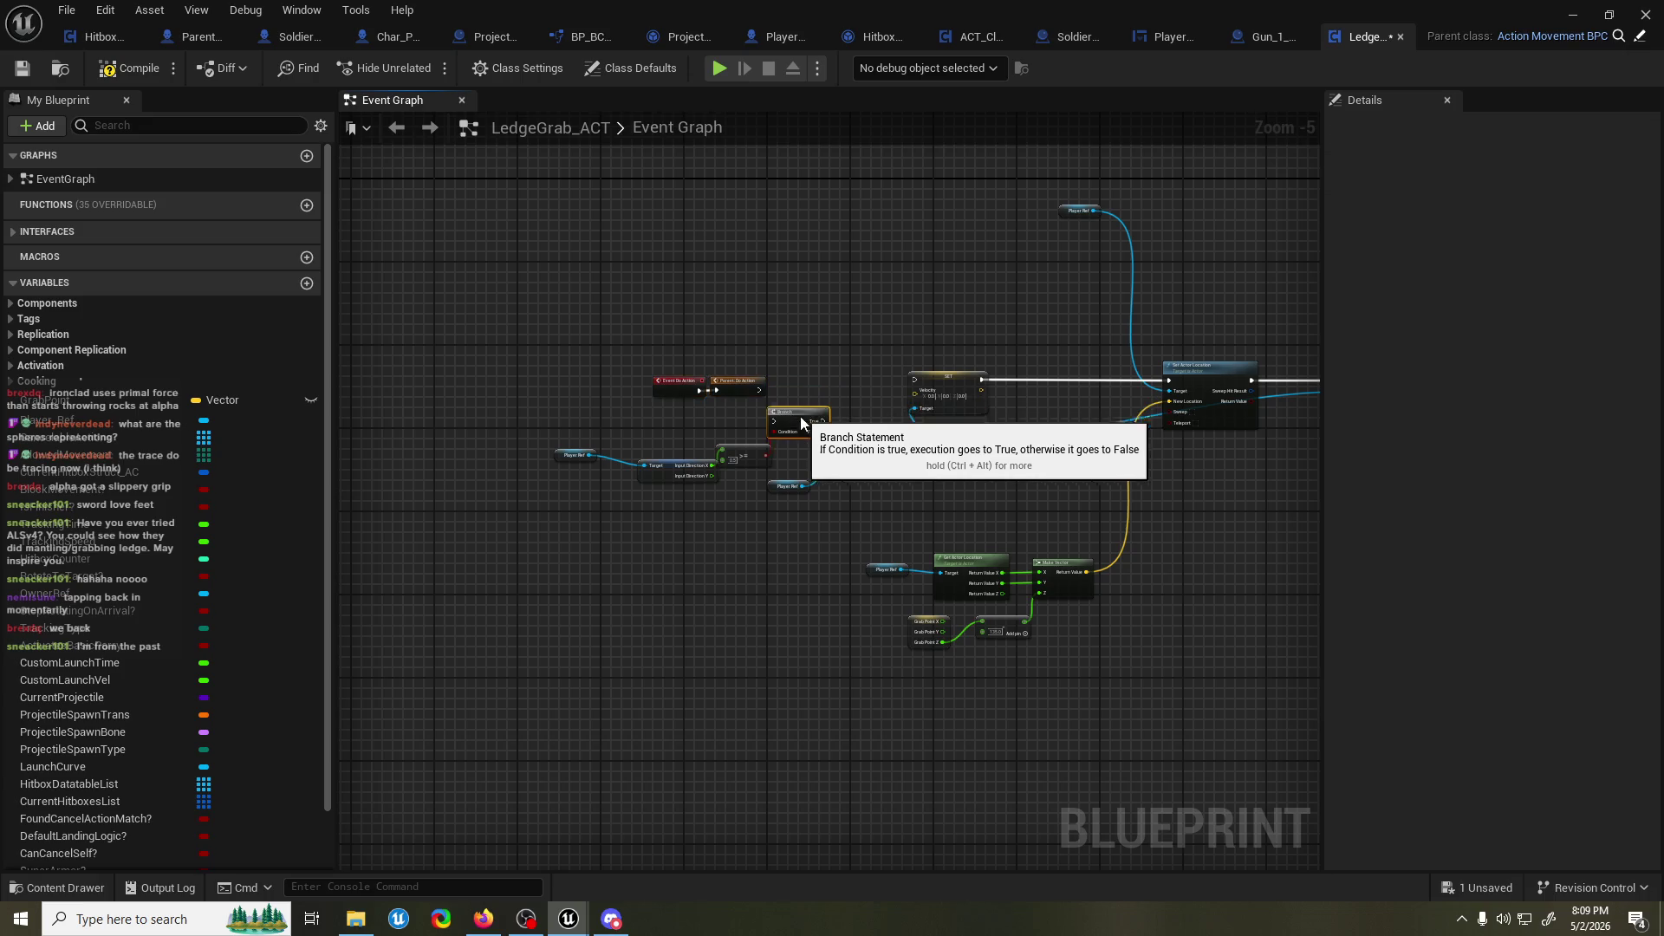
pyautogui.moveTo(604, 427)
pyautogui.mouseDown()
pyautogui.moveTo(773, 466)
pyautogui.moveTo(684, 646)
pyautogui.mouseUp()
# Drive the Branch from Event Tick with the >= result as its Condition, and save.
pyautogui.rightClick(642, 525)
pyautogui.write('eve')
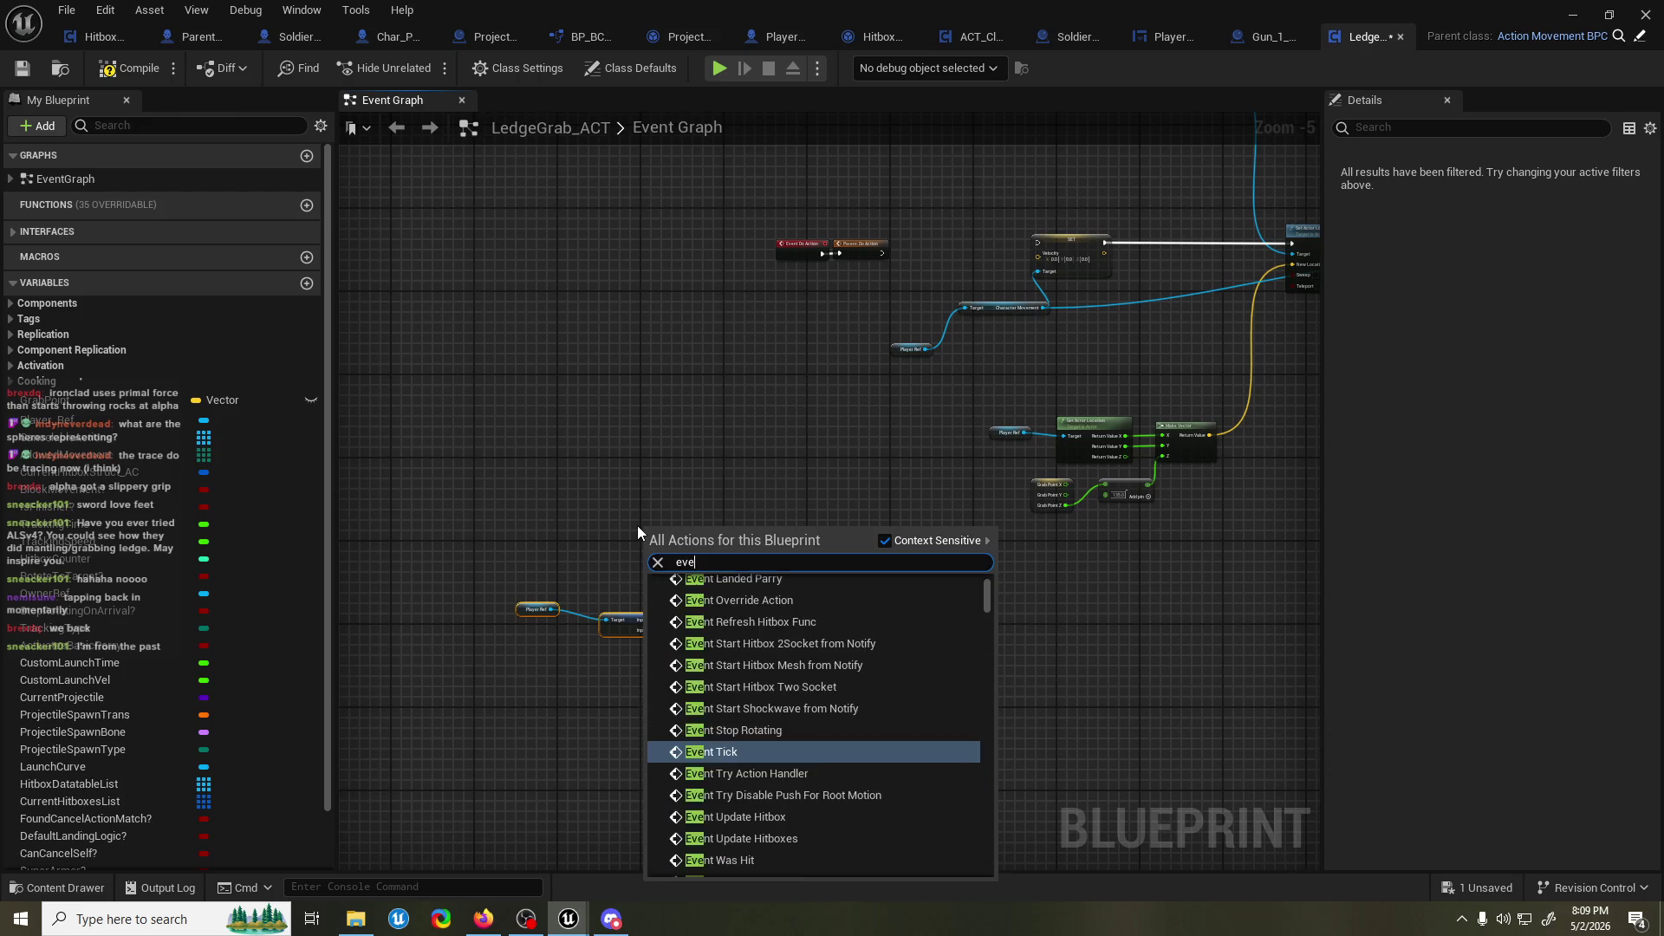
pyautogui.write('nt tick')
pyautogui.press('Return')
pyautogui.scroll(5, 637, 526)
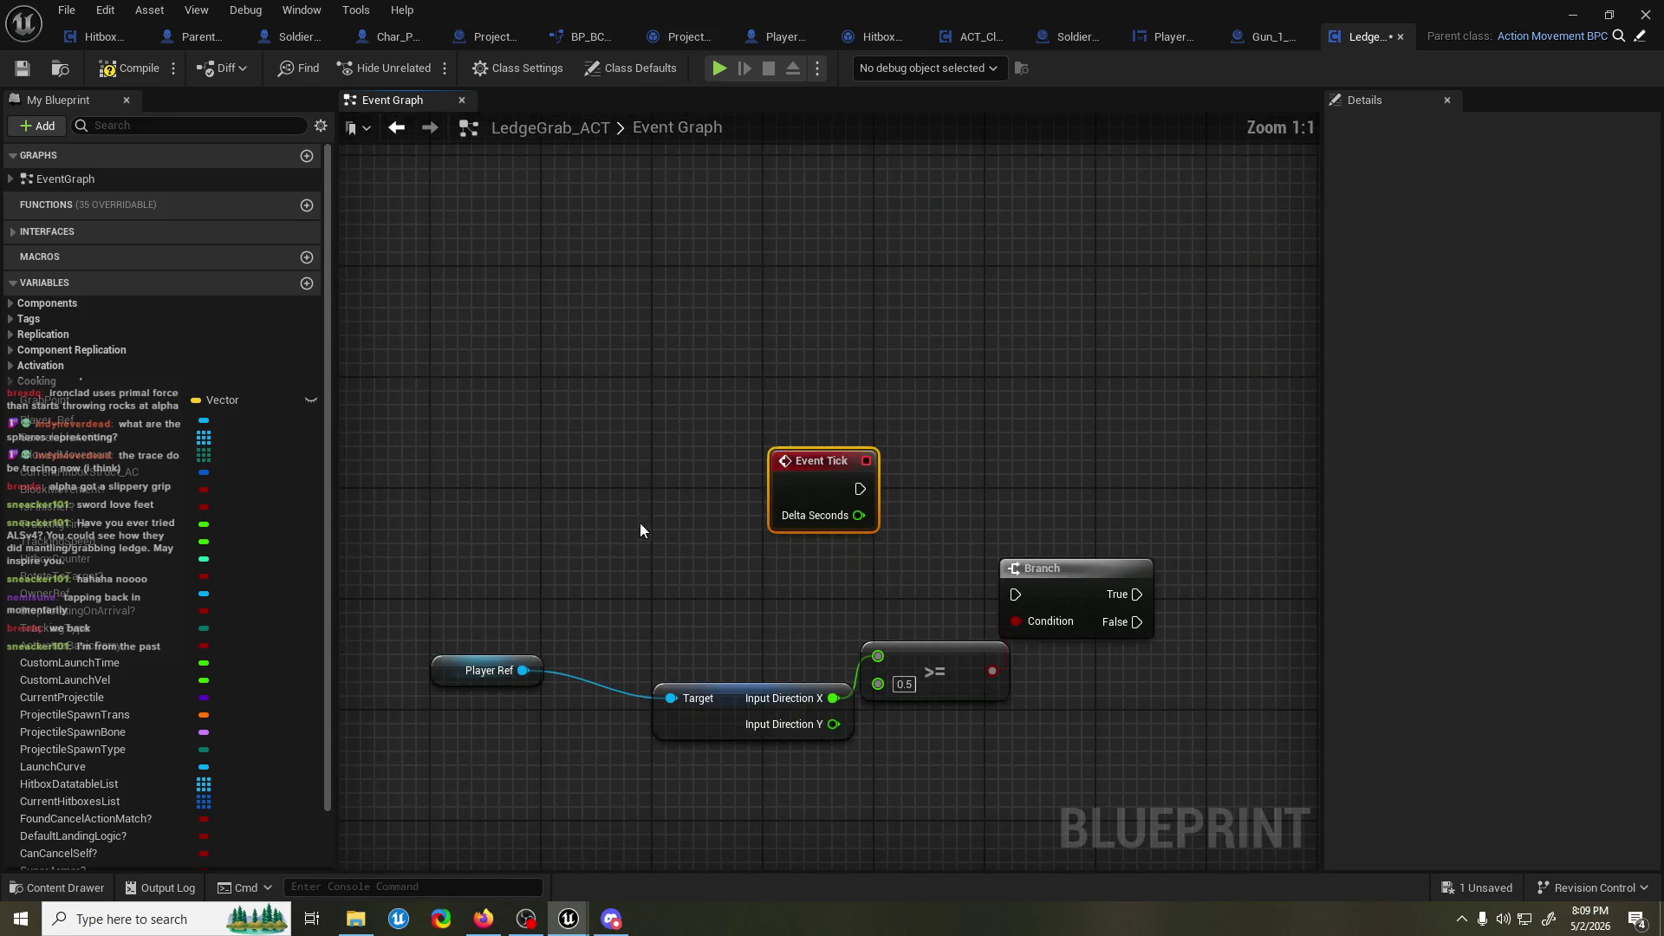
pyautogui.moveTo(776, 499)
pyautogui.mouseDown()
pyautogui.moveTo(756, 580)
pyautogui.moveTo(1017, 595)
pyautogui.mouseUp()
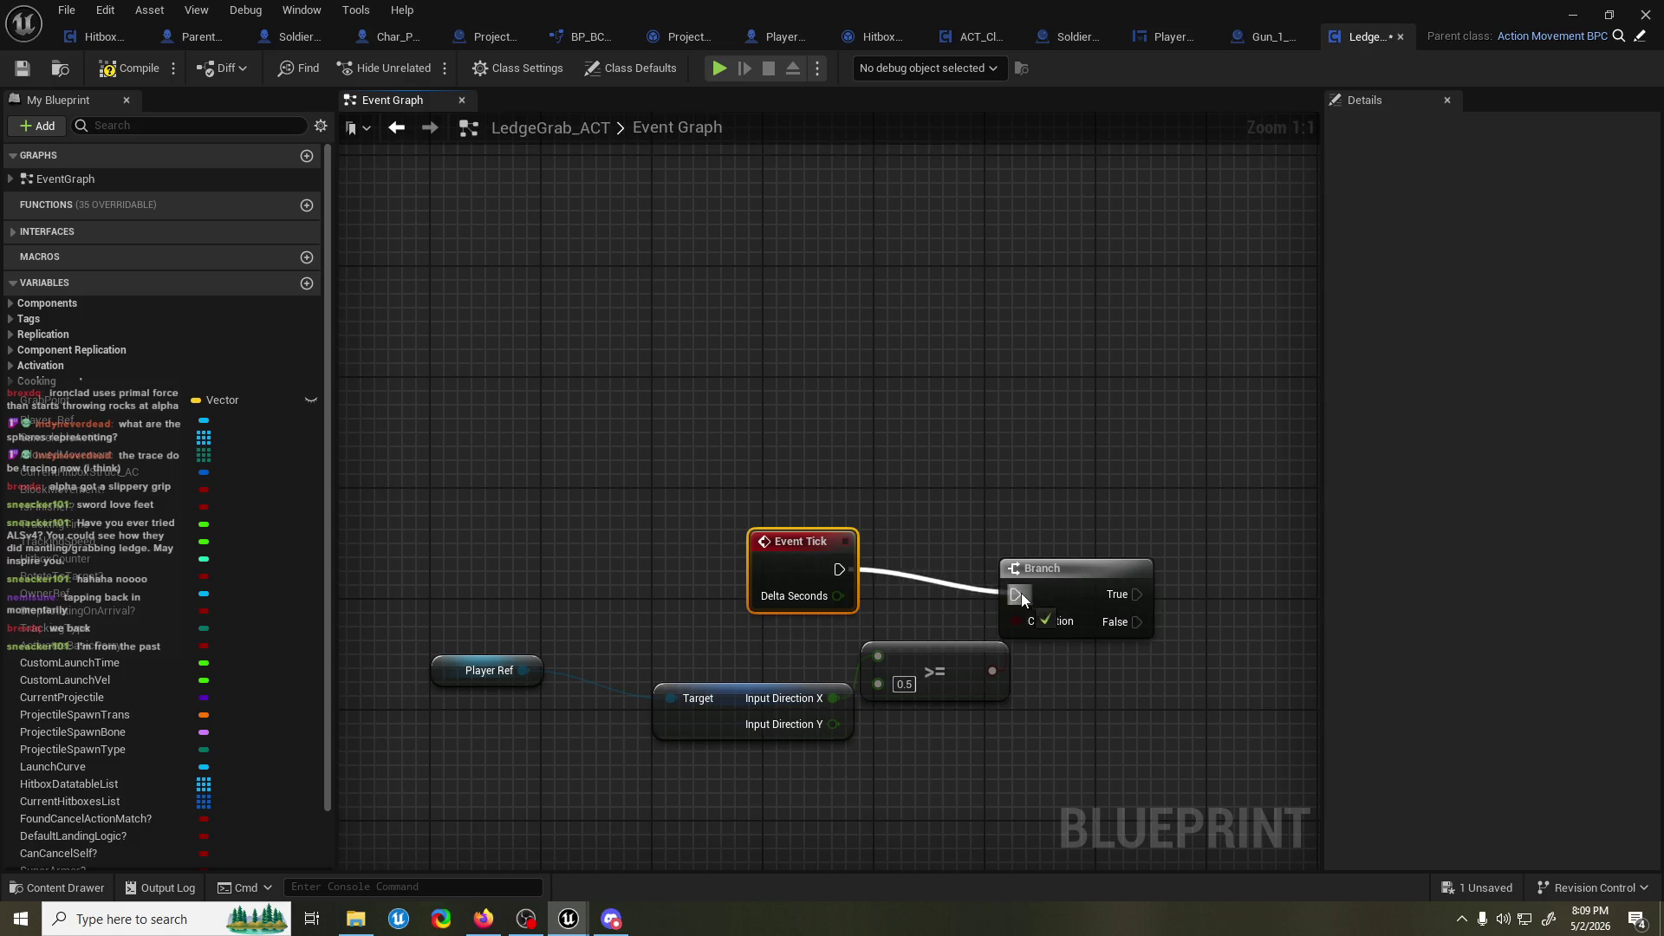
pyautogui.moveTo(817, 570); pyautogui.dragTo(814, 598)
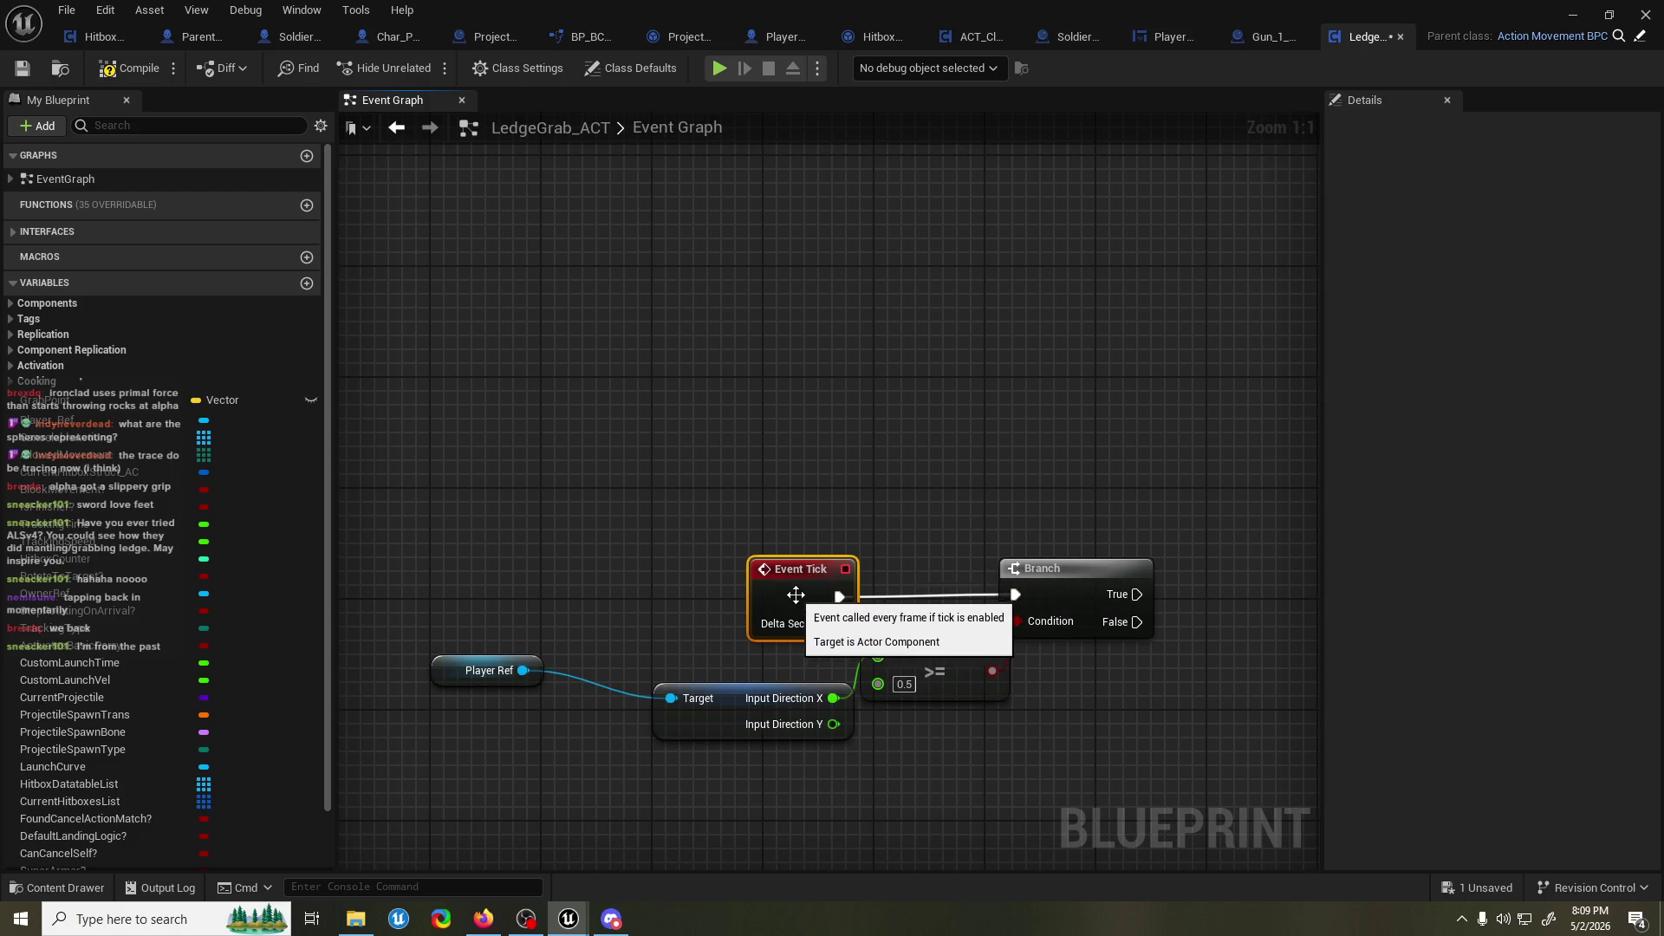
pyautogui.hotkey('ctrl', 's')
pyautogui.moveTo(485, 540)
pyautogui.mouseDown()
pyautogui.moveTo(943, 700)
pyautogui.moveTo(450, 579)
pyautogui.mouseUp()
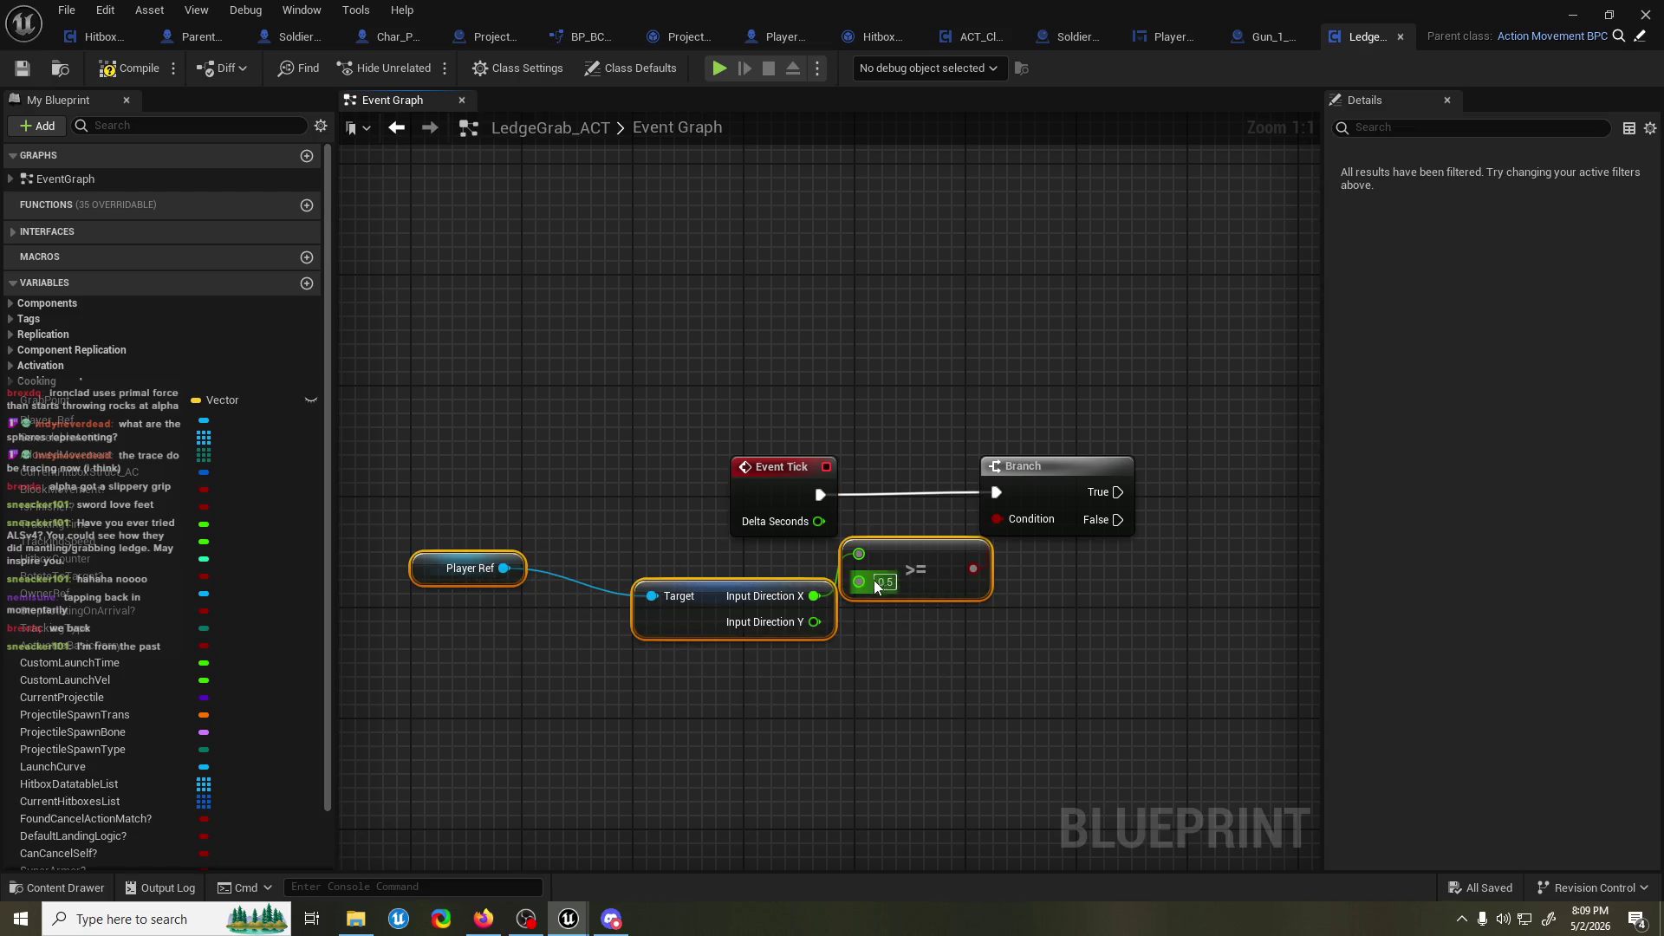
pyautogui.moveTo(872, 581); pyautogui.dragTo(872, 664)
pyautogui.moveTo(973, 652); pyautogui.dragTo(997, 501)
pyautogui.click(752, 428)
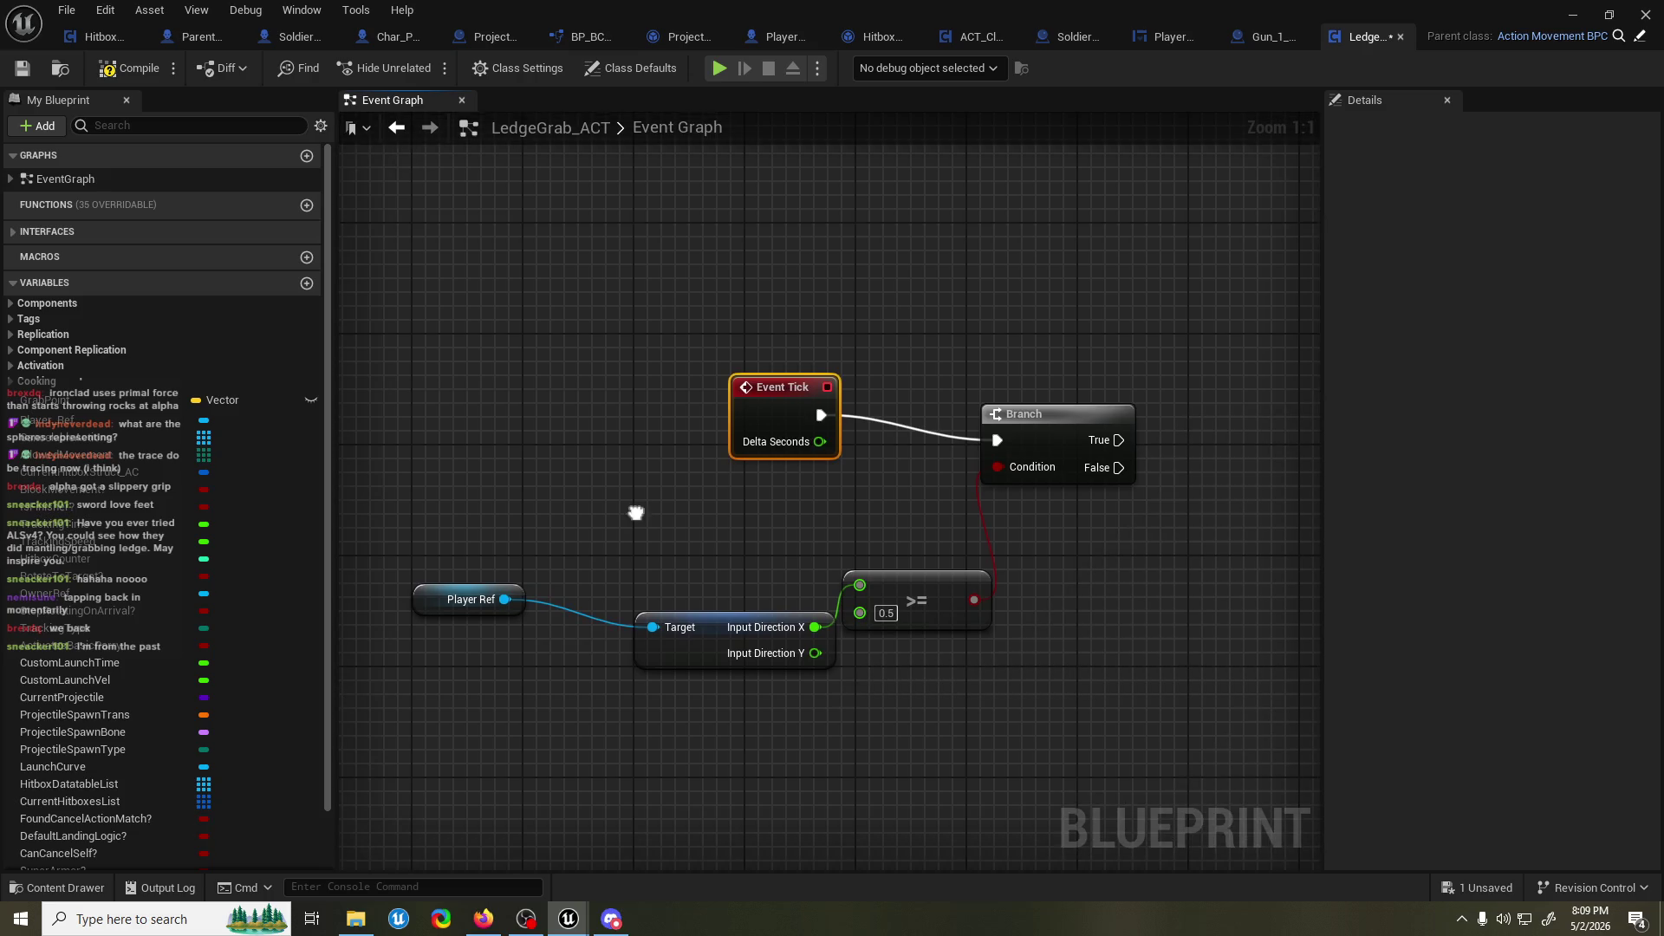
# Add a Current Action getter off Player Ref.
pyautogui.moveTo(506, 600); pyautogui.dragTo(529, 558)
pyautogui.write('get')
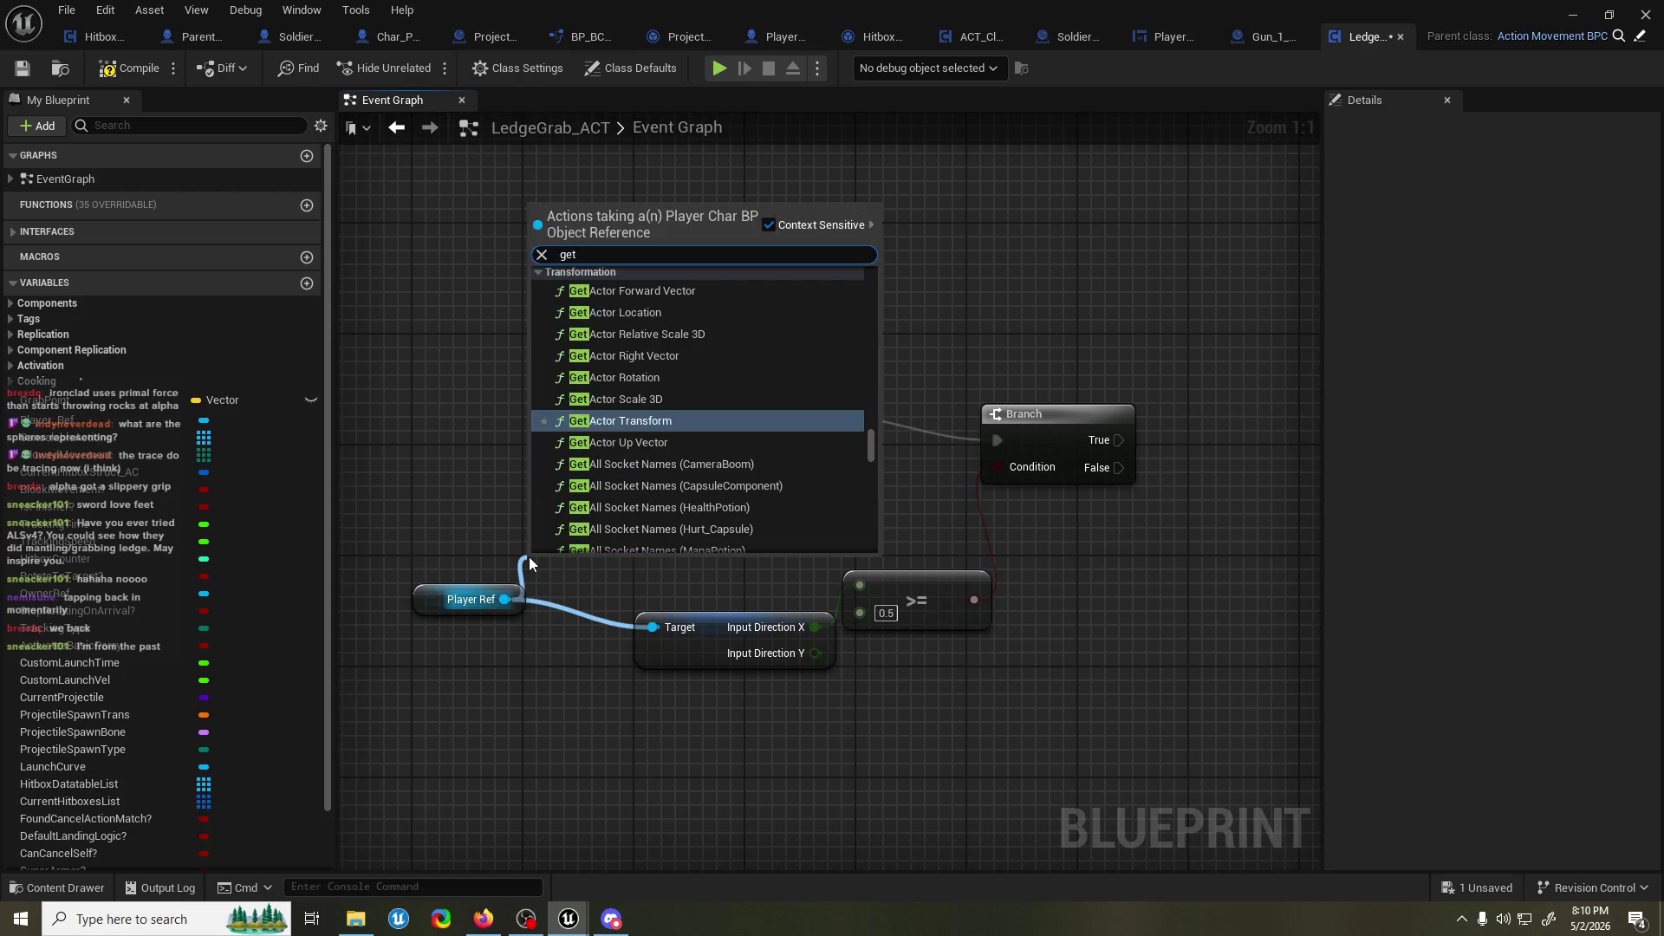
pyautogui.write(' current action')
pyautogui.press('Return')
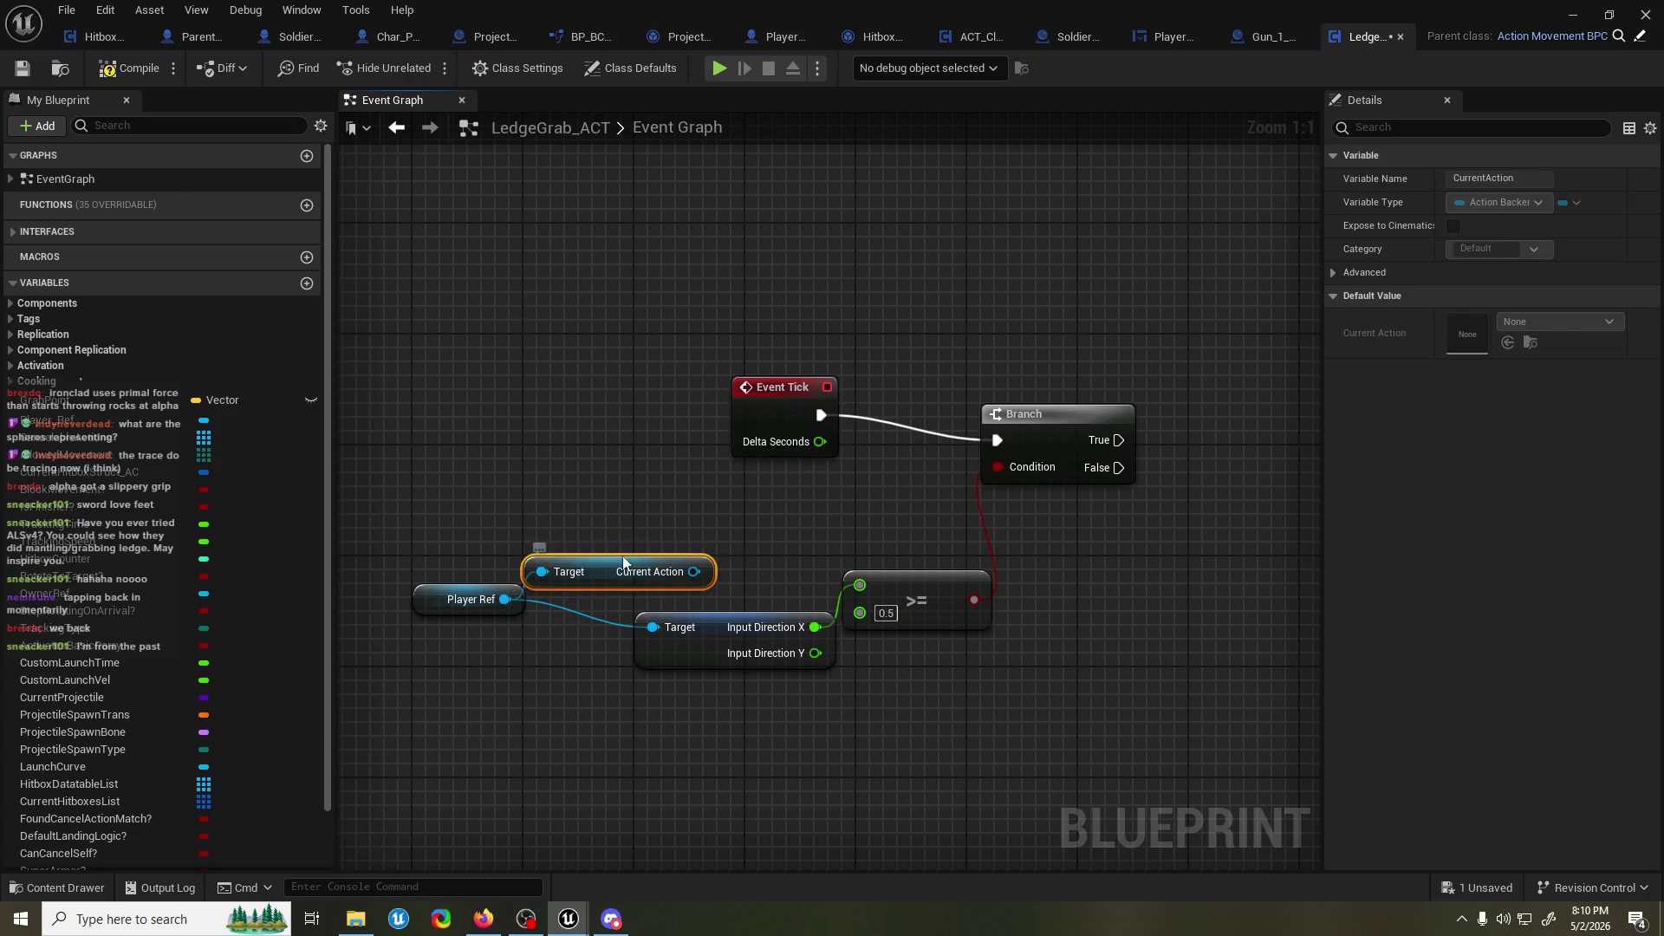
# Add an == comparison for Current Action.
pyautogui.moveTo(694, 571); pyautogui.dragTo(711, 536)
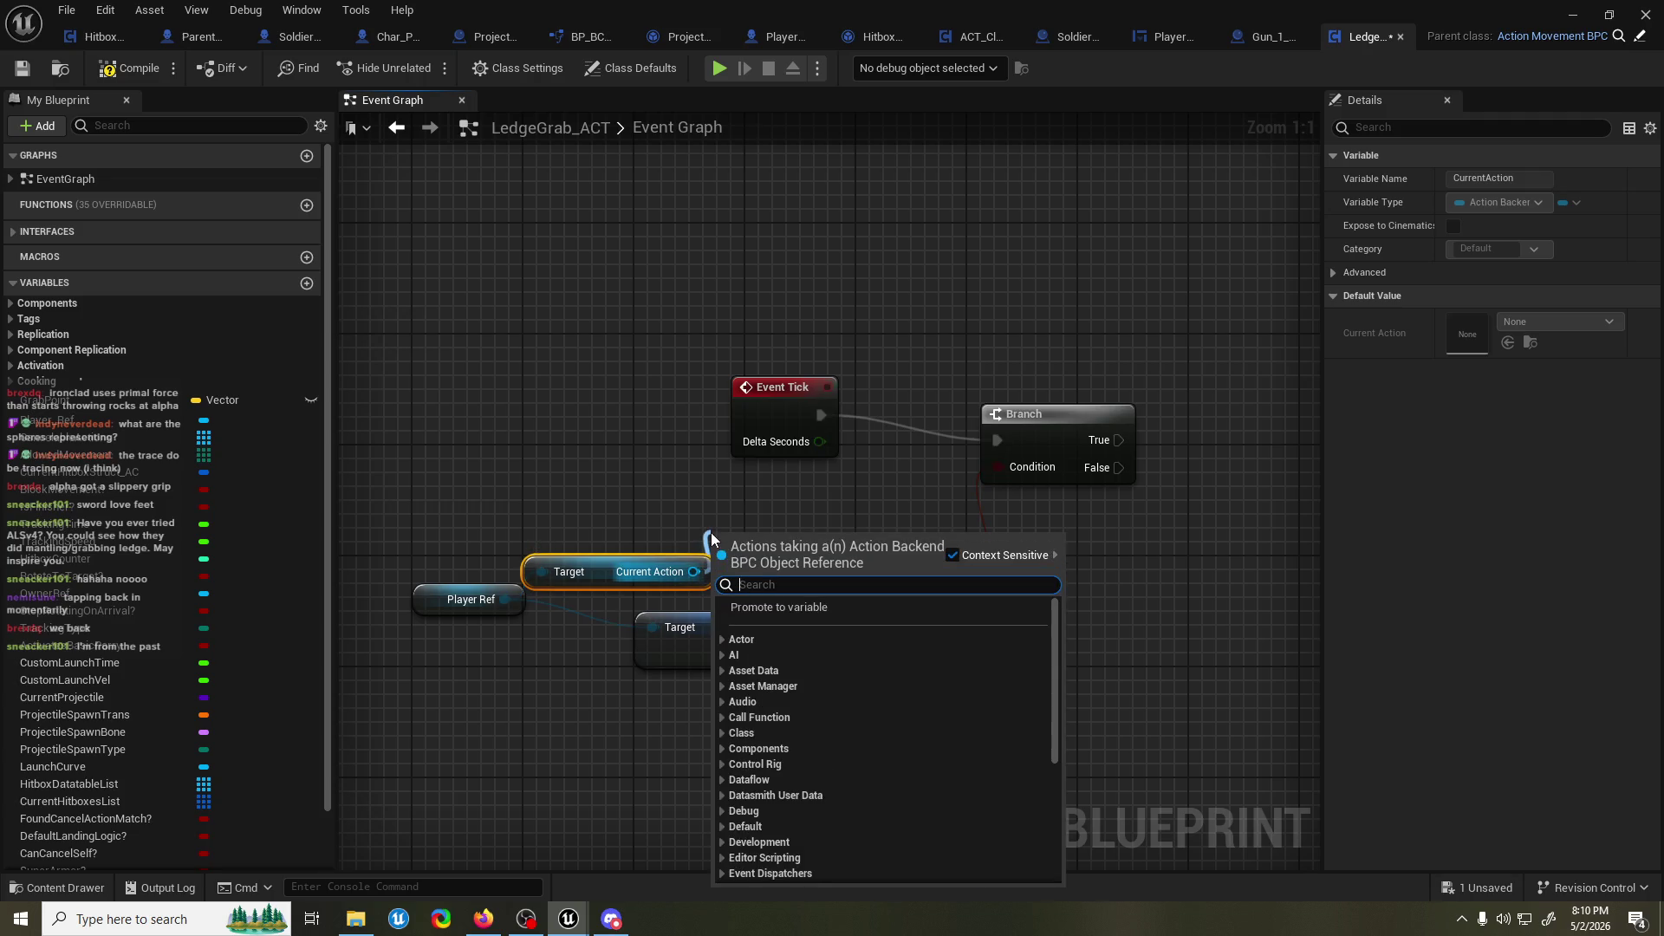
pyautogui.write('==')
pyautogui.press('Return')
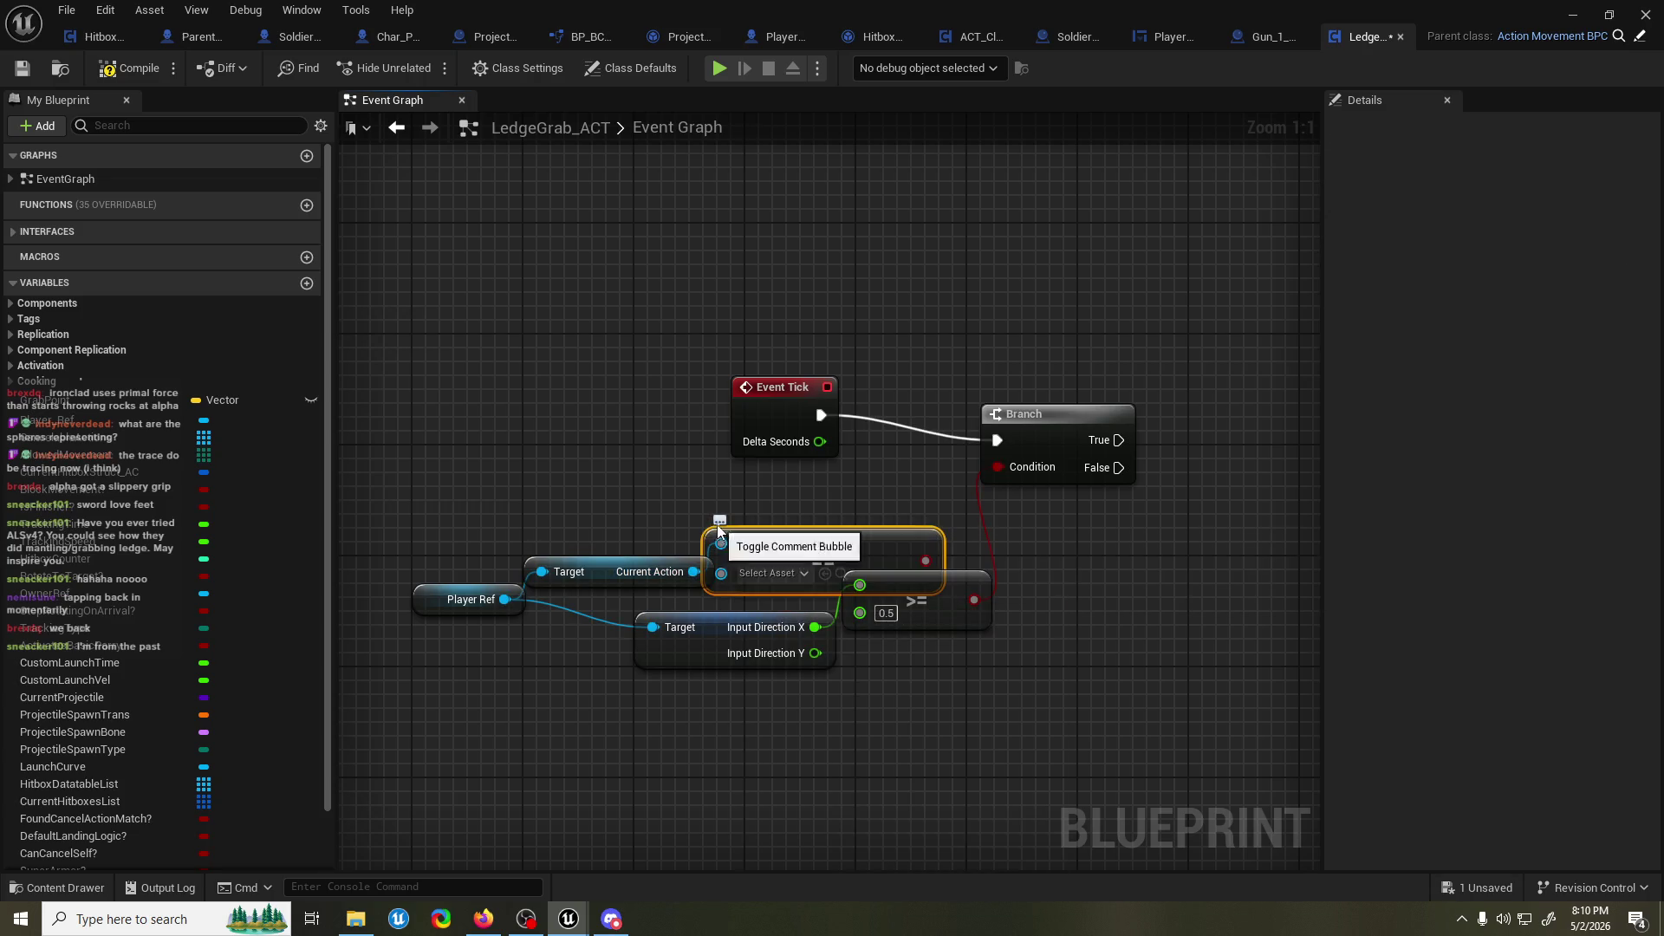
pyautogui.rightClick(532, 425)
pyautogui.write('cancel')
pyautogui.press('Return')
pyautogui.moveTo(593, 397); pyautogui.dragTo(607, 444)
pyautogui.press('Delete')
# Feed a Self reference into the == comparison and tidy the nodes.
pyautogui.rightClick(605, 451)
pyautogui.write('get rf')
pyautogui.press('BackSpace')
pyautogui.press('BackSpace')
pyautogui.write('self')
pyautogui.press('Return')
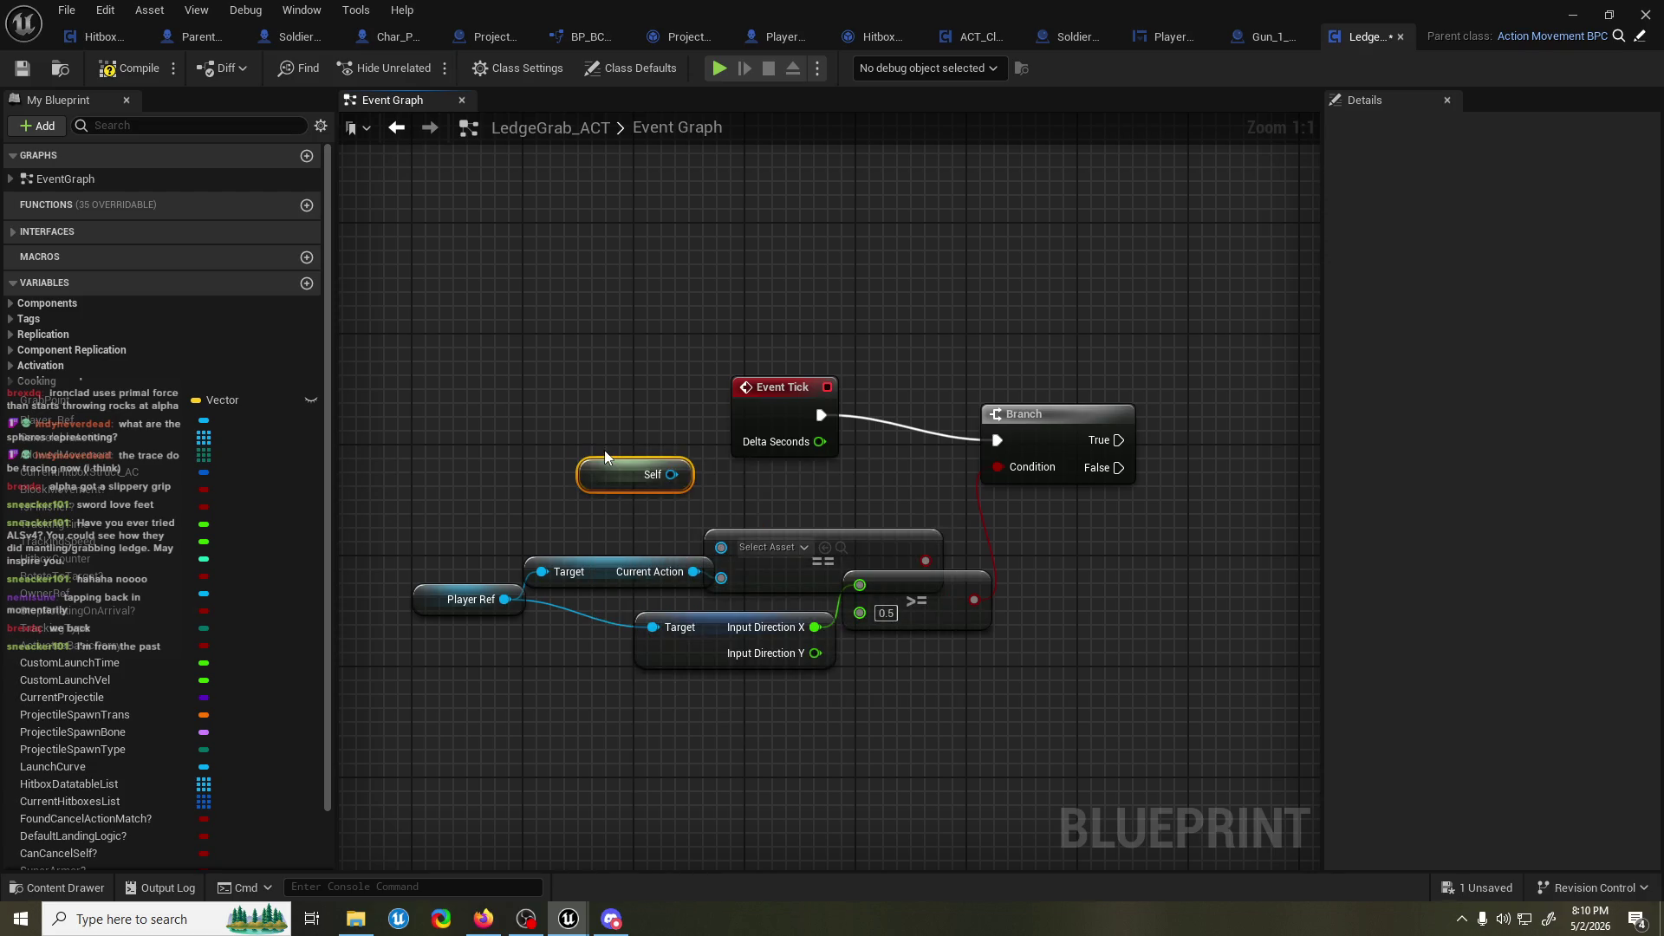
pyautogui.moveTo(671, 475)
pyautogui.mouseDown()
pyautogui.moveTo(760, 546)
pyautogui.moveTo(721, 547)
pyautogui.mouseUp()
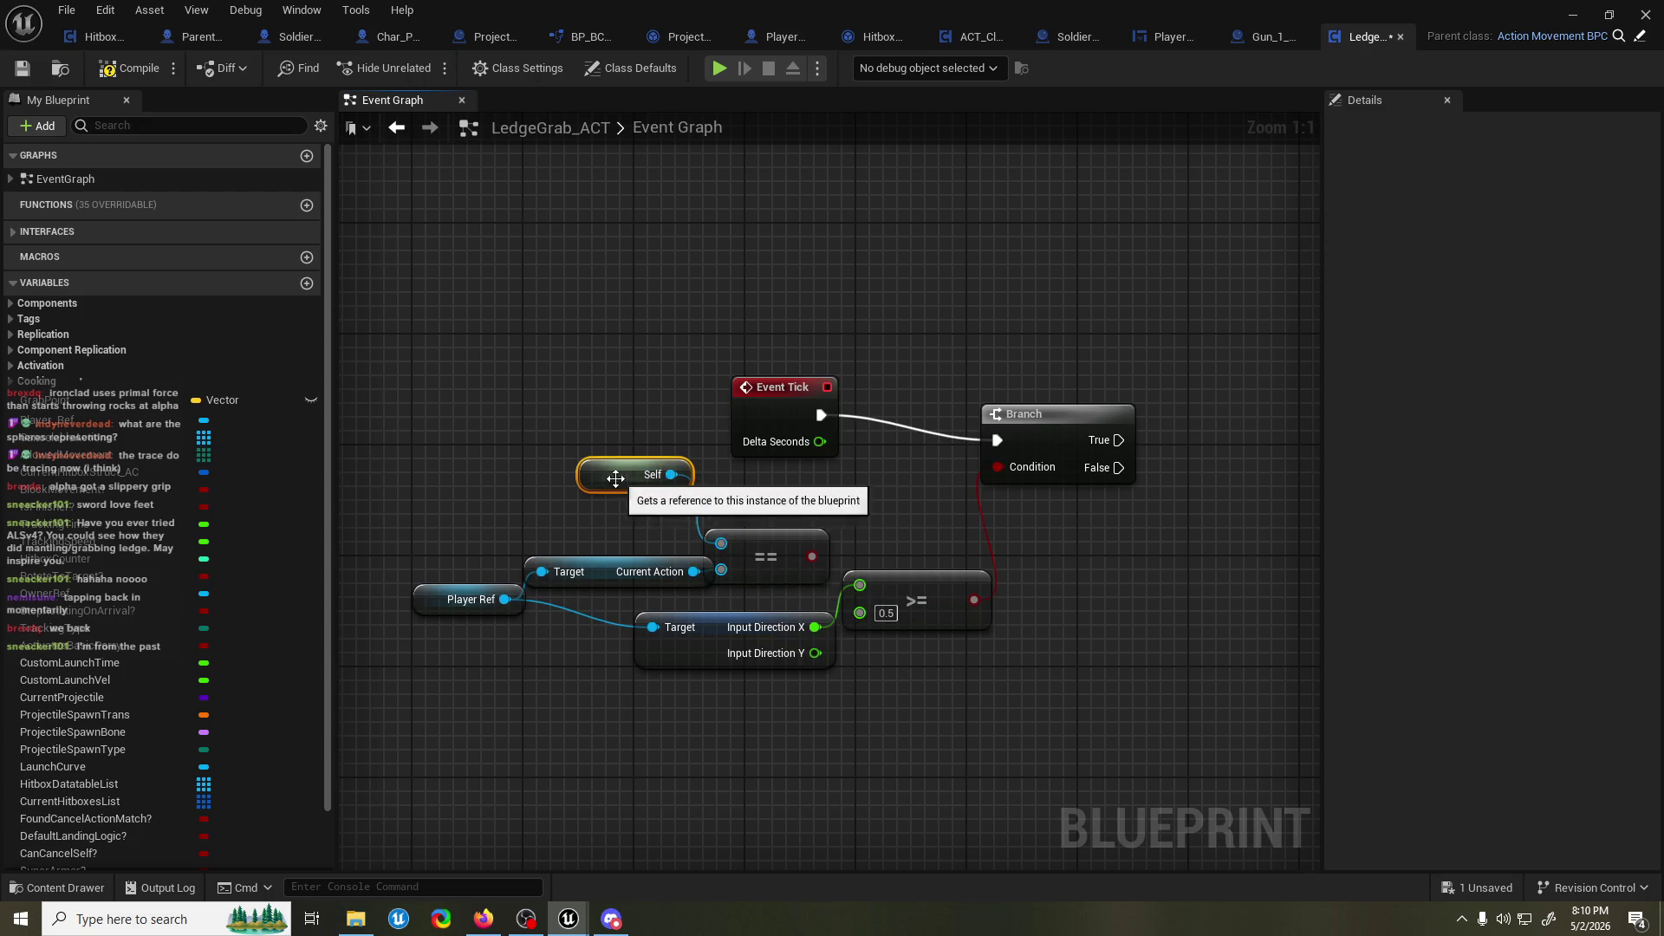
pyautogui.moveTo(616, 482); pyautogui.dragTo(601, 537)
pyautogui.moveTo(966, 616); pyautogui.dragTo(964, 657)
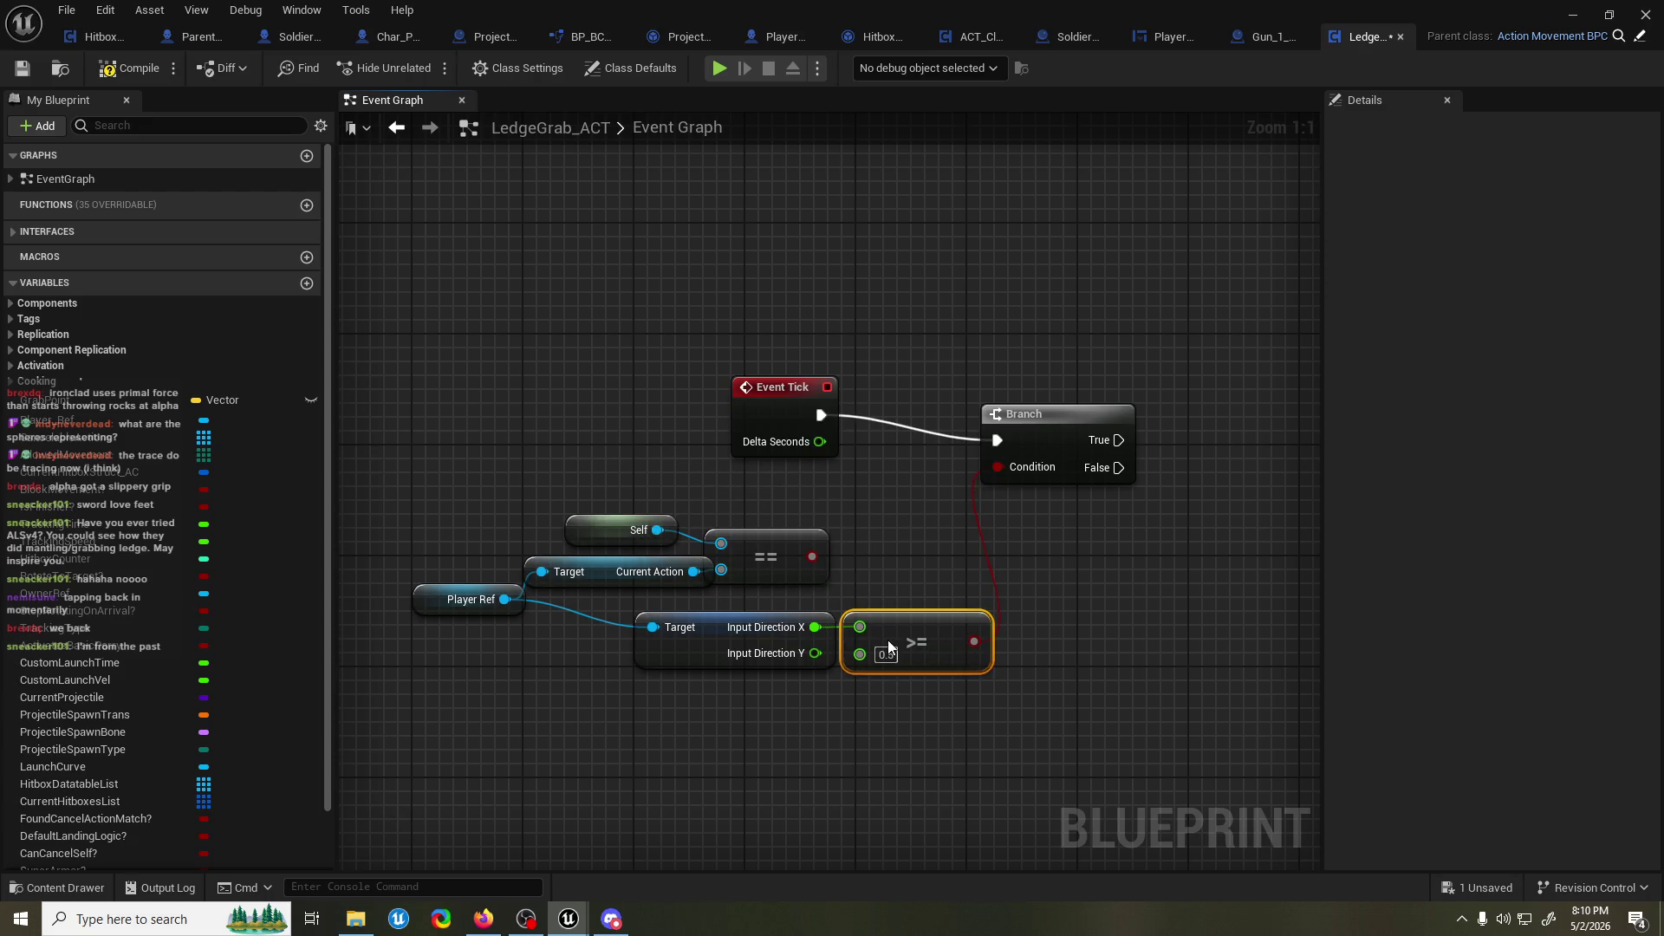
# Combine the == and >= results with an AND into the Branch Condition, and save.
pyautogui.moveTo(812, 556); pyautogui.dragTo(897, 560)
pyautogui.write('and')
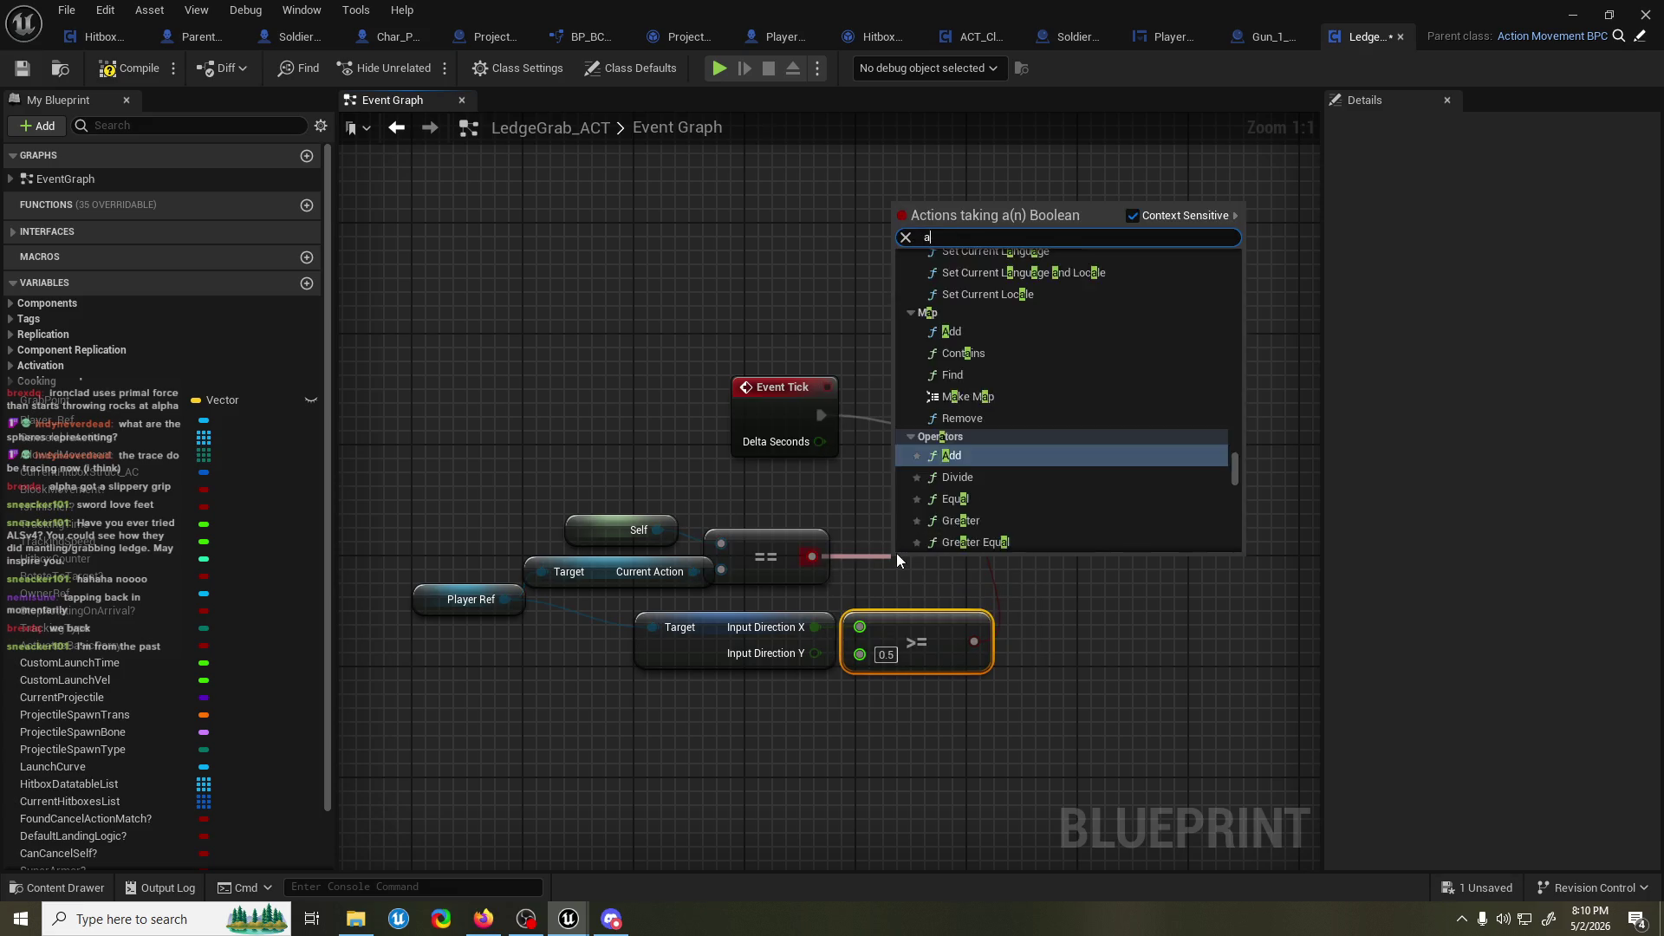
pyautogui.press('Return')
pyautogui.moveTo(896, 553); pyautogui.dragTo(1035, 554)
pyautogui.moveTo(1002, 622); pyautogui.dragTo(1039, 594)
pyautogui.moveTo(1148, 569); pyautogui.dragTo(997, 467)
pyautogui.click(806, 422)
pyautogui.hotkey('ctrl', 's')
# Add a Print String on the Branch True output, save, and return to ScreenCanyon_01.
pyautogui.scroll(-4, 803, 352)
pyautogui.moveTo(828, 429)
pyautogui.mouseDown()
pyautogui.moveTo(595, 520)
pyautogui.moveTo(490, 520)
pyautogui.mouseUp()
pyautogui.moveTo(832, 468); pyautogui.dragTo(798, 469)
pyautogui.moveTo(849, 397); pyautogui.dragTo(959, 377)
pyautogui.write('cast')
pyautogui.press('Return')
pyautogui.hotkey('ctrl', 's')
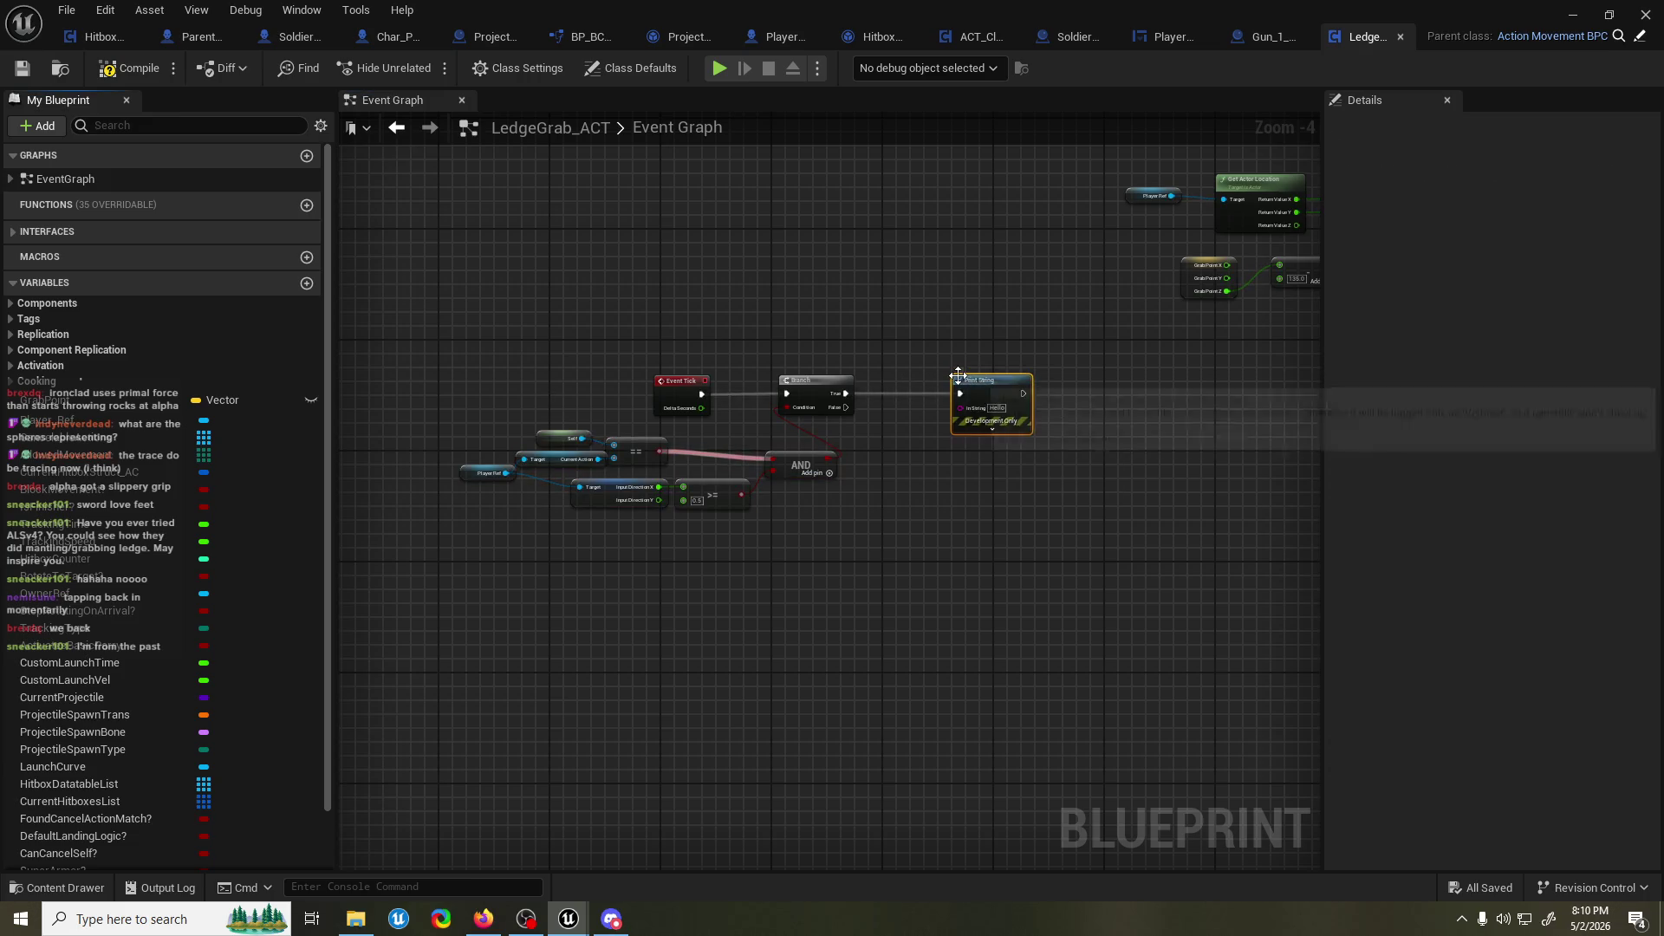
pyautogui.click(402, 9)
pyautogui.hotkey('alt', 'Tab')
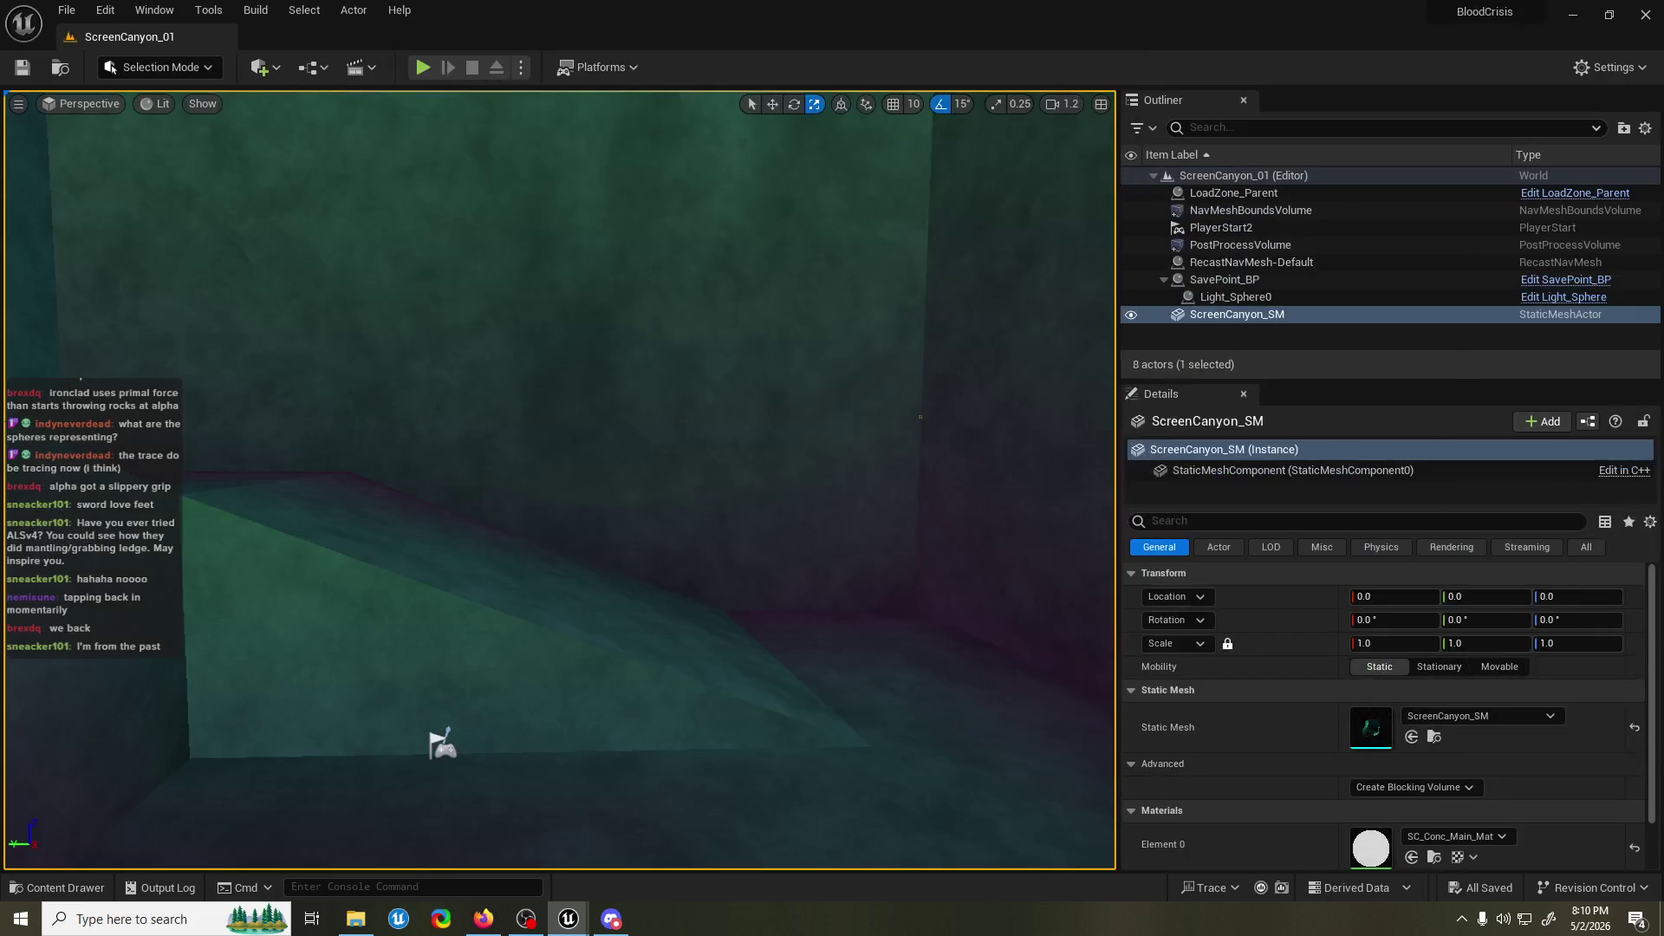
# Run two Play-In-Editor tests, jumping at the ledge, and stop each with Esc.
pyautogui.click(431, 75)
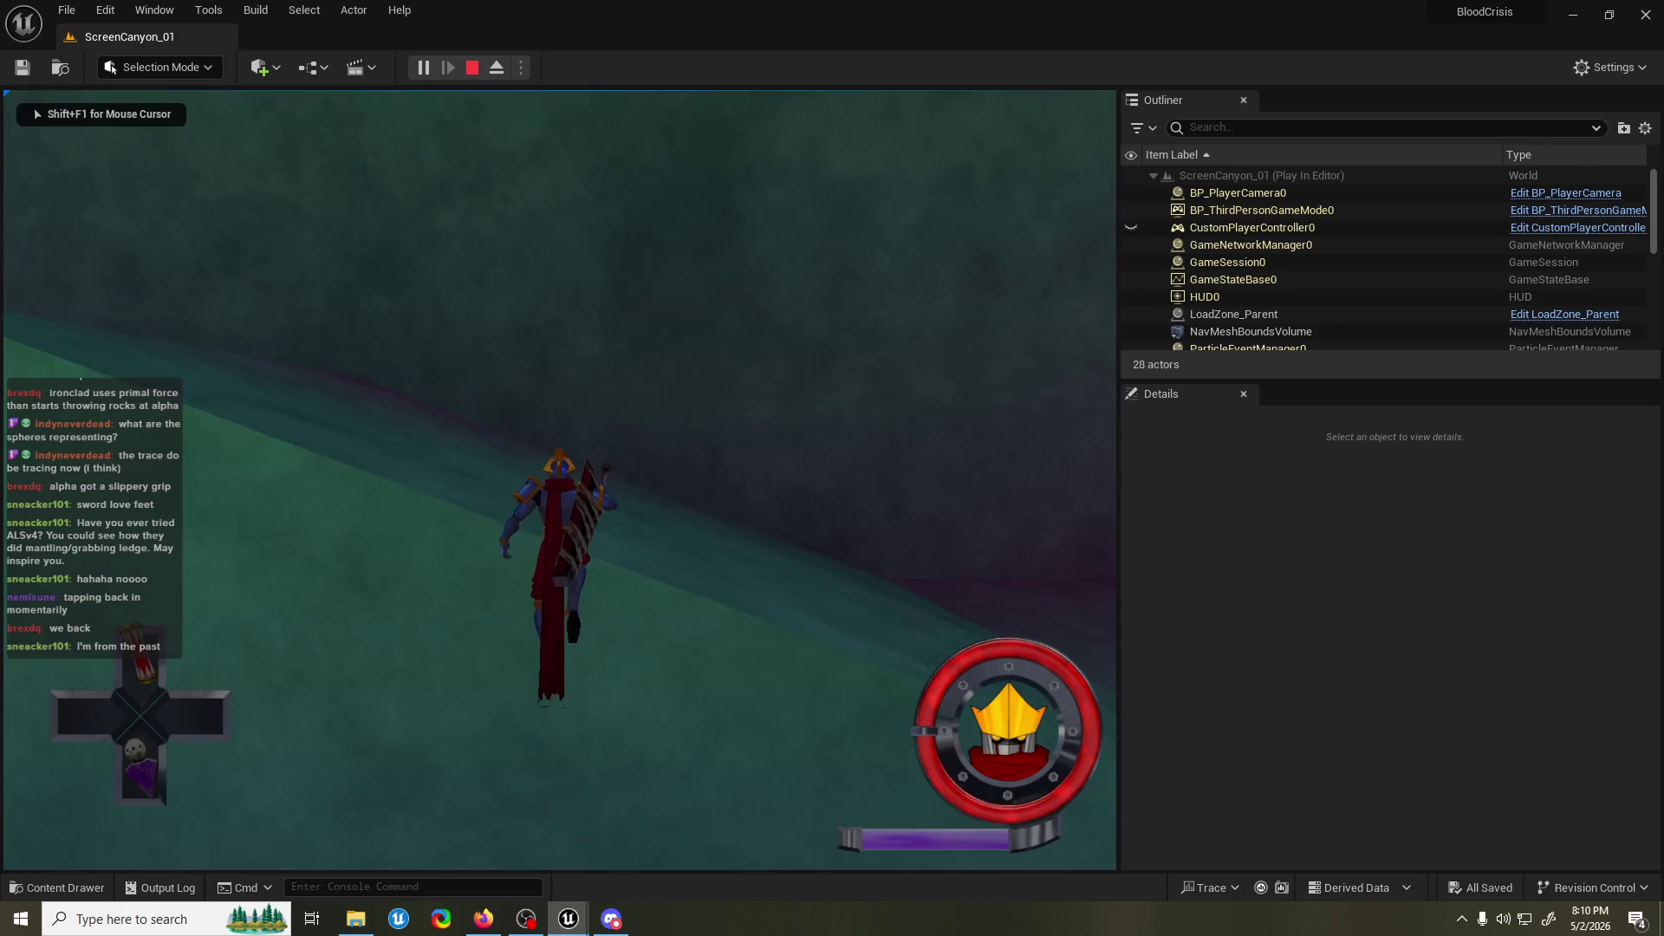
pyautogui.press('space')
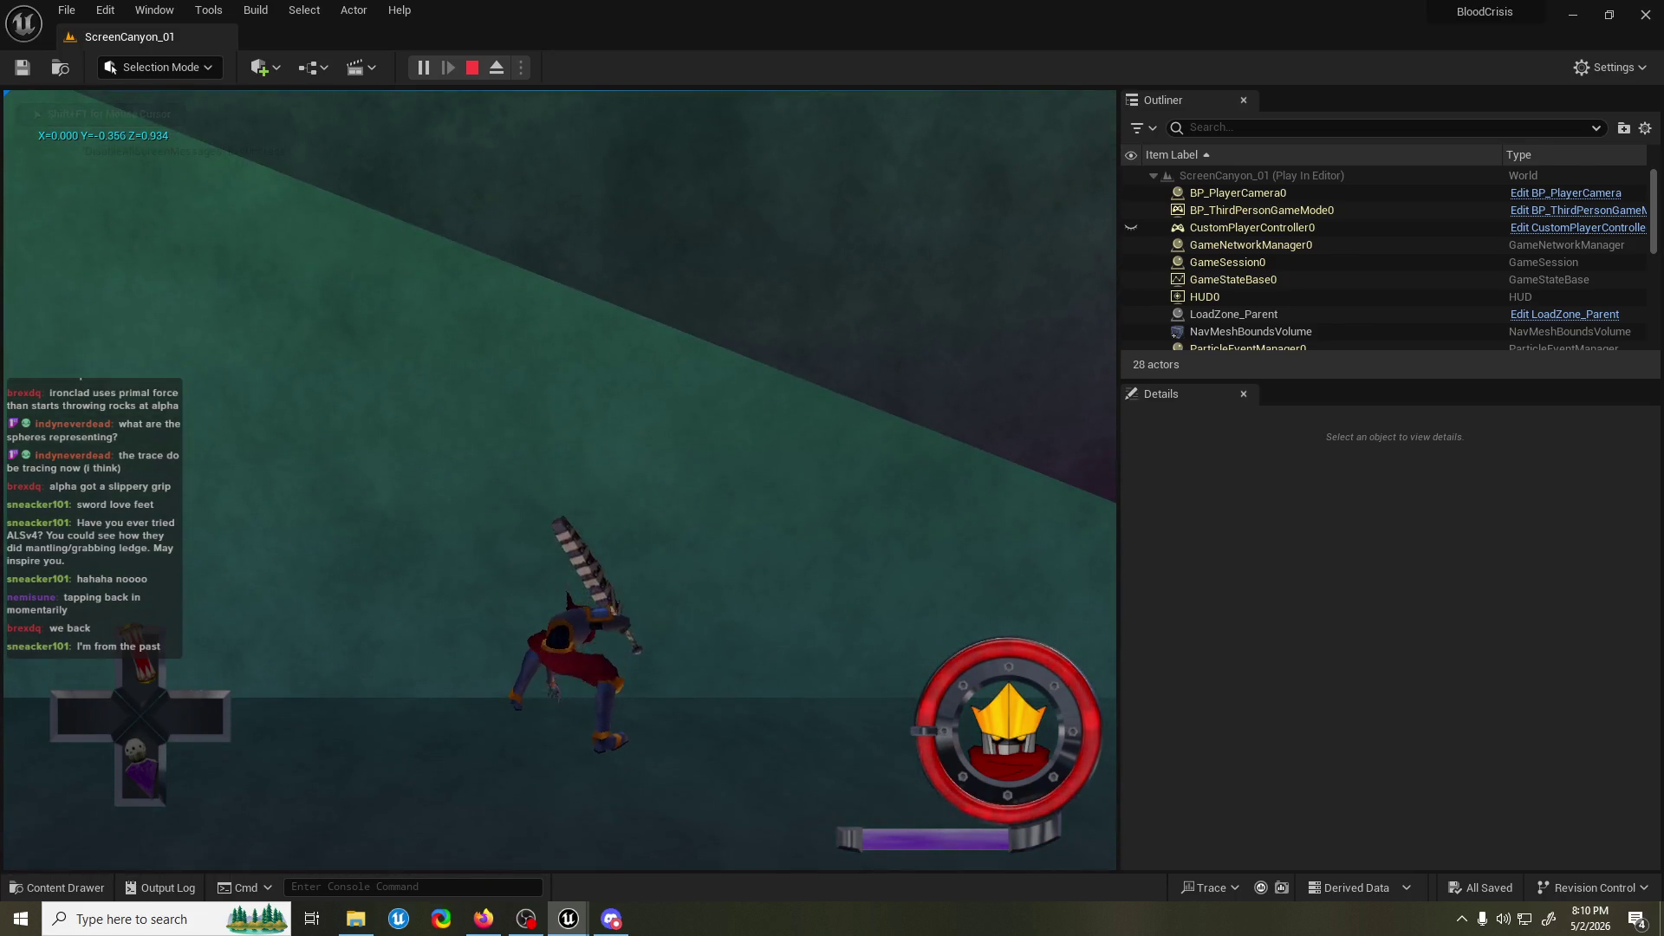
pyautogui.press('Escape')
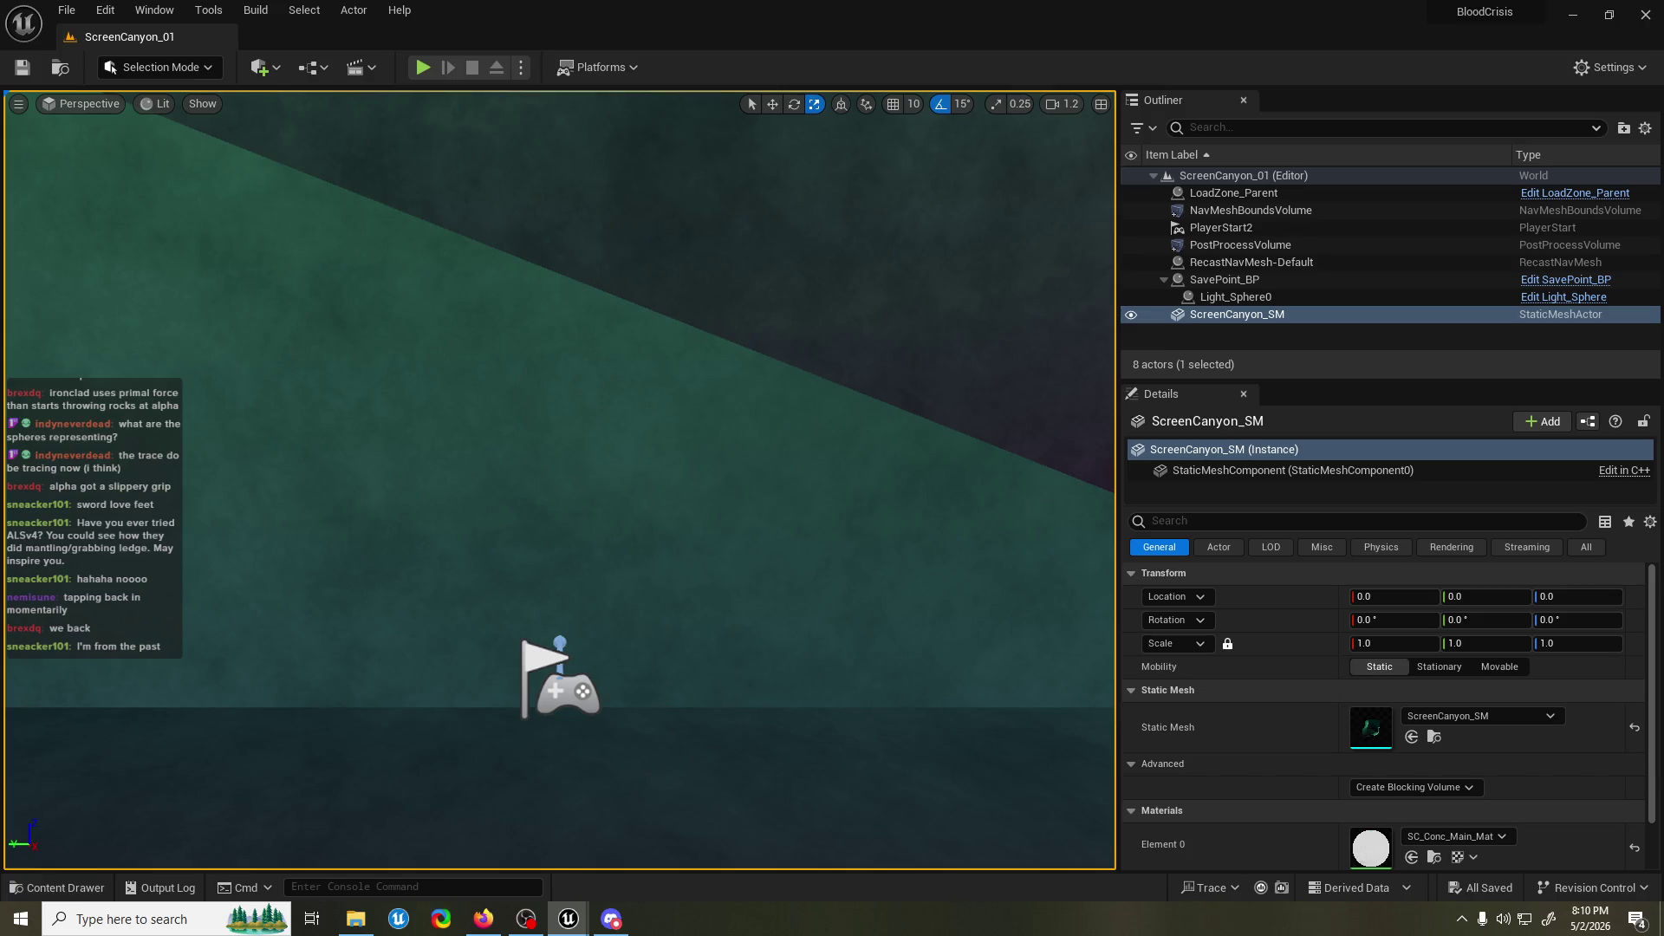
pyautogui.click(424, 67)
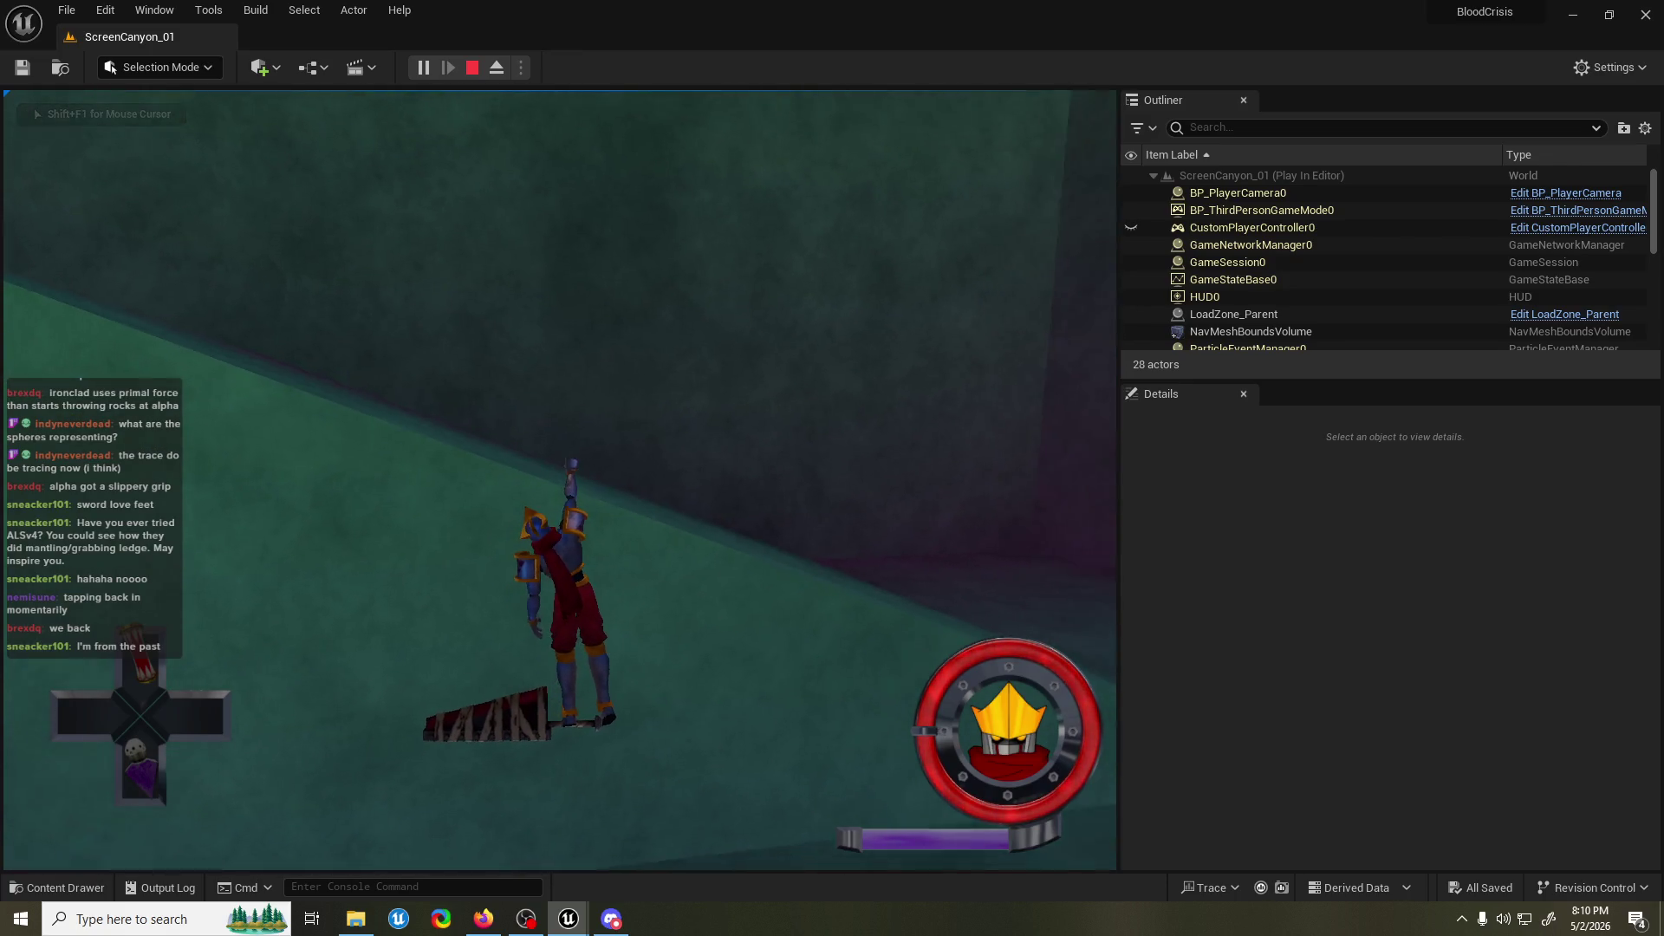
pyautogui.hotkey('alt', 'Tab')
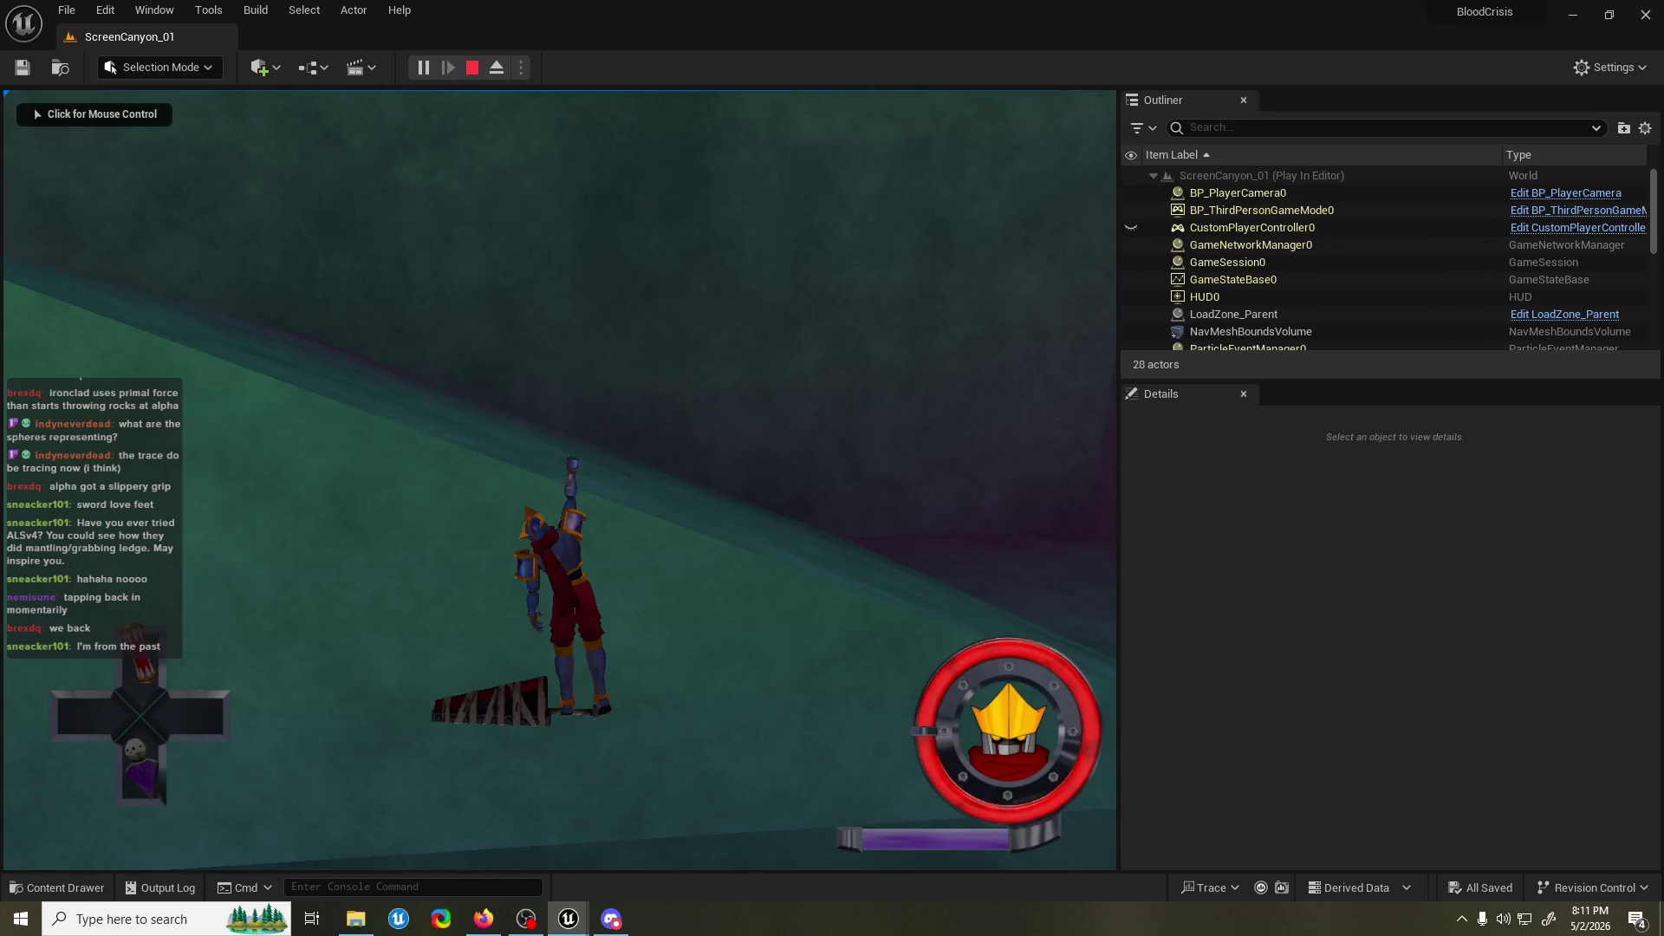
pyautogui.click(780, 347)
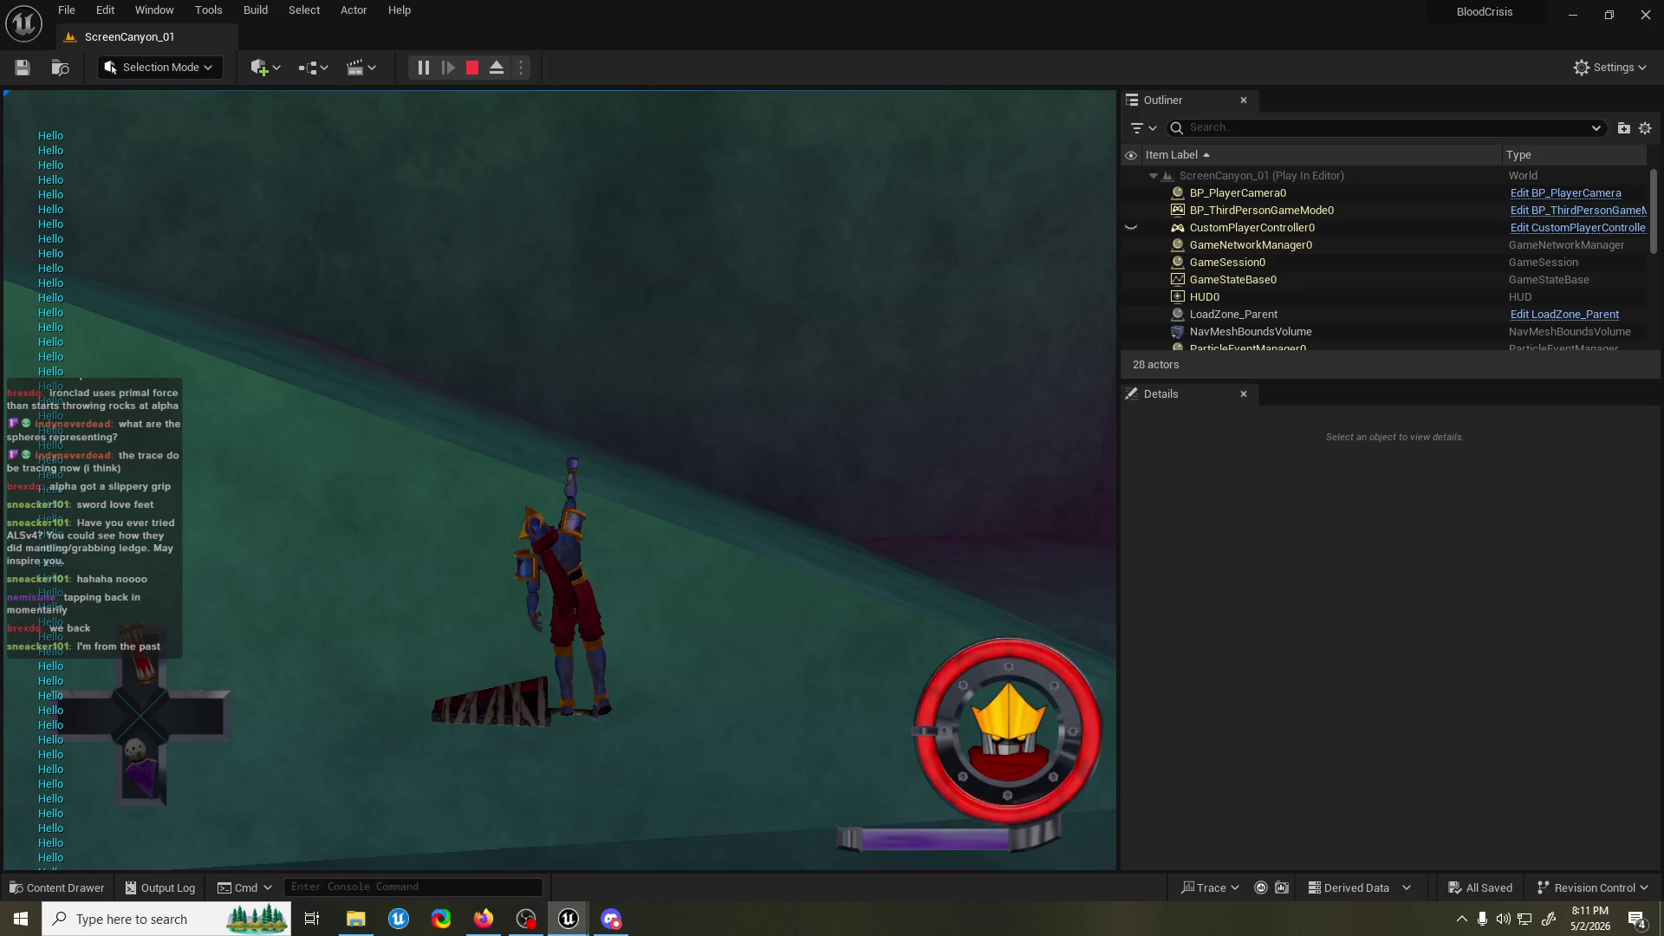
pyautogui.hotkey('shift', 'F1')
pyautogui.press('Escape')
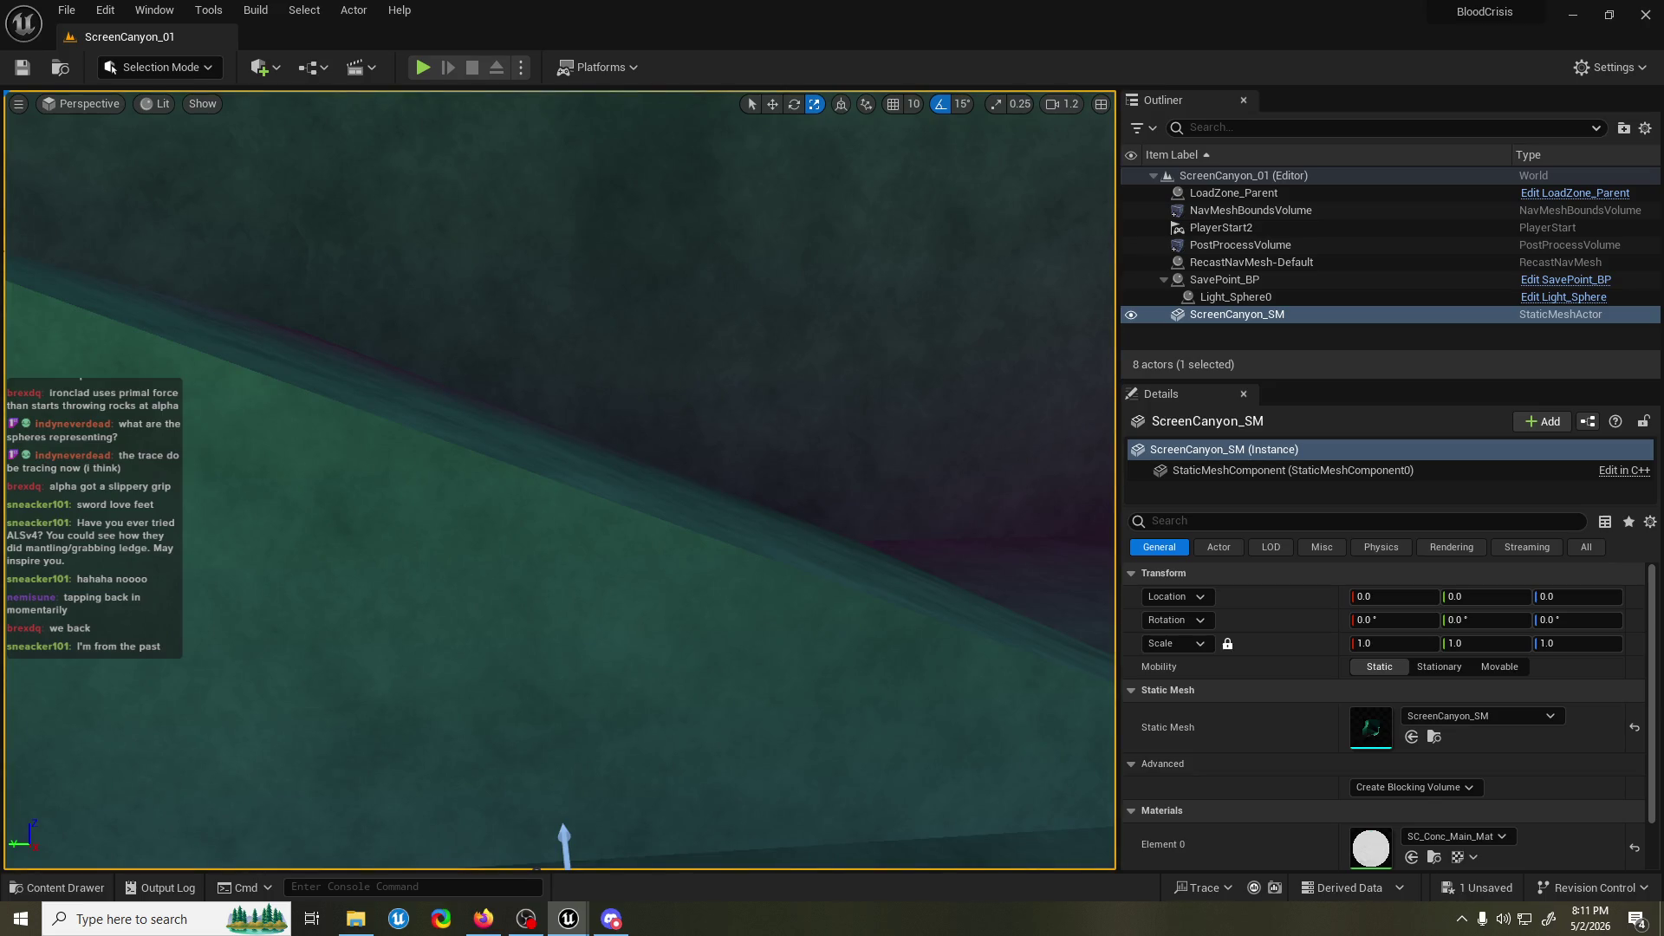
# Run and stop a brief Play-In-Editor test, then save the ScreenCanyon_01 level.
pyautogui.click(429, 75)
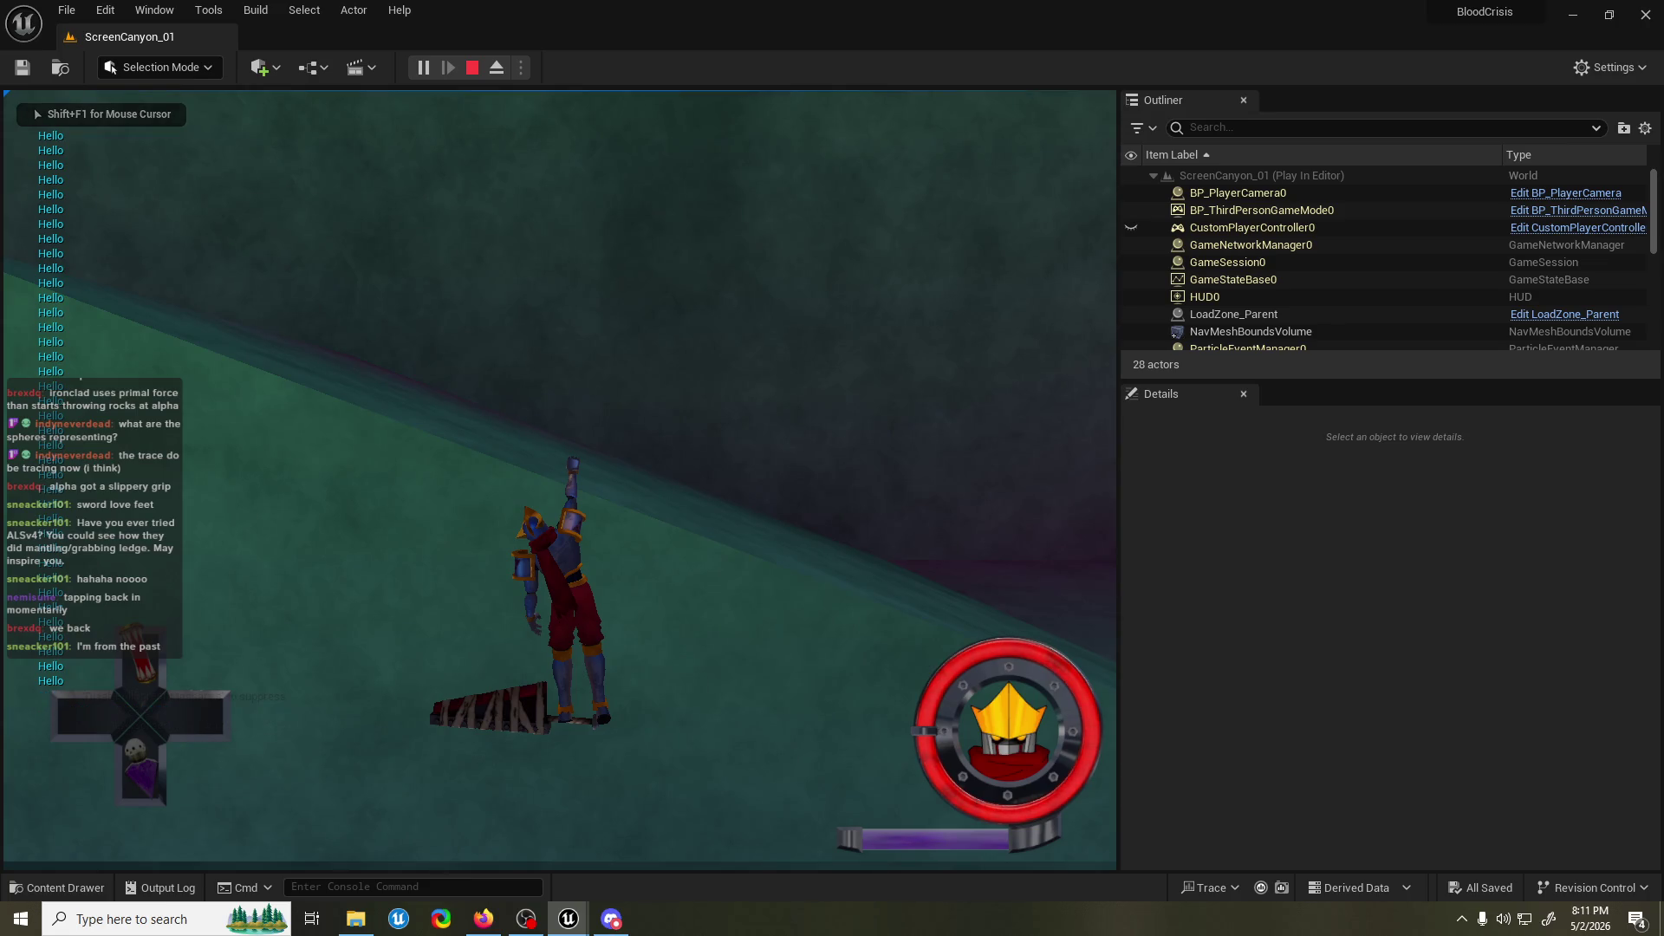
pyautogui.press('Escape')
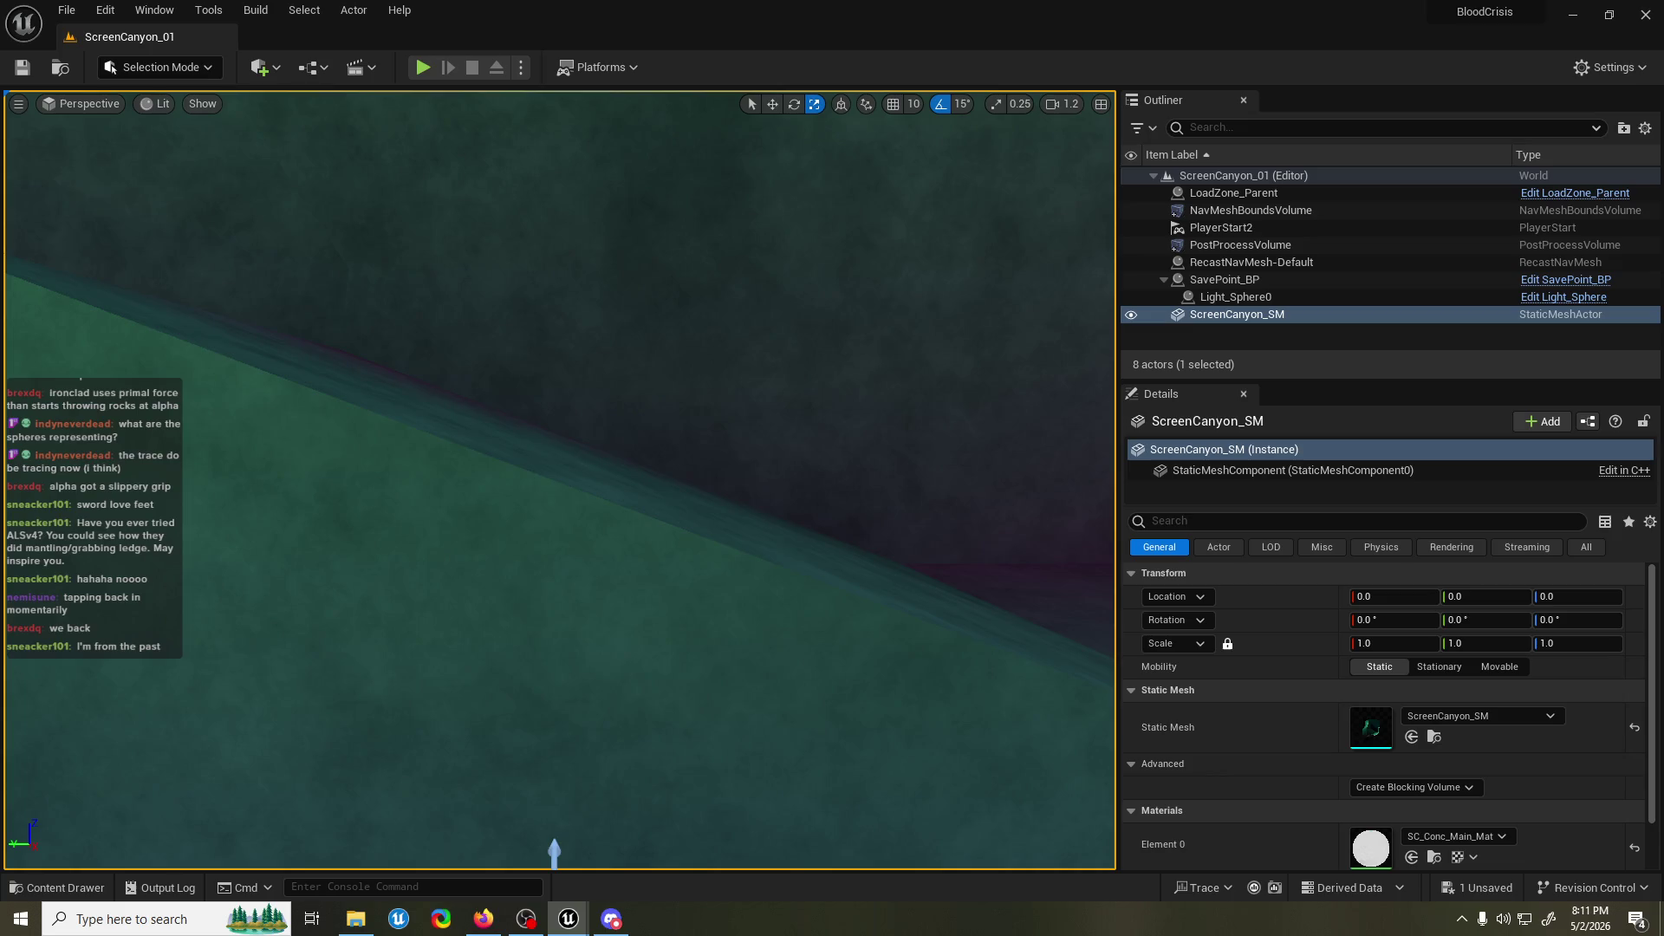
pyautogui.click(611, 919)
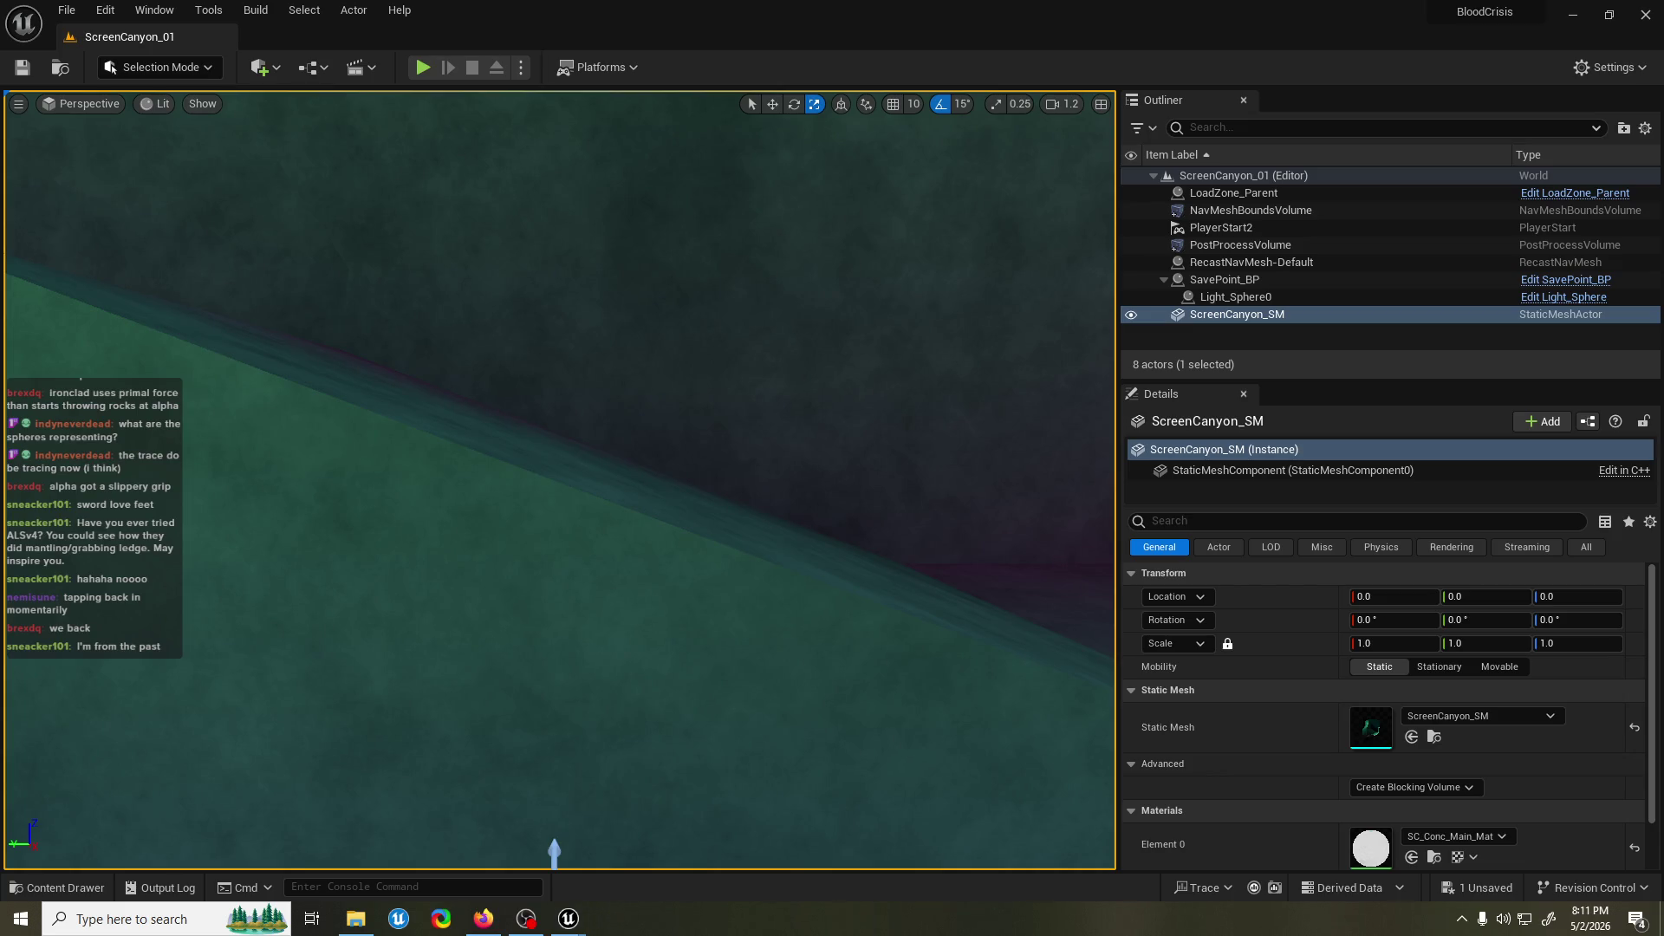
pyautogui.hotkey('ctrl', 's')
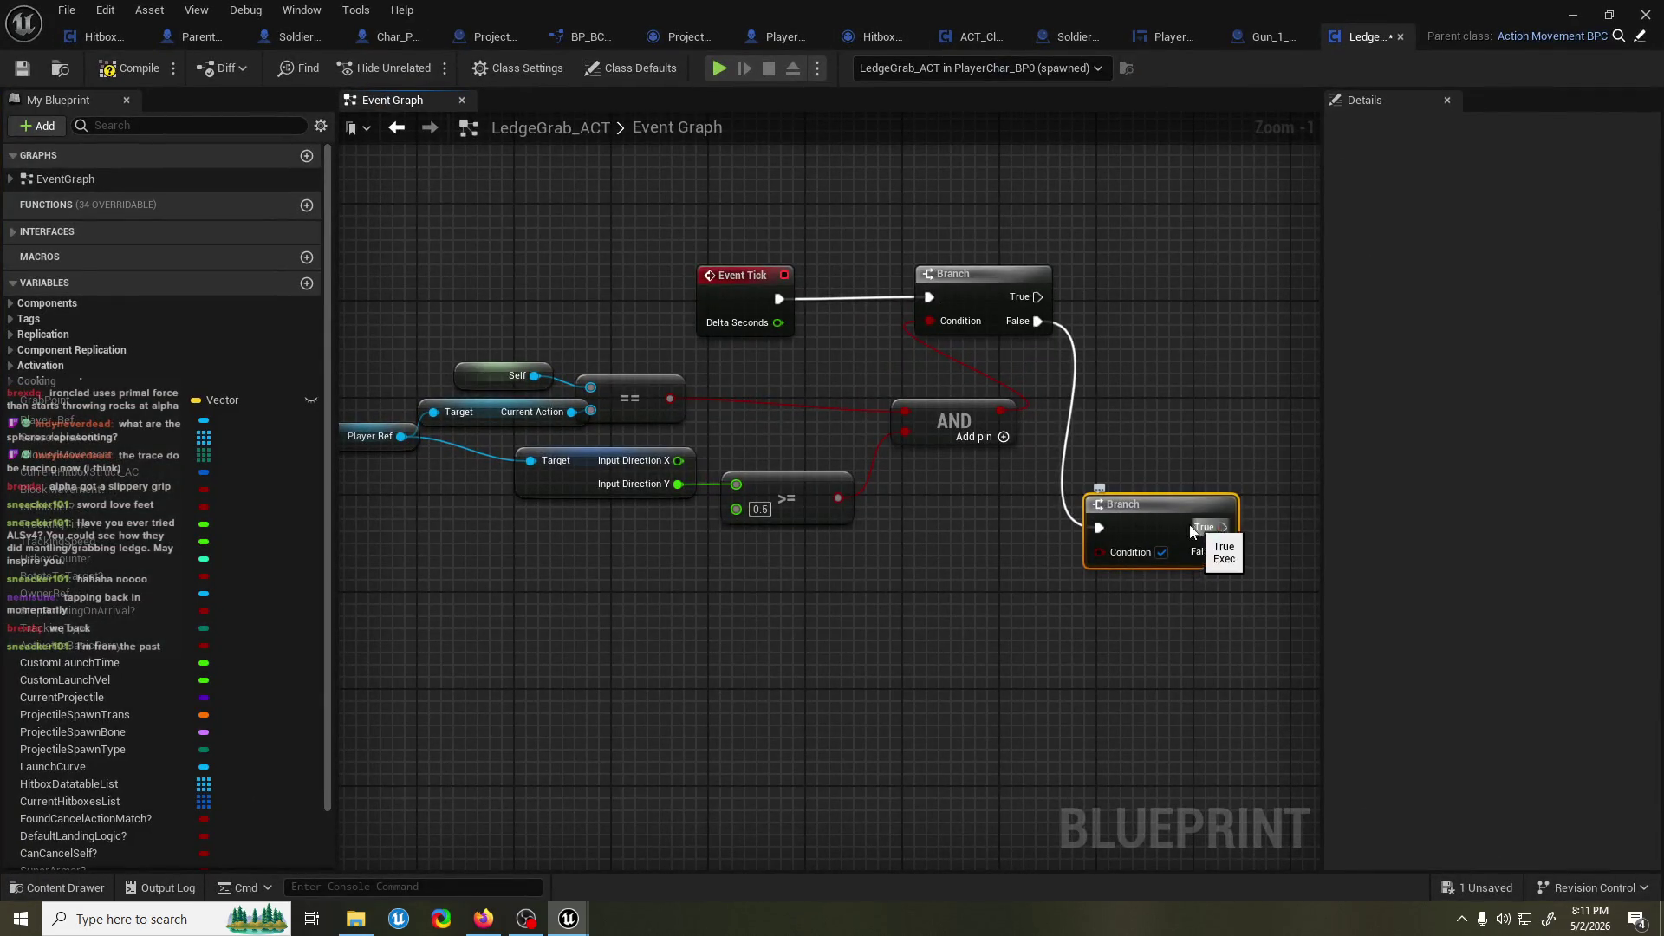
# Wire Input Direction Y <= -0.5 into the second Branch's Condition and save.
pyautogui.moveTo(1127, 505)
pyautogui.mouseDown()
pyautogui.moveTo(981, 436)
pyautogui.moveTo(1062, 388)
pyautogui.mouseUp()
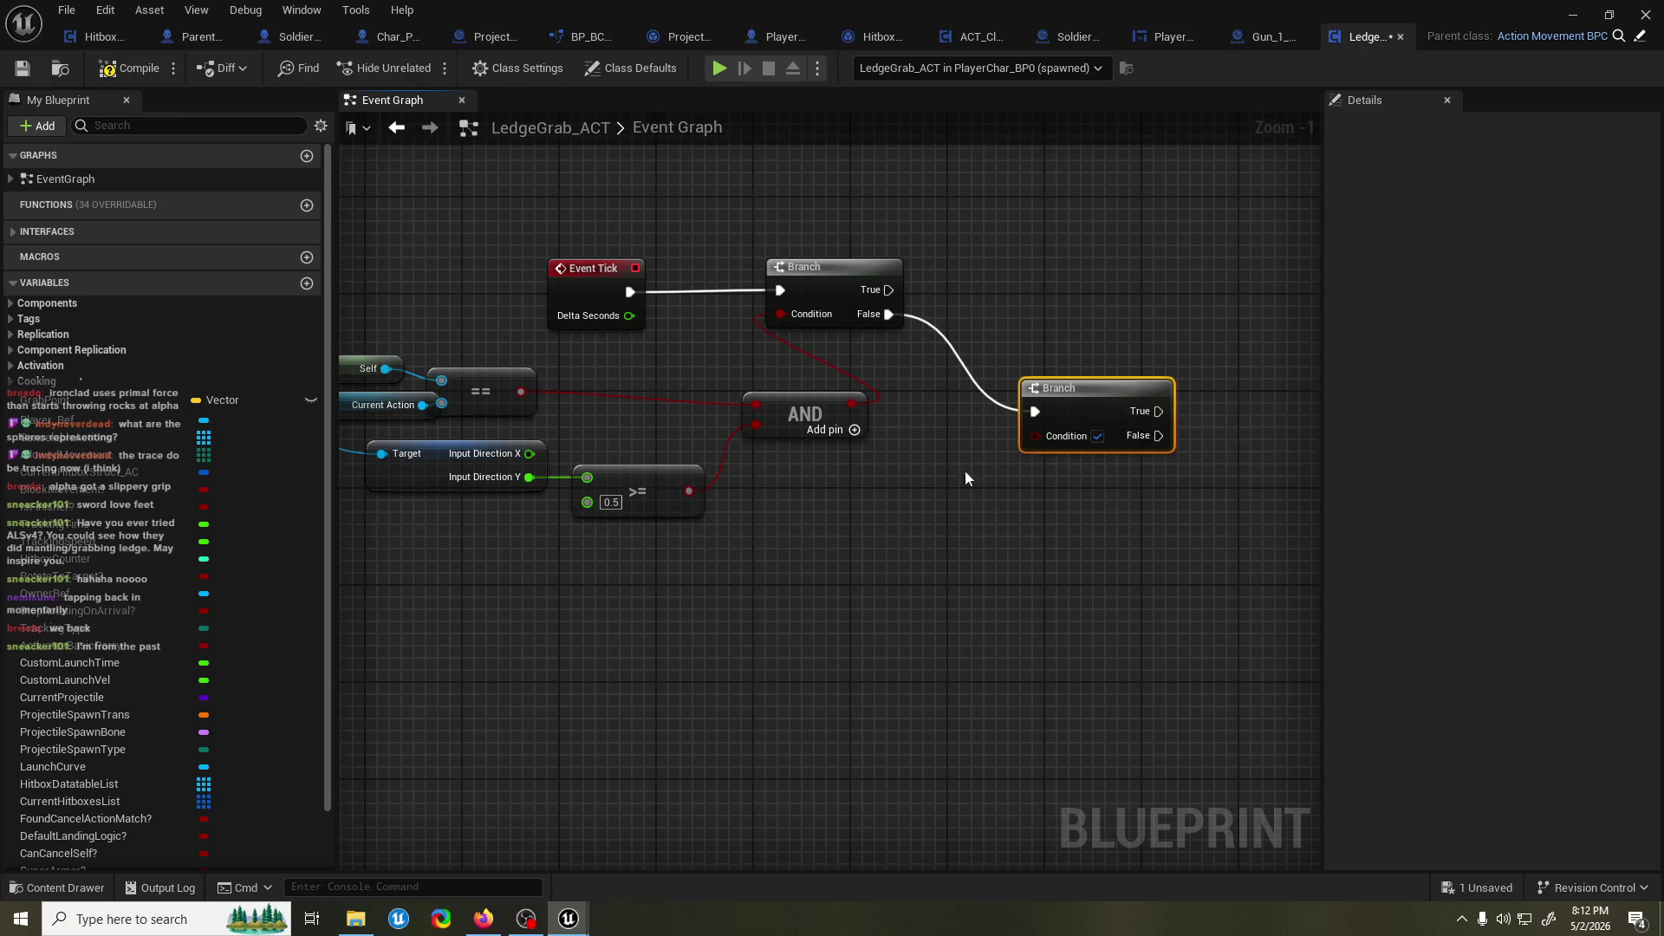
pyautogui.moveTo(670, 443); pyautogui.dragTo(721, 528)
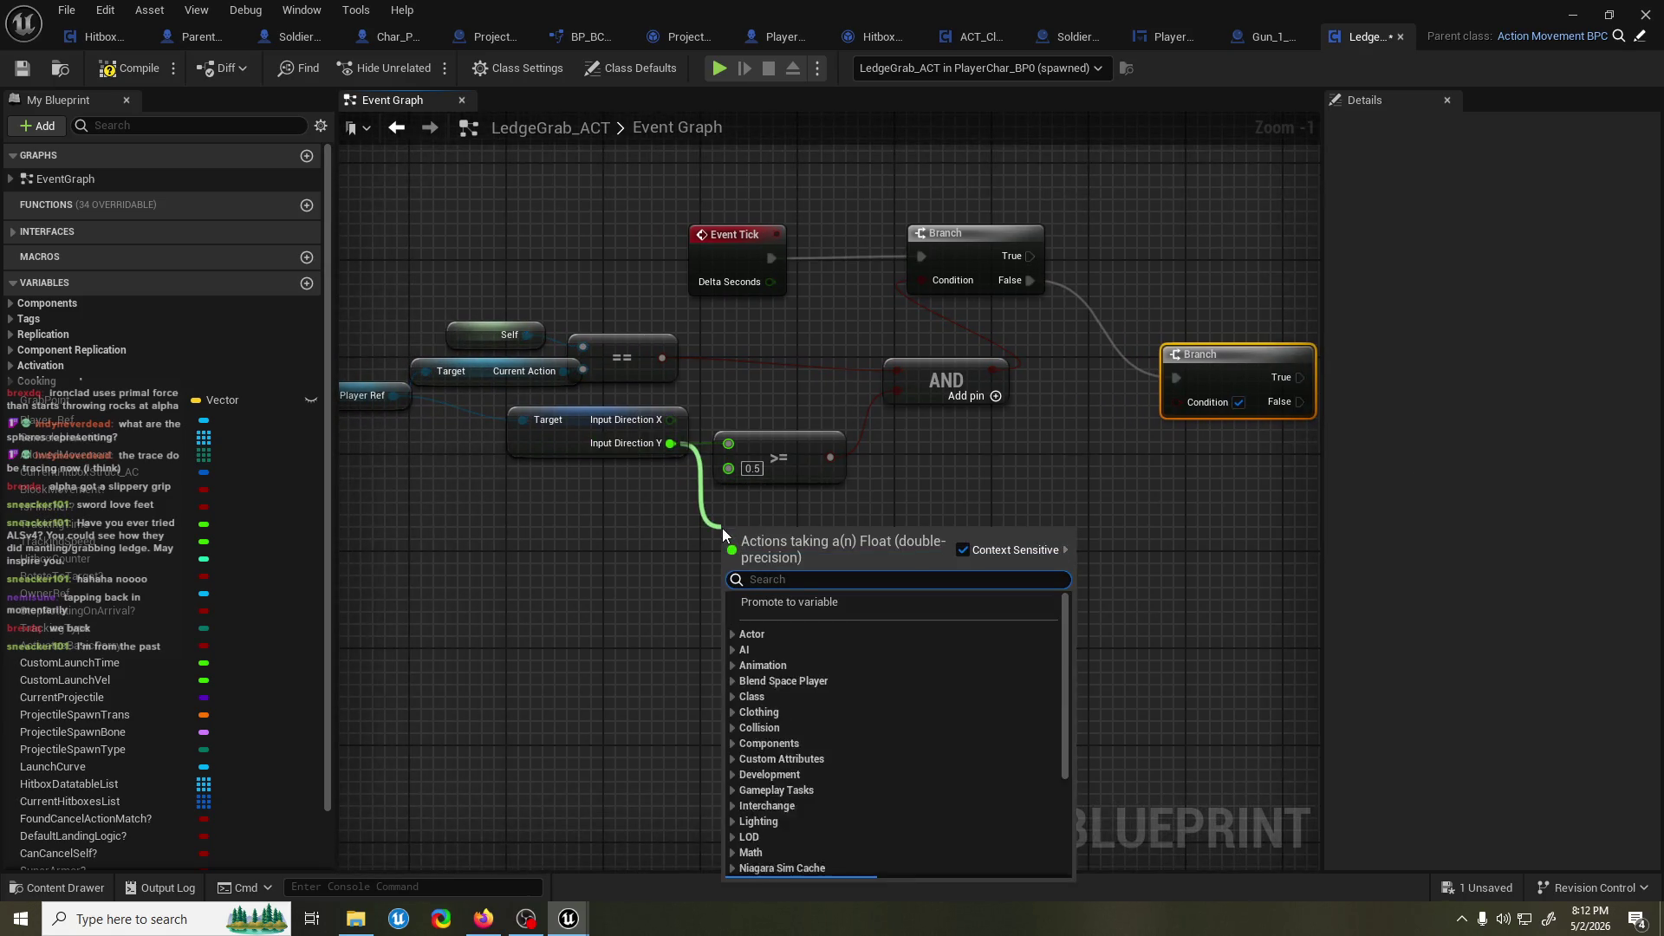
pyautogui.write('less eq')
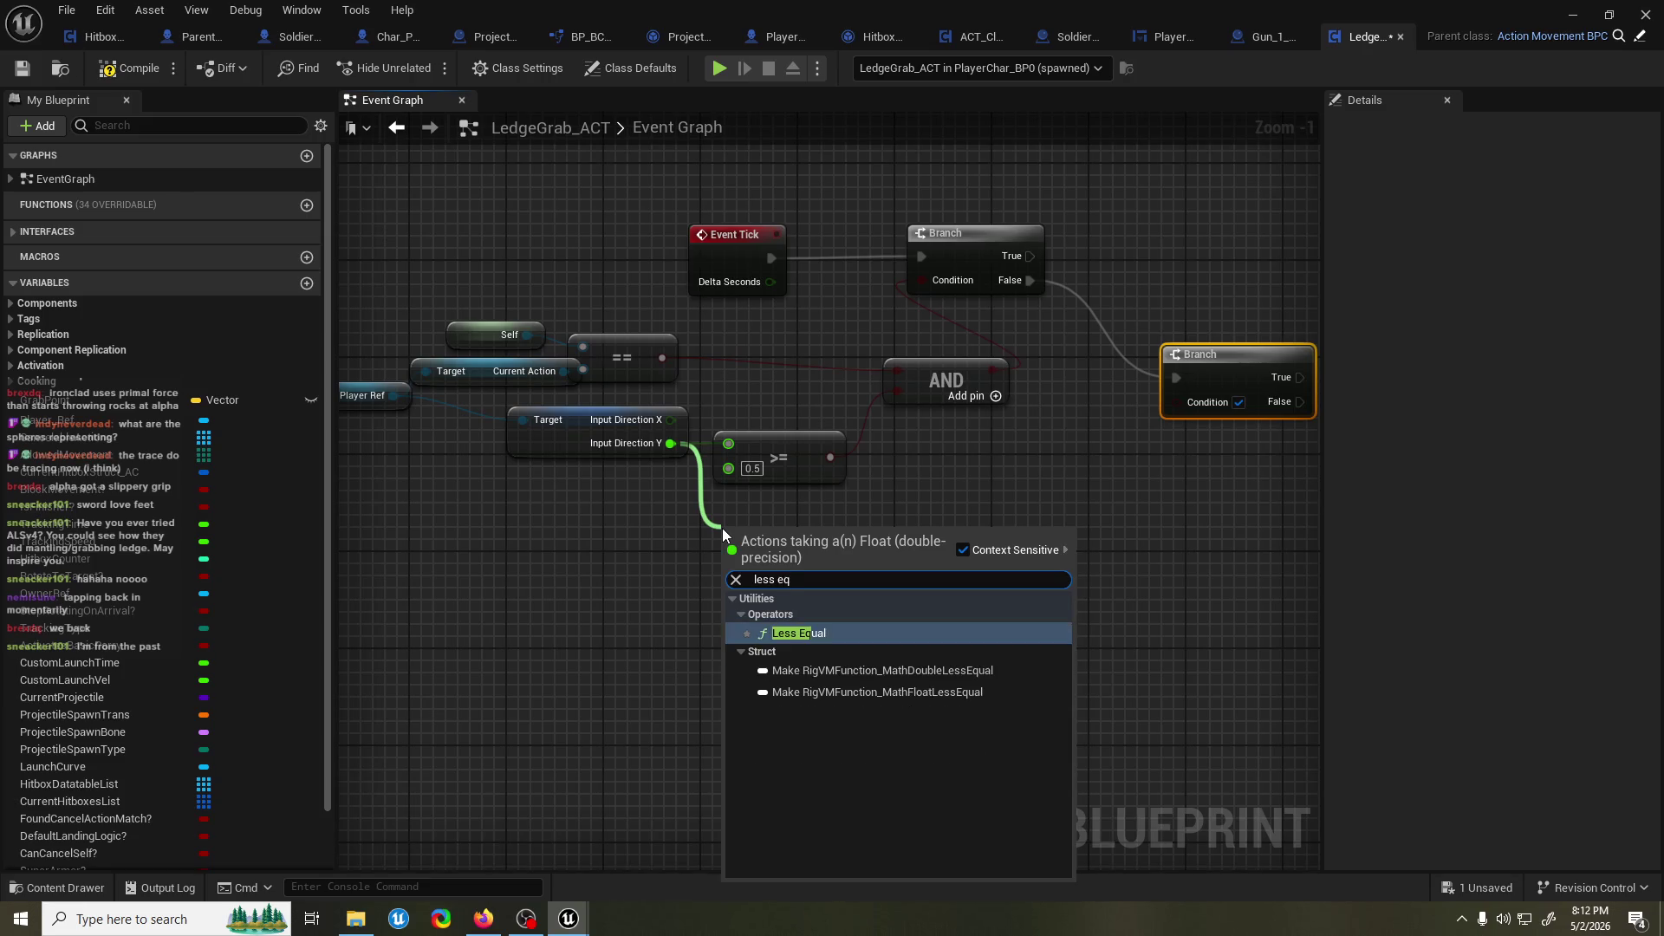
pyautogui.press('Return')
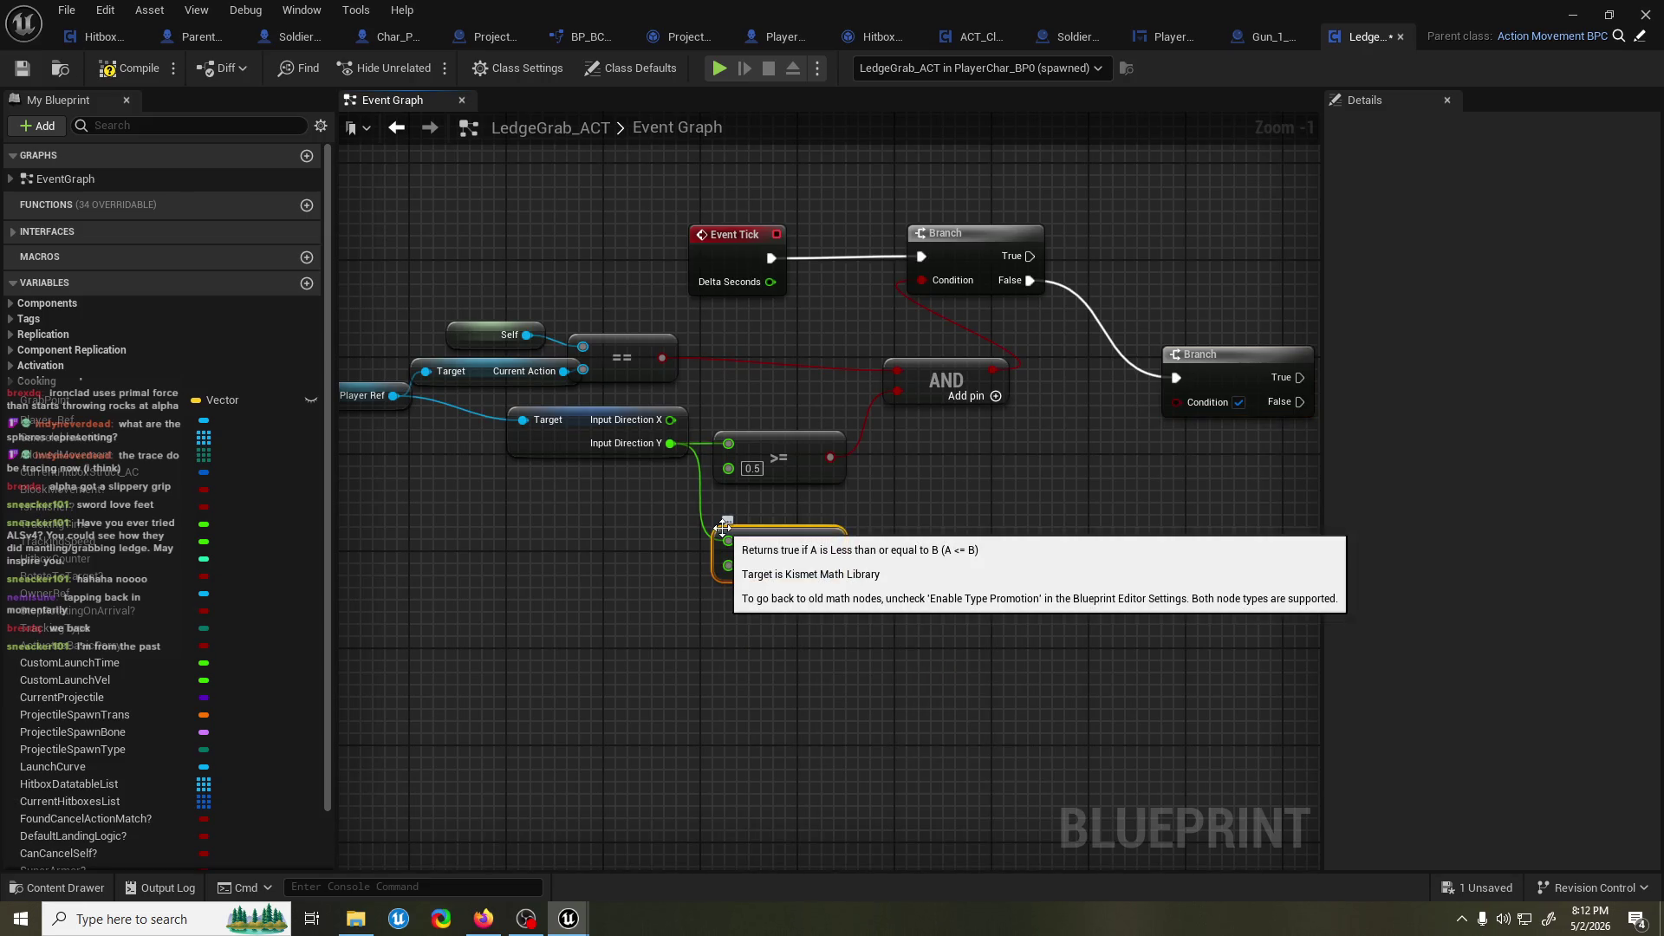
pyautogui.click(747, 566)
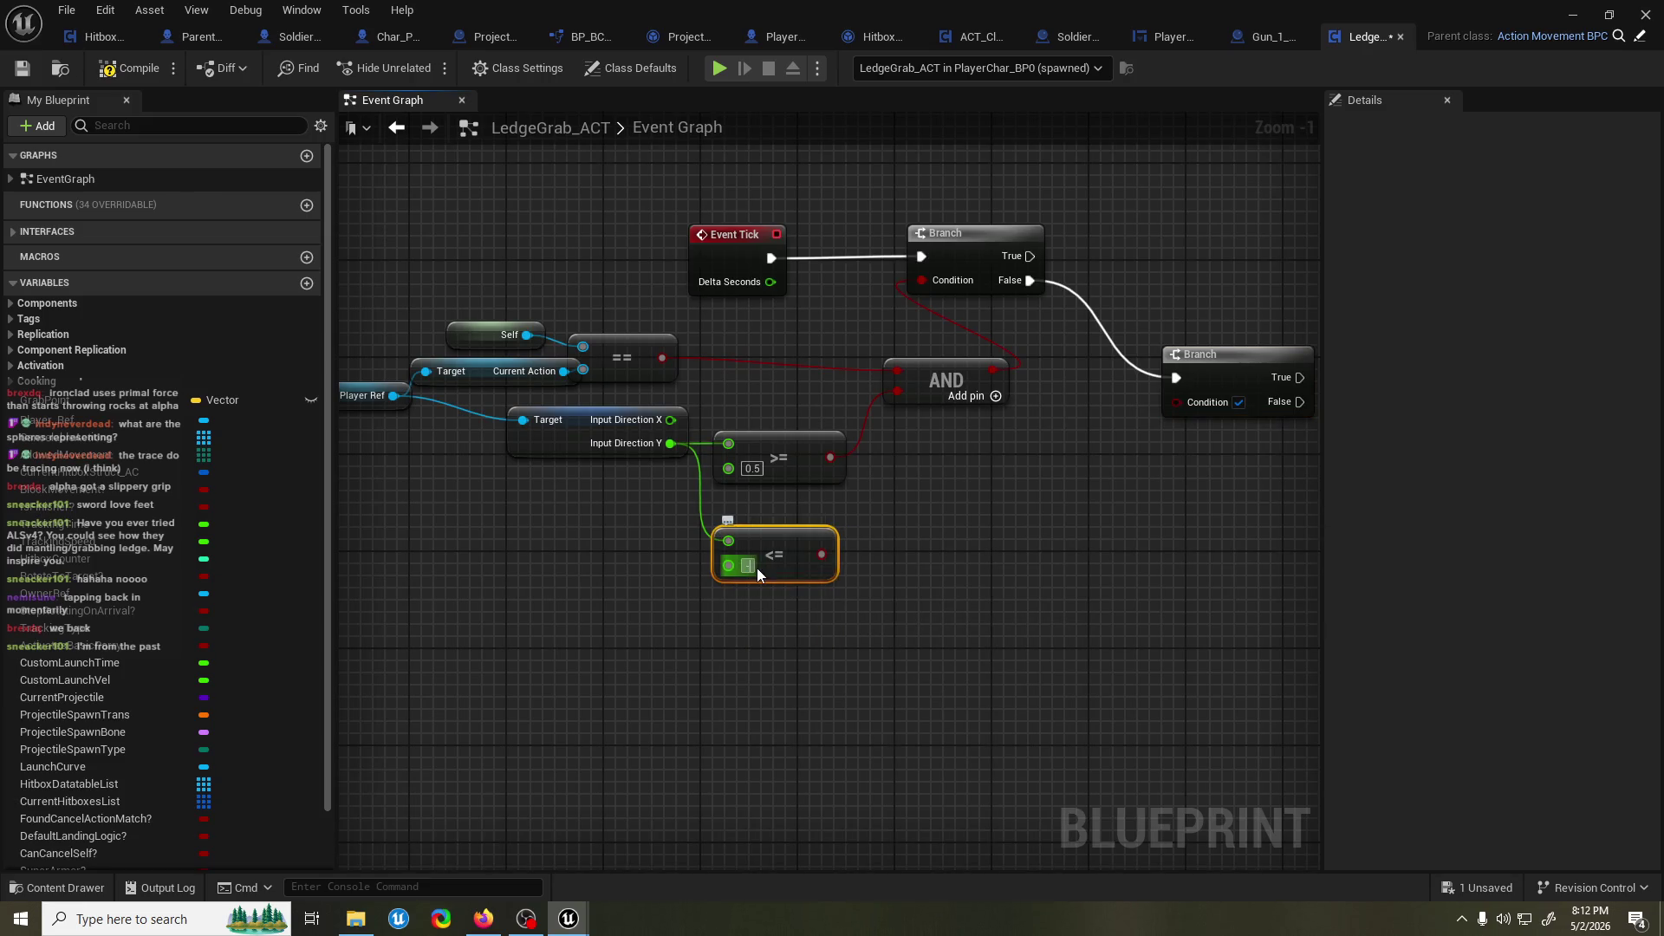
pyautogui.click(757, 568)
pyautogui.write('-0.5')
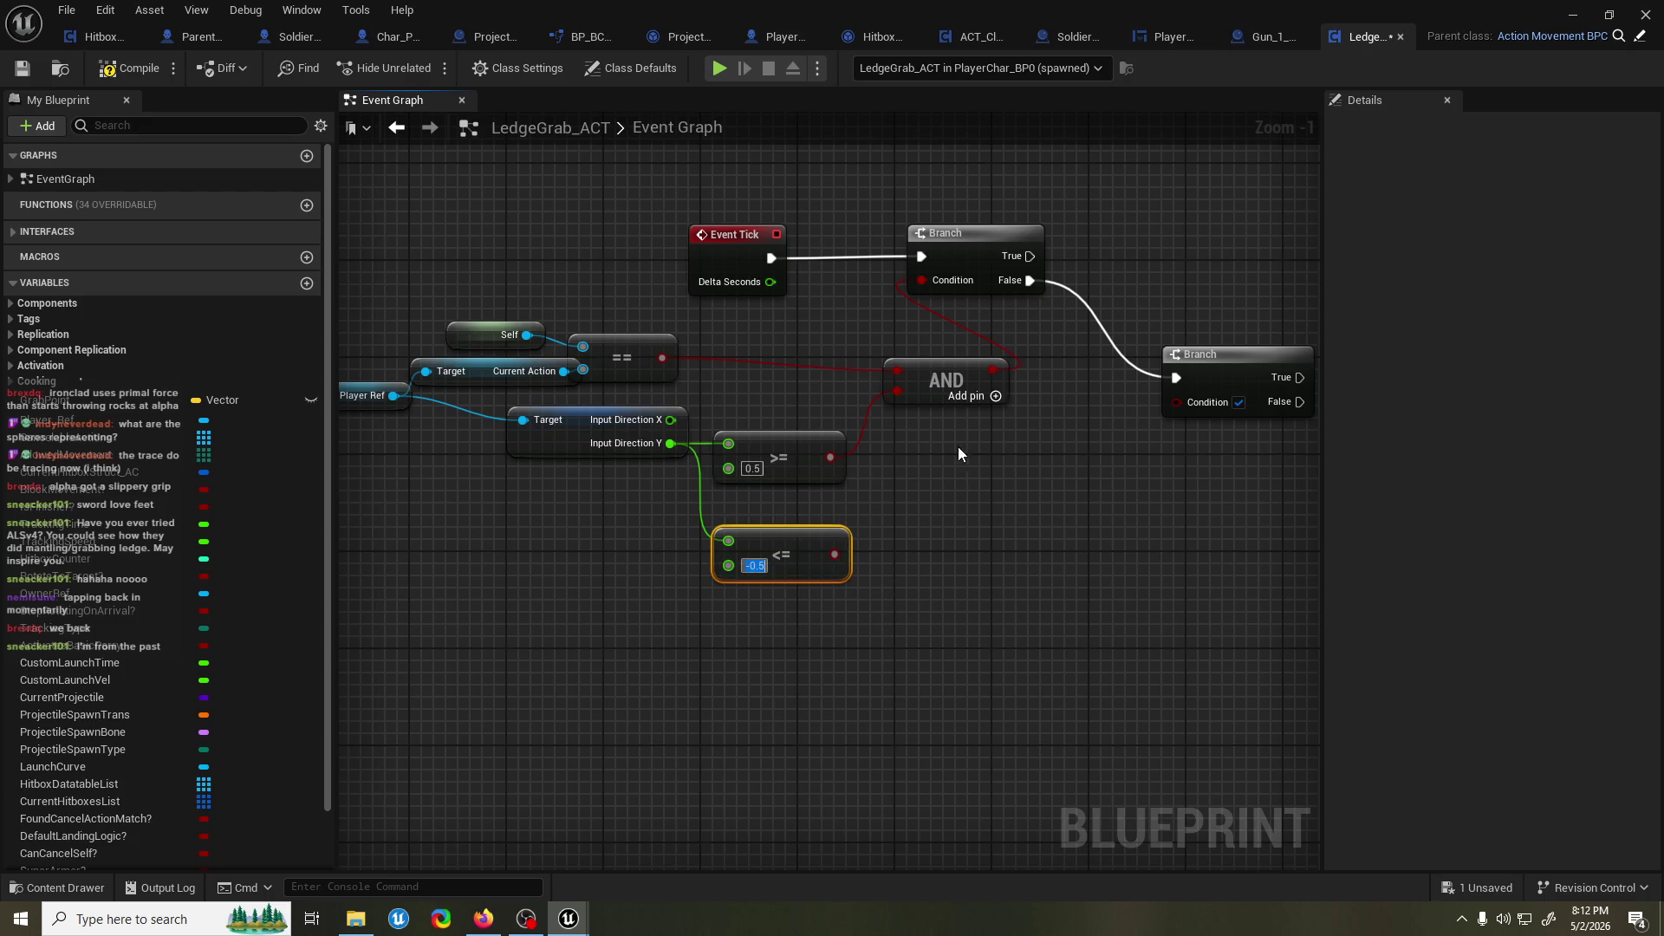
pyautogui.moveTo(941, 469); pyautogui.dragTo(839, 506)
pyautogui.moveTo(734, 591)
pyautogui.mouseDown()
pyautogui.moveTo(1074, 440)
pyautogui.moveTo(997, 499)
pyautogui.mouseUp()
pyautogui.hotkey('ctrl', 's')
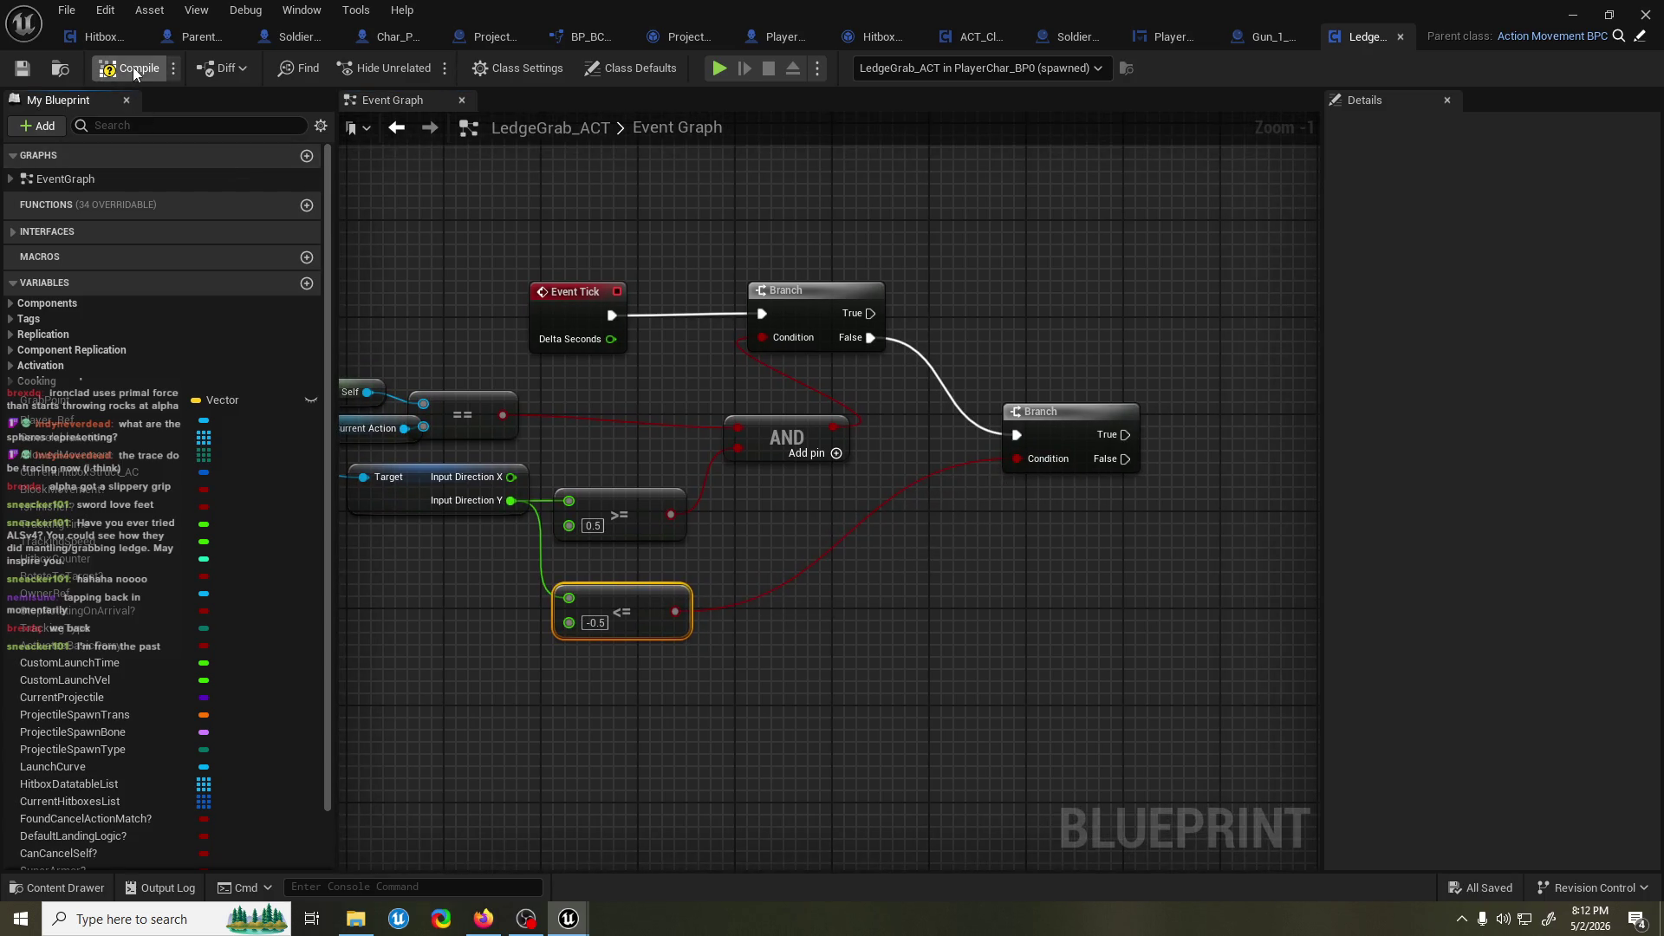
# Add End Action on the second Branch's True output, compile, and start a play test.
pyautogui.moveTo(1170, 411)
pyautogui.mouseDown()
pyautogui.moveTo(813, 425)
pyautogui.moveTo(875, 442)
pyautogui.mouseUp()
pyautogui.write('end action')
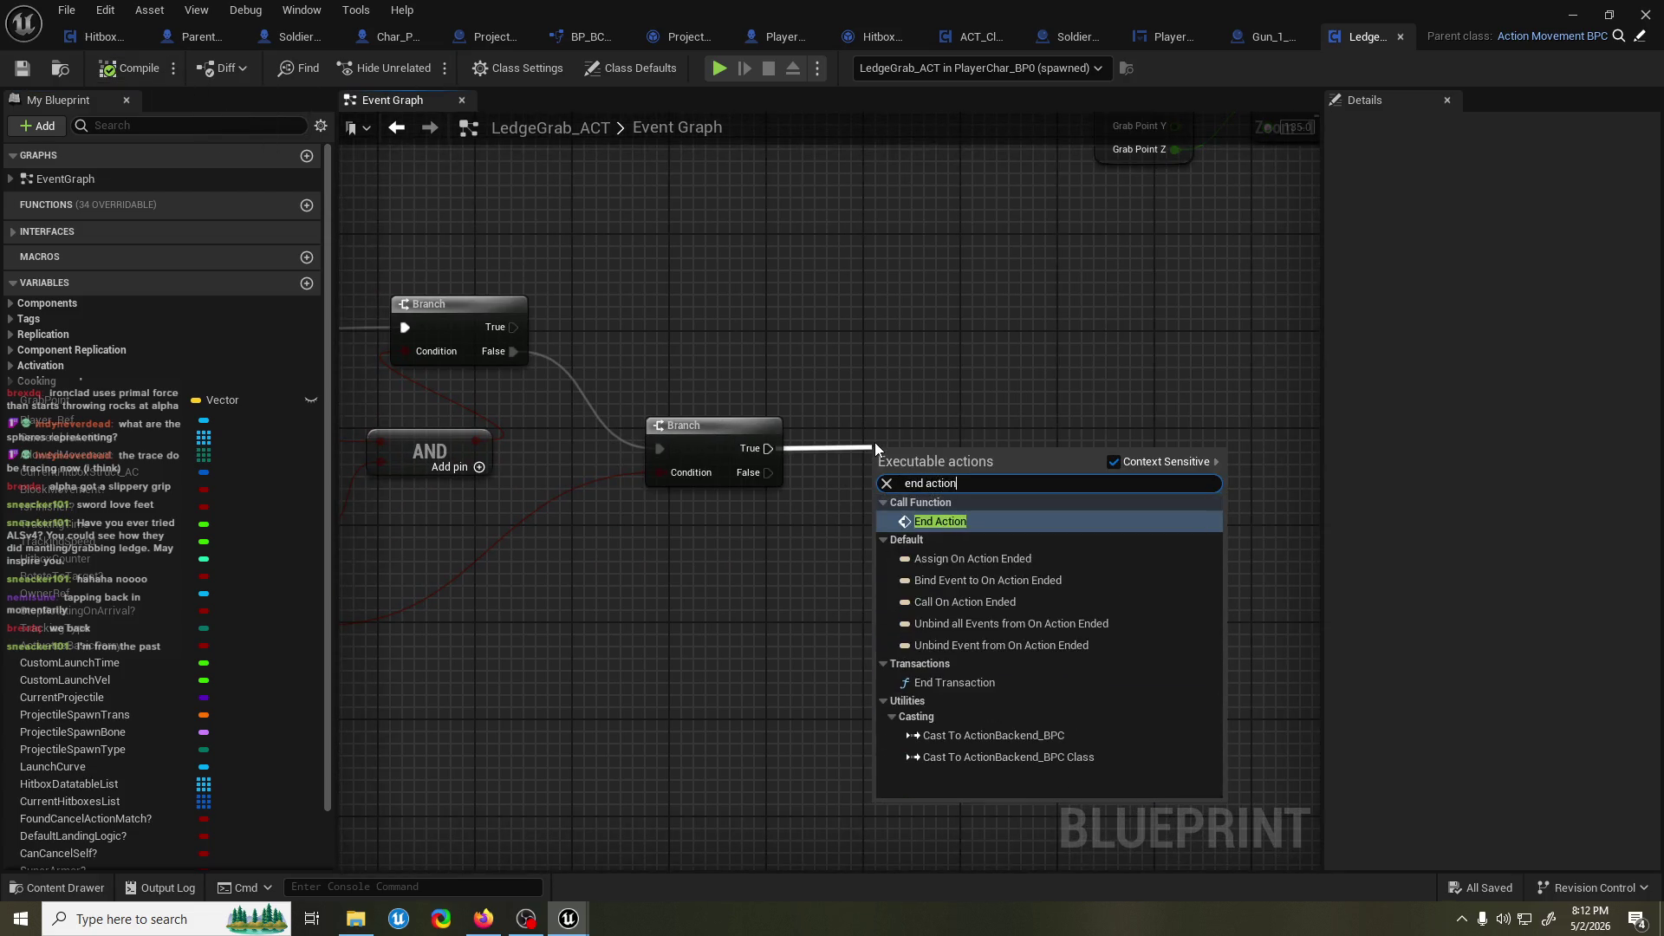
pyautogui.press('Return')
pyautogui.moveTo(940, 440); pyautogui.dragTo(924, 408)
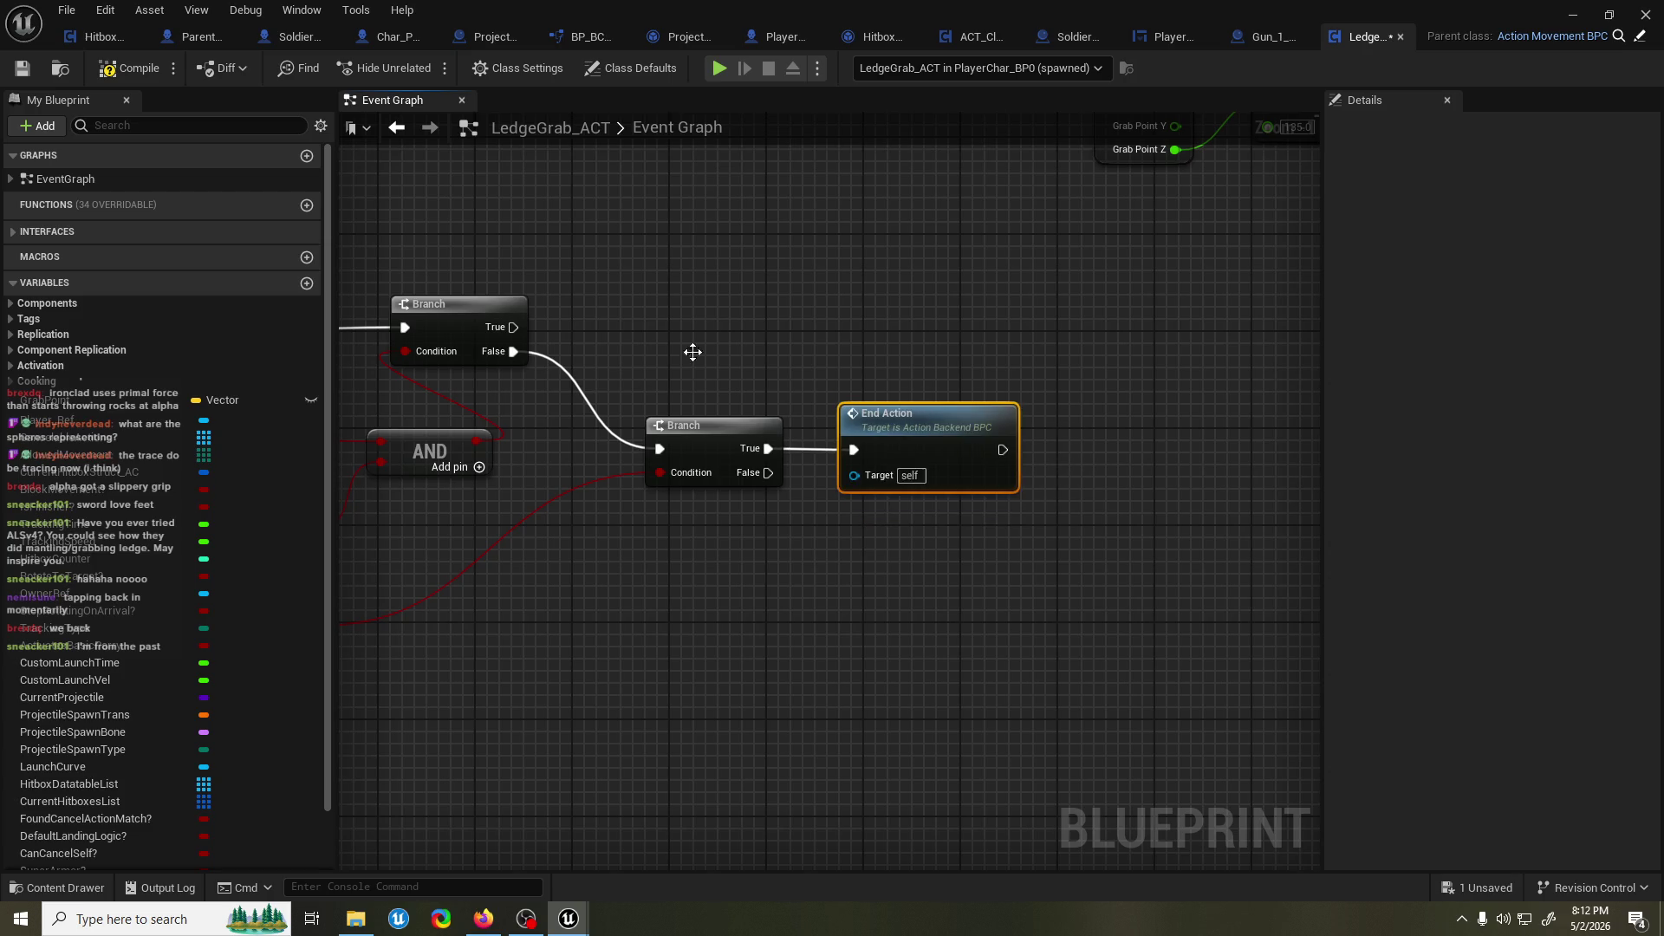
pyautogui.click(130, 69)
pyautogui.hotkey('alt', 'Tab')
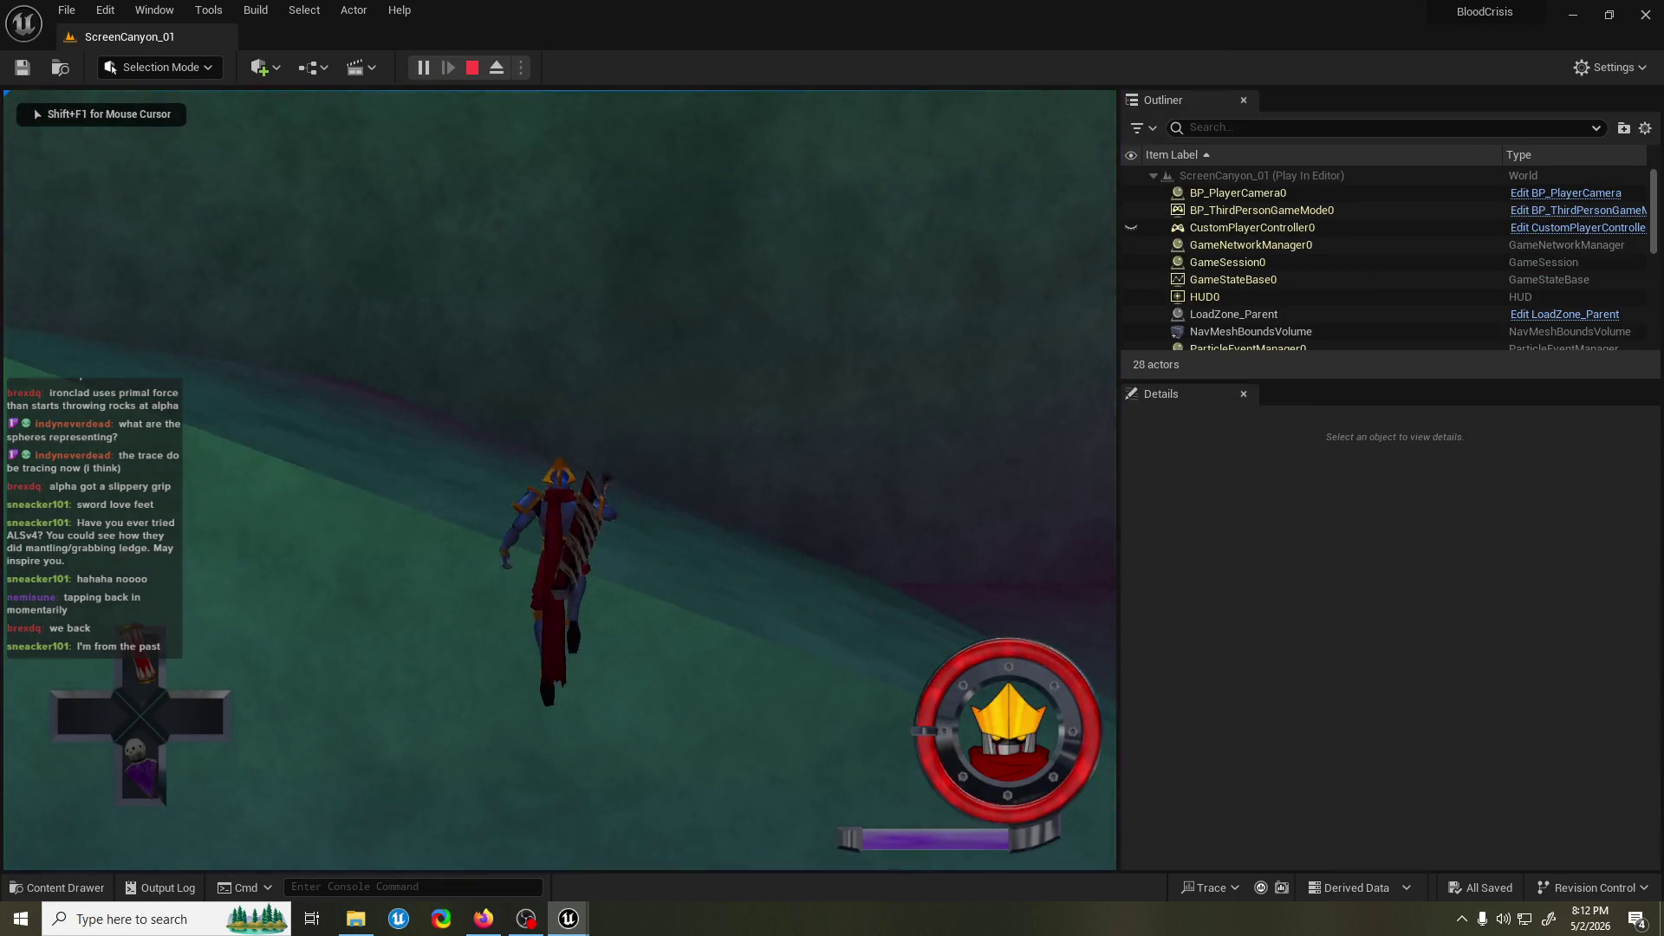
# Run the character off the canyon wall ledge in Play-In-Editor, save the level, then test again.
pyautogui.press('s')
pyautogui.press('d')
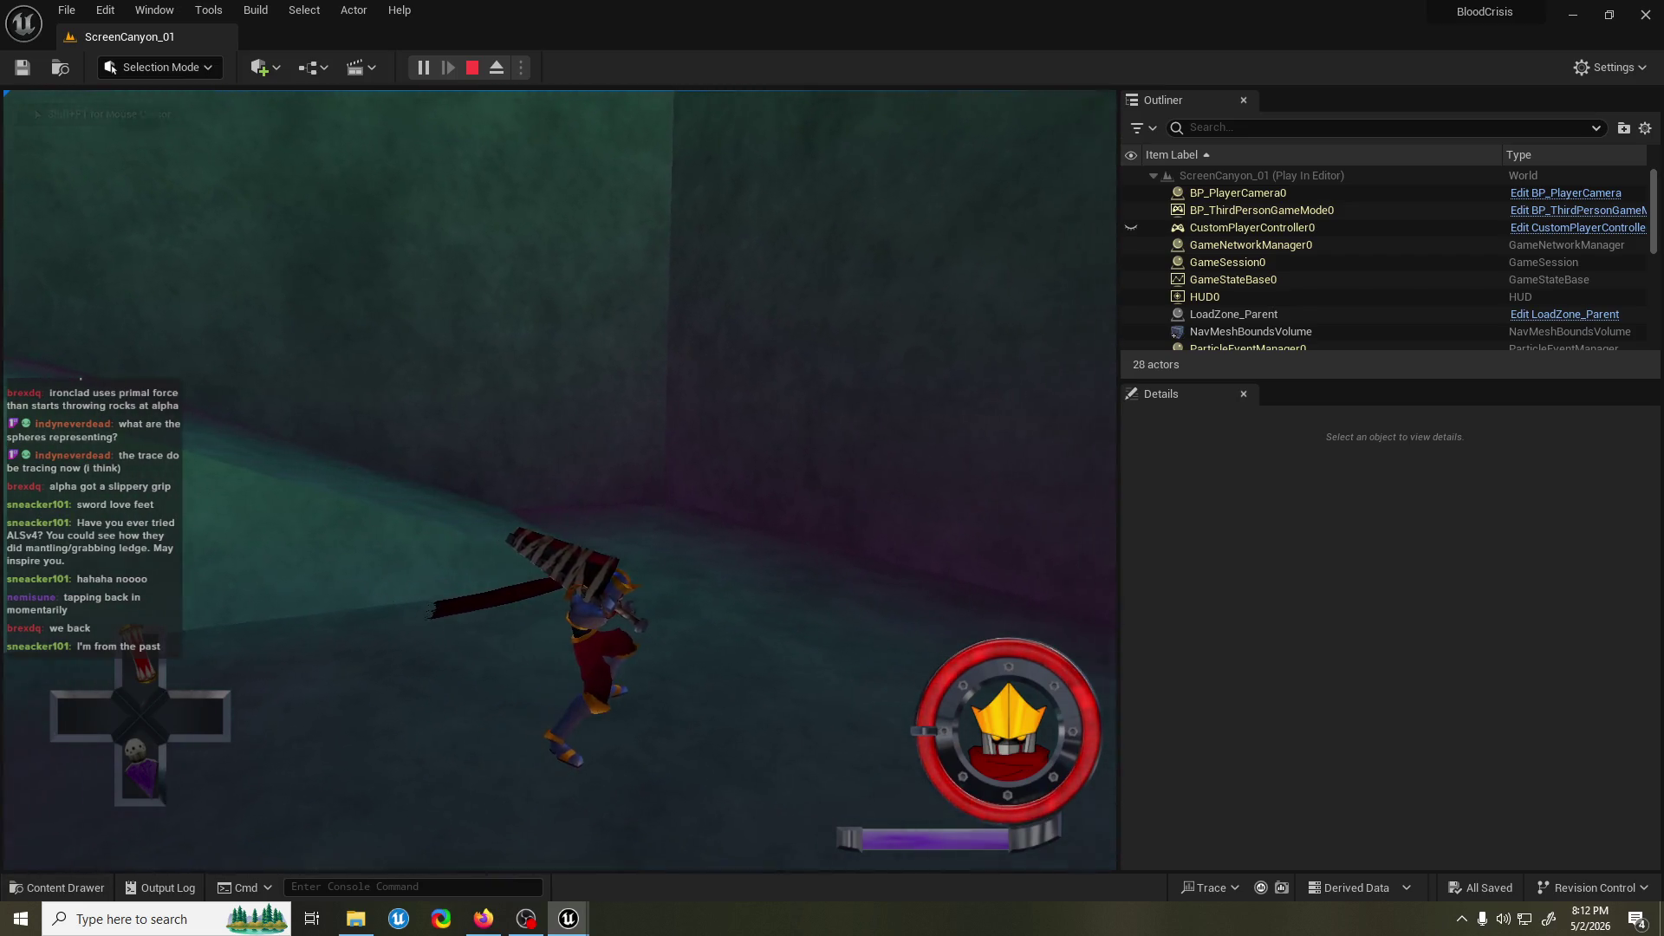
pyautogui.press('Escape')
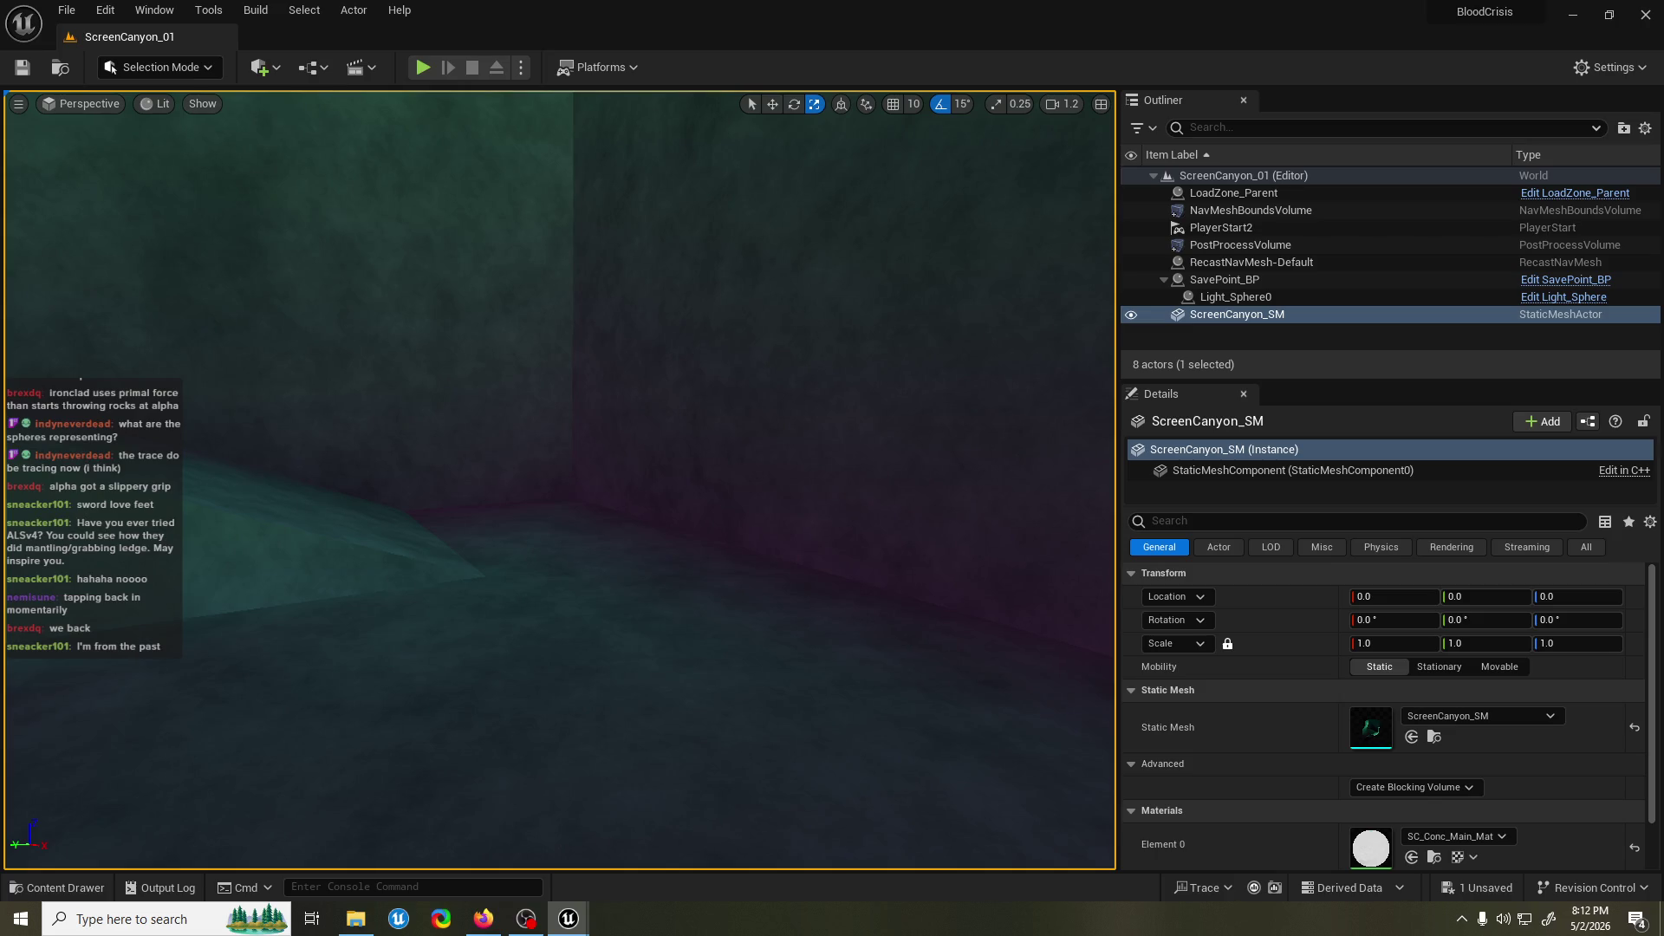
pyautogui.hotkey('ctrl', 's')
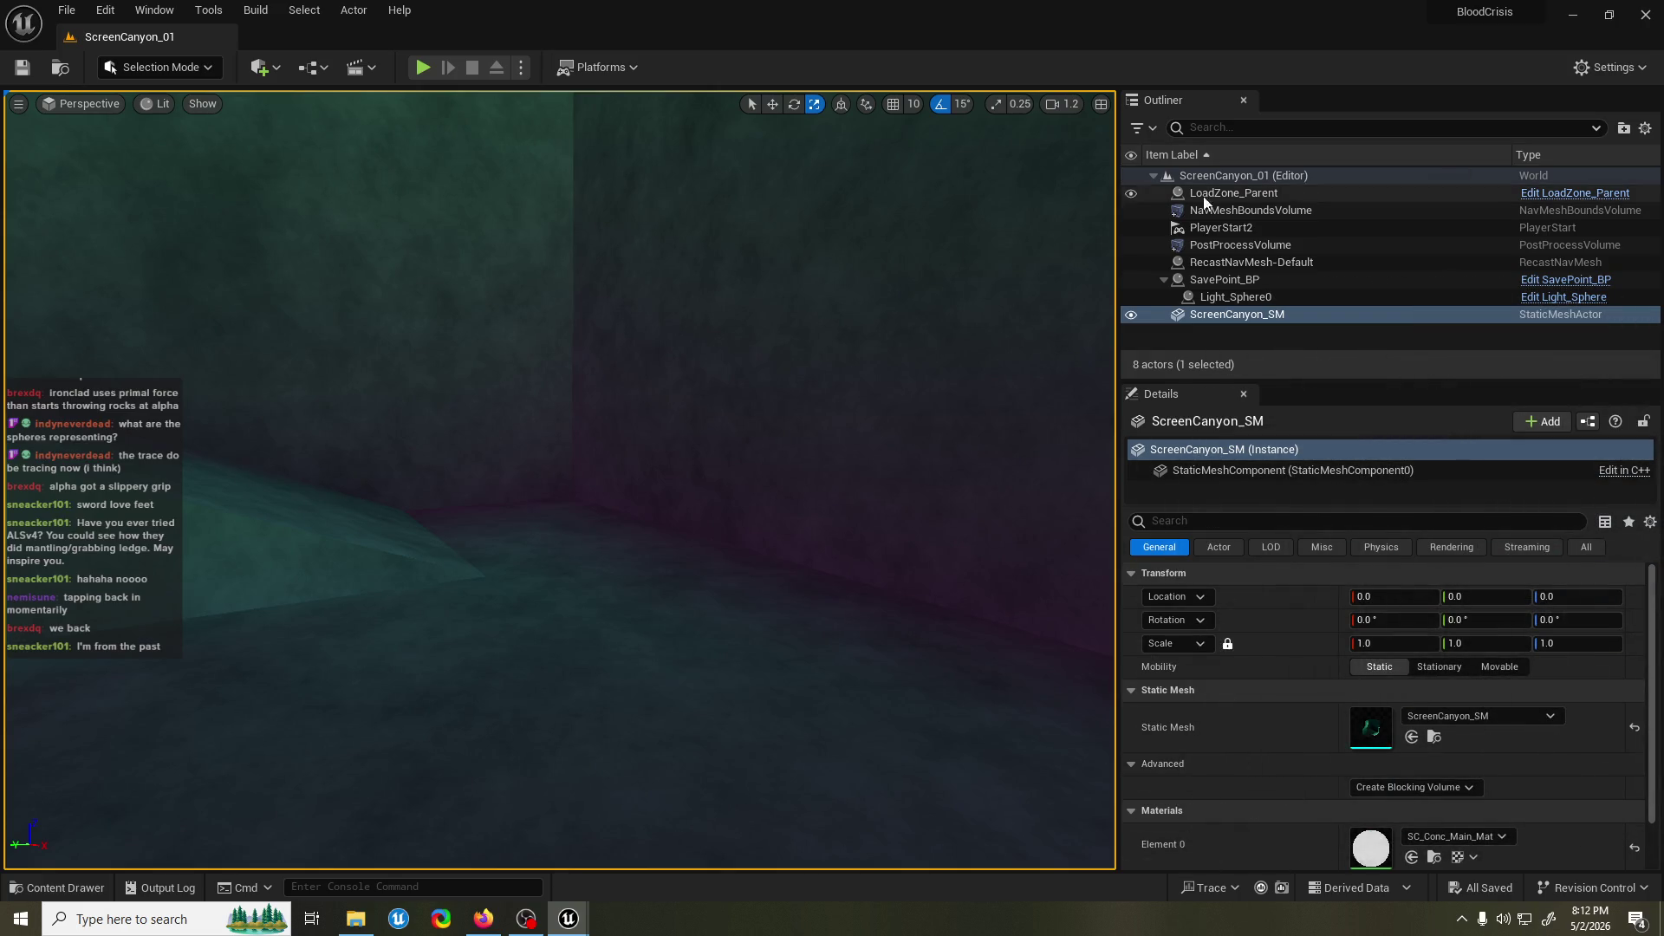
pyautogui.click(435, 68)
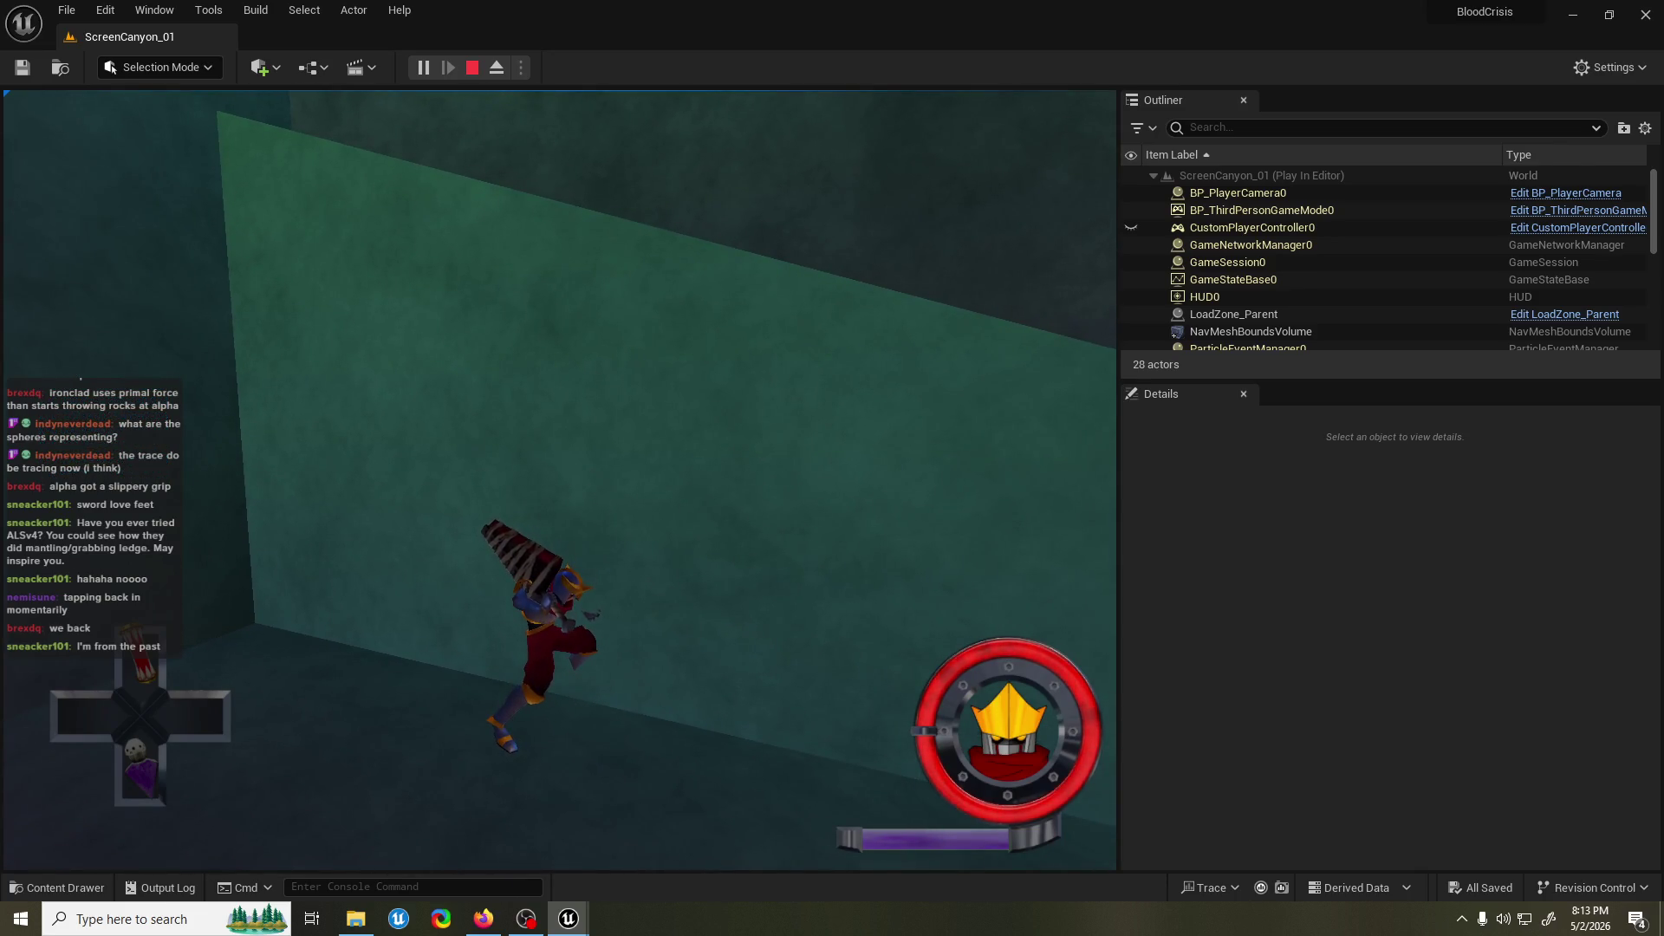
pyautogui.press('Escape')
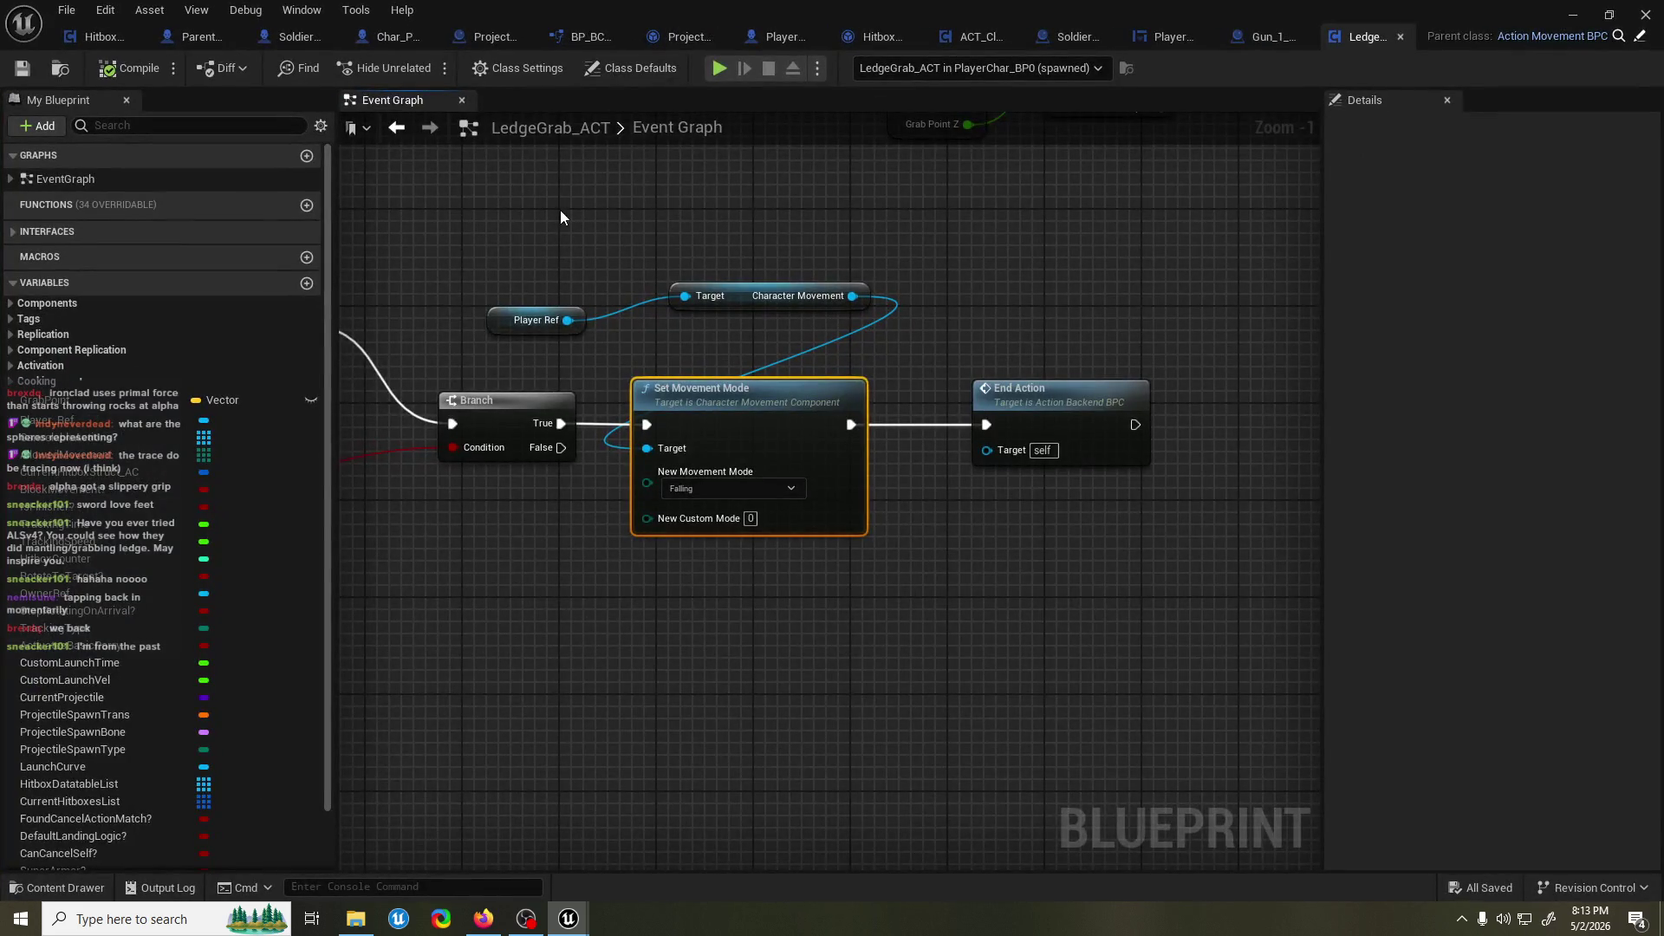
# Save LedgeGrab_ACT and look over the Char_Parent_BP event graph.
pyautogui.moveTo(561, 217); pyautogui.dragTo(618, 239)
pyautogui.hotkey('ctrl', 's')
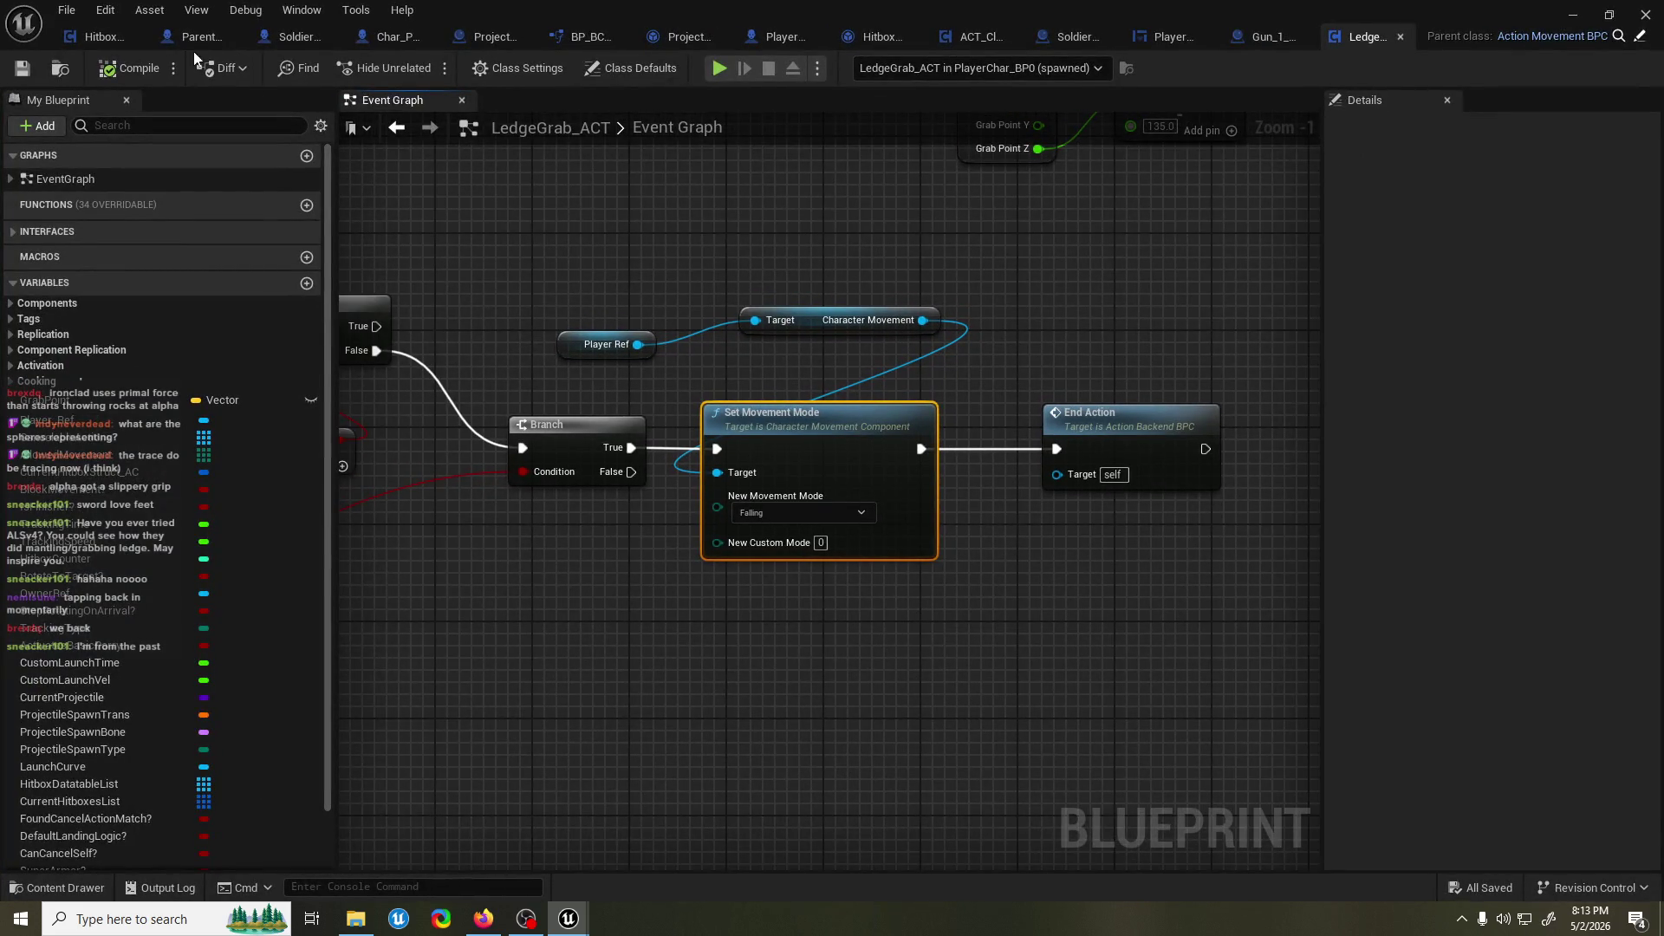
pyautogui.click(397, 36)
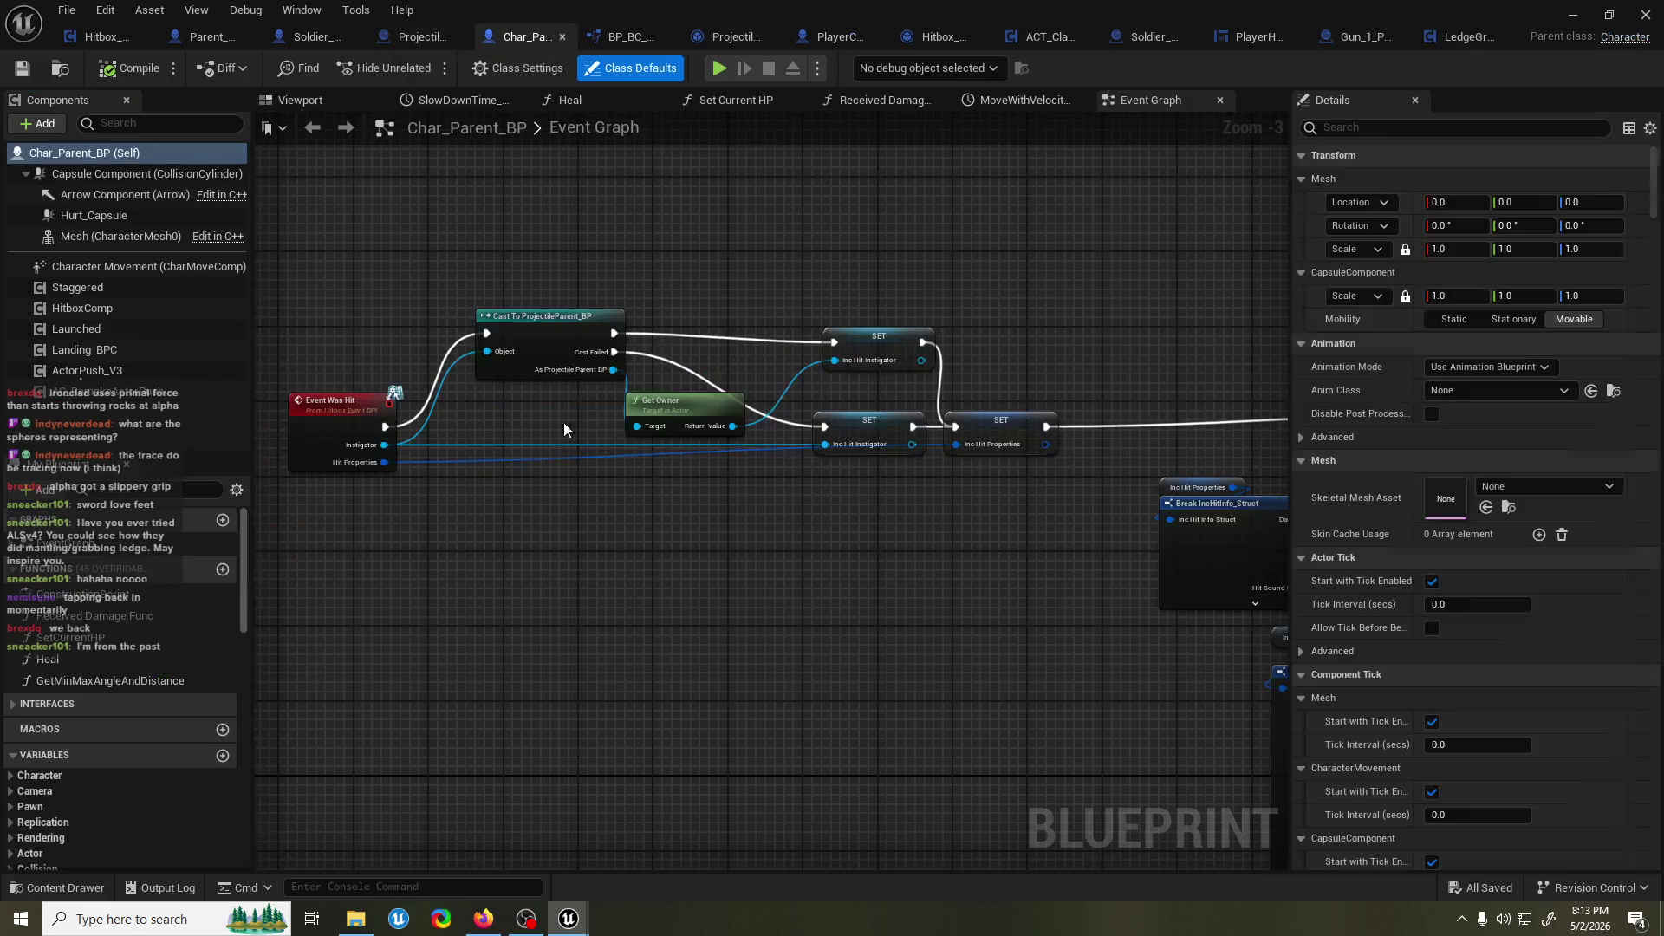
pyautogui.scroll(-9, 564, 488)
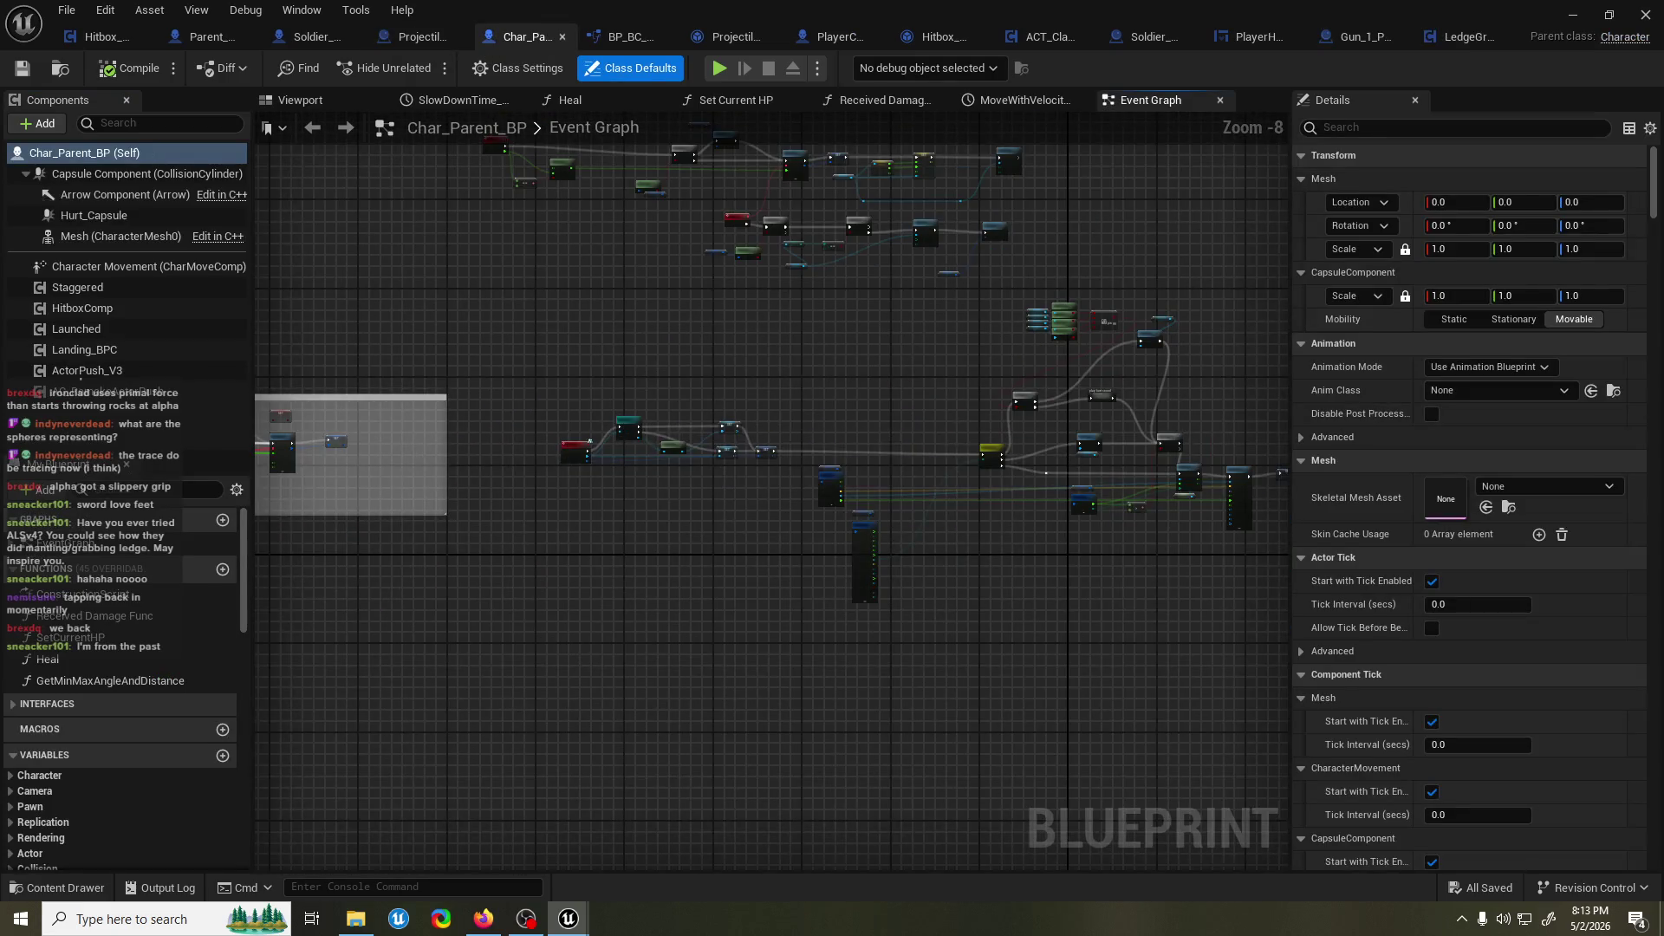
pyautogui.scroll(5, 628, 434)
pyautogui.scroll(-4, 602, 382)
pyautogui.moveTo(604, 389)
pyautogui.mouseDown()
pyautogui.moveTo(382, 572)
pyautogui.moveTo(995, 479)
pyautogui.moveTo(1050, 455)
pyautogui.moveTo(1033, 453)
pyautogui.mouseUp()
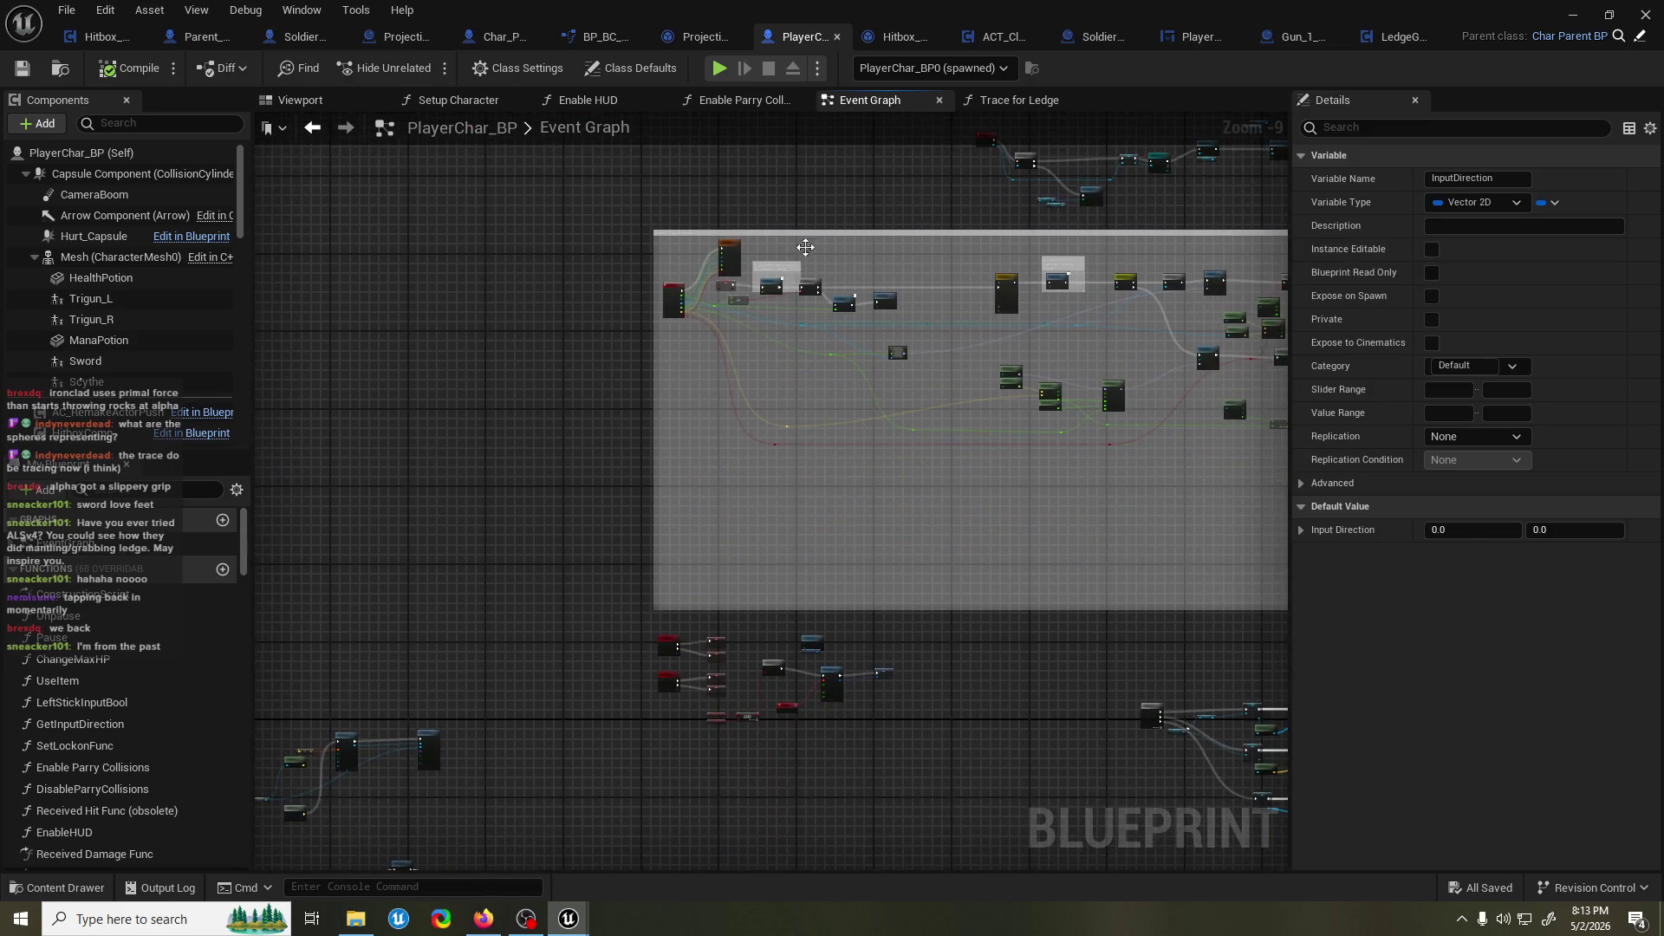
pyautogui.scroll(-3, 120, 687)
pyautogui.scroll(-5, 120, 686)
# Open the Trace for Ledge function graph and nudge its entry node slightly right.
pyautogui.doubleClick(134, 657)
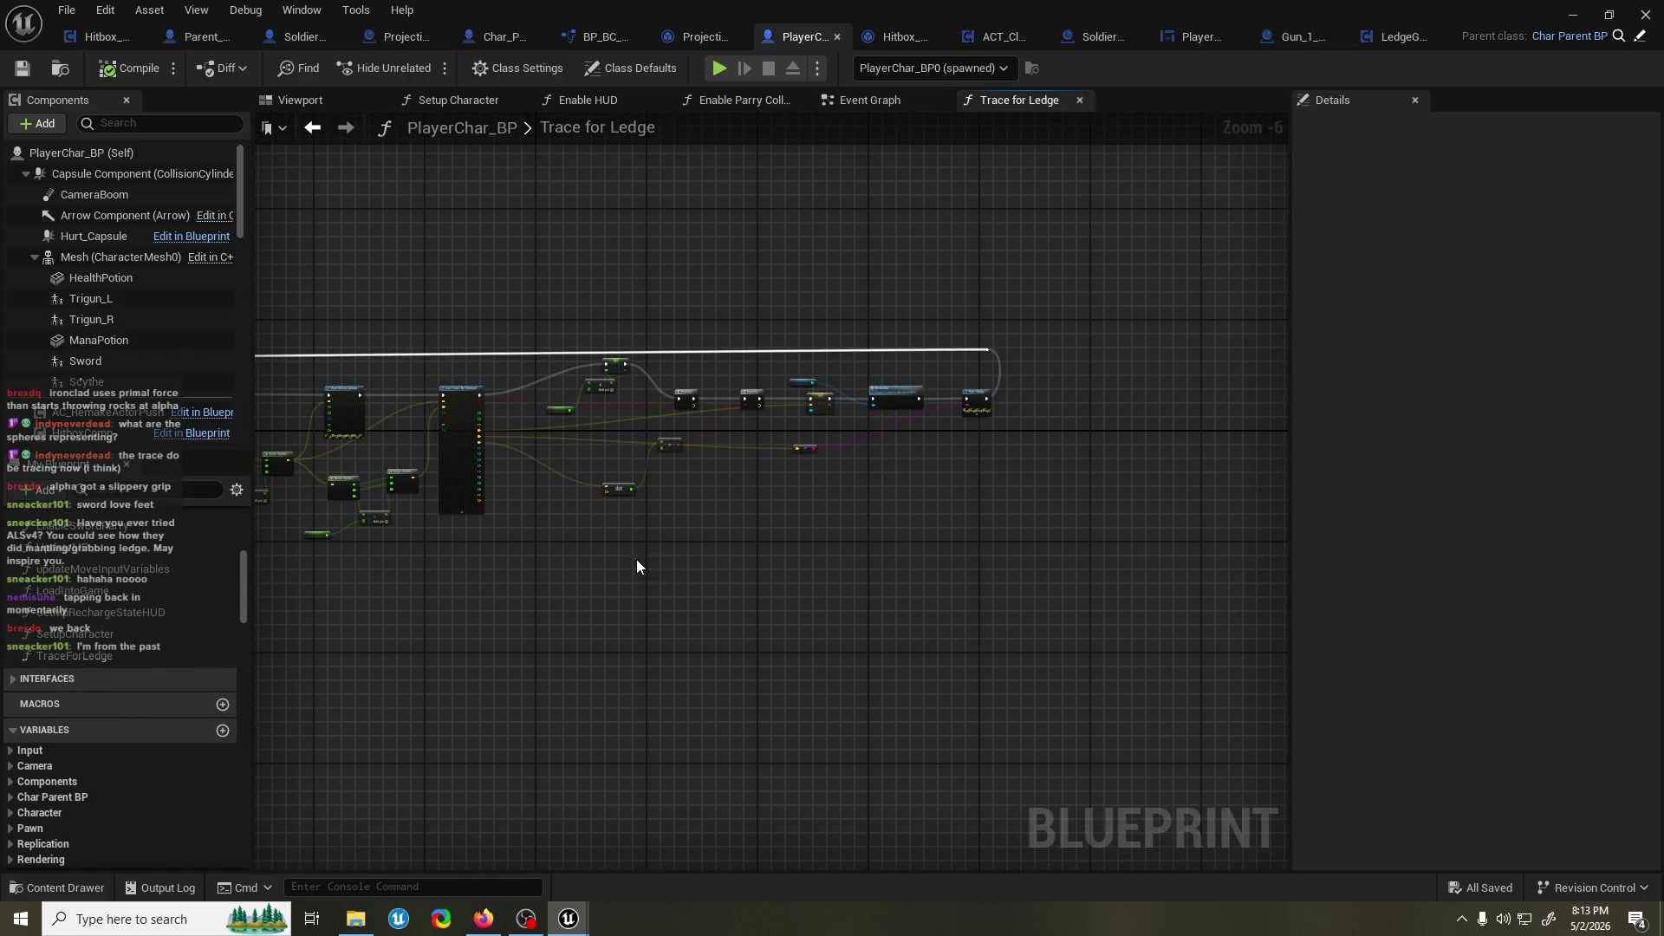
pyautogui.moveTo(634, 560)
pyautogui.mouseDown()
pyautogui.moveTo(588, 568)
pyautogui.moveTo(853, 560)
pyautogui.moveTo(871, 576)
pyautogui.mouseUp()
pyautogui.scroll(6, 580, 413)
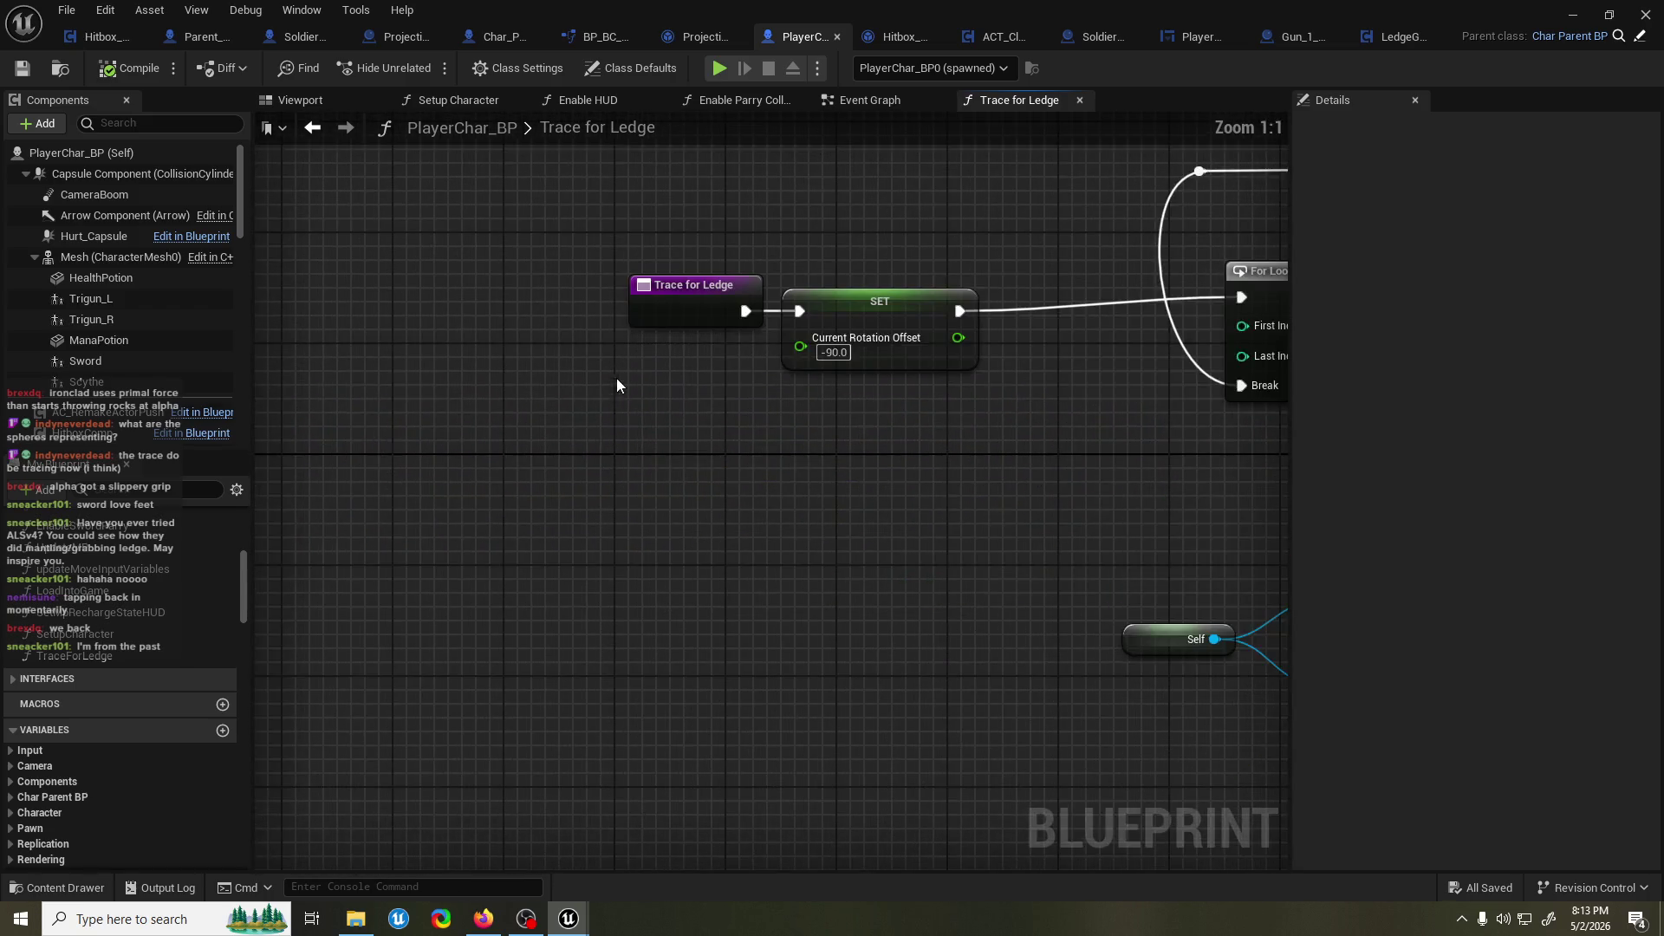
pyautogui.click(662, 421)
pyautogui.moveTo(663, 421)
pyautogui.mouseDown()
pyautogui.moveTo(543, 414)
pyautogui.moveTo(683, 428)
pyautogui.mouseUp()
# In LedgeGrab_ACT, move End Action right and Player Ref below Character Movement, and save.
pyautogui.click(1396, 36)
pyautogui.scroll(-4, 867, 347)
pyautogui.scroll(3, 768, 346)
pyautogui.moveTo(830, 399); pyautogui.dragTo(1011, 399)
pyautogui.moveTo(358, 343)
pyautogui.mouseDown()
pyautogui.moveTo(538, 299)
pyautogui.moveTo(794, 269)
pyautogui.moveTo(731, 337)
pyautogui.moveTo(694, 272)
pyautogui.mouseUp()
pyautogui.hotkey('ctrl', 's')
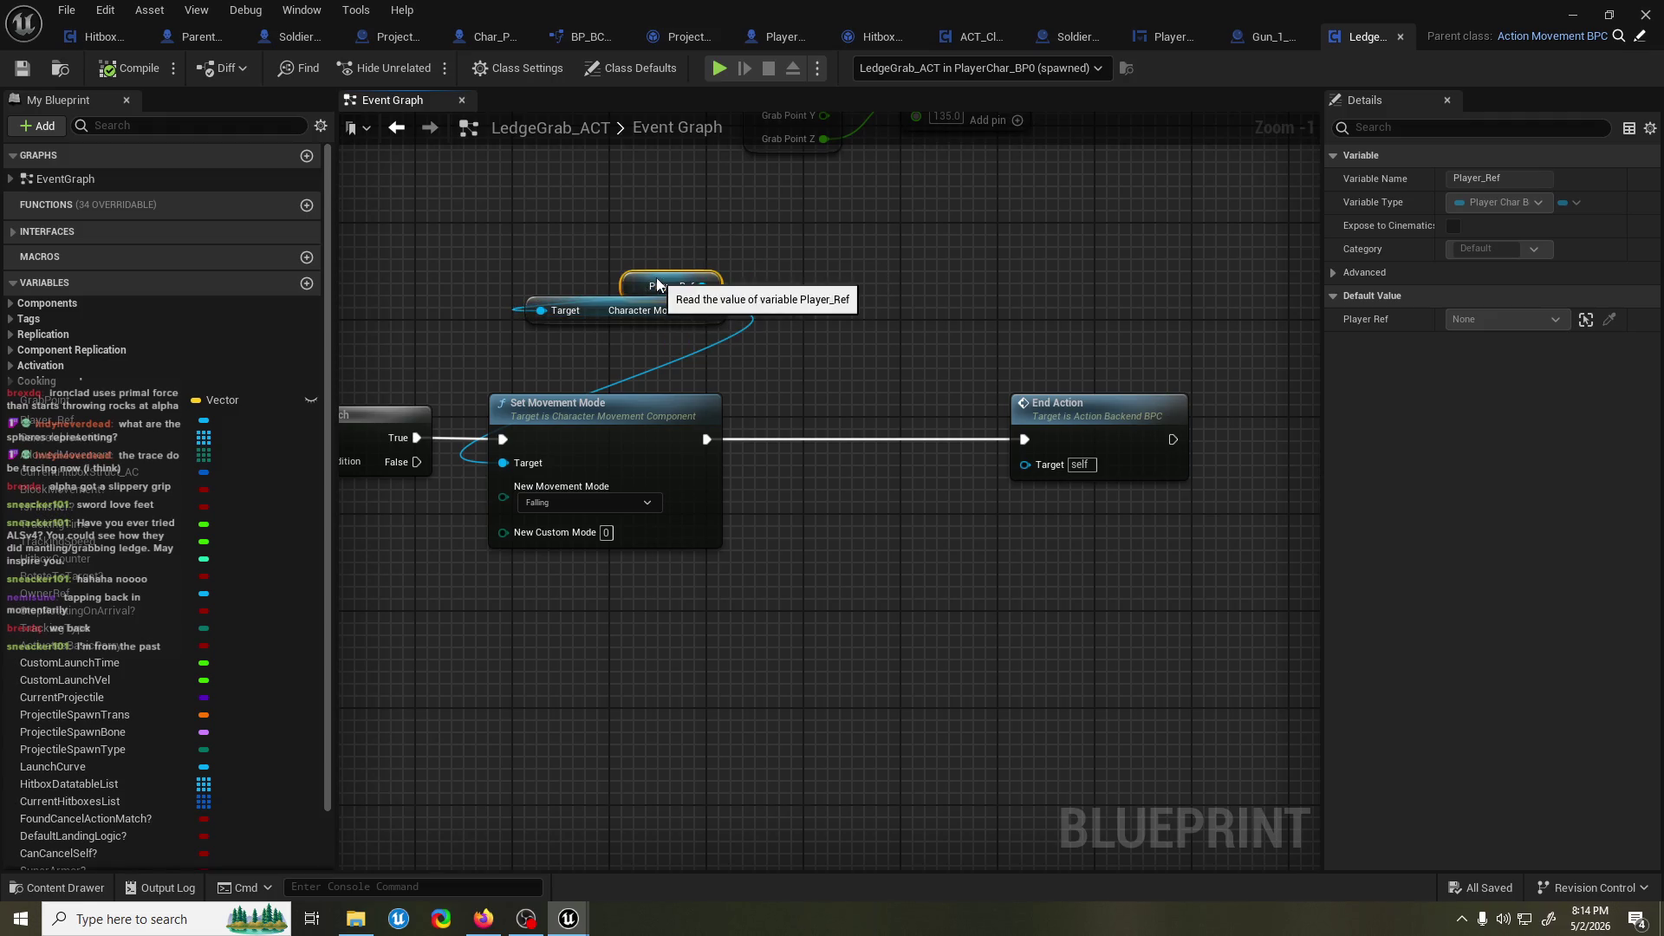
pyautogui.moveTo(666, 276)
pyautogui.mouseDown()
pyautogui.moveTo(660, 355)
pyautogui.moveTo(646, 344)
pyautogui.mouseUp()
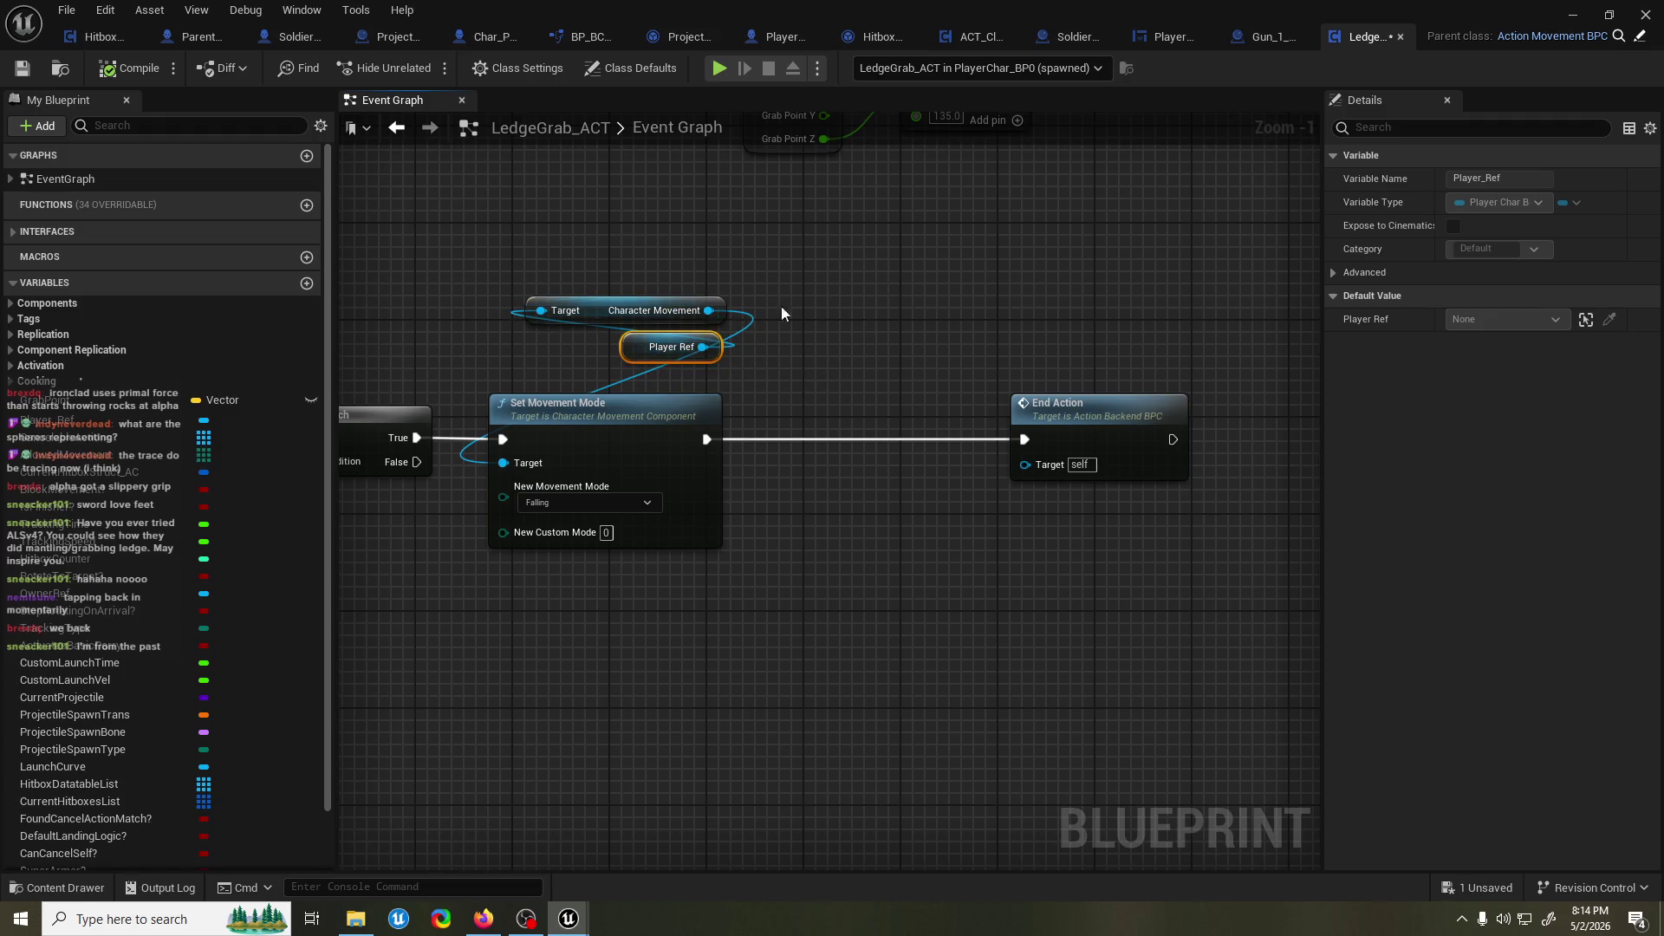
pyautogui.moveTo(782, 40)
pyautogui.mouseDown()
pyautogui.moveTo(331, 50)
pyautogui.moveTo(179, 34)
pyautogui.mouseUp()
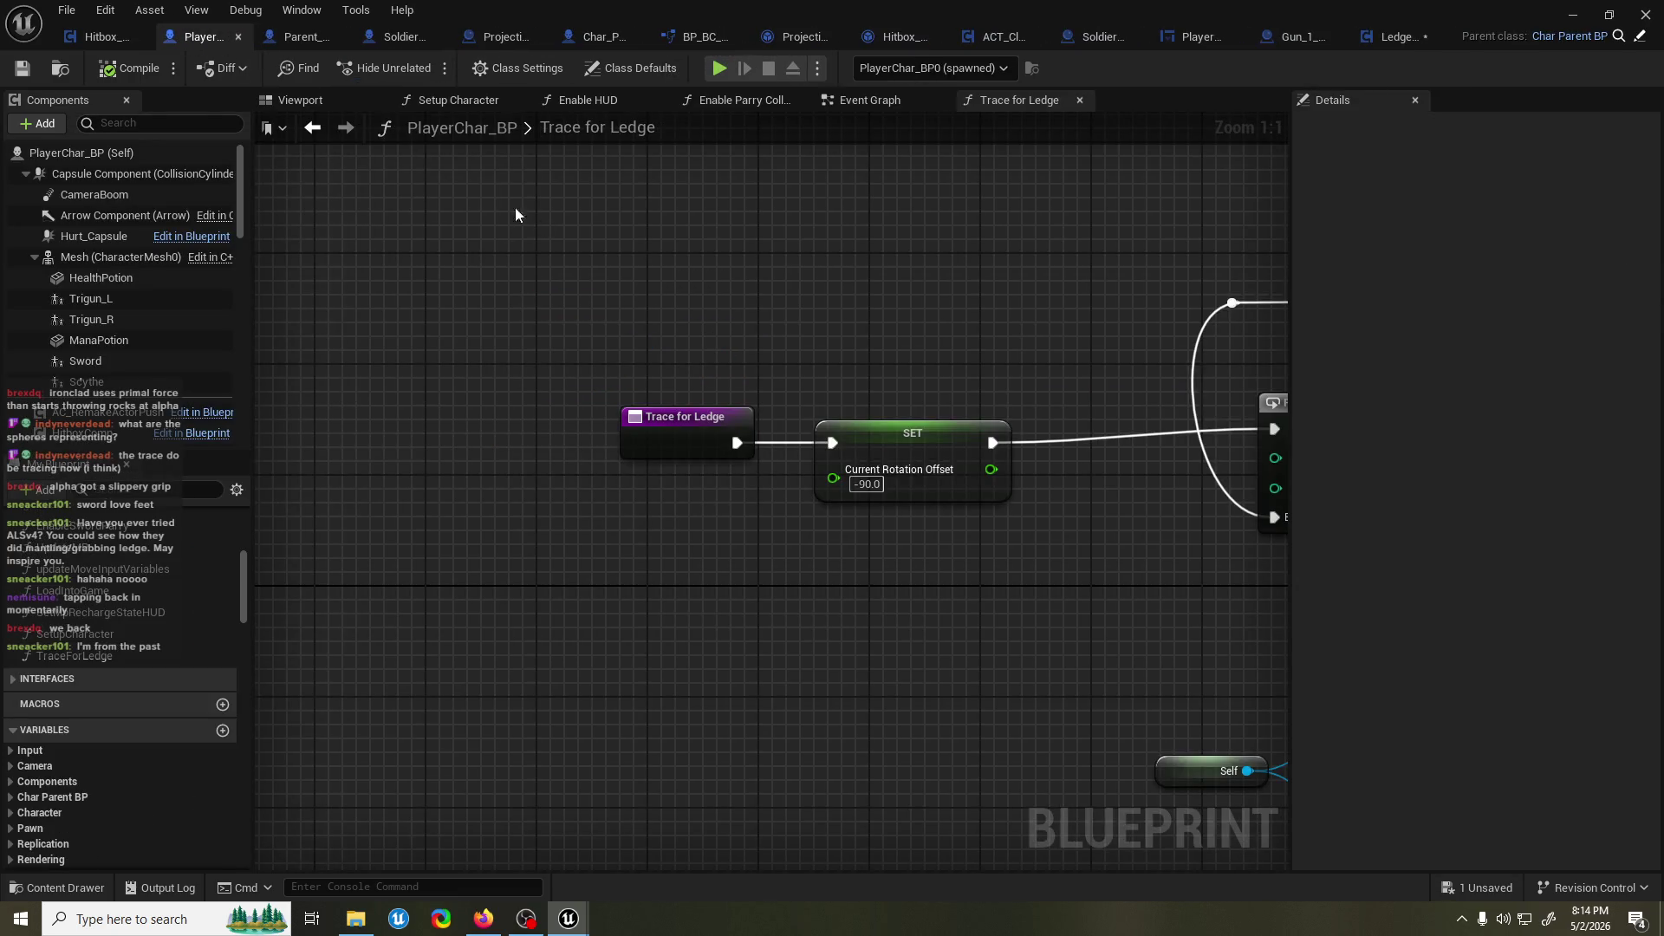
# Close the unneeded blueprint tabs, including ProjectileP and Char_Parent_BP.
pyautogui.click(339, 36)
pyautogui.click(357, 38)
pyautogui.click(390, 38)
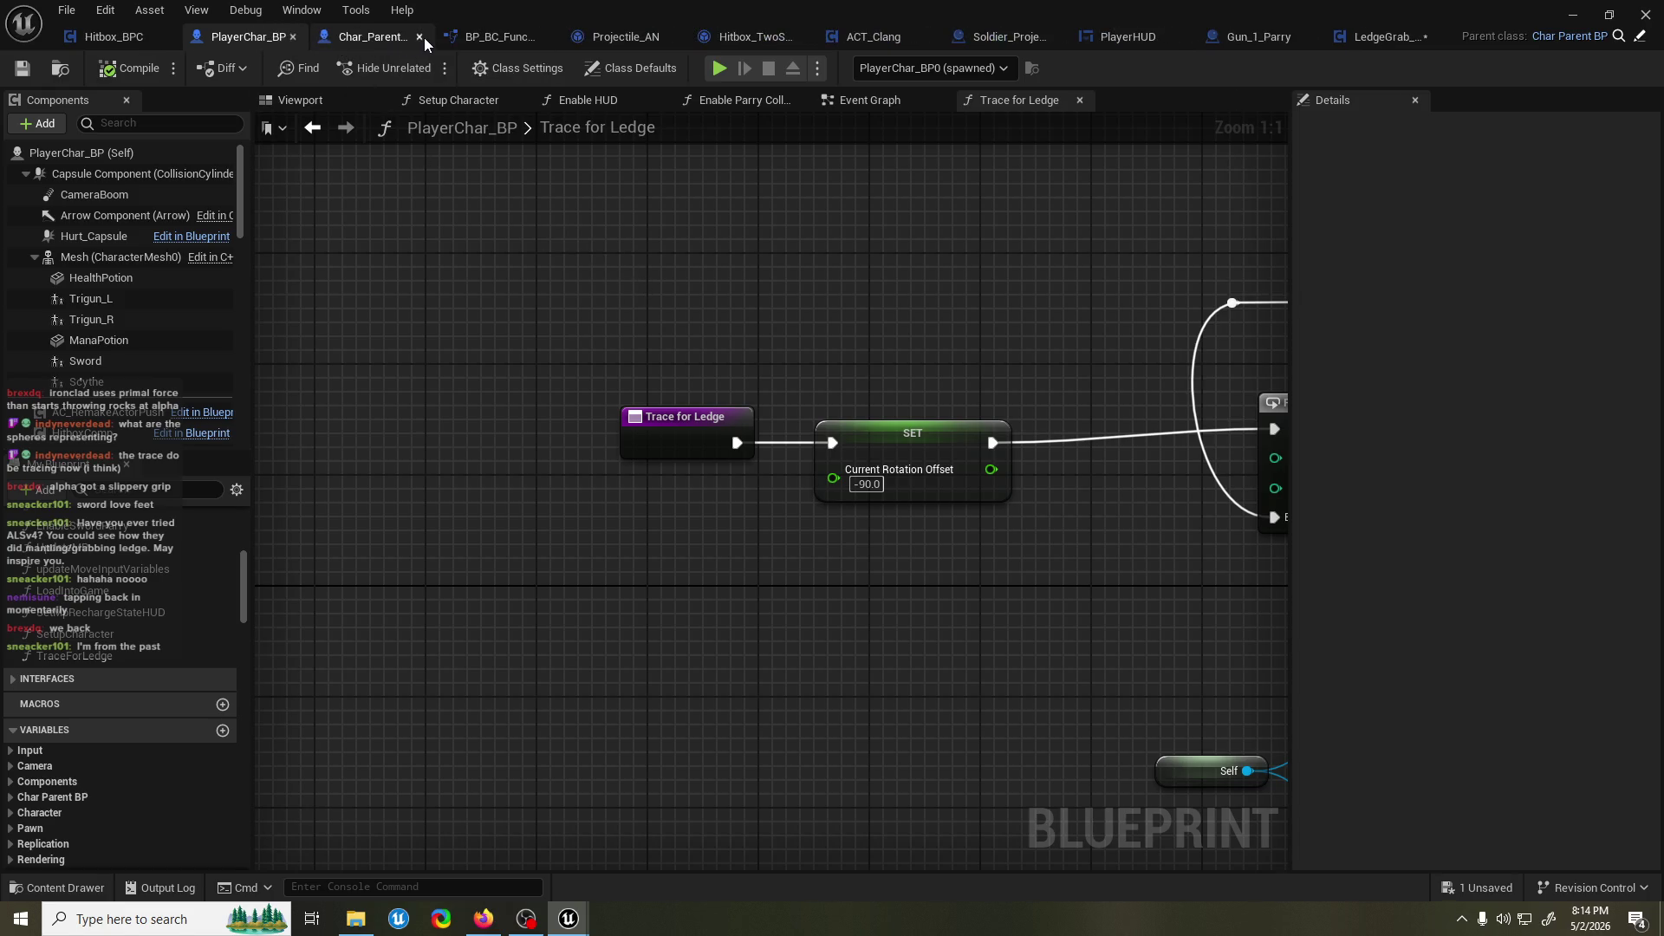
pyautogui.click(419, 37)
pyautogui.scroll(-3, 616, 268)
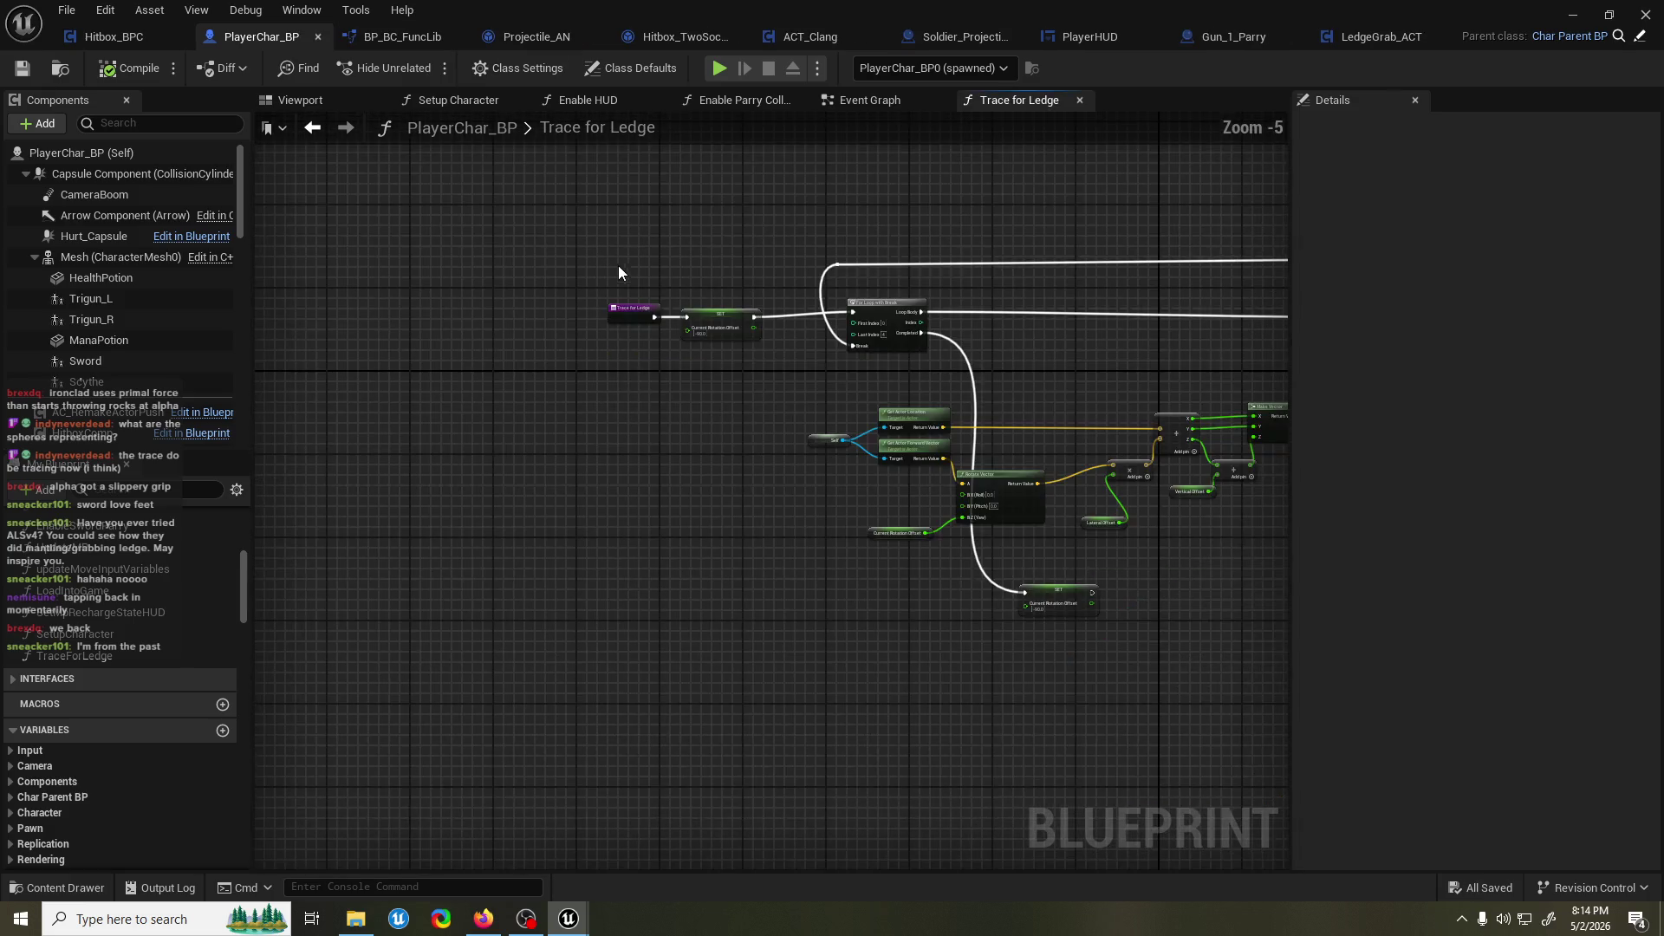
# Arrange the Trace for Ledge nodes so the whole network is visible, and save PlayerChar_BP.
pyautogui.moveTo(648, 281)
pyautogui.mouseDown()
pyautogui.moveTo(407, 217)
pyautogui.moveTo(322, 215)
pyautogui.mouseUp()
pyautogui.click(484, 918)
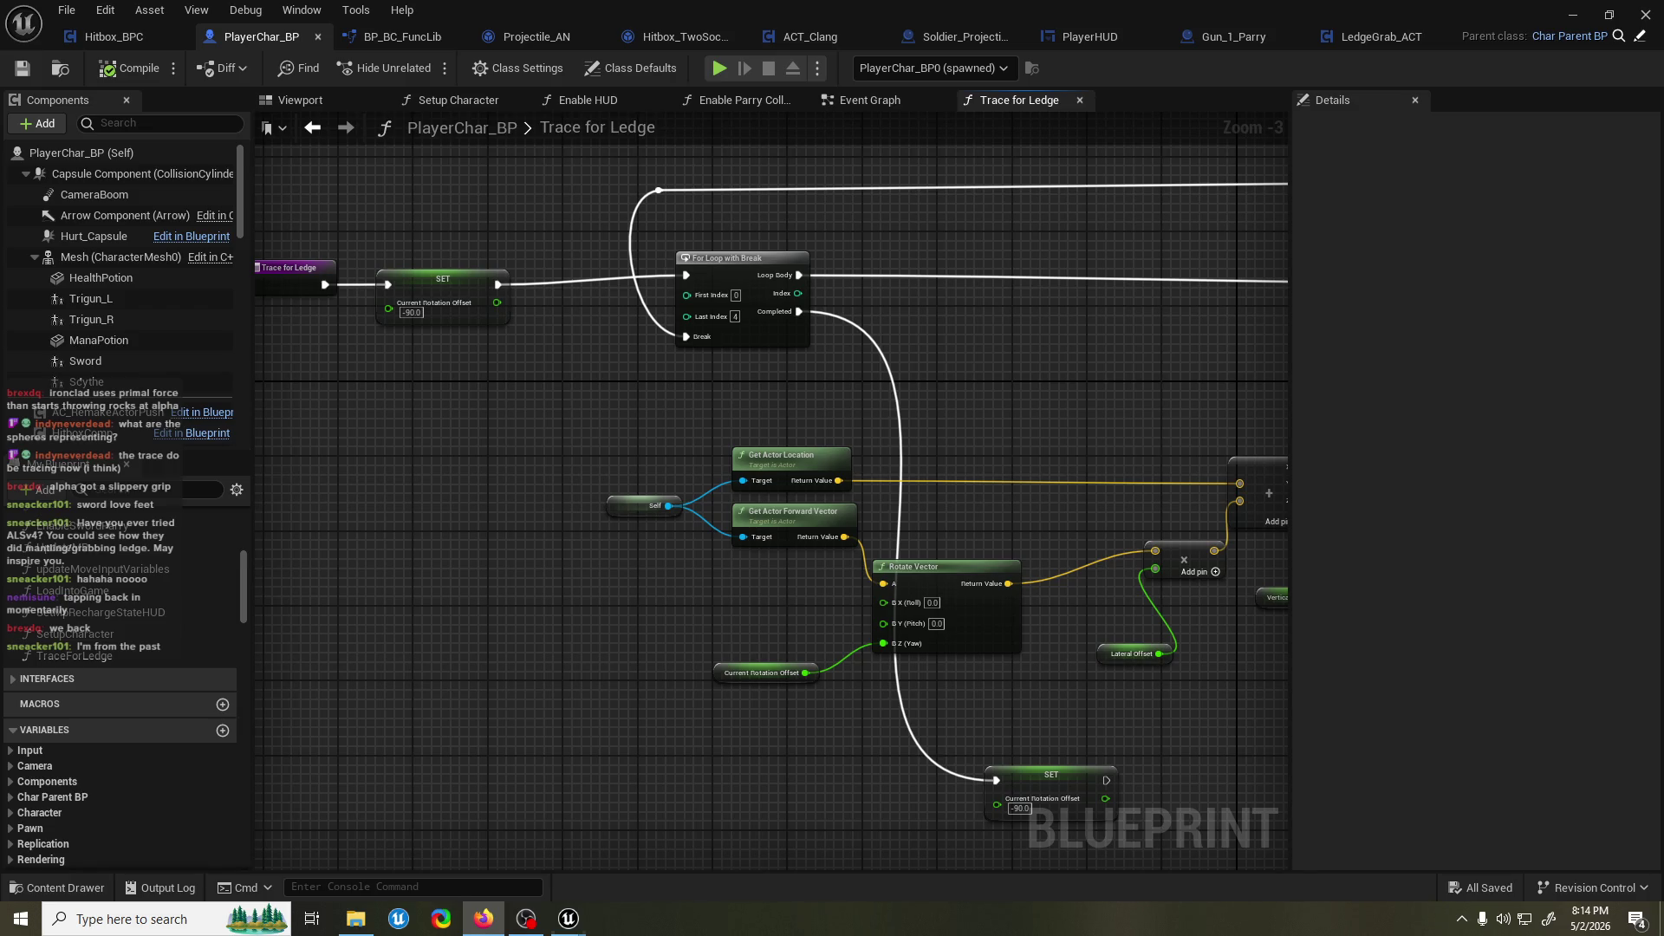
pyautogui.hotkey('alt', 'Tab')
pyautogui.hotkey('alt', 'Tab')
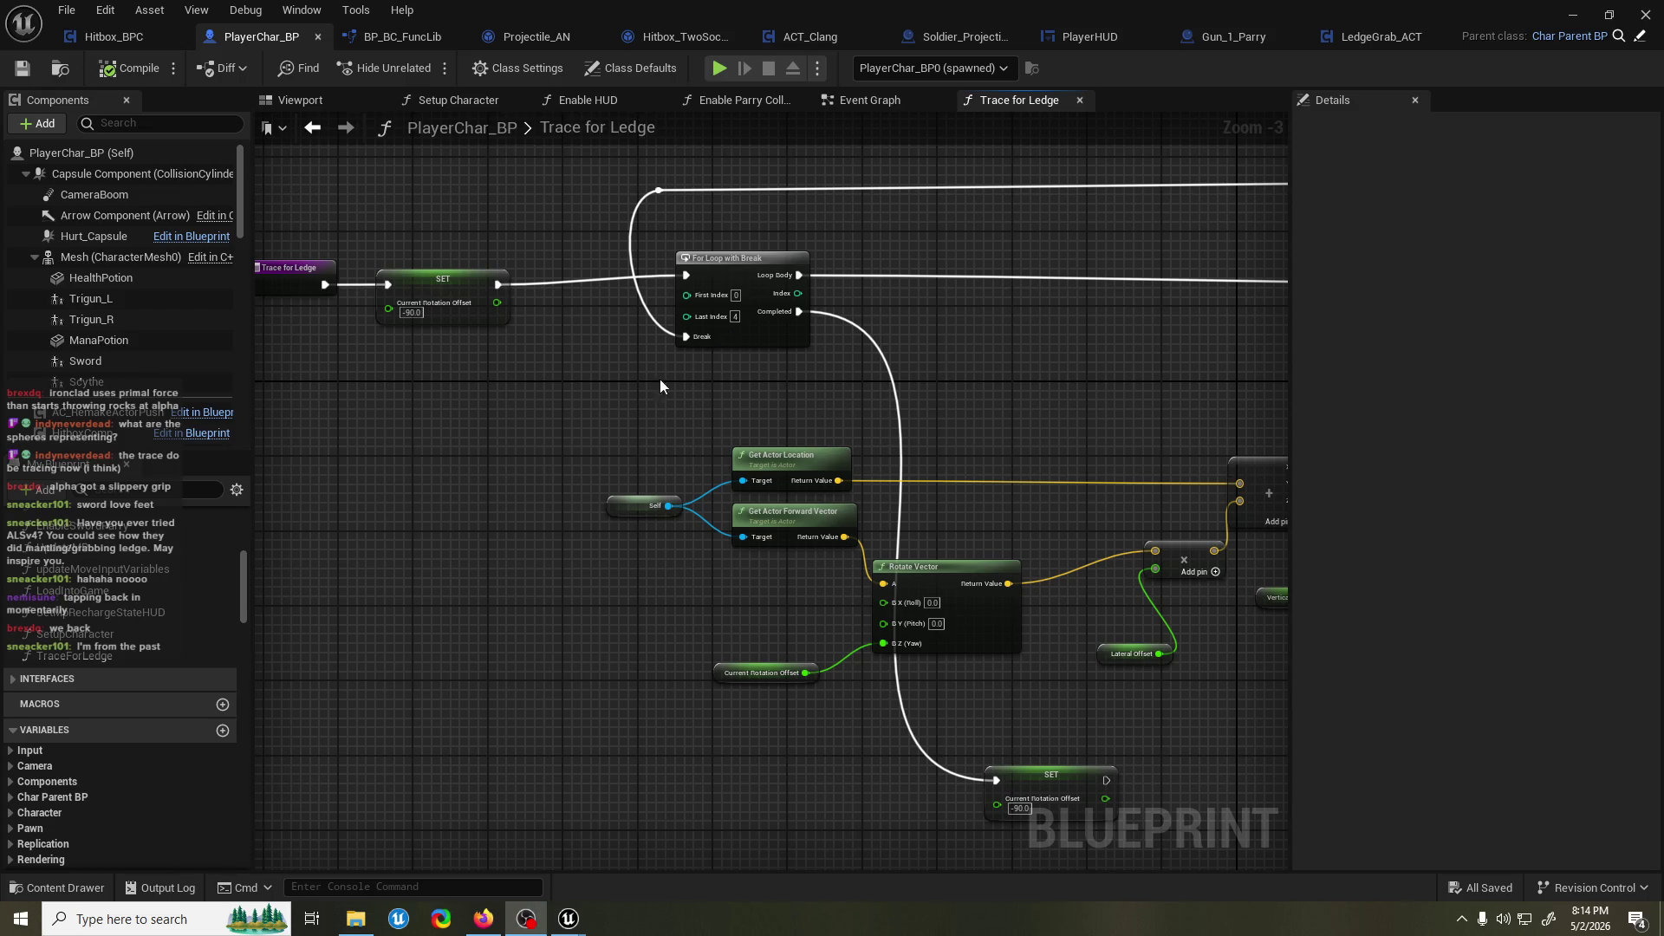
pyautogui.moveTo(641, 451)
pyautogui.mouseDown()
pyautogui.moveTo(516, 371)
pyautogui.moveTo(603, 342)
pyautogui.mouseUp()
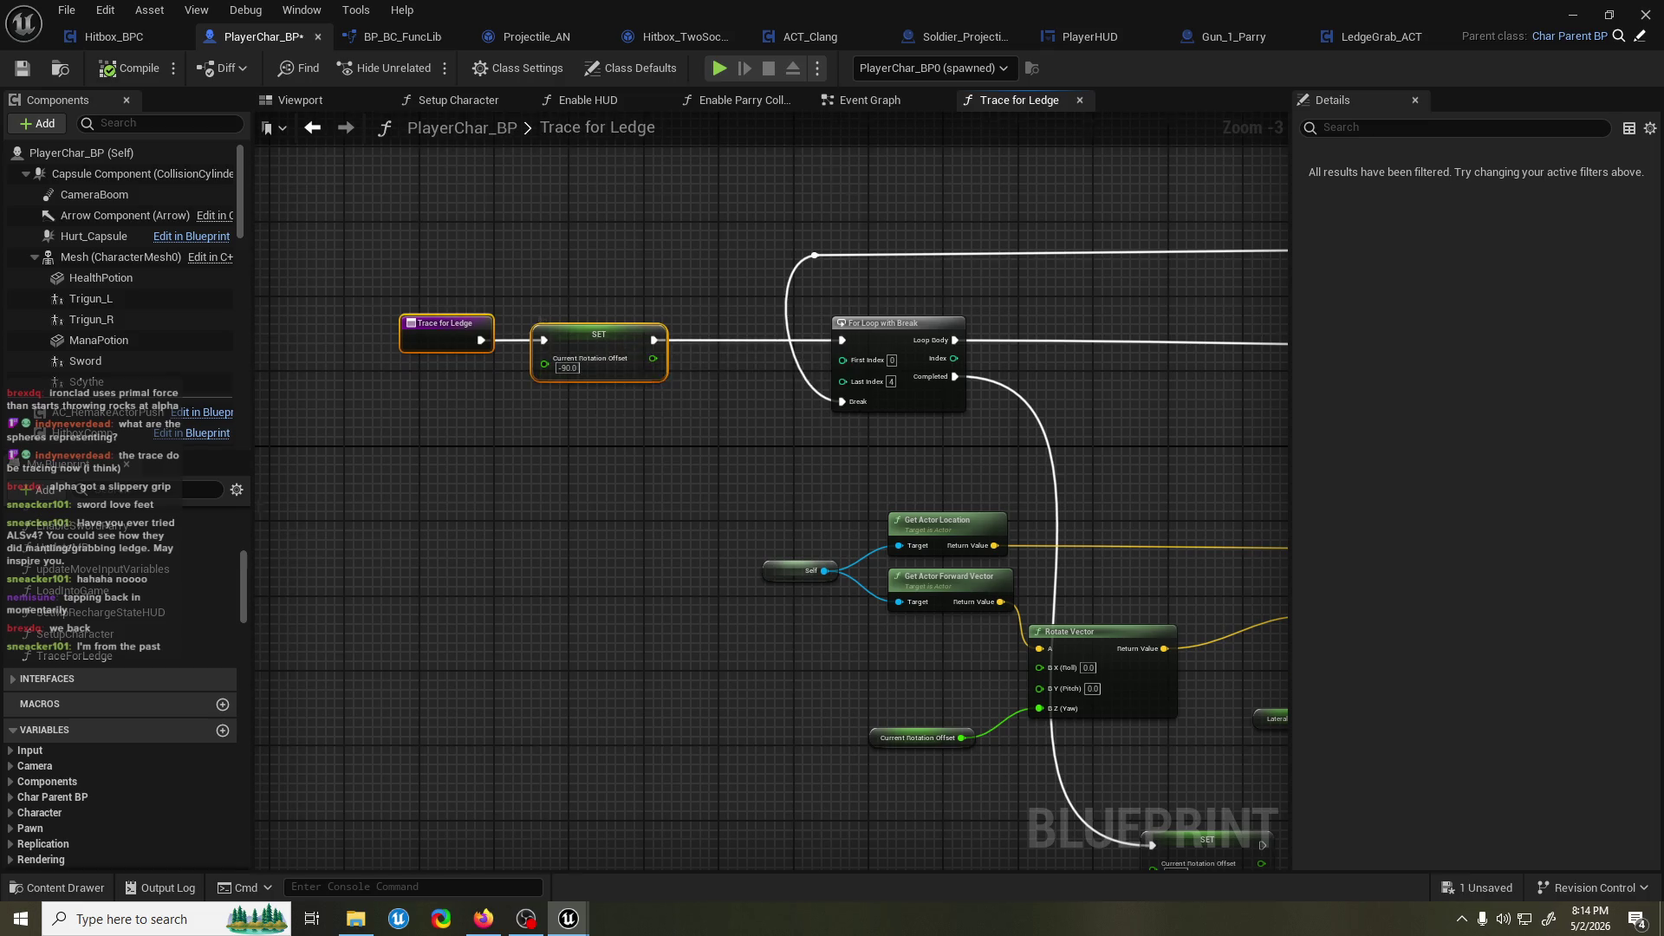
pyautogui.scroll(-2, 824, 409)
pyautogui.moveTo(962, 437)
pyautogui.mouseDown()
pyautogui.moveTo(637, 423)
pyautogui.moveTo(662, 415)
pyautogui.mouseUp()
pyautogui.hotkey('ctrl', 's')
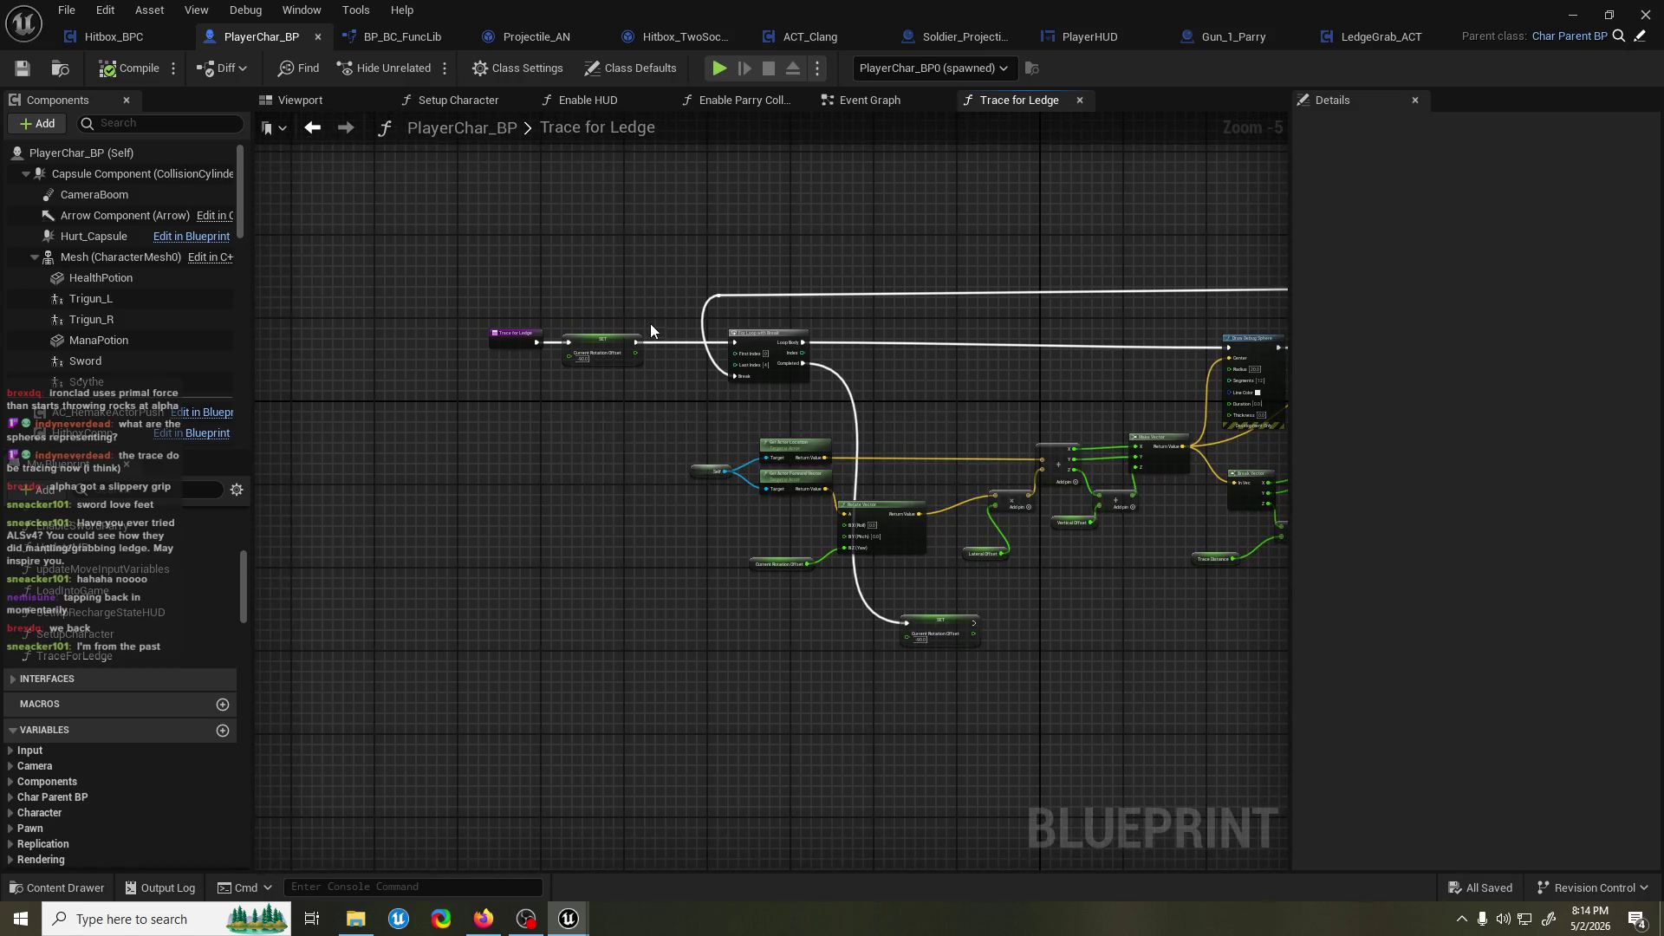
# Add a new Boolean variable, still named NewVar, to PlayerChar_BP.
pyautogui.scroll(3, 632, 316)
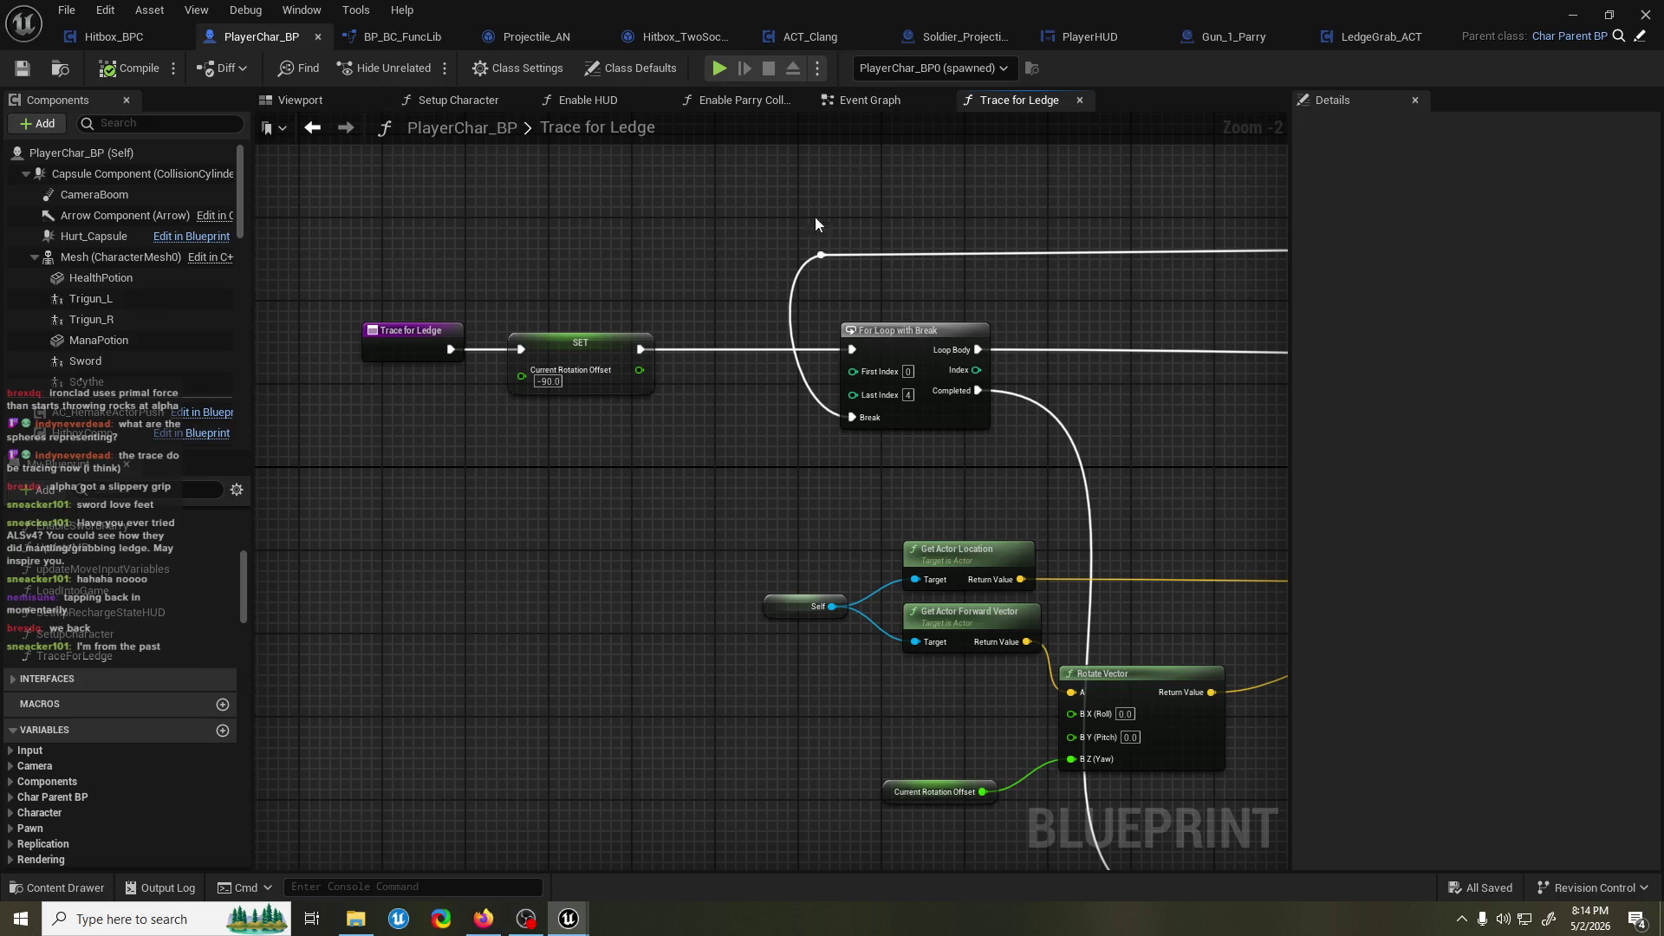
pyautogui.scroll(-4, 113, 692)
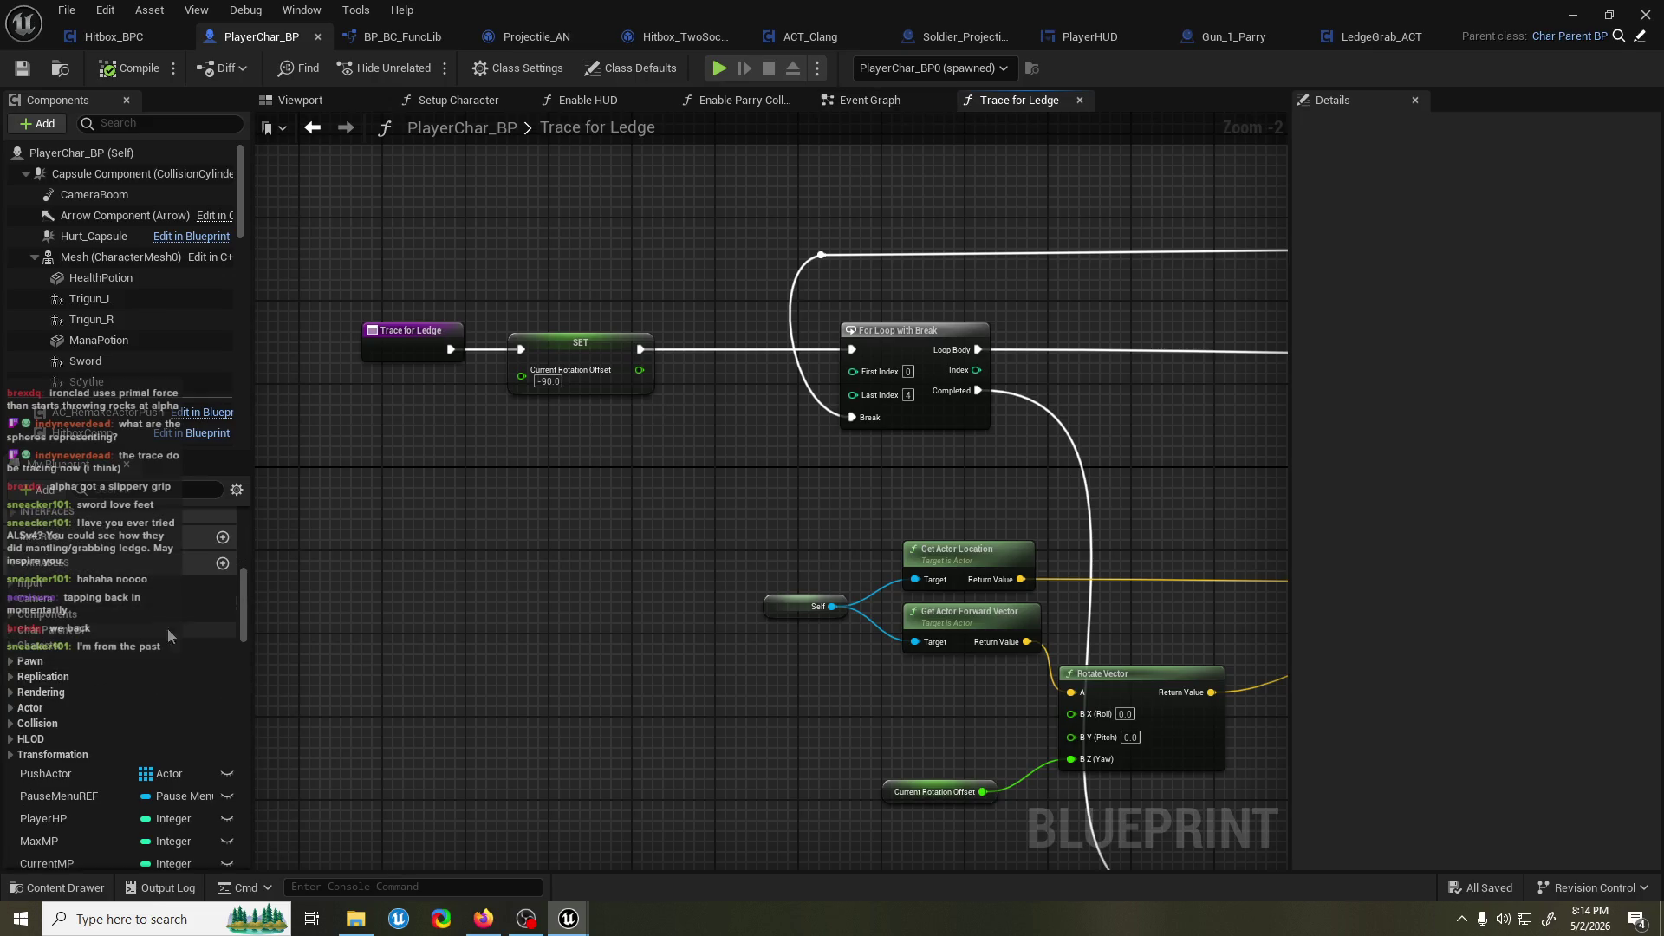
pyautogui.click(221, 564)
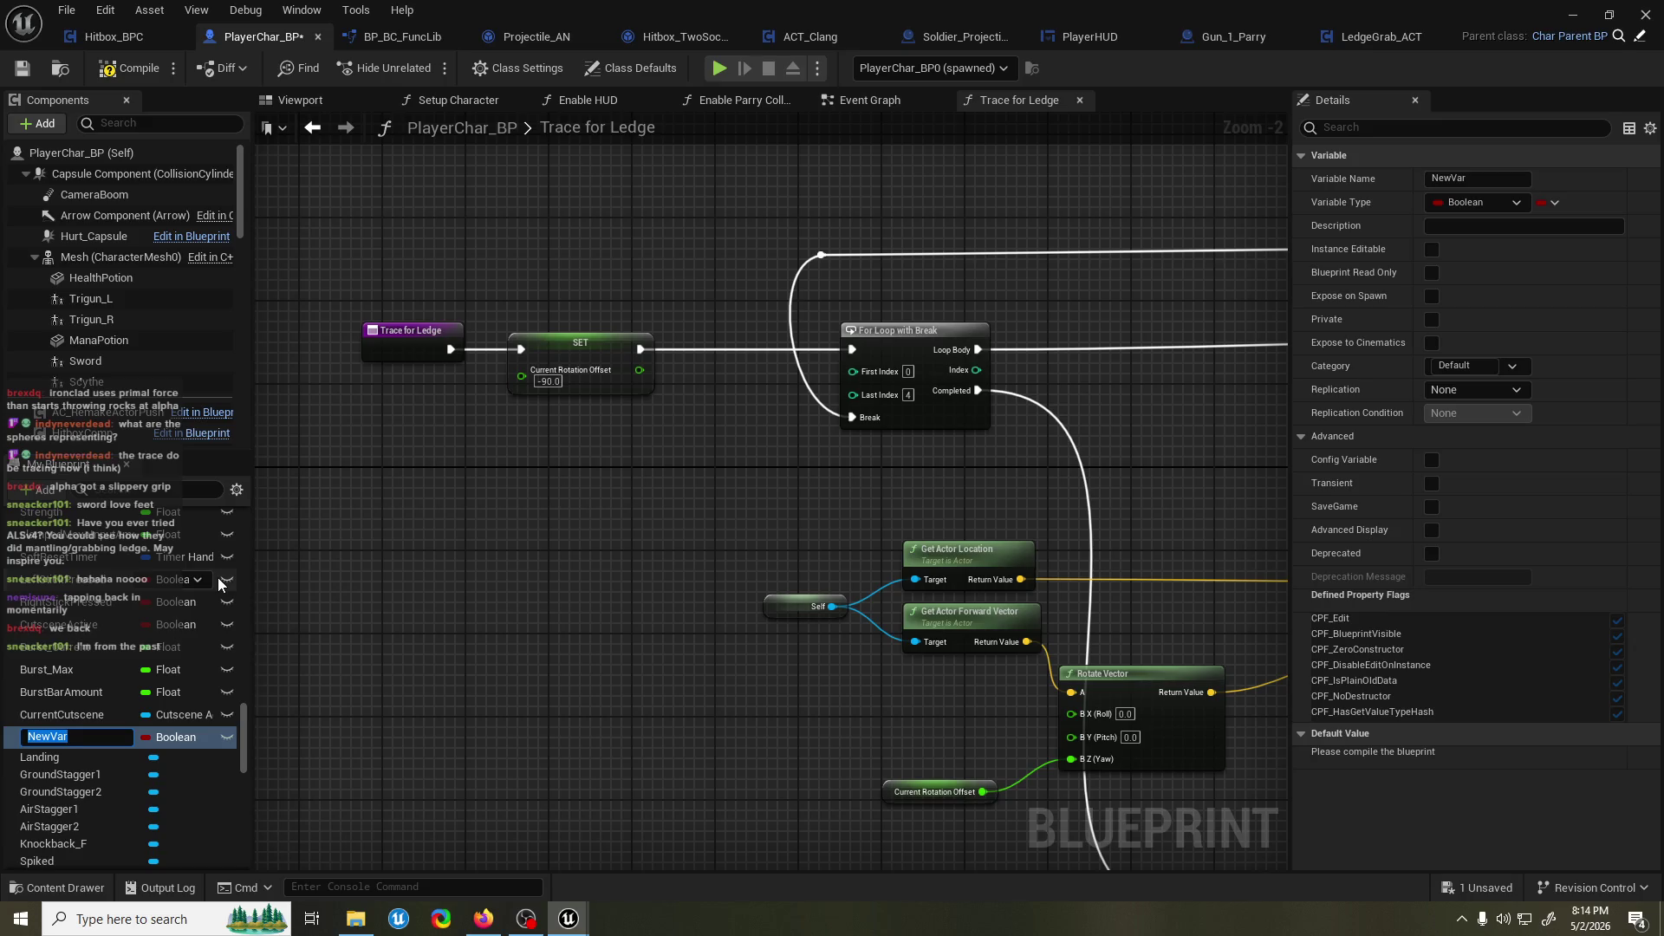
# Name the variable LedgeRegrabTimer, make it a Timer Handle, and compile.
pyautogui.write('Led')
pyautogui.write('geRegrabTime')
pyautogui.press('Return')
pyautogui.click(197, 739)
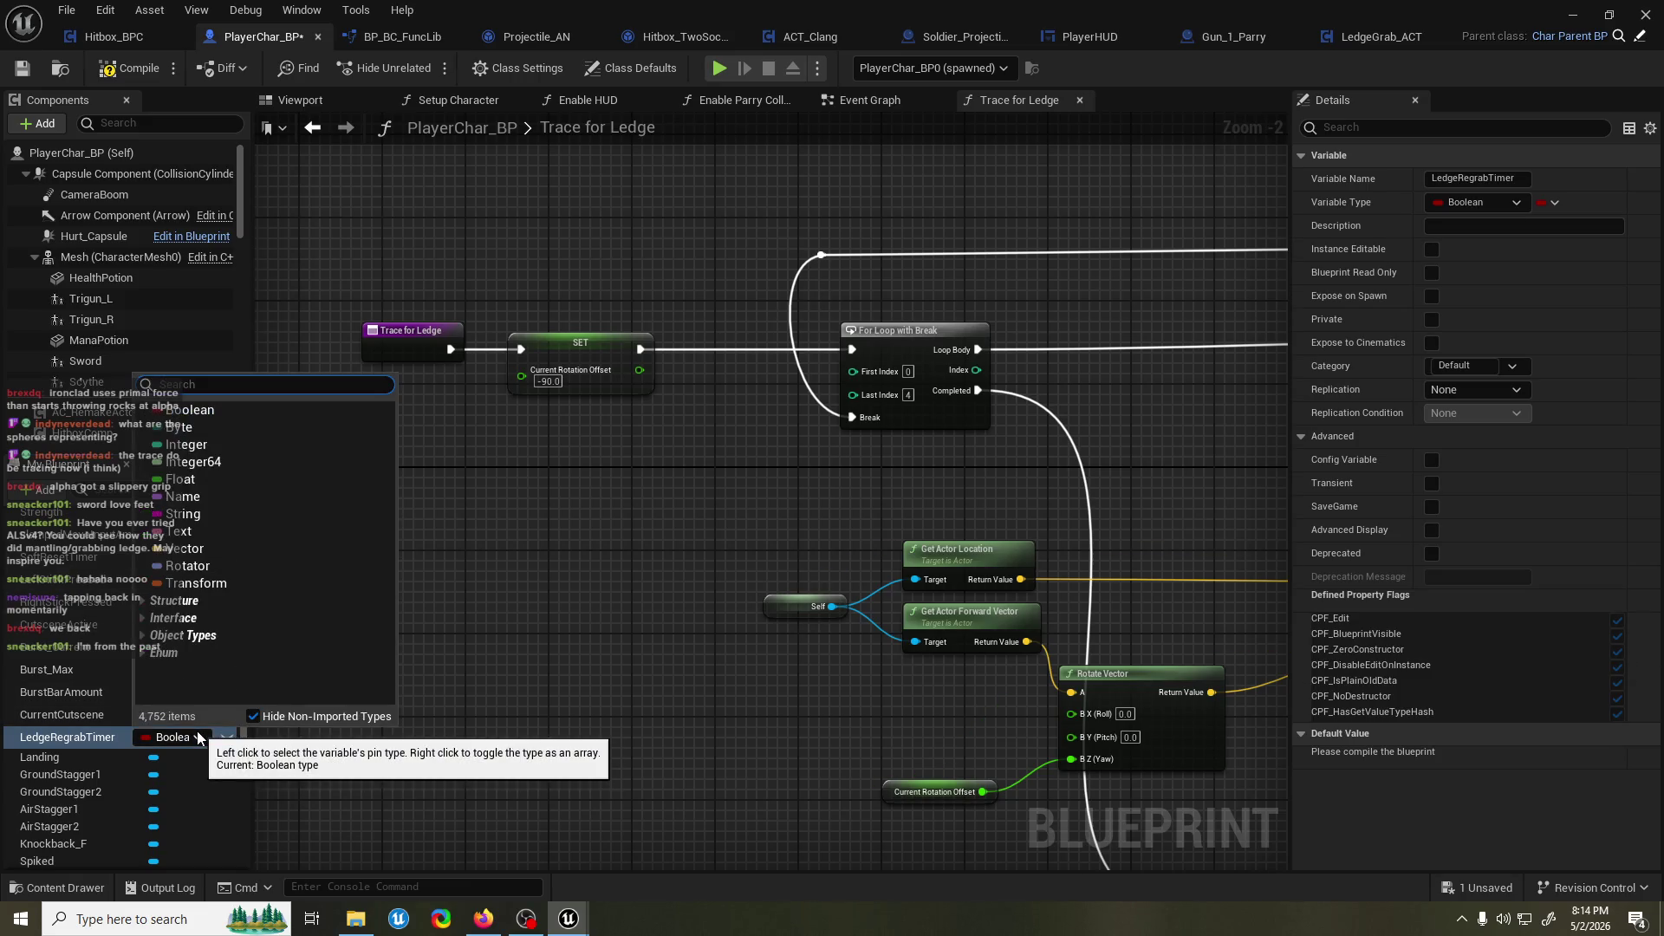
pyautogui.write('timer handl')
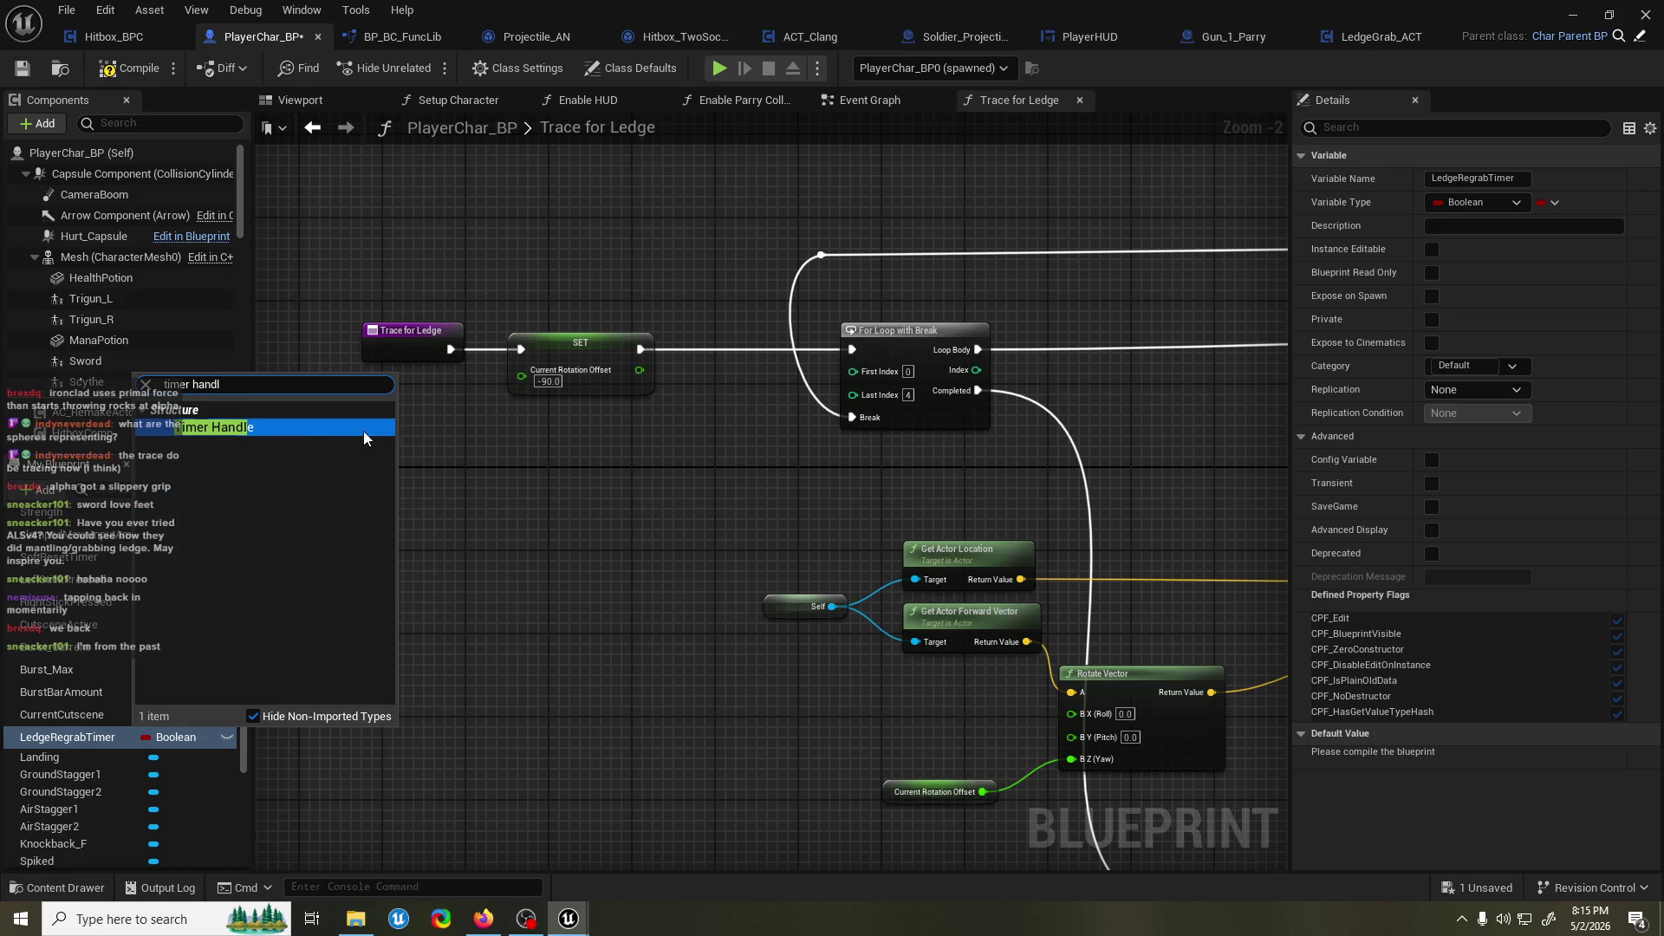
pyautogui.click(371, 428)
pyautogui.click(142, 65)
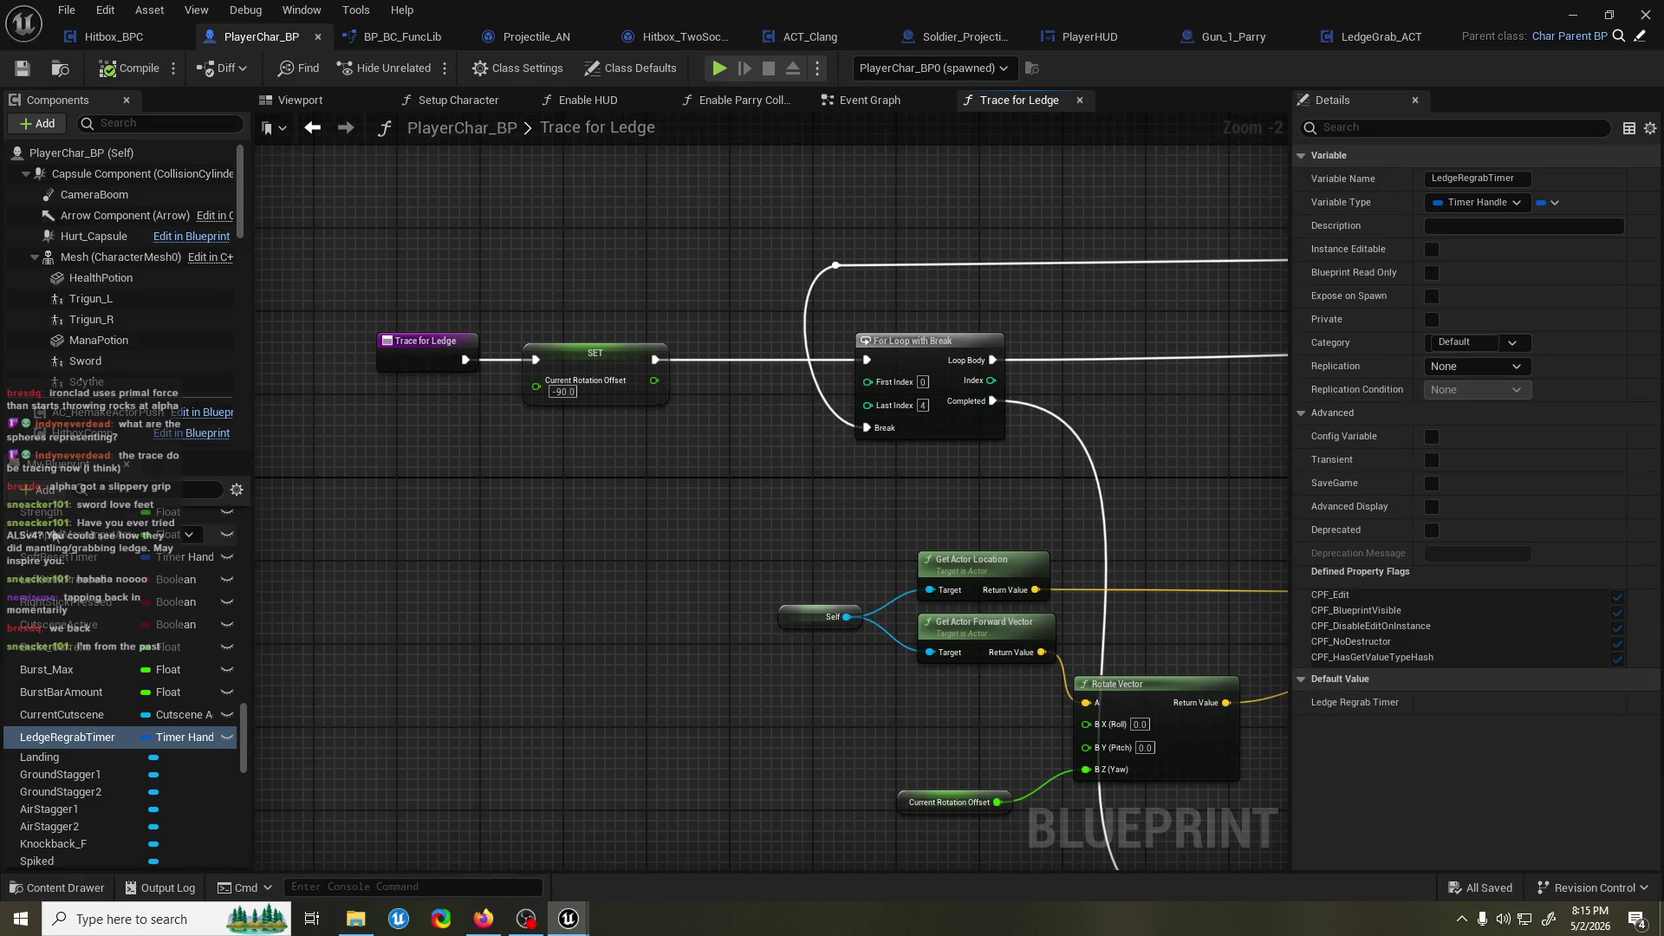
# Add a new function and type the name StartLedgeRegrabTimer.
pyautogui.scroll(5, 65, 529)
pyautogui.scroll(10, 68, 536)
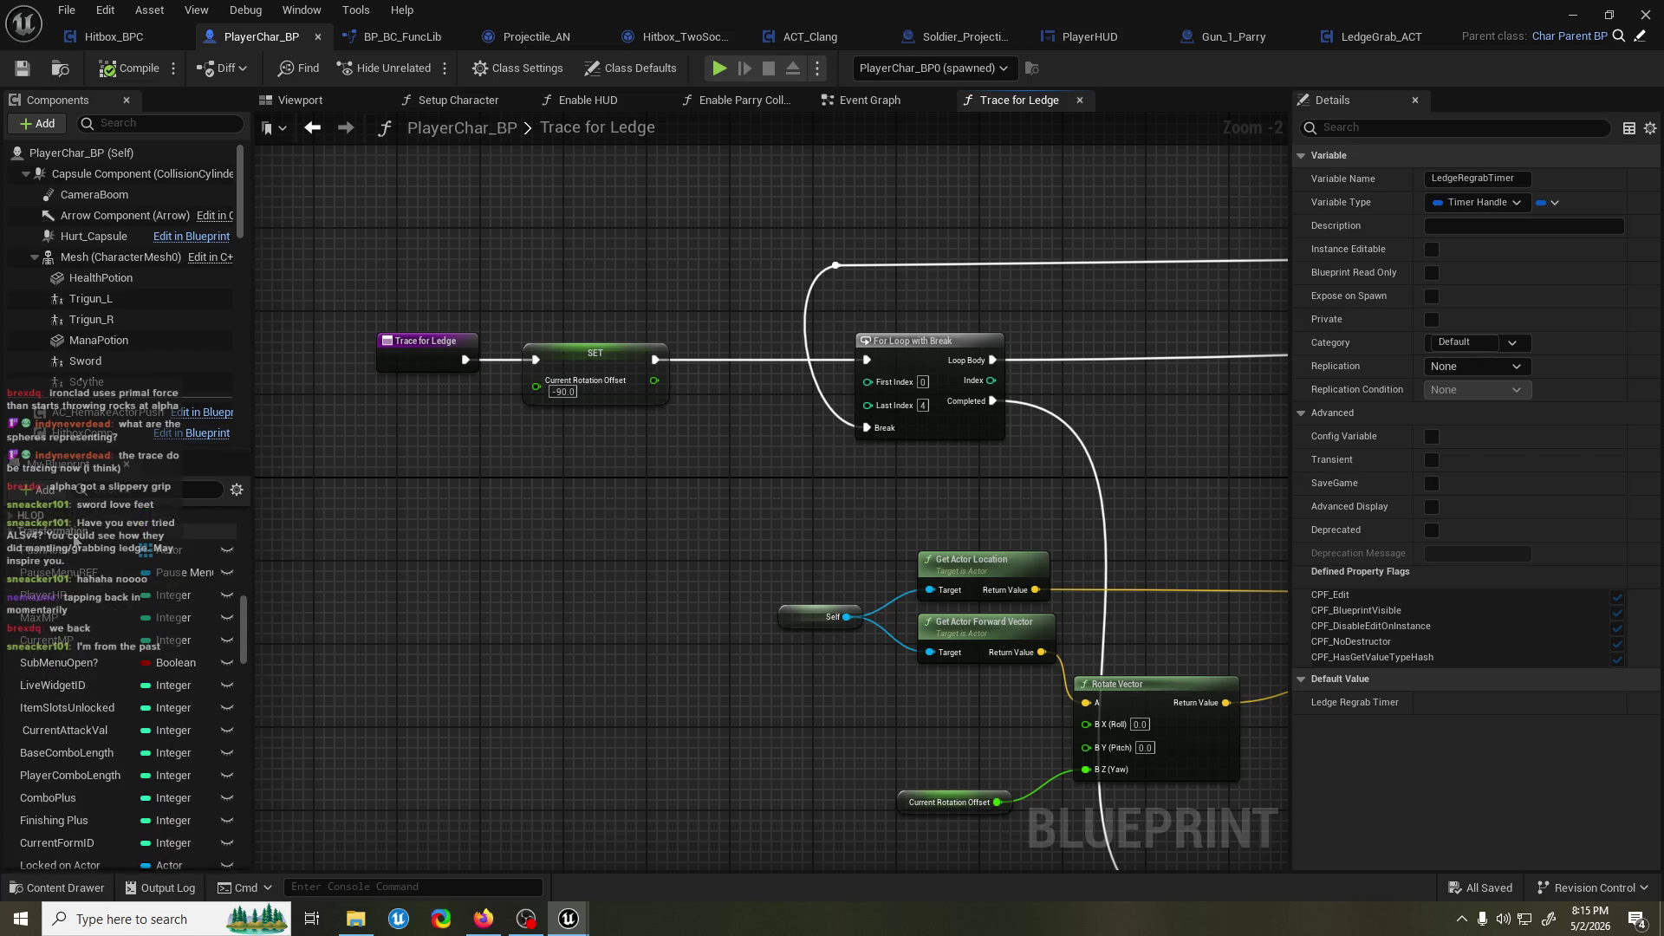
pyautogui.scroll(8, 77, 541)
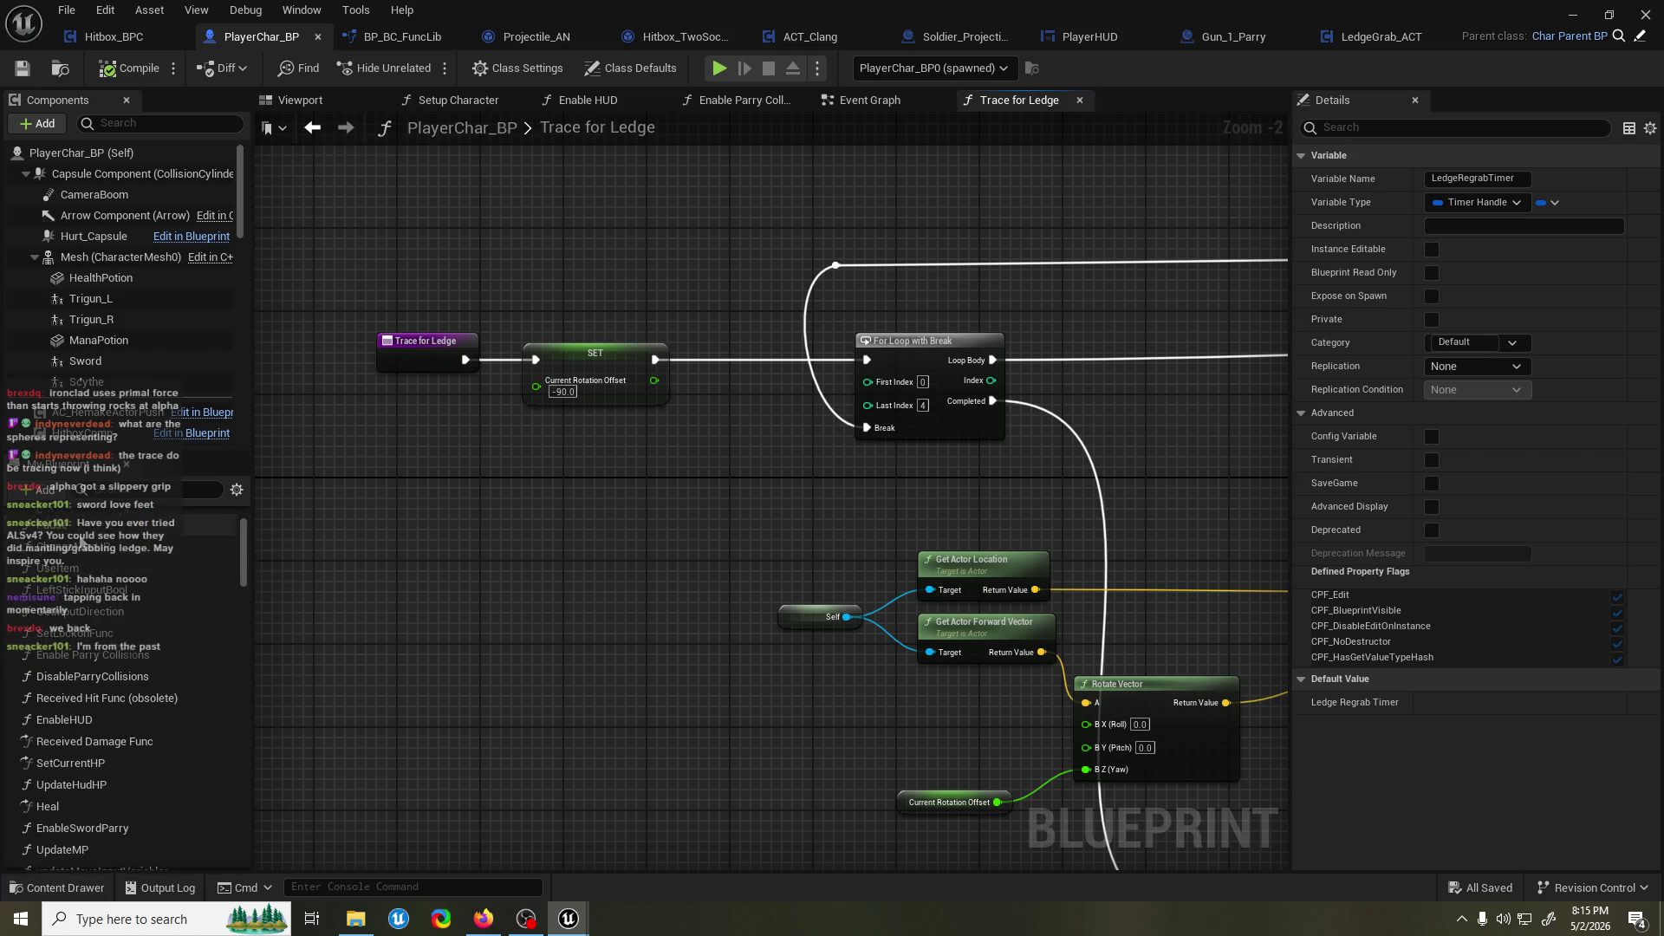
pyautogui.click(219, 511)
pyautogui.write('StartLedgeR')
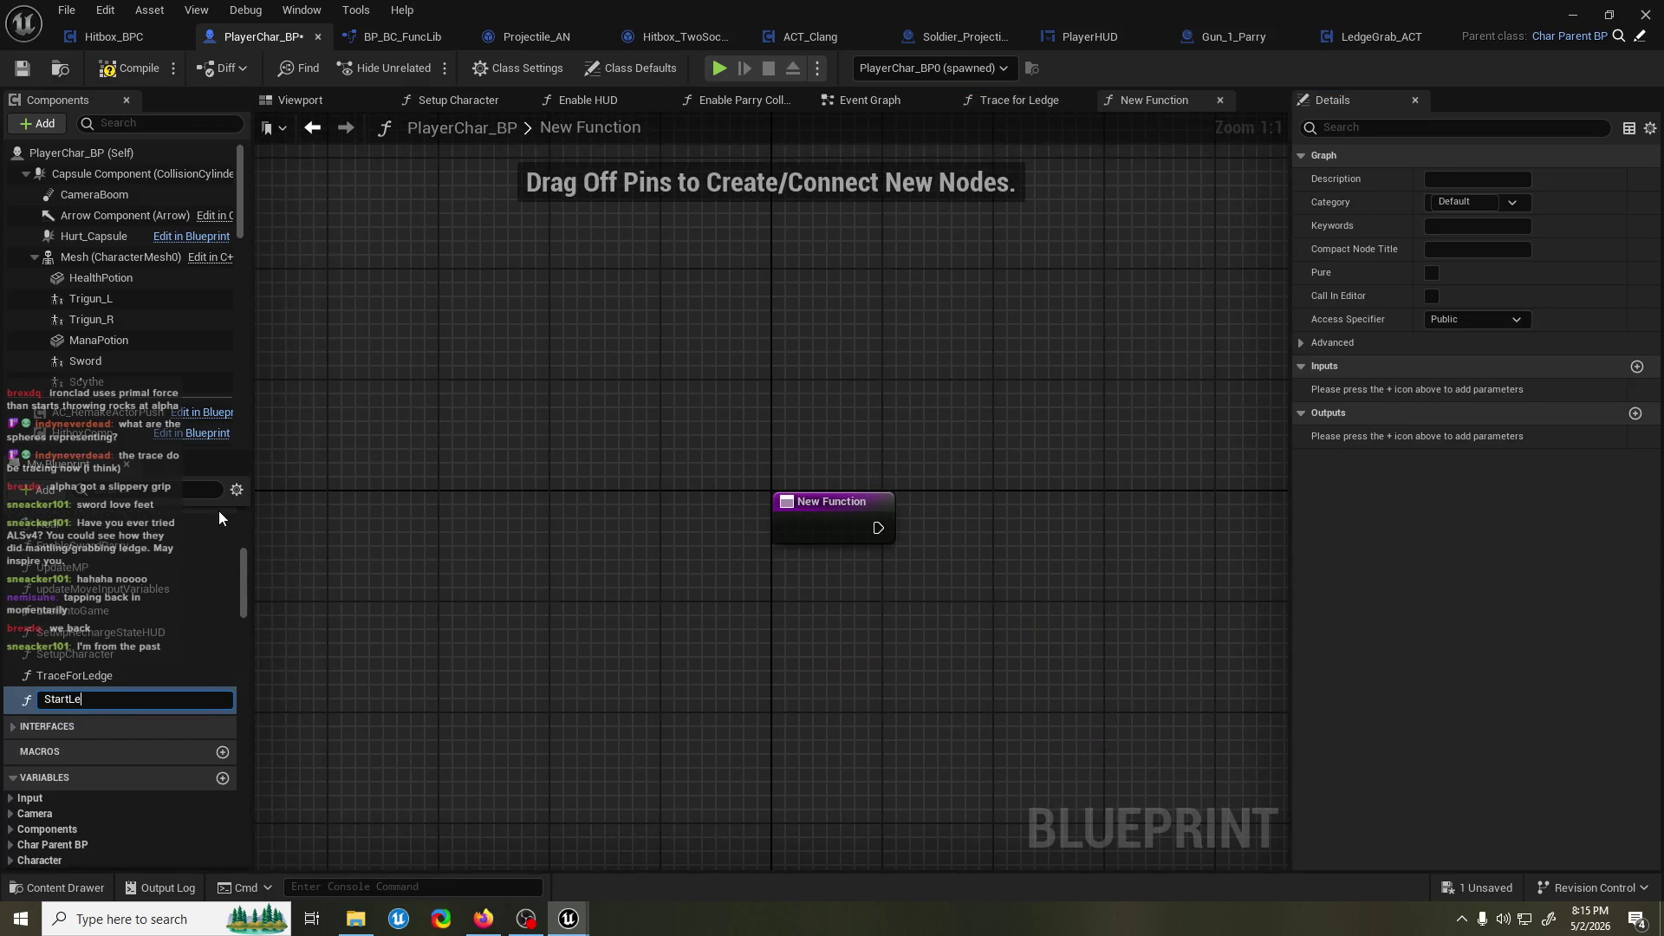
pyautogui.write('egrabTimer')
# Confirm the StartLedgeRegrabTimer name and place a Ledge Regrab Timer getter in its graph.
pyautogui.press('Return')
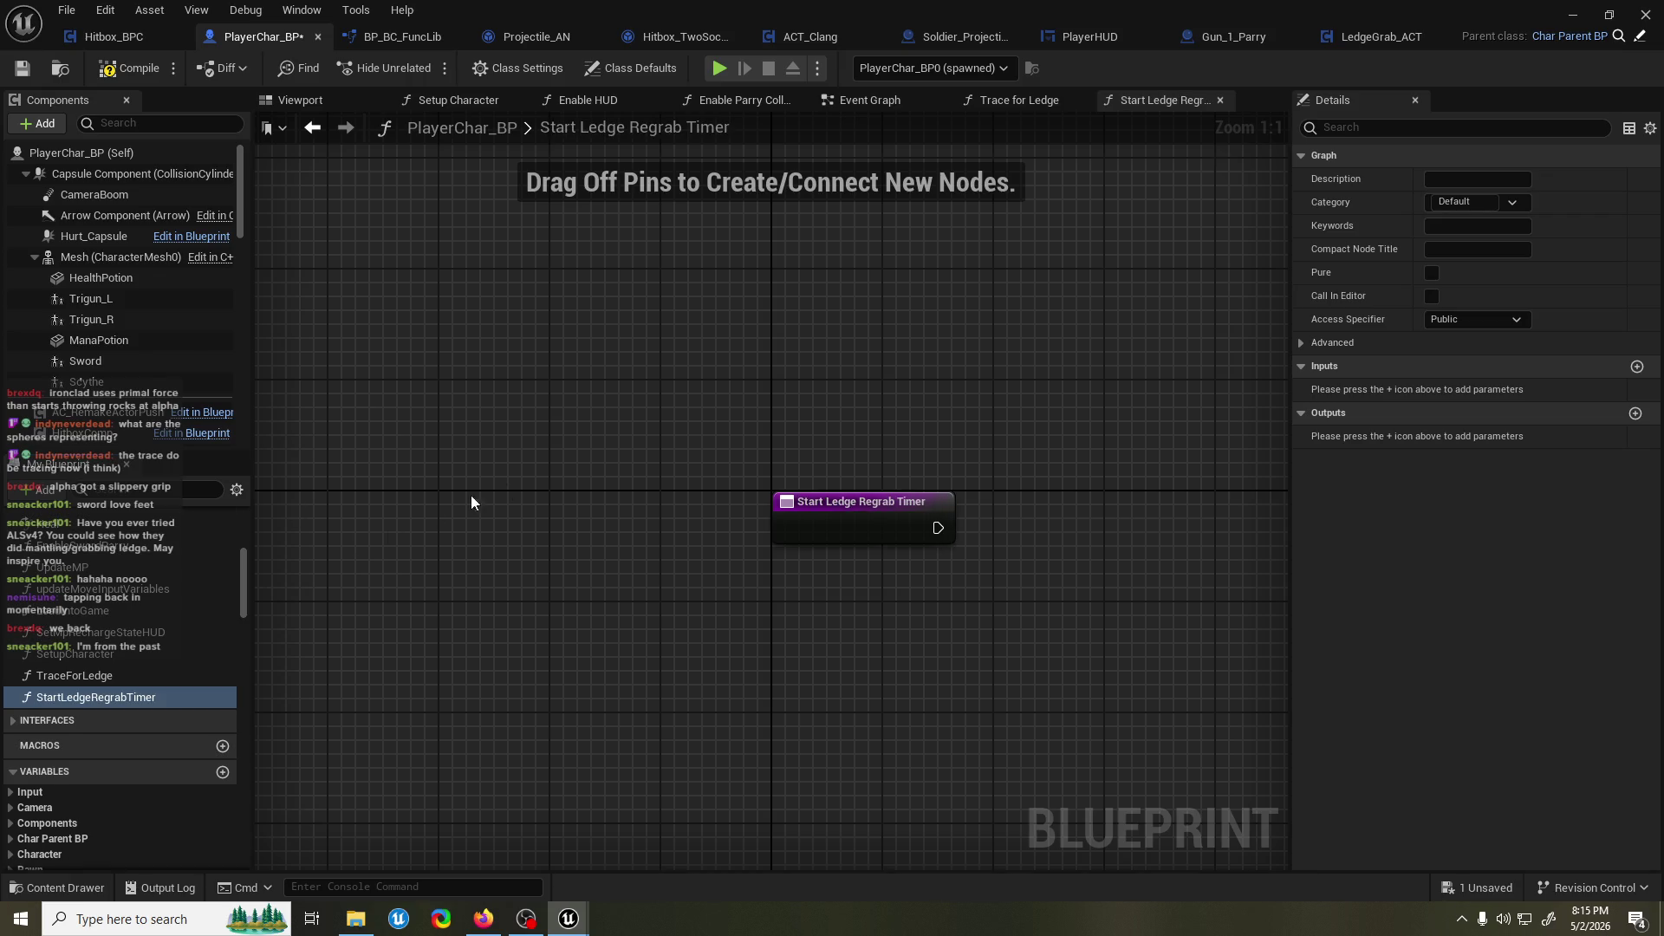
pyautogui.scroll(-5, 196, 676)
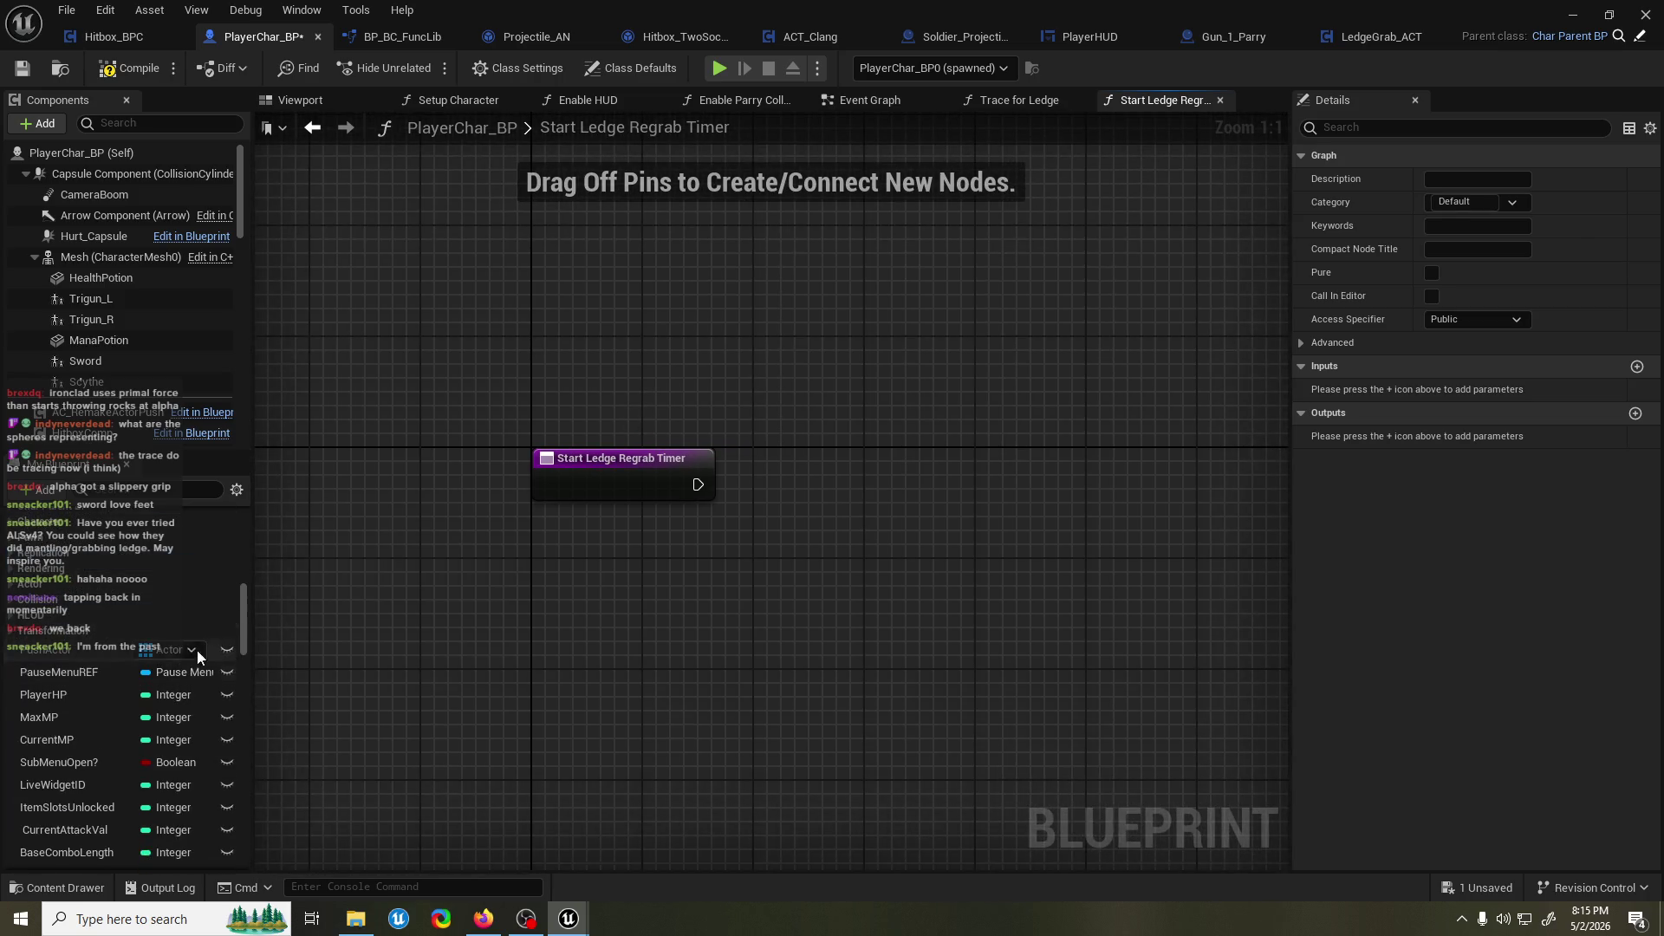
pyautogui.rightClick(574, 610)
pyautogui.write('get regrab')
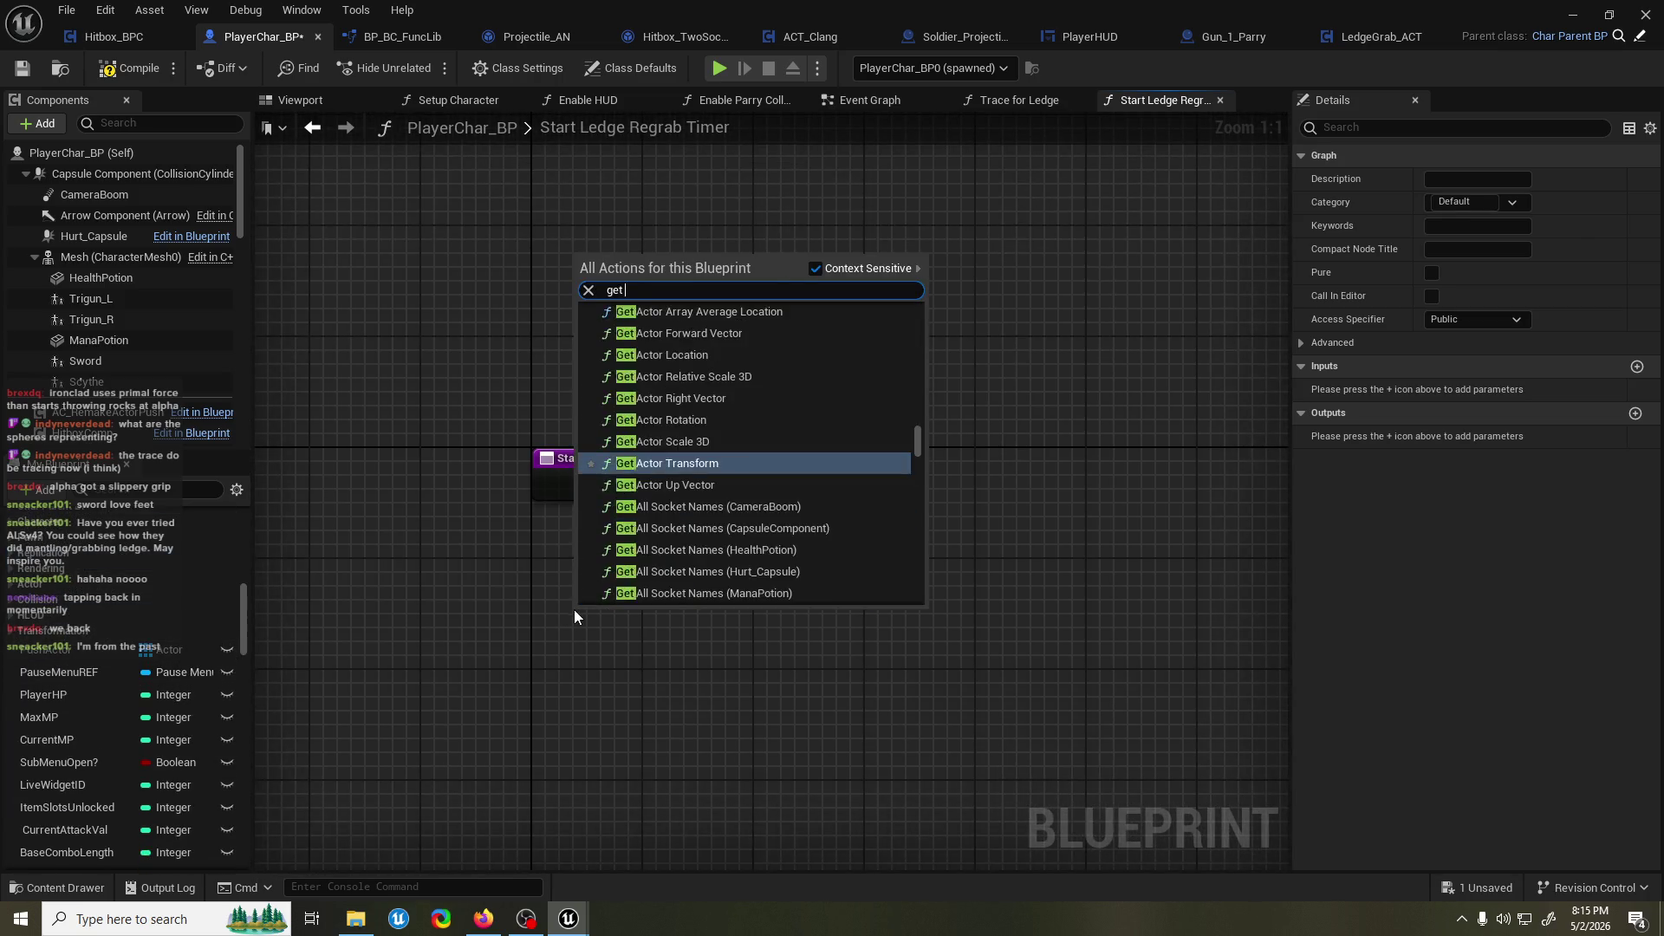
pyautogui.click(710, 344)
# Connect a Set Timer by Event node to the function entry's execution output and save.
pyautogui.moveTo(633, 642); pyautogui.dragTo(735, 565)
pyautogui.write('set t')
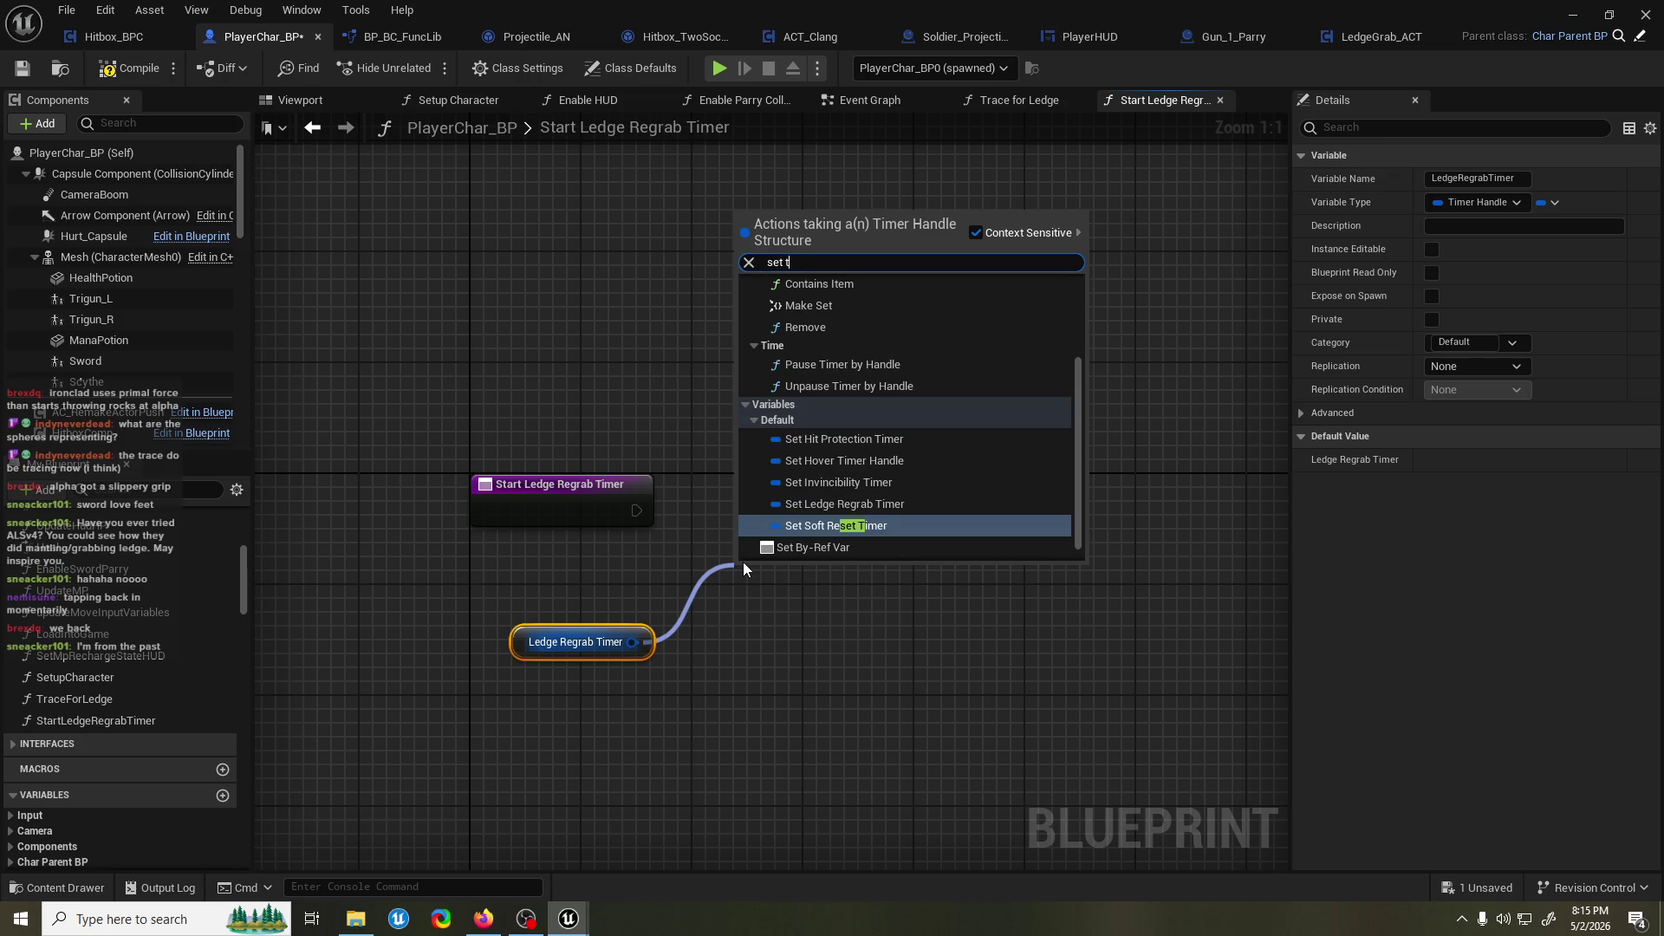
pyautogui.write('imer')
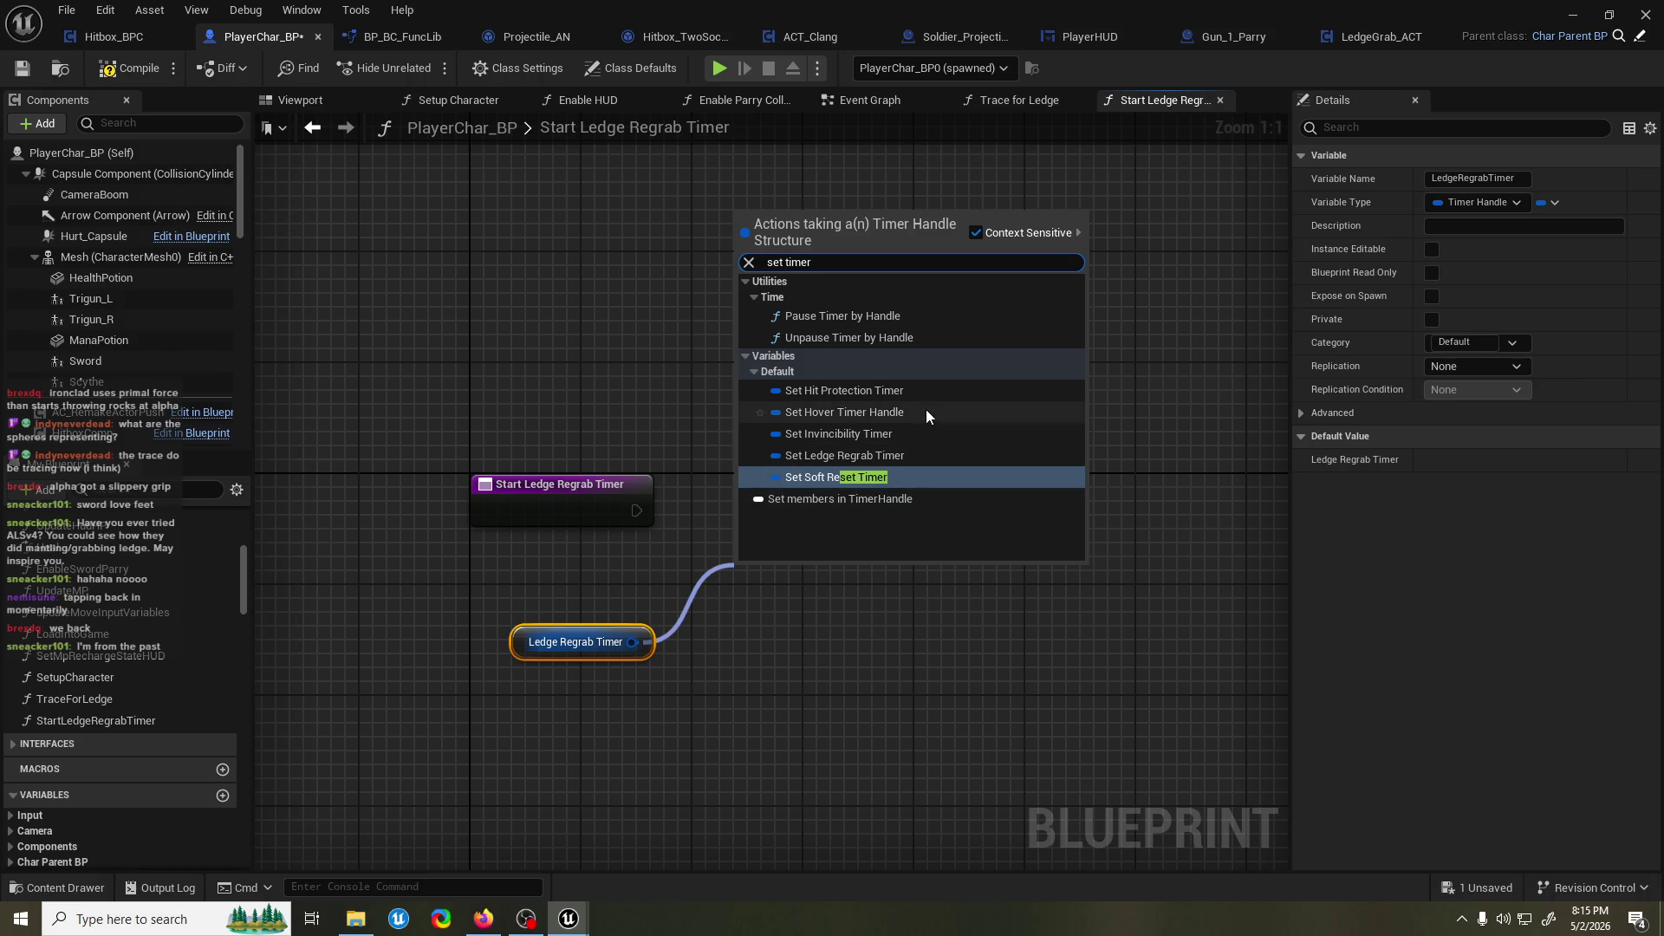
pyautogui.hotkey('ctrl', 'a')
pyautogui.write('set timer by')
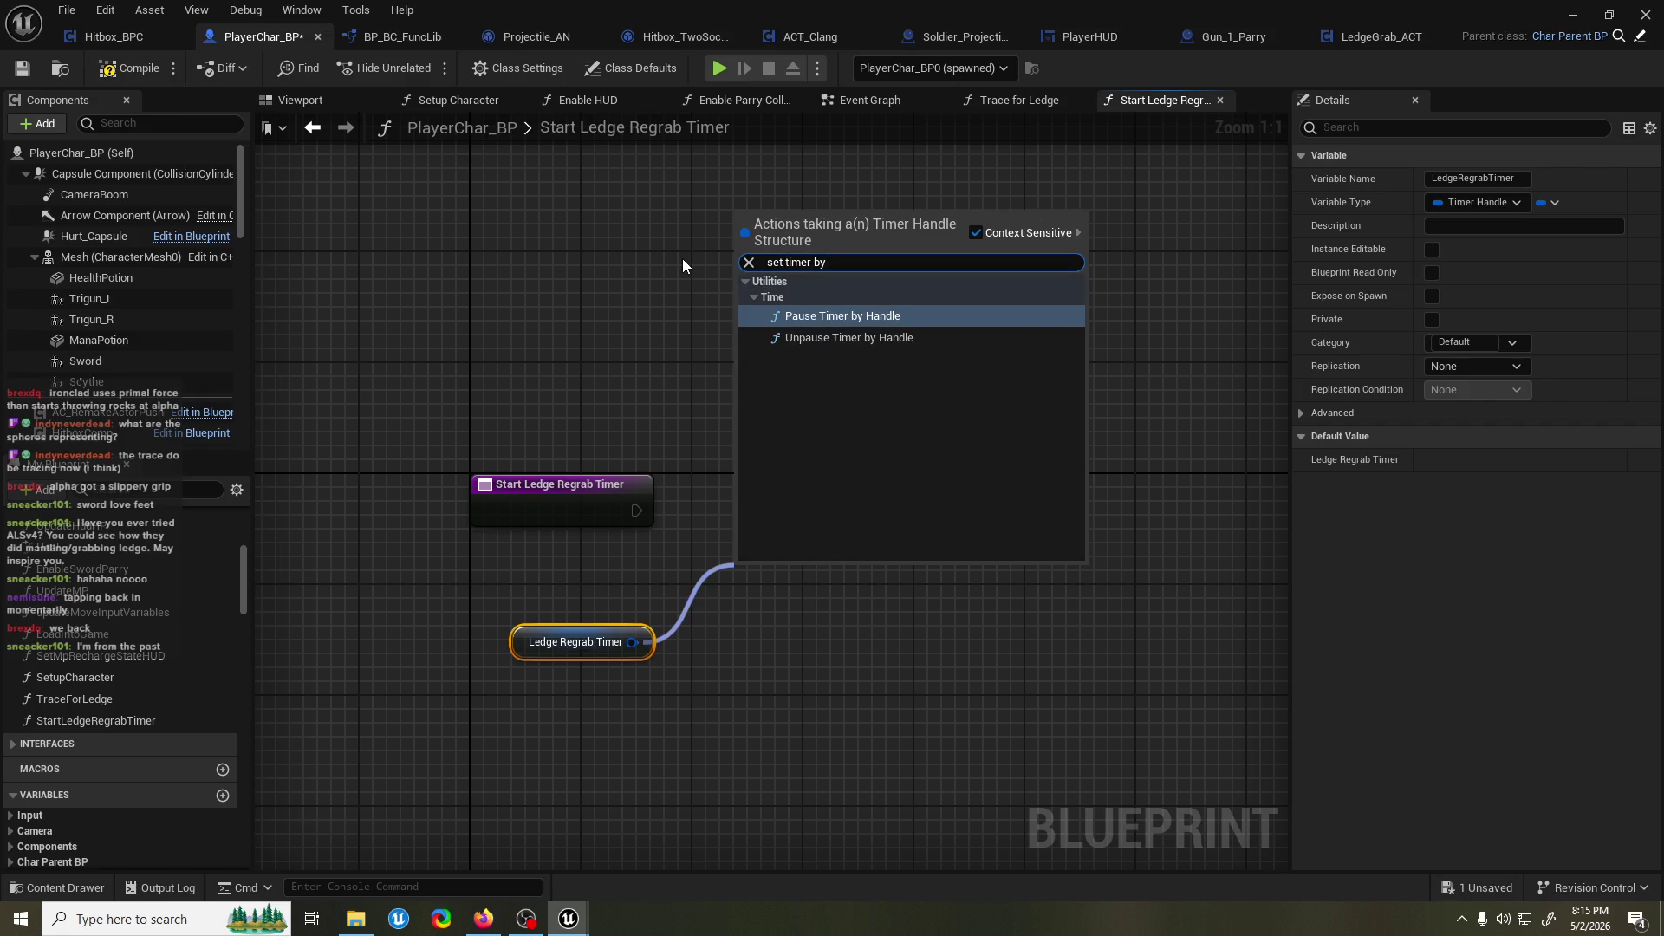
pyautogui.press('Escape')
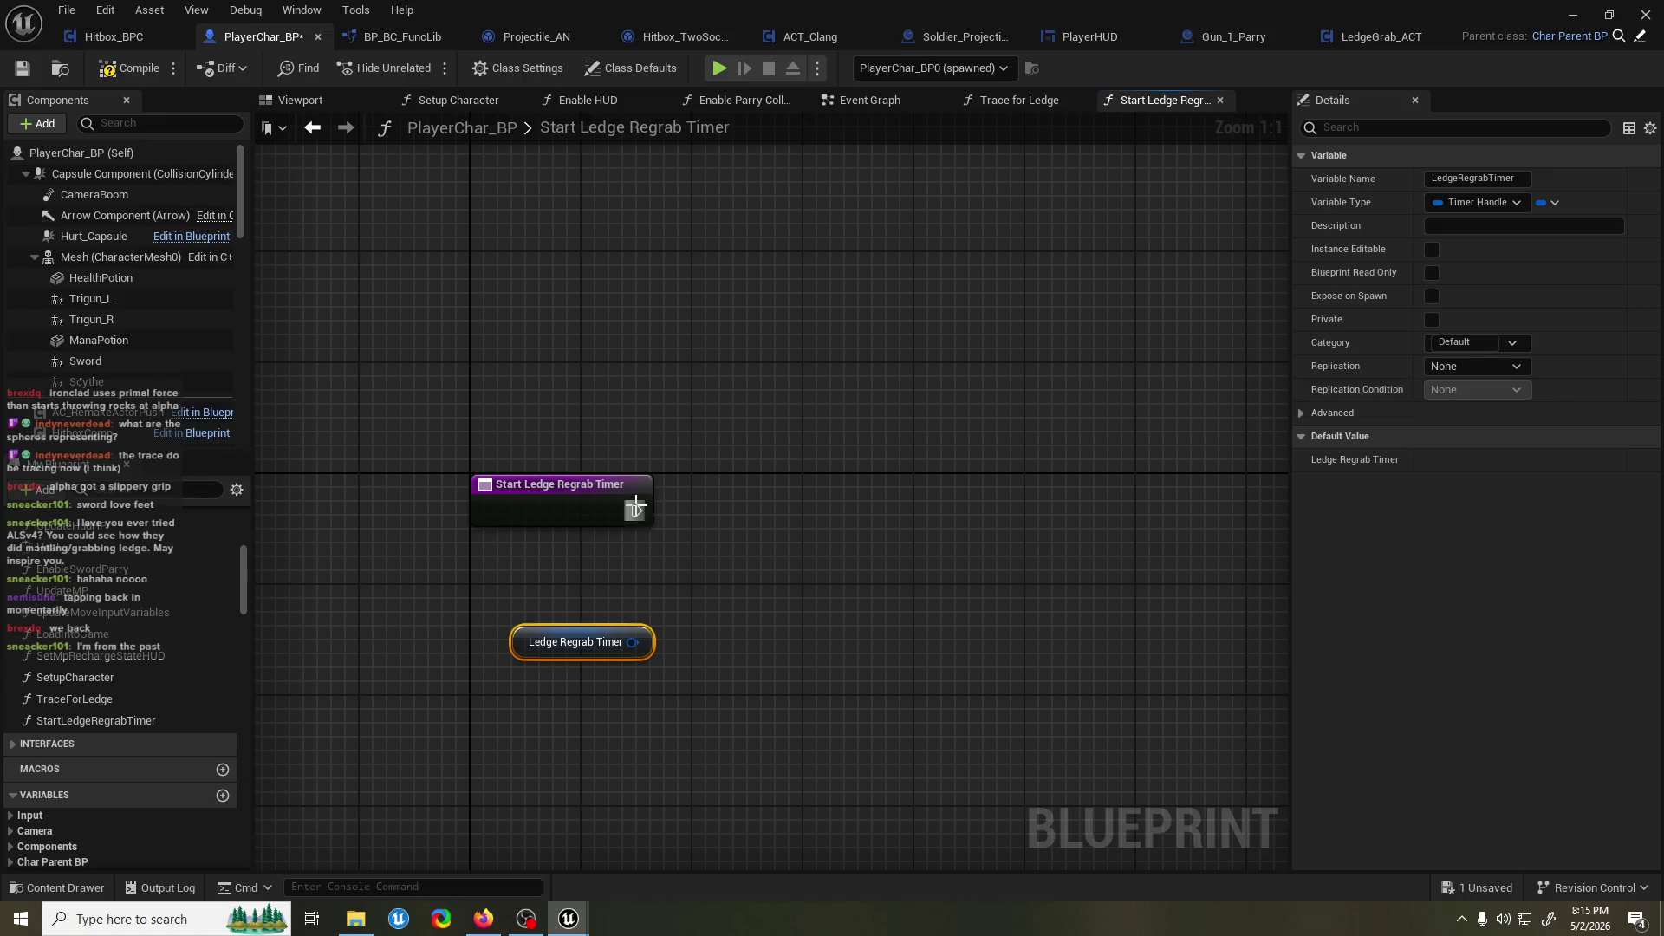
pyautogui.moveTo(637, 511); pyautogui.dragTo(683, 511)
pyautogui.write('star timer')
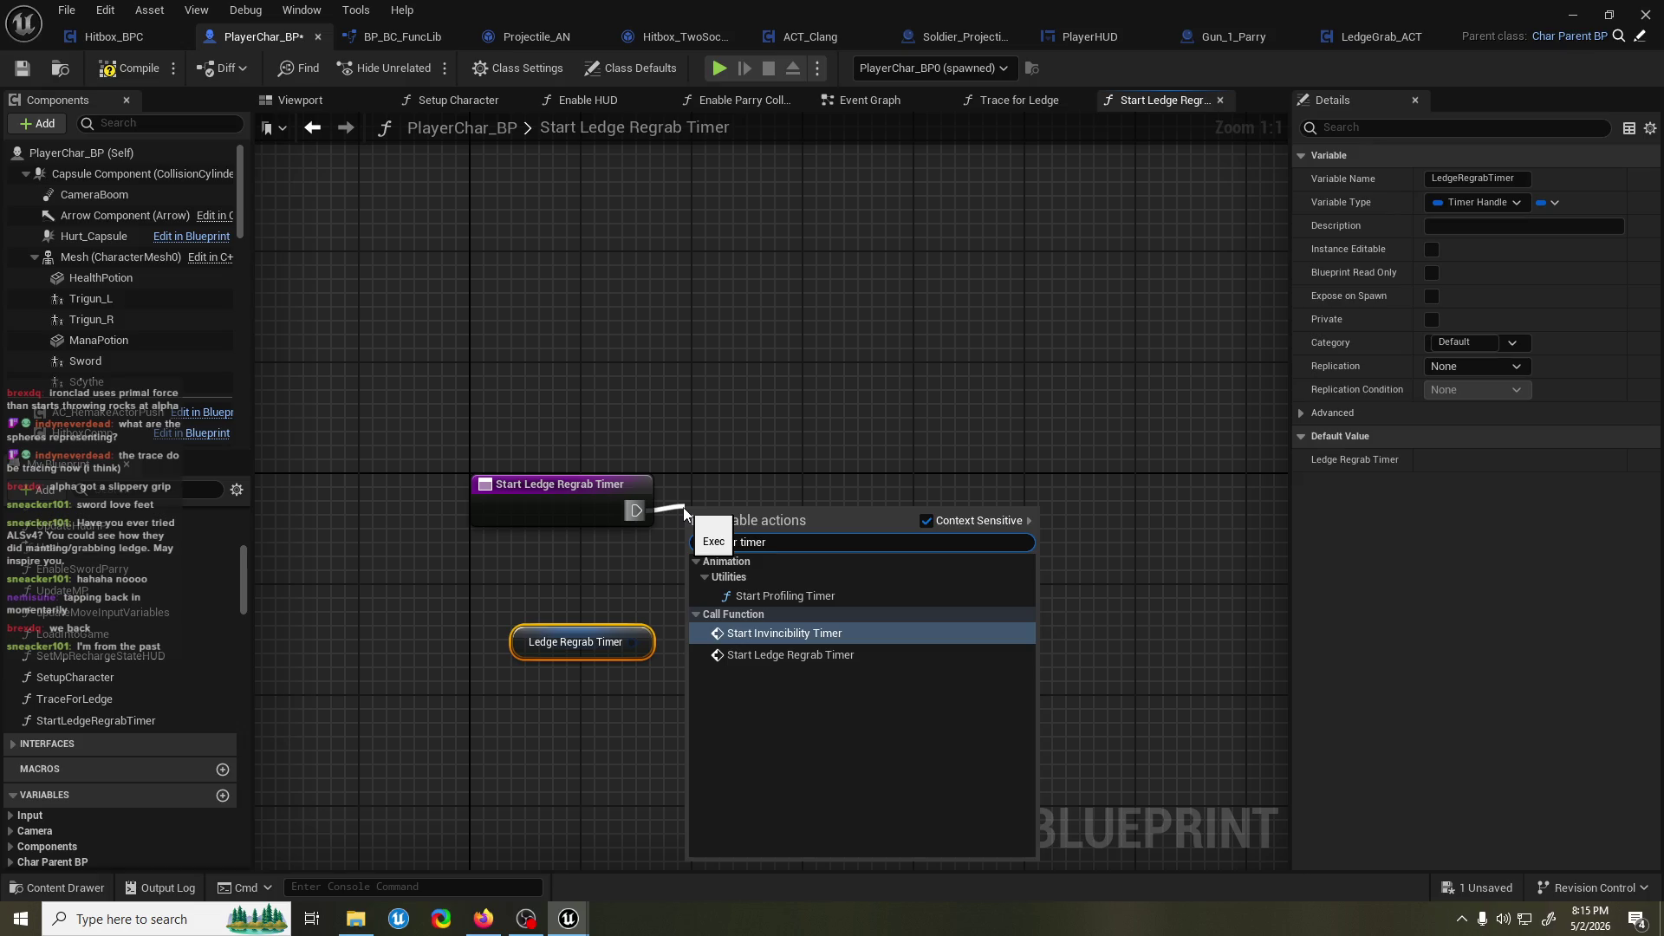
pyautogui.press('BackSpace')
pyautogui.press('BackSpace')
pyautogui.press('BackSpace')
pyautogui.write('timer by ev')
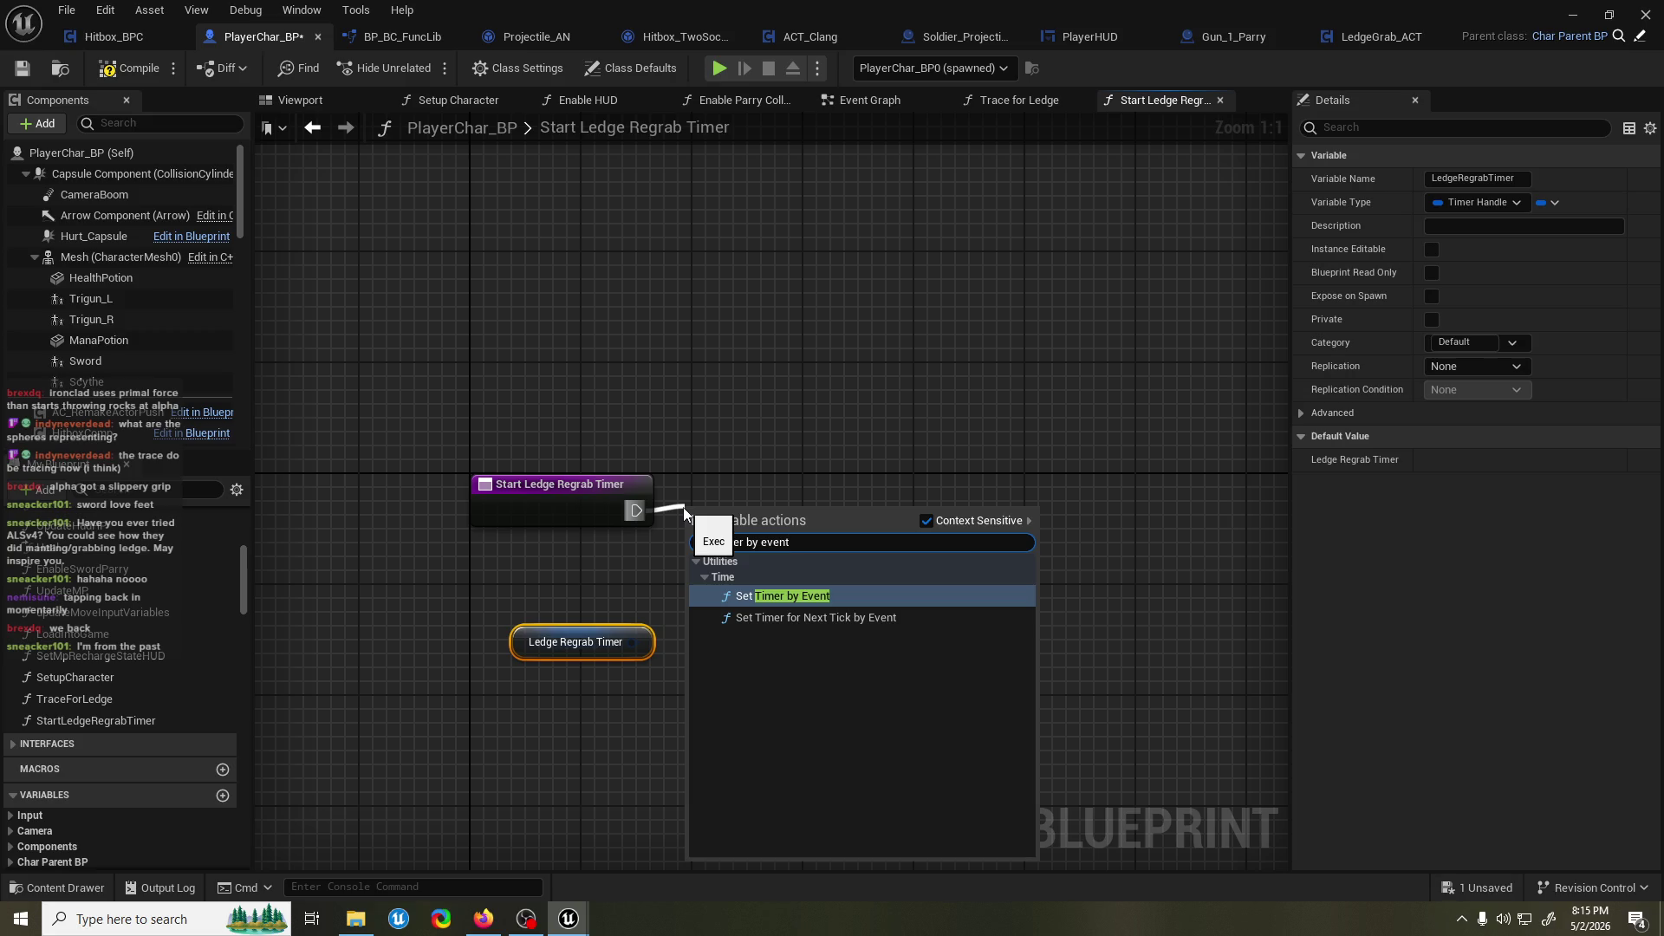
pyautogui.press('Return')
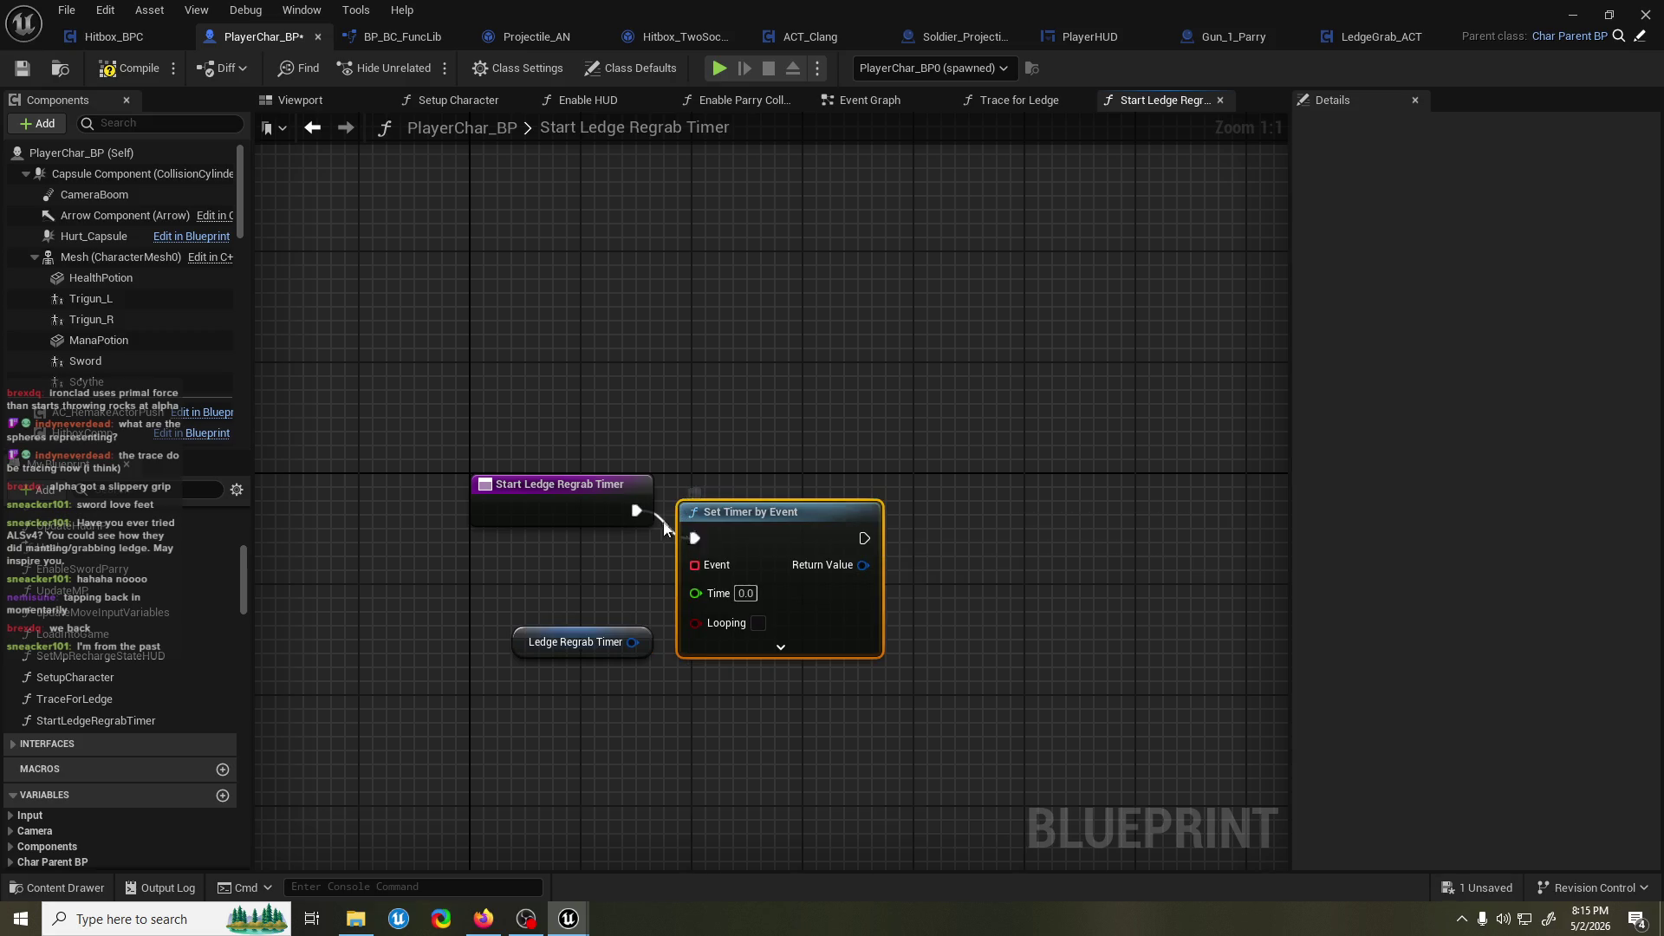
pyautogui.hotkey('ctrl', 's')
# Replace the Set Timer by Event node with a Set Timer by Function Name after the entry.
pyautogui.click(149, 69)
pyautogui.moveTo(592, 638); pyautogui.dragTo(592, 595)
pyautogui.click(835, 490)
pyautogui.press('Delete')
pyautogui.moveTo(671, 521); pyautogui.dragTo(720, 511)
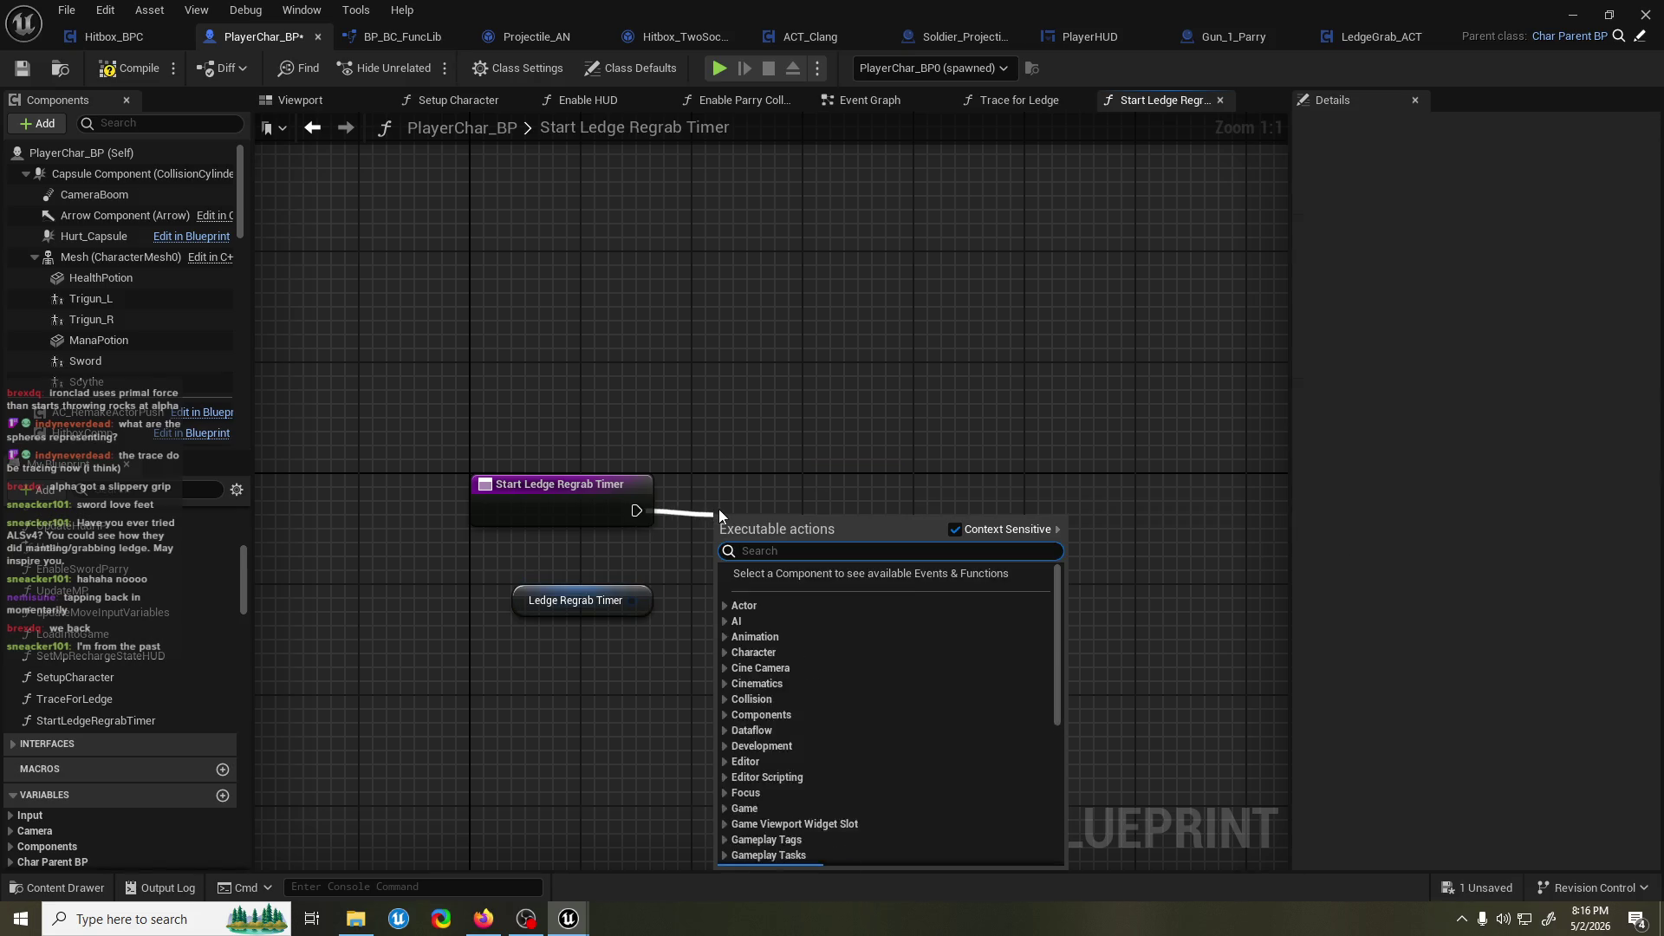
pyautogui.write('timer by function')
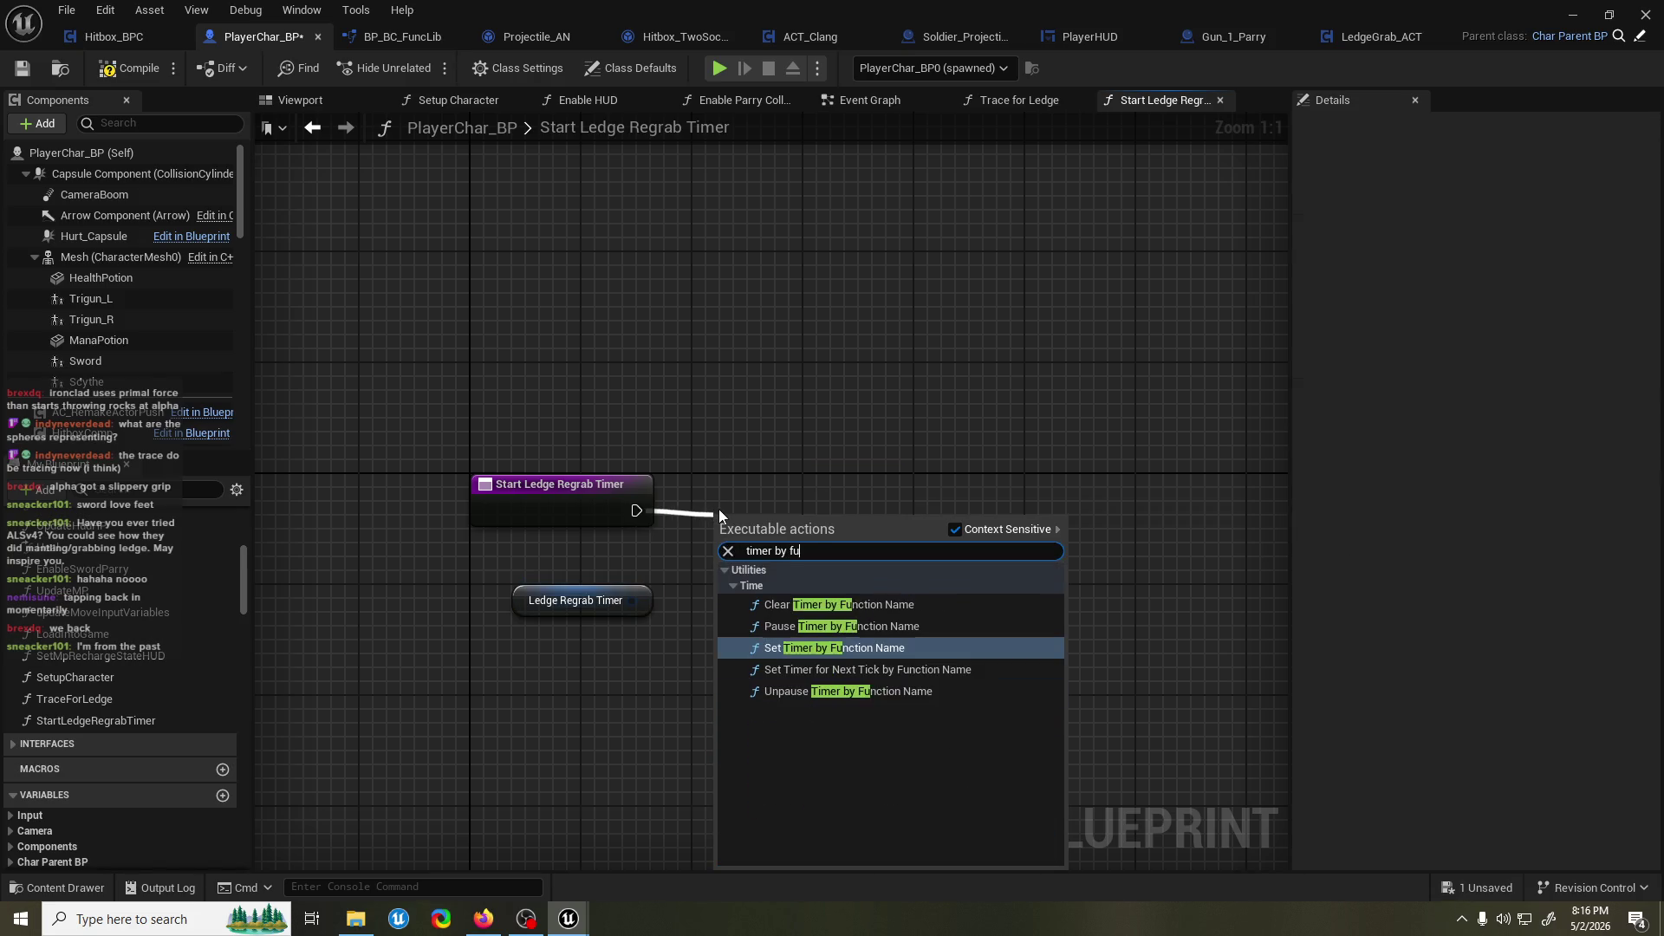
pyautogui.press('Return')
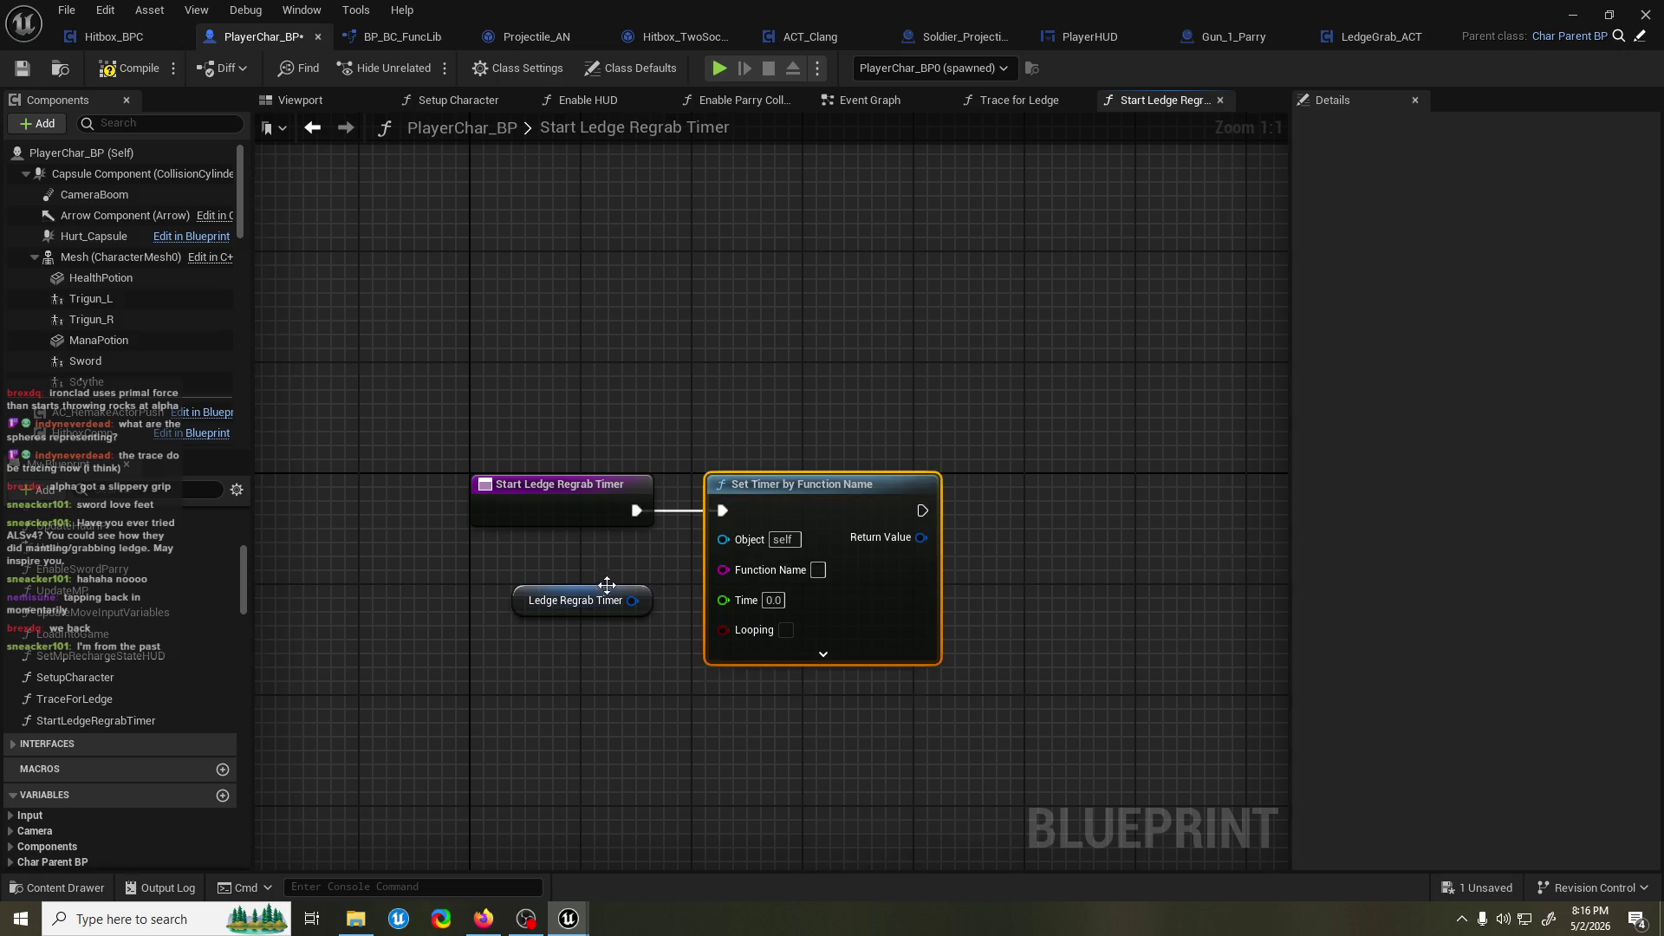
# Swap the Ledge Regrab Timer getter for a setter beside the Set Timer node, then save.
pyautogui.moveTo(633, 601)
pyautogui.mouseDown()
pyautogui.moveTo(716, 548)
pyautogui.moveTo(689, 579)
pyautogui.mouseUp()
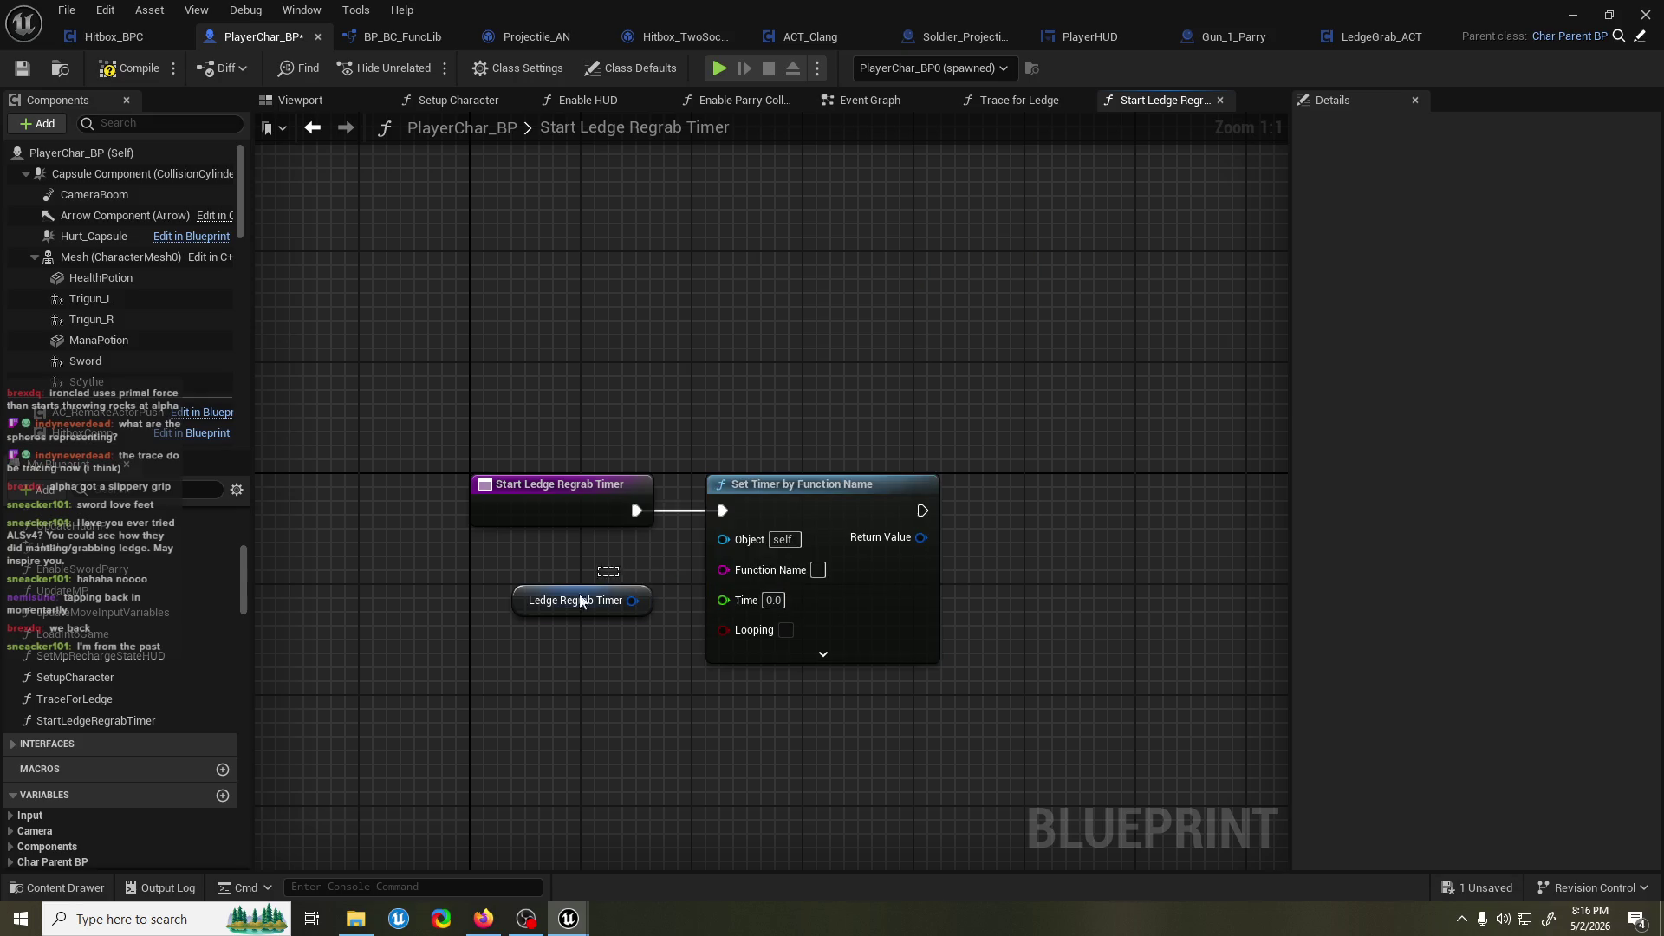
pyautogui.click(562, 610)
pyautogui.moveTo(591, 608); pyautogui.dragTo(1040, 523)
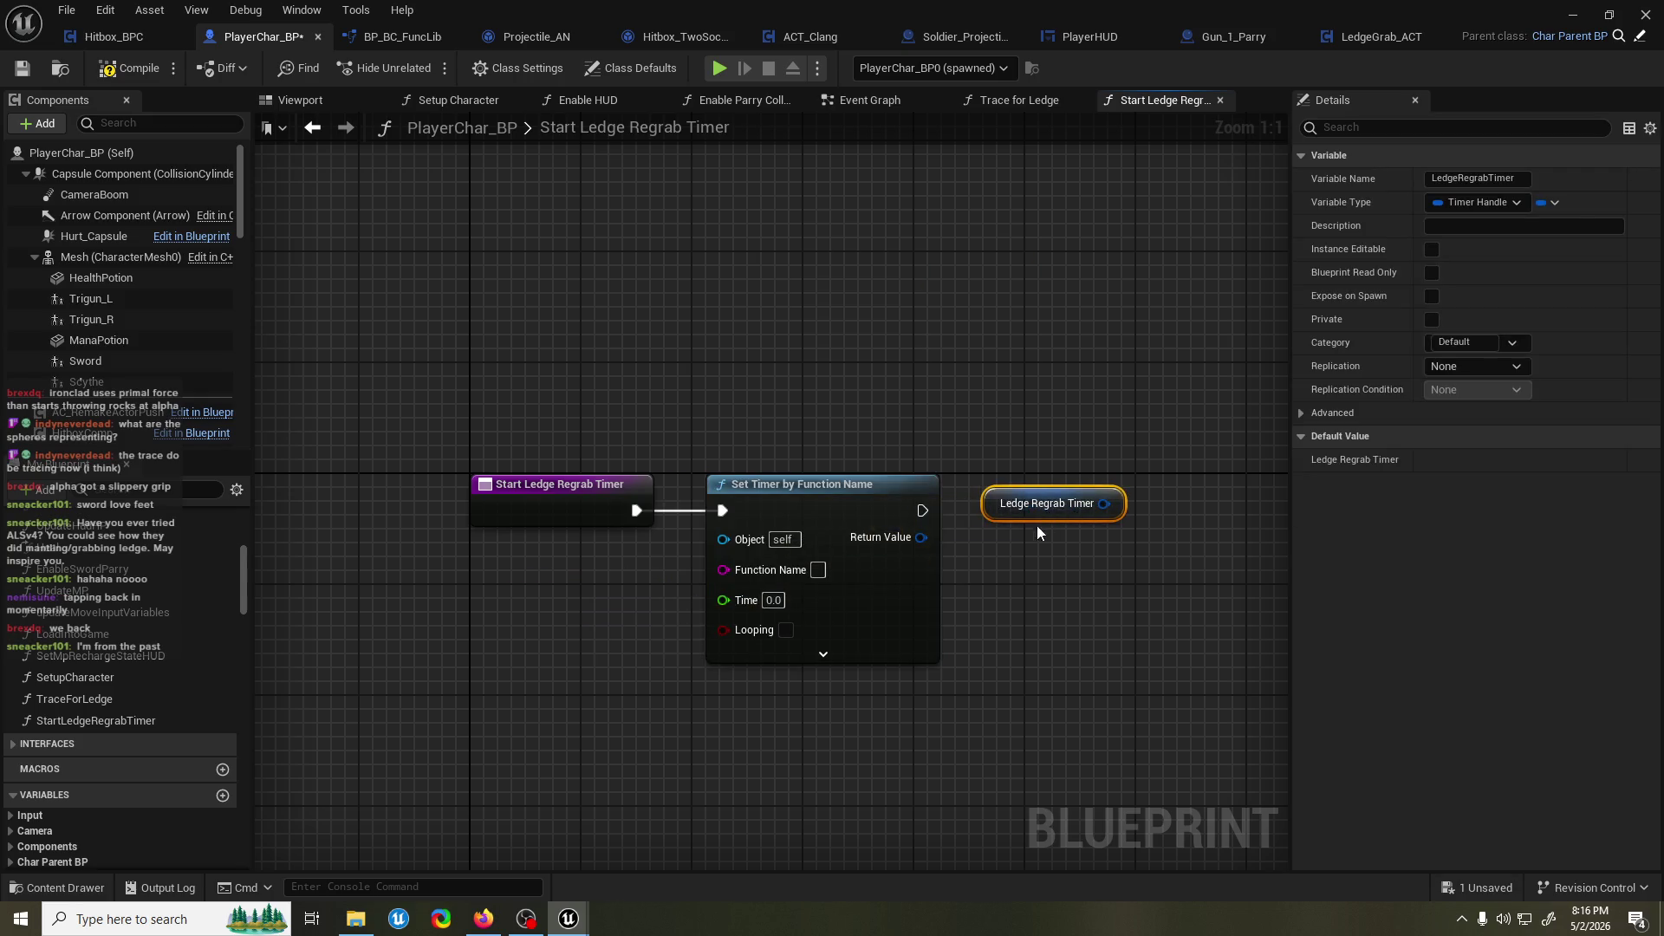
pyautogui.press('Delete')
pyautogui.scroll(-1, 353, 649)
pyautogui.scroll(-3, 122, 711)
pyautogui.scroll(-8, 95, 784)
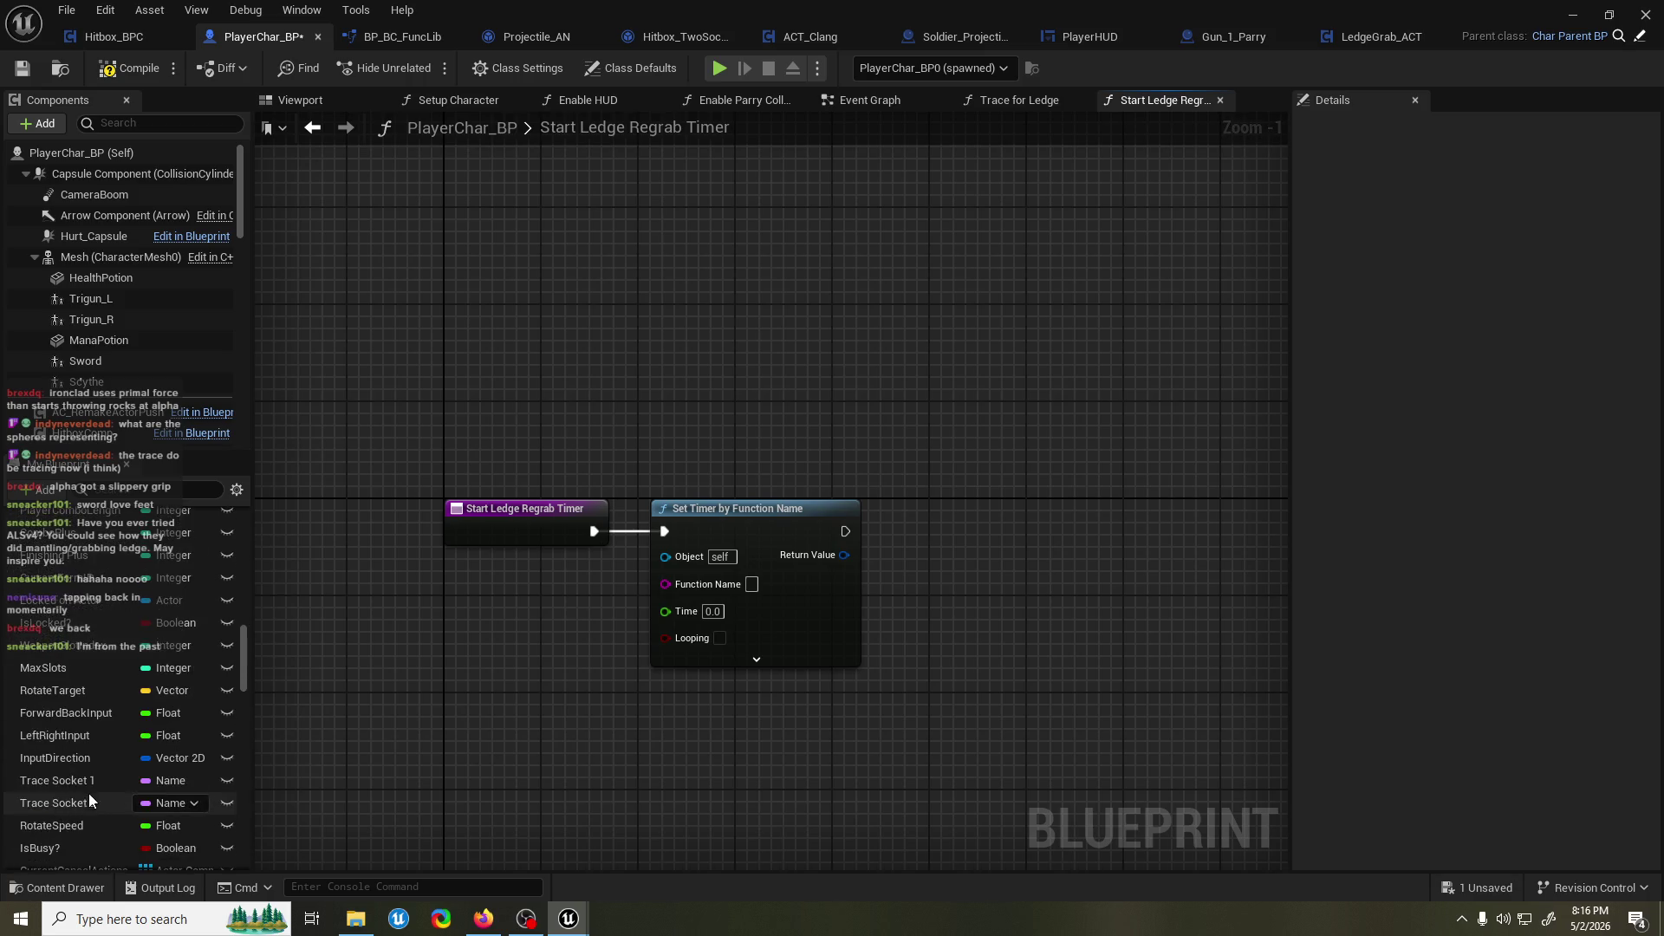
pyautogui.rightClick(716, 706)
pyautogui.write('set regrab')
pyautogui.press('Return')
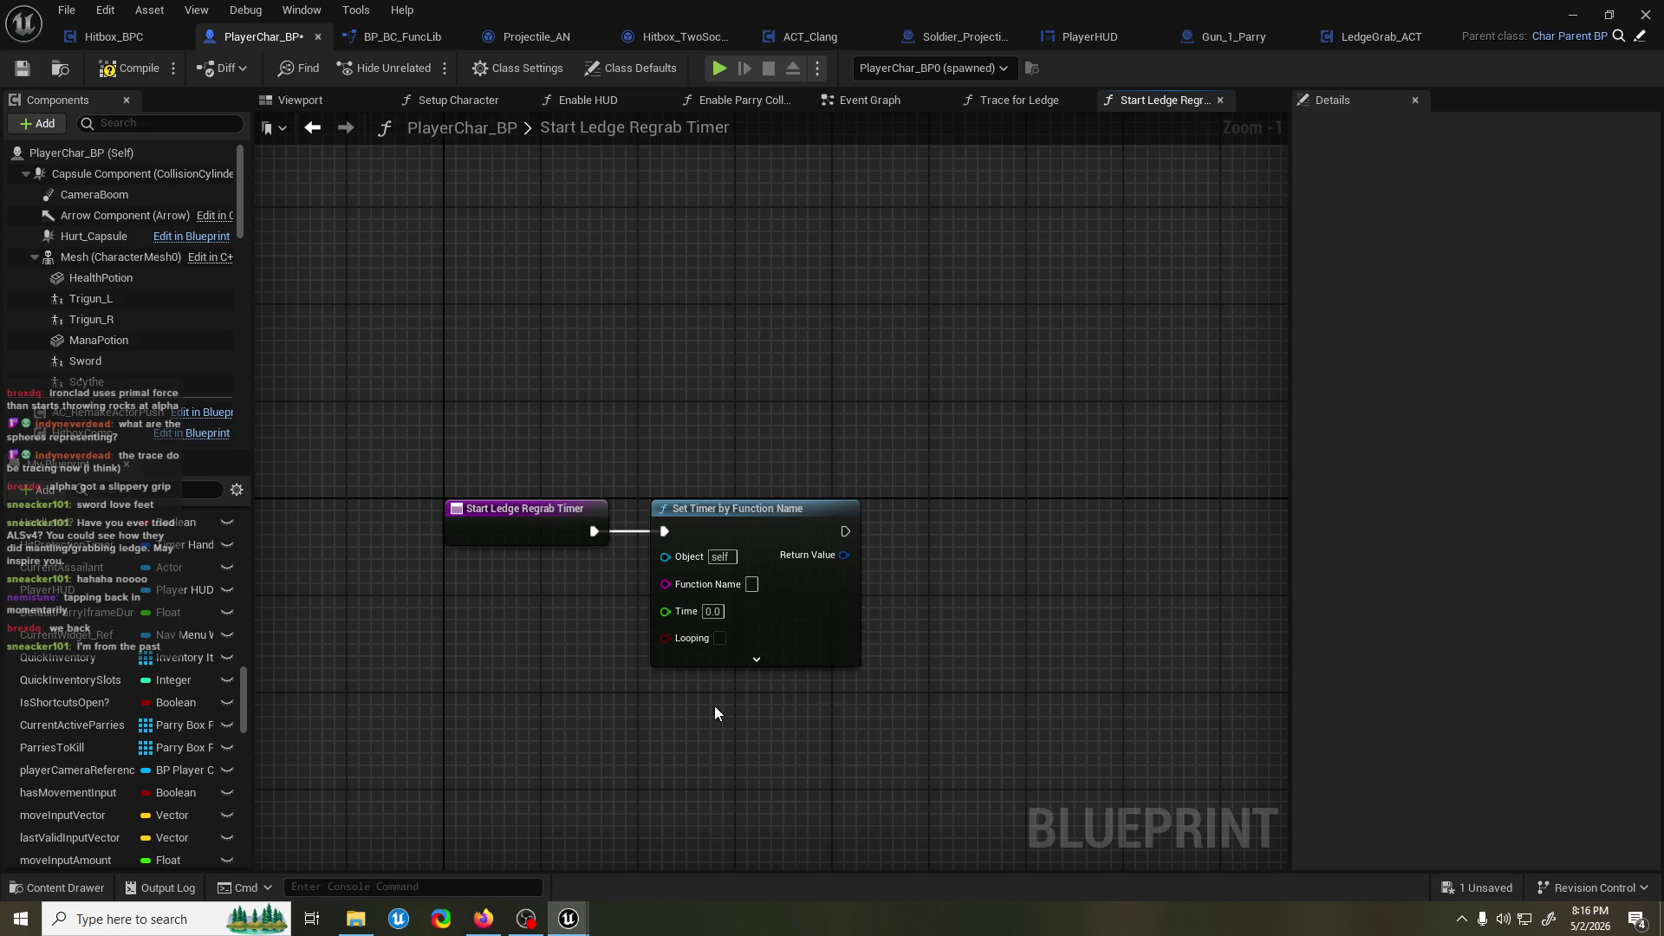
pyautogui.moveTo(795, 734)
pyautogui.mouseDown()
pyautogui.moveTo(977, 539)
pyautogui.moveTo(845, 555)
pyautogui.mouseUp()
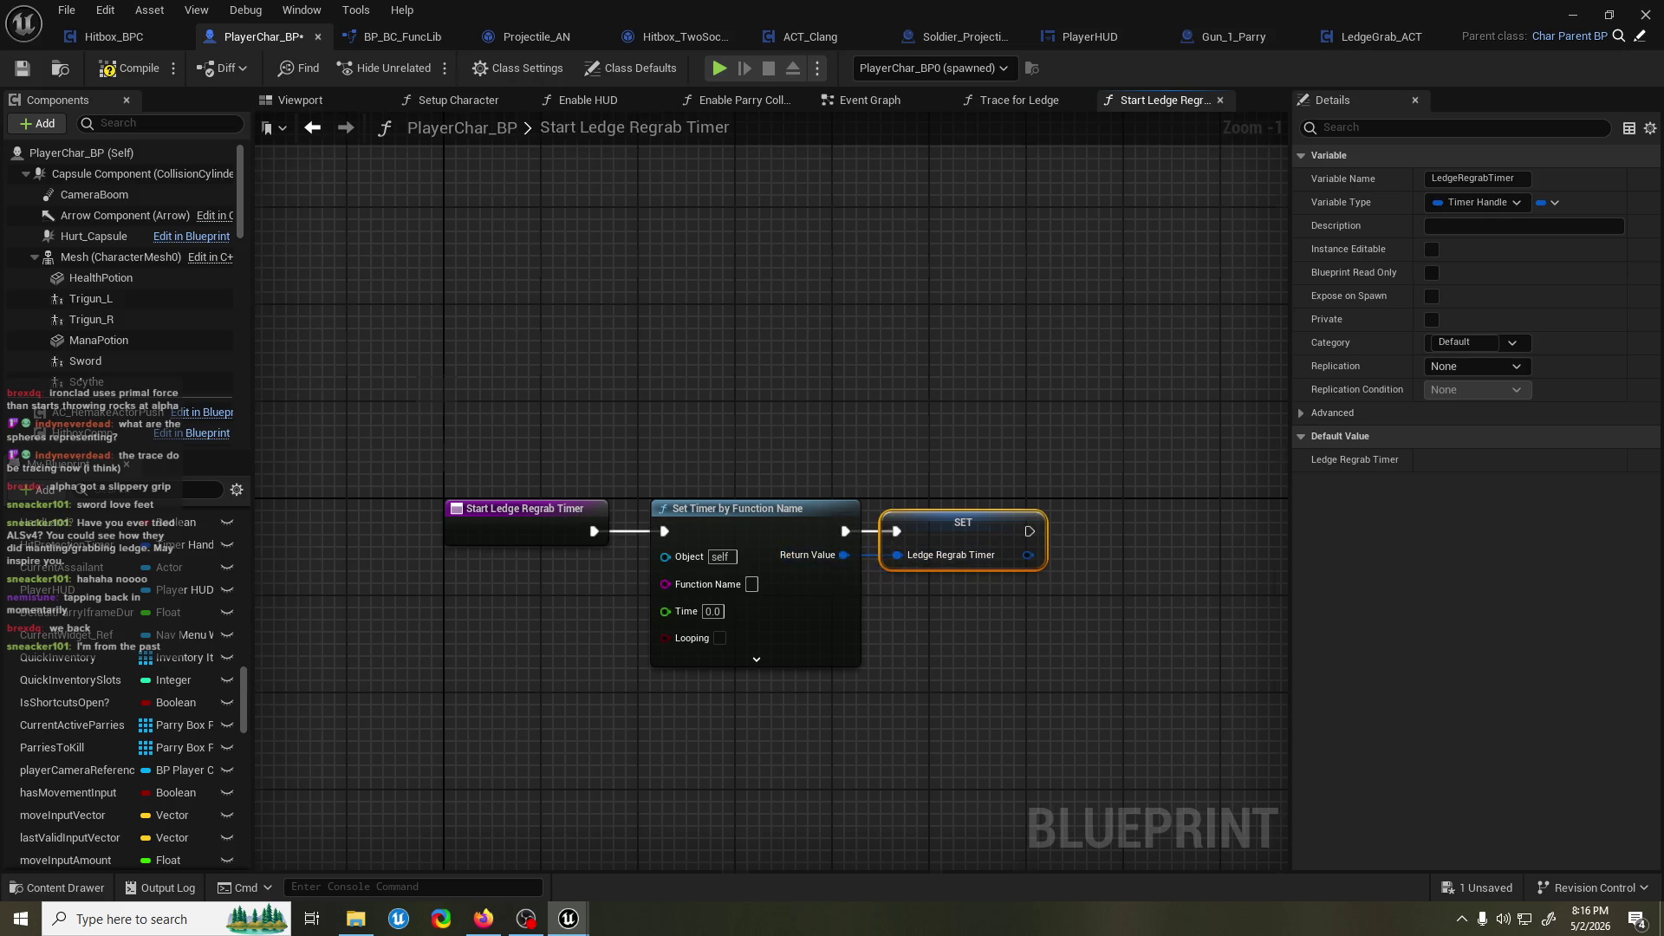
pyautogui.hotkey('ctrl', 's')
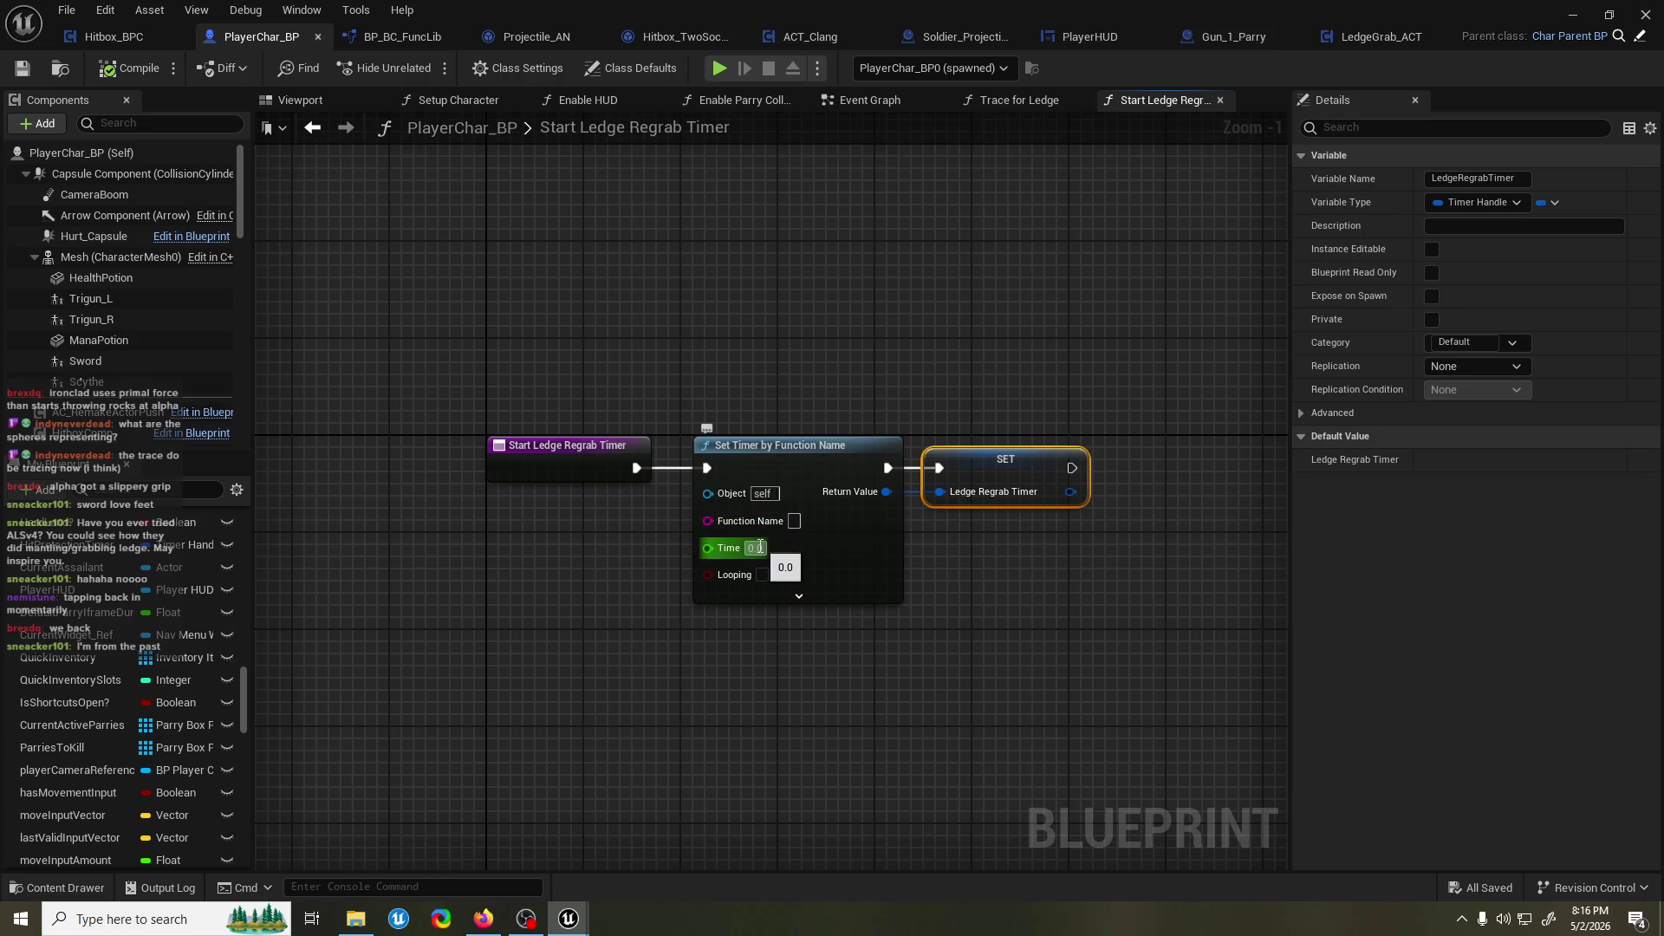
# Set the timer's Time to 0.2 seconds, save, and tidy the node layout.
pyautogui.write('.2')
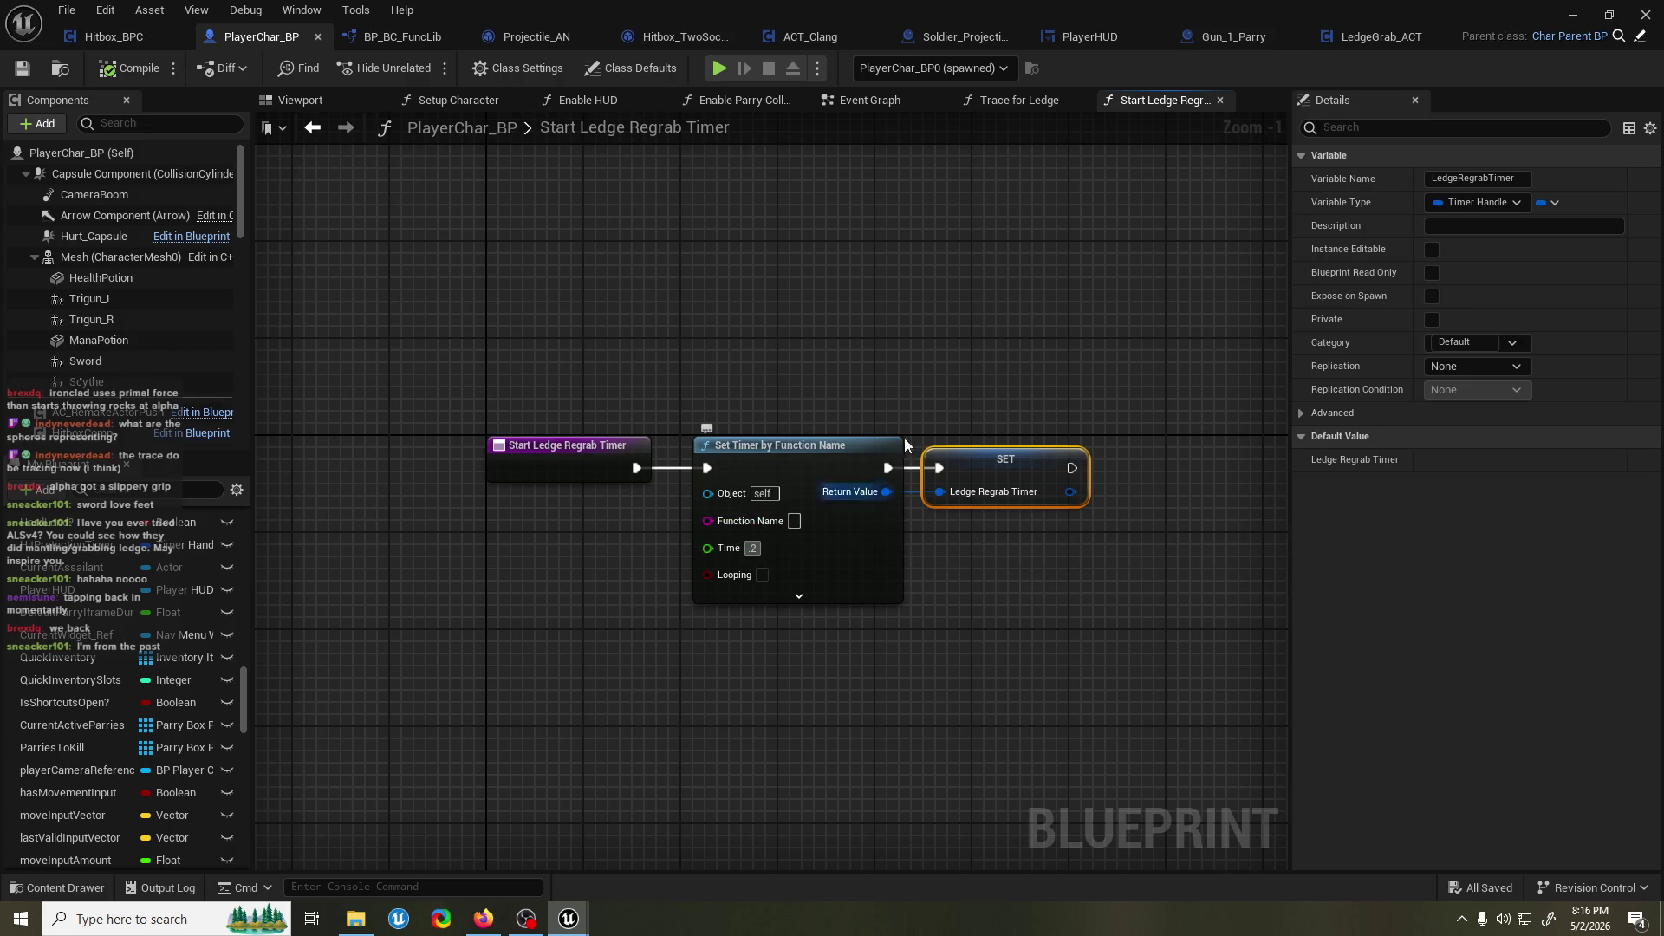
pyautogui.press('Return')
pyautogui.hotkey('ctrl', 's')
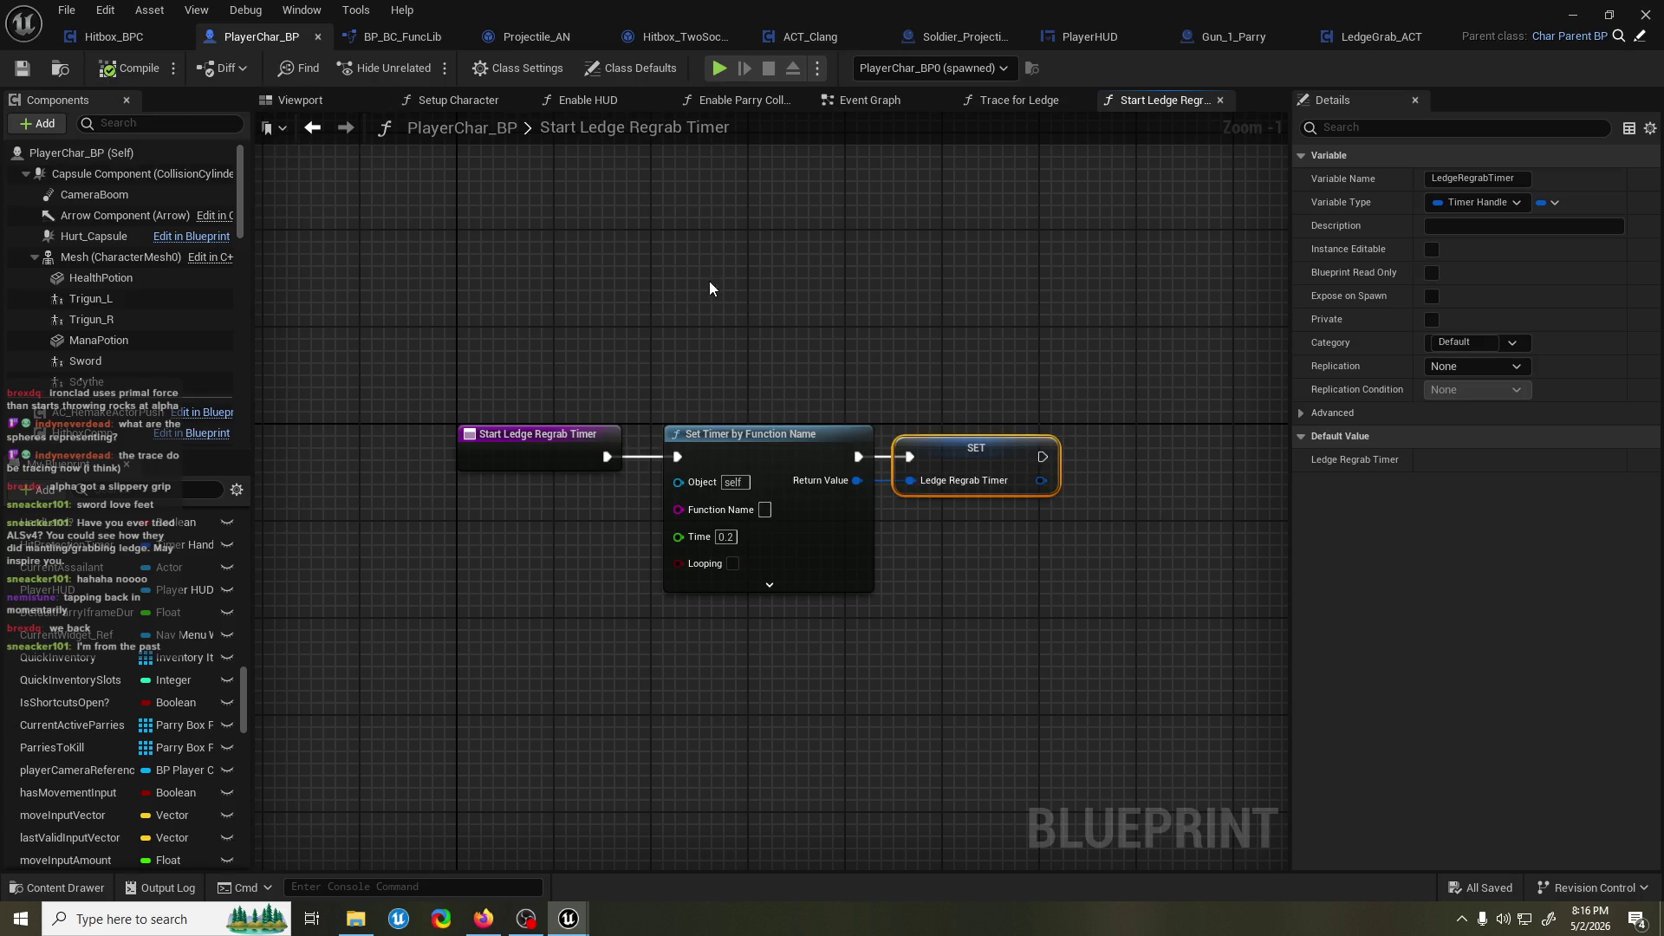
pyautogui.moveTo(563, 347)
pyautogui.mouseDown()
pyautogui.moveTo(698, 337)
pyautogui.moveTo(704, 375)
pyautogui.mouseUp()
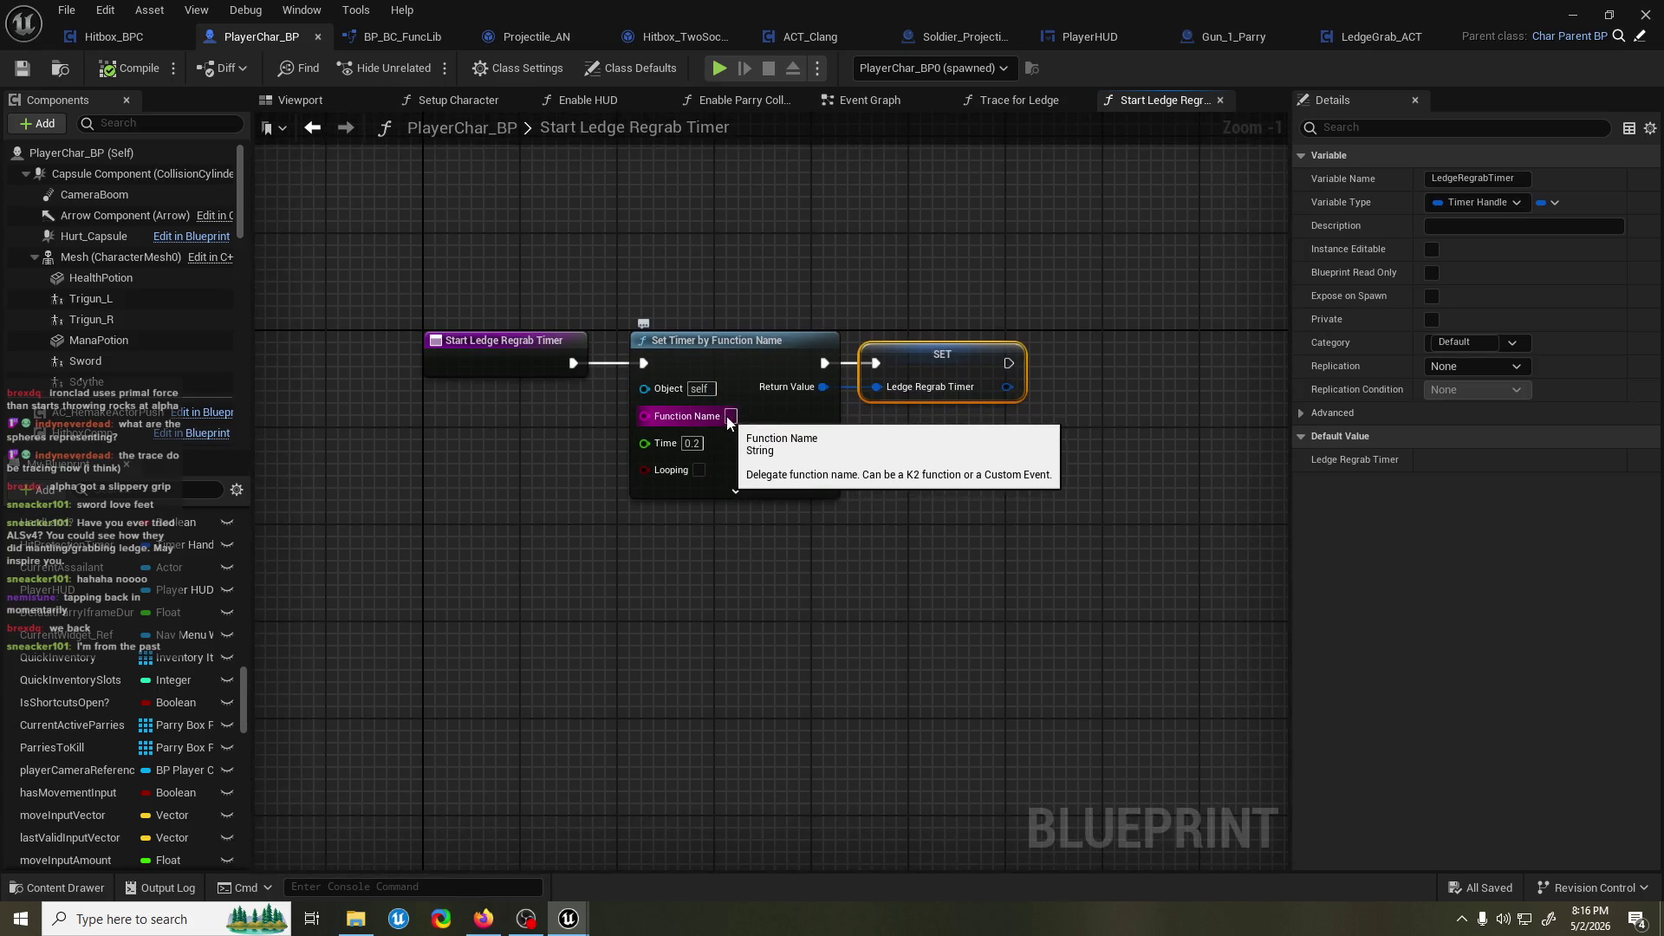
pyautogui.moveTo(584, 450); pyautogui.dragTo(571, 473)
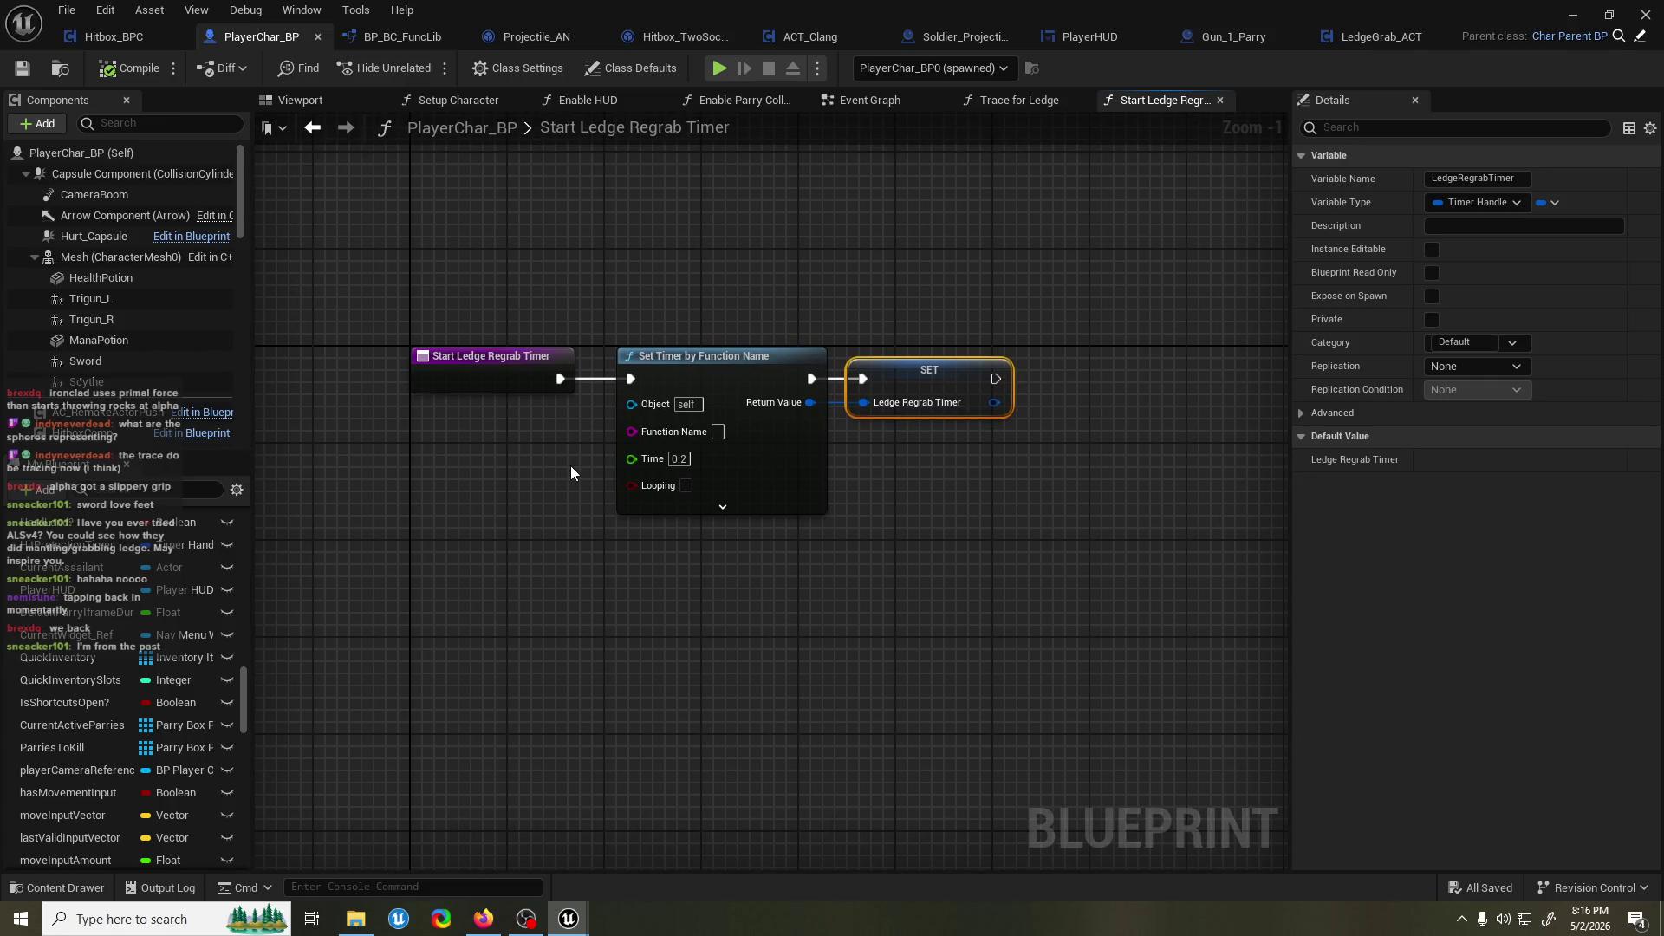
pyautogui.moveTo(768, 439); pyautogui.dragTo(756, 438)
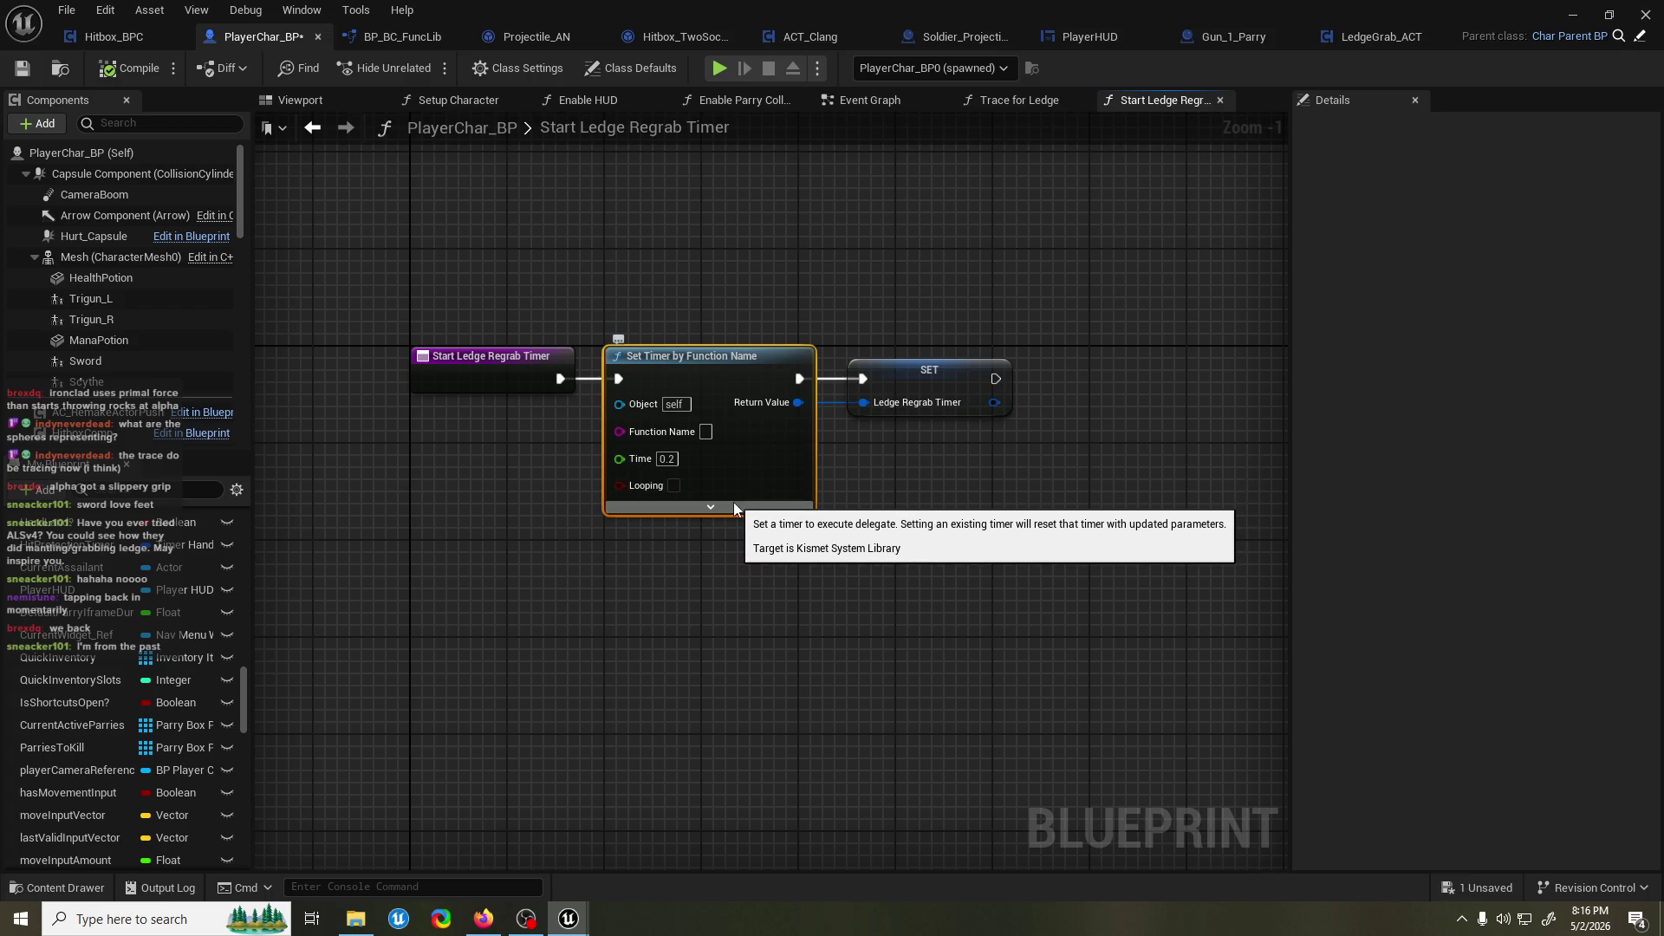
pyautogui.scroll(5, 97, 559)
pyautogui.scroll(10, 99, 559)
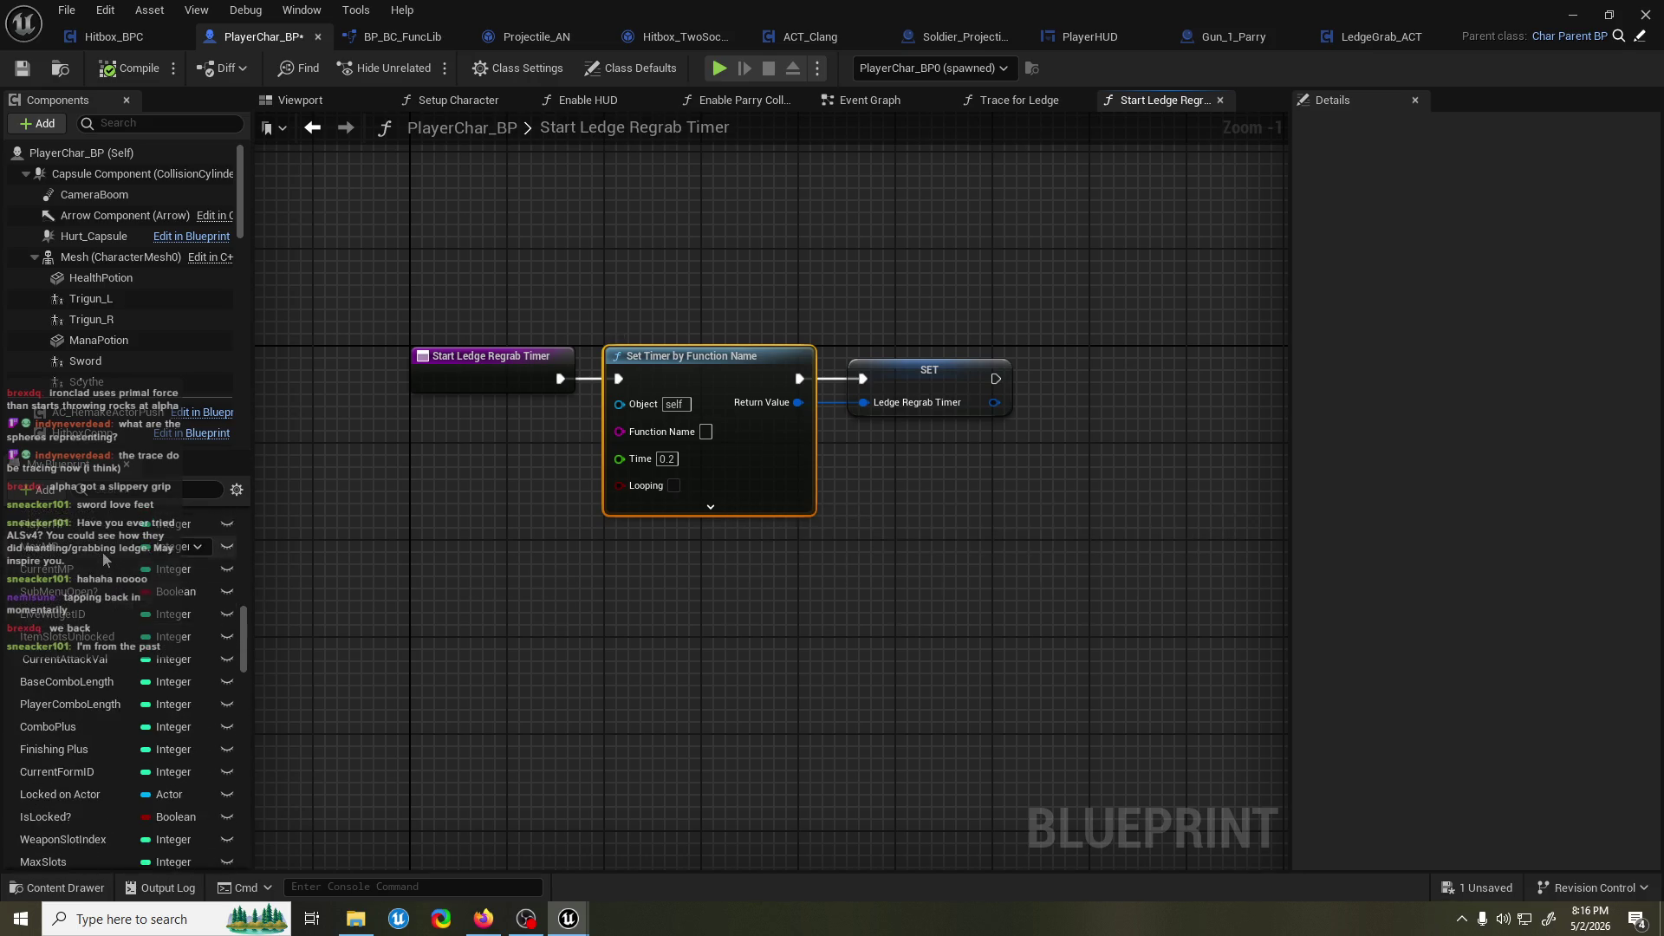
pyautogui.scroll(5, 104, 568)
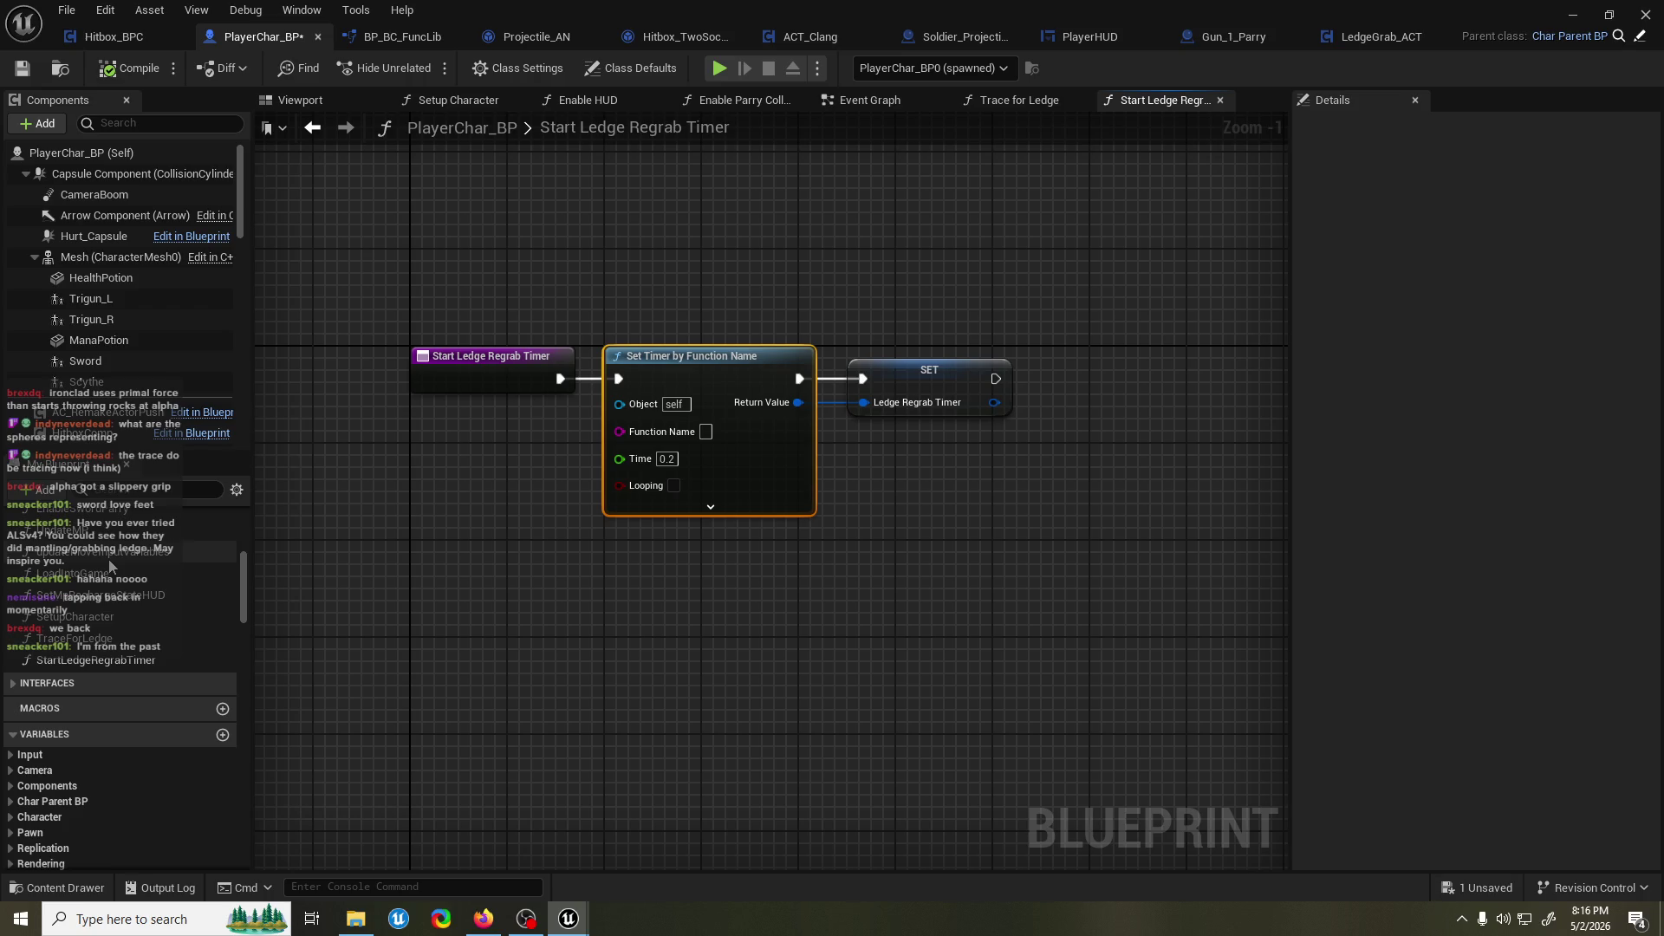
pyautogui.scroll(10, 109, 559)
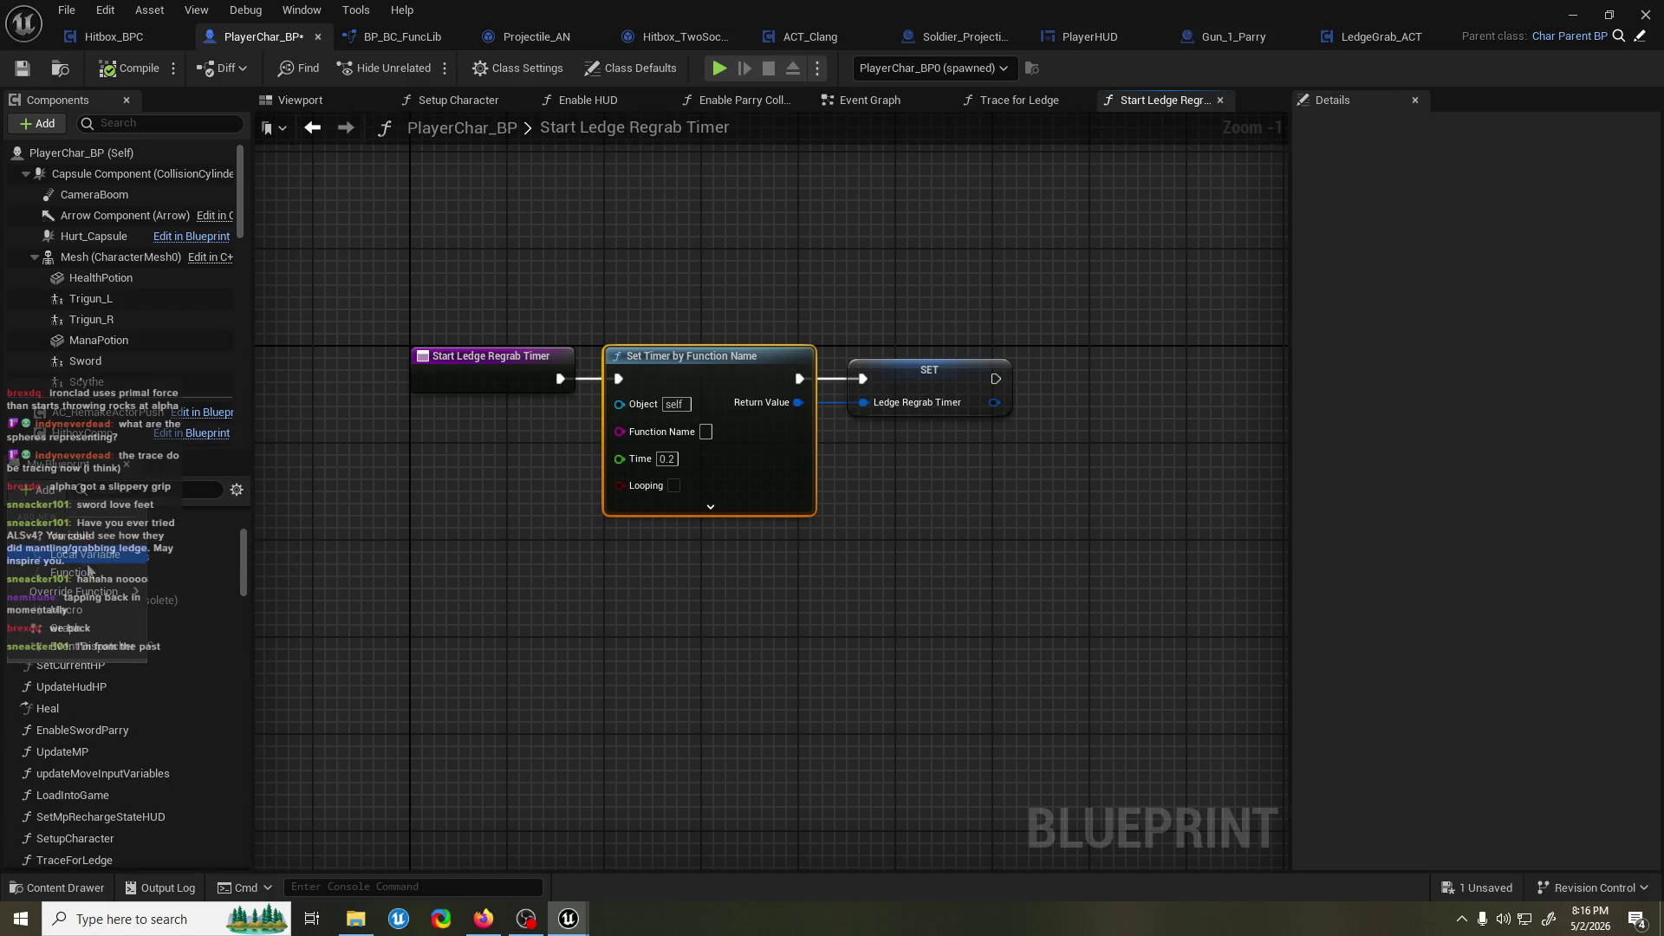
pyautogui.click(91, 579)
pyautogui.write('InvalidateRegrabTimer')
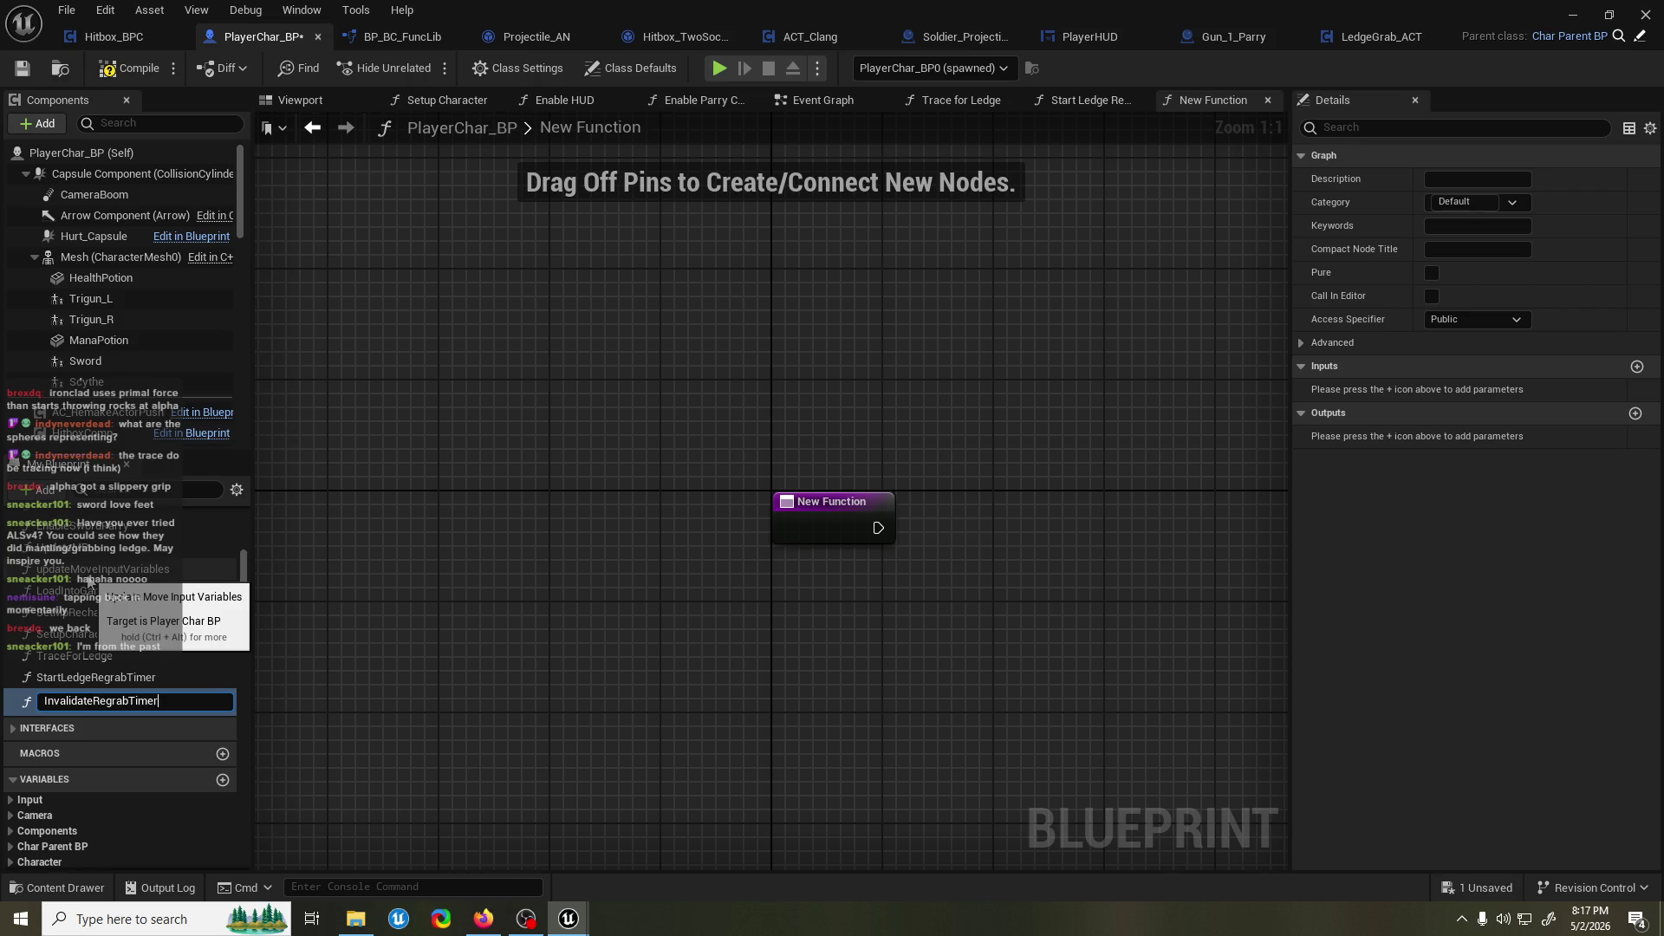
# Name the function InvalidateRegrabTimer and give it a Timer input of type Timer Handle.
pyautogui.press('Return')
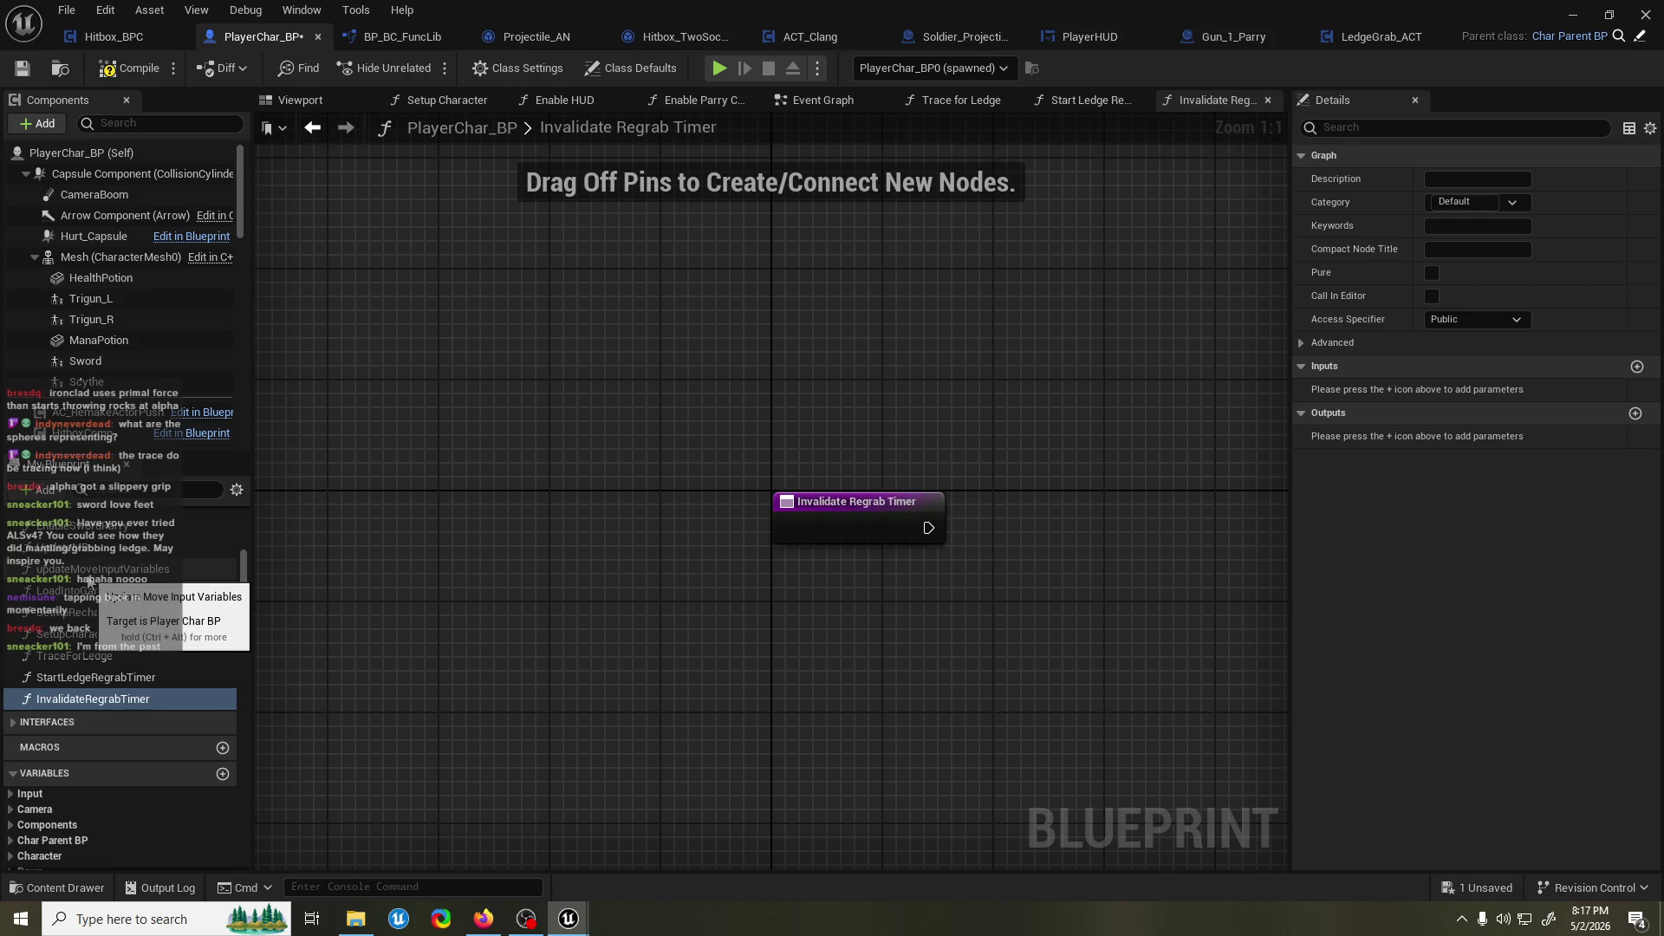
pyautogui.hotkey('ctrl', 's')
pyautogui.rightClick(806, 492)
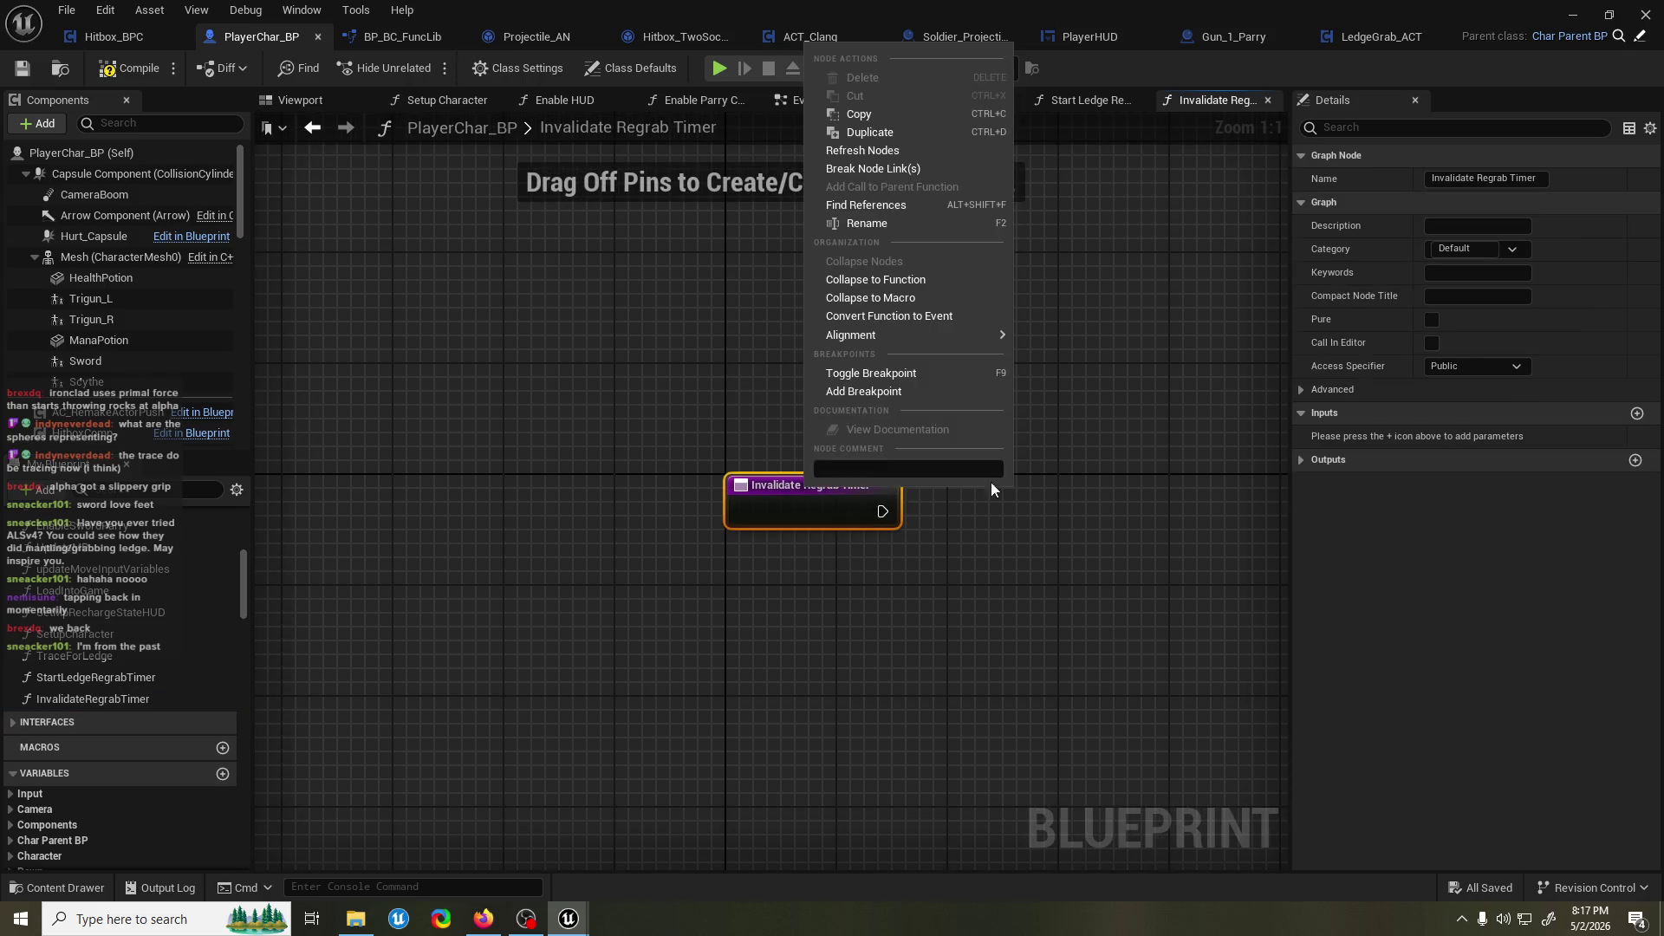
pyautogui.click(1637, 413)
pyautogui.click(1361, 436)
pyautogui.write('Timer')
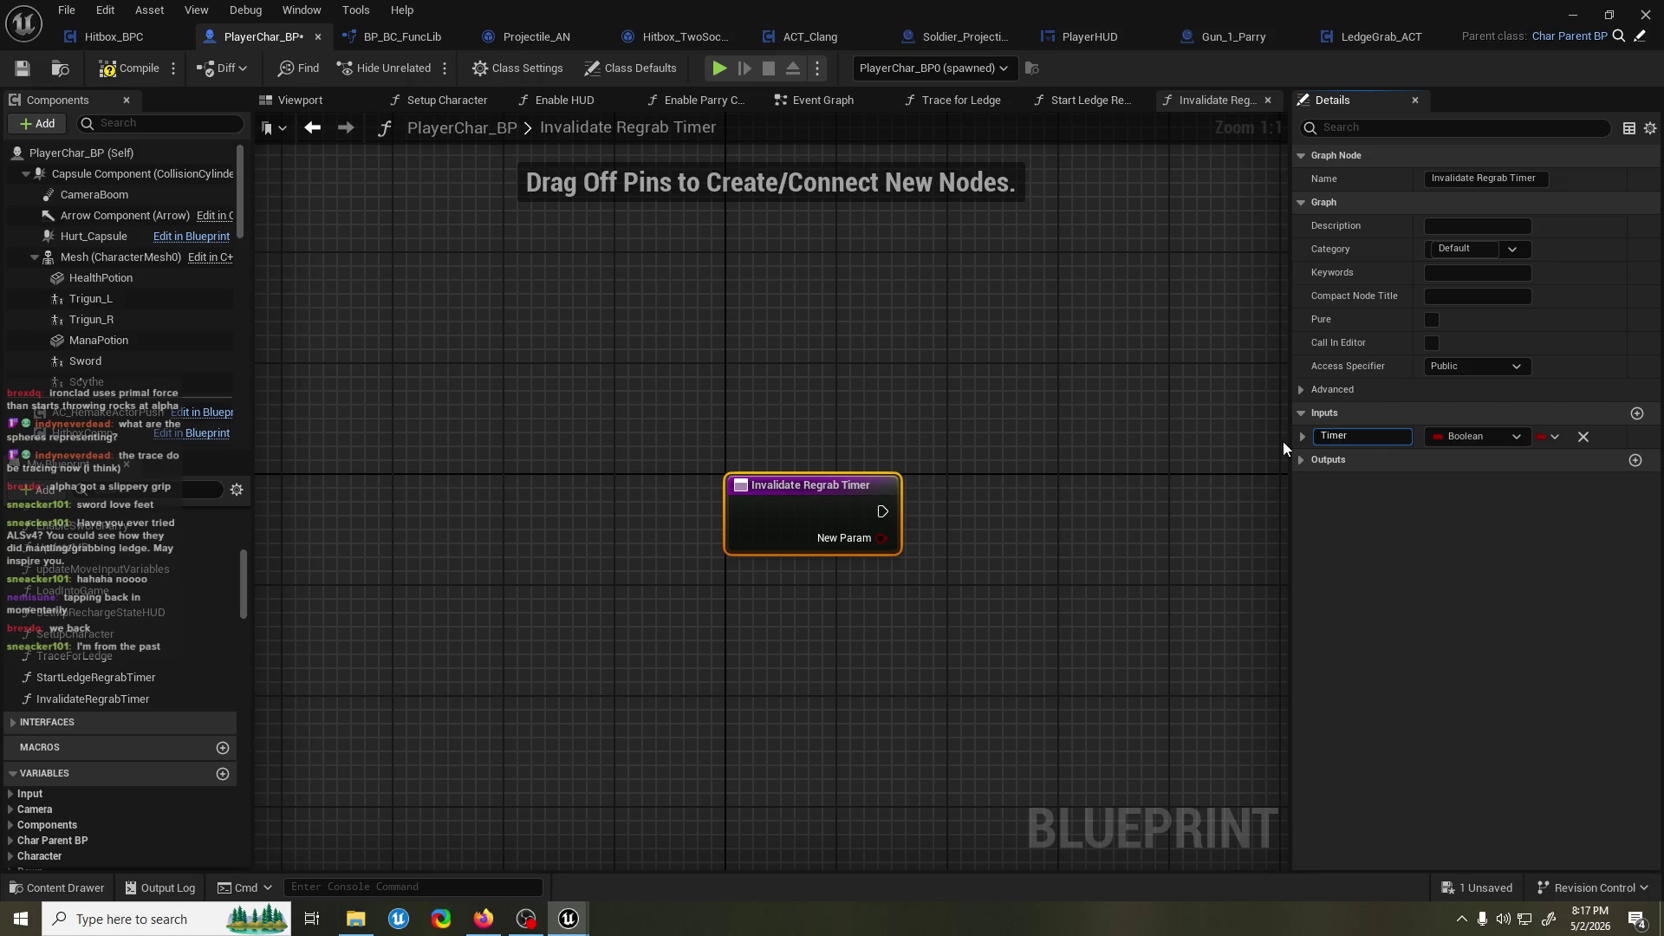
pyautogui.click(1450, 431)
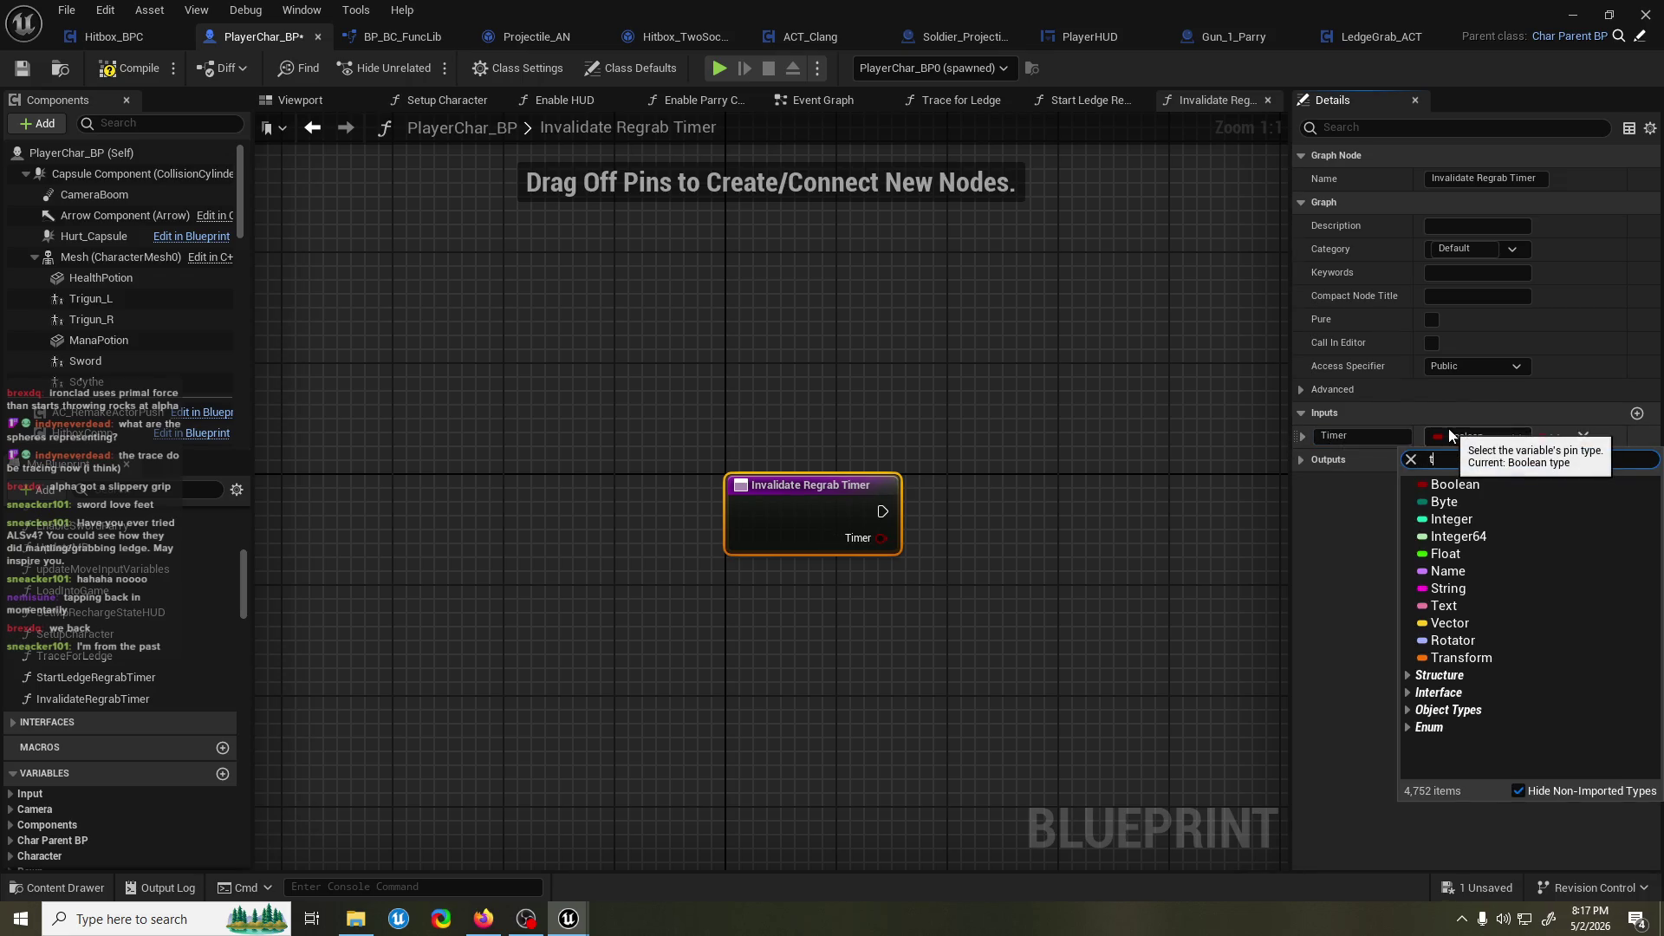
pyautogui.write('timer handle')
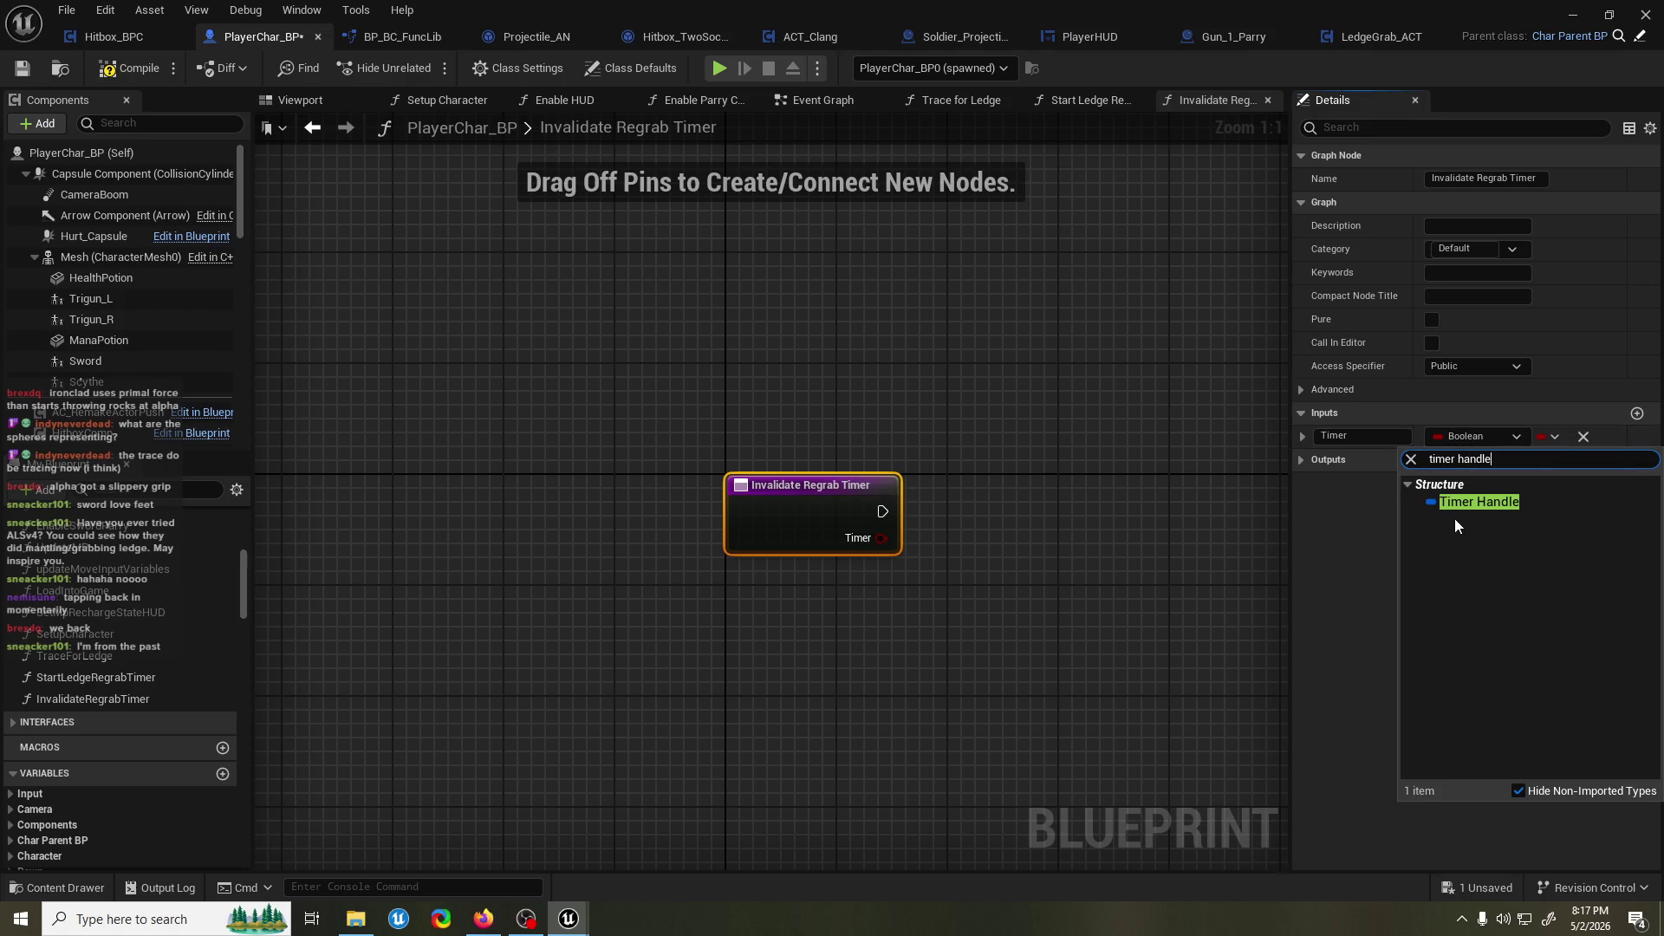
pyautogui.click(1454, 517)
# Feed the Timer input into Clear and Invalidate Timer by Handle, save, and return to StartLedgeRegrabTimer.
pyautogui.moveTo(938, 543)
pyautogui.mouseDown()
pyautogui.moveTo(681, 522)
pyautogui.moveTo(877, 527)
pyautogui.mouseUp()
pyautogui.write('clear and')
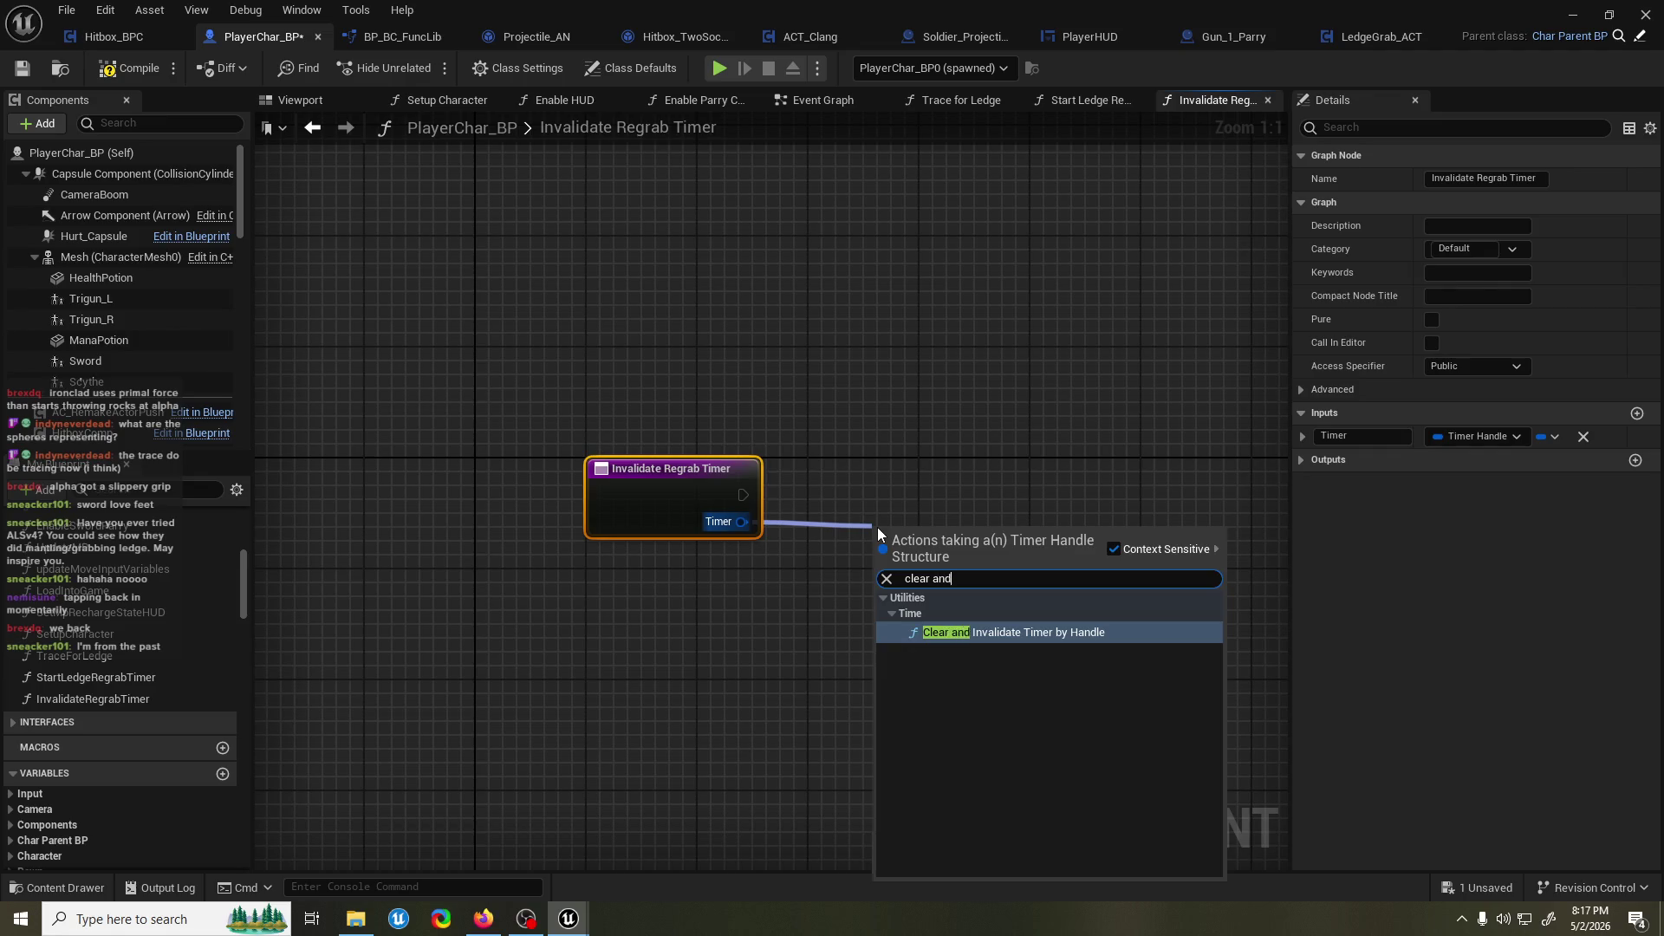
pyautogui.press('Return')
pyautogui.moveTo(1023, 558); pyautogui.dragTo(968, 514)
pyautogui.press('q')
pyautogui.hotkey('ctrl', 's')
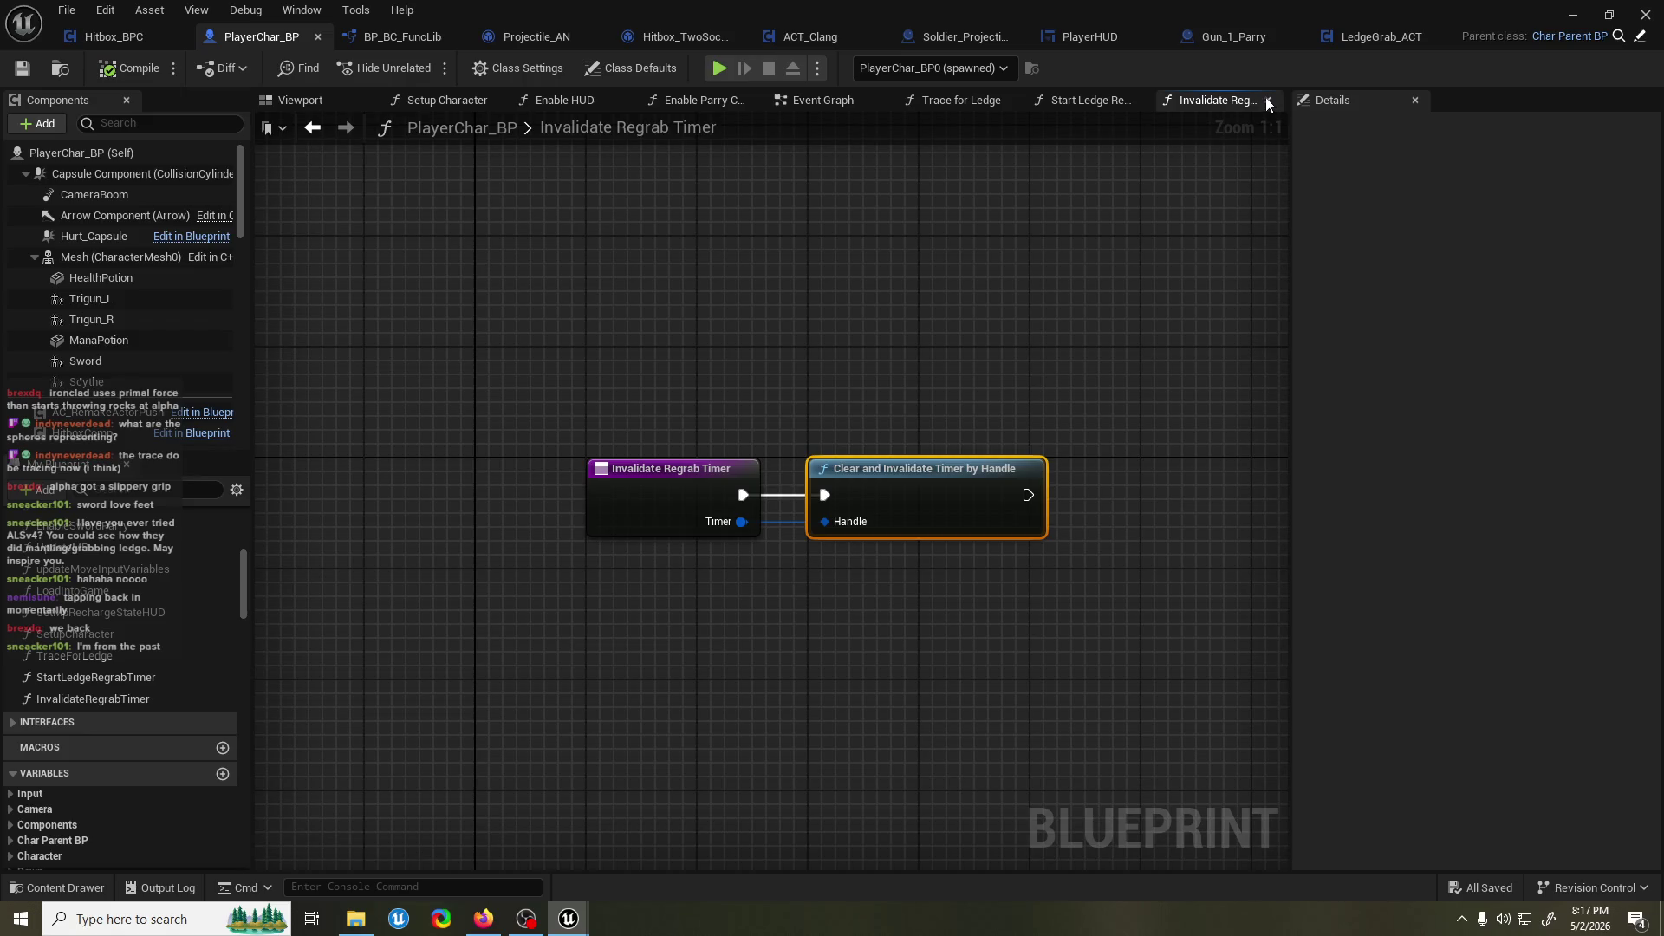
pyautogui.click(1268, 99)
pyautogui.scroll(1, 904, 413)
pyautogui.moveTo(566, 530); pyautogui.dragTo(657, 514)
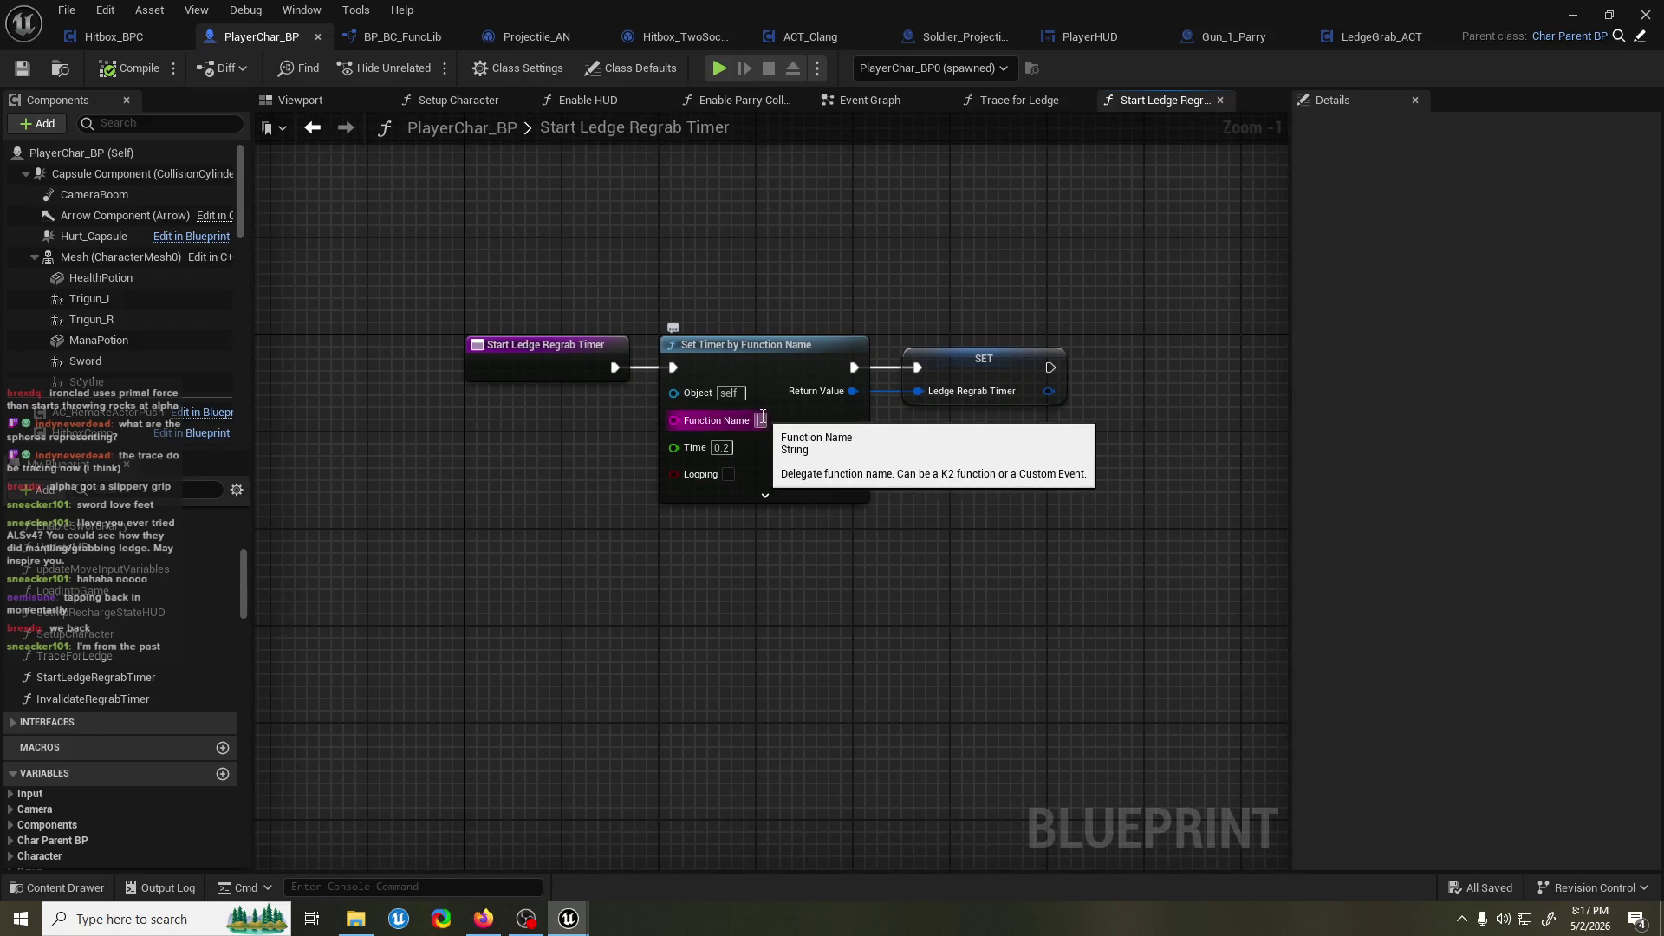
# Set the timer's Function Name to InvalidateRegrabTimer and save.
pyautogui.write('InvalidateRegrabTimer')
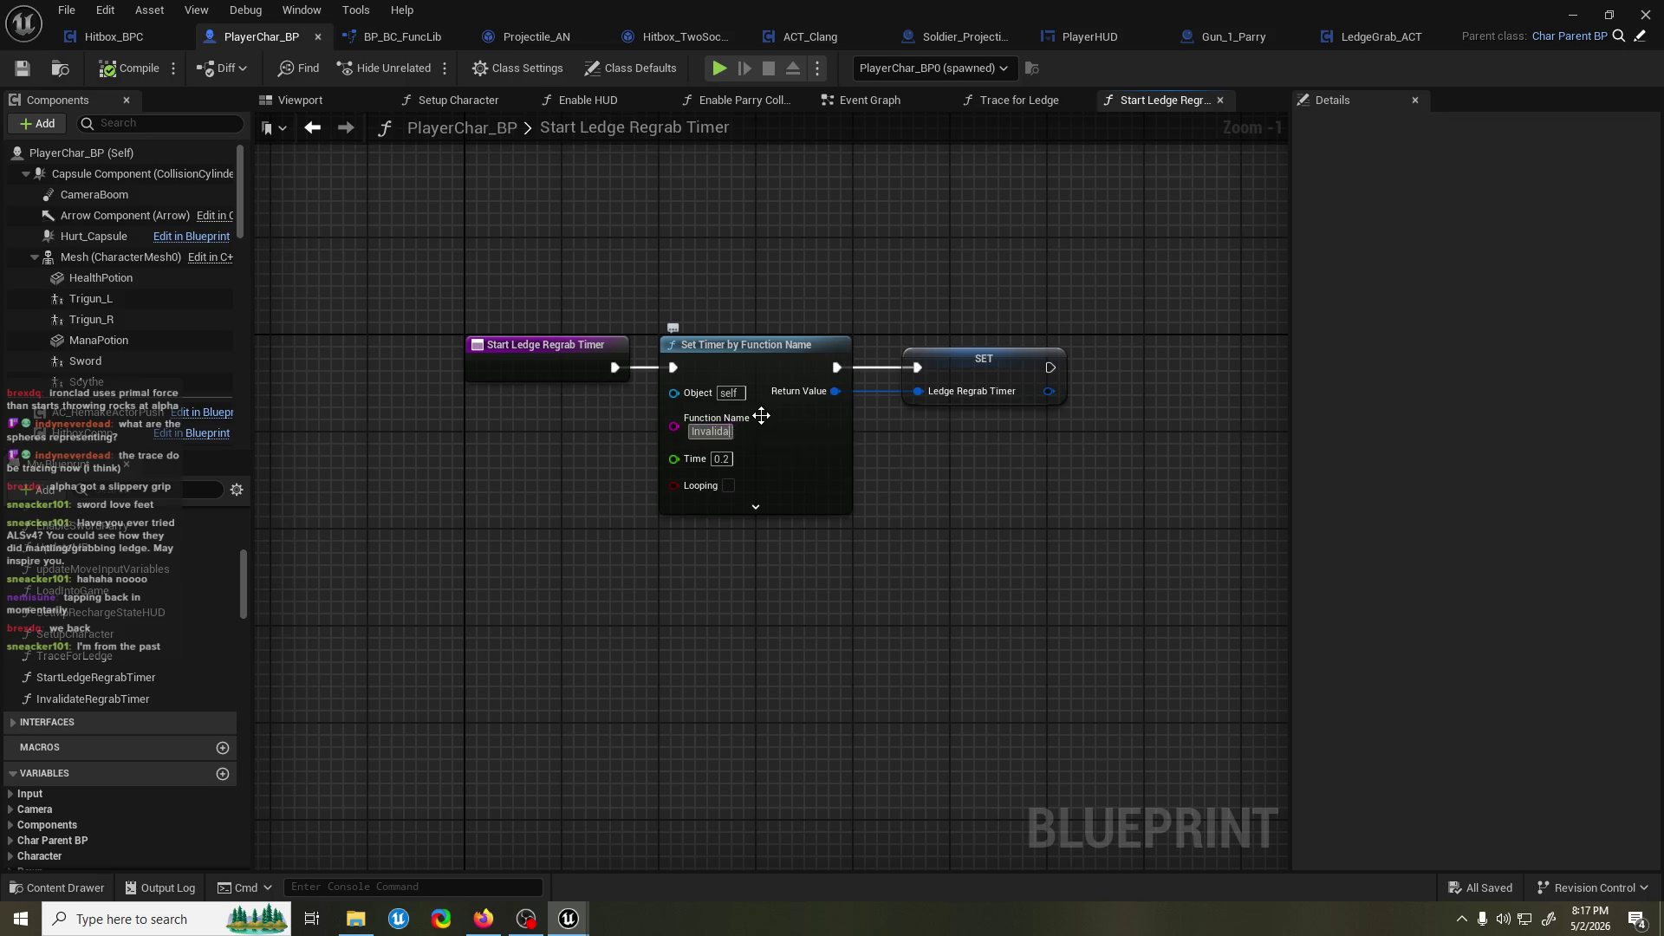
pyautogui.press('Return')
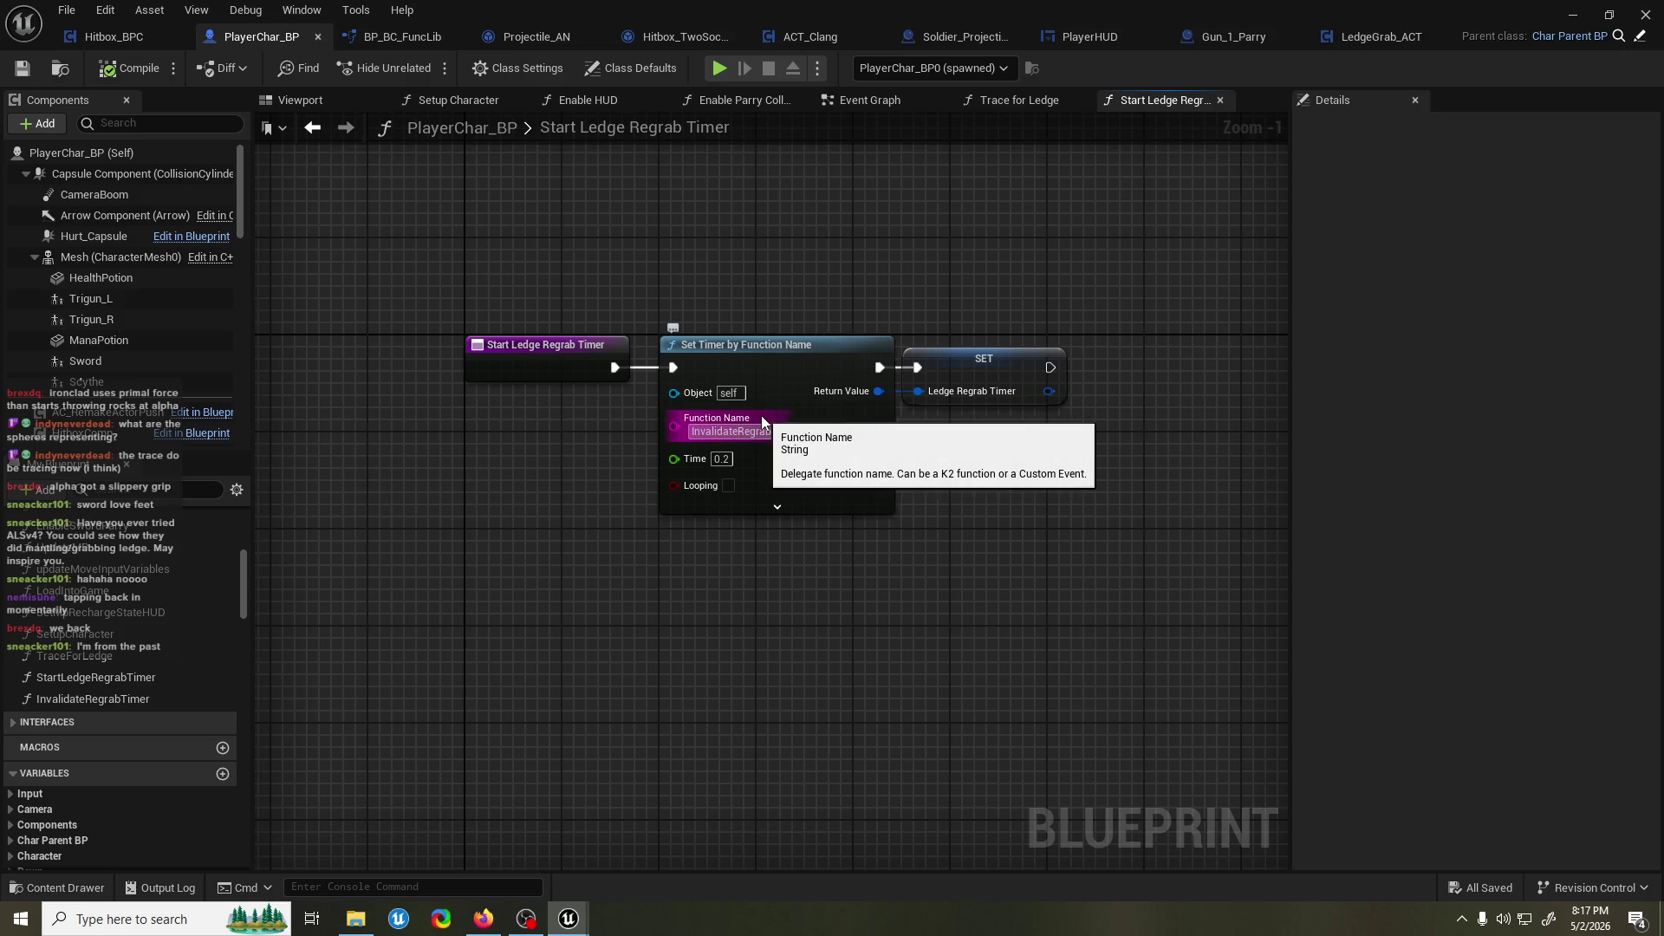
pyautogui.moveTo(999, 360); pyautogui.dragTo(1010, 360)
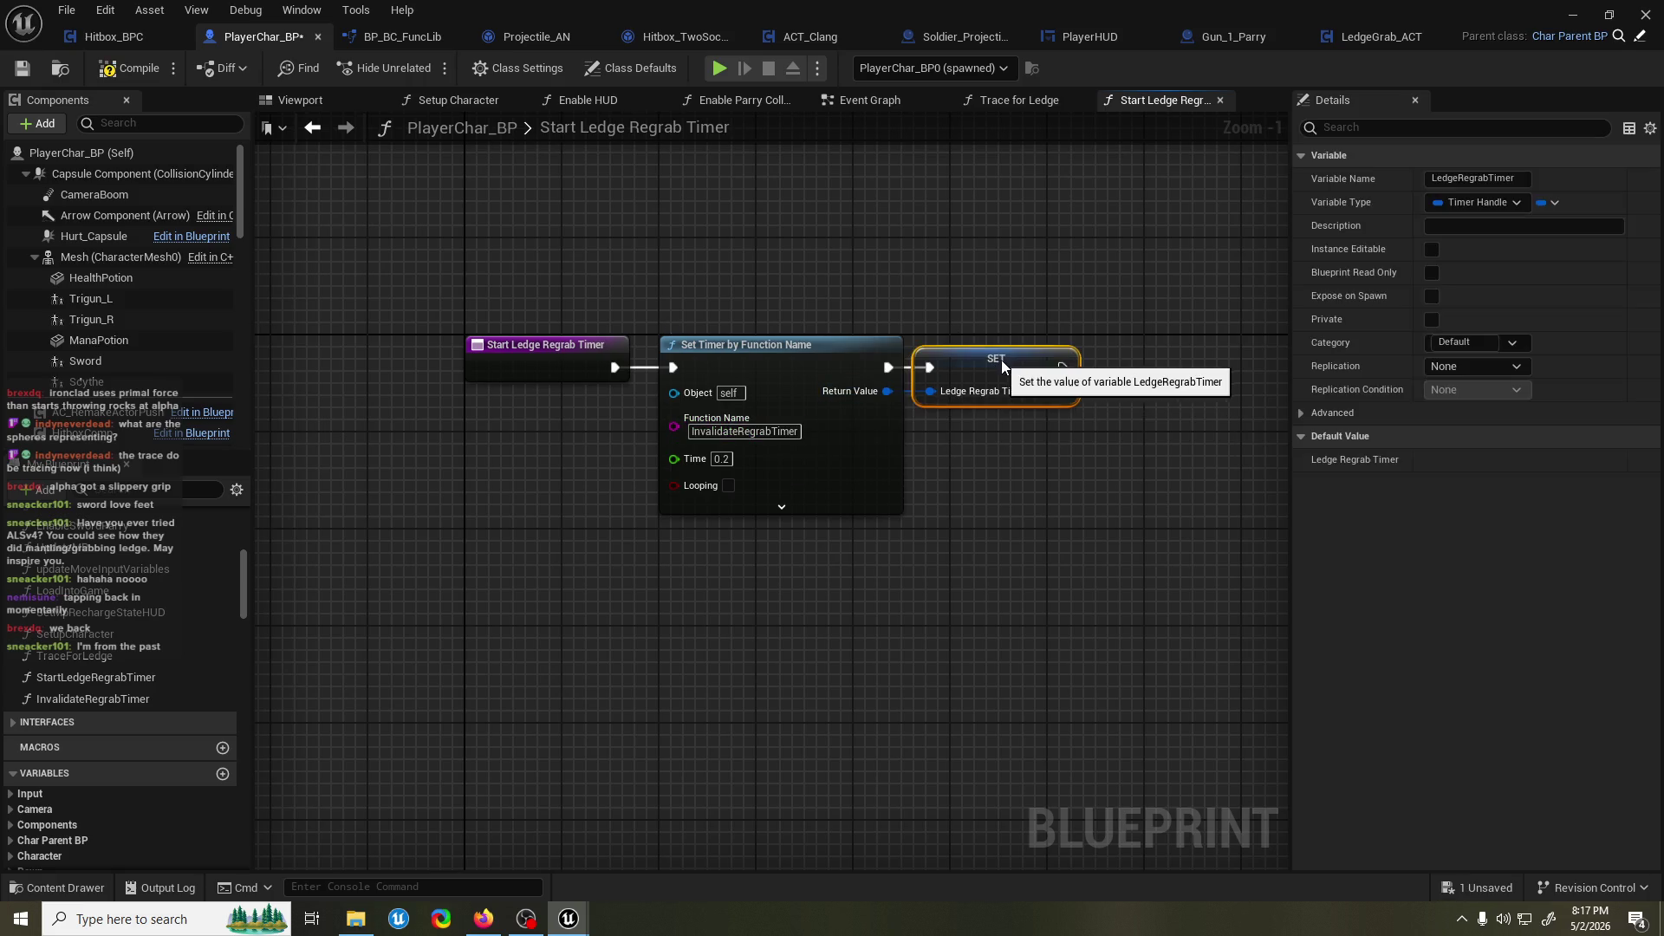
pyautogui.hotkey('ctrl', 's')
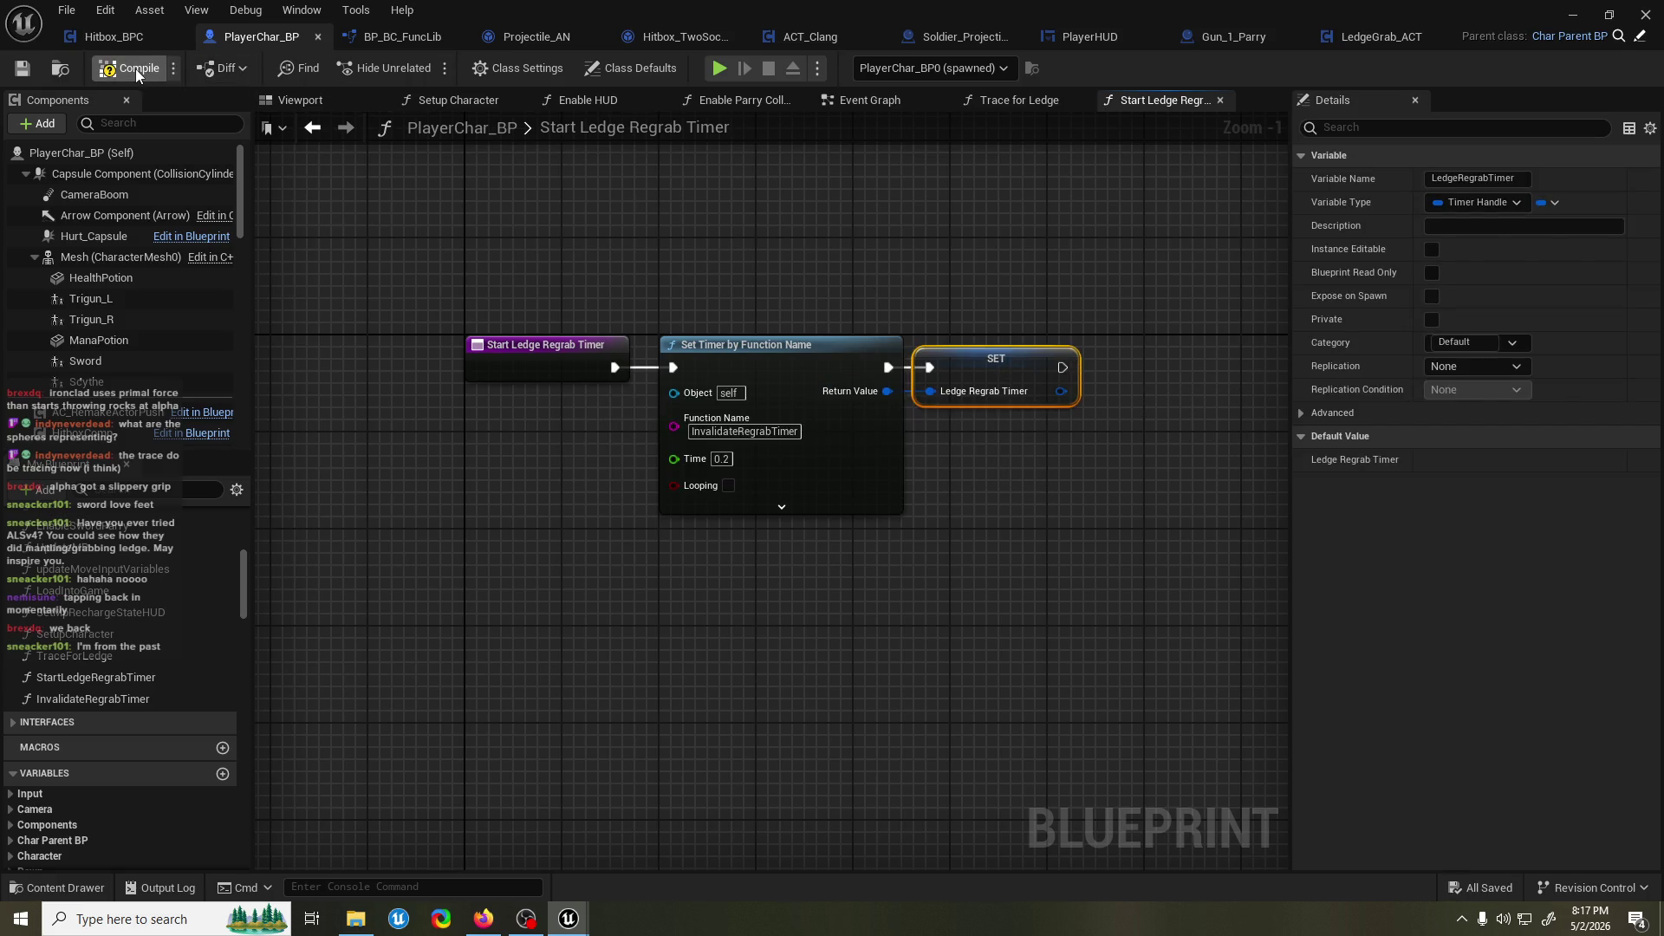
# In Invalidate Regrab Timer, wire a Ledge Regrab Timer getter into Handle, remove the Timer input, compile.
pyautogui.doubleClick(130, 700)
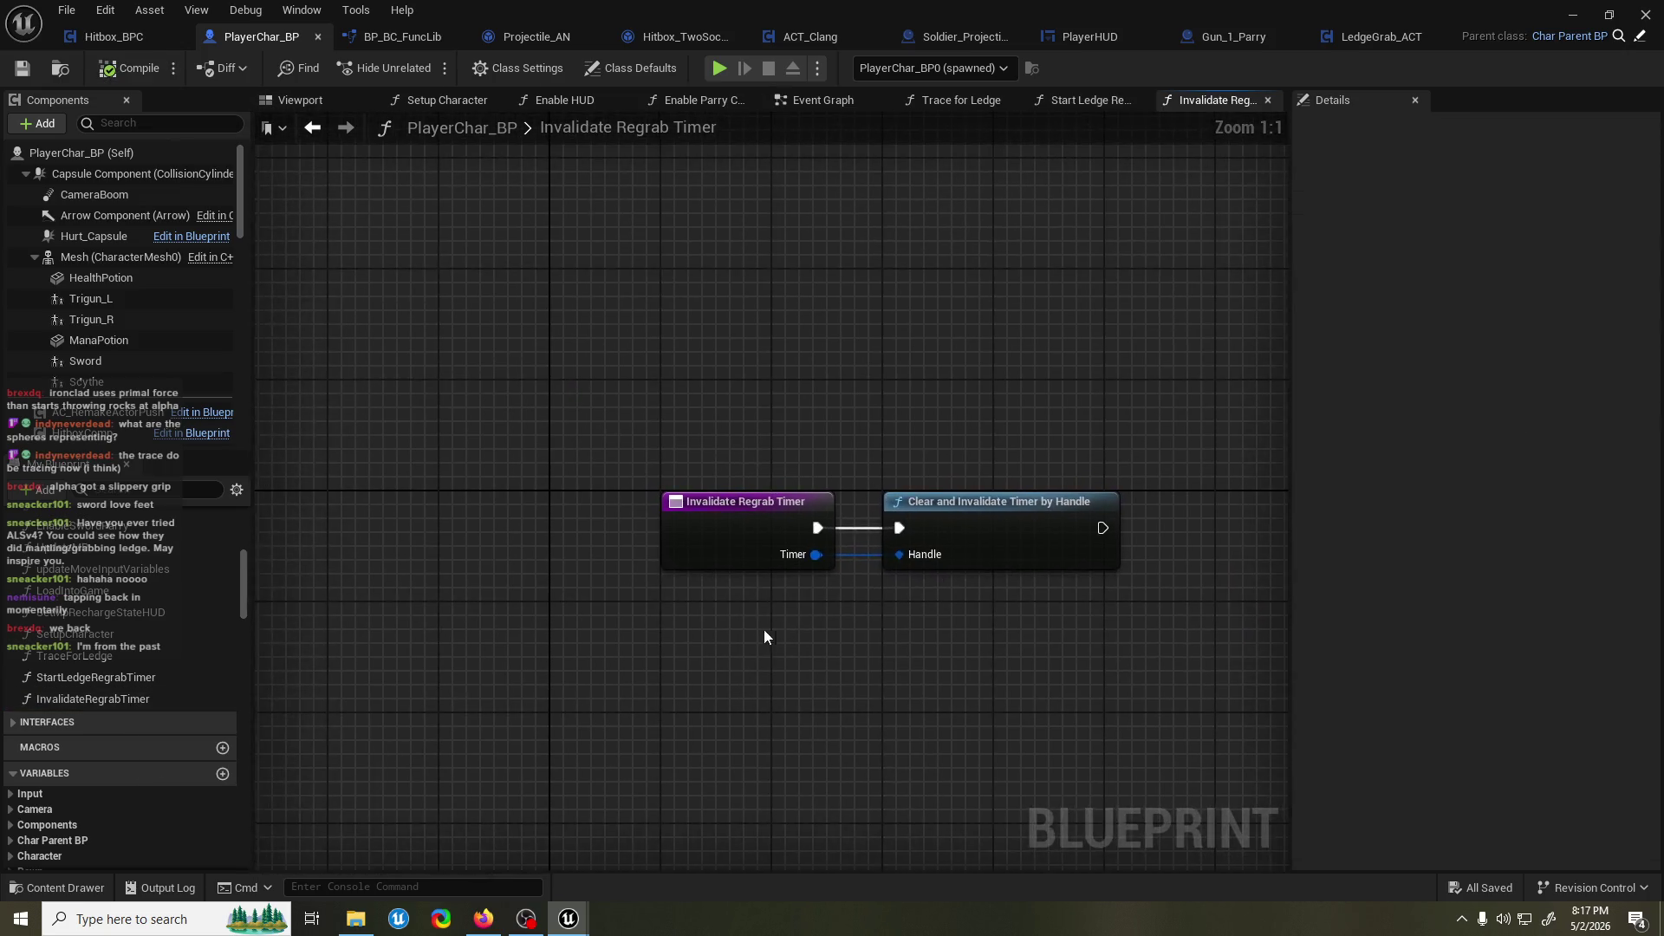
pyautogui.rightClick(563, 673)
pyautogui.write('get regrab')
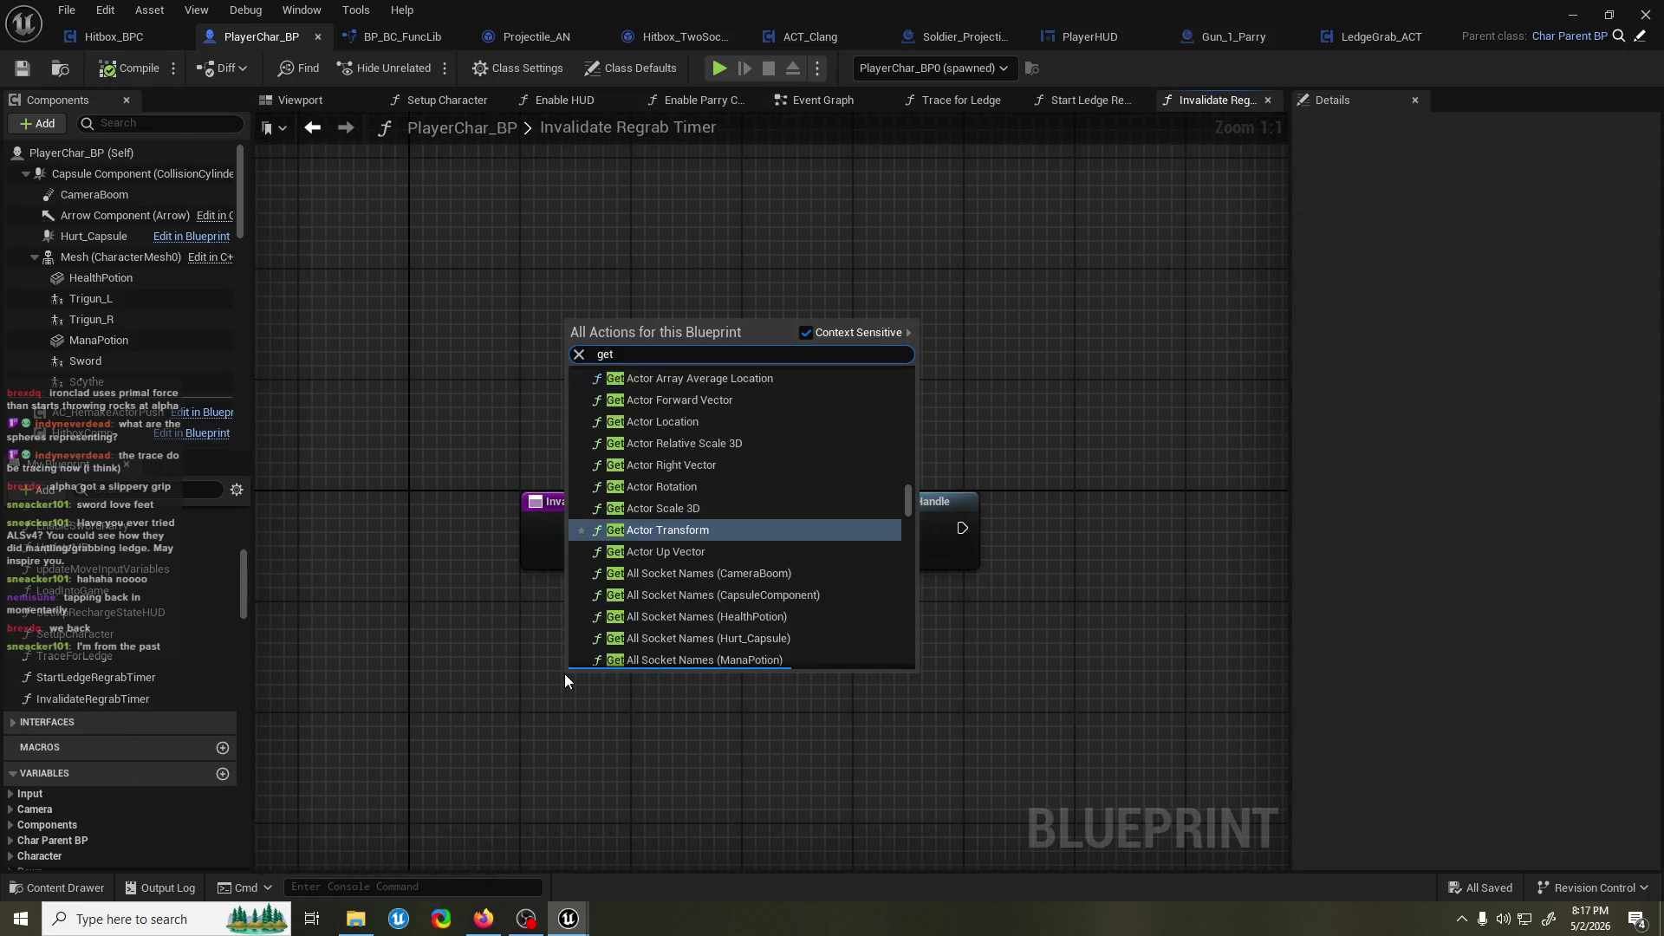
pyautogui.press('Return')
pyautogui.moveTo(684, 688)
pyautogui.mouseDown()
pyautogui.moveTo(761, 641)
pyautogui.moveTo(759, 555)
pyautogui.mouseUp()
pyautogui.click(685, 546)
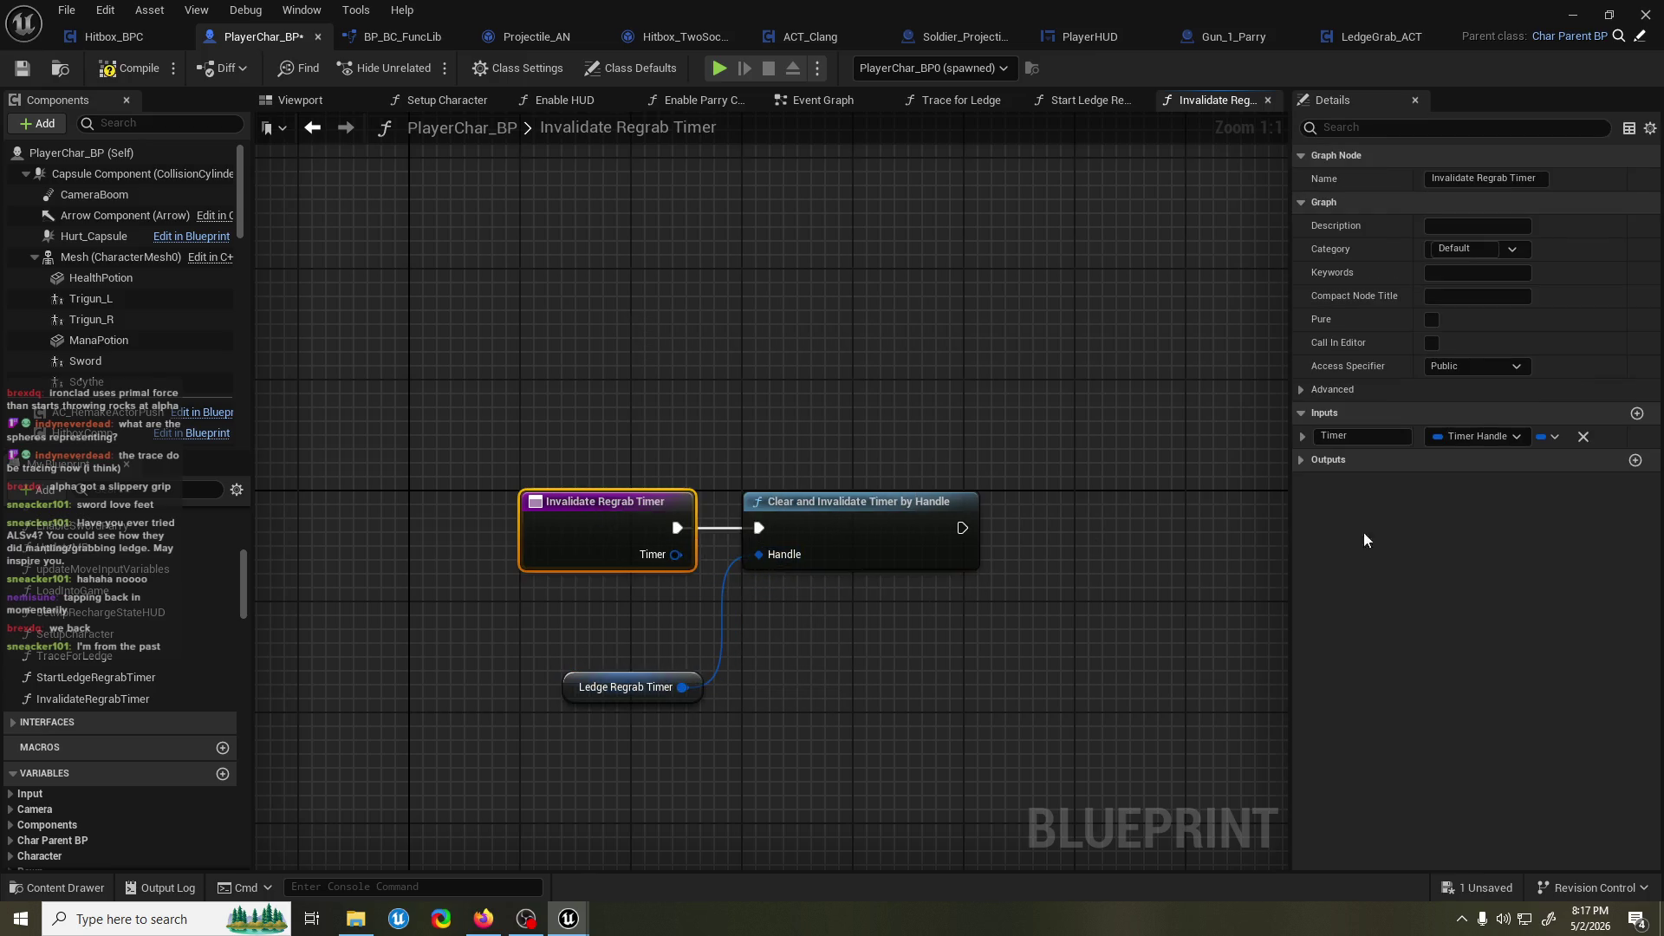
pyautogui.click(1583, 436)
pyautogui.click(135, 67)
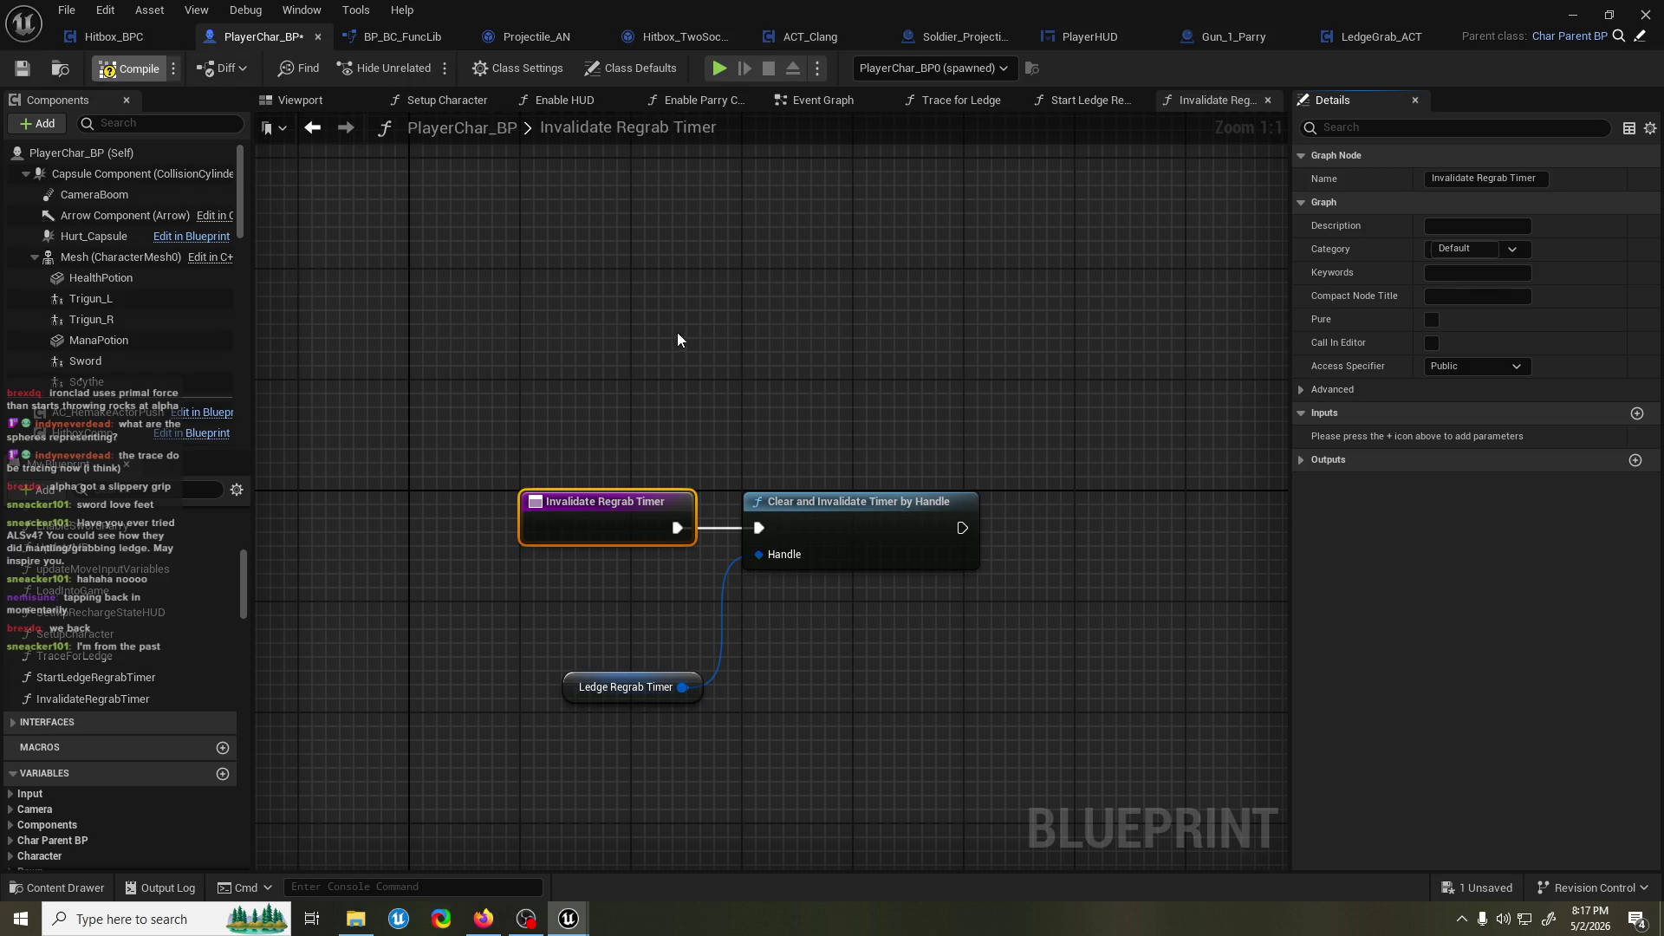
pyautogui.moveTo(610, 680); pyautogui.dragTo(568, 597)
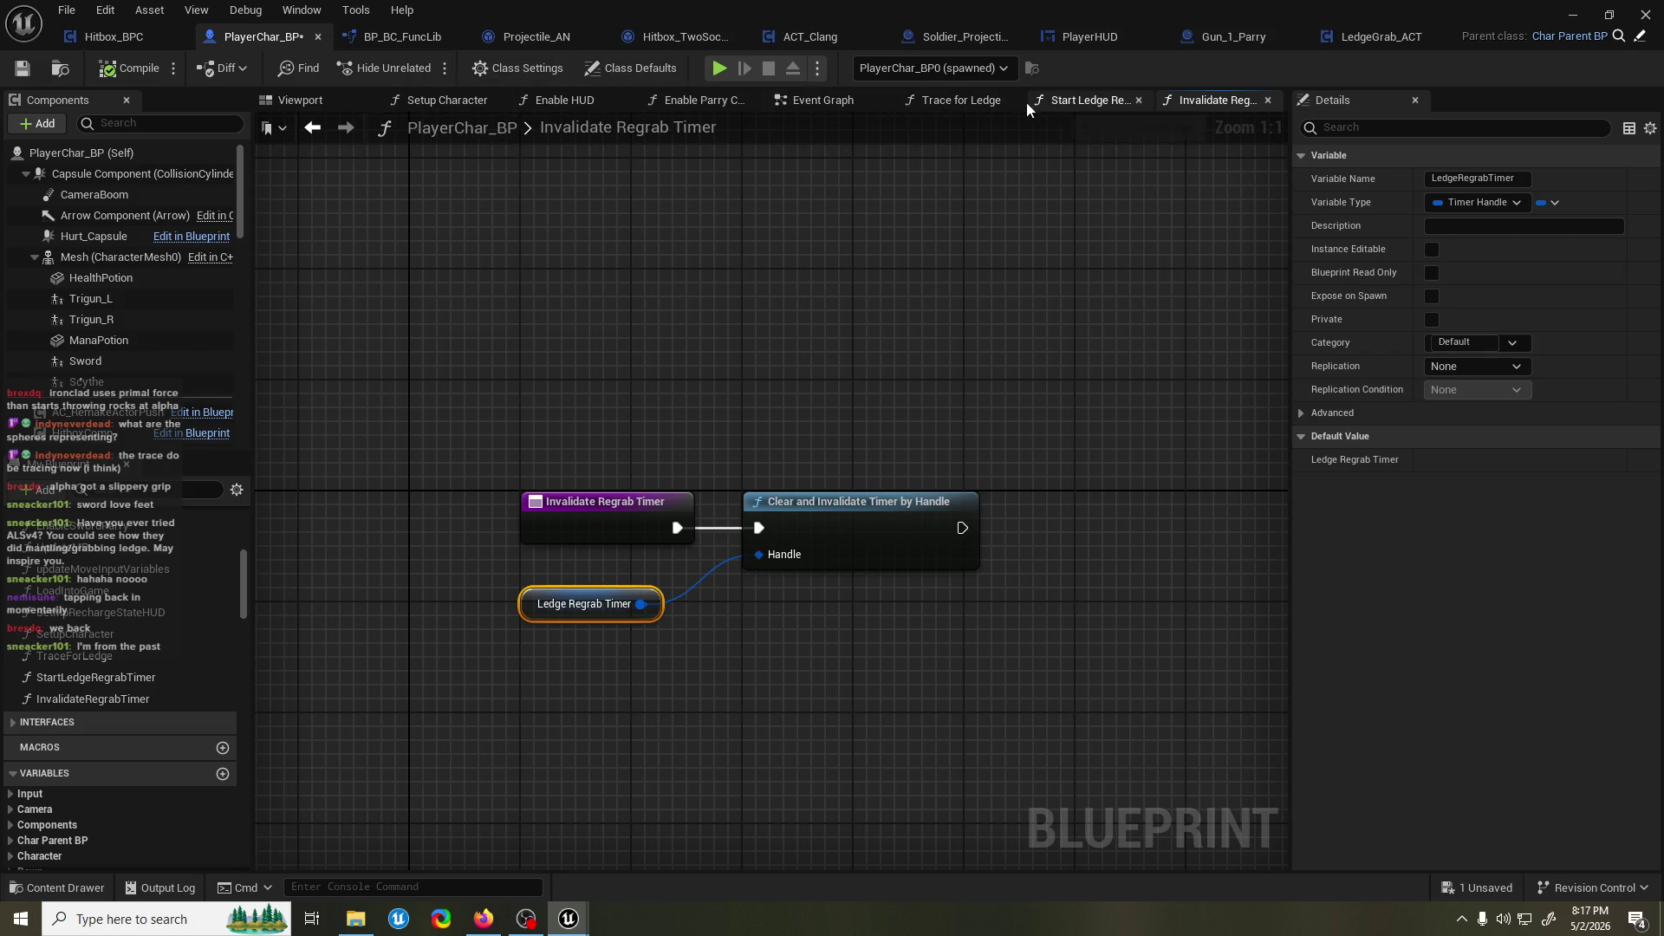
pyautogui.click(978, 102)
# Add a Ledge Regrab Timer getter feeding an Is Valid Timer Handle check in Trace for Ledge.
pyautogui.moveTo(509, 388); pyautogui.dragTo(915, 399)
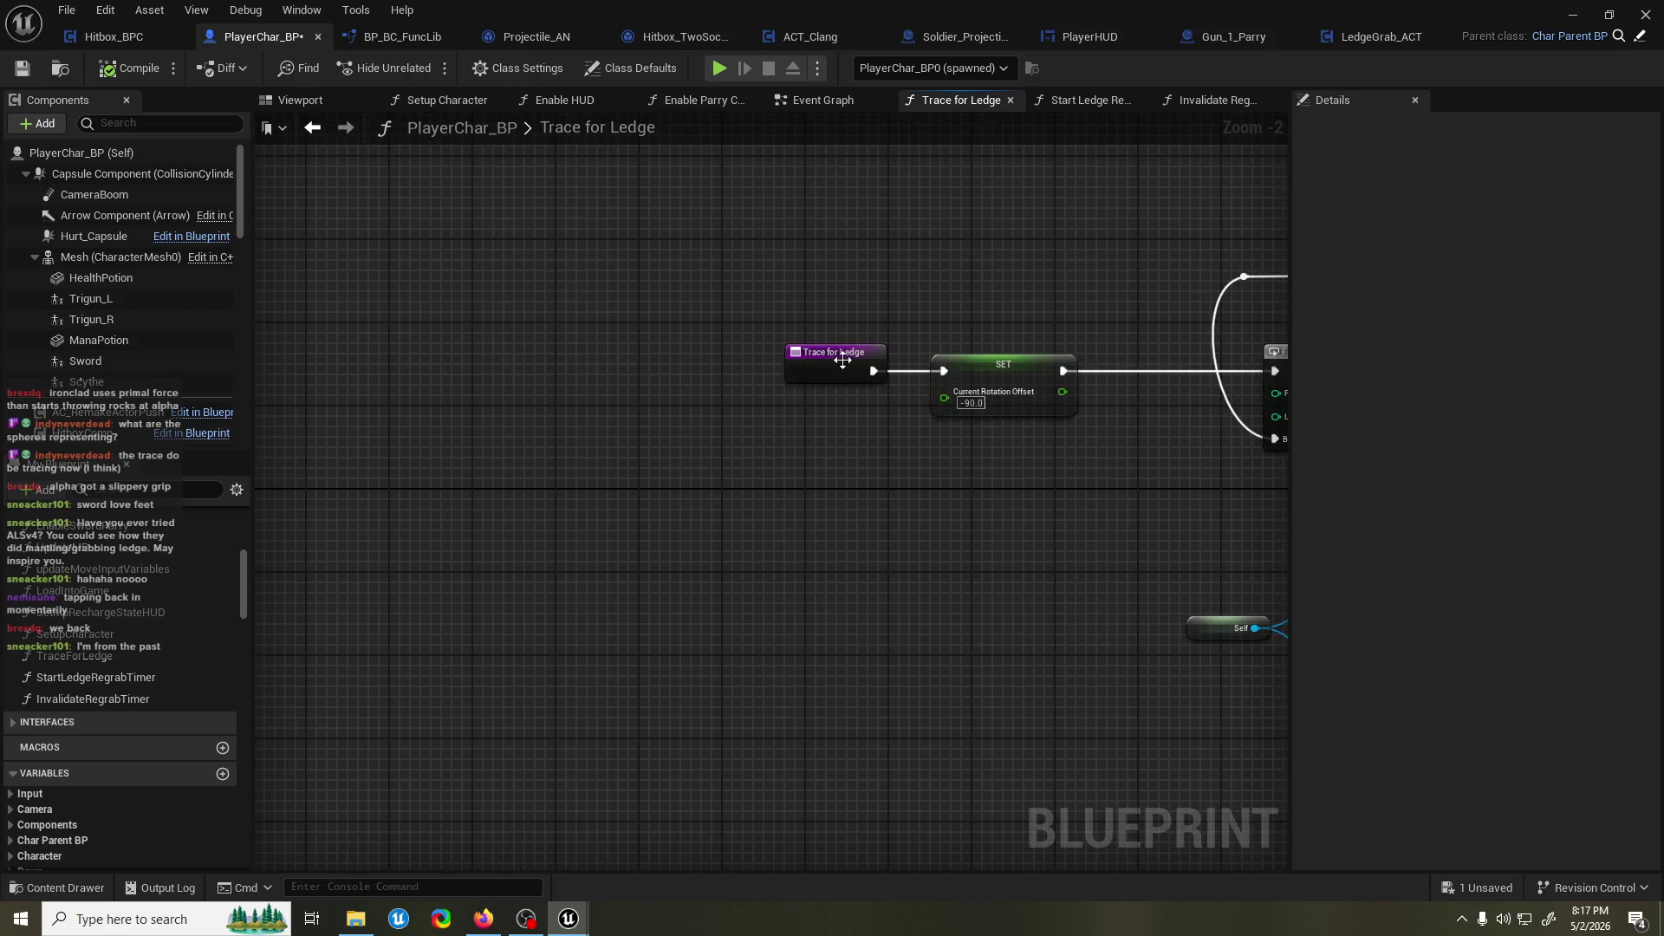
pyautogui.moveTo(831, 352); pyautogui.dragTo(664, 352)
pyautogui.rightClick(622, 482)
pyautogui.write('get regrab t')
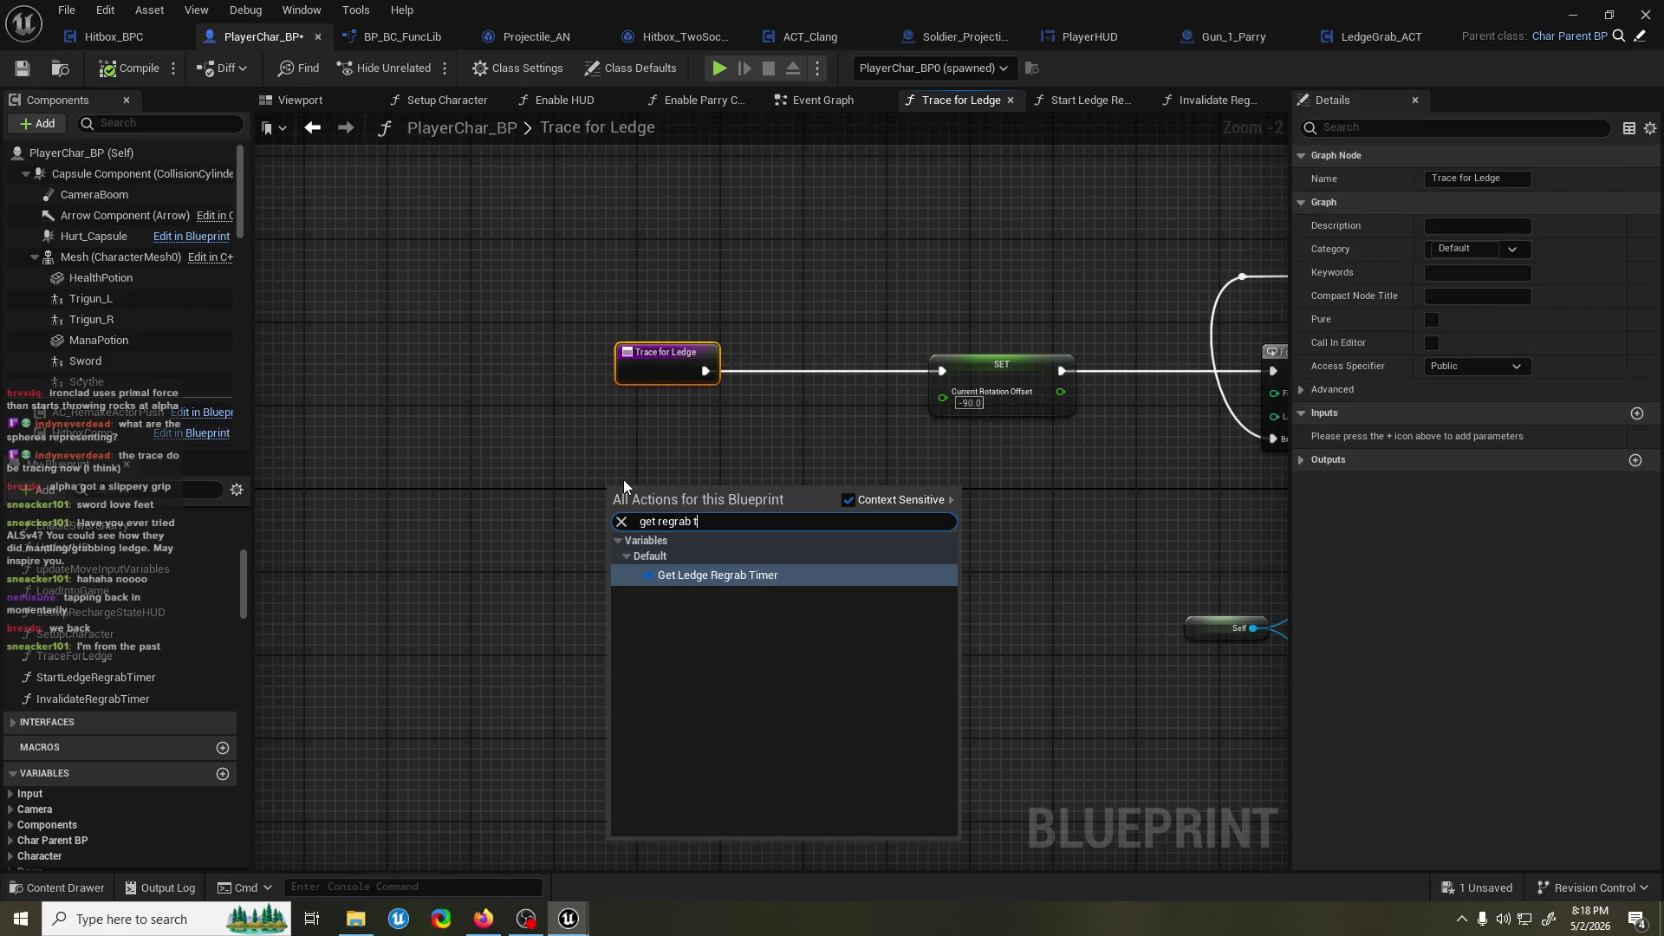
pyautogui.press('Return')
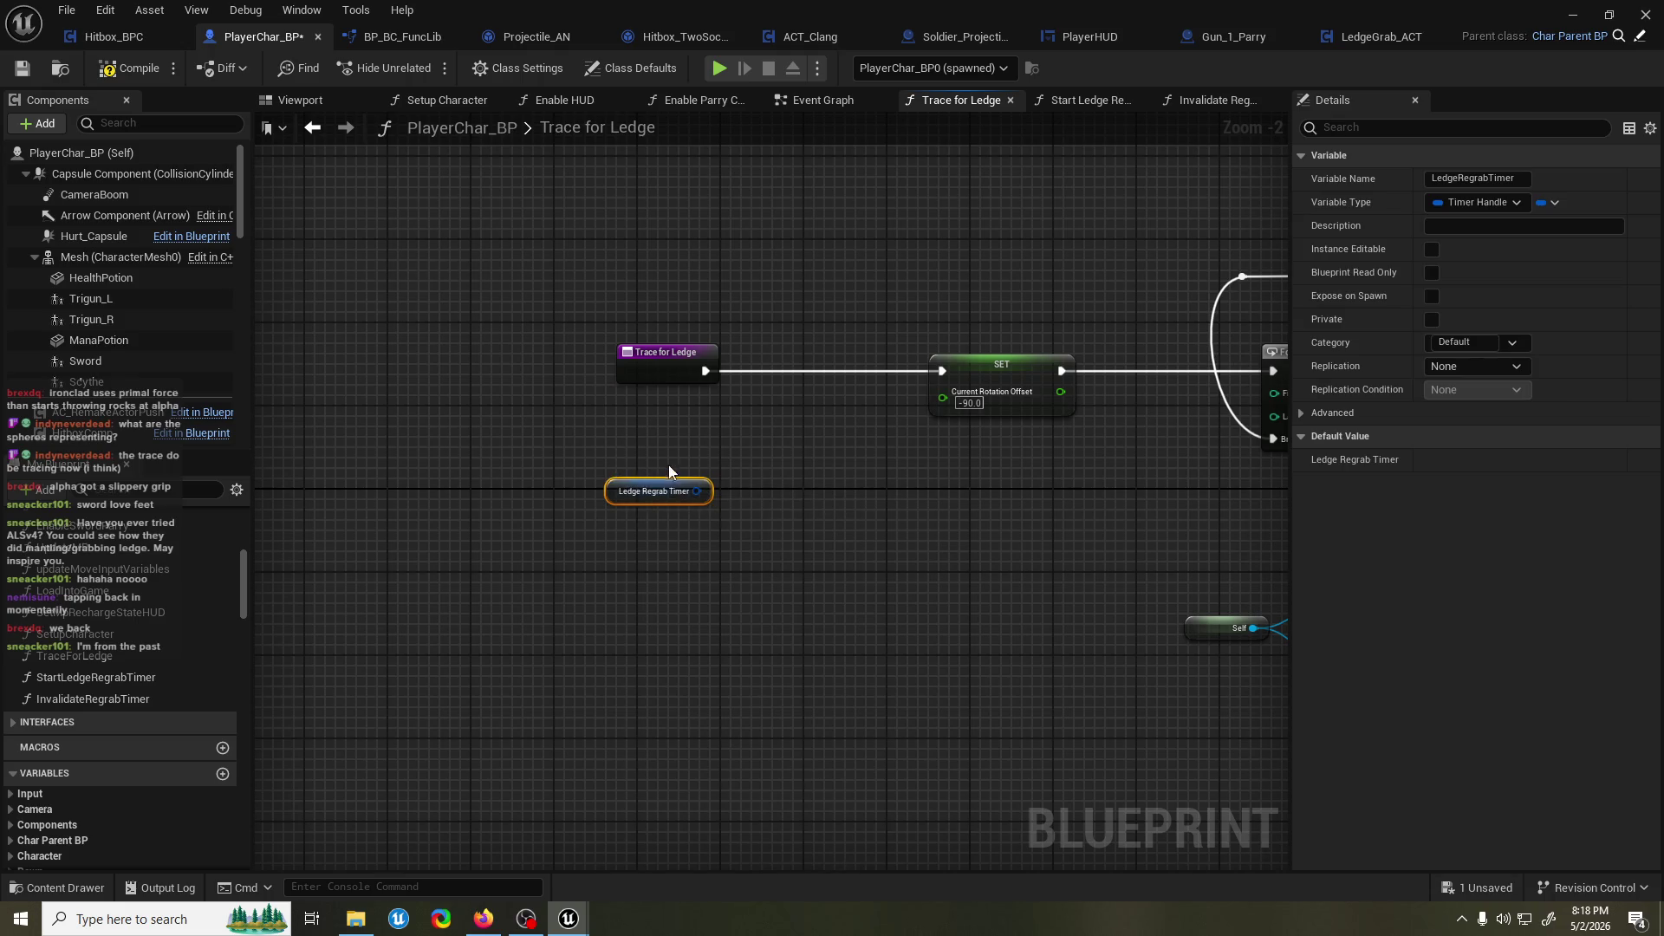
pyautogui.moveTo(697, 491); pyautogui.dragTo(716, 449)
pyautogui.write('is v')
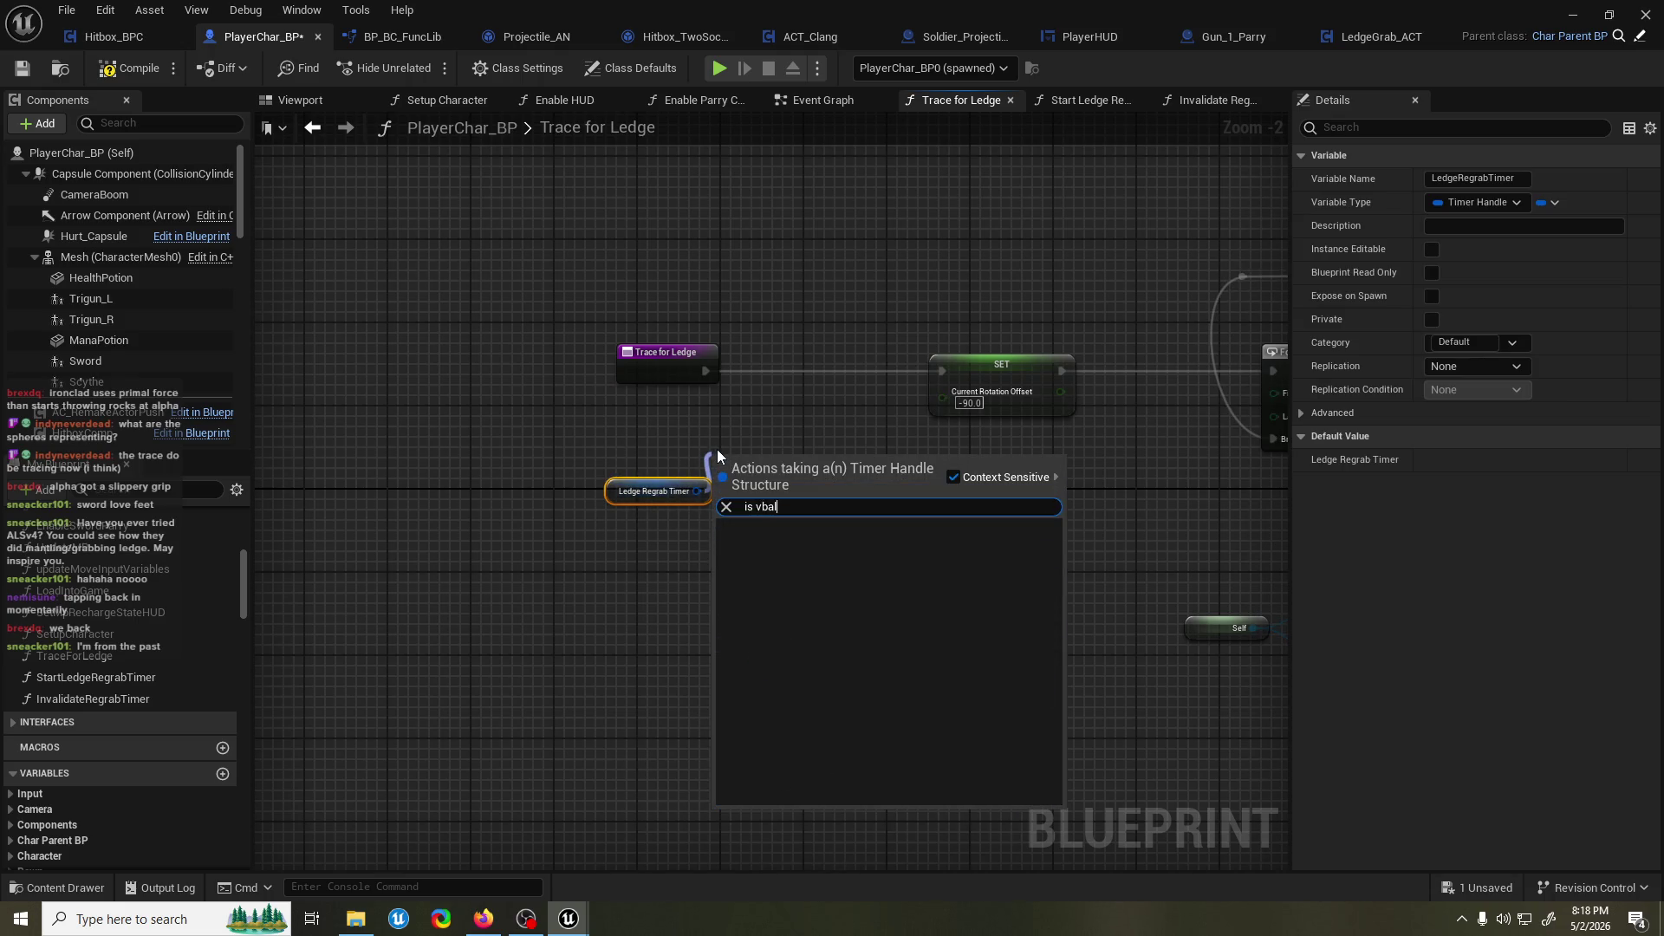
pyautogui.write('al')
pyautogui.press('Return')
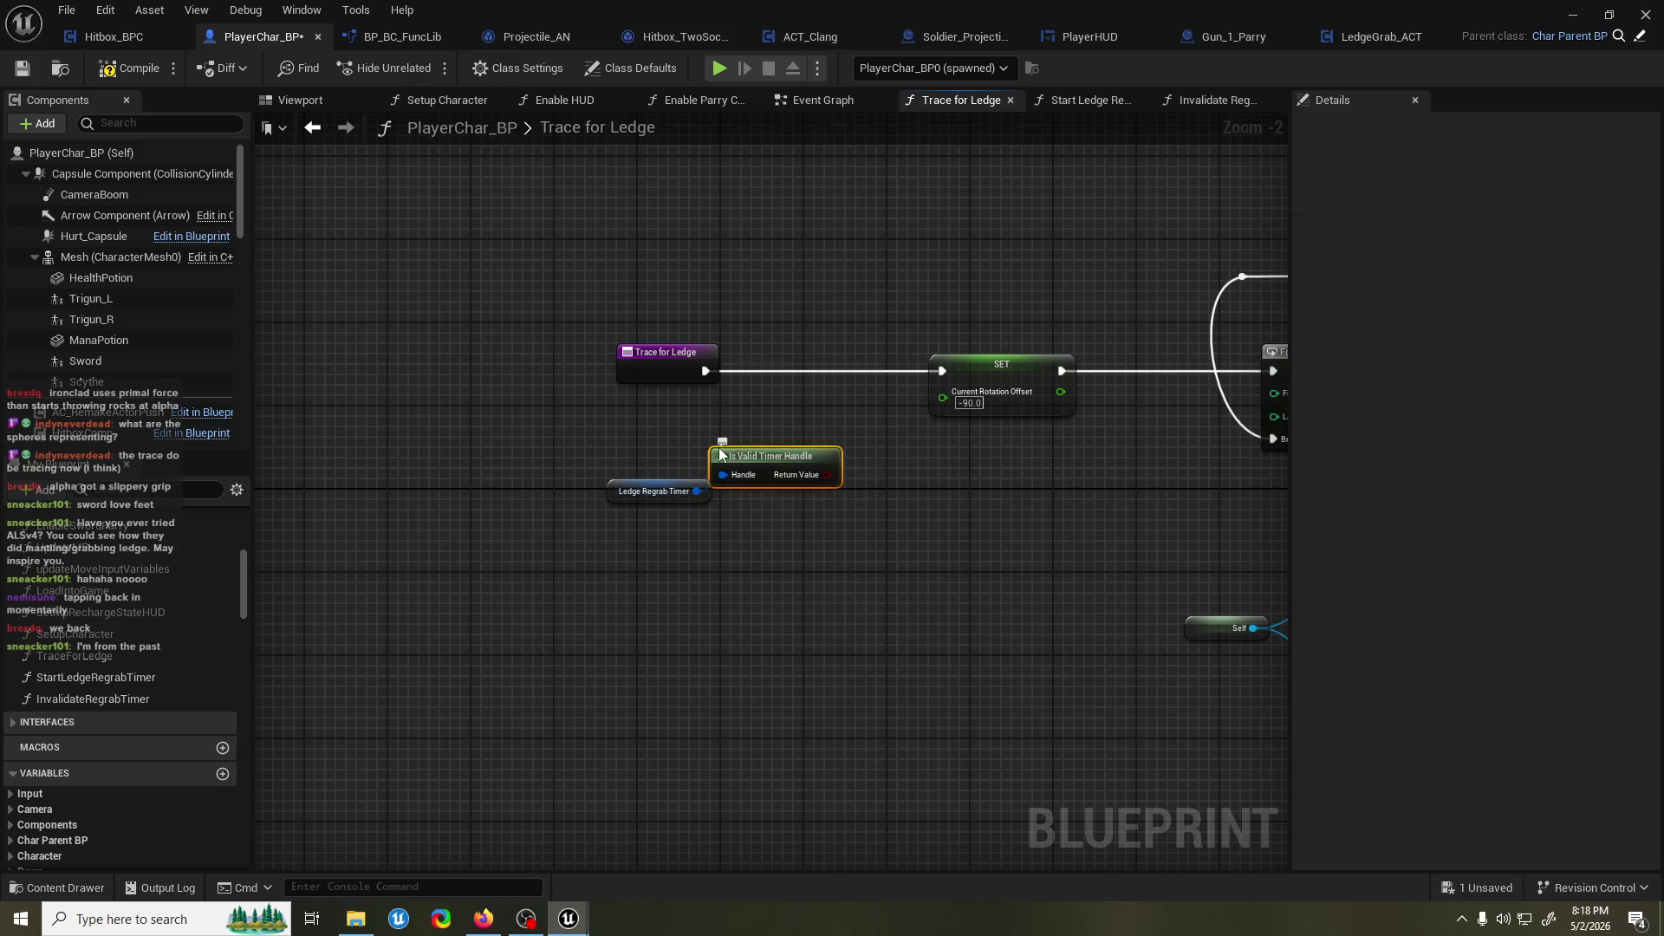
pyautogui.moveTo(772, 456)
pyautogui.mouseDown()
pyautogui.moveTo(615, 414)
pyautogui.moveTo(846, 407)
pyautogui.mouseUp()
# Insert a Branch before SET driven by NOT of the validity result, True to SET, and save.
pyautogui.moveTo(707, 371); pyautogui.dragTo(762, 375)
pyautogui.moveTo(672, 433); pyautogui.dragTo(705, 464)
pyautogui.write('not b')
pyautogui.press('Return')
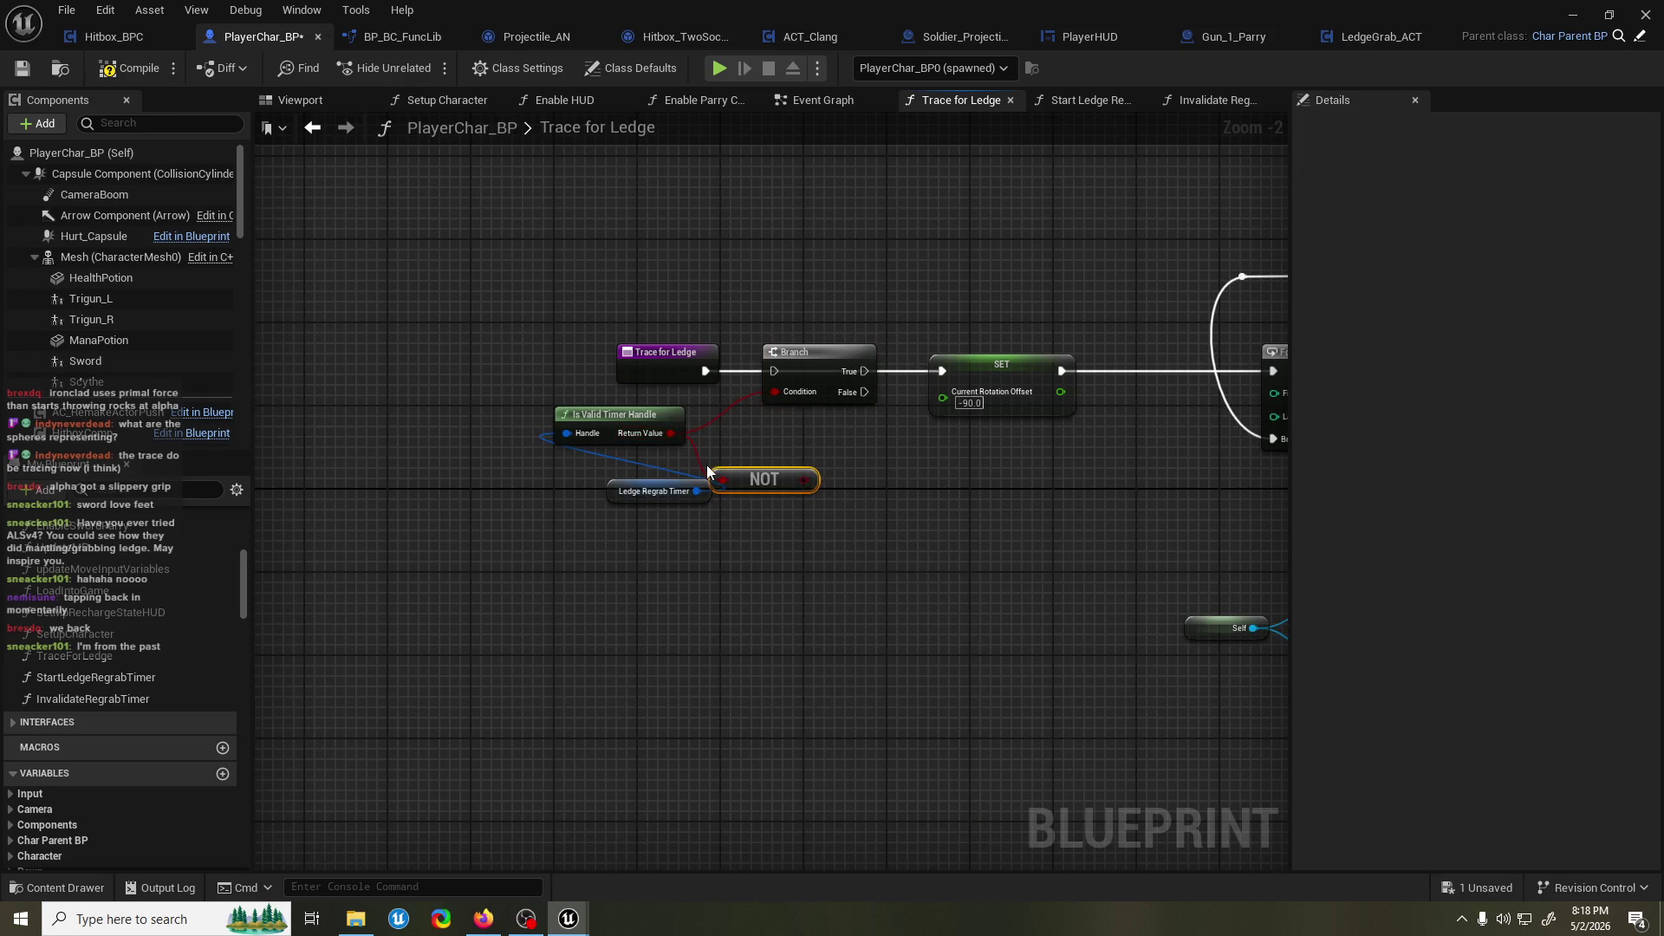
pyautogui.moveTo(806, 473)
pyautogui.mouseDown()
pyautogui.moveTo(807, 433)
pyautogui.moveTo(776, 392)
pyautogui.moveTo(942, 371)
pyautogui.mouseUp()
pyautogui.keyDown('alt'); pyautogui.click(845, 379); pyautogui.keyUp('alt')
pyautogui.hotkey('ctrl', 's')
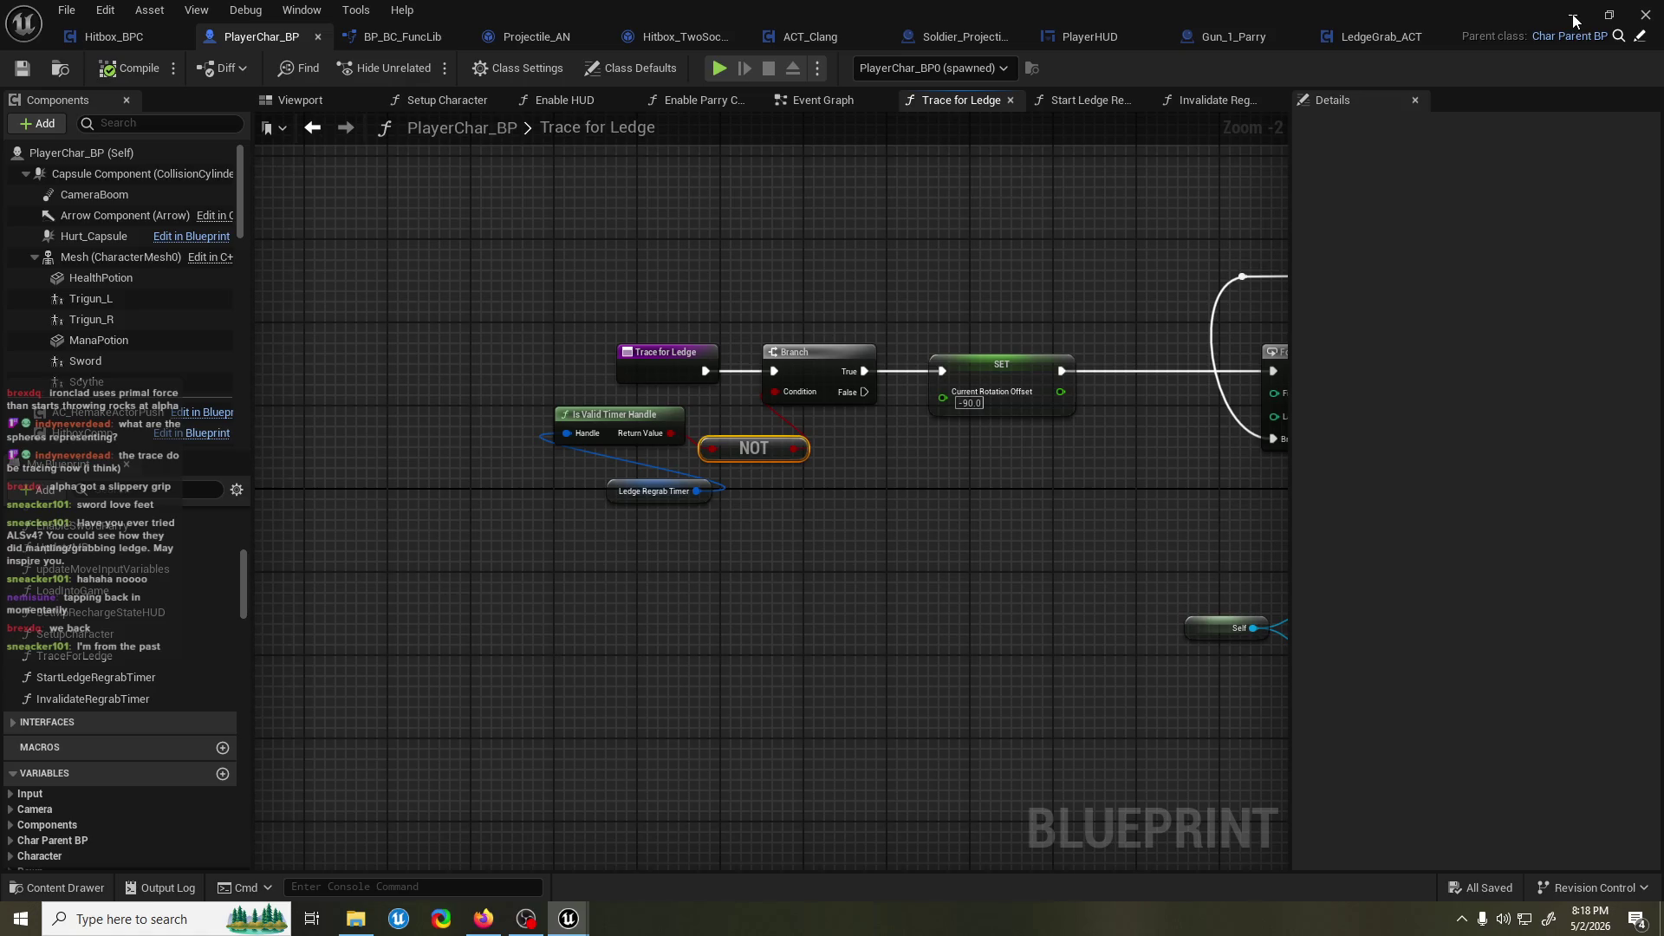
pyautogui.scroll(-5, 1212, 161)
pyautogui.moveTo(1212, 161)
pyautogui.mouseDown()
pyautogui.moveTo(466, 274)
pyautogui.moveTo(746, 215)
pyautogui.mouseUp()
pyautogui.scroll(5, 699, 223)
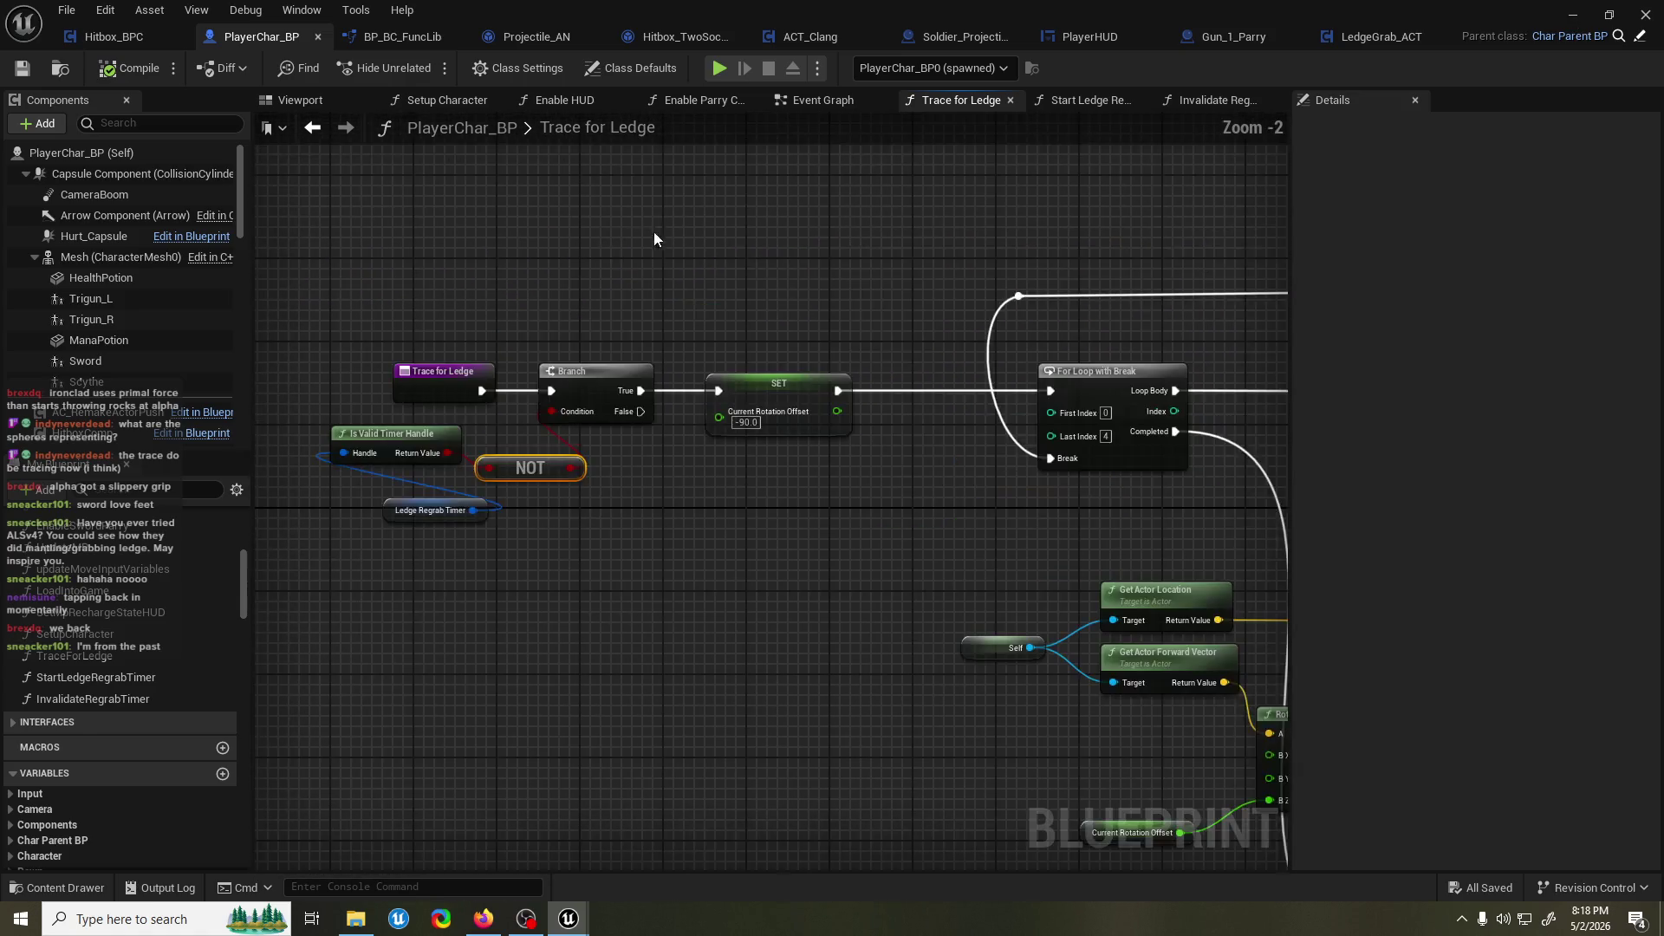
# In LedgeGrab_ACT, call Start Ledge Regrab Timer on Player Ref between Set Movement Mode and End Action.
pyautogui.click(1366, 39)
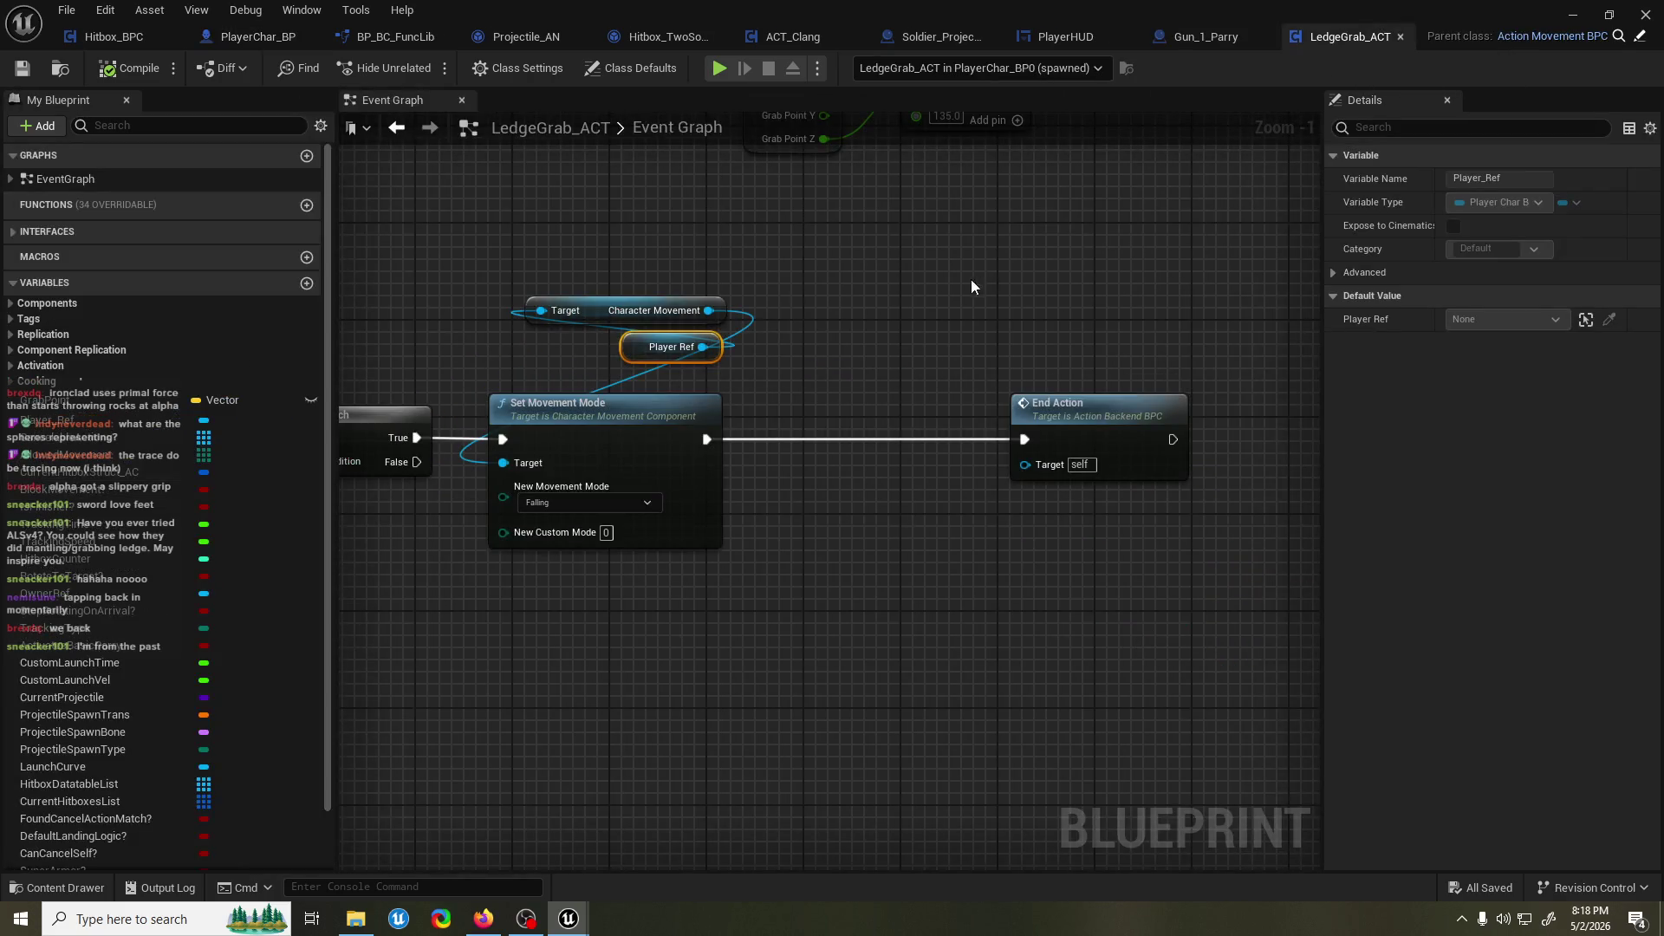
pyautogui.moveTo(878, 306)
pyautogui.mouseDown()
pyautogui.moveTo(1149, 268)
pyautogui.moveTo(840, 286)
pyautogui.mouseUp()
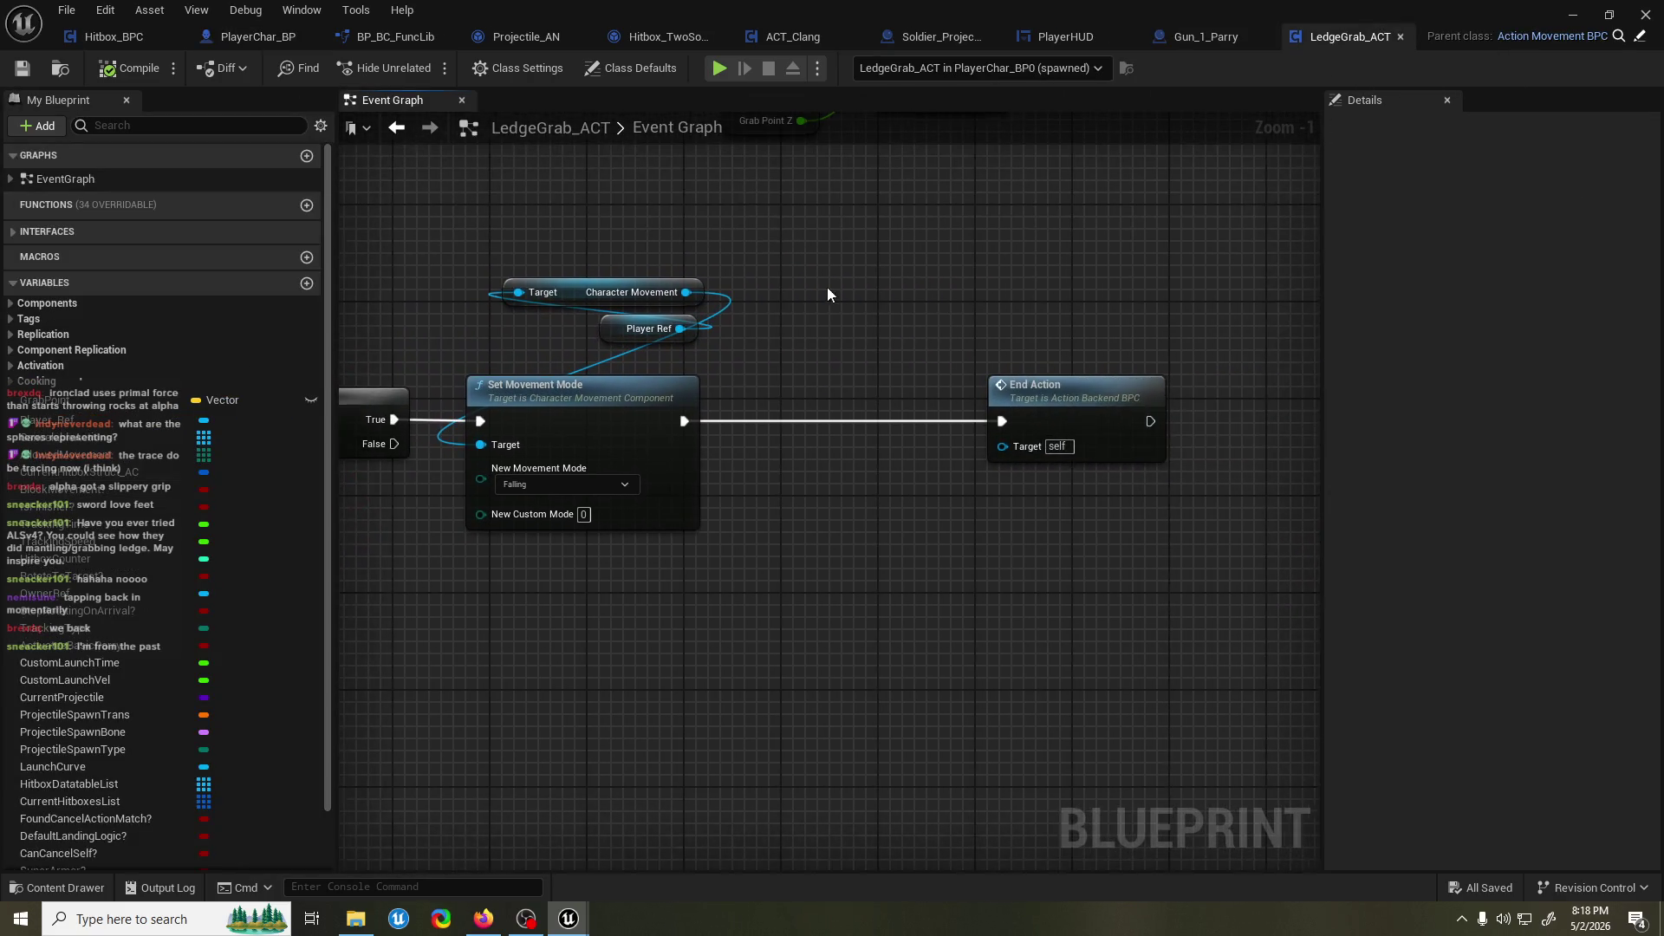
pyautogui.moveTo(691, 328); pyautogui.dragTo(752, 347)
pyautogui.write('start regra')
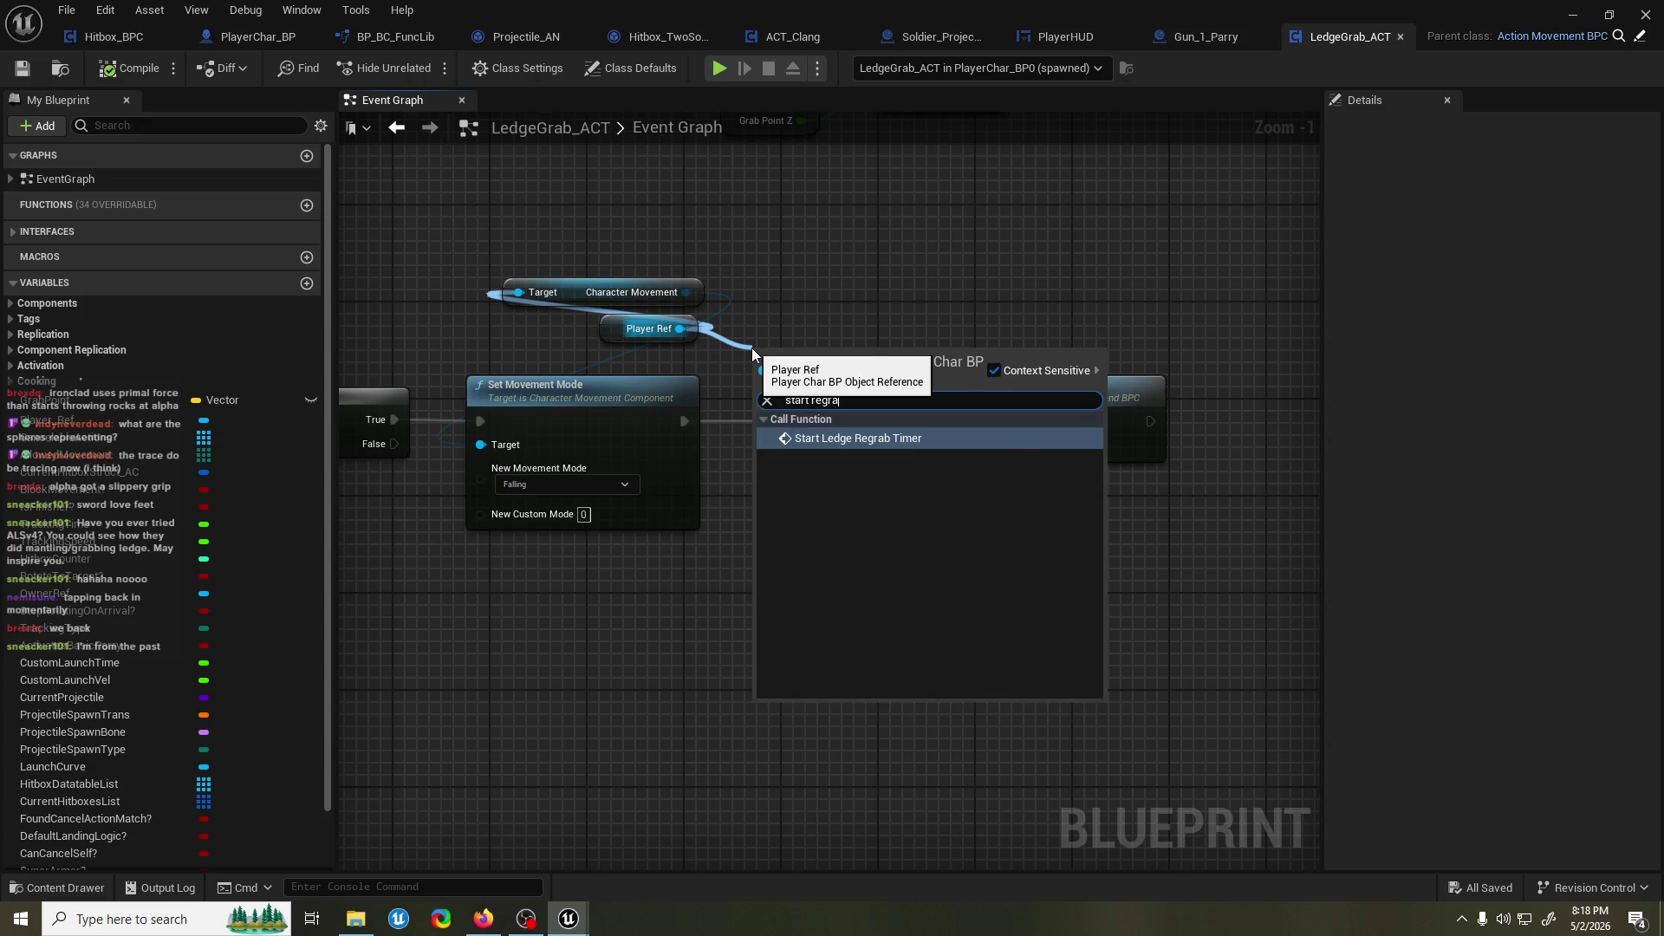
pyautogui.press('Return')
pyautogui.moveTo(809, 387); pyautogui.dragTo(809, 399)
pyautogui.moveTo(684, 420); pyautogui.dragTo(760, 421)
pyautogui.moveTo(884, 420); pyautogui.dragTo(1004, 421)
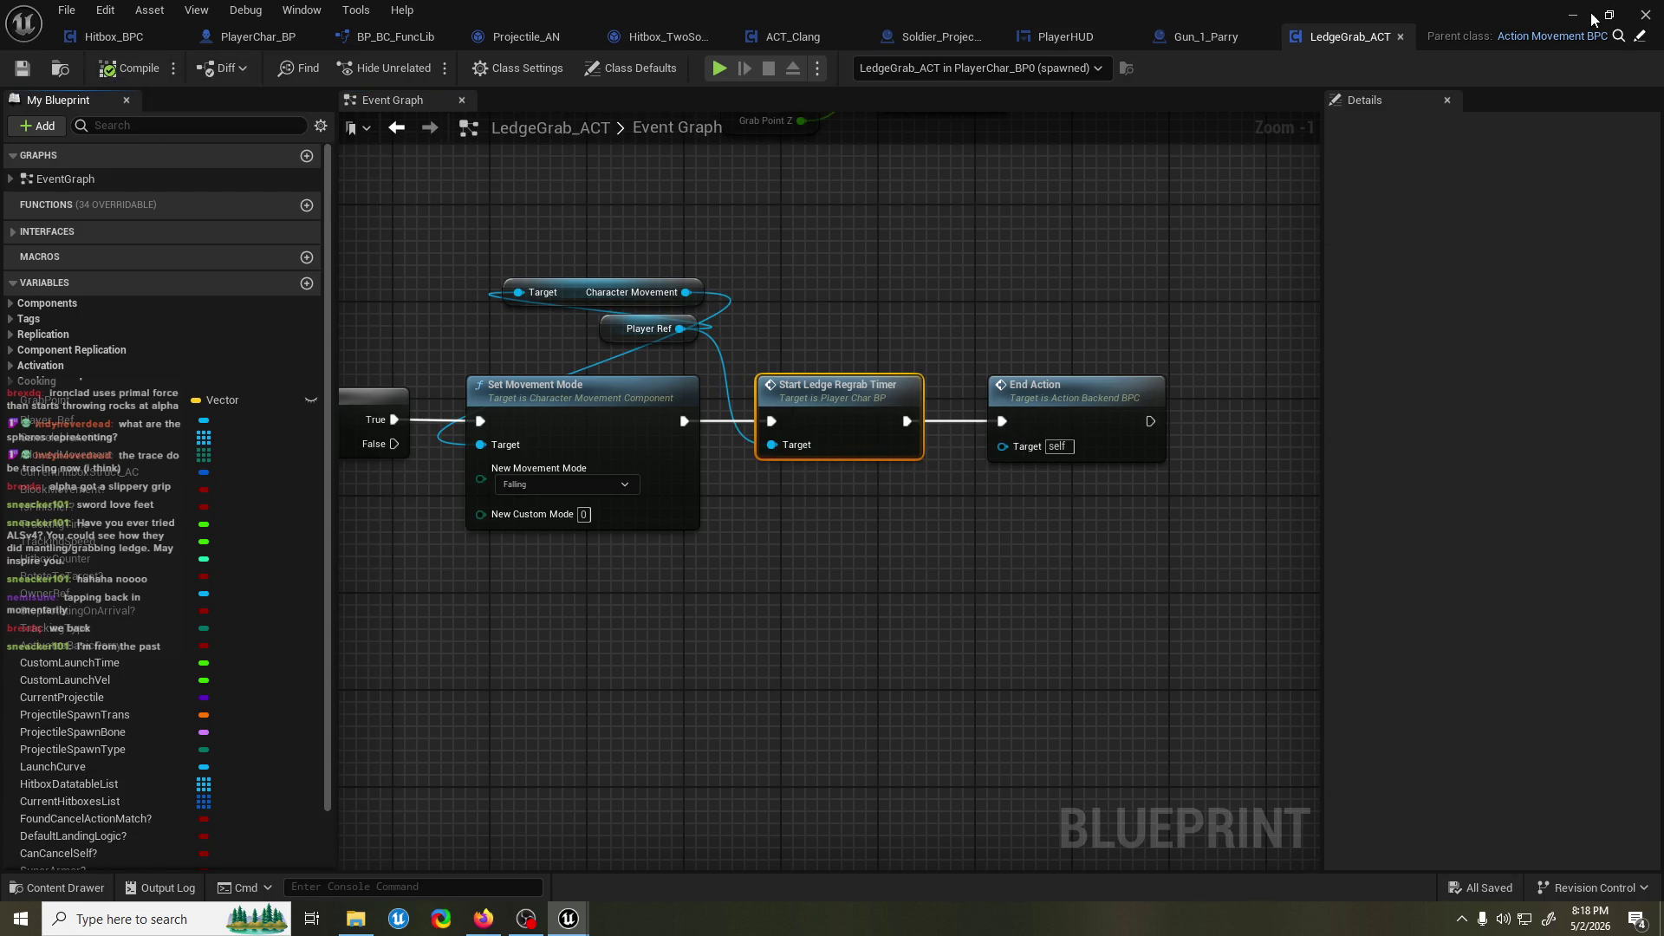
pyautogui.click(1574, 15)
# Play ScreenCanyon_01 and repeatedly jump onto the wall to test grabbing, dropping, and regrabbing the ledge.
pyautogui.click(413, 66)
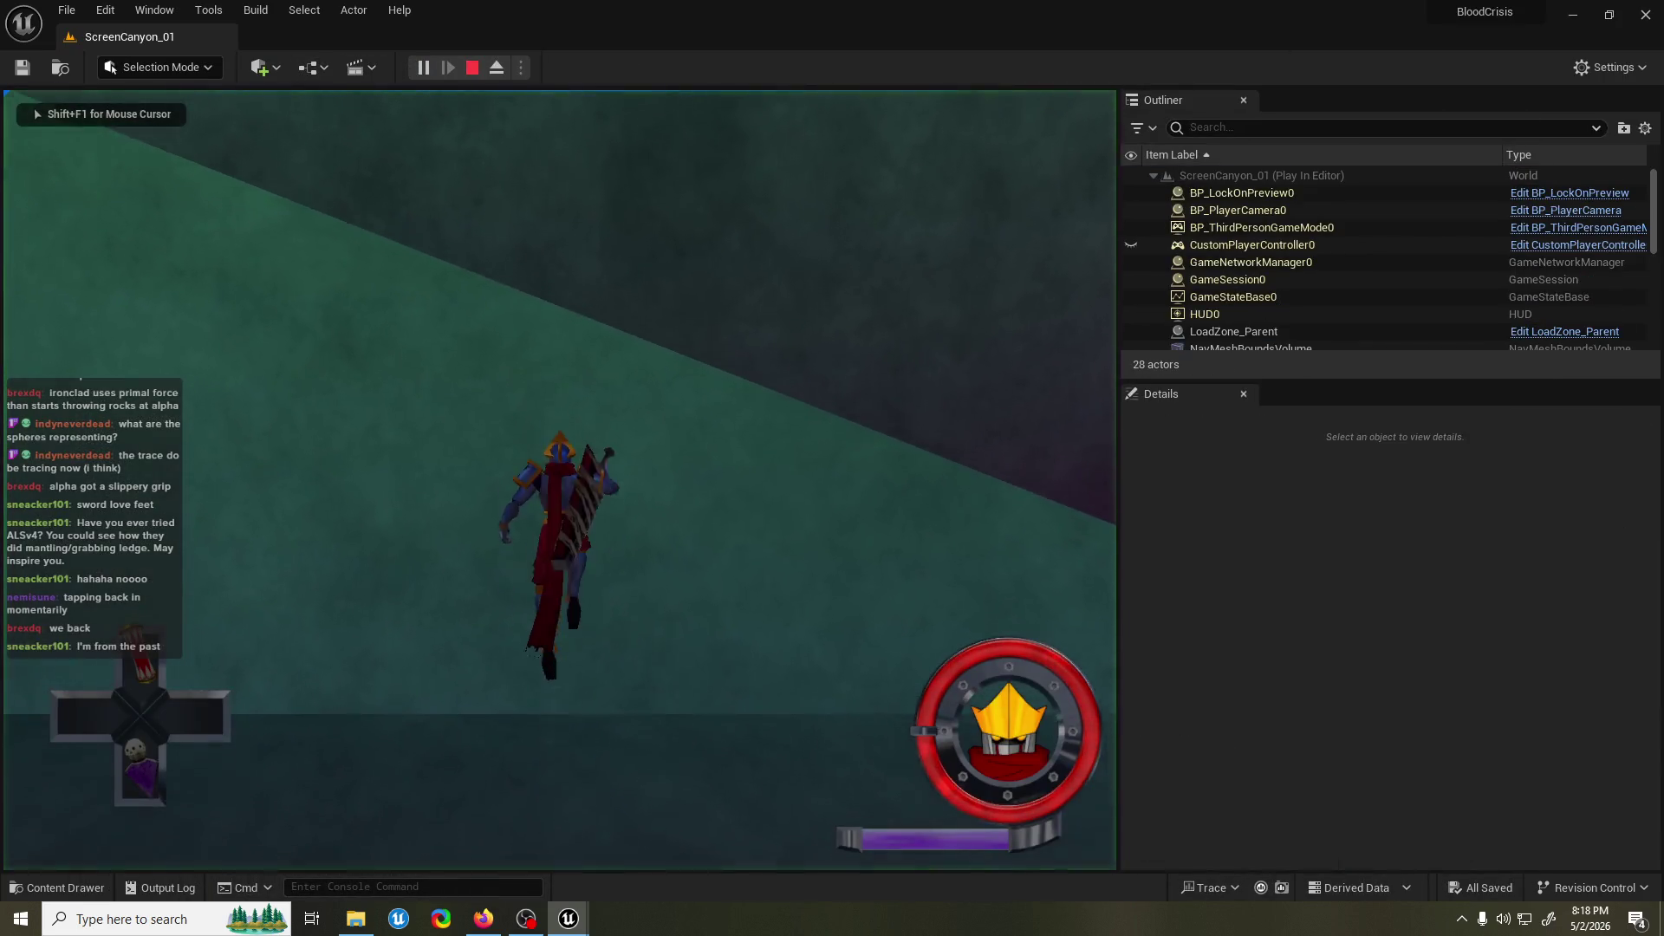
pyautogui.press('space')
pyautogui.press('space')
pyautogui.press('space')
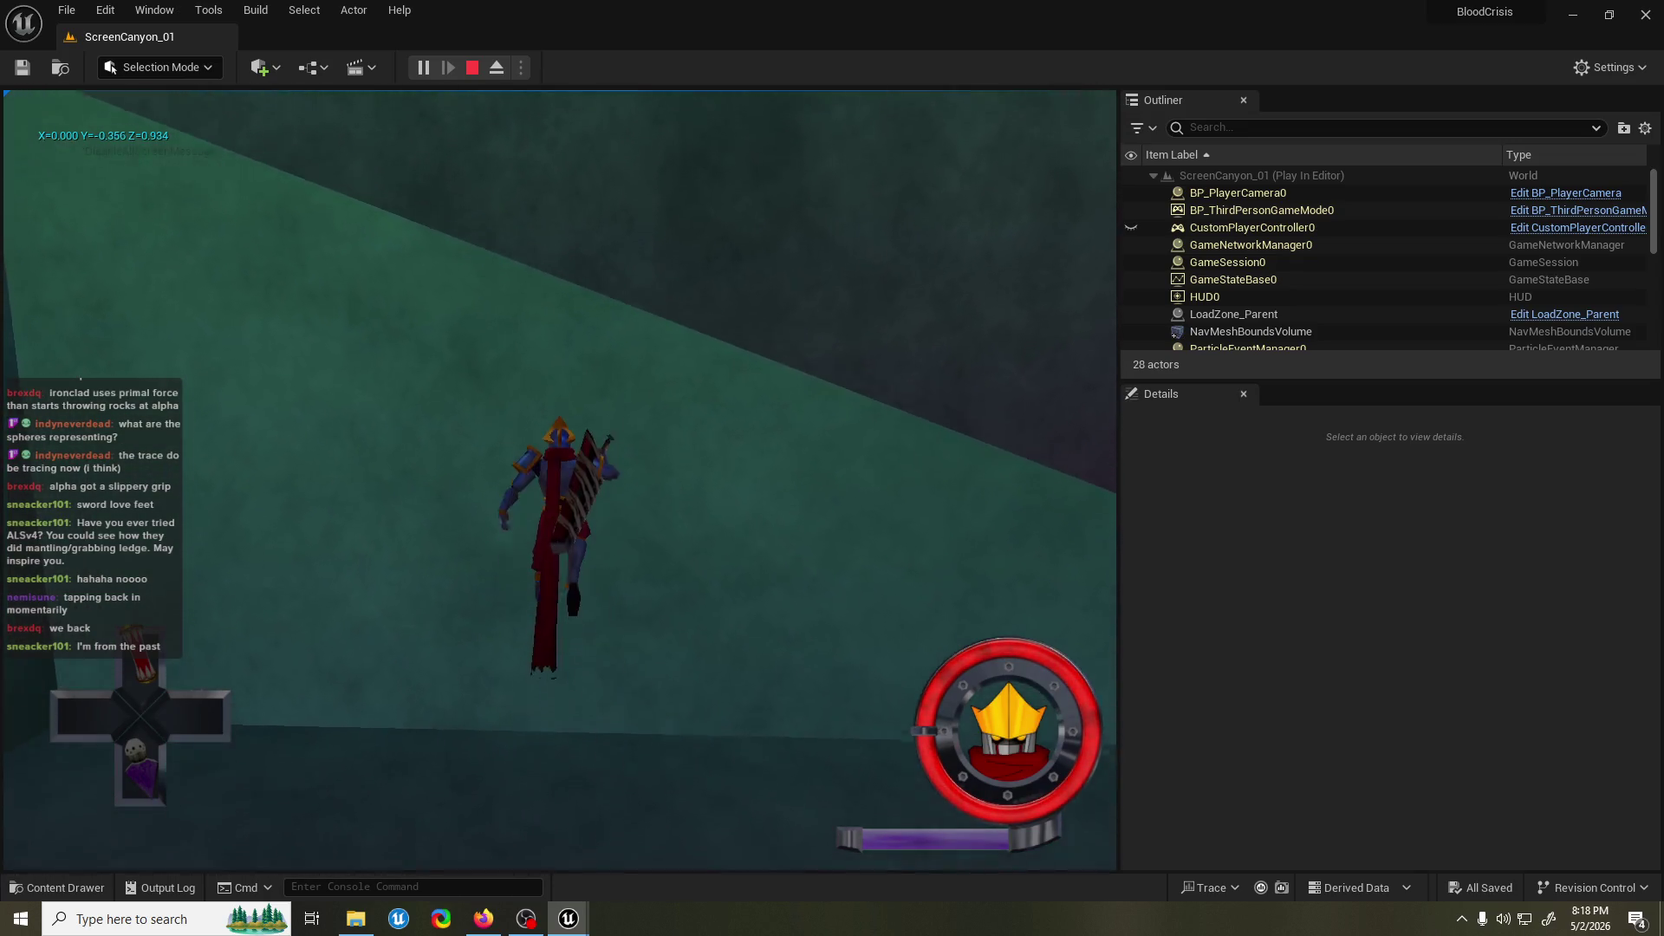
pyautogui.press('space')
pyautogui.press('space')
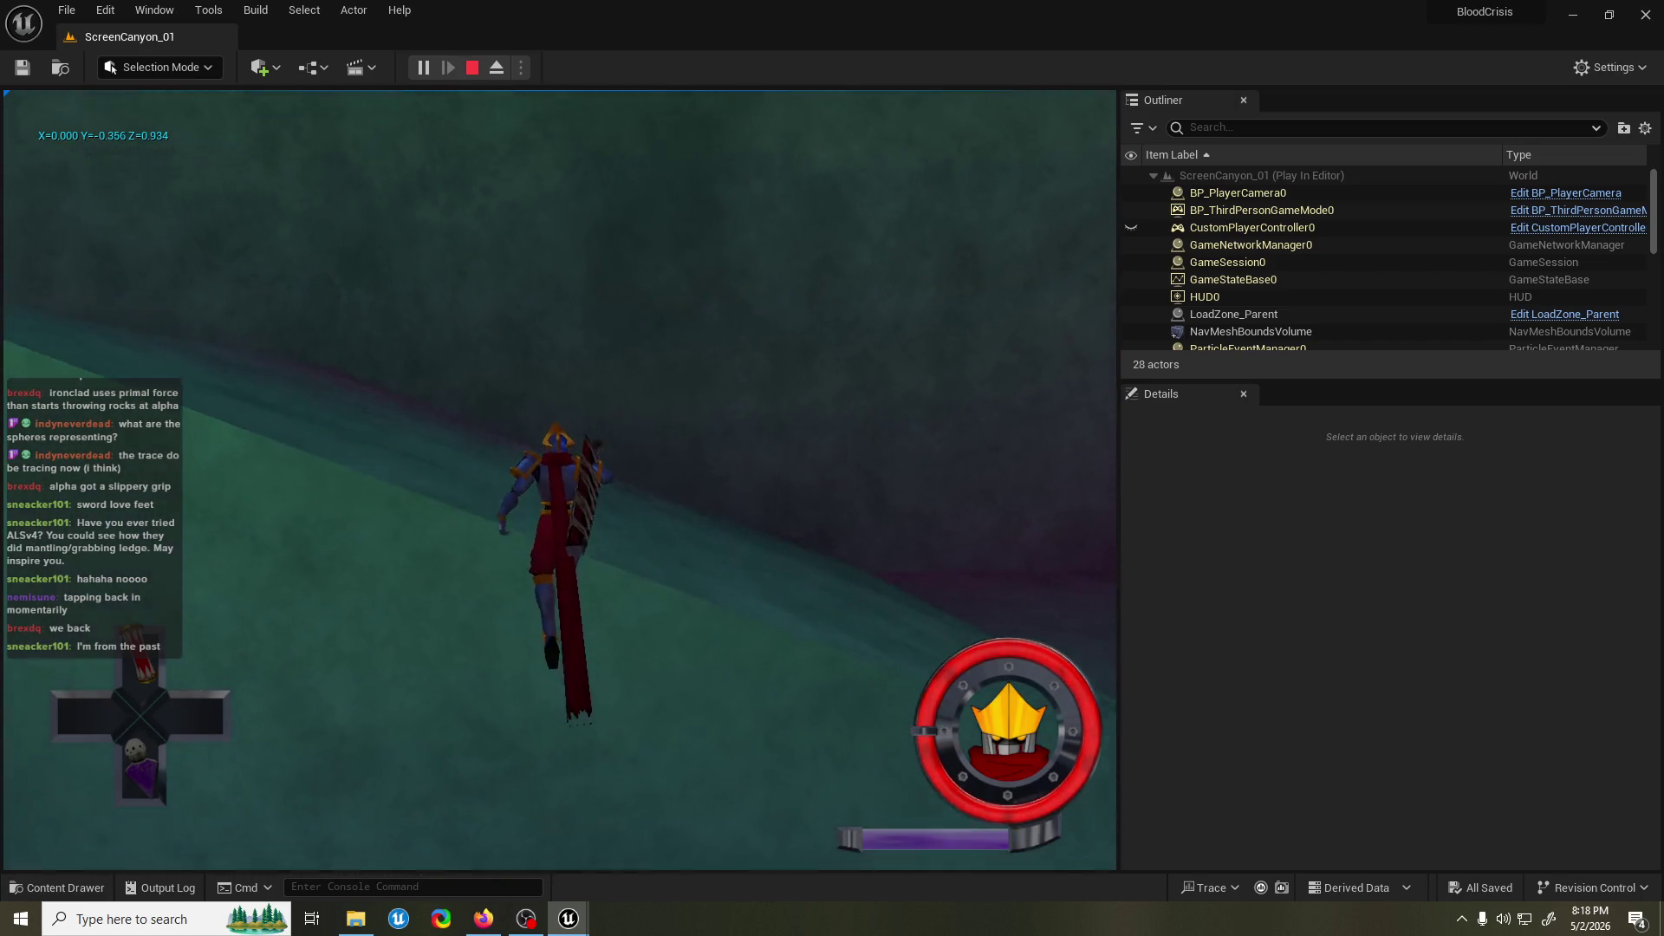
pyautogui.press('space')
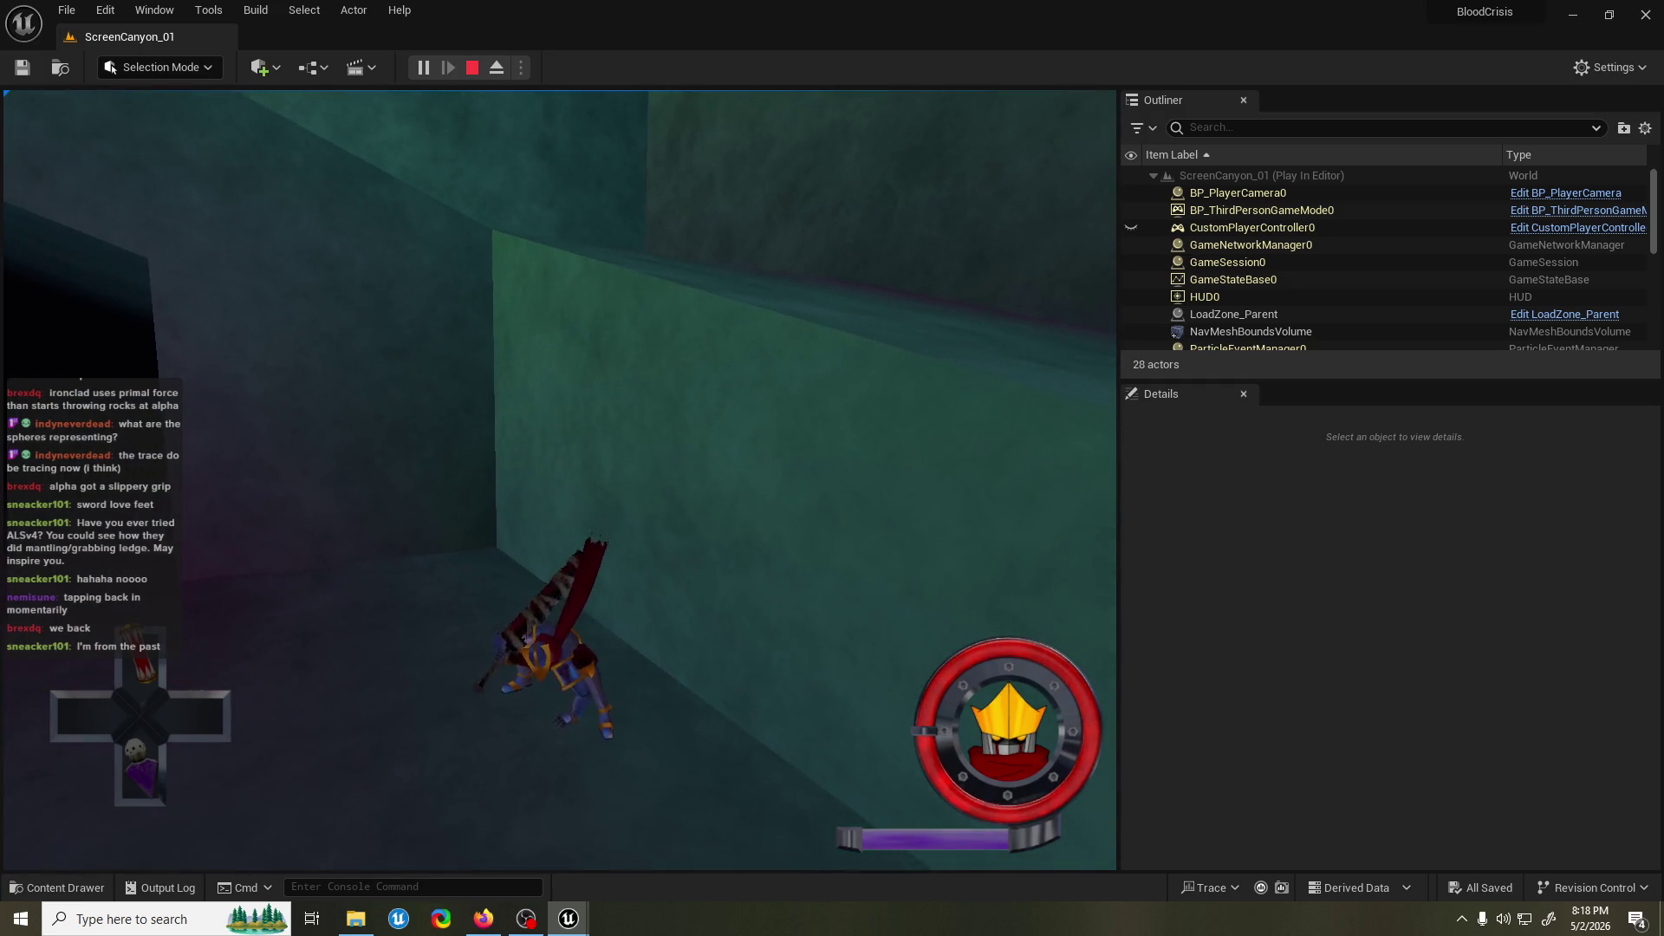
pyautogui.press('space')
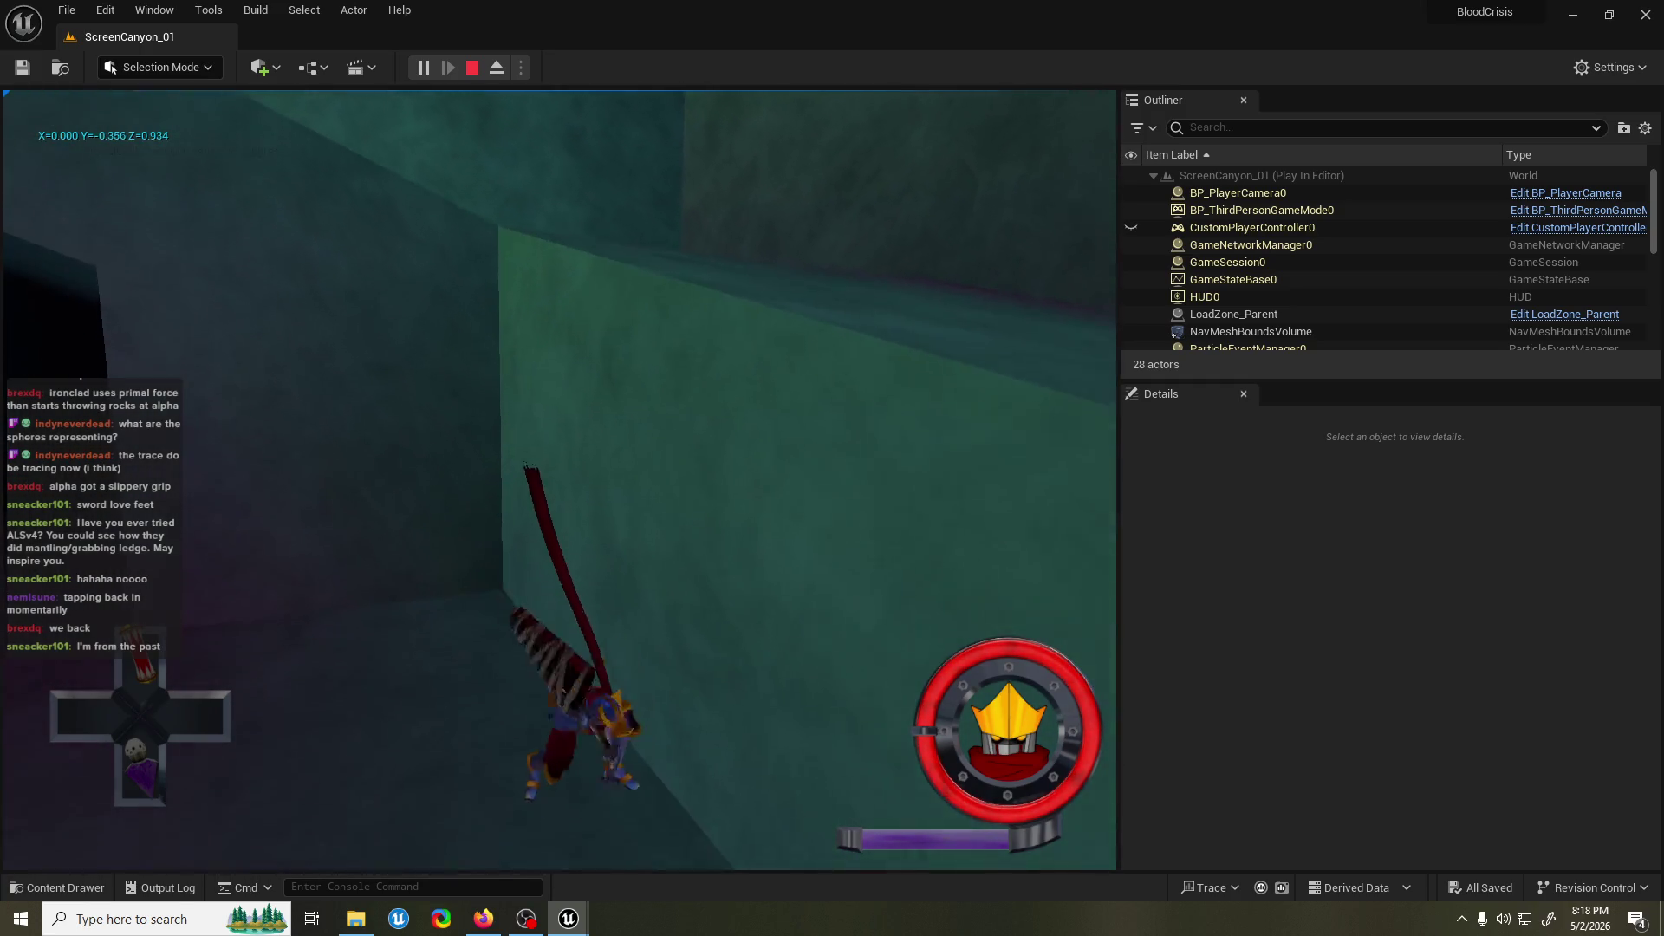
pyautogui.press('space')
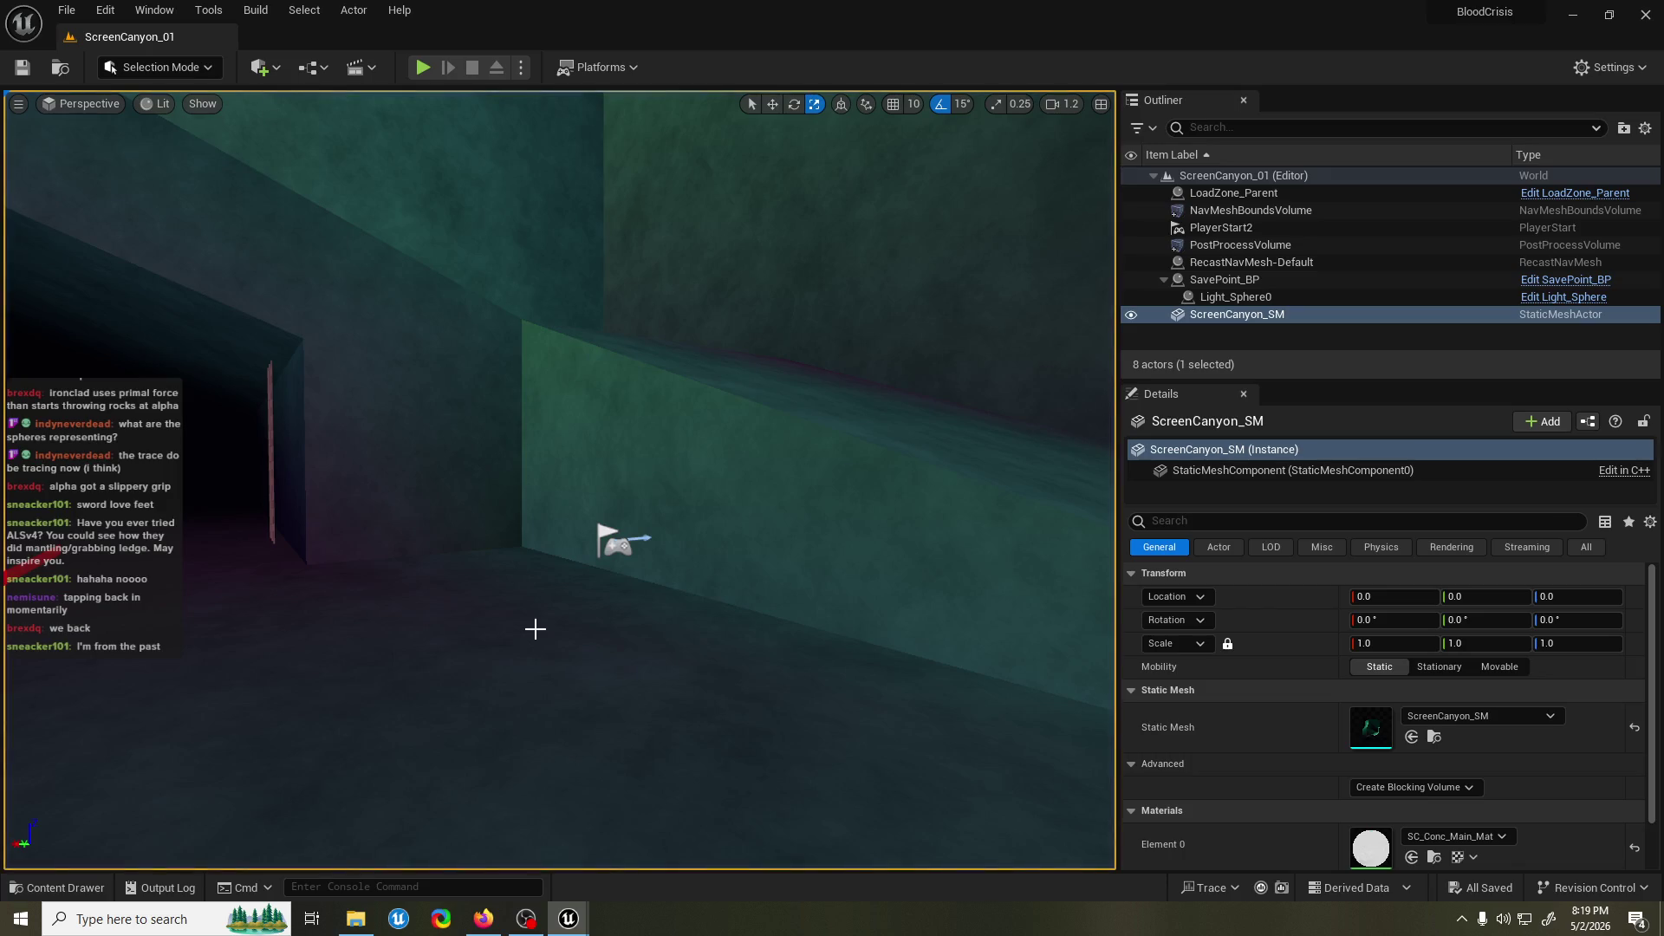
pyautogui.moveTo(569, 917)
pyautogui.click(690, 819)
pyautogui.moveTo(798, 214)
pyautogui.mouseDown()
pyautogui.moveTo(850, 316)
pyautogui.moveTo(896, 326)
pyautogui.mouseUp()
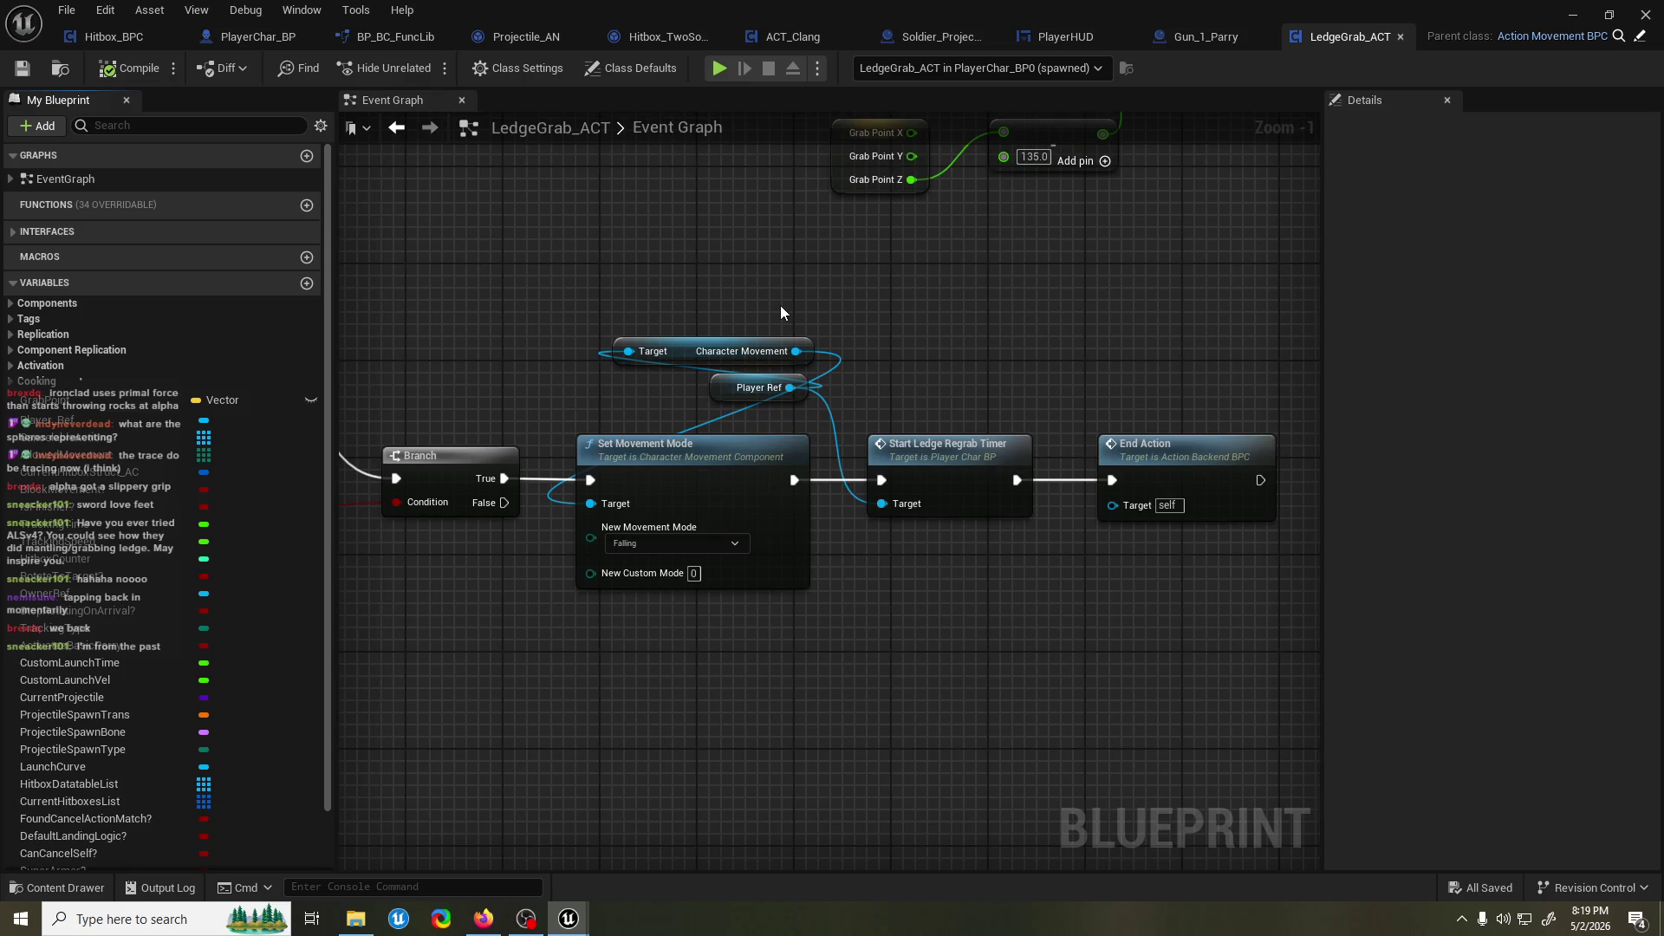
pyautogui.moveTo(780, 305); pyautogui.dragTo(873, 335)
pyautogui.scroll(-4, 874, 335)
pyautogui.moveTo(721, 310); pyautogui.dragTo(913, 310)
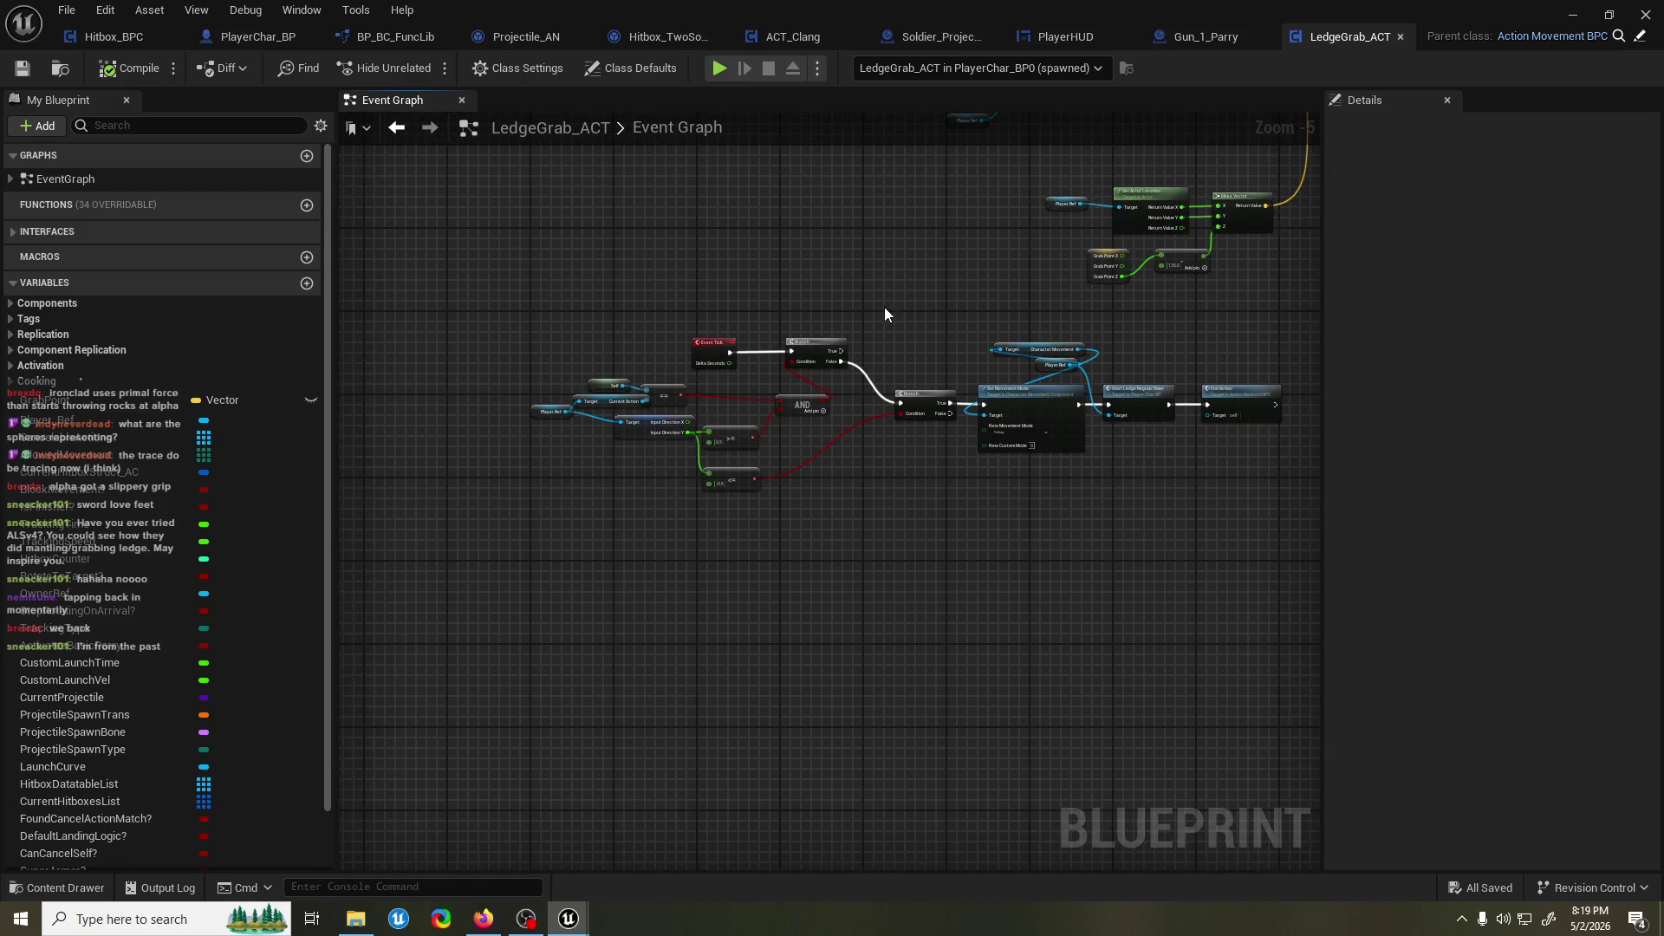
pyautogui.scroll(1, 879, 315)
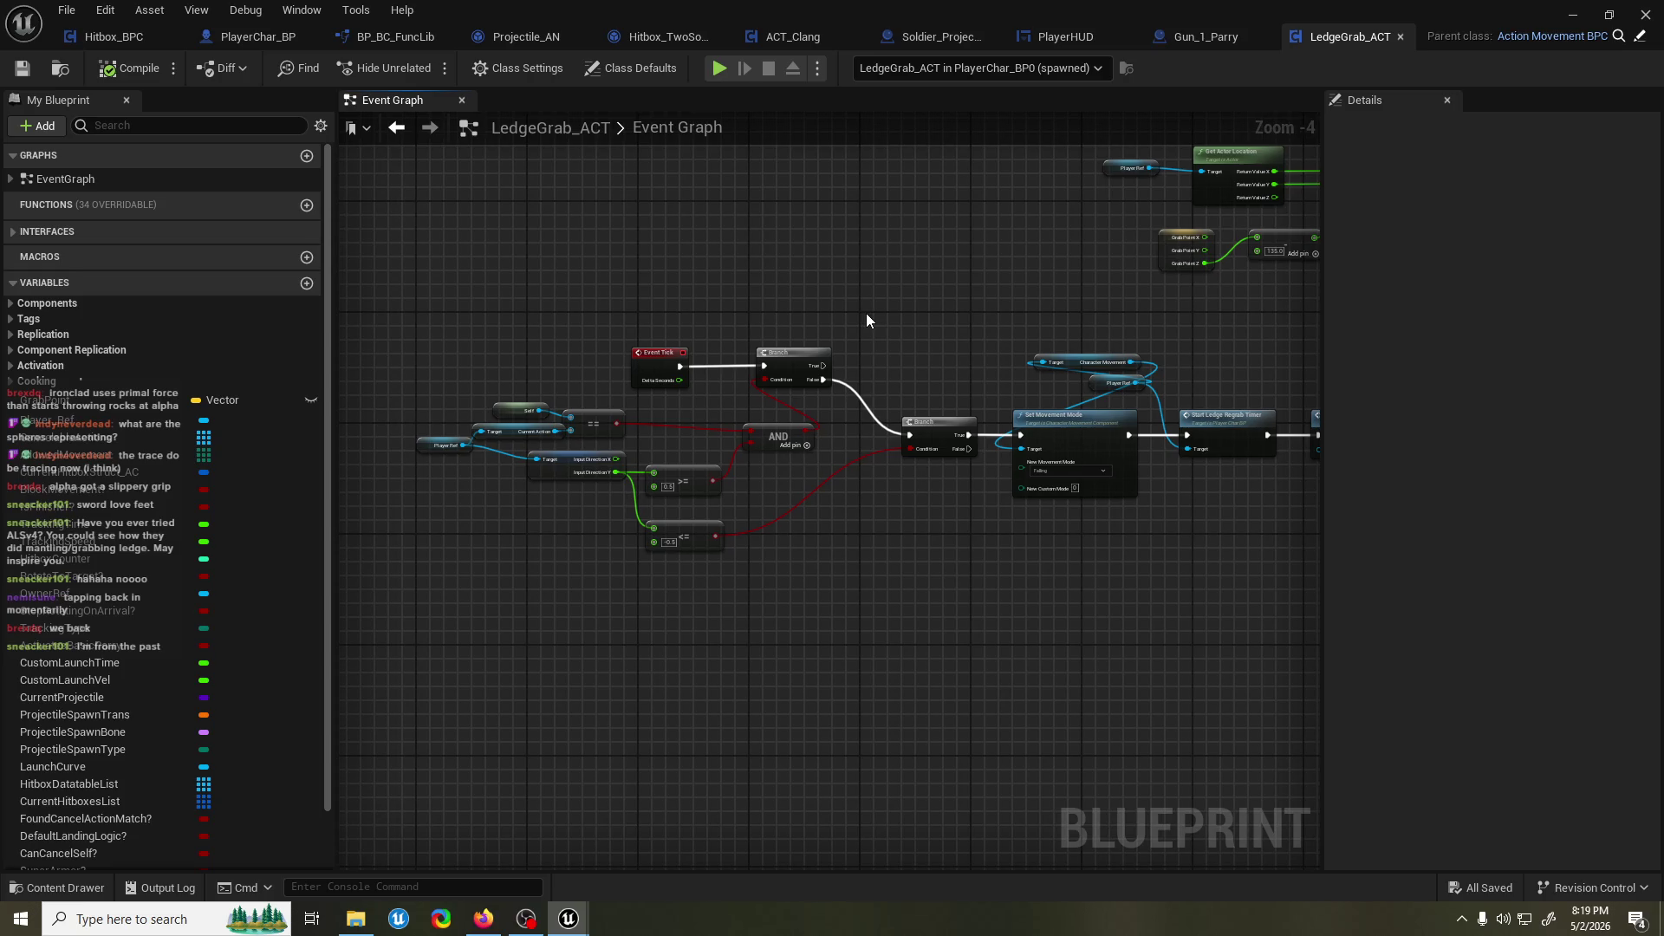
pyautogui.moveTo(863, 321)
pyautogui.mouseDown()
pyautogui.moveTo(595, 338)
pyautogui.moveTo(928, 315)
pyautogui.moveTo(564, 327)
pyautogui.moveTo(883, 322)
pyautogui.mouseUp()
pyautogui.scroll(1, 790, 337)
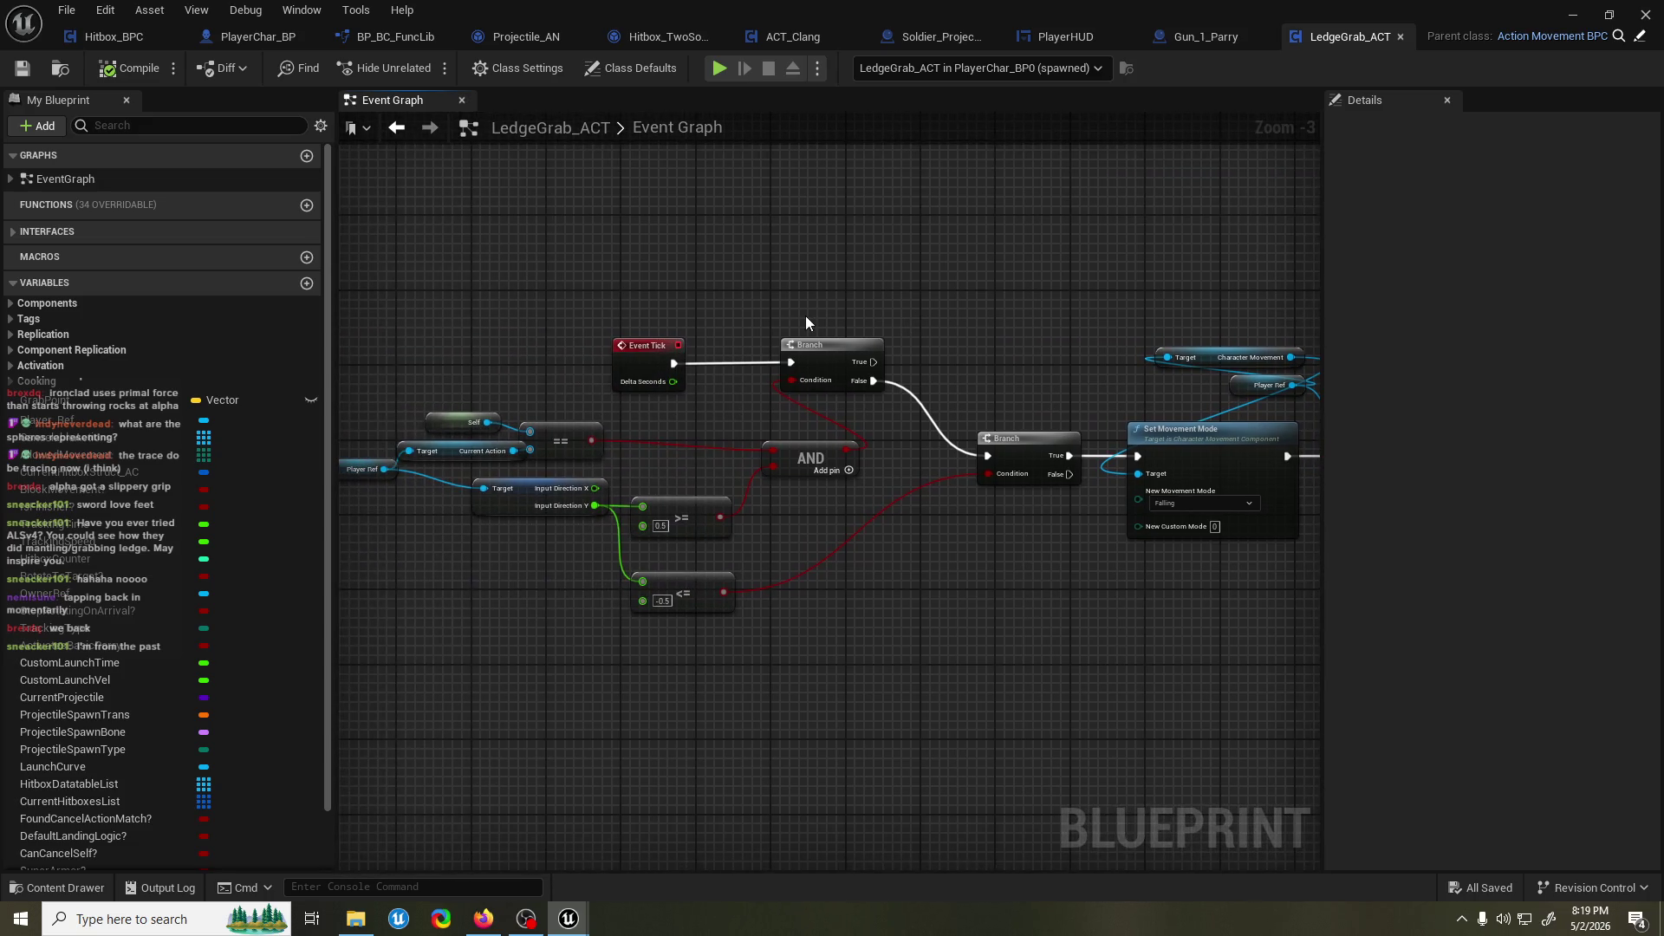
pyautogui.scroll(-1, 804, 315)
pyautogui.hotkey('alt', 'Tab')
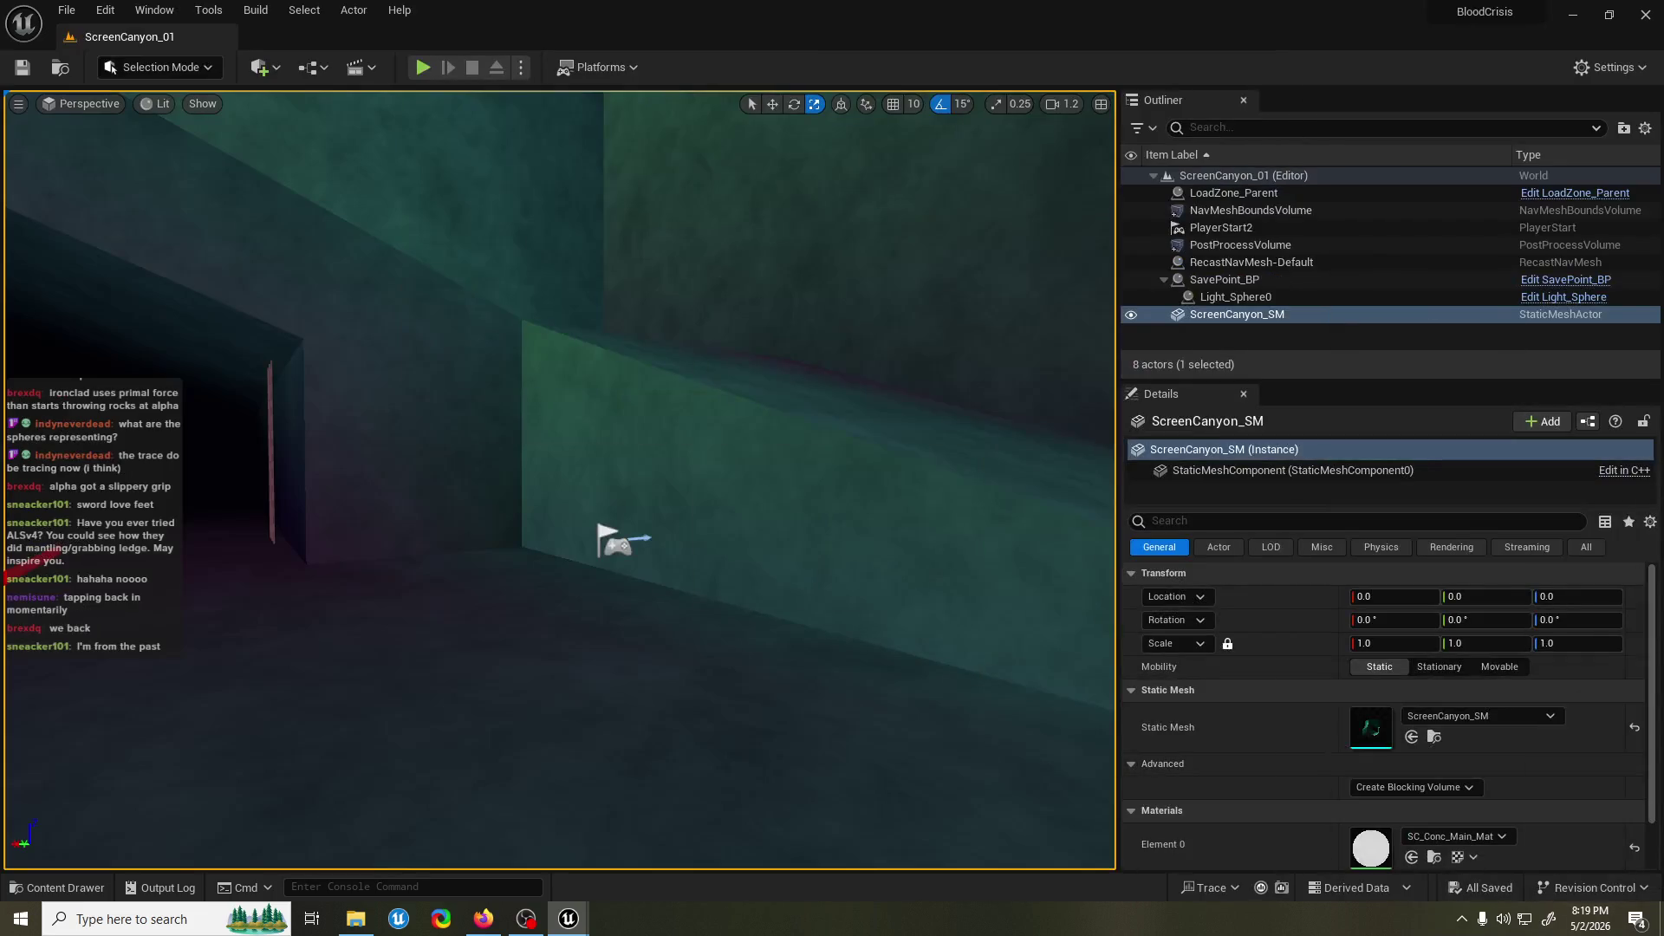
pyautogui.hotkey('alt', 'p')
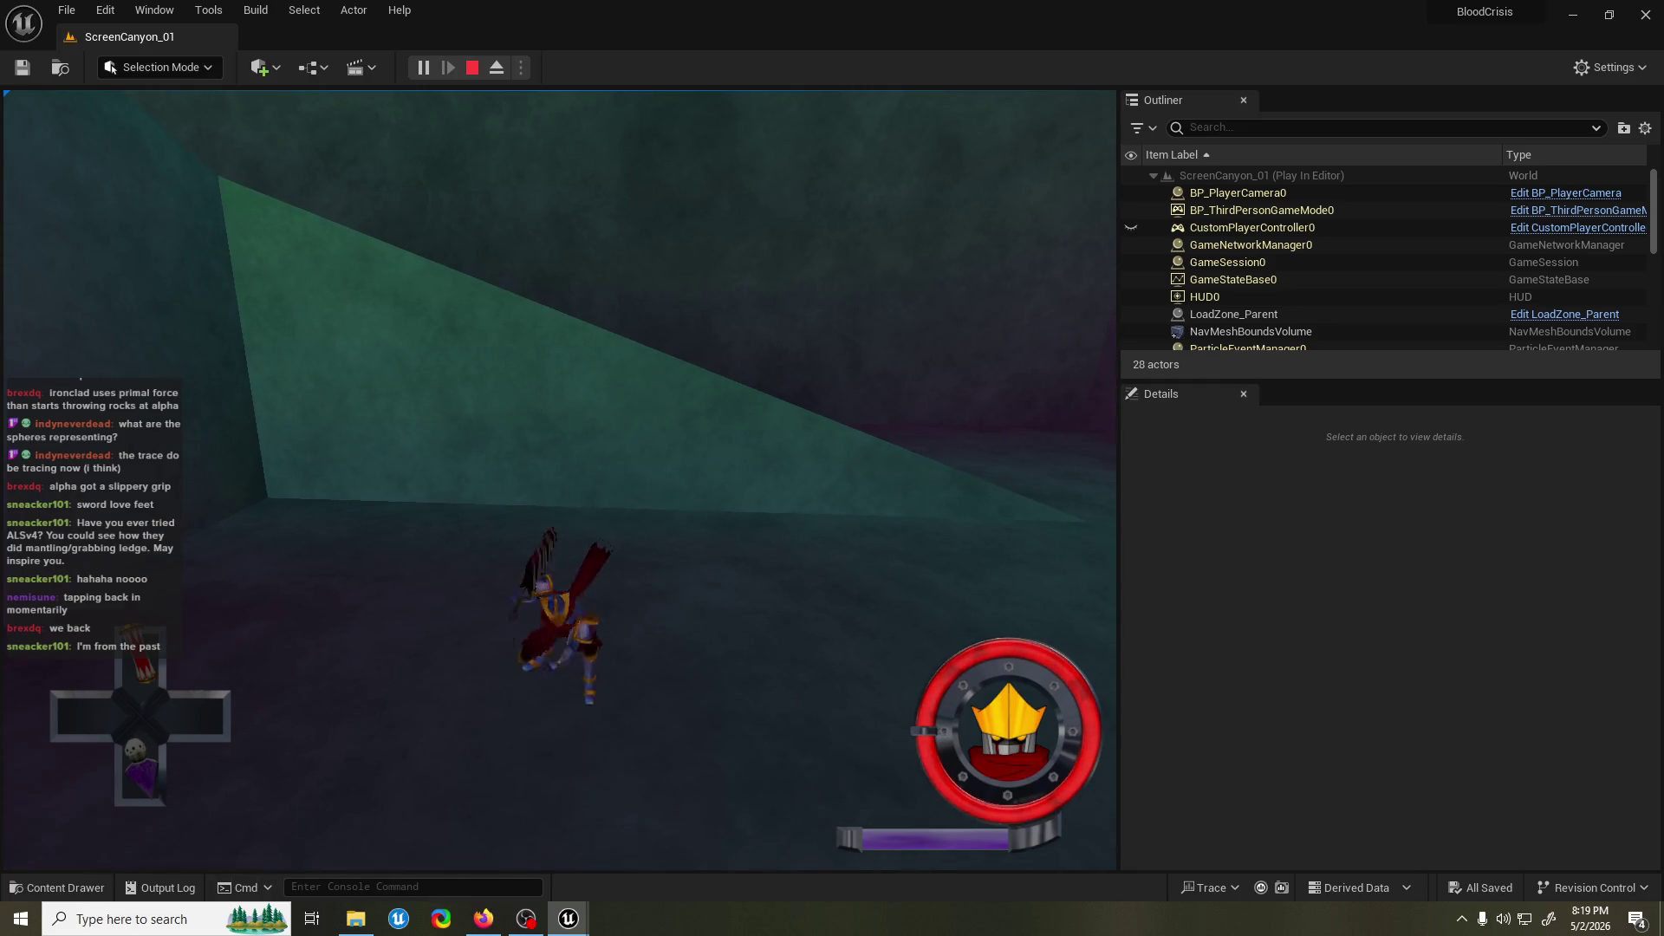
pyautogui.press('Escape')
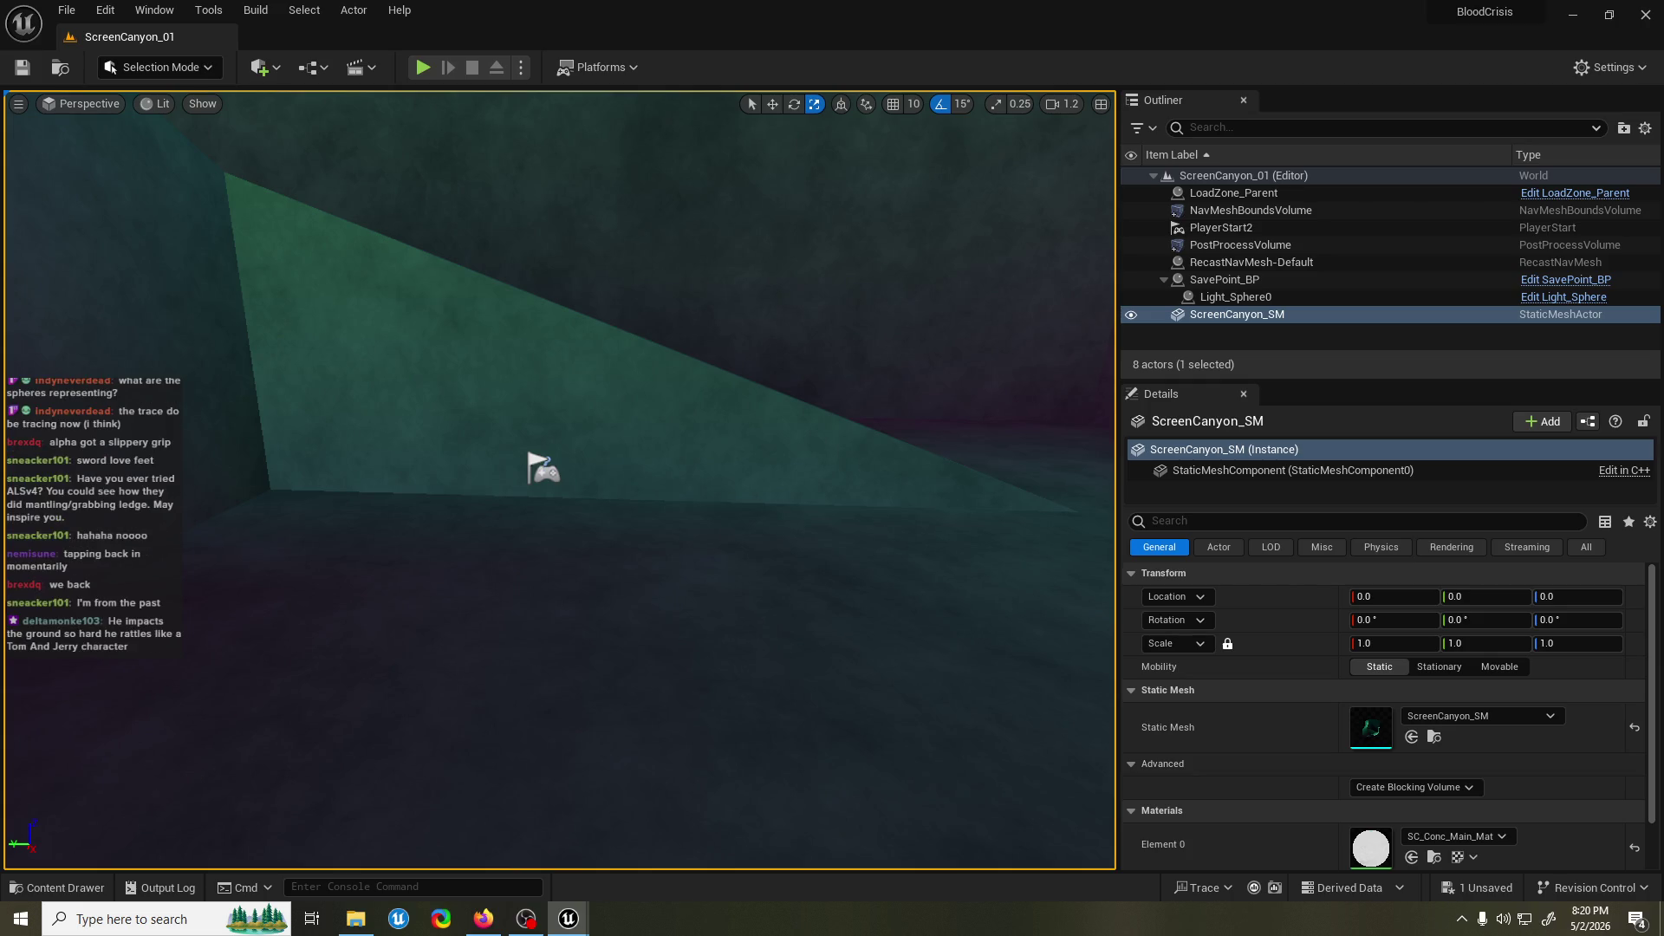
pyautogui.hotkey('alt', 'Tab')
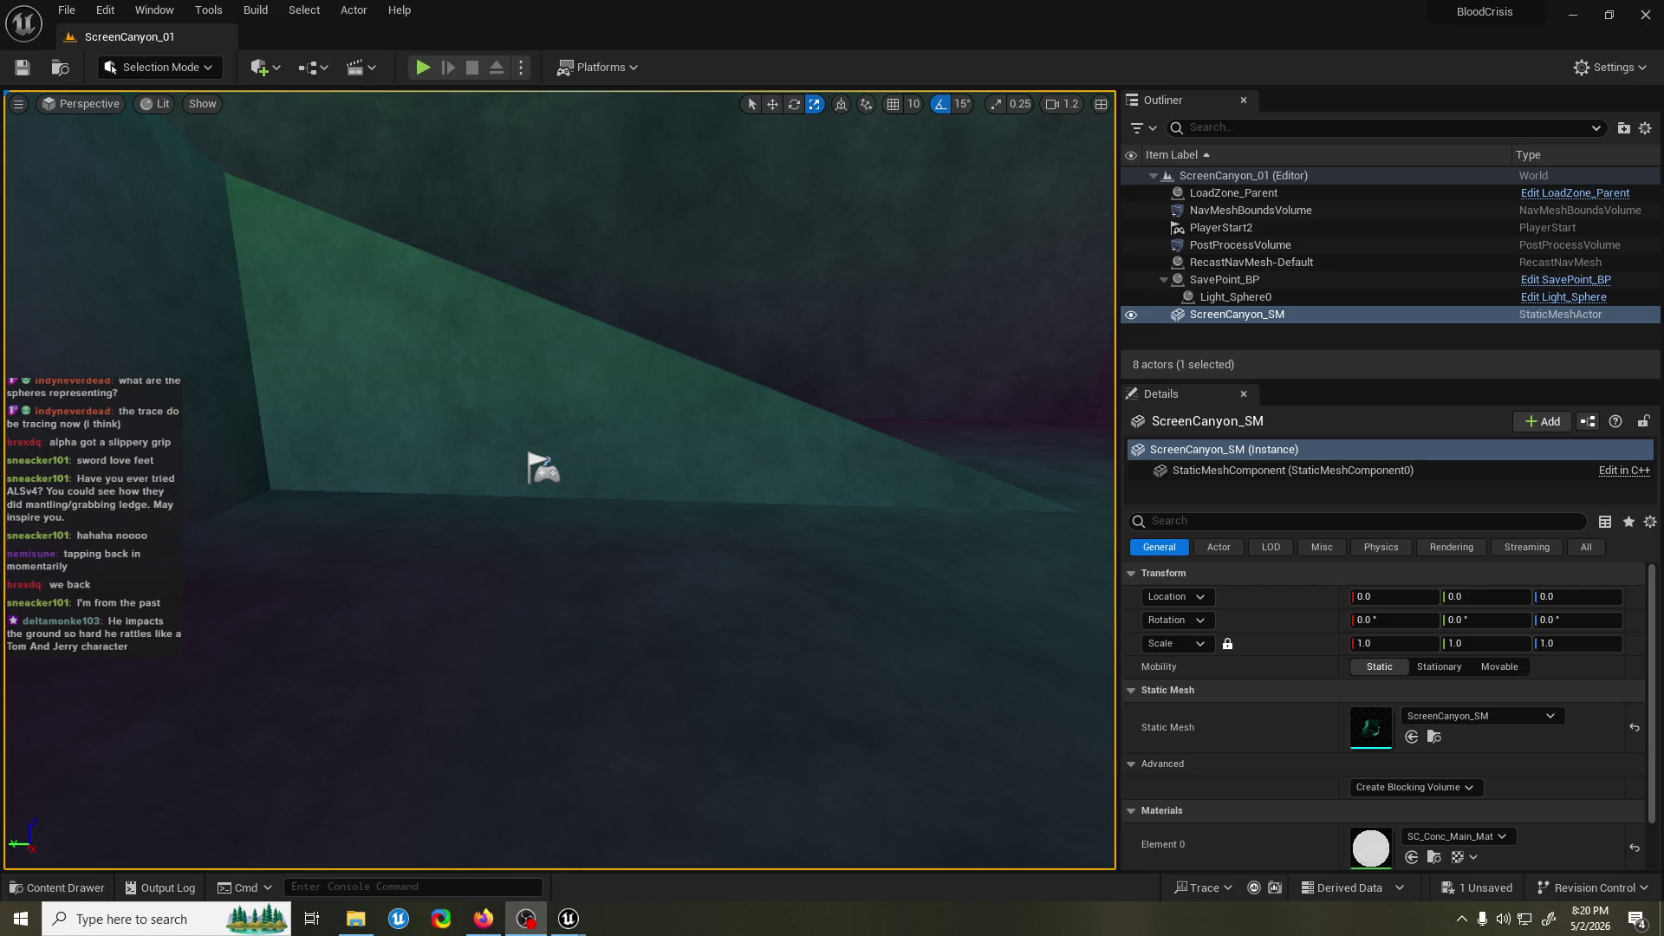
pyautogui.hotkey('alt', 'Tab')
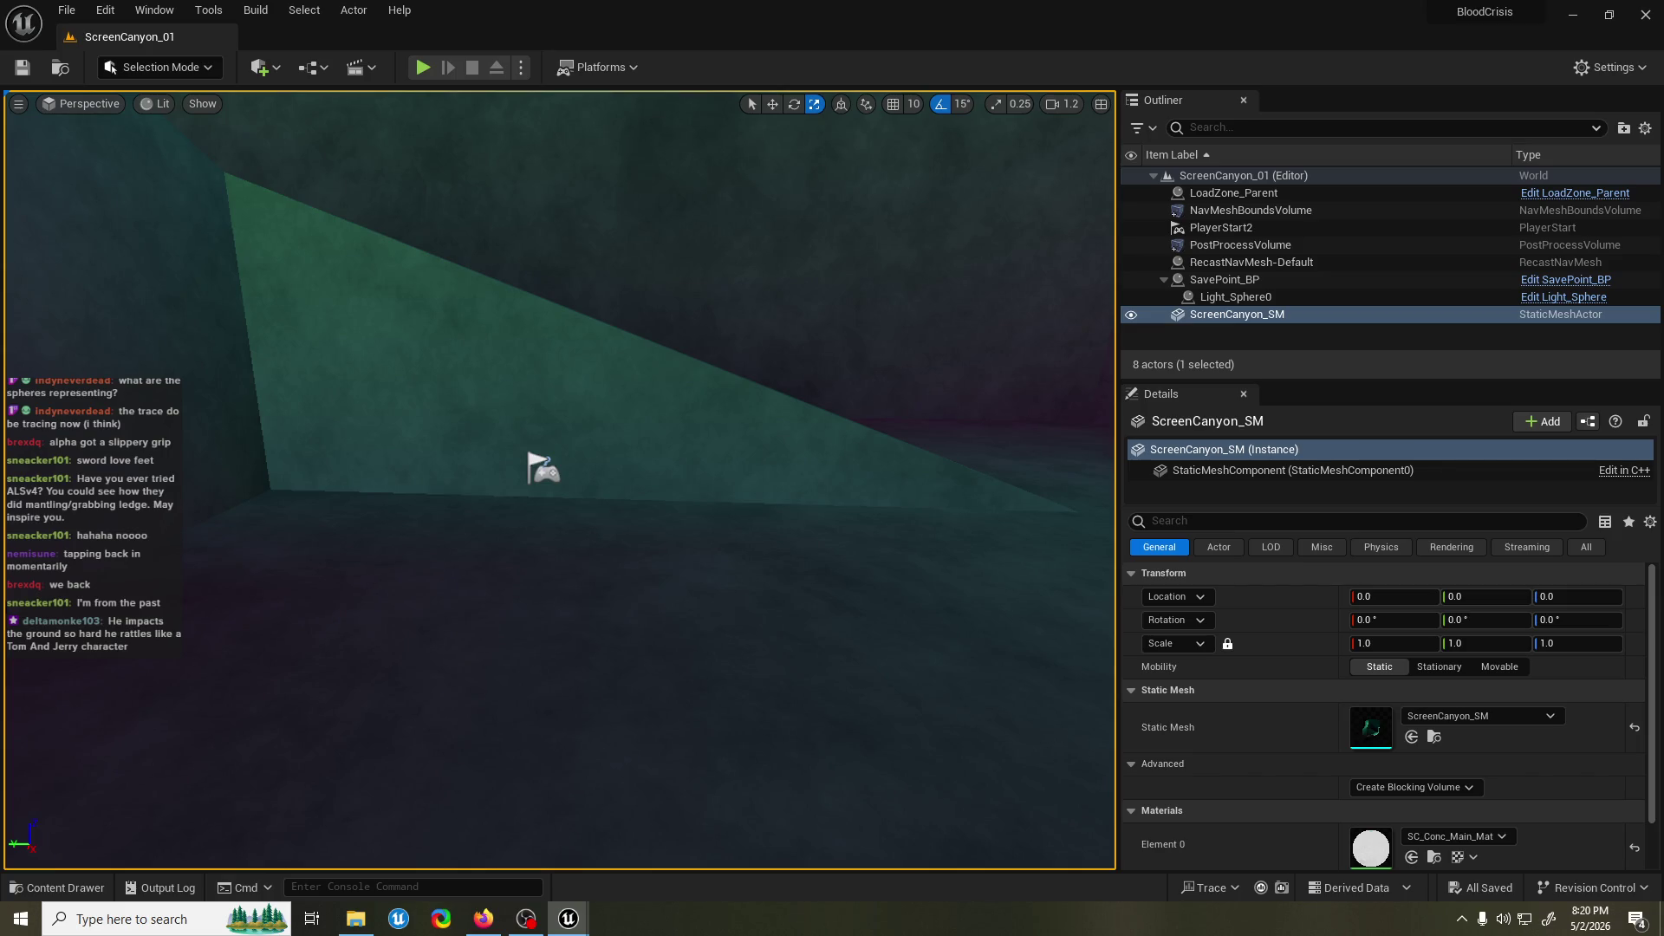
pyautogui.click(423, 67)
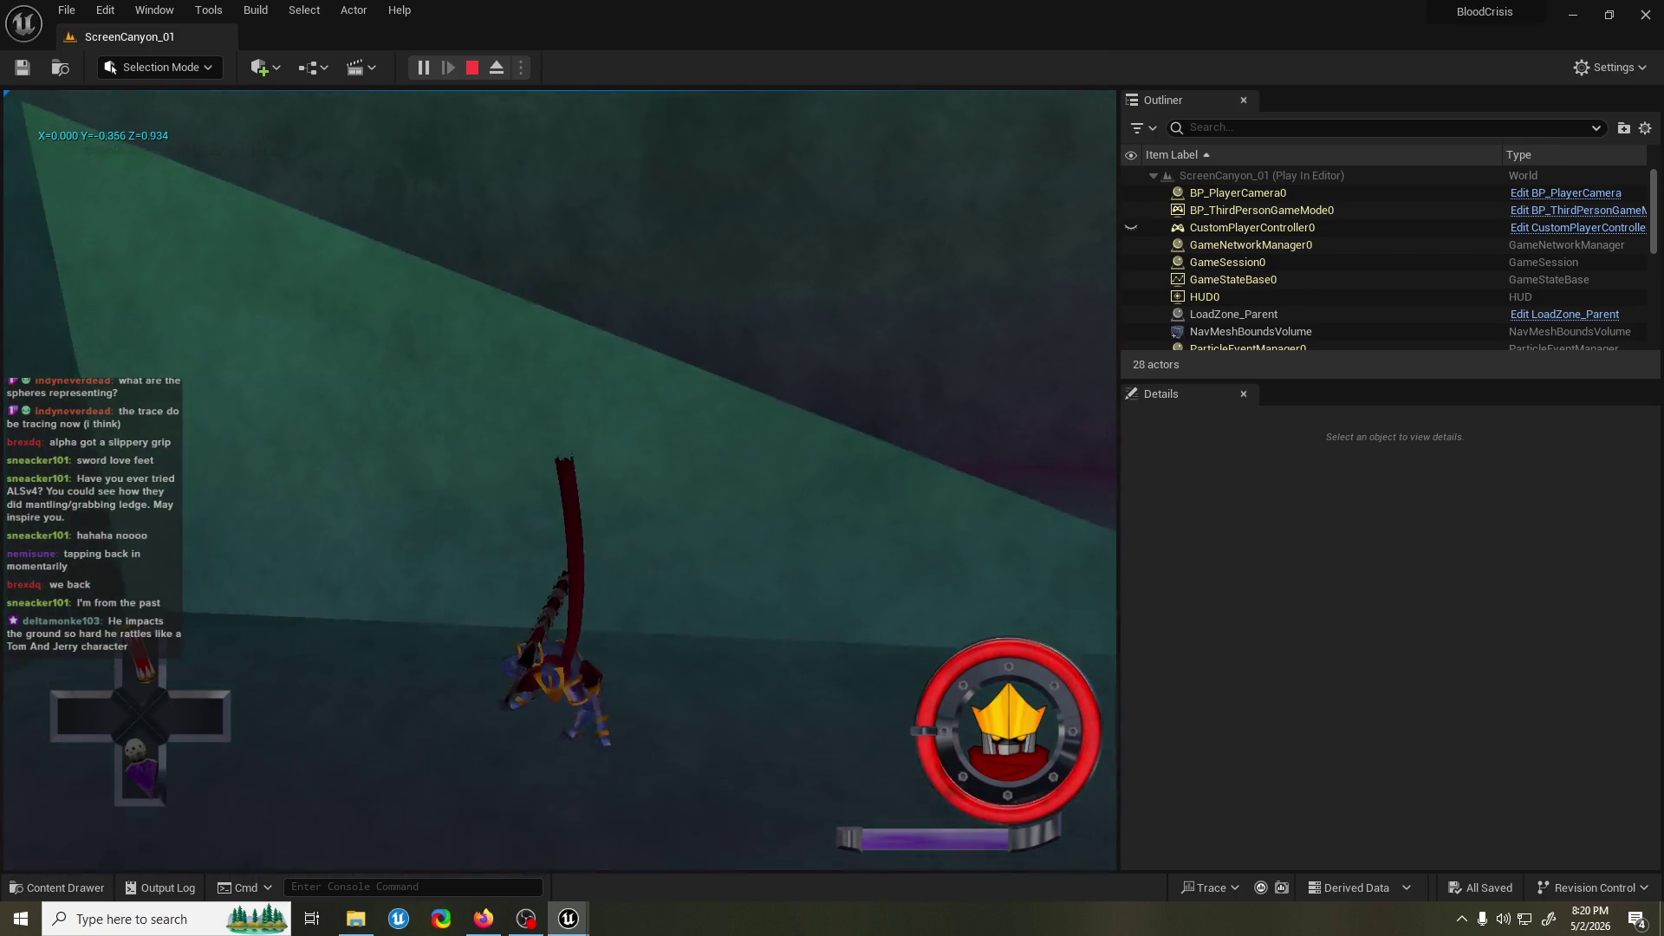
pyautogui.press('Escape')
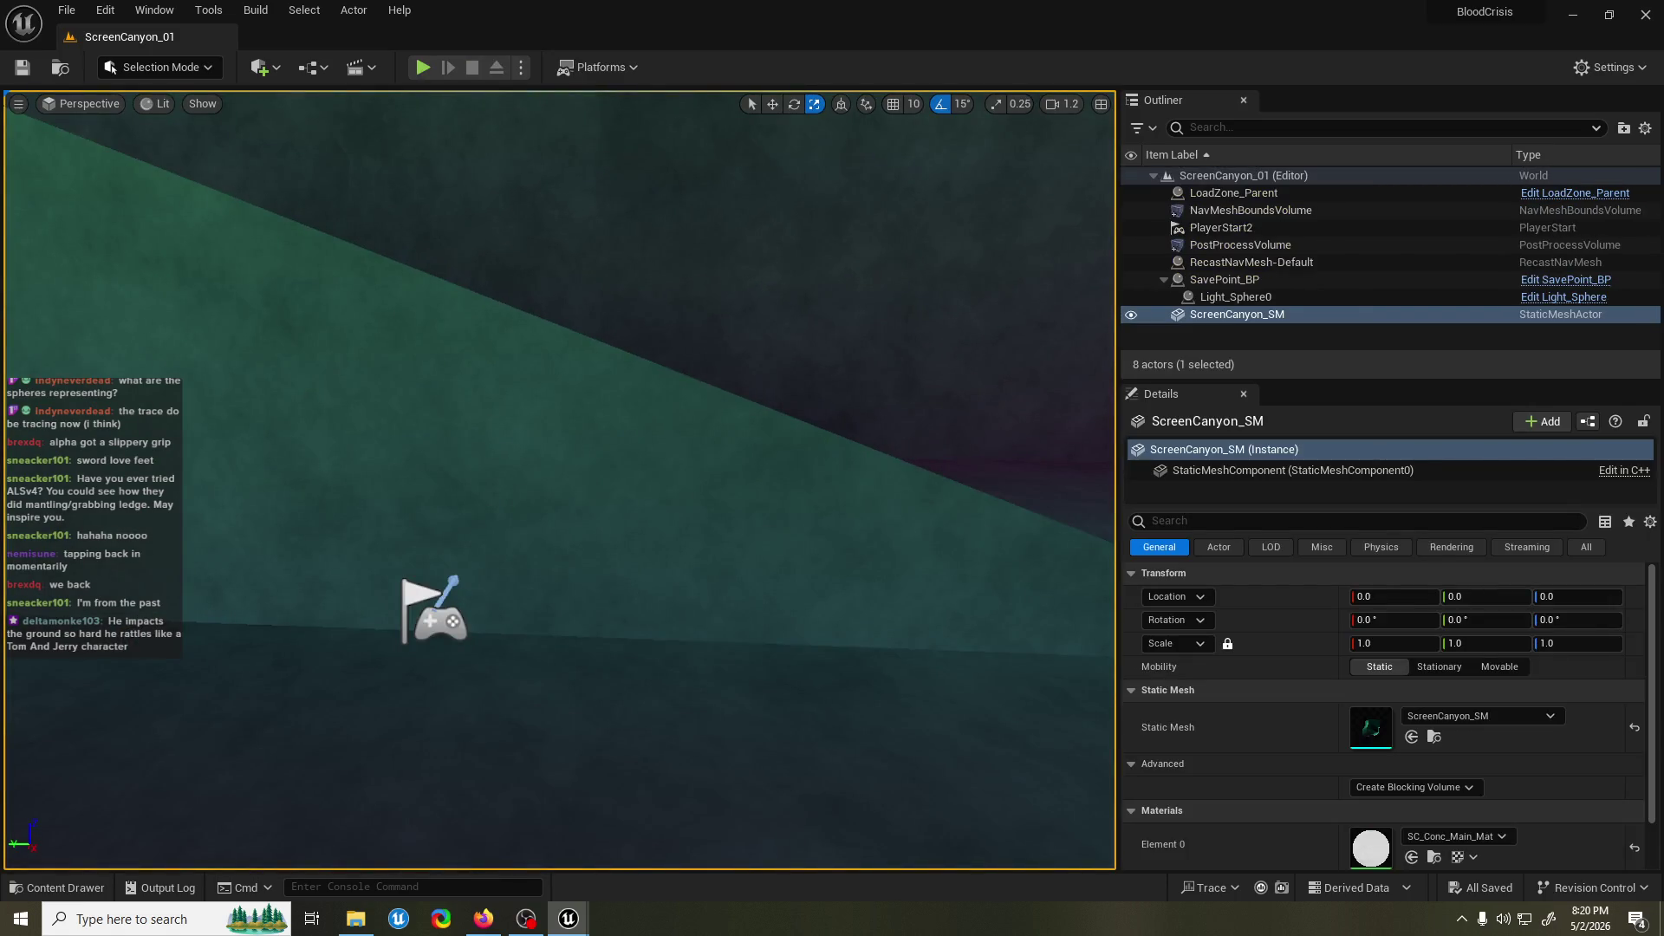
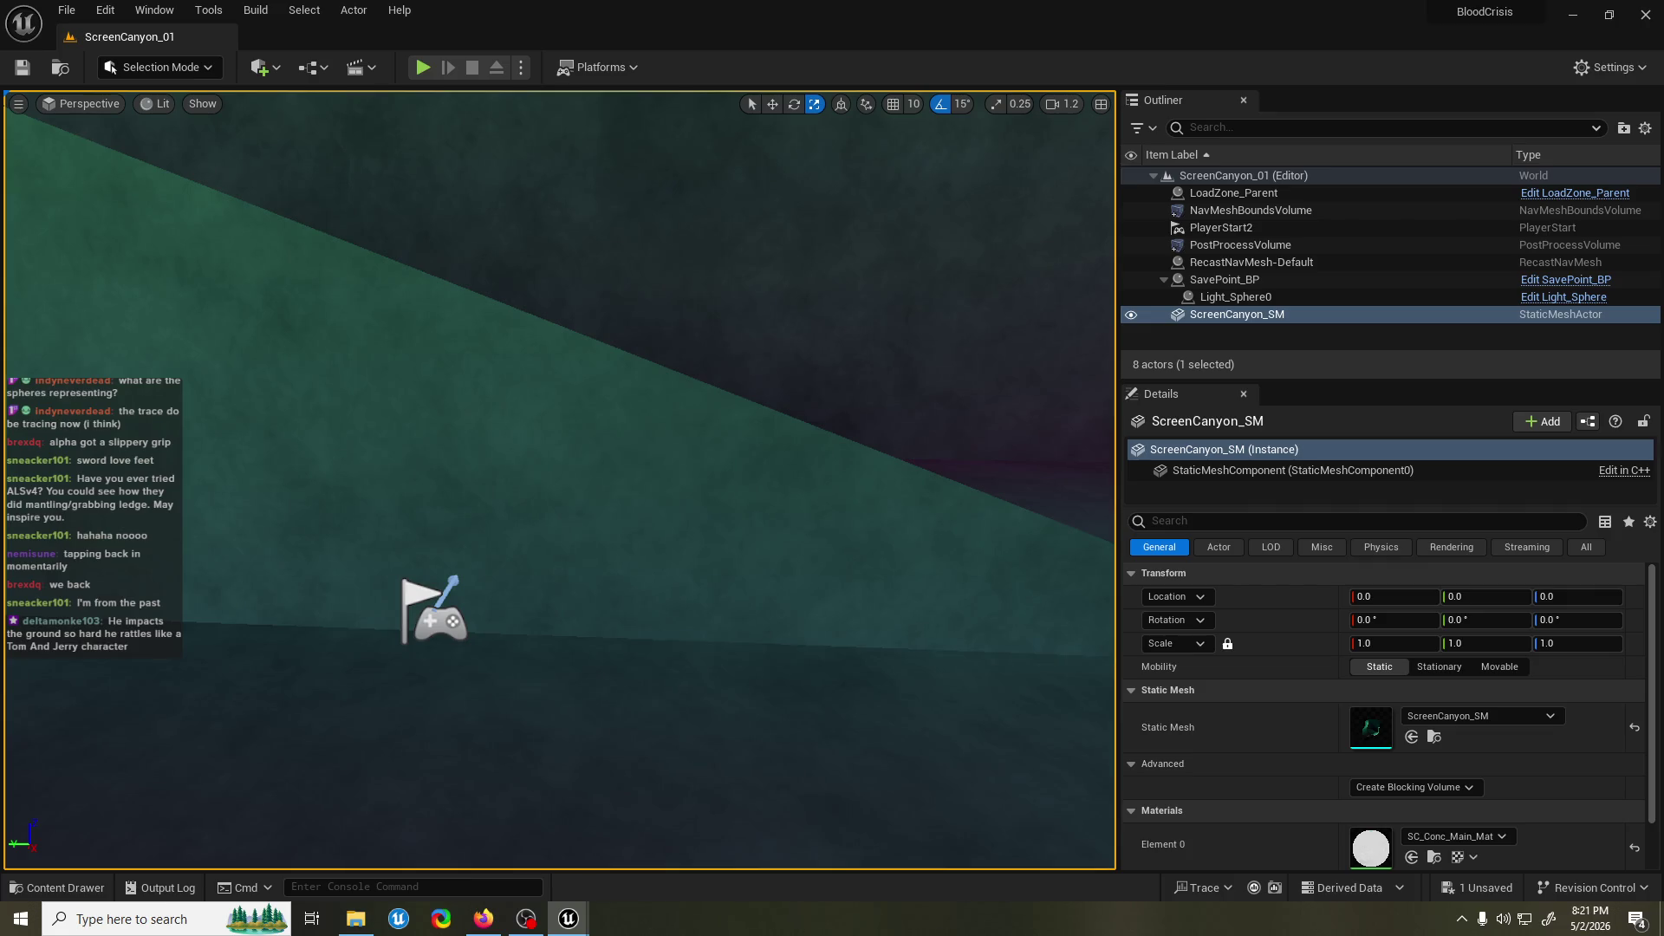
# Glance at the LedgeGrab_ACT graph, then open the Content Drawer at CoreBase/Actions/ActionsMovement.
pyautogui.hotkey('alt', 'Tab')
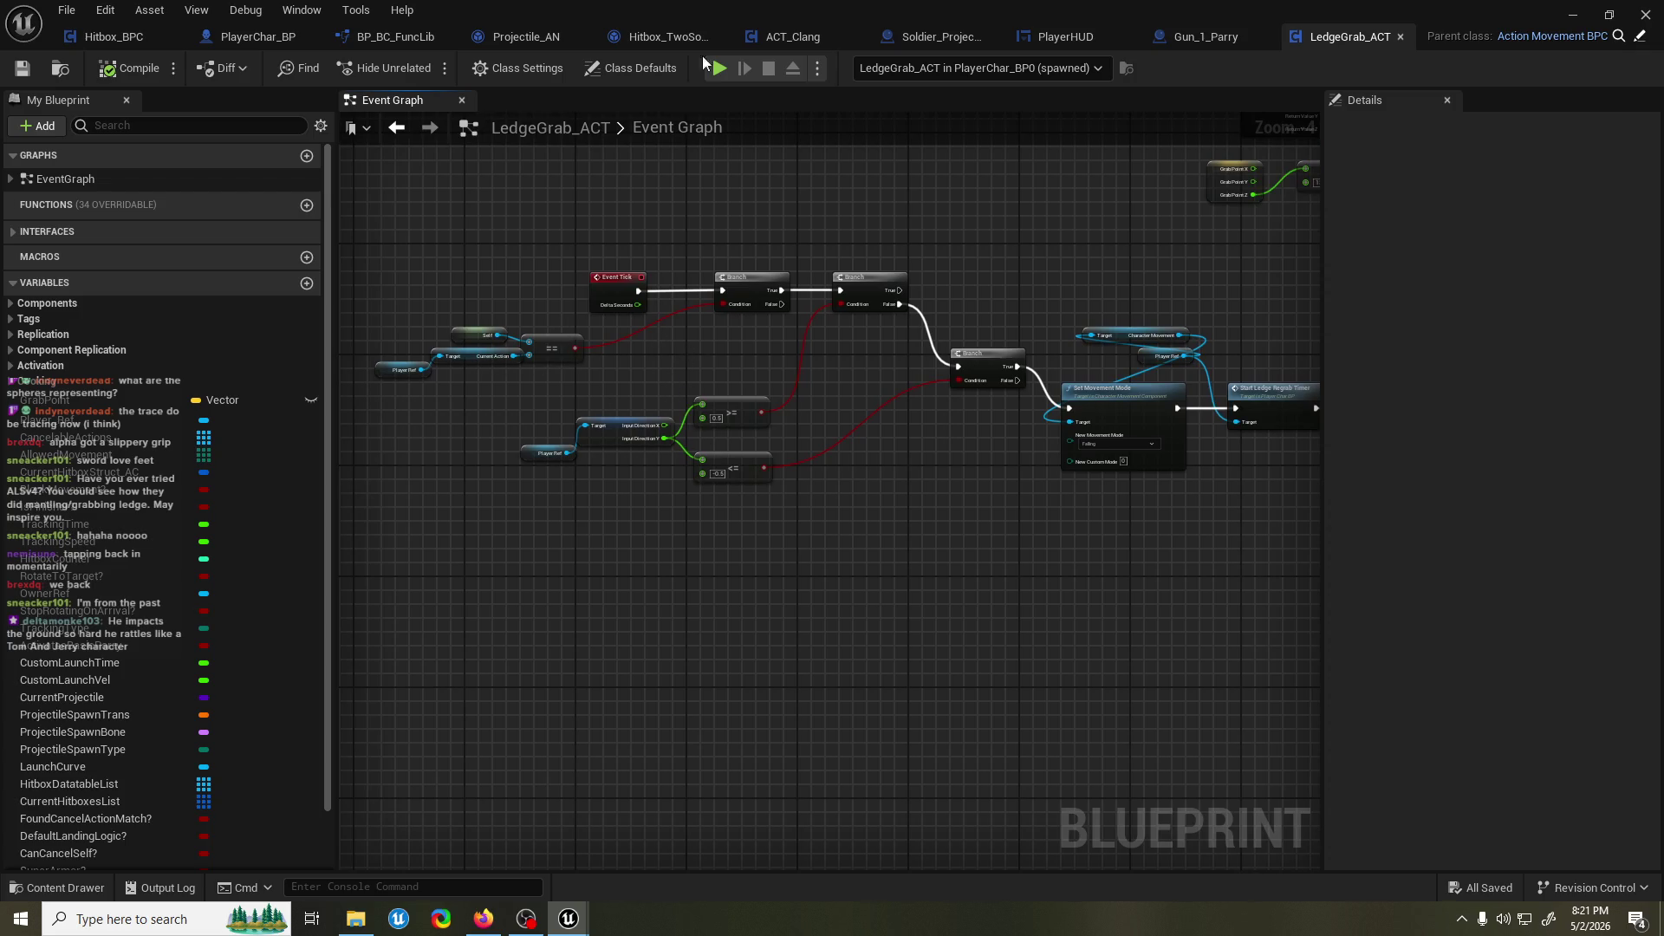
pyautogui.hotkey('alt', 'Tab')
pyautogui.click(56, 888)
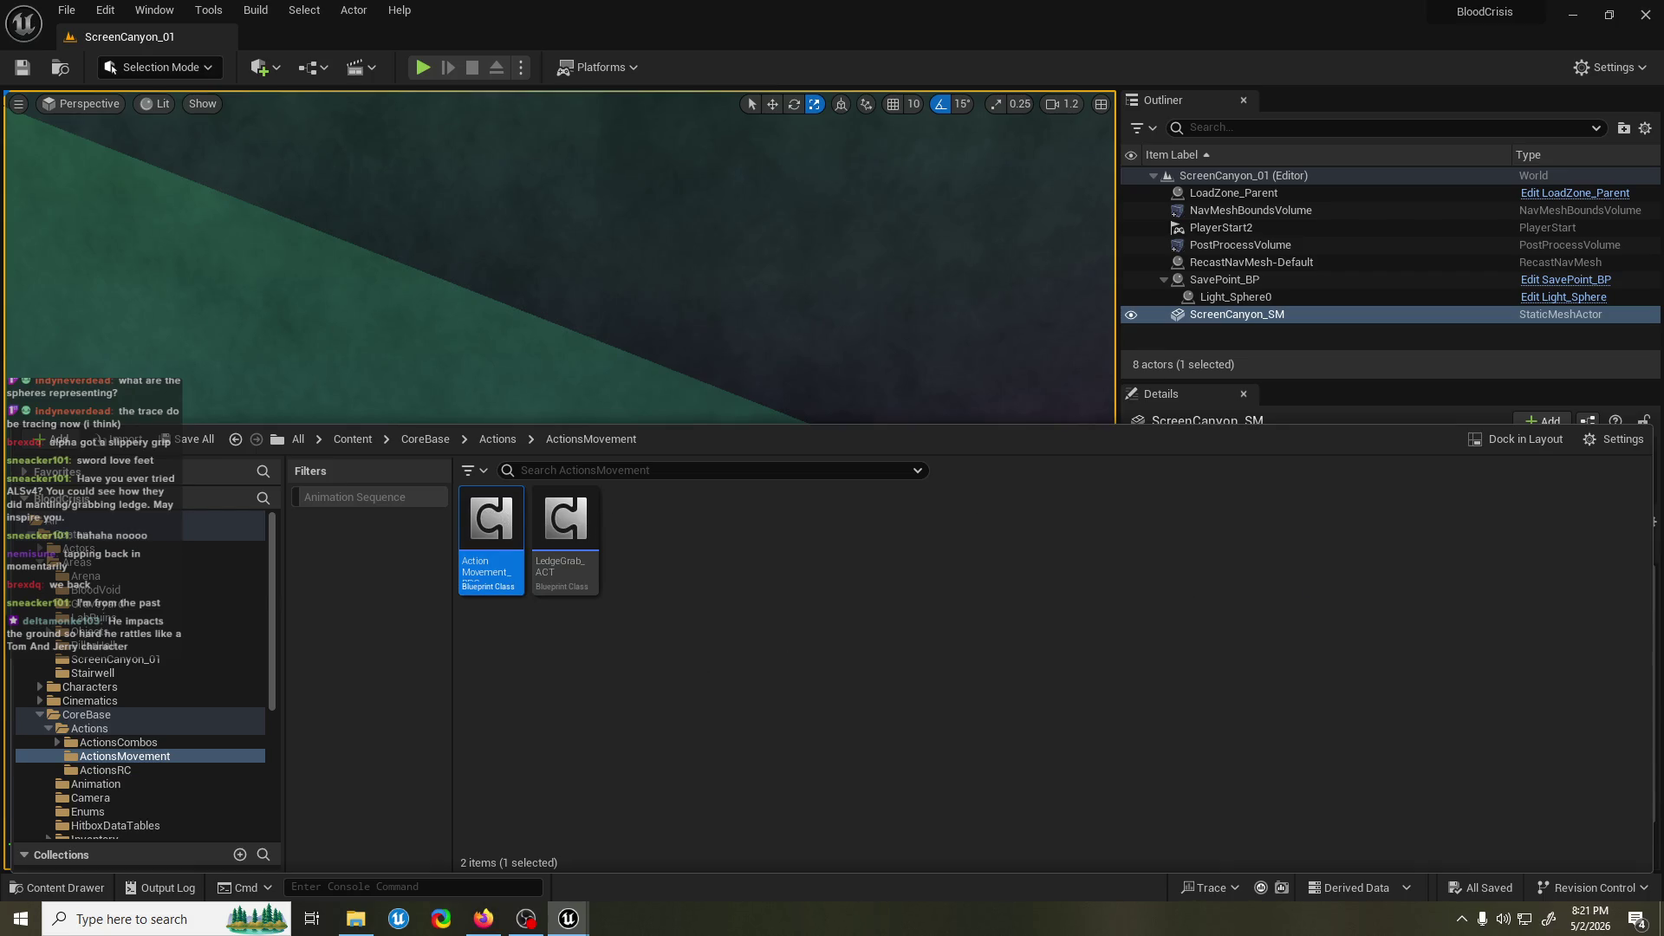
# Create a child blueprint of ActionMovement_BPC named LedgeJump_ACT and save it.
pyautogui.moveTo(490, 520)
pyautogui.mouseDown()
pyautogui.moveTo(1234, 565)
pyautogui.moveTo(873, 577)
pyautogui.mouseUp()
pyautogui.click(964, 546)
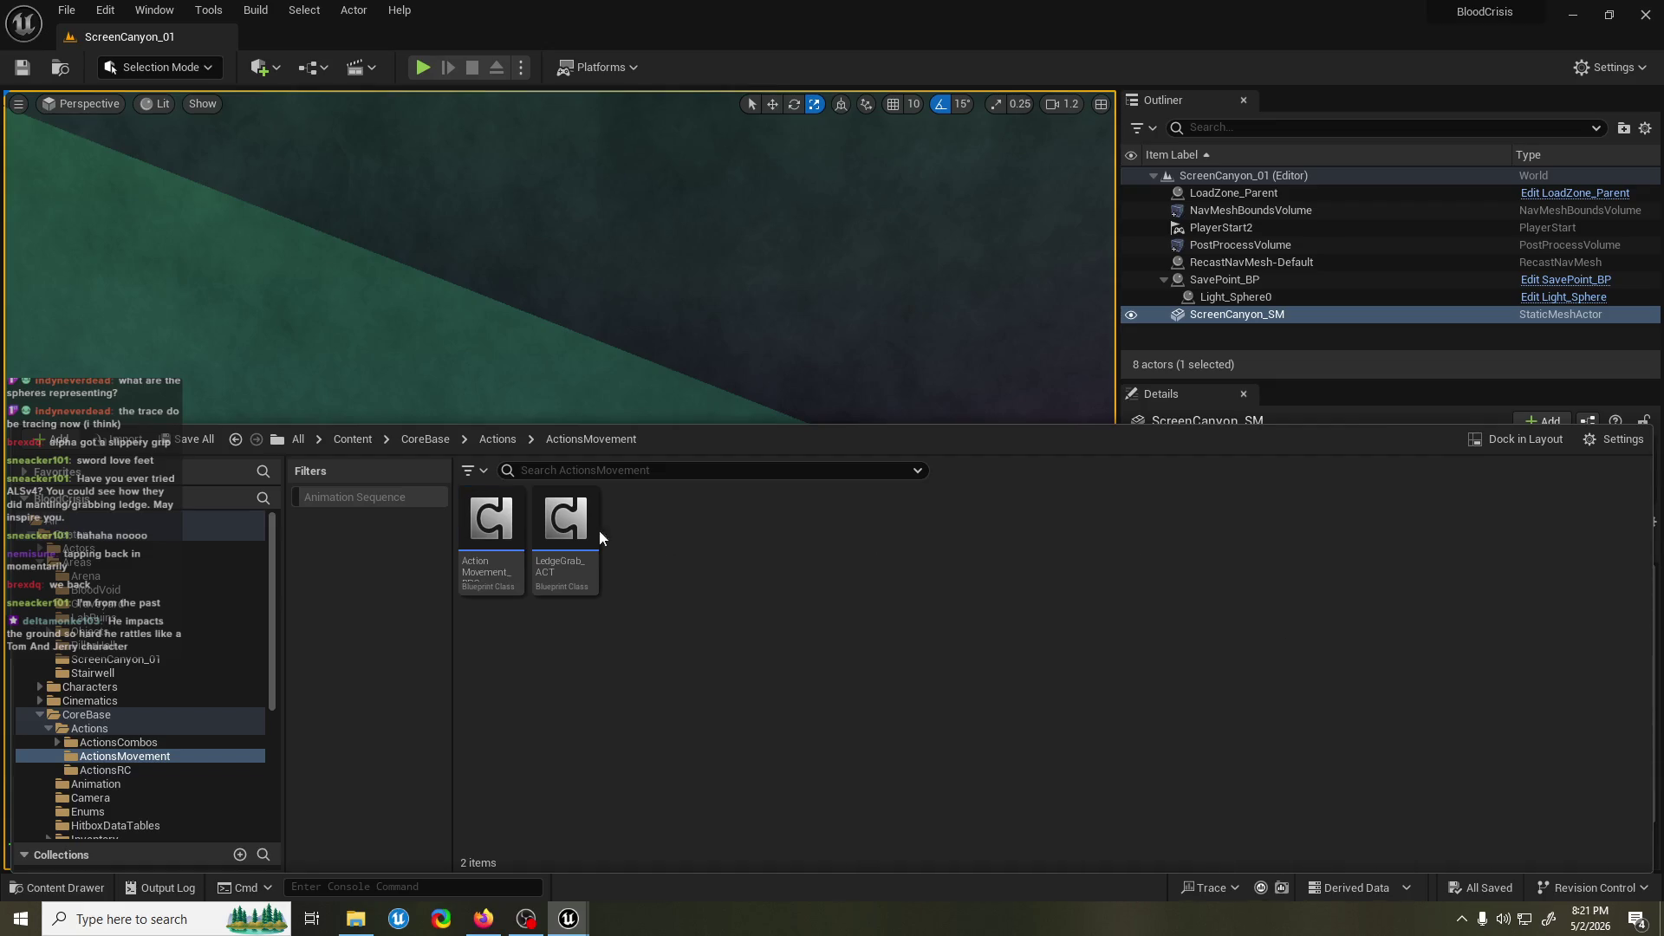
pyautogui.rightClick(503, 520)
pyautogui.click(617, 123)
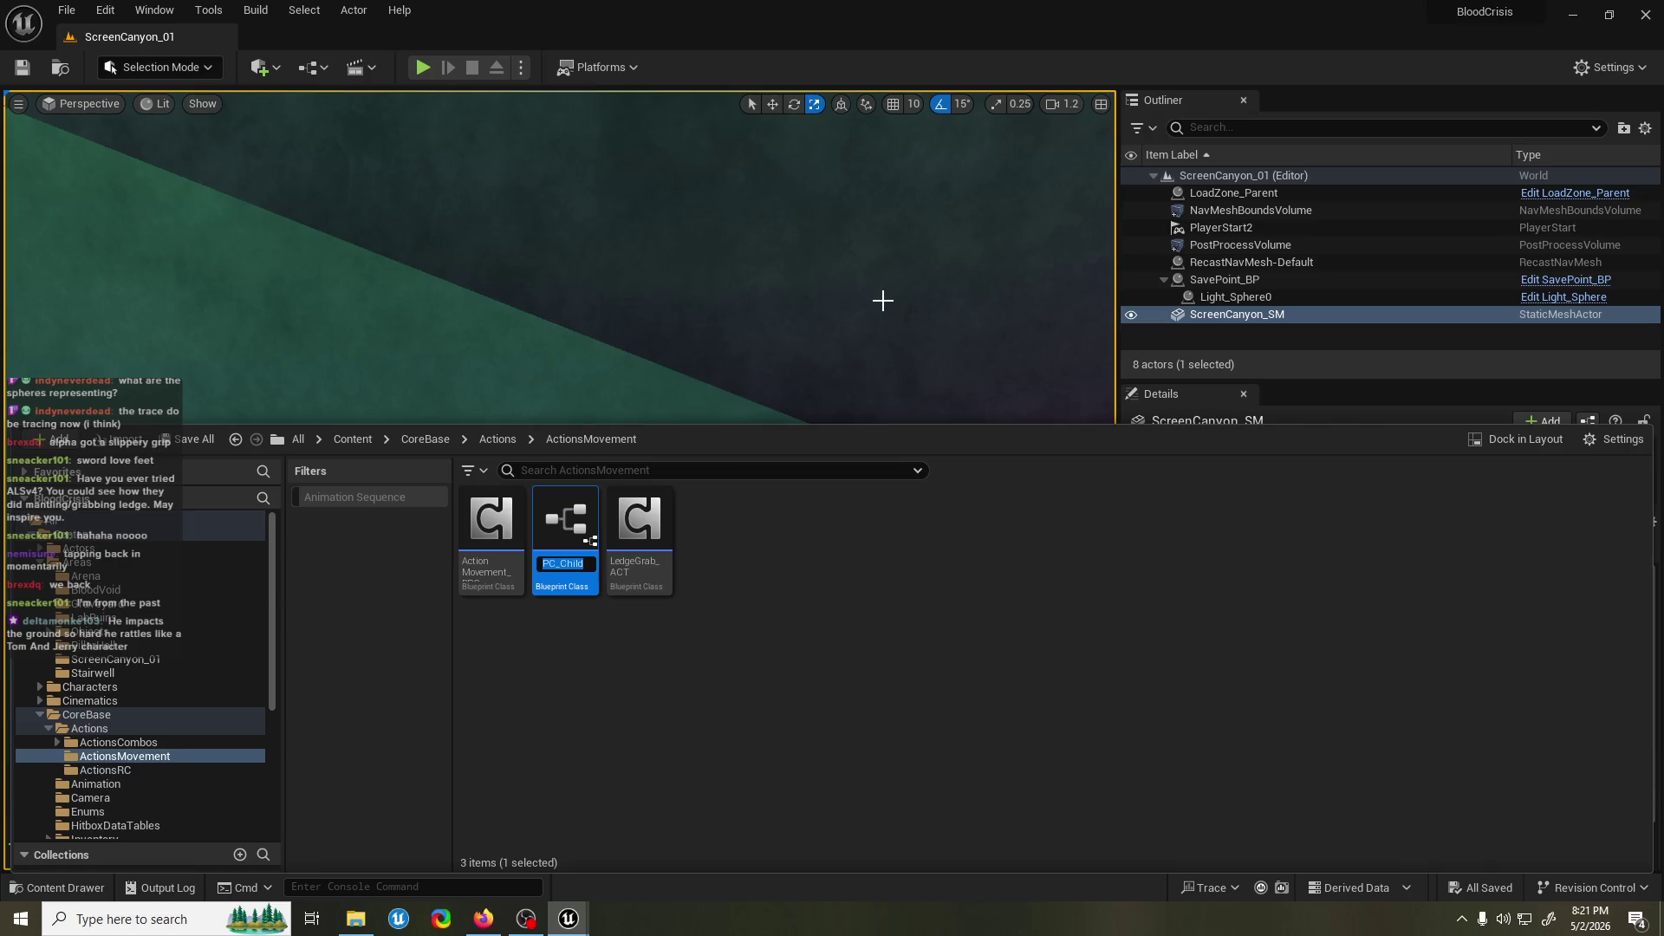
pyautogui.write('LedgeJu')
pyautogui.write('mp')
pyautogui.press('Return')
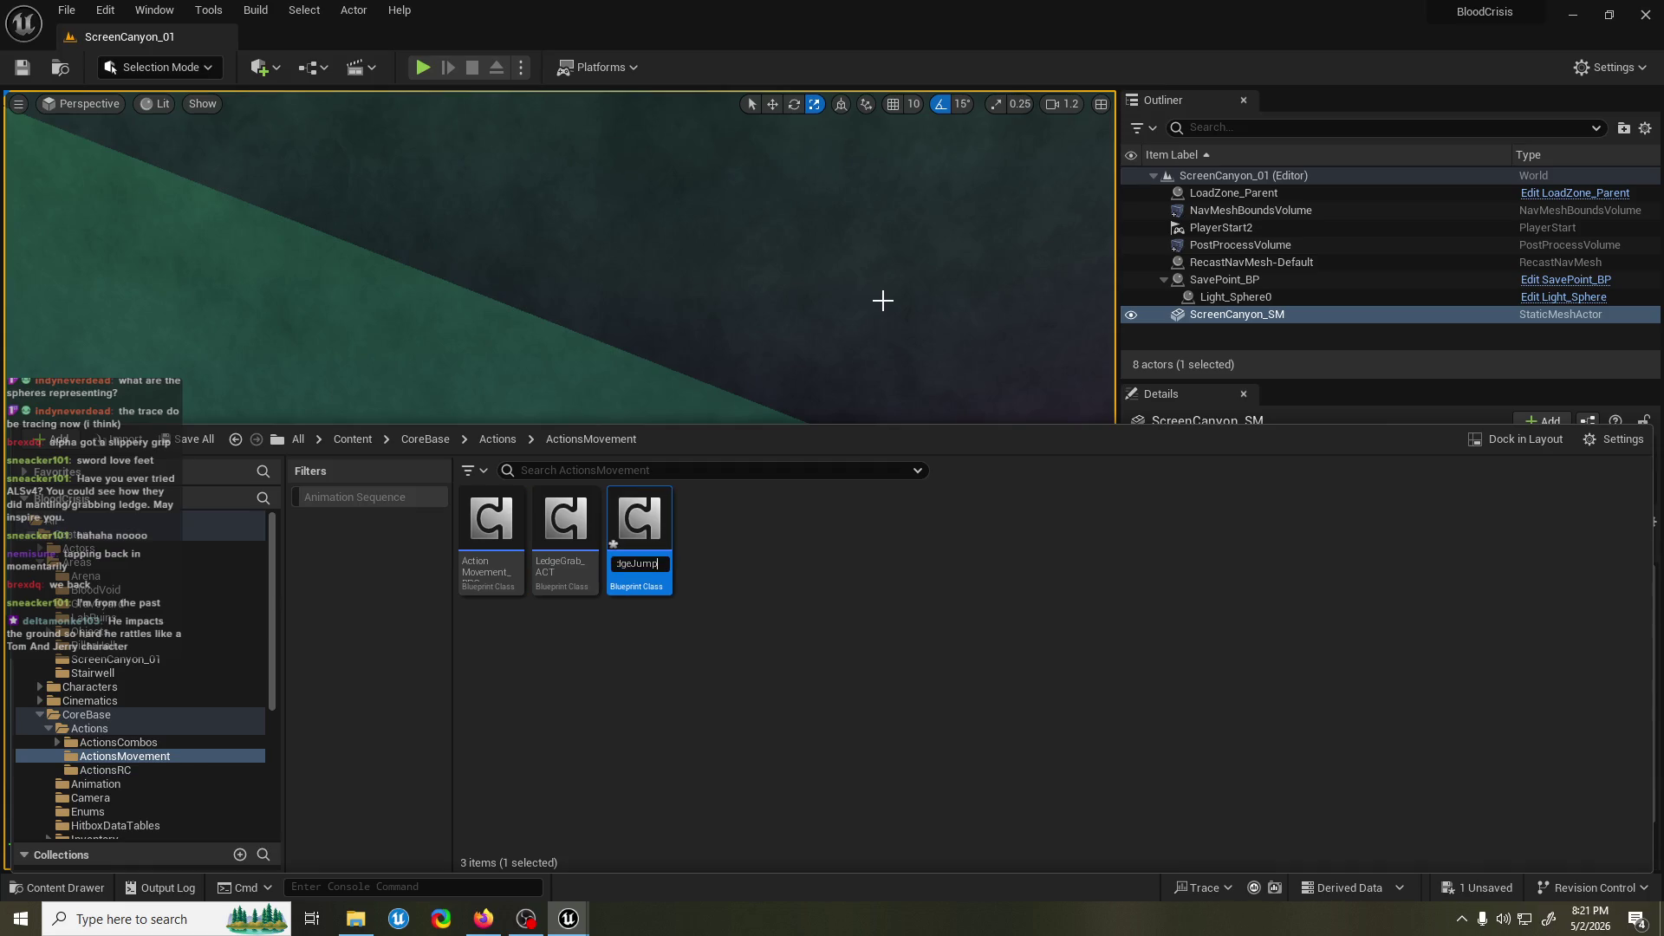
pyautogui.hotkey('ctrl', 'd')
pyautogui.click(883, 300)
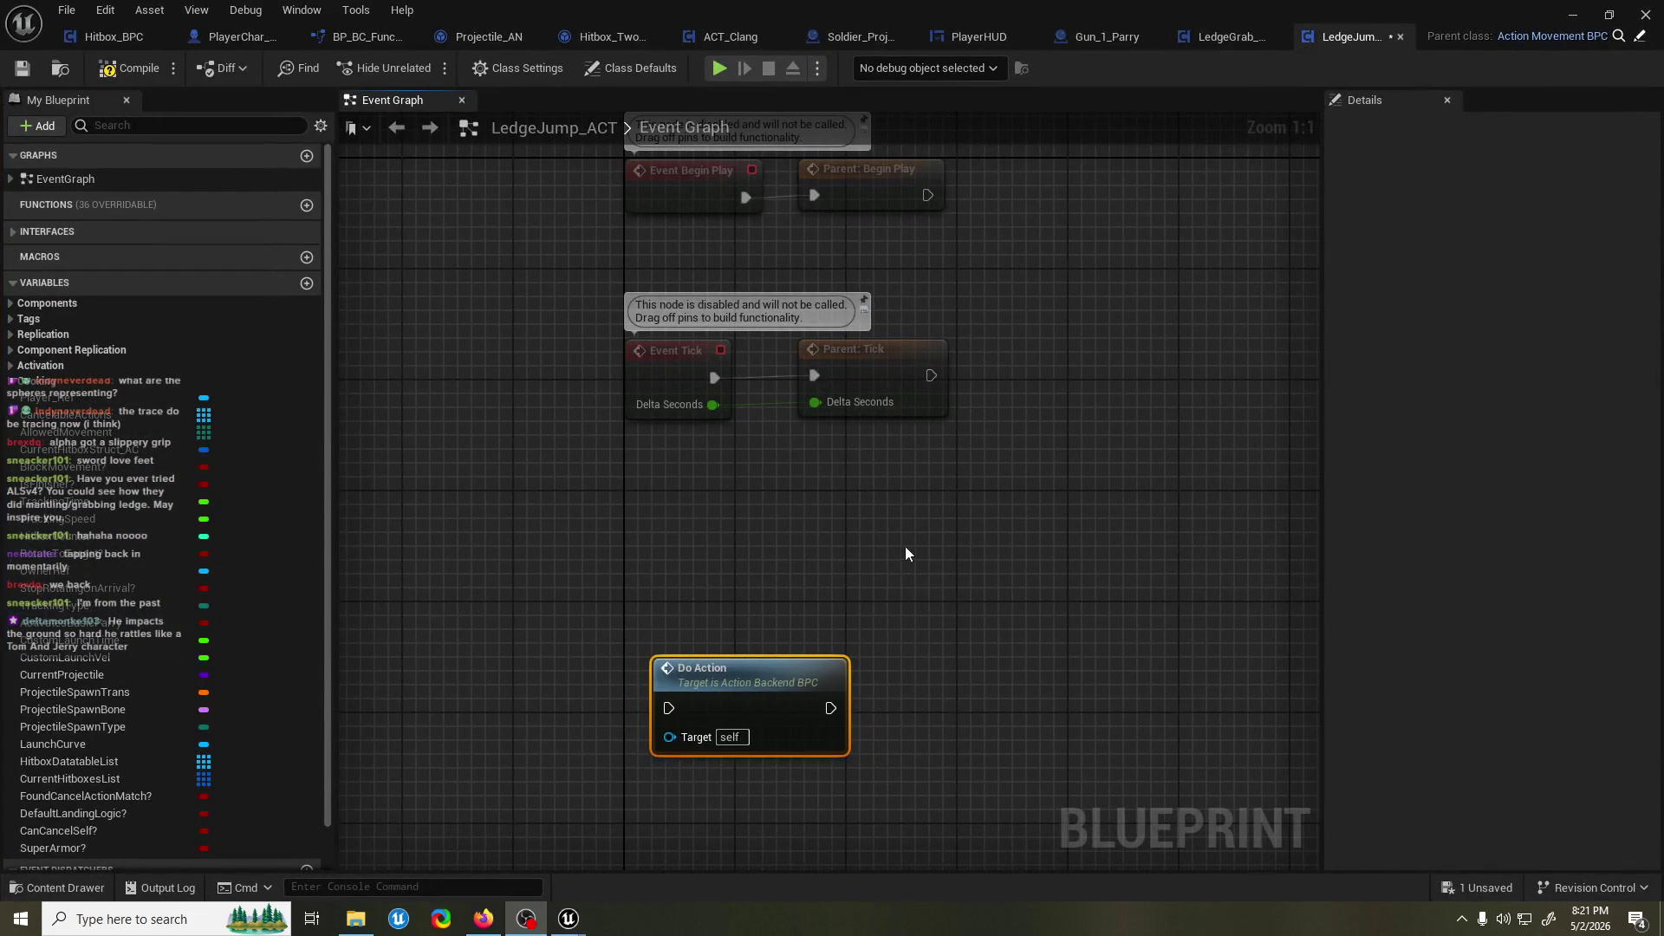
# Replace the stray node with Event Do Action wired into a Parent: Do Action call, and save.
pyautogui.press('Delete')
pyautogui.rightClick(639, 636)
pyautogui.write('eve')
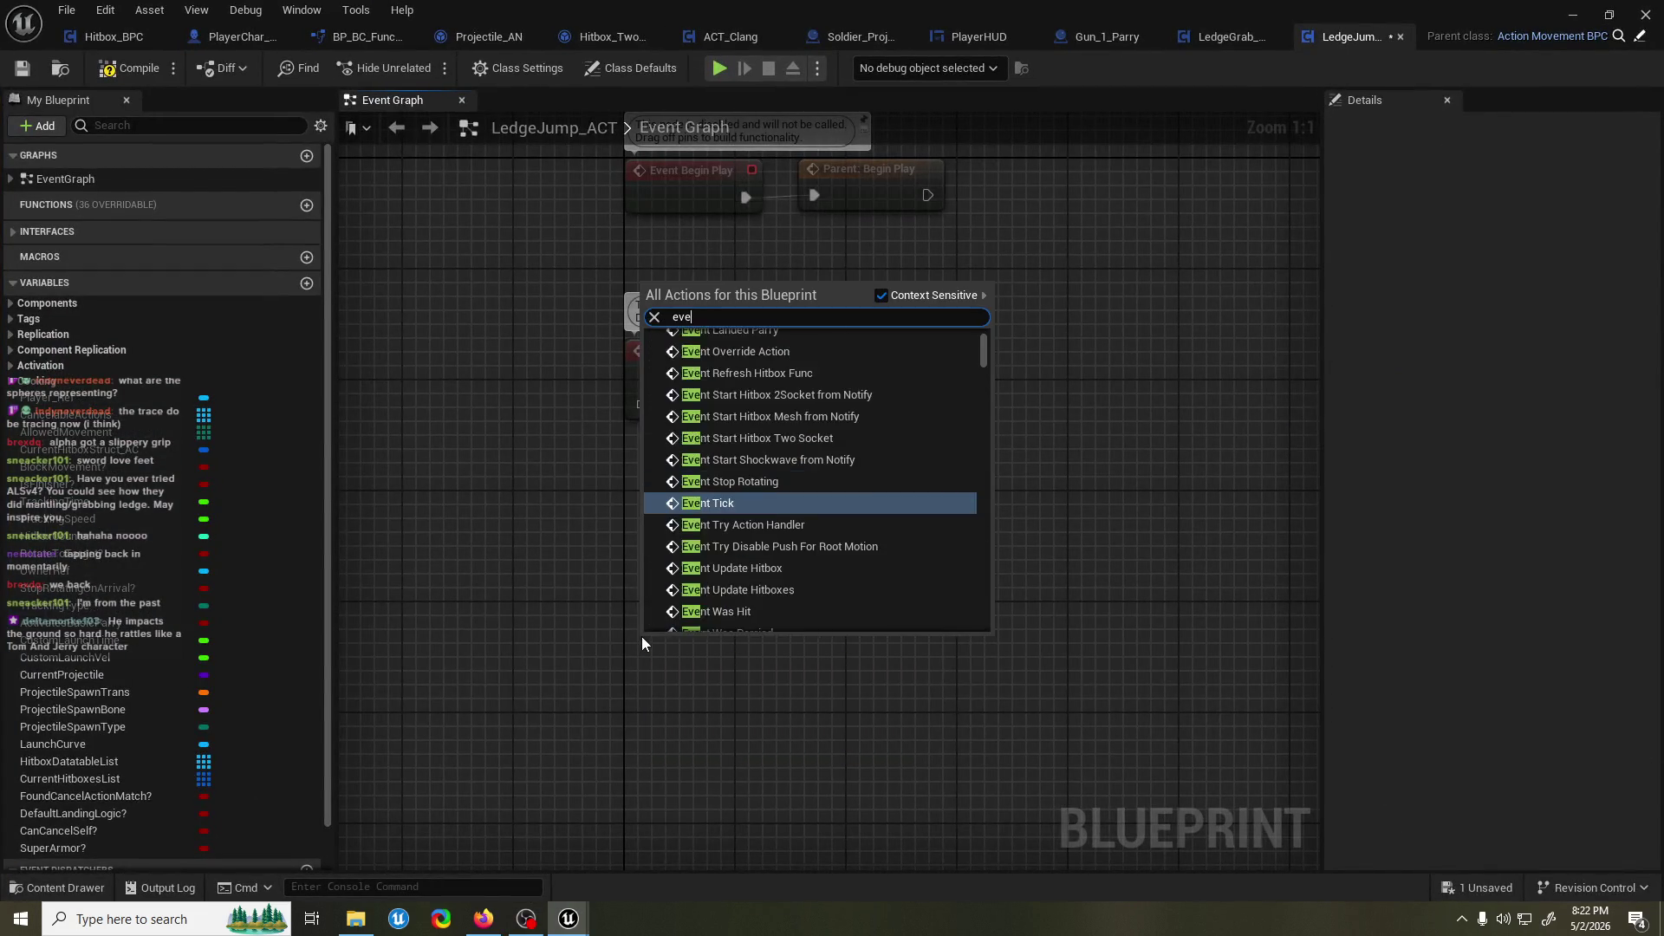
pyautogui.write('nt do ac')
pyautogui.press('Return')
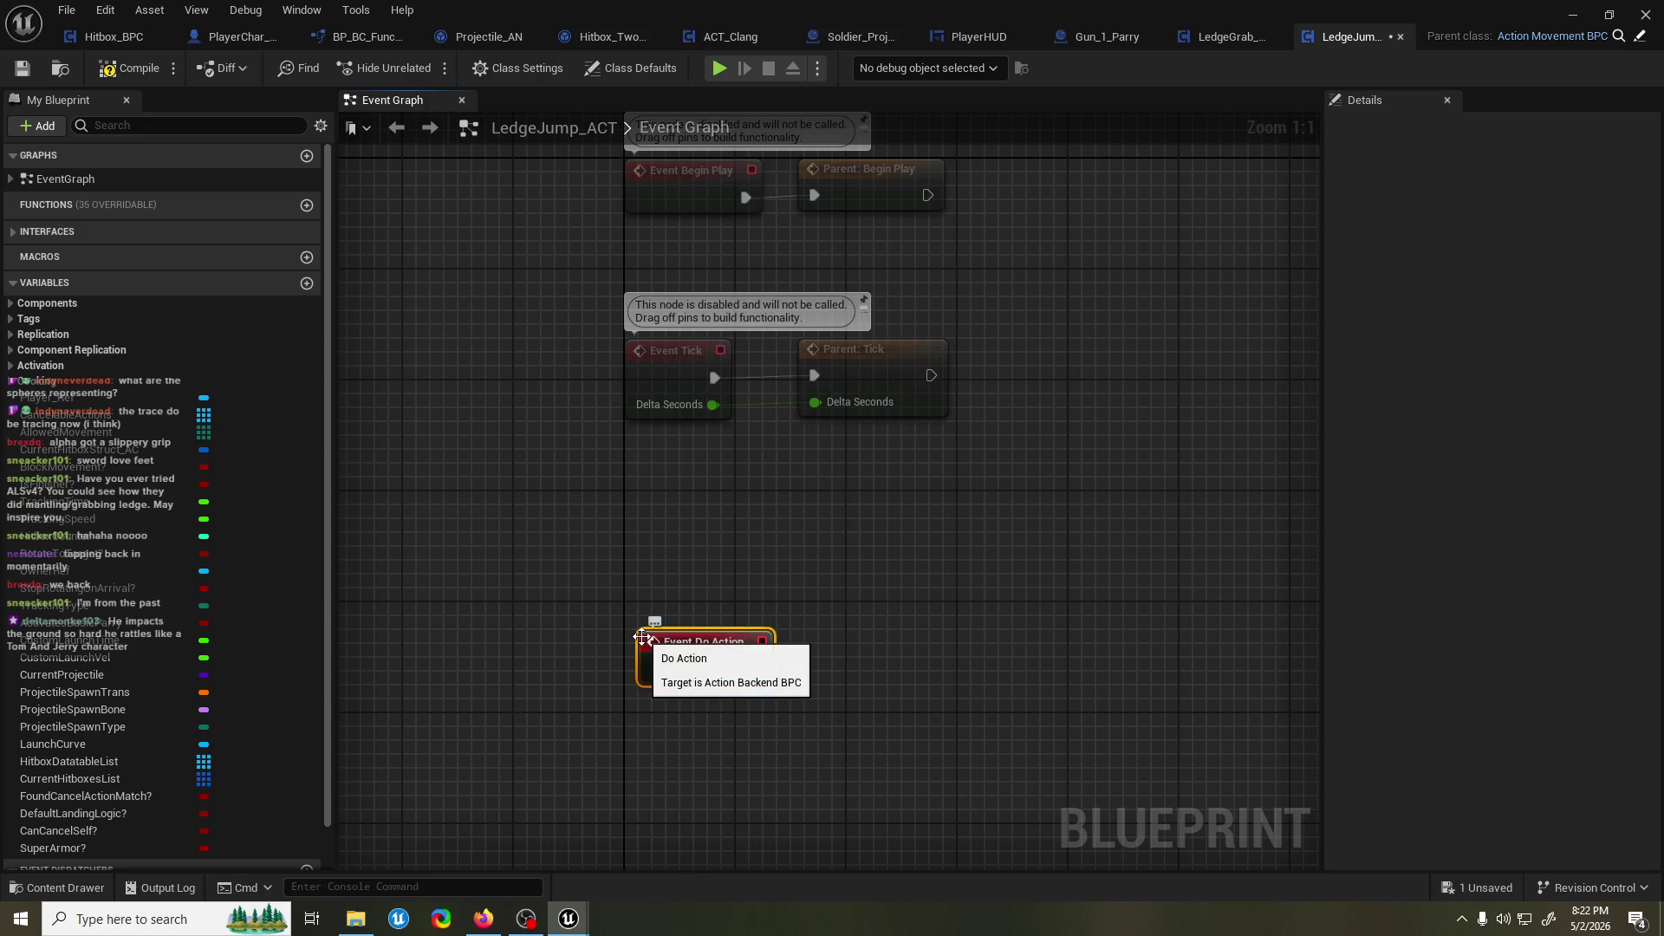
pyautogui.rightClick(641, 636)
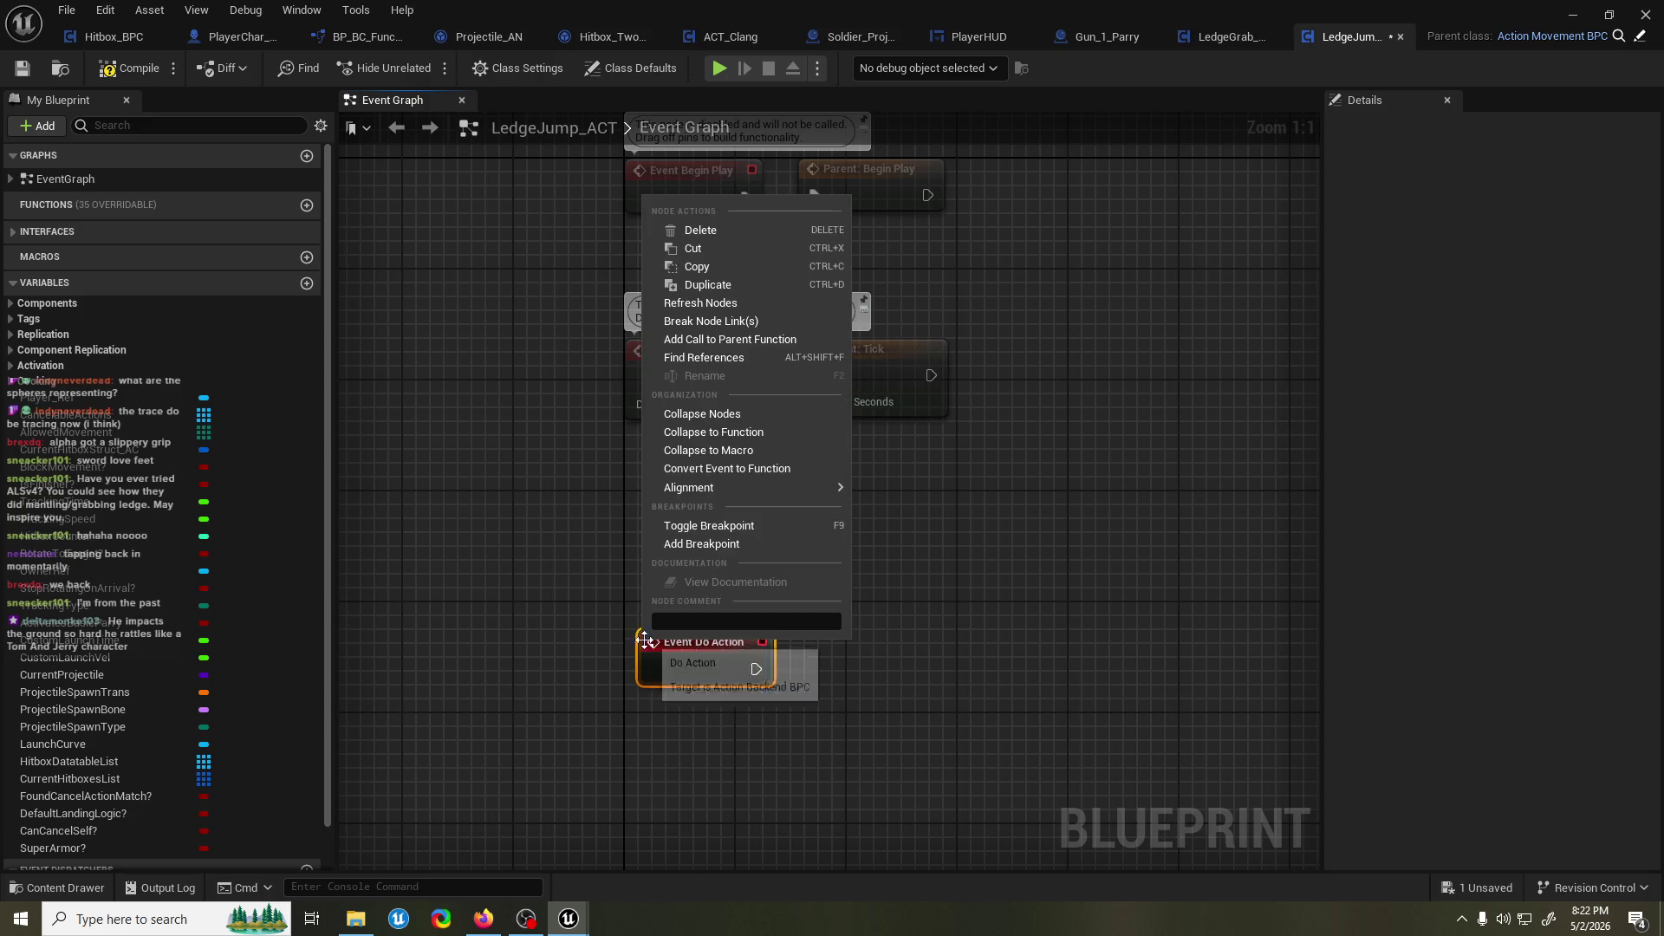
pyautogui.click(753, 344)
pyautogui.moveTo(755, 669)
pyautogui.mouseDown()
pyautogui.moveTo(655, 736)
pyautogui.moveTo(865, 676)
pyautogui.mouseUp()
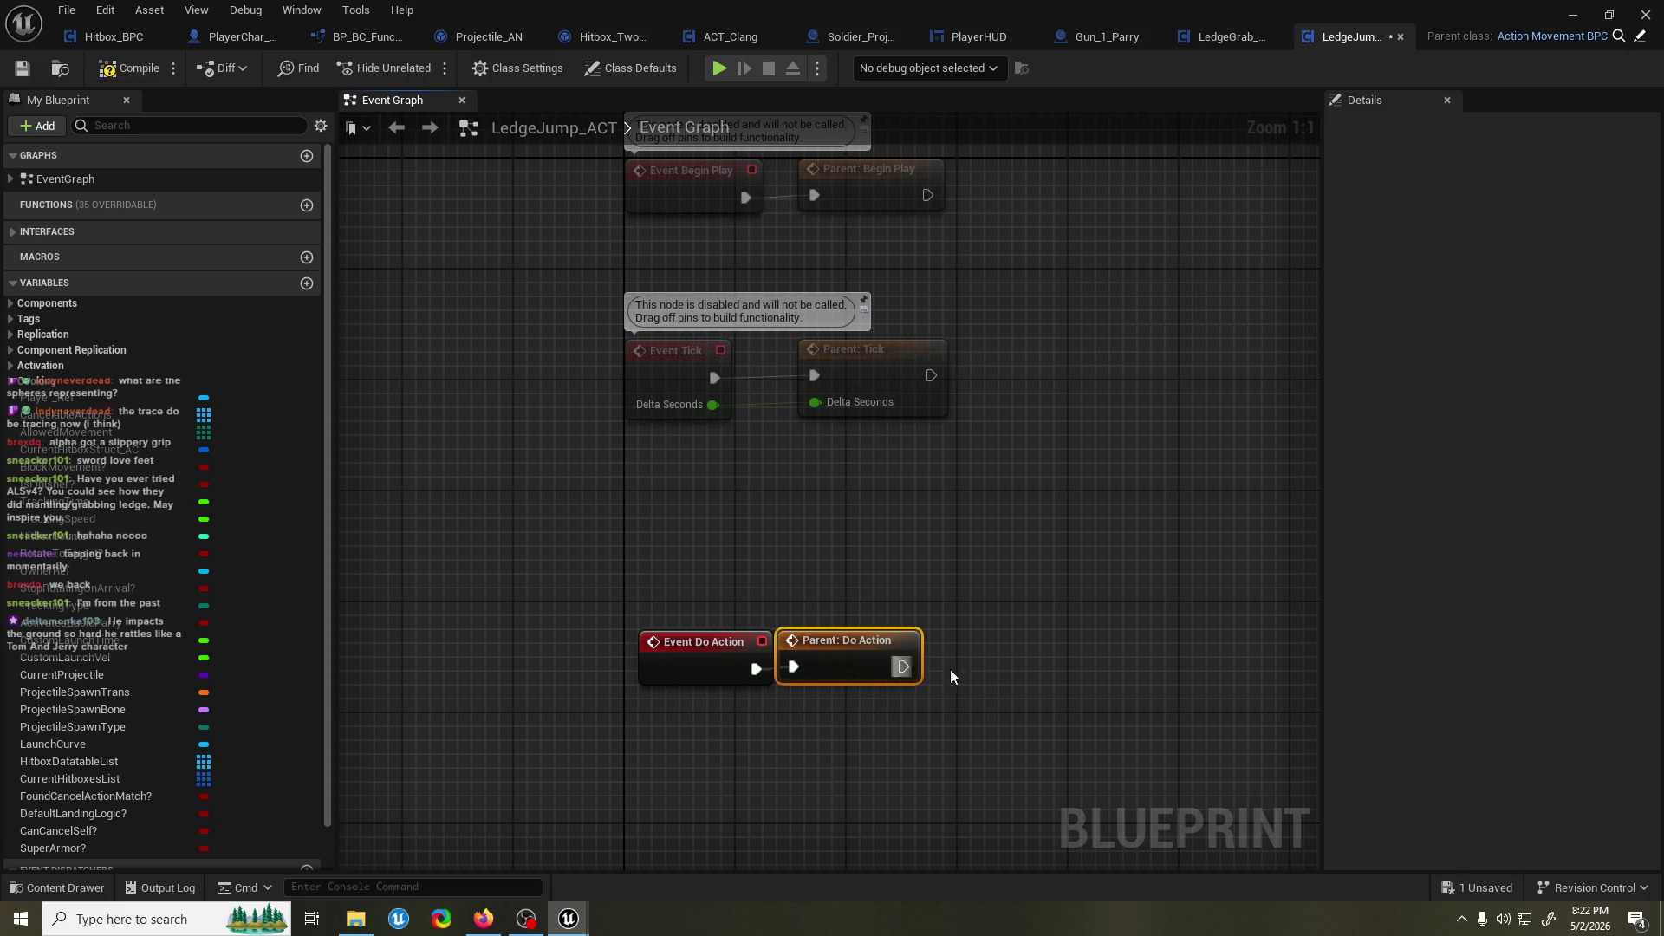
pyautogui.hotkey('ctrl', 's')
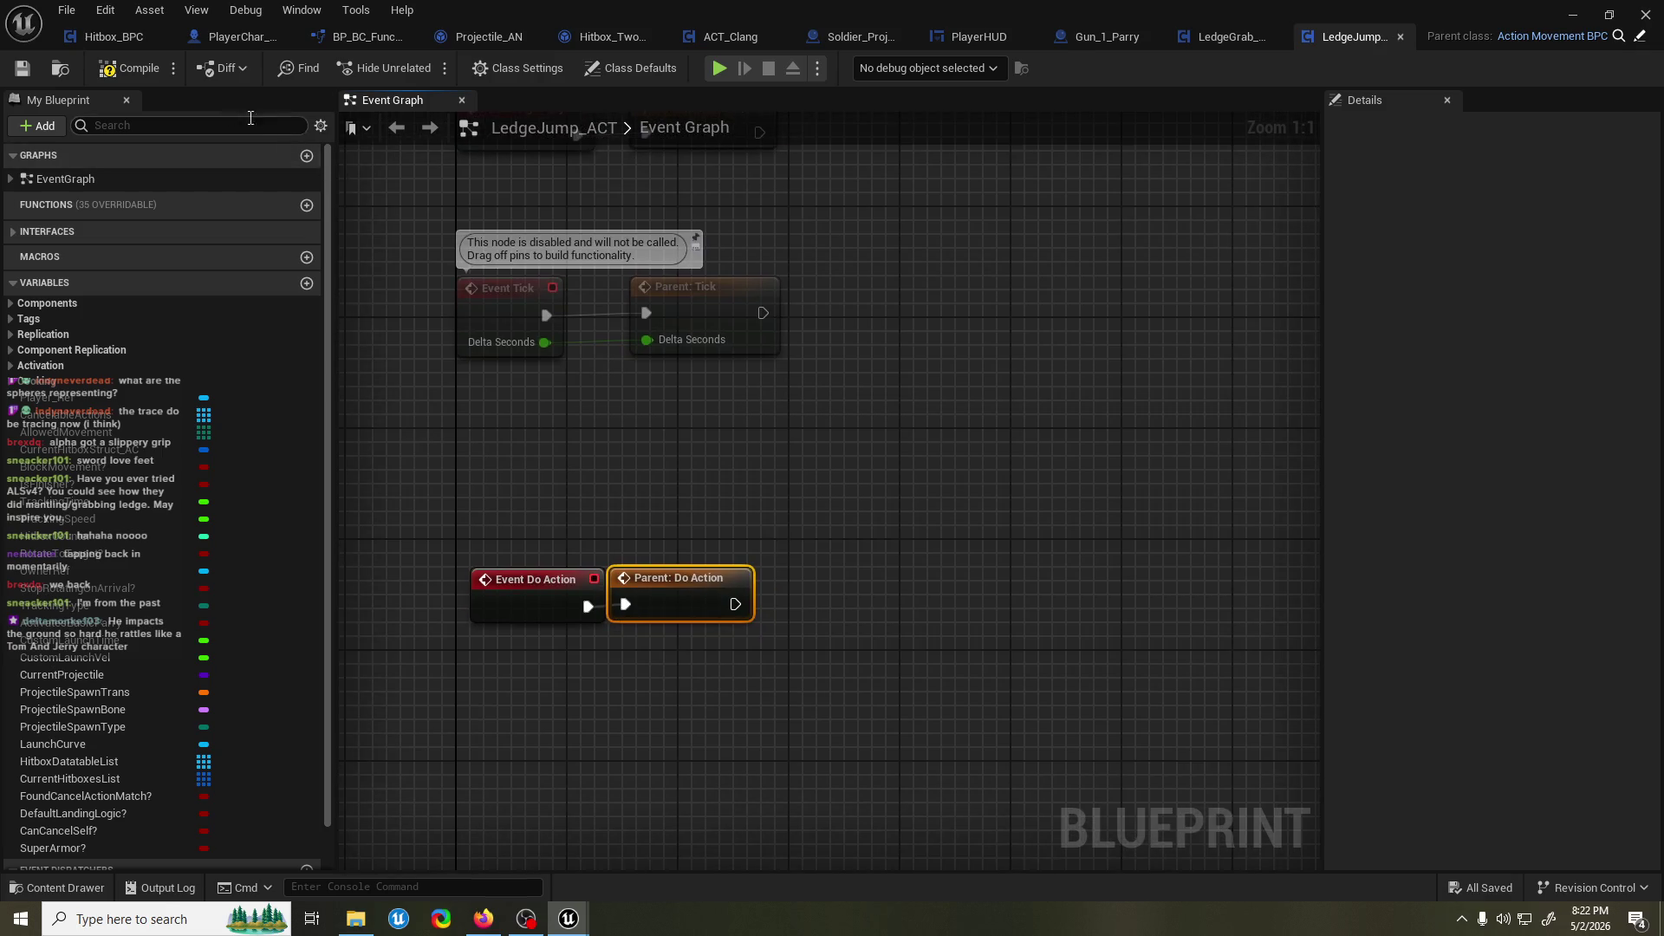
# Add Play Montage after the parent call, using Player Ref's Get Mesh as the skeletal mesh.
pyautogui.moveTo(698, 571); pyautogui.dragTo(801, 569)
pyautogui.write('play montg')
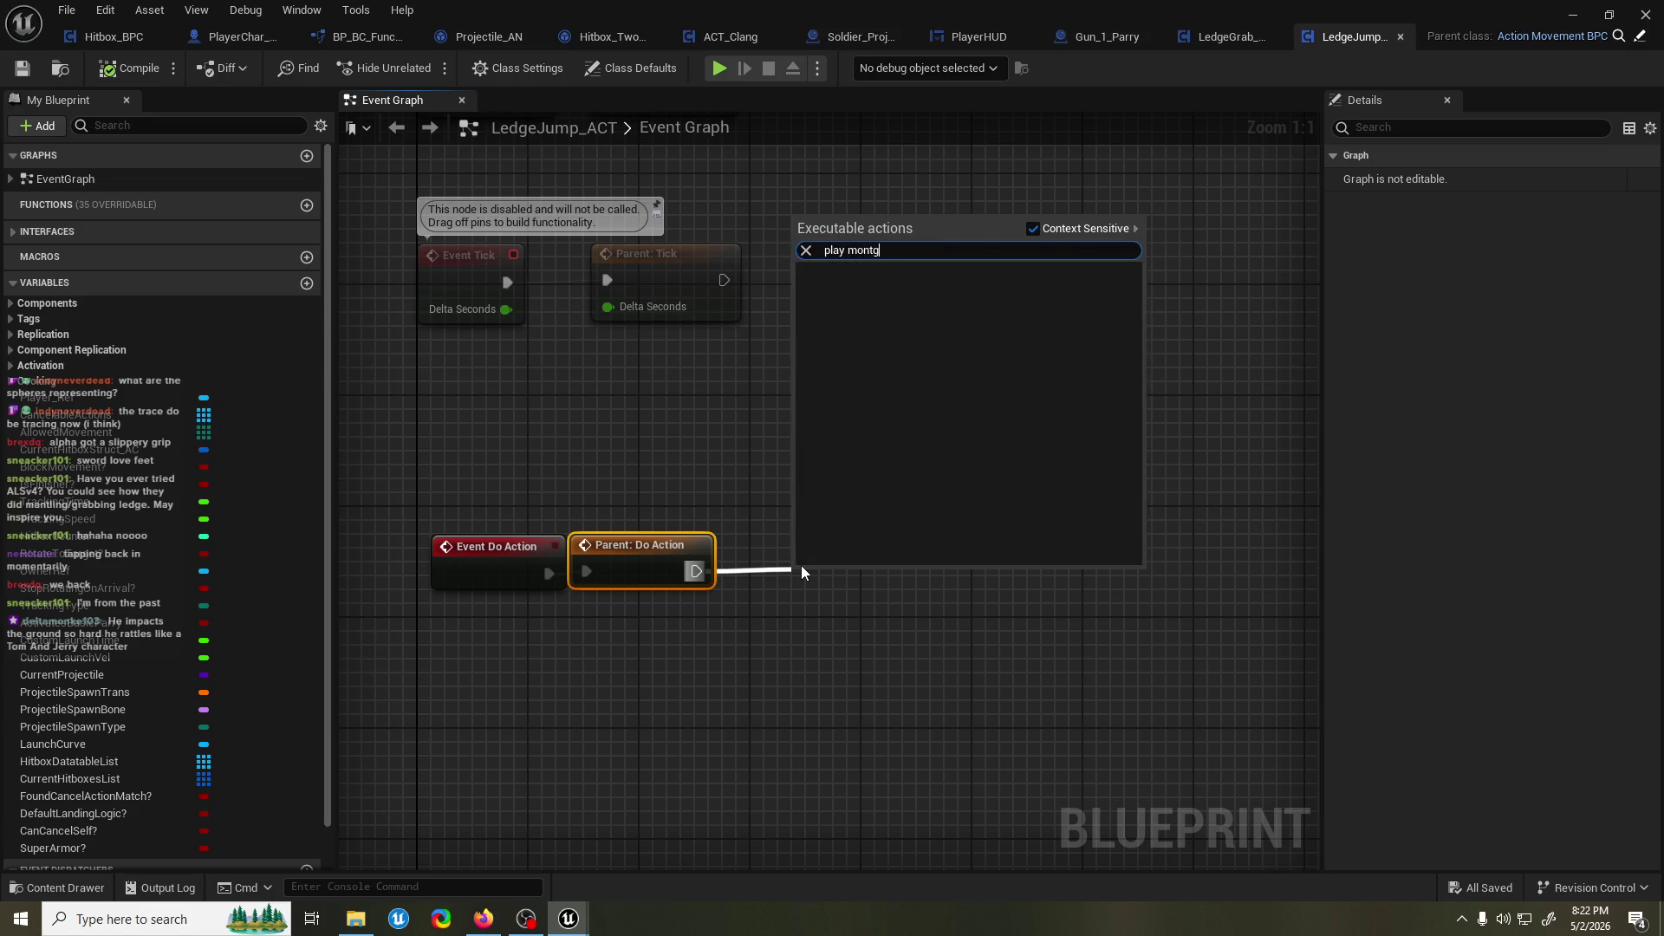
pyautogui.press('Return')
pyautogui.moveTo(891, 573); pyautogui.dragTo(935, 550)
pyautogui.moveTo(208, 397)
pyautogui.mouseDown()
pyautogui.moveTo(235, 474)
pyautogui.moveTo(598, 718)
pyautogui.moveTo(884, 601)
pyautogui.moveTo(676, 646)
pyautogui.mouseUp()
pyautogui.click(590, 724)
pyautogui.write('get mesh')
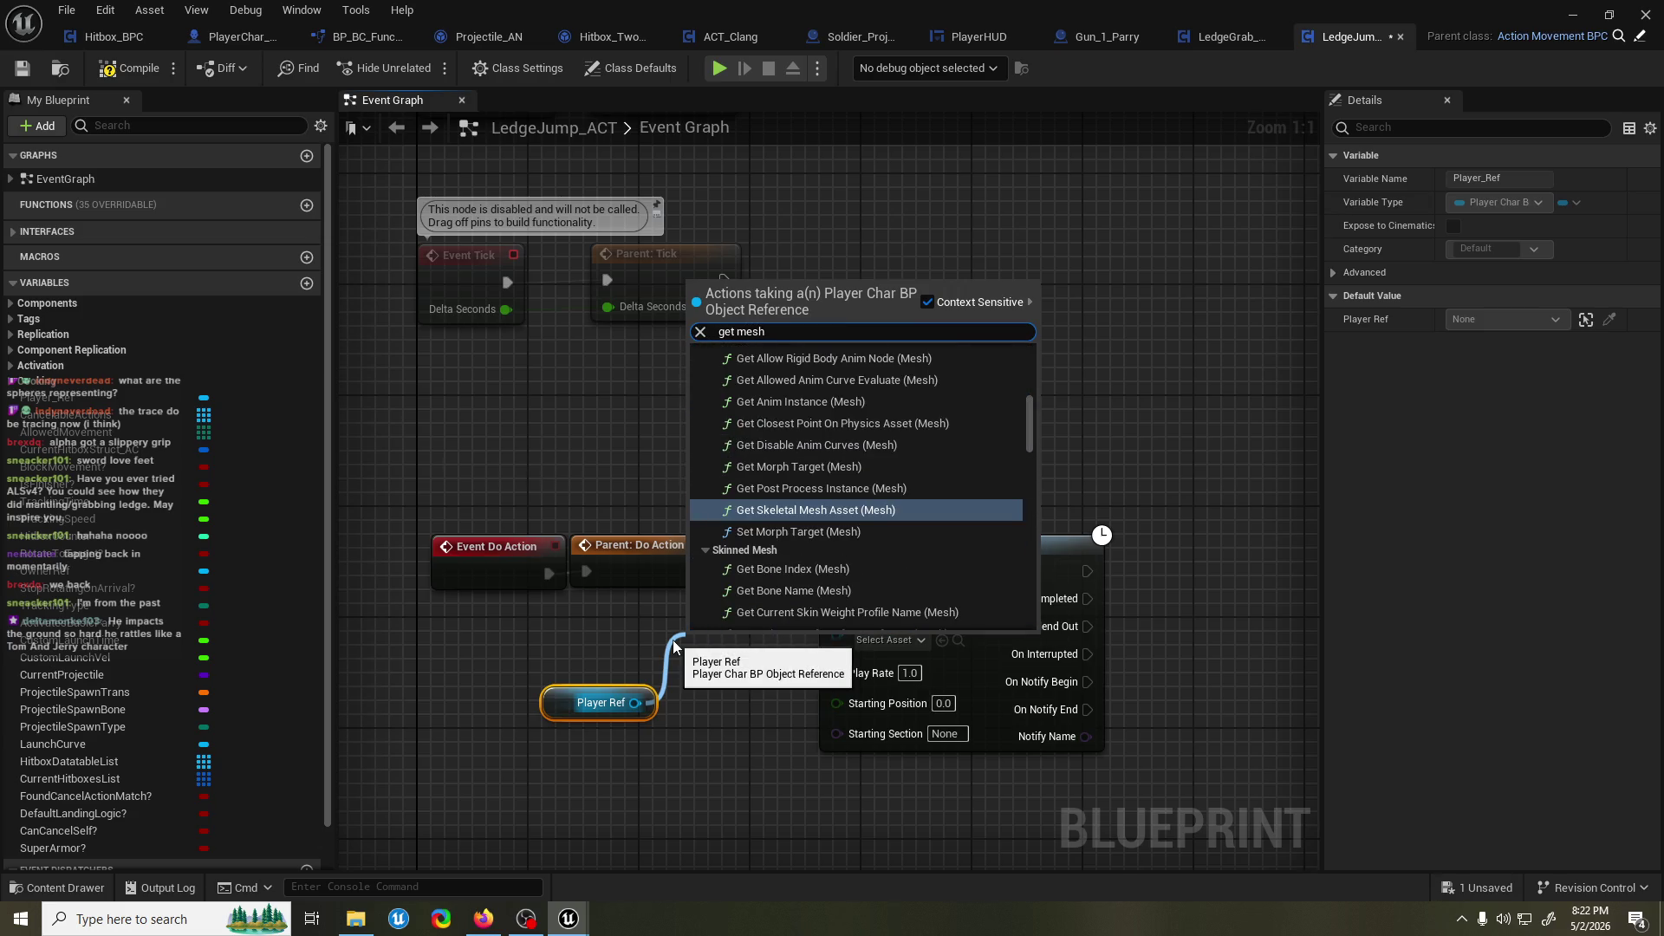
pyautogui.scroll(-10, 867, 486)
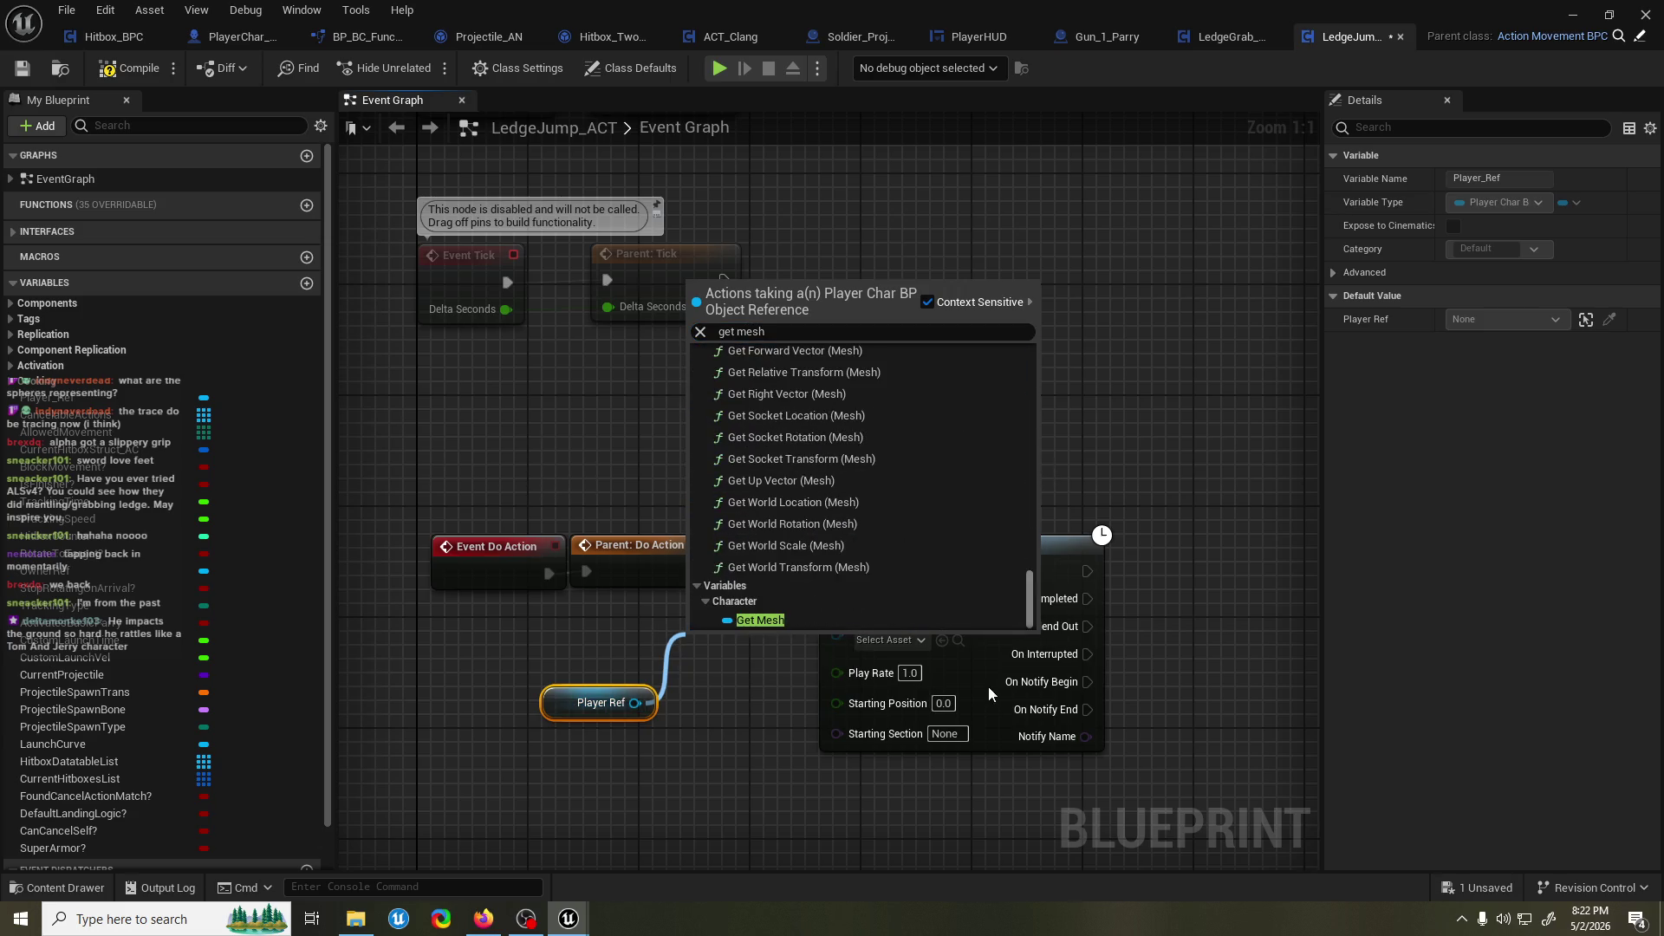
pyautogui.click(787, 623)
pyautogui.moveTo(767, 633)
pyautogui.mouseDown()
pyautogui.moveTo(852, 649)
pyautogui.moveTo(837, 598)
pyautogui.mouseUp()
pyautogui.moveTo(711, 633); pyautogui.dragTo(726, 619)
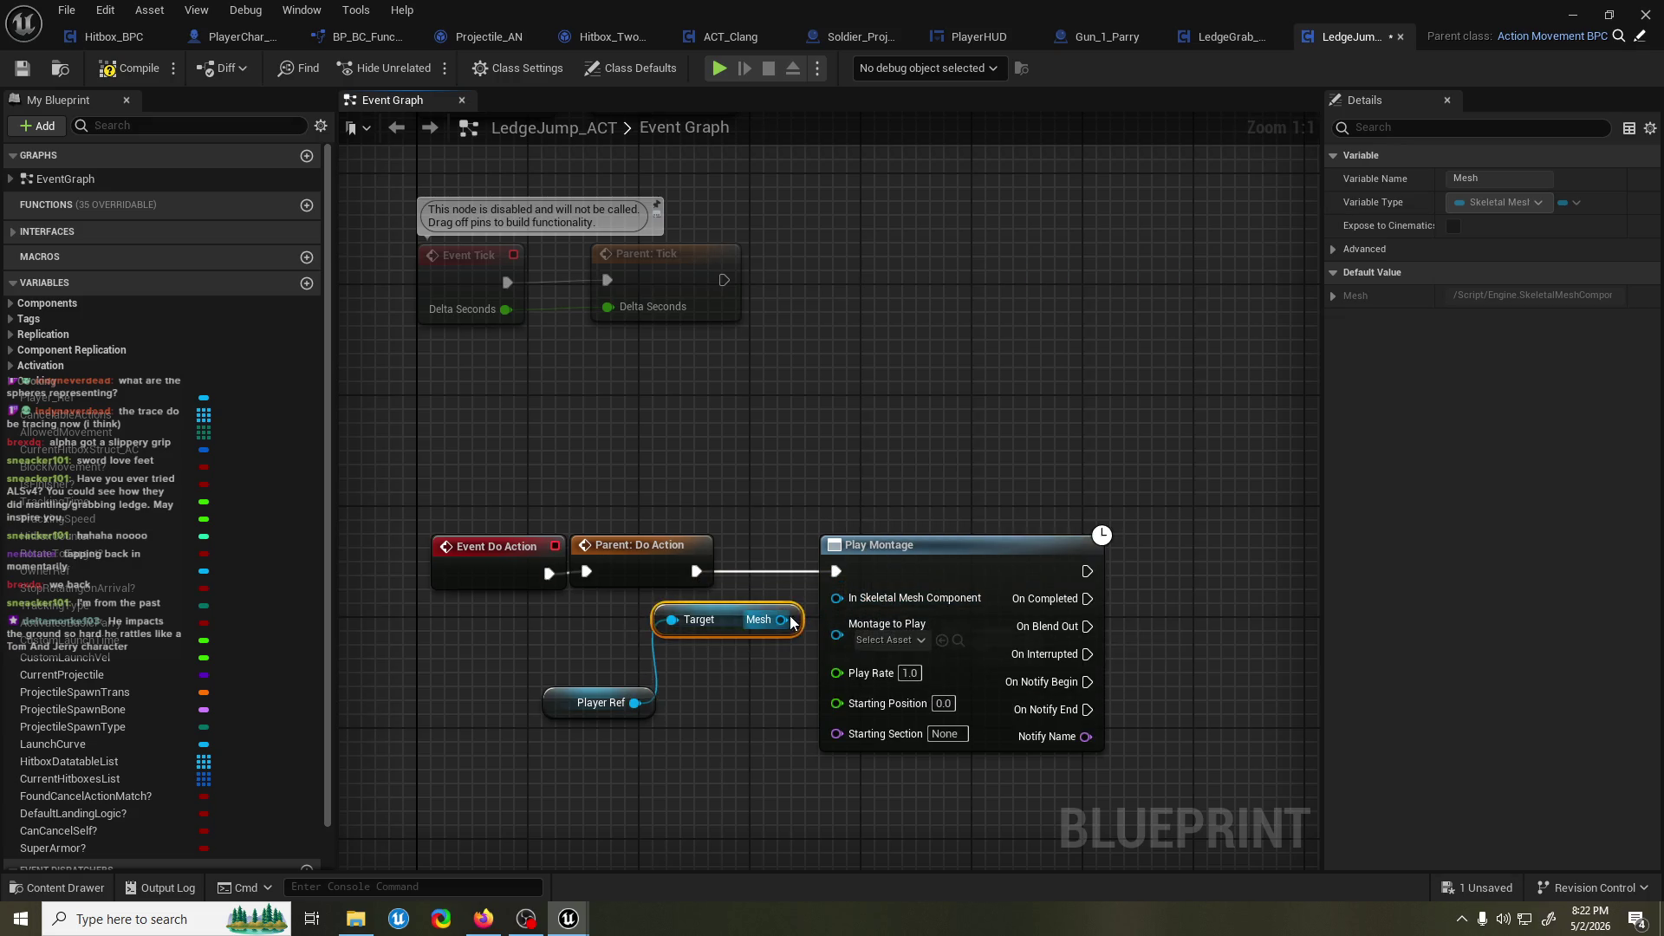
# Set Play Montage to AK_ledgejump_Montage and locate the AK_ledgejump animation in the browser.
pyautogui.click(884, 641)
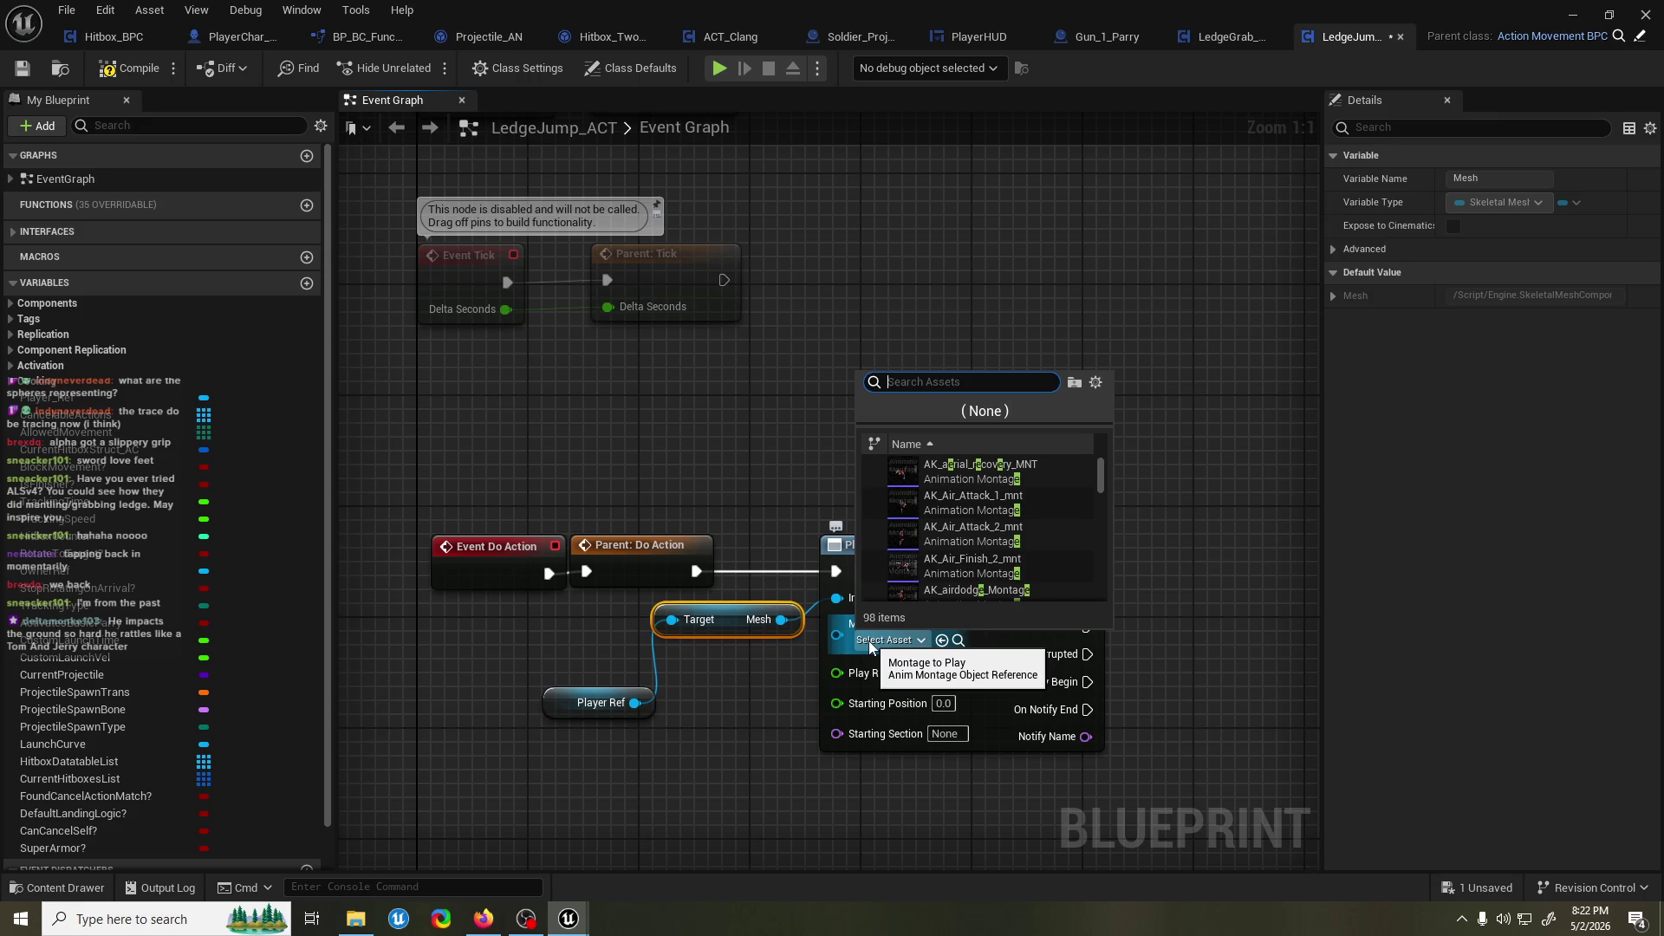
pyautogui.write('ledge jump')
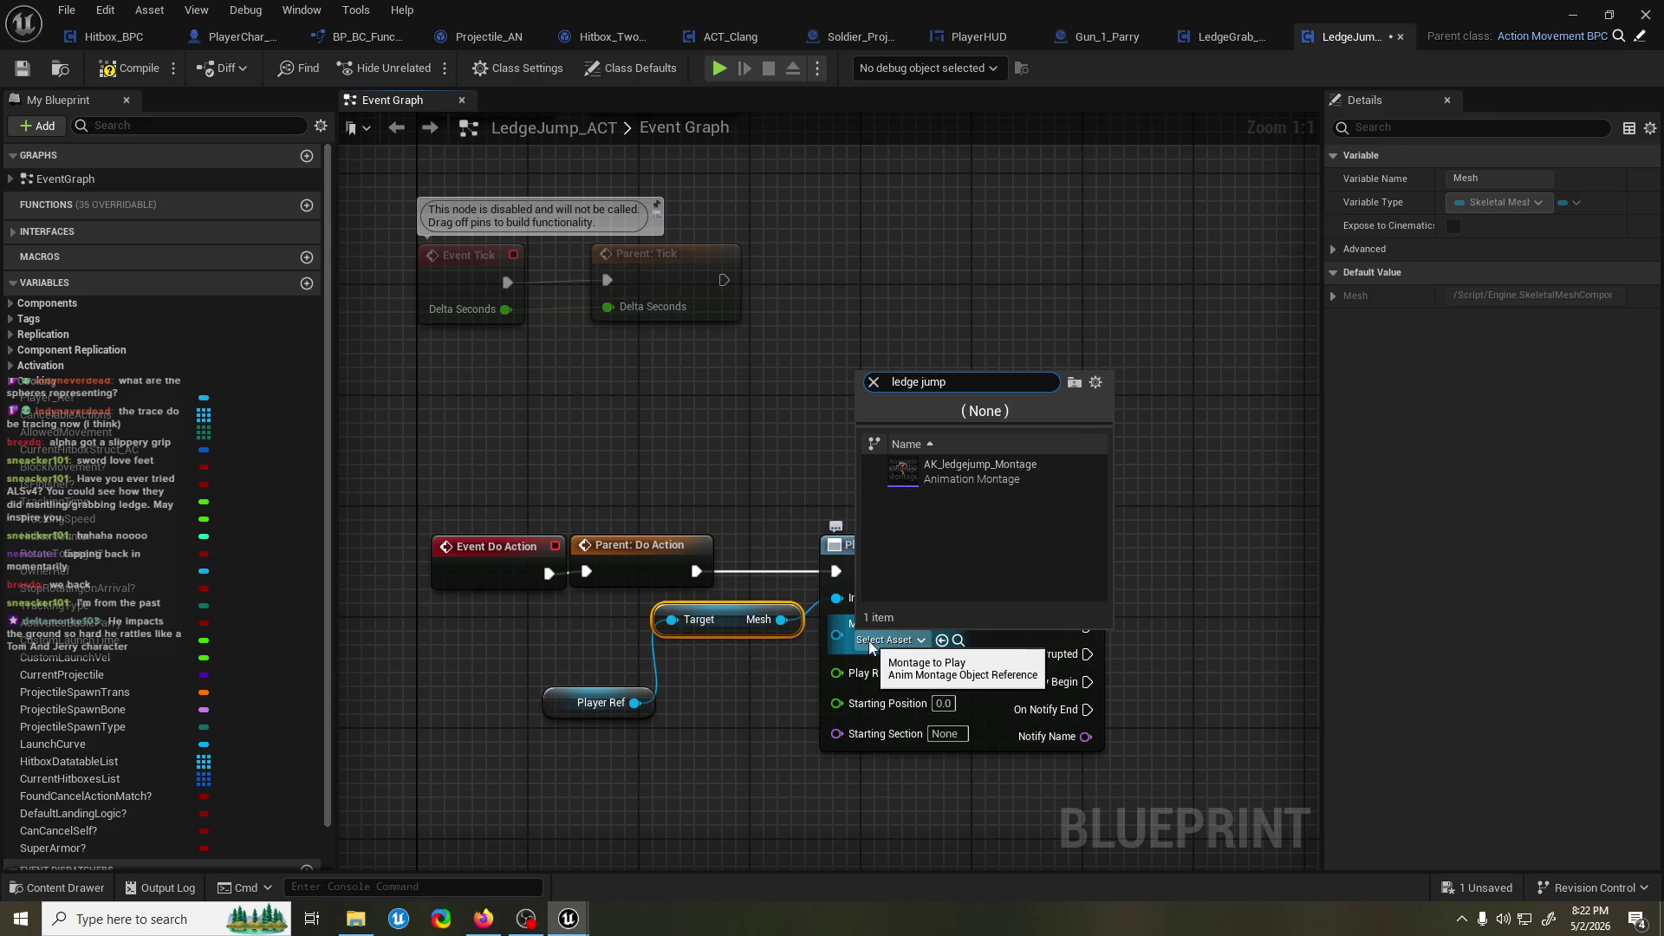
pyautogui.click(962, 479)
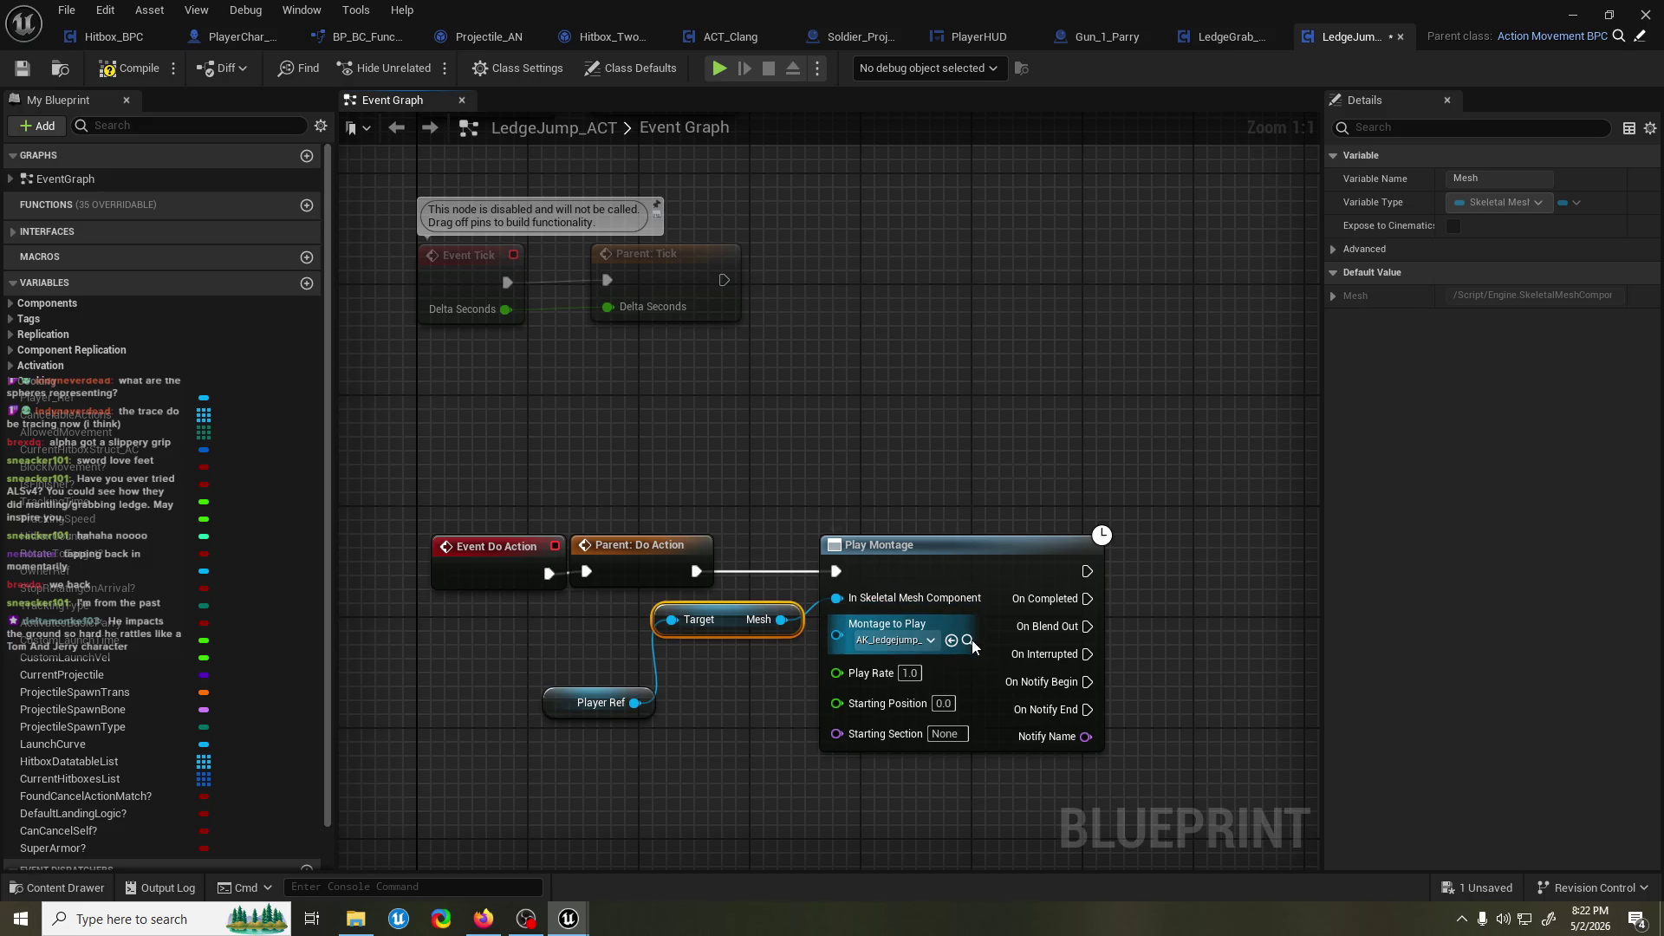
pyautogui.click(968, 640)
pyautogui.click(1306, 588)
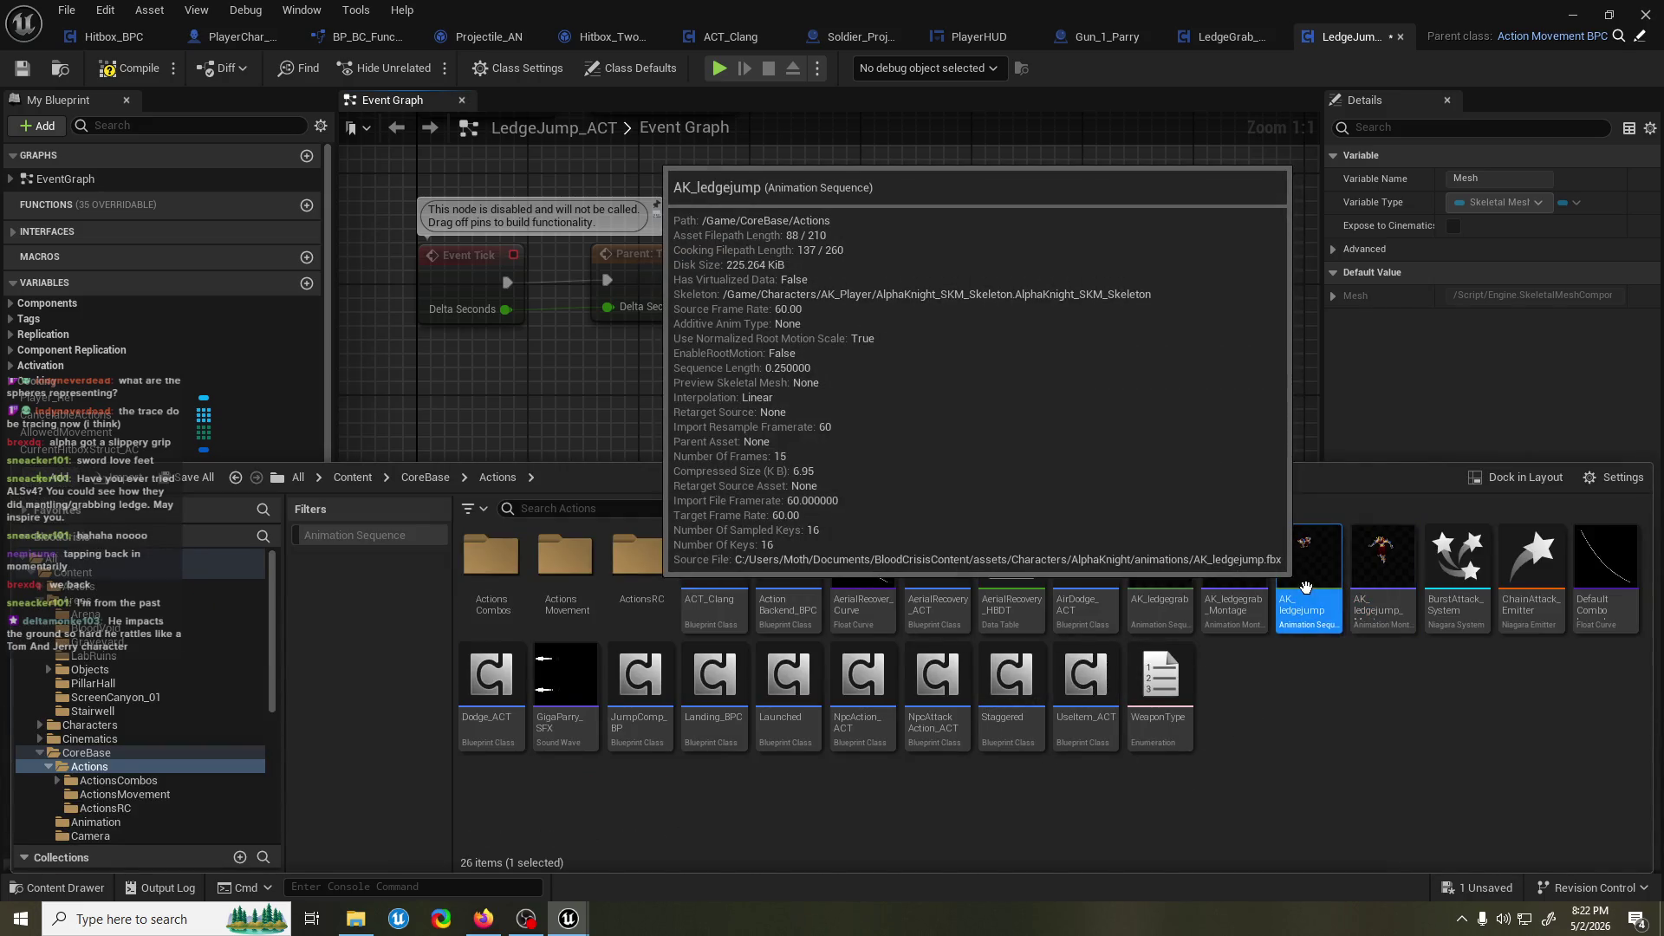
# Enable root motion on AK_ledgejump, save it, and run a quick ScreenCanyon_01 playtest.
pyautogui.doubleClick(1306, 589)
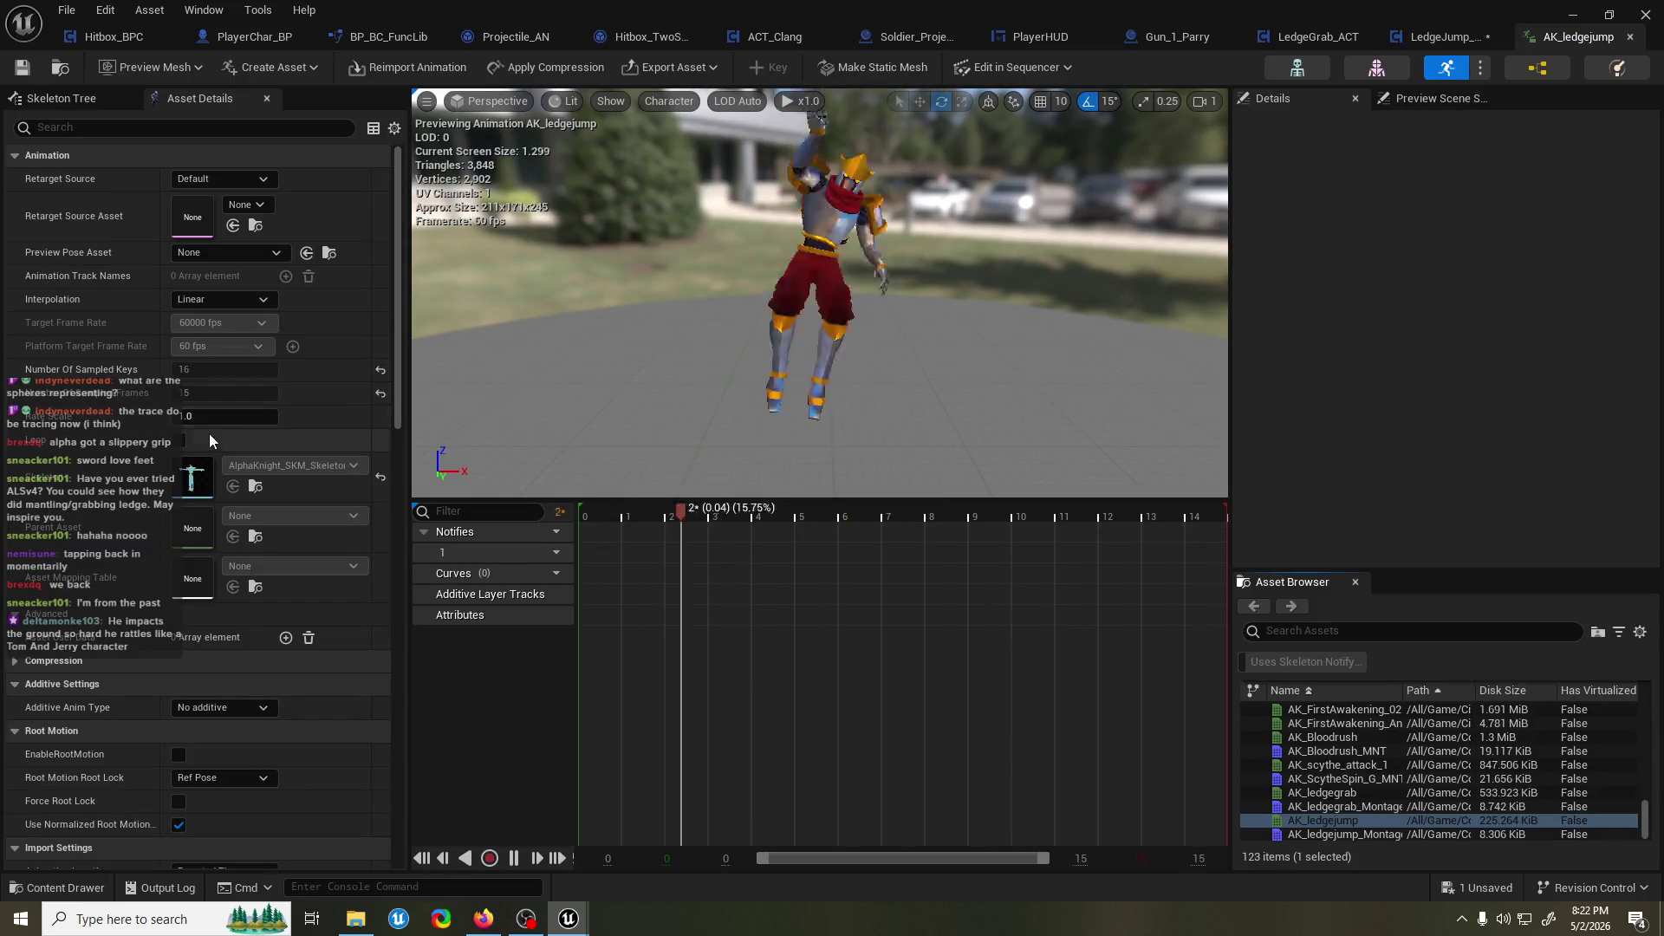
pyautogui.click(178, 755)
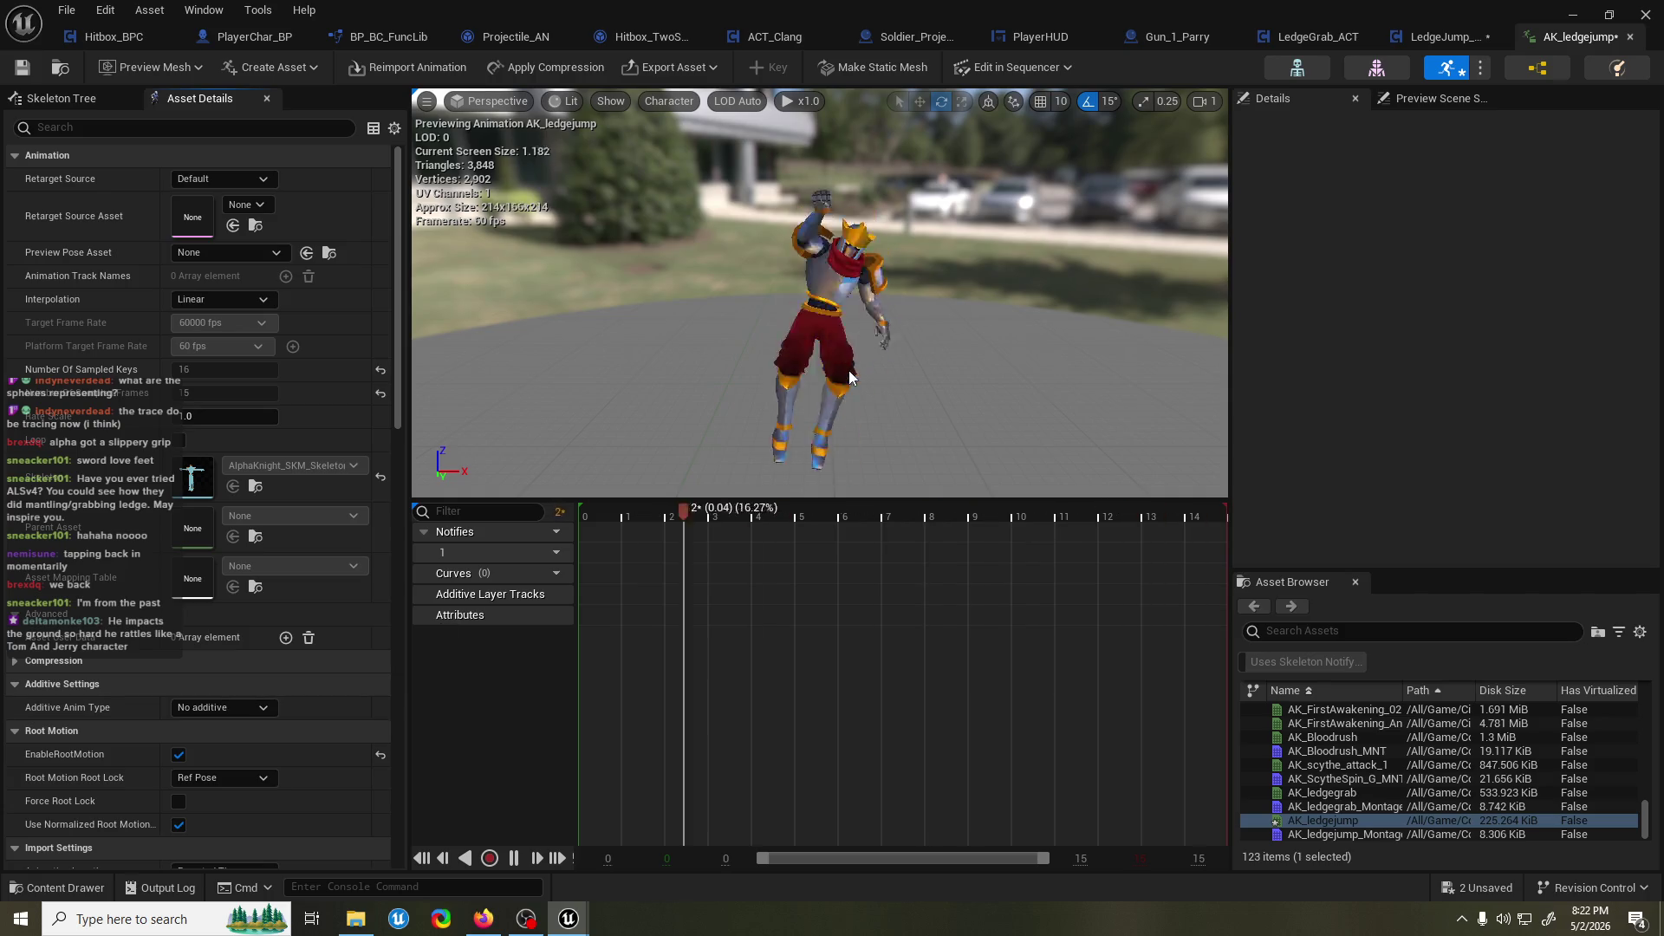
pyautogui.hotkey('ctrl', 's')
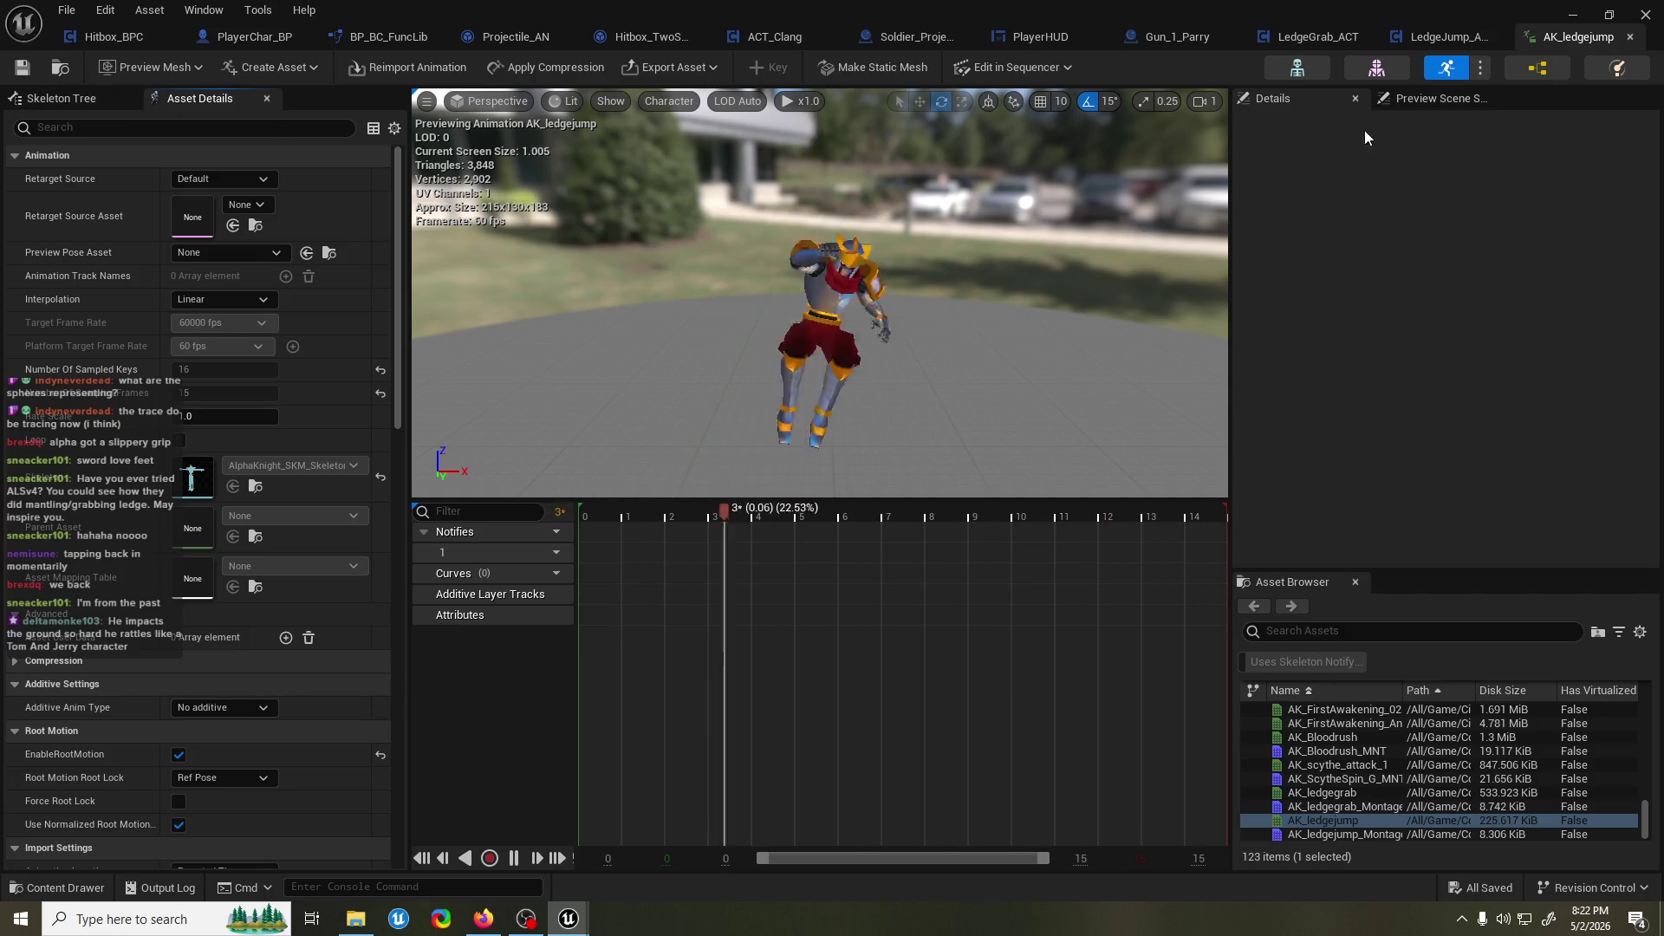
pyautogui.click(1573, 16)
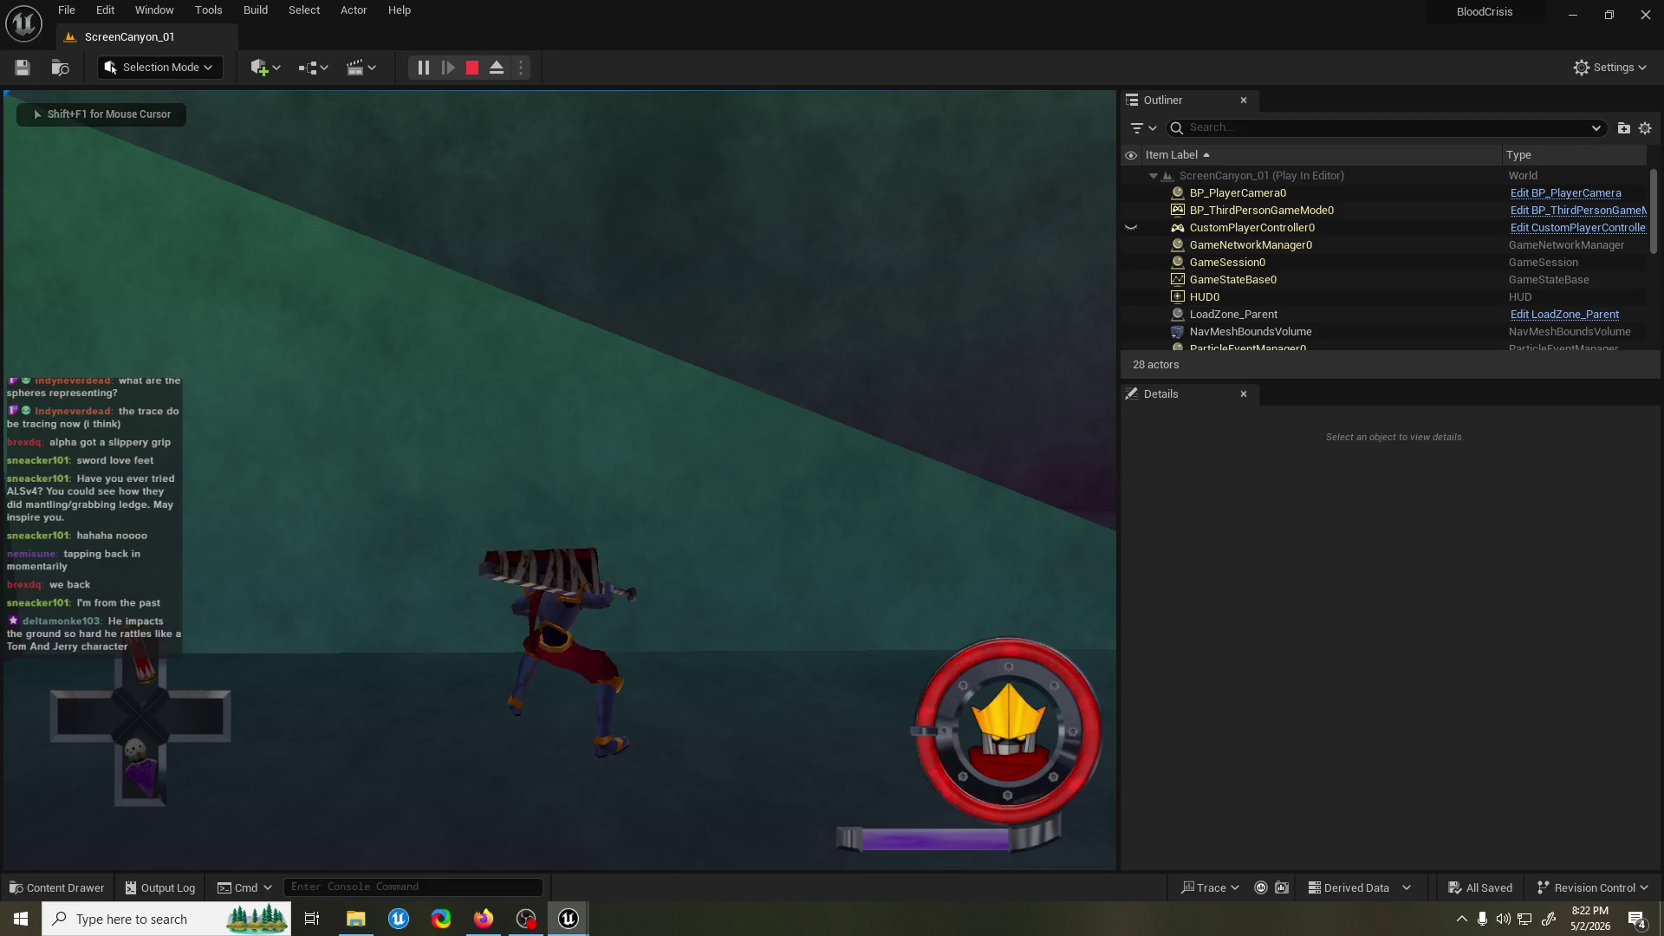
pyautogui.press('Escape')
pyautogui.moveTo(588, 925)
pyautogui.click(676, 859)
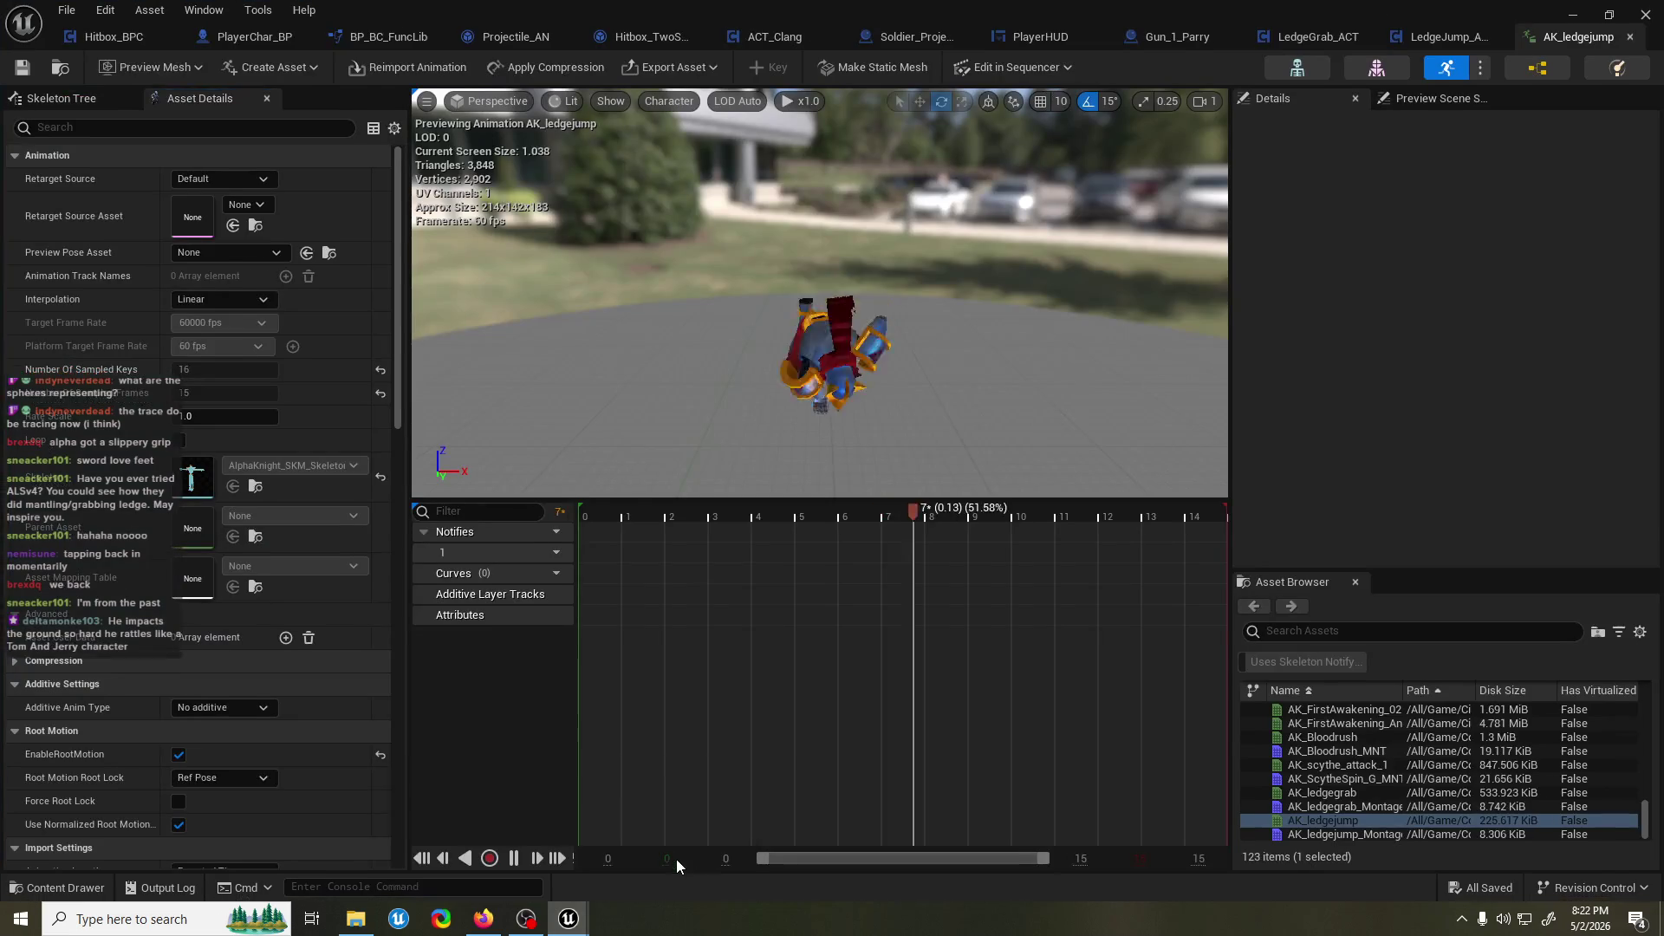
# Tidy the Player Ref node in LedgeJump_ACT, then view LedgeGrab_ACT's Branch and movement-mode nodes.
pyautogui.click(1439, 36)
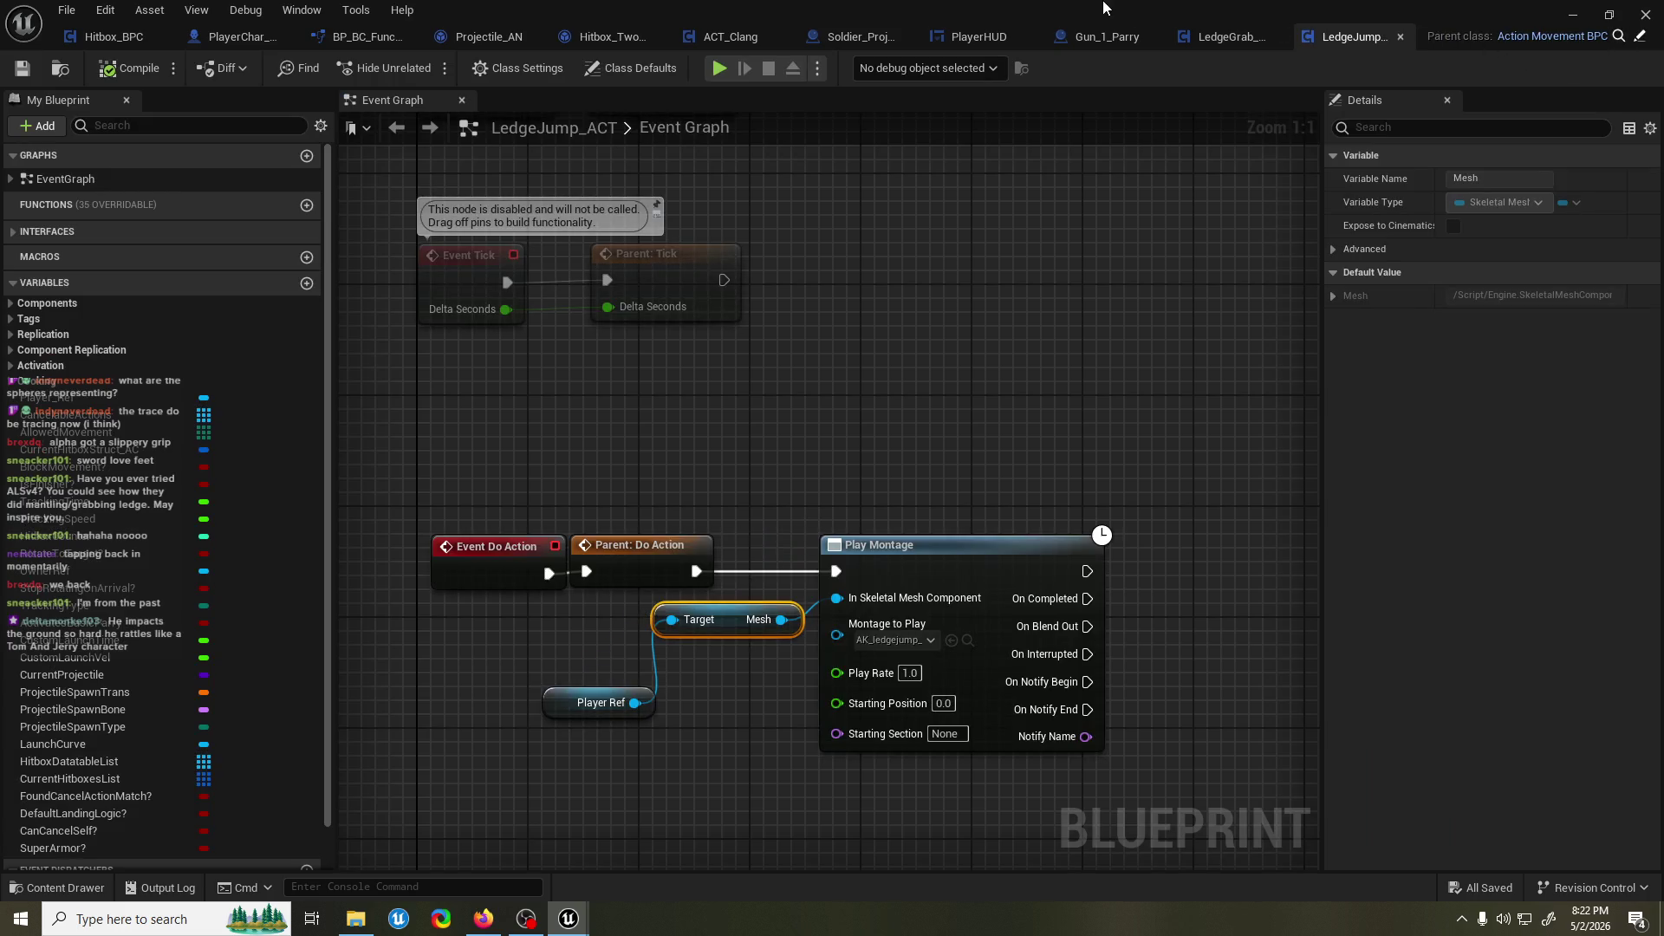
pyautogui.moveTo(936, 483); pyautogui.dragTo(964, 408)
pyautogui.moveTo(604, 643); pyautogui.dragTo(591, 601)
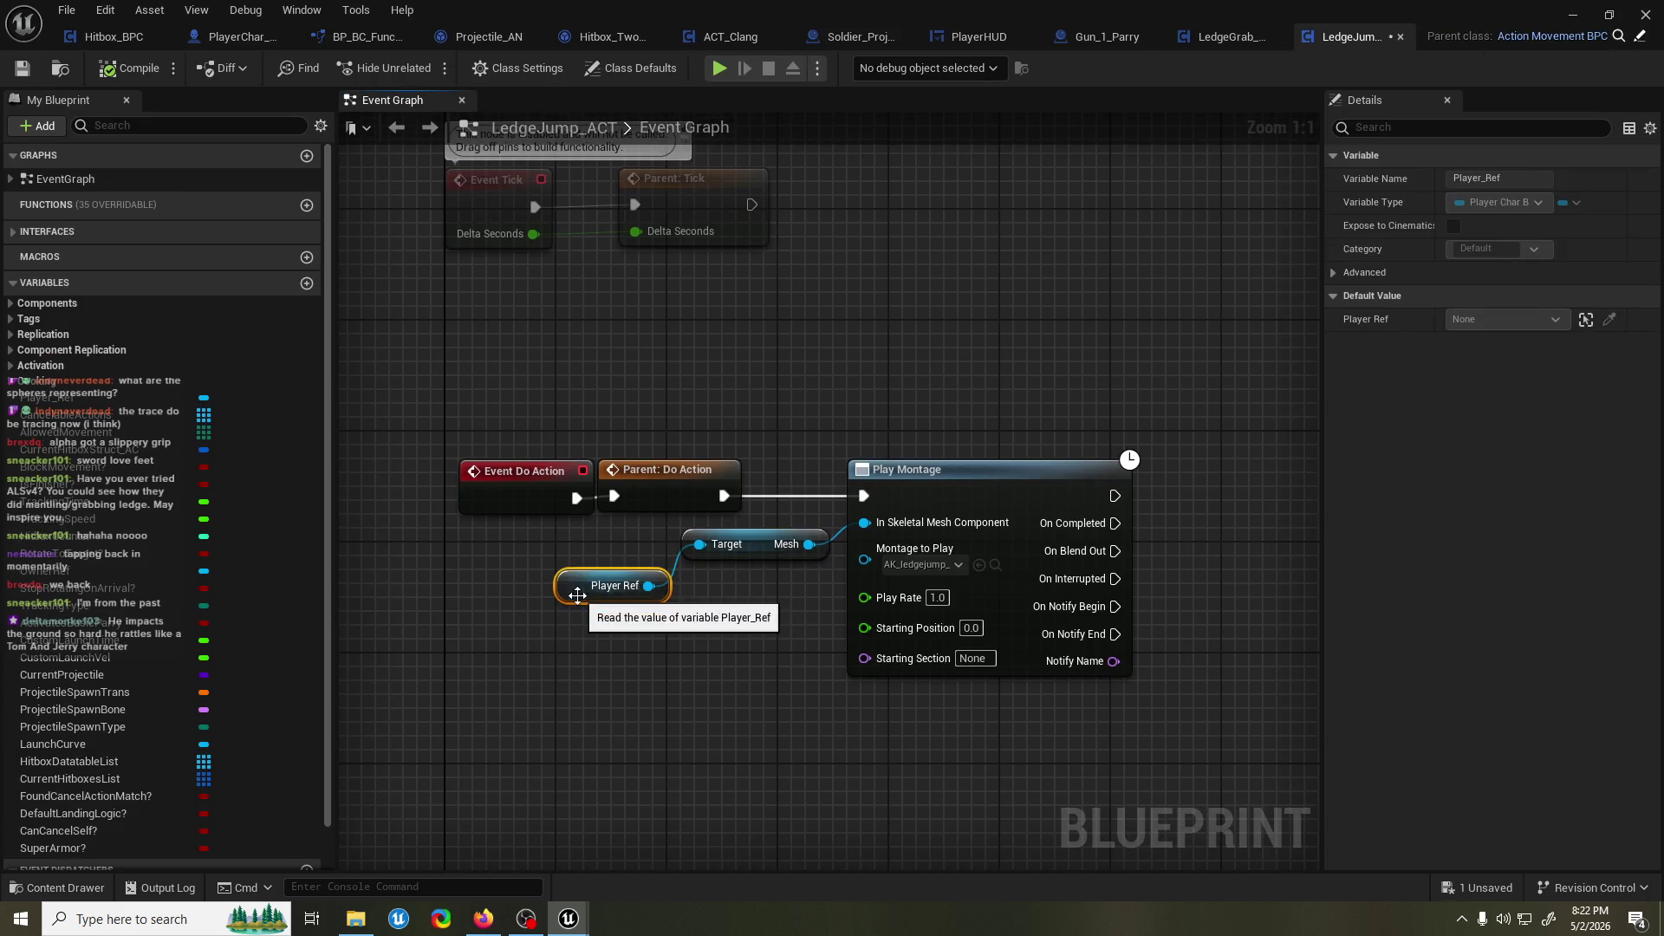
pyautogui.click(1219, 41)
pyautogui.scroll(1, 988, 305)
pyautogui.moveTo(988, 305)
pyautogui.mouseDown()
pyautogui.moveTo(740, 378)
pyautogui.moveTo(767, 252)
pyautogui.mouseUp()
pyautogui.press('Escape')
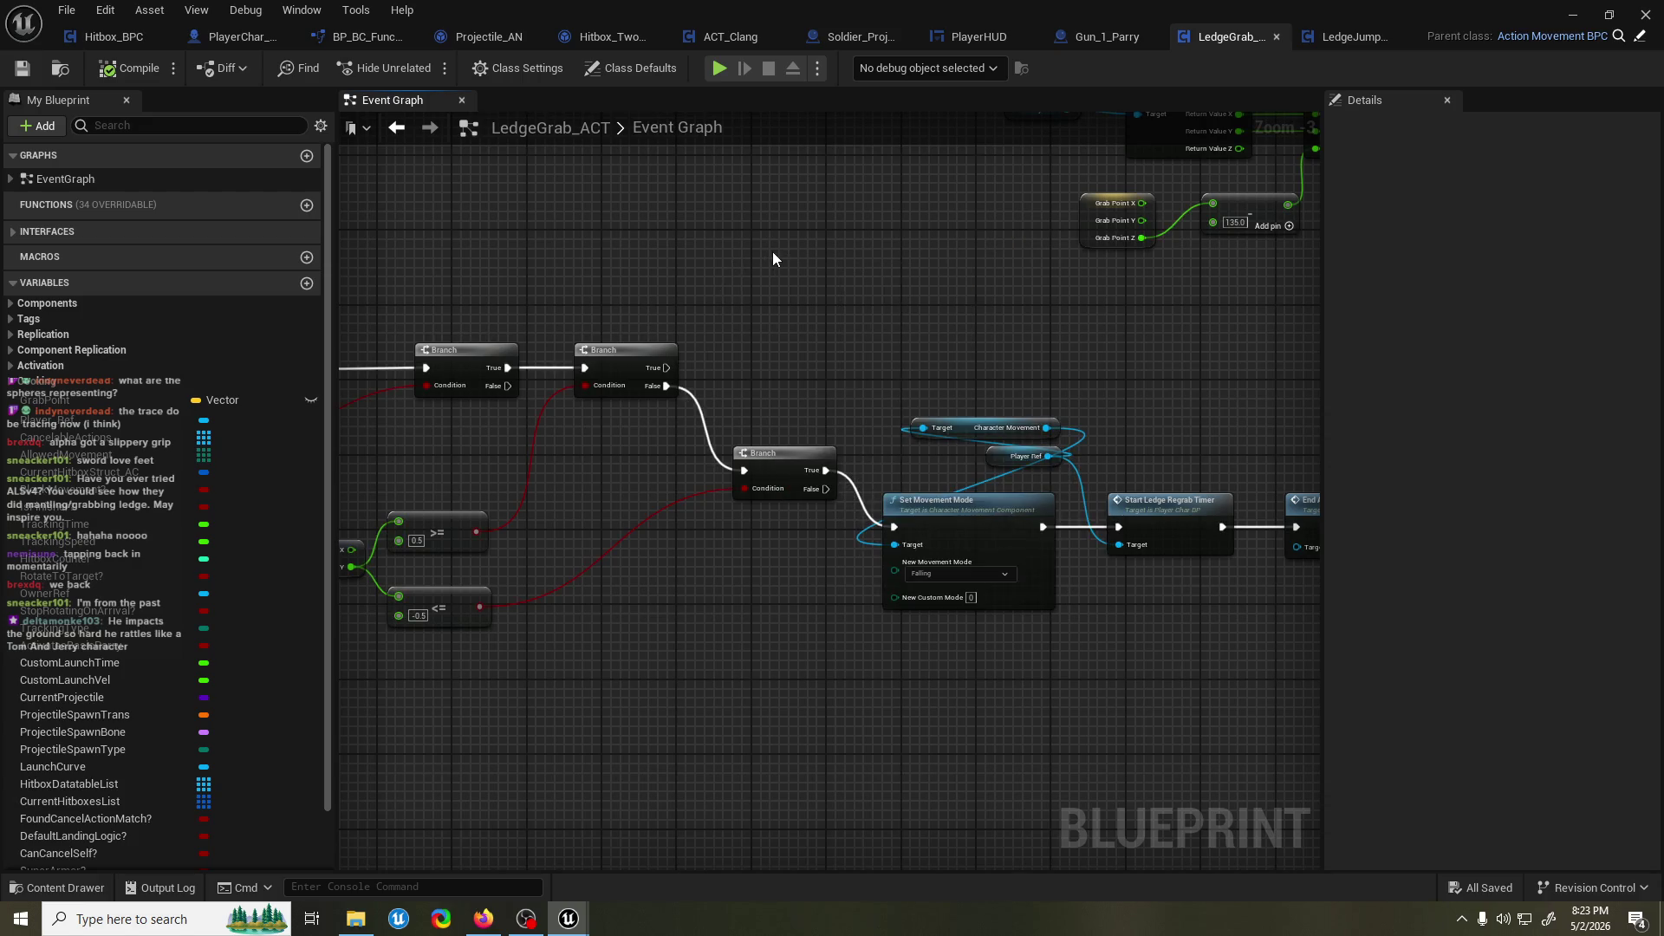
# Save PlayerChar_BP with its LedgeJump_ACT component, then return to the LedgeGrab_ACT graph.
pyautogui.click(231, 40)
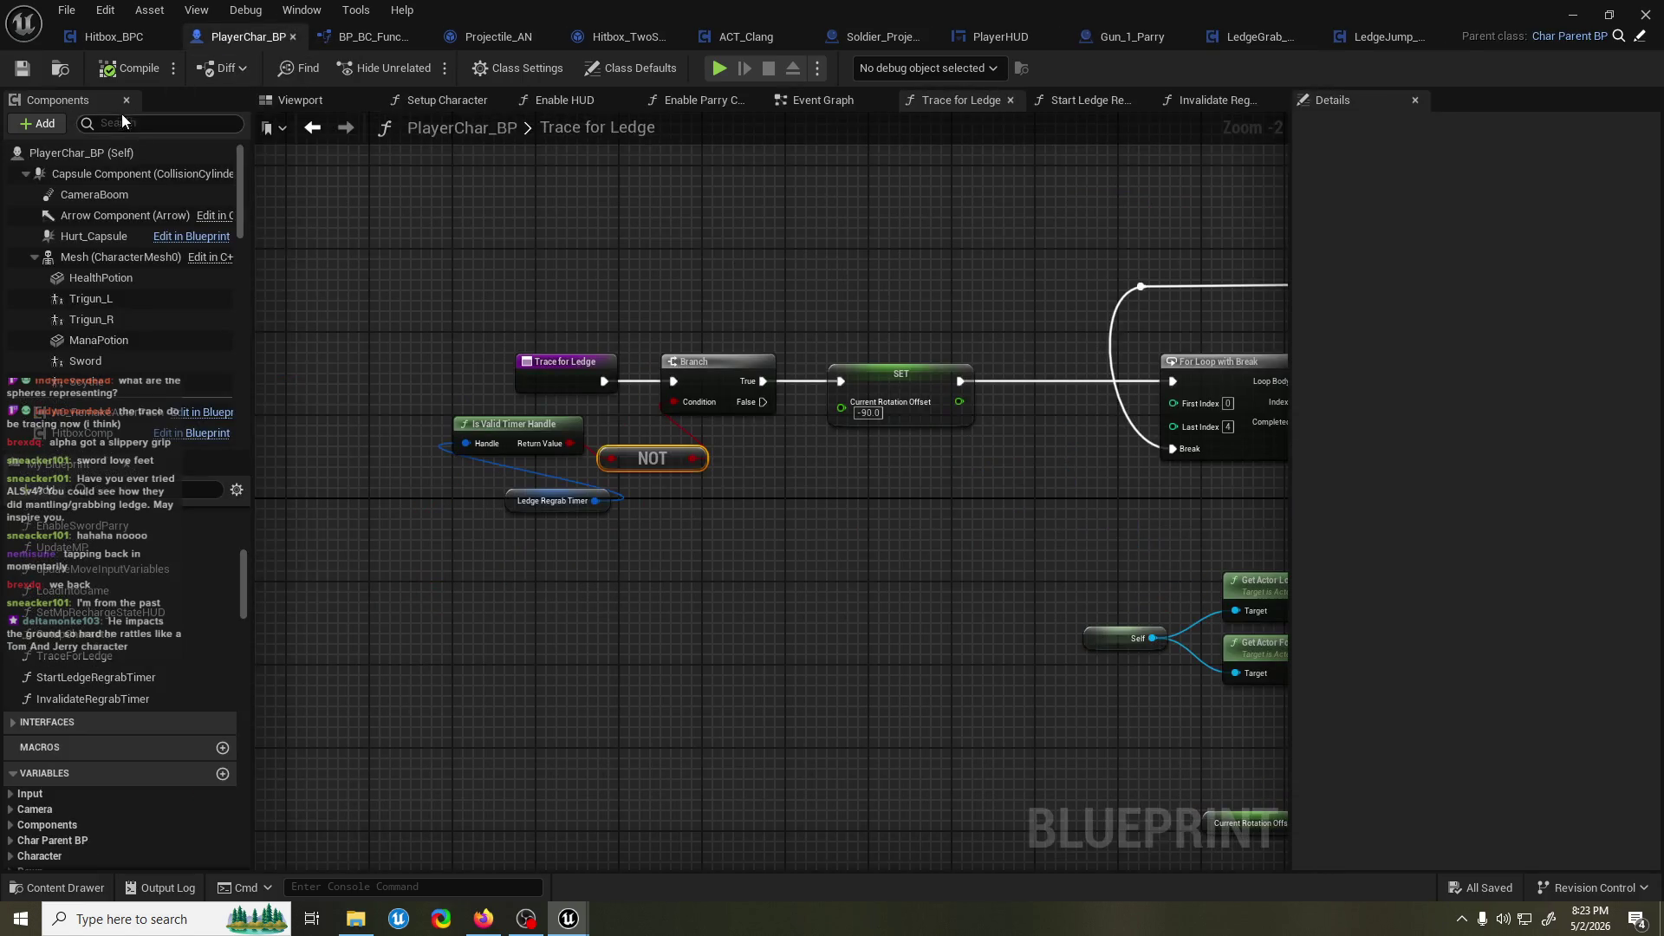
pyautogui.click(45, 124)
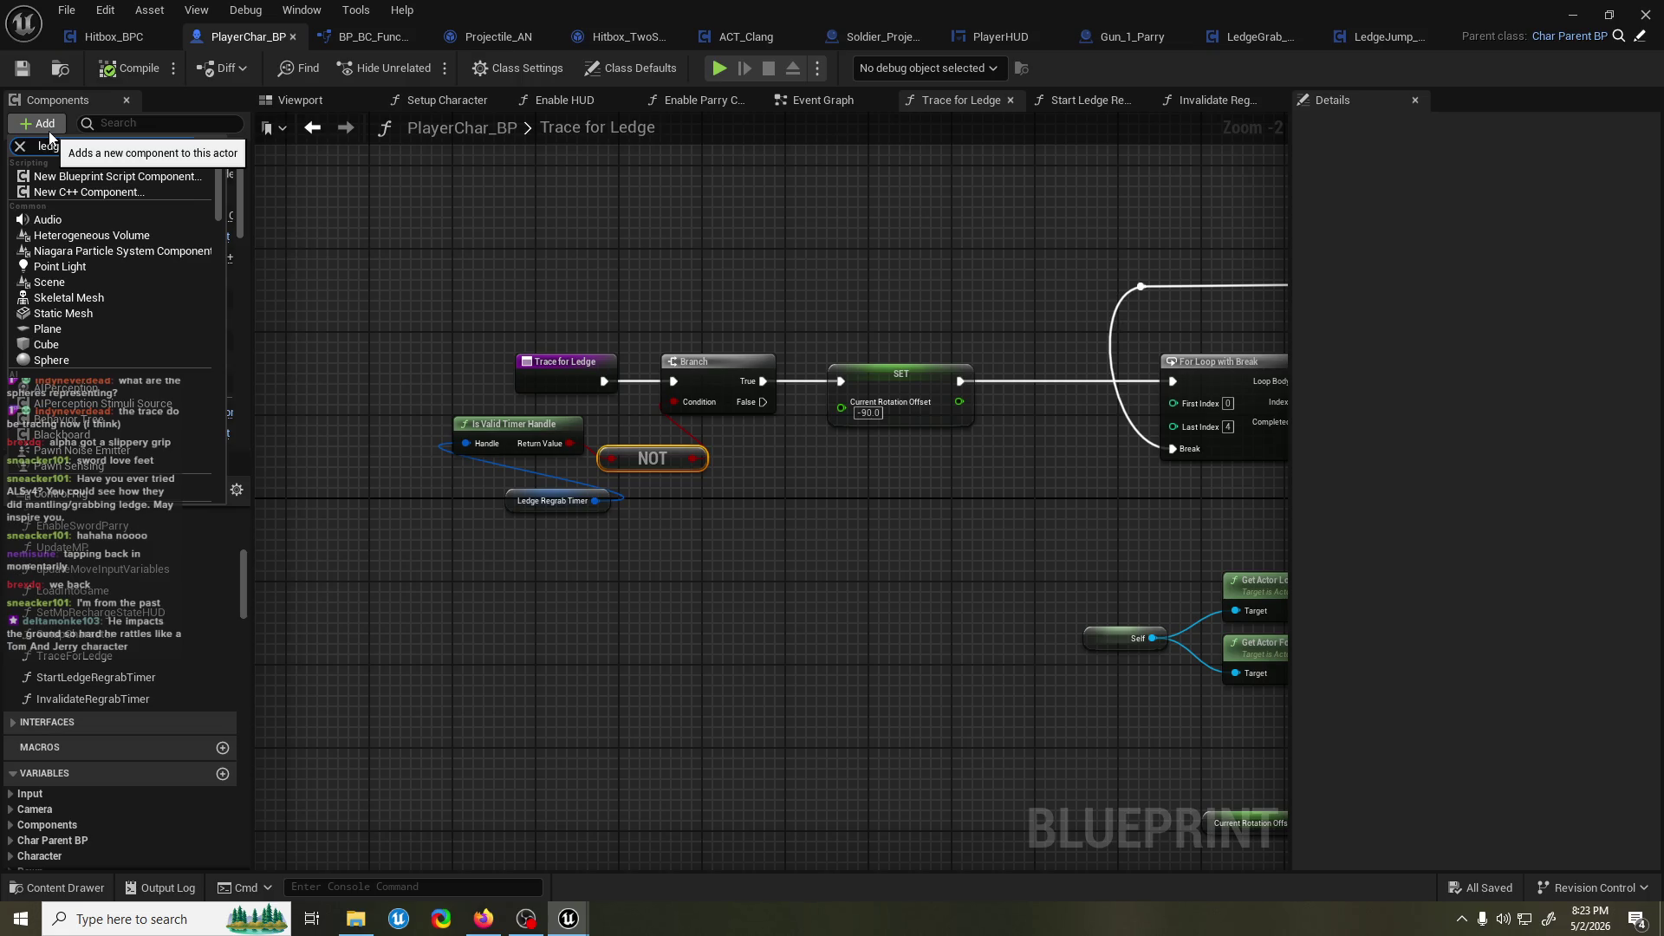
pyautogui.press('Escape')
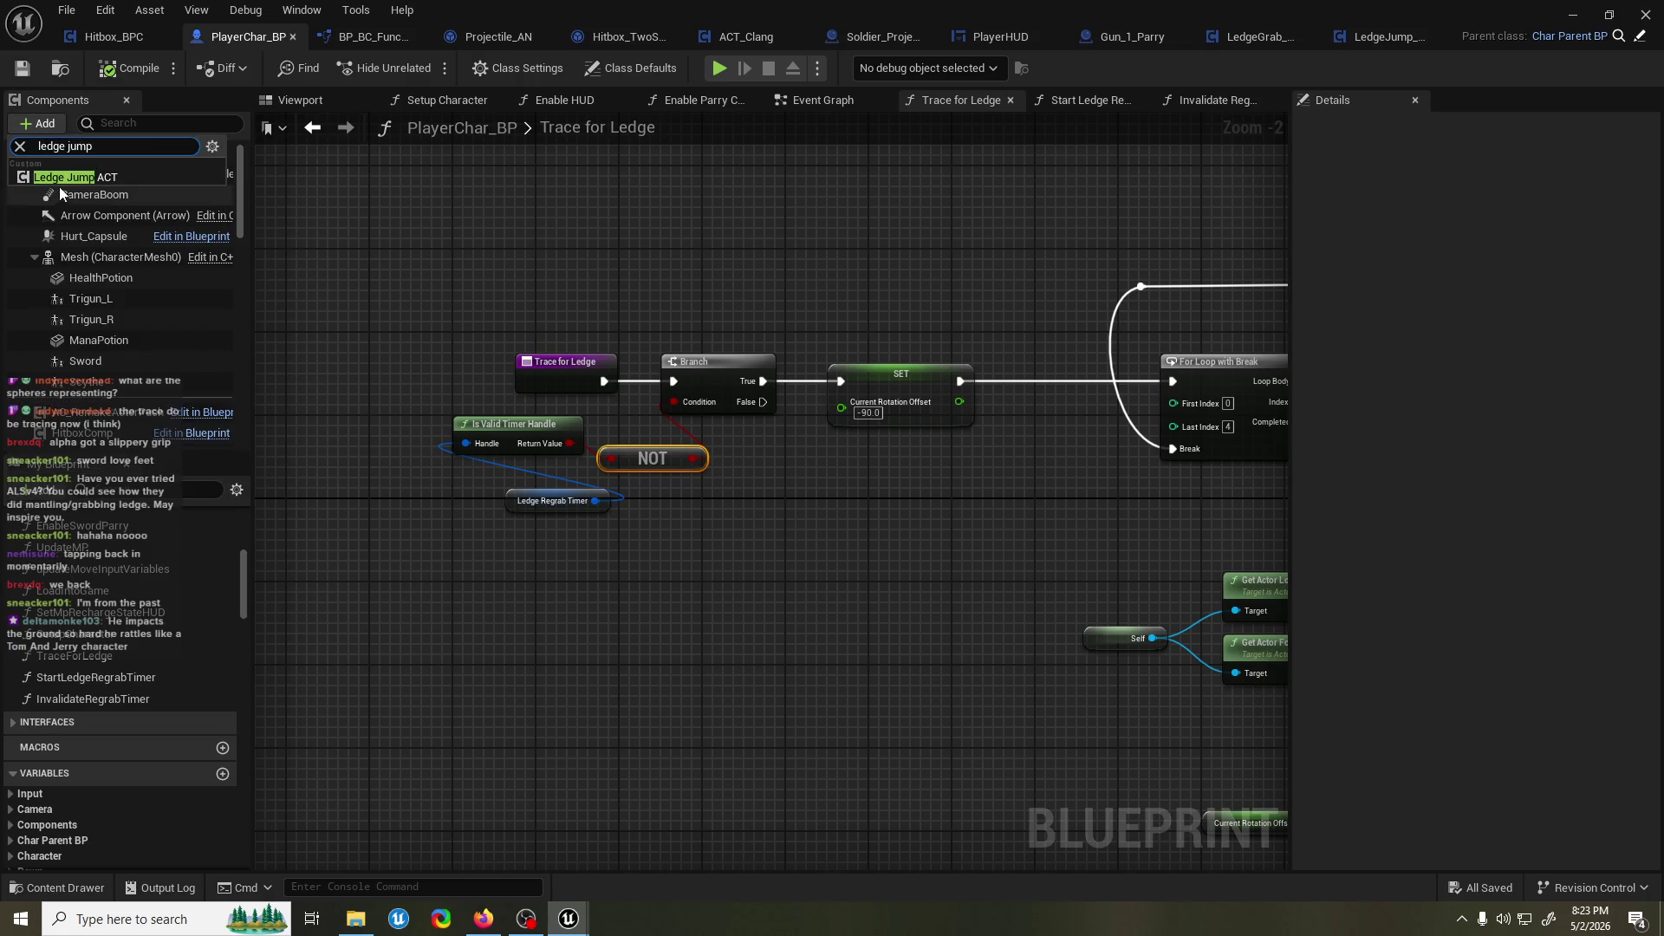
pyautogui.click(19, 73)
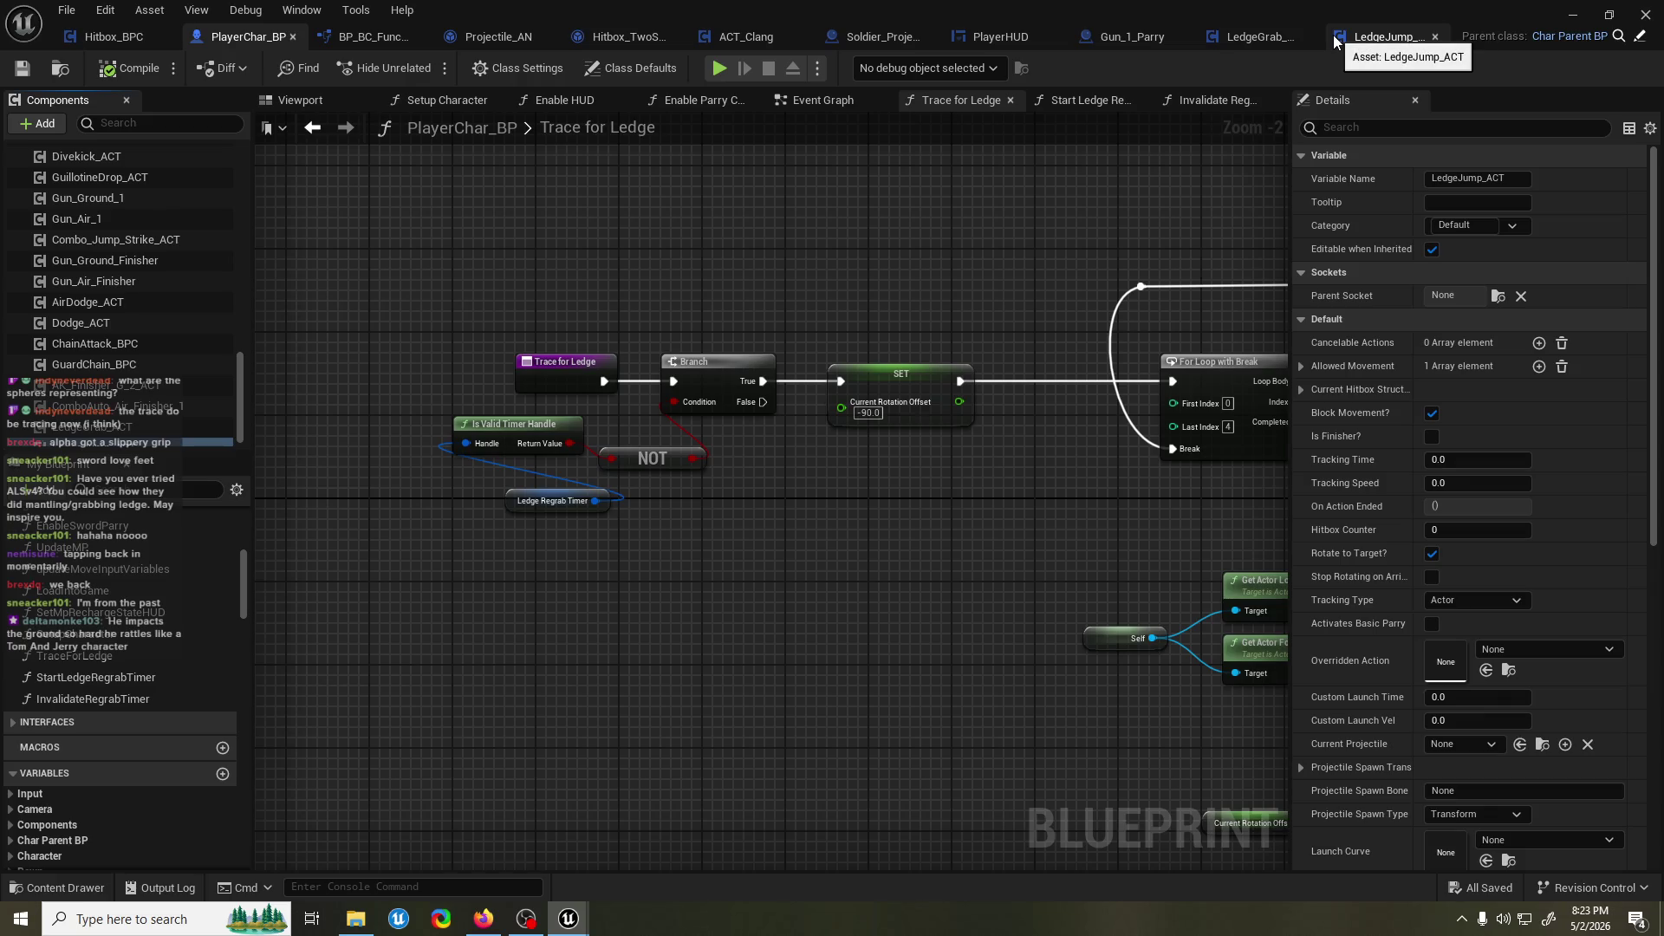
pyautogui.click(1240, 38)
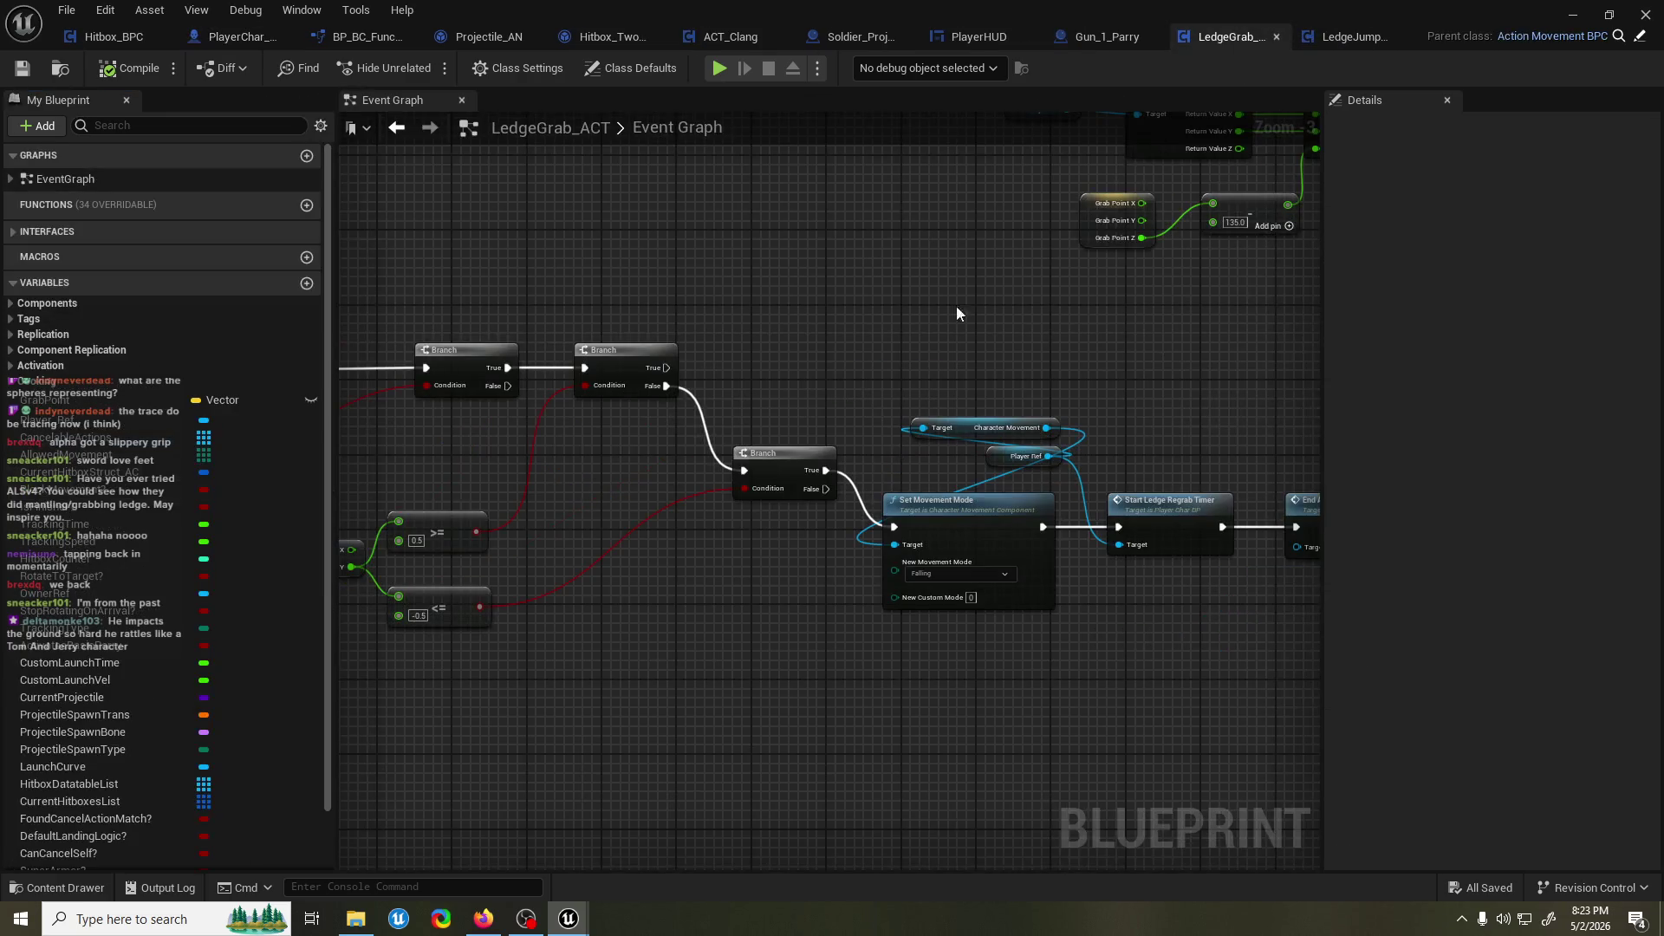
# Wire the Branch True output to Player Ref's Ledge Jump ACT Do Action, save, and launch a playtest.
pyautogui.moveTo(814, 361)
pyautogui.mouseDown()
pyautogui.moveTo(901, 356)
pyautogui.moveTo(897, 407)
pyautogui.mouseUp()
pyautogui.moveTo(48, 420)
pyautogui.mouseDown()
pyautogui.moveTo(407, 653)
pyautogui.moveTo(782, 319)
pyautogui.moveTo(696, 424)
pyautogui.moveTo(403, 645)
pyautogui.mouseUp()
pyautogui.moveTo(711, 343); pyautogui.dragTo(821, 287)
pyautogui.write('ledge jump do ac')
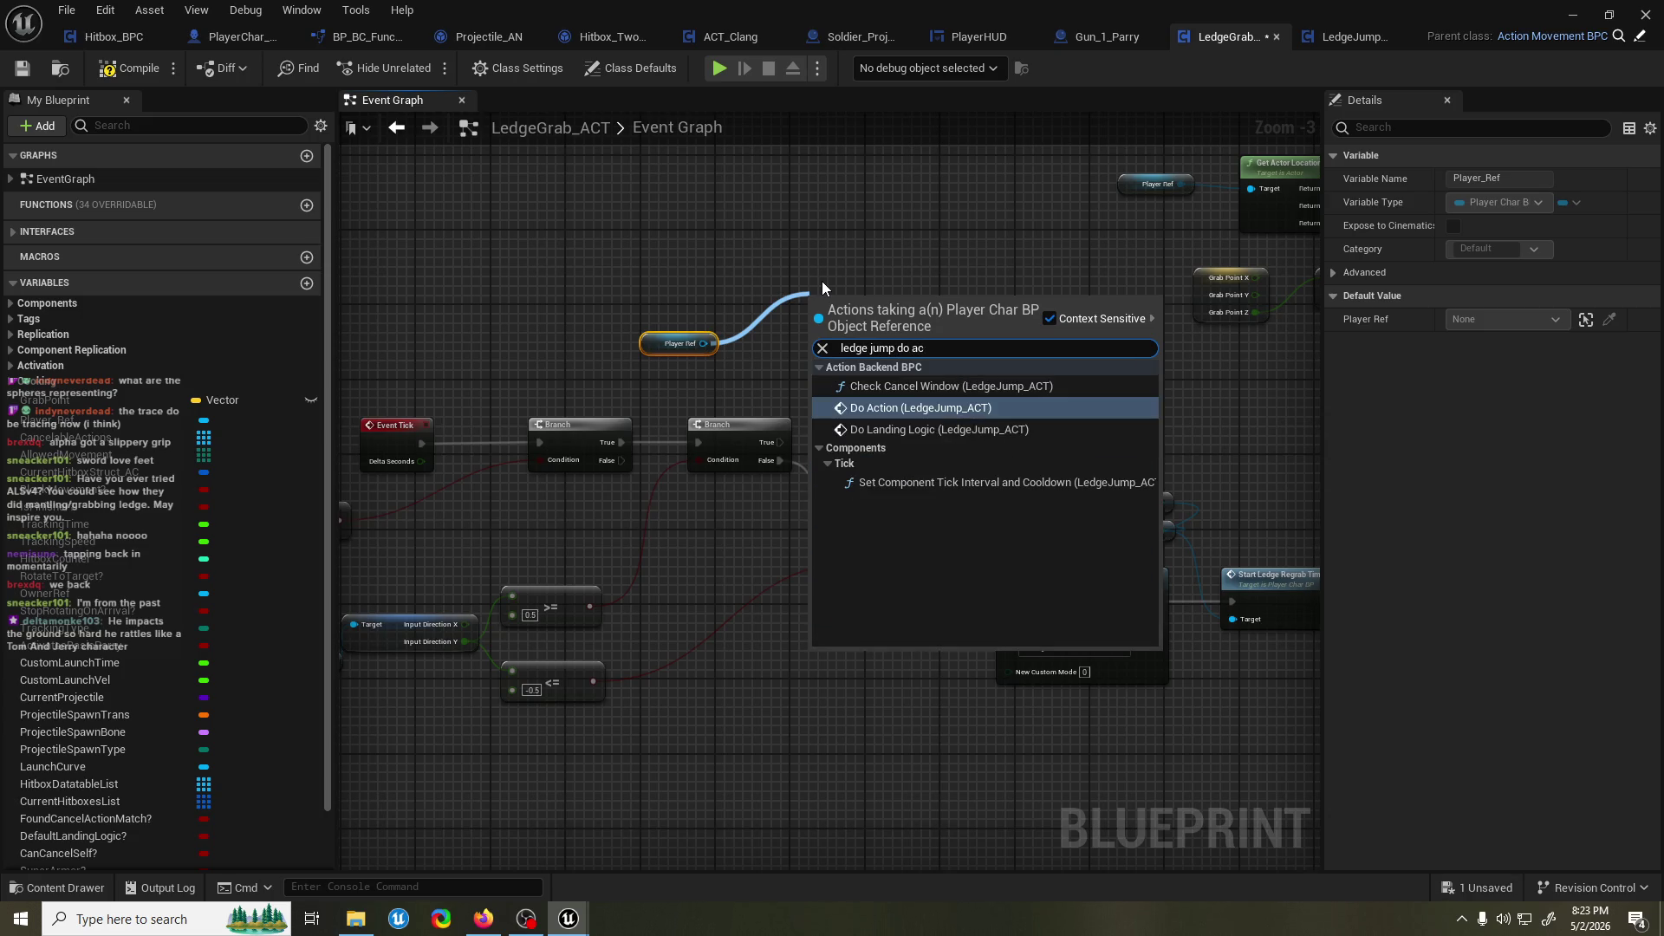
pyautogui.press('Return')
pyautogui.moveTo(826, 299); pyautogui.dragTo(854, 299)
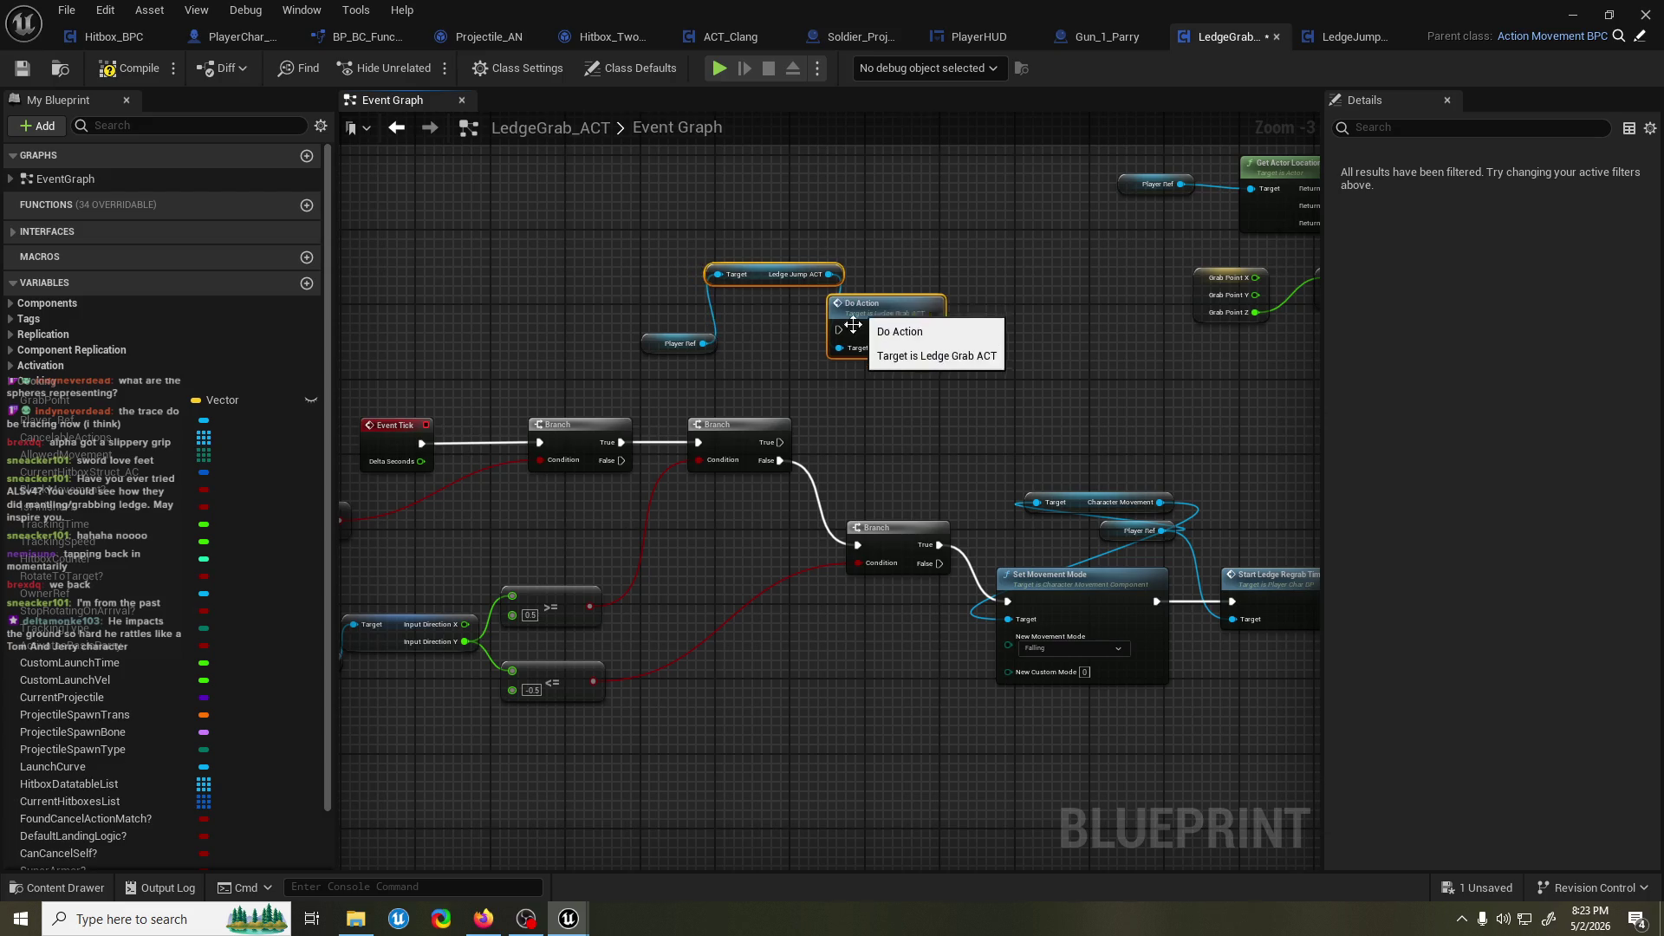
pyautogui.moveTo(780, 442)
pyautogui.mouseDown()
pyautogui.moveTo(811, 352)
pyautogui.moveTo(839, 329)
pyautogui.moveTo(895, 332)
pyautogui.mouseUp()
pyautogui.hotkey('ctrl', 's')
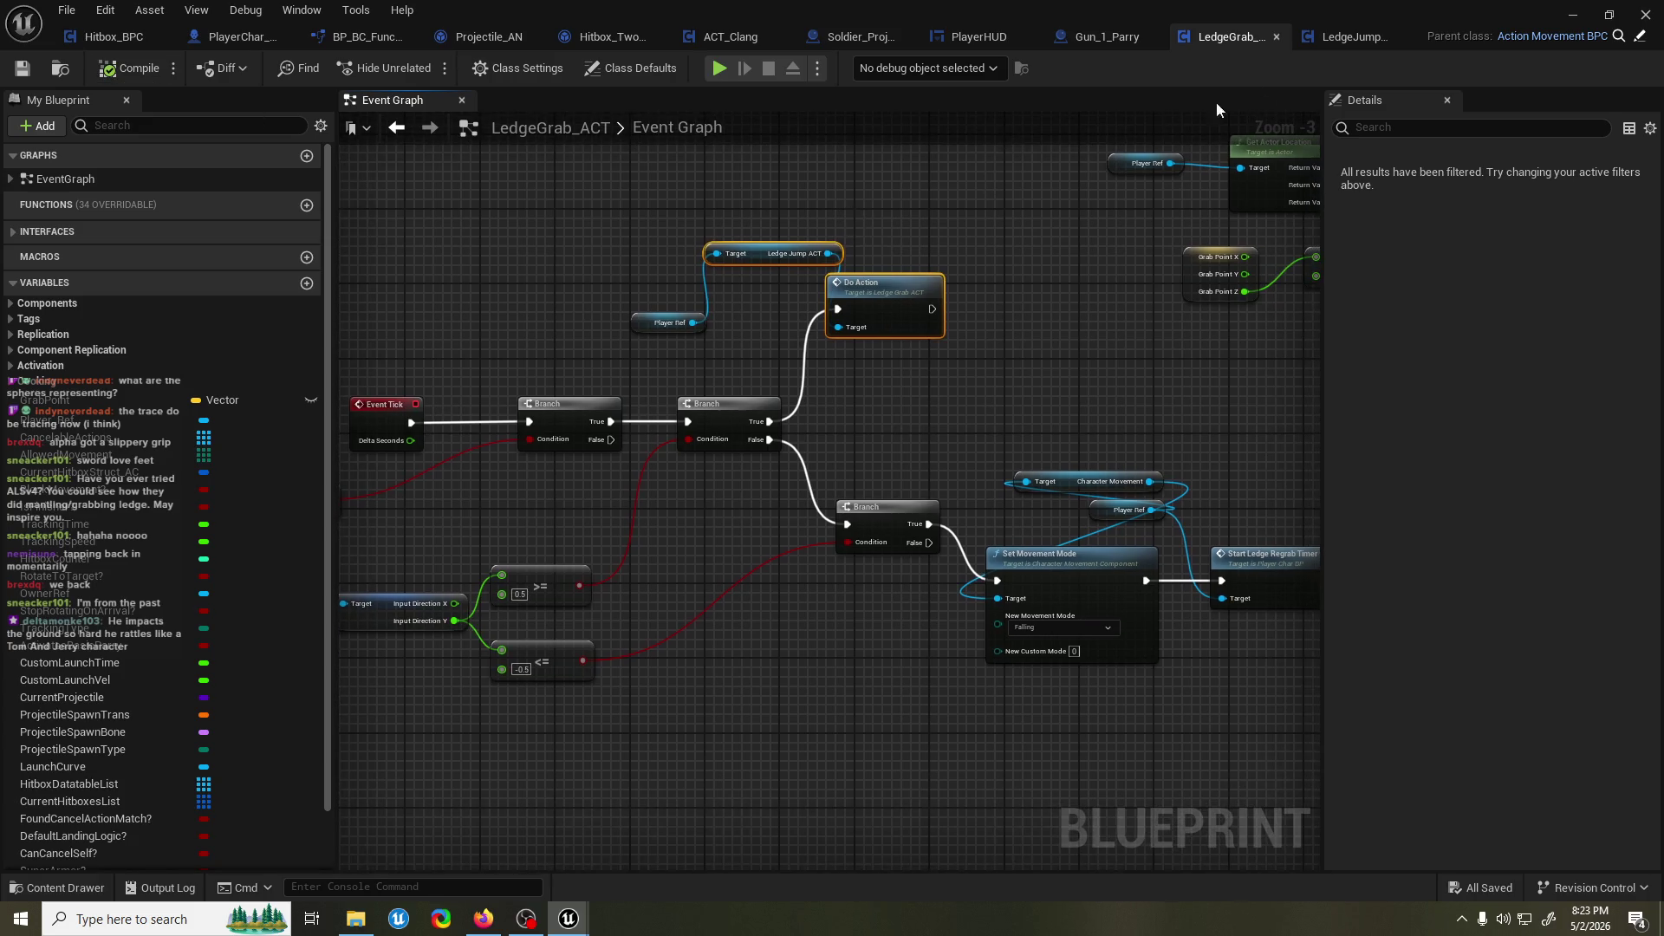
pyautogui.click(1571, 16)
pyautogui.click(422, 69)
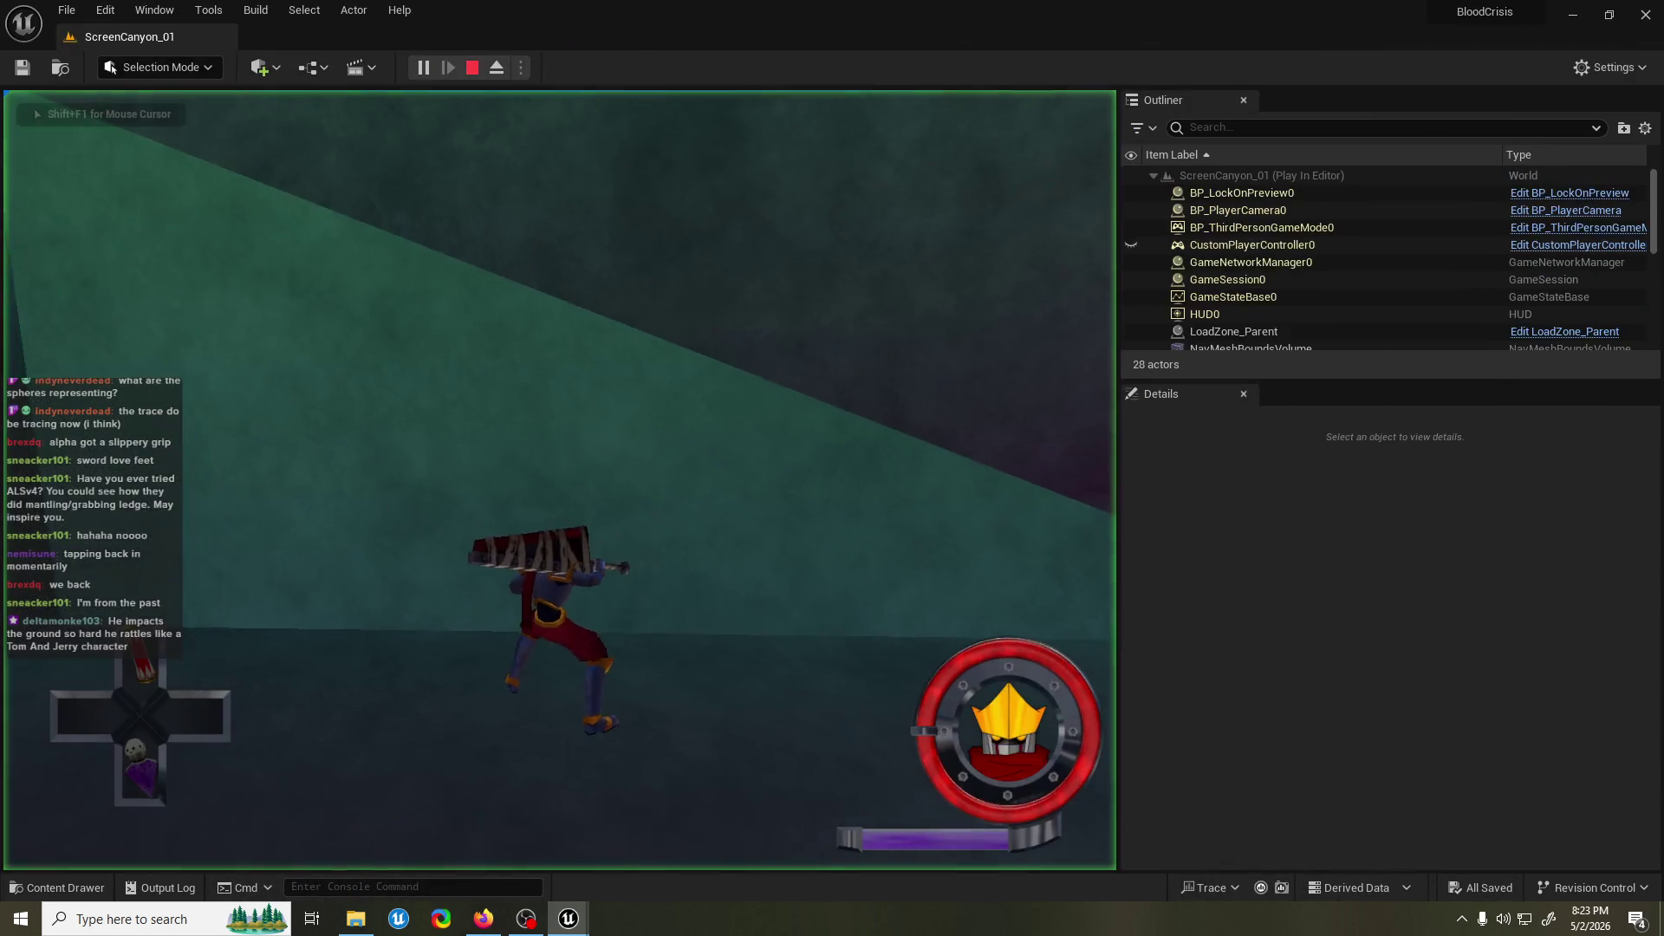
# Run forward in the playtest, stop it, and shift LedgeGrab_ACT's Do Action nodes down-right.
pyautogui.press('w')
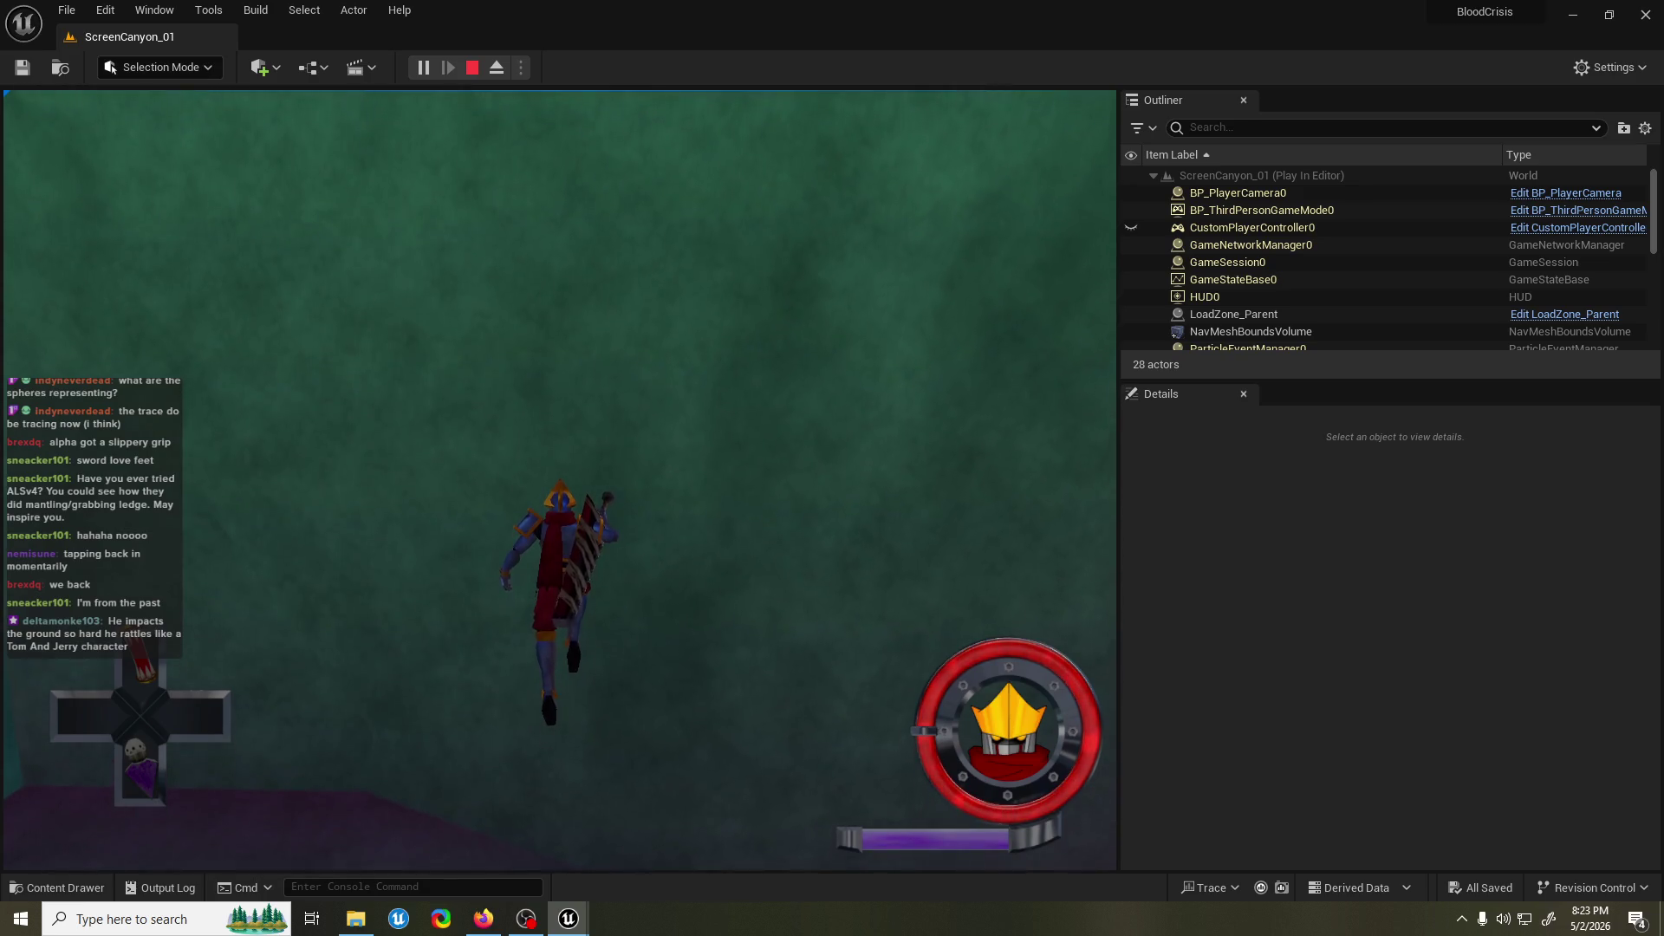
pyautogui.press('Escape')
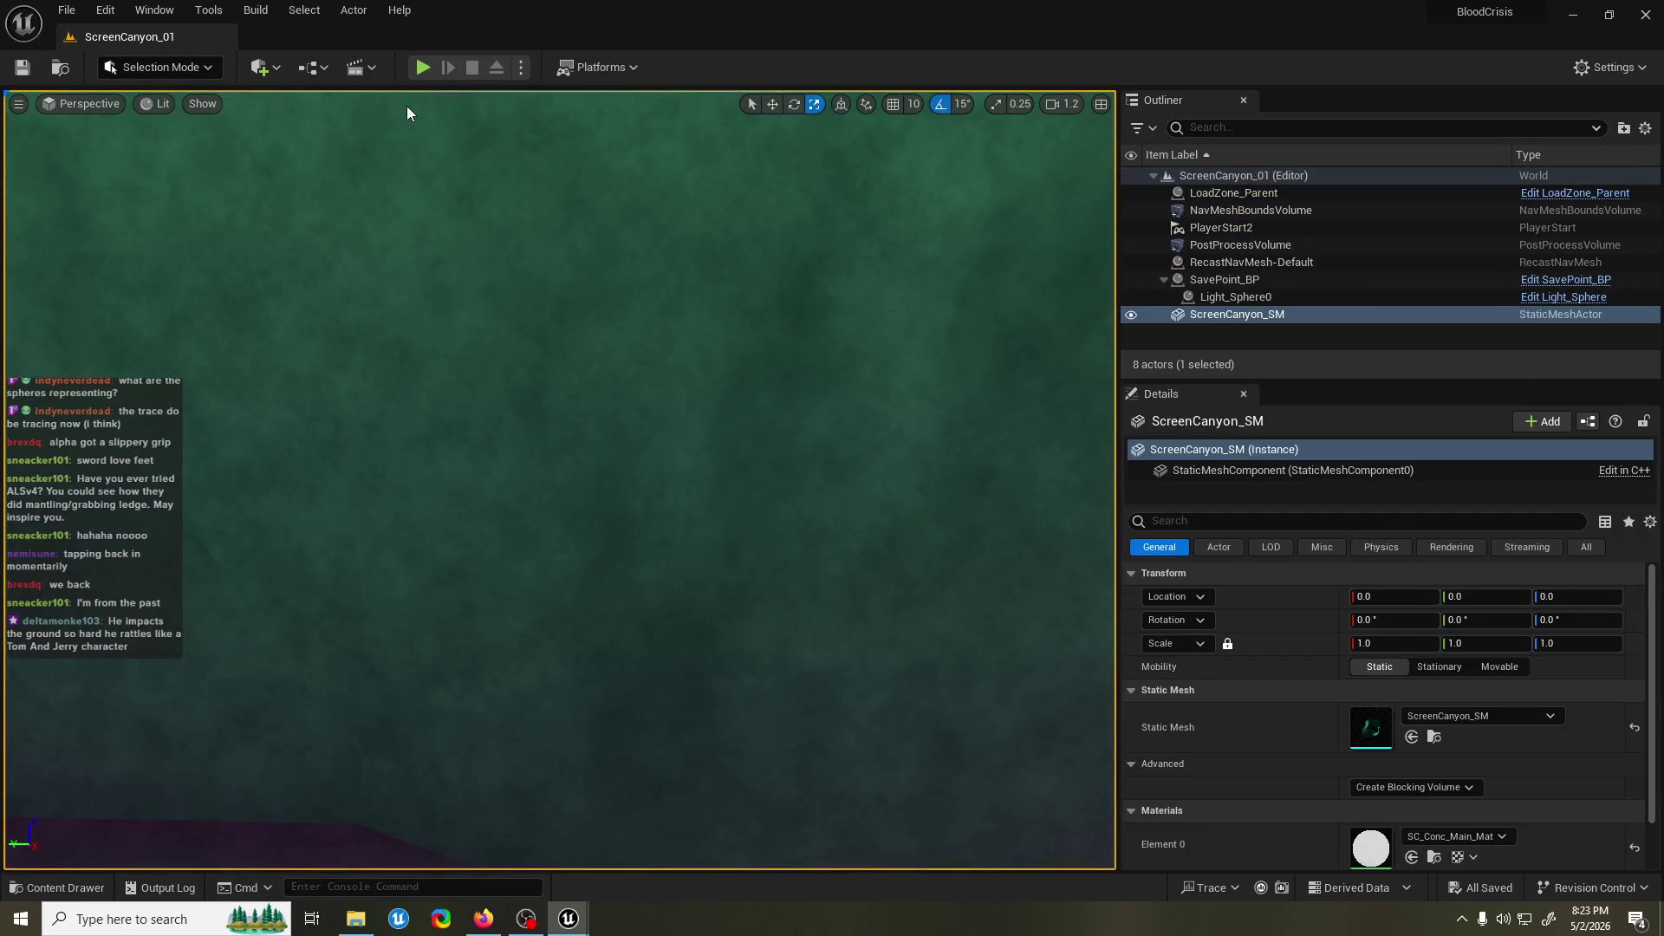
pyautogui.click(646, 840)
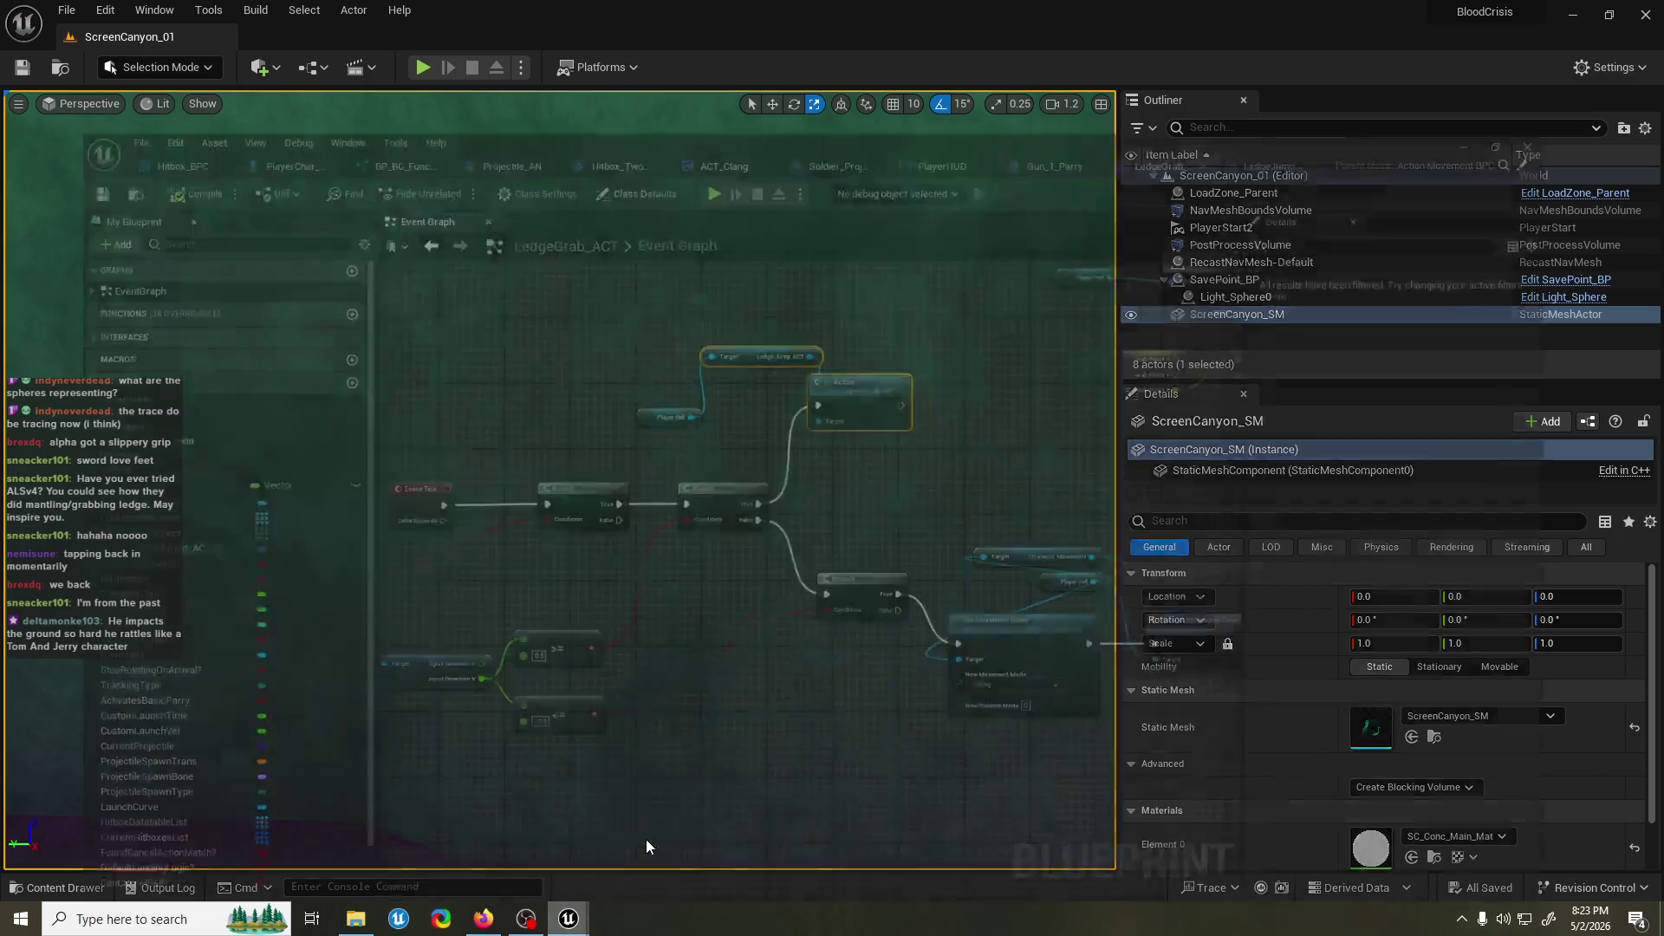
pyautogui.scroll(-1, 883, 495)
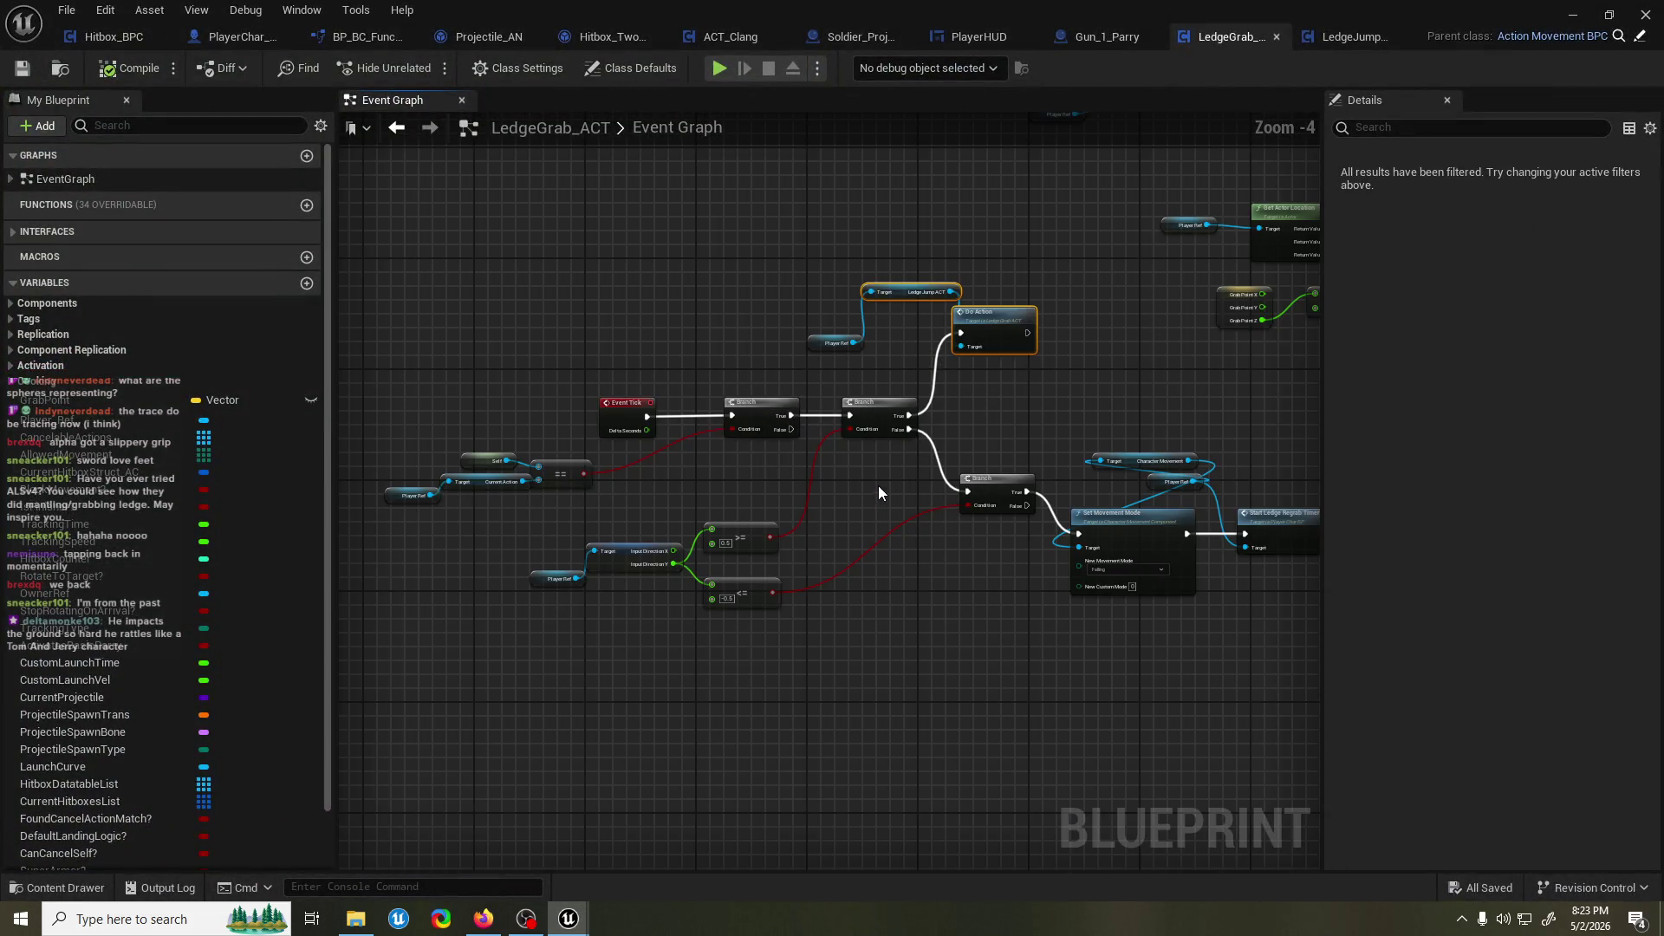
pyautogui.scroll(1, 931, 444)
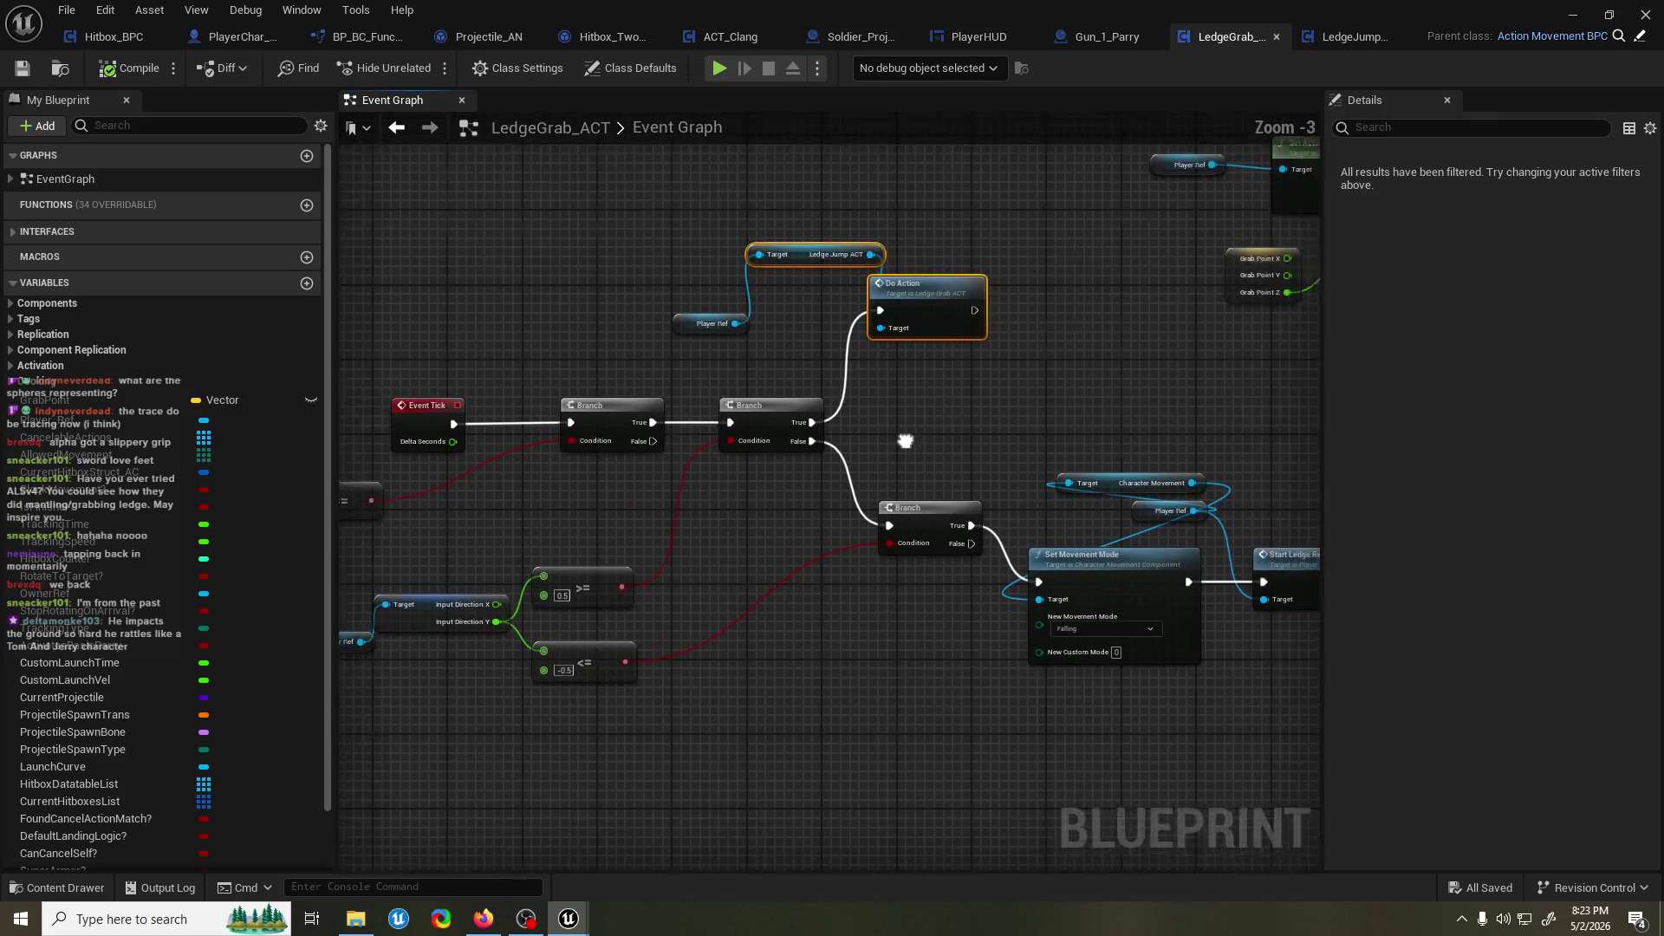
pyautogui.moveTo(830, 321)
pyautogui.mouseDown()
pyautogui.moveTo(849, 359)
pyautogui.moveTo(873, 361)
pyautogui.mouseUp()
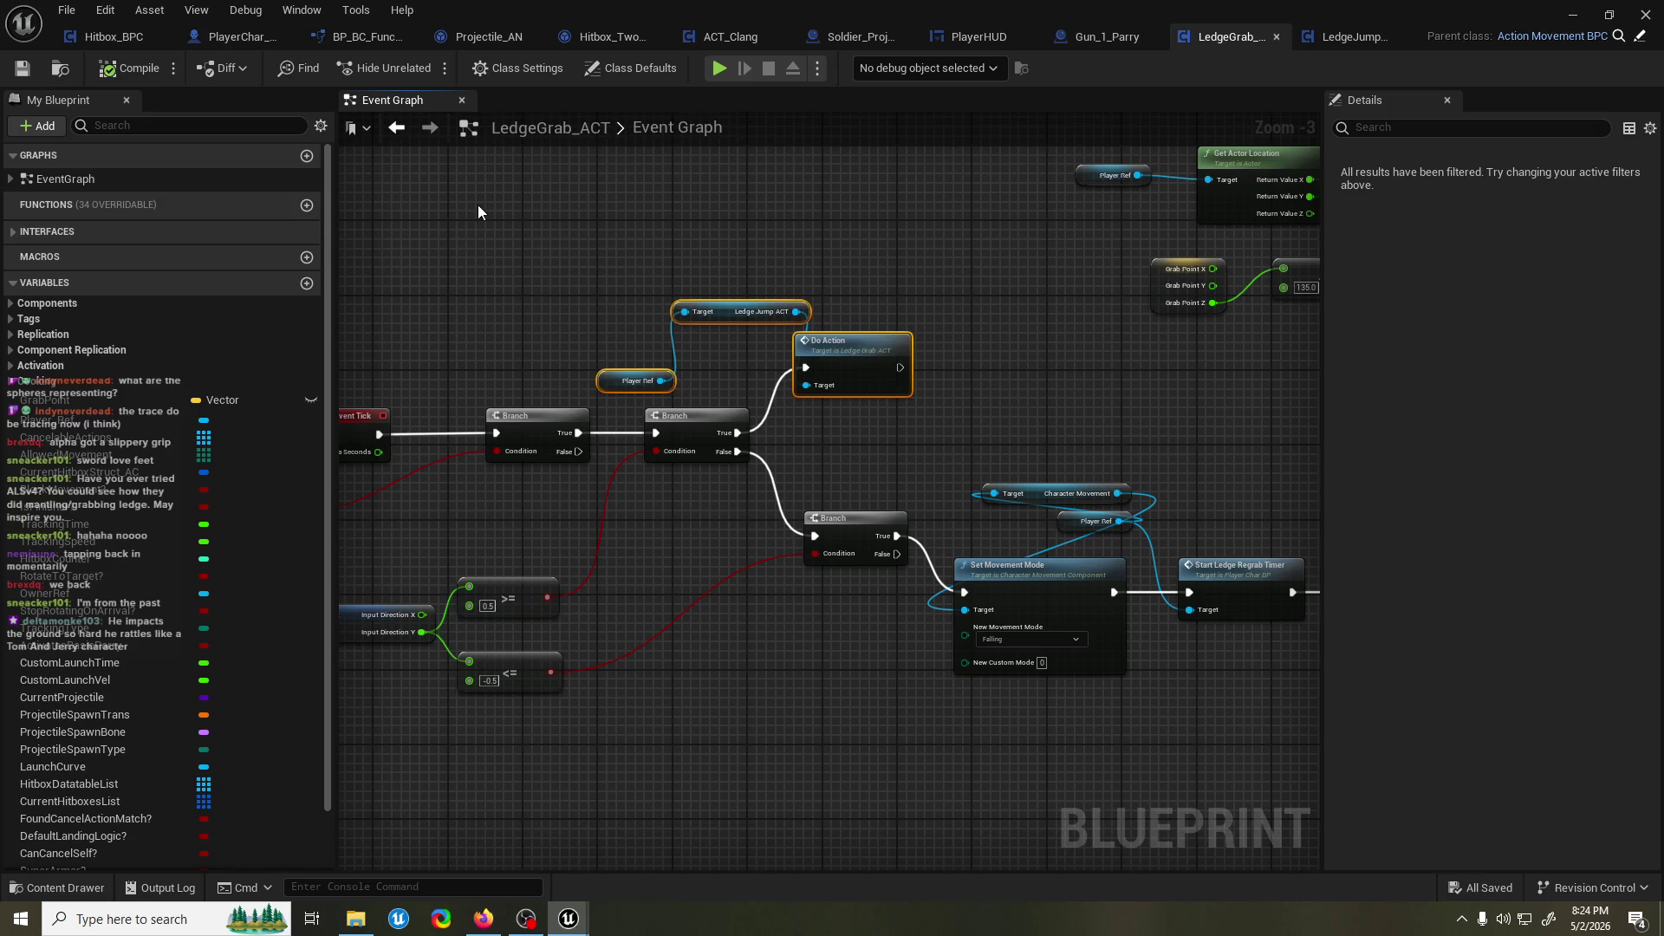
# Deselect the nodes, review LedgeJump_ACT's Do Action graph, and switch back to the level editor.
pyautogui.moveTo(650, 8)
pyautogui.mouseDown()
pyautogui.moveTo(696, 24)
pyautogui.moveTo(657, 107)
pyautogui.moveTo(780, 3)
pyautogui.mouseUp()
pyautogui.click(850, 223)
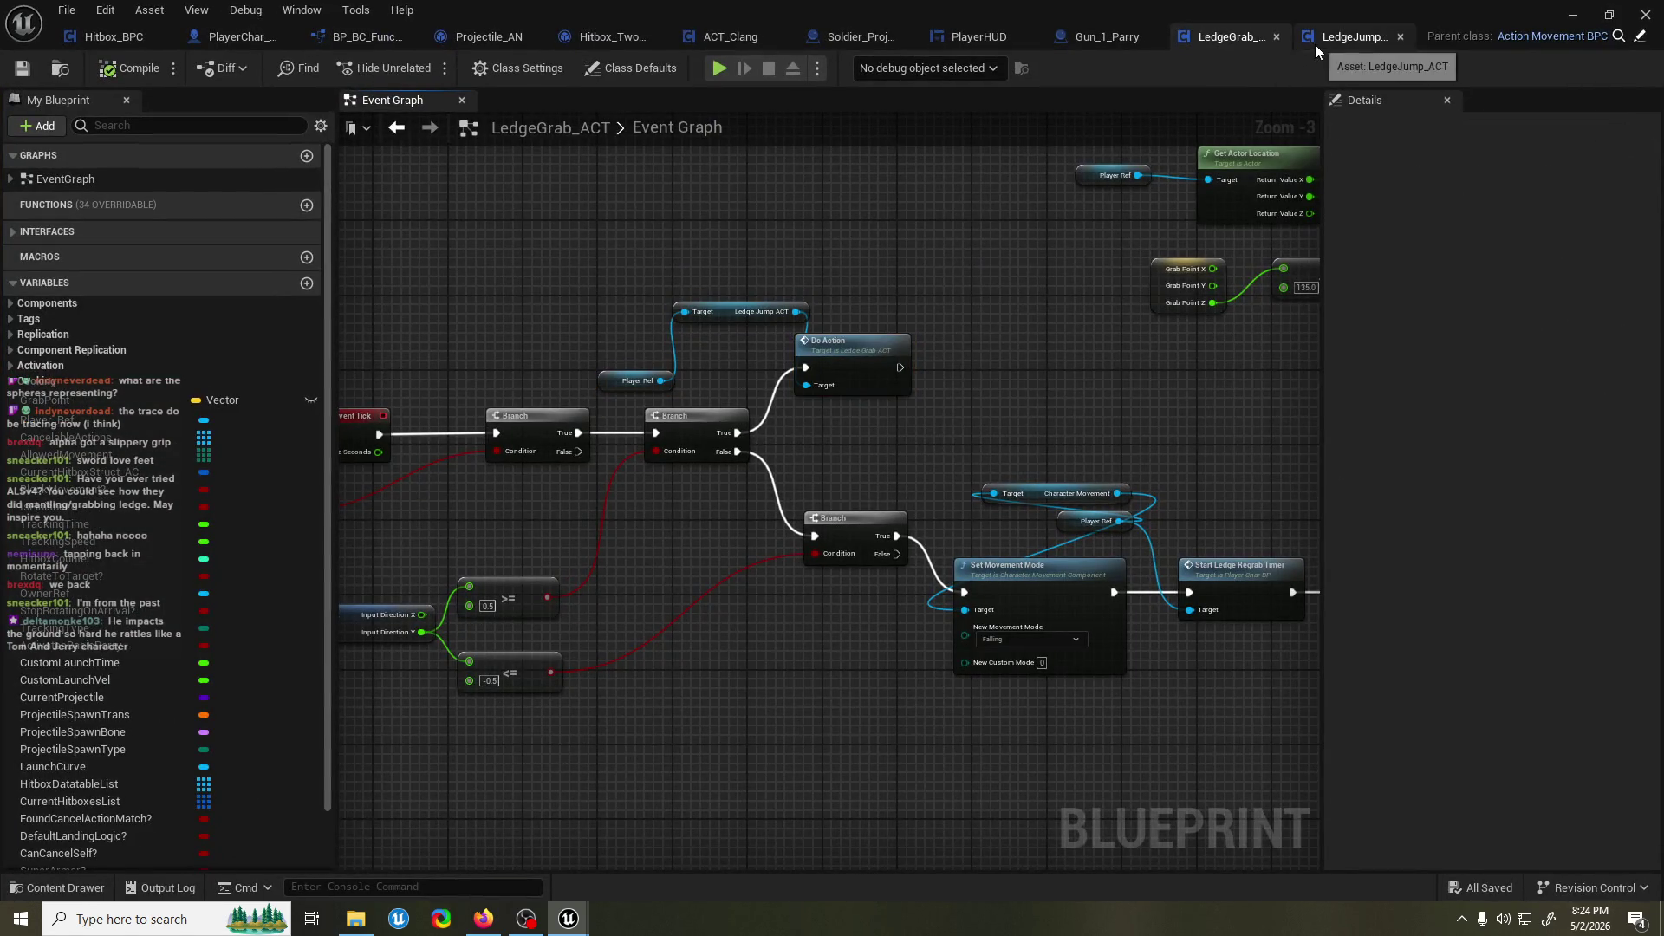
pyautogui.click(1314, 44)
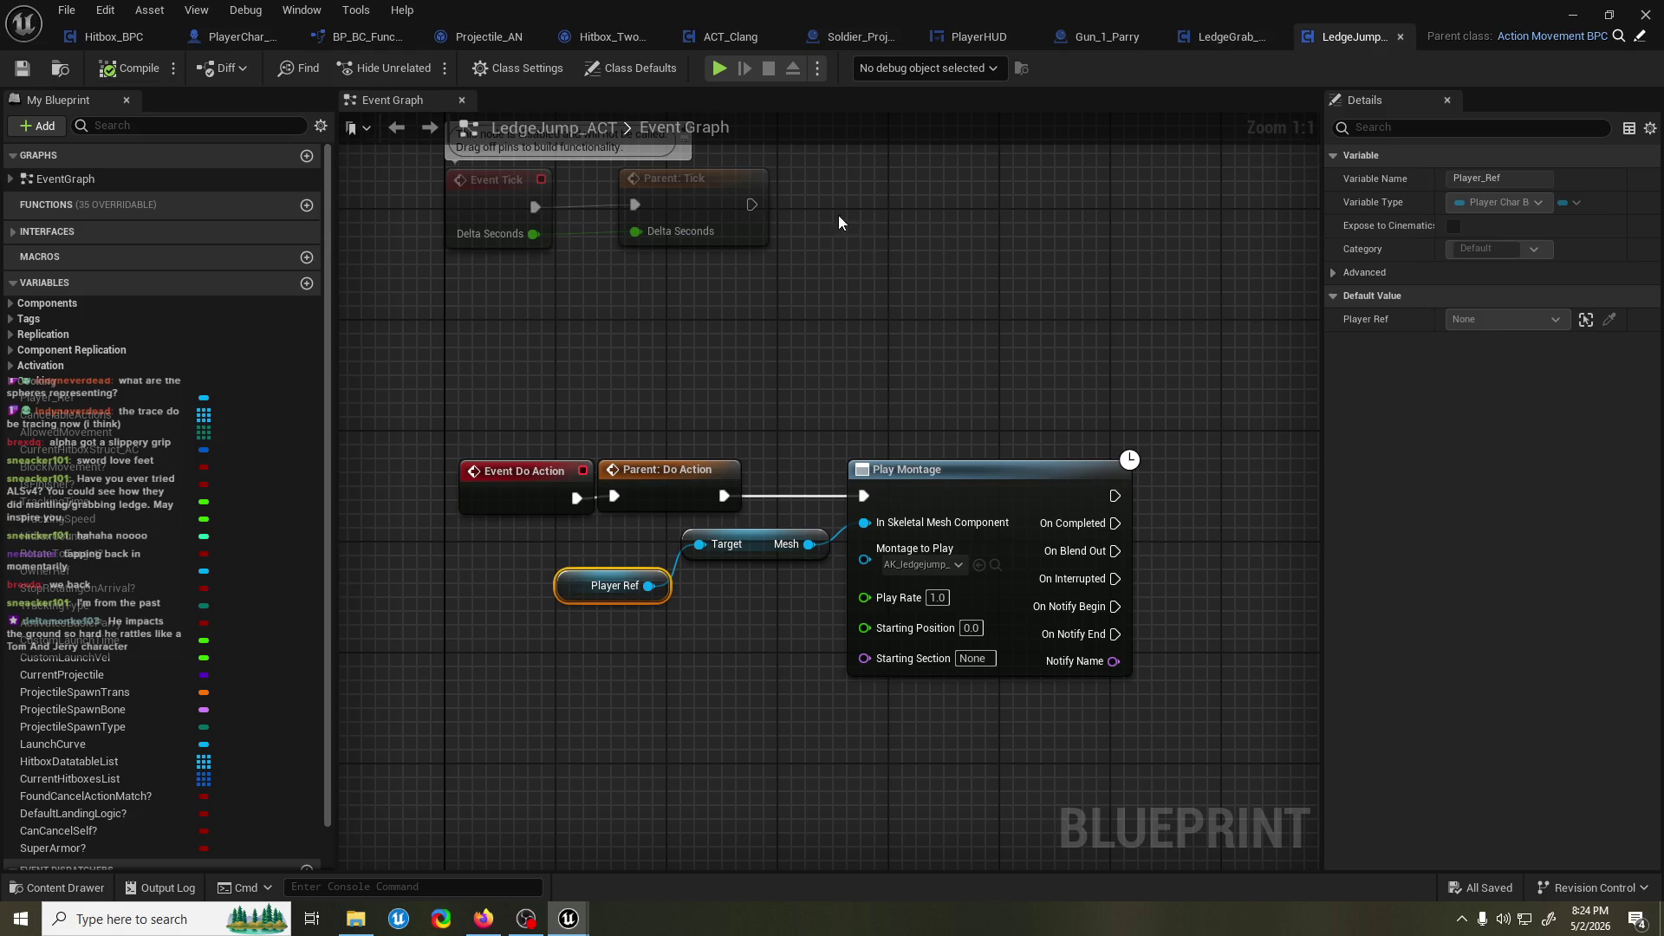
pyautogui.hotkey('alt', 'Tab')
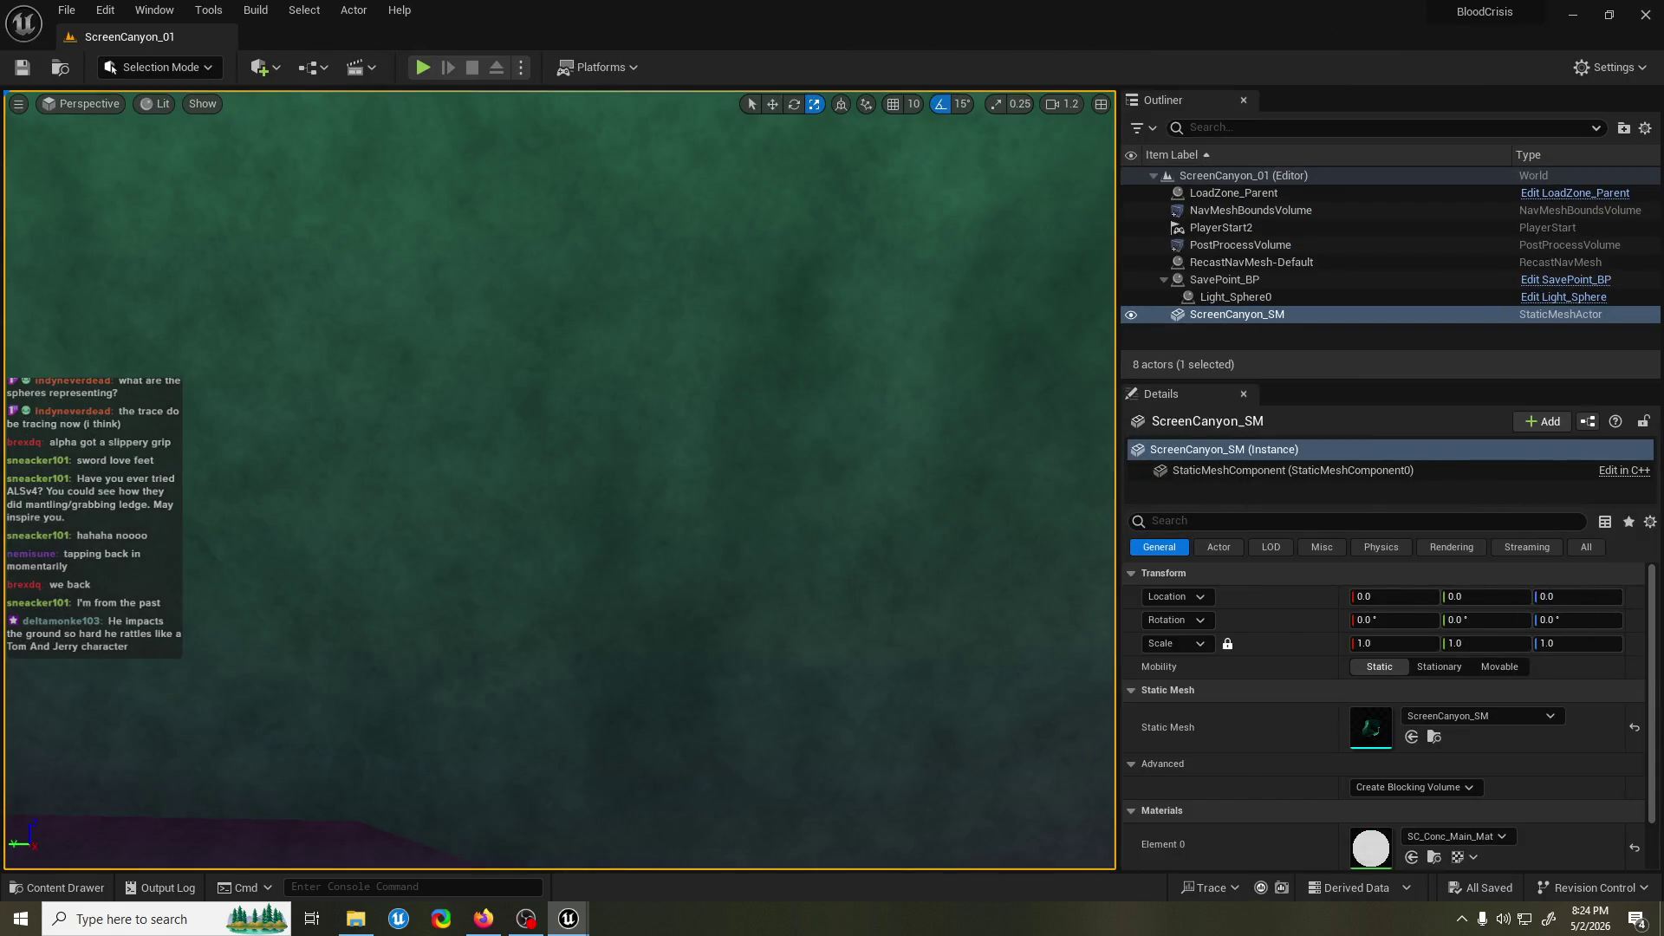
# Playtest ScreenCanyon_01 by running the character at the wall and jumping onto it.
pyautogui.hotkey('alt', 'p')
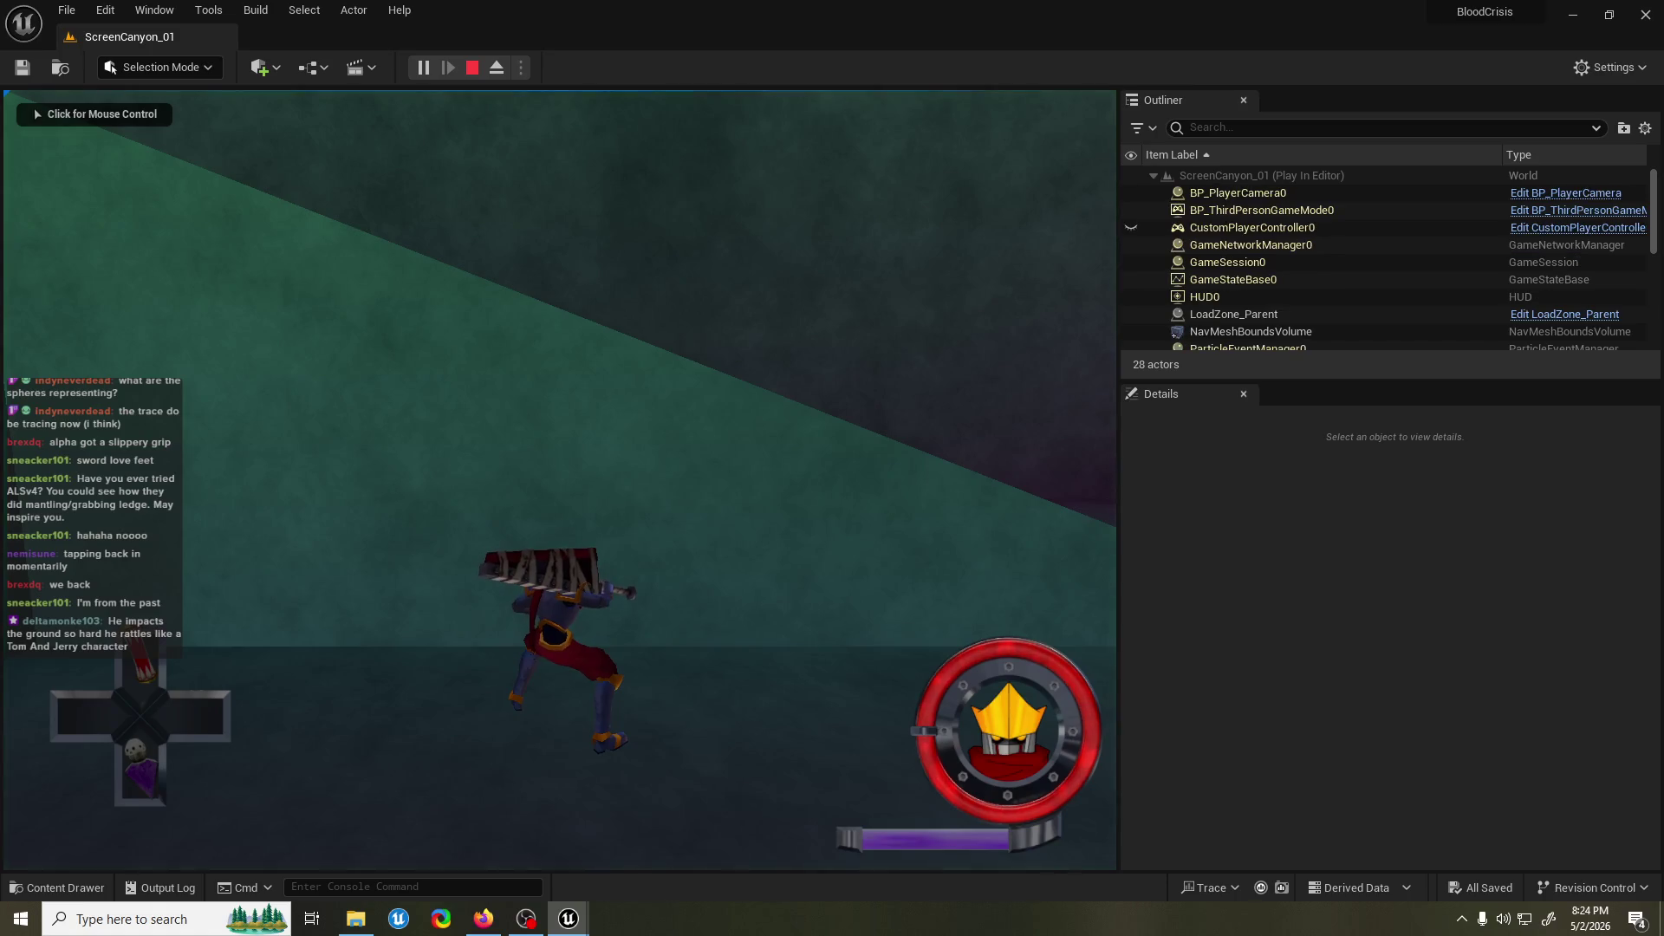
pyautogui.click(559, 477)
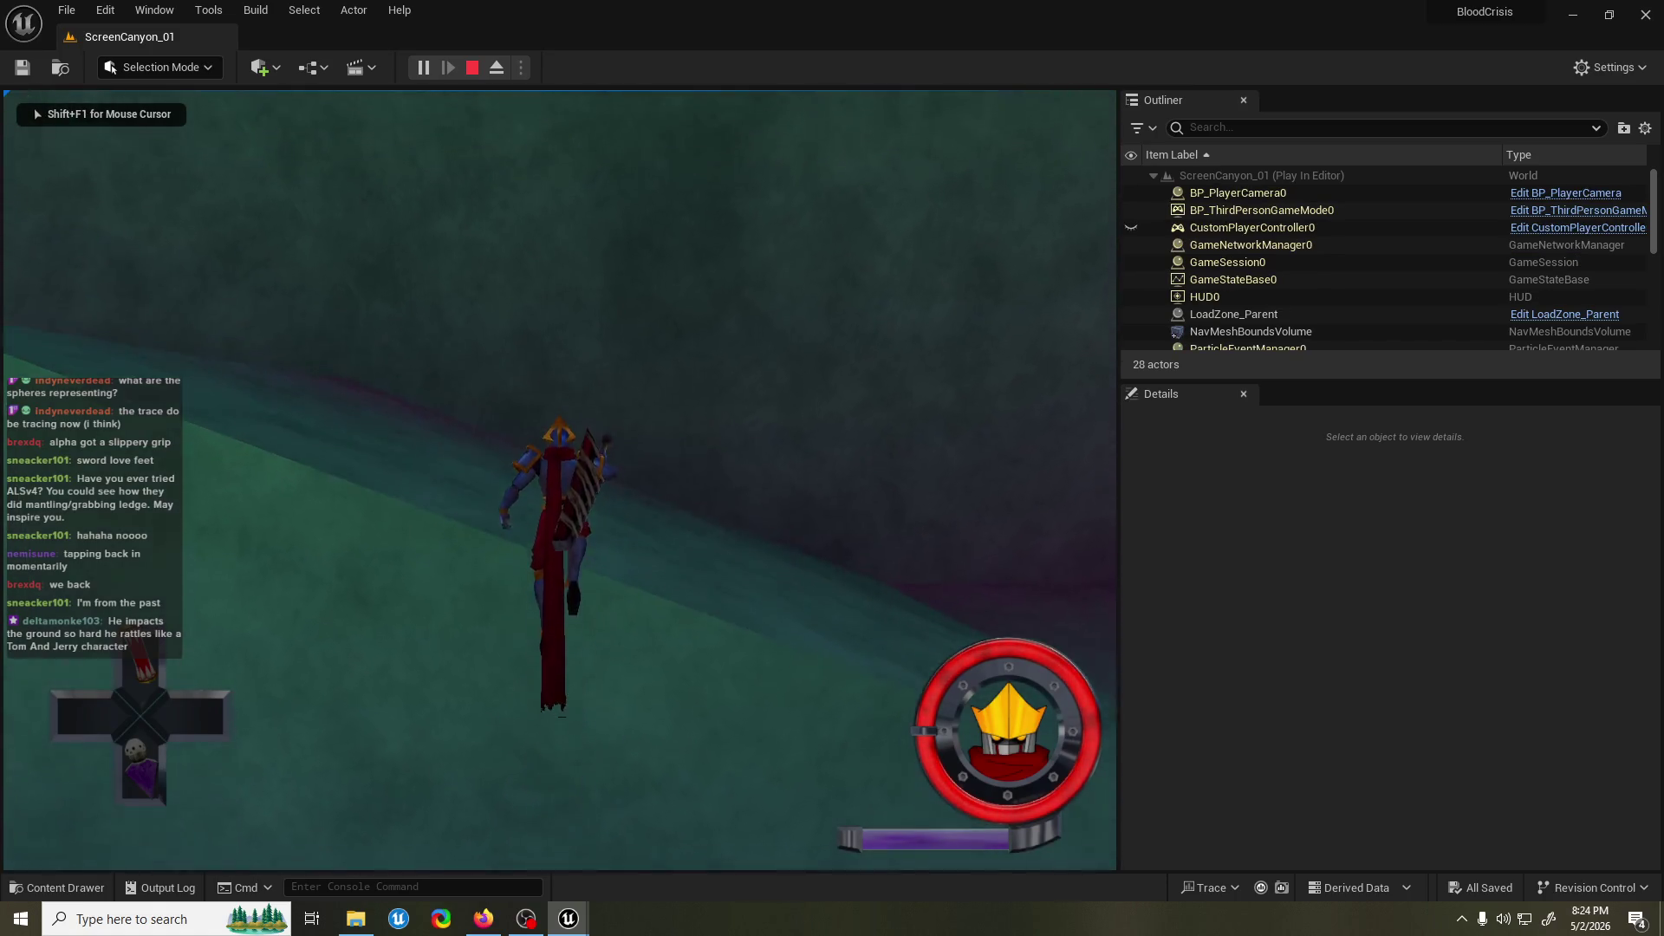
pyautogui.press('w')
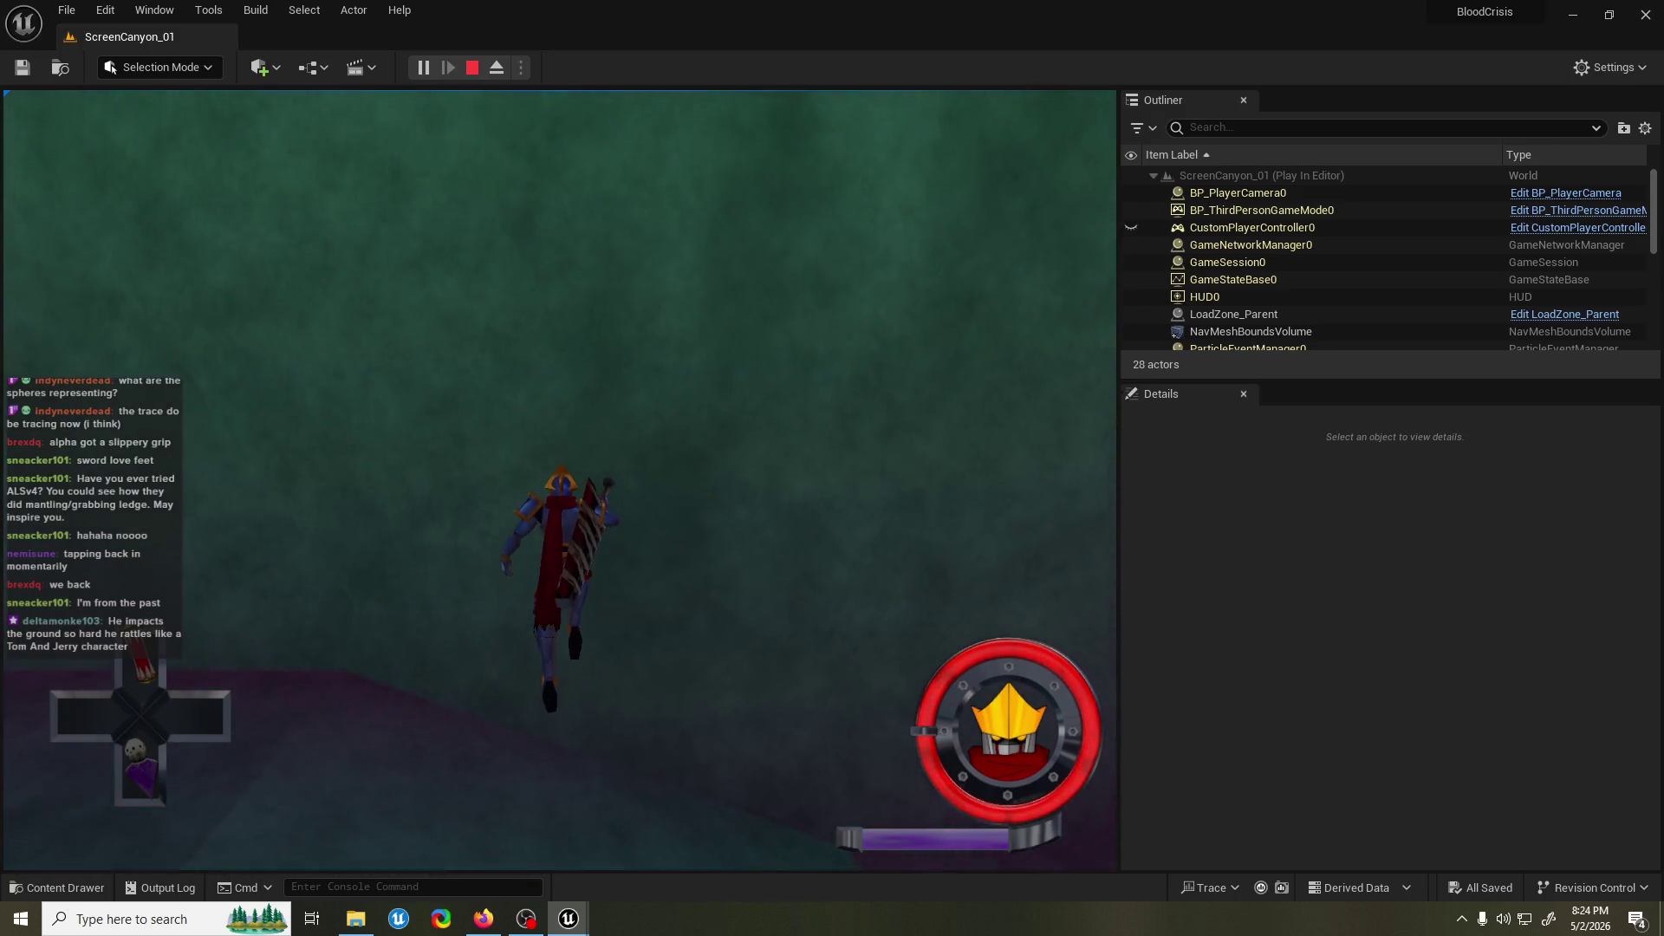
pyautogui.press('space')
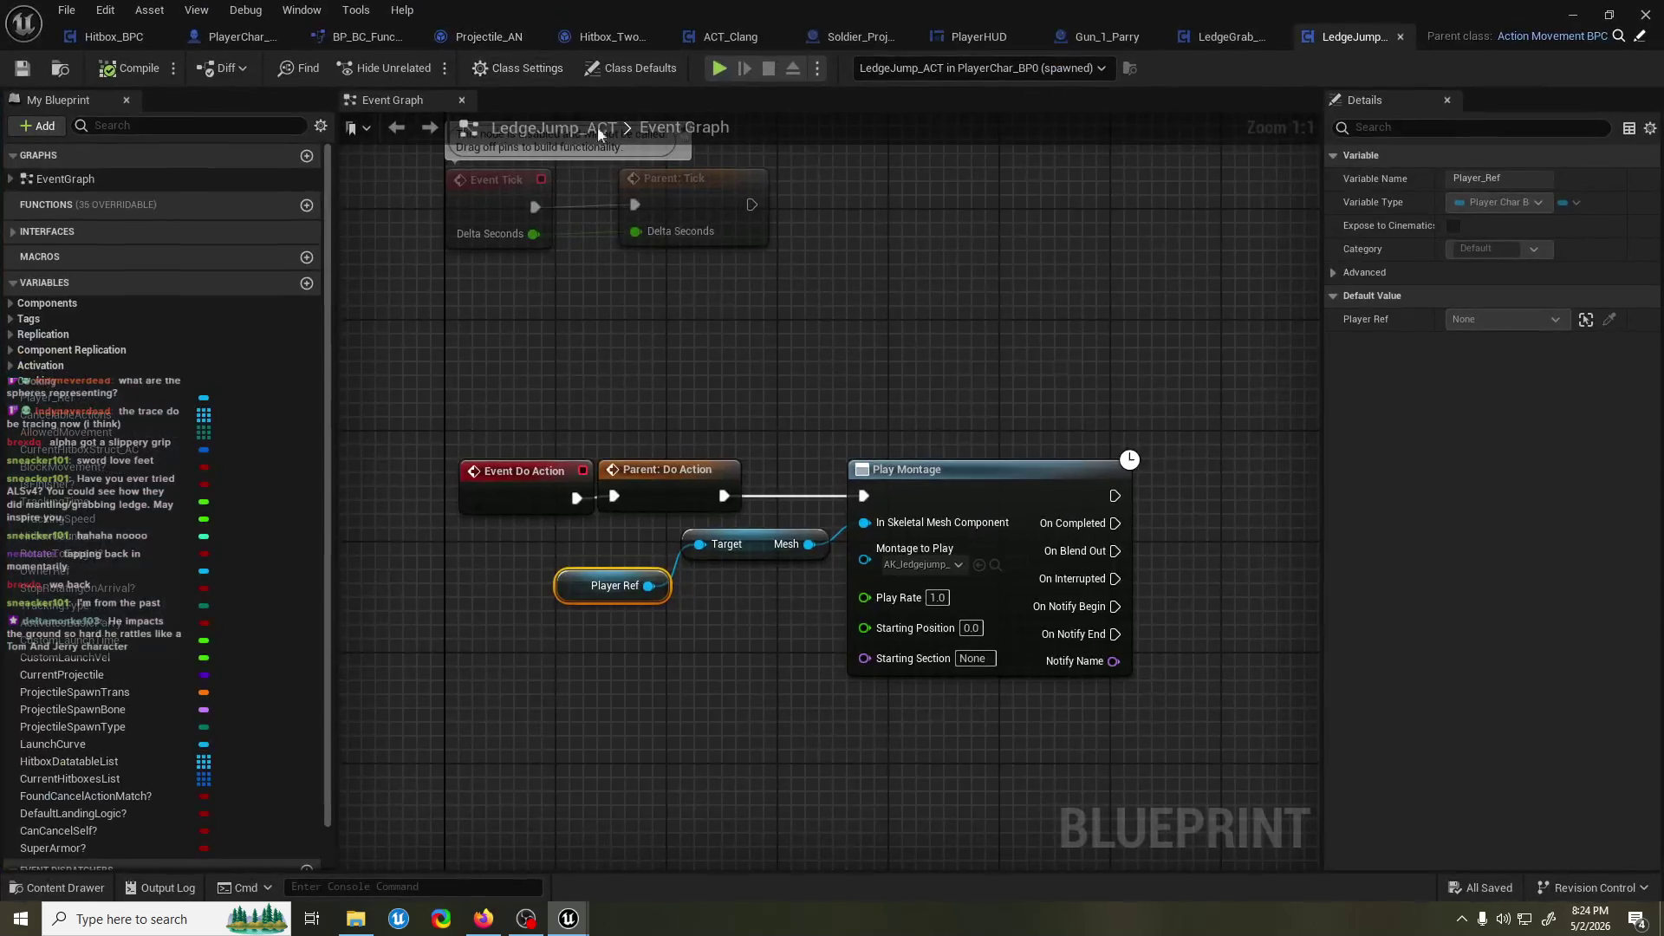
# Duplicate the Set Movement Mode and Character Movement nodes above Ledge Jump's Do Action.
pyautogui.click(1264, 37)
pyautogui.moveTo(1247, 513); pyautogui.dragTo(949, 444)
pyautogui.moveTo(676, 360); pyautogui.dragTo(893, 415)
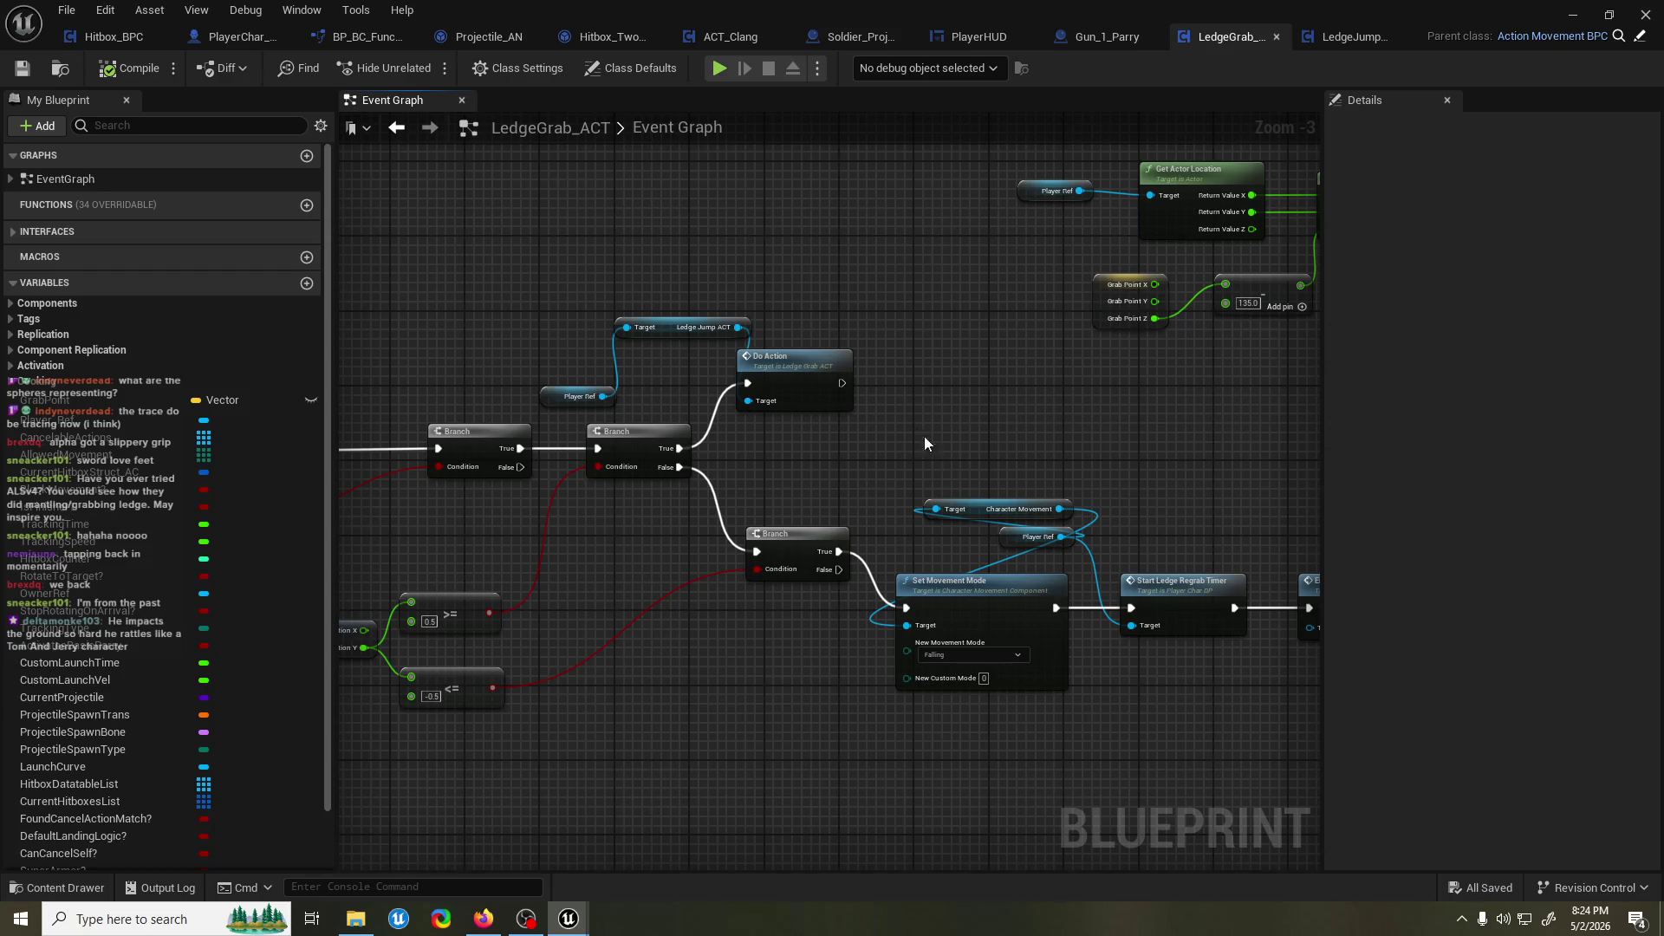
pyautogui.moveTo(986, 634); pyautogui.dragTo(990, 630)
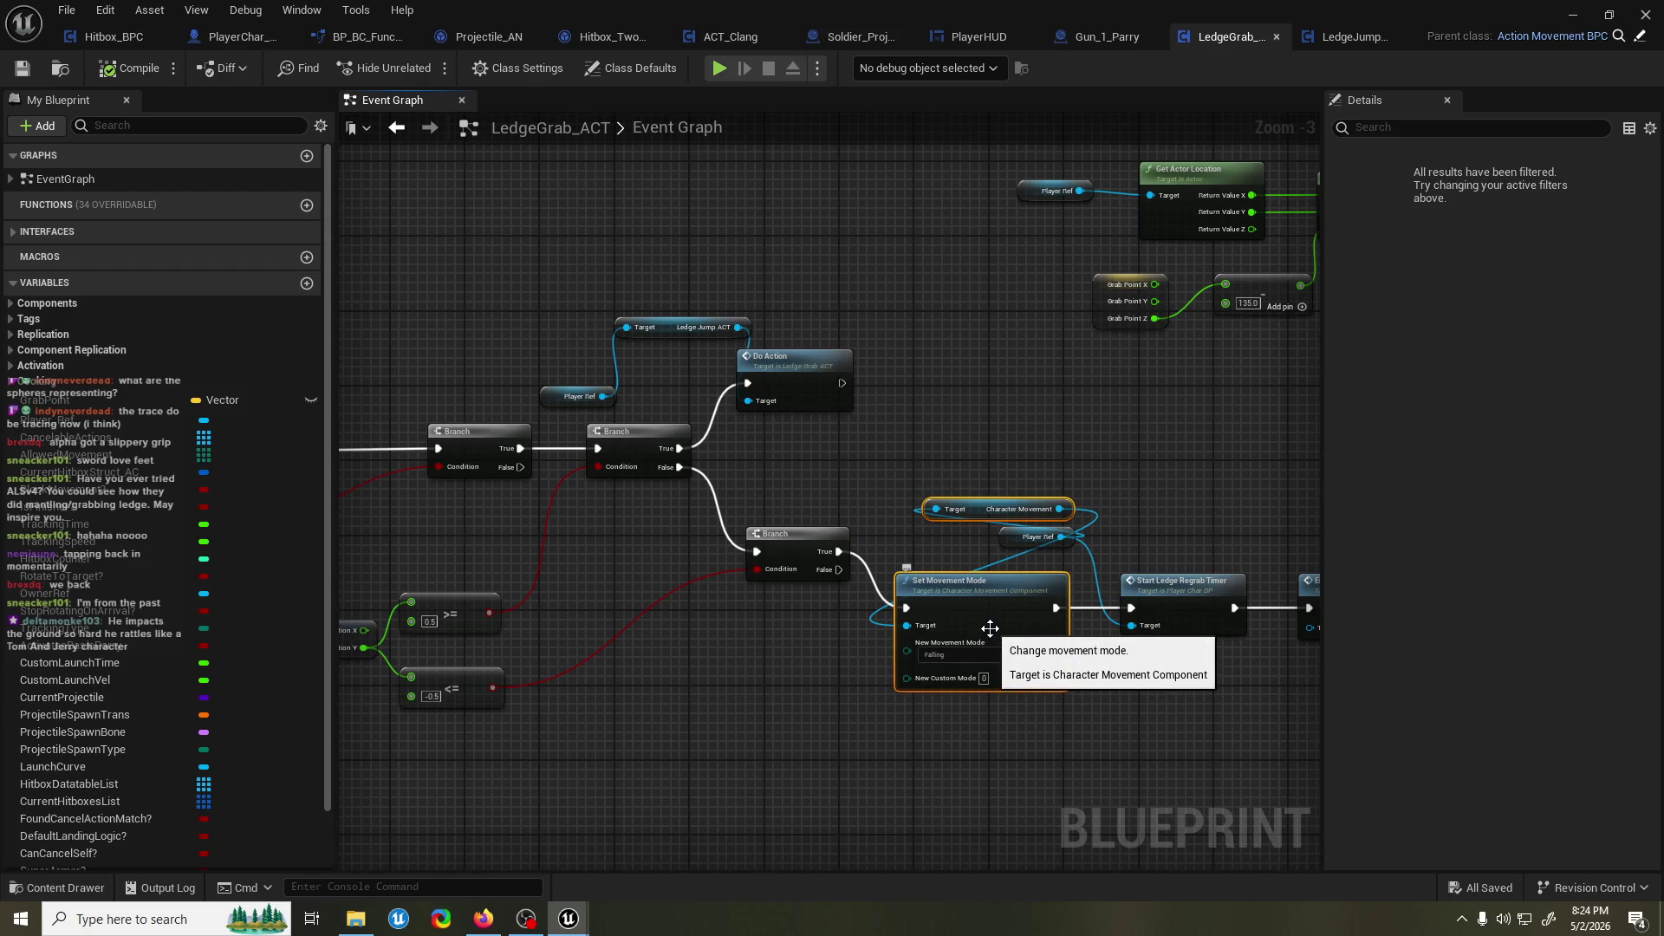
pyautogui.hotkey('ctrl', 'c')
pyautogui.hotkey('ctrl', 'v')
pyautogui.moveTo(961, 685)
pyautogui.mouseDown()
pyautogui.moveTo(997, 409)
pyautogui.moveTo(872, 242)
pyautogui.moveTo(924, 336)
pyautogui.moveTo(866, 331)
pyautogui.moveTo(1014, 402)
pyautogui.moveTo(1058, 475)
pyautogui.moveTo(837, 289)
pyautogui.moveTo(815, 325)
pyautogui.mouseUp()
# Run Set Movement Mode (Falling) before Do Action, targeting Player Ref's Character Movement, then compile and playtest.
pyautogui.moveTo(840, 527)
pyautogui.mouseDown()
pyautogui.moveTo(867, 520)
pyautogui.moveTo(763, 446)
pyautogui.moveTo(732, 328)
pyautogui.moveTo(755, 315)
pyautogui.moveTo(802, 559)
pyautogui.moveTo(768, 572)
pyautogui.mouseUp()
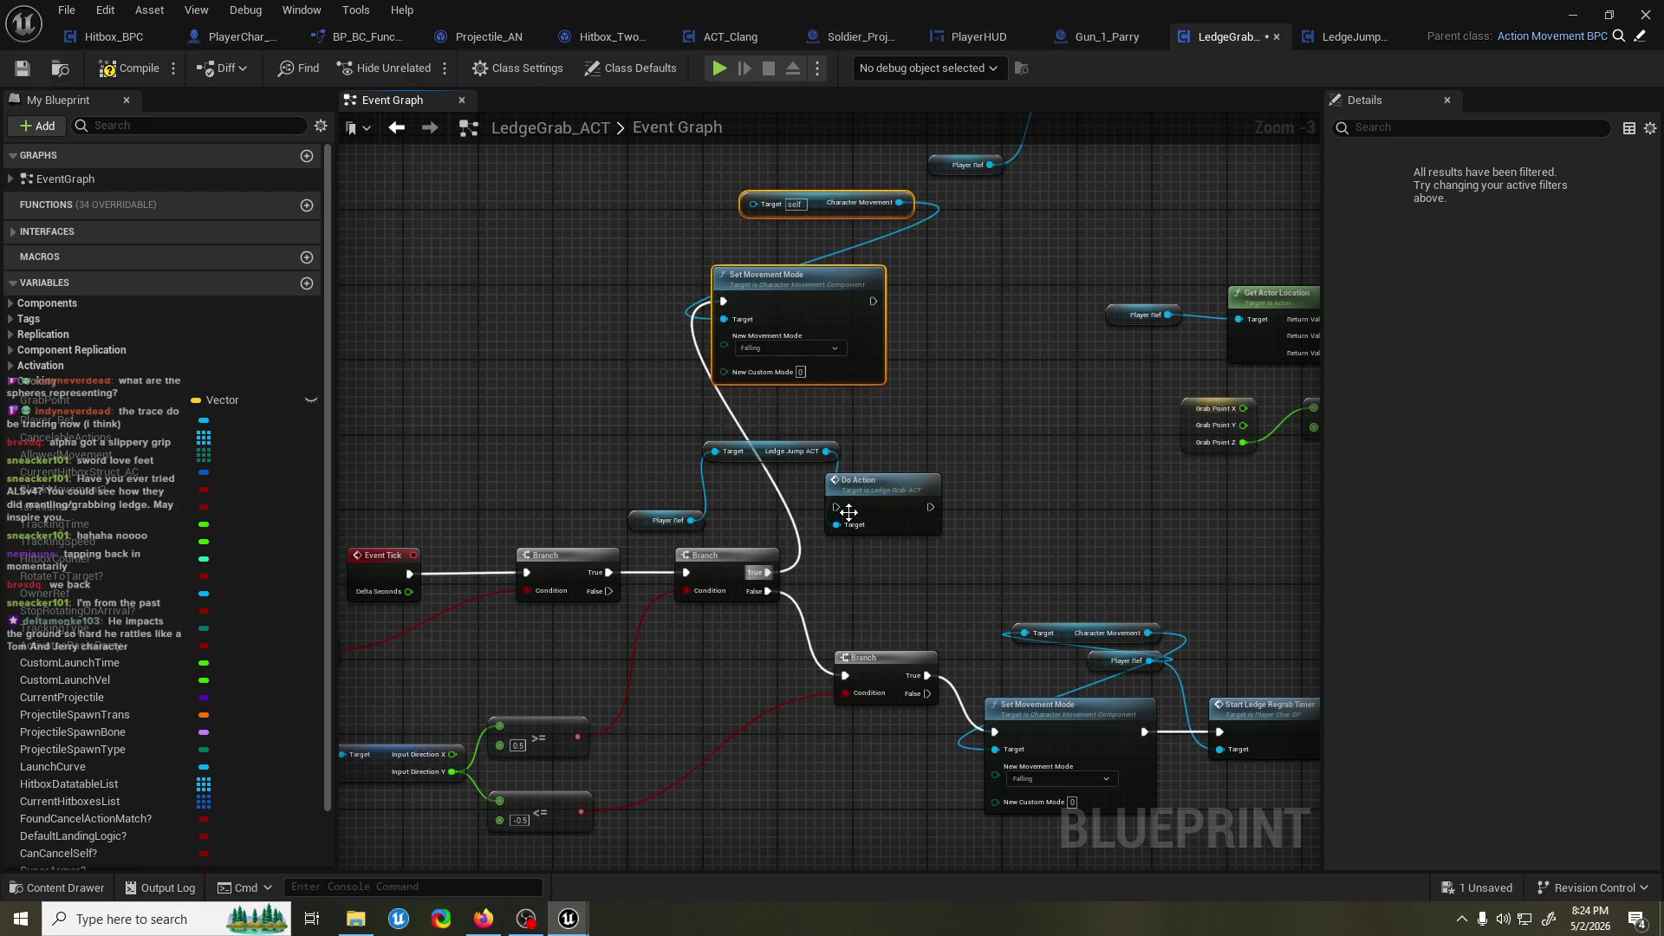
pyautogui.moveTo(873, 301)
pyautogui.mouseDown()
pyautogui.moveTo(836, 507)
pyautogui.moveTo(978, 508)
pyautogui.mouseUp()
pyautogui.moveTo(858, 321); pyautogui.dragTo(912, 376)
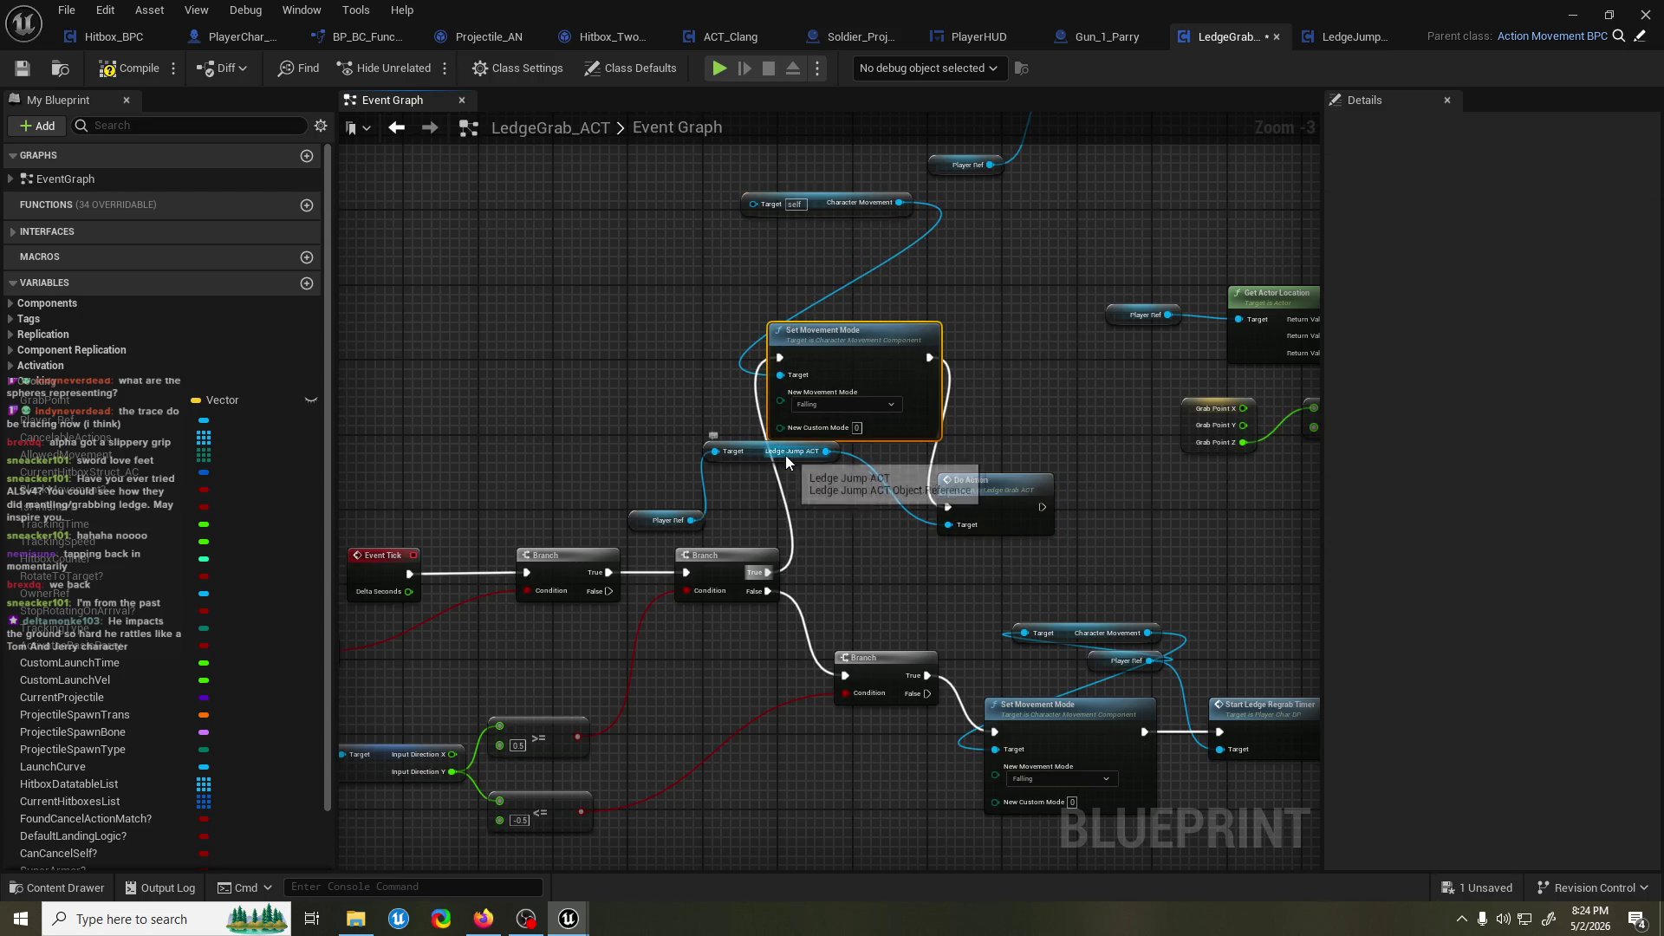
pyautogui.moveTo(787, 462); pyautogui.dragTo(816, 494)
pyautogui.moveTo(859, 350); pyautogui.dragTo(870, 371)
pyautogui.moveTo(818, 219); pyautogui.dragTo(793, 263)
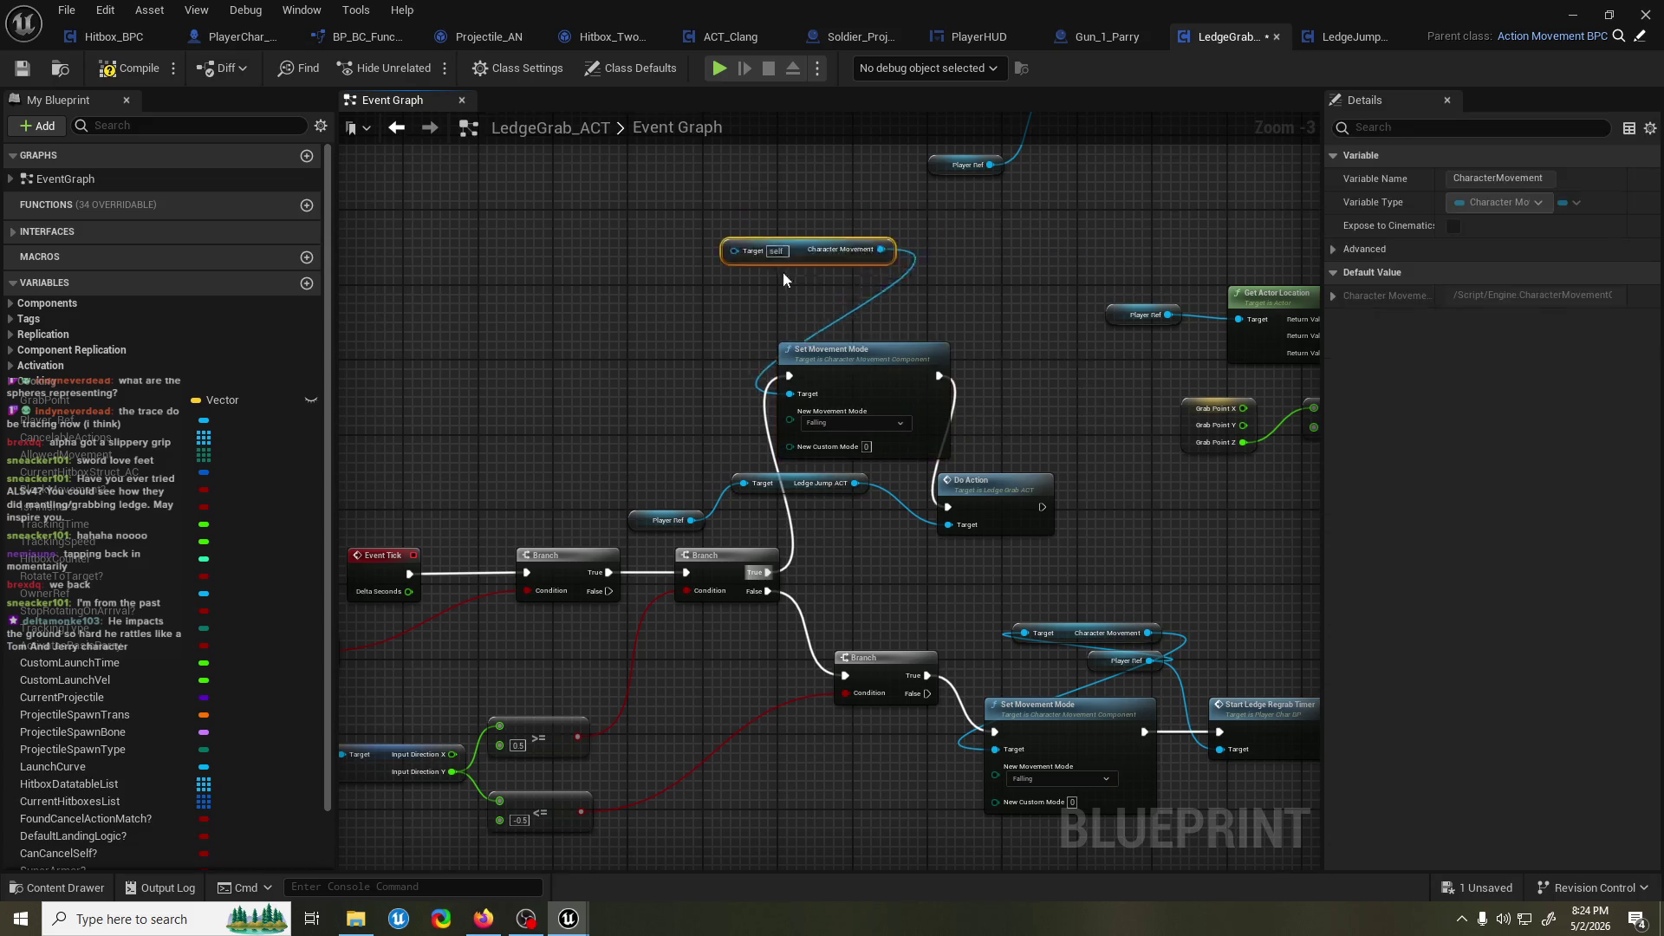
pyautogui.moveTo(691, 520)
pyautogui.mouseDown()
pyautogui.moveTo(690, 306)
pyautogui.moveTo(672, 297)
pyautogui.mouseUp()
pyautogui.click(100, 78)
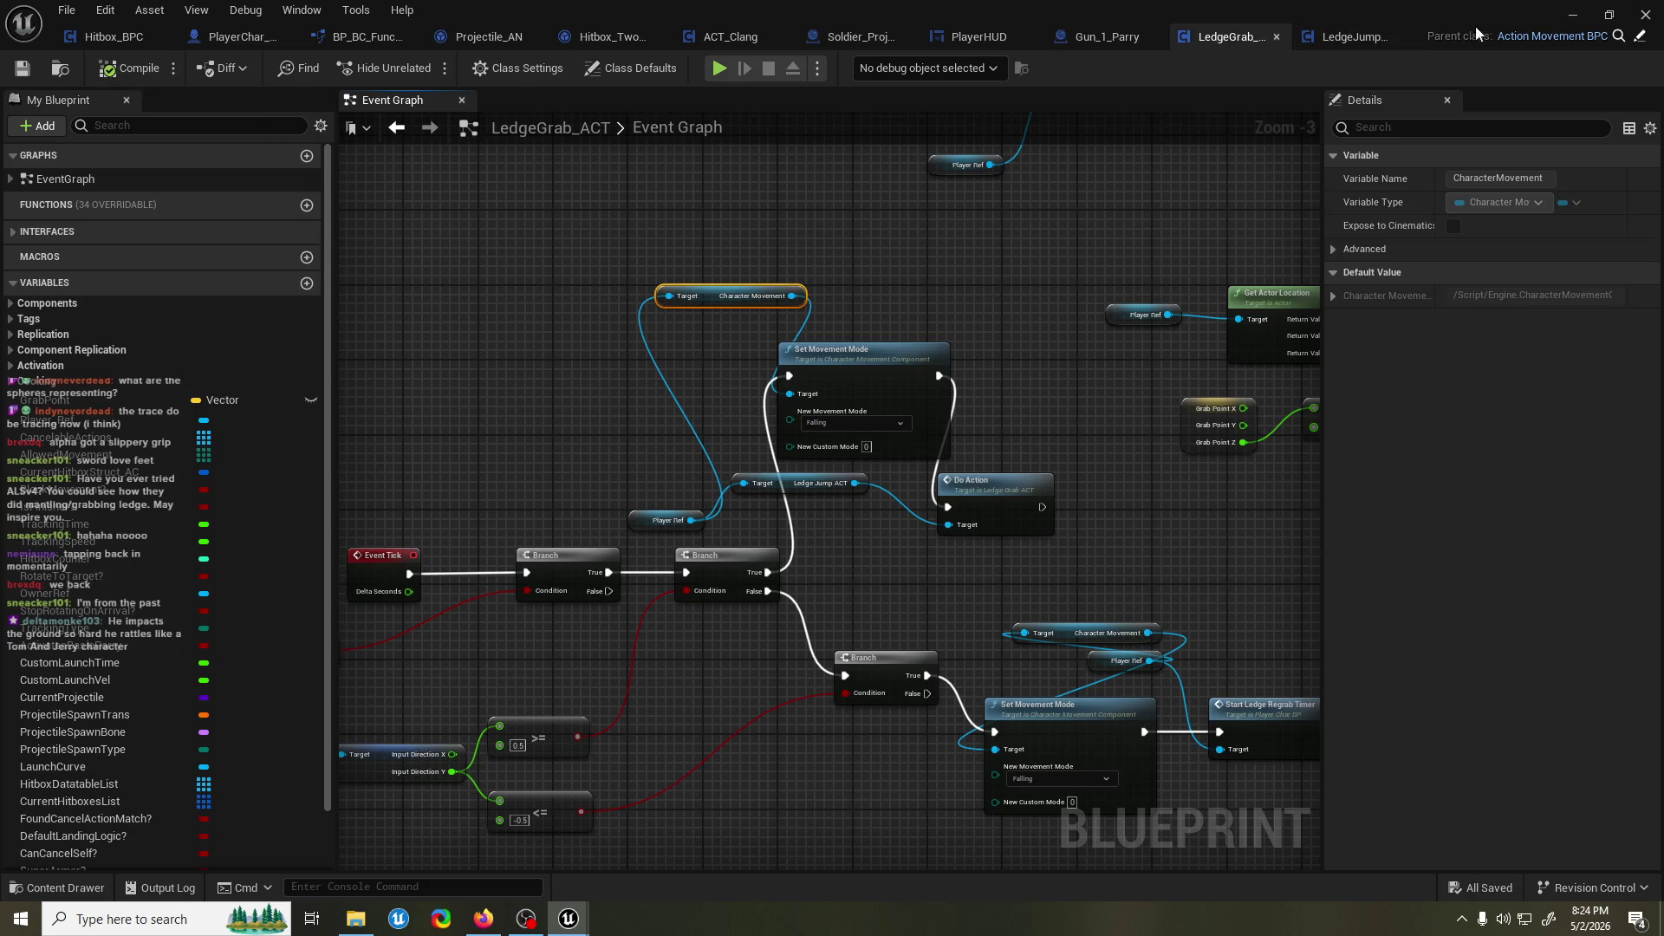
pyautogui.click(1574, 16)
pyautogui.click(449, 67)
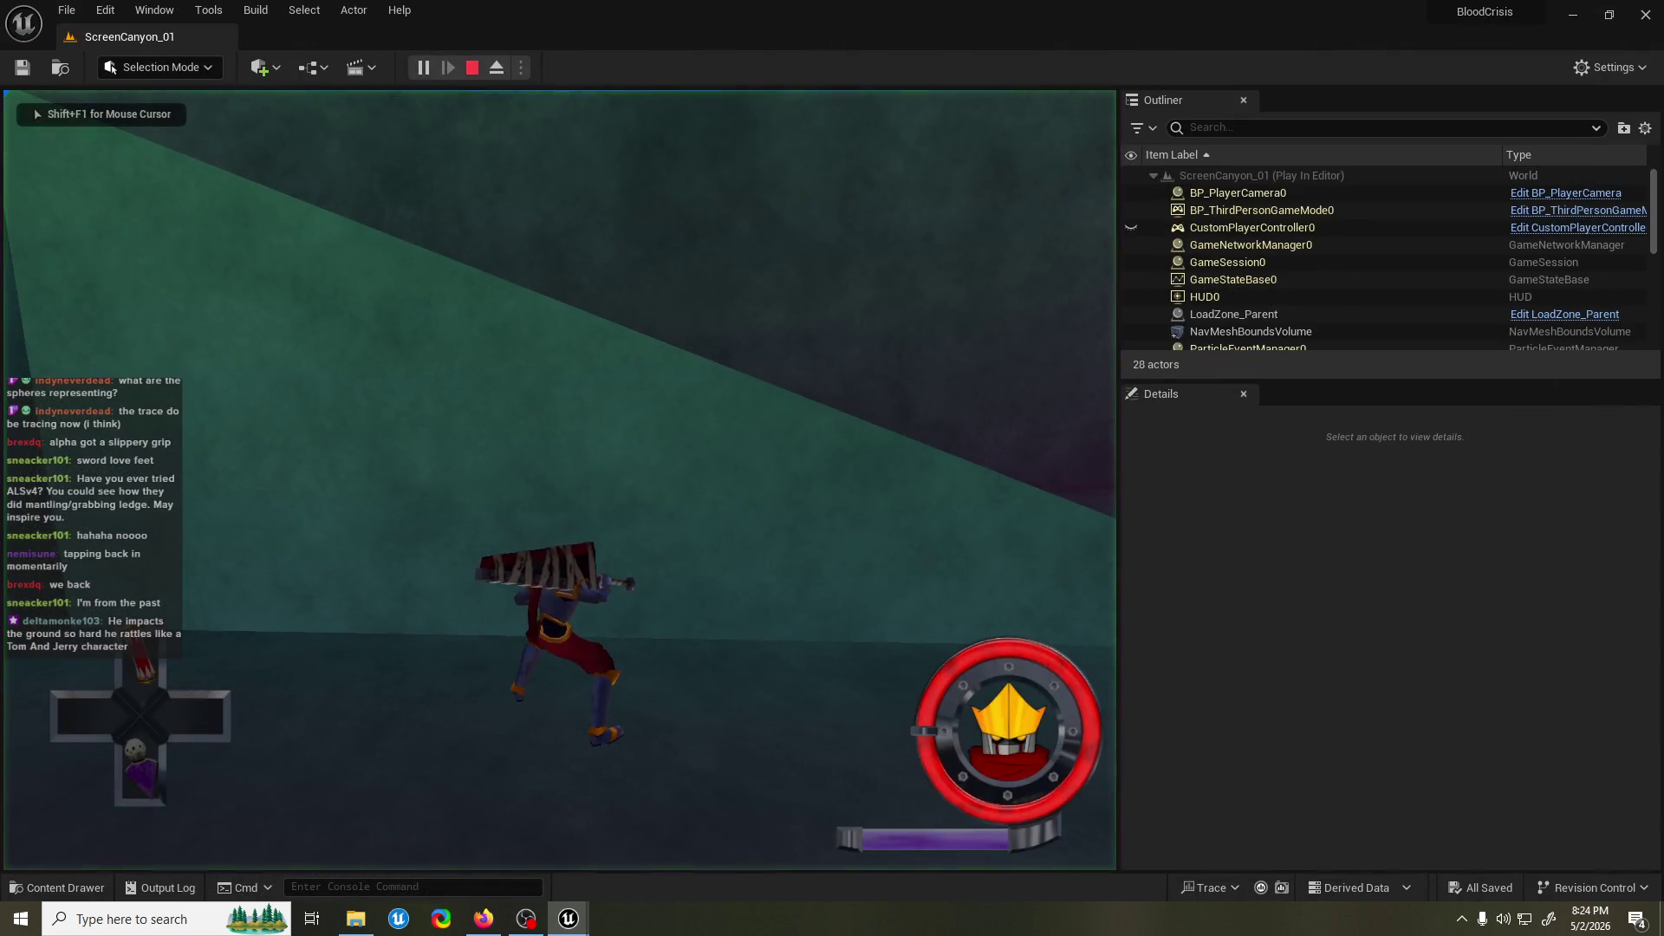
# Run and jump toward the wall in the playtest, stop it, then tidy and save LedgeGrab_ACT.
pyautogui.press('w')
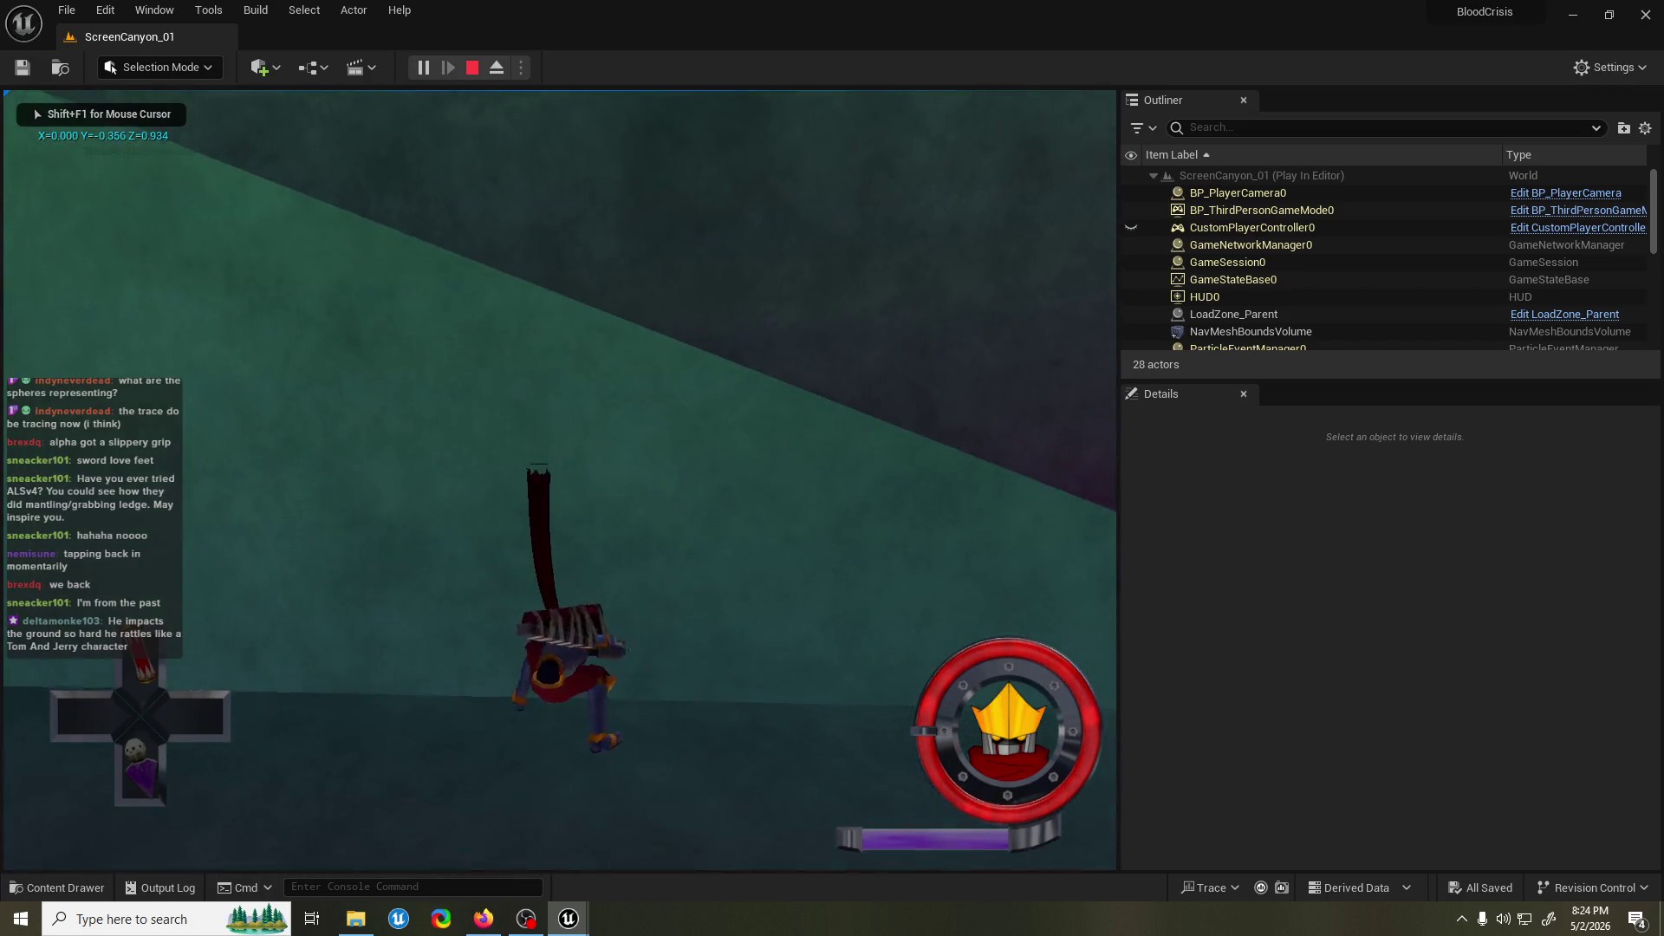
pyautogui.press('space')
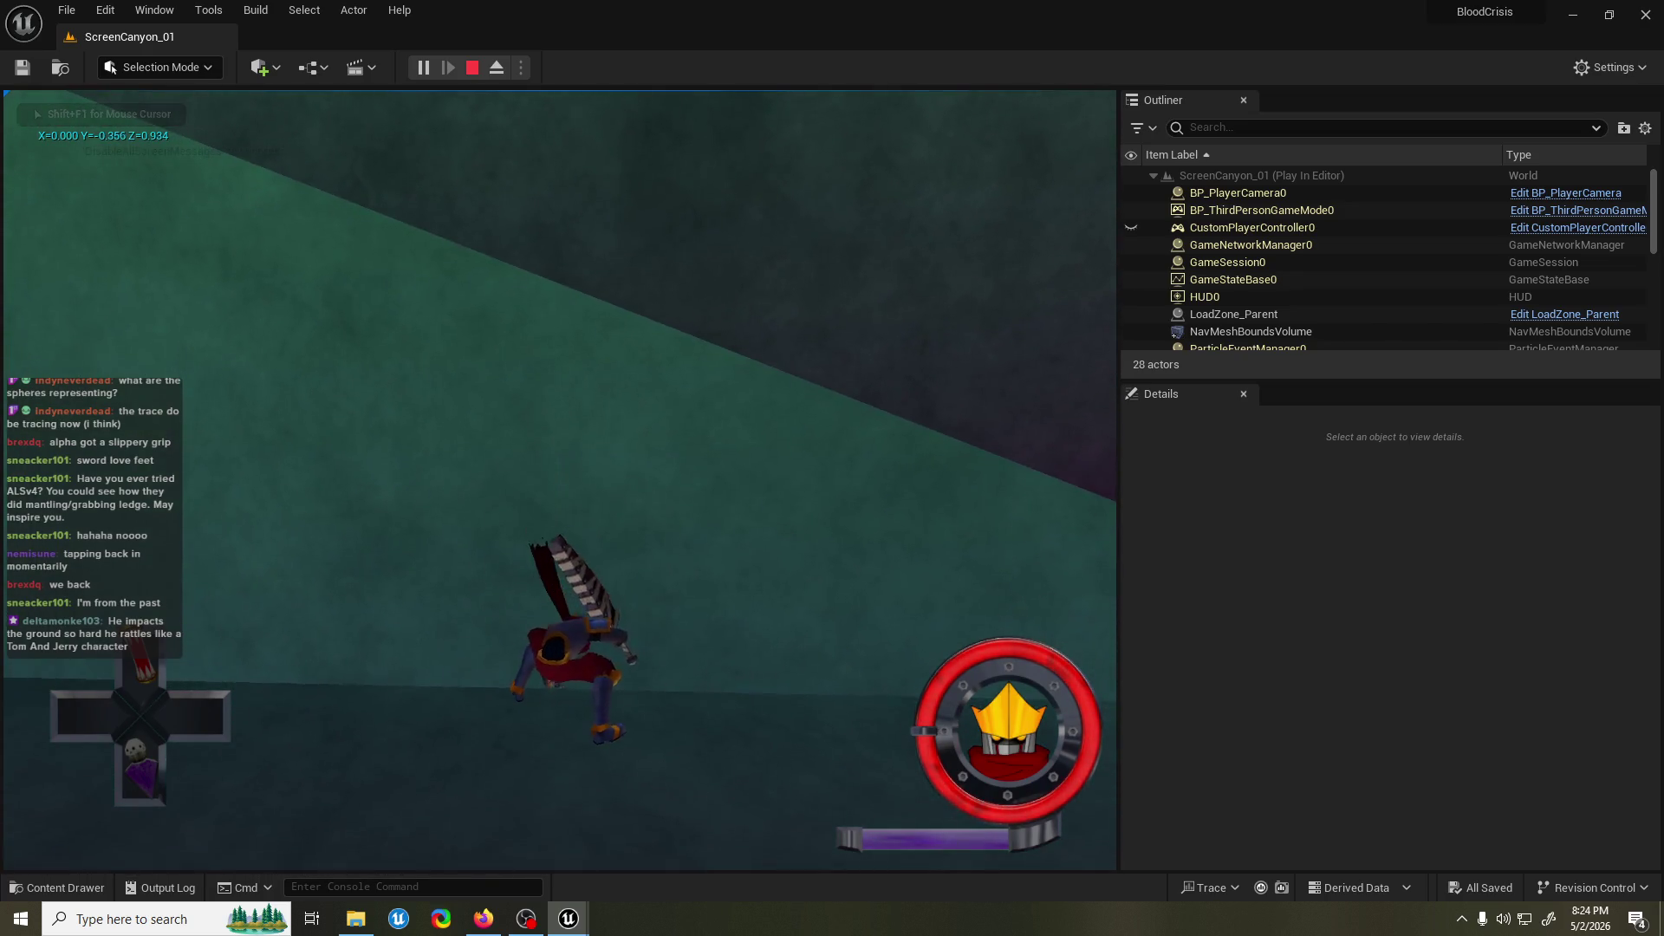
pyautogui.press('Escape')
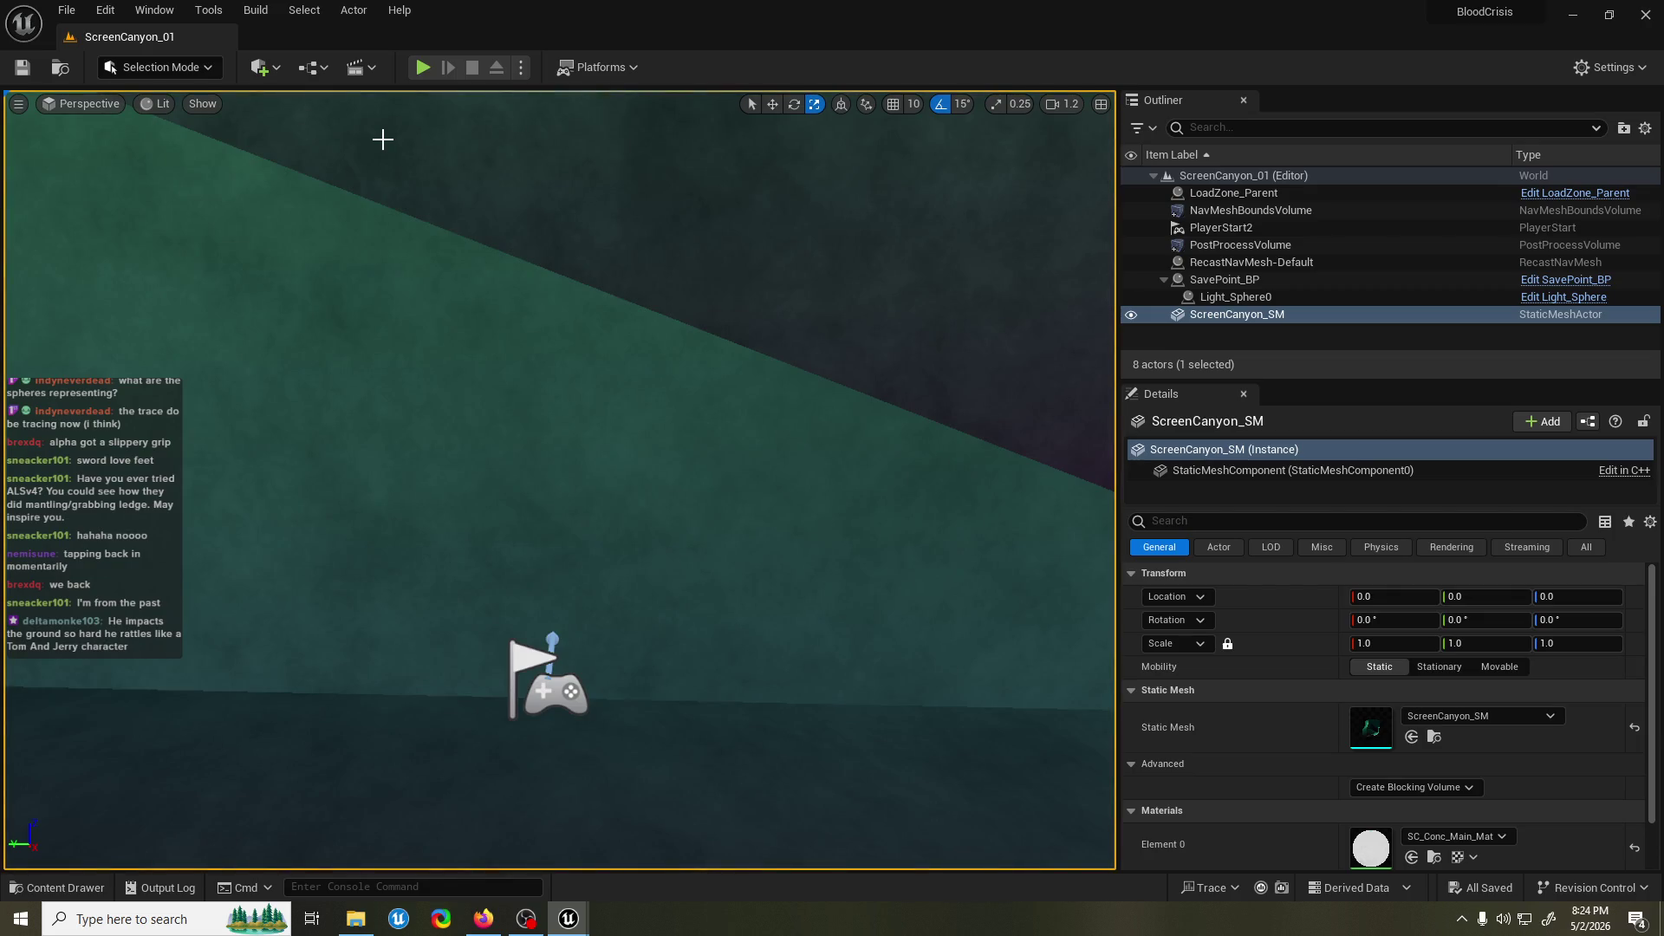
pyautogui.moveTo(569, 919)
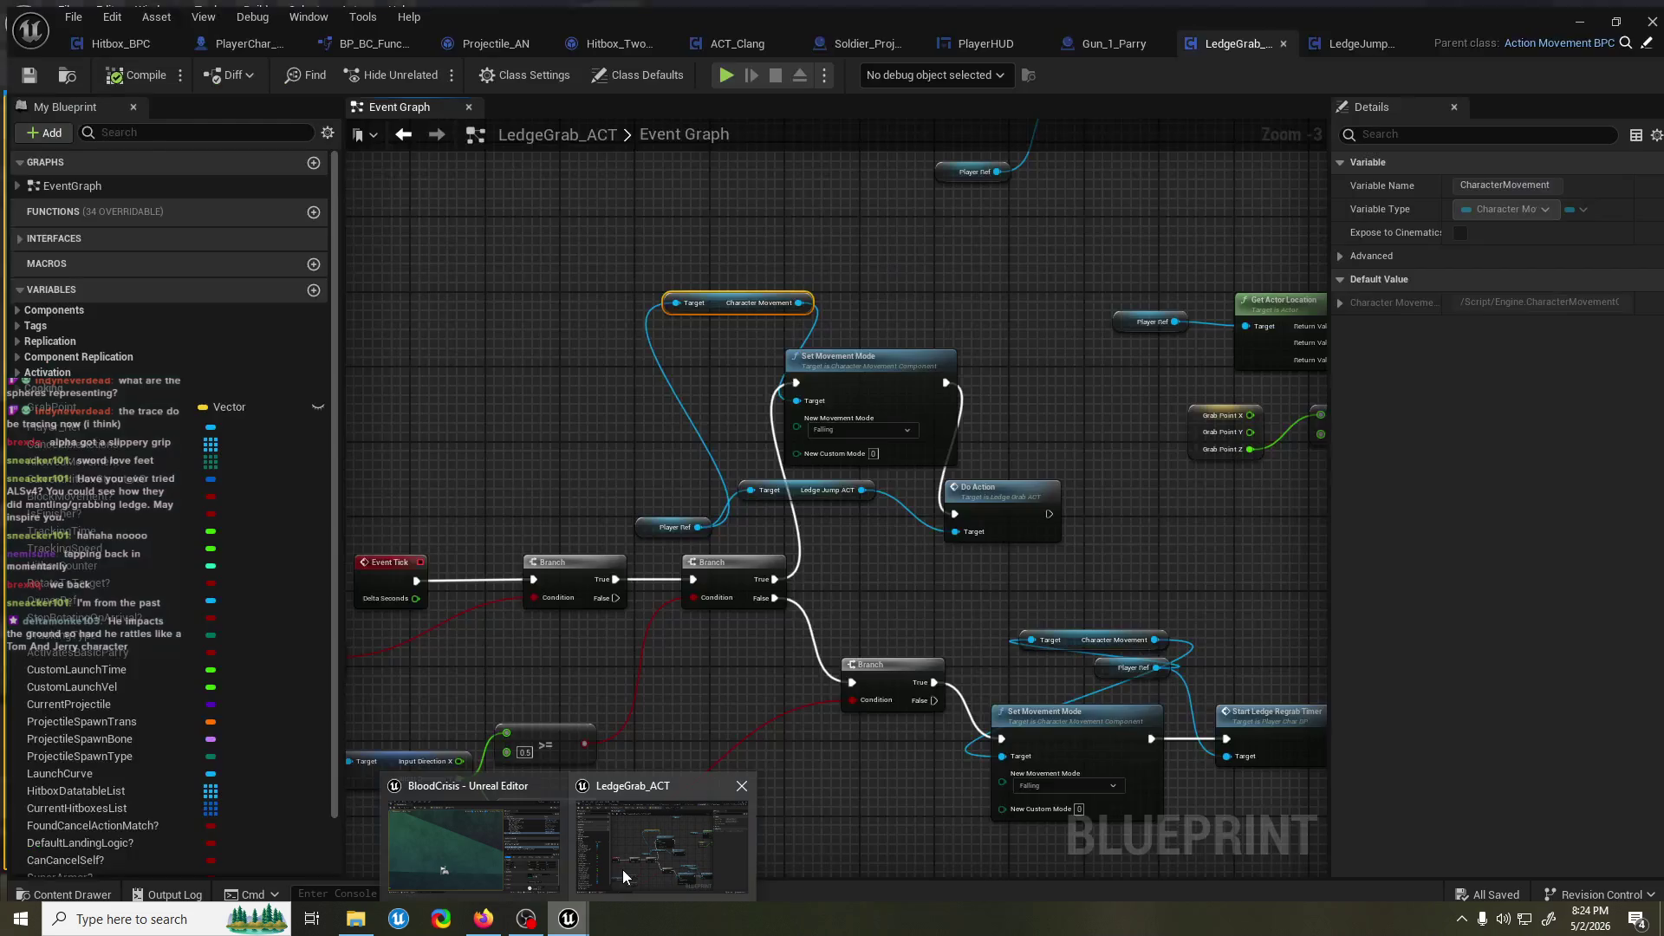
pyautogui.click(622, 870)
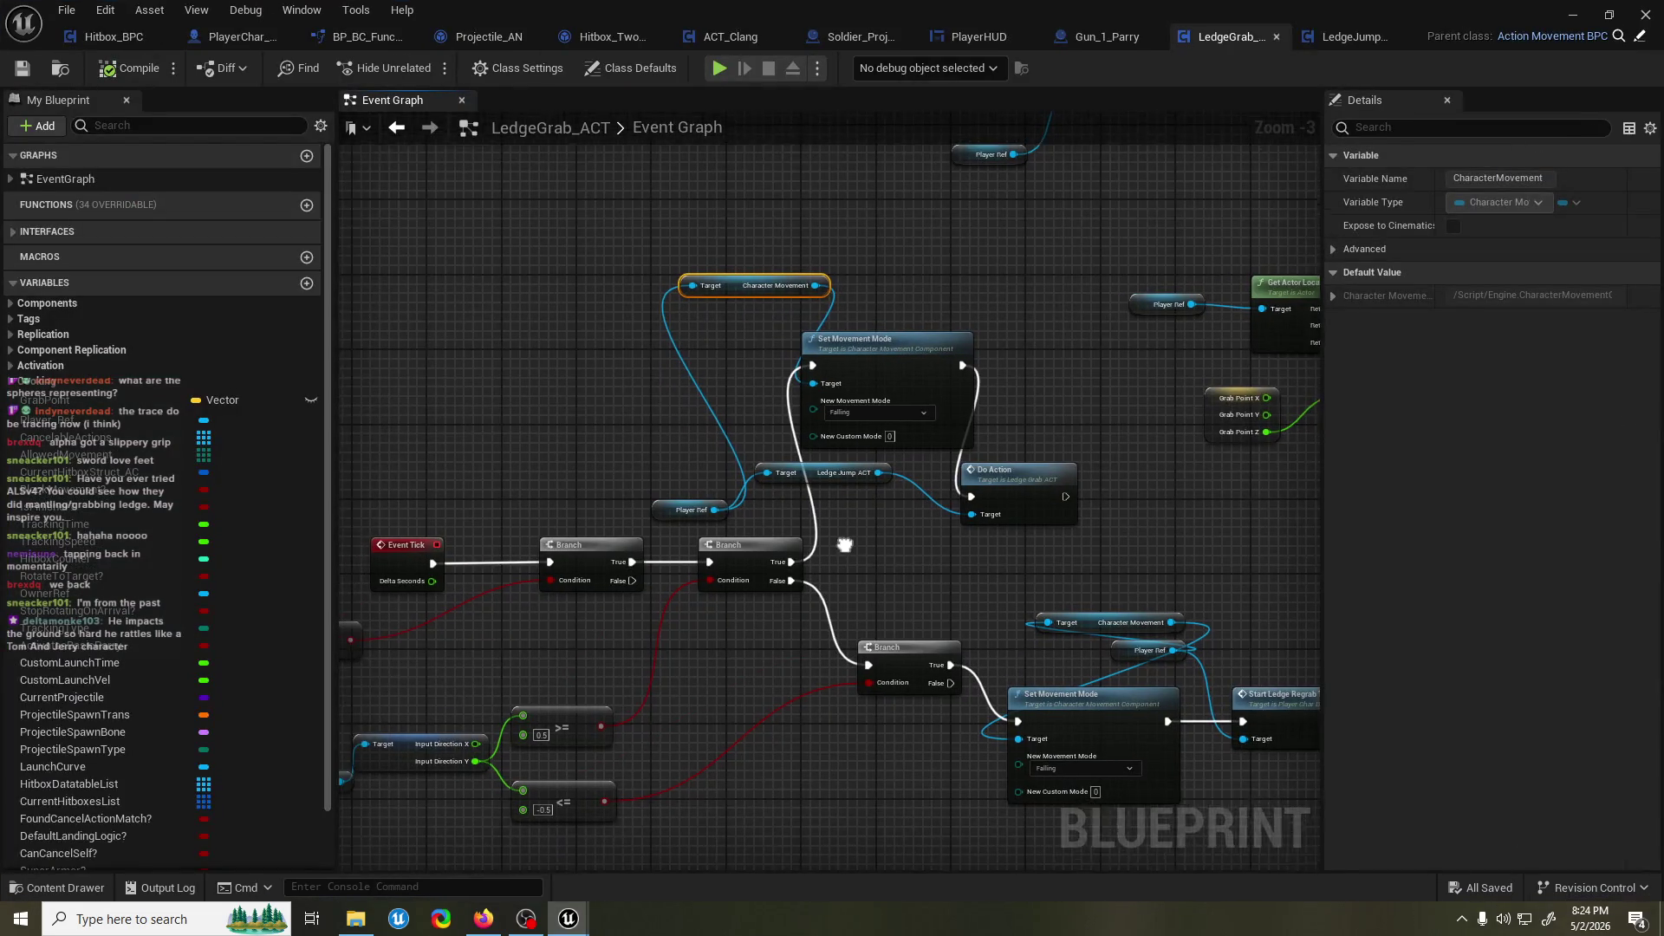
pyautogui.moveTo(716, 508)
pyautogui.mouseDown()
pyautogui.moveTo(555, 461)
pyautogui.moveTo(702, 436)
pyautogui.mouseUp()
pyautogui.hotkey('ctrl', 's')
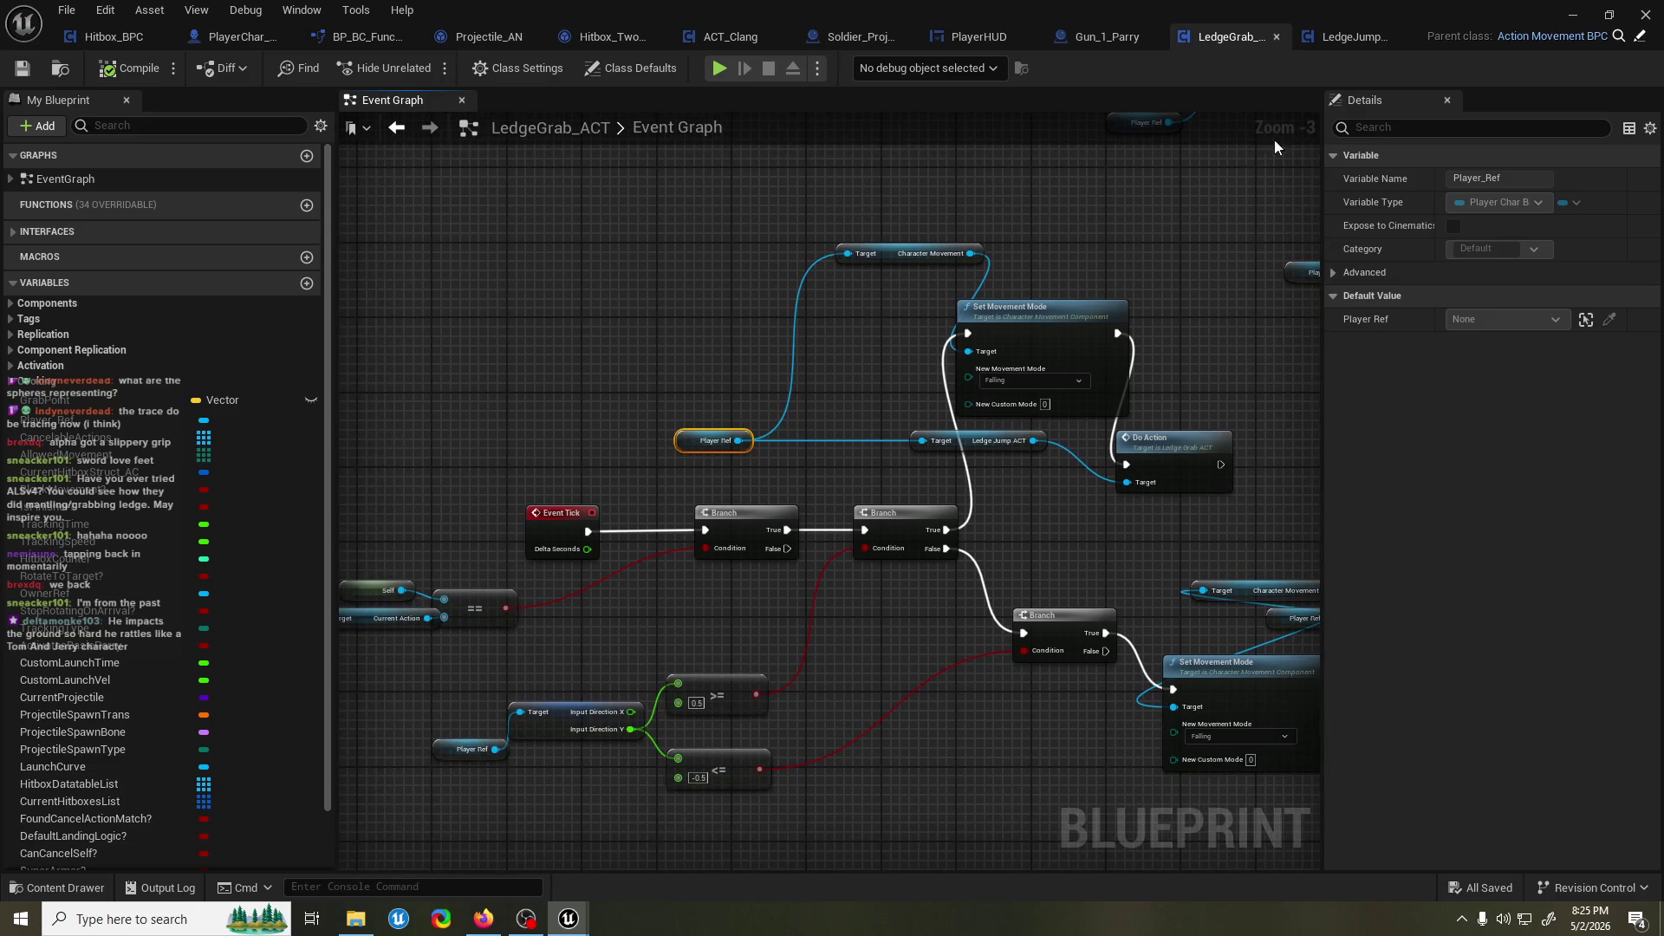
# Check LedgeJump_ACT's Play Montage montage and browse to AK_ledgejump in CoreBase/Actions.
pyautogui.click(1349, 40)
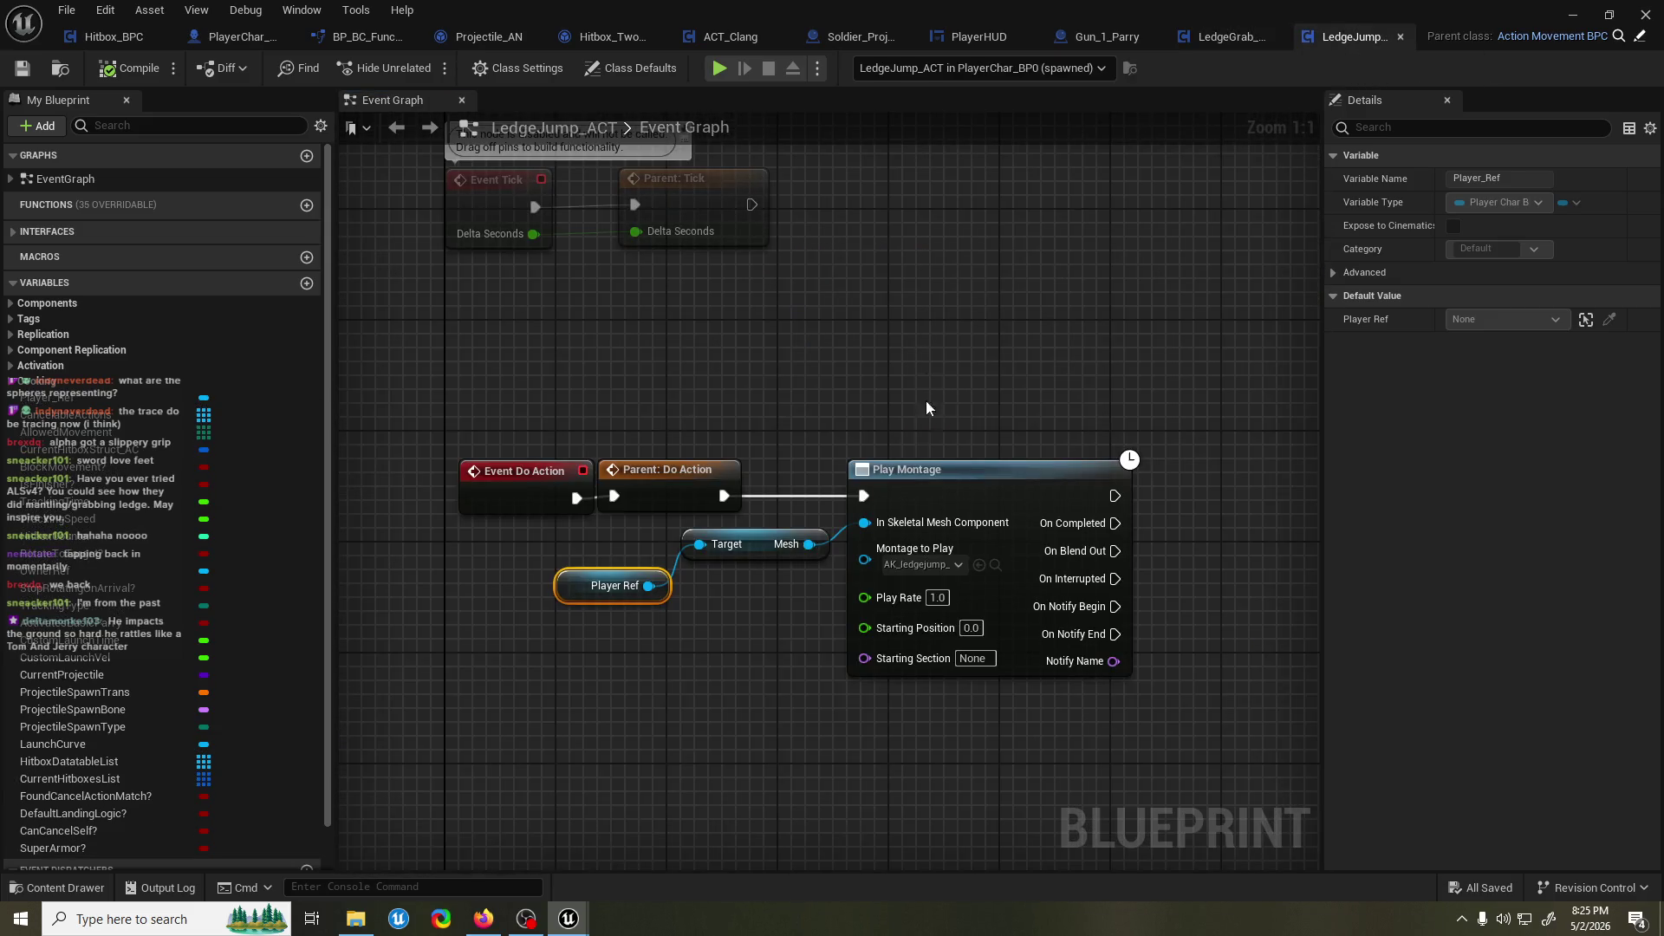
pyautogui.click(919, 564)
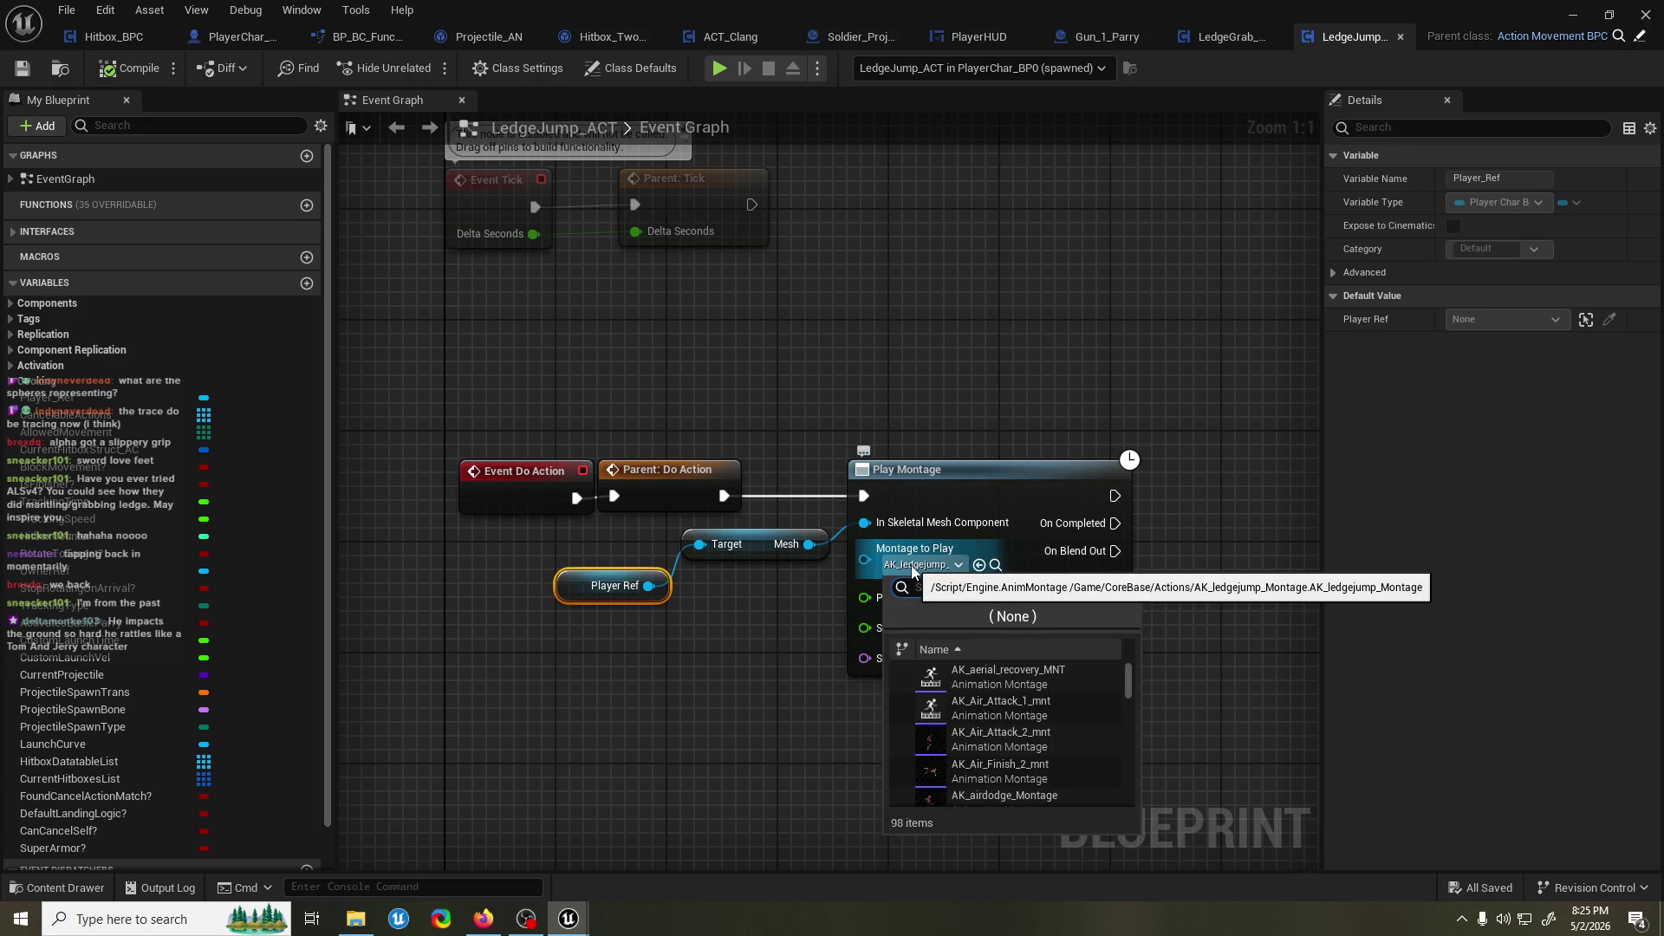
pyautogui.click(1069, 430)
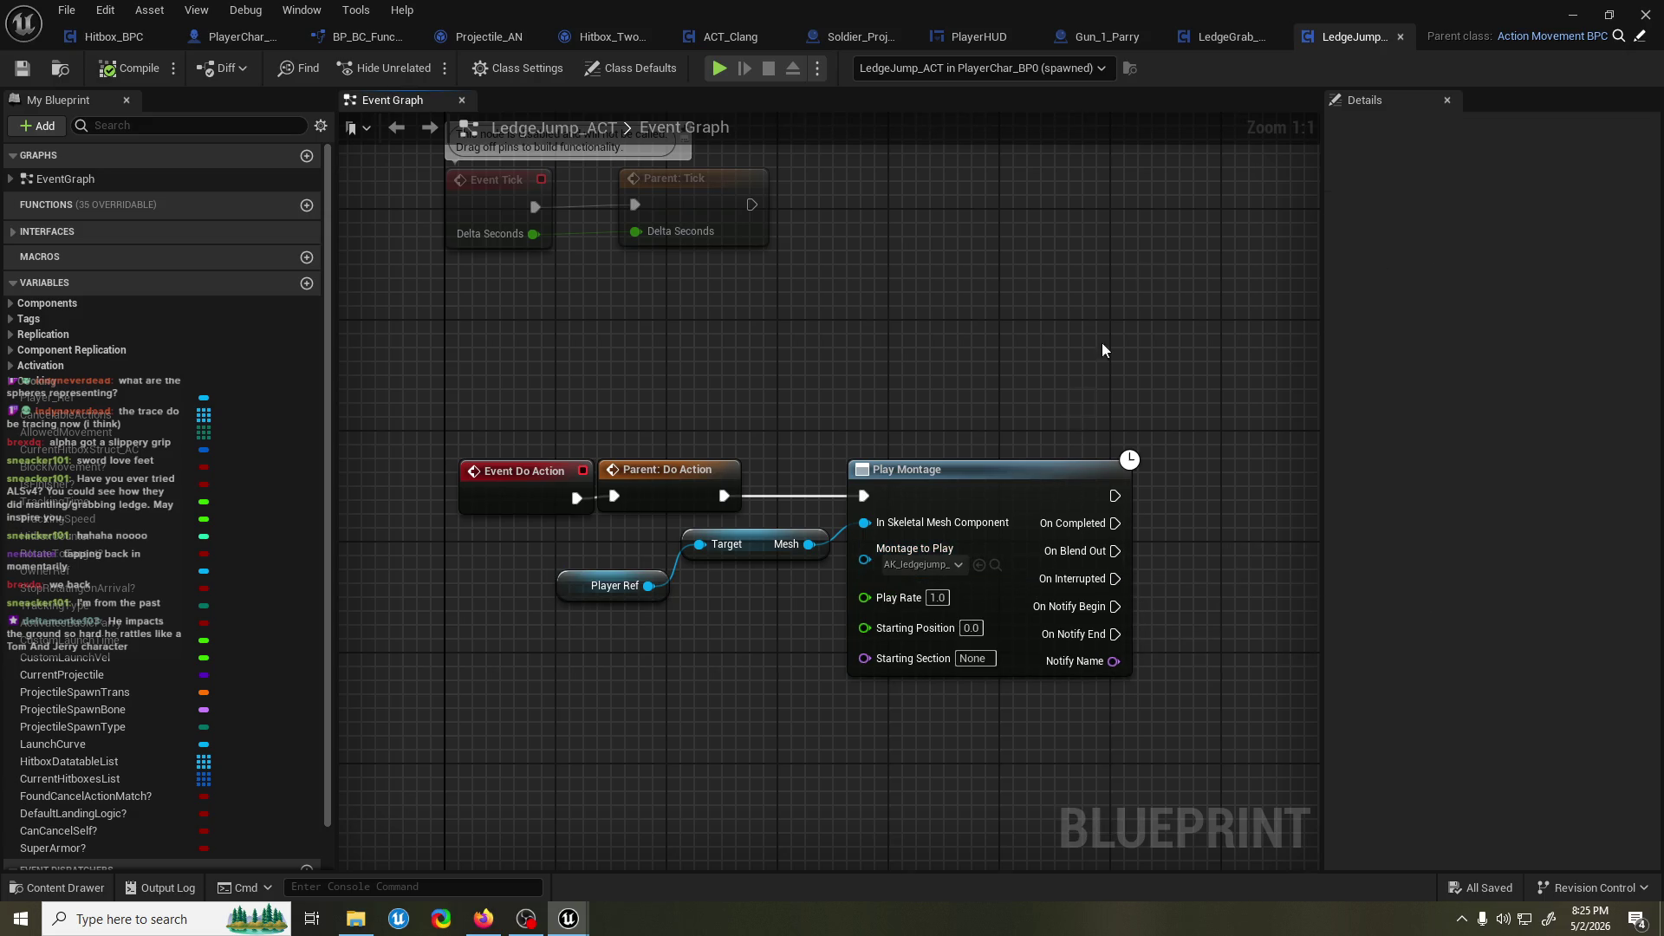
pyautogui.click(1572, 15)
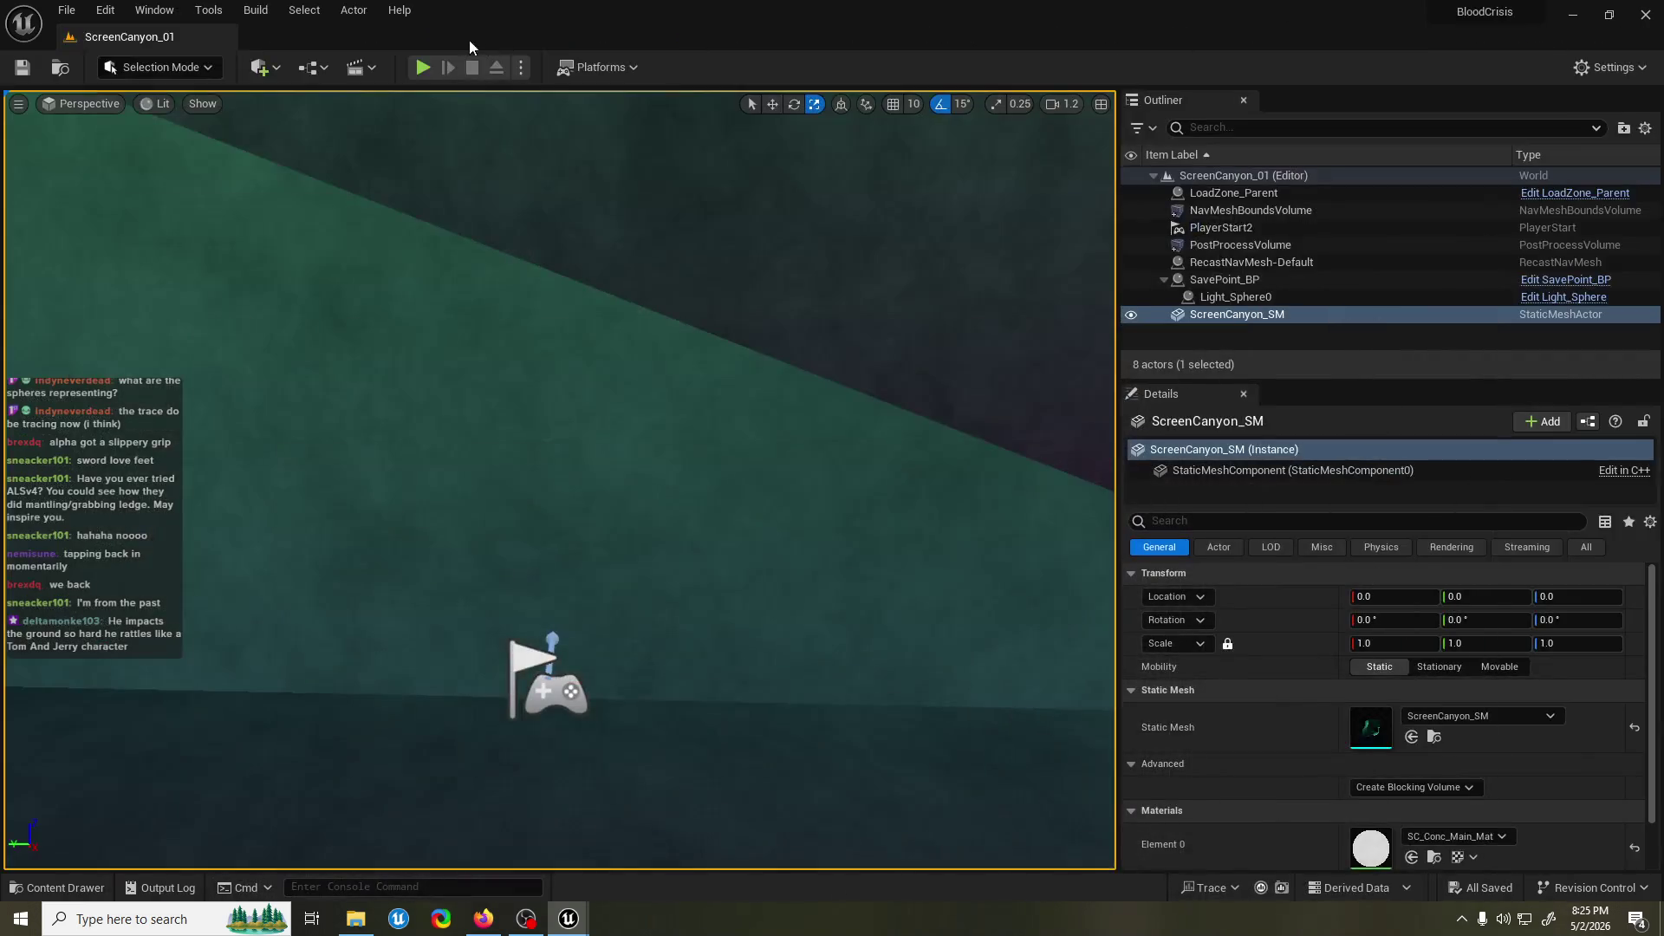
pyautogui.moveTo(569, 919)
pyautogui.click(690, 814)
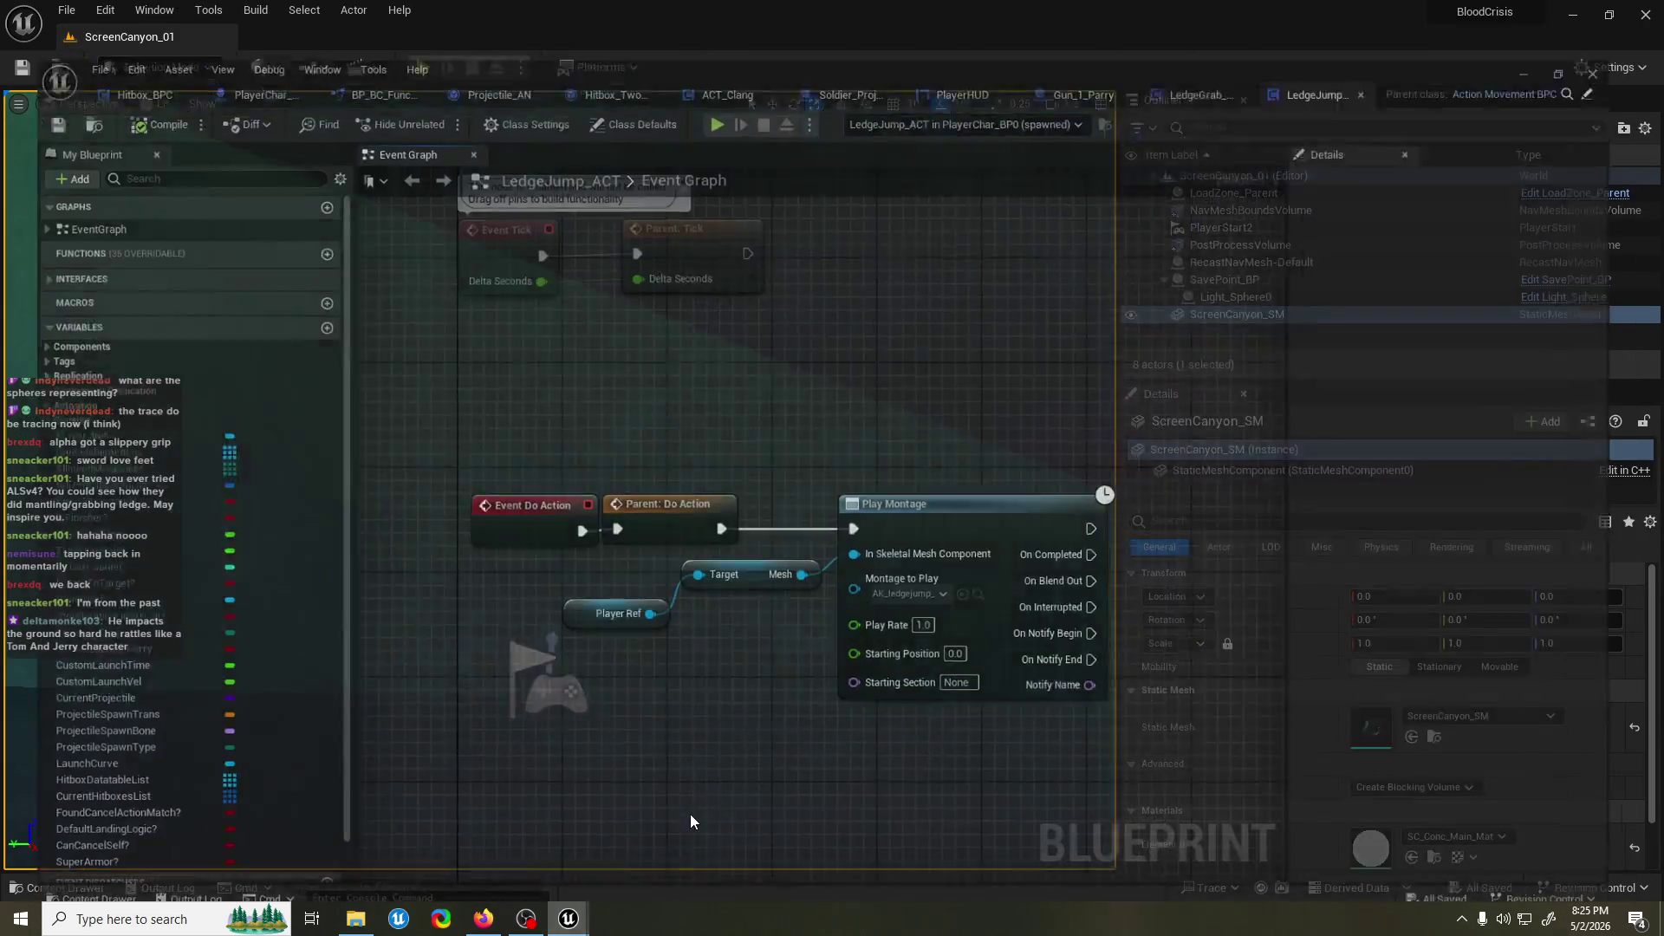
pyautogui.click(995, 565)
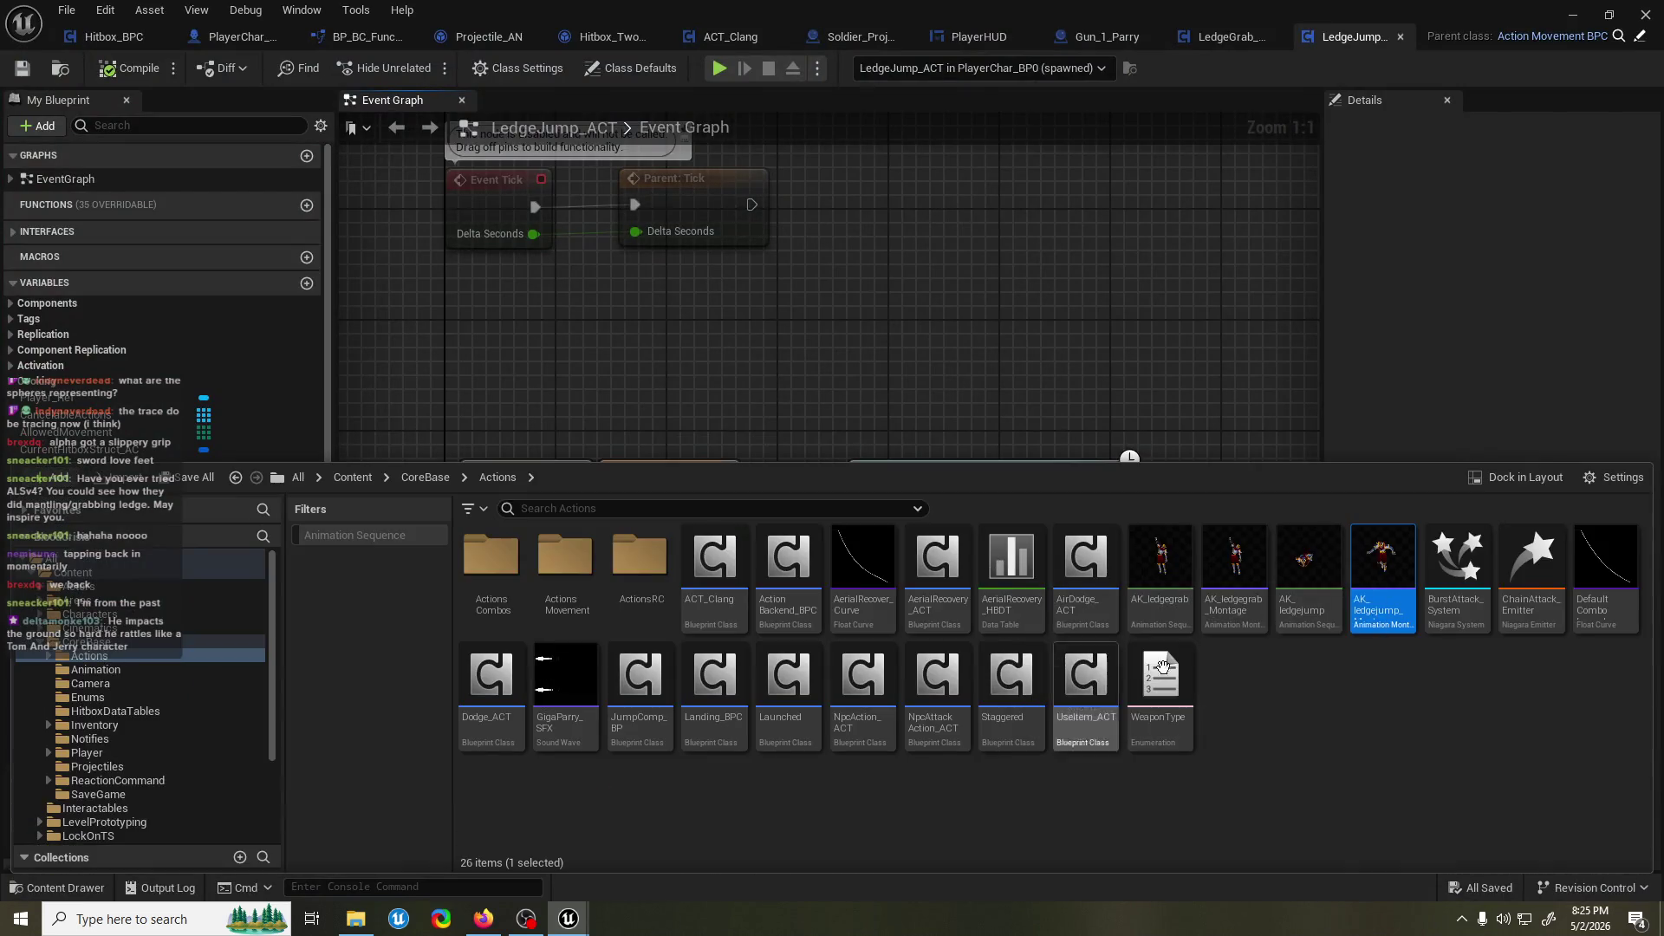
# Open AK_ledgejump_Montage and set Blend In time to 0 and Blend Out time to 0.1.
pyautogui.doubleClick(1401, 566)
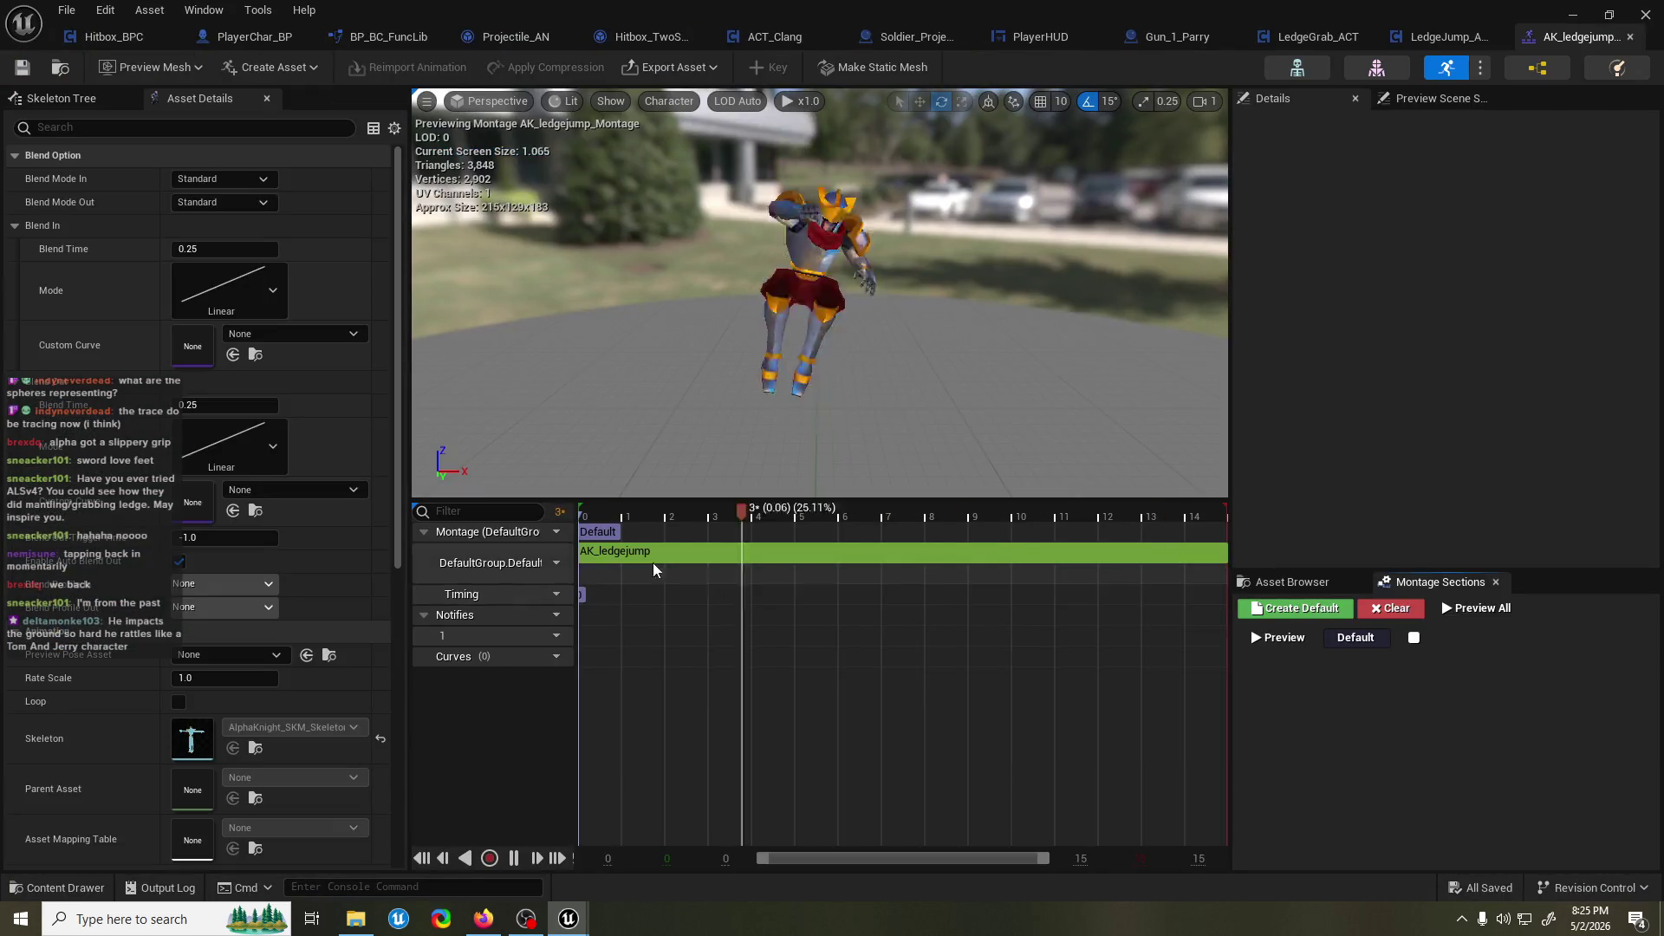
pyautogui.click(223, 249)
pyautogui.write('0')
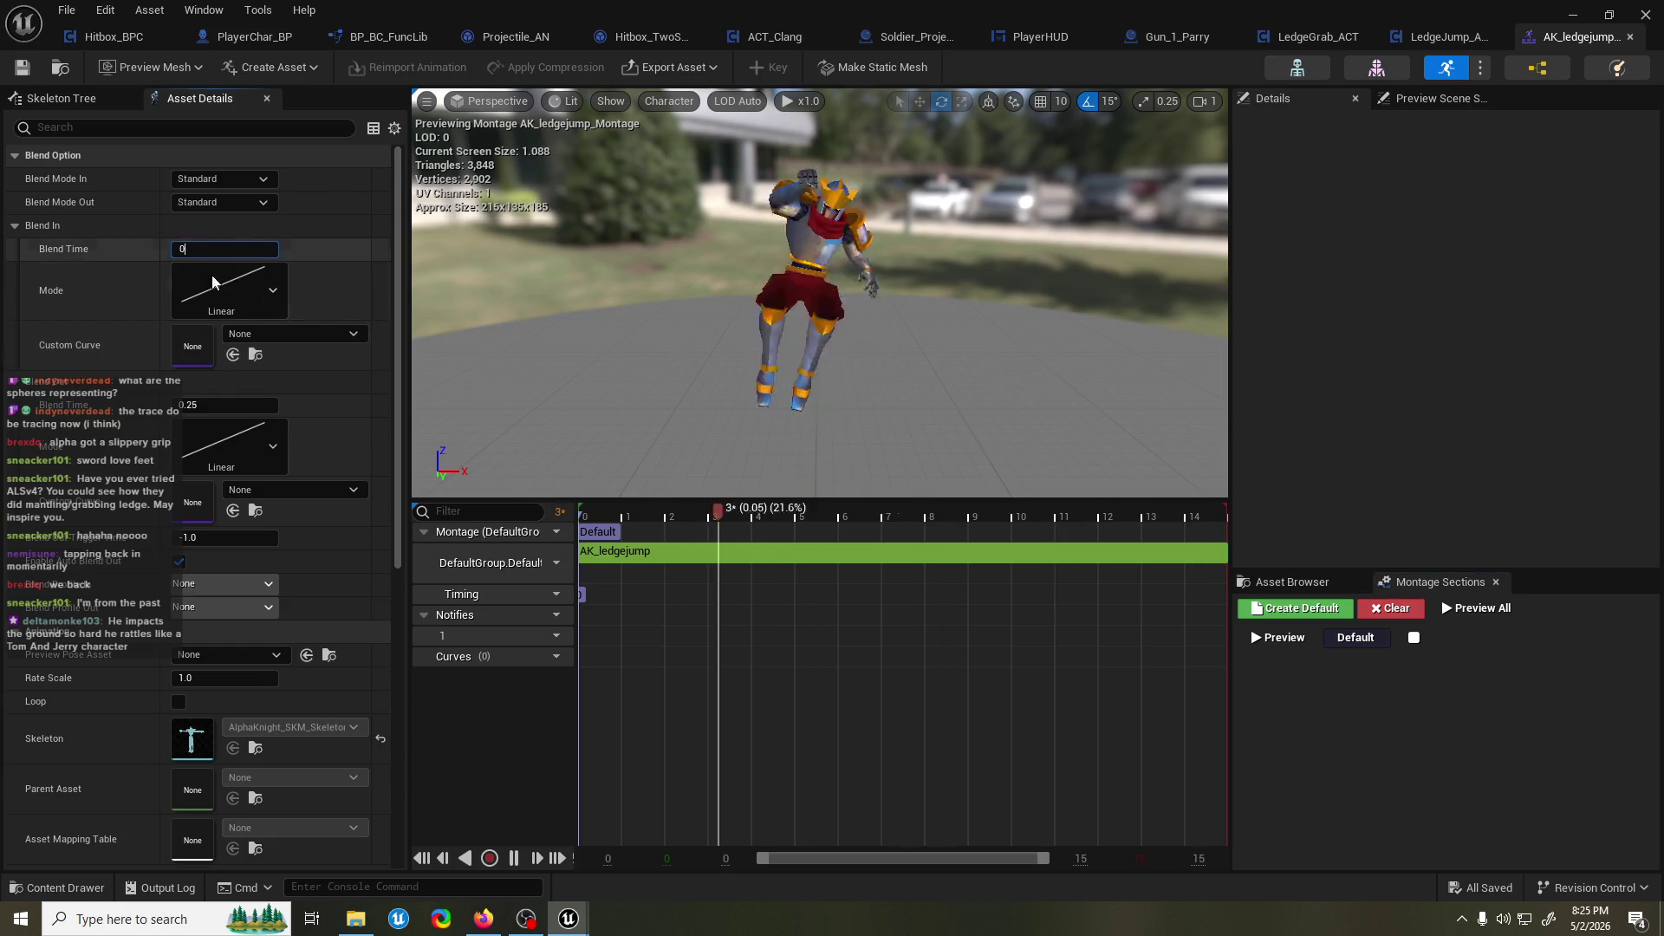
pyautogui.click(230, 405)
pyautogui.write('1')
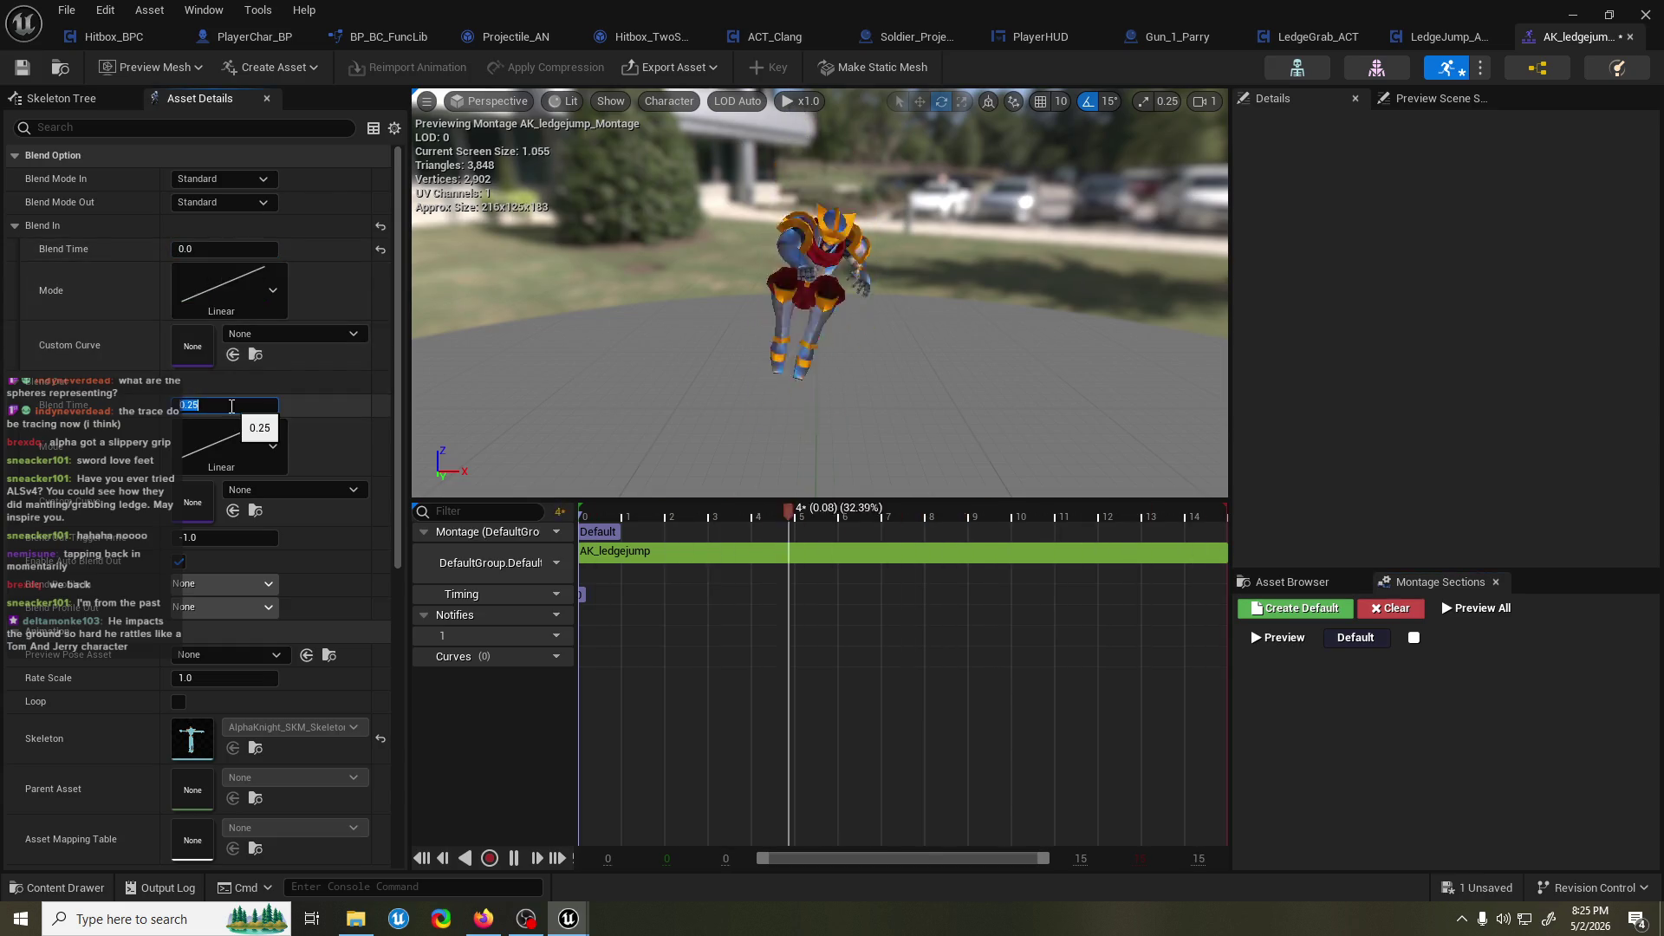
# Playtest ScreenCanyon_01 by grabbing the wall ledge, climbing up and jumping off it.
pyautogui.click(1573, 15)
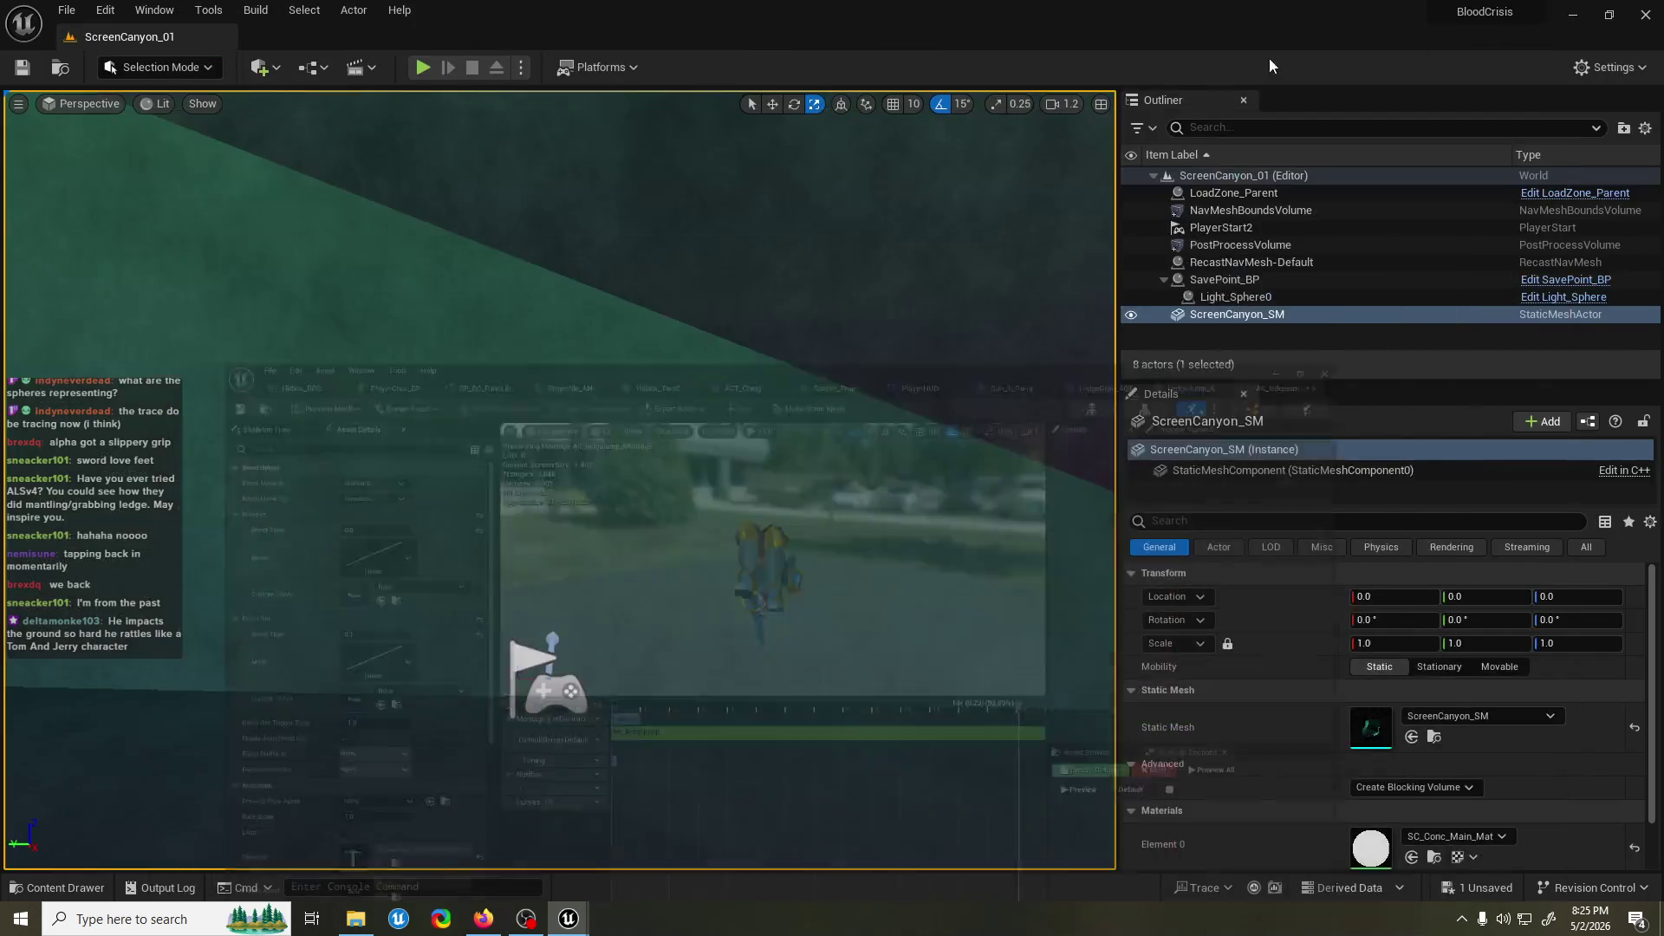
pyautogui.click(420, 67)
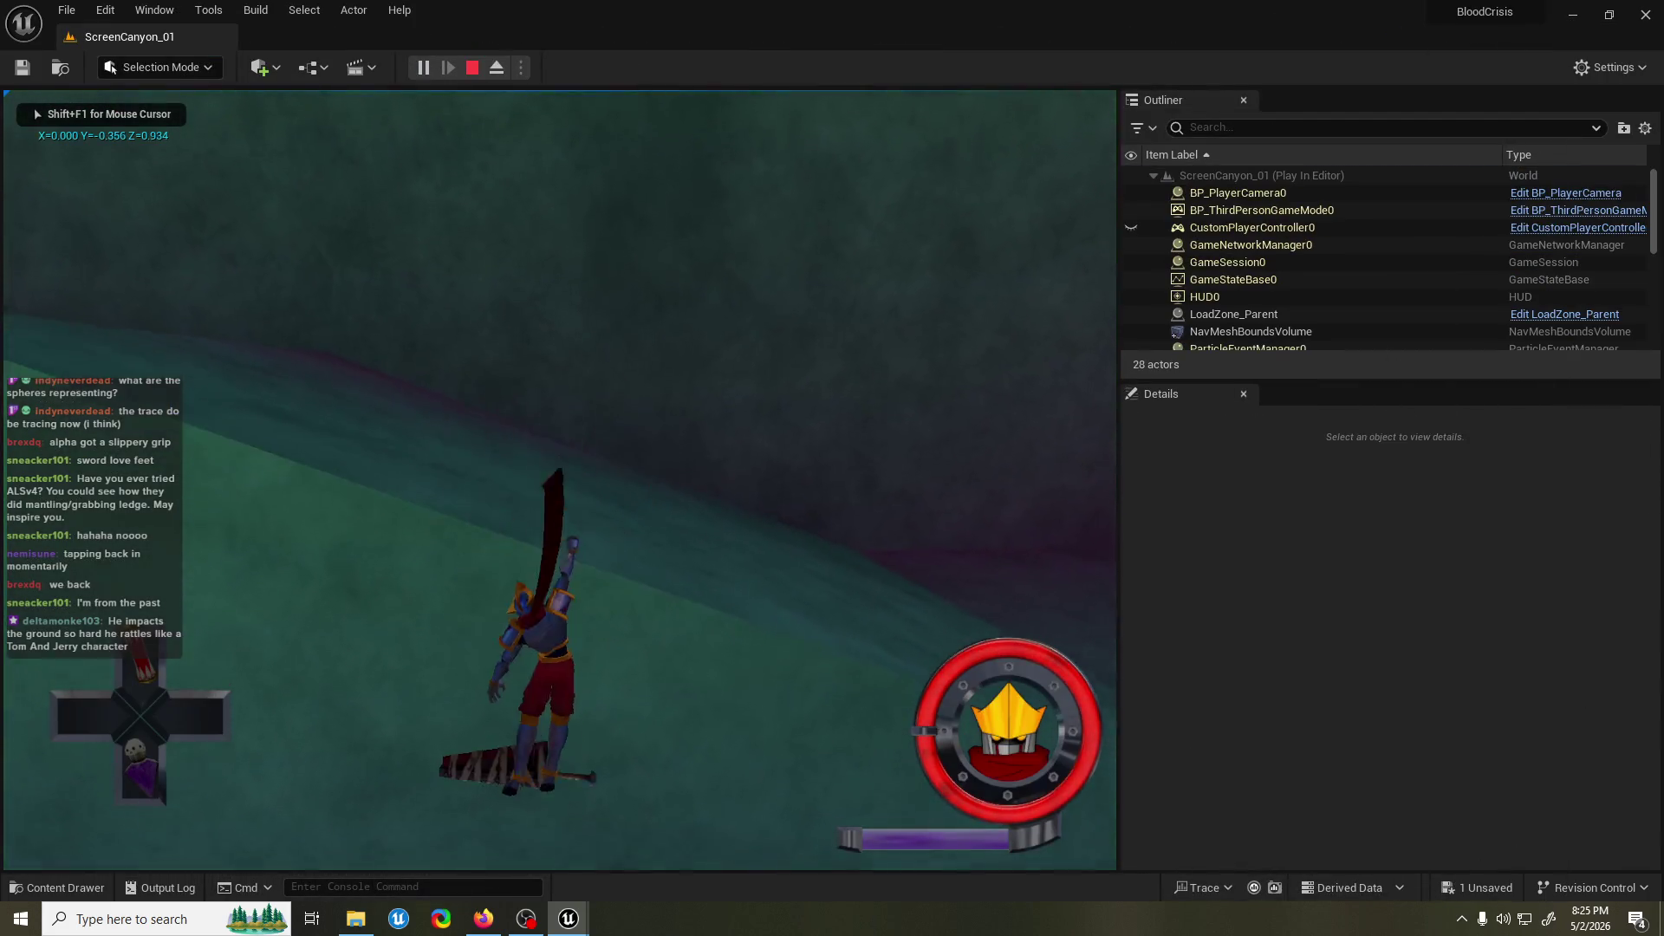
pyautogui.press('space')
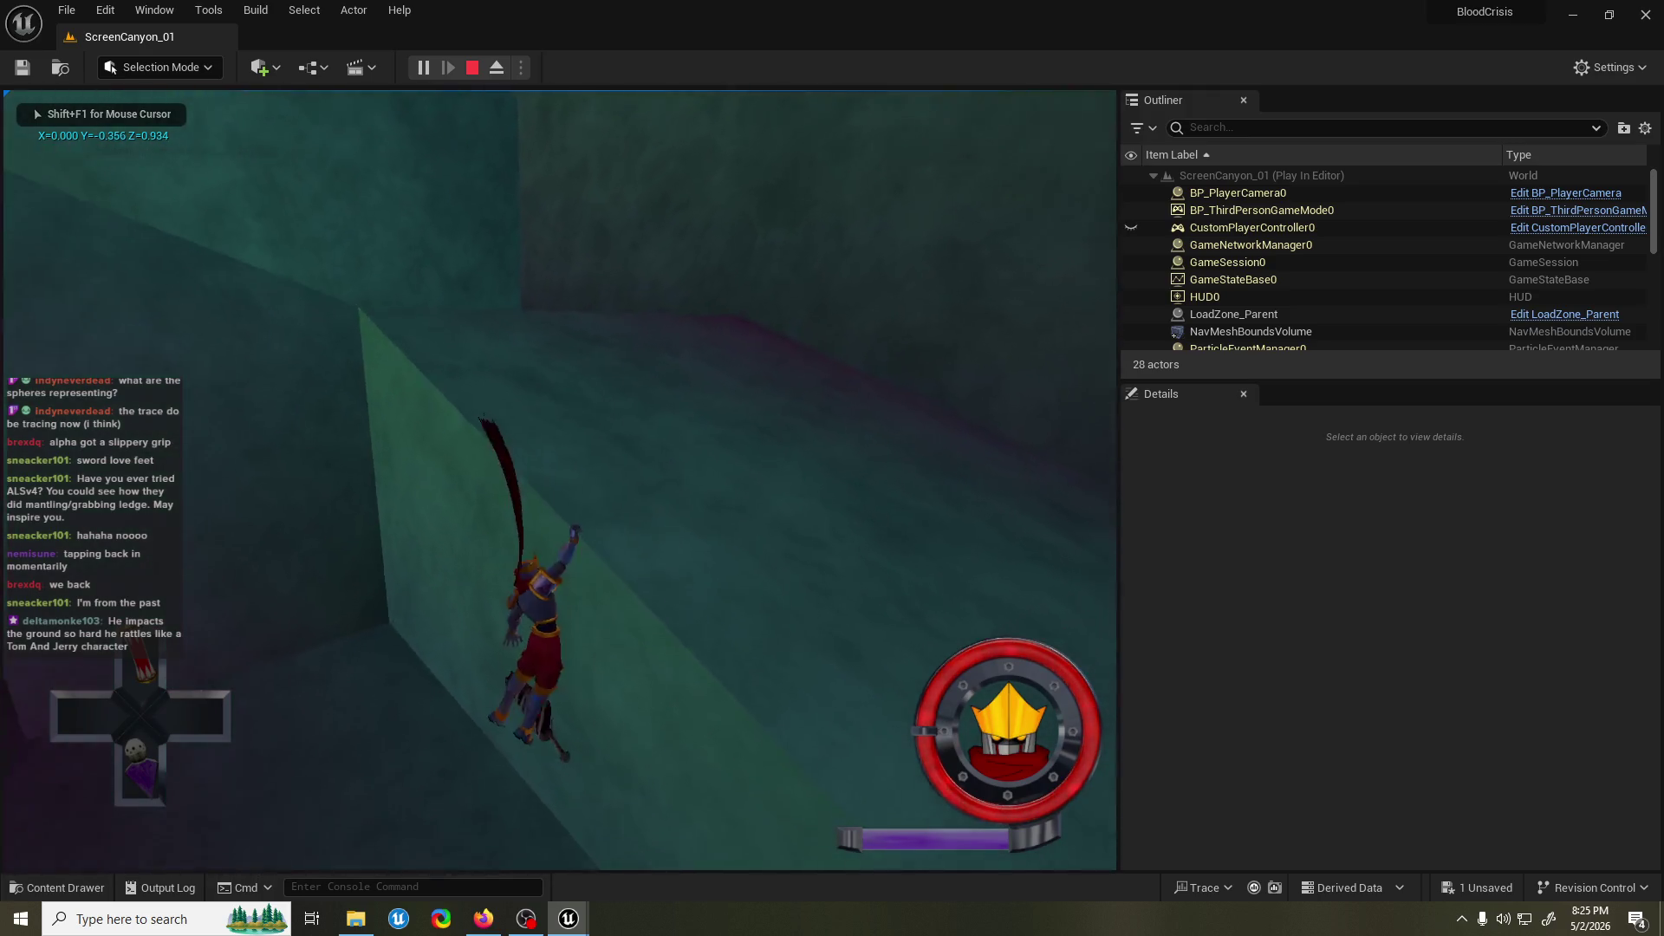
pyautogui.press('space')
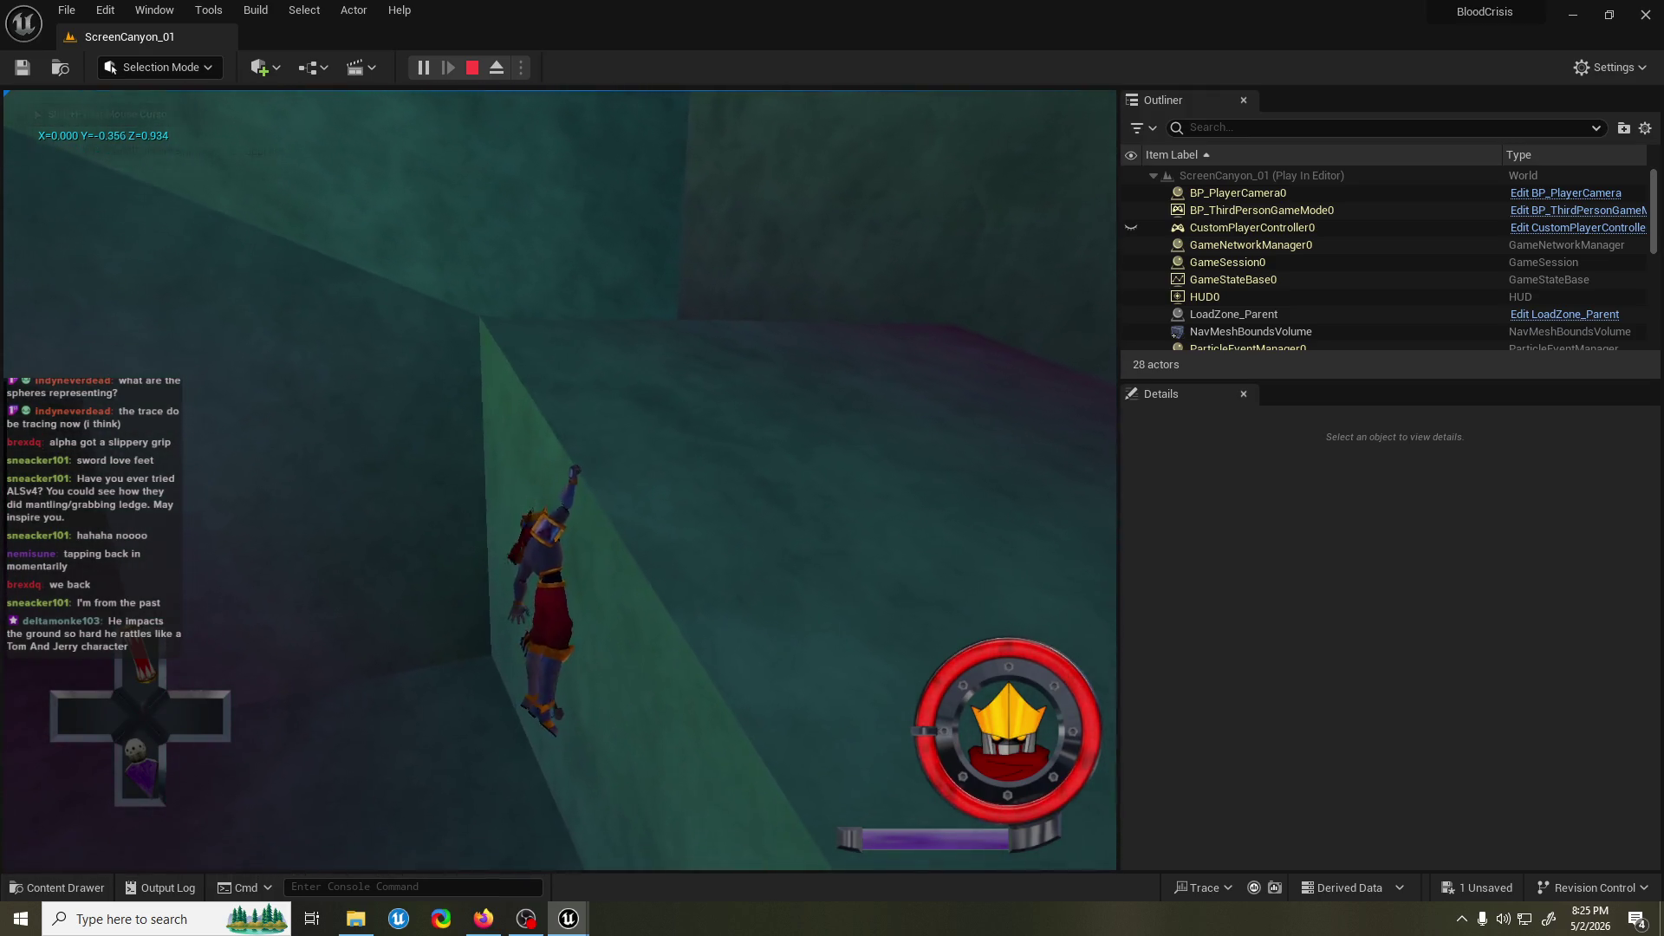
pyautogui.click(18, 139)
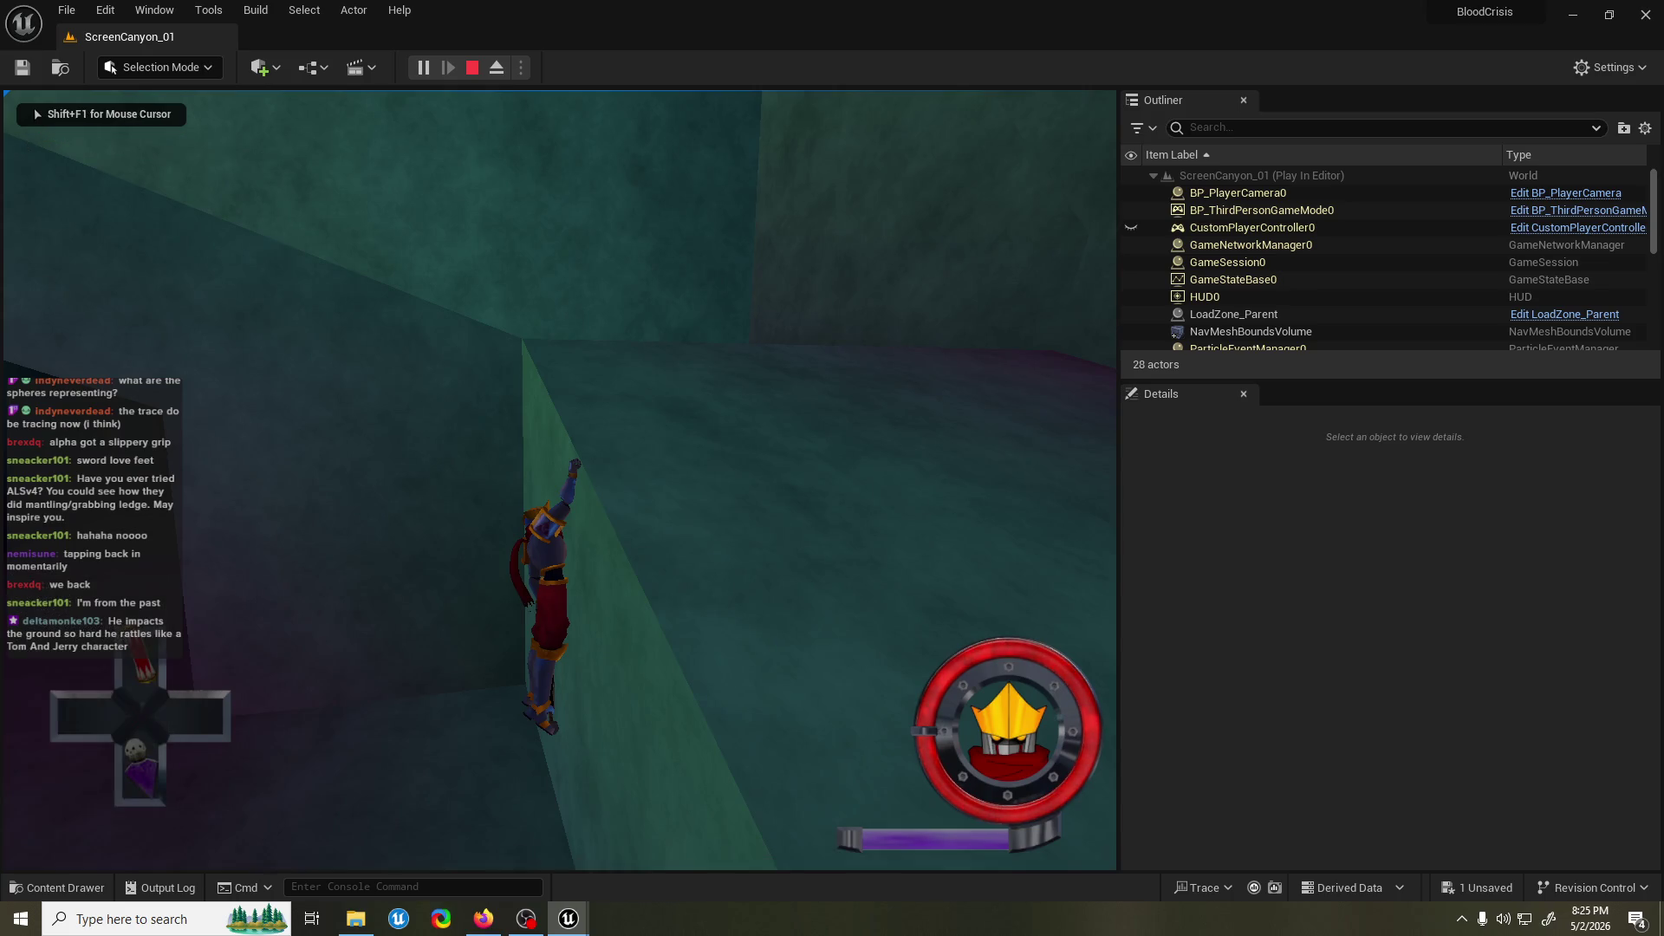
pyautogui.press('space')
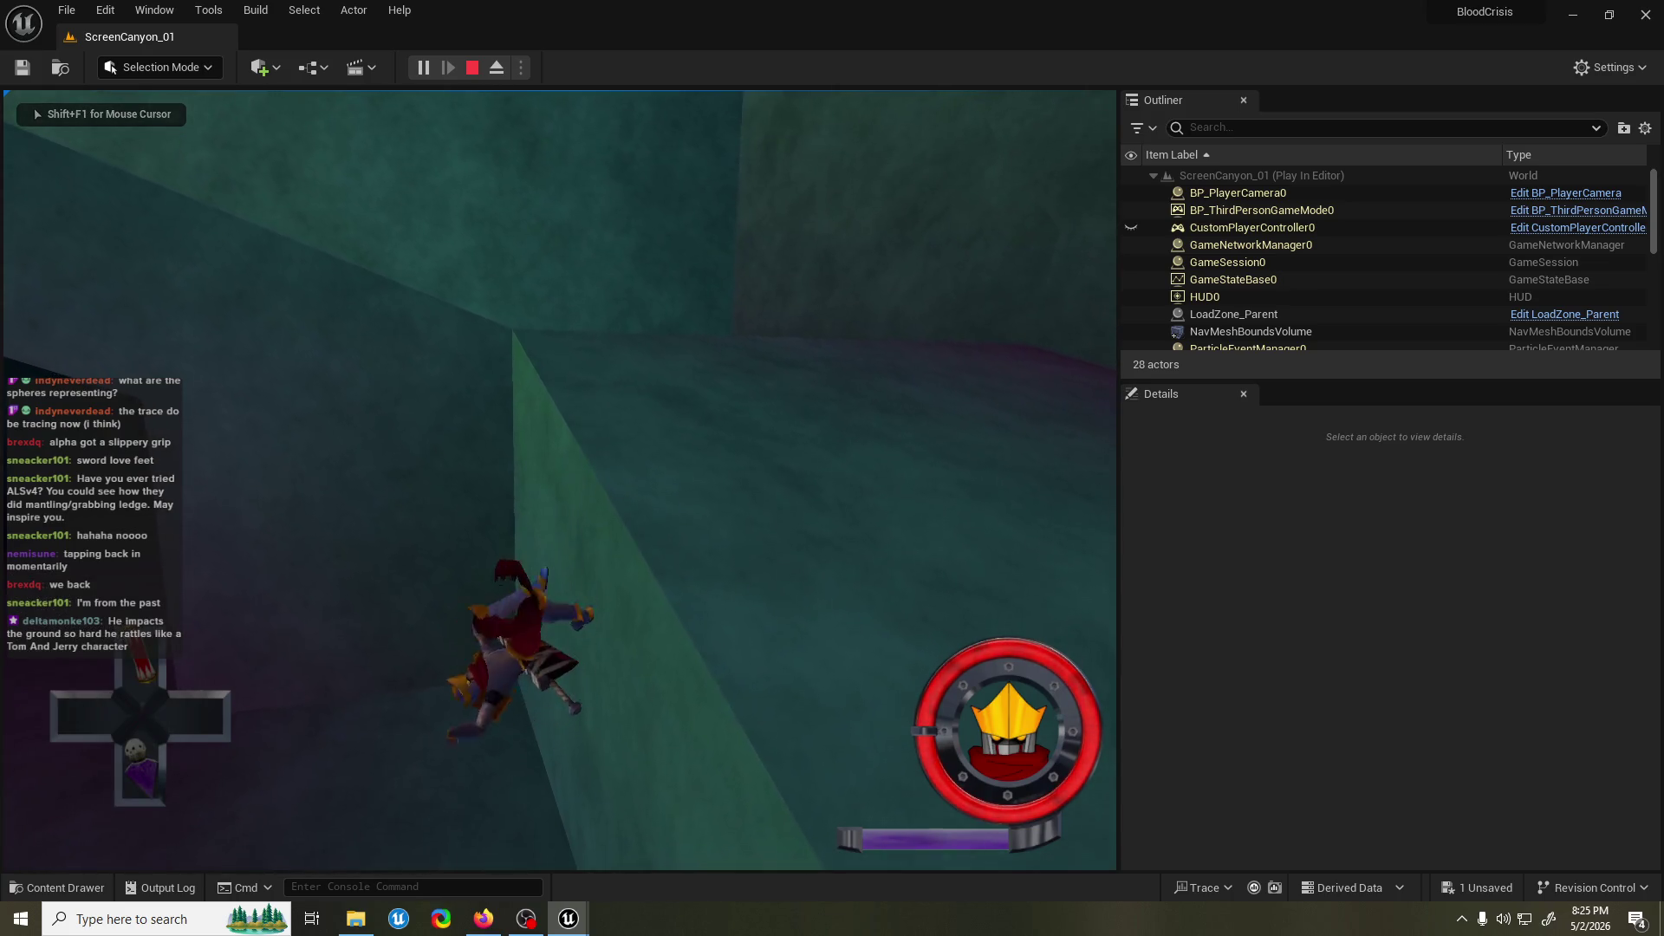
pyautogui.press('Escape')
pyautogui.moveTo(564, 921)
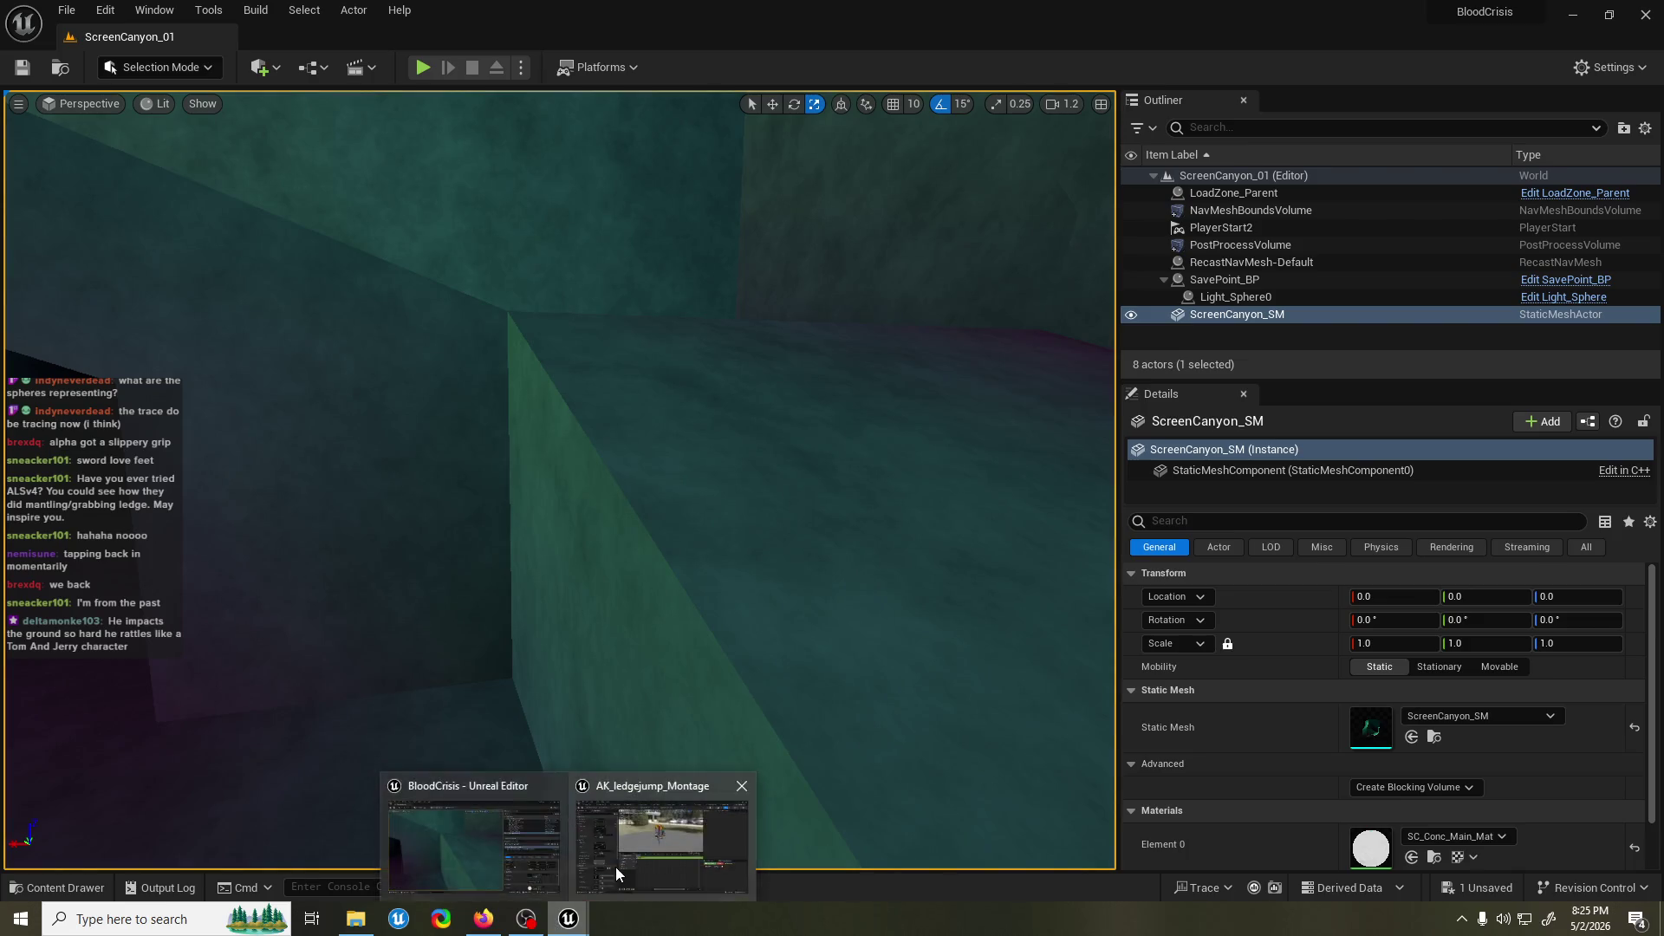
pyautogui.click(646, 833)
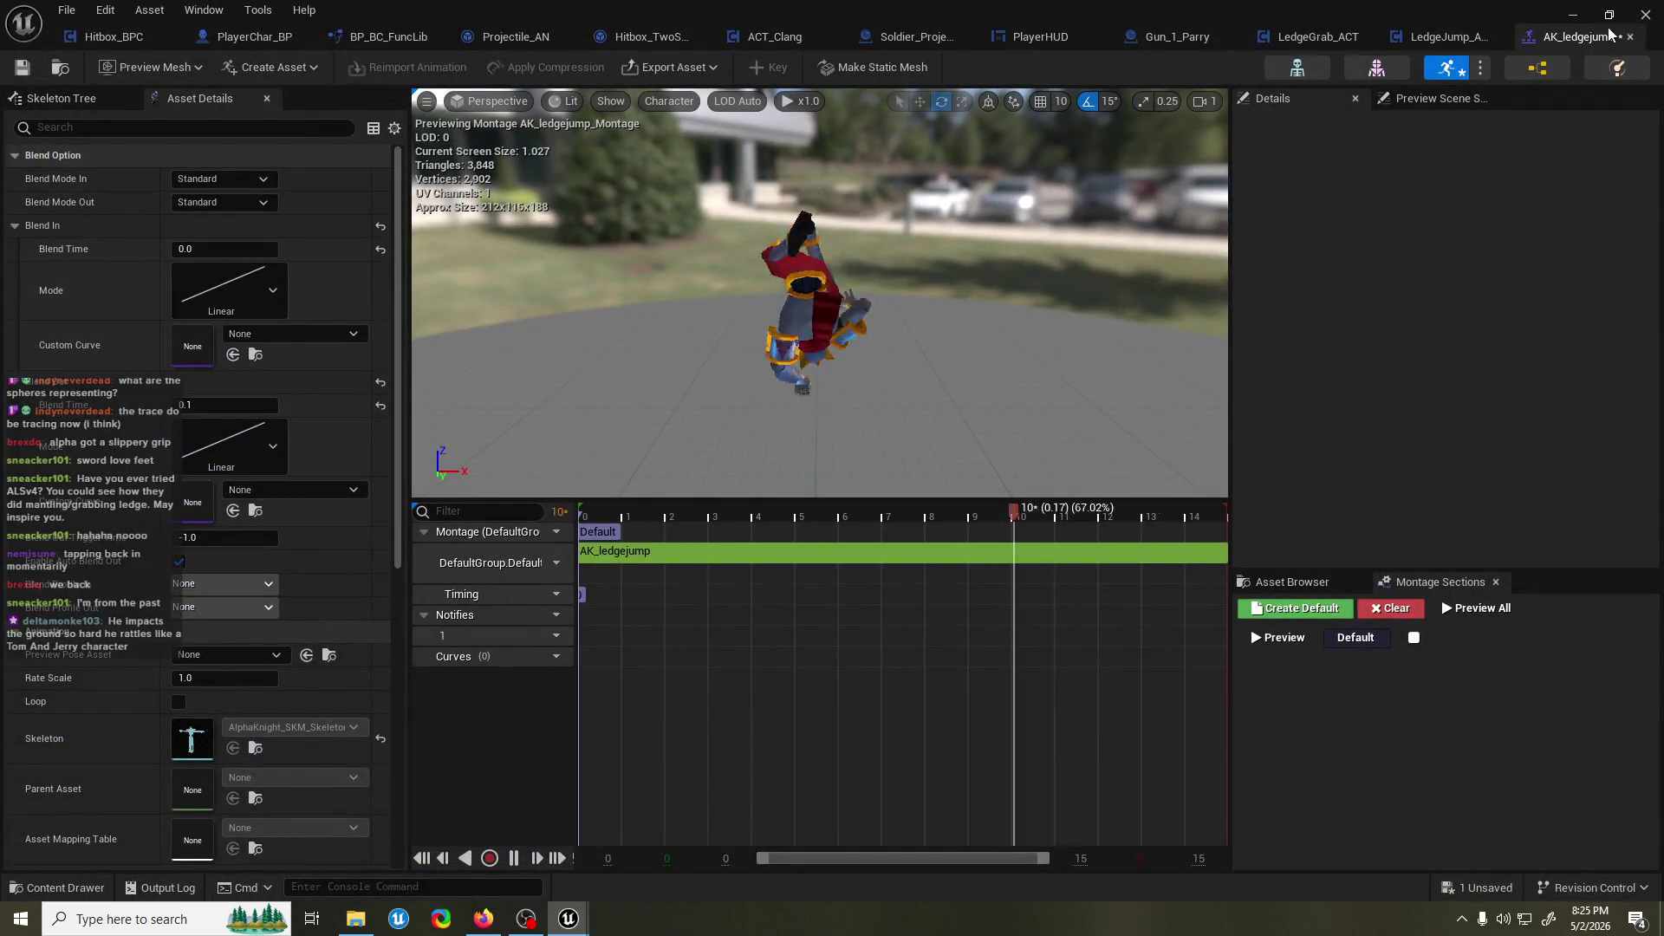
# In LedgeGrab_ACT, delete the upper Set Movement Mode and Character Movement nodes and wire Branch True to Do Action.
pyautogui.click(1631, 37)
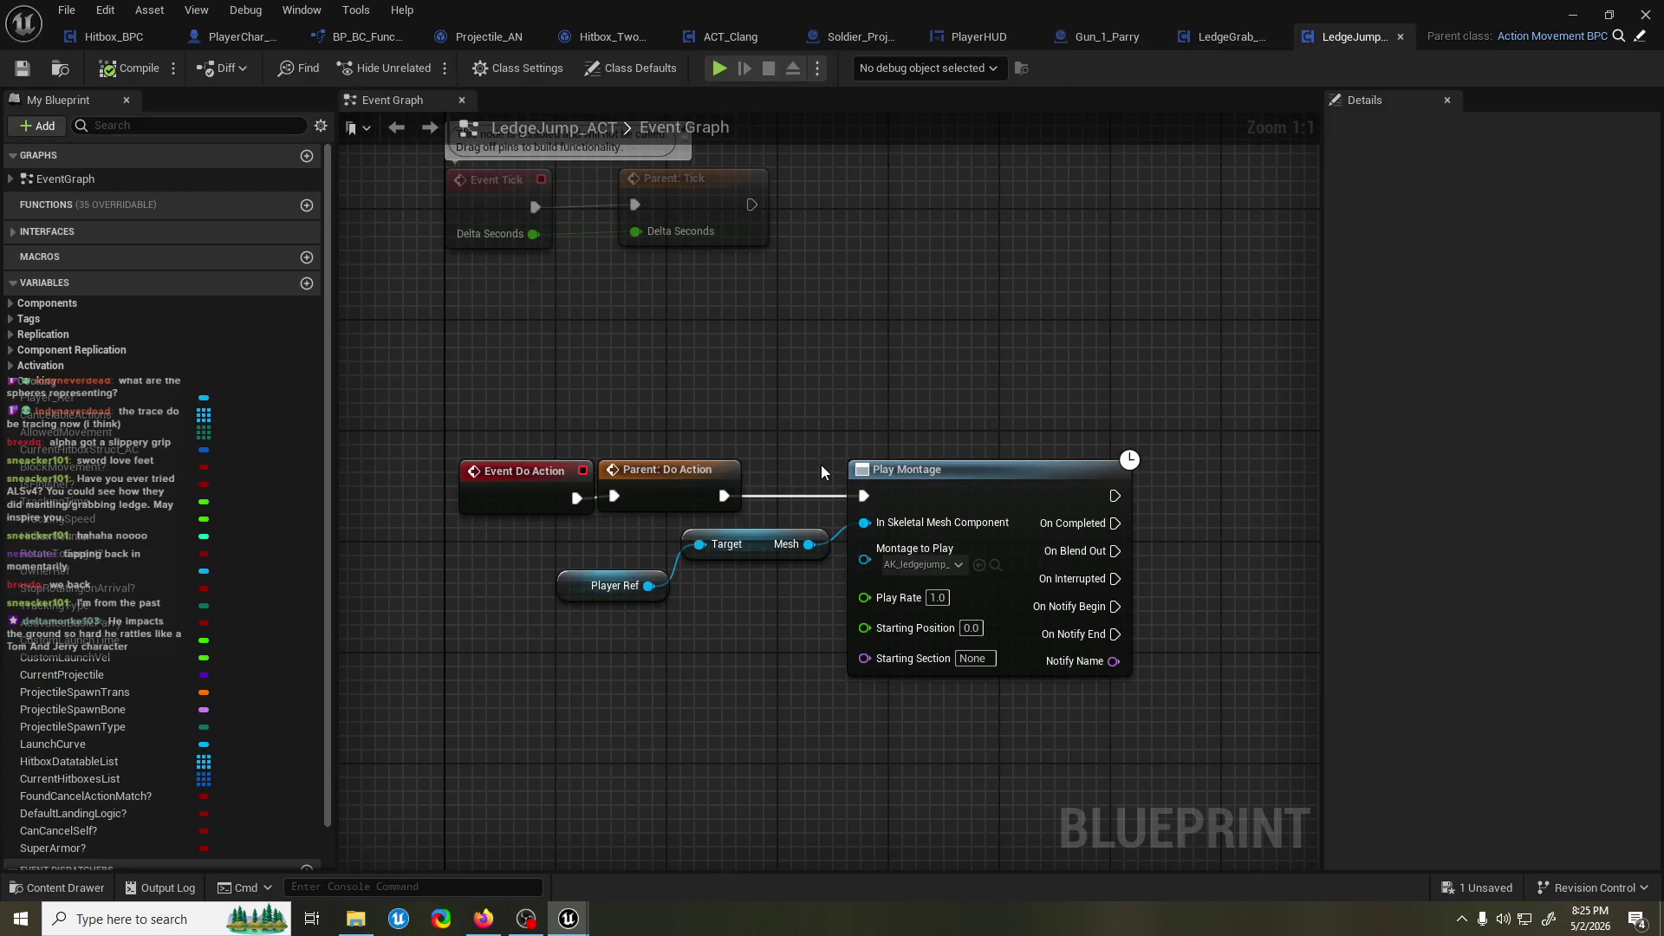
pyautogui.click(1187, 48)
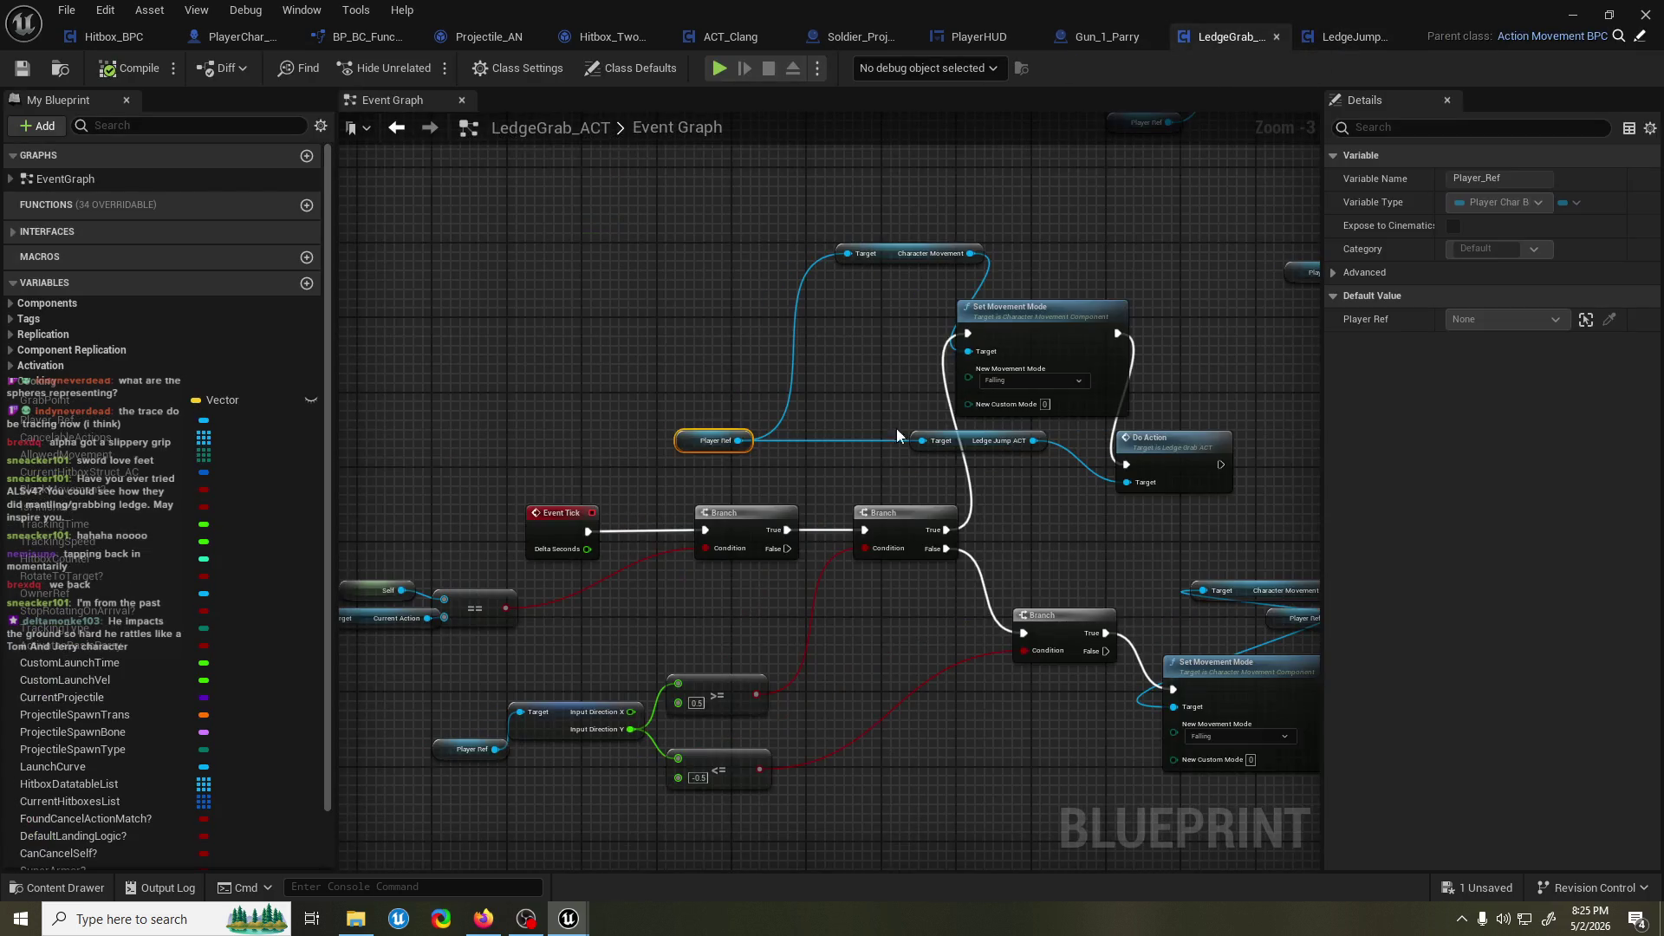
pyautogui.click(941, 329)
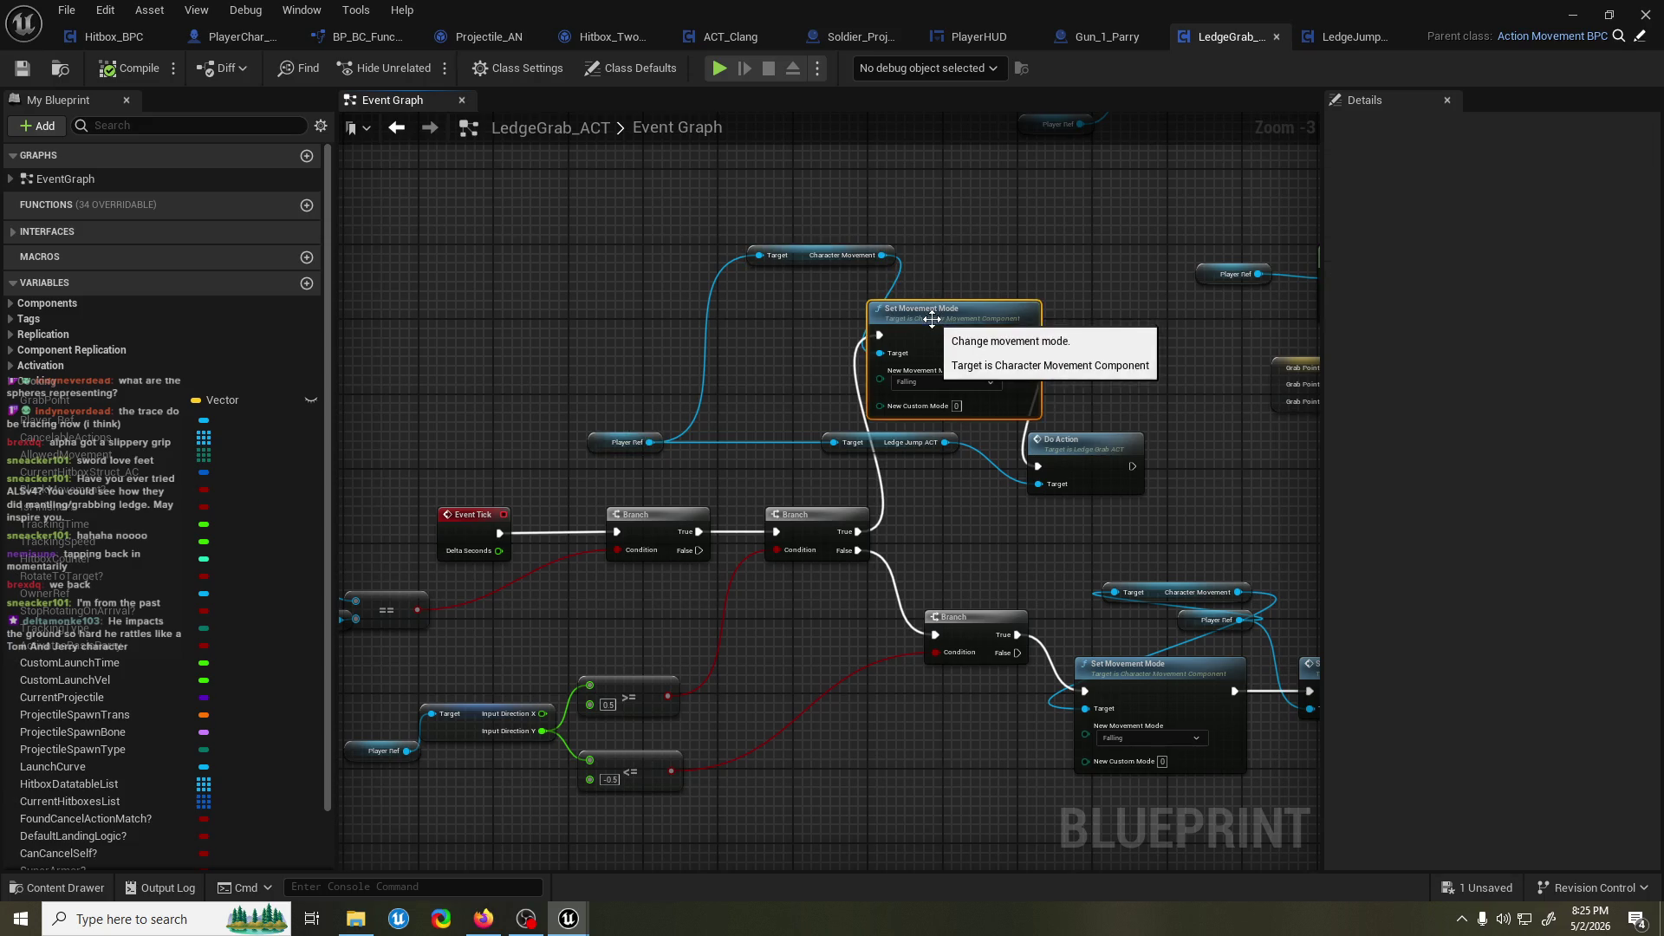
pyautogui.press('Delete')
pyautogui.moveTo(857, 532); pyautogui.dragTo(1039, 466)
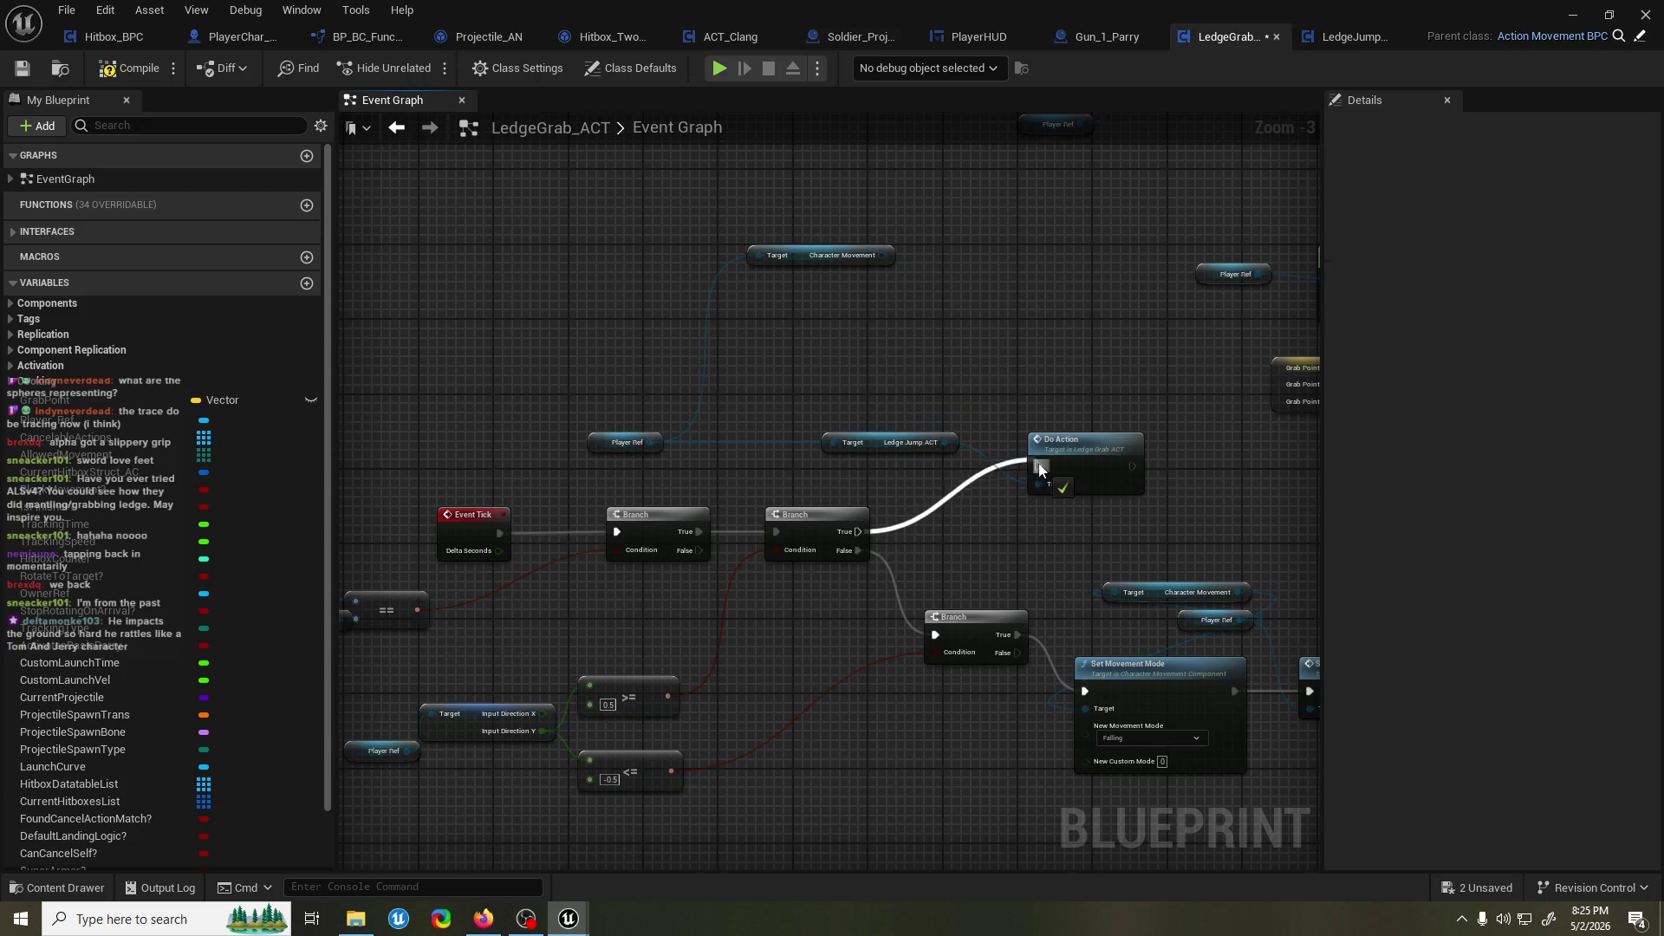
pyautogui.click(866, 256)
pyautogui.press('Delete')
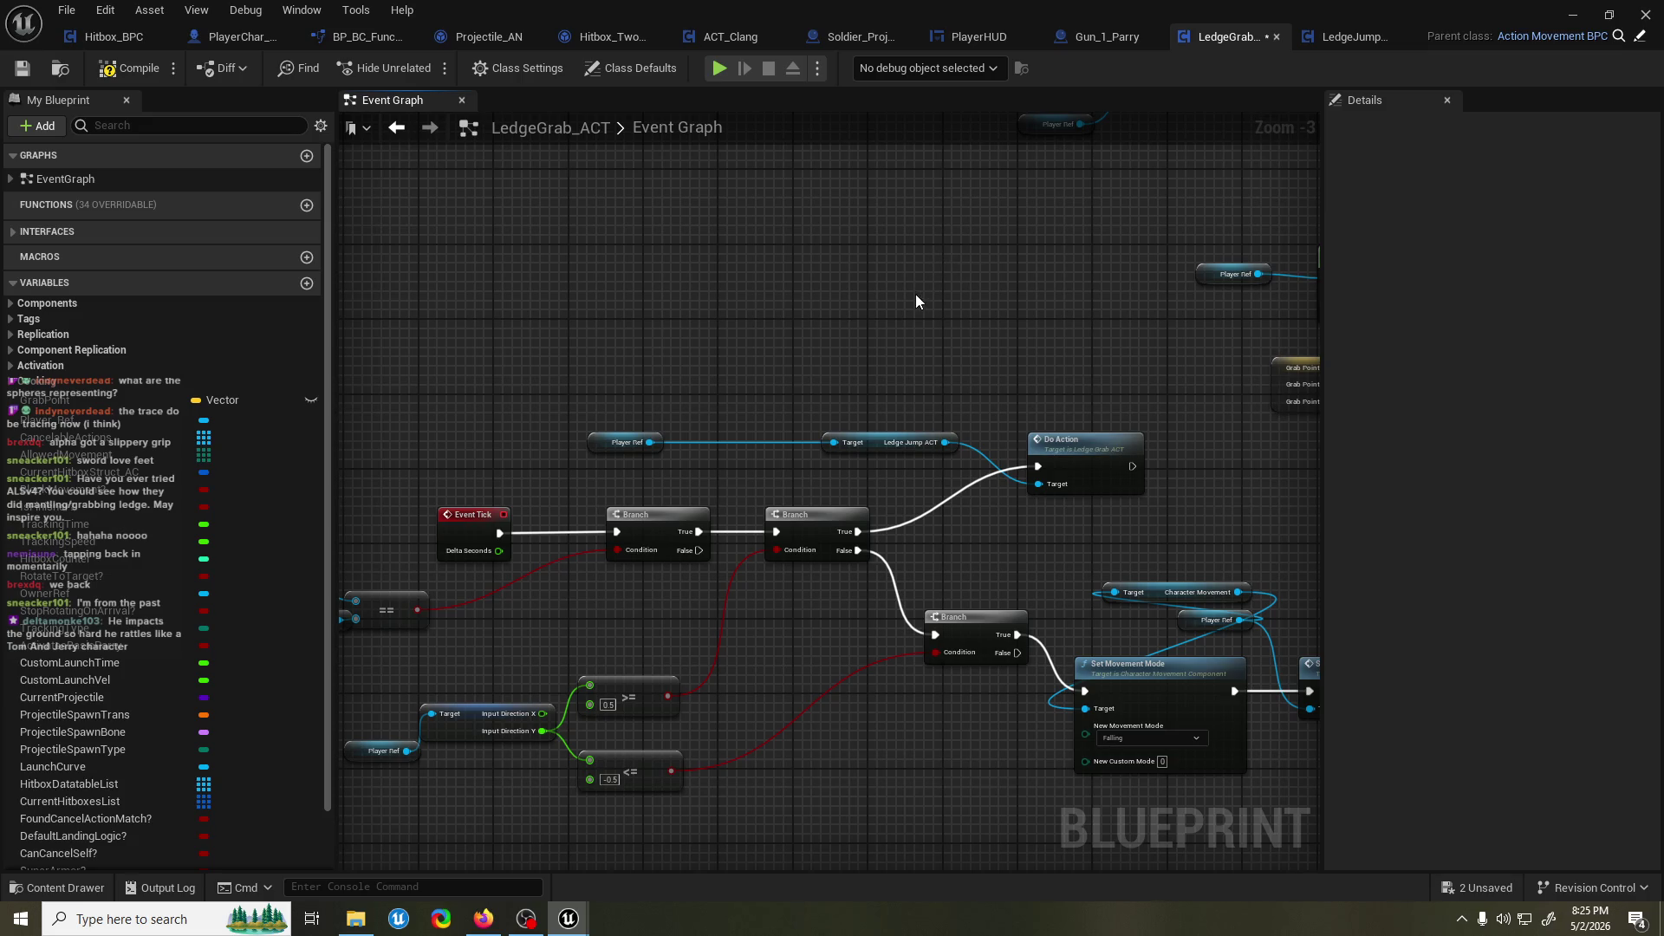
# Compile LedgeGrab_ACT and start a new playtest of the level.
pyautogui.click(122, 70)
pyautogui.click(1573, 15)
pyautogui.hotkey('alt', 'p')
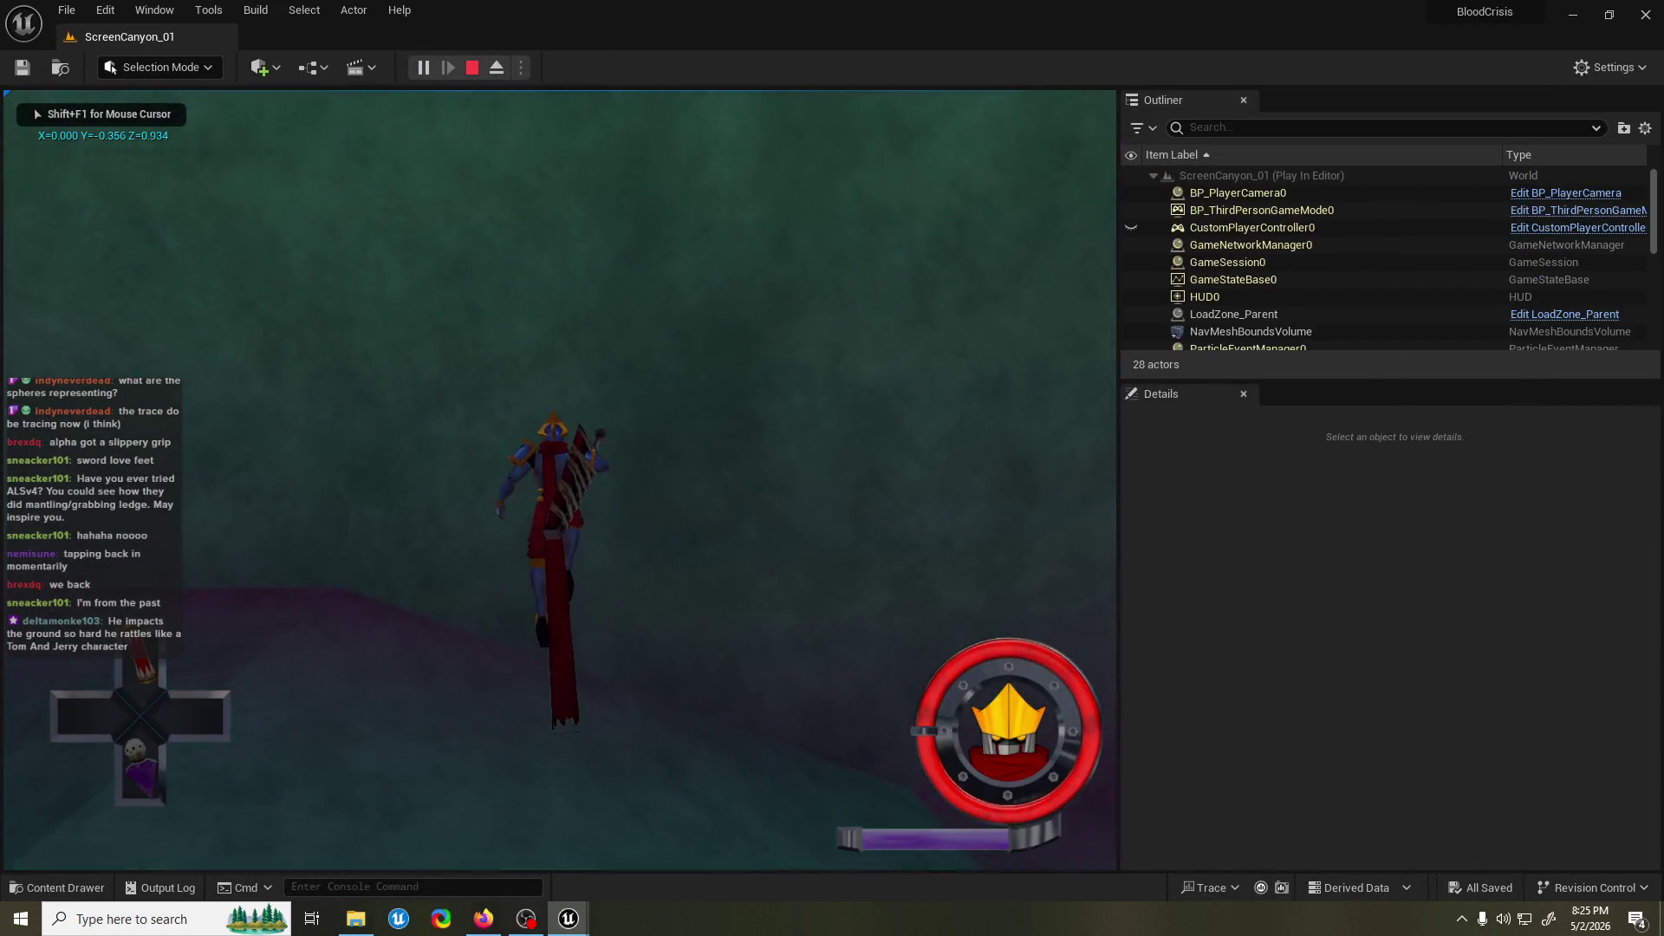
# Stop the playtest and switch to the LedgeJump_ACT event graph.
pyautogui.press('Escape')
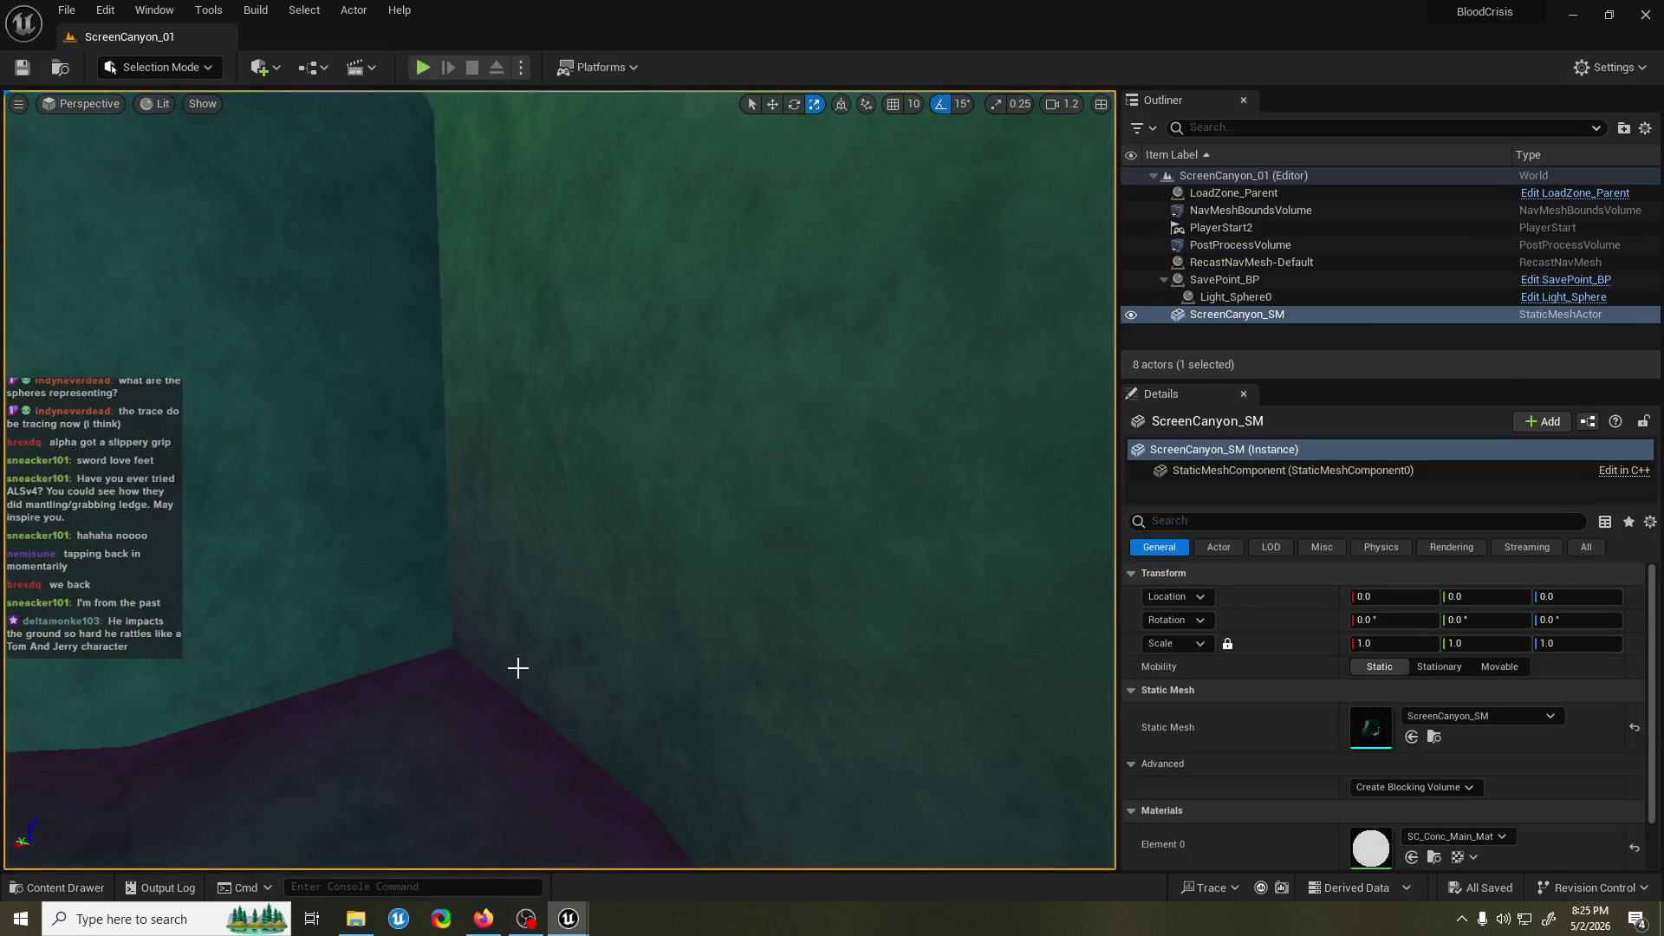
pyautogui.moveTo(567, 918)
pyautogui.click(664, 852)
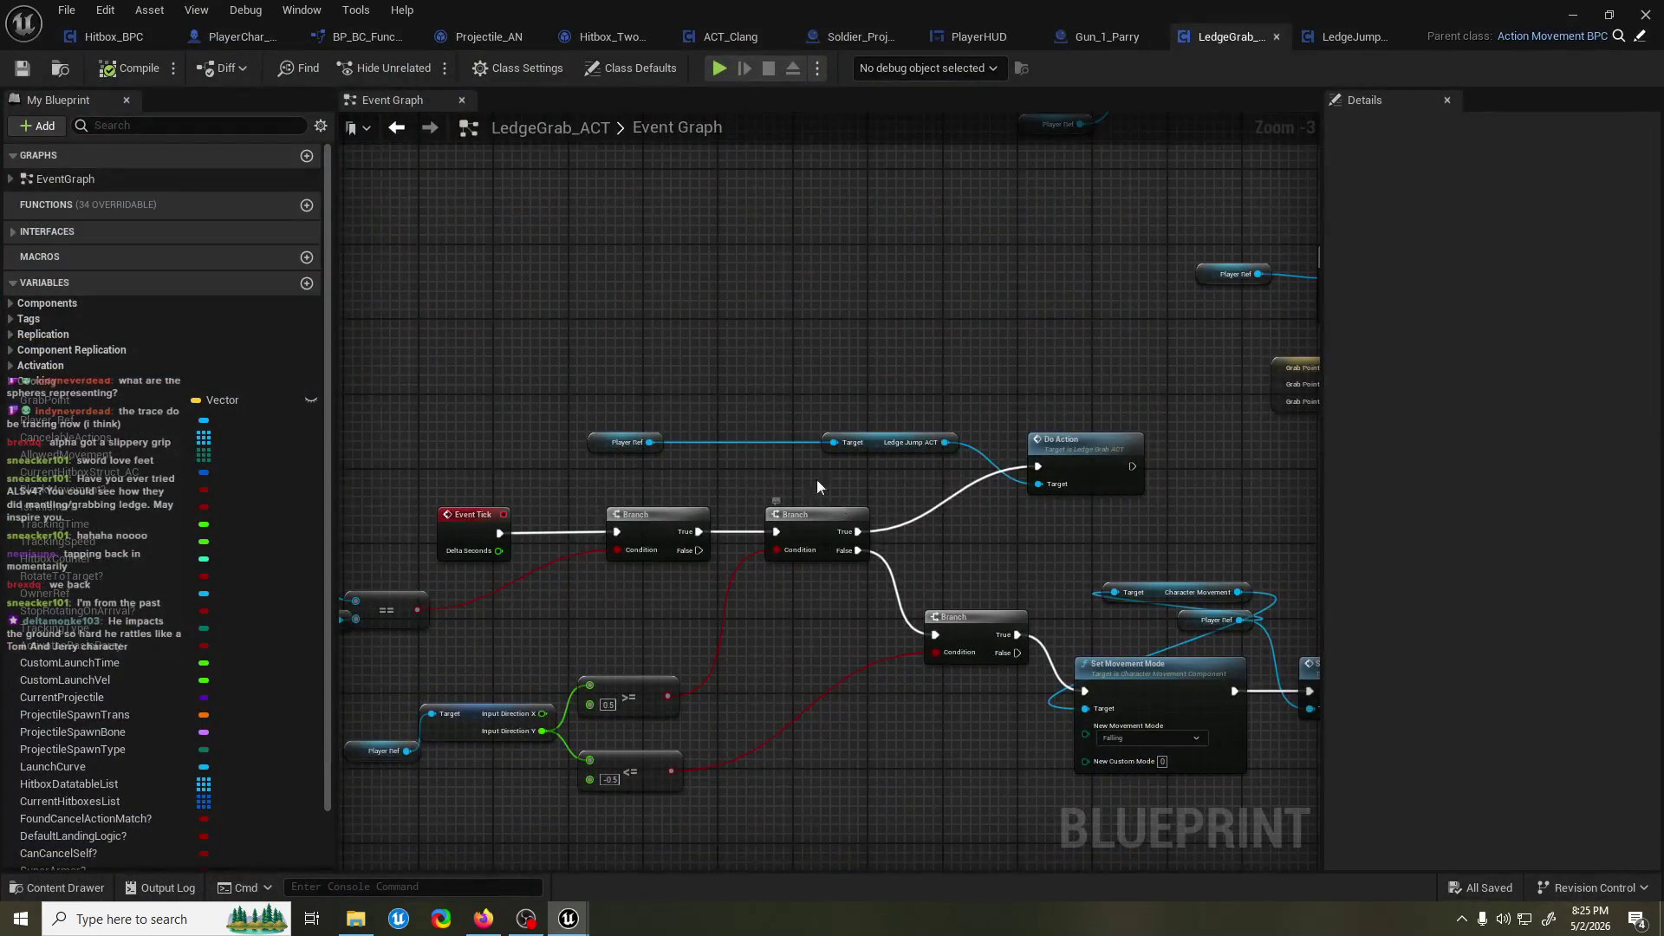
pyautogui.moveTo(1183, 307); pyautogui.dragTo(1115, 251)
pyautogui.click(1349, 45)
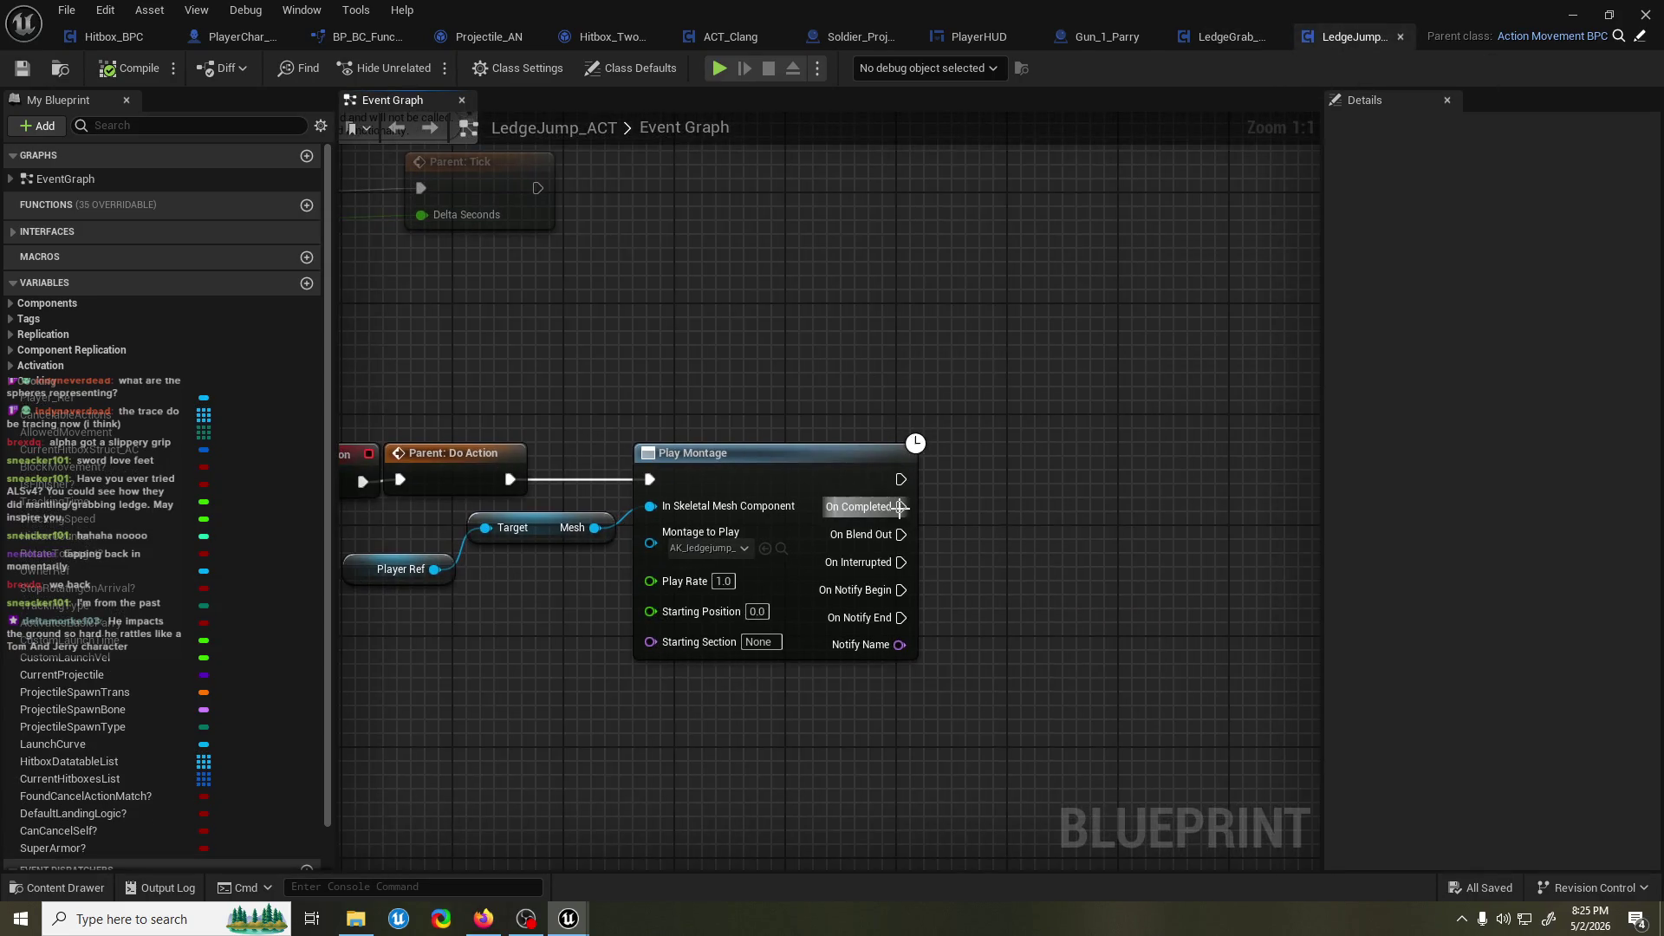
# Add a Player Ref getter and a Get Character Movement node beside Play Montage.
pyautogui.moveTo(1023, 507); pyautogui.dragTo(1040, 507)
pyautogui.moveTo(447, 578); pyautogui.dragTo(391, 517)
pyautogui.click(362, 497)
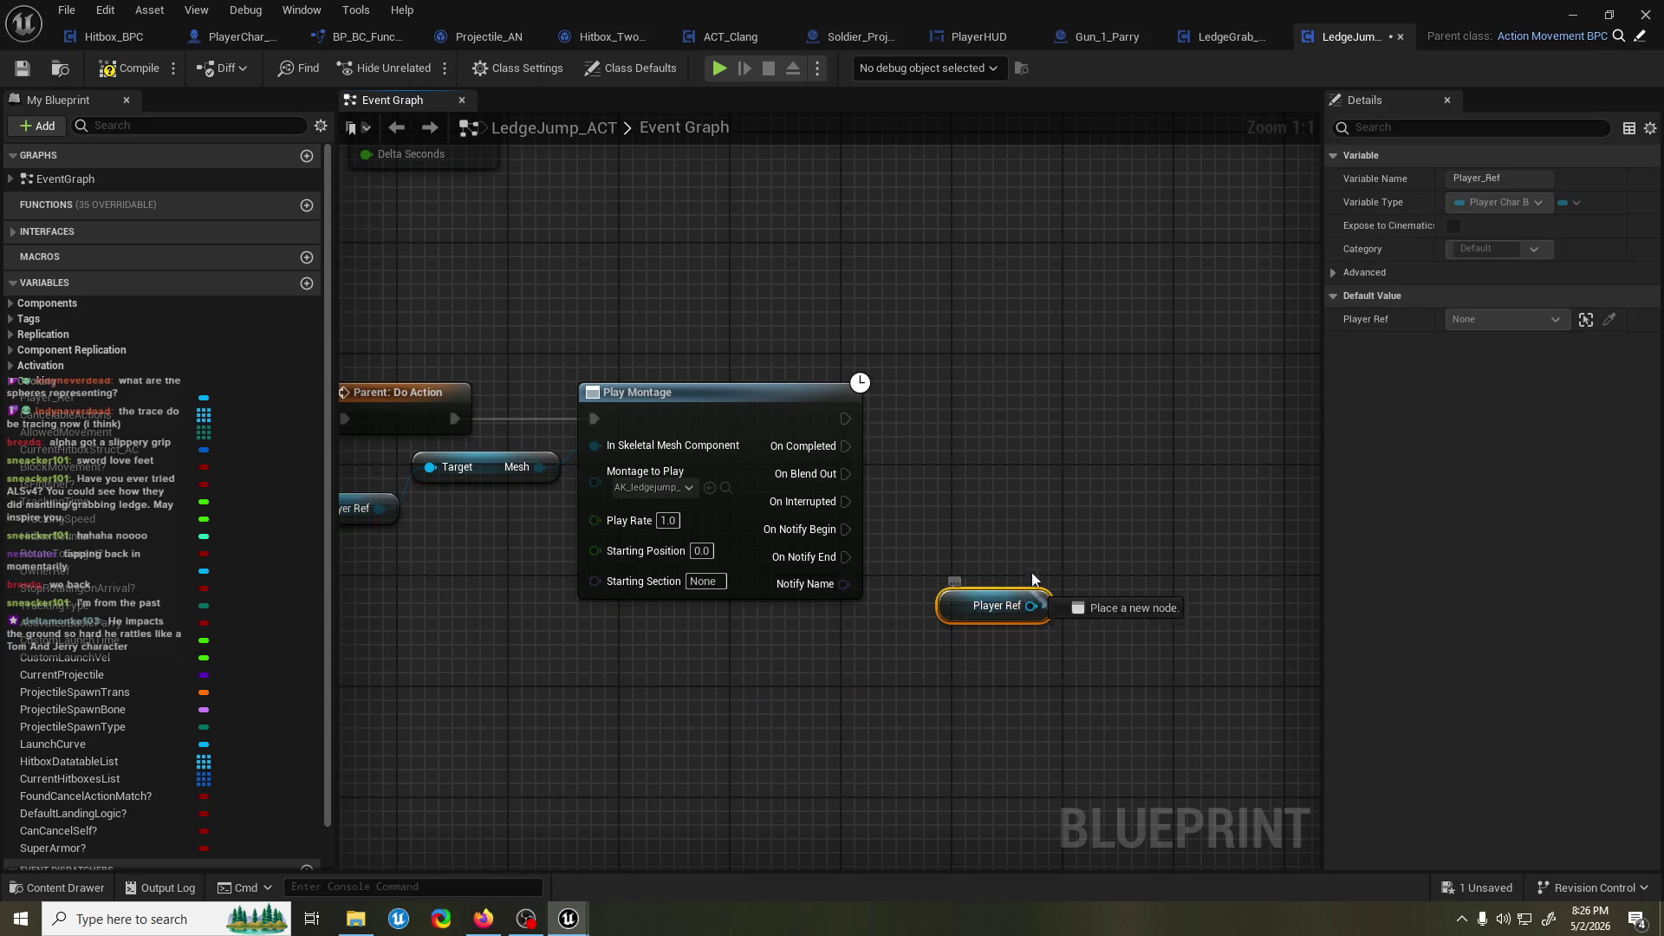
pyautogui.moveTo(1036, 590); pyautogui.dragTo(1006, 564)
pyautogui.write('get set movement')
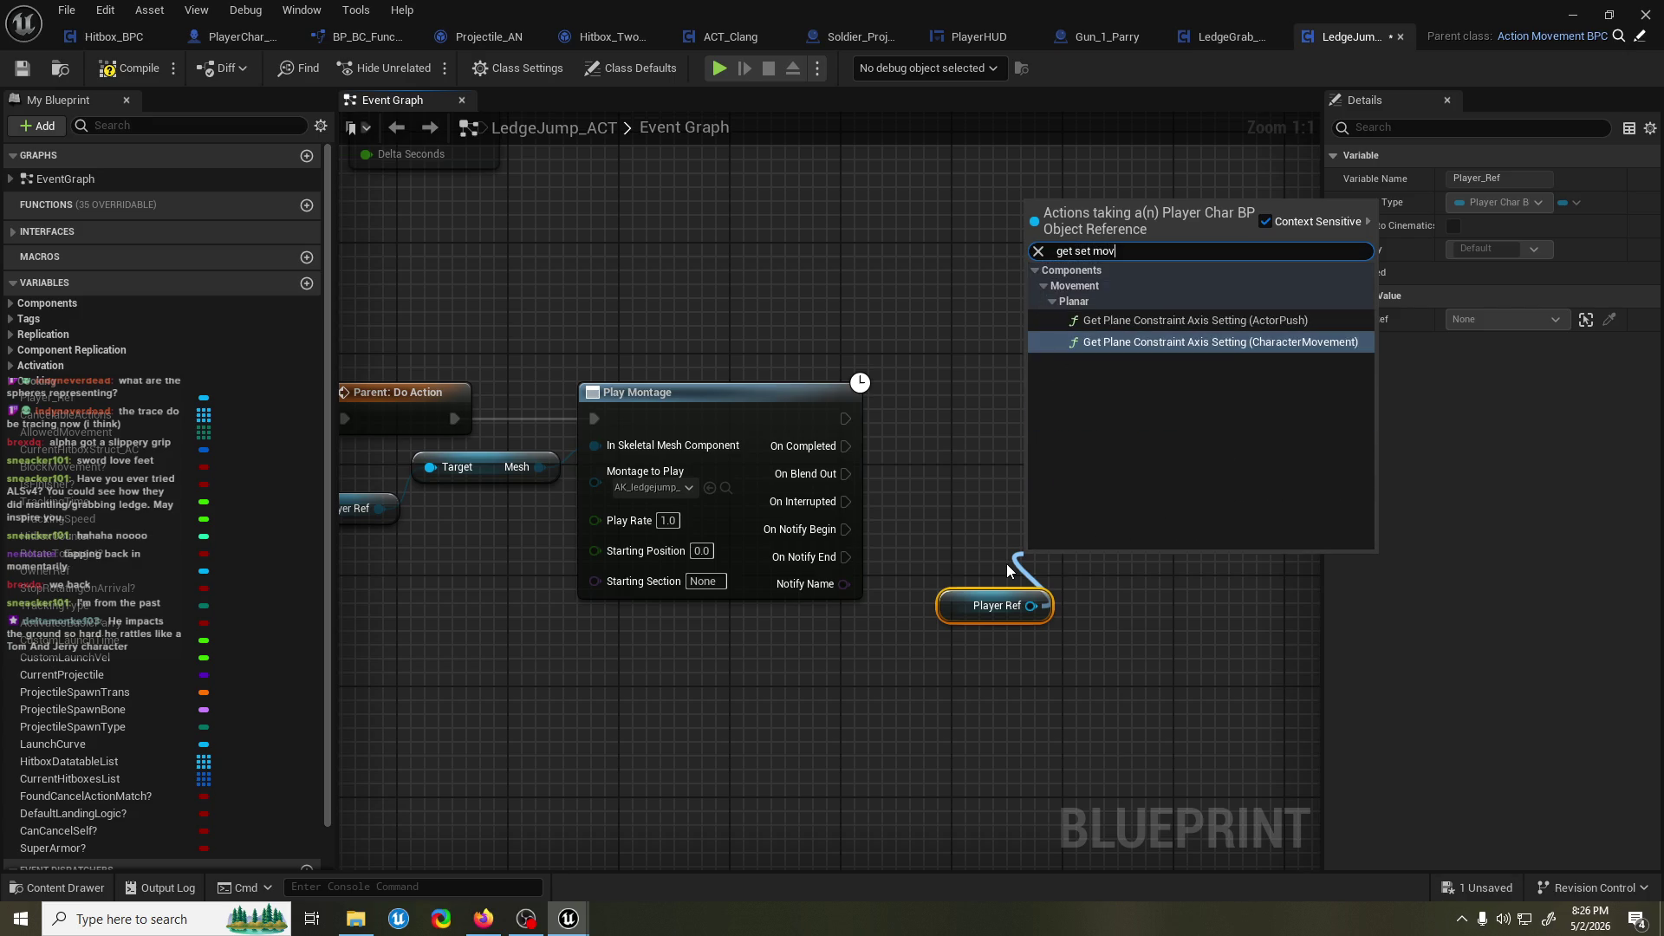
pyautogui.write(' mod')
pyautogui.press('BackSpace')
pyautogui.hotkey('ctrl', 'BackSpace')
pyautogui.hotkey('ctrl', 'BackSpace')
pyautogui.hotkey('ctrl', 'BackSpace')
pyautogui.write('m')
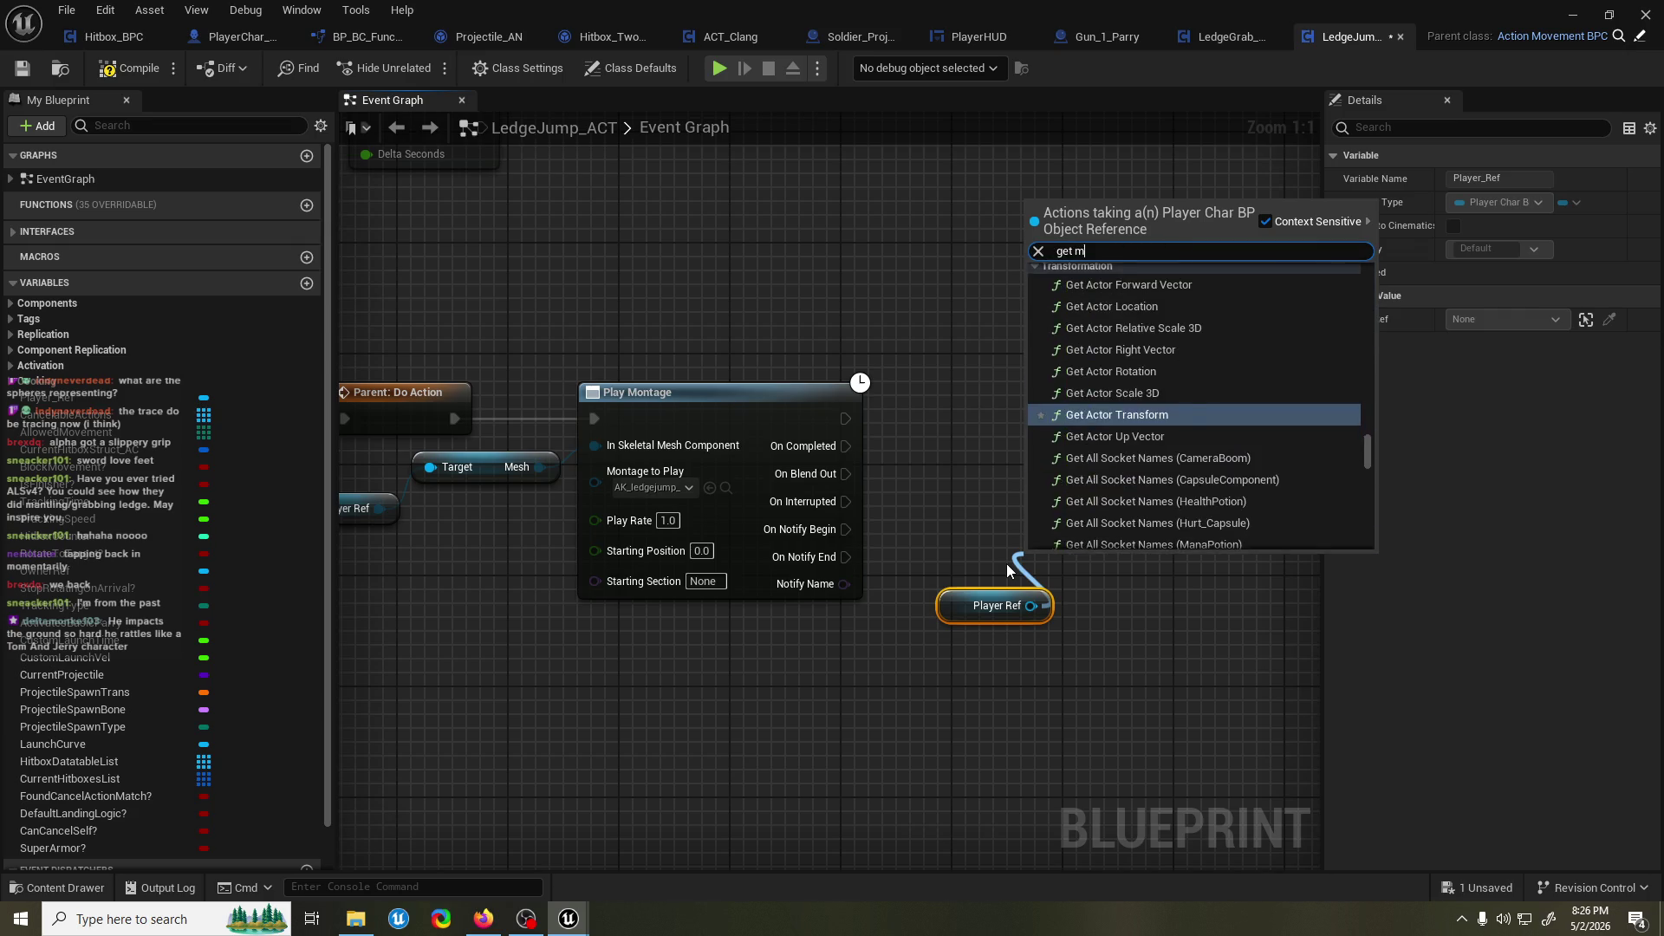
pyautogui.write('ovement')
pyautogui.scroll(-5, 1139, 522)
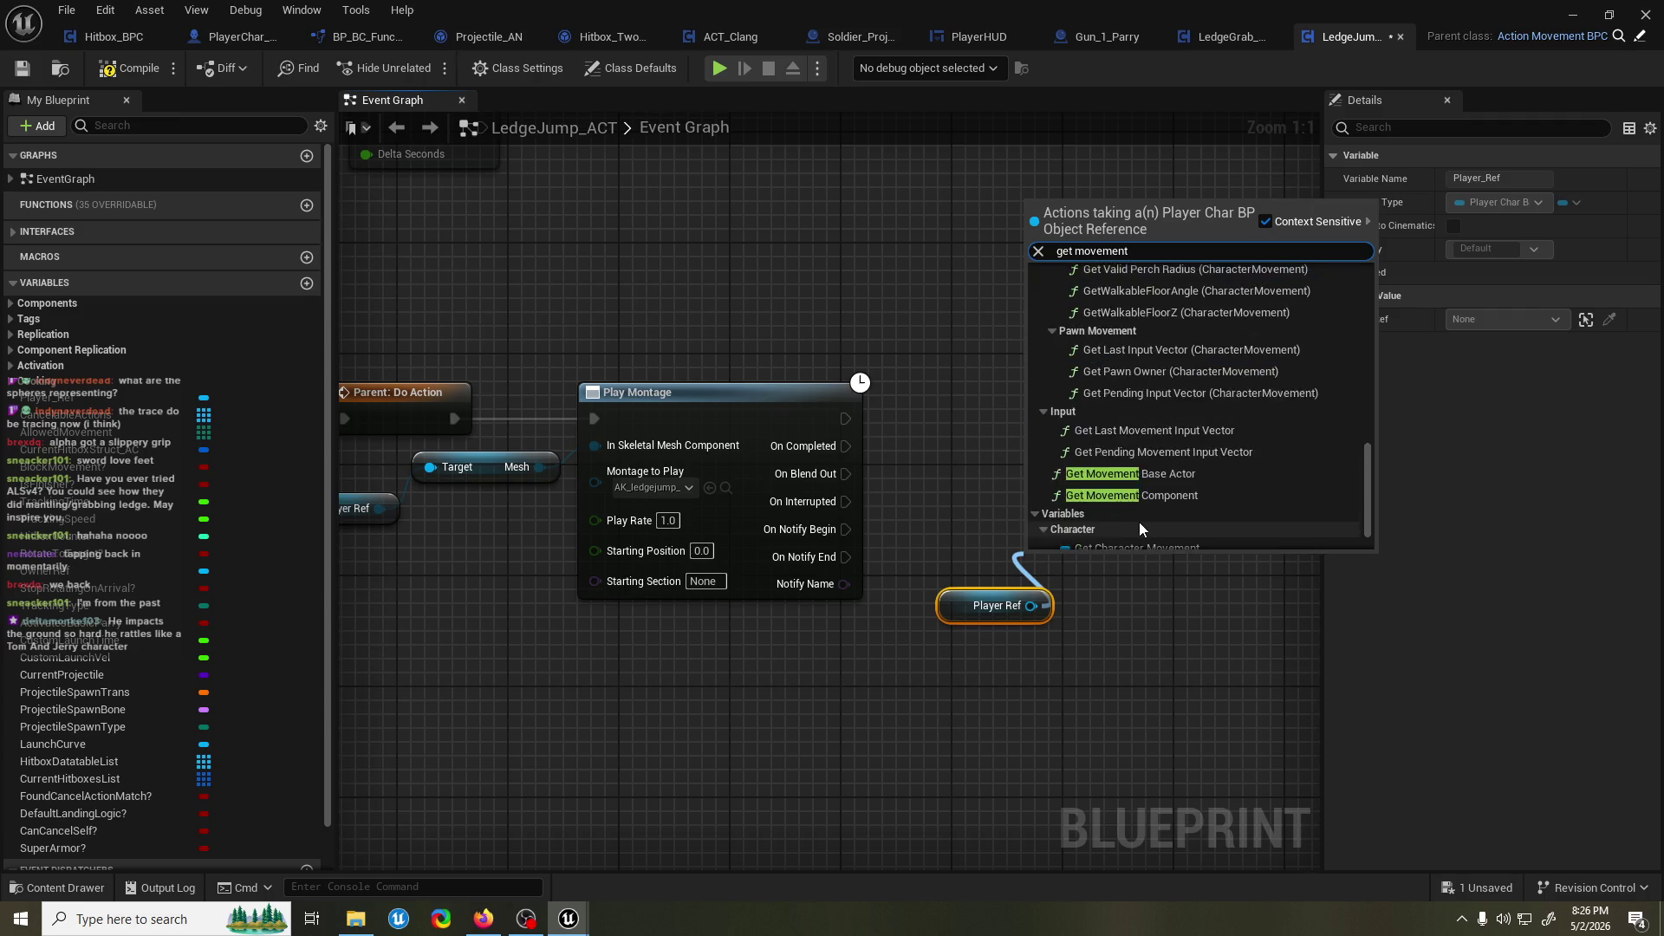
pyautogui.click(1119, 502)
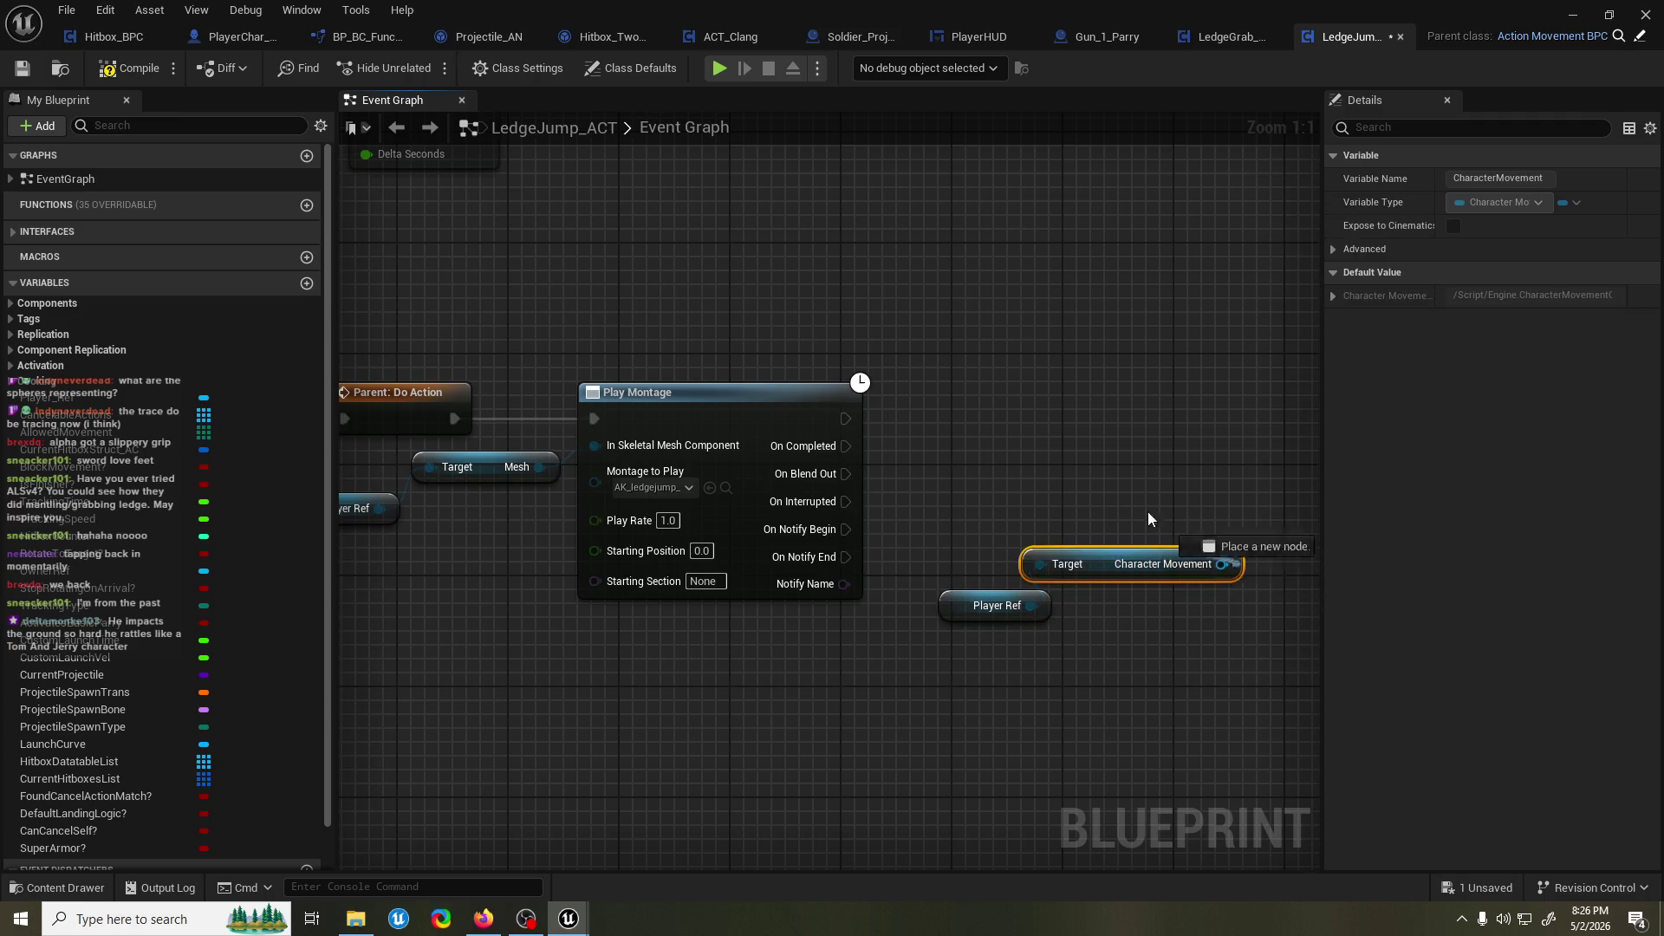
# Add a Set Movement Mode node from Character Movement and set its mode to Falling.
pyautogui.moveTo(1180, 539); pyautogui.dragTo(1021, 470)
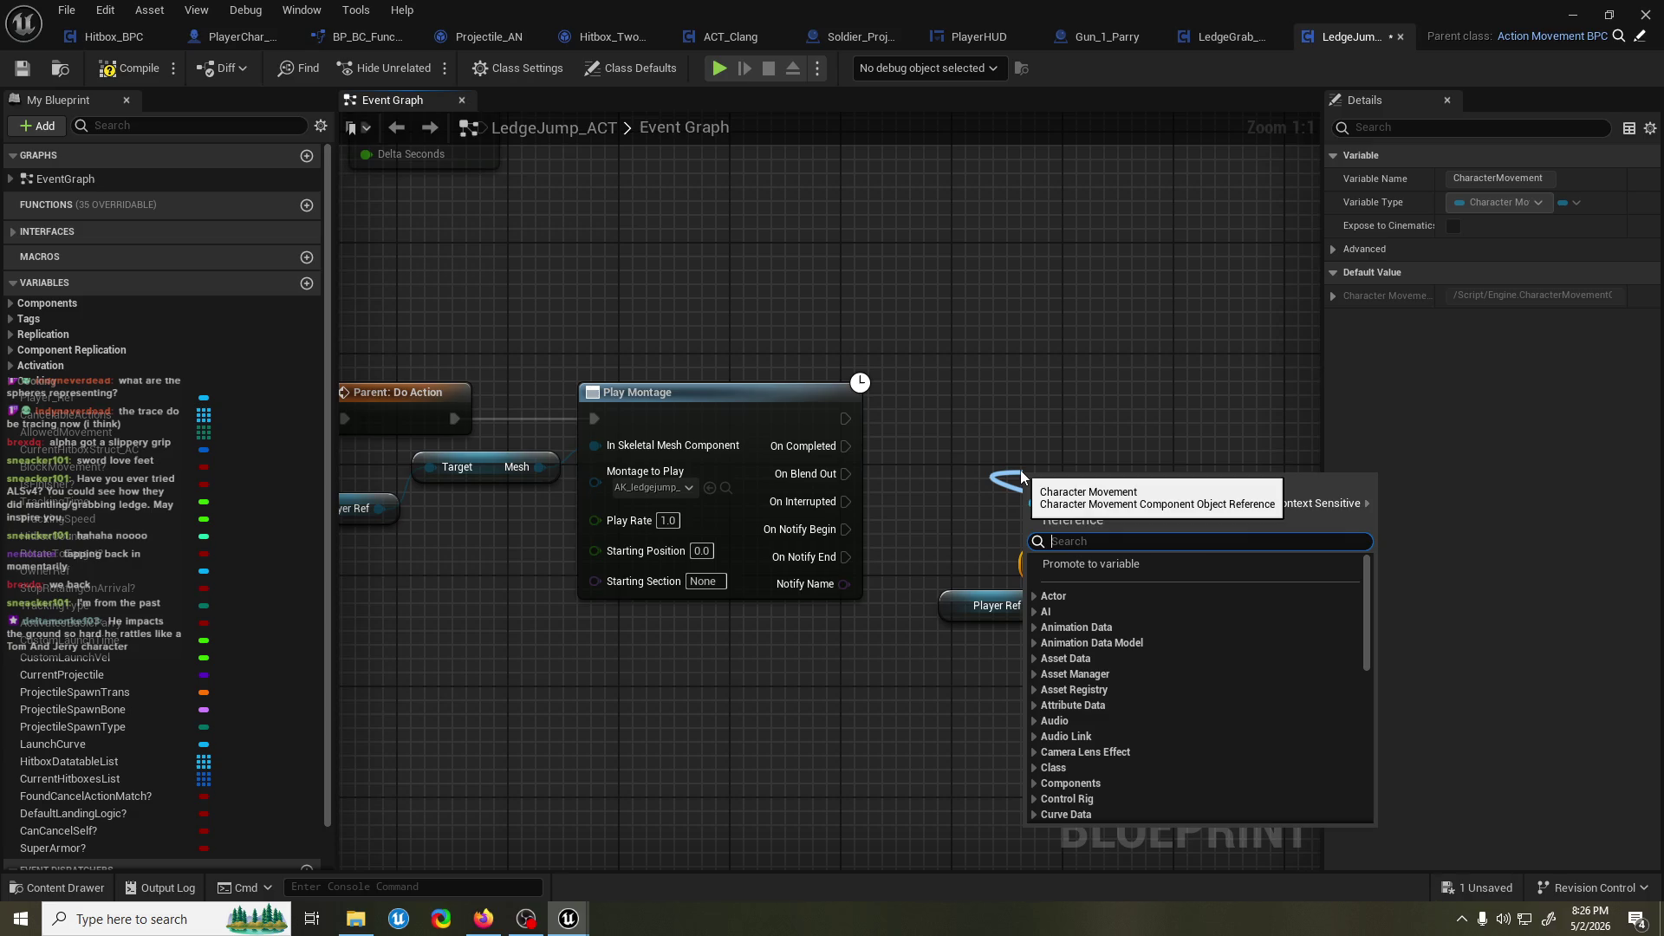
pyautogui.press('Escape')
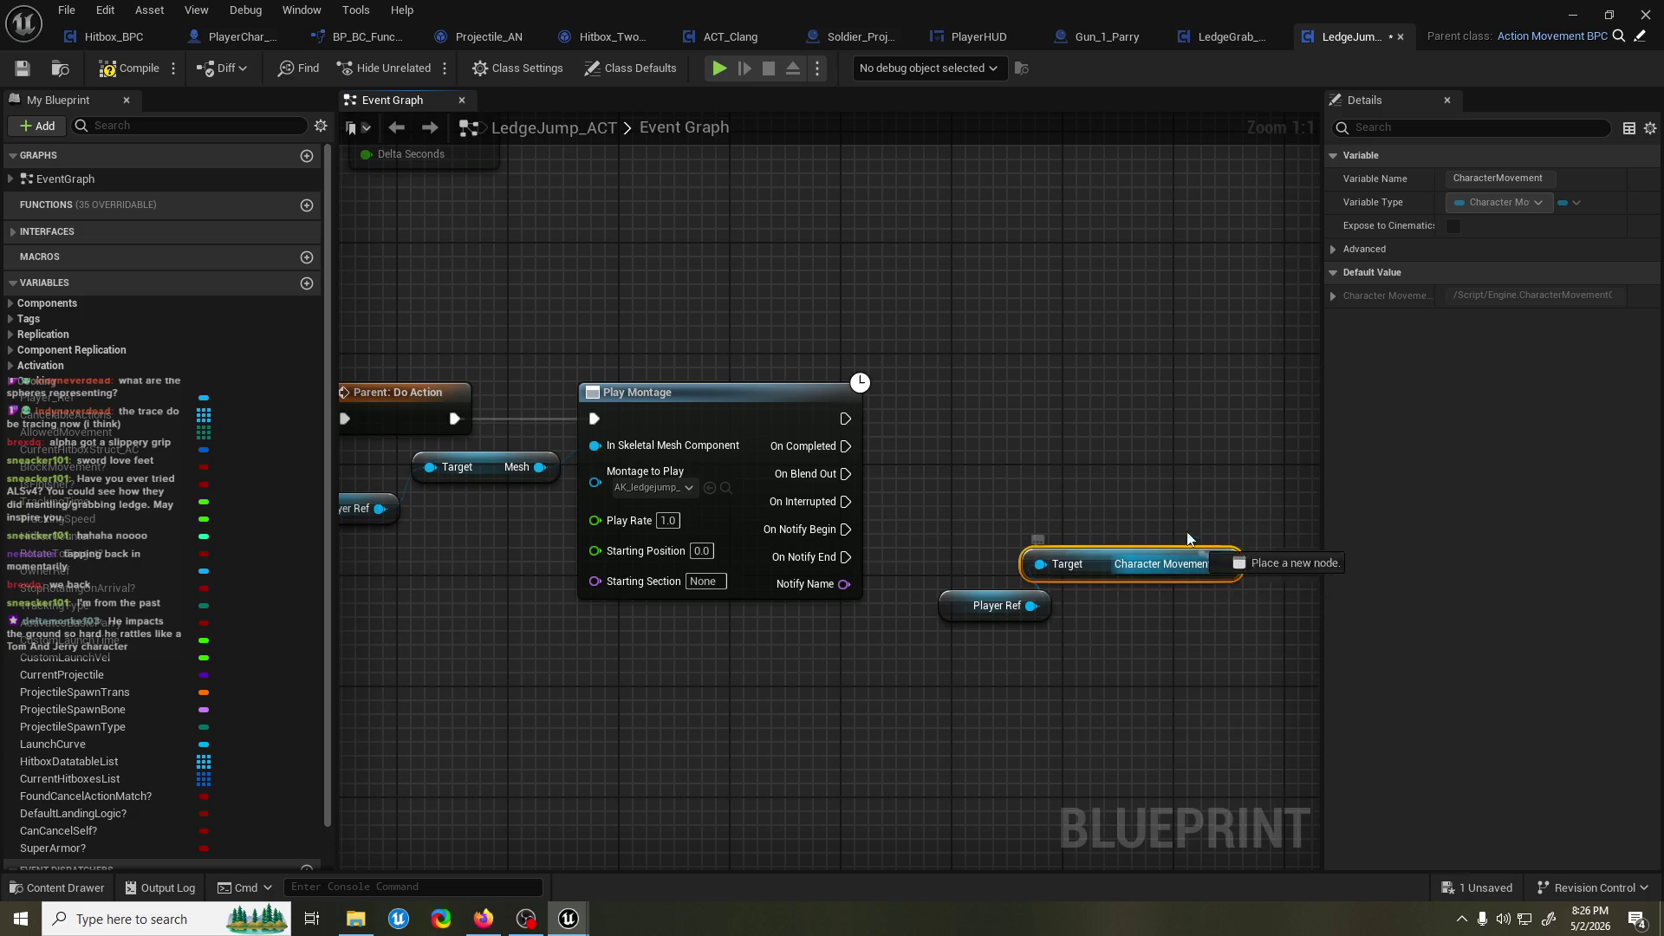
pyautogui.moveTo(1221, 564); pyautogui.dragTo(1018, 447)
pyautogui.write('set movmee')
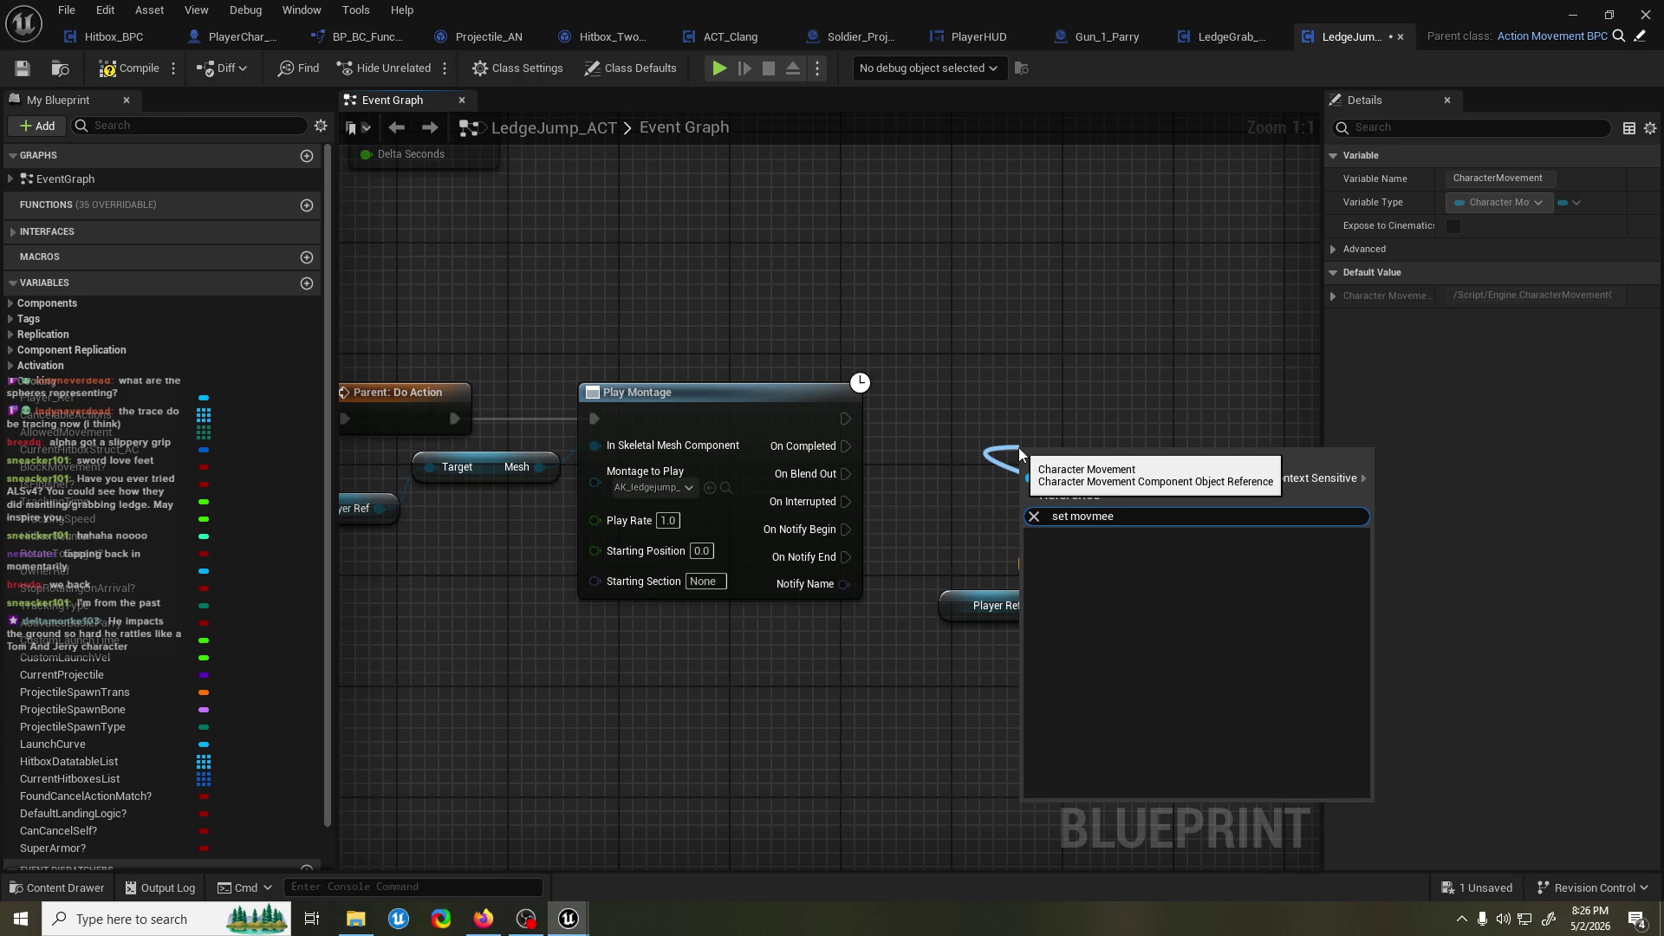
pyautogui.press('BackSpace')
pyautogui.press('BackSpace')
pyautogui.press('BackSpace')
pyautogui.write('ement')
pyautogui.press('Return')
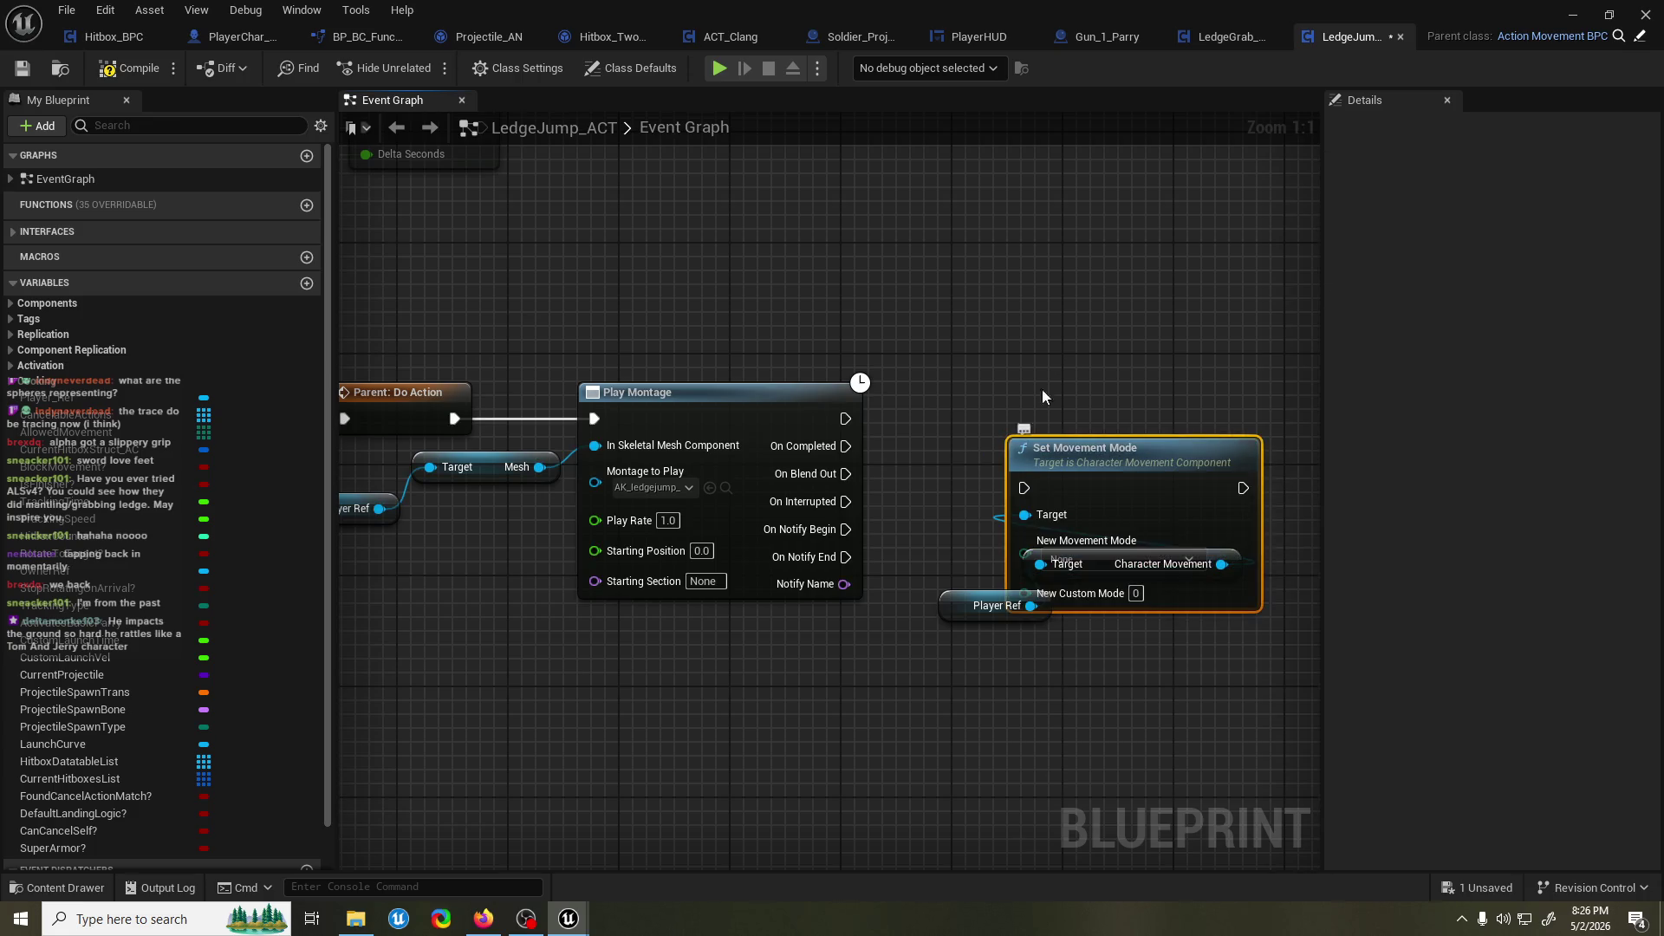
pyautogui.moveTo(1124, 454); pyautogui.dragTo(1055, 357)
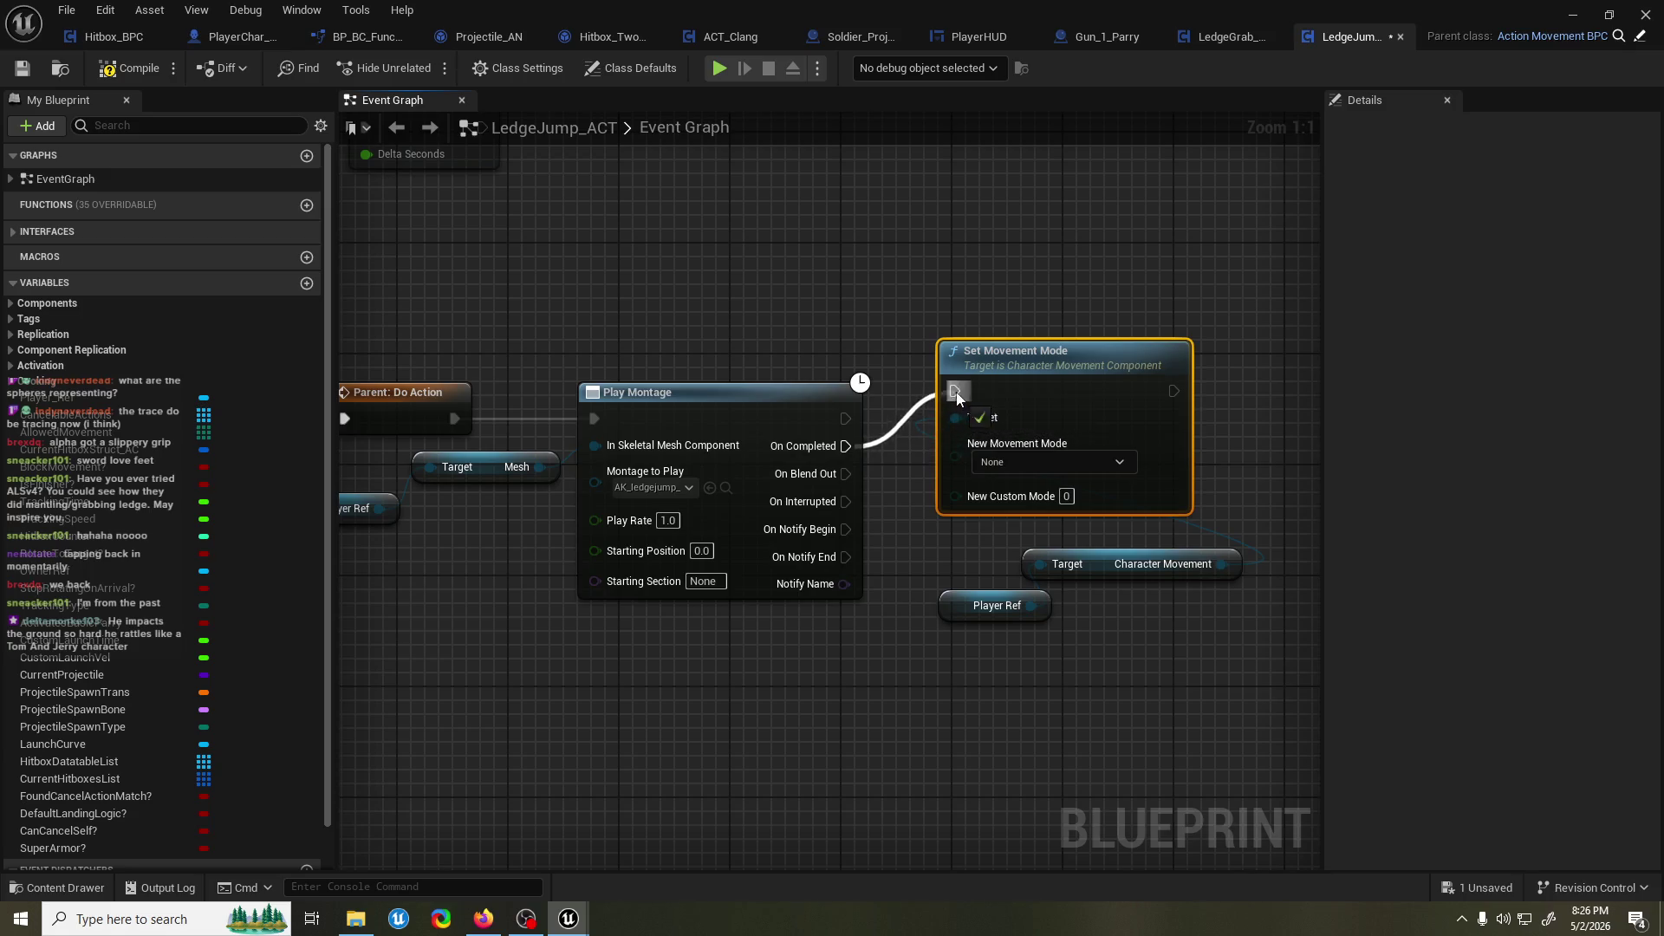
pyautogui.click(1016, 465)
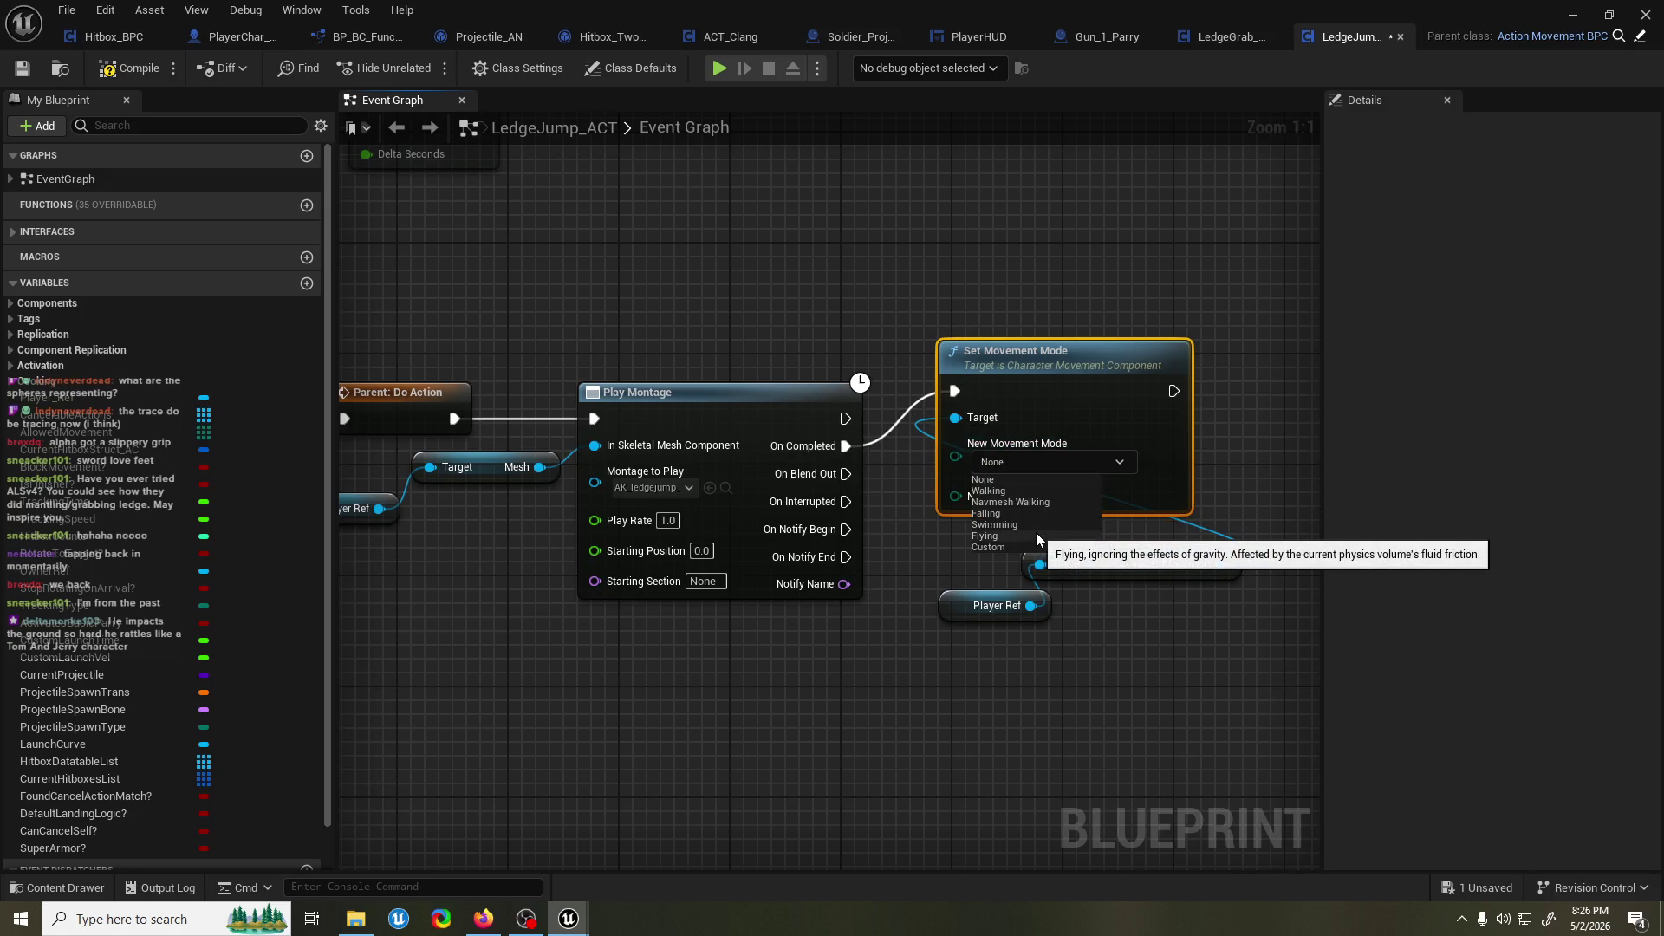
pyautogui.click(1032, 513)
# Save LedgeJump_ACT and start playing ScreenCanyon_01 in the editor.
pyautogui.hotkey('ctrl', 's')
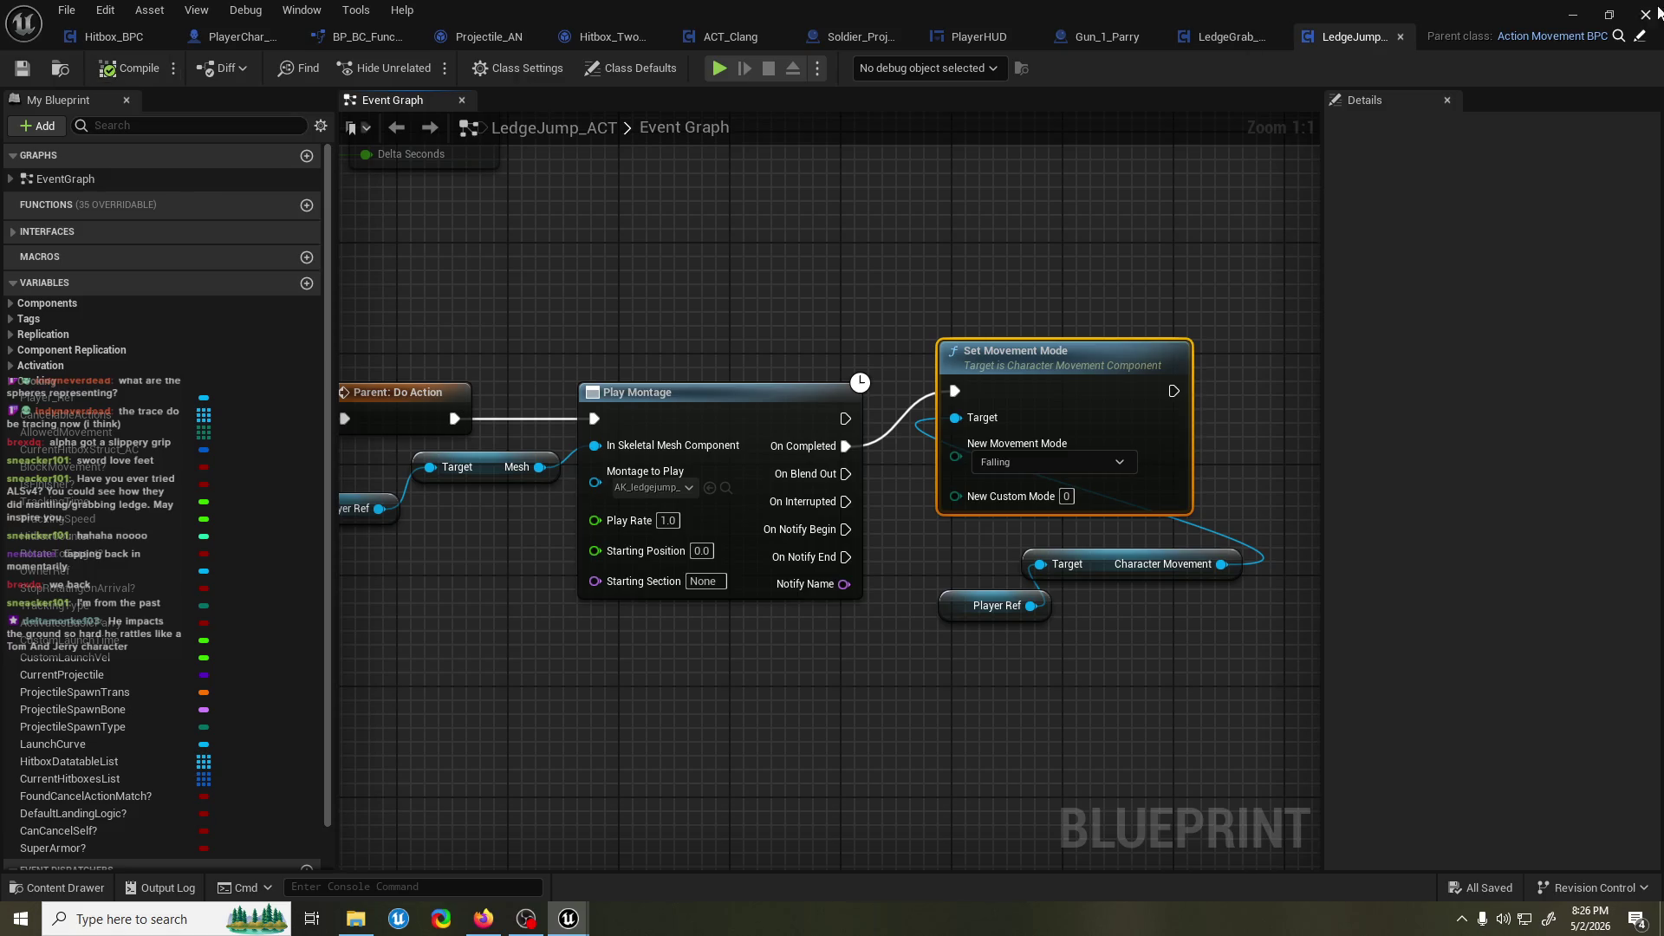
pyautogui.click(1573, 15)
pyautogui.click(423, 67)
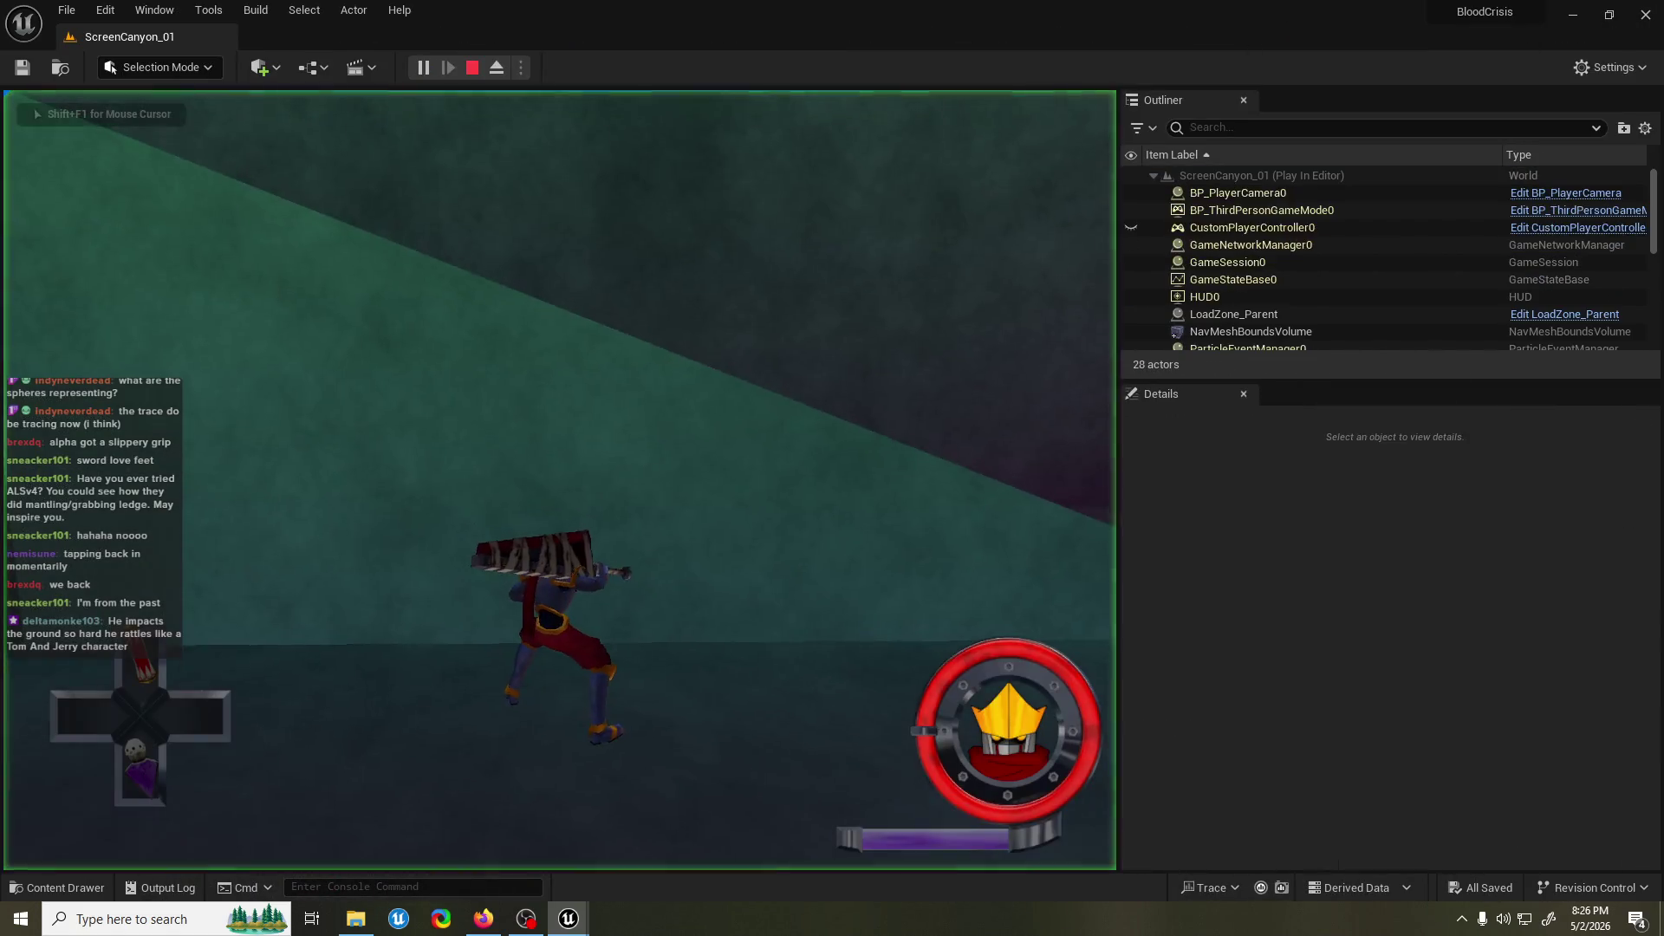
# Jump and run the character along the lit wall, rolling and swinging the sword.
pyautogui.press('space')
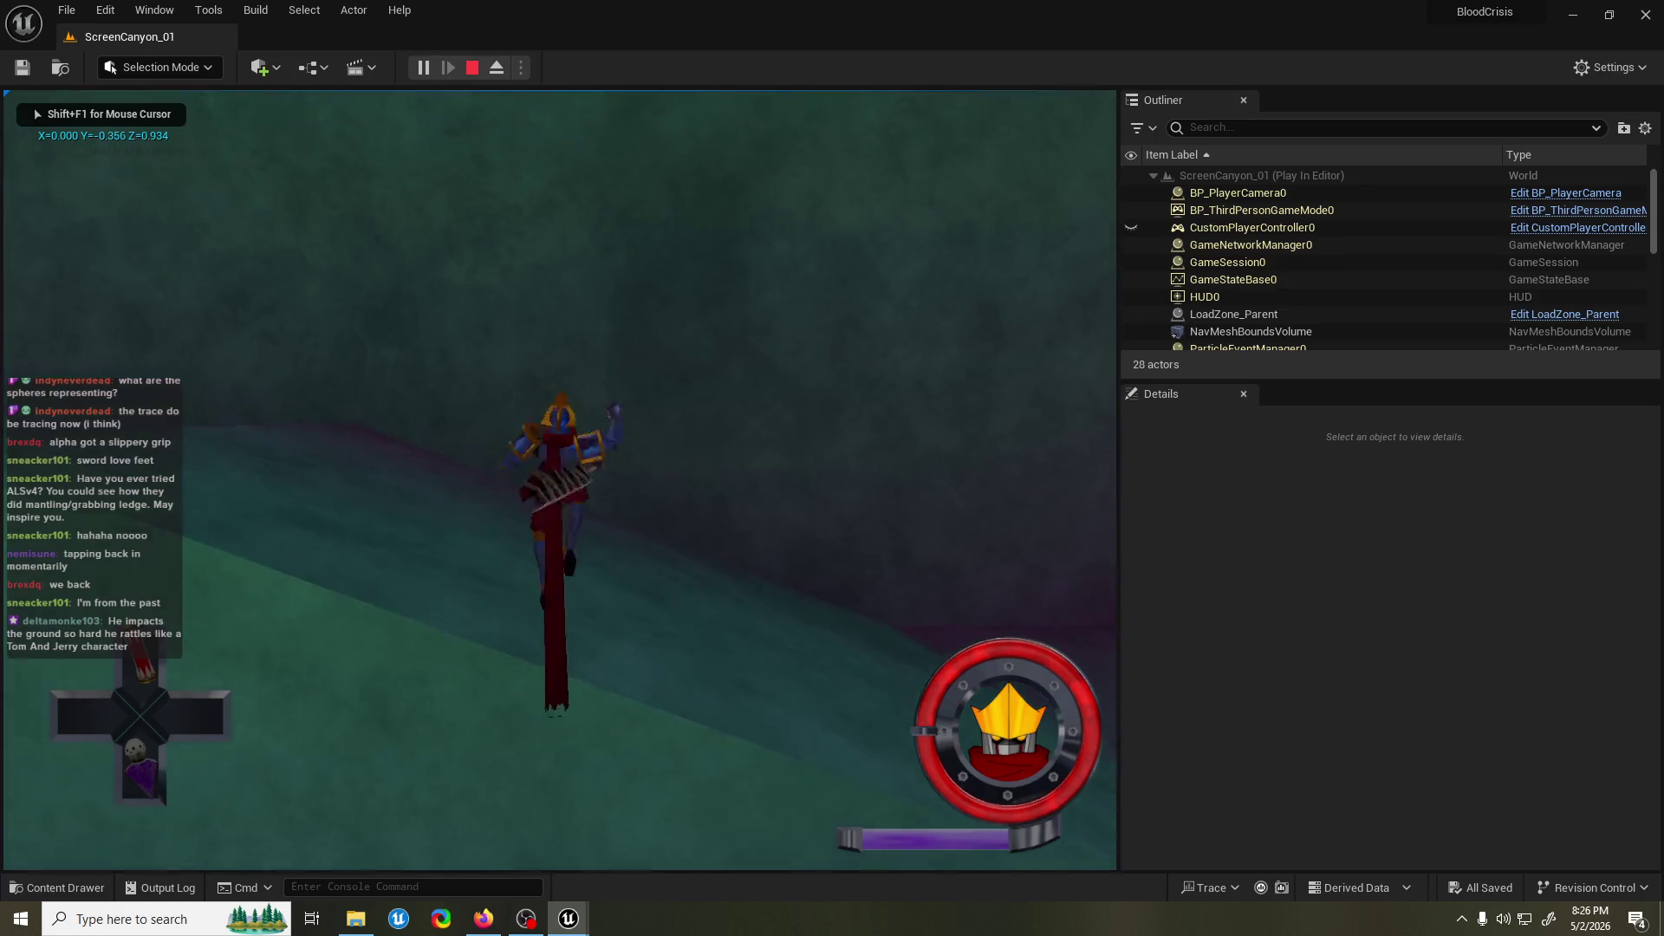
pyautogui.press('w')
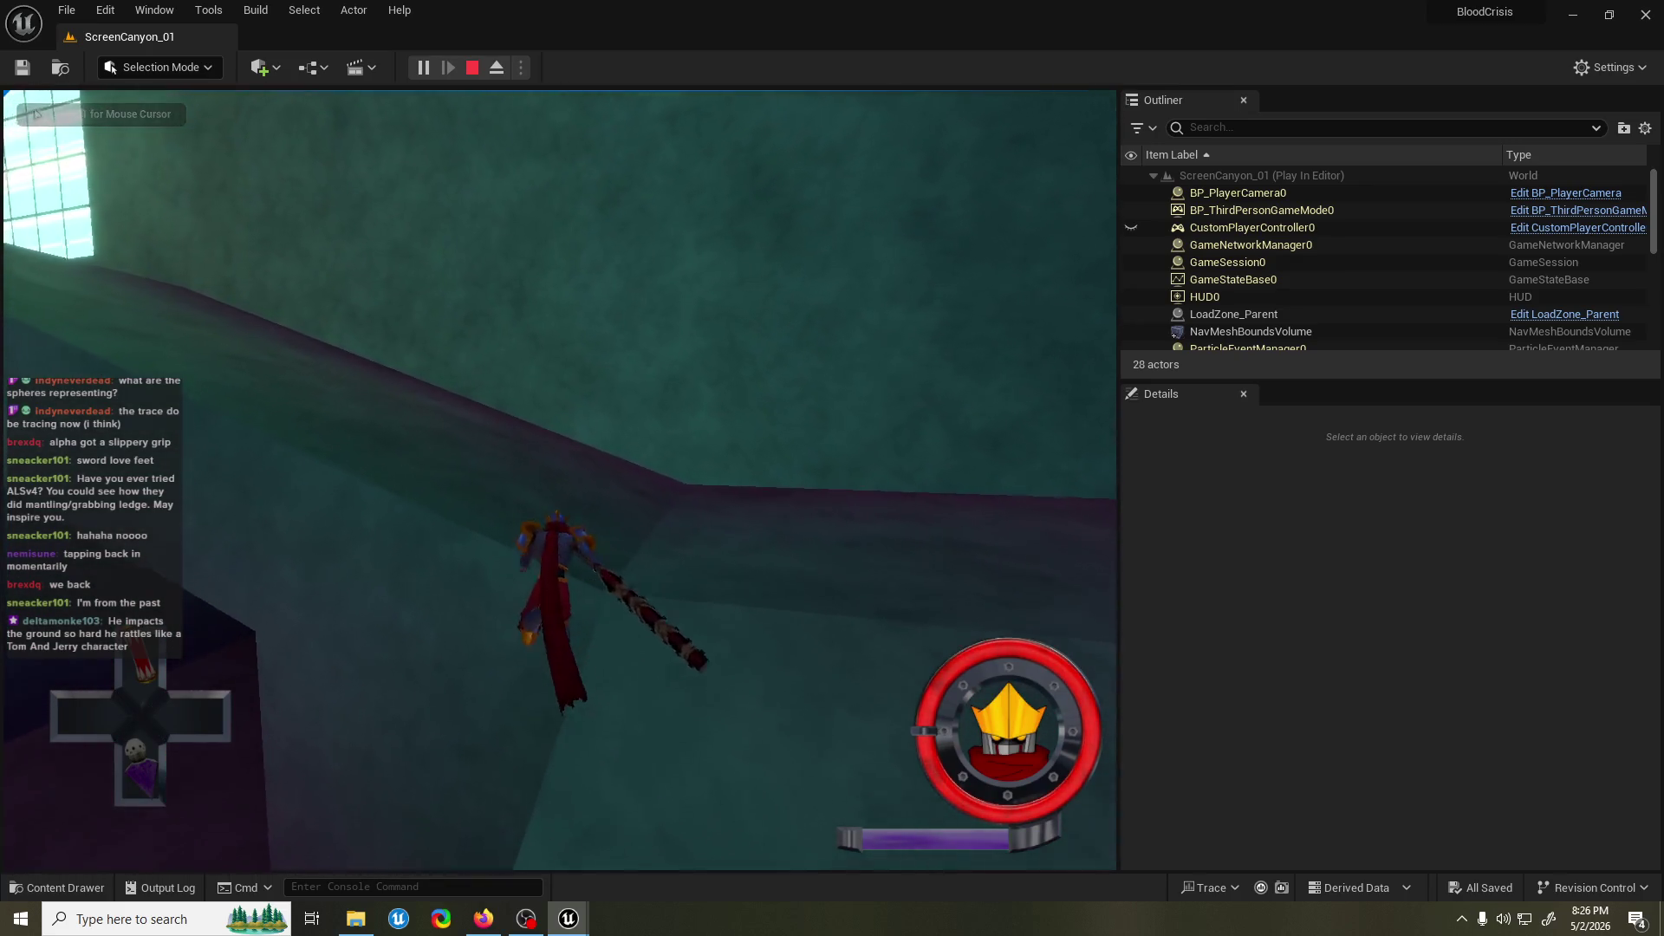
pyautogui.press('w')
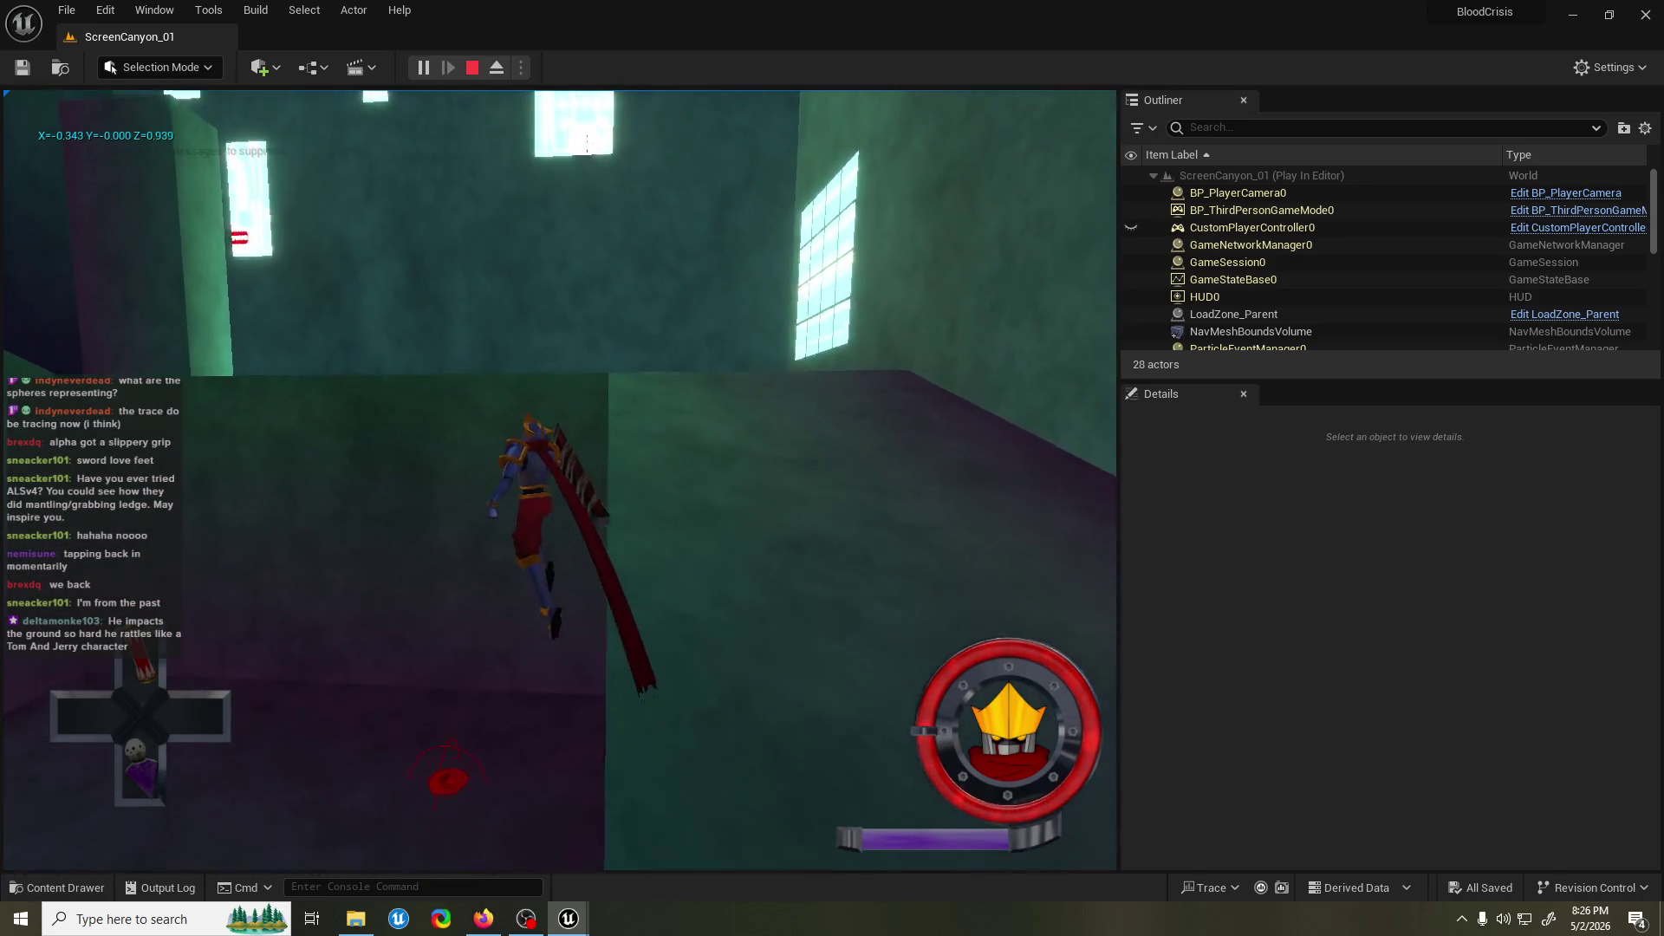
pyautogui.press('w')
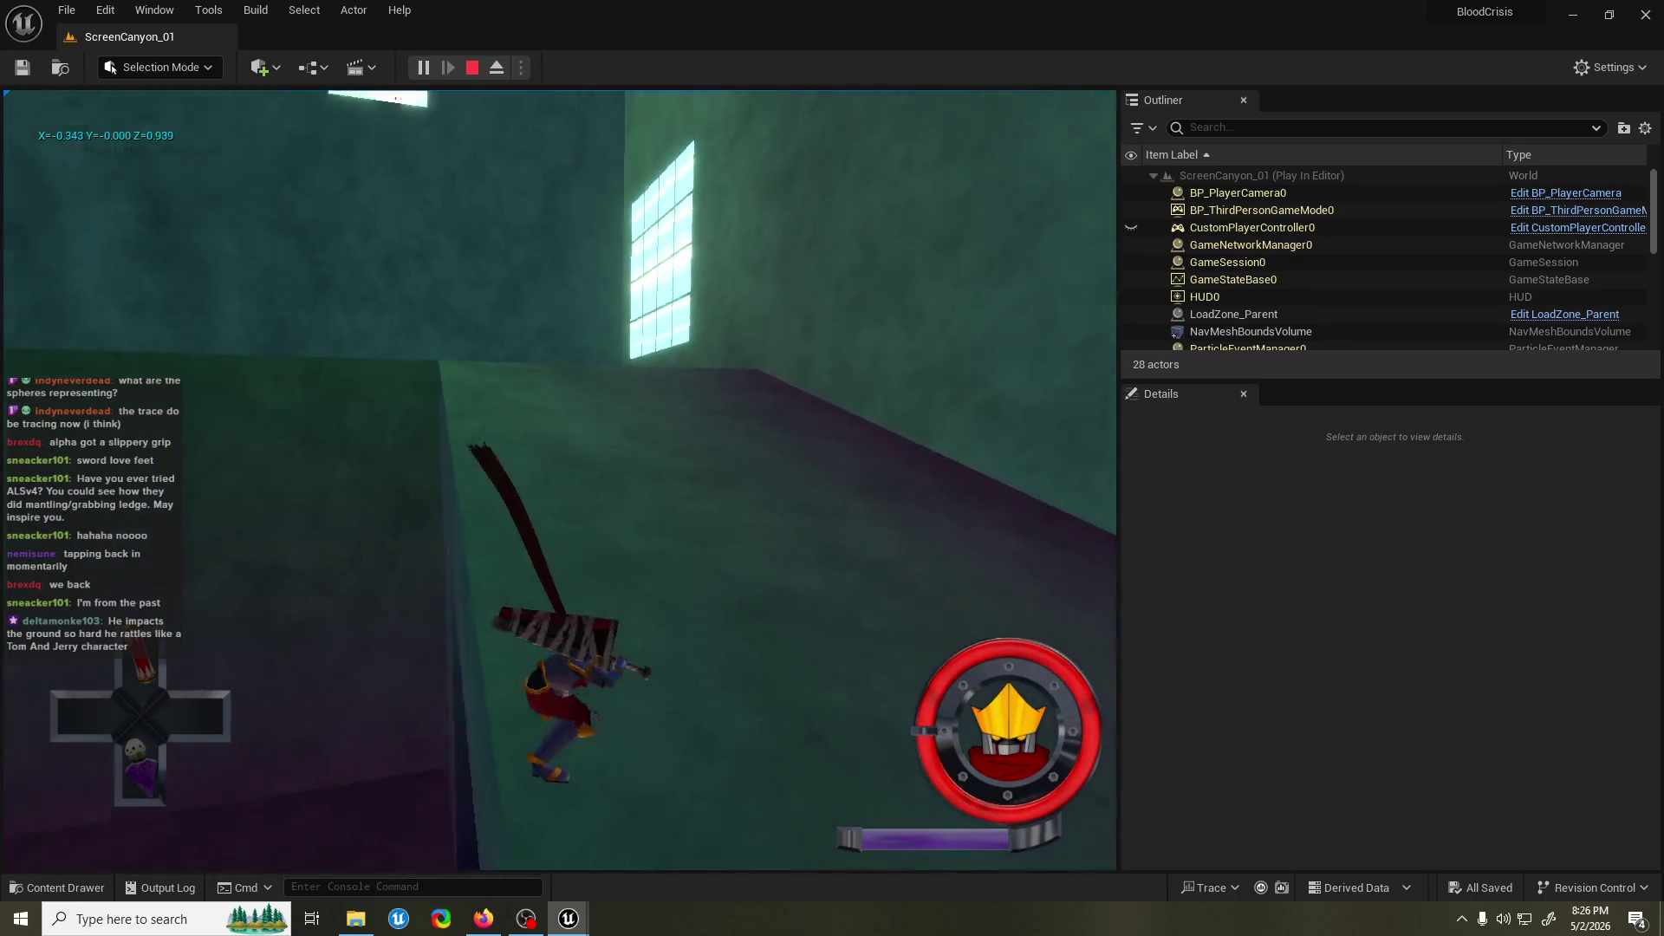
pyautogui.press('w')
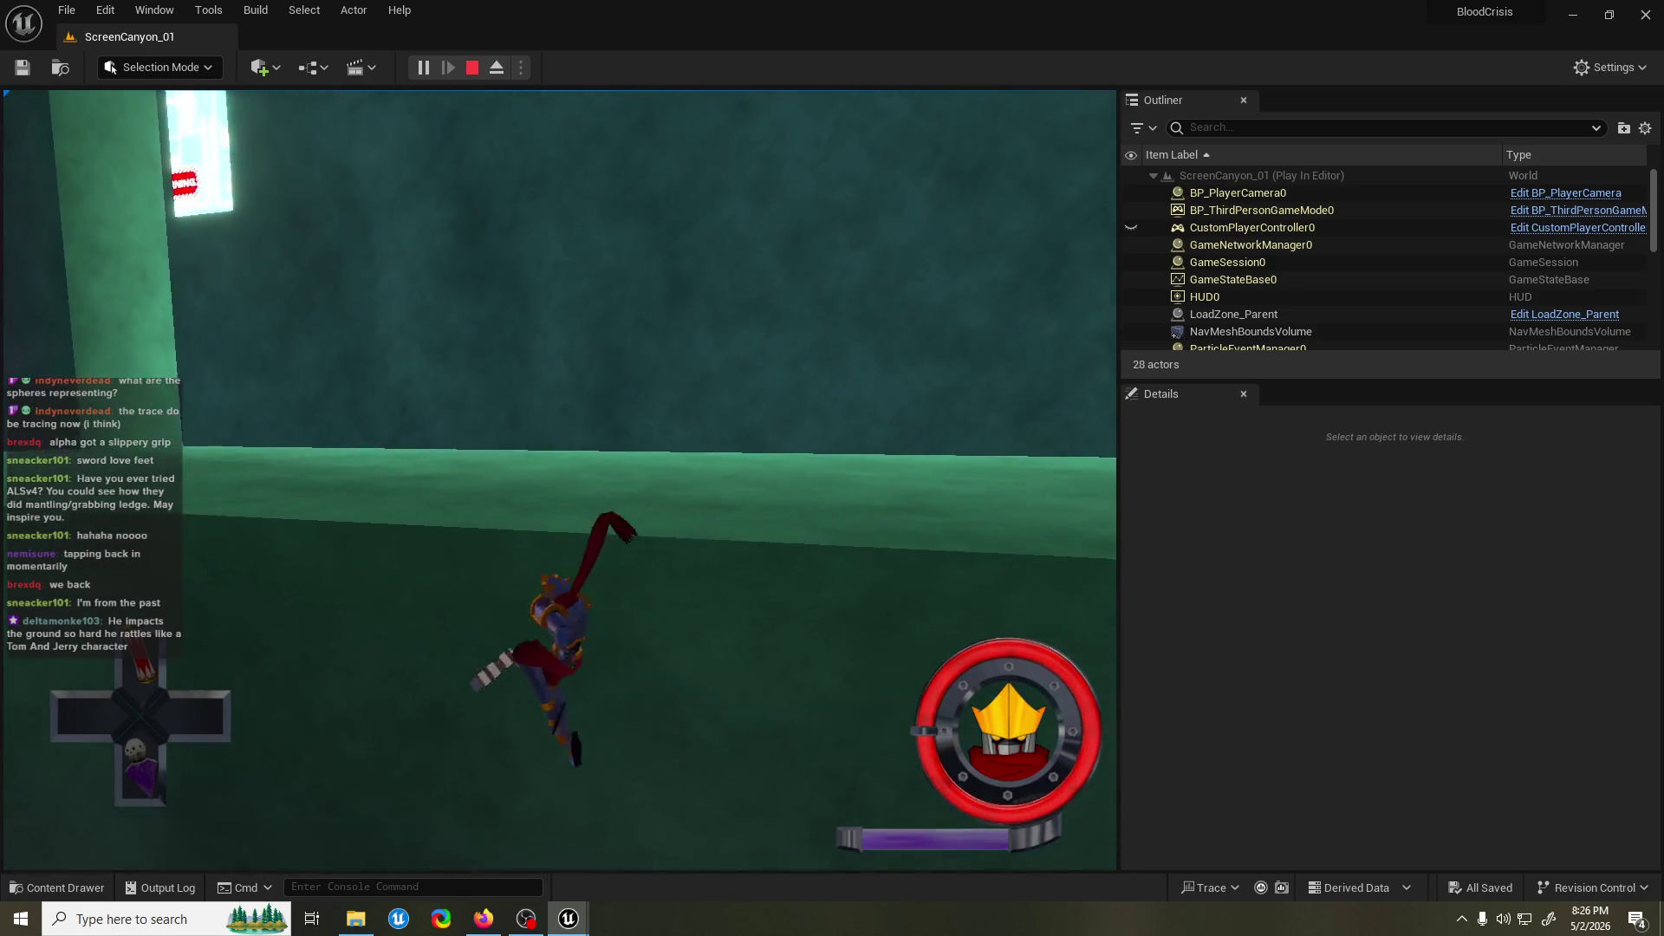
pyautogui.press('w')
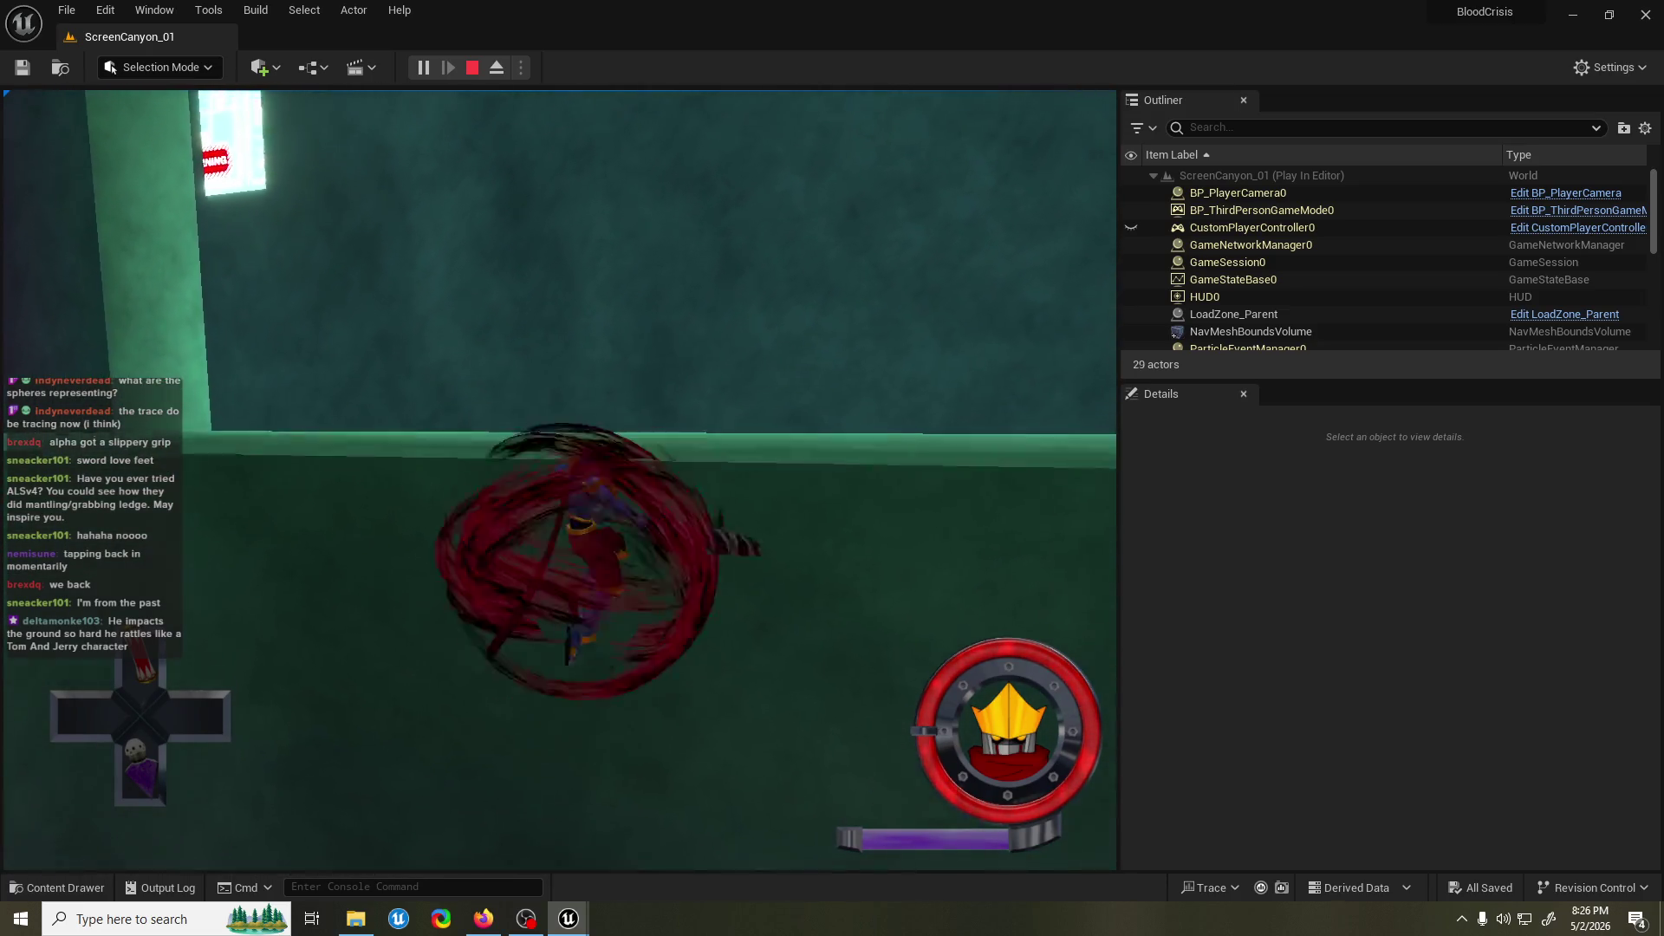
pyautogui.press('w')
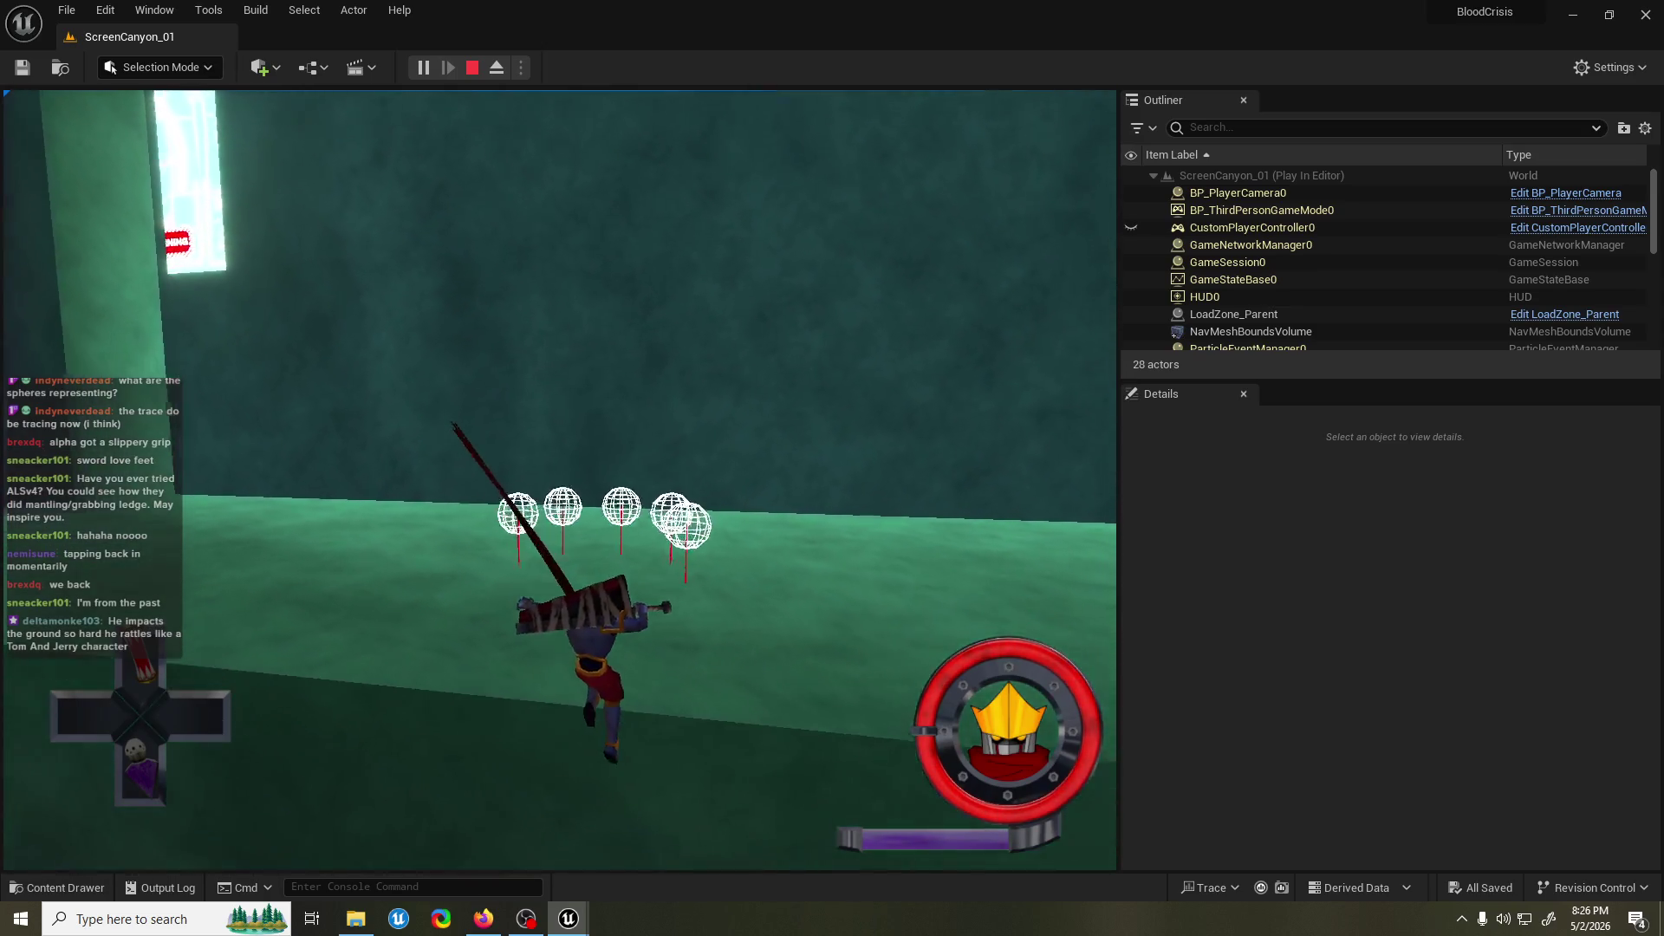
pyautogui.press('w')
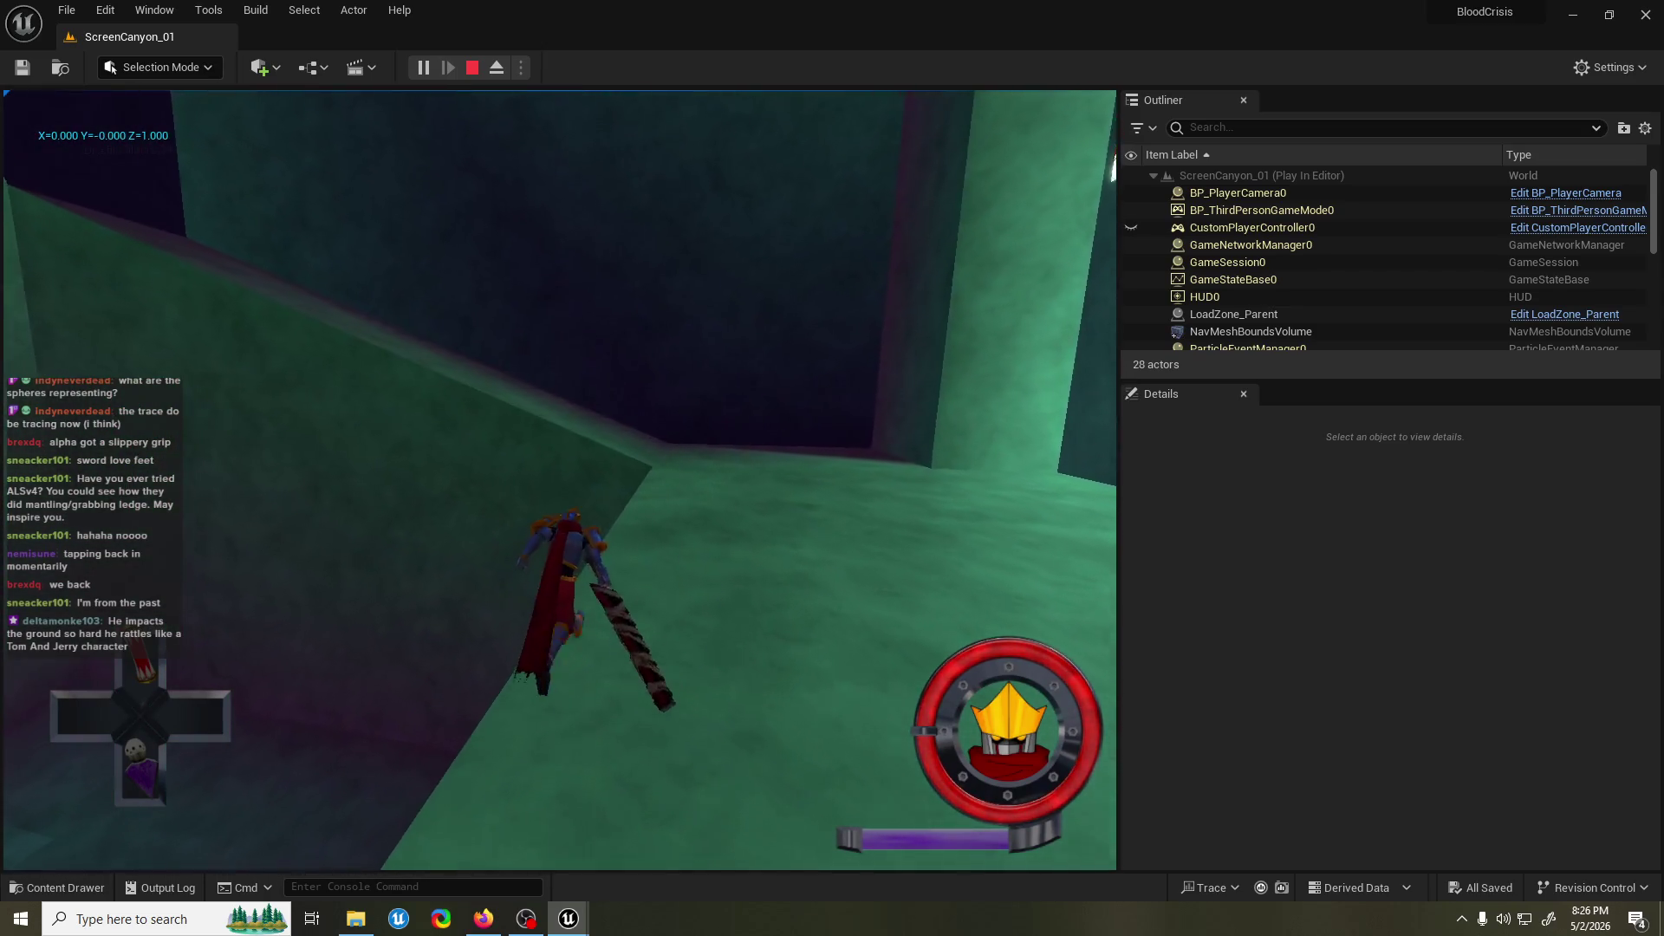
# Run to the ledge, grab and climb it, then end the session and return to LedgeJump_ACT.
pyautogui.press('w')
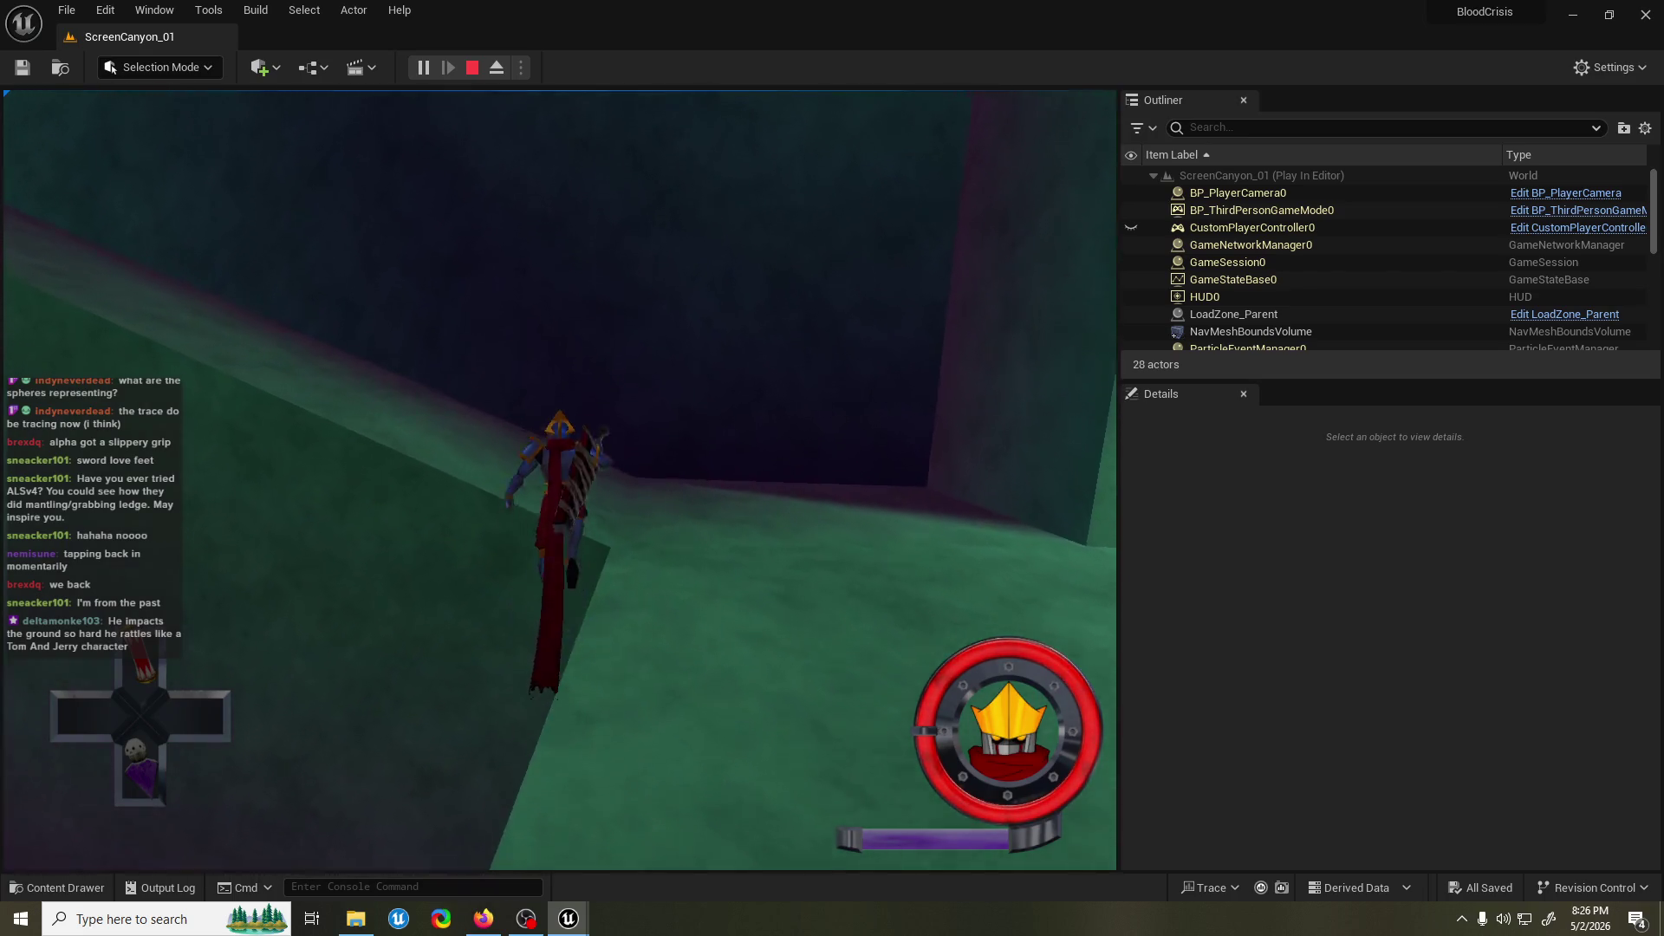
pyautogui.press('w')
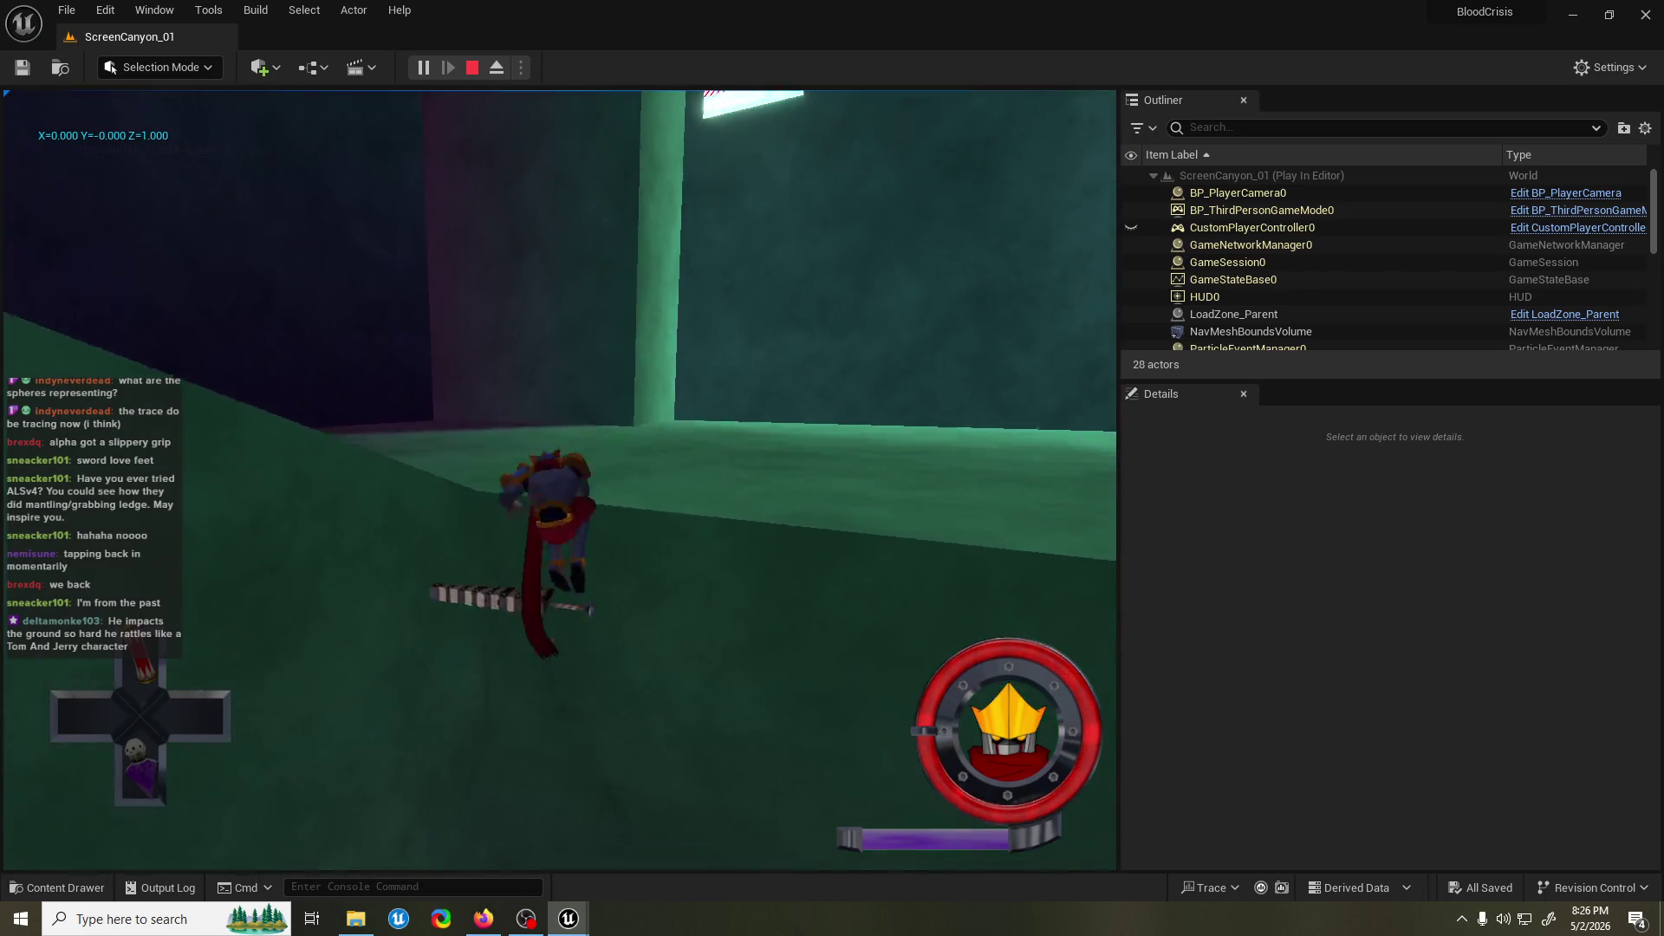
pyautogui.press('w')
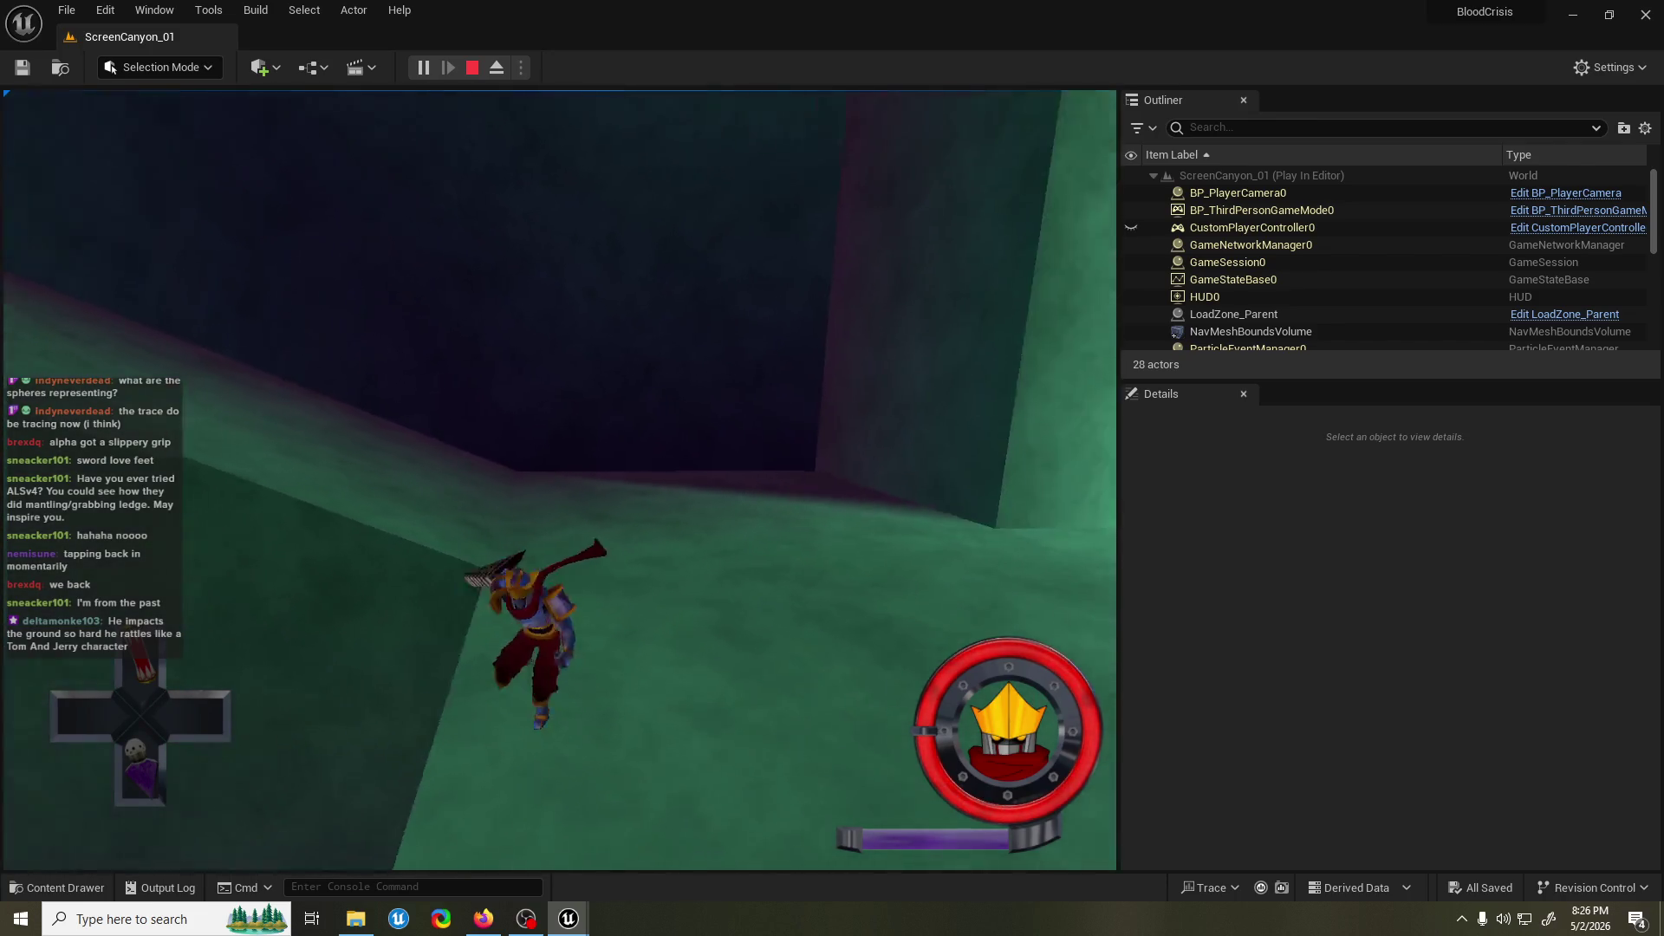
pyautogui.press('w')
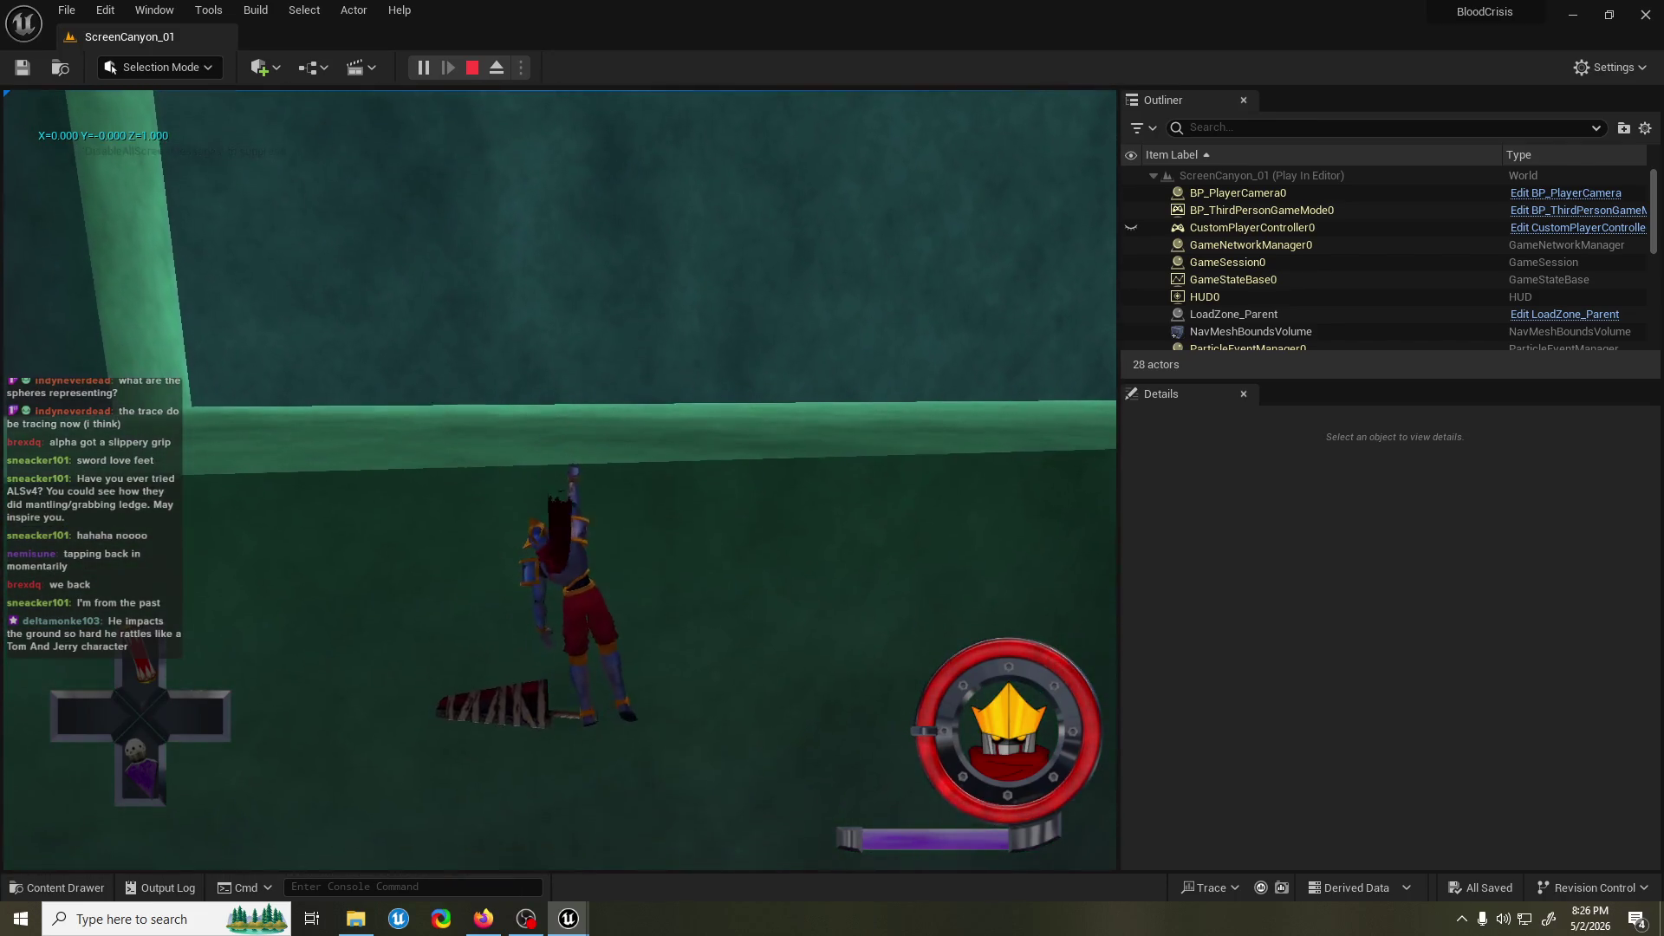
pyautogui.press('`')
pyautogui.click(437, 91)
pyautogui.press('s')
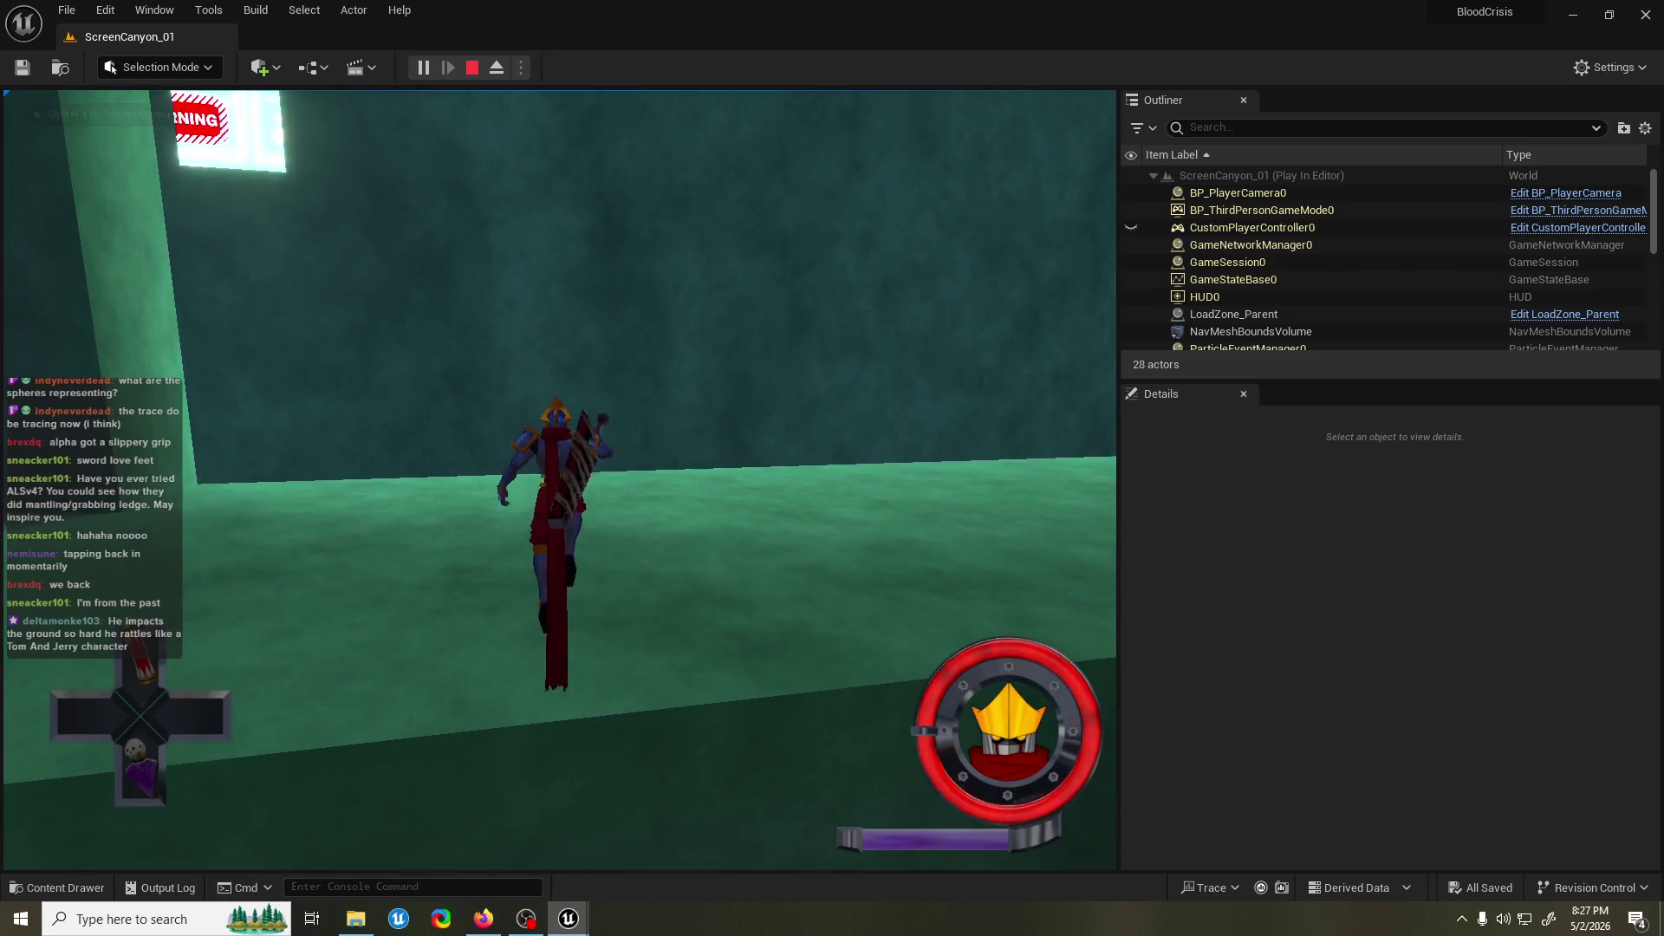
pyautogui.press('Escape')
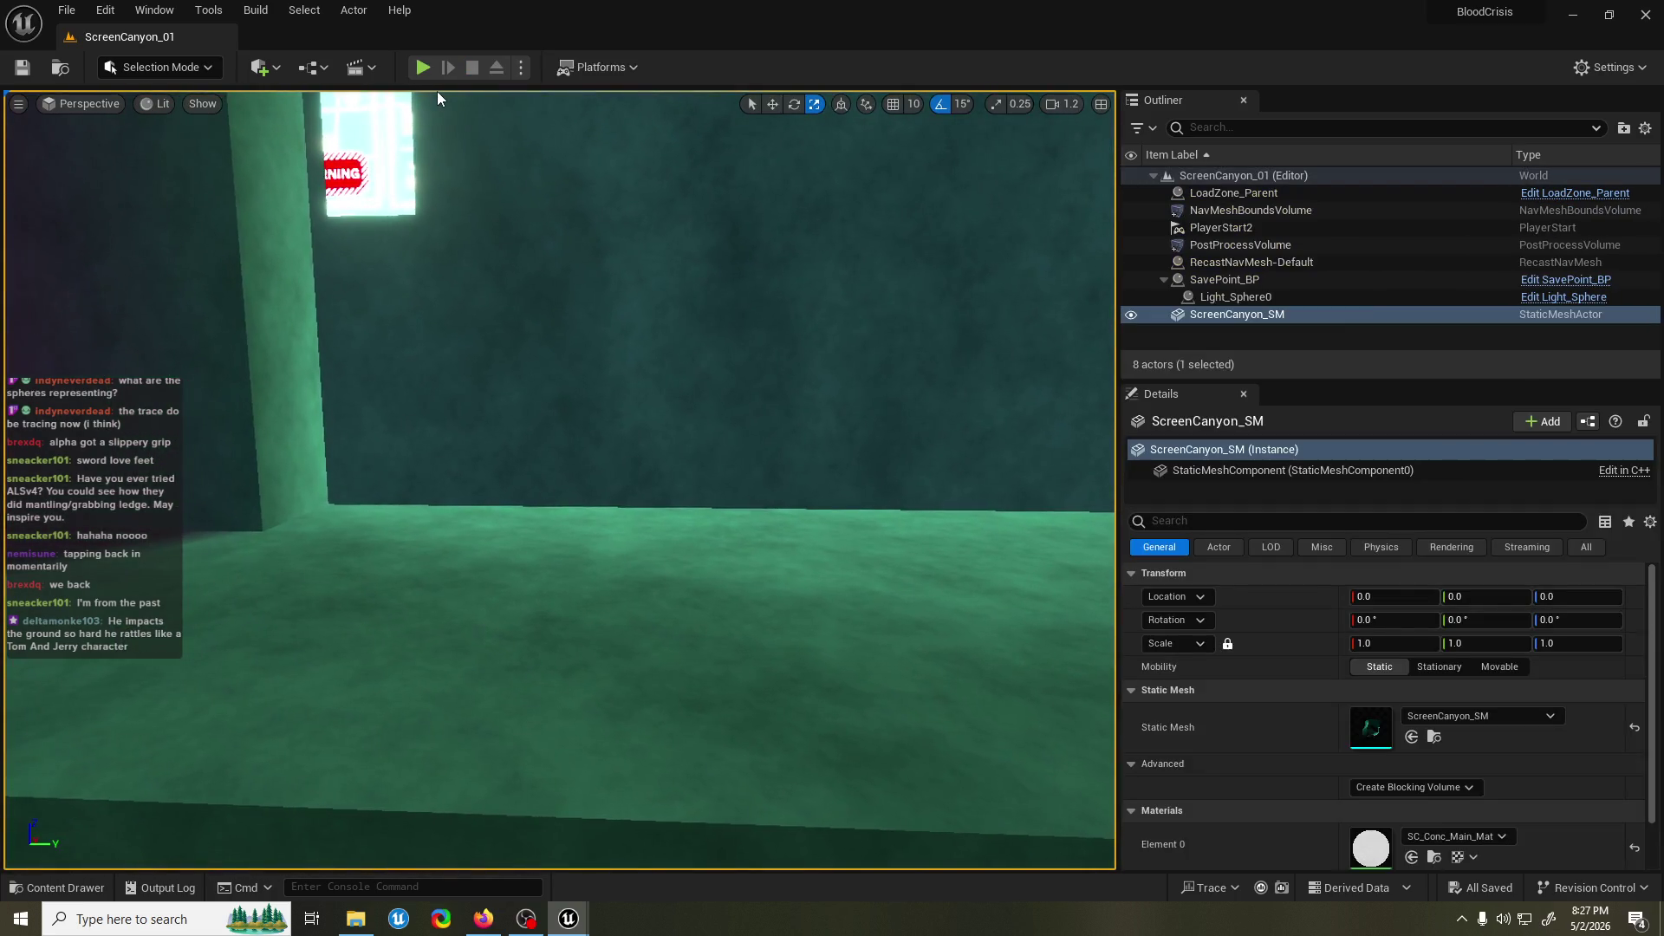
pyautogui.moveTo(584, 933)
pyautogui.click(617, 874)
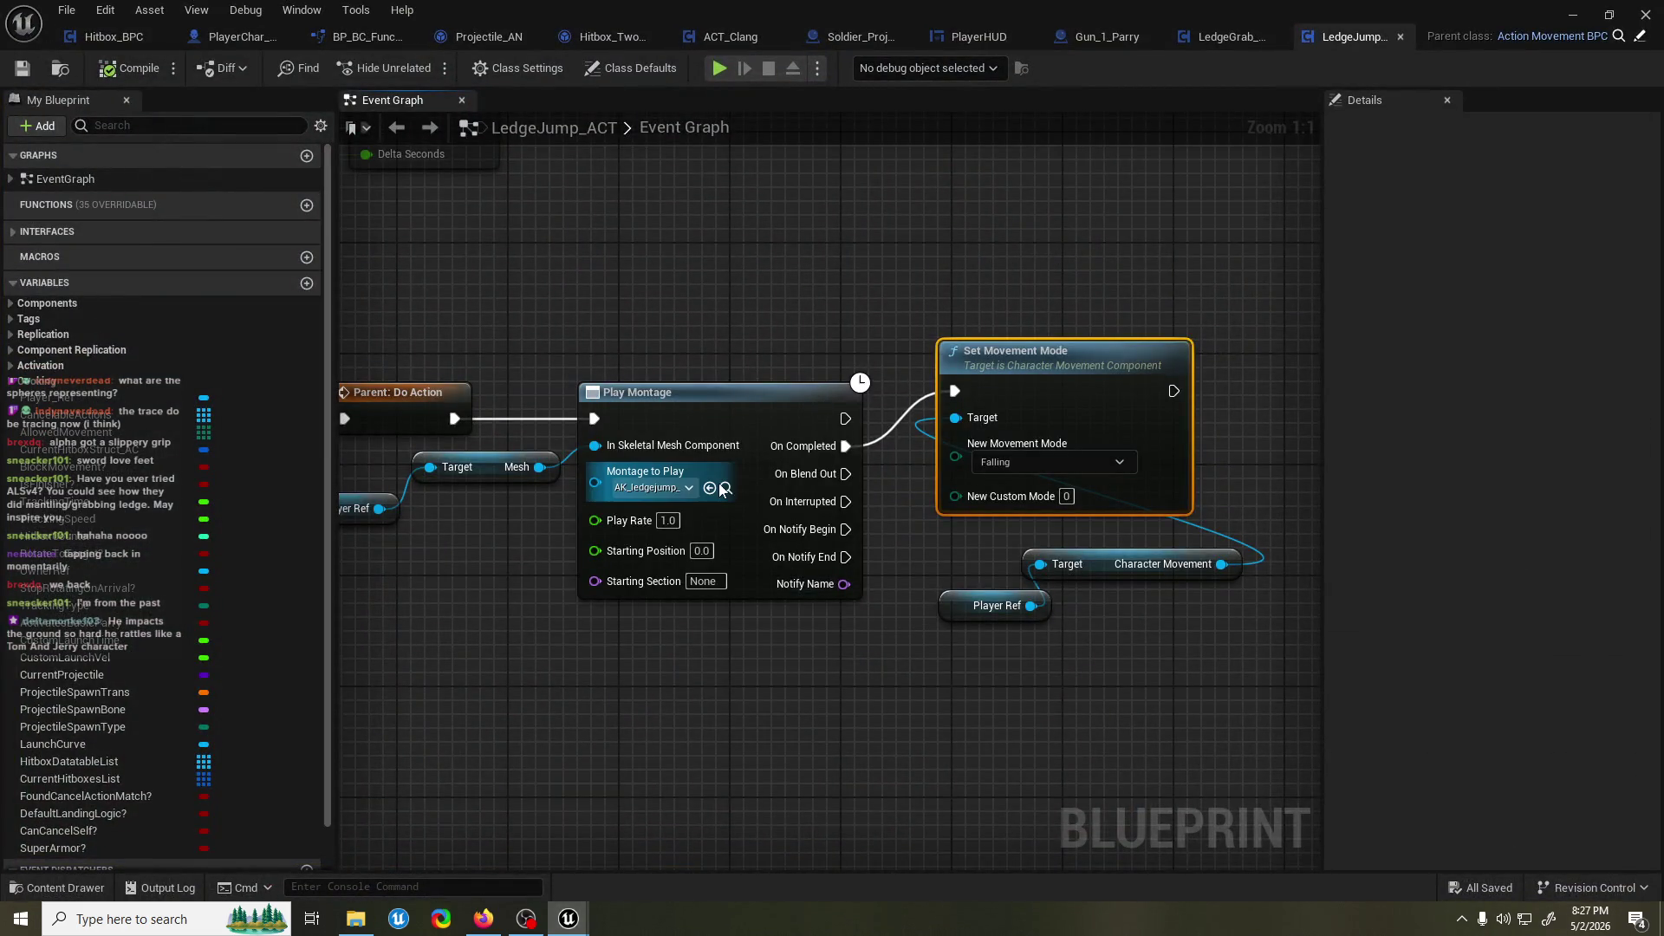
# Open the AK_ledgejump montage and change its Blend Out time to 0.07.
pyautogui.click(726, 489)
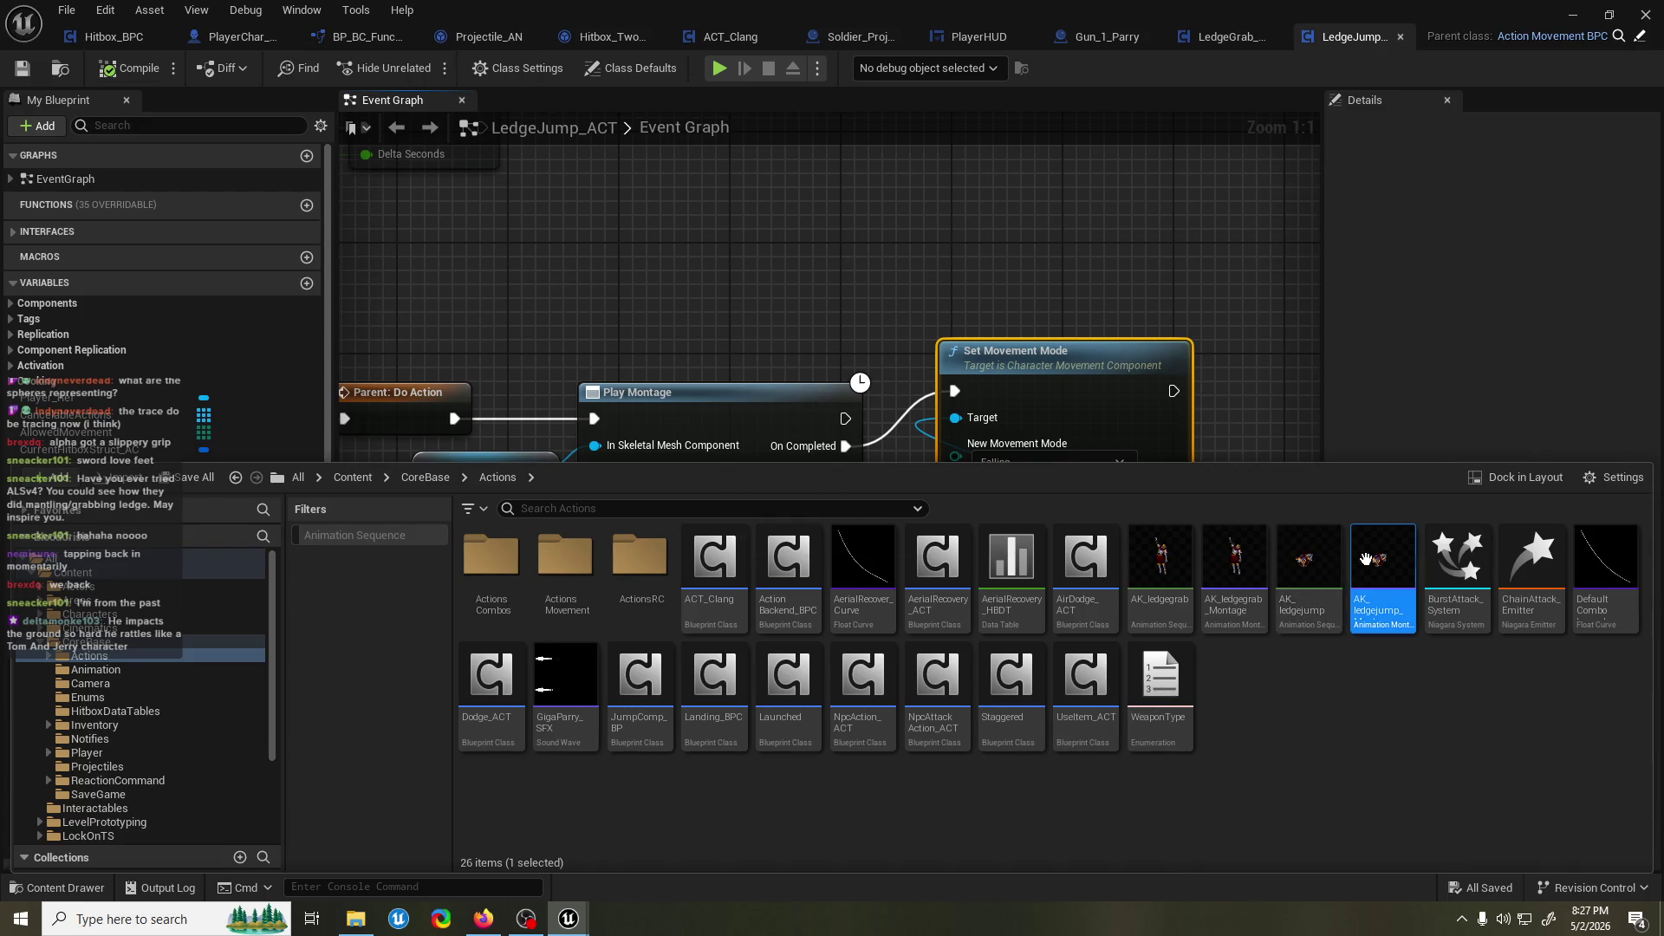
pyautogui.doubleClick(1366, 558)
pyautogui.click(228, 404)
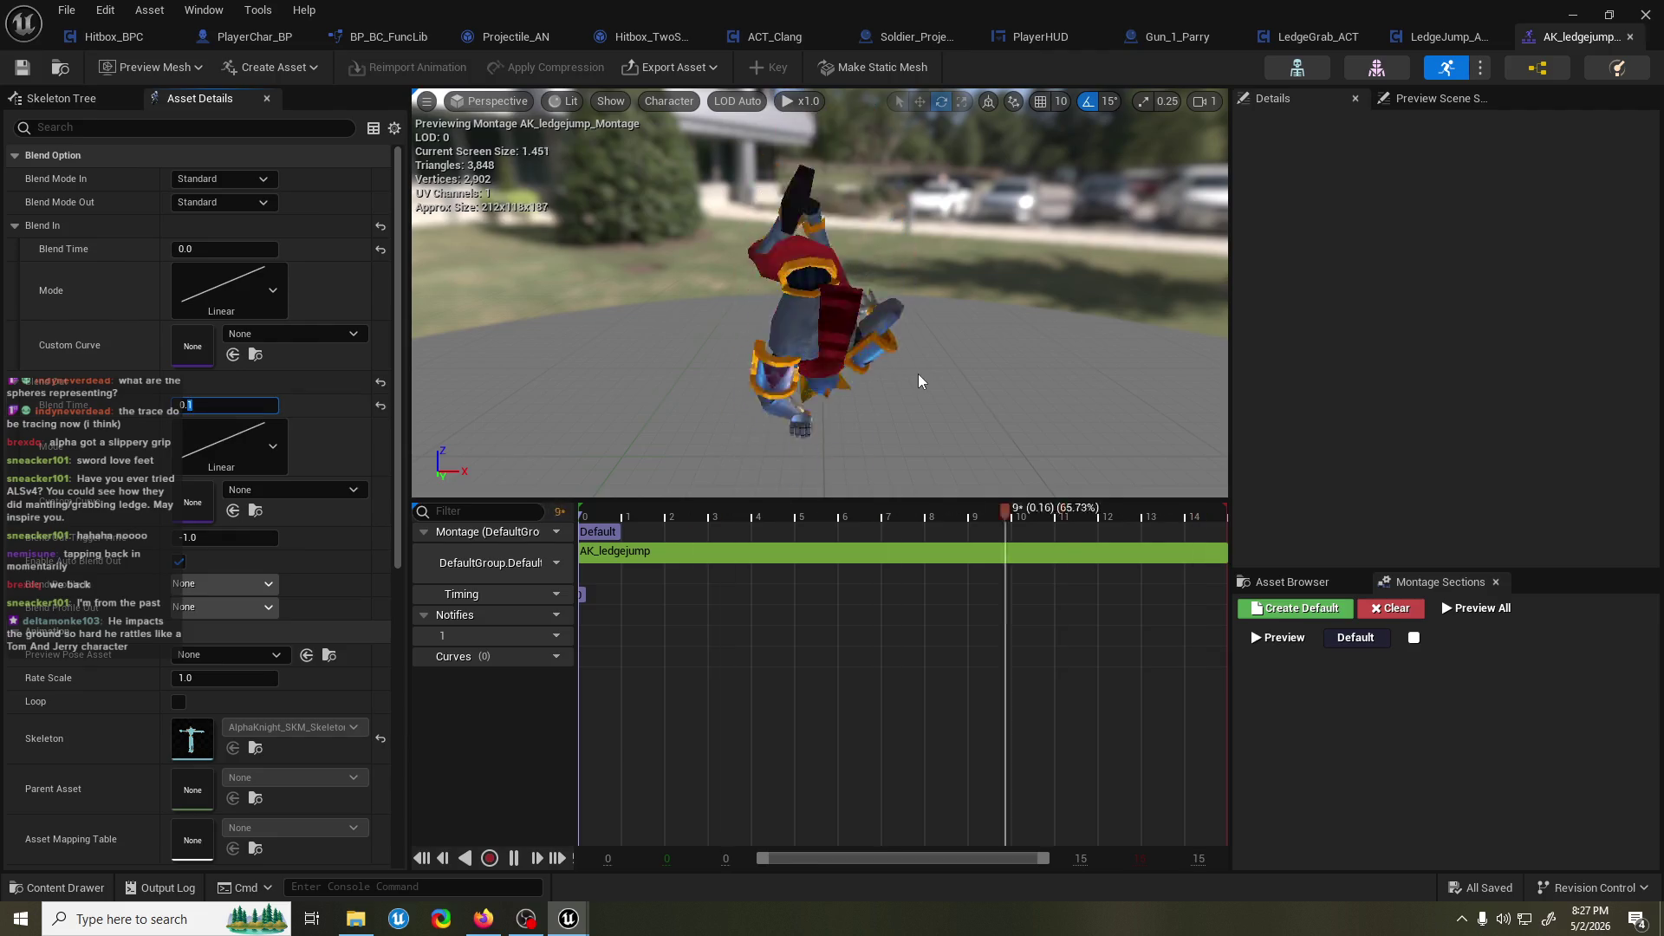
pyautogui.write('07')
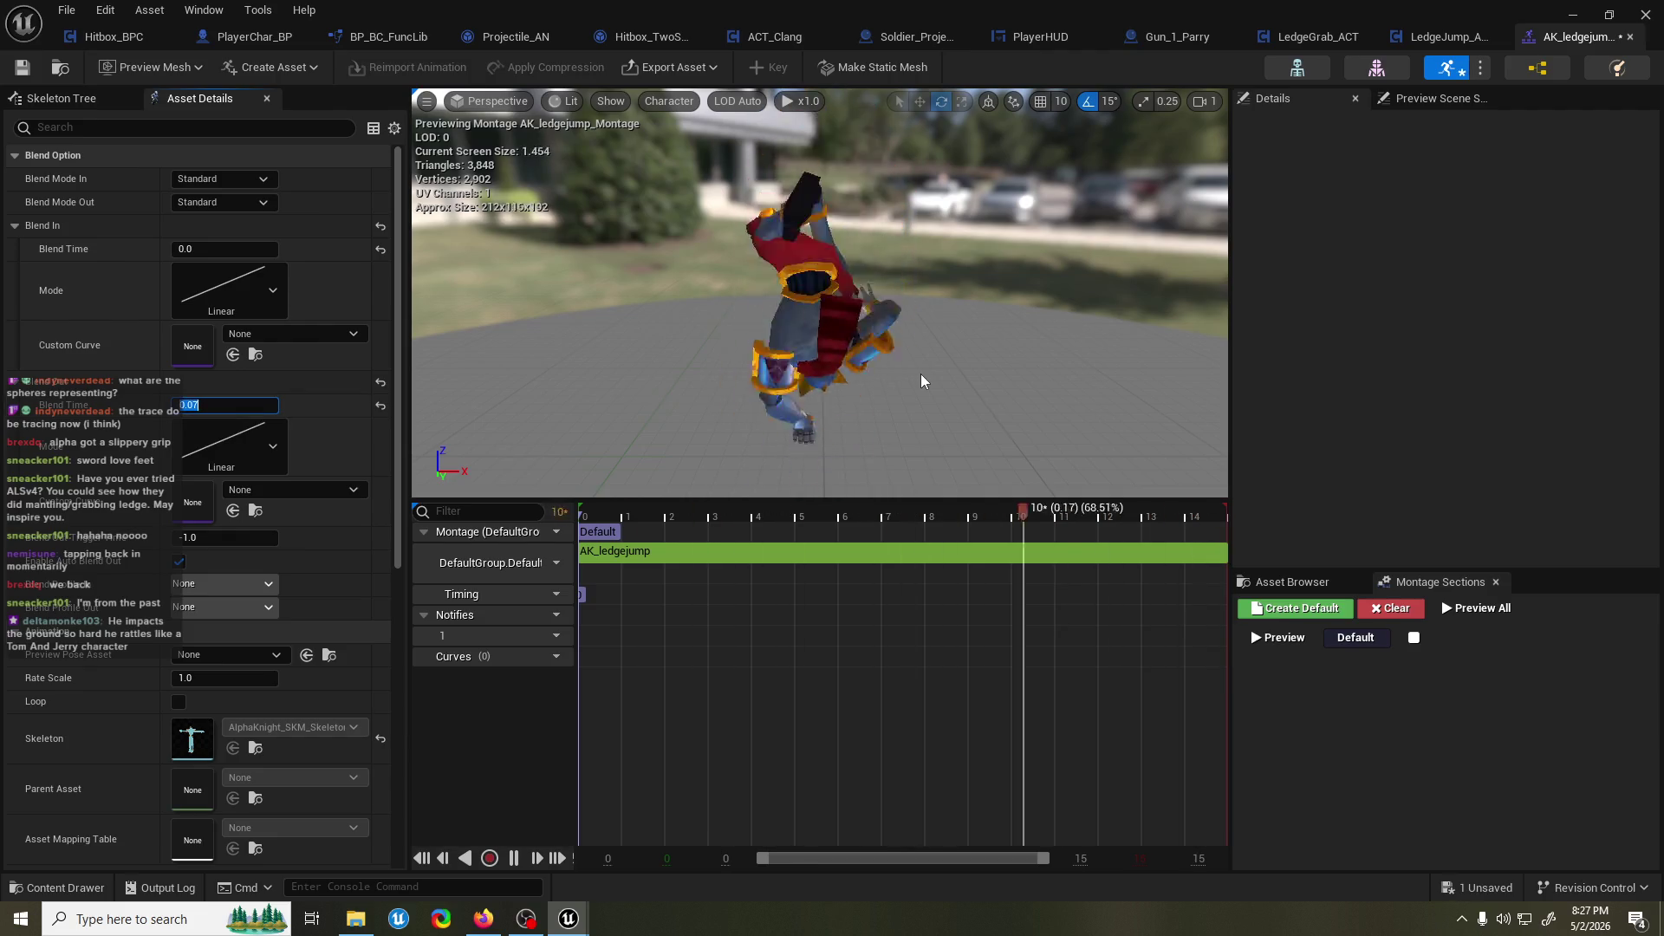
pyautogui.click(22, 67)
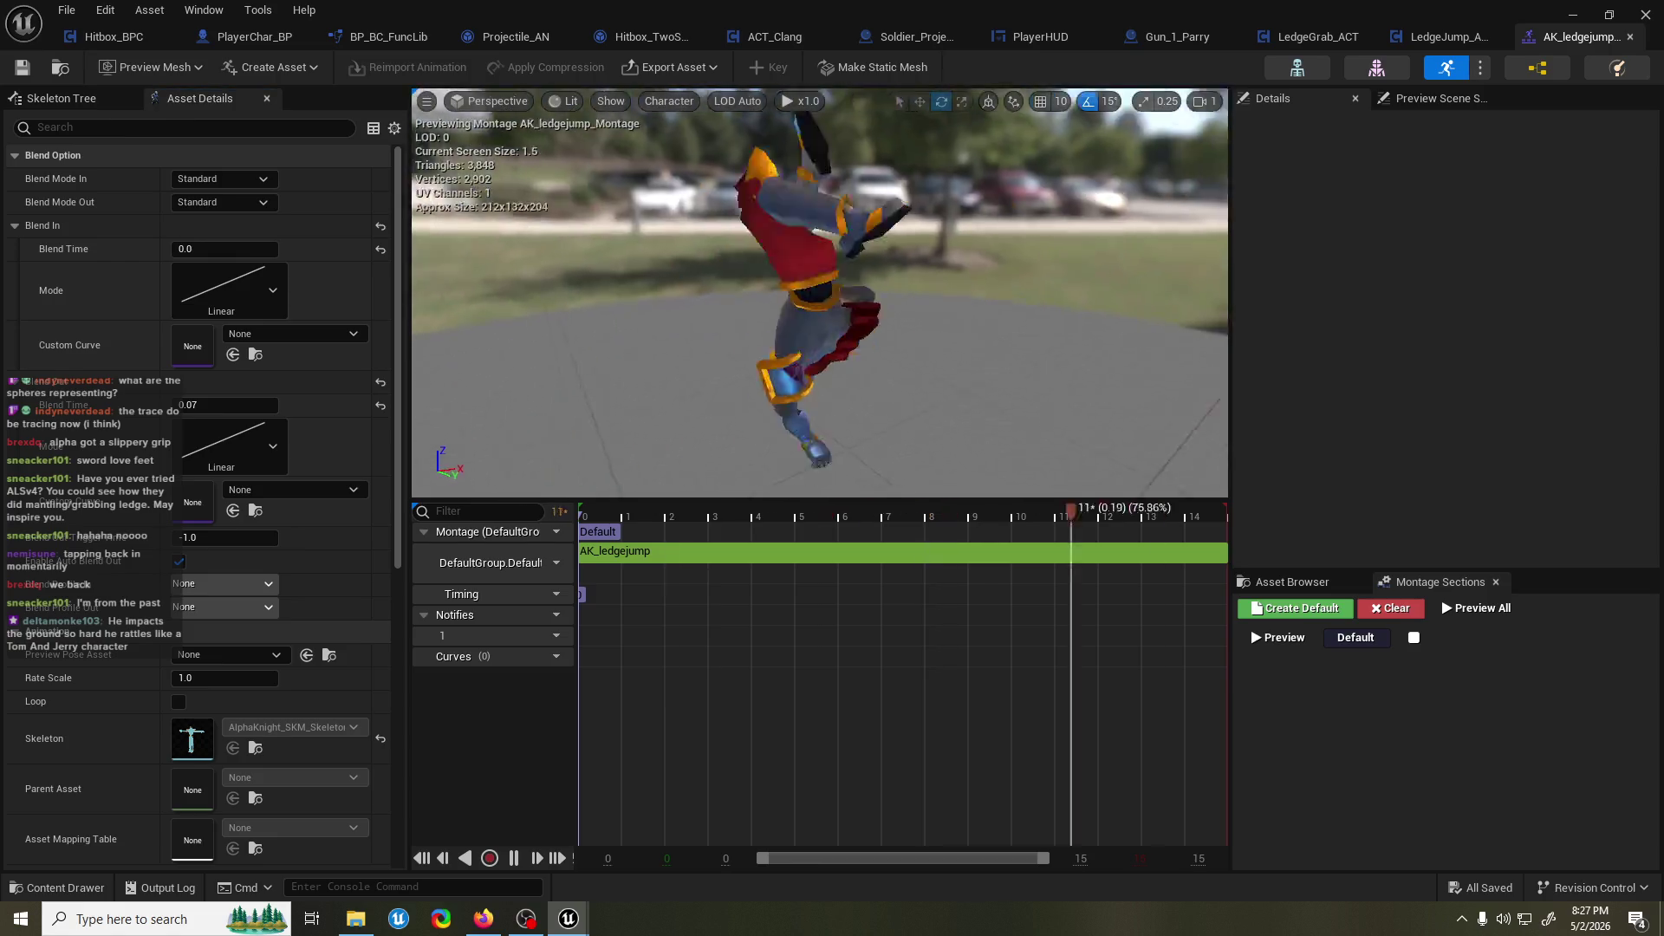
# Scrub partway through the ledge jump animation, then start a level playtest.
pyautogui.moveTo(583, 515); pyautogui.dragTo(1227, 545)
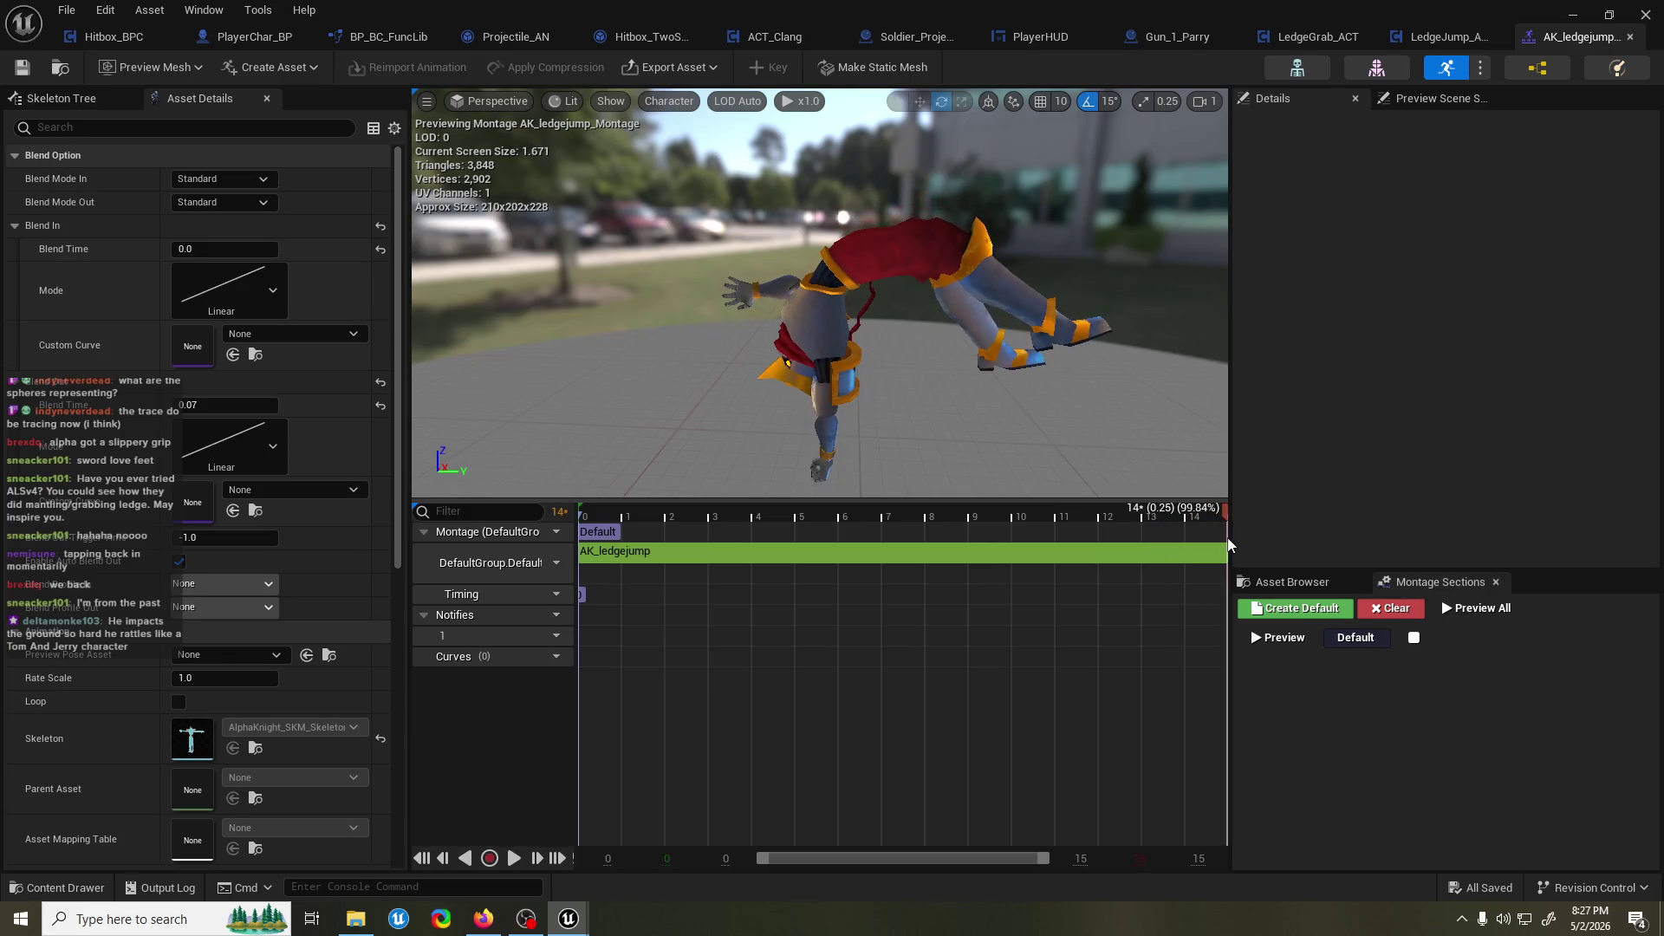
pyautogui.click(1576, 16)
pyautogui.click(435, 65)
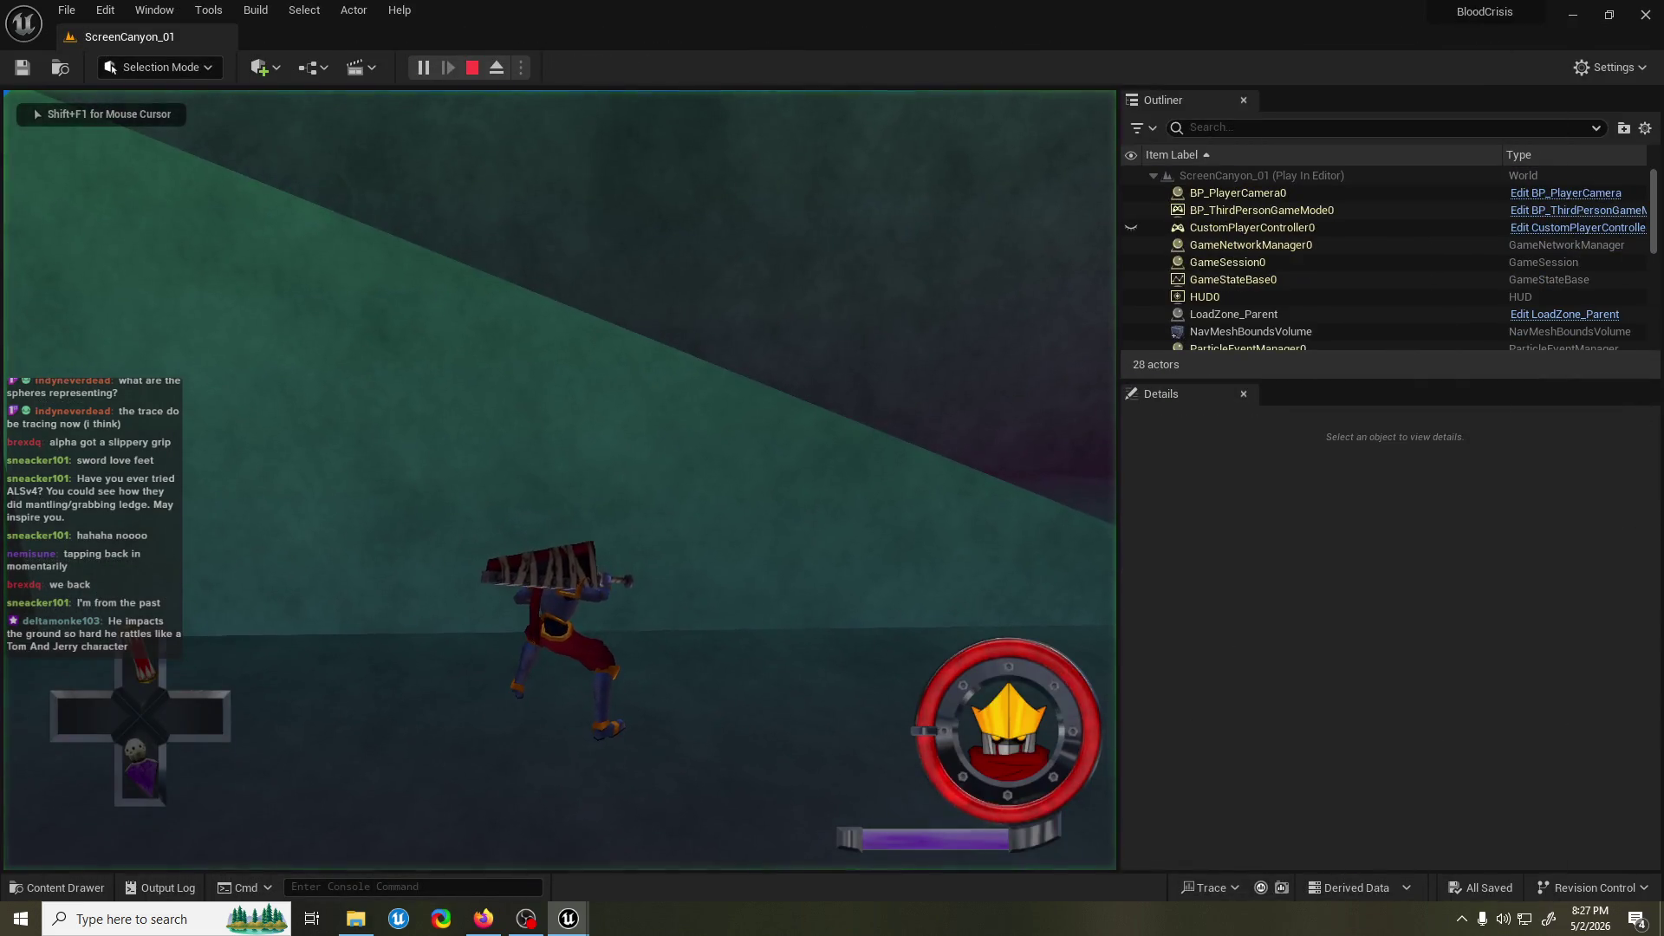
# Close the console, restart the playtest, run up against the windowed wall, then stop.
pyautogui.write('write.ISPC')
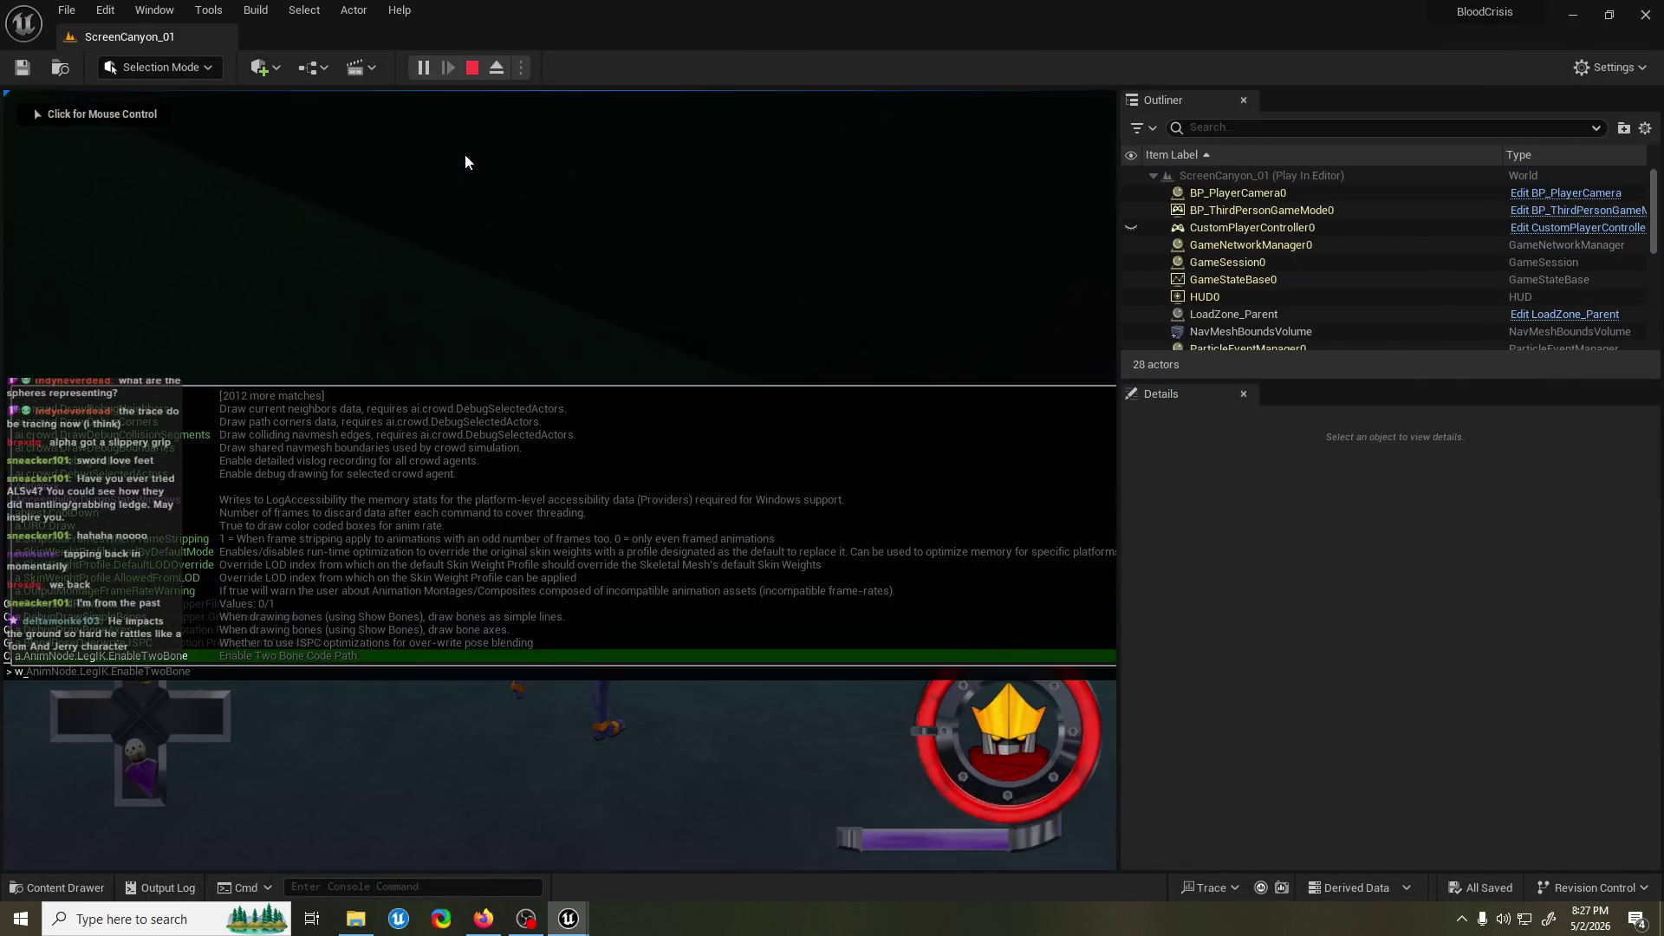
pyautogui.press('BackSpace')
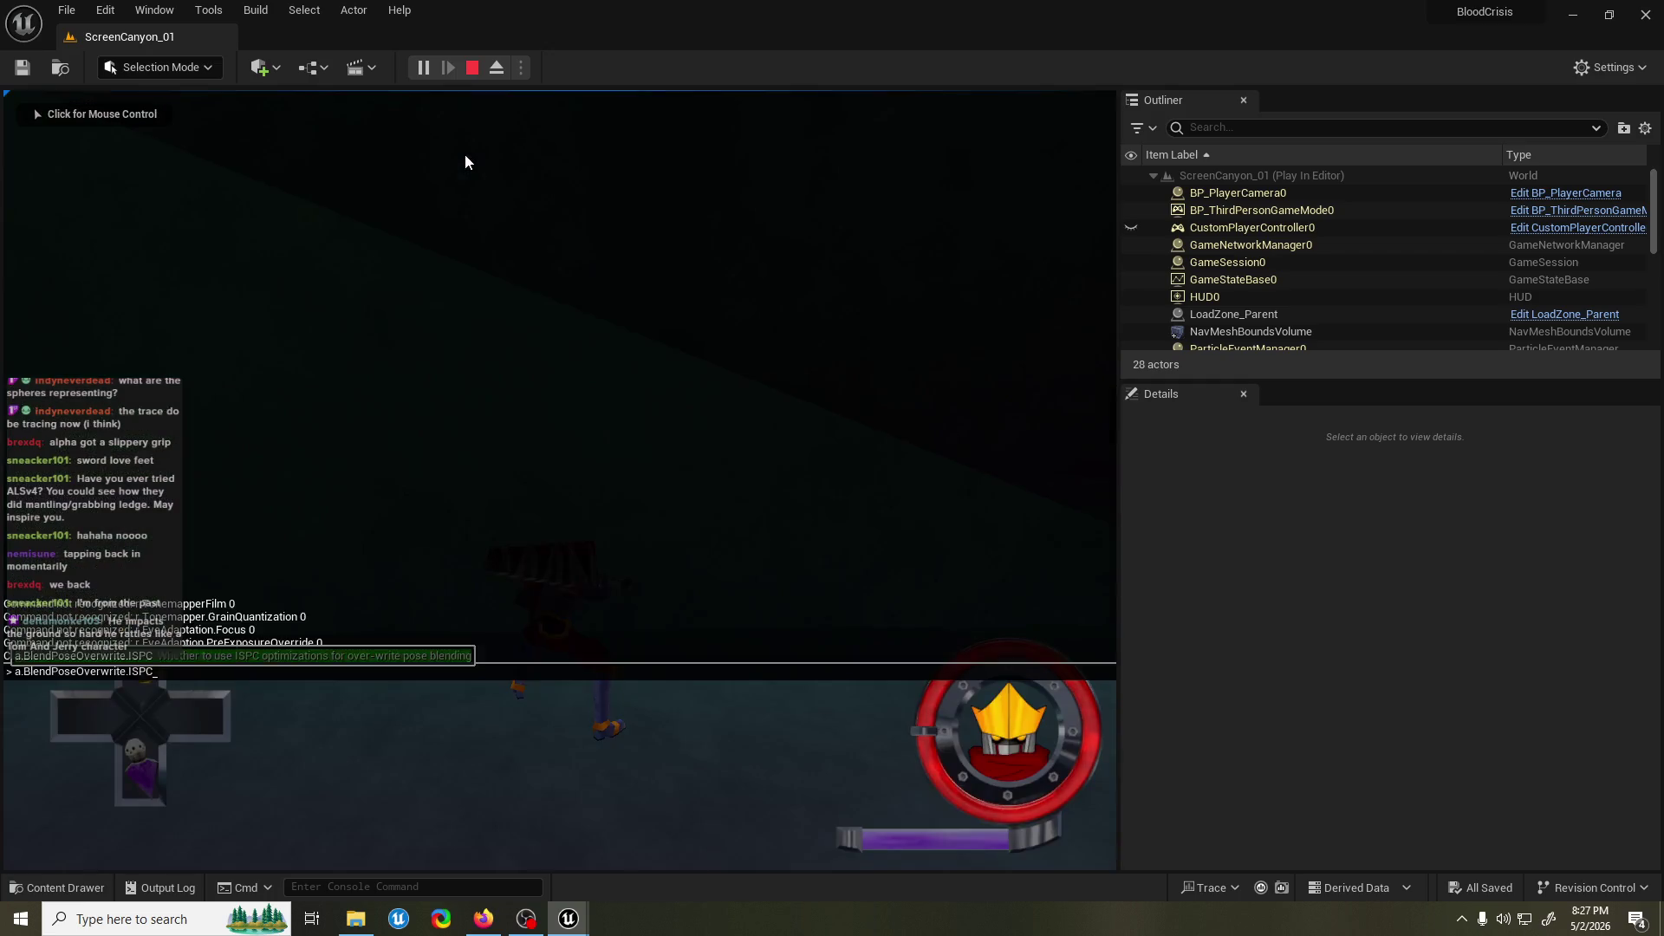
pyautogui.press('Escape')
pyautogui.click(422, 66)
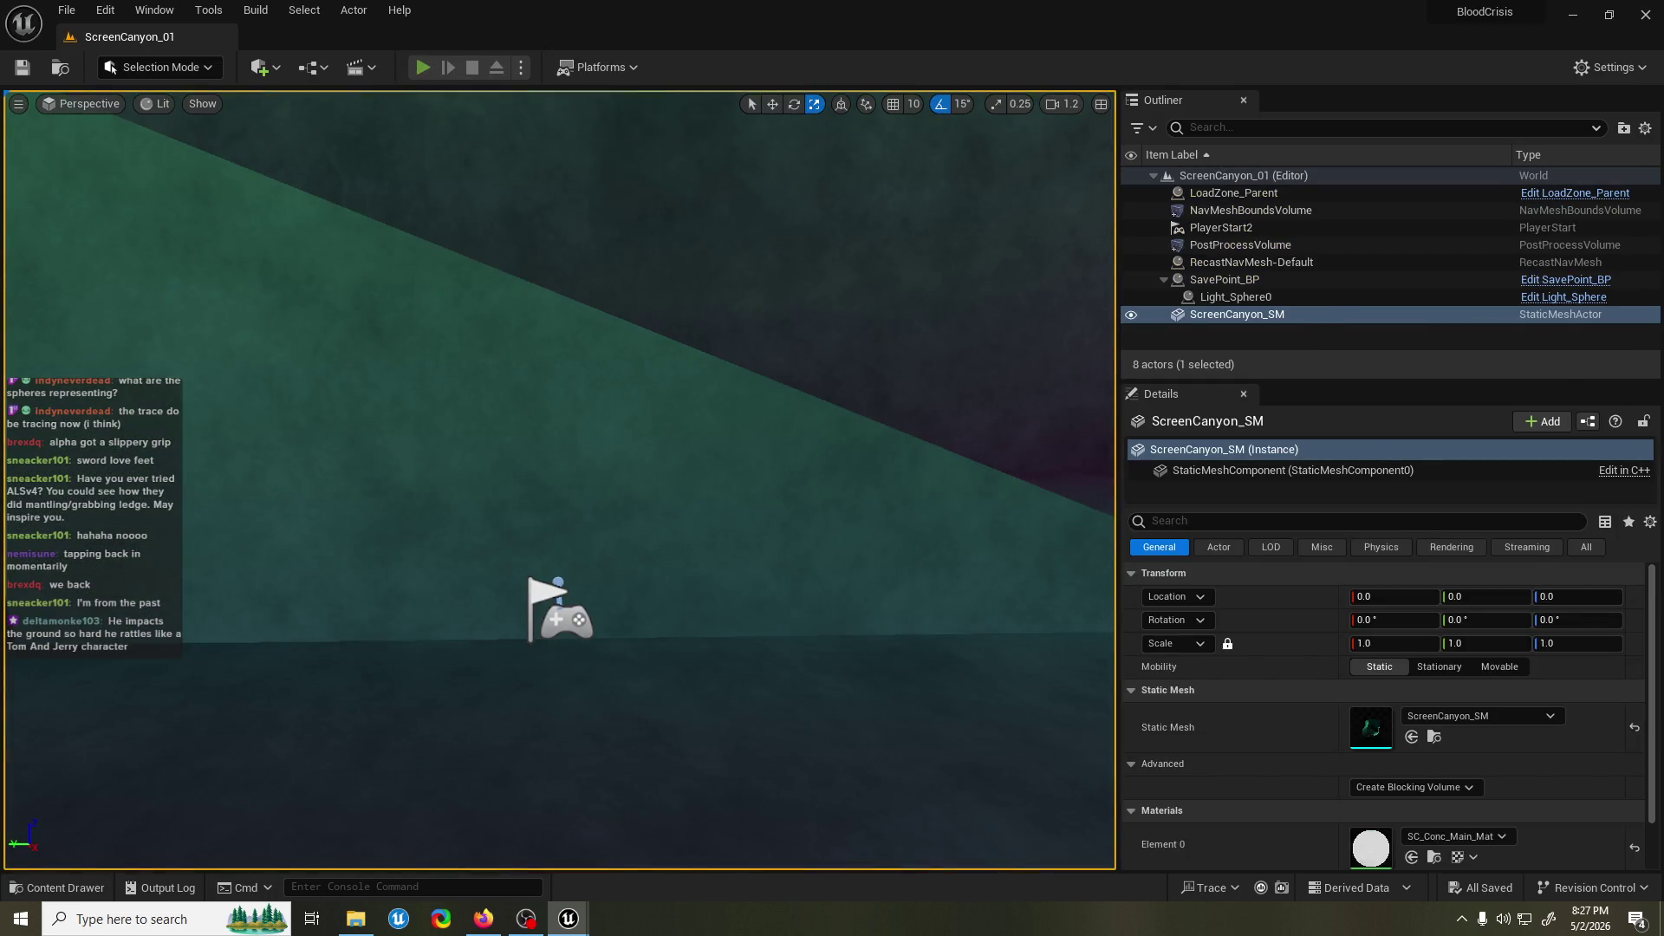
pyautogui.click(439, 97)
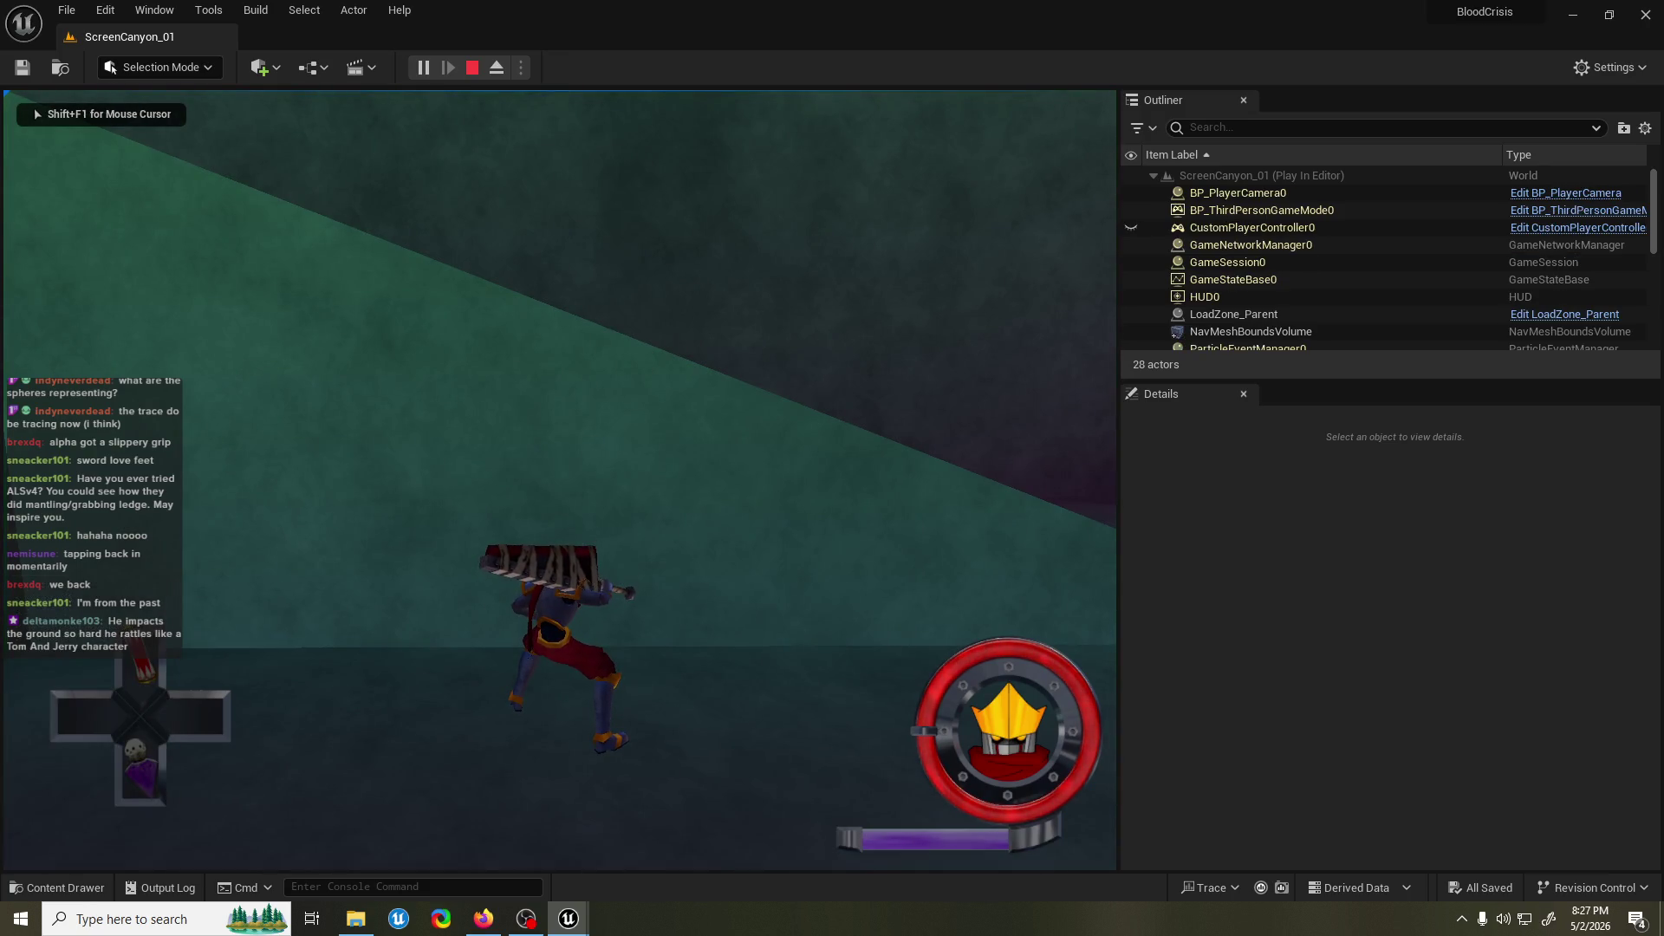
pyautogui.press('w')
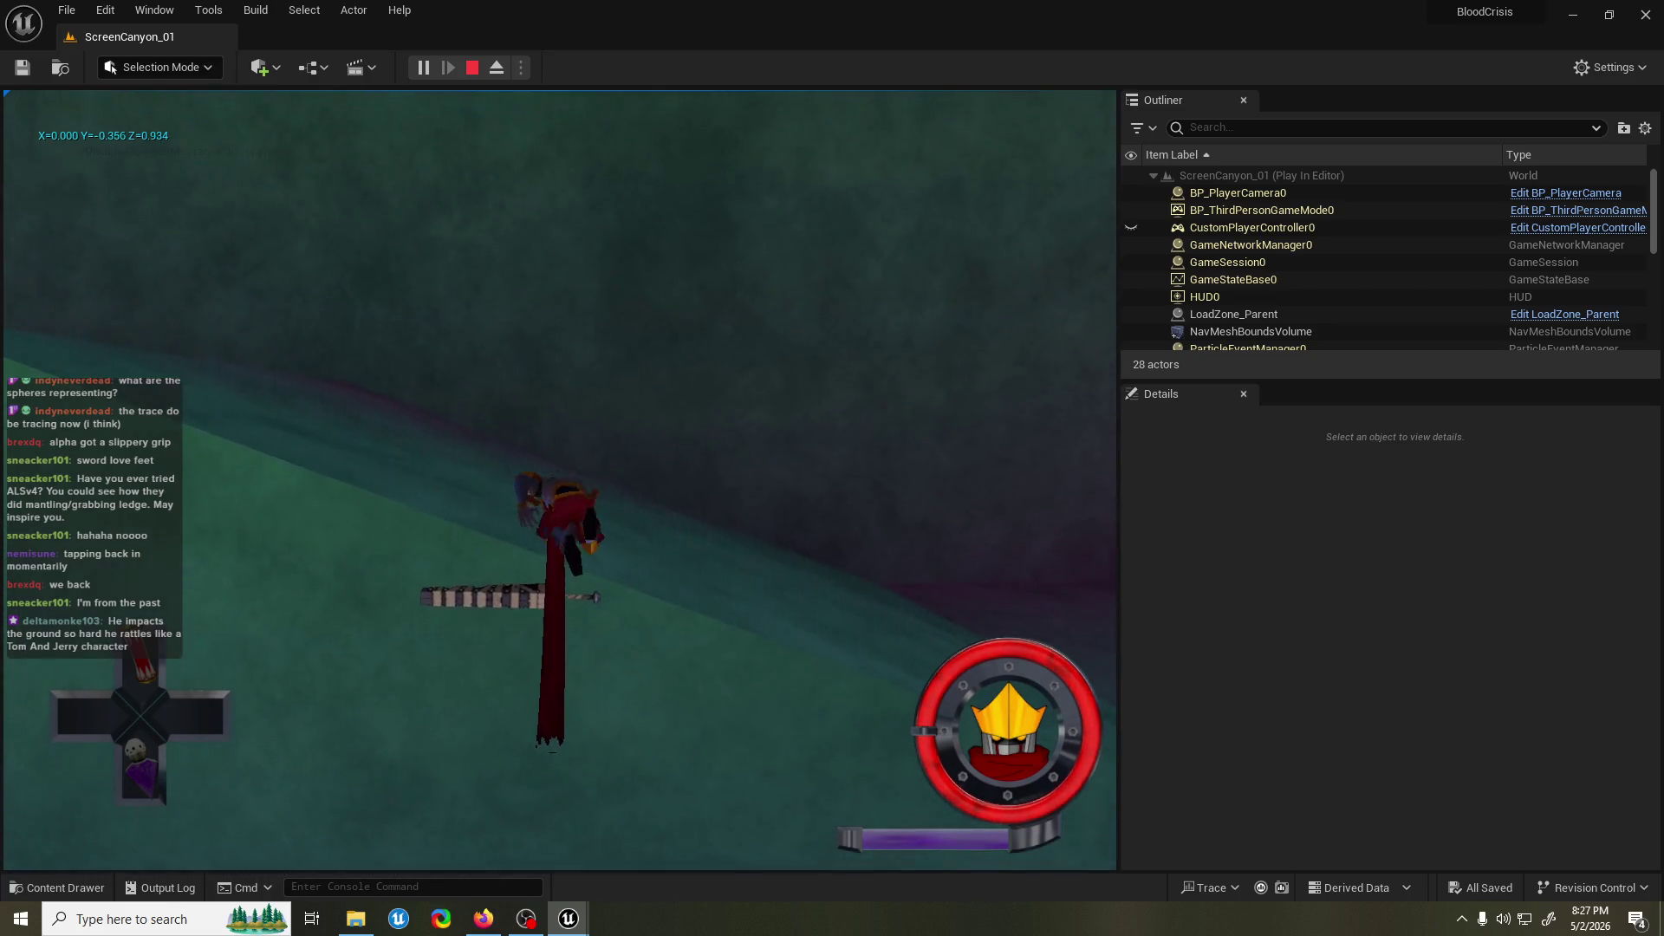
pyautogui.press('w')
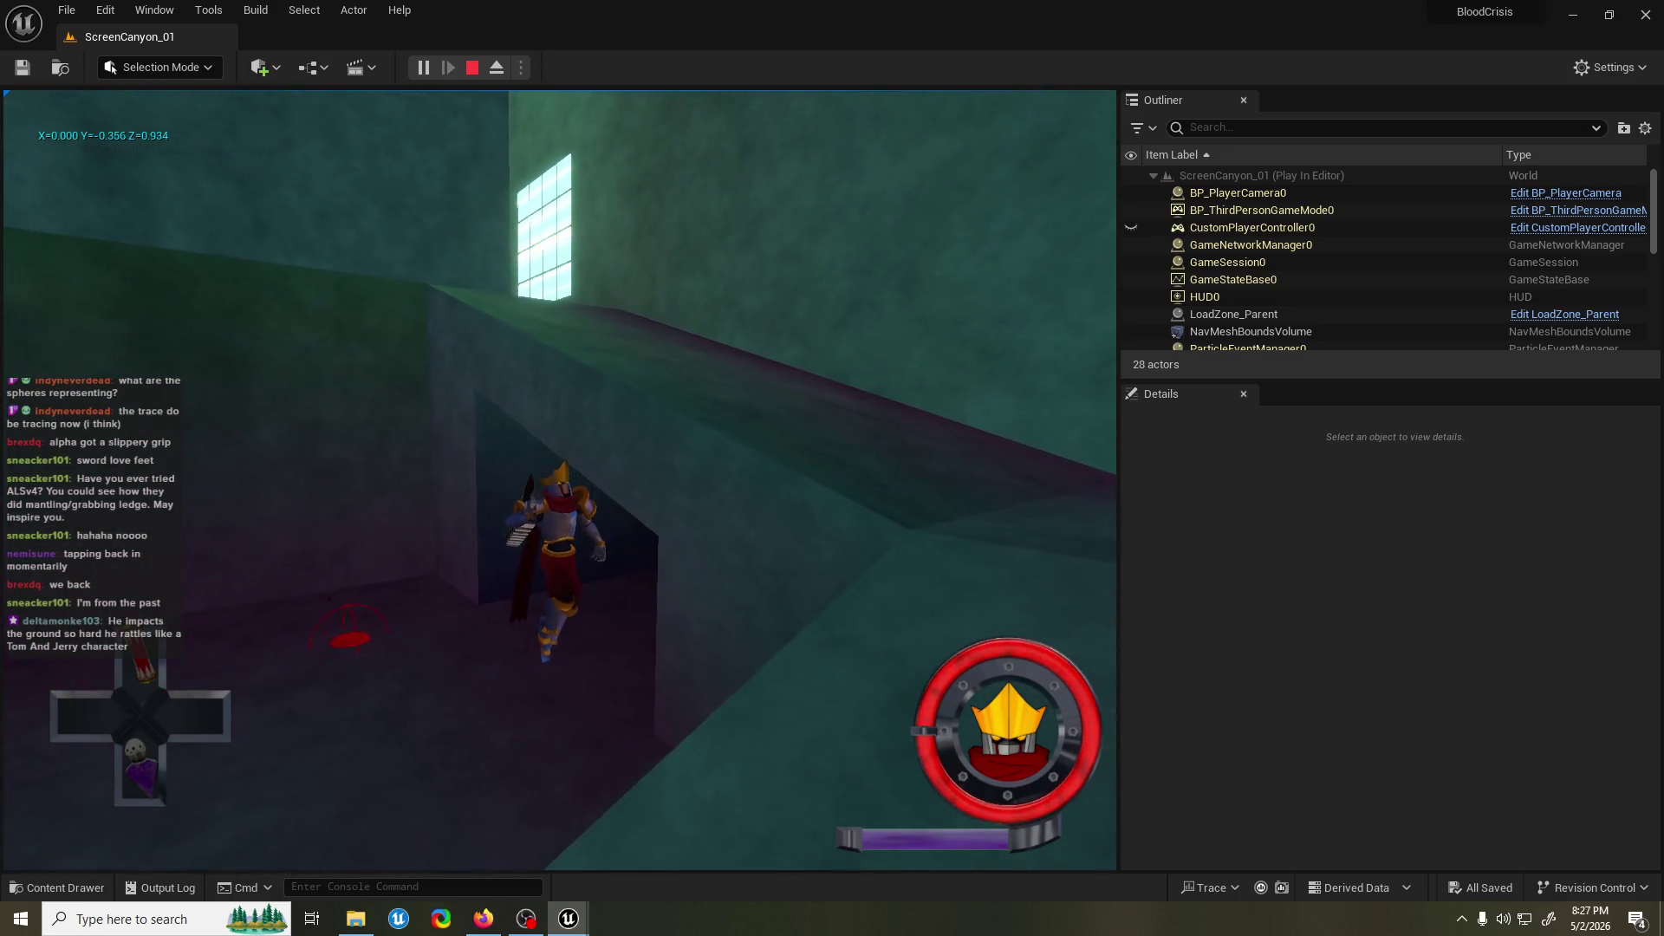
pyautogui.press('Escape')
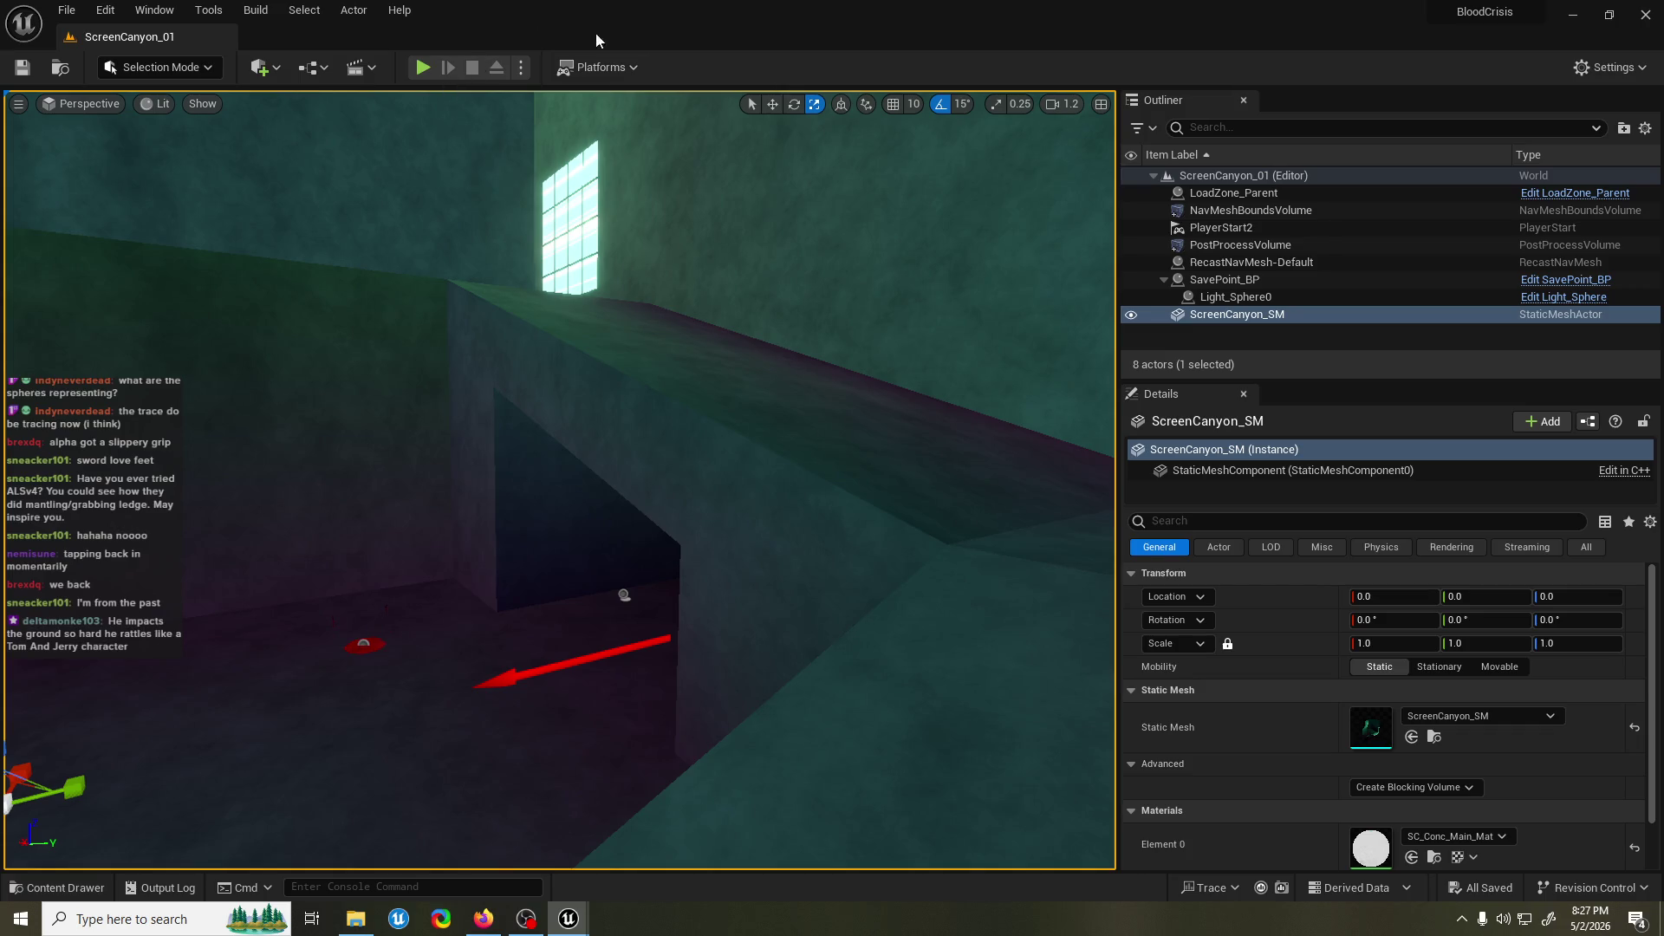
pyautogui.click(566, 920)
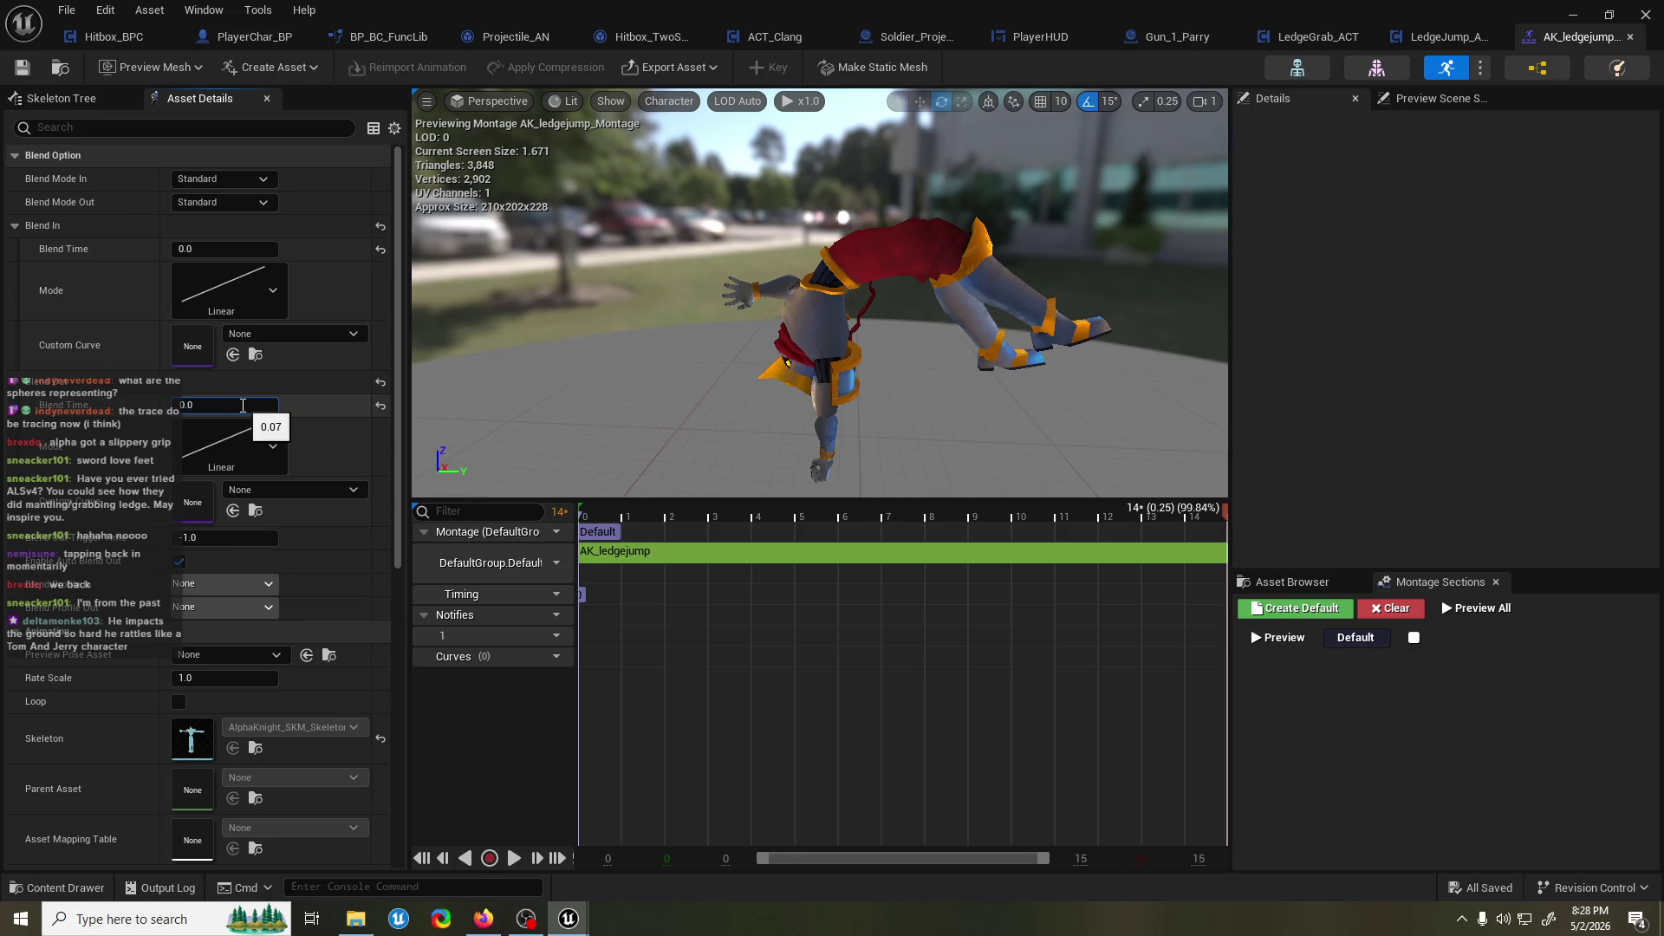
# Commit the new montage blend-out time and playtest it once.
pyautogui.press('Return')
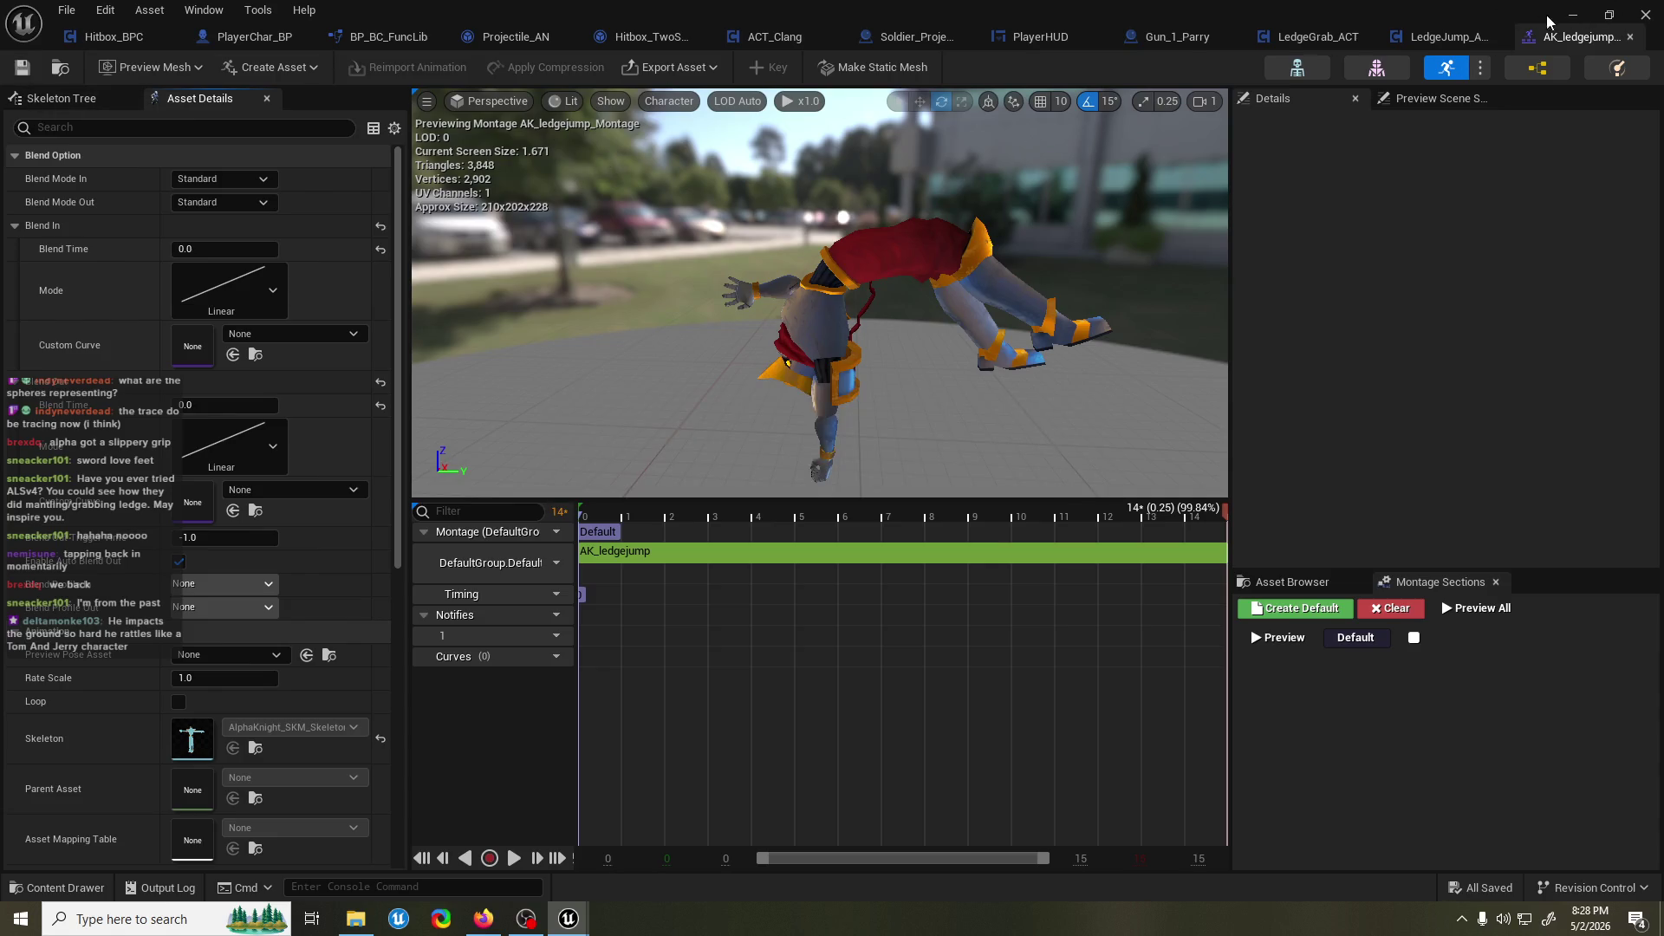
pyautogui.click(1574, 16)
pyautogui.click(430, 66)
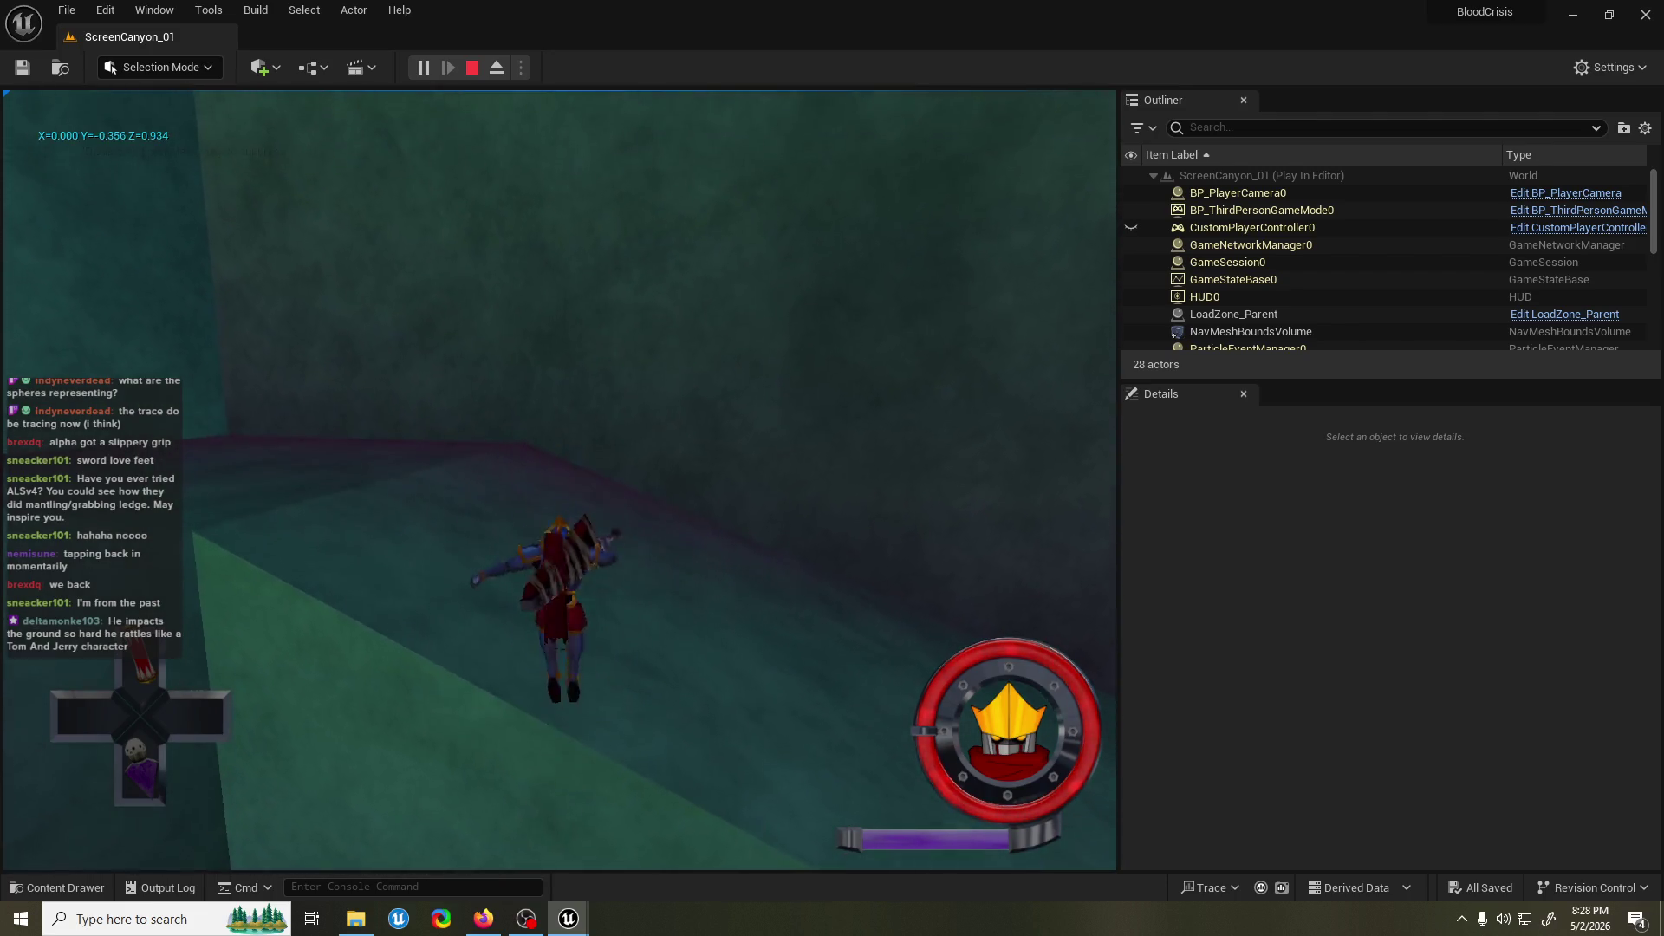
pyautogui.press('Escape')
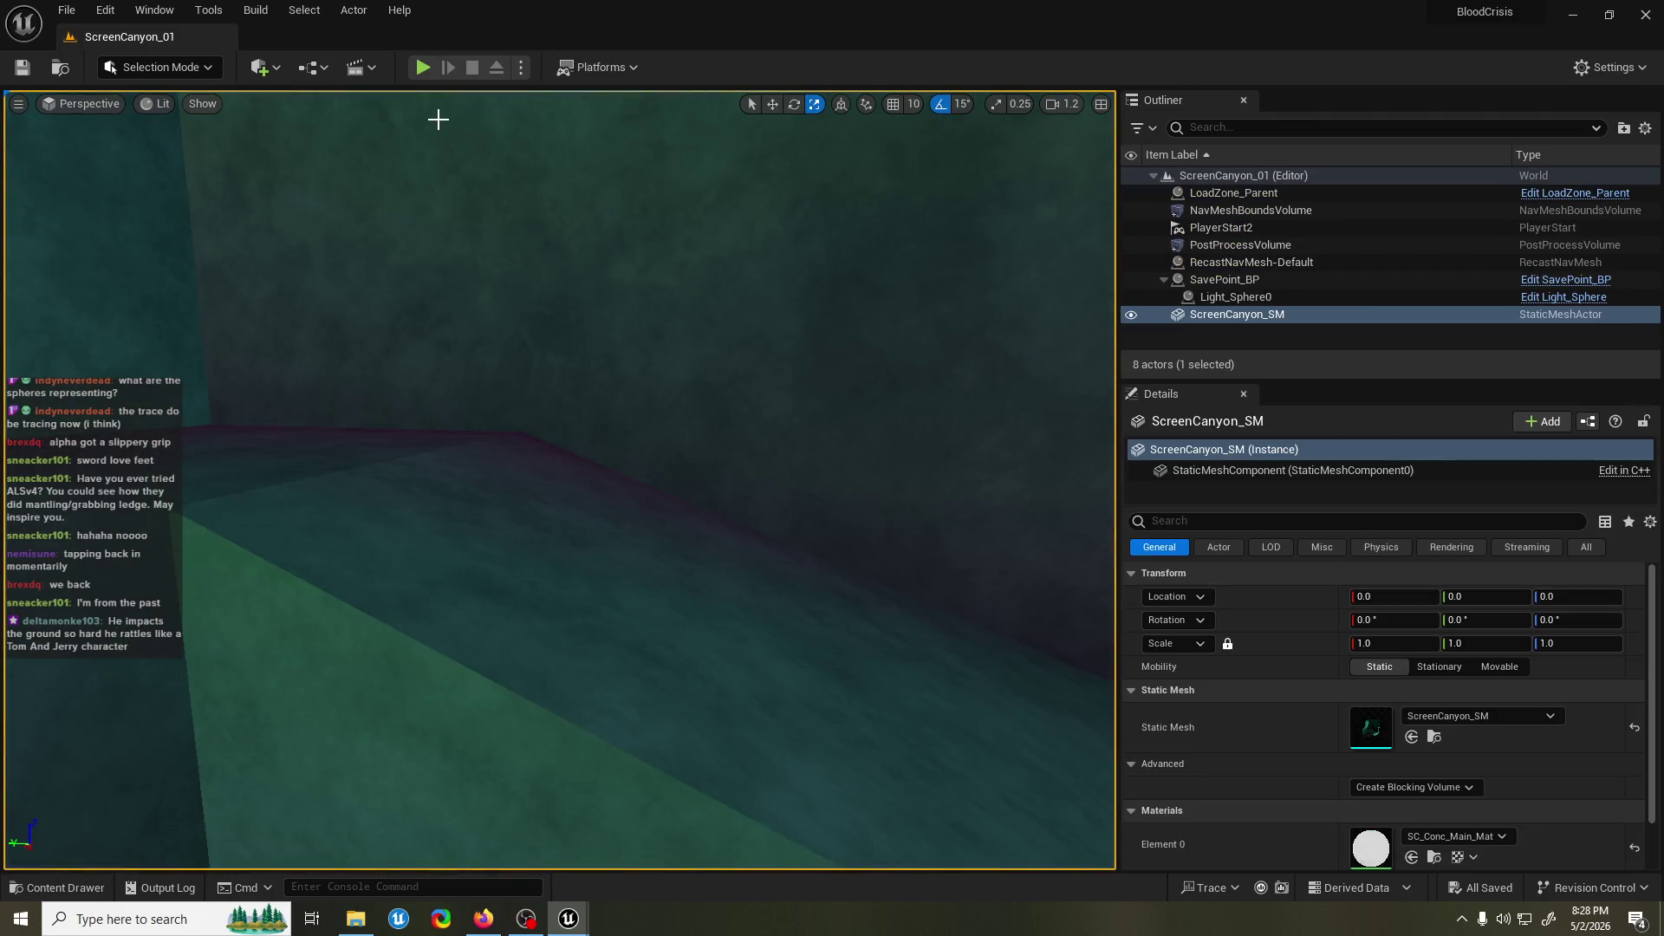
pyautogui.click(586, 920)
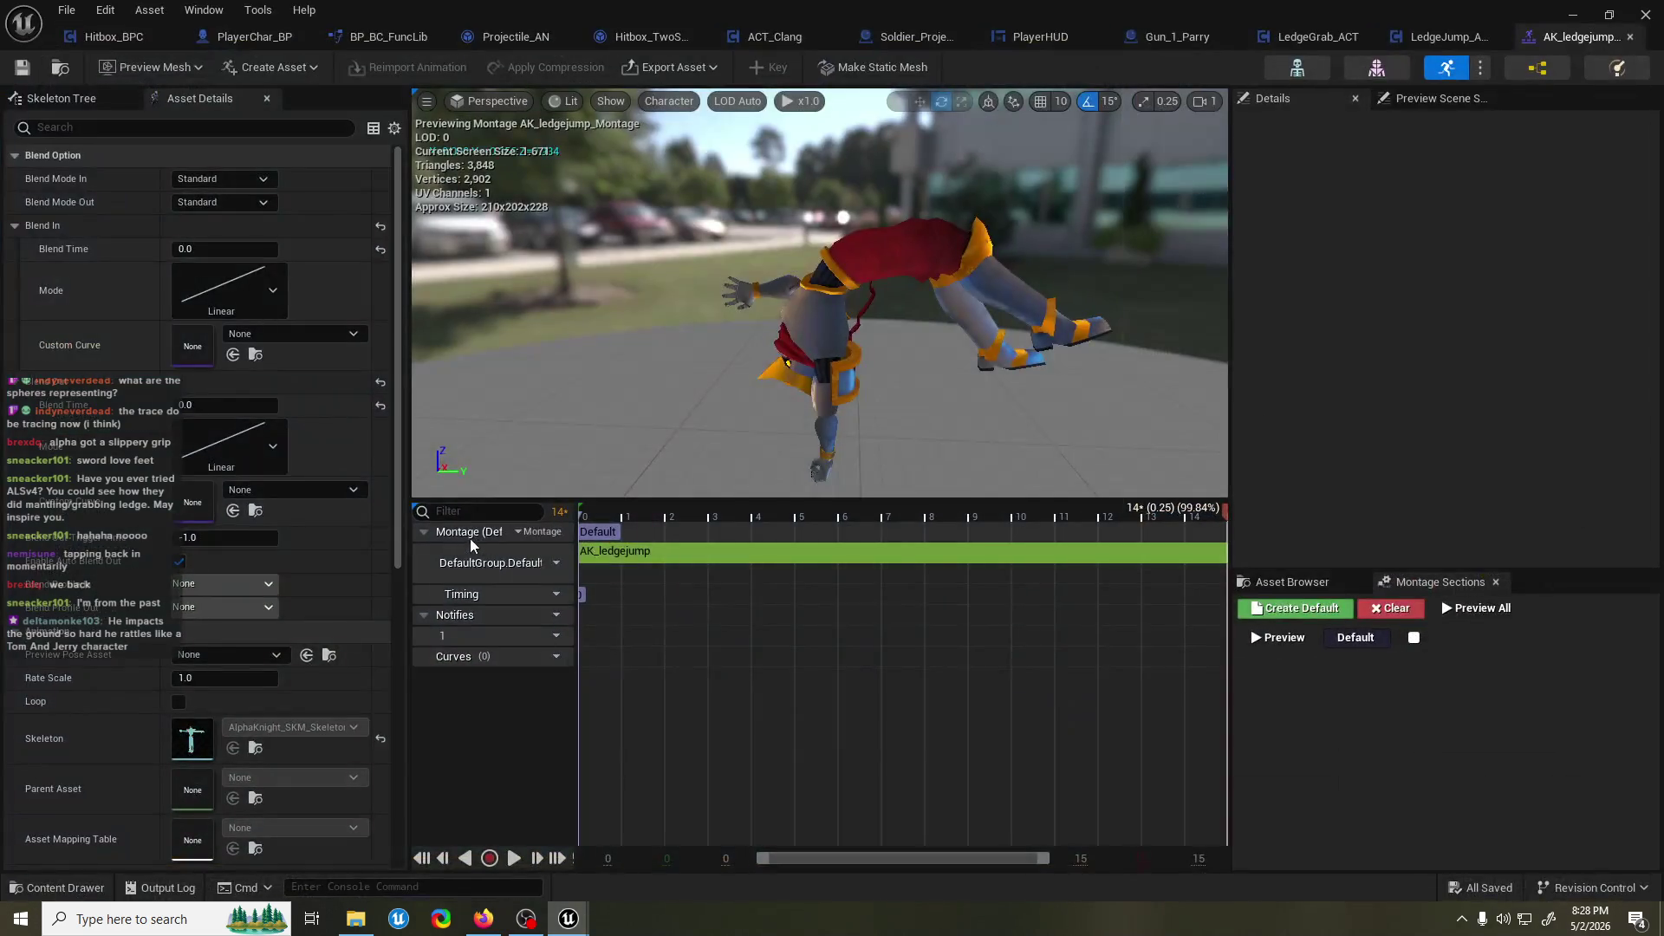
# Re-edit the blend-out value and run two playtests toward the tall wall.
pyautogui.click(194, 468)
pyautogui.click(218, 407)
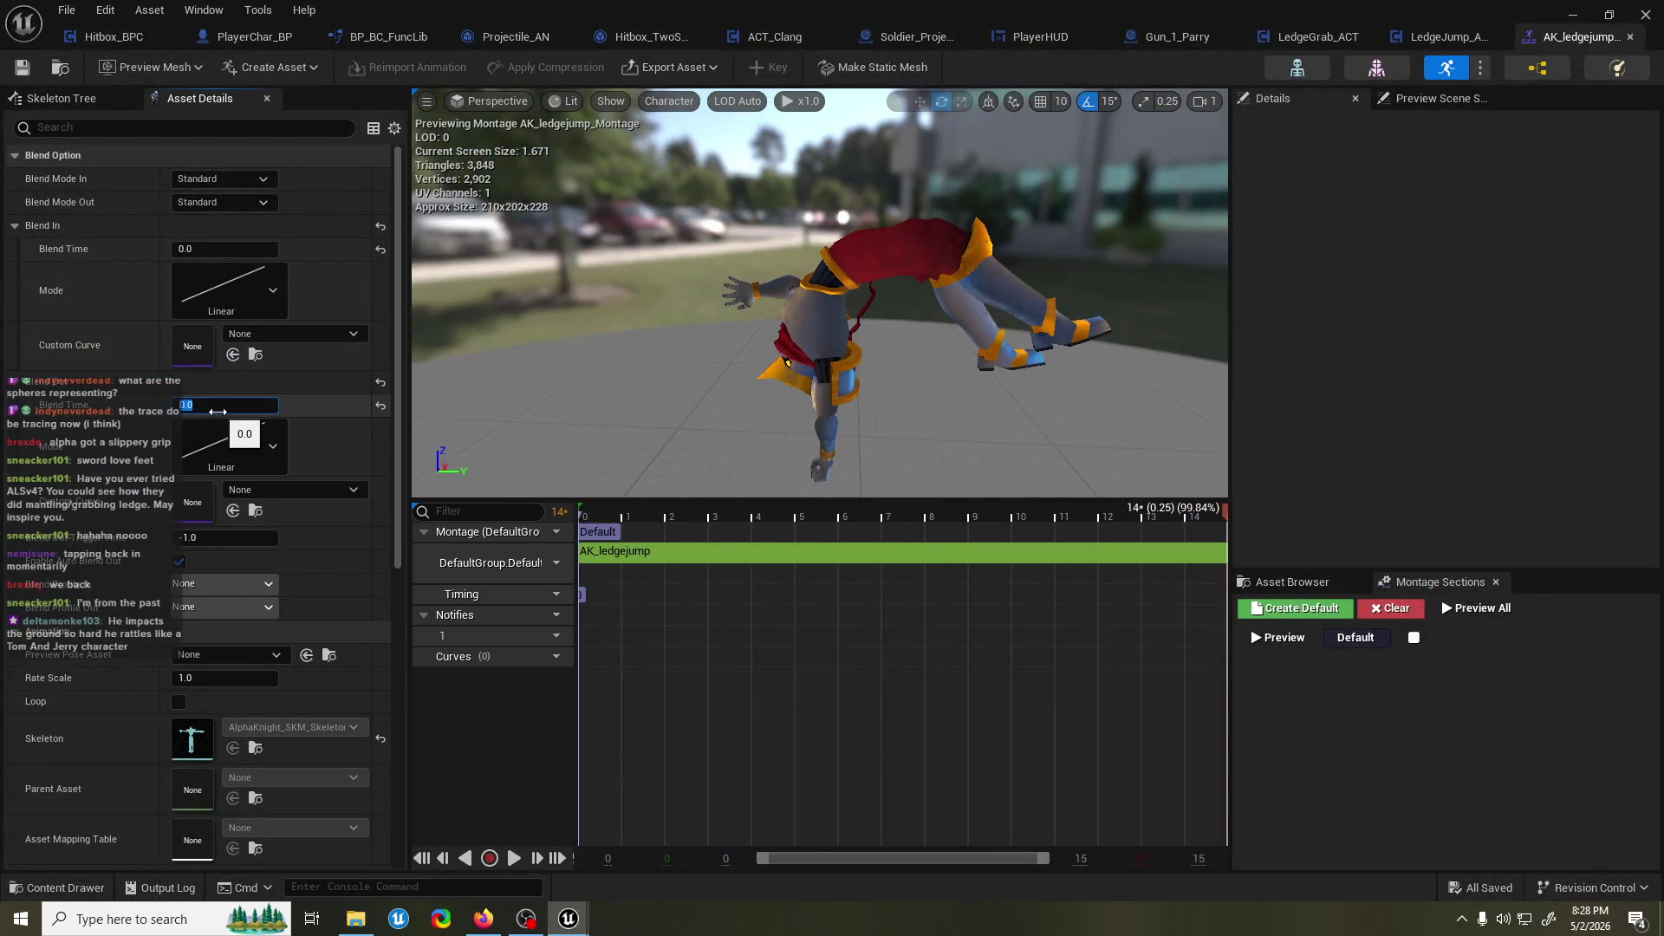
pyautogui.write('15')
pyautogui.click(1573, 15)
pyautogui.click(423, 67)
pyautogui.press('w')
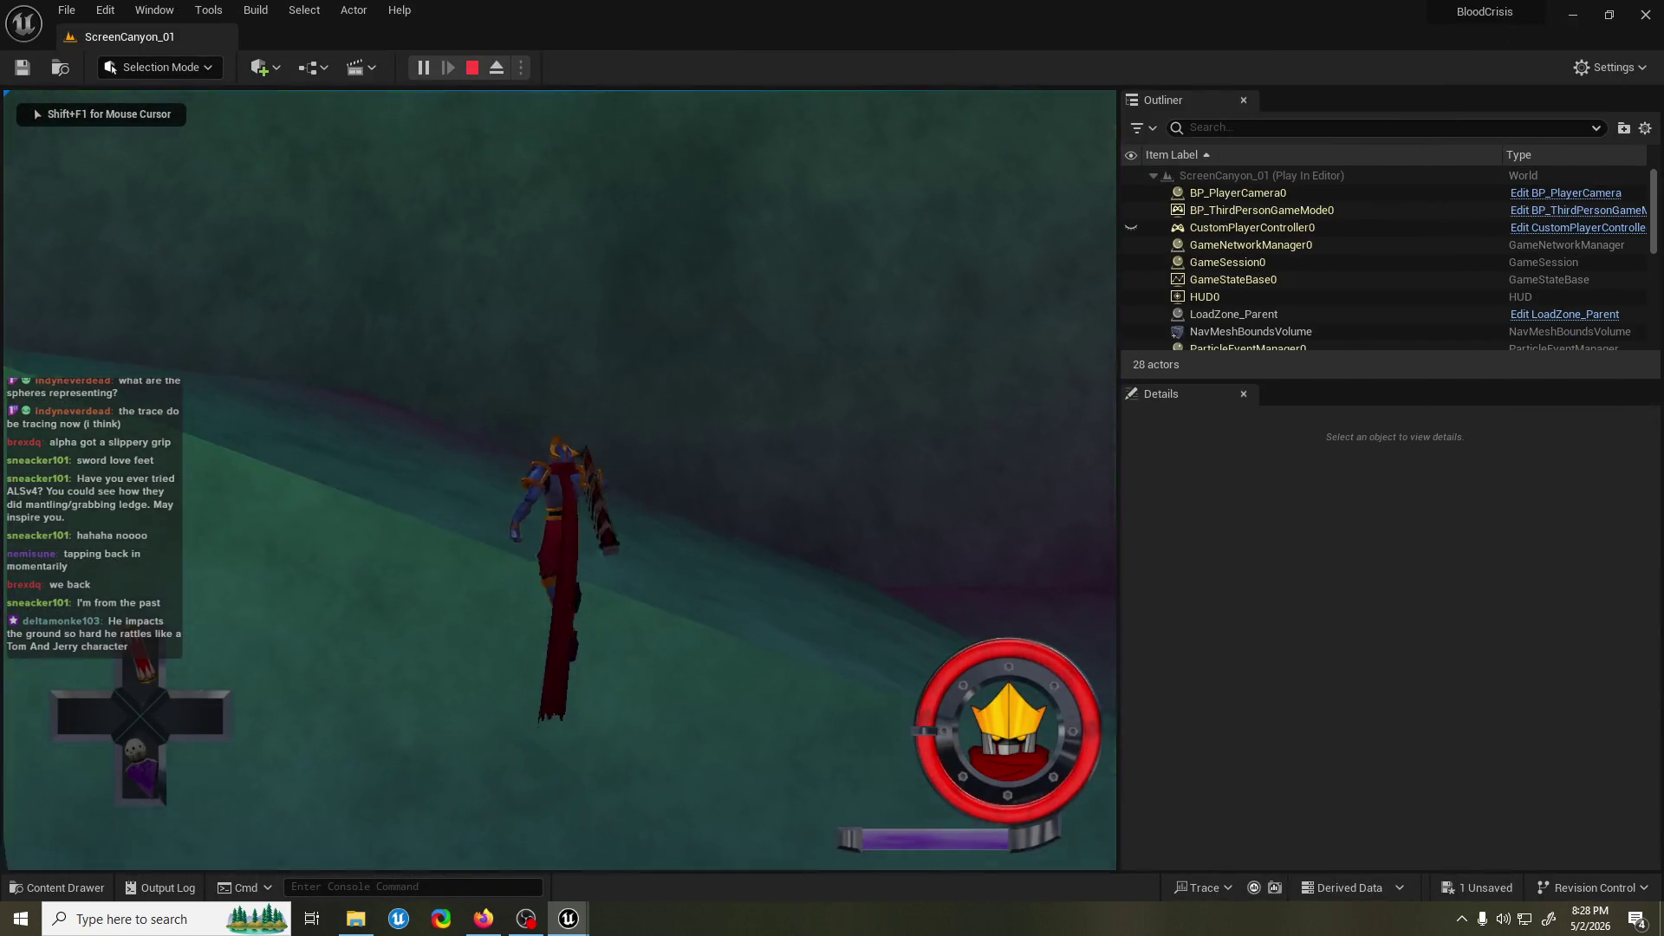
pyautogui.press('w')
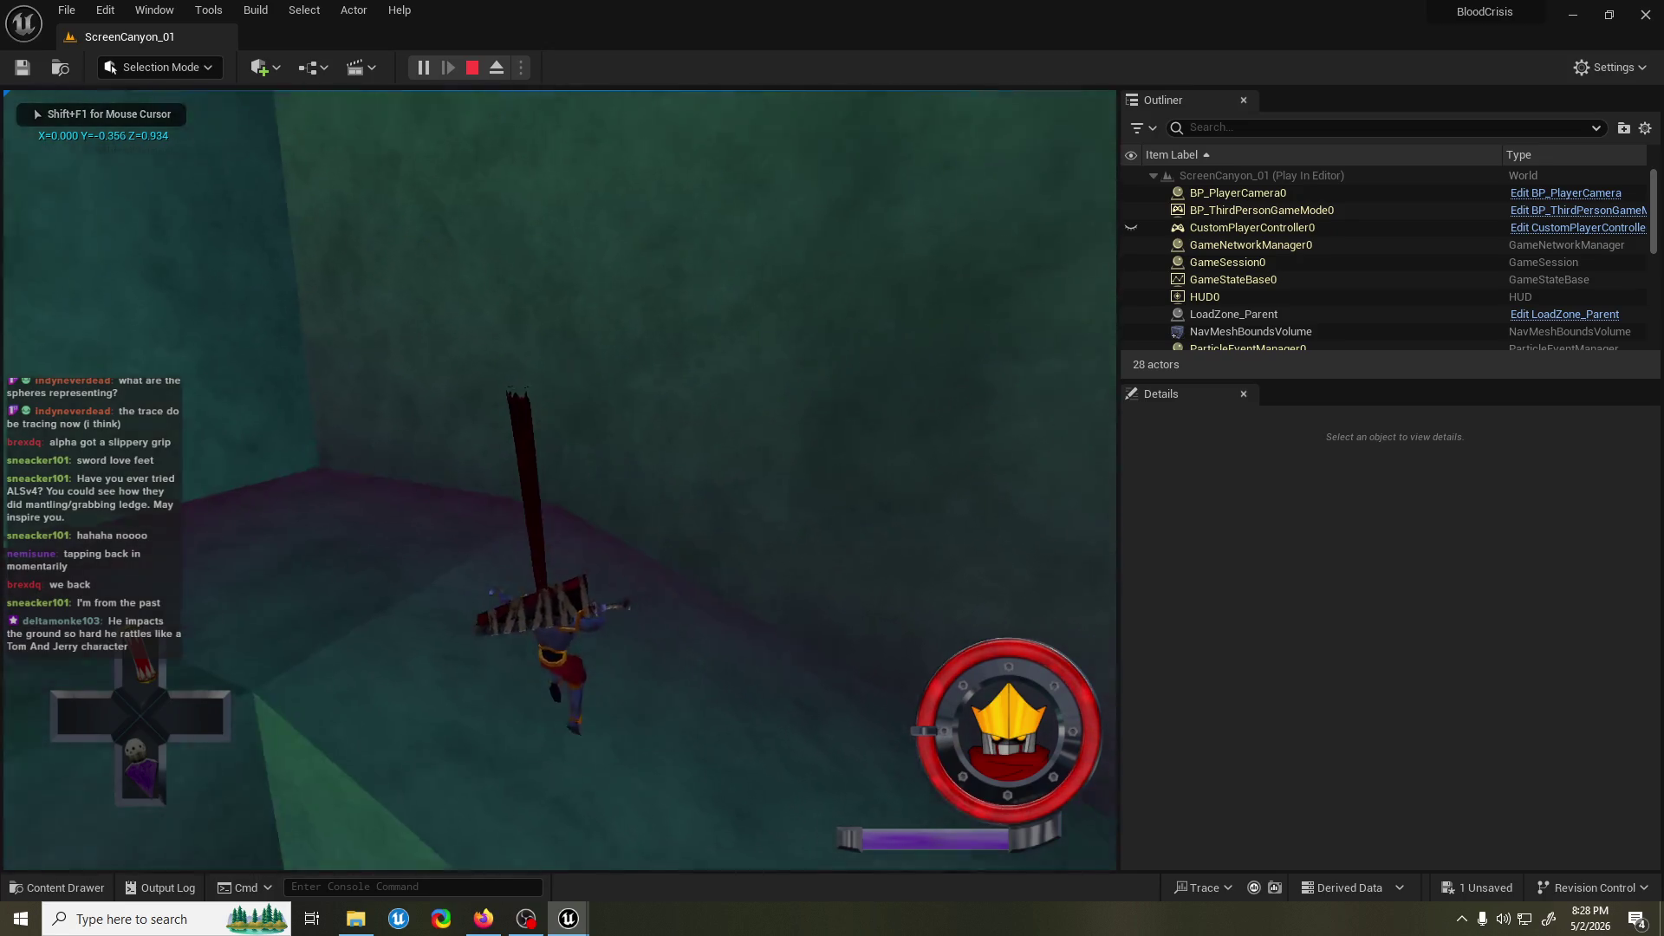
pyautogui.press('Escape')
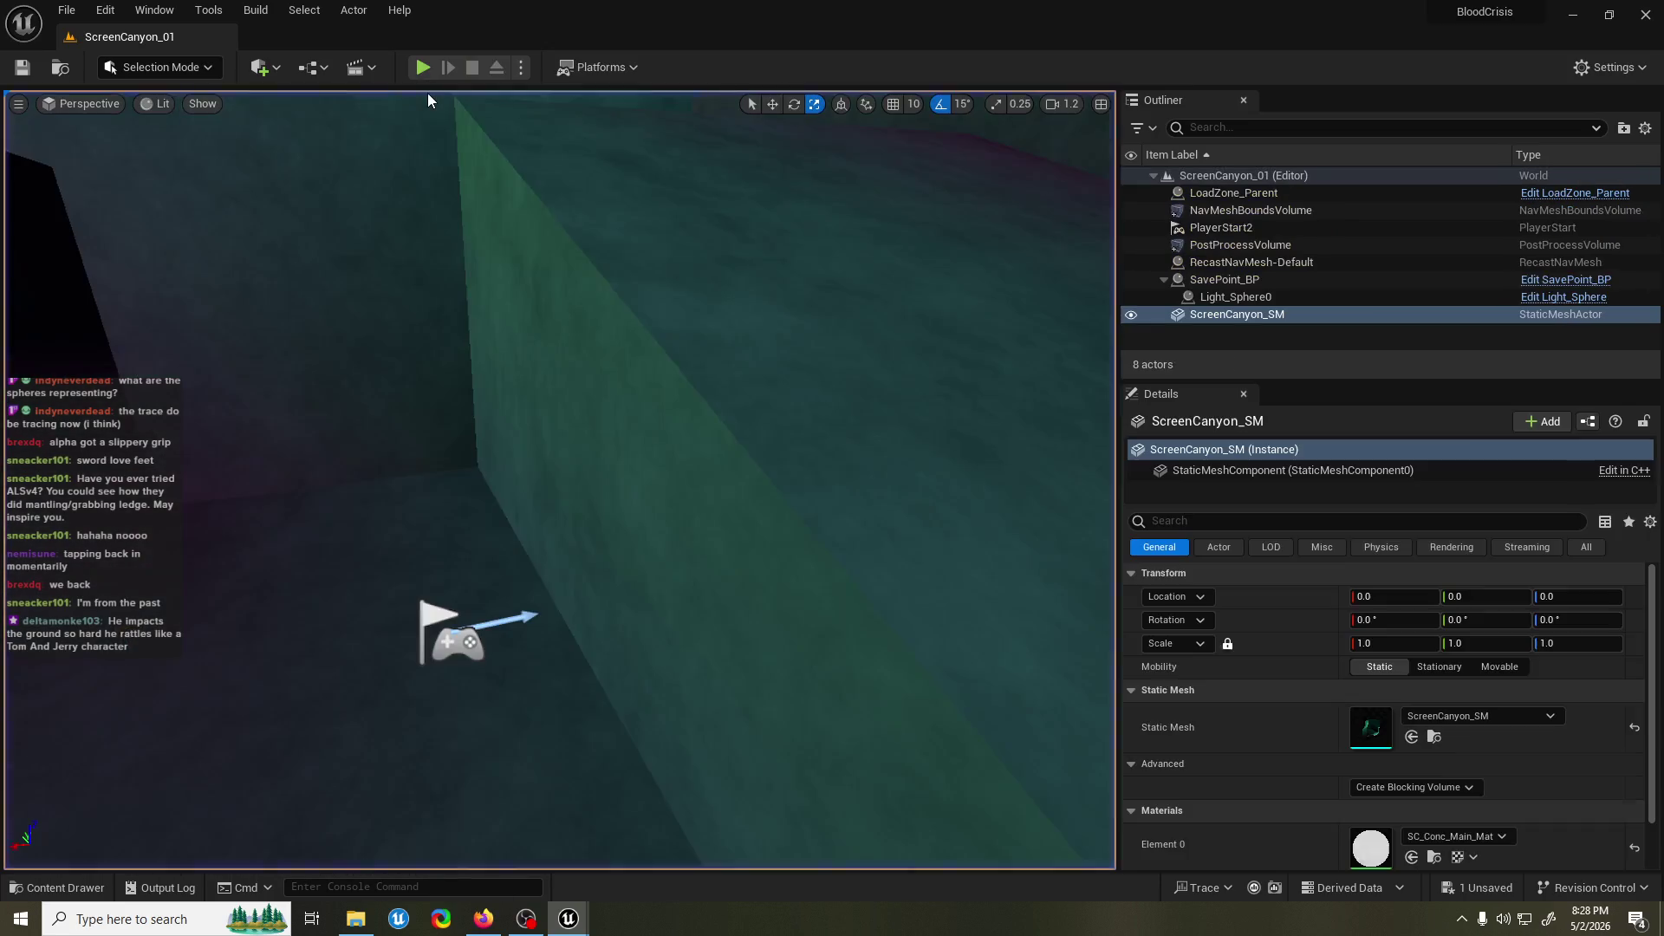
pyautogui.click(423, 67)
pyautogui.press('w')
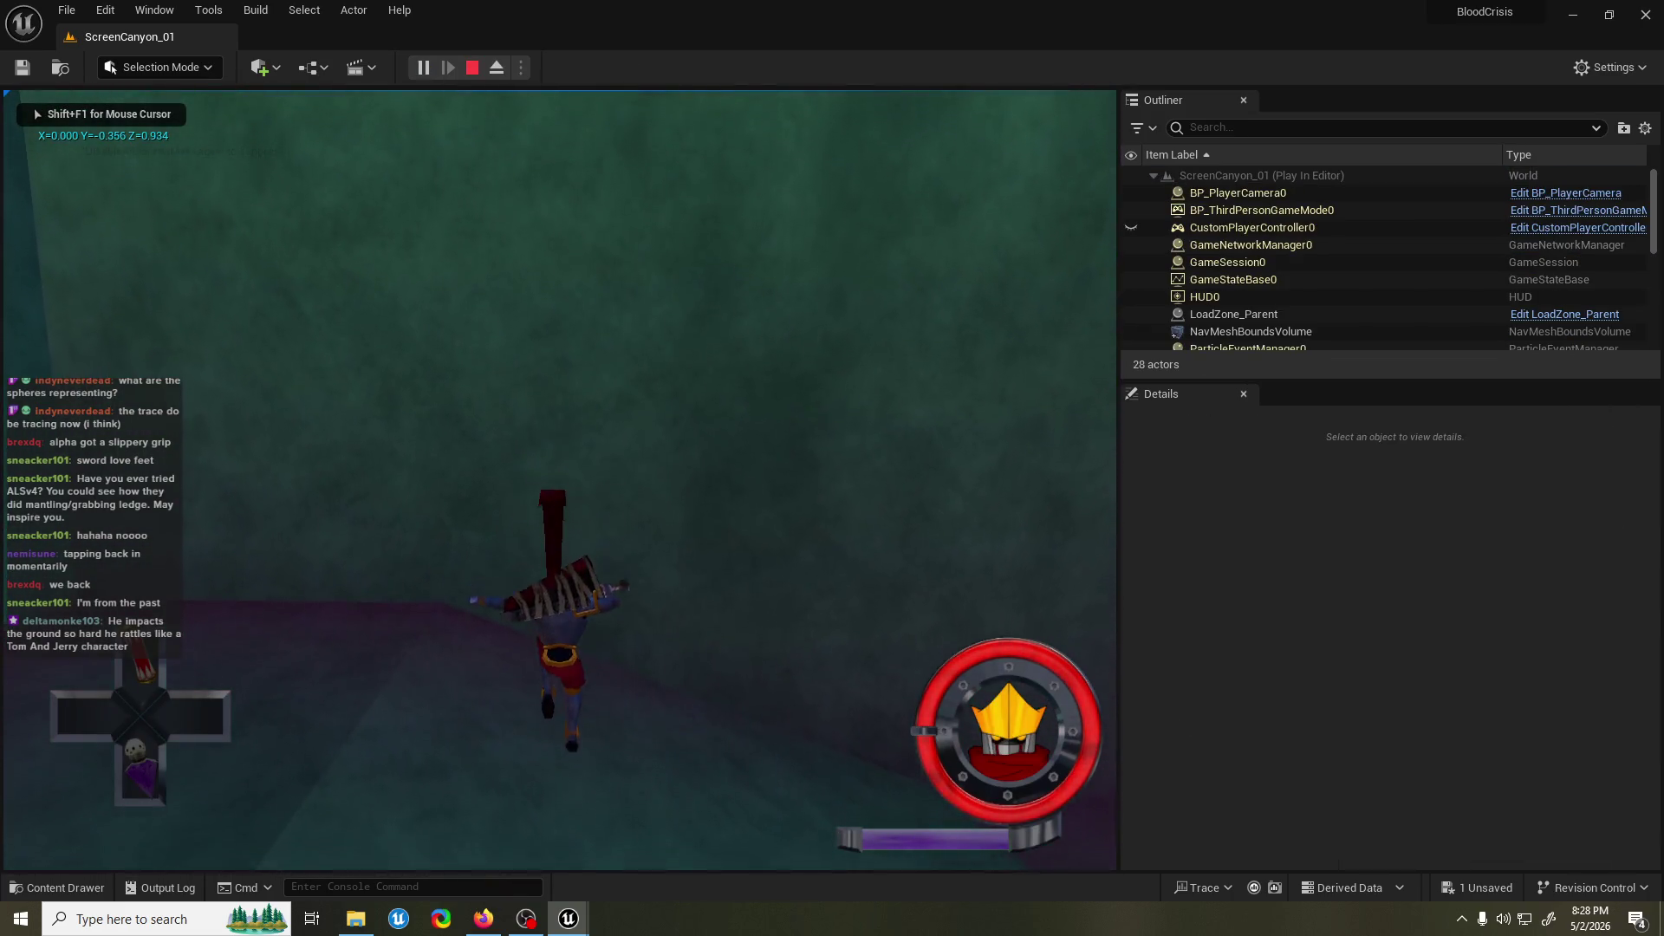
pyautogui.press('Escape')
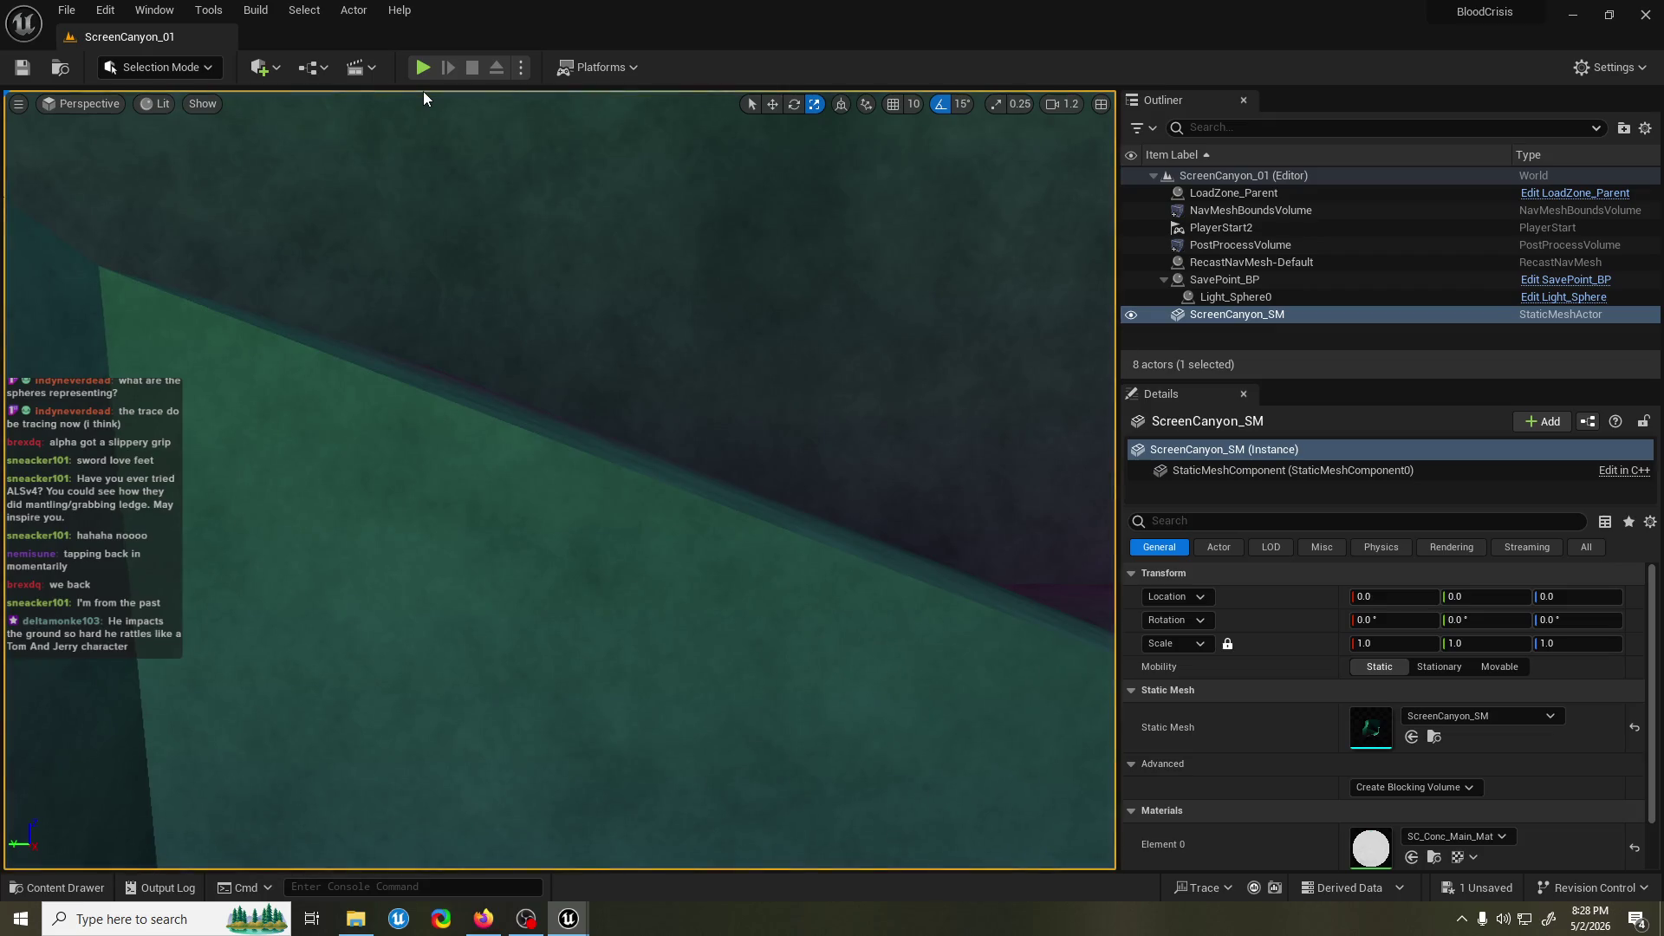
# Run one more playtest, then open the LedgeJump_ACT event graph.
pyautogui.moveTo(568, 918)
pyautogui.click(624, 824)
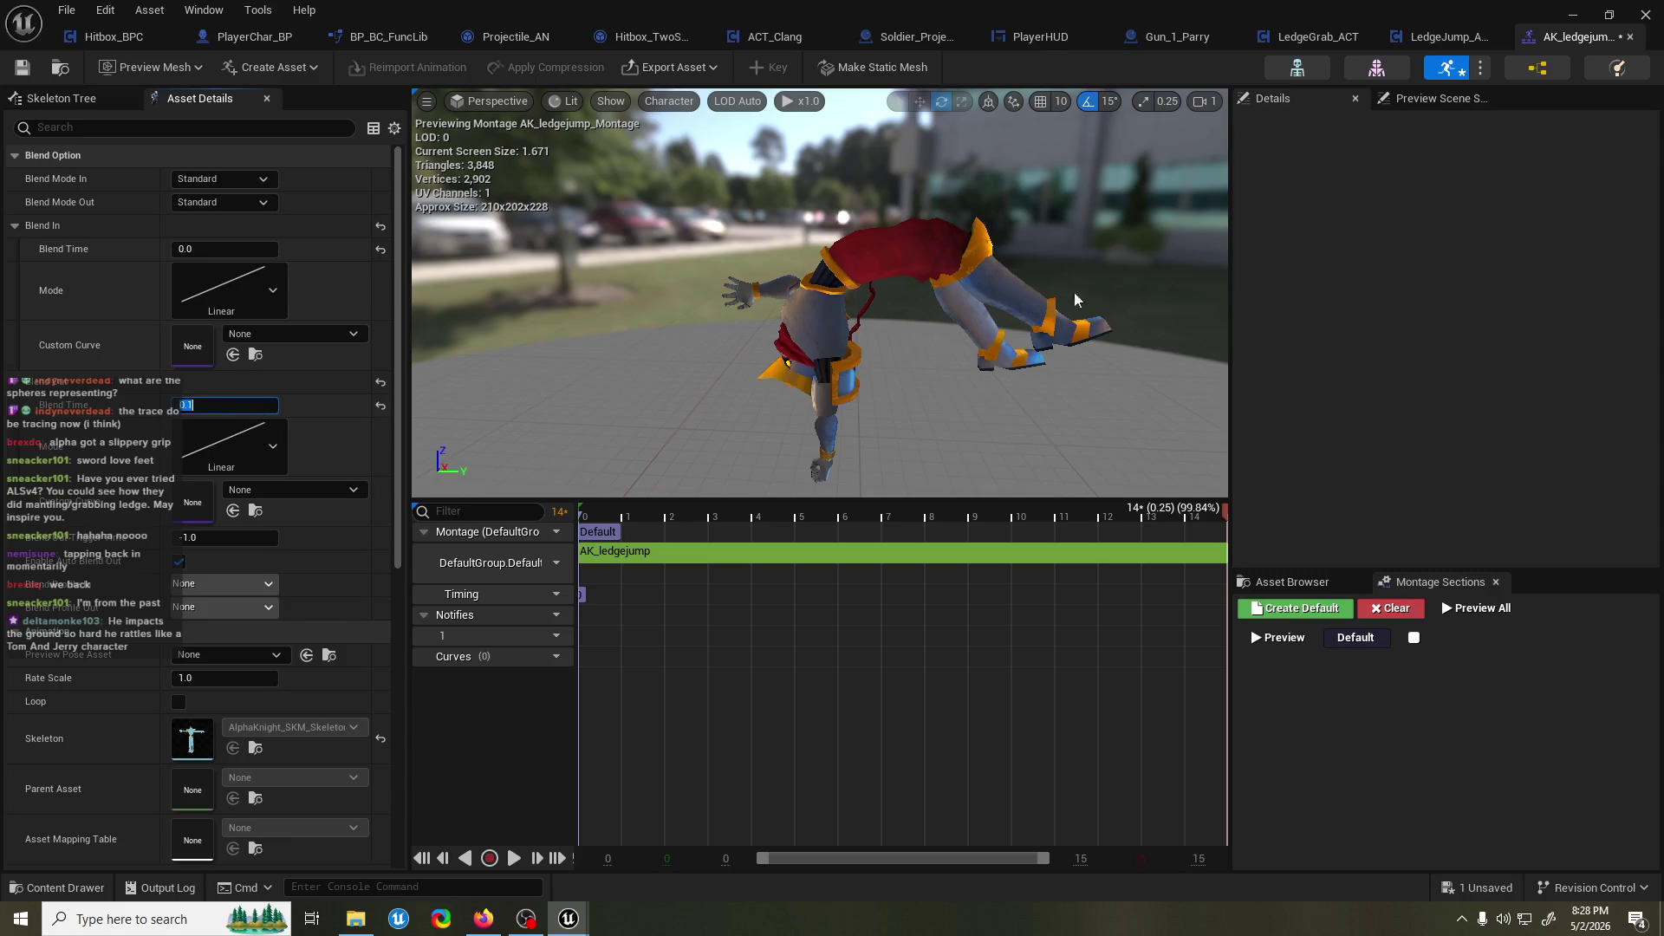
pyautogui.click(1572, 15)
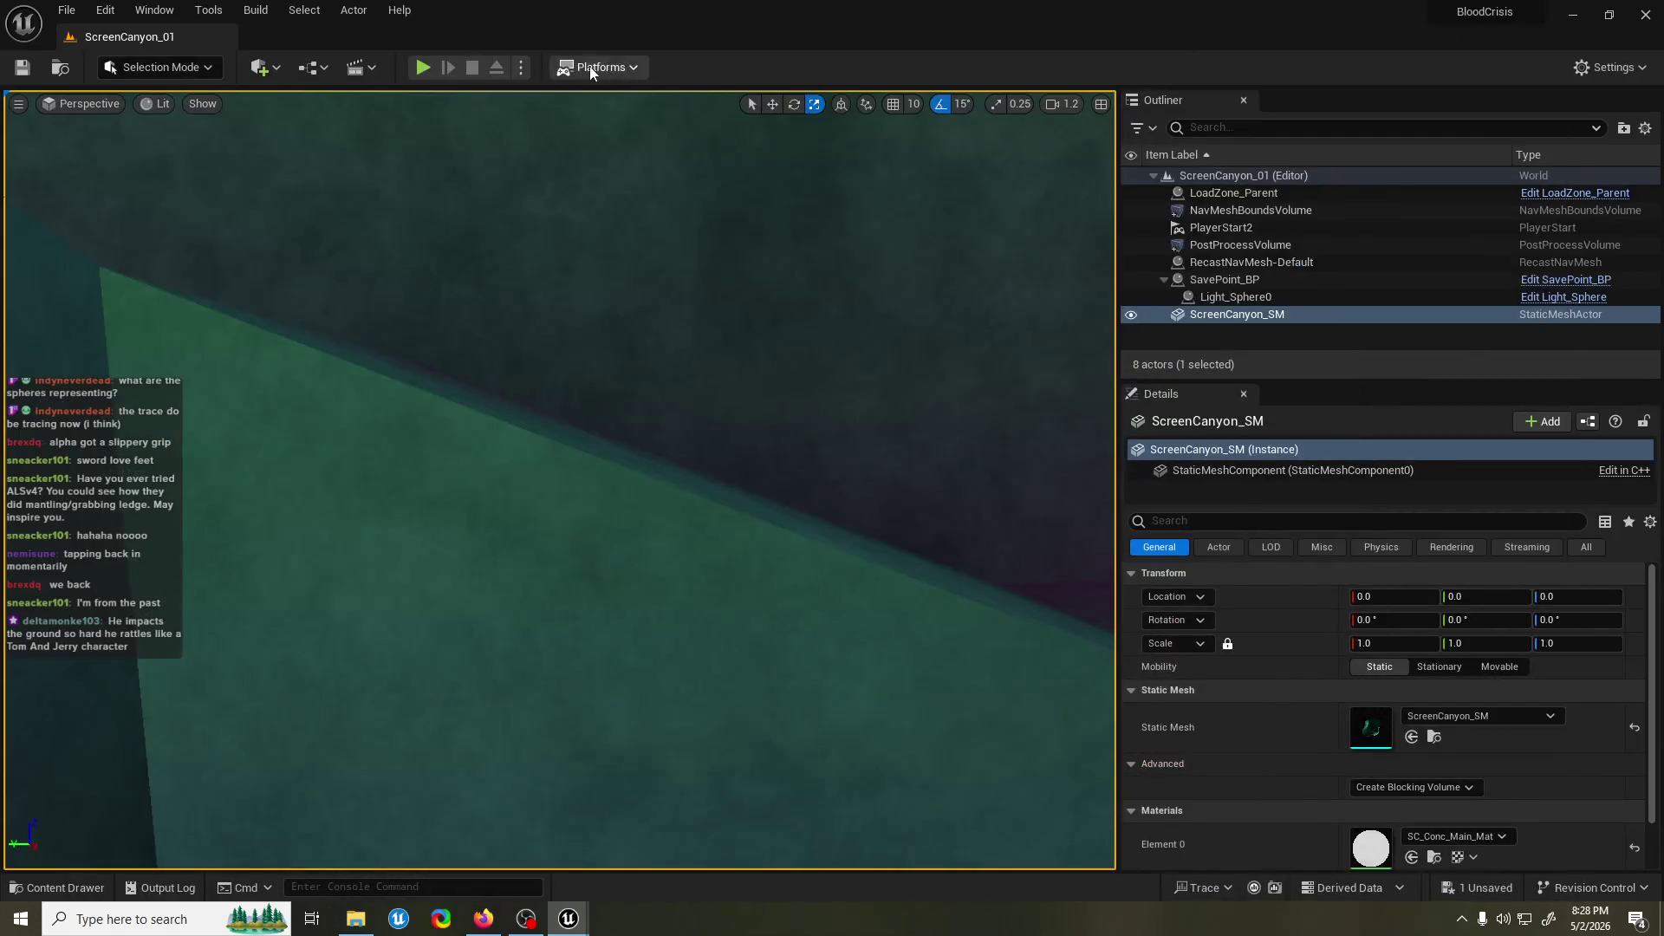
pyautogui.click(423, 69)
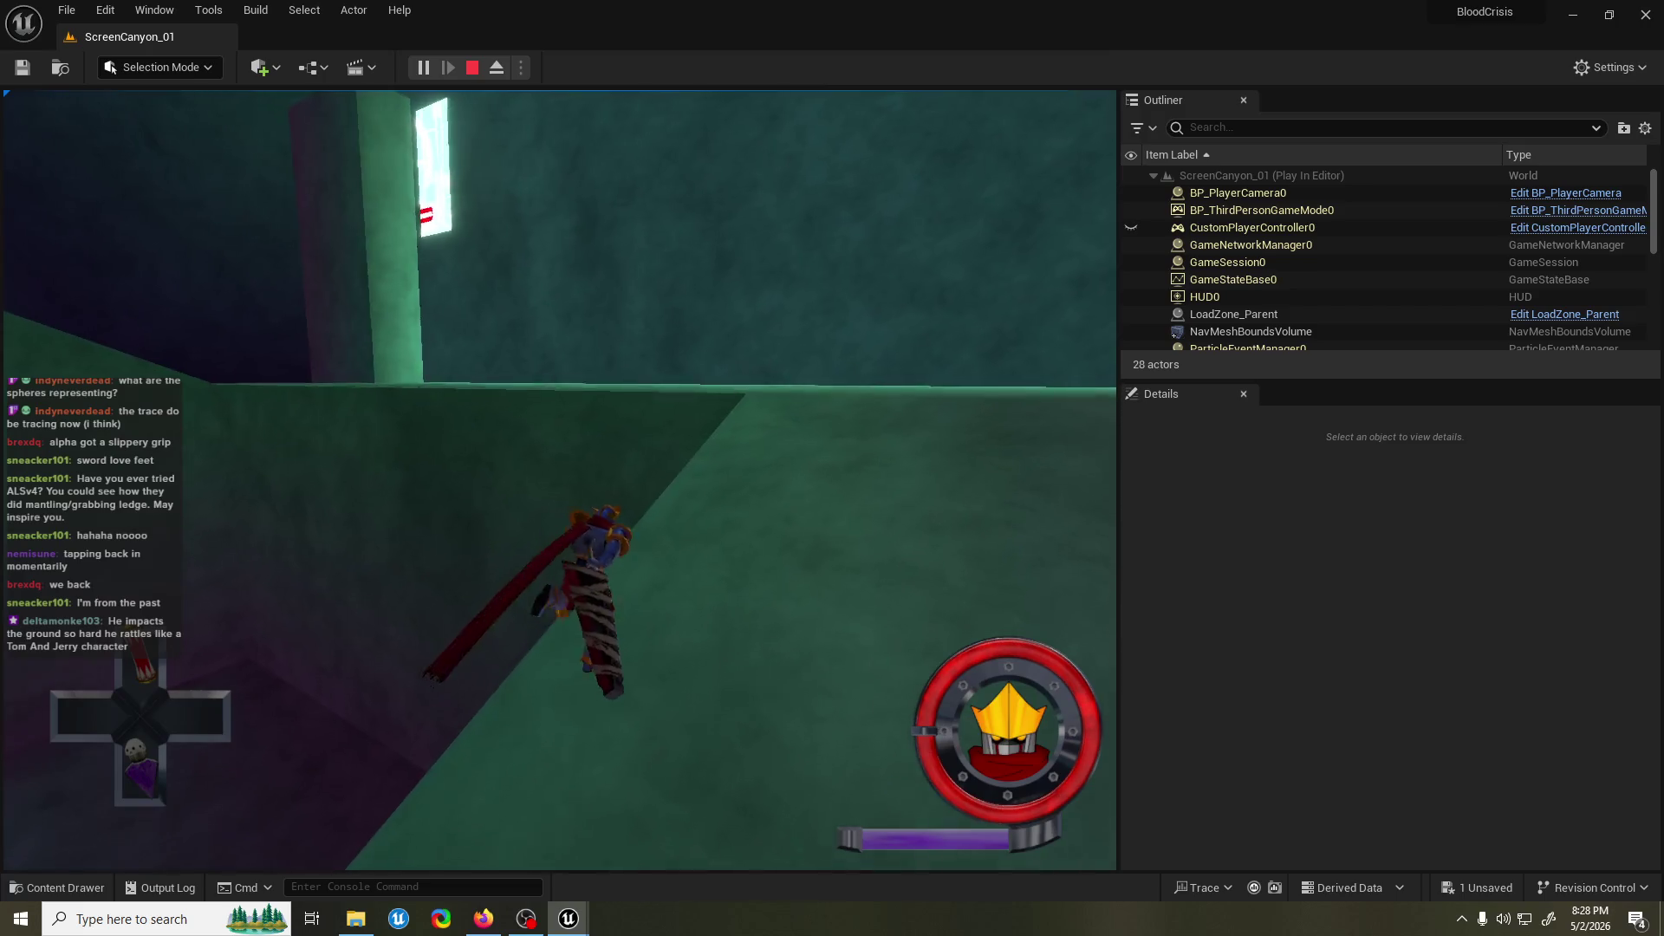
pyautogui.press('Escape')
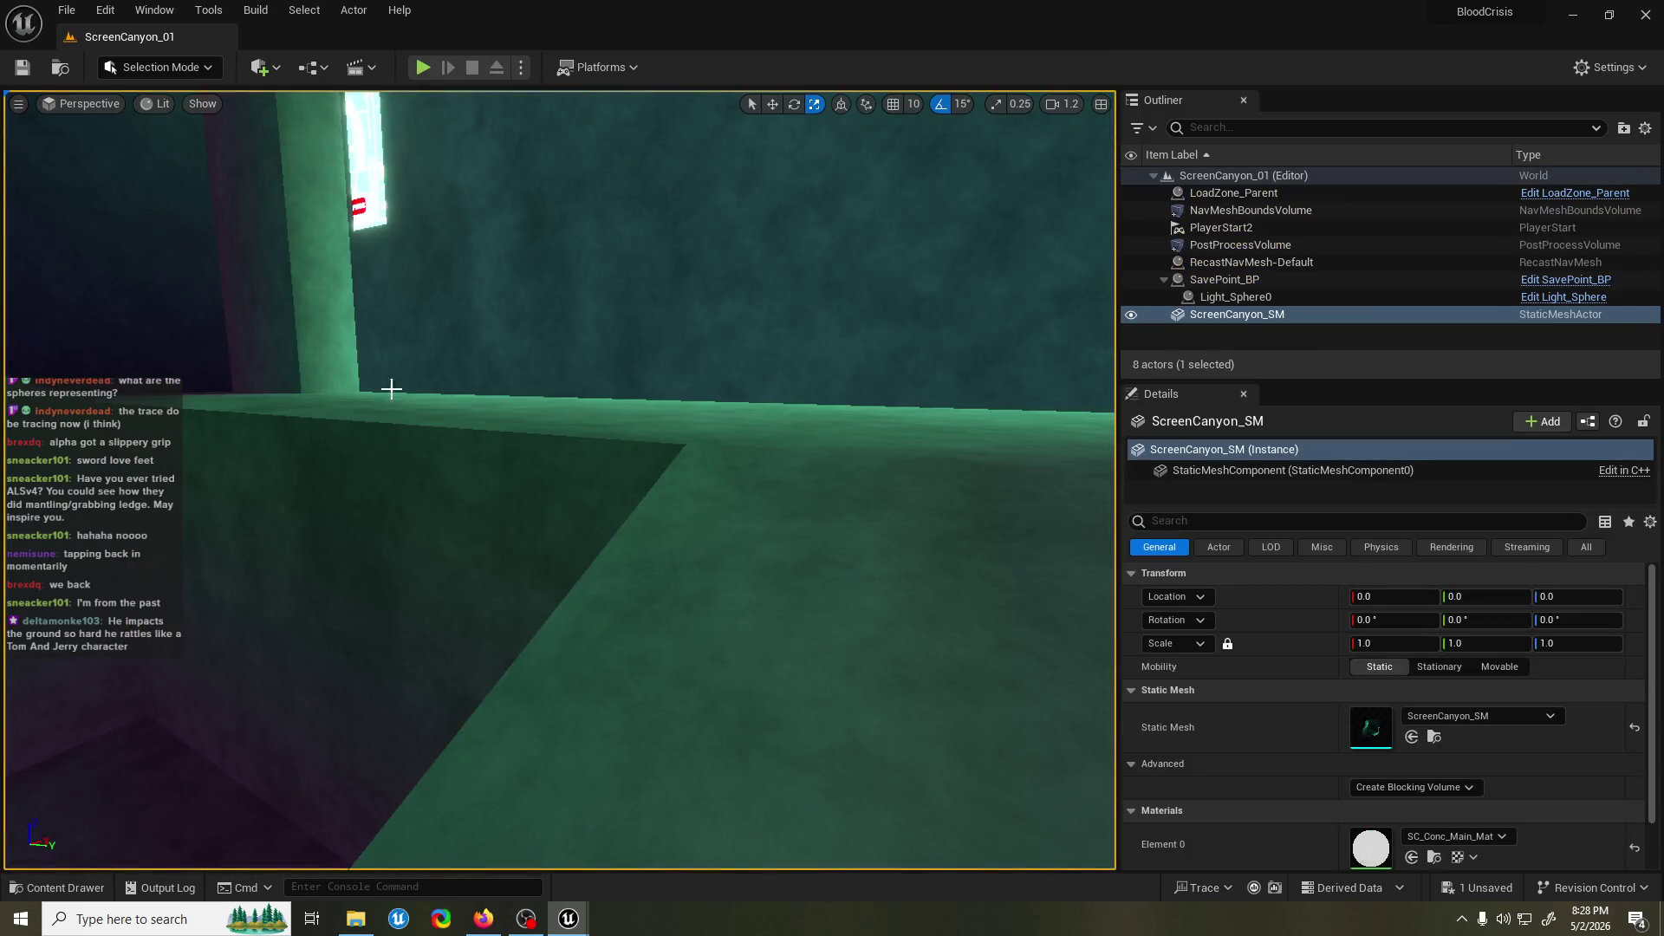
pyautogui.moveTo(568, 917)
pyautogui.click(637, 845)
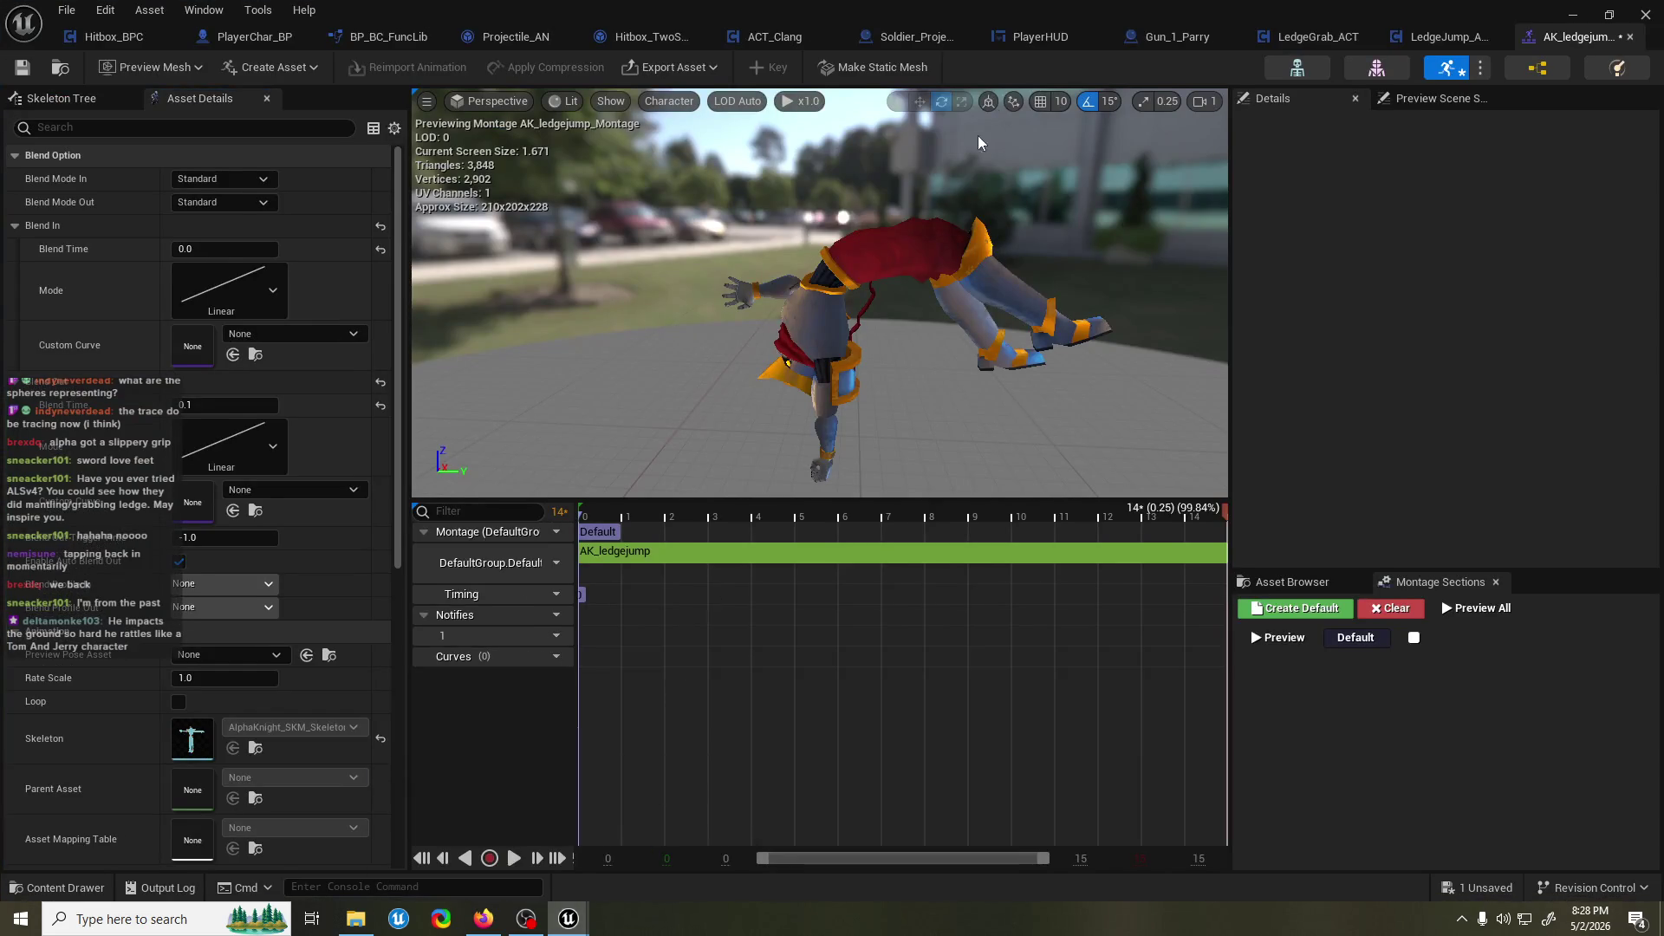
pyautogui.click(1426, 31)
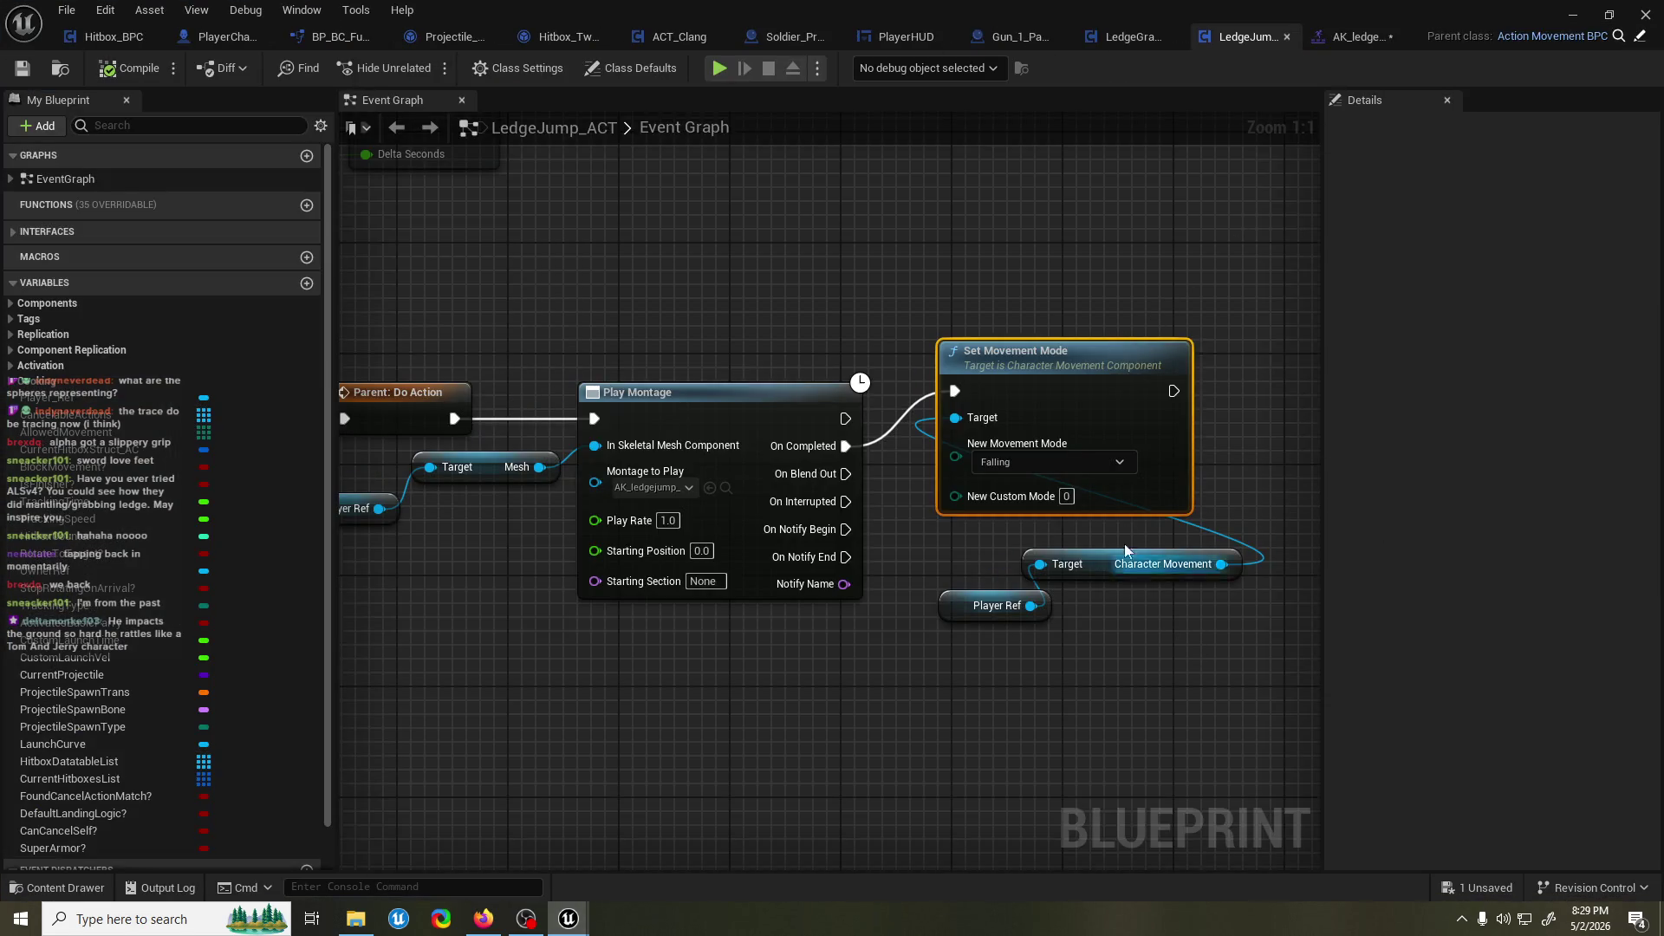
# Add an End Action node after Play Montage's On Completed and run a quick playtest.
pyautogui.moveTo(996, 355); pyautogui.dragTo(984, 167)
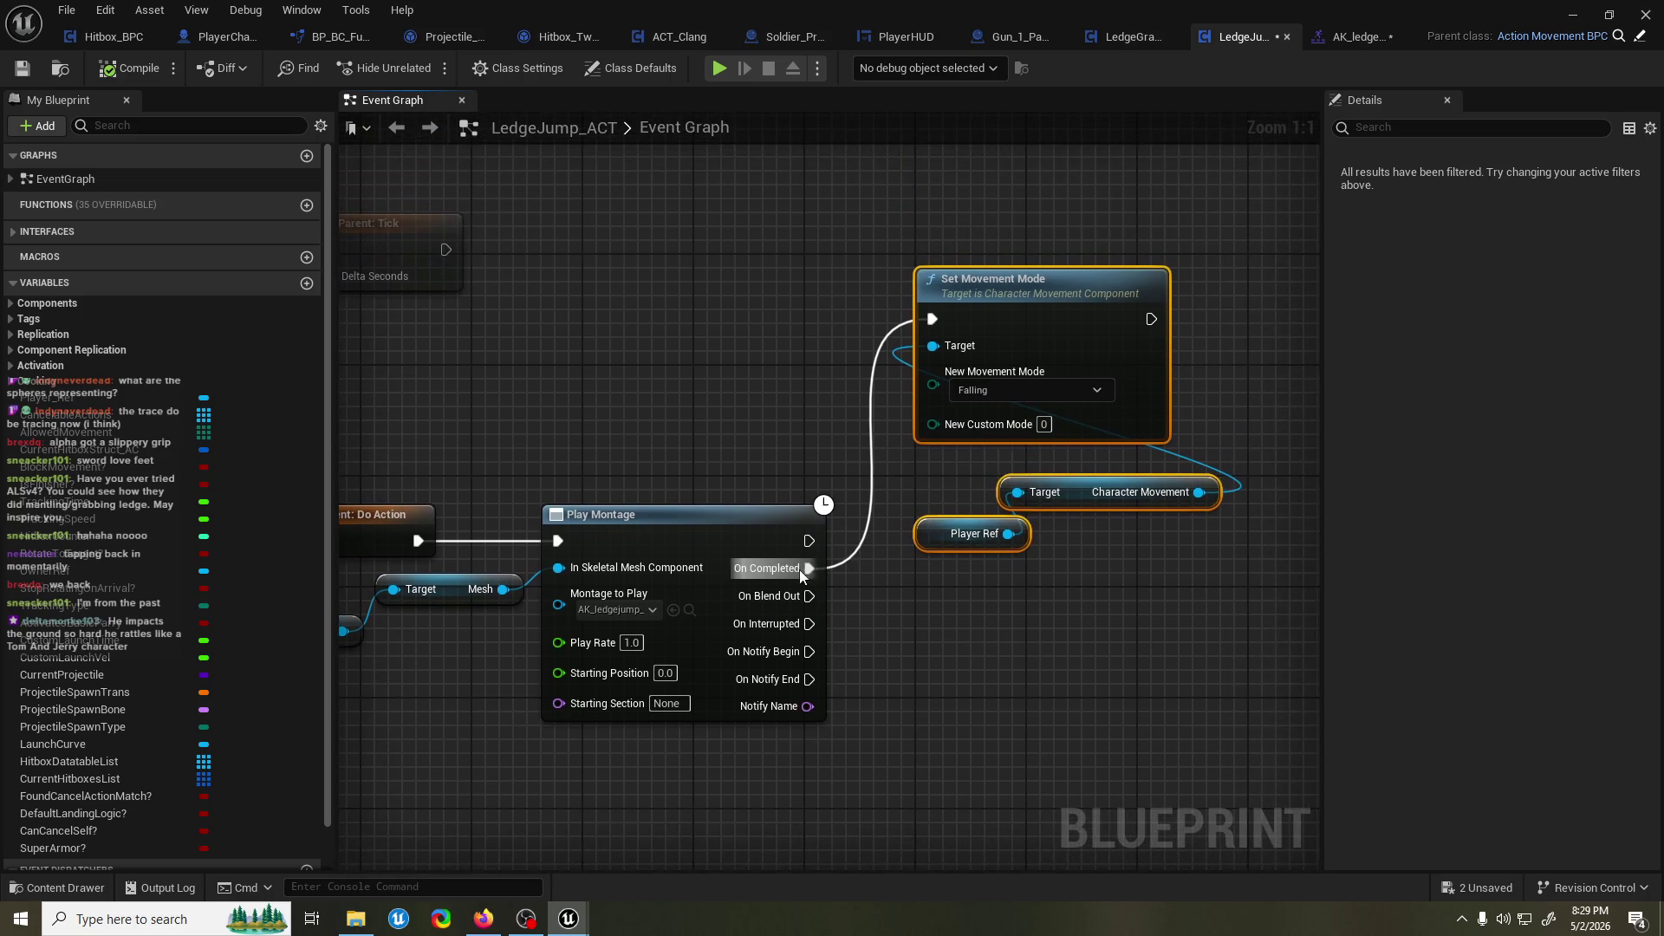
pyautogui.moveTo(809, 569); pyautogui.dragTo(908, 611)
pyautogui.write('end action')
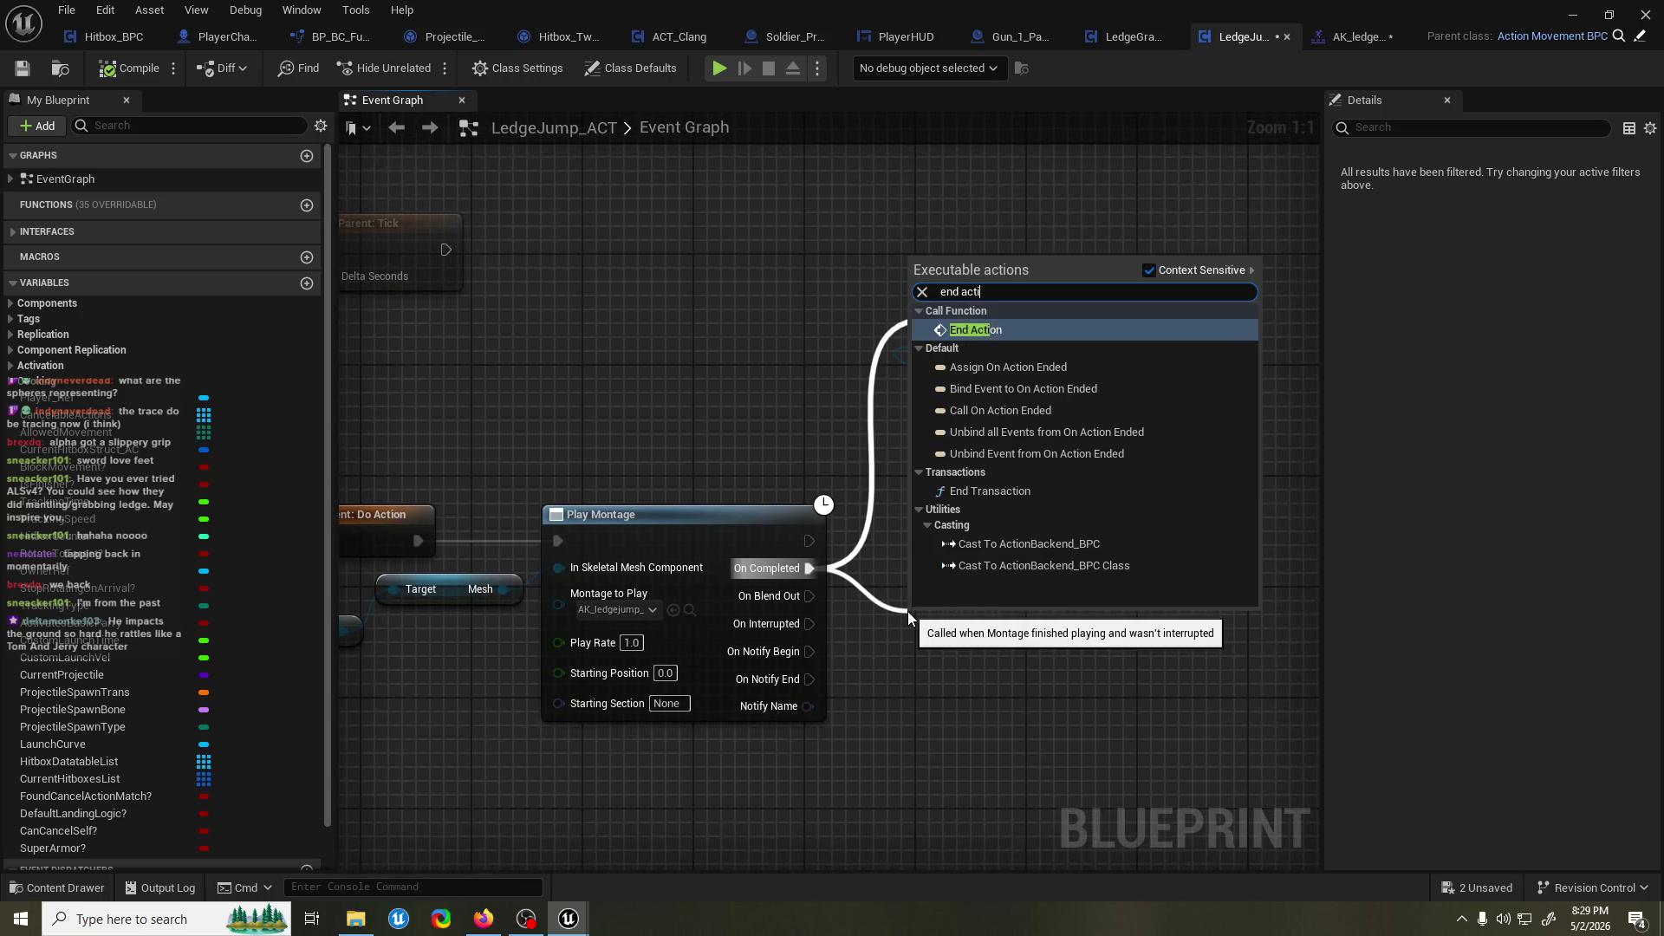
pyautogui.press('Return')
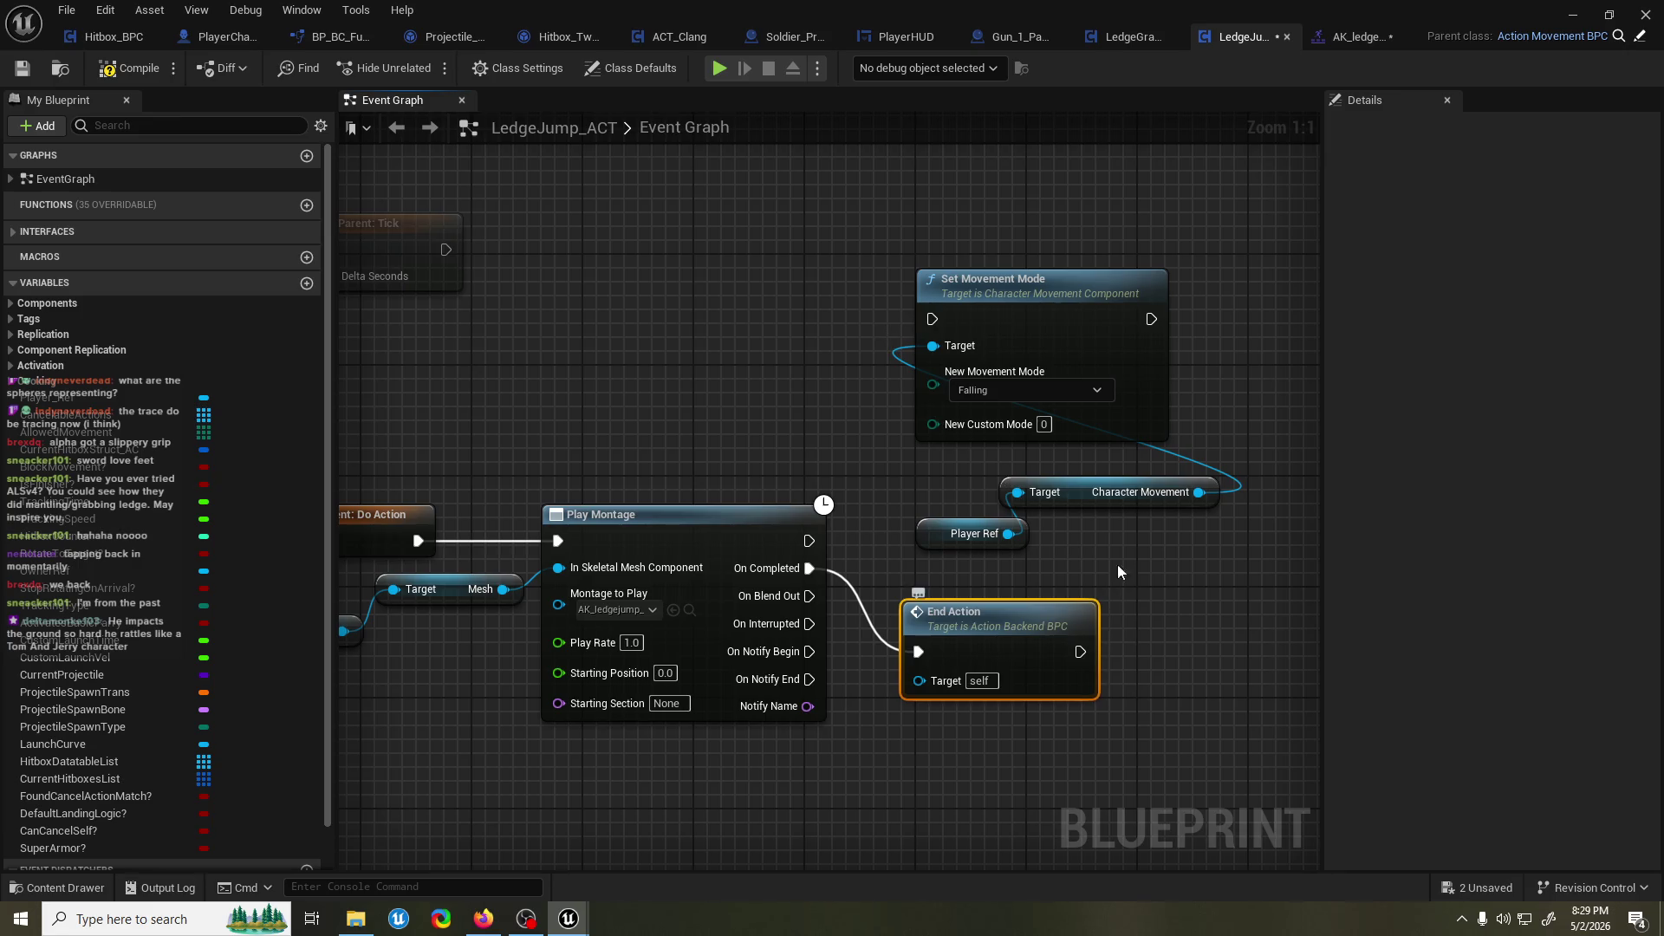
pyautogui.doubleClick(1558, 19)
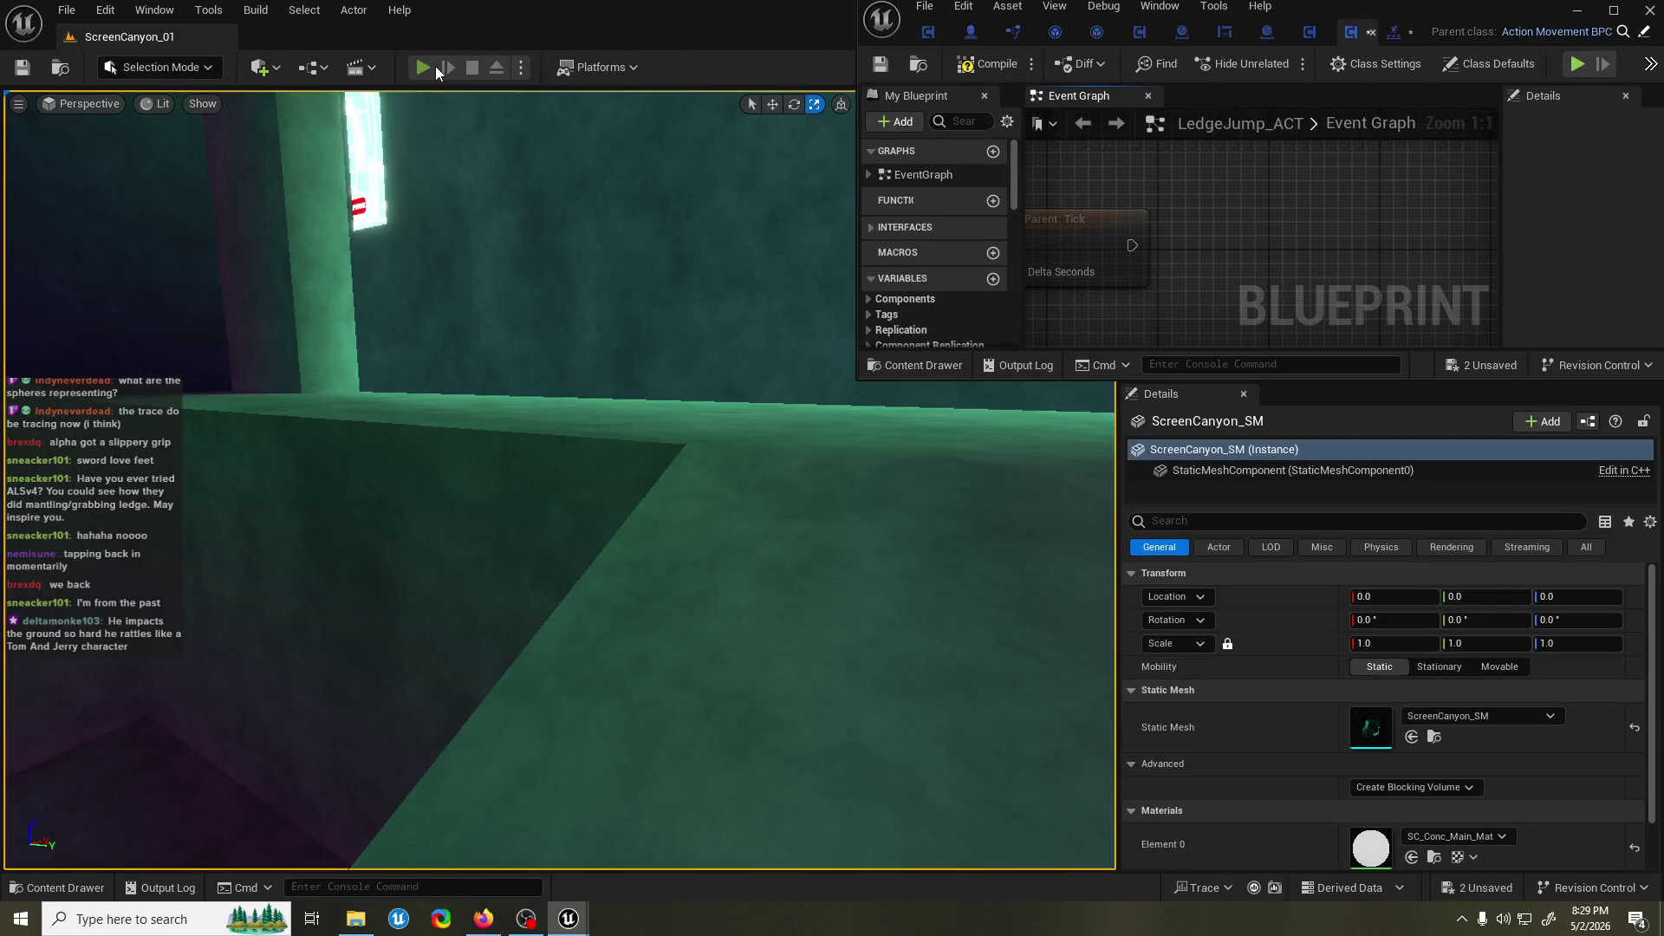
pyautogui.click(425, 67)
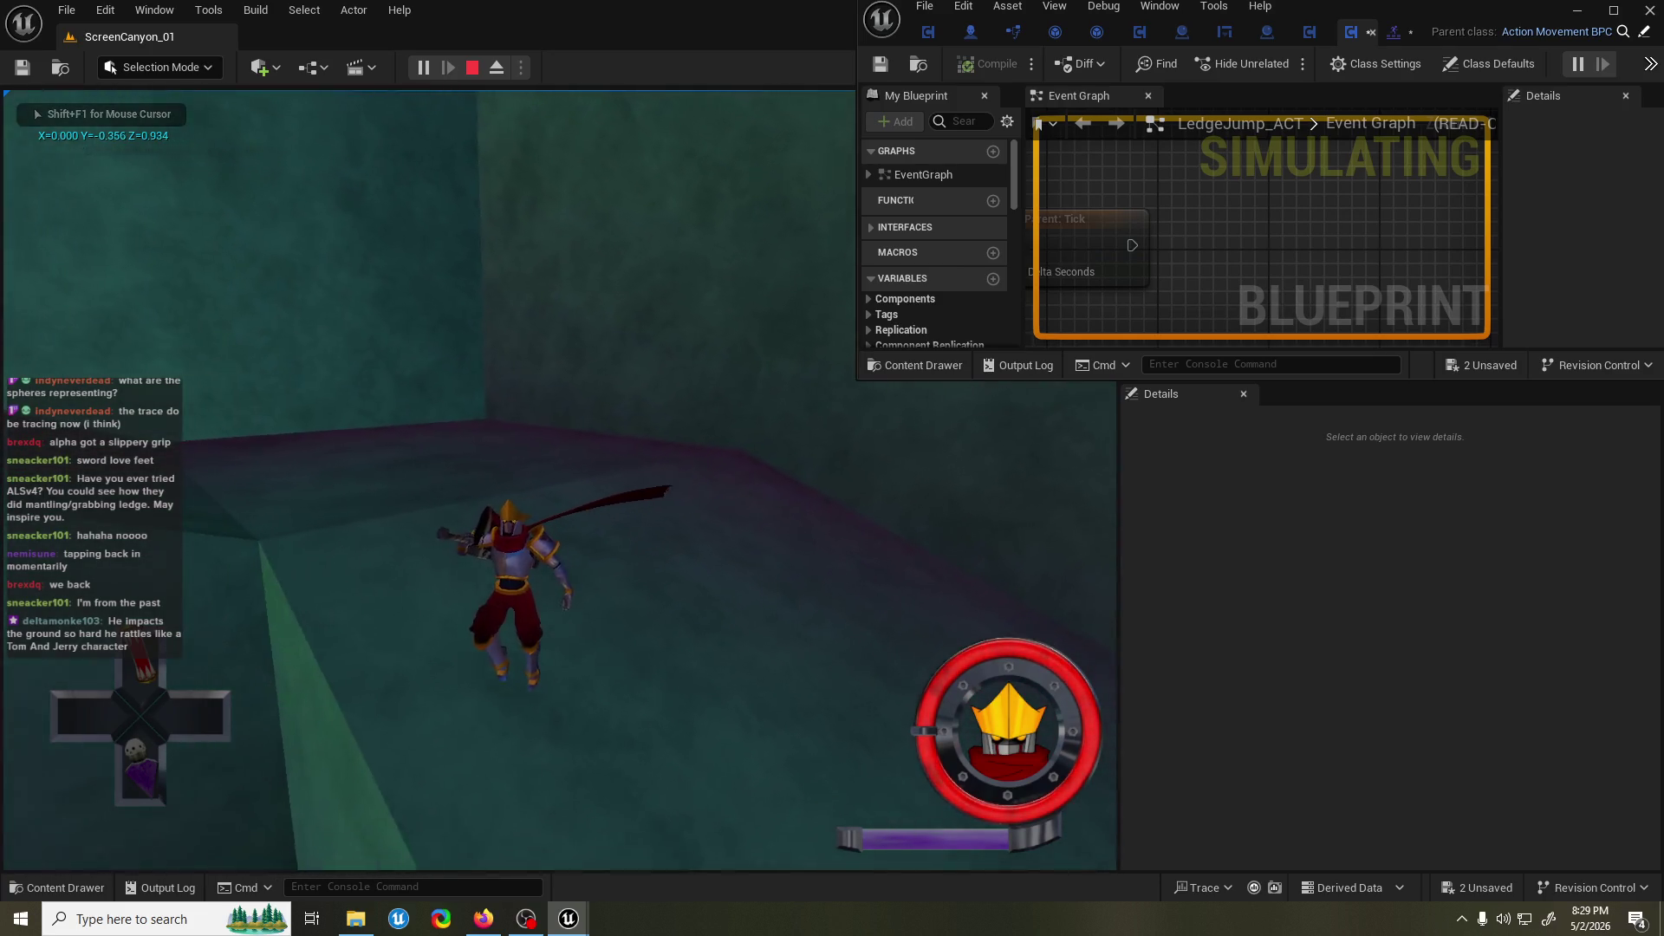
pyautogui.press('Escape')
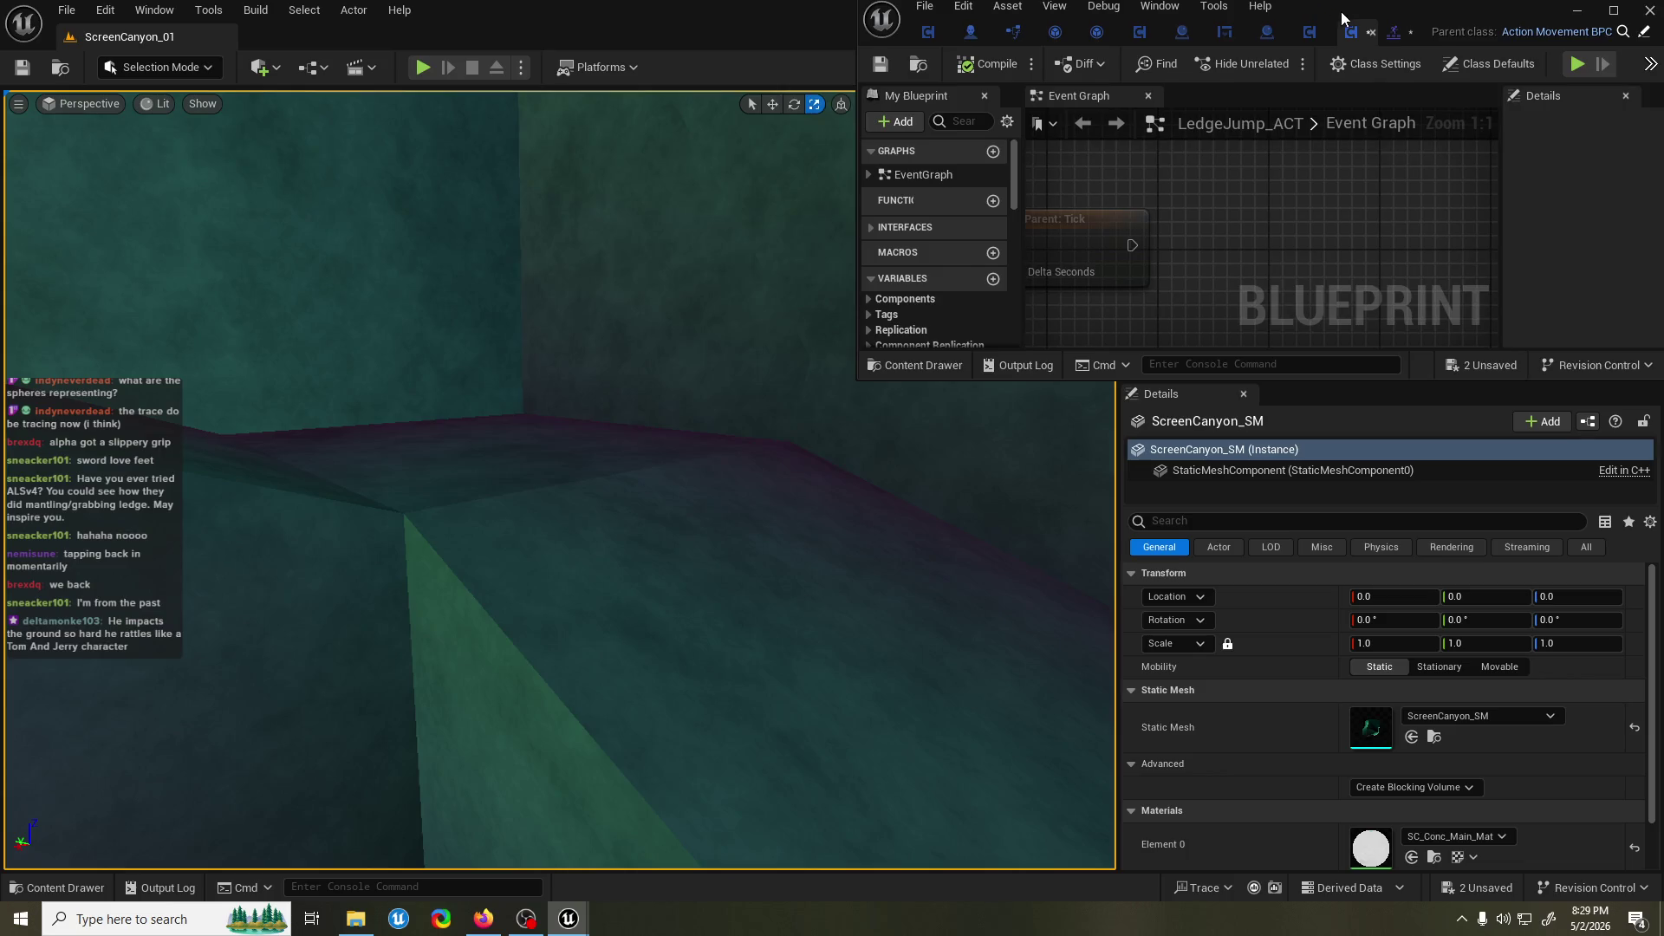
# Rewire End Action to follow Set Movement Mode (Falling) and compile LedgeJump_ACT.
pyautogui.doubleClick(1342, 18)
pyautogui.moveTo(934, 379)
pyautogui.mouseDown()
pyautogui.moveTo(929, 363)
pyautogui.moveTo(1272, 563)
pyautogui.moveTo(1097, 563)
pyautogui.mouseUp()
pyautogui.moveTo(820, 607)
pyautogui.mouseDown()
pyautogui.moveTo(772, 558)
pyautogui.moveTo(1129, 388)
pyautogui.mouseUp()
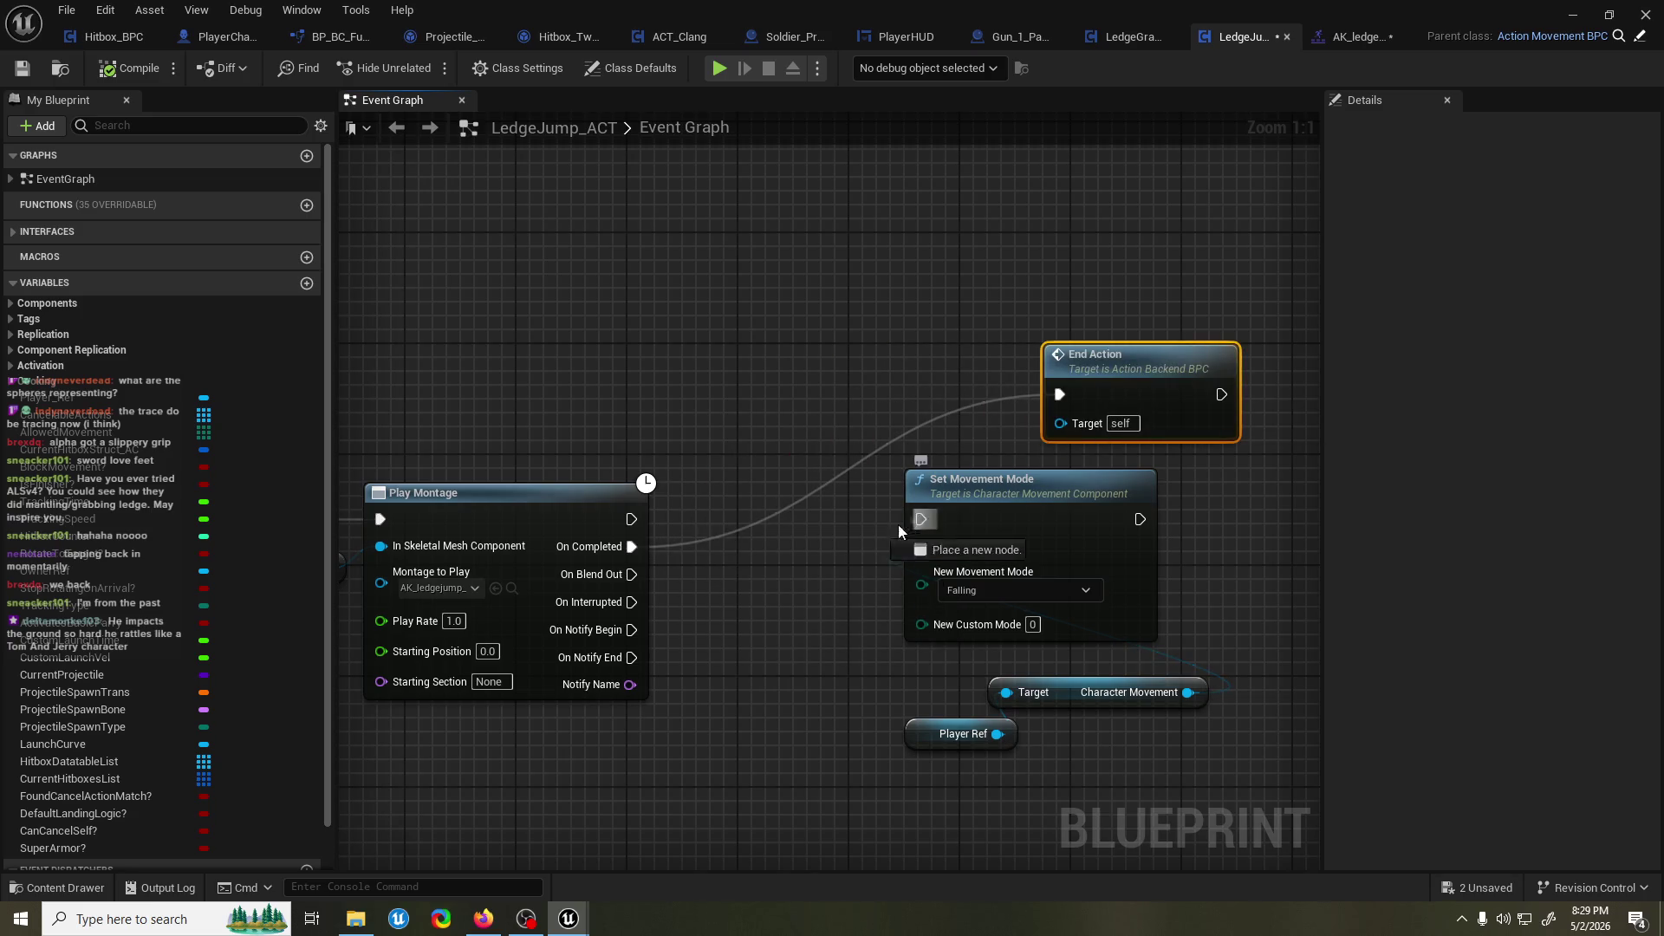
pyautogui.click(1136, 514)
pyautogui.moveTo(1060, 394); pyautogui.dragTo(1166, 525)
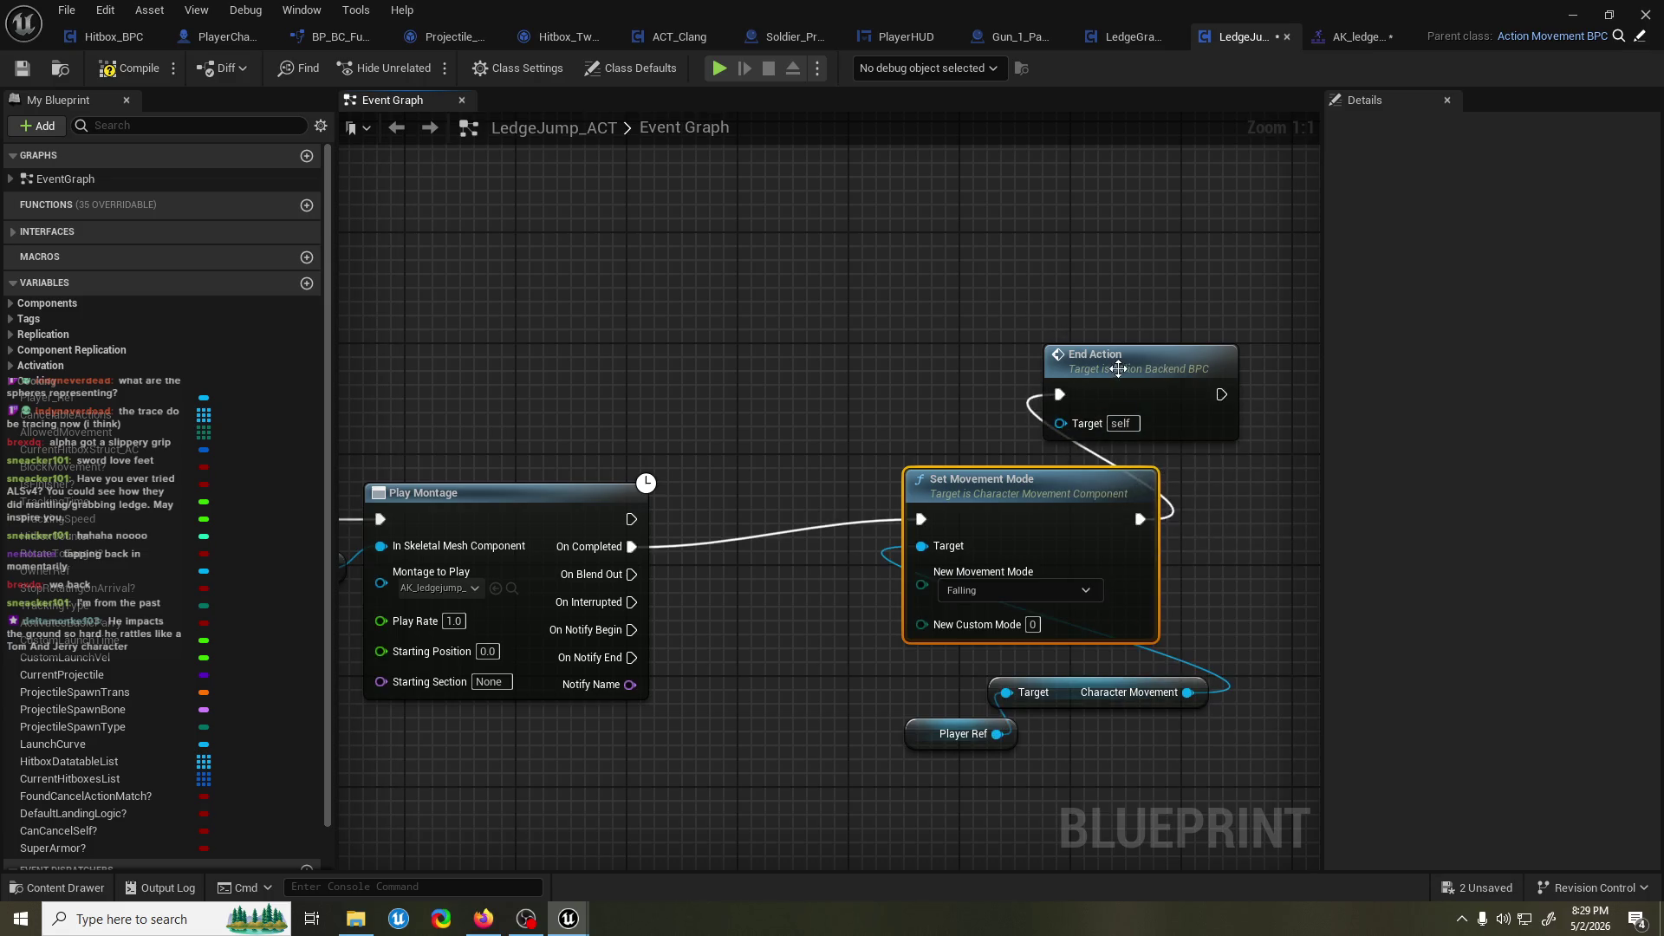
pyautogui.moveTo(1119, 370); pyautogui.dragTo(1257, 508)
pyautogui.click(130, 67)
pyautogui.click(1573, 15)
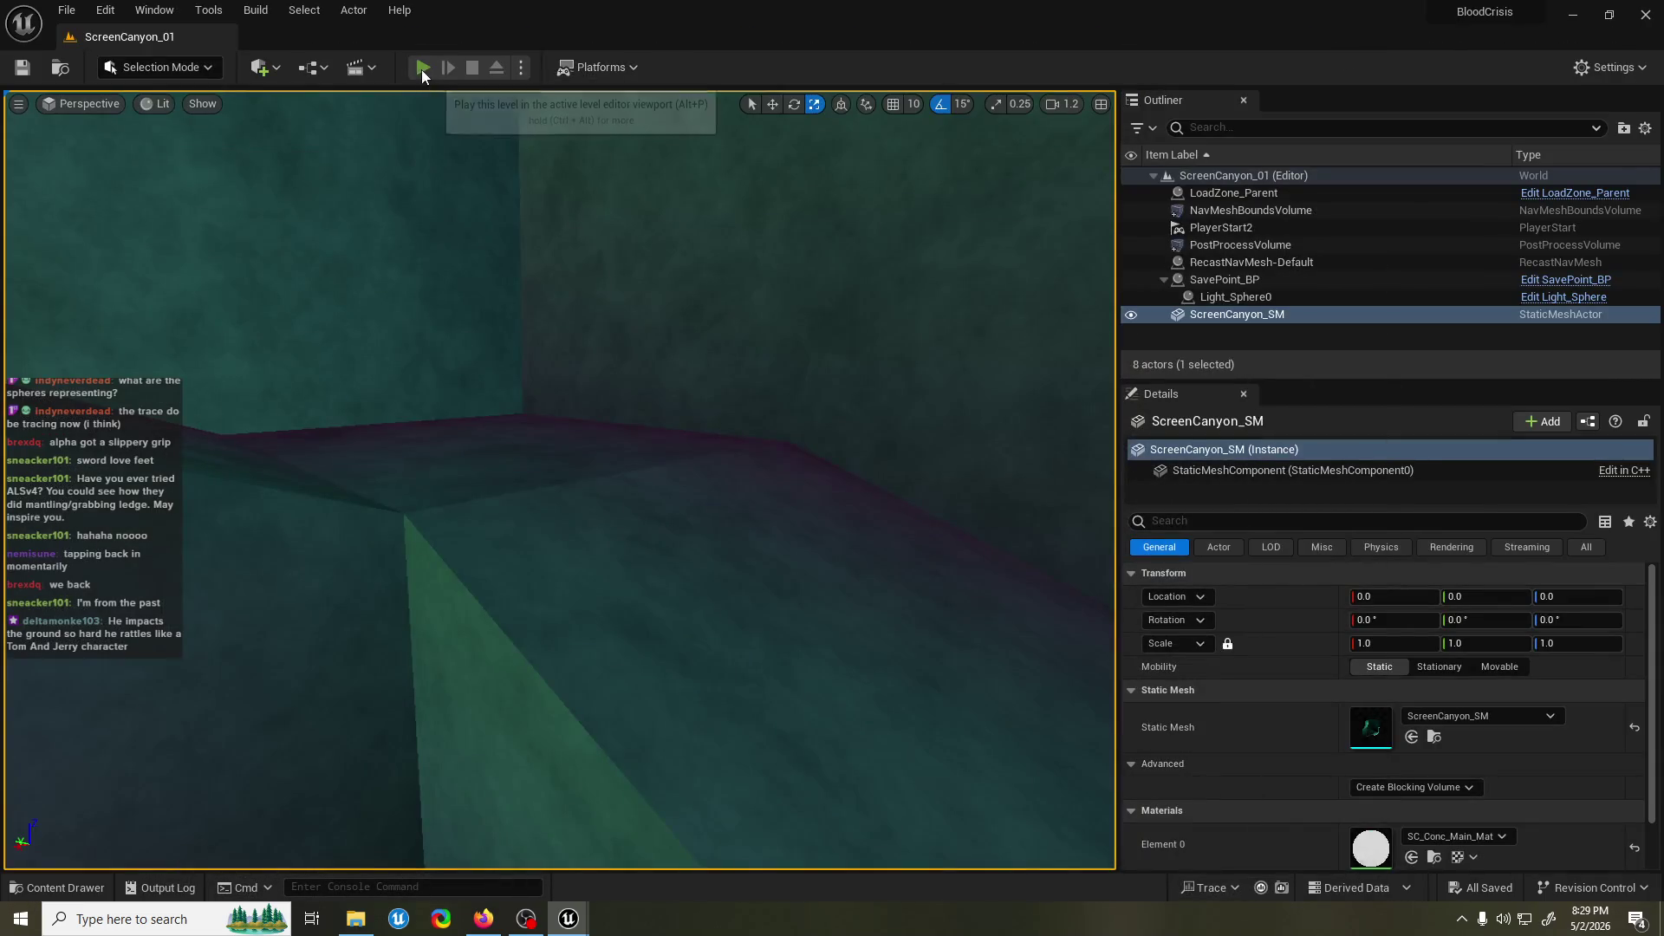
# Playtest the level, jumping at the wall to test the ledge grab.
pyautogui.click(422, 67)
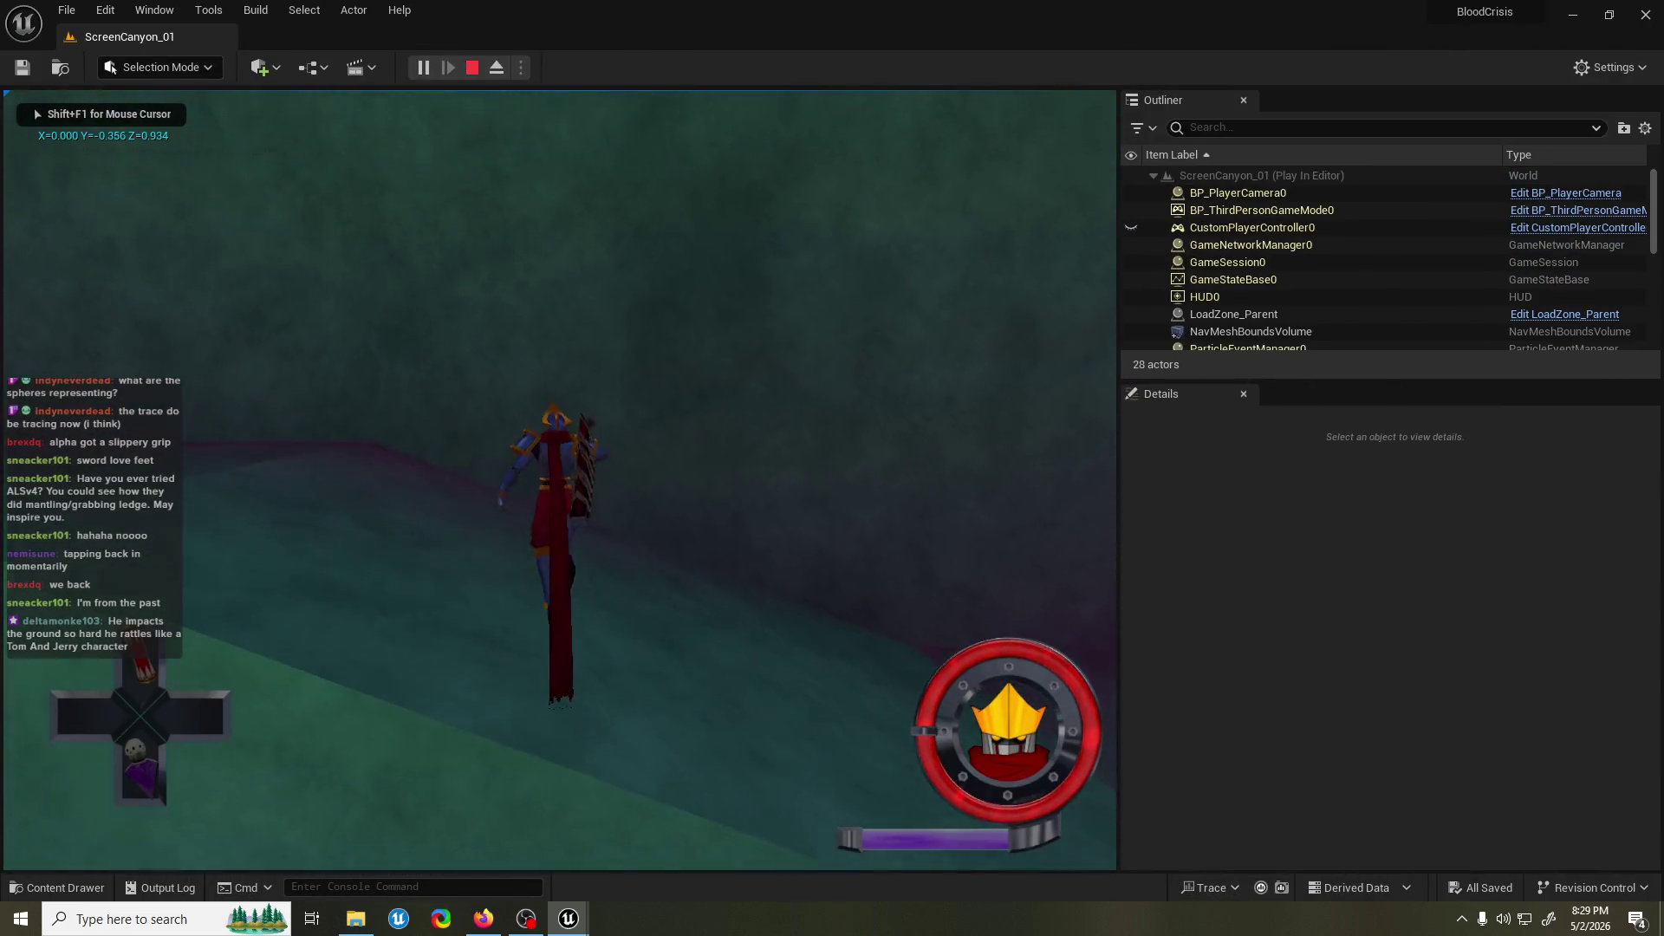
pyautogui.press('space')
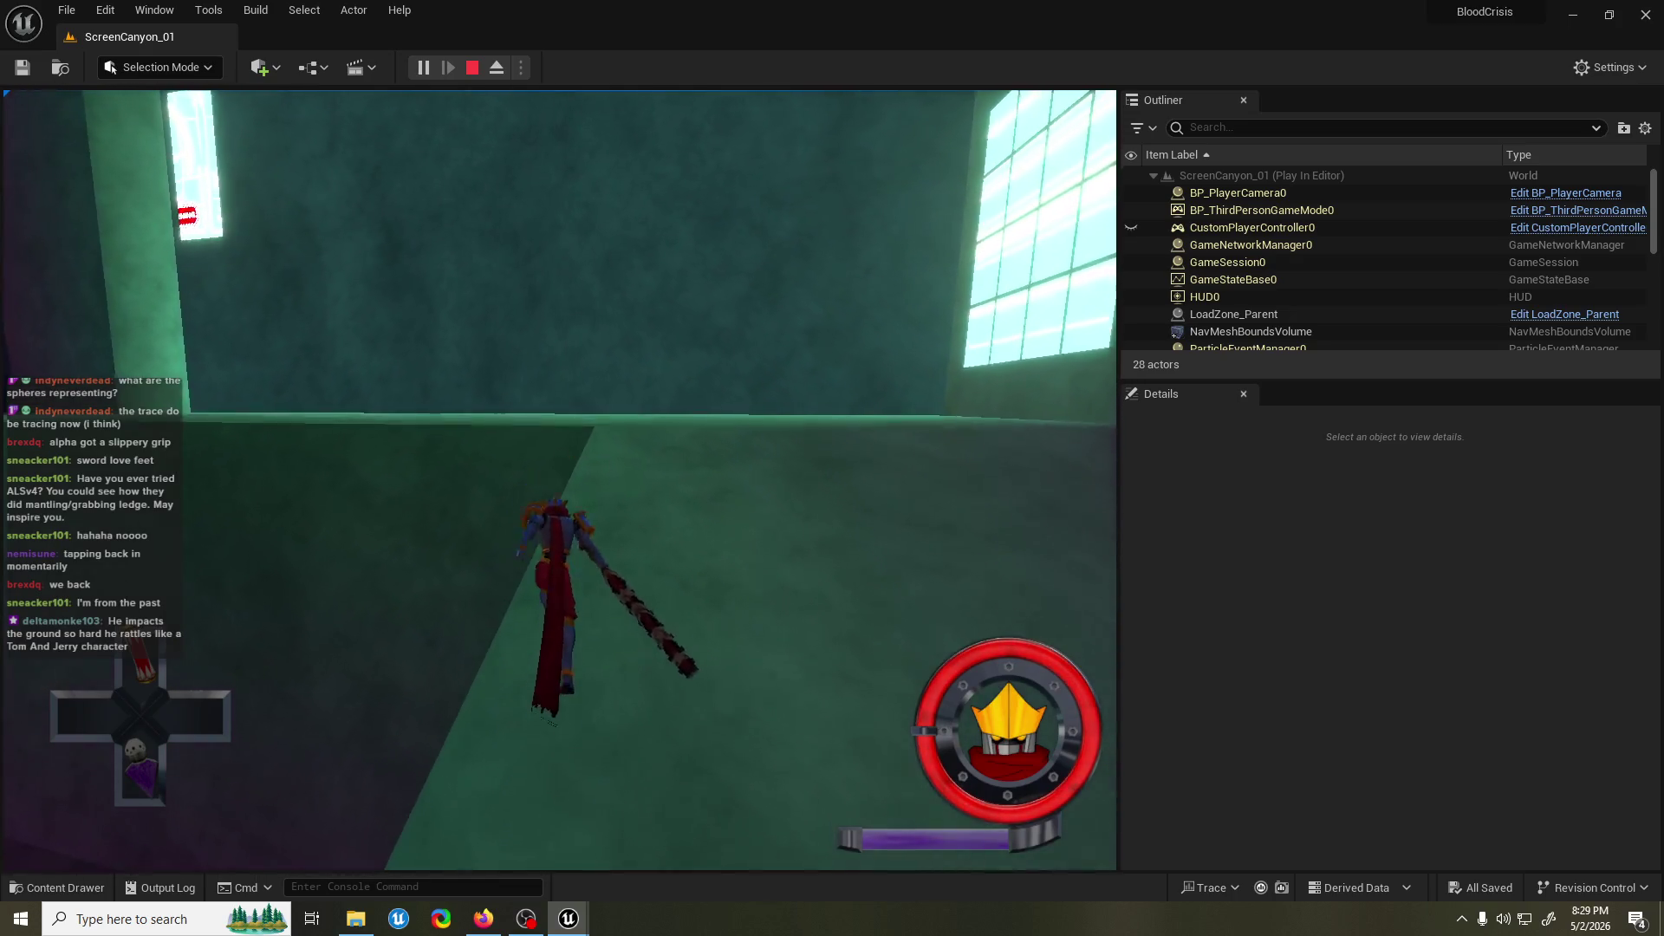
pyautogui.press('space')
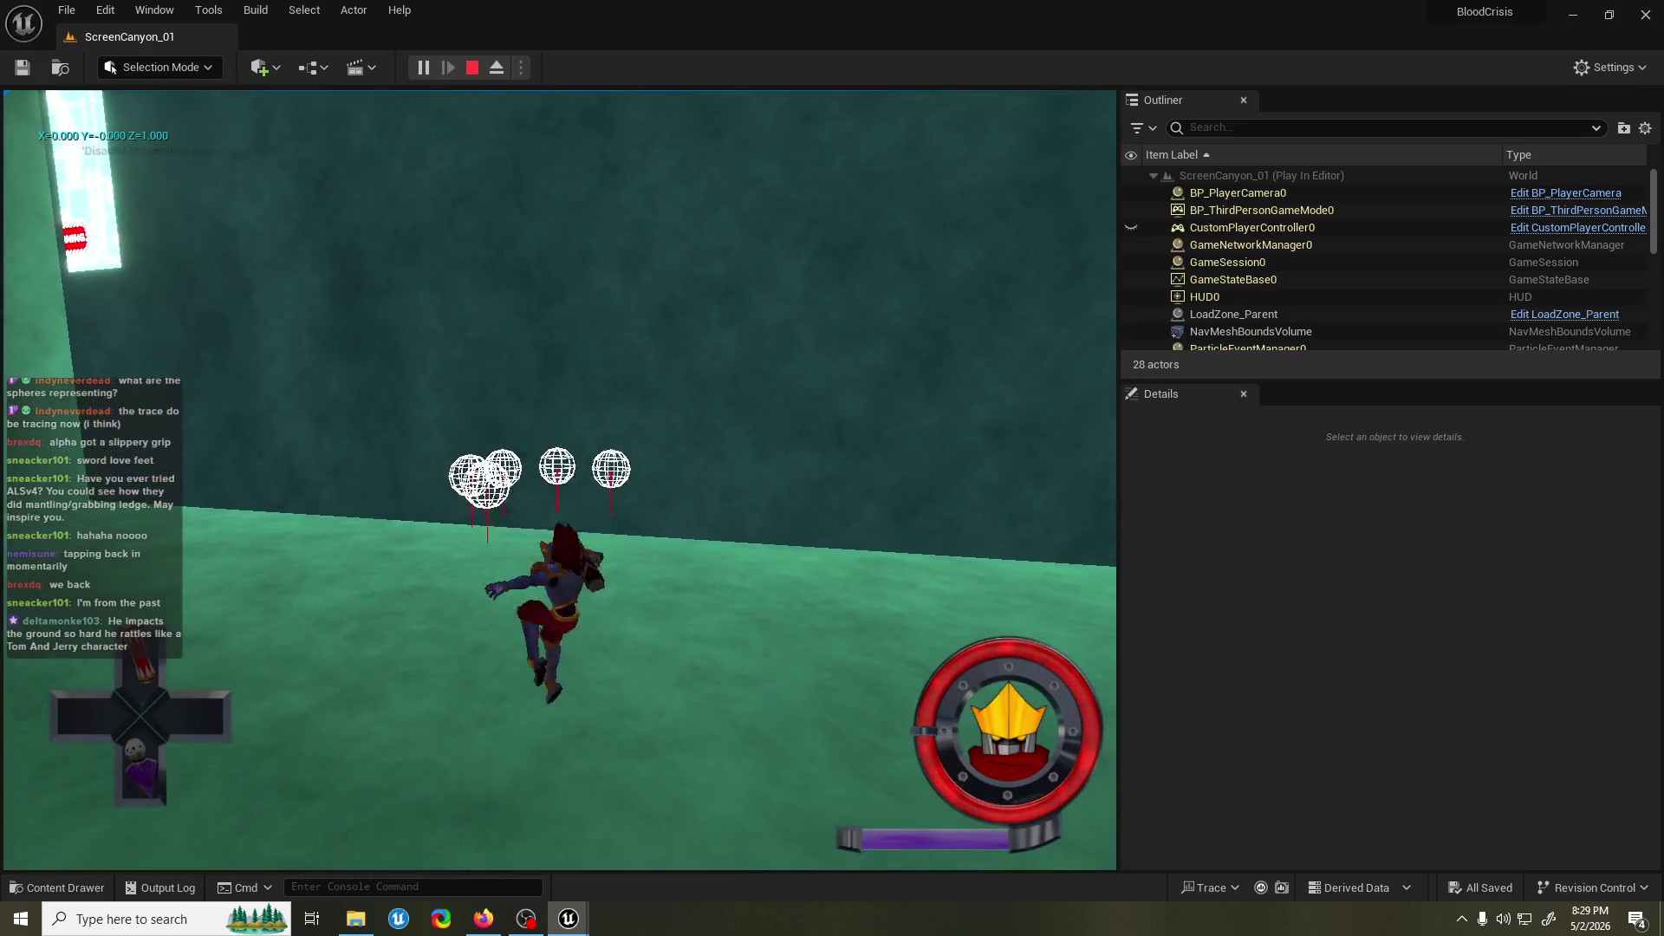
pyautogui.press('Escape')
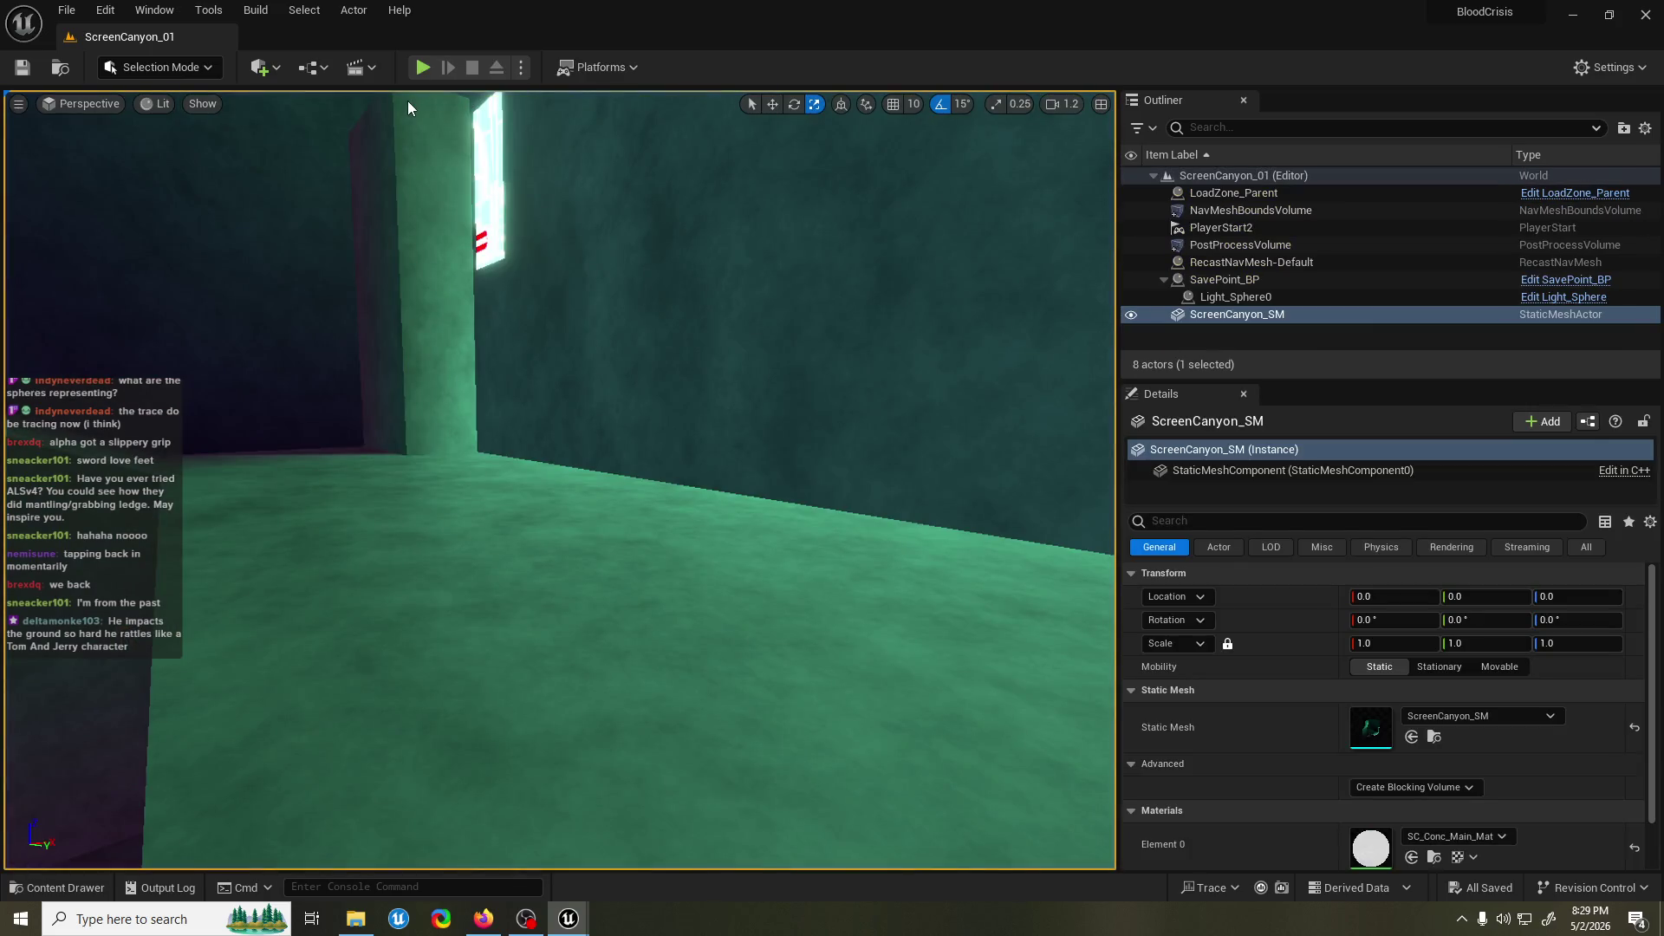
# Nudge the four movement nodes in LedgeJump_ACT, then start another playtest.
pyautogui.moveTo(569, 919)
pyautogui.click(652, 839)
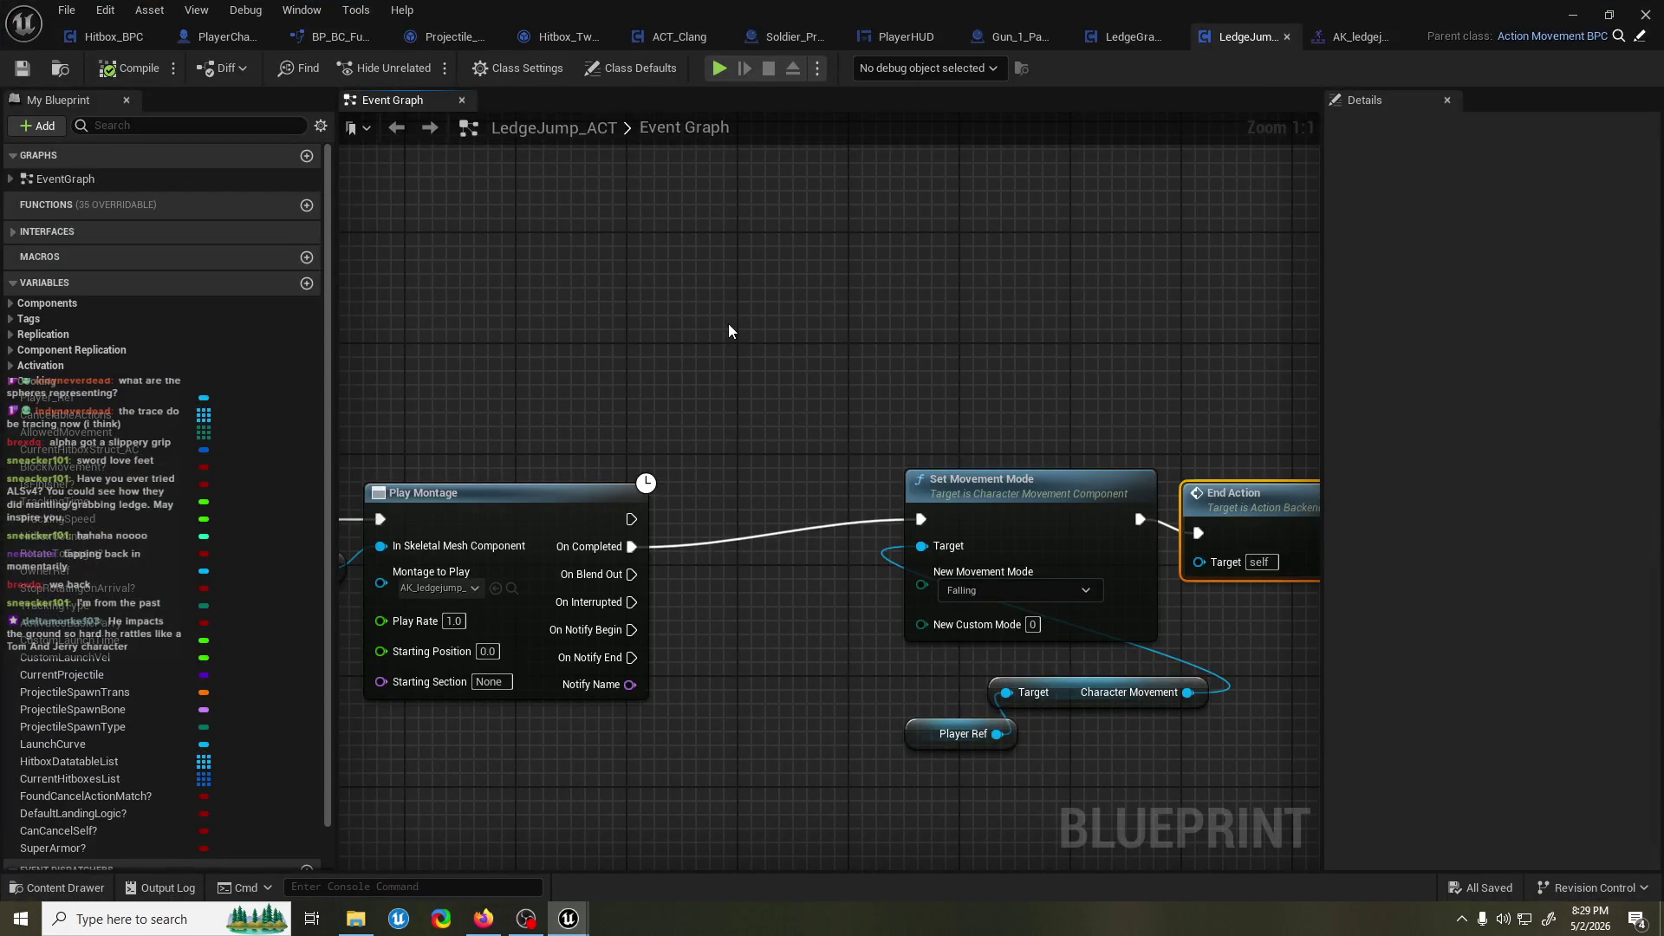
pyautogui.scroll(-2, 794, 256)
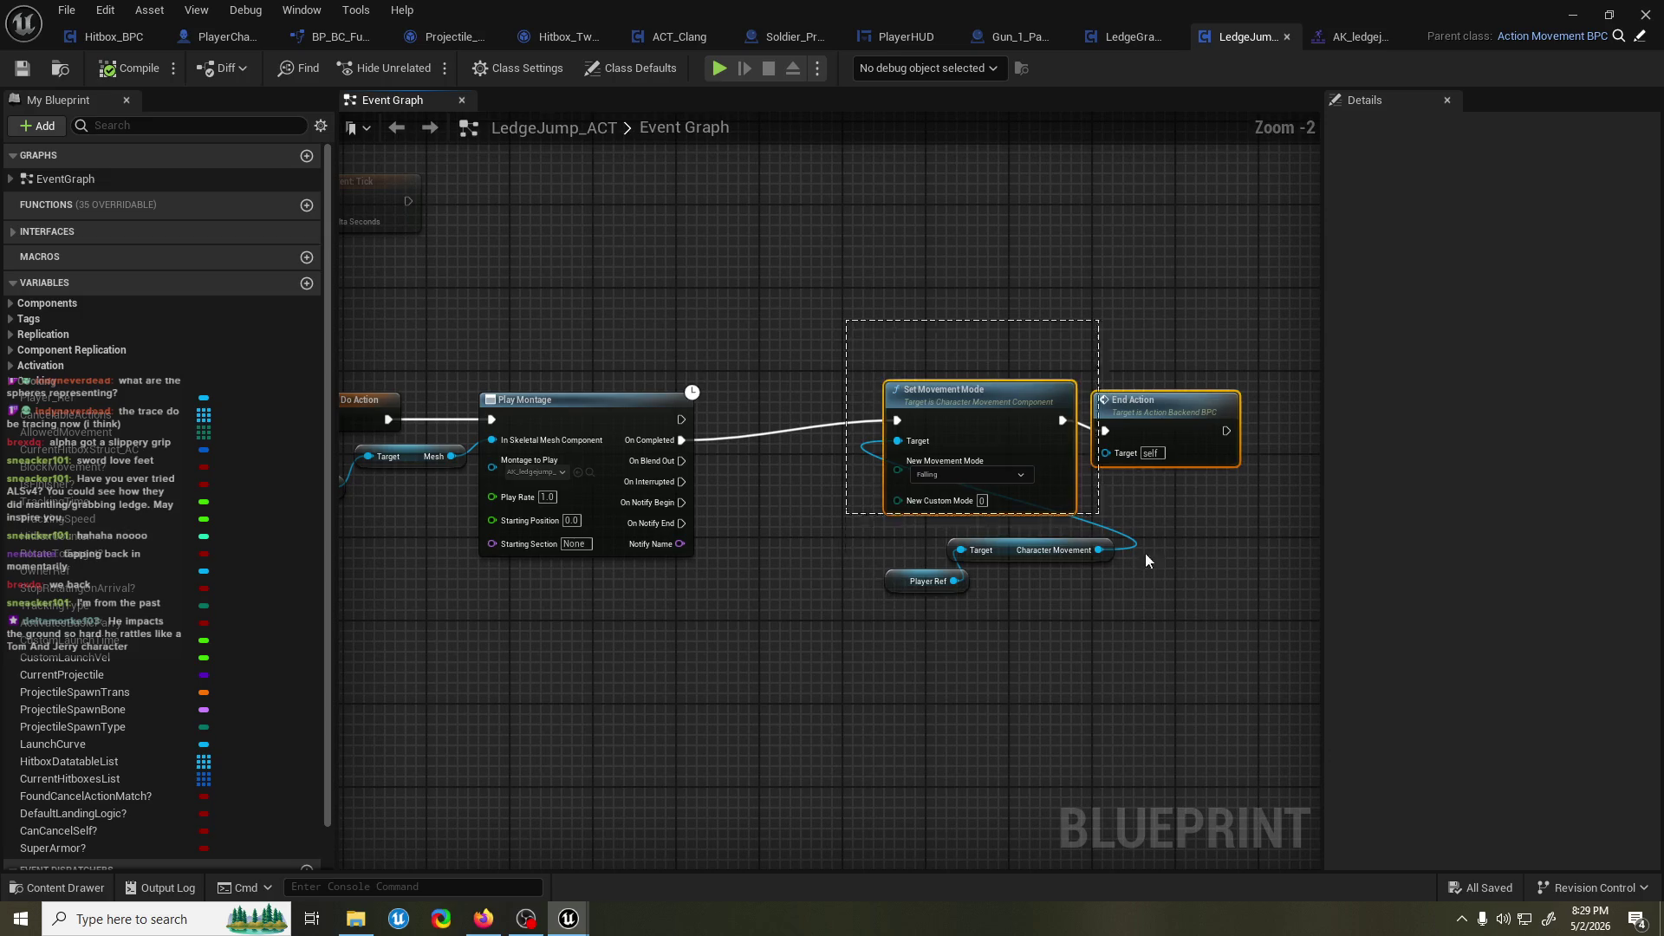
pyautogui.moveTo(1019, 451); pyautogui.dragTo(1008, 472)
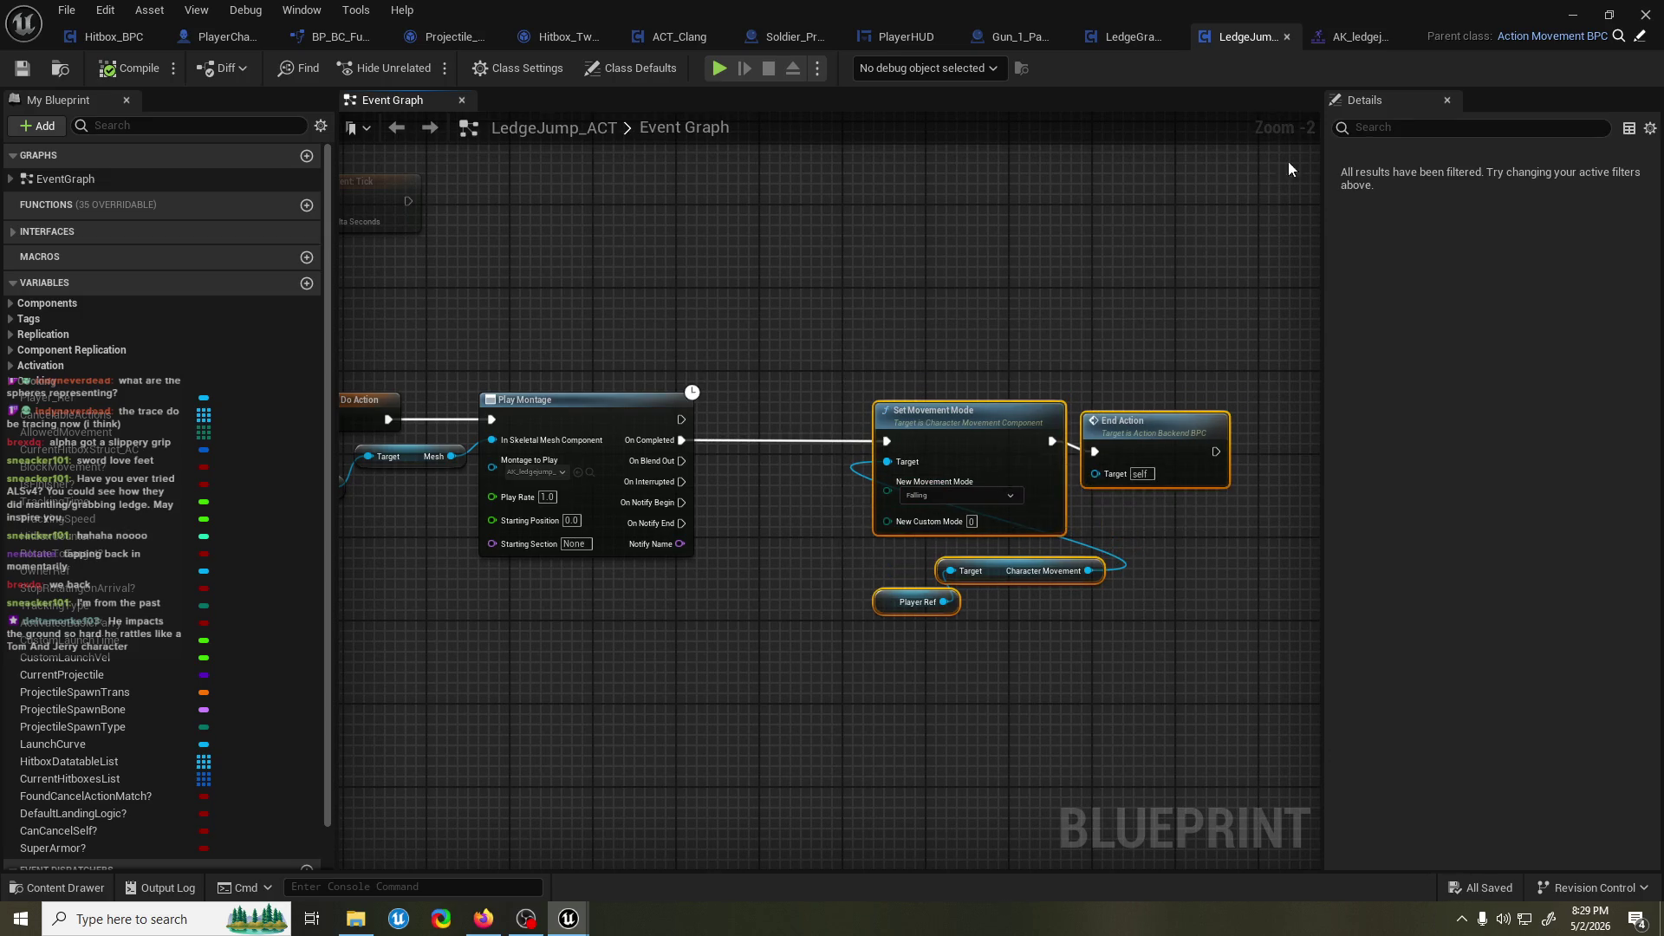
pyautogui.click(1586, 17)
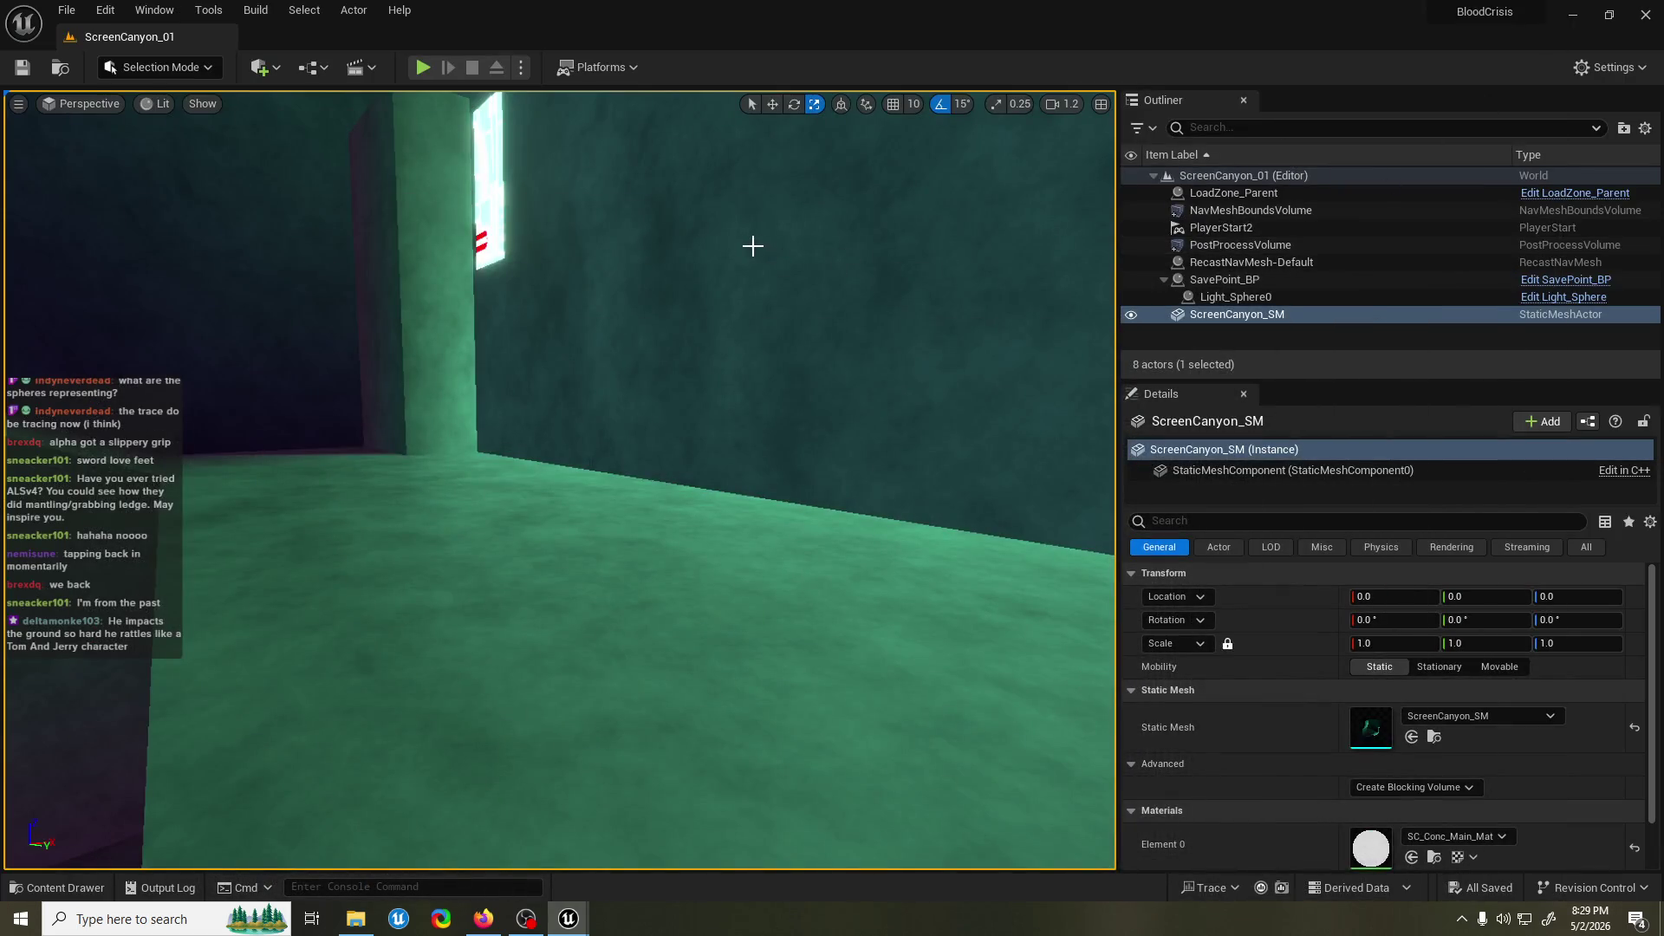
pyautogui.click(423, 68)
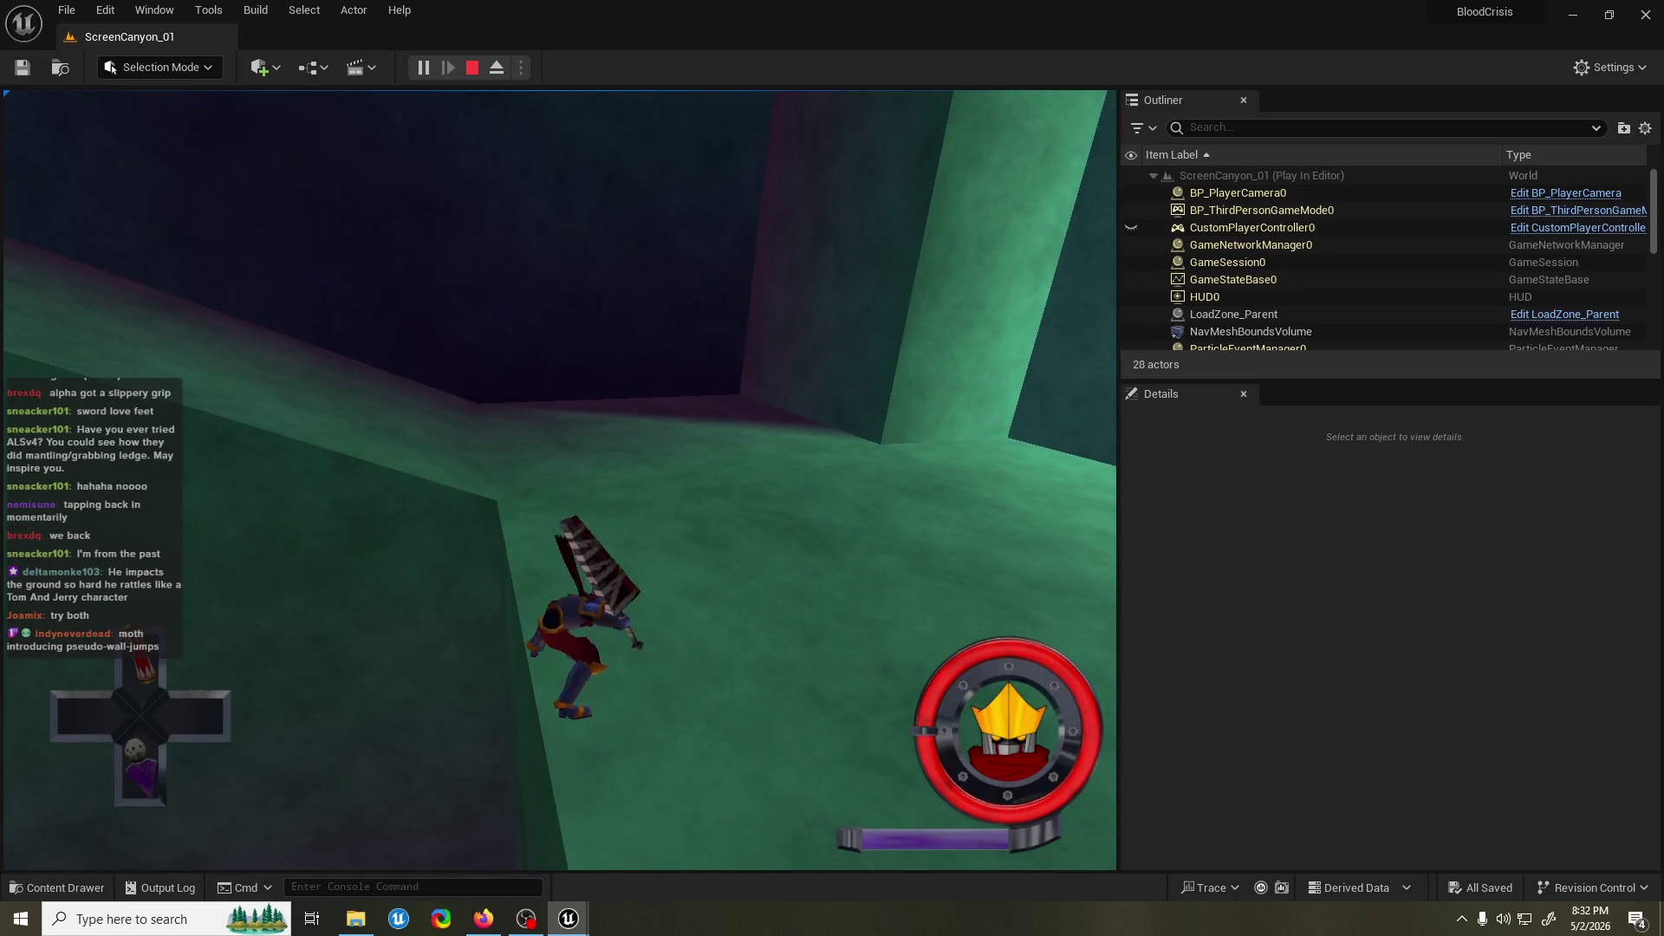
pyautogui.press('Escape')
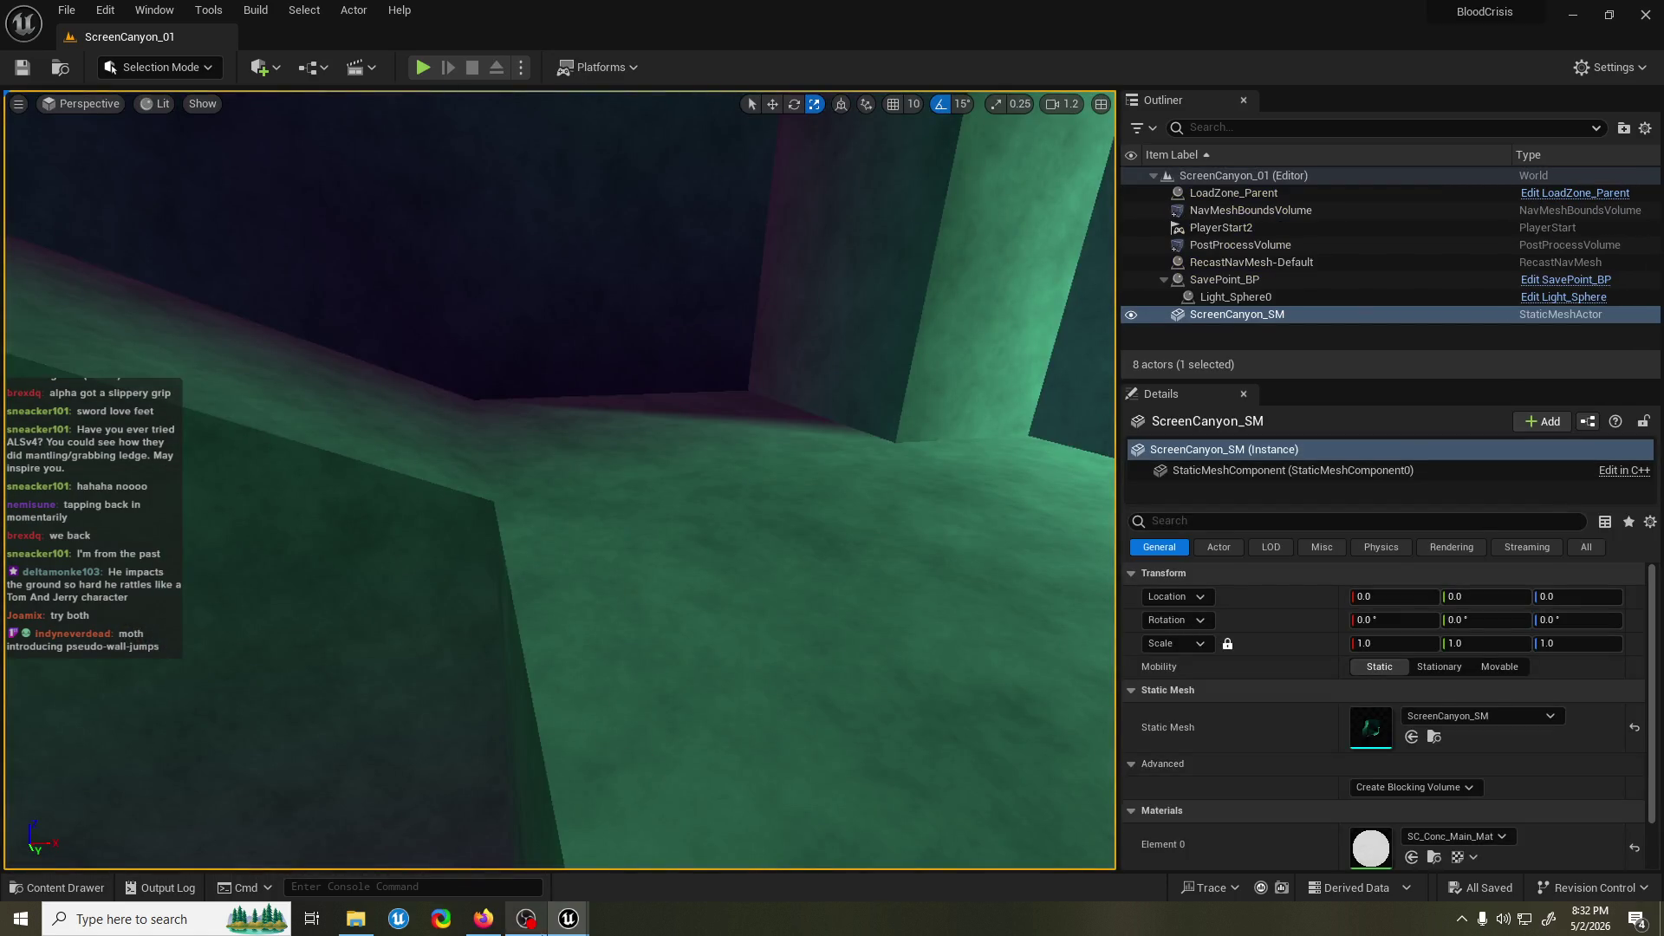
# Reopen LedgeJump_ACT, pan toward Parent Tick and Event Do Action, and save it.
pyautogui.moveTo(568, 919)
pyautogui.click(705, 812)
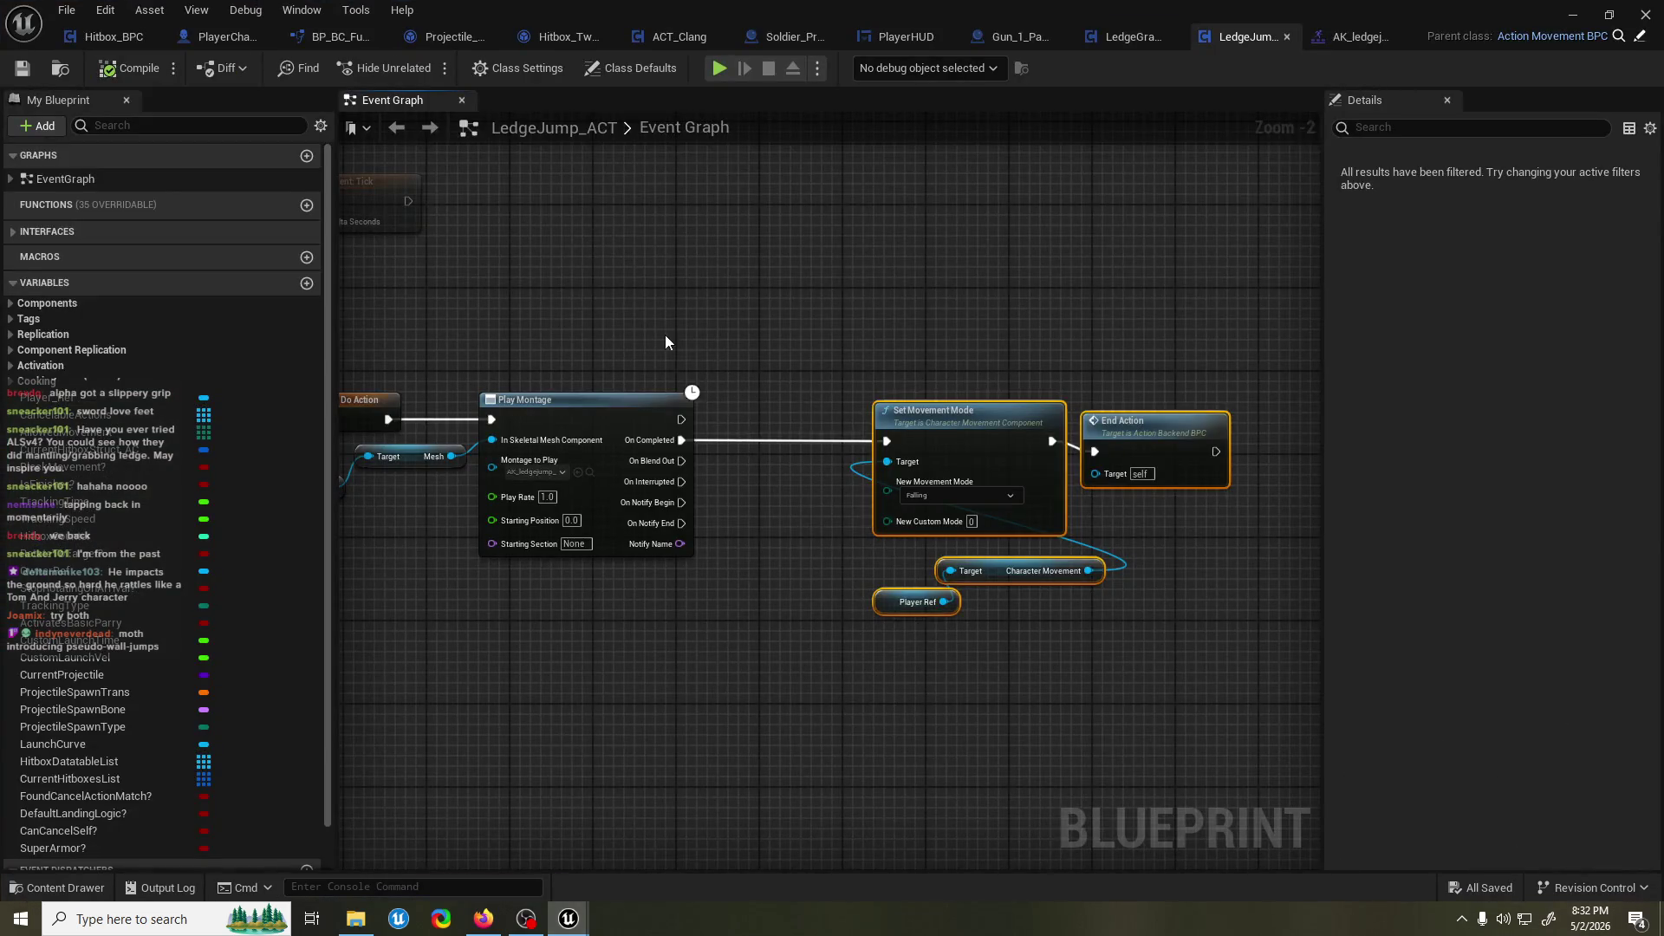
pyautogui.moveTo(669, 342); pyautogui.dragTo(742, 333)
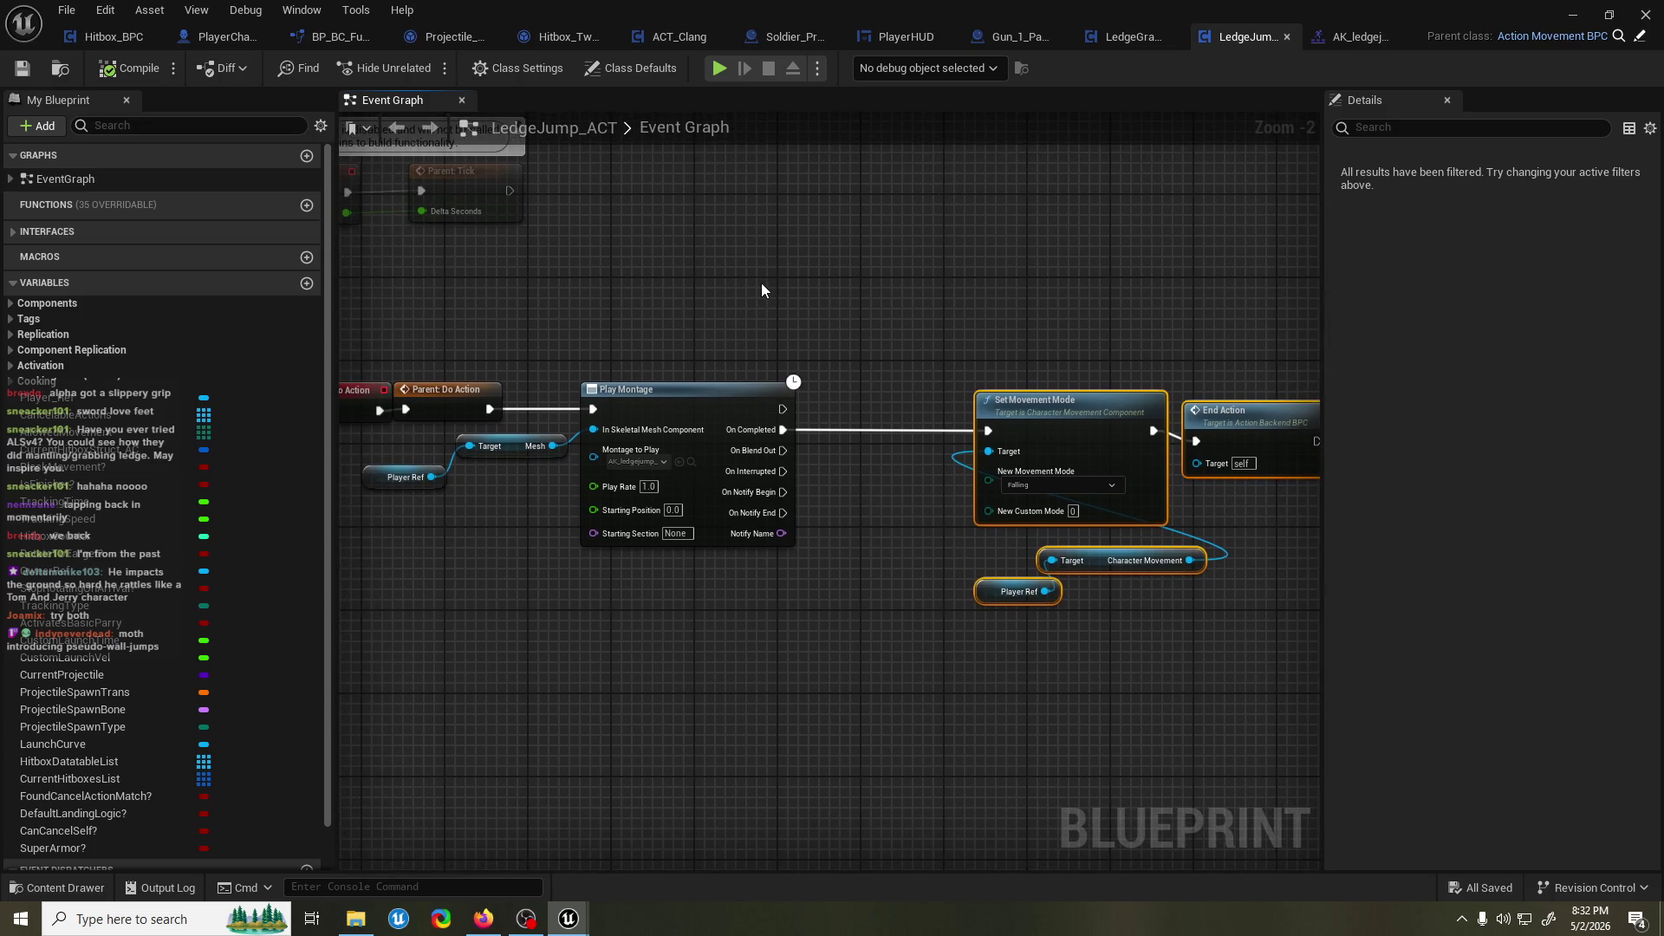
pyautogui.hotkey('ctrl', 's')
pyautogui.moveTo(654, 298); pyautogui.dragTo(738, 295)
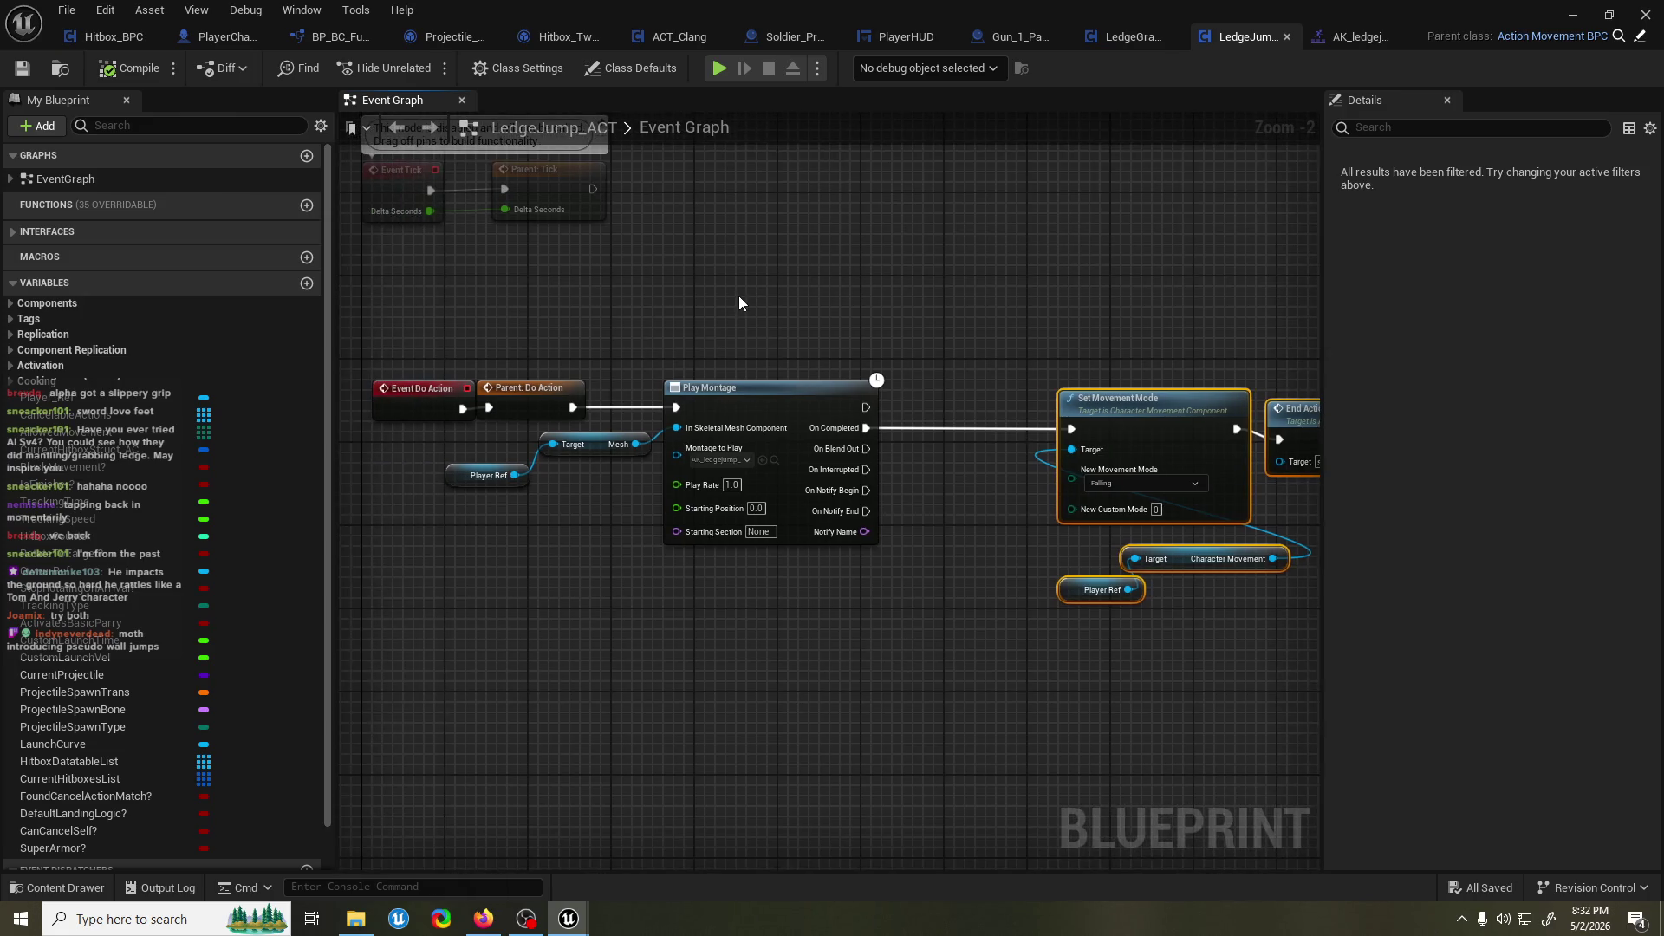
# Add a Set Timer by Function Name node after Parent: Do Action, calling invalidatetimer.
pyautogui.click(1132, 37)
pyautogui.scroll(-1, 797, 246)
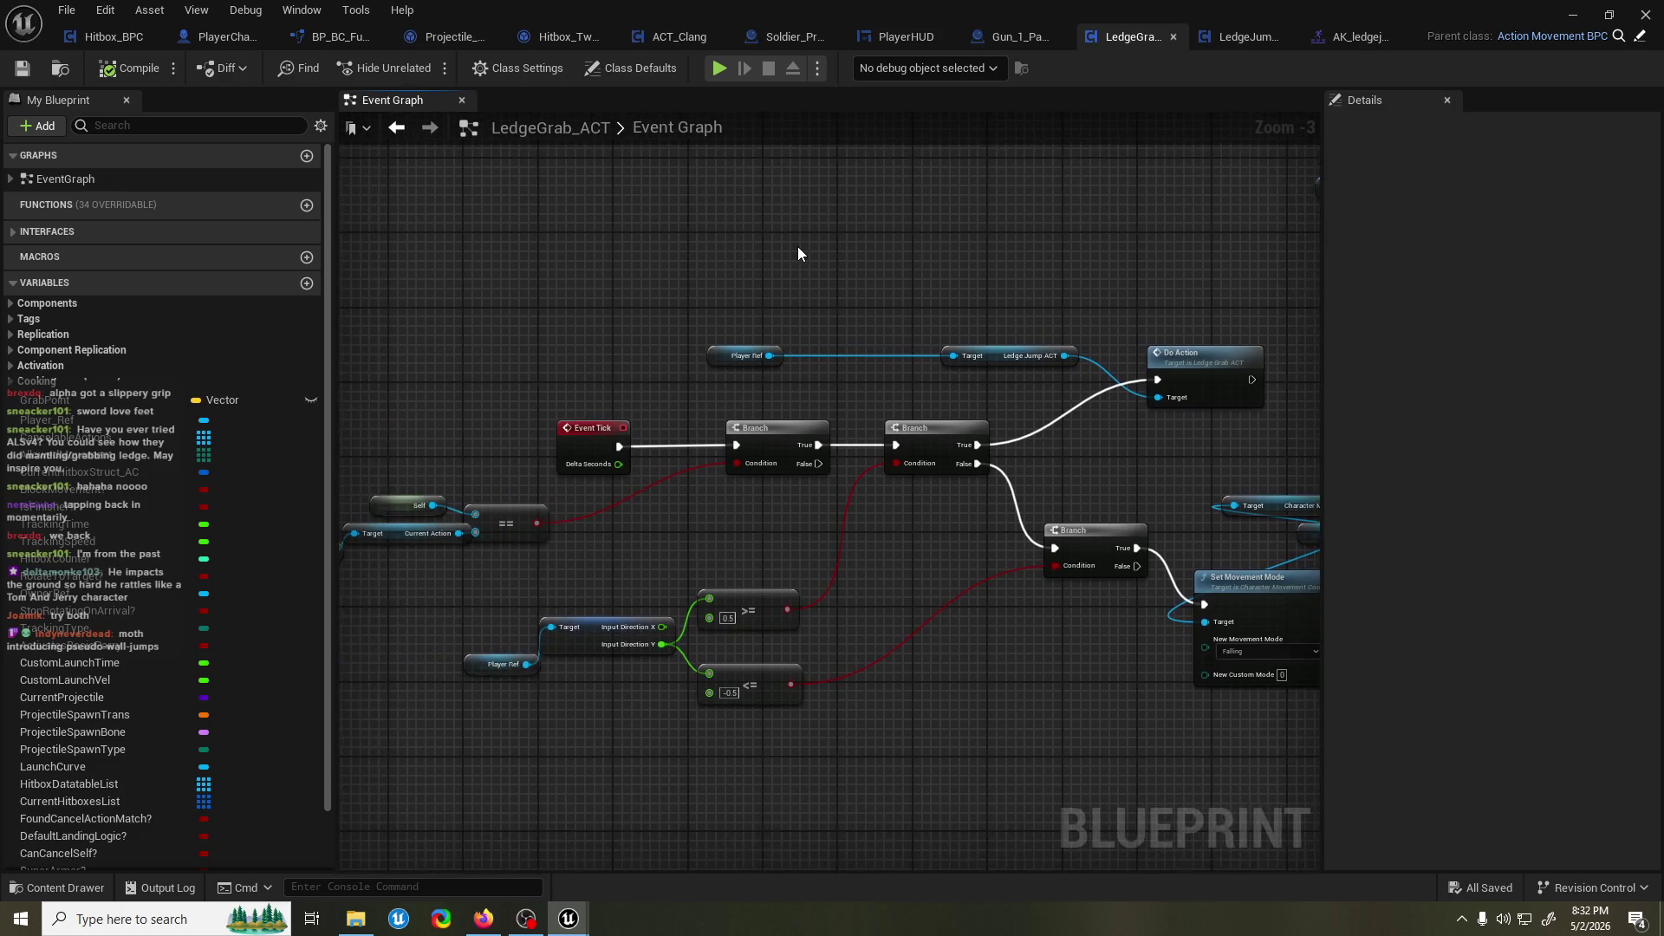
pyautogui.moveTo(924, 265)
pyautogui.mouseDown()
pyautogui.moveTo(845, 252)
pyautogui.moveTo(766, 460)
pyautogui.moveTo(733, 401)
pyautogui.moveTo(668, 408)
pyautogui.mouseUp()
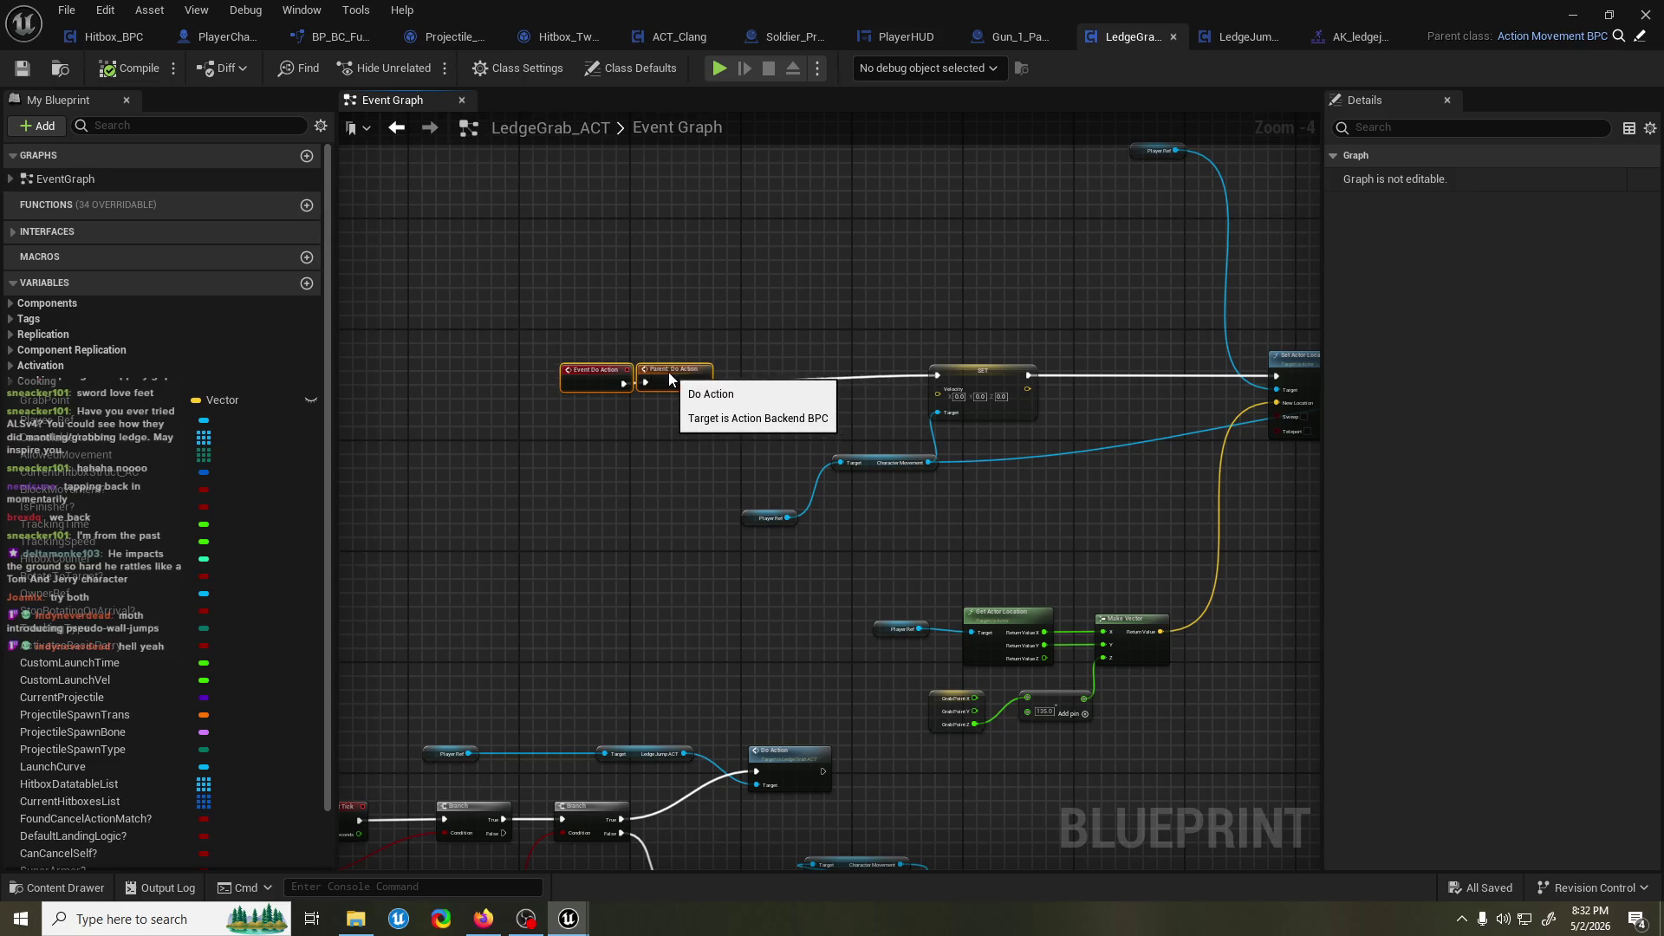
pyautogui.scroll(1, 646, 364)
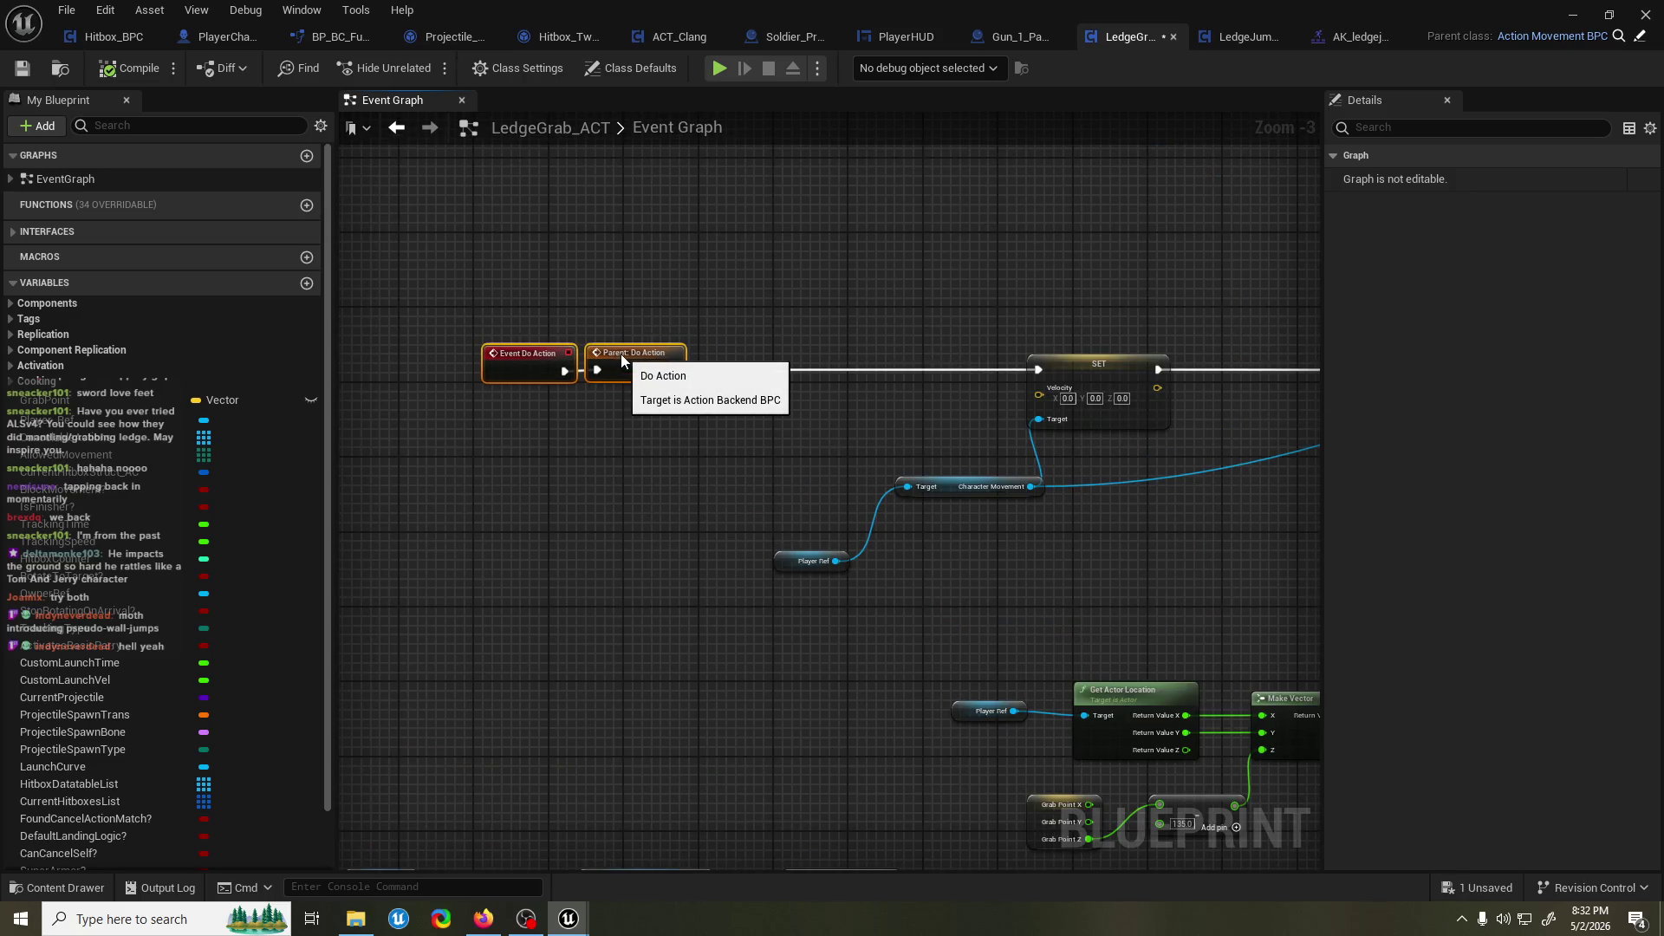
pyautogui.moveTo(775, 396); pyautogui.dragTo(776, 396)
pyautogui.write('set')
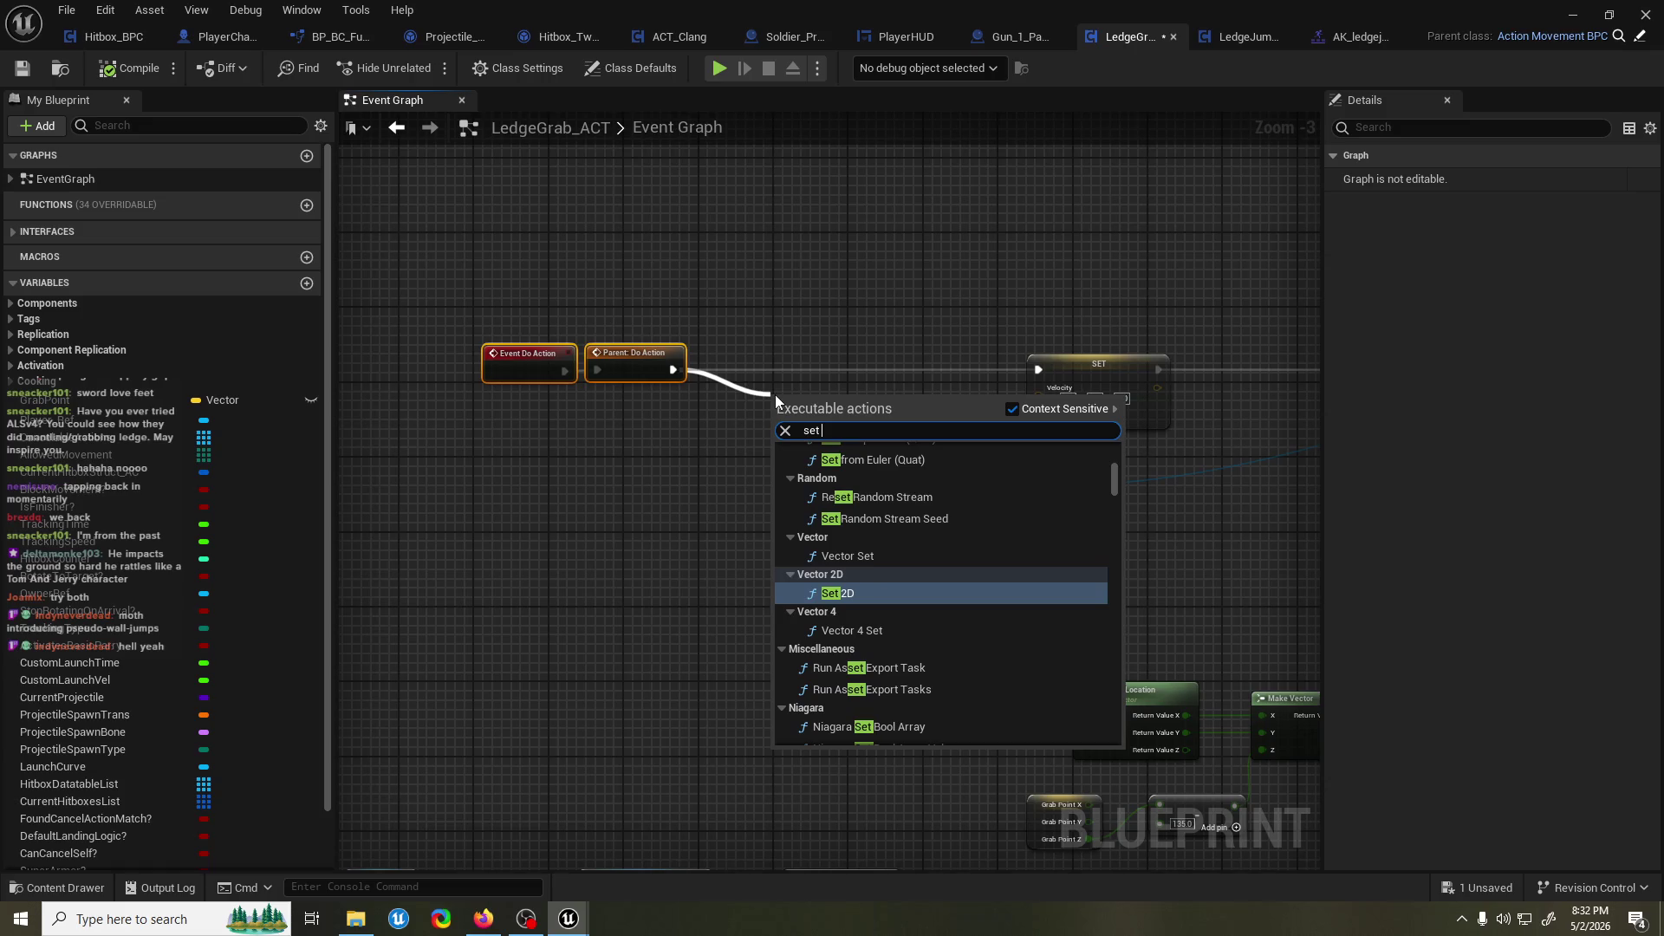
pyautogui.write(' timer')
pyautogui.press('Return')
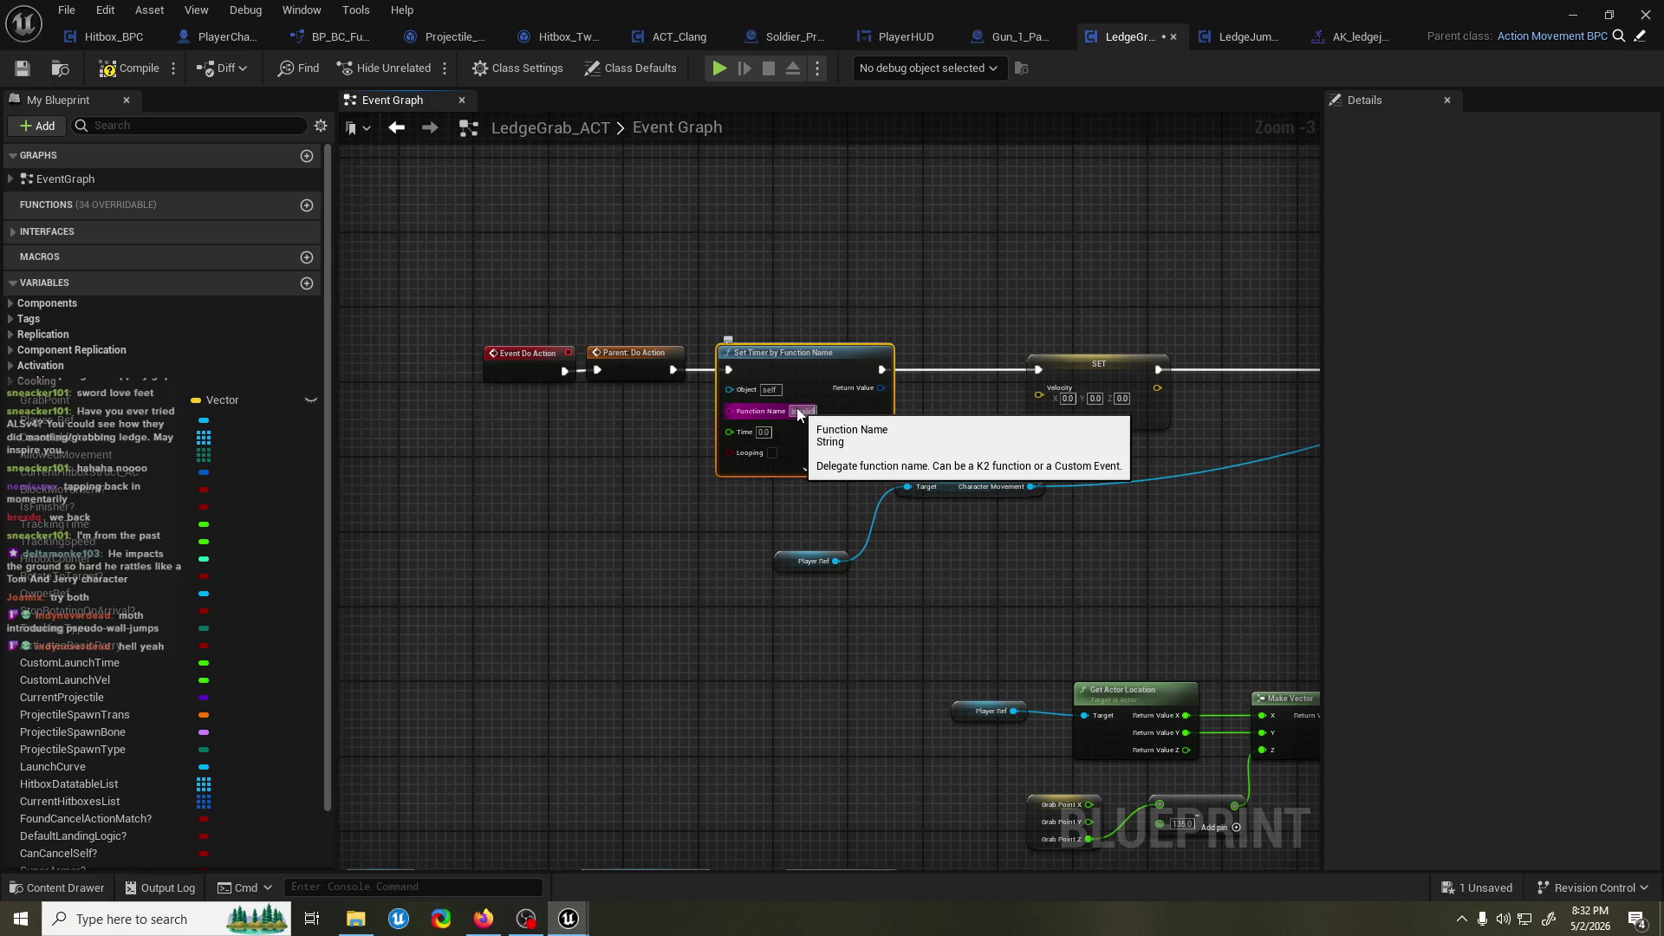
pyautogui.write('invalidatetimer')
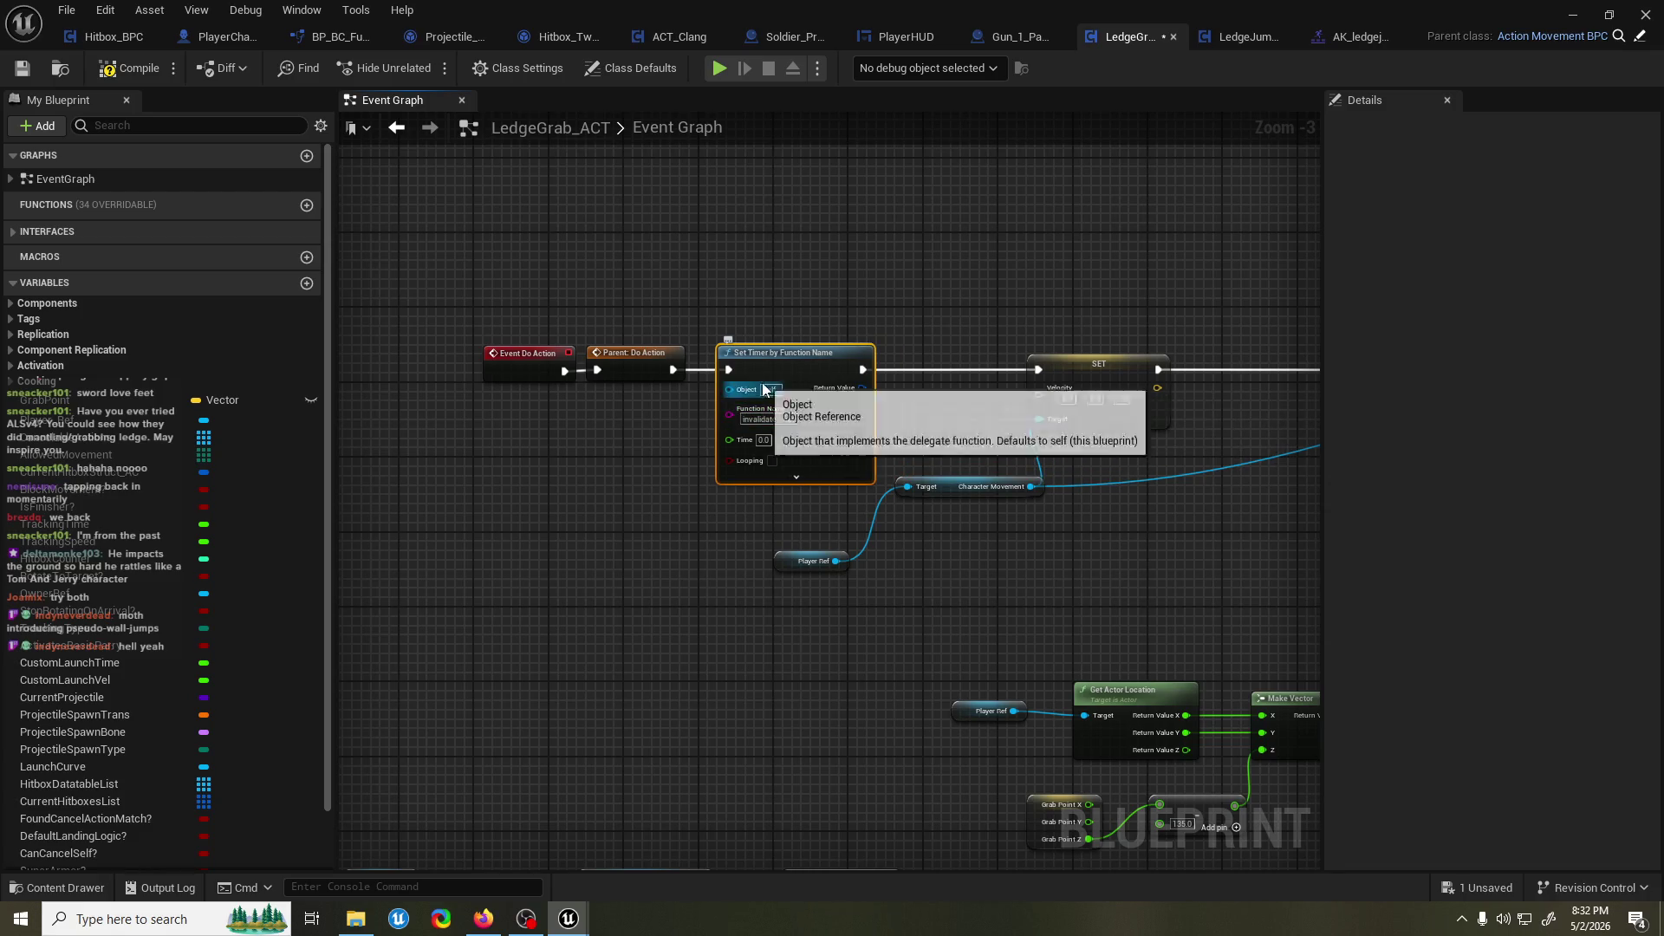
# Create a new function named invalidatetimer in LedgeGrab_ACT.
pyautogui.scroll(1, 652, 435)
pyautogui.click(304, 208)
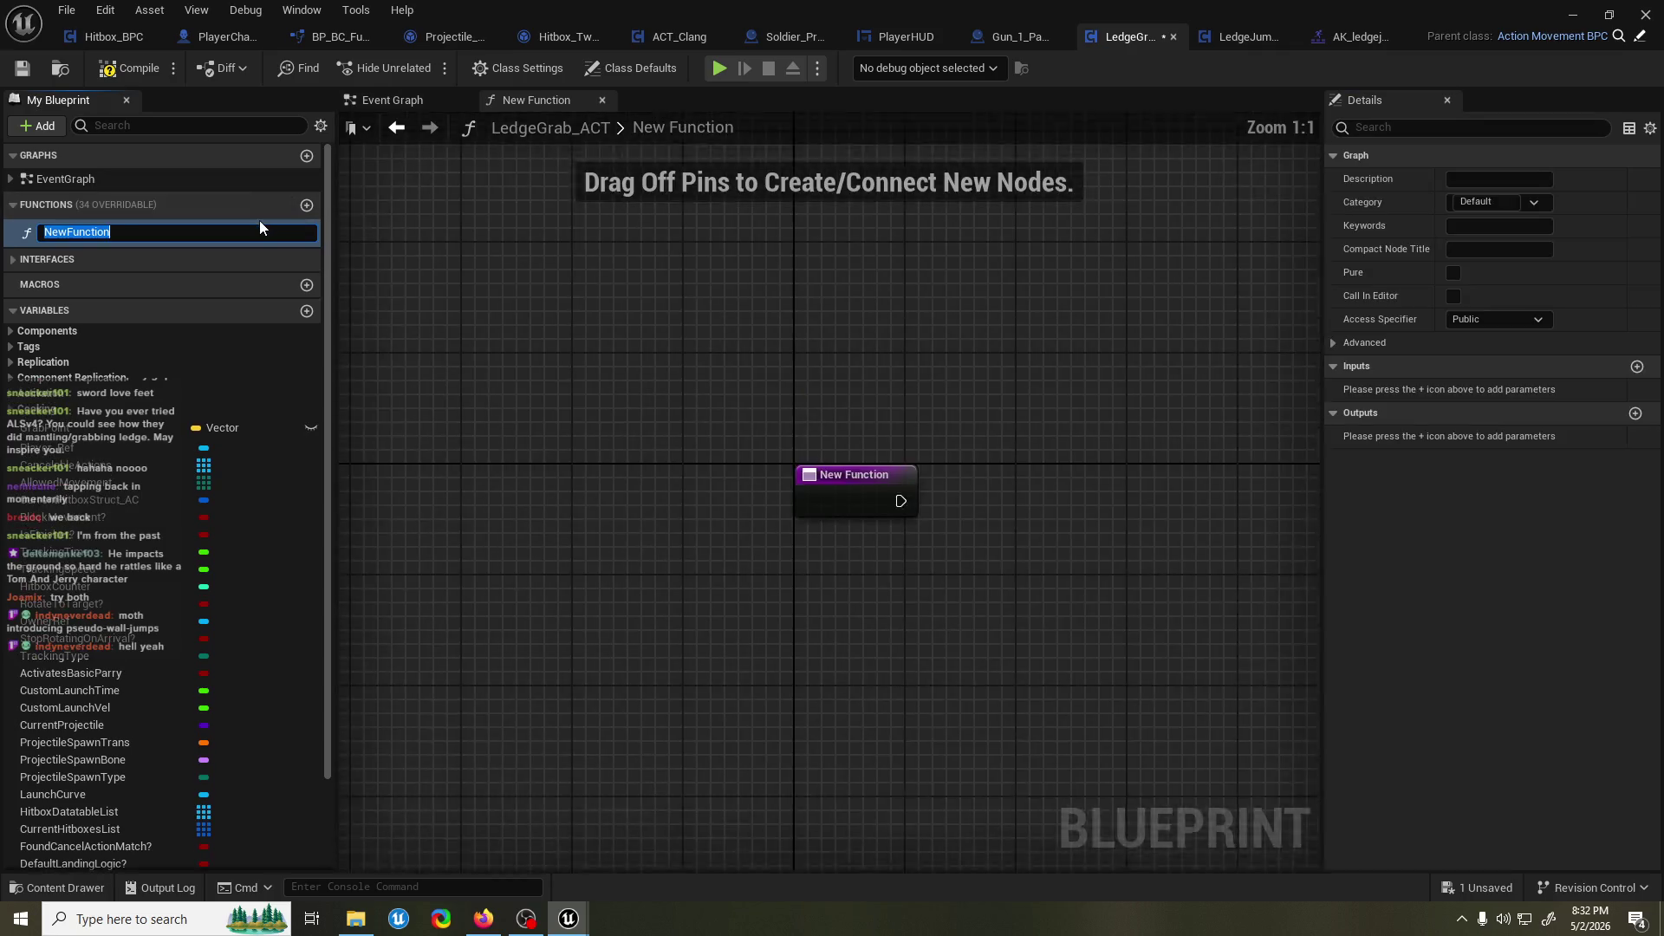
pyautogui.write('invalidatetimer')
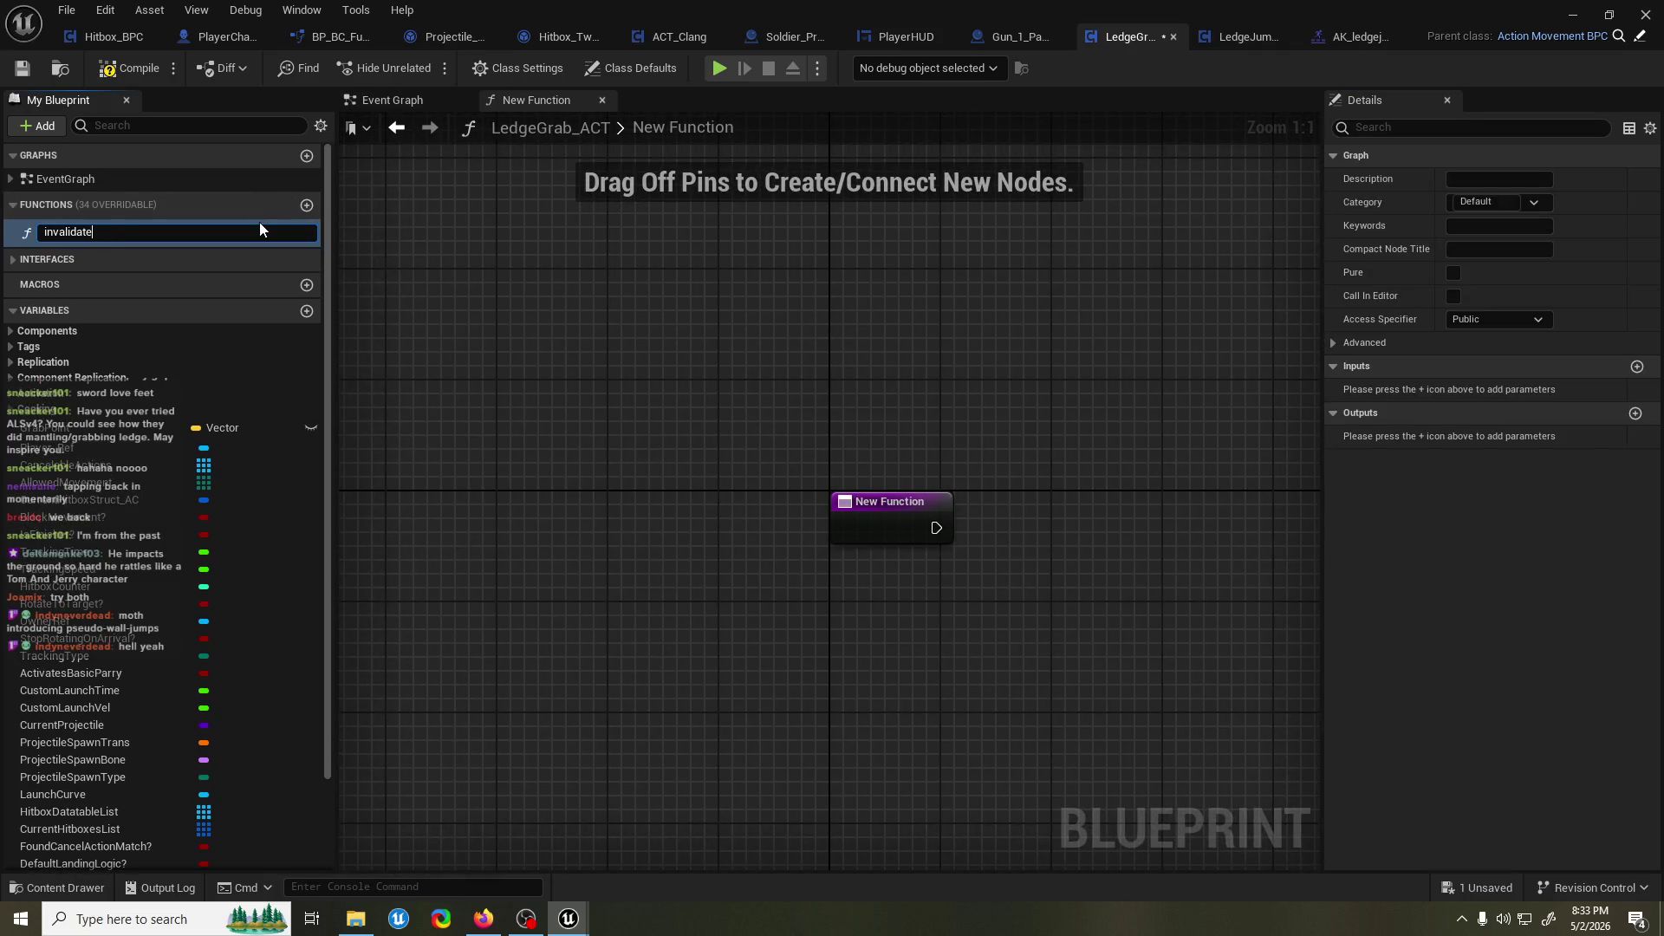
pyautogui.press('Return')
# Add a LedgeJumpTimer variable of type Timer Handle and save the blueprint.
pyautogui.scroll(-2, 163, 379)
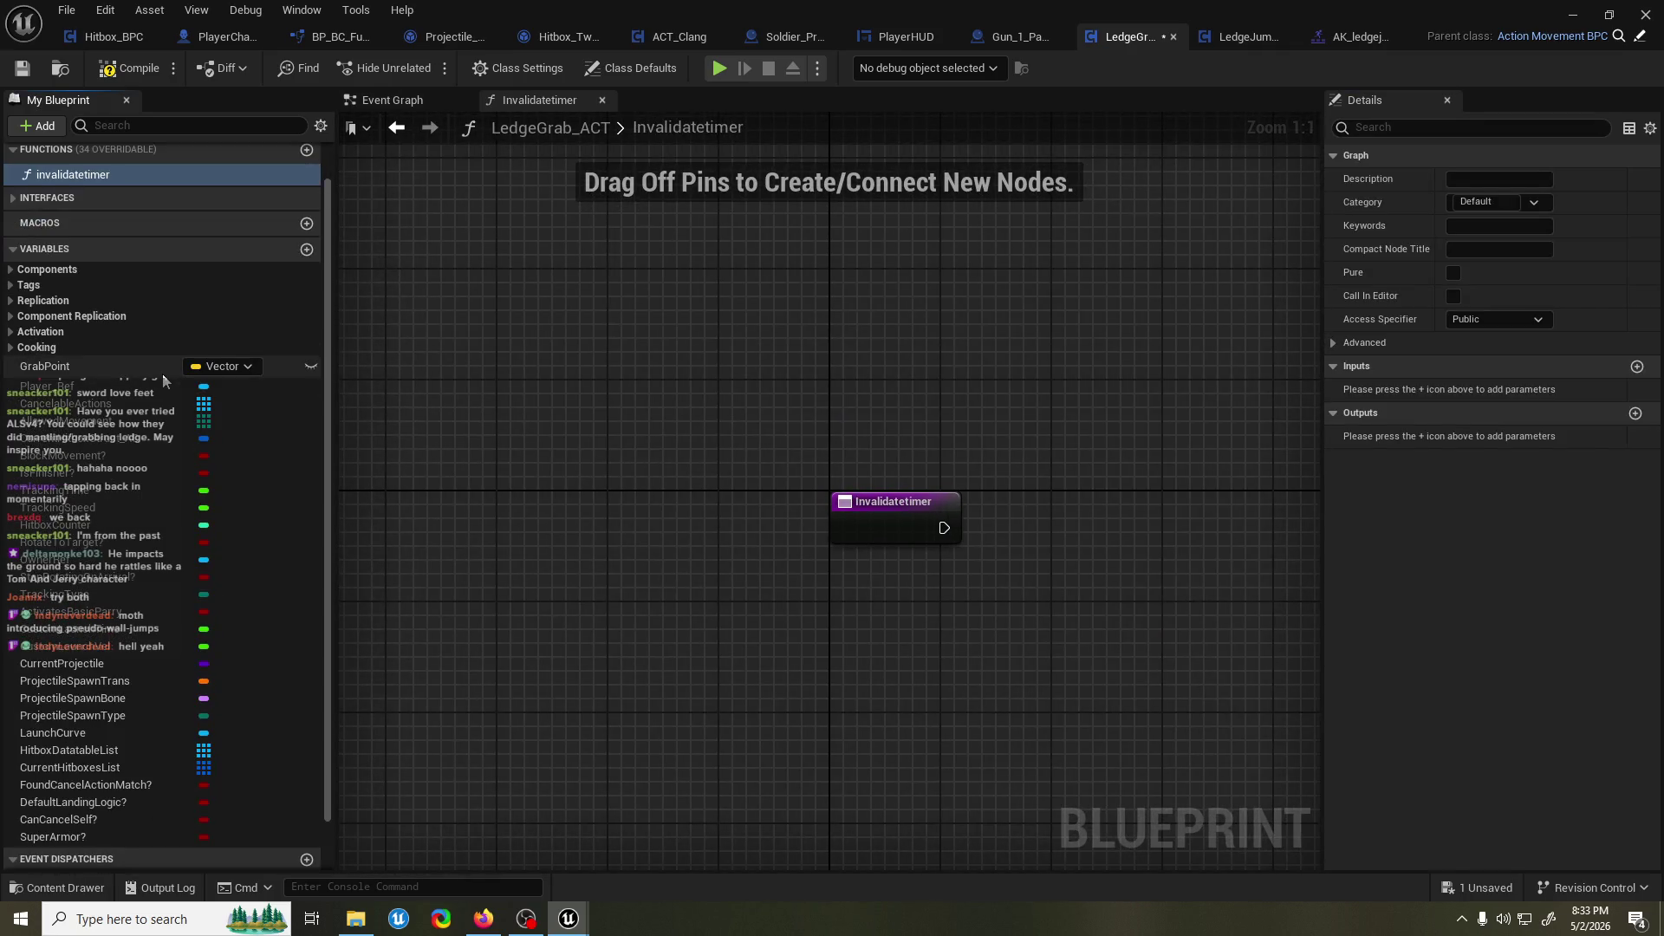
pyautogui.click(306, 250)
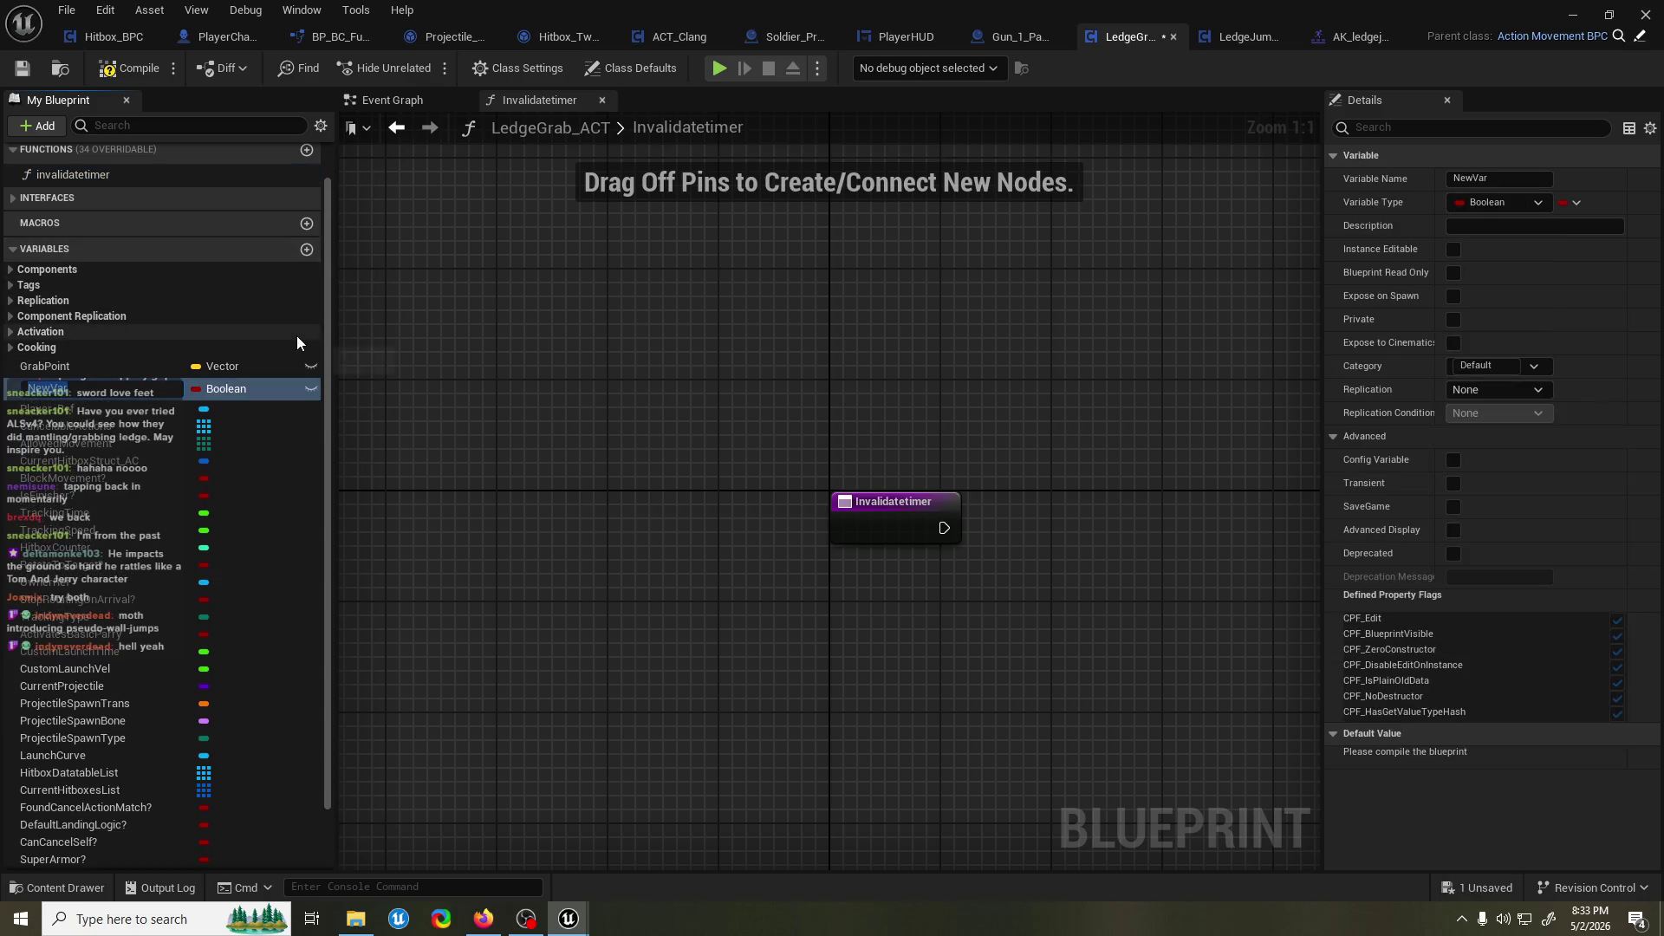
pyautogui.write('LedgeJump')
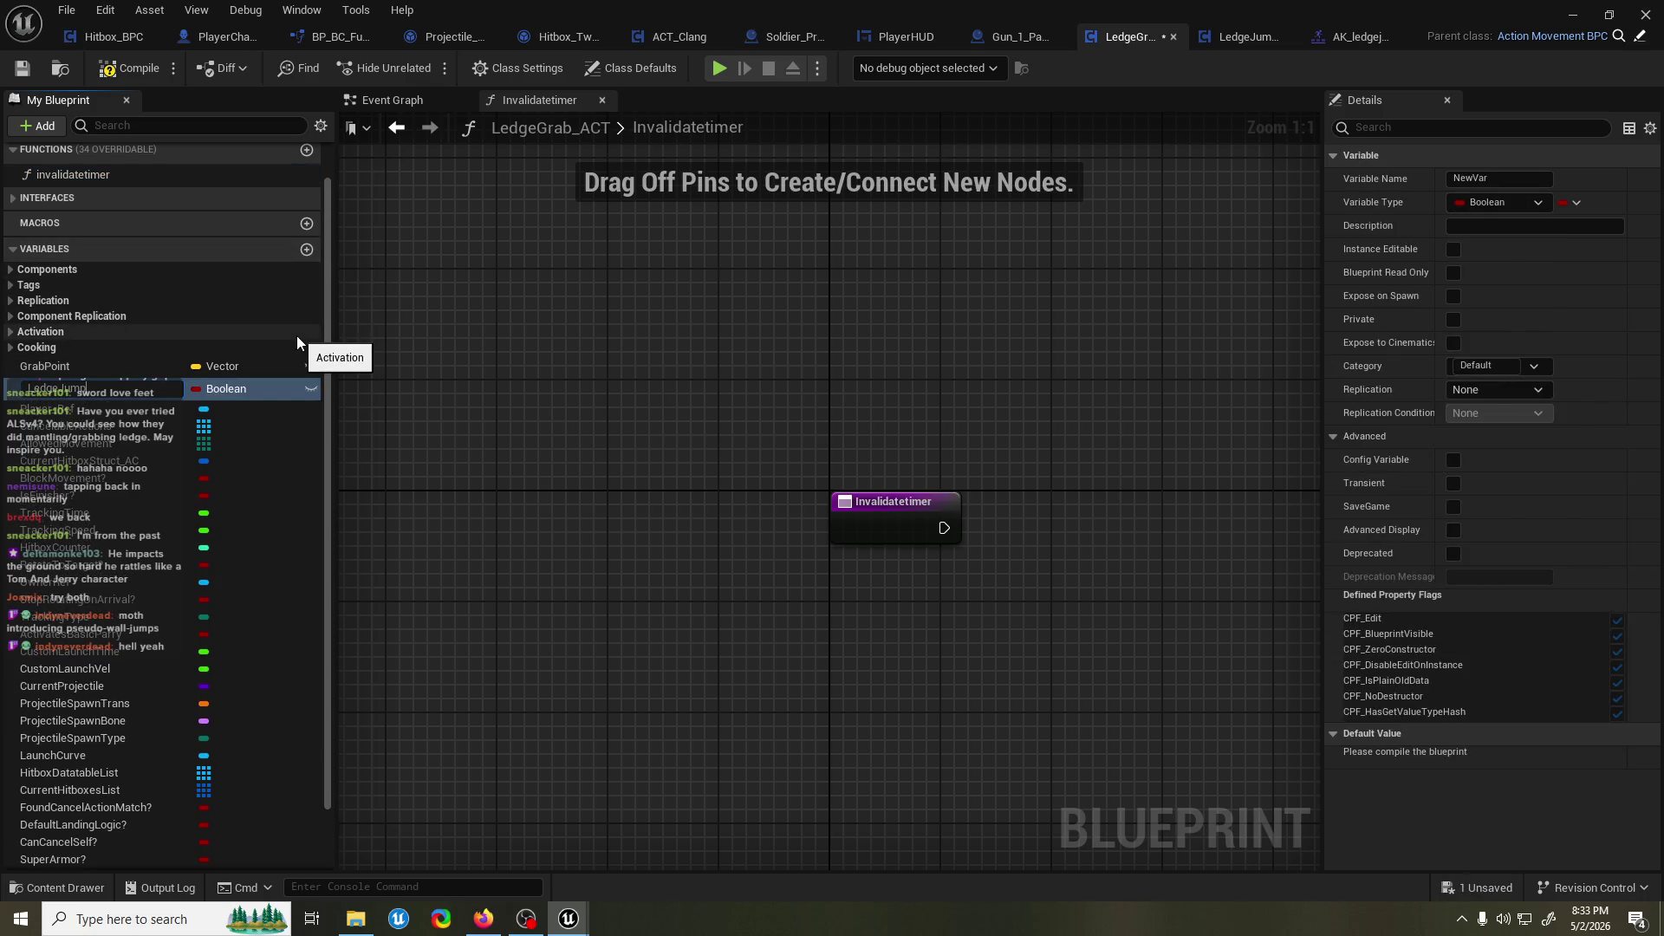
pyautogui.write('Timer')
pyautogui.press('Return')
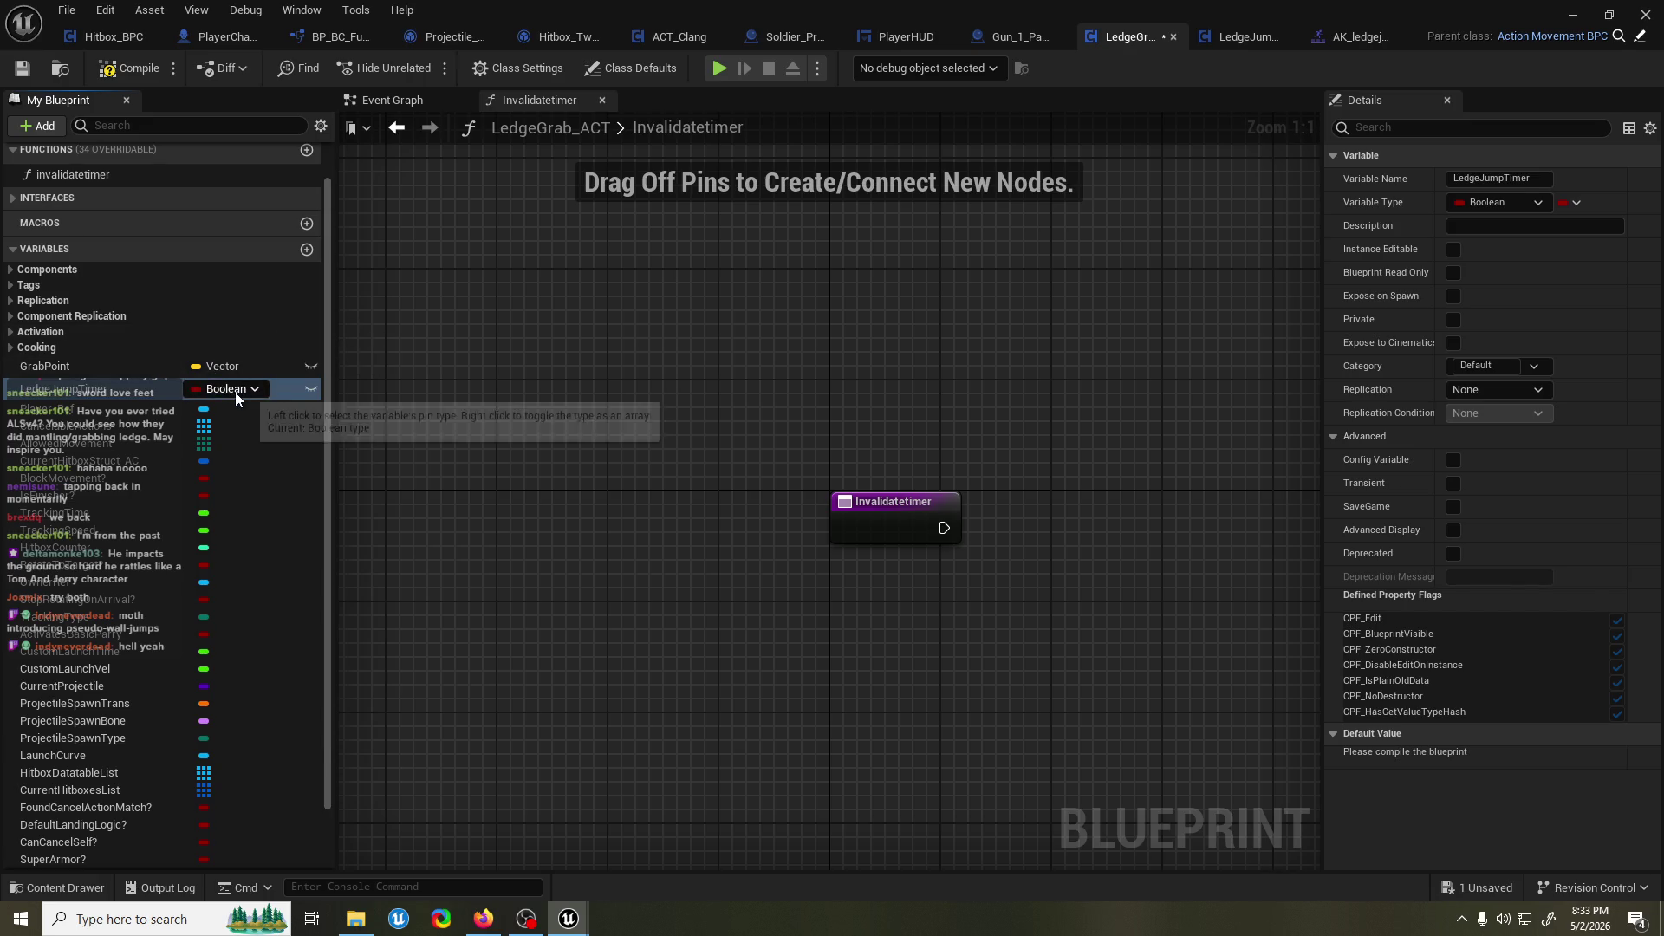
pyautogui.click(236, 392)
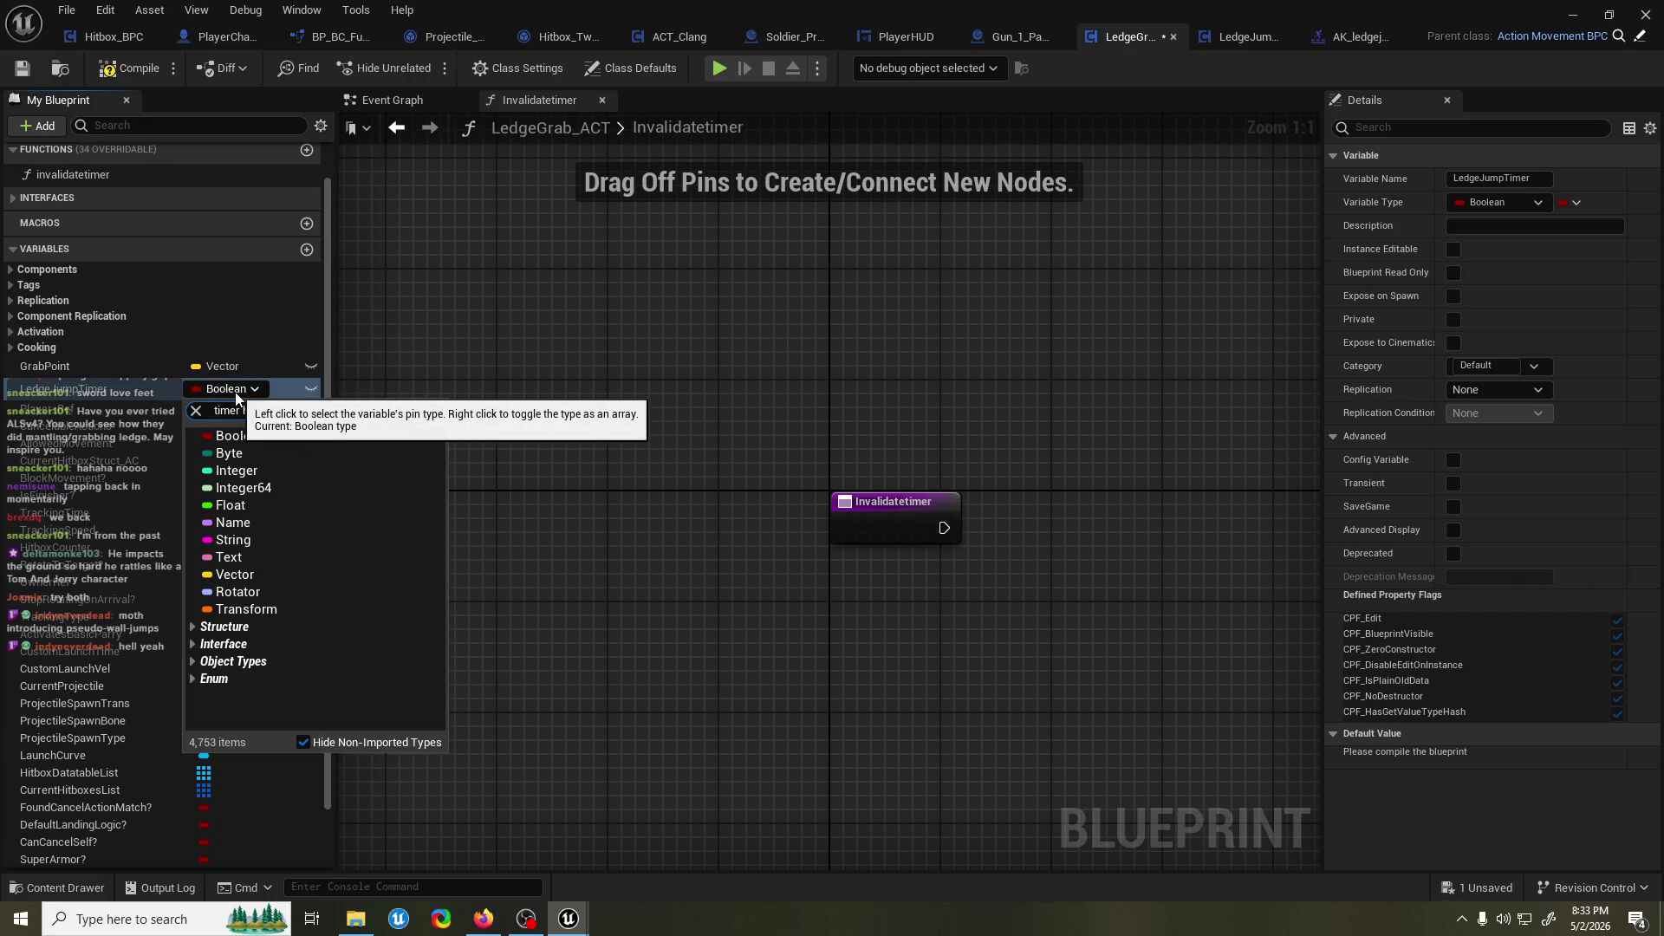
pyautogui.click(265, 452)
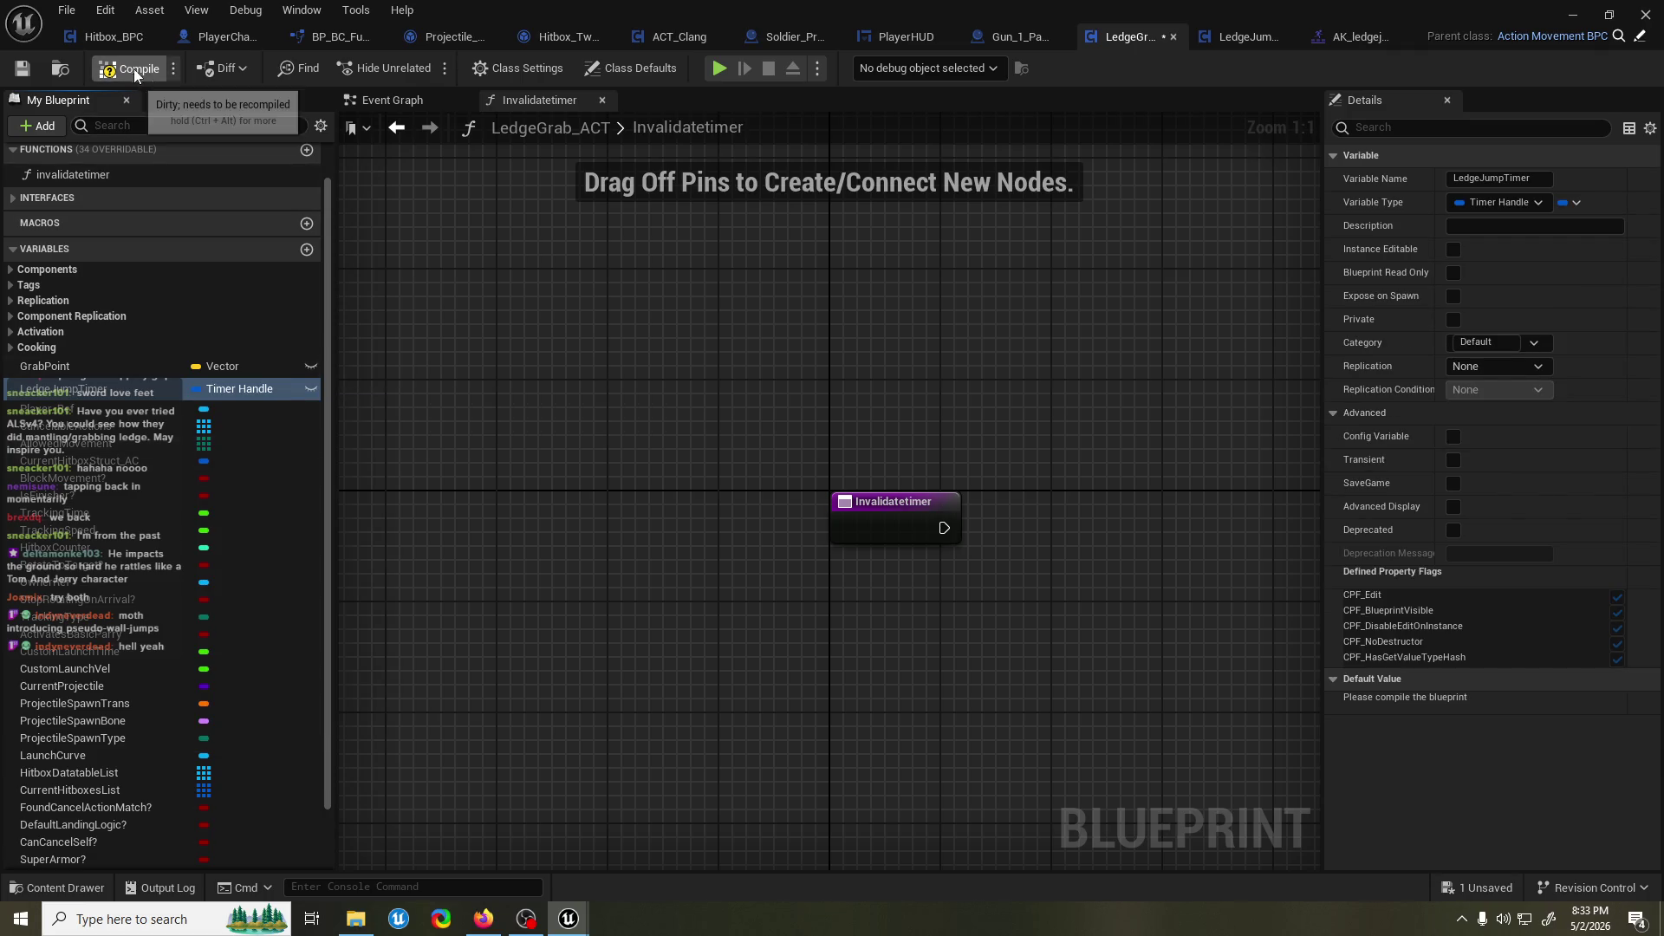
pyautogui.hotkey('ctrl', 's')
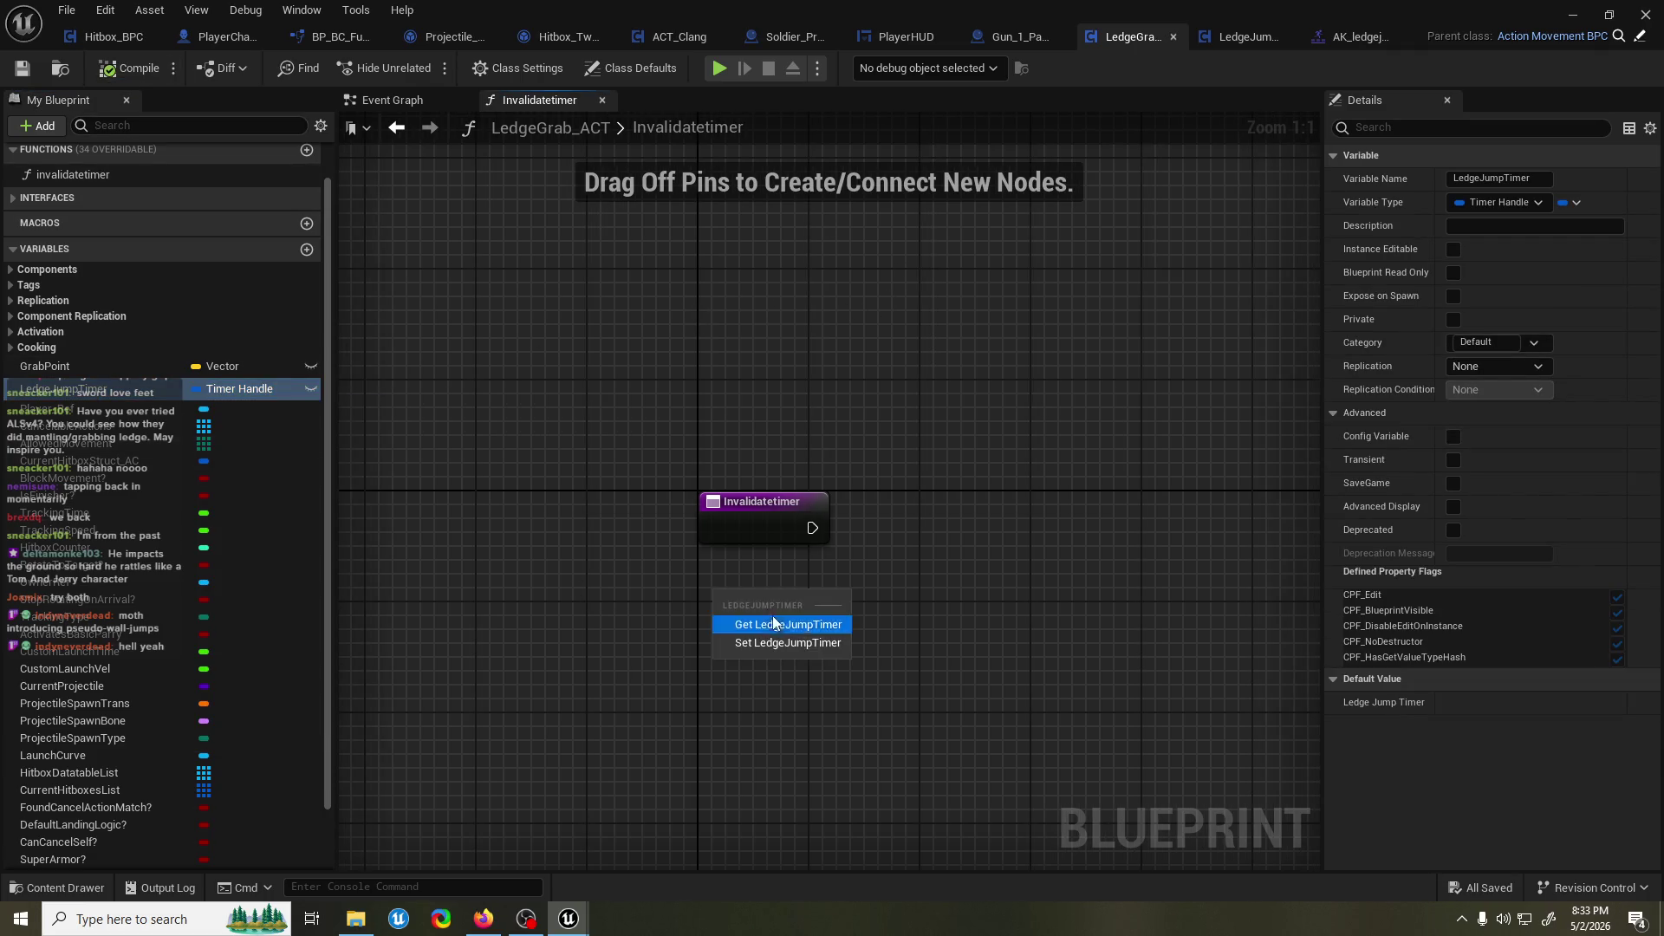
# In invalidatetimer, run Clear and Invalidate Timer by Handle on LedgeJumpTimer from the entry.
pyautogui.click(774, 624)
pyautogui.moveTo(825, 604); pyautogui.dragTo(939, 552)
pyautogui.write('clear an')
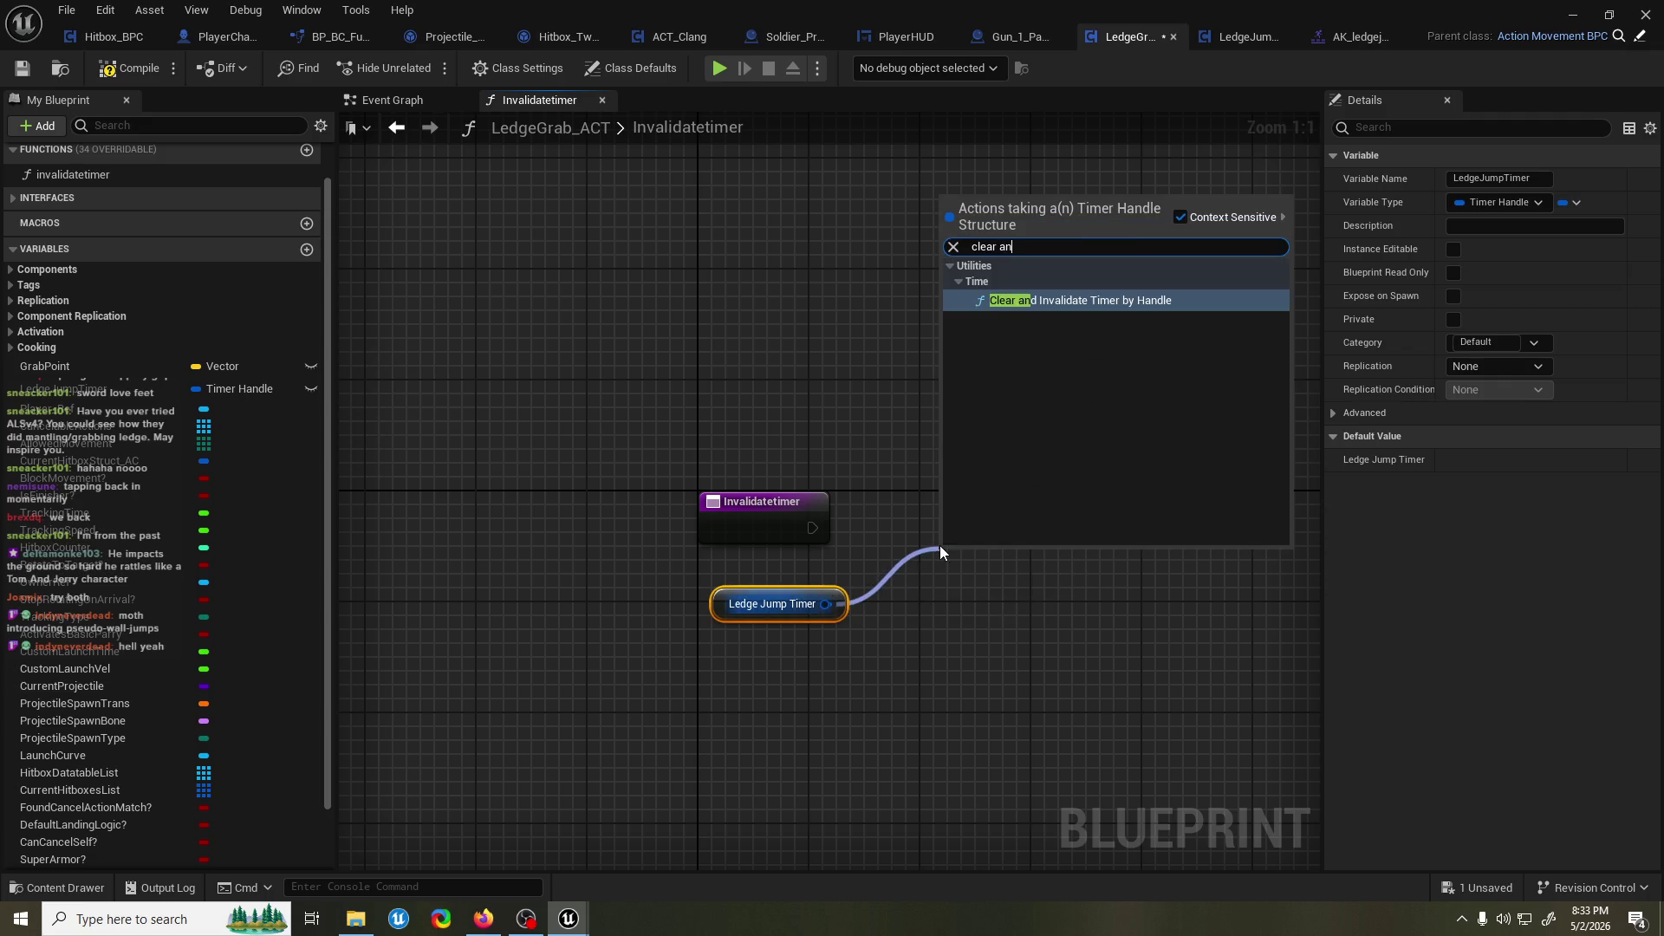
pyautogui.press('Return')
pyautogui.moveTo(1000, 559); pyautogui.dragTo(944, 517)
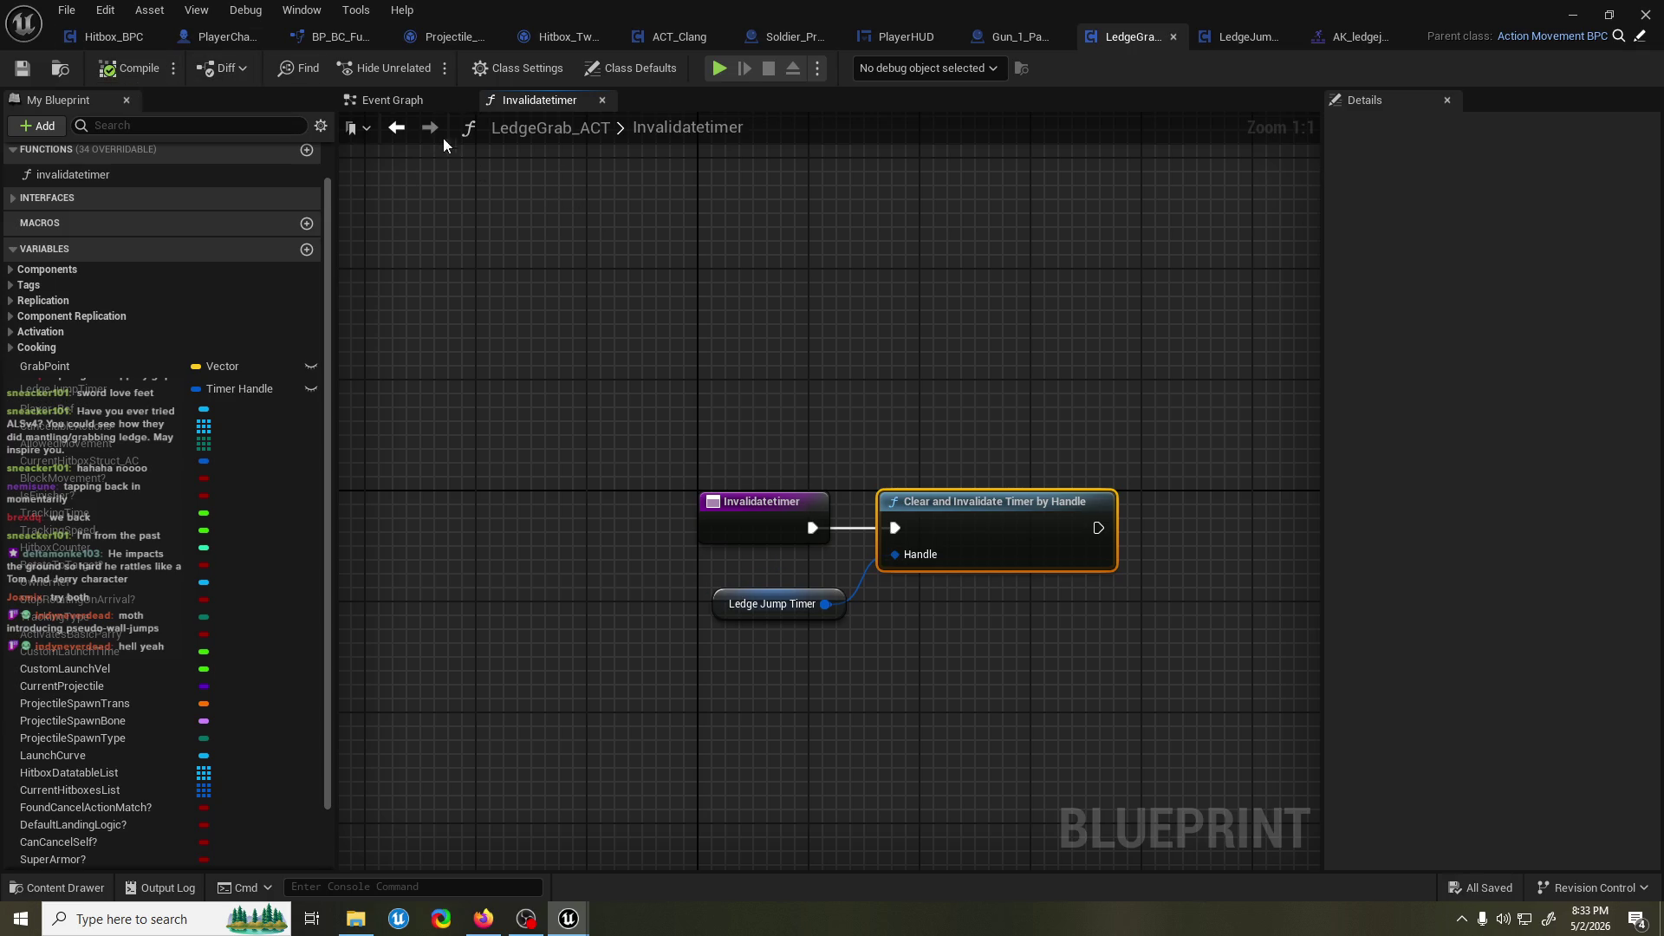
pyautogui.click(426, 95)
# Store Set Timer's return value in Ledge Jump Timer, wired before SET Velocity.
pyautogui.scroll(-1, 820, 328)
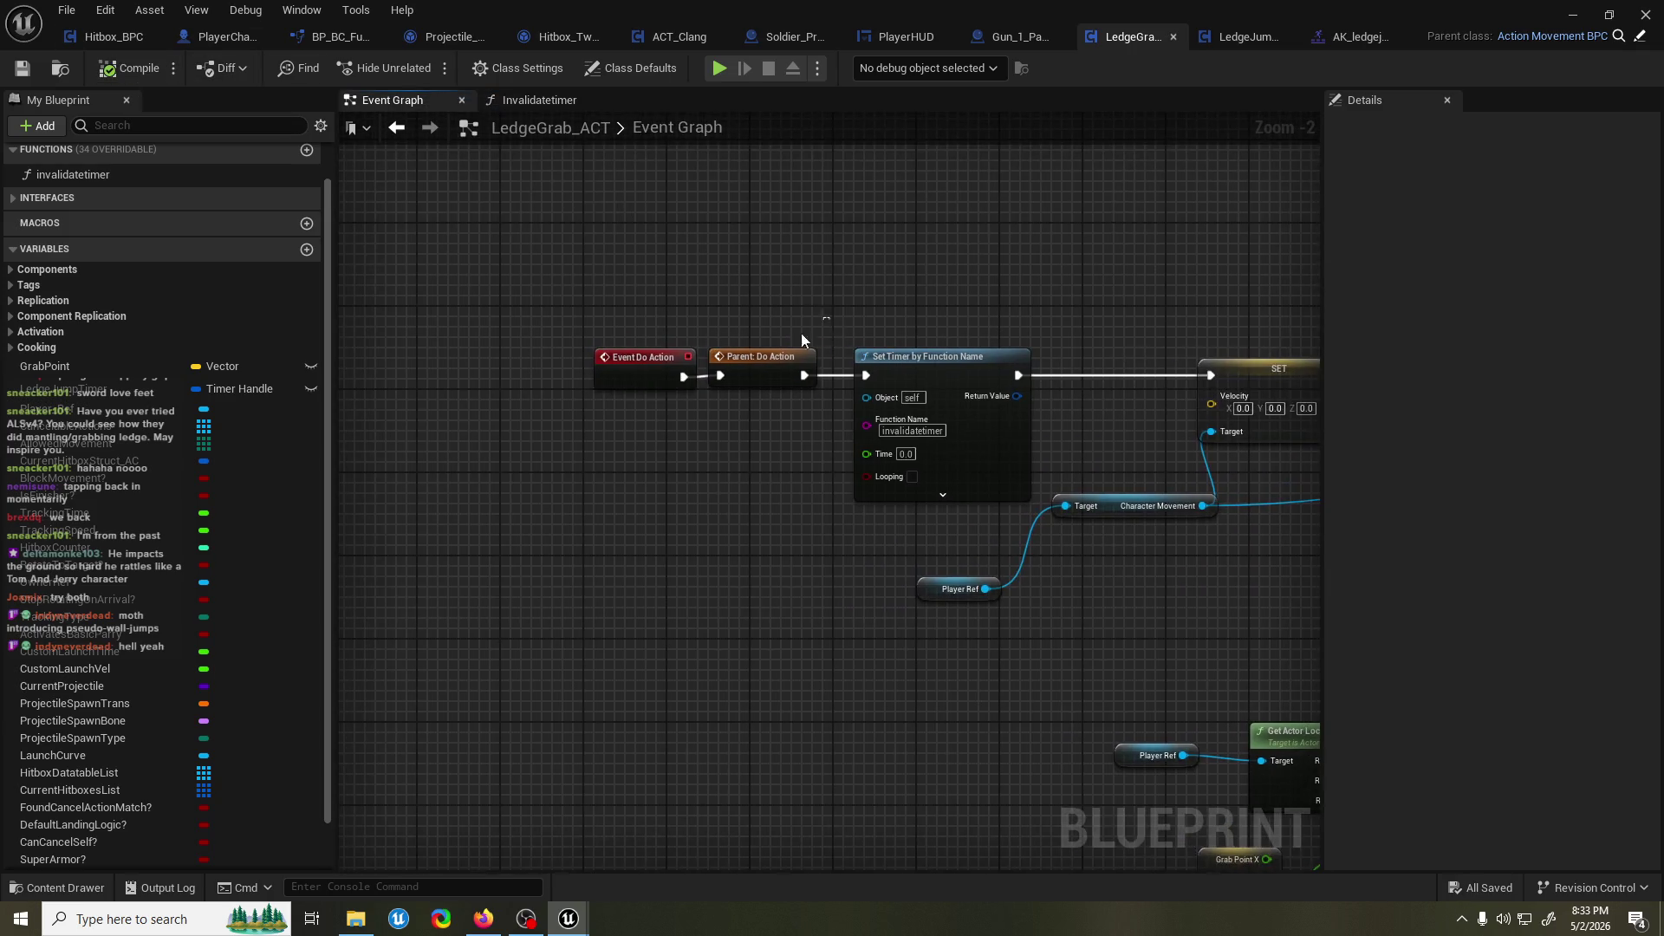
pyautogui.moveTo(815, 325); pyautogui.dragTo(658, 381)
pyautogui.moveTo(900, 362); pyautogui.dragTo(785, 364)
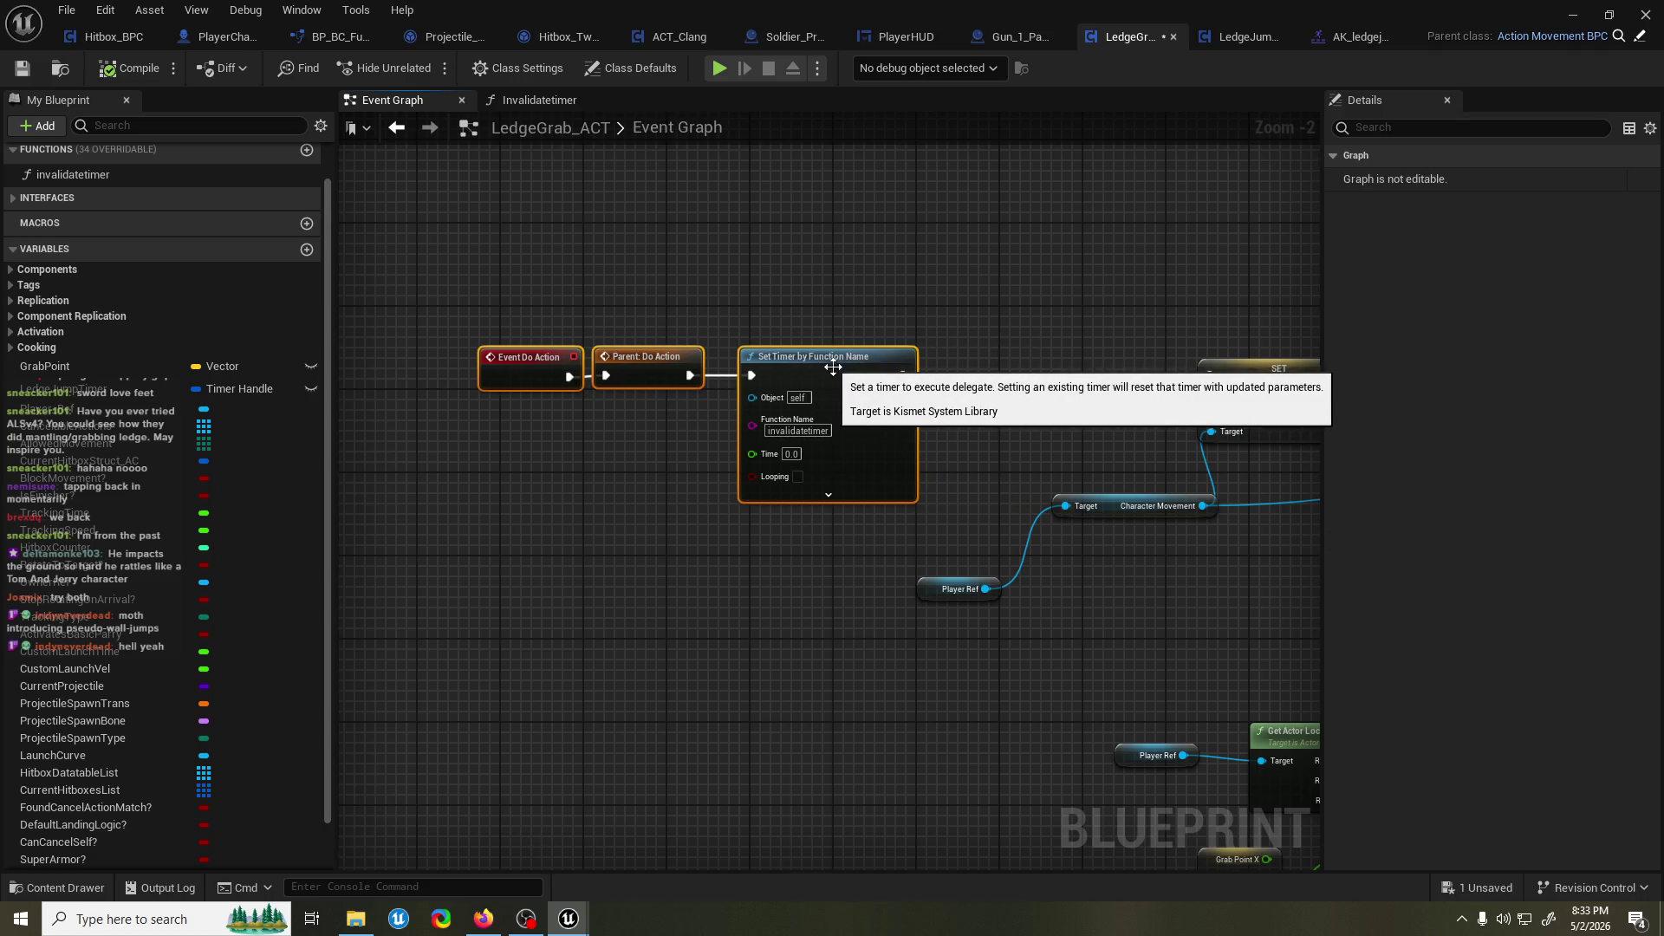
pyautogui.moveTo(902, 398); pyautogui.dragTo(950, 398)
pyautogui.write('set timer')
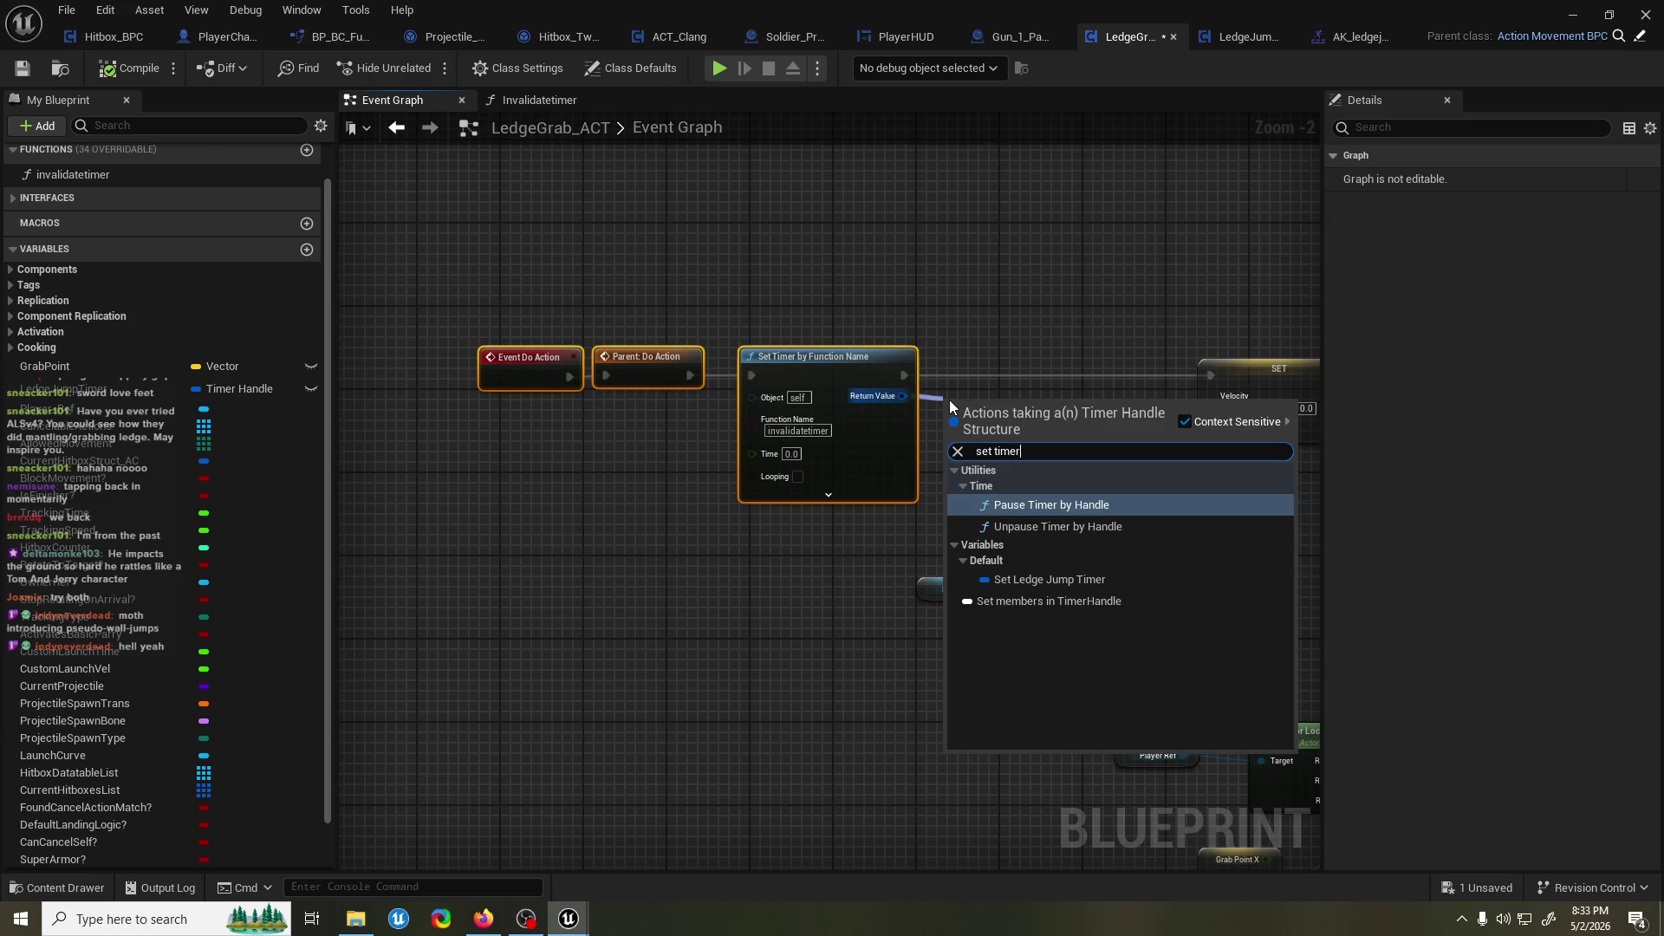
pyautogui.press('Down')
pyautogui.press('Down')
pyautogui.press('Return')
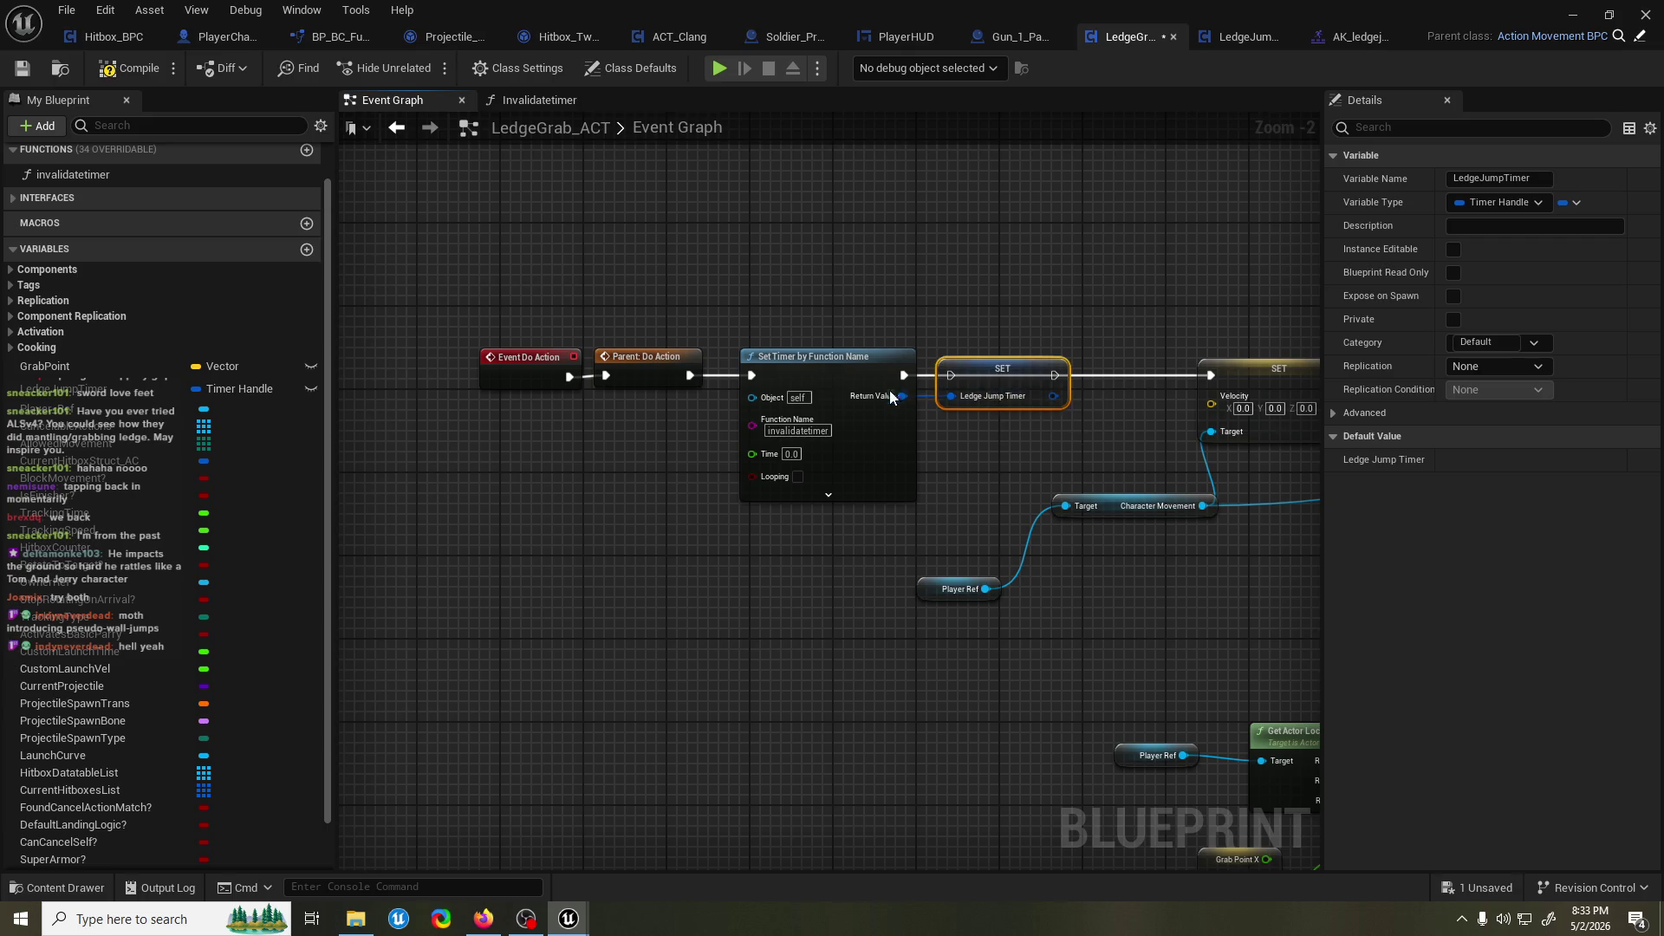
pyautogui.moveTo(904, 375); pyautogui.dragTo(950, 376)
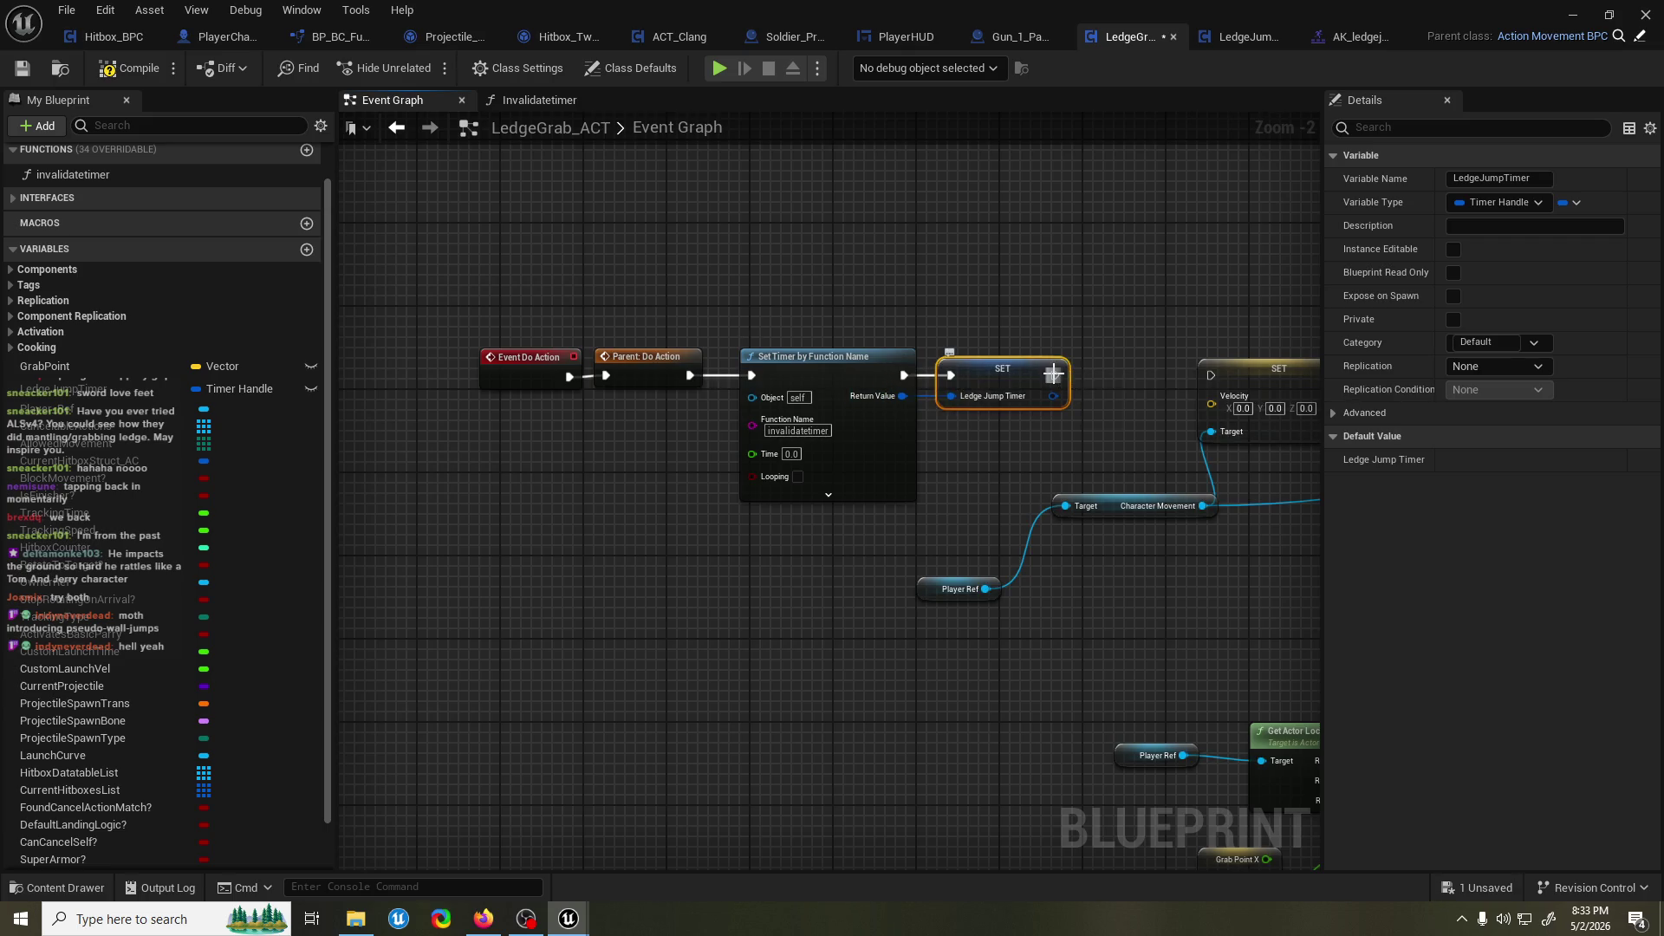
pyautogui.moveTo(1215, 378); pyautogui.dragTo(1213, 376)
pyautogui.write('0.2')
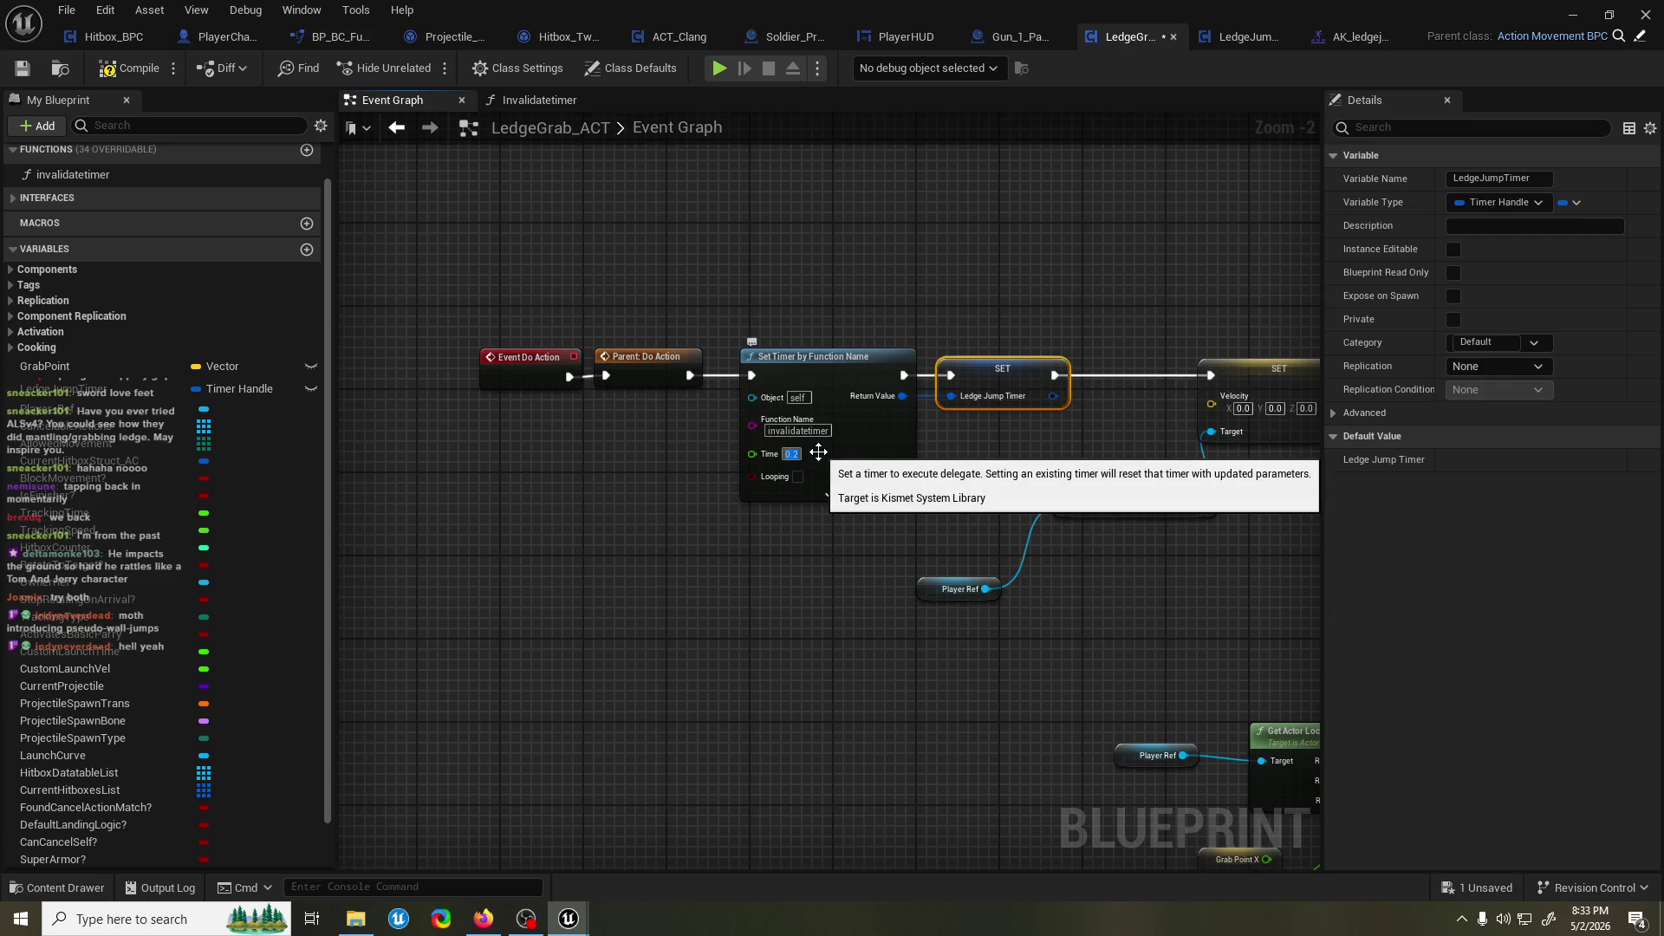
# Set the timer Time to 0.2, then save and compile the blueprint.
pyautogui.click(865, 289)
pyautogui.hotkey('ctrl', 's')
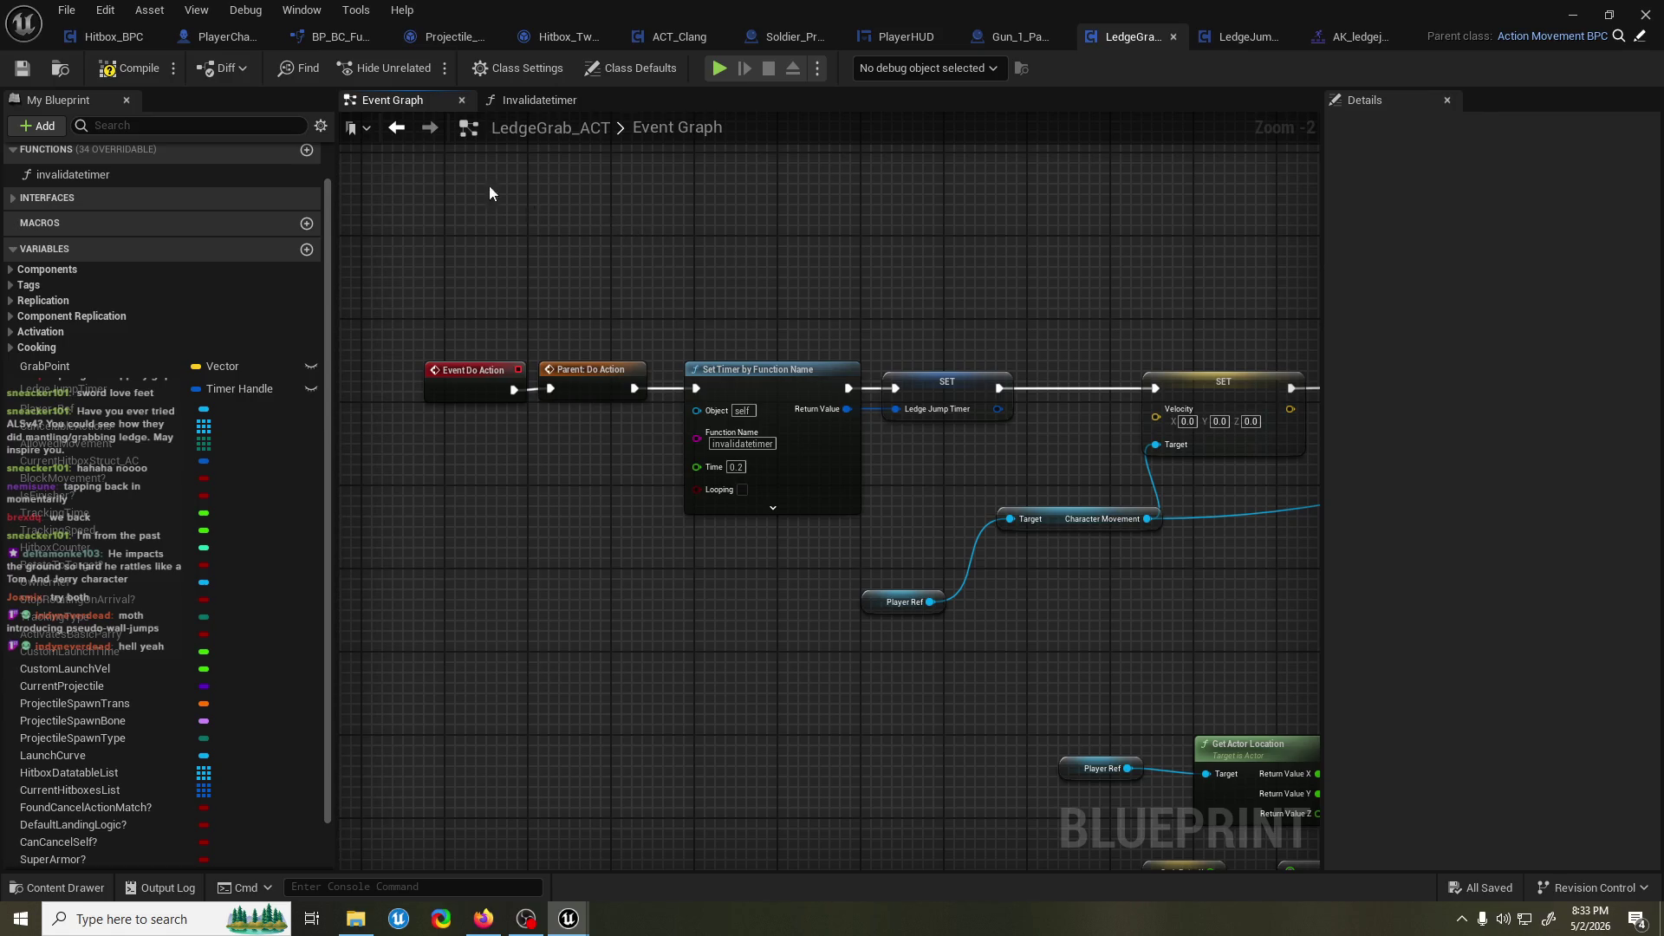
pyautogui.click(133, 66)
pyautogui.scroll(-5, 841, 253)
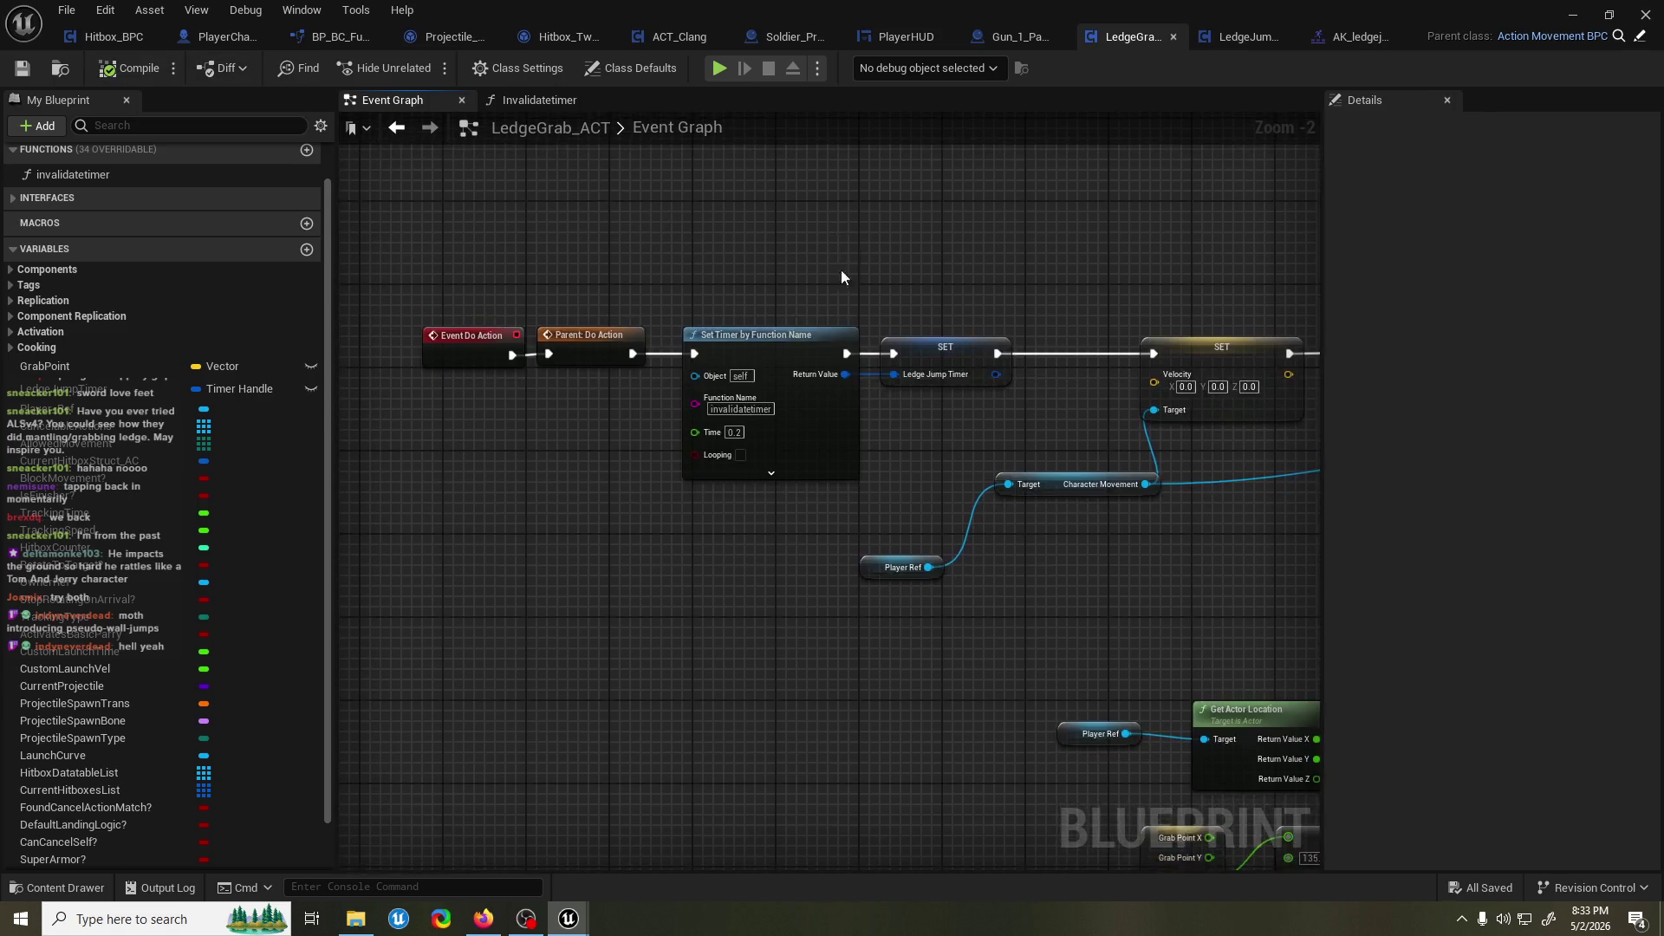
# Add a LedgeJumpTimer getter feeding an Is Valid Timer Handle check near Event Tick.
pyautogui.scroll(4, 730, 407)
pyautogui.scroll(1, 857, 442)
pyautogui.moveTo(857, 443)
pyautogui.mouseDown()
pyautogui.moveTo(632, 466)
pyautogui.moveTo(806, 405)
pyautogui.moveTo(766, 408)
pyautogui.mouseUp()
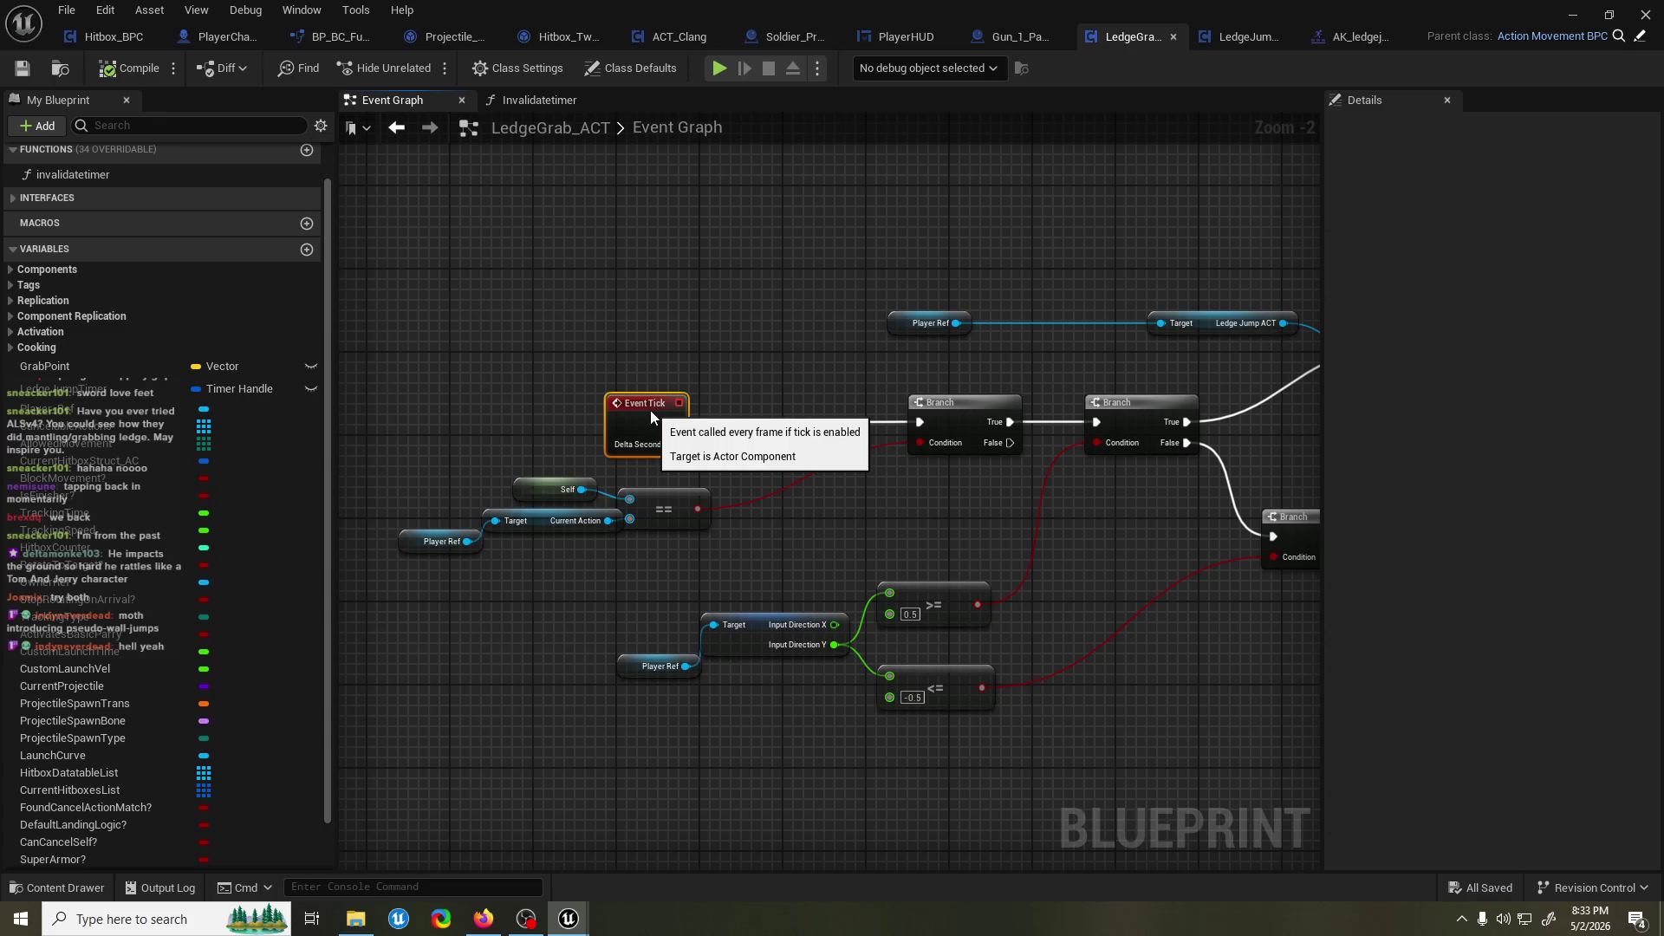
pyautogui.moveTo(923, 520); pyautogui.dragTo(986, 546)
pyautogui.moveTo(950, 444)
pyautogui.mouseDown()
pyautogui.moveTo(626, 444)
pyautogui.moveTo(677, 480)
pyautogui.mouseUp()
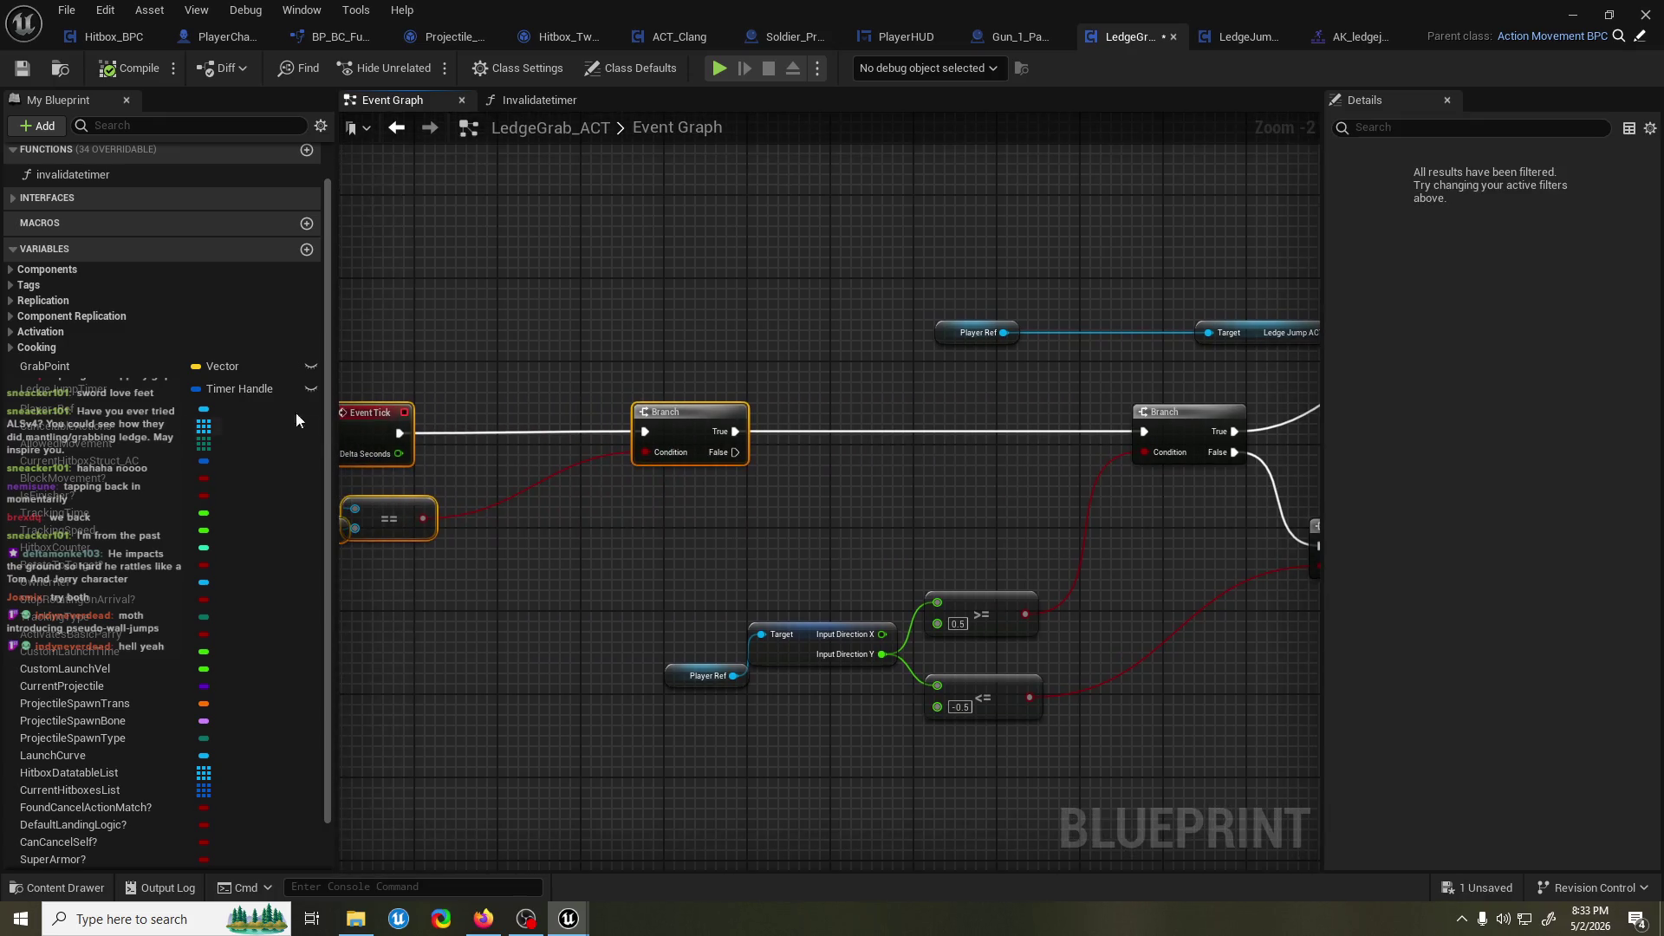
pyautogui.moveTo(87, 388)
pyautogui.mouseDown()
pyautogui.moveTo(596, 325)
pyautogui.moveTo(752, 325)
pyautogui.mouseUp()
pyautogui.click(596, 324)
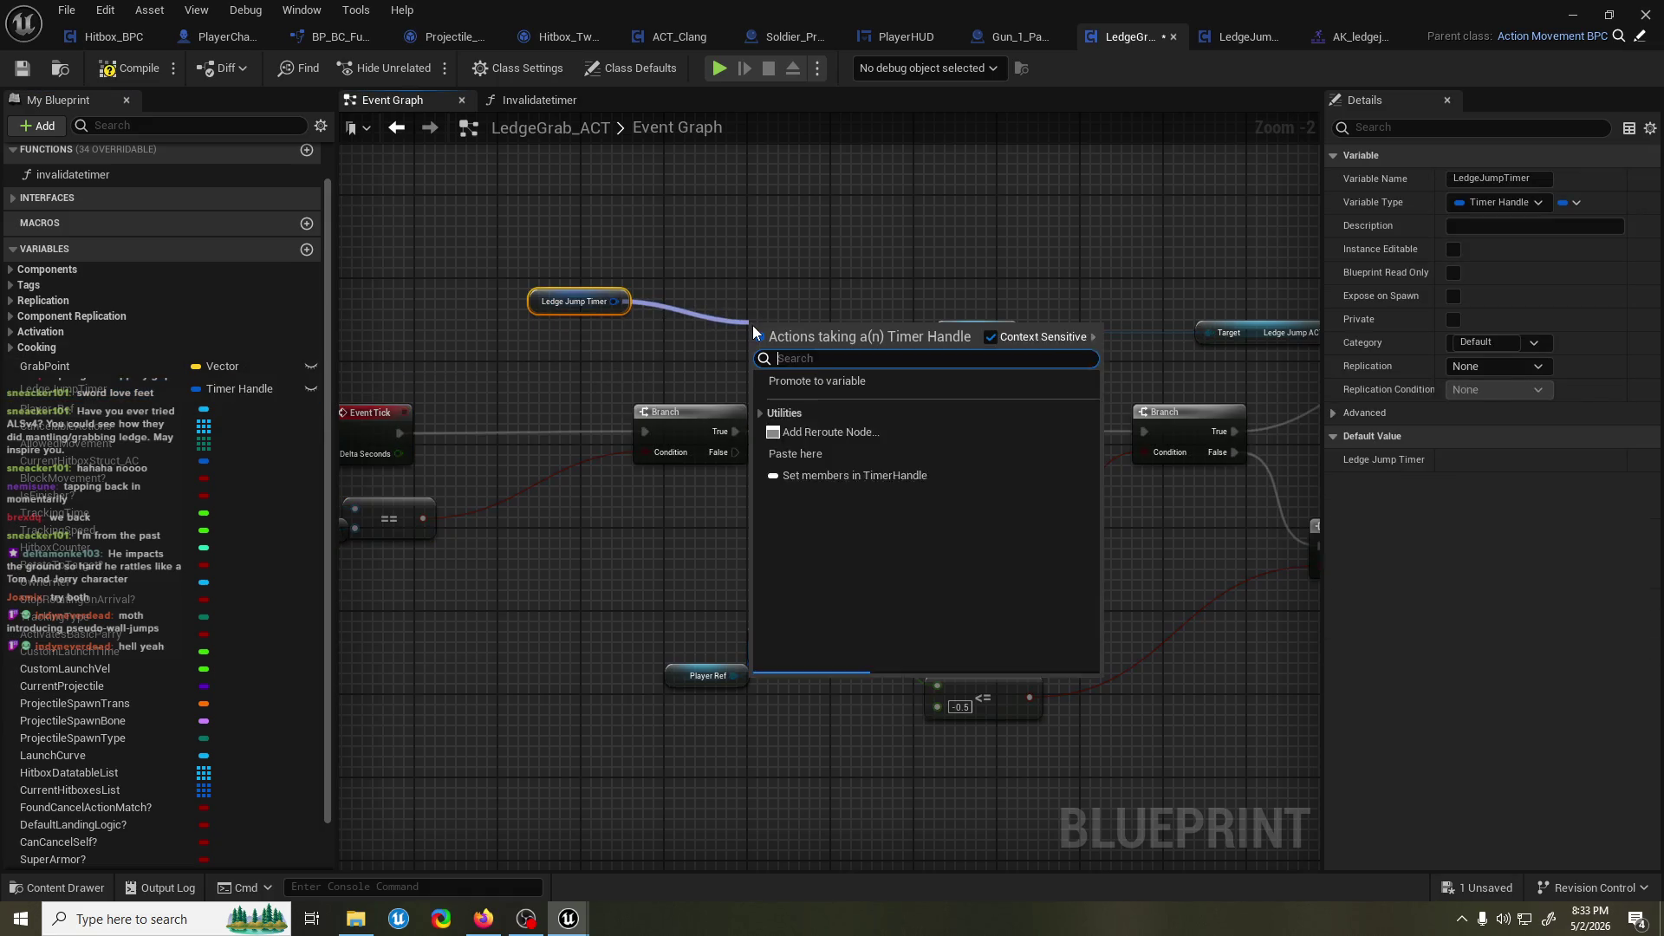
pyautogui.write('valid')
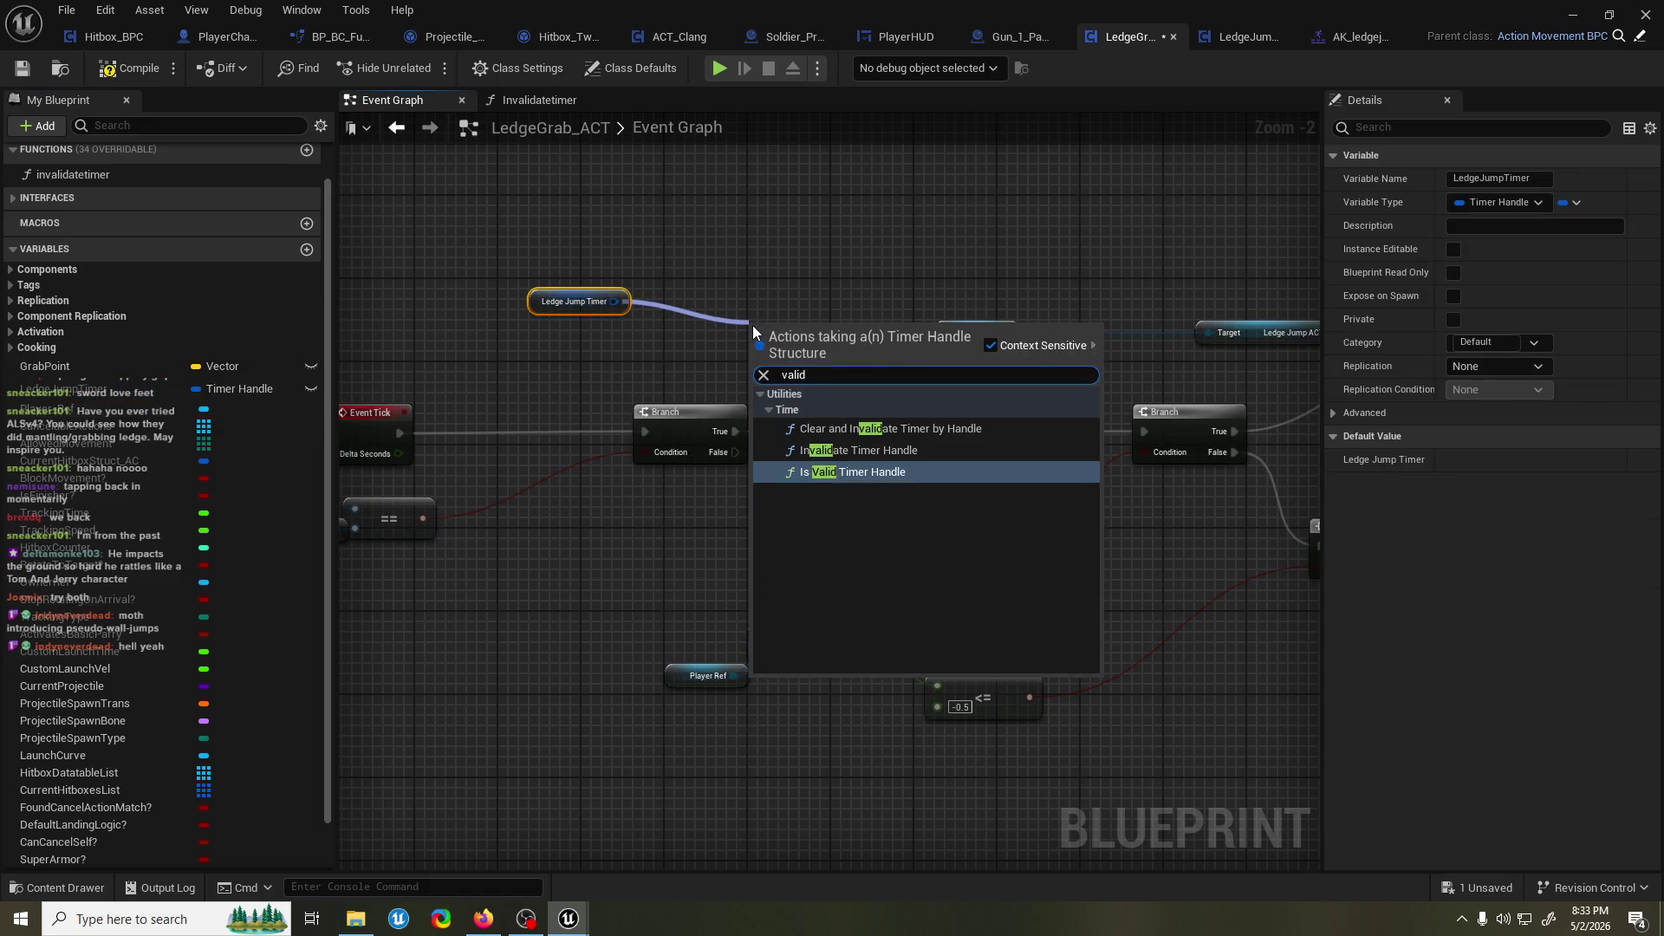
pyautogui.press('Return')
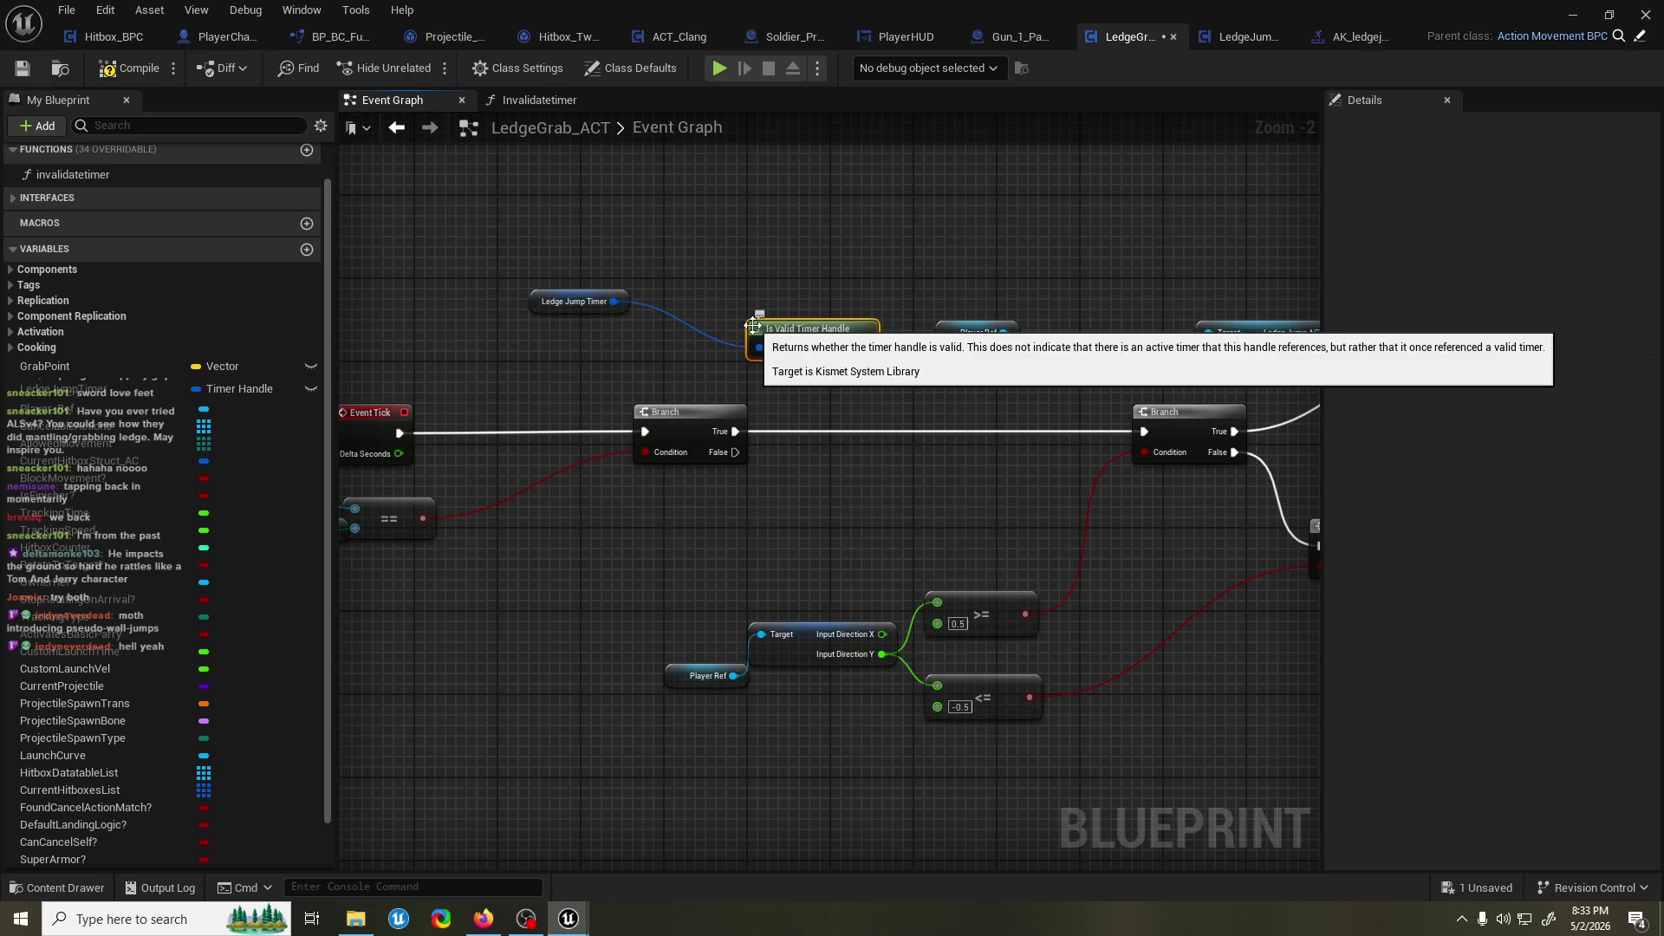
# Invert the timer validity result with a NOT node placed near the branch.
pyautogui.moveTo(816, 332); pyautogui.dragTo(740, 360)
pyautogui.write('bool')
pyautogui.press('Return')
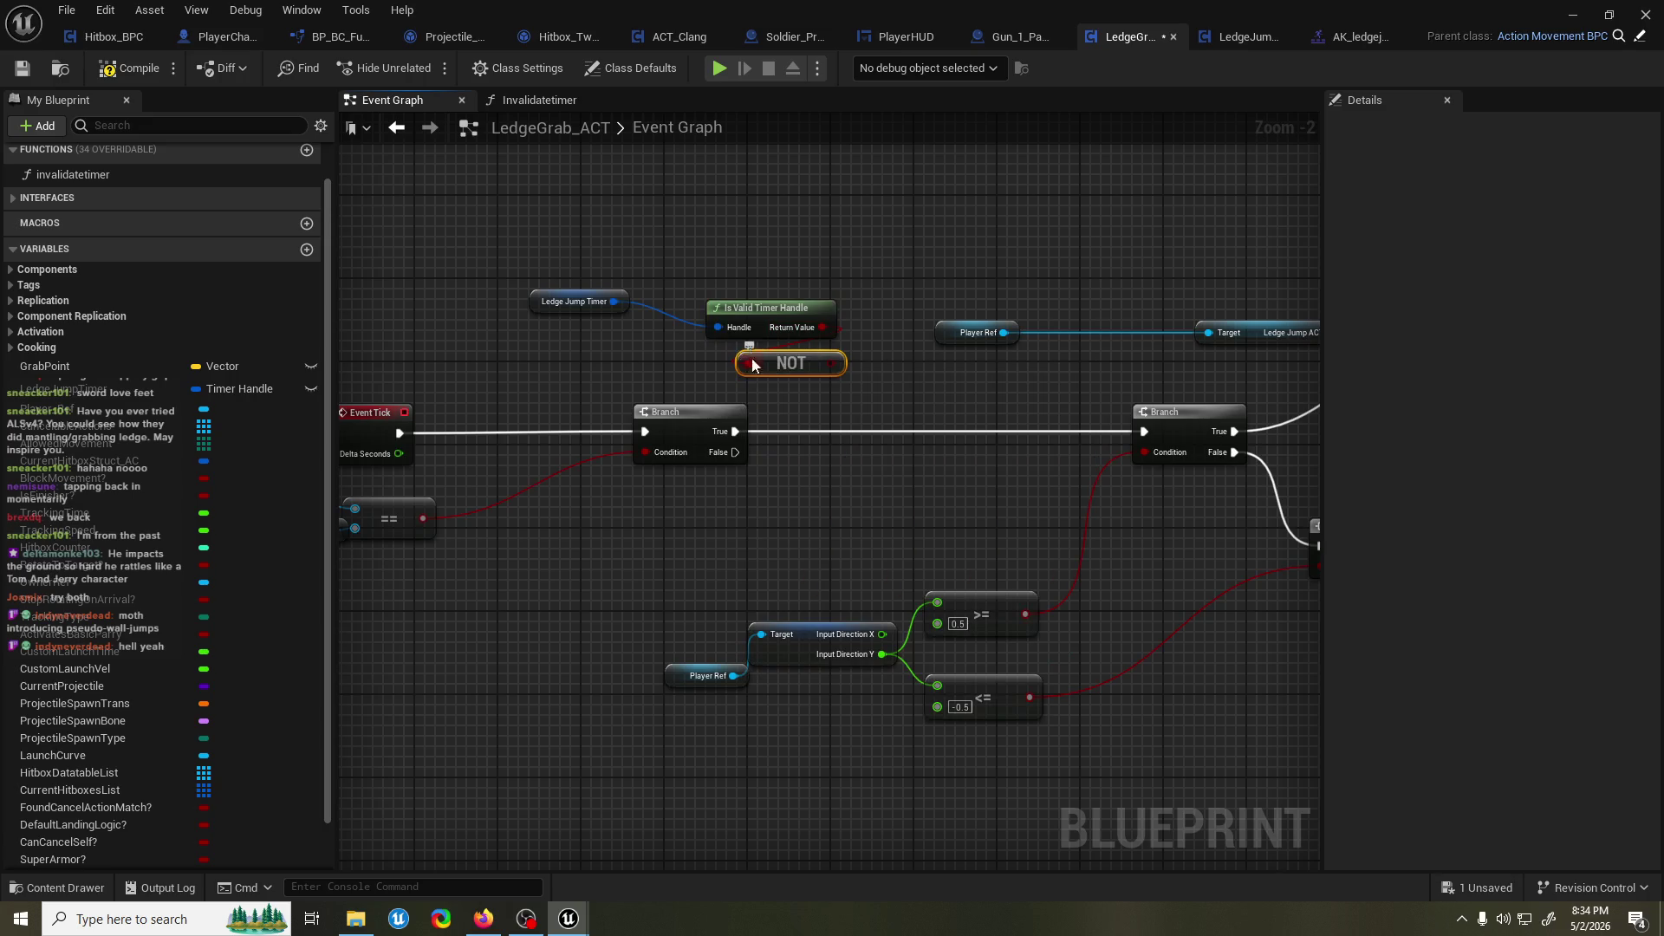
pyautogui.moveTo(788, 362); pyautogui.dragTo(791, 364)
pyautogui.moveTo(932, 360)
pyautogui.mouseDown()
pyautogui.moveTo(684, 361)
pyautogui.moveTo(572, 698)
pyautogui.mouseUp()
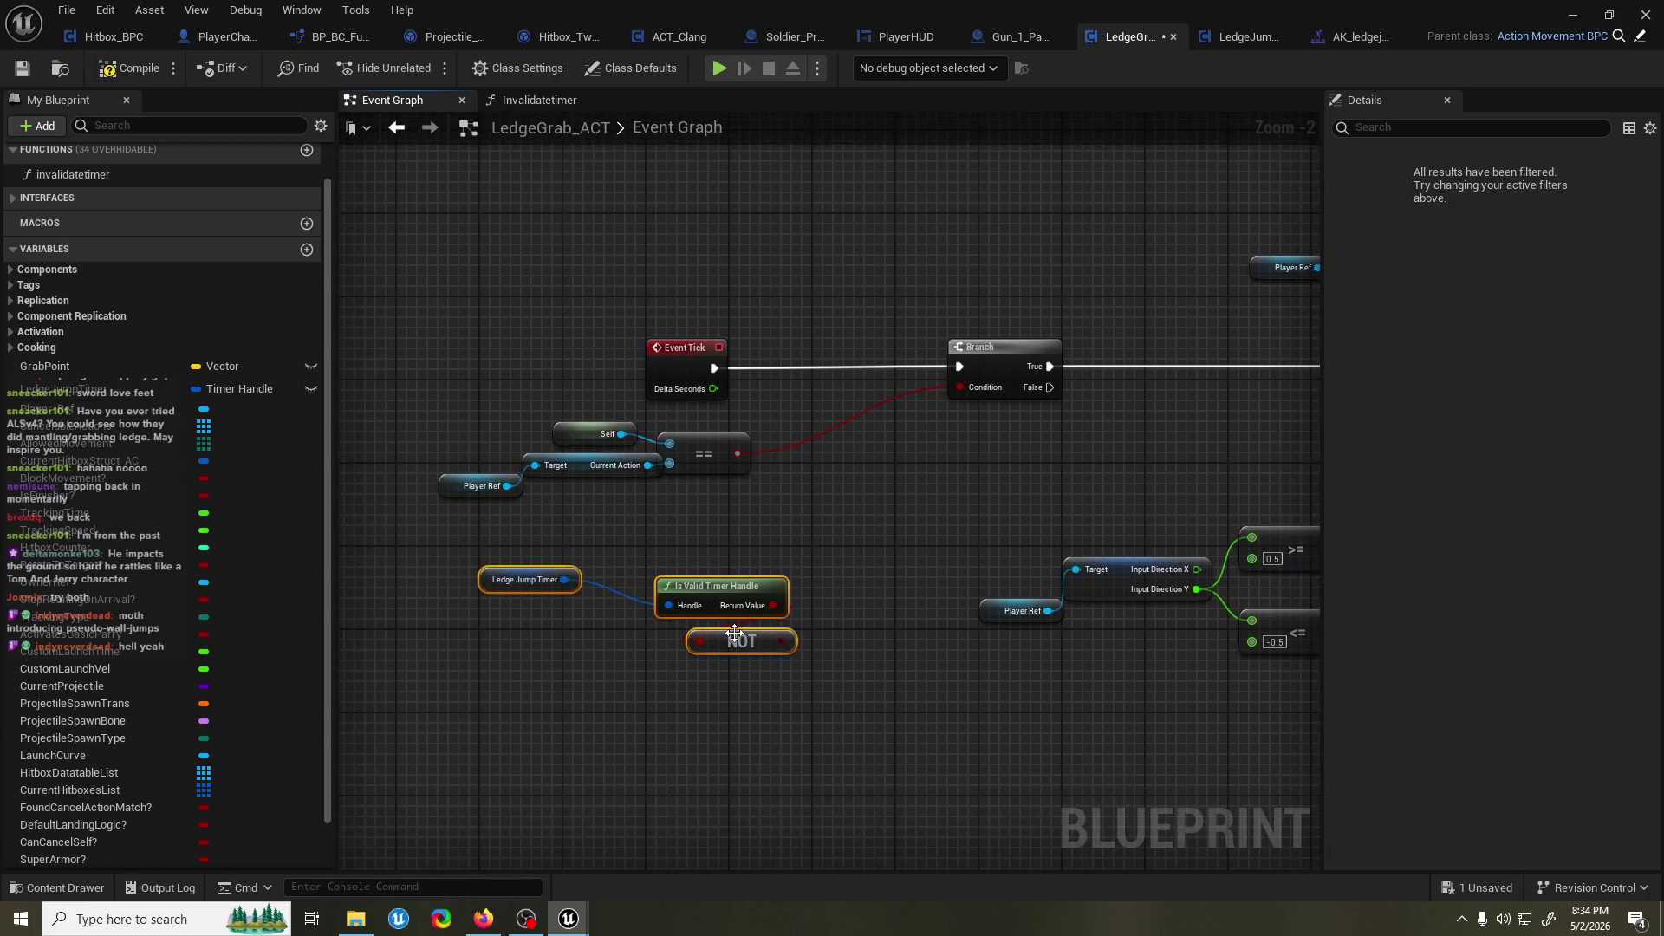
pyautogui.moveTo(735, 648); pyautogui.dragTo(746, 555)
# AND the NOT result with the existing condition into the Branch, compile, and return to the level.
pyautogui.moveTo(923, 402); pyautogui.dragTo(906, 418)
pyautogui.write('and bool')
pyautogui.press('Return')
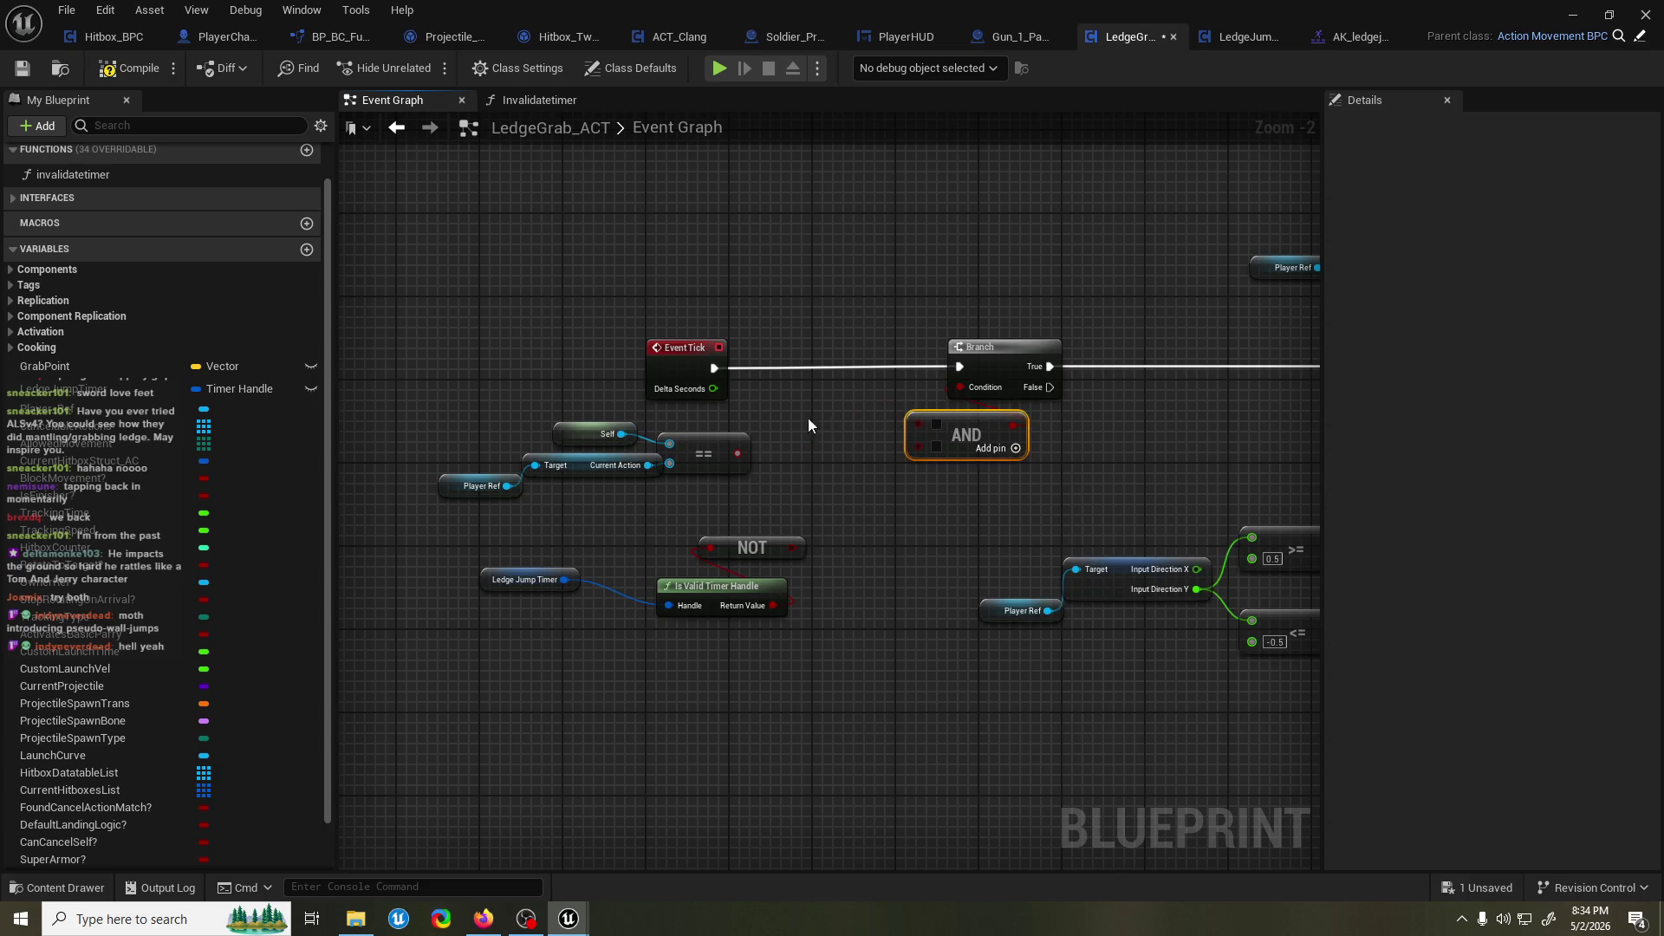
pyautogui.moveTo(800, 548); pyautogui.dragTo(796, 547)
pyautogui.moveTo(979, 446); pyautogui.dragTo(906, 457)
pyautogui.click(143, 63)
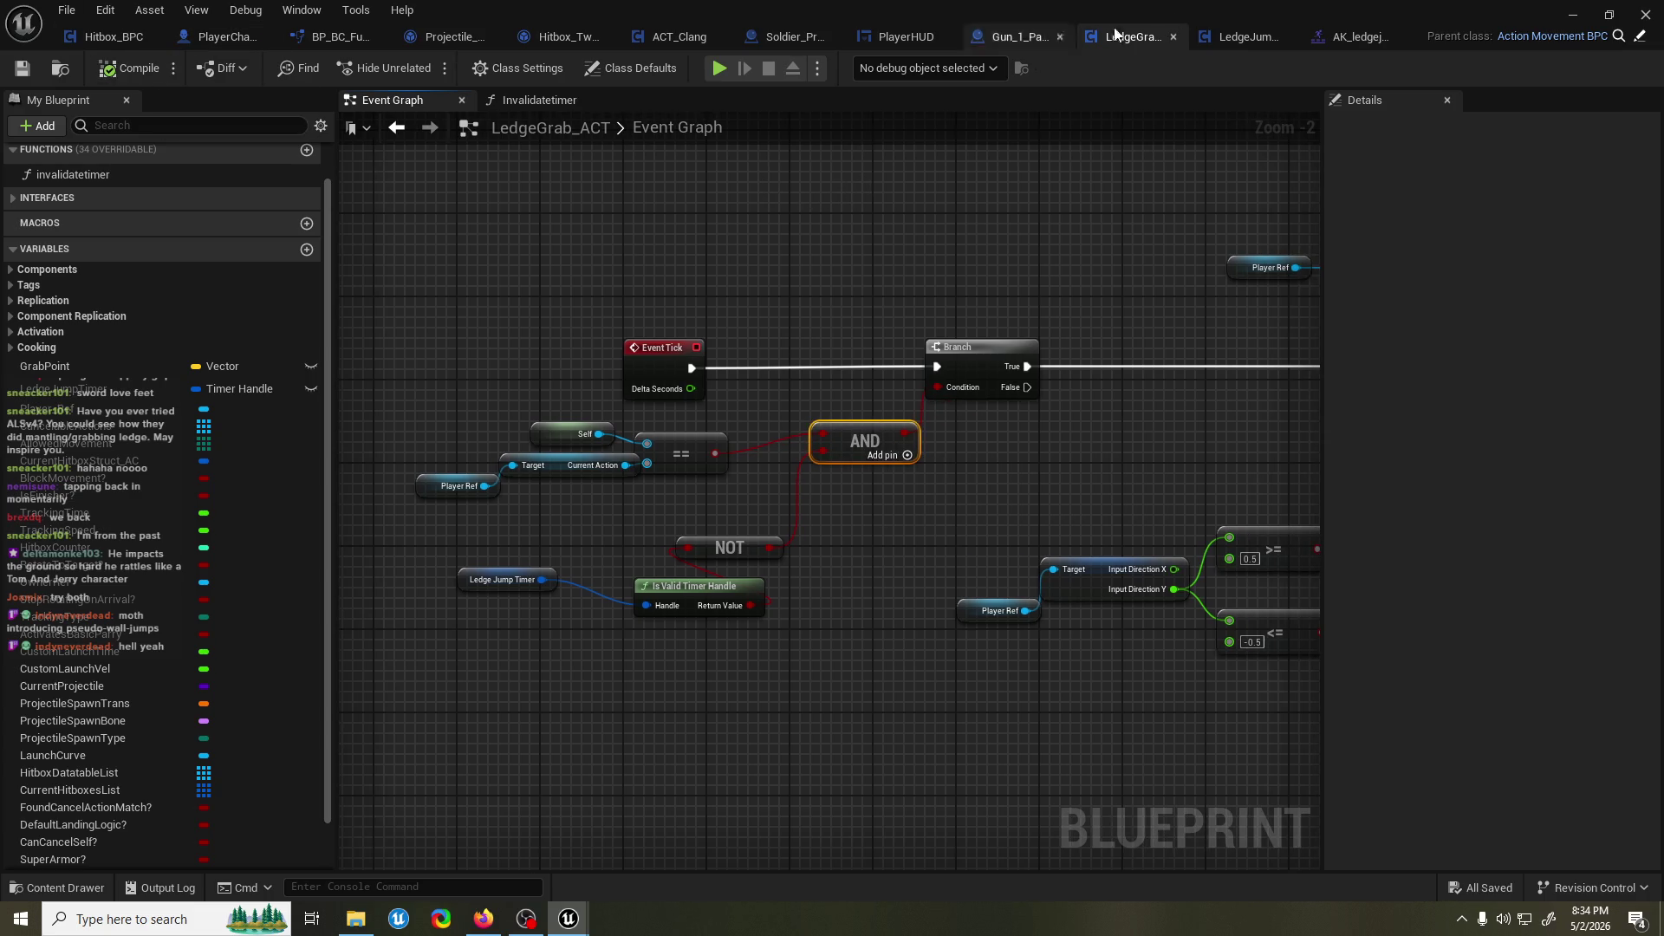
pyautogui.moveTo(1147, 161); pyautogui.dragTo(1027, 219)
pyautogui.click(1573, 15)
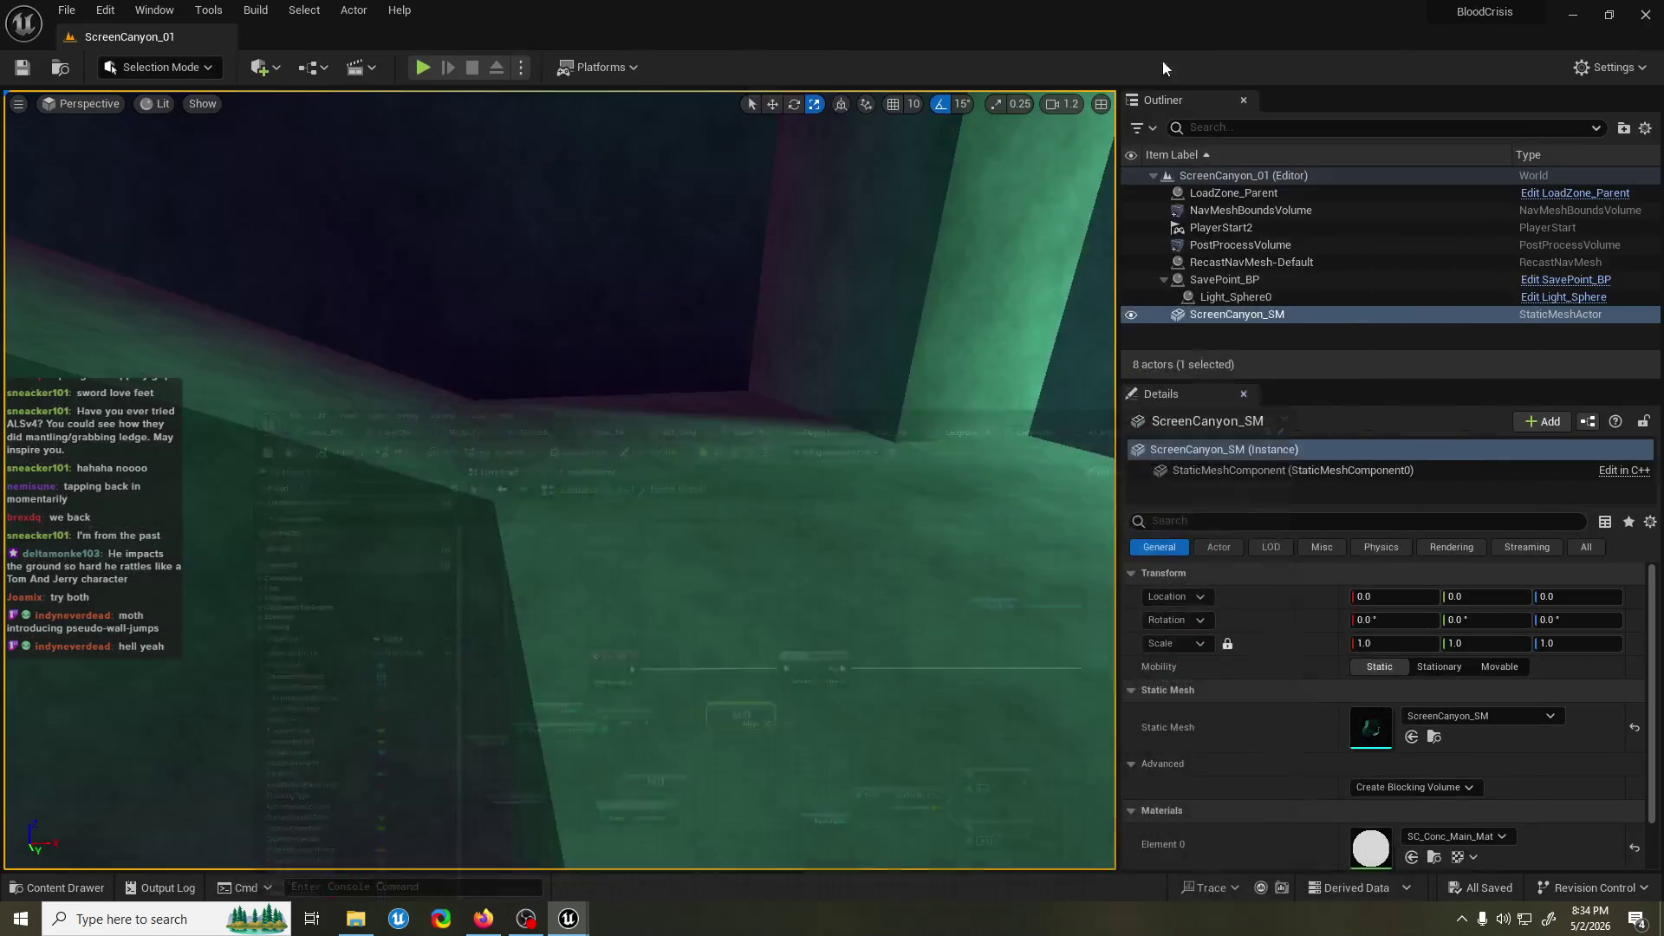
# Playtest ScreenCanyon_01, running, jumping, and attacking along the canyon walls to test ledge grabs.
pyautogui.click(424, 67)
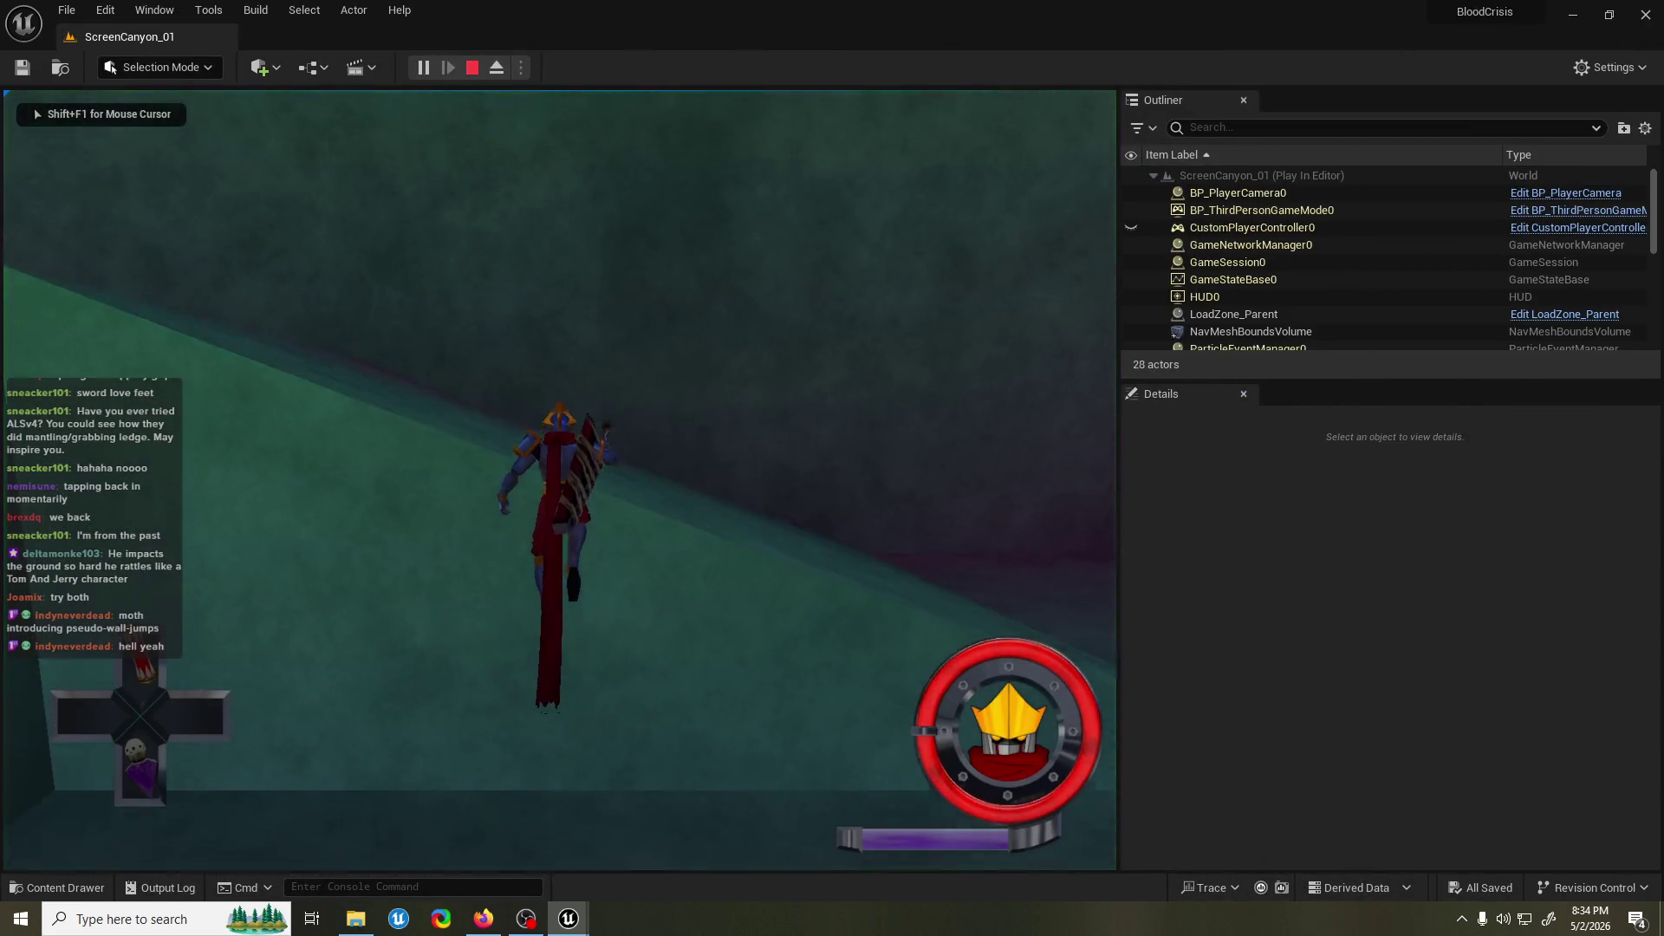
pyautogui.press('space')
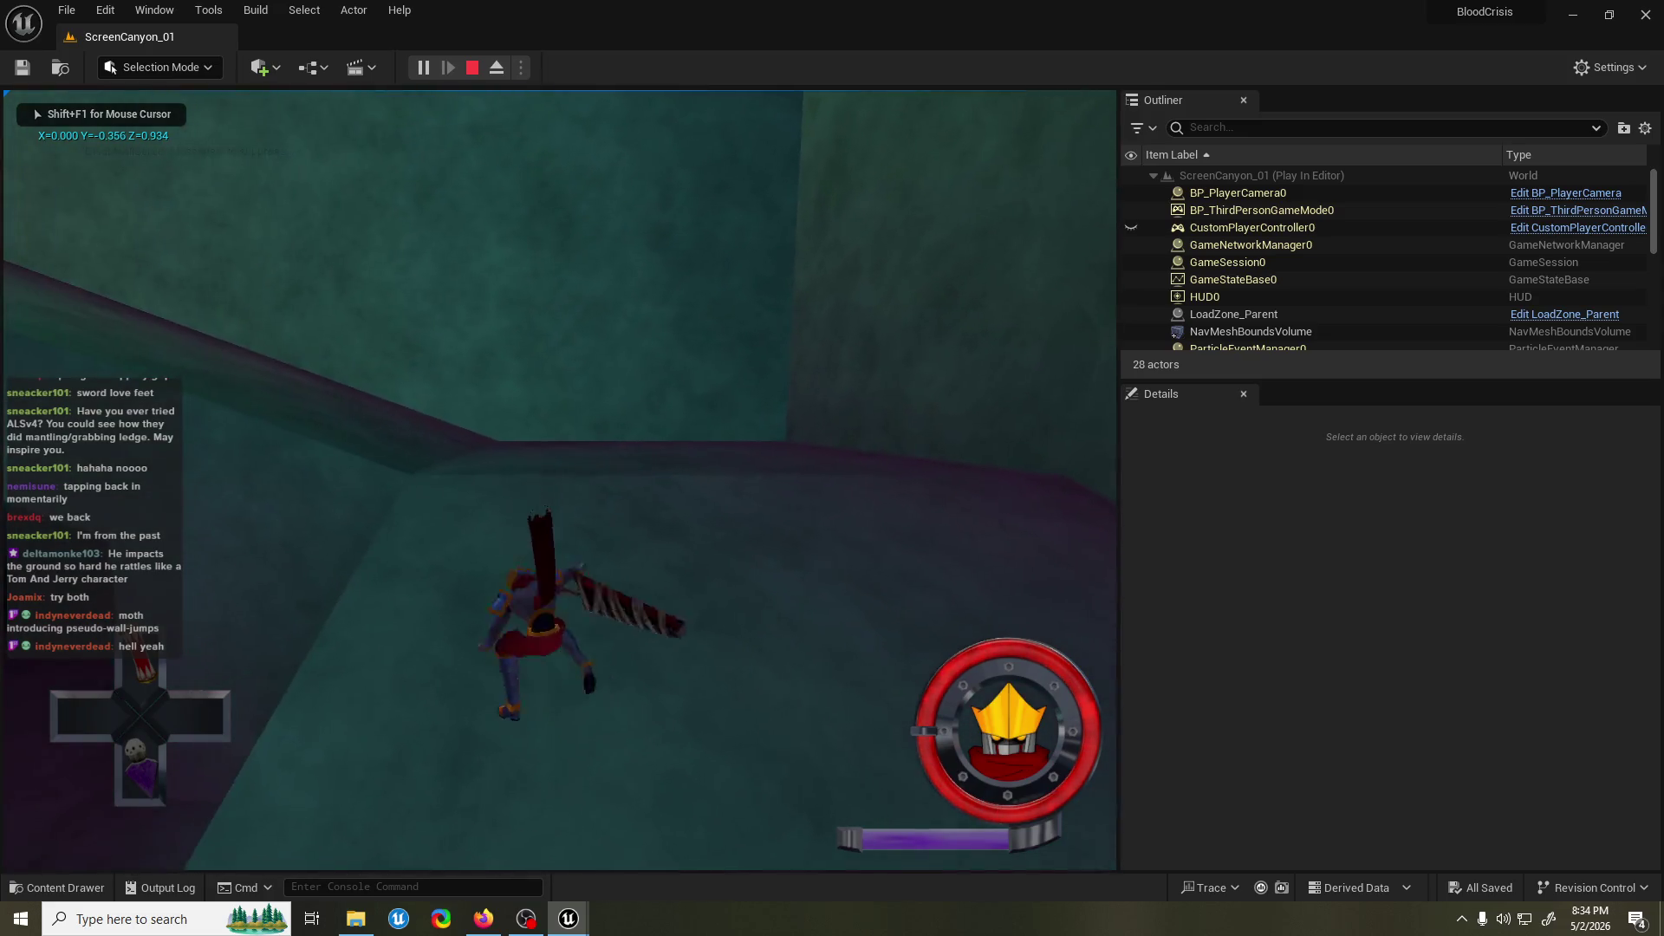
pyautogui.press('space')
pyautogui.press('space')
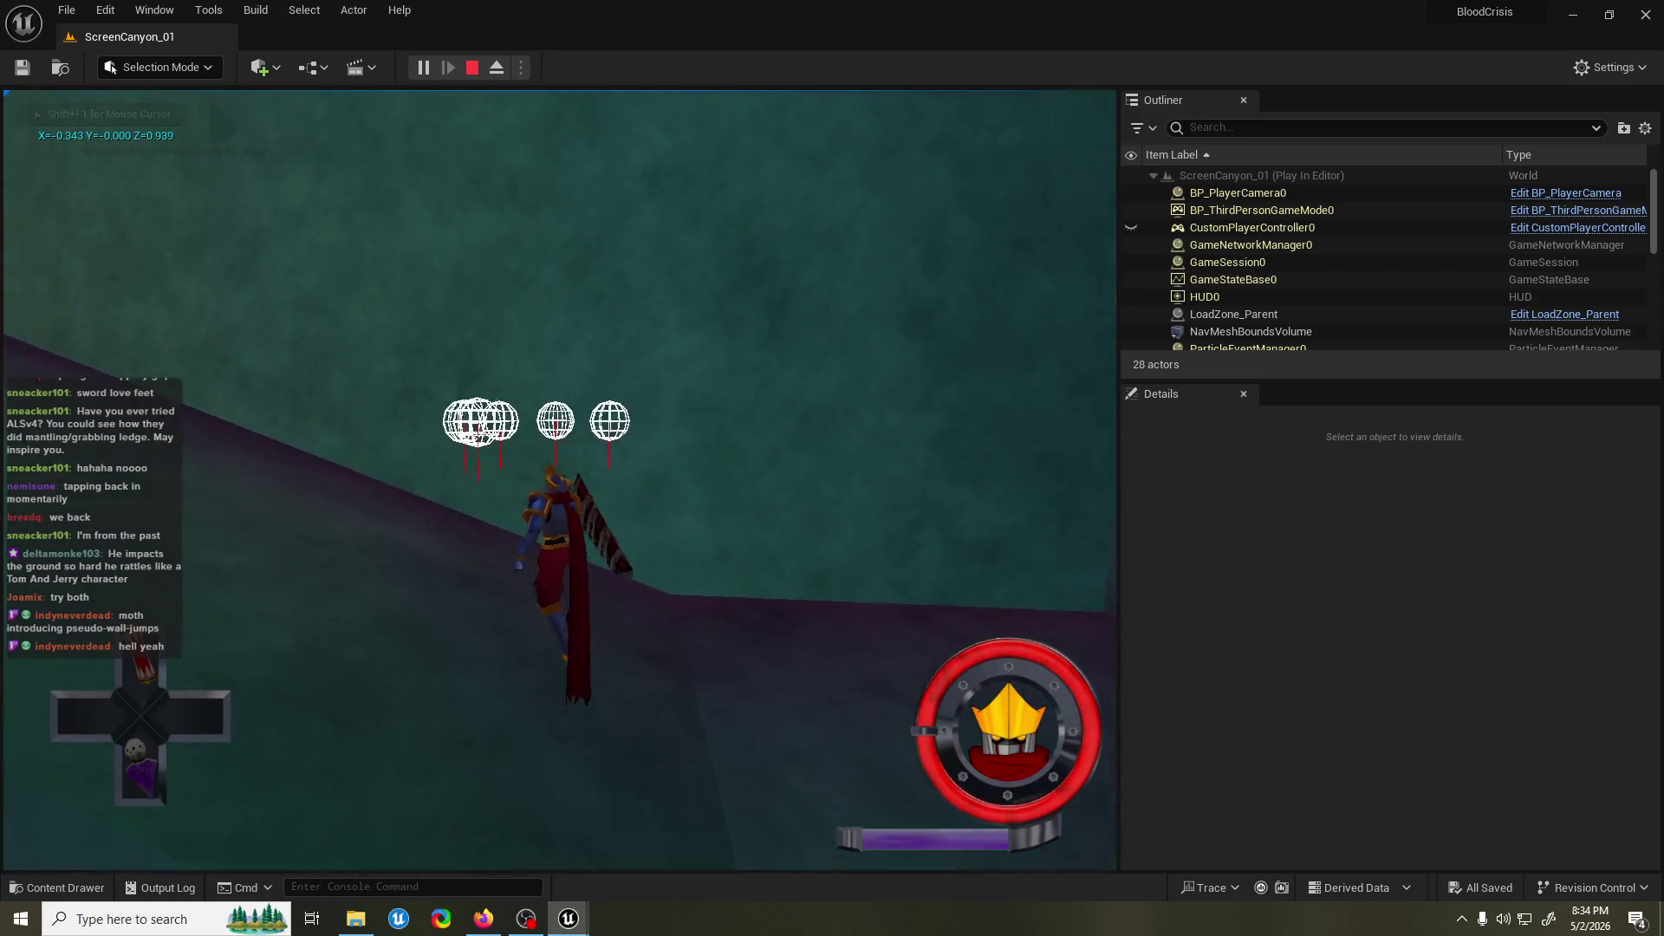
pyautogui.press('w')
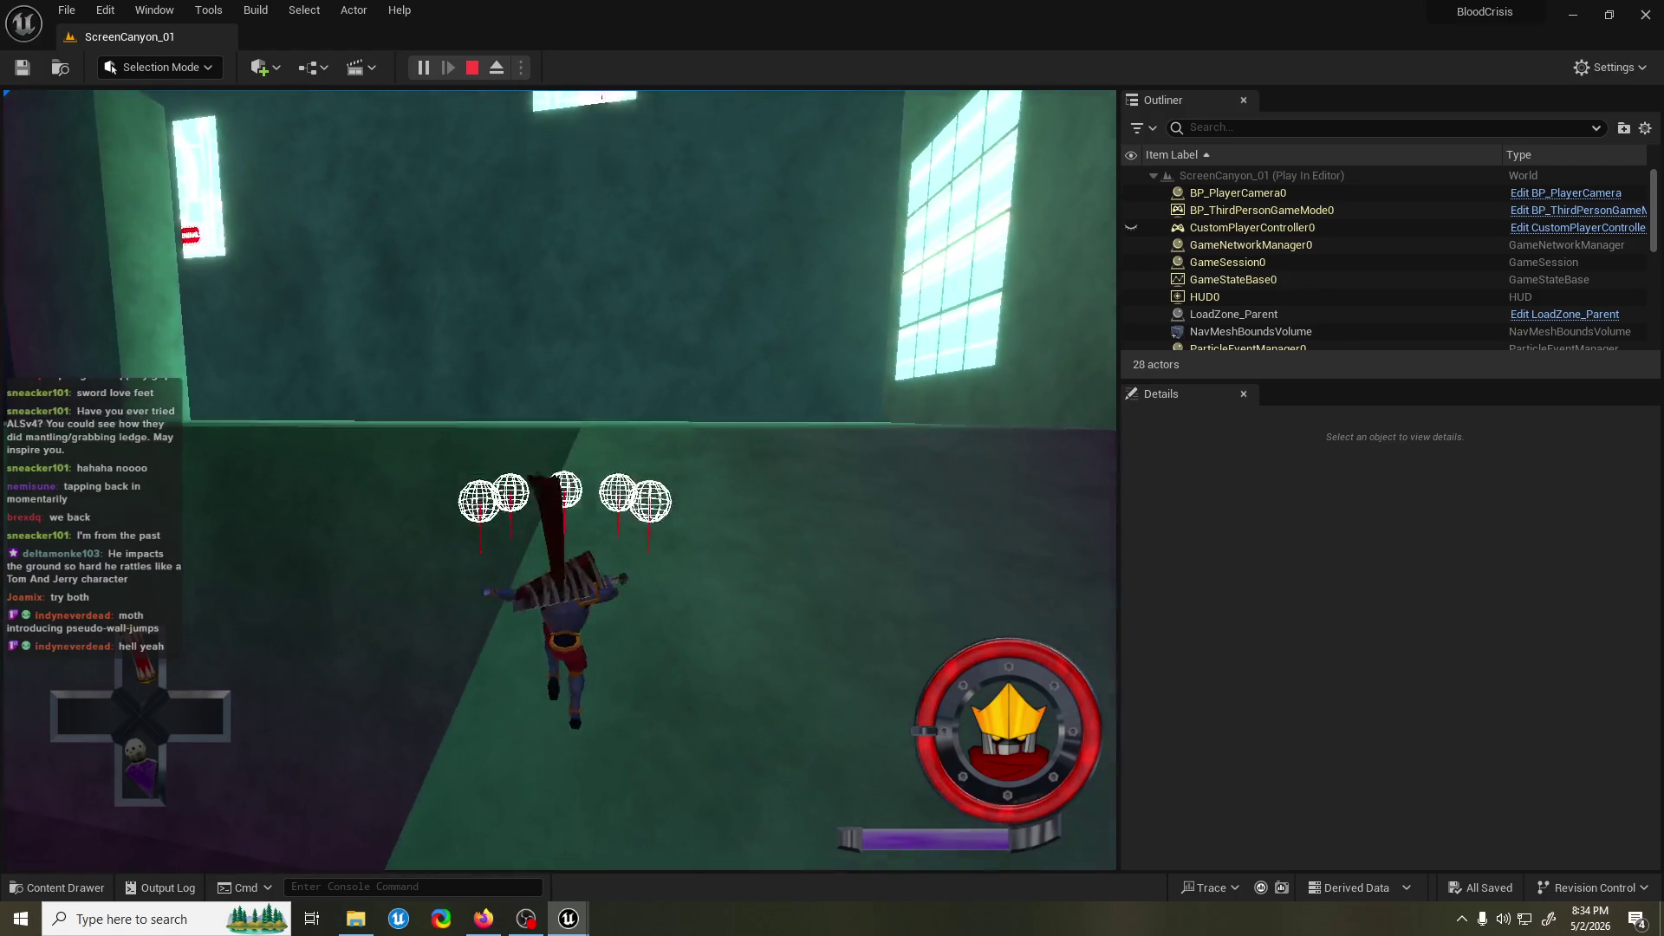
pyautogui.press('space')
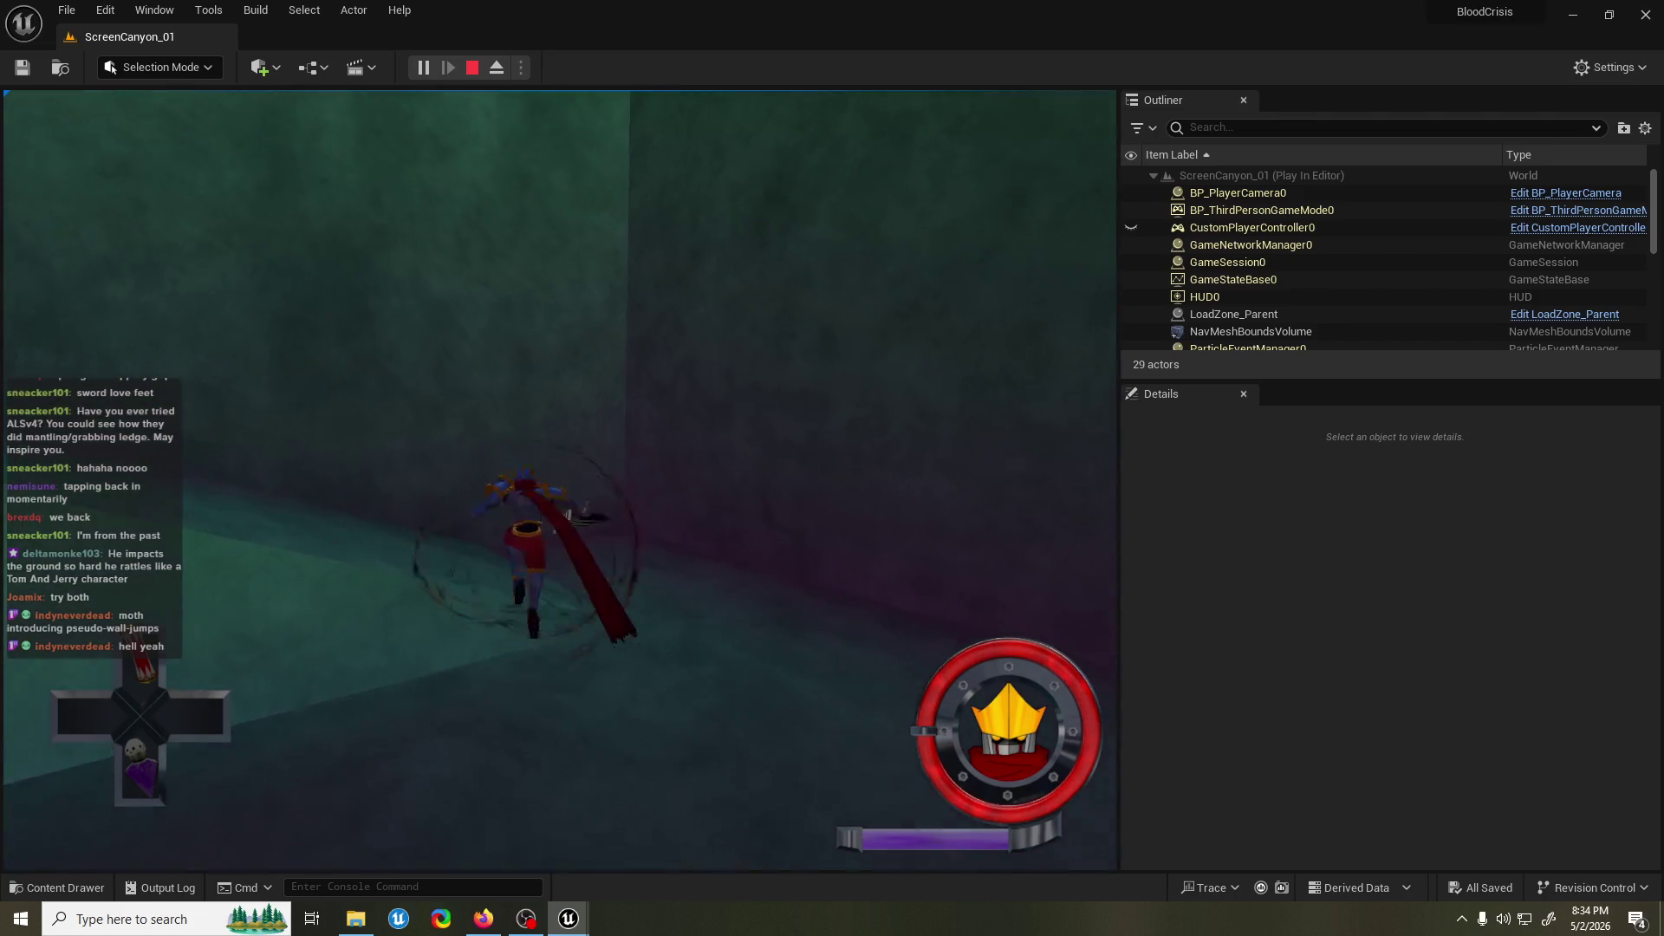
pyautogui.press('w')
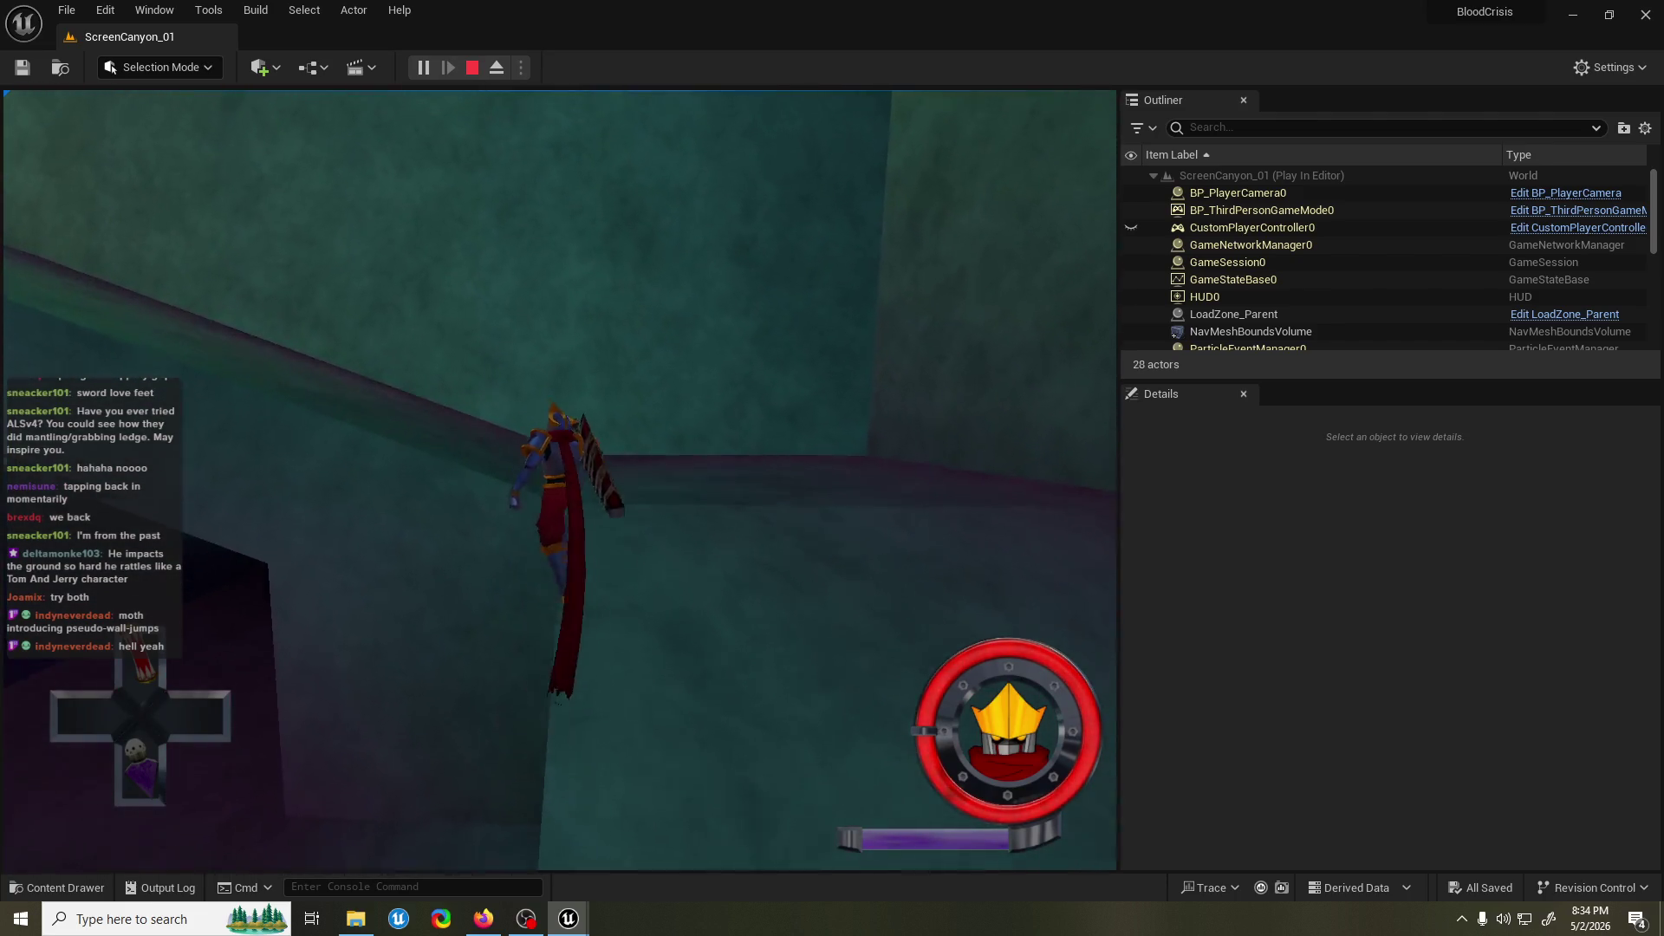
pyautogui.press('w')
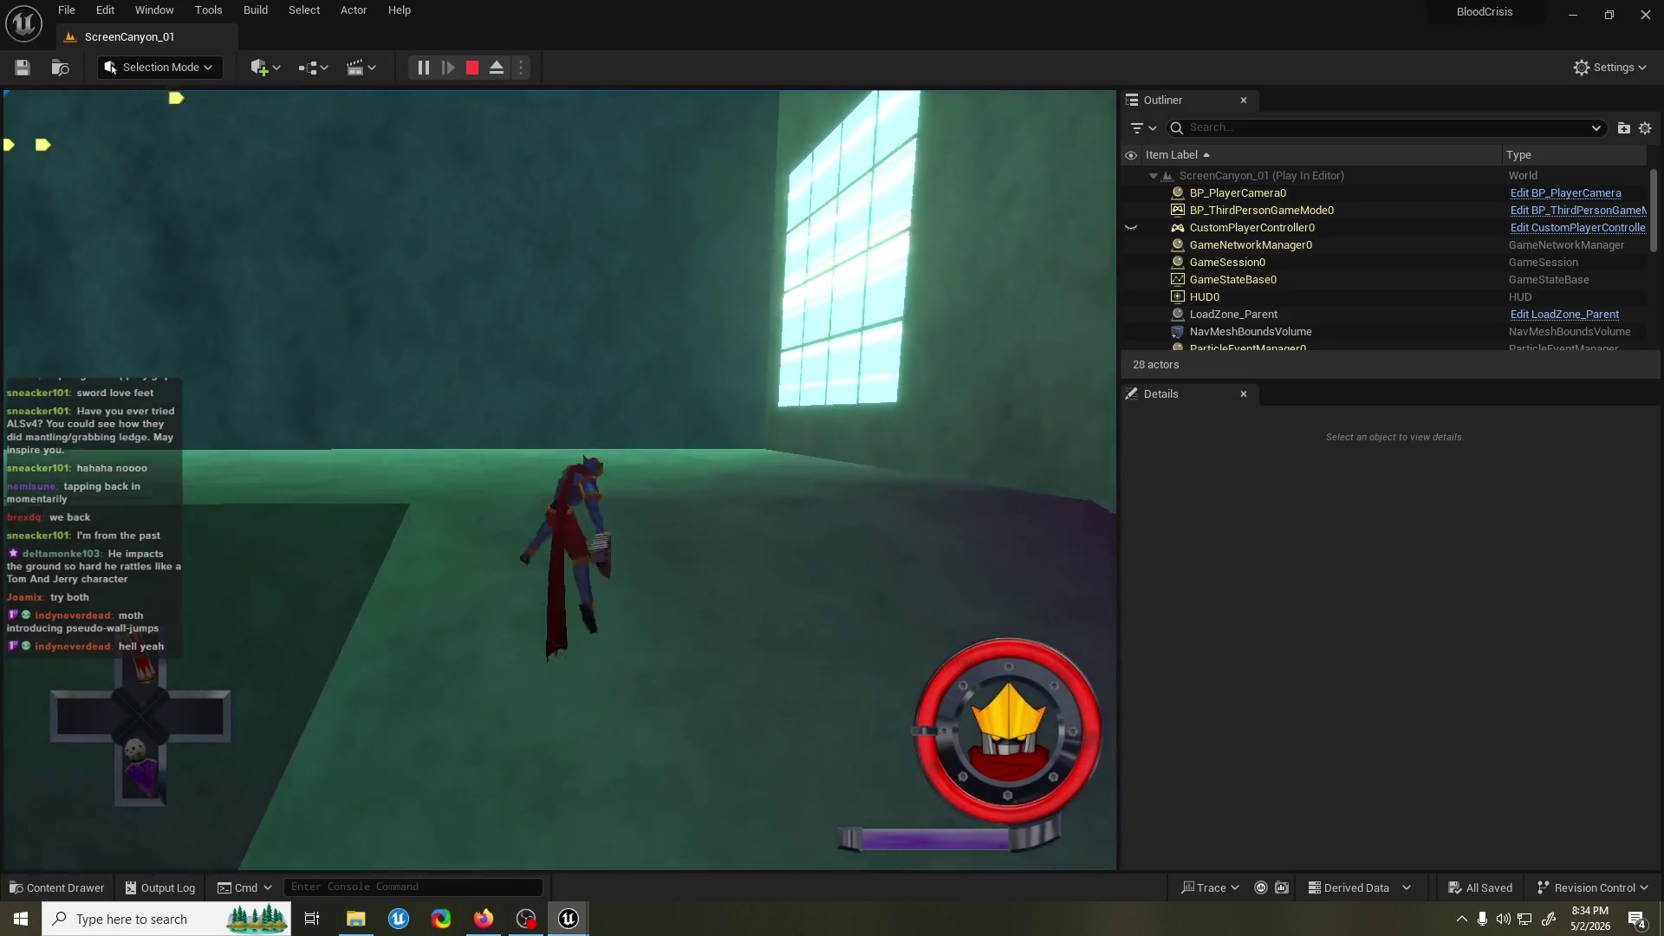
pyautogui.press('w')
pyautogui.press('w')
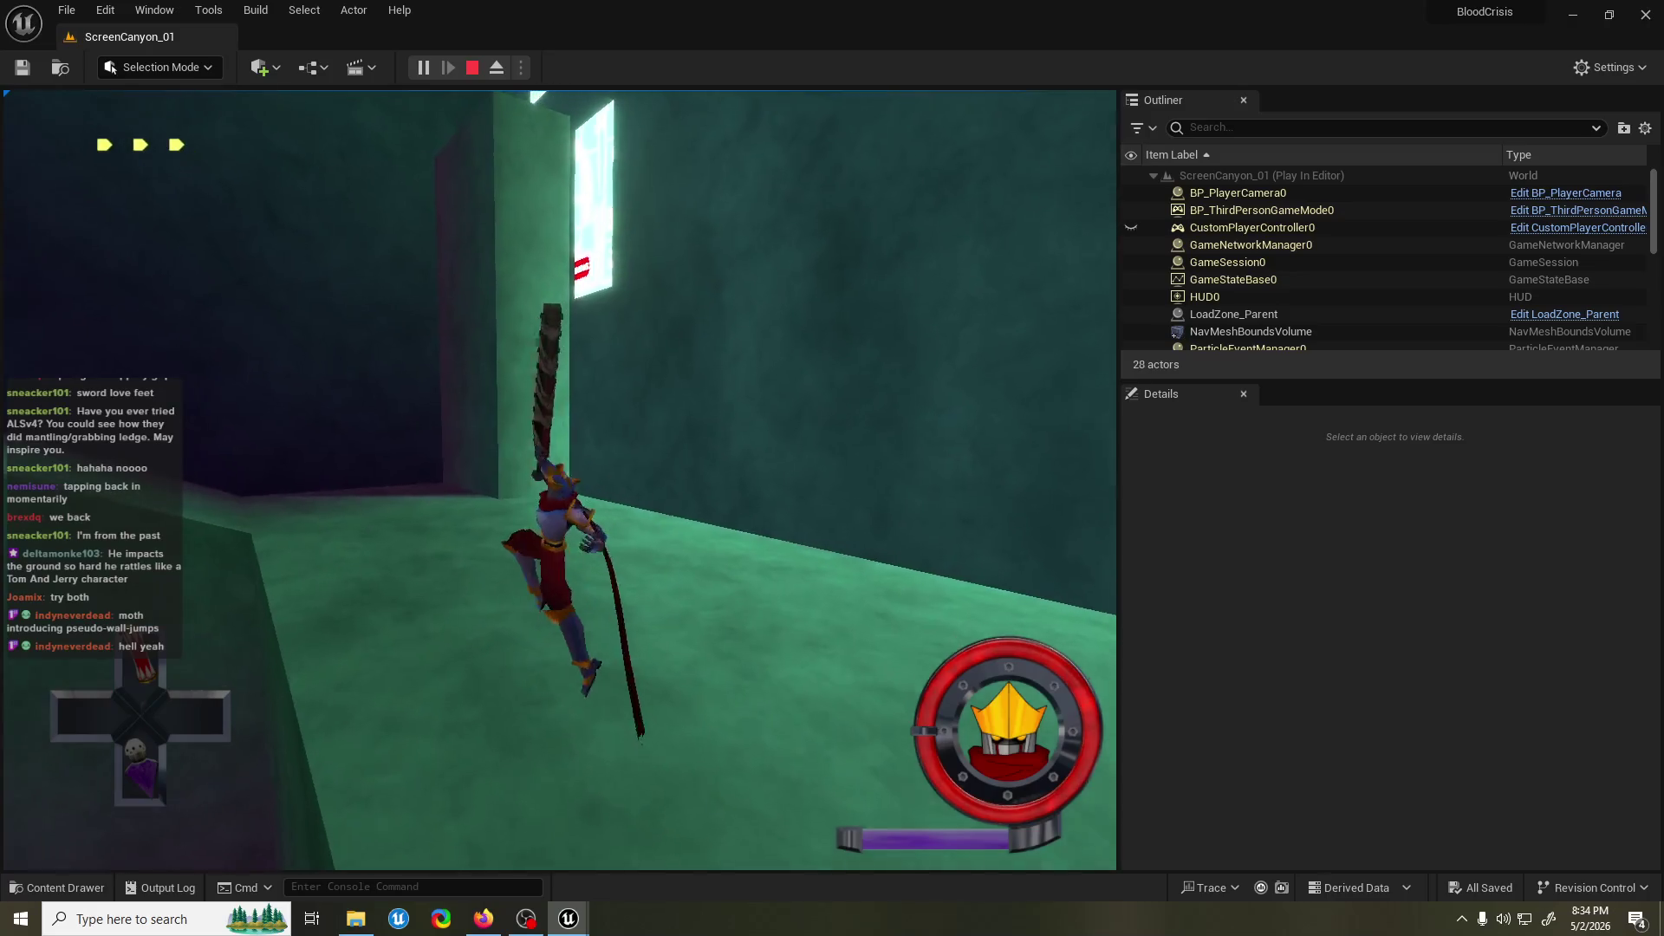
pyautogui.press('w')
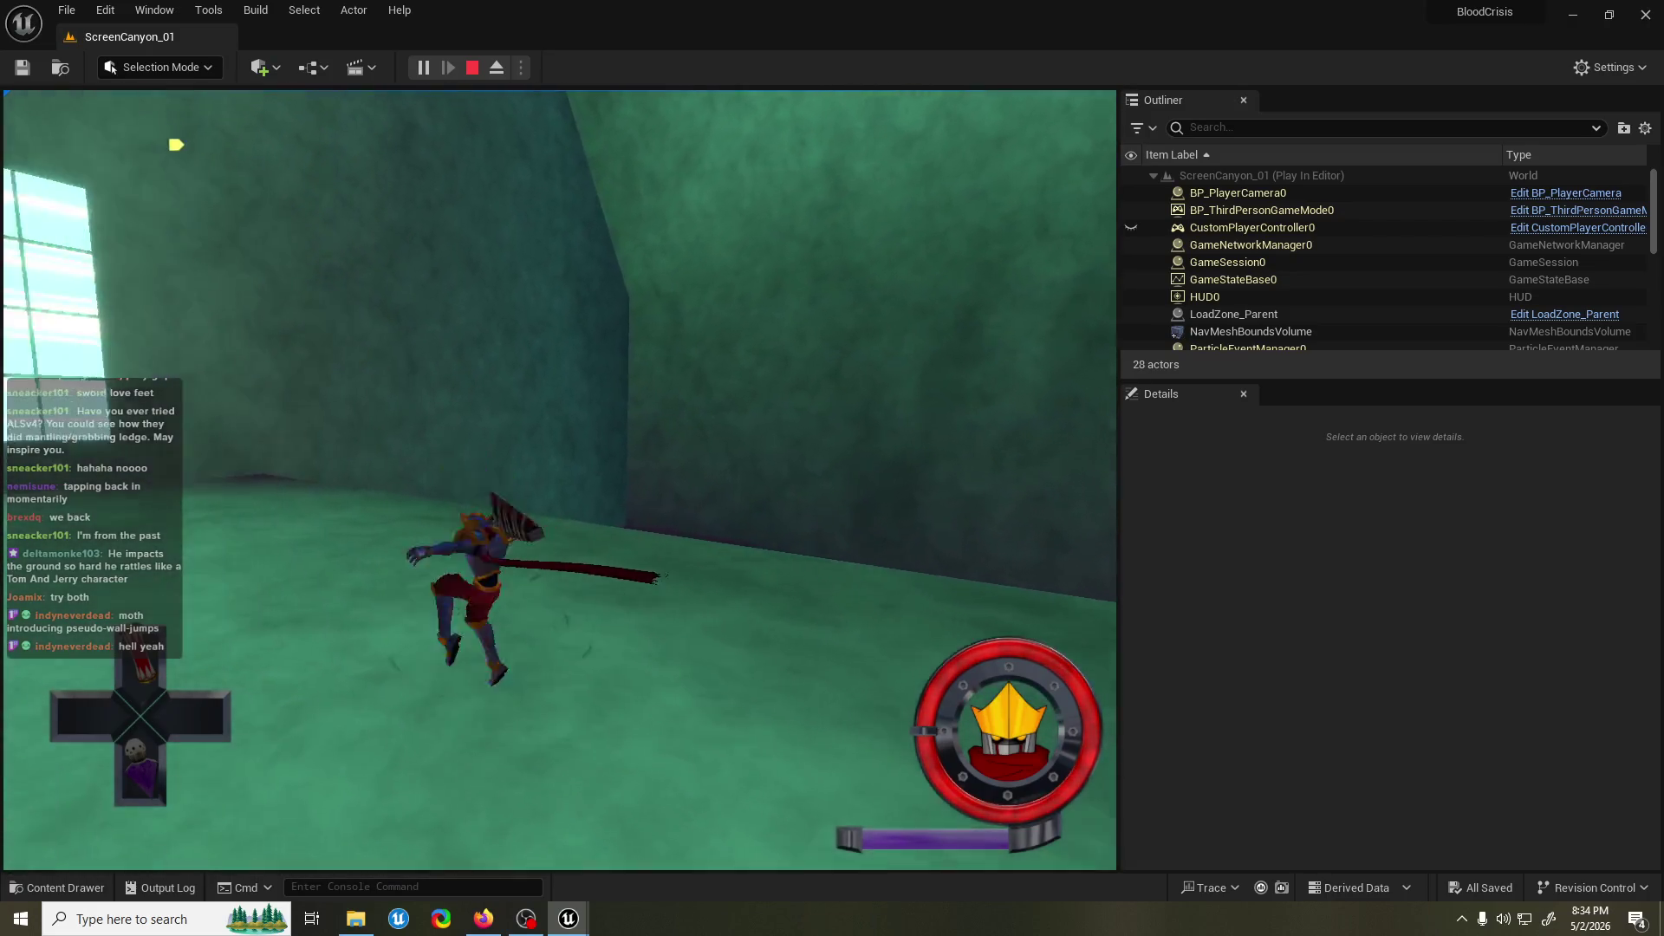
pyautogui.click(560, 477)
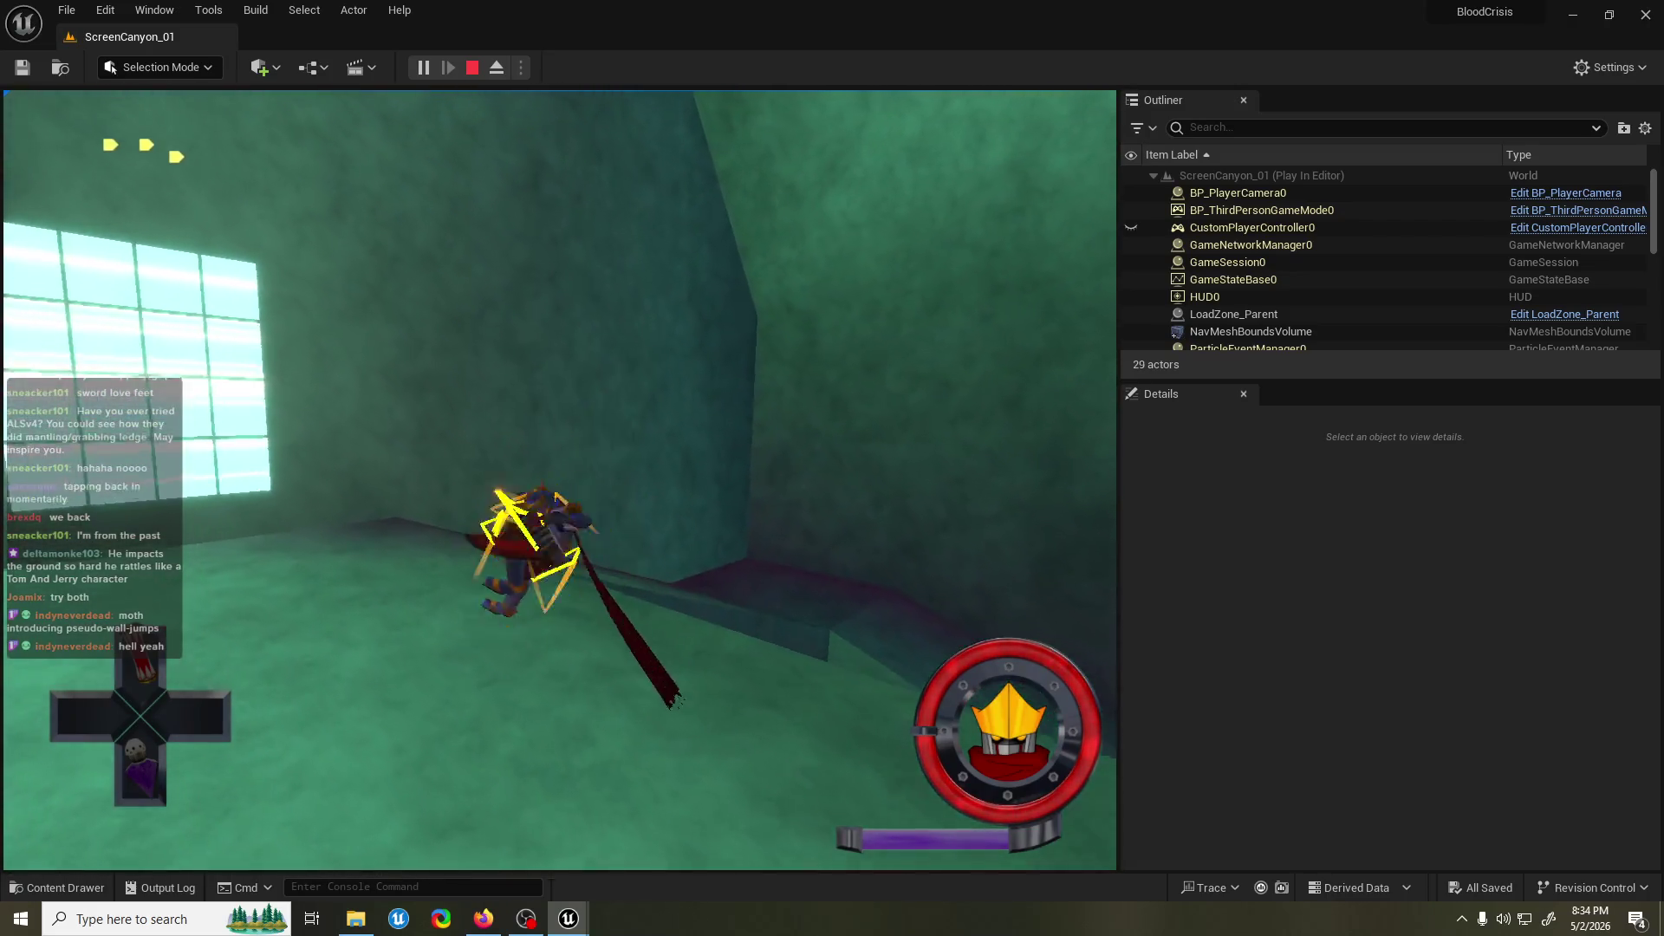
pyautogui.press('space')
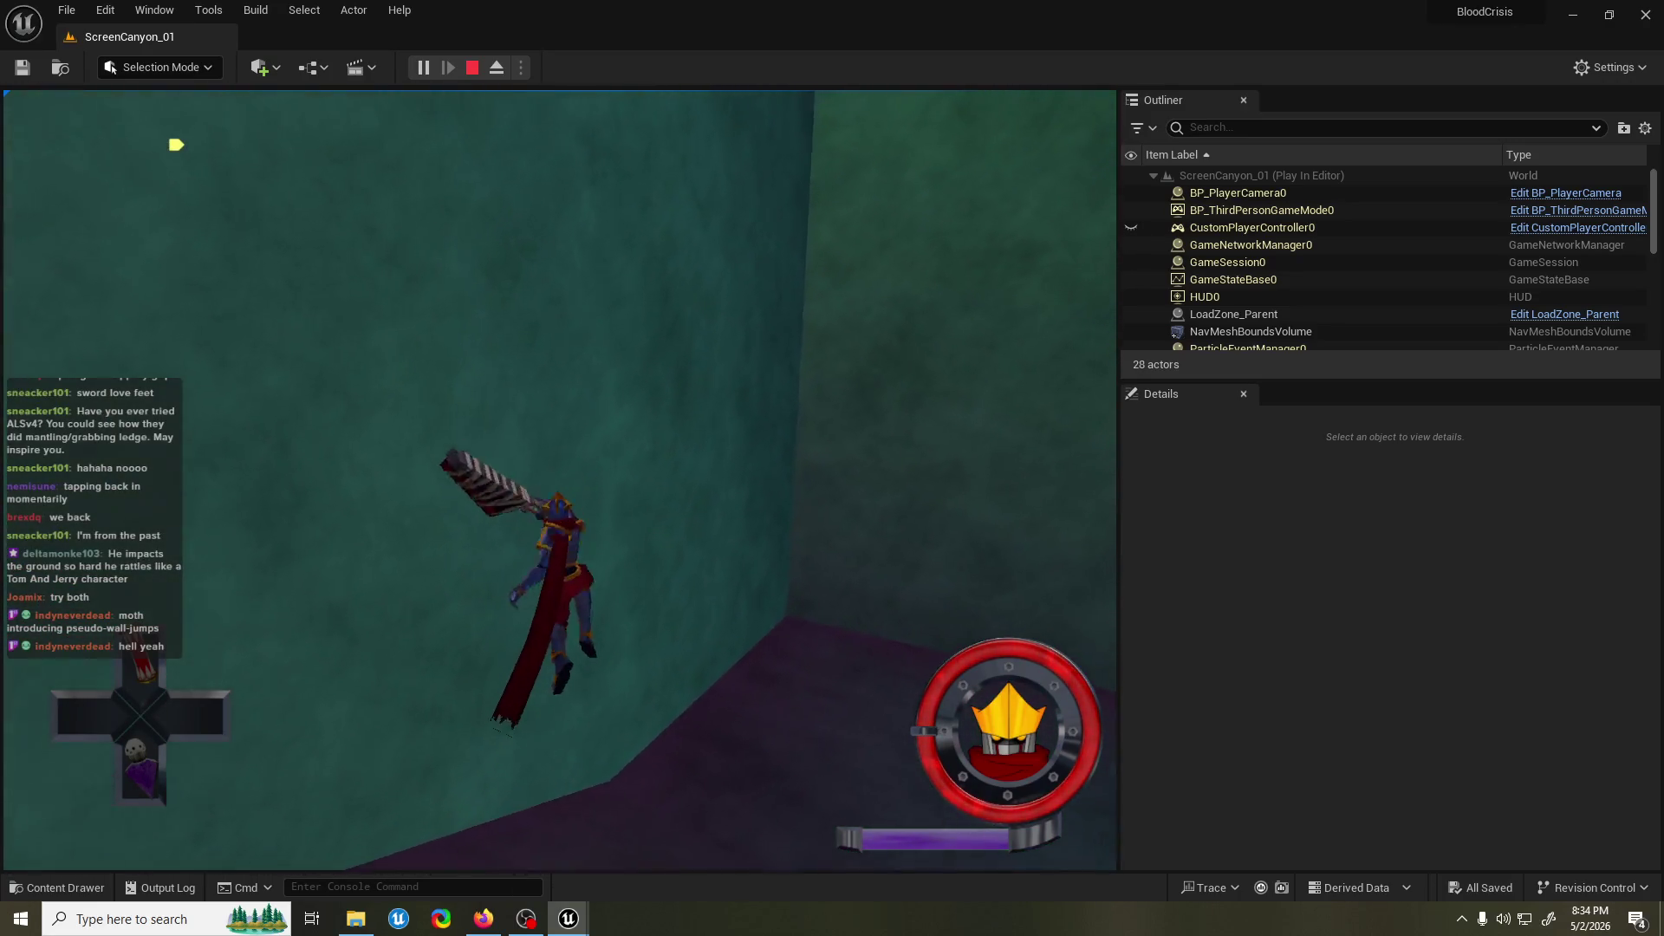
pyautogui.press('w')
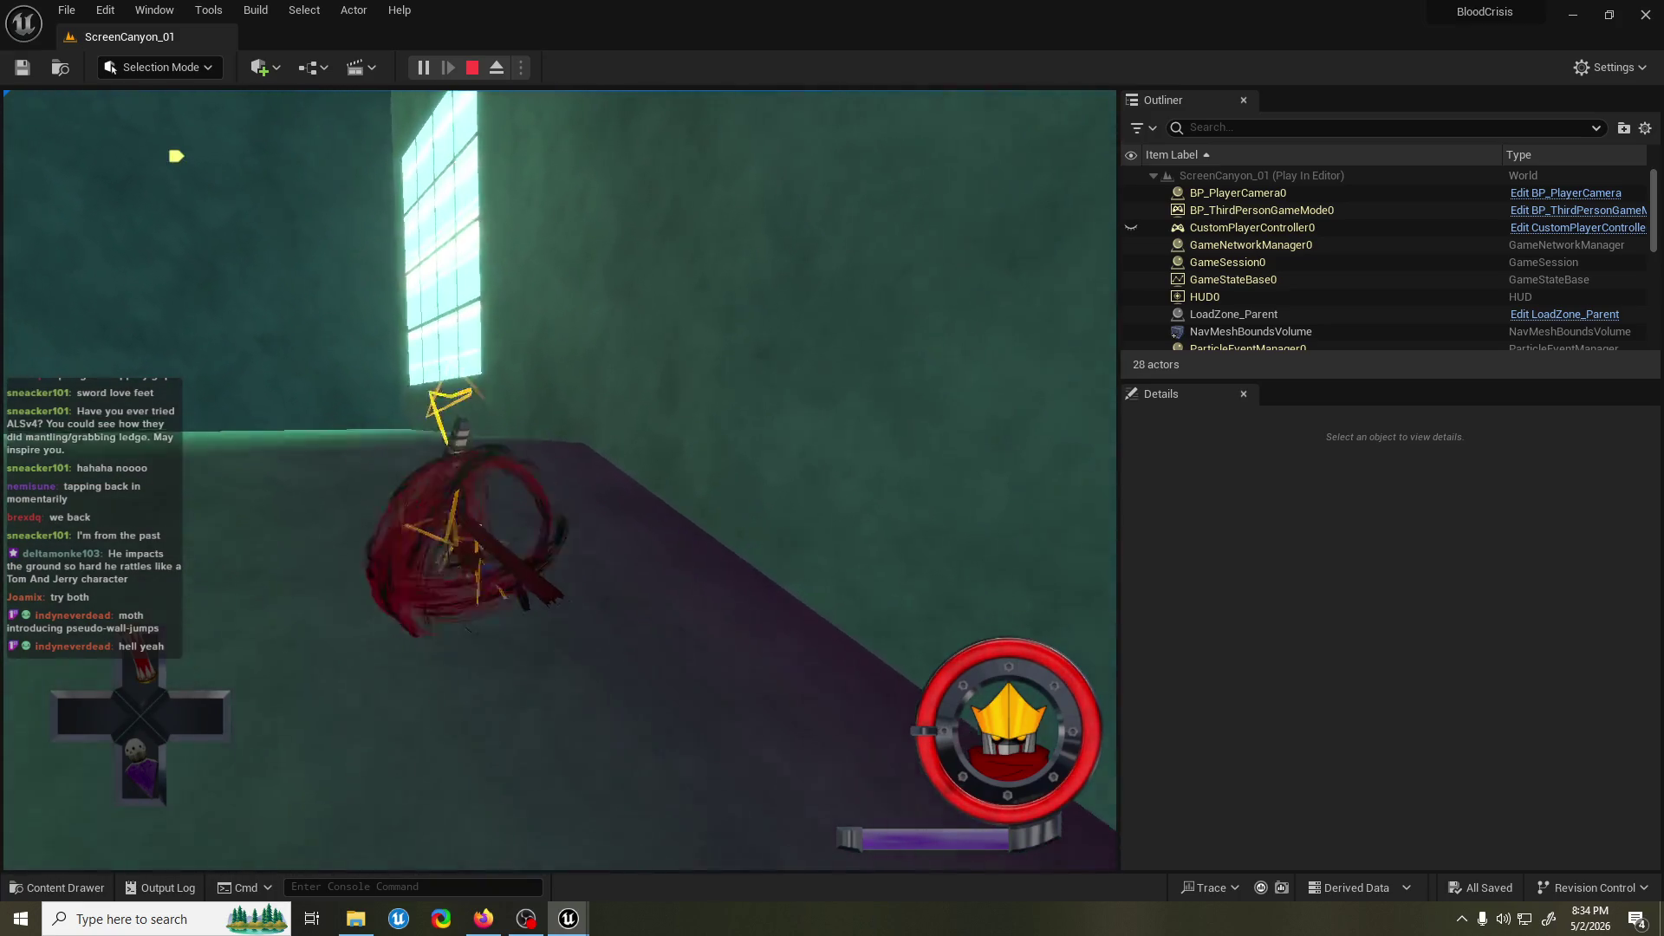
pyautogui.press('w')
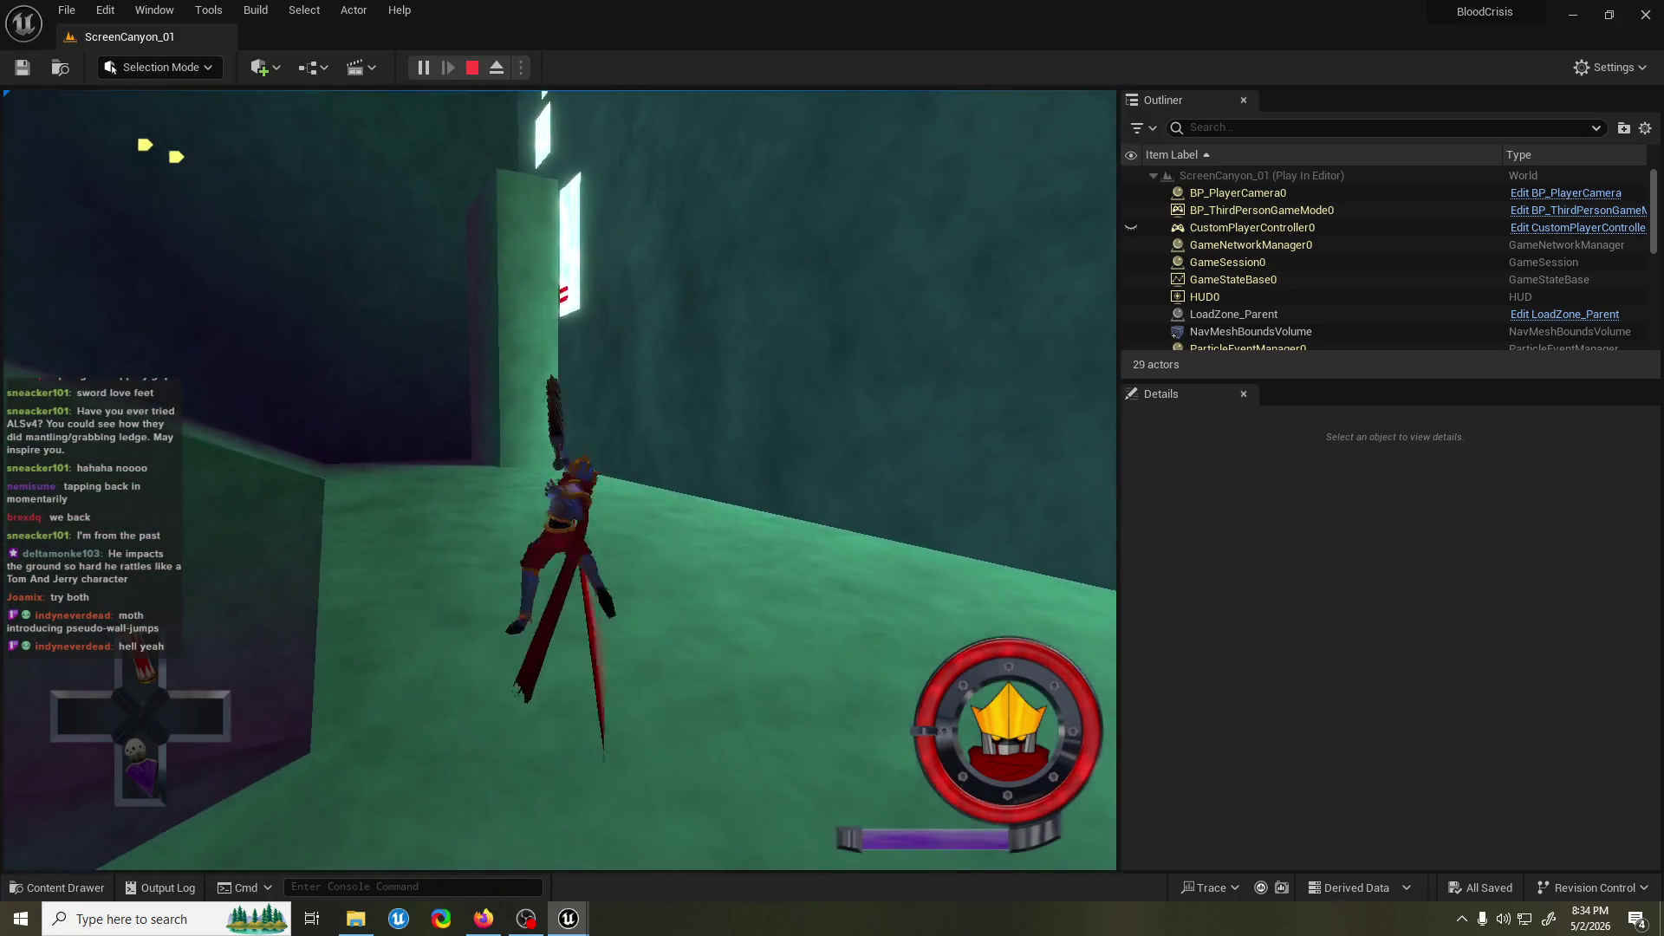
pyautogui.press('w')
pyautogui.press('w')
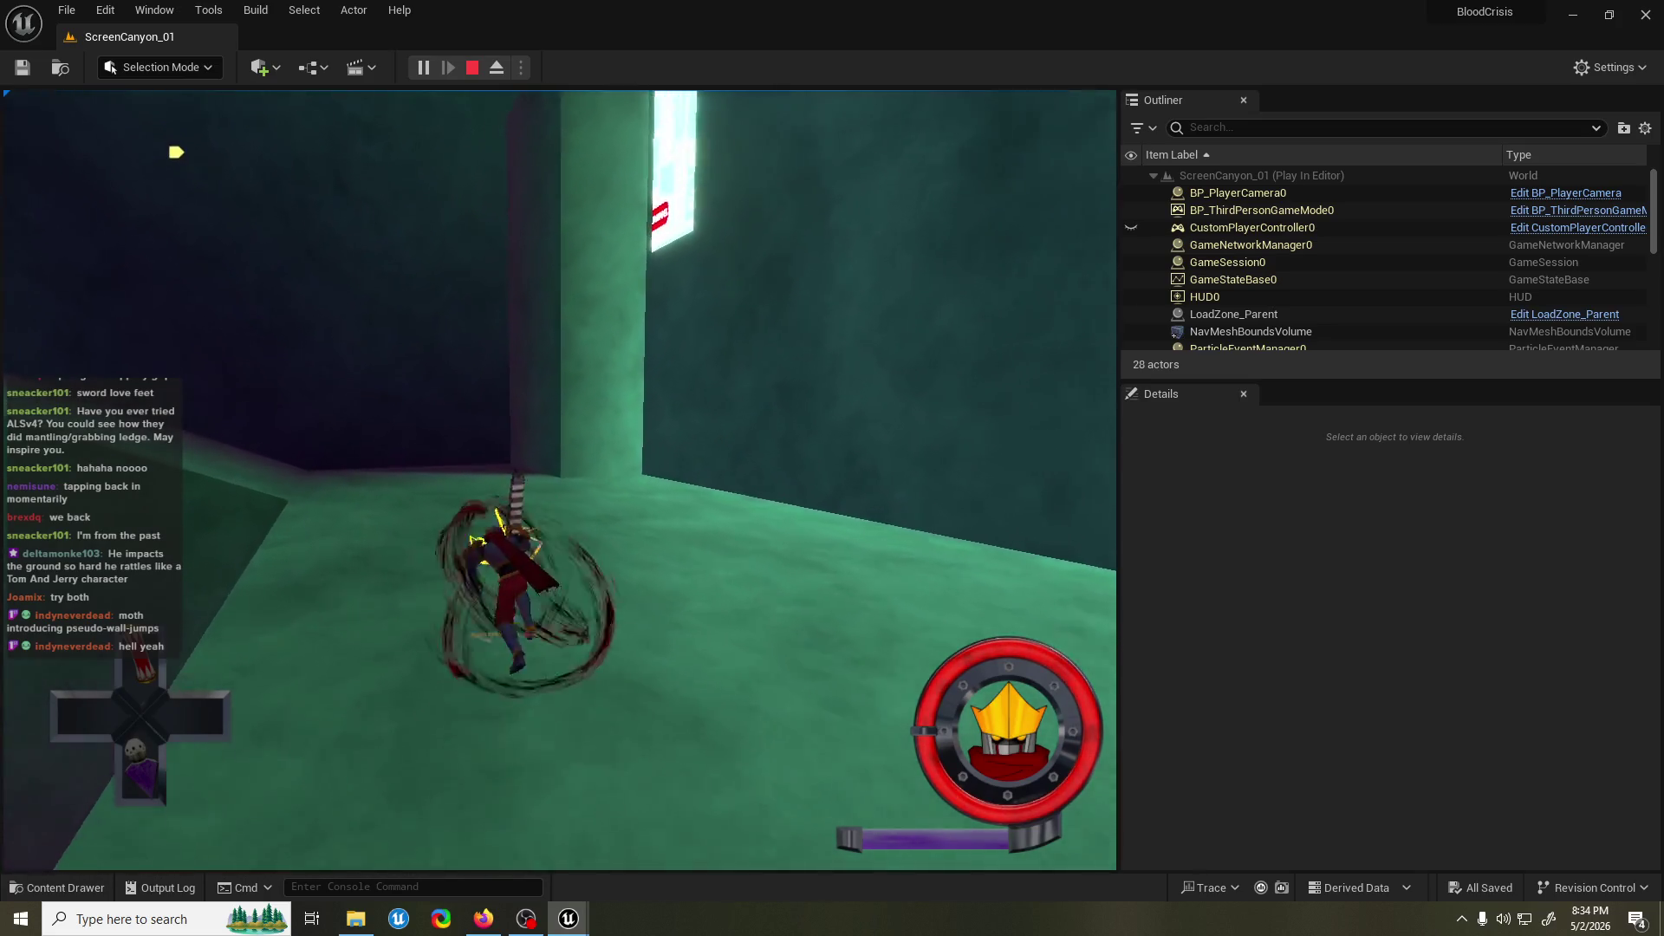
pyautogui.press('space')
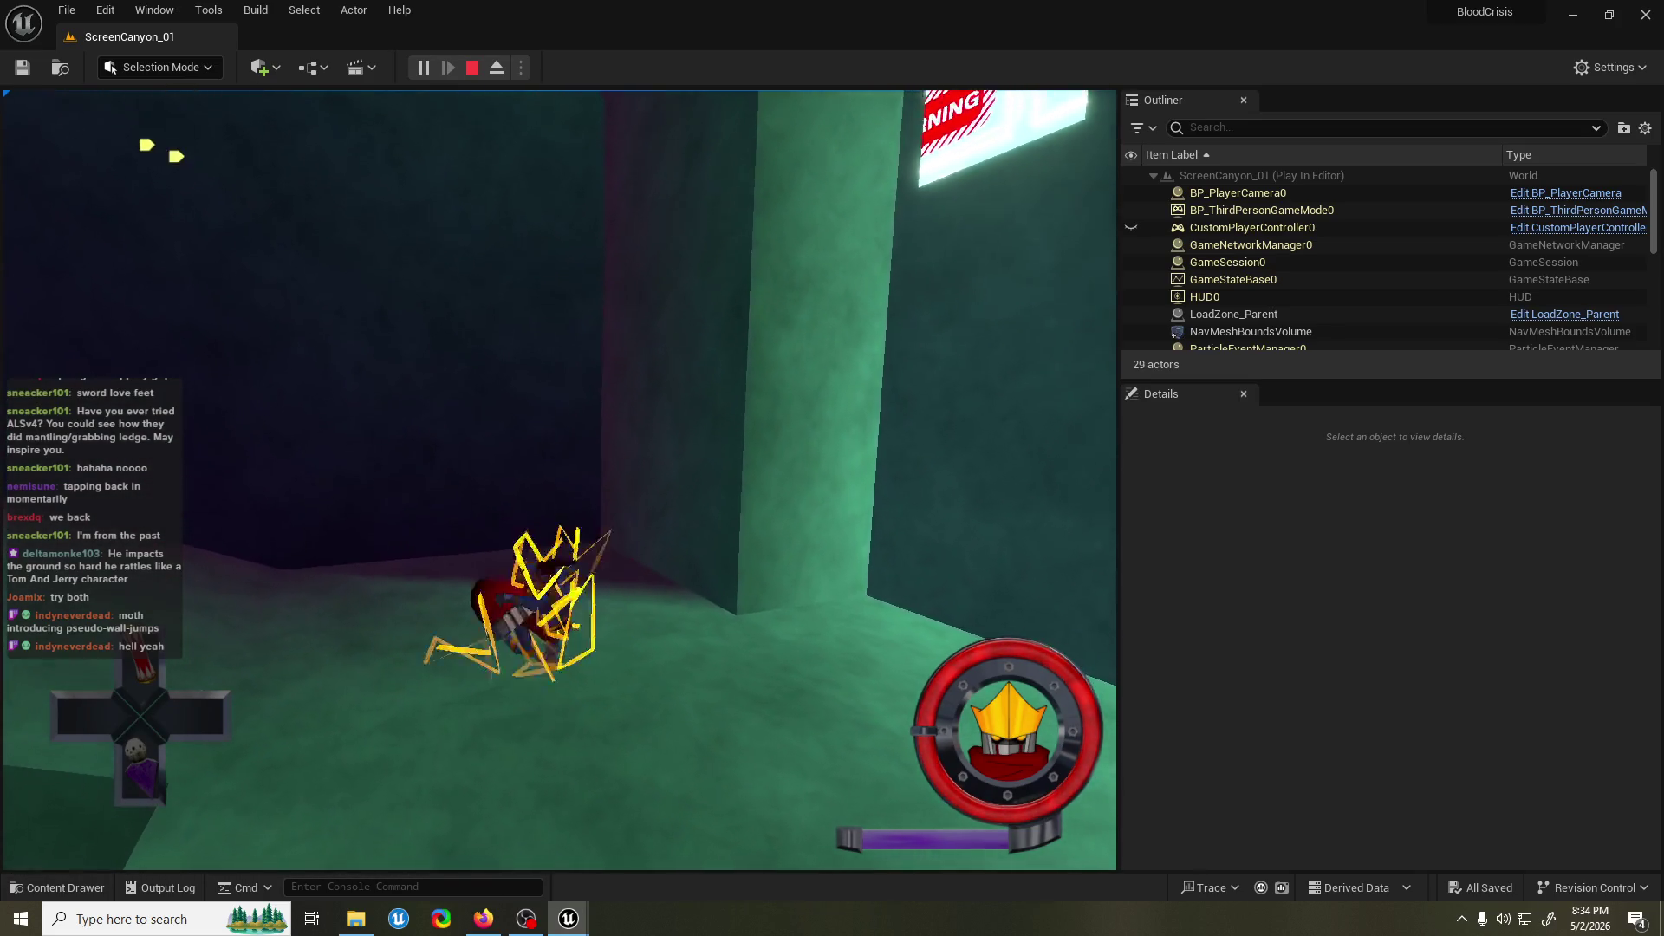
pyautogui.press('w')
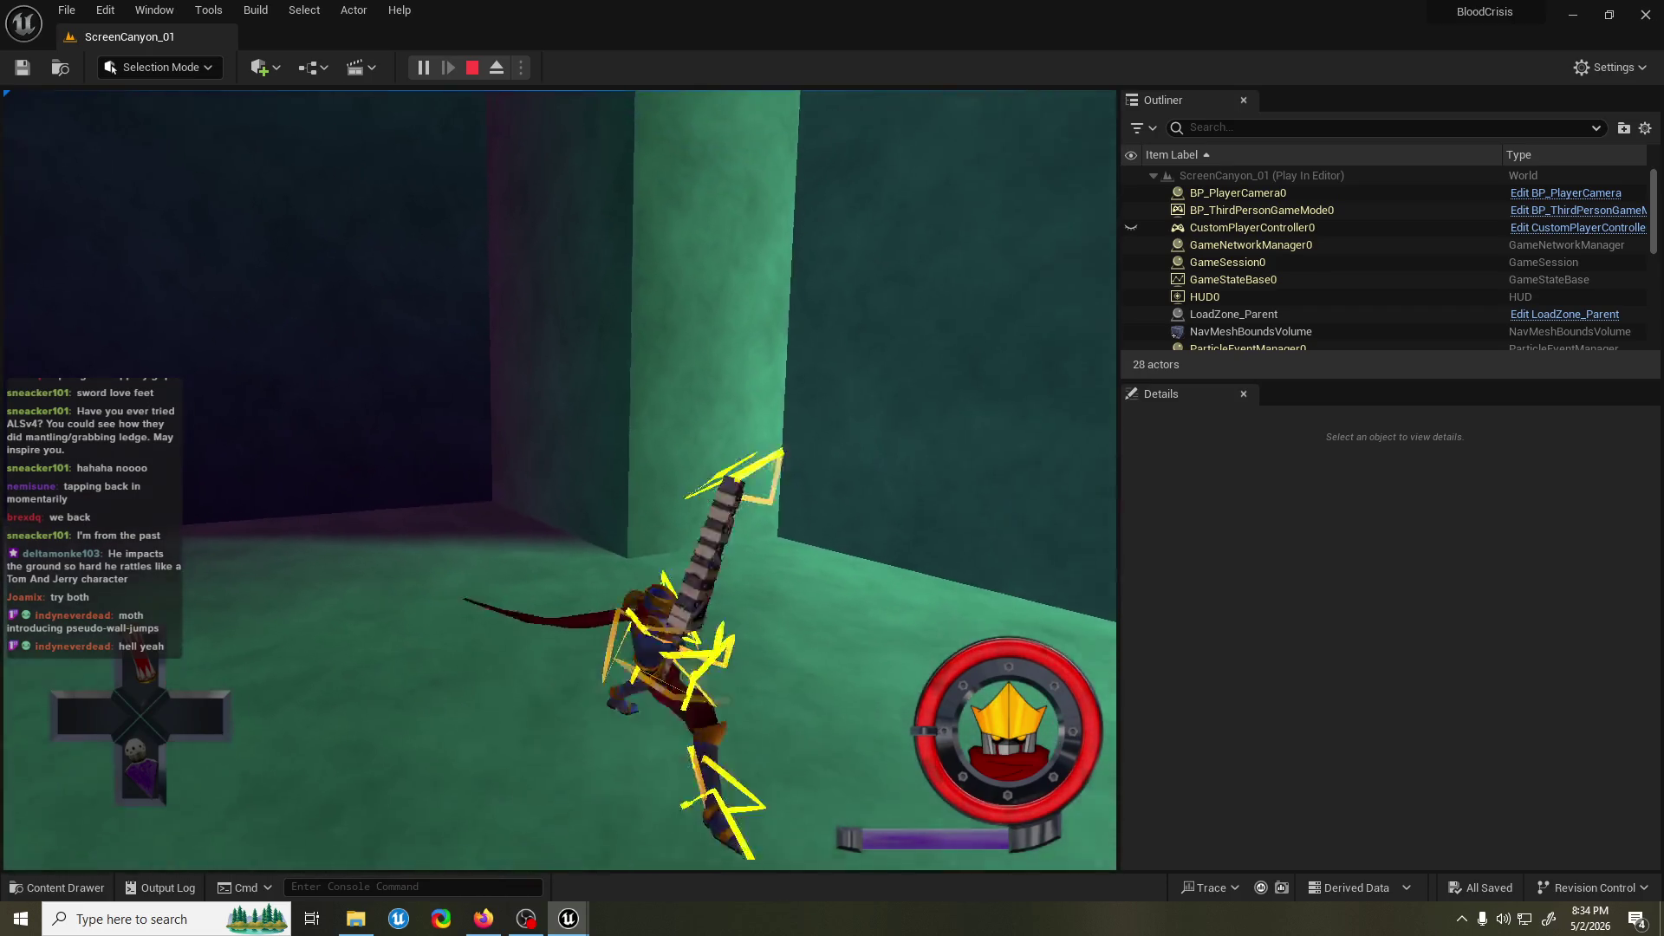
pyautogui.press('w')
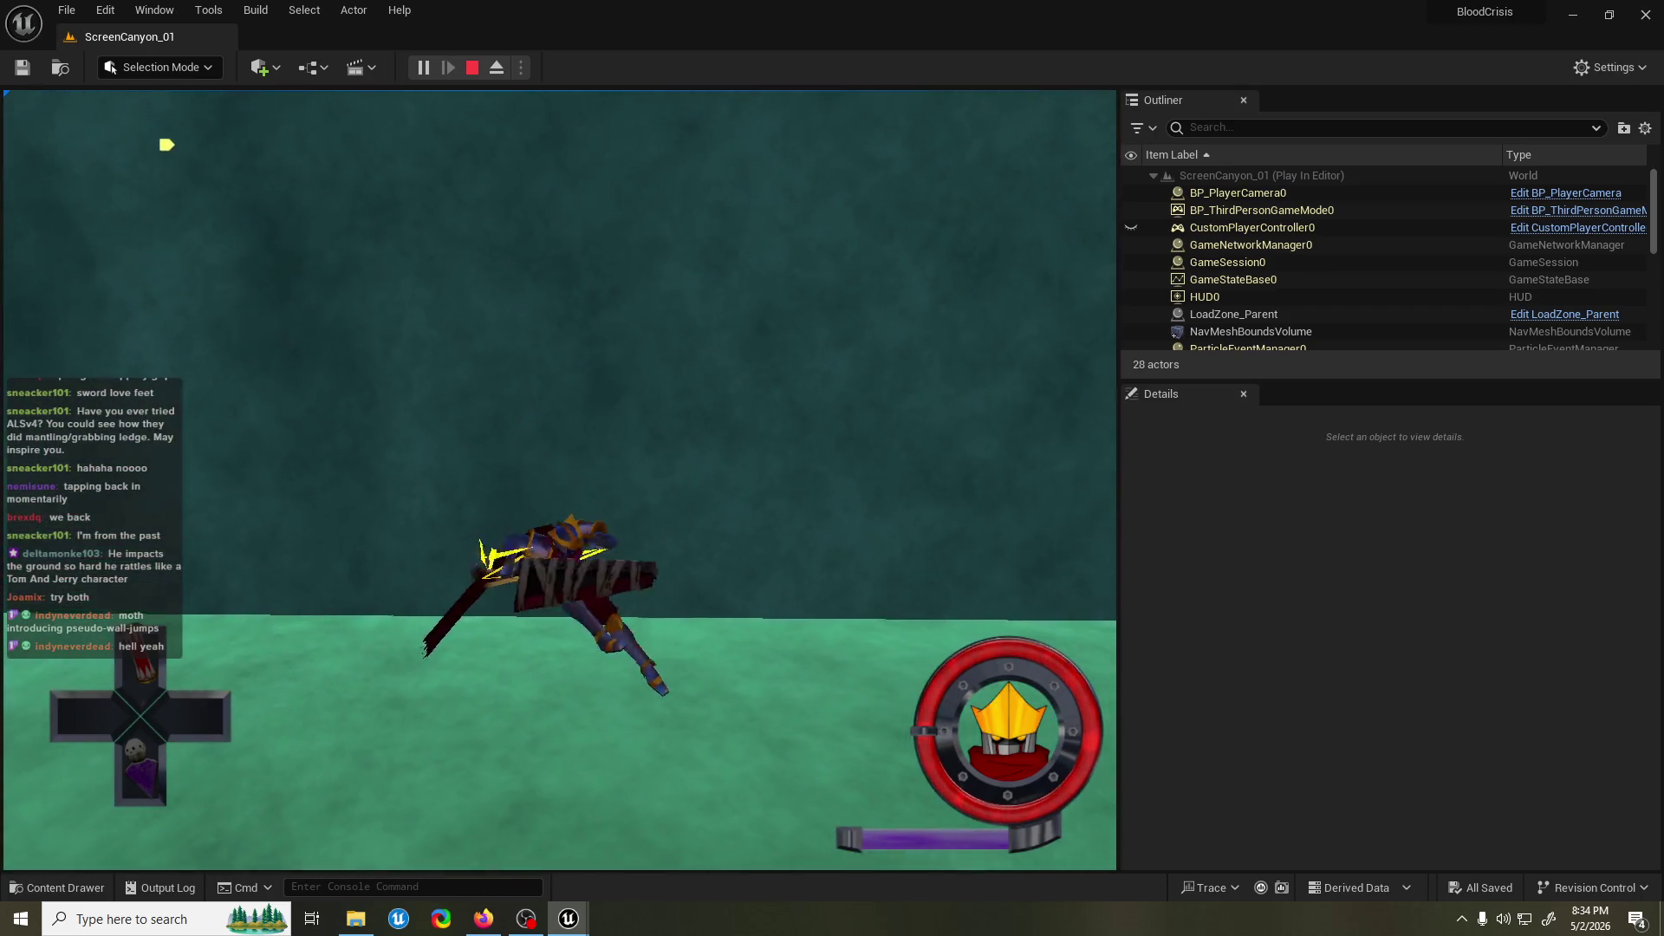
pyautogui.press('w')
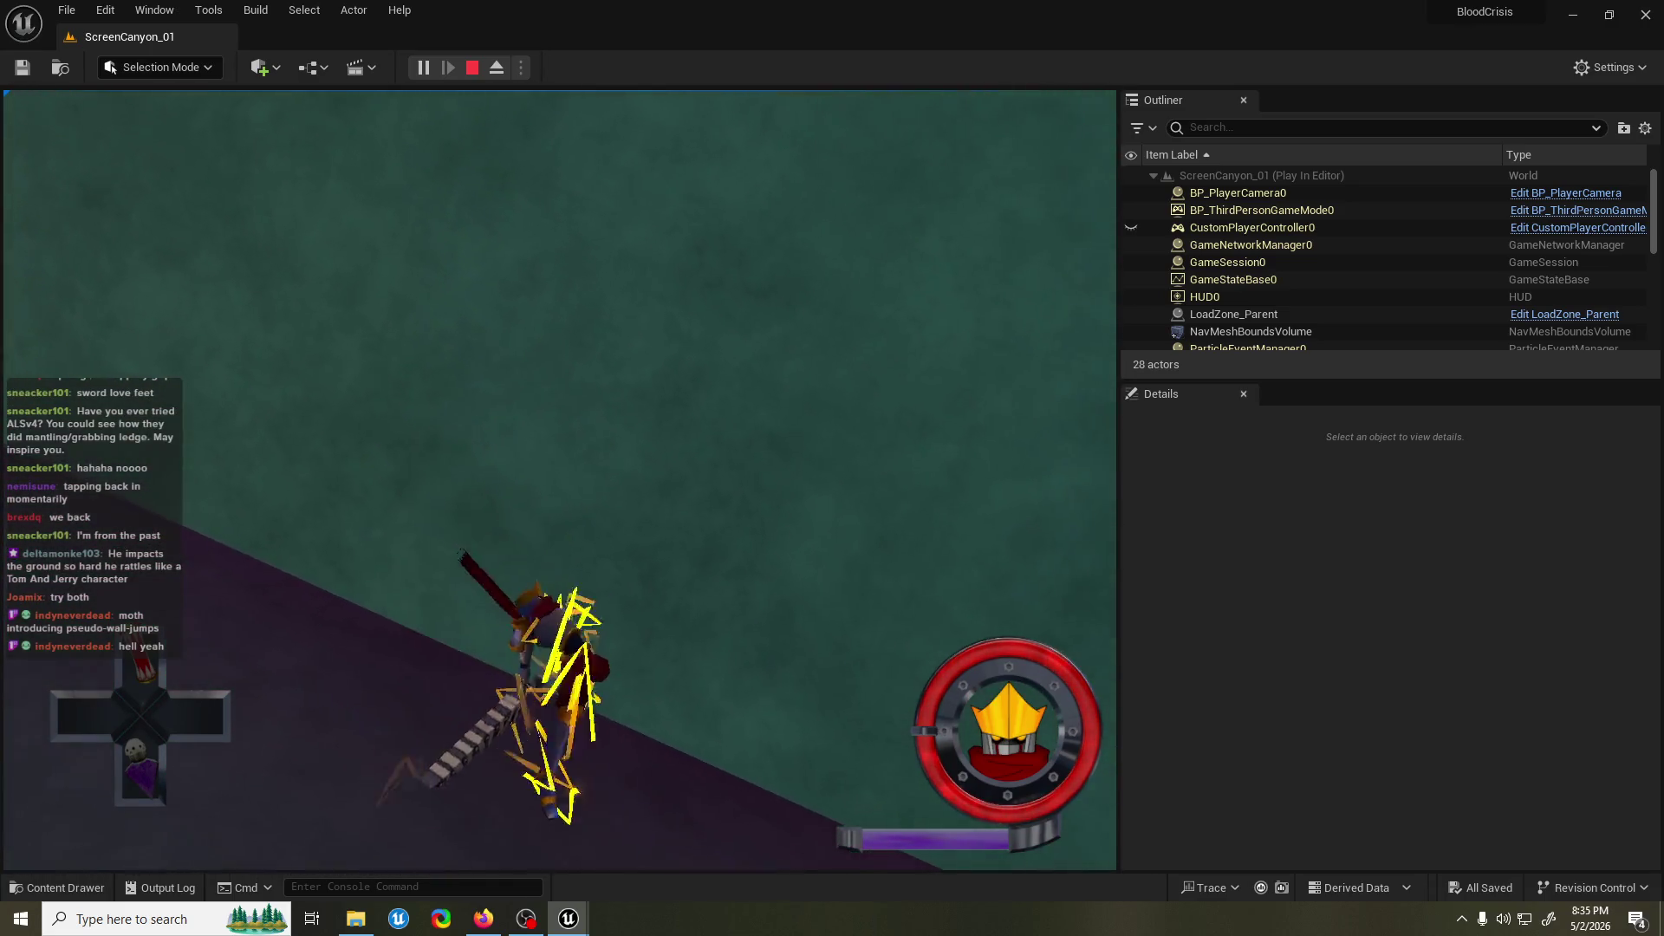
pyautogui.press('w')
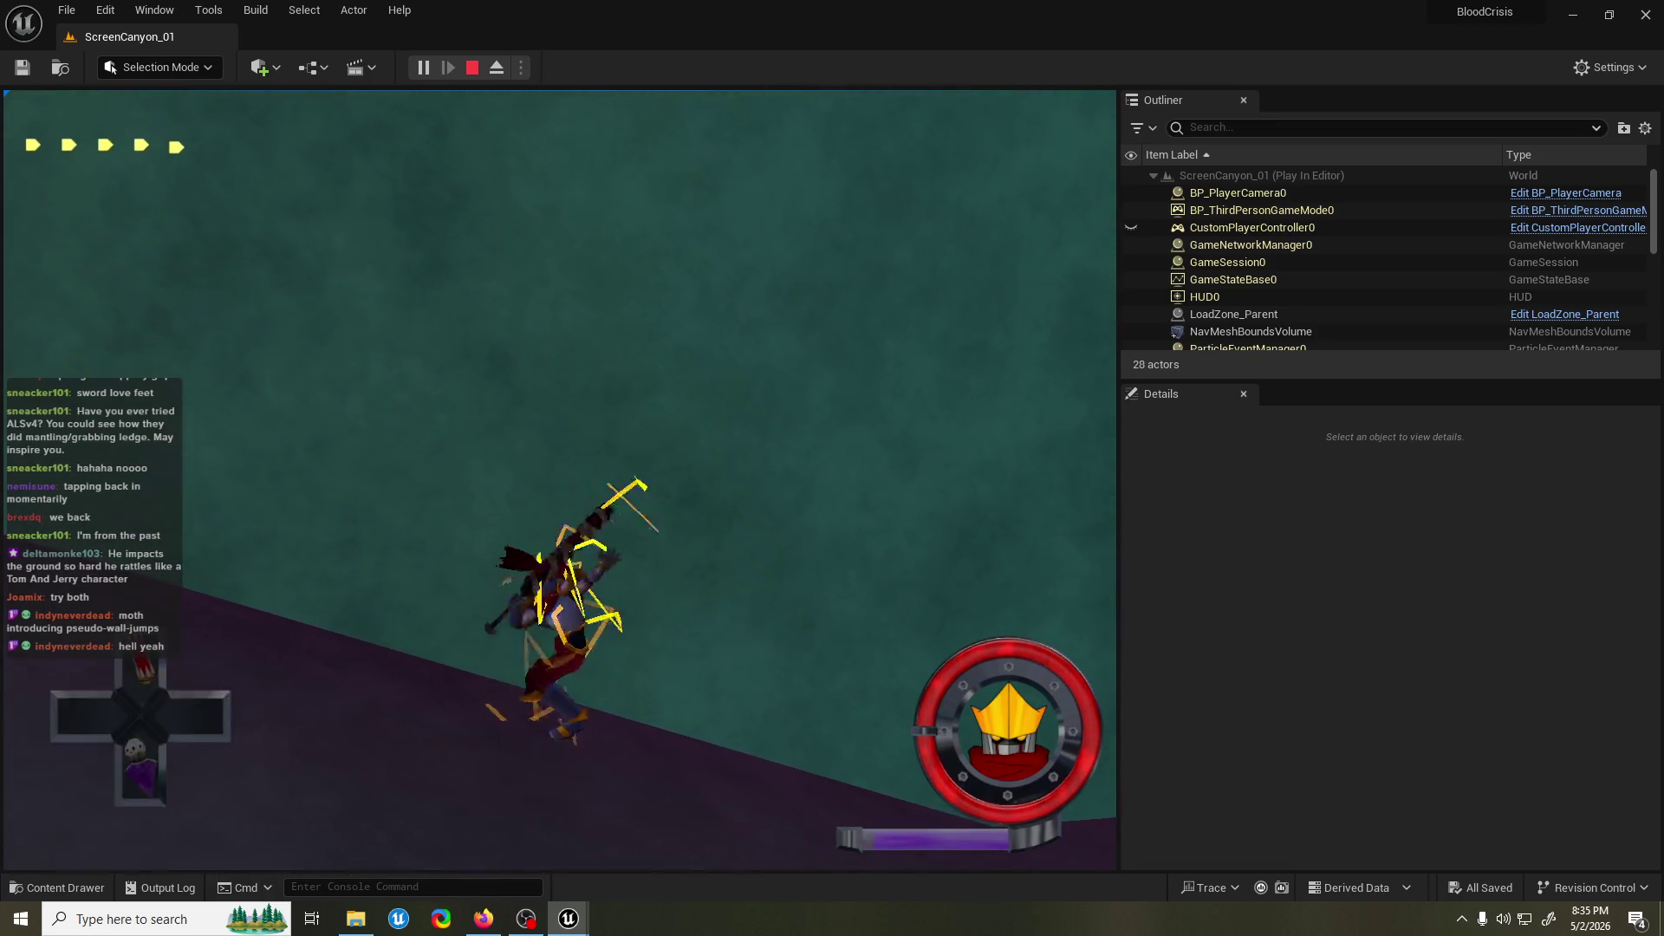
pyautogui.press('w')
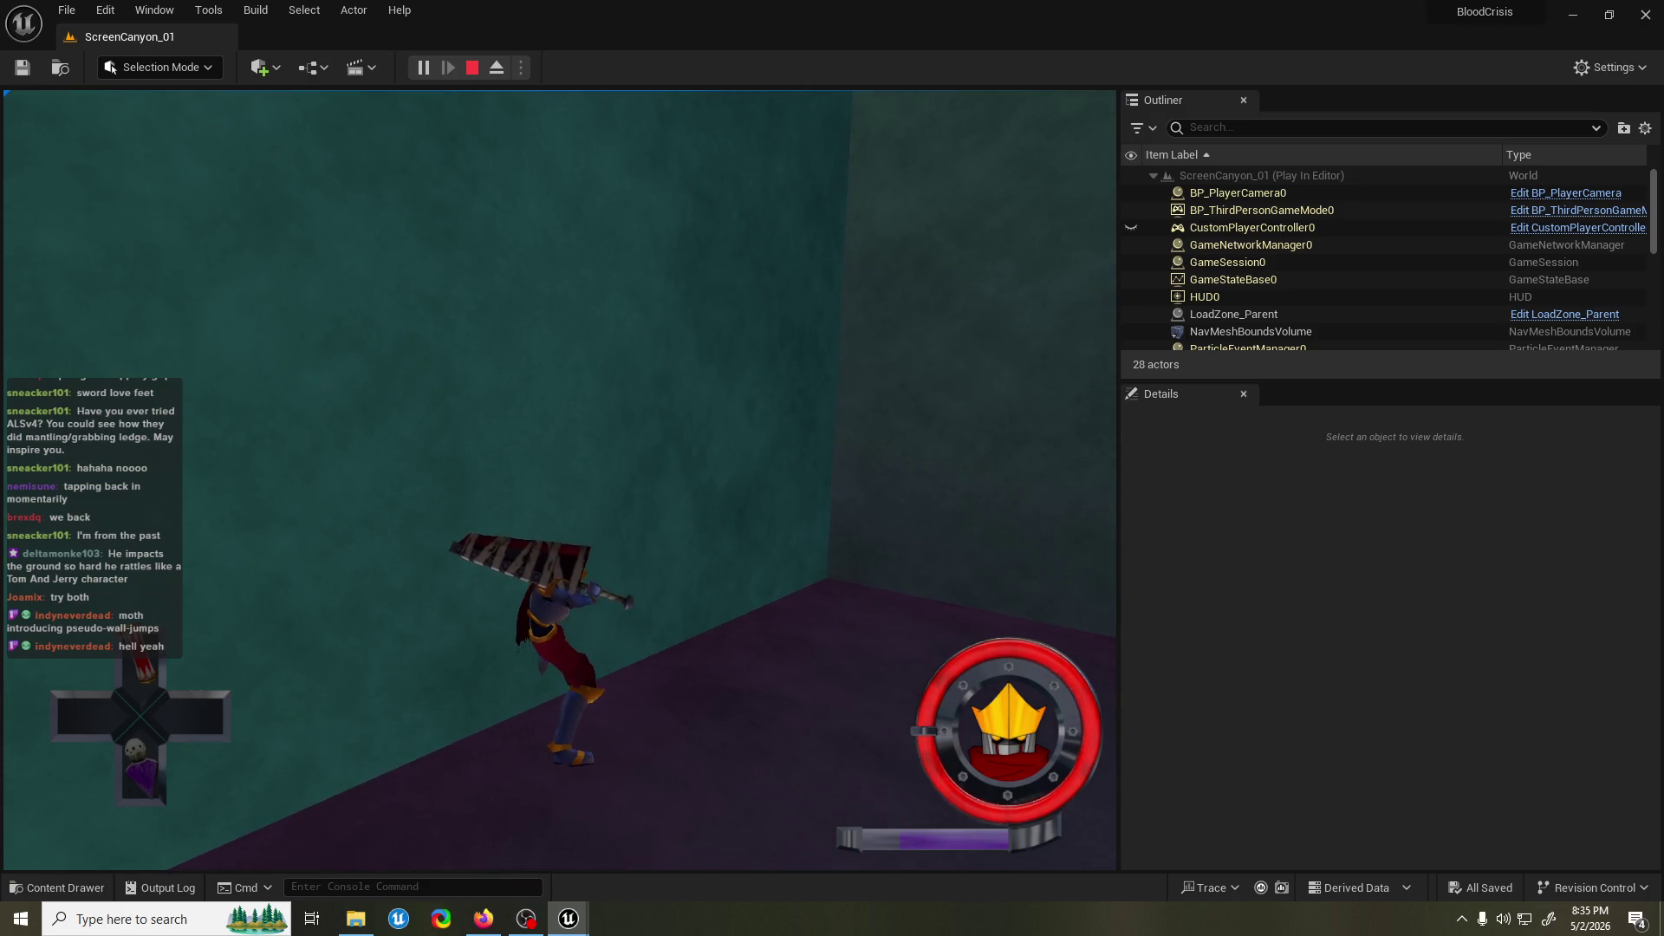
pyautogui.press('Escape')
# Run two more playtests of the level, then bring up the LedgeGrab_ACT blueprint.
pyautogui.moveTo(419, 680)
pyautogui.mouseDown()
pyautogui.moveTo(408, 659)
pyautogui.moveTo(434, 693)
pyautogui.moveTo(419, 680)
pyautogui.moveTo(450, 607)
pyautogui.moveTo(483, 732)
pyautogui.moveTo(747, 643)
pyautogui.moveTo(446, 774)
pyautogui.moveTo(587, 587)
pyautogui.moveTo(709, 192)
pyautogui.mouseUp()
pyautogui.scroll(-2, 446, 774)
pyautogui.click(422, 67)
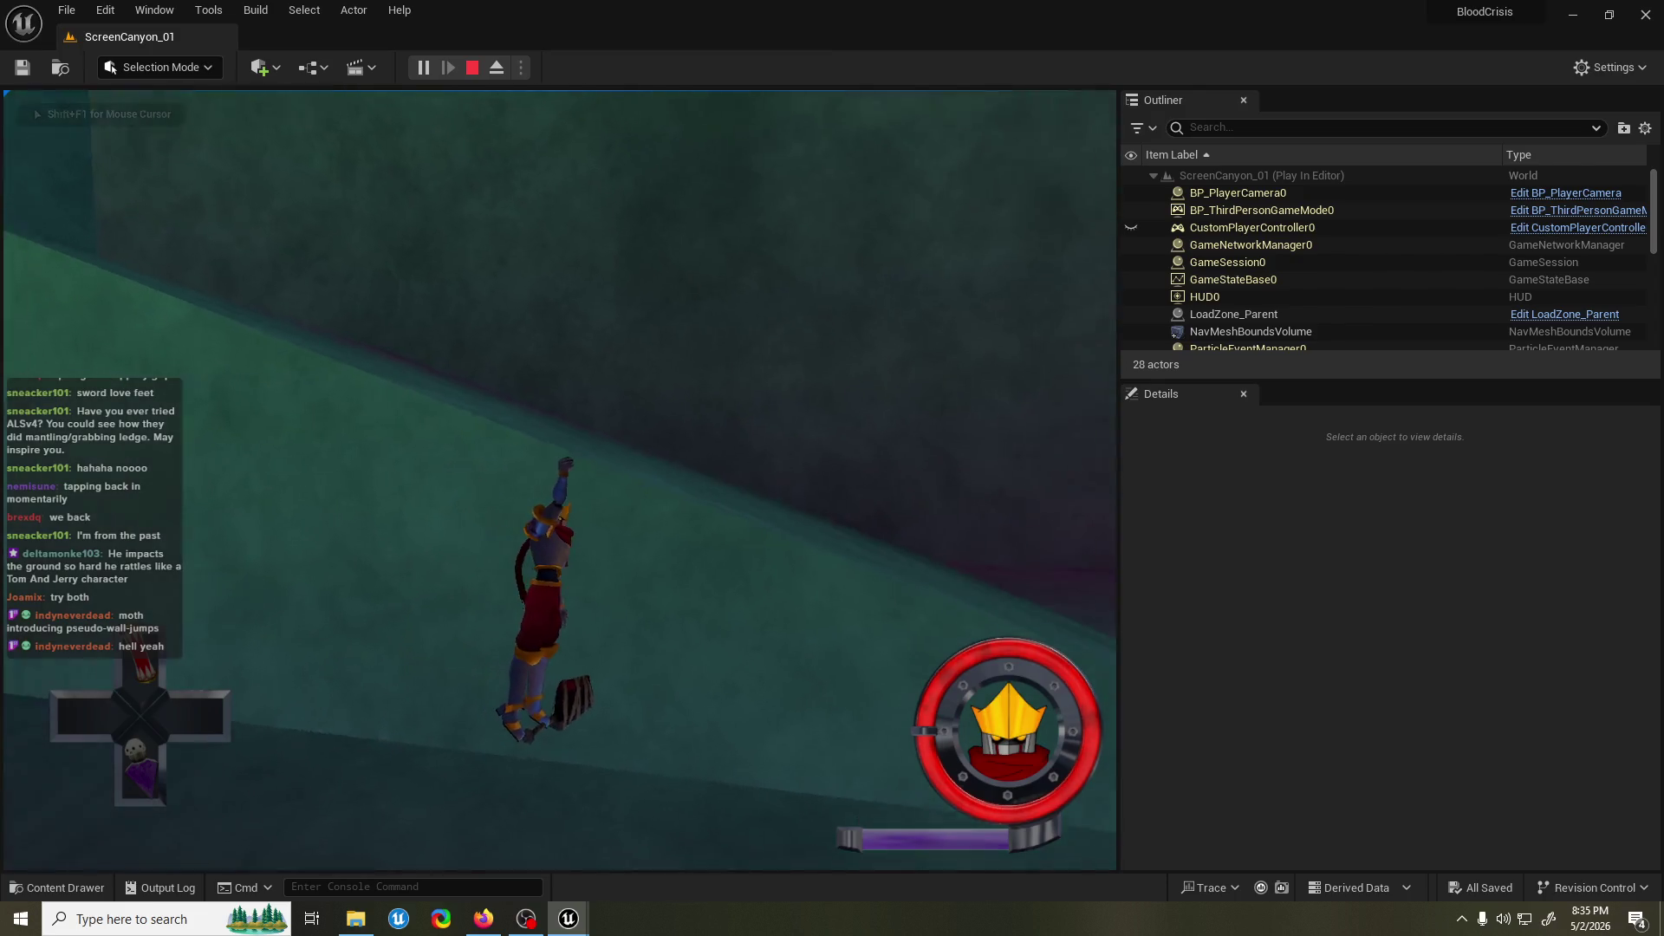
pyautogui.press('Escape')
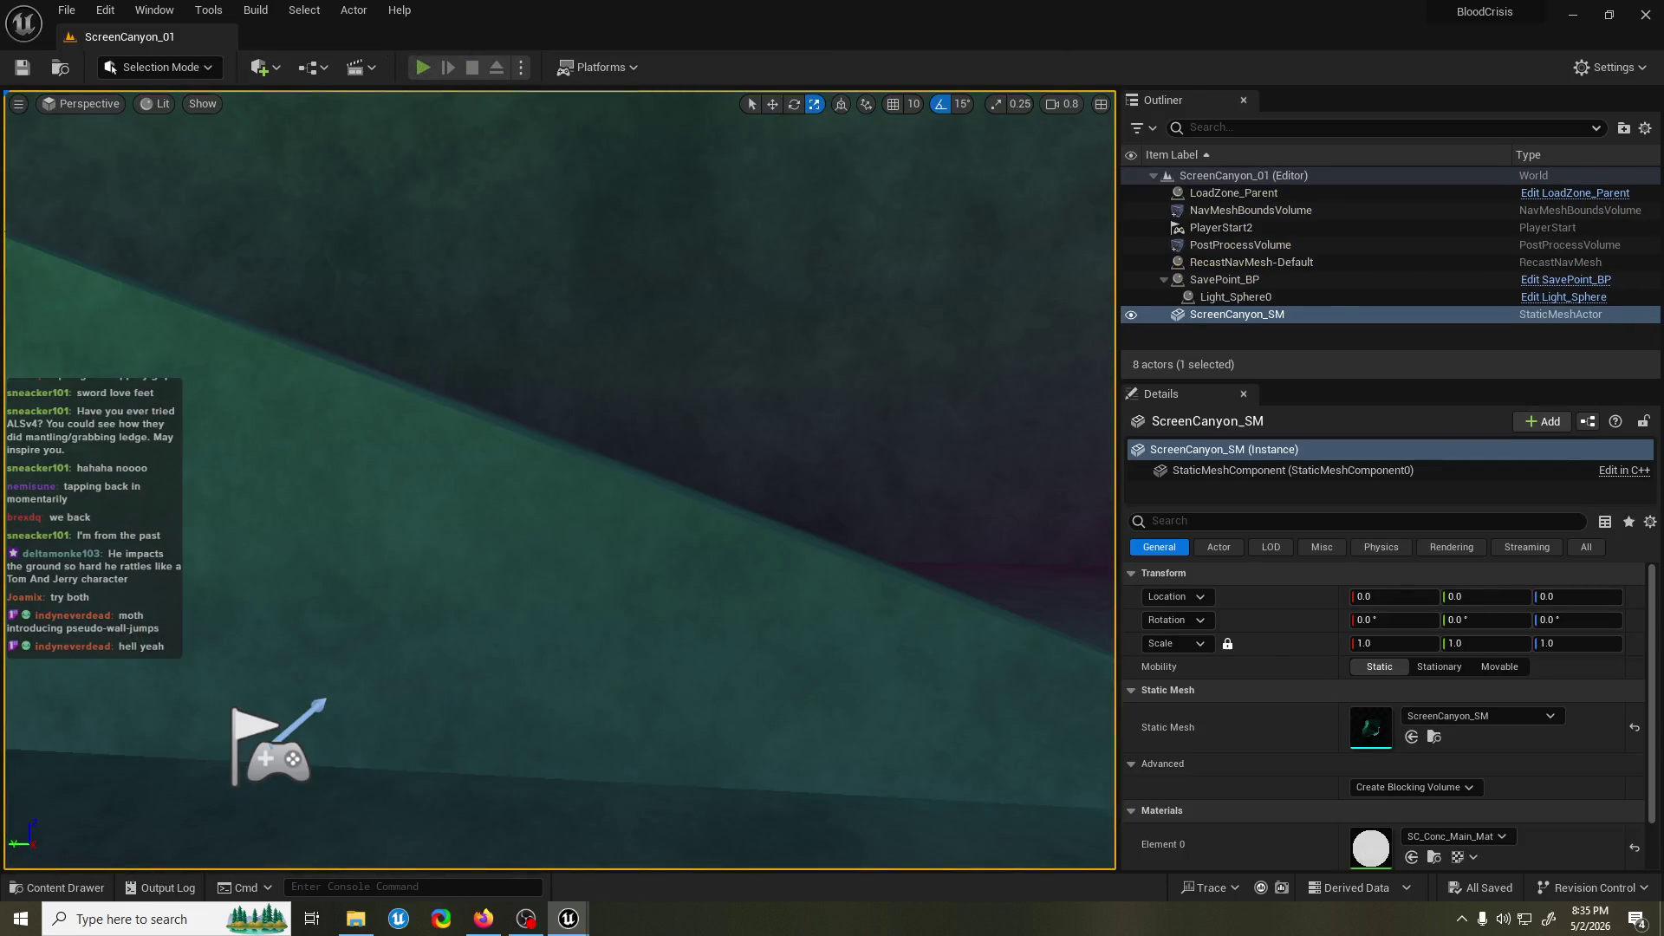
pyautogui.hotkey('alt', 'p')
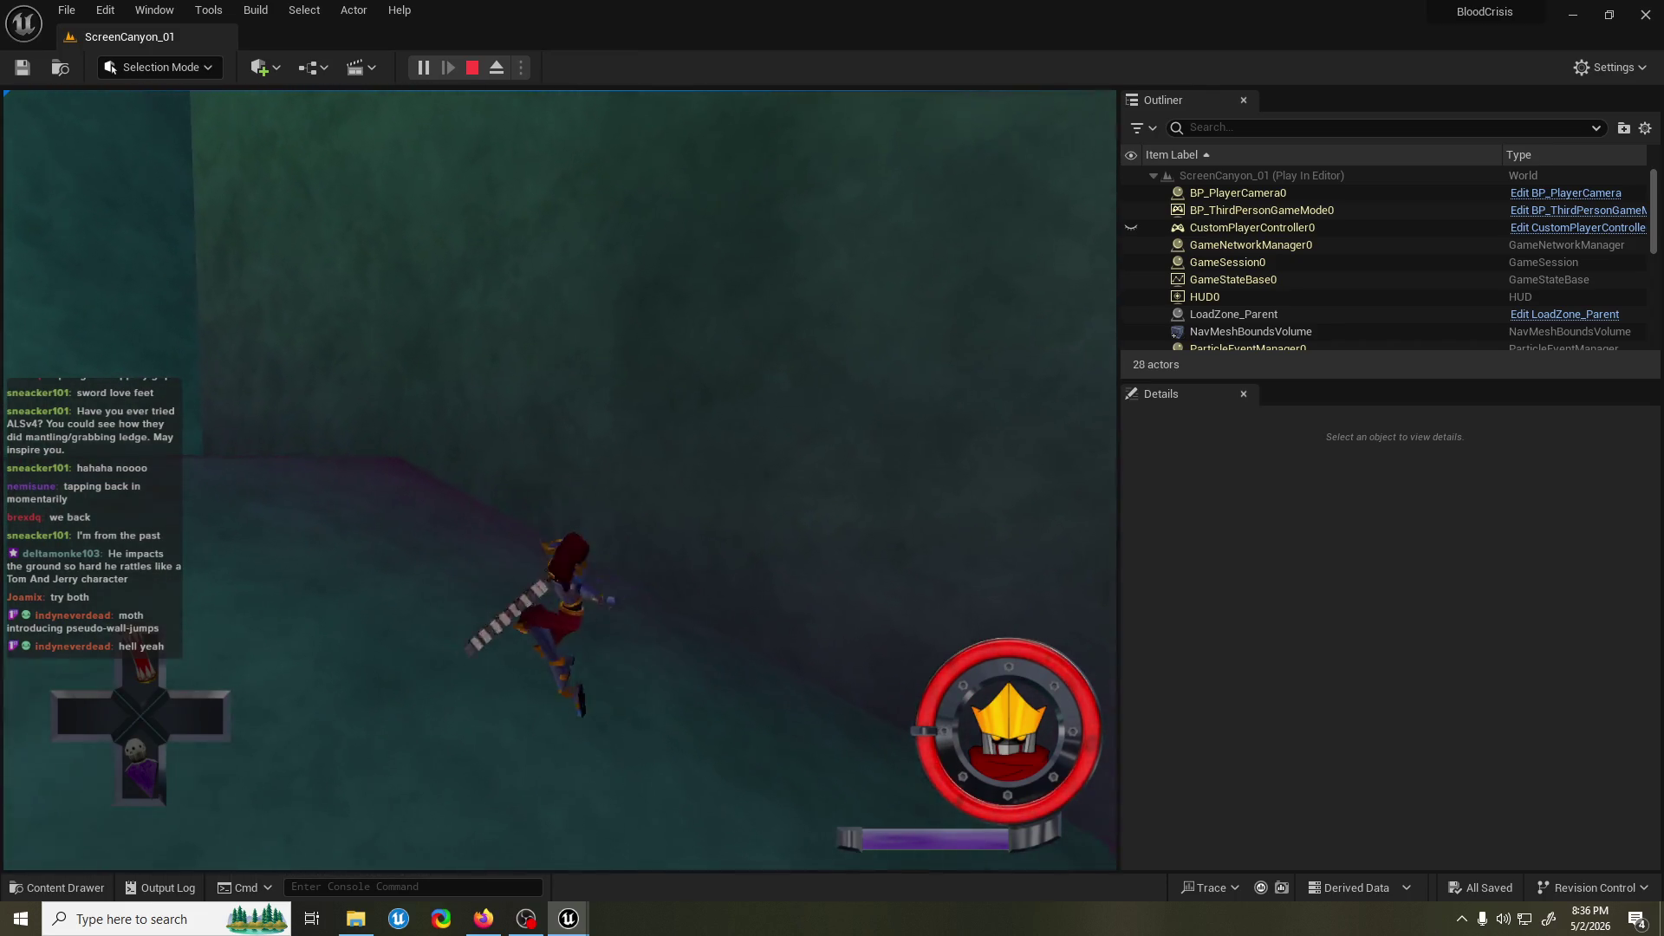
pyautogui.press('Escape')
pyautogui.moveTo(569, 919)
pyautogui.click(632, 847)
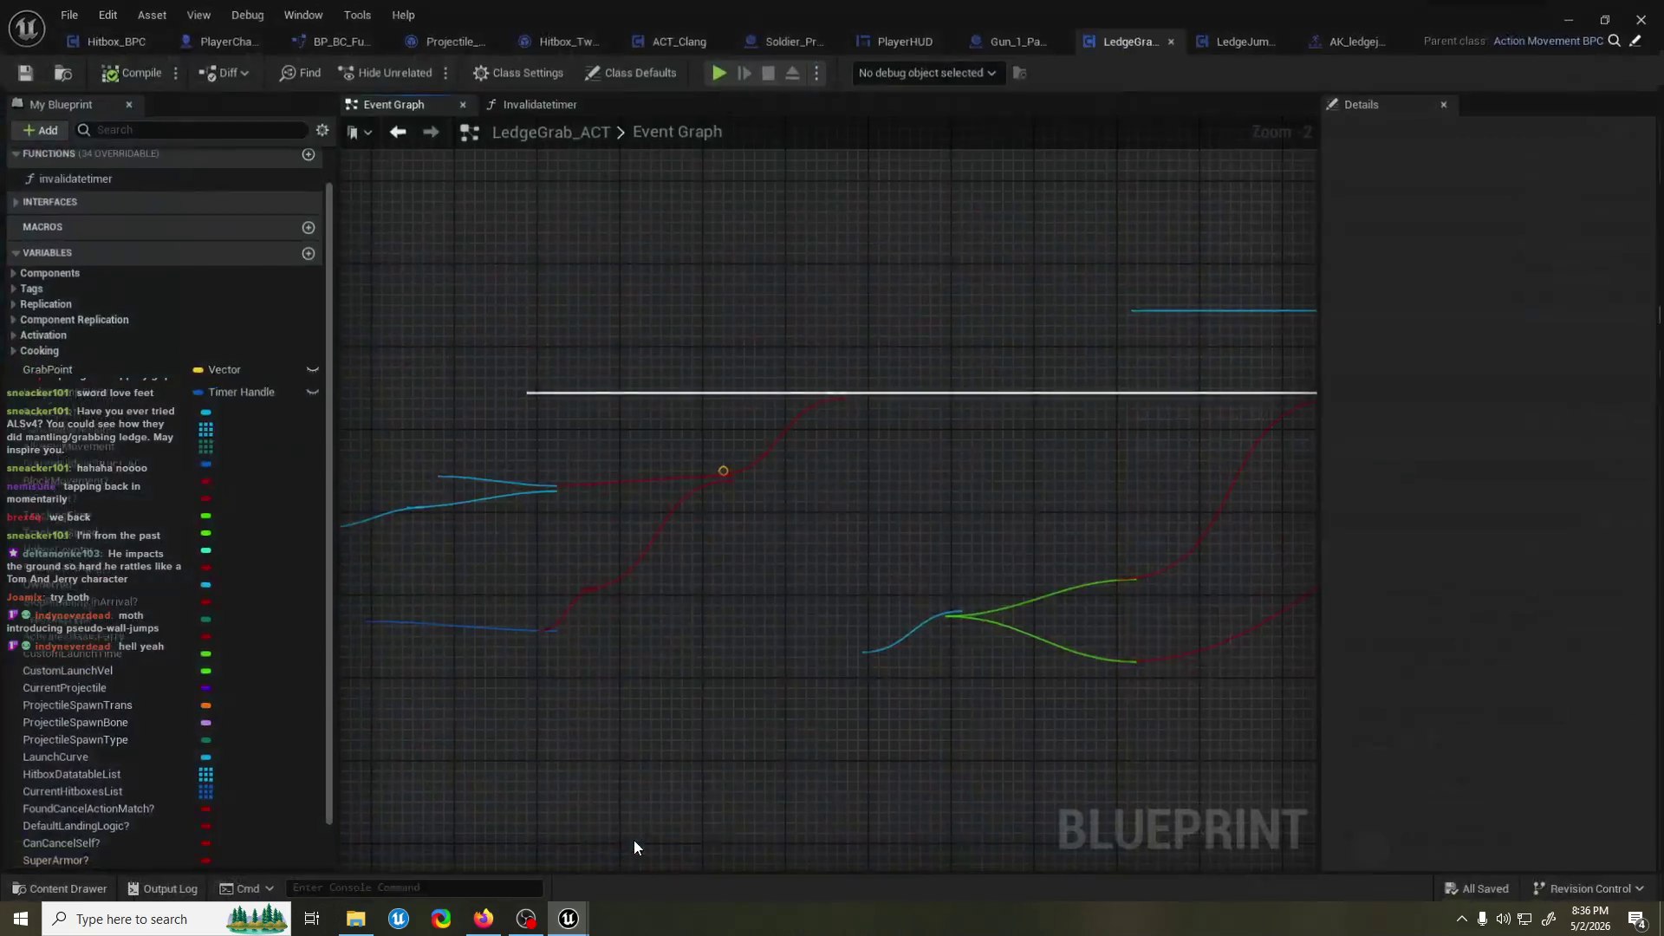
# Pan and zoom the LedgeGrab_ACT graph to frame the ledge grab node network.
pyautogui.scroll(-7, 837, 342)
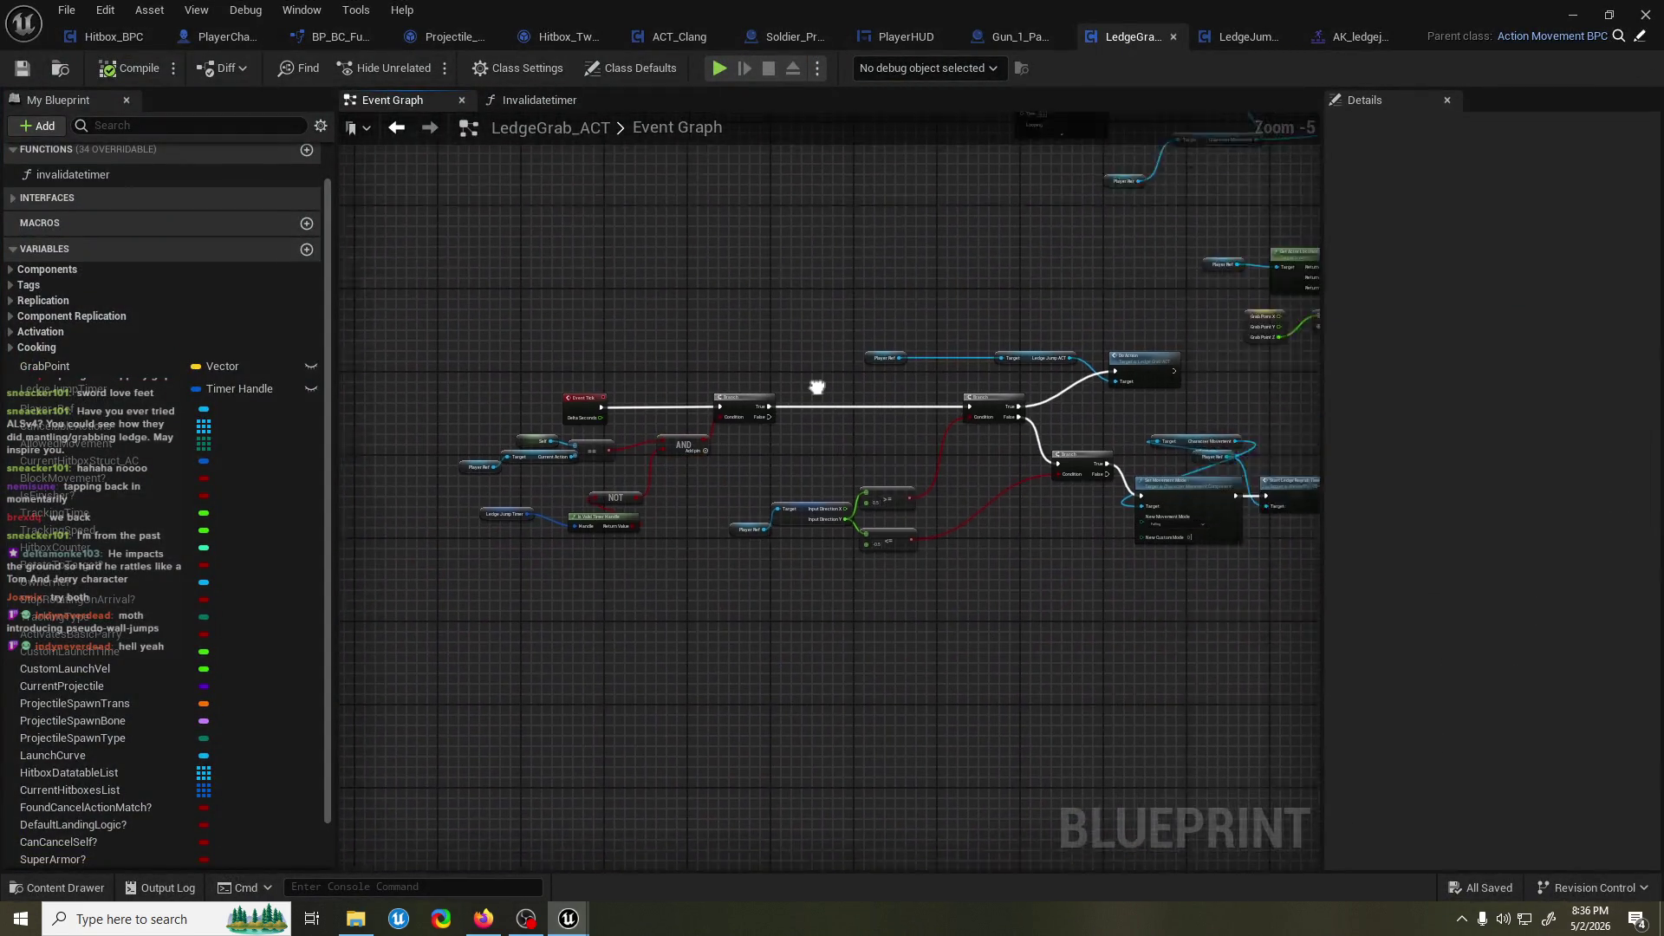
pyautogui.moveTo(965, 413); pyautogui.dragTo(1052, 381)
pyautogui.scroll(1, 597, 471)
pyautogui.scroll(-4, 798, 463)
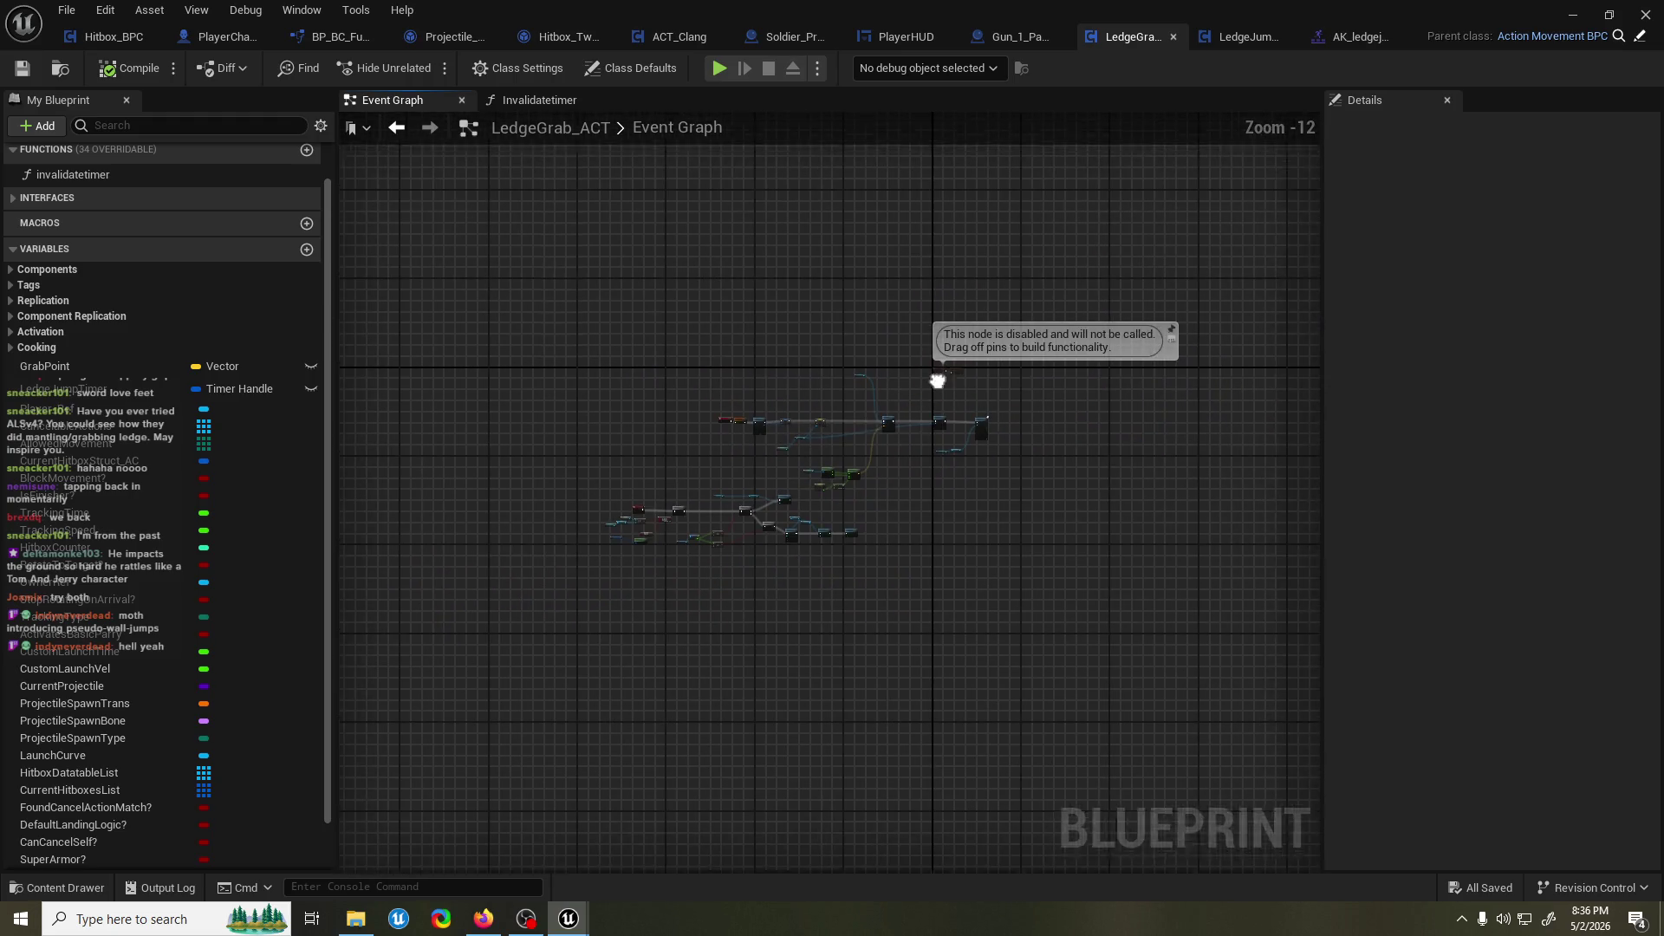
pyautogui.moveTo(670, 438); pyautogui.dragTo(966, 342)
pyautogui.scroll(4, 840, 393)
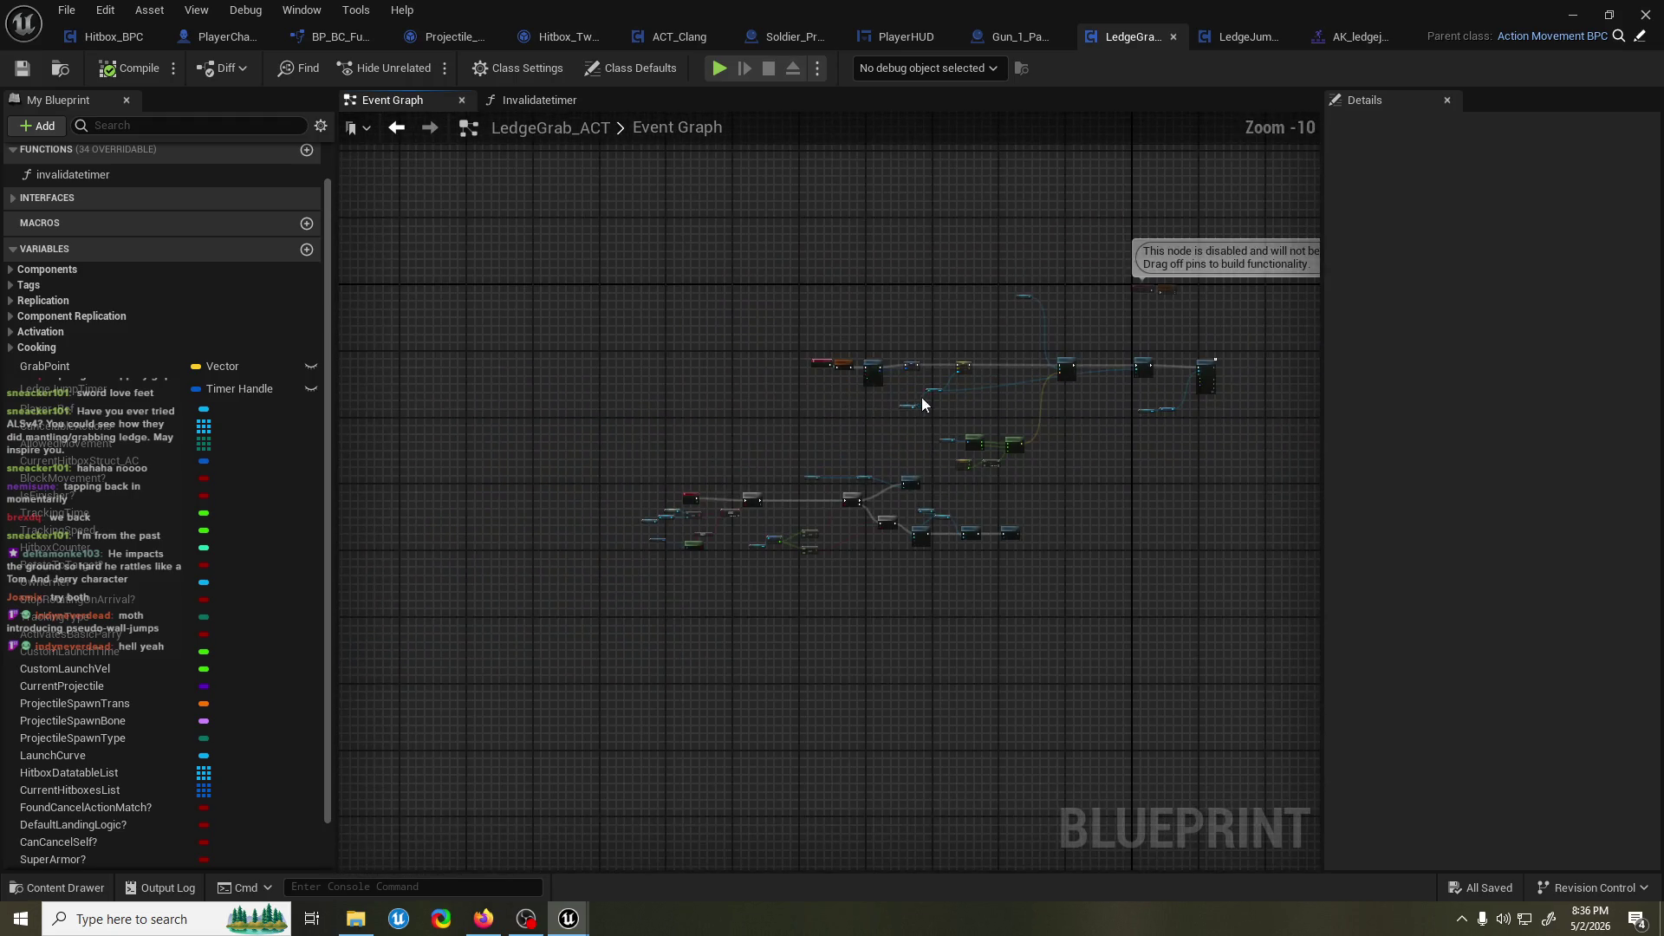
pyautogui.moveTo(505, 168); pyautogui.dragTo(580, 154)
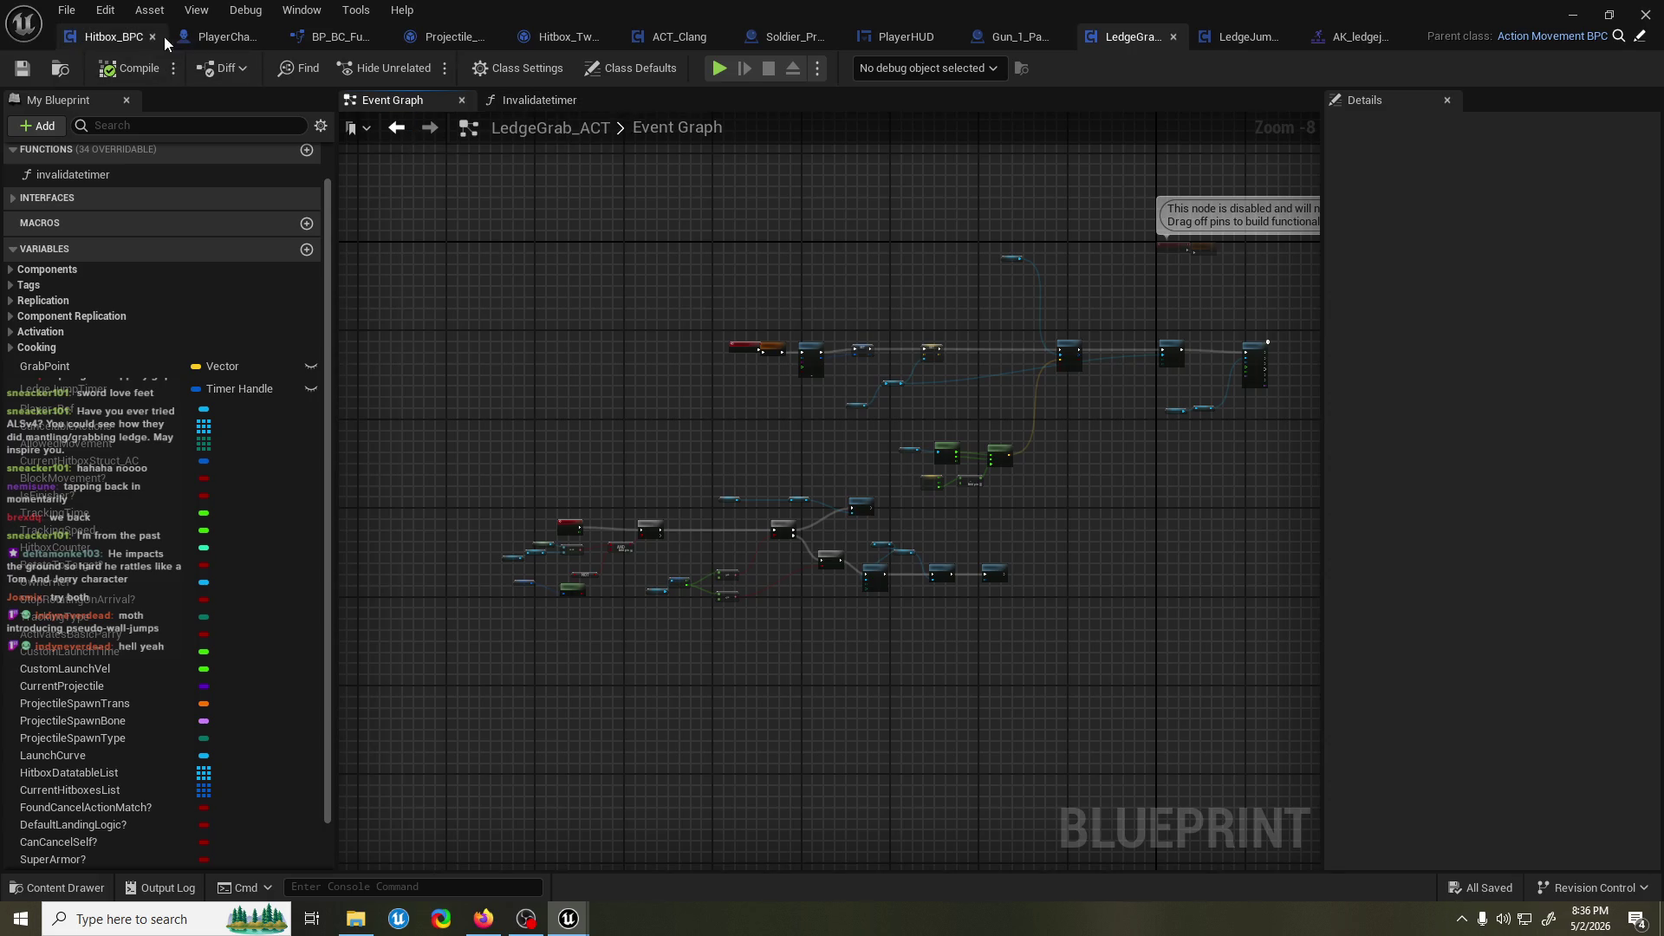
# In PlayerChar_BP's Event Graph, wire Branch False into Print String and save.
pyautogui.click(221, 37)
pyautogui.scroll(-5, 1082, 383)
pyautogui.moveTo(1081, 383)
pyautogui.mouseDown()
pyautogui.moveTo(721, 432)
pyautogui.moveTo(739, 393)
pyautogui.moveTo(908, 304)
pyautogui.mouseUp()
pyautogui.click(824, 100)
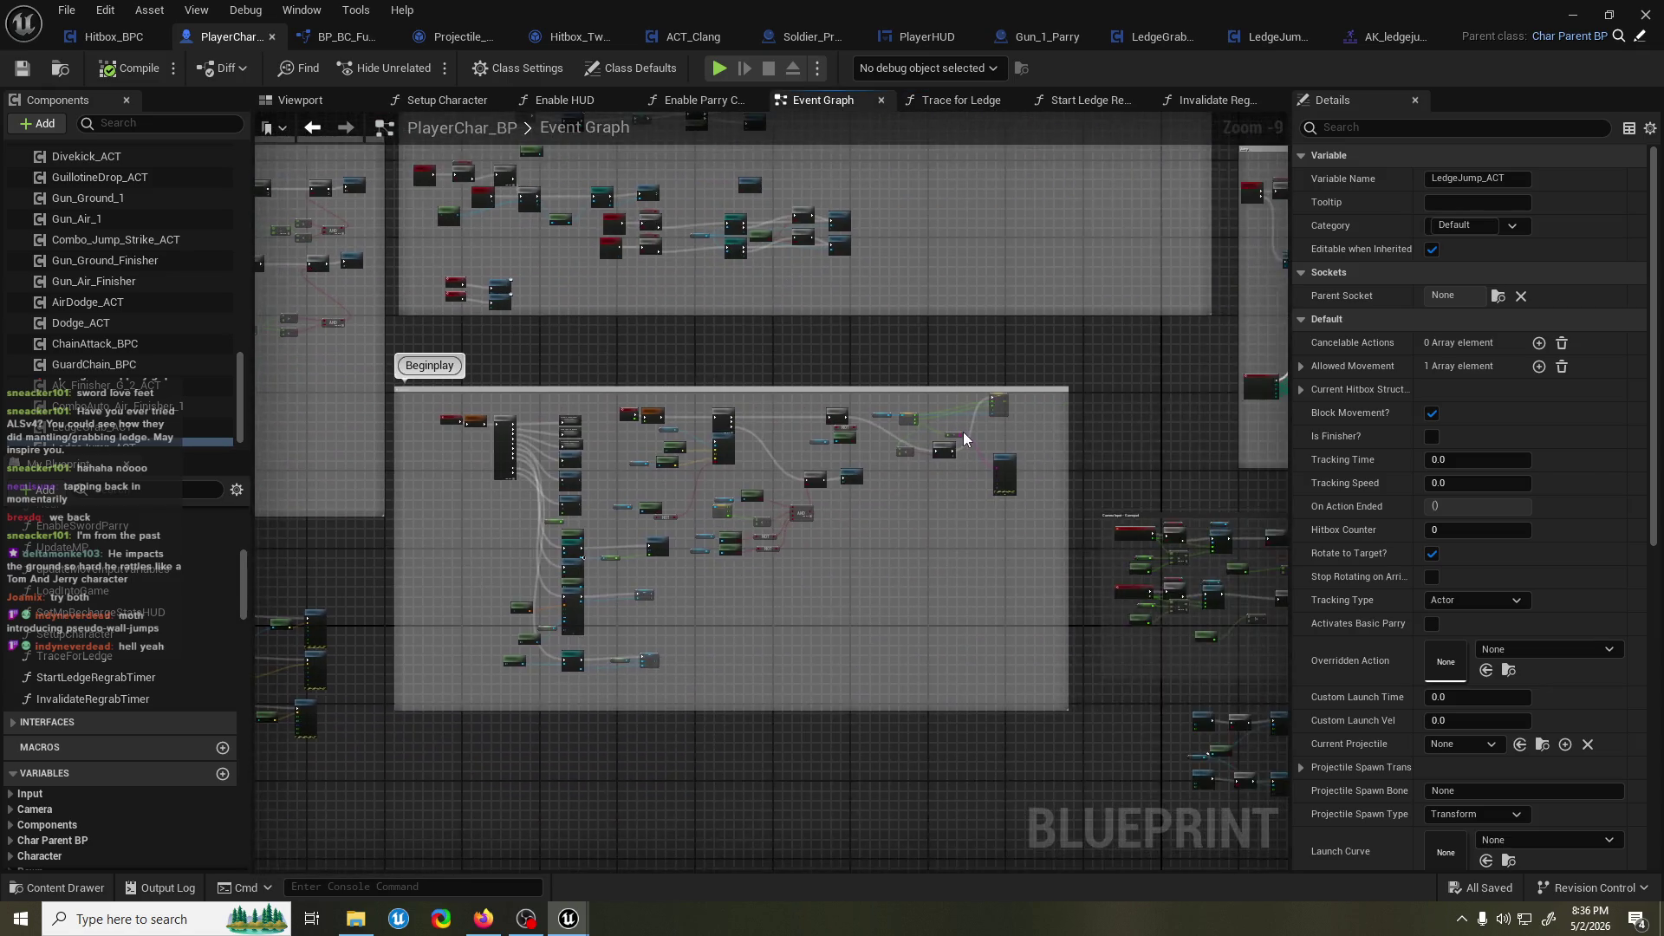
pyautogui.scroll(6, 965, 438)
pyautogui.moveTo(1047, 423); pyautogui.dragTo(900, 424)
pyautogui.moveTo(992, 523); pyautogui.dragTo(1141, 449)
pyautogui.moveTo(1062, 301); pyautogui.dragTo(1107, 295)
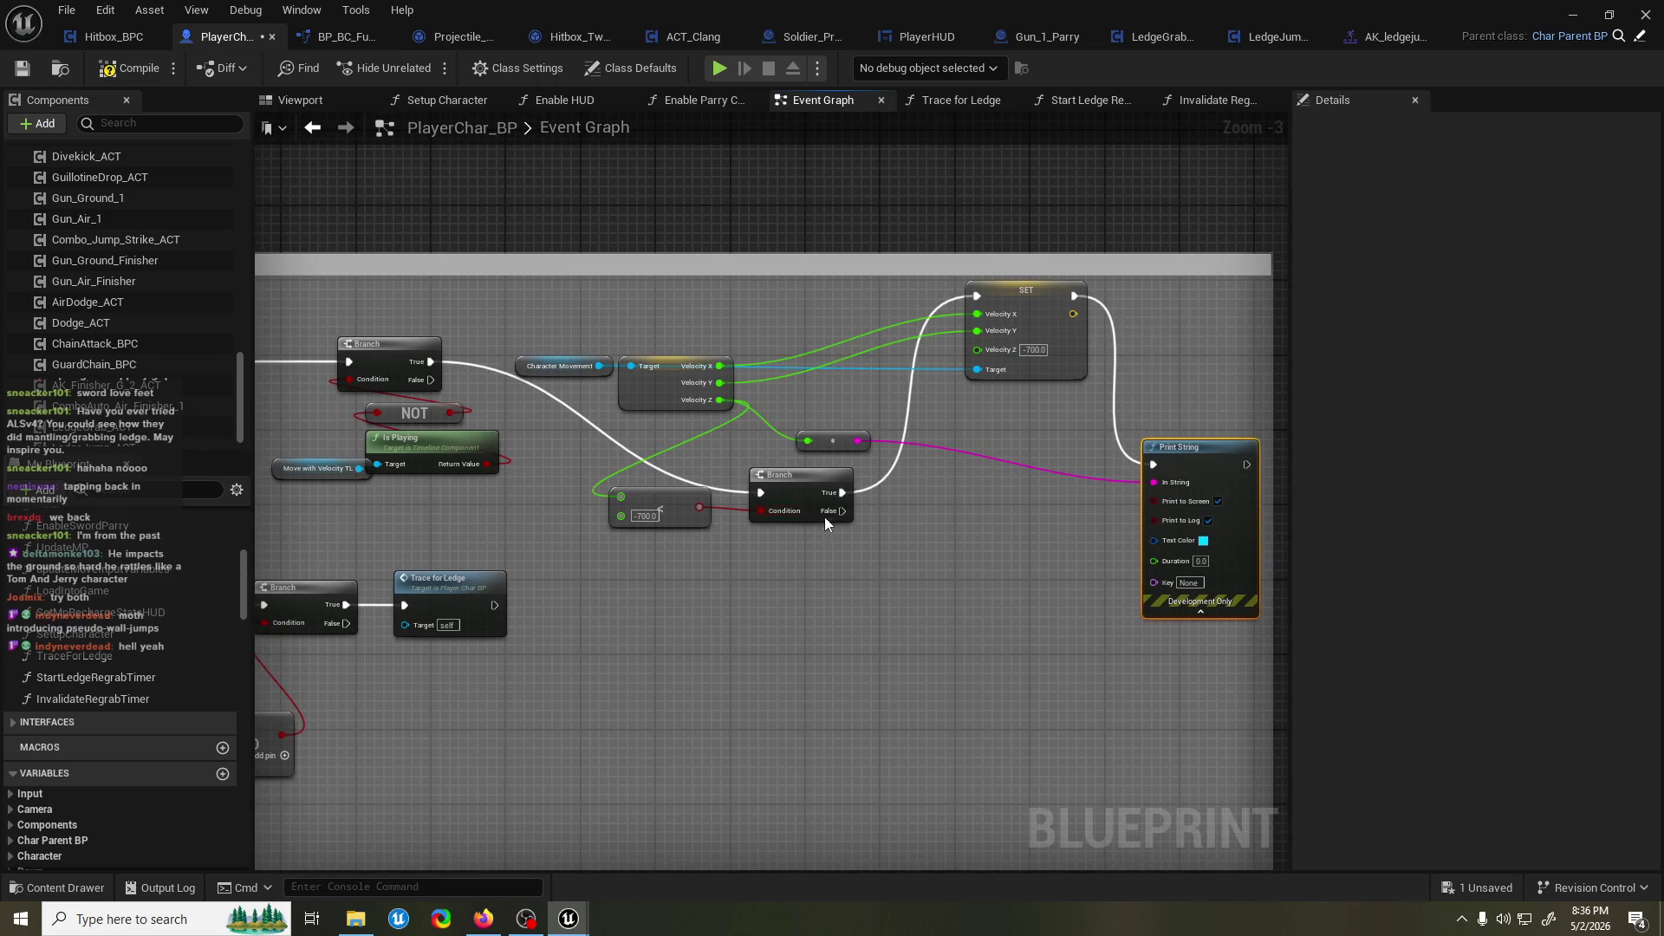
pyautogui.moveTo(912, 503); pyautogui.dragTo(1158, 465)
pyautogui.hotkey('ctrl', 's')
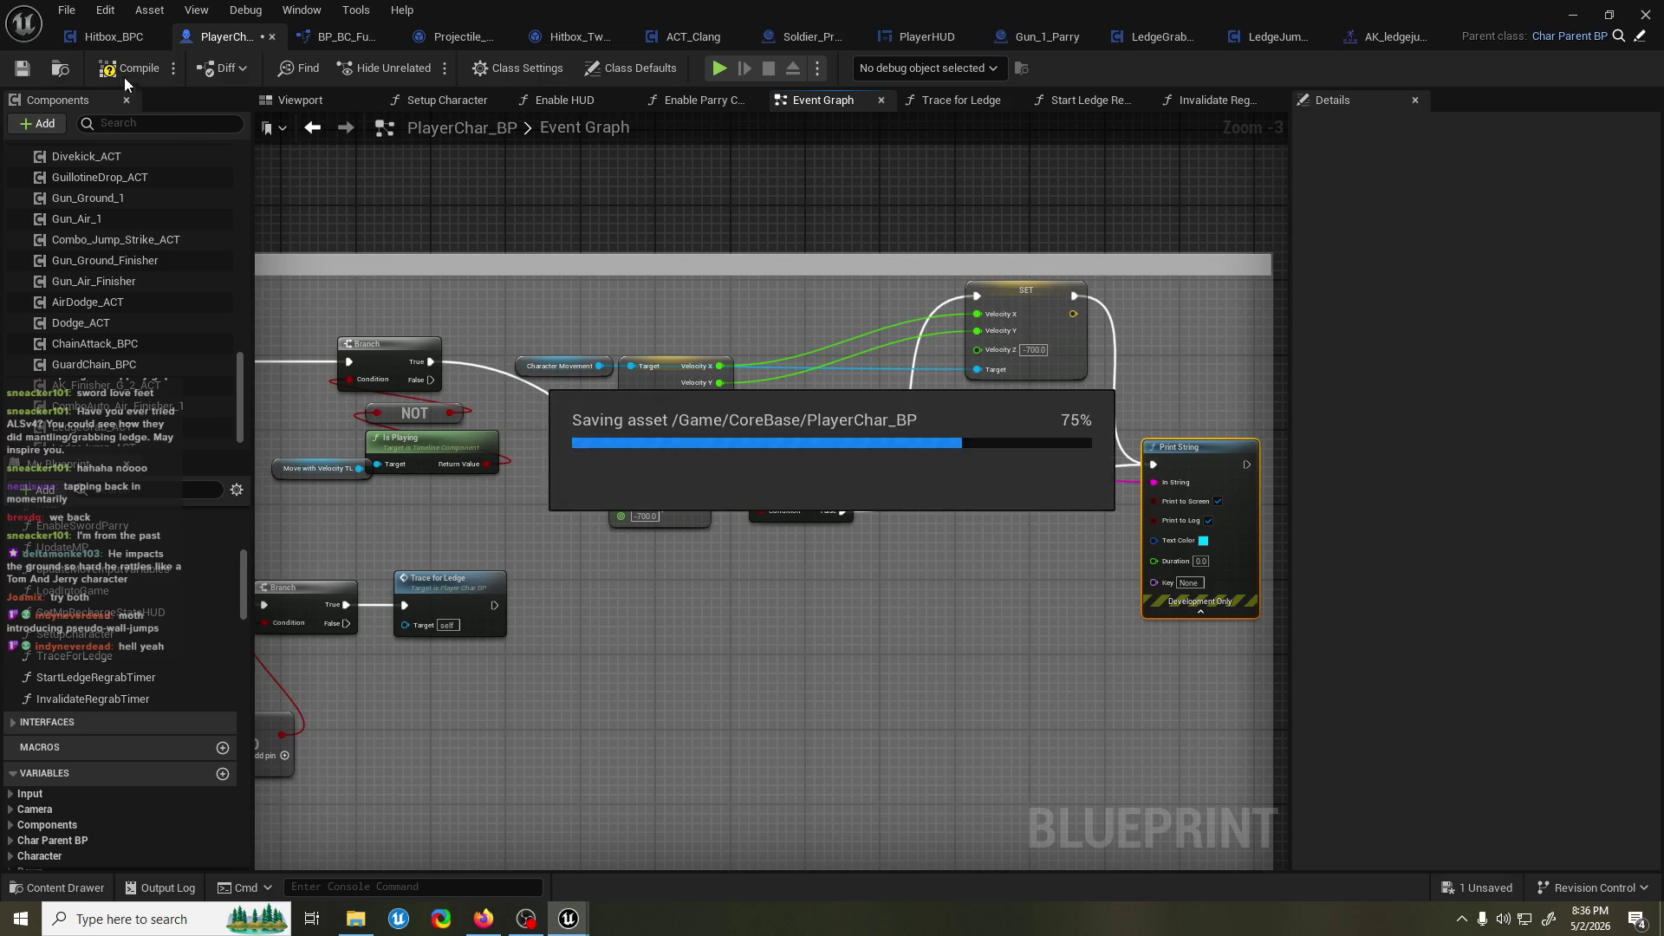
pyautogui.click(1572, 15)
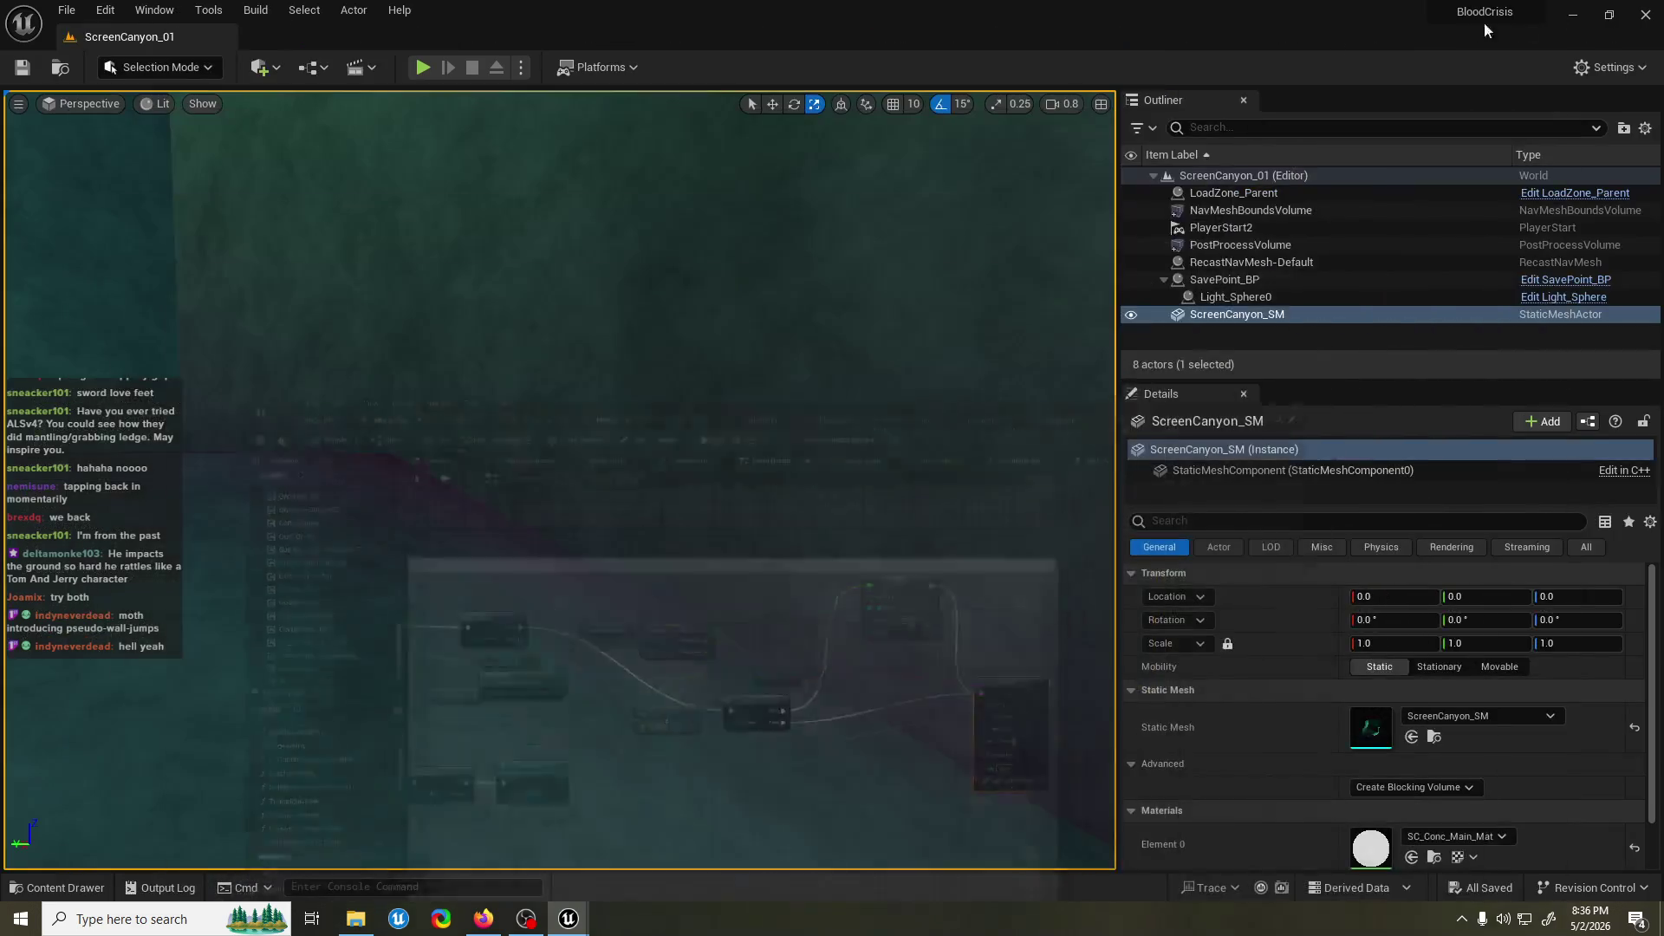
# Roll and climb up the wall in the running playtest, then end it and reopen PlayerChar_BP.
pyautogui.press('w')
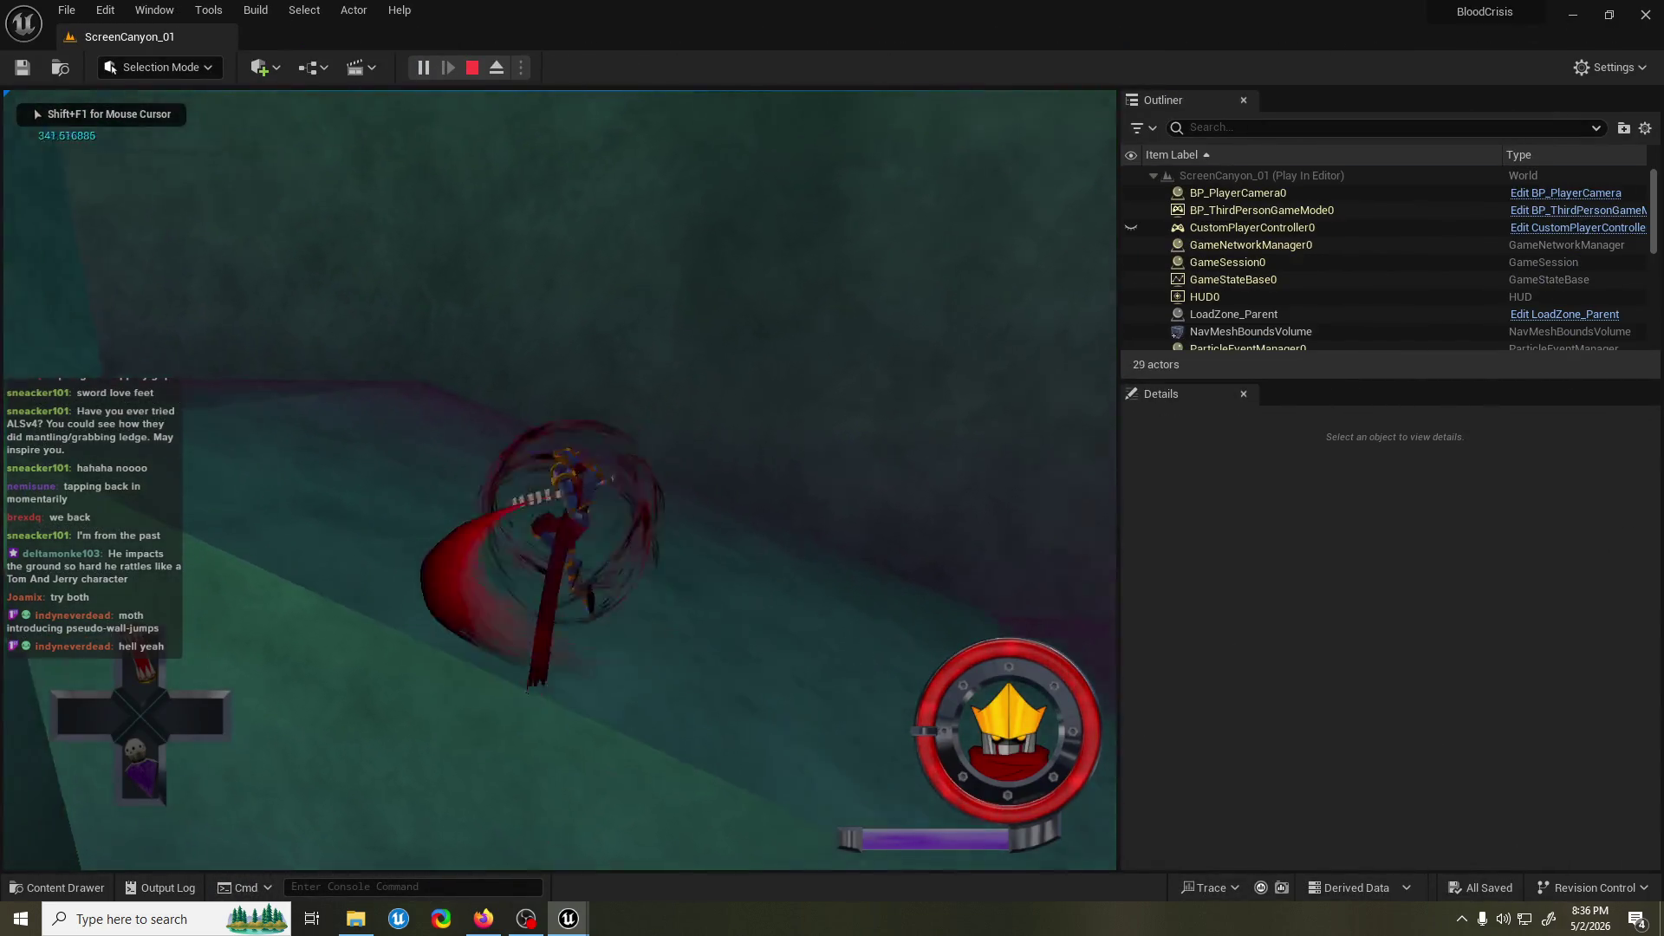
pyautogui.press('w')
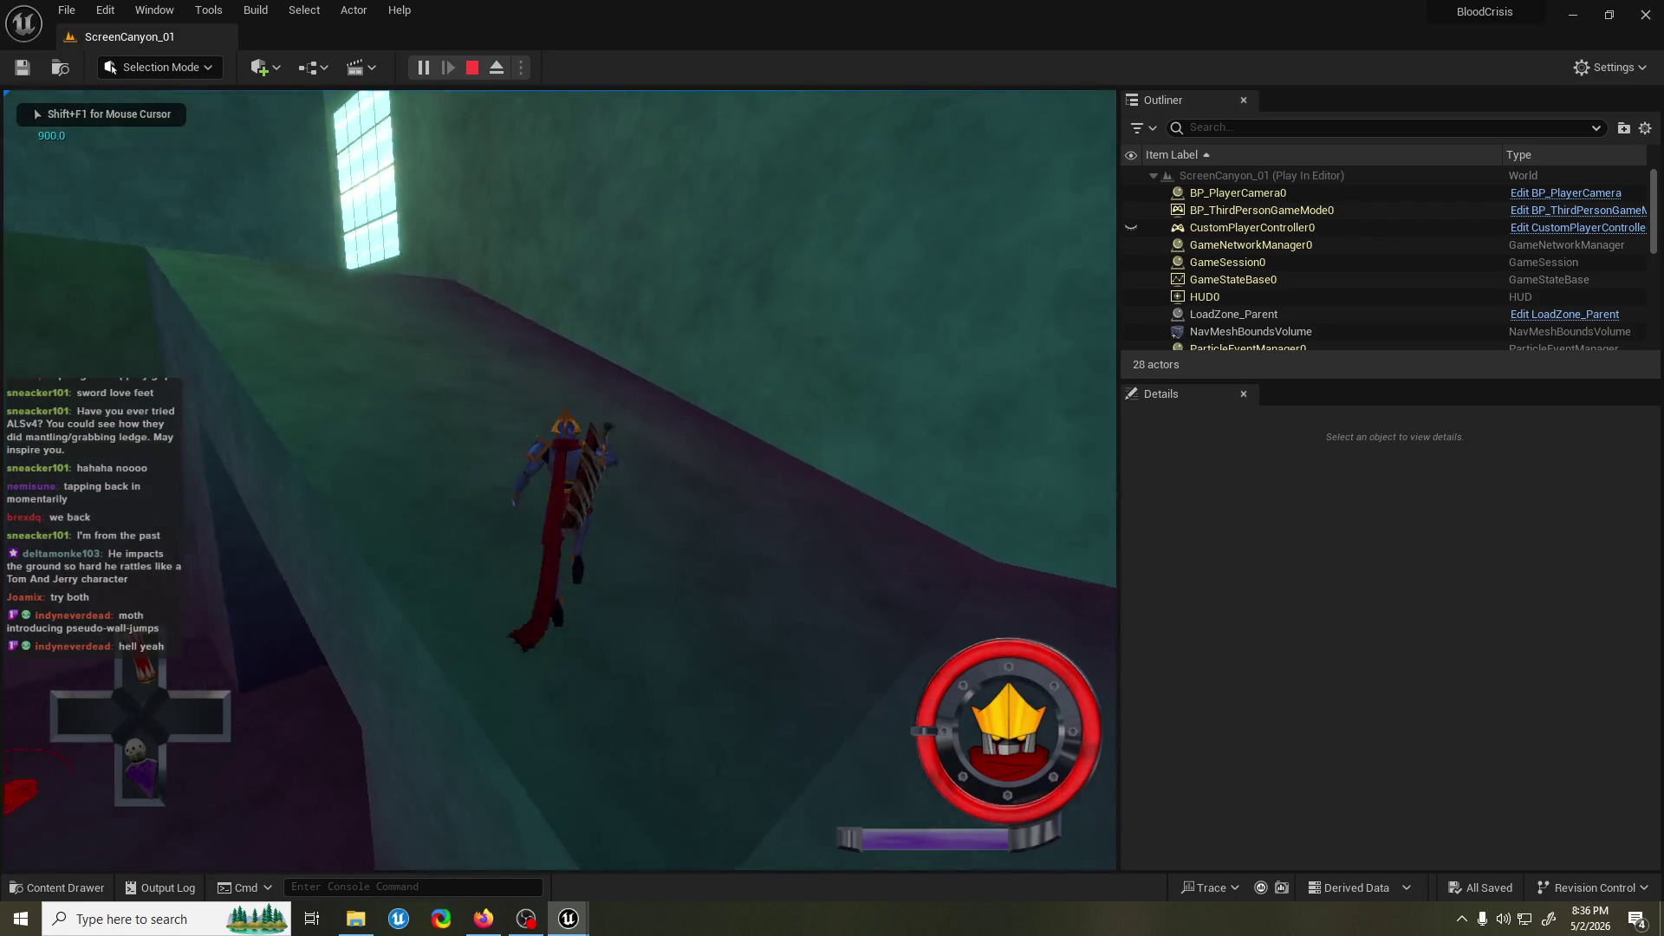
pyautogui.press('w')
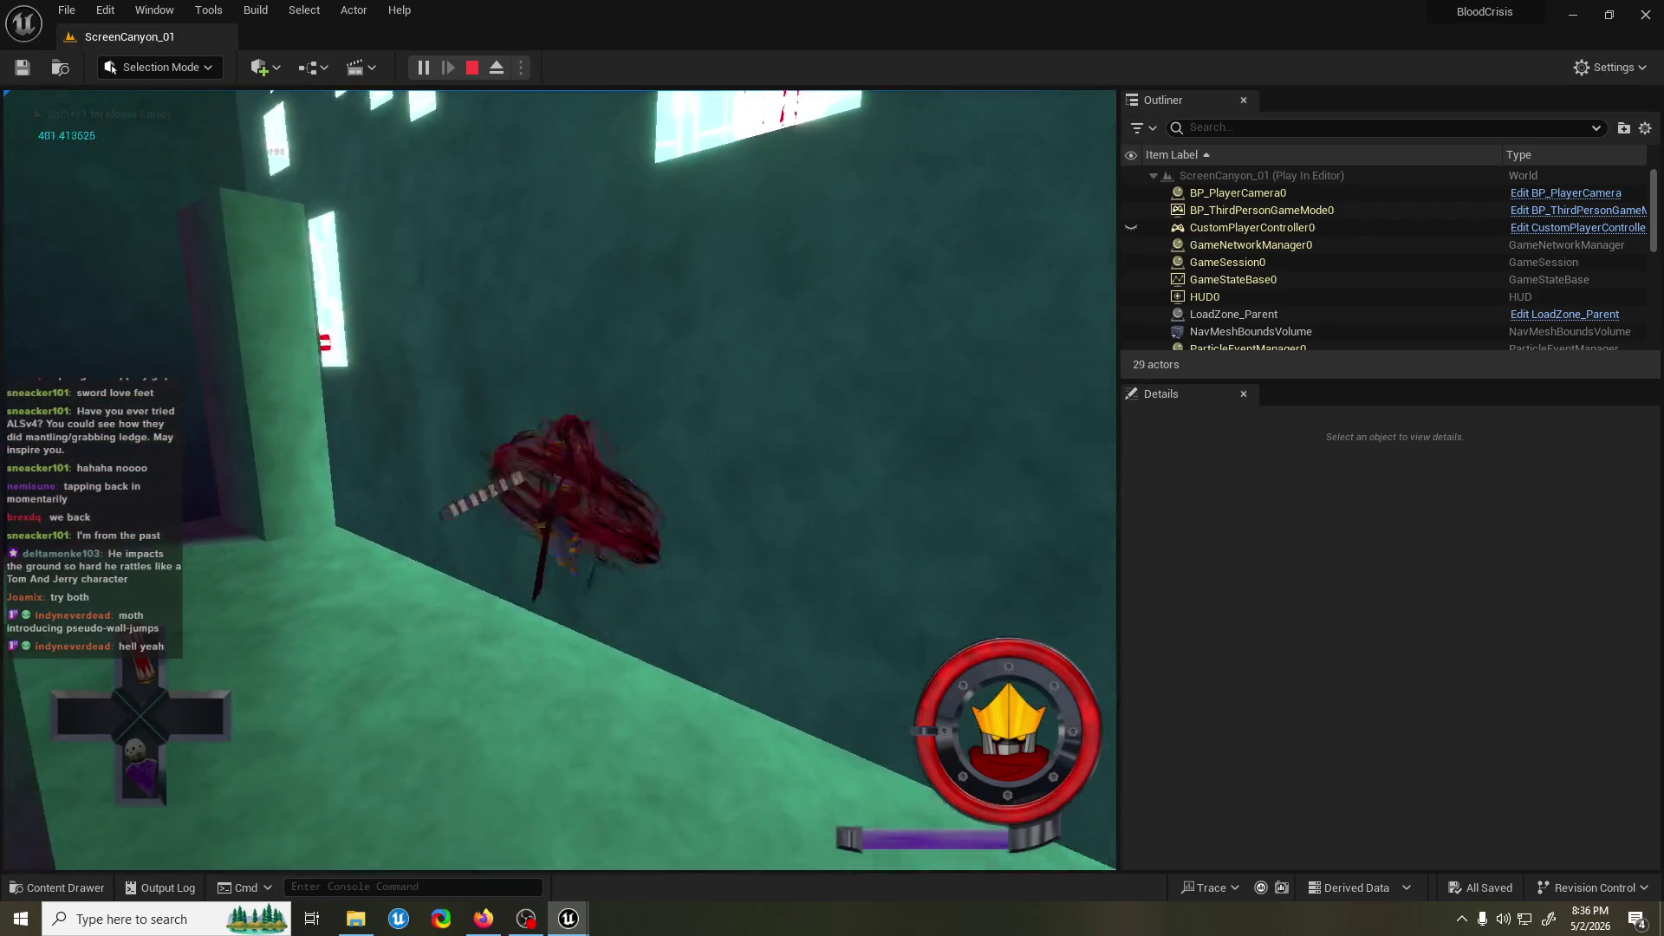
pyautogui.press('w')
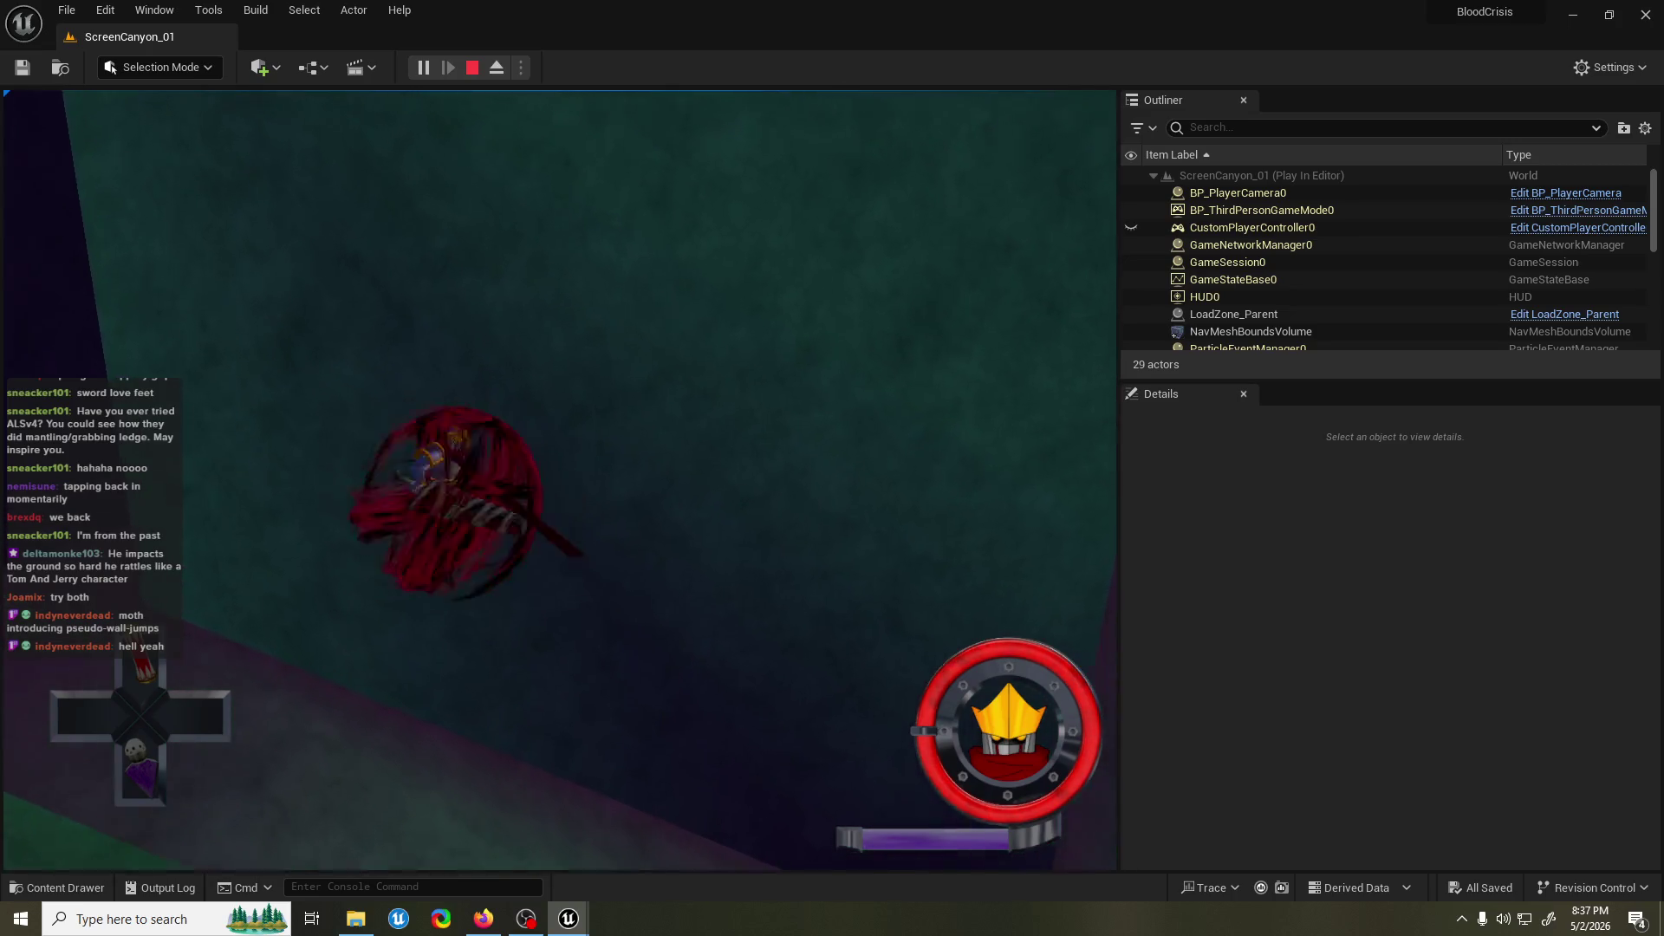
pyautogui.press('w')
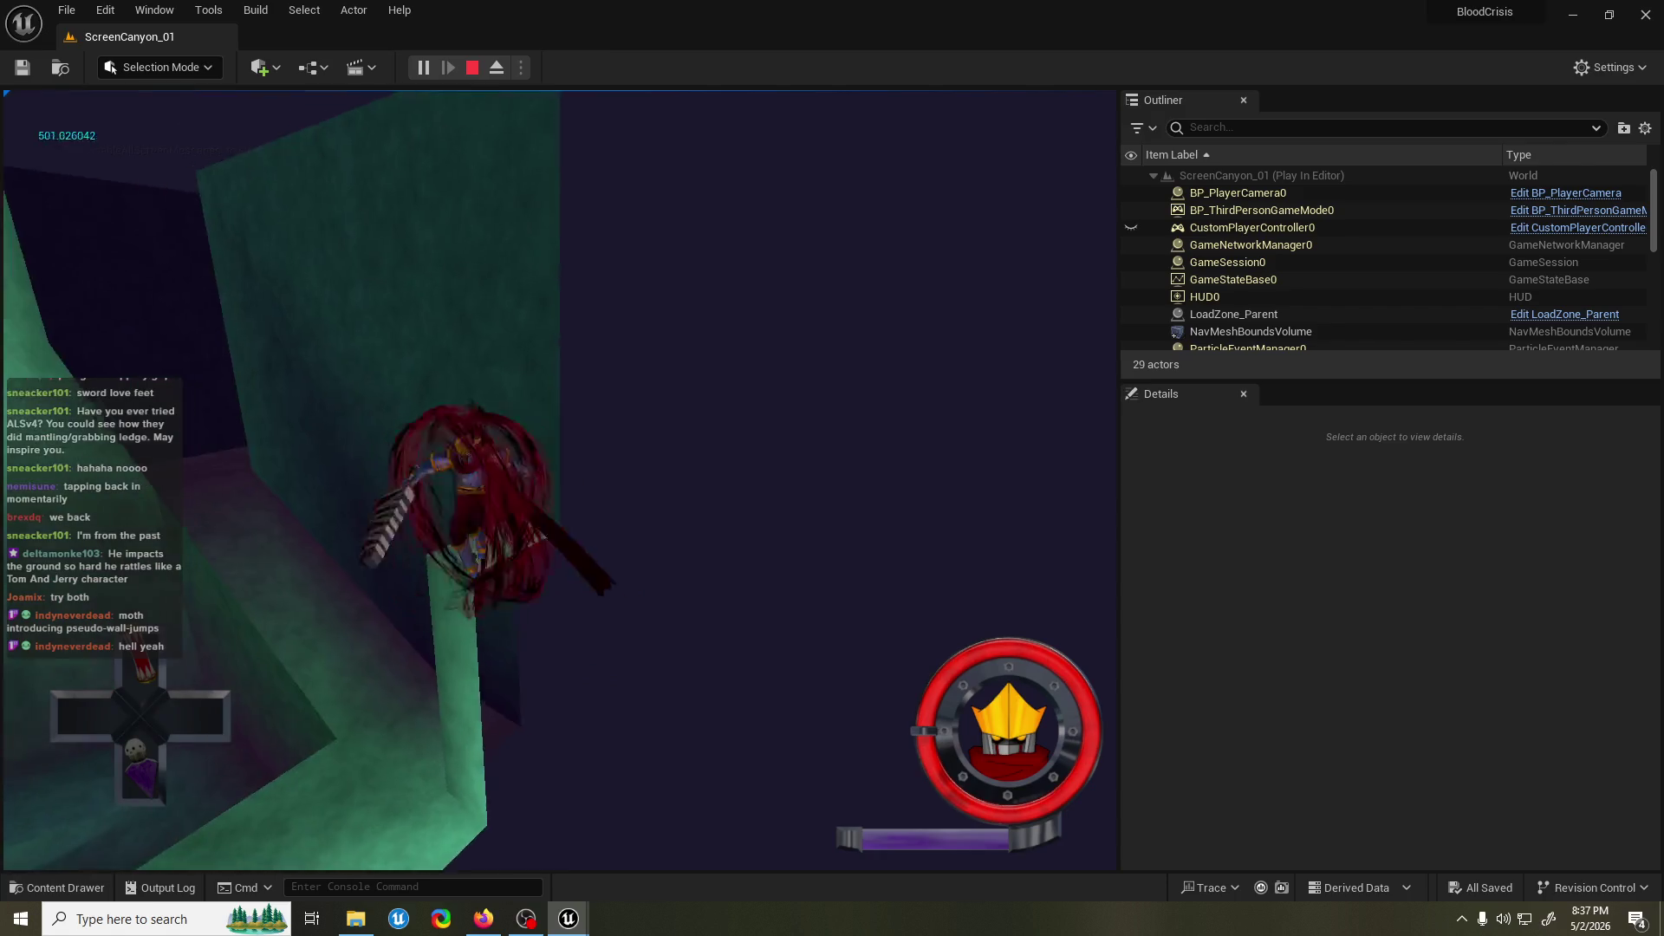
pyautogui.press('Escape')
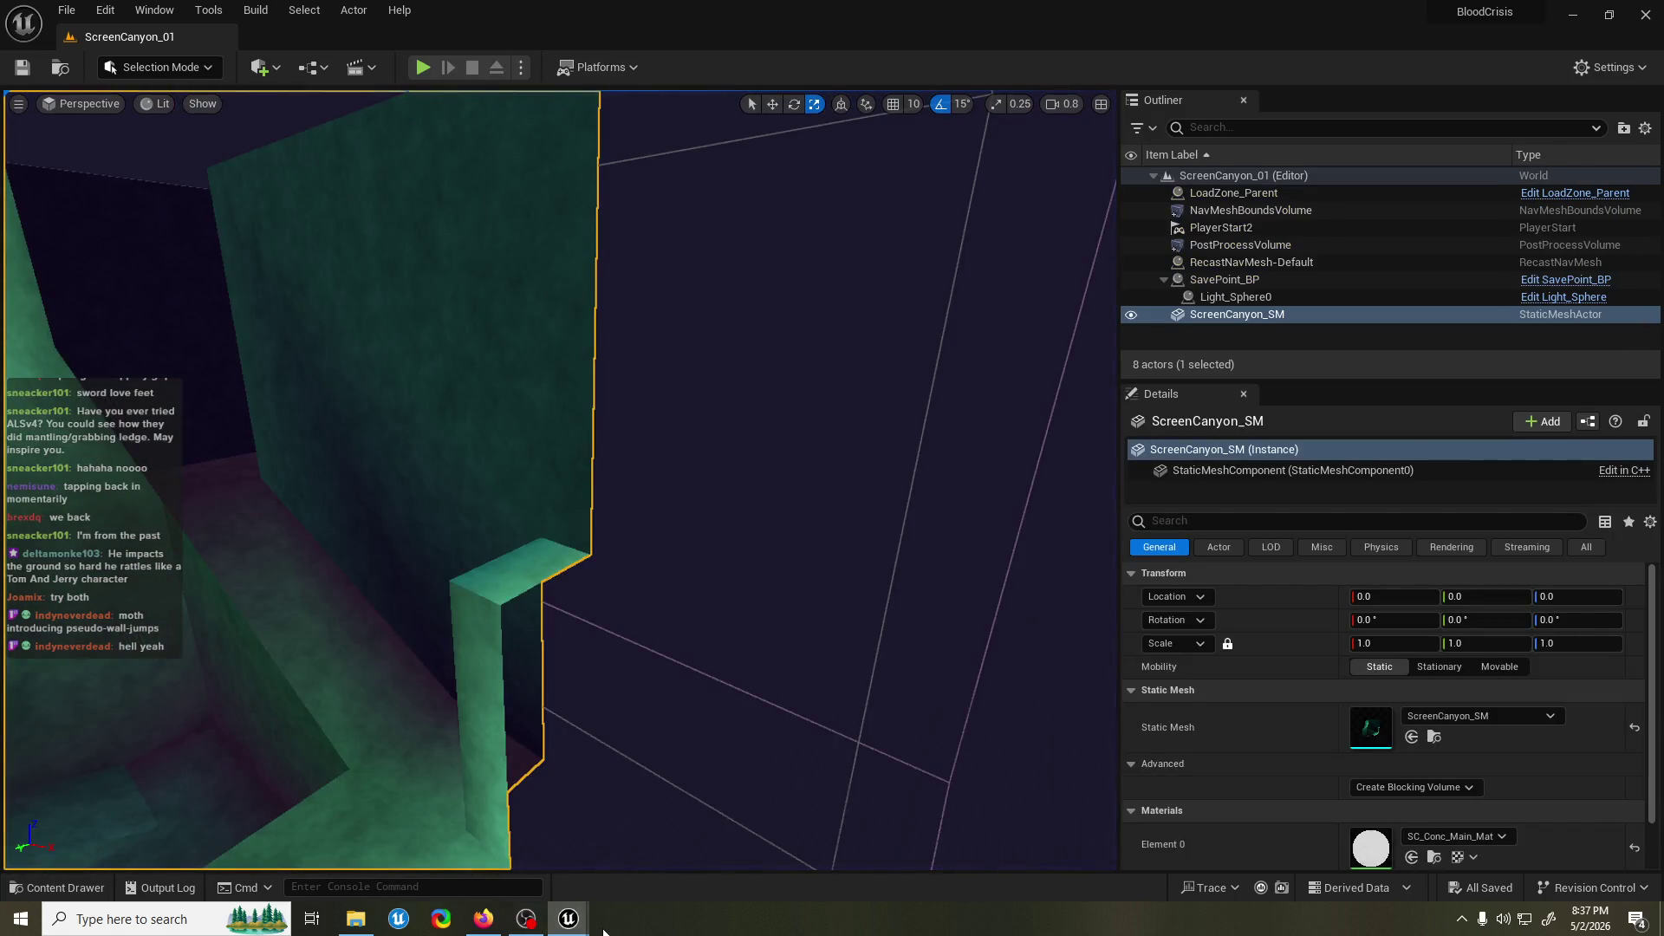
pyautogui.click(650, 852)
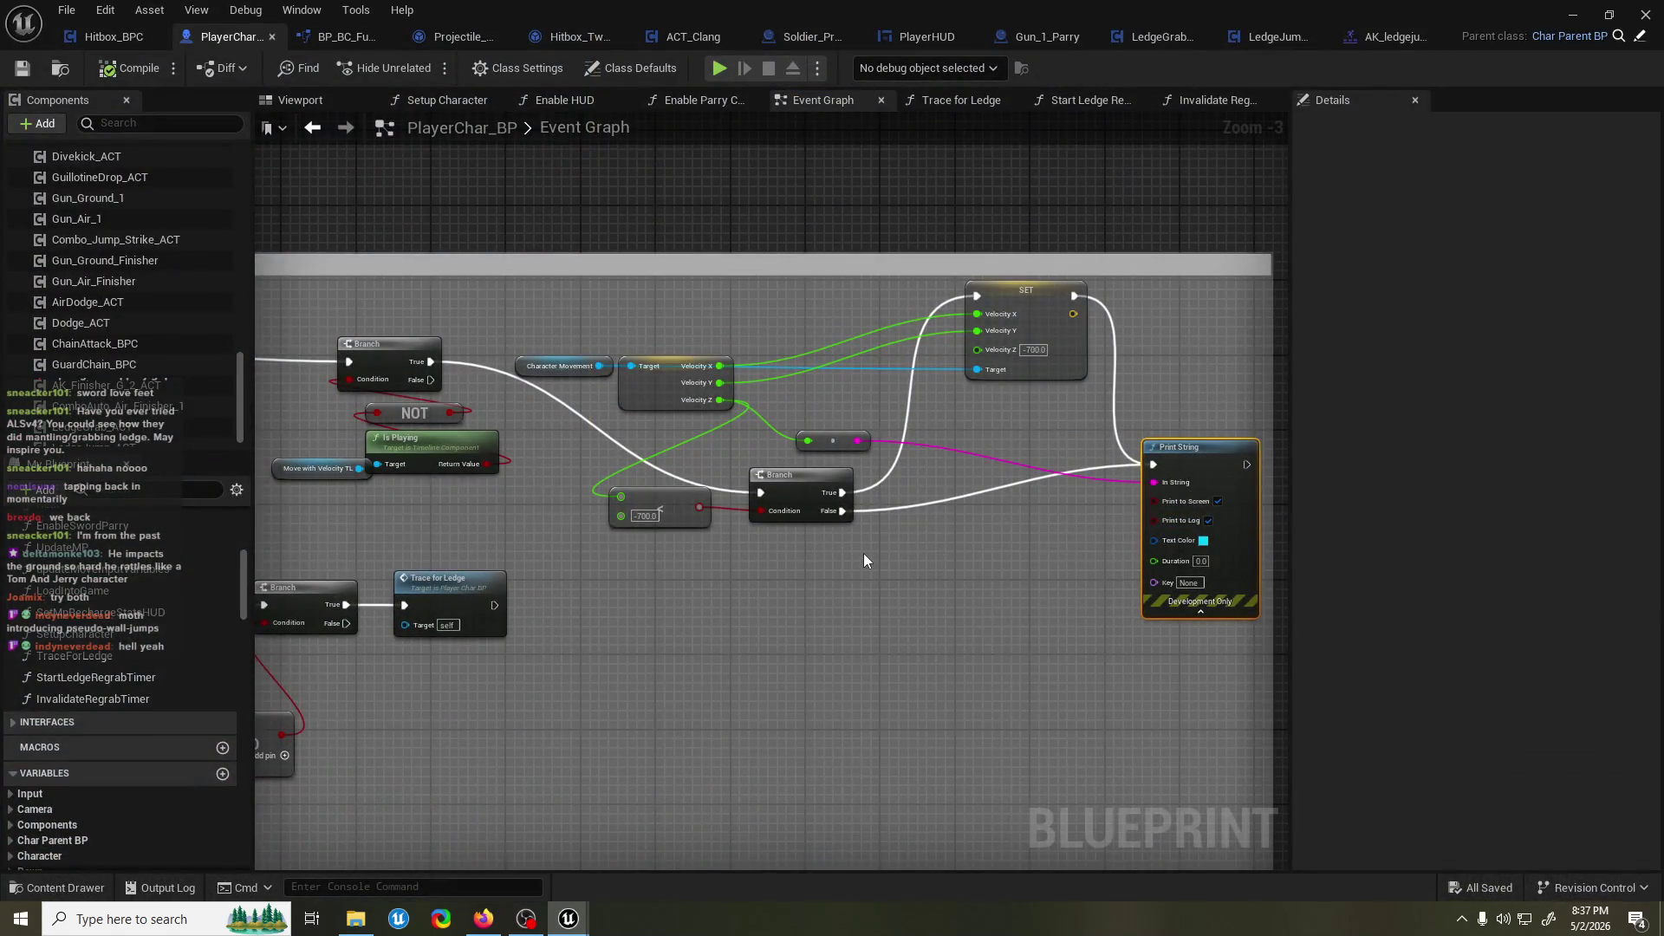
# Connect PlayerChar_BP's Sequence Then 0 output to the velocity Branch's exec input.
pyautogui.moveTo(778, 560); pyautogui.dragTo(754, 572)
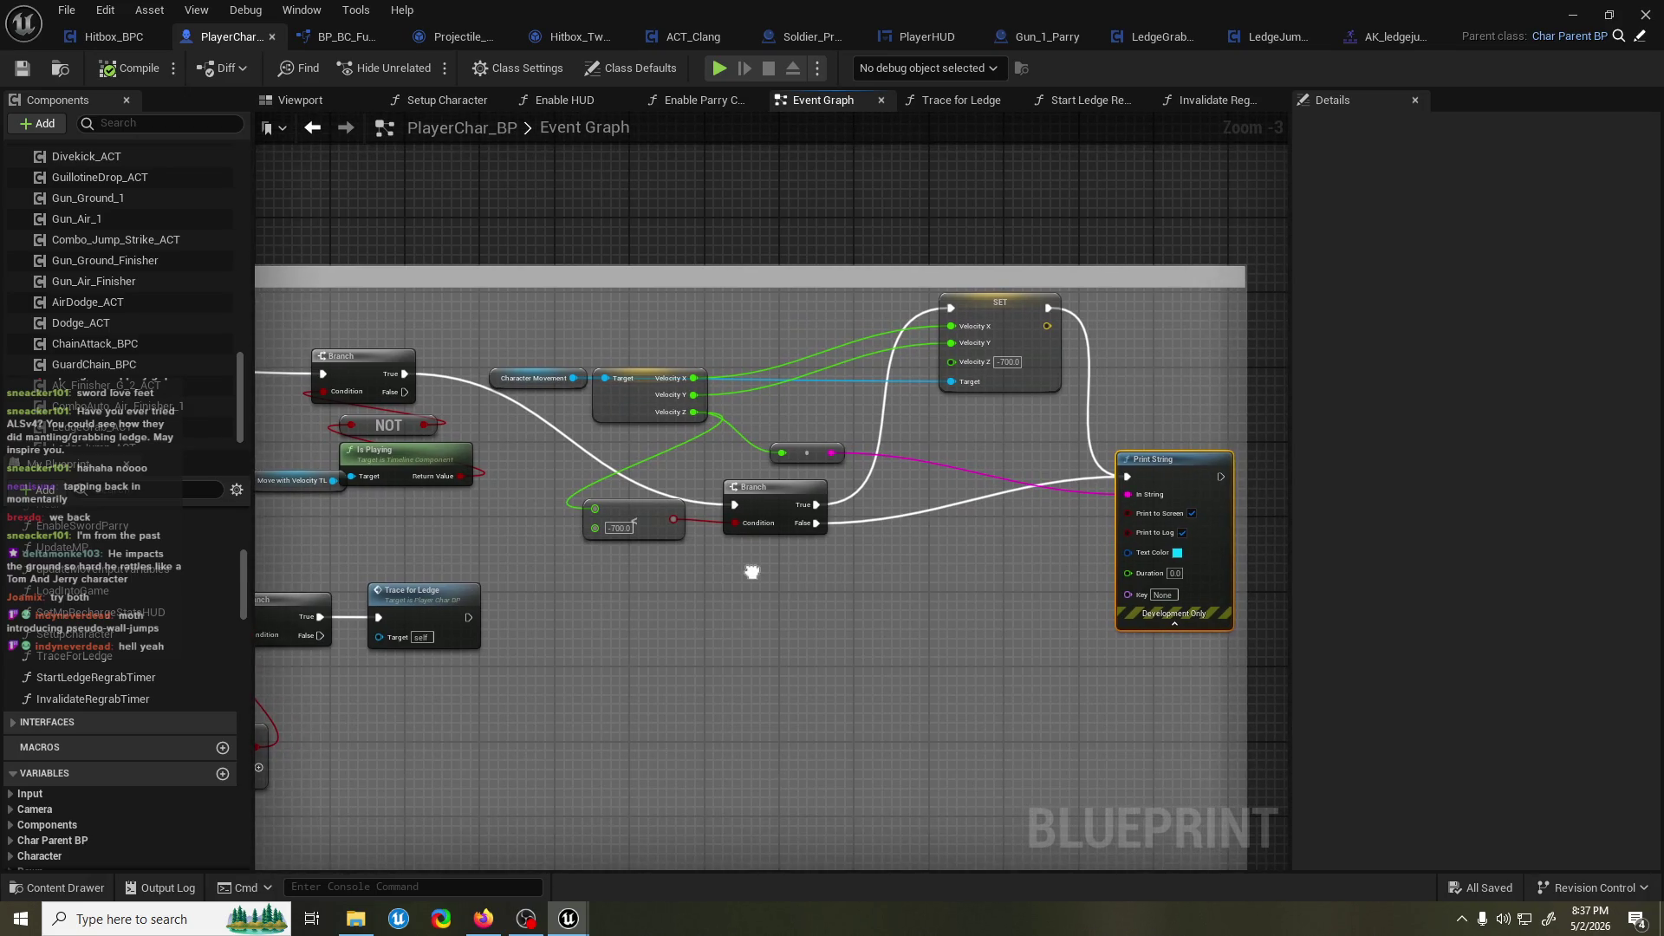
pyautogui.moveTo(751, 572)
pyautogui.mouseDown()
pyautogui.moveTo(896, 561)
pyautogui.moveTo(824, 576)
pyautogui.mouseUp()
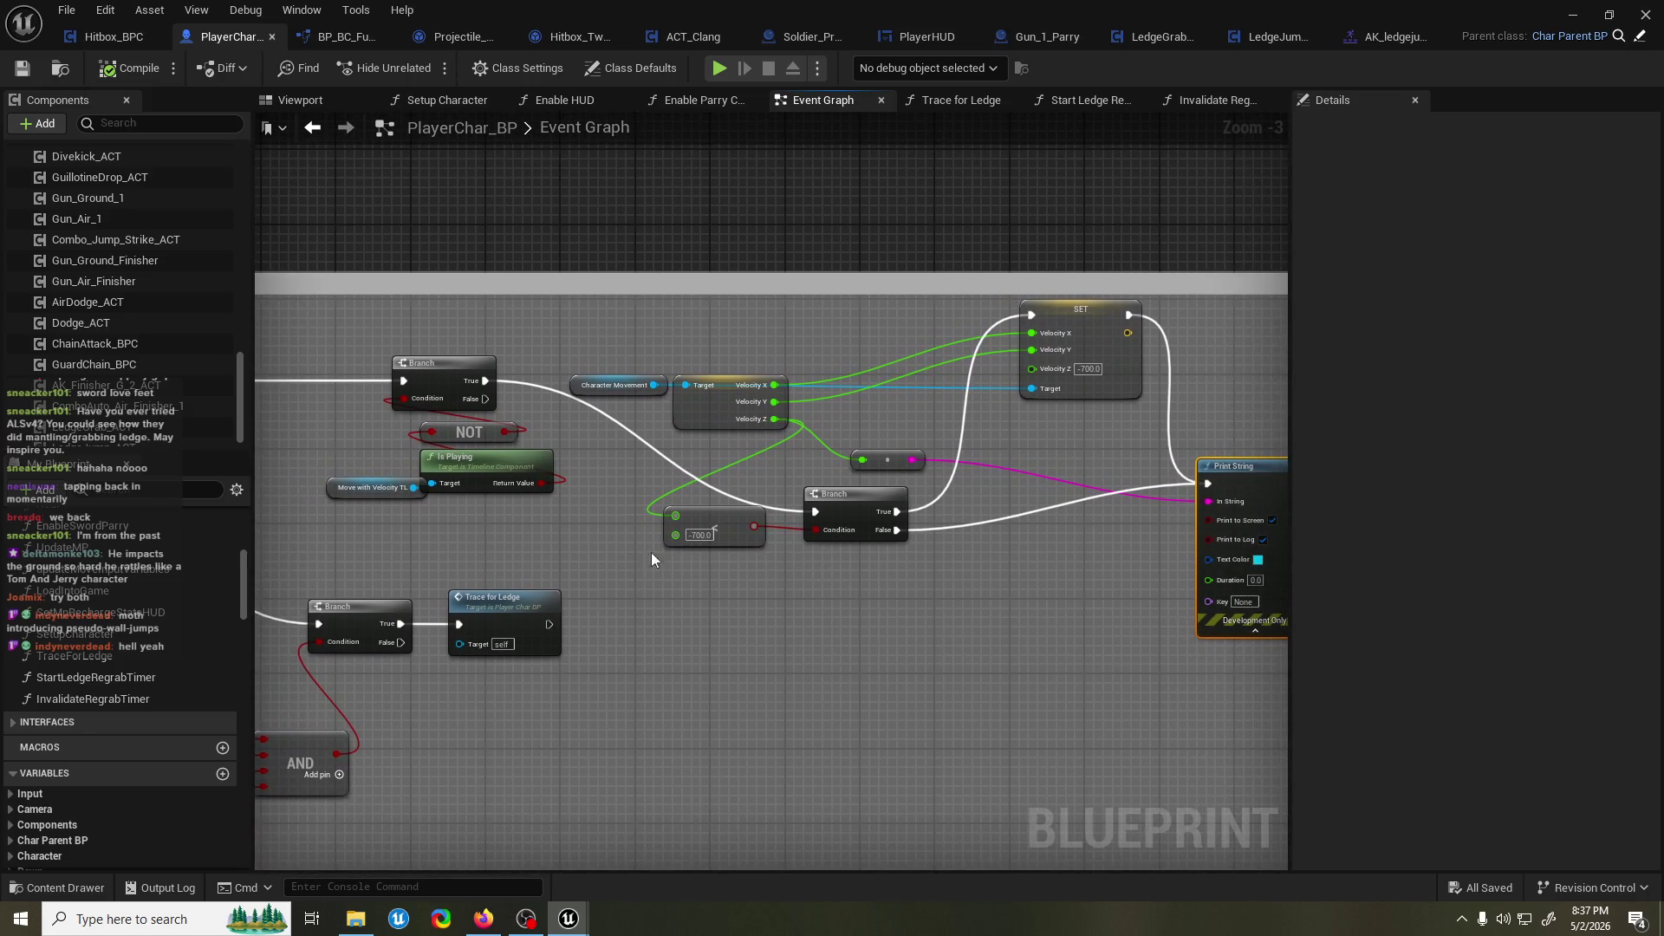
pyautogui.moveTo(621, 551); pyautogui.dragTo(772, 559)
pyautogui.moveTo(676, 530)
pyautogui.mouseDown()
pyautogui.moveTo(711, 534)
pyautogui.moveTo(639, 486)
pyautogui.moveTo(584, 505)
pyautogui.mouseUp()
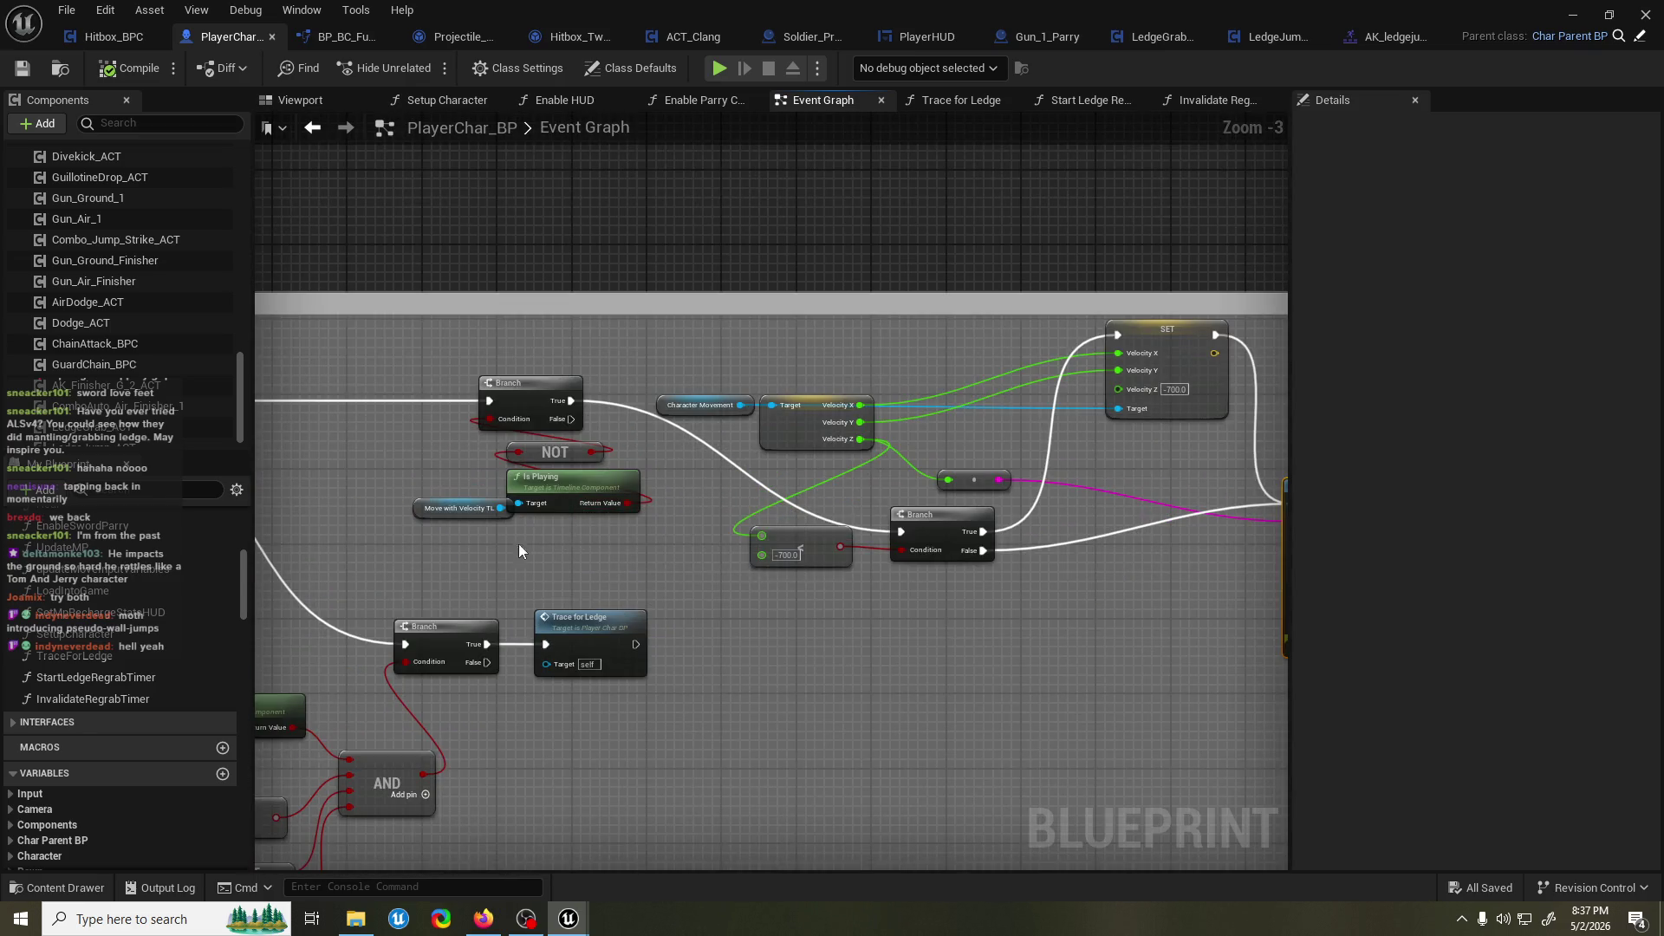
pyautogui.moveTo(444, 379); pyautogui.dragTo(852, 382)
pyautogui.moveTo(513, 404)
pyautogui.mouseDown()
pyautogui.moveTo(1271, 408)
pyautogui.moveTo(1006, 548)
pyautogui.mouseUp()
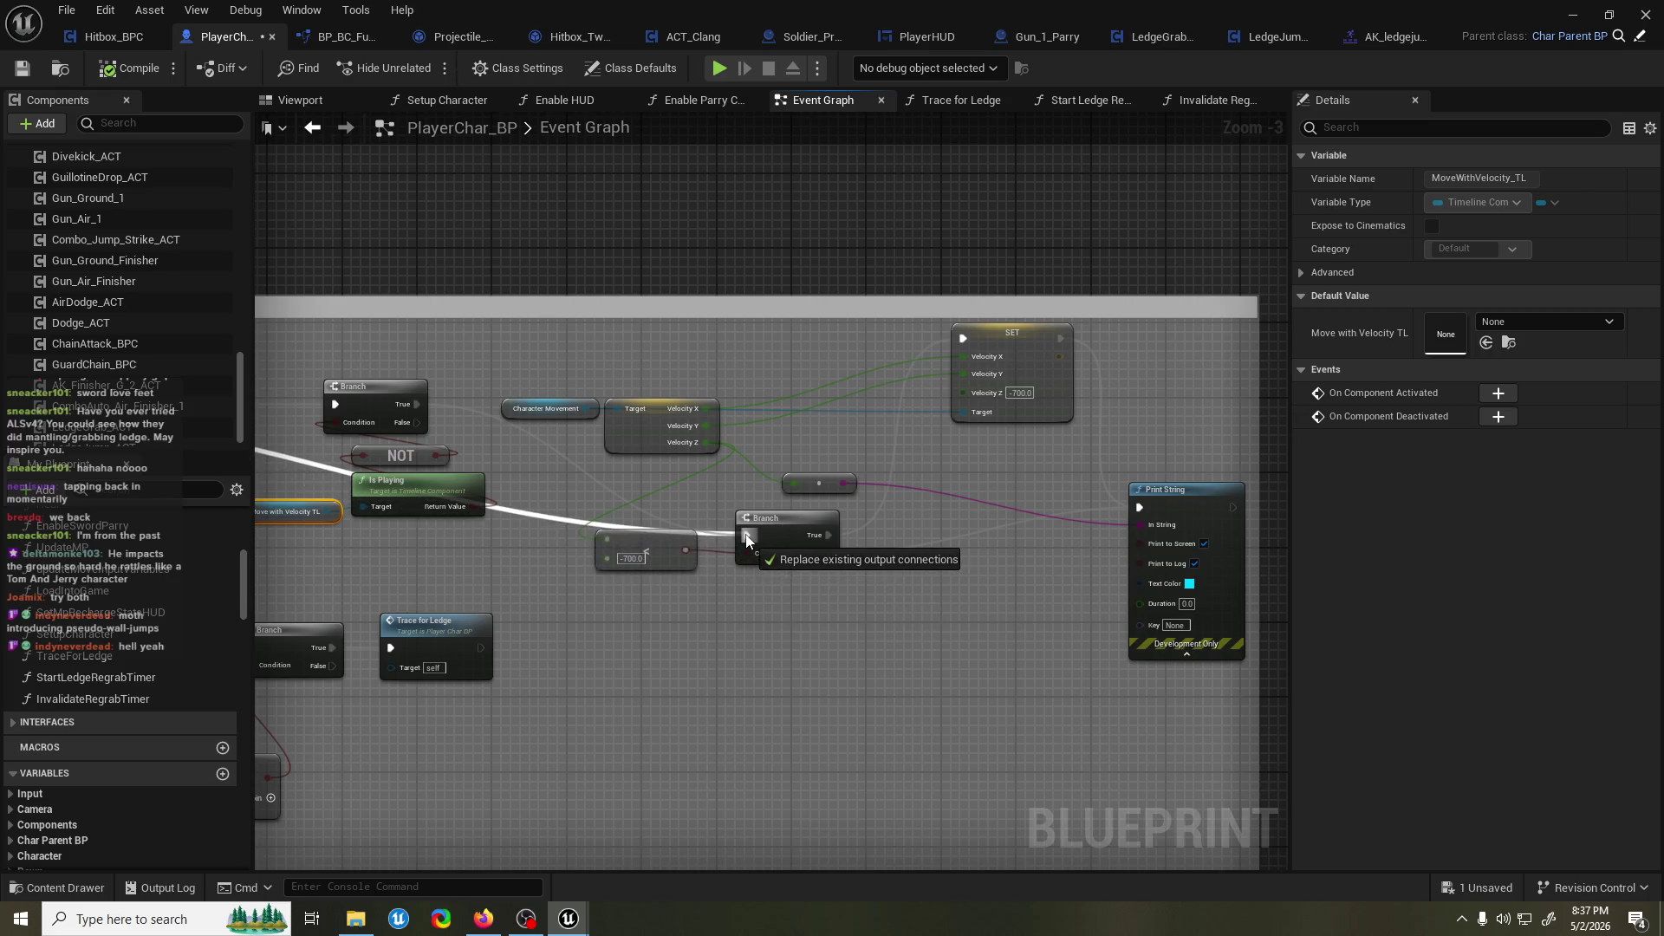
pyautogui.click(1571, 16)
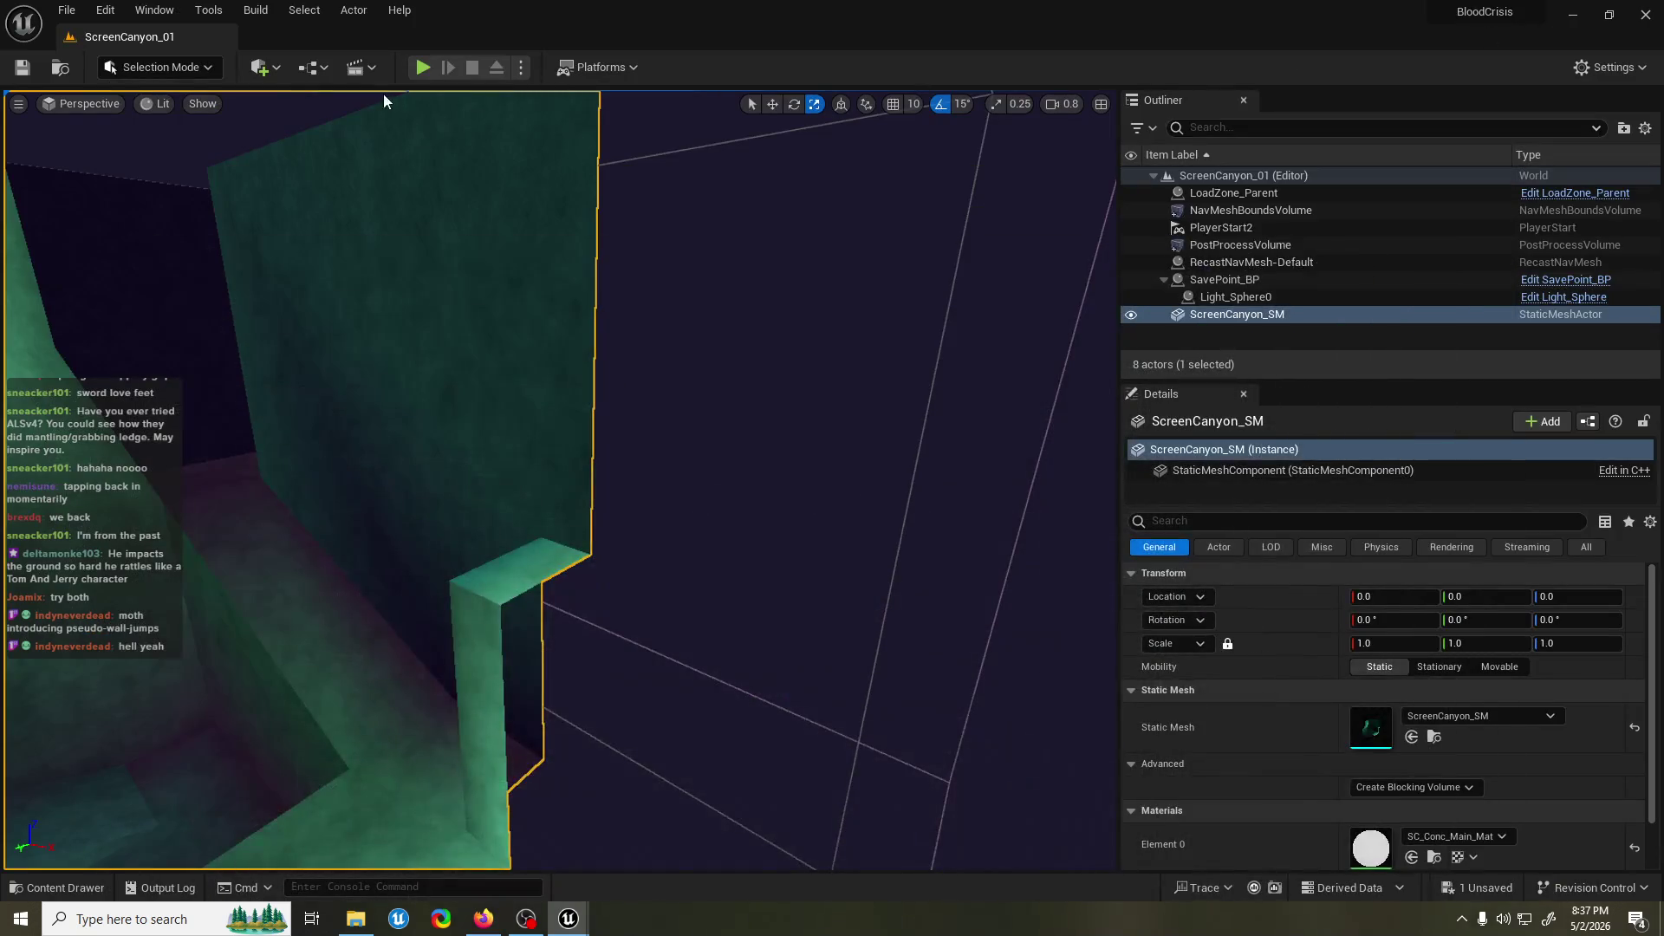
pyautogui.hotkey('alt', 'p')
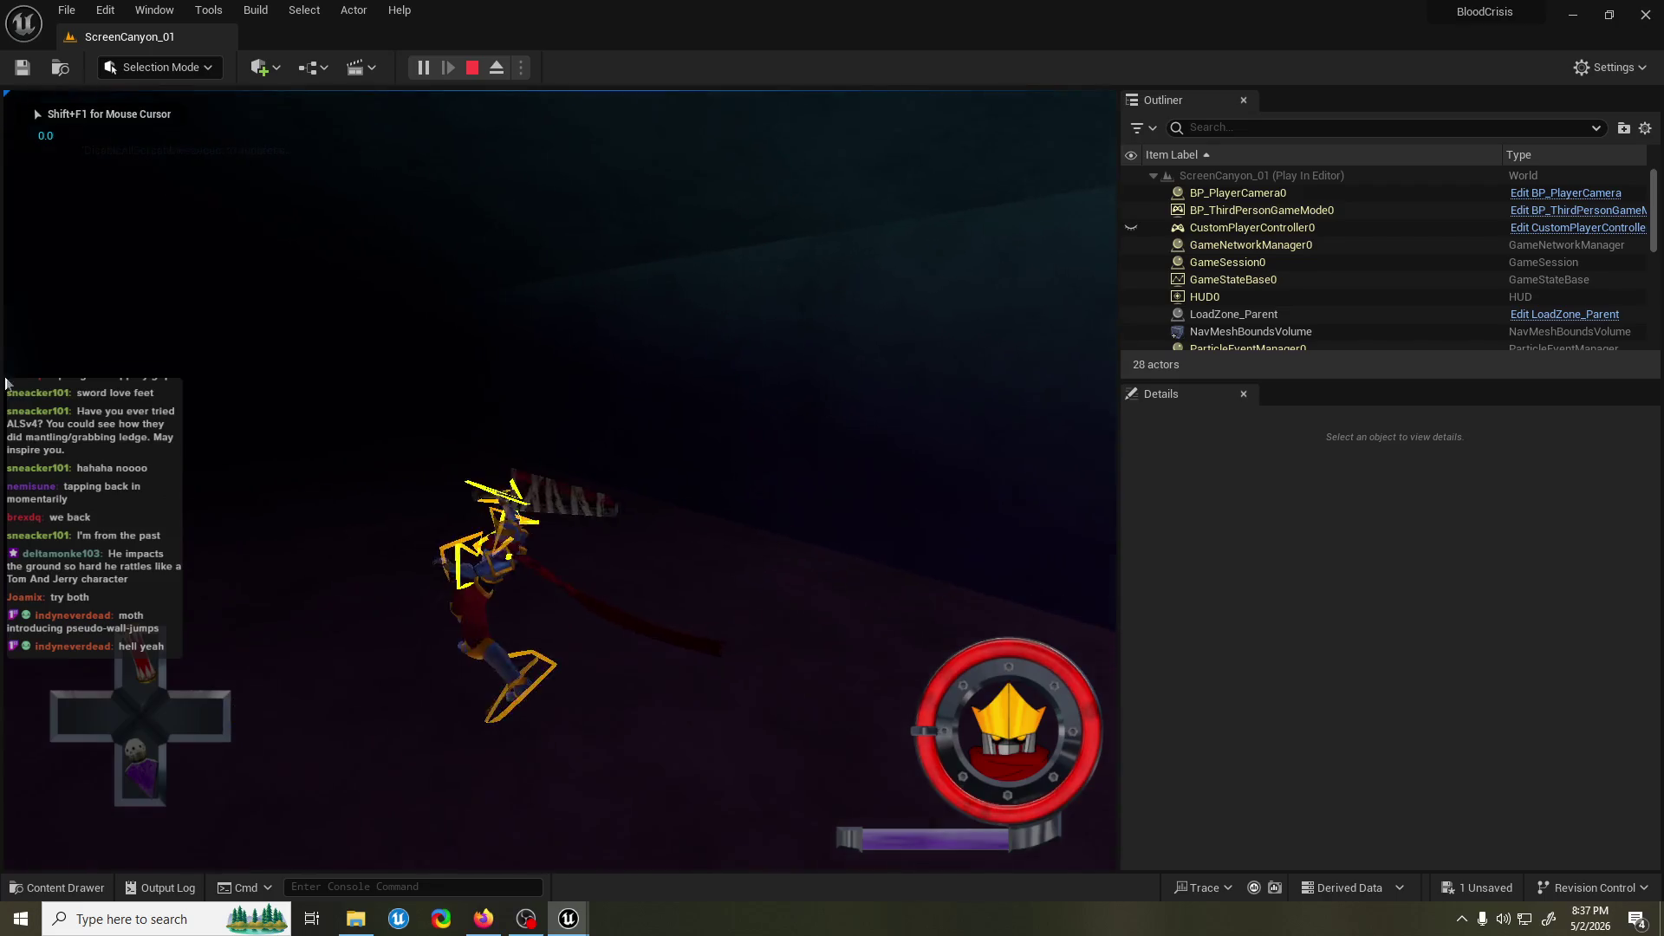
pyautogui.press('Escape')
pyautogui.click(424, 74)
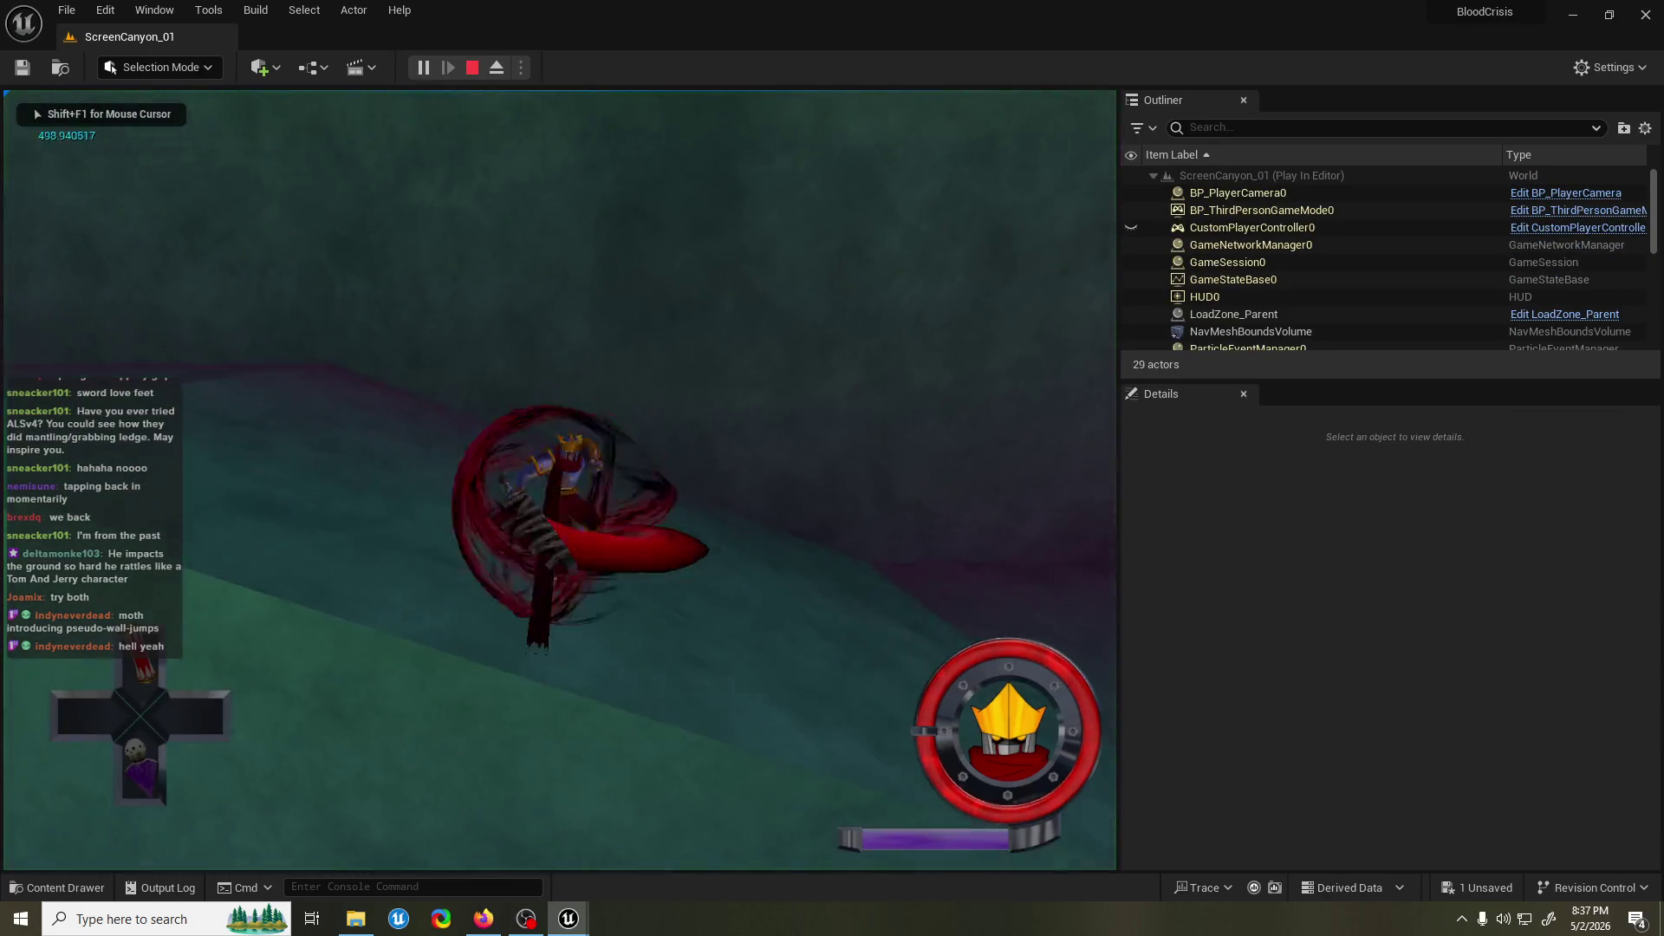
pyautogui.press('space')
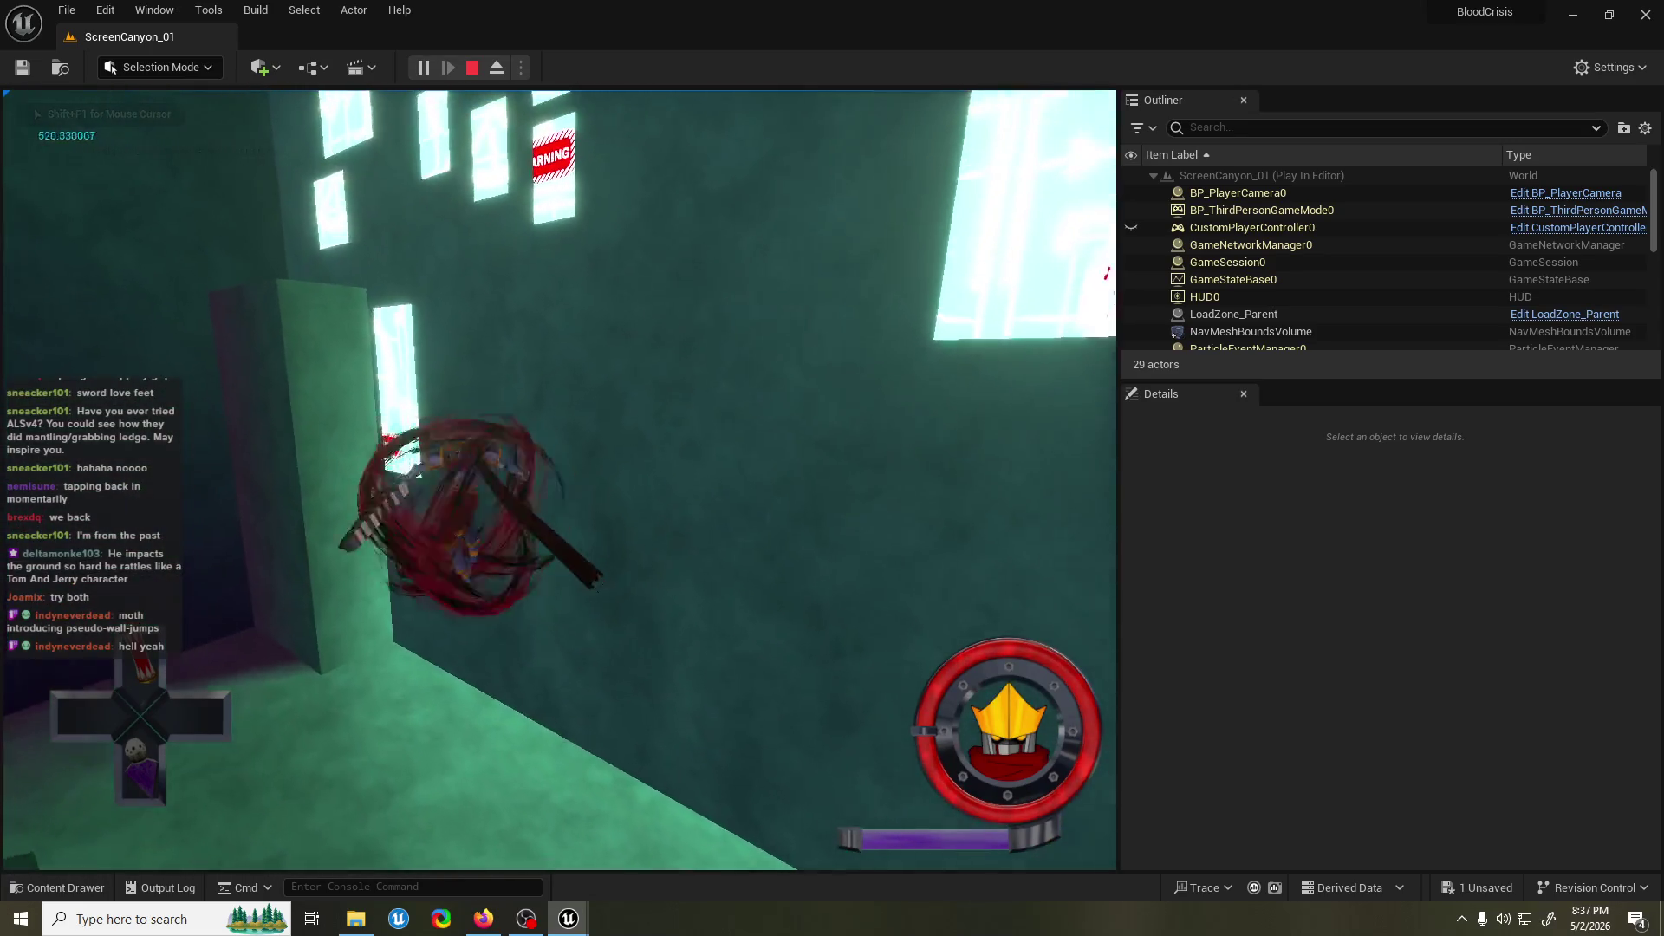
pyautogui.press('w')
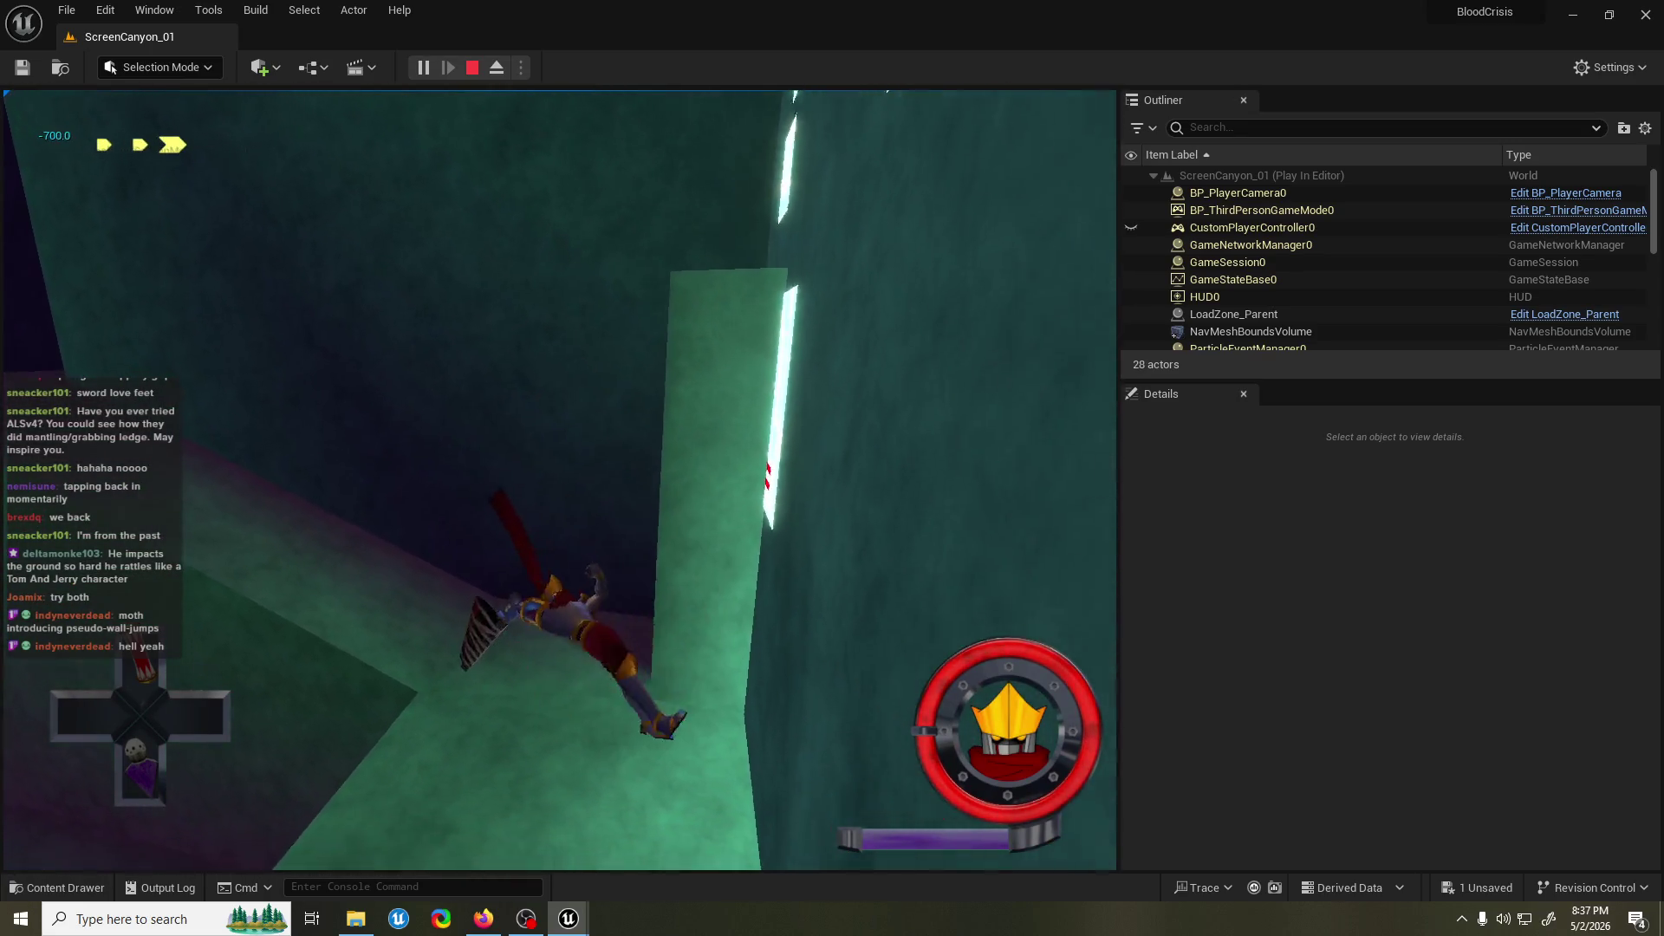
pyautogui.press('space')
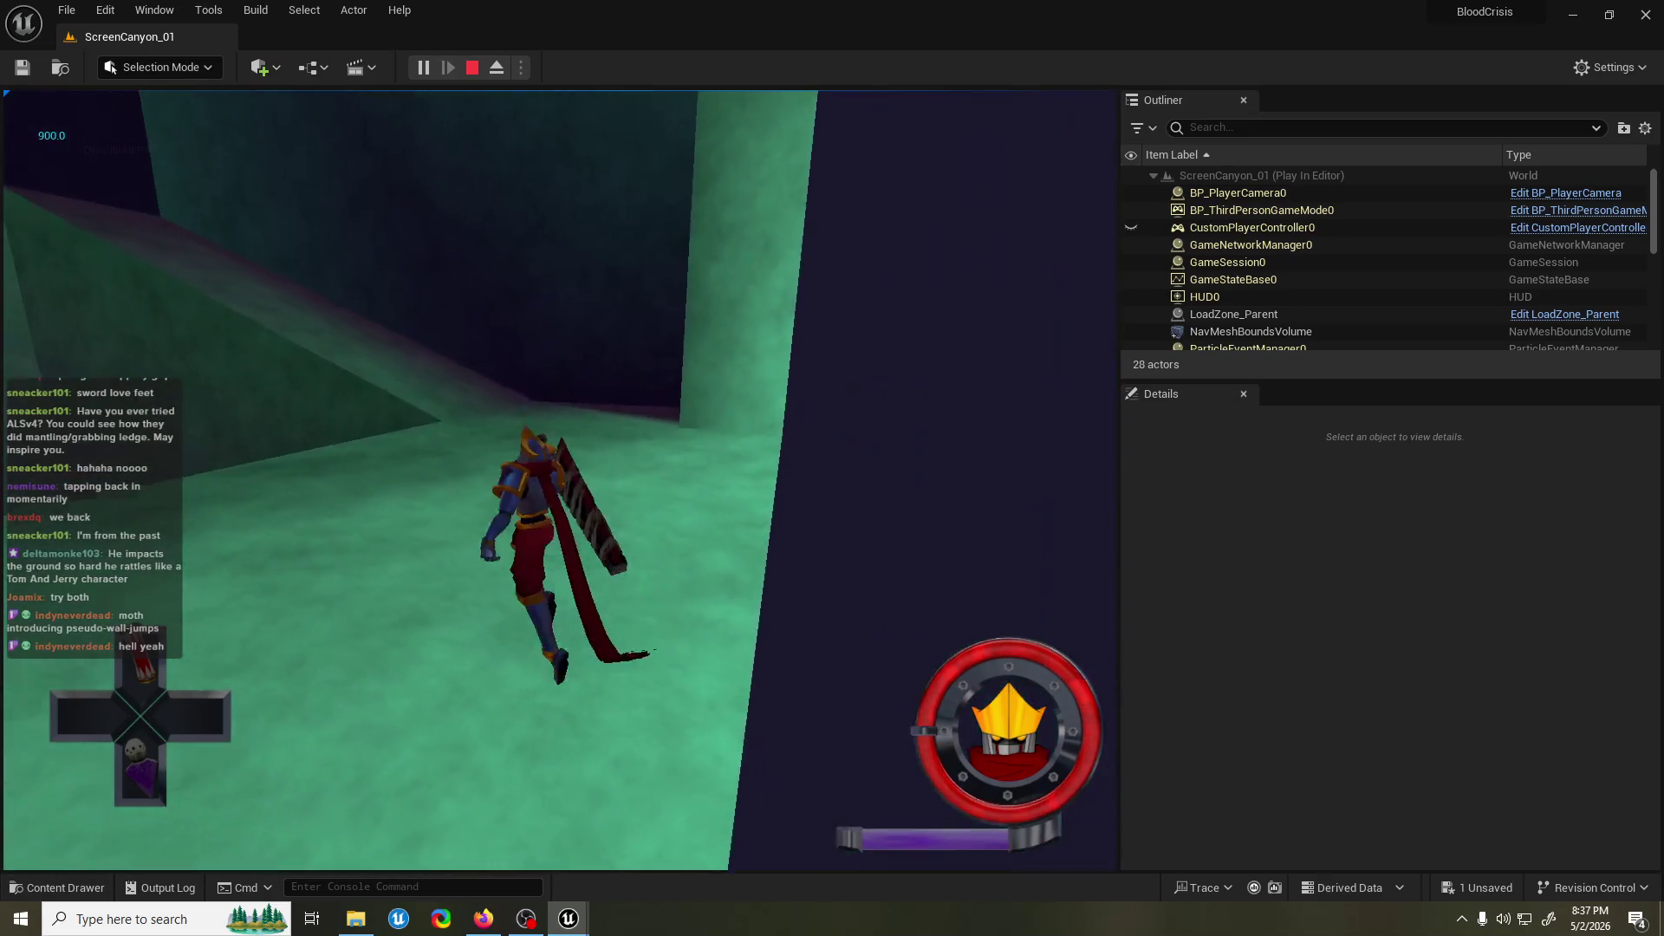
pyautogui.press('w')
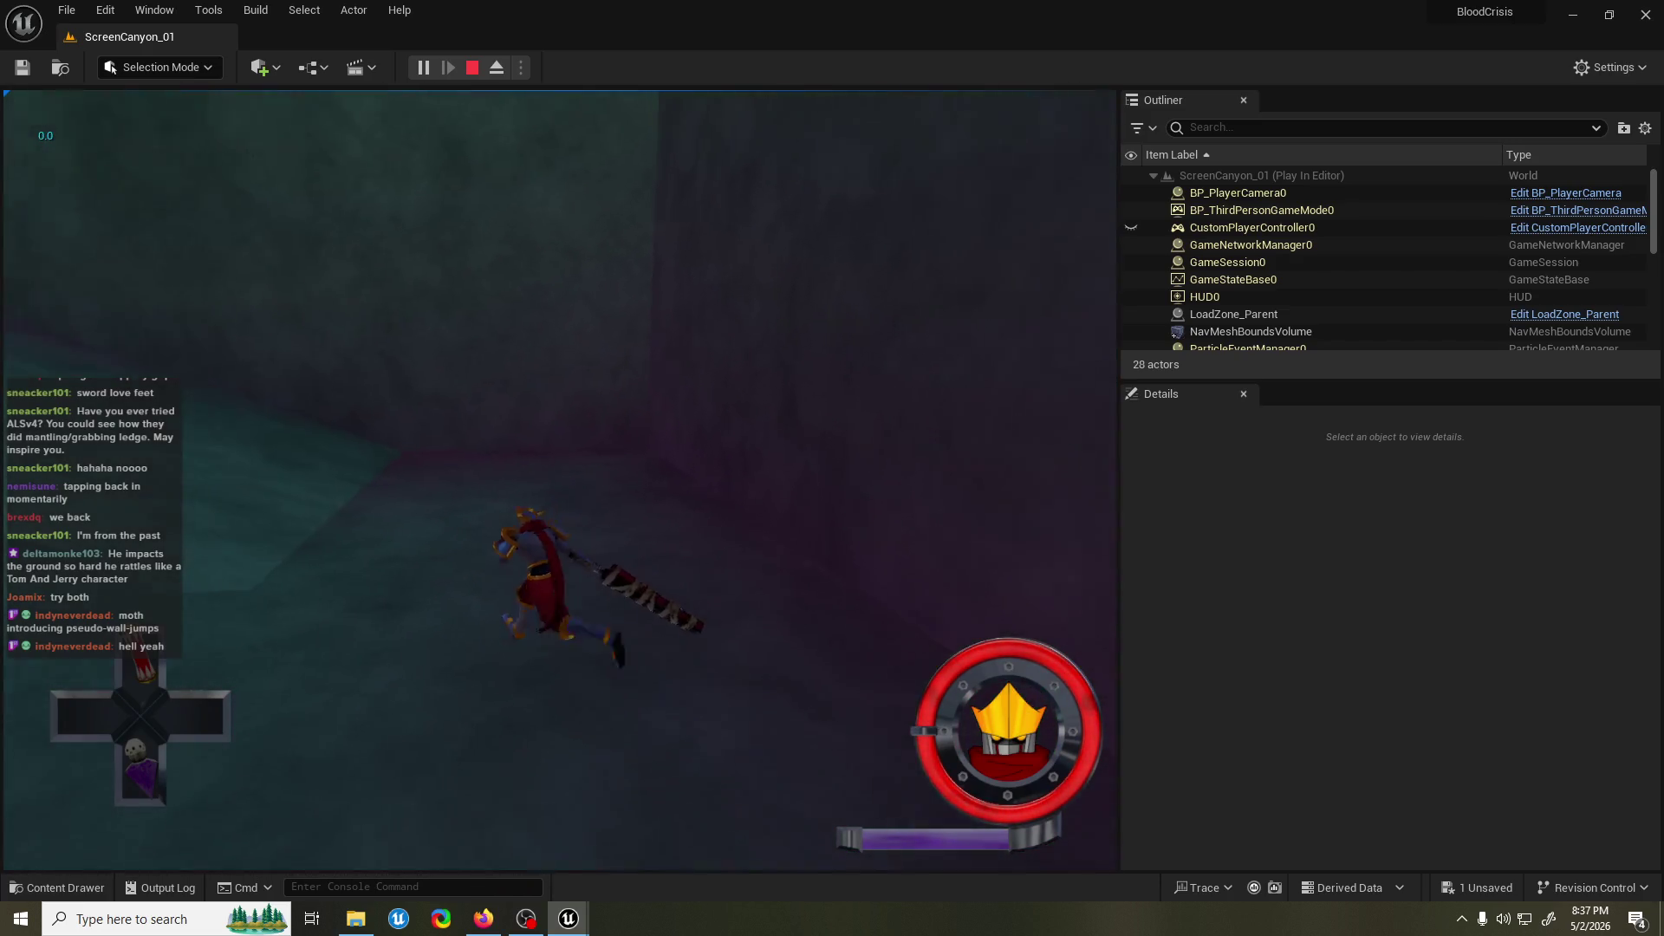
pyautogui.press('space')
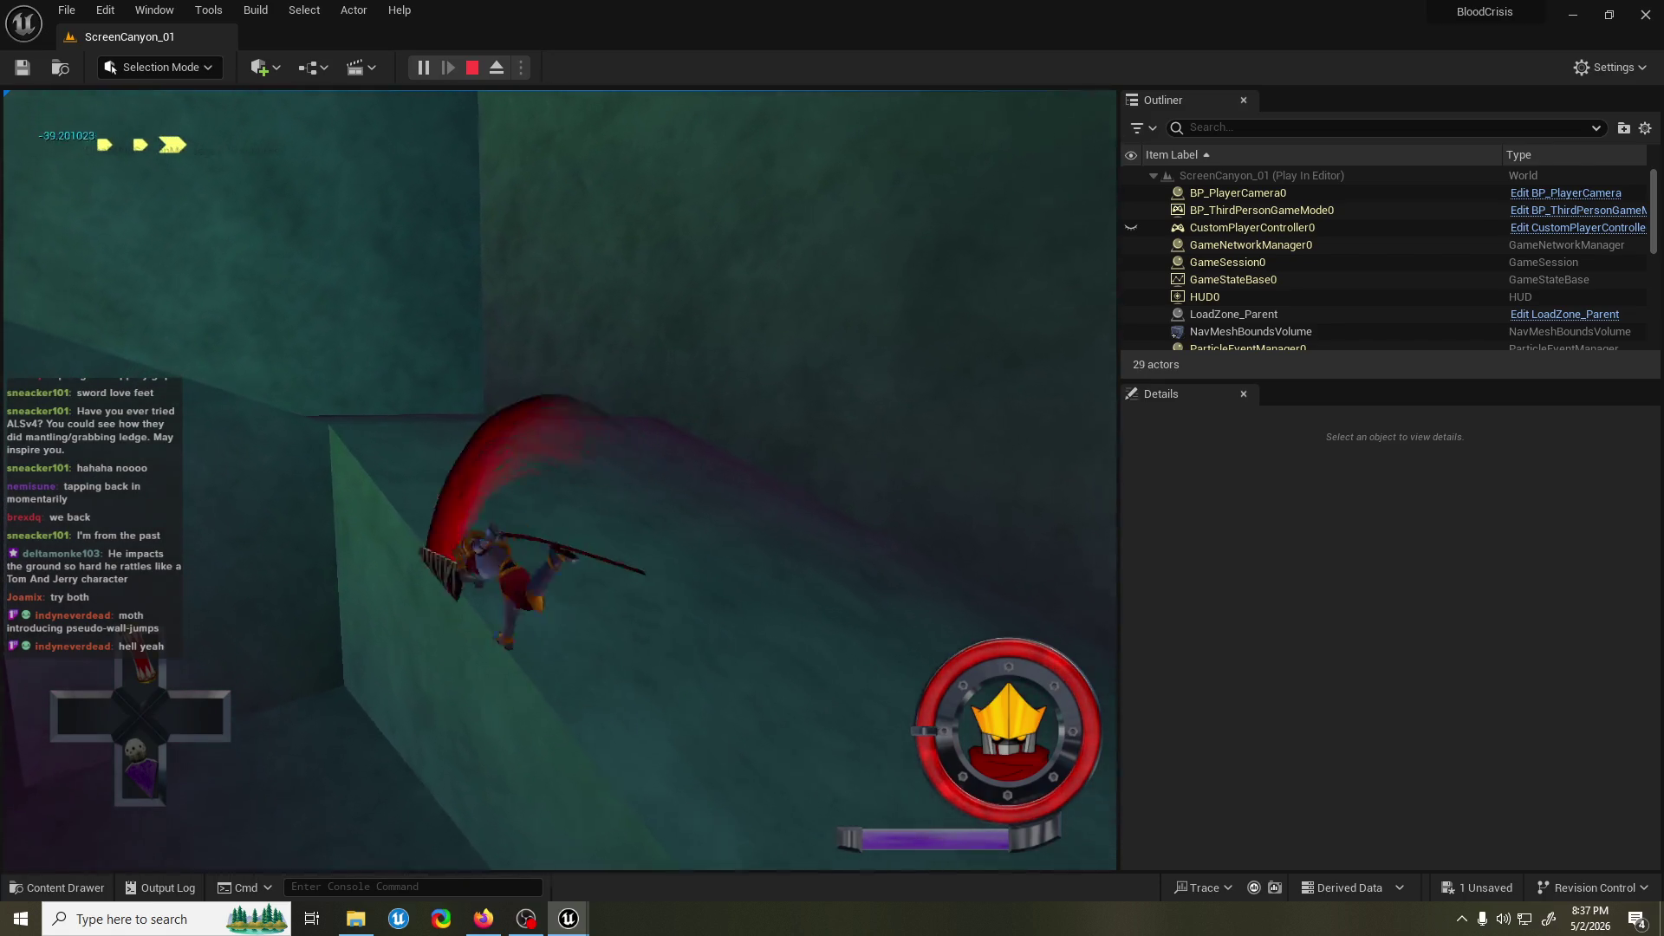
pyautogui.press('space')
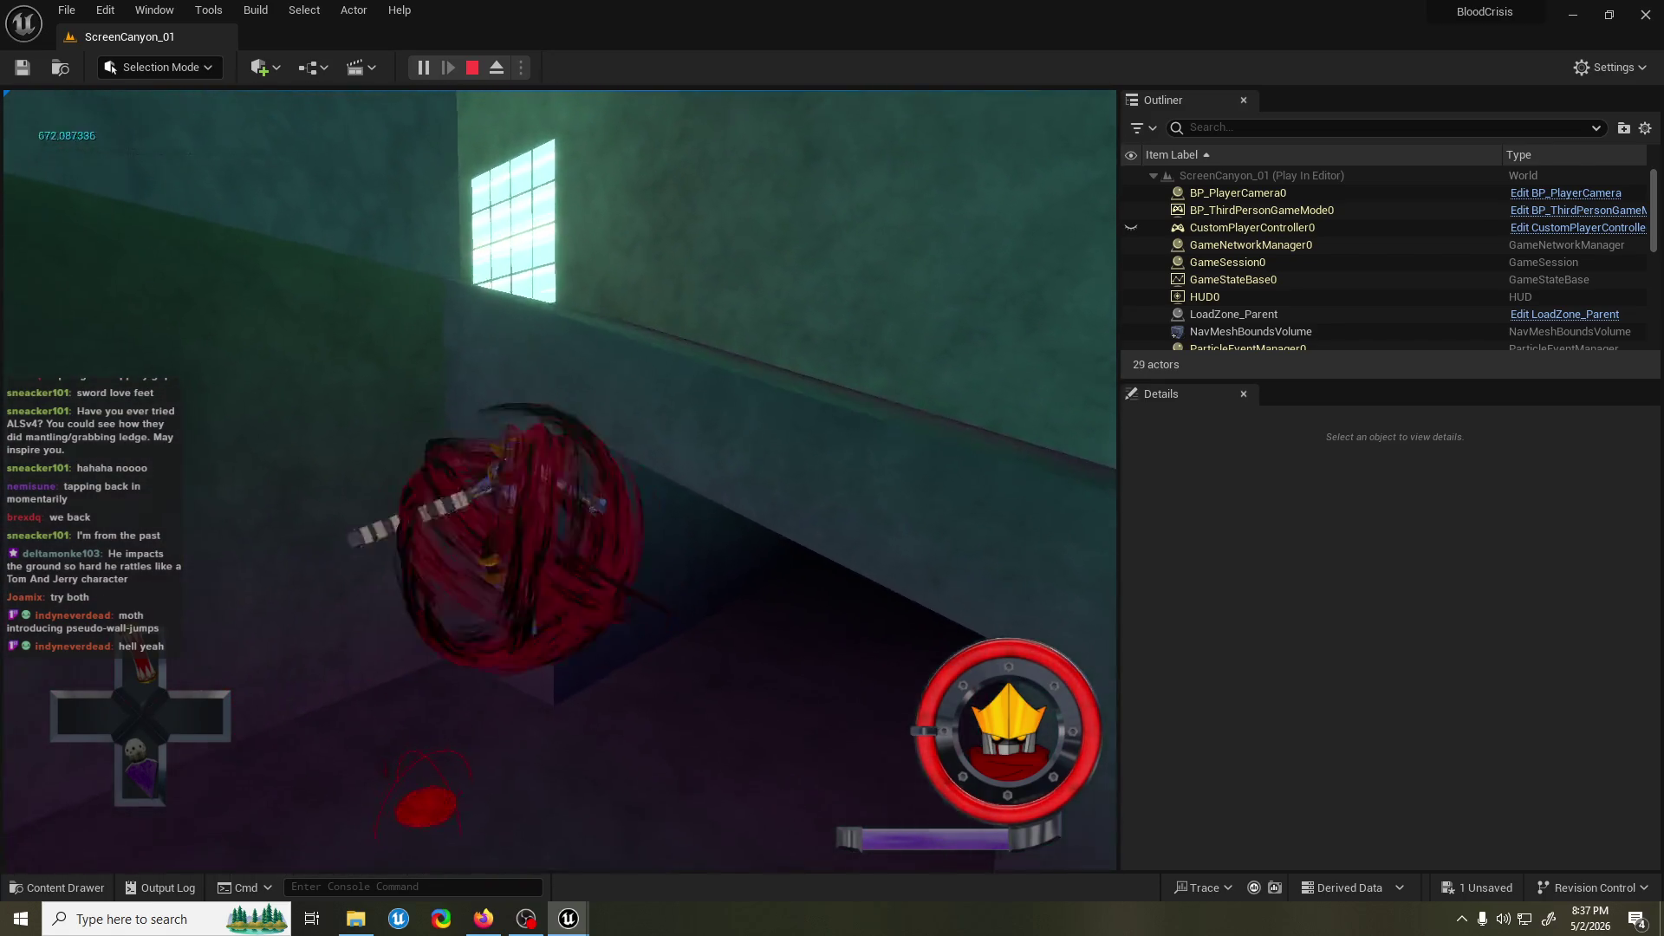
pyautogui.press('space')
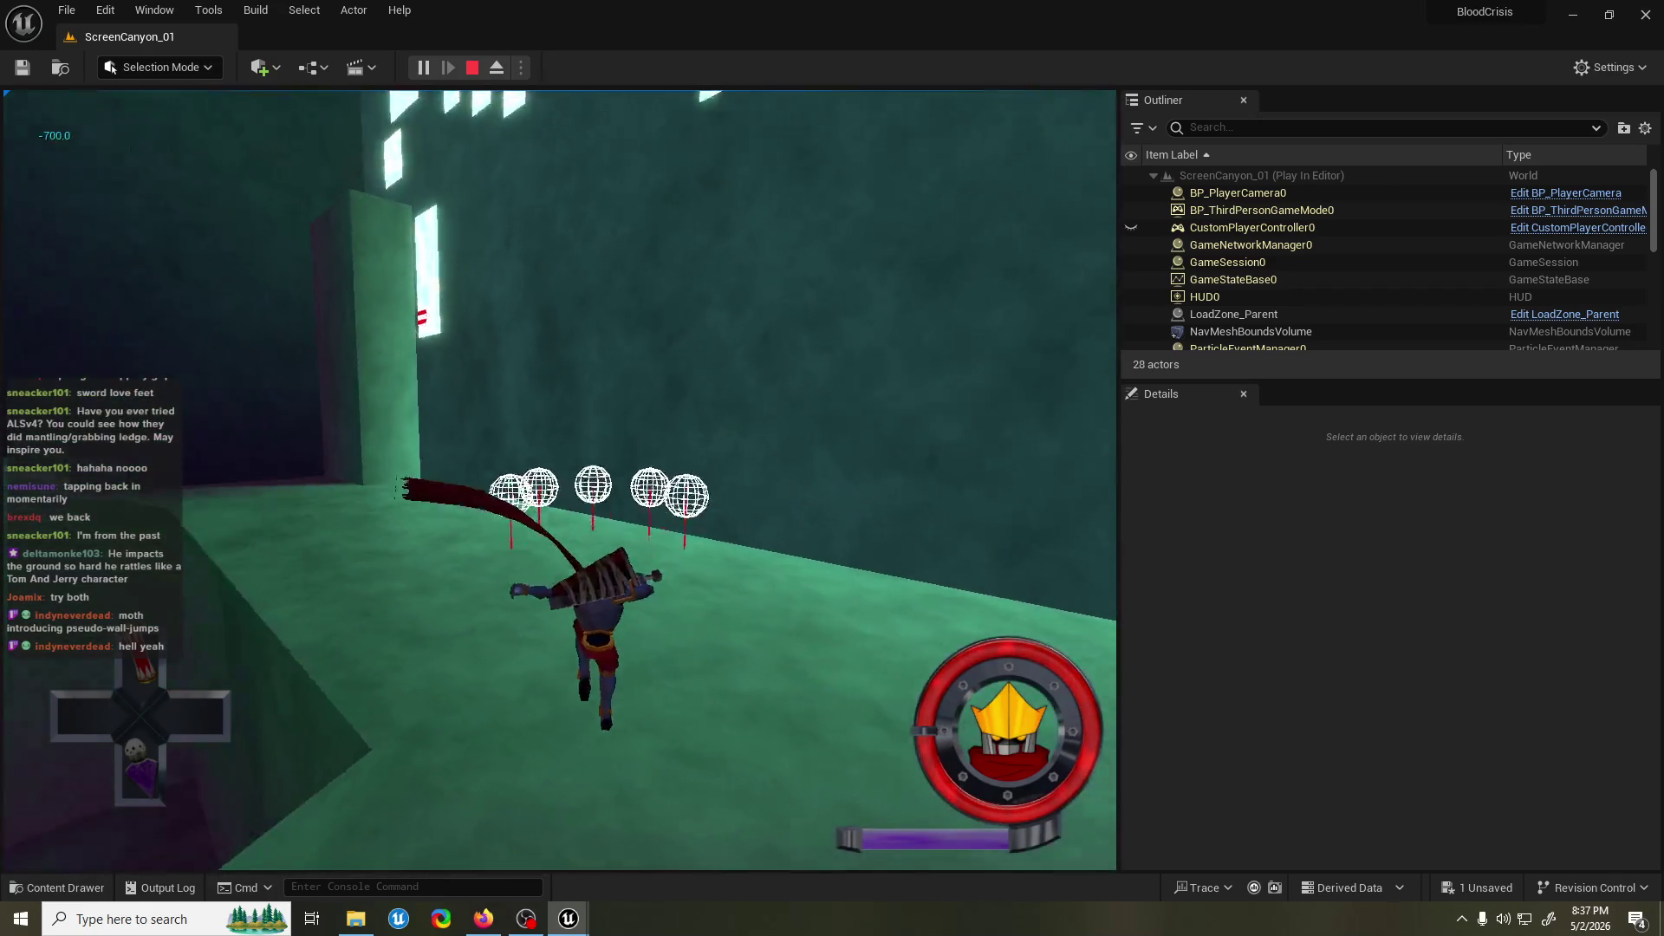
pyautogui.press('space')
pyautogui.press('space')
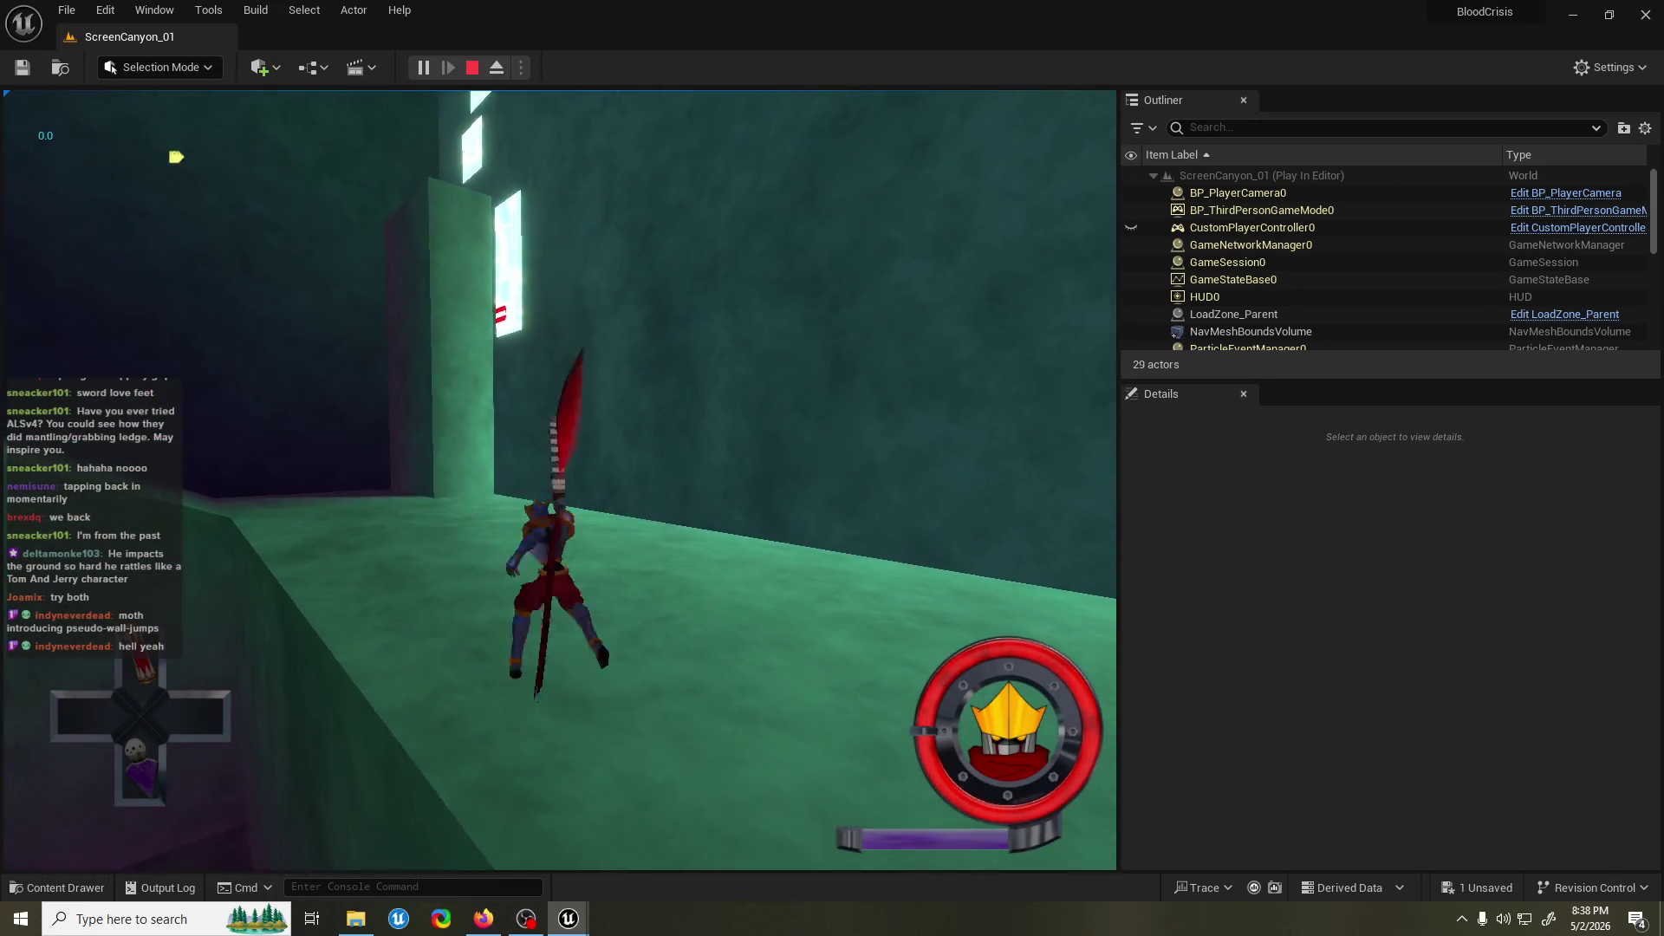
pyautogui.press('space')
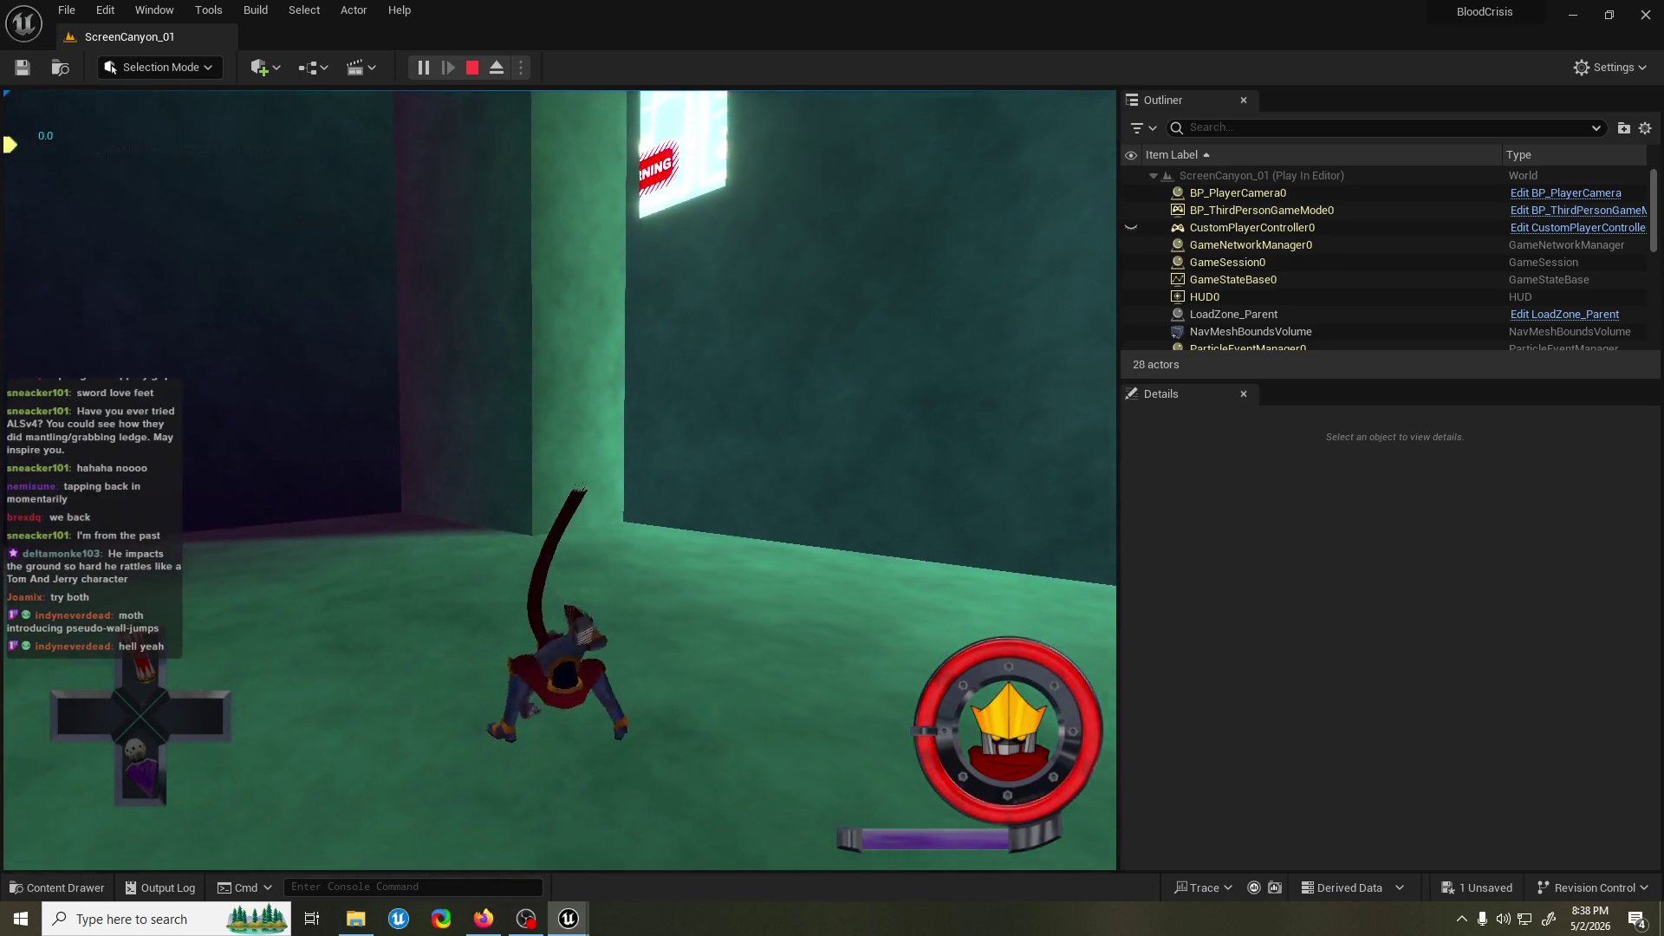
pyautogui.press('space')
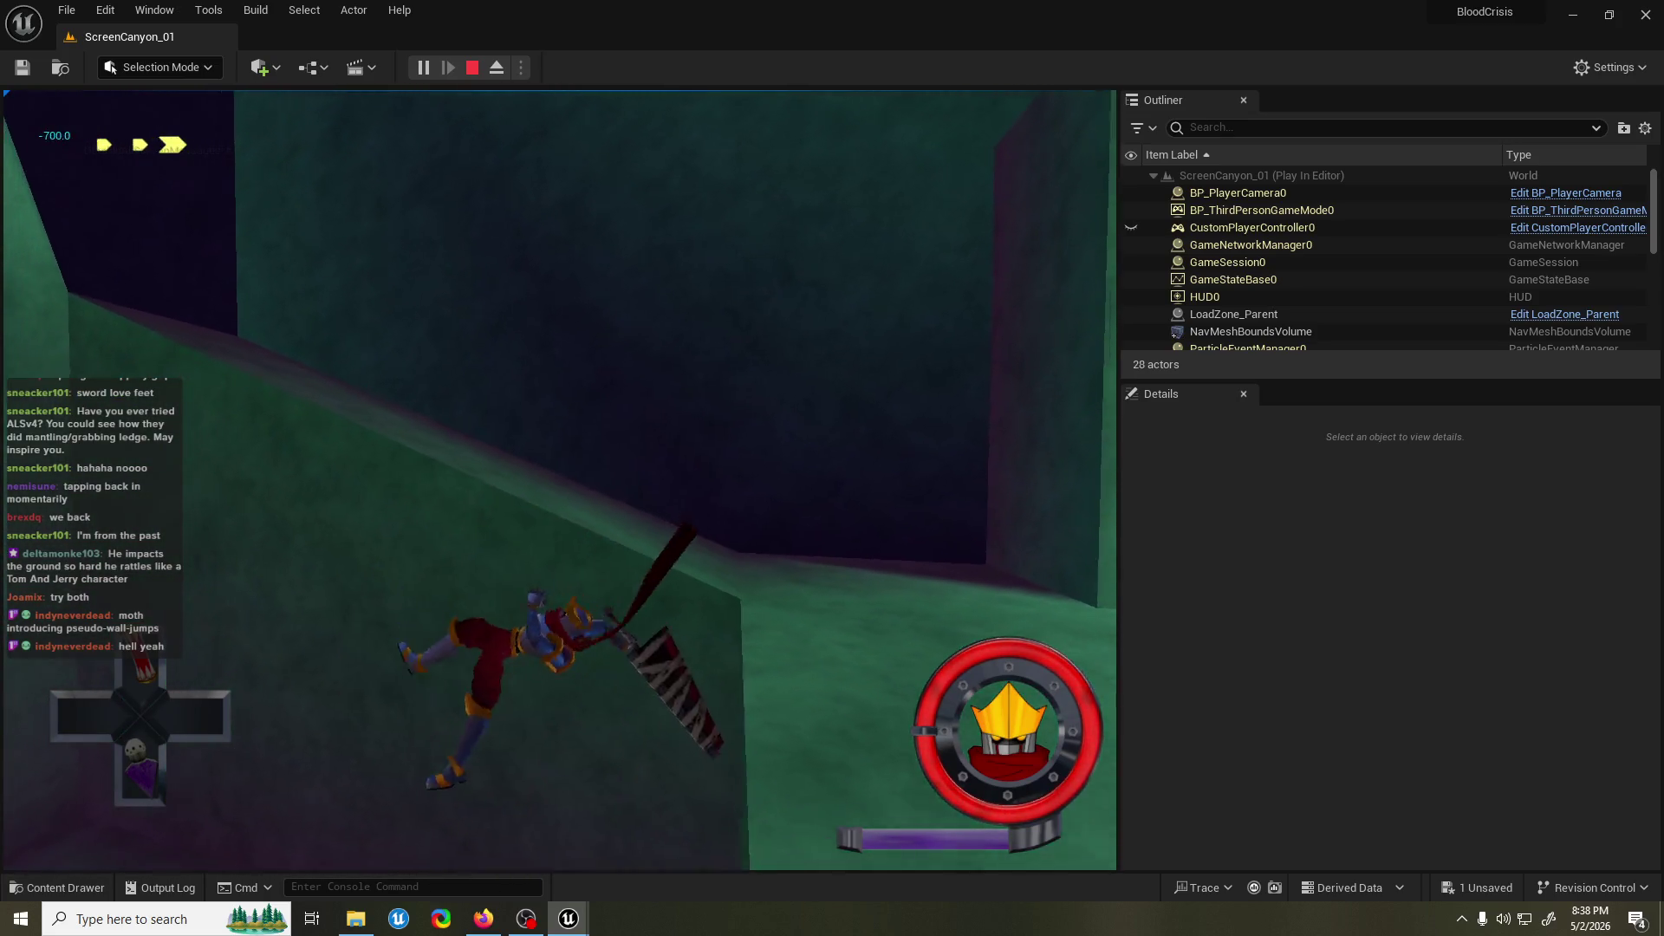
pyautogui.press('space')
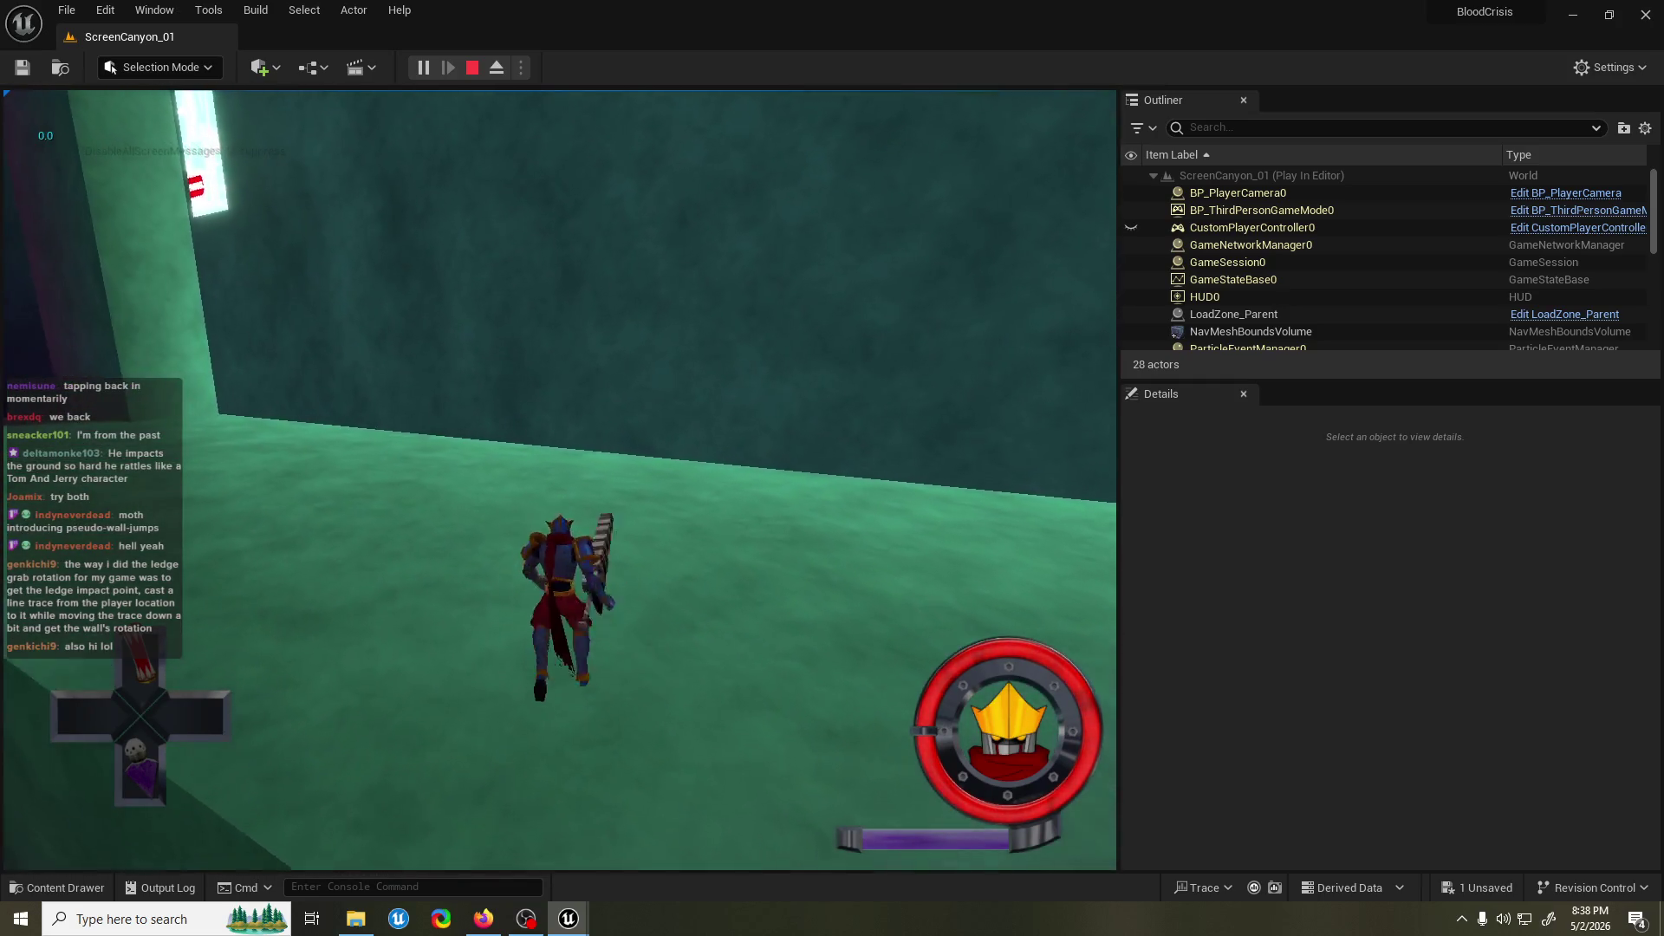
pyautogui.press('Escape')
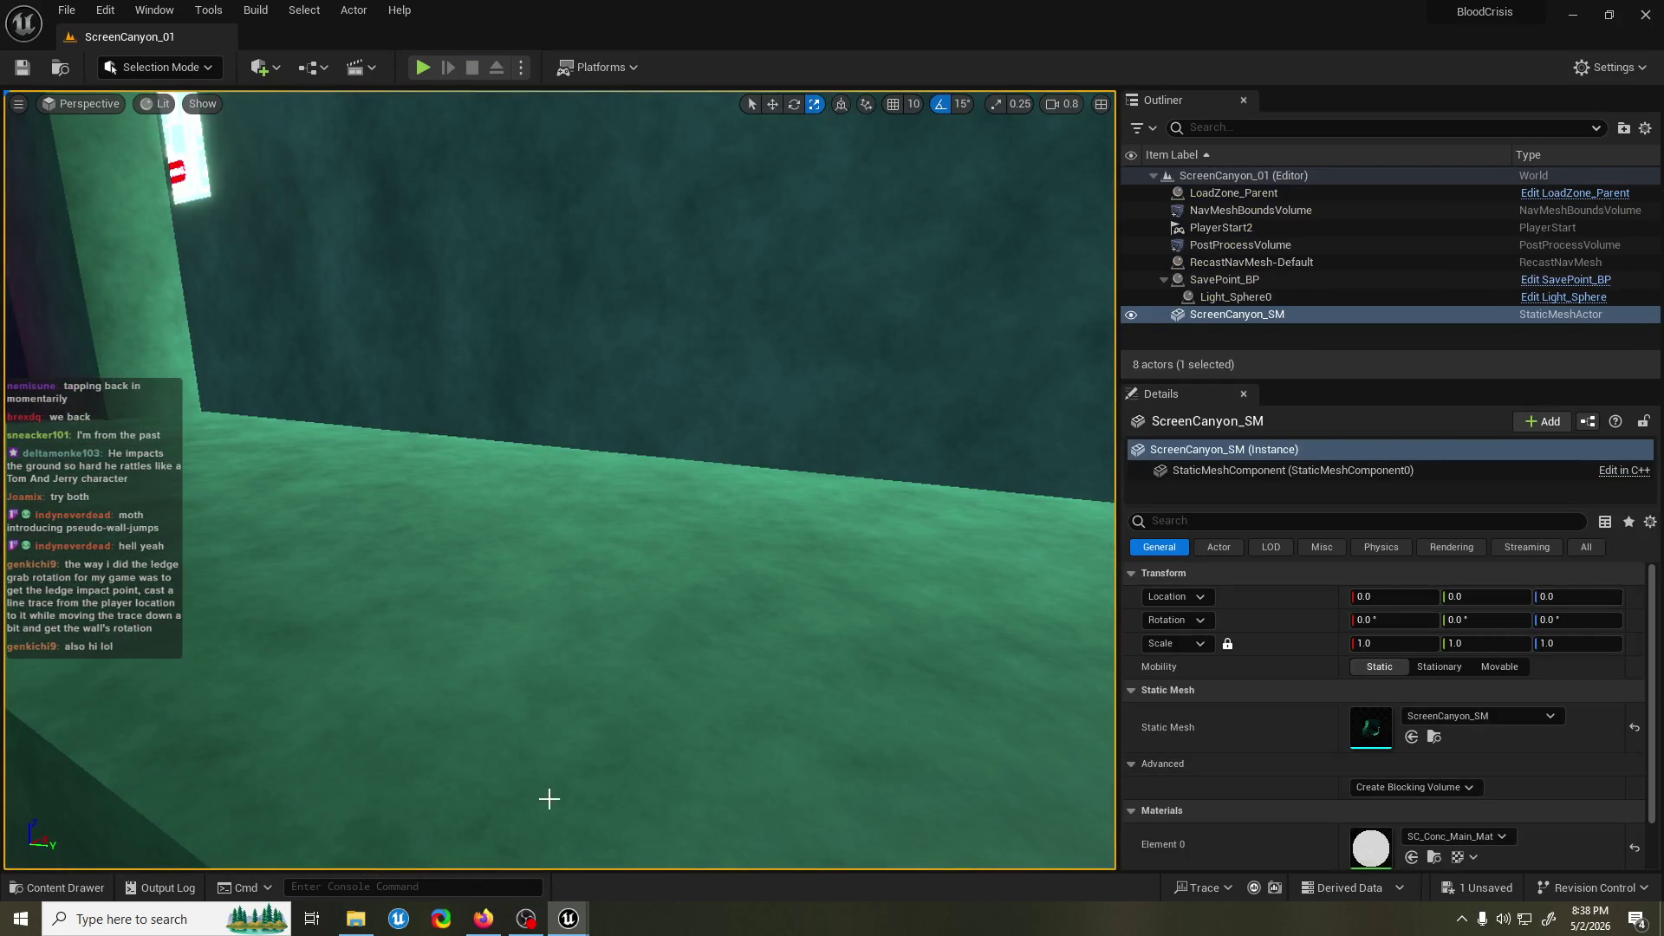
# Save PlayerChar_BP's rerouted Branch wiring and launch a fresh ScreenCanyon_01 playtest.
pyautogui.click(569, 919)
pyautogui.click(611, 856)
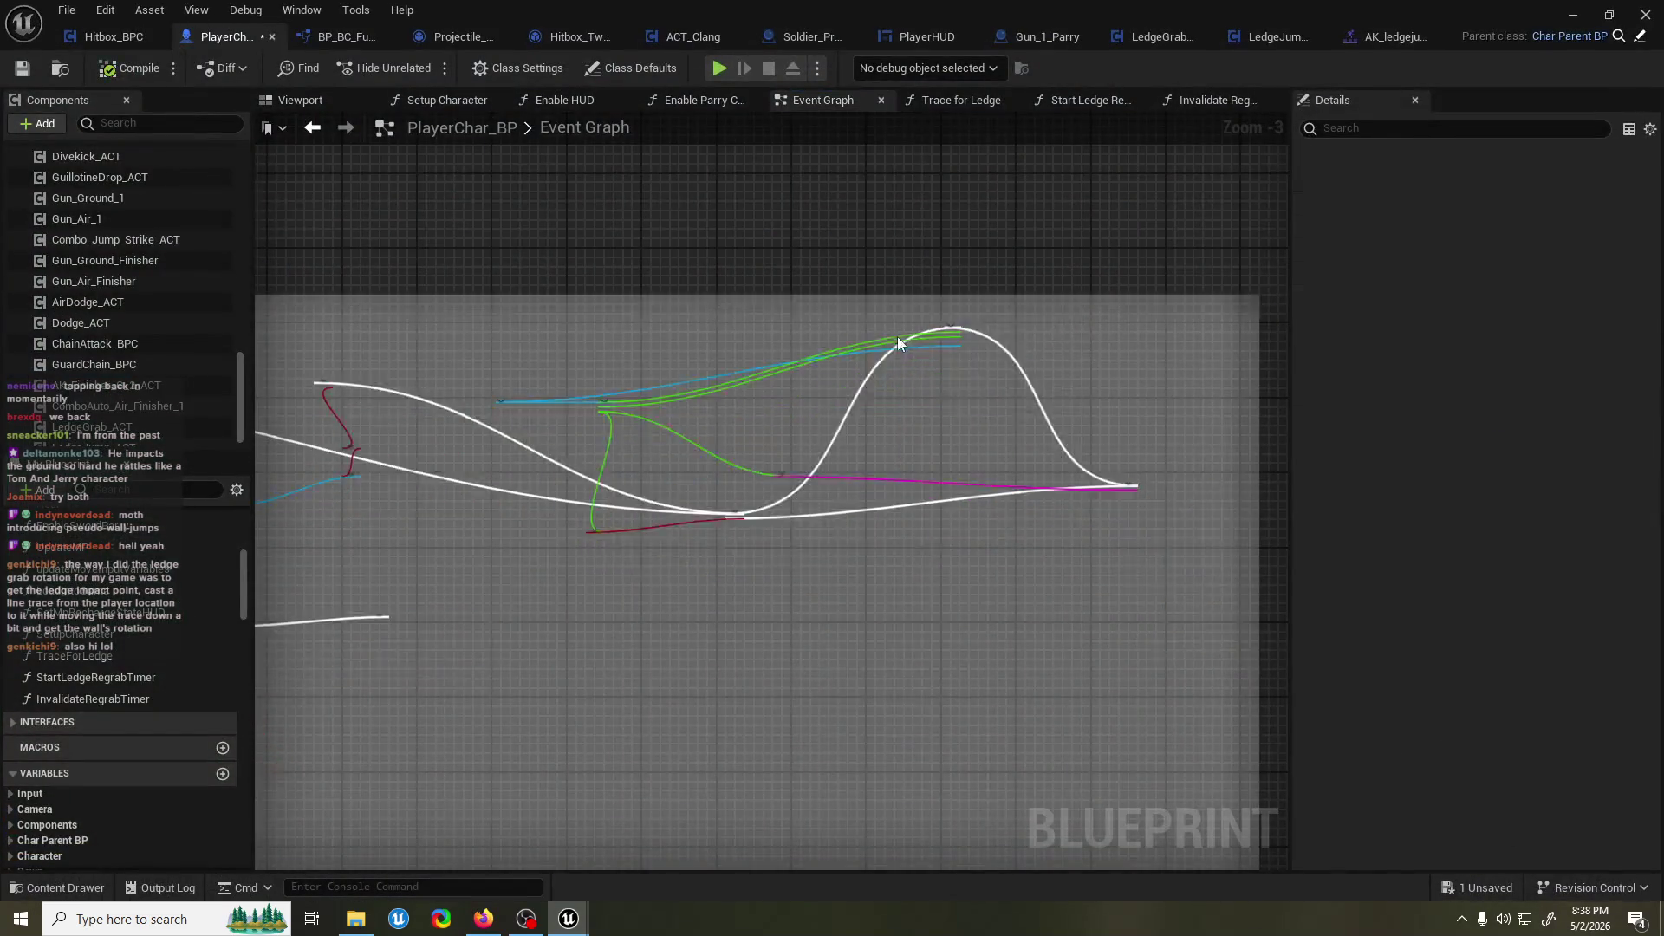
pyautogui.moveTo(1007, 408); pyautogui.dragTo(897, 416)
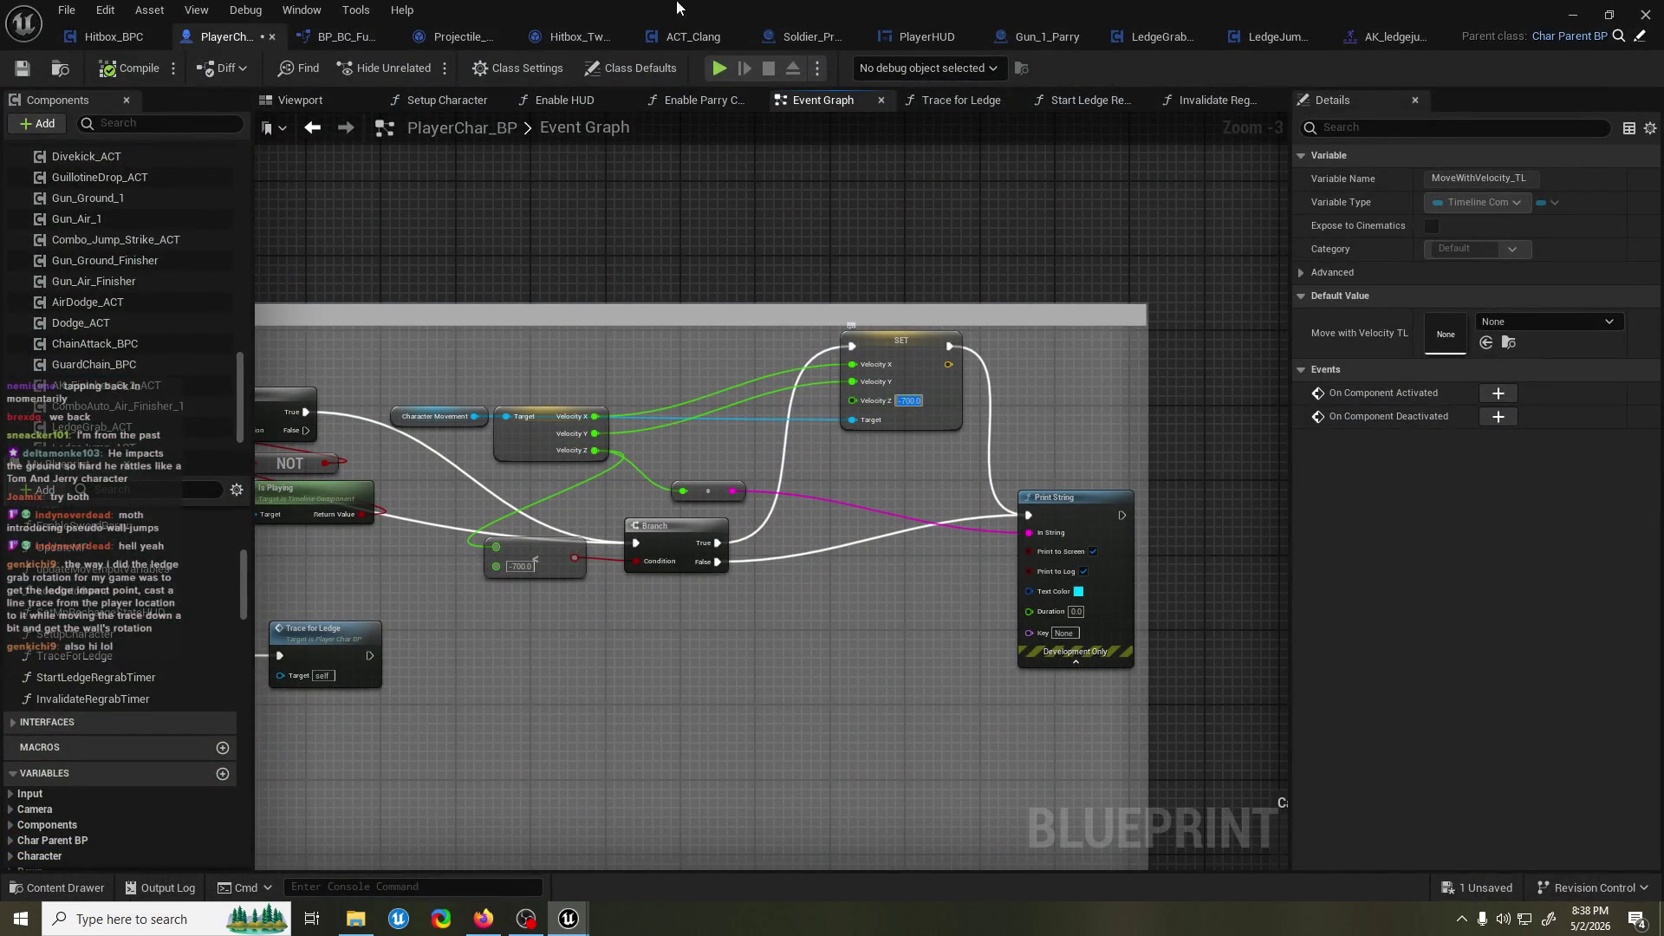
pyautogui.hotkey('ctrl', 's')
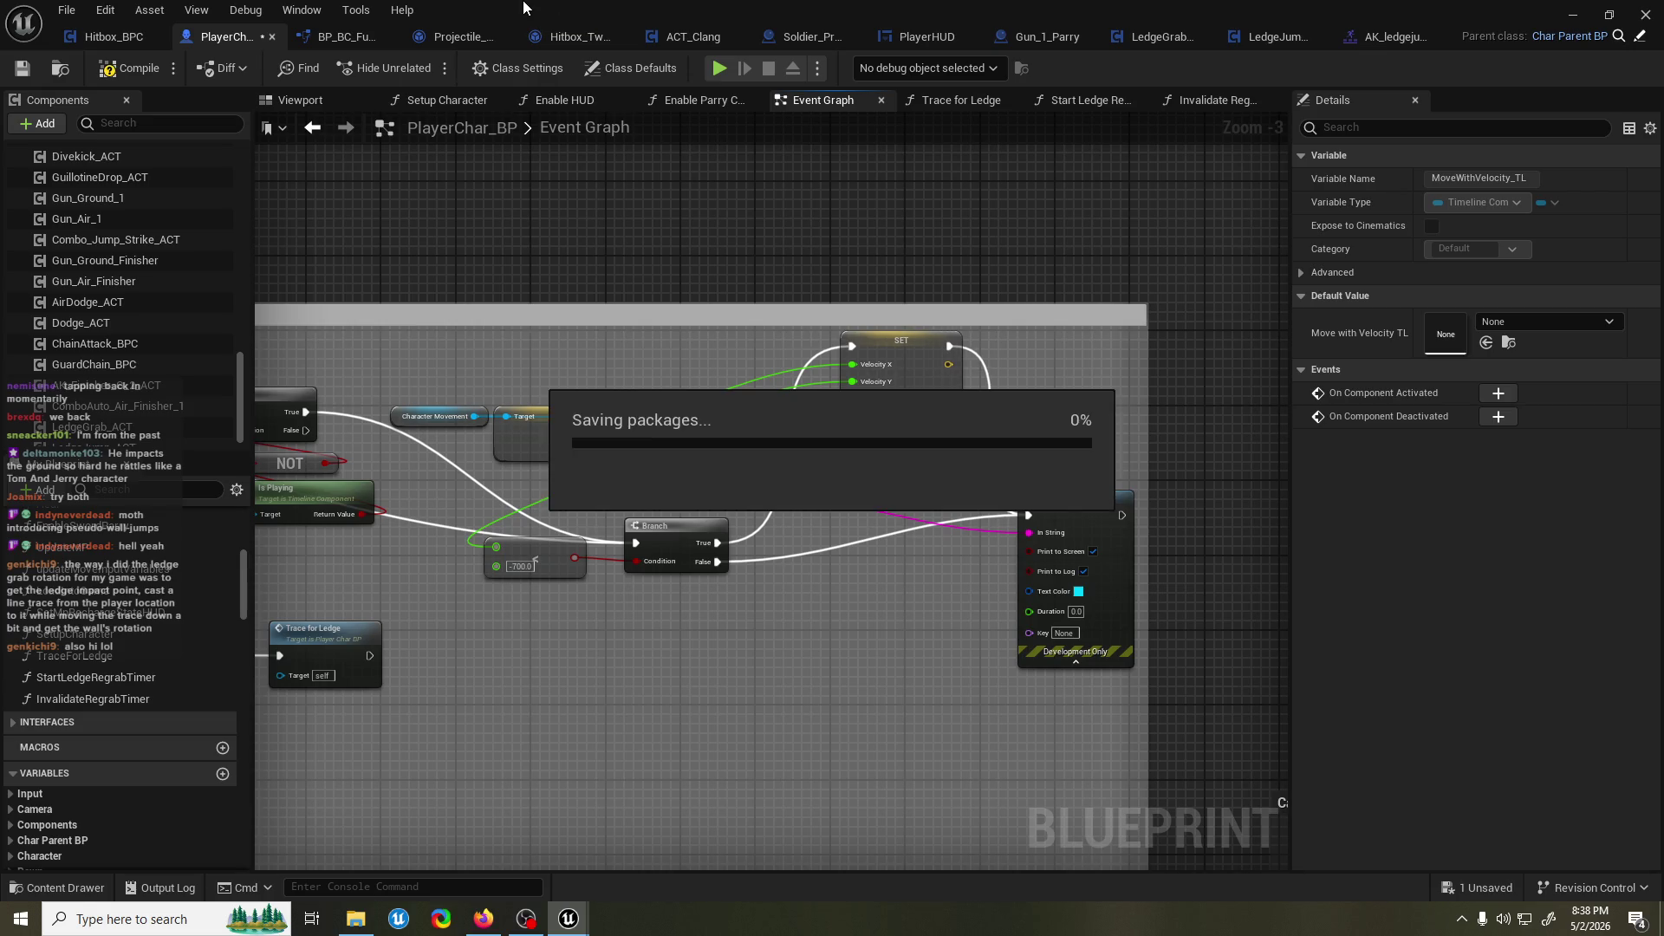
pyautogui.click(1566, 12)
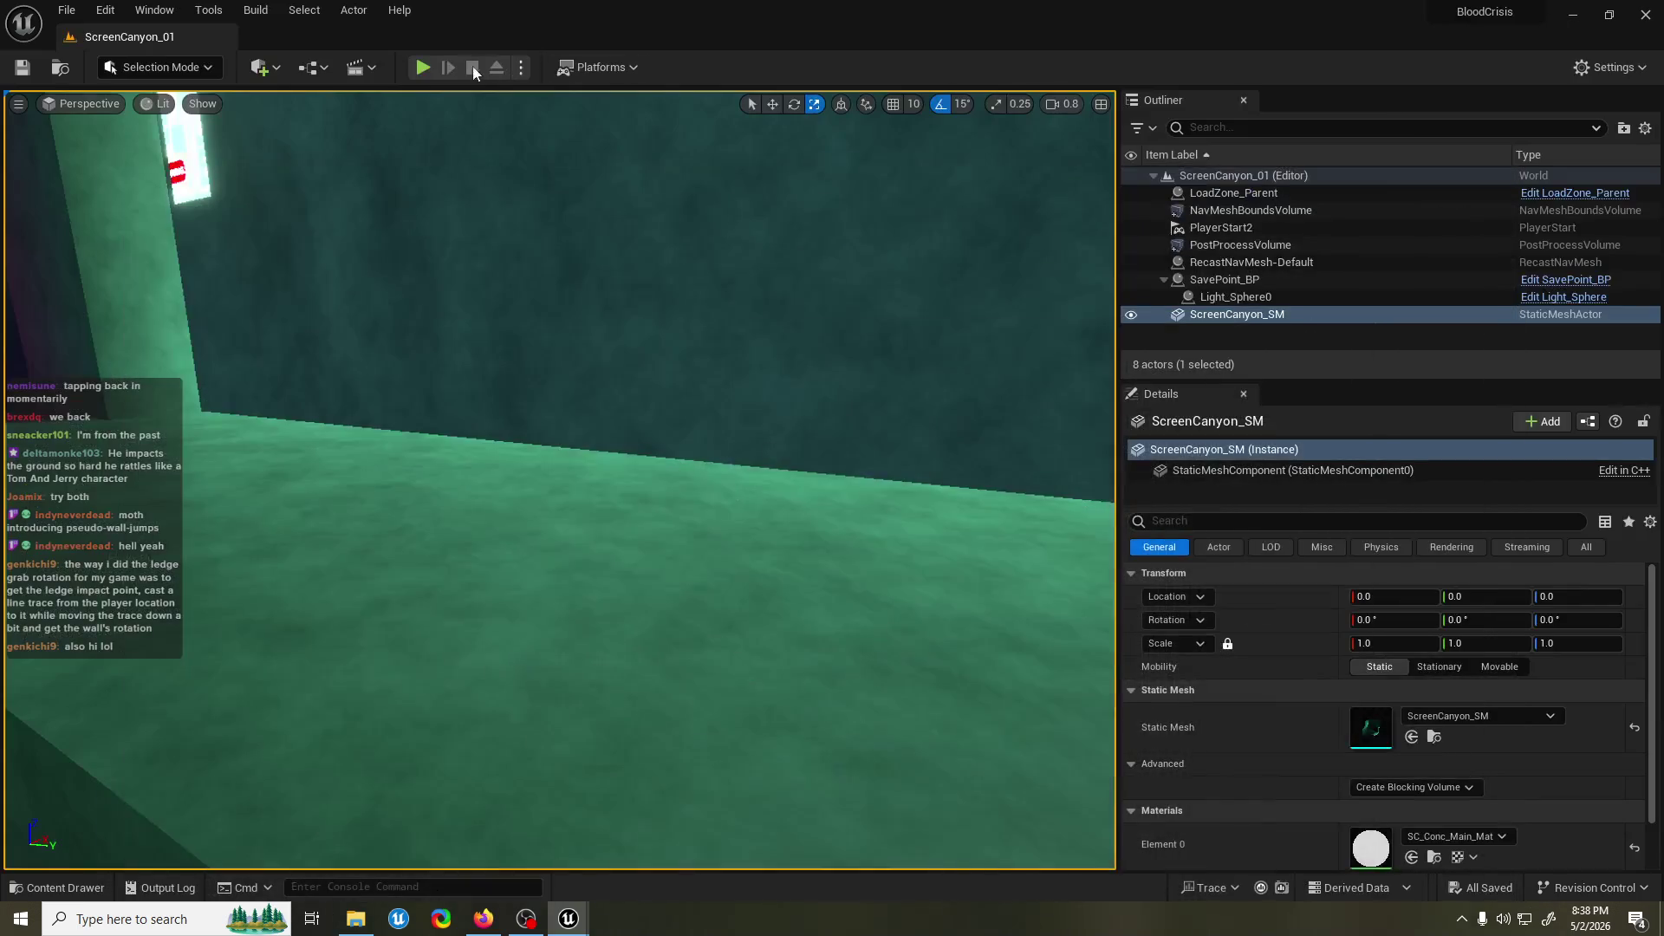
pyautogui.click(429, 64)
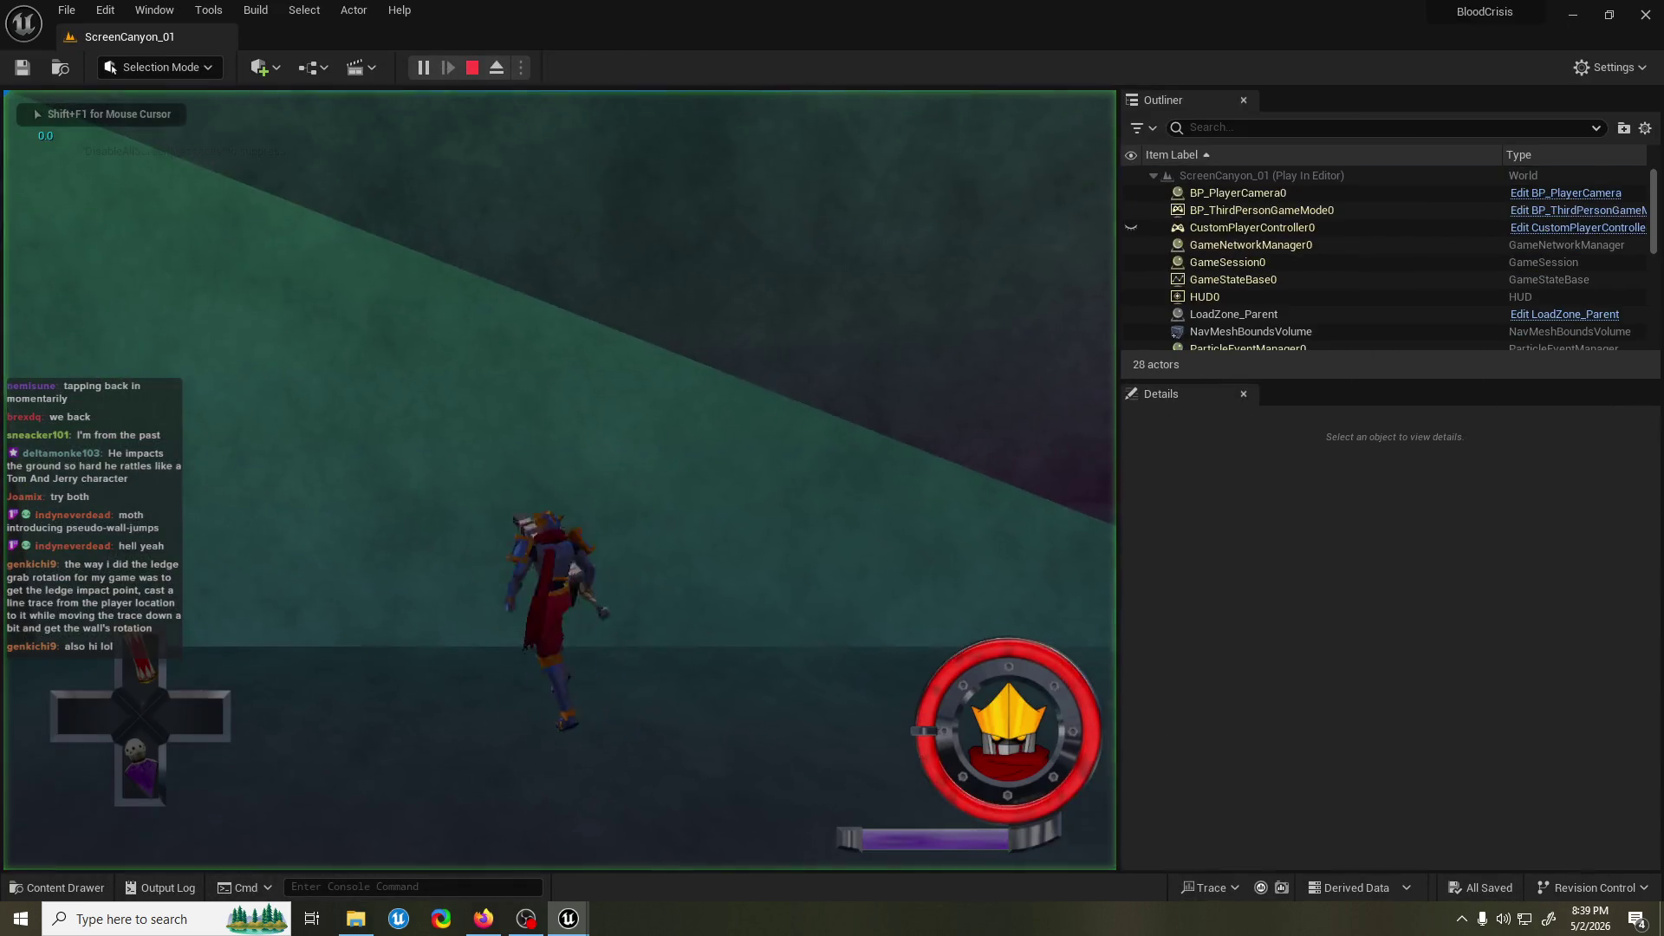
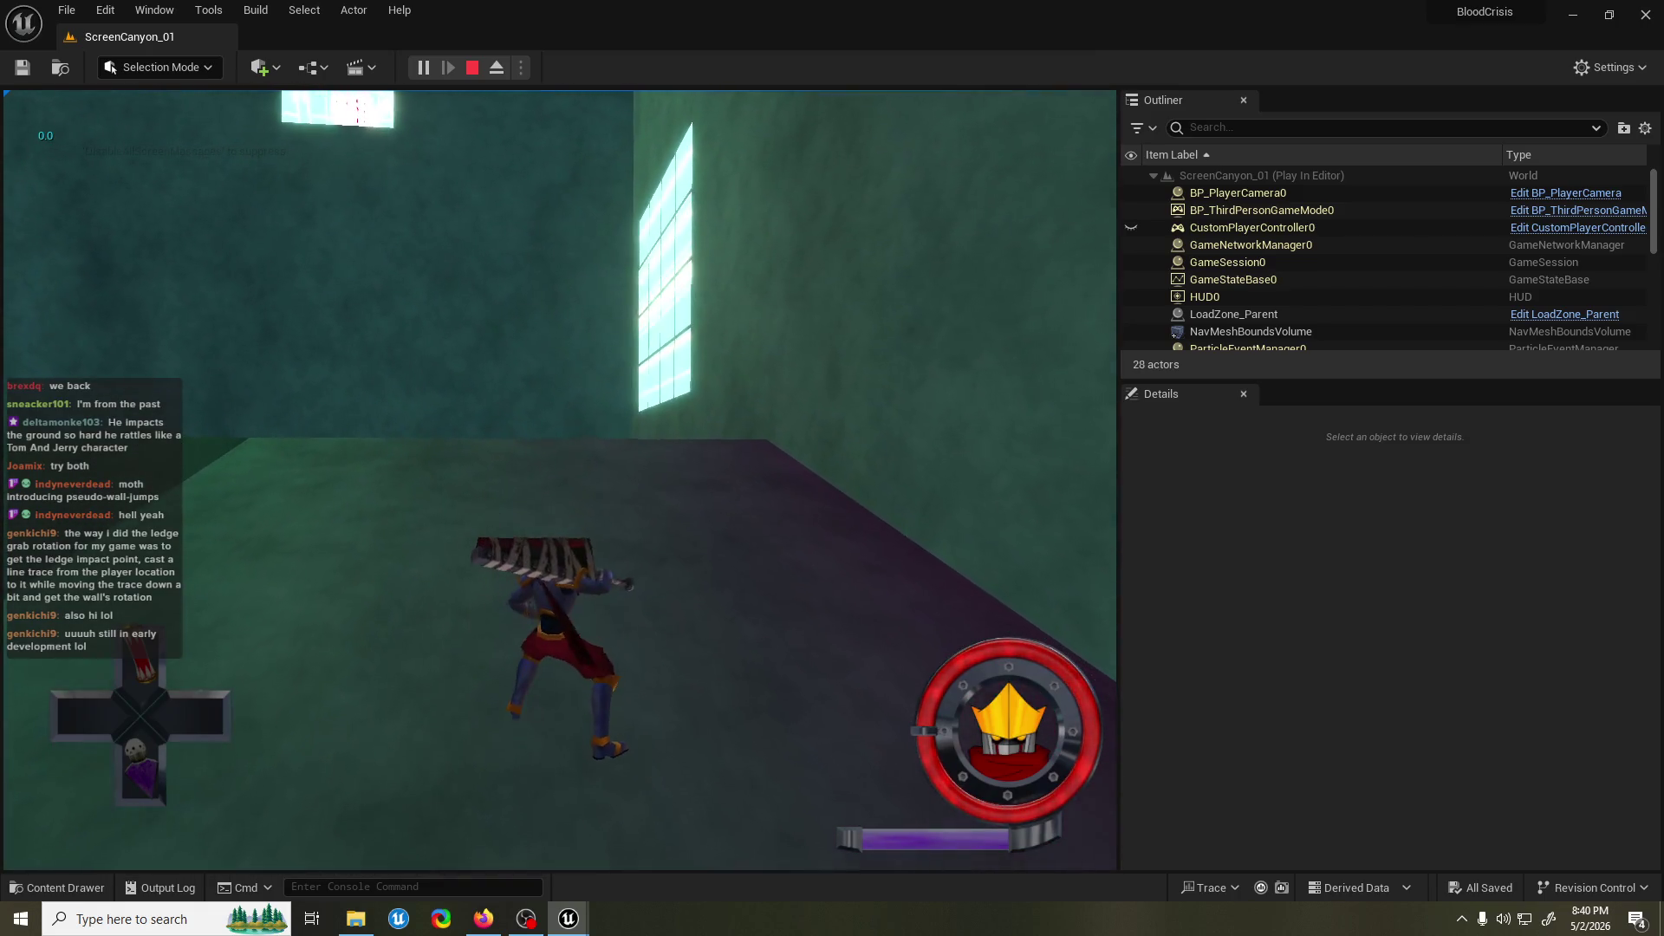
# Stop the running play test and bring up the PlayerChar_BP blueprint.
pyautogui.press('Escape')
pyautogui.moveTo(568, 918)
pyautogui.click(636, 881)
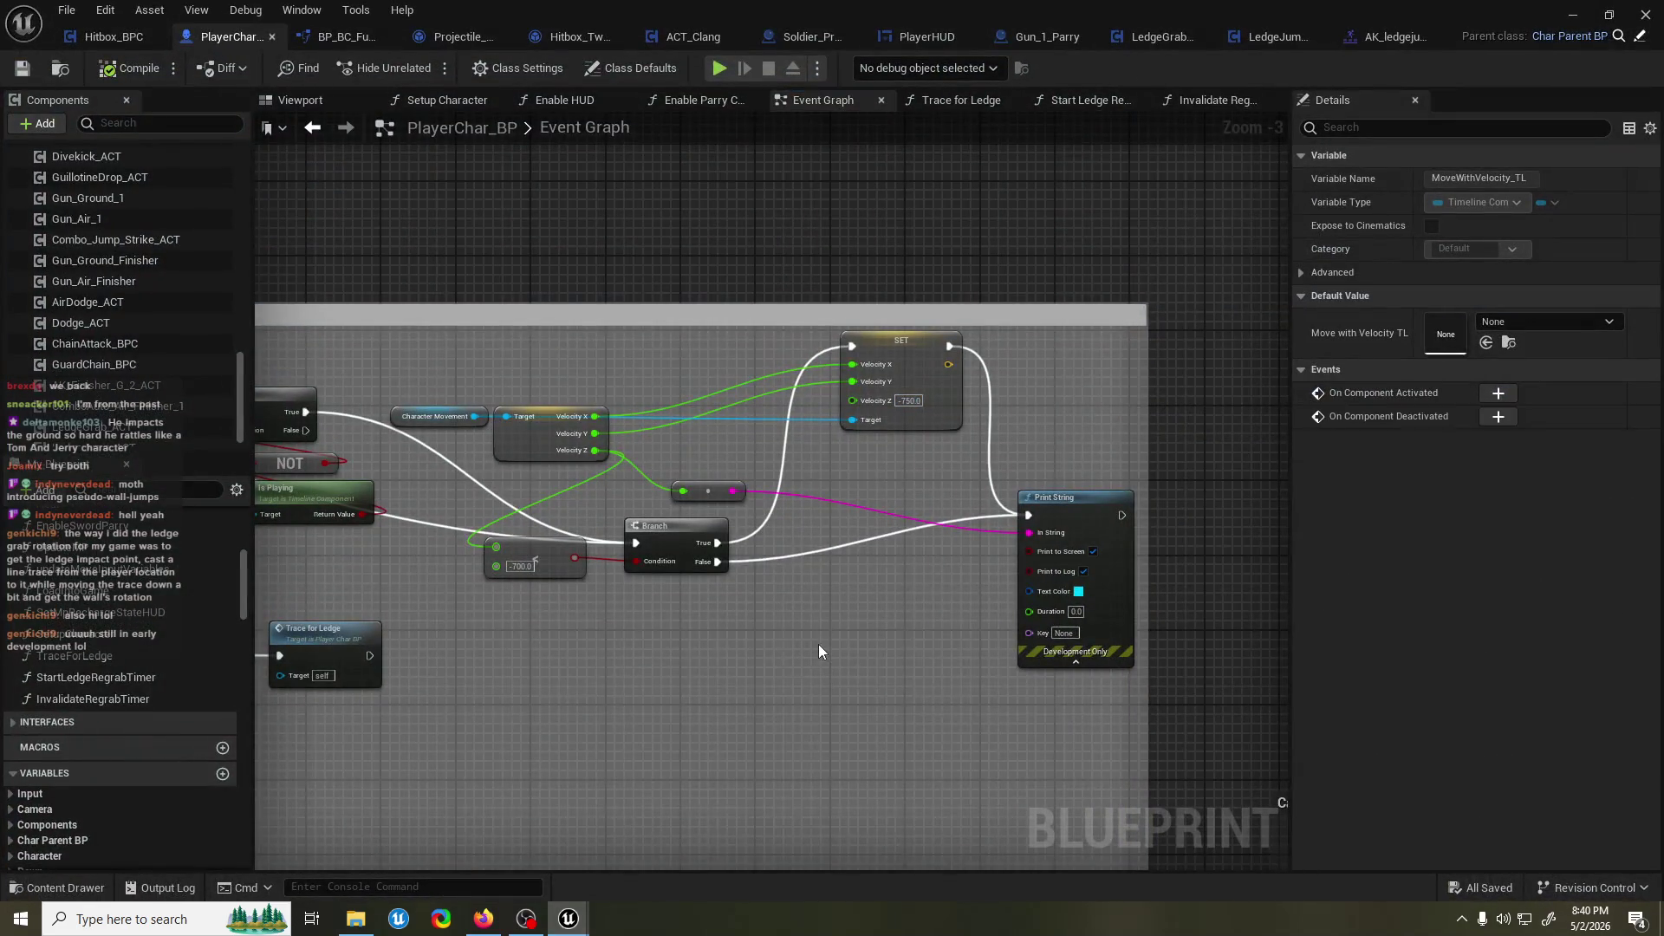
# Survey PlayerChar_BP's event graph, reviewing the Branch, SET and Print String logic.
pyautogui.moveTo(856, 465); pyautogui.dragTo(1033, 476)
pyautogui.moveTo(490, 436)
pyautogui.mouseDown()
pyautogui.moveTo(706, 449)
pyautogui.moveTo(954, 424)
pyautogui.moveTo(516, 425)
pyautogui.mouseUp()
pyautogui.moveTo(1021, 575); pyautogui.dragTo(870, 576)
pyautogui.moveTo(1000, 602); pyautogui.dragTo(666, 596)
pyautogui.scroll(-9, 690, 586)
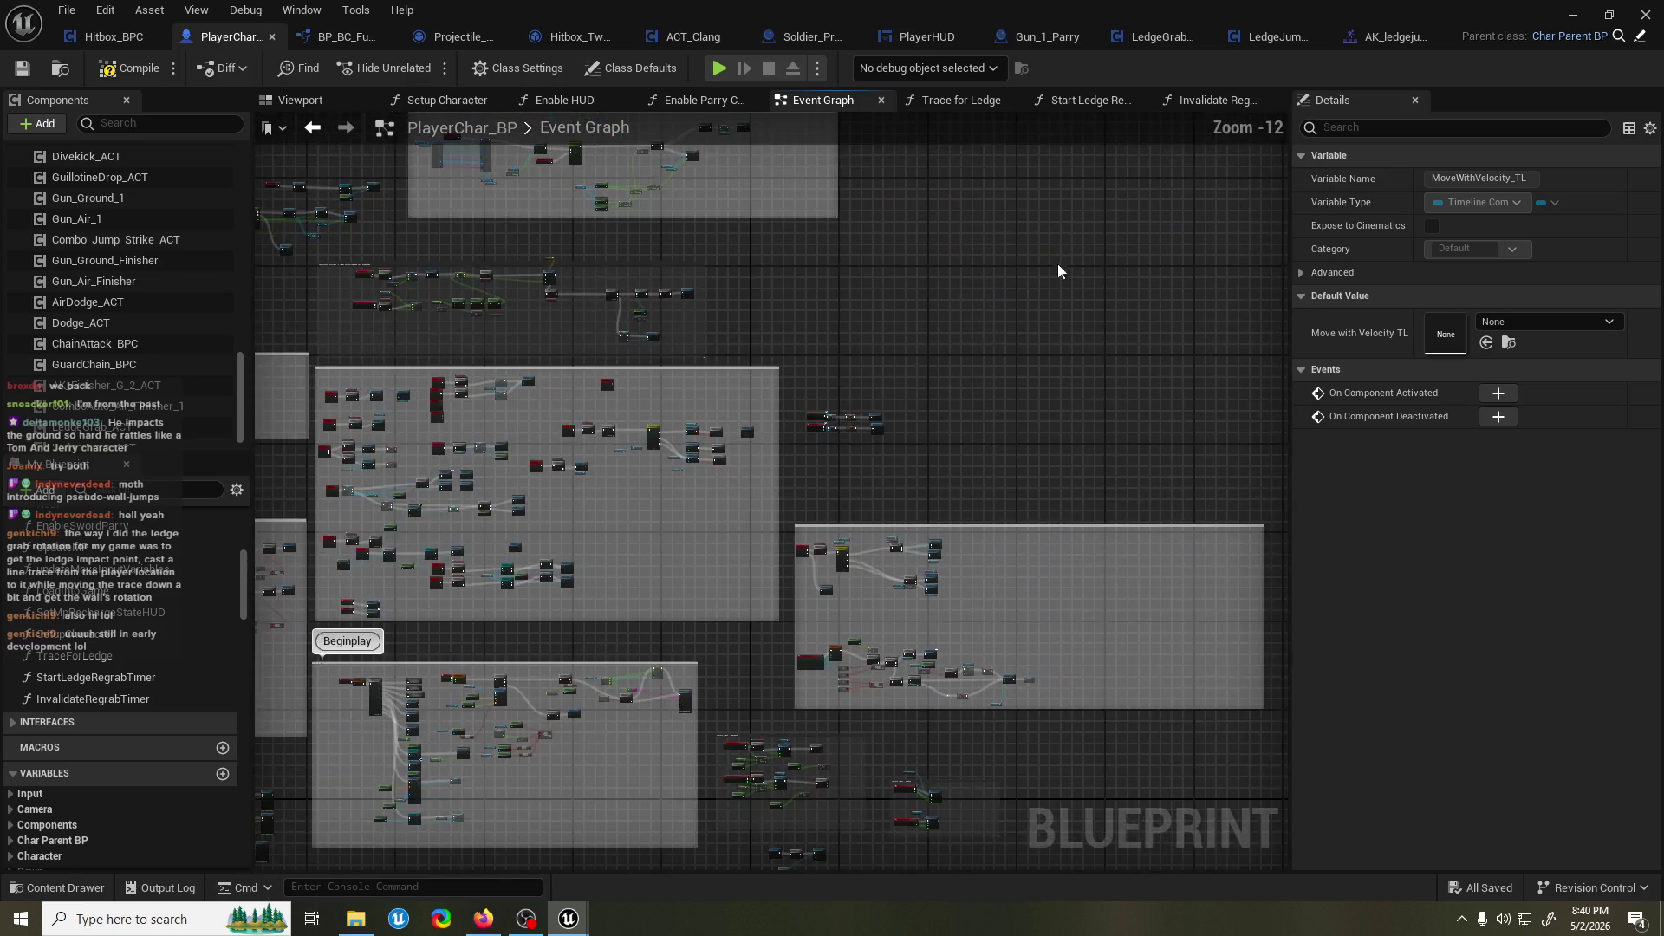
pyautogui.moveTo(1058, 269)
pyautogui.mouseDown()
pyautogui.moveTo(843, 523)
pyautogui.moveTo(840, 378)
pyautogui.moveTo(606, 173)
pyautogui.mouseUp()
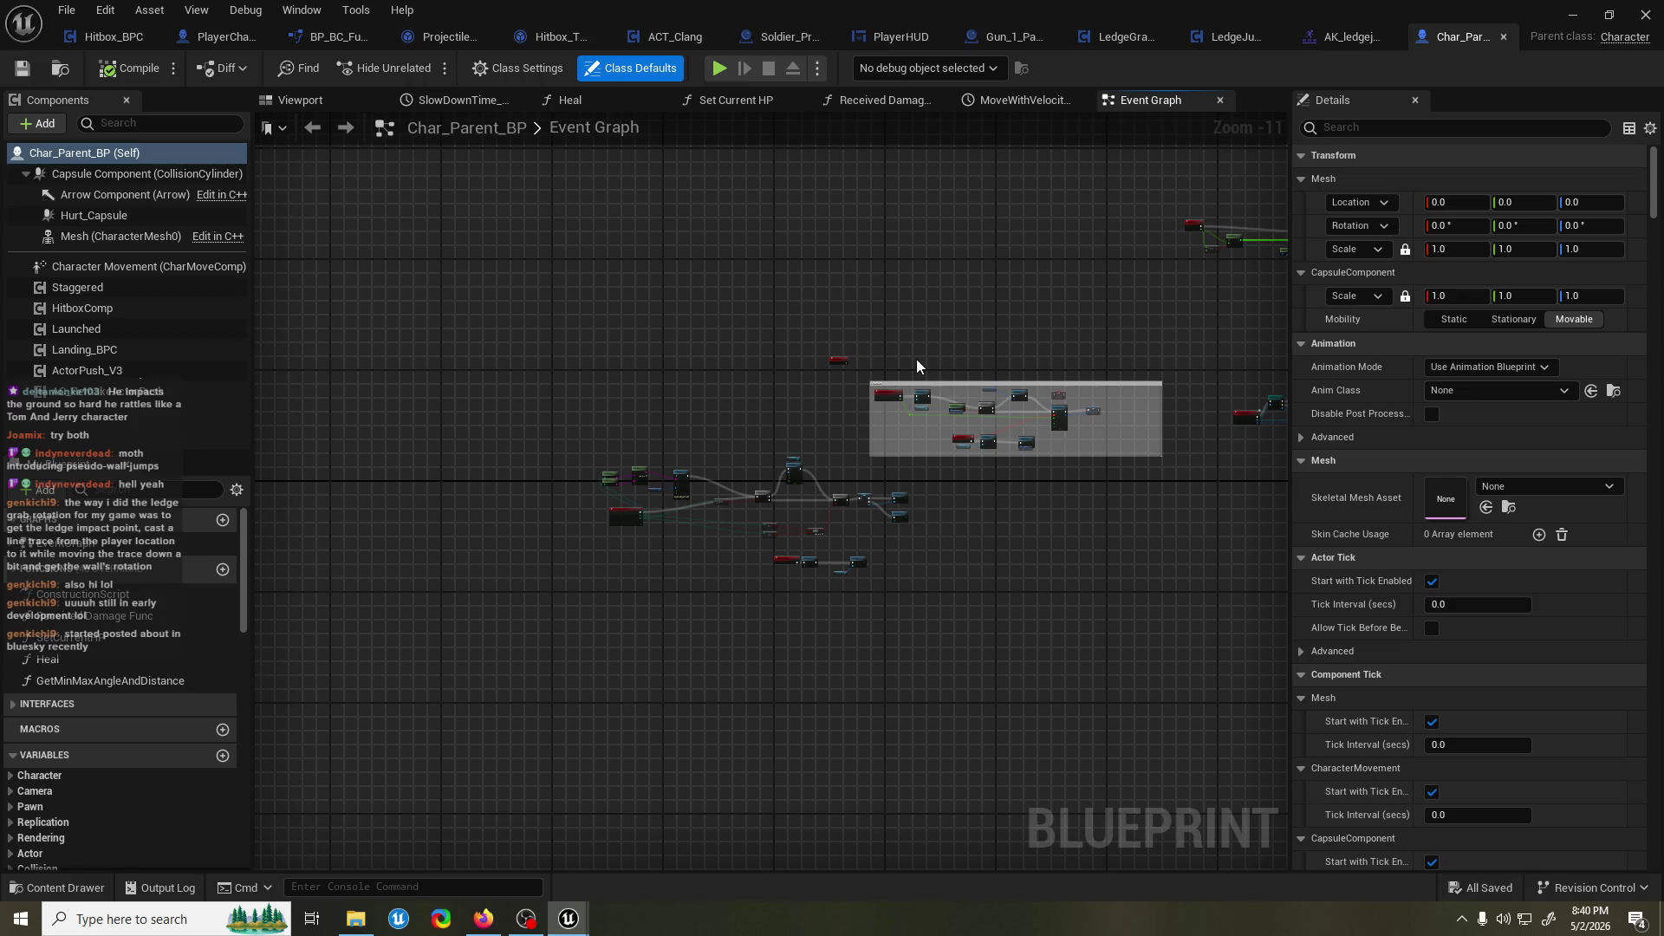
# Navigate Char_Parent_BP's graph to show the Select Vector, SET and Select Float nodes.
pyautogui.scroll(6, 917, 364)
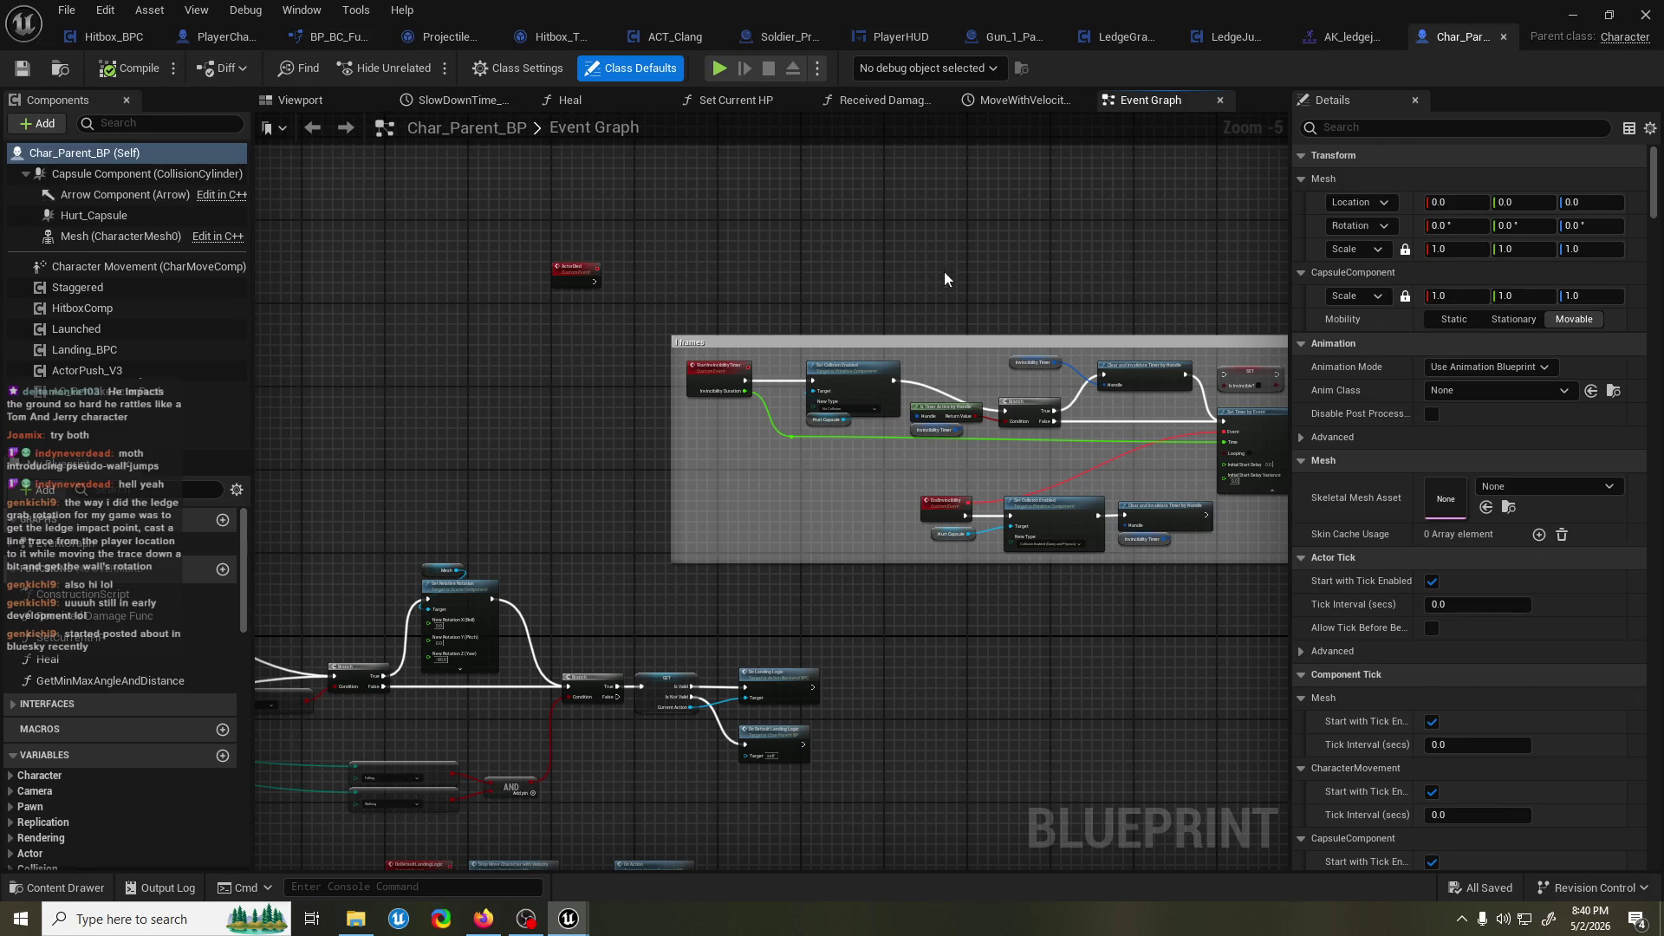
pyautogui.moveTo(816, 299)
pyautogui.mouseDown()
pyautogui.moveTo(1365, 175)
pyautogui.moveTo(1154, 244)
pyautogui.mouseUp()
pyautogui.scroll(-6, 1154, 244)
pyautogui.moveTo(1006, 227); pyautogui.dragTo(783, 448)
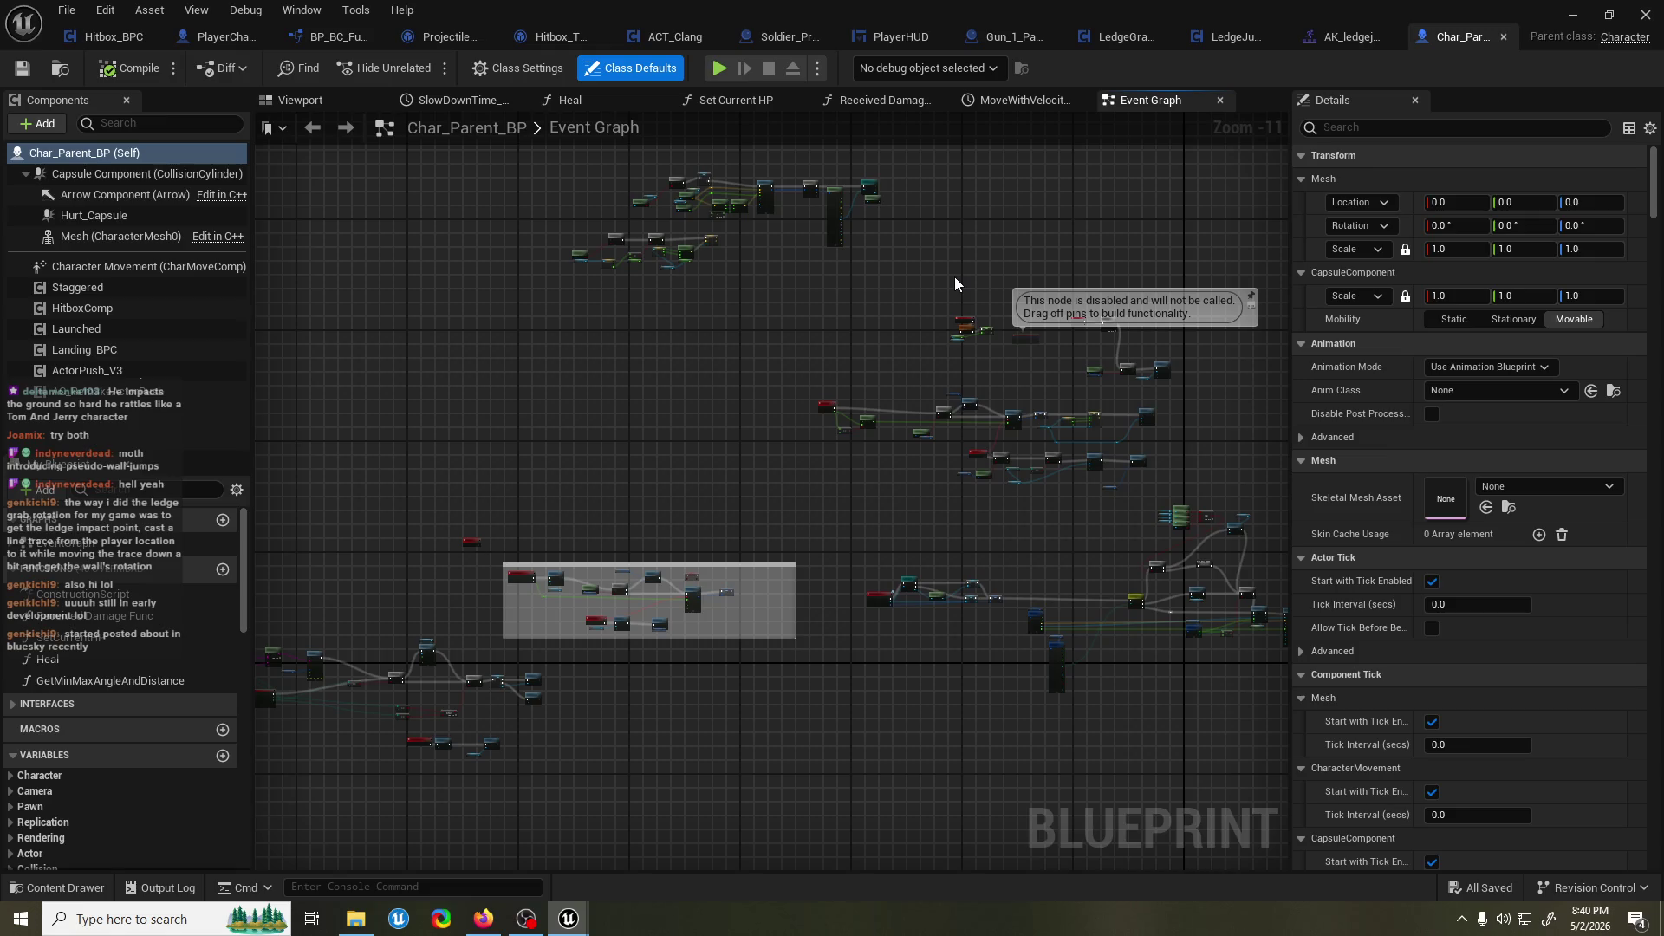
pyautogui.moveTo(1074, 202); pyautogui.dragTo(564, 597)
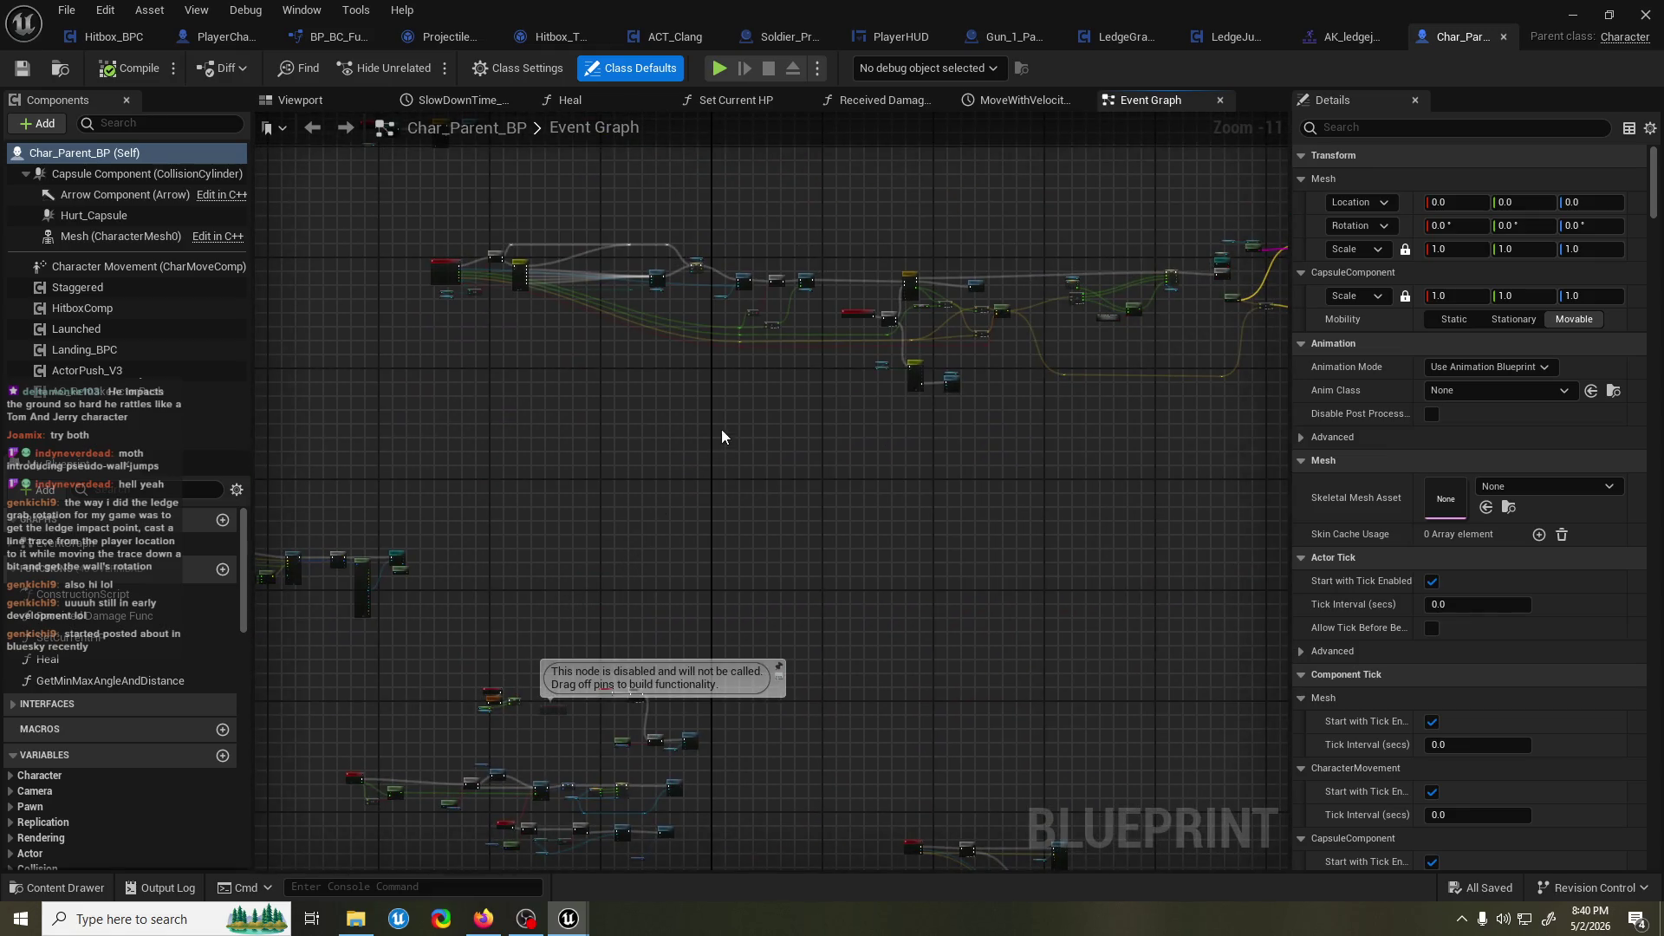
pyautogui.scroll(11, 789, 275)
pyautogui.scroll(-4, 921, 454)
pyautogui.moveTo(893, 453)
pyautogui.mouseDown()
pyautogui.moveTo(789, 466)
pyautogui.moveTo(1094, 501)
pyautogui.moveTo(640, 533)
pyautogui.mouseUp()
pyautogui.moveTo(1047, 500); pyautogui.dragTo(669, 516)
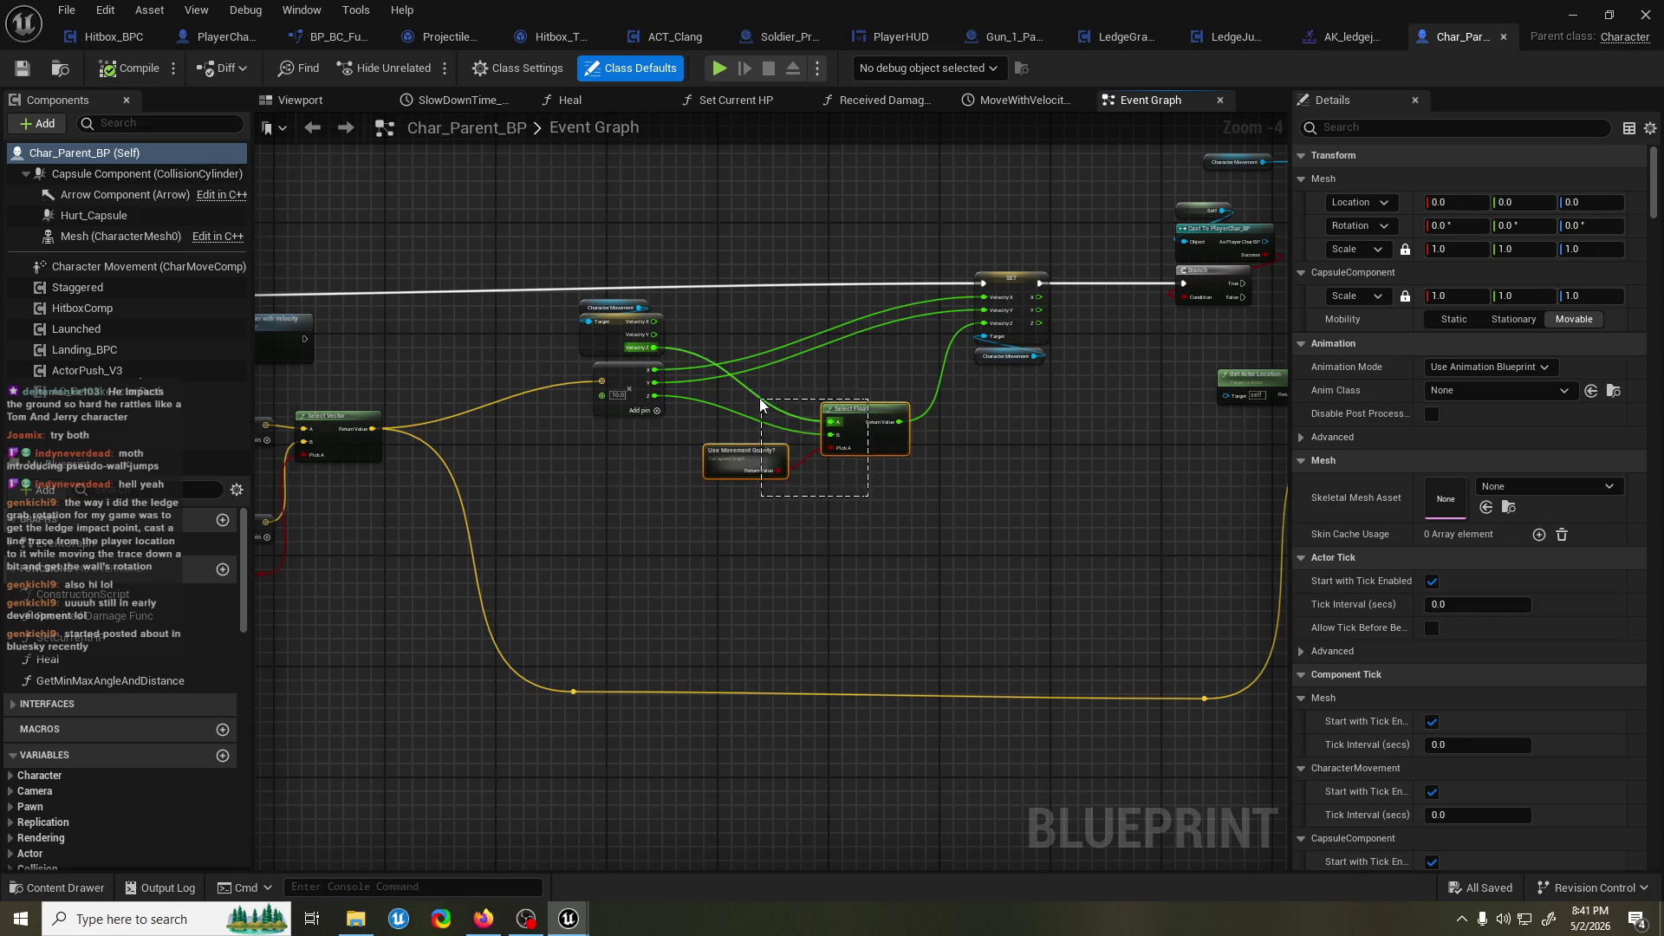
# Move the Select Float and Use Movement Gravity nodes further left.
pyautogui.moveTo(761, 404); pyautogui.dragTo(761, 404)
pyautogui.moveTo(887, 443)
pyautogui.mouseDown()
pyautogui.moveTo(762, 427)
pyautogui.moveTo(742, 475)
pyautogui.mouseUp()
pyautogui.scroll(3, 831, 420)
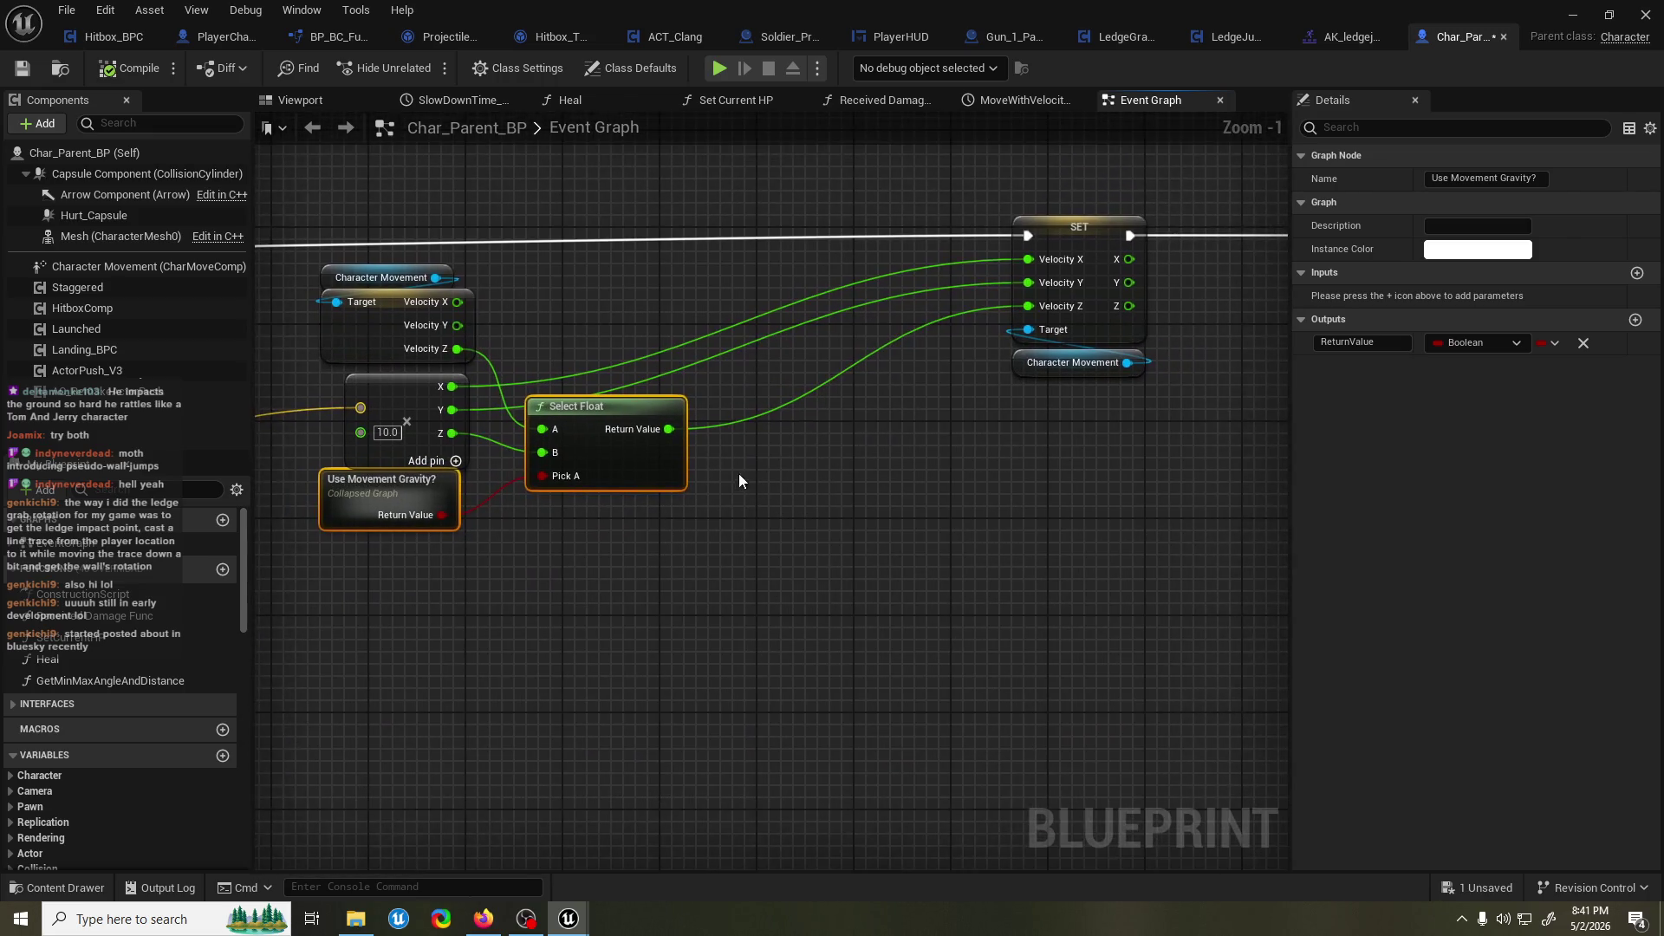
# Add a Less node on Select Float's result with a -750 threshold.
pyautogui.moveTo(669, 429); pyautogui.dragTo(747, 456)
pyautogui.write('gre')
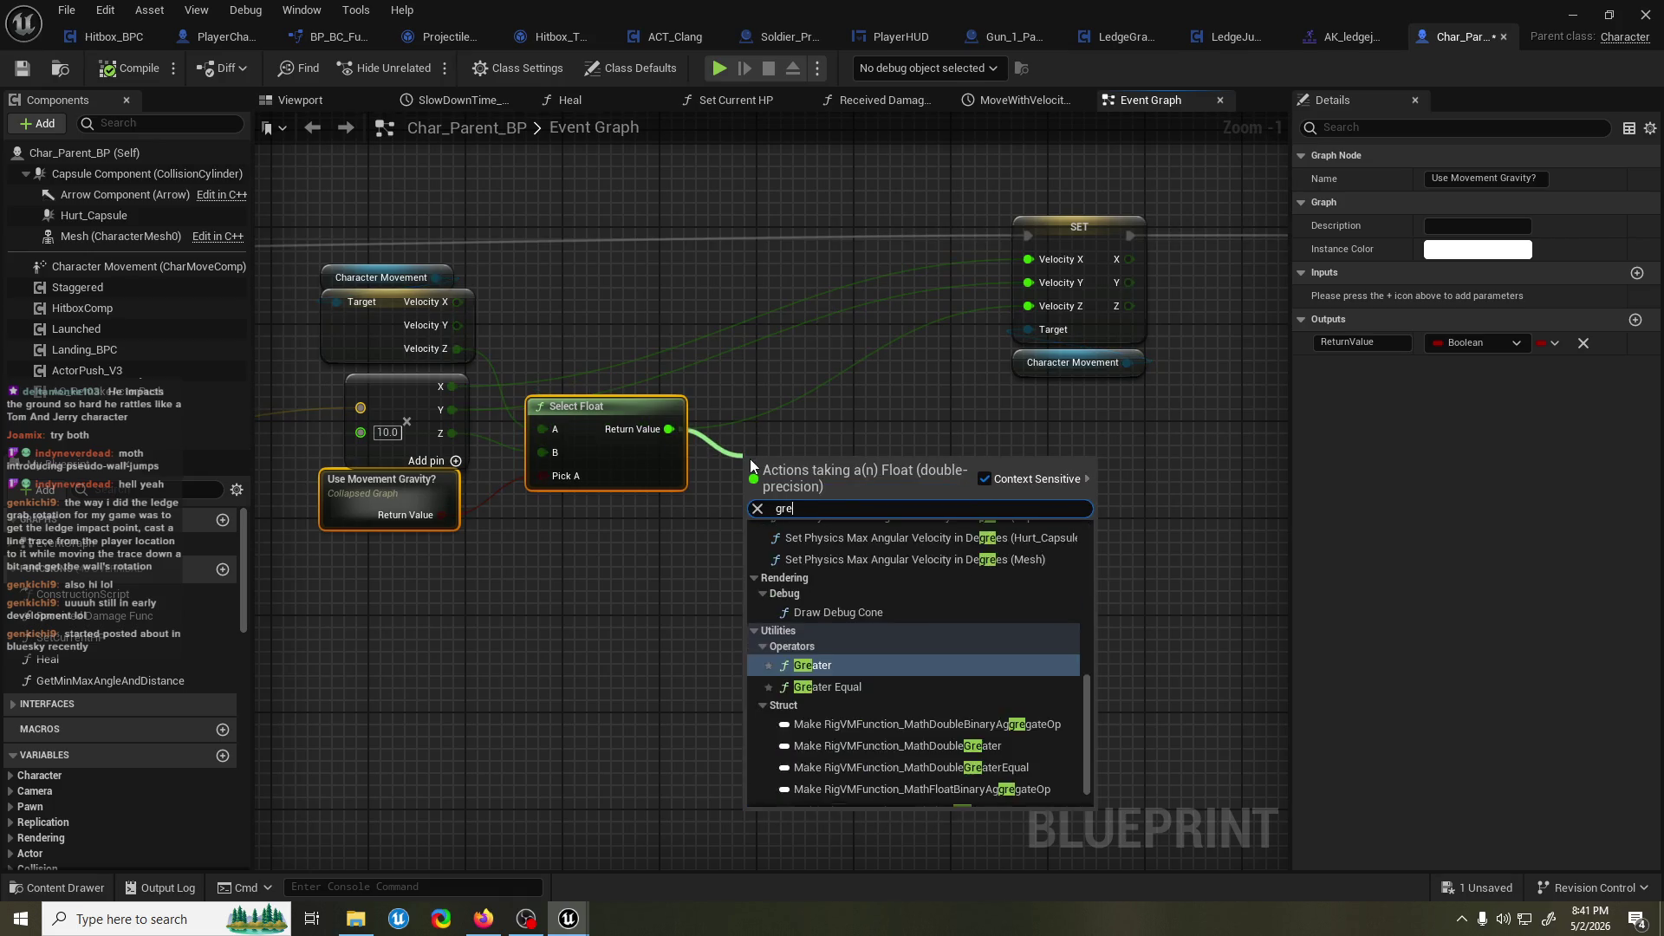
pyautogui.write('ater')
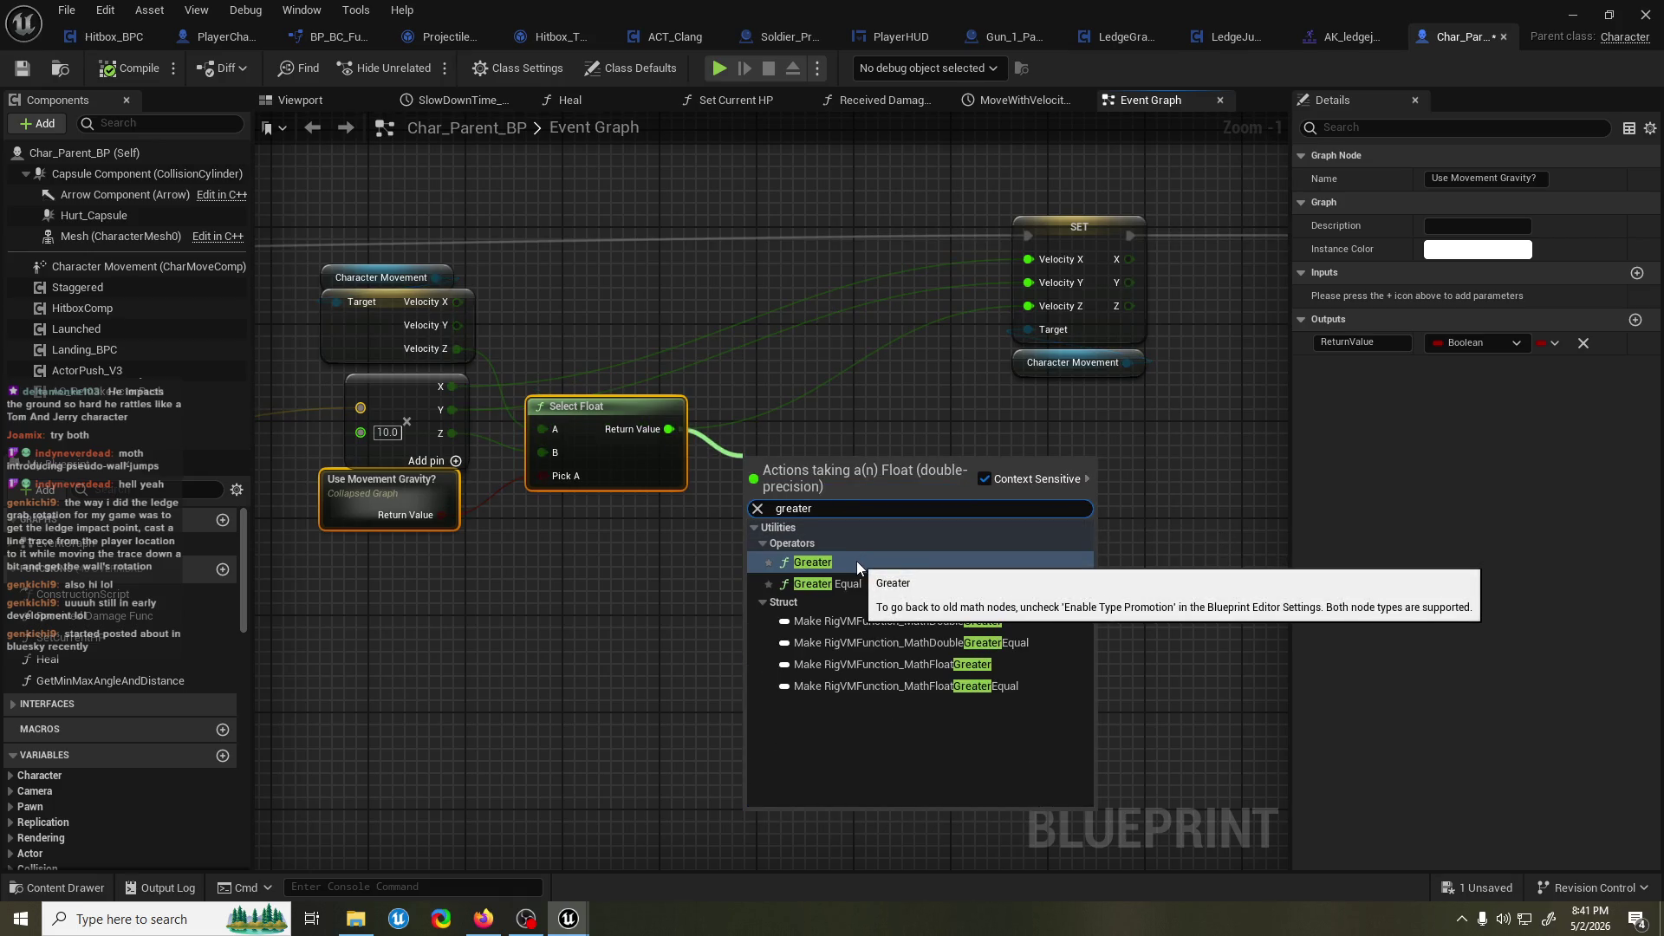
pyautogui.press('BackSpace')
pyautogui.press('BackSpace')
pyautogui.press('BackSpace')
pyautogui.write('less')
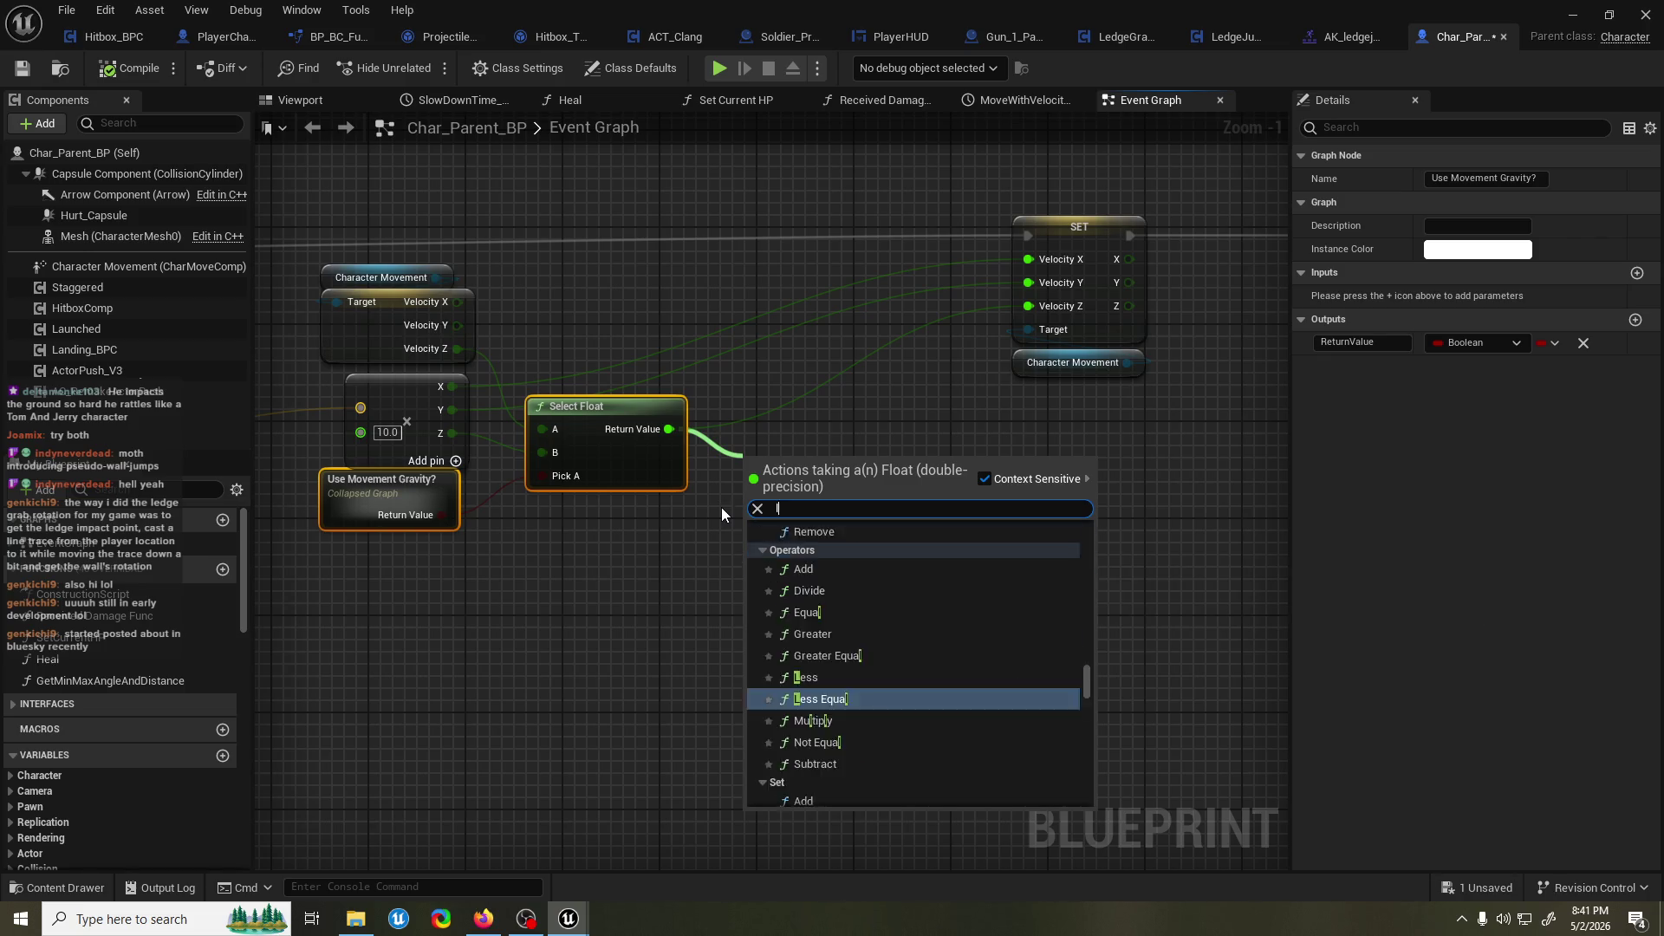
pyautogui.press('Return')
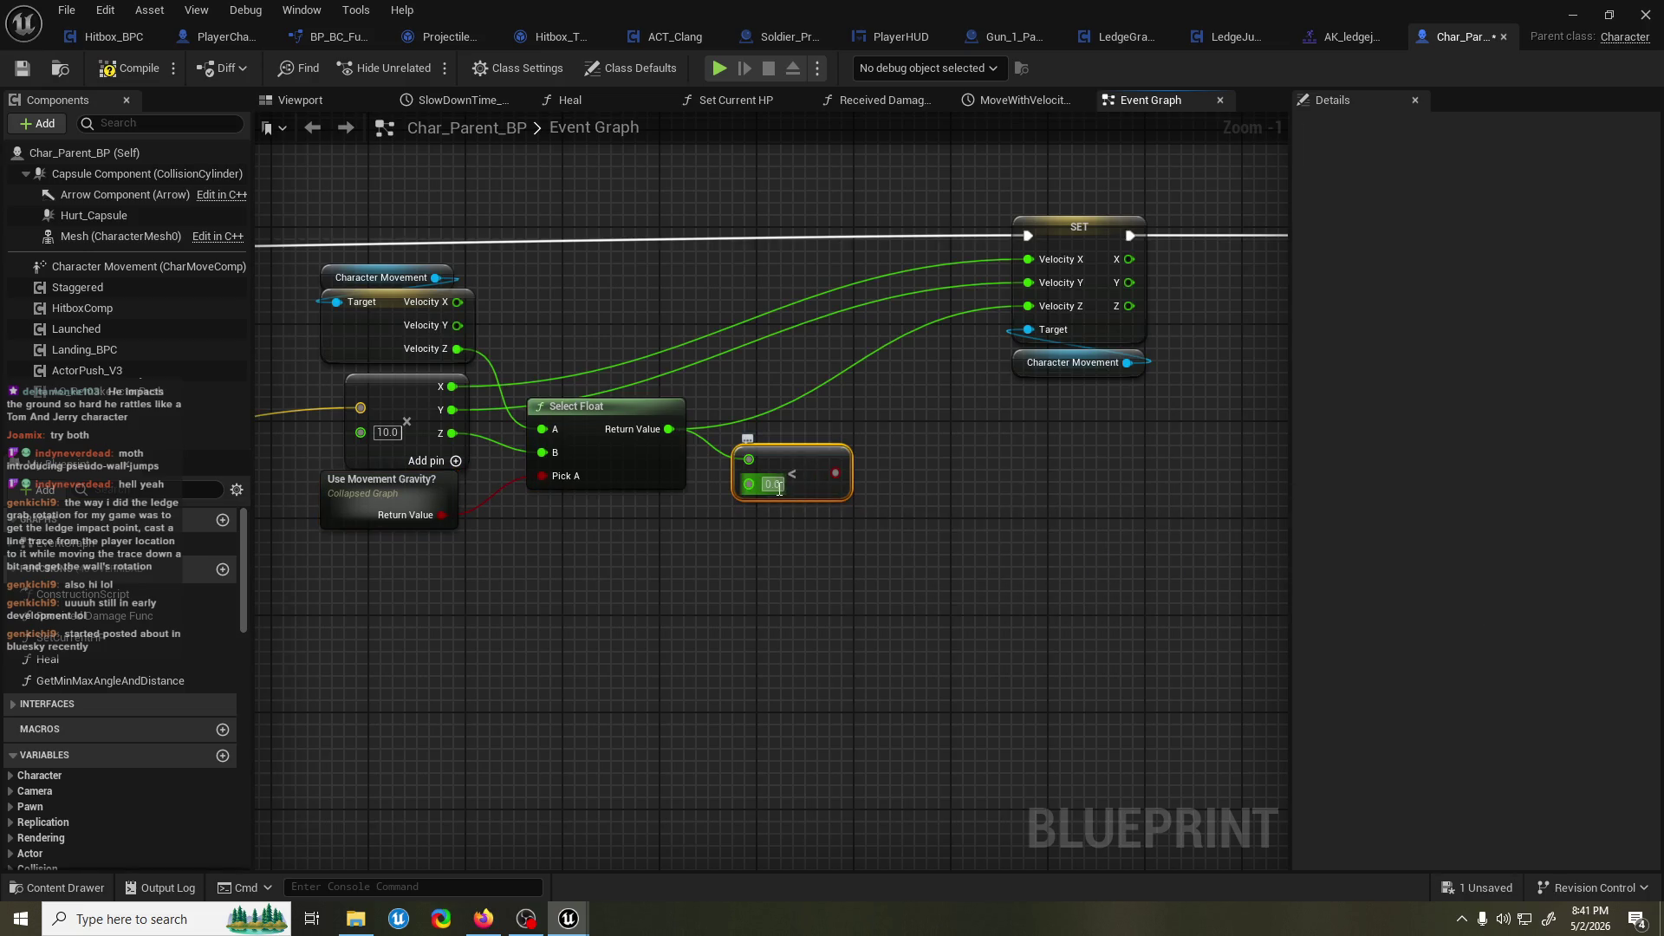
pyautogui.write('-7')
pyautogui.press('Return')
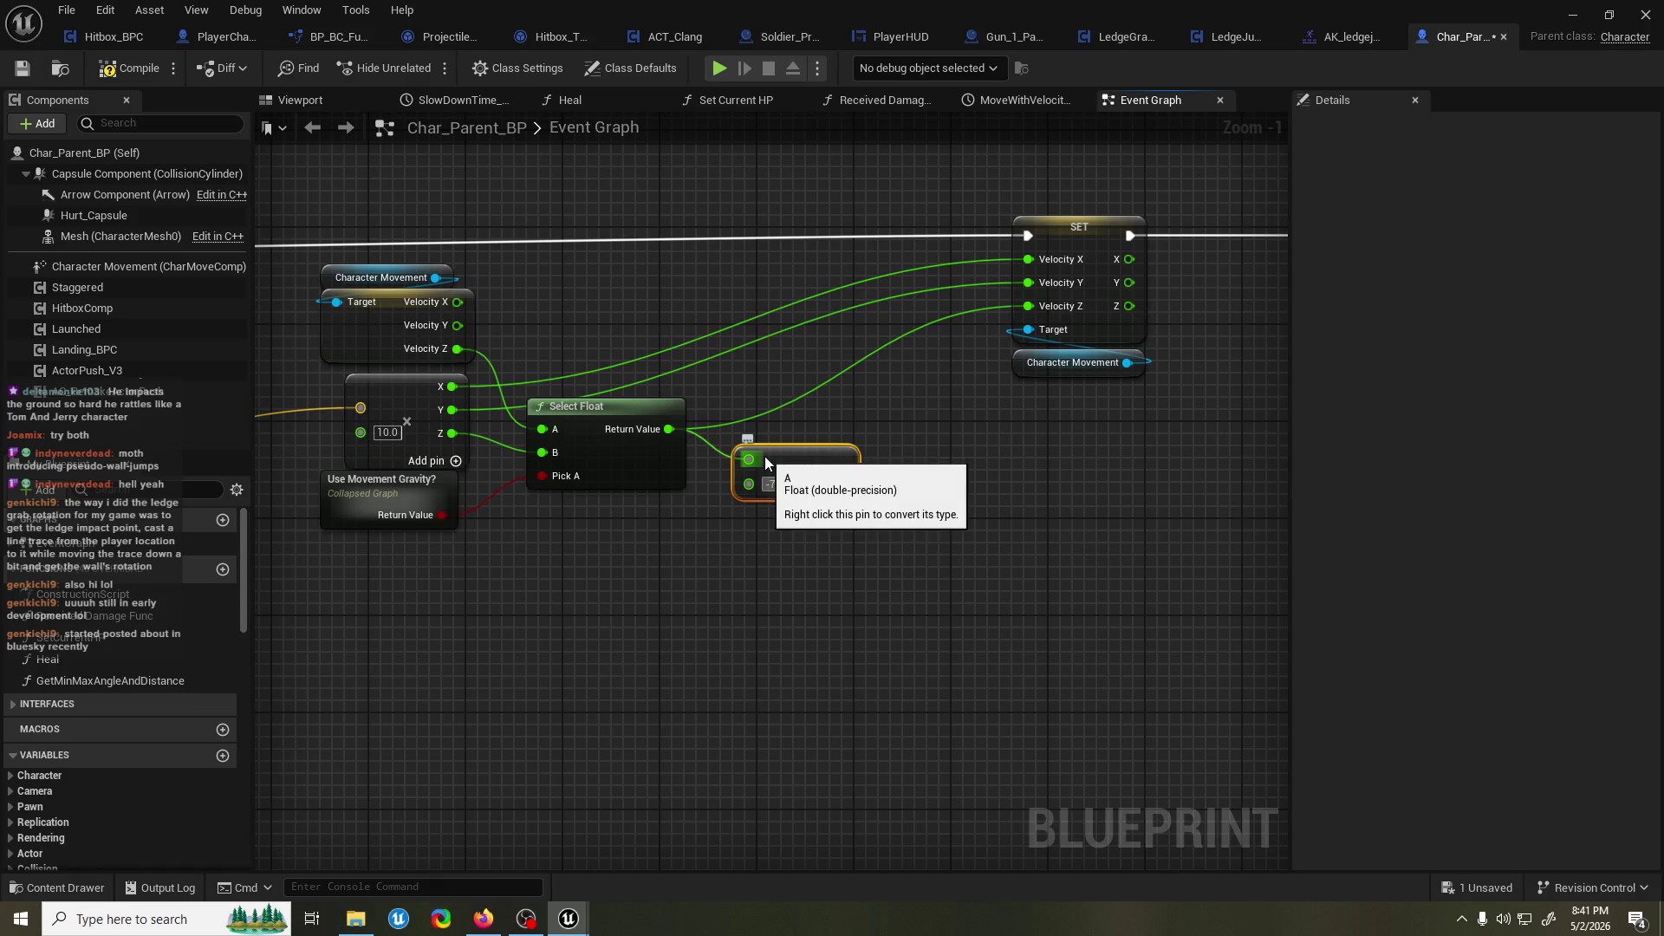
pyautogui.click(918, 425)
pyautogui.moveTo(908, 448); pyautogui.dragTo(912, 503)
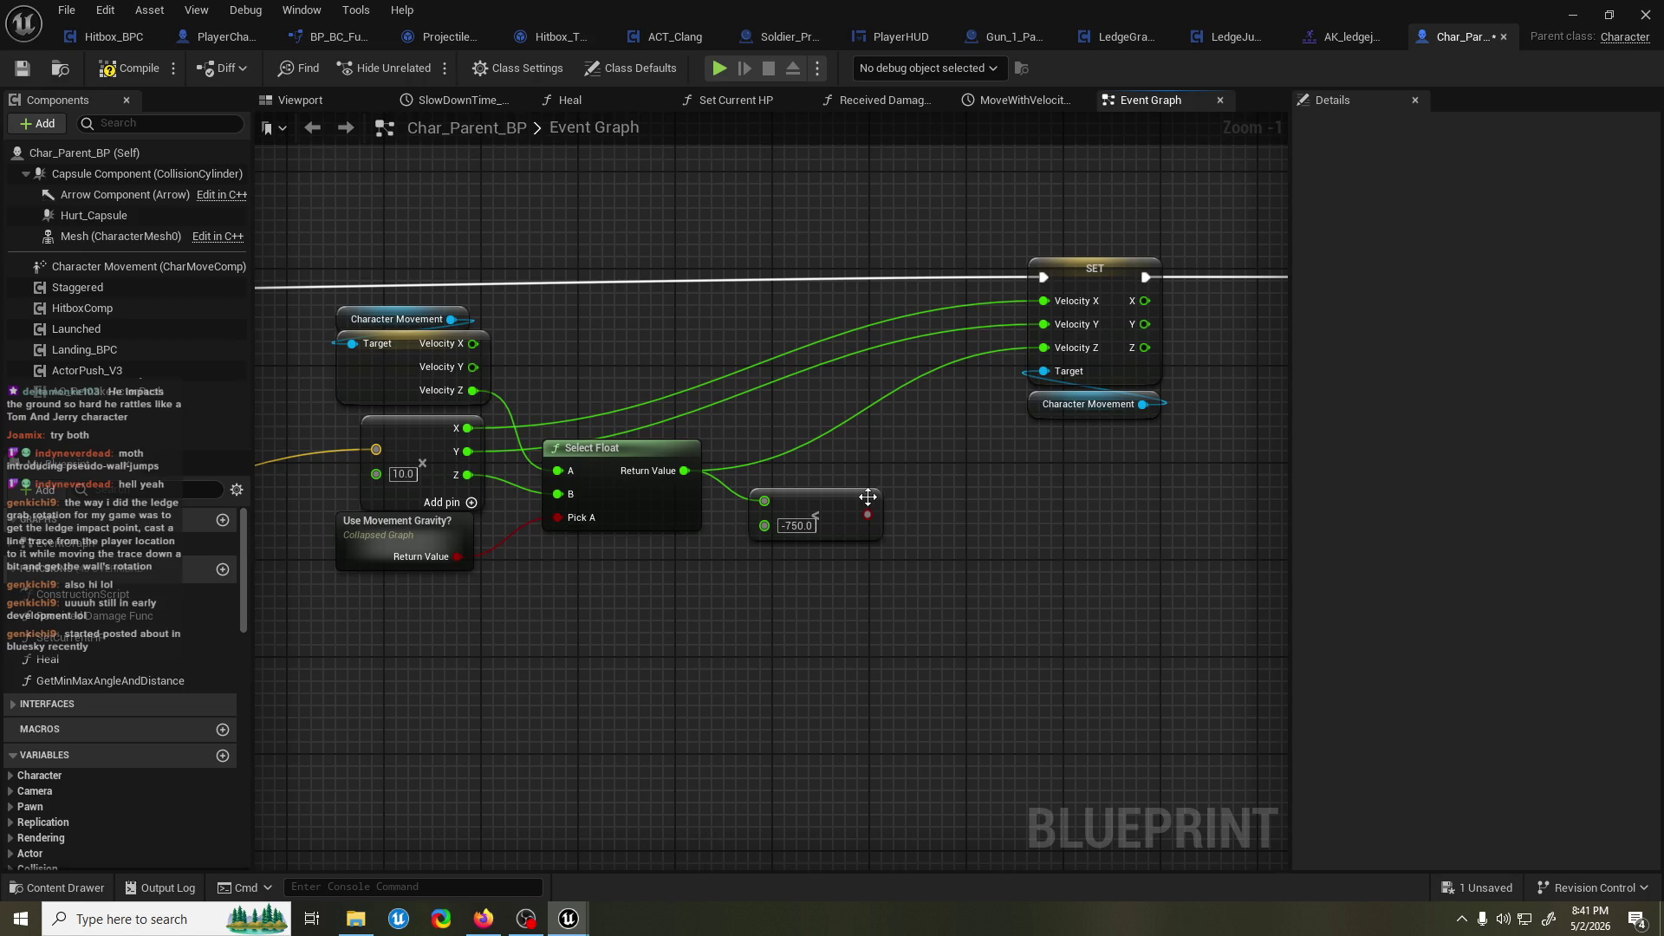
# Trial a Clamp (Float) with minimum -750 on Select Float's result, then delete it.
pyautogui.moveTo(685, 471); pyautogui.dragTo(735, 491)
pyautogui.write('clamp')
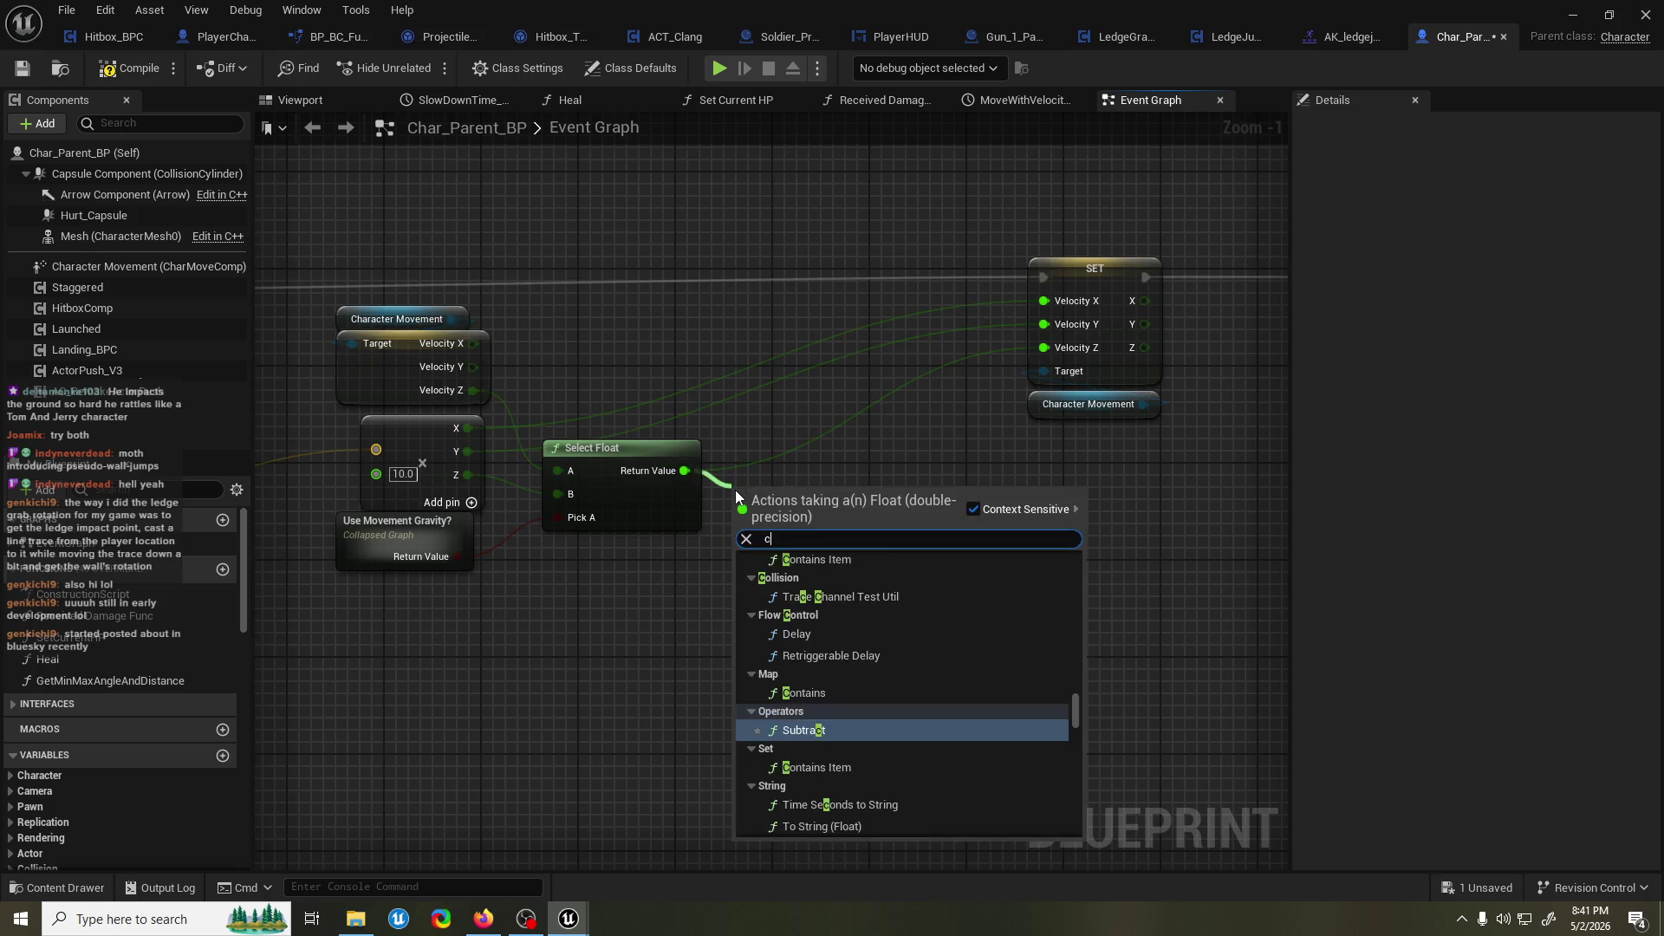
pyautogui.press('Up')
pyautogui.press('Up')
pyautogui.press('Up')
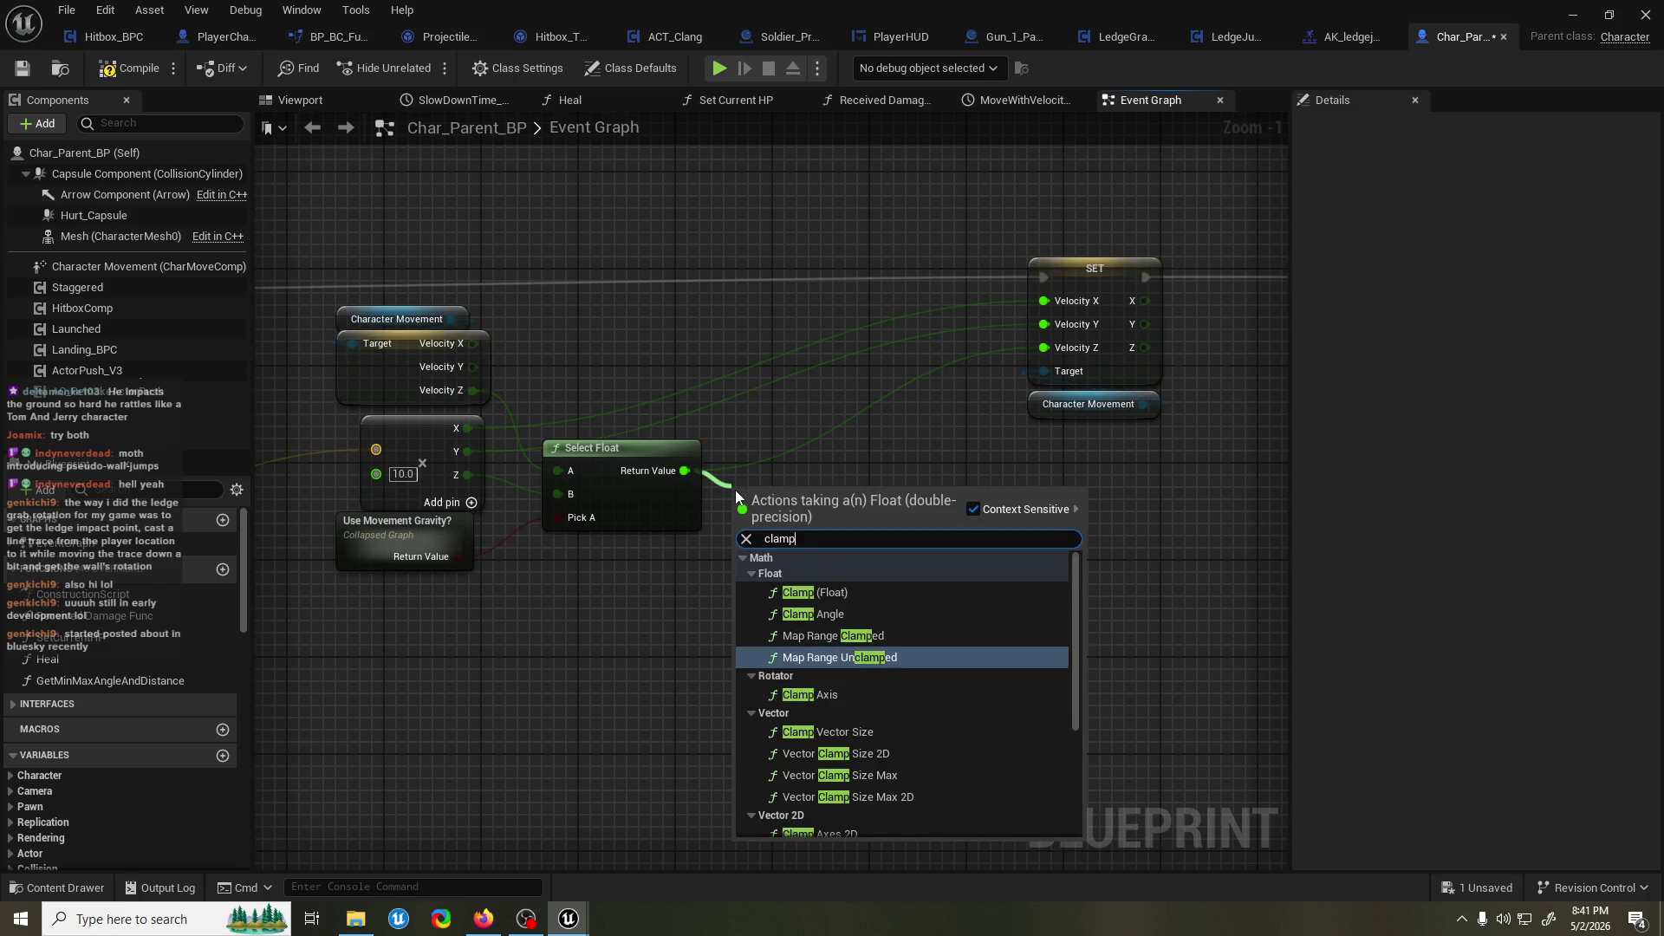
pyautogui.press('Return')
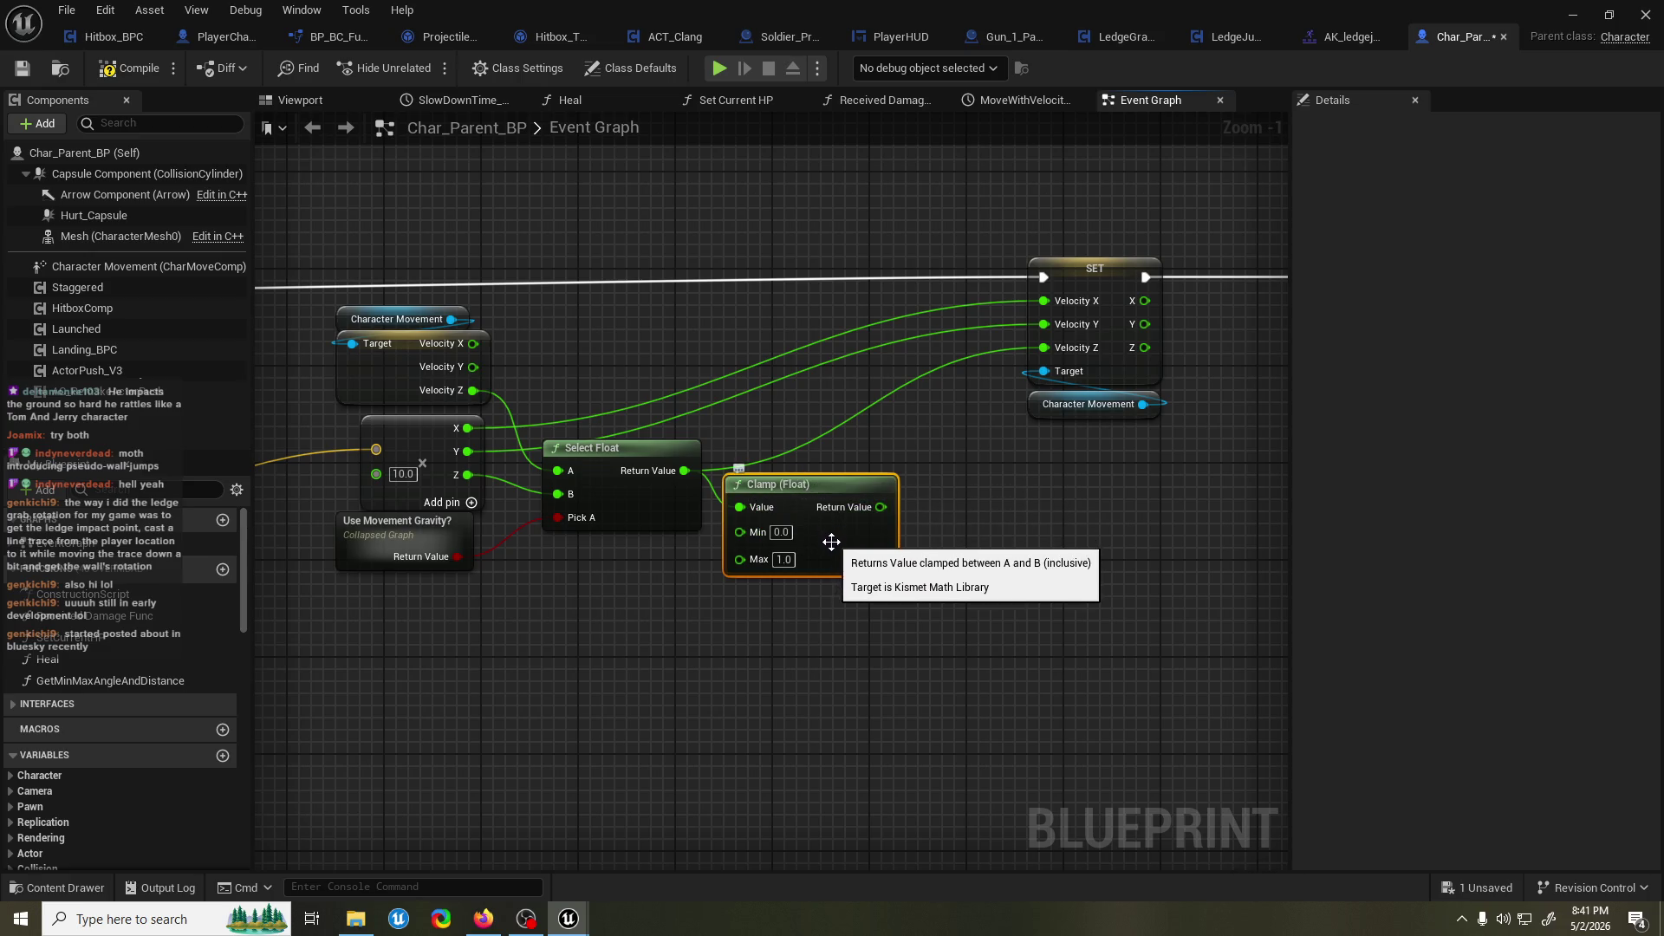
pyautogui.moveTo(837, 550); pyautogui.dragTo(844, 532)
pyautogui.click(811, 517)
pyautogui.write('-750')
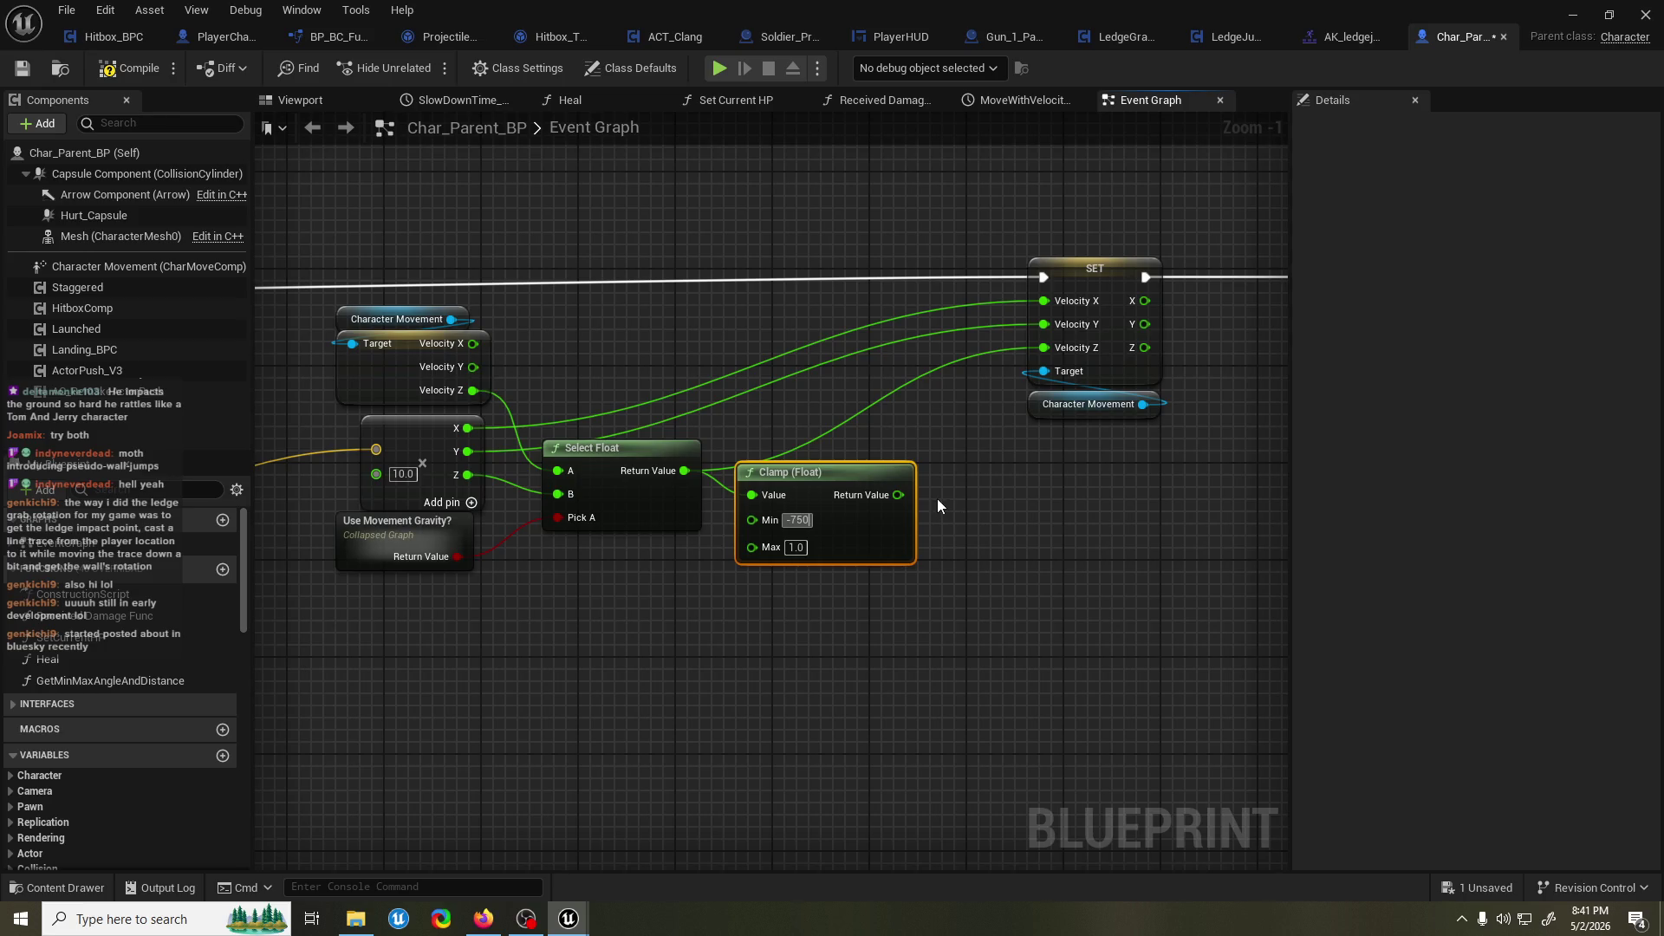
pyautogui.moveTo(899, 543); pyautogui.dragTo(886, 579)
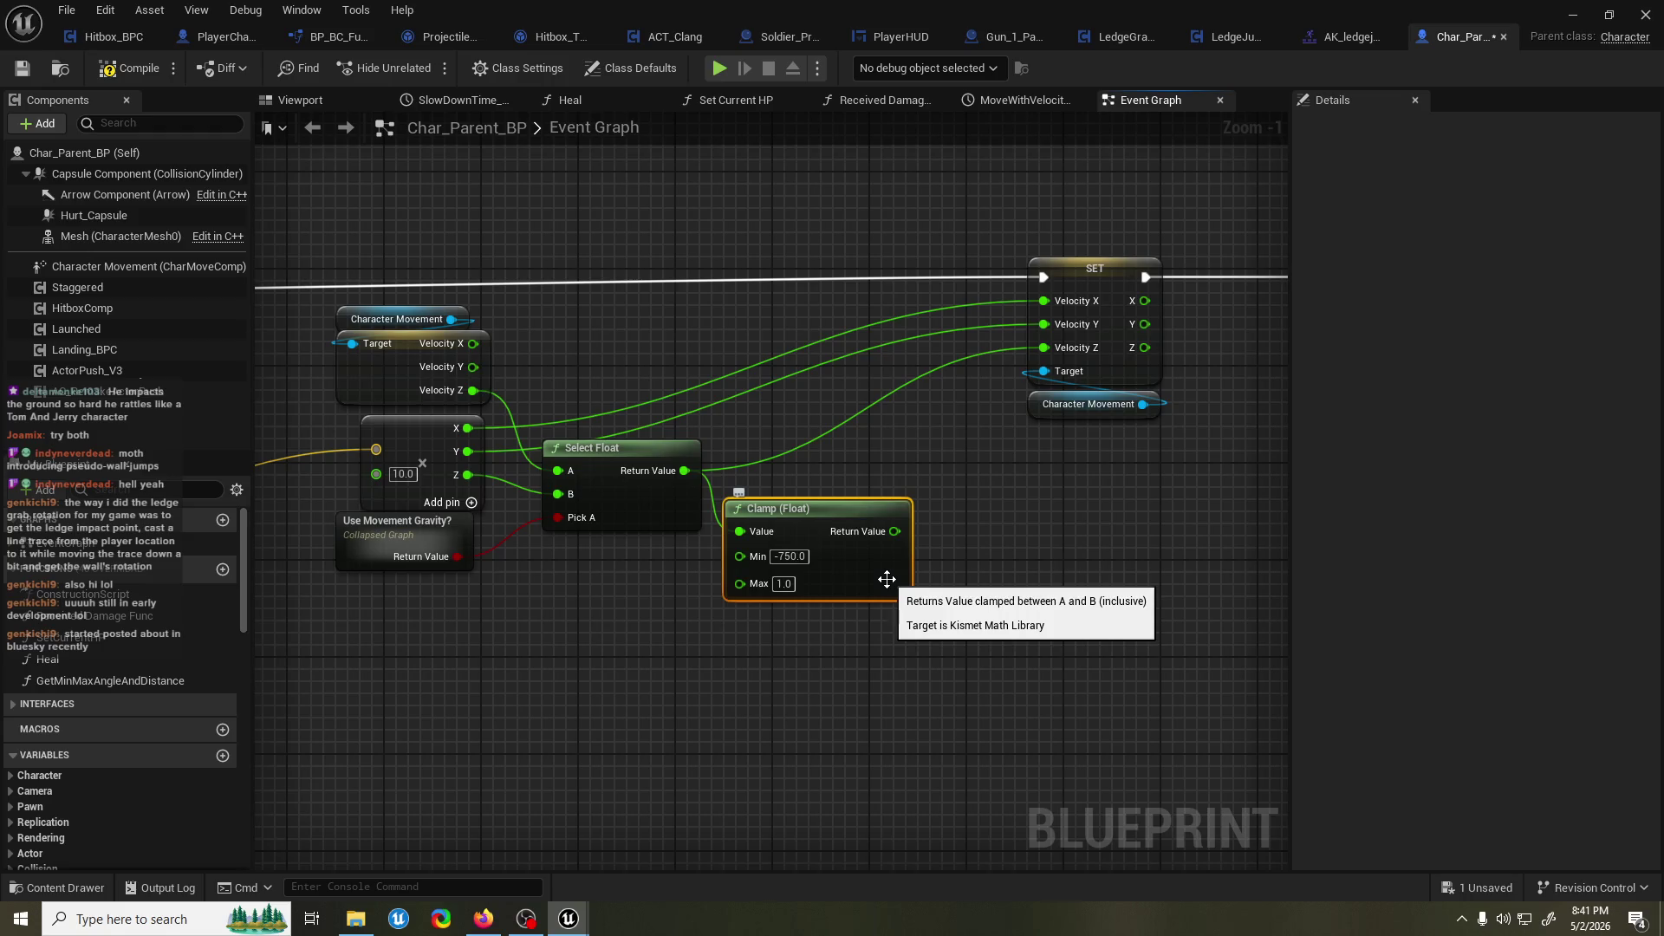
pyautogui.press('Delete')
pyautogui.moveTo(746, 542); pyautogui.dragTo(820, 419)
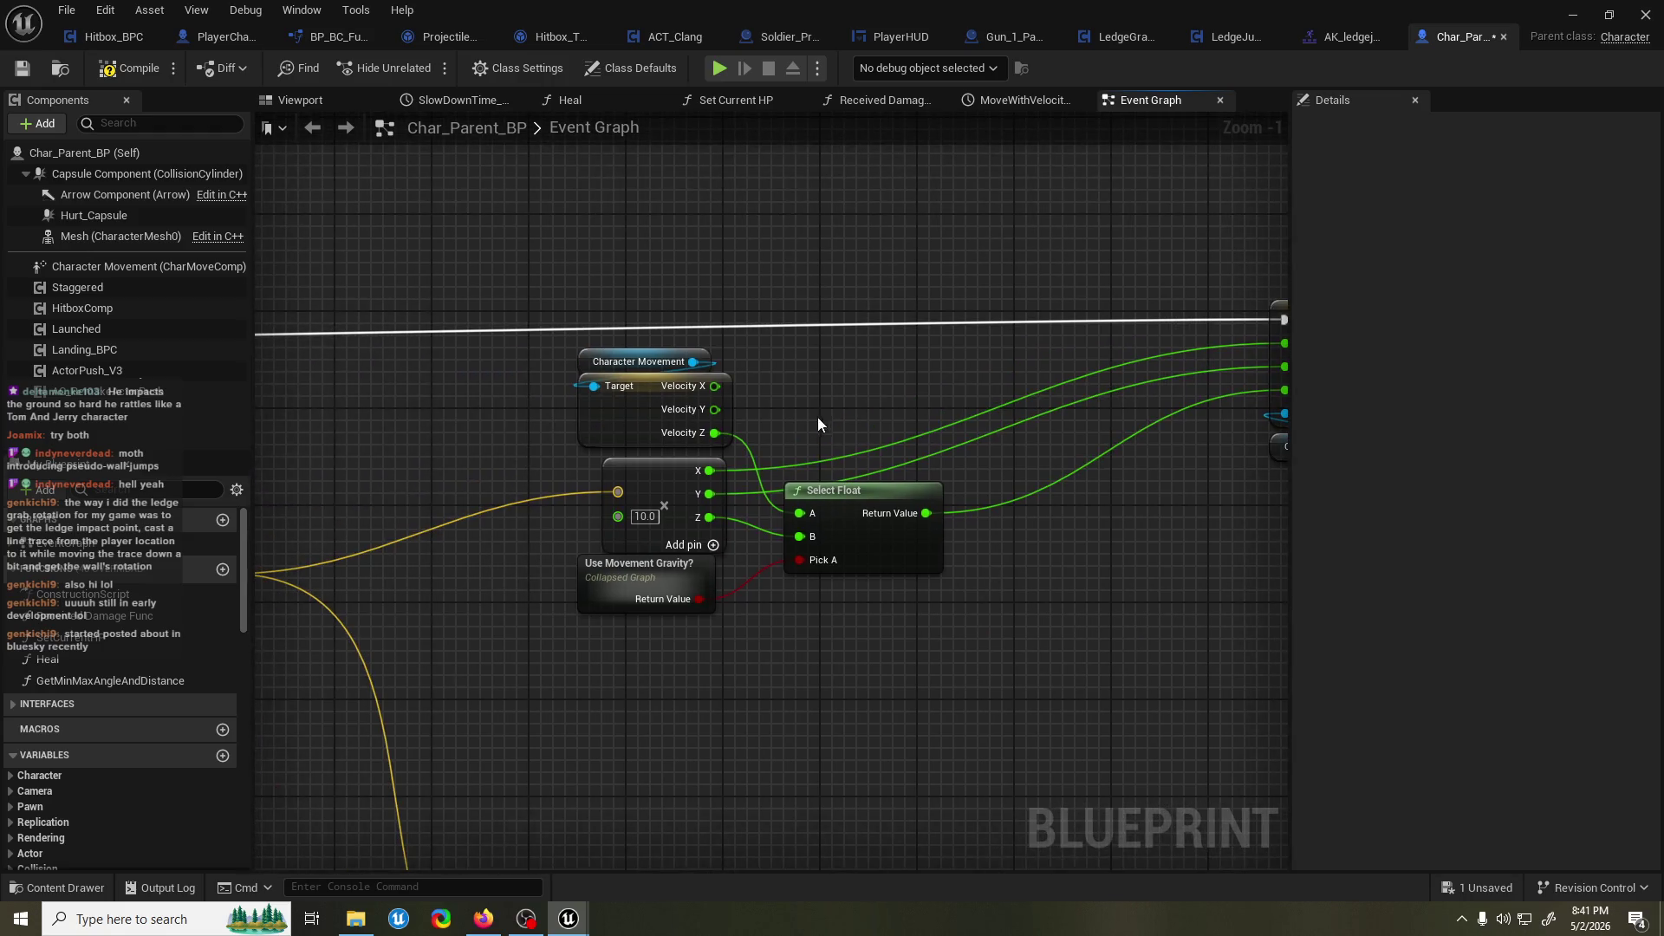
# Clamp Velocity Z with Min -750, Max 5000 into Select Float, then minimize the blueprint.
pyautogui.moveTo(699, 438)
pyautogui.mouseDown()
pyautogui.moveTo(476, 442)
pyautogui.moveTo(607, 397)
pyautogui.mouseUp()
pyautogui.write('cl')
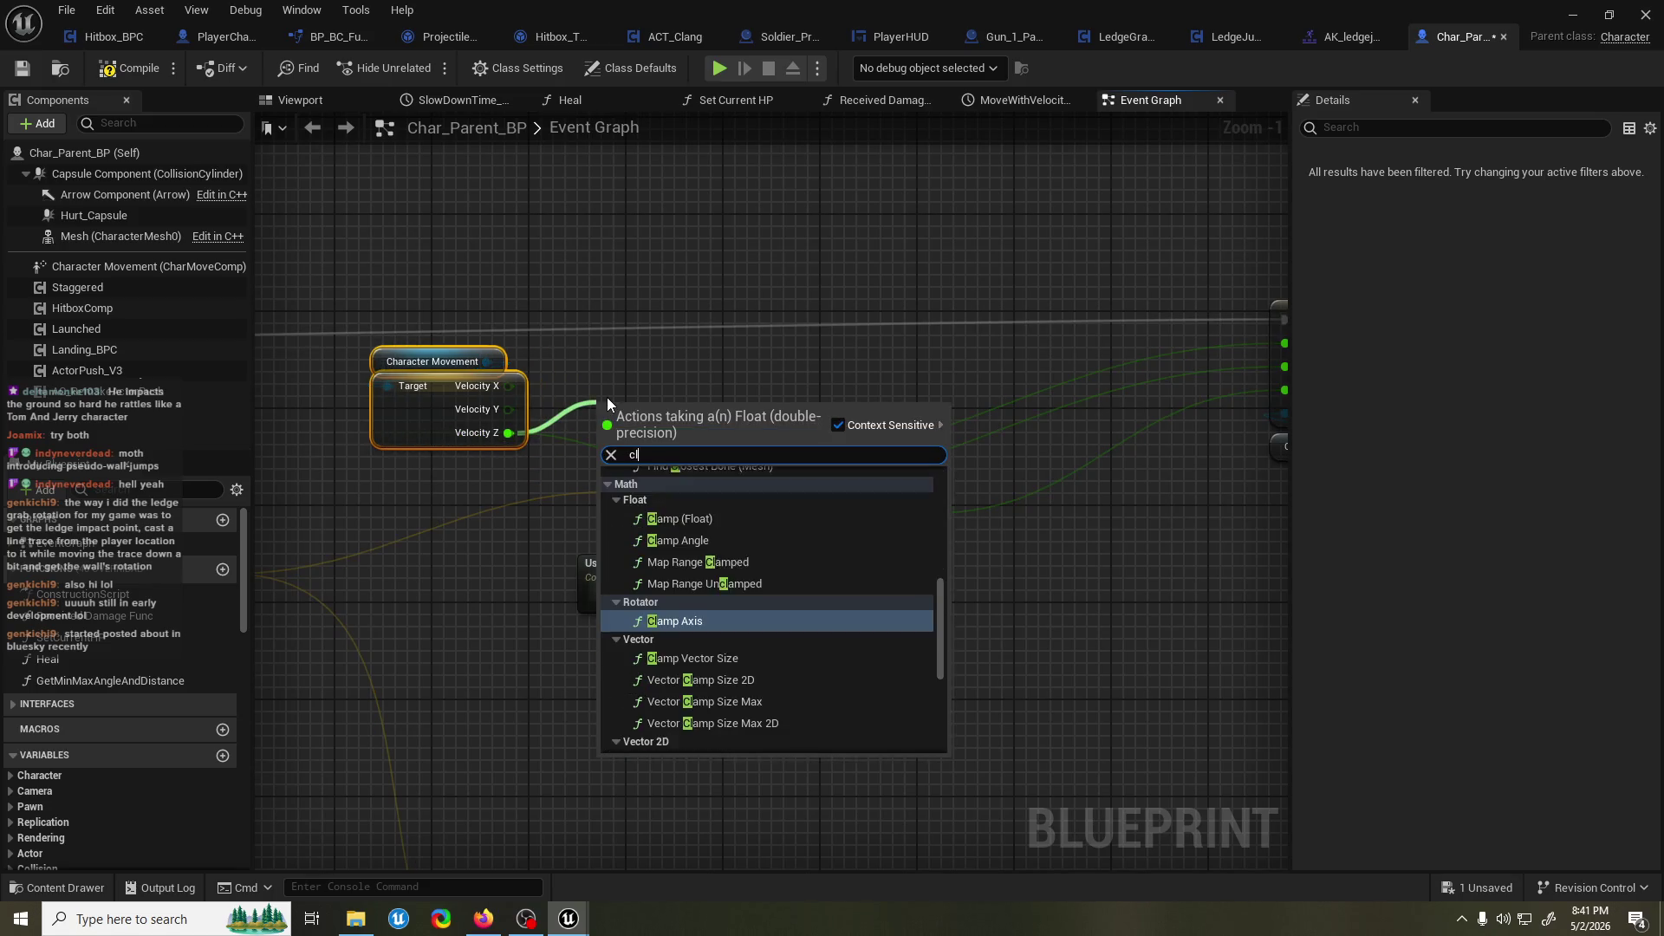
pyautogui.write('amp')
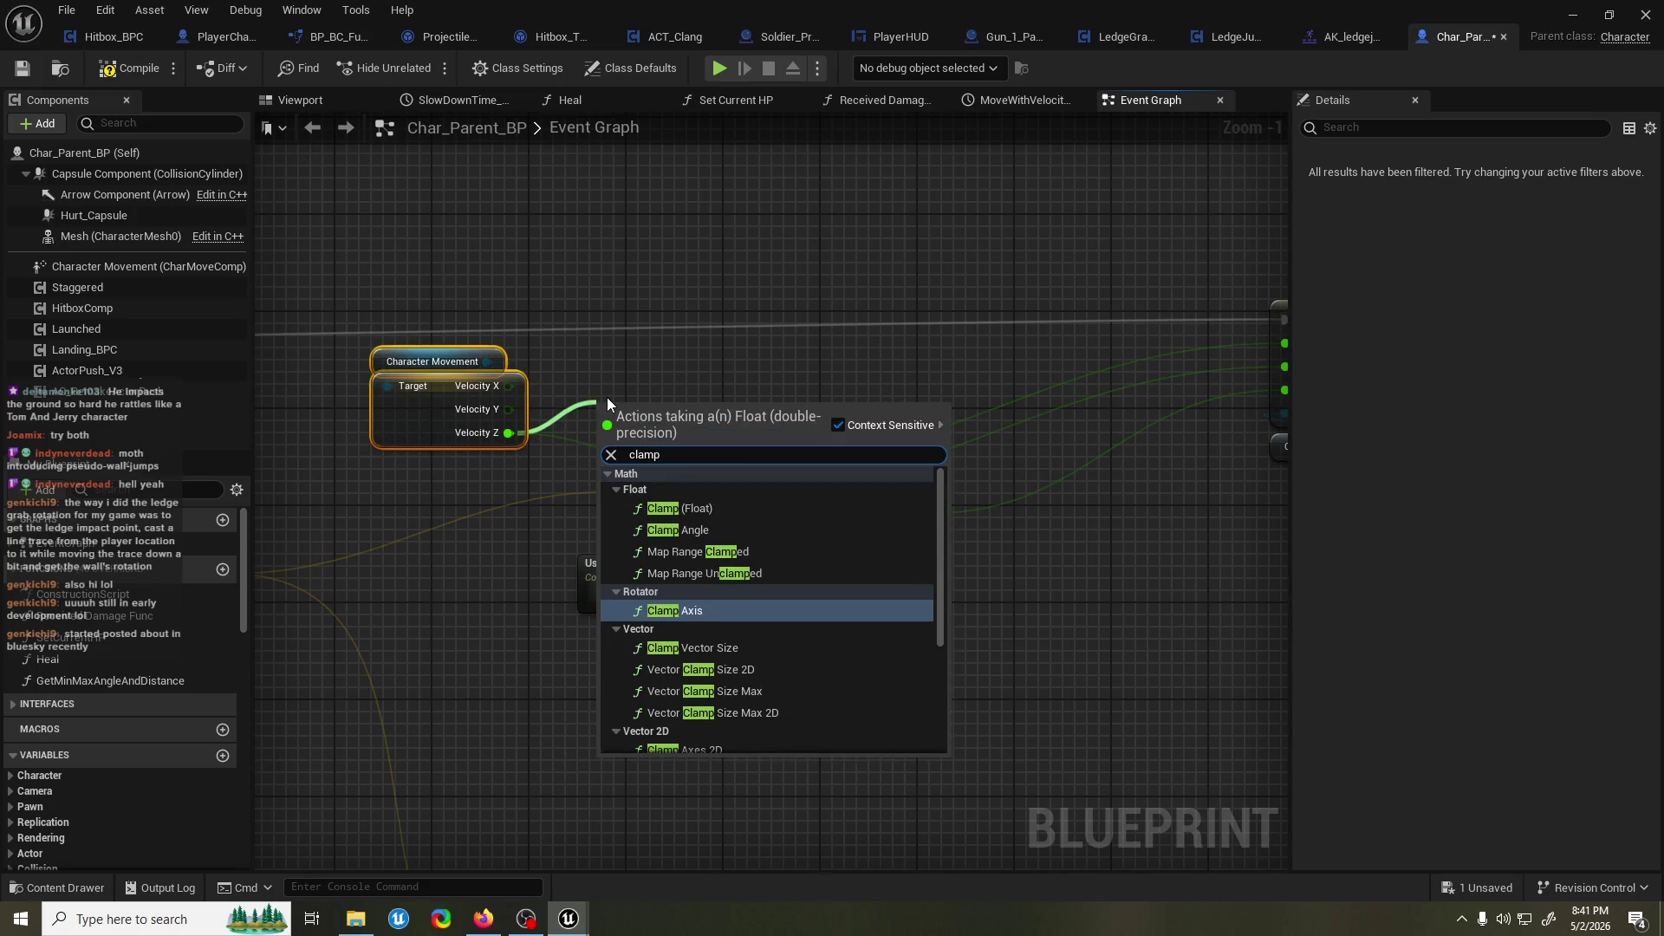
pyautogui.click(709, 508)
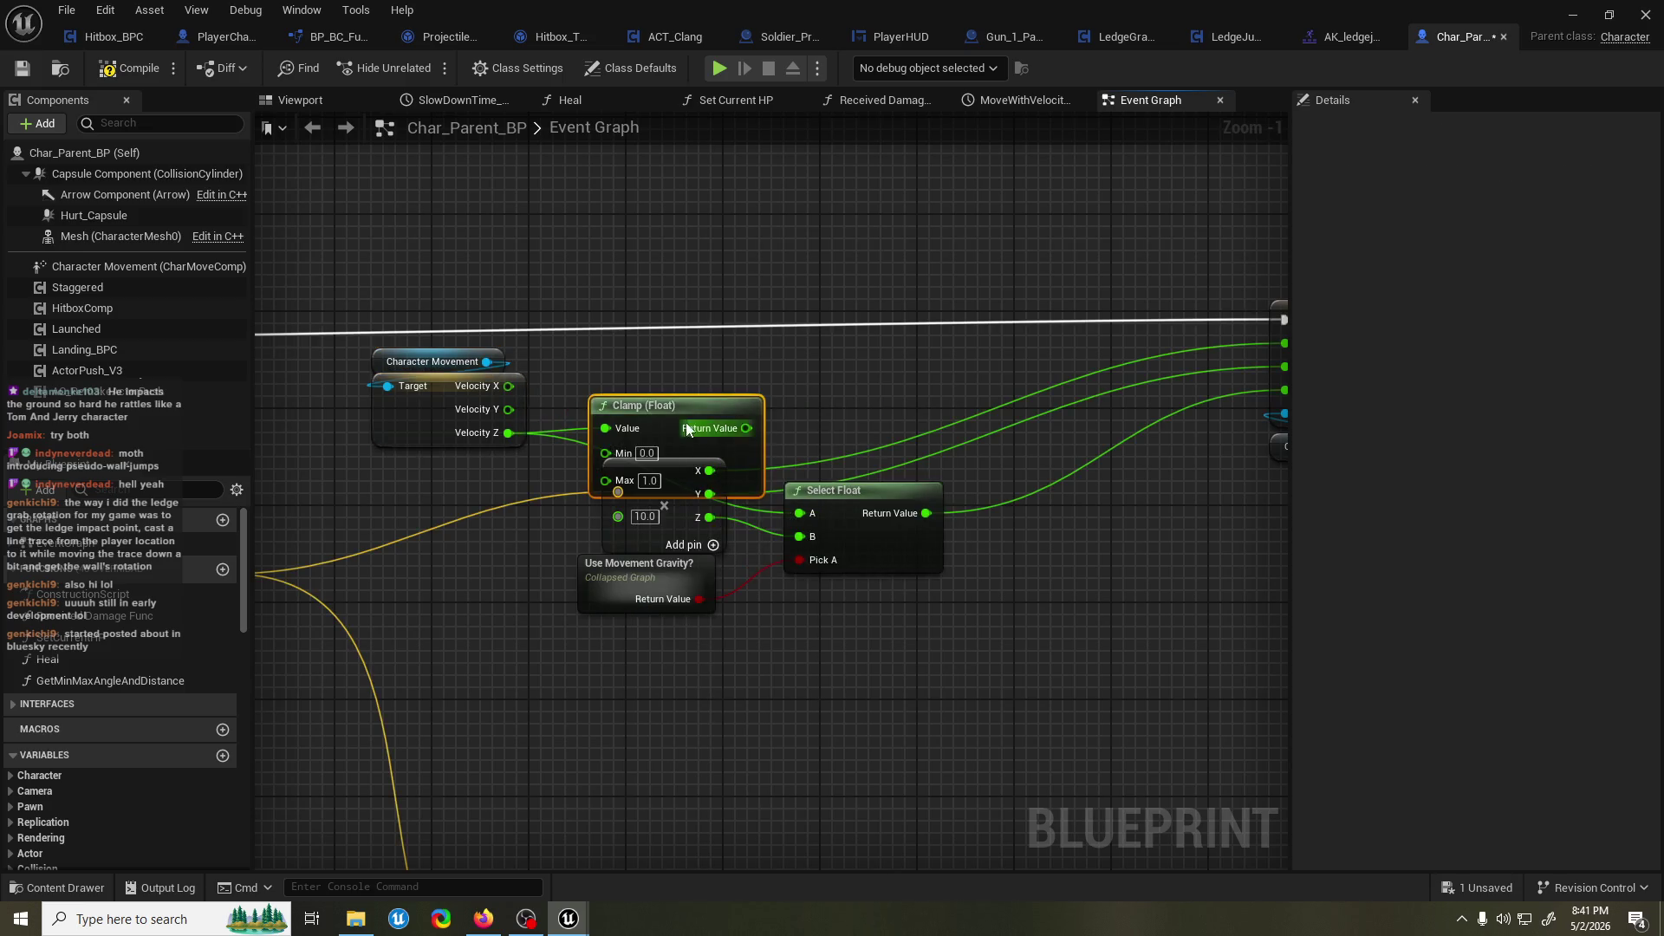
pyautogui.click(644, 419)
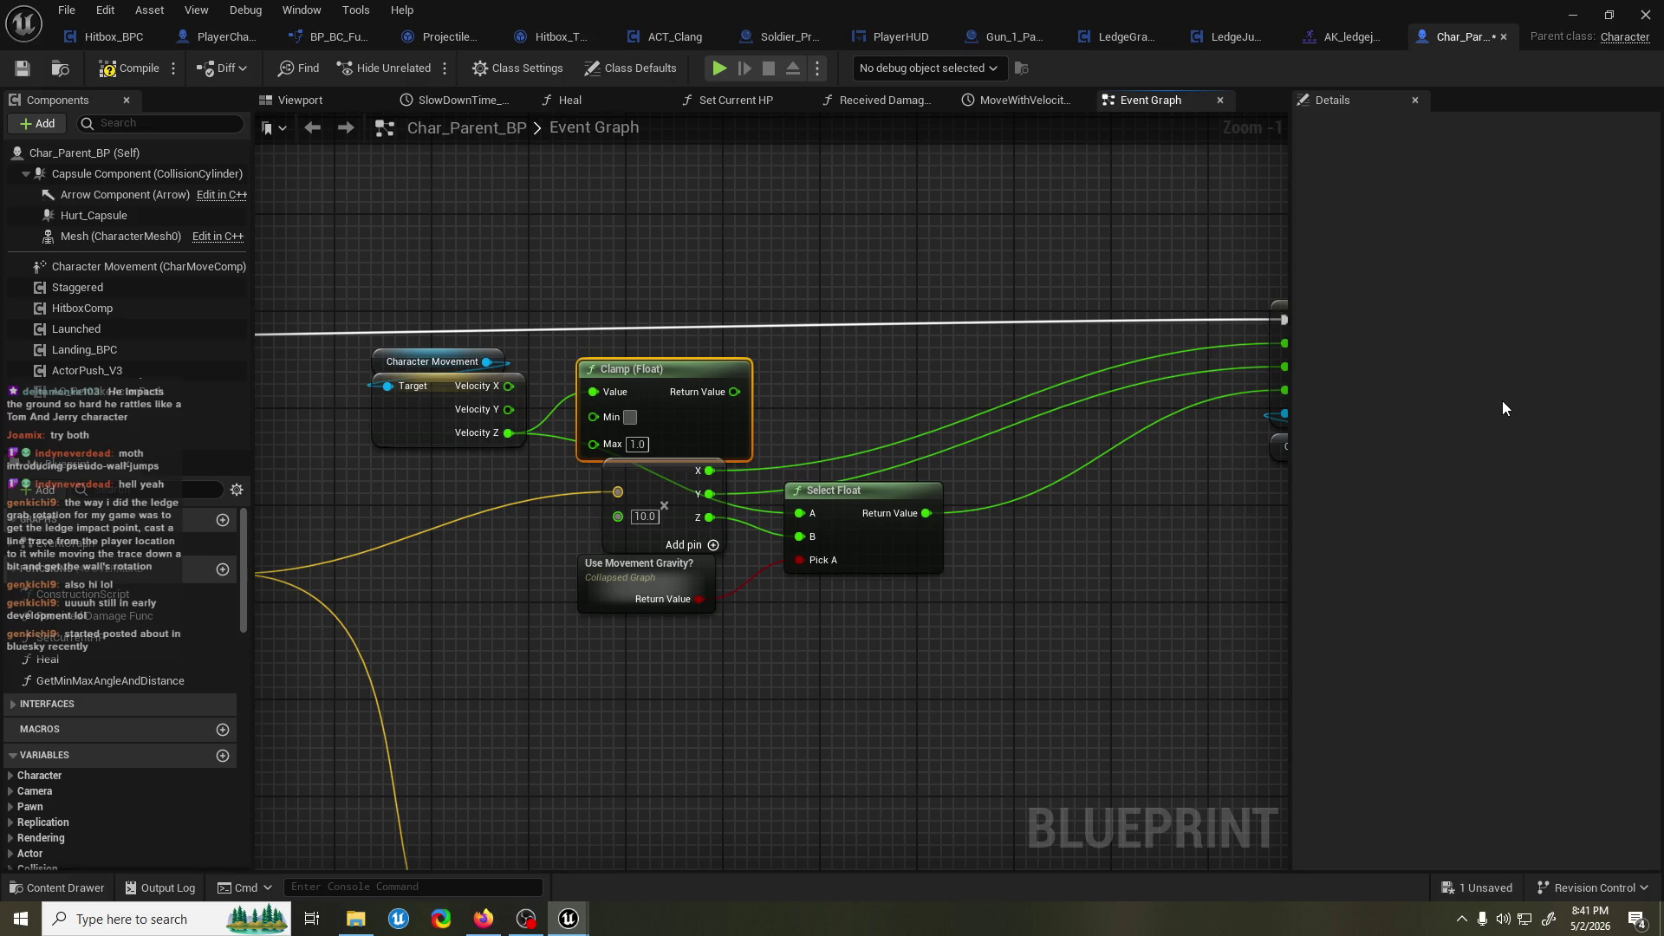
pyautogui.write('-750')
pyautogui.write('5000')
pyautogui.press('Return')
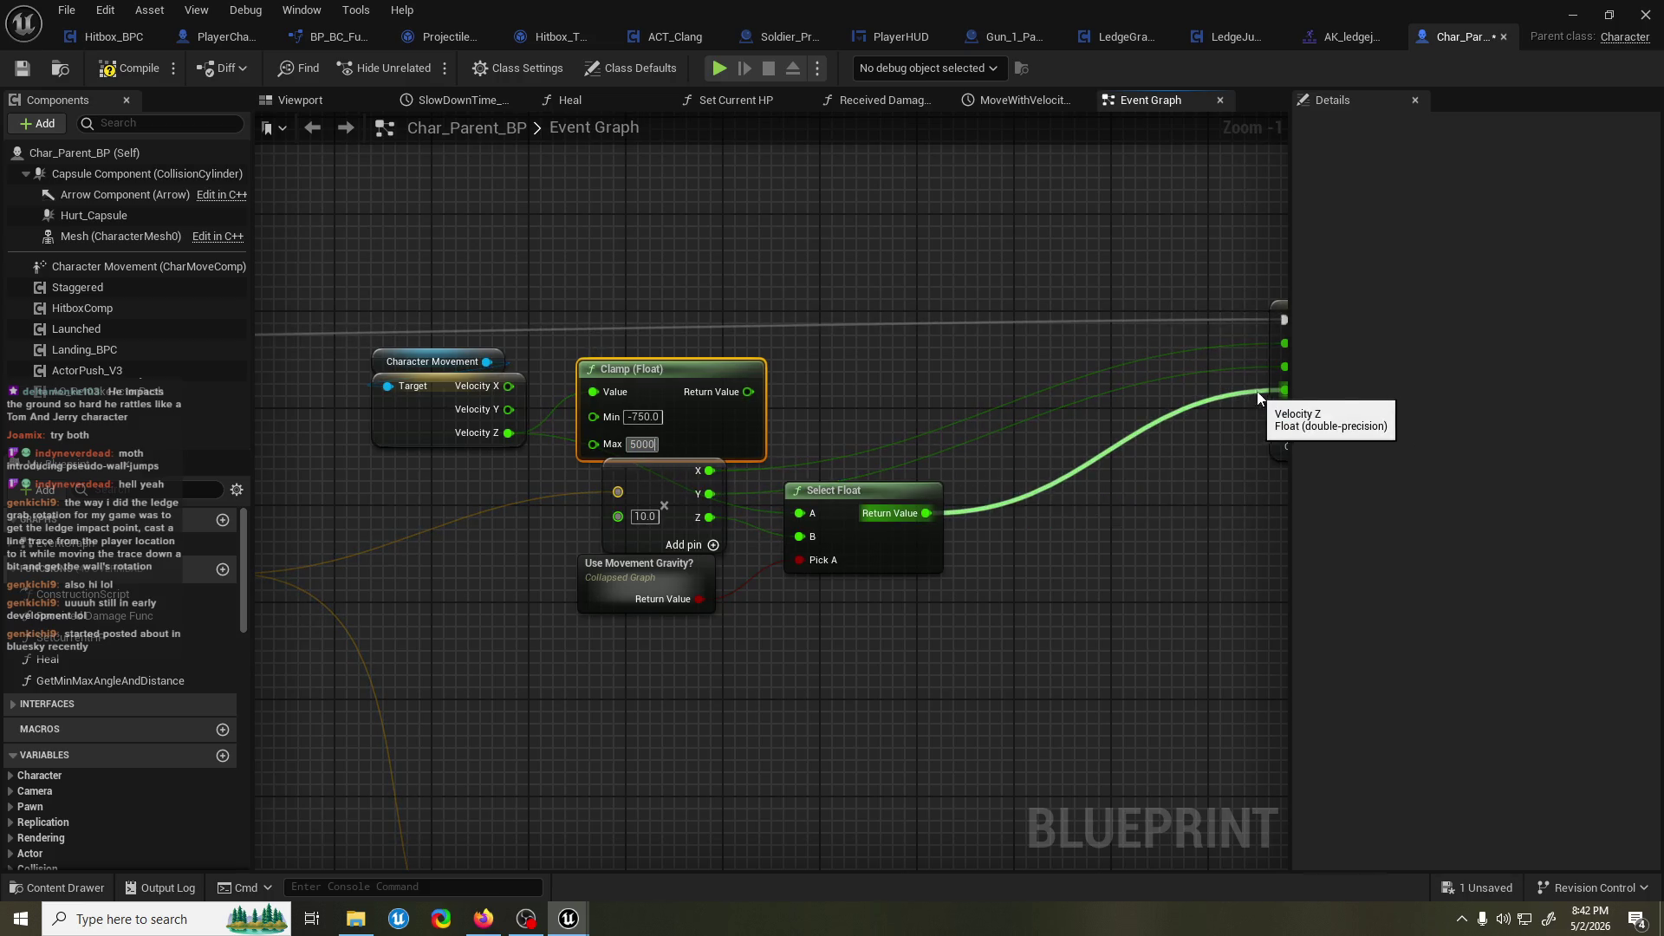
pyautogui.click(884, 386)
pyautogui.moveTo(730, 422)
pyautogui.mouseDown()
pyautogui.moveTo(730, 407)
pyautogui.moveTo(850, 522)
pyautogui.moveTo(810, 514)
pyautogui.mouseUp()
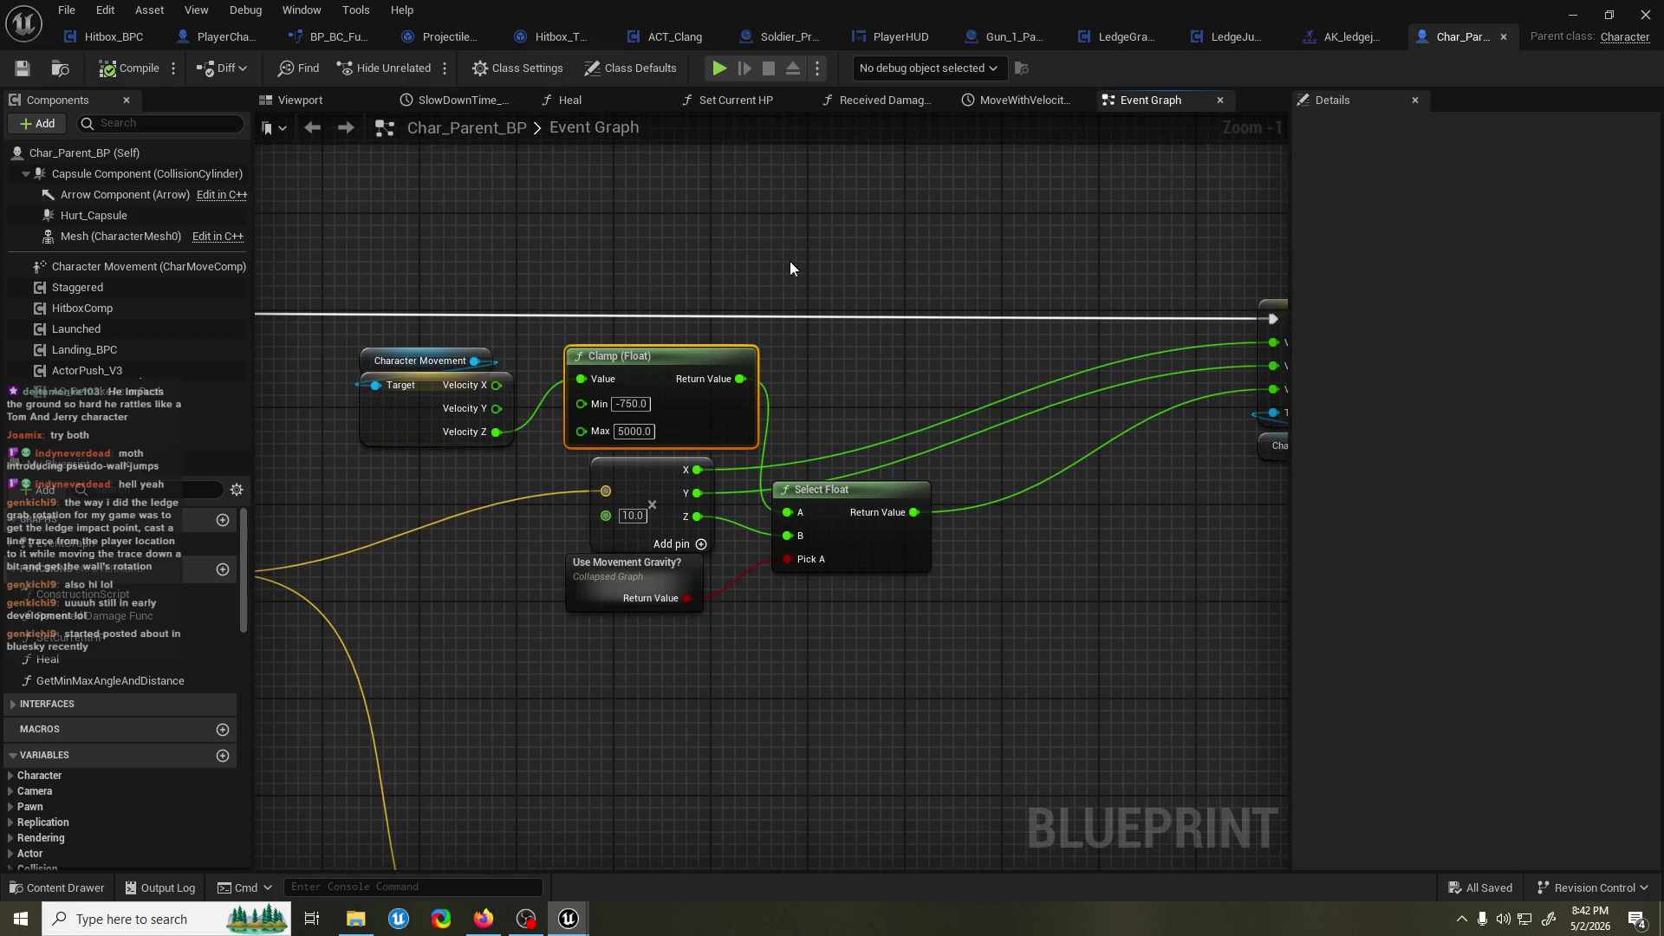
pyautogui.click(1574, 17)
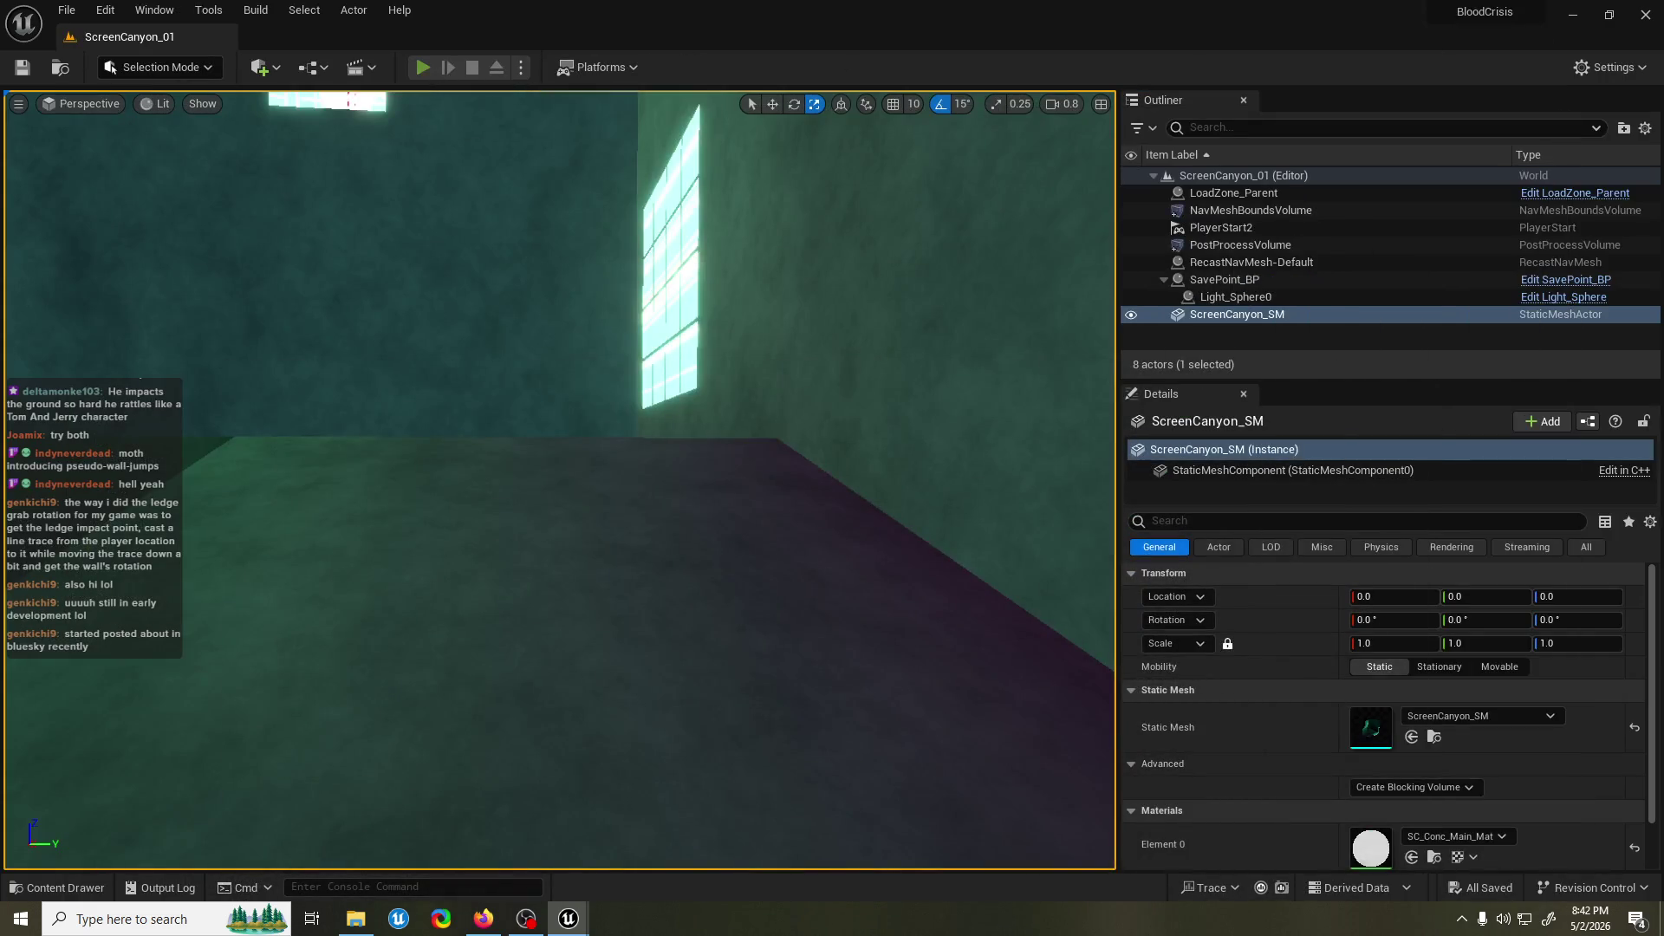
# Play-test ScreenCanyon_01 with Alt+P, stop it, and return to Char_Parent_BP.
pyautogui.hotkey('alt', 'p')
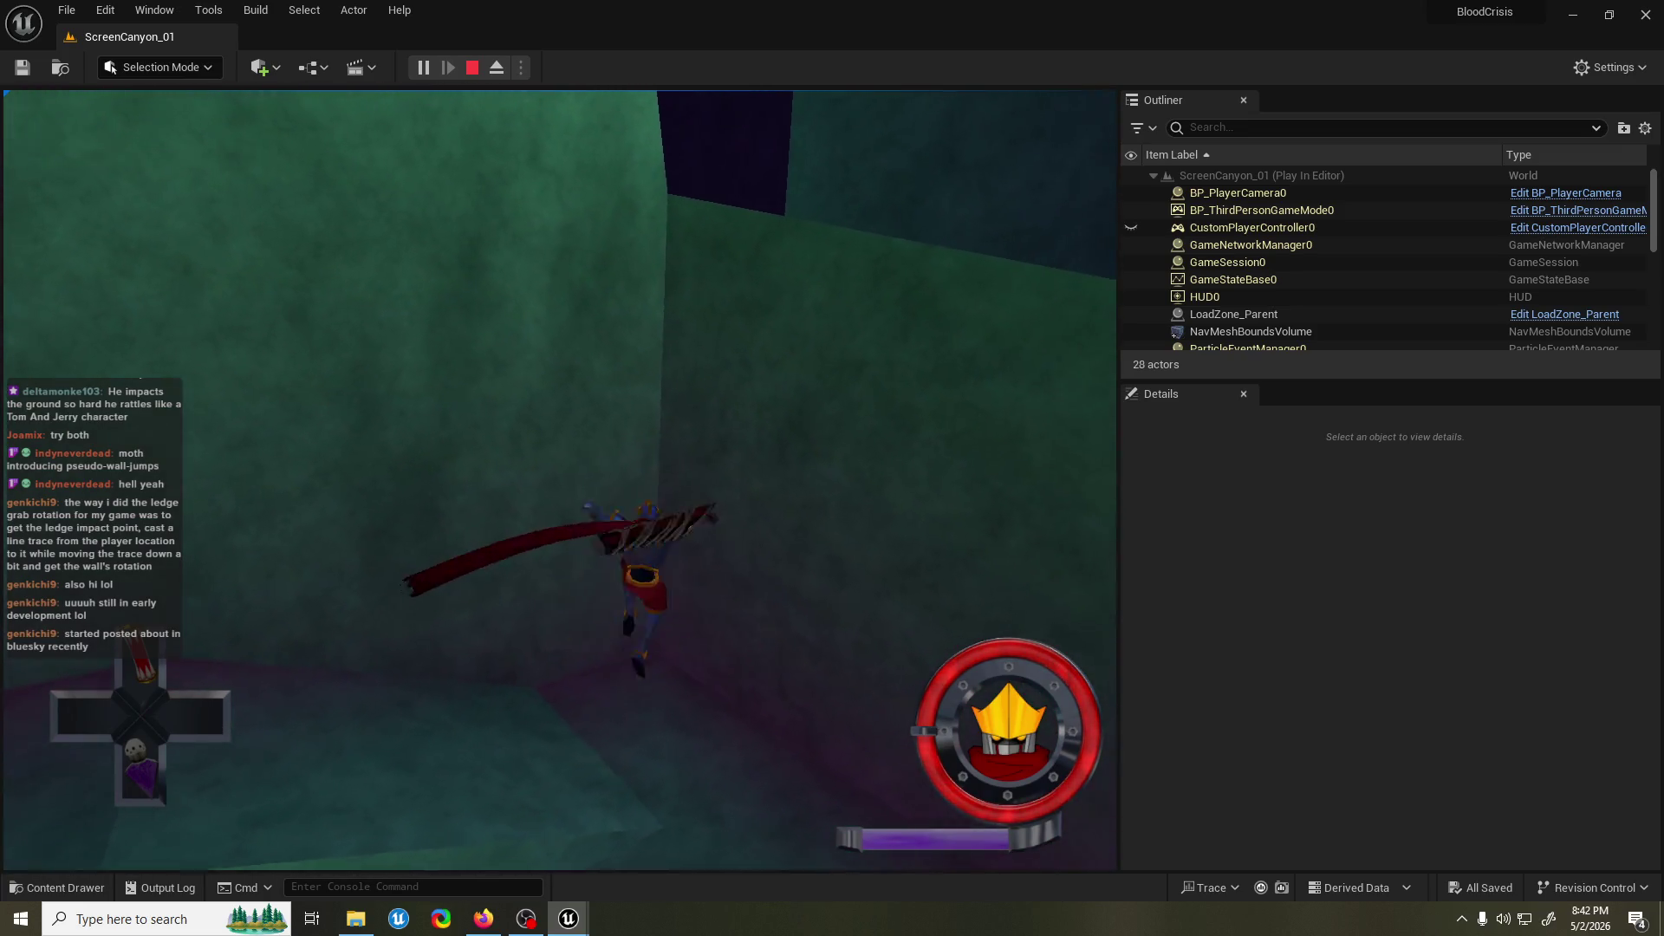
pyautogui.press('Escape')
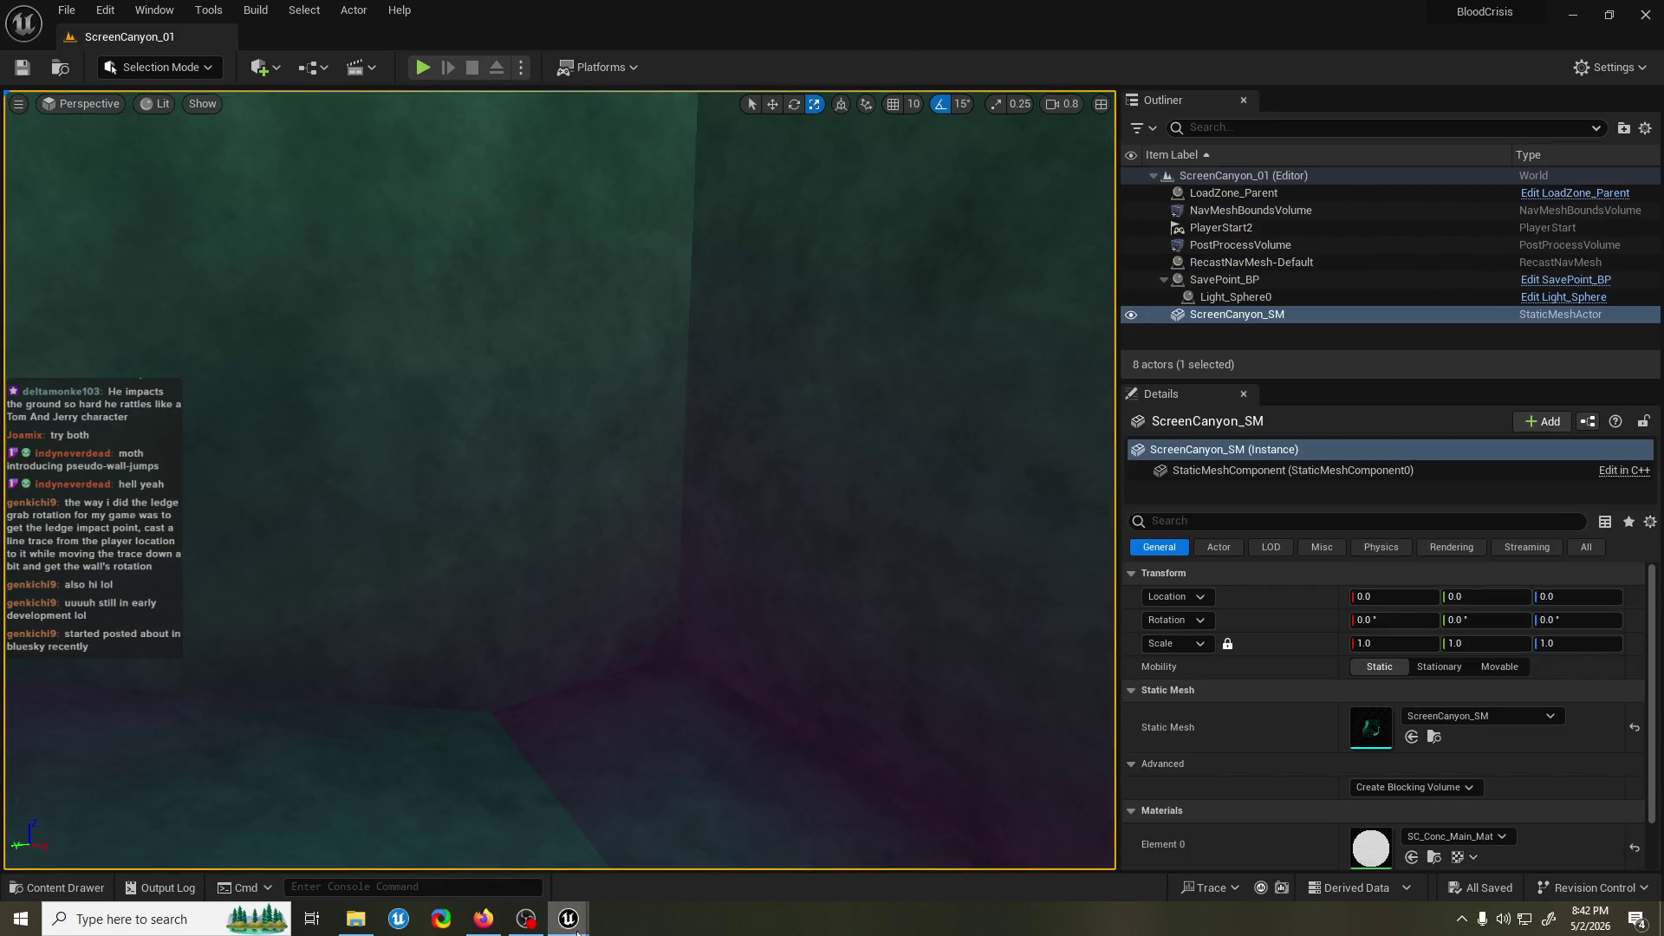
pyautogui.moveTo(568, 919)
pyautogui.click(659, 837)
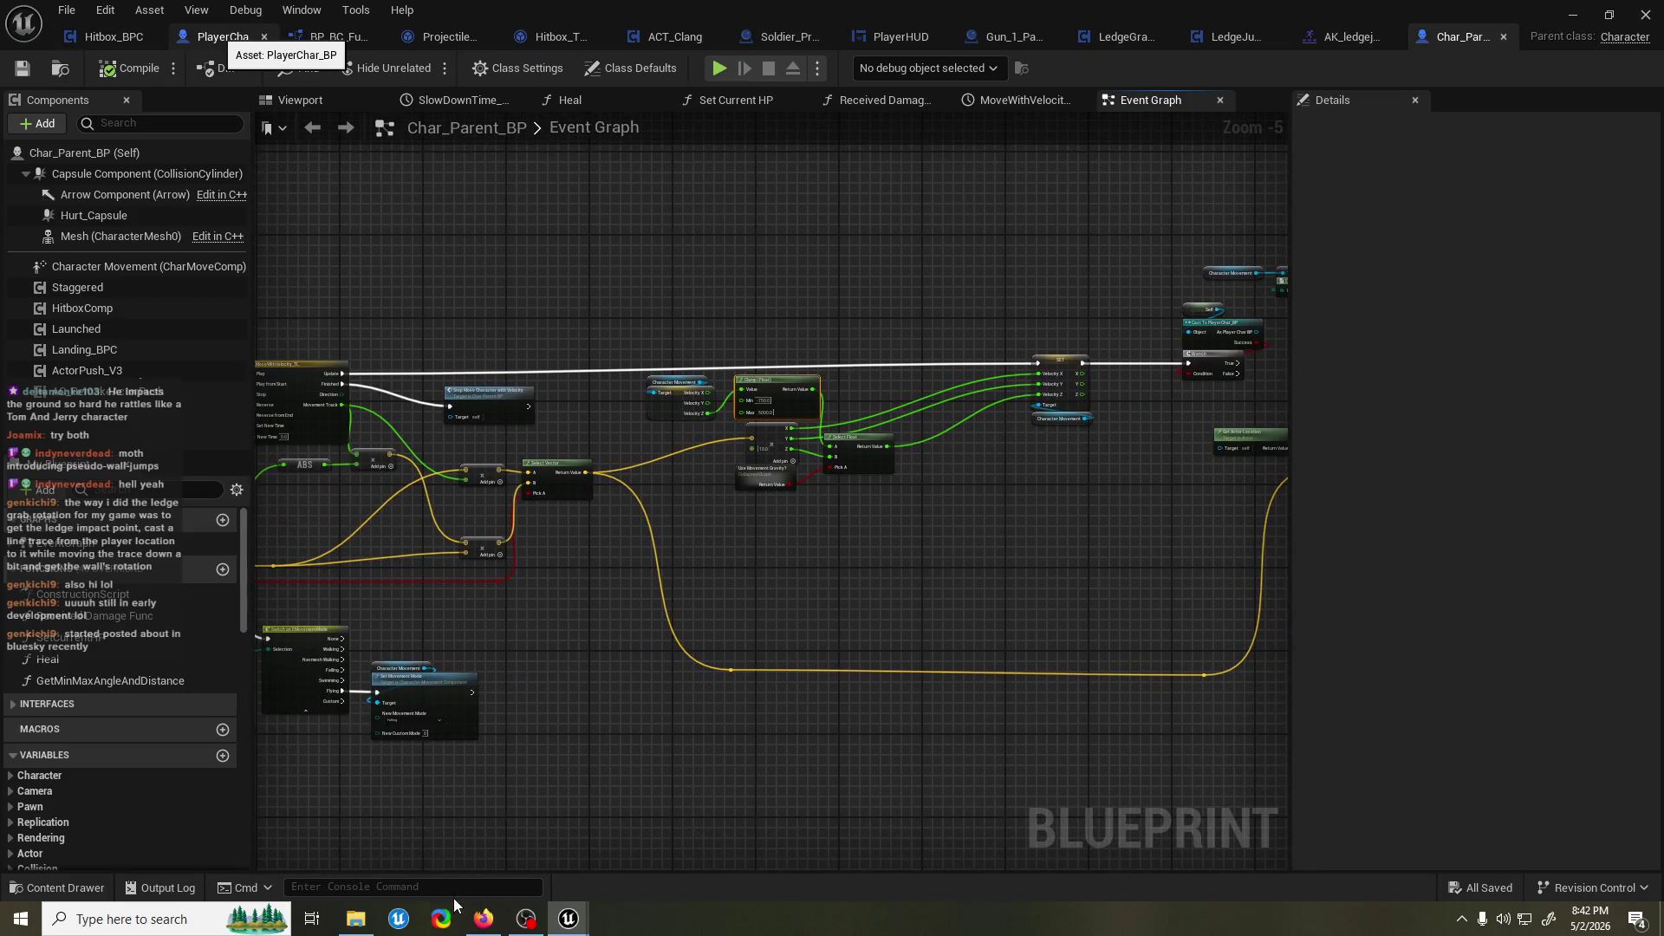
# Open PlayerChar_BP and survey its commented node groups and movement-mode switch.
pyautogui.click(569, 842)
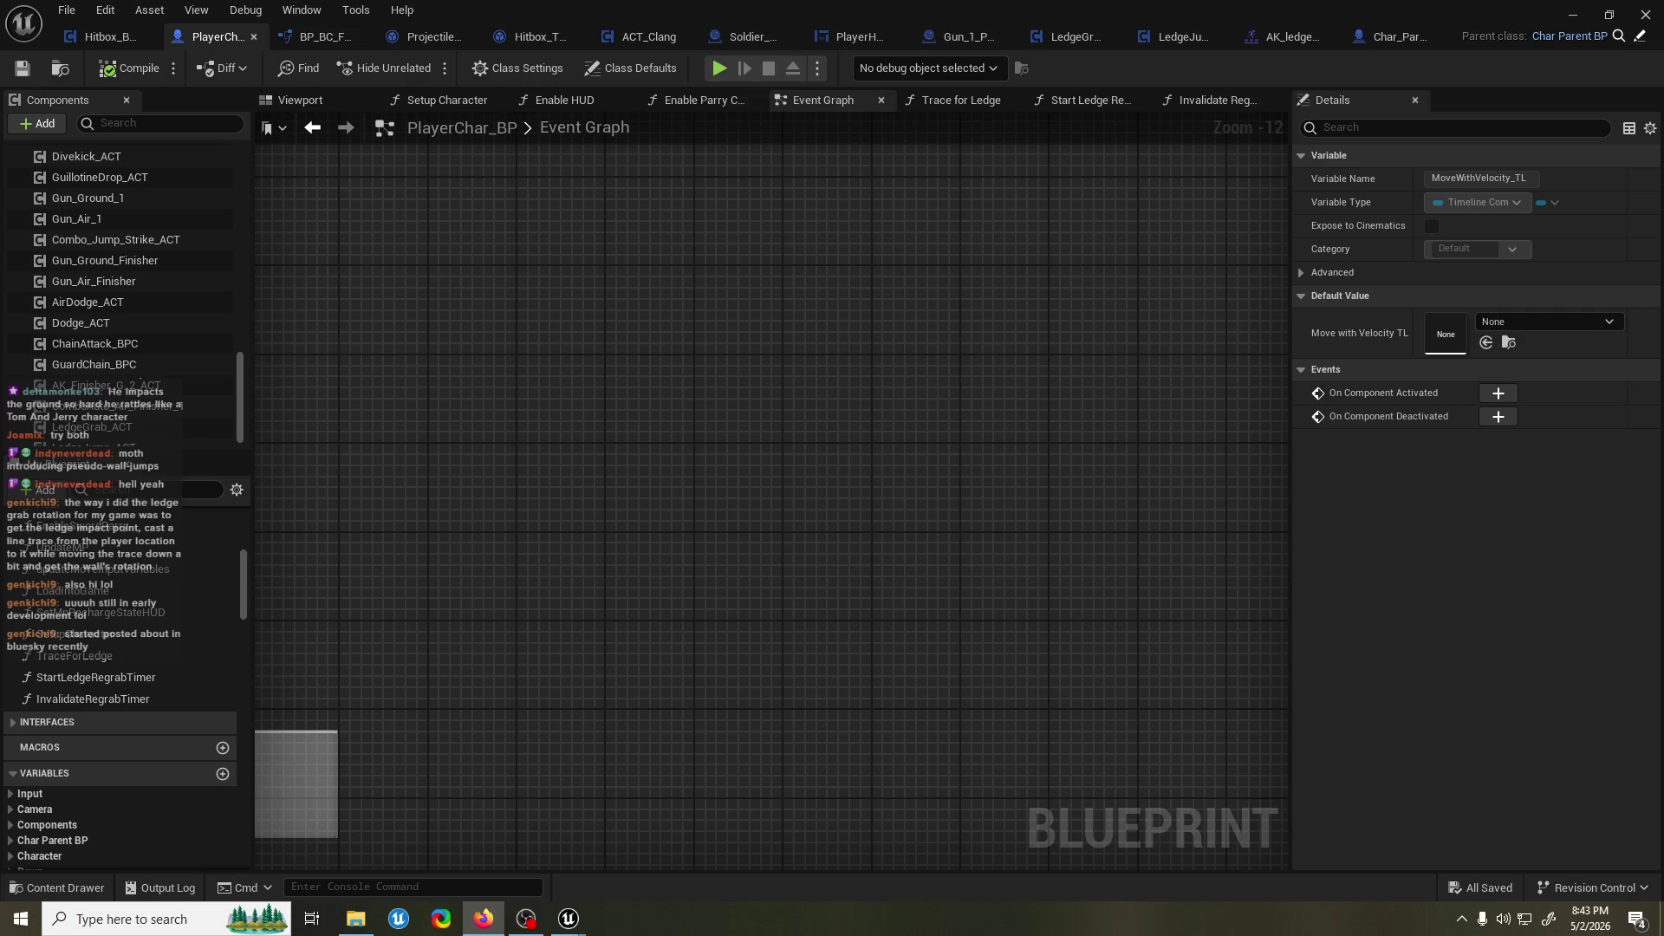
pyautogui.hotkey('alt', 'Tab')
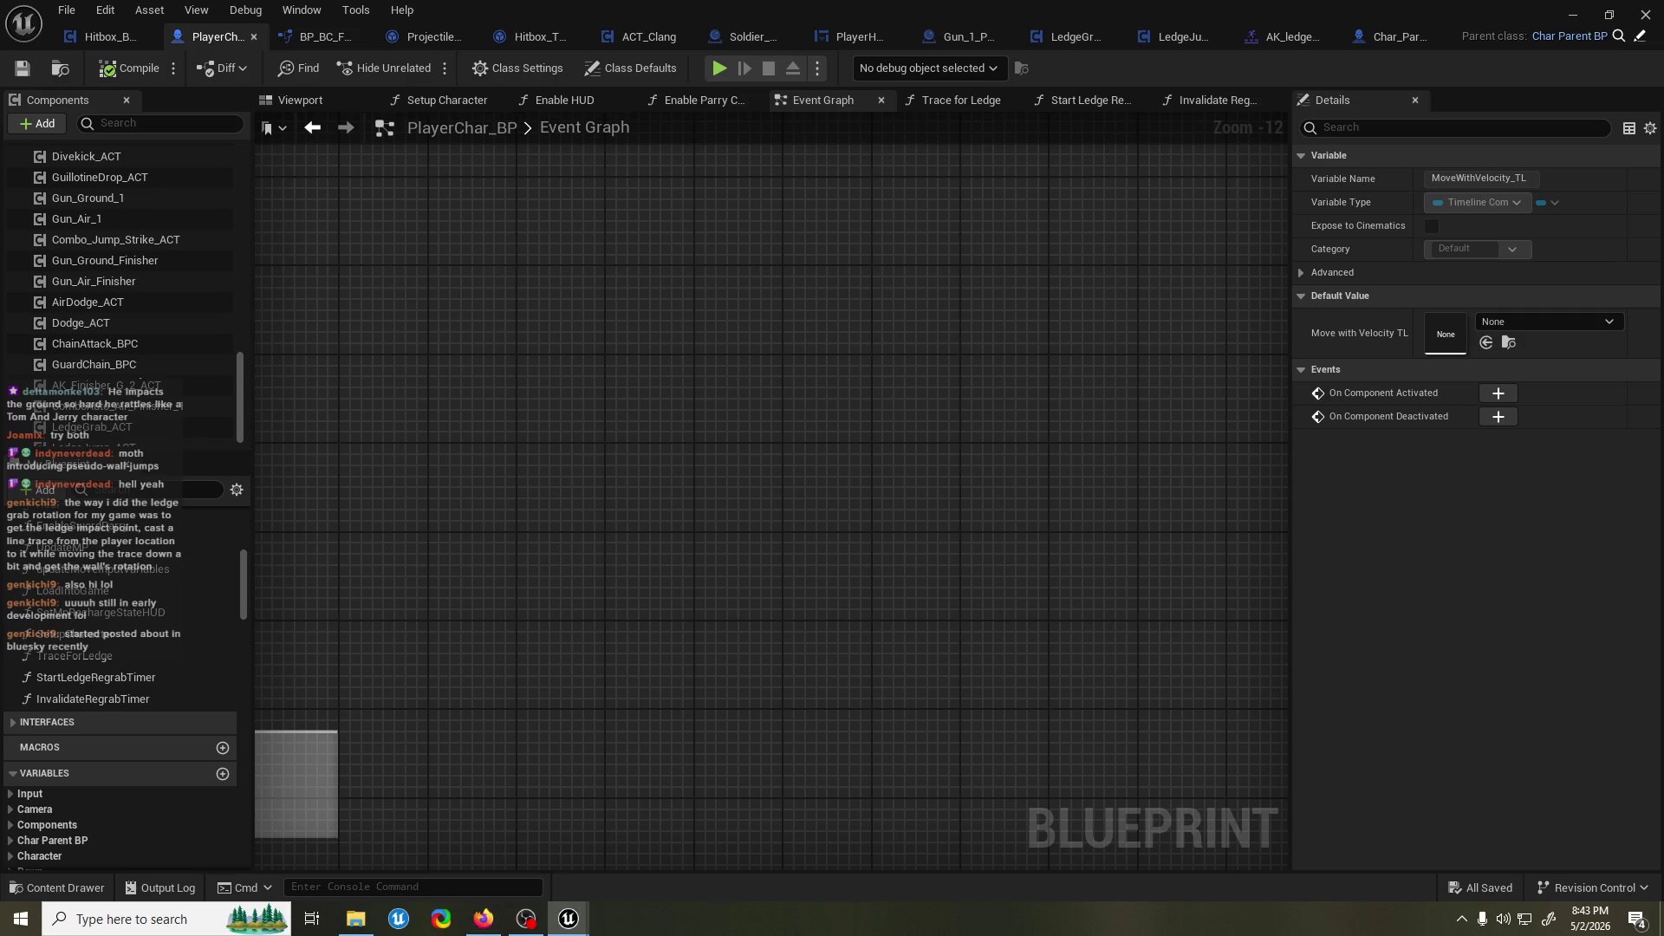
pyautogui.scroll(-1, 684, 353)
pyautogui.moveTo(683, 353)
pyautogui.mouseDown()
pyautogui.moveTo(568, 413)
pyautogui.moveTo(920, 297)
pyautogui.moveTo(884, 311)
pyautogui.mouseUp()
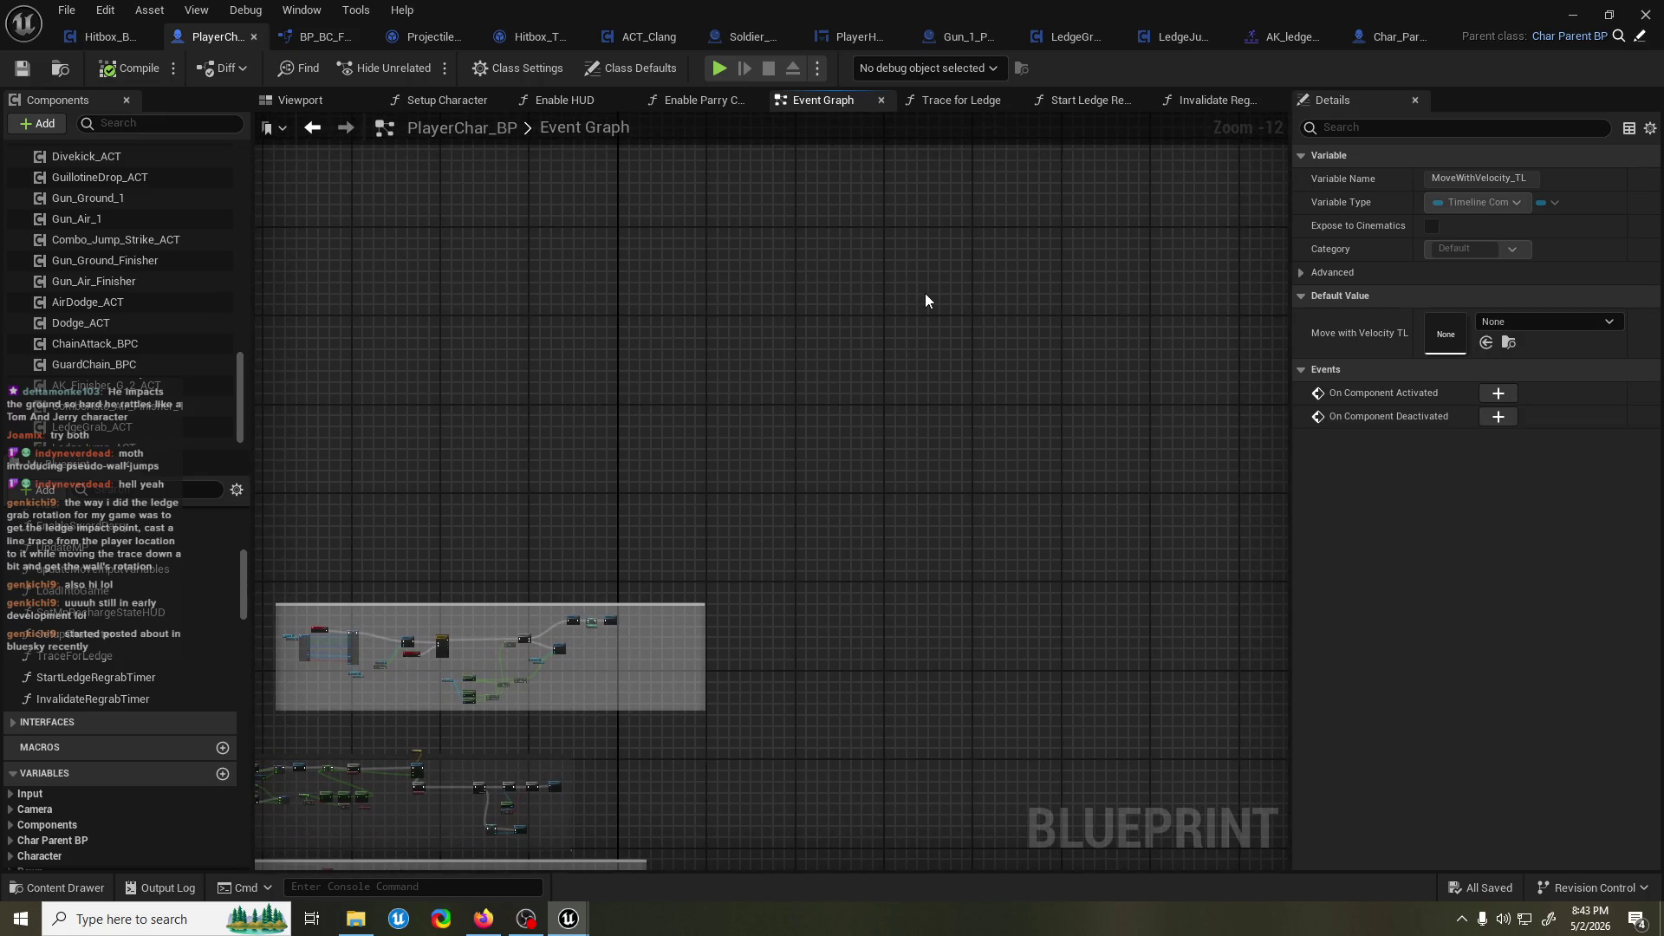
pyautogui.scroll(9, 684, 542)
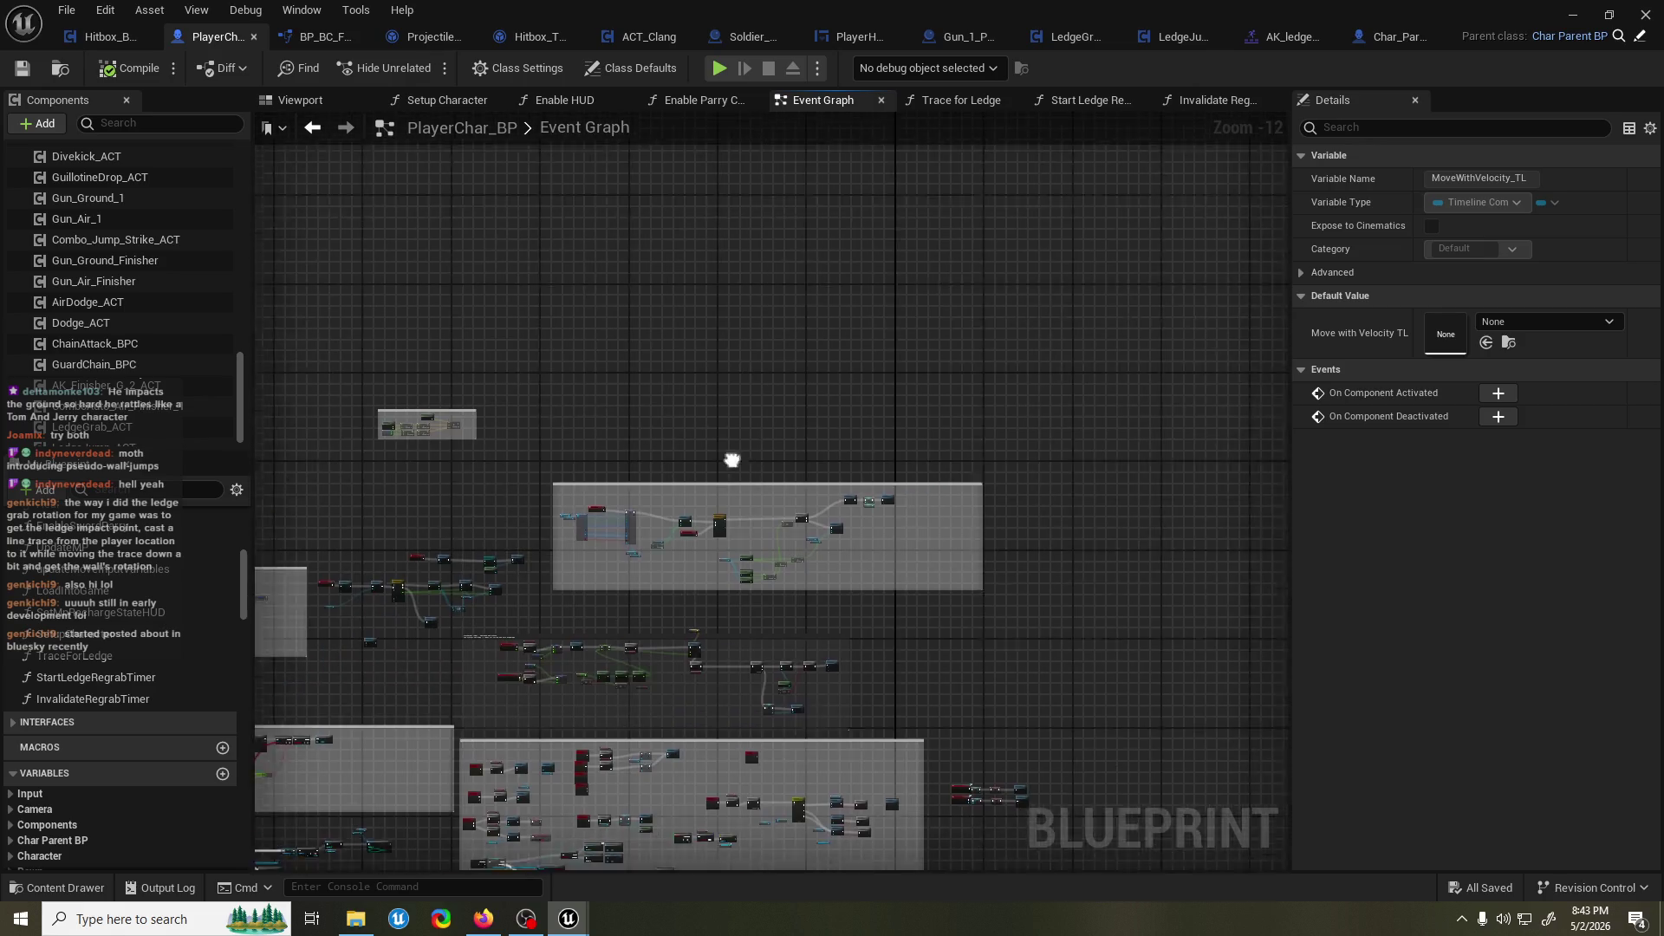
pyautogui.scroll(-9, 684, 544)
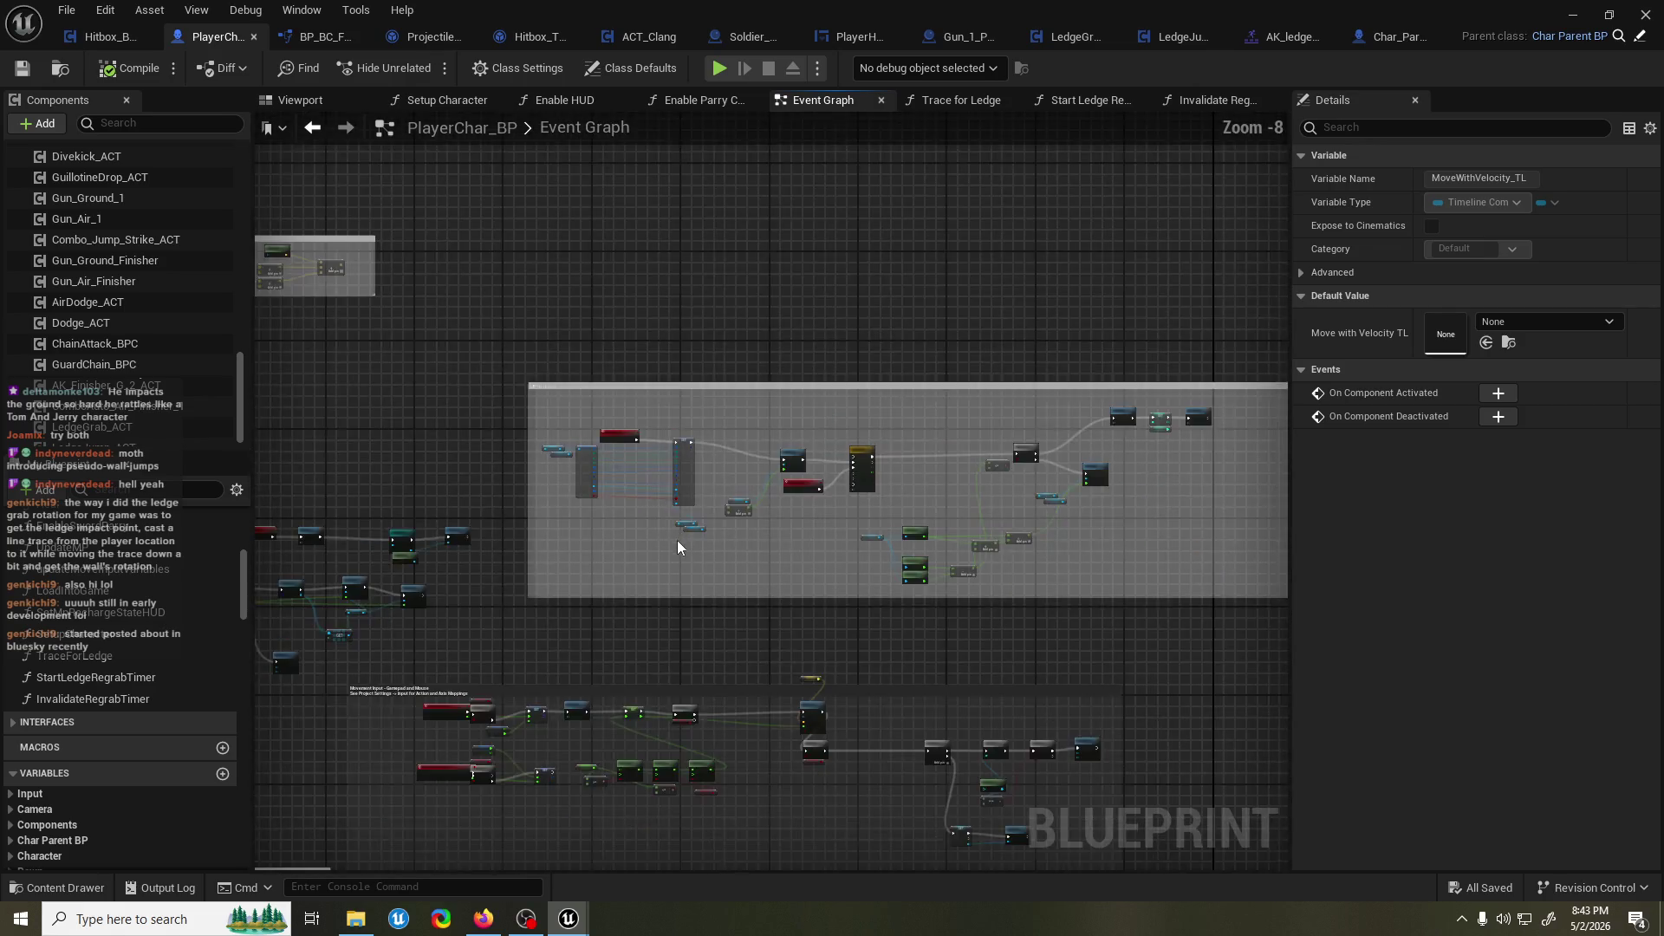
pyautogui.moveTo(665, 551)
pyautogui.mouseDown()
pyautogui.moveTo(876, 482)
pyautogui.moveTo(922, 387)
pyautogui.moveTo(411, 524)
pyautogui.mouseUp()
pyautogui.scroll(2, 685, 478)
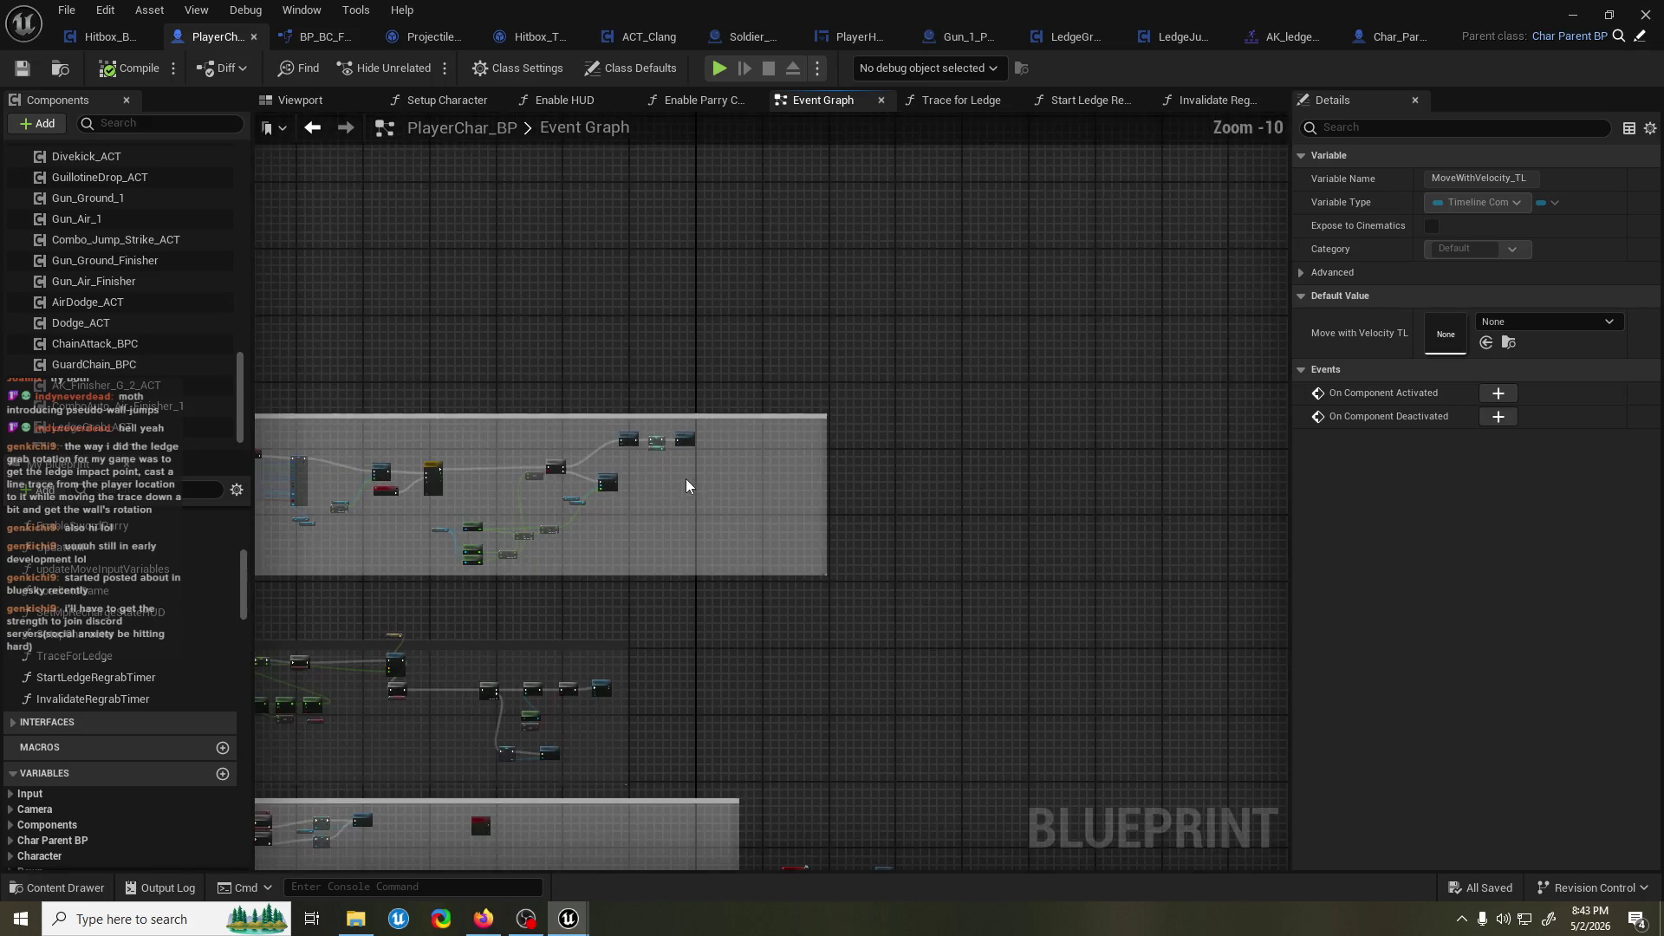
pyautogui.scroll(2, 968, 456)
pyautogui.moveTo(967, 456); pyautogui.dragTo(431, 481)
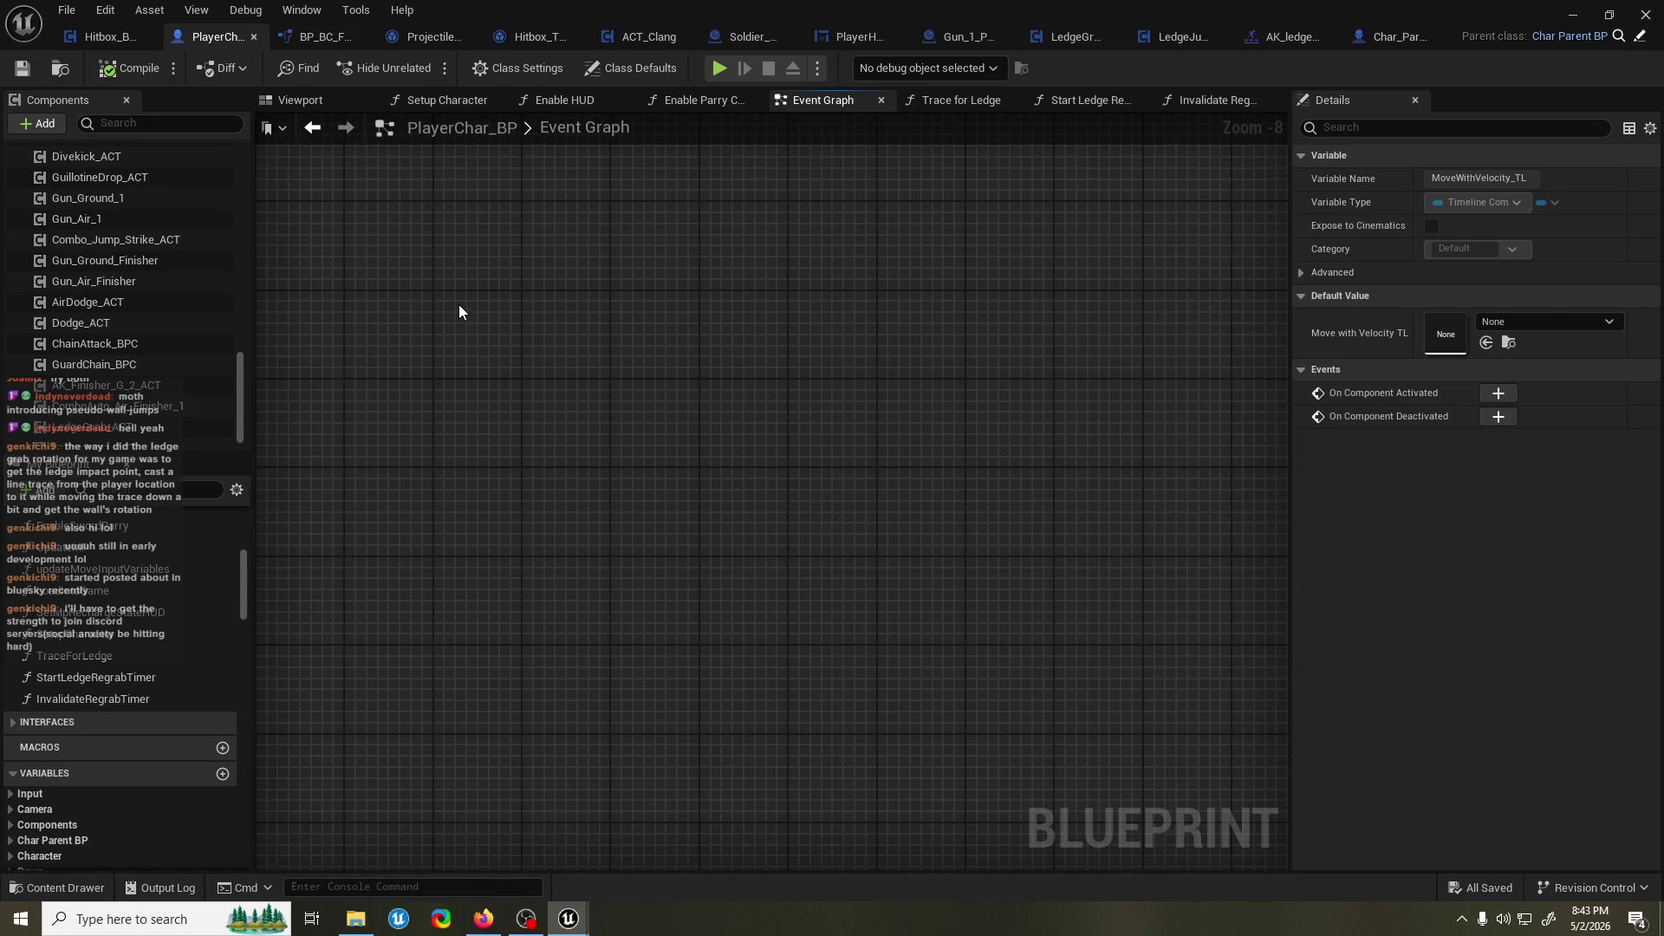
pyautogui.moveTo(662, 315); pyautogui.dragTo(684, 310)
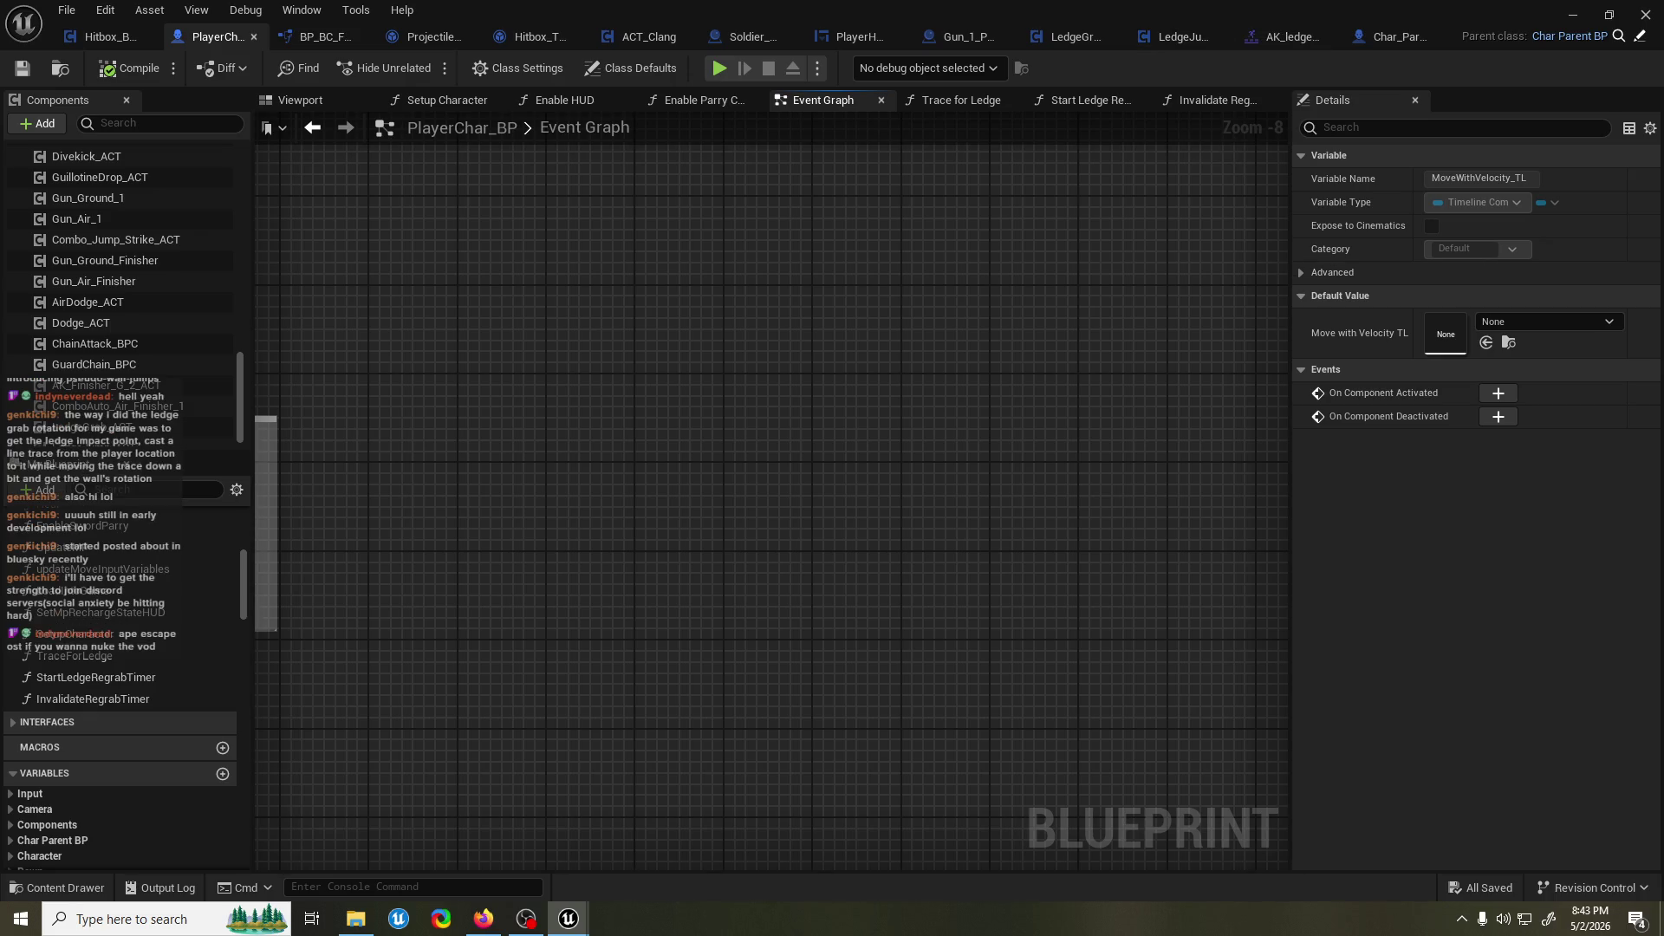
# Return to Unreal and bring the Try Action and Branch node groups back into view.
pyautogui.hotkey('alt', 'Tab')
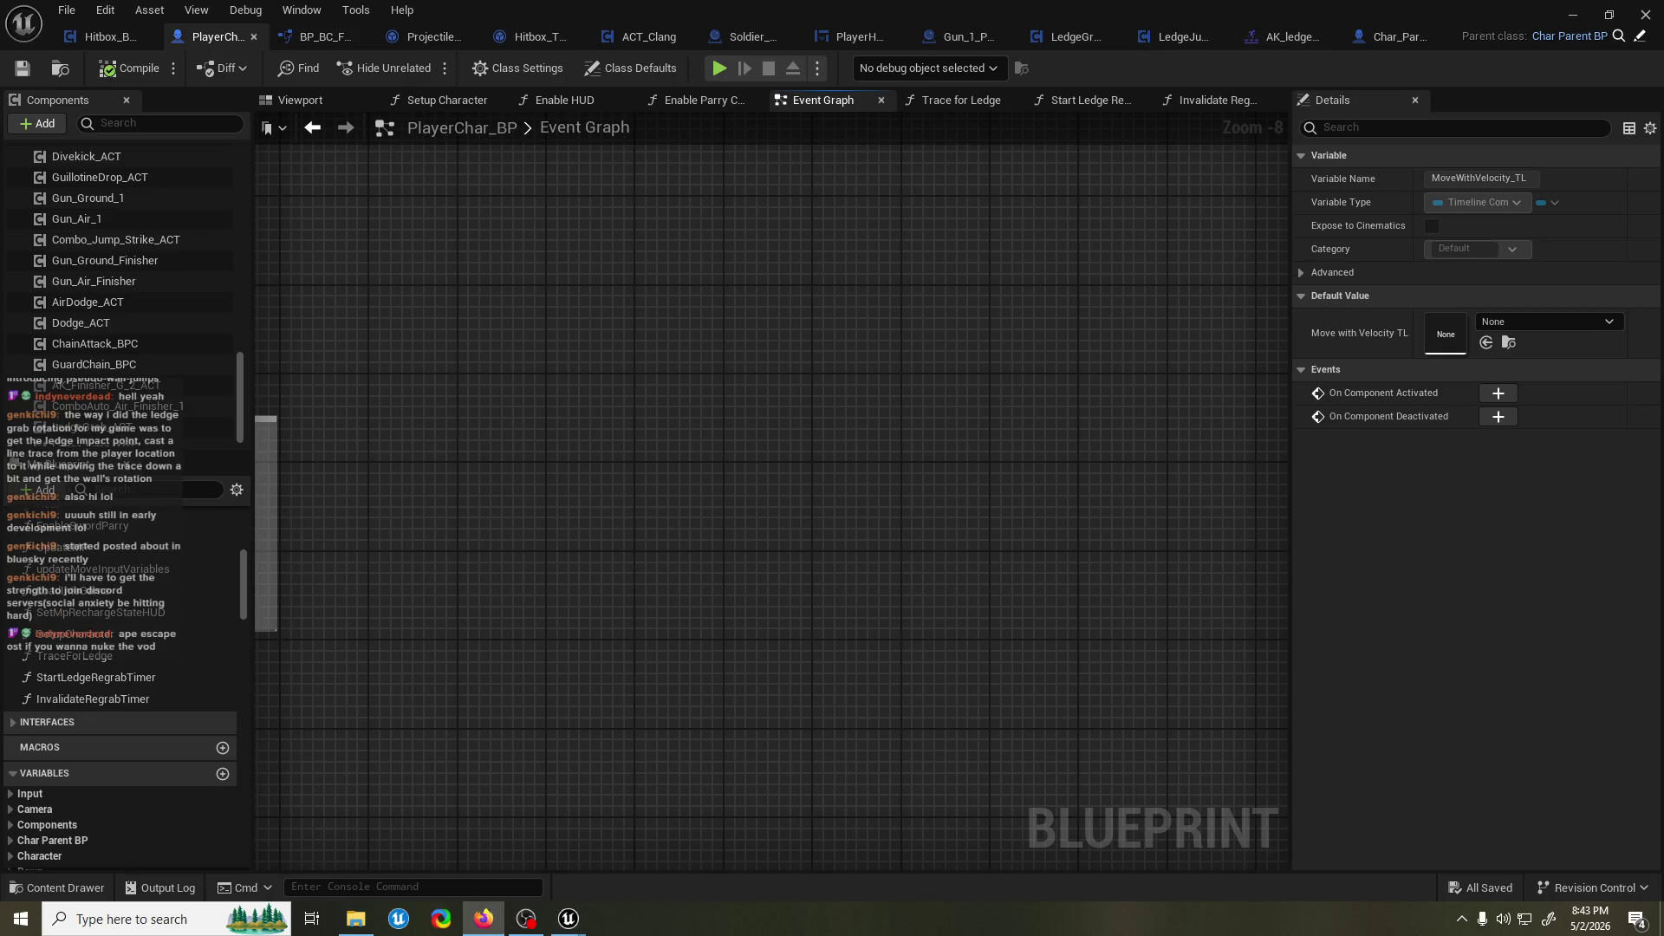
pyautogui.hotkey('alt', 'Tab')
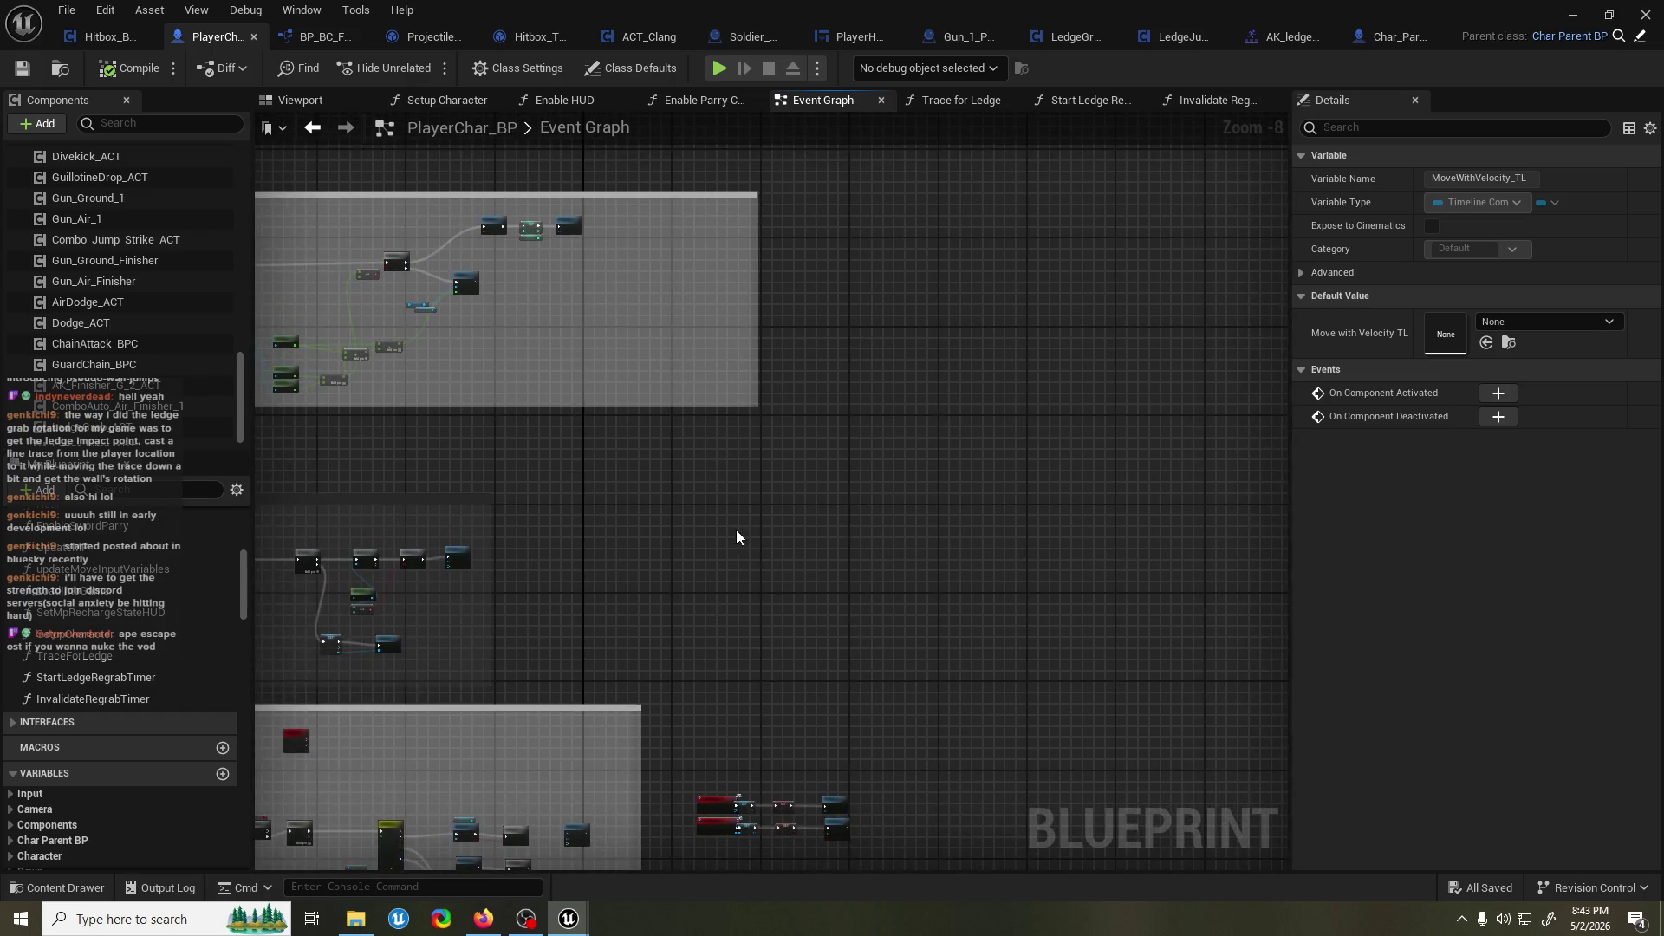
pyautogui.moveTo(516, 621); pyautogui.dragTo(972, 598)
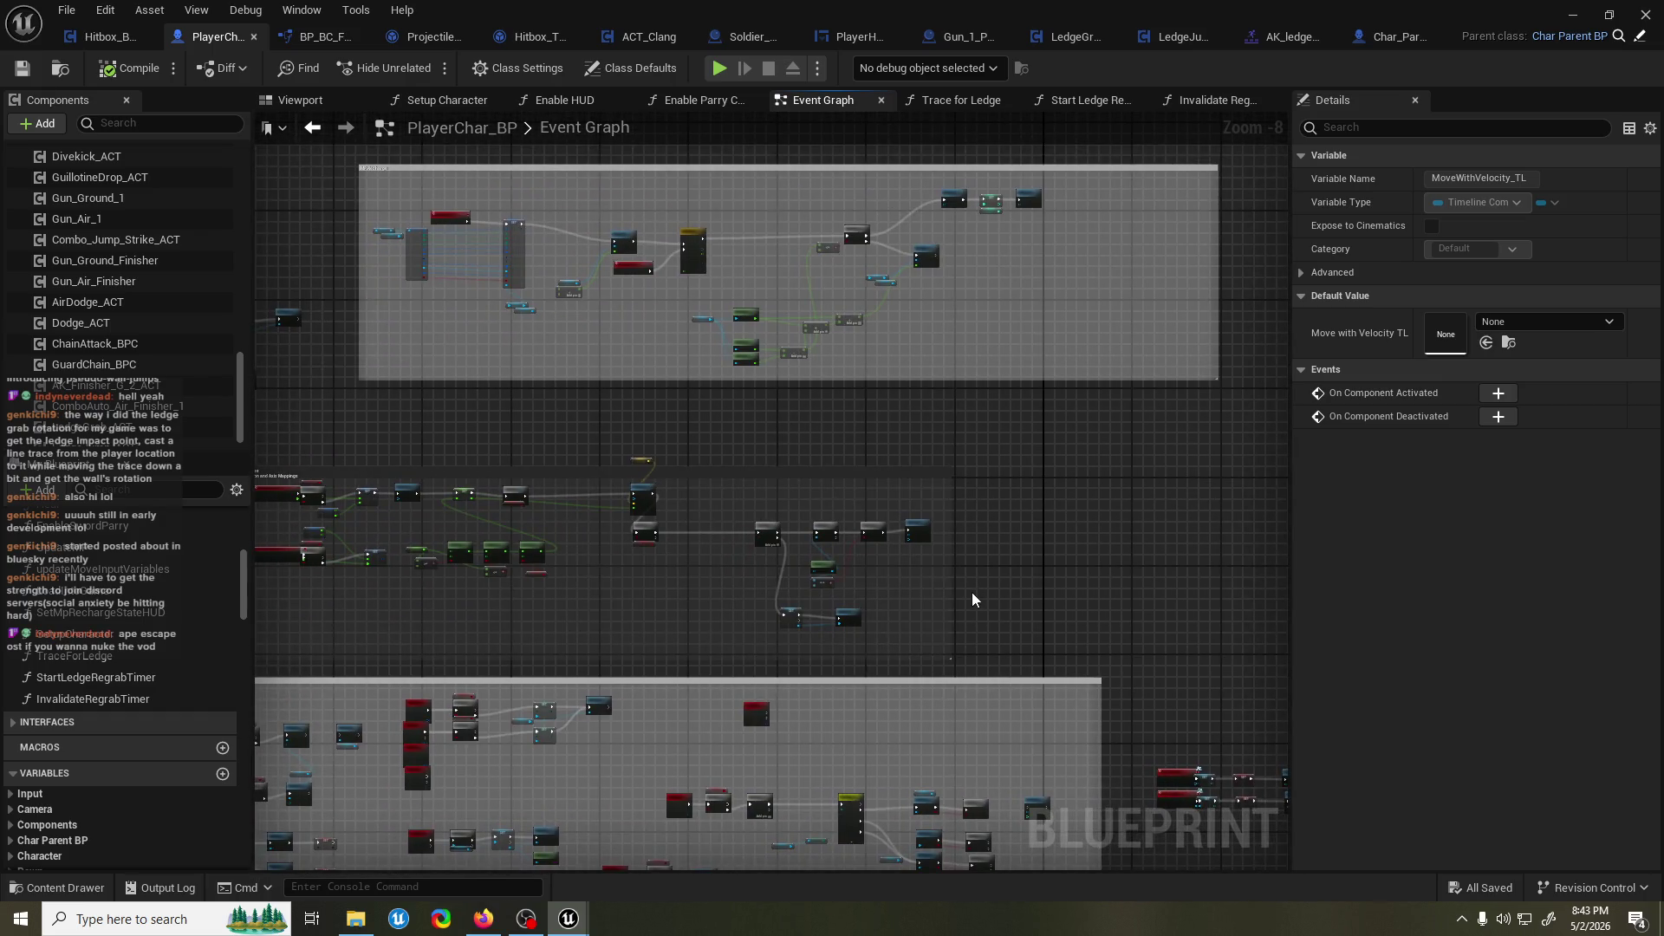
pyautogui.scroll(4, 970, 591)
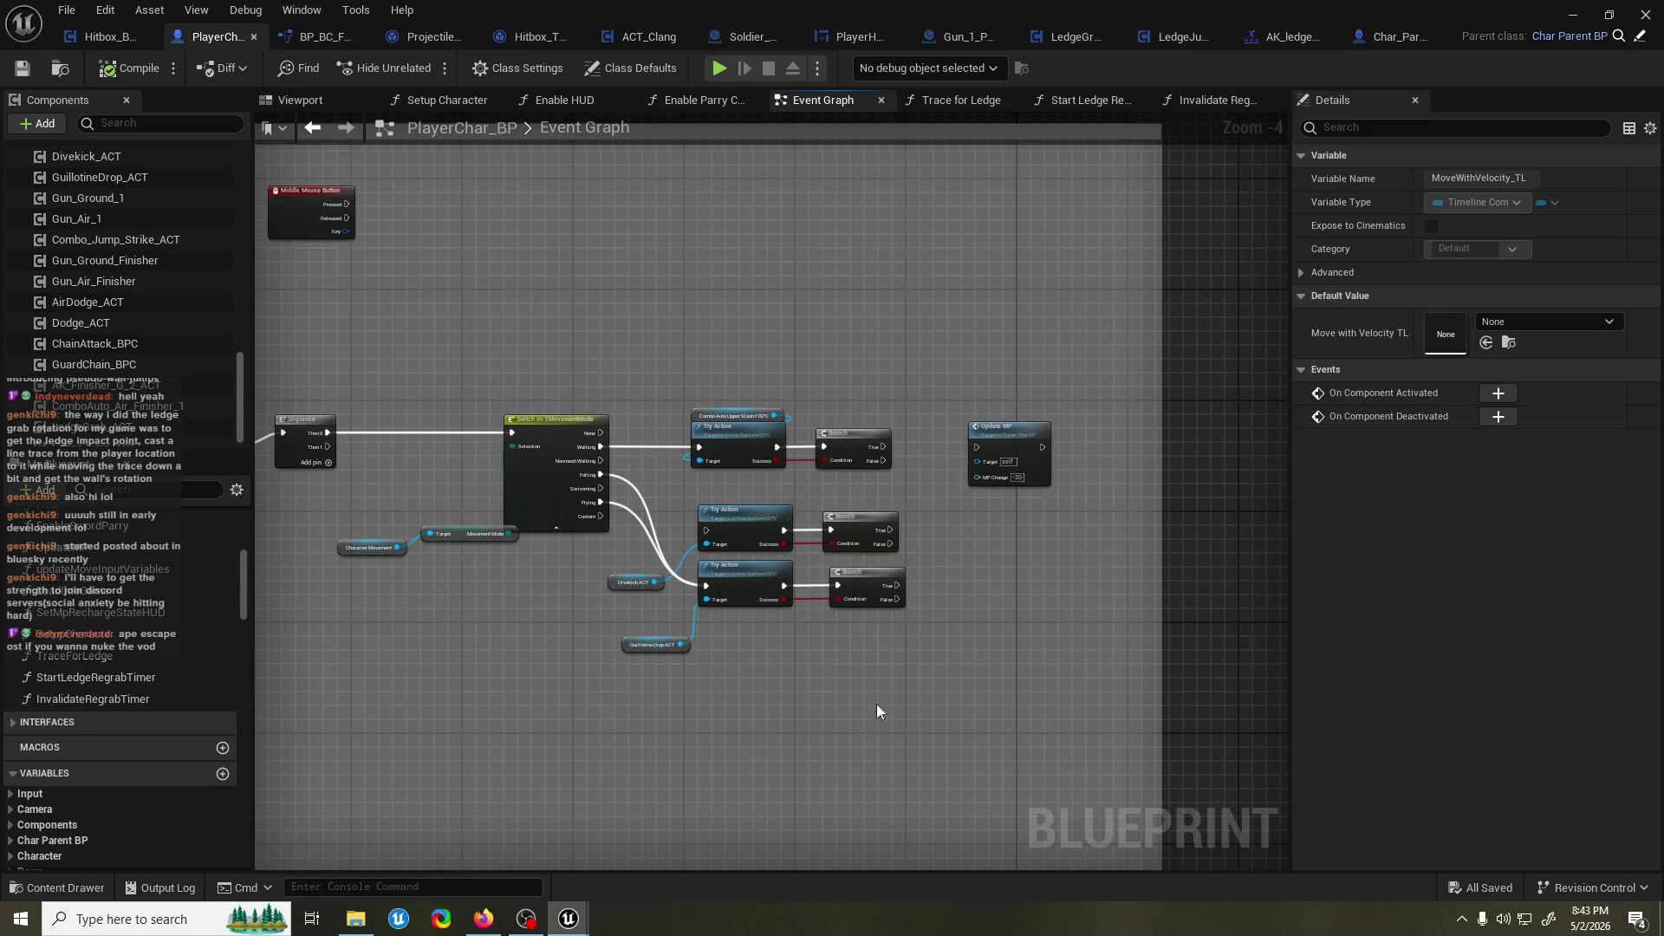
pyautogui.scroll(-5, 881, 718)
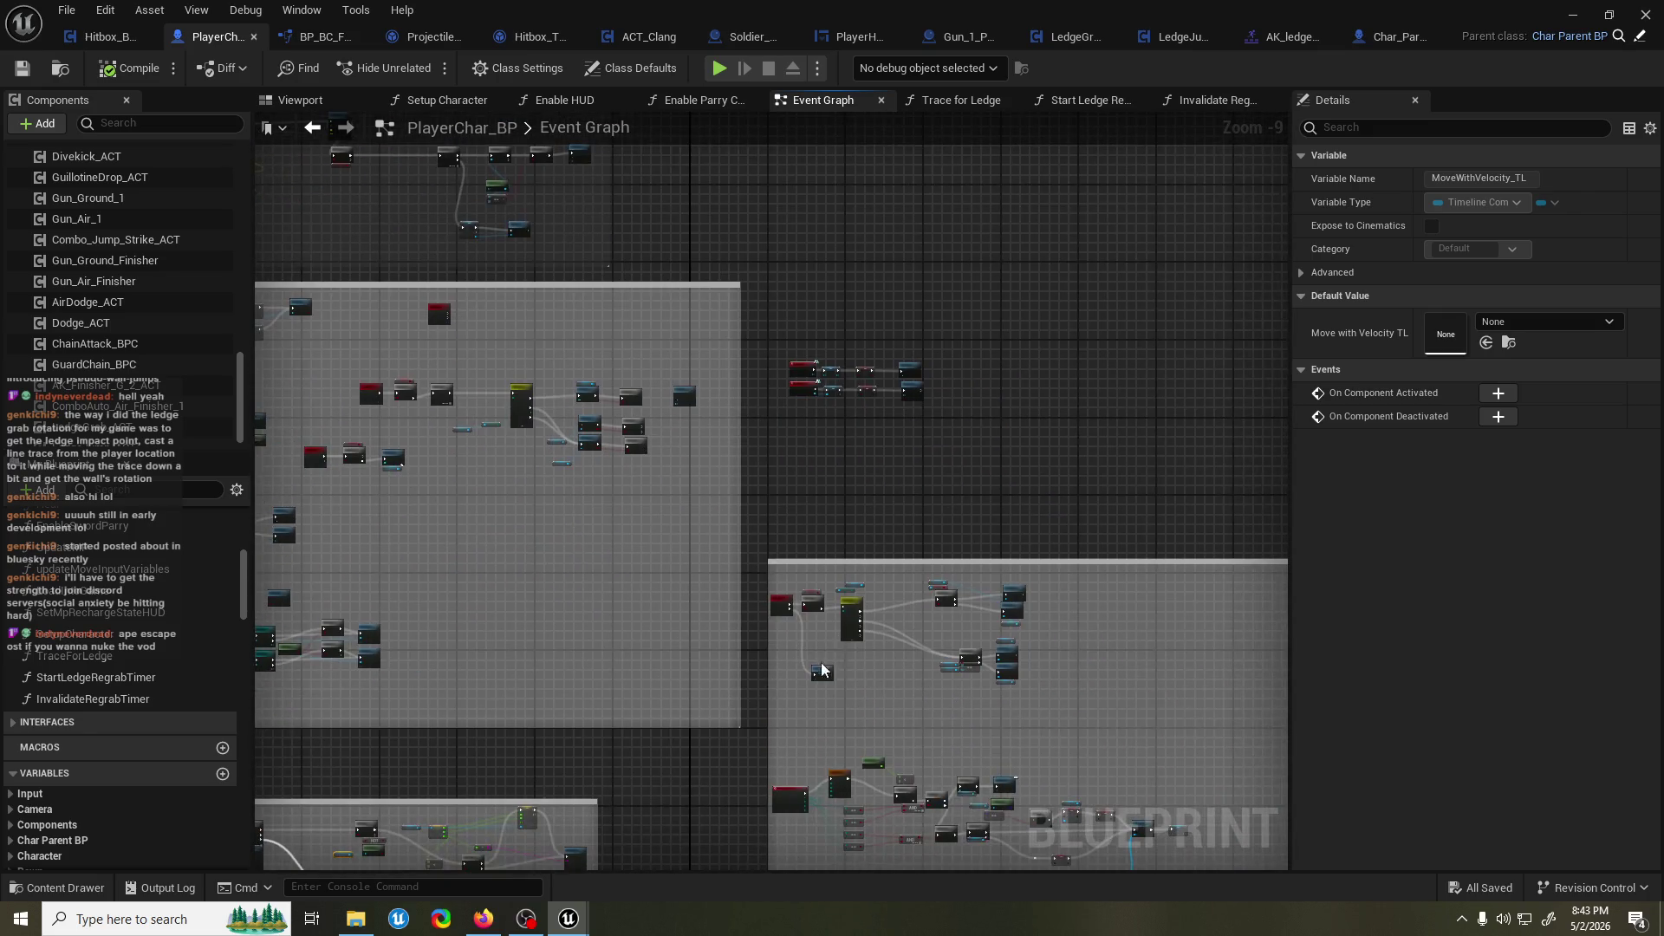
# Wire Velocity Z straight into Select Float's A input and delete the Clamp (Float) node.
pyautogui.click(1396, 36)
pyautogui.scroll(4, 702, 508)
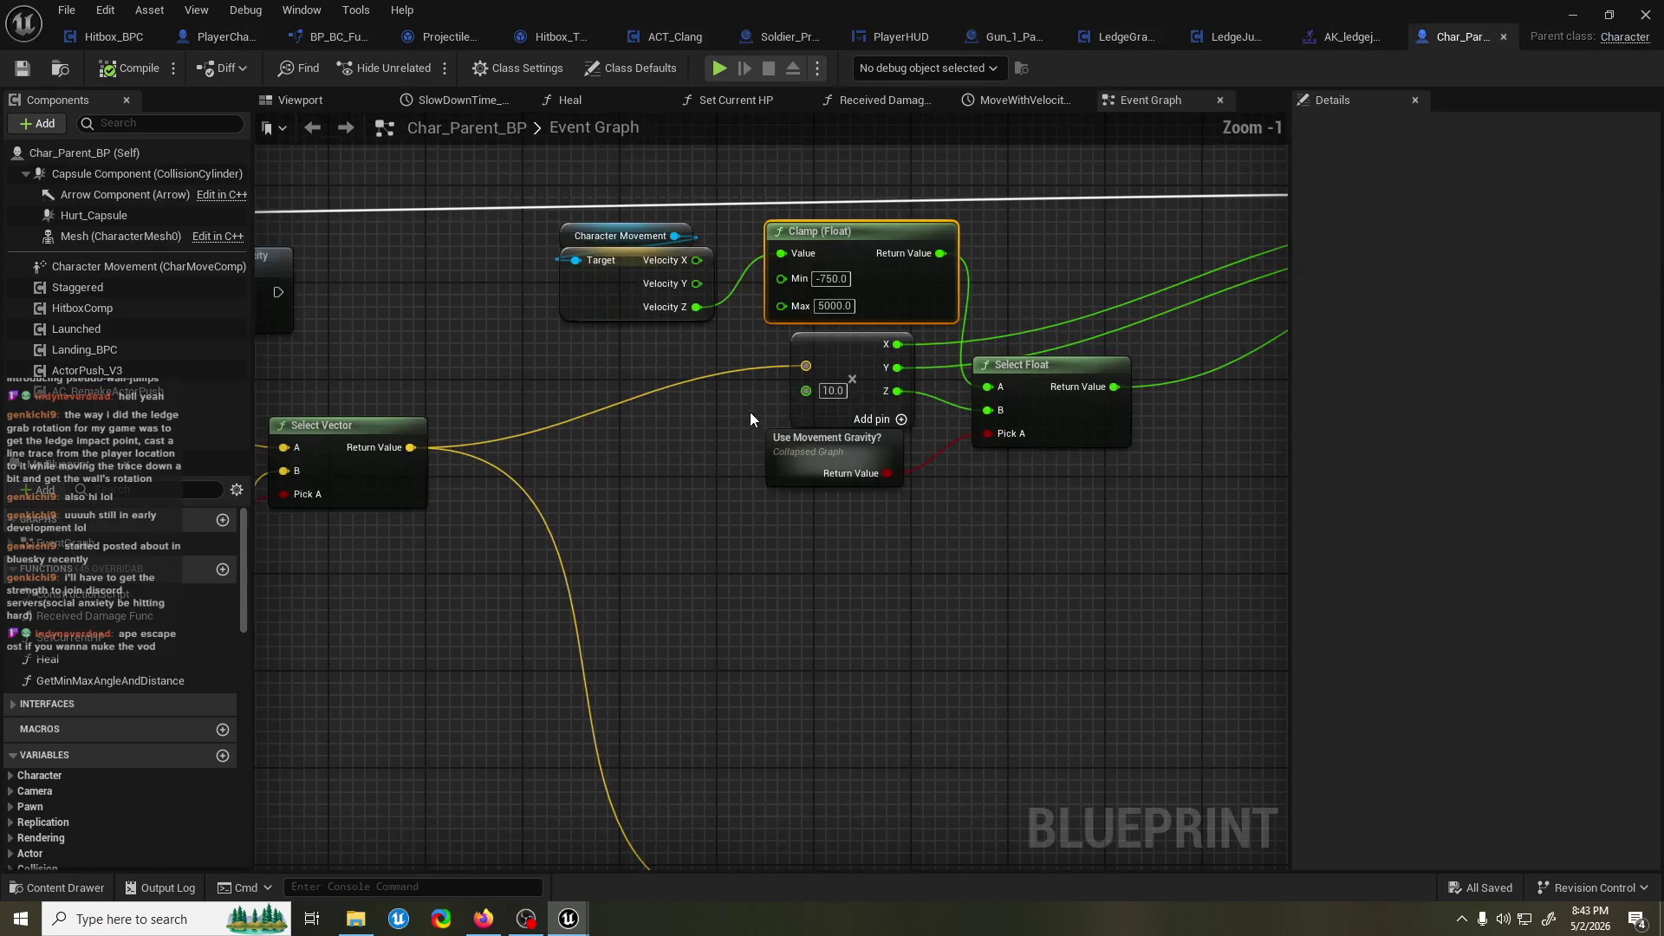
pyautogui.moveTo(747, 414); pyautogui.dragTo(667, 489)
pyautogui.moveTo(614, 378); pyautogui.dragTo(910, 462)
pyautogui.press('Delete')
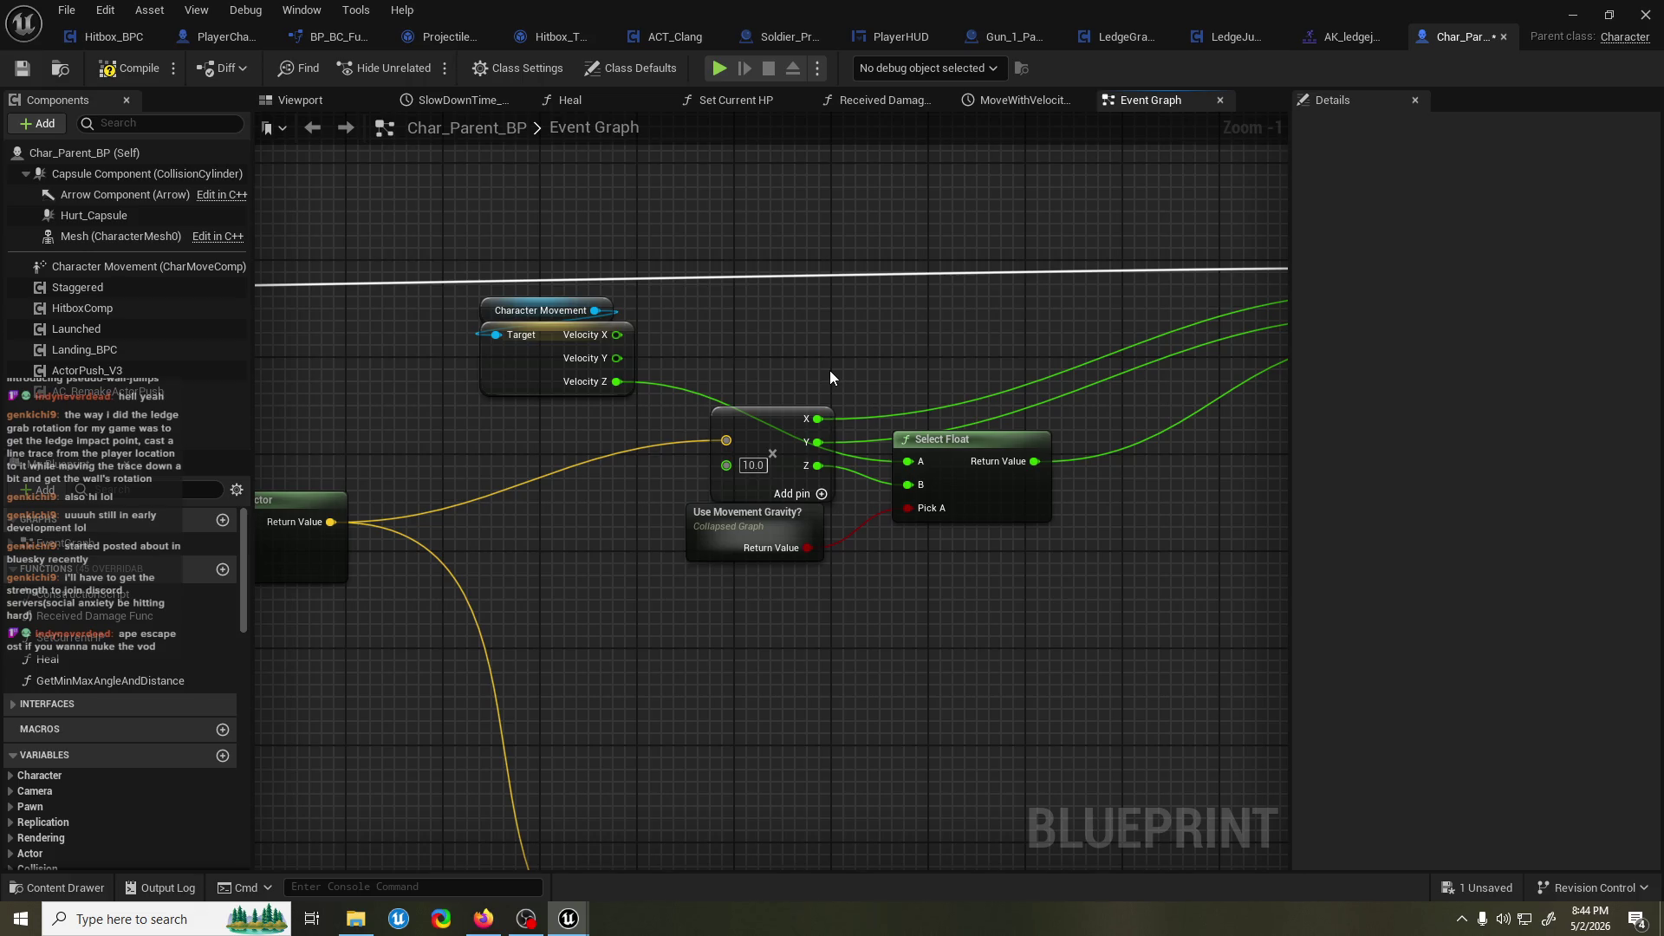
# Save and recompile Char_Parent_BP.
pyautogui.scroll(-1, 741, 346)
pyautogui.scroll(-2, 923, 376)
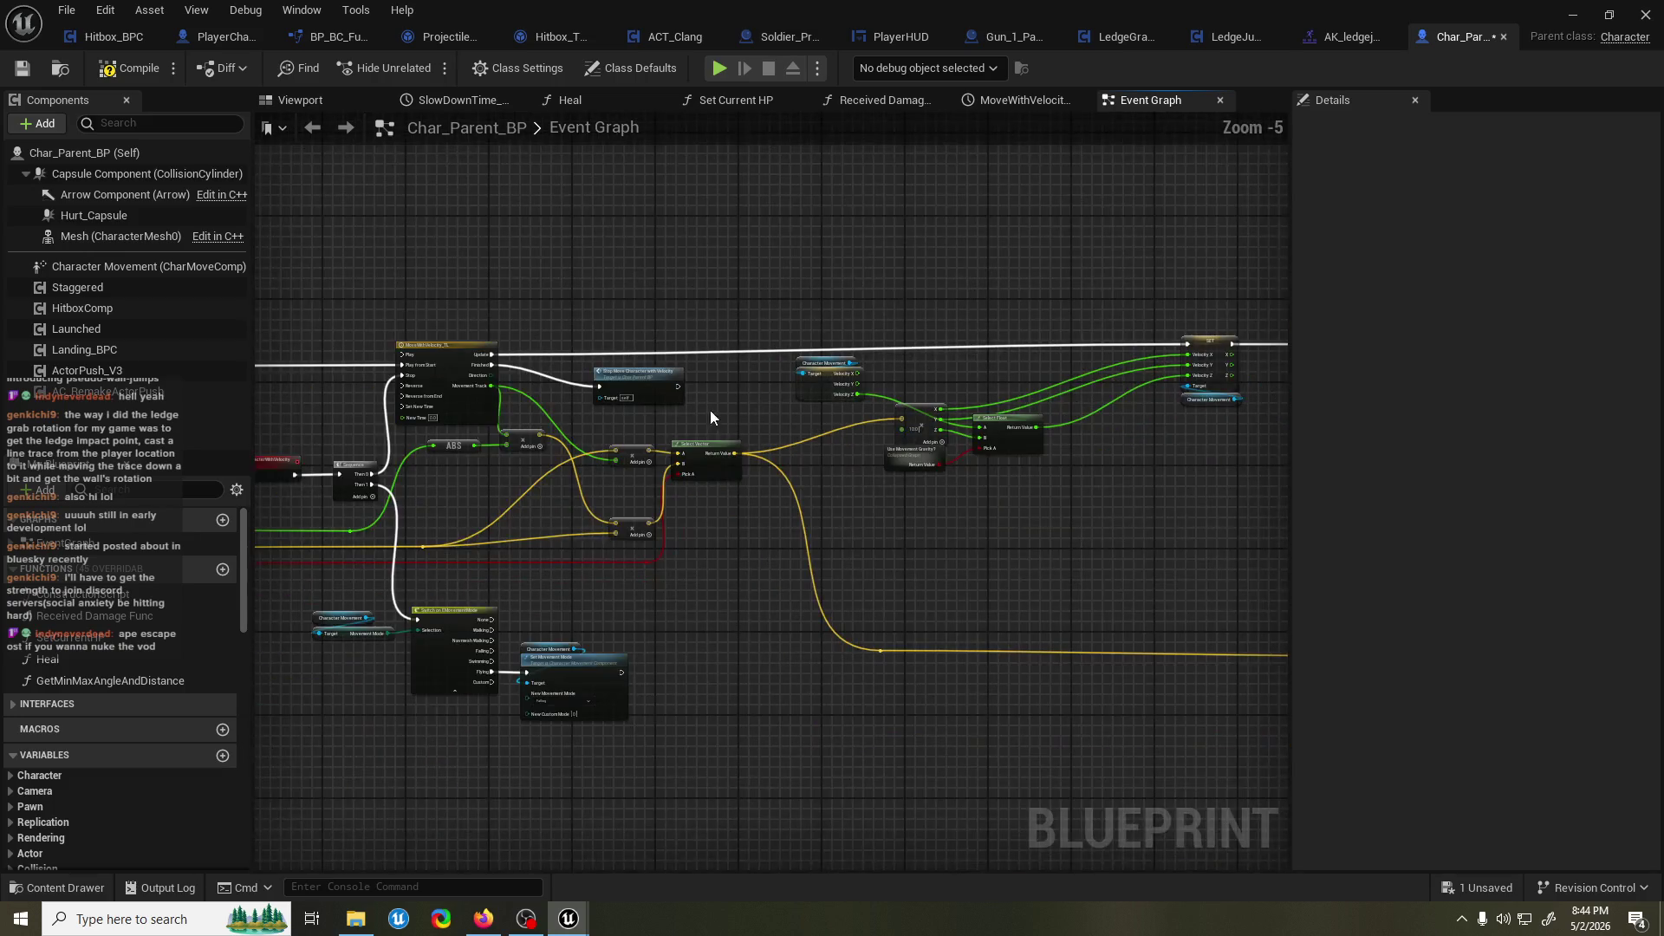
pyautogui.scroll(-1, 710, 409)
pyautogui.hotkey('ctrl', 's')
pyautogui.moveTo(831, 408); pyautogui.dragTo(732, 408)
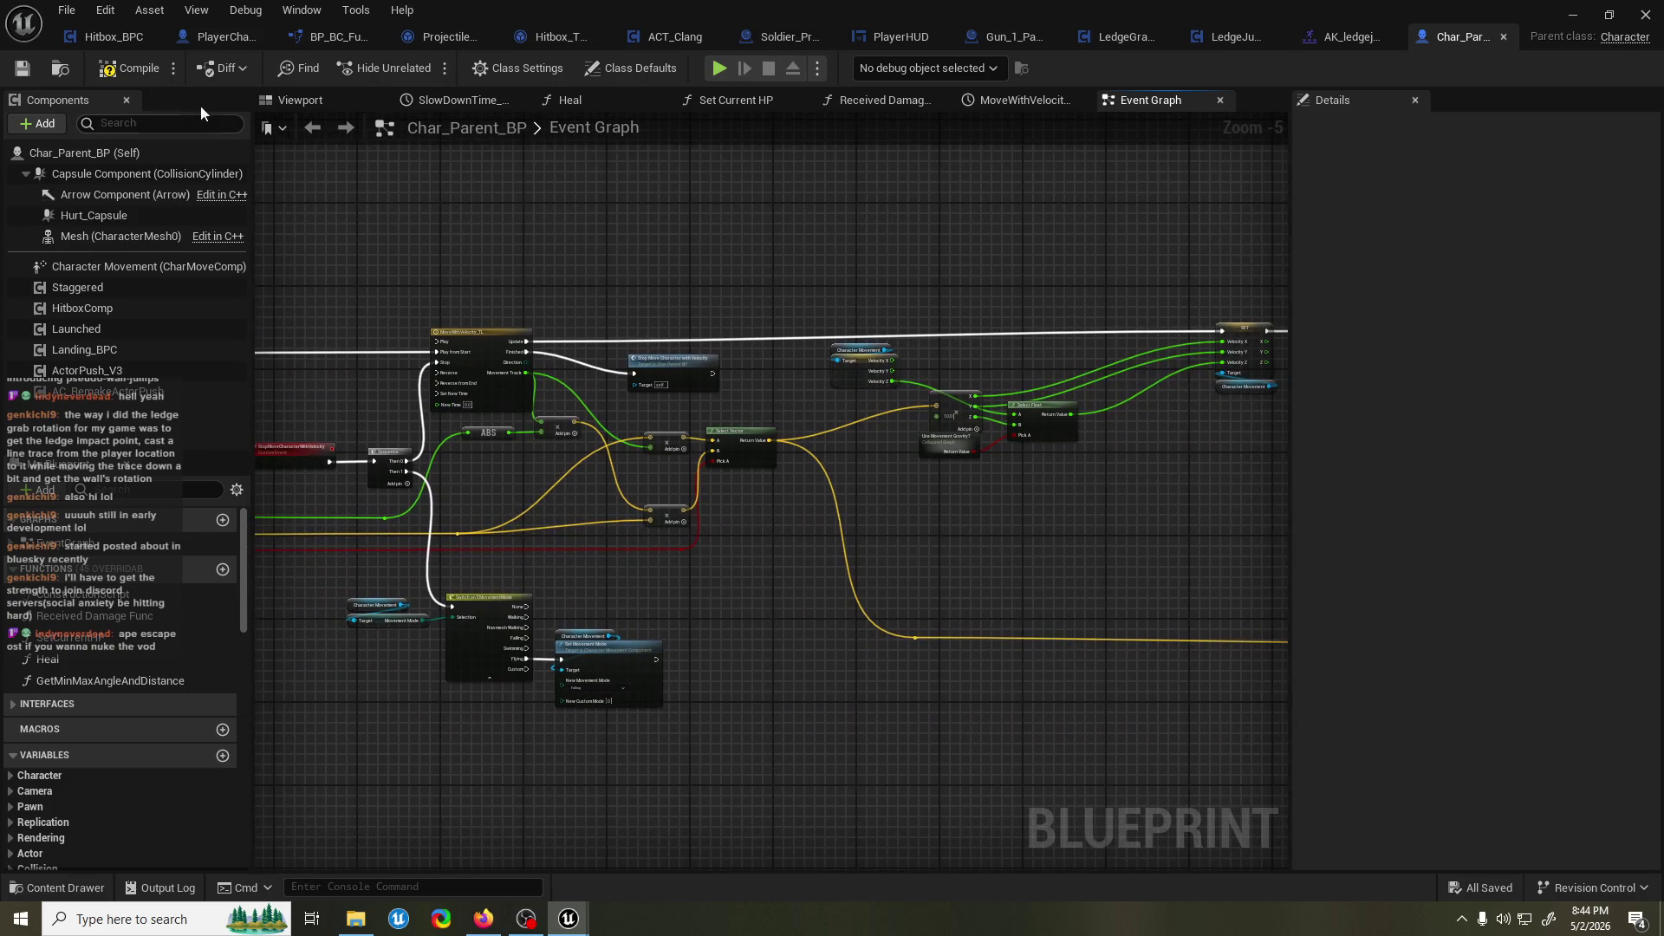
pyautogui.click(112, 71)
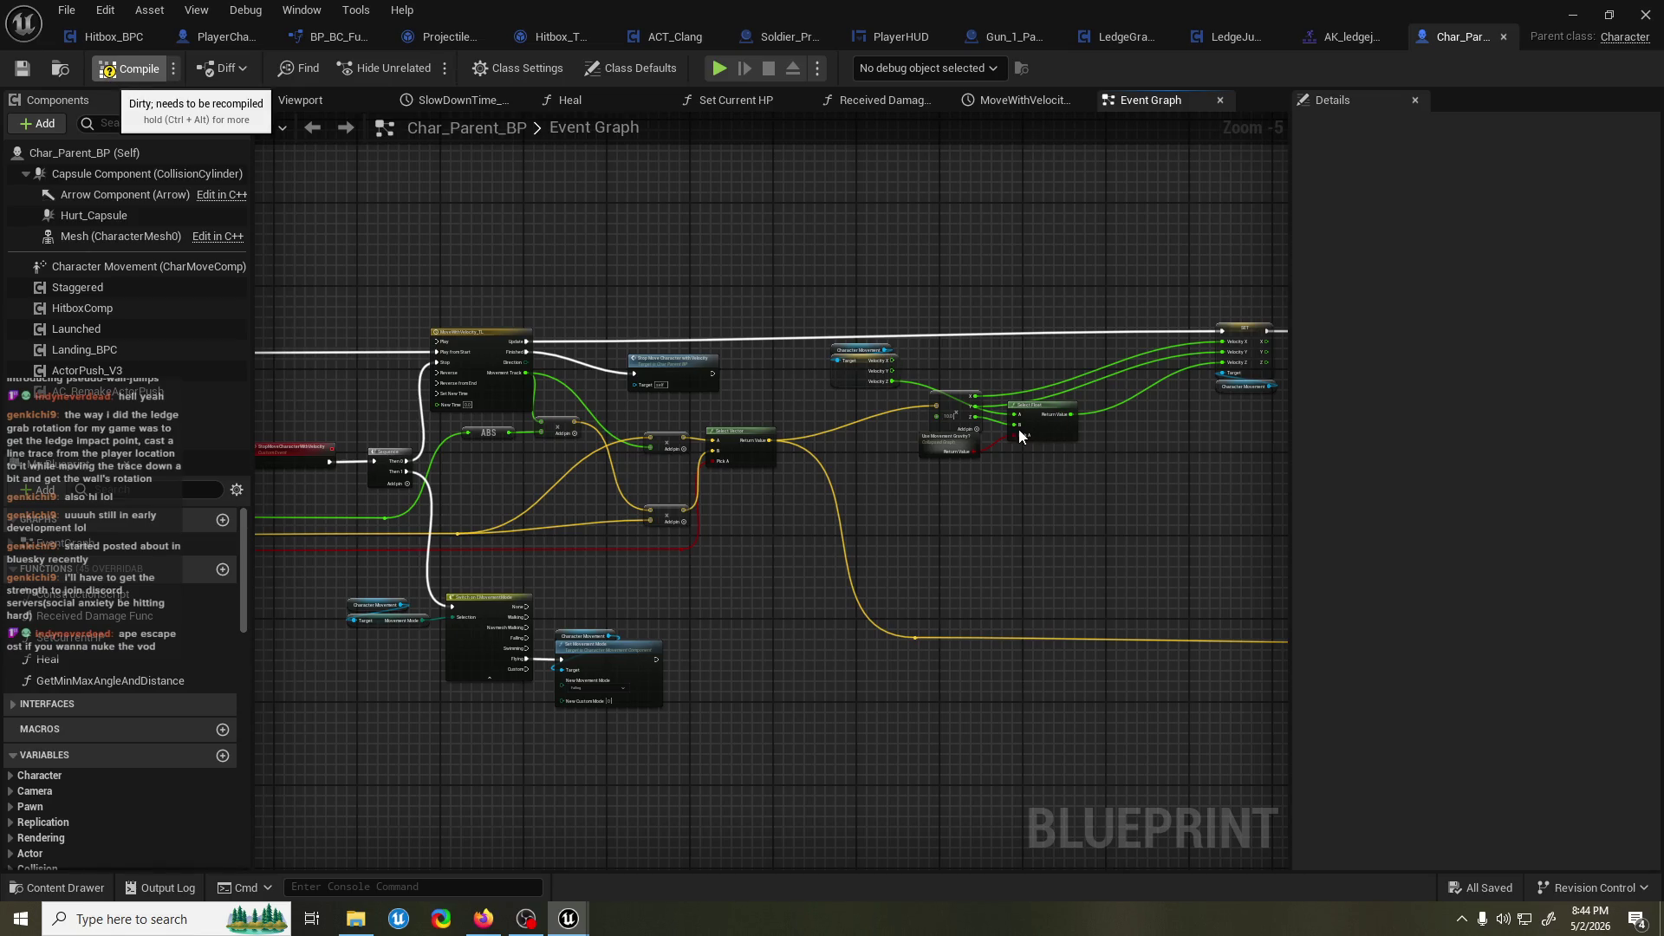
pyautogui.moveTo(948, 433); pyautogui.dragTo(902, 377)
pyautogui.scroll(3, 947, 359)
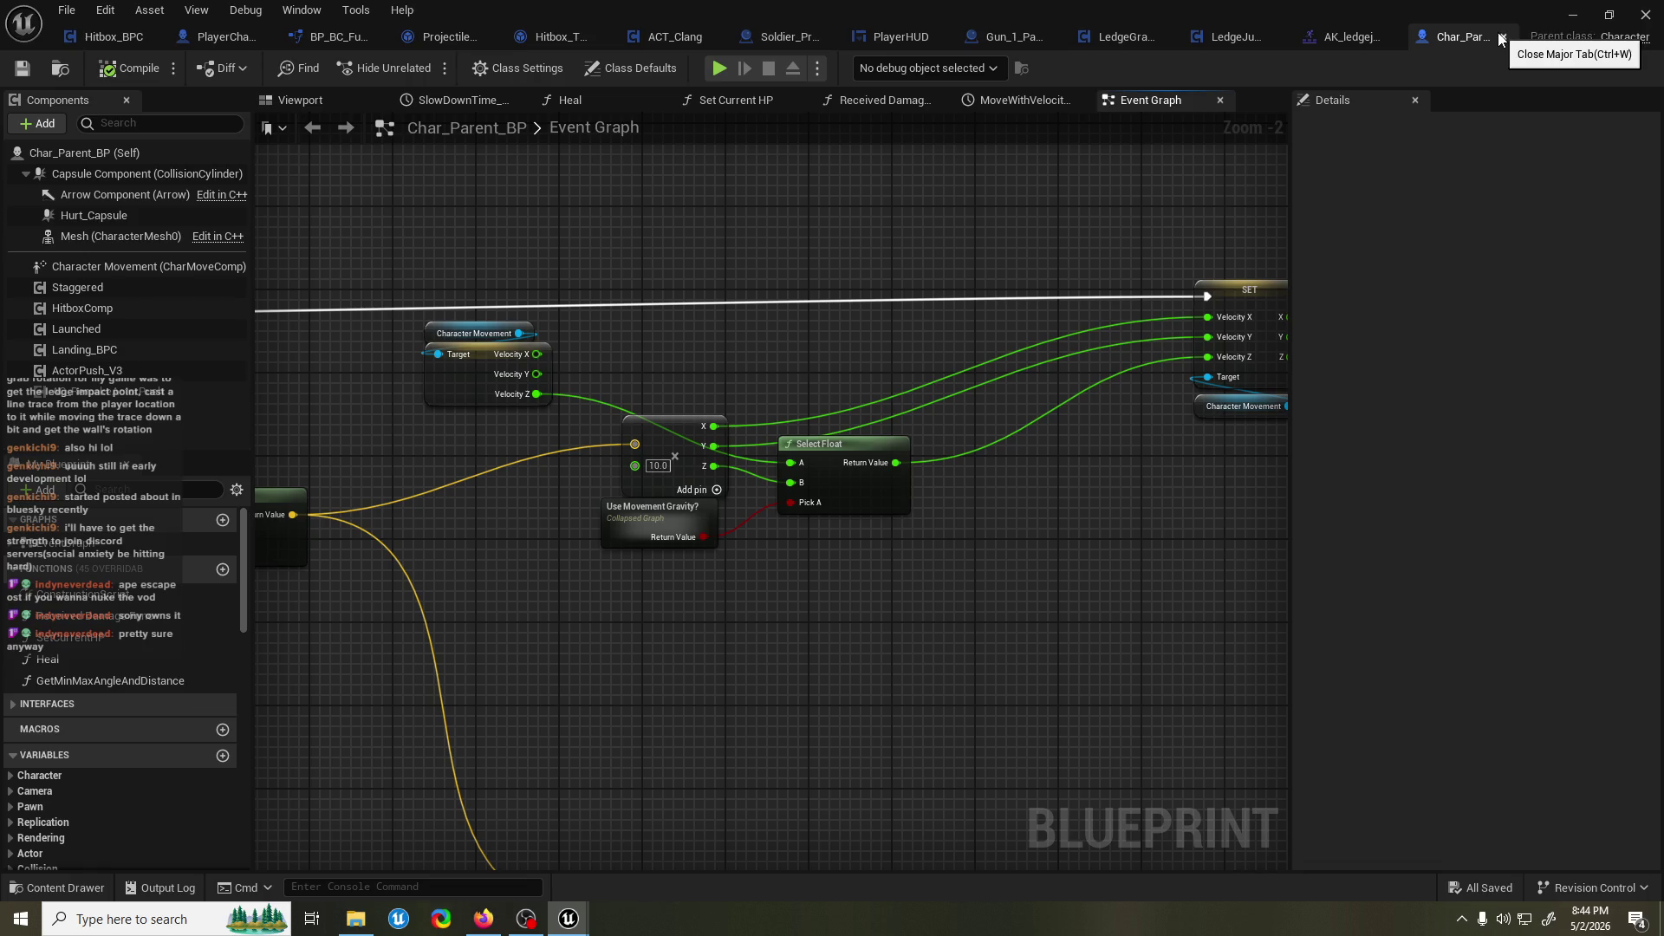
# Review the Draw Debug and Select Float nodes, then close Char_Parent_BP and the montage editor.
pyautogui.click(444, 918)
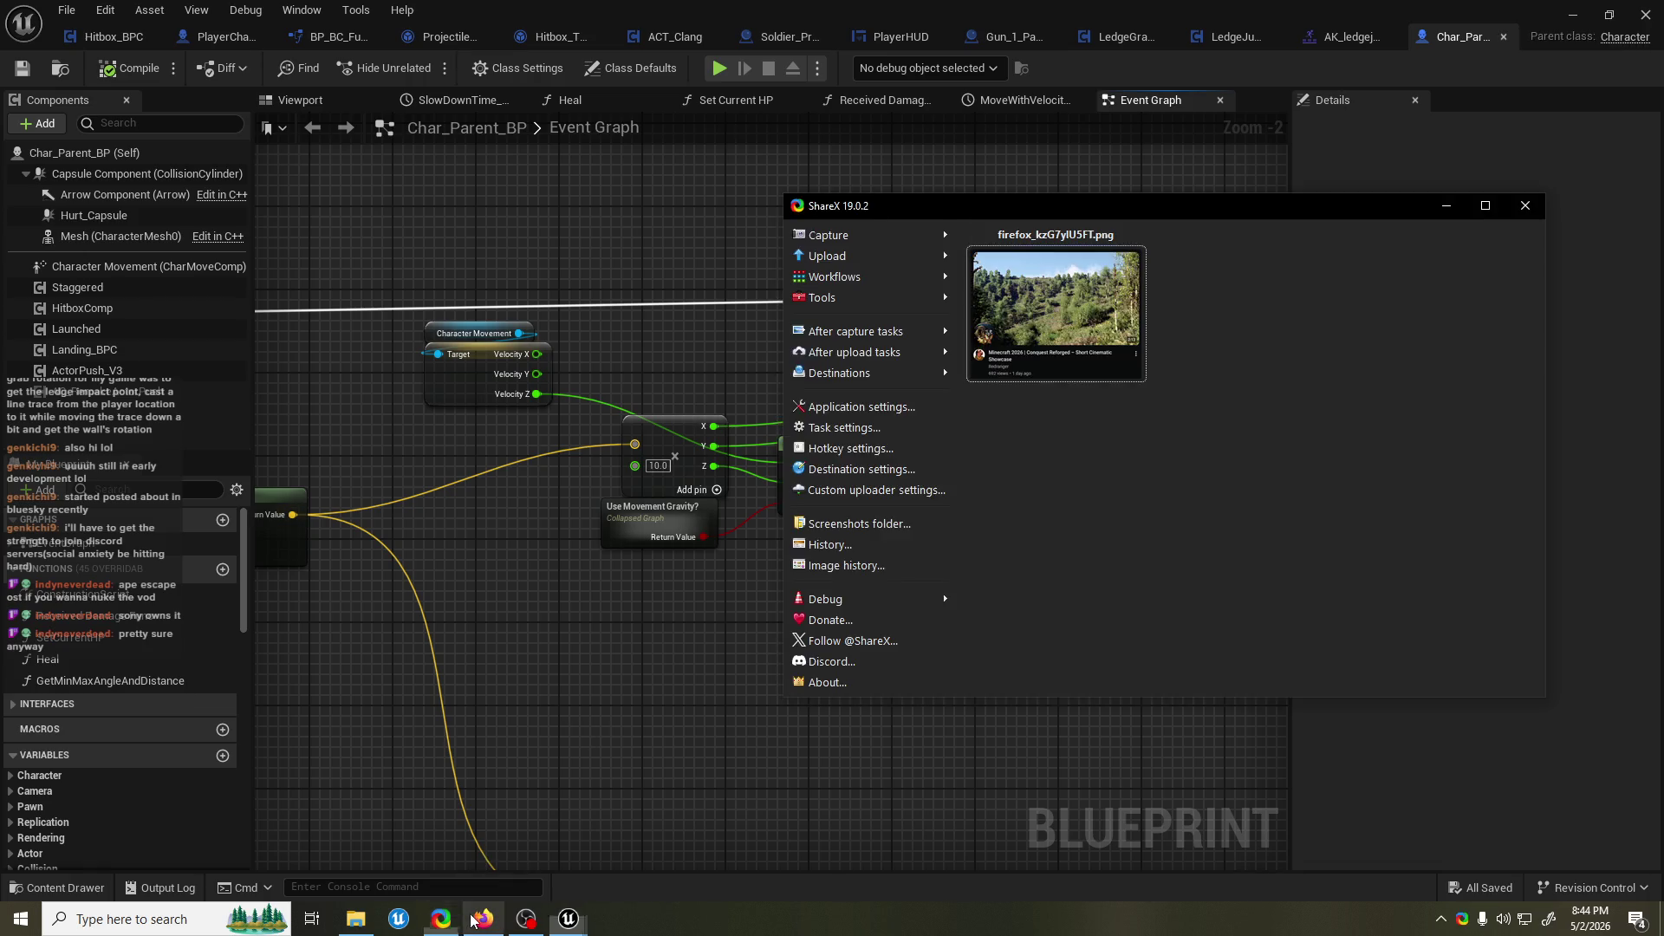
pyautogui.click(1525, 206)
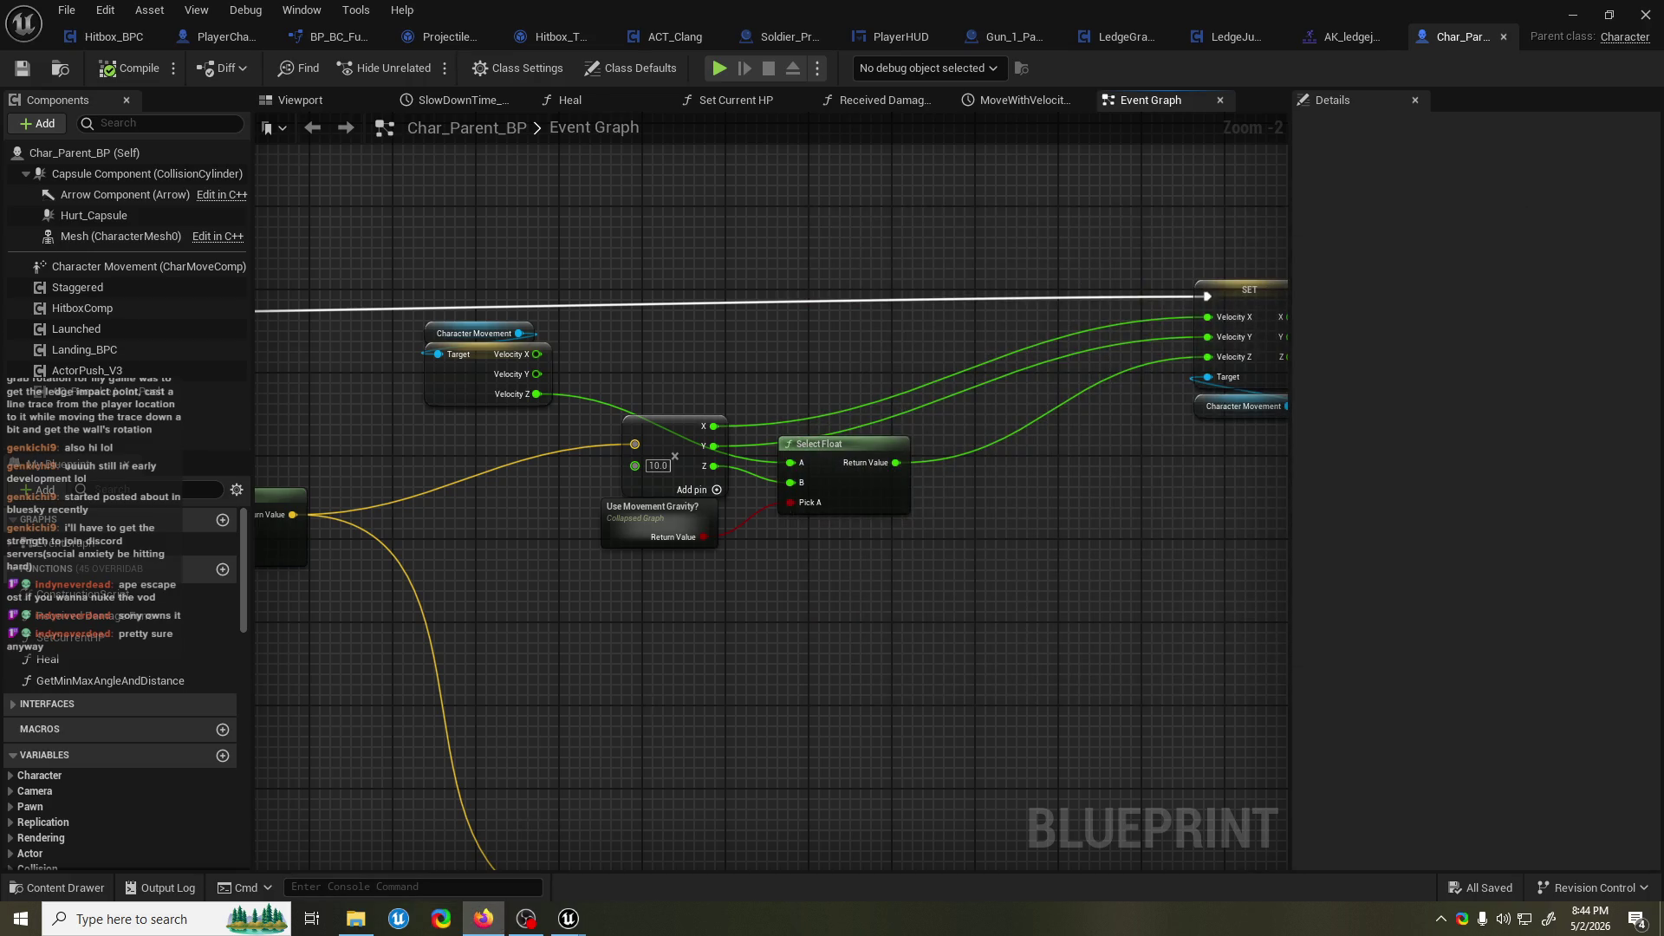
pyautogui.click(1454, 292)
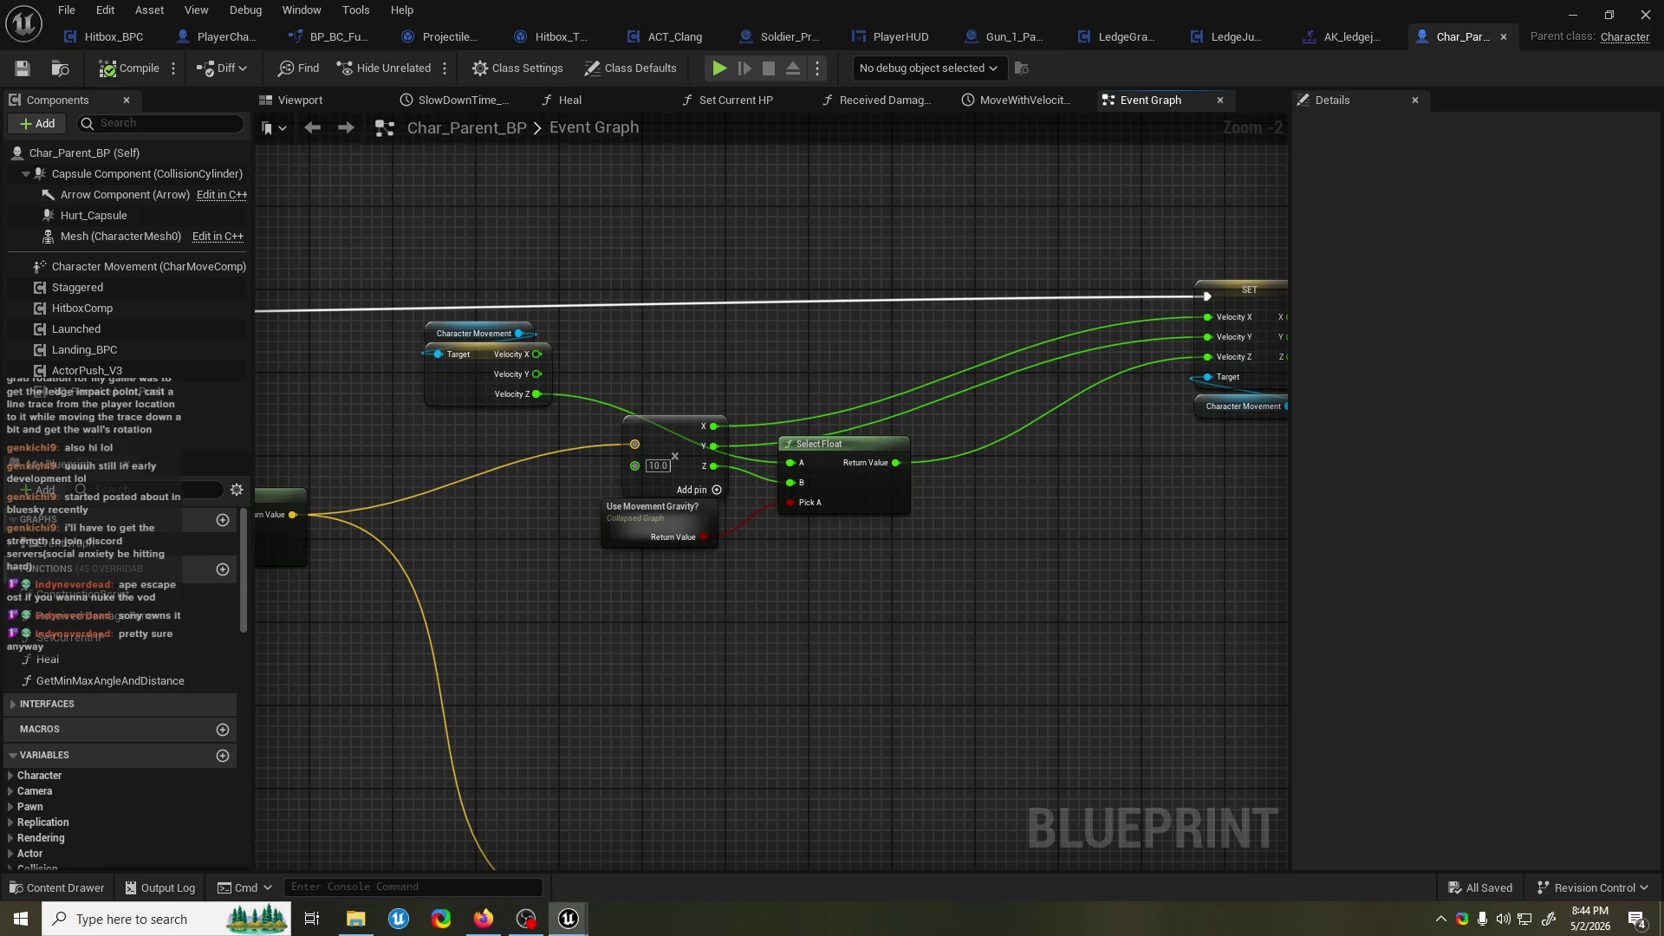
pyautogui.scroll(-2, 687, 277)
pyautogui.moveTo(1048, 267); pyautogui.dragTo(689, 284)
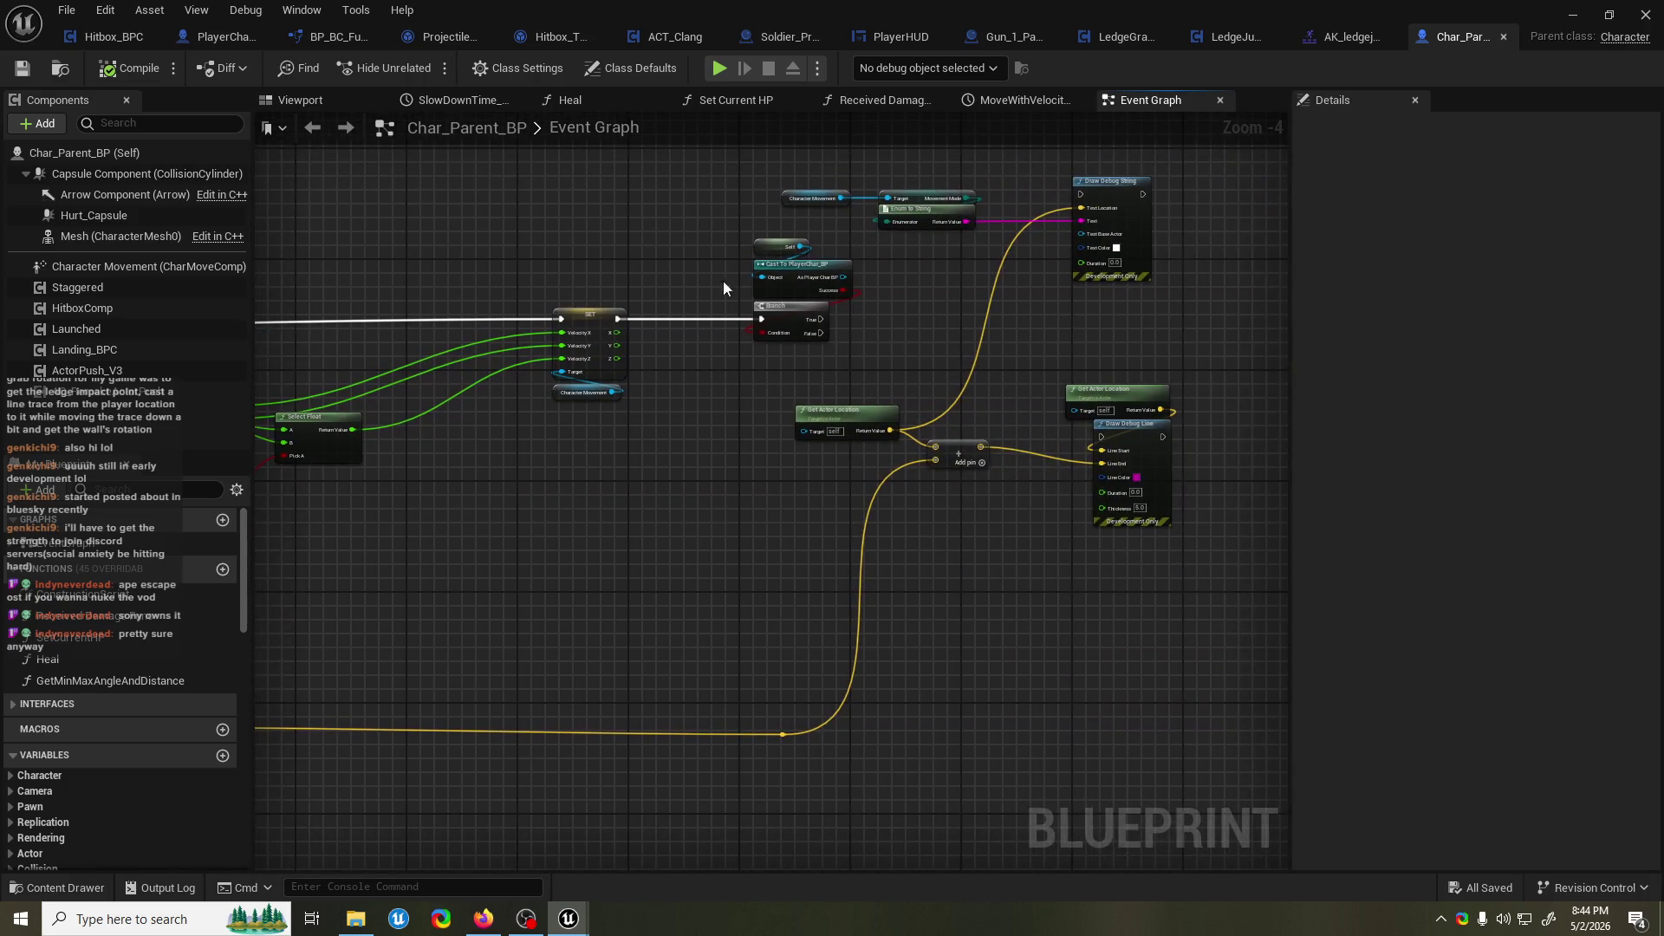
pyautogui.scroll(2, 929, 257)
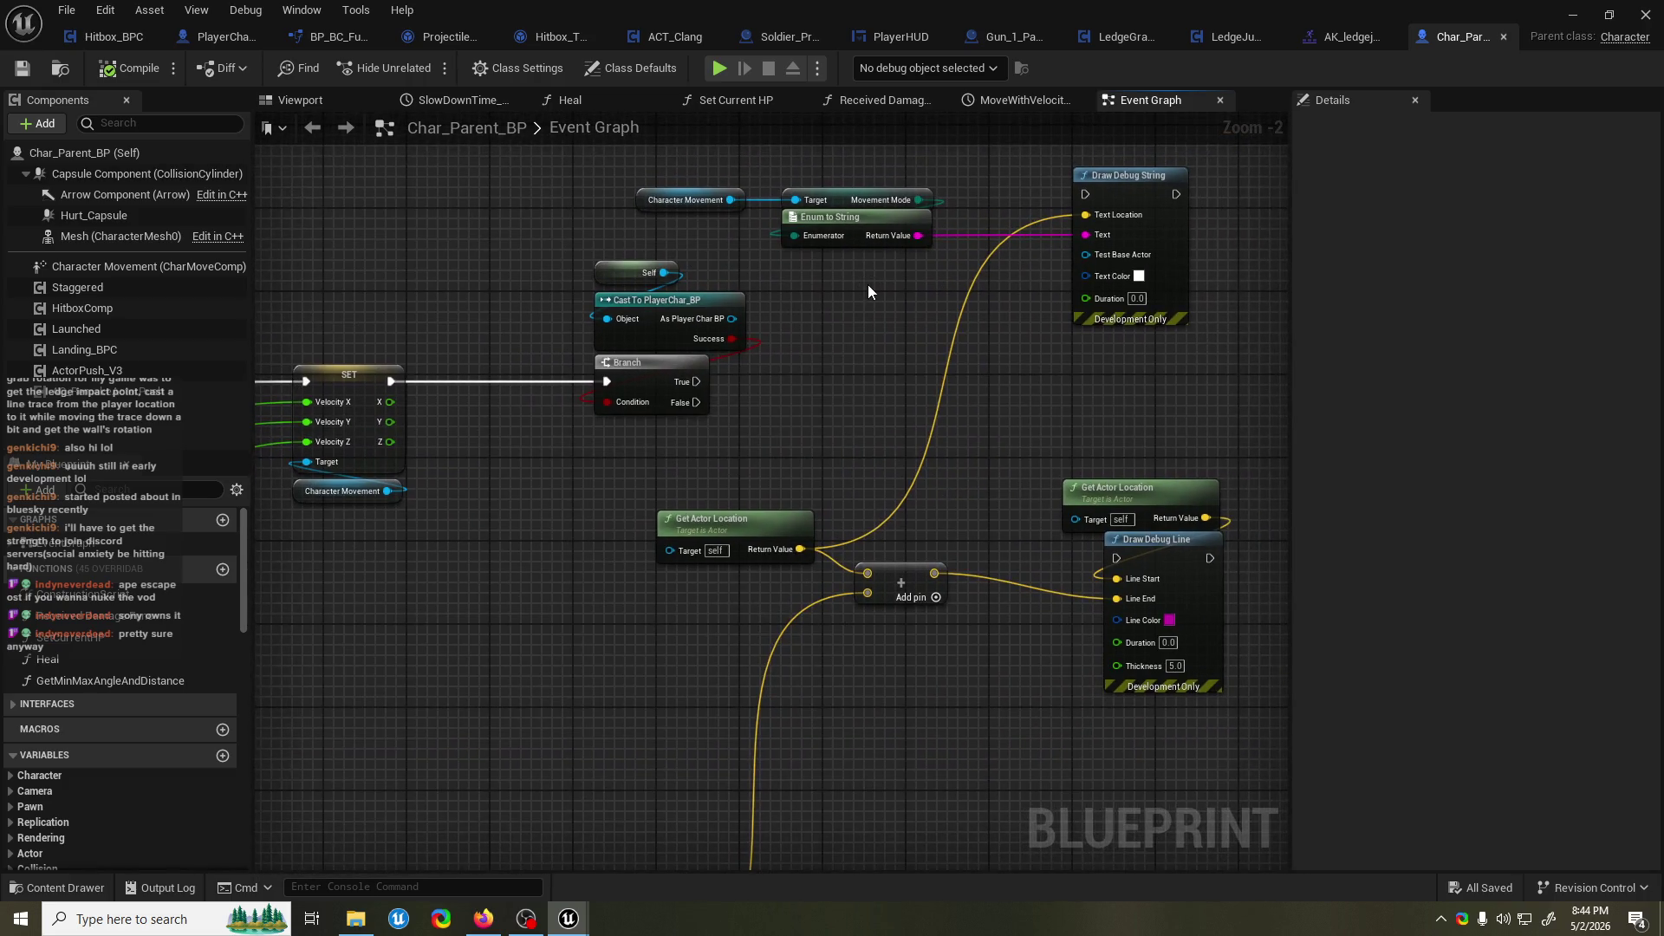
pyautogui.moveTo(402, 308); pyautogui.dragTo(818, 307)
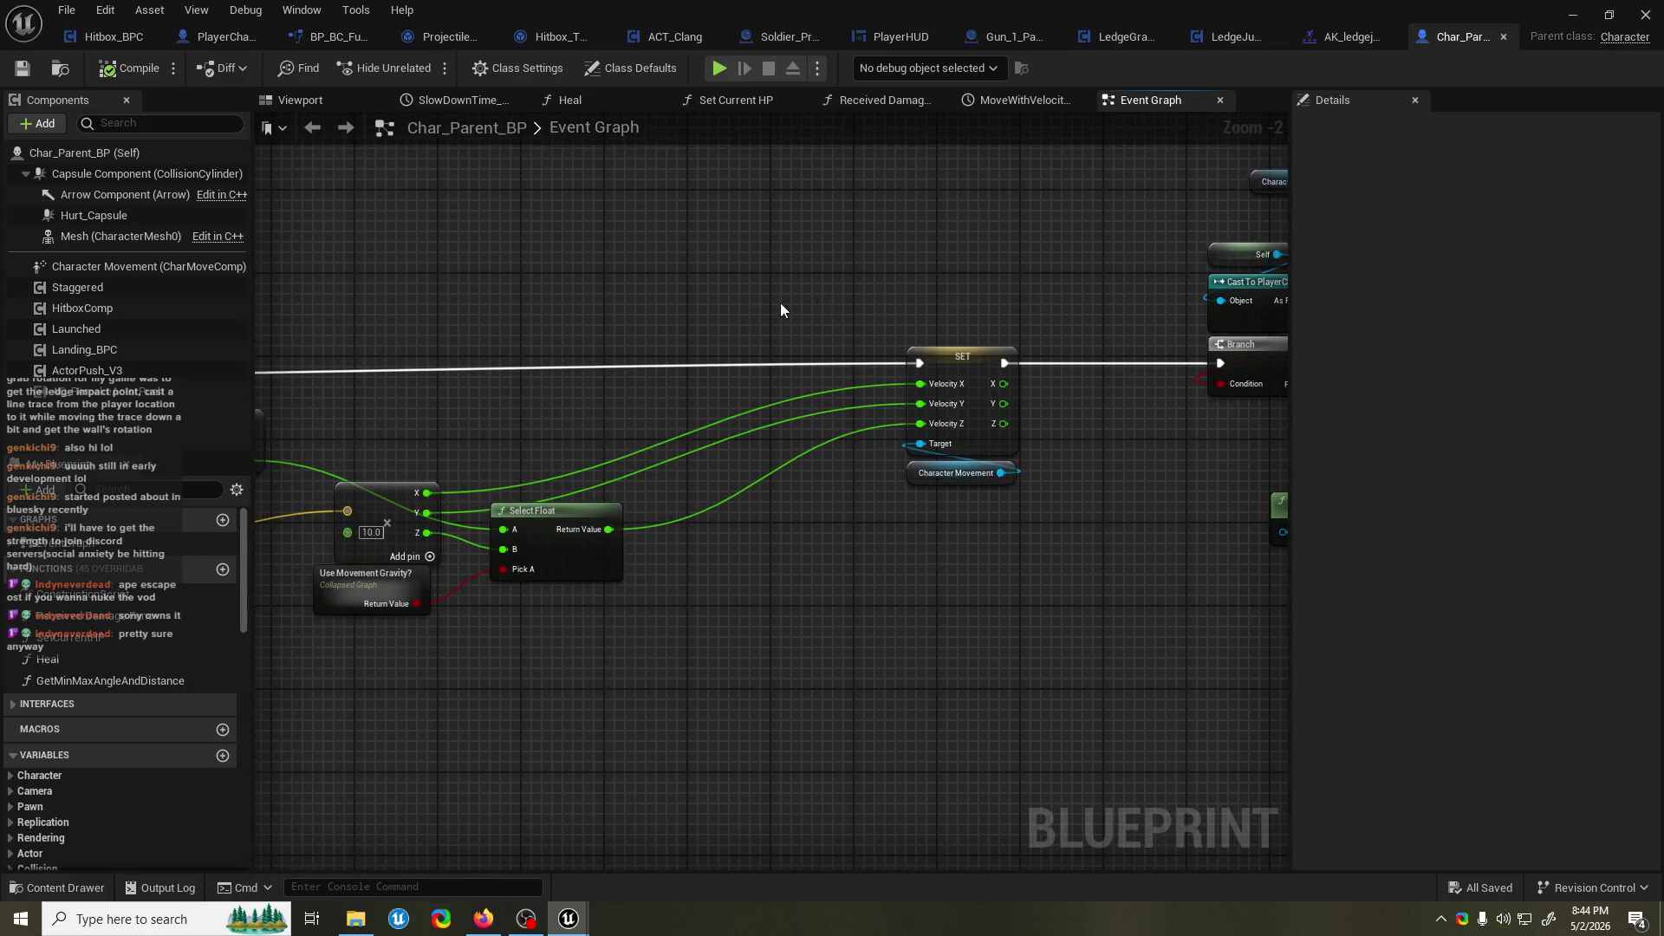
pyautogui.scroll(-3, 565, 325)
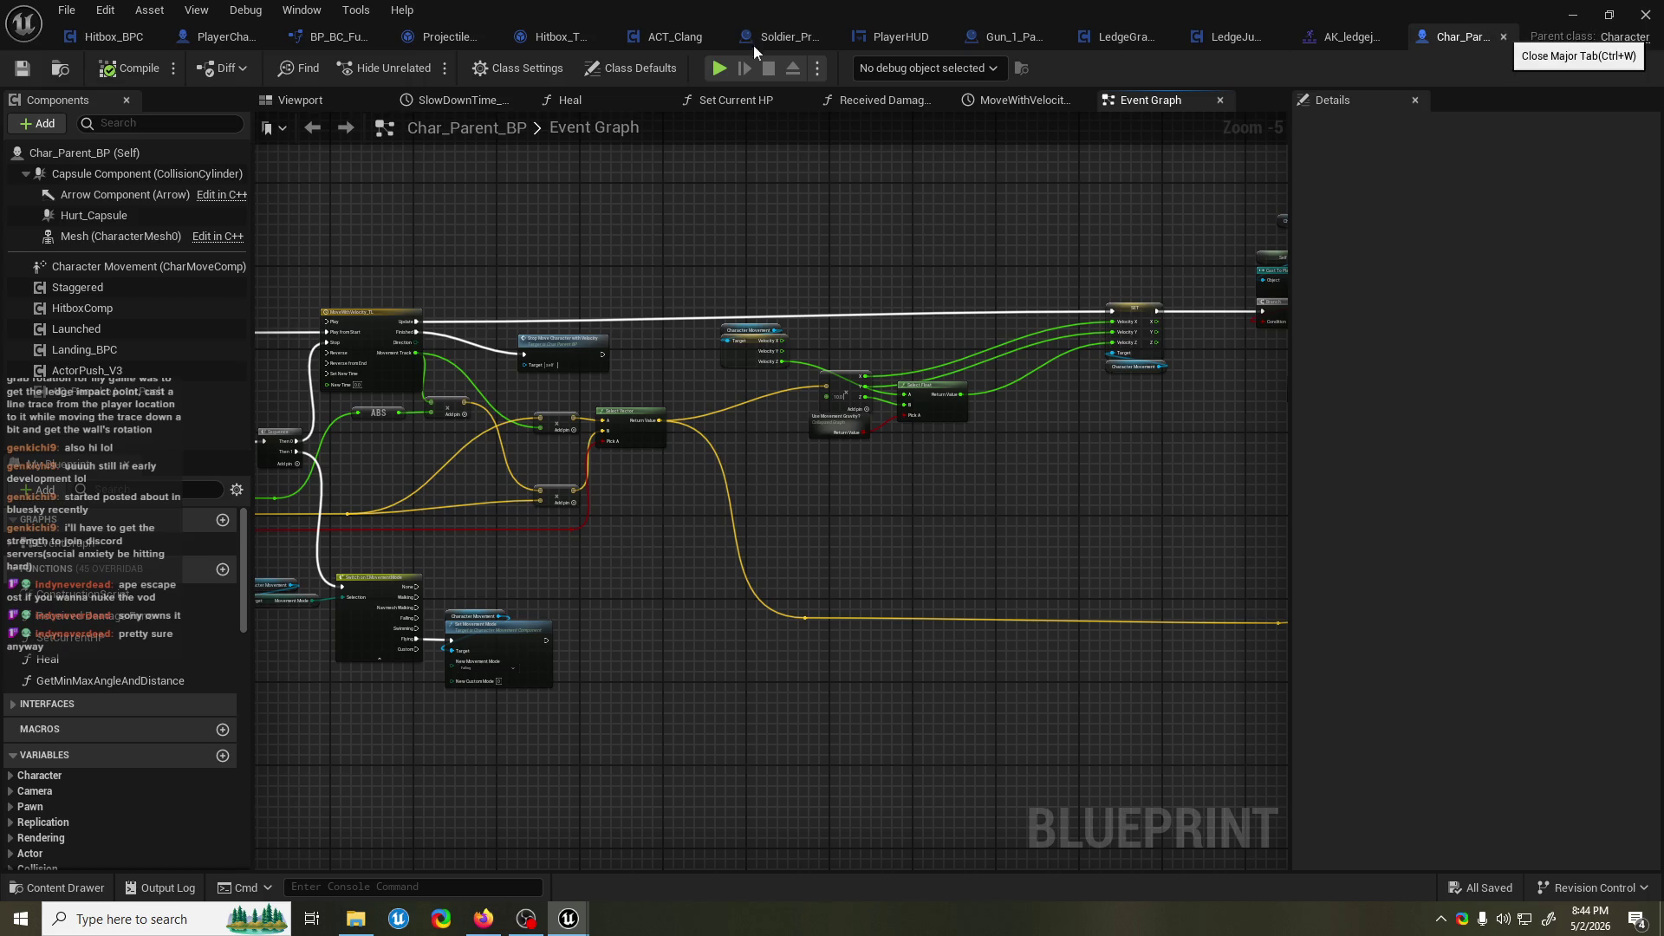
pyautogui.click(1504, 37)
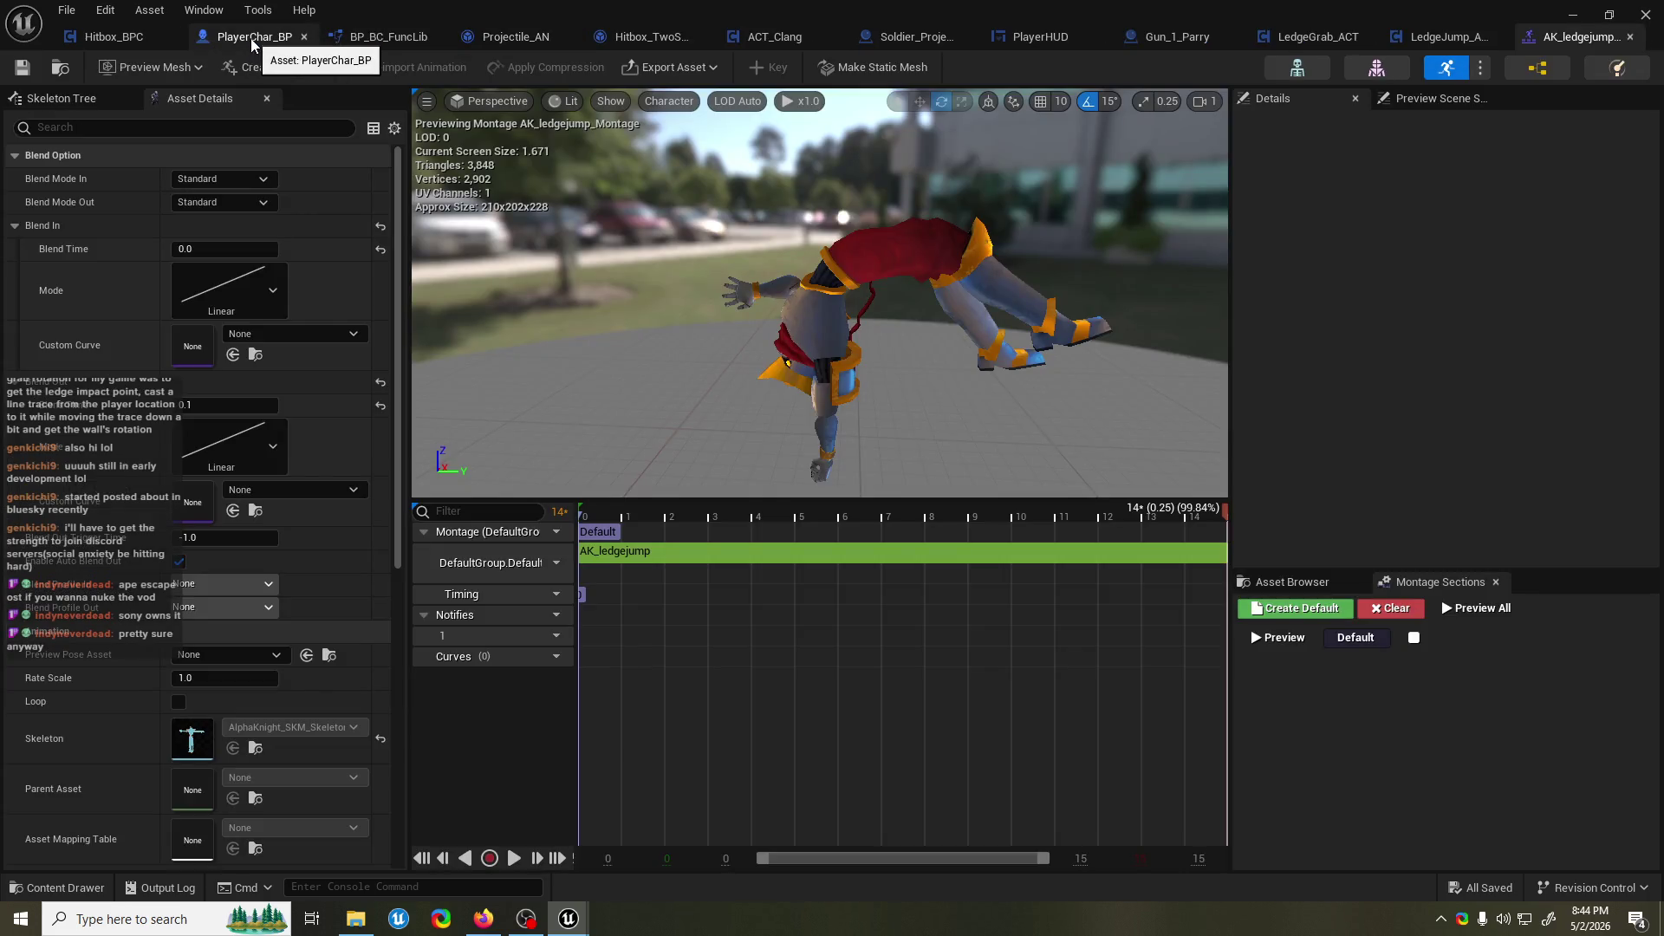
pyautogui.click(1571, 14)
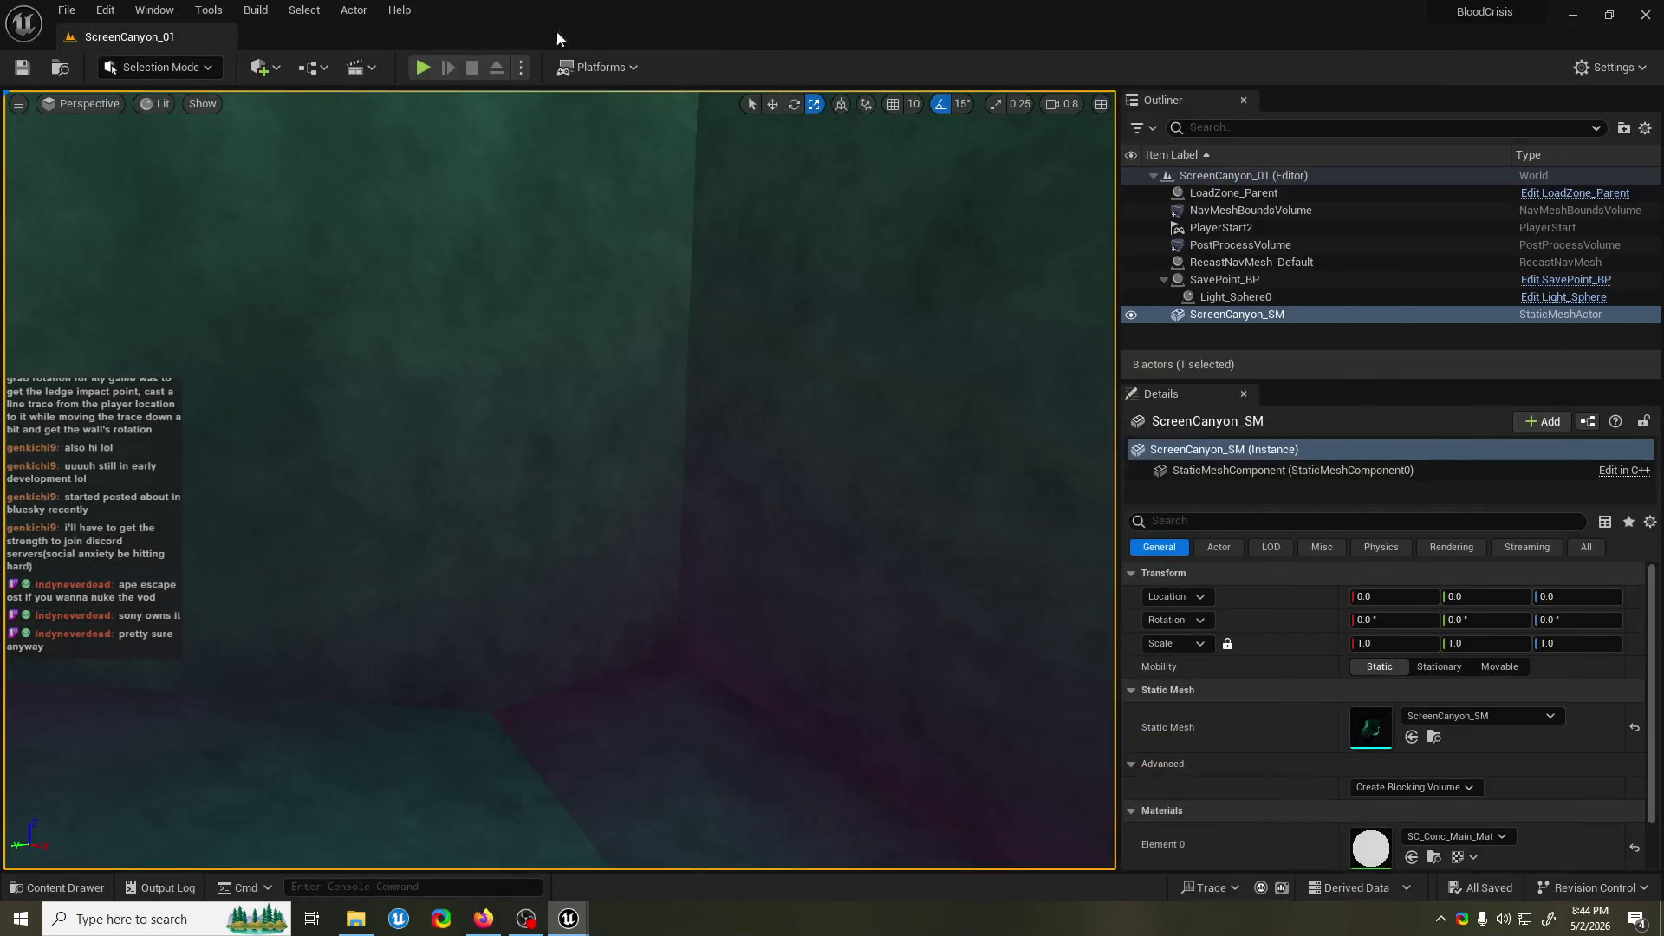
# Play-test the canyon level, repeatedly jumping at walls to check the ledge grab, then stop.
pyautogui.click(423, 66)
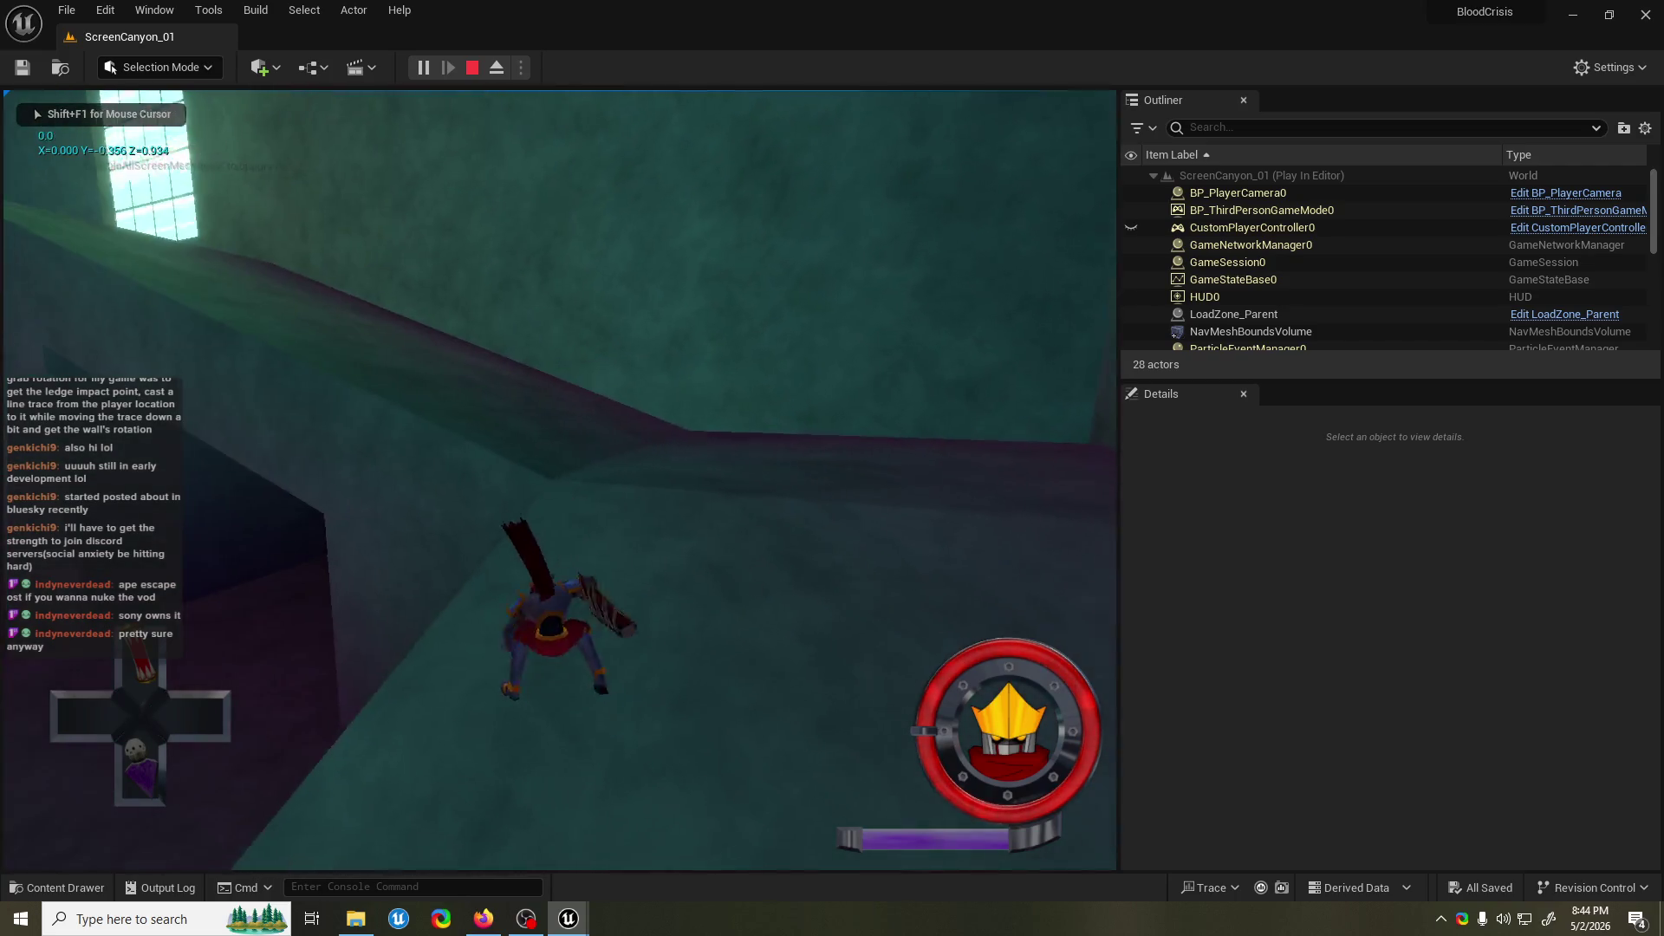
pyautogui.press('space')
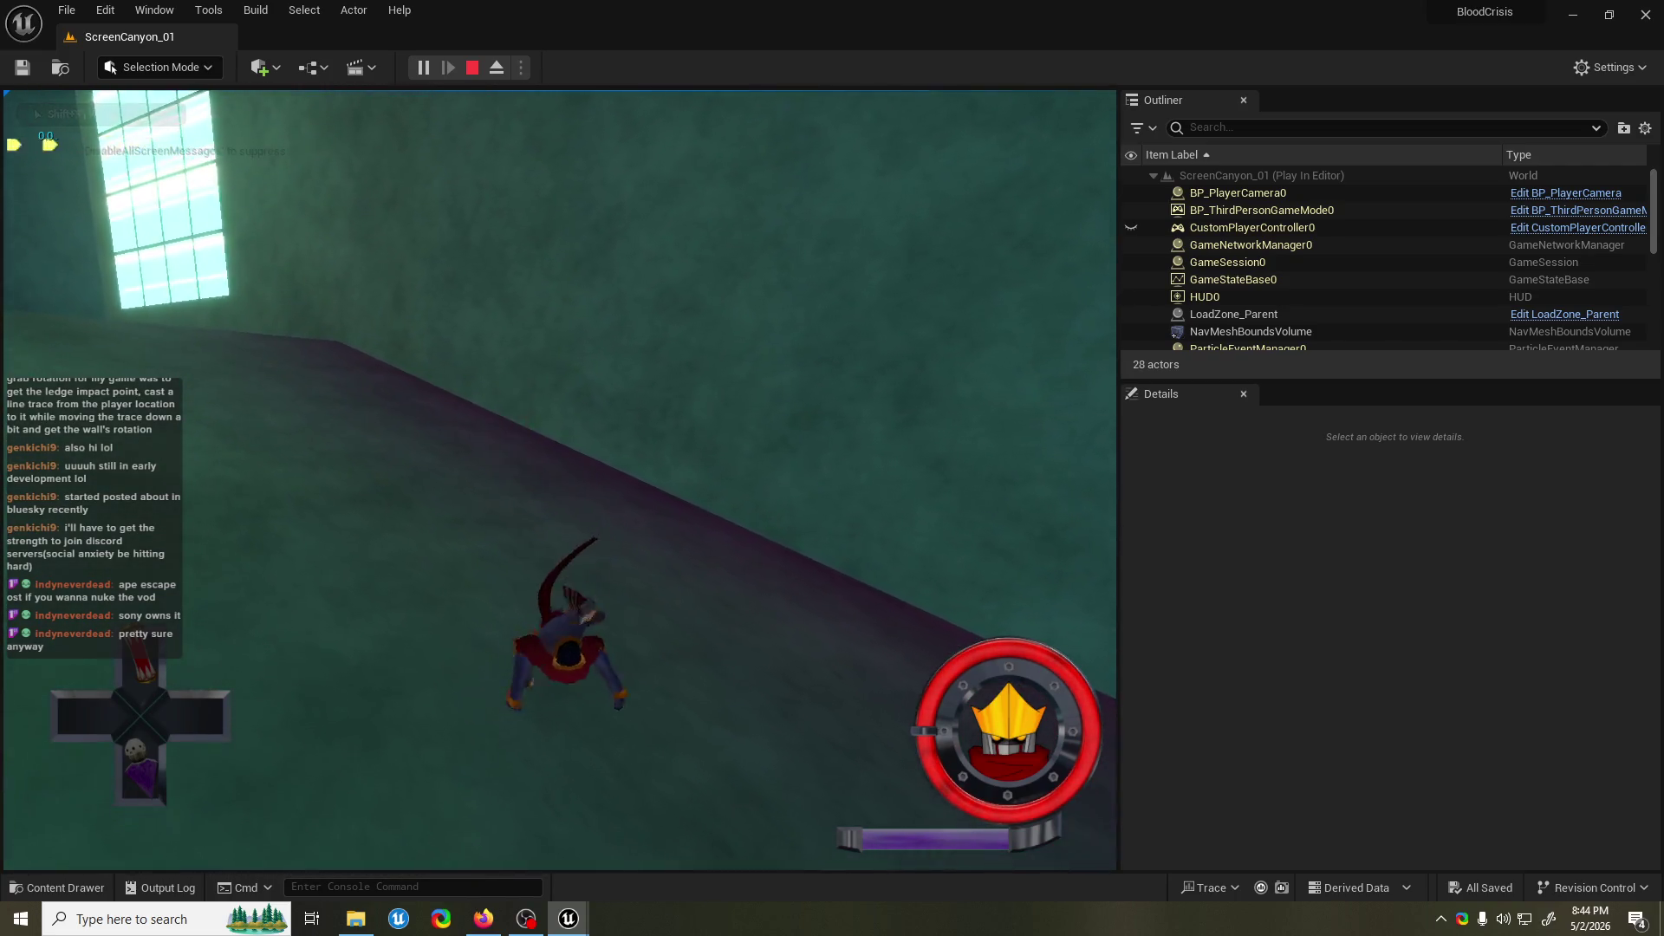
pyautogui.press('w')
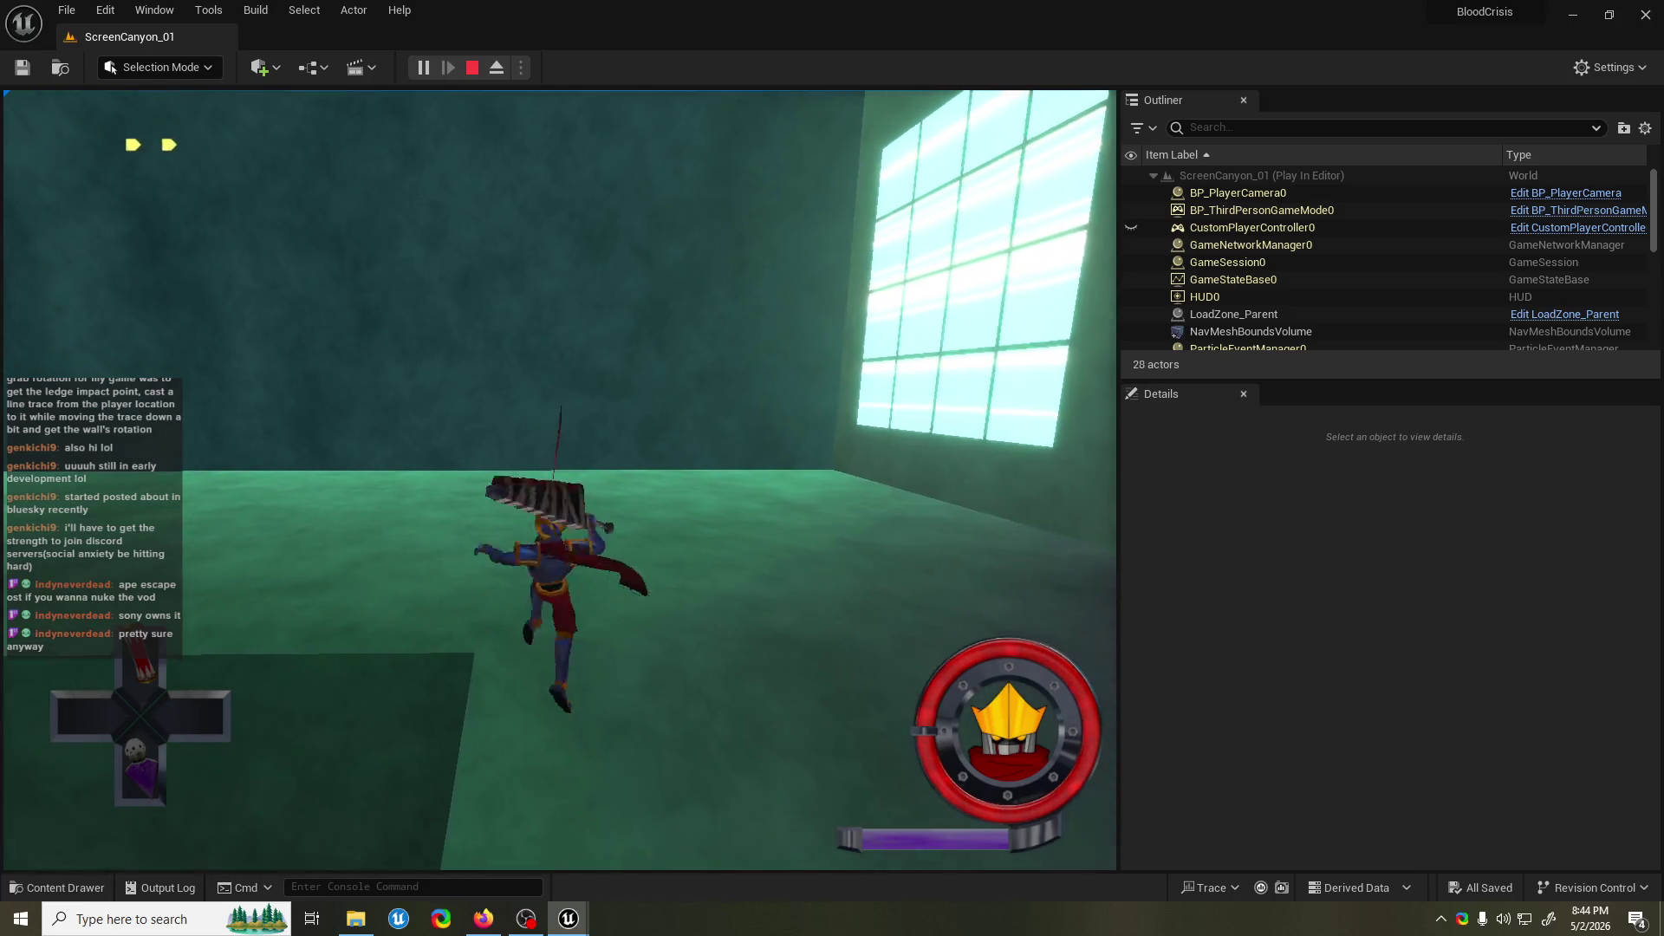
pyautogui.press('space')
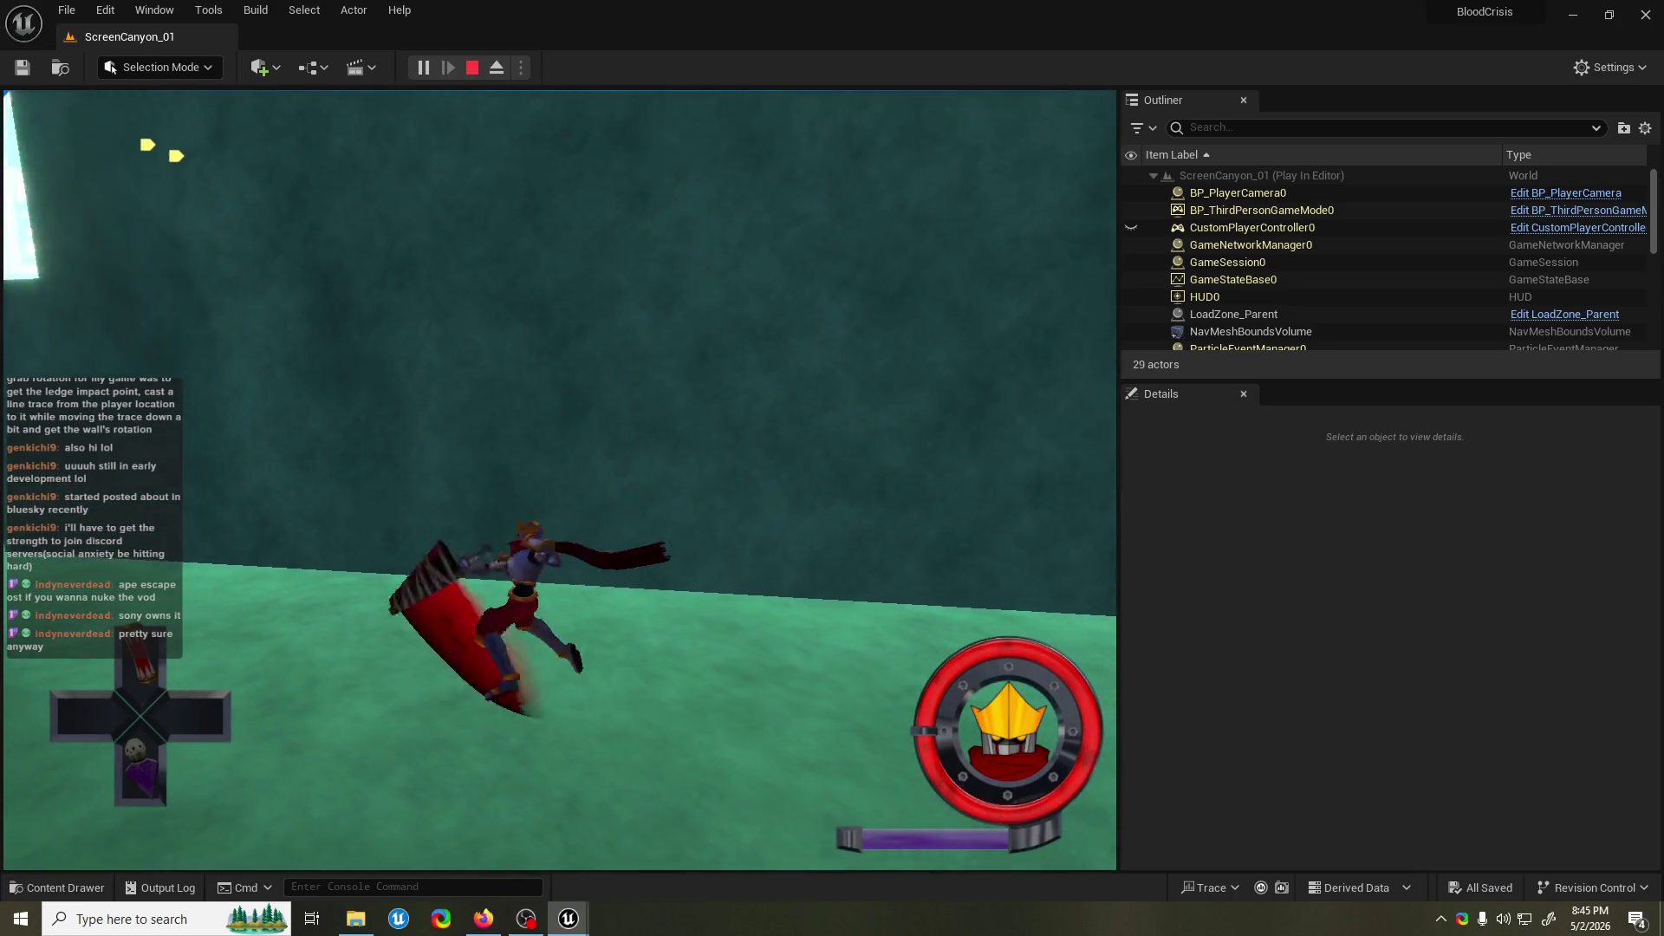
pyautogui.press('space')
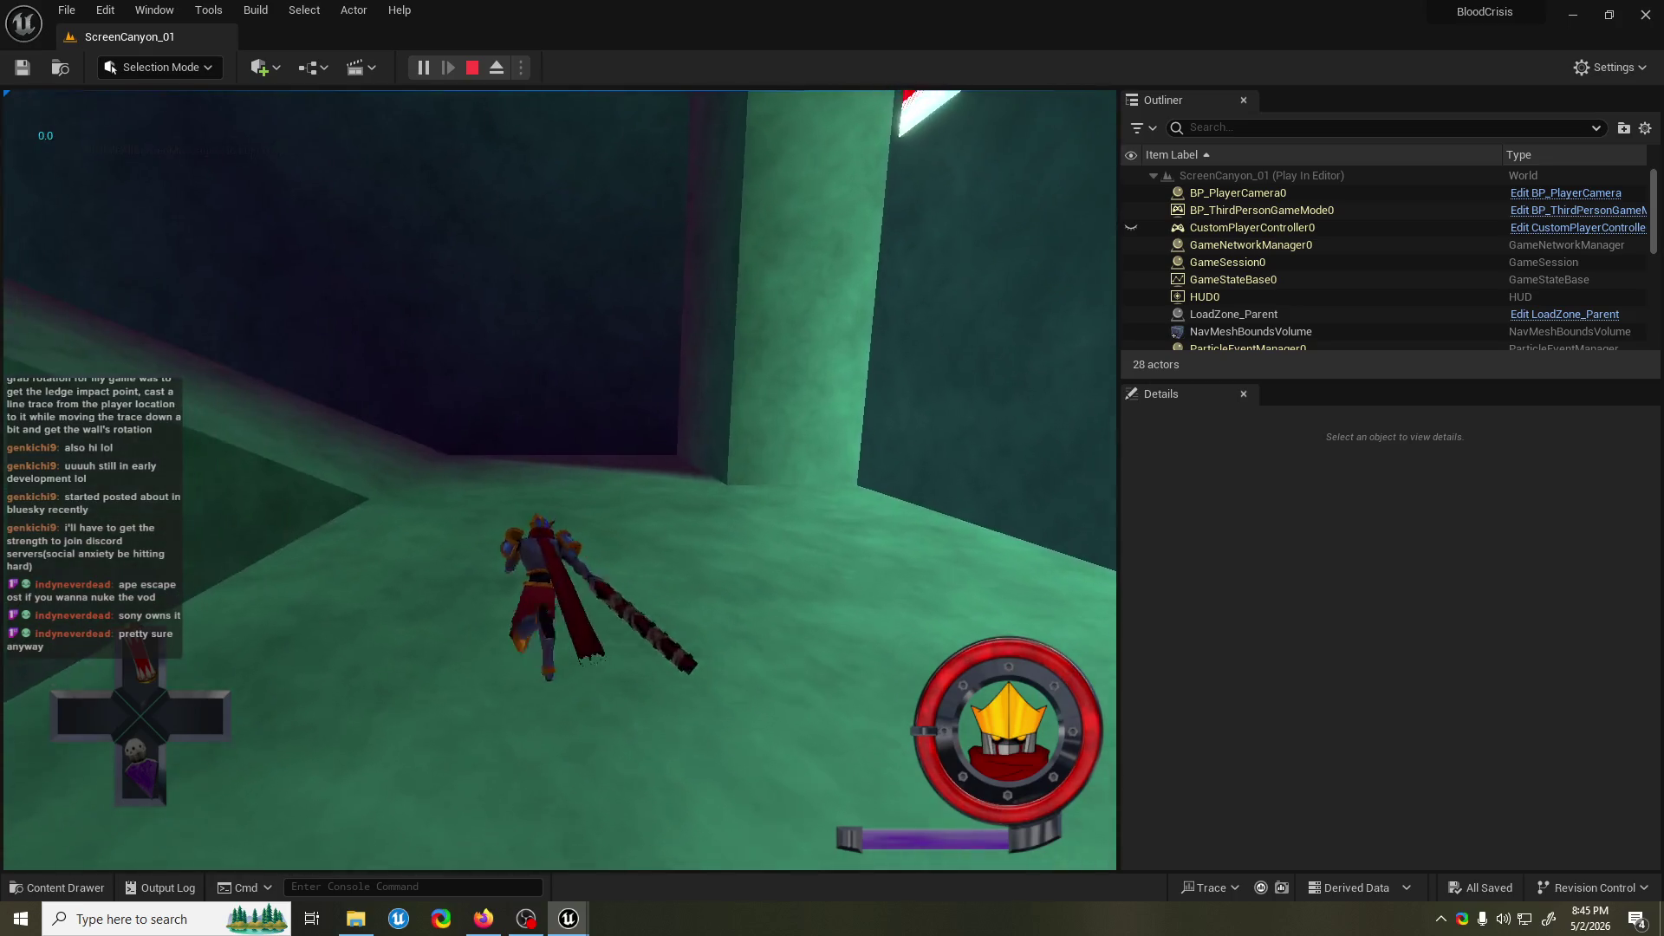
pyautogui.press('space')
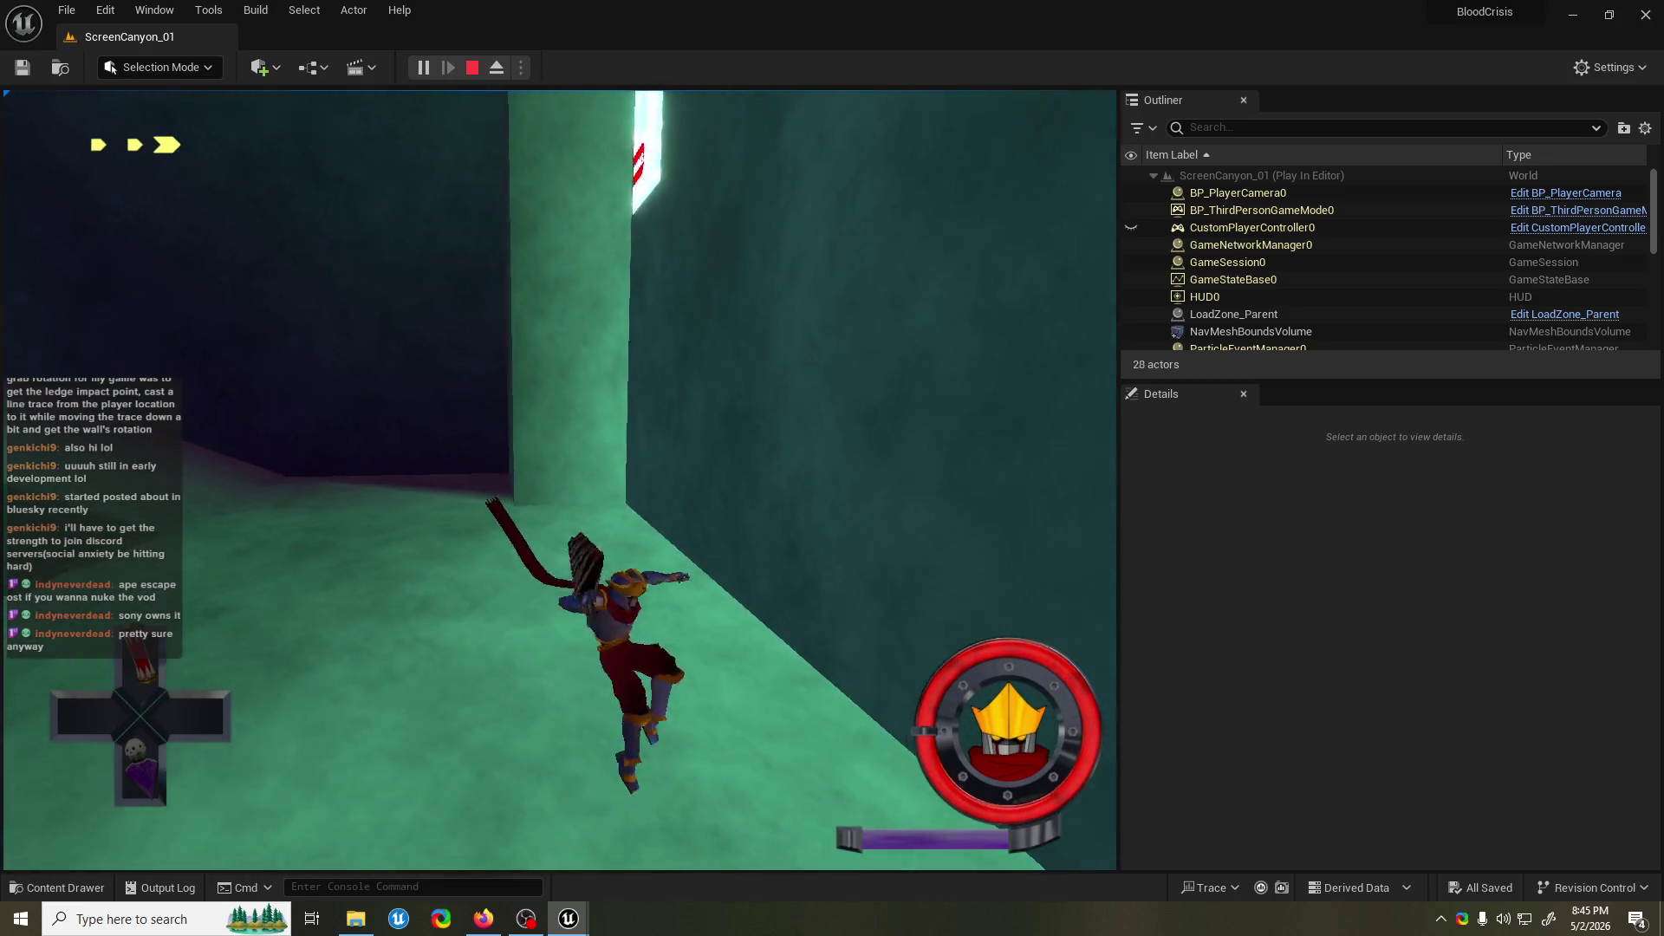
pyautogui.press('space')
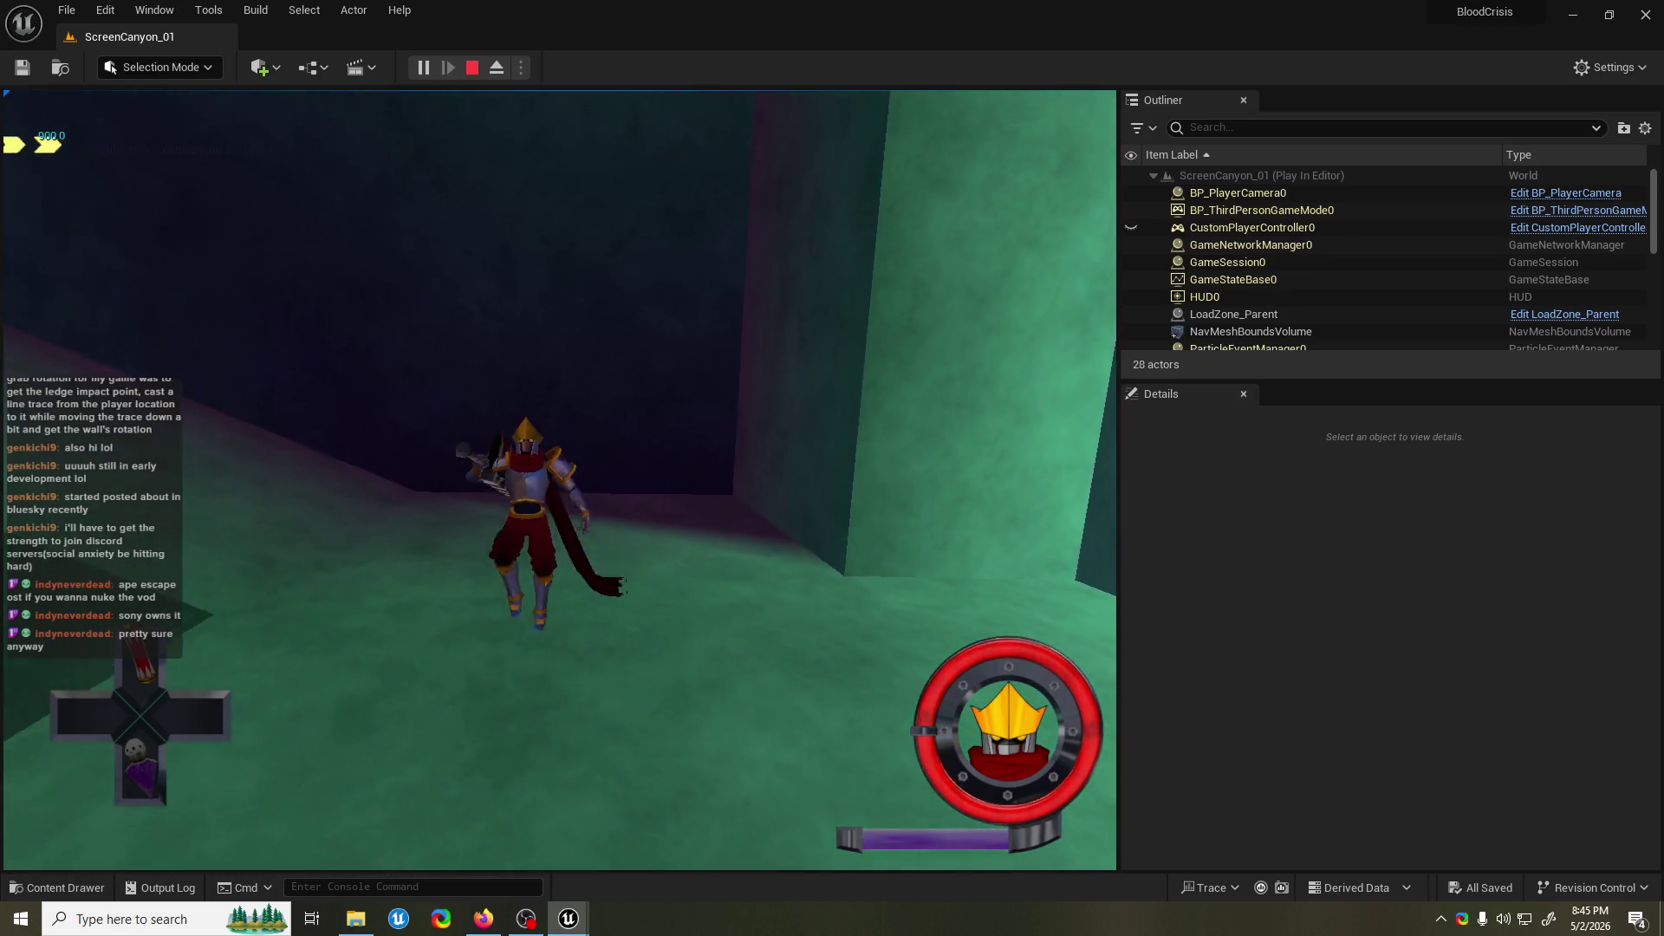
pyautogui.press('space')
pyautogui.press('space')
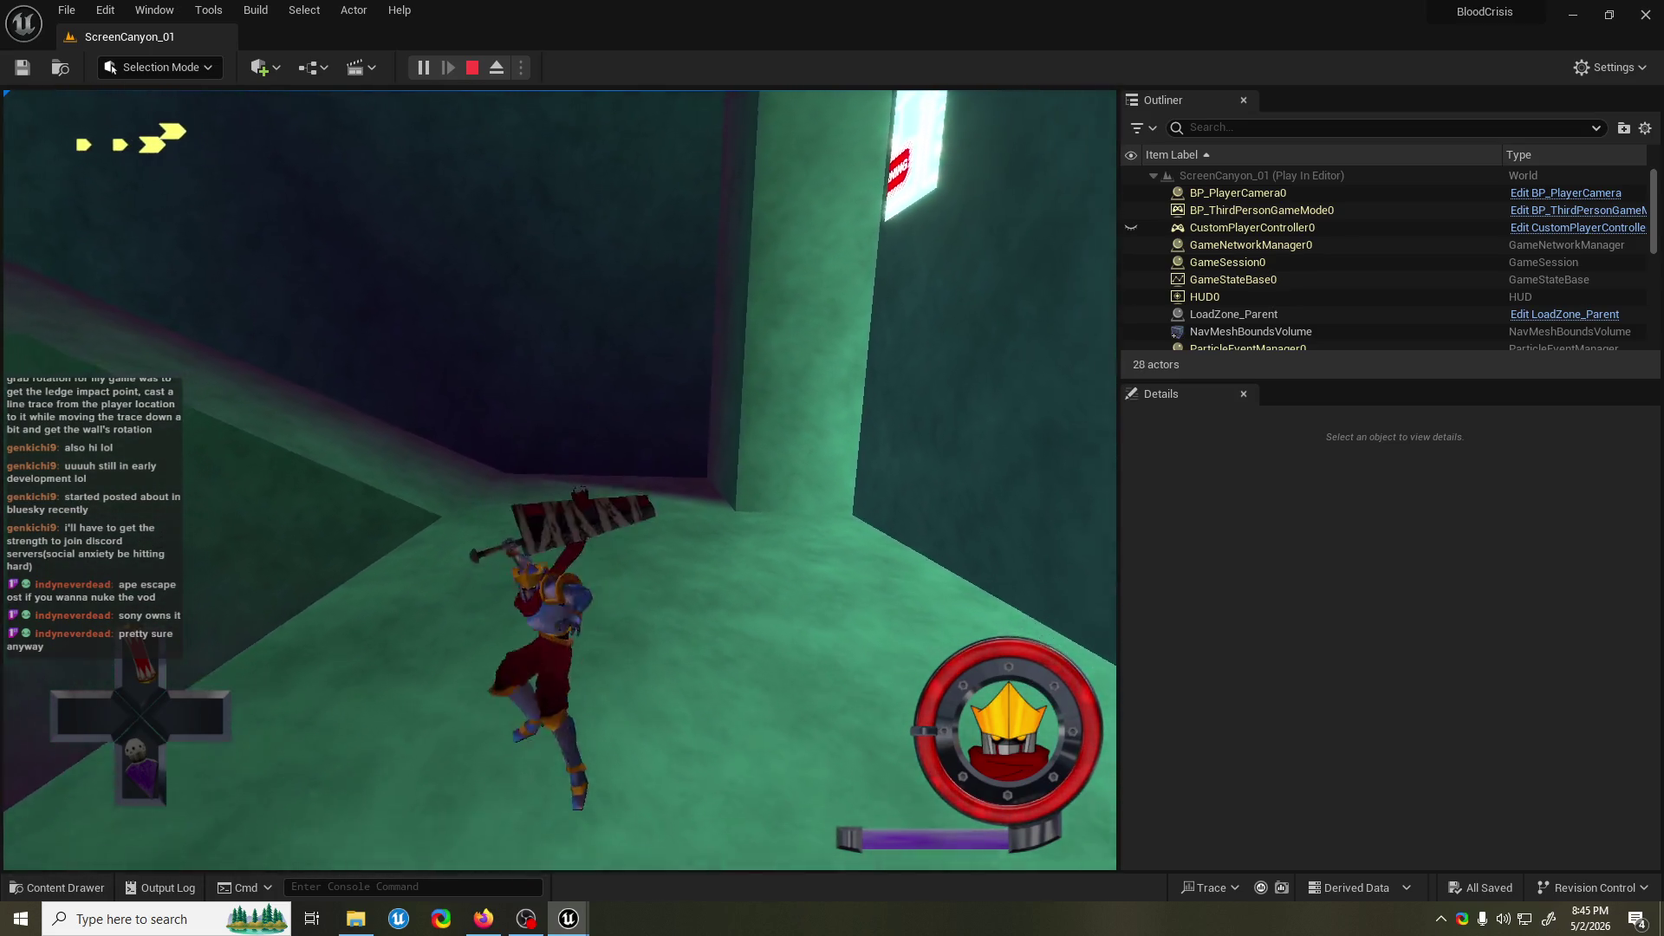
pyautogui.press('space')
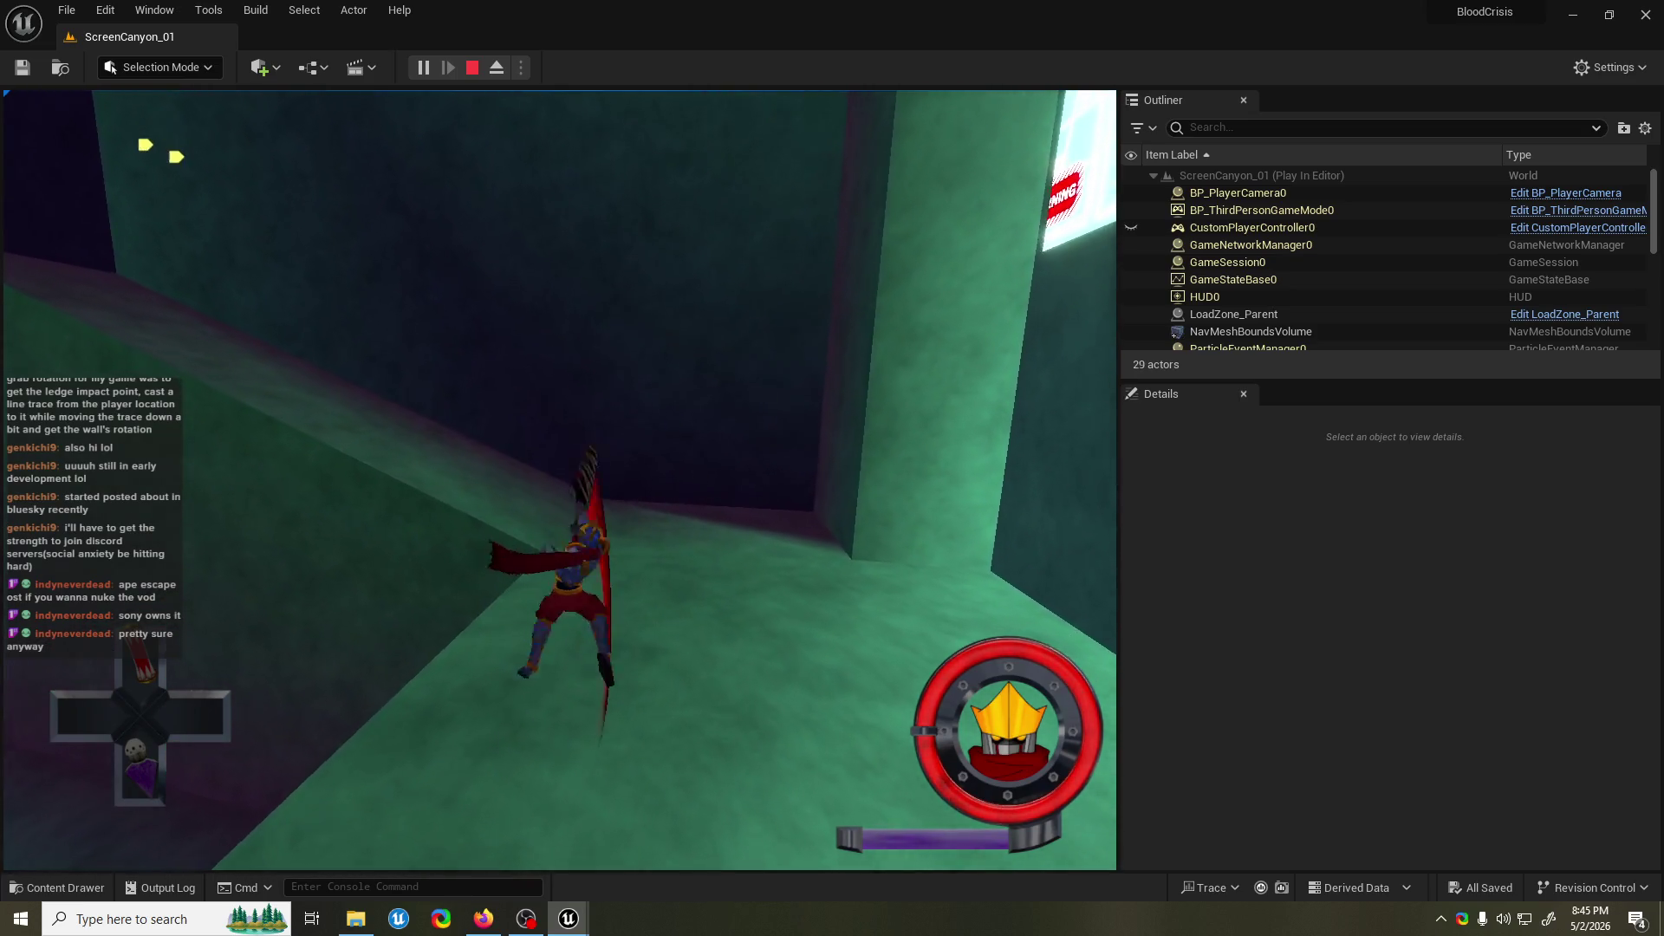
pyautogui.press('space')
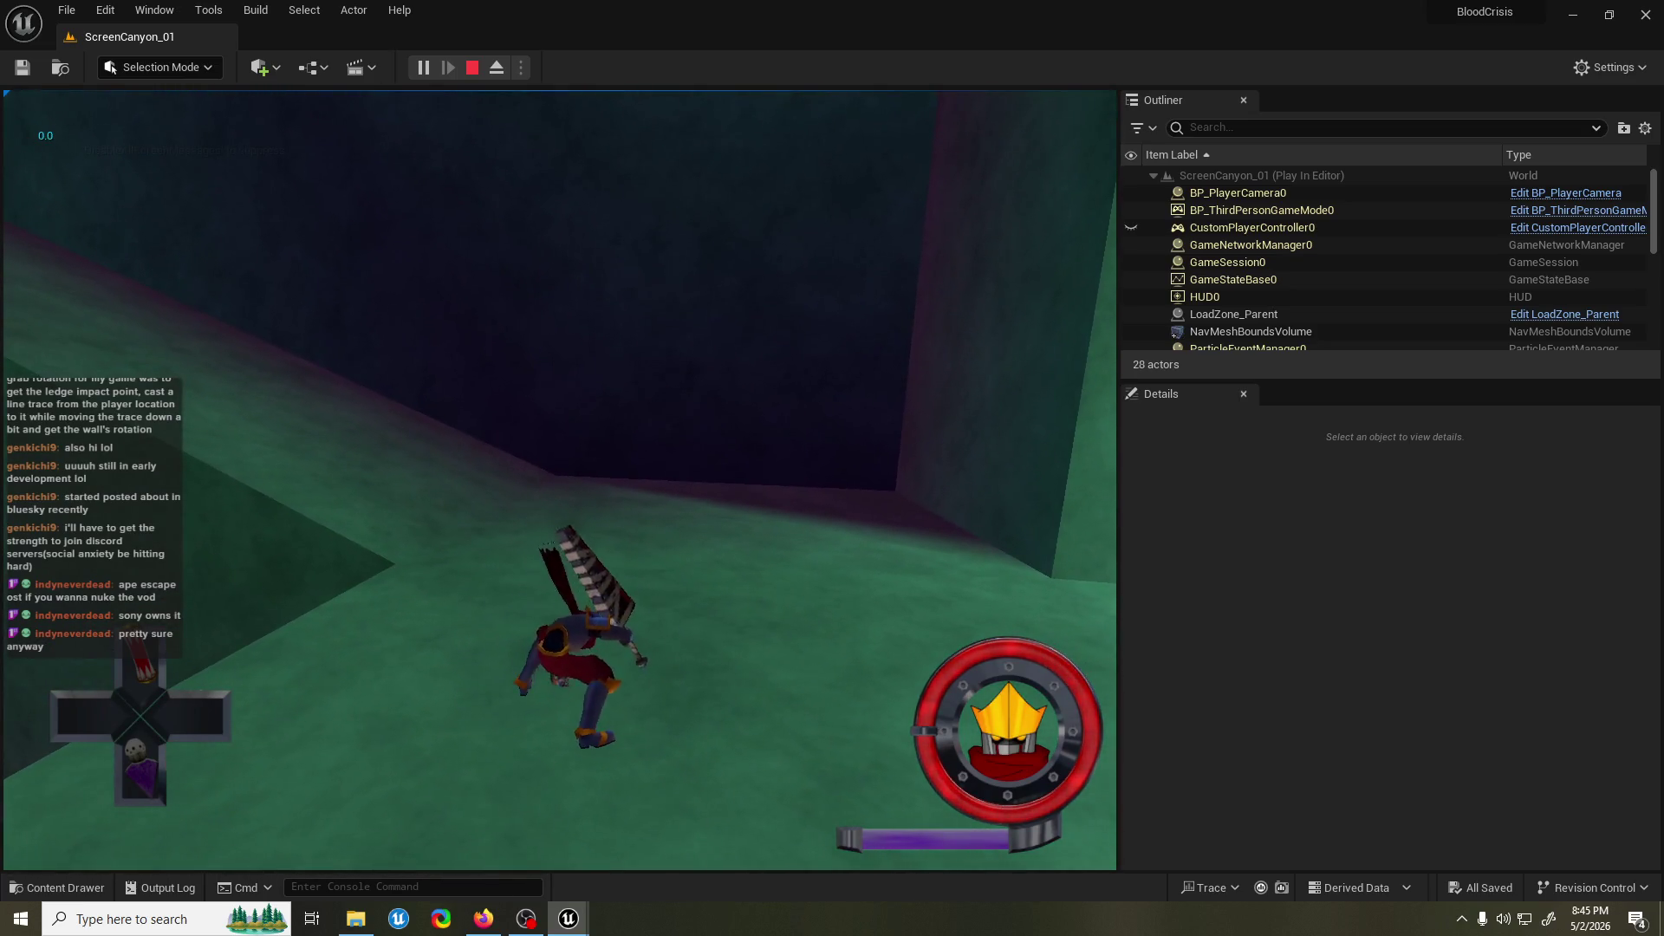
pyautogui.press('Escape')
# Tilt the level view toward the floor and bring up the AK_ledgejump_Montage editor.
pyautogui.moveTo(482, 223)
pyautogui.mouseDown()
pyautogui.moveTo(607, 607)
pyautogui.moveTo(499, 281)
pyautogui.mouseUp()
pyautogui.scroll(-2, 550, 443)
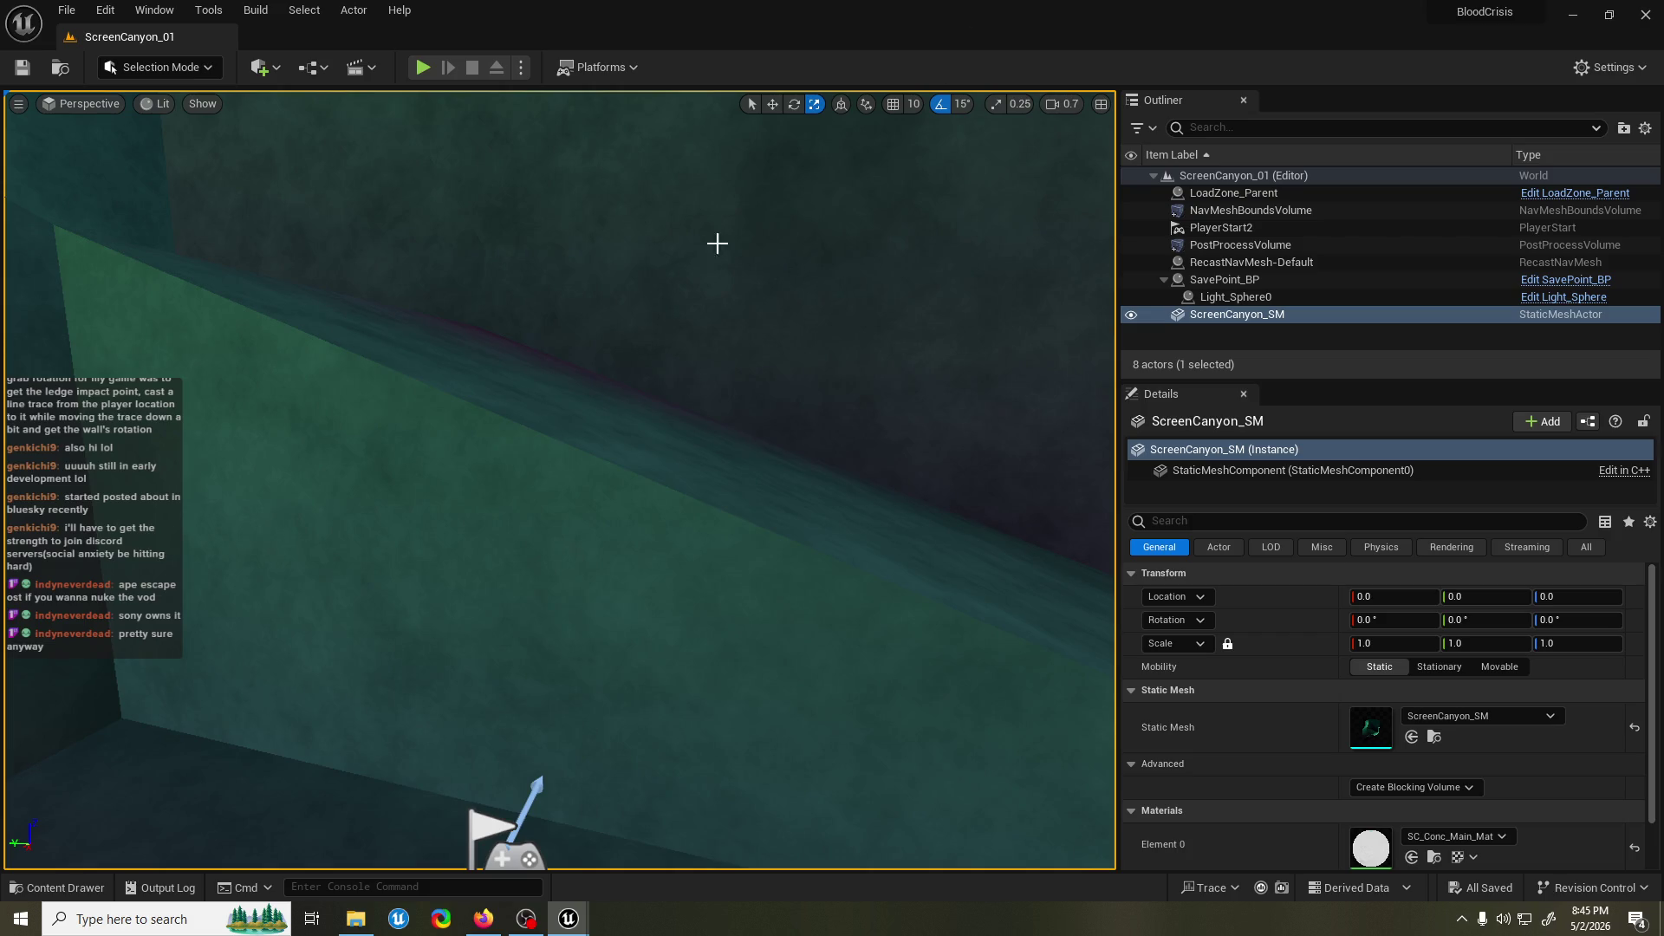
pyautogui.moveTo(568, 919)
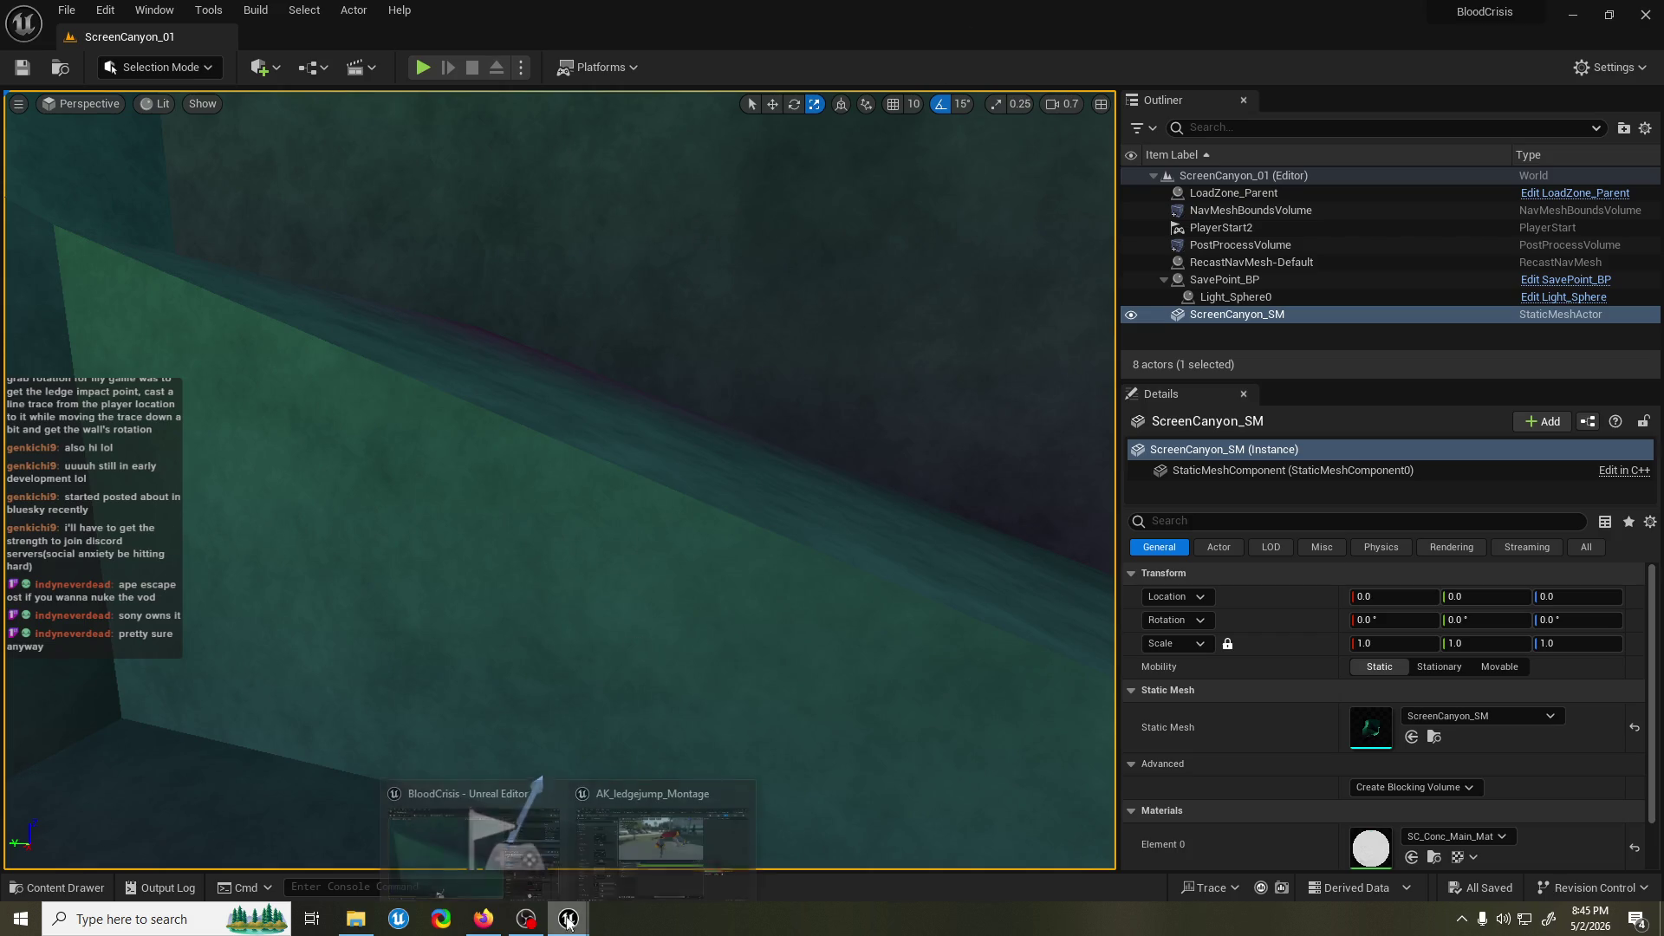
pyautogui.click(646, 858)
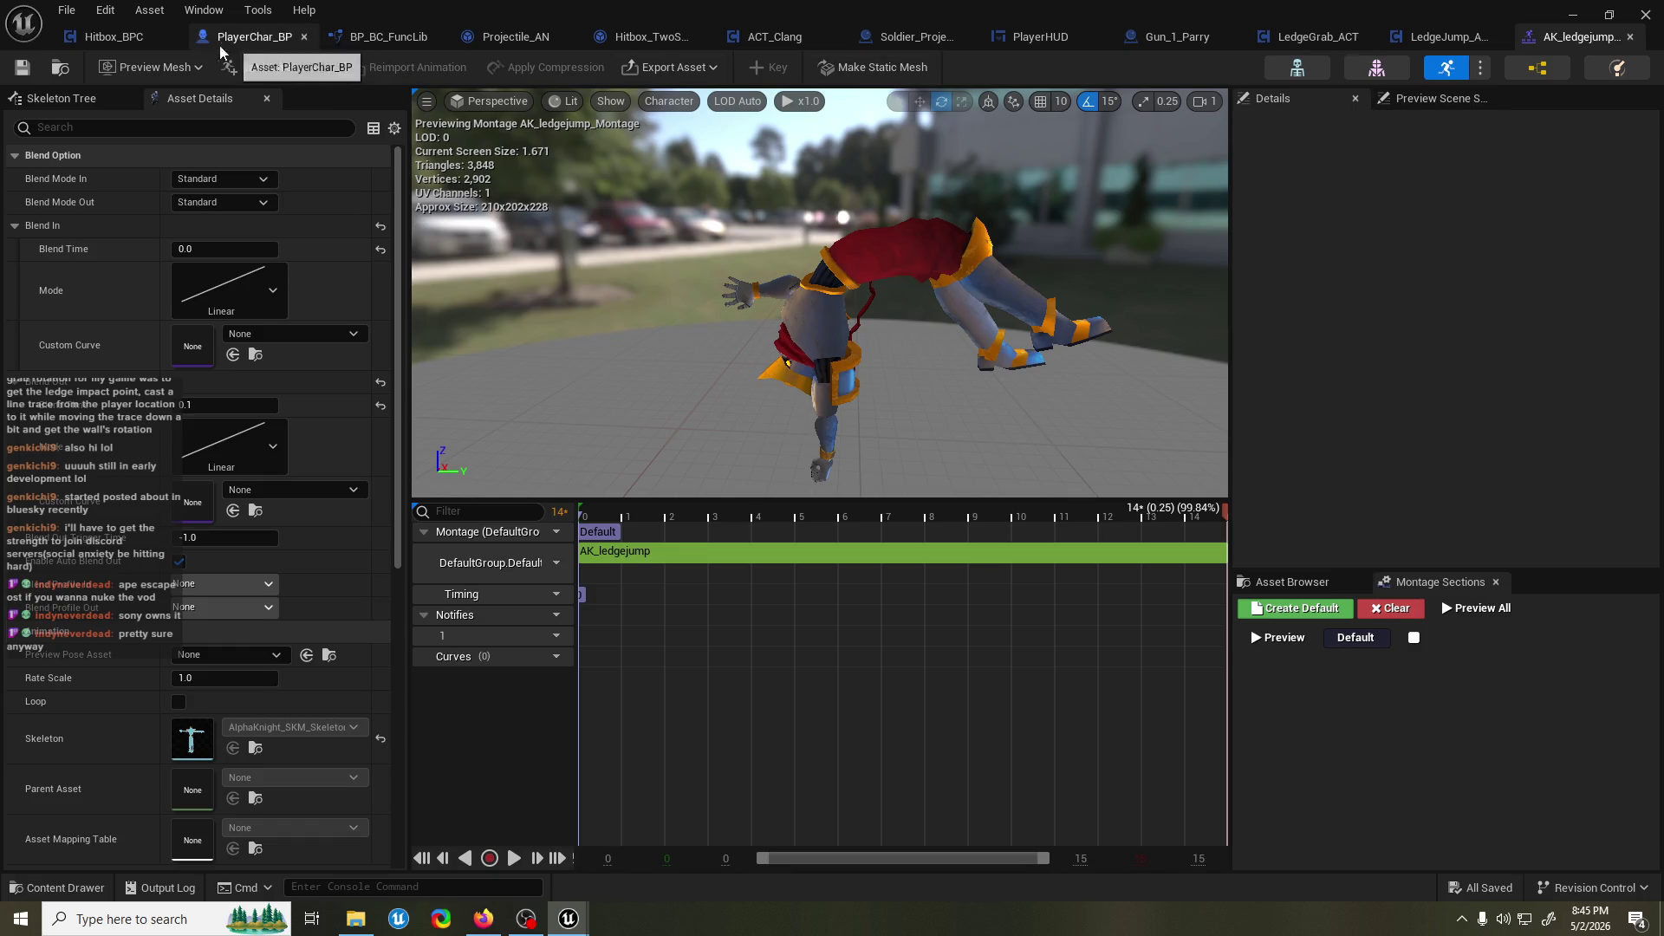
# In LedgeGrab_ACT's event graph, move the comparison and actor-location nodes up and left.
pyautogui.click(1280, 39)
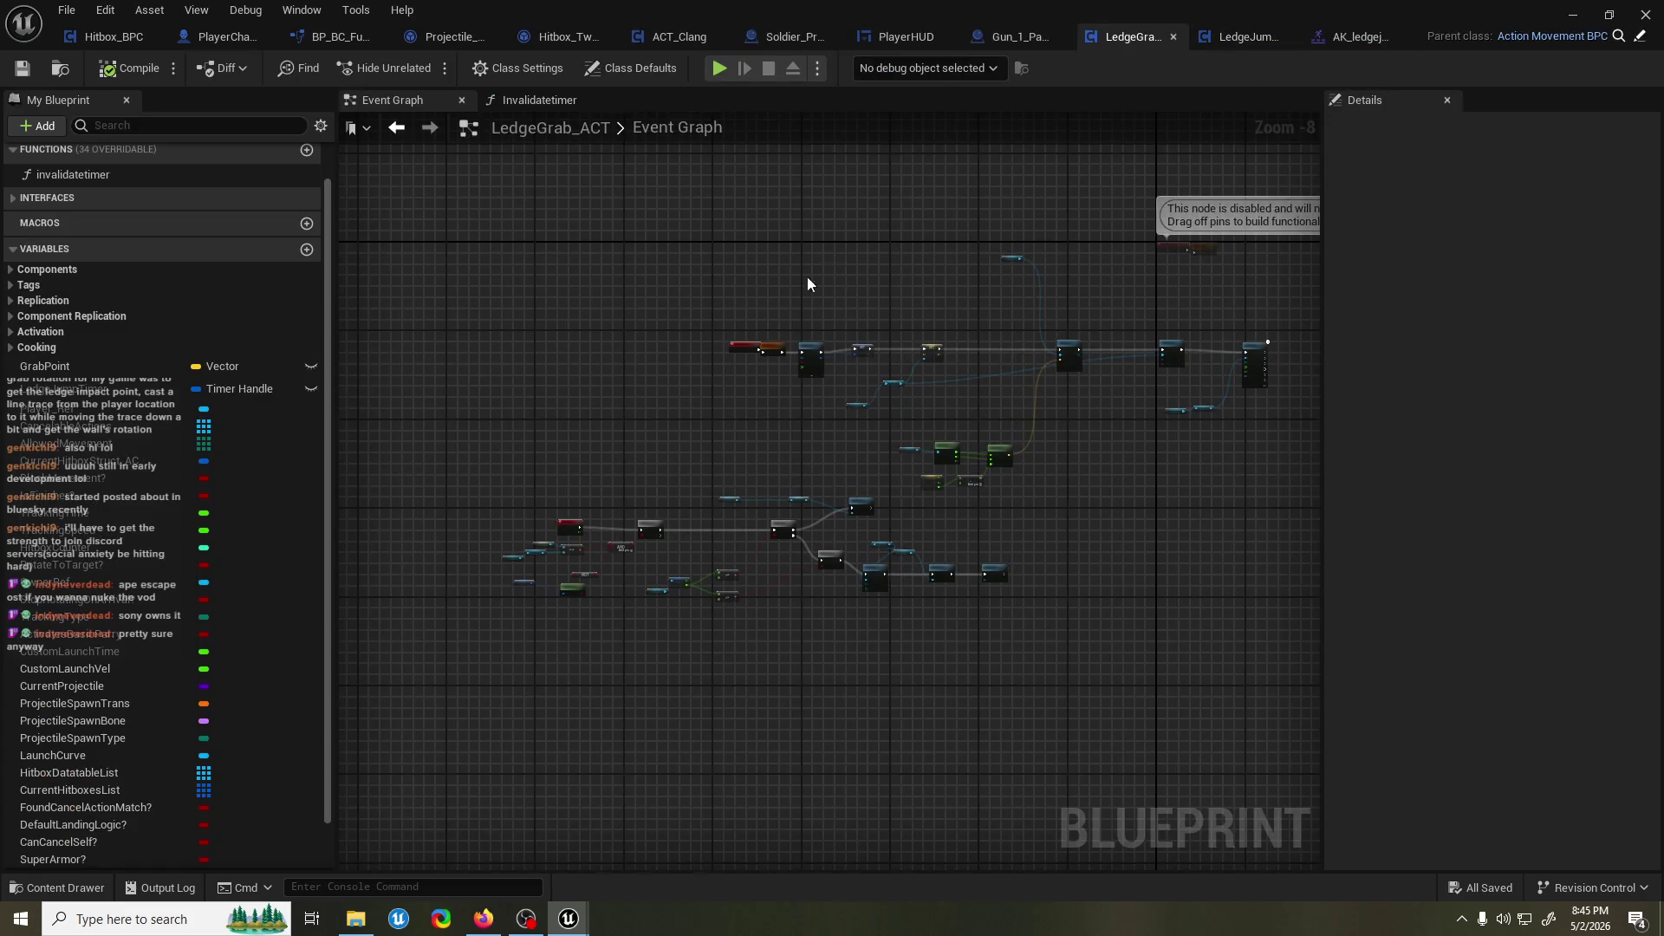
pyautogui.scroll(5, 617, 501)
pyautogui.moveTo(713, 491)
pyautogui.mouseDown()
pyautogui.moveTo(975, 669)
pyautogui.moveTo(1099, 654)
pyautogui.mouseUp()
pyautogui.moveTo(1078, 517)
pyautogui.mouseDown()
pyautogui.moveTo(1020, 232)
pyautogui.moveTo(928, 426)
pyautogui.moveTo(512, 486)
pyautogui.mouseUp()
pyautogui.scroll(-5, 512, 485)
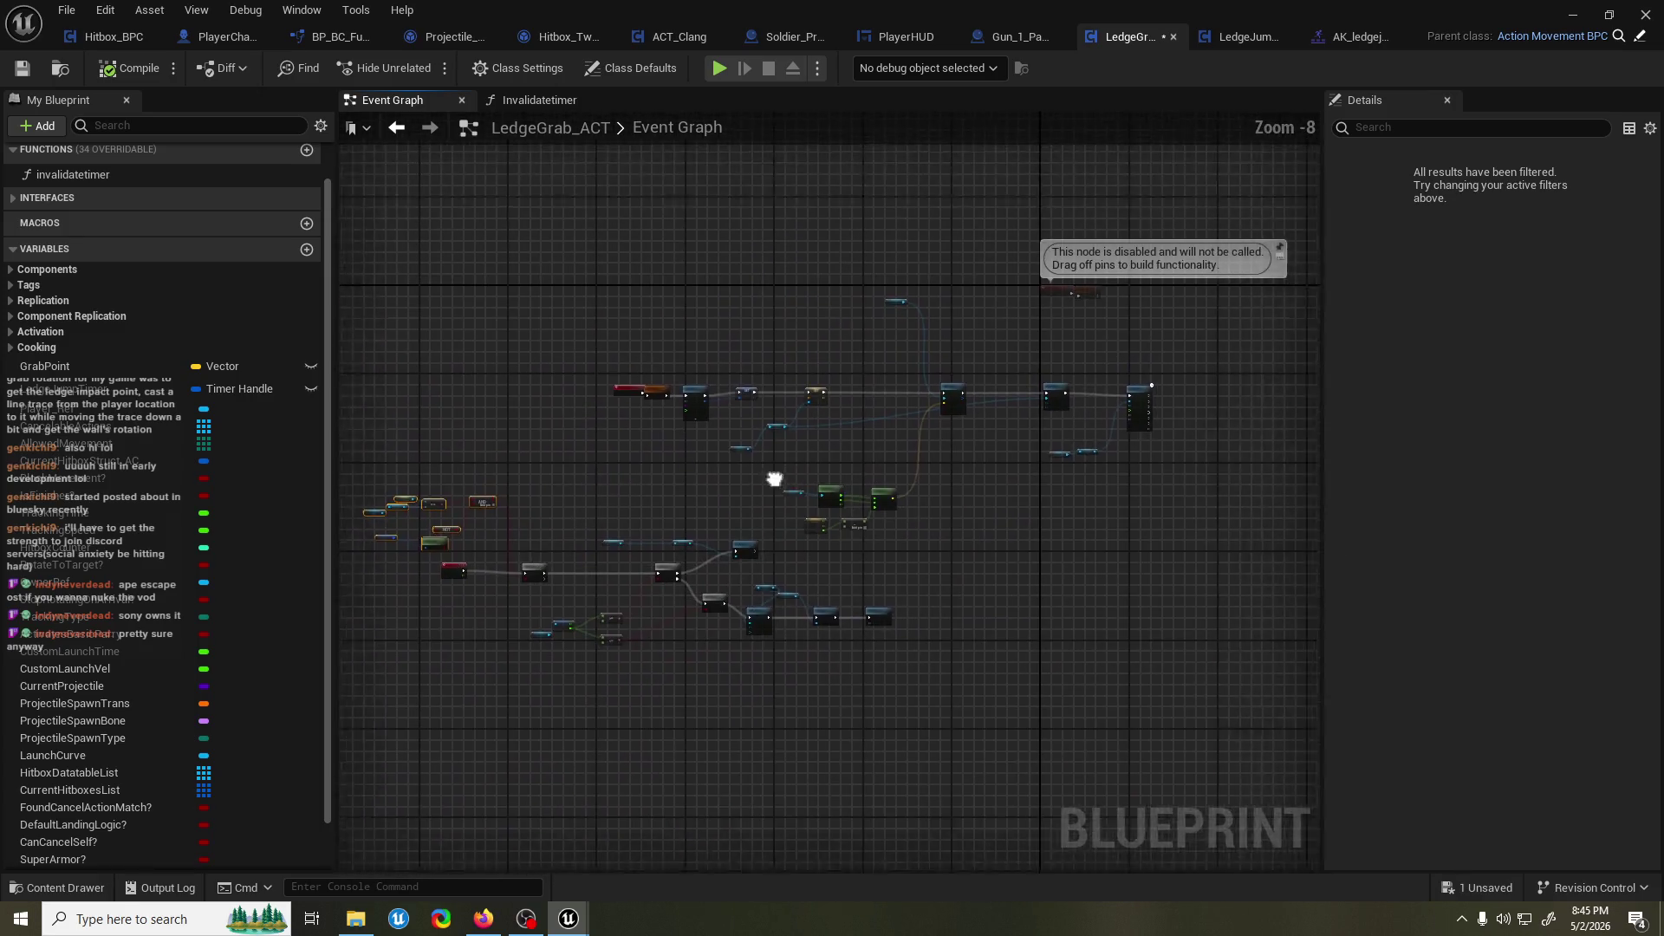
pyautogui.scroll(3, 622, 407)
pyautogui.moveTo(1091, 515)
pyautogui.mouseDown()
pyautogui.moveTo(1204, 596)
pyautogui.moveTo(563, 473)
pyautogui.mouseUp()
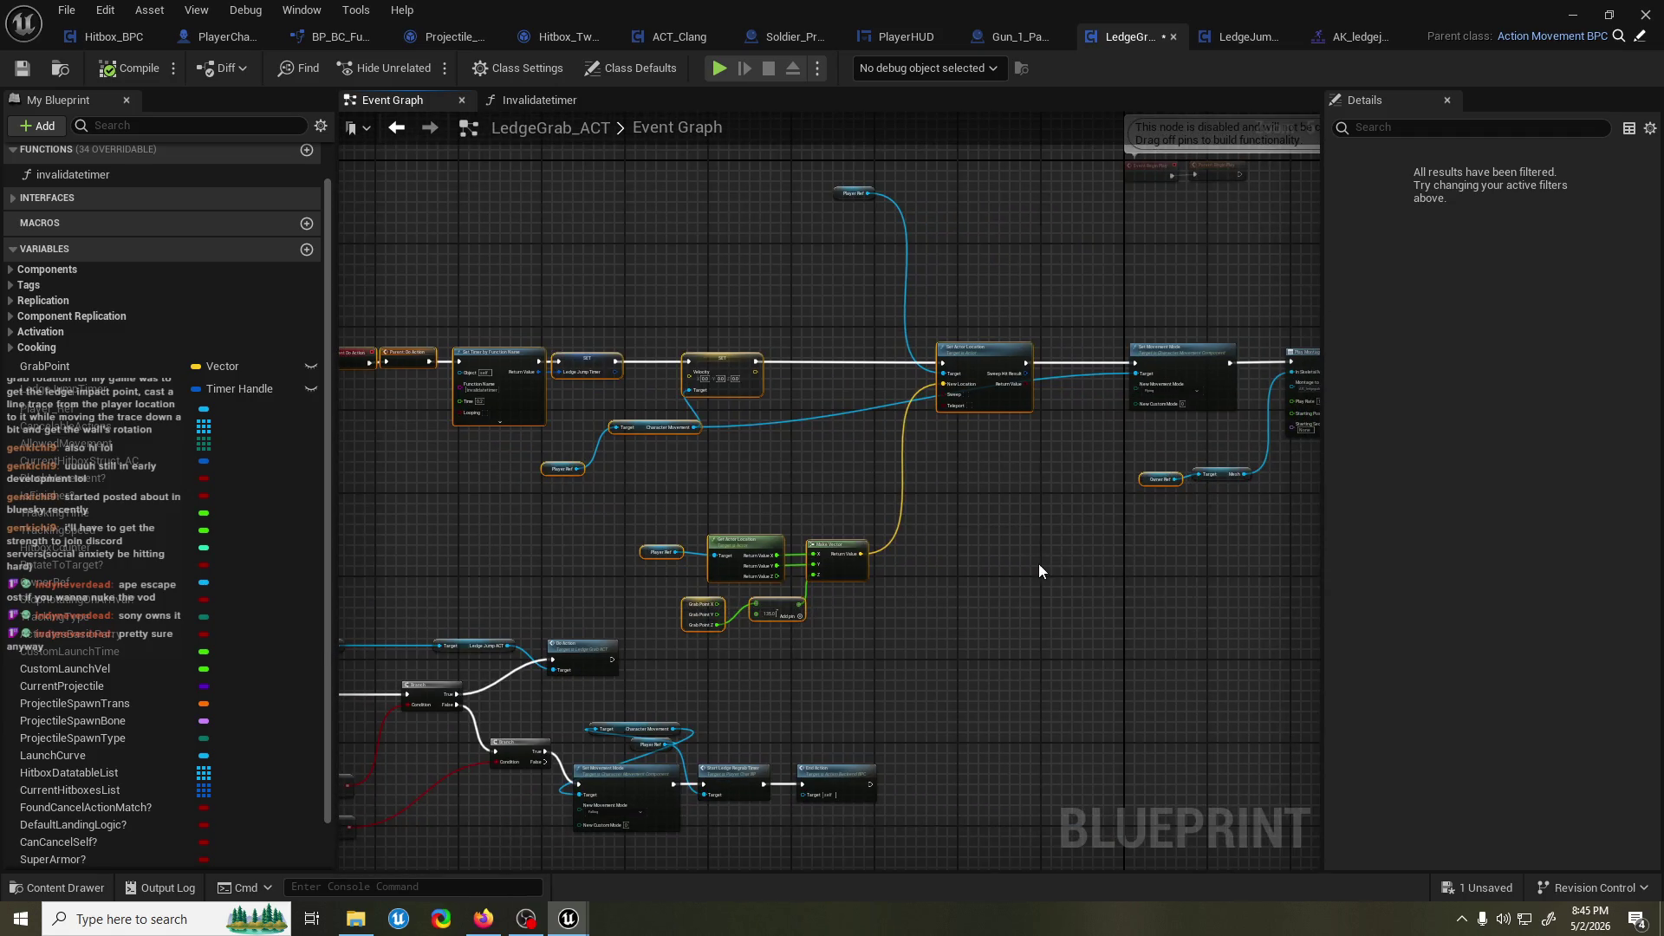
pyautogui.moveTo(1038, 564); pyautogui.dragTo(966, 584)
# Lower the Player Ref getter and move the grab-location node group above the execution line.
pyautogui.scroll(1, 894, 472)
pyautogui.scroll(-1, 826, 442)
pyautogui.scroll(-3, 827, 442)
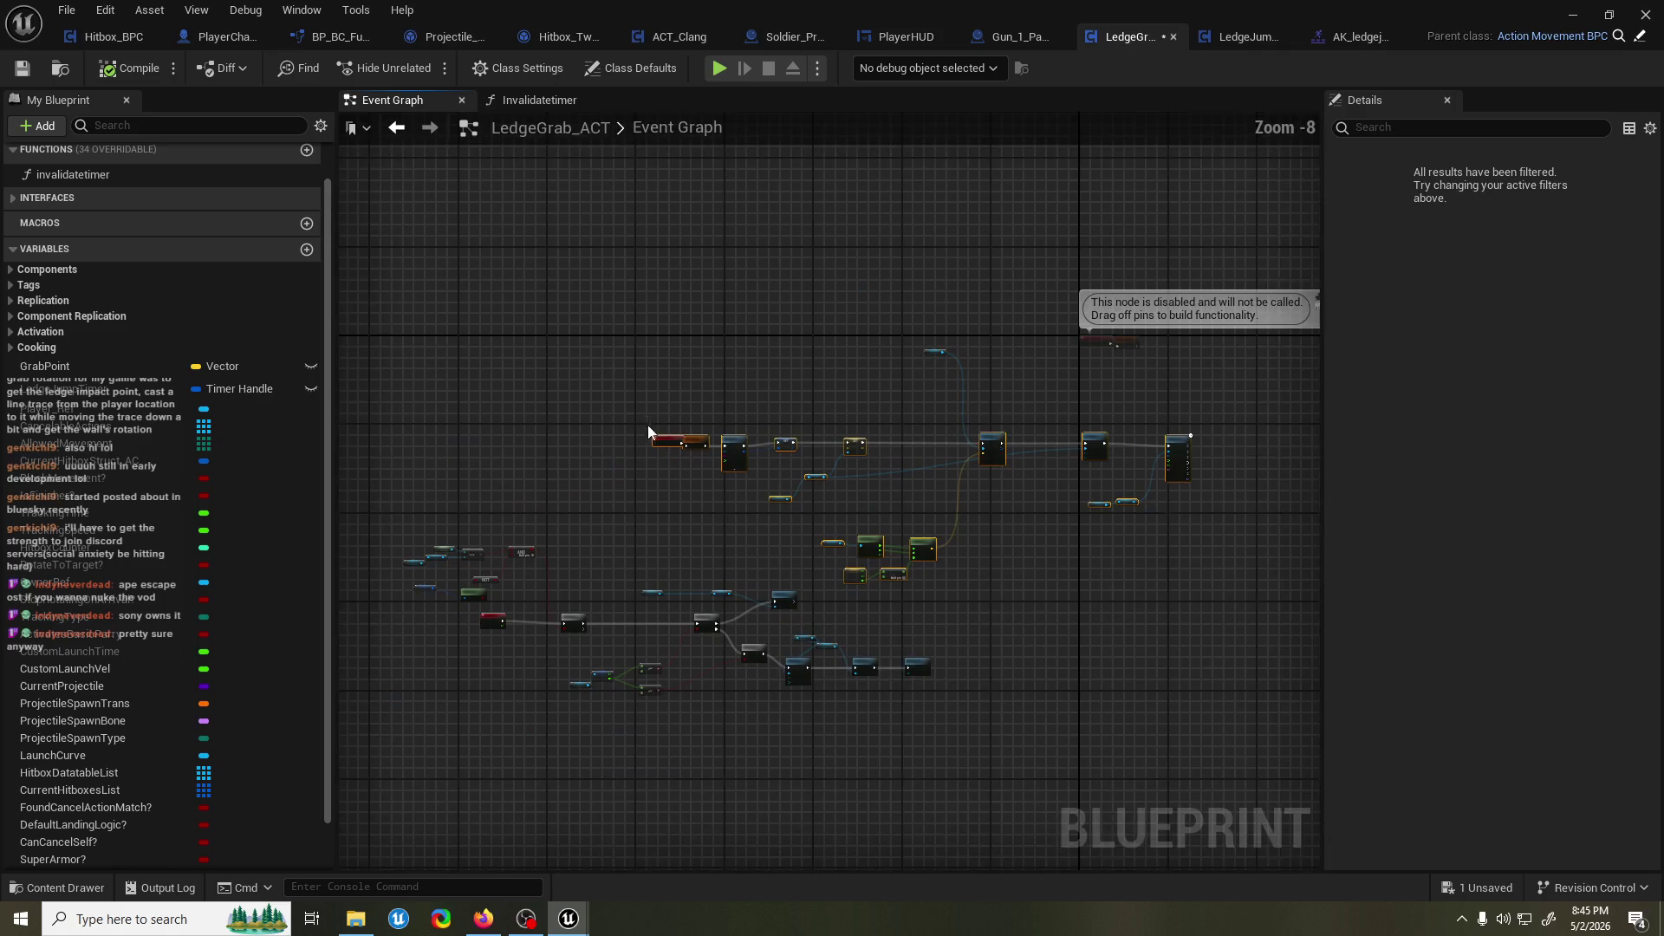
pyautogui.moveTo(894, 487)
pyautogui.mouseDown()
pyautogui.moveTo(672, 248)
pyautogui.moveTo(772, 342)
pyautogui.mouseUp()
pyautogui.scroll(2, 867, 234)
pyautogui.moveTo(863, 243)
pyautogui.mouseDown()
pyautogui.moveTo(855, 304)
pyautogui.moveTo(927, 338)
pyautogui.mouseUp()
pyautogui.scroll(2, 912, 372)
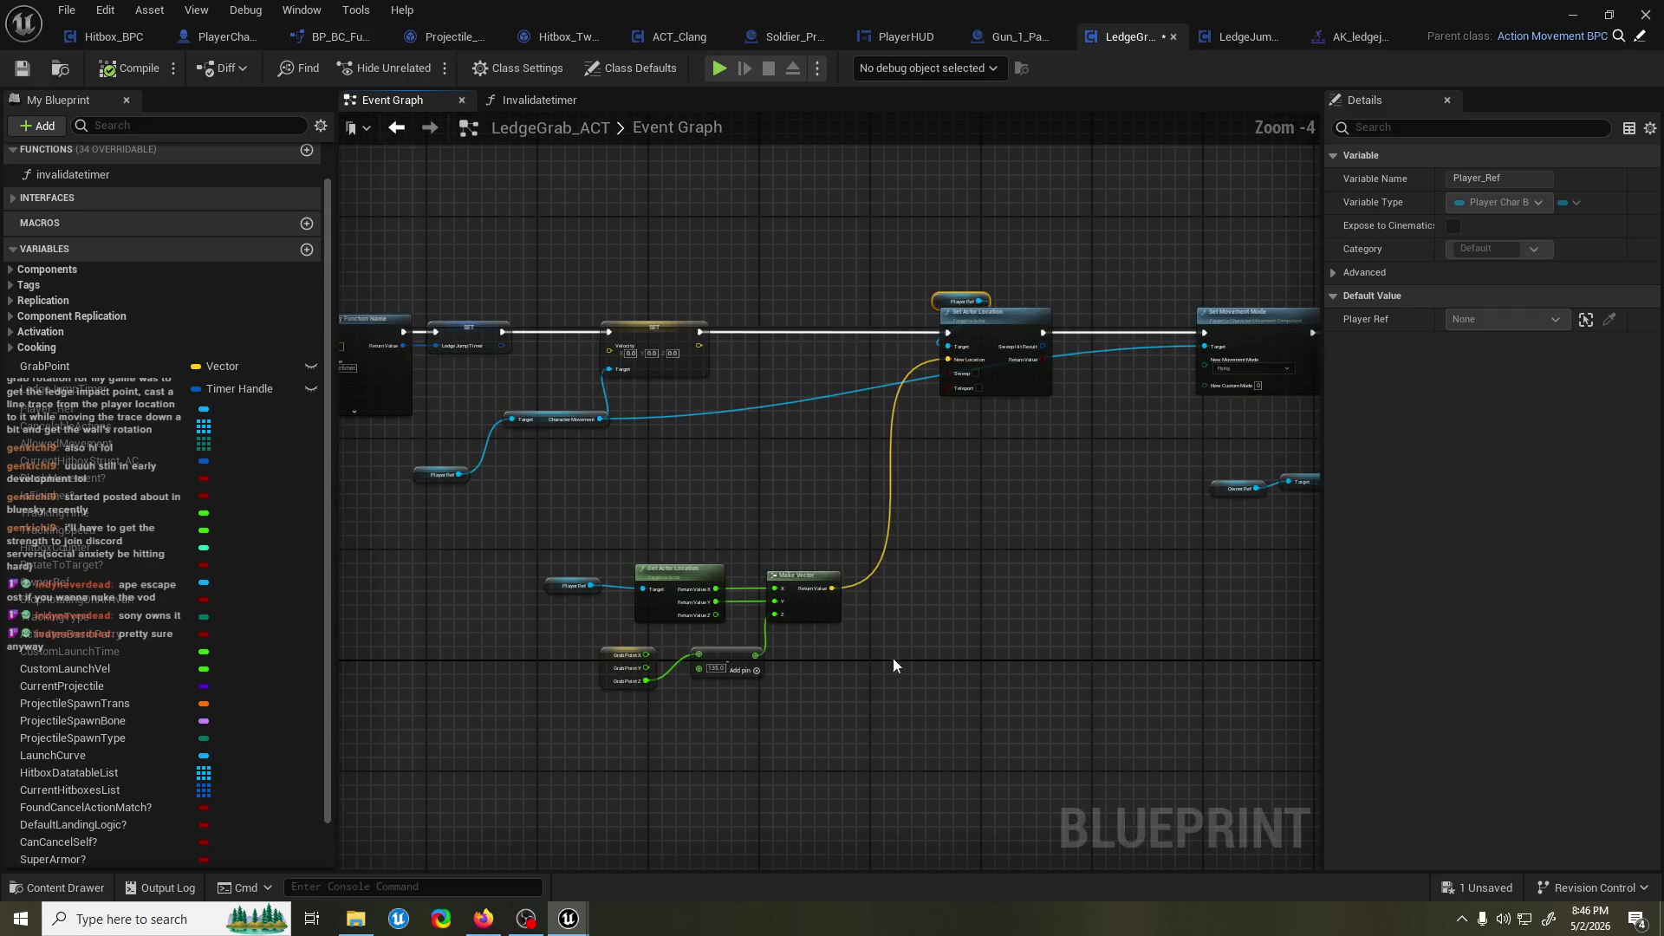
pyautogui.moveTo(612, 598); pyautogui.dragTo(1005, 475)
pyautogui.moveTo(824, 486)
pyautogui.mouseDown()
pyautogui.moveTo(777, 473)
pyautogui.moveTo(819, 180)
pyautogui.moveTo(782, 195)
pyautogui.mouseUp()
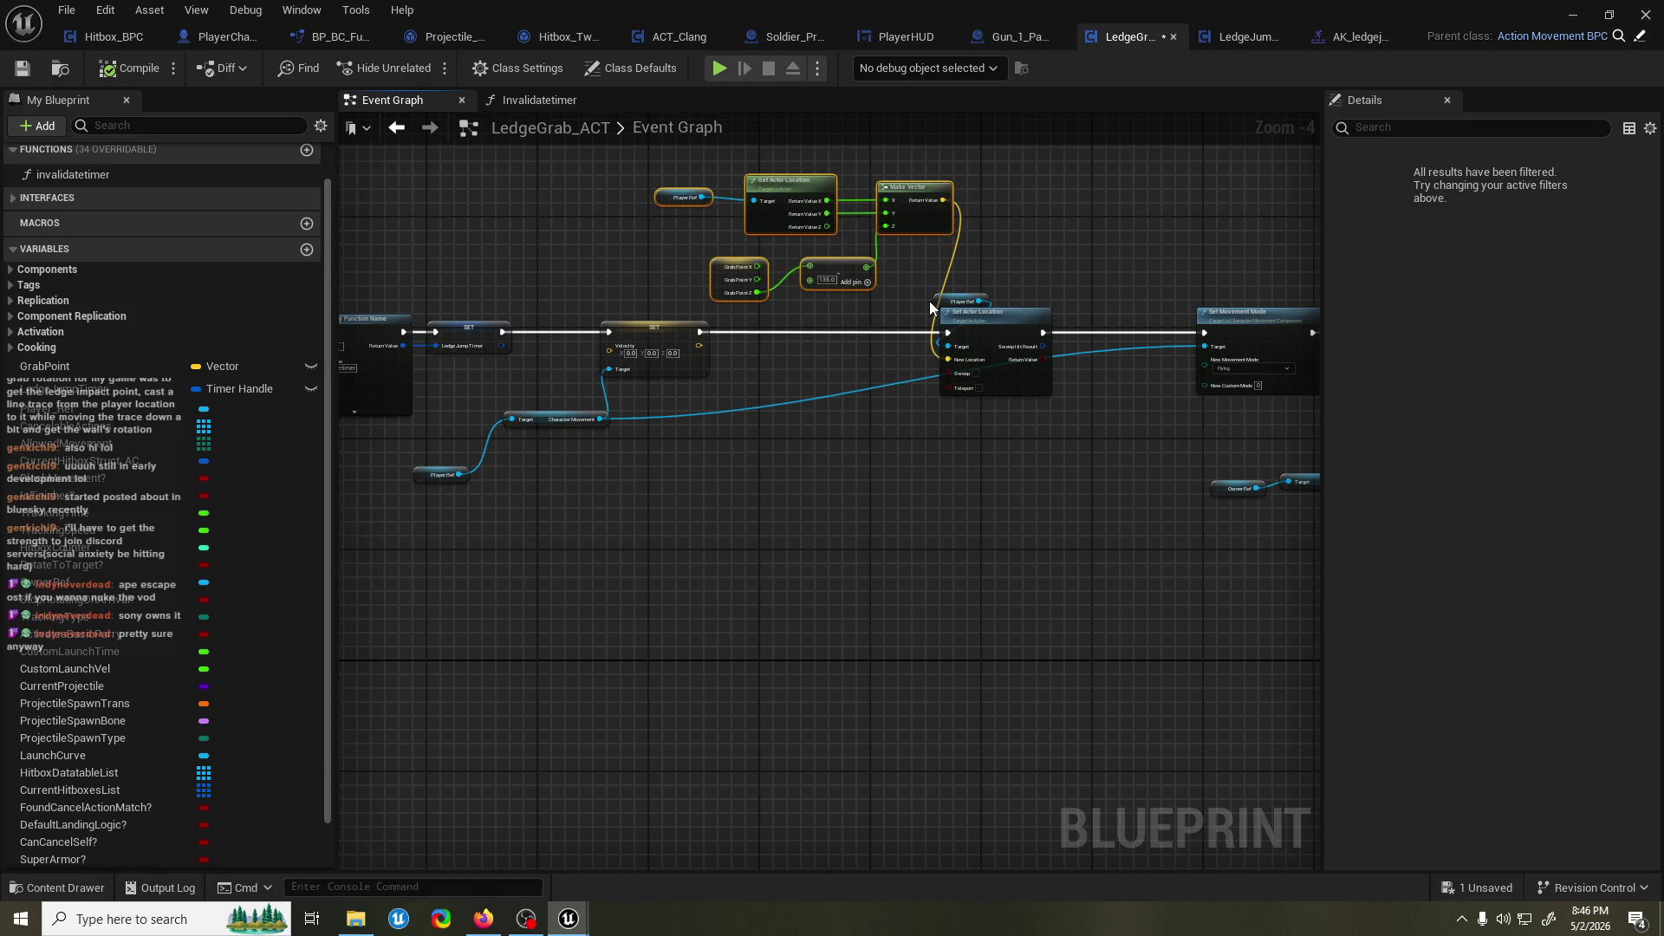
# Select Event Do Action, Parent Do Action and Set Timer, then add a second GrabPoint getter.
pyautogui.scroll(-1, 489, 199)
pyautogui.moveTo(463, 205)
pyautogui.mouseDown()
pyautogui.moveTo(747, 412)
pyautogui.moveTo(1099, 507)
pyautogui.mouseUp()
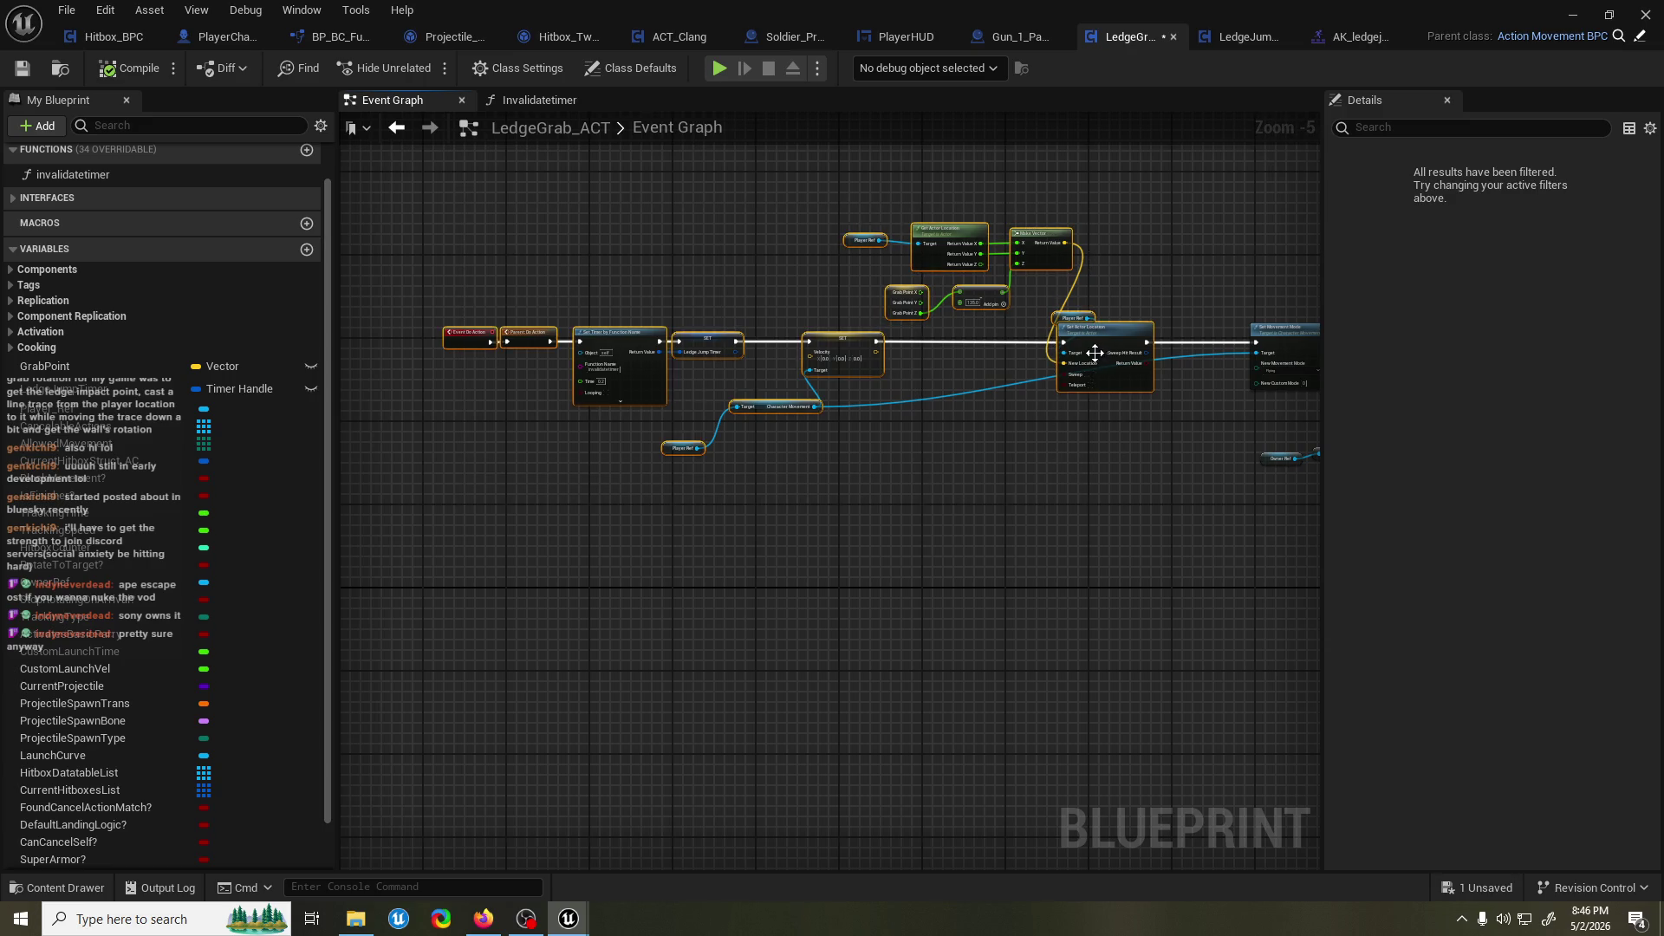
pyautogui.moveTo(675, 386); pyautogui.dragTo(855, 371)
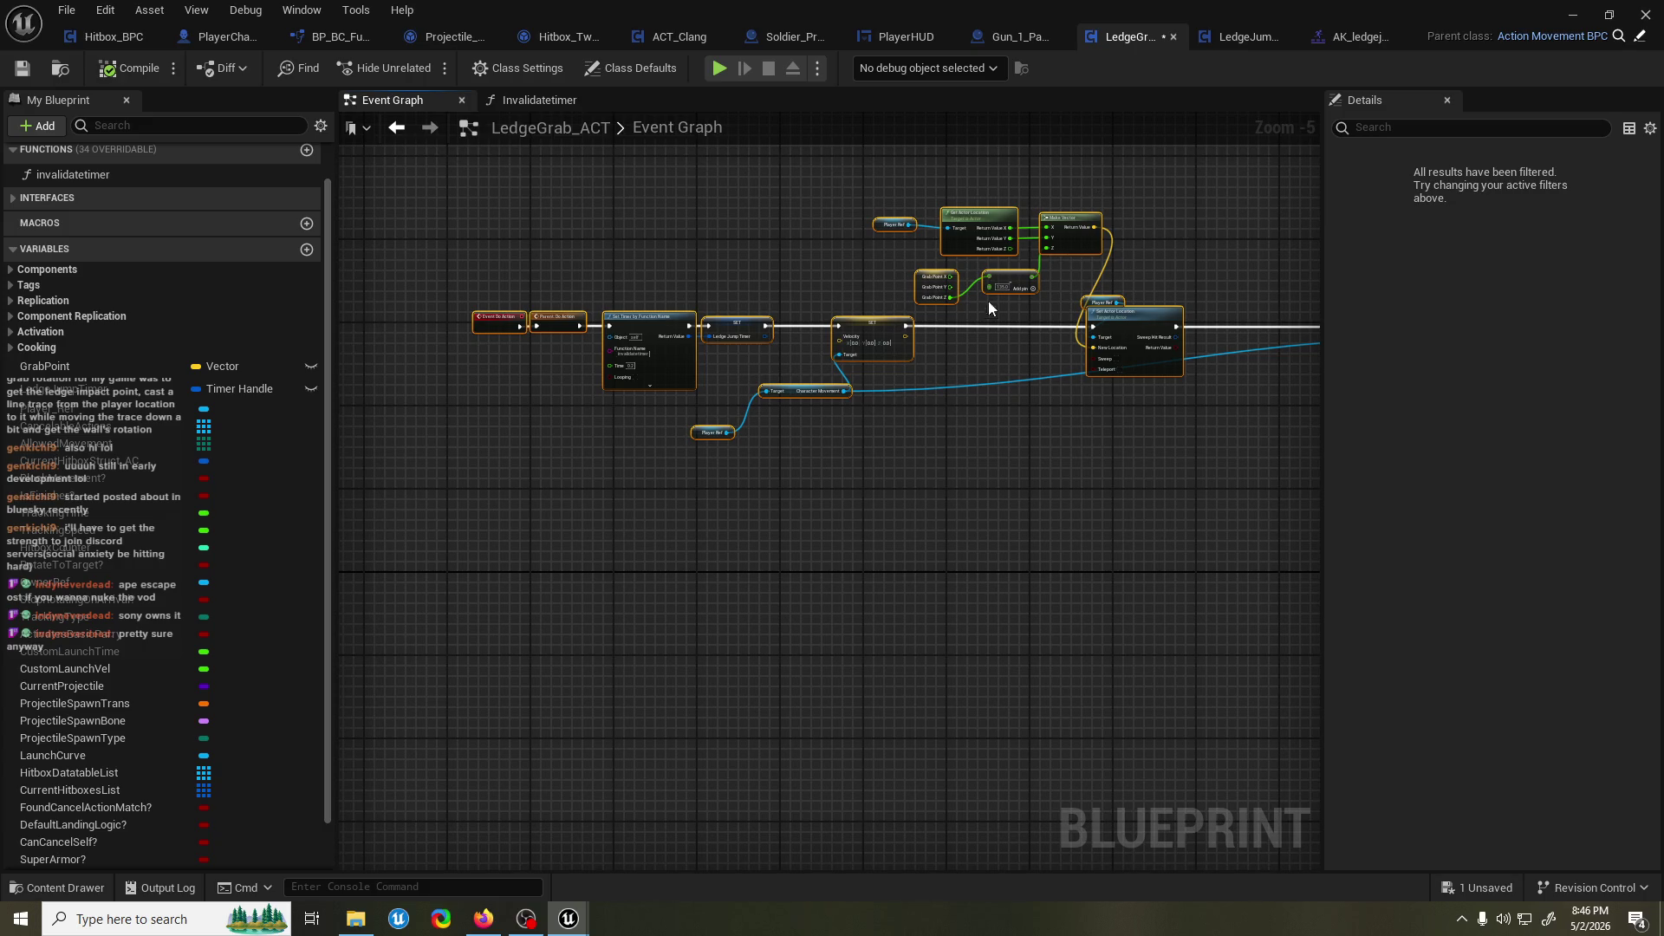
pyautogui.scroll(1, 959, 339)
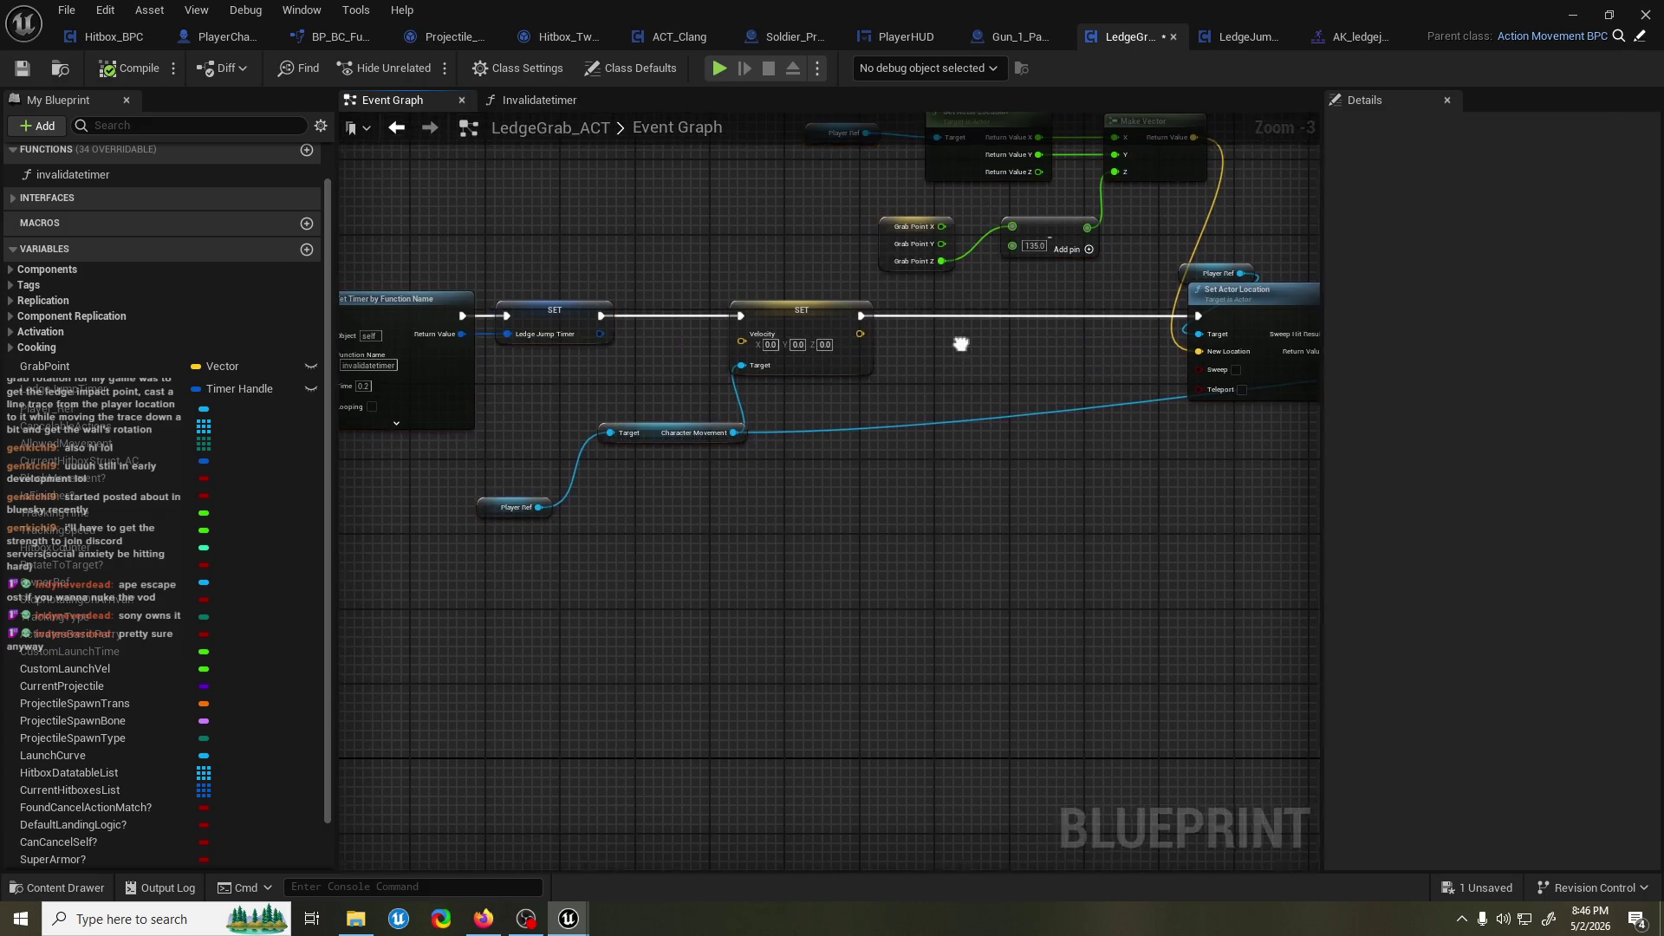
pyautogui.scroll(1, 809, 386)
pyautogui.scroll(-2, 811, 395)
pyautogui.scroll(1, 861, 345)
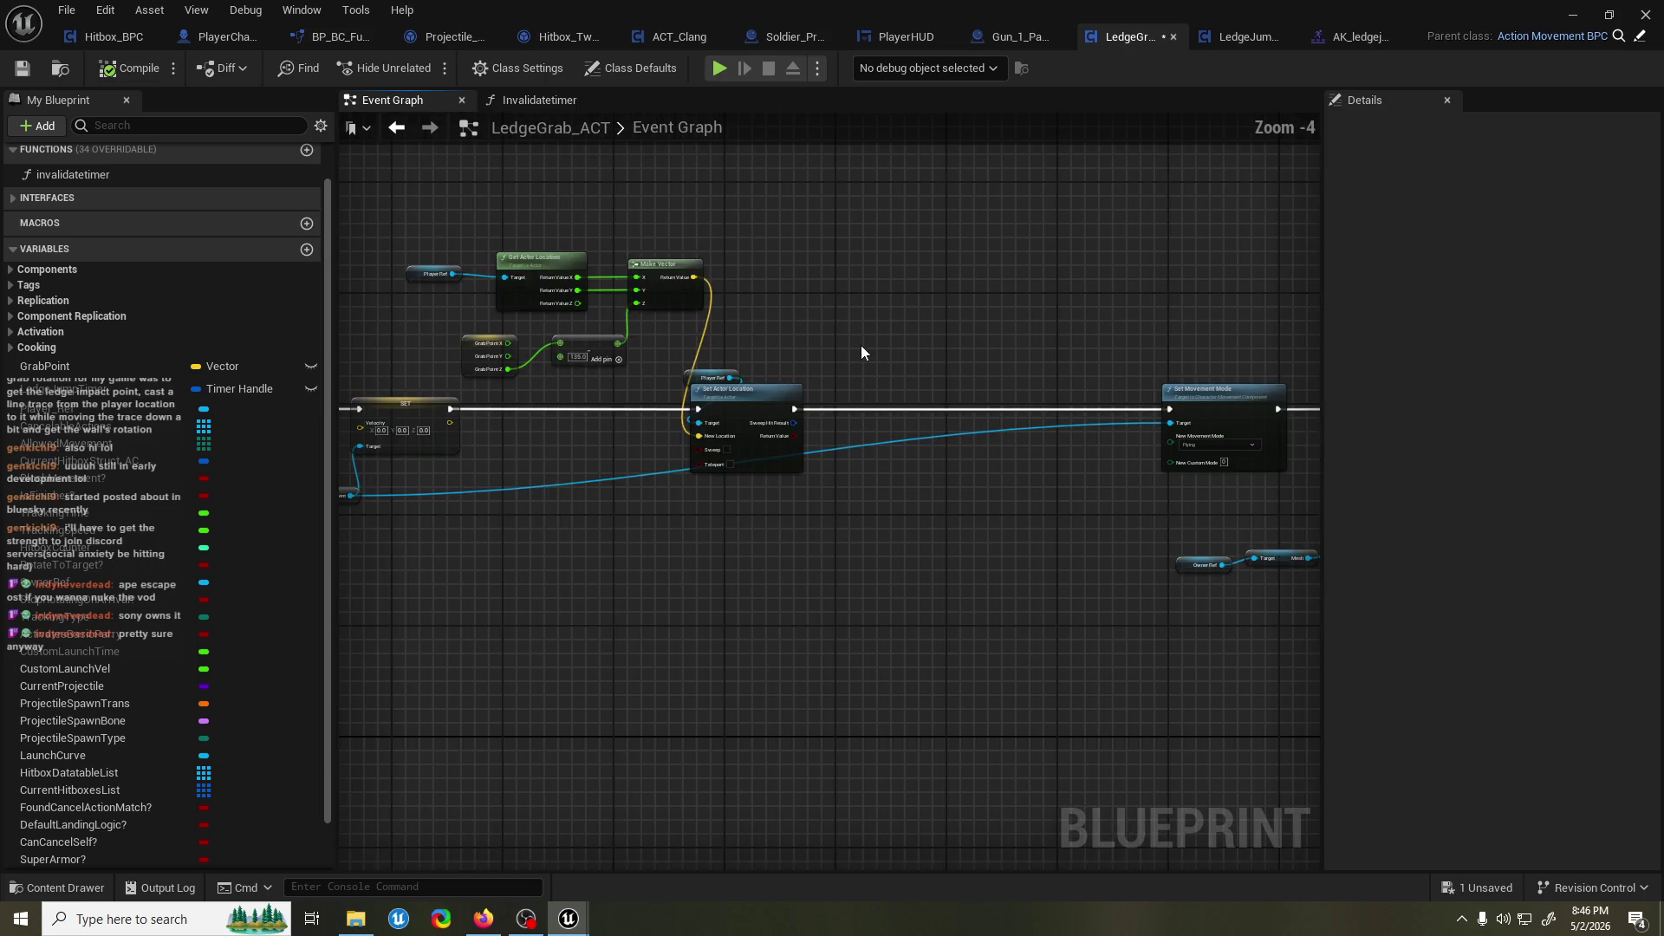
pyautogui.scroll(-1, 1217, 336)
pyautogui.scroll(1, 1021, 355)
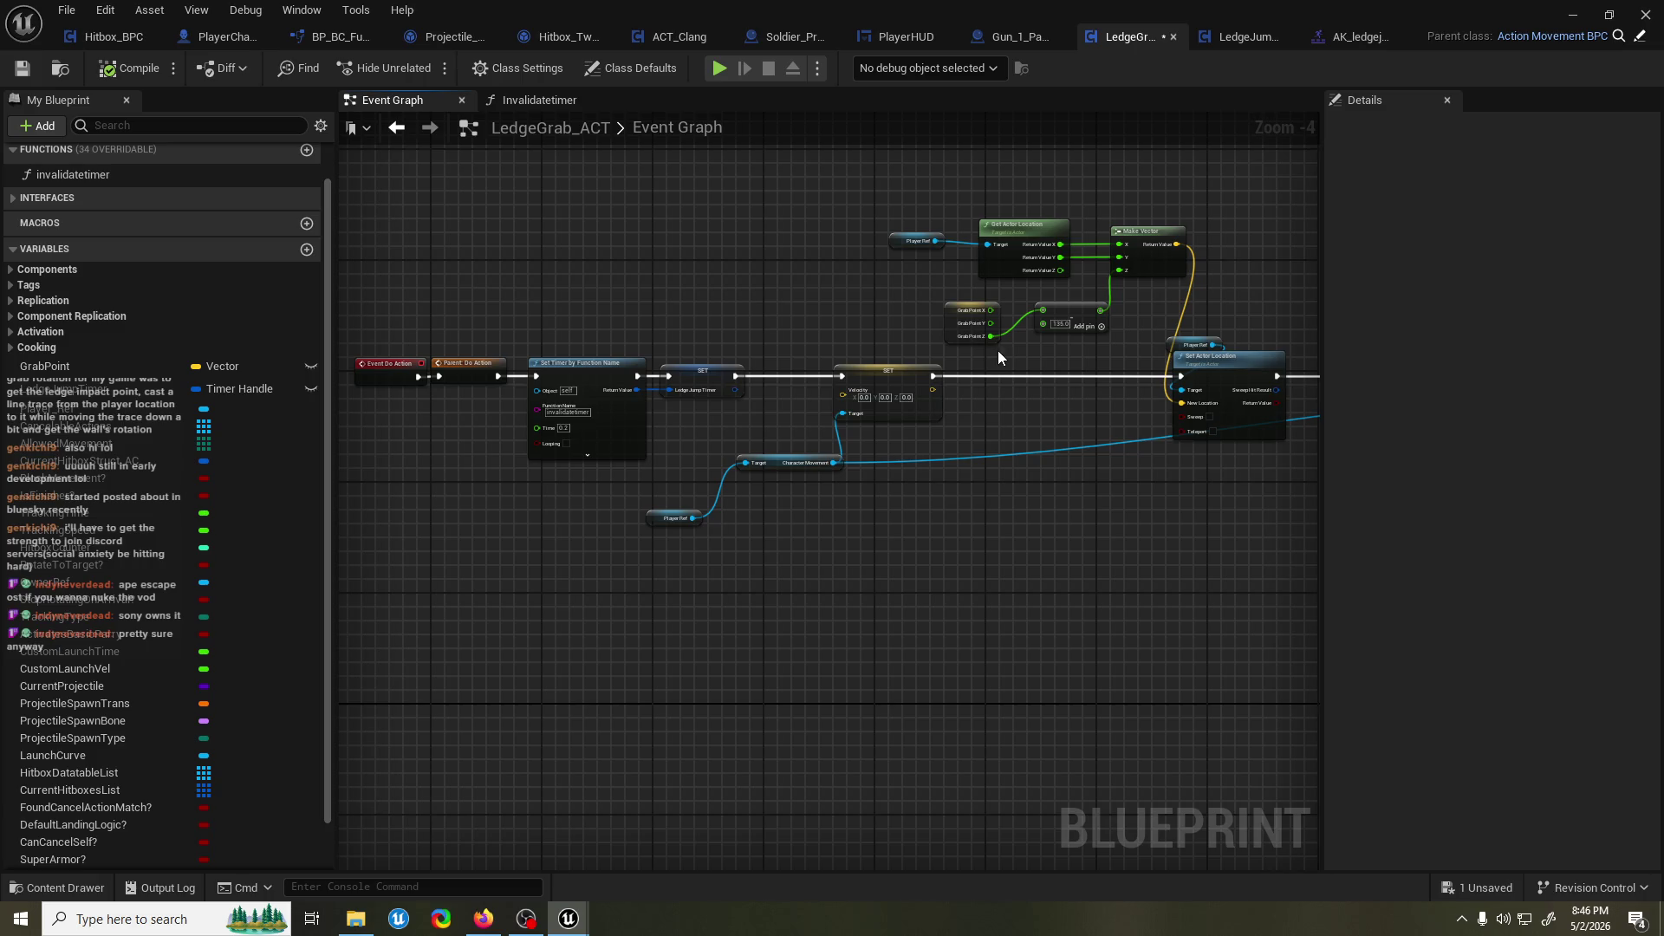
pyautogui.moveTo(1000, 350); pyautogui.dragTo(602, 351)
pyautogui.moveTo(78, 366)
pyautogui.mouseDown()
pyautogui.moveTo(491, 293)
pyautogui.moveTo(965, 263)
pyautogui.mouseUp()
# Add a GrabPoint getter and split its output into X, Y and Z pins.
pyautogui.click(975, 279)
pyautogui.rightClick(850, 258)
pyautogui.click(886, 314)
pyautogui.scroll(1, 768, 325)
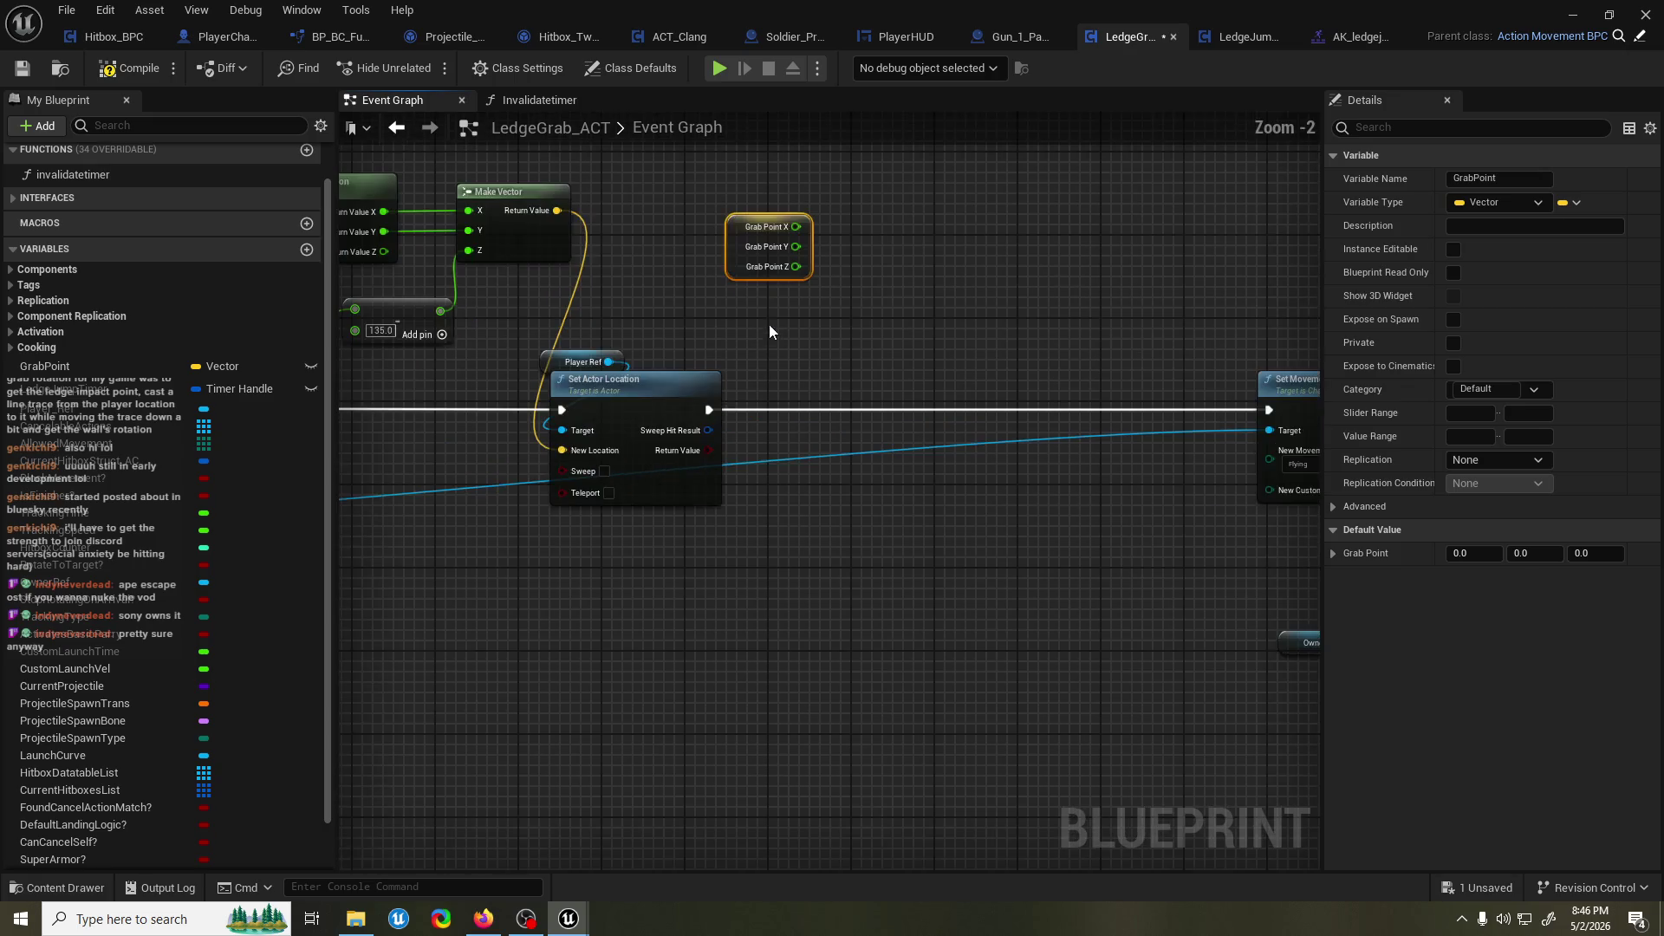
pyautogui.scroll(1, 766, 328)
pyautogui.moveTo(690, 355)
pyautogui.mouseDown()
pyautogui.moveTo(733, 341)
pyautogui.moveTo(681, 359)
pyautogui.moveTo(797, 382)
pyautogui.mouseUp()
# Tidy the graph, repositioning the Make Vector, Get Actor Location and Player Ref nodes.
pyautogui.click(563, 397)
pyautogui.hotkey('ctrl', 'c')
pyautogui.hotkey('ctrl', 'v')
pyautogui.moveTo(635, 343); pyautogui.dragTo(990, 334)
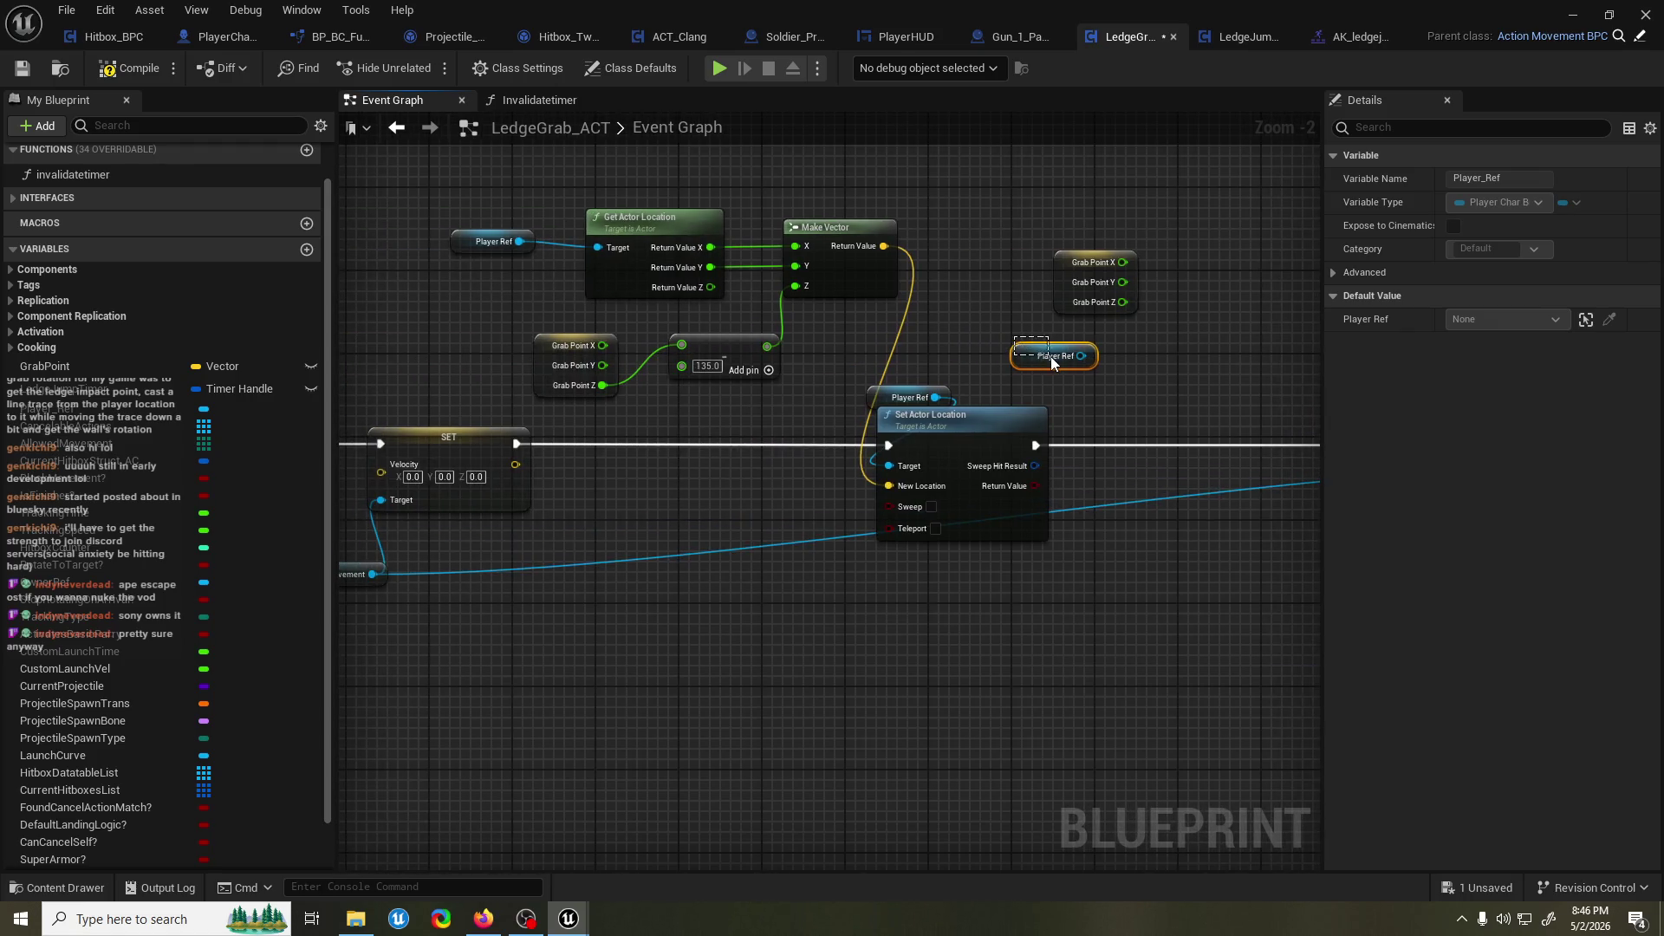
pyautogui.press('Delete')
pyautogui.moveTo(704, 298); pyautogui.dragTo(706, 361)
pyautogui.moveTo(827, 259); pyautogui.dragTo(743, 299)
pyautogui.moveTo(501, 248); pyautogui.dragTo(377, 324)
pyautogui.moveTo(546, 282); pyautogui.dragTo(555, 261)
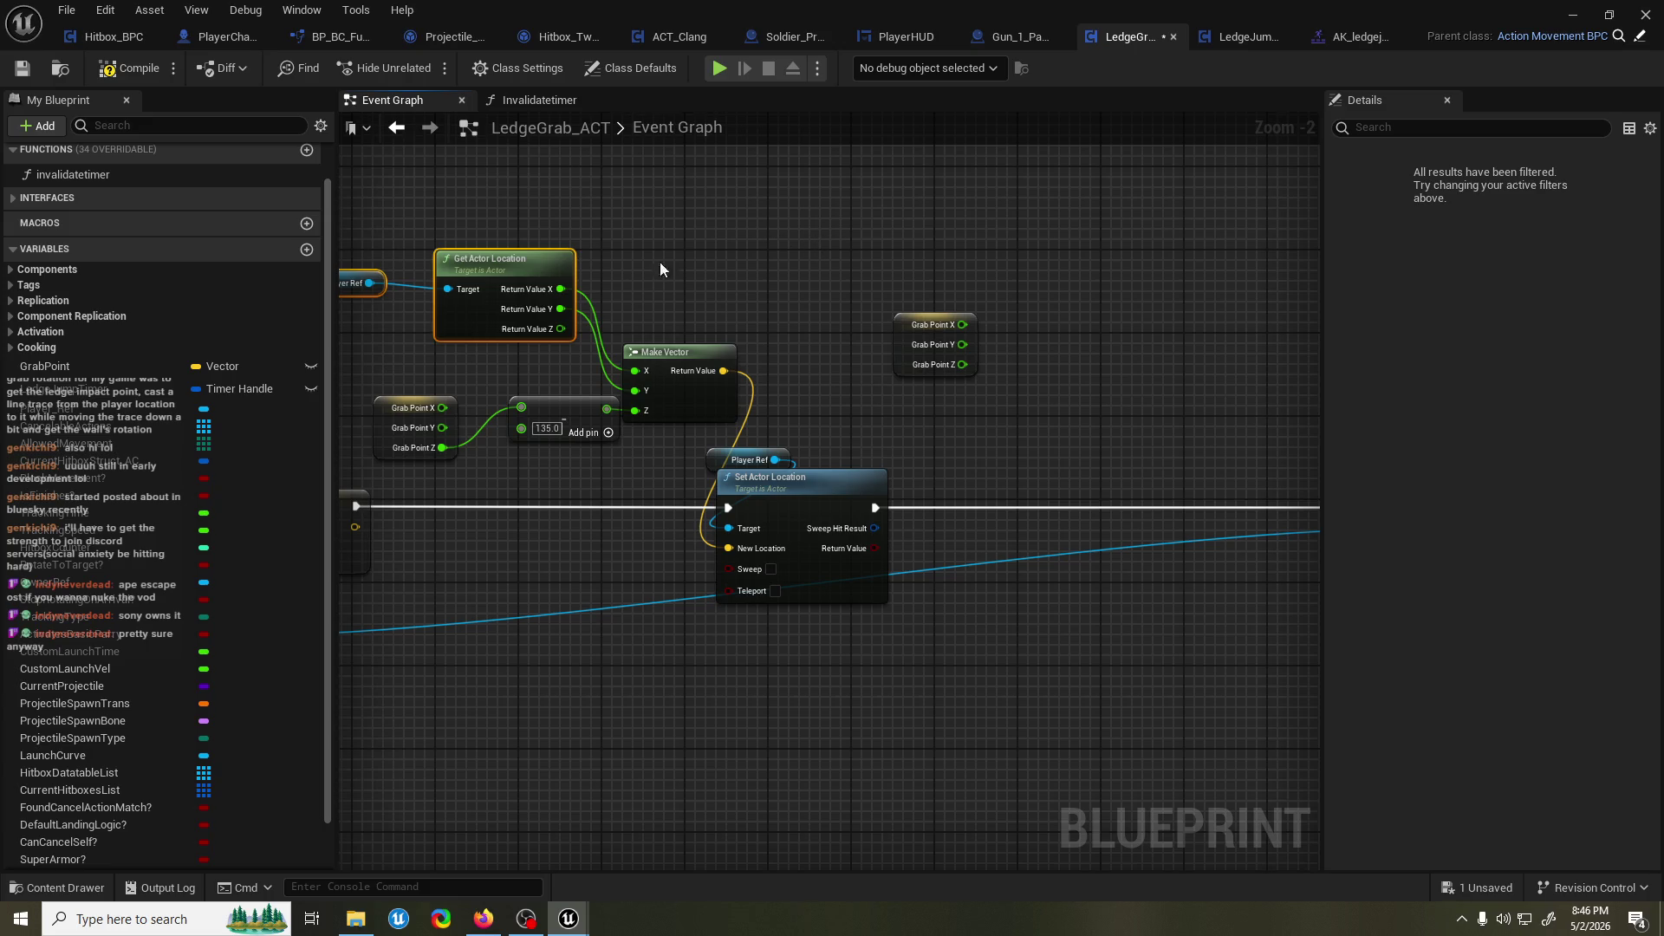
pyautogui.moveTo(724, 295); pyautogui.dragTo(659, 276)
# Combine the actor location's Return Value X, Y and Z into a new Make Vector.
pyautogui.moveTo(499, 276); pyautogui.dragTo(791, 262)
pyautogui.write('make vector')
pyautogui.press('Return')
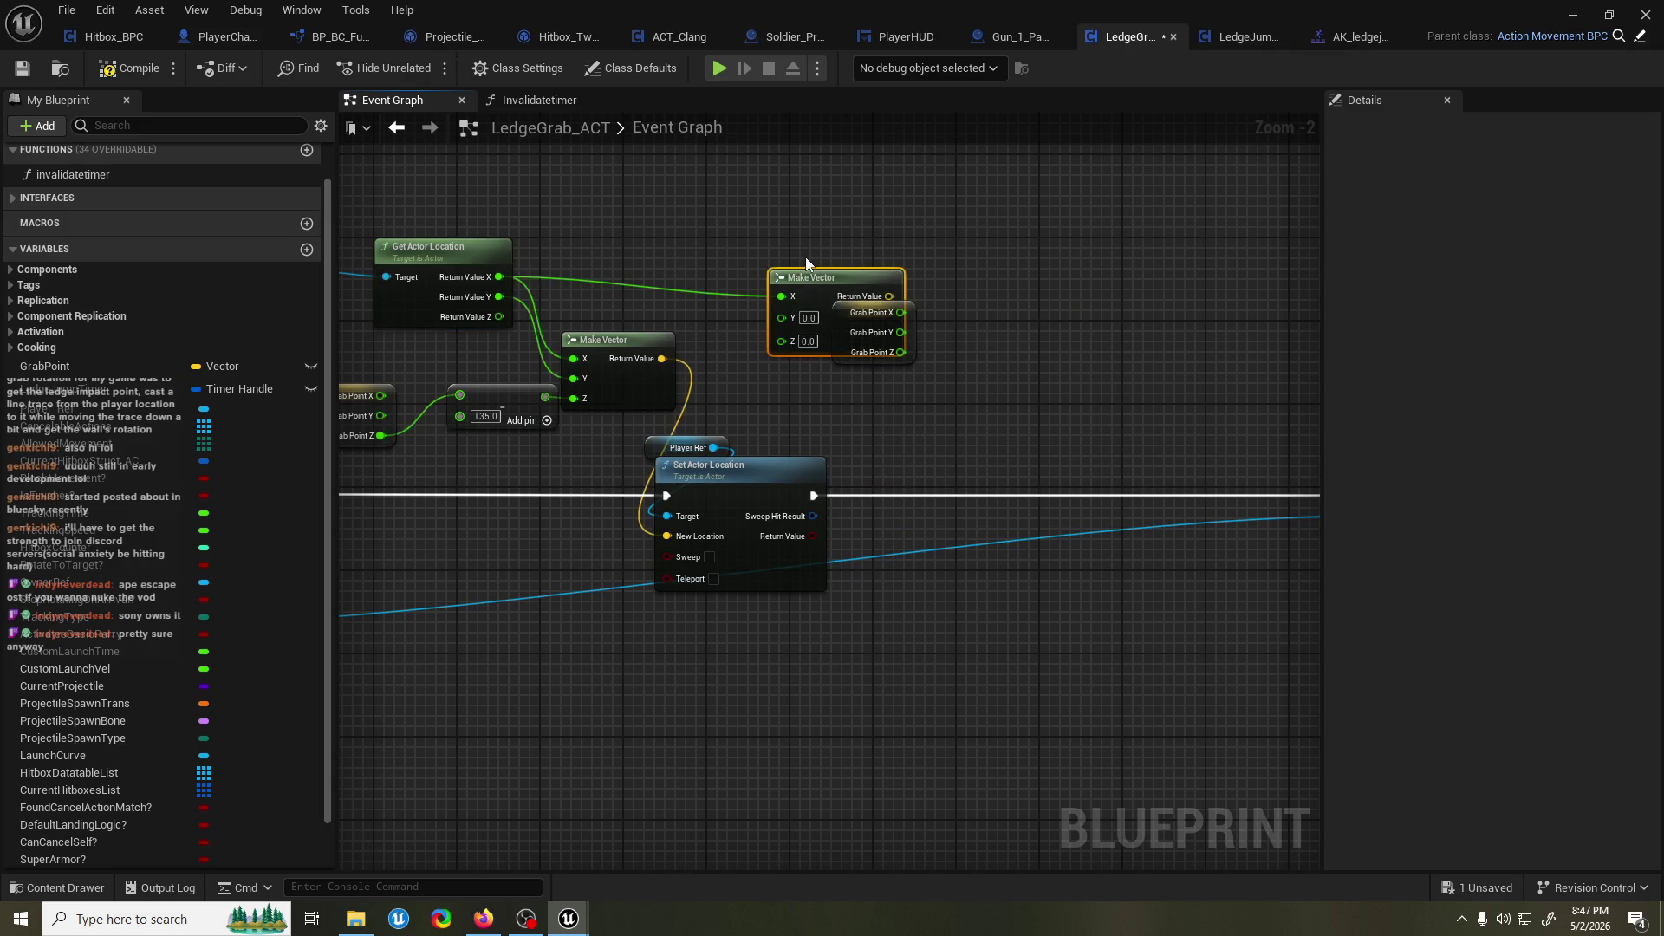
pyautogui.moveTo(822, 283); pyautogui.dragTo(894, 220)
pyautogui.moveTo(499, 296); pyautogui.dragTo(858, 254)
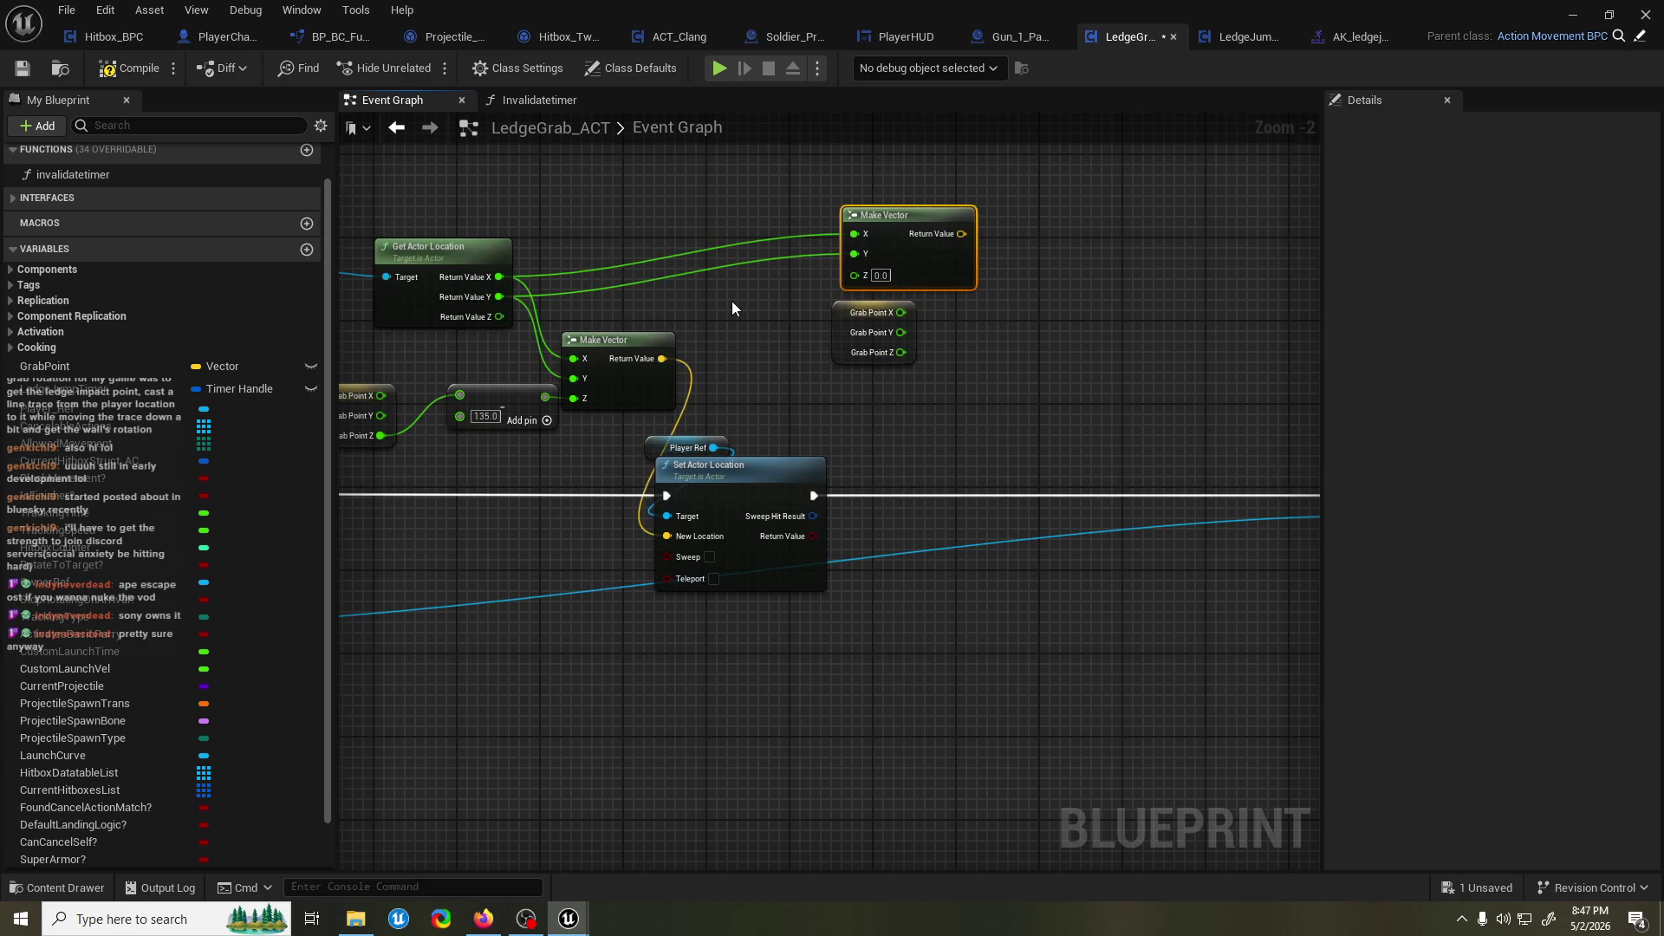
pyautogui.moveTo(499, 316)
pyautogui.mouseDown()
pyautogui.moveTo(886, 274)
pyautogui.moveTo(867, 277)
pyautogui.mouseUp()
# Feed Grab Point X and Y into another new Make Vector node.
pyautogui.moveTo(836, 343)
pyautogui.mouseDown()
pyautogui.moveTo(754, 373)
pyautogui.moveTo(906, 337)
pyautogui.mouseUp()
pyautogui.write('make vector')
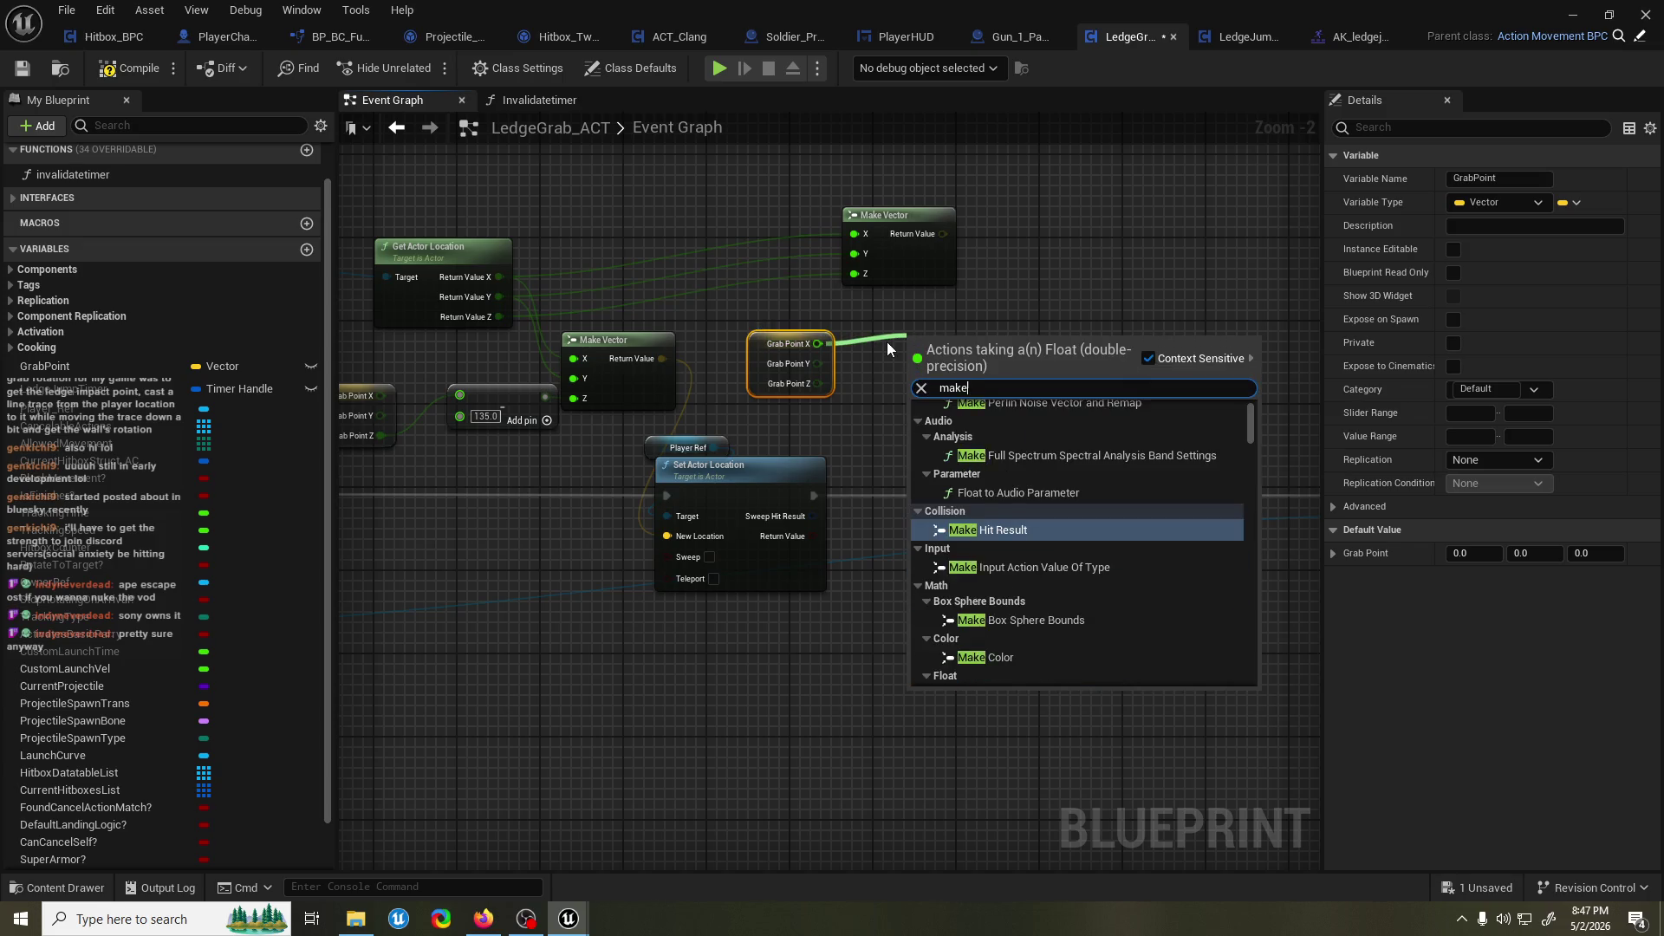
pyautogui.press('Return')
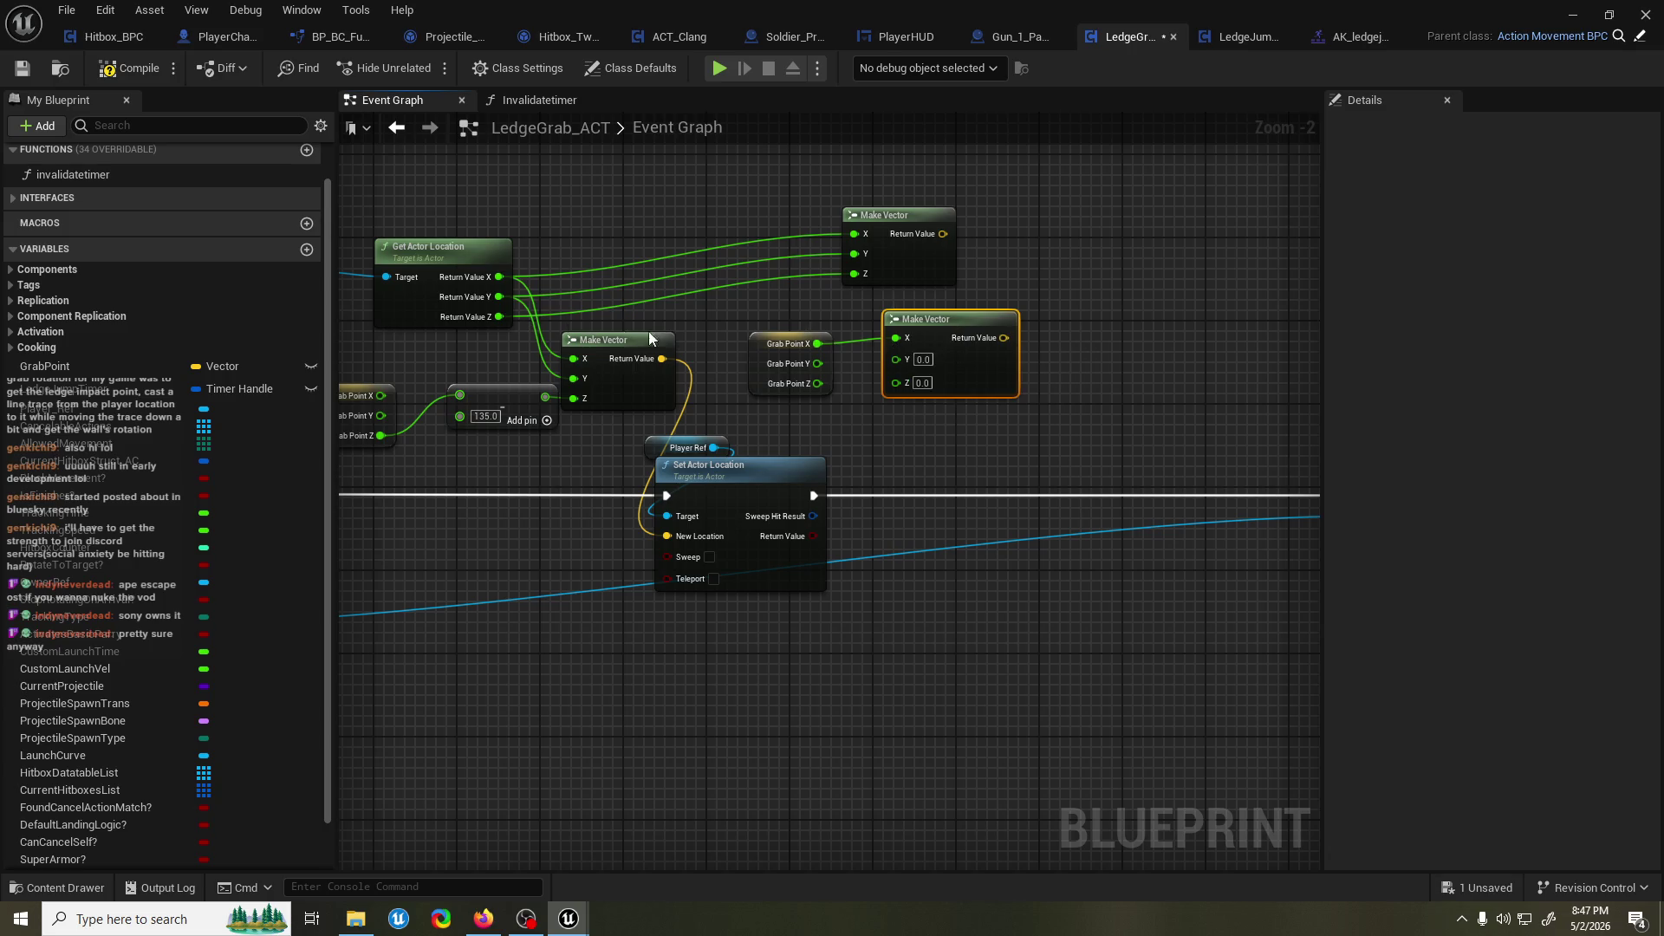
pyautogui.moveTo(818, 363)
pyautogui.mouseDown()
pyautogui.moveTo(895, 359)
pyautogui.moveTo(506, 316)
pyautogui.mouseUp()
# Place a Line Trace By Channel node set to the GrabbableLedge channel and save.
pyautogui.keyDown('ctrl'); pyautogui.click(694, 364); pyautogui.keyUp('ctrl')
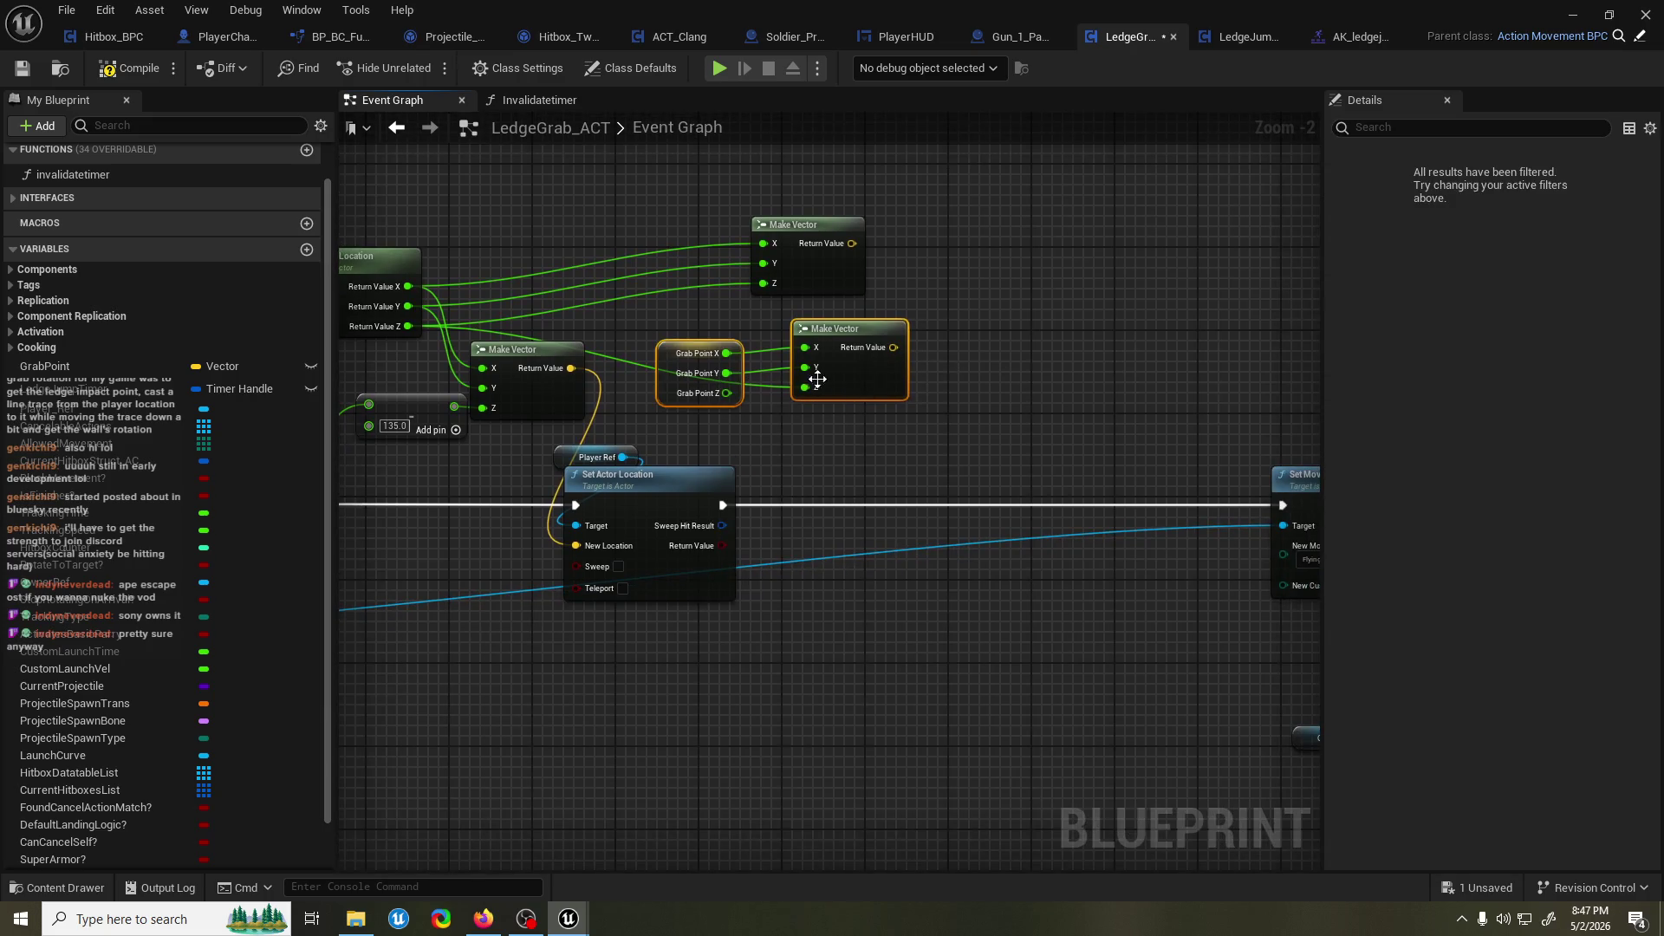
pyautogui.hotkey('ctrl', 'v')
pyautogui.click(955, 607)
pyautogui.click(953, 679)
pyautogui.hotkey('ctrl', 's')
# Wire the upper vector to the trace Start and the lower to End, then compile and save.
pyautogui.moveTo(851, 196)
pyautogui.mouseDown()
pyautogui.moveTo(924, 449)
pyautogui.moveTo(899, 482)
pyautogui.mouseUp()
pyautogui.moveTo(854, 297)
pyautogui.mouseDown()
pyautogui.moveTo(813, 505)
pyautogui.moveTo(898, 496)
pyautogui.mouseUp()
pyautogui.moveTo(834, 325); pyautogui.dragTo(825, 325)
pyautogui.click(142, 76)
pyautogui.moveTo(1073, 267); pyautogui.dragTo(1054, 262)
pyautogui.hotkey('ctrl', 's')
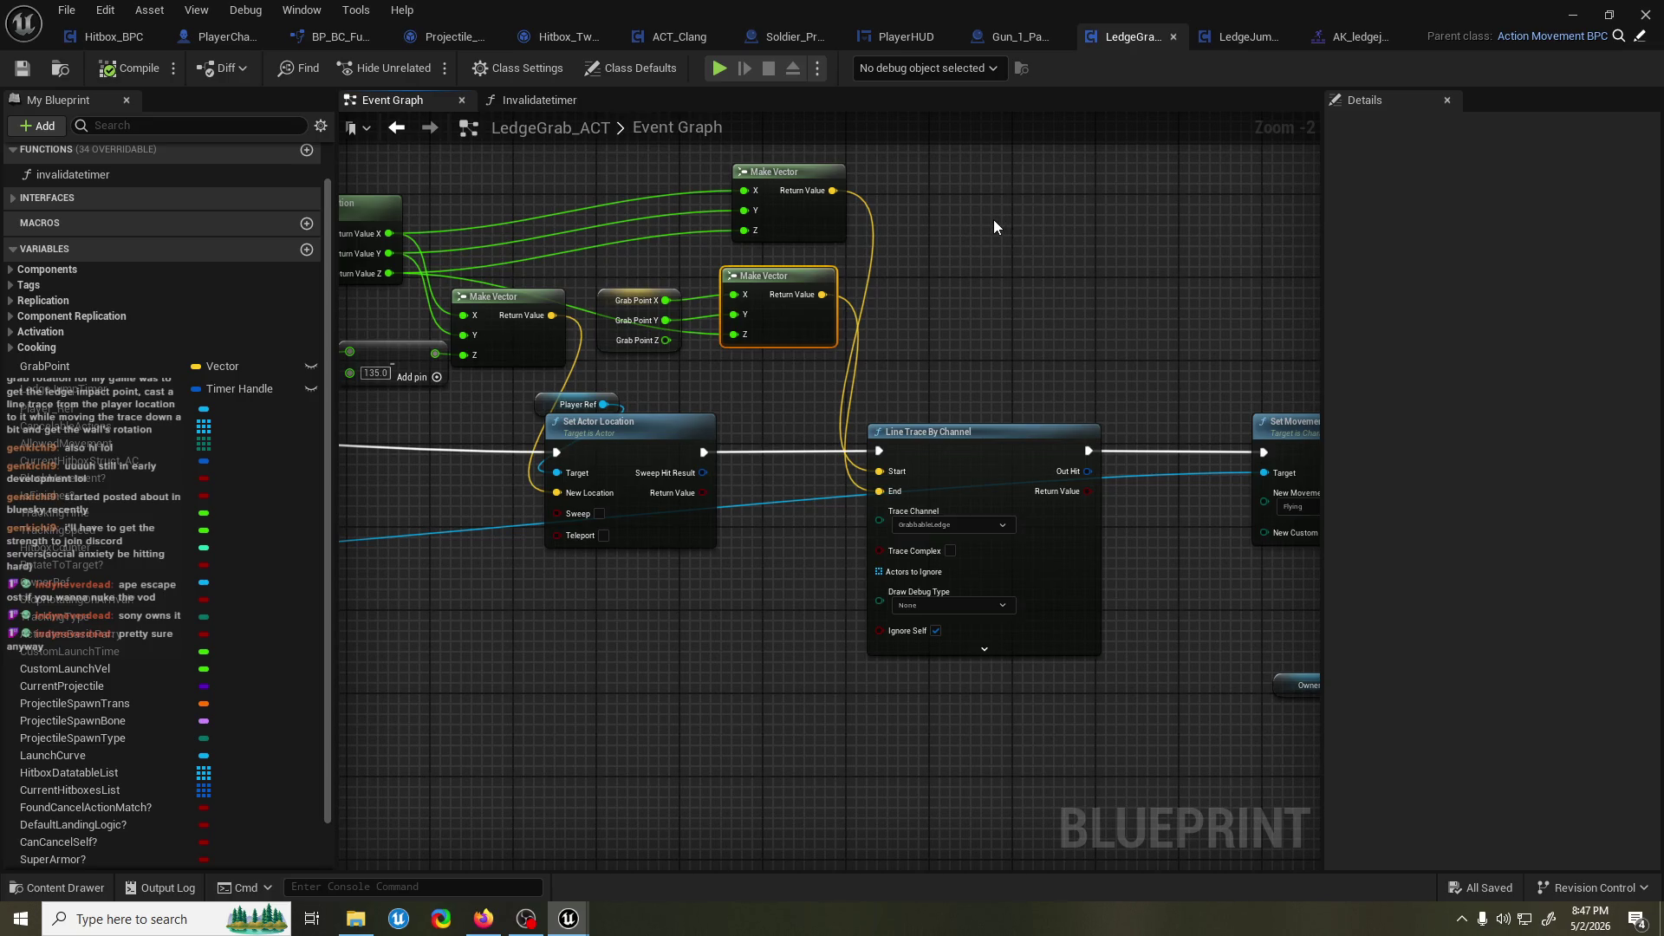
pyautogui.moveTo(985, 223); pyautogui.dragTo(837, 215)
# Move the Set Movement Mode and Play Montage nodes right to make room after the trace.
pyautogui.scroll(-3, 714, 246)
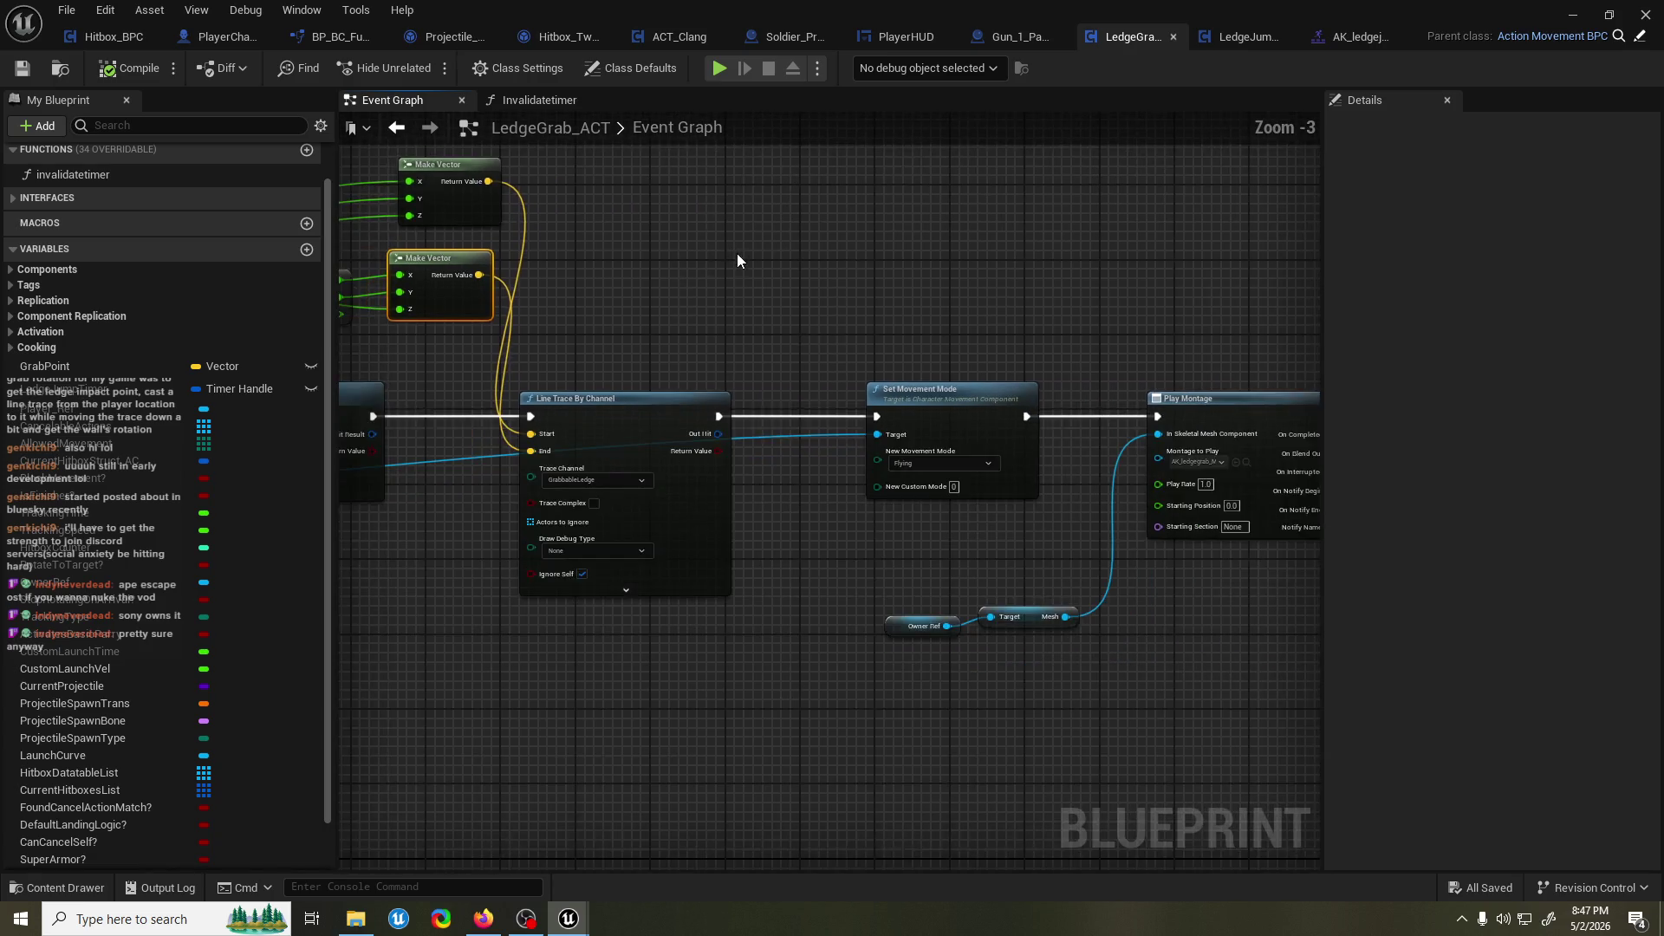
pyautogui.scroll(1, 737, 255)
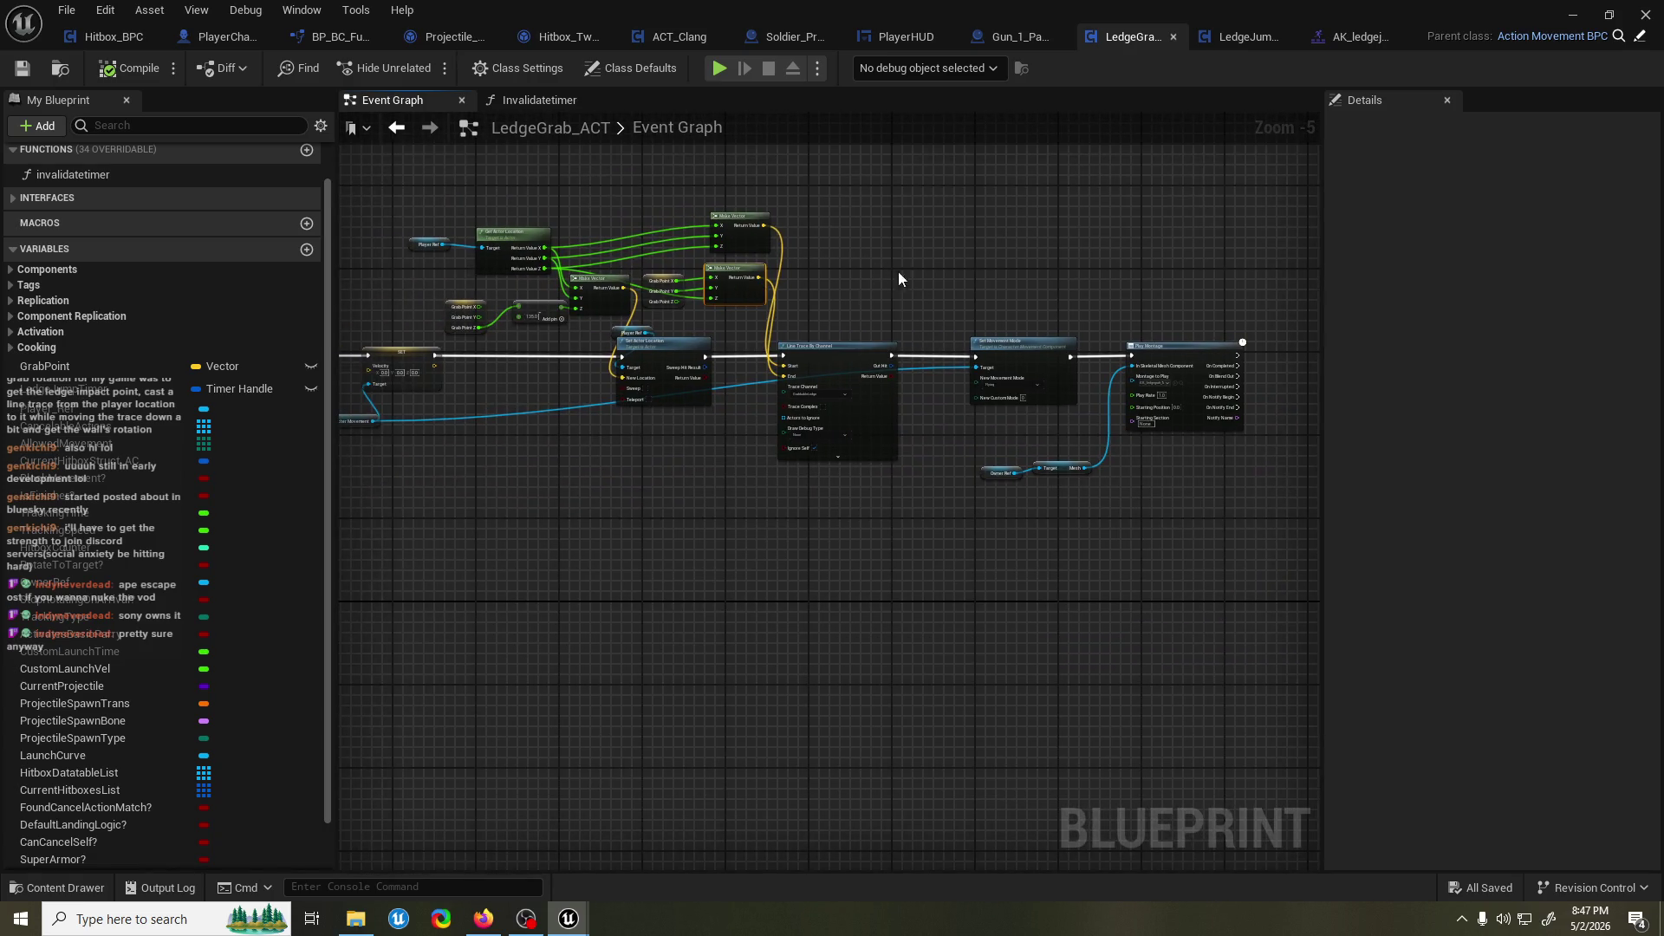
pyautogui.scroll(1, 1075, 313)
pyautogui.moveTo(1075, 313); pyautogui.dragTo(777, 300)
pyautogui.moveTo(684, 346); pyautogui.dragTo(1131, 633)
pyautogui.moveTo(791, 398); pyautogui.dragTo(1057, 398)
pyautogui.moveTo(555, 405); pyautogui.dragTo(829, 408)
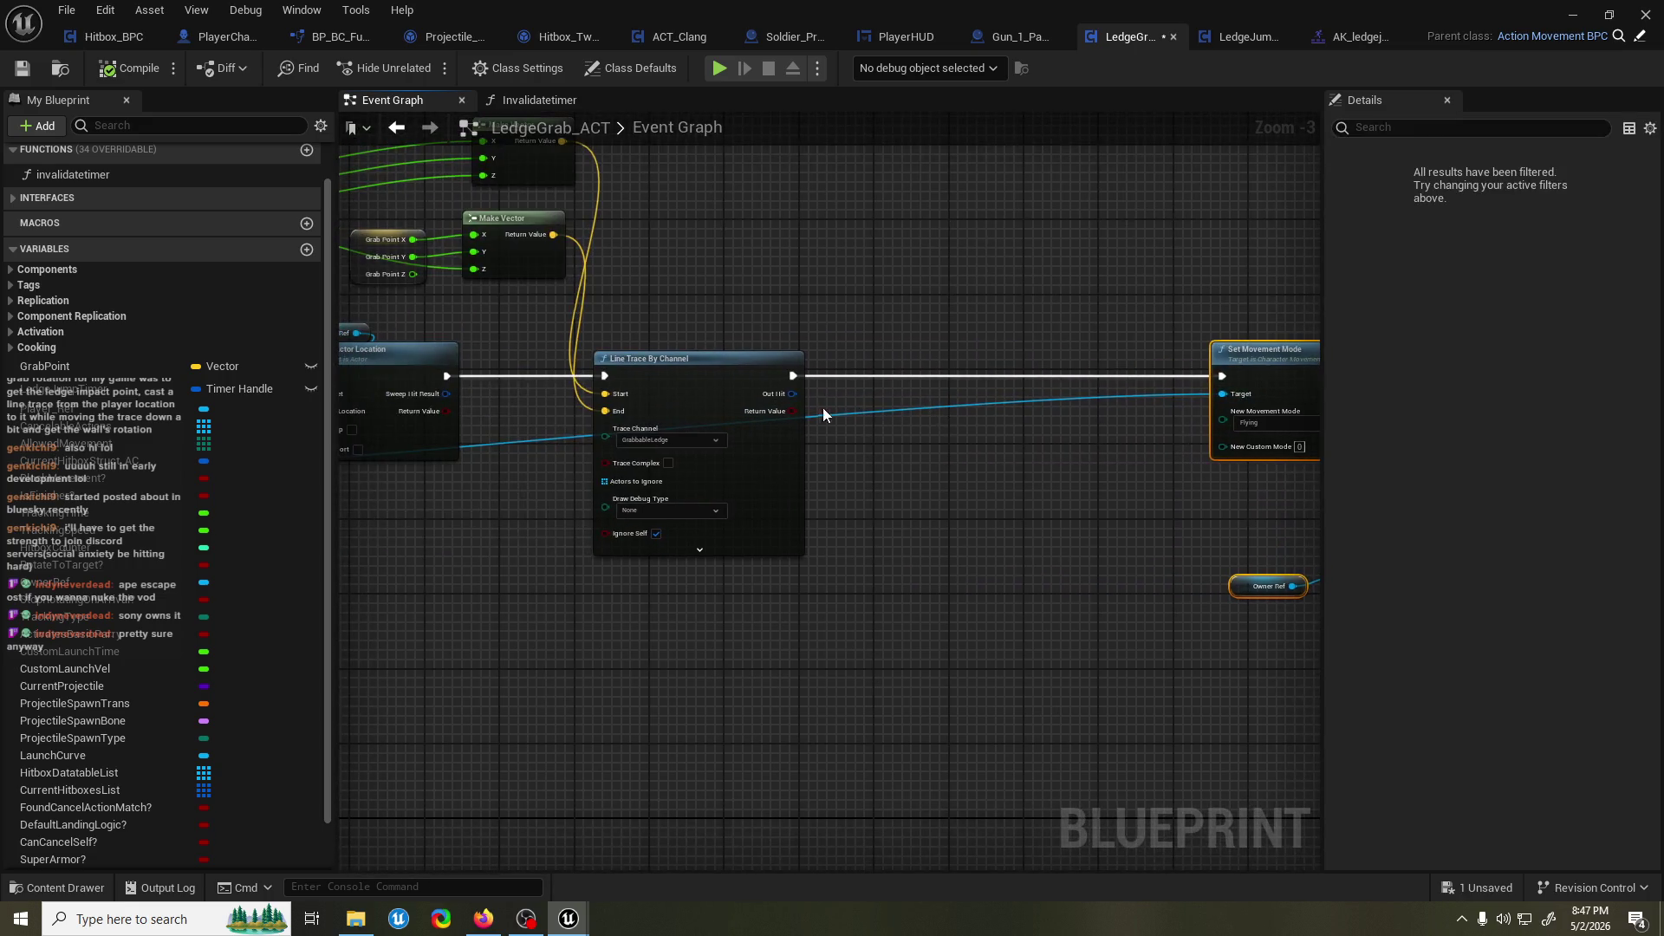
# Split the trace's Out Hit pin into separate hit-result outputs.
pyautogui.rightClick(793, 397)
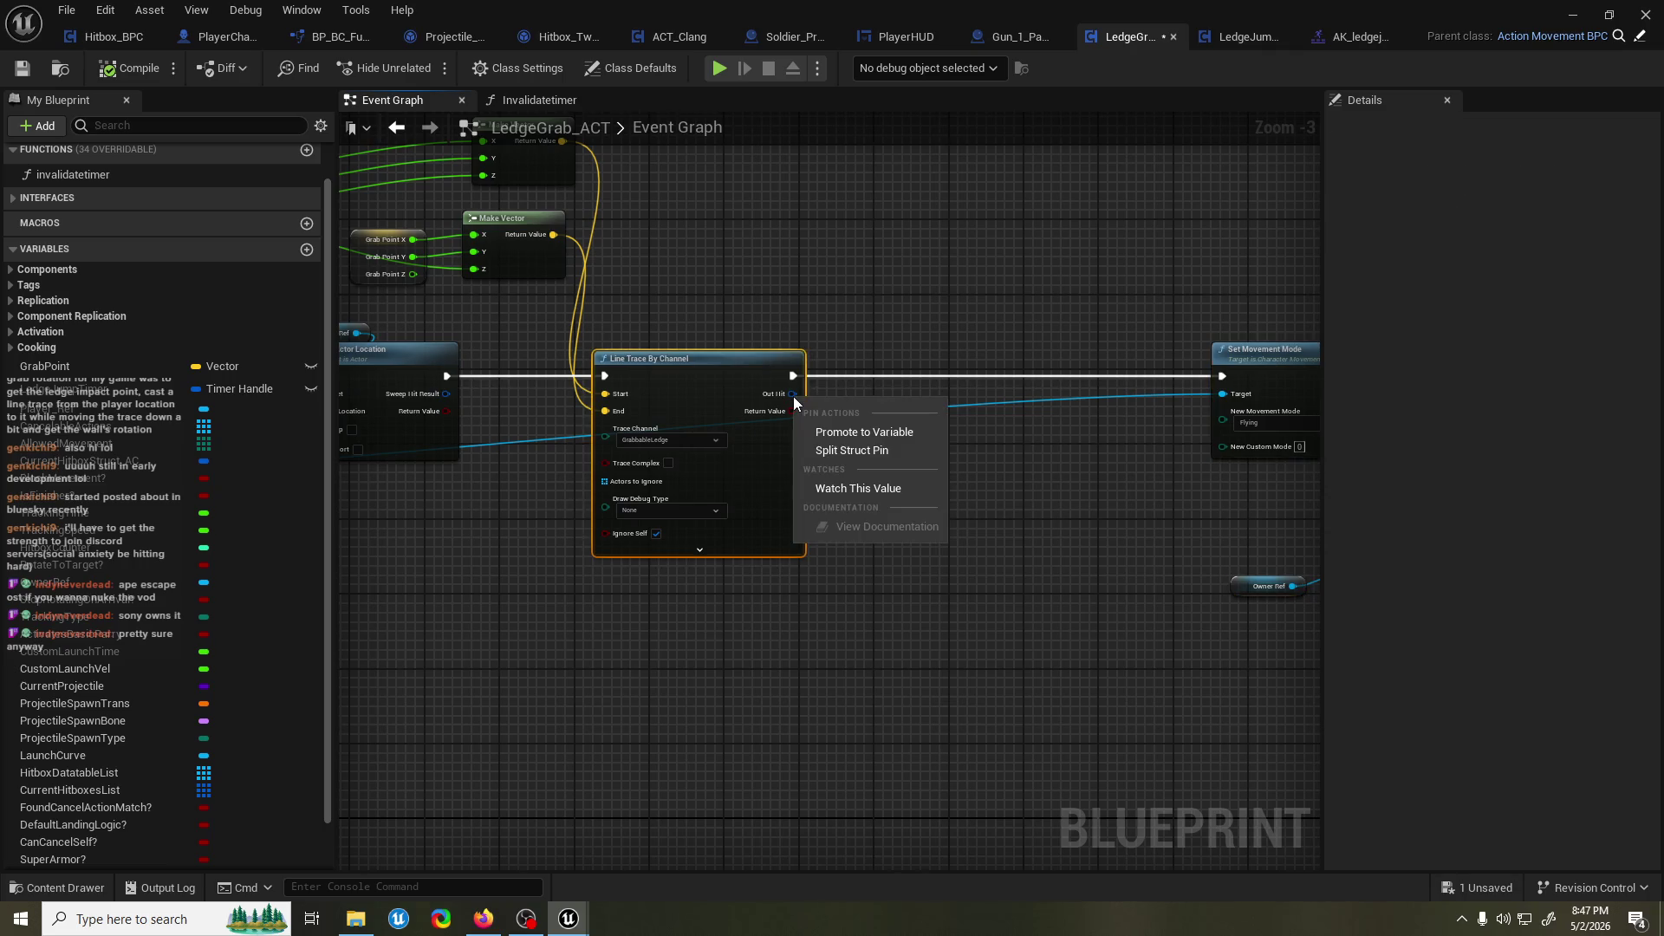
pyautogui.click(859, 452)
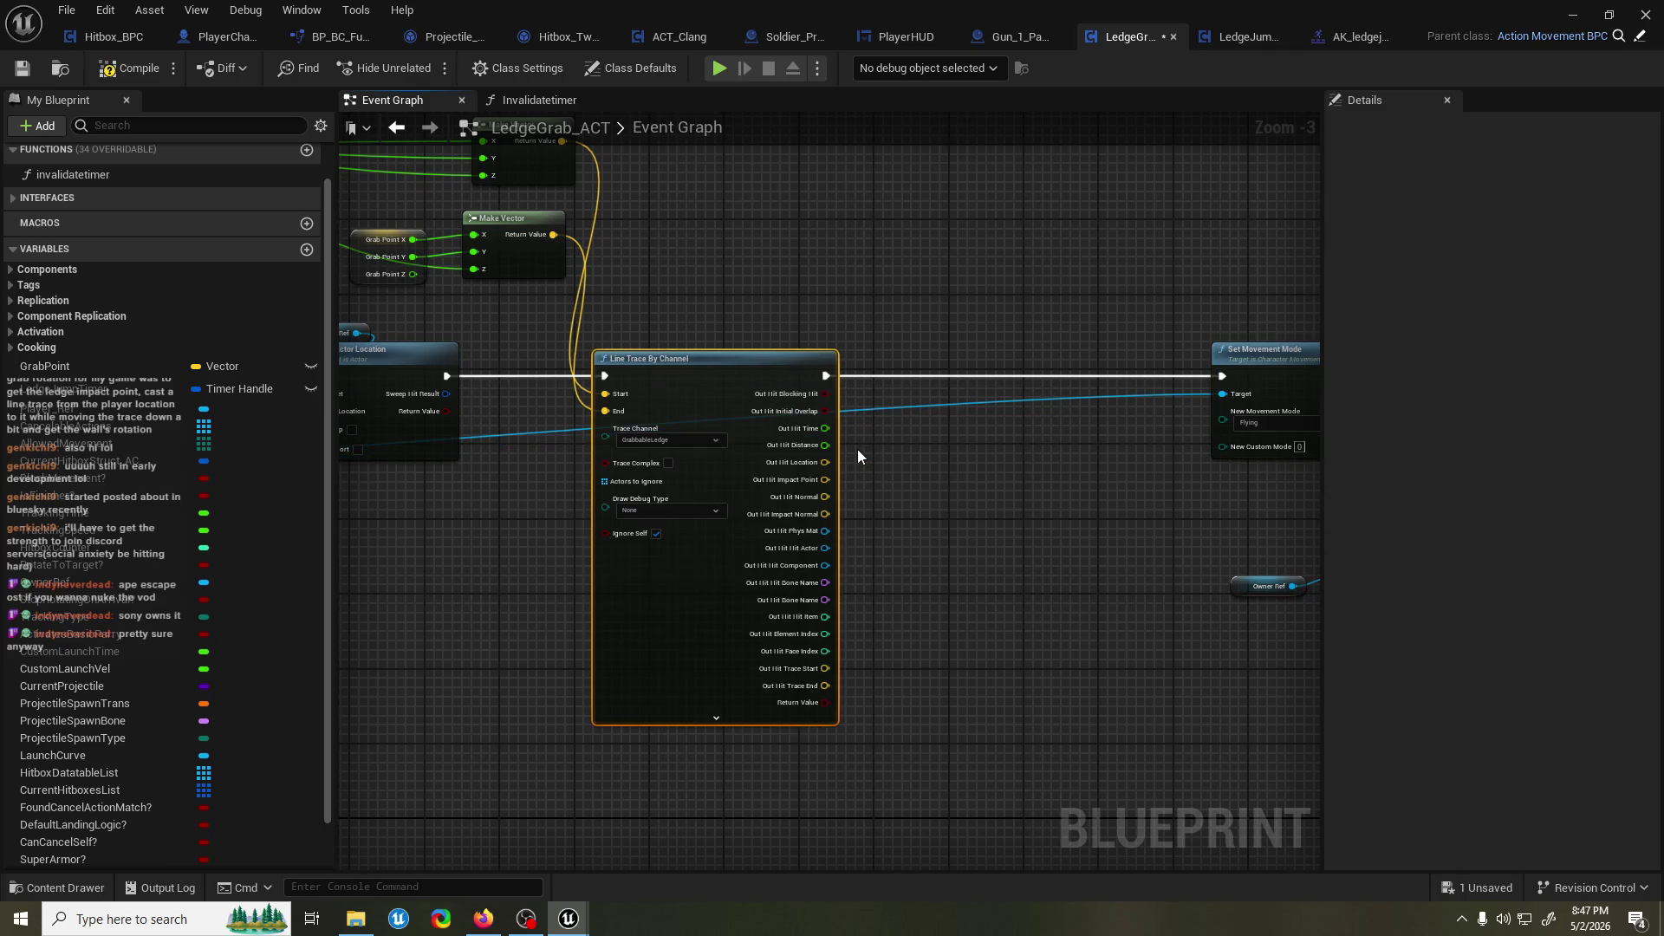
pyautogui.scroll(2, 854, 438)
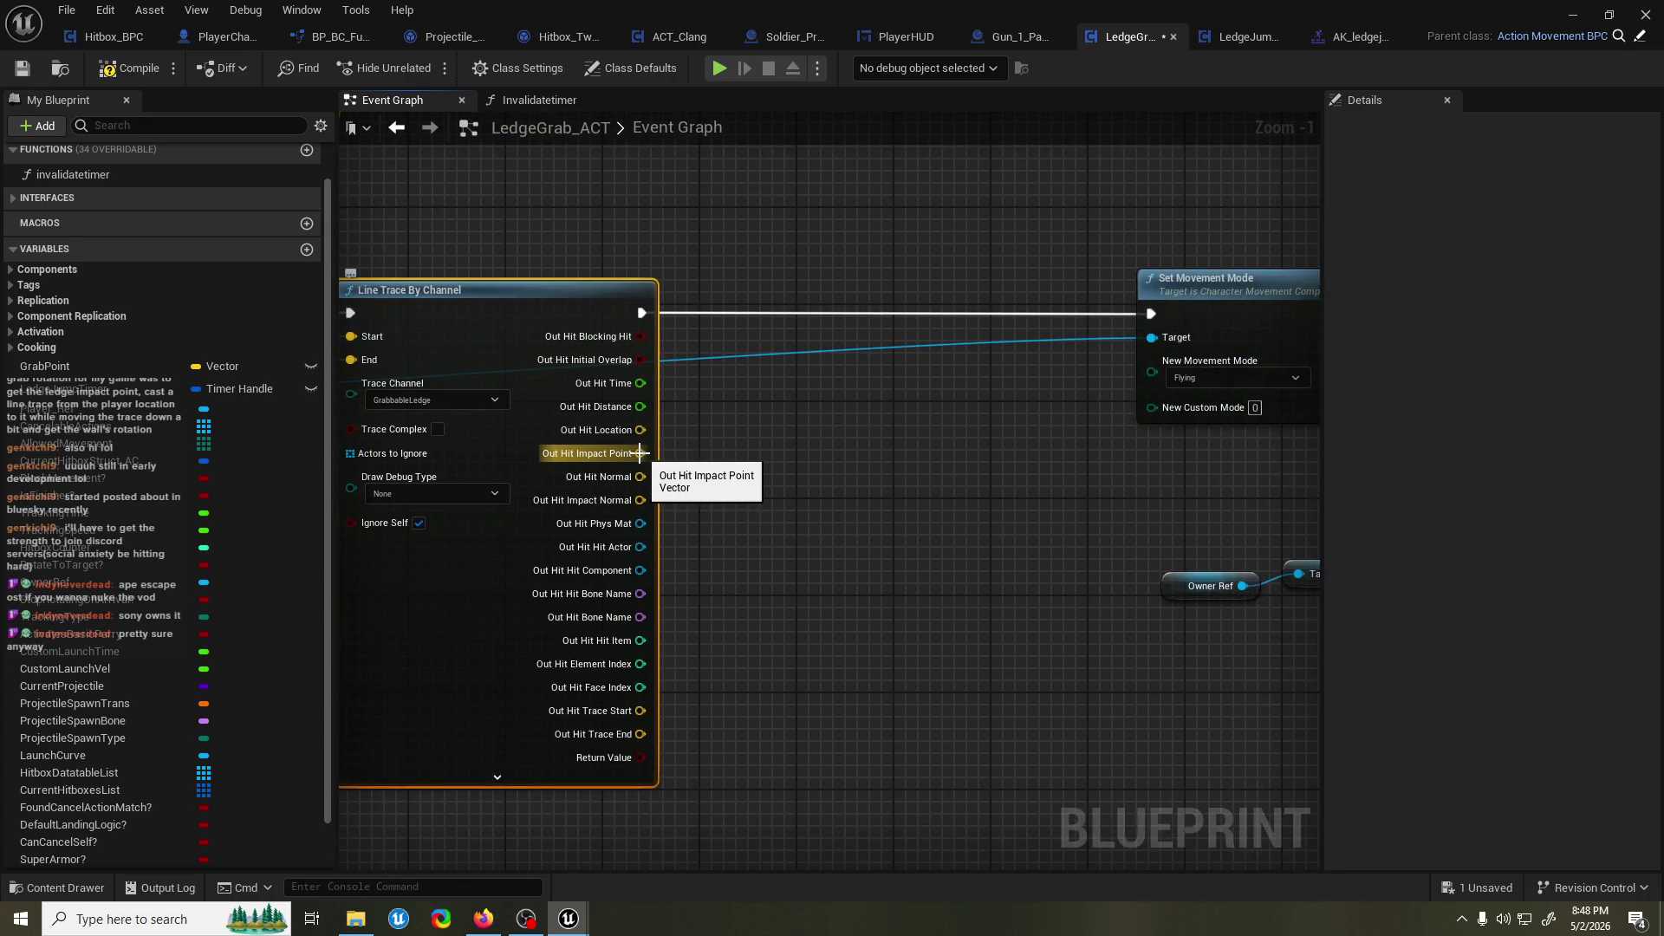
pyautogui.moveTo(640, 454); pyautogui.dragTo(820, 440)
pyautogui.click(738, 478)
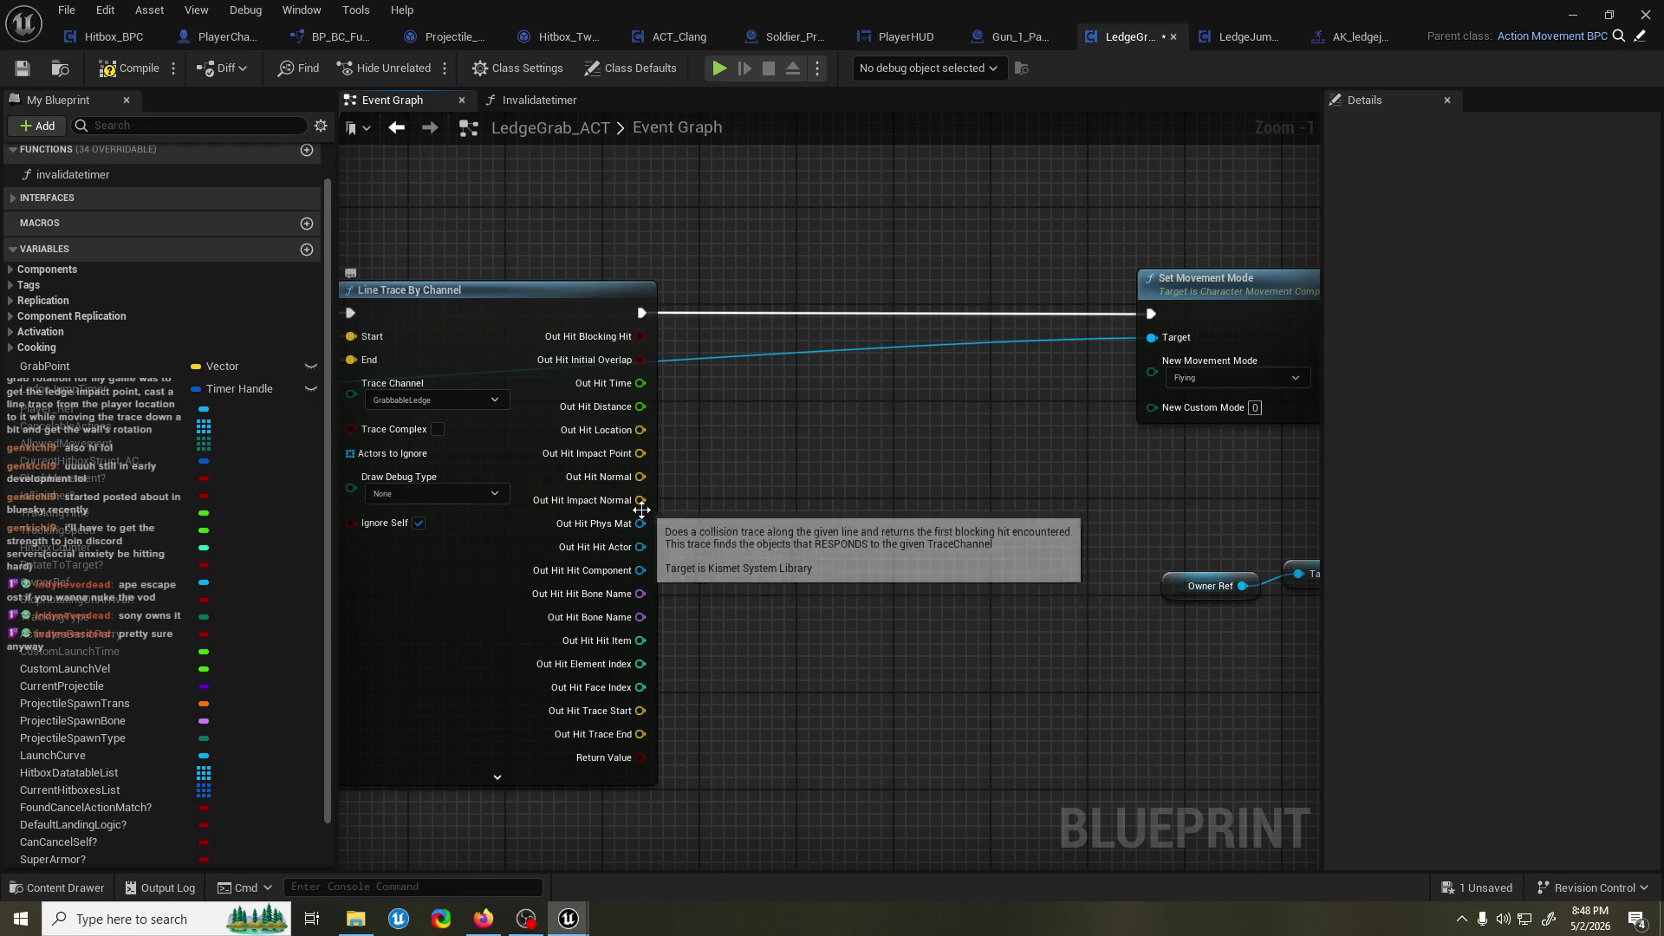
# Try a 'rot' node off Out Hit Impact Normal, cancel it, and recentre the graph.
pyautogui.moveTo(643, 500); pyautogui.dragTo(840, 435)
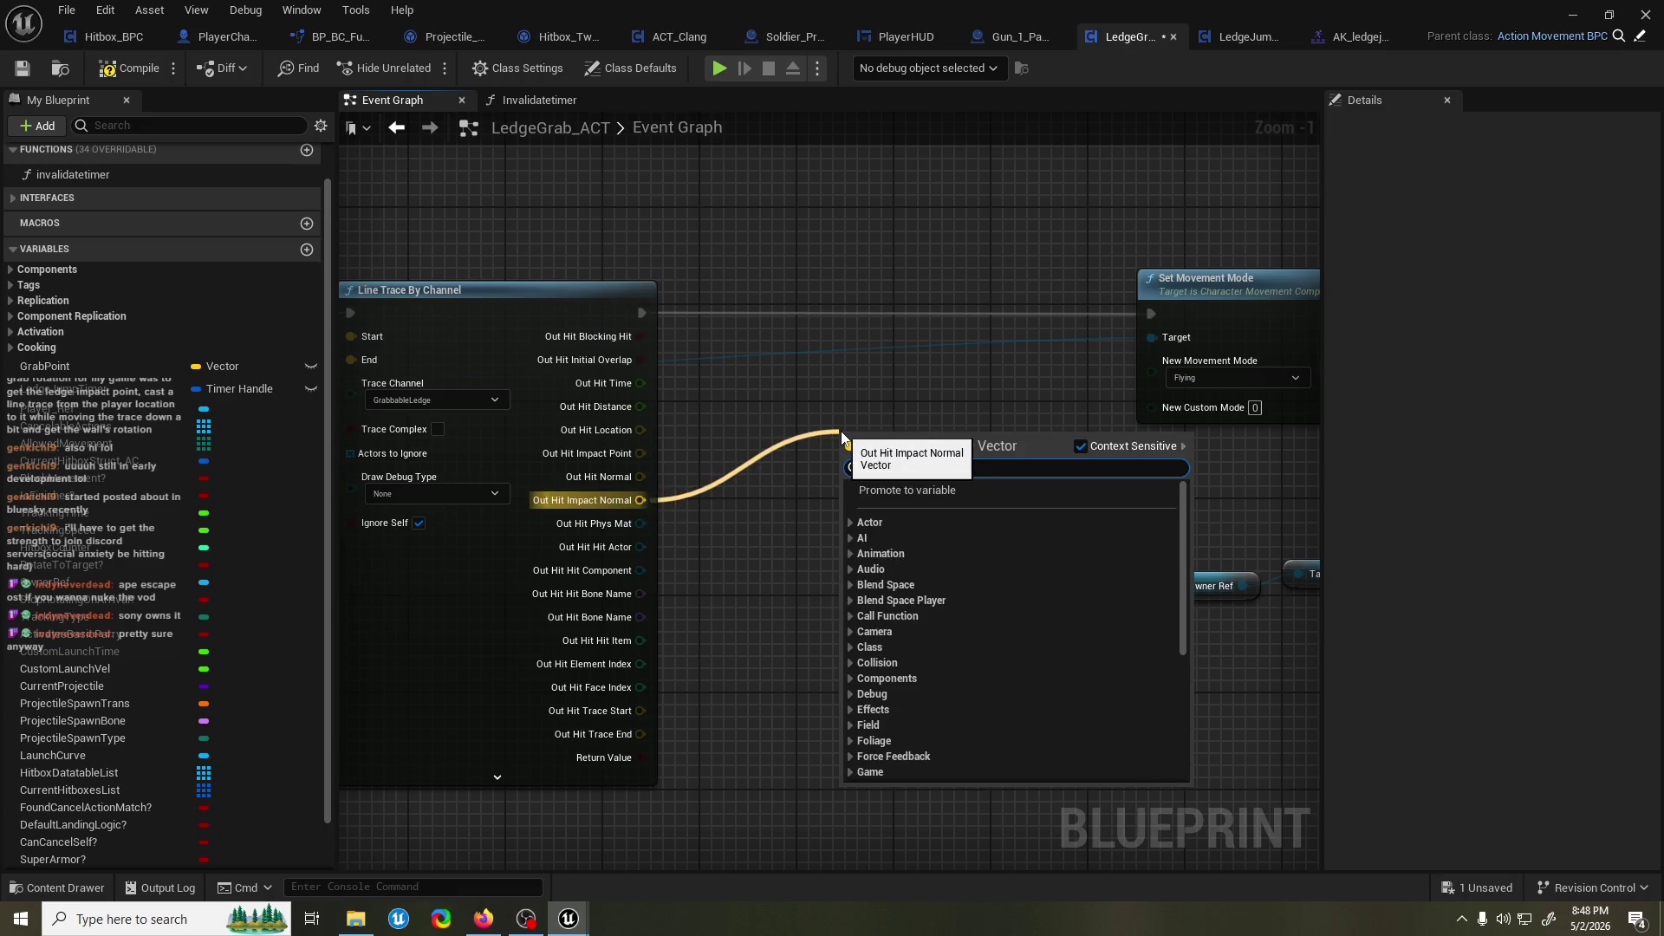
pyautogui.write('rot')
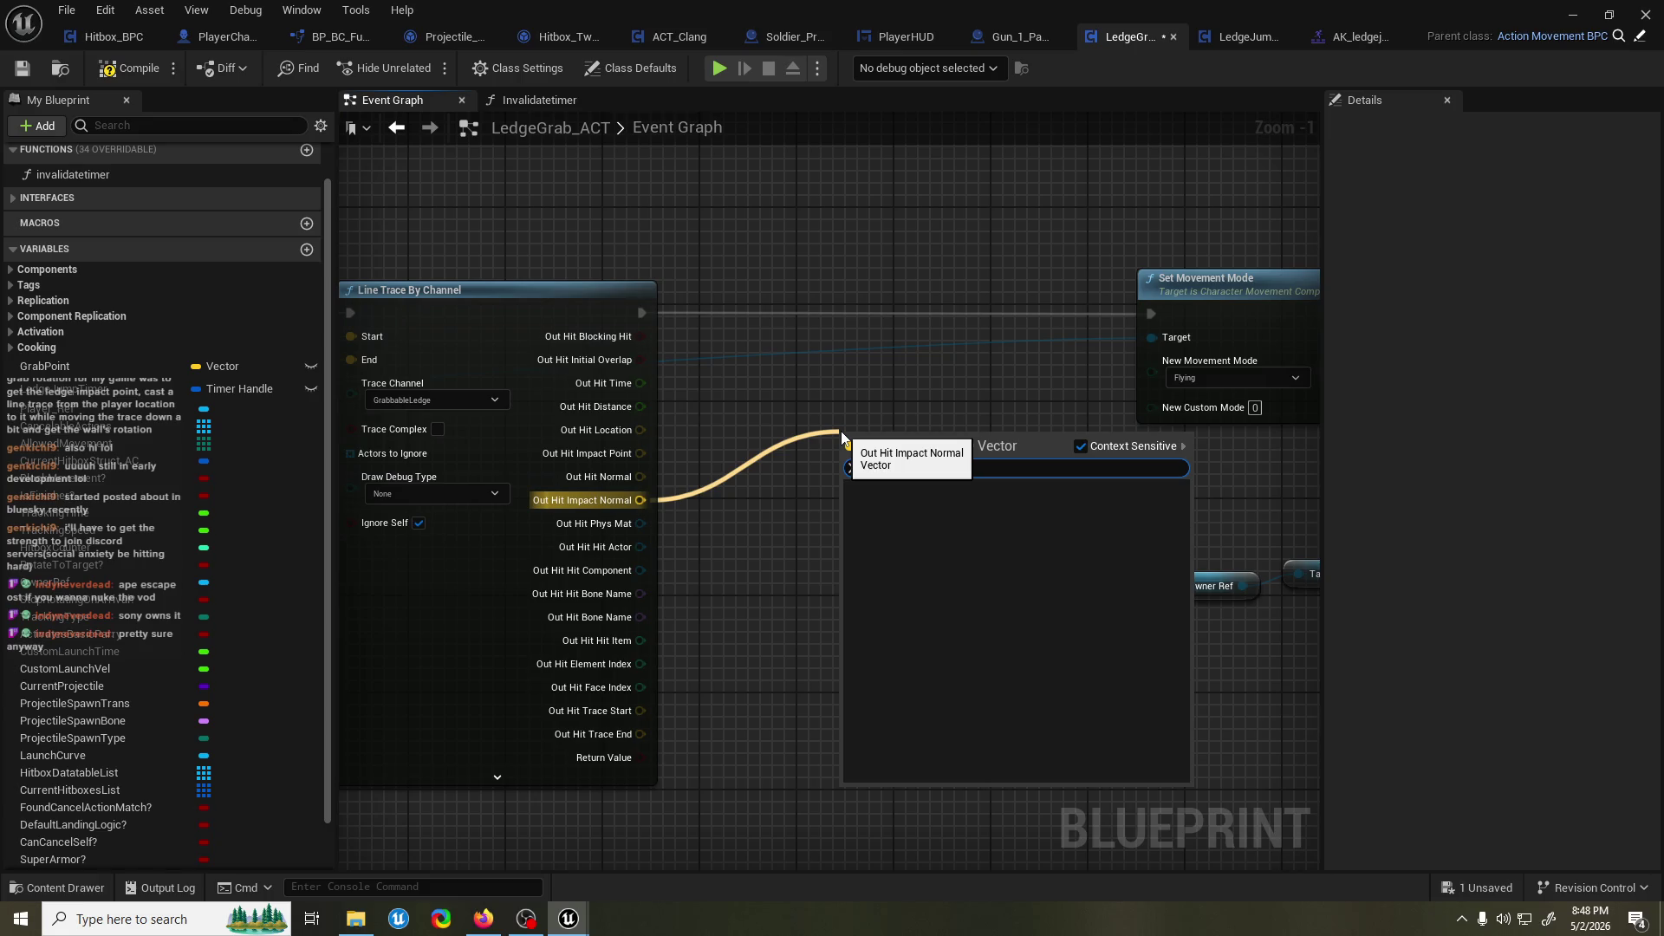
pyautogui.press('BackSpace')
pyautogui.press('BackSpace')
pyautogui.press('BackSpace')
pyautogui.press('Escape')
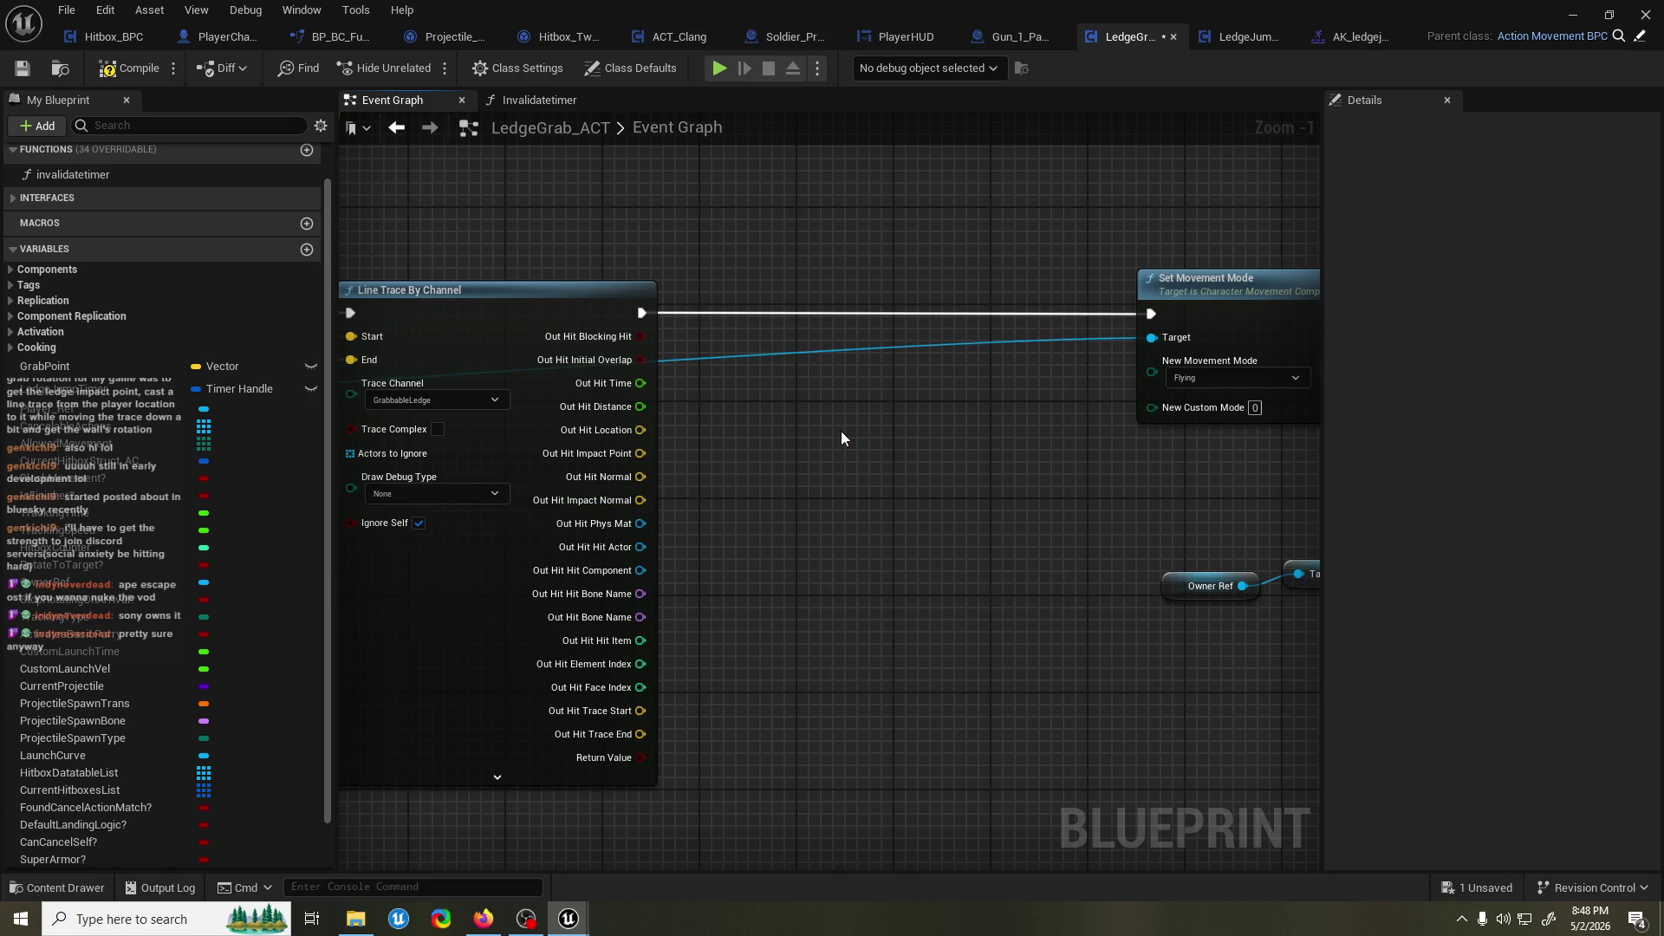
pyautogui.moveTo(736, 467); pyautogui.dragTo(858, 455)
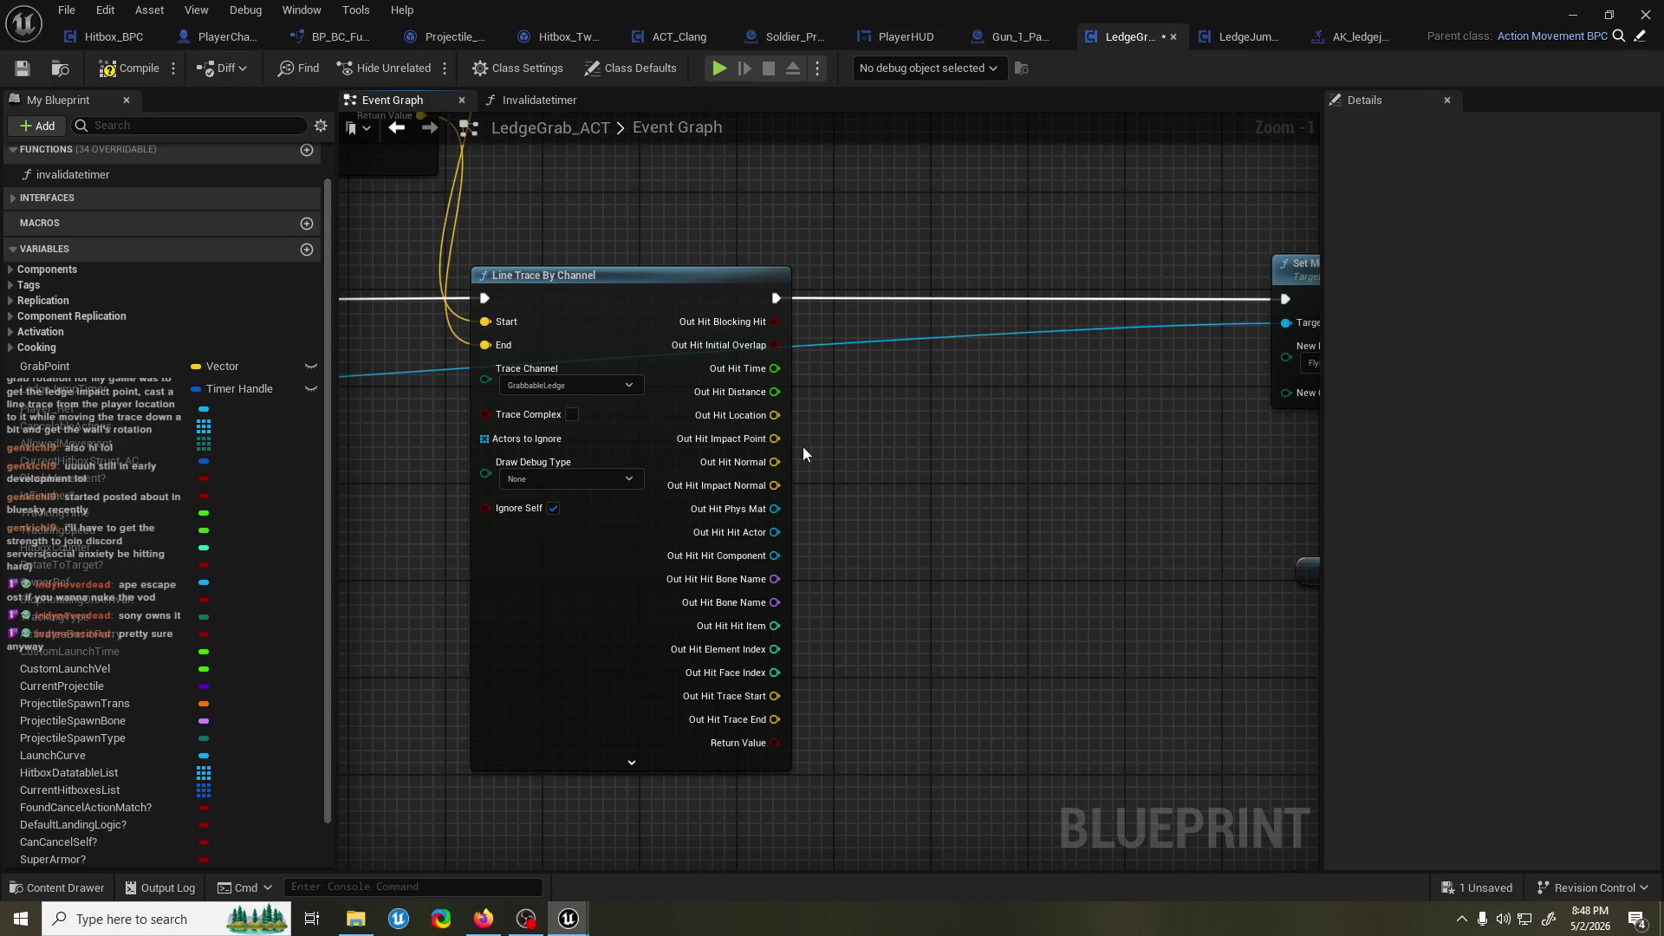
pyautogui.scroll(-1, 859, 421)
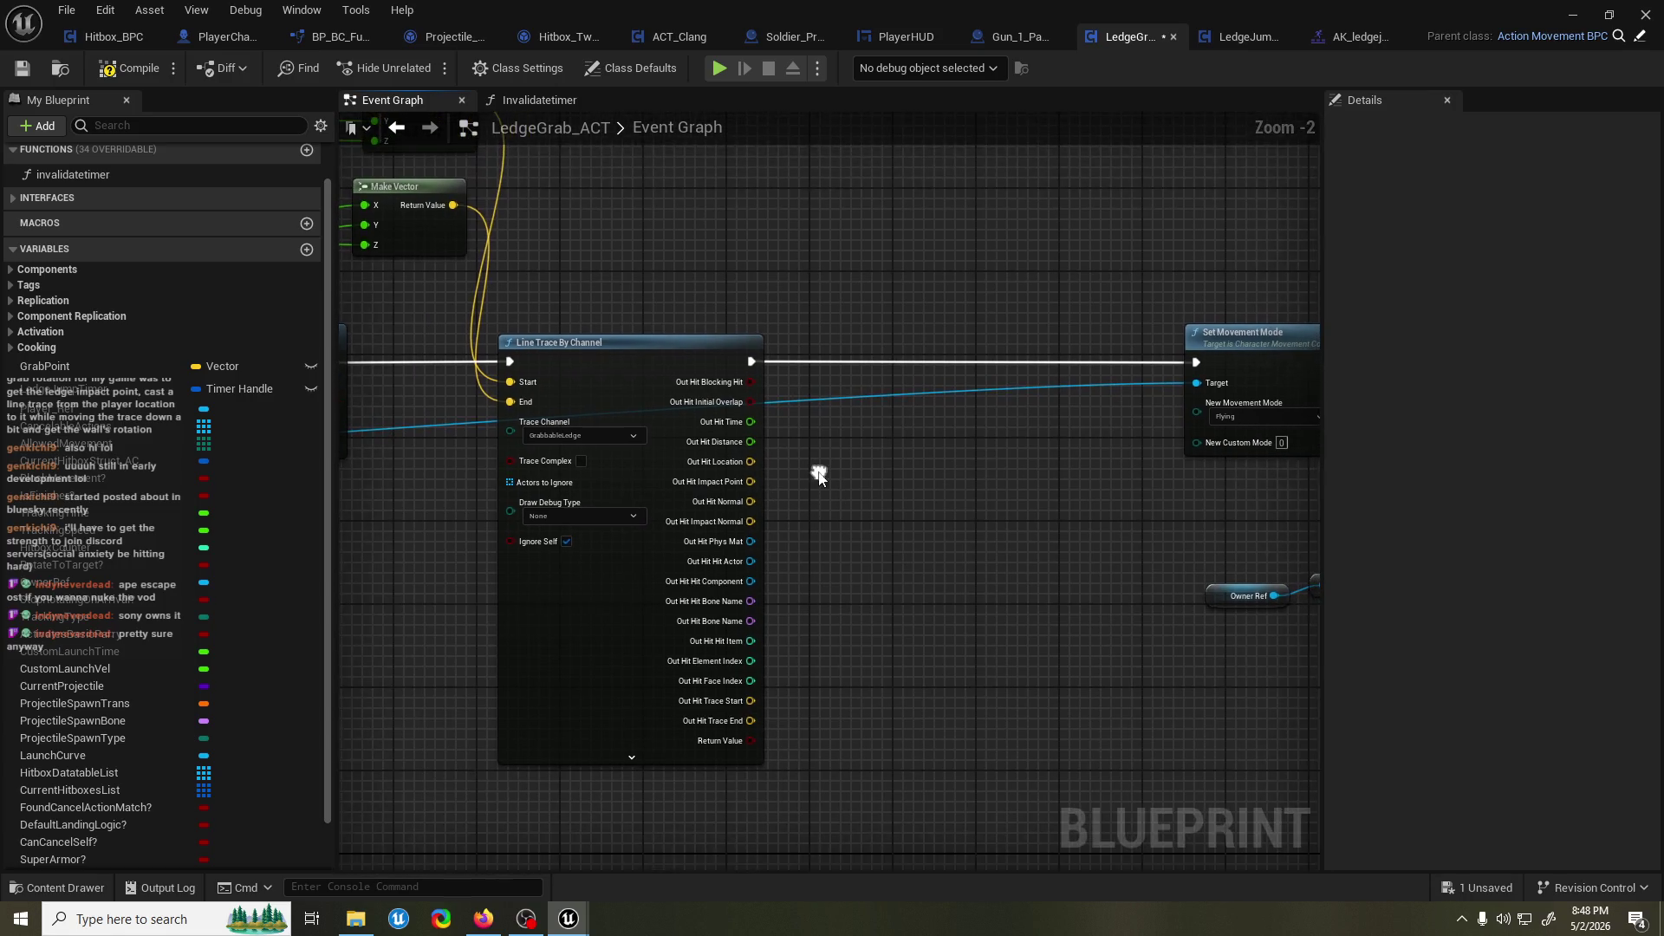
pyautogui.moveTo(819, 469); pyautogui.dragTo(777, 515)
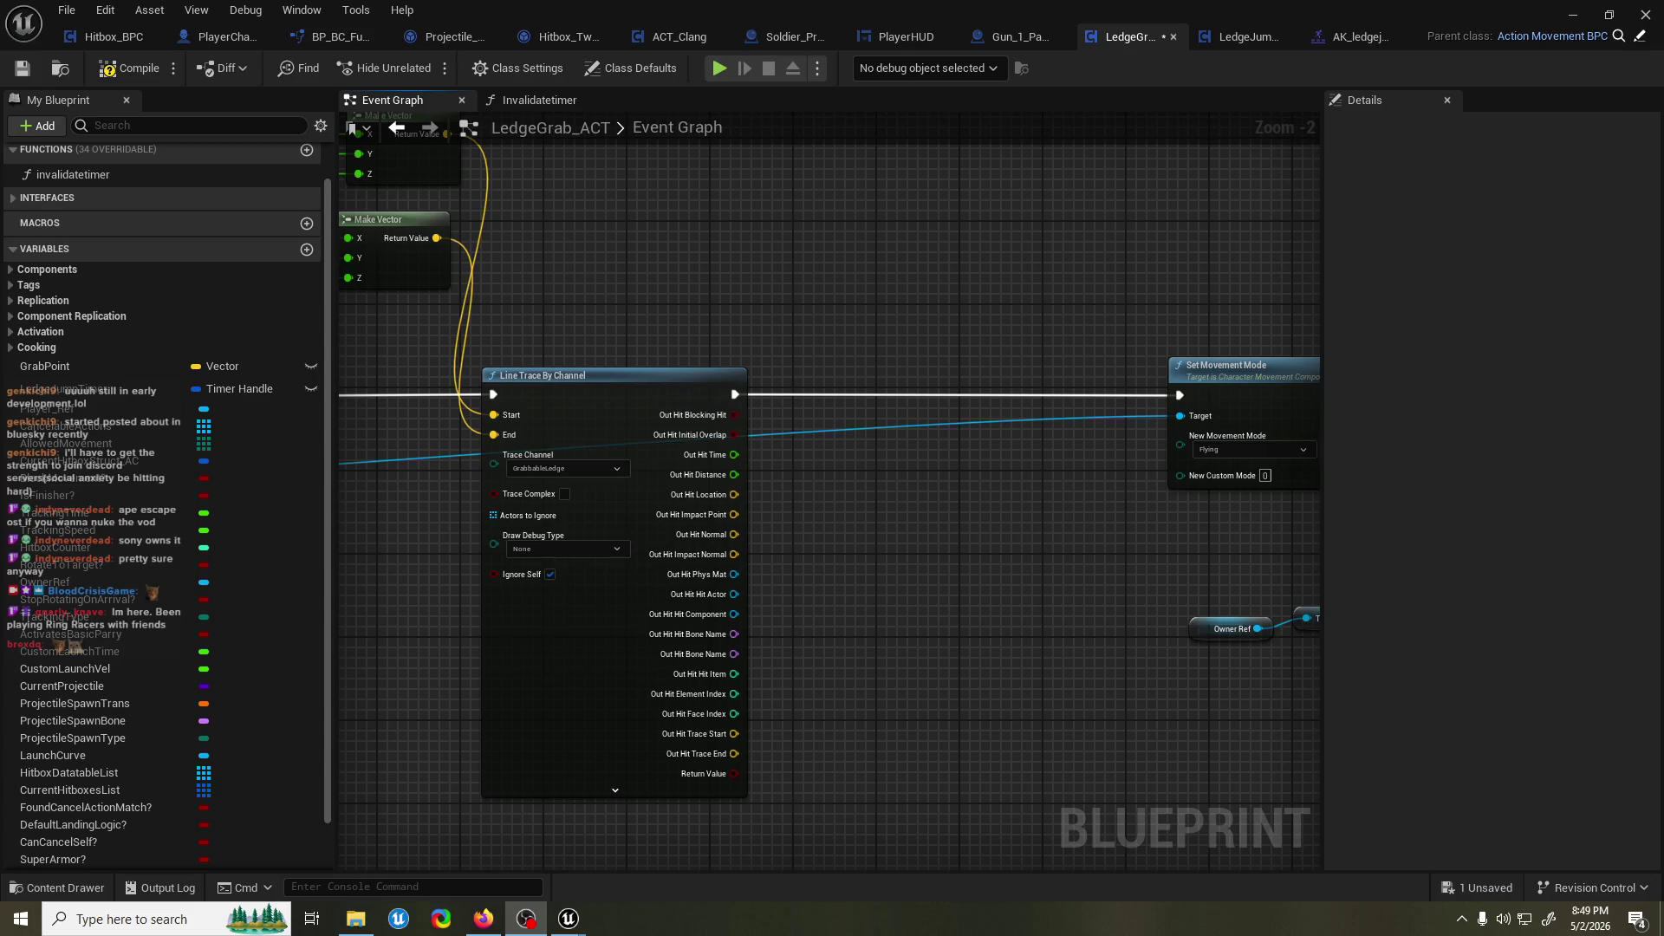
pyautogui.moveTo(838, 314)
pyautogui.mouseDown()
pyautogui.moveTo(766, 297)
pyautogui.moveTo(688, 323)
pyautogui.moveTo(898, 345)
pyautogui.mouseUp()
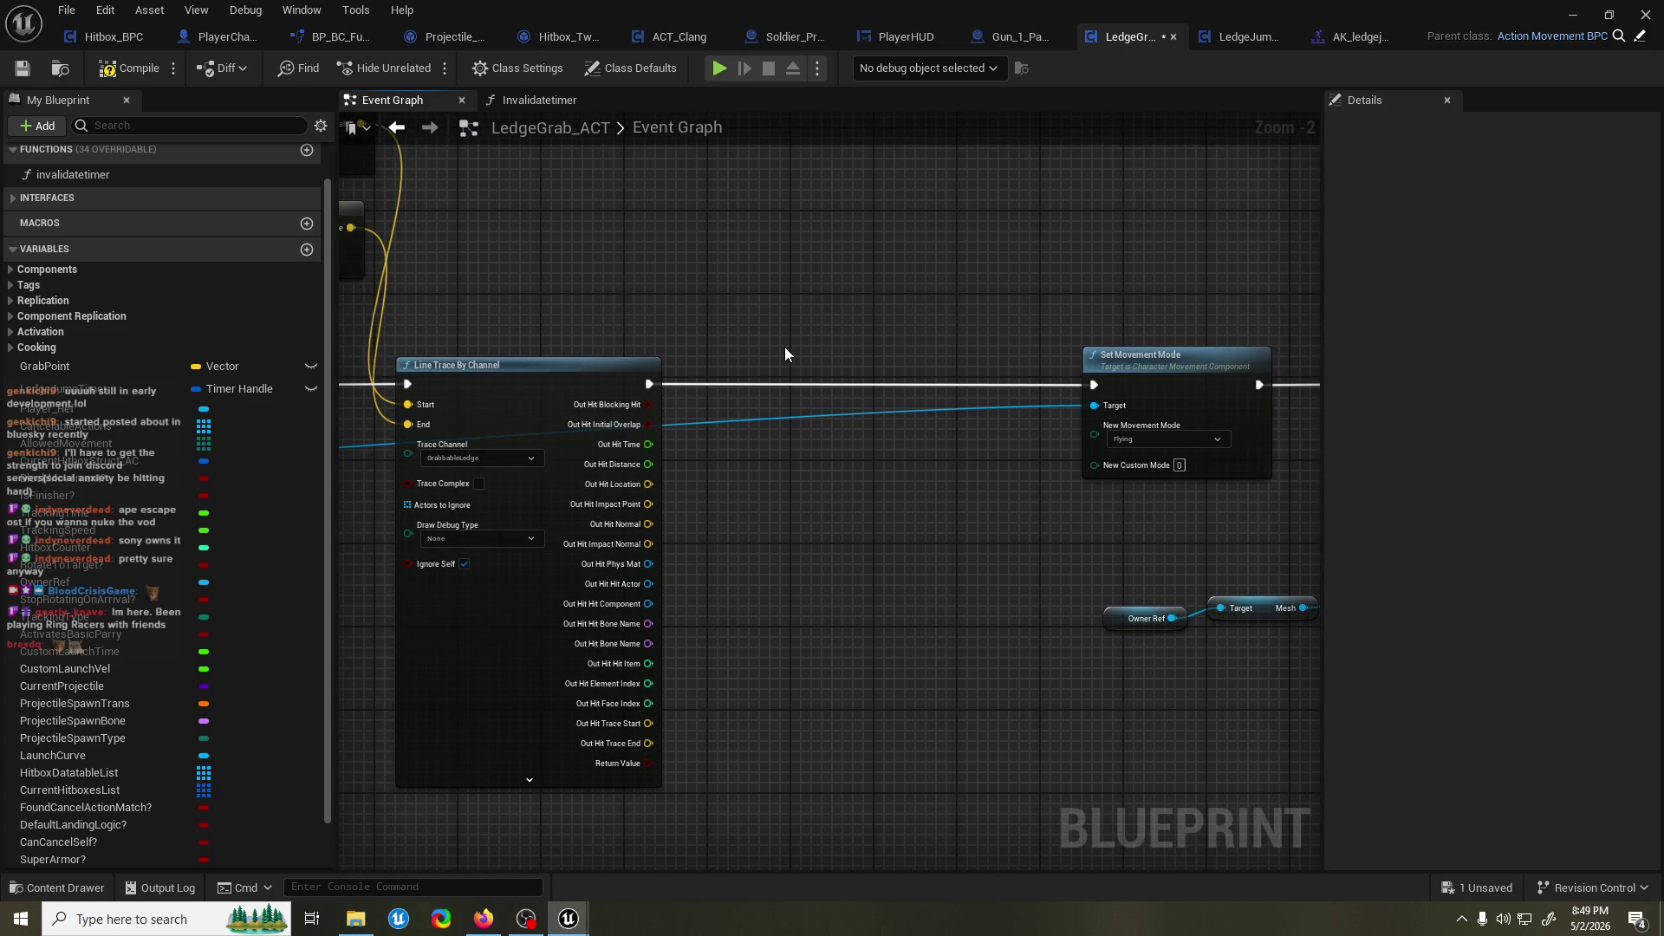
# Add a Draw Debug Arrow from Out Hit Normal, executing between Line Trace and Set Movement Mode.
pyautogui.moveTo(637, 343); pyautogui.dragTo(768, 320)
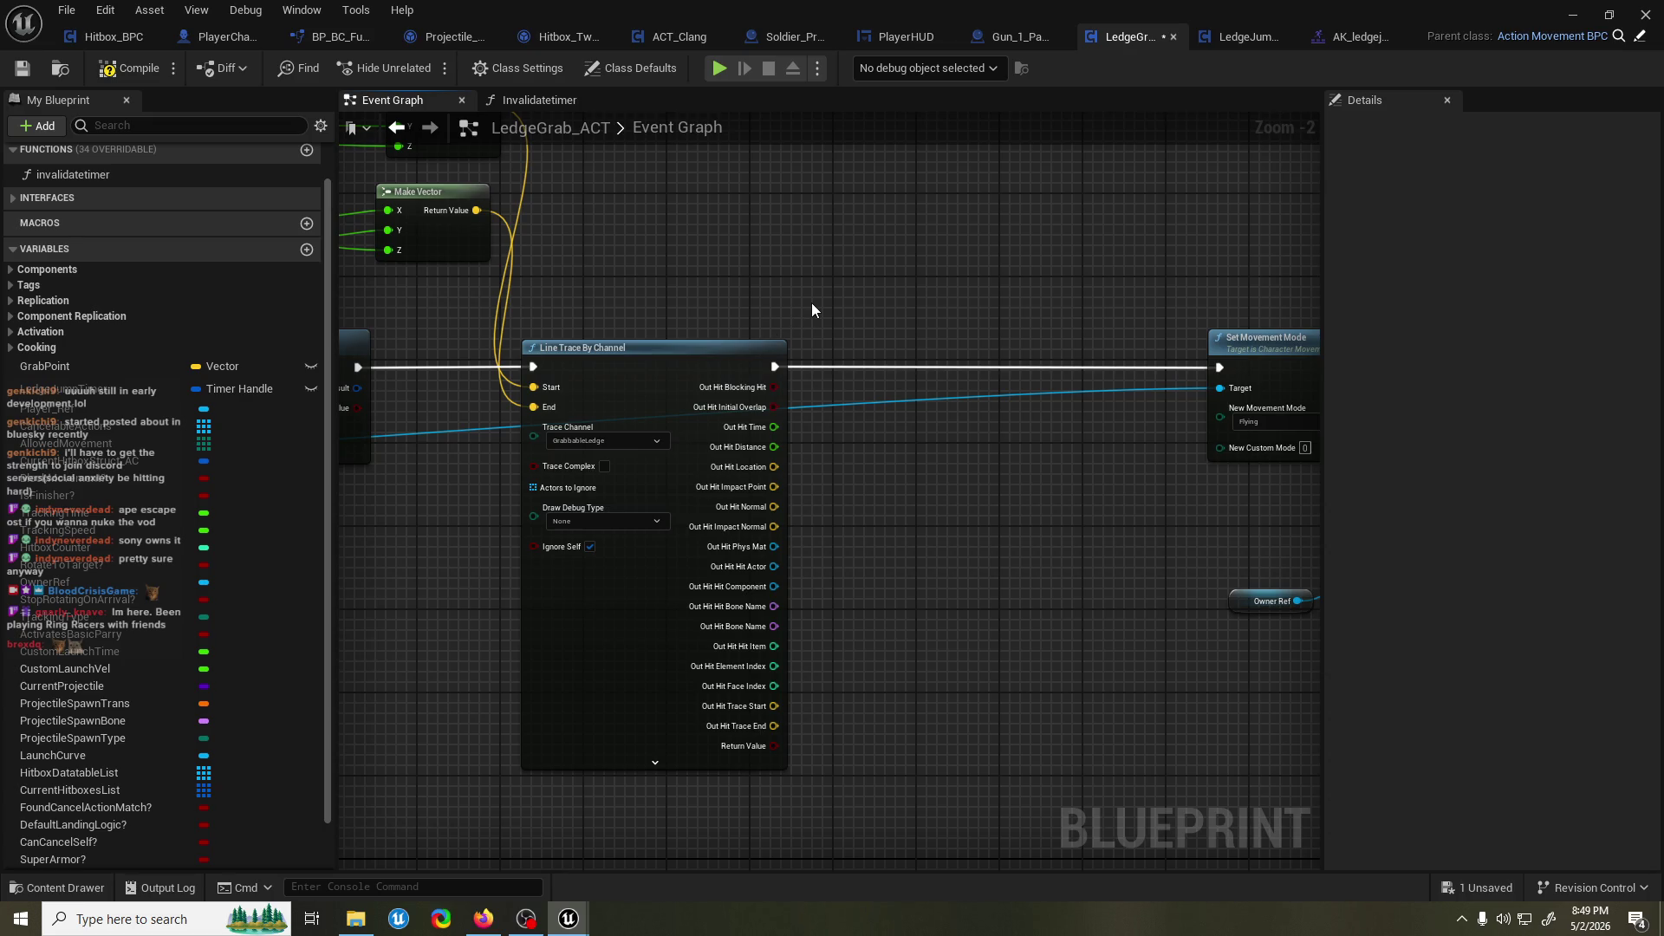
pyautogui.moveTo(940, 361)
pyautogui.mouseDown()
pyautogui.moveTo(799, 359)
pyautogui.moveTo(919, 451)
pyautogui.moveTo(974, 425)
pyautogui.moveTo(726, 414)
pyautogui.mouseUp()
pyautogui.scroll(-1, 782, 364)
pyautogui.scroll(2, 867, 511)
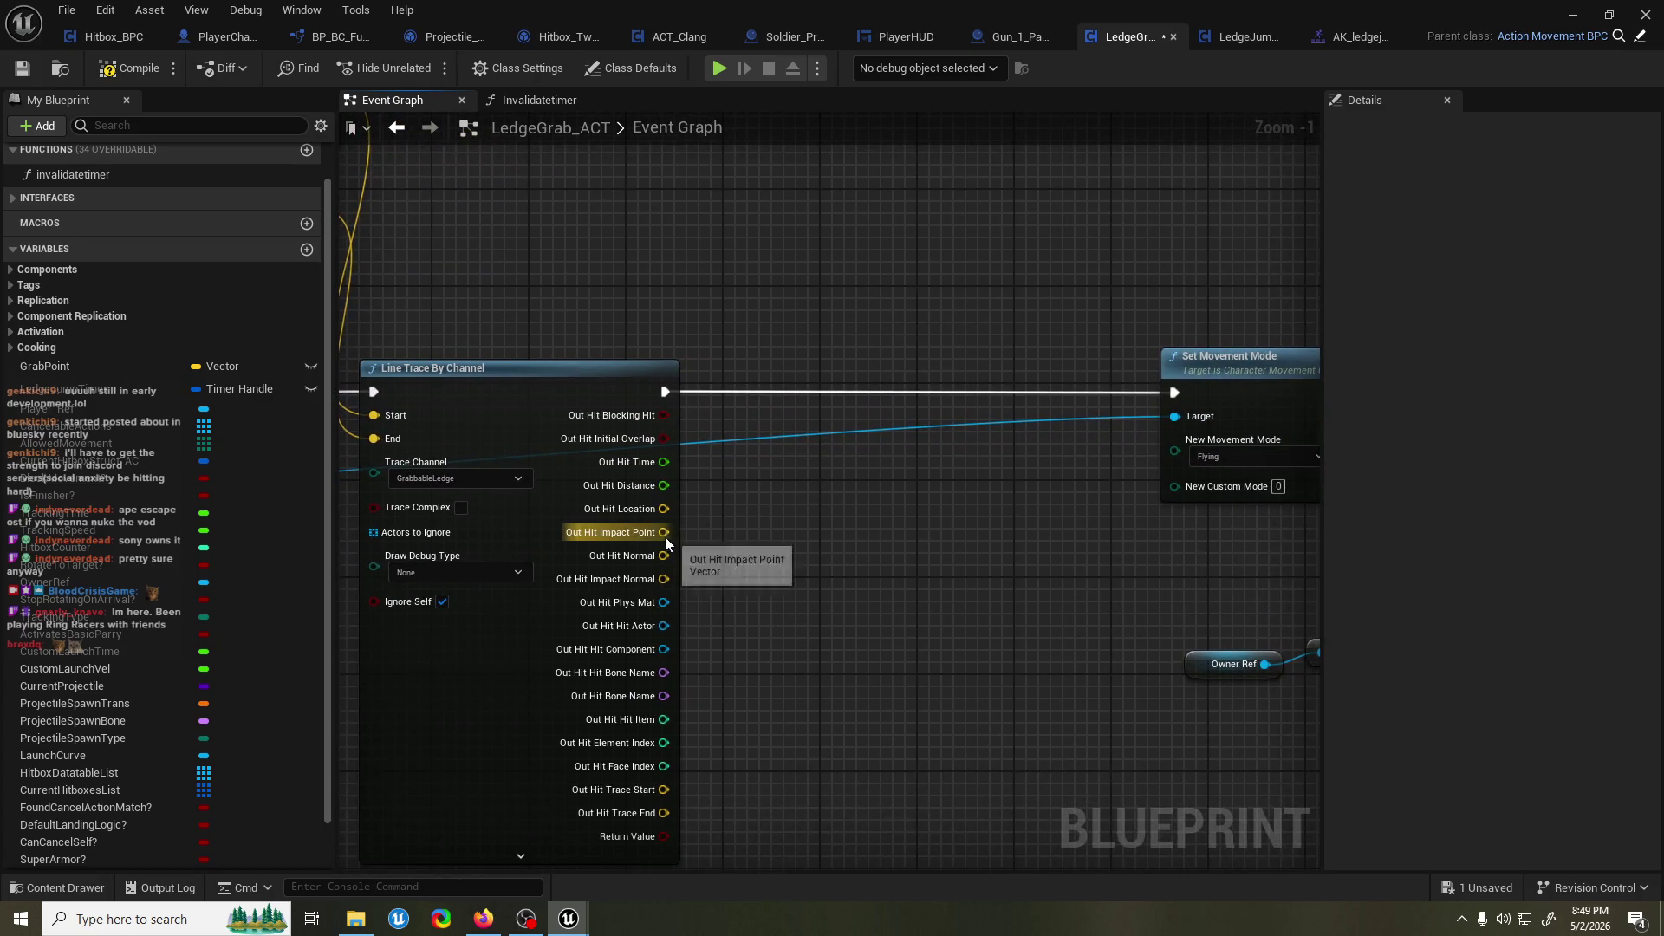
pyautogui.moveTo(664, 556); pyautogui.dragTo(835, 534)
pyautogui.write('draw')
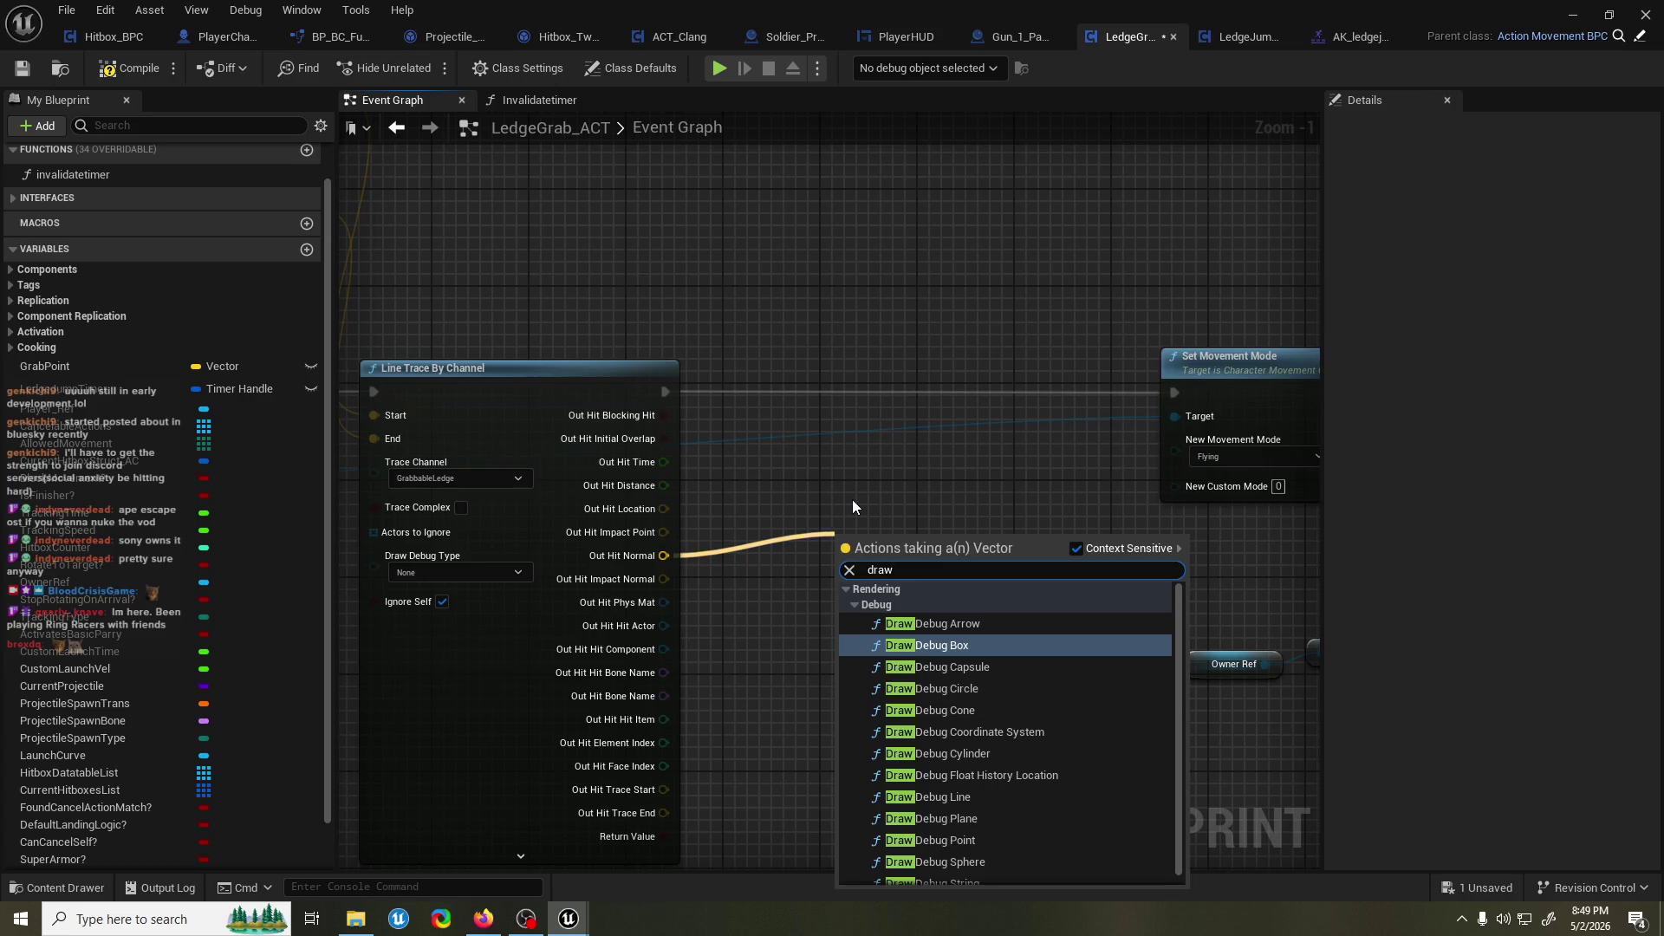
pyautogui.press('Up')
pyautogui.press('Return')
pyautogui.moveTo(899, 570); pyautogui.dragTo(887, 400)
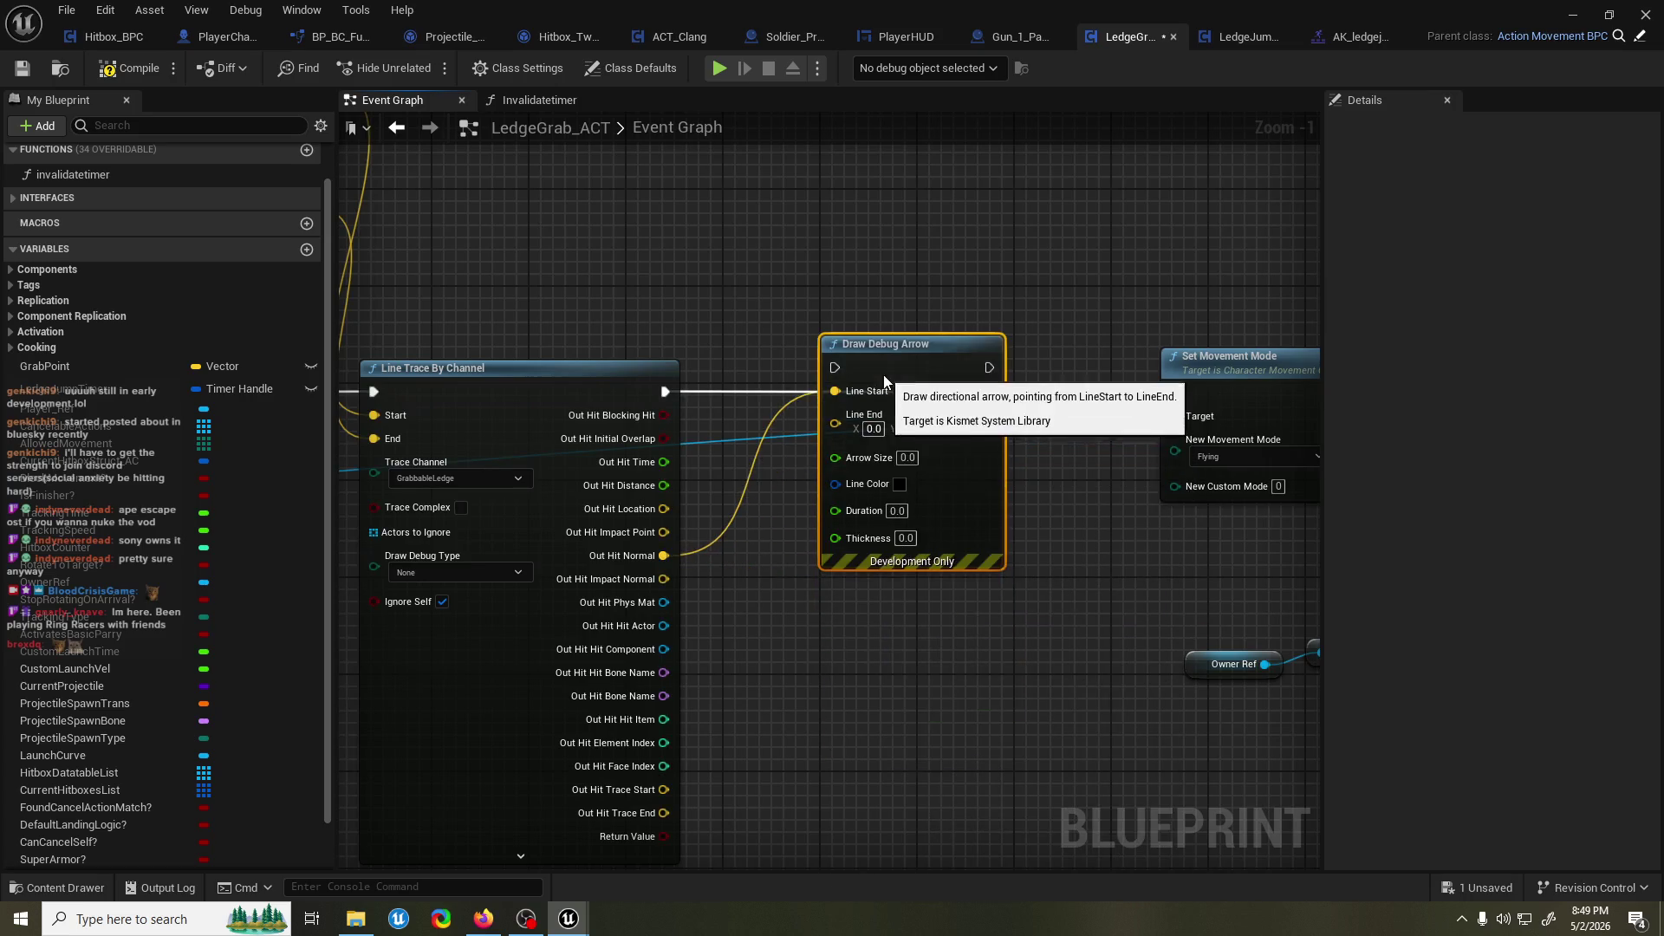
pyautogui.moveTo(835, 535)
pyautogui.mouseDown()
pyautogui.moveTo(719, 400)
pyautogui.moveTo(661, 394)
pyautogui.moveTo(834, 392)
pyautogui.mouseUp()
pyautogui.moveTo(989, 392); pyautogui.dragTo(1174, 392)
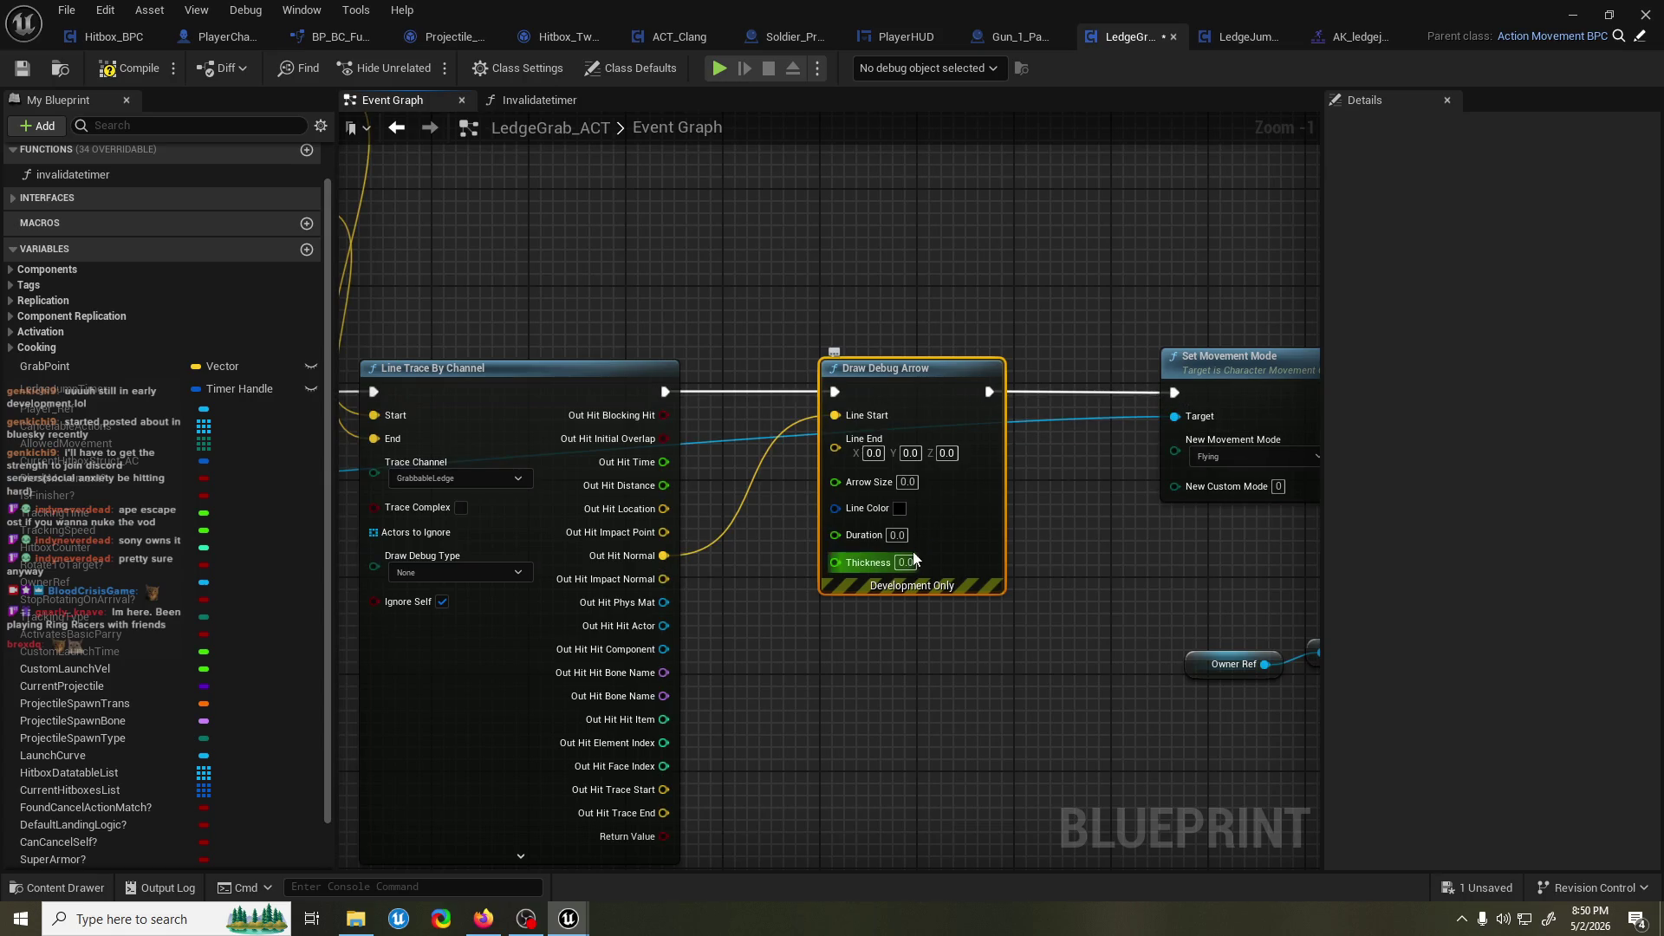
# Give the debug arrow duration 5, arrow size 5 and a bright green line colour.
pyautogui.click(905, 534)
pyautogui.write('5')
pyautogui.press('Return')
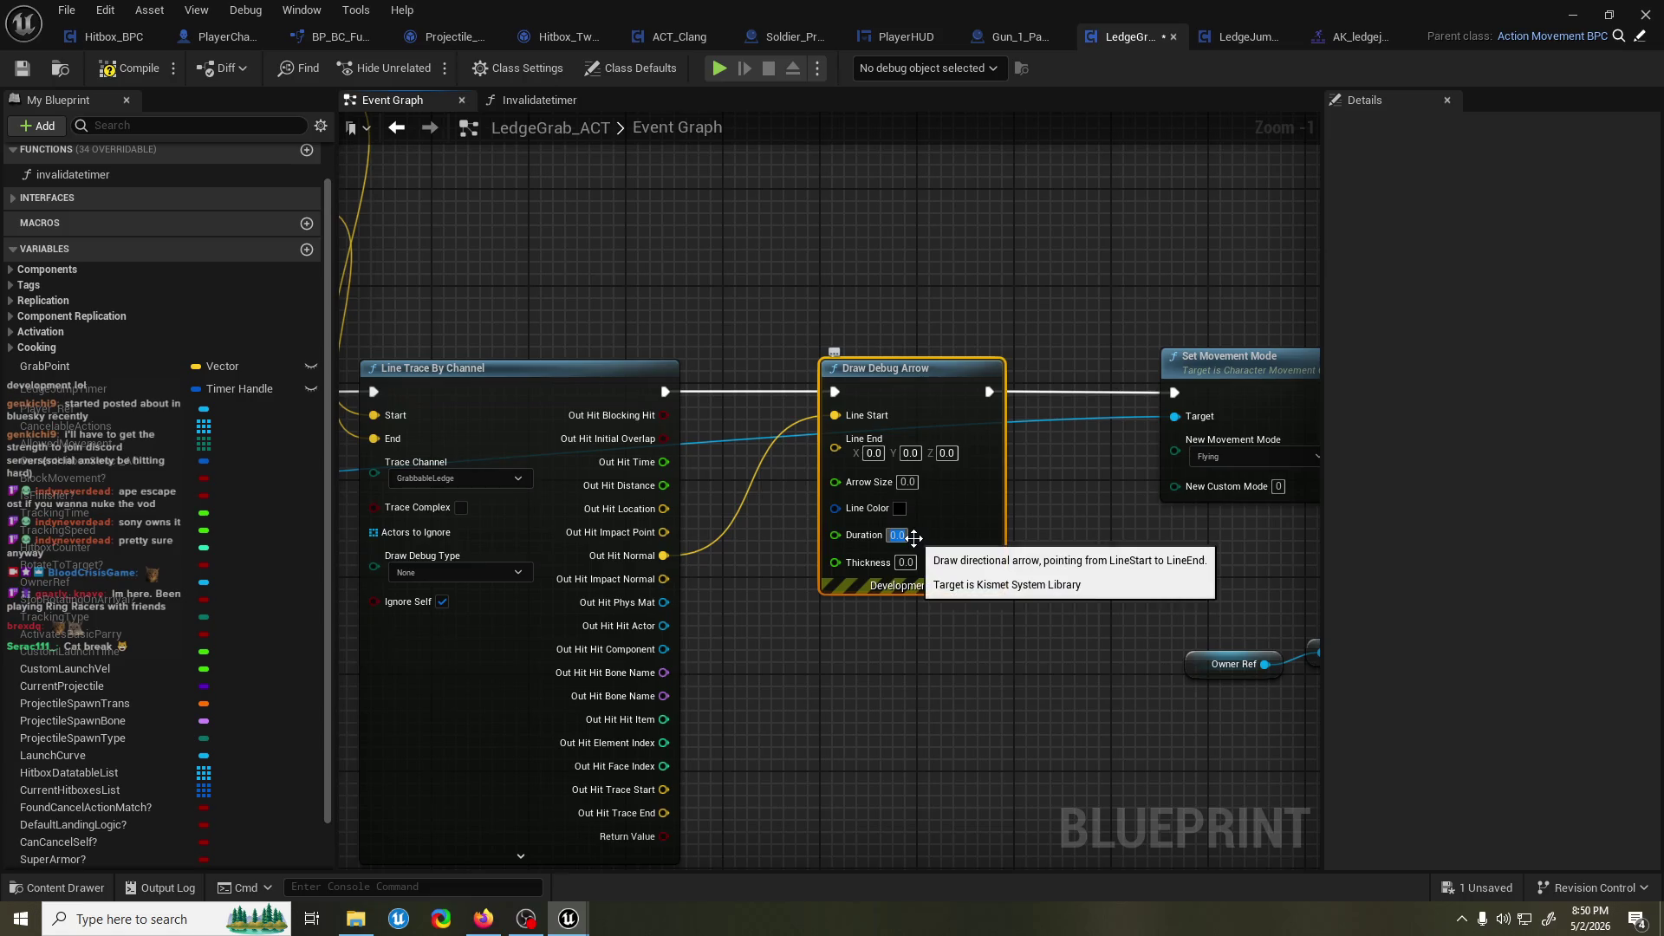
pyautogui.click(907, 482)
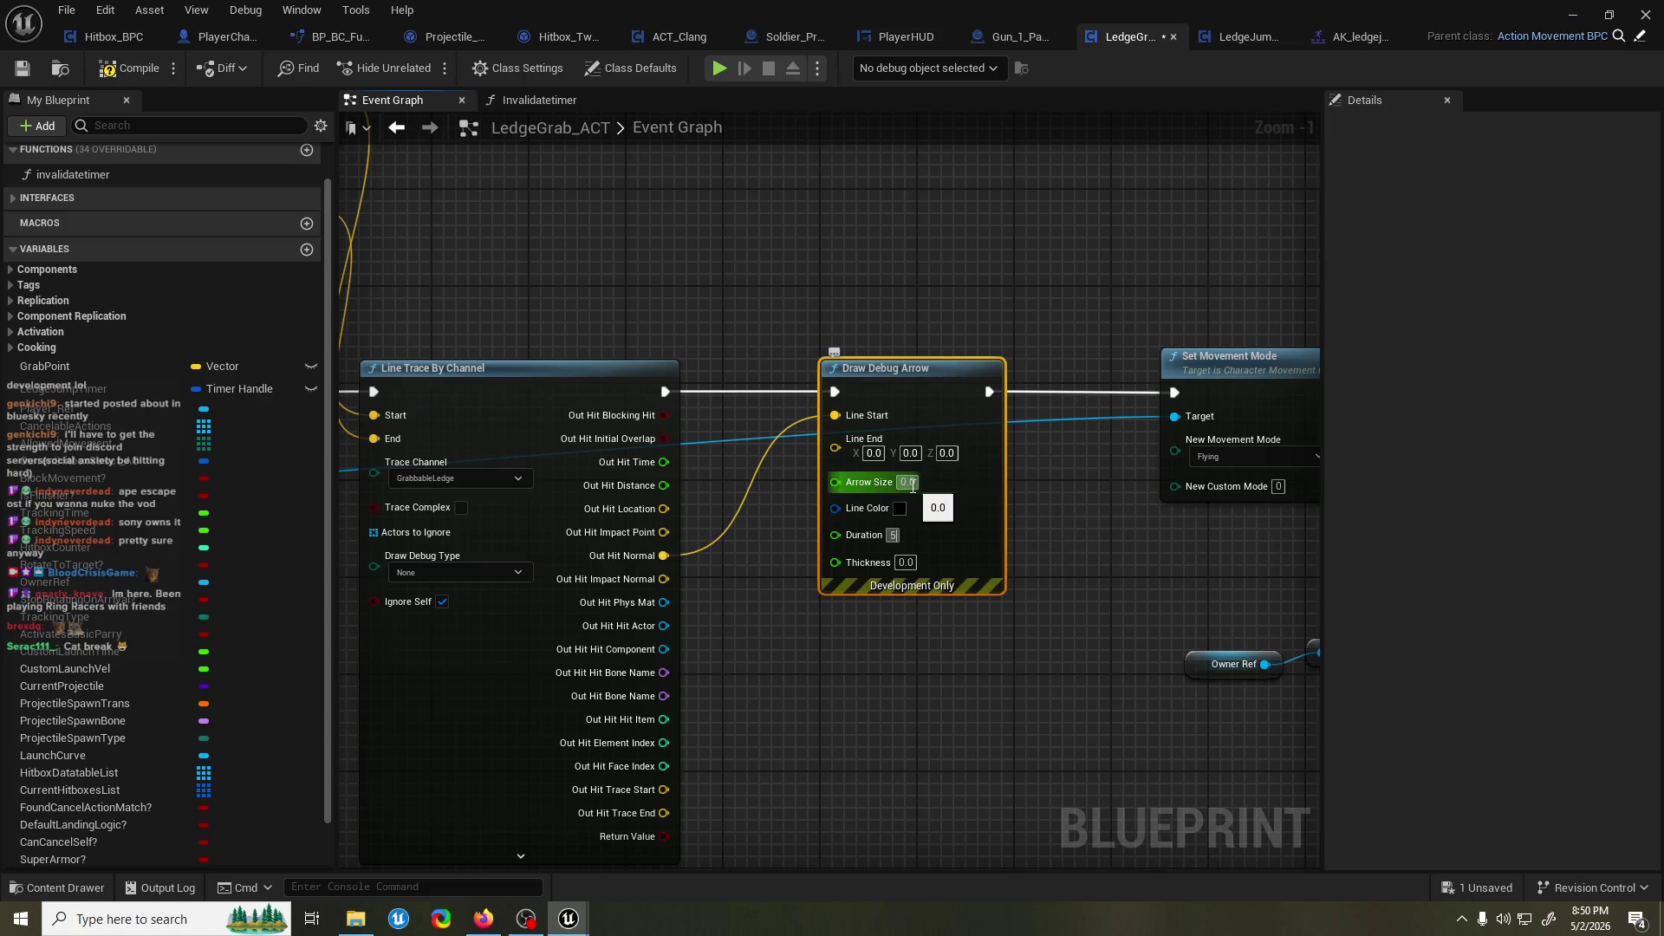
pyautogui.write('5')
pyautogui.press('Return')
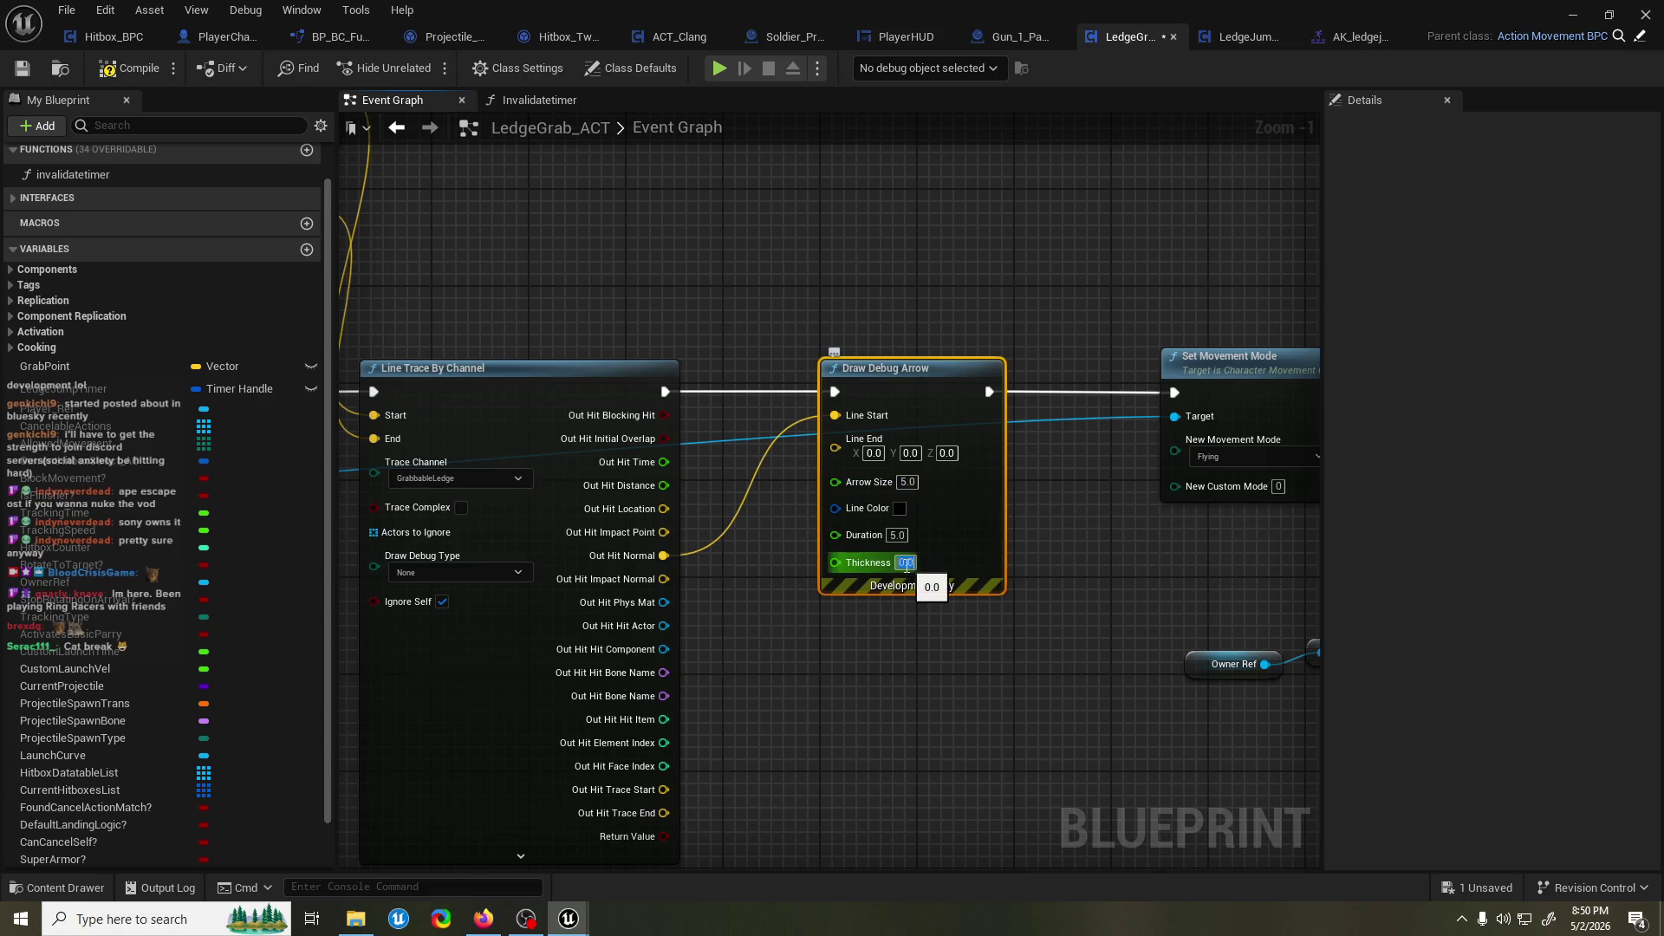
pyautogui.click(900, 508)
pyautogui.click(988, 672)
pyautogui.click(1164, 874)
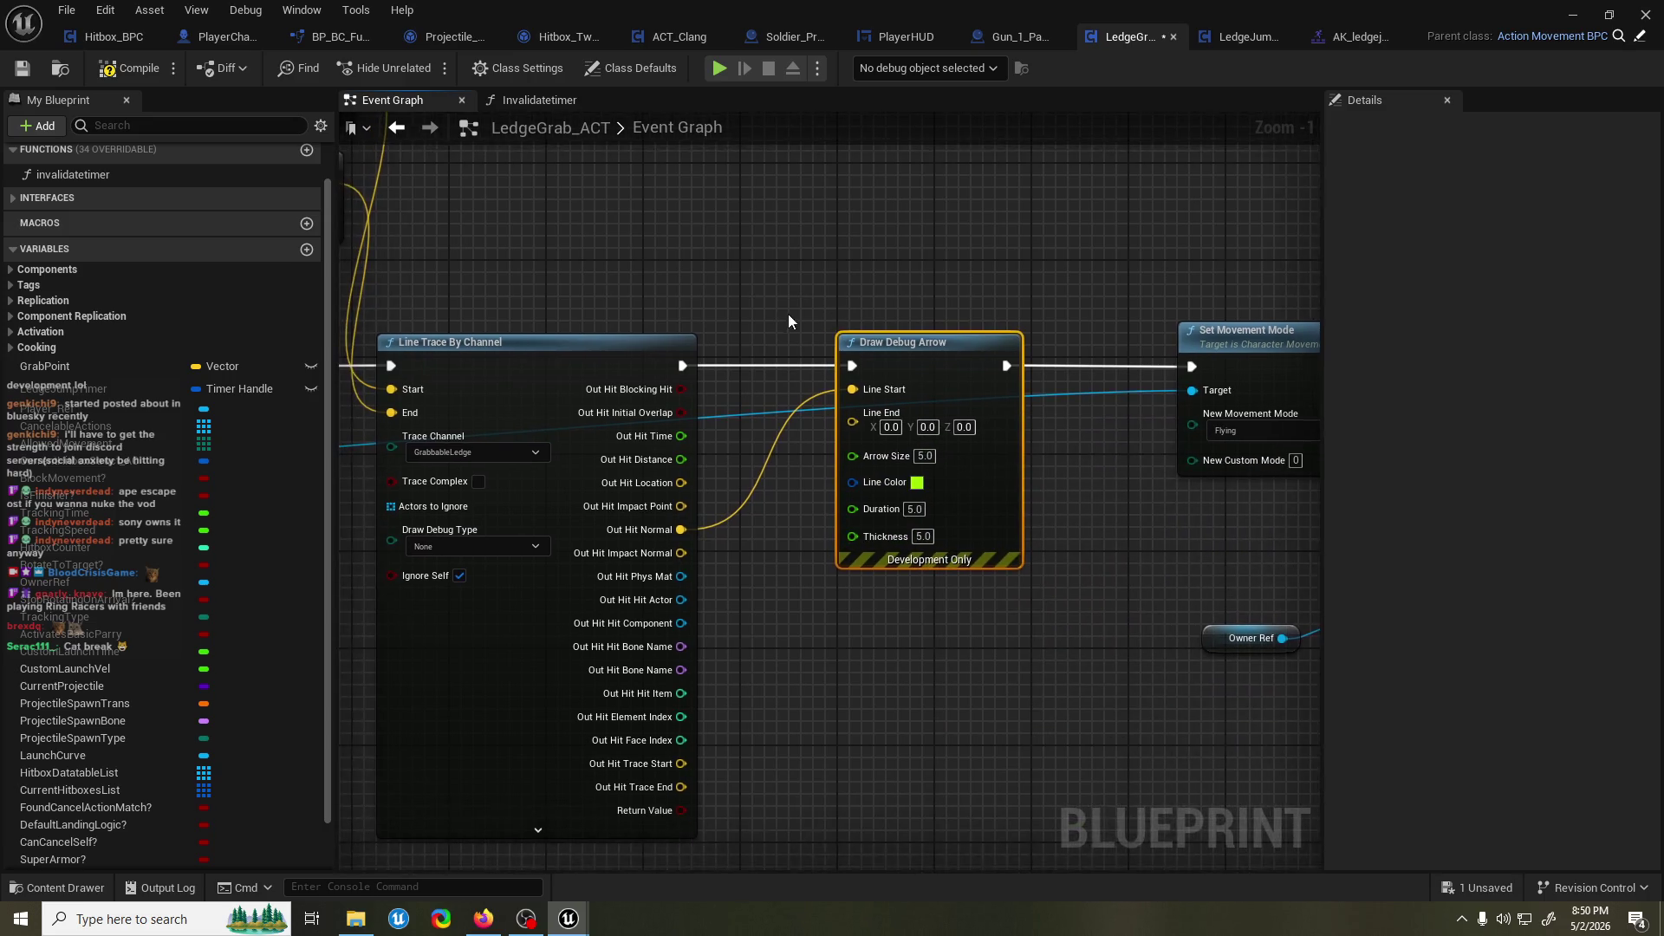
pyautogui.moveTo(706, 360)
pyautogui.mouseDown()
pyautogui.moveTo(679, 342)
pyautogui.moveTo(642, 387)
pyautogui.mouseUp()
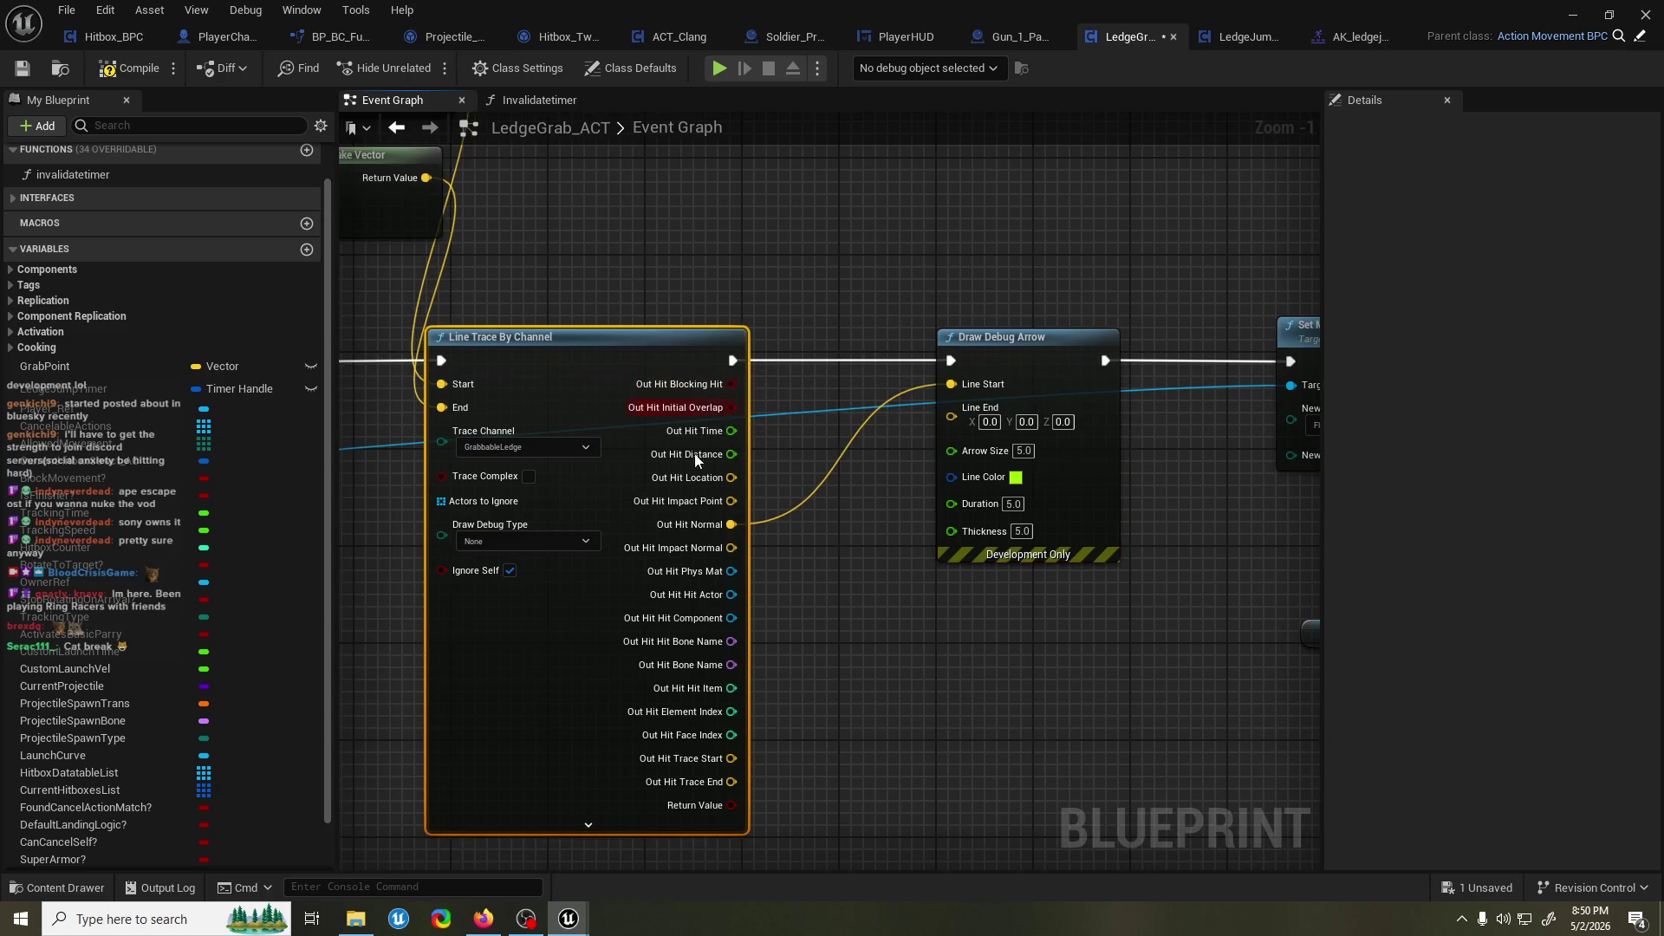
# Add a Multiply node on the hit normal with a float second input.
pyautogui.moveTo(731, 524); pyautogui.dragTo(815, 645)
pyautogui.write('multiply')
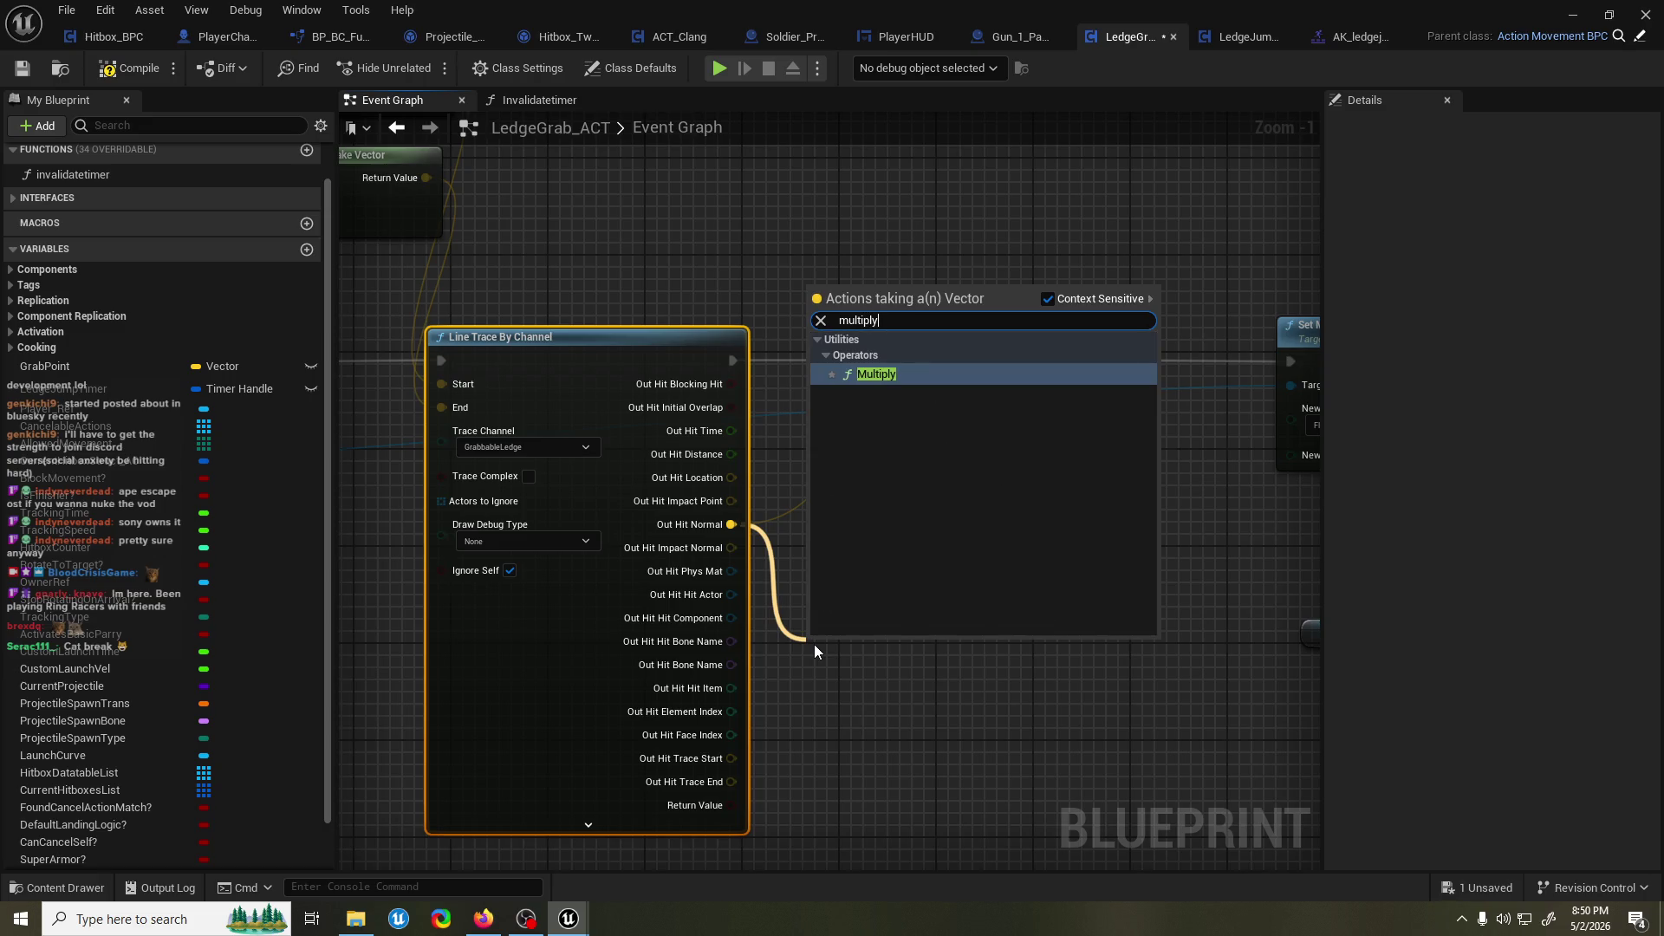
pyautogui.press('Return')
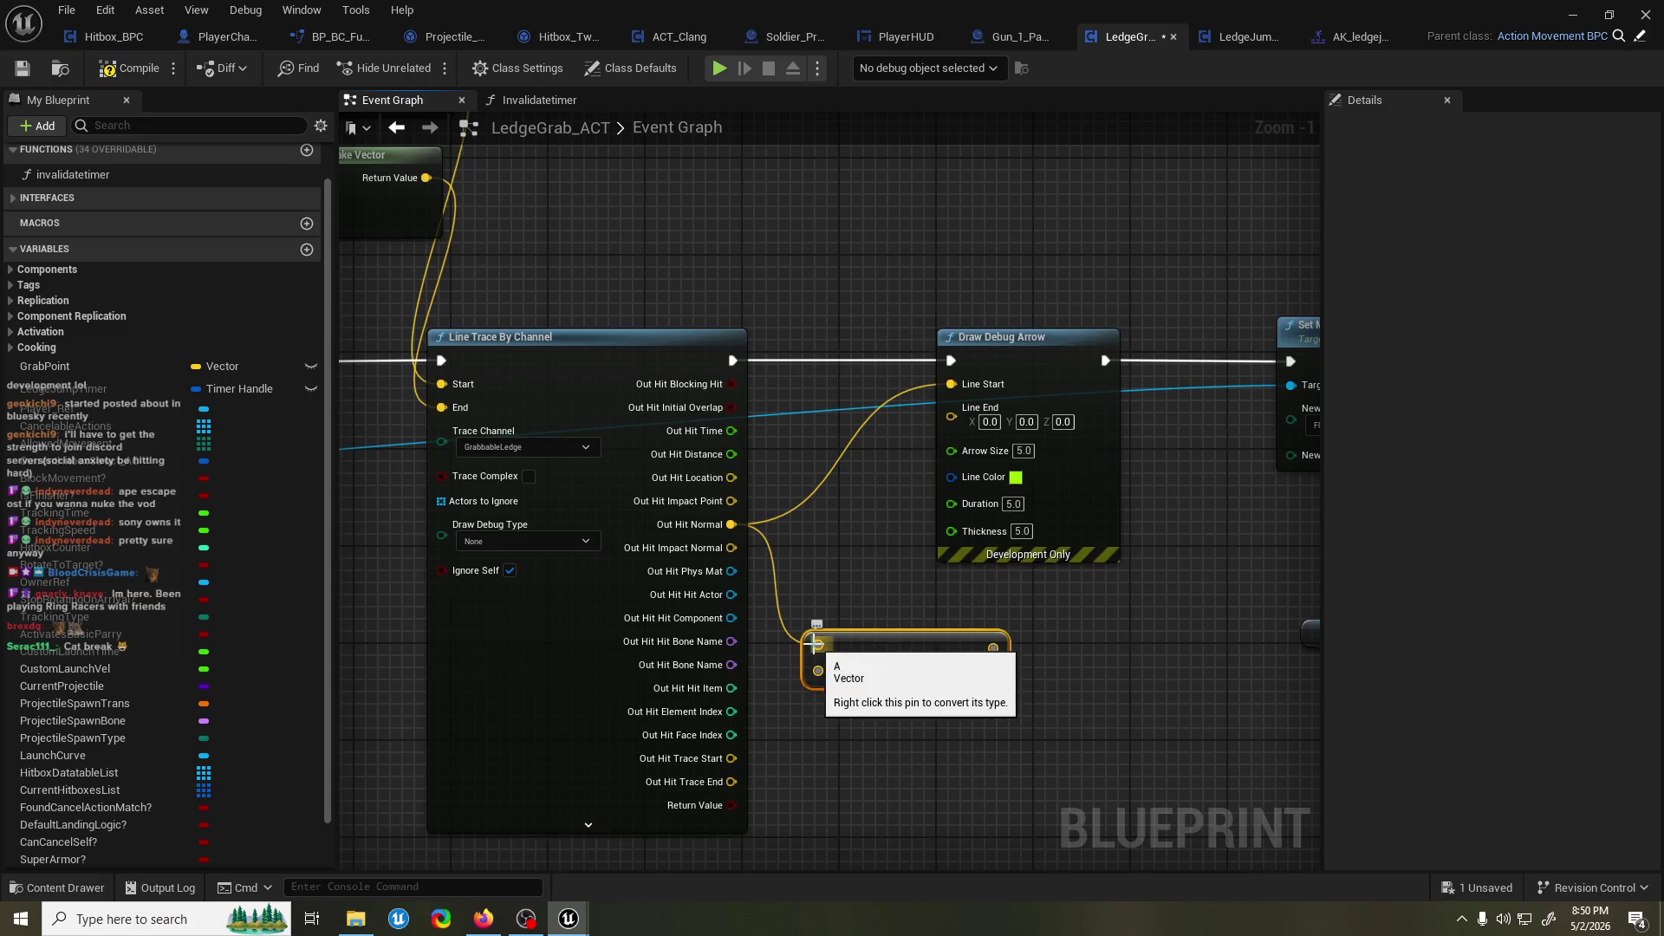
pyautogui.rightClick(818, 673)
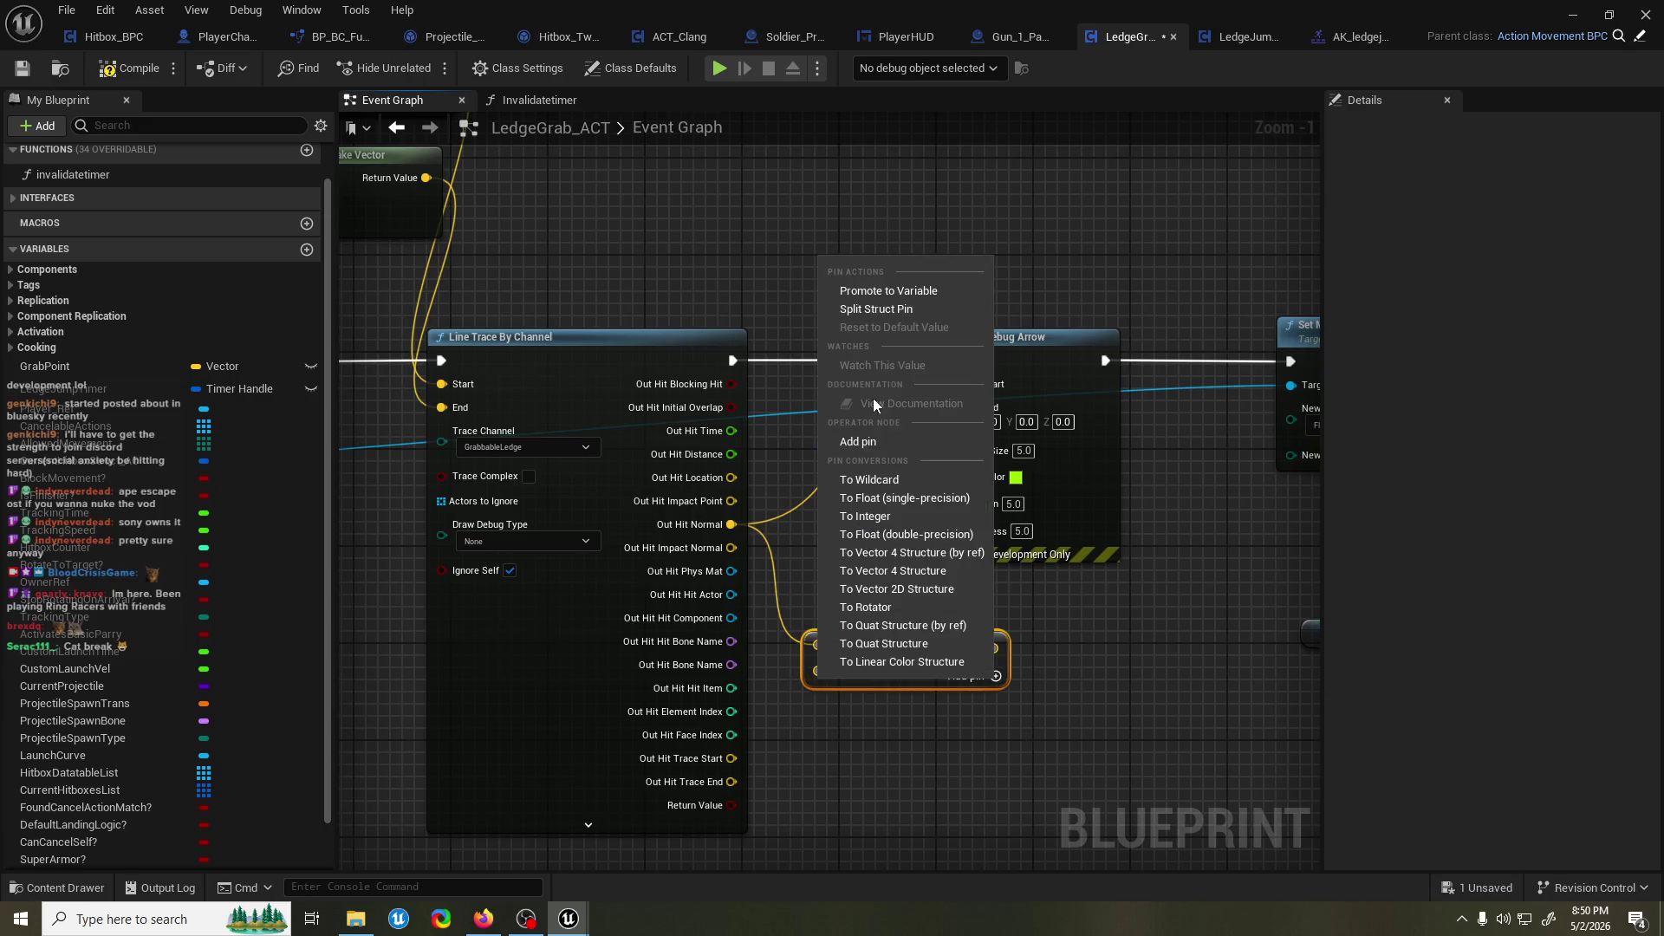
pyautogui.click(892, 498)
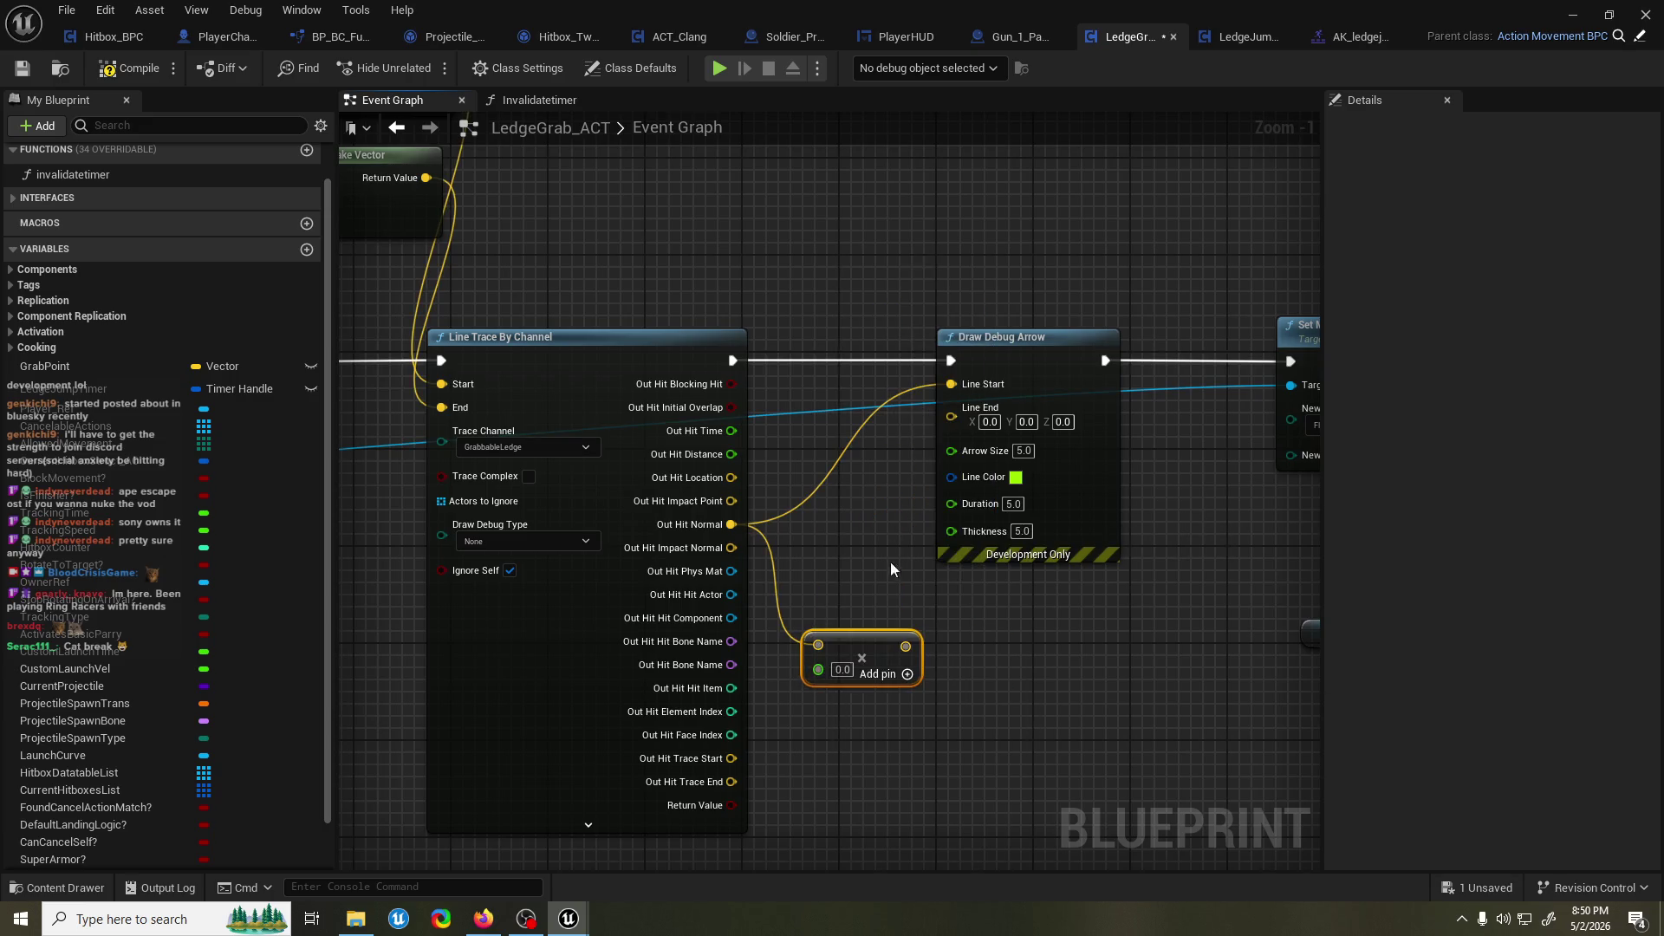
pyautogui.click(850, 672)
# Wire Impact Point to the arrow's Line Start, normal × 50 to Line End, and save.
pyautogui.moveTo(732, 501); pyautogui.dragTo(957, 385)
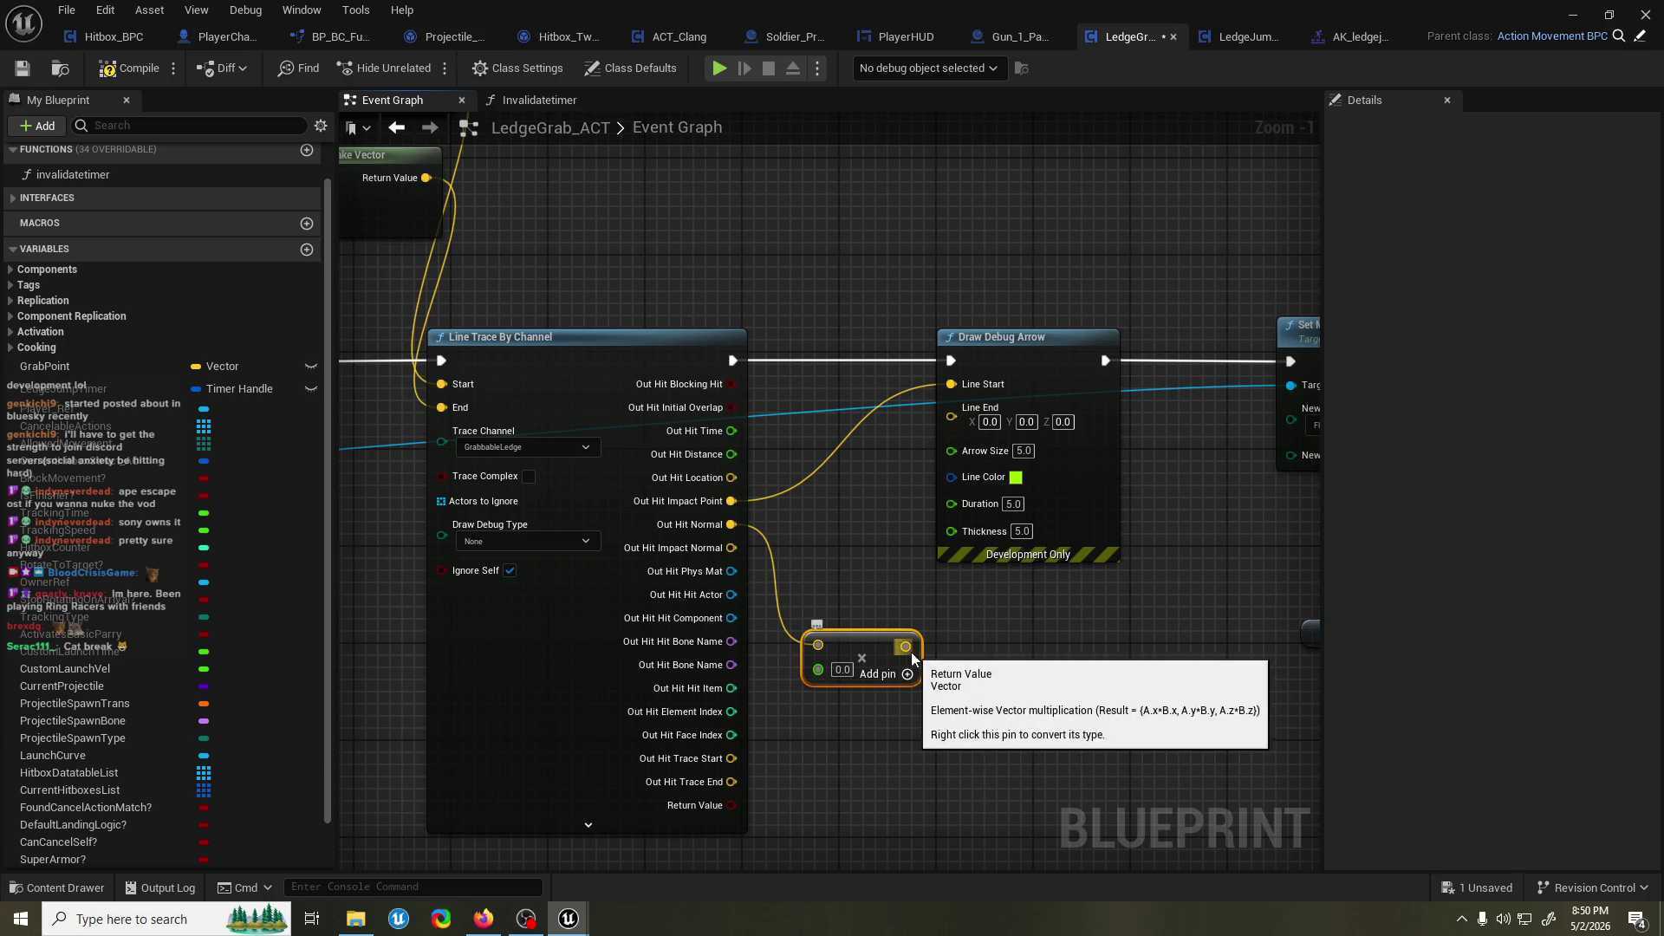
pyautogui.click(841, 670)
pyautogui.write('50')
pyautogui.press('Return')
pyautogui.moveTo(903, 646)
pyautogui.mouseDown()
pyautogui.moveTo(910, 501)
pyautogui.moveTo(952, 408)
pyautogui.mouseUp()
pyautogui.hotkey('ctrl', 's')
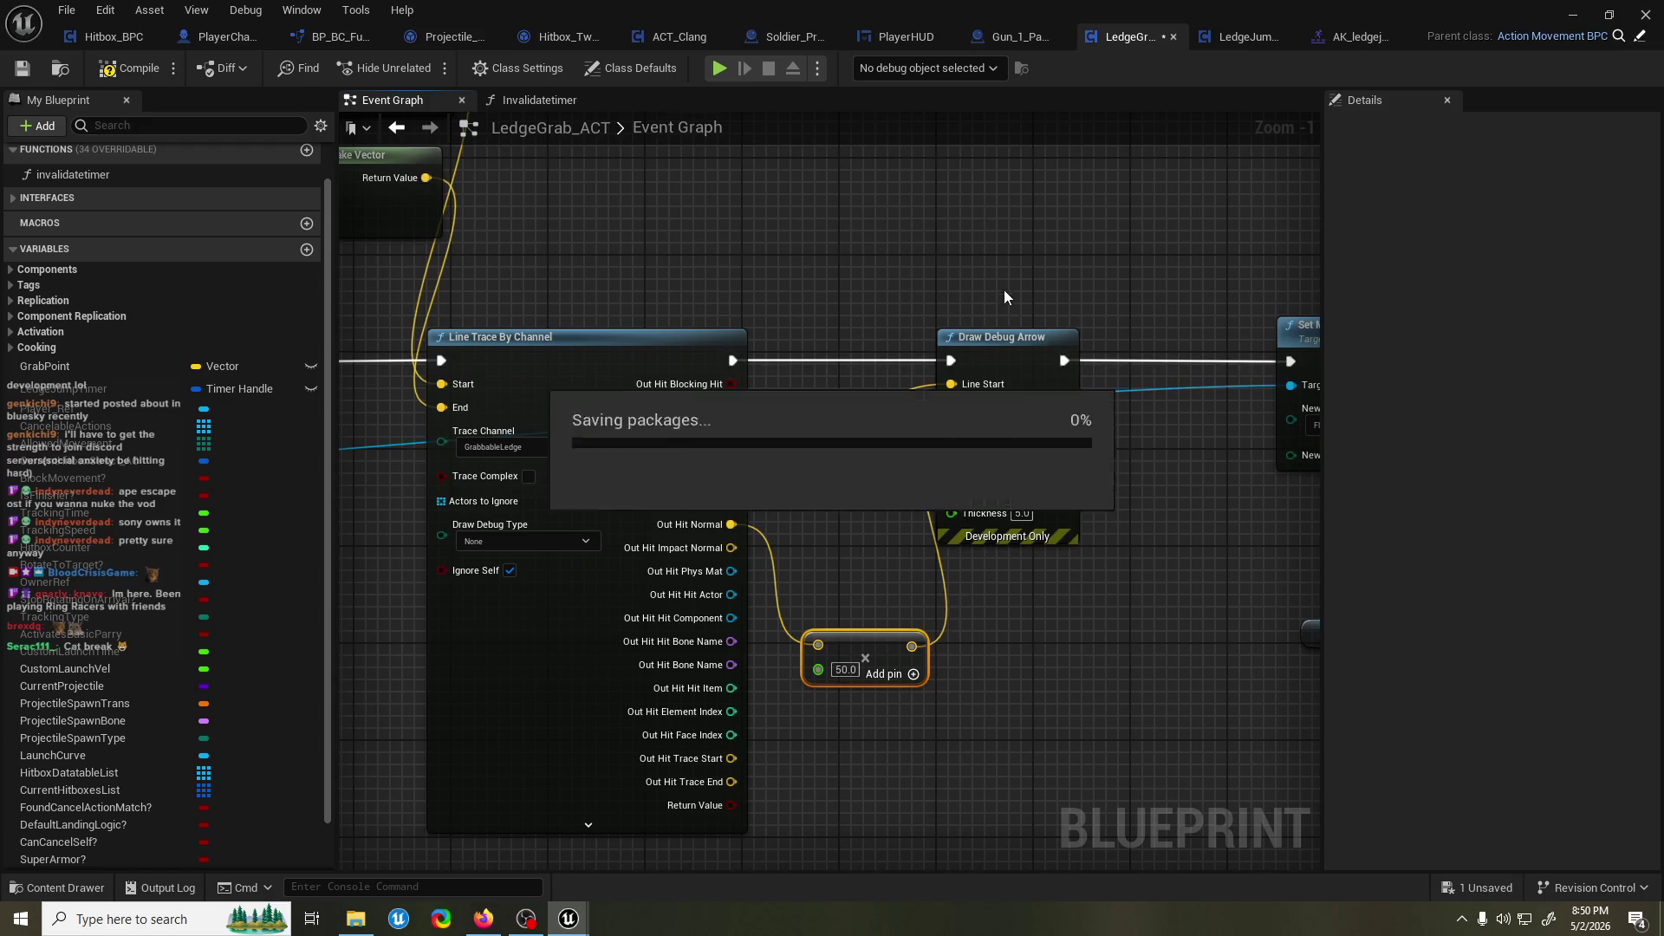
# Play-test ScreenCanyon_01 twice to watch the green debug arrow, then return to LedgeGrab_ACT.
pyautogui.hotkey('alt', 'Tab')
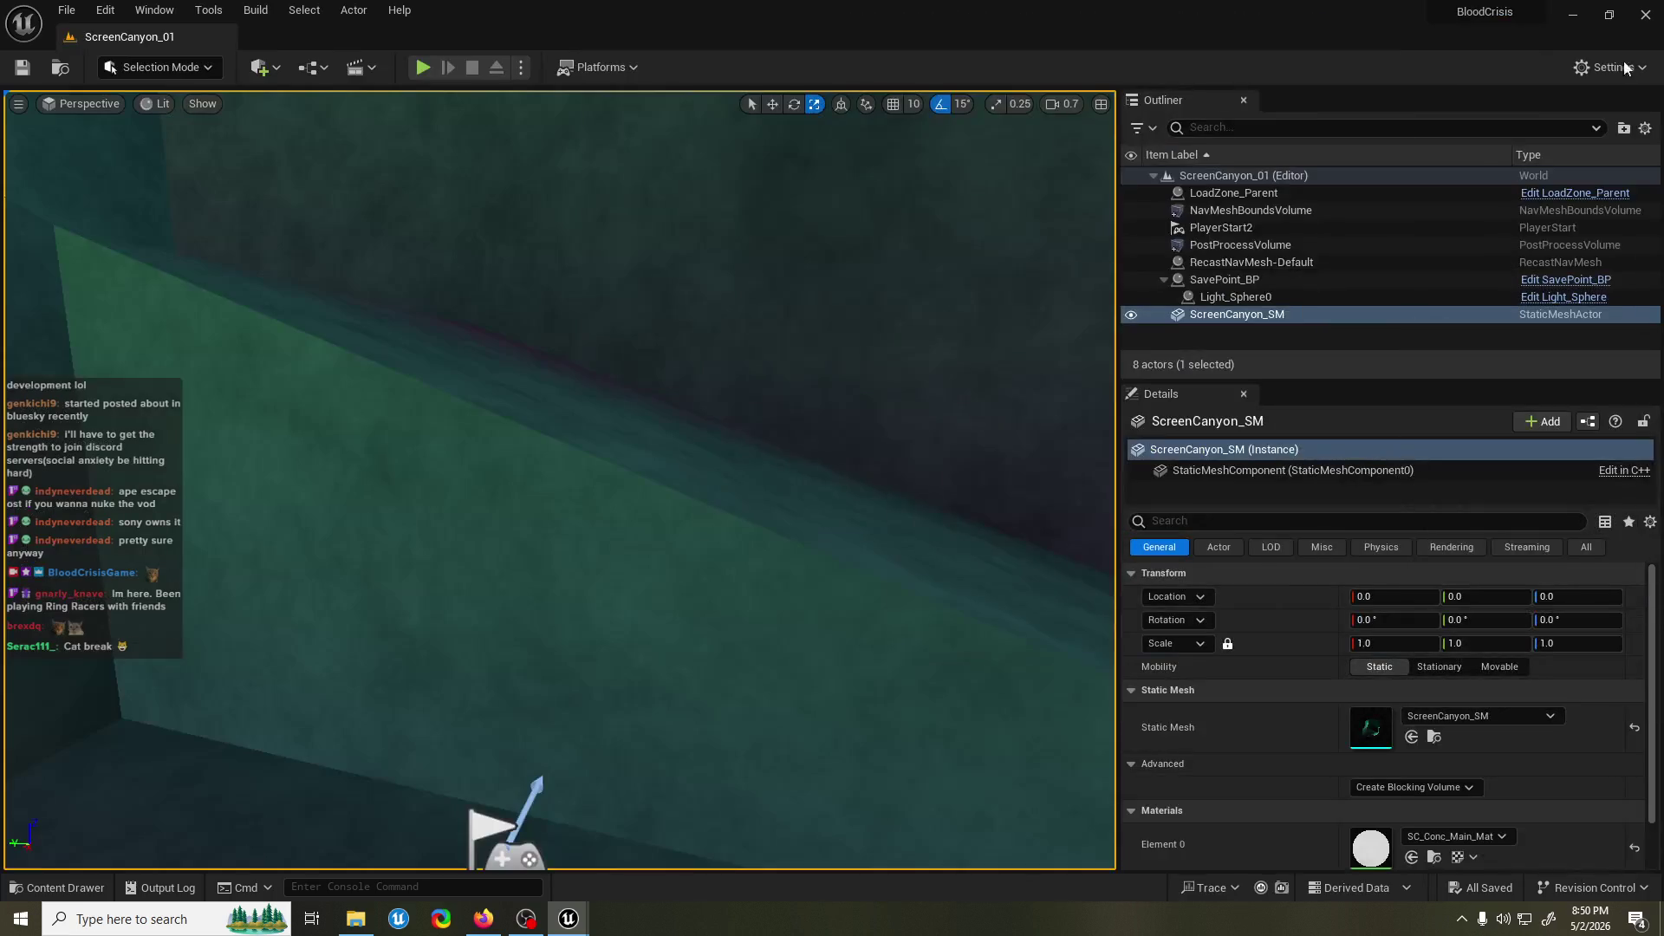
pyautogui.click(423, 67)
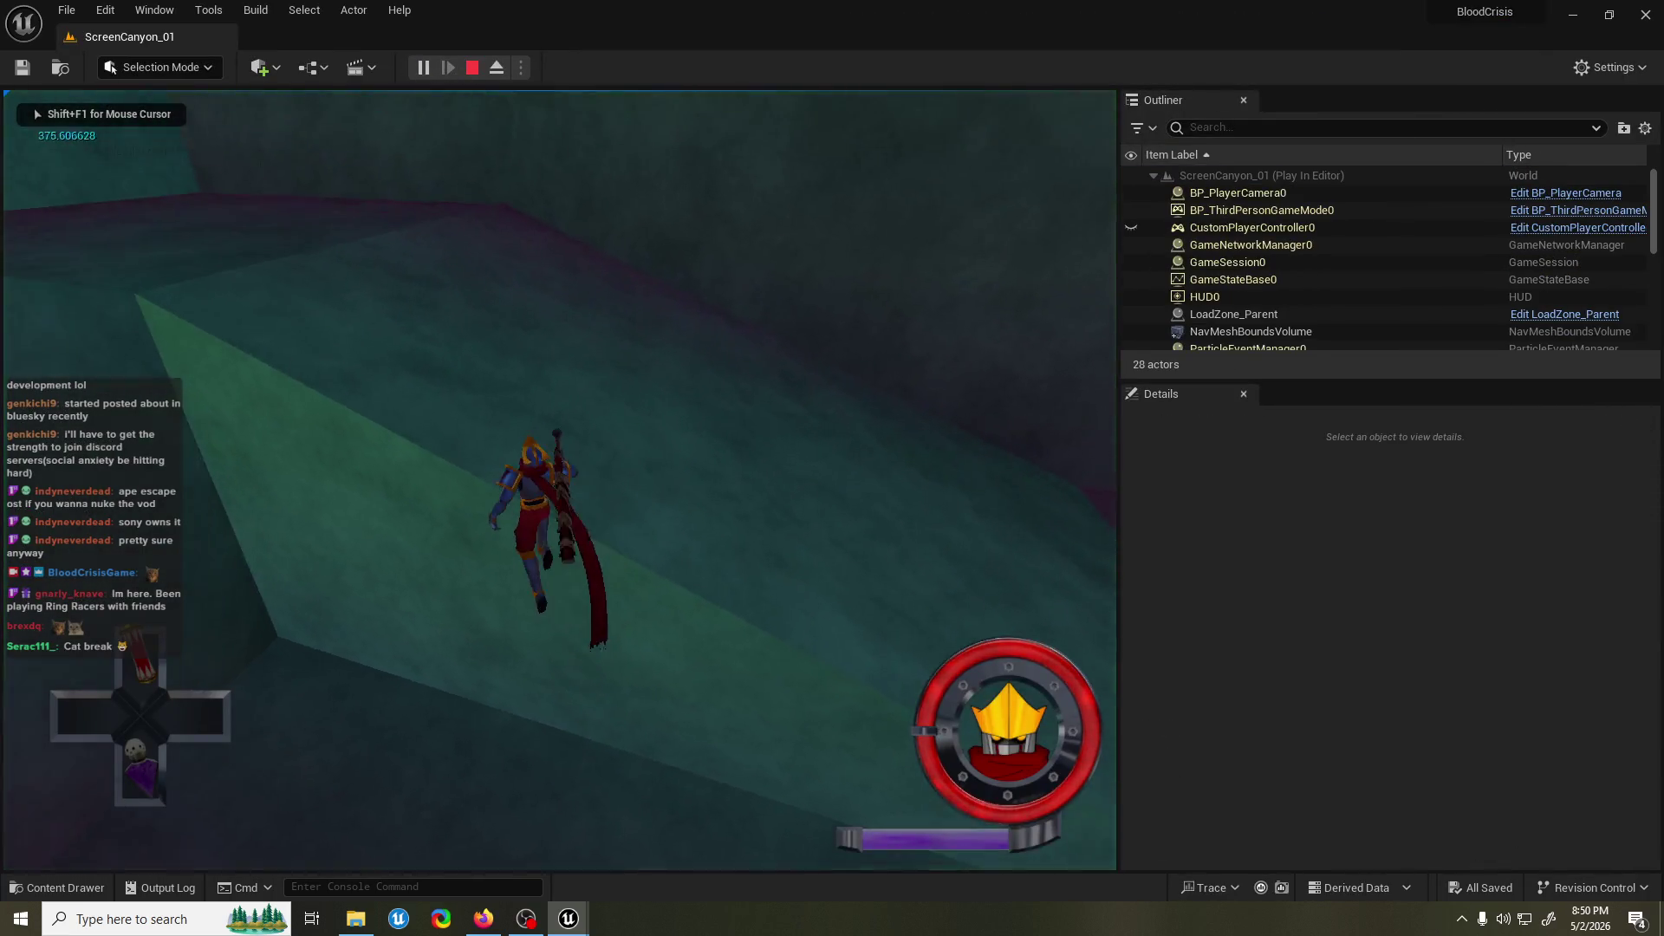
pyautogui.press('Escape')
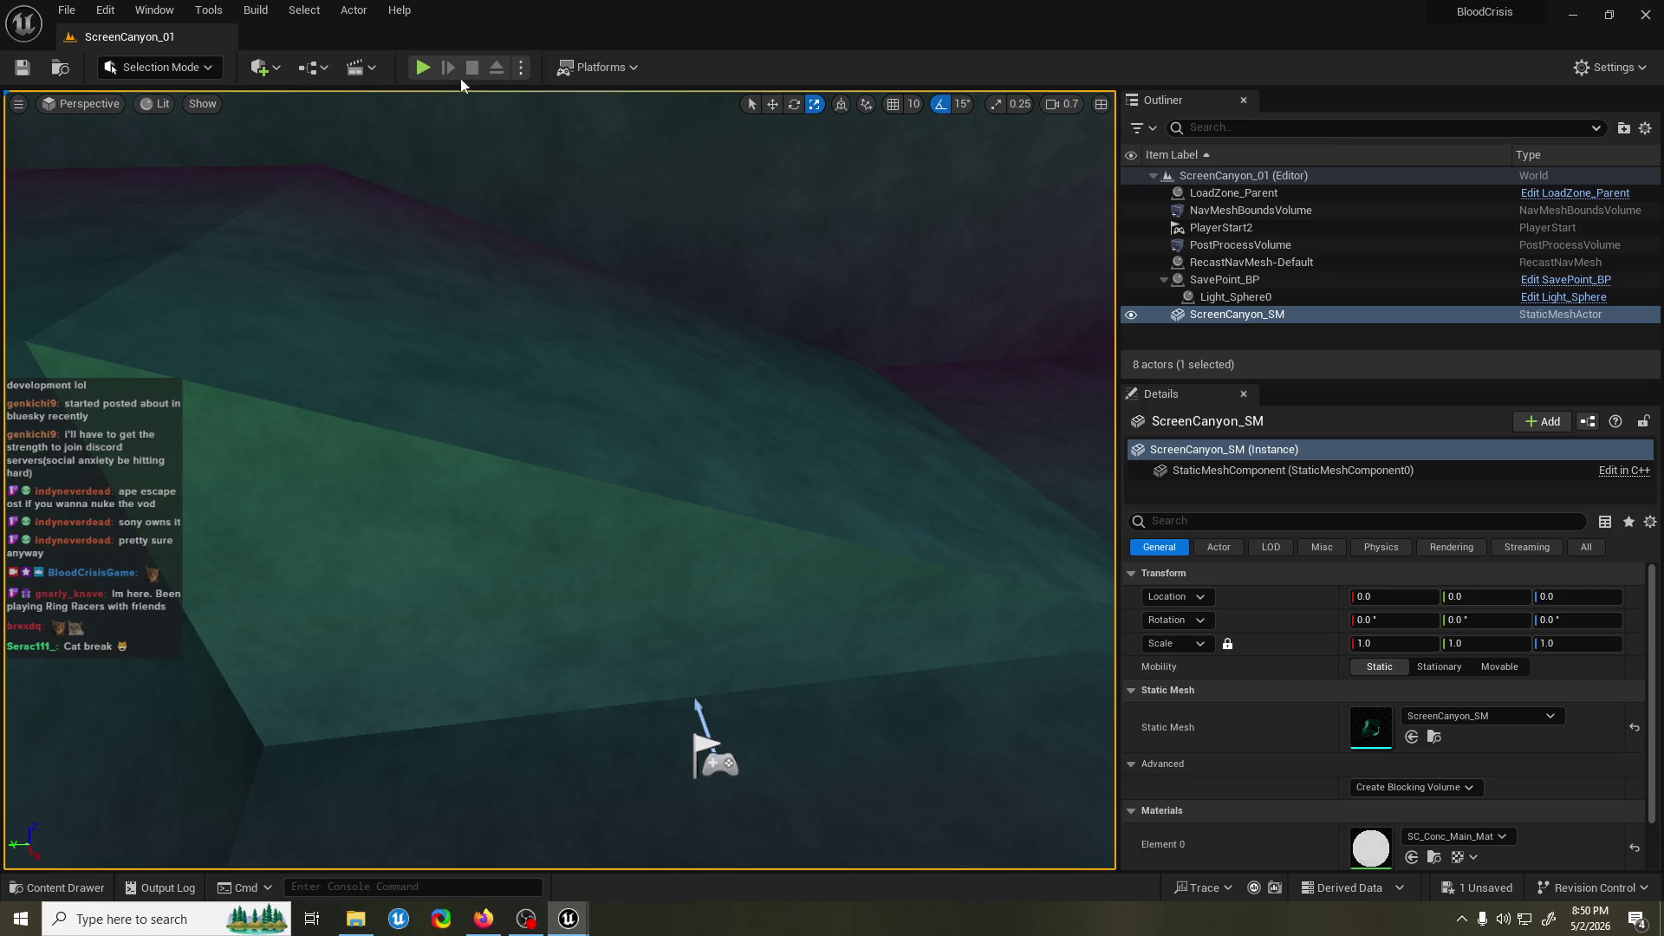
pyautogui.hotkey('alt', 'p')
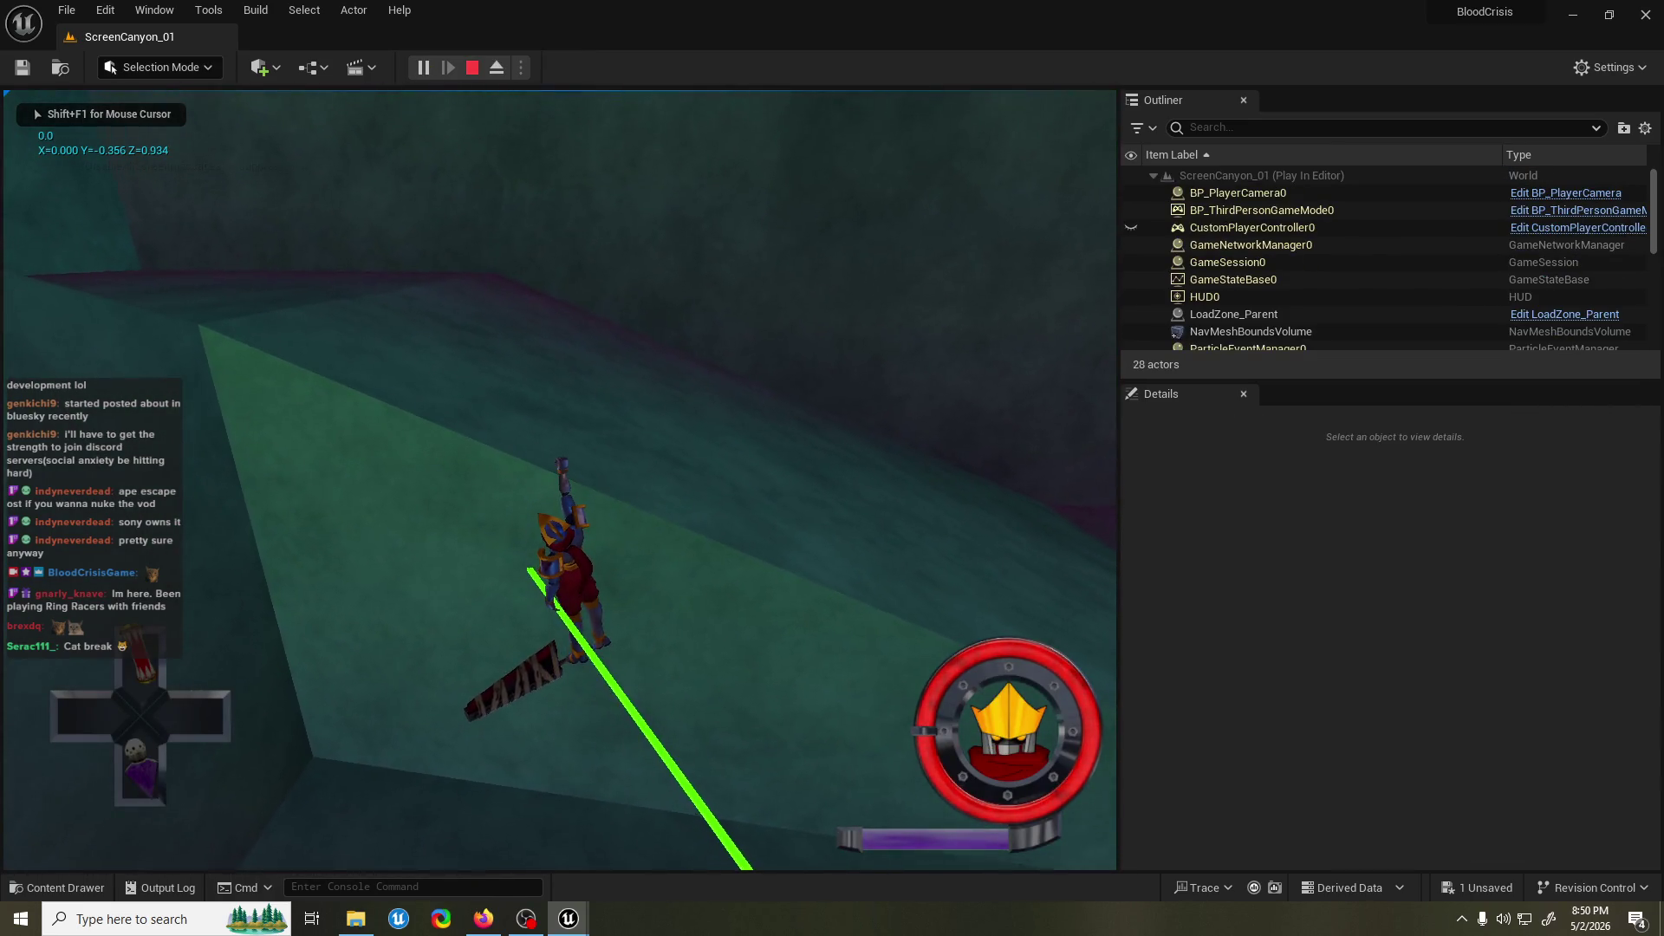
pyautogui.press('Escape')
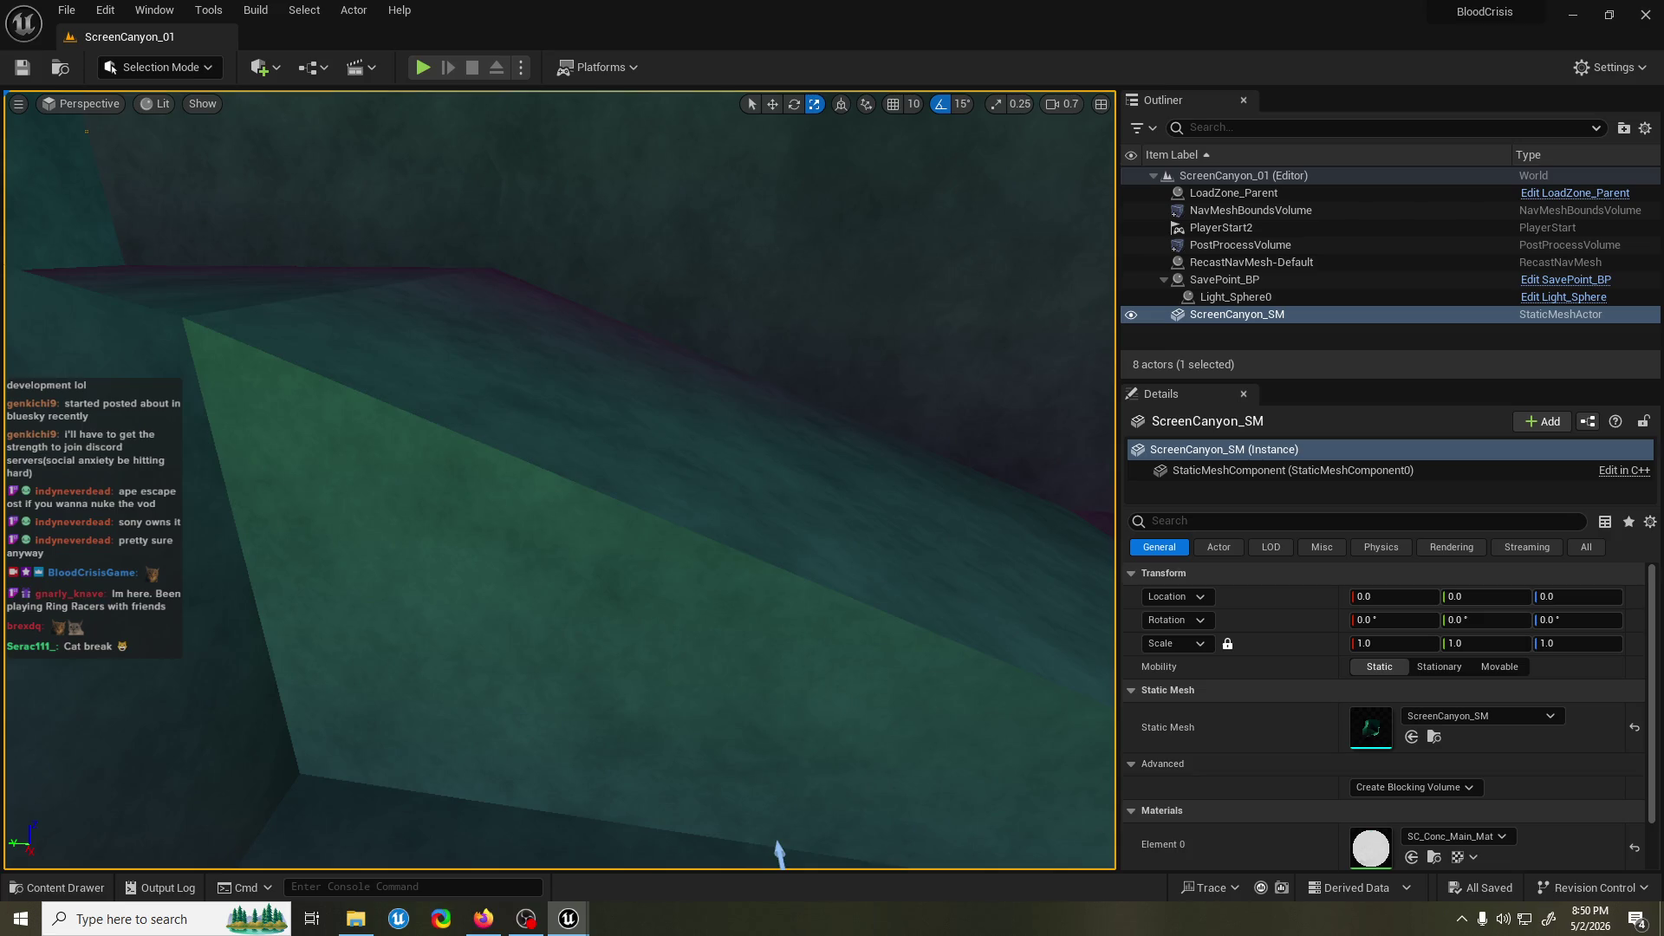
pyautogui.hotkey('alt', 'Tab')
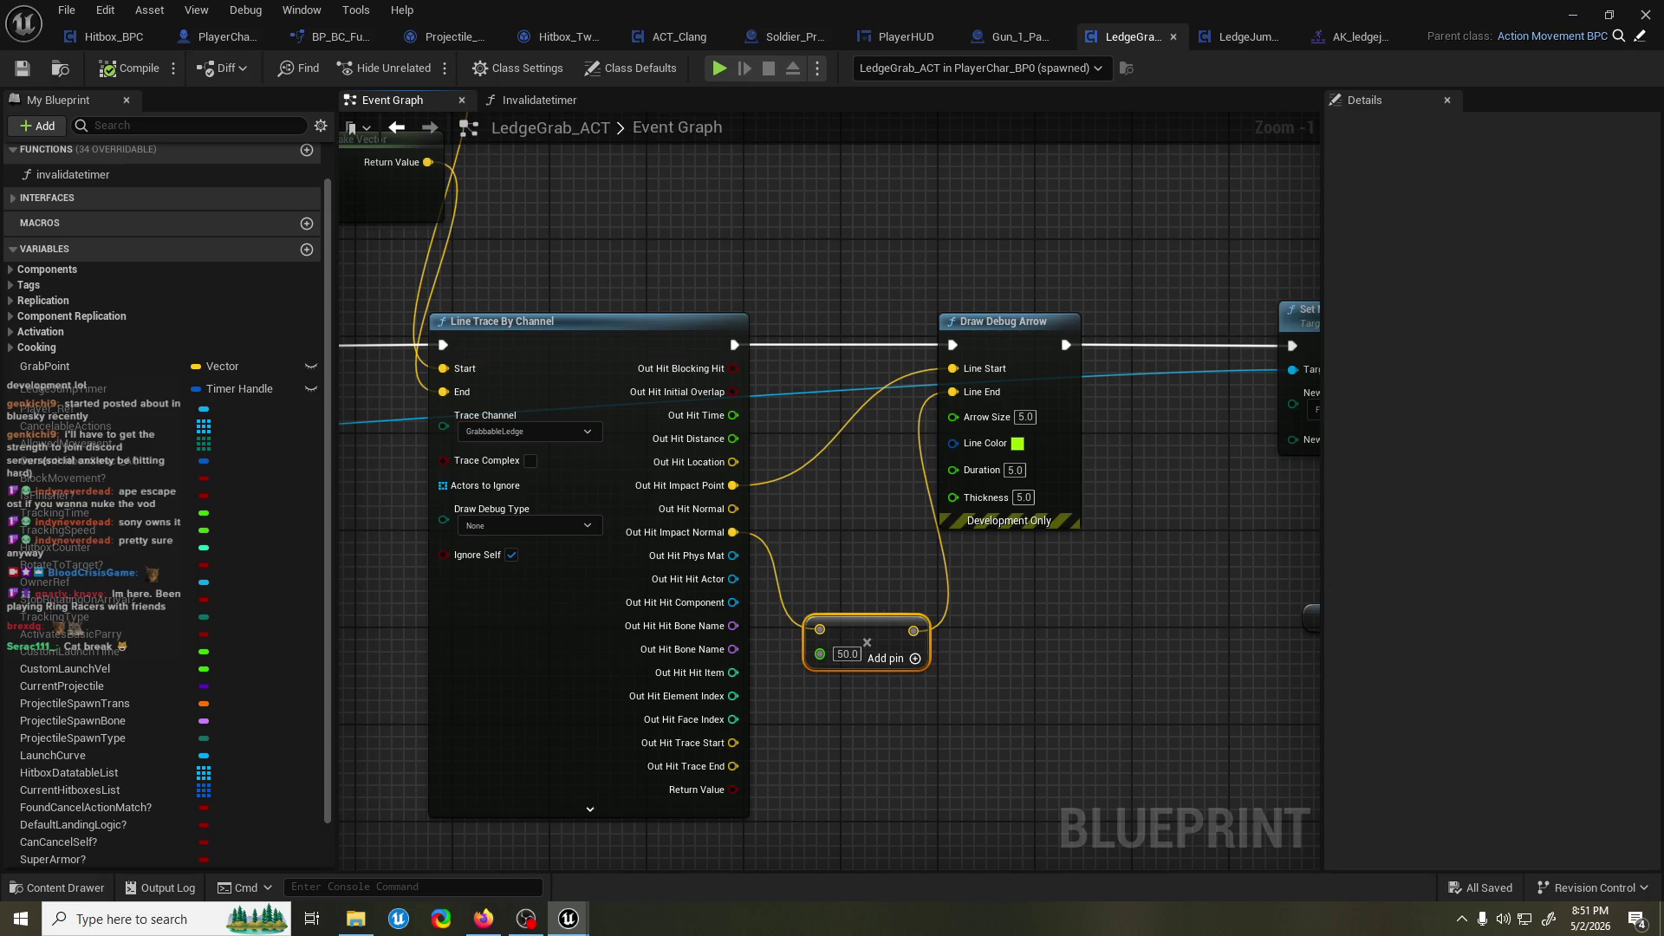
# Switch to the level editor and back to the LedgeGrab_ACT blueprint.
pyautogui.press('super+Down')
pyautogui.press('super+Down')
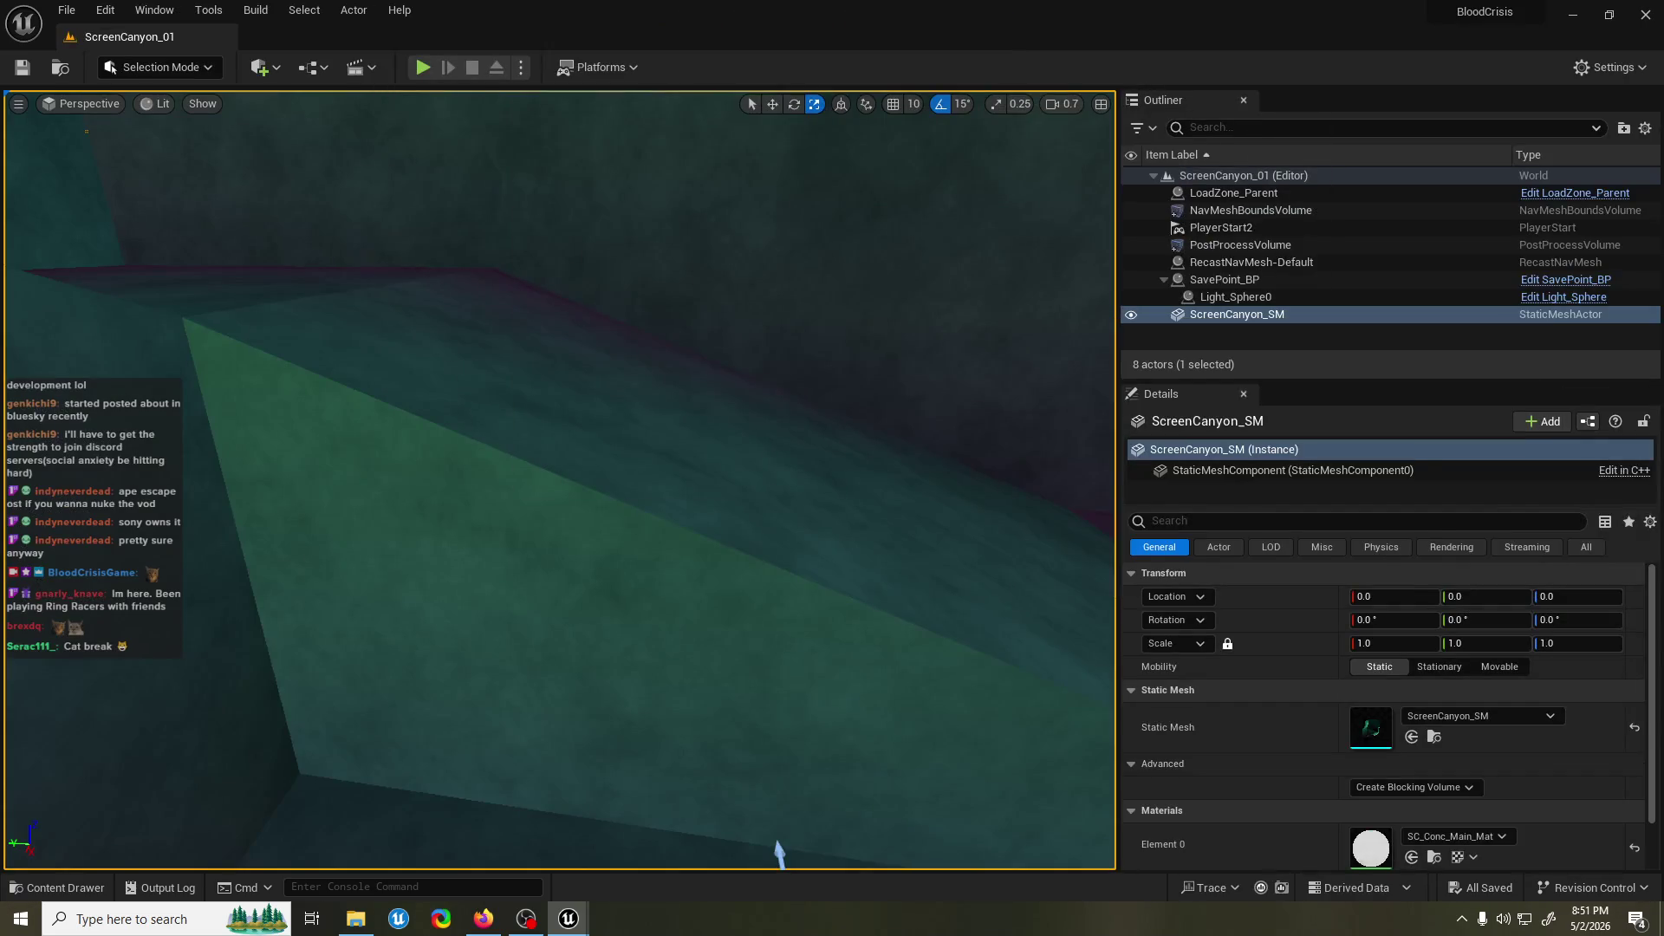
pyautogui.hotkey('alt', 'Tab')
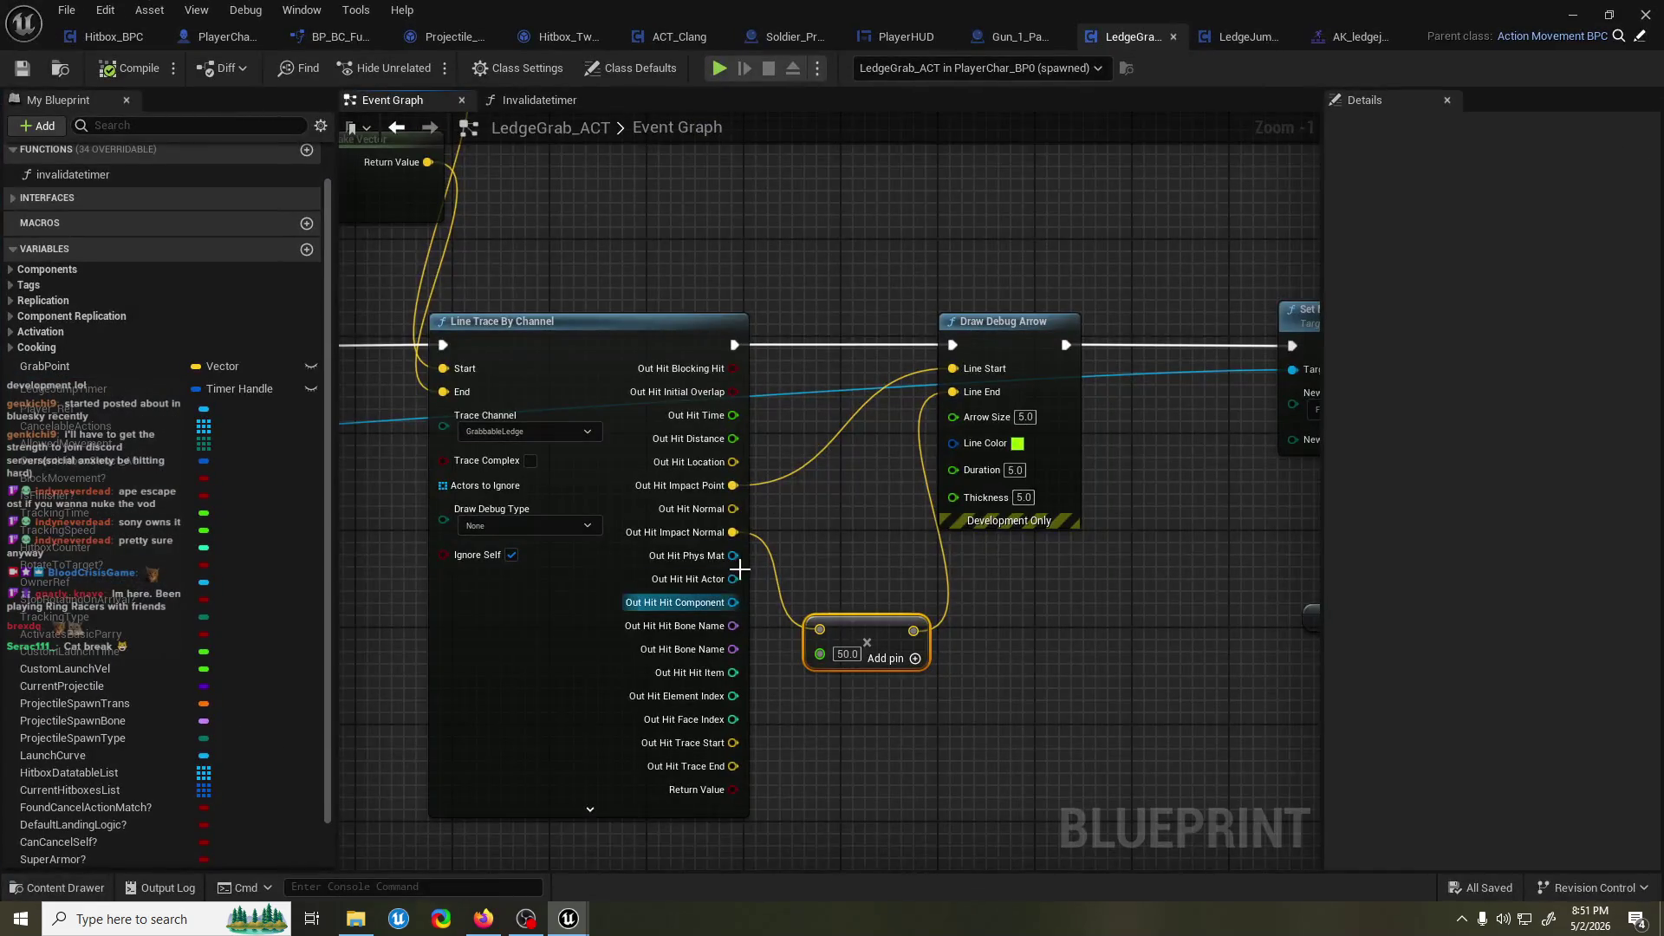
# Play-test ScreenCanyon_01 once, then save the level.
pyautogui.moveTo(733, 508); pyautogui.dragTo(879, 355)
pyautogui.hotkey('alt', 'Tab')
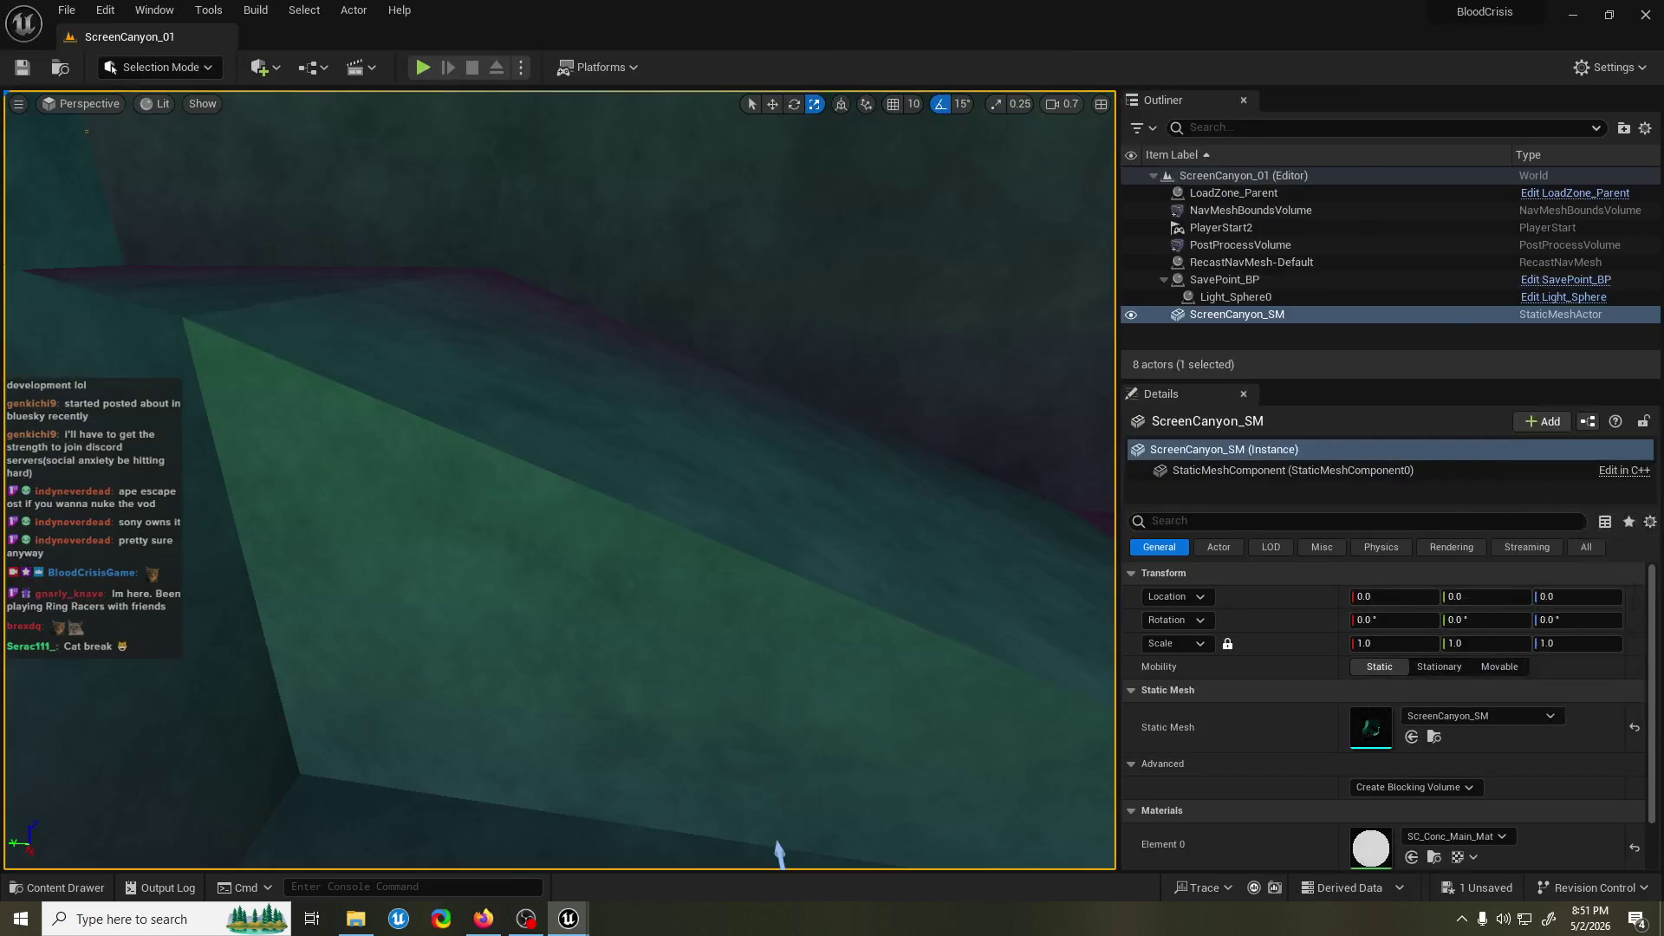
pyautogui.click(422, 68)
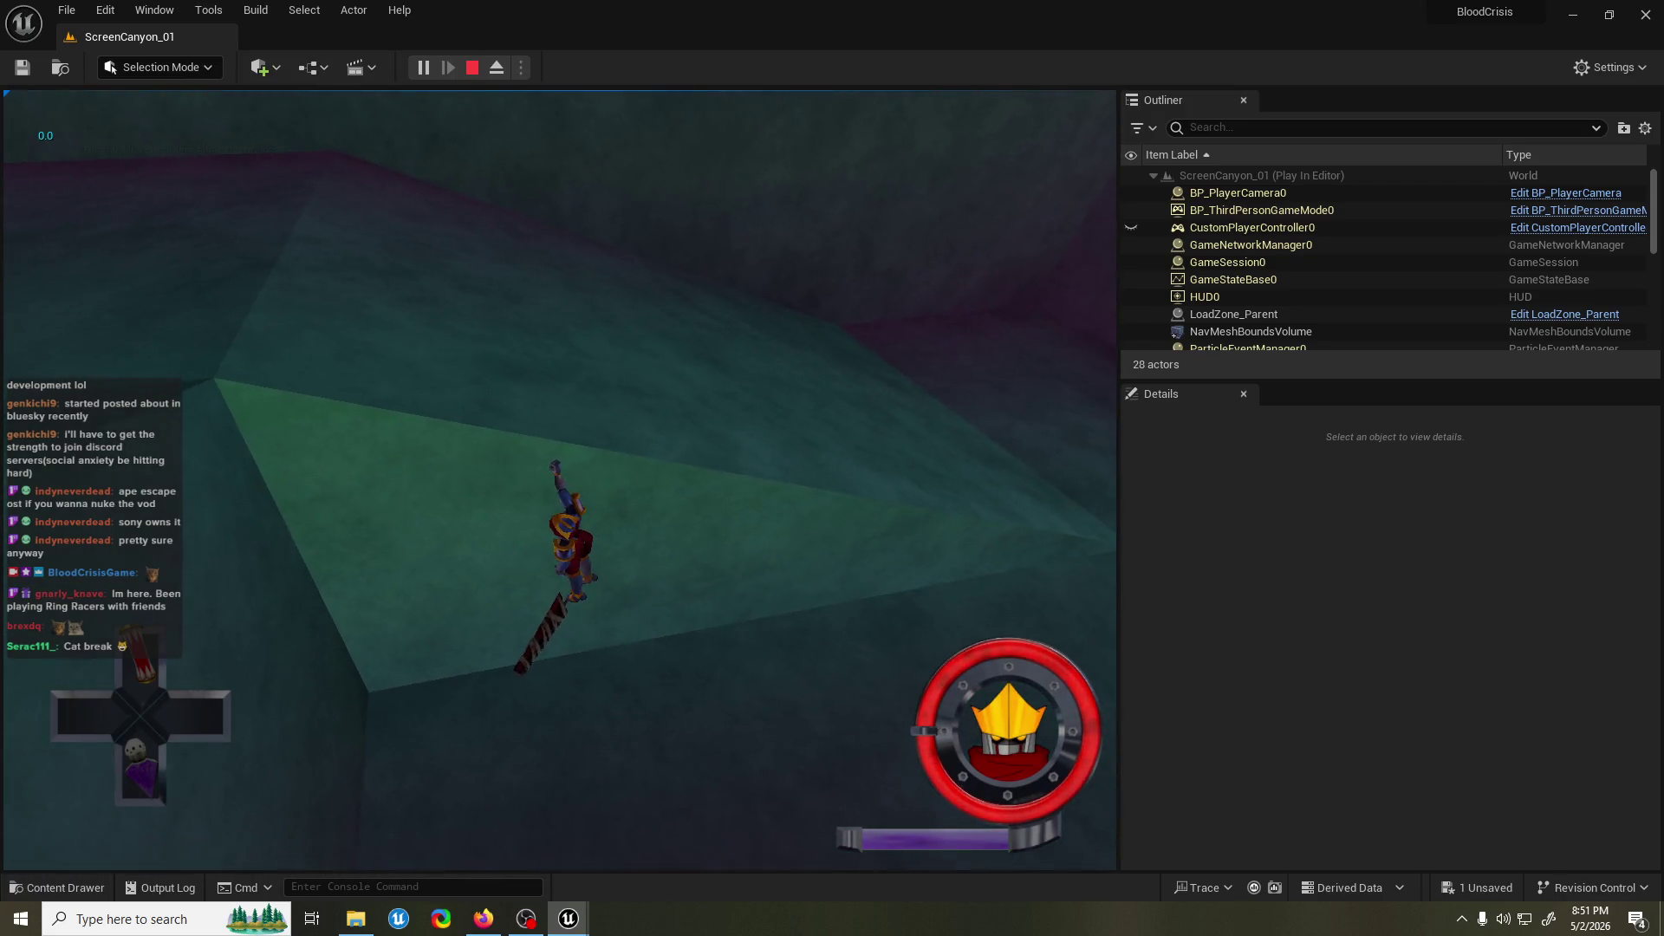
pyautogui.press('Escape')
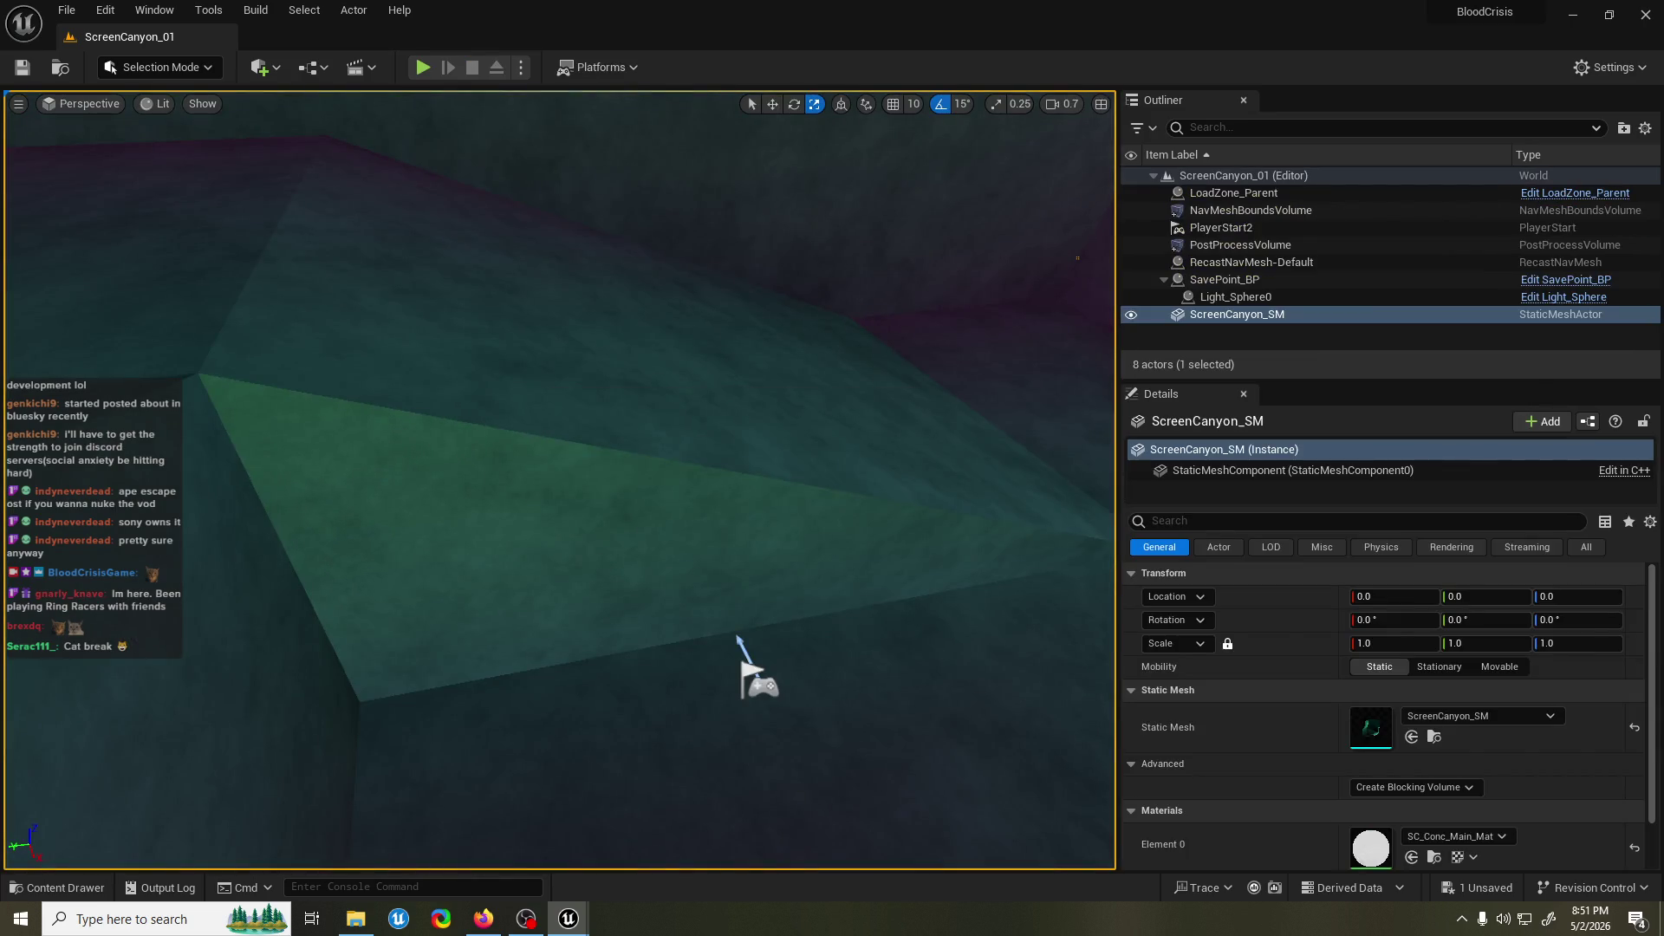
pyautogui.hotkey('ctrl', 's')
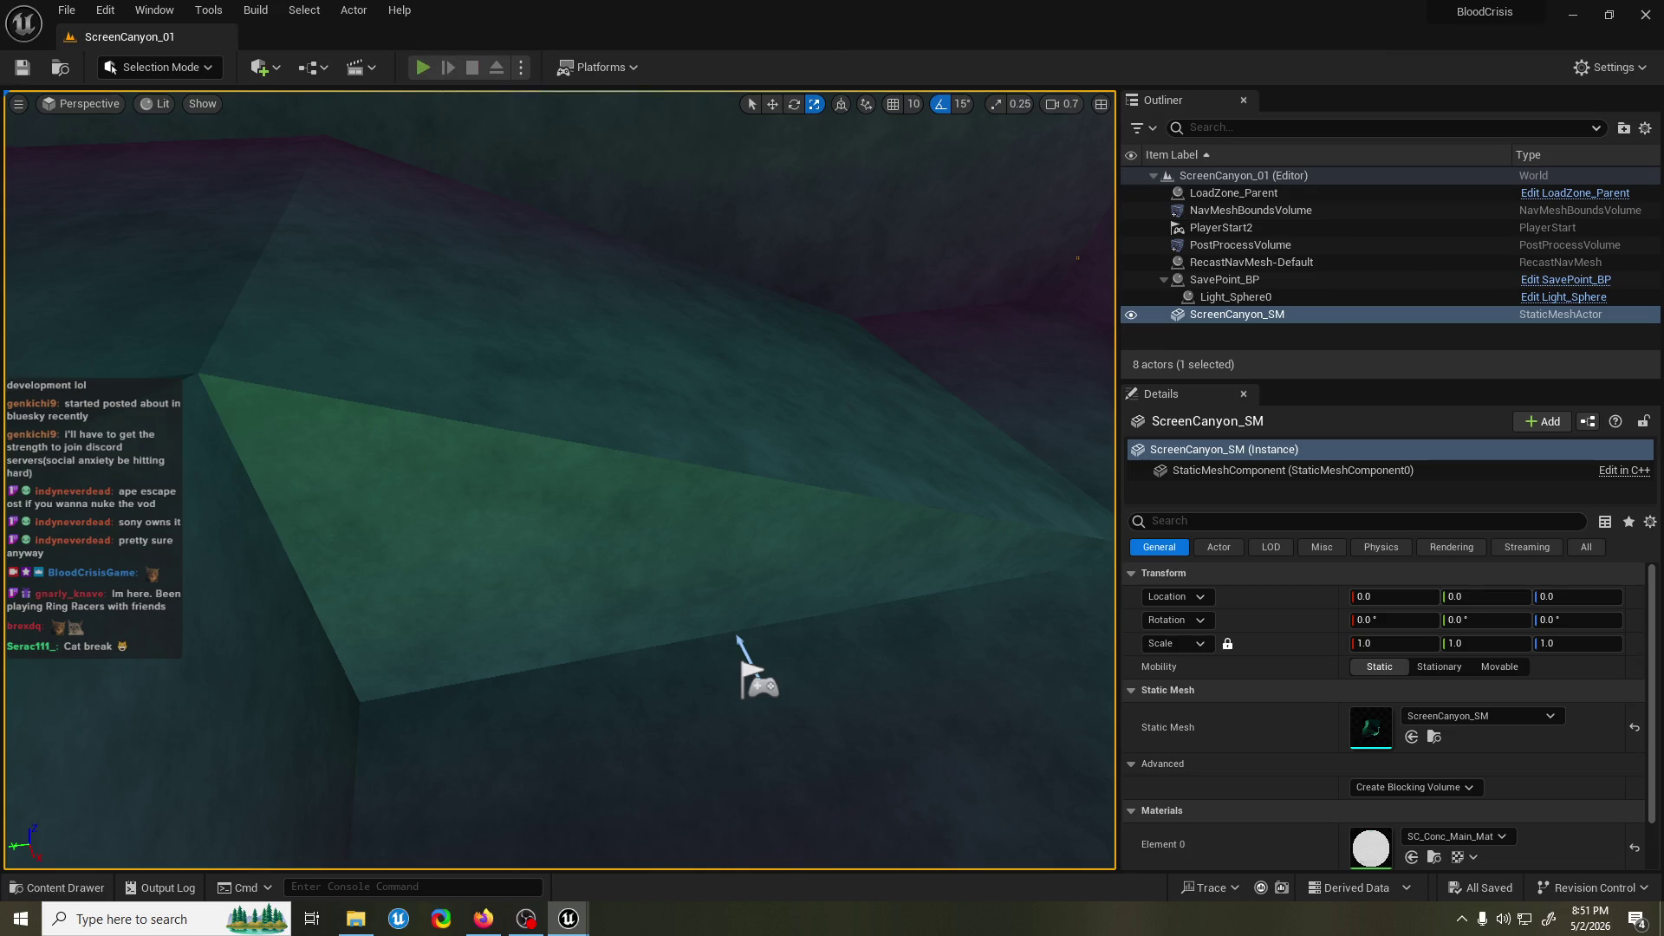
# Run two more play-tests, grabbing the ledge with Shift+F1 to watch the debug arrow.
pyautogui.hotkey('alt', 'p')
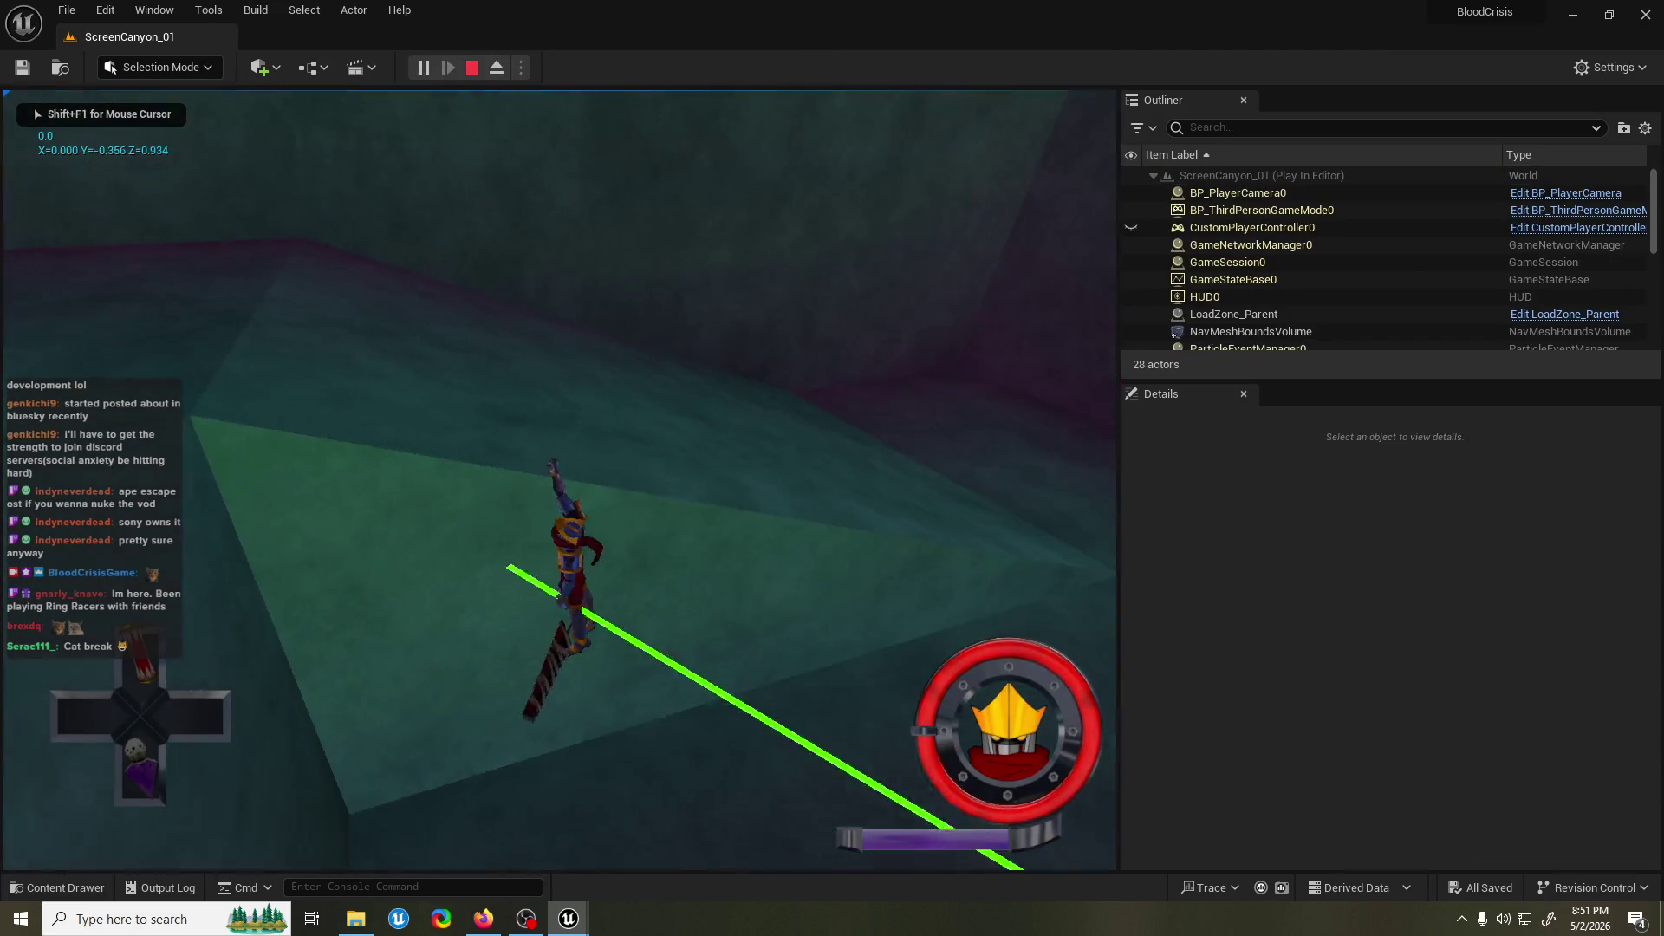
pyautogui.press('Escape')
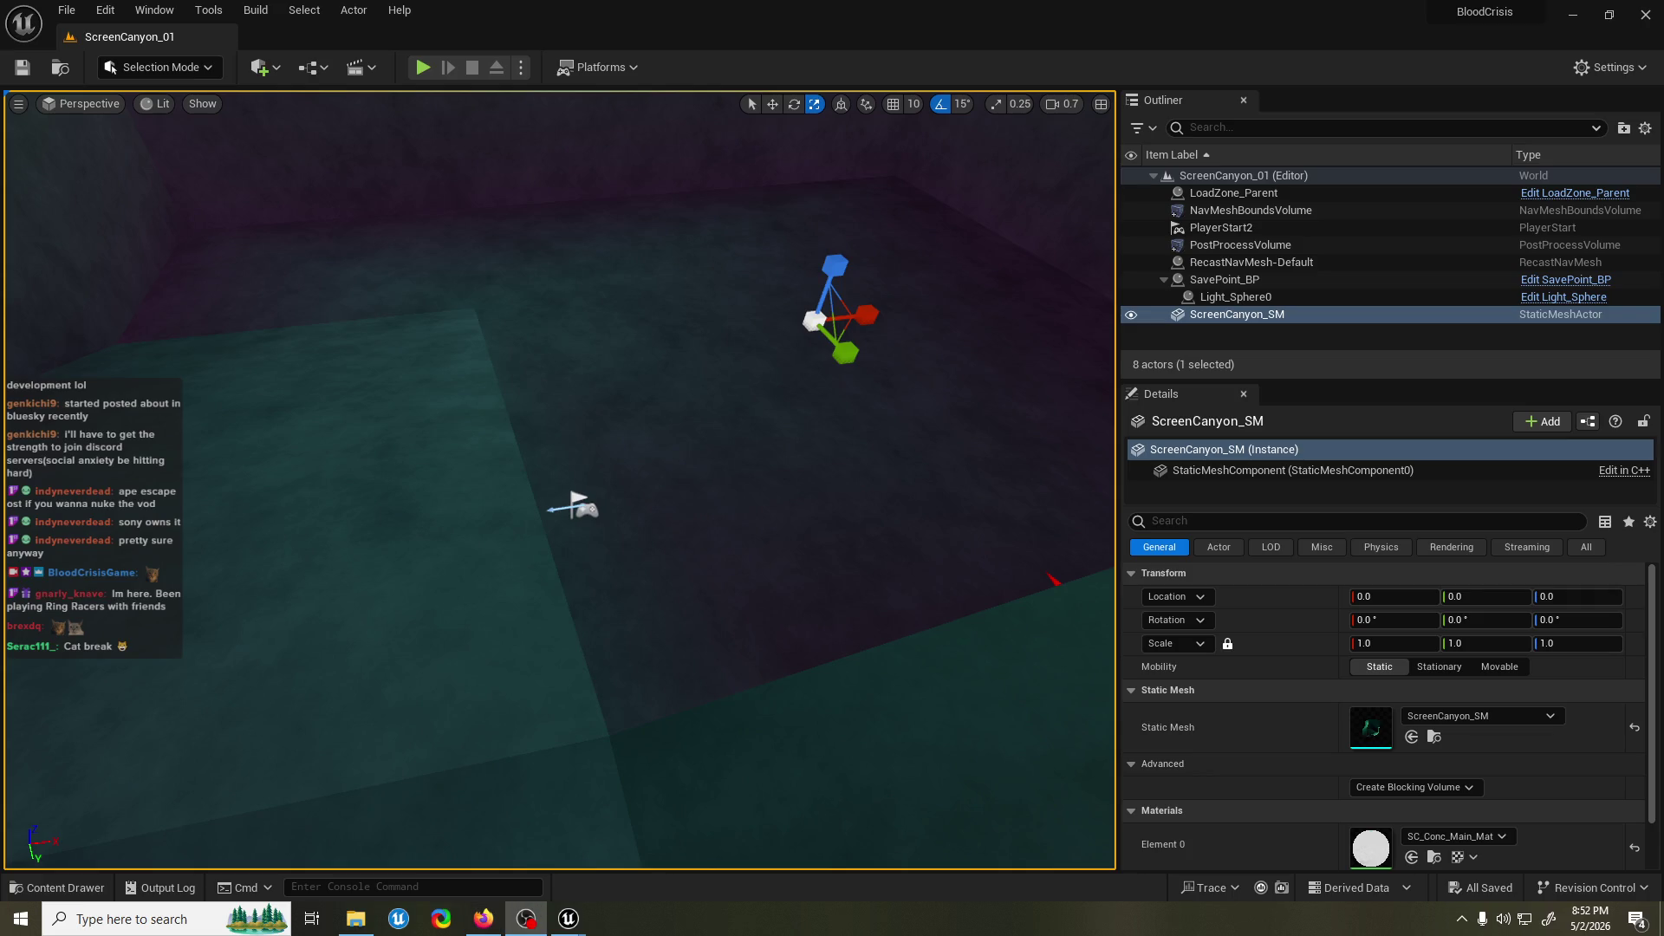
pyautogui.moveTo(90, 188); pyautogui.dragTo(83, 187)
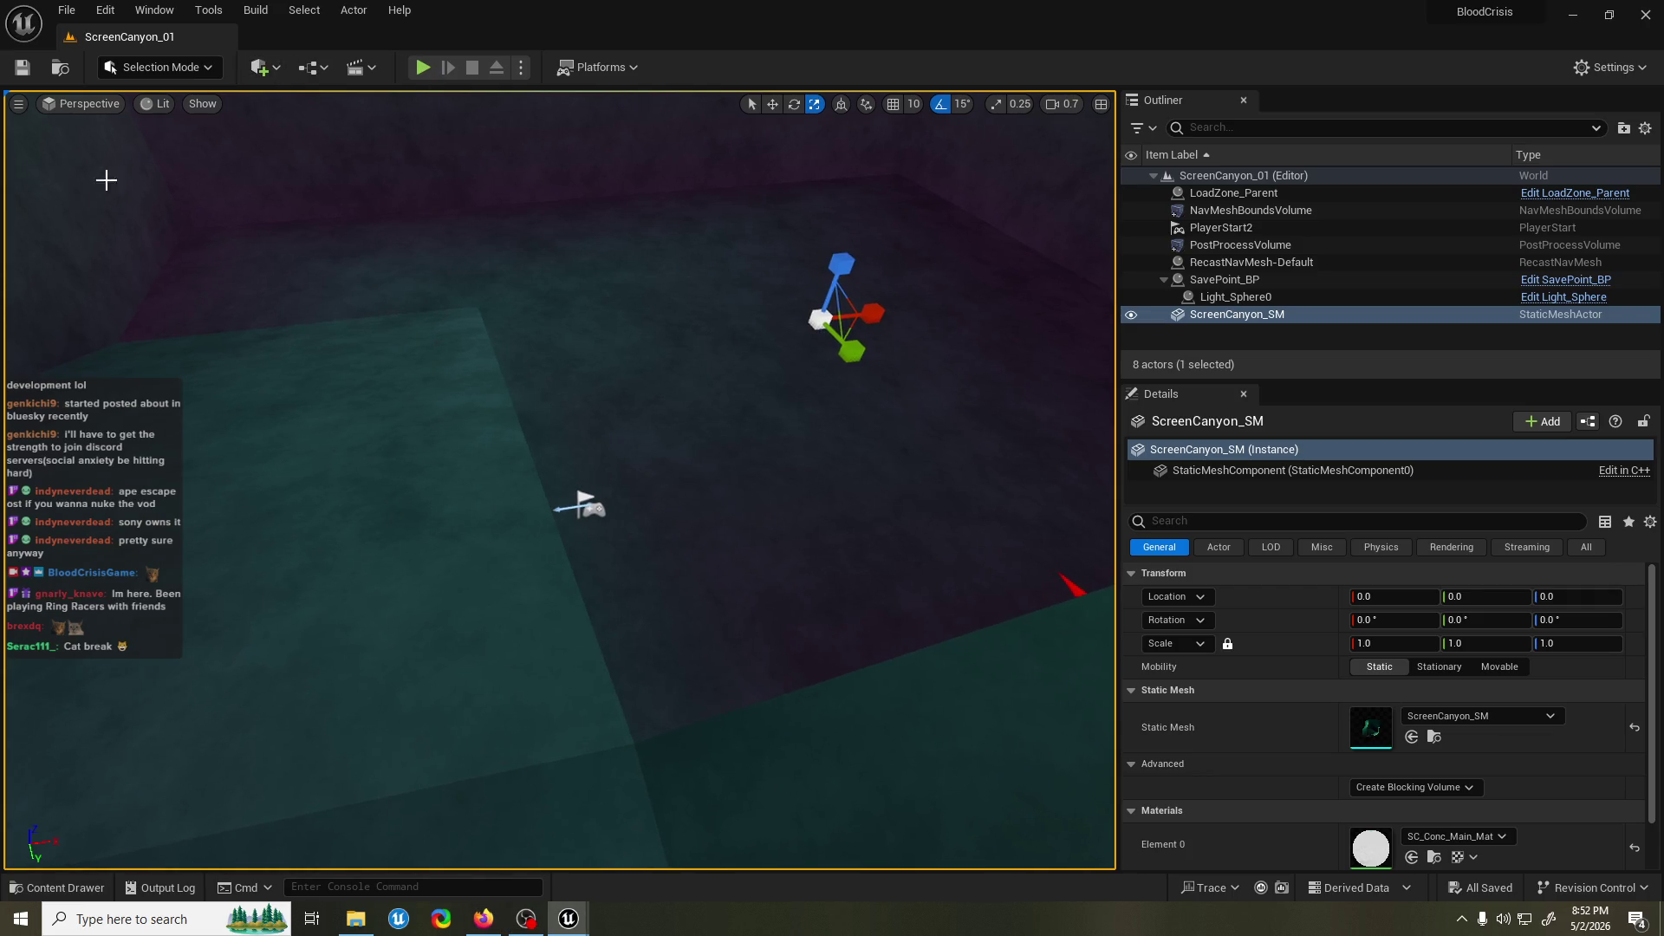
pyautogui.click(423, 66)
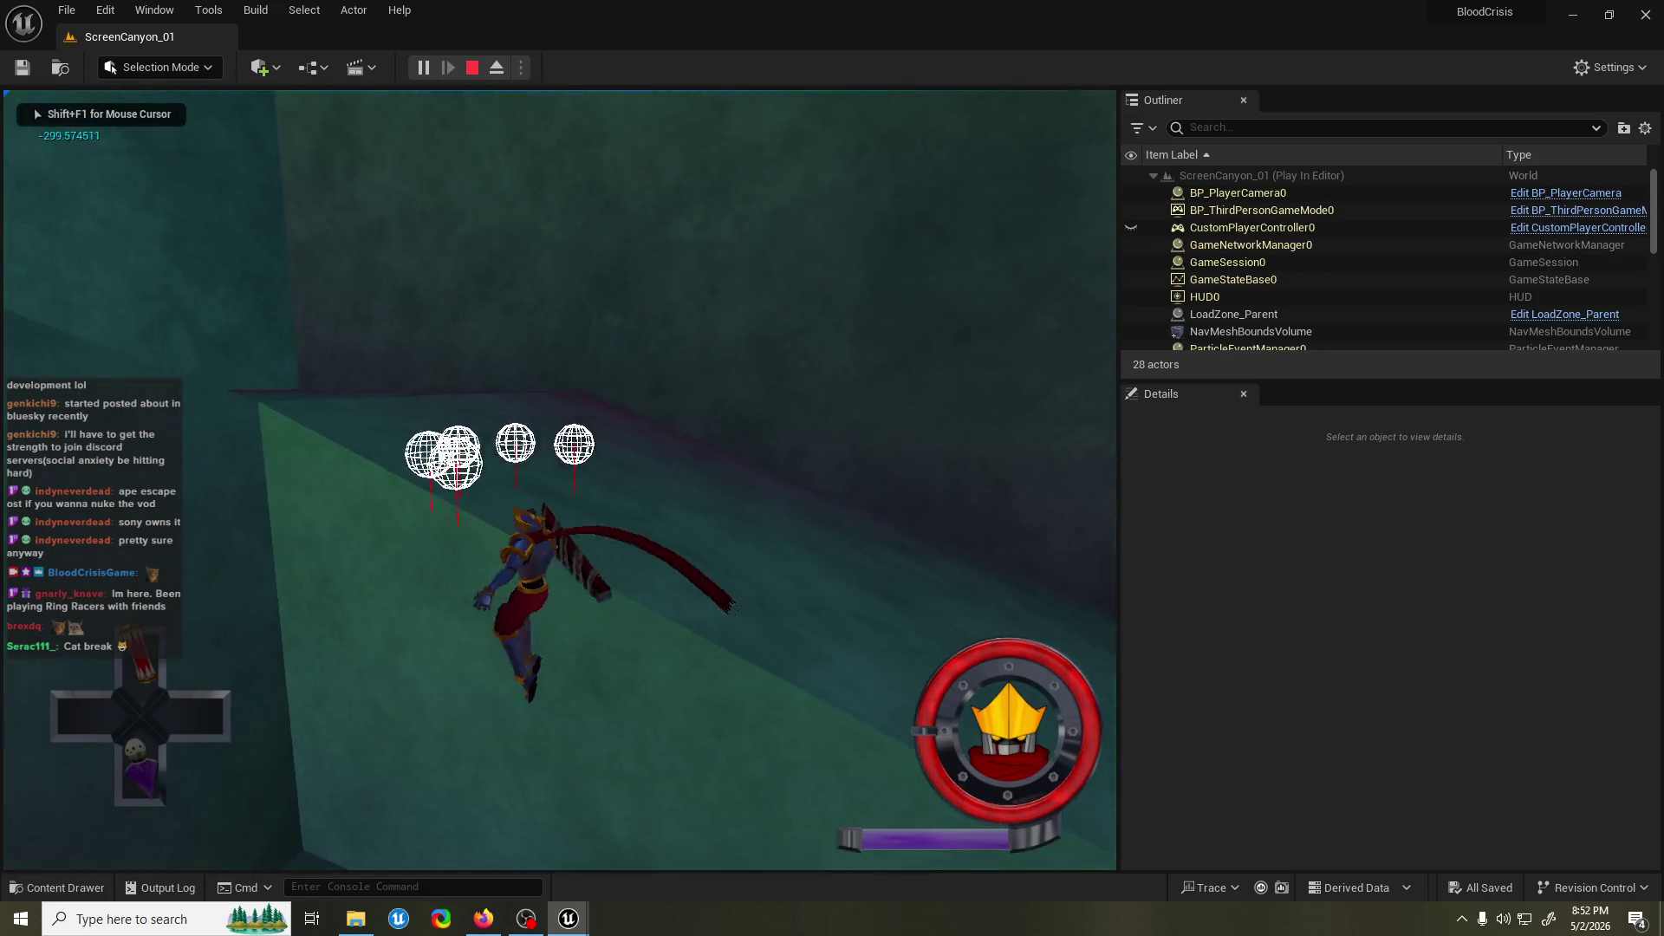
pyautogui.hotkey('shift', 'F1')
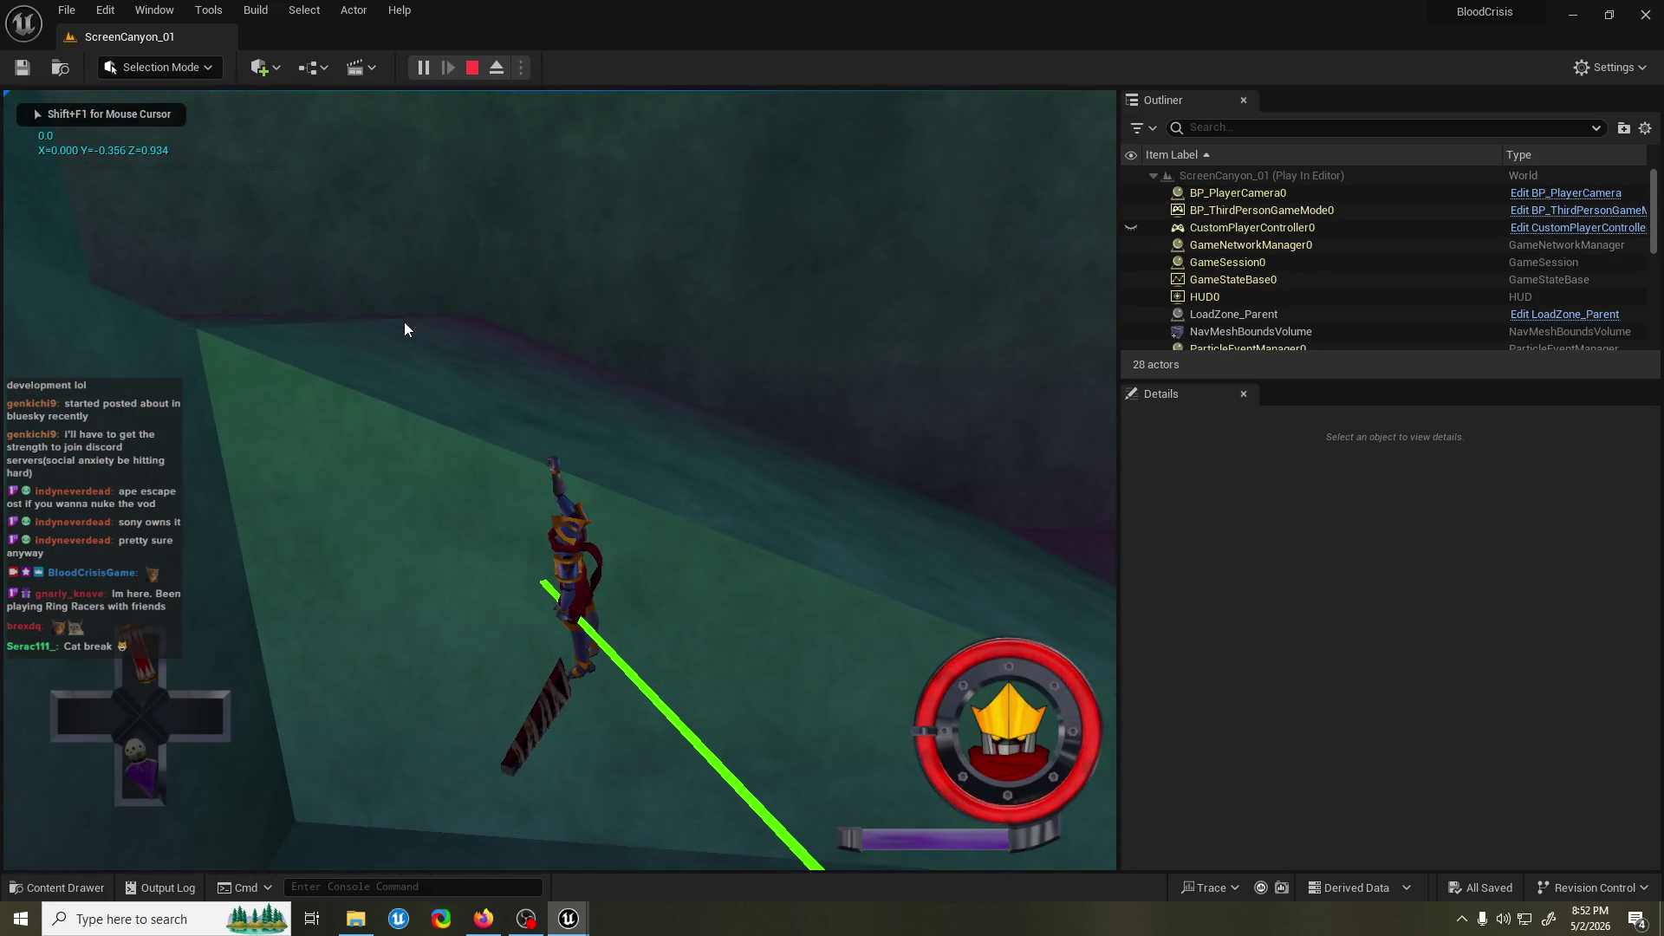
pyautogui.press('Escape')
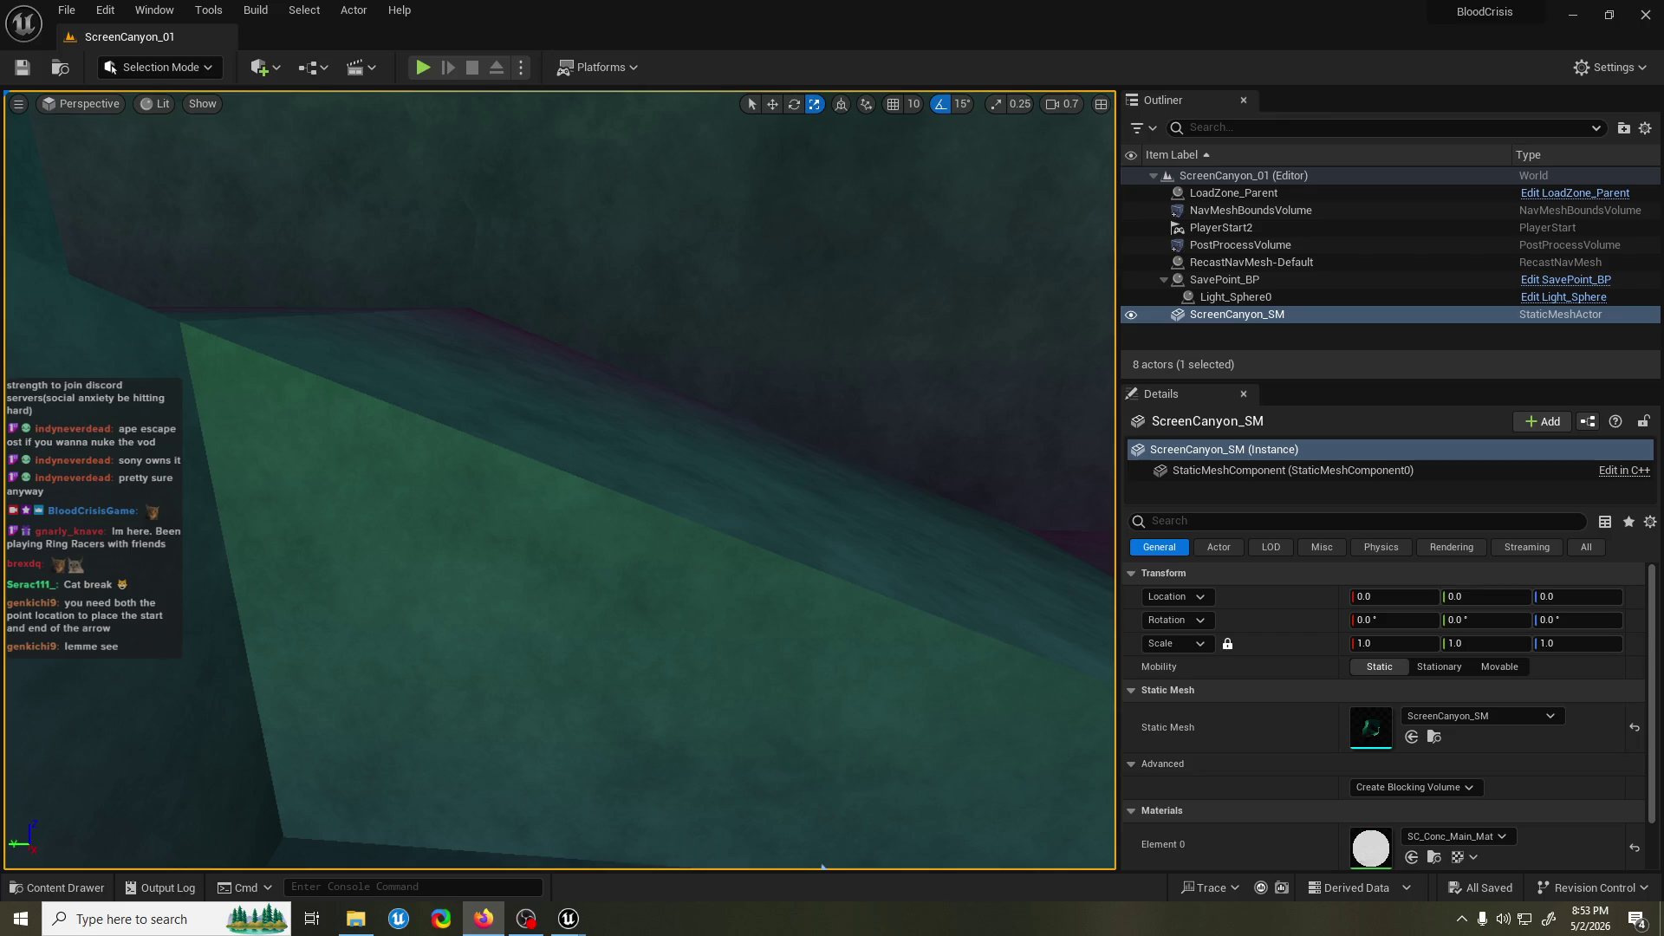
# Bring the LedgeGrab_ACT Blueprint editor window to the front from the taskbar.
pyautogui.click(823, 866)
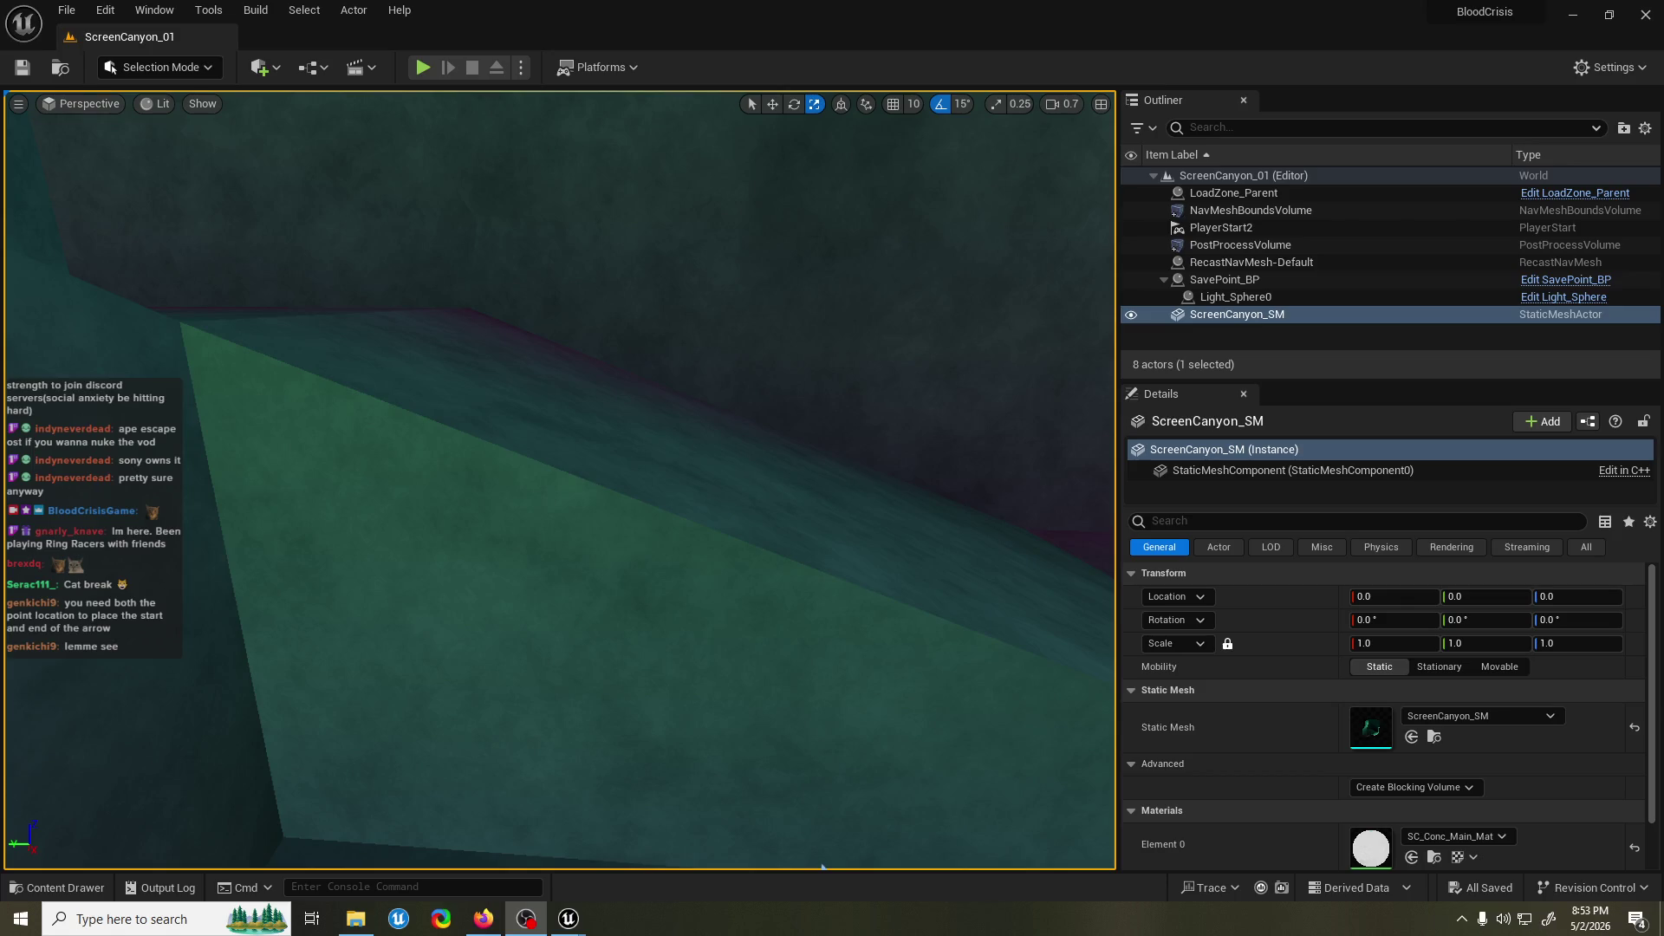
pyautogui.click(569, 918)
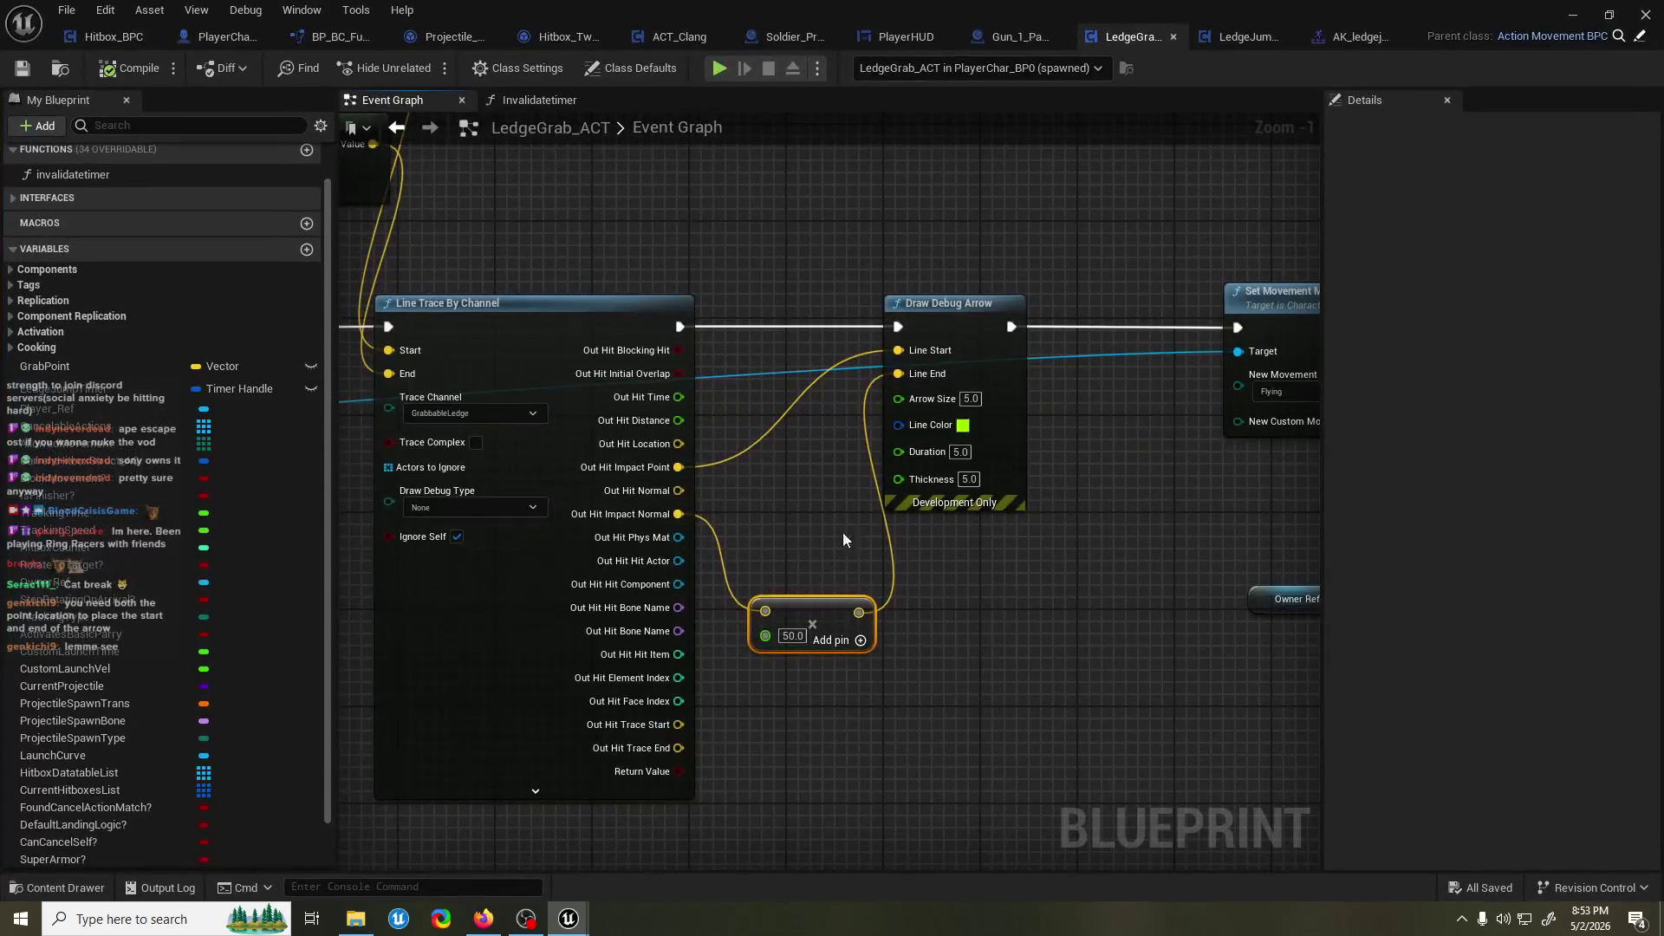
# Make the arrow end at Impact Point plus the scaled normal via a vector Add, then play-test.
pyautogui.moveTo(965, 350); pyautogui.dragTo(1074, 351)
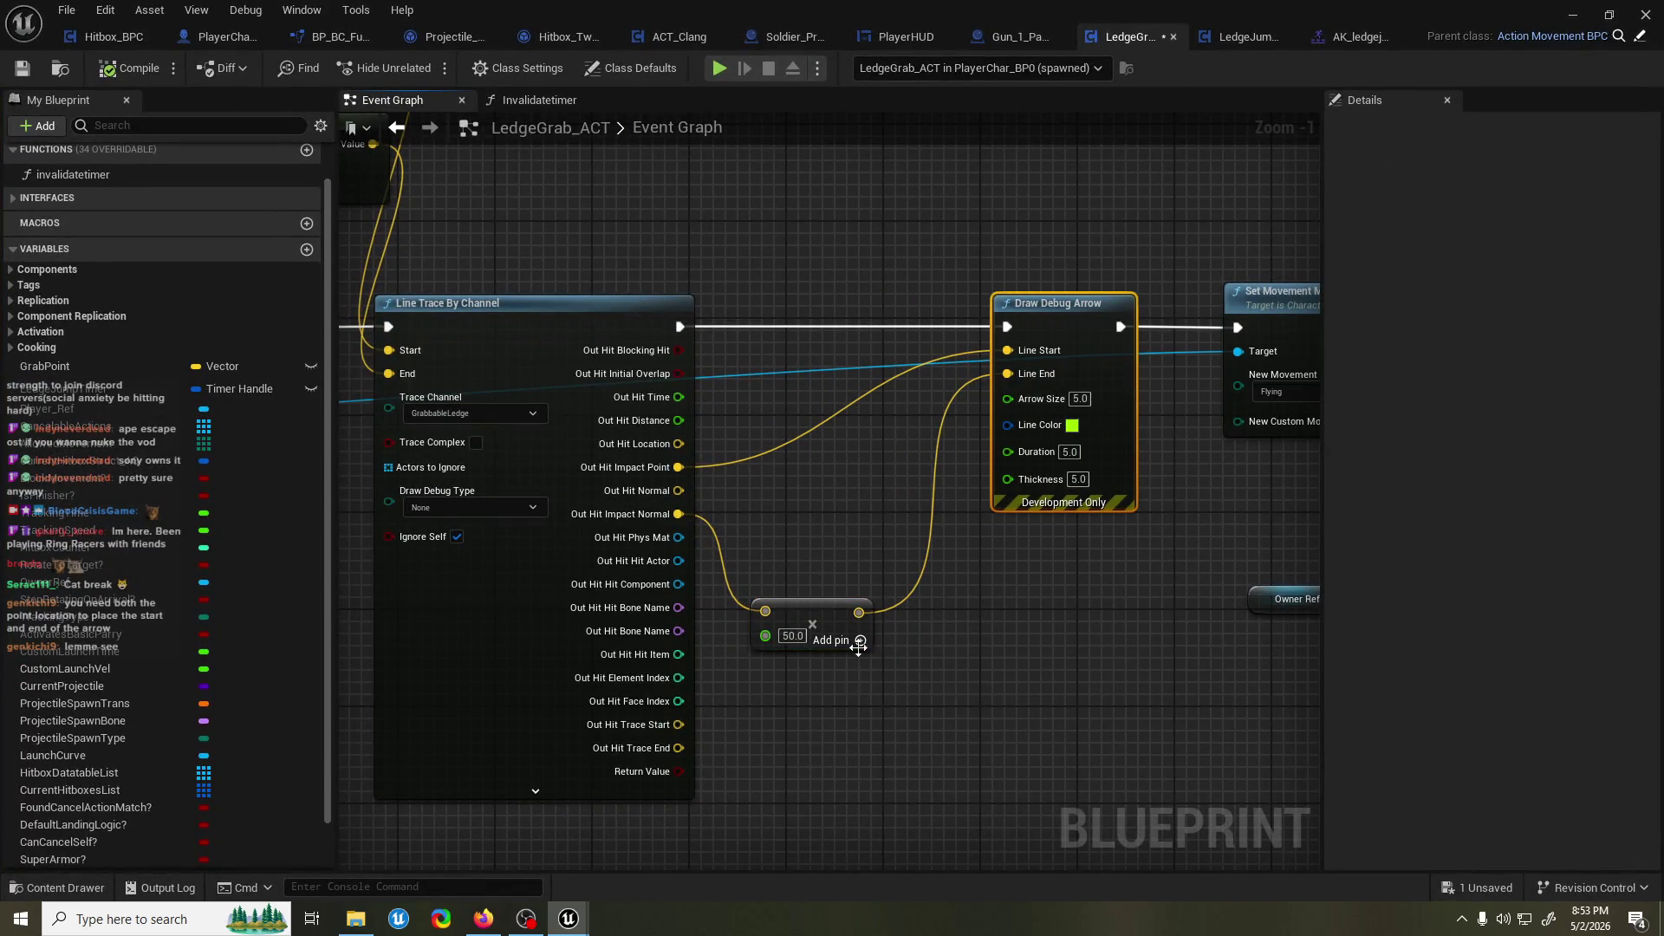
pyautogui.click(483, 918)
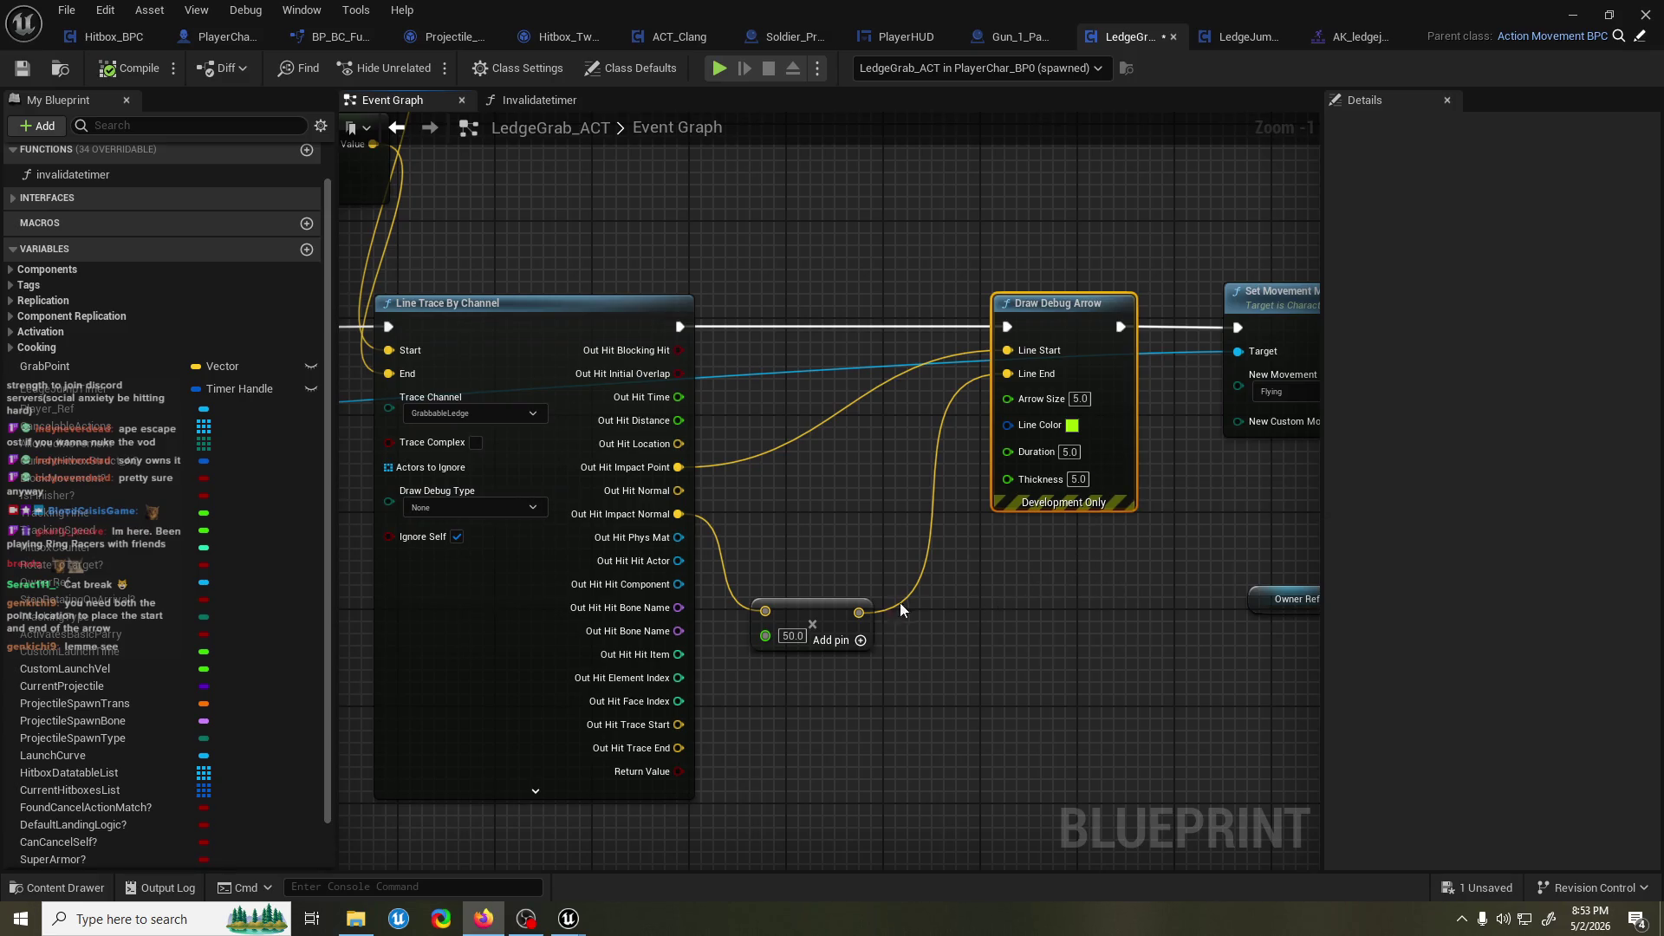
pyautogui.moveTo(858, 611); pyautogui.dragTo(862, 516)
pyautogui.write('add')
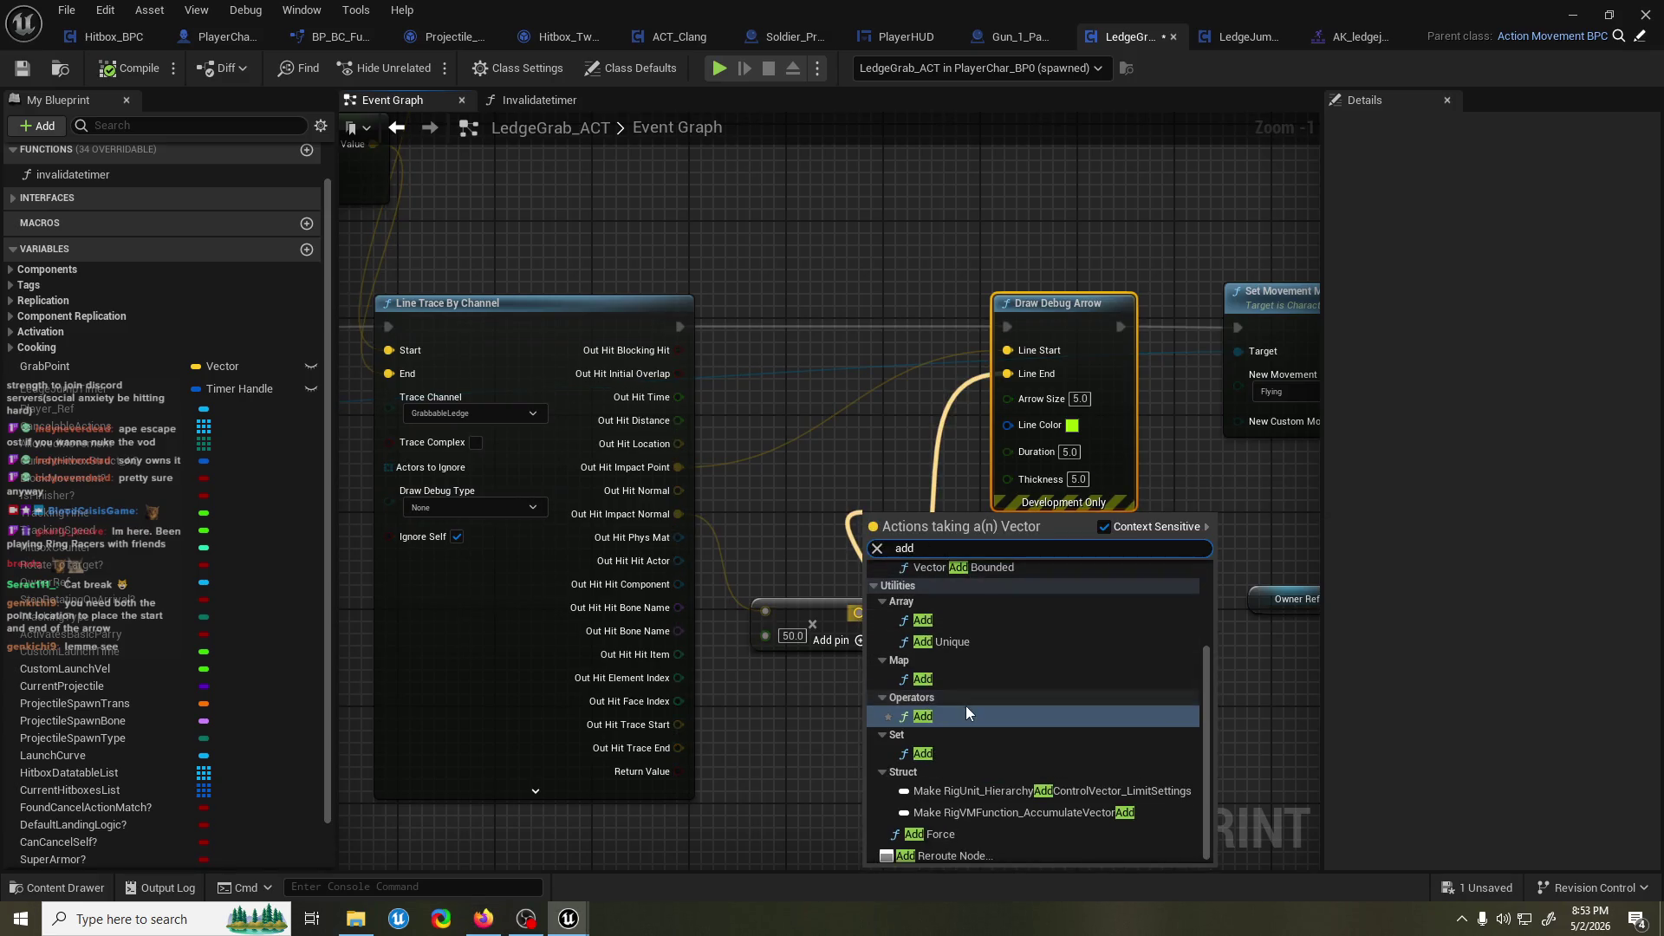
pyautogui.click(968, 711)
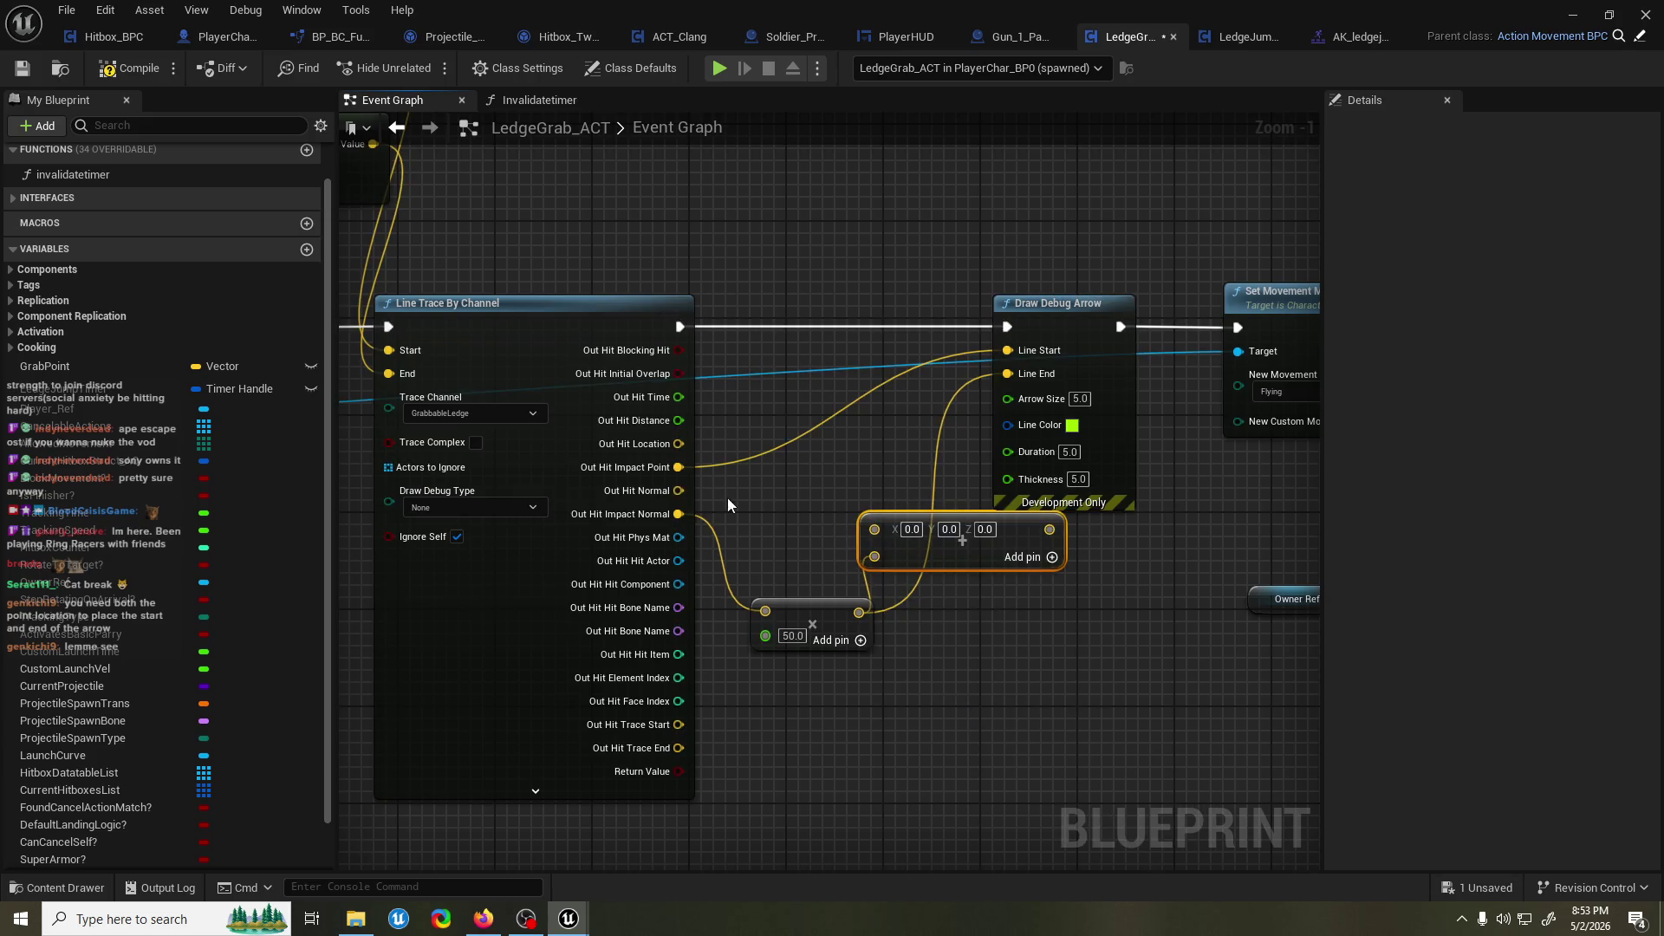
pyautogui.moveTo(679, 470)
pyautogui.mouseDown()
pyautogui.moveTo(851, 538)
pyautogui.moveTo(962, 513)
pyautogui.moveTo(1007, 373)
pyautogui.mouseUp()
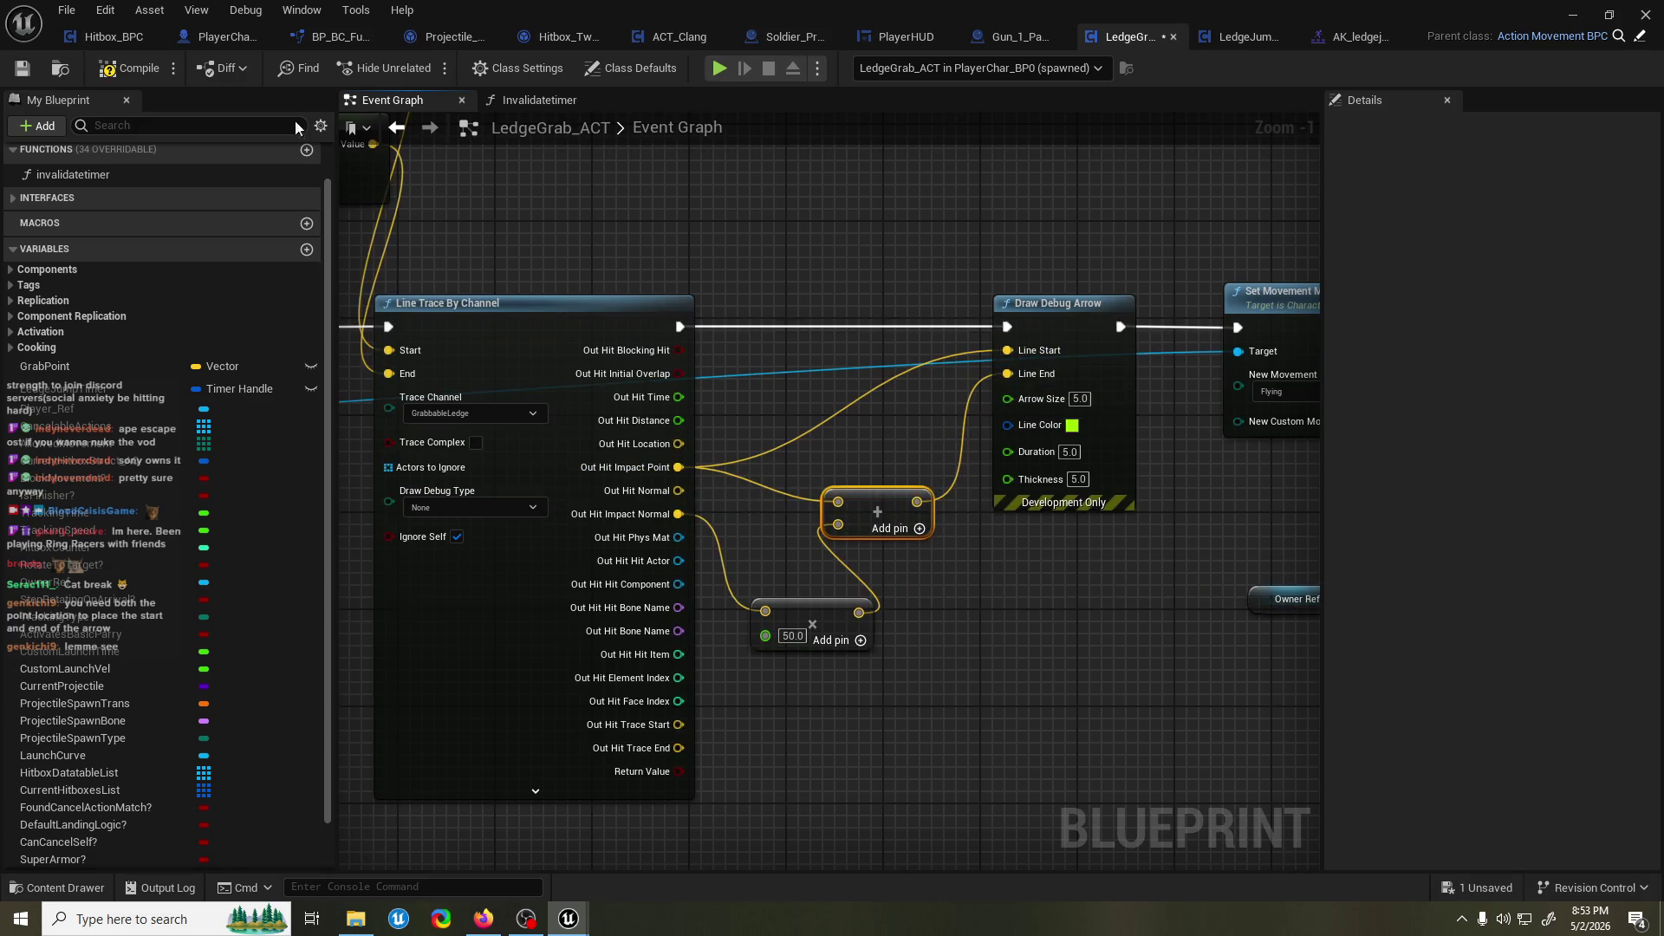
pyautogui.hotkey('alt', 'Tab')
pyautogui.click(424, 68)
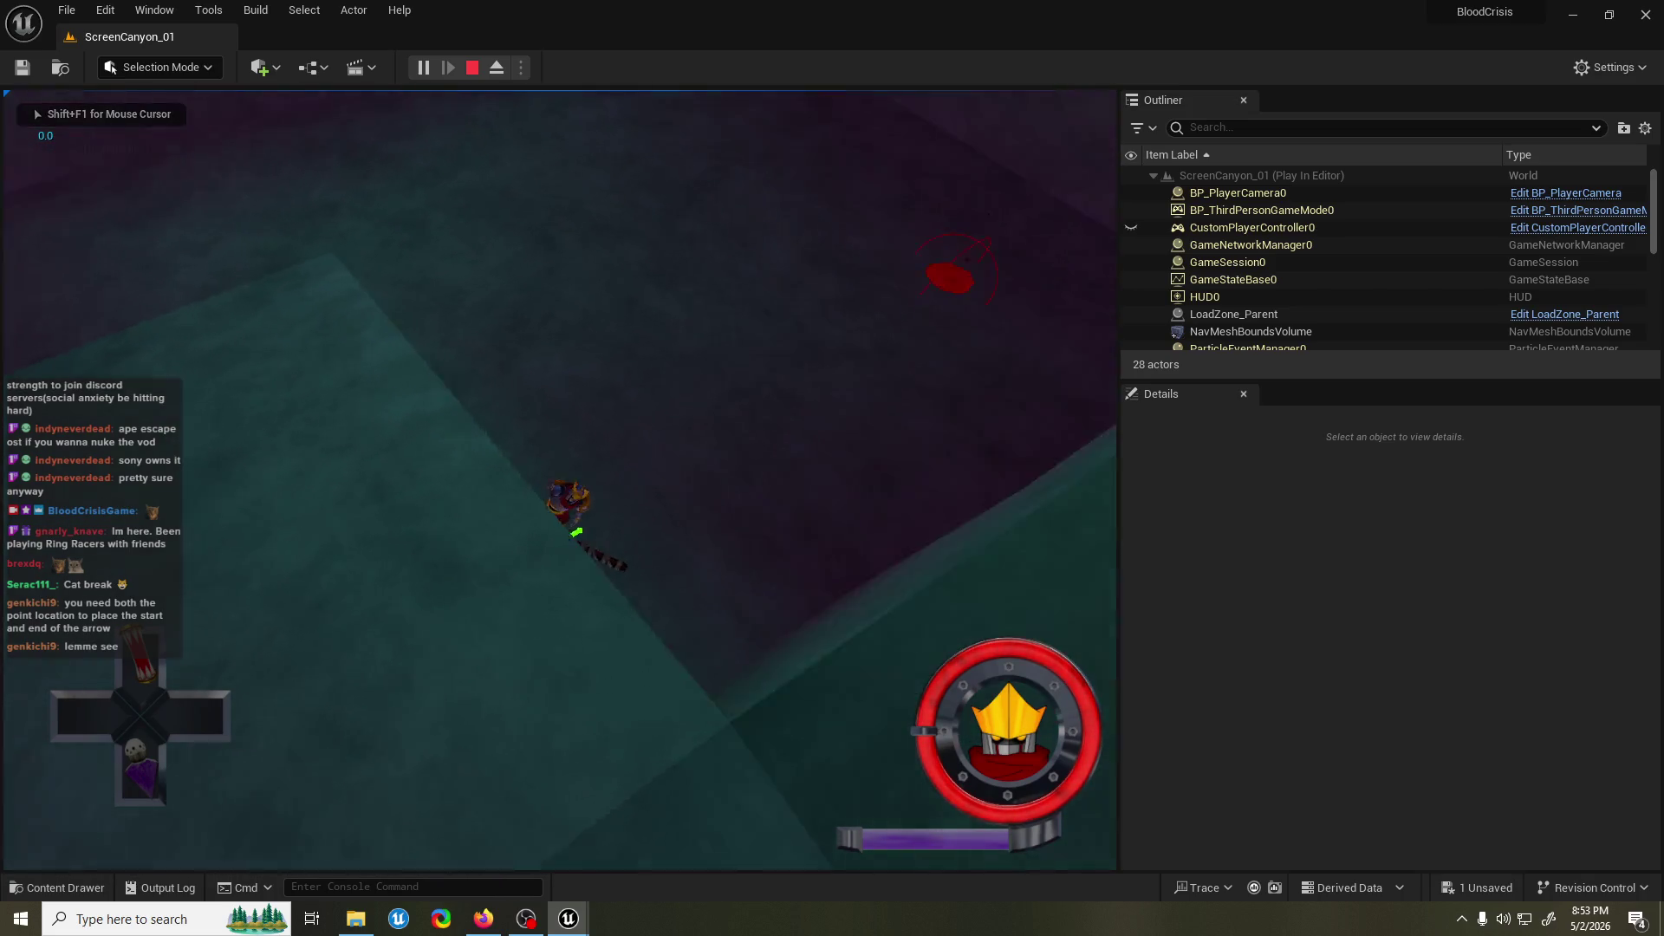
# Stop the play-test, run one more ScreenCanyon_01 test, then return to the LedgeGrab_ACT graph.
pyautogui.press('Escape')
pyautogui.click(691, 581)
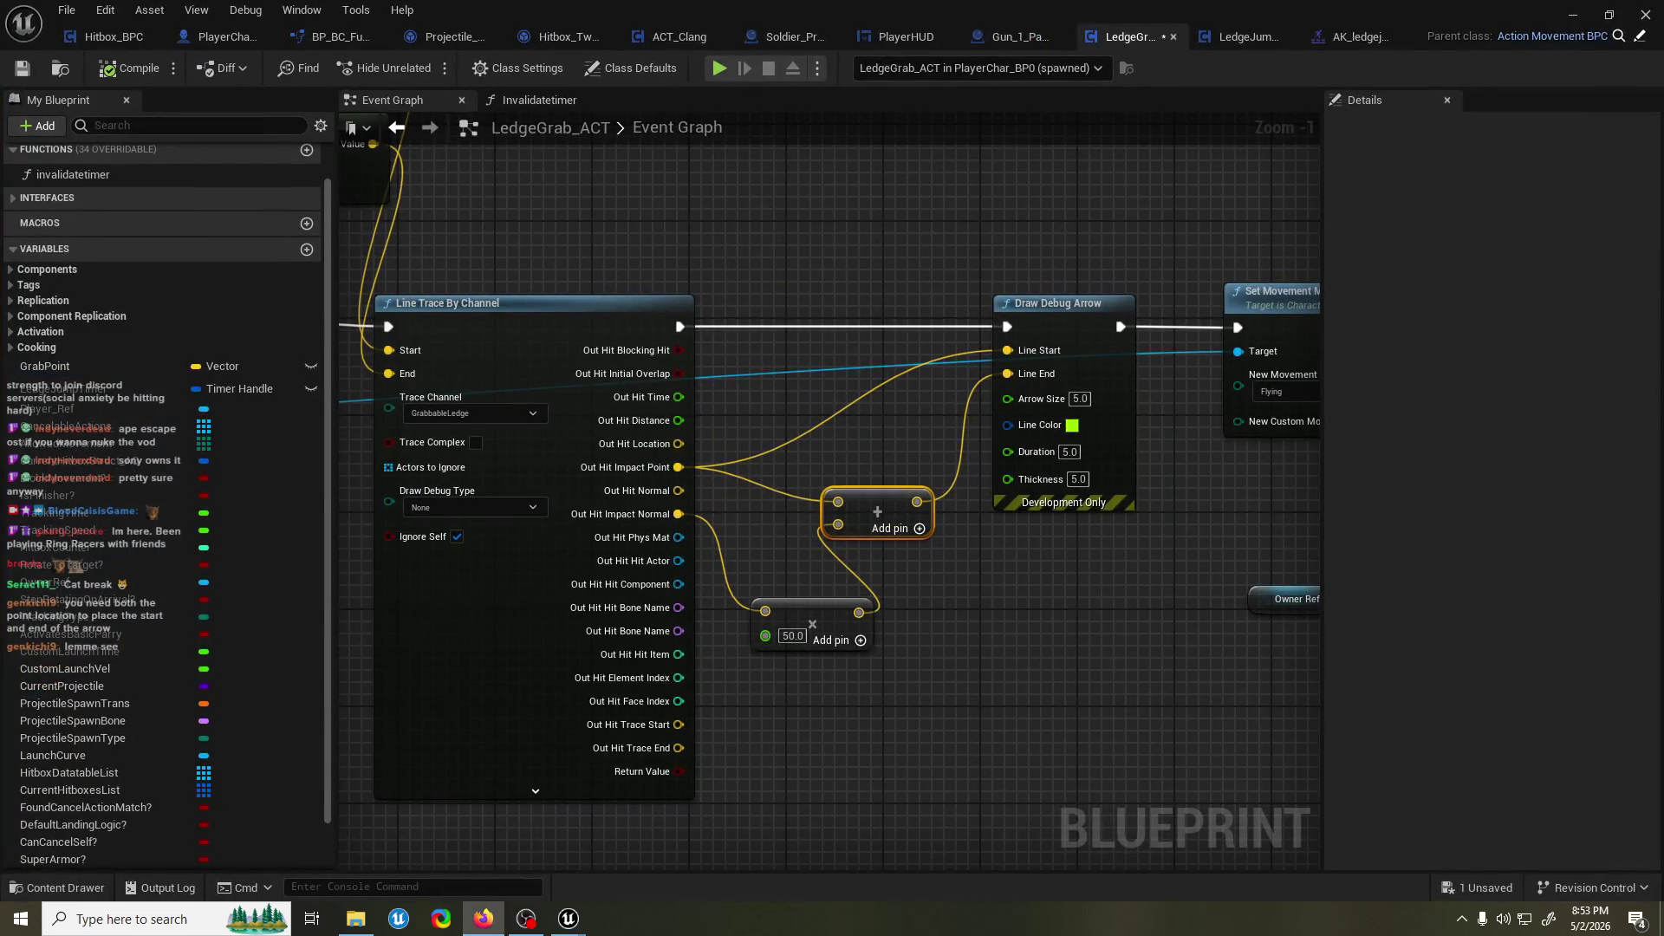
pyautogui.click(1573, 15)
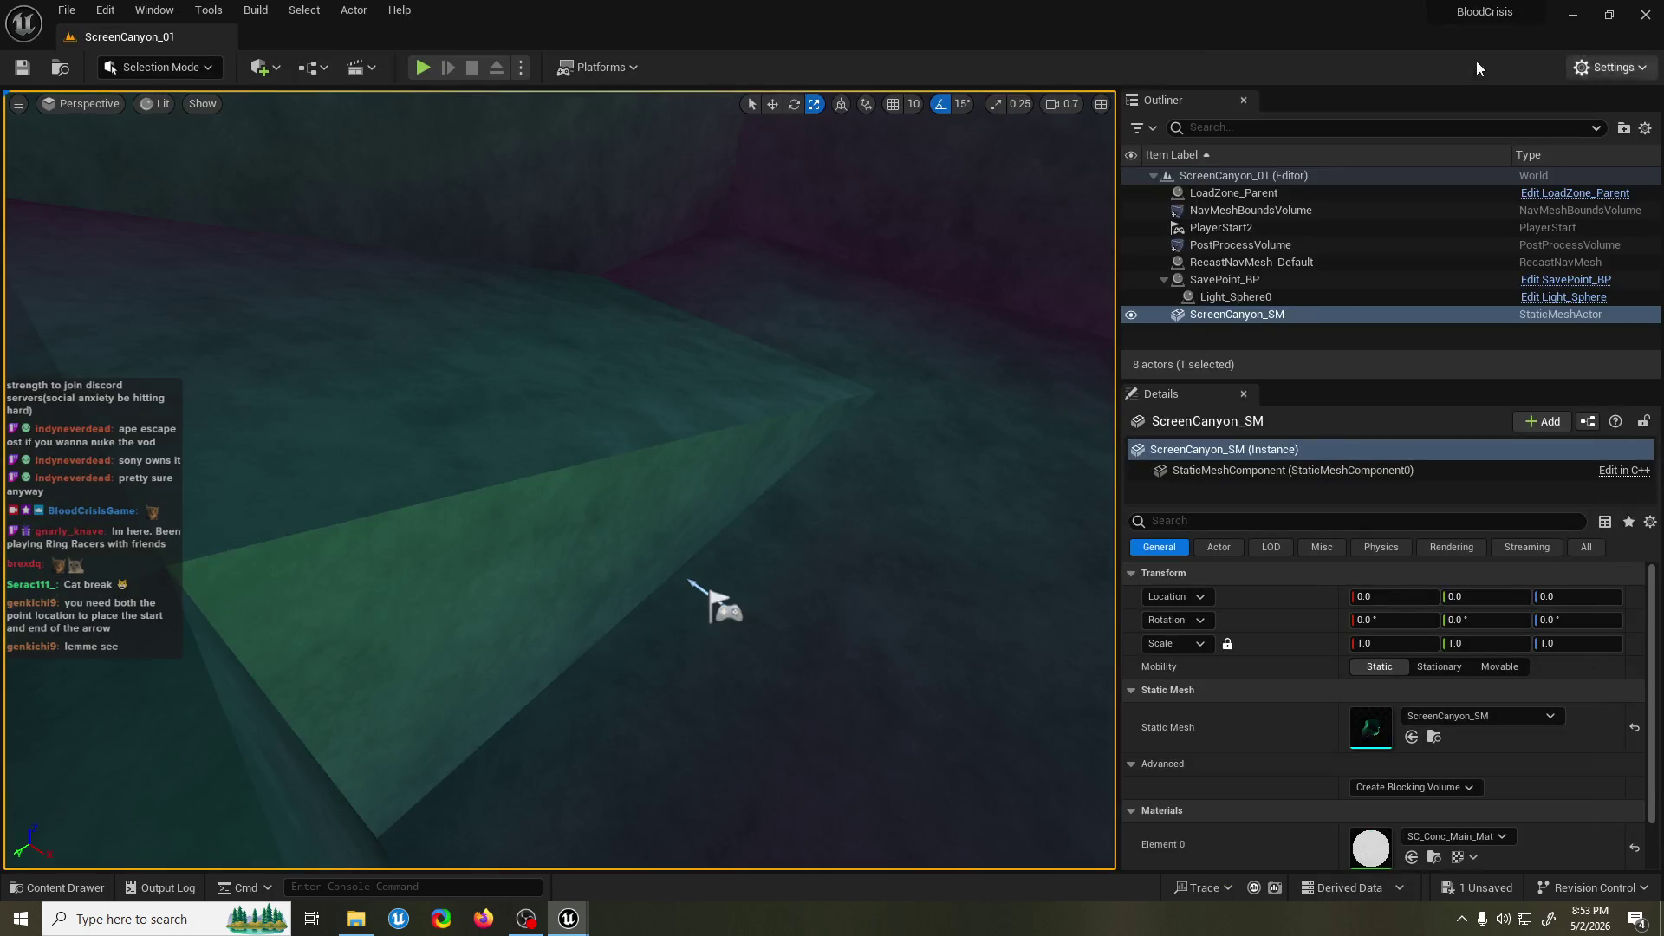
pyautogui.click(423, 67)
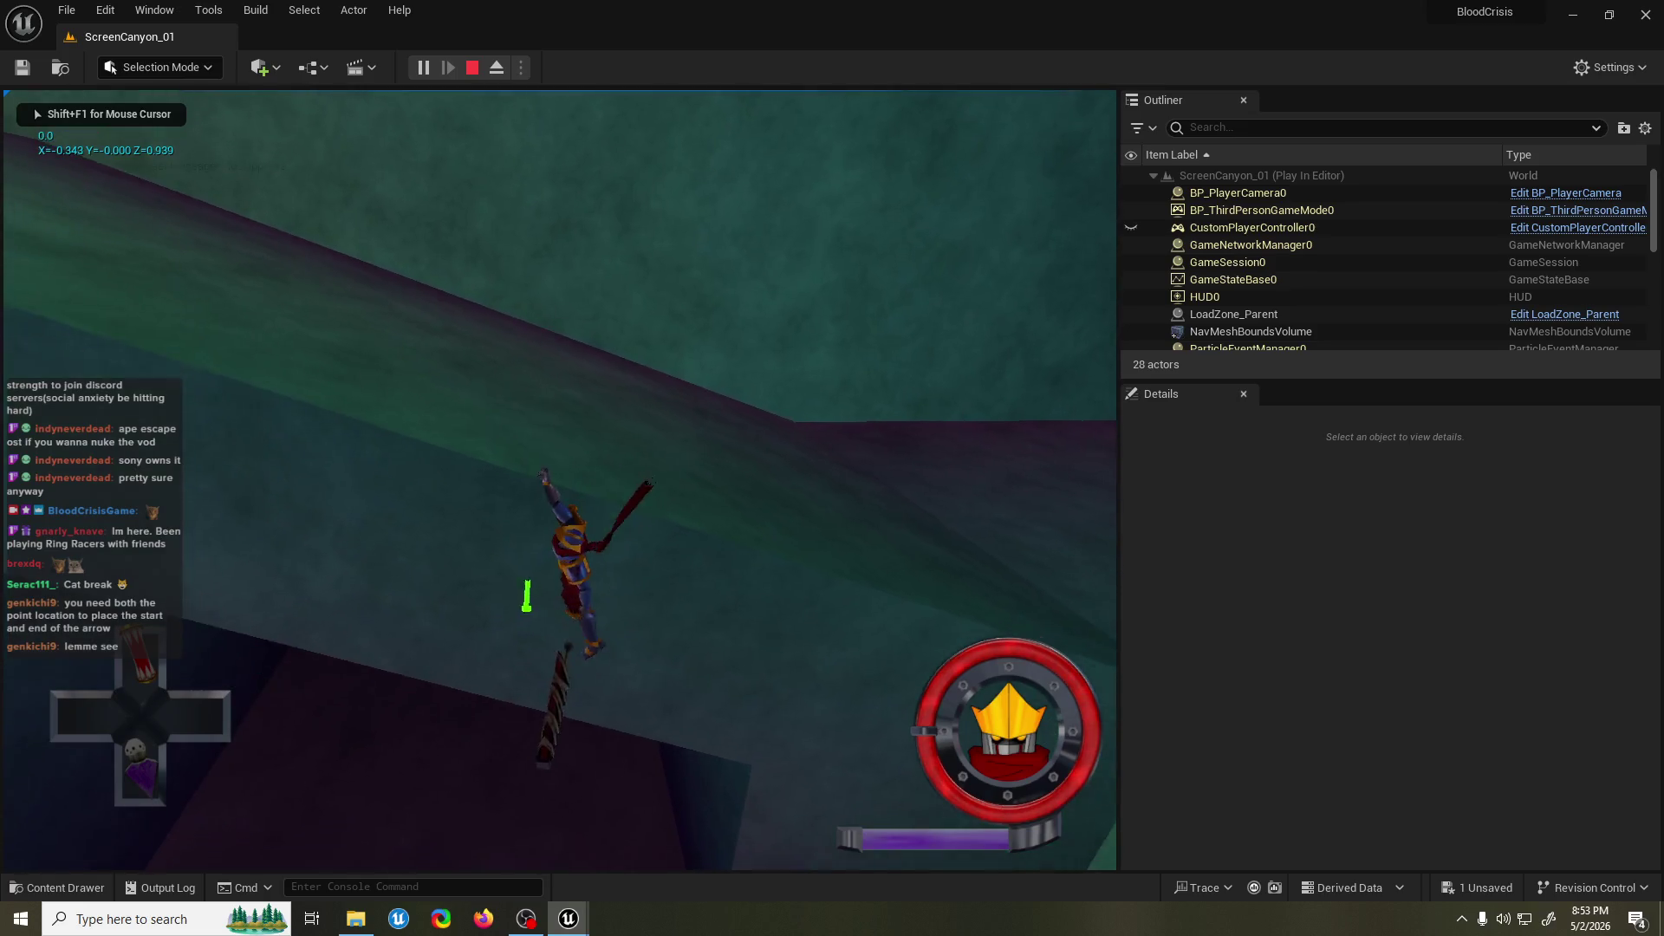
pyautogui.hotkey('shift', 'F1')
pyautogui.press('Escape')
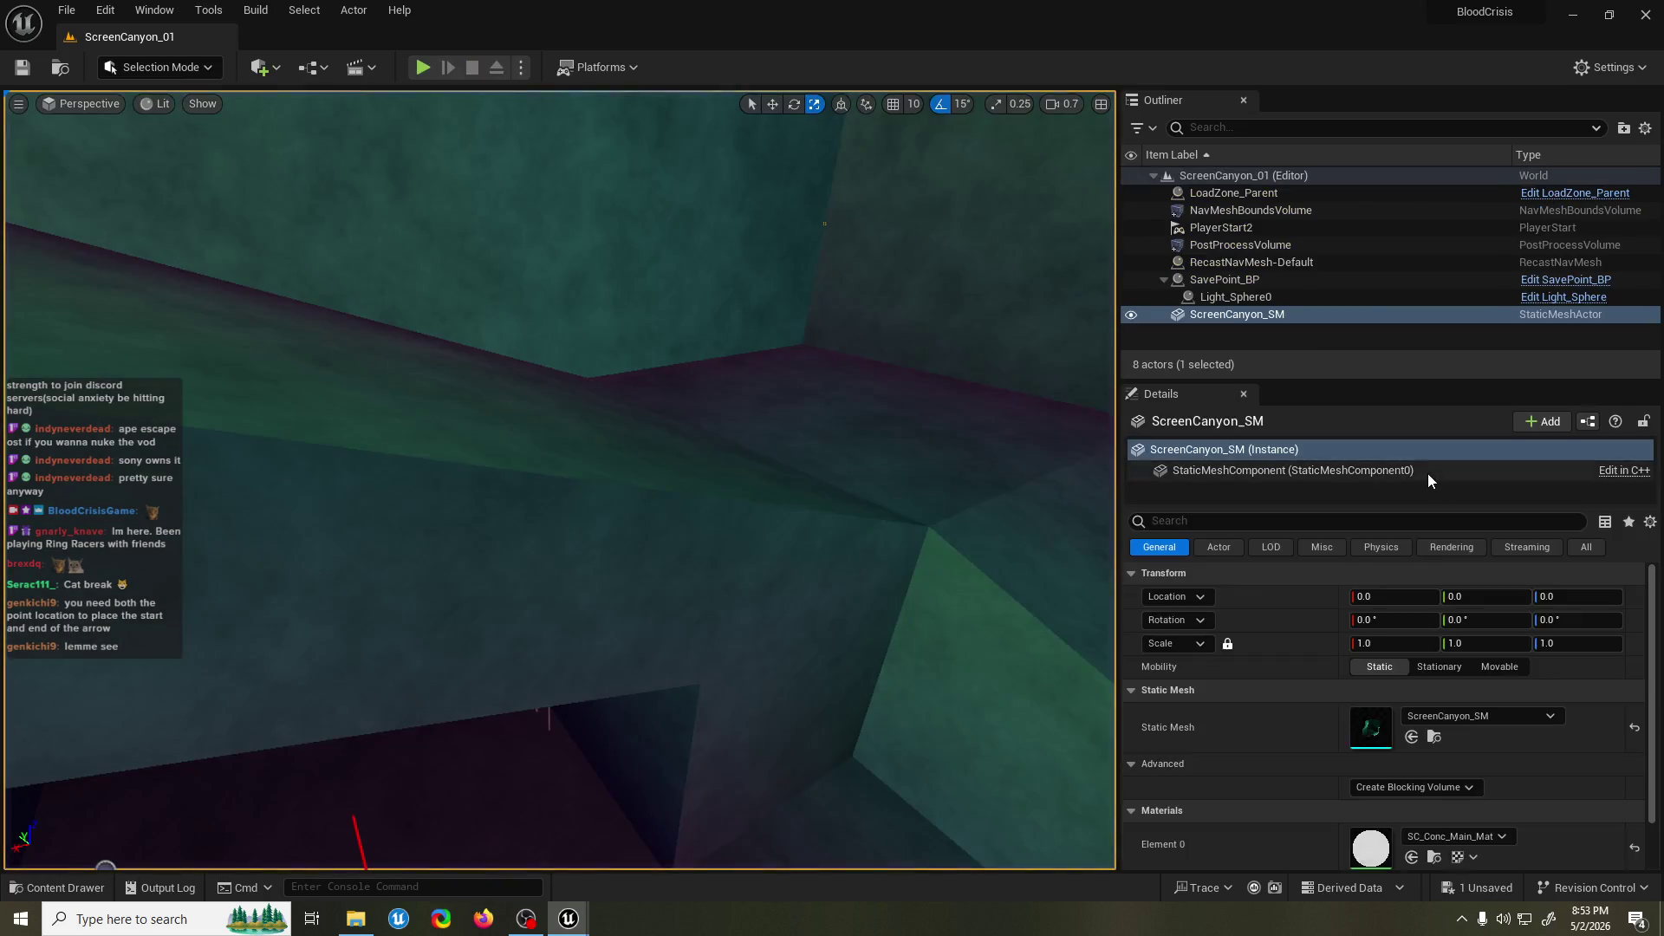
pyautogui.scroll(-4, 716, 264)
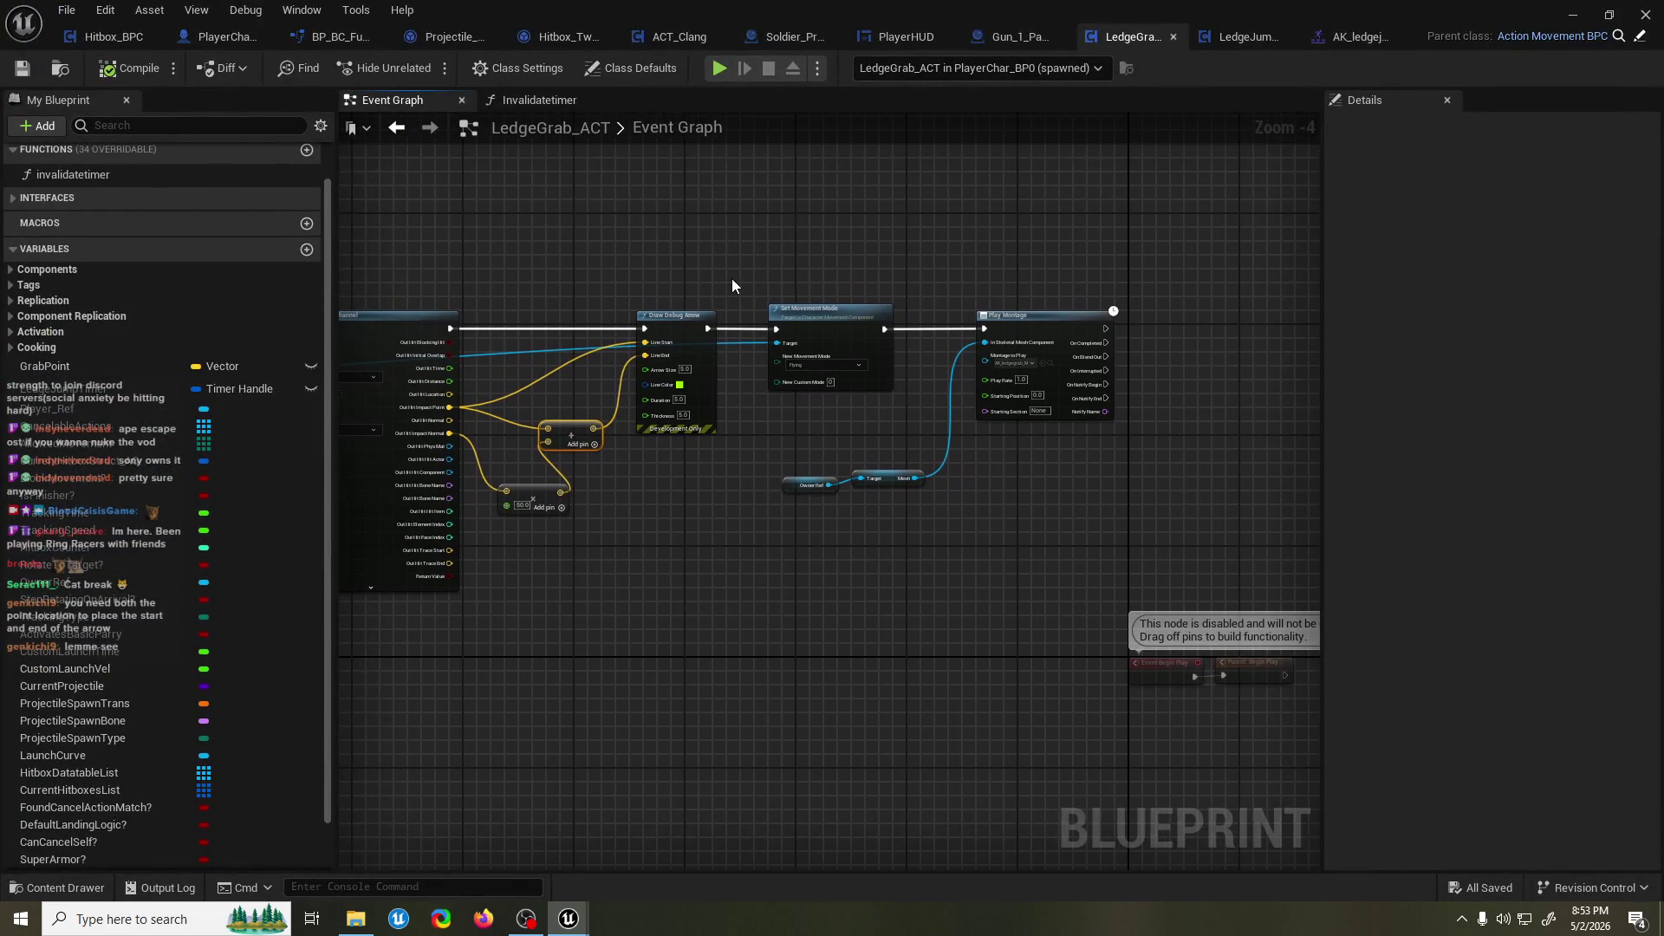
# Shift the movement mode and montage nodes right to make room beside the line trace.
pyautogui.scroll(1, 737, 280)
pyautogui.moveTo(684, 293); pyautogui.dragTo(1192, 605)
pyautogui.moveTo(796, 354)
pyautogui.mouseDown()
pyautogui.moveTo(945, 354)
pyautogui.moveTo(919, 333)
pyautogui.mouseUp()
pyautogui.click(895, 327)
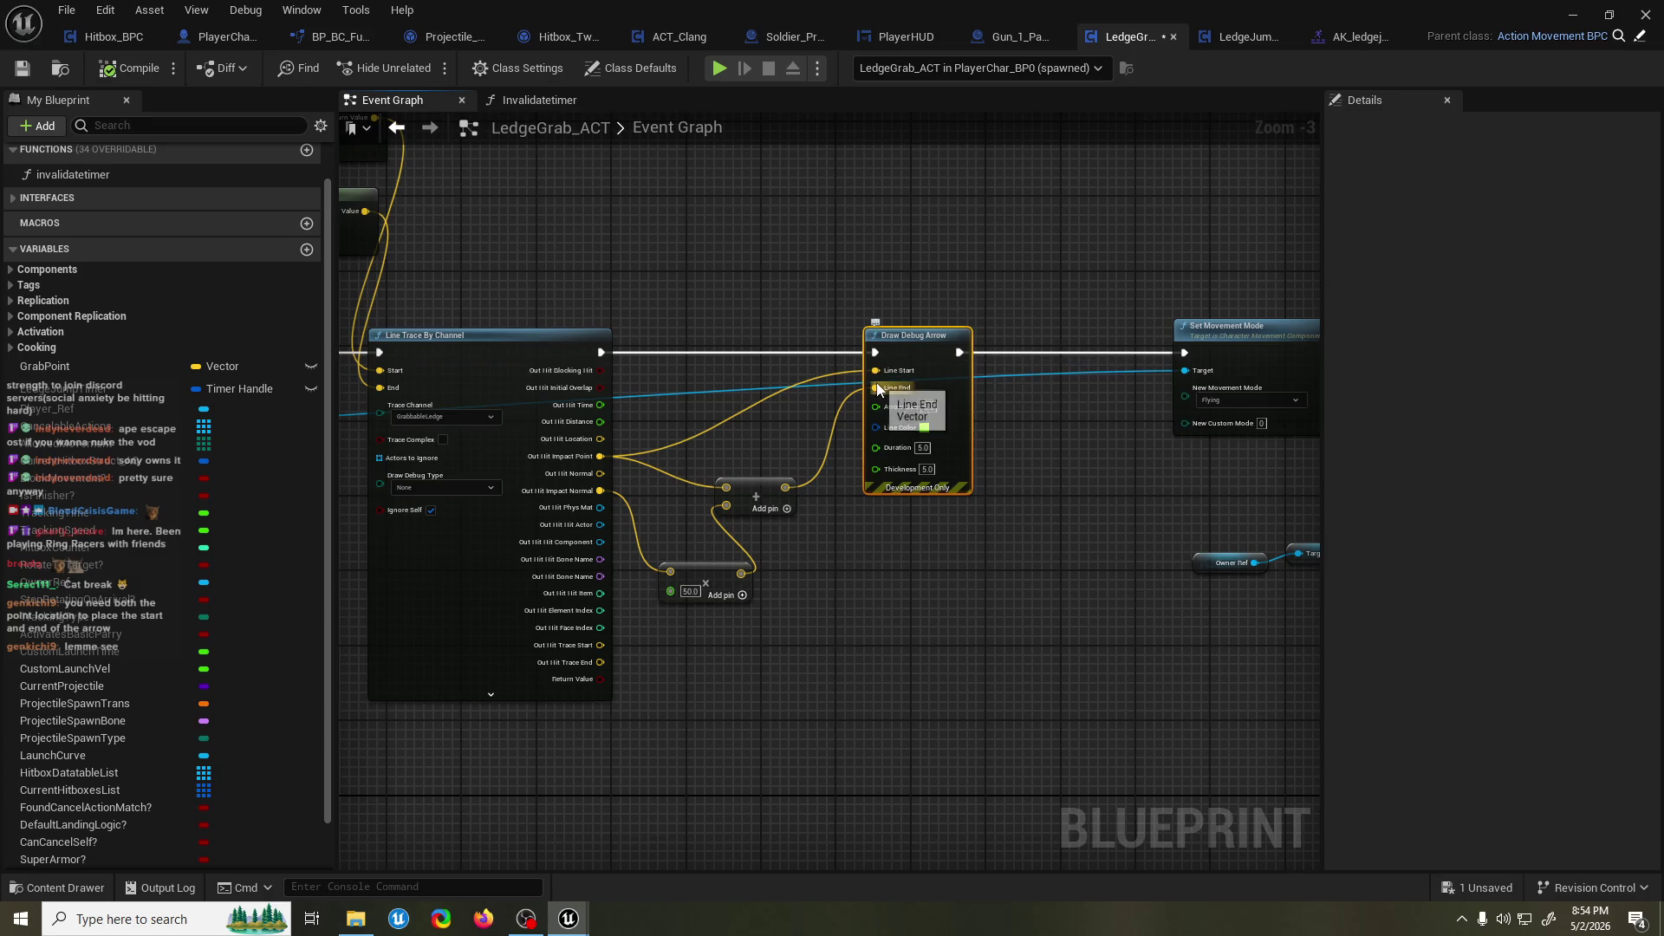
# Add a Get Unit Direction (Vector) node, with the offset trace point in From and Impact Point in To.
pyautogui.rightClick(906, 556)
pyautogui.write('get')
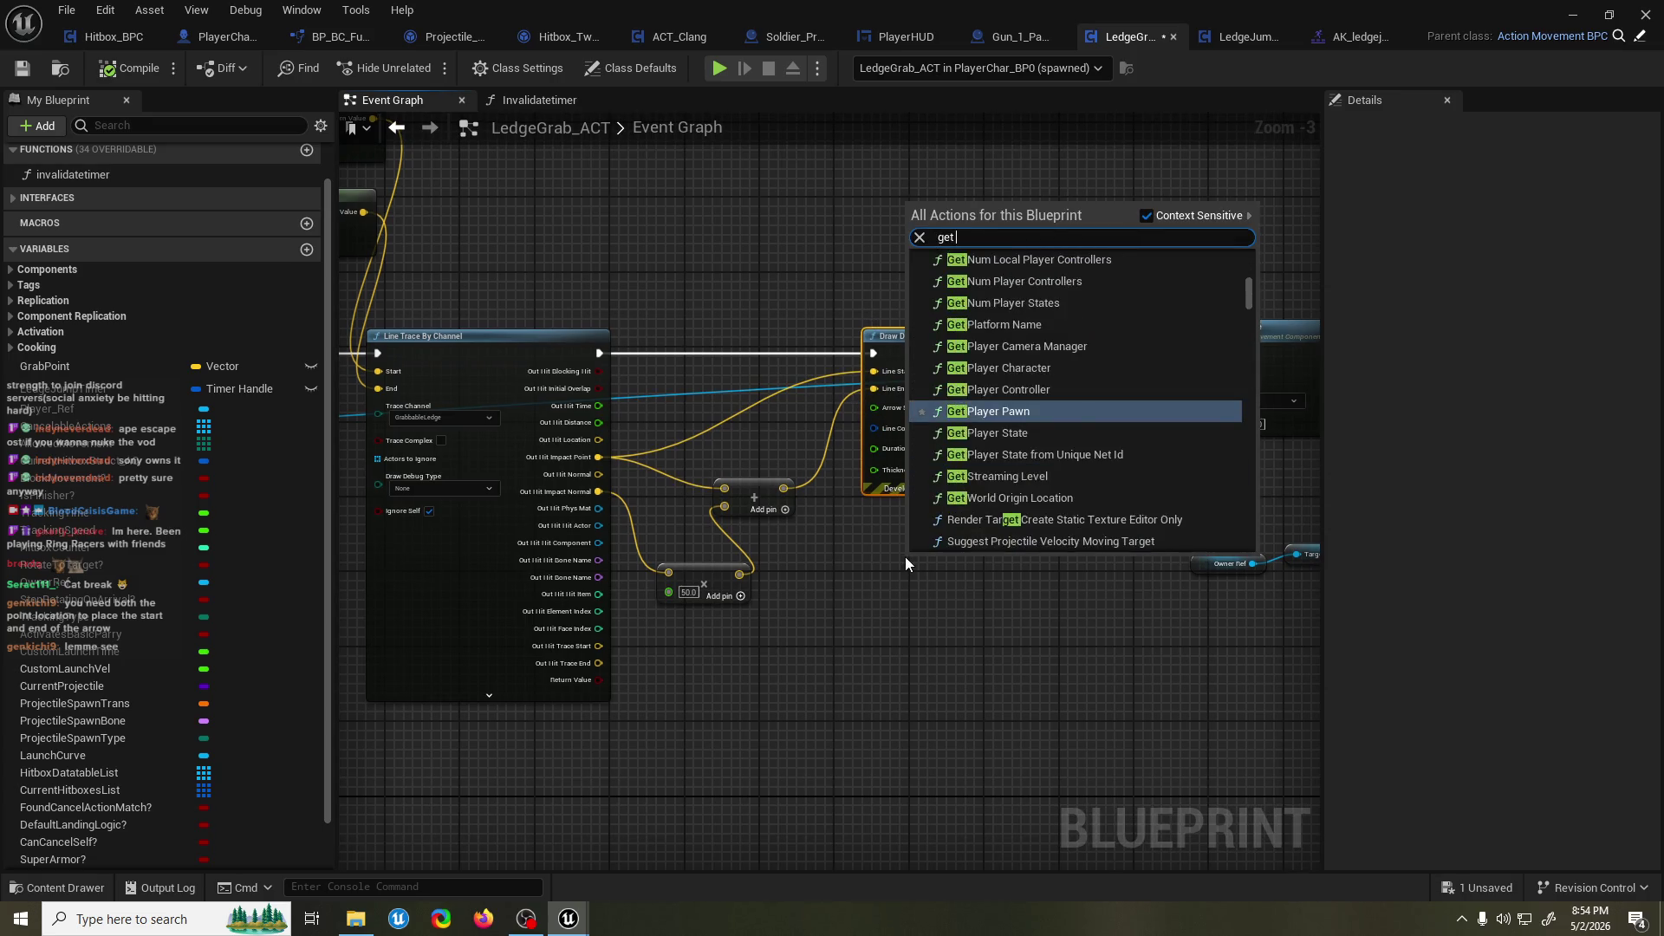
pyautogui.write(' direction ve')
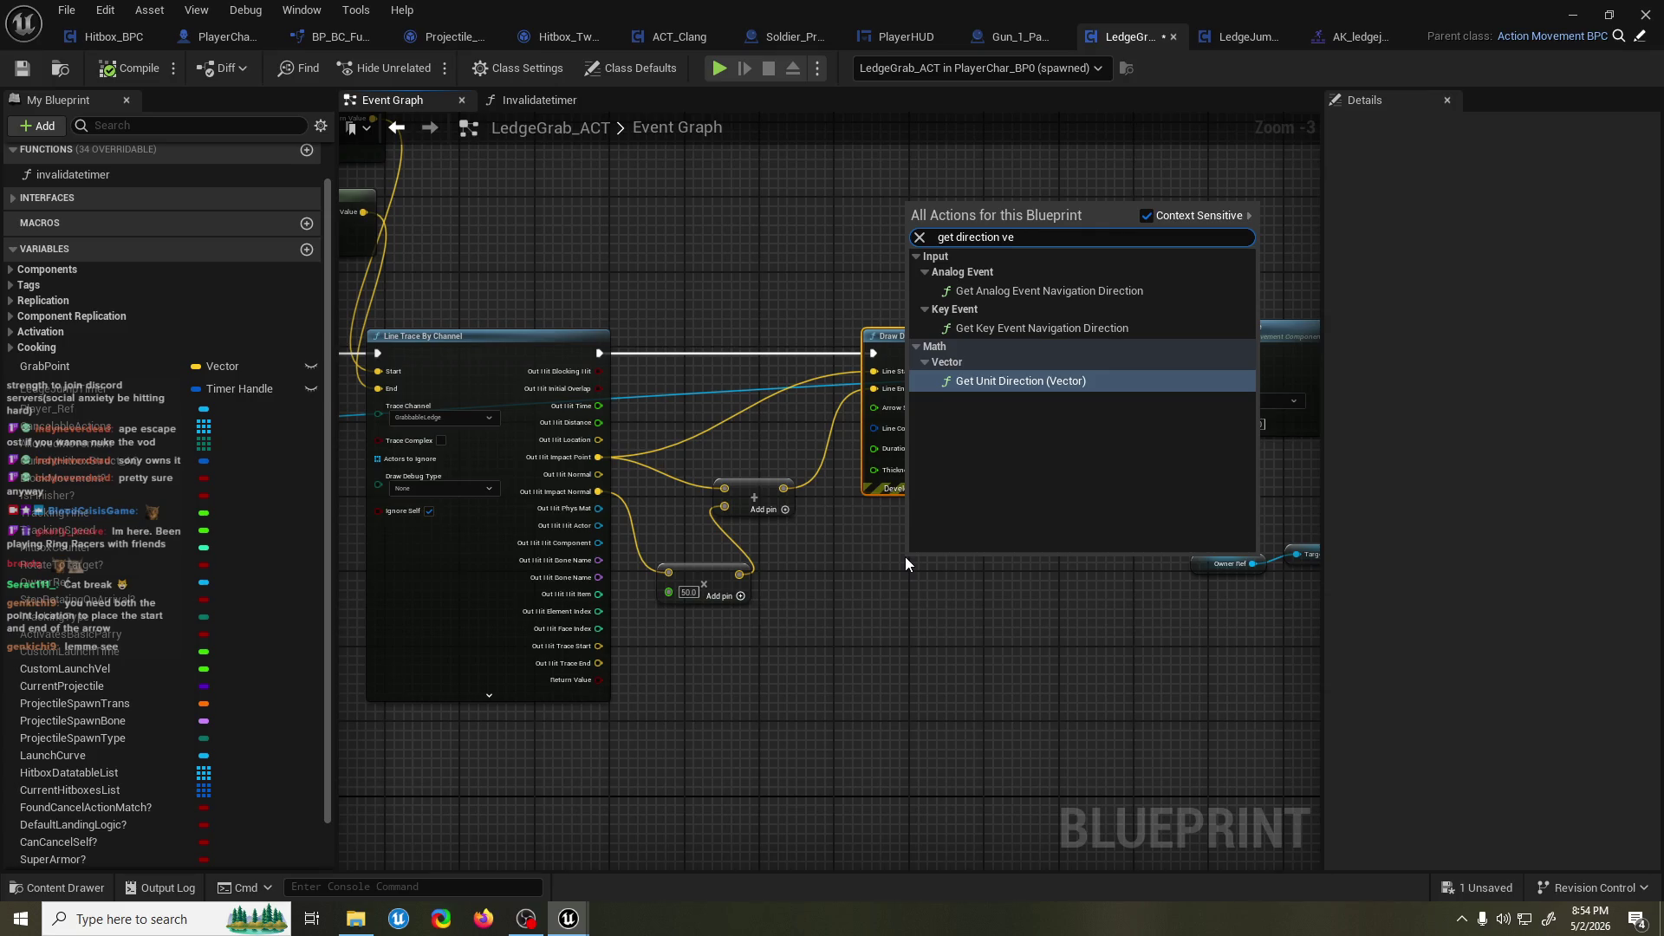
pyautogui.press('Return')
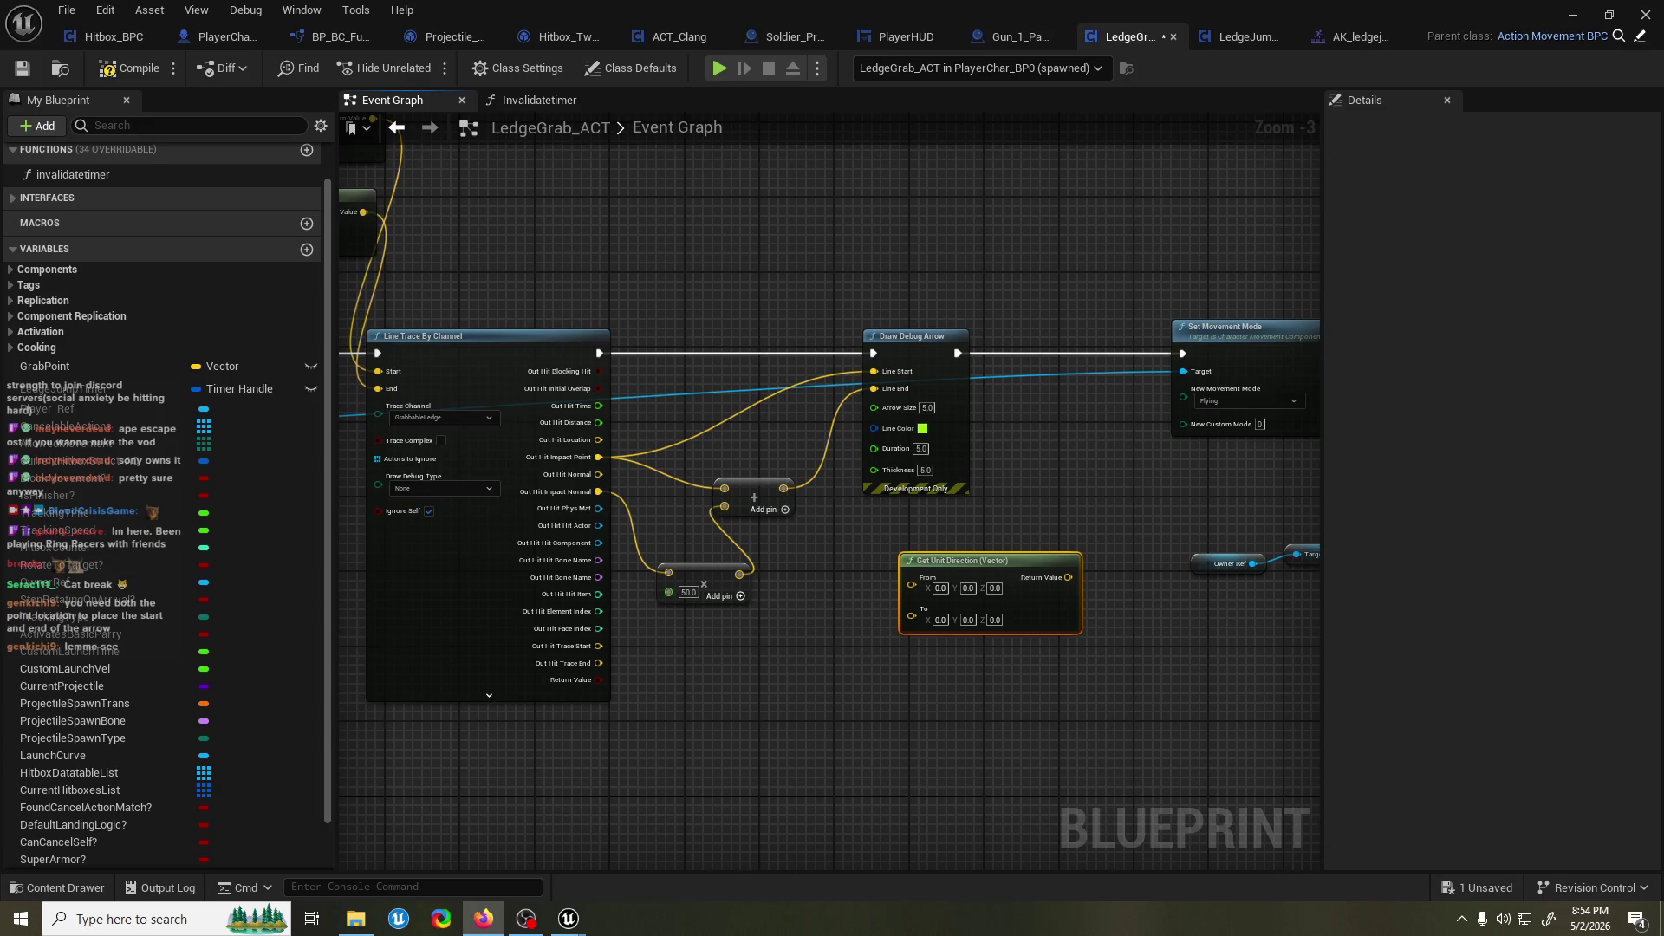
pyautogui.hotkey('alt', 'Tab')
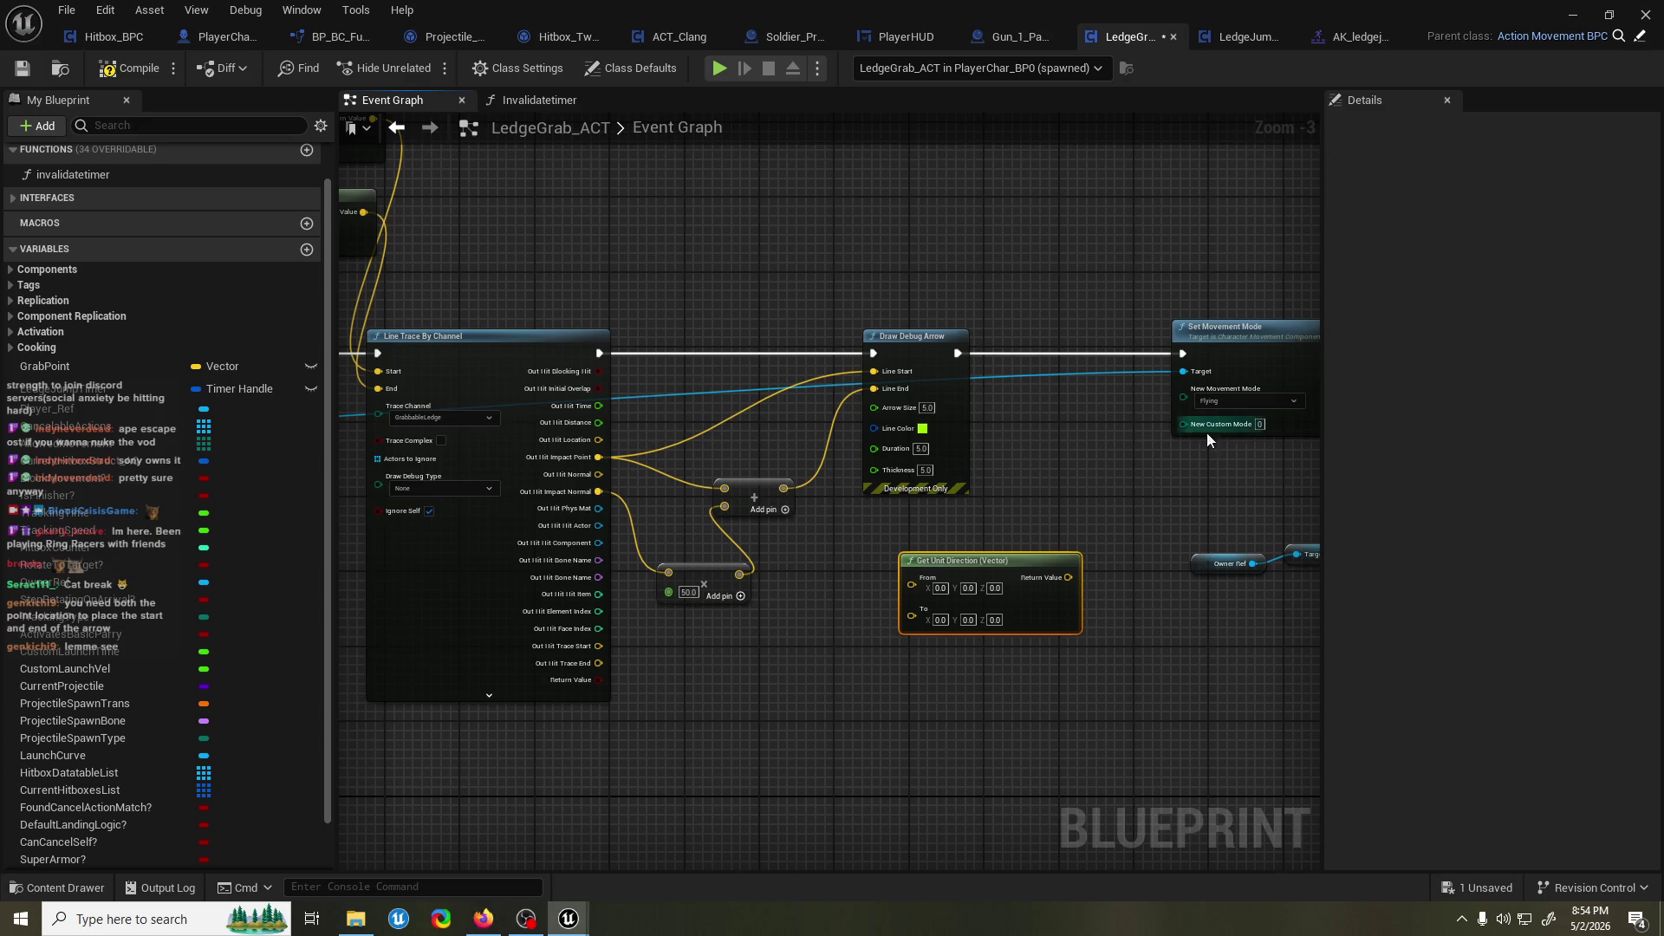
pyautogui.moveTo(891, 290); pyautogui.dragTo(877, 312)
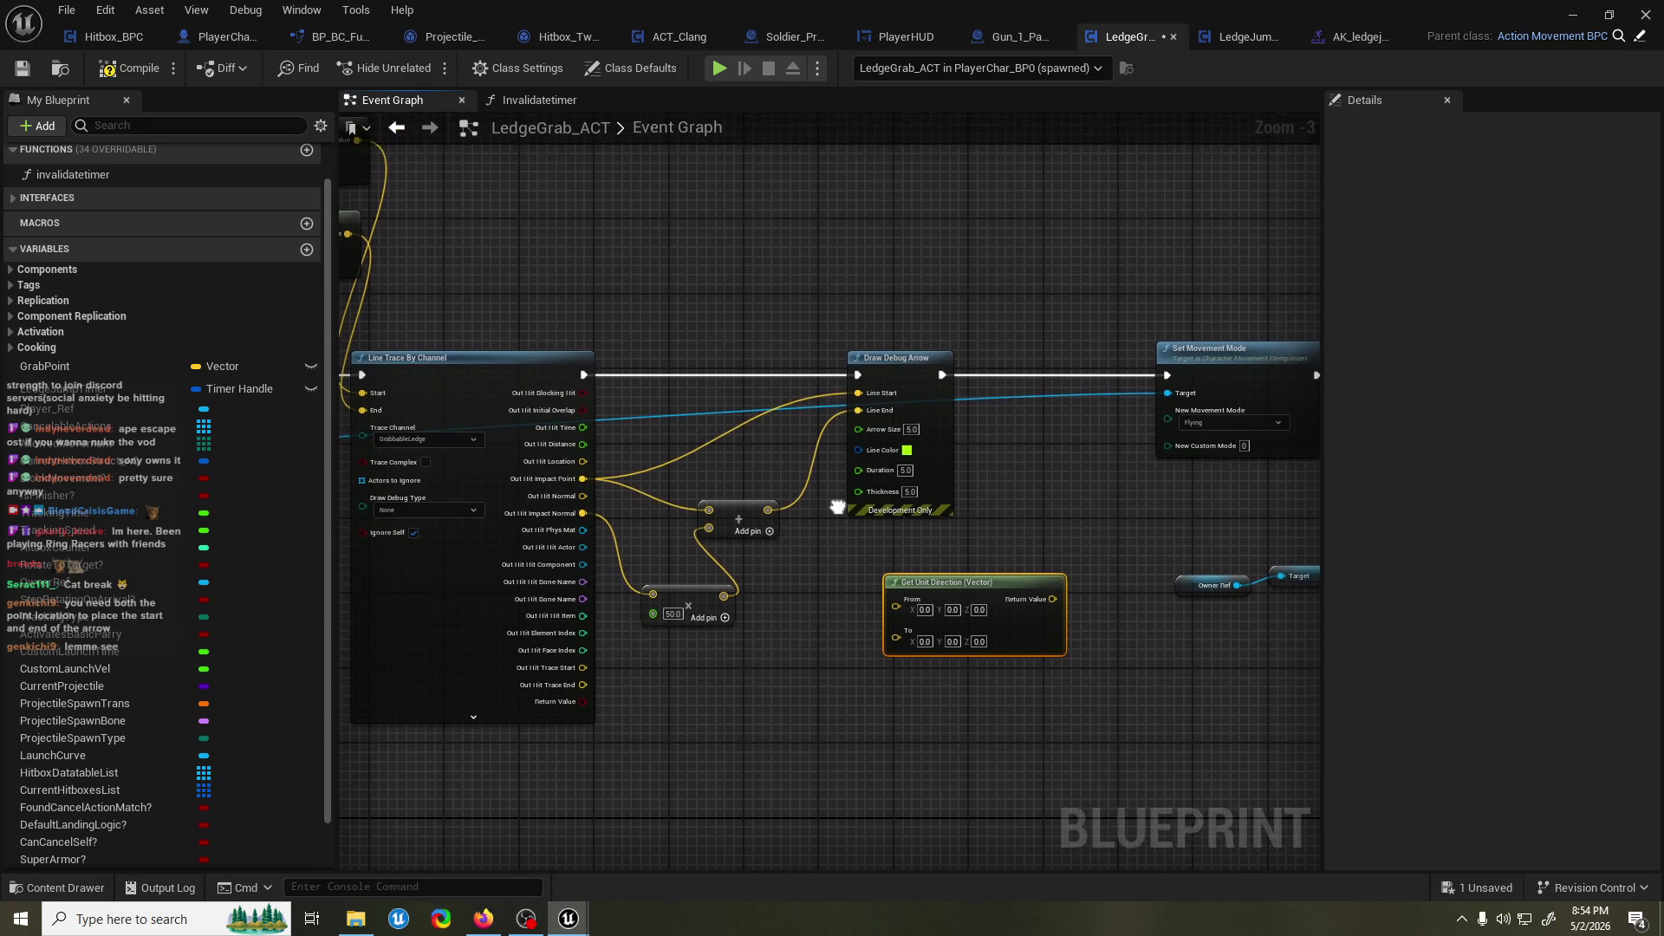
pyautogui.moveTo(858, 411); pyautogui.dragTo(905, 601)
pyautogui.moveTo(860, 396); pyautogui.dragTo(898, 625)
# Move Get Unit Direction near the trace and place a Player Ref getter in the graph.
pyautogui.moveTo(1003, 599)
pyautogui.mouseDown()
pyautogui.moveTo(949, 600)
pyautogui.moveTo(946, 586)
pyautogui.moveTo(954, 661)
pyautogui.mouseUp()
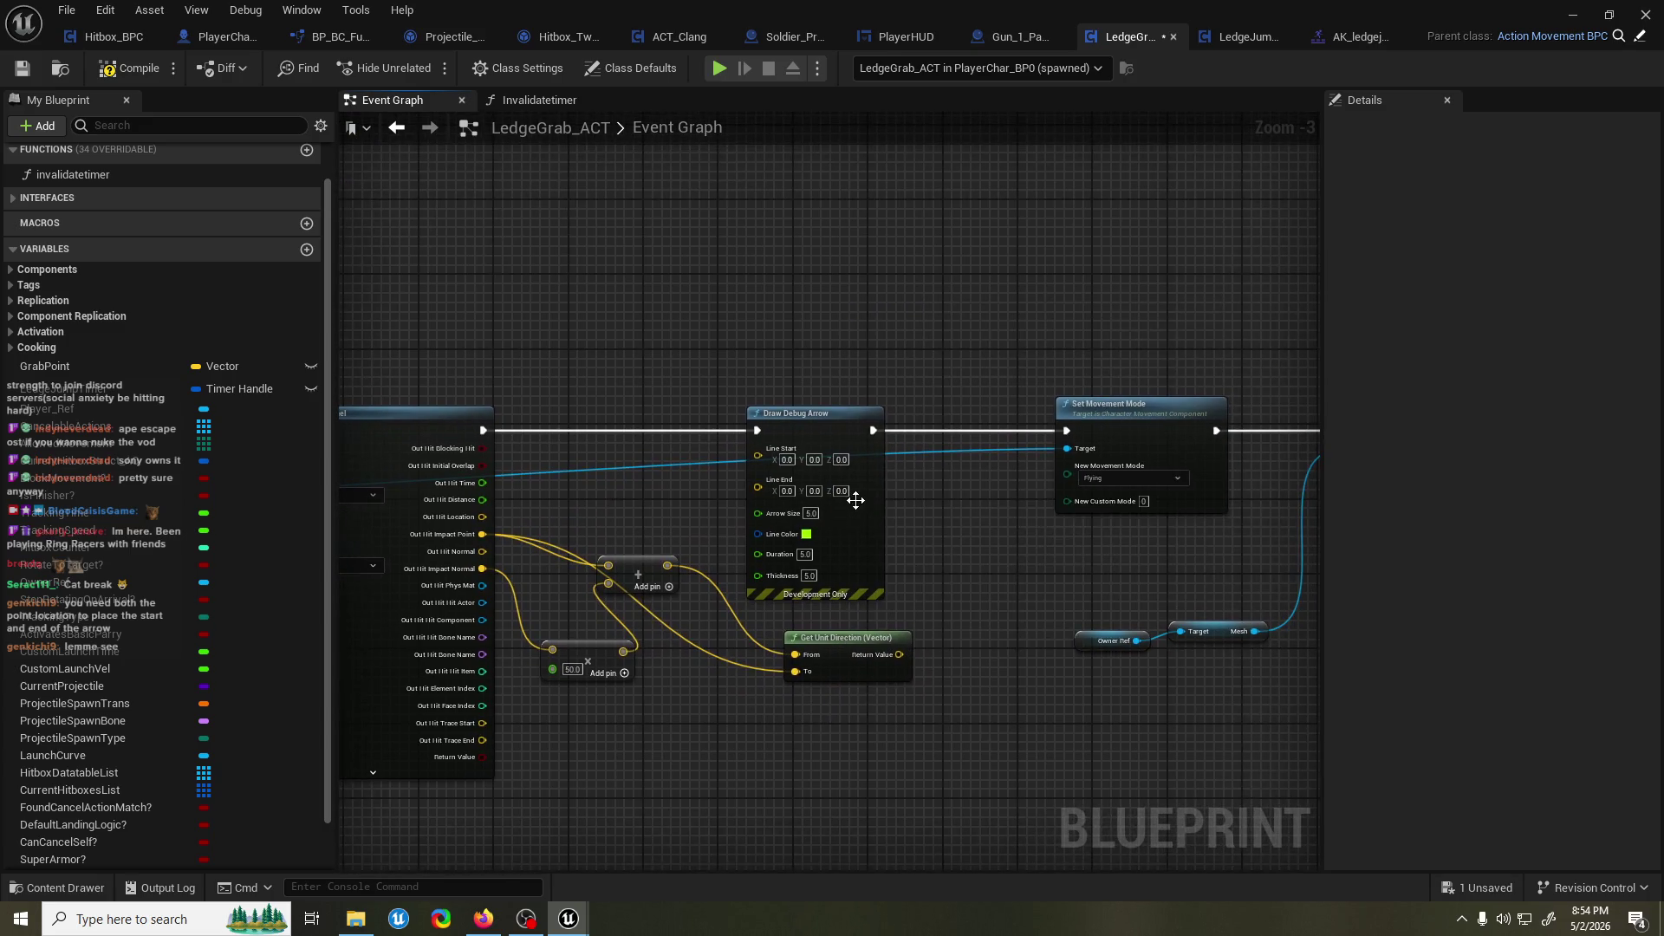
pyautogui.moveTo(847, 494)
pyautogui.mouseDown()
pyautogui.moveTo(849, 449)
pyautogui.moveTo(928, 424)
pyautogui.mouseUp()
pyautogui.moveTo(924, 640)
pyautogui.mouseDown()
pyautogui.moveTo(870, 538)
pyautogui.moveTo(846, 539)
pyautogui.moveTo(877, 588)
pyautogui.moveTo(881, 550)
pyautogui.moveTo(1143, 356)
pyautogui.mouseUp()
pyautogui.moveTo(1003, 269)
pyautogui.mouseDown()
pyautogui.moveTo(1118, 227)
pyautogui.moveTo(1074, 216)
pyautogui.moveTo(1071, 177)
pyautogui.mouseUp()
pyautogui.moveTo(53, 411)
pyautogui.mouseDown()
pyautogui.moveTo(611, 387)
pyautogui.moveTo(825, 433)
pyautogui.mouseUp()
pyautogui.click(658, 409)
# Add Set Actor Rotation on Player Ref, running after the line trace and into Set Movement Mode.
pyautogui.write('set actor rotation')
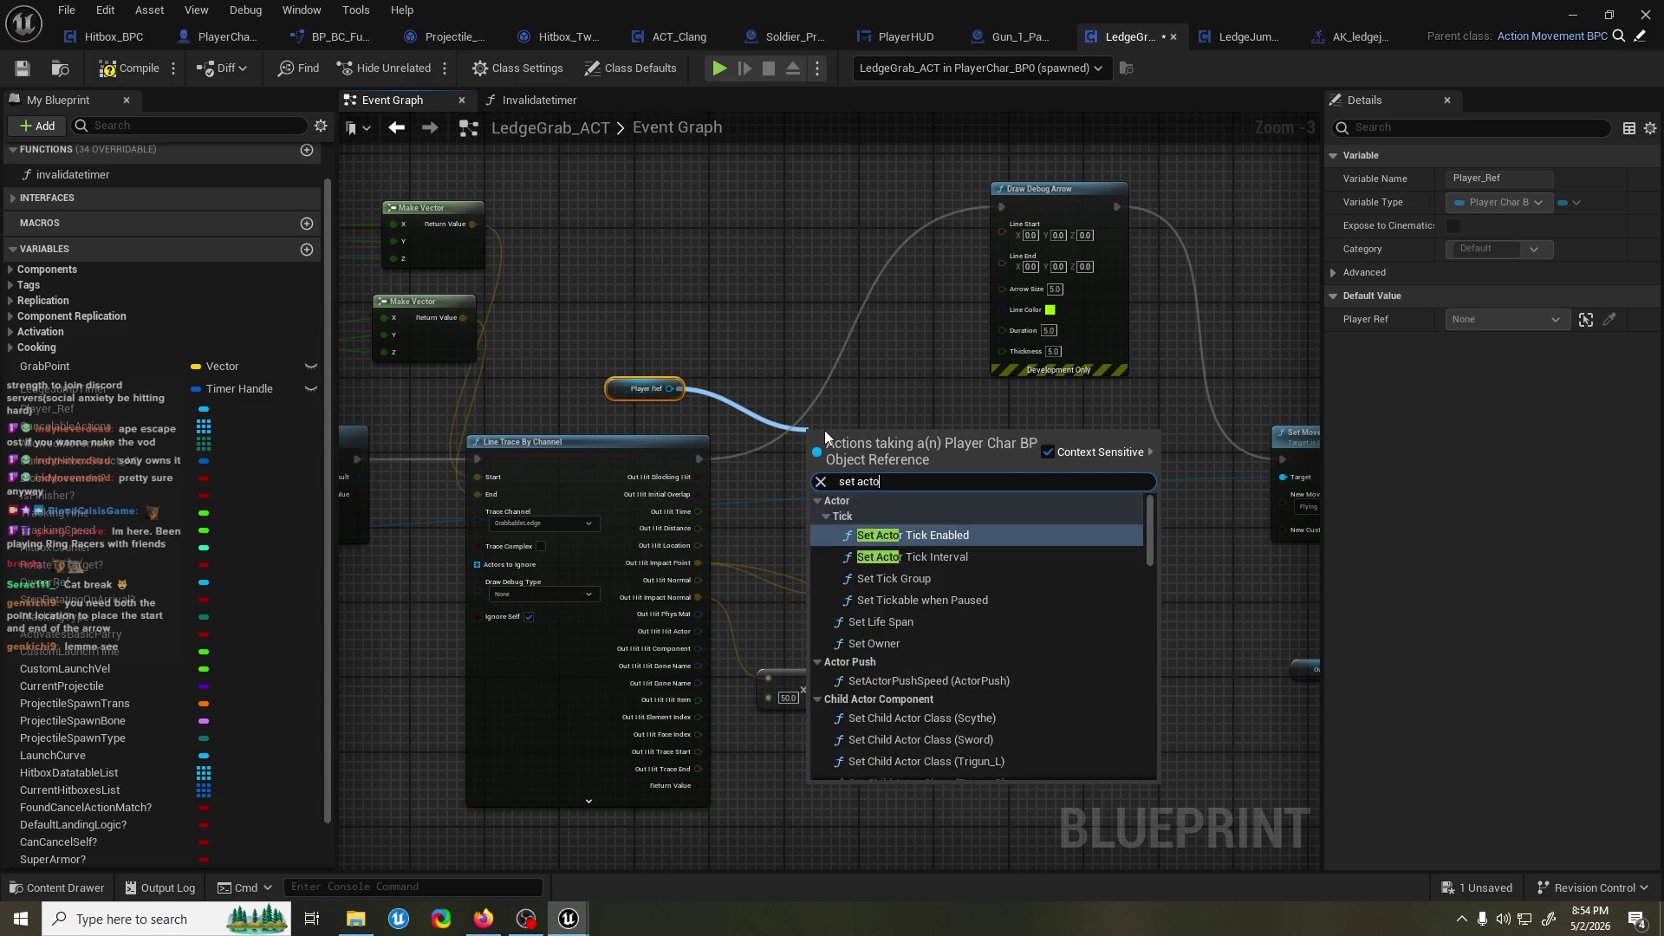
pyautogui.press('Return')
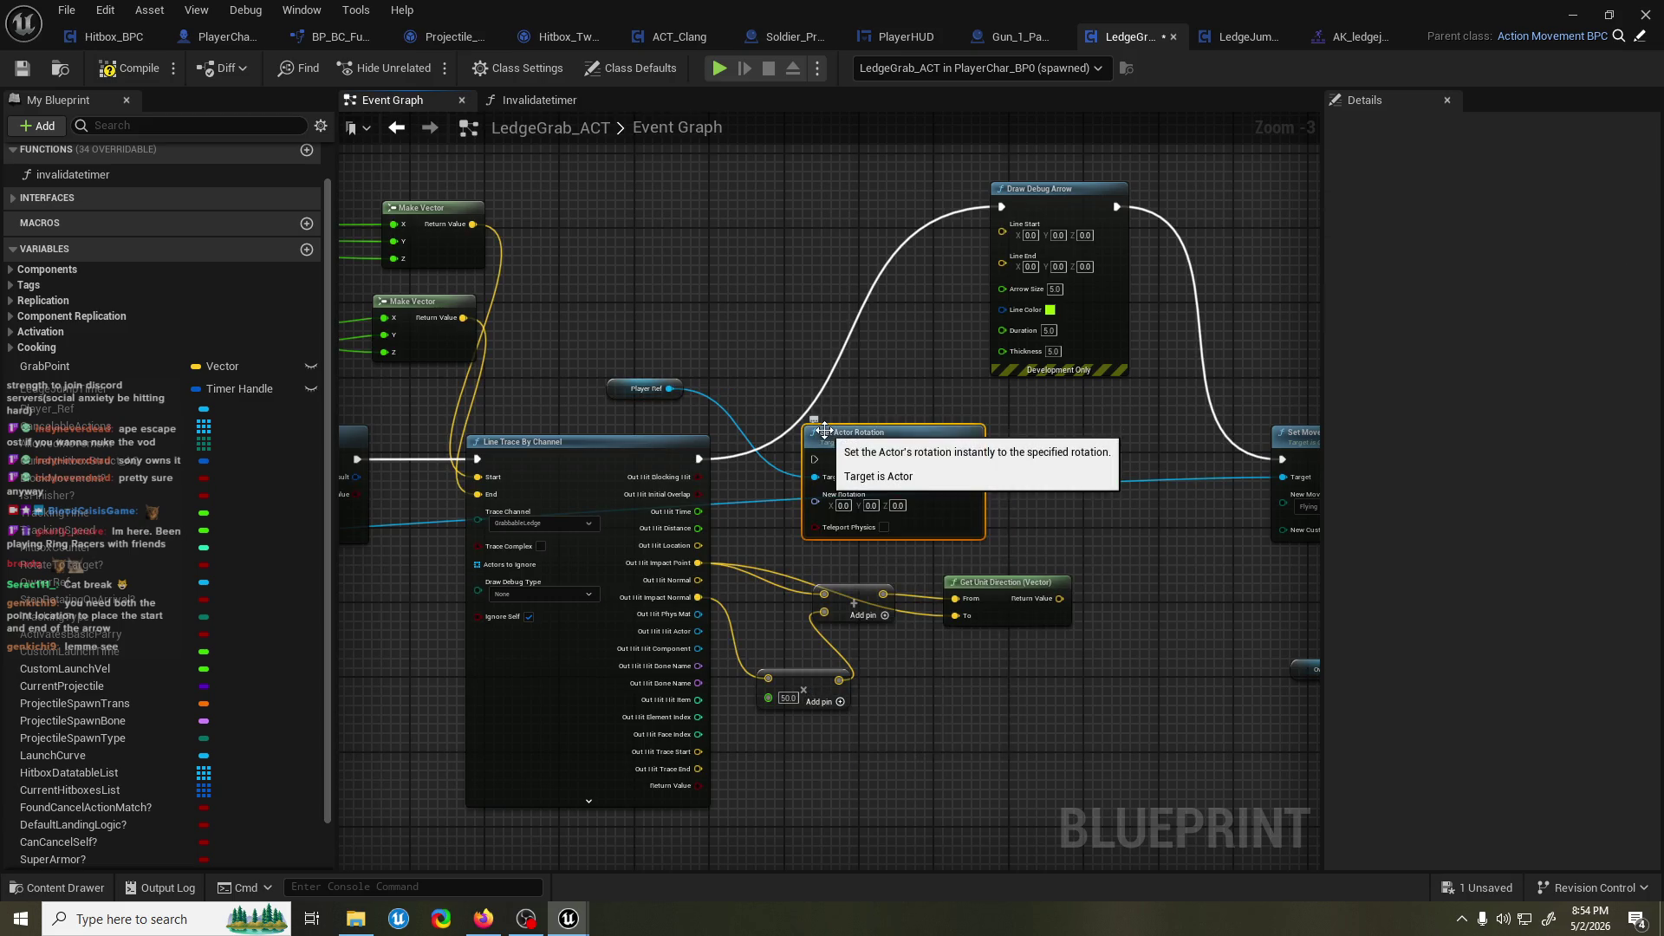
pyautogui.moveTo(967, 754); pyautogui.dragTo(801, 613)
pyautogui.moveTo(1032, 600); pyautogui.dragTo(1033, 666)
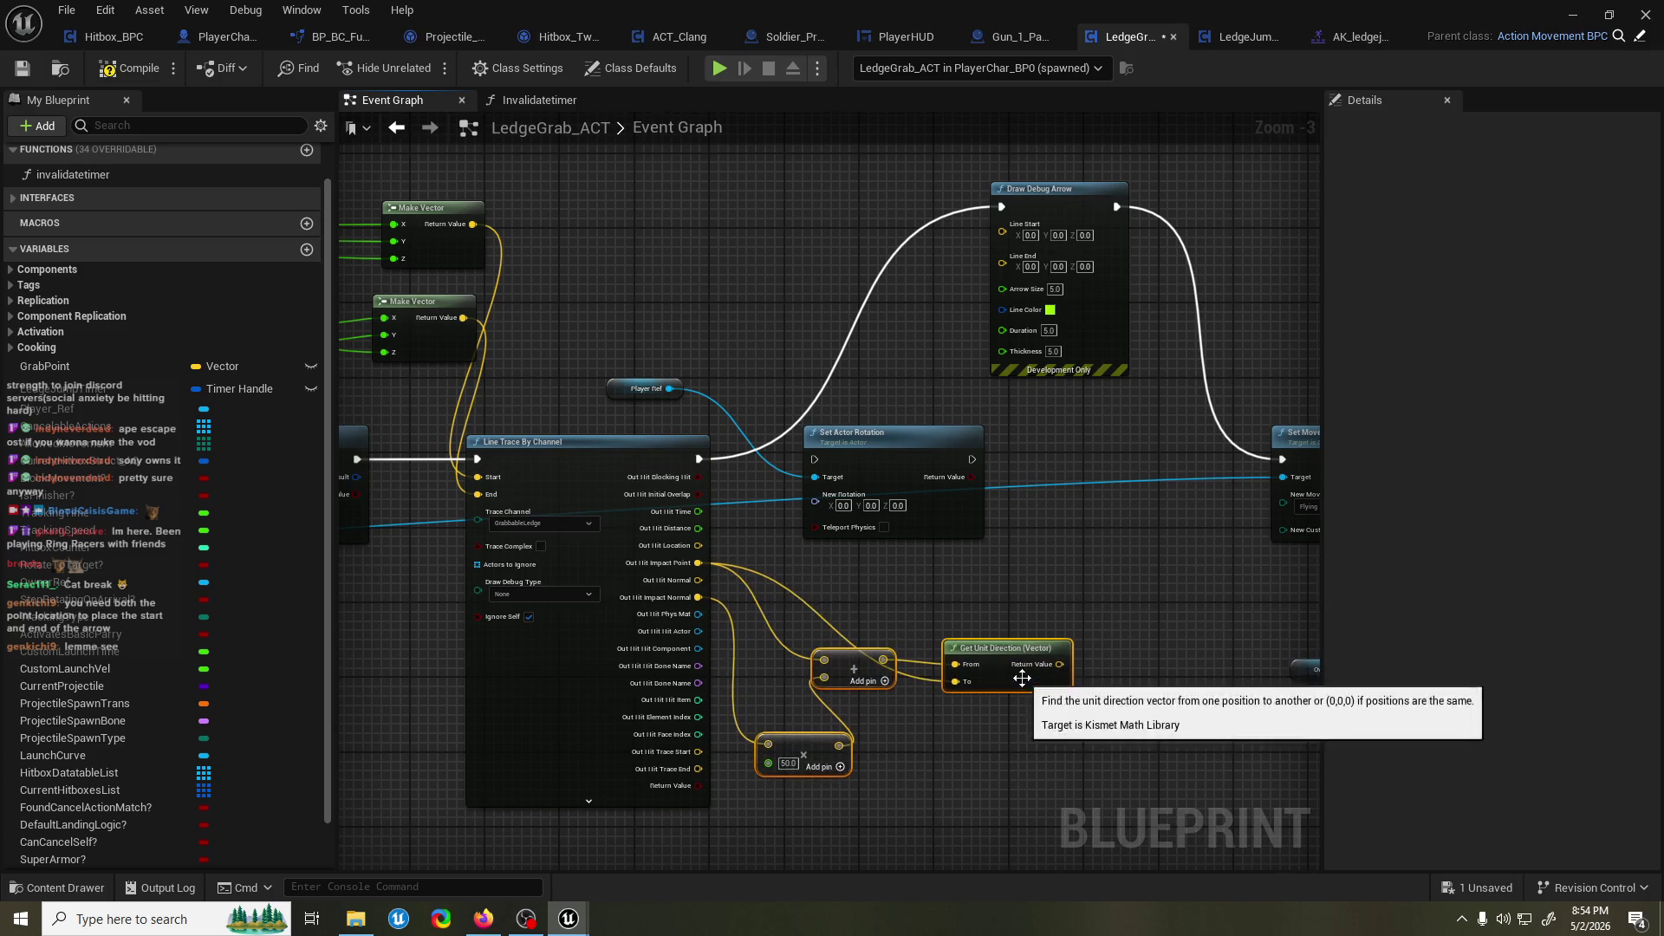
pyautogui.moveTo(922, 523); pyautogui.dragTo(1006, 515)
pyautogui.moveTo(697, 457); pyautogui.dragTo(908, 461)
pyautogui.moveTo(1065, 459)
pyautogui.mouseDown()
pyautogui.moveTo(1071, 480)
pyautogui.moveTo(1169, 469)
pyautogui.mouseUp()
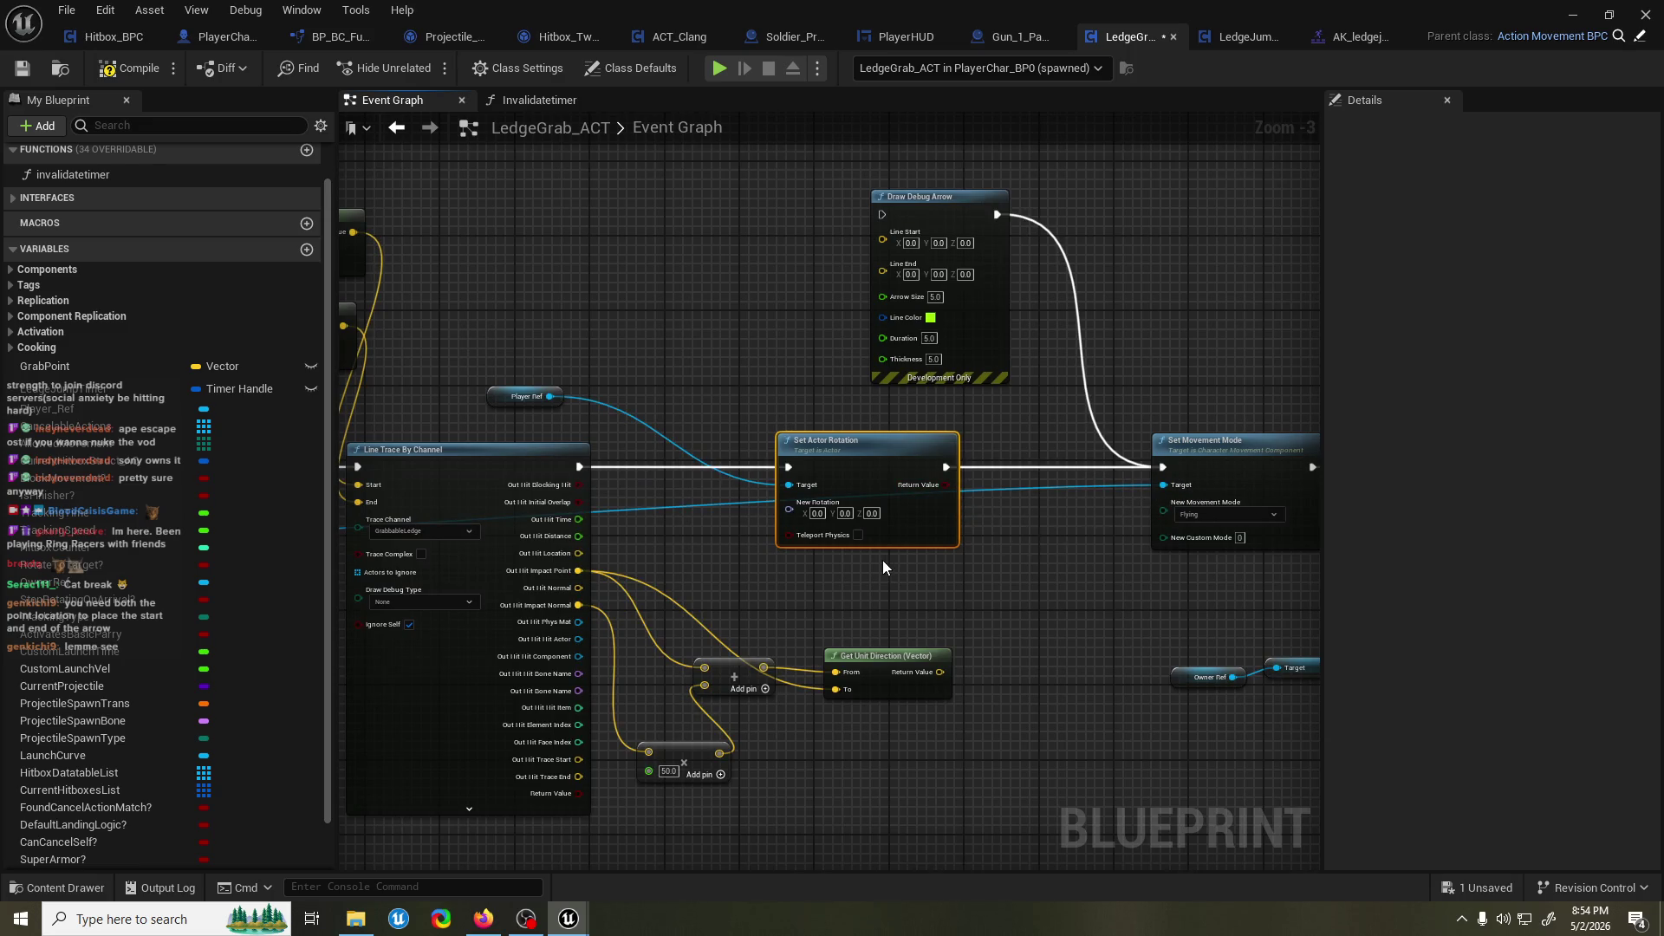
pyautogui.moveTo(907, 542)
pyautogui.mouseDown()
pyautogui.moveTo(944, 574)
pyautogui.moveTo(955, 617)
pyautogui.moveTo(934, 576)
pyautogui.mouseUp()
# Feed the unit direction through a Make Rot from Z node into New Rotation.
pyautogui.write('make rotat')
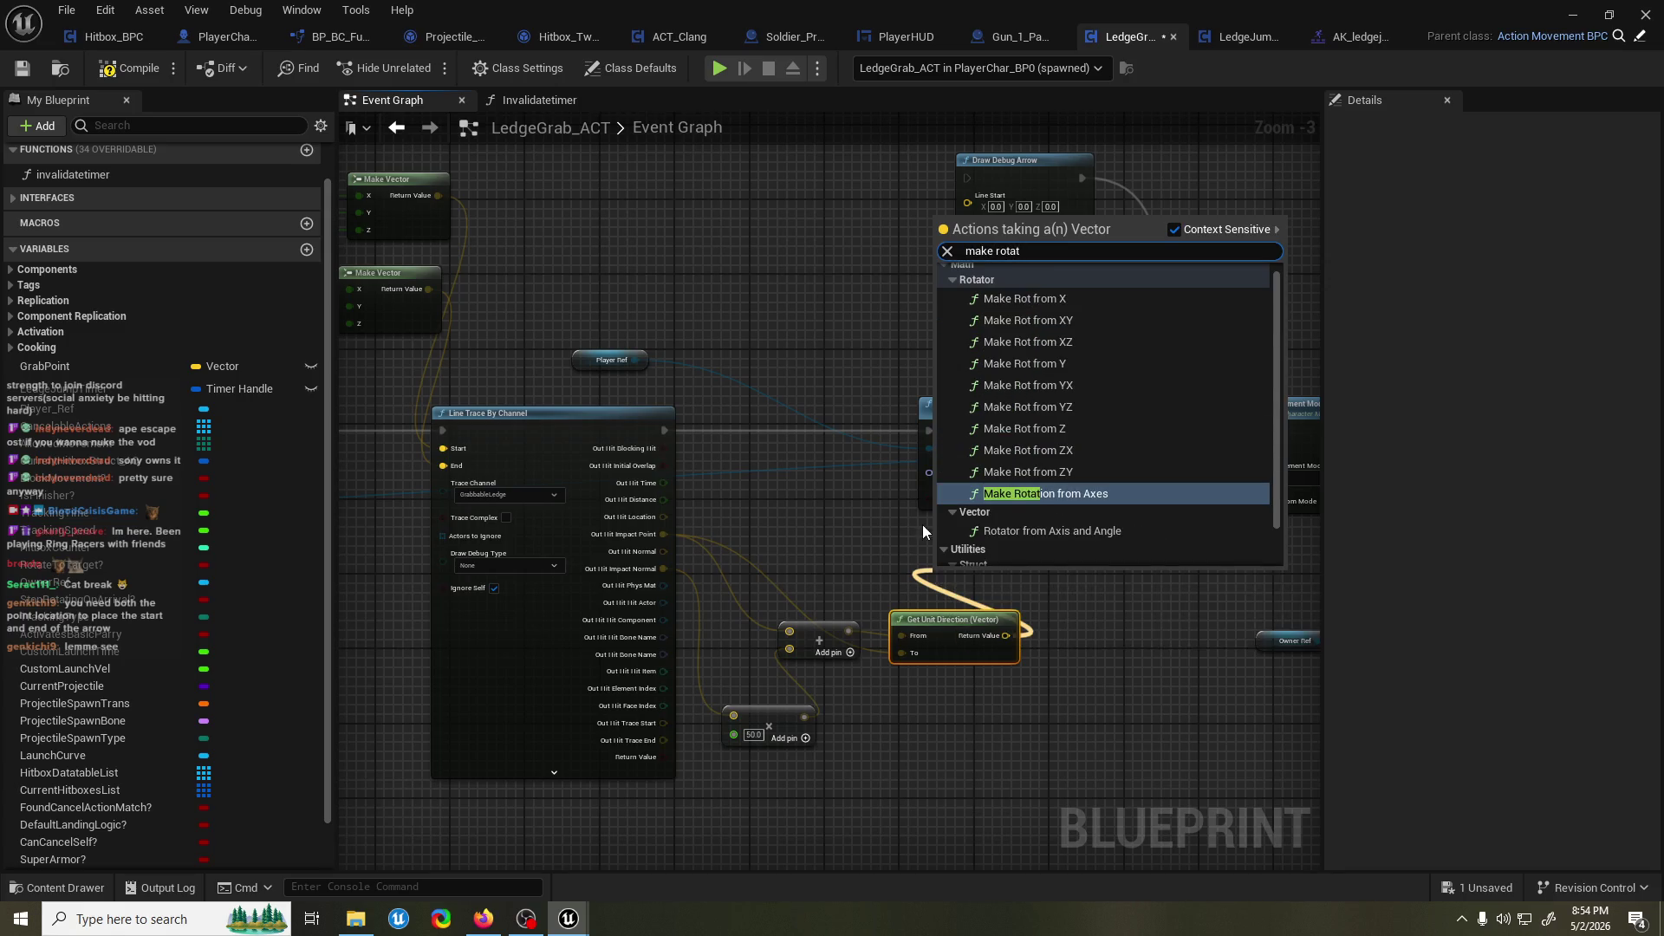
pyautogui.scroll(-1, 1105, 473)
pyautogui.scroll(1, 1117, 471)
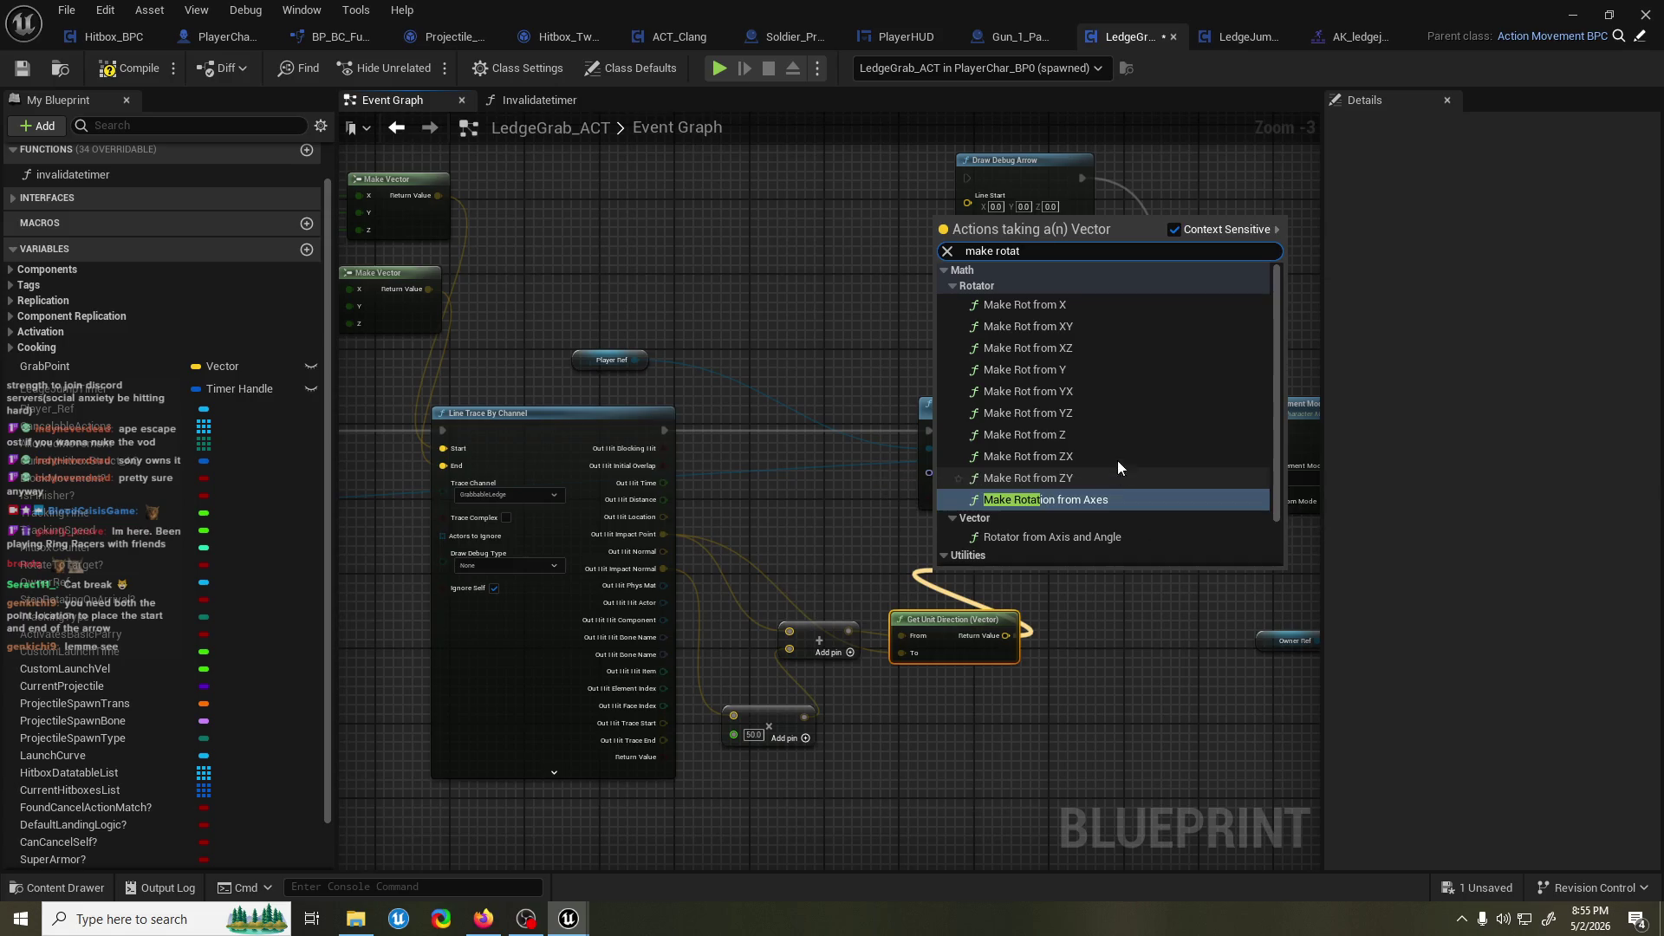
pyautogui.click(1083, 432)
pyautogui.moveTo(859, 532); pyautogui.dragTo(929, 473)
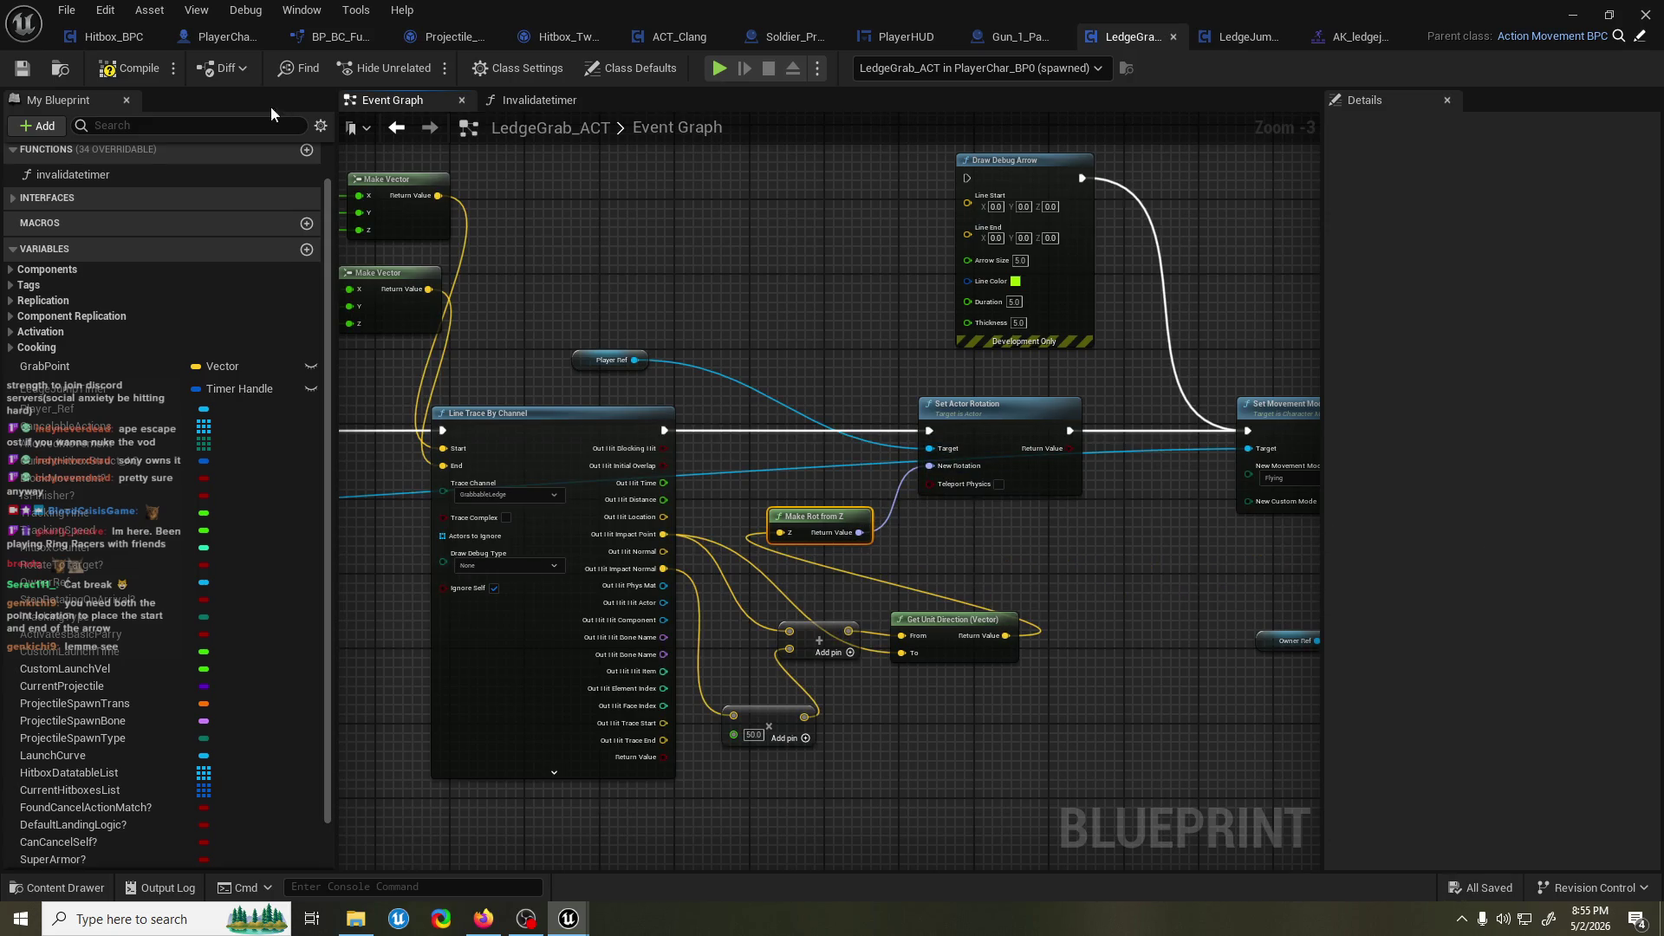
# Bring the level editor forward and run two short play tests of the canyon level.
pyautogui.doubleClick(807, 8)
pyautogui.click(1484, 67)
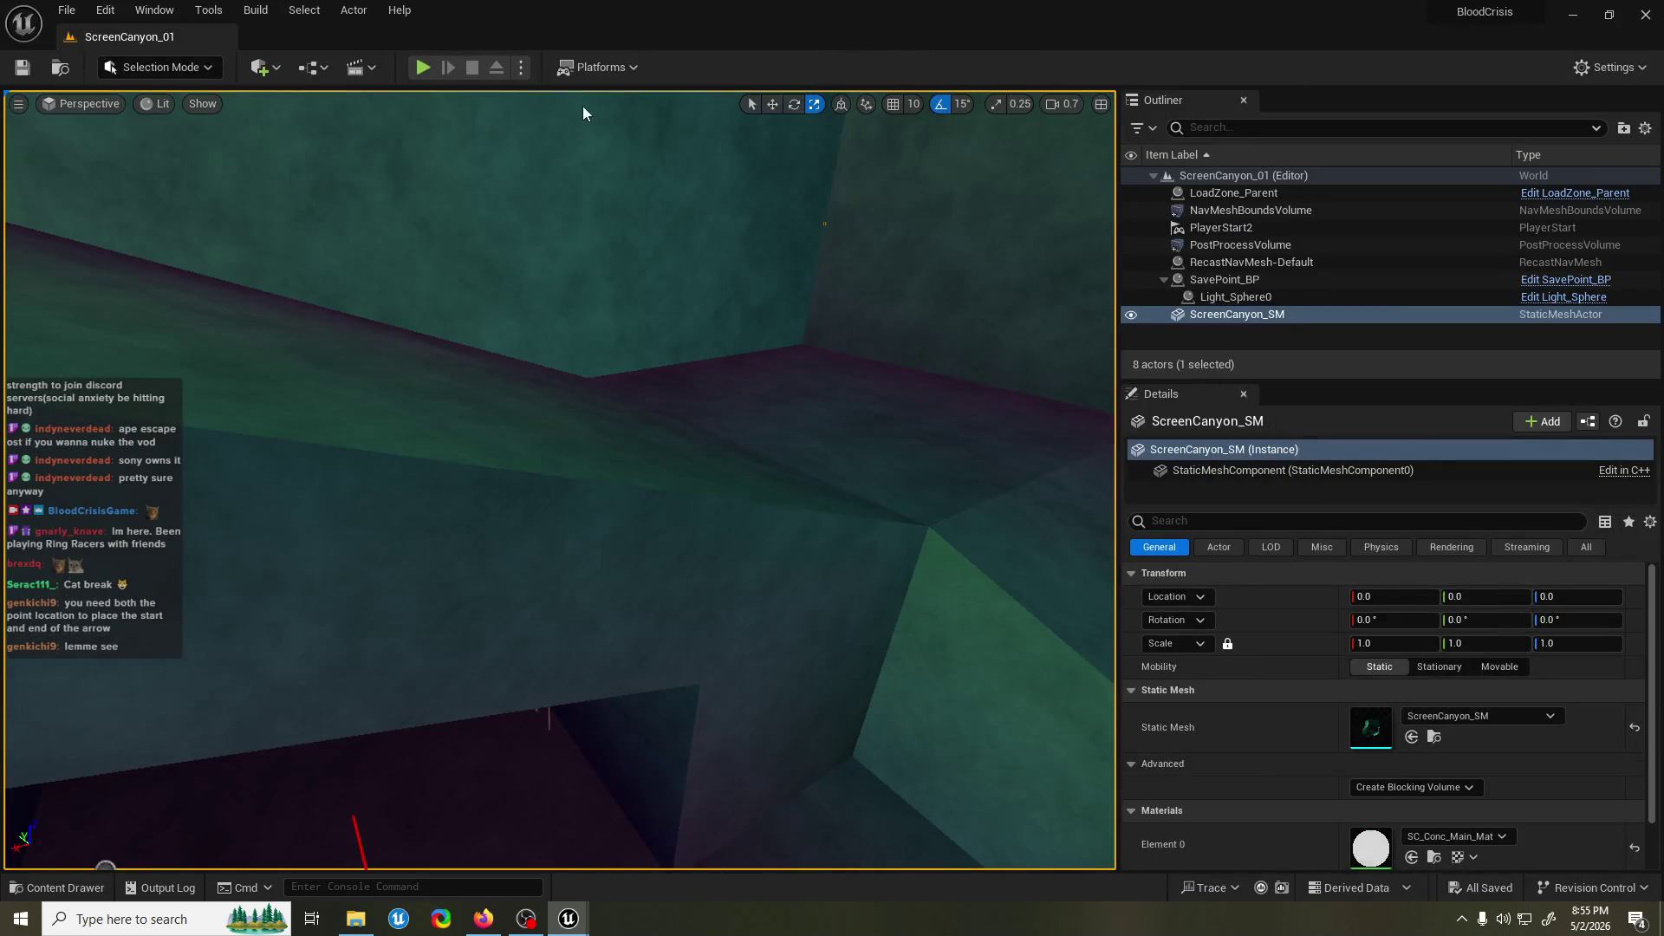
pyautogui.click(423, 67)
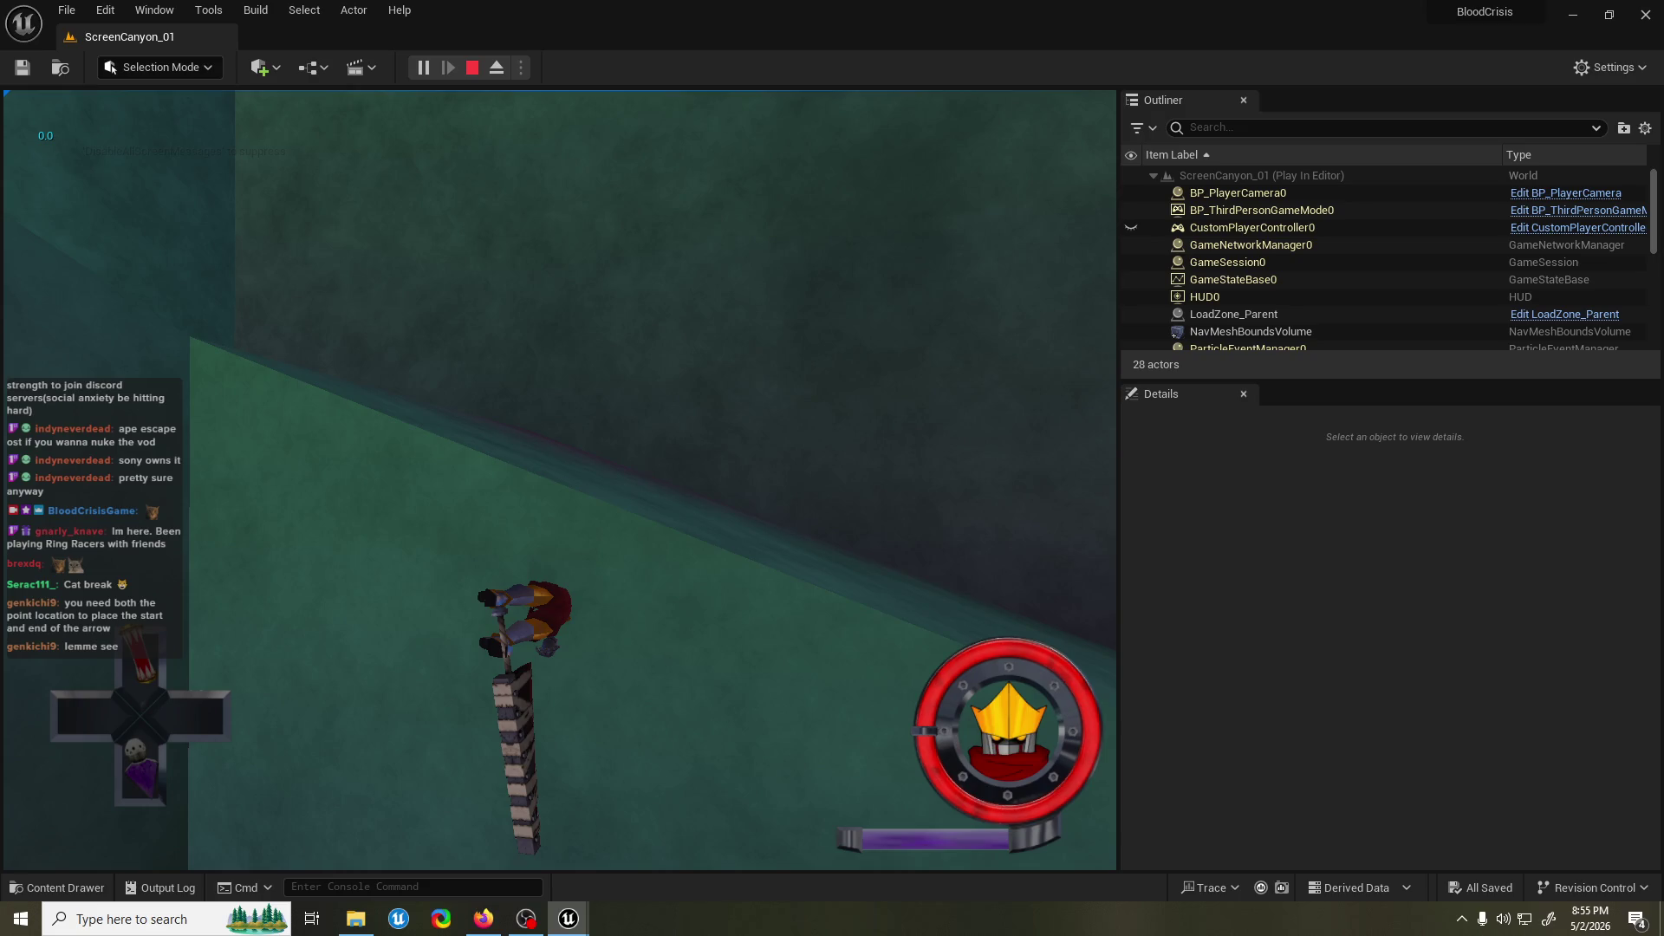
pyautogui.press('Escape')
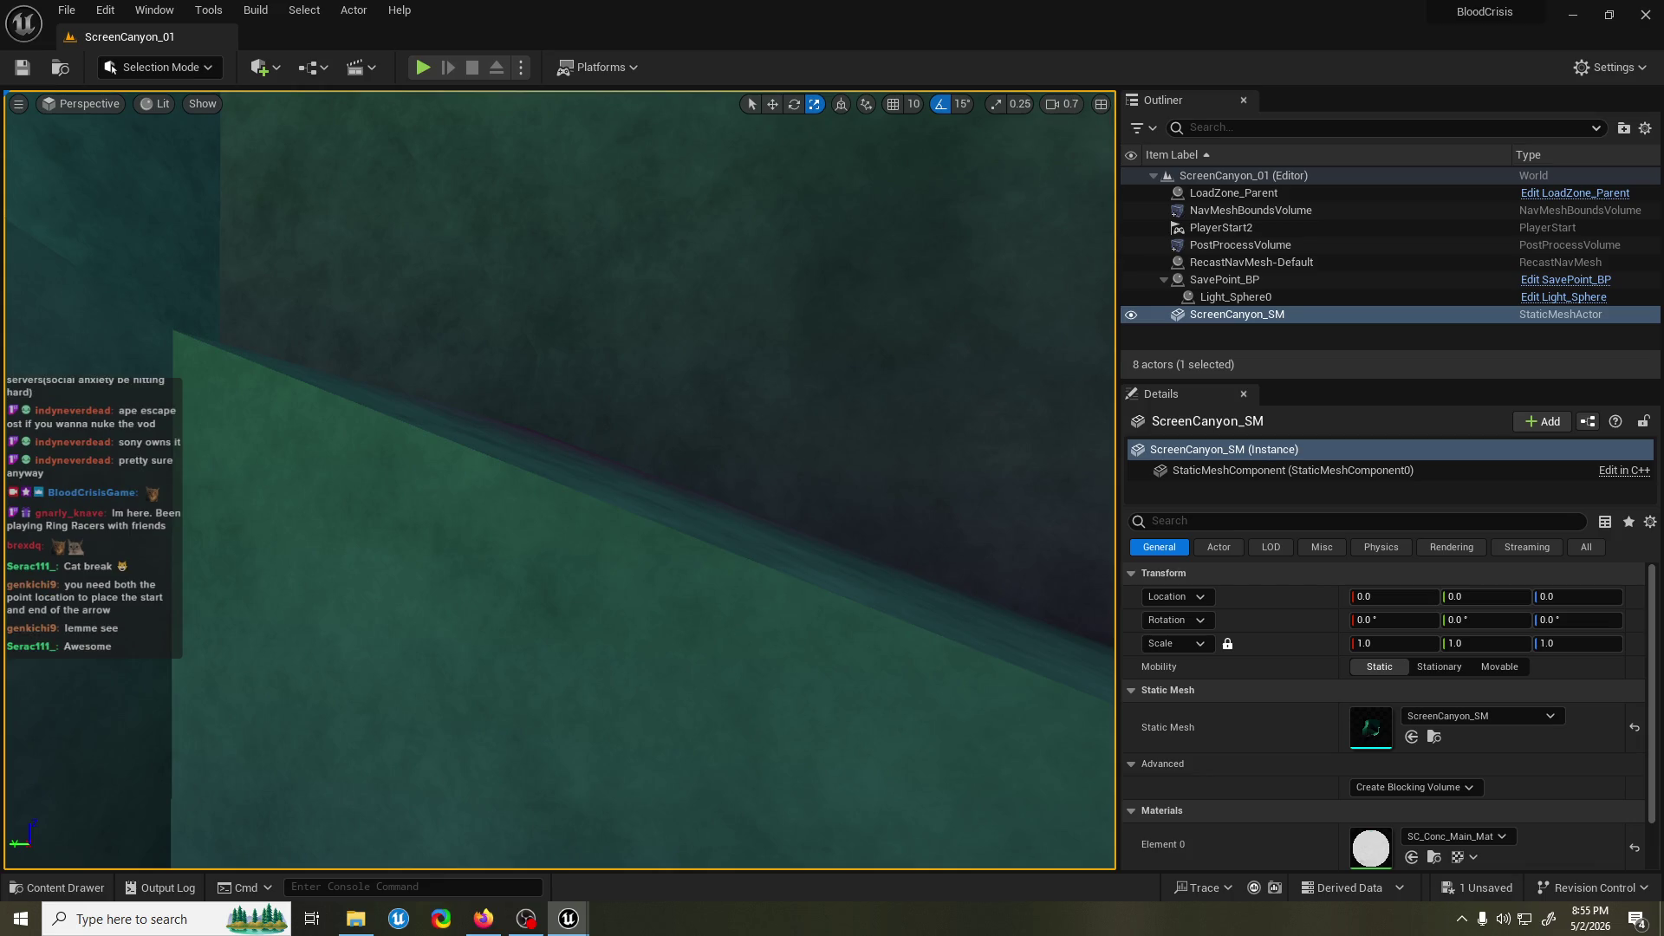
pyautogui.click(435, 66)
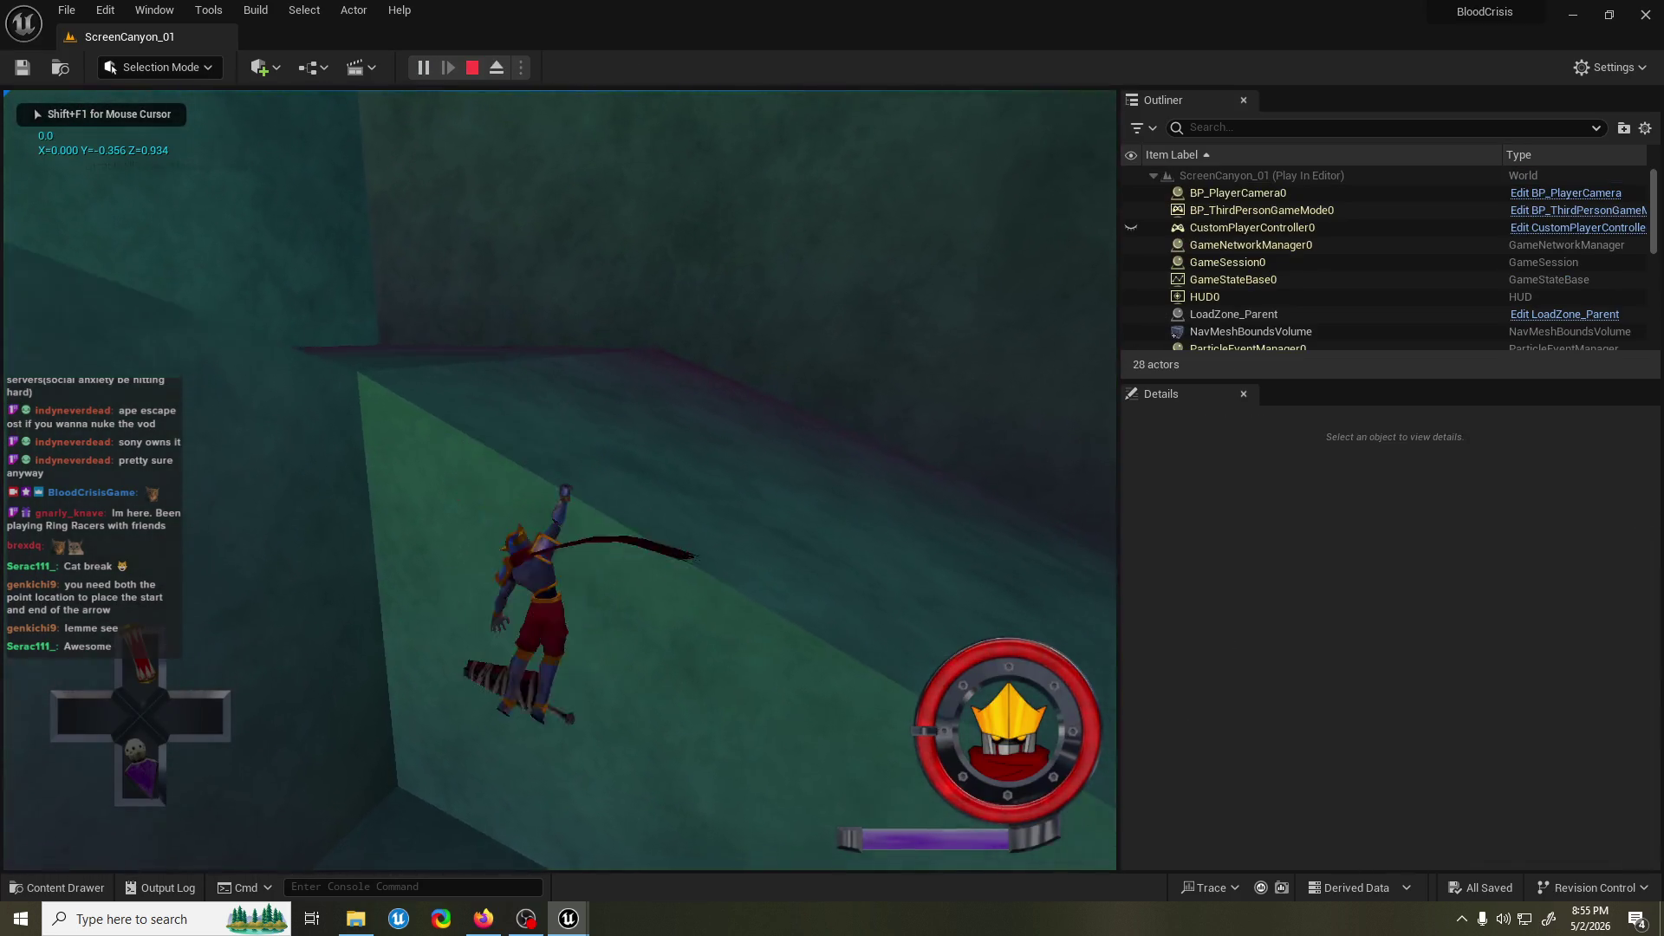
pyautogui.press('Escape')
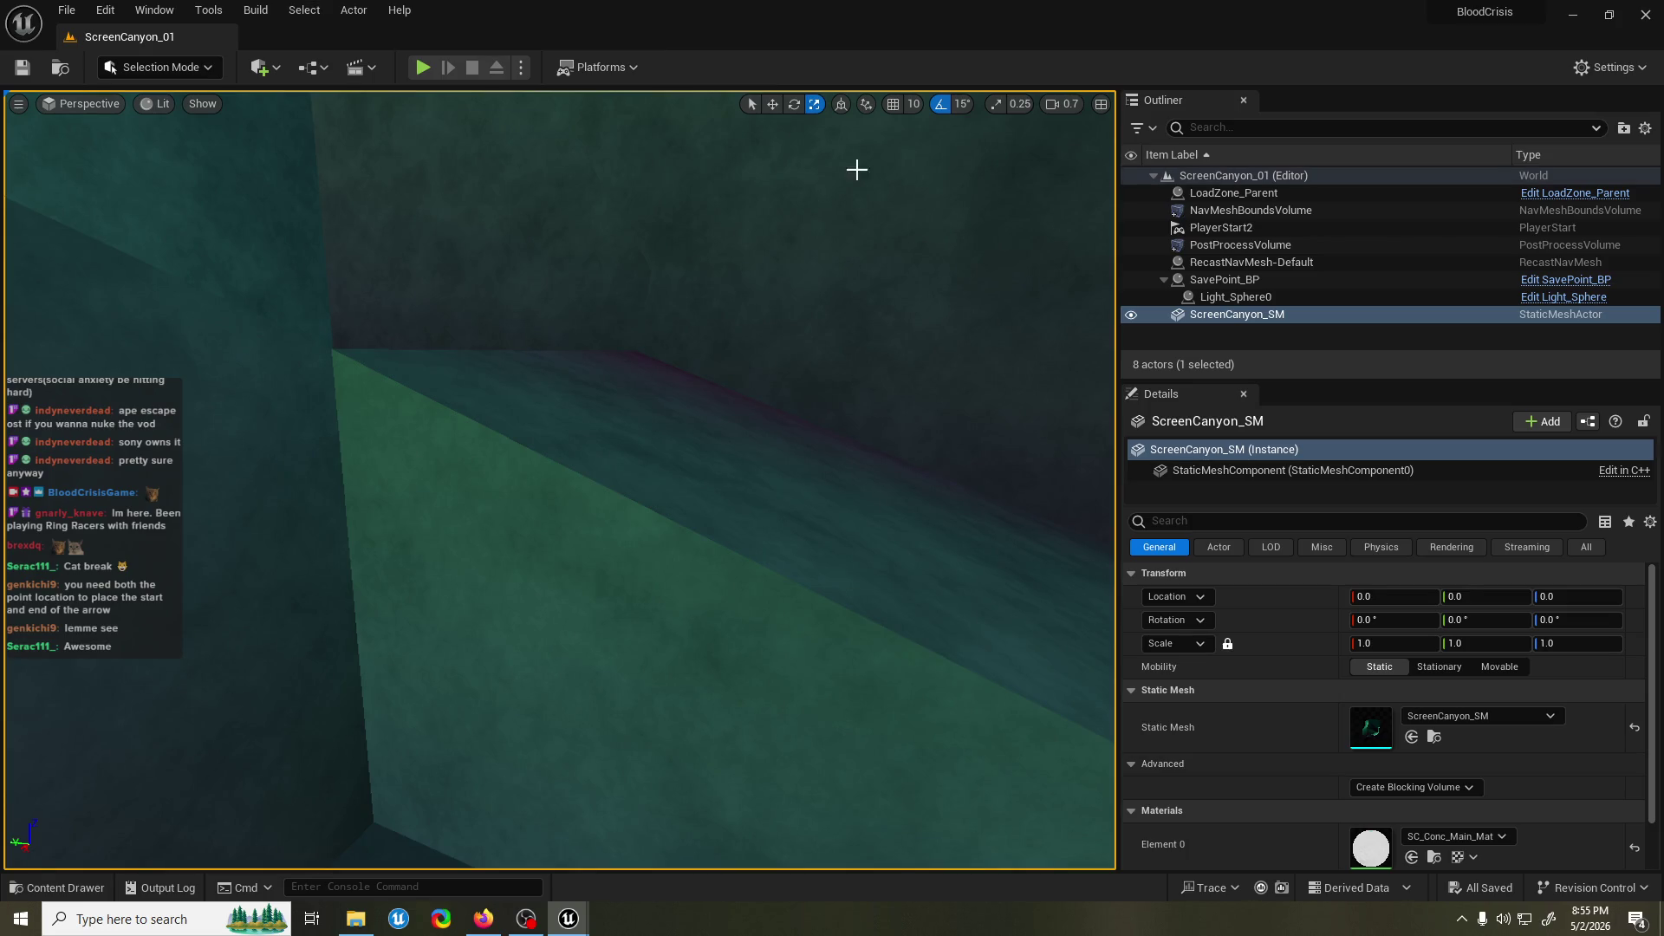
# Run two more play tests, then save the level.
pyautogui.hotkey('alt', 'p')
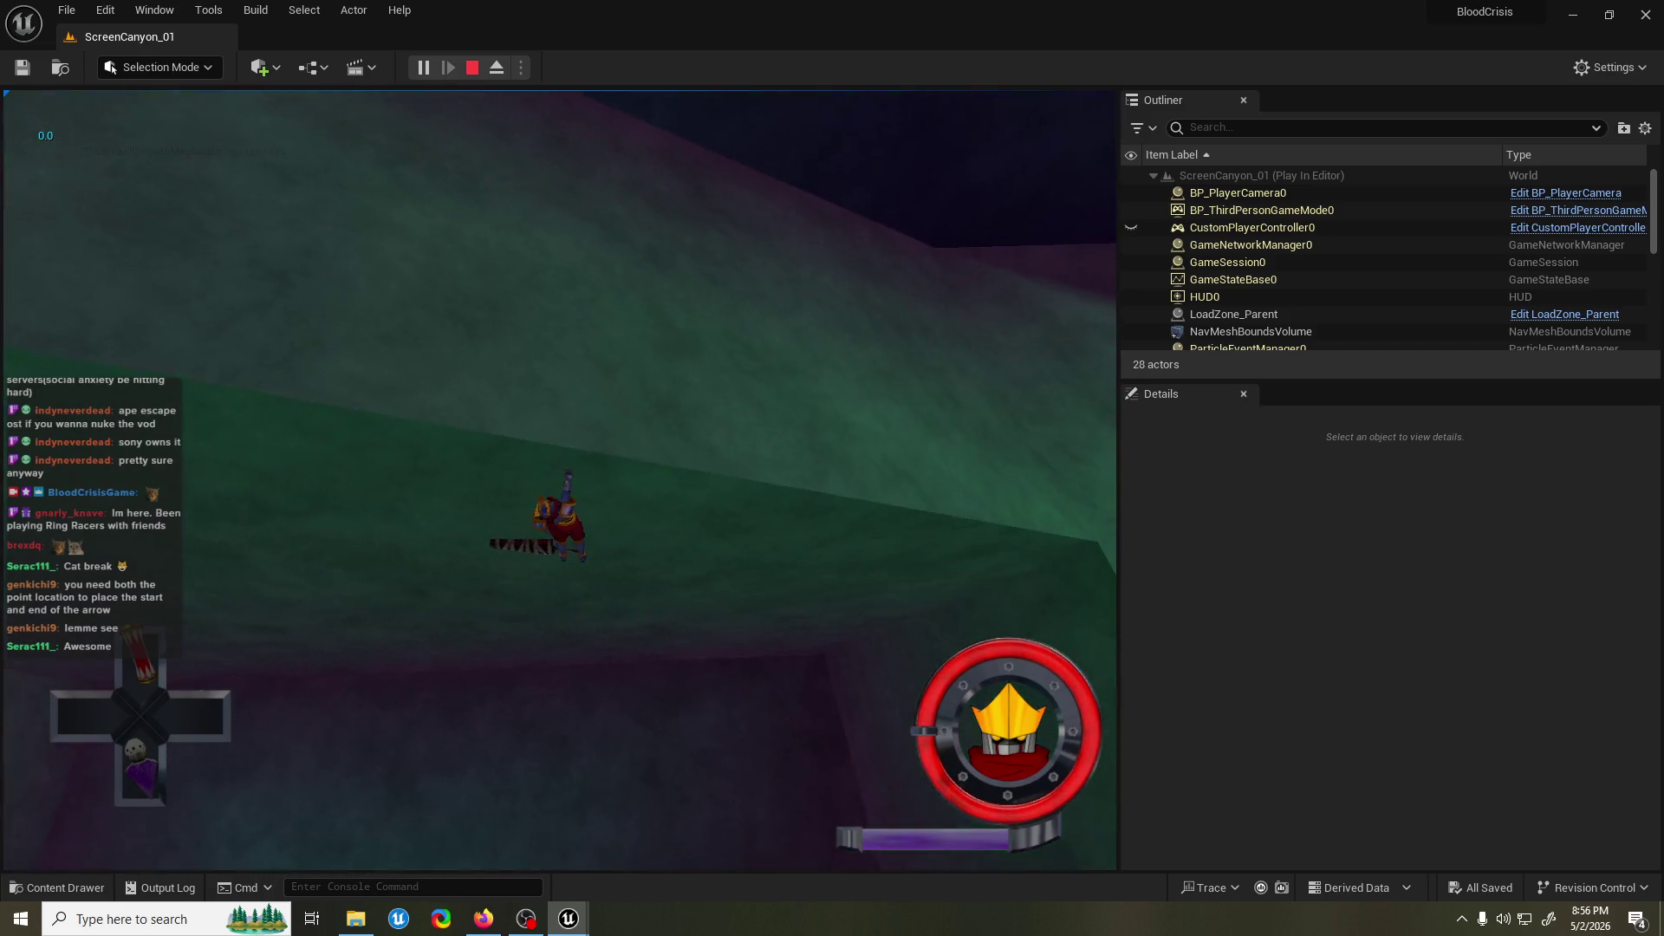
pyautogui.press('Escape')
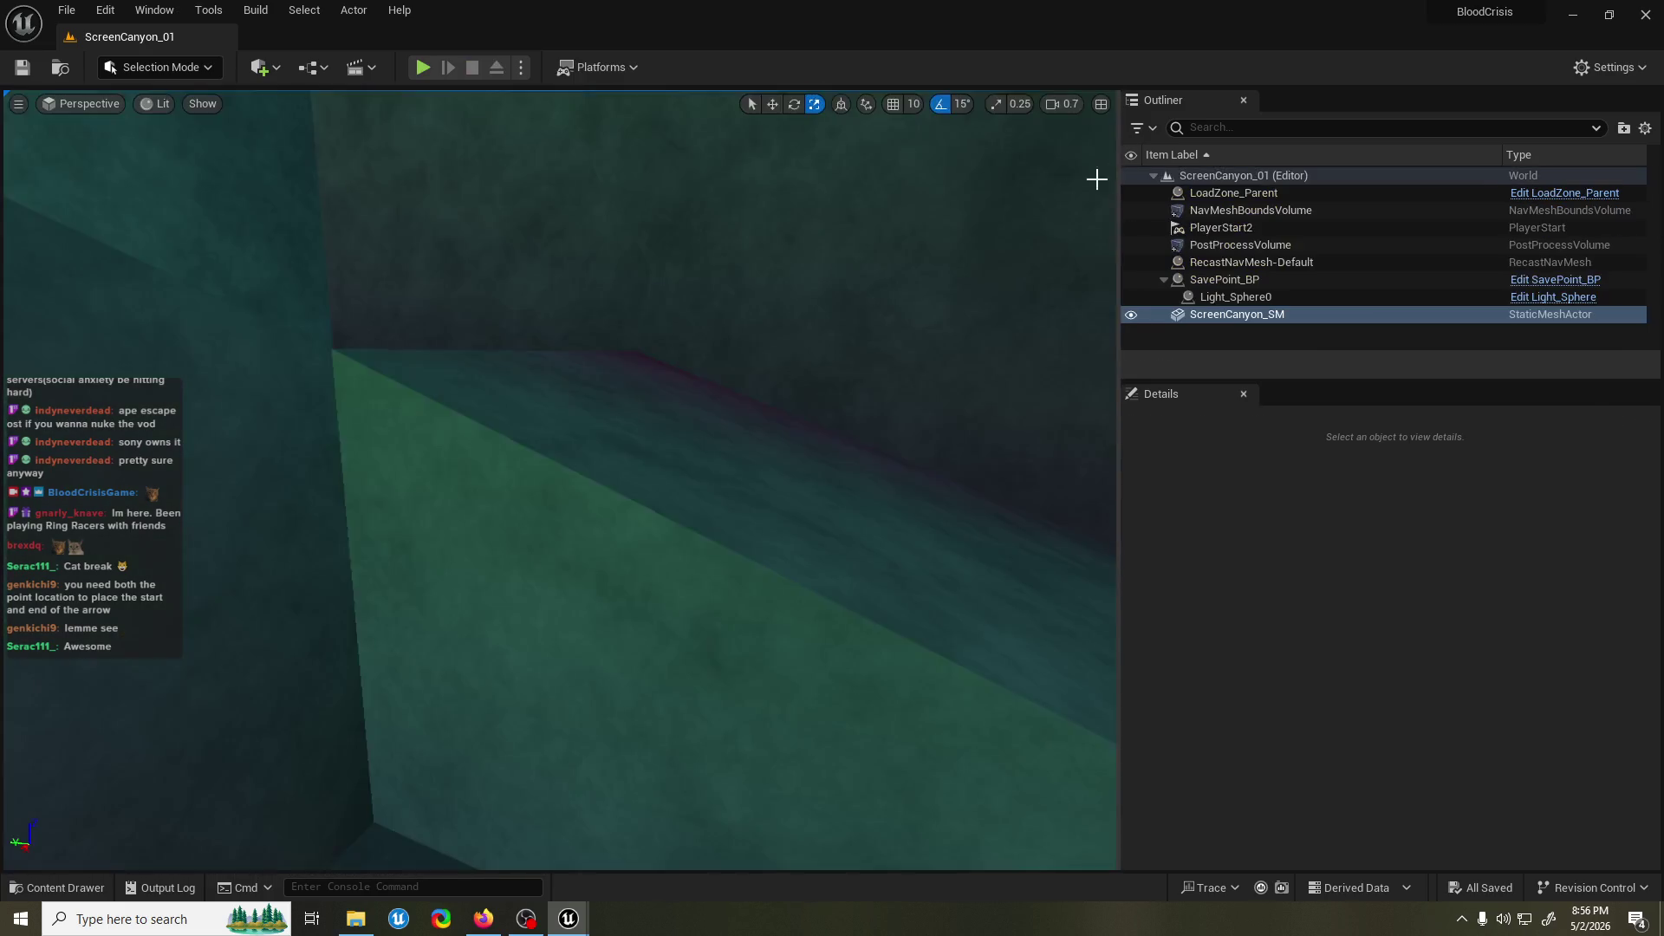
pyautogui.click(429, 81)
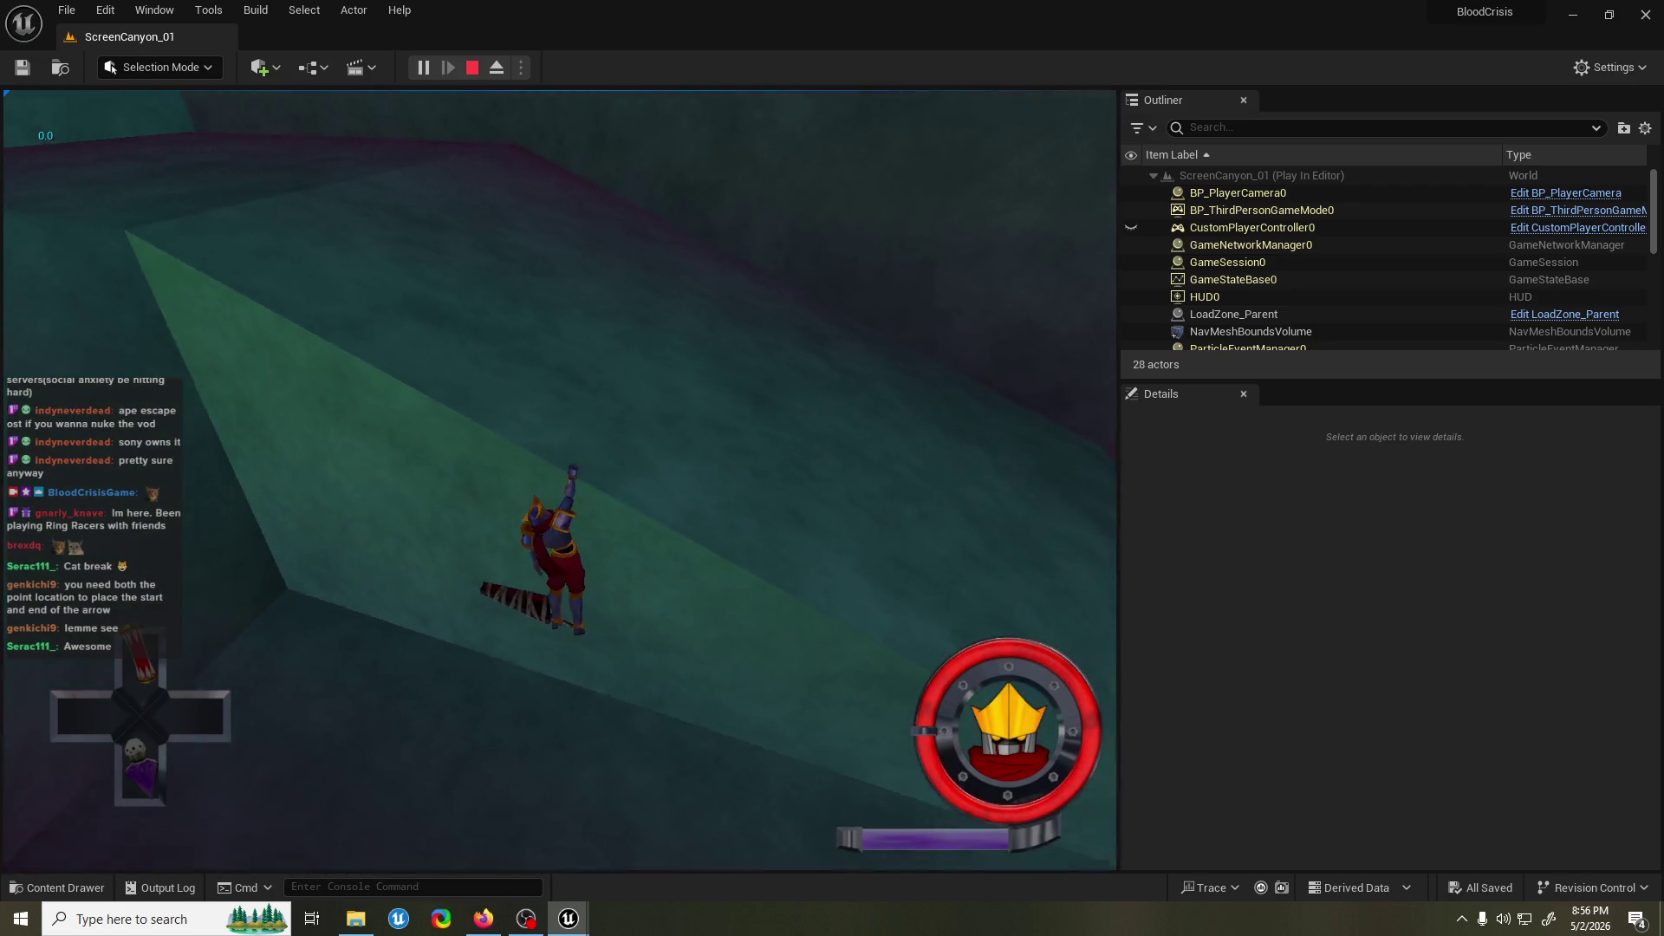
pyautogui.press('Escape')
pyautogui.hotkey('ctrl', 's')
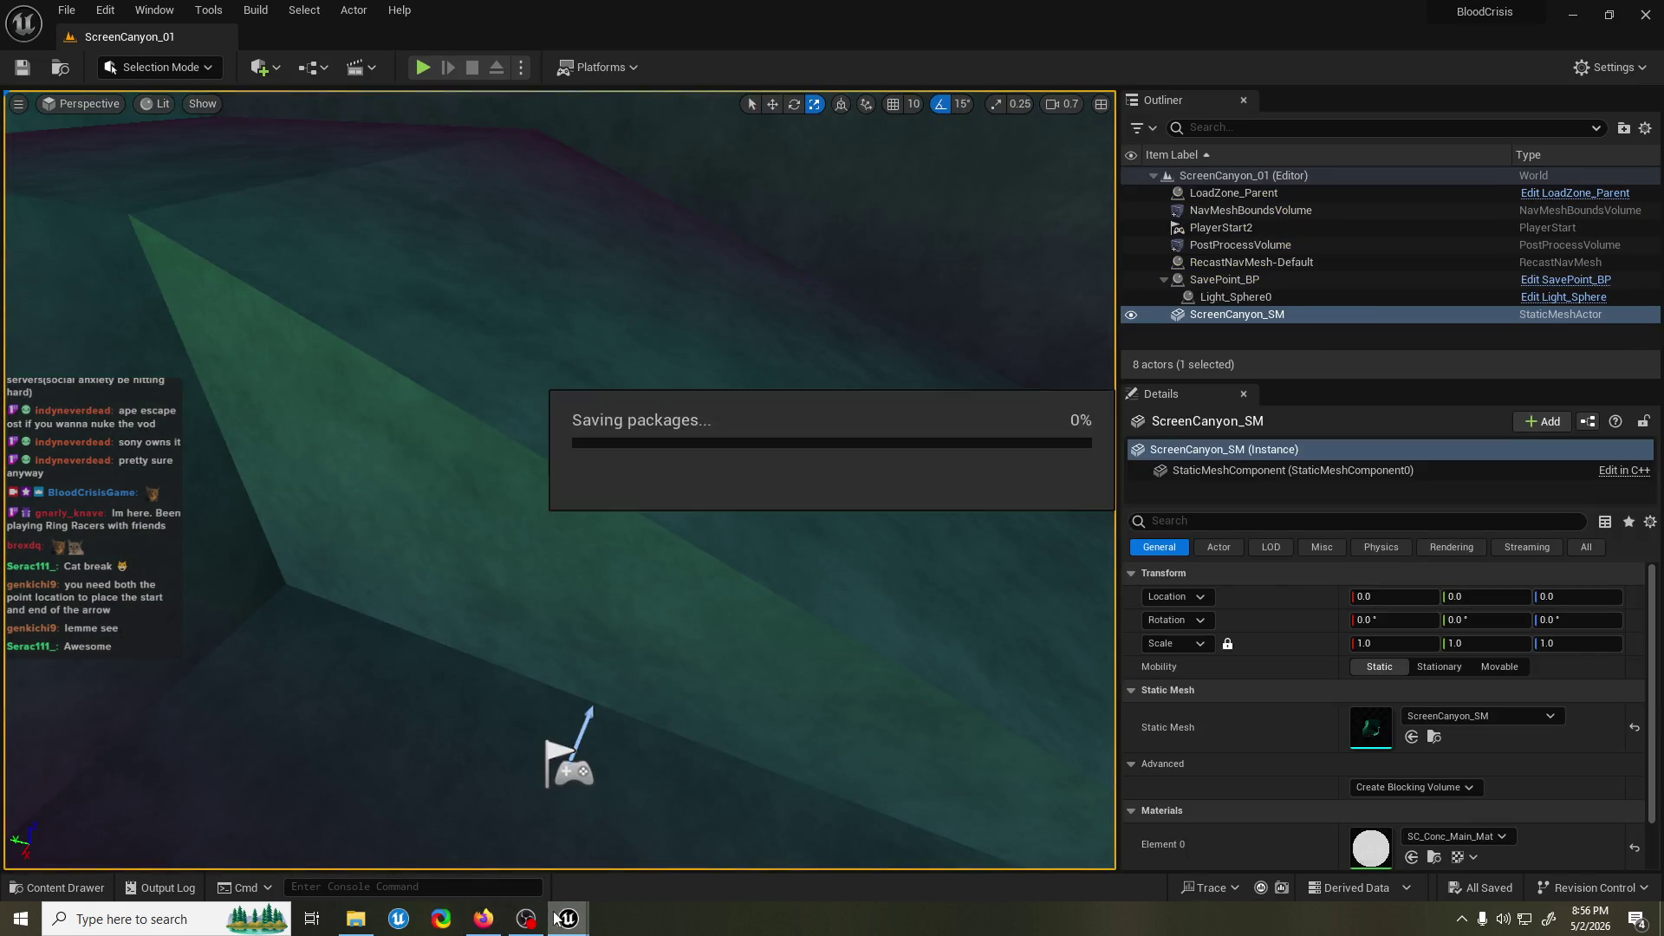
# Play-test jumping onto the wall ledge, climbing, attacking and leaping off, then stop and save.
pyautogui.click(423, 68)
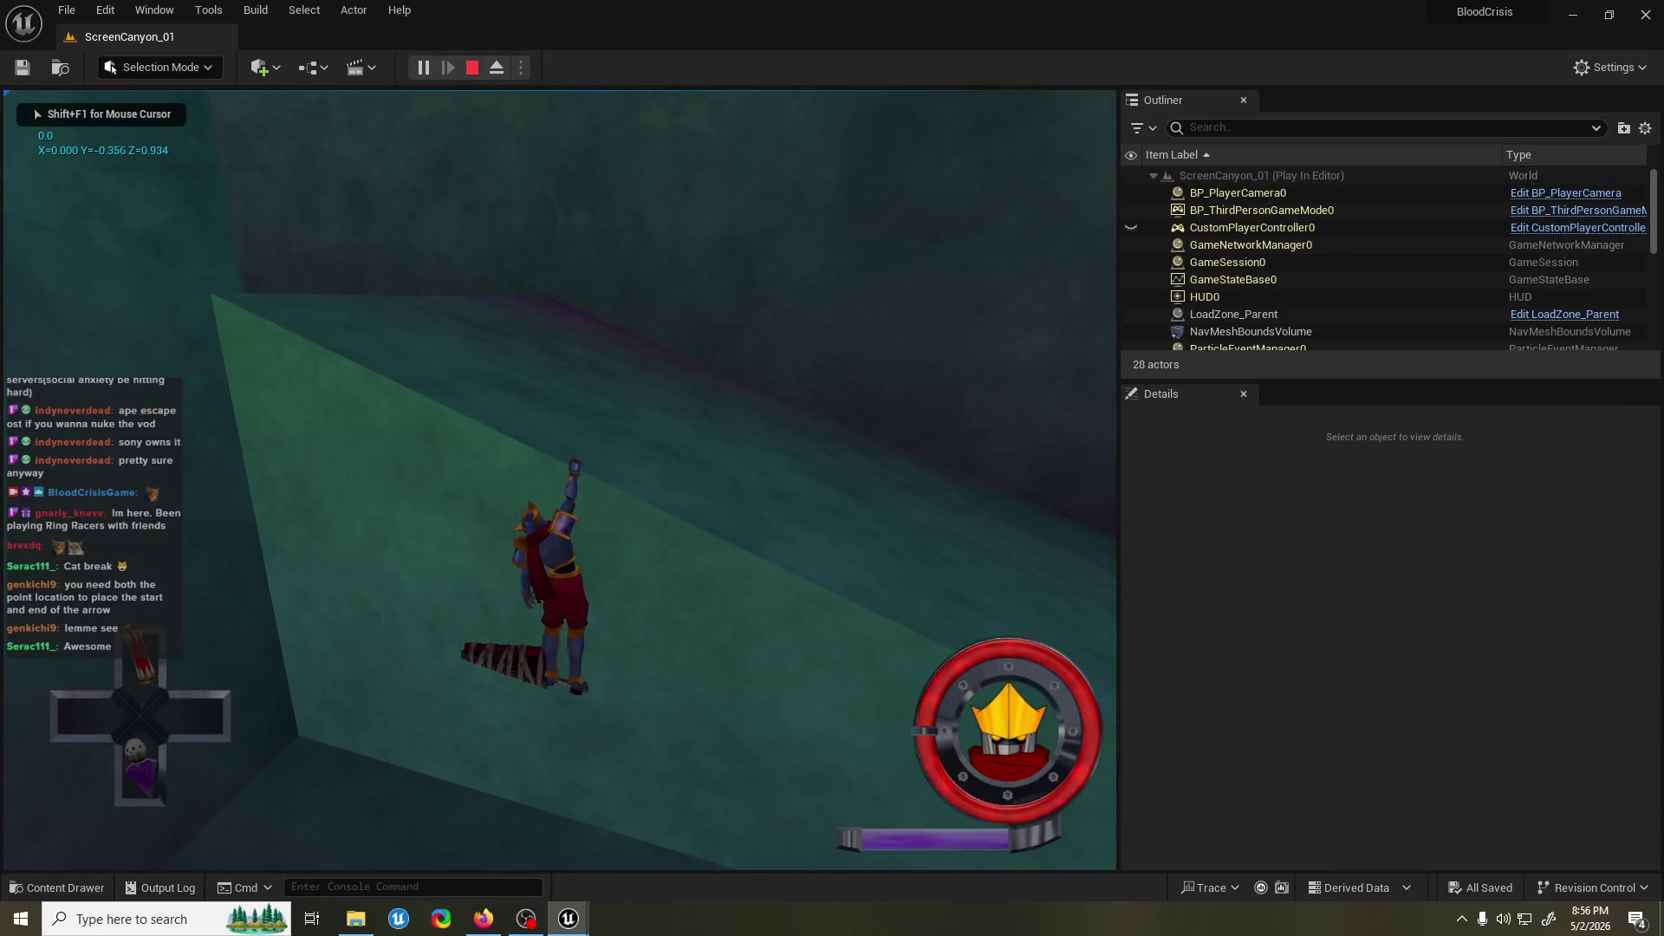
pyautogui.press('space')
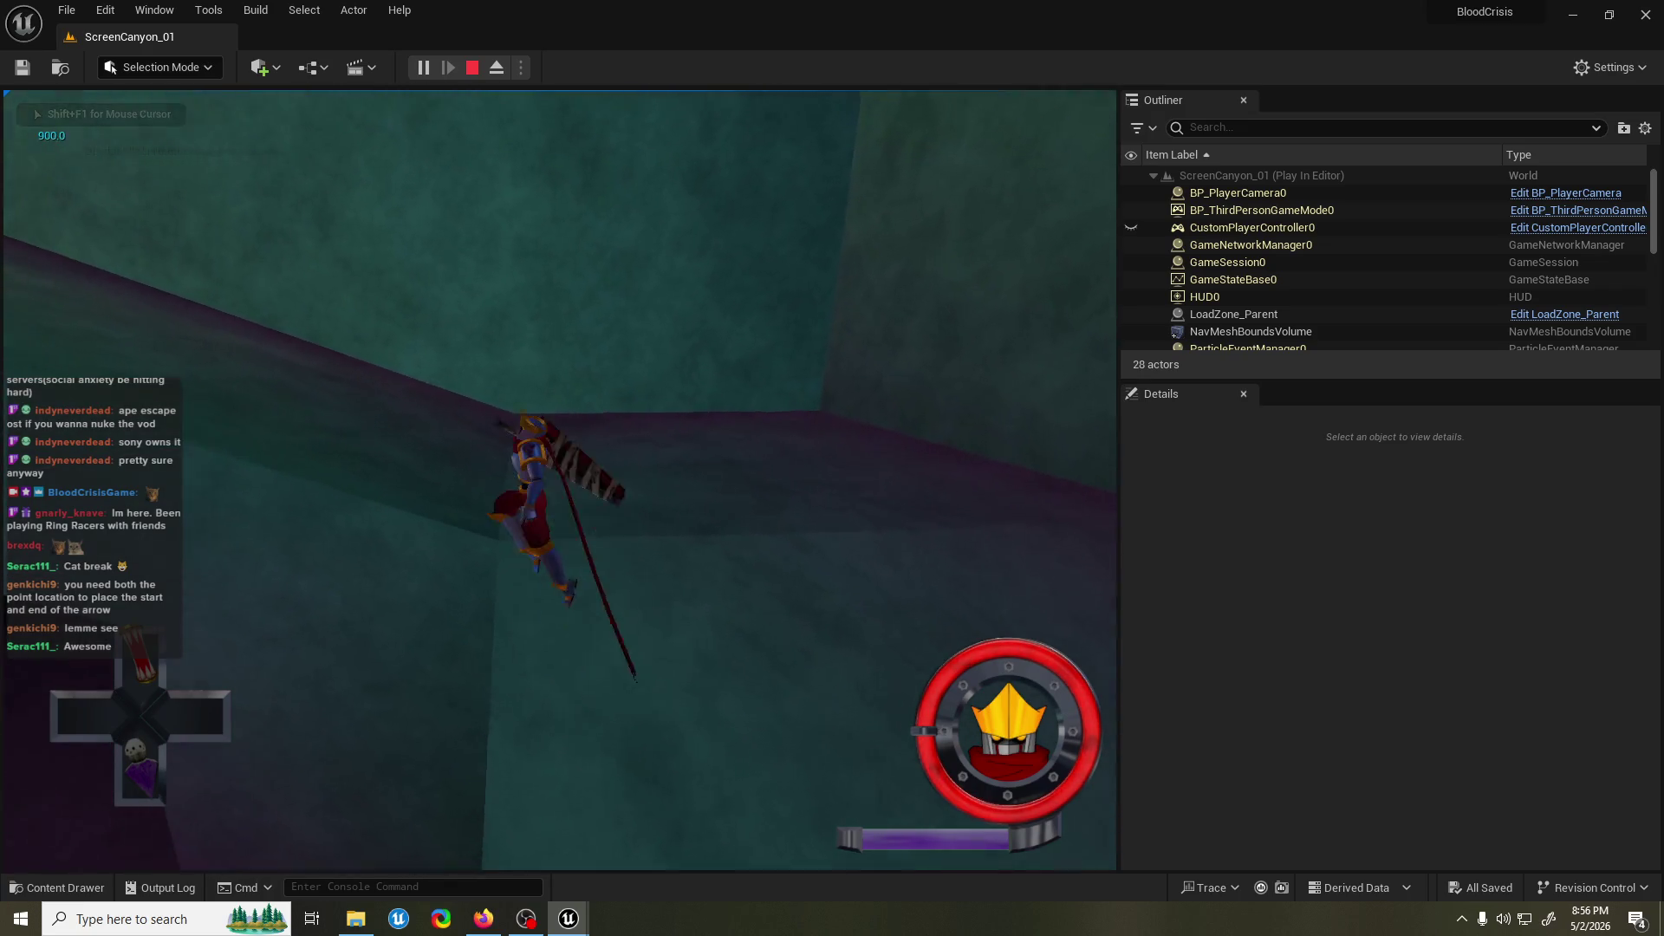
pyautogui.press('space')
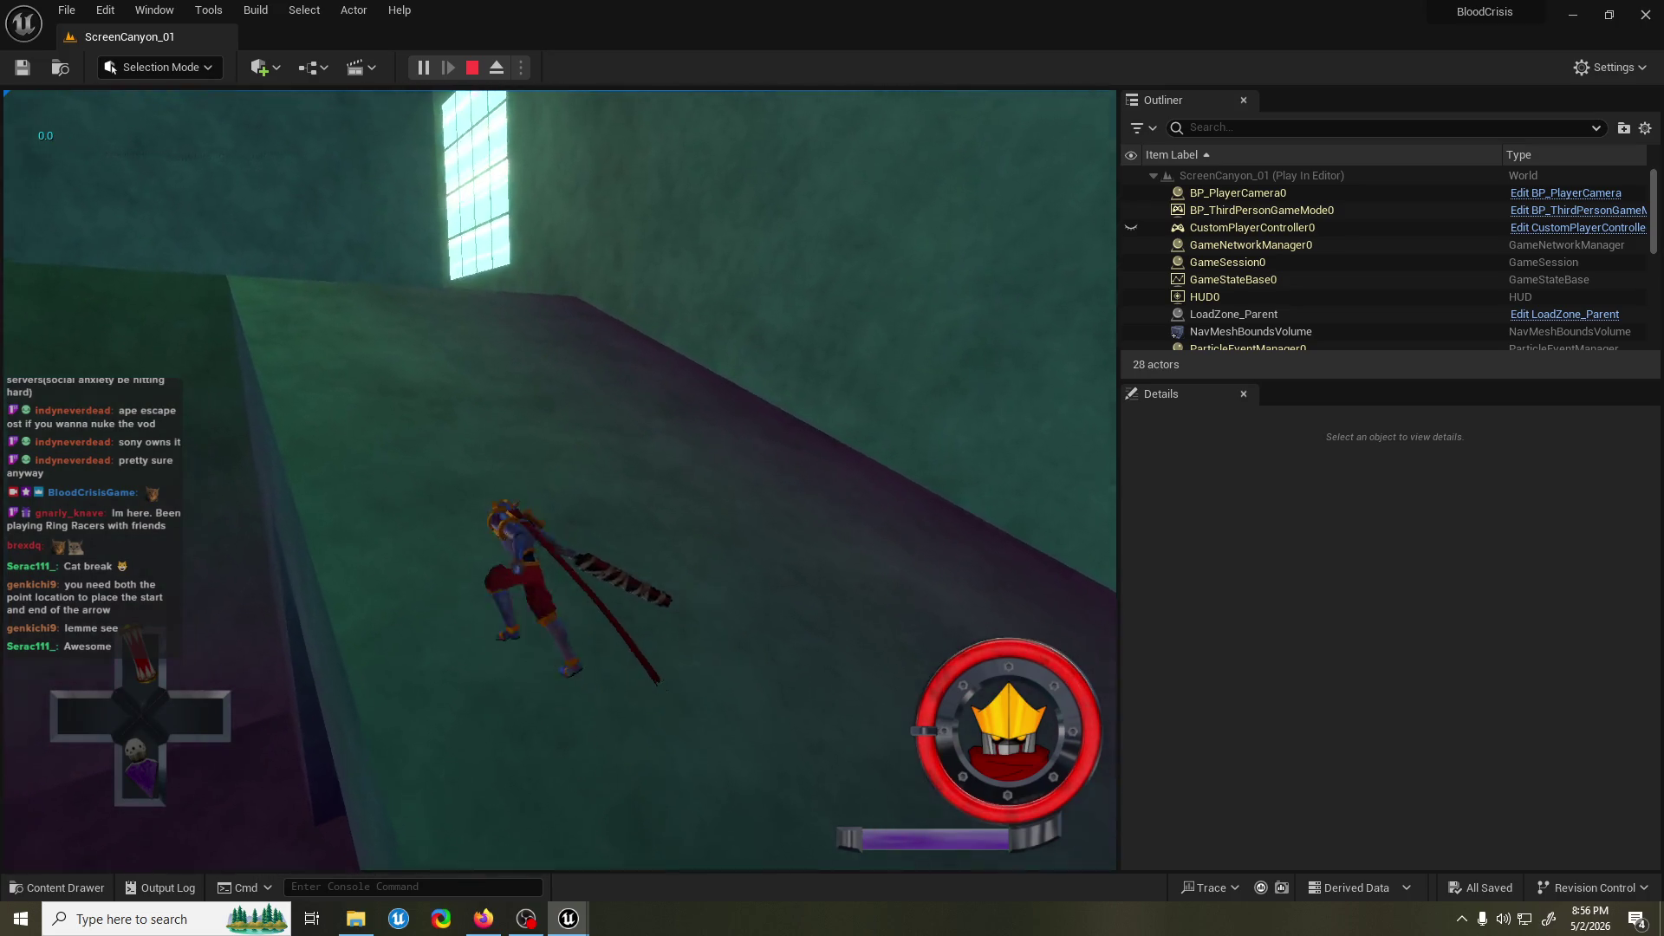
pyautogui.press('space')
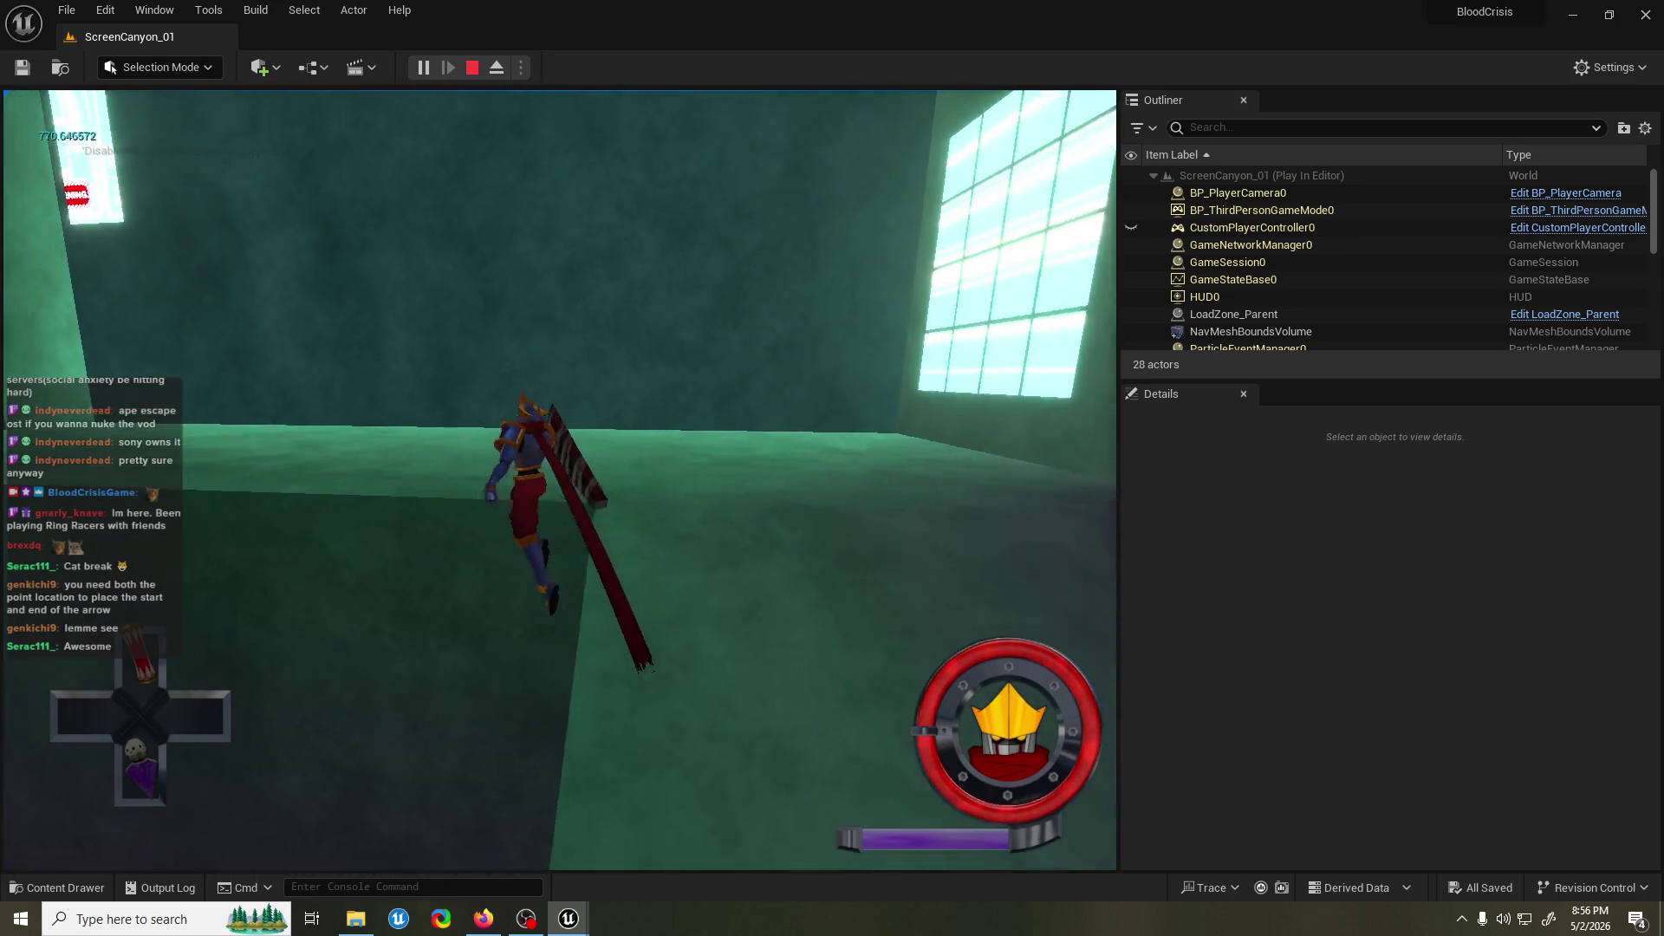
pyautogui.press('e')
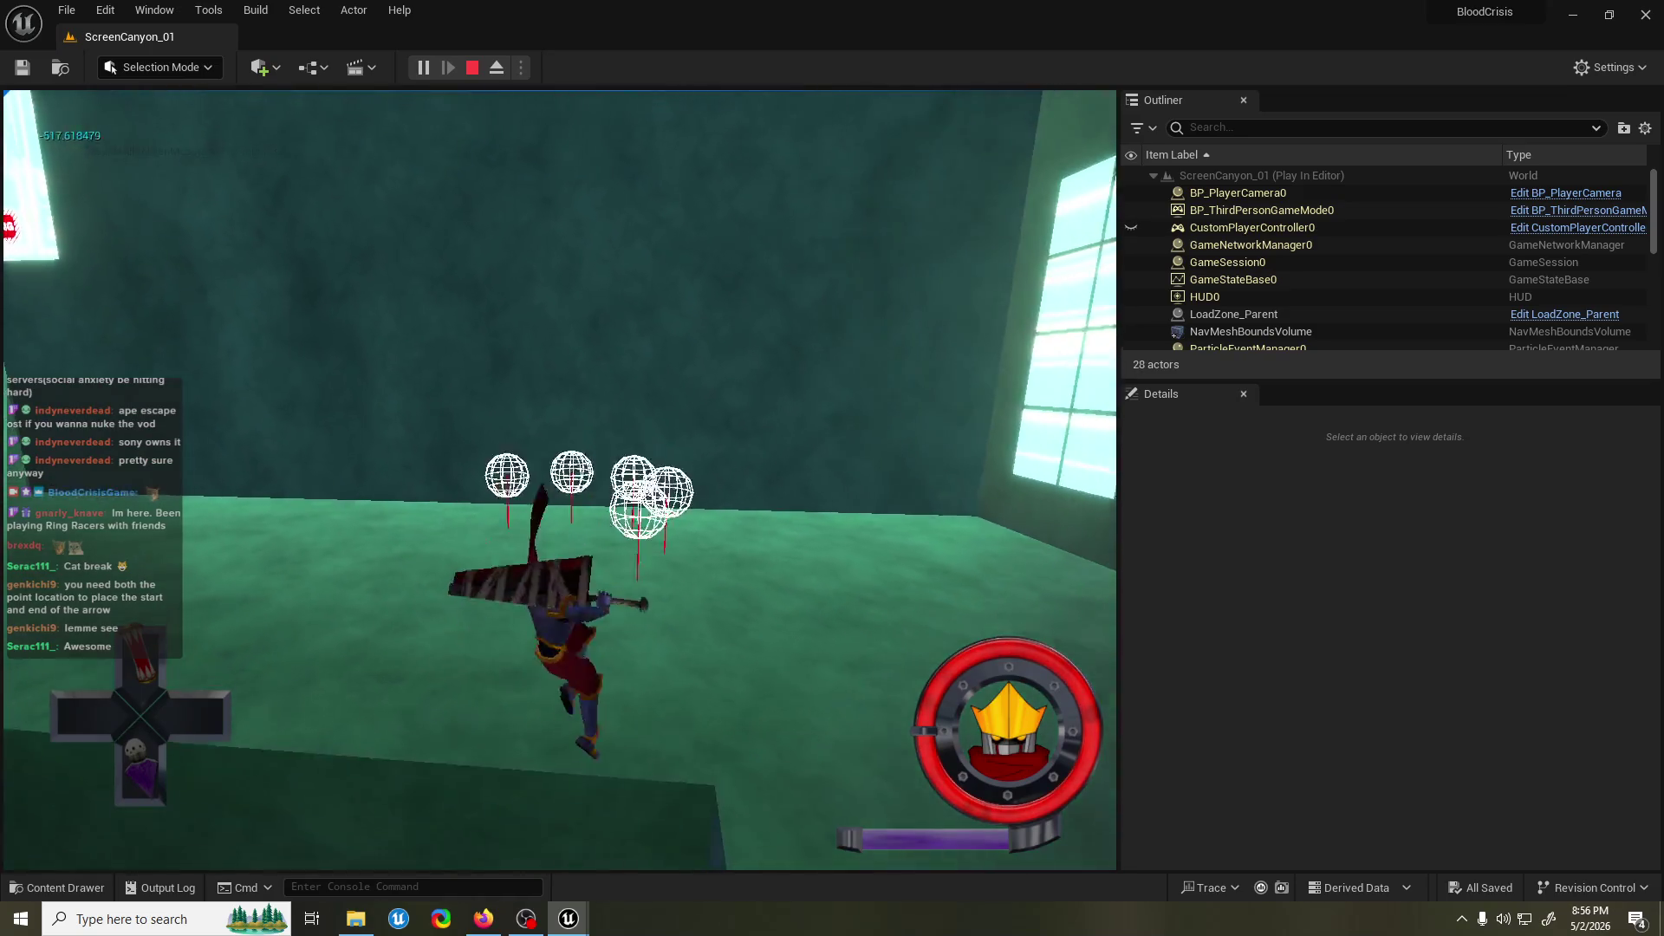
pyautogui.press('space')
pyautogui.press('space')
pyautogui.press('e')
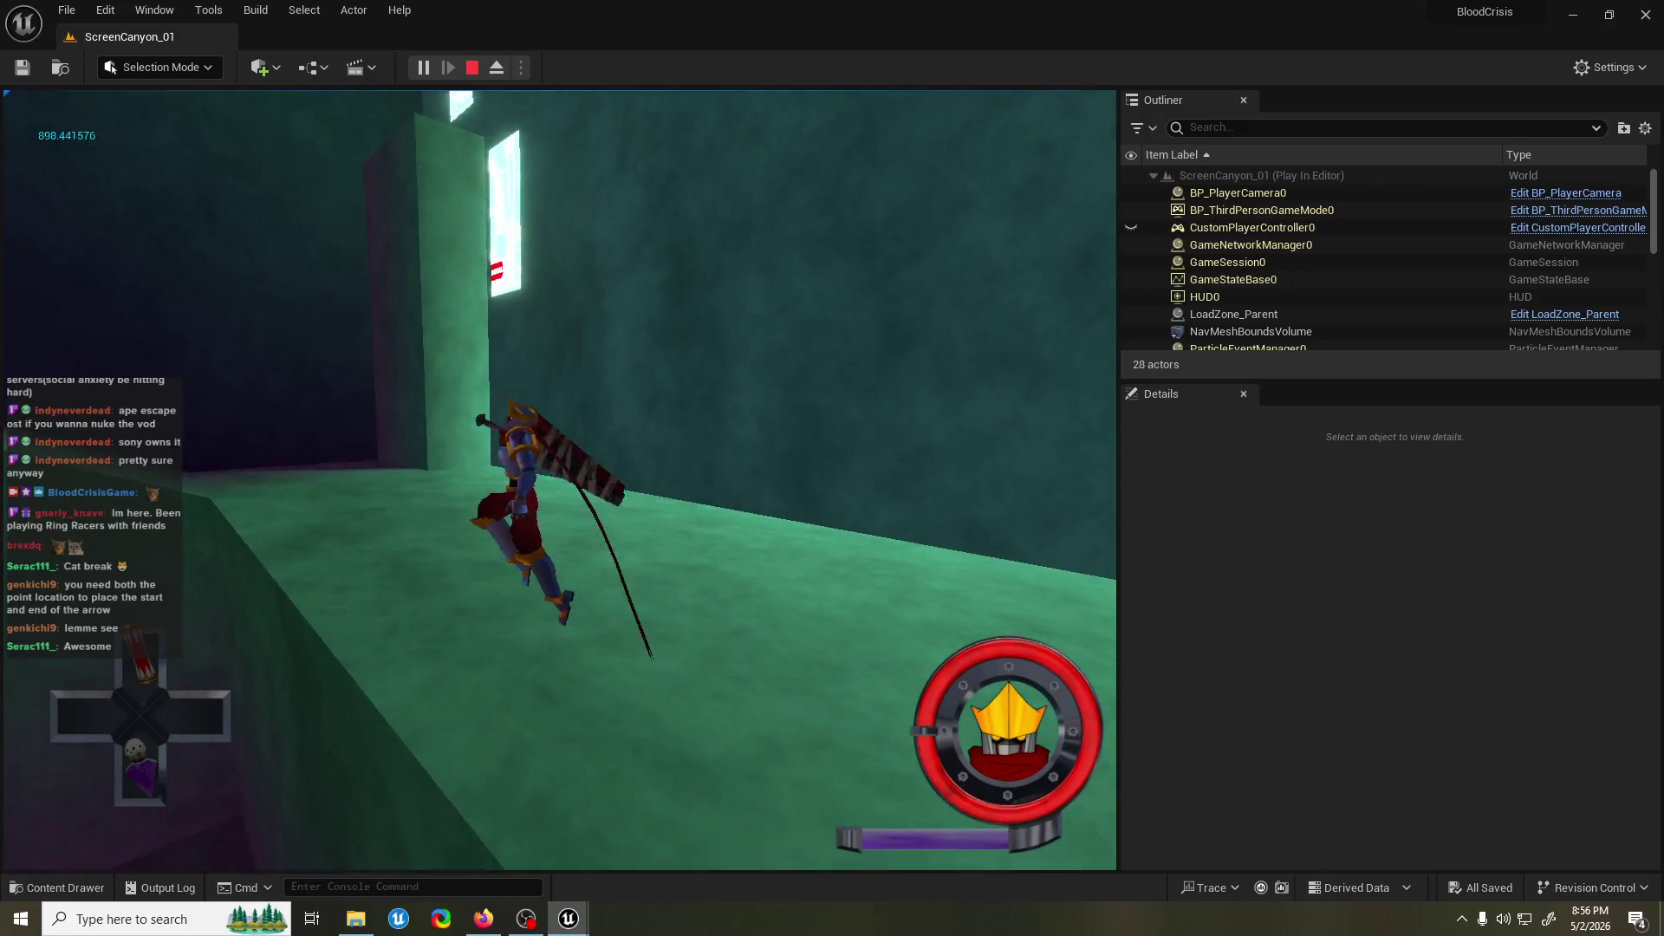
pyautogui.press('e')
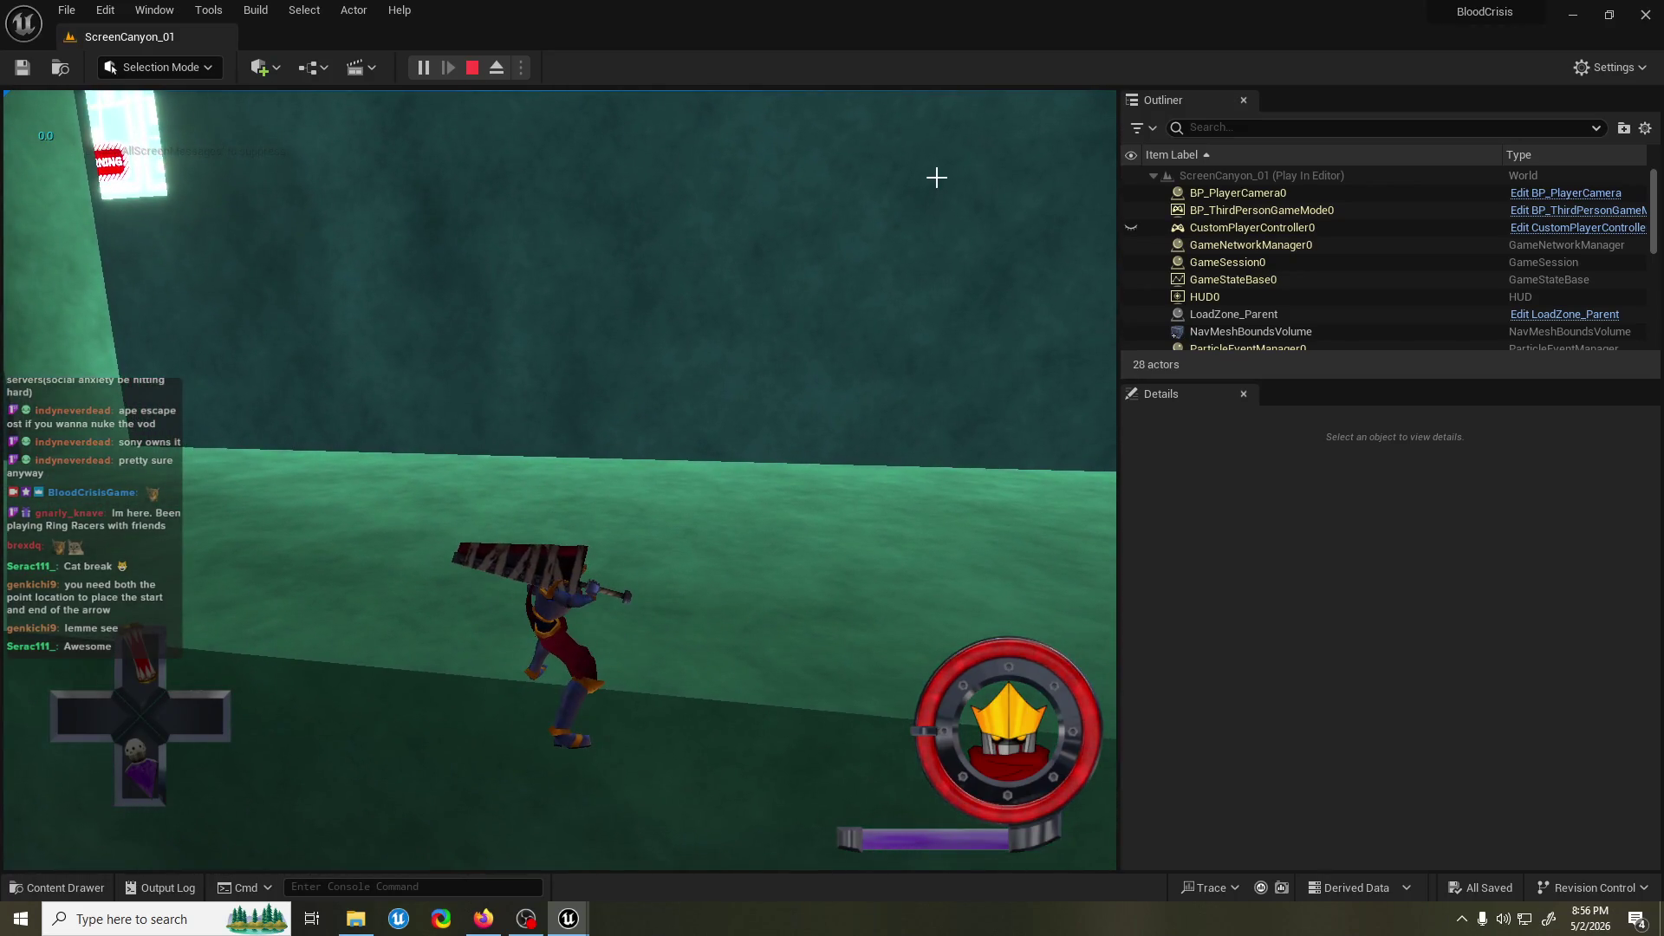
pyautogui.press('Escape')
pyautogui.hotkey('ctrl', 's')
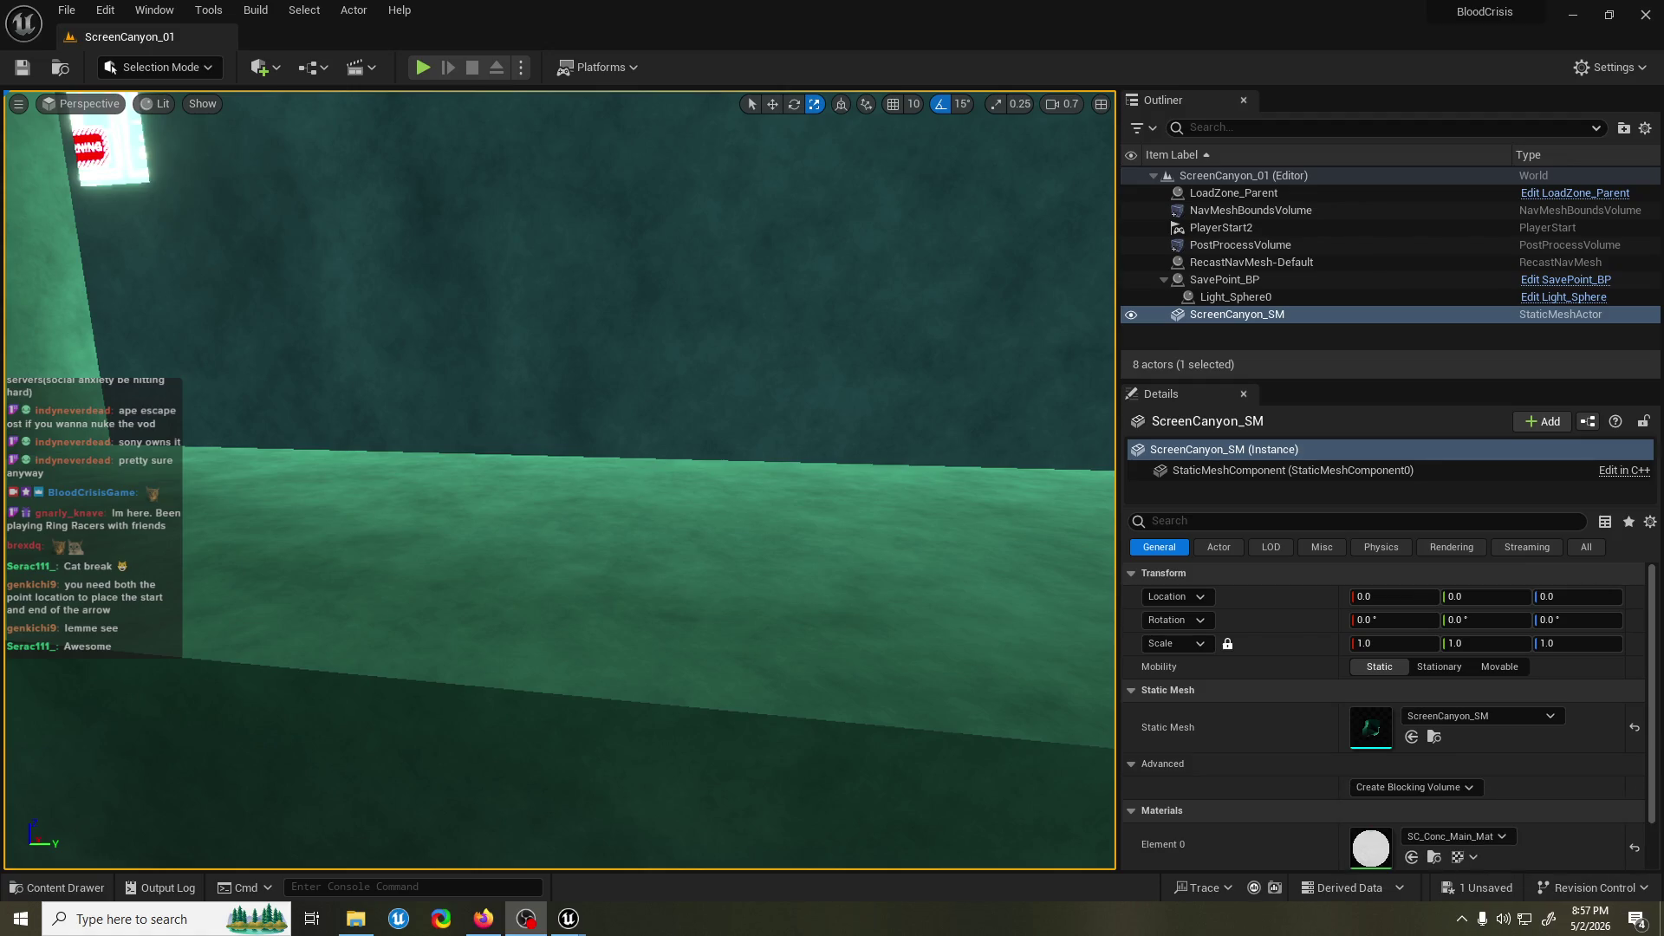
# Save the ScreenCanyon_01 level and return to the LedgeGrab_ACT Blueprint editor window.
pyautogui.click(882, 4)
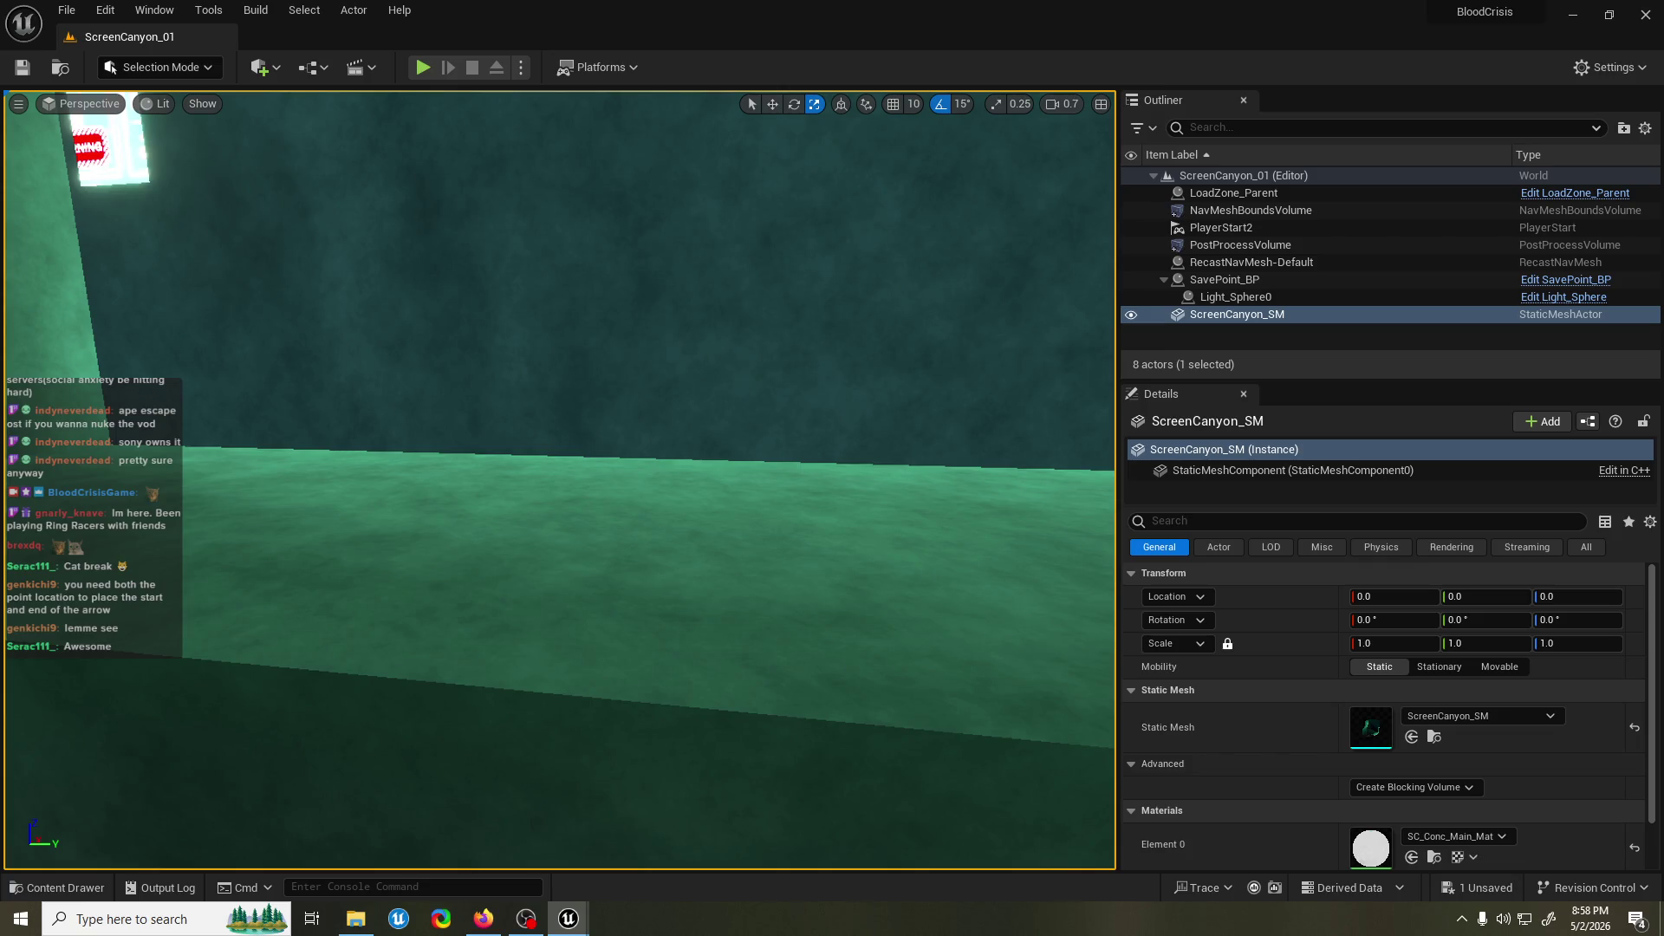
pyautogui.hotkey('ctrl', 's')
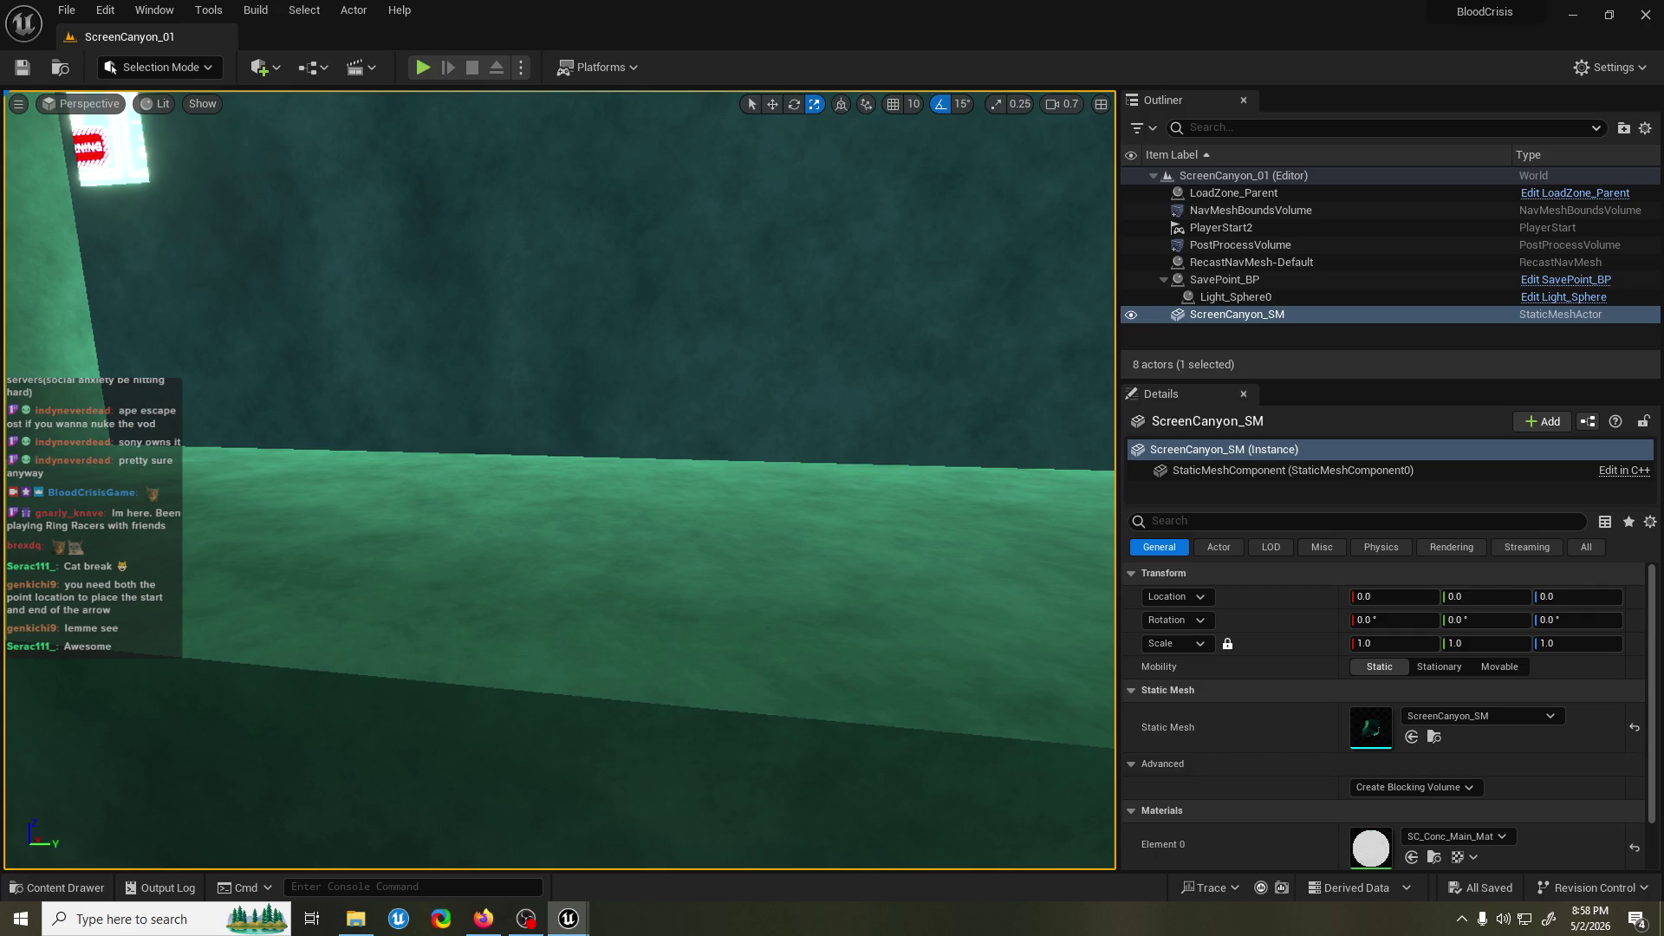
pyautogui.click(484, 919)
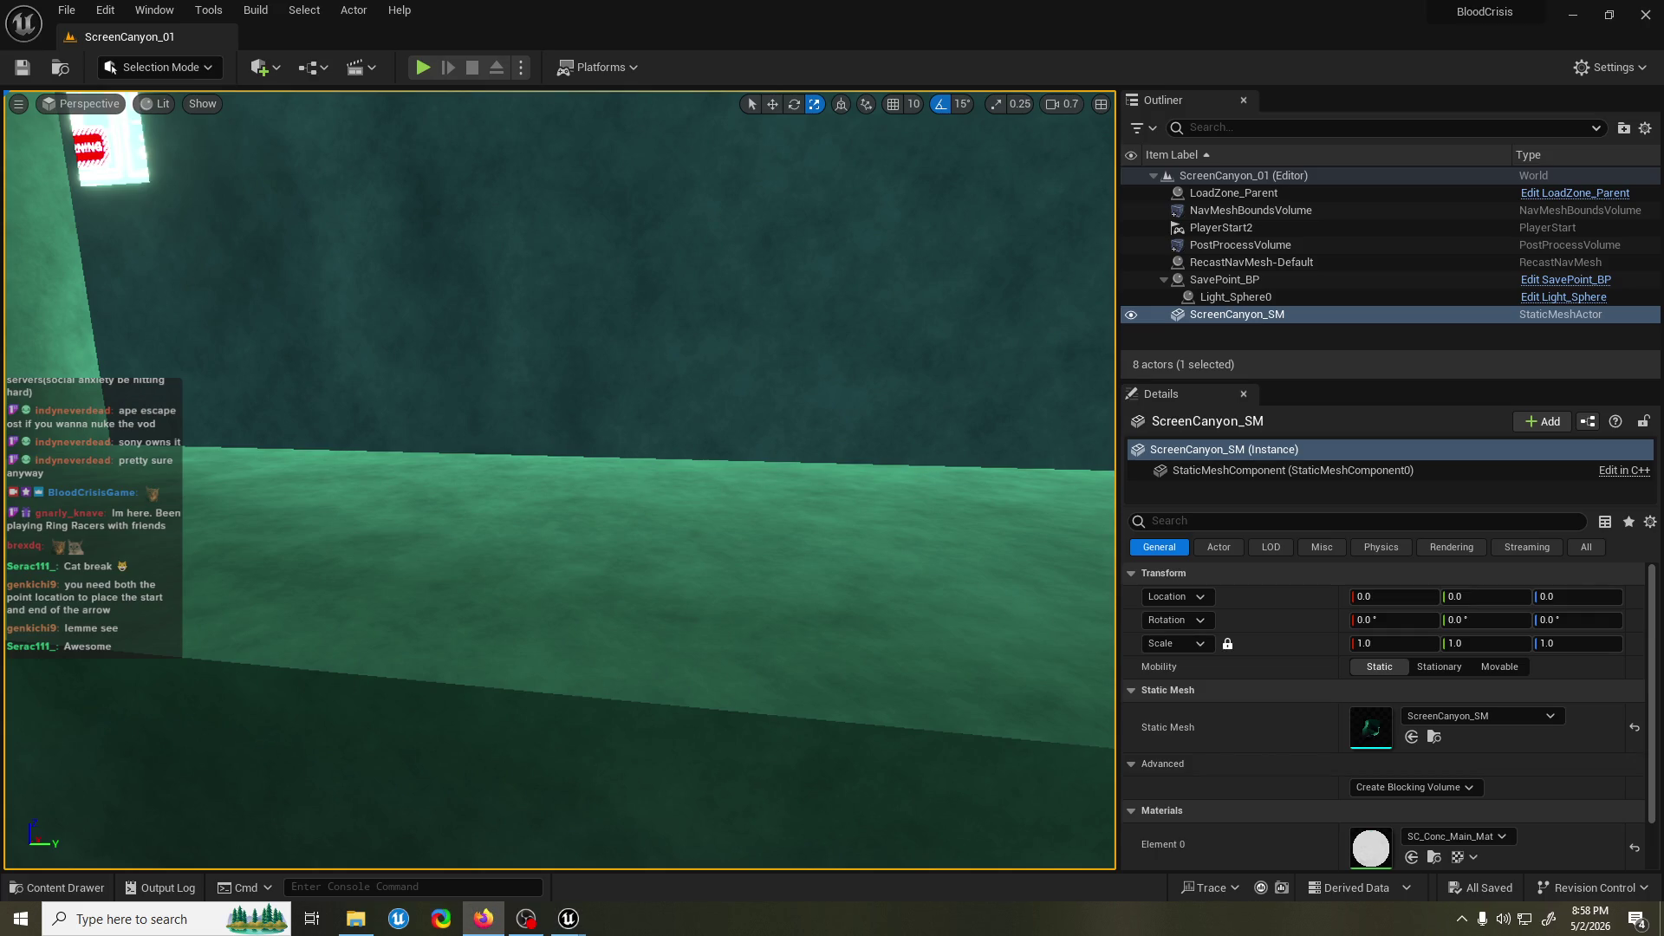
pyautogui.hotkey('alt', 'Tab')
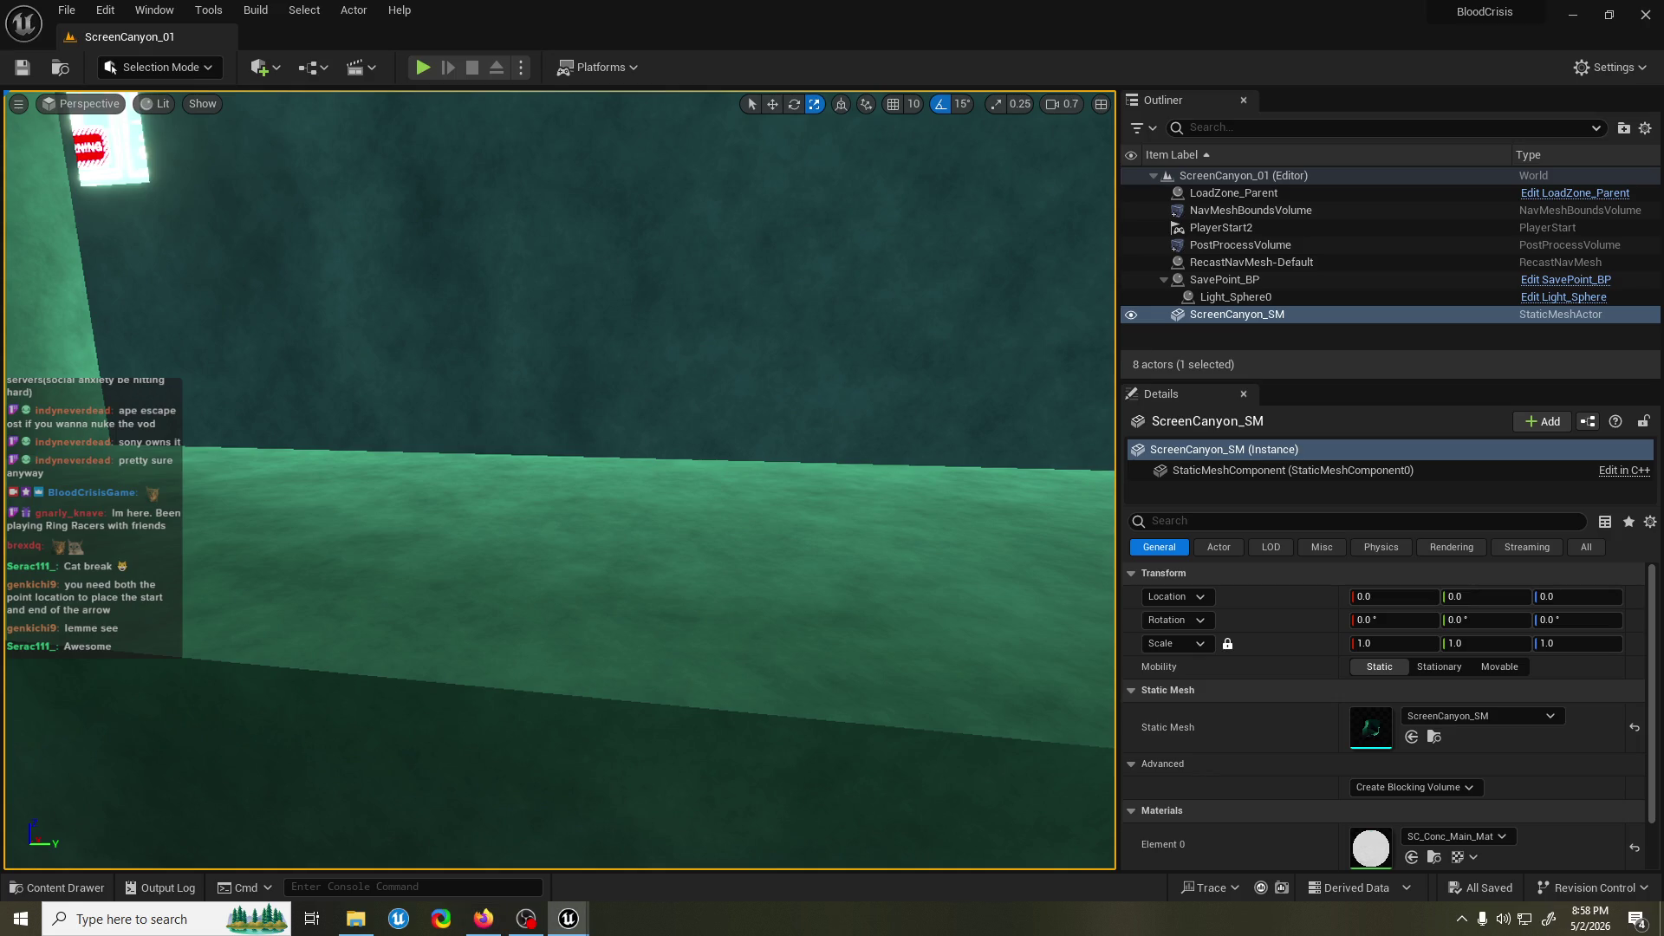
pyautogui.hotkey('alt', 'Tab')
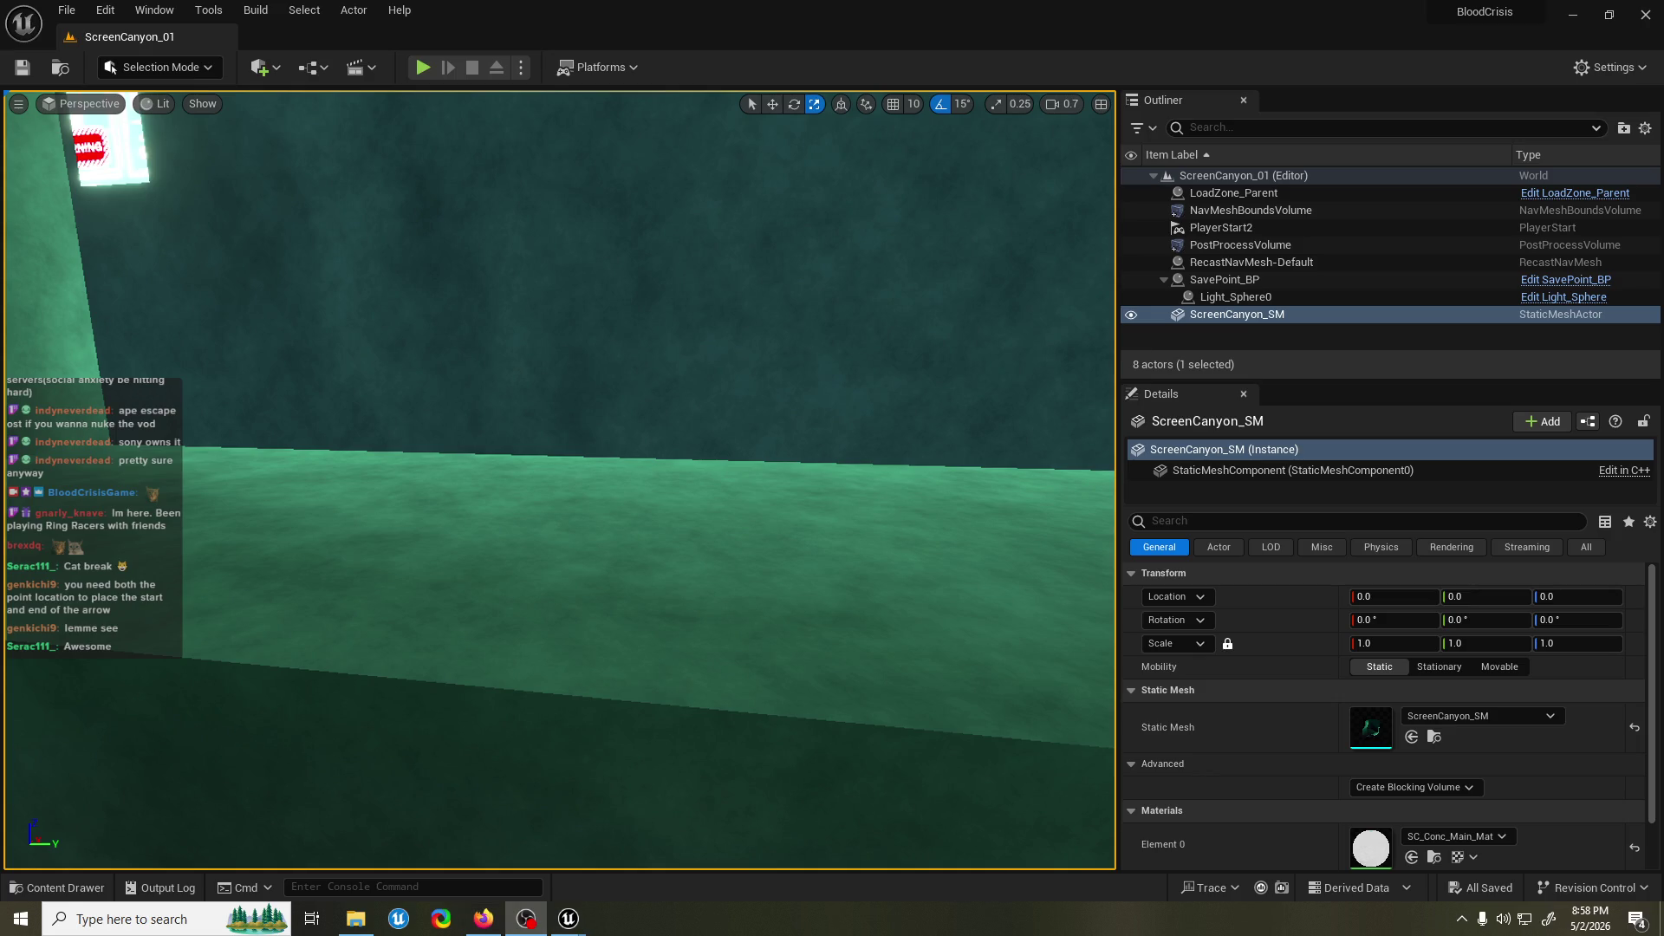
pyautogui.hotkey('alt', 'Tab')
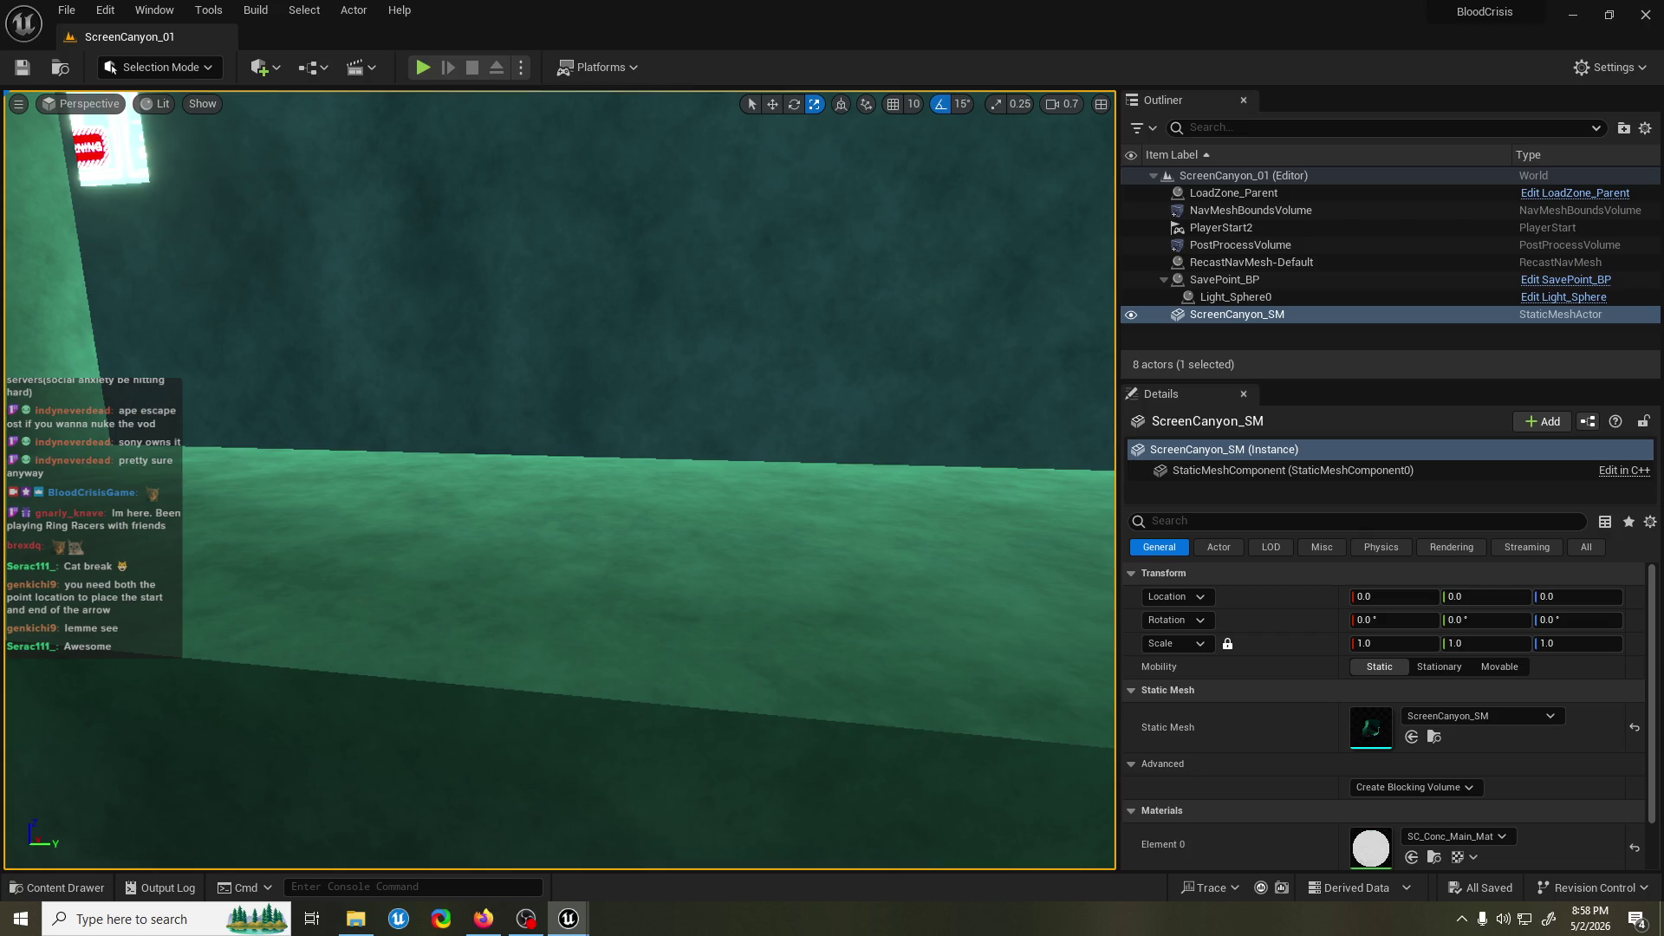
pyautogui.hotkey('alt', 'Tab')
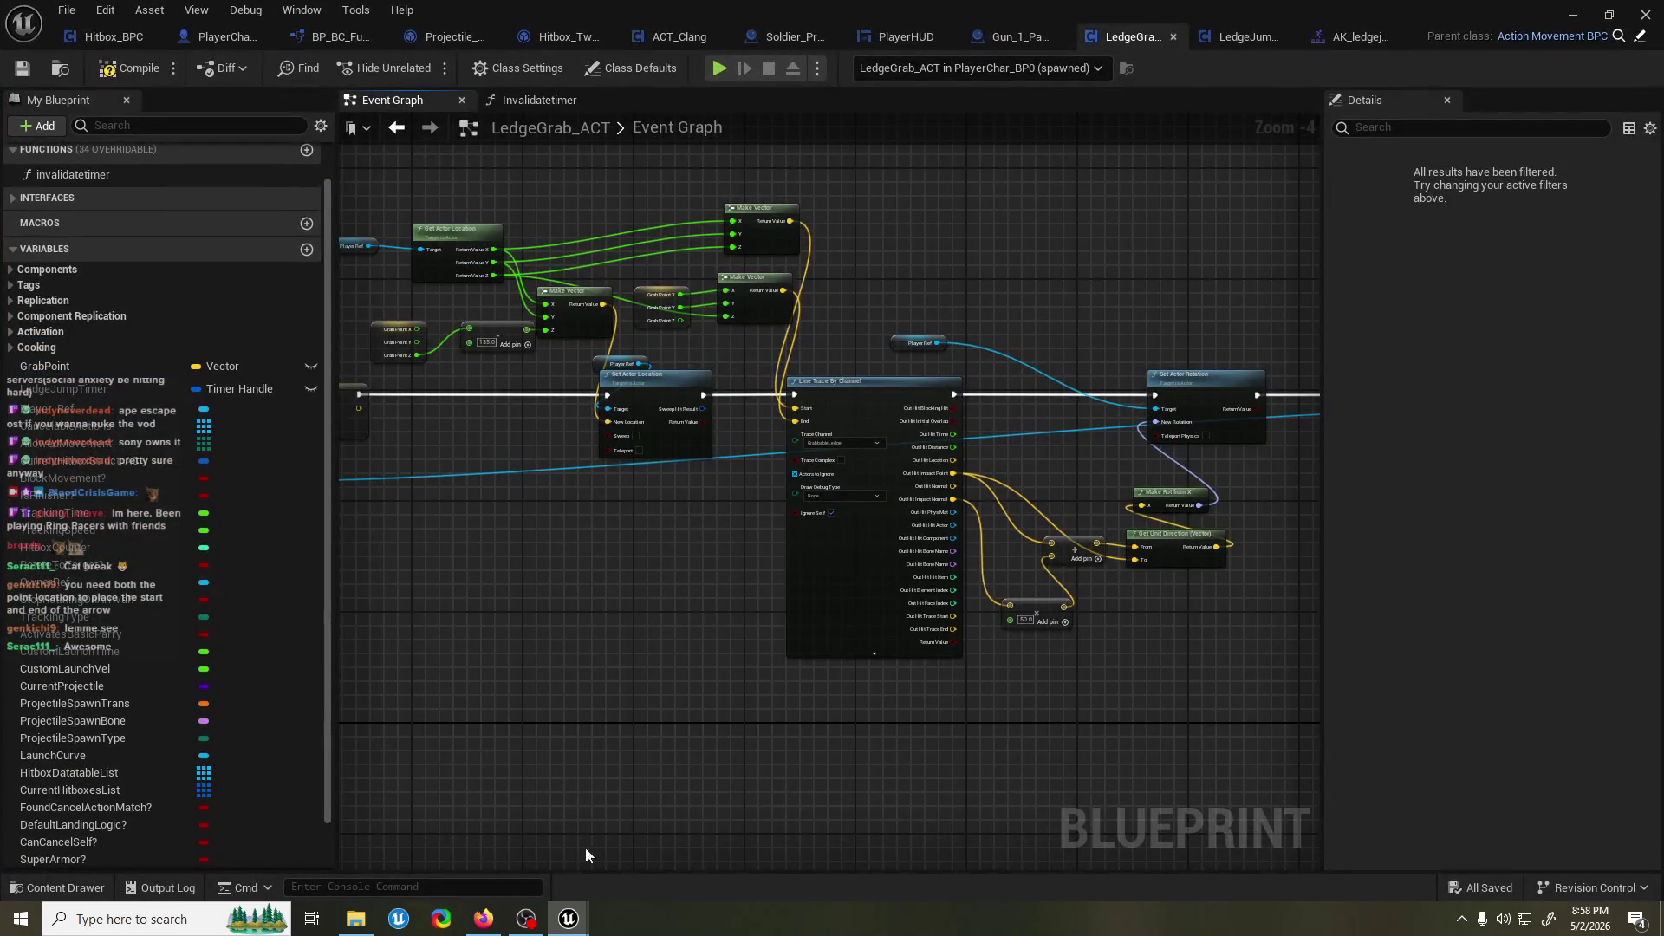
# Move the timer and SET chain left and break Set Actor Location's execution wires.
pyautogui.moveTo(364, 563); pyautogui.dragTo(751, 545)
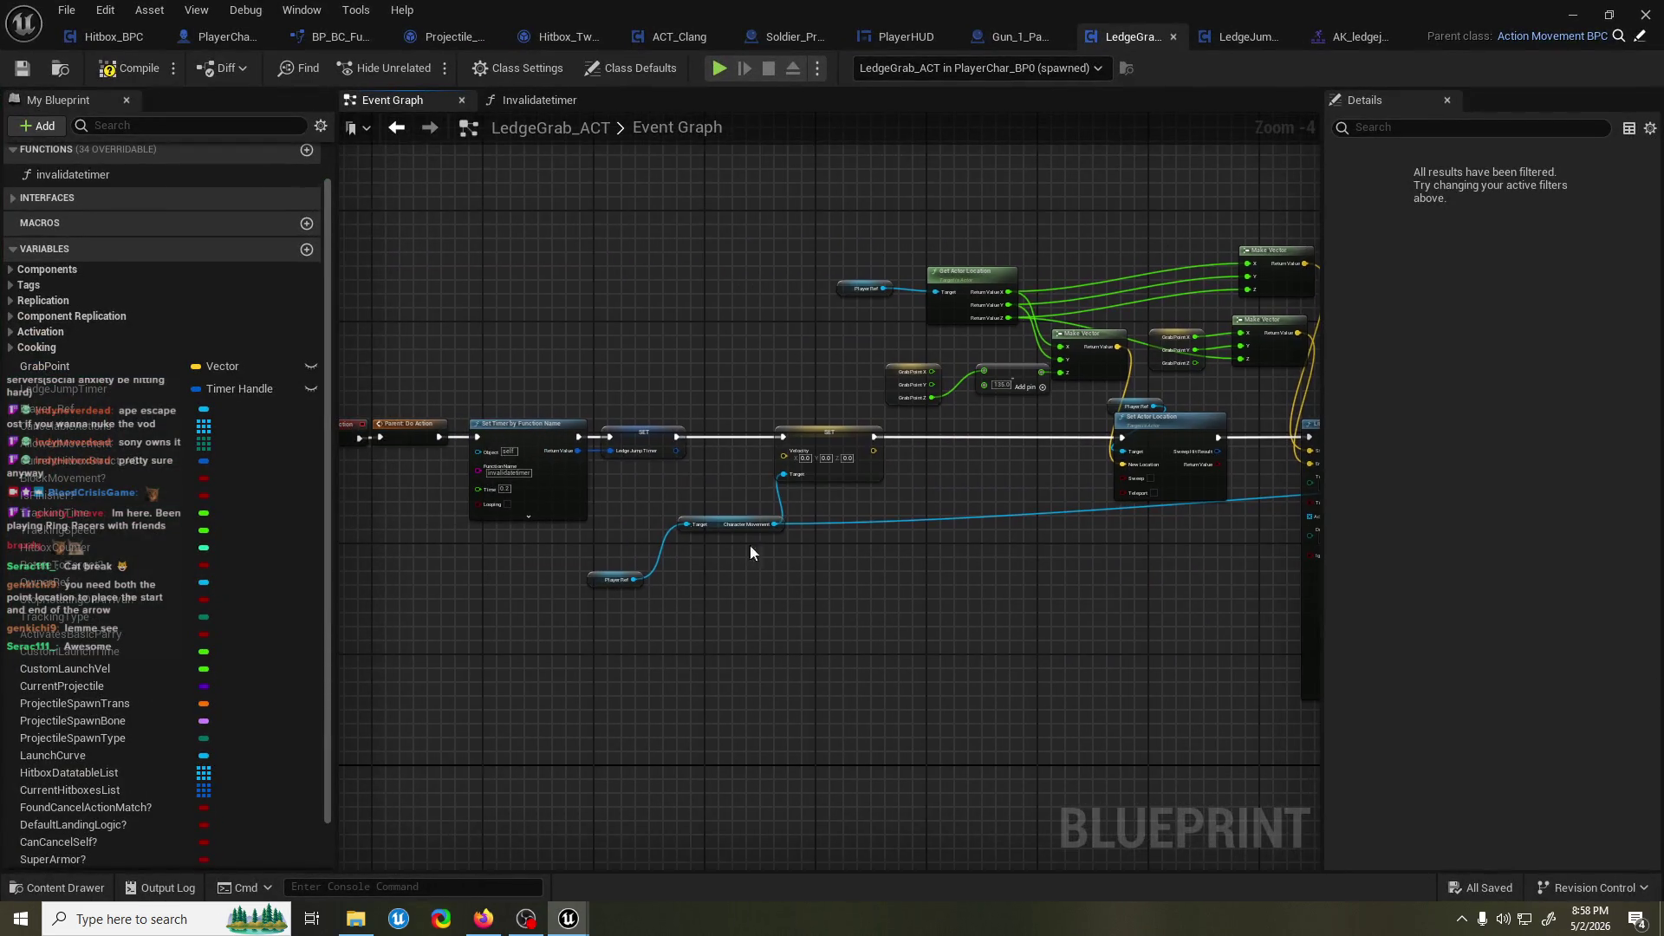
pyautogui.moveTo(520, 408); pyautogui.dragTo(650, 416)
pyautogui.moveTo(457, 390); pyautogui.dragTo(1010, 624)
pyautogui.moveTo(1021, 431)
pyautogui.mouseDown()
pyautogui.moveTo(679, 431)
pyautogui.moveTo(578, 501)
pyautogui.mouseUp()
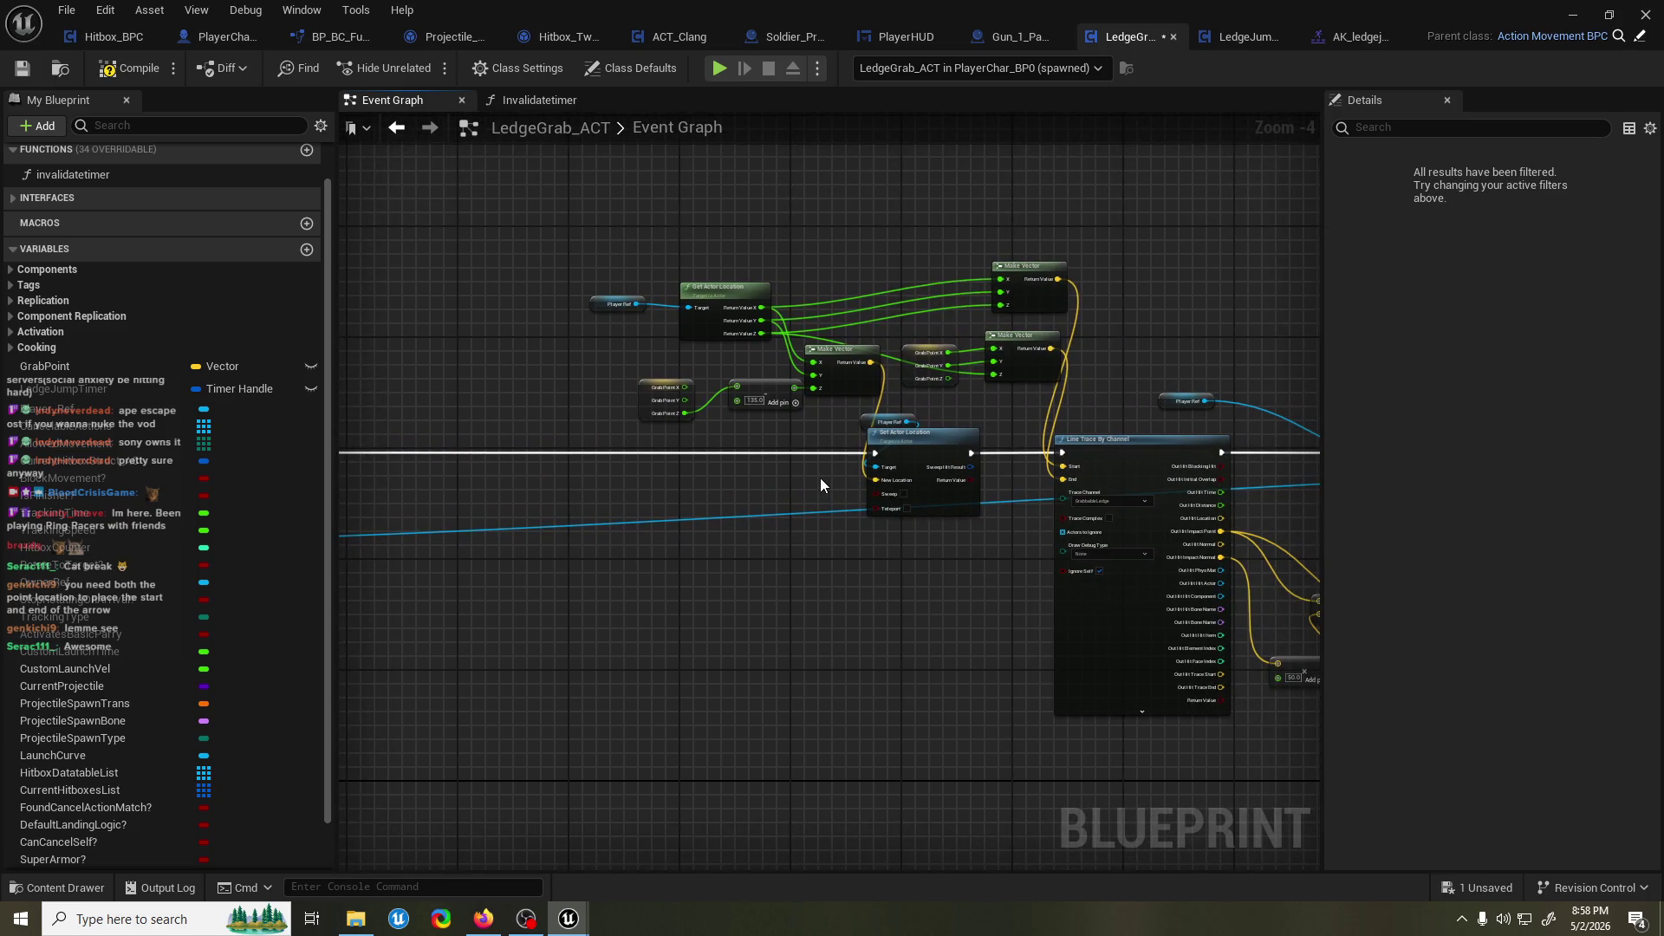
pyautogui.keyDown('alt'); pyautogui.click(875, 452); pyautogui.keyUp('alt')
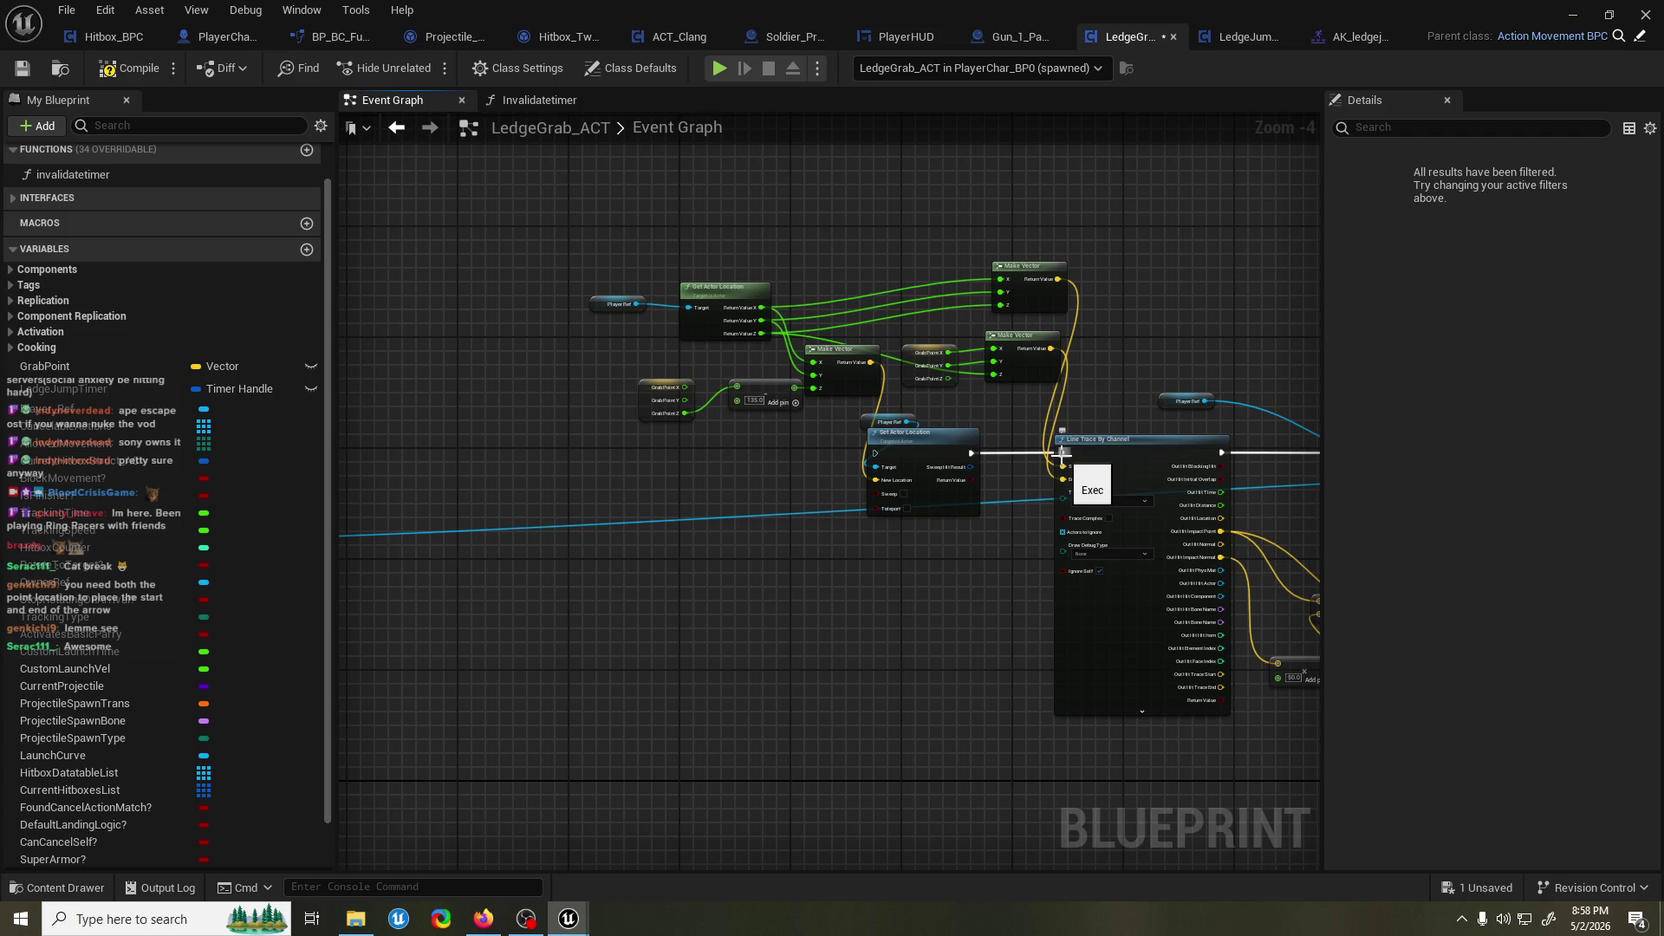
pyautogui.keyDown('alt'); pyautogui.click(1062, 452); pyautogui.keyUp('alt')
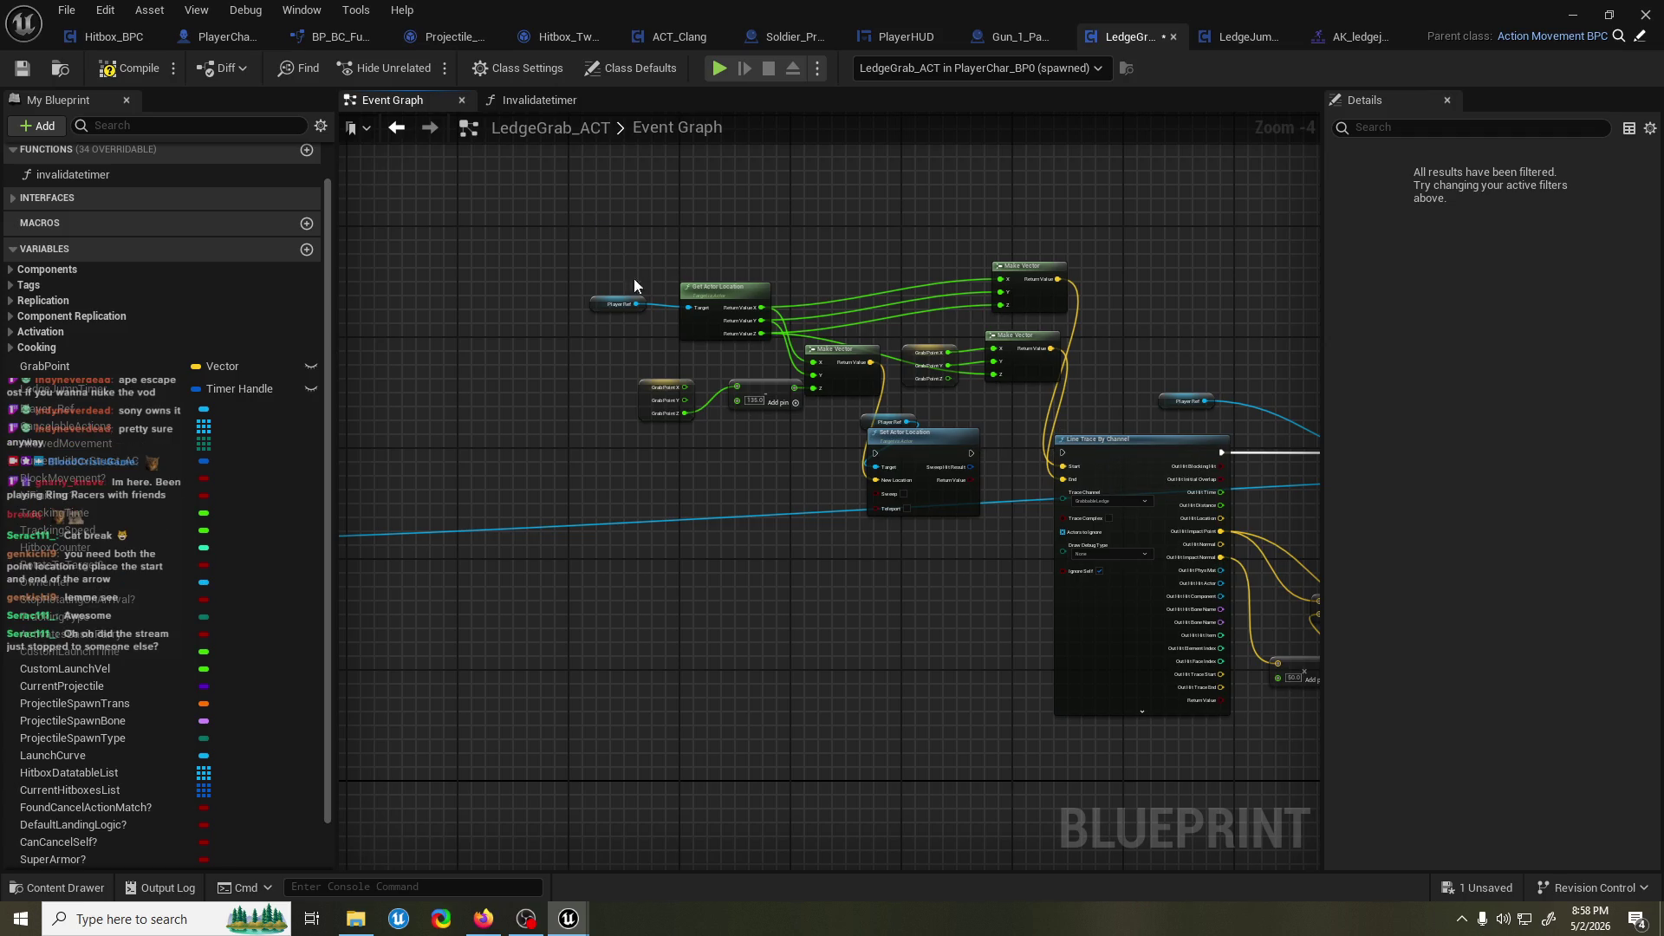
# Wire SET into Set Actor Location, then into Line Trace By Channel, and frame the rotation nodes.
pyautogui.moveTo(632, 279); pyautogui.dragTo(688, 286)
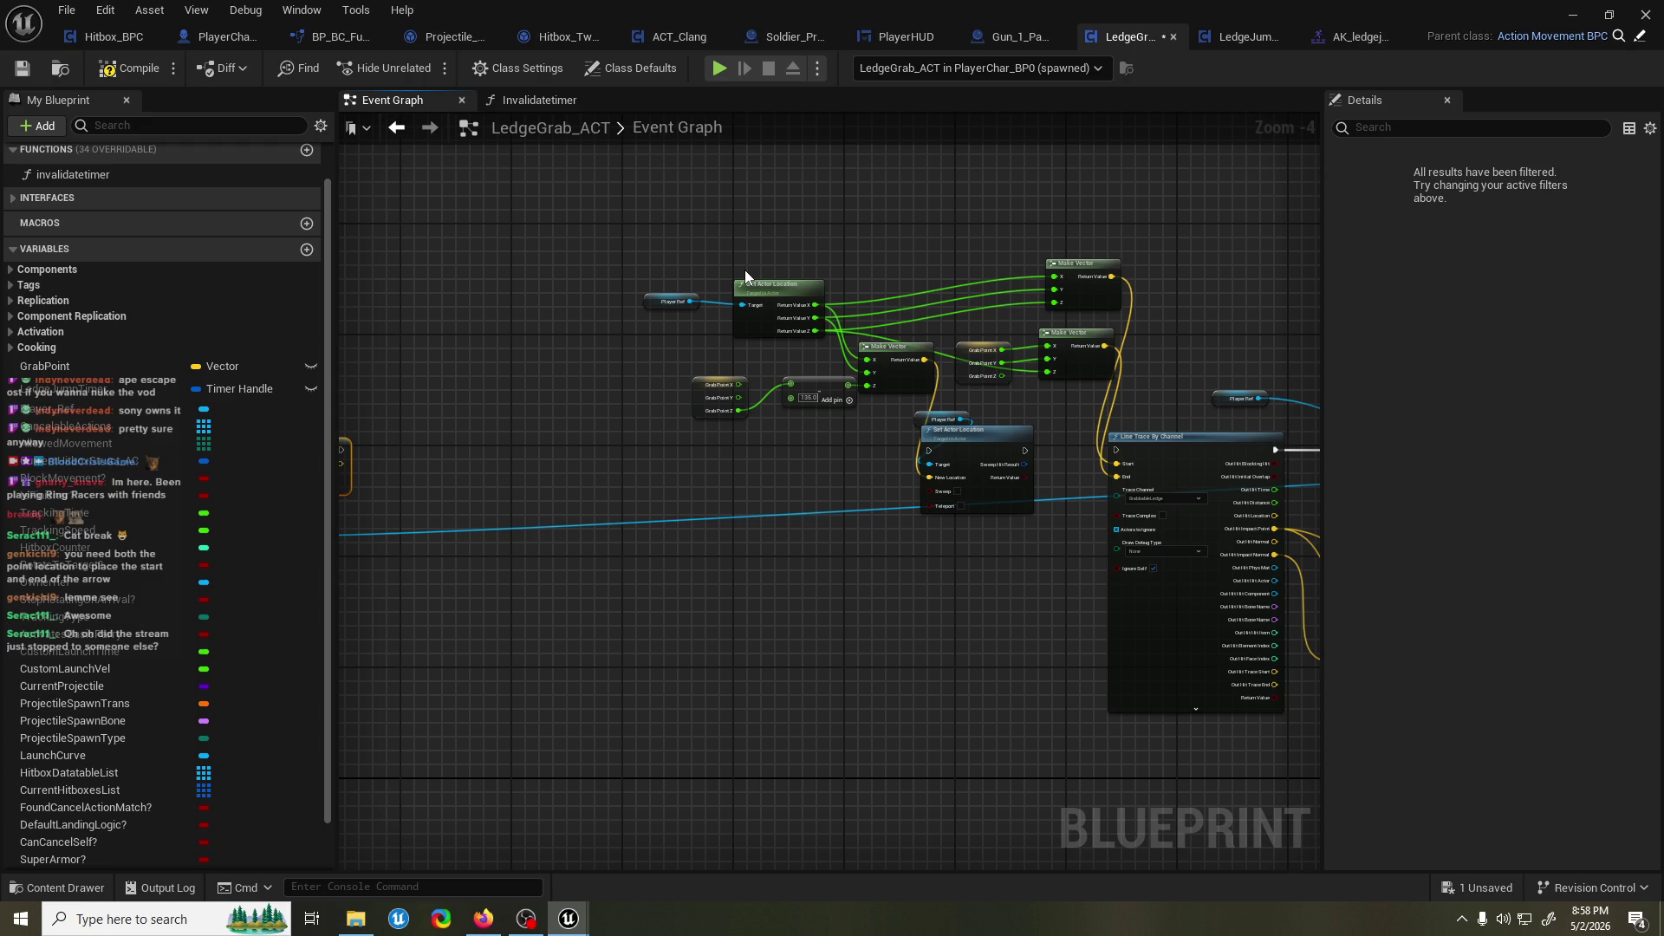
pyautogui.moveTo(458, 426); pyautogui.dragTo(1234, 429)
pyautogui.click(858, 424)
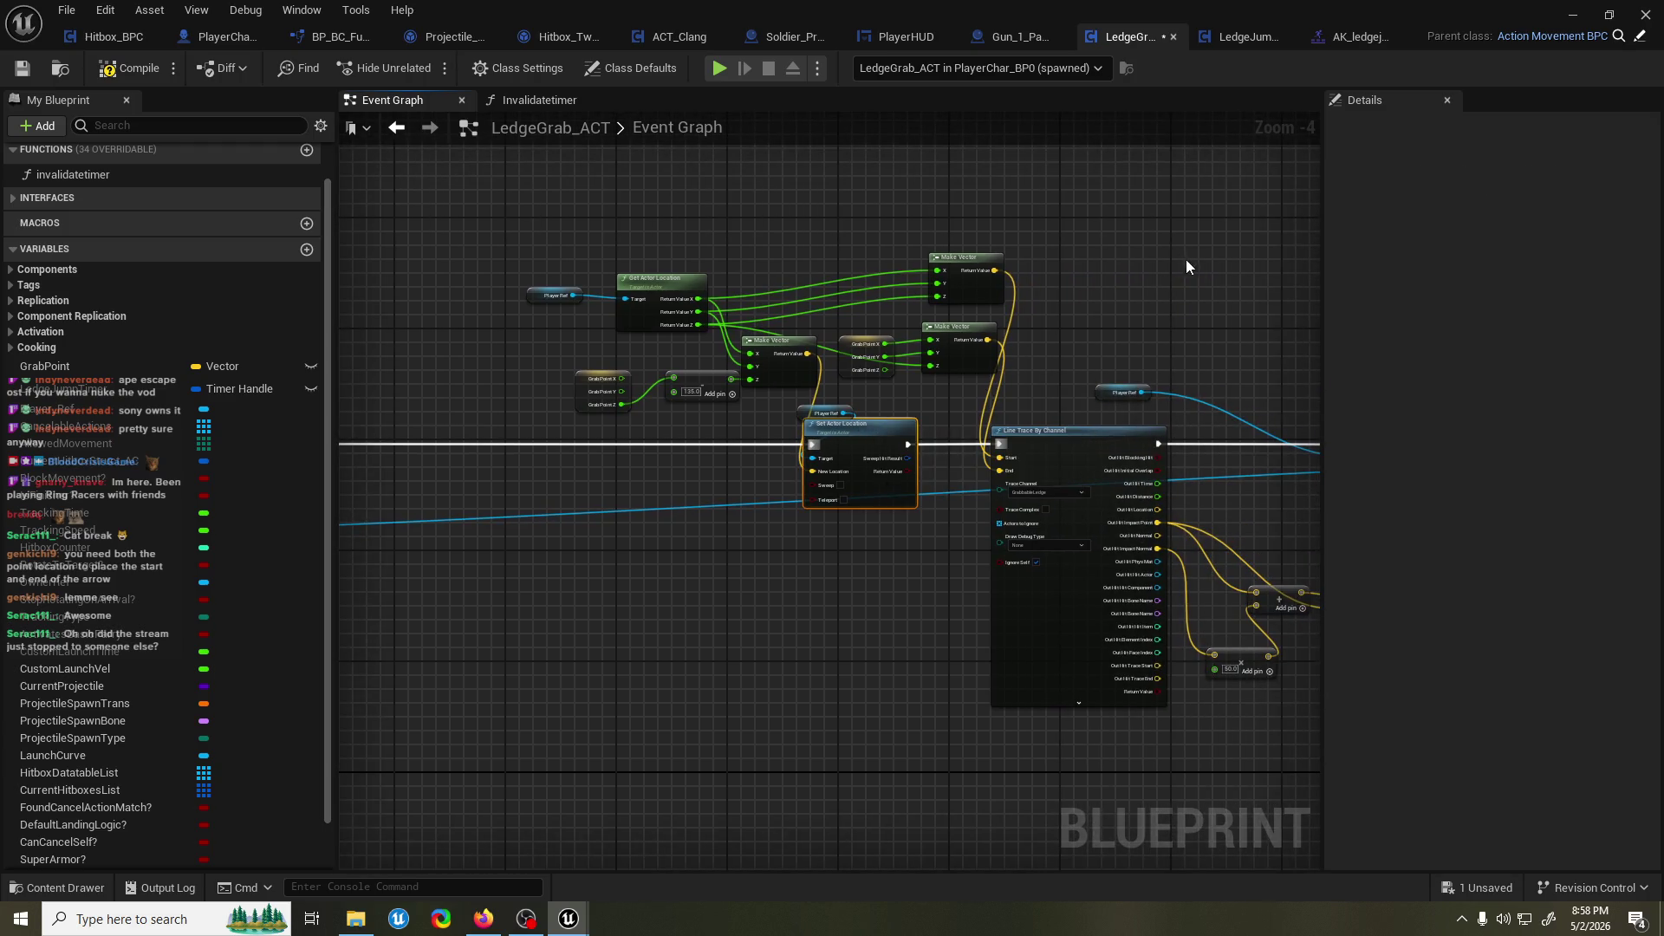
pyautogui.moveTo(1207, 268); pyautogui.dragTo(918, 260)
pyautogui.click(920, 257)
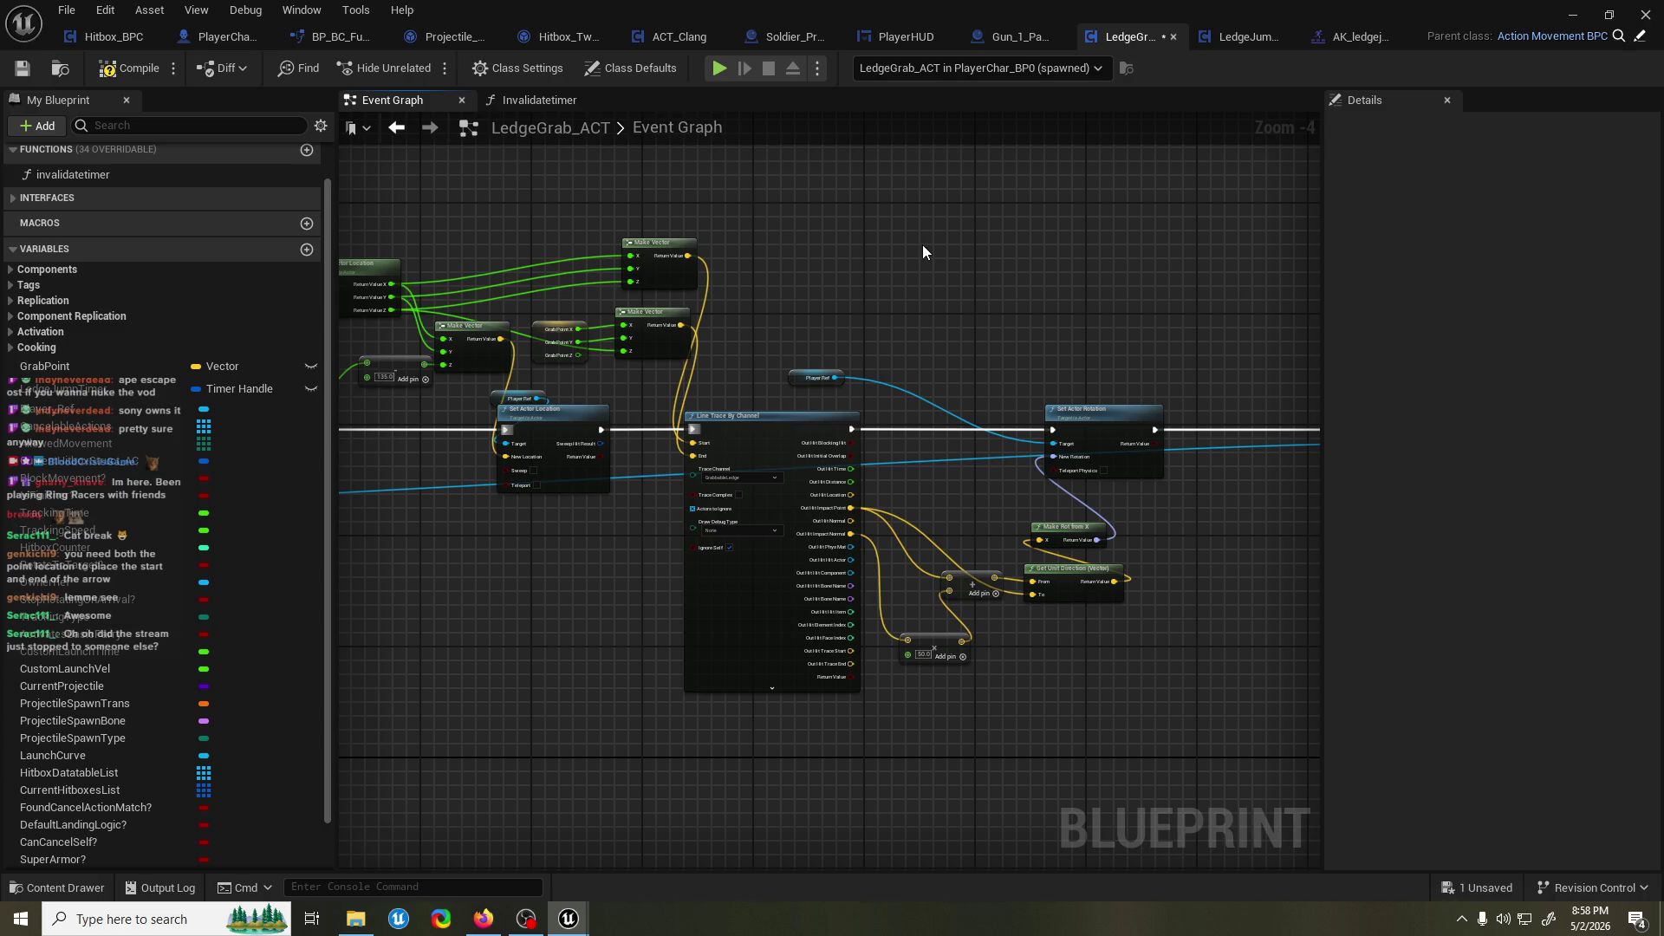
pyautogui.scroll(2, 922, 251)
pyautogui.moveTo(854, 271)
pyautogui.mouseDown()
pyautogui.moveTo(757, 353)
pyautogui.moveTo(814, 283)
pyautogui.mouseUp()
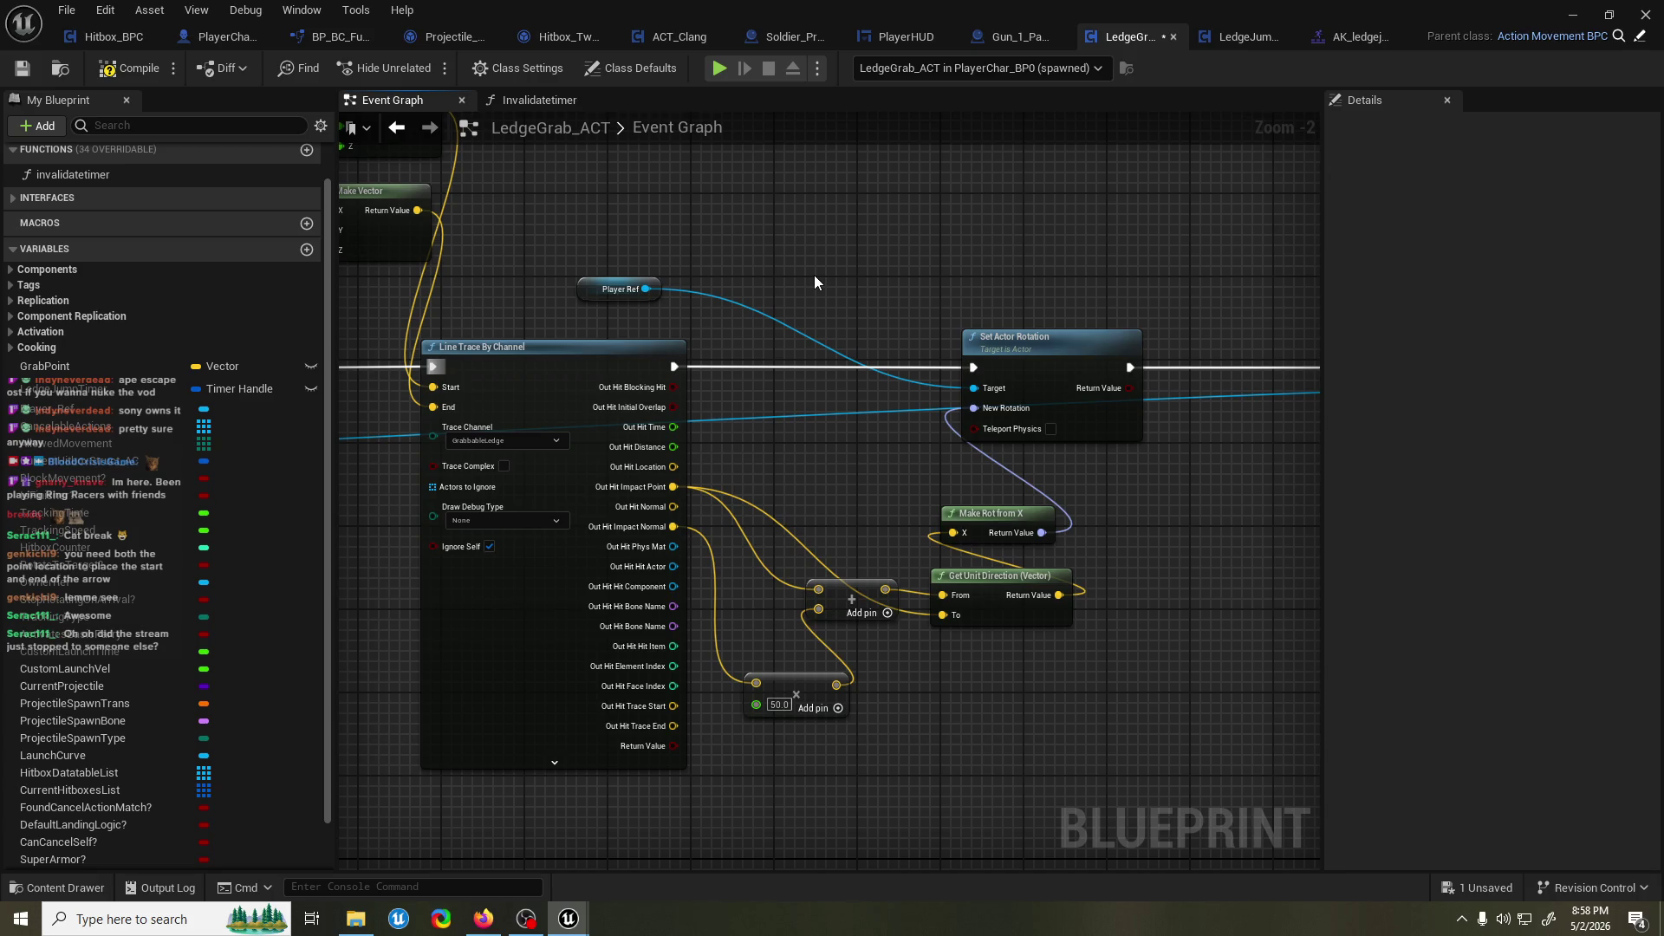
# Save LedgeGrab_ACT with Ctrl+S, minimize the Blueprint editor, and start a level play test.
pyautogui.moveTo(931, 324)
pyautogui.mouseDown()
pyautogui.moveTo(865, 324)
pyautogui.moveTo(919, 336)
pyautogui.mouseUp()
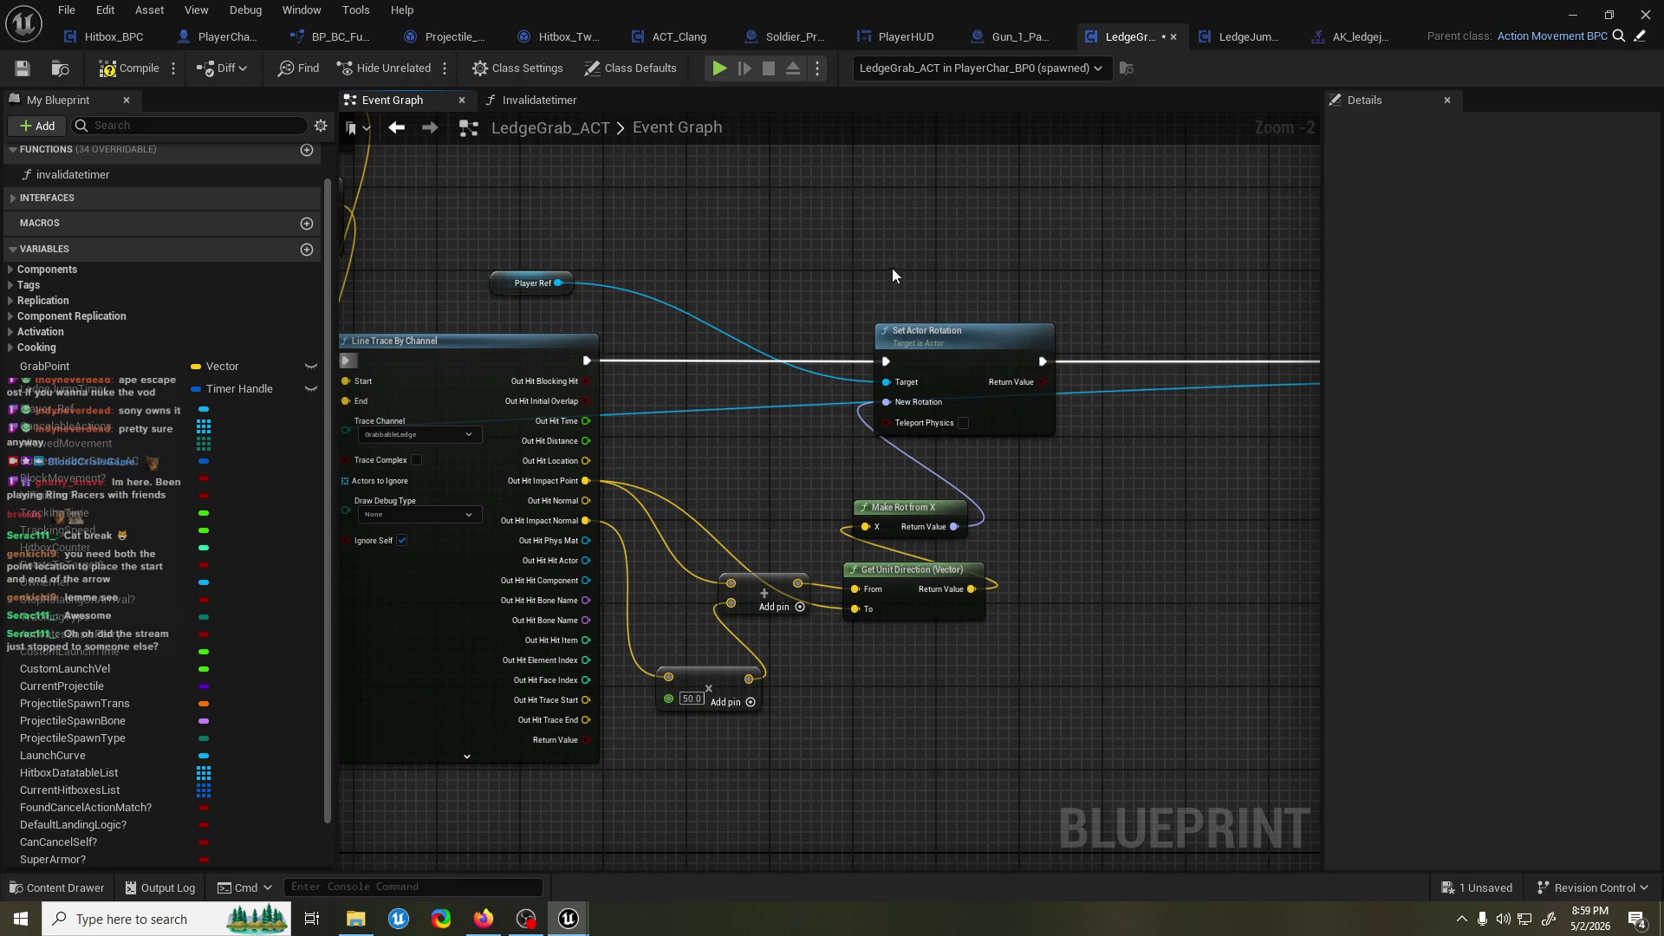
pyautogui.moveTo(969, 248); pyautogui.dragTo(932, 258)
pyautogui.hotkey('ctrl', 's')
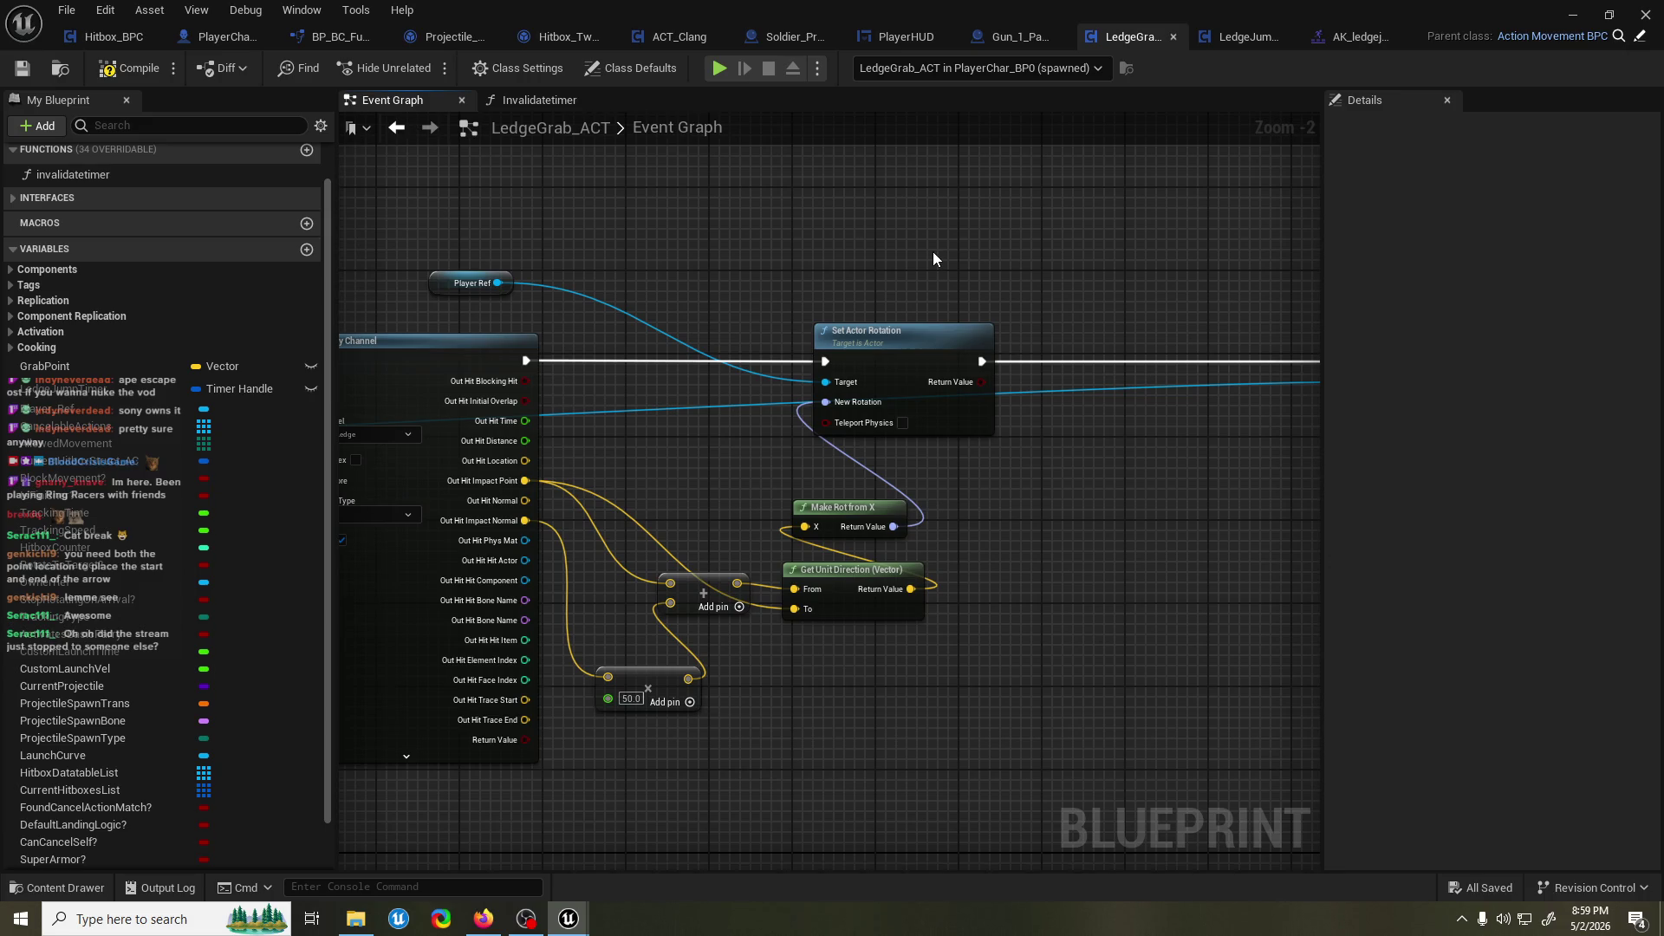
pyautogui.click(1570, 13)
pyautogui.click(440, 142)
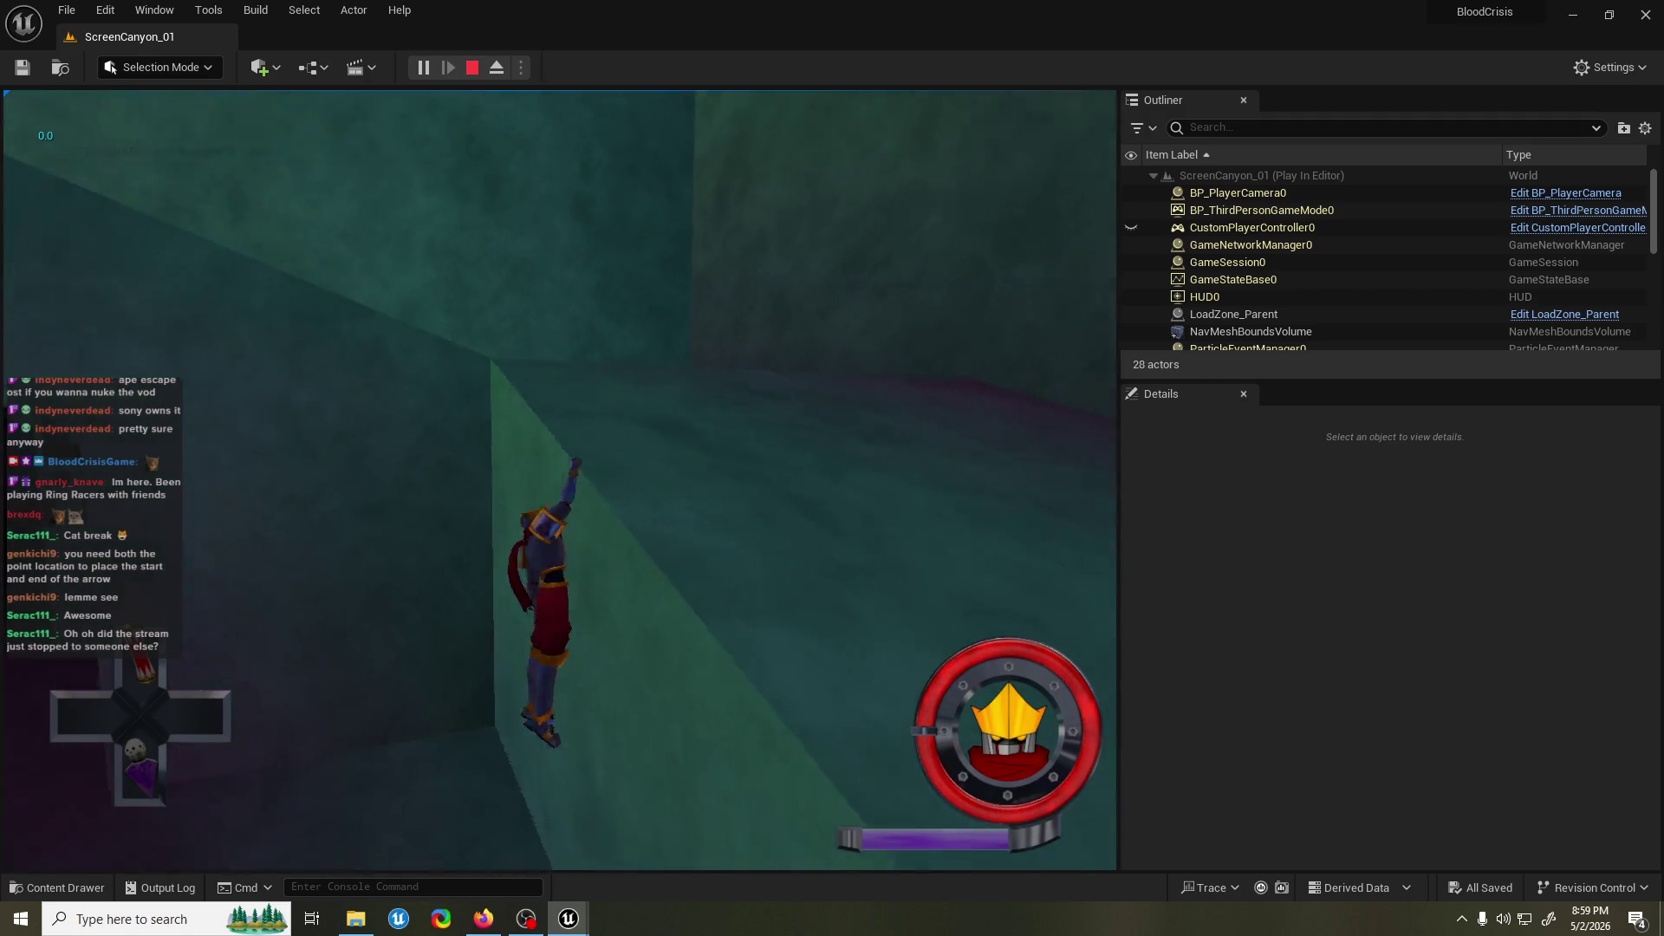
# Restart the play test and repeatedly jump to grab, climb, and drop from the wall ledge.
pyautogui.press('Escape')
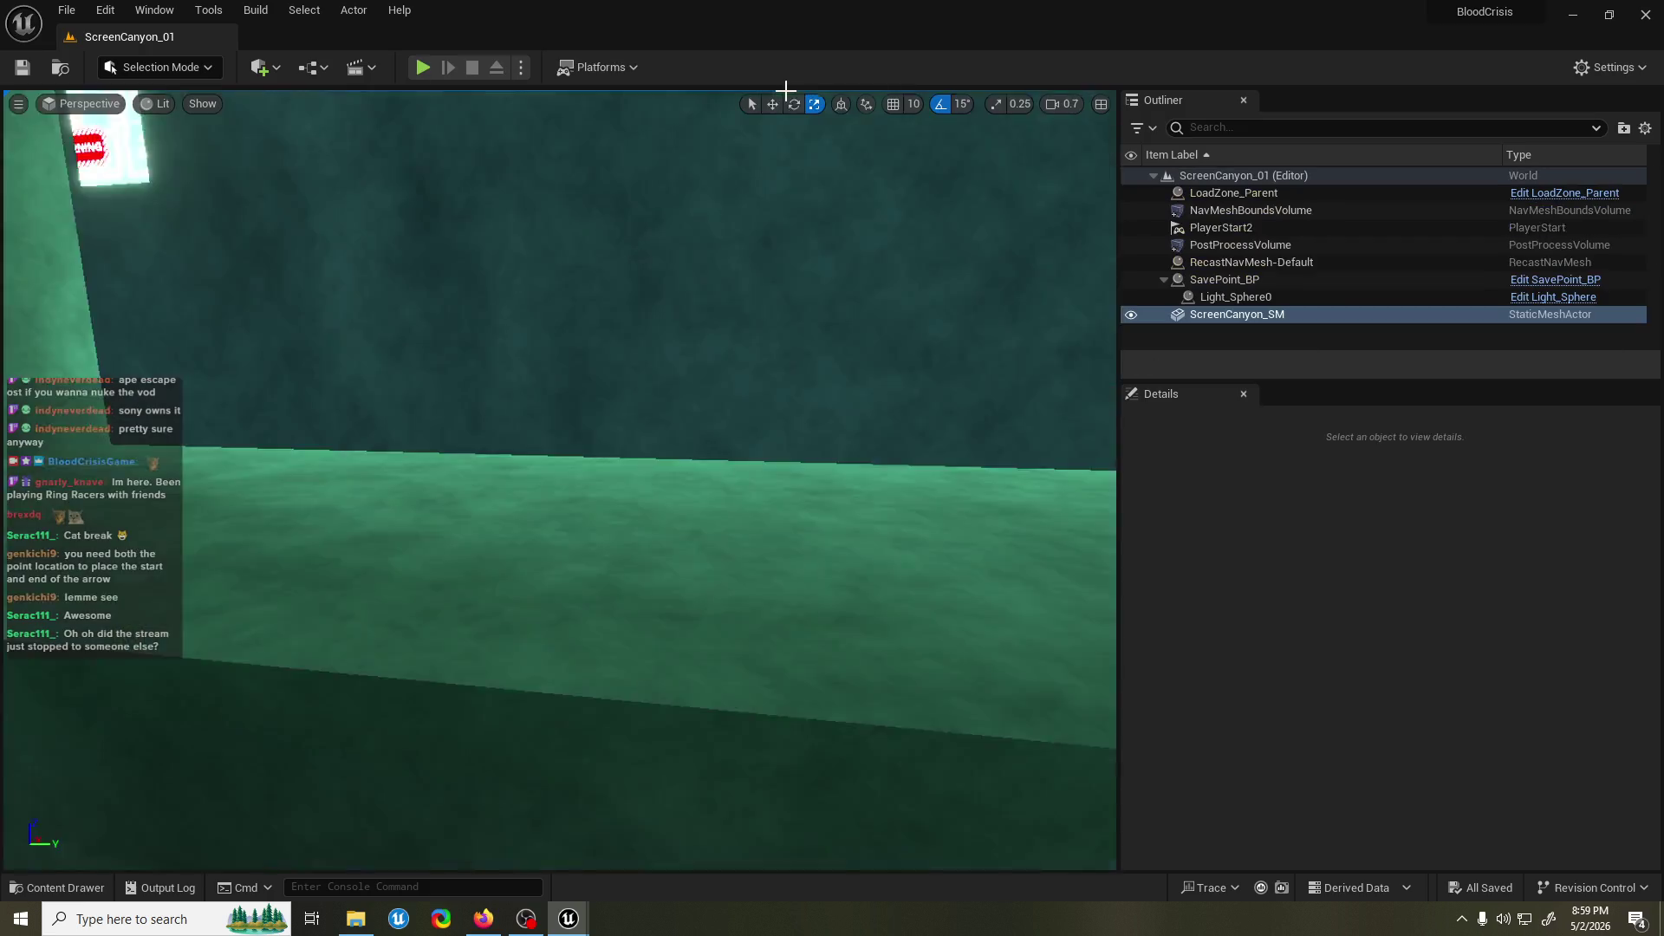
pyautogui.click(422, 68)
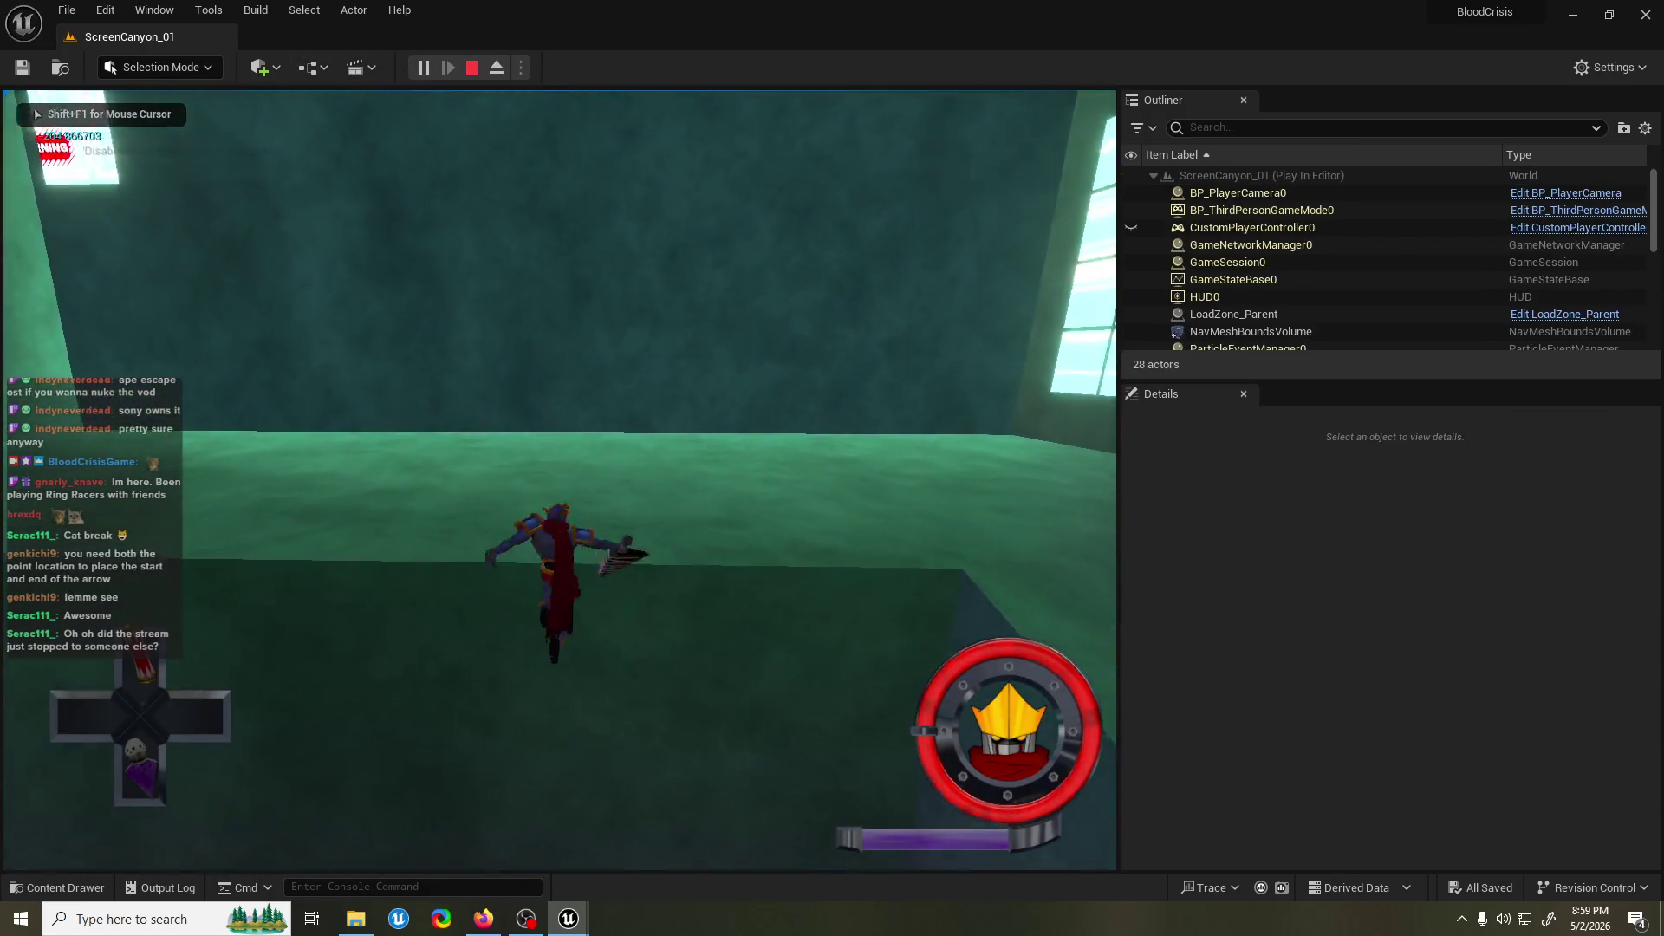
pyautogui.press('space')
pyautogui.press('space')
pyautogui.press('space')
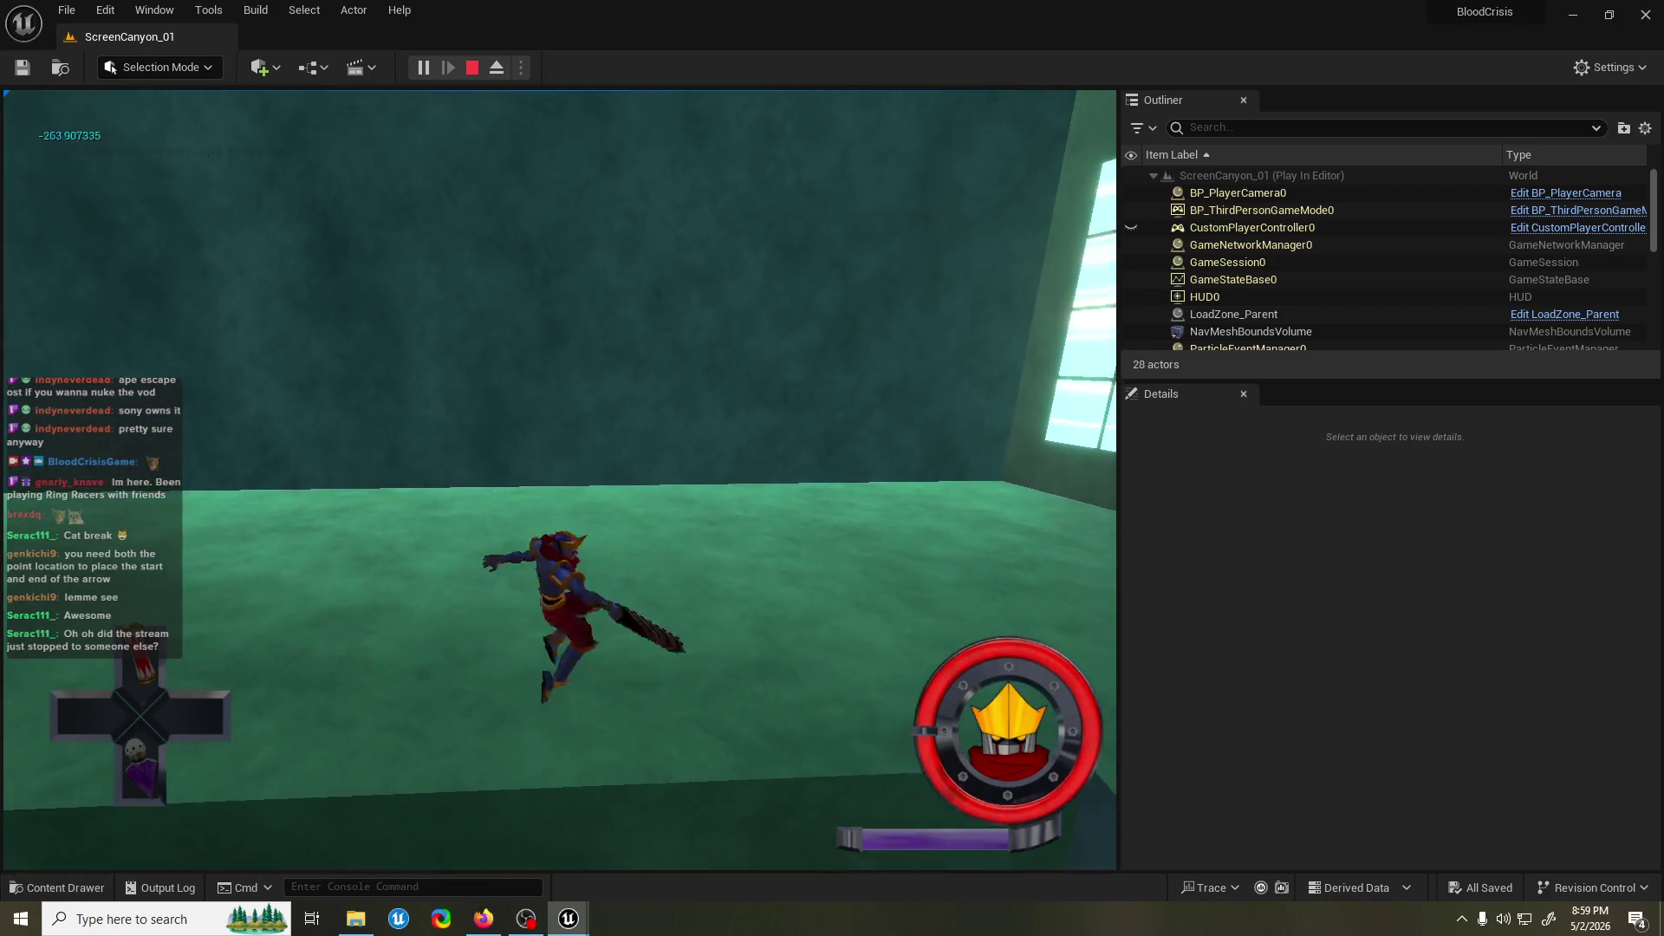
pyautogui.press('space')
pyautogui.press('space')
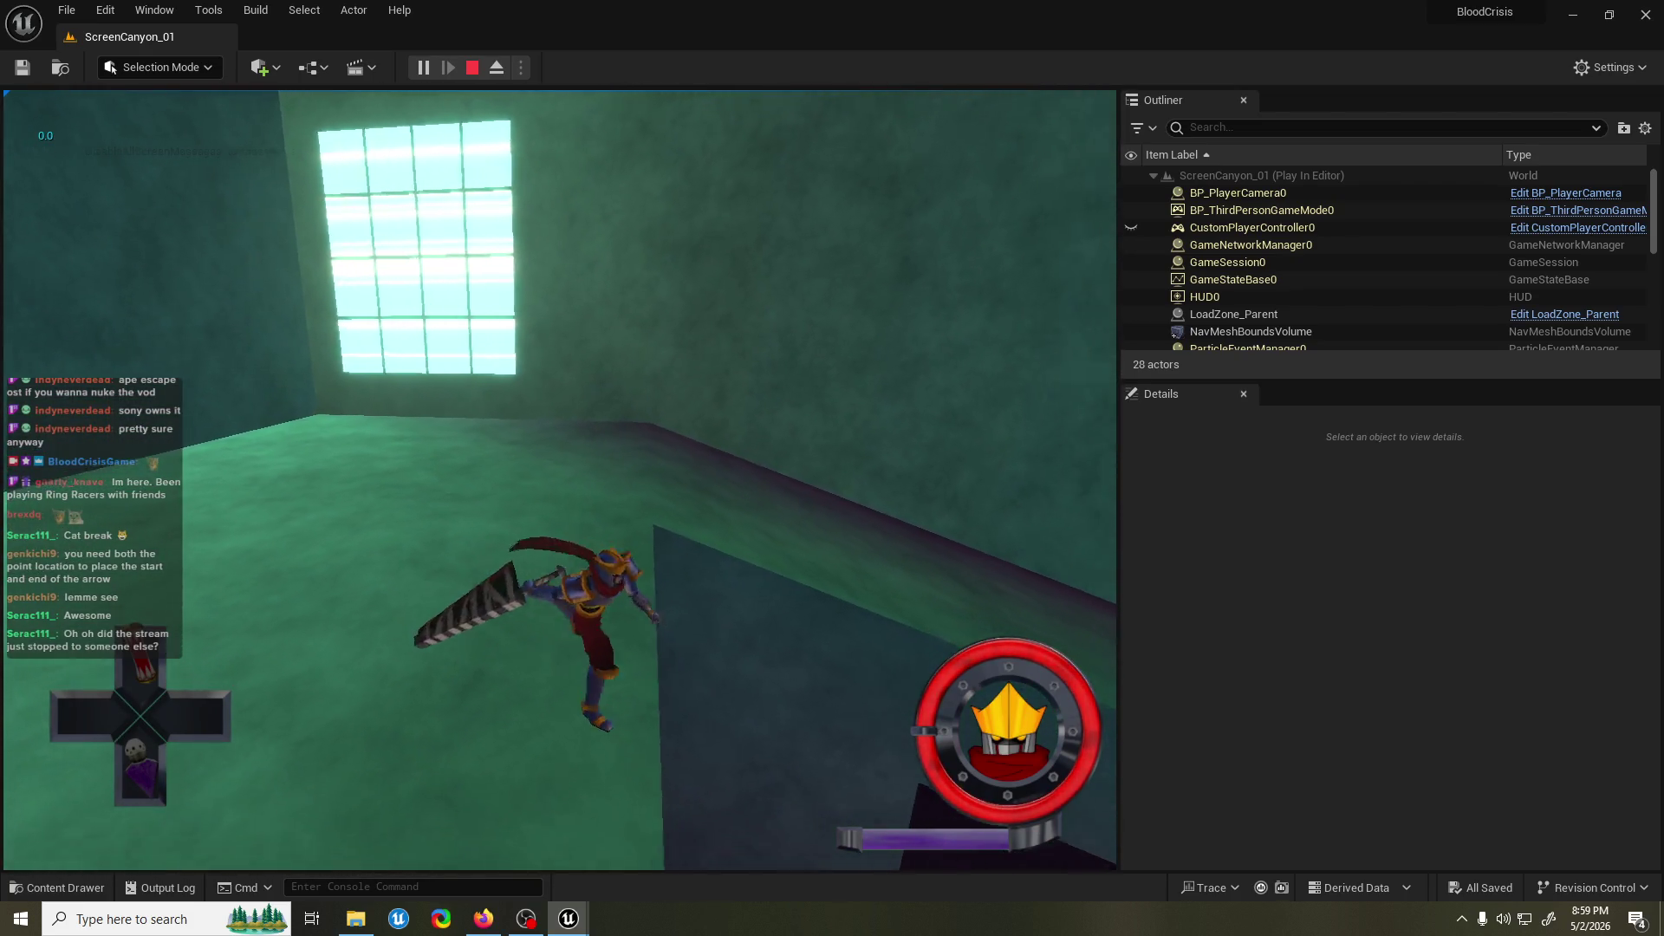
pyautogui.press('space')
pyautogui.press('space')
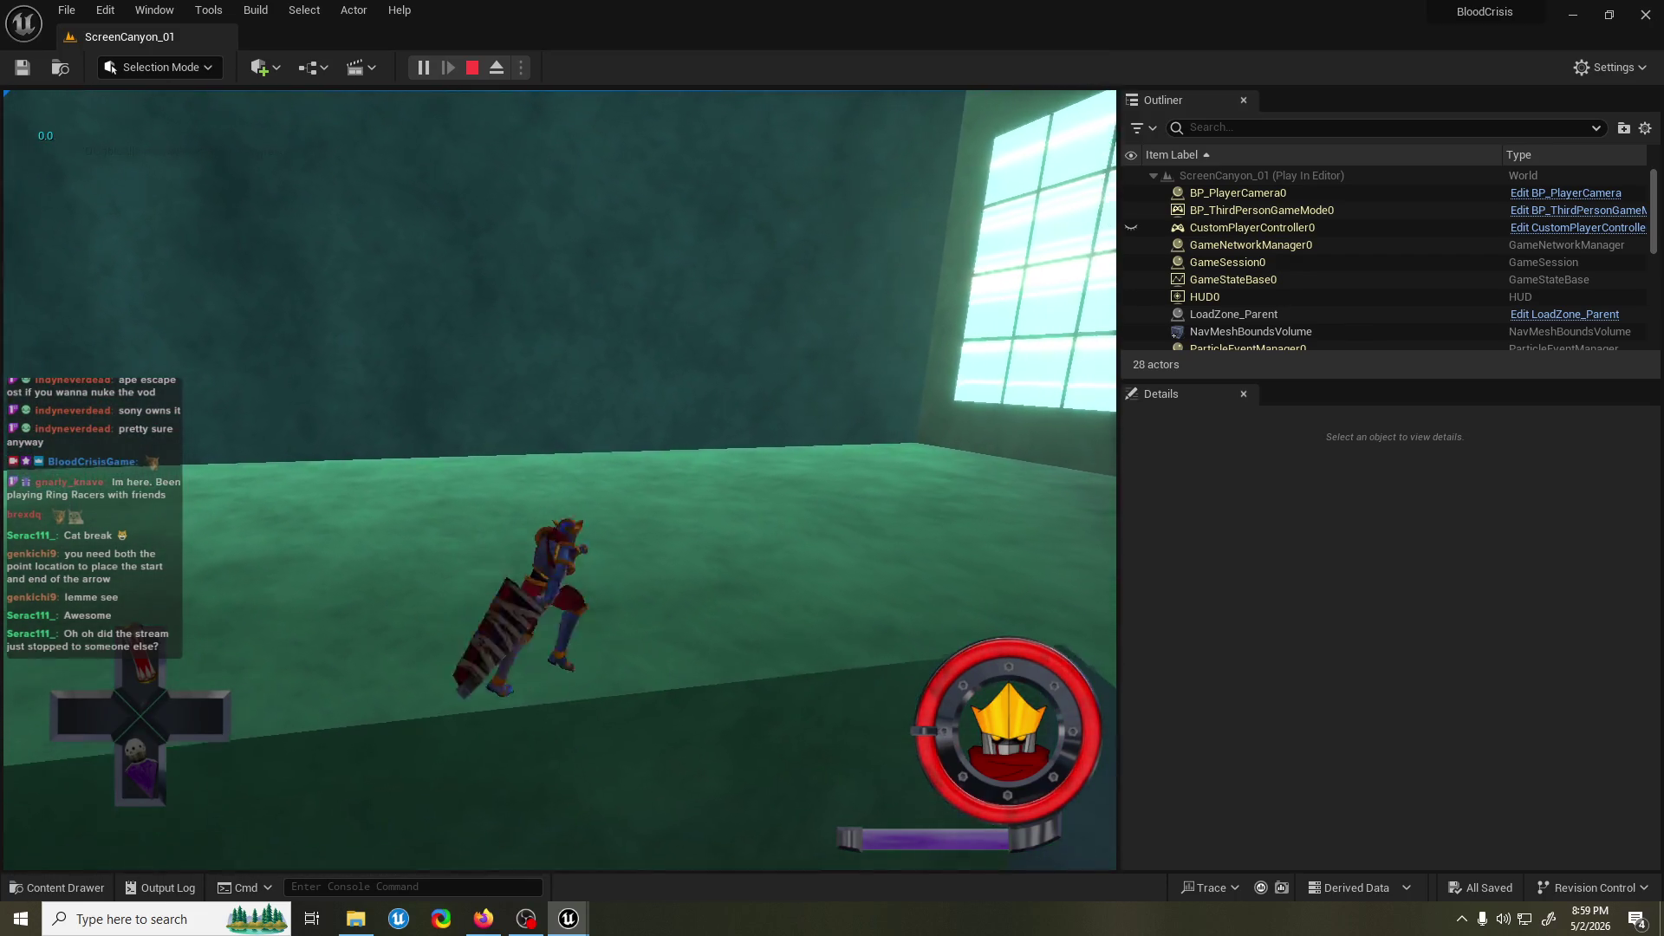
pyautogui.press('space')
pyautogui.press('space')
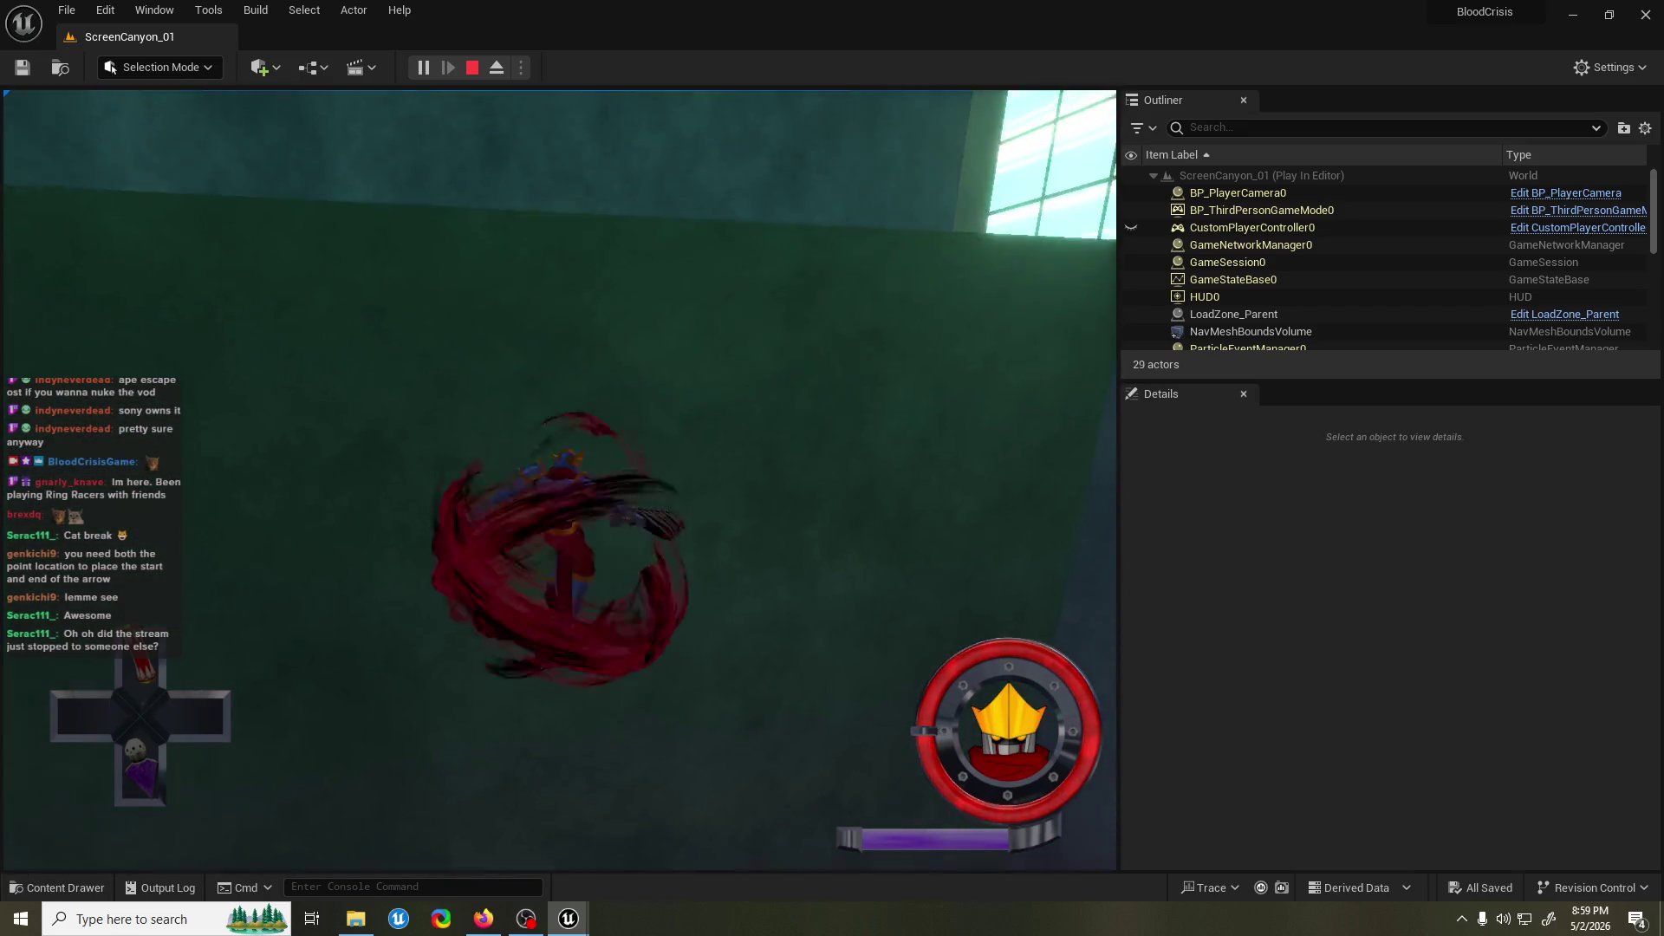
pyautogui.press('space')
pyautogui.press('space')
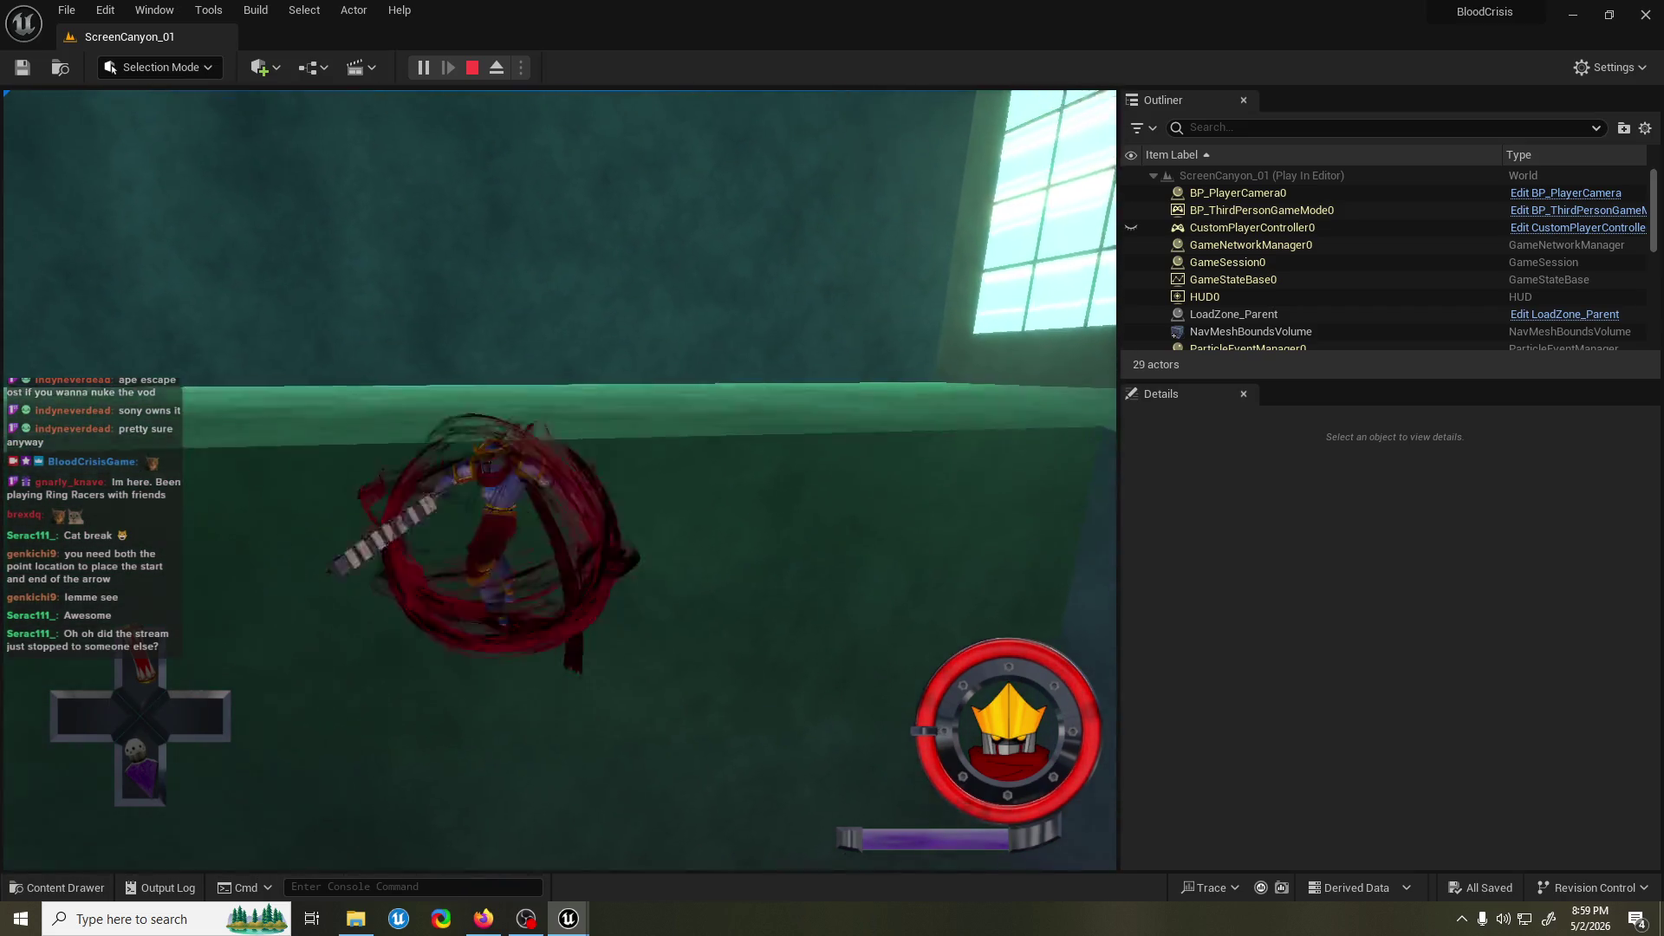
pyautogui.press('space')
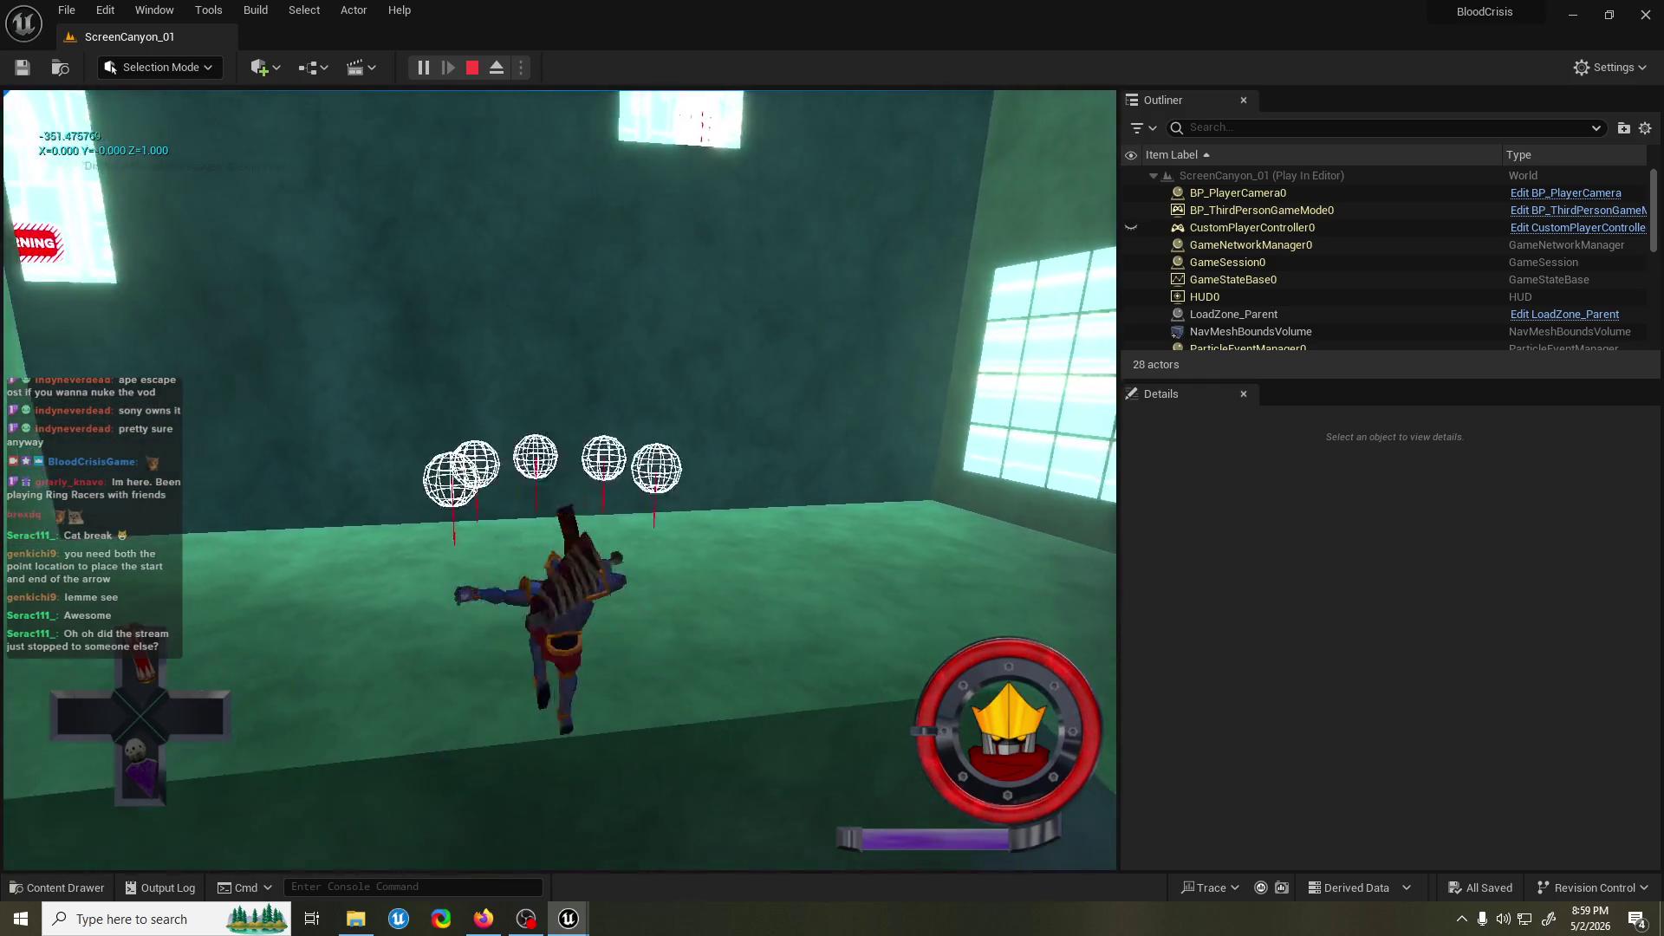
pyautogui.press('space')
pyautogui.press('space')
pyautogui.press('space')
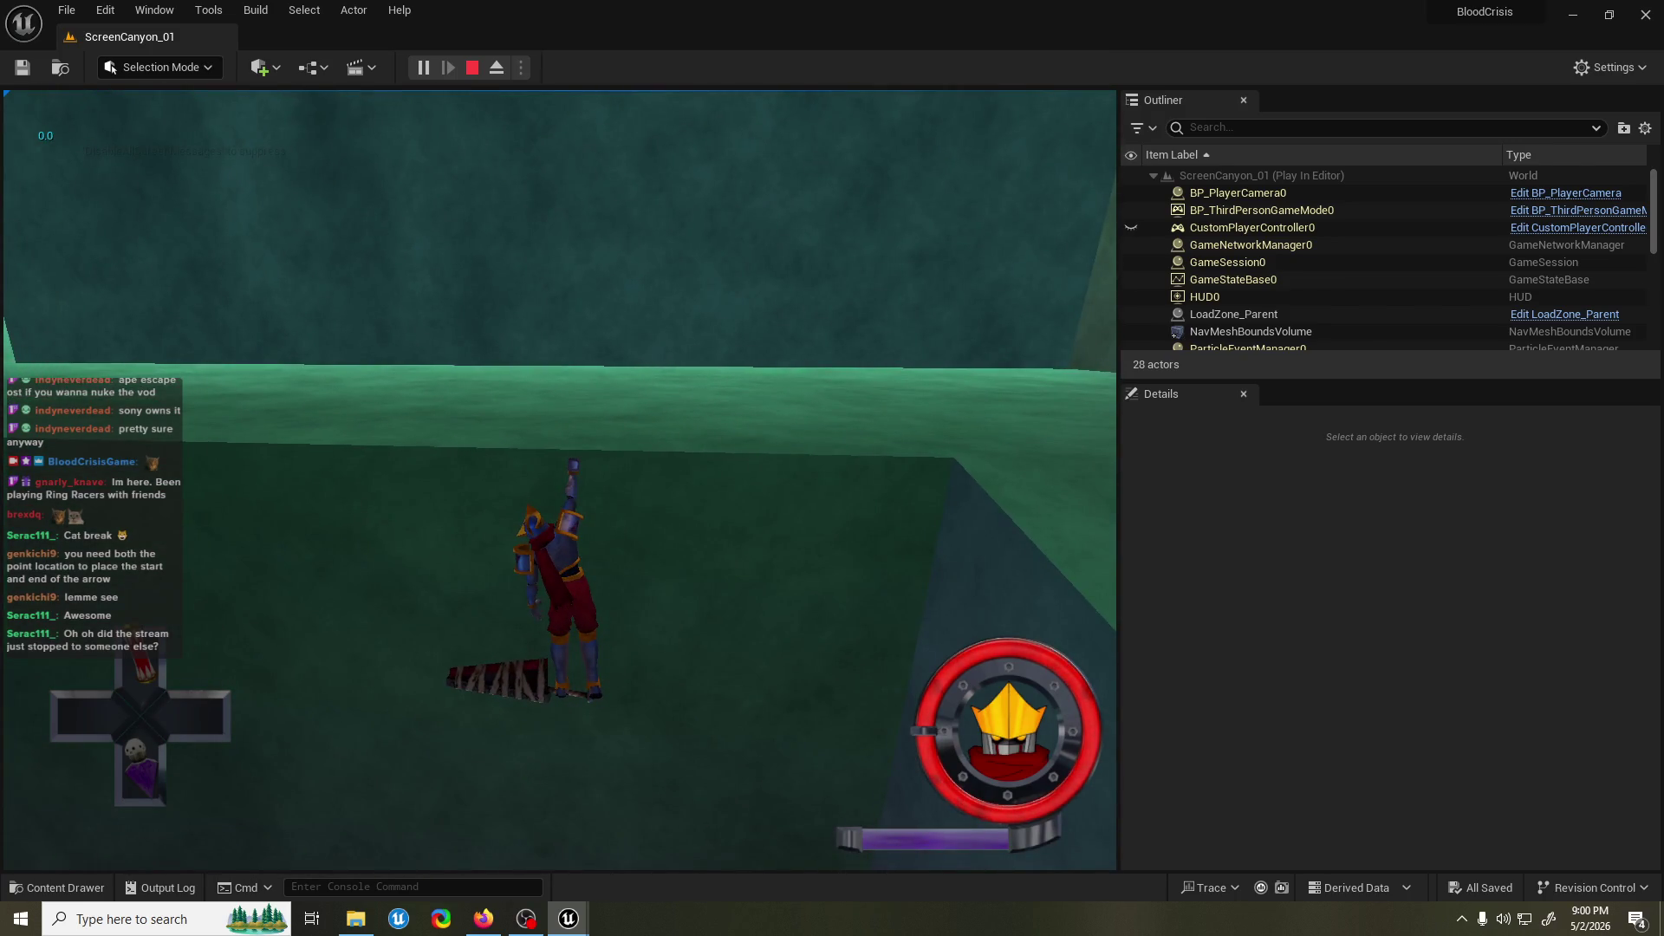
pyautogui.press('Escape')
# Switch to LedgeGrab_ACT, shift the trace nodes left, and move Player Ref above Set Actor Rotation.
pyautogui.moveTo(563, 920)
pyautogui.click(647, 851)
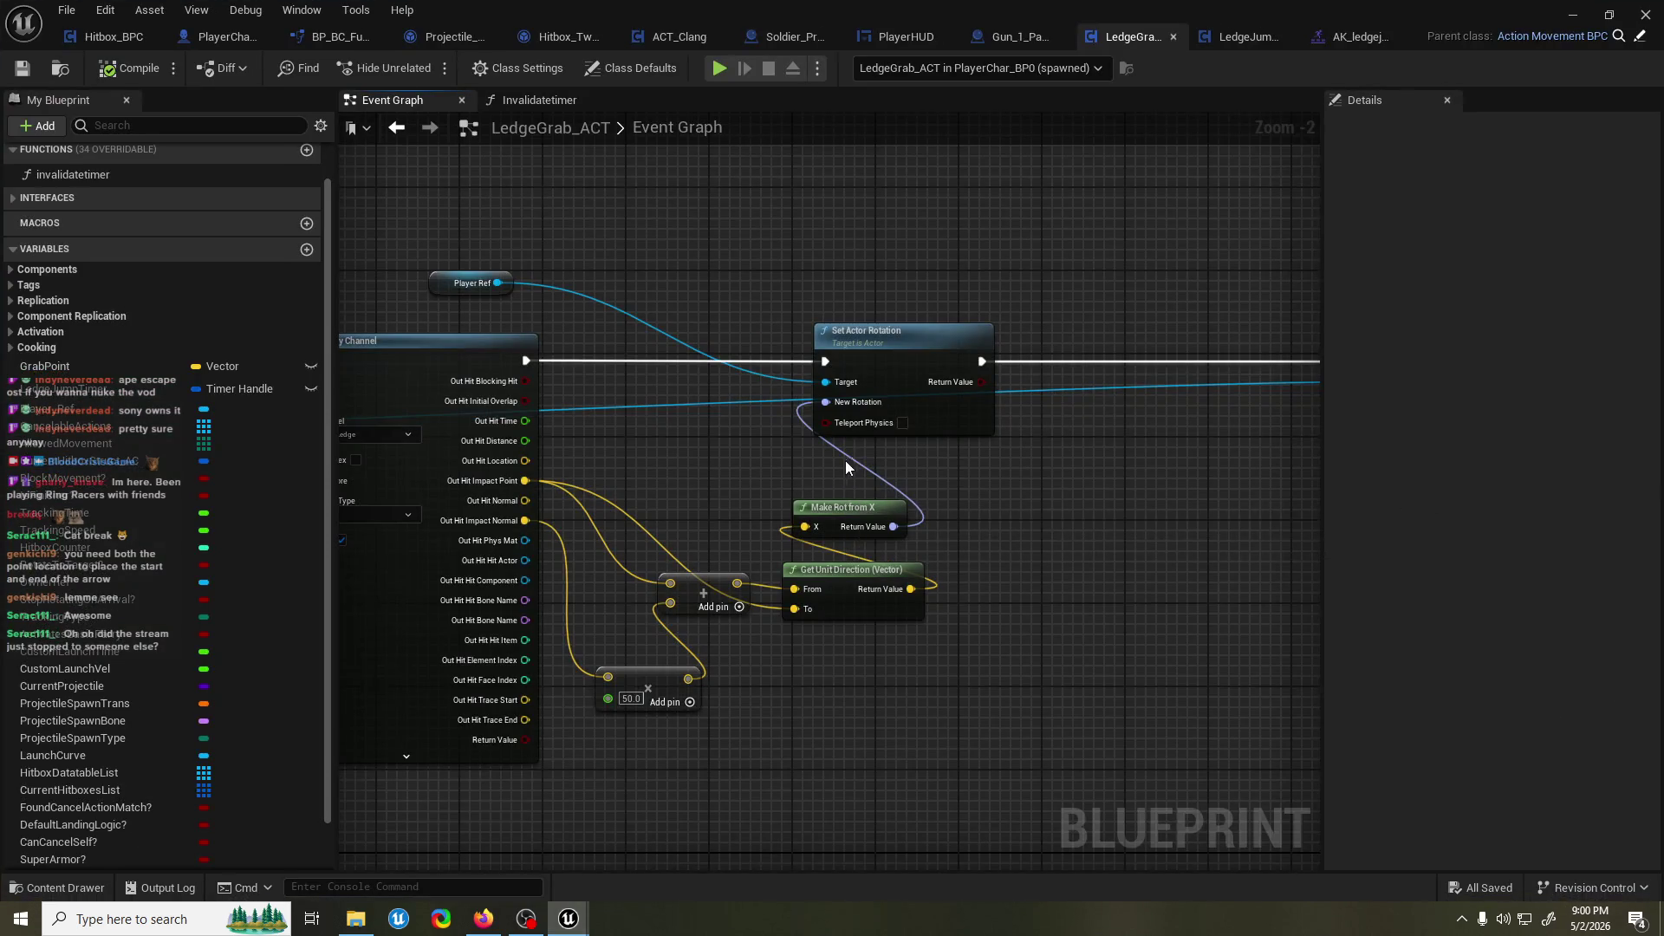
pyautogui.scroll(-3, 906, 304)
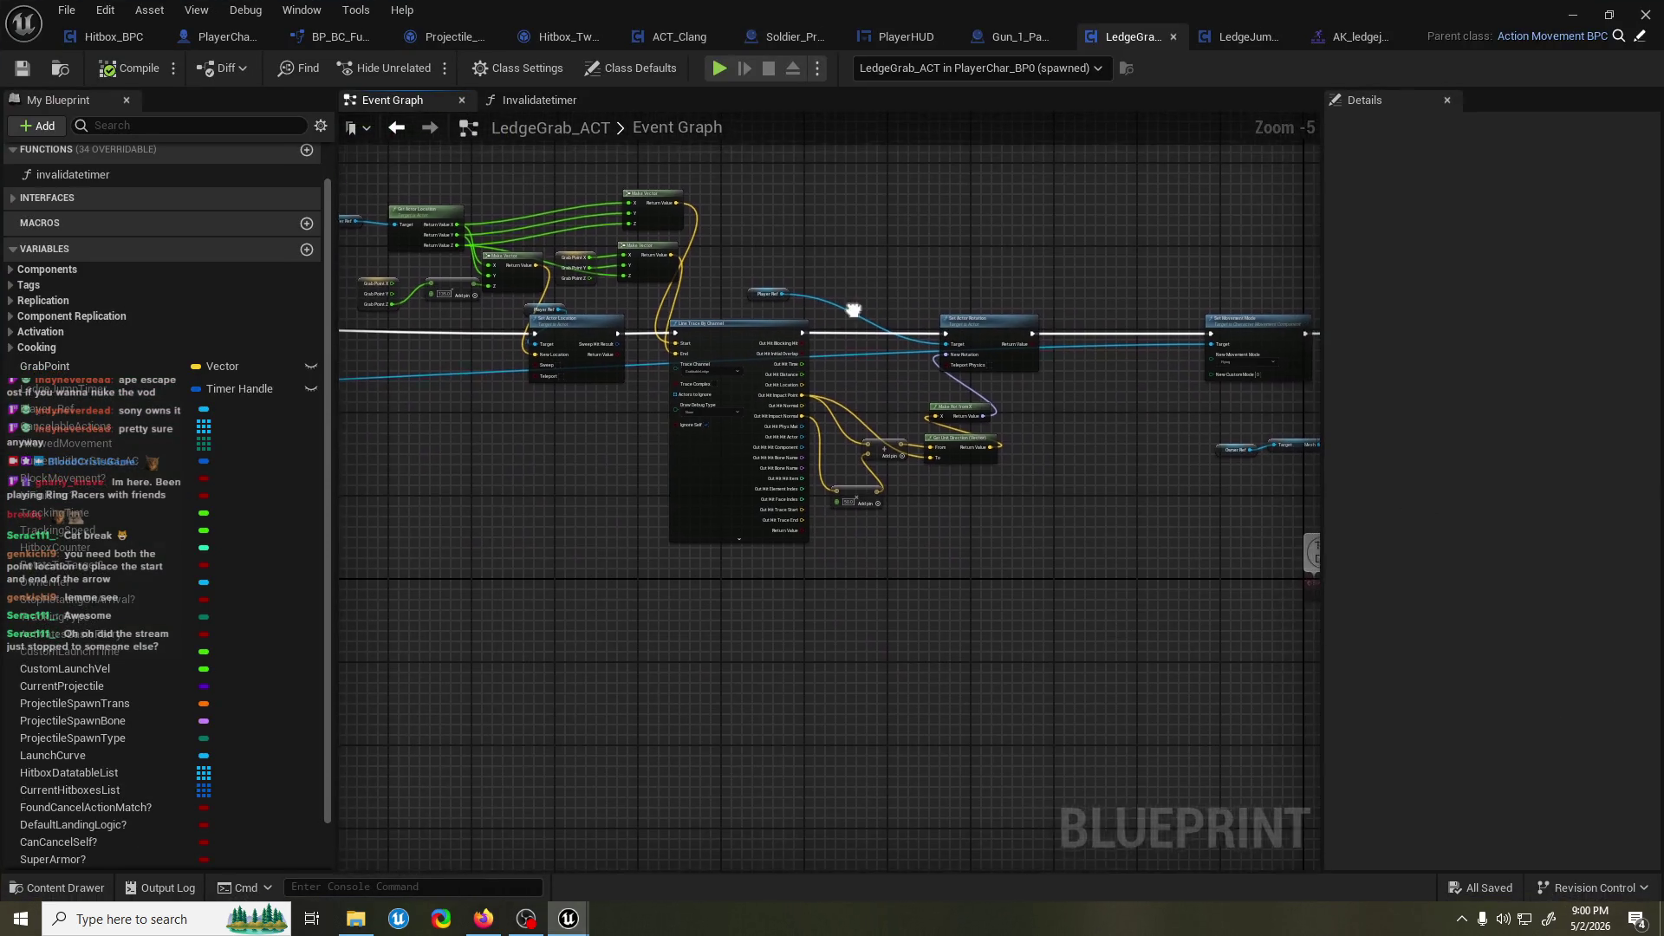
pyautogui.scroll(-1, 851, 362)
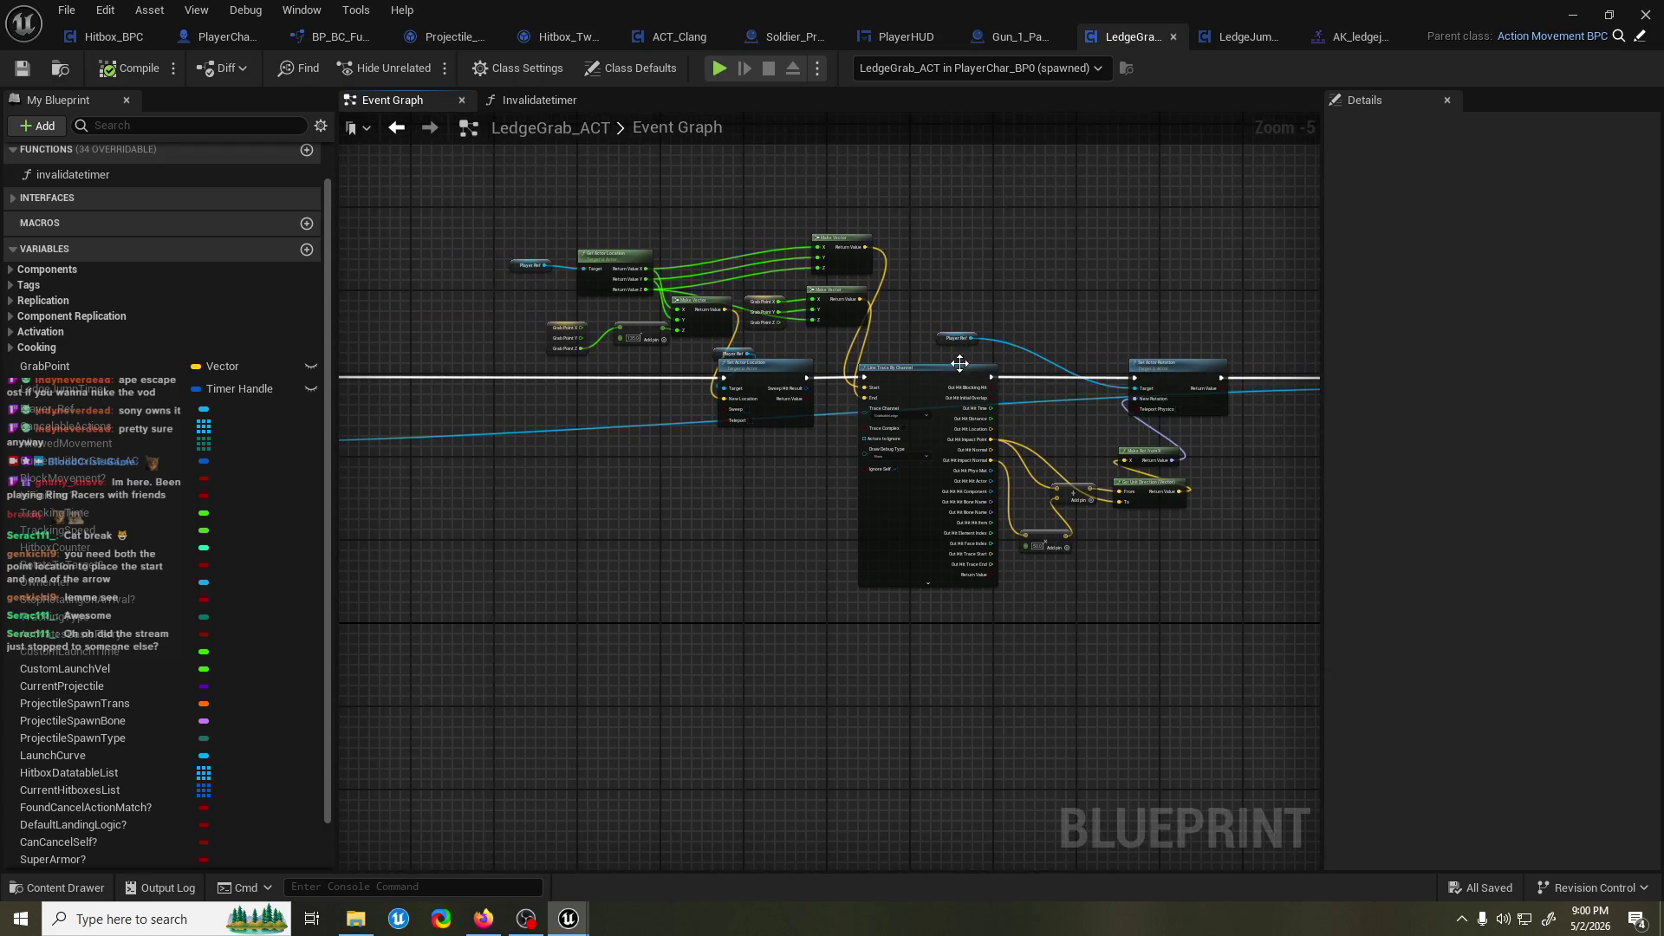
pyautogui.moveTo(638, 252); pyautogui.dragTo(1152, 503)
pyautogui.moveTo(1054, 382); pyautogui.dragTo(877, 384)
pyautogui.scroll(1, 970, 412)
pyautogui.click(971, 413)
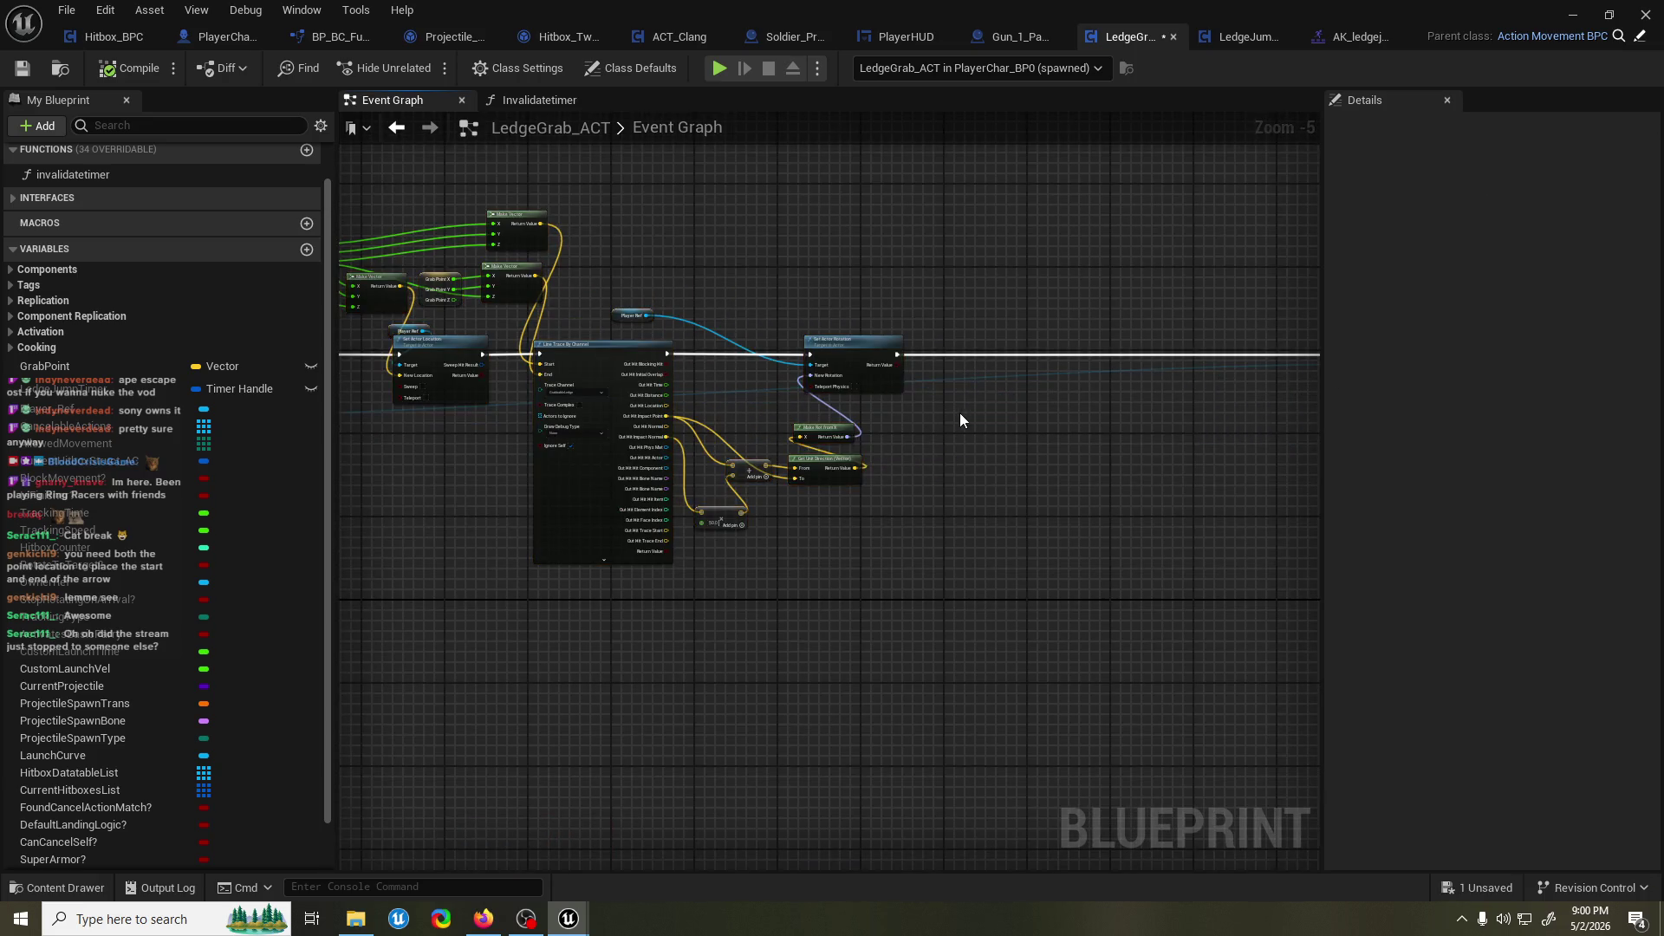
pyautogui.scroll(1, 866, 430)
pyautogui.moveTo(399, 331)
pyautogui.mouseDown()
pyautogui.moveTo(677, 287)
pyautogui.moveTo(629, 295)
pyautogui.moveTo(788, 332)
pyautogui.mouseUp()
# Add a Set Actor Location node from Player Ref, executing after Set Actor Rotation.
pyautogui.write('set actor locat')
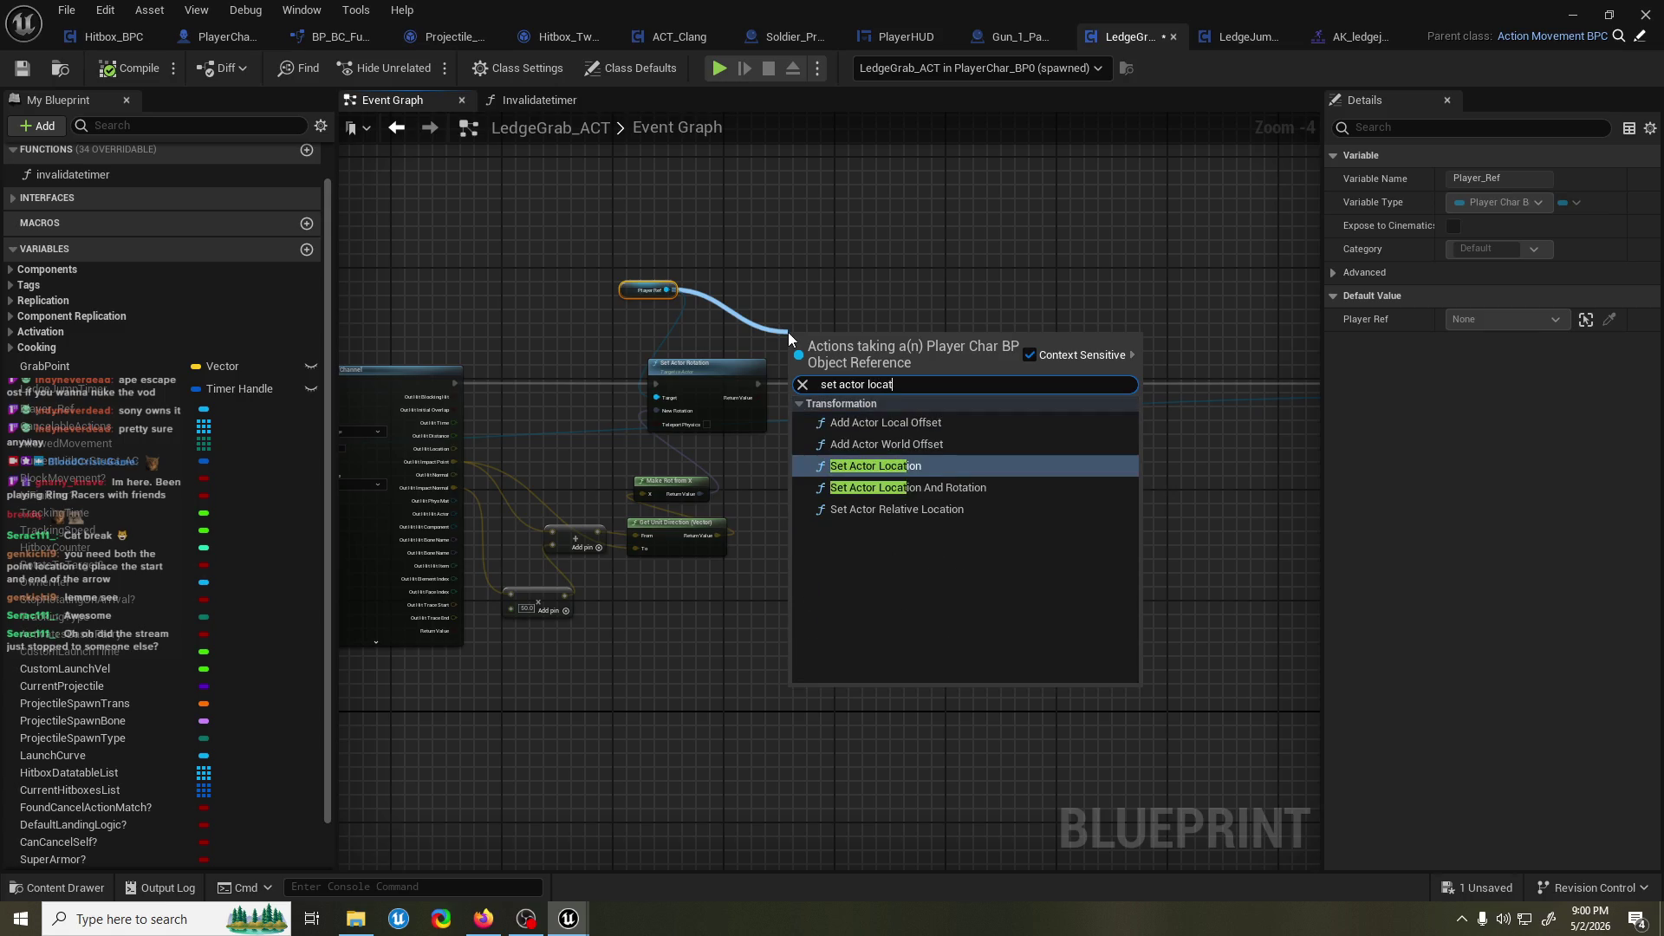
pyautogui.press('Return')
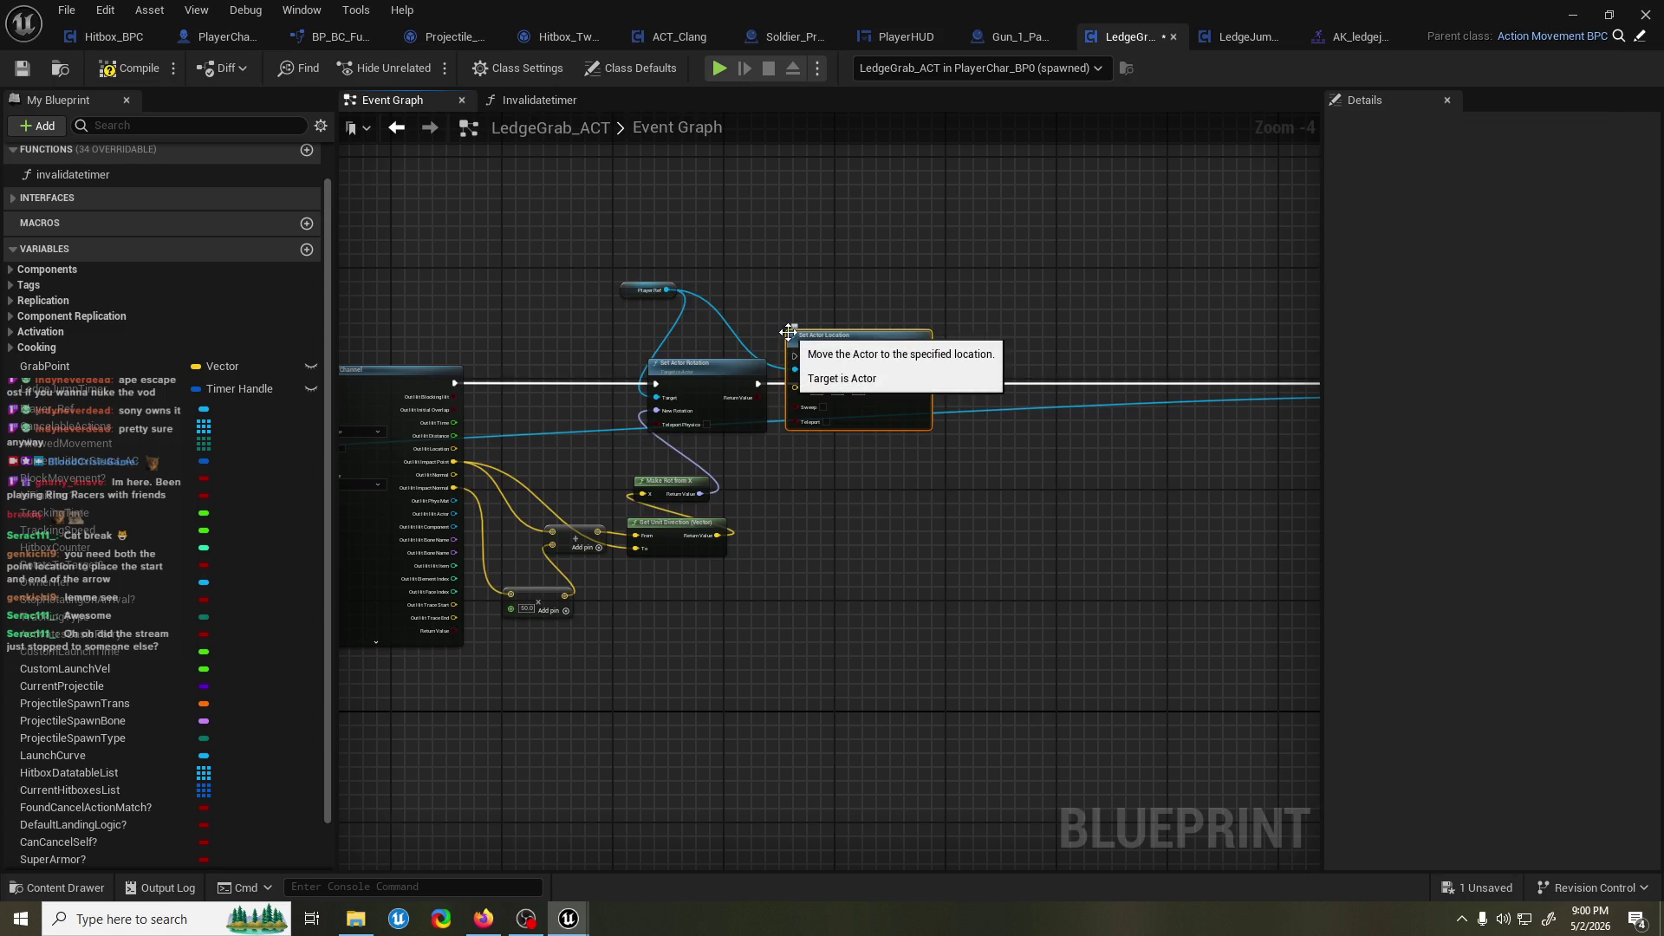
pyautogui.moveTo(788, 331); pyautogui.dragTo(896, 350)
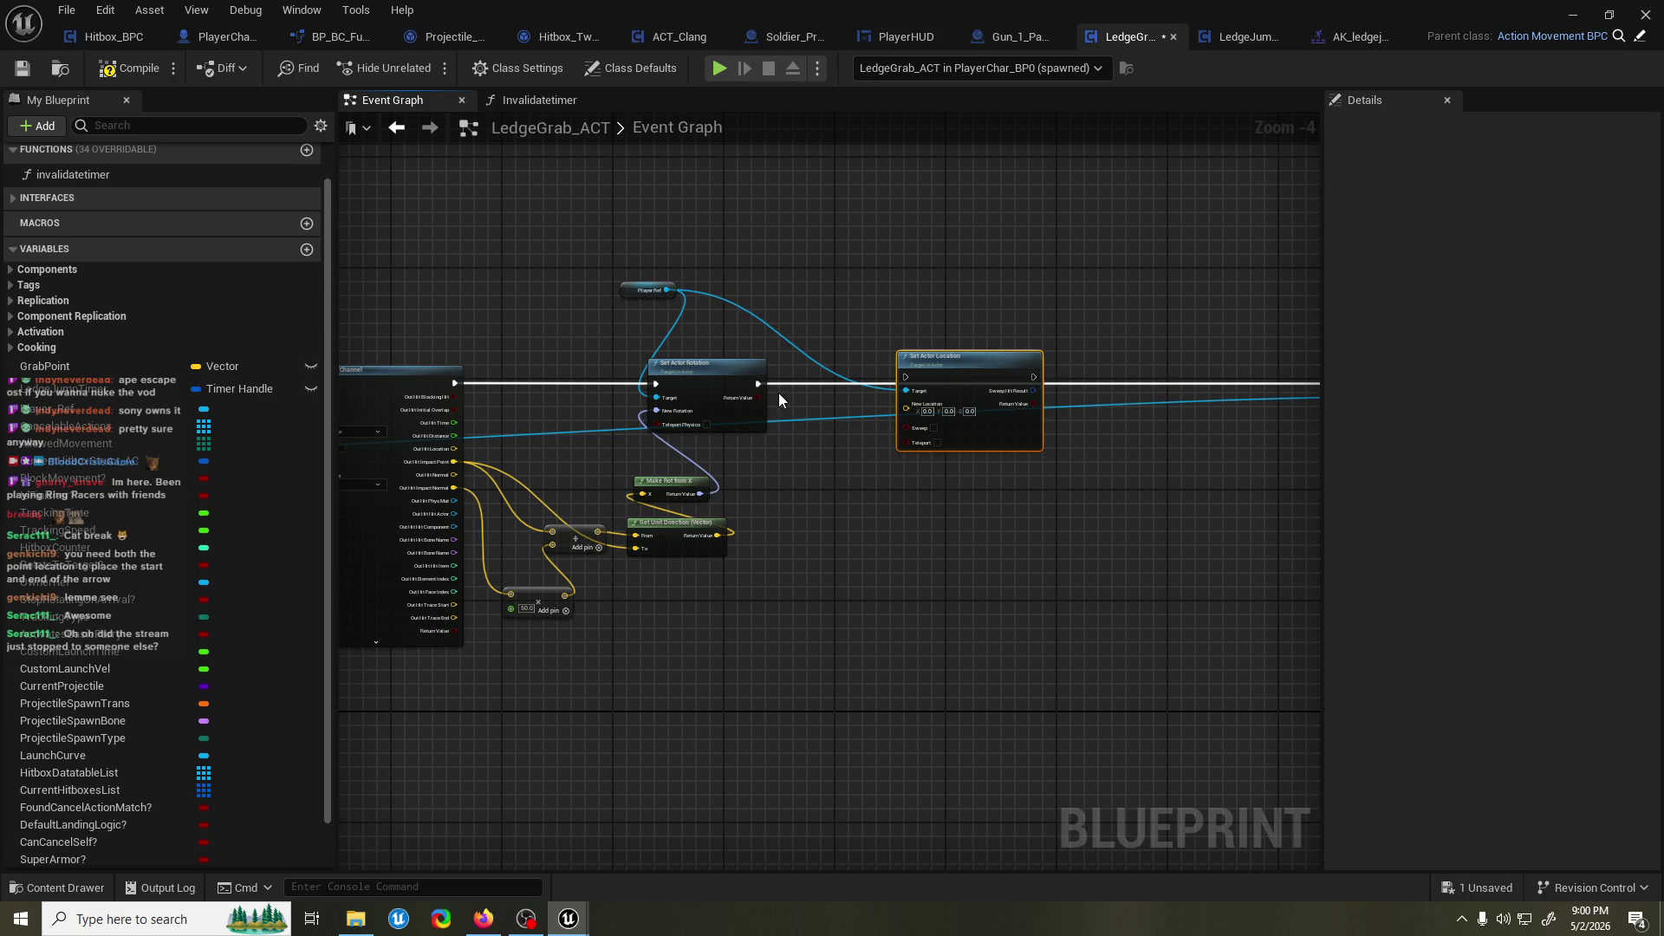
pyautogui.moveTo(753, 392)
pyautogui.mouseDown()
pyautogui.moveTo(883, 371)
pyautogui.moveTo(905, 377)
pyautogui.moveTo(838, 373)
pyautogui.moveTo(1226, 377)
pyautogui.mouseUp()
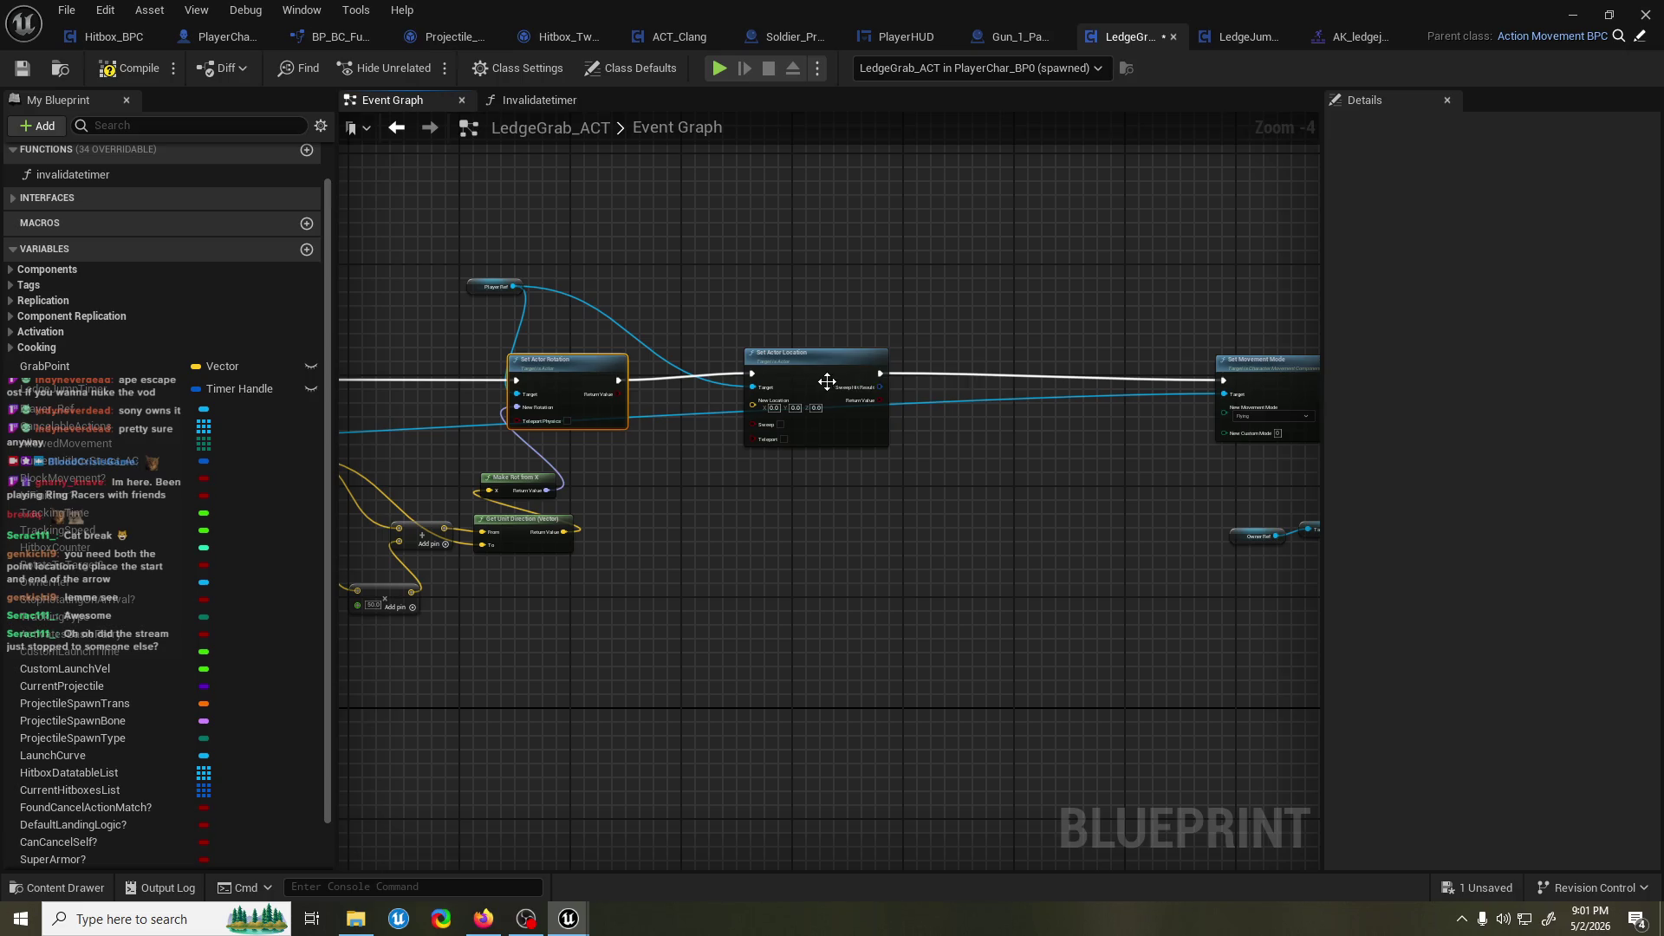
pyautogui.moveTo(827, 381); pyautogui.dragTo(827, 388)
# Branch a Get Actor Location node from Player Ref.
pyautogui.click(494, 287)
pyautogui.moveTo(538, 314)
pyautogui.mouseDown()
pyautogui.moveTo(663, 607)
pyautogui.moveTo(690, 560)
pyautogui.mouseUp()
pyautogui.write('get actor loc')
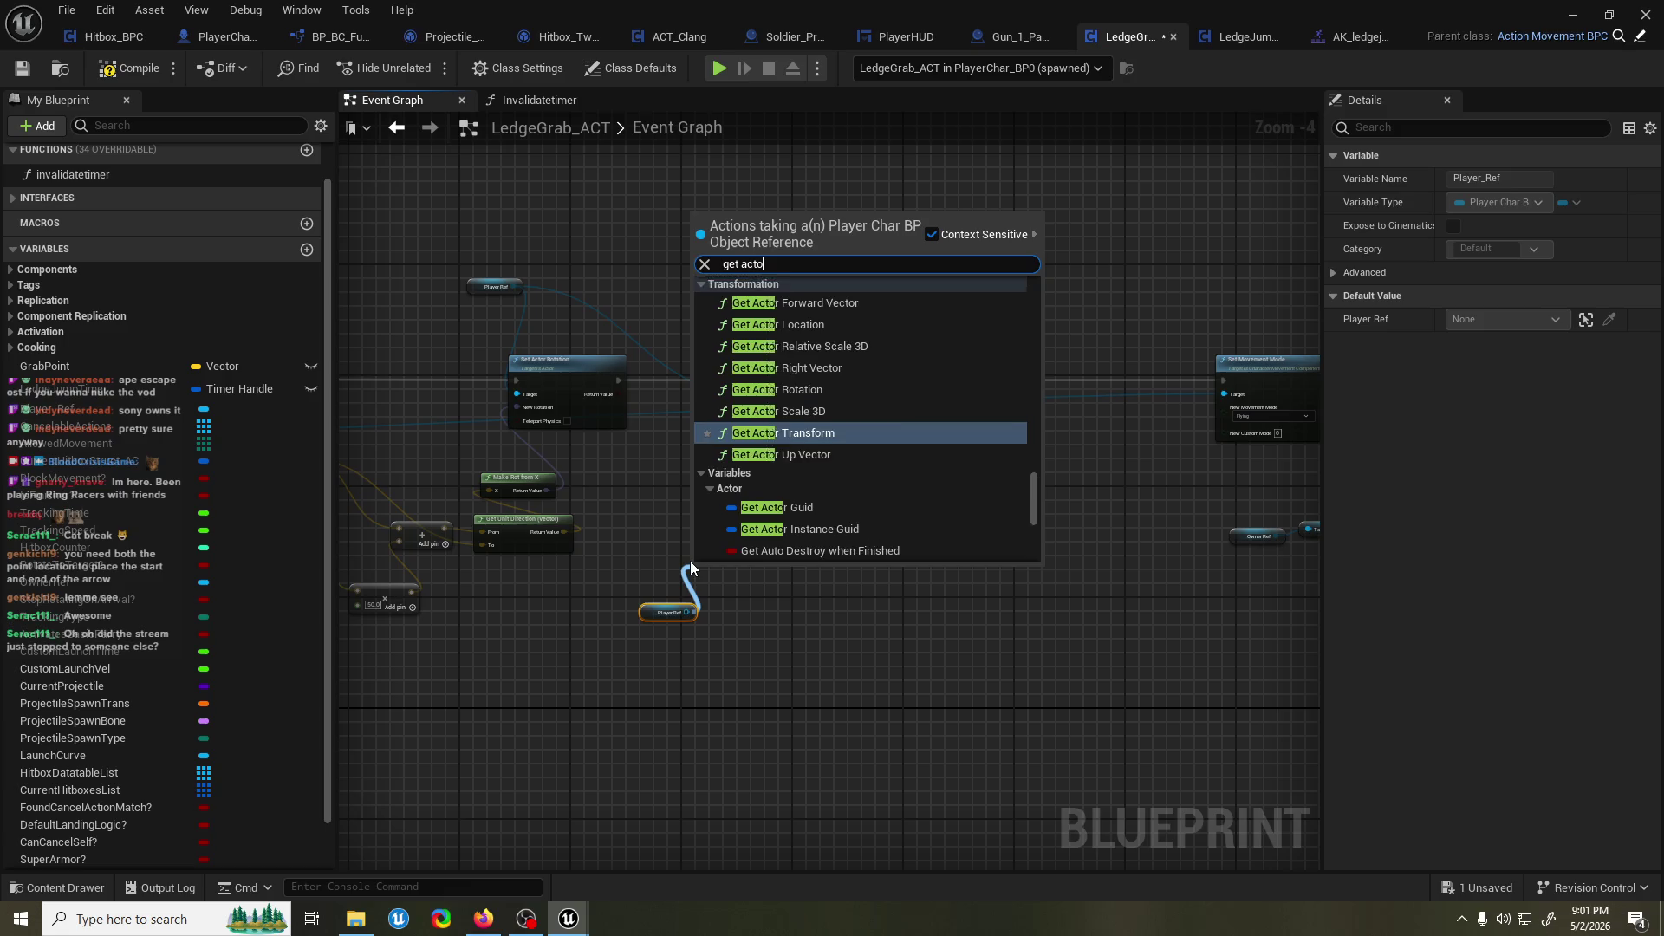
pyautogui.press('Return')
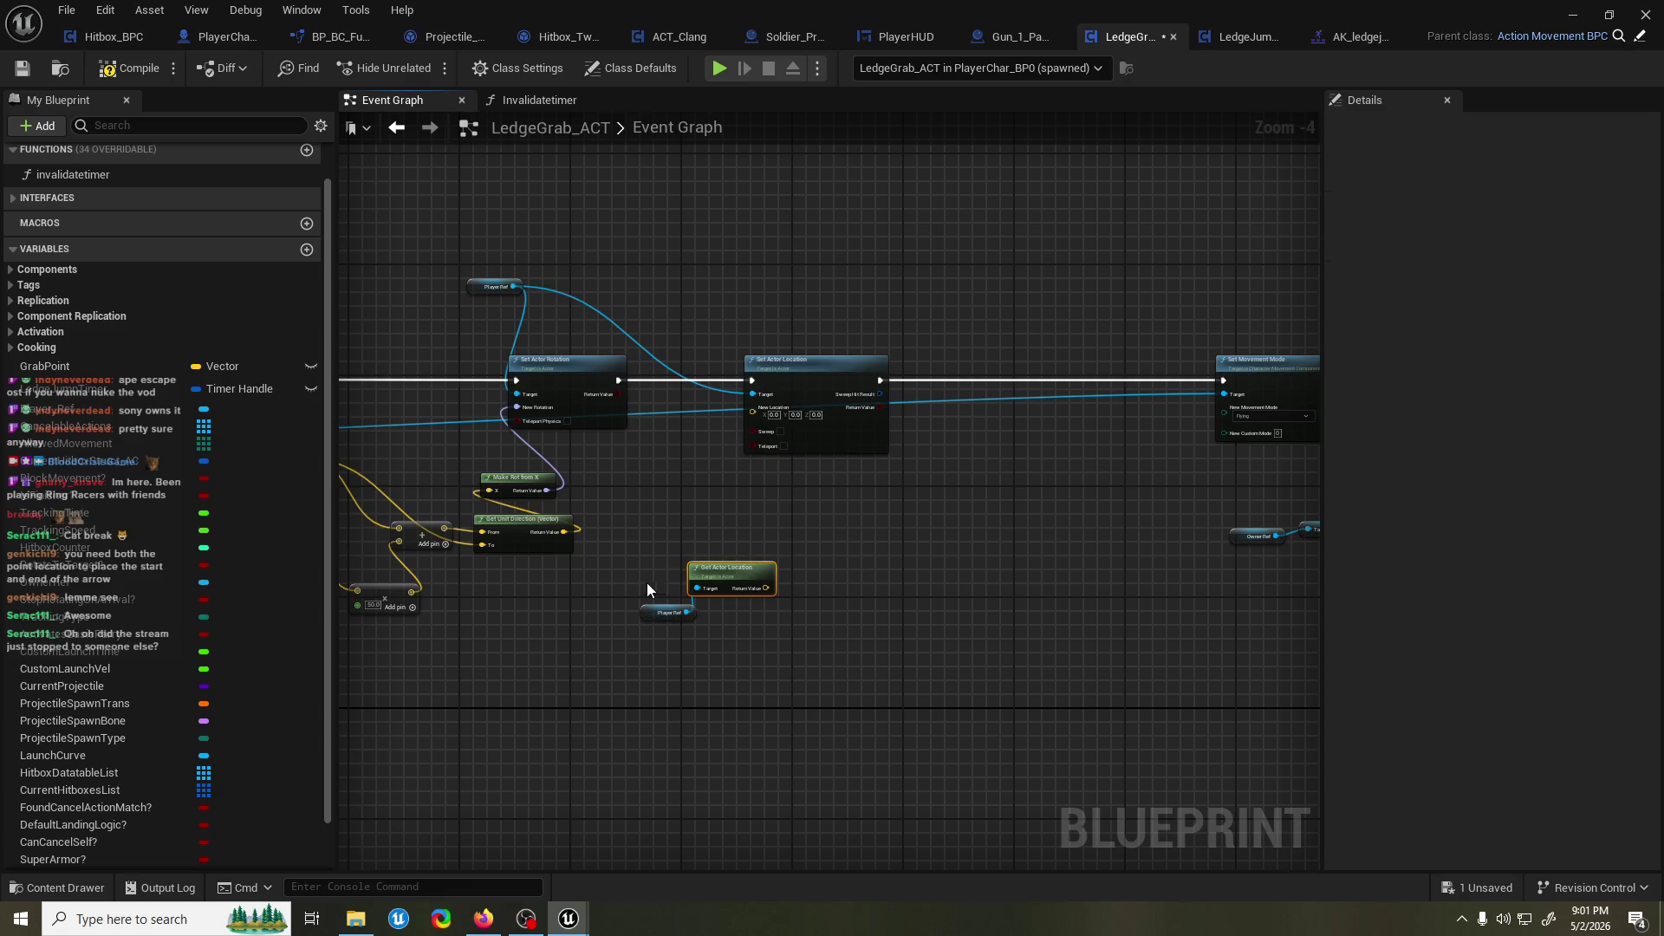
pyautogui.moveTo(776, 709); pyautogui.dragTo(780, 707)
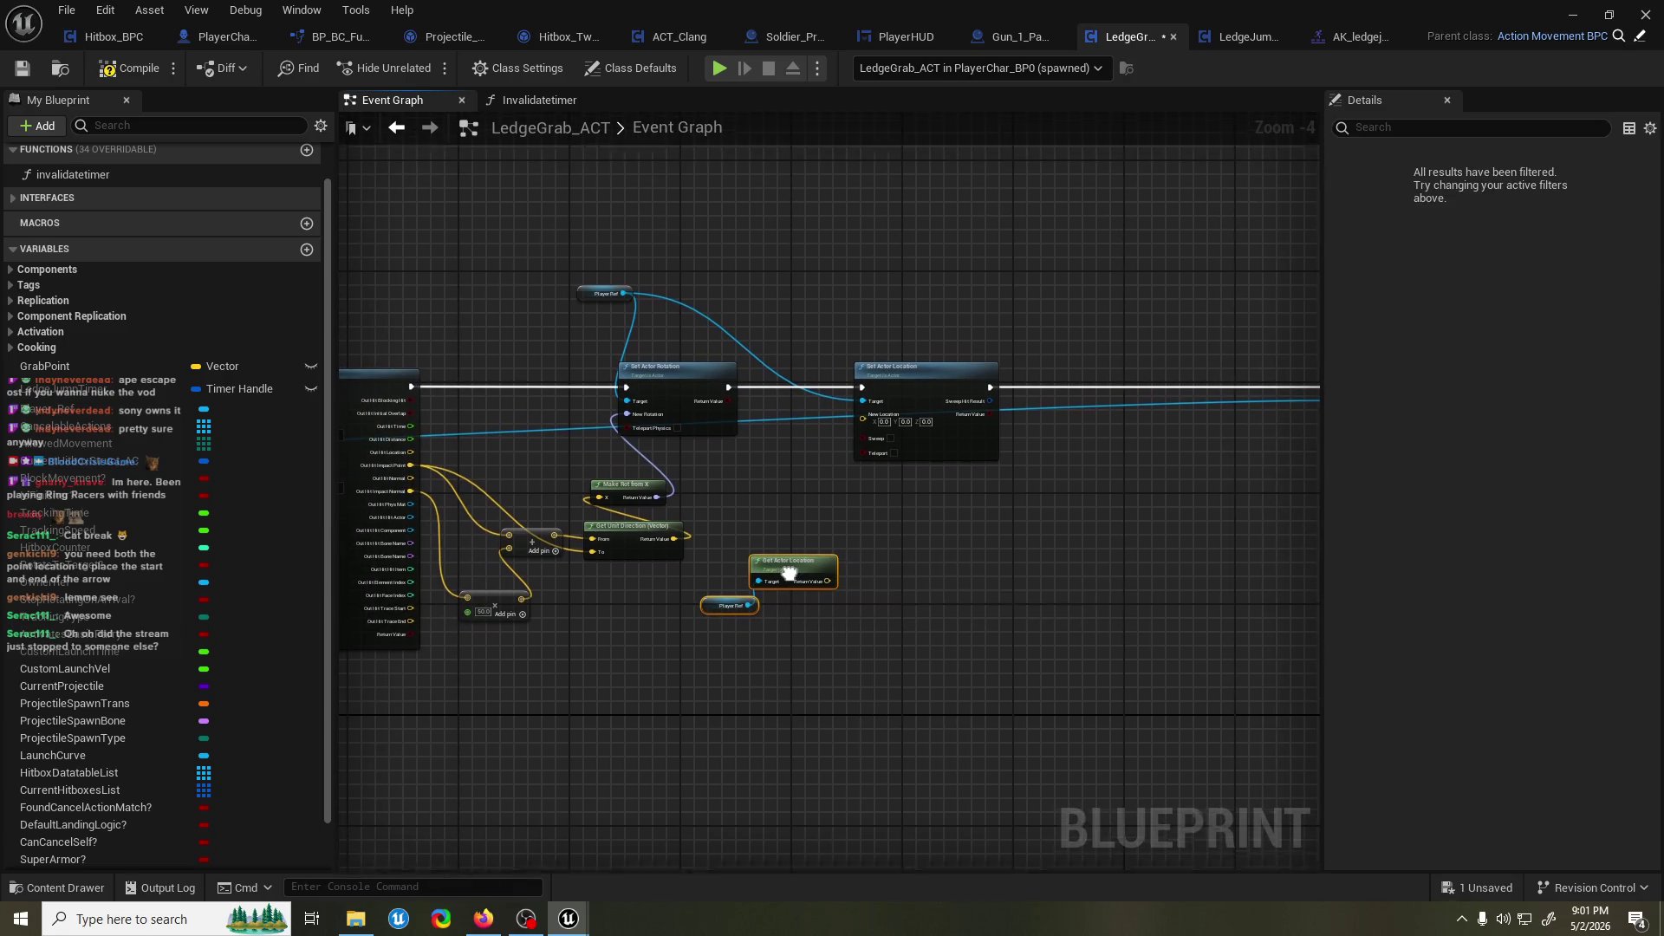
pyautogui.moveTo(825, 587); pyautogui.dragTo(839, 615)
pyautogui.write('get forwa')
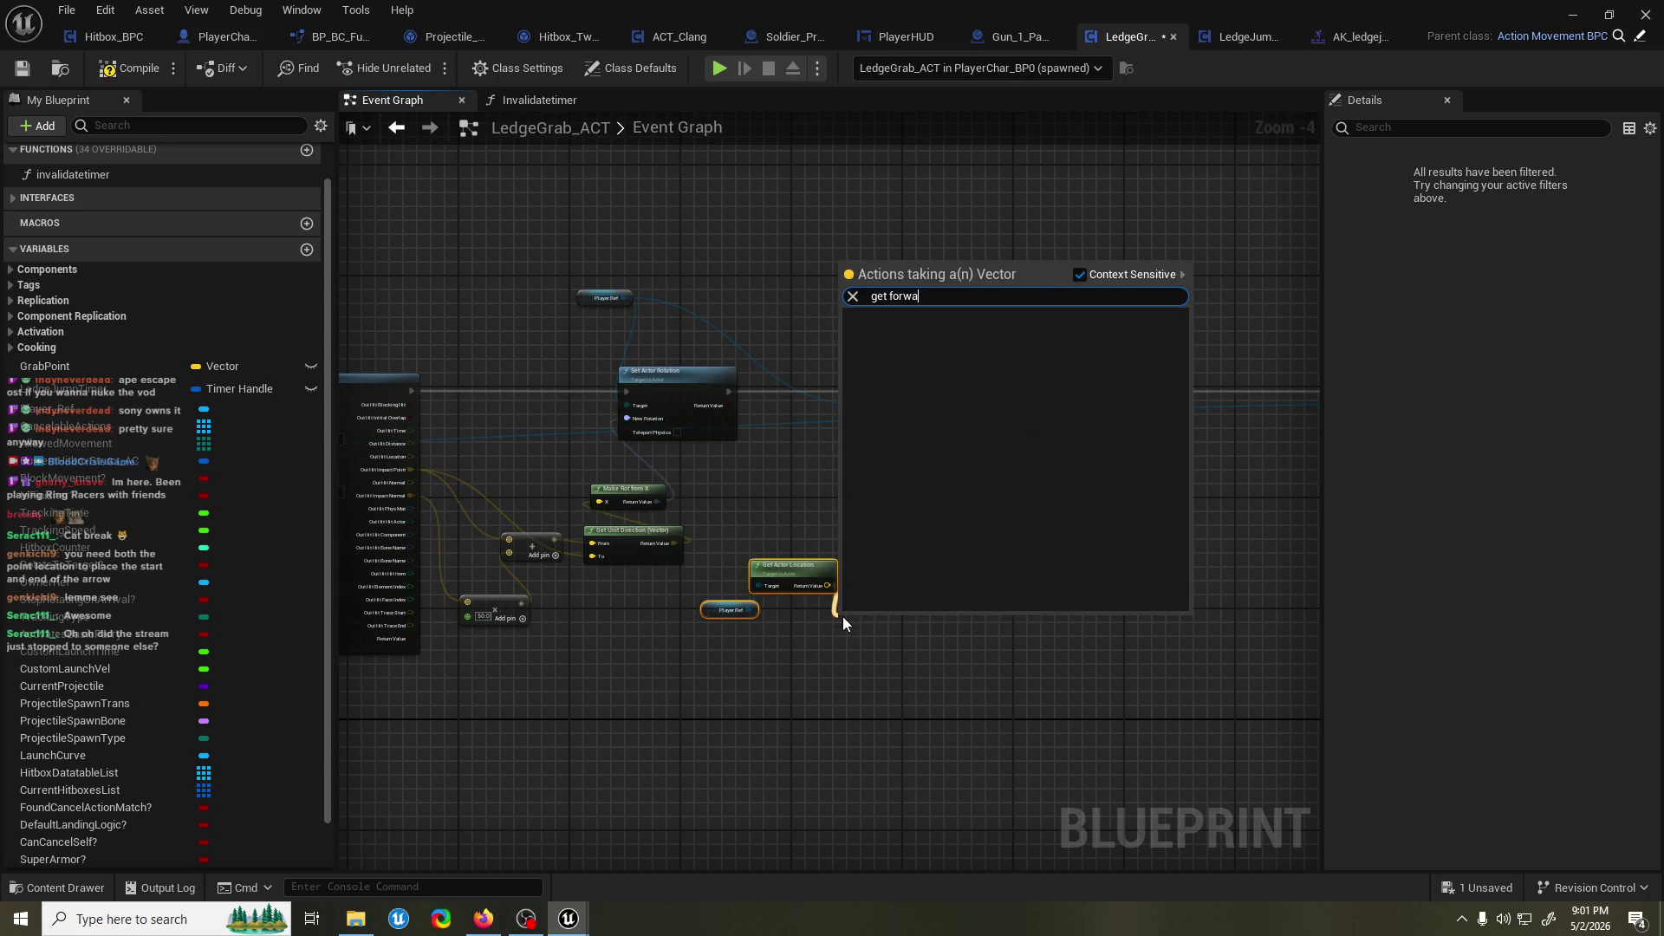
pyautogui.press('Escape')
# Add a Get Actor Forward Vector node from Player Ref.
pyautogui.moveTo(749, 611); pyautogui.dragTo(761, 650)
pyautogui.write('get forwar')
pyautogui.press('Down')
pyautogui.press('Down')
pyautogui.press('Down')
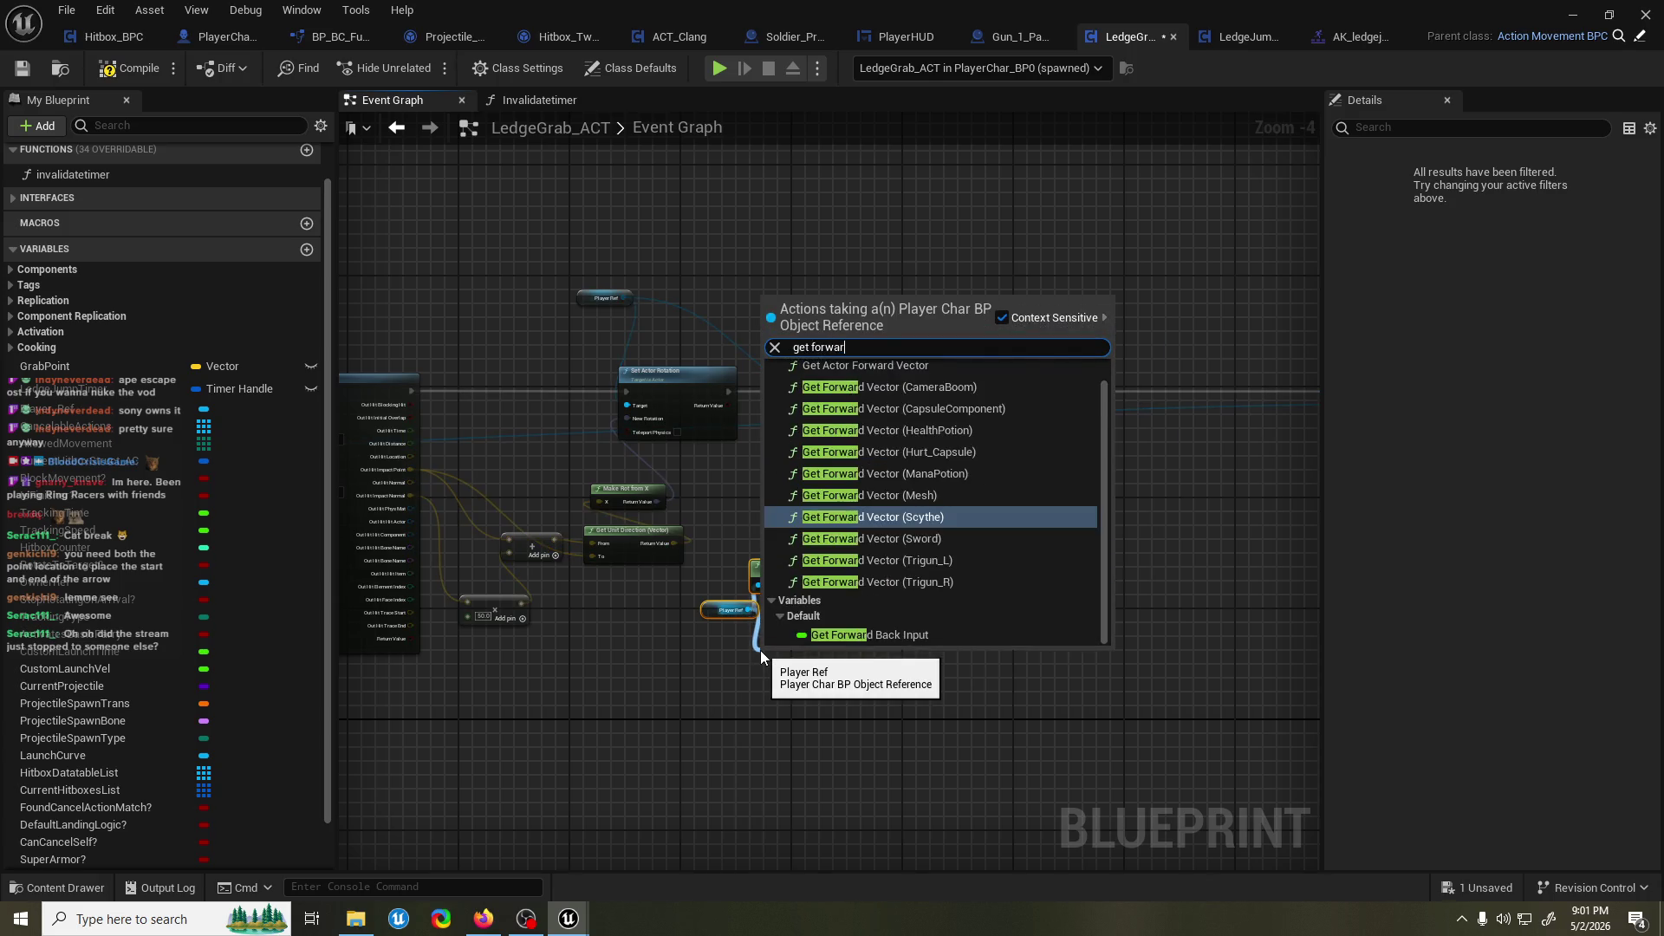
pyautogui.write('d vector')
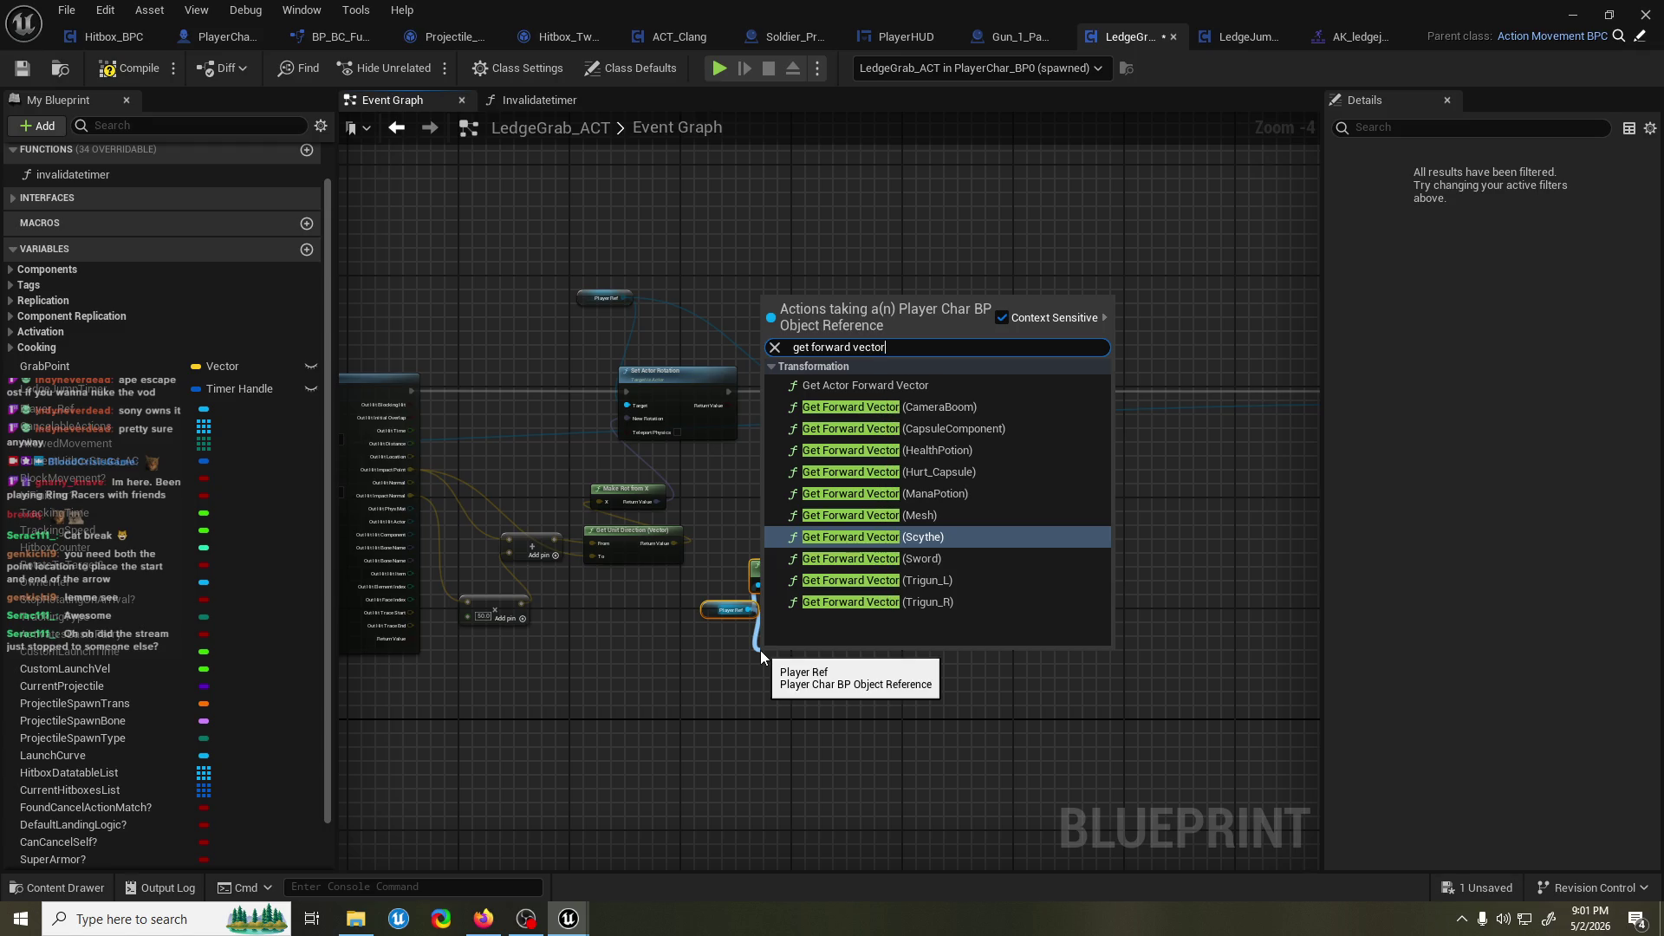
pyautogui.click(932, 390)
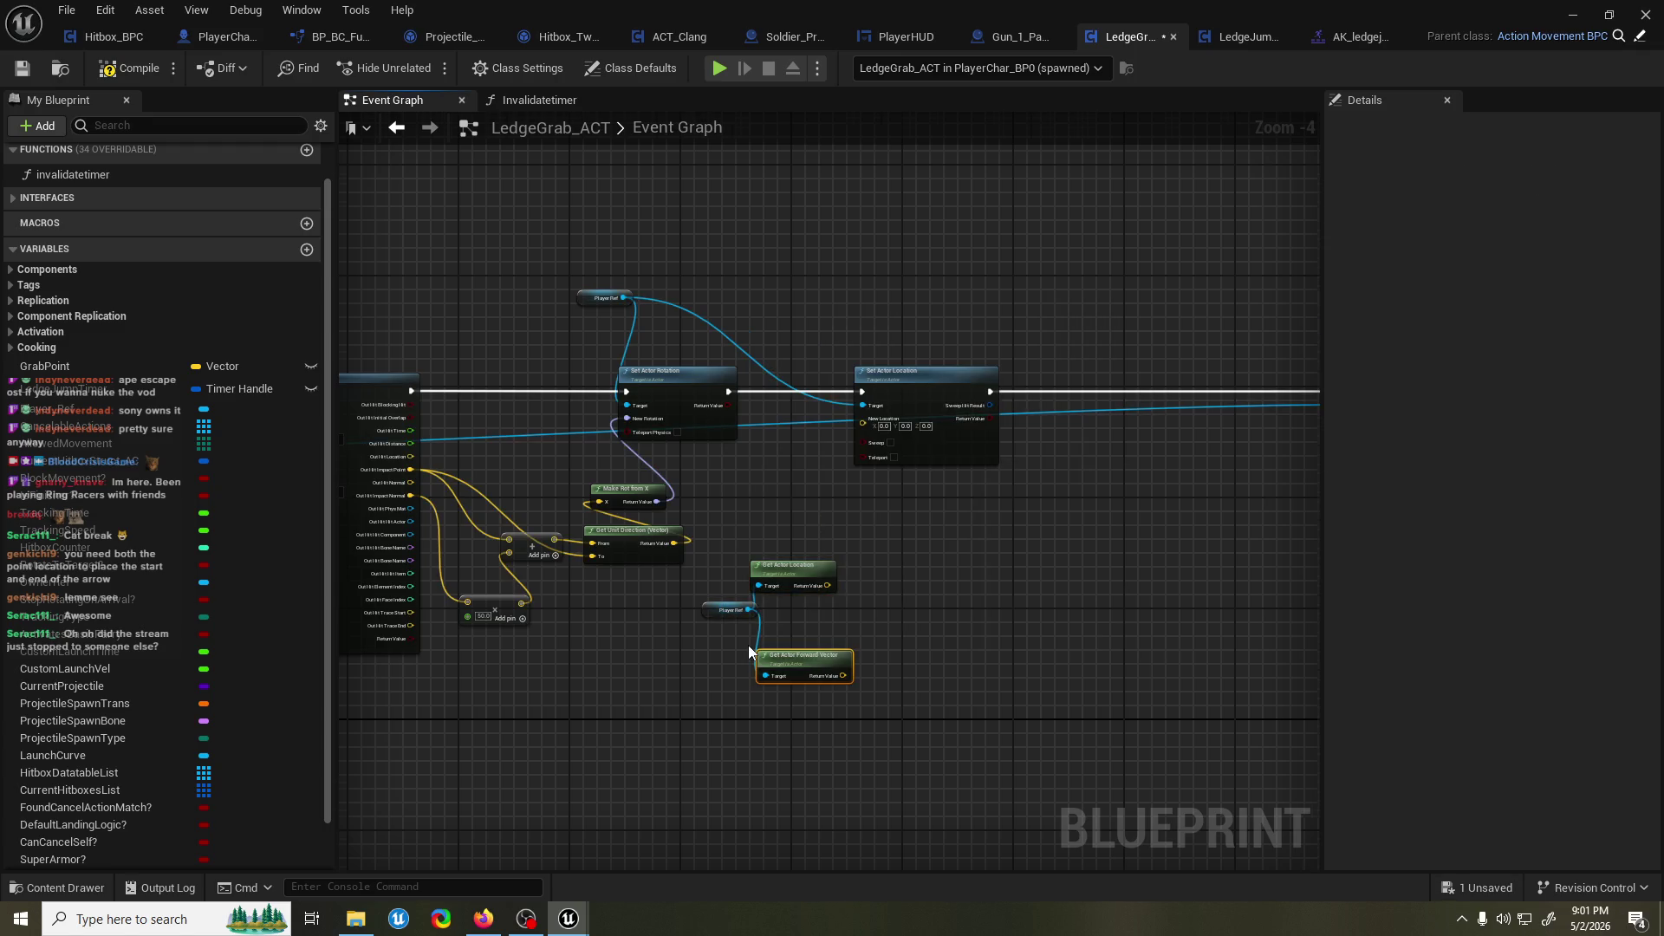
# Arrange Forward Vector above and Get Actor Location below Player Ref.
pyautogui.scroll(3, 747, 645)
pyautogui.click(745, 599)
pyautogui.moveTo(901, 685); pyautogui.dragTo(876, 587)
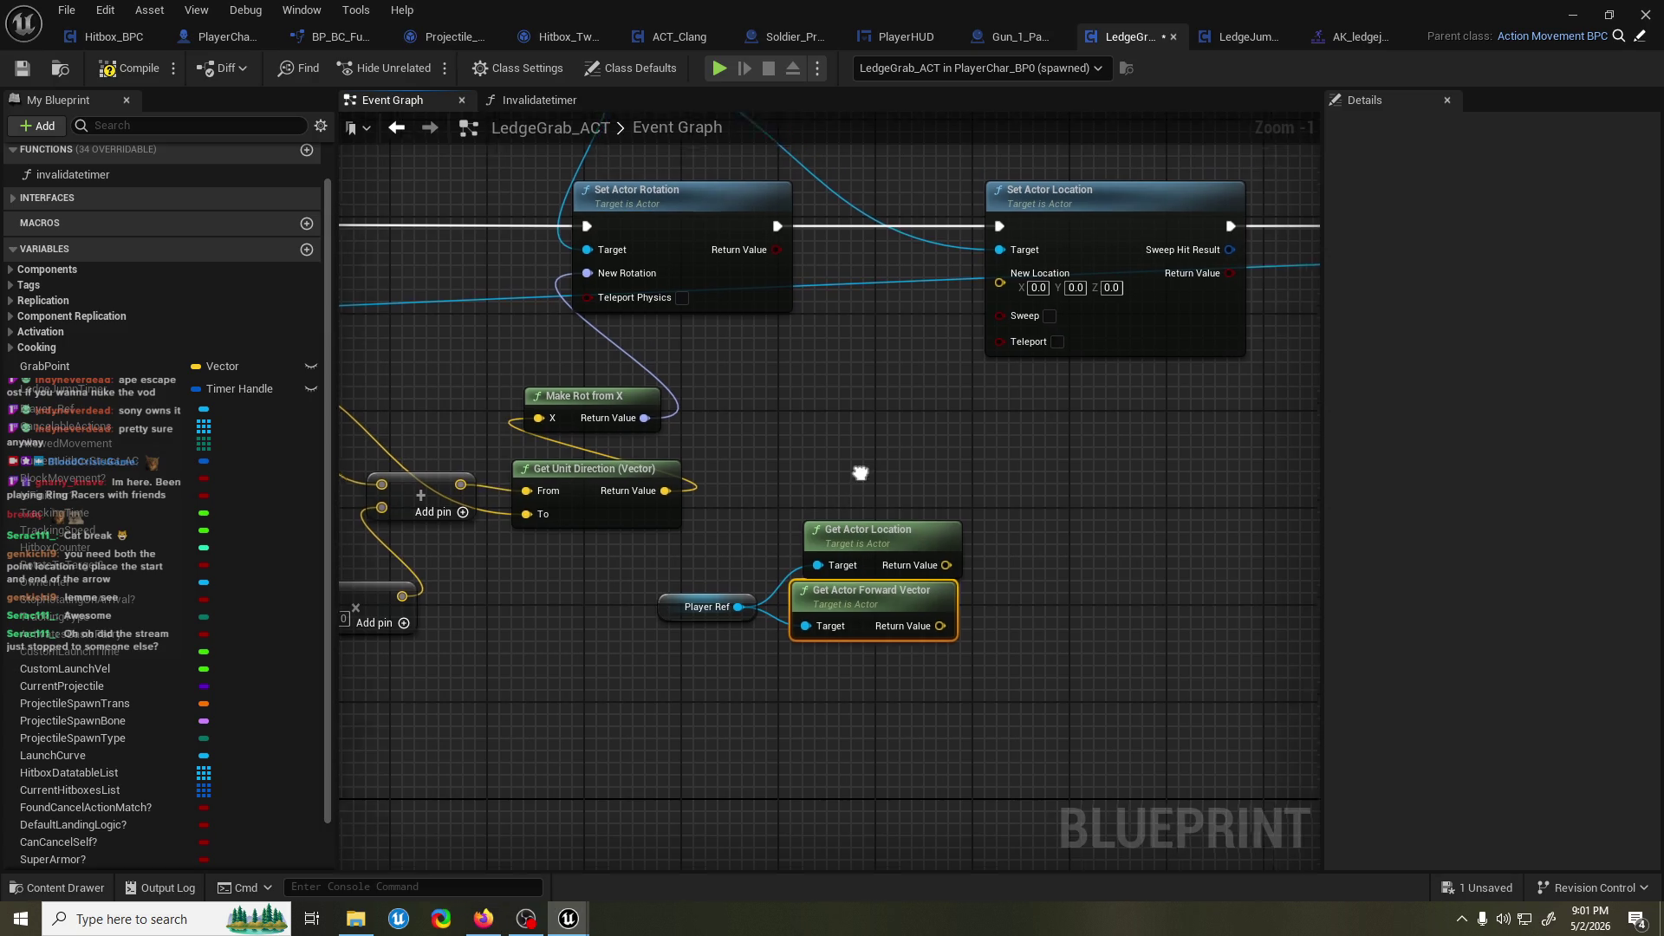
pyautogui.moveTo(861, 471); pyautogui.dragTo(816, 520)
pyautogui.moveTo(891, 650); pyautogui.dragTo(891, 555)
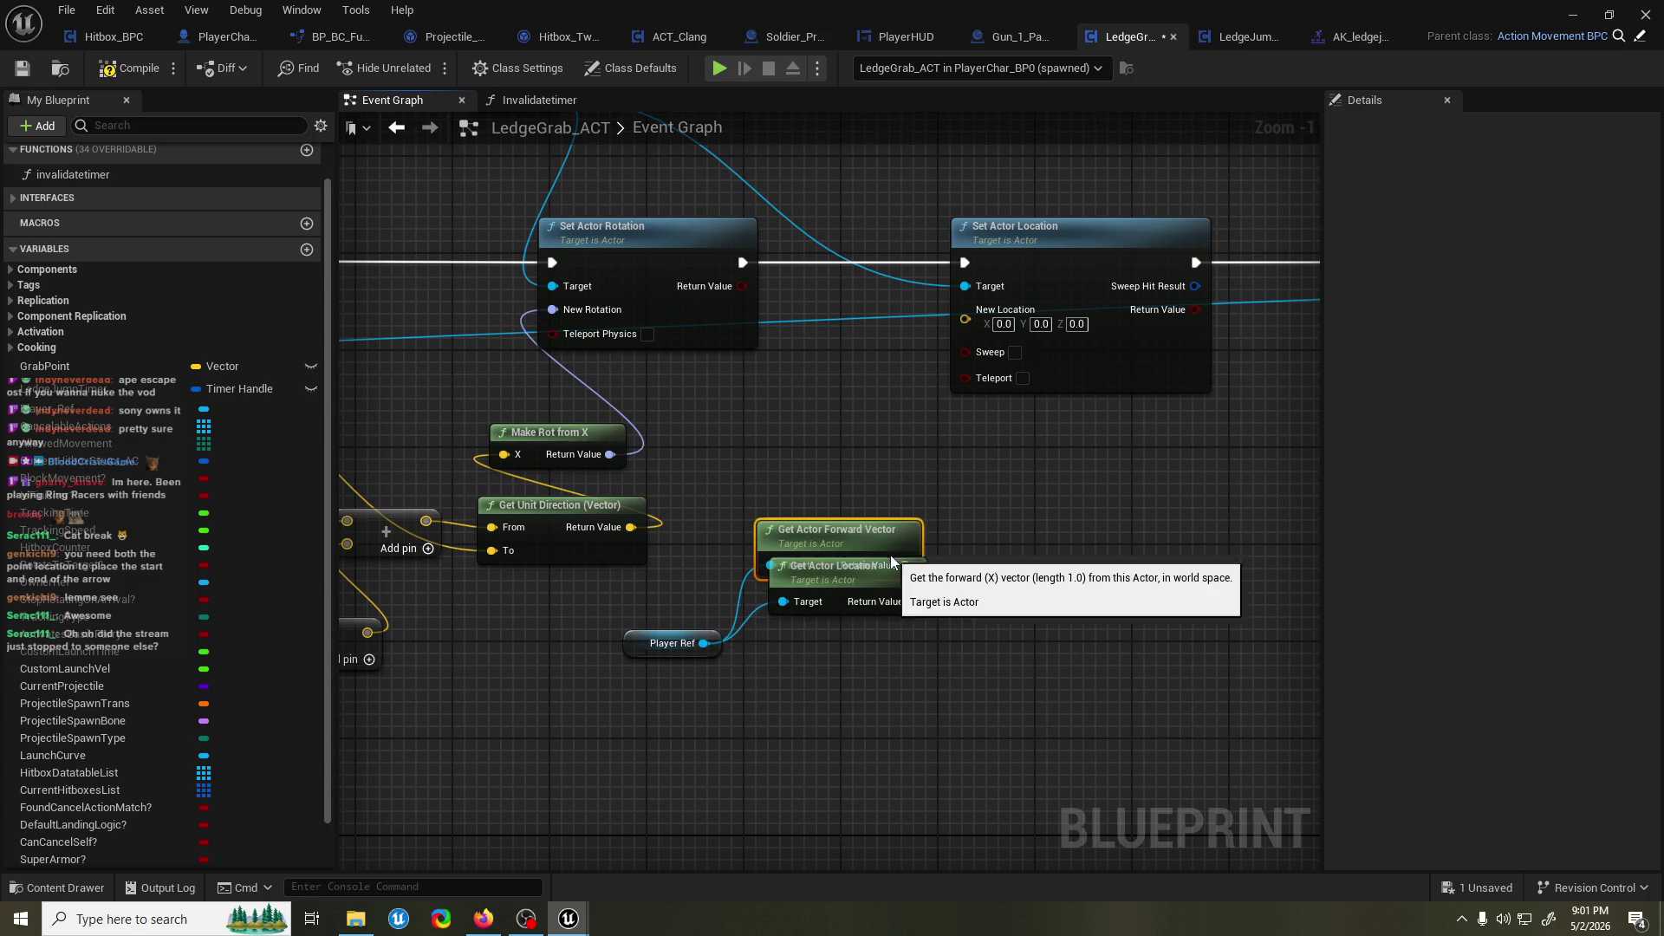
pyautogui.moveTo(845, 612); pyautogui.dragTo(833, 747)
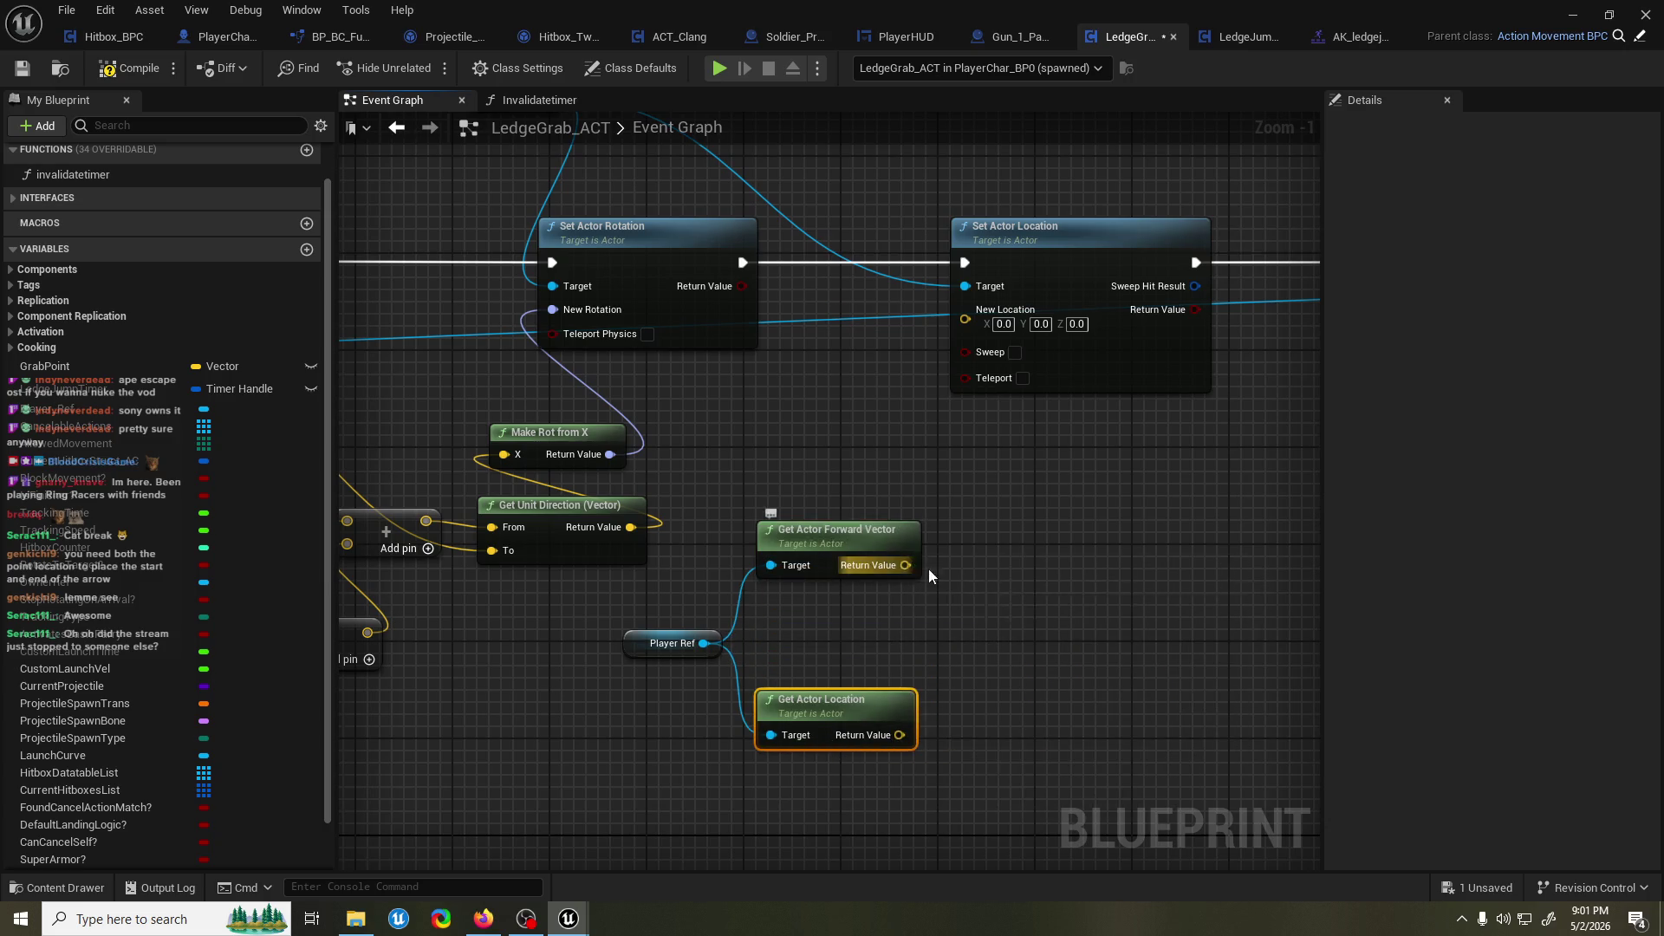
pyautogui.moveTo(929, 568); pyautogui.dragTo(976, 580)
# Multiply the forward vector by a float of 50 and enable Sweep on Set Actor Location.
pyautogui.write('multiply')
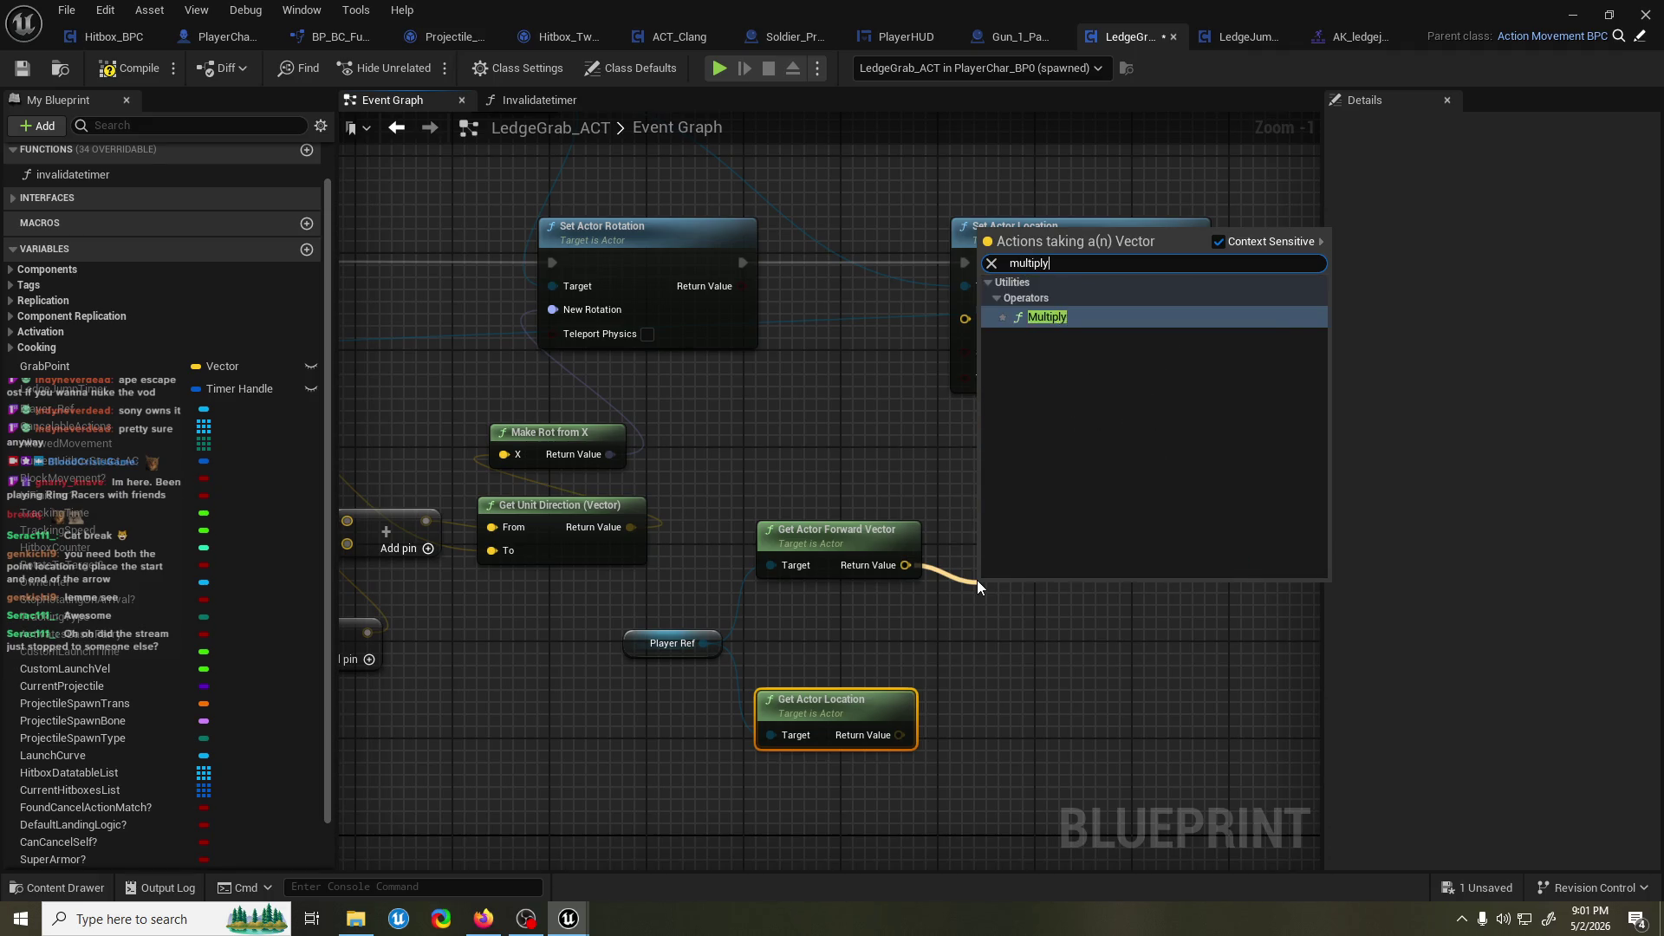
pyautogui.press('Return')
pyautogui.rightClick(990, 621)
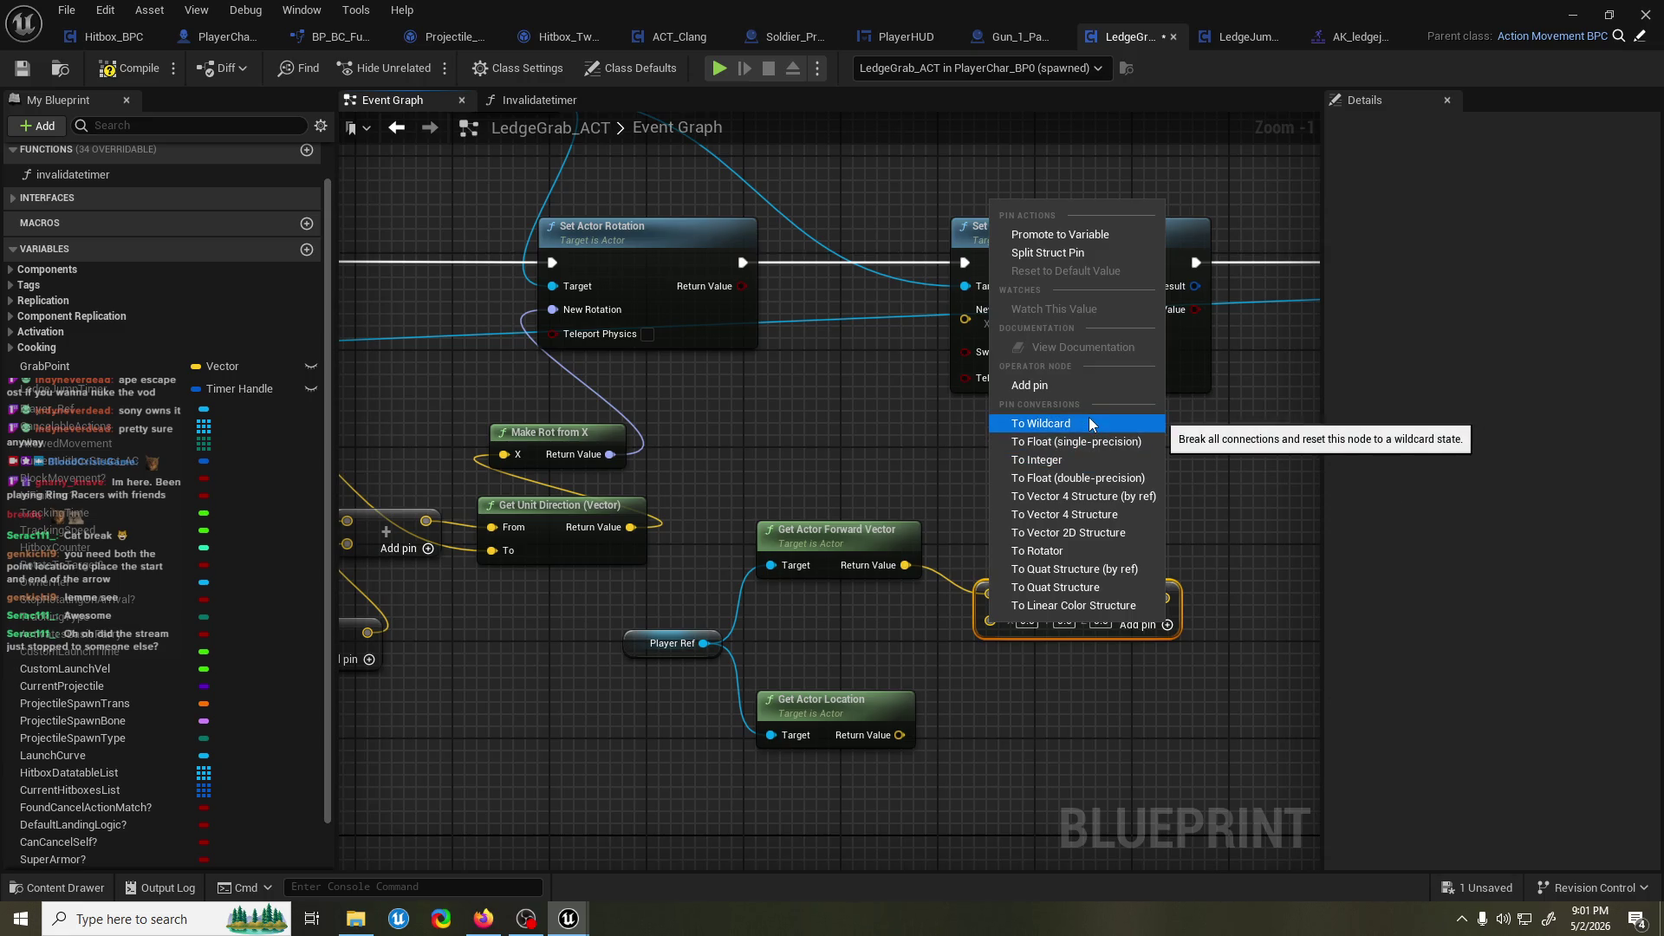
pyautogui.click(1075, 477)
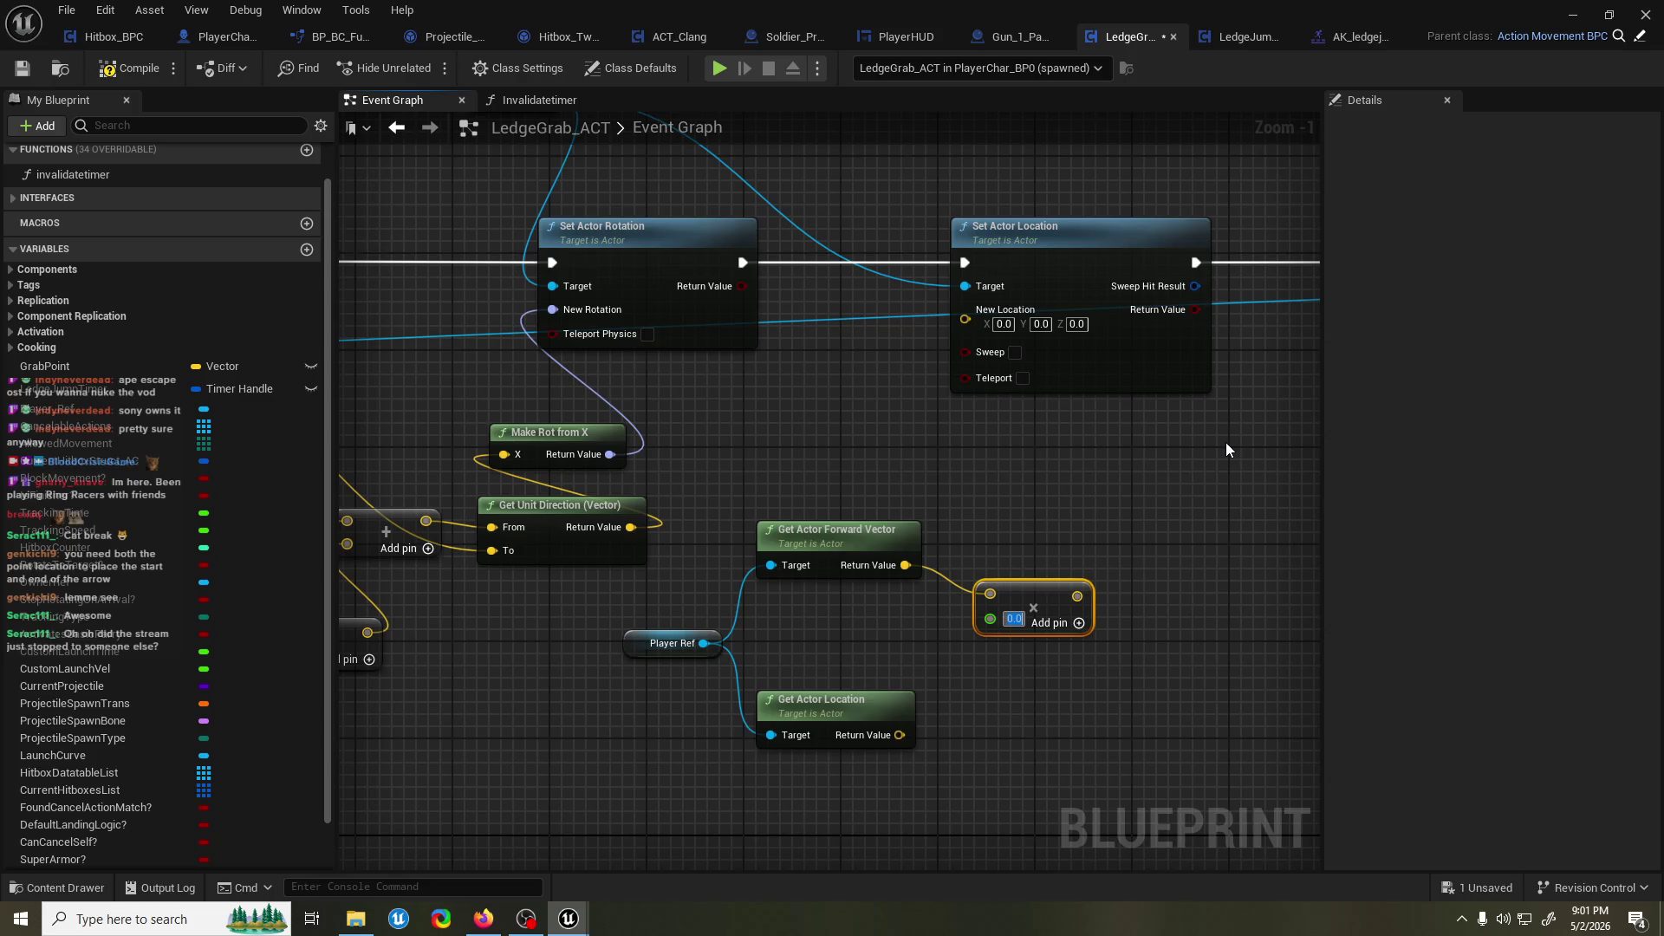
pyautogui.click(1015, 352)
pyautogui.click(1013, 619)
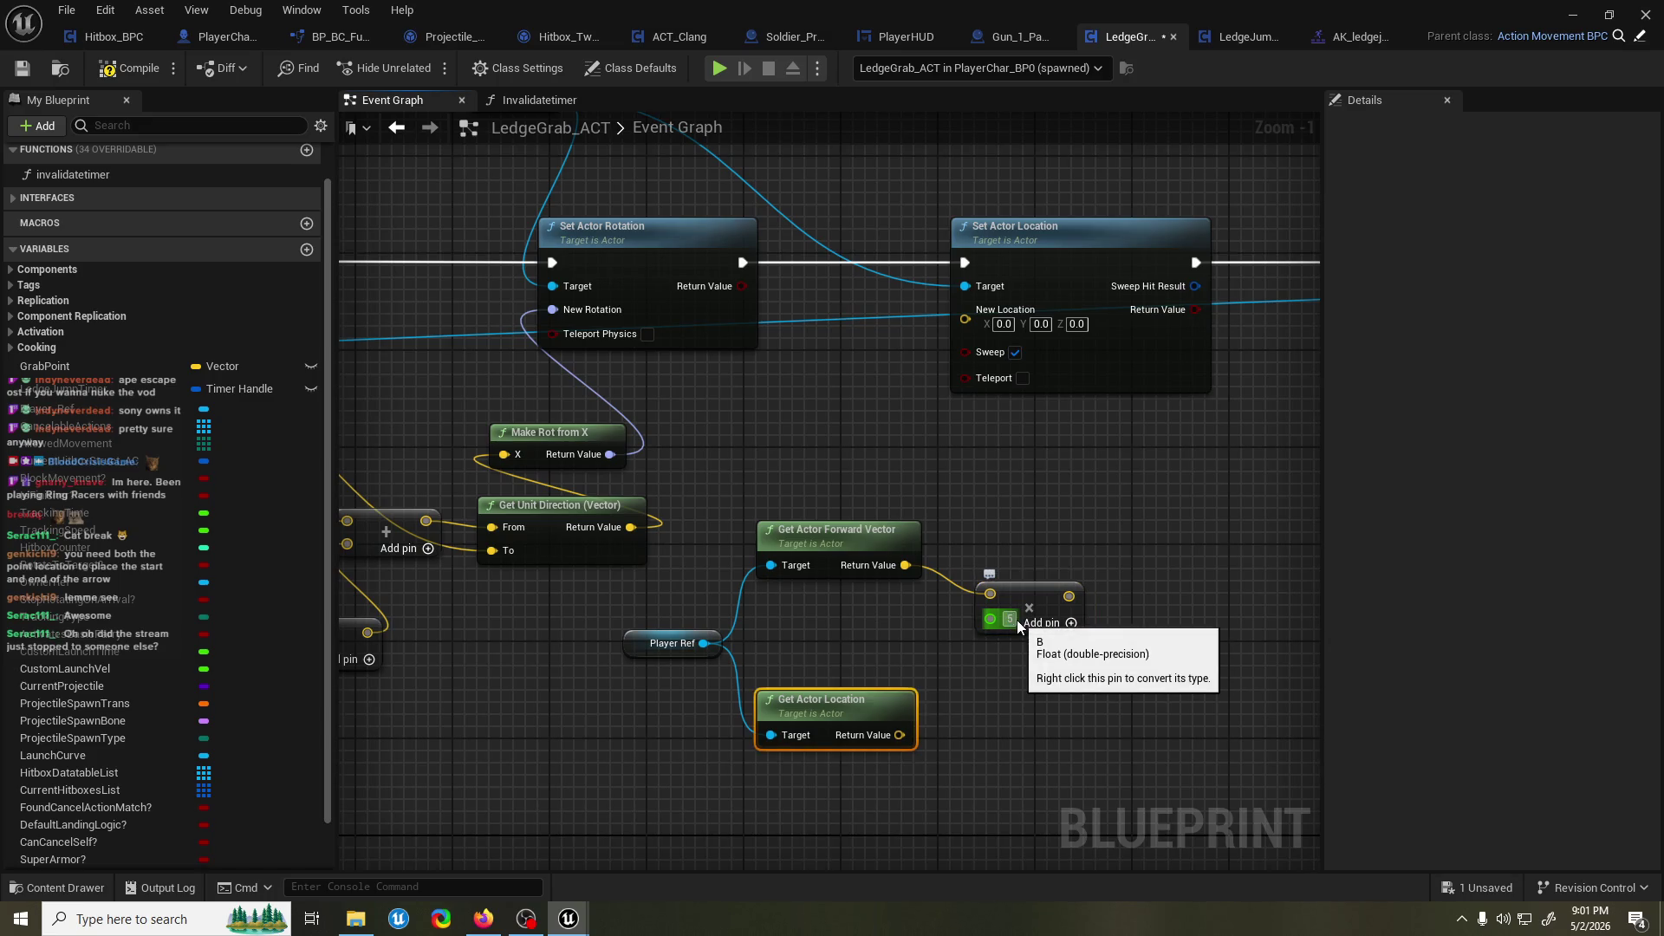
pyautogui.write('0')
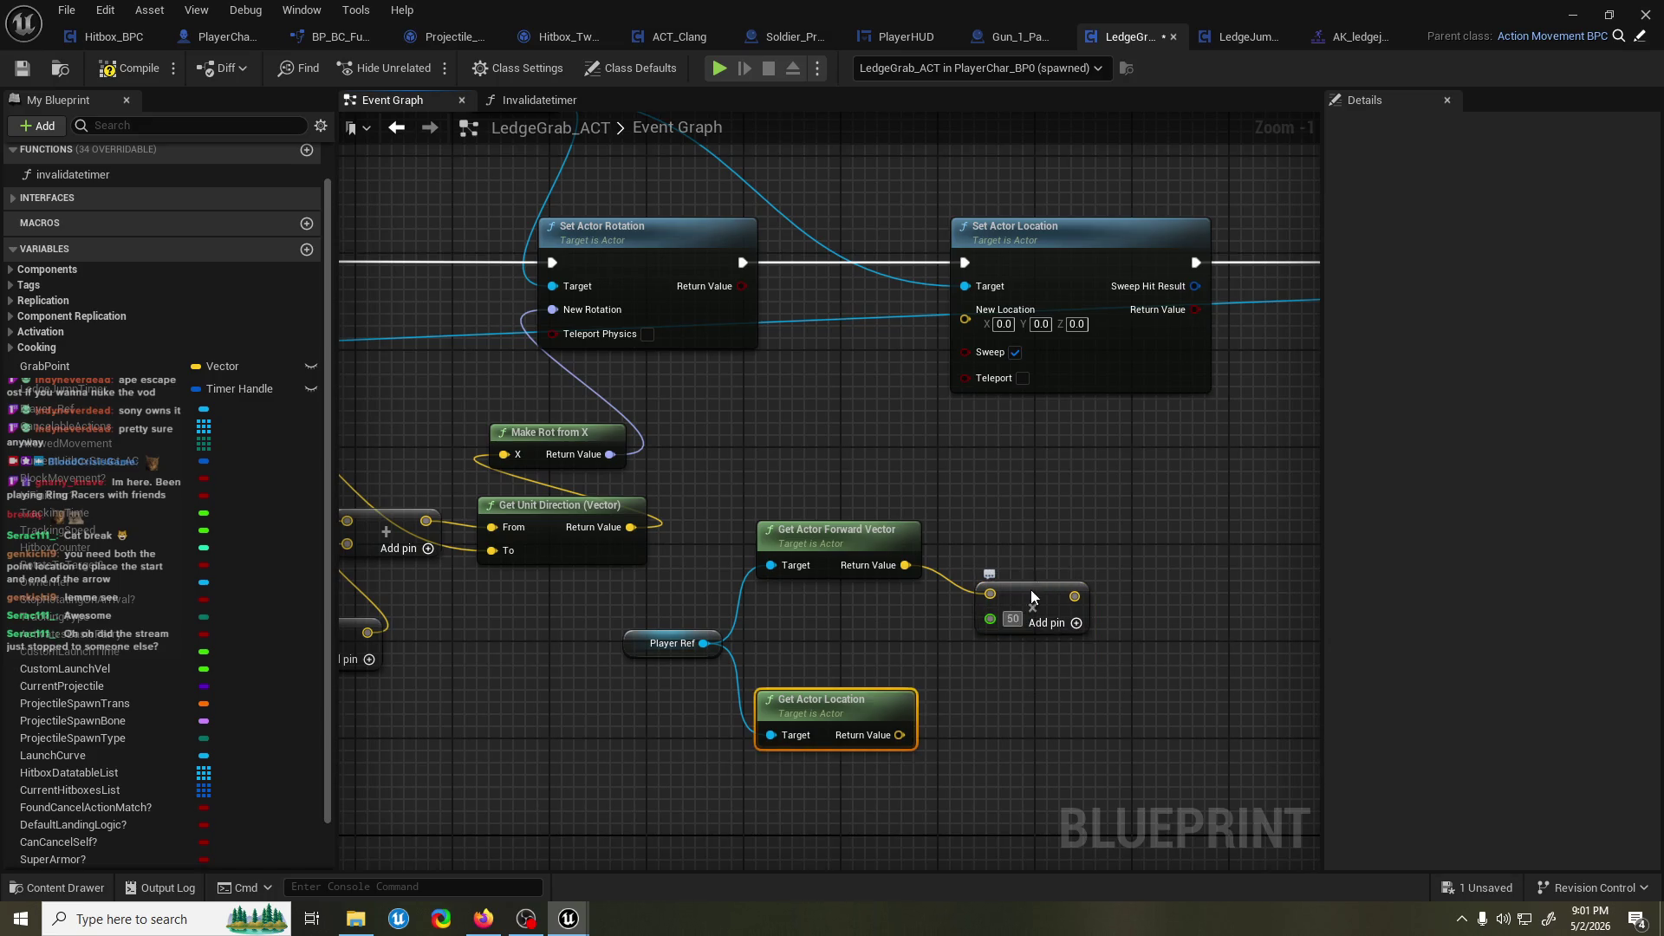
# Add the scaled vector to Get Actor Location for New Location, compile, and return to the level.
pyautogui.moveTo(1075, 596); pyautogui.dragTo(1109, 597)
pyautogui.write('add')
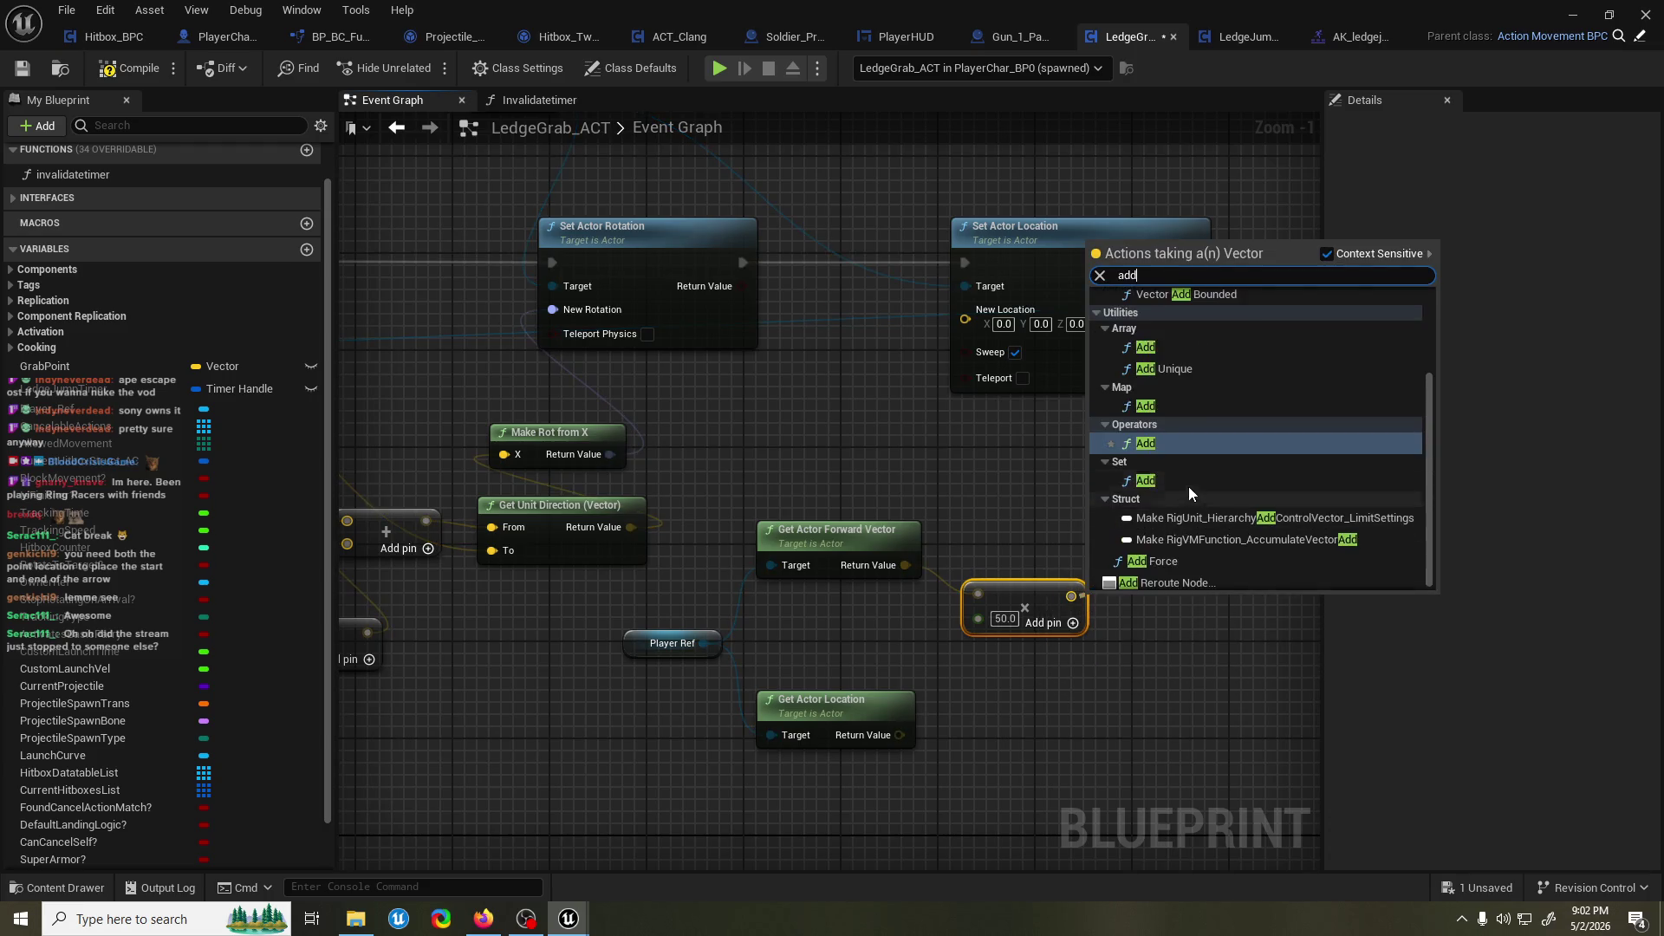
pyautogui.click(1196, 443)
pyautogui.moveTo(899, 735)
pyautogui.mouseDown()
pyautogui.moveTo(1112, 628)
pyautogui.moveTo(975, 313)
pyautogui.mouseUp()
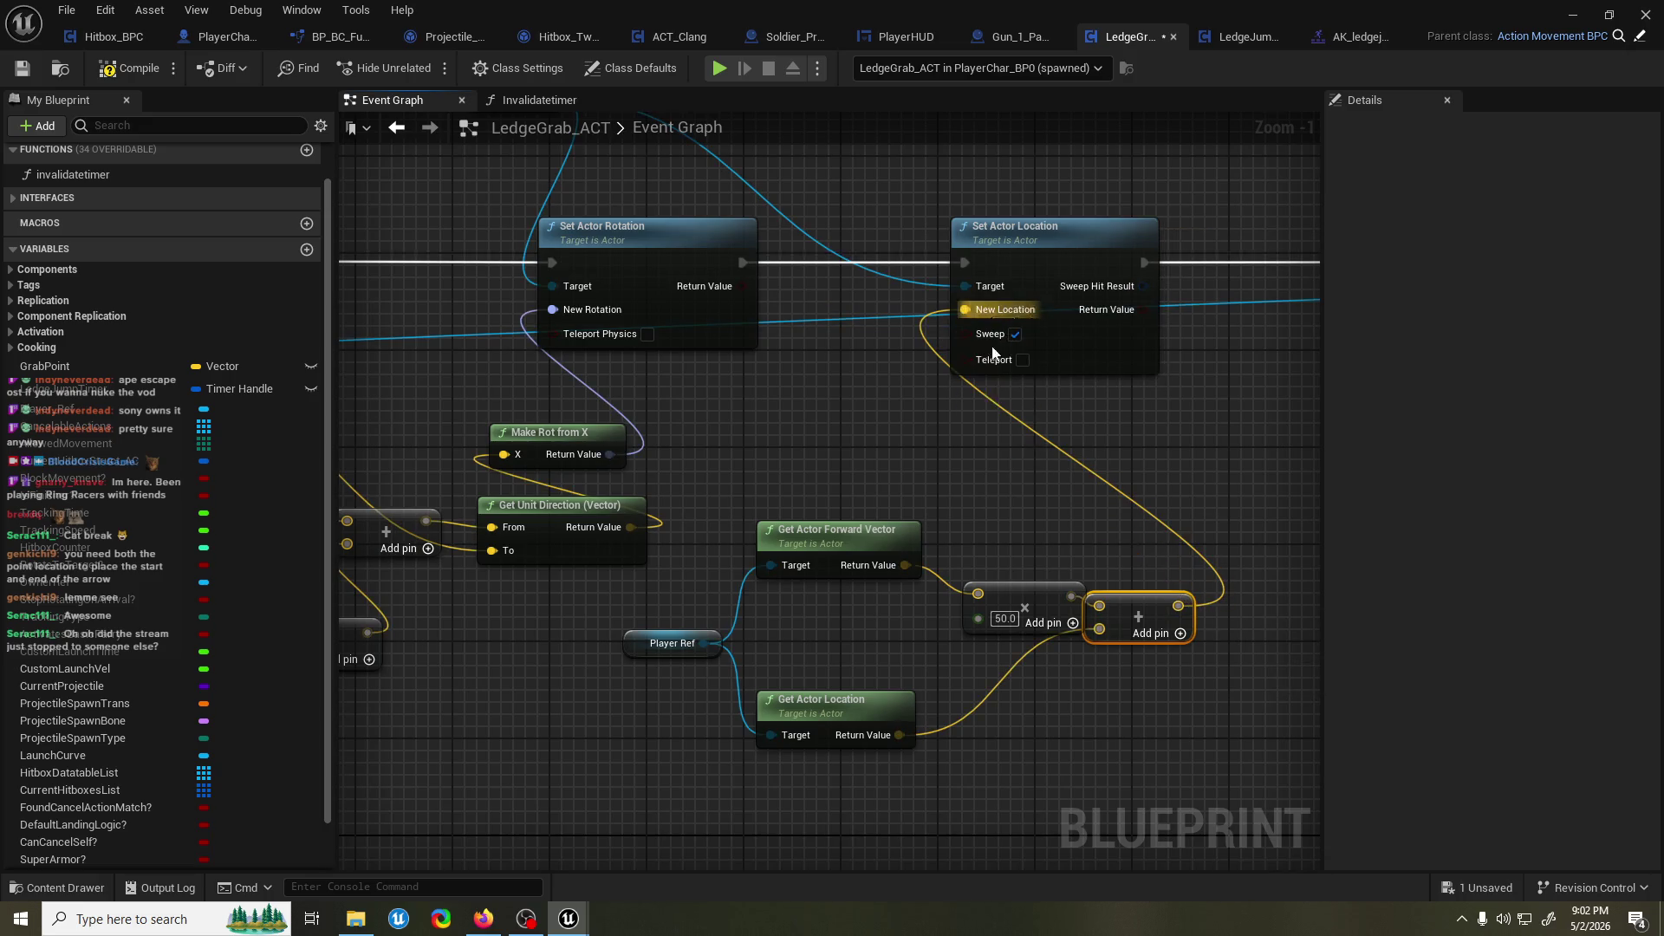
pyautogui.click(165, 70)
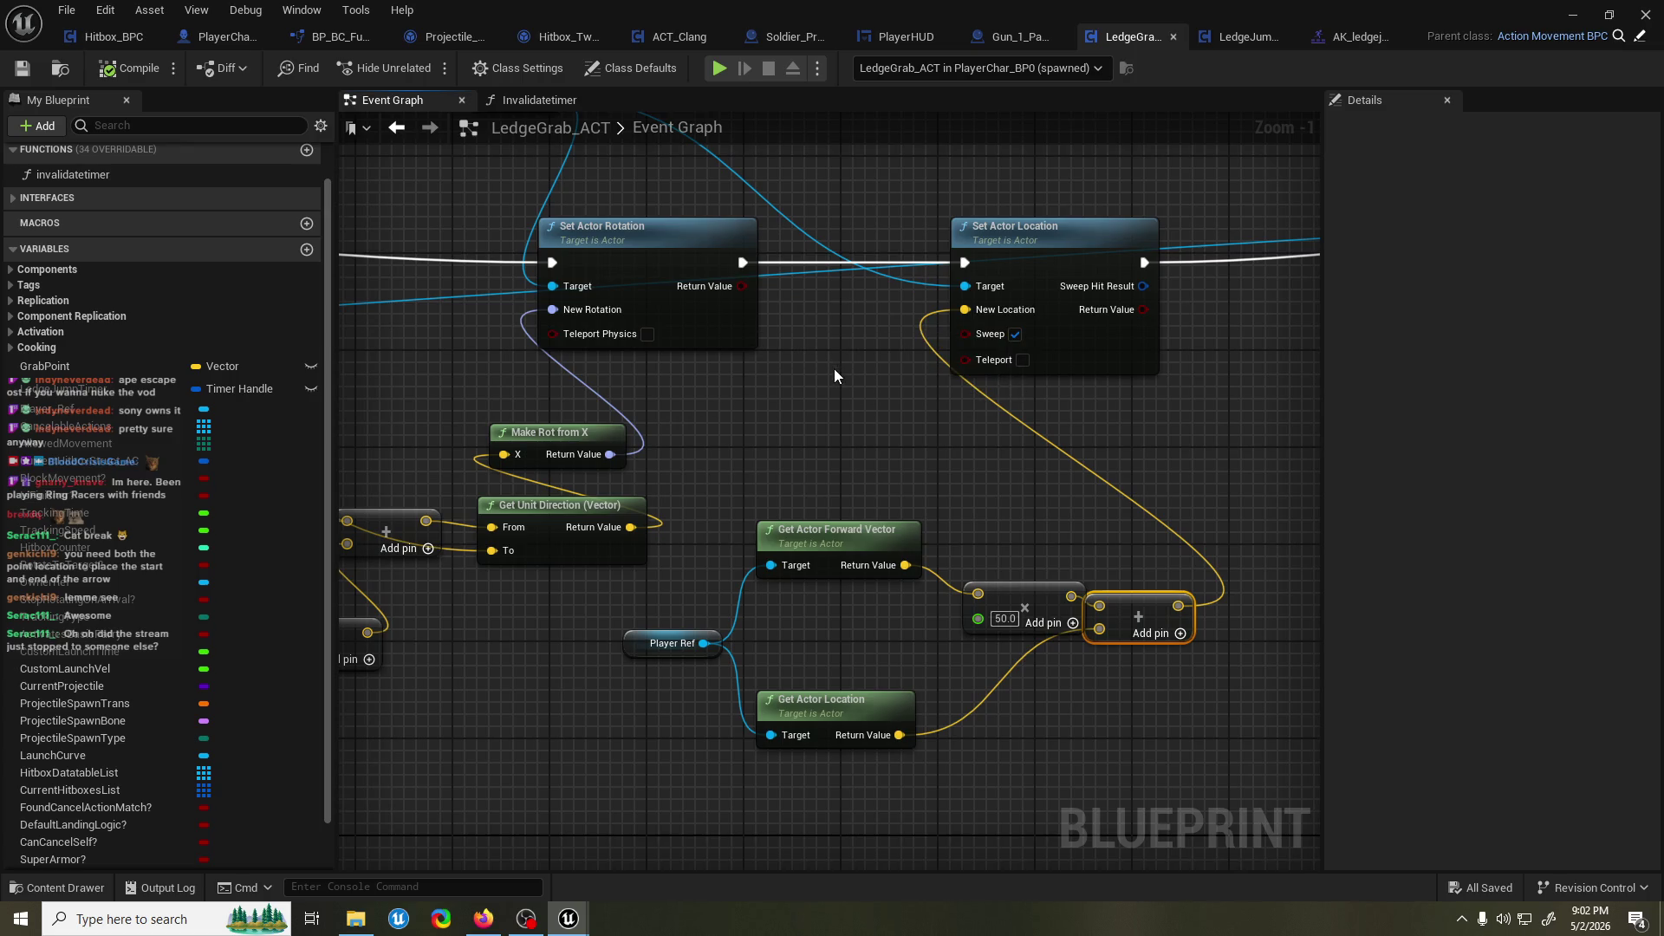
pyautogui.hotkey('alt', 'Tab')
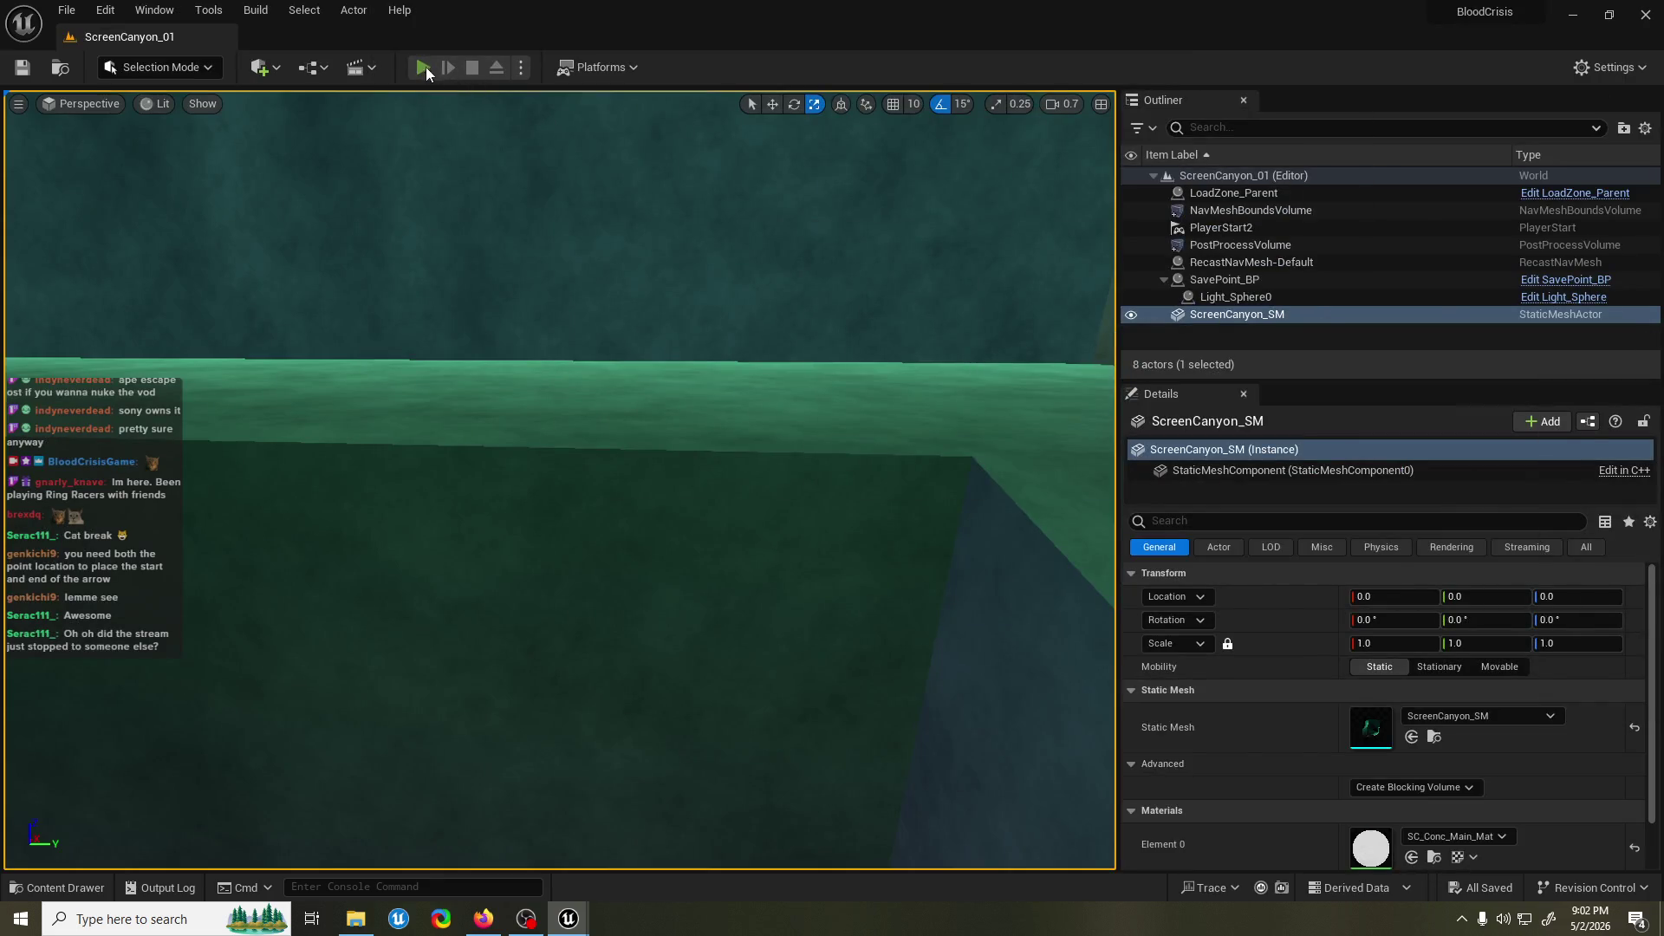
# Play-test the level, walk onto the wall ledge with collision shown via 'show collision'.
pyautogui.click(424, 67)
pyautogui.press('w')
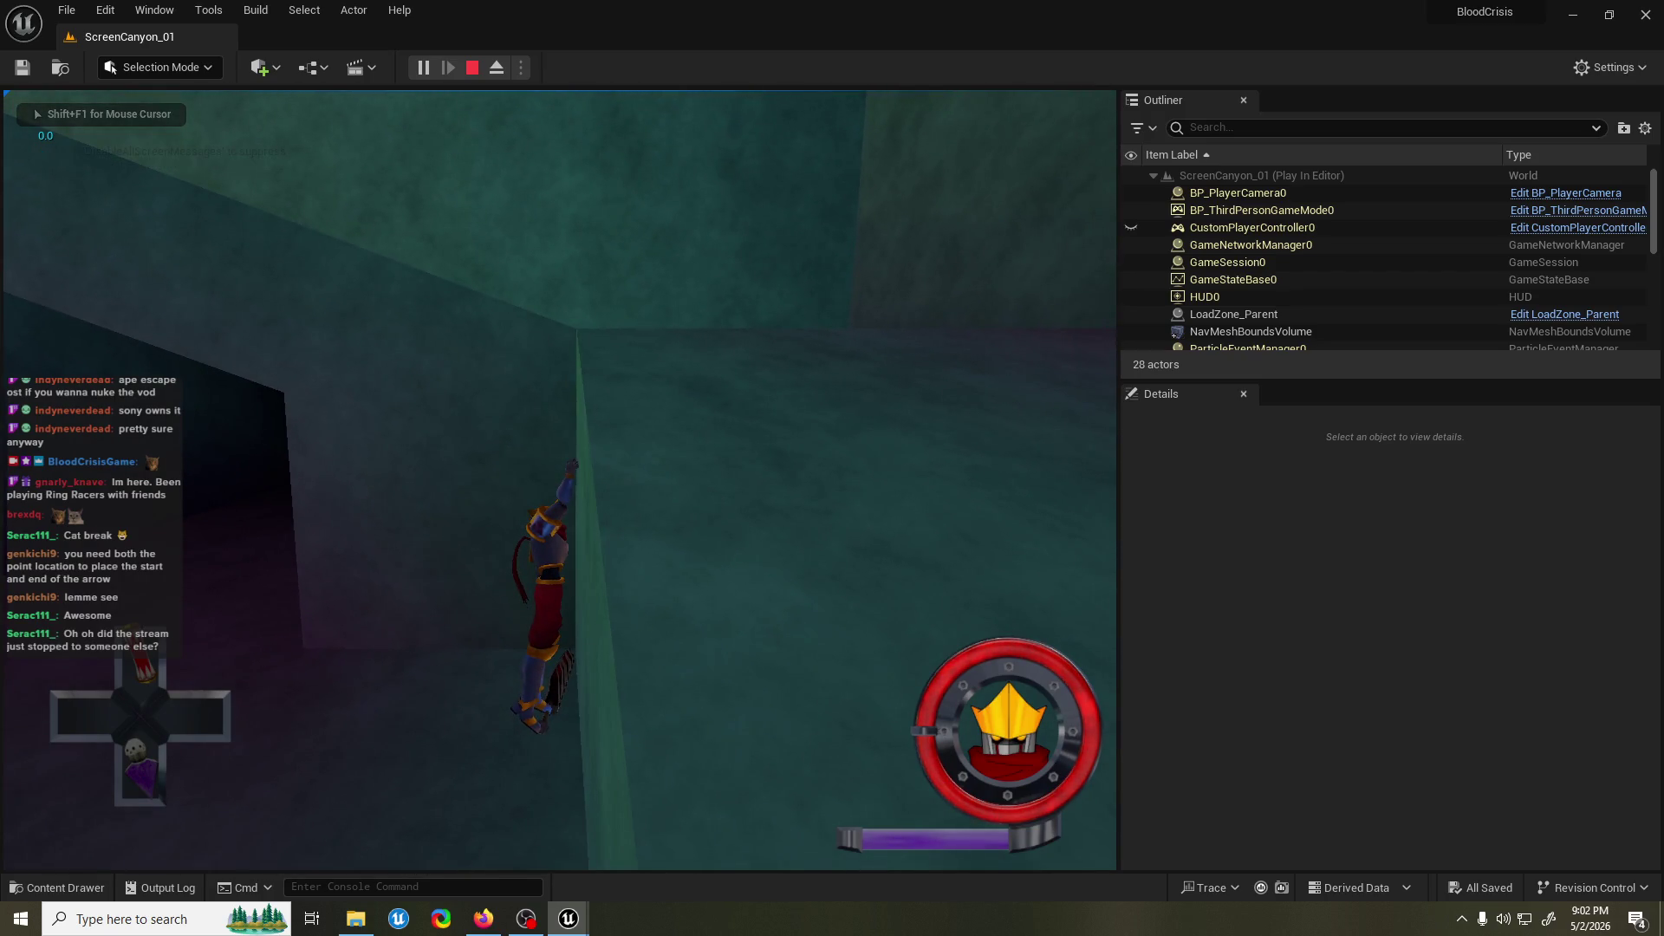
pyautogui.press('`')
pyautogui.write('show collision')
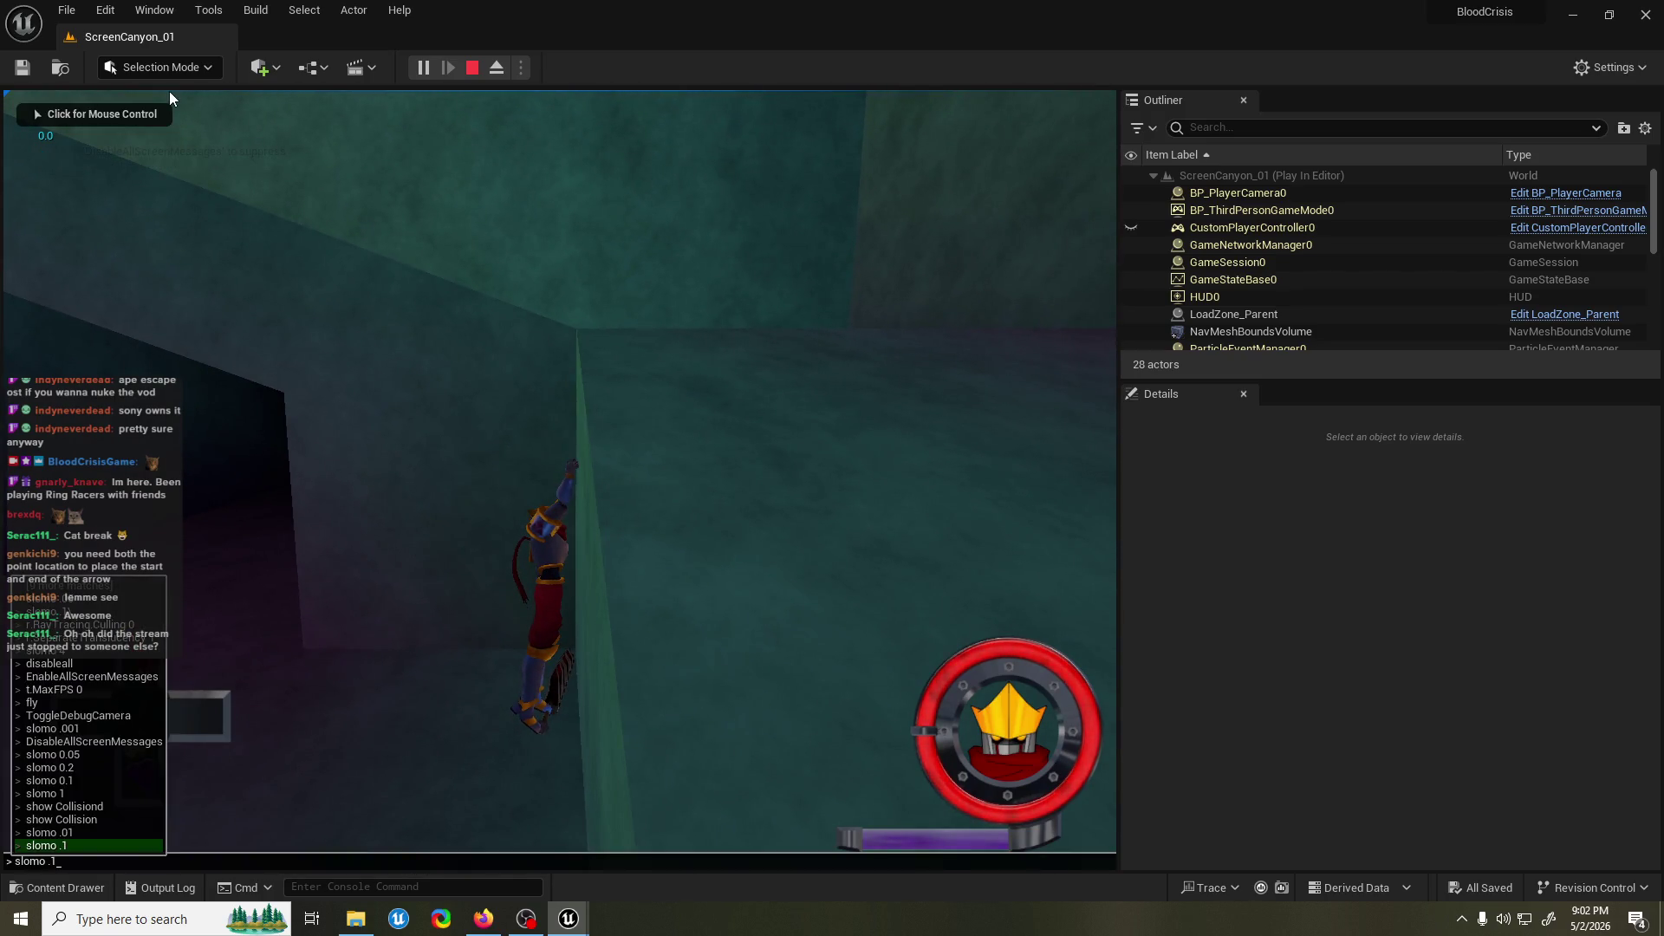
pyautogui.press('Return')
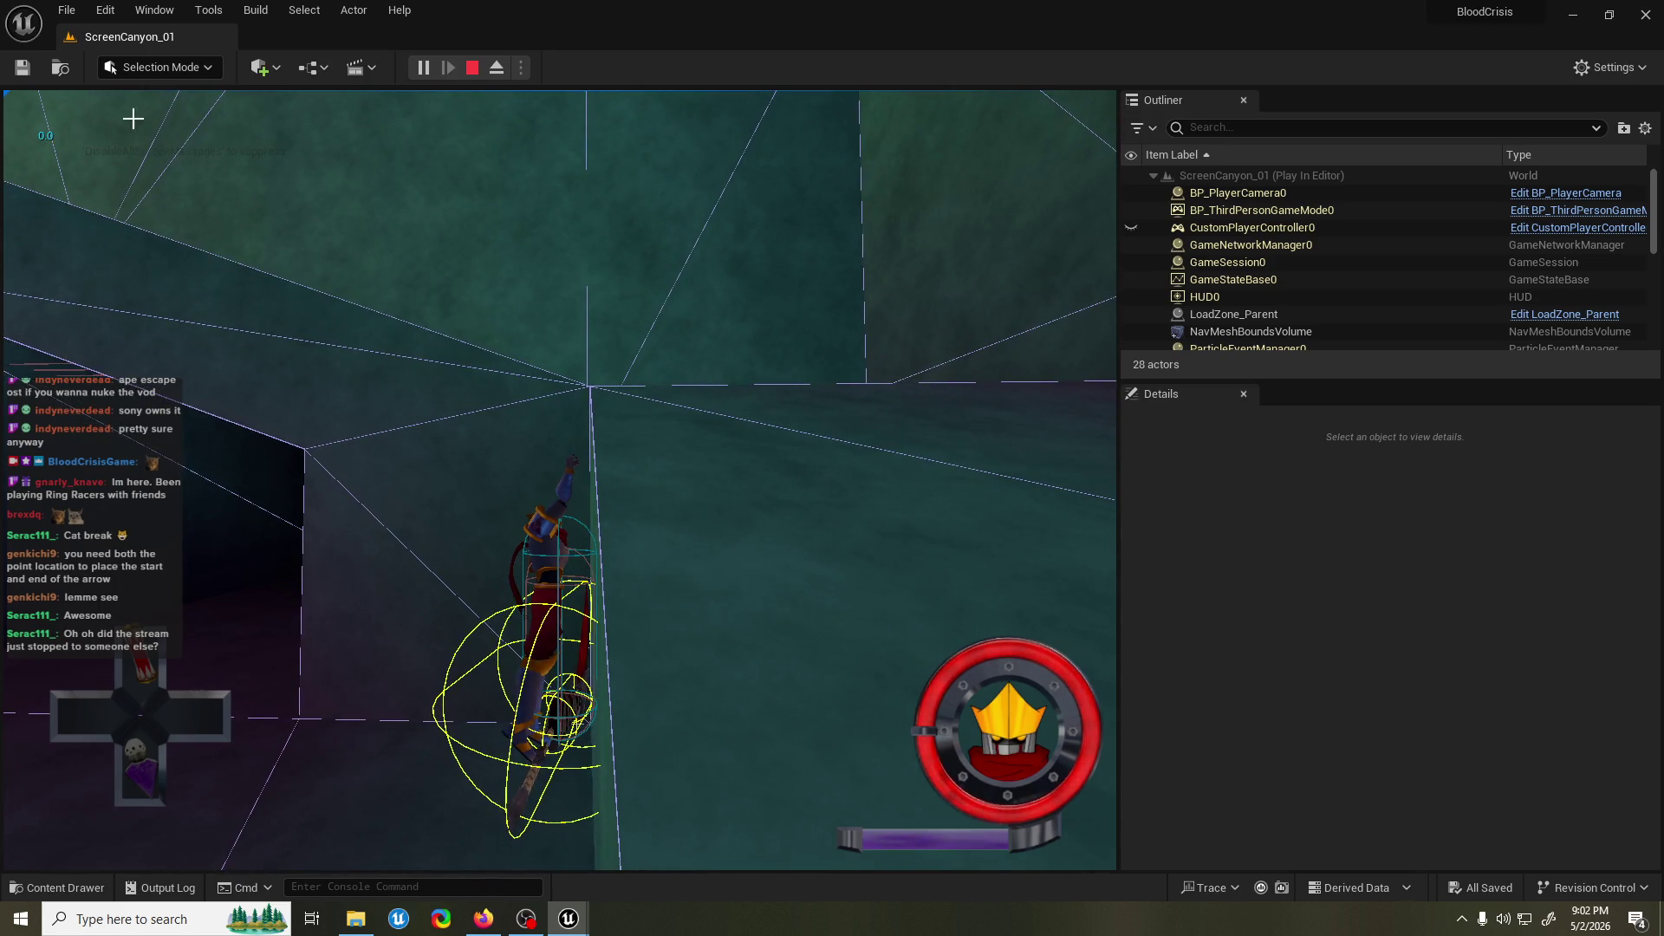
pyautogui.press('Escape')
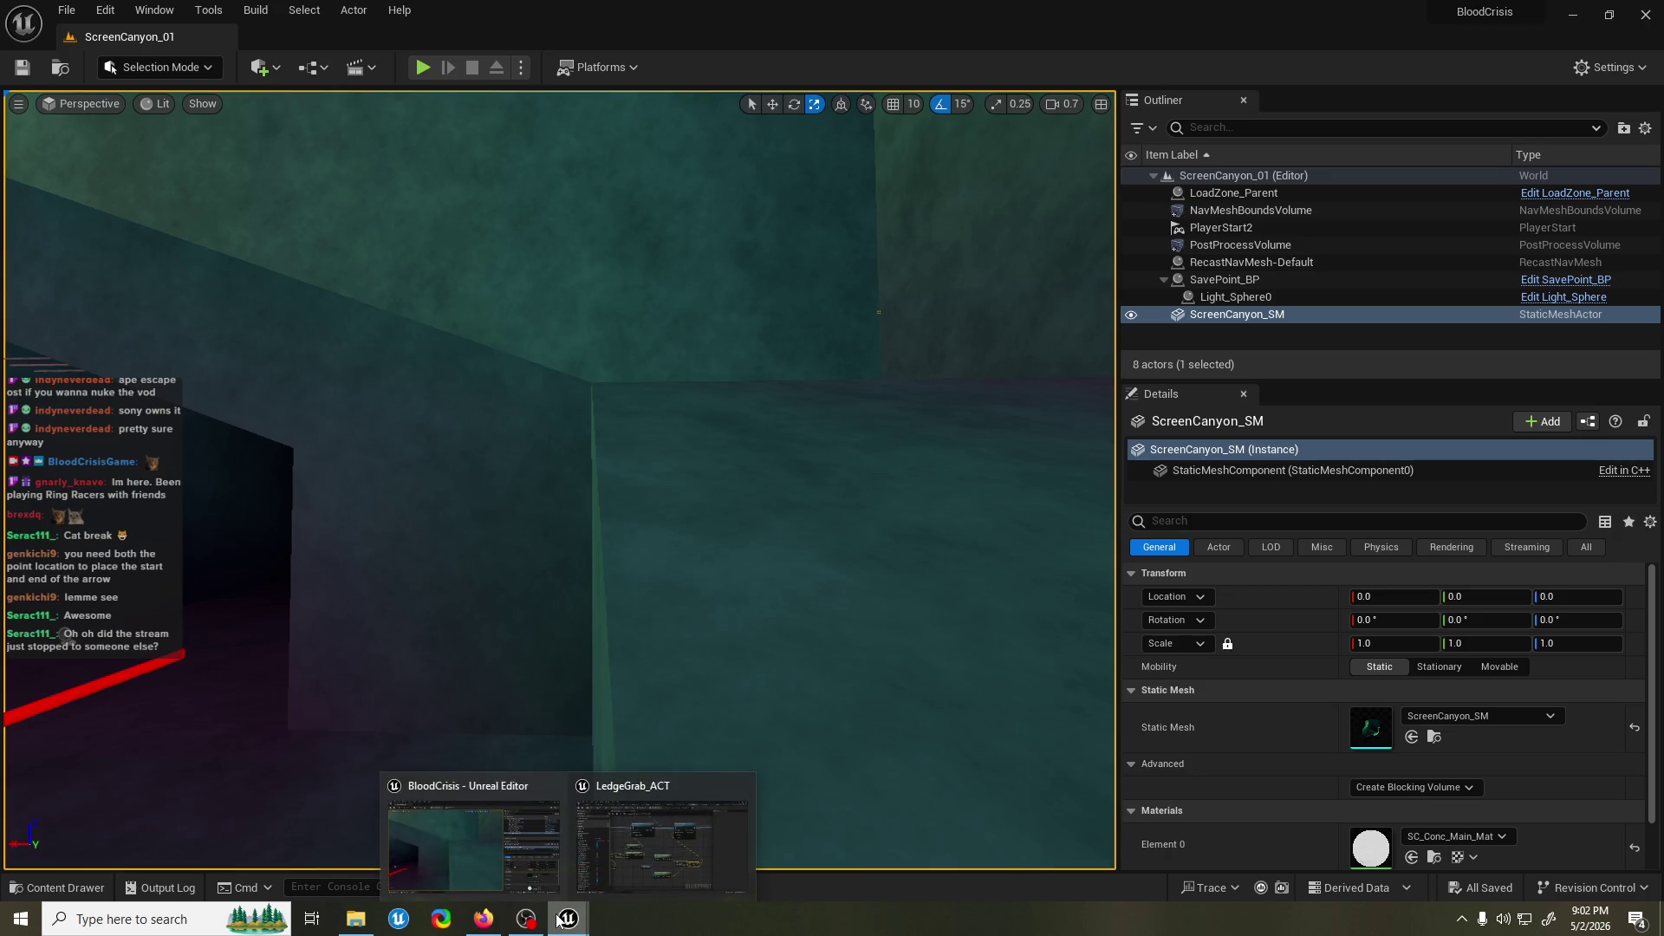
# Run one more play-test of the level, then launch Blender from the Start menu.
pyautogui.click(423, 67)
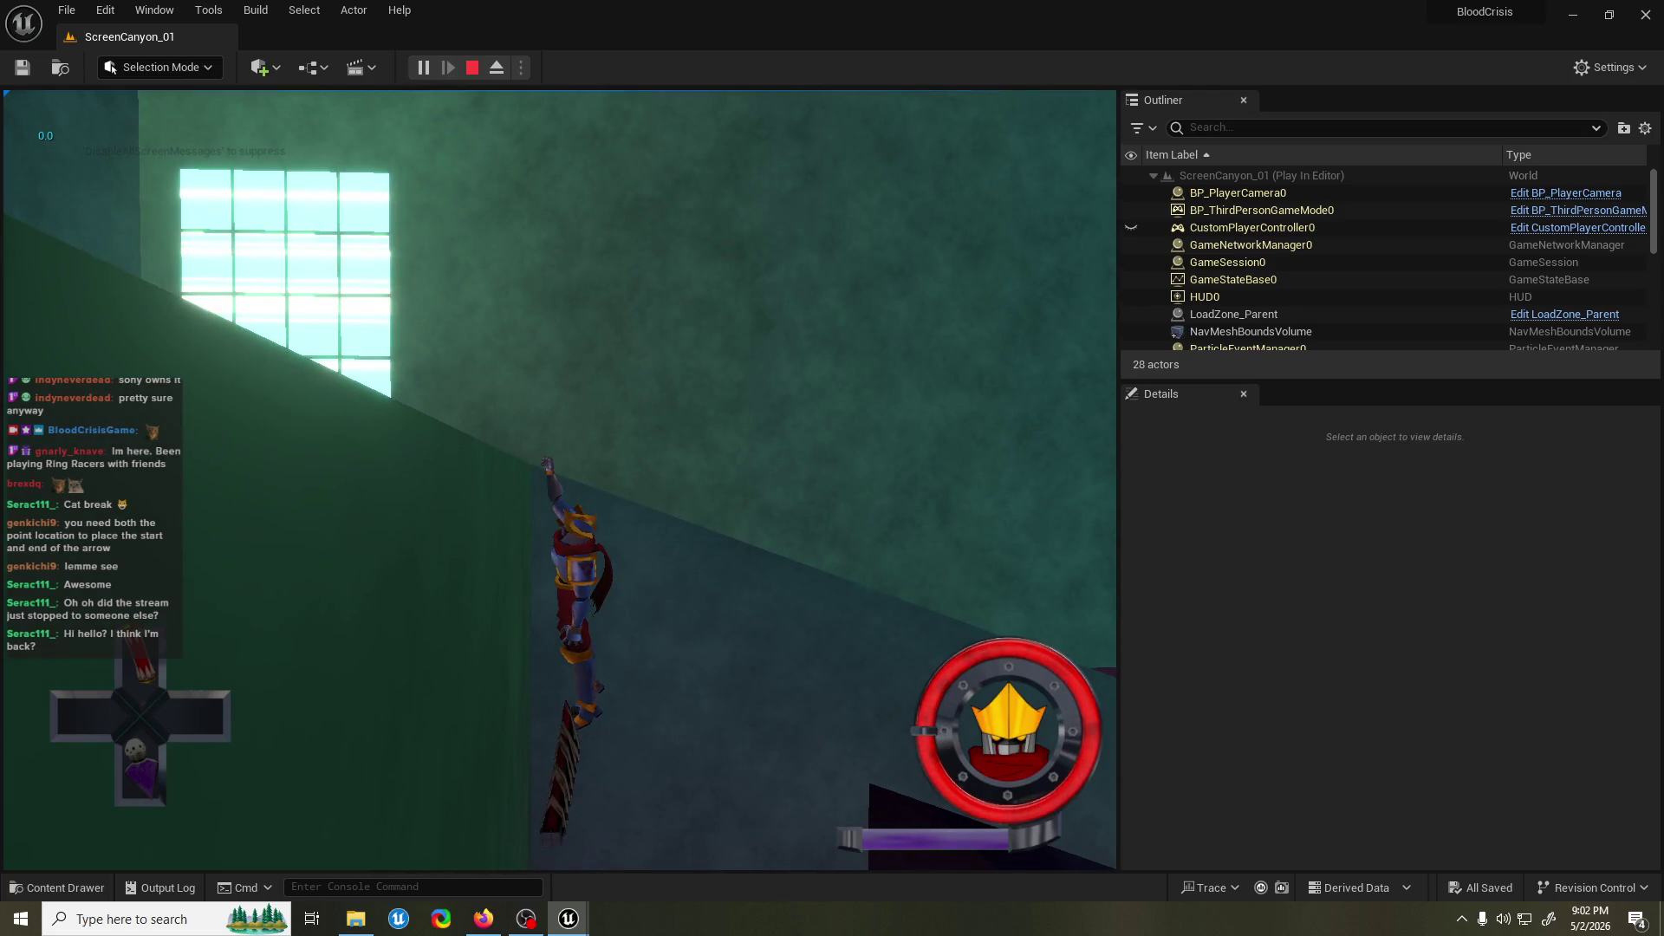
pyautogui.press('Escape')
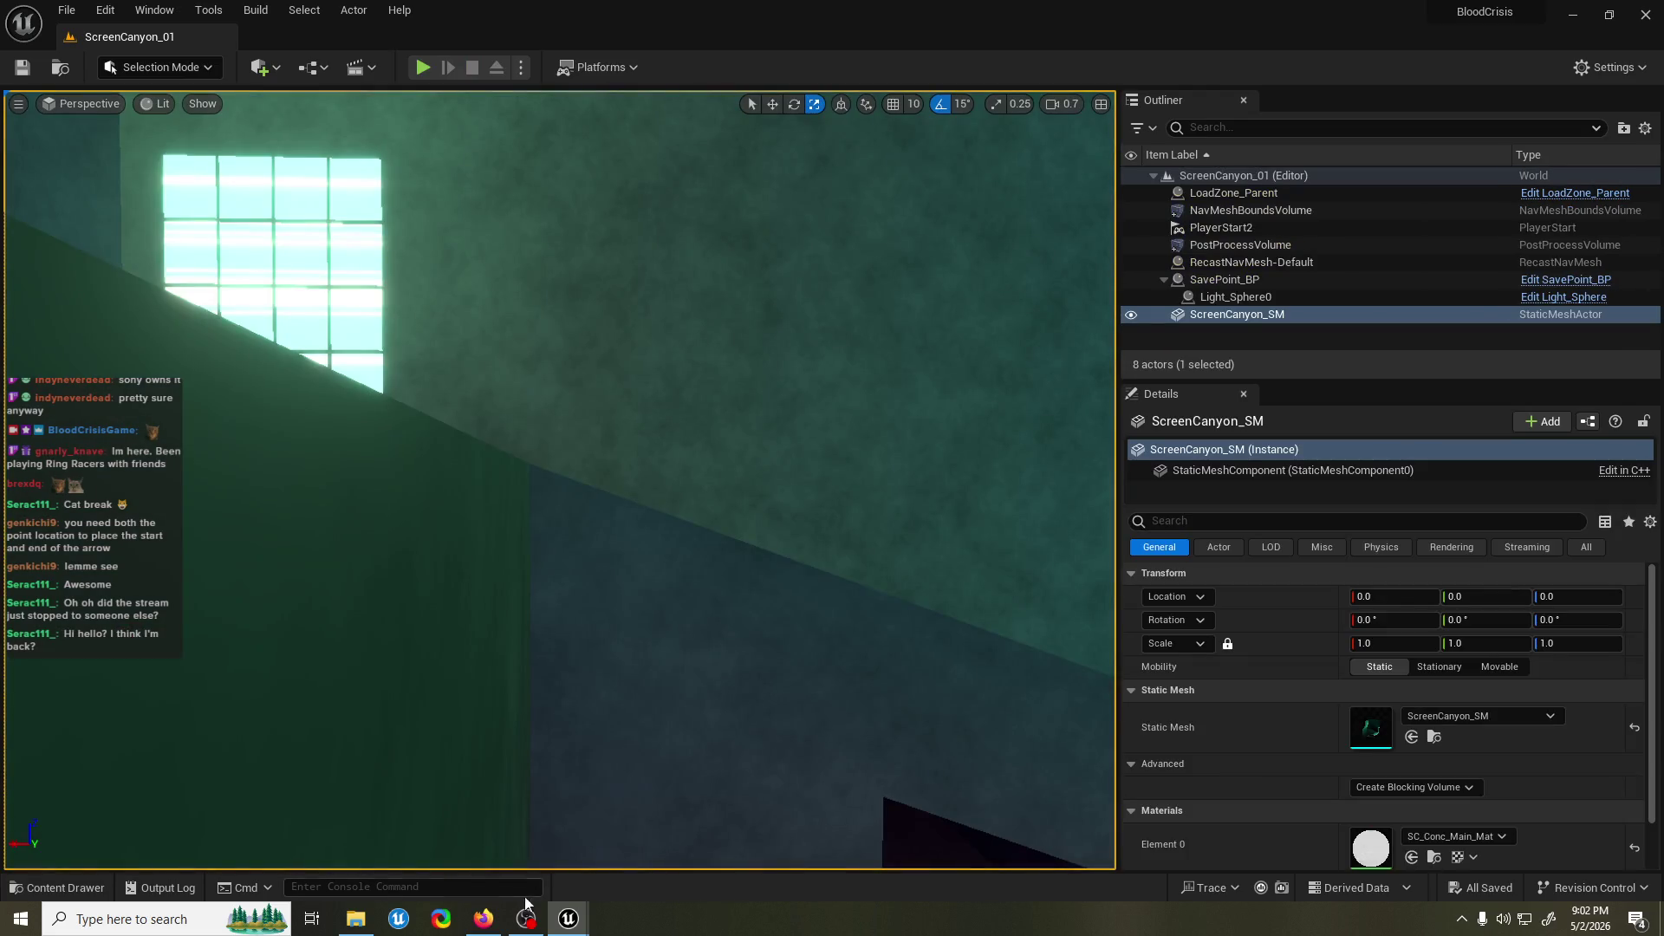
pyautogui.press('super')
pyautogui.click(416, 326)
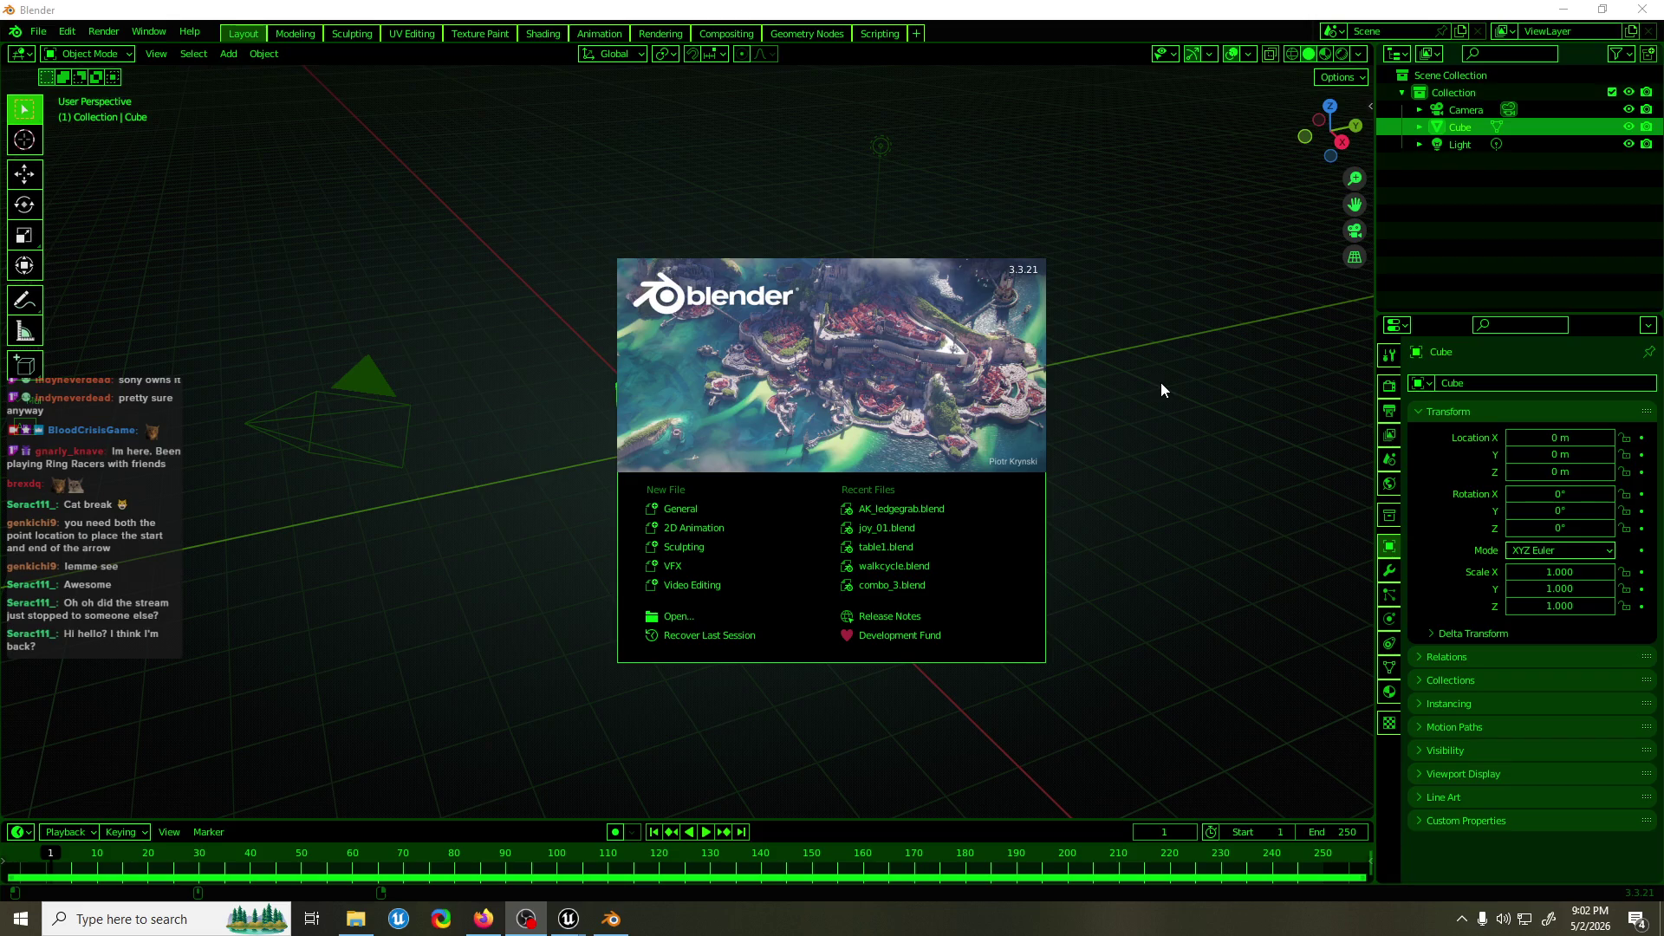
# Open AK_ledgegrab.blend, view the rig in Left Orthographic zoomed in, then return to Unreal.
pyautogui.click(977, 512)
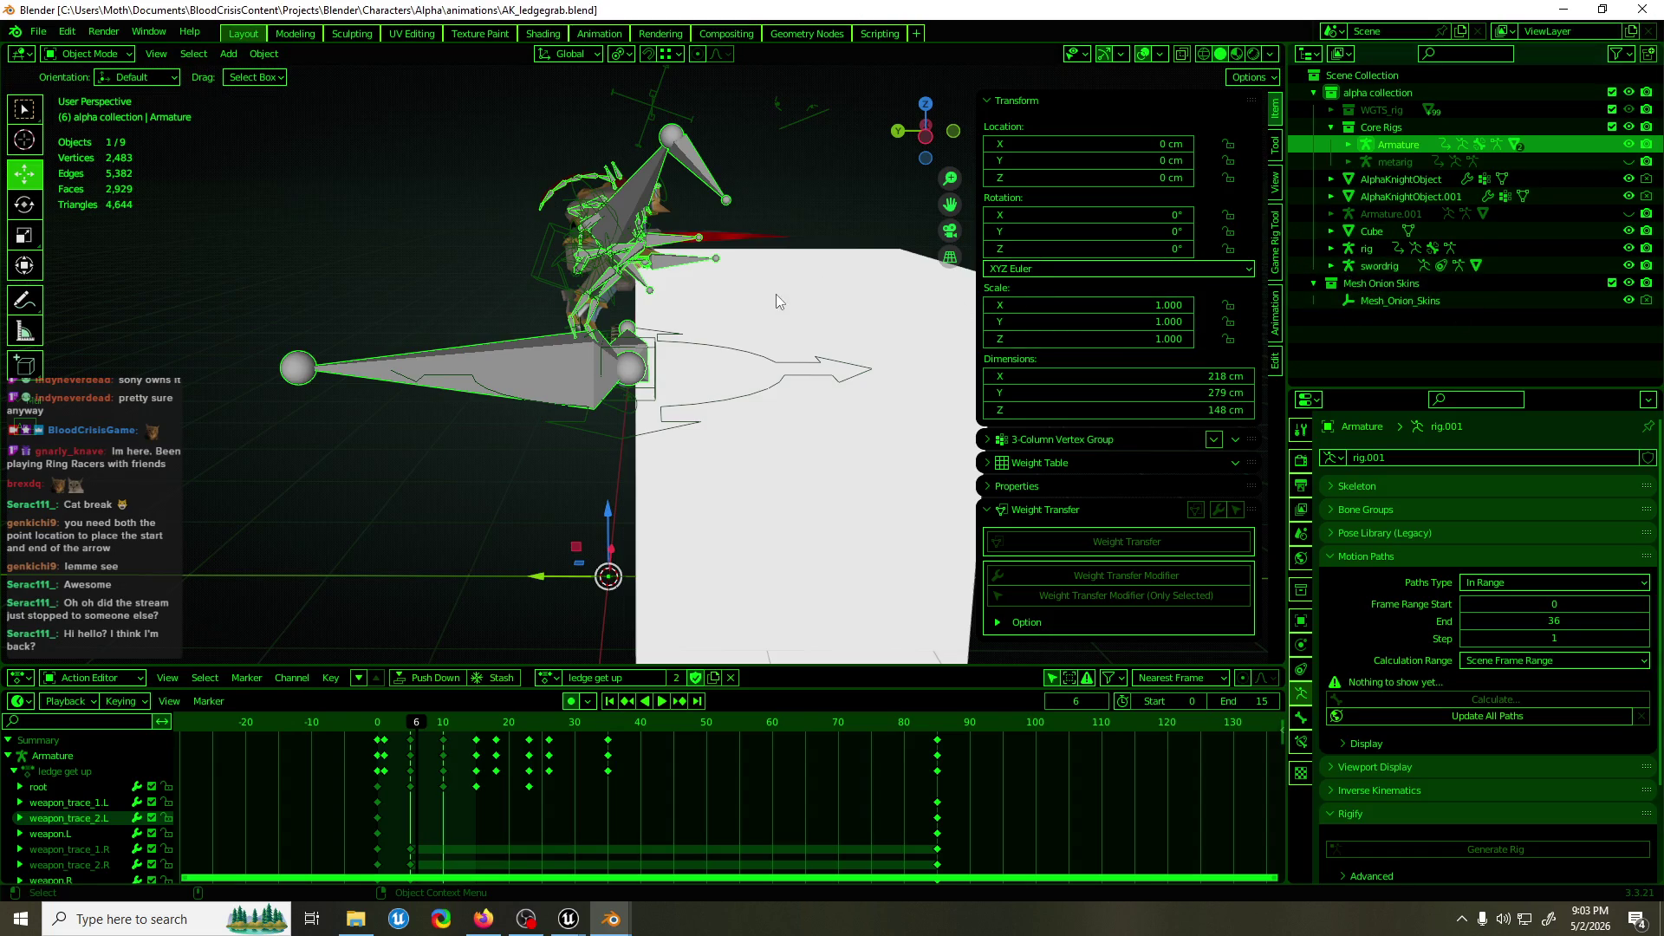
pyautogui.press('ctrl+KP_3')
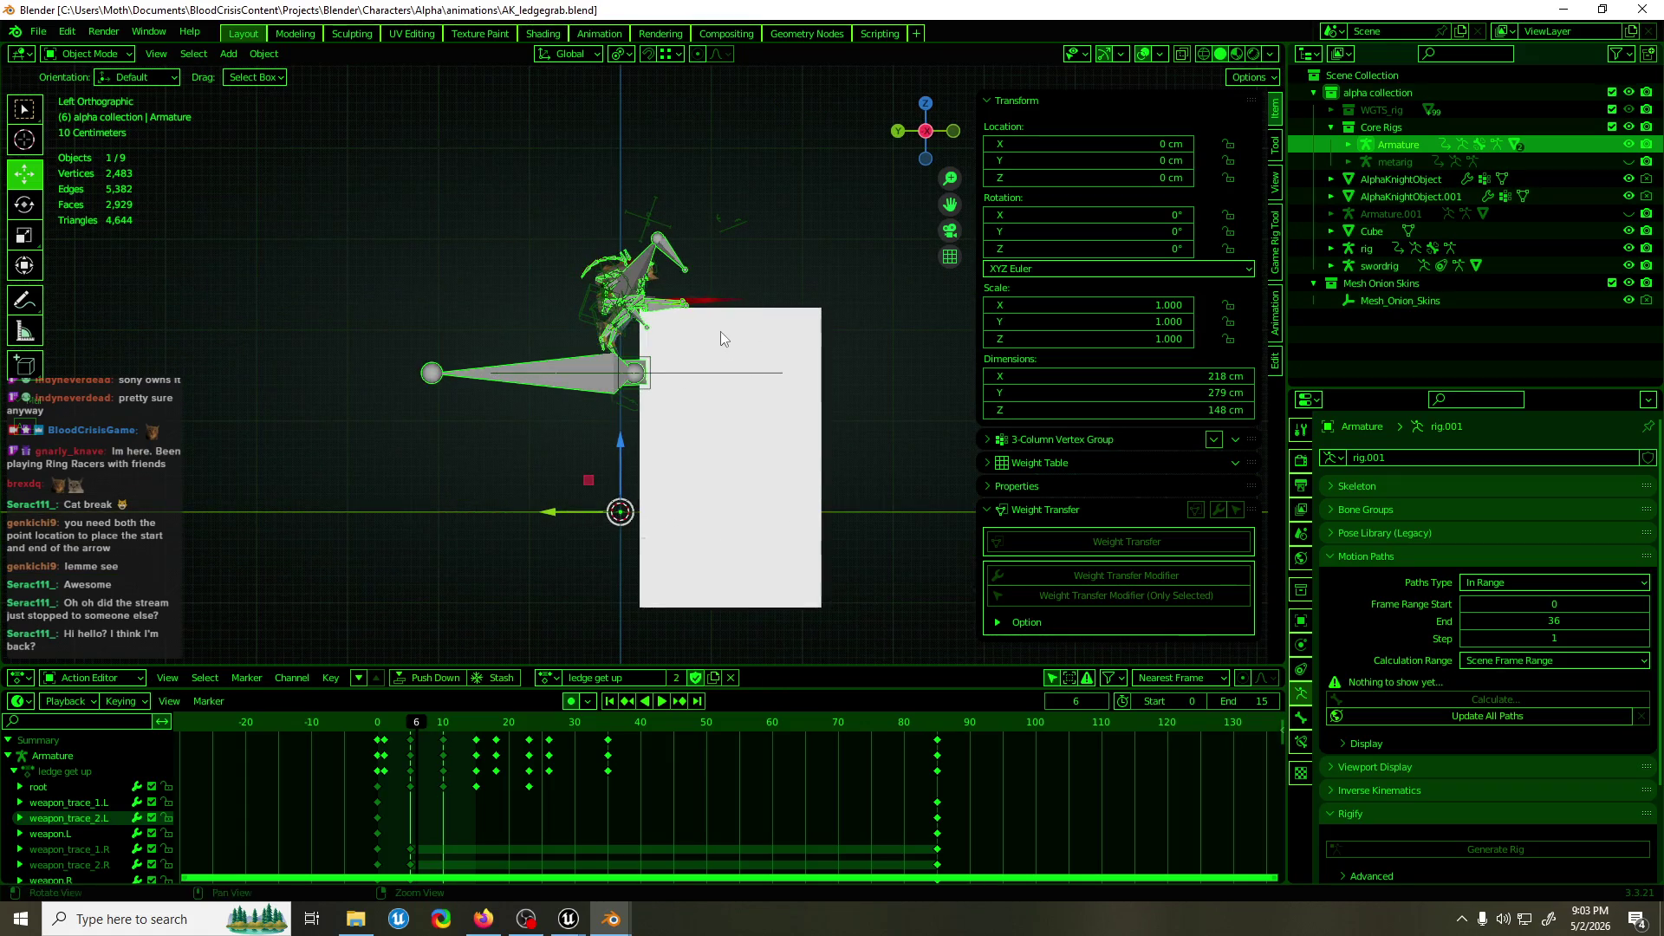
pyautogui.scroll(4, 714, 336)
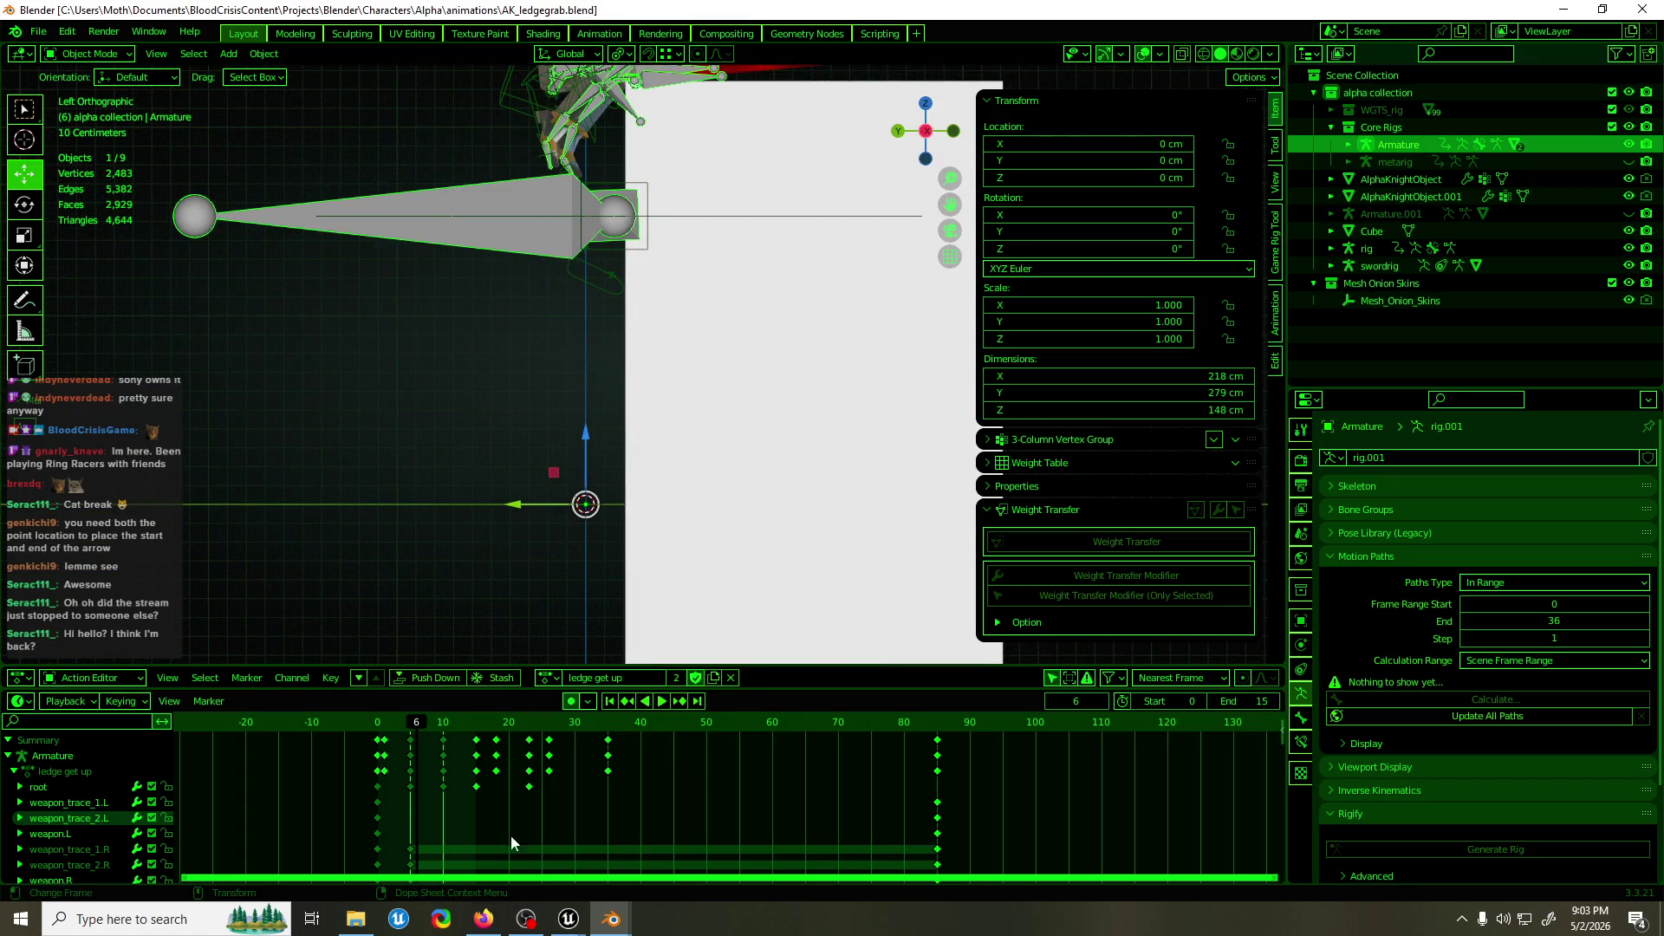
pyautogui.click(569, 921)
pyautogui.click(536, 829)
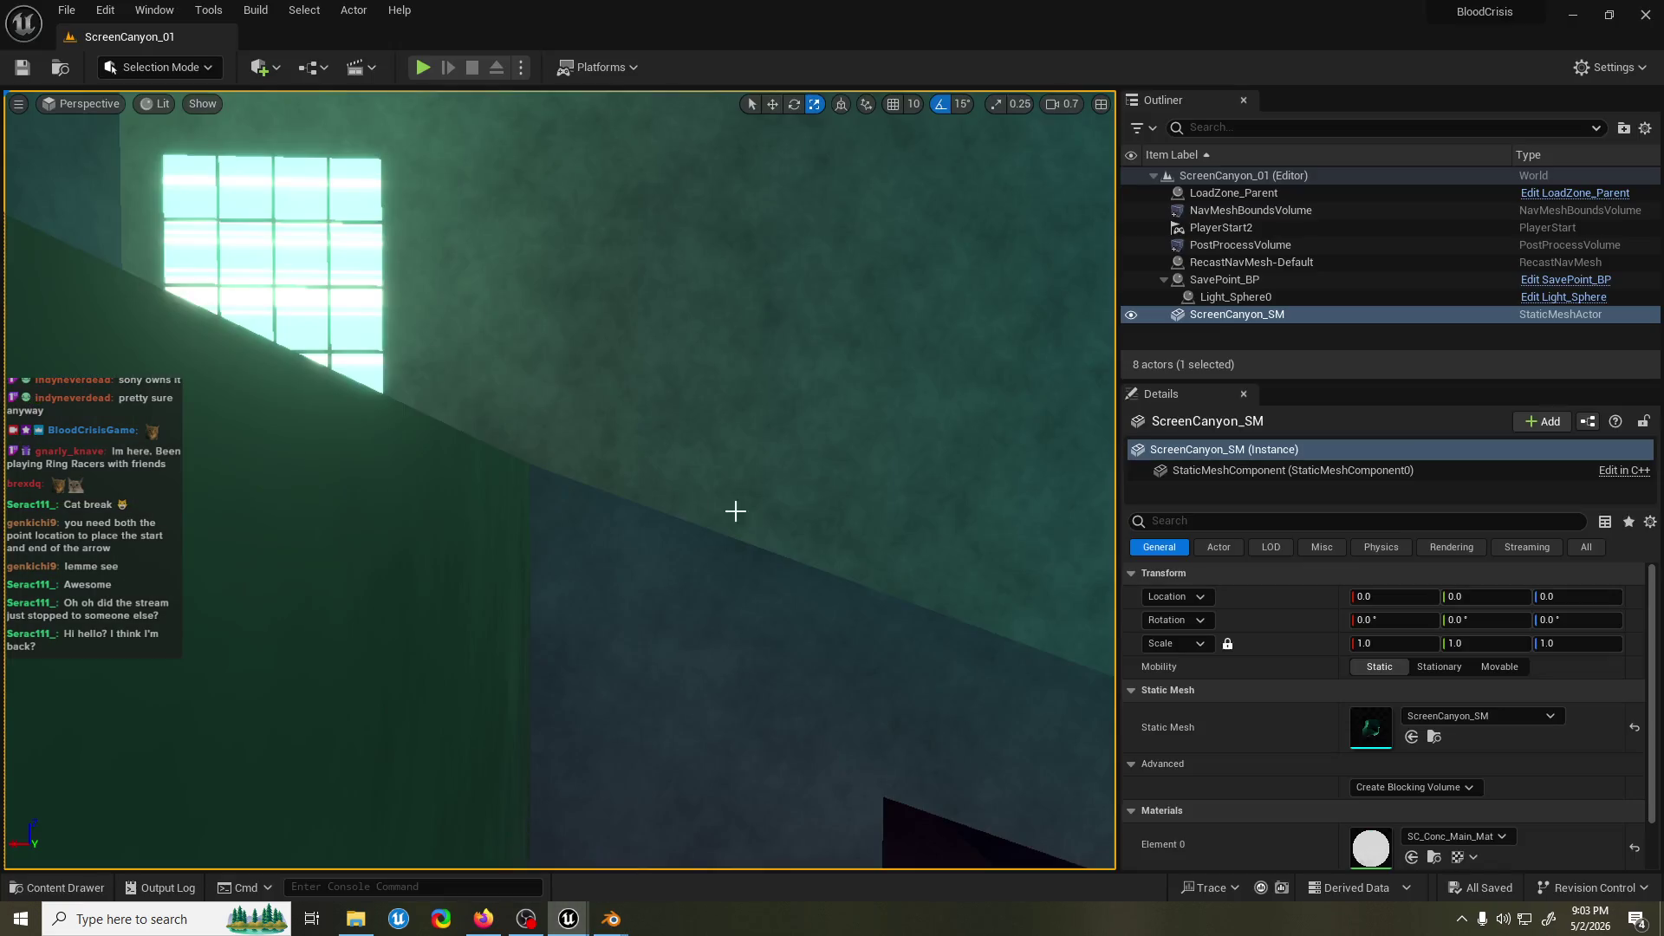
pyautogui.click(421, 67)
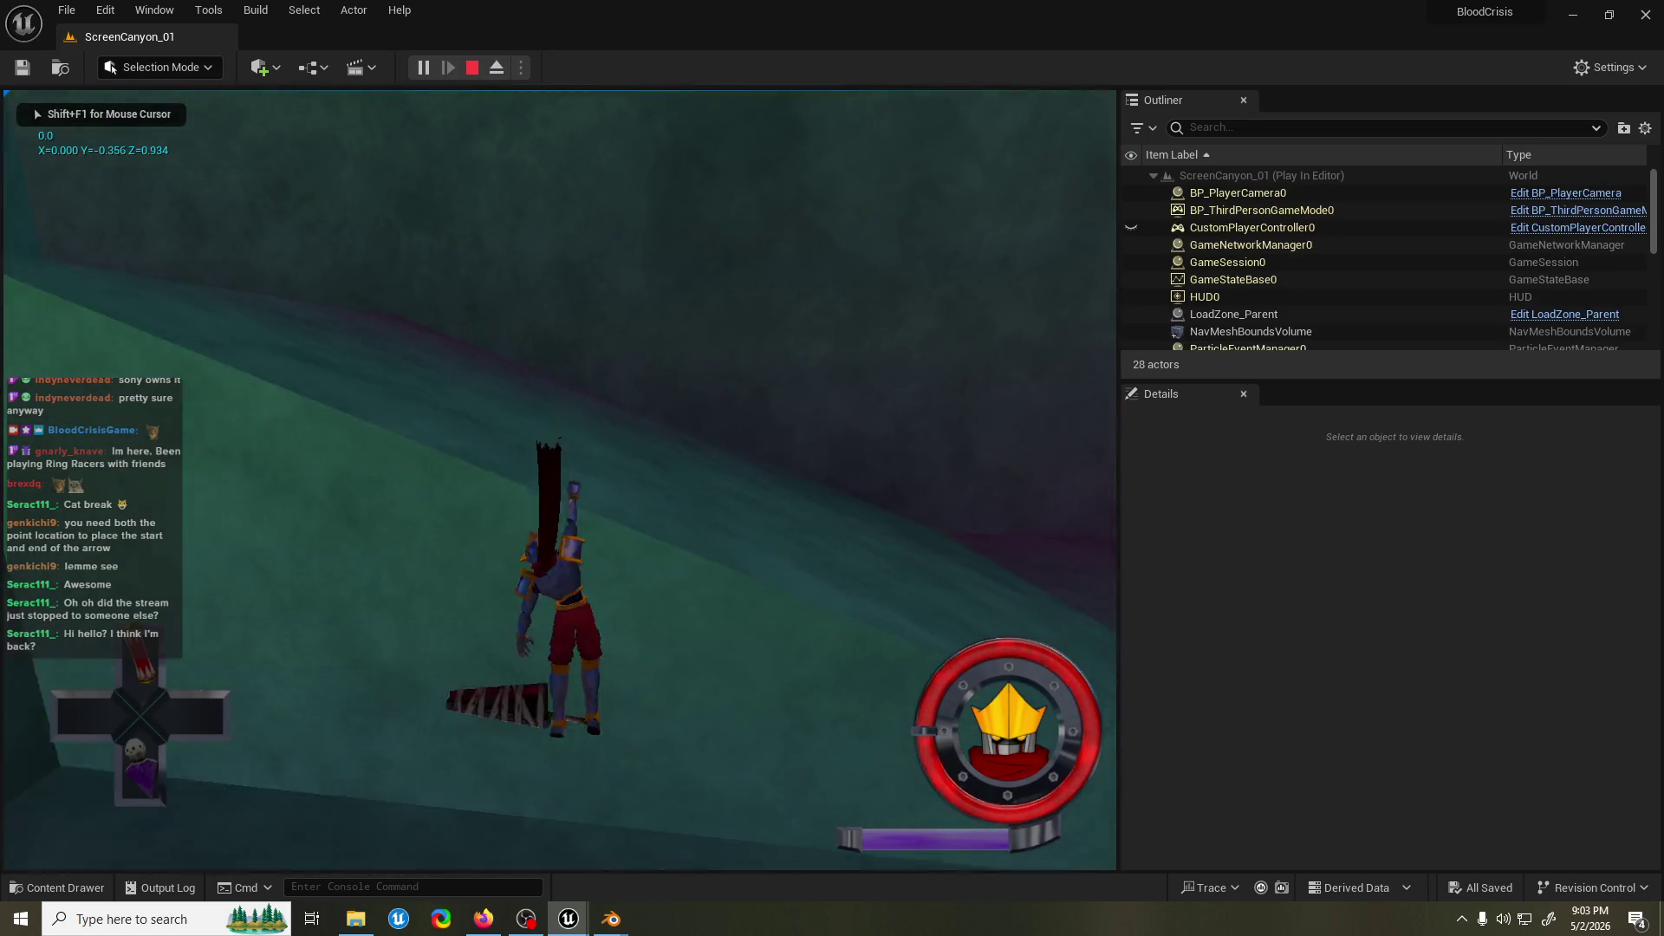
pyautogui.press('`')
pyautogui.press('Up')
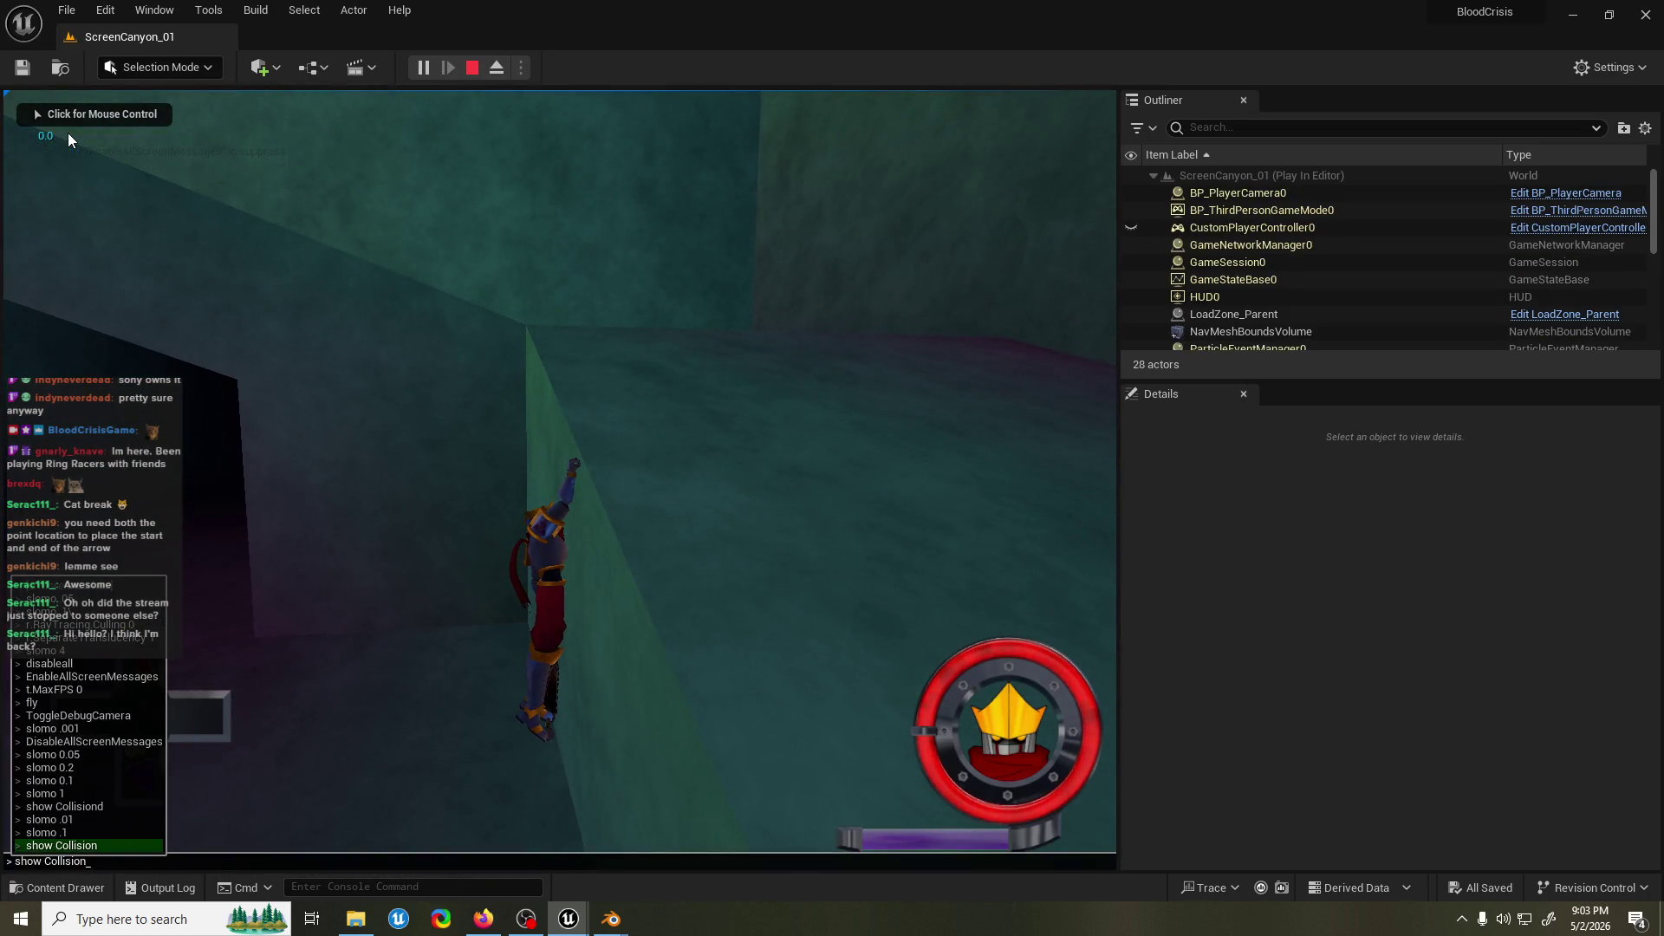
pyautogui.press('Return')
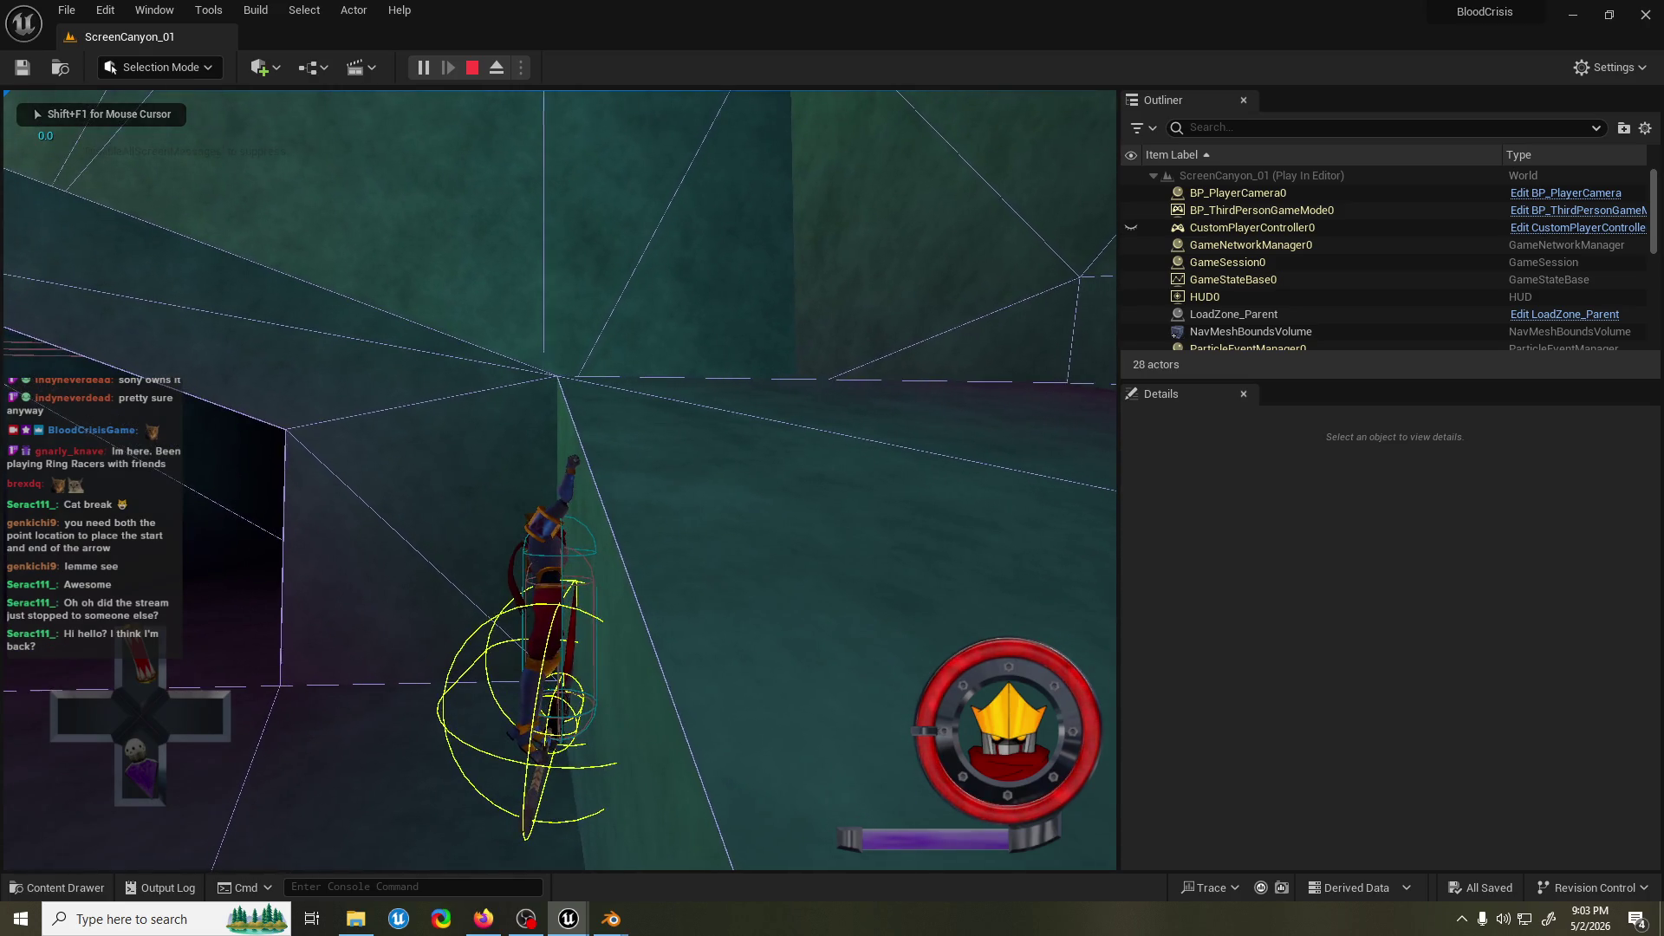
pyautogui.press('Escape')
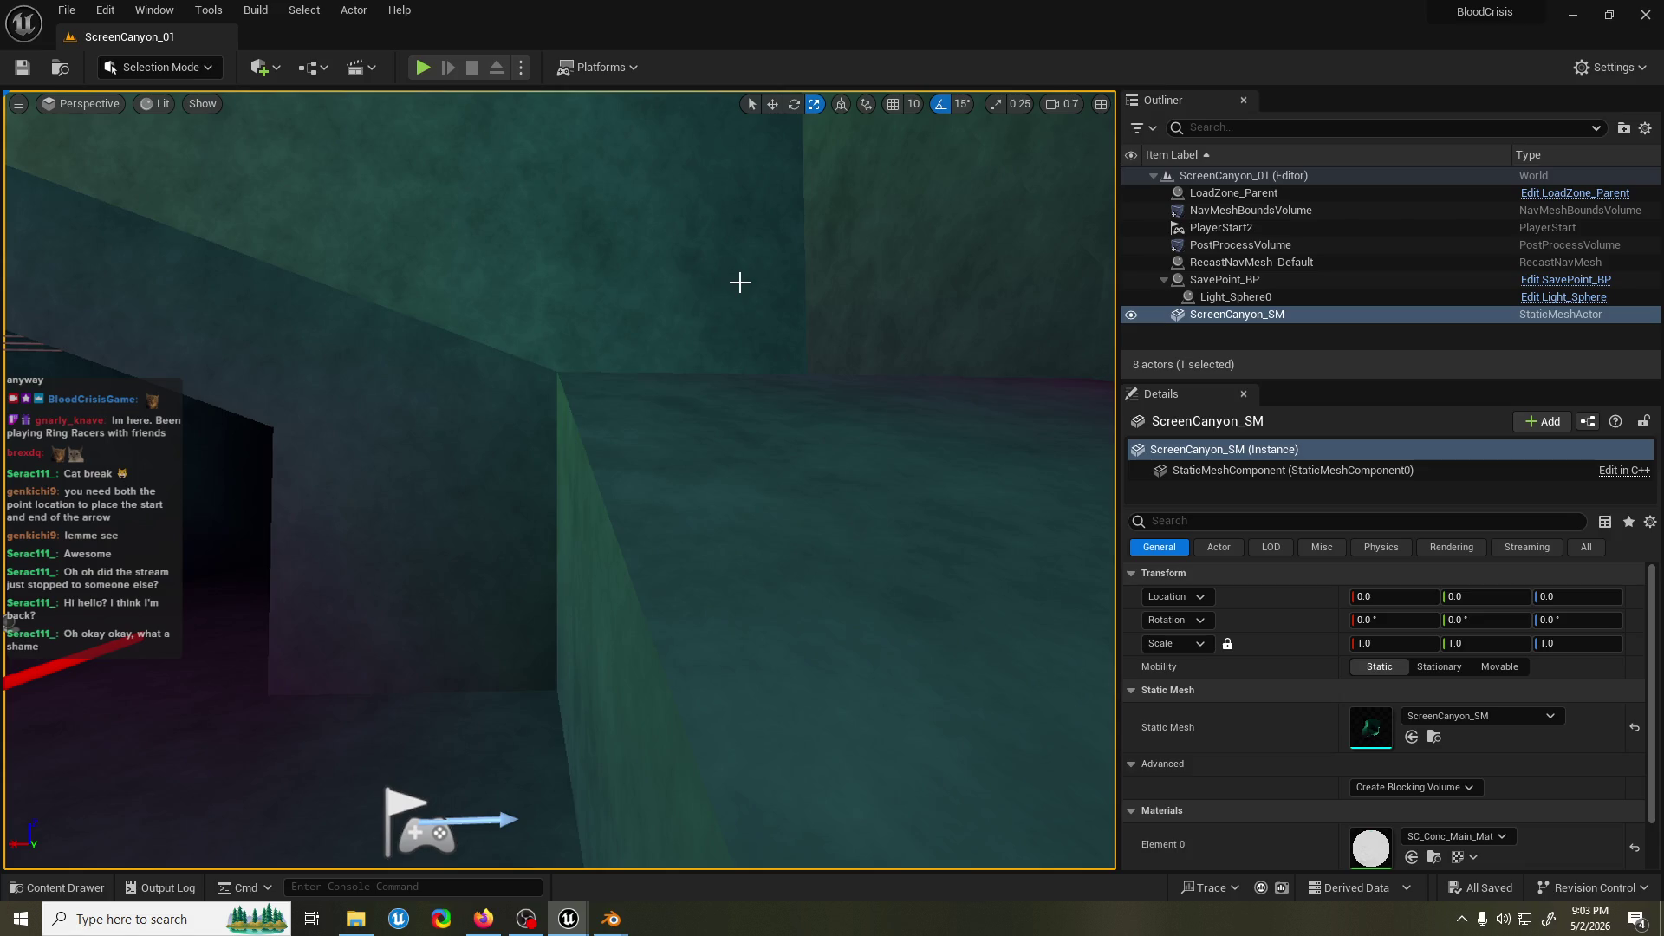
pyautogui.moveTo(611, 919)
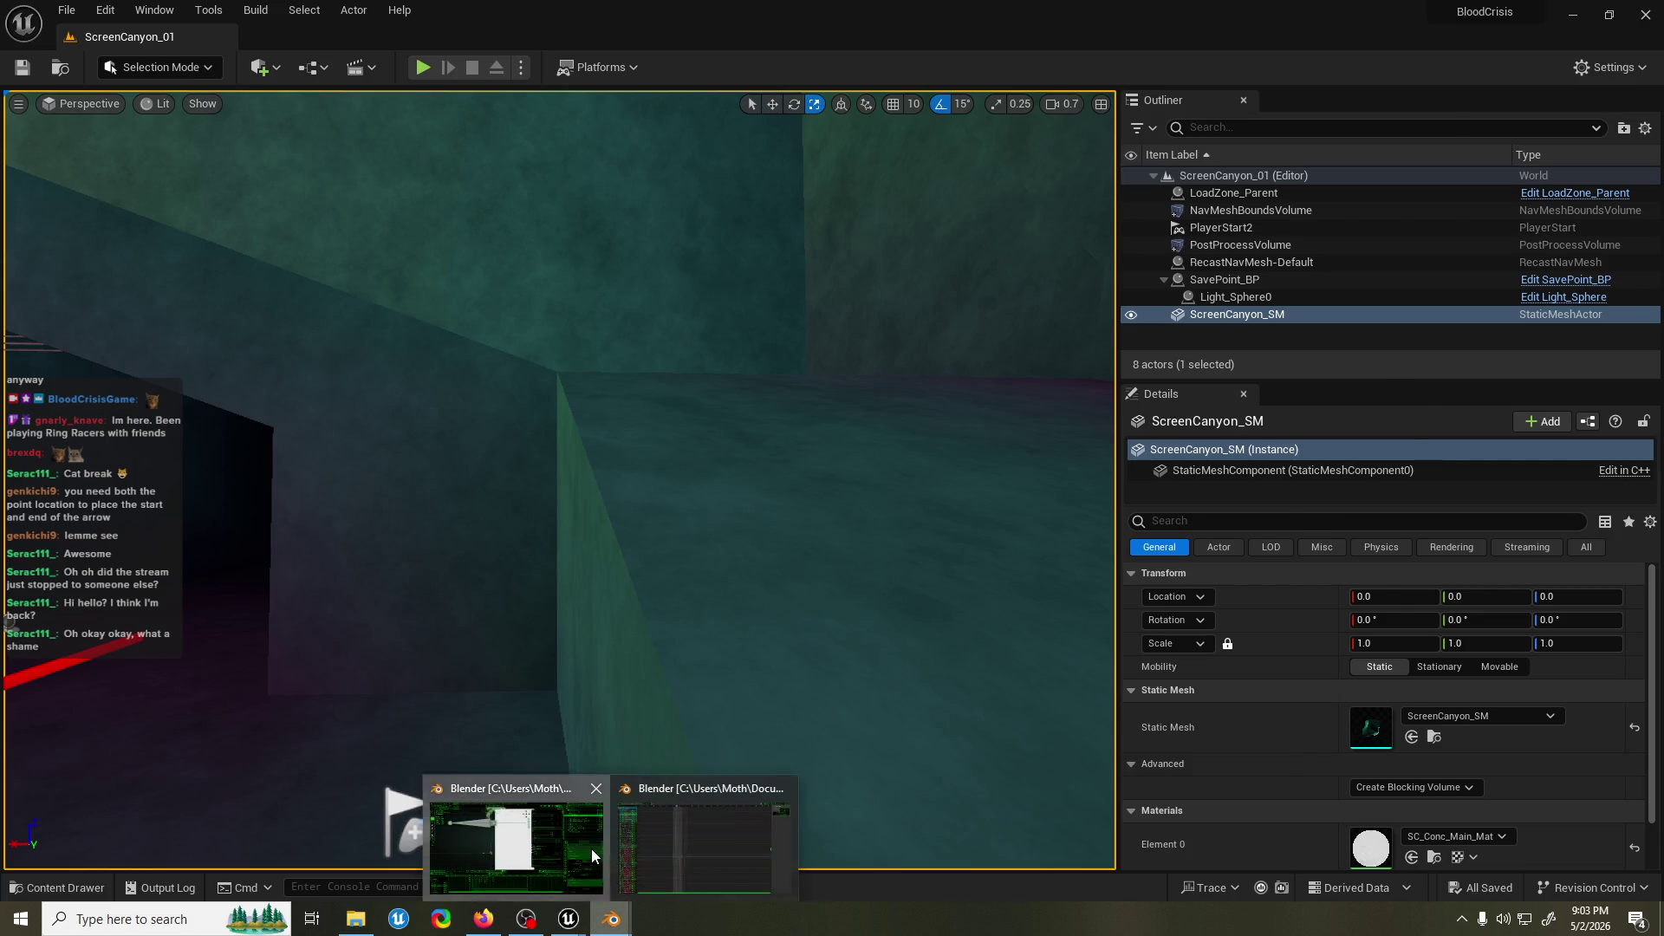
# In Edit Mode, move the white ledge block's face to a Y position of -30 cm.
pyautogui.click(591, 849)
pyautogui.moveTo(714, 276); pyautogui.dragTo(696, 510)
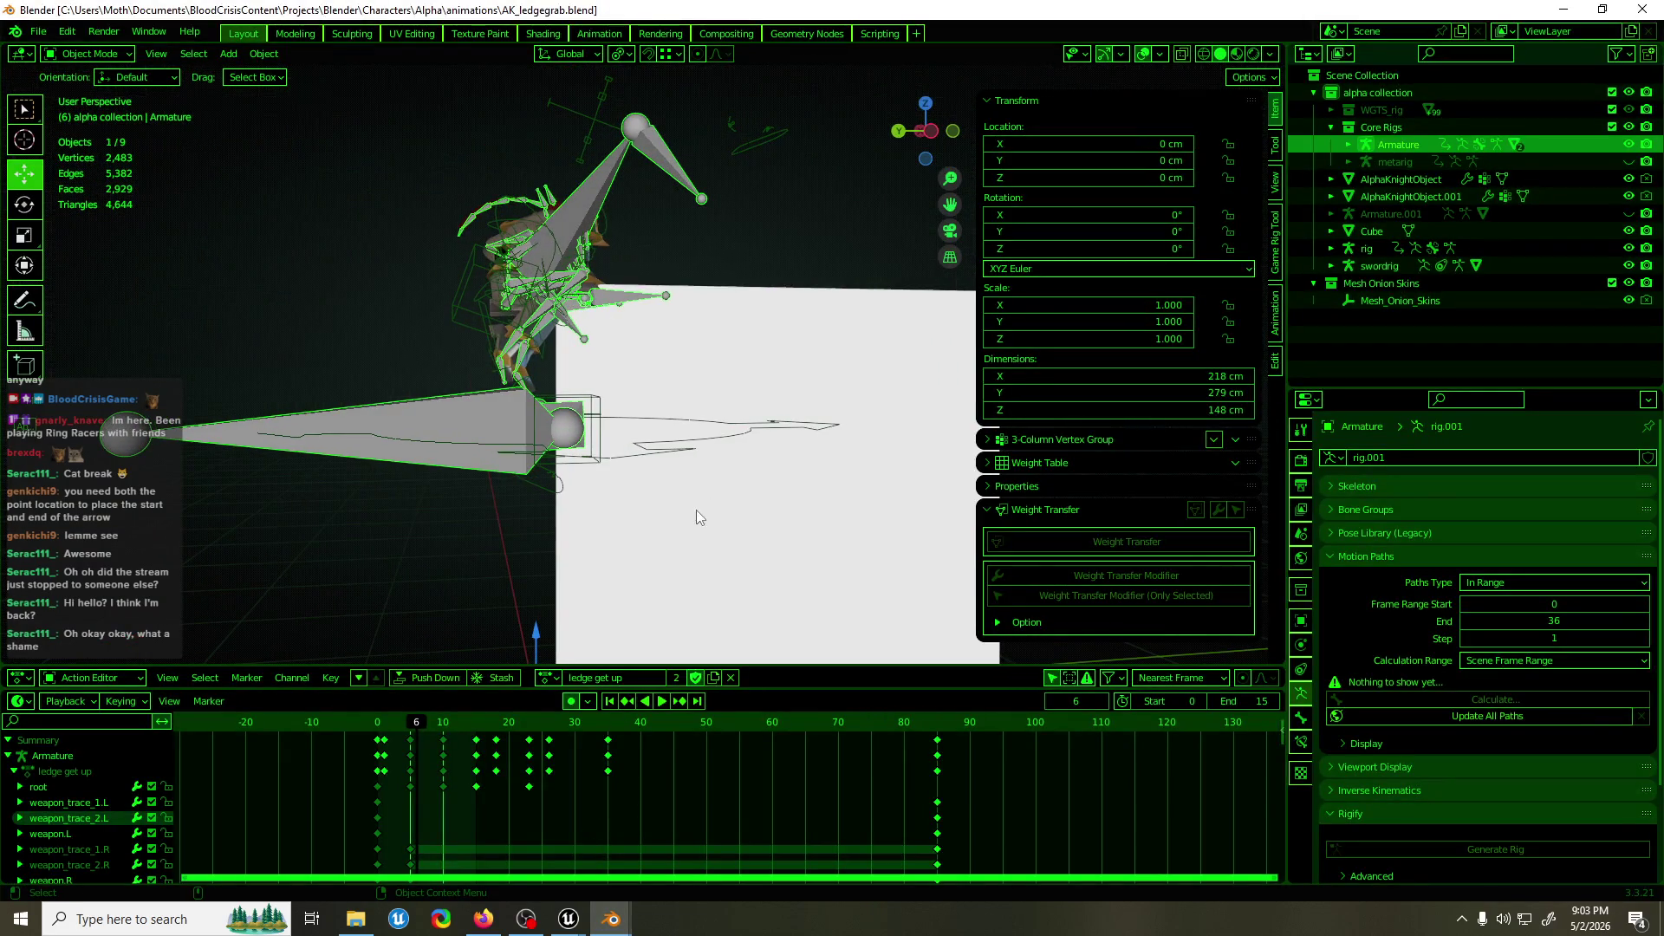
pyautogui.click(695, 509)
pyautogui.press('Tab')
pyautogui.moveTo(588, 527); pyautogui.dragTo(676, 481)
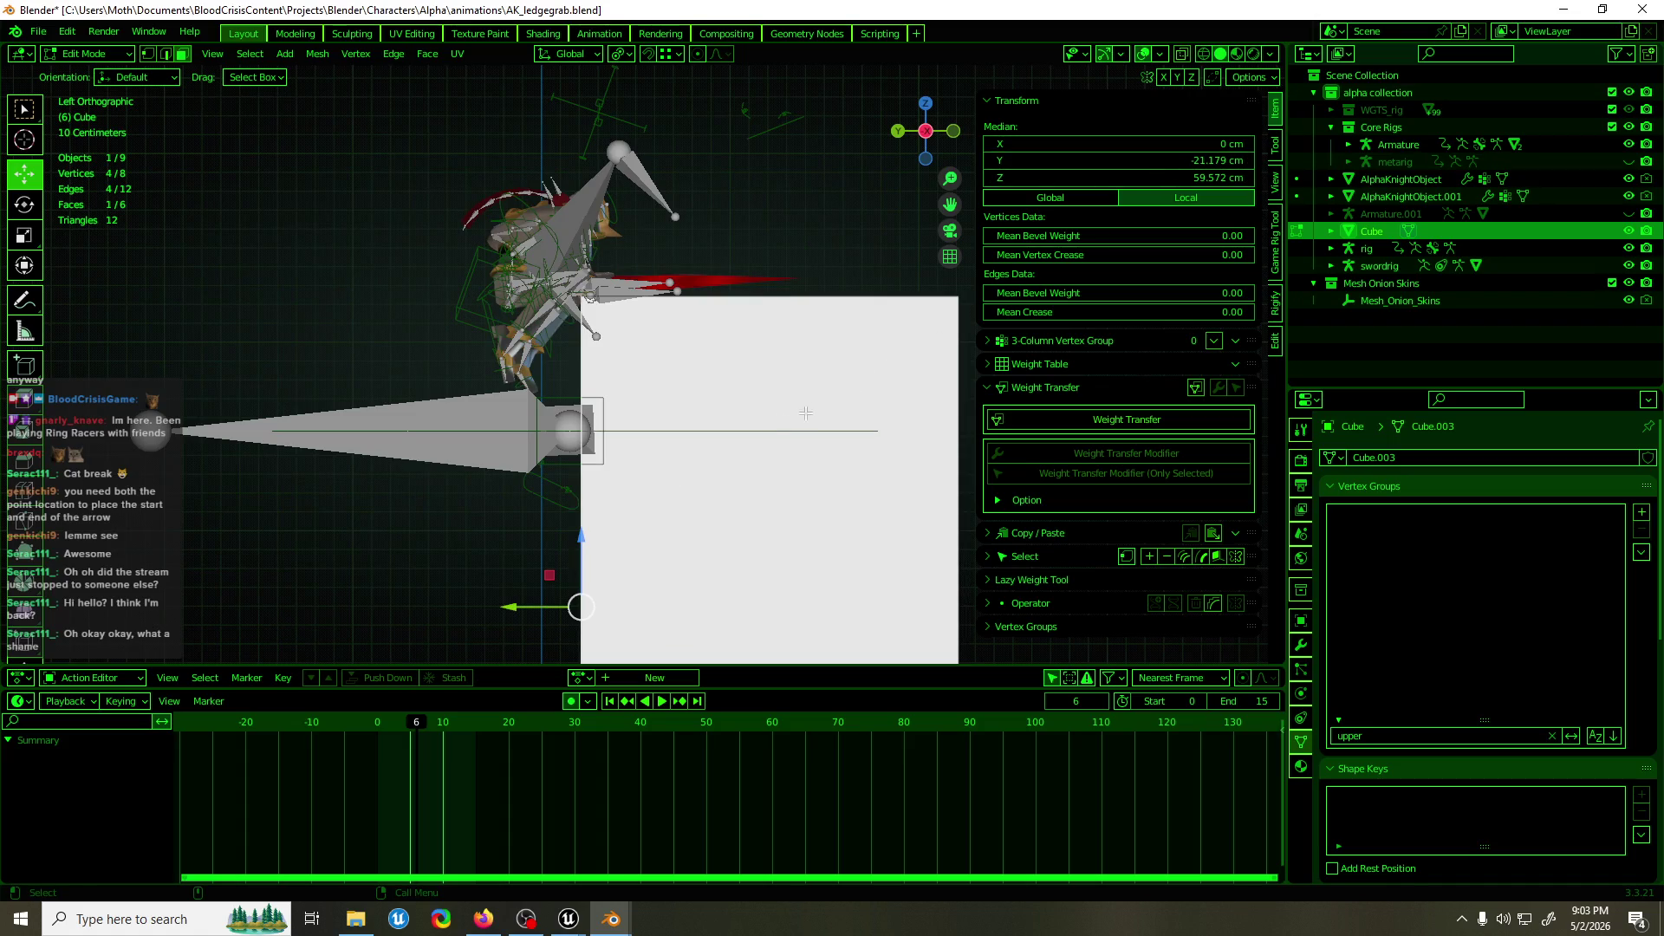
pyautogui.moveTo(525, 604); pyautogui.dragTo(547, 607)
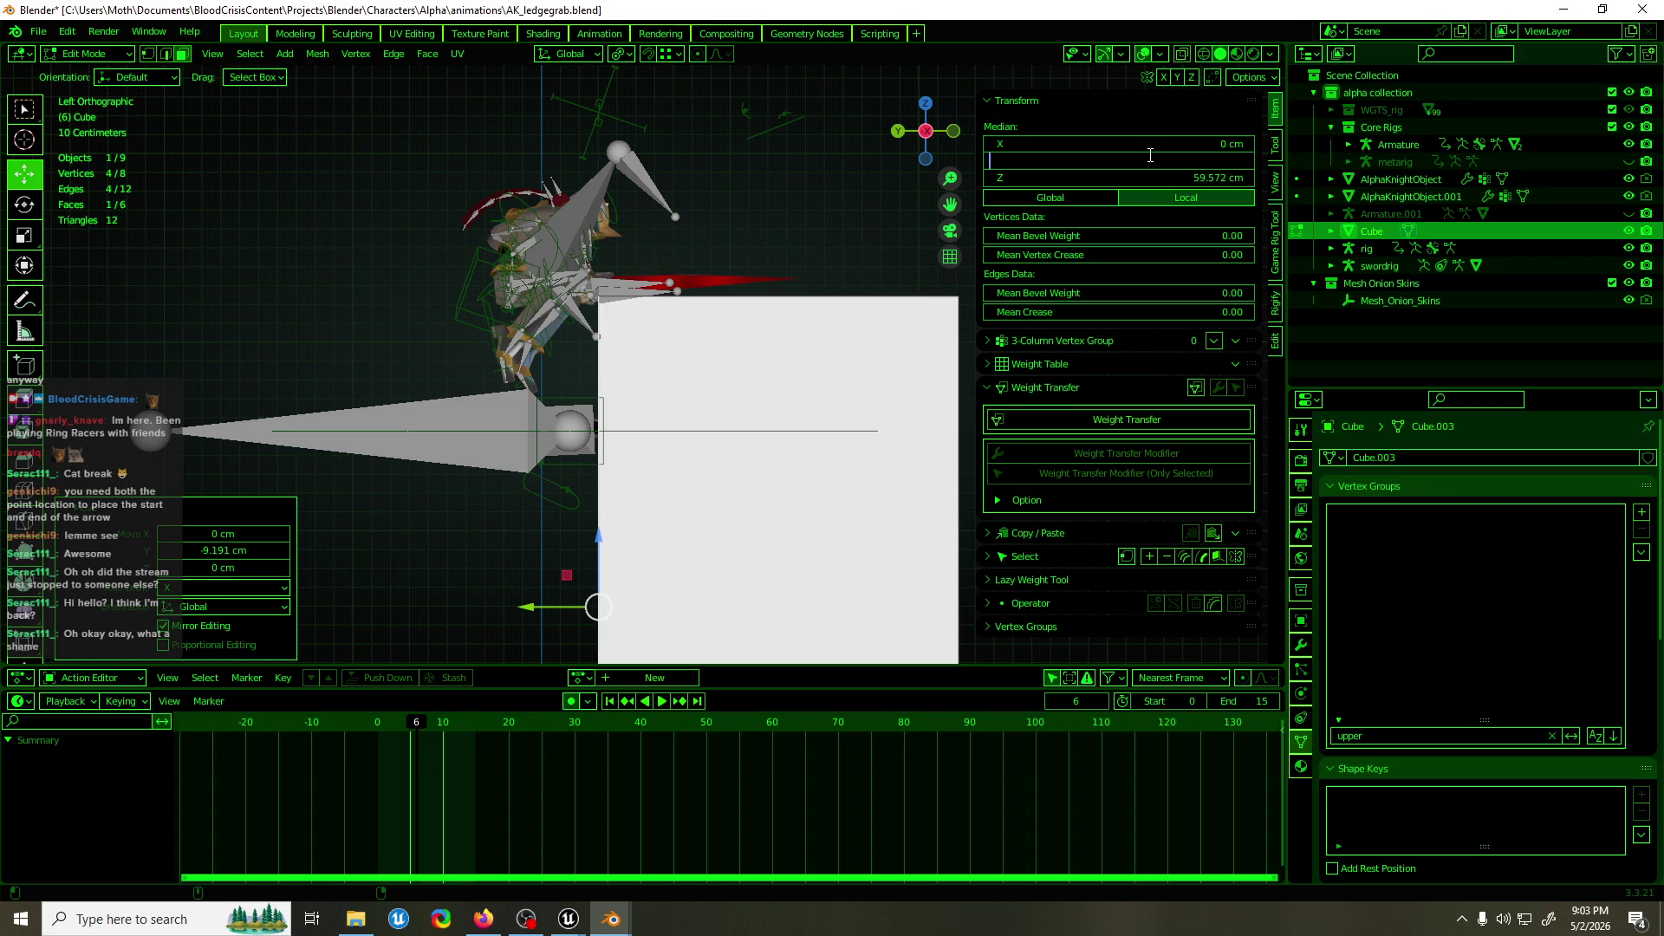
pyautogui.write('30')
pyautogui.press('Return')
pyautogui.write('-30')
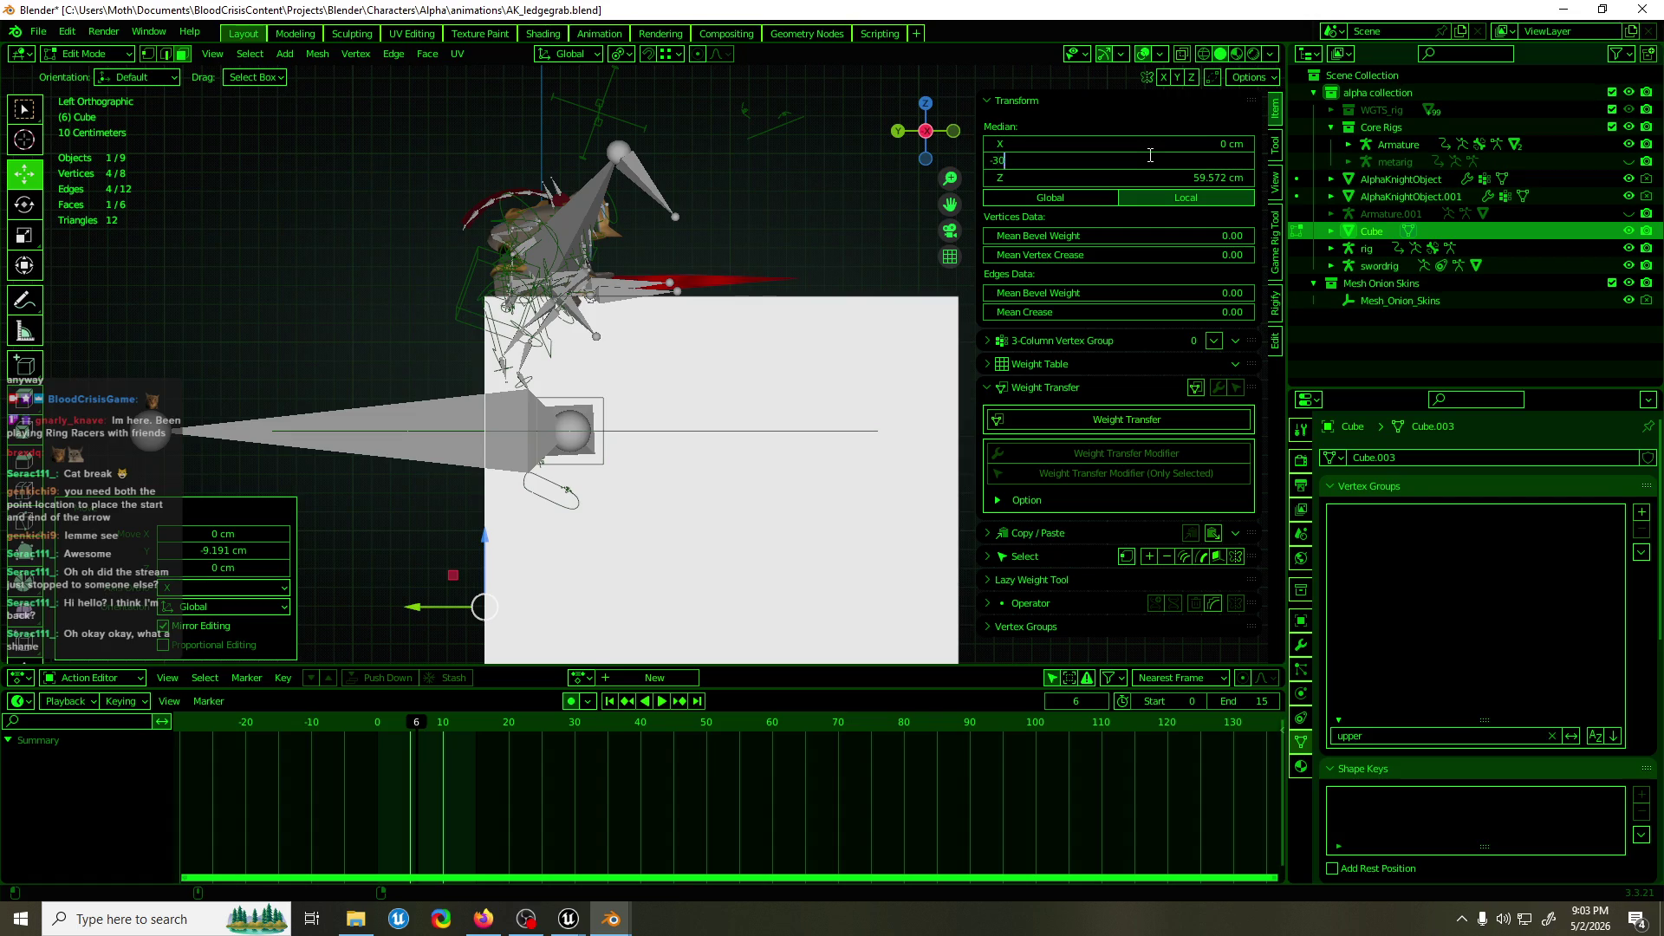
pyautogui.press('Return')
pyautogui.press('Tab')
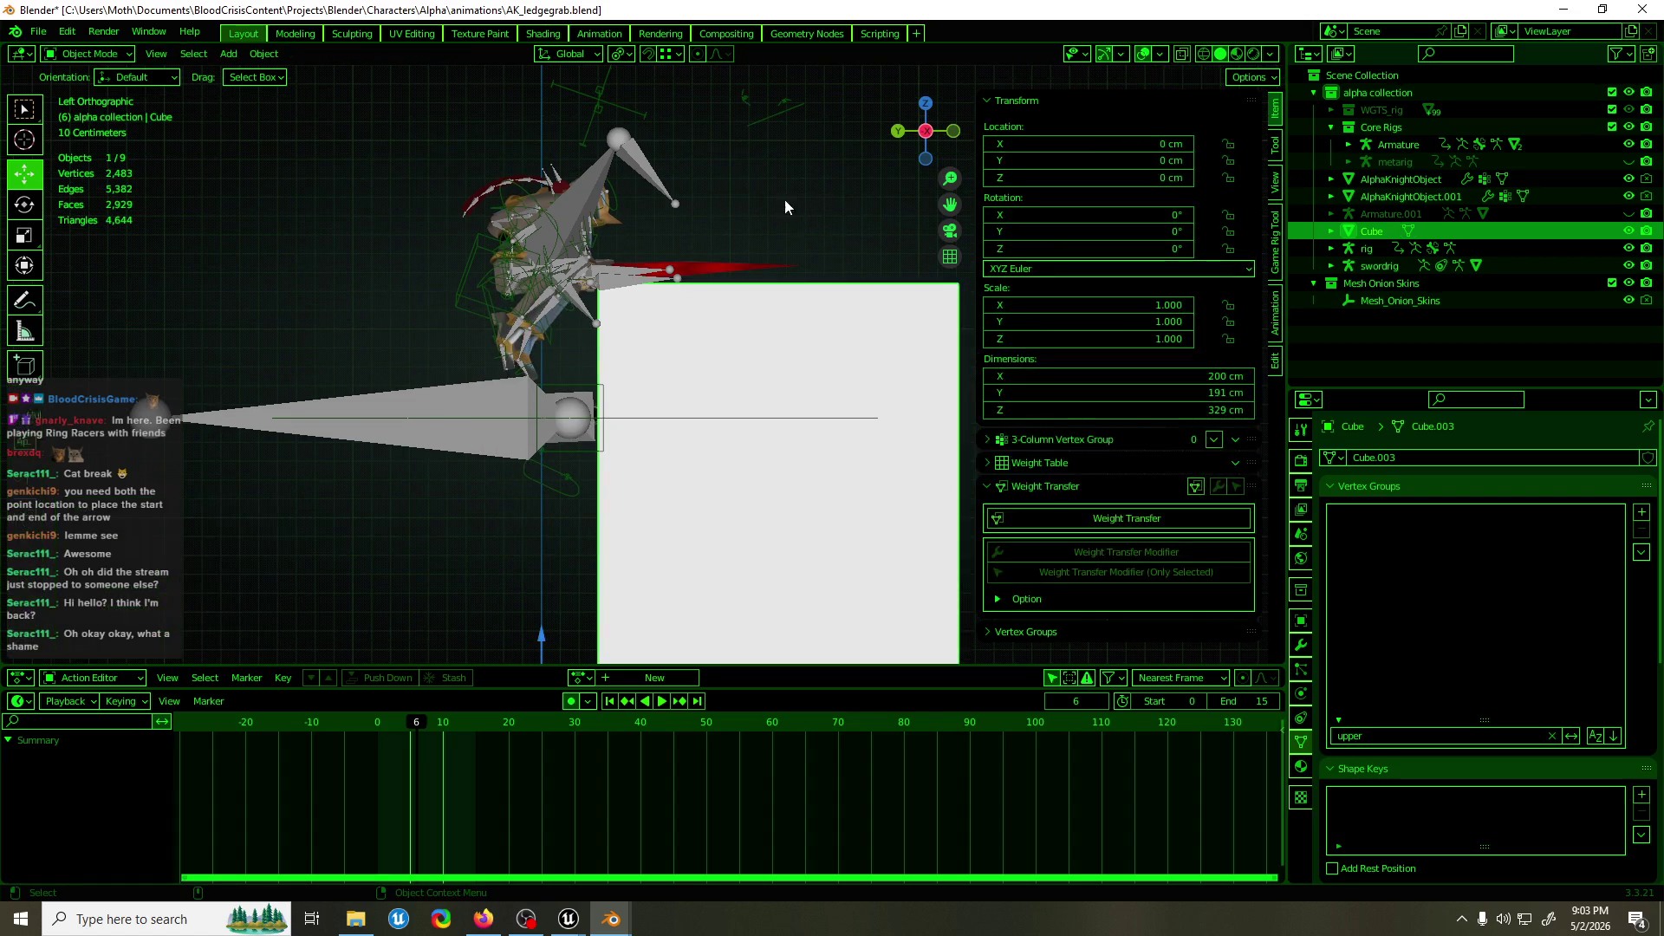
# Hide the armature's bones and play the ledge get-up animation from its start.
pyautogui.click(638, 178)
pyautogui.press('h')
pyautogui.moveTo(658, 242)
pyautogui.mouseDown()
pyautogui.moveTo(589, 310)
pyautogui.moveTo(677, 275)
pyautogui.moveTo(667, 407)
pyautogui.mouseUp()
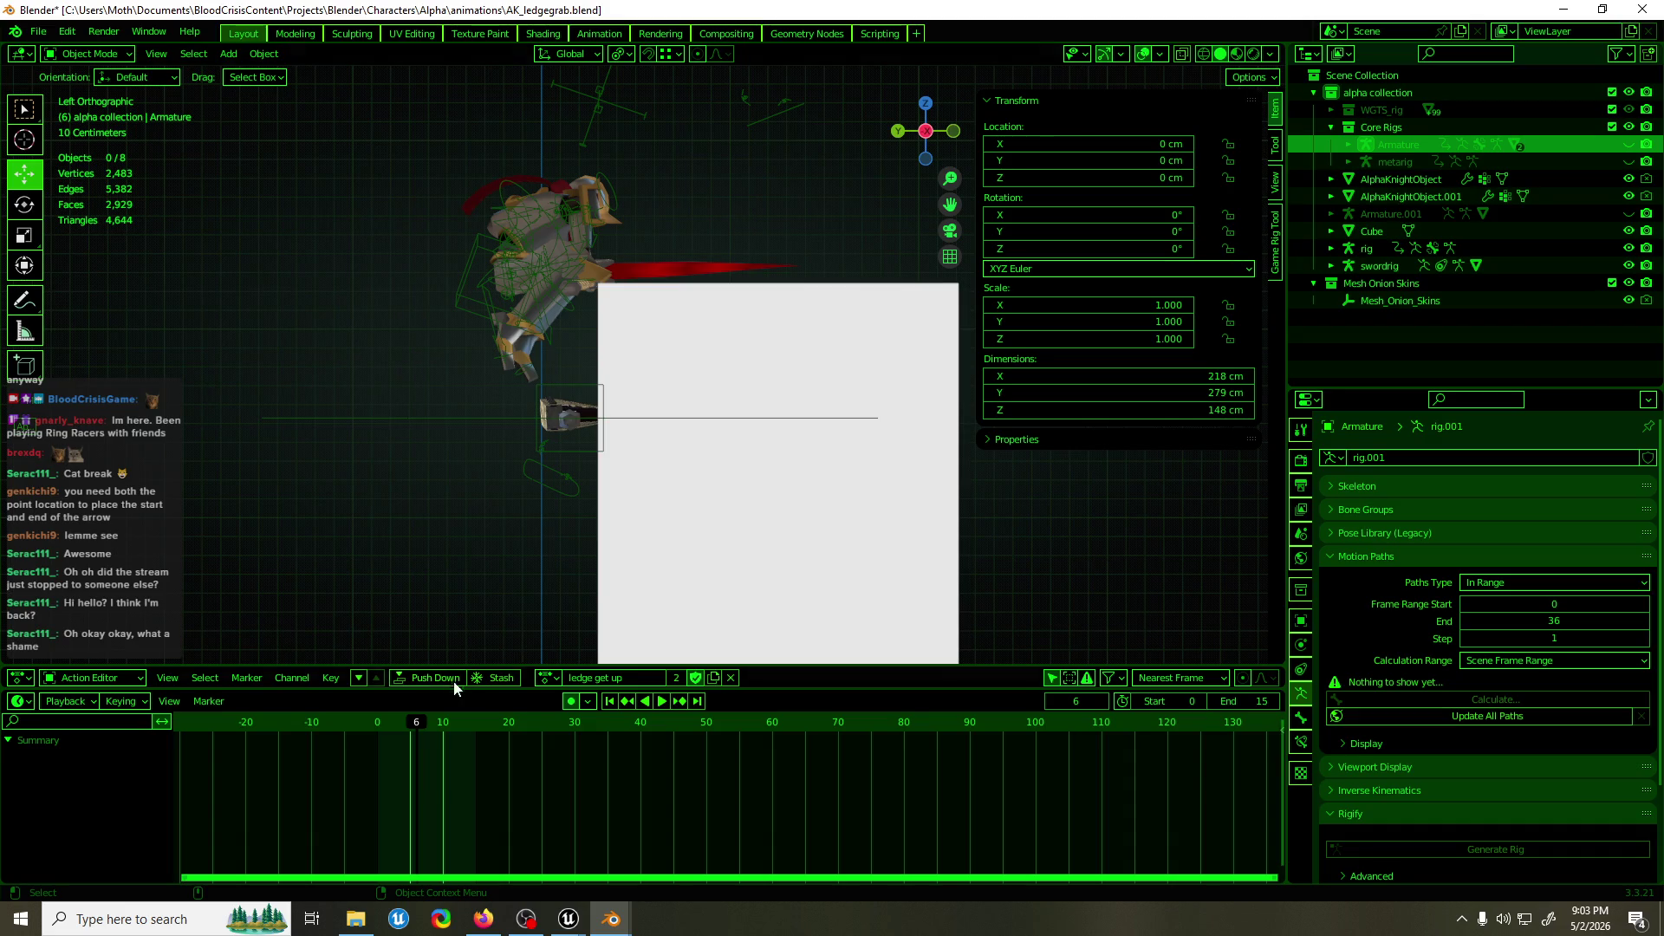
pyautogui.moveTo(418, 720); pyautogui.dragTo(376, 742)
pyautogui.press('space')
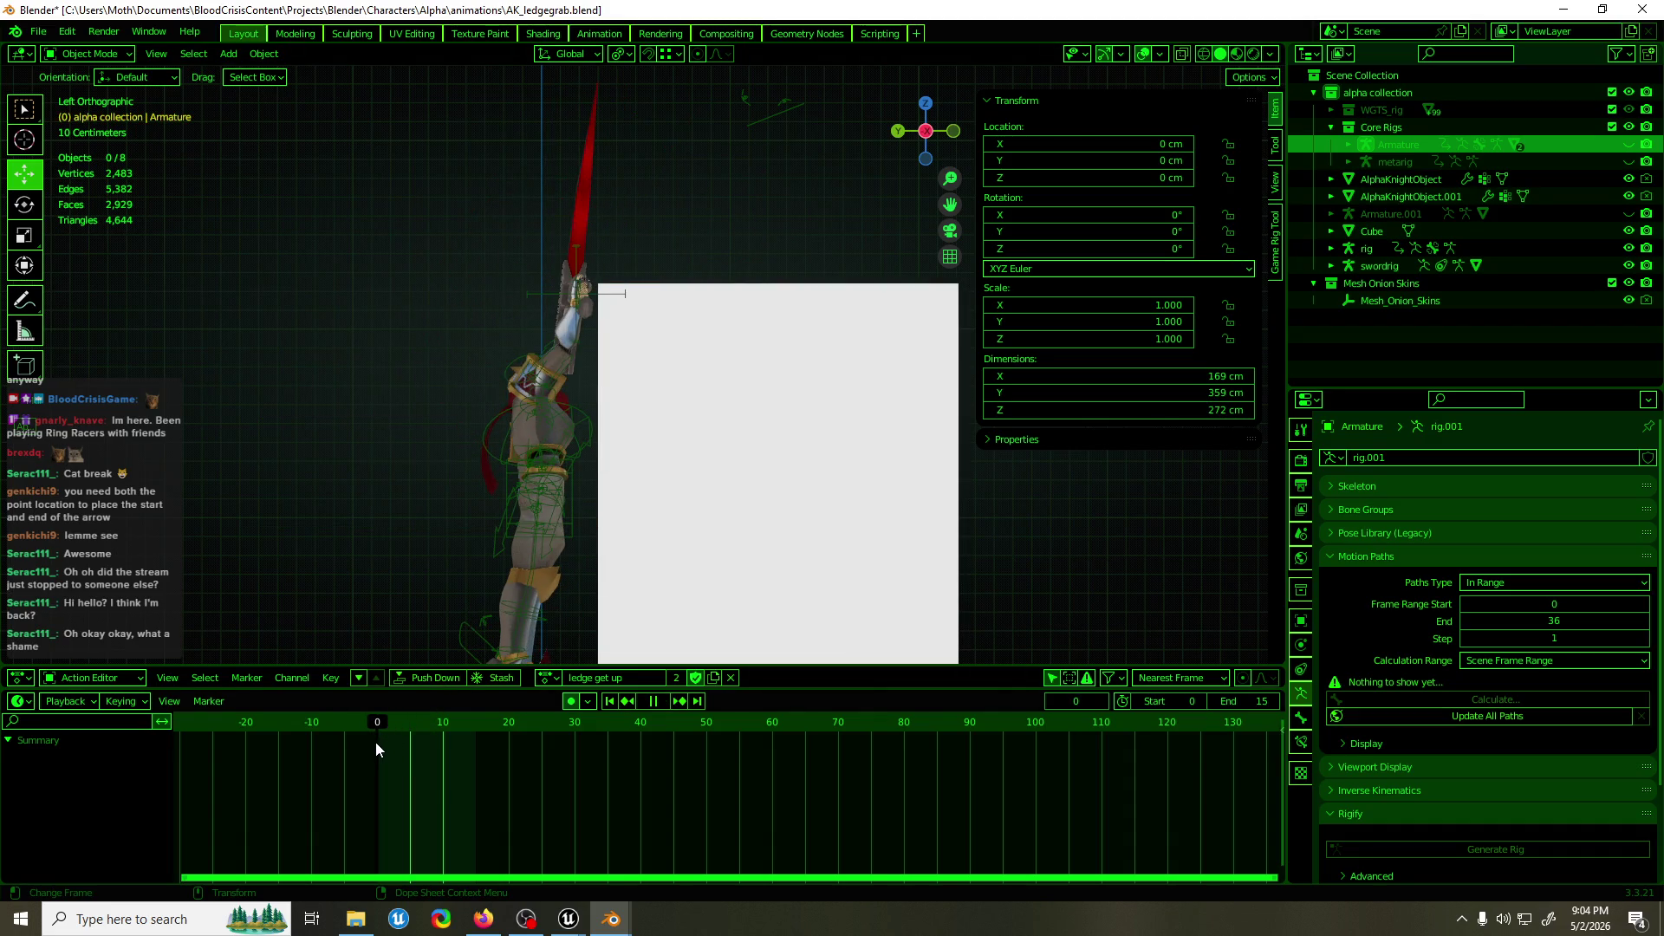
pyautogui.press('space')
# Inspect the character from another angle, then return to the Unreal editor.
pyautogui.scroll(4, 576, 278)
pyautogui.moveTo(576, 278)
pyautogui.mouseDown()
pyautogui.moveTo(600, 271)
pyautogui.moveTo(663, 346)
pyautogui.moveTo(605, 348)
pyautogui.moveTo(633, 297)
pyautogui.mouseUp()
pyautogui.scroll(-3, 633, 289)
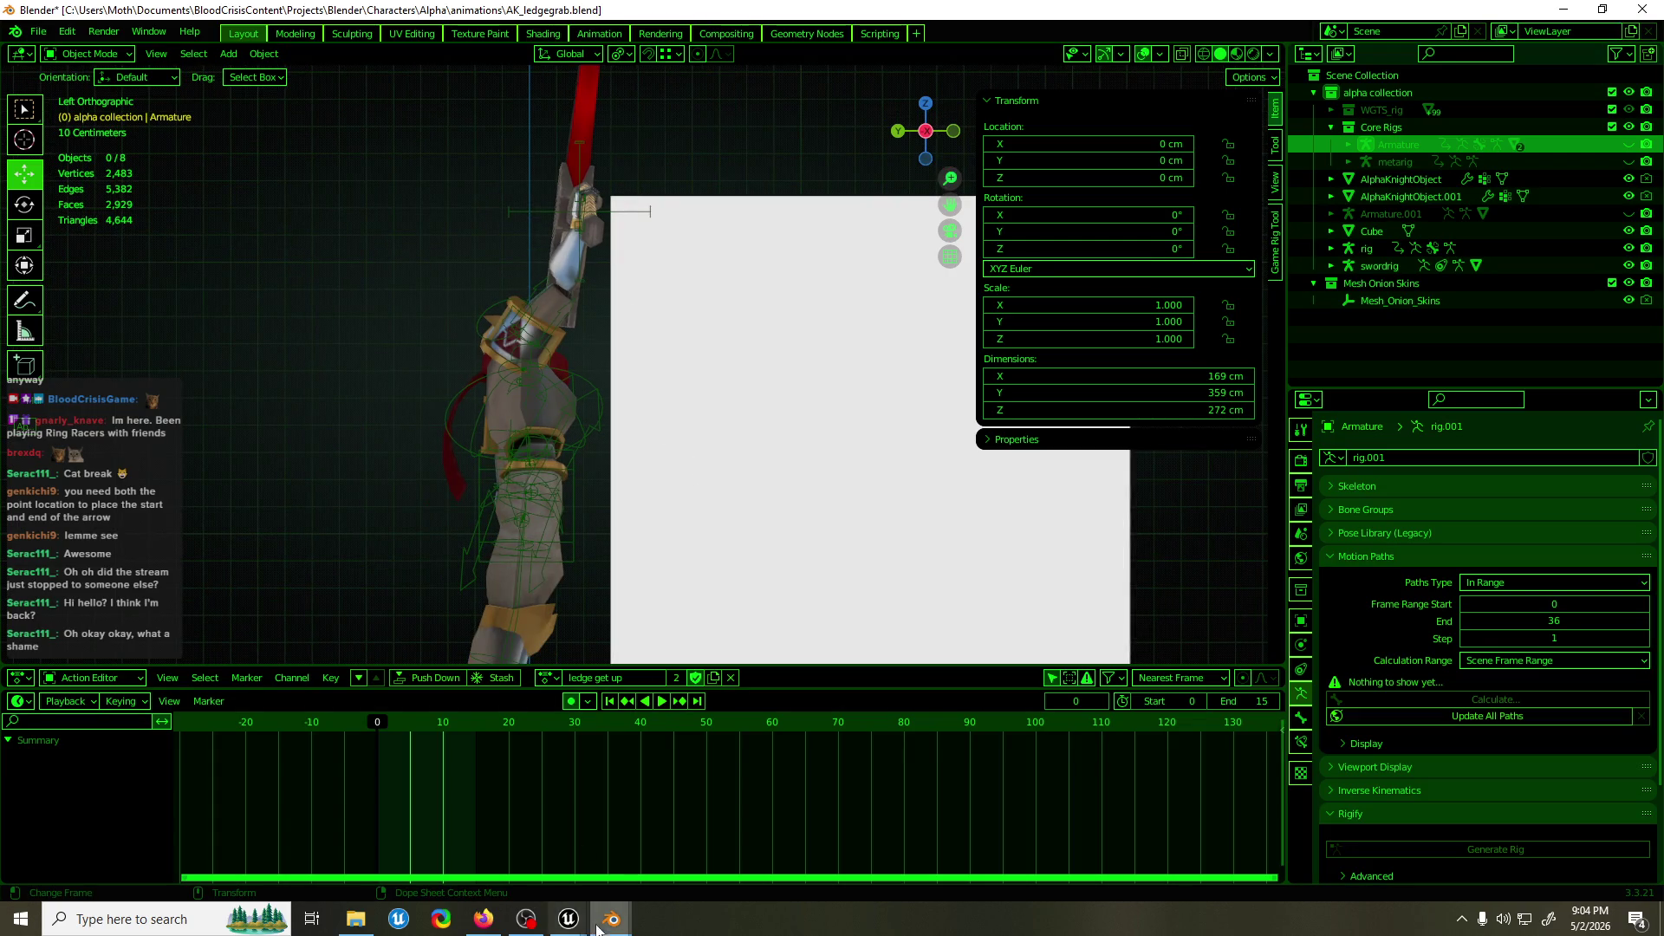
pyautogui.moveTo(600, 927)
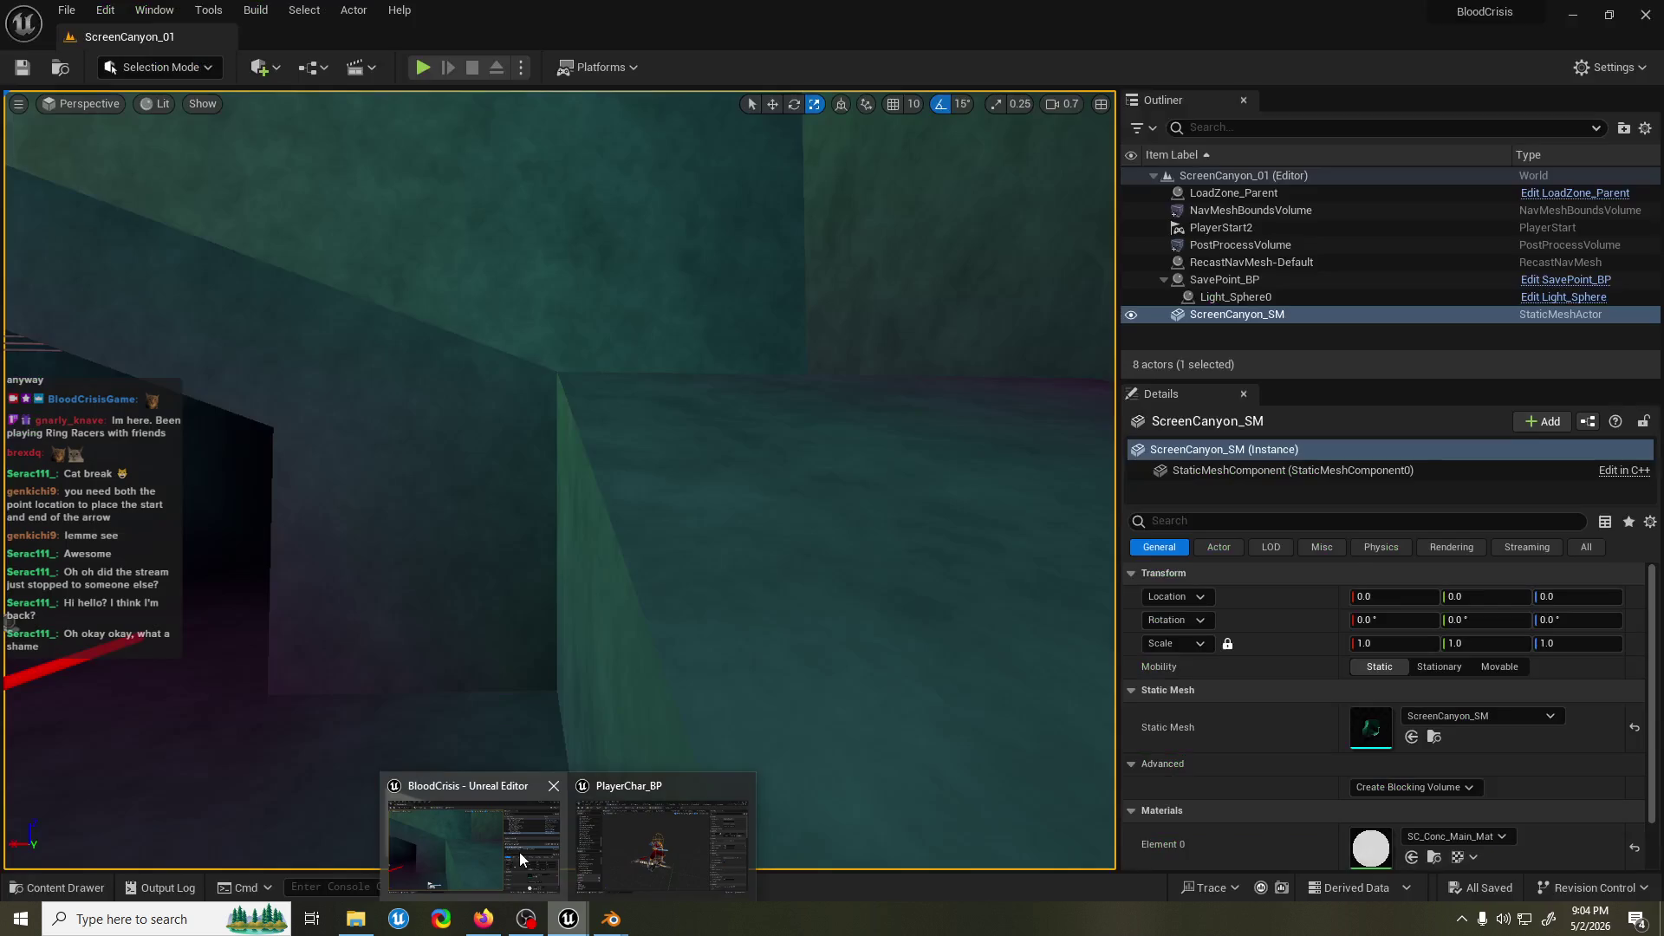
pyautogui.click(518, 850)
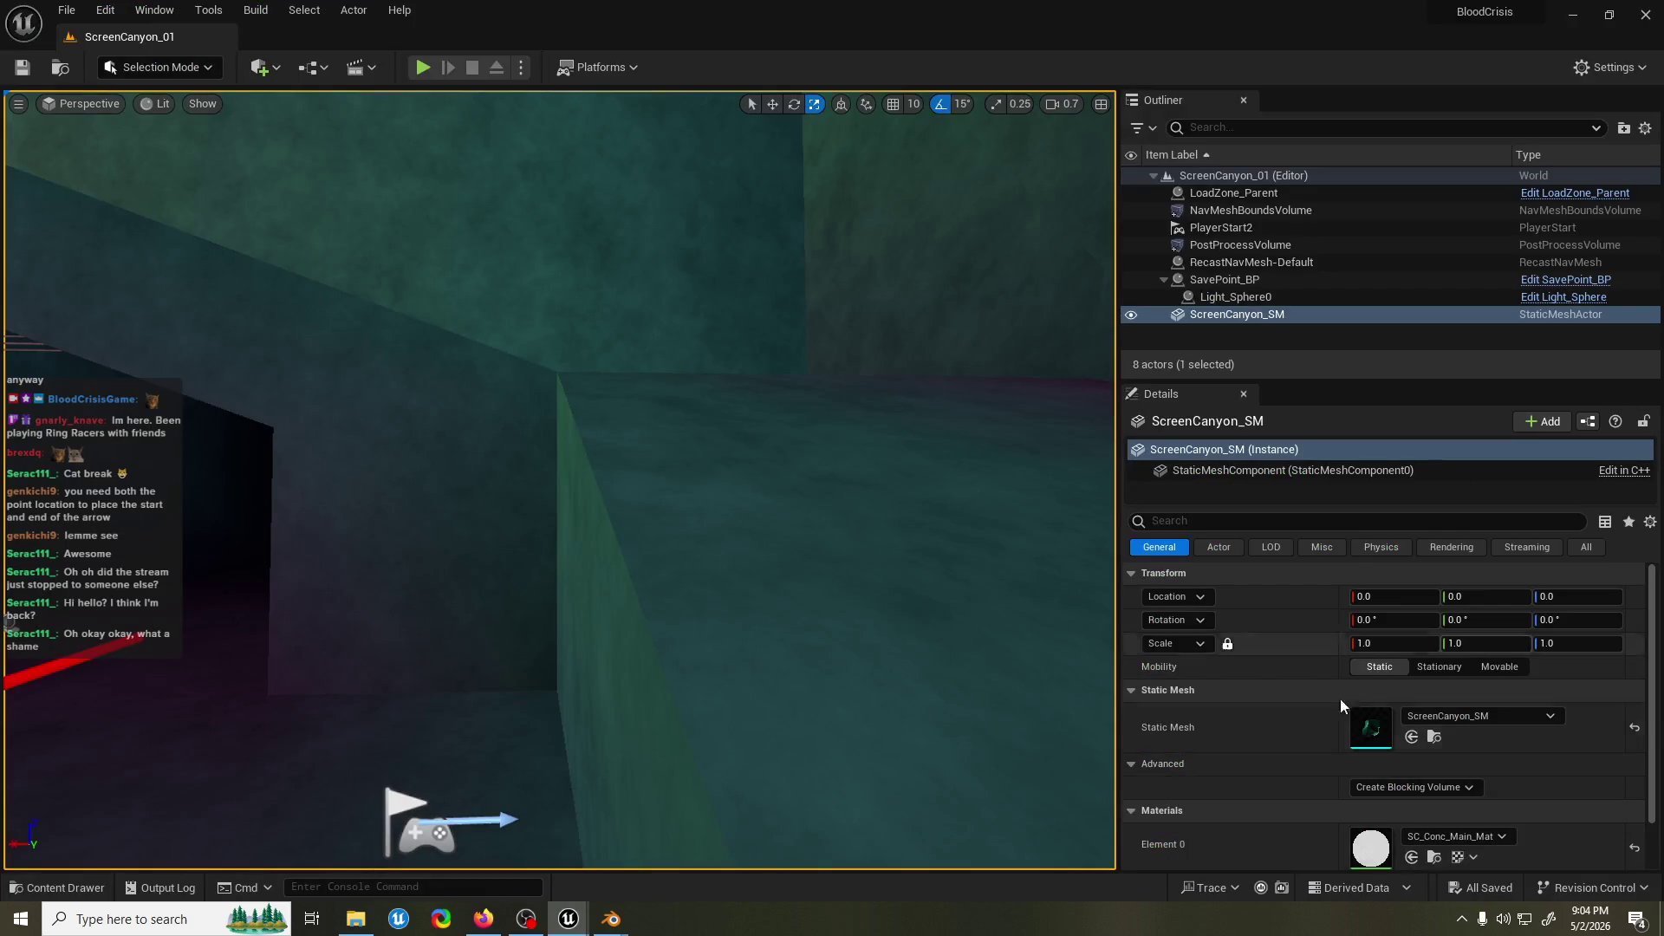
# In the PlayerChar_BP blueprint, select the Mesh component and view the character from the front.
pyautogui.moveTo(569, 919)
pyautogui.click(659, 832)
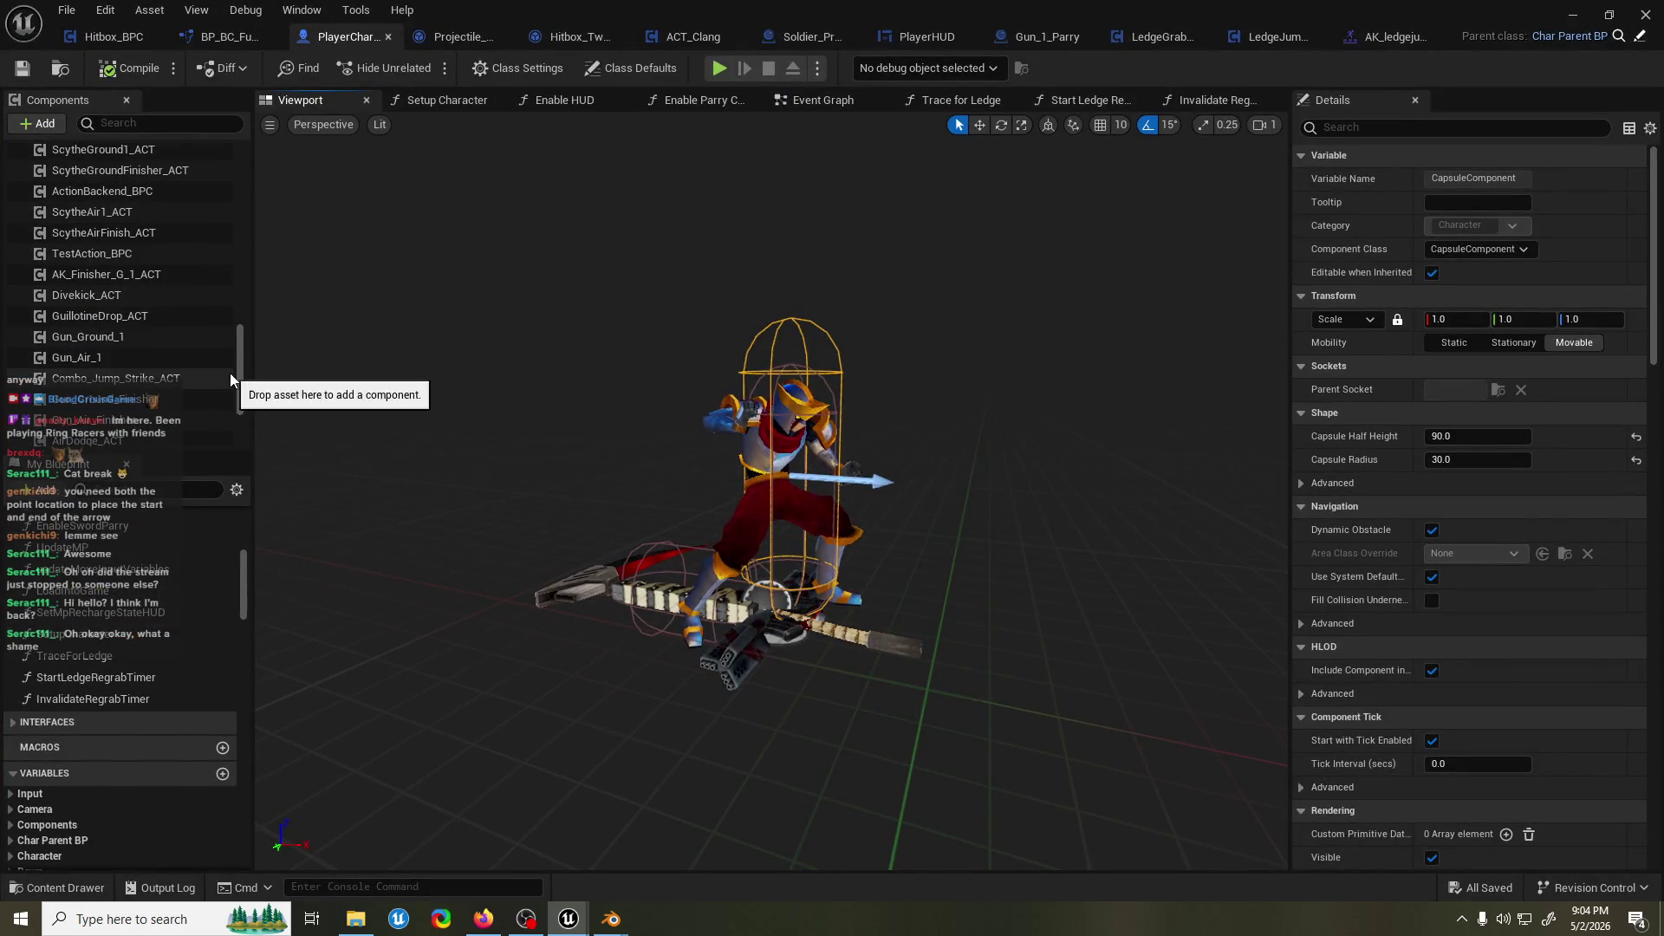
pyautogui.click(128, 237)
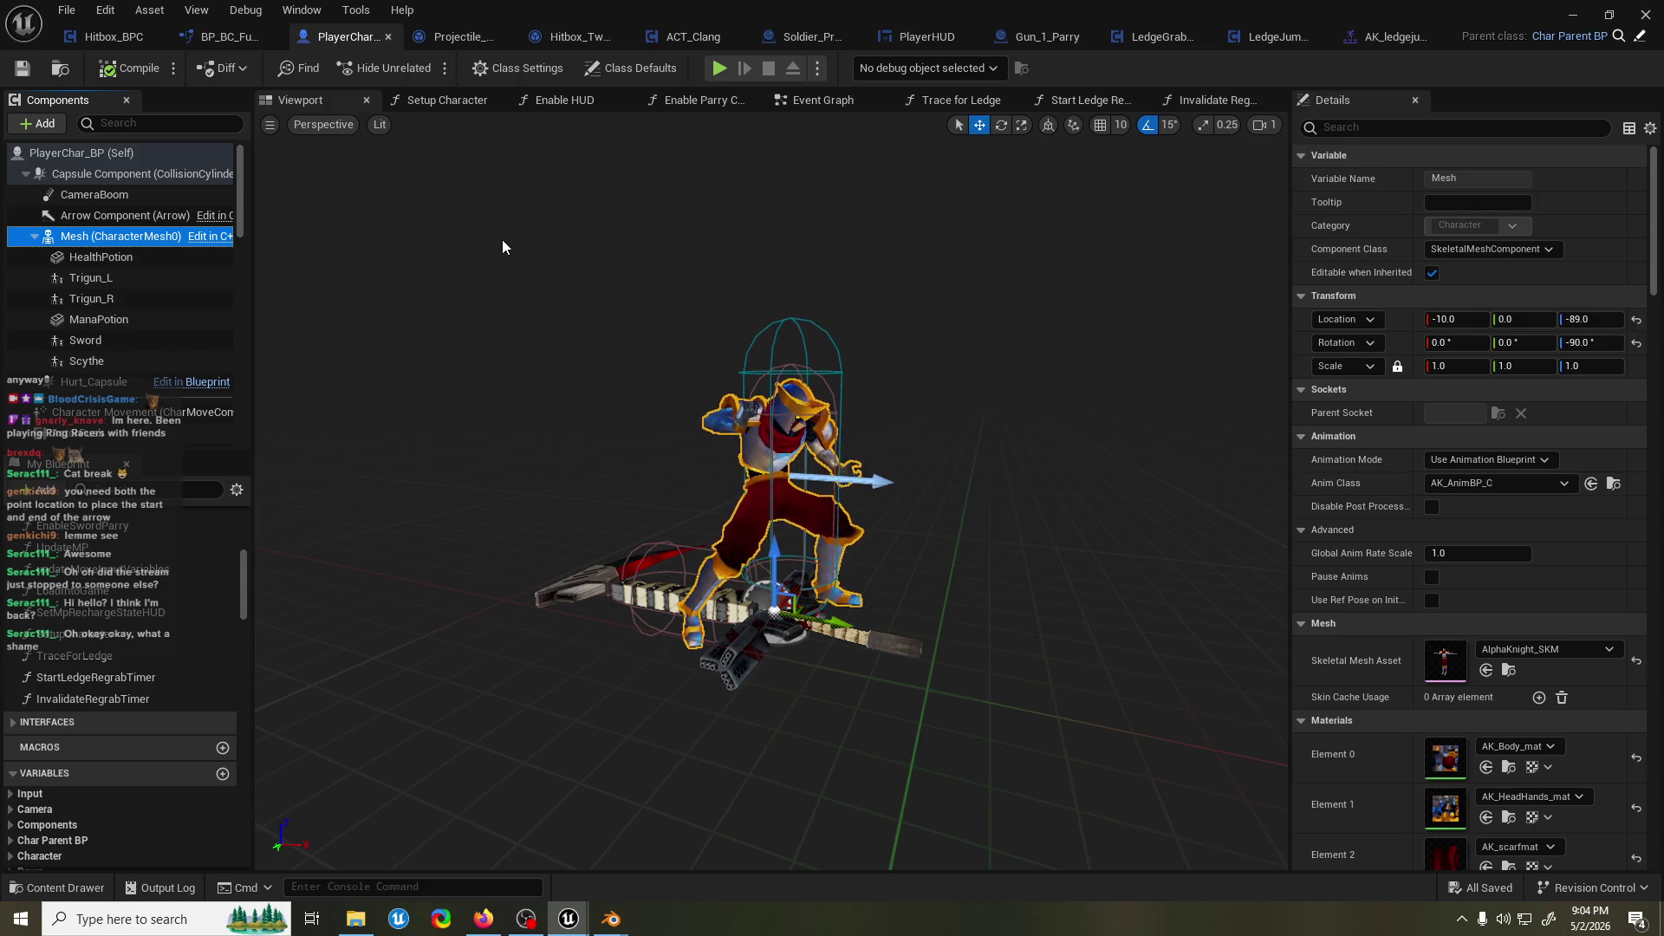
pyautogui.moveTo(605, 262)
pyautogui.mouseDown()
pyautogui.moveTo(737, 265)
pyautogui.moveTo(623, 267)
pyautogui.mouseUp()
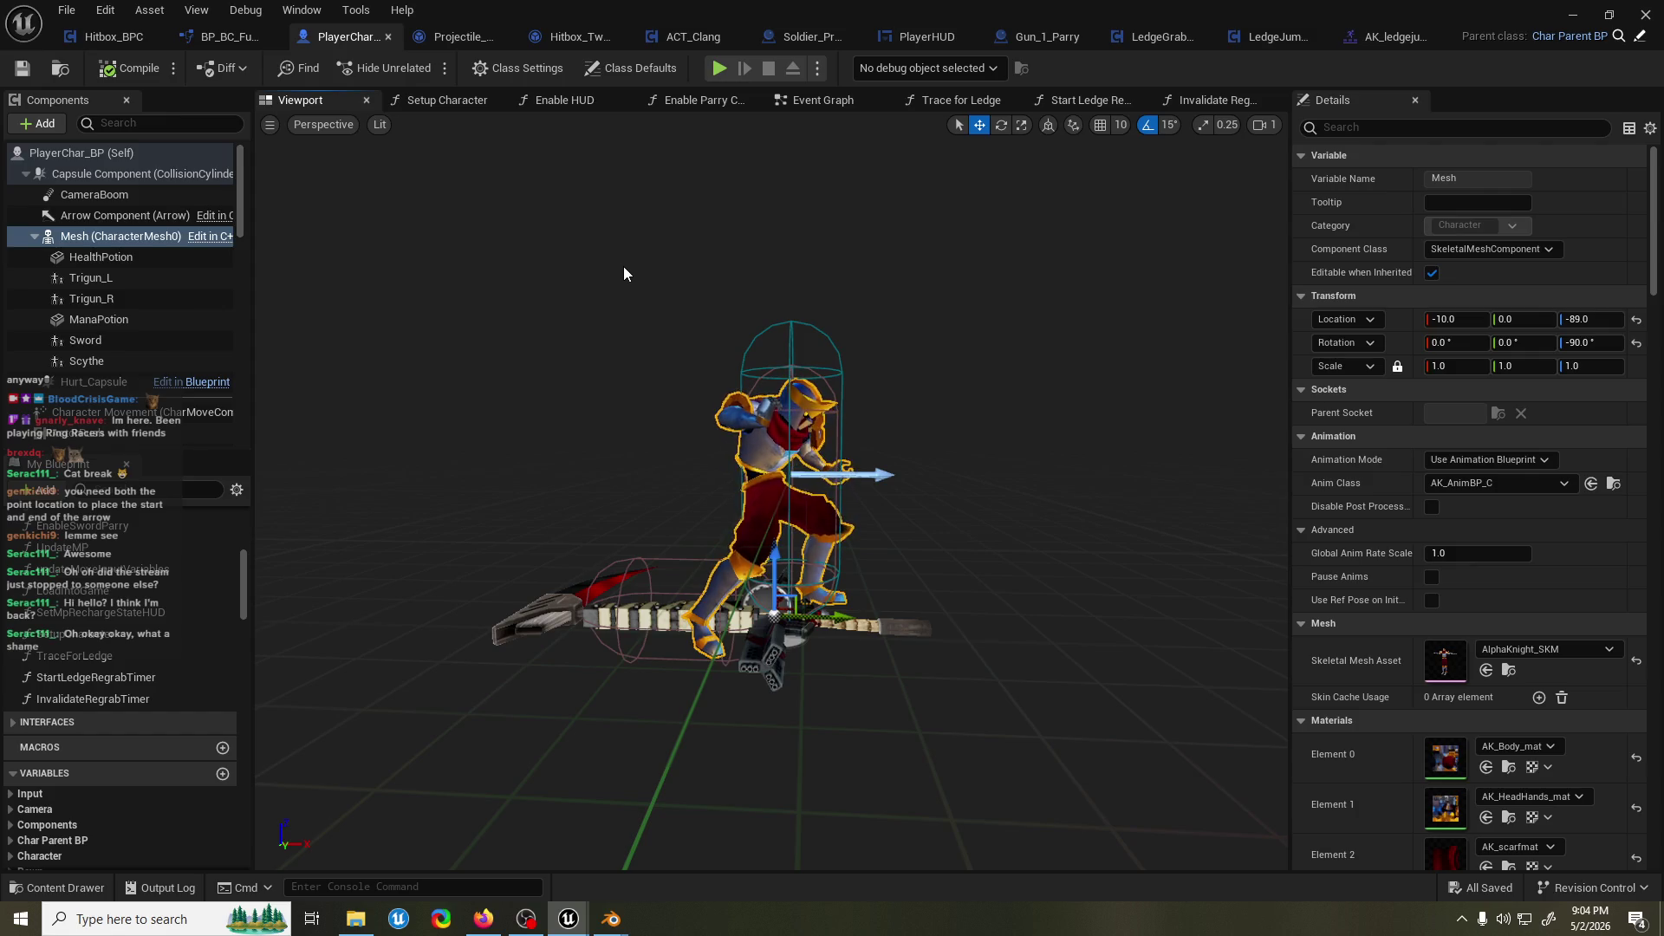
pyautogui.moveTo(631, 267); pyautogui.dragTo(677, 274)
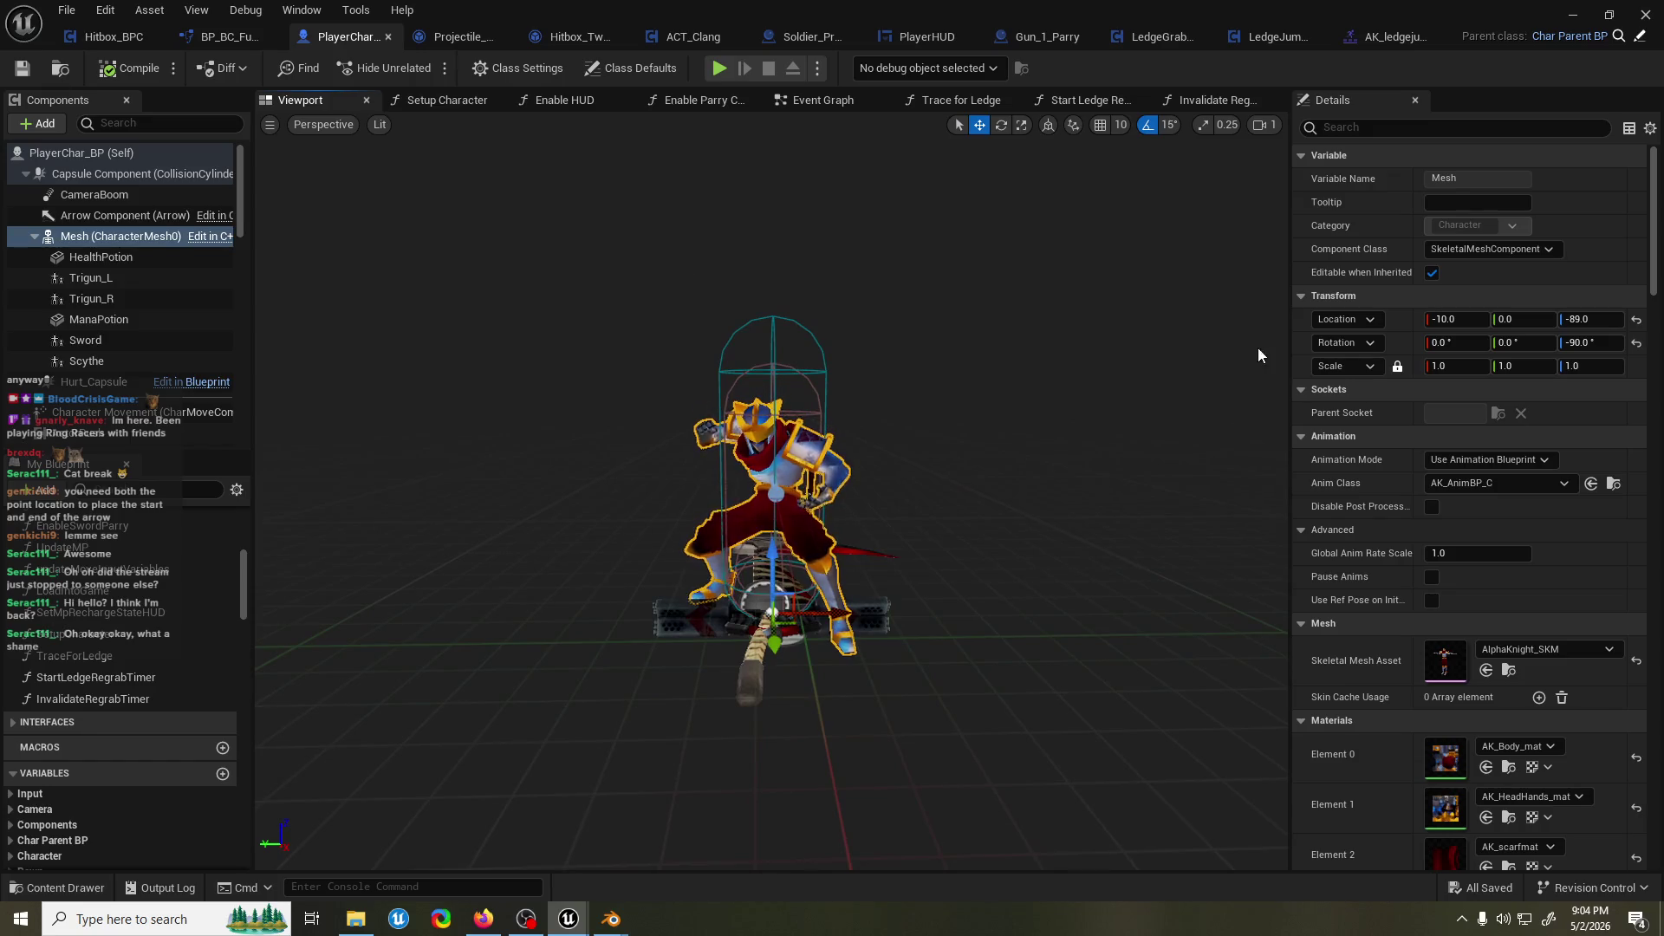
# Set the mesh's X and Z location offsets to 0.
pyautogui.click(1449, 319)
pyautogui.write('0')
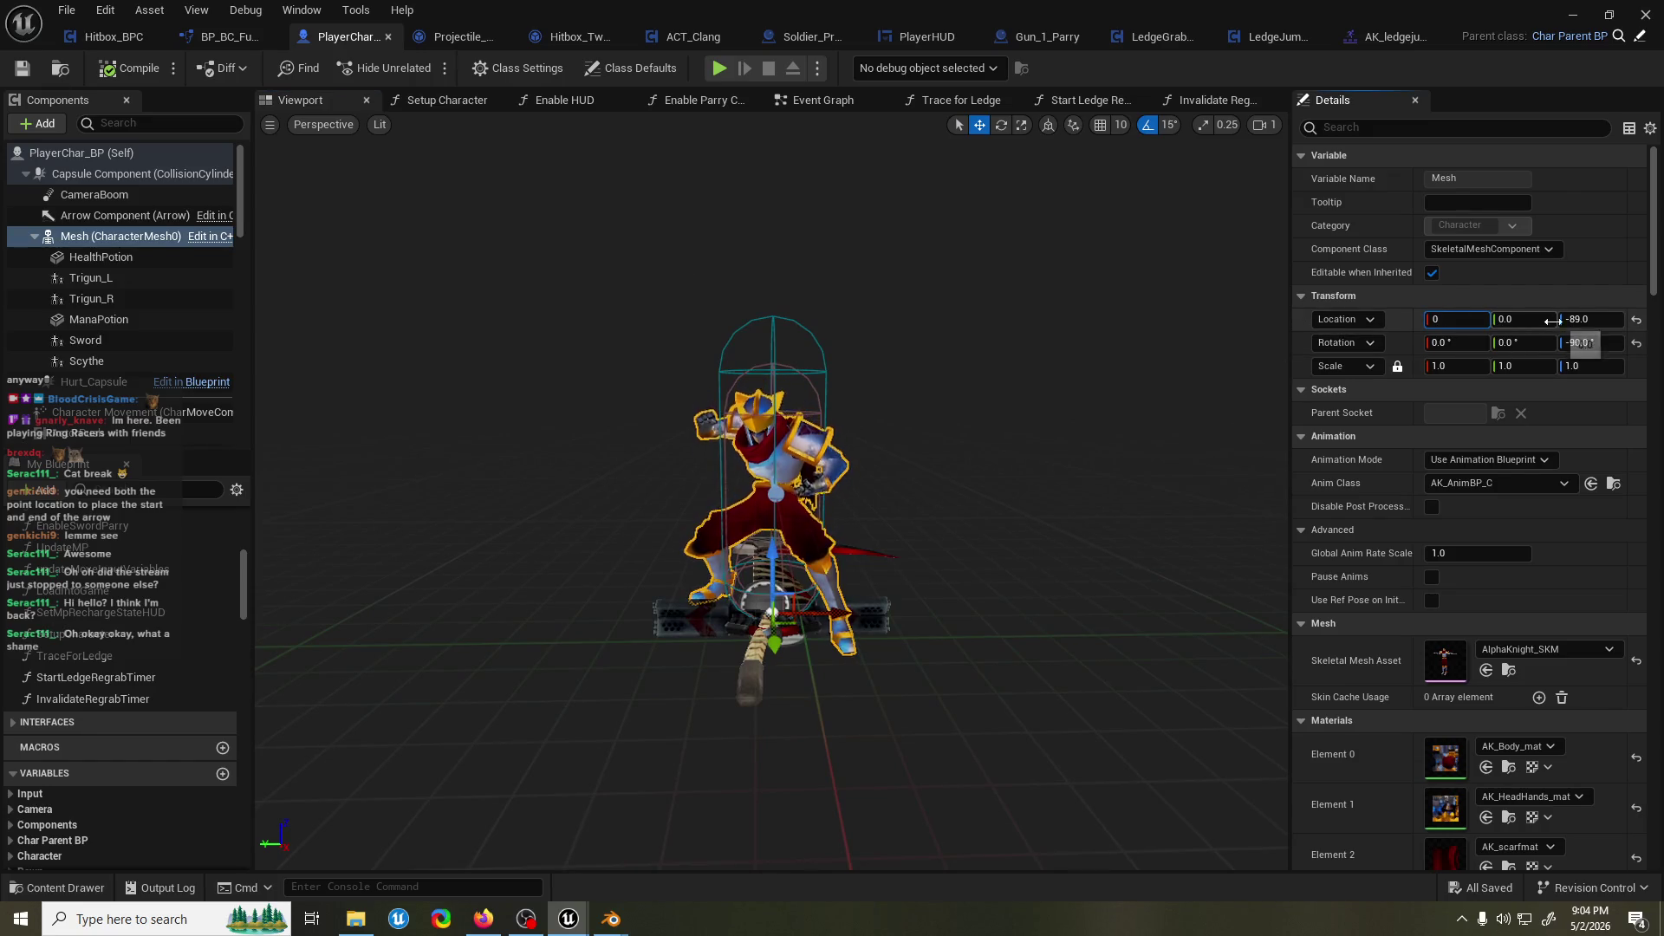
pyautogui.click(1588, 320)
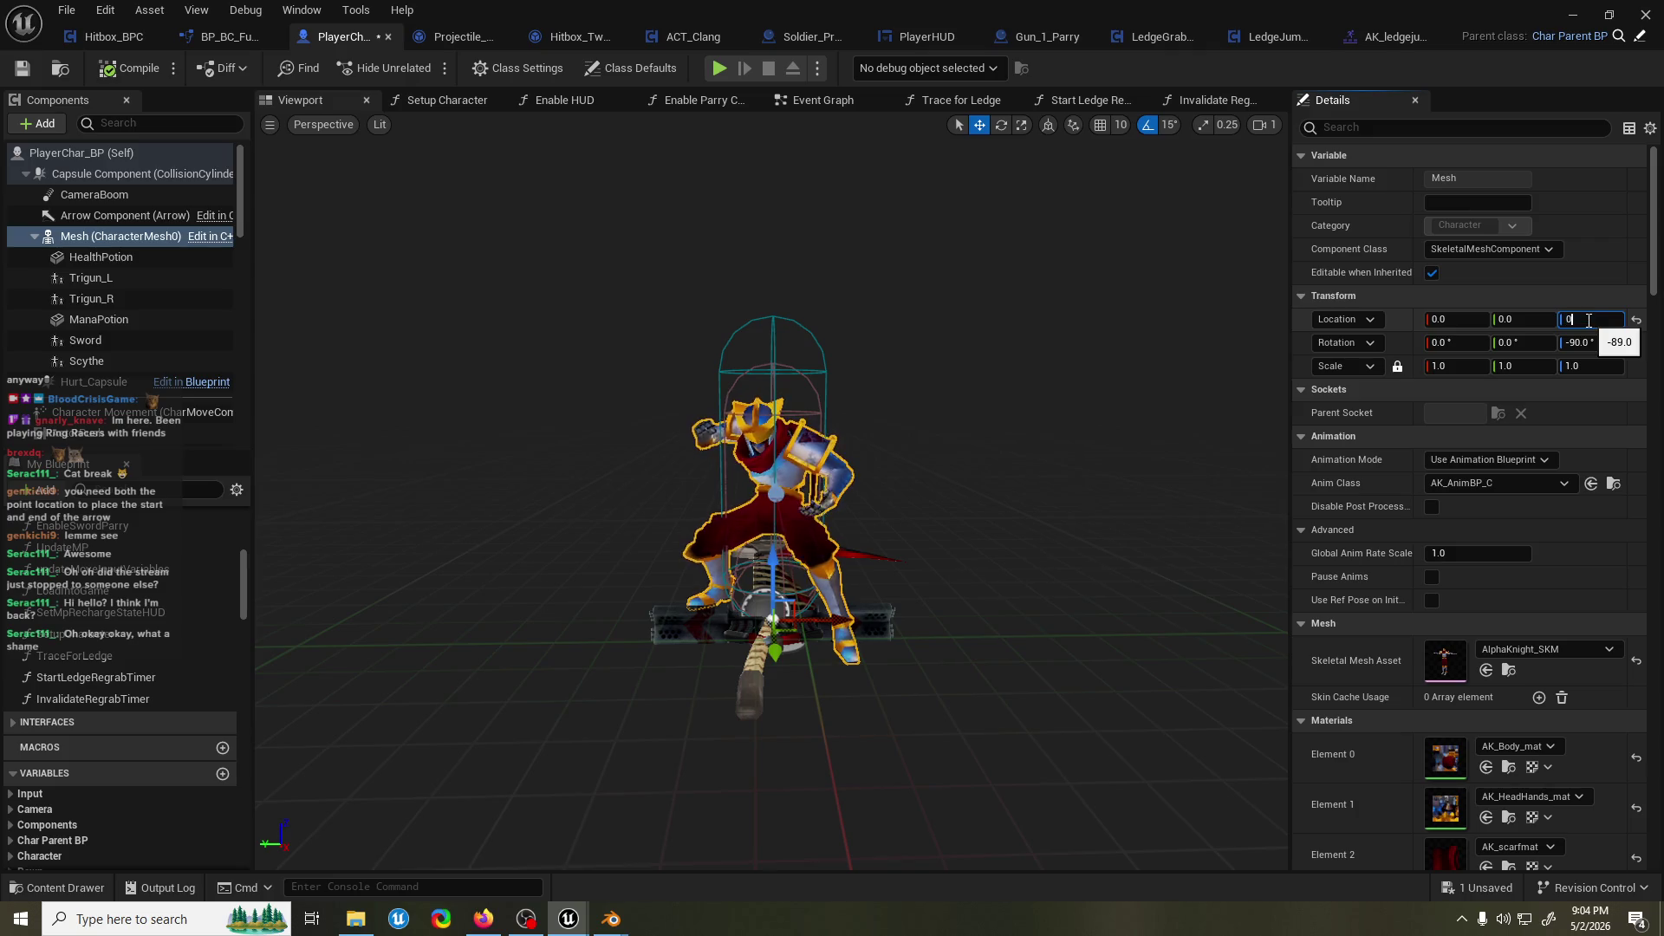
pyautogui.write('.0')
pyautogui.press('Return')
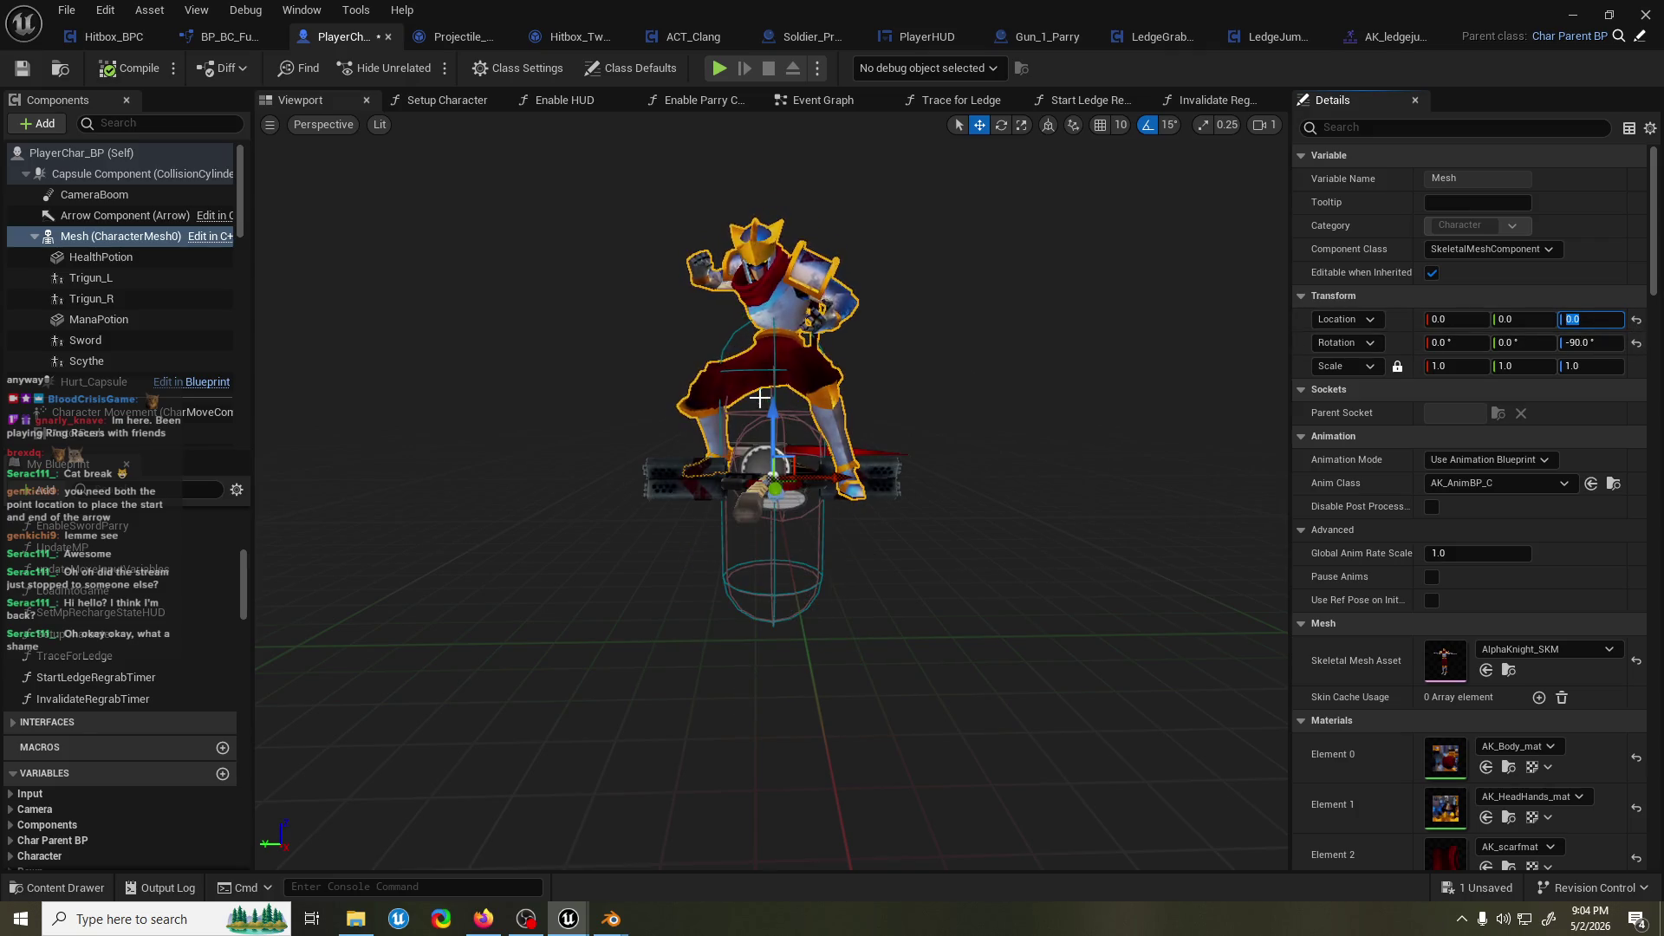
pyautogui.click(763, 407)
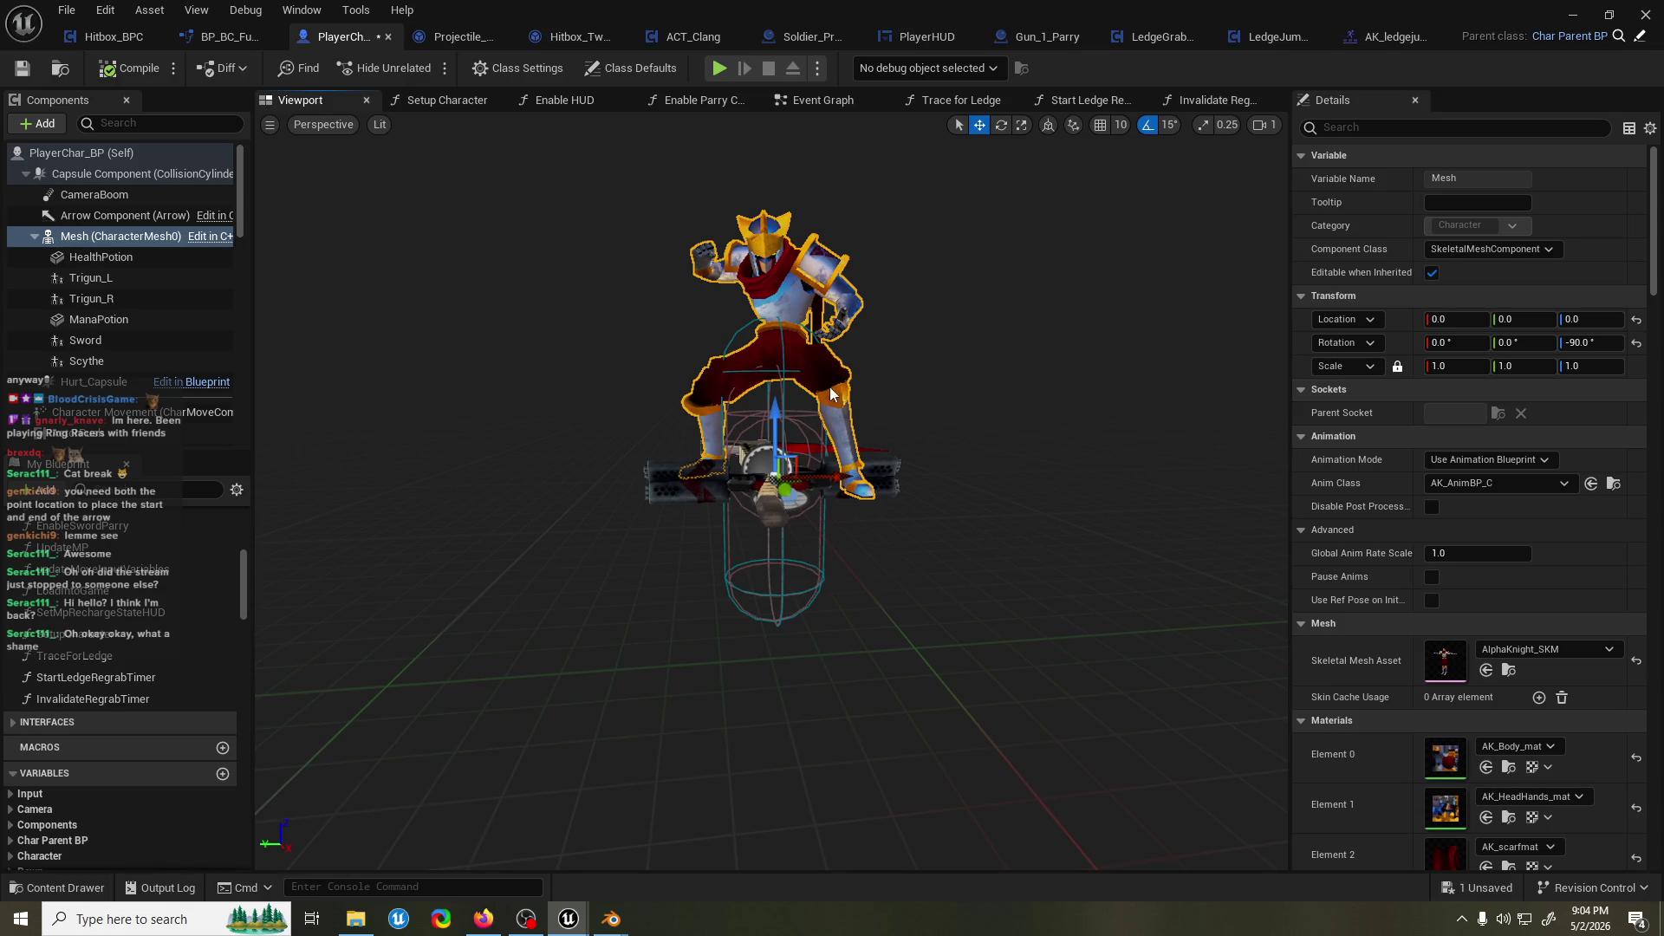
# Undo the mesh's Z offset back to -89, save the blueprint, and return to ScreenCanyon_01.
pyautogui.hotkey('ctrl', 'z')
pyautogui.moveTo(849, 346); pyautogui.dragTo(850, 347)
pyautogui.hotkey('ctrl', 's')
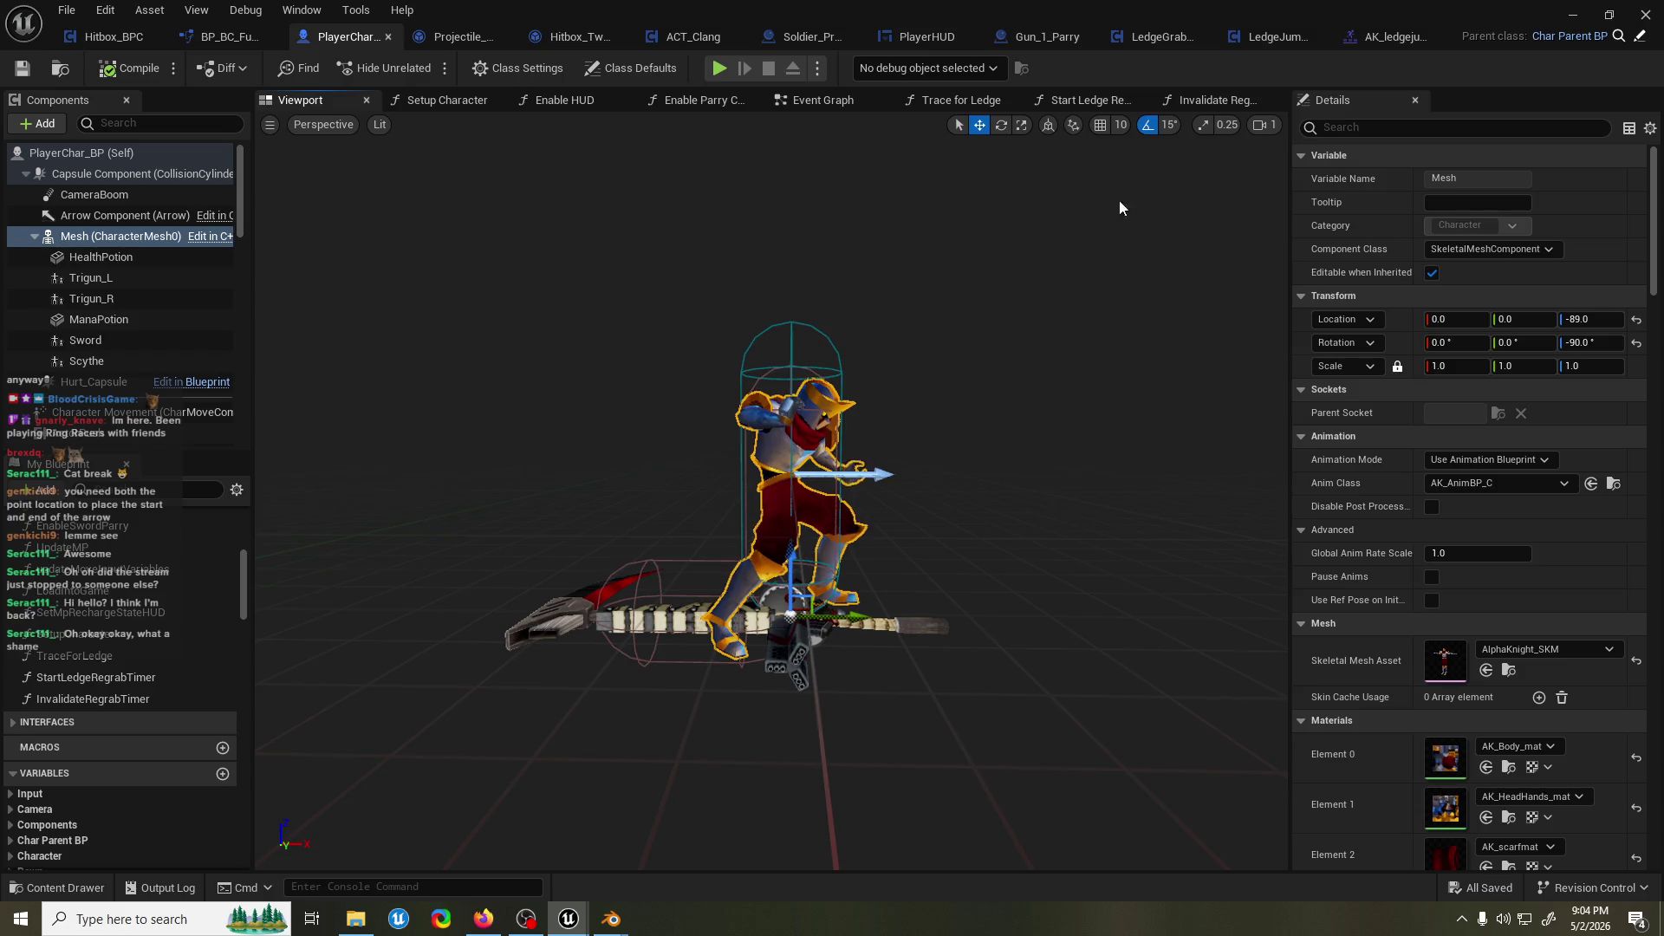
pyautogui.hotkey('alt', 'Tab')
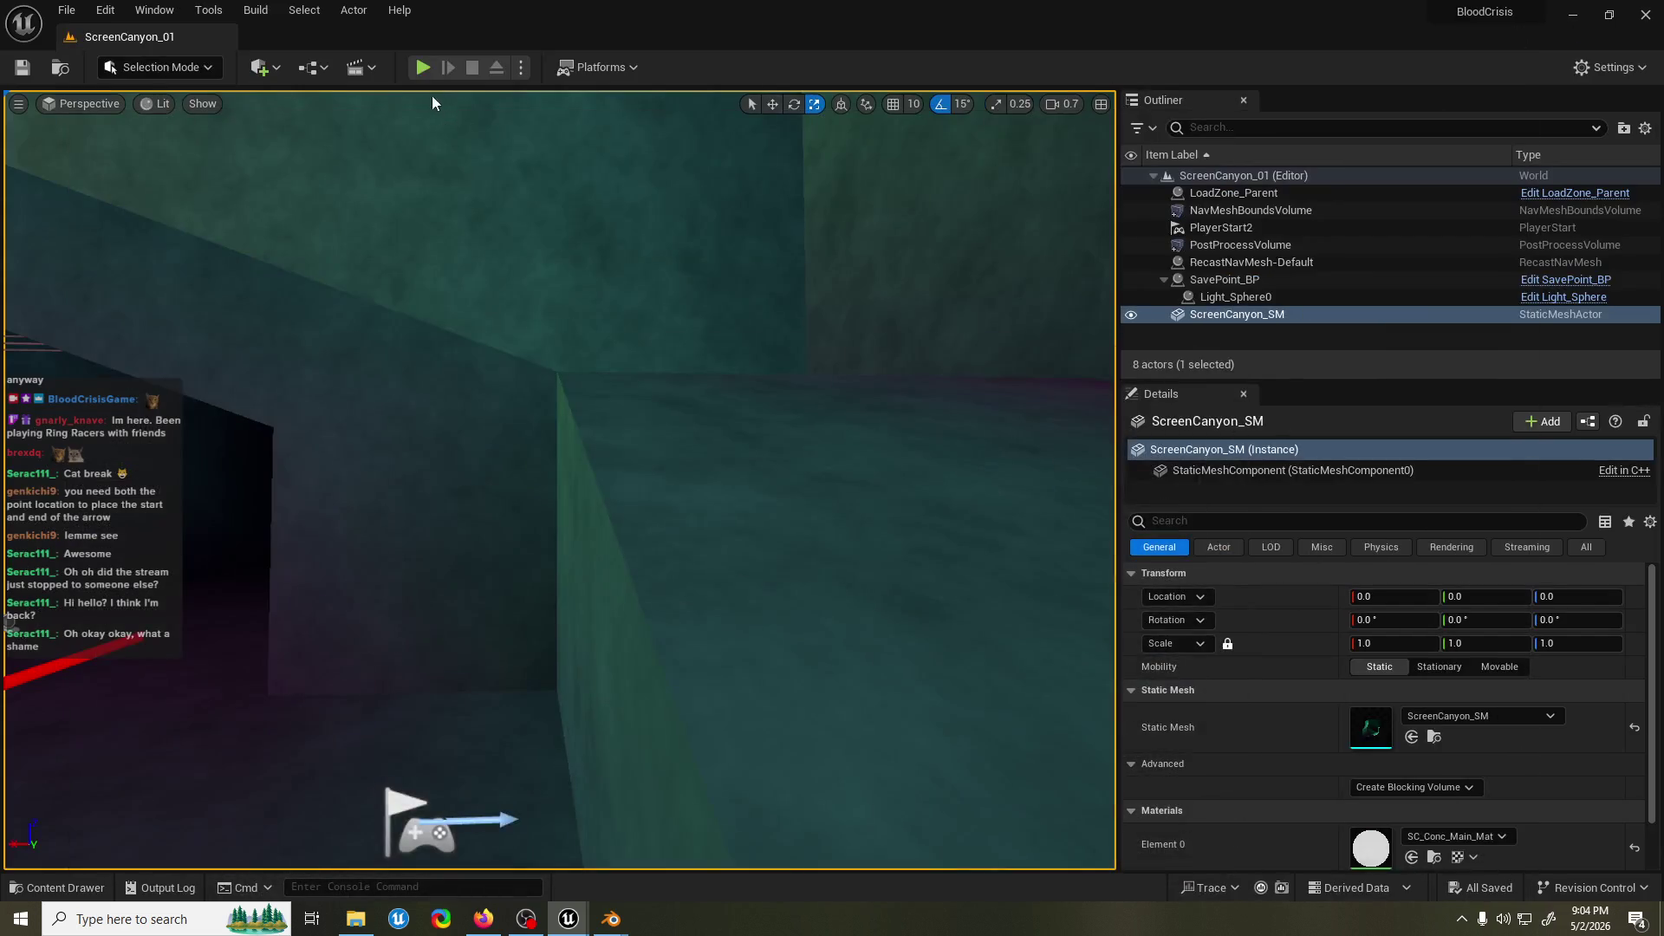
pyautogui.hotkey('alt', 'p')
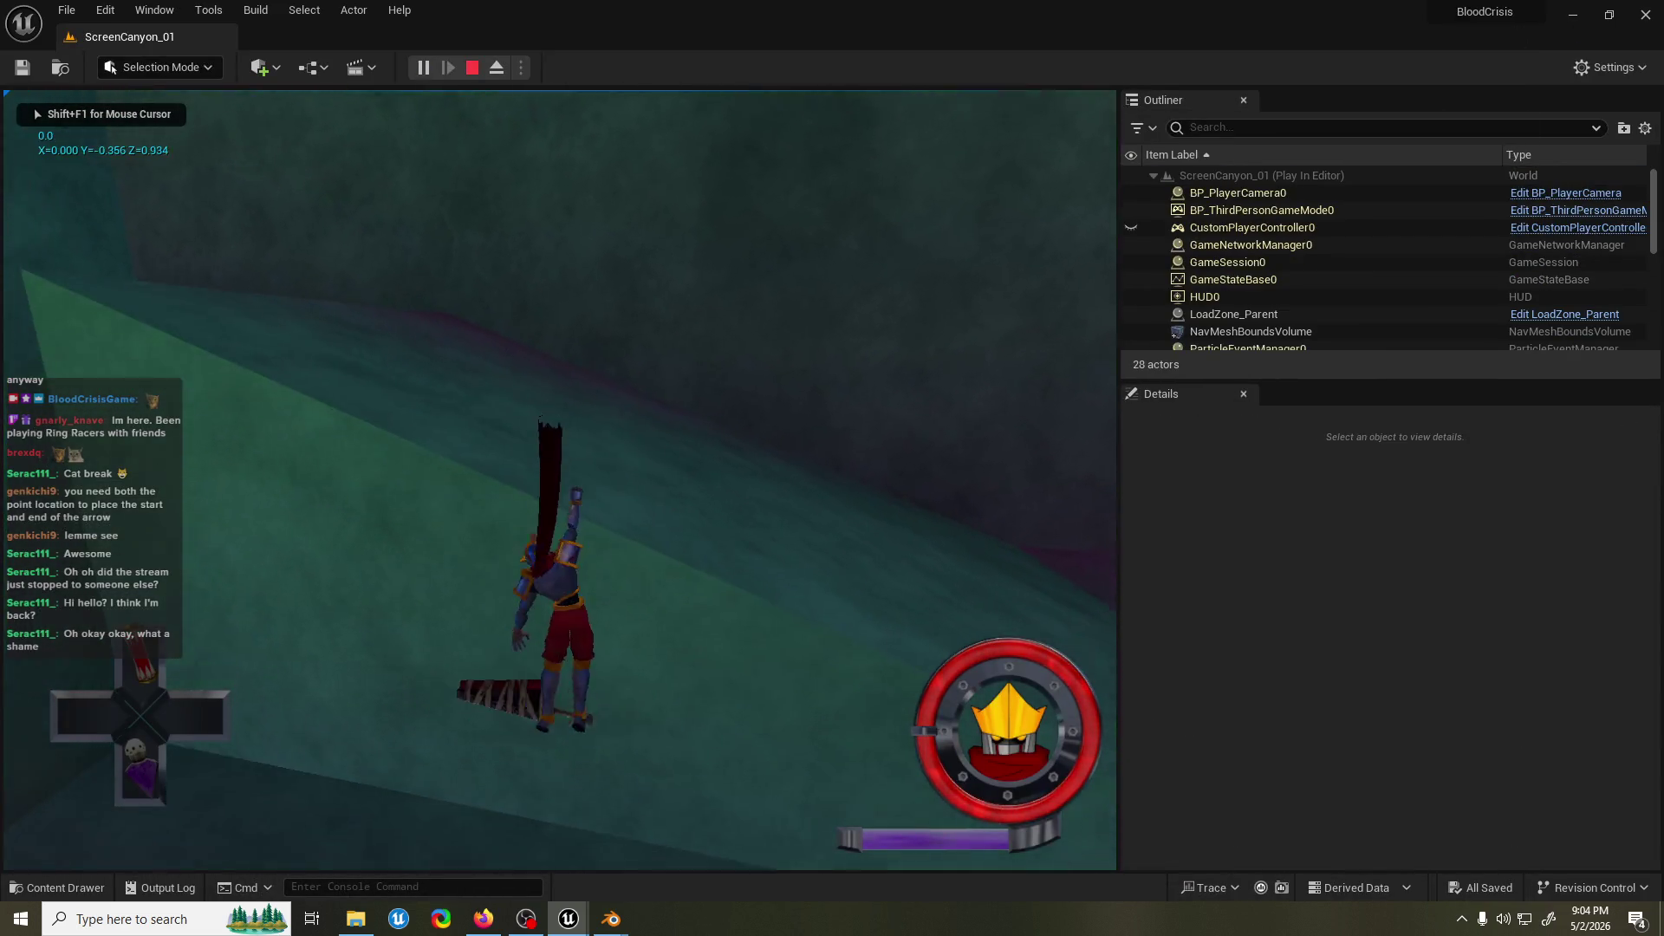
pyautogui.press('w')
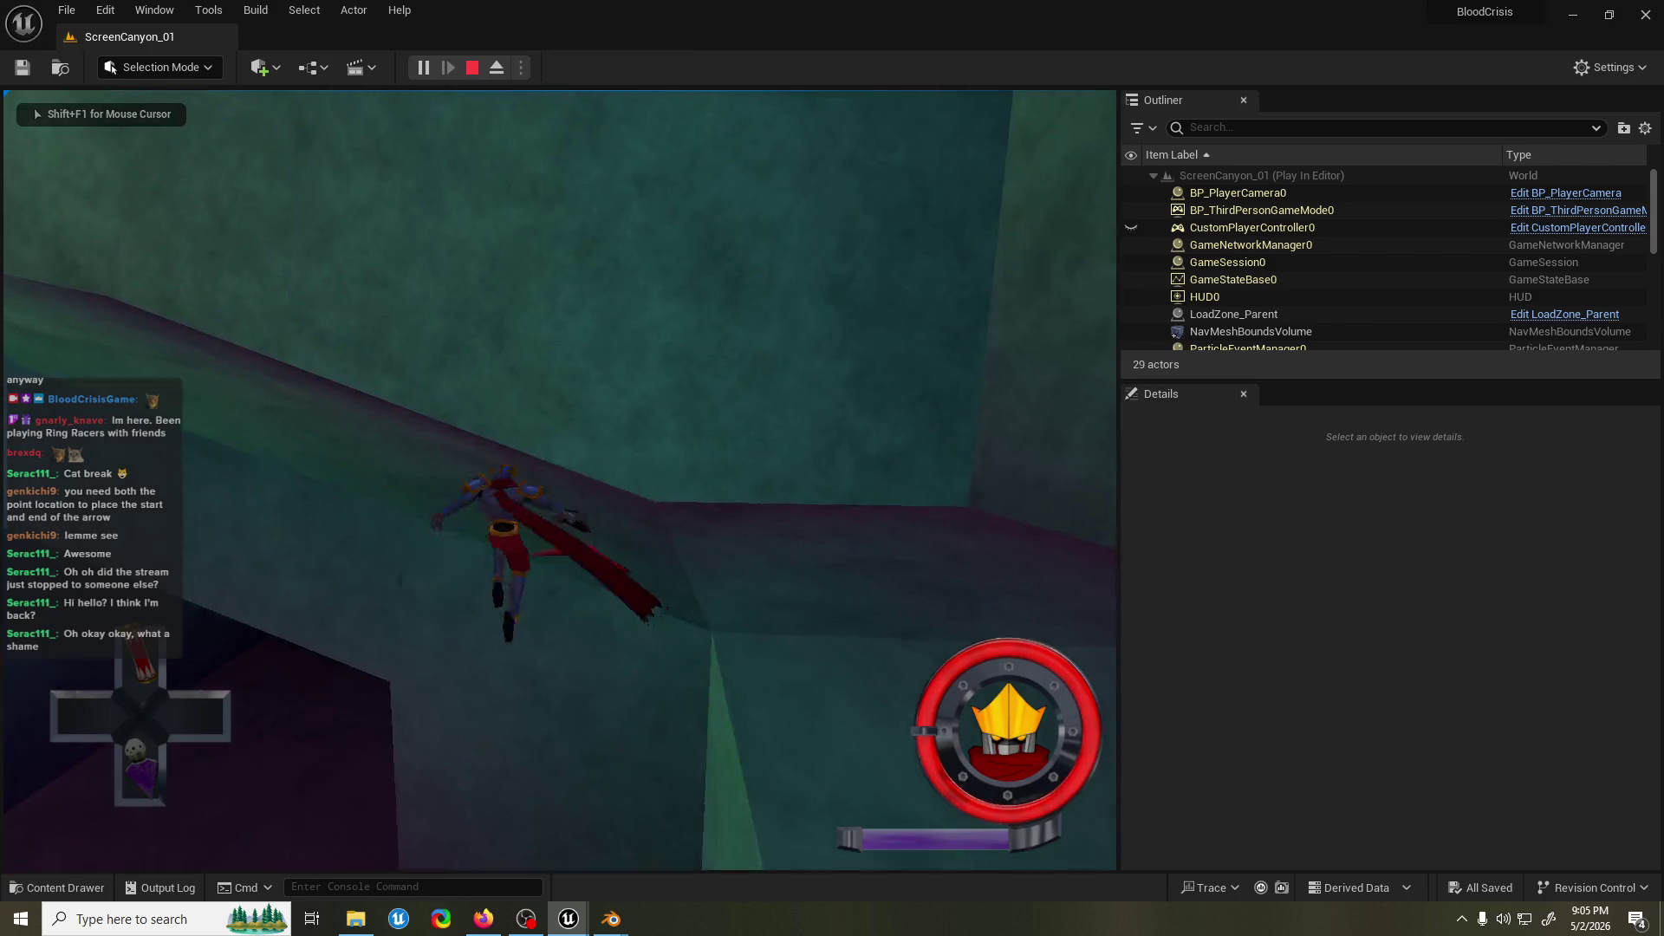
pyautogui.press('w')
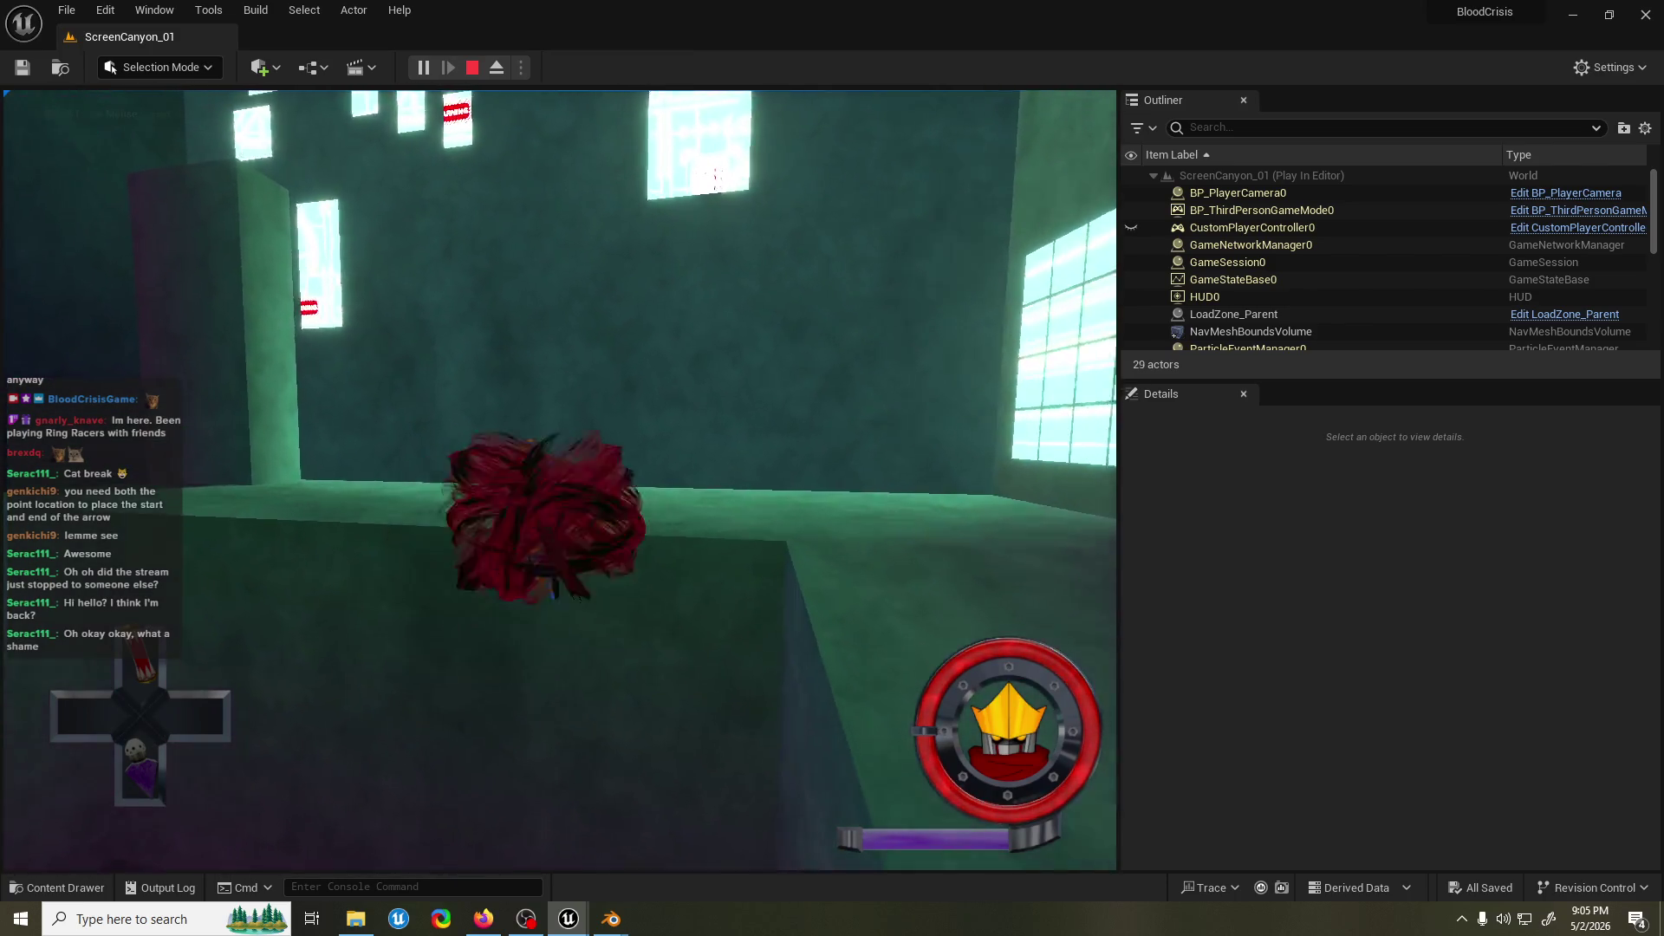
pyautogui.press('space')
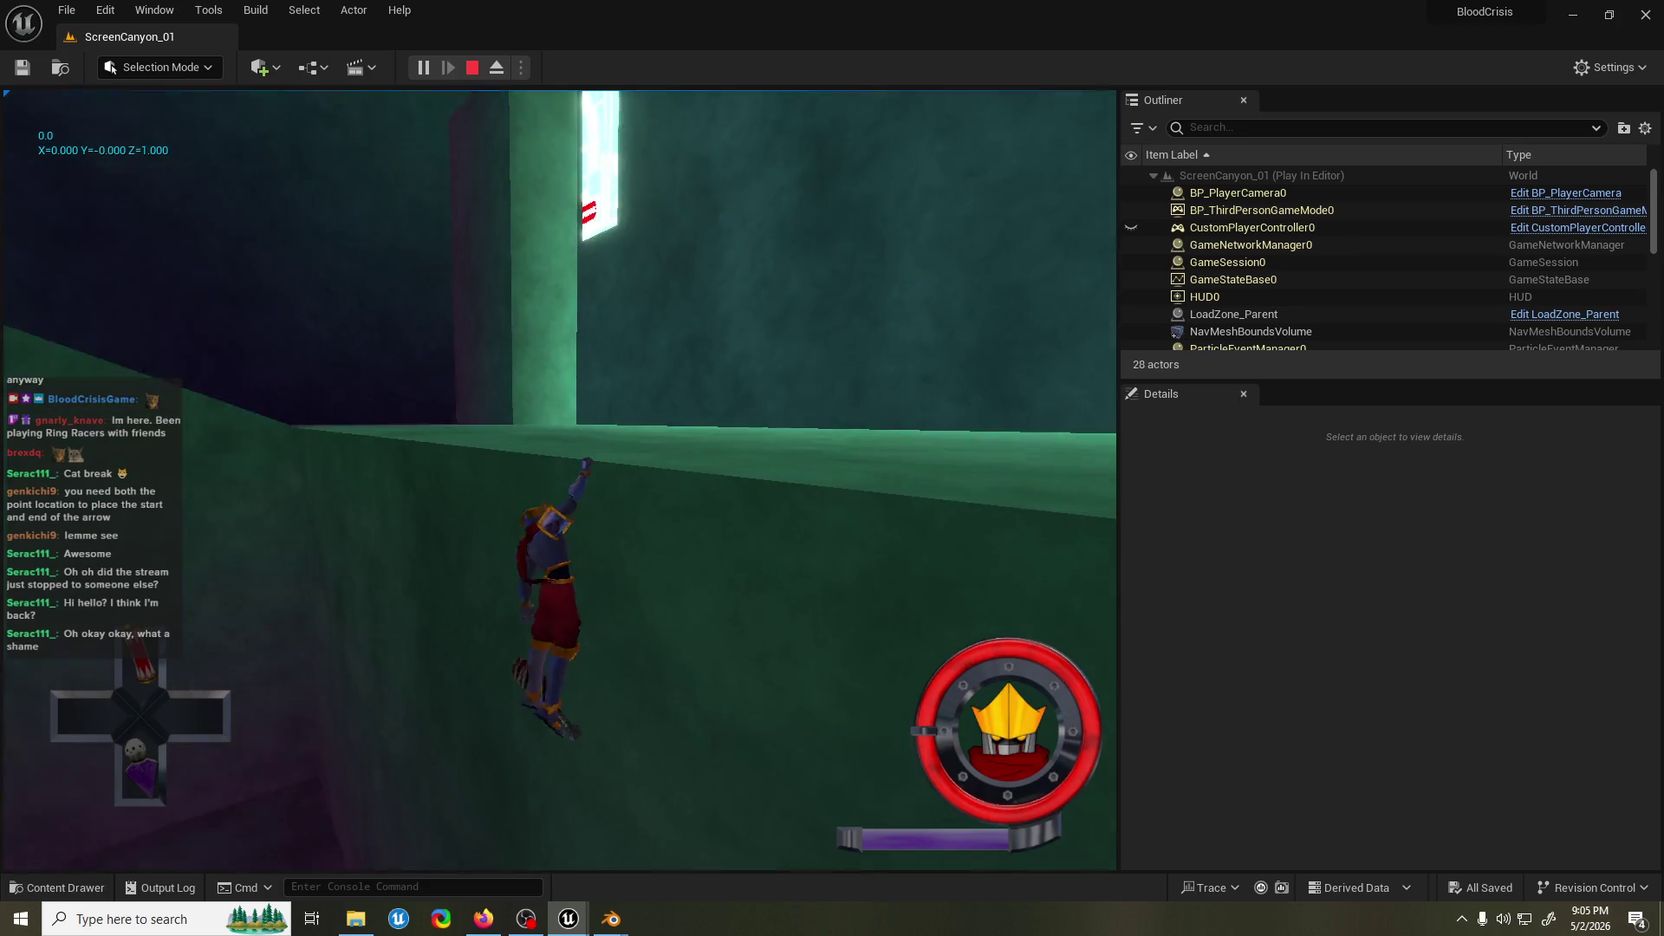
pyautogui.press('w')
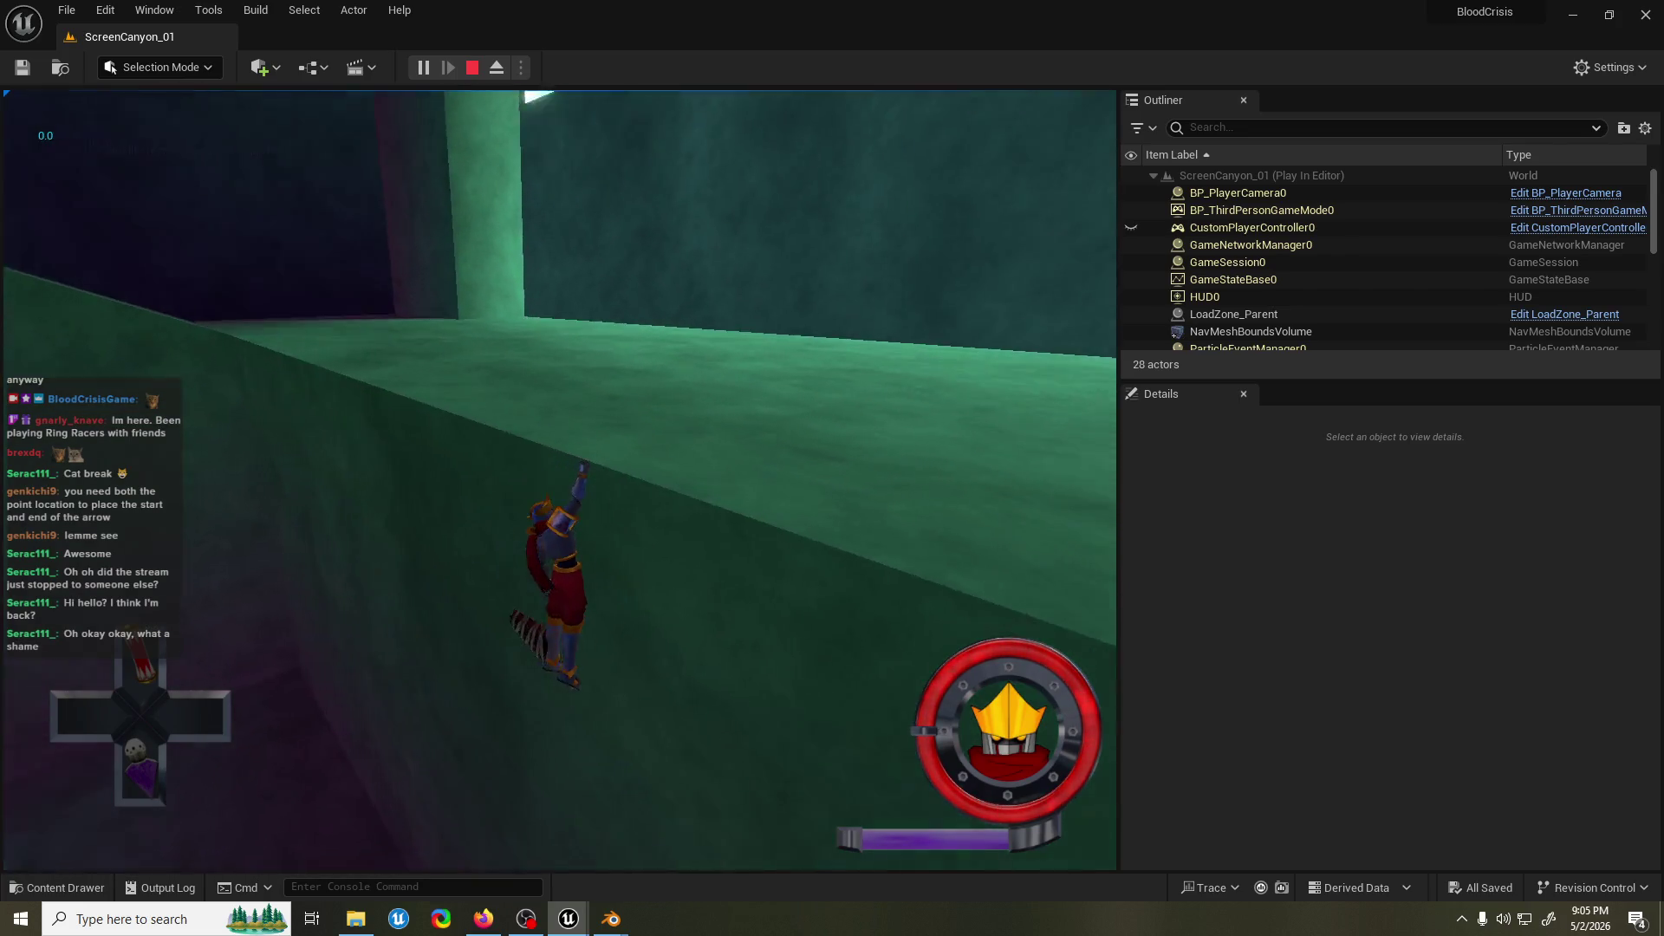
pyautogui.press('Escape')
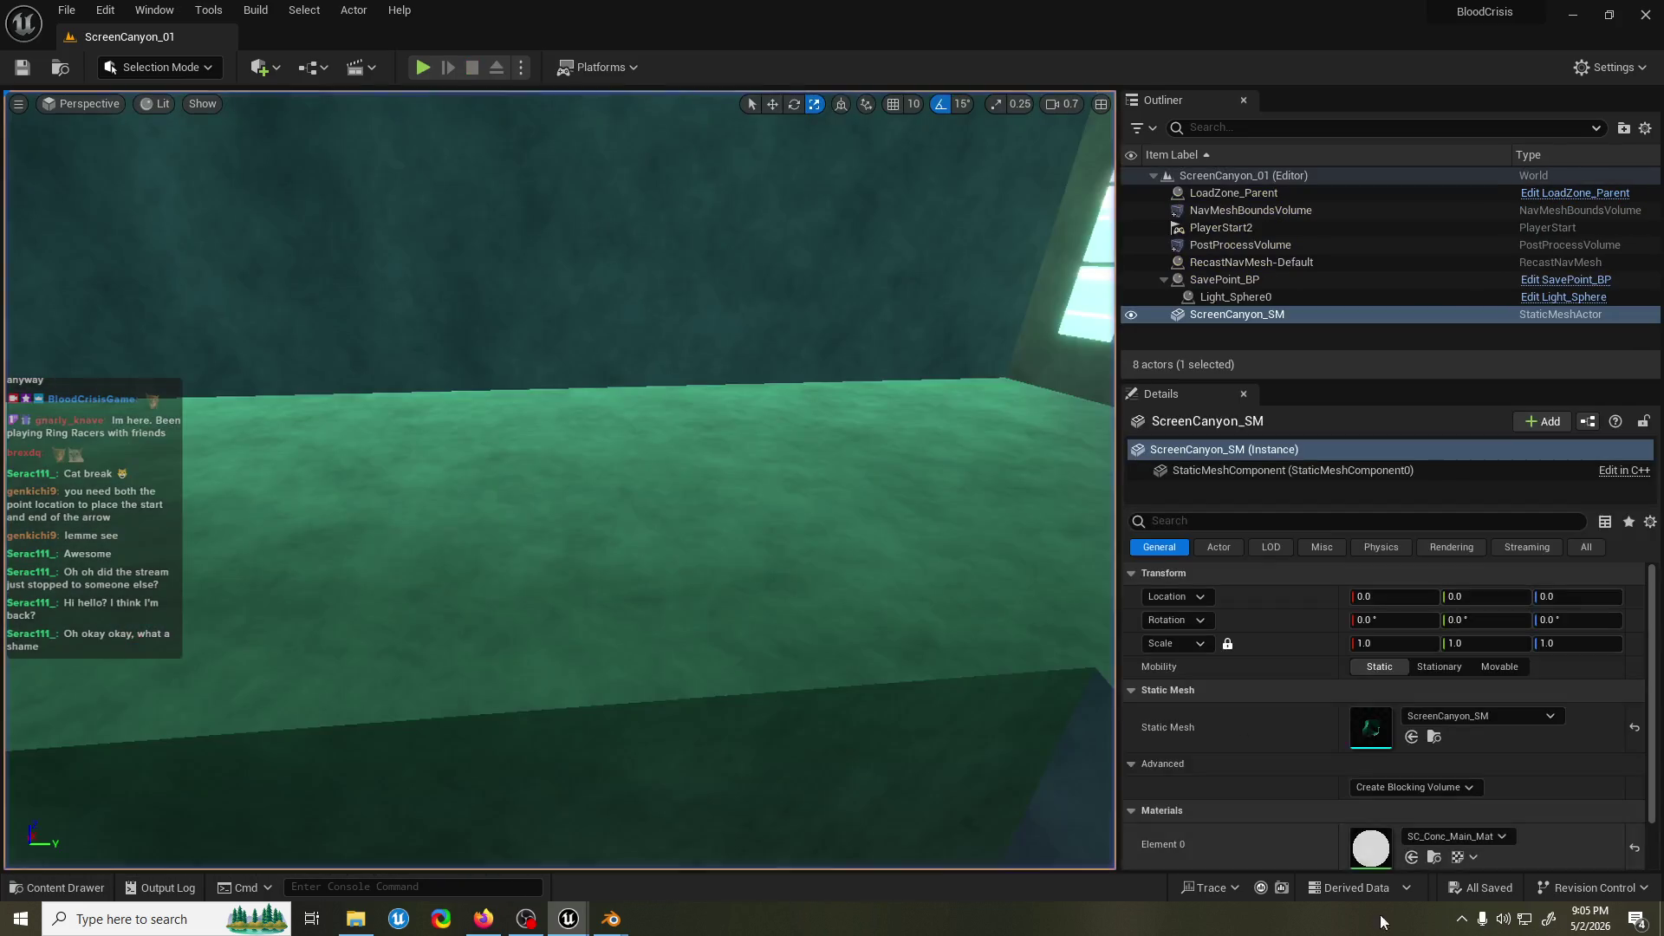
pyautogui.moveTo(609, 927)
pyautogui.click(648, 852)
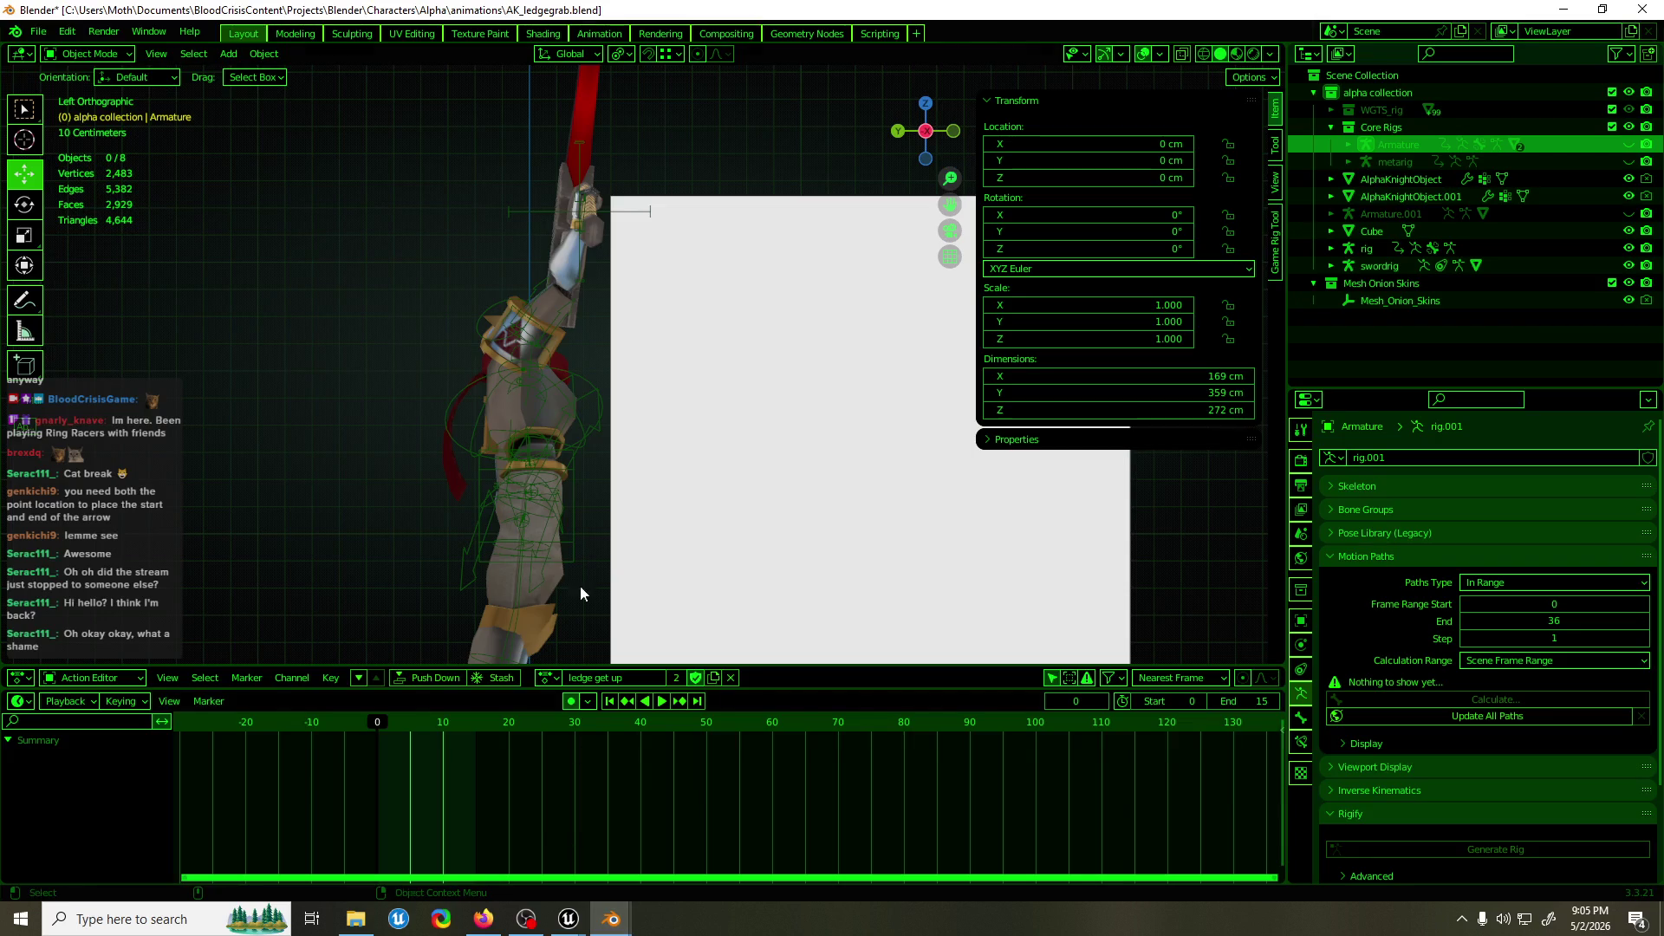
pyautogui.moveTo(641, 430)
pyautogui.mouseDown()
pyautogui.moveTo(814, 610)
pyautogui.moveTo(814, 589)
pyautogui.moveTo(631, 464)
pyautogui.mouseUp()
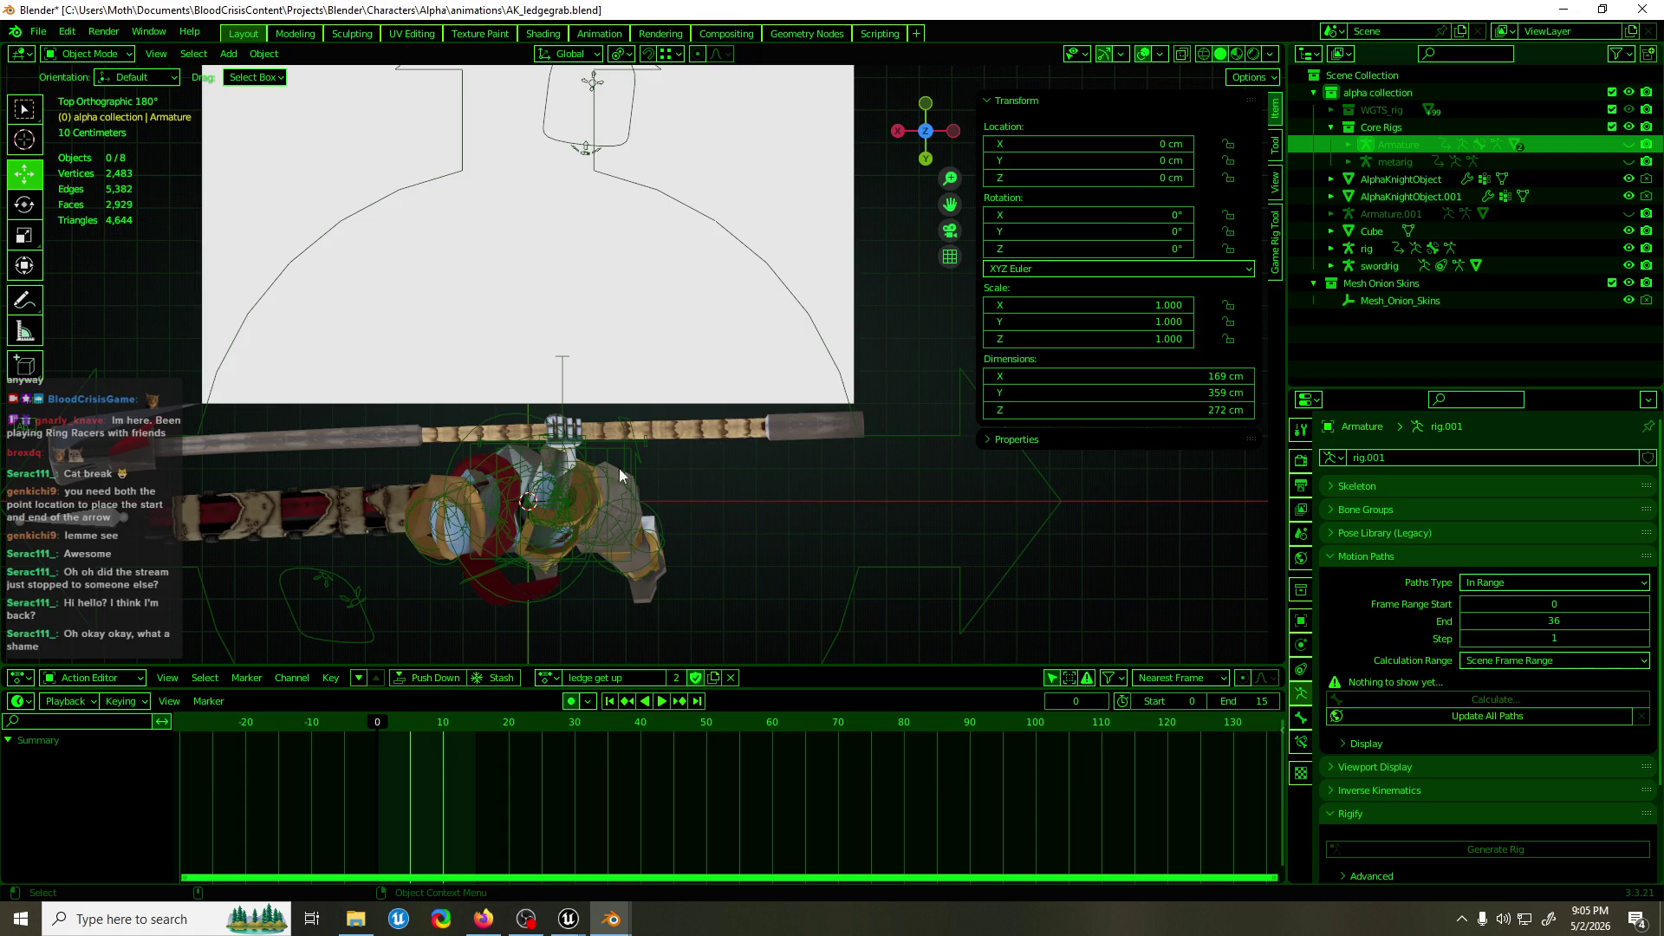
pyautogui.click(1567, 10)
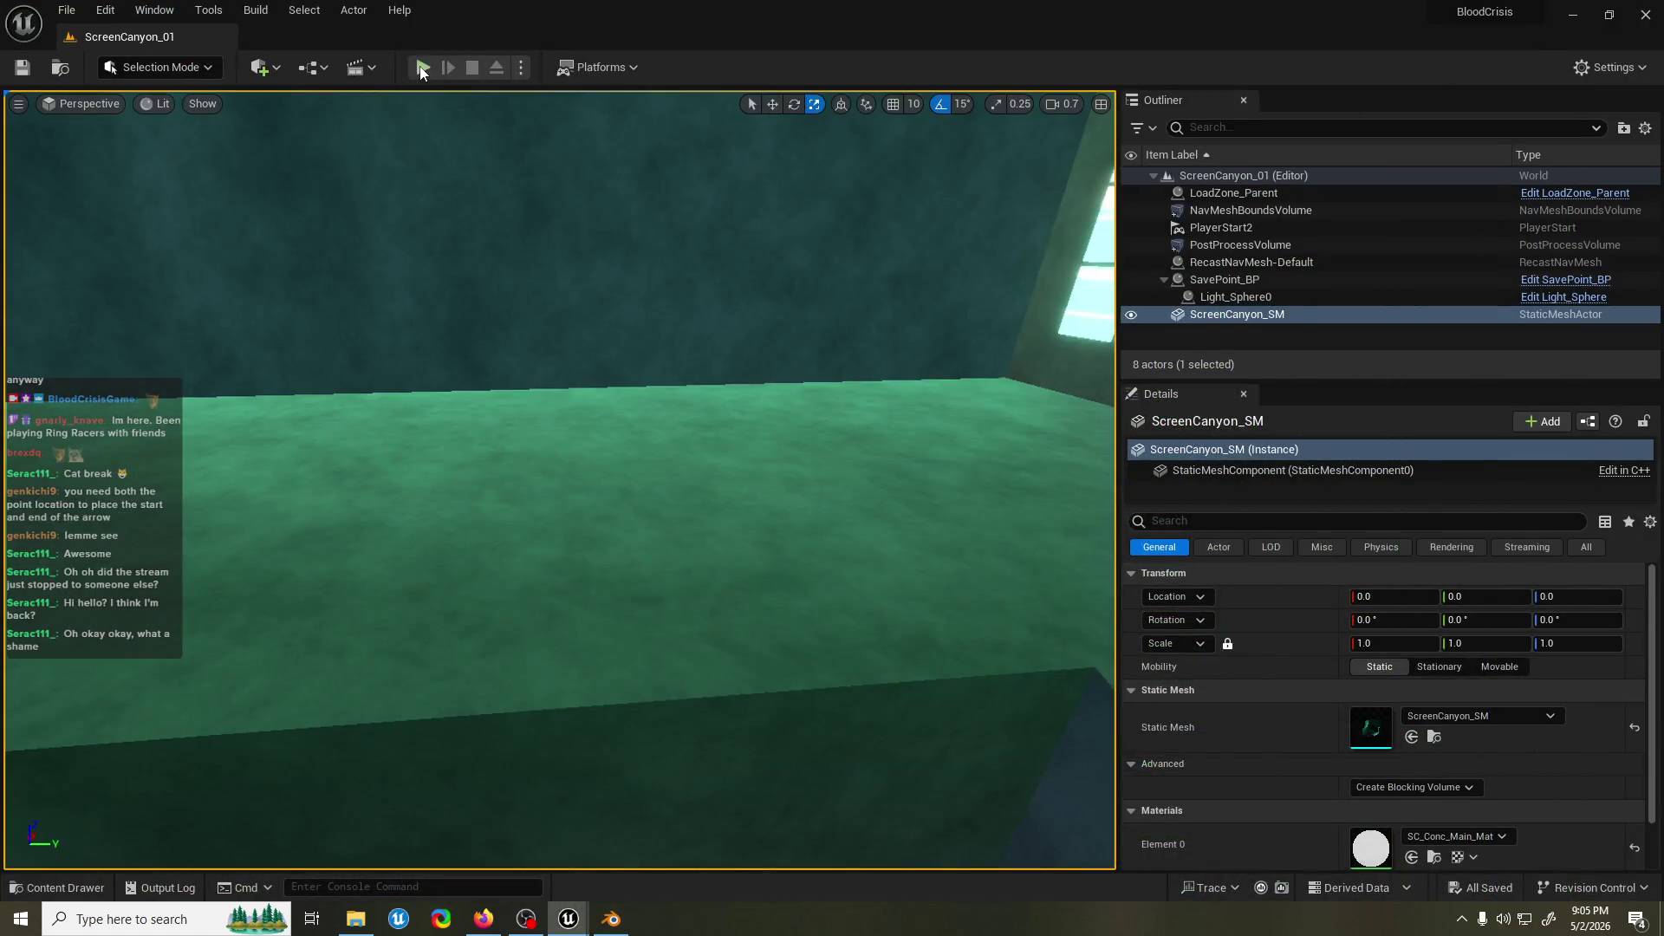
pyautogui.click(422, 69)
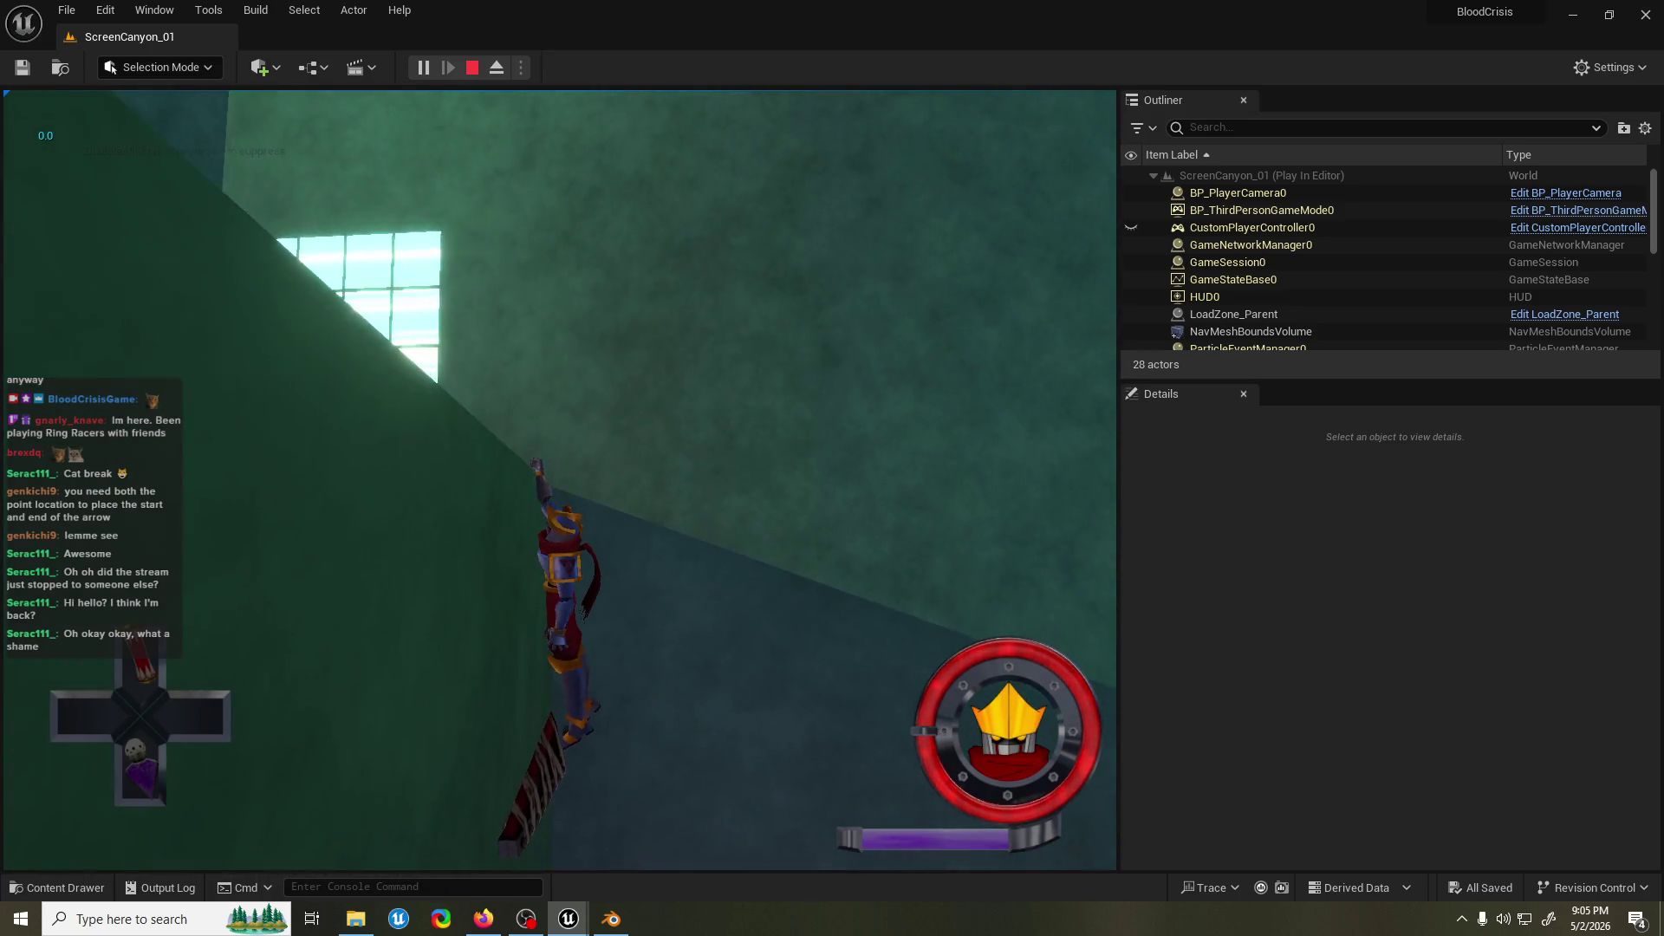
pyautogui.press('Escape')
pyautogui.moveTo(604, 925)
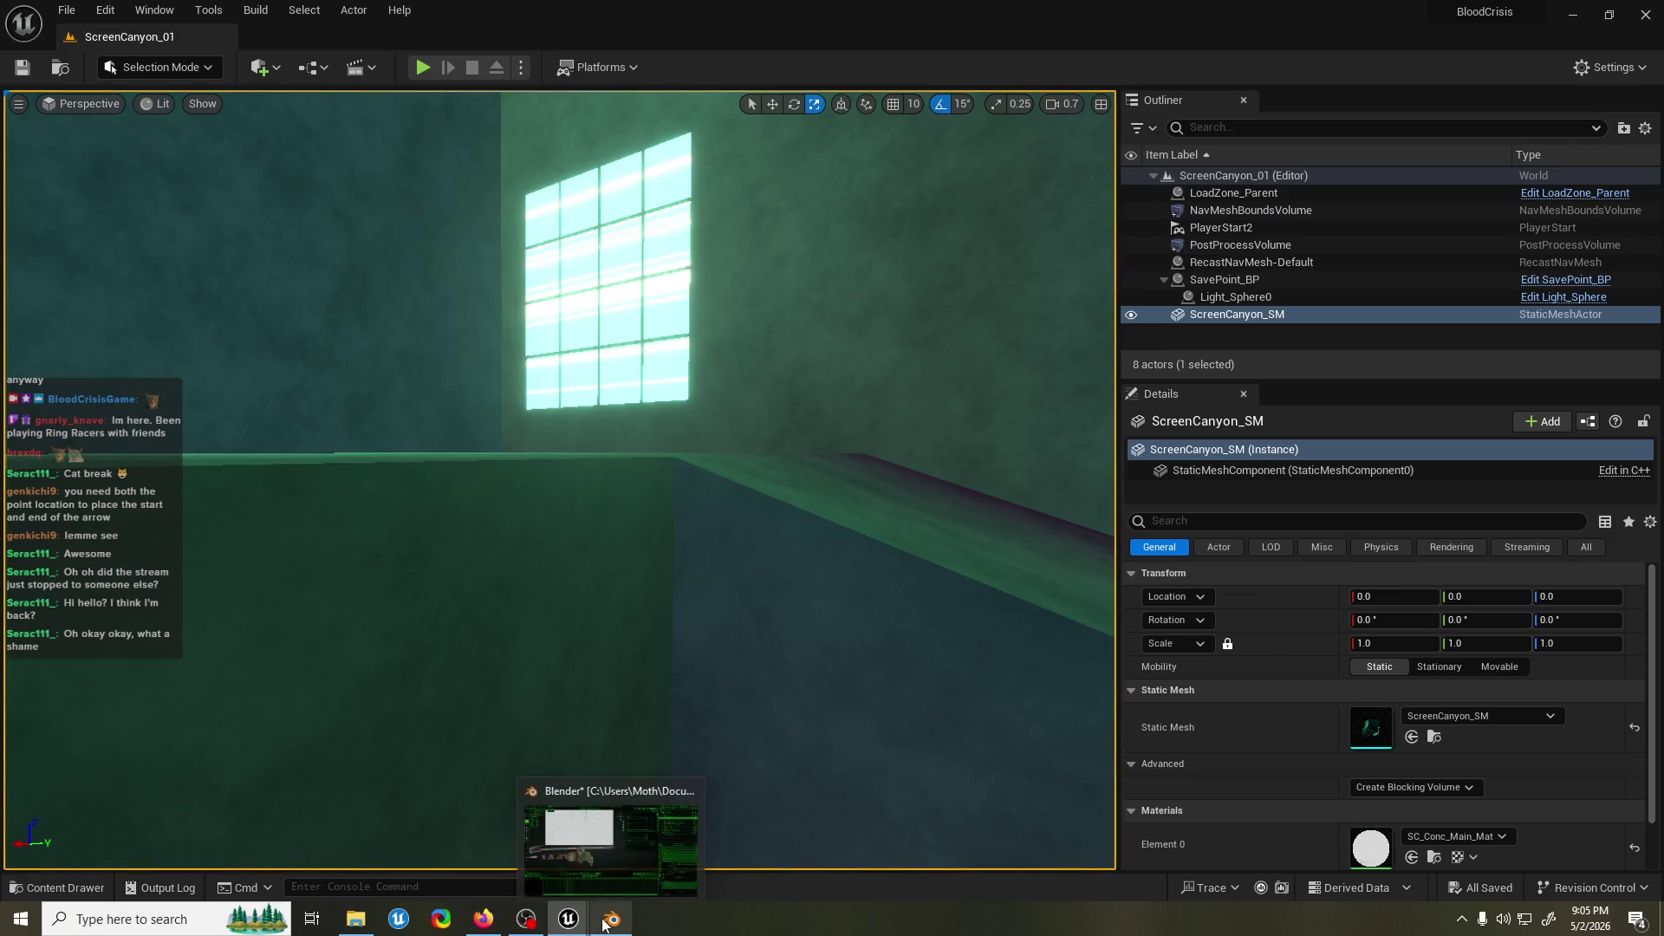
# In Blender, put the character rig into Pose Mode and select the torso bone.
pyautogui.click(604, 924)
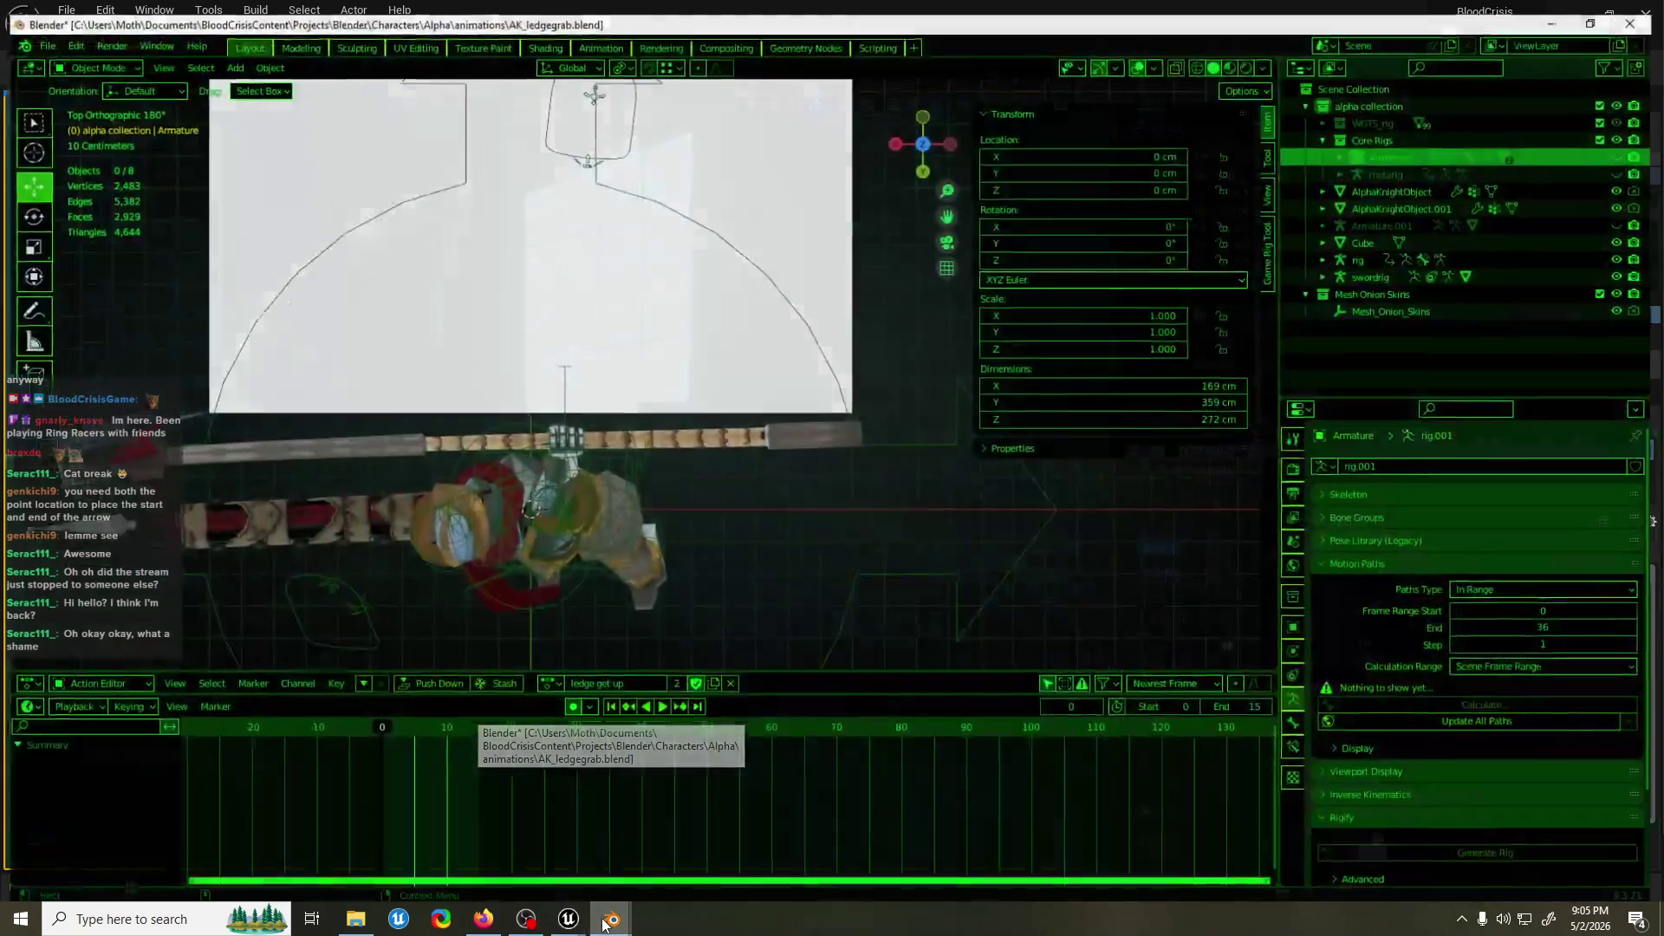
pyautogui.click(579, 449)
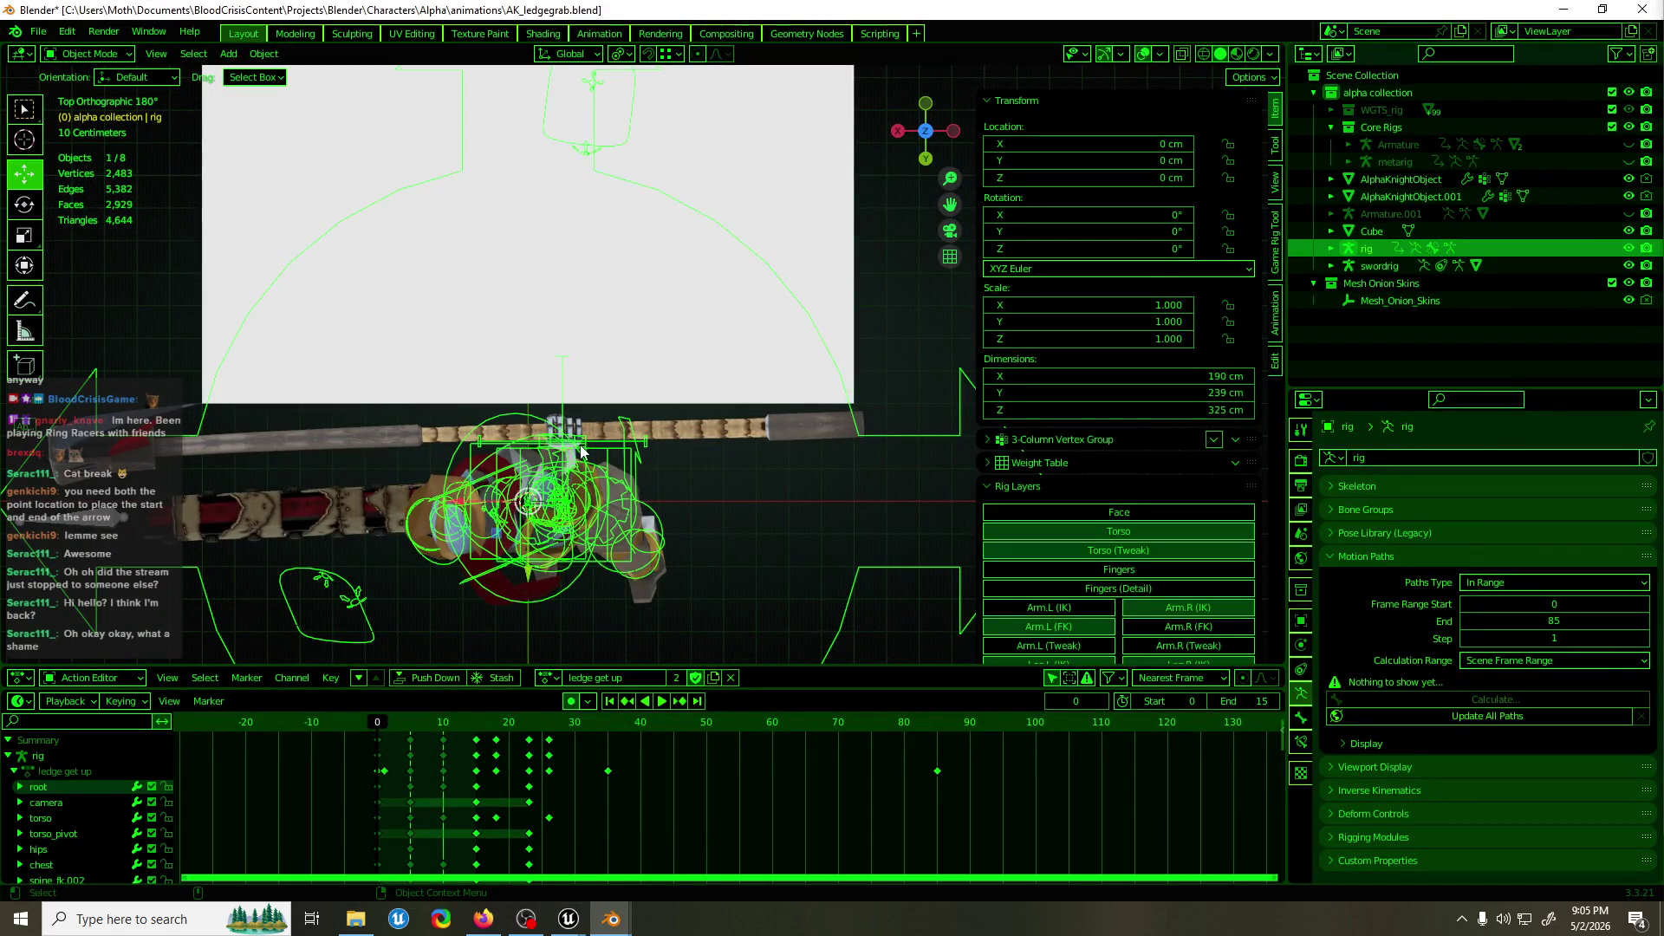
pyautogui.hotkey('ctrl', 'Tab')
pyautogui.moveTo(503, 422)
pyautogui.mouseDown()
pyautogui.moveTo(490, 465)
pyautogui.moveTo(529, 464)
pyautogui.moveTo(590, 400)
pyautogui.moveTo(606, 421)
pyautogui.moveTo(544, 425)
pyautogui.moveTo(651, 404)
pyautogui.moveTo(549, 413)
pyautogui.mouseUp()
pyautogui.click(605, 408)
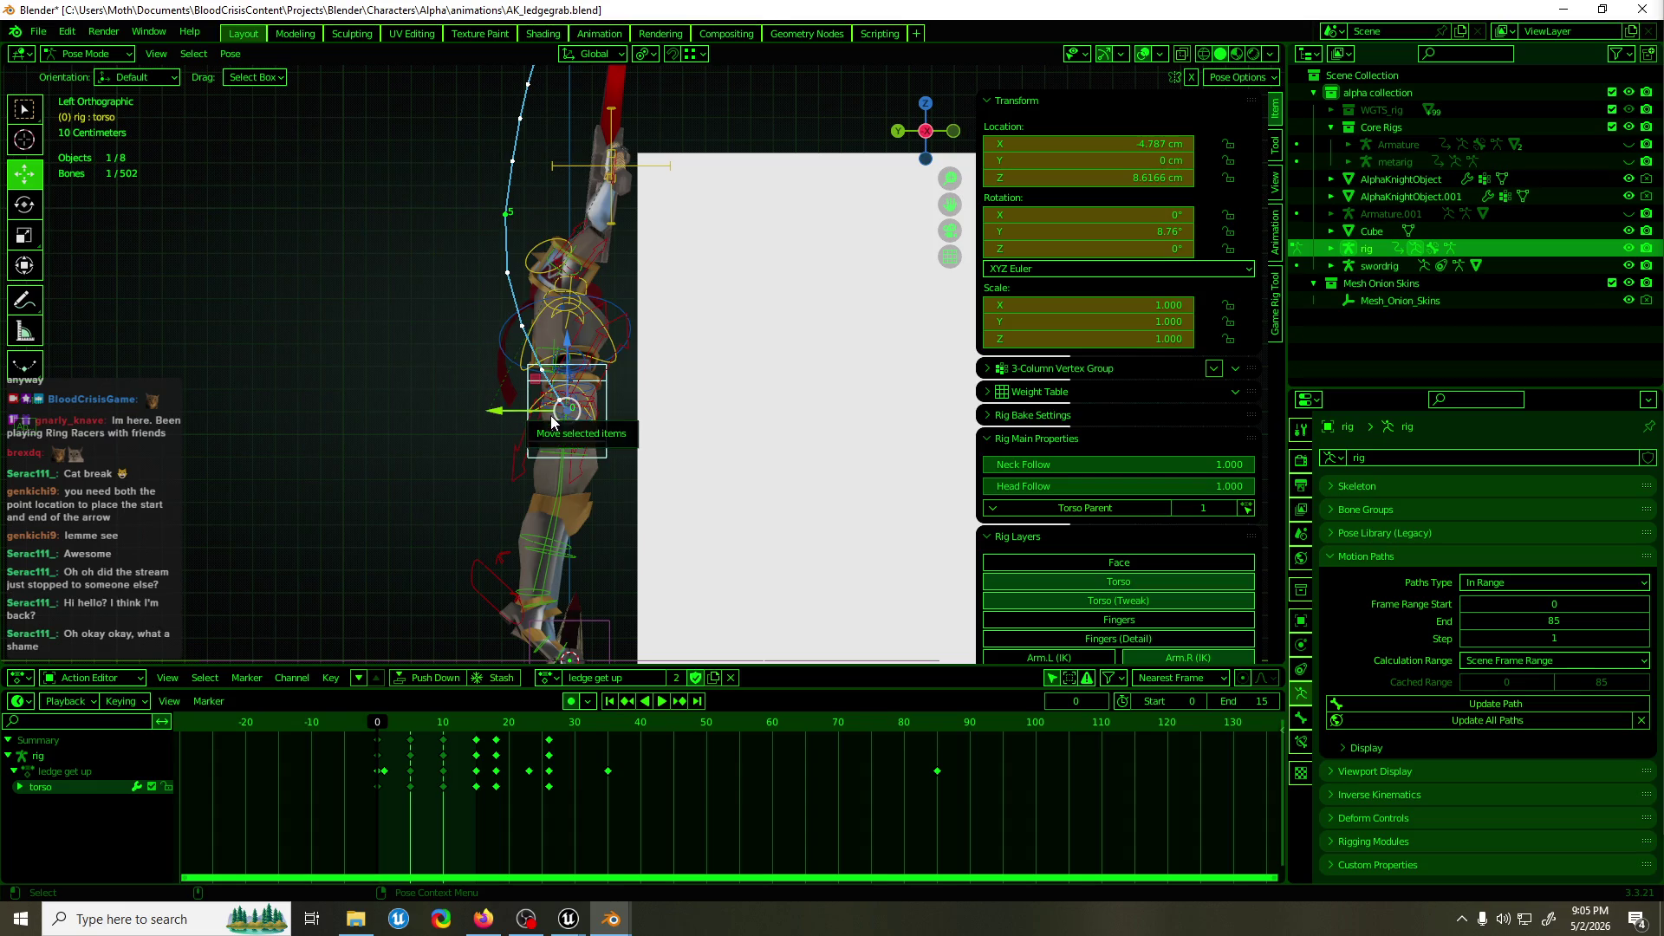
# Select the hand_ik.R control and play back the ledge get up animation, stopping at frame 0.
pyautogui.moveTo(618, 926)
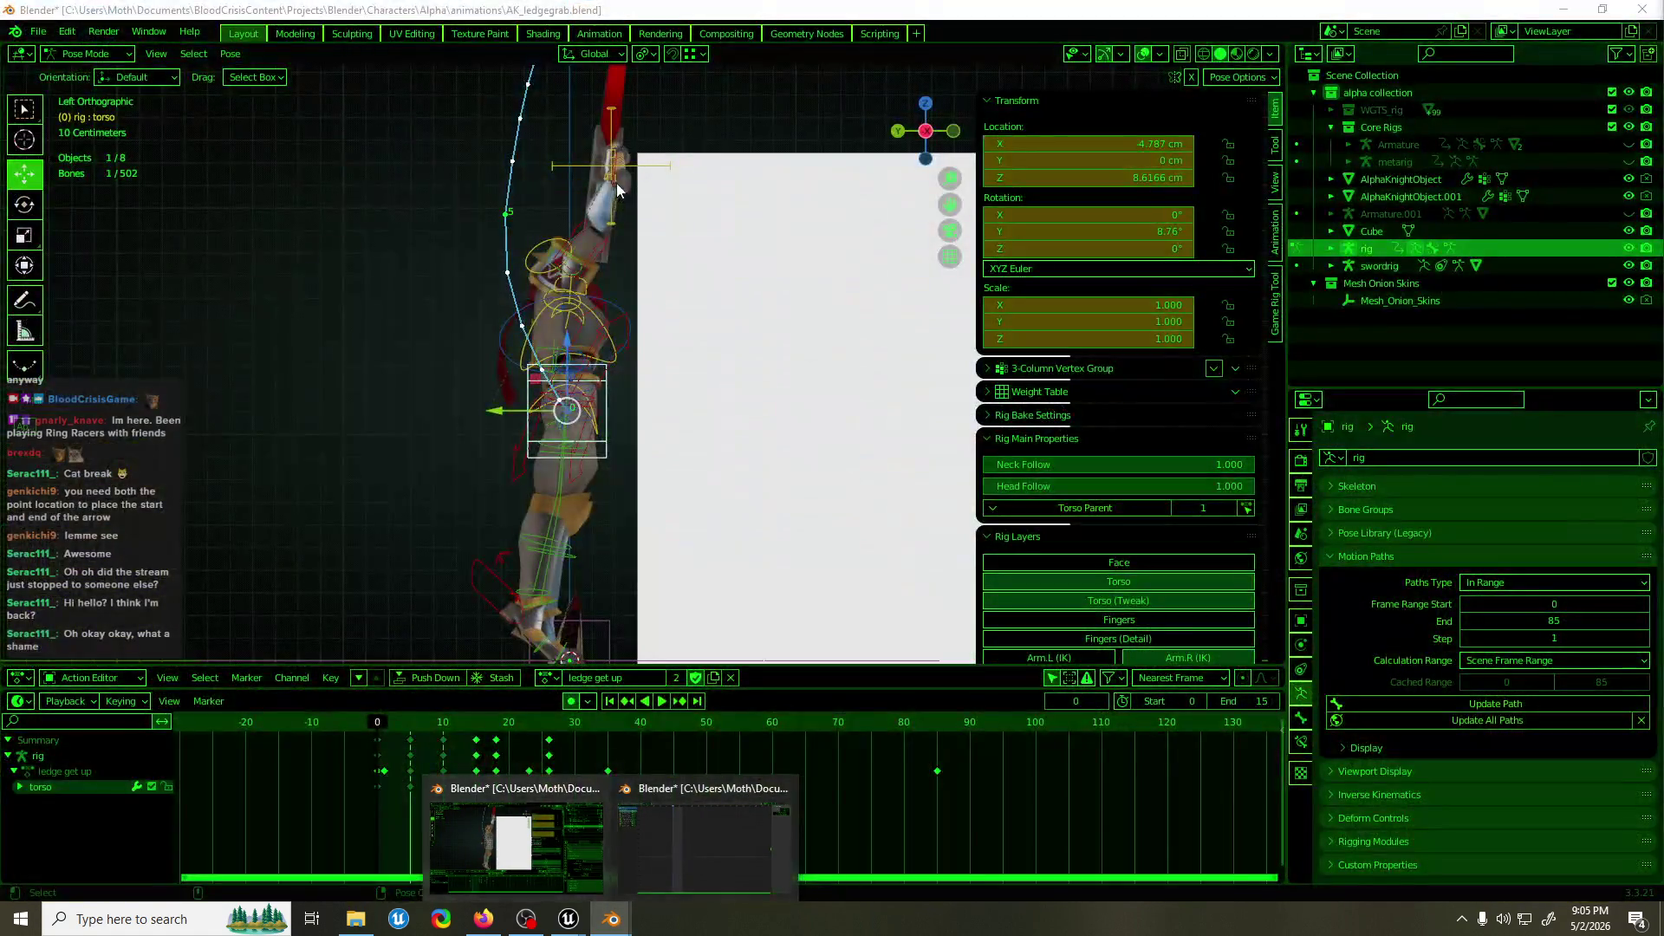
pyautogui.click(618, 189)
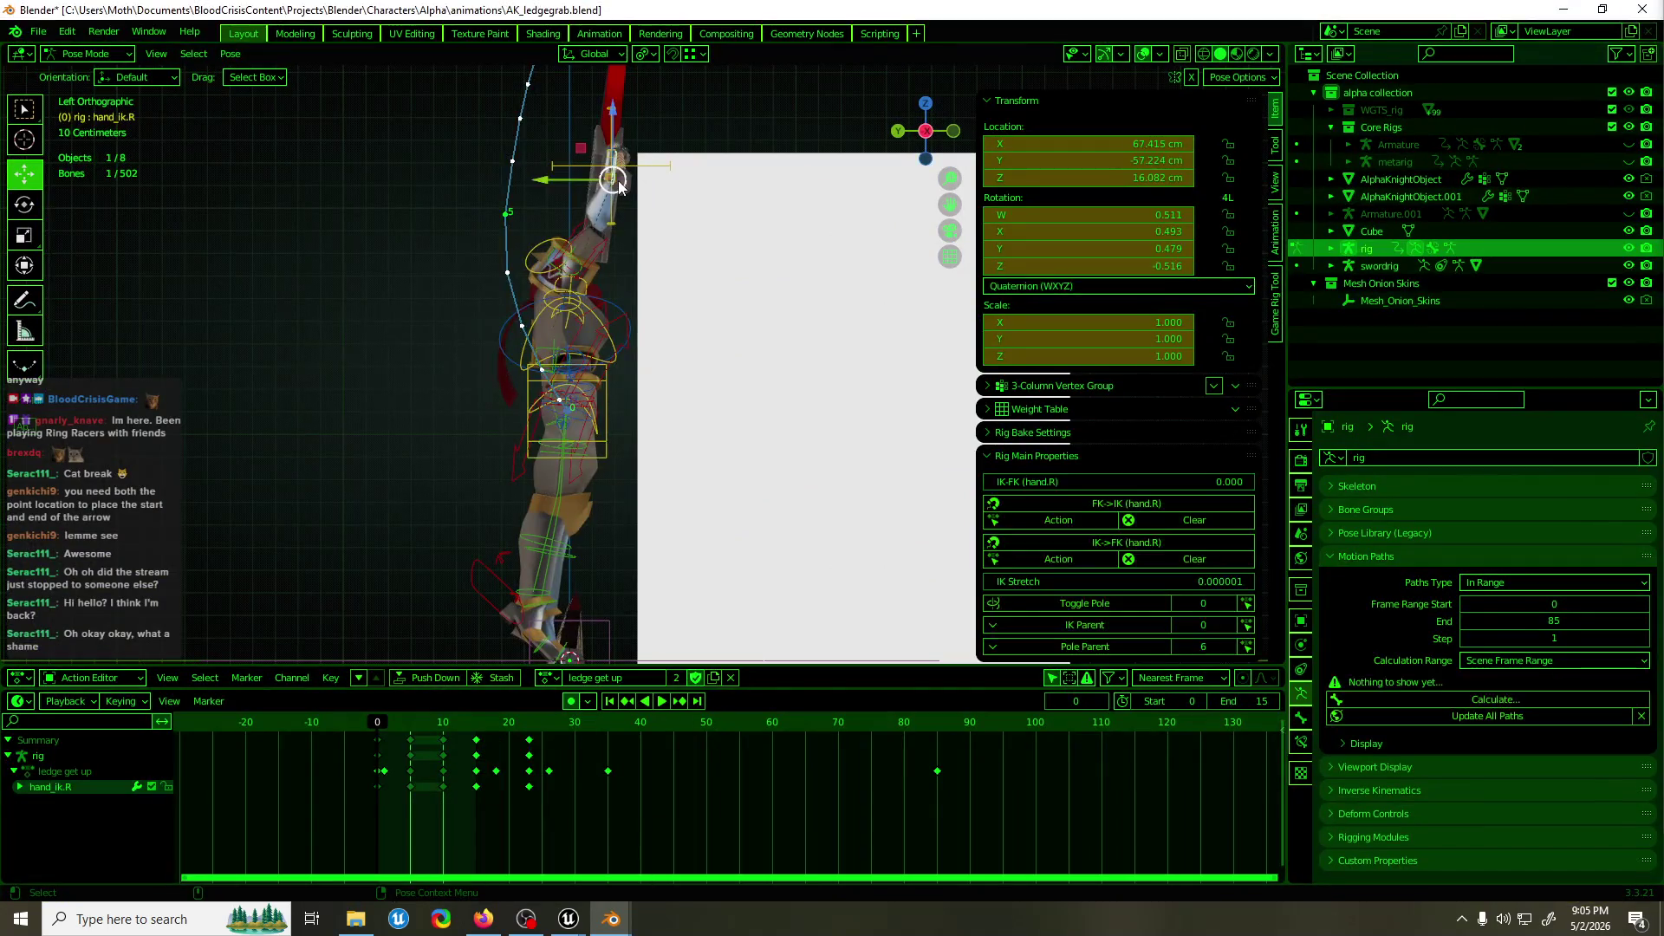
pyautogui.moveTo(611, 921)
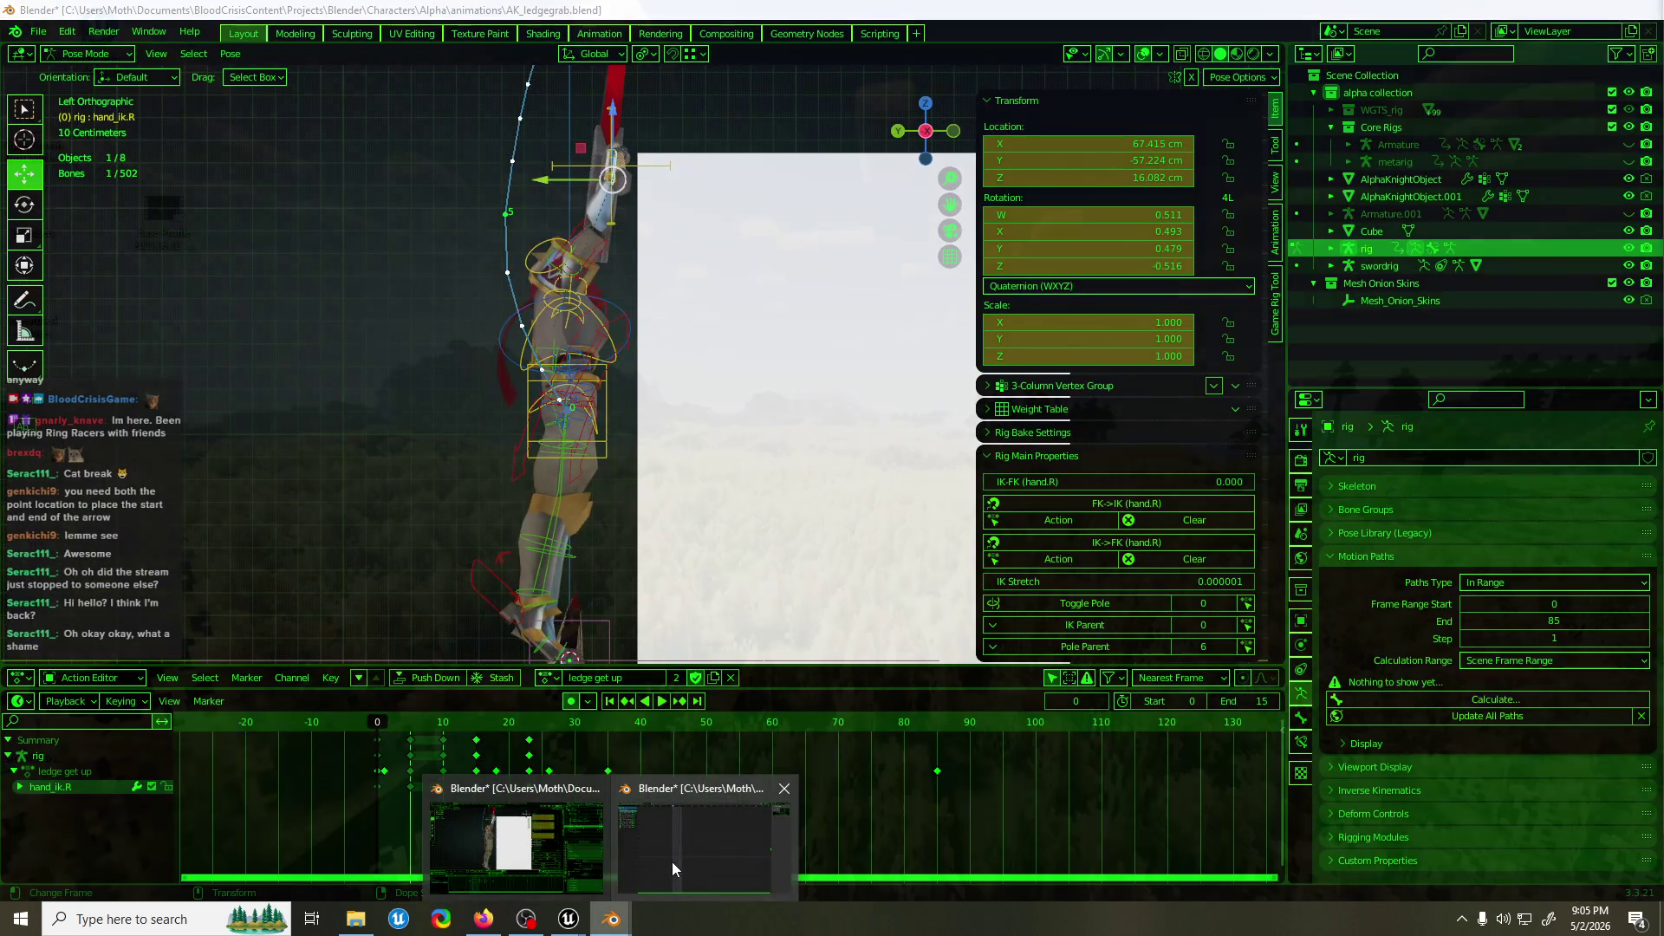
pyautogui.click(673, 862)
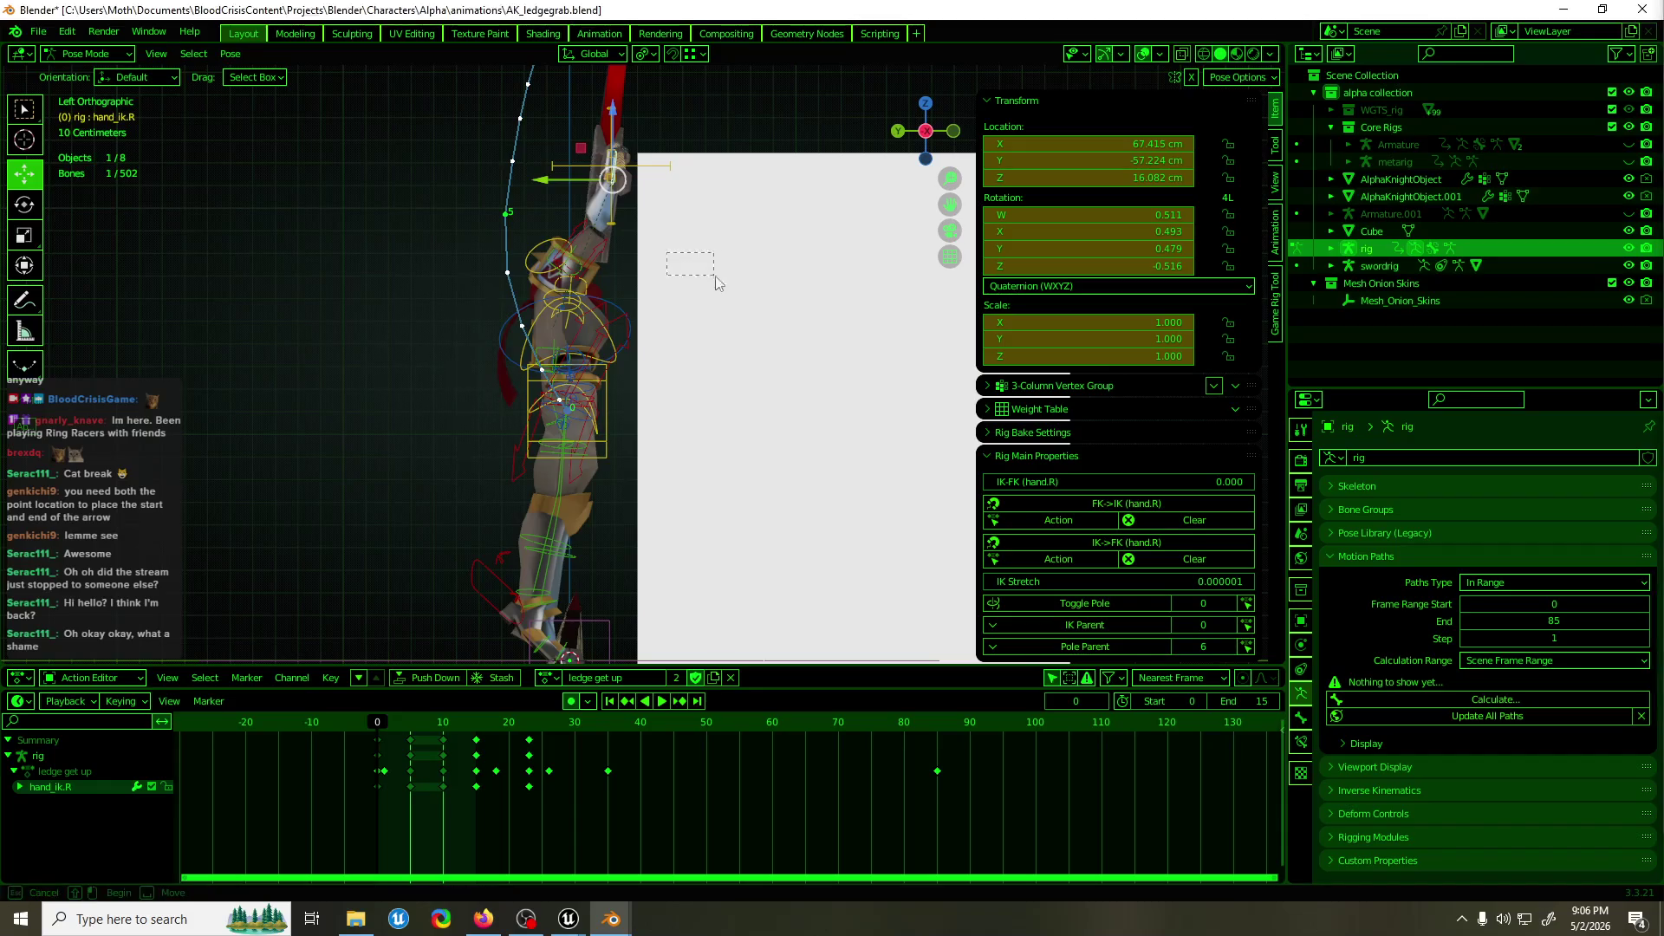
pyautogui.moveTo(841, 319)
pyautogui.mouseDown()
pyautogui.moveTo(673, 351)
pyautogui.moveTo(806, 366)
pyautogui.moveTo(622, 351)
pyautogui.mouseUp()
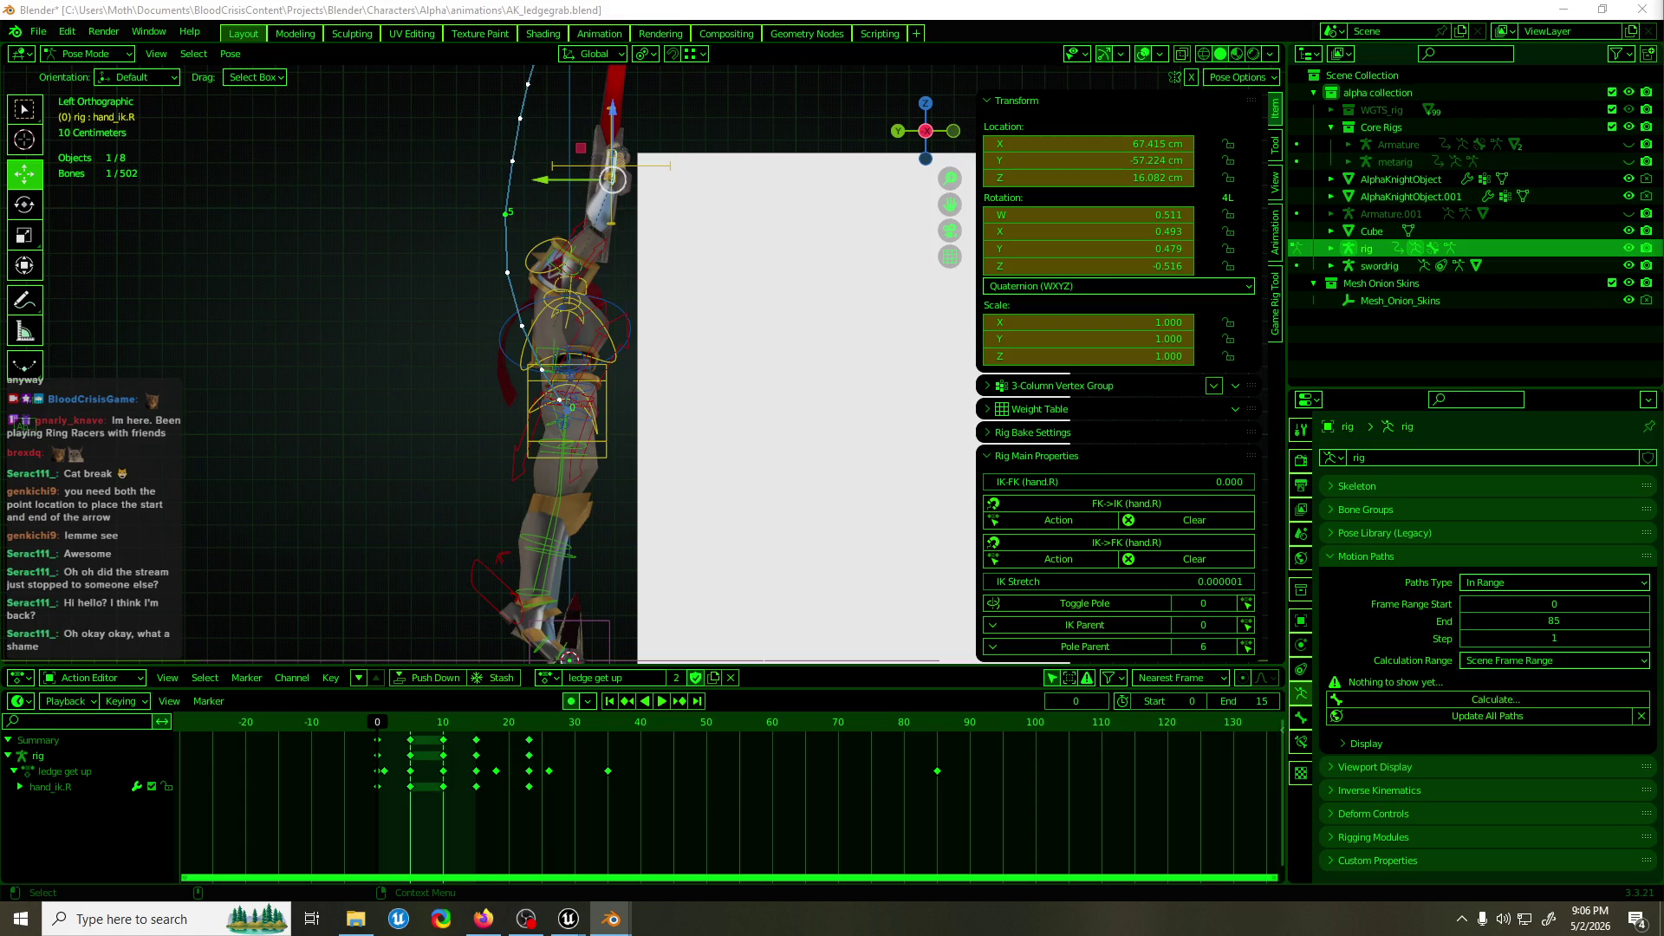
pyautogui.press('space')
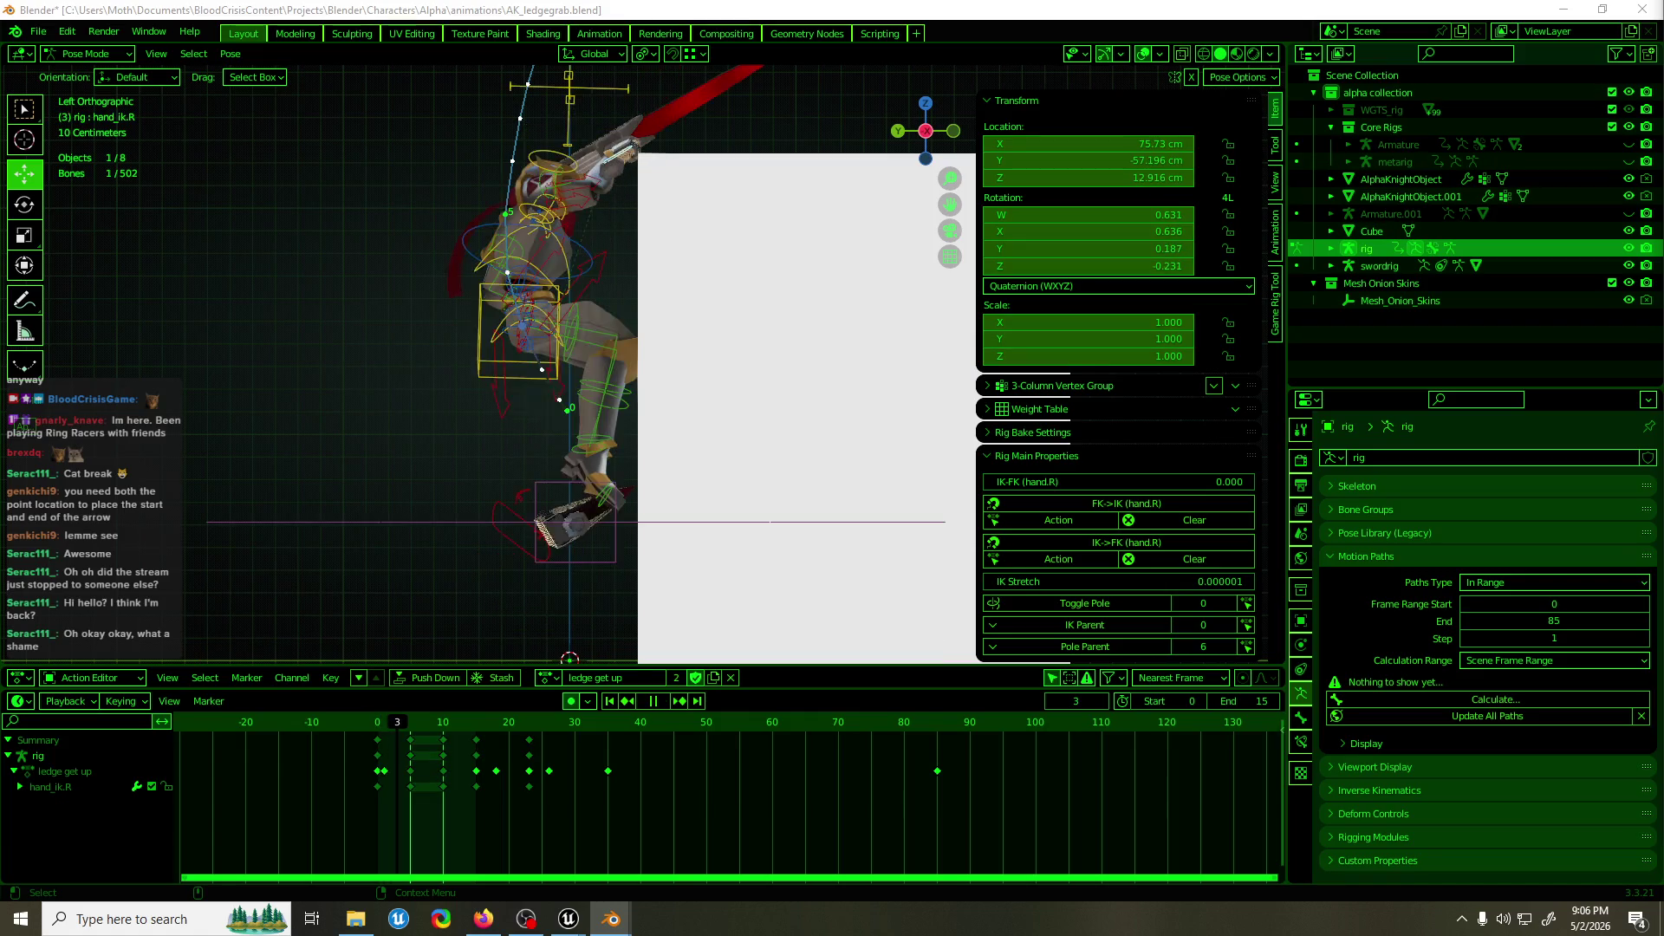
pyautogui.press('Escape')
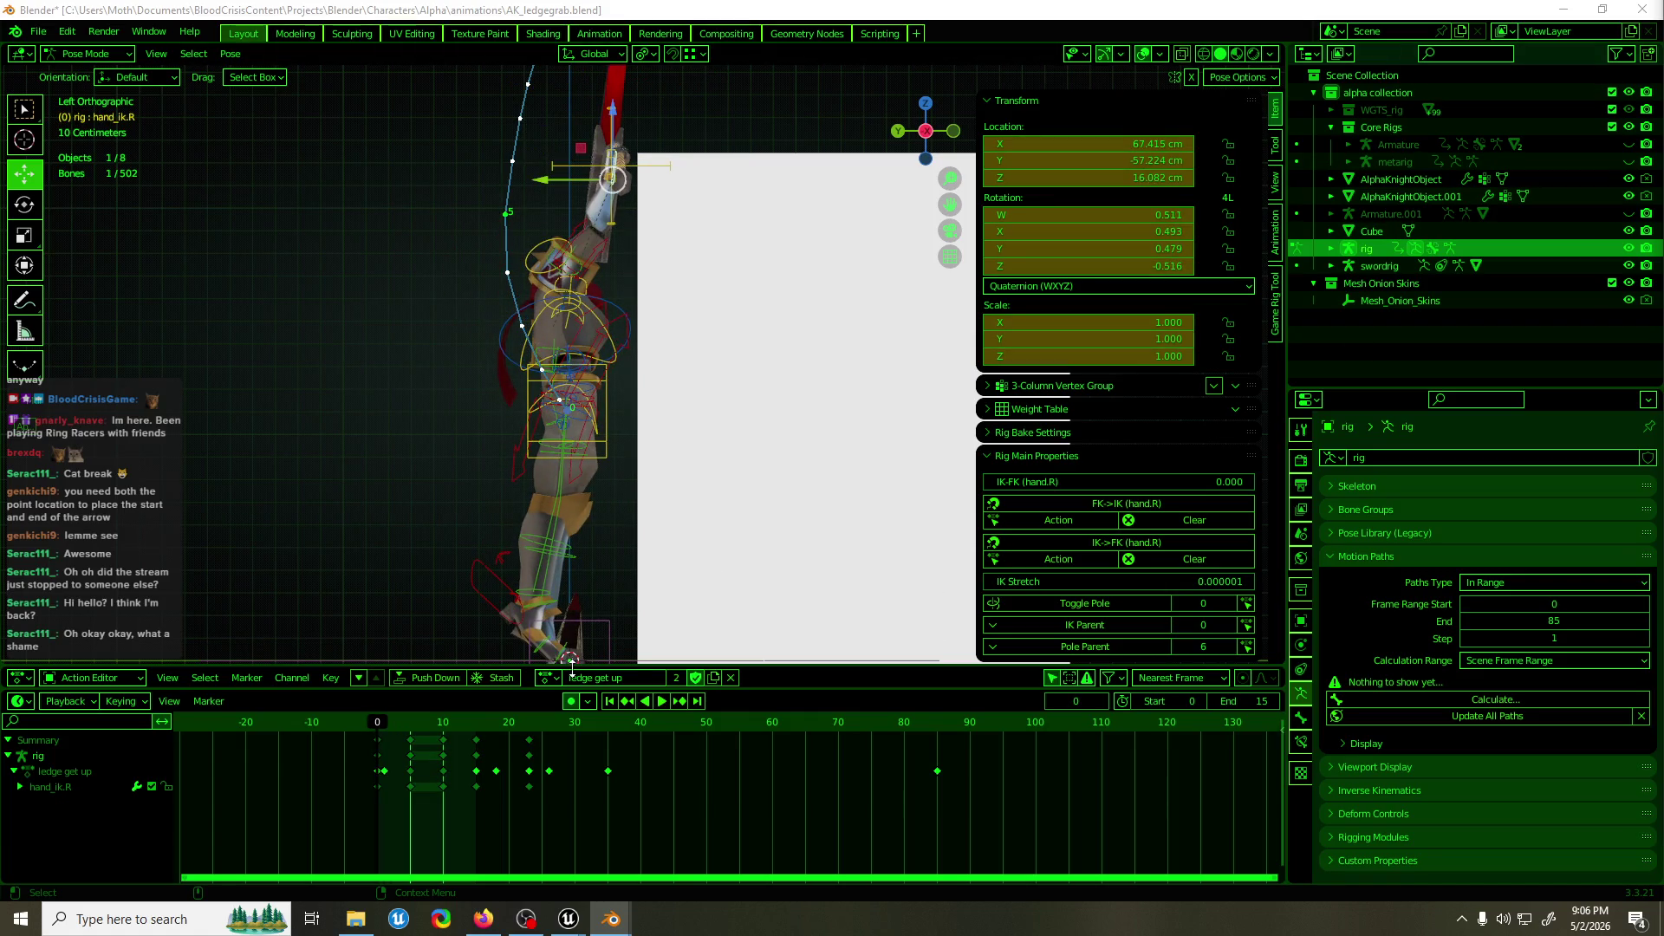
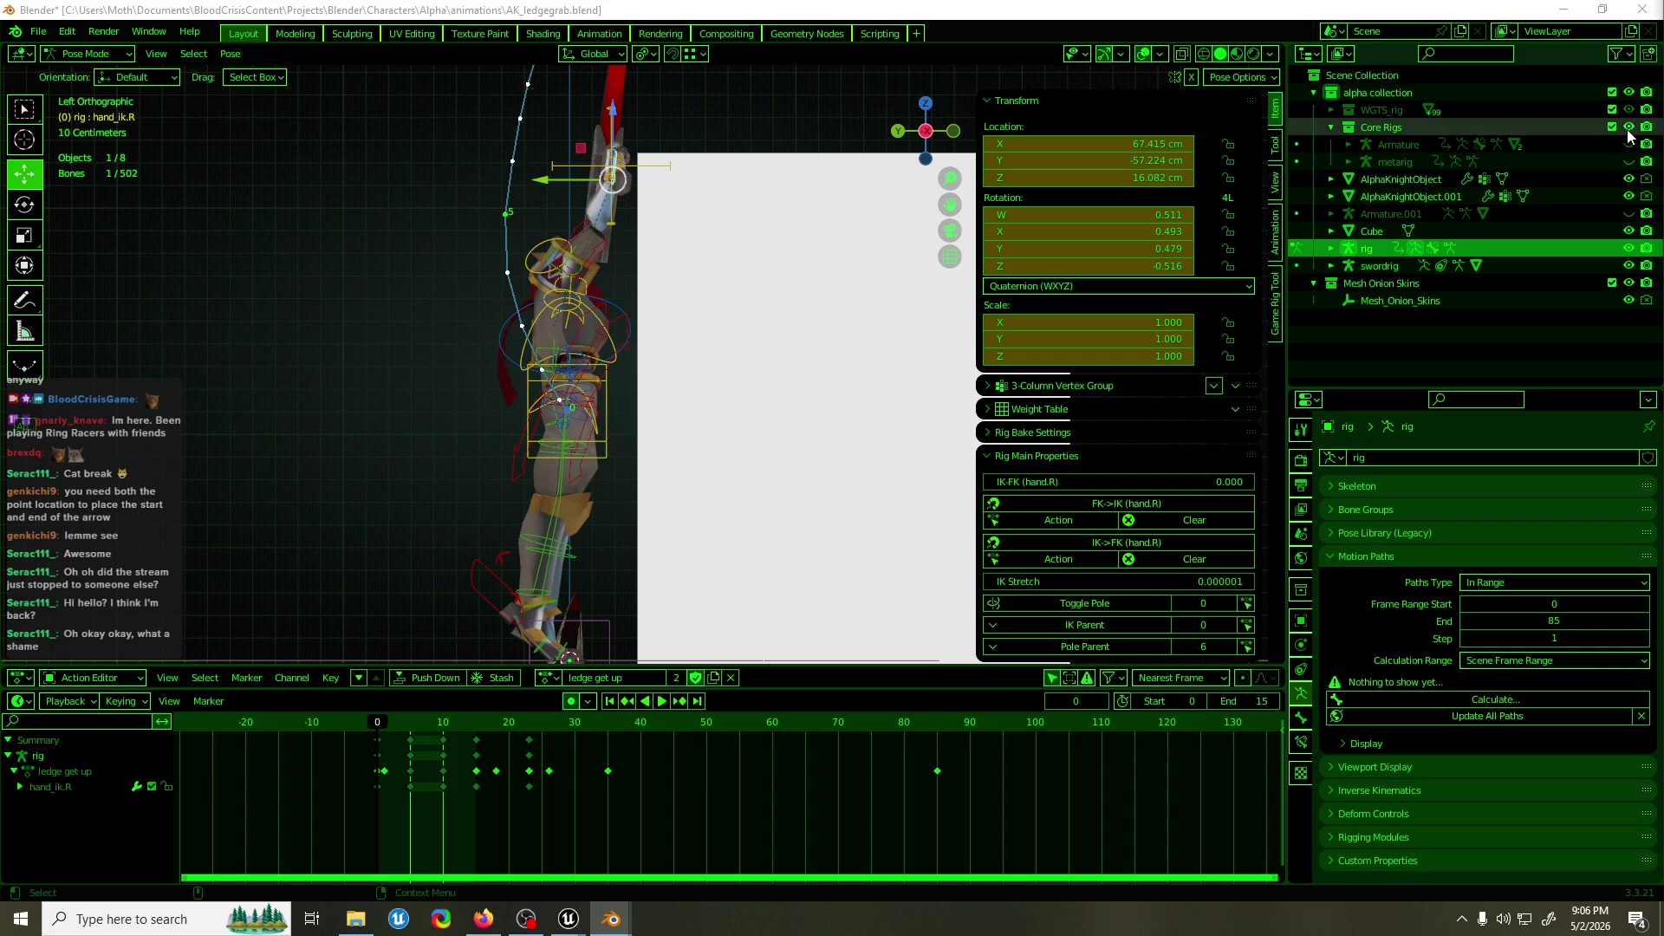
# Center the viewport on the knight's raised arm.
pyautogui.hotkey('alt', 'Tab')
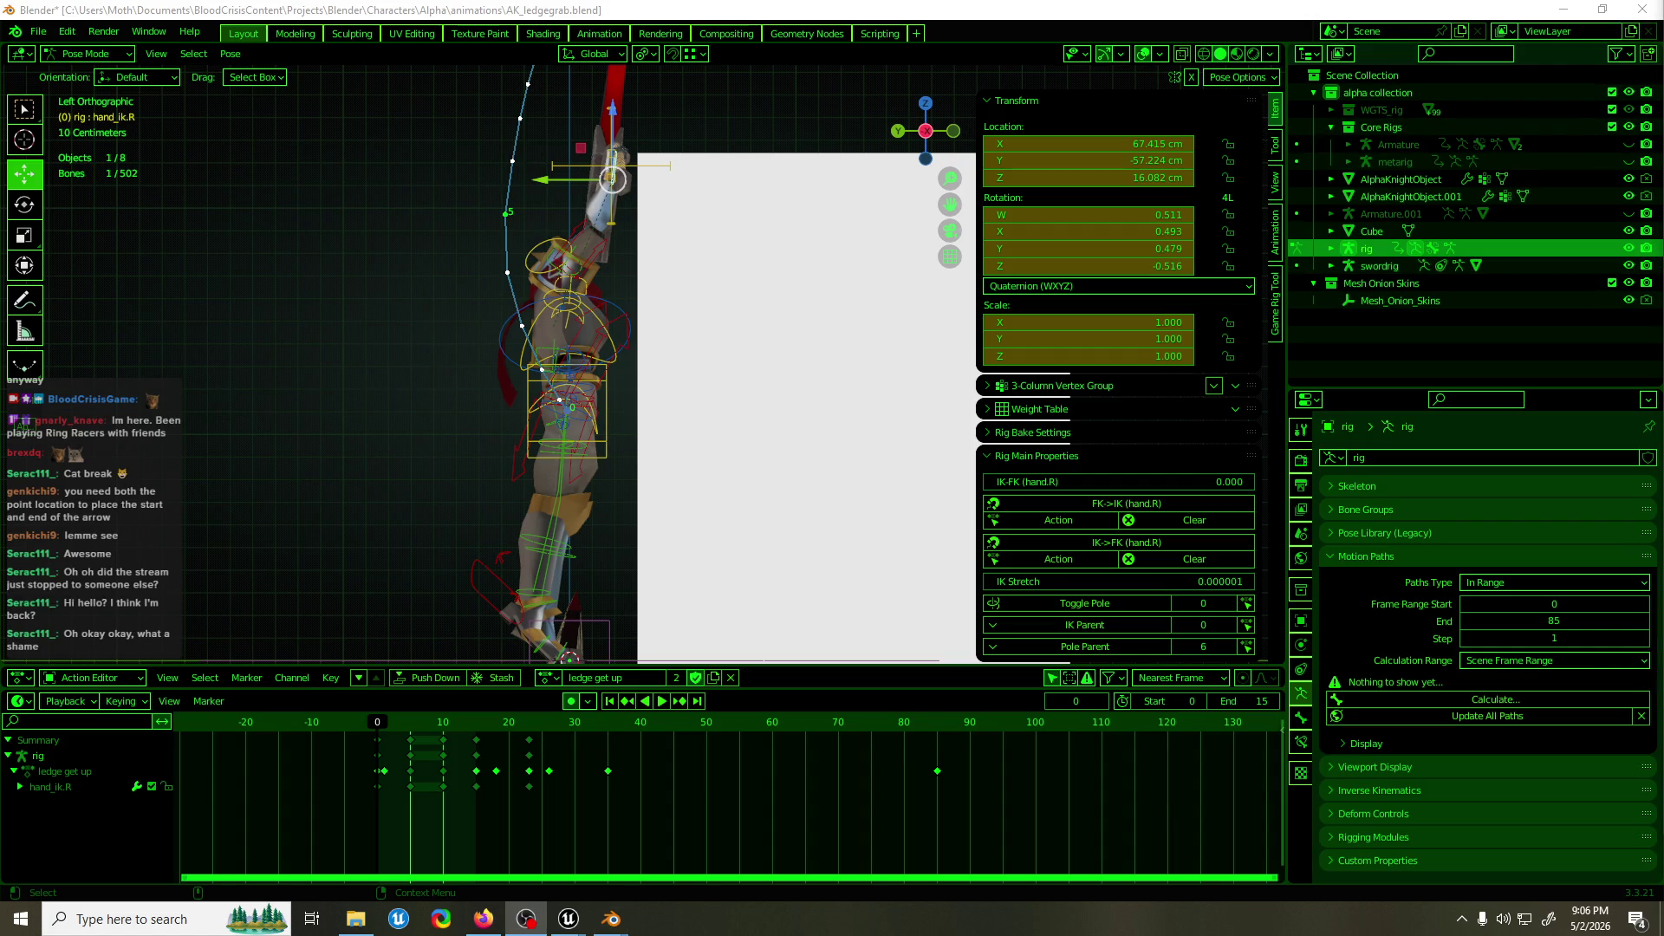
pyautogui.hotkey('alt', 'Tab')
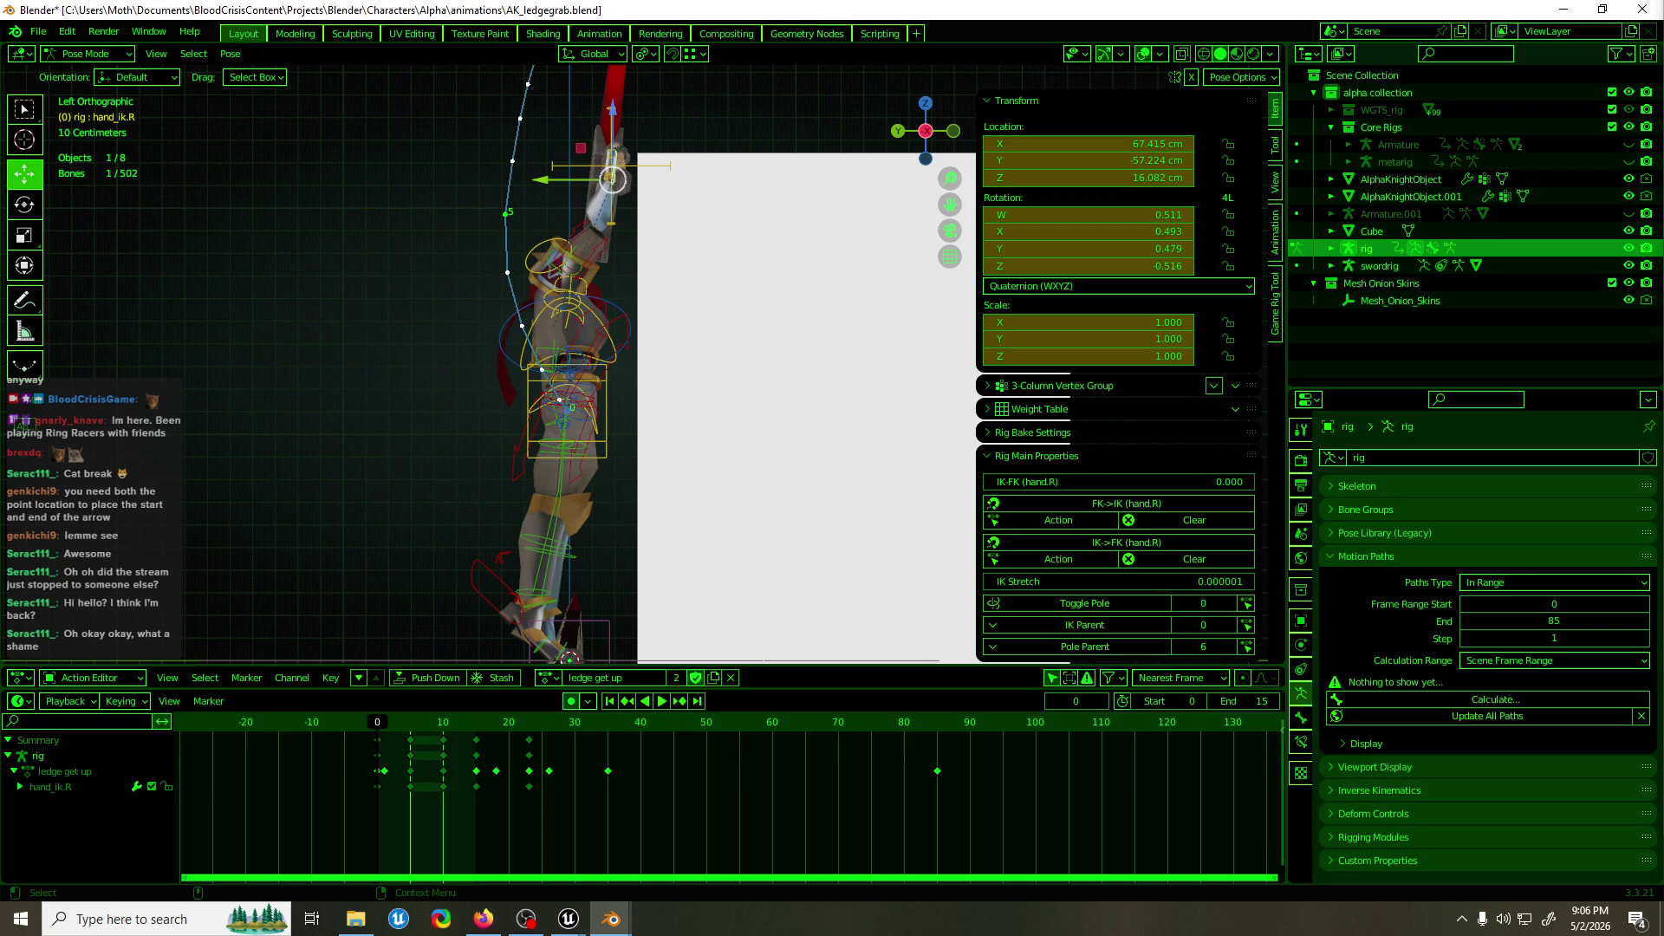
pyautogui.scroll(2, 811, 260)
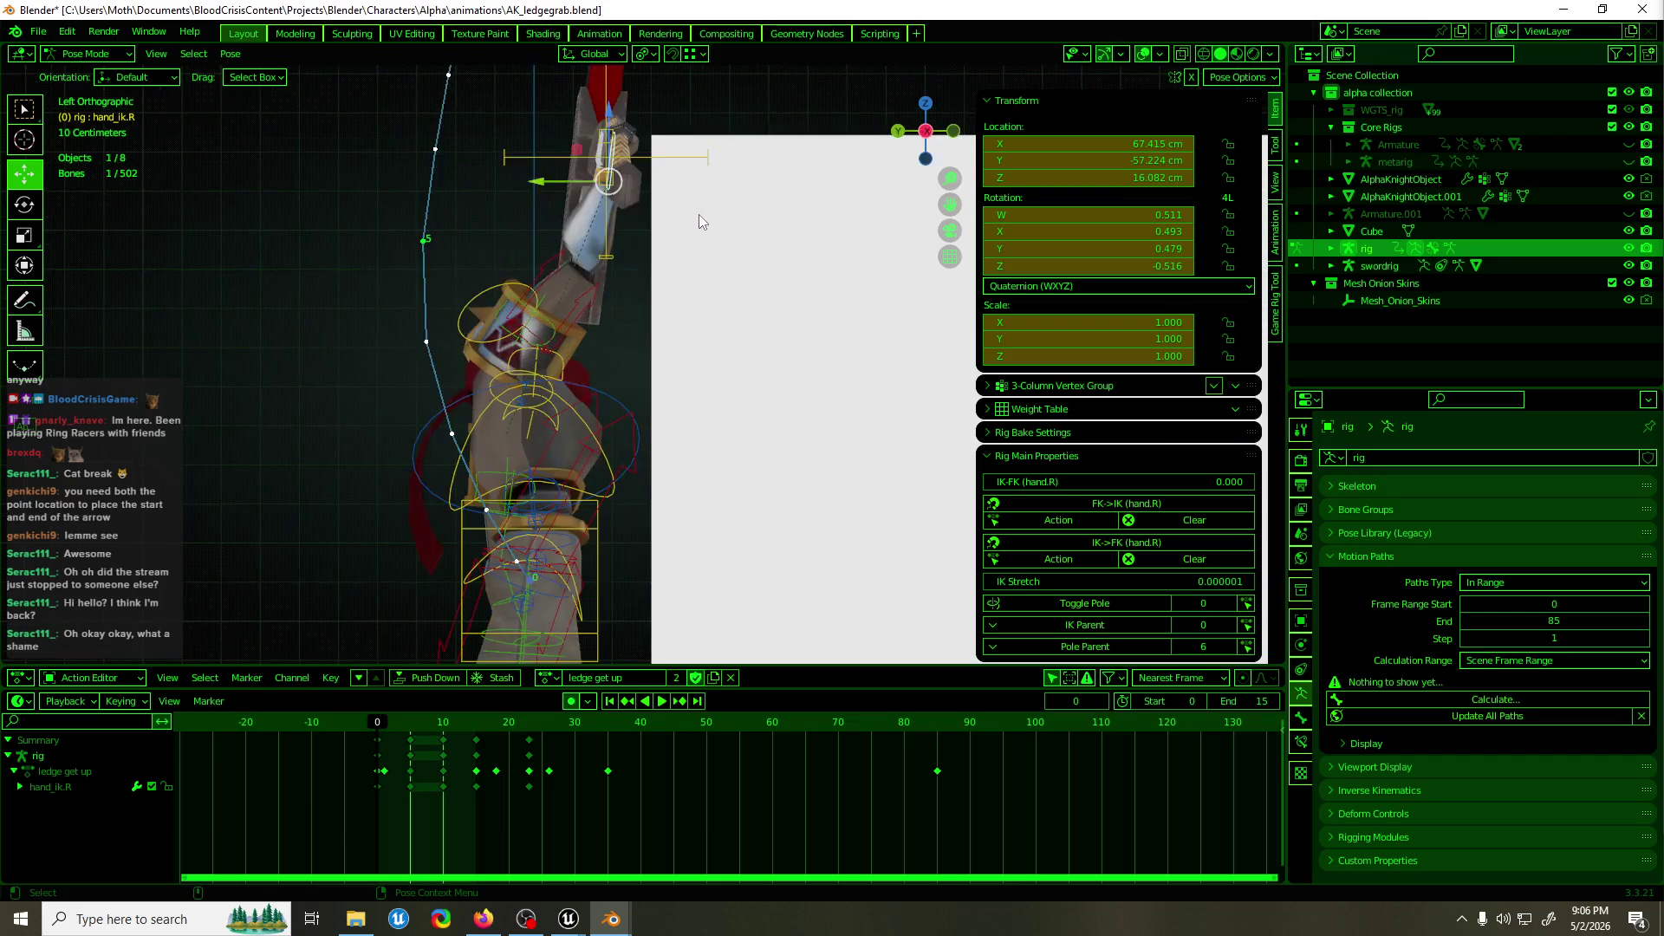
pyautogui.moveTo(699, 215); pyautogui.dragTo(729, 278)
pyautogui.hotkey('alt', 'Tab')
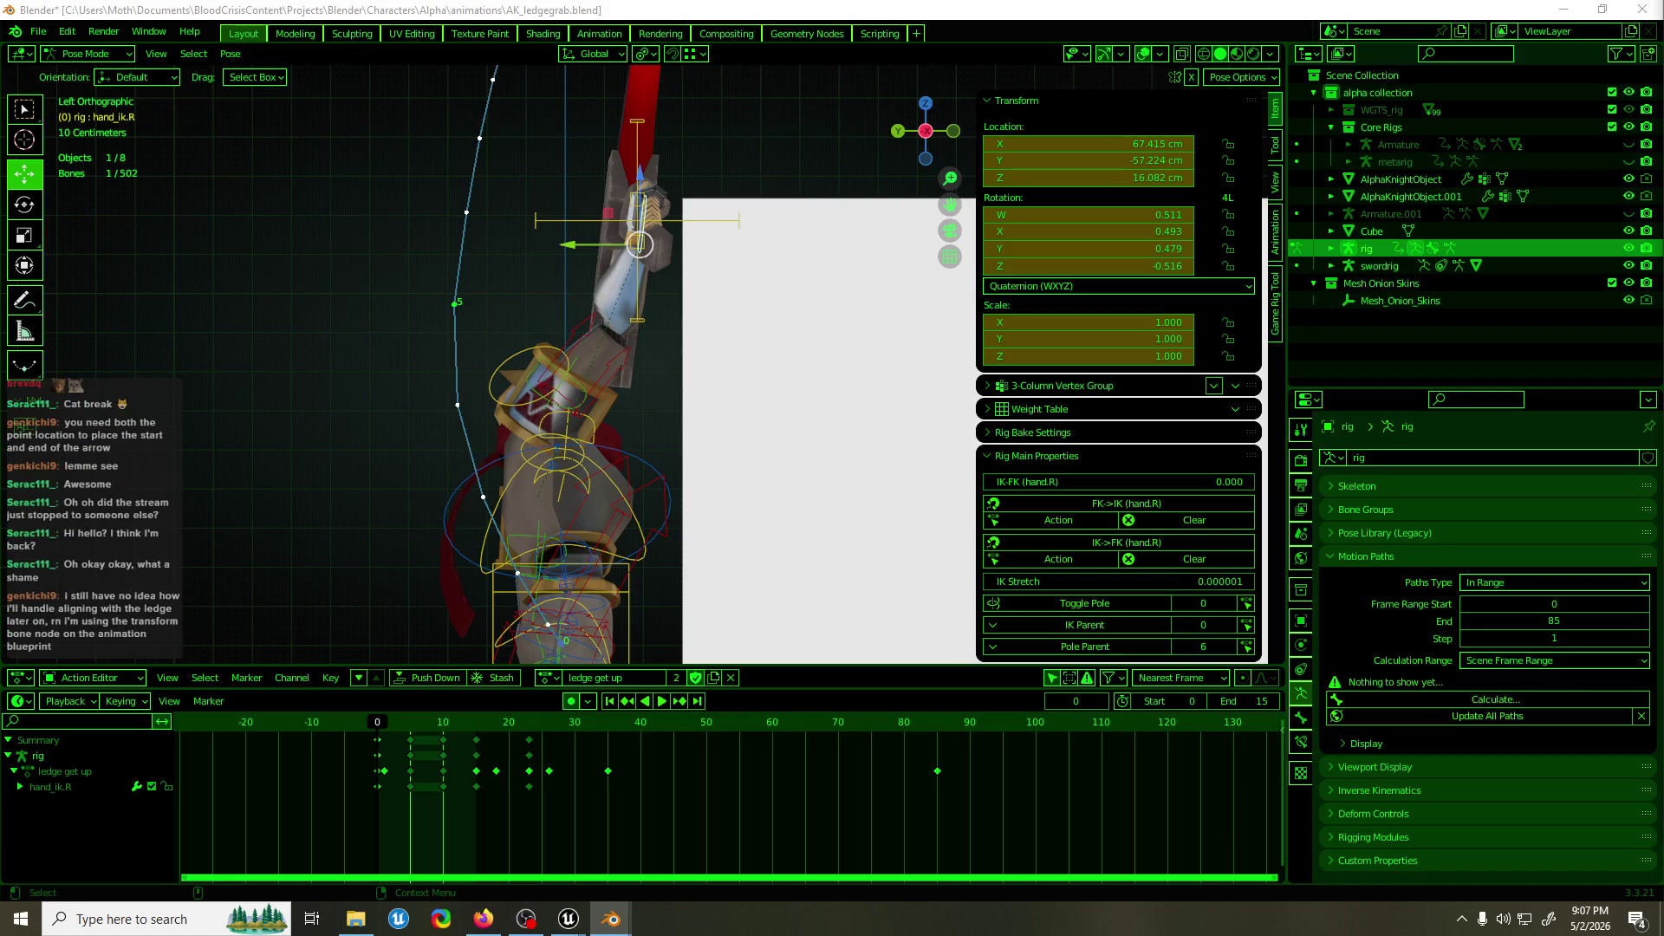
# Test-move hand_ik.R, cancel it, and bring up the Action Editor's action list.
pyautogui.moveTo(639, 244); pyautogui.dragTo(665, 248)
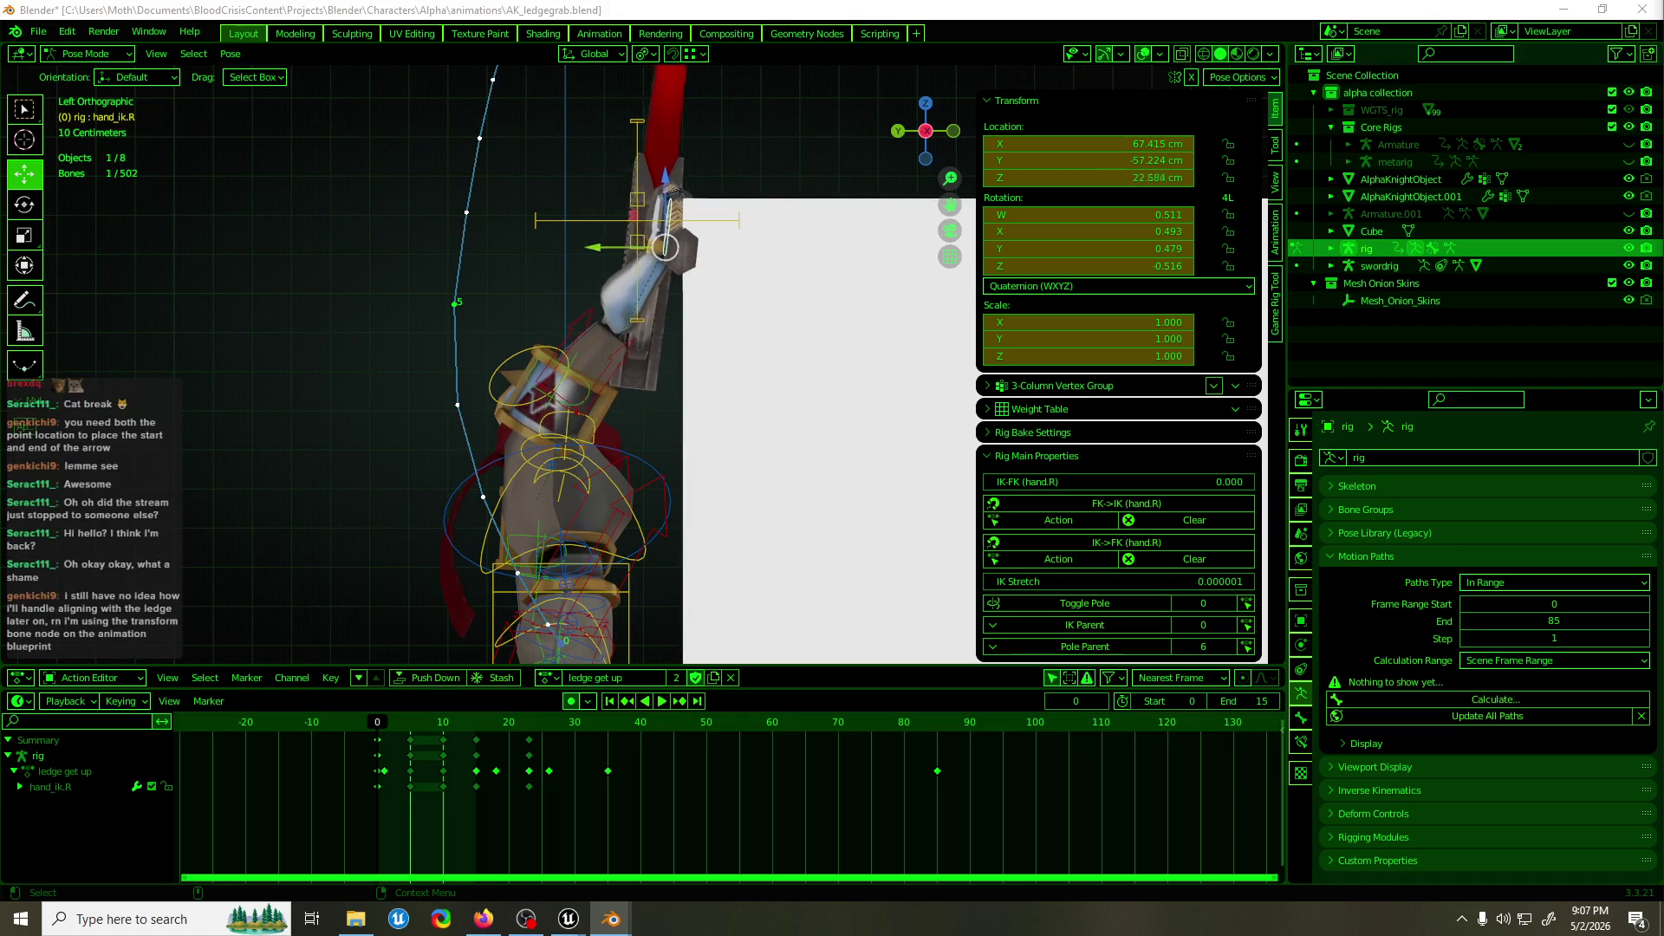
pyautogui.press('Escape')
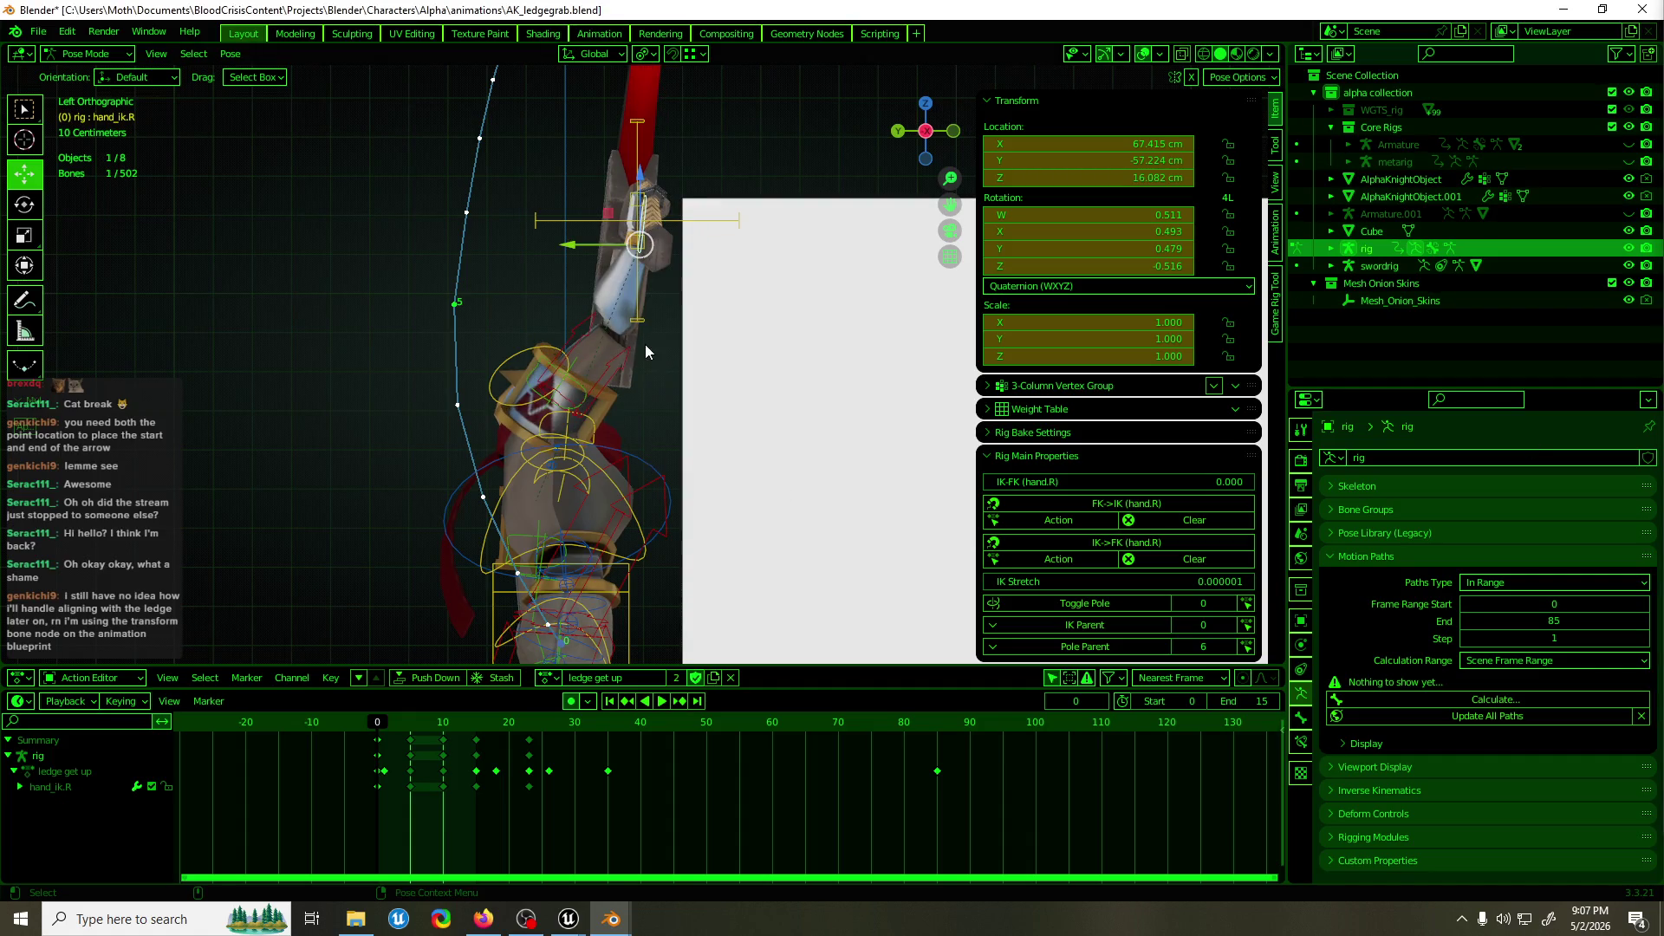
pyautogui.moveTo(647, 392); pyautogui.dragTo(737, 339)
pyautogui.click(551, 678)
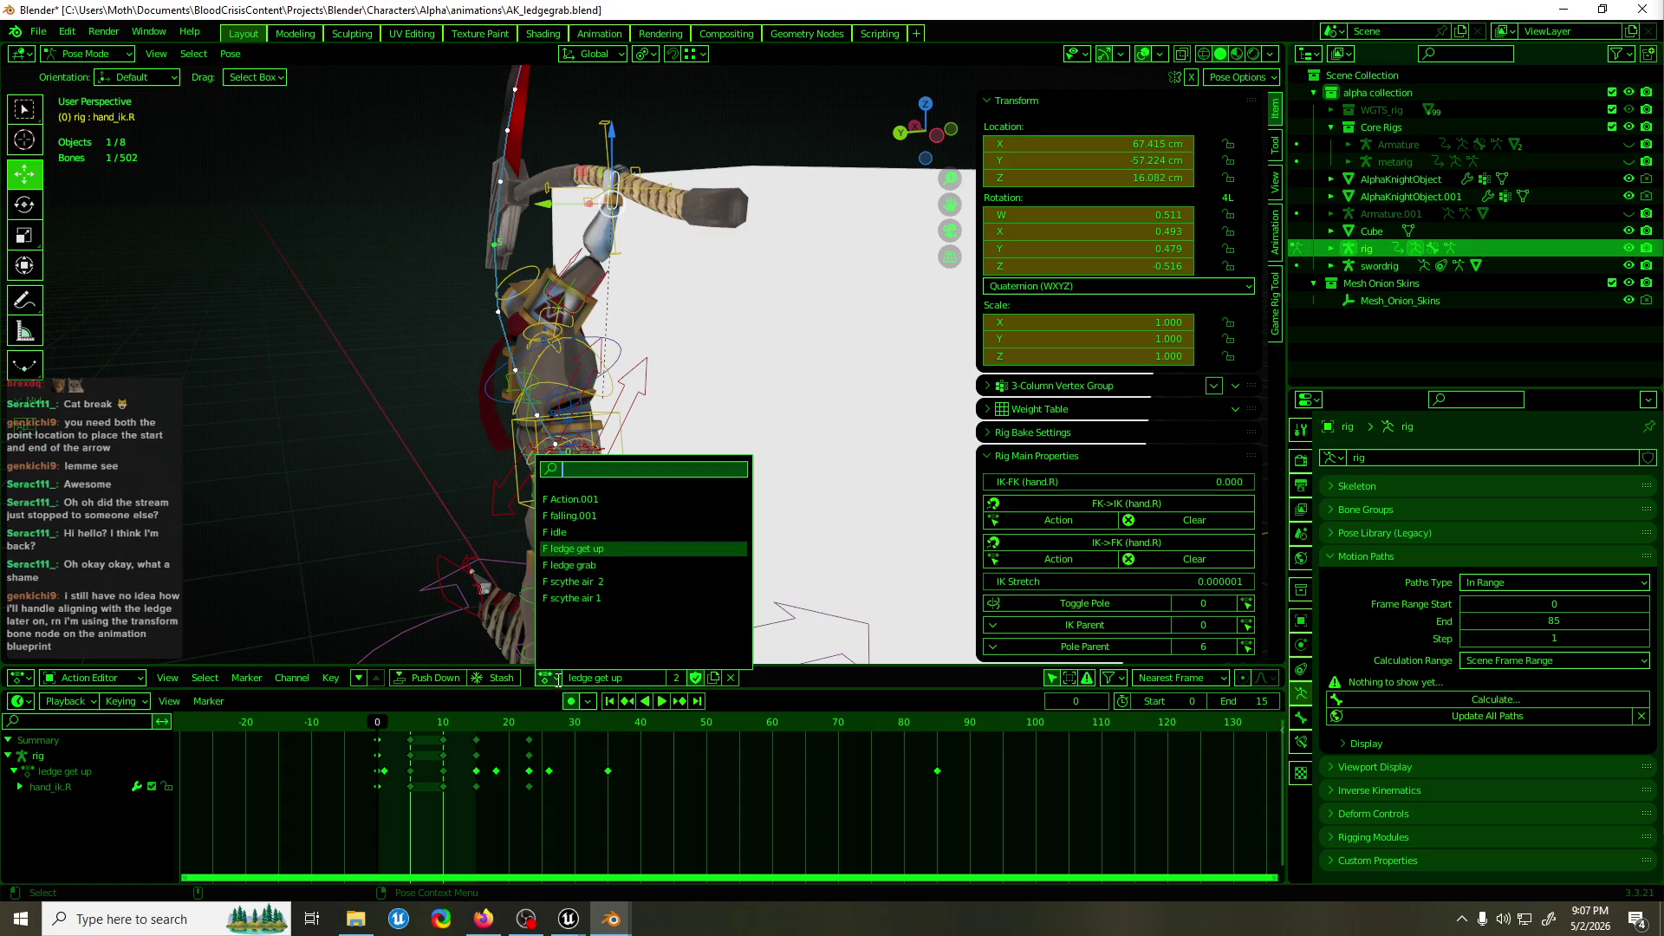
# Switch the rig to the 'ledge grab' action and select the torso bone.
pyautogui.click(616, 564)
pyautogui.moveTo(676, 454); pyautogui.dragTo(628, 443)
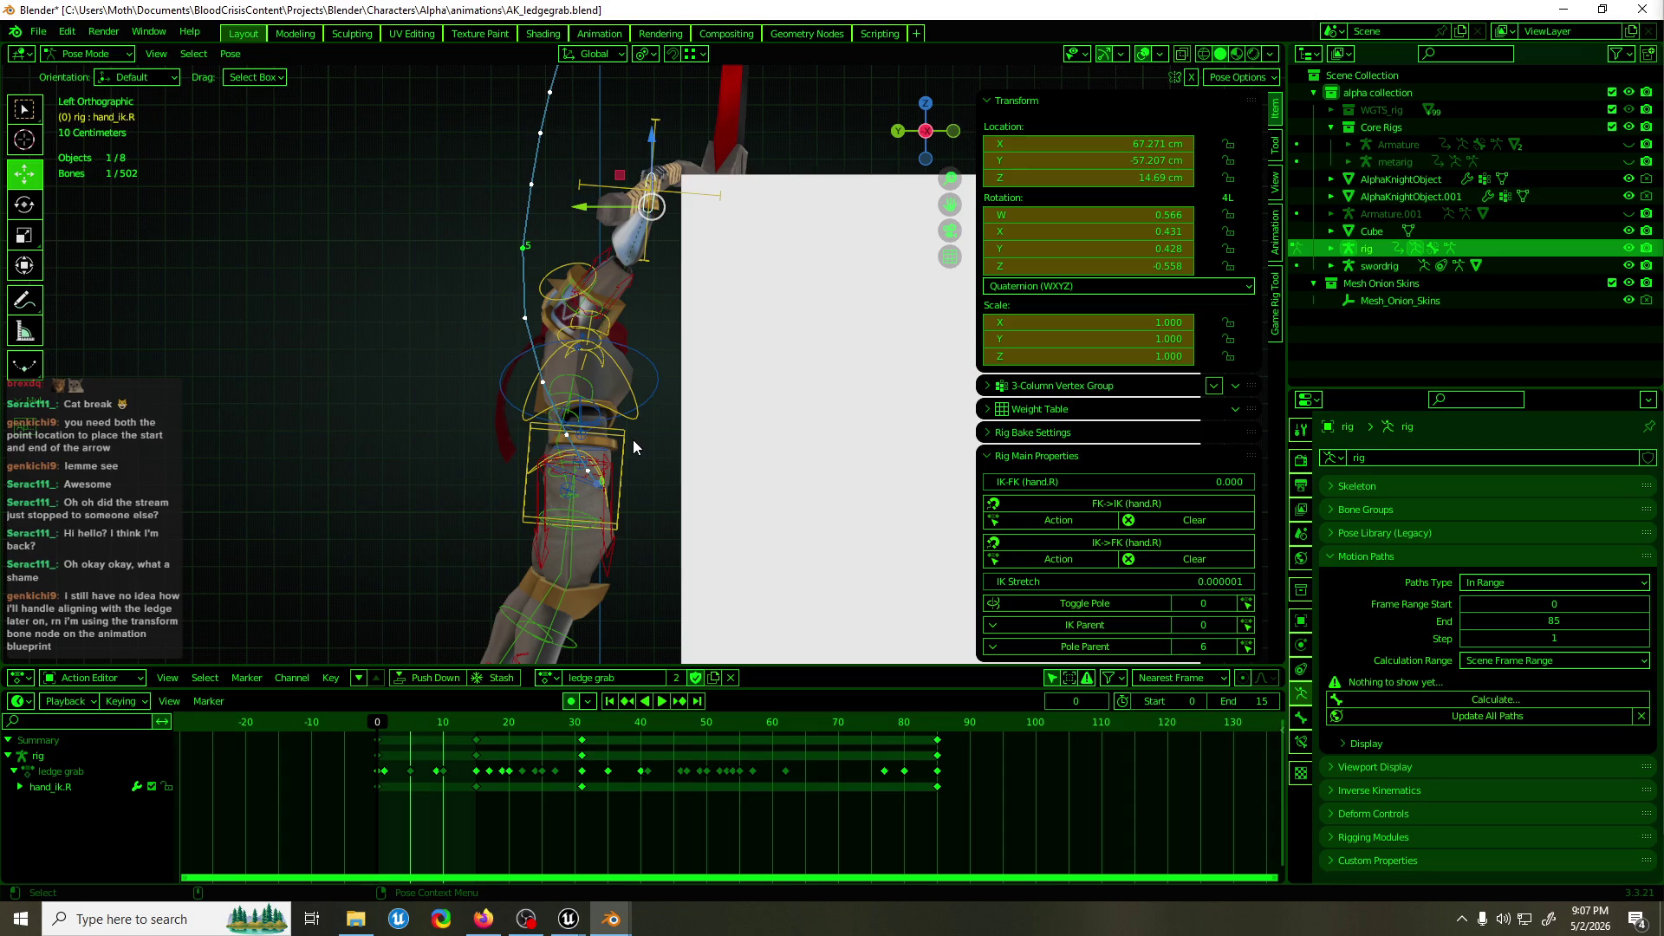
pyautogui.click(621, 449)
pyautogui.press('g')
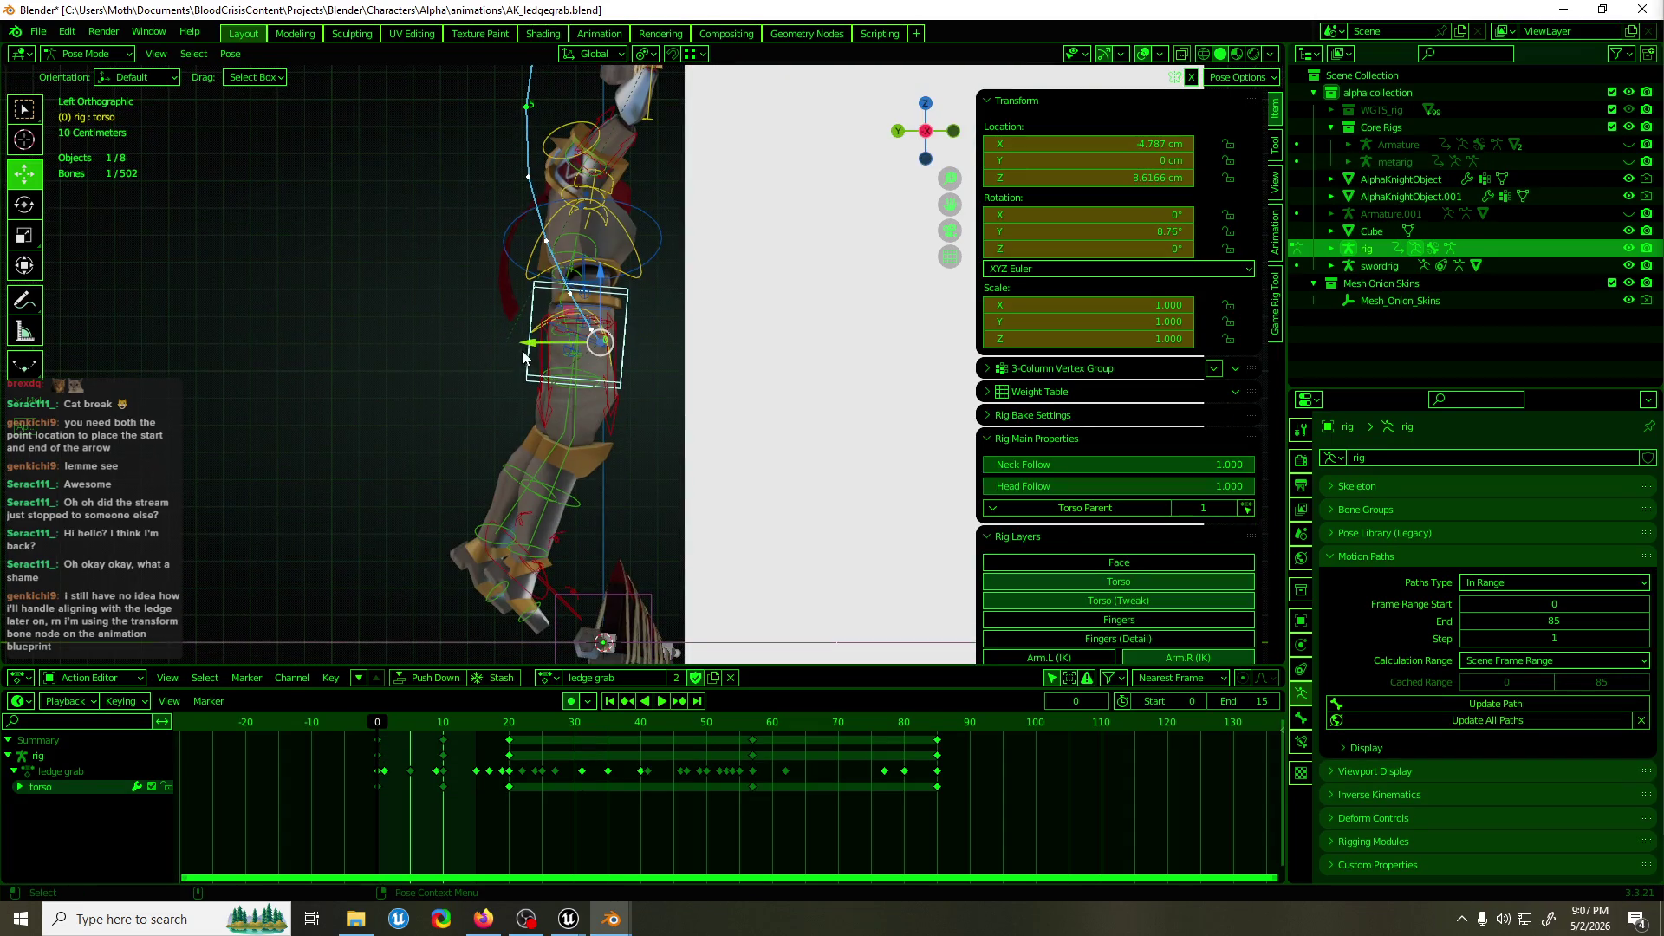
pyautogui.press('y')
pyautogui.rightClick(555, 340)
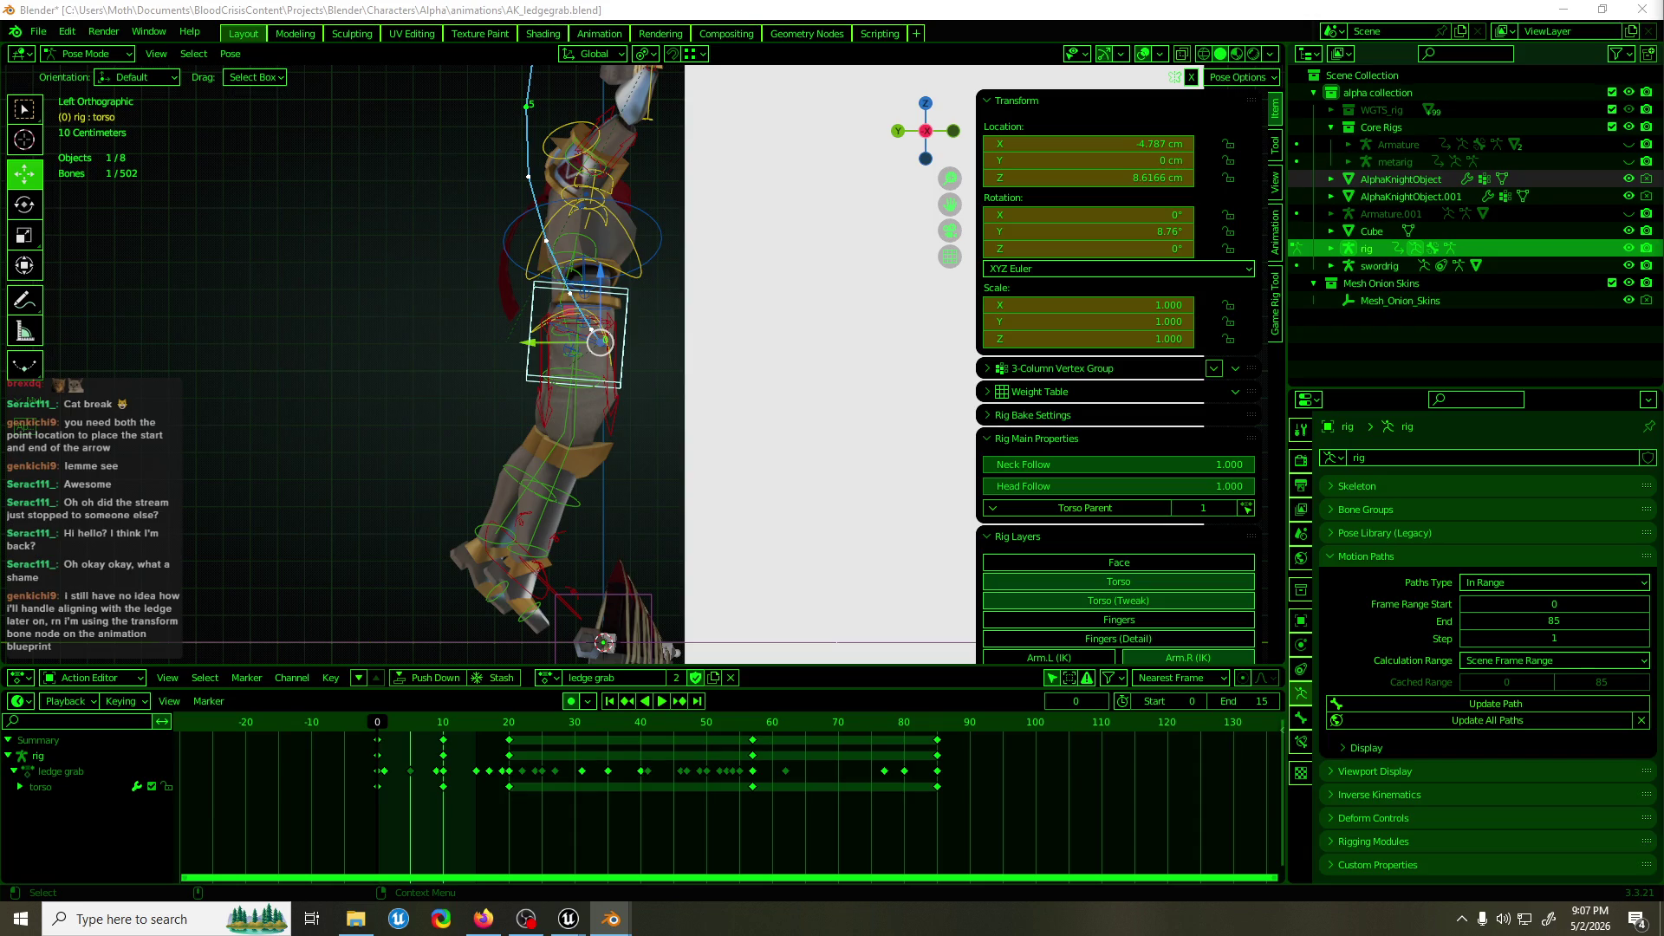
# Play the ledge grab animation, then step to frame 10.
pyautogui.press('Left')
pyautogui.press('Left')
pyautogui.press('space')
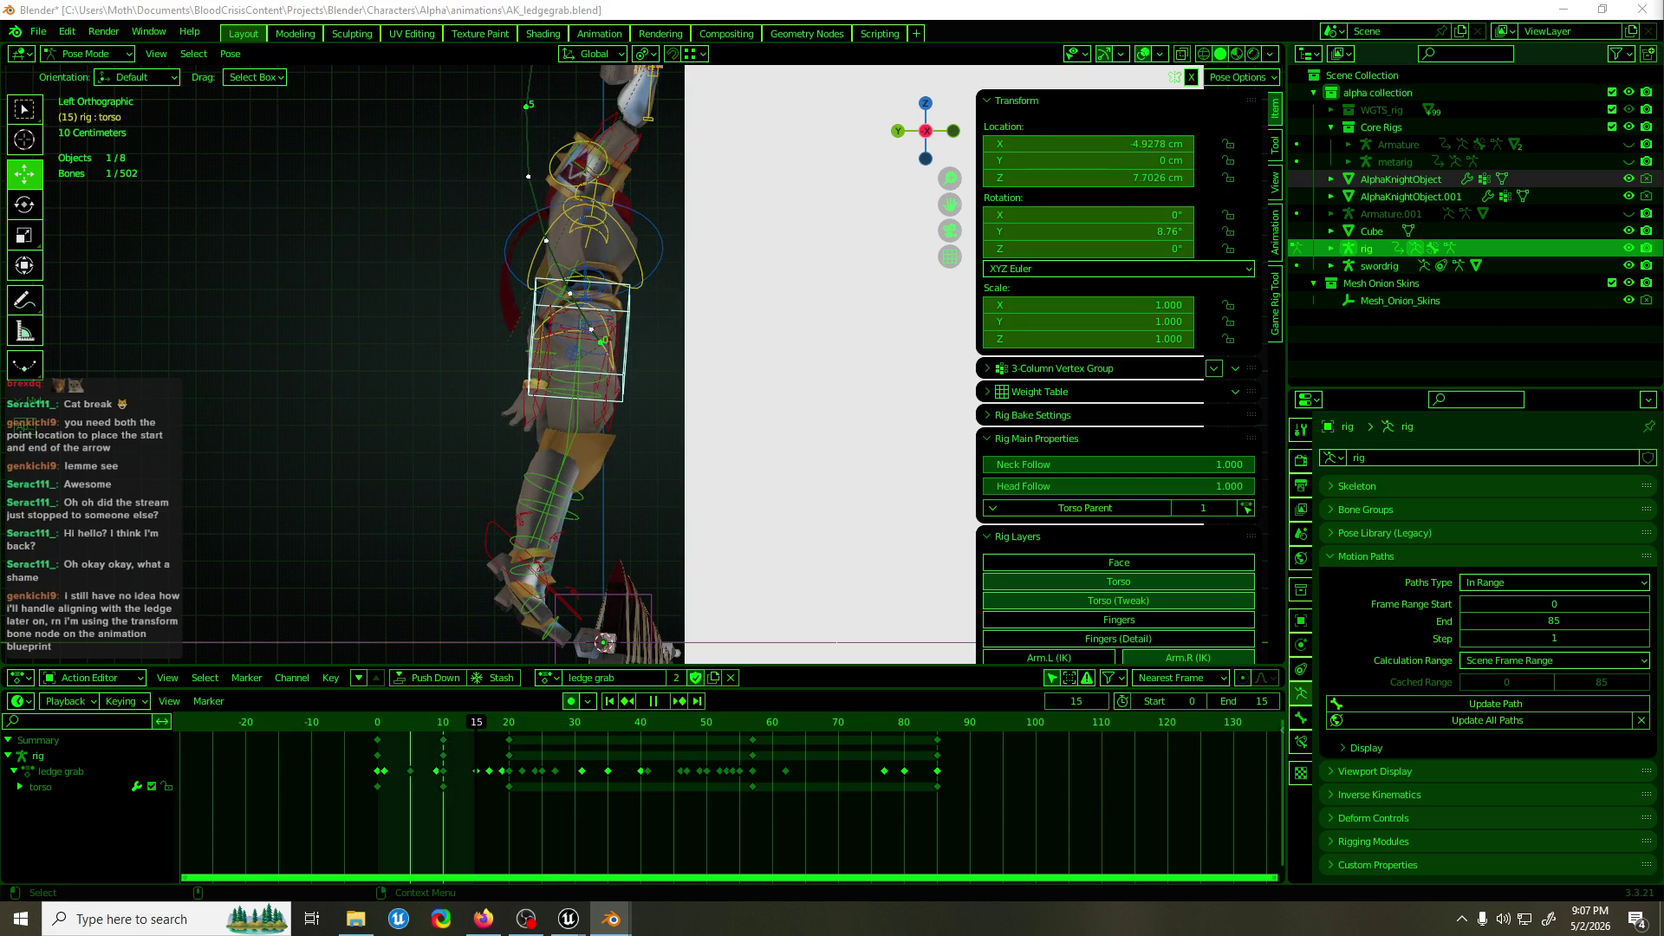
pyautogui.press('space')
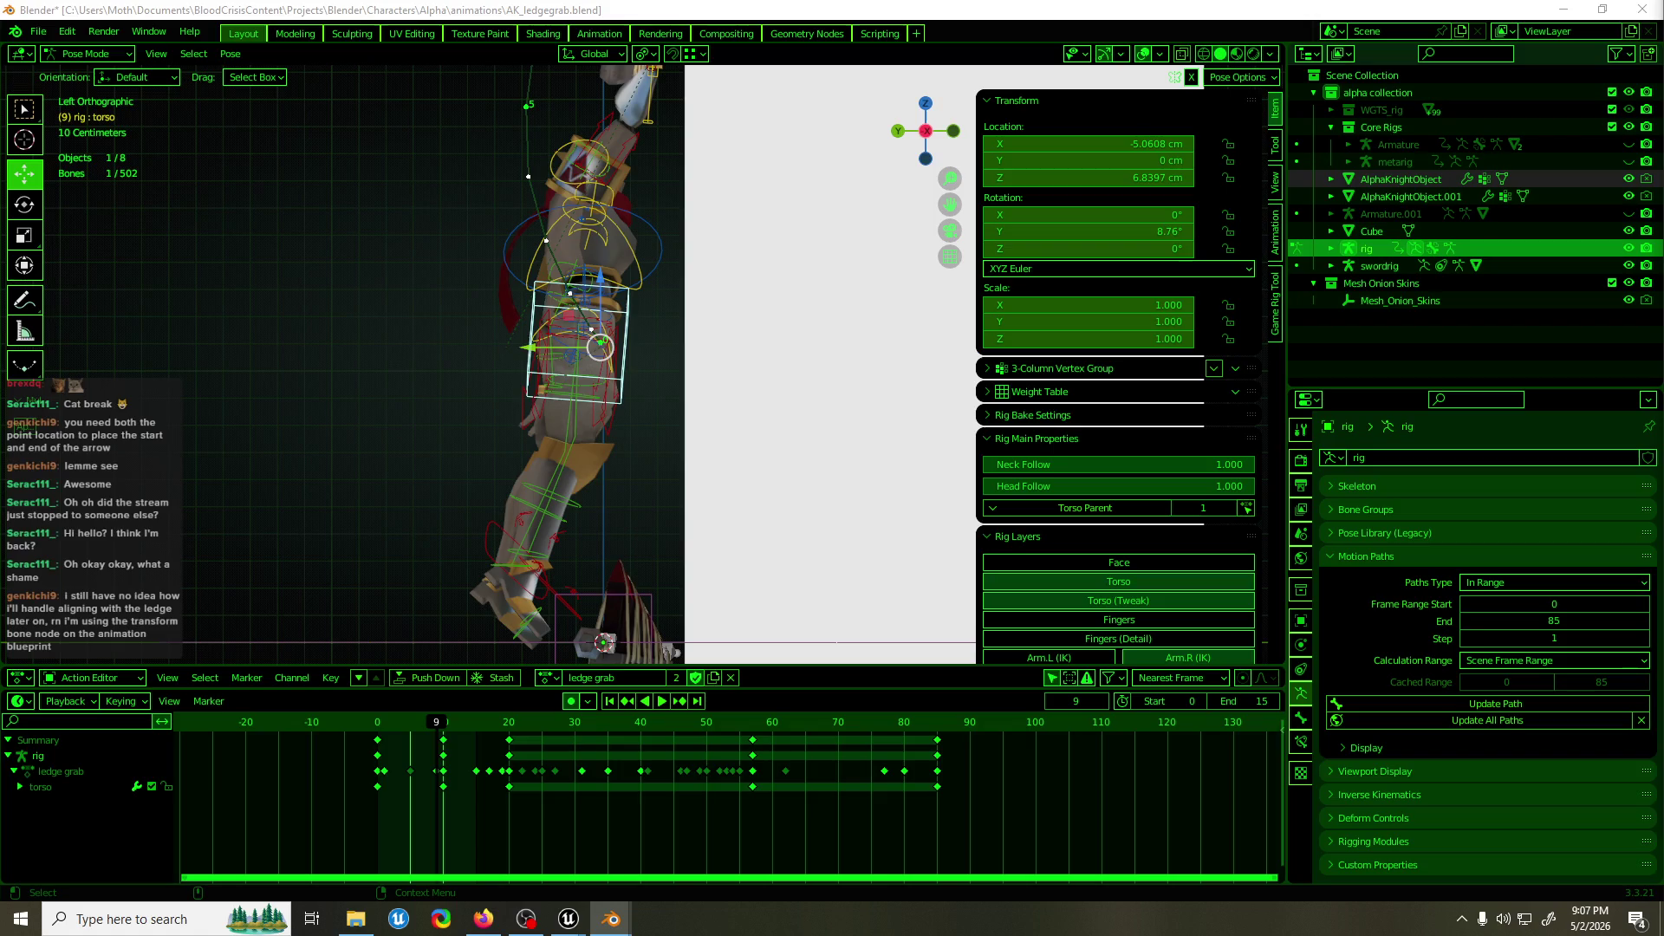
pyautogui.press('Right')
# At frame 10, move the torso along Y toward the wall to about -16.66 cm.
pyautogui.moveTo(1088, 143); pyautogui.dragTo(1088, 143)
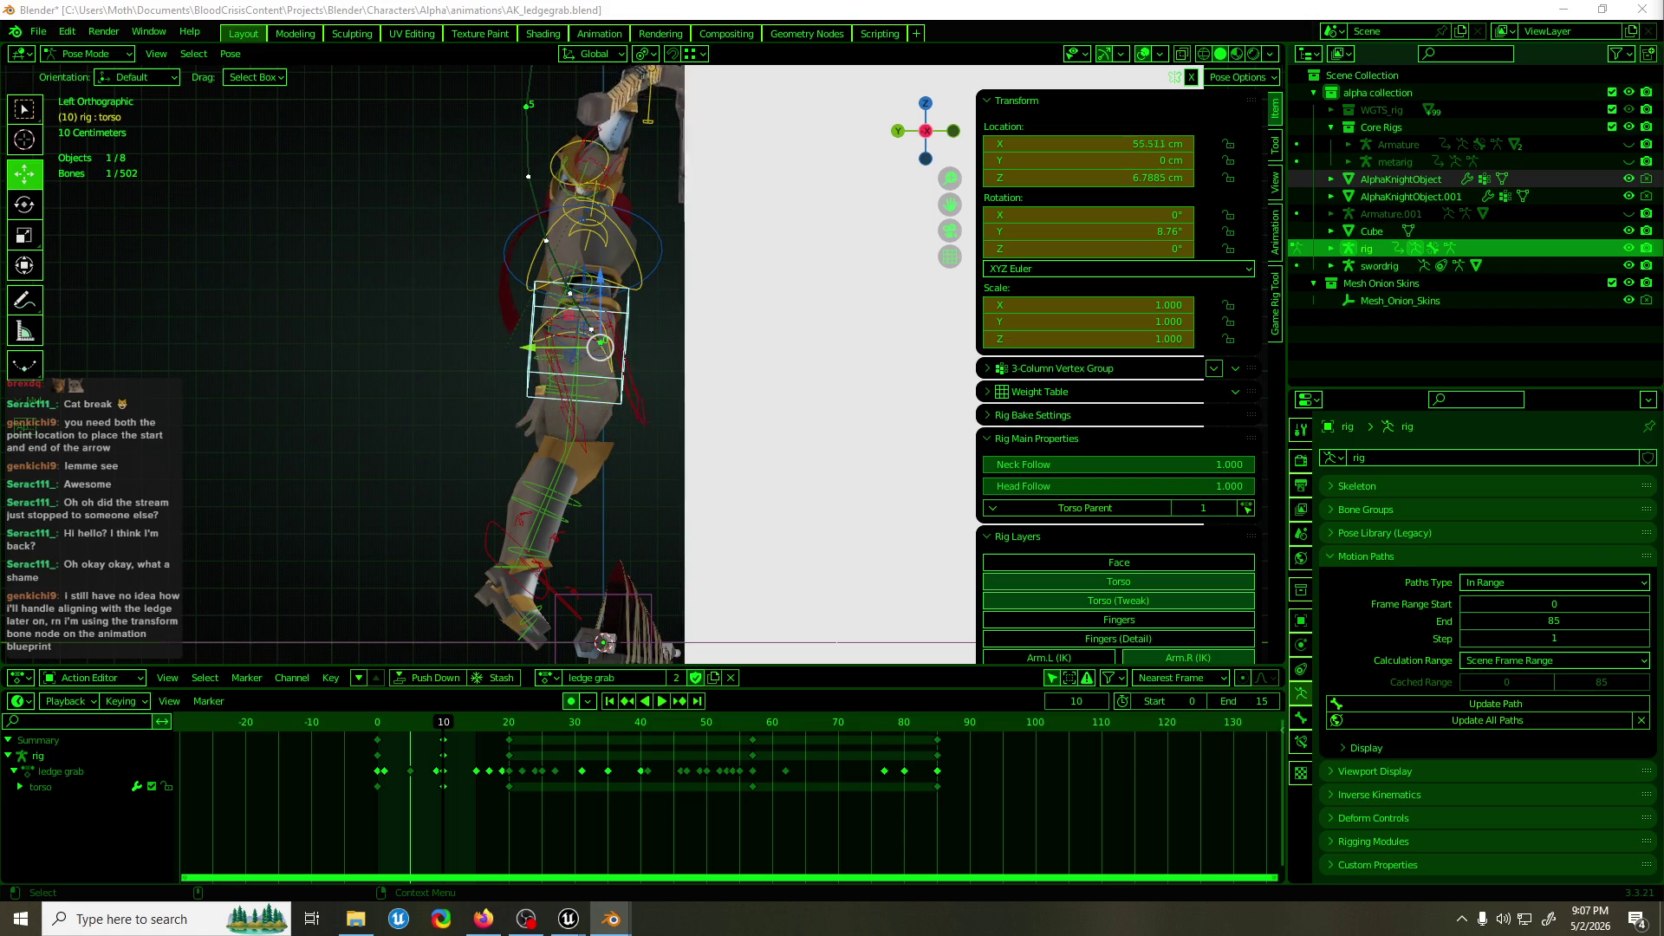
pyautogui.scroll(-2, 658, 298)
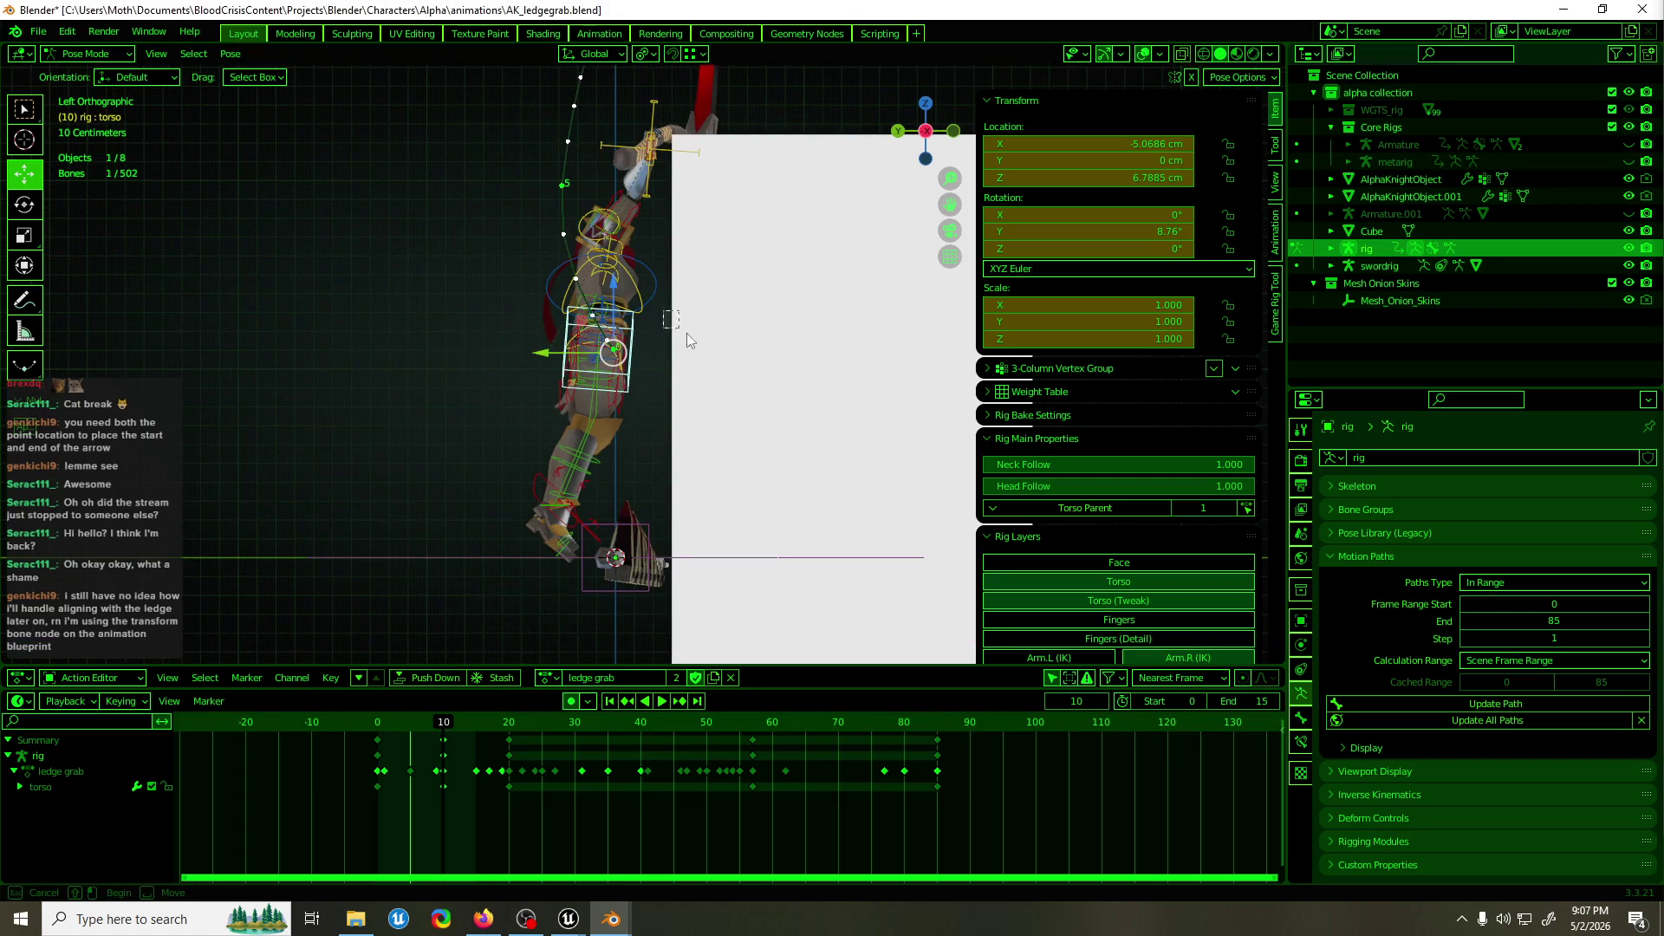
pyautogui.moveTo(789, 390); pyautogui.dragTo(832, 381)
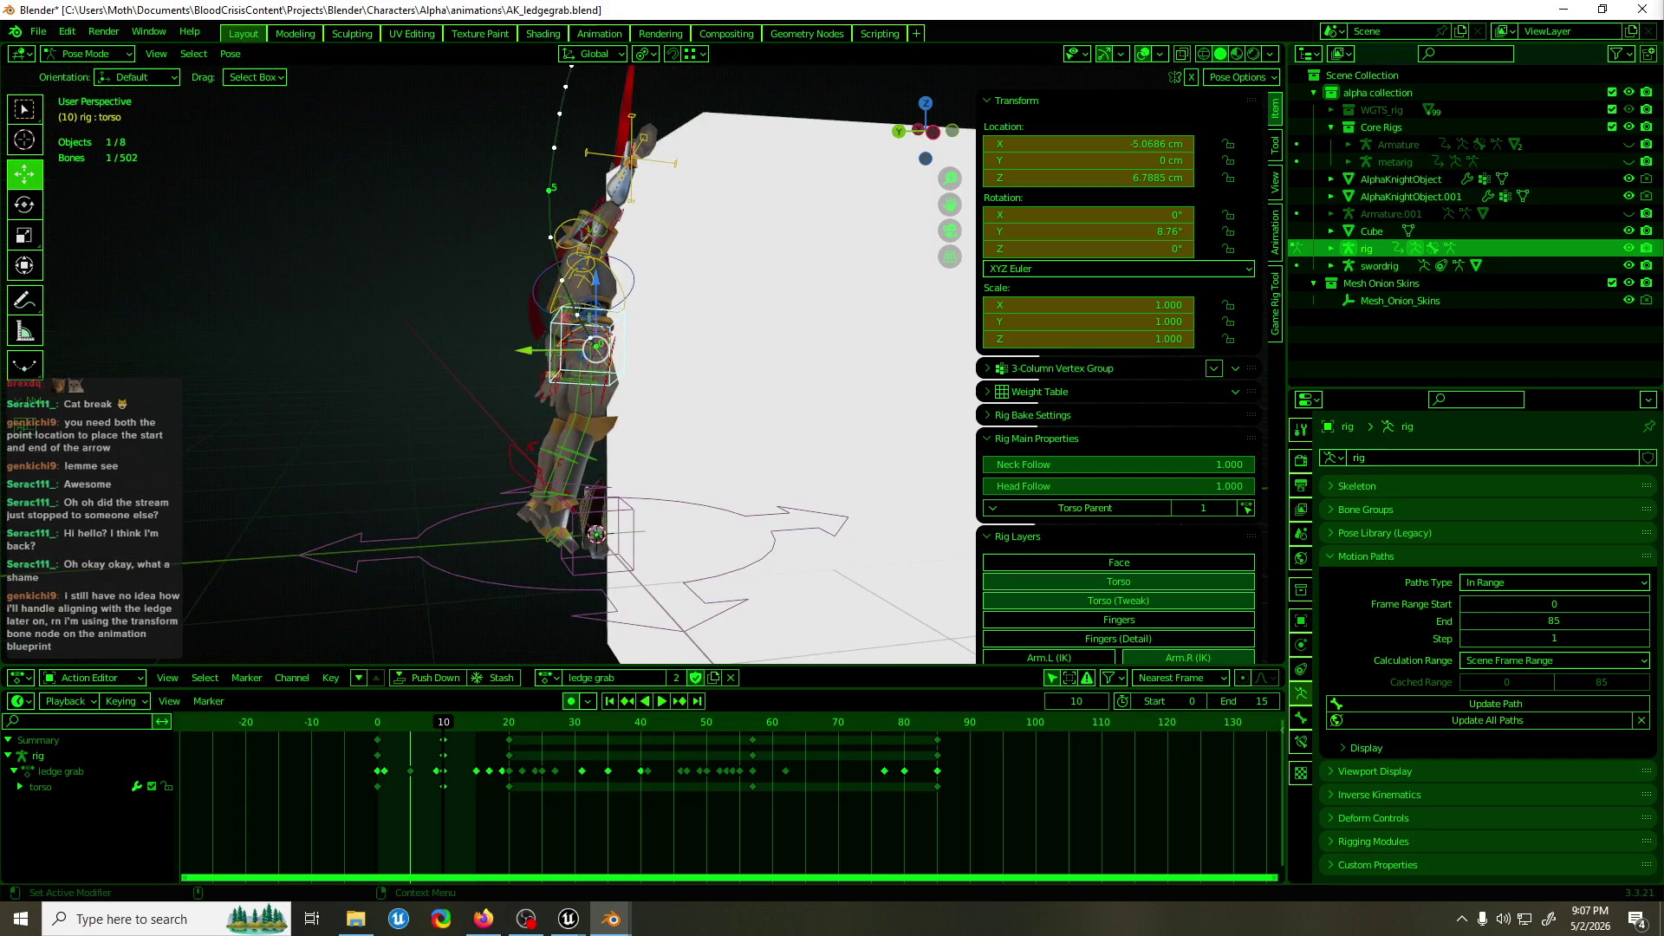
pyautogui.press('g')
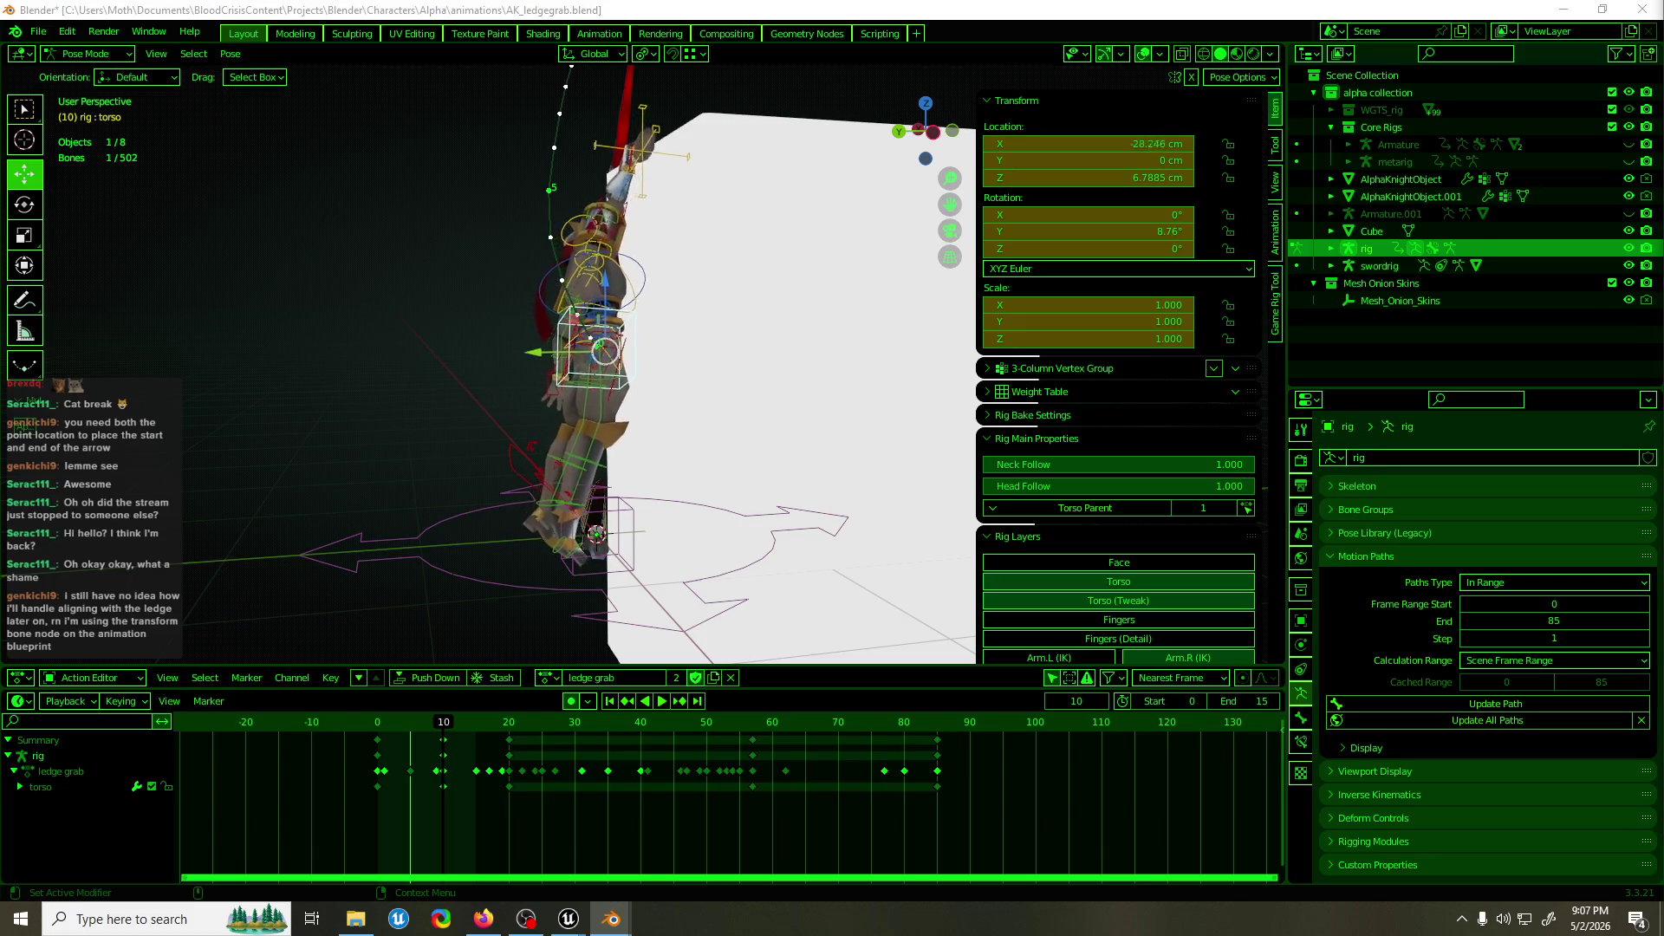
pyautogui.press('Return')
pyautogui.hotkey('ctrl', 'z')
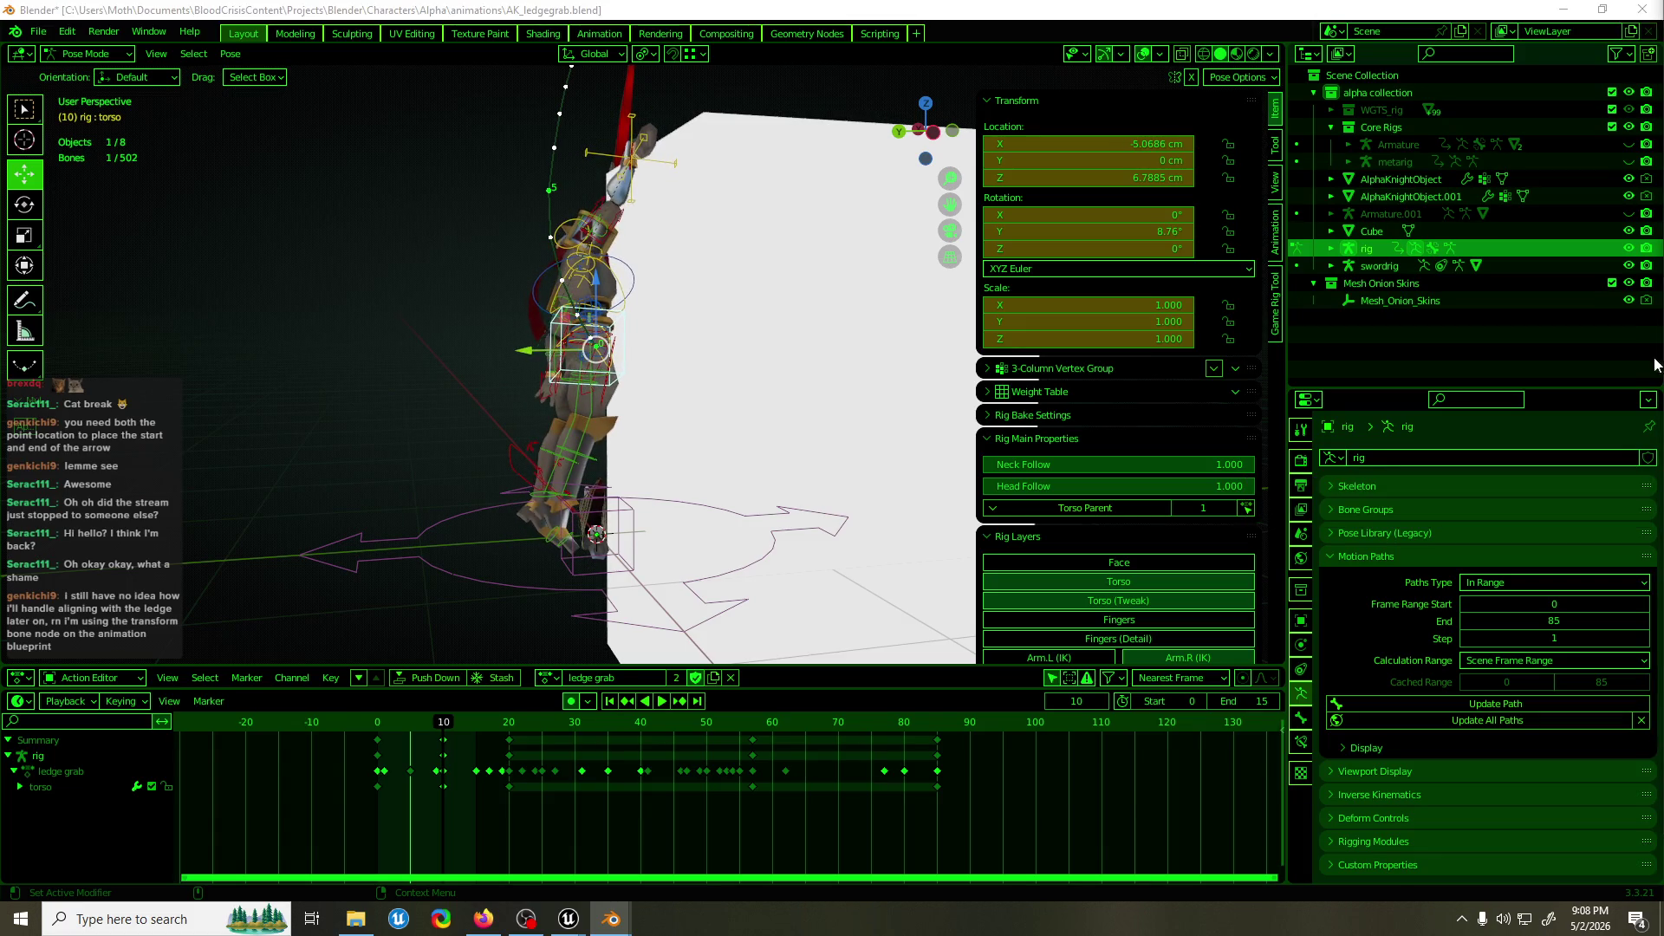
pyautogui.moveTo(694, 182); pyautogui.dragTo(715, 175)
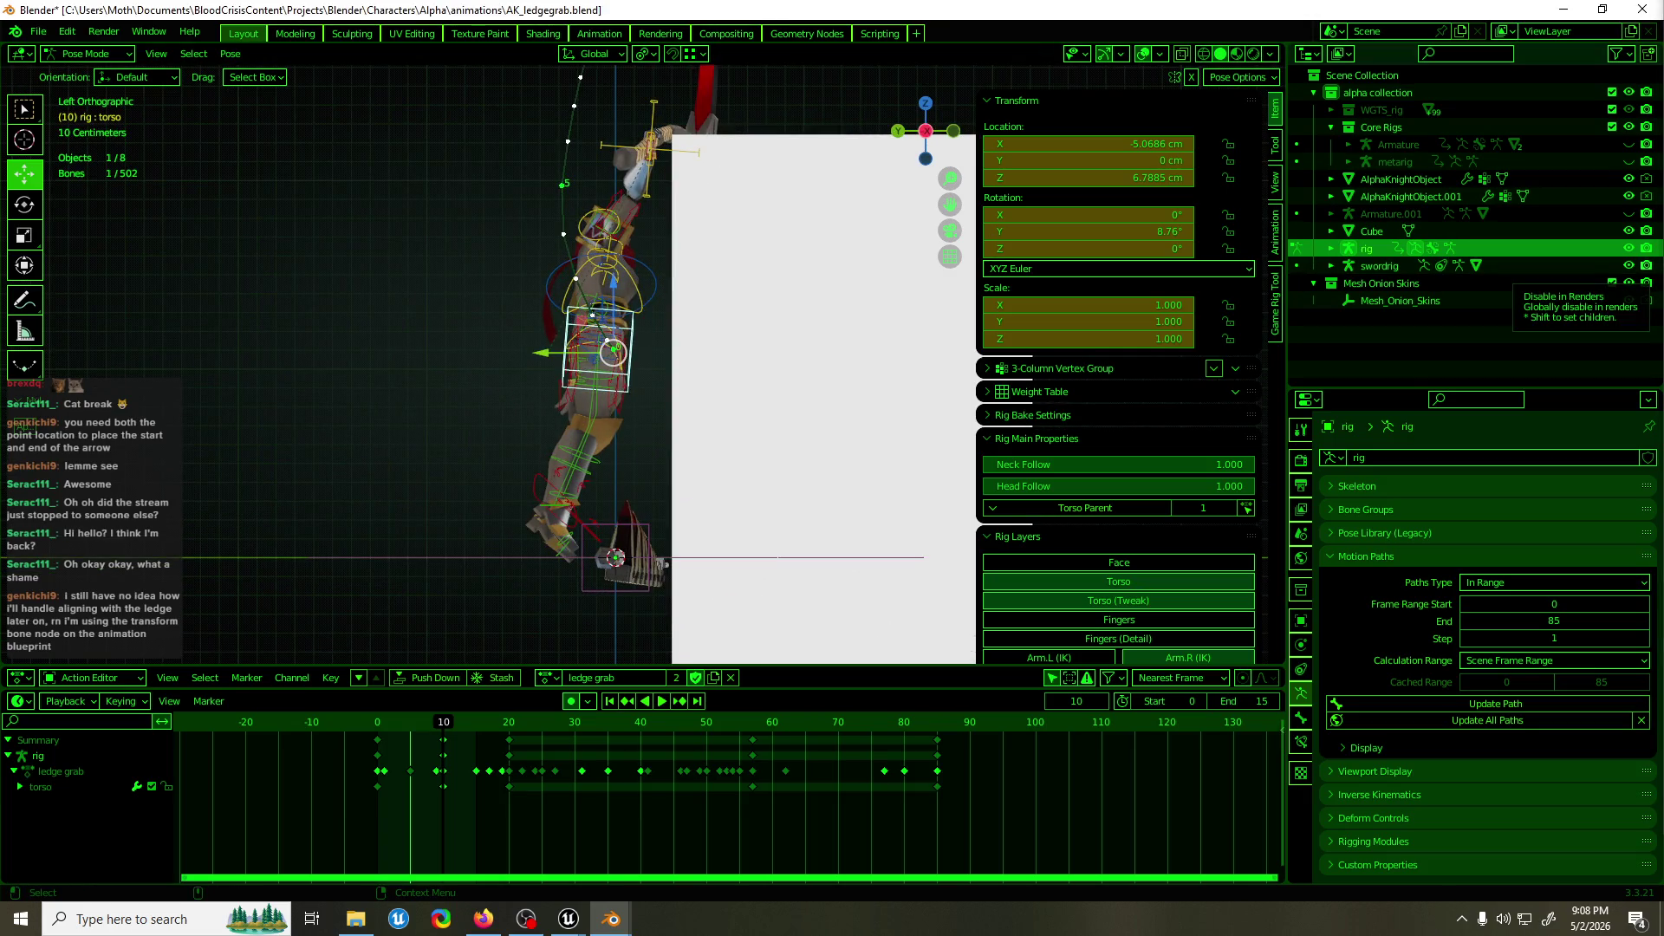
pyautogui.moveTo(544, 353); pyautogui.dragTo(579, 353)
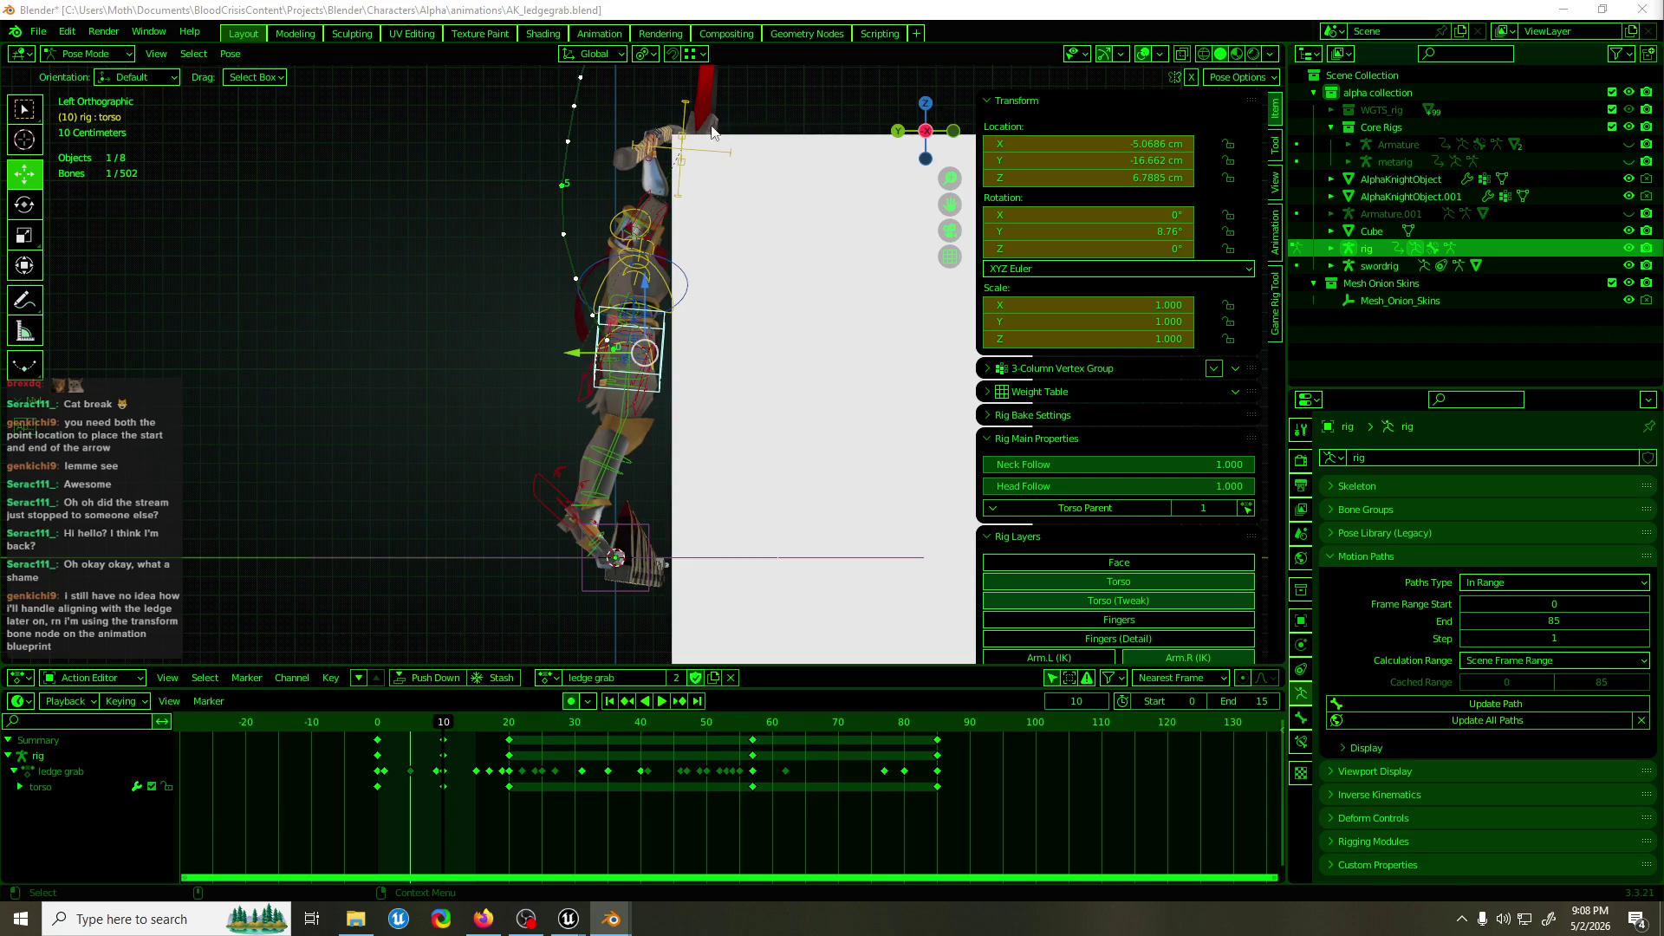
pyautogui.click(650, 152)
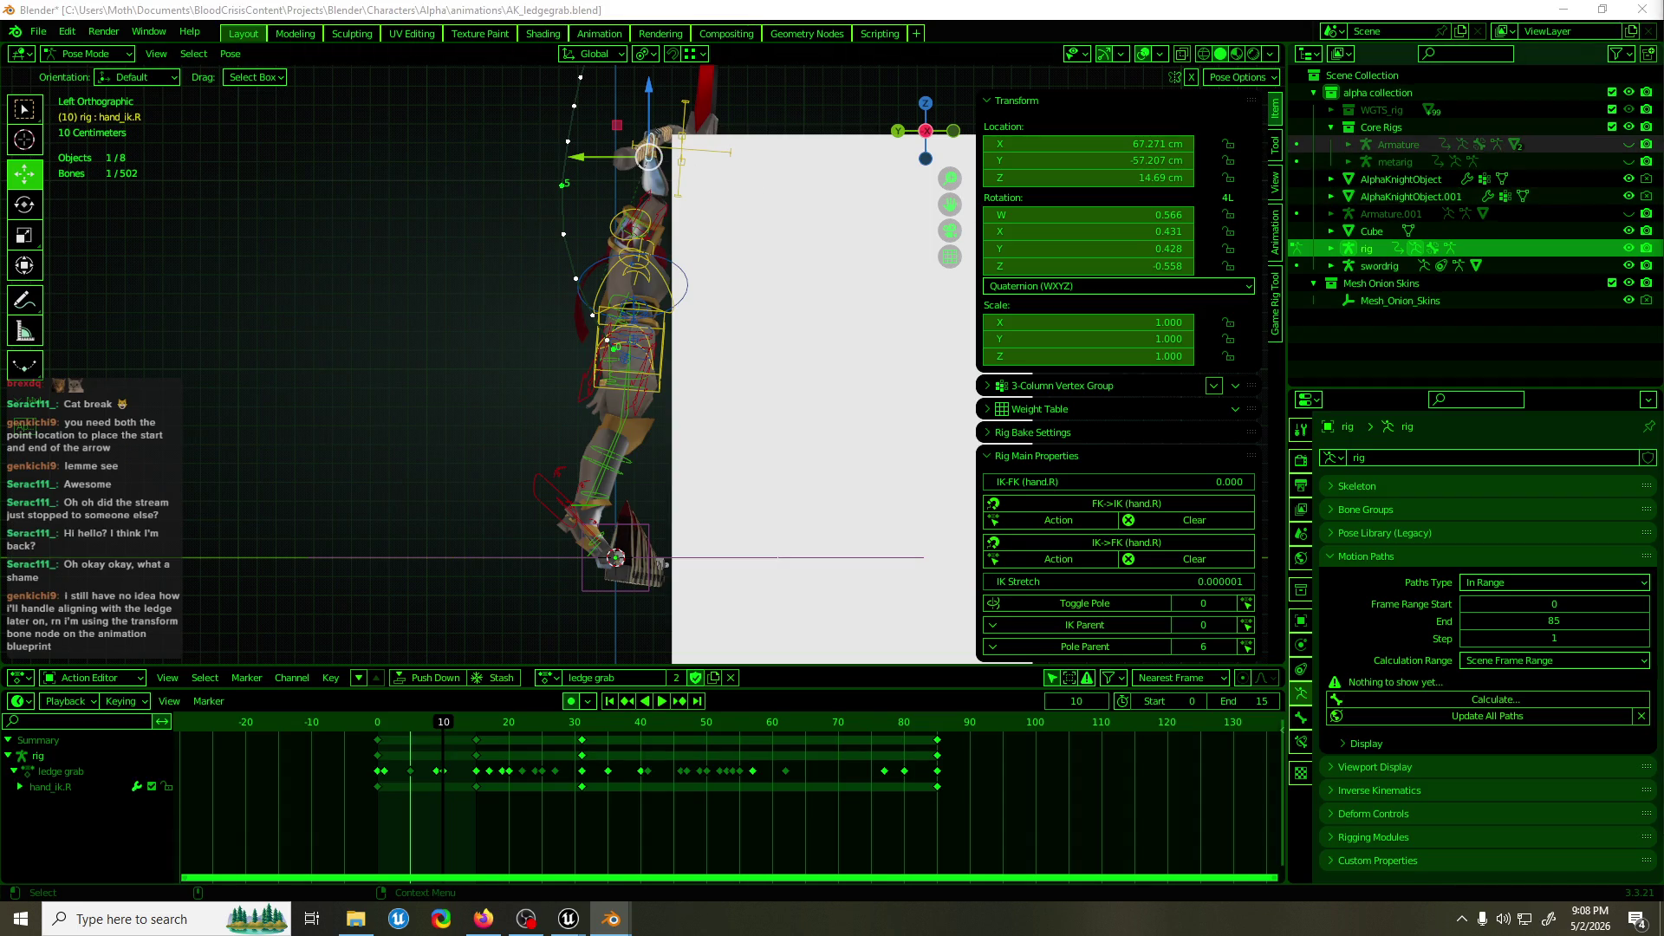
# Raise the right hand IK bone up toward the ledge and inspect its grip.
pyautogui.moveTo(1087, 177); pyautogui.dragTo(1150, 178)
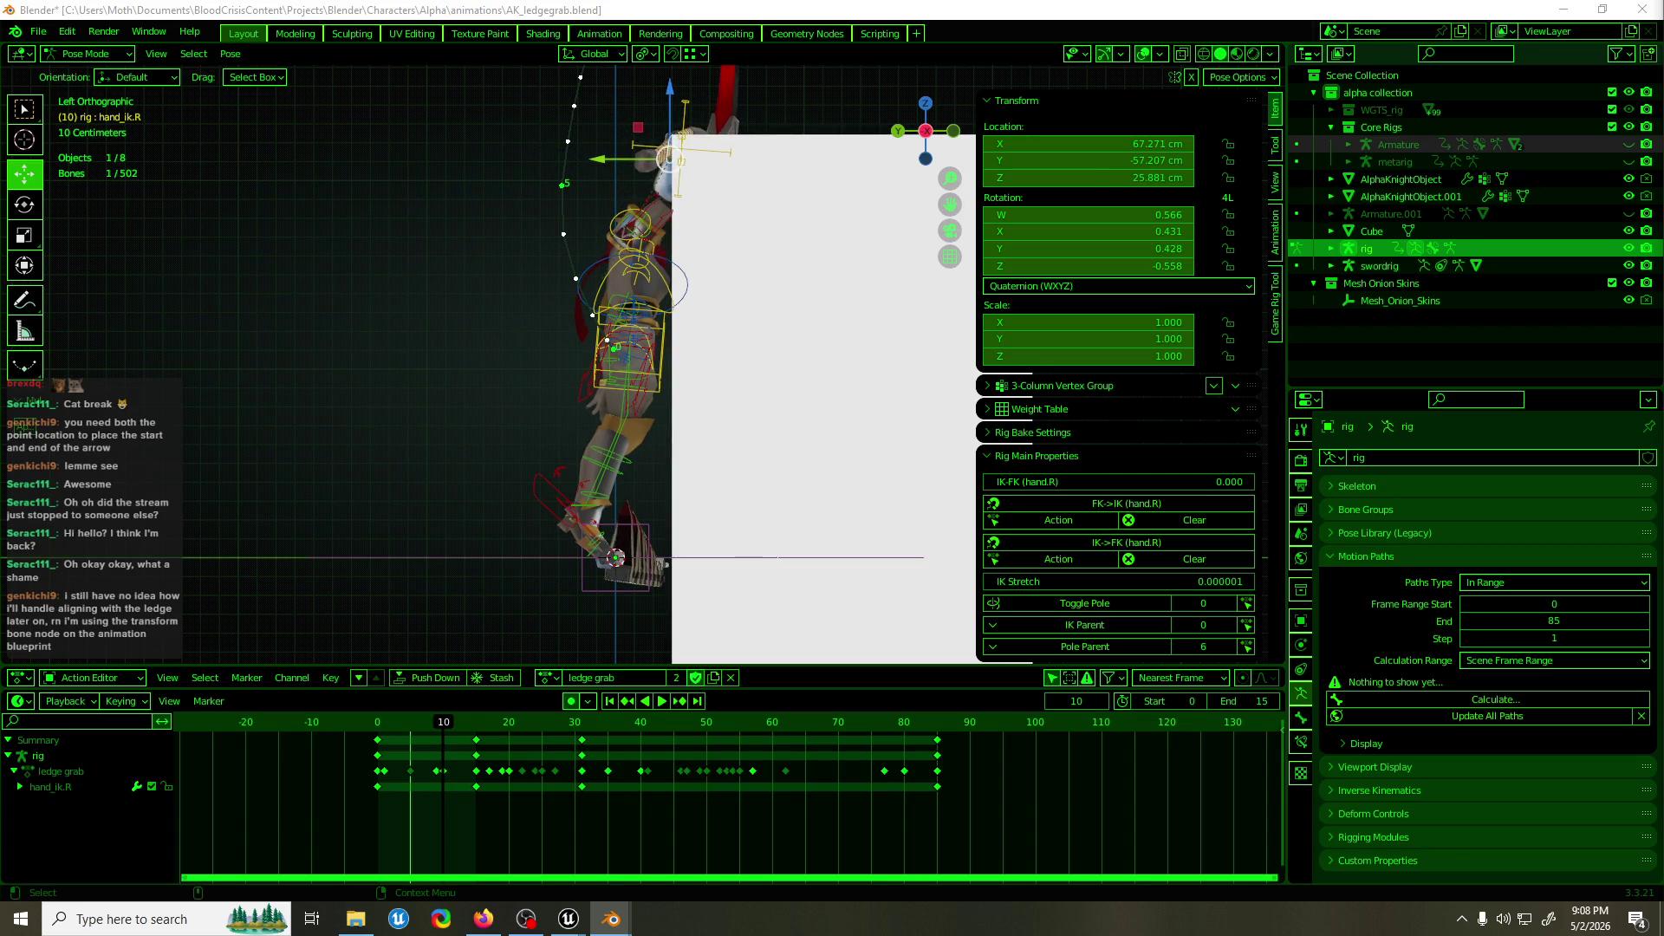
pyautogui.press('KP_Decimal')
pyautogui.moveTo(754, 293)
pyautogui.mouseDown()
pyautogui.moveTo(778, 171)
pyautogui.moveTo(638, 170)
pyautogui.moveTo(1023, 217)
pyautogui.moveTo(823, 208)
pyautogui.moveTo(720, 319)
pyautogui.mouseUp()
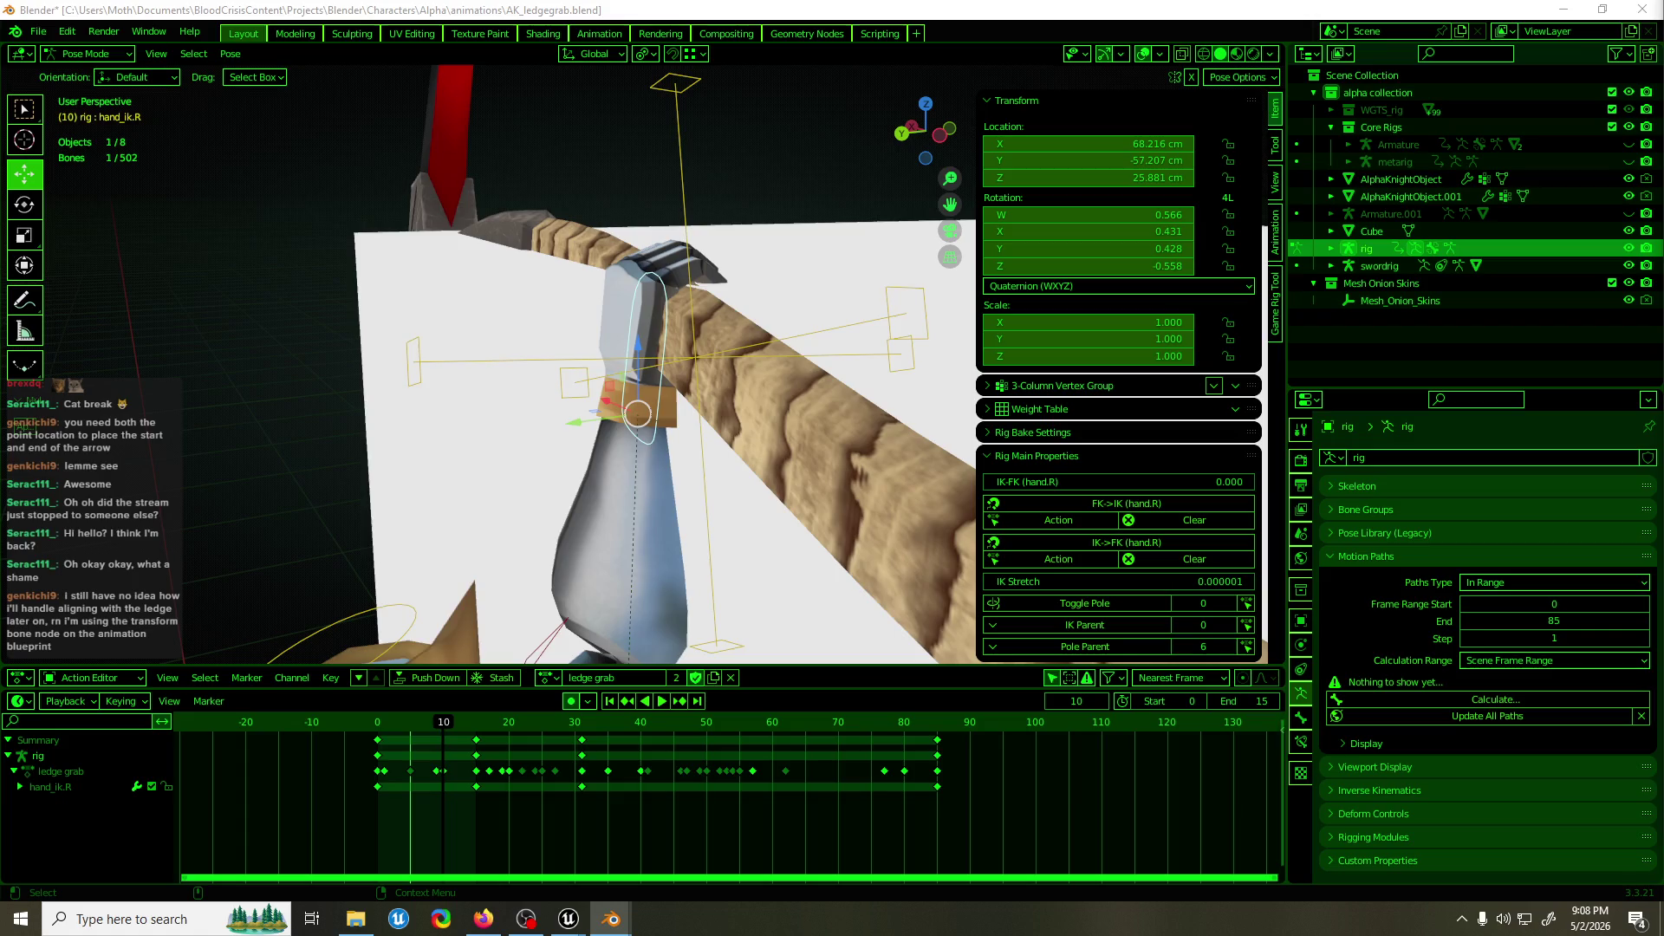
pyautogui.scroll(-5, 559, 328)
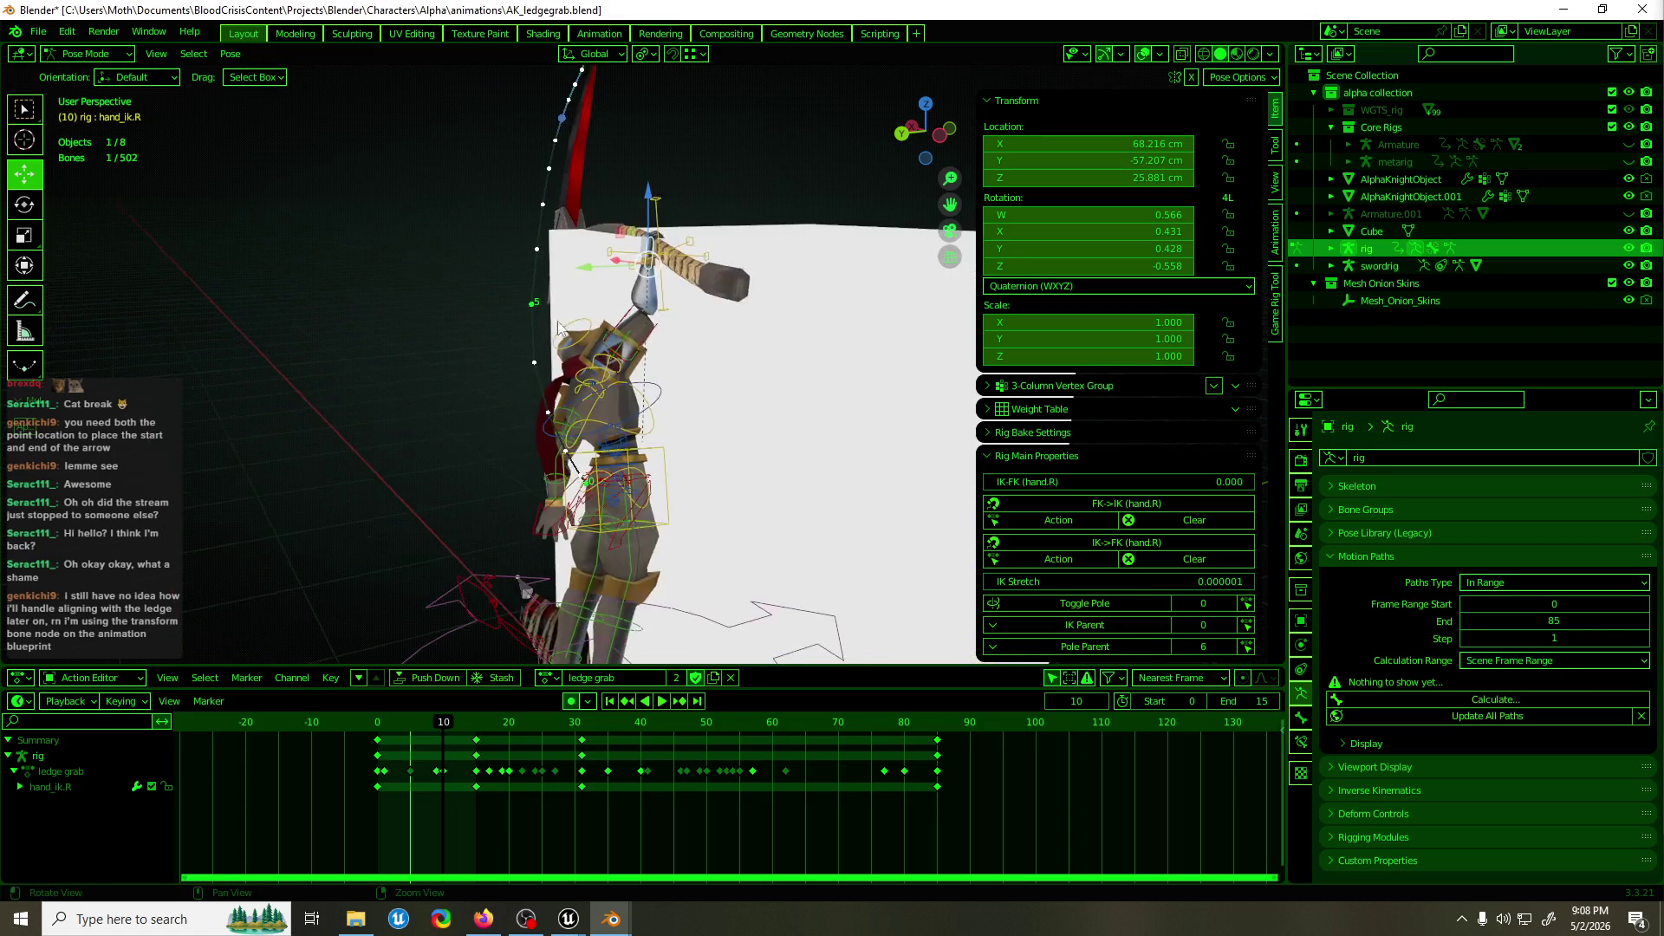
# Delete the duplicate sanguillotine.001 blade in Object Mode and save AK_ledgegrab.blend.
pyautogui.hotkey('ctrl', 'Tab')
pyautogui.click(749, 274)
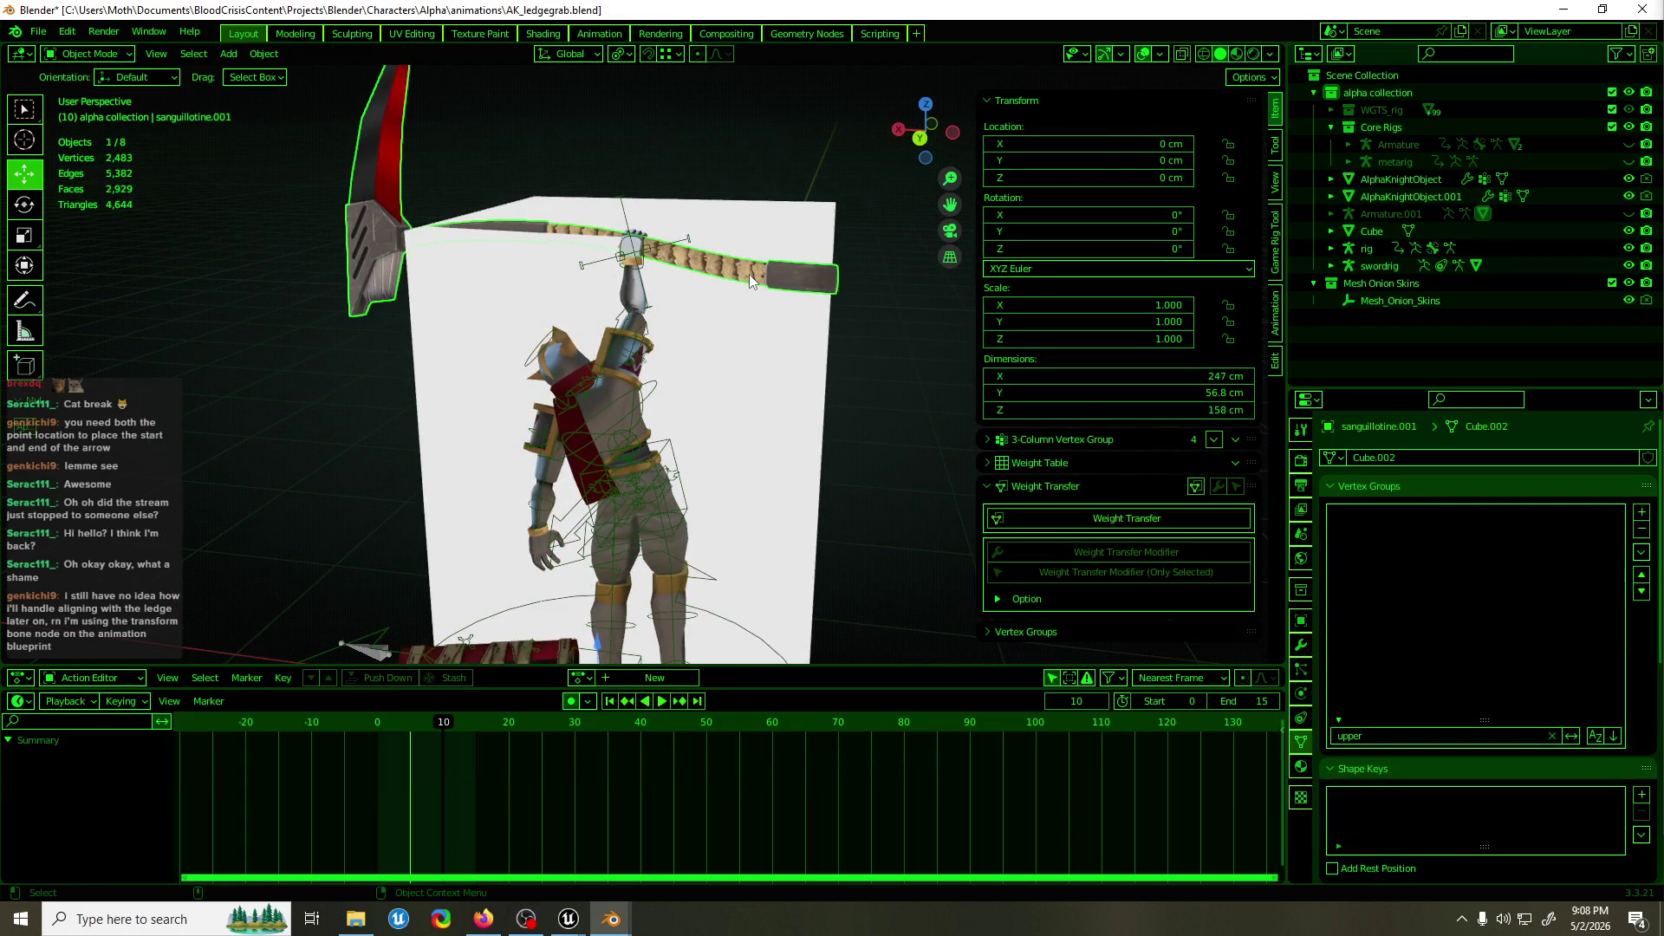
pyautogui.press('Delete')
pyautogui.hotkey('ctrl', 's')
# Return the rig to Pose Mode with the torso selected and set the end frame to 85.
pyautogui.moveTo(706, 210)
pyautogui.mouseDown()
pyautogui.moveTo(493, 404)
pyautogui.moveTo(570, 397)
pyautogui.moveTo(548, 397)
pyautogui.moveTo(568, 341)
pyautogui.moveTo(553, 351)
pyautogui.moveTo(641, 416)
pyautogui.moveTo(537, 485)
pyautogui.mouseUp()
pyautogui.click(550, 351)
pyautogui.hotkey('ctrl', 'Tab')
pyautogui.click(550, 350)
pyautogui.moveTo(437, 726); pyautogui.dragTo(403, 727)
pyautogui.click(1225, 703)
pyautogui.write('85')
pyautogui.press('Return')
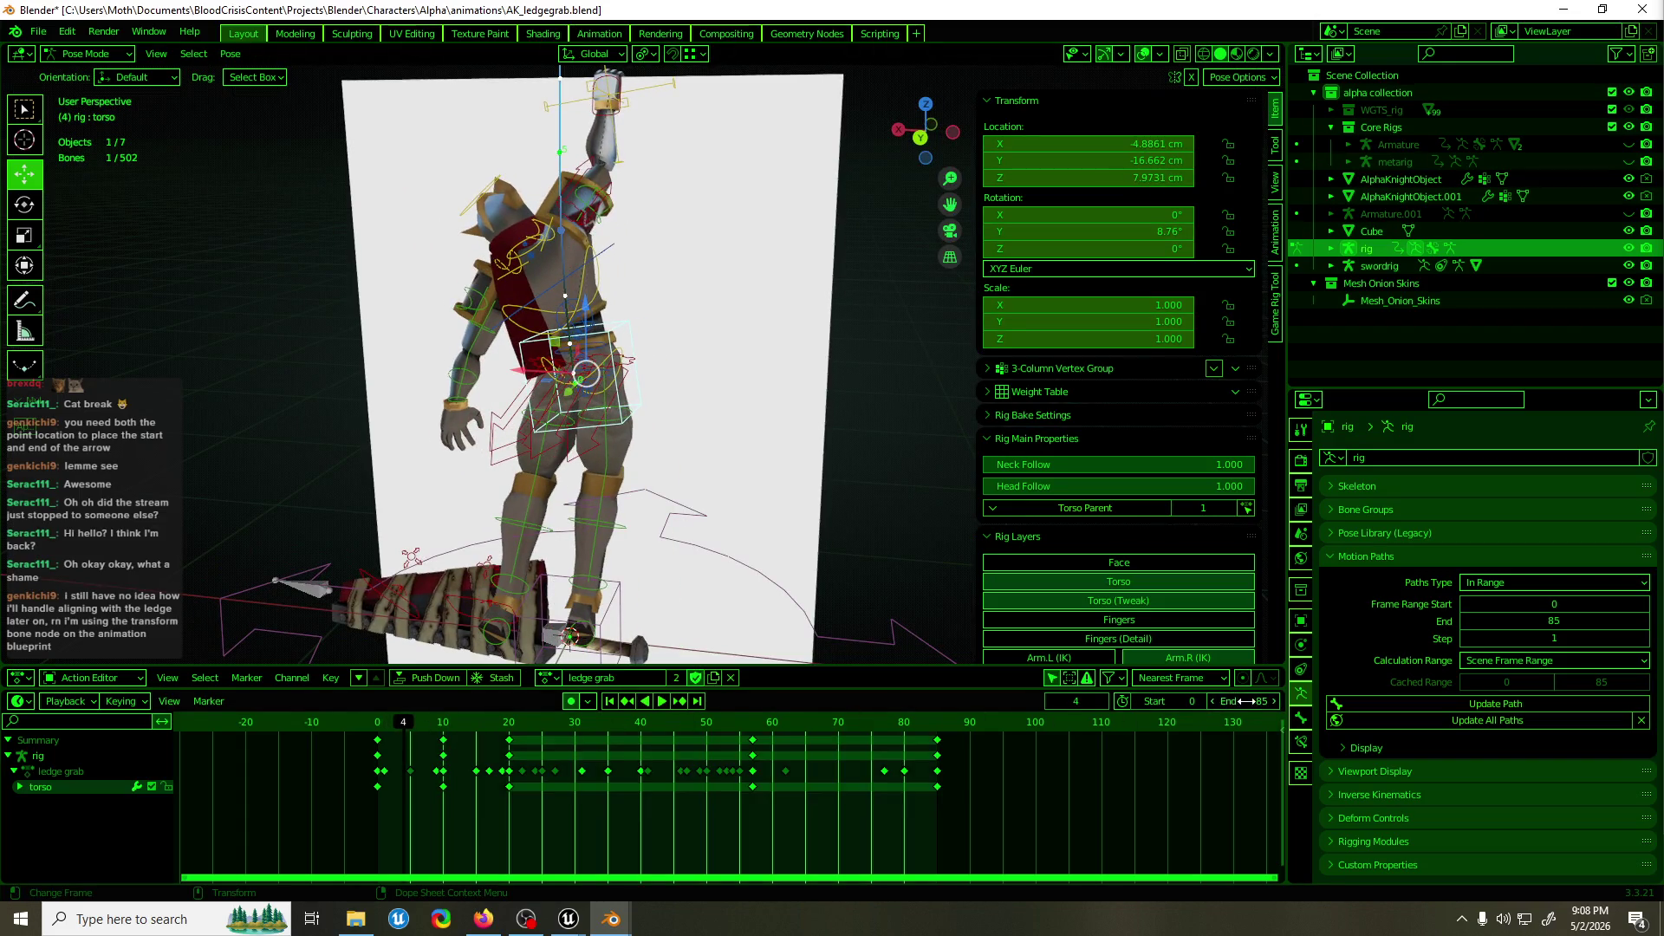
# Stop playback at frame 62 and clear the torso_pivot bone's leftover rotation.
pyautogui.press('space')
pyautogui.moveTo(679, 273)
pyautogui.mouseDown()
pyautogui.moveTo(530, 274)
pyautogui.moveTo(549, 278)
pyautogui.mouseUp()
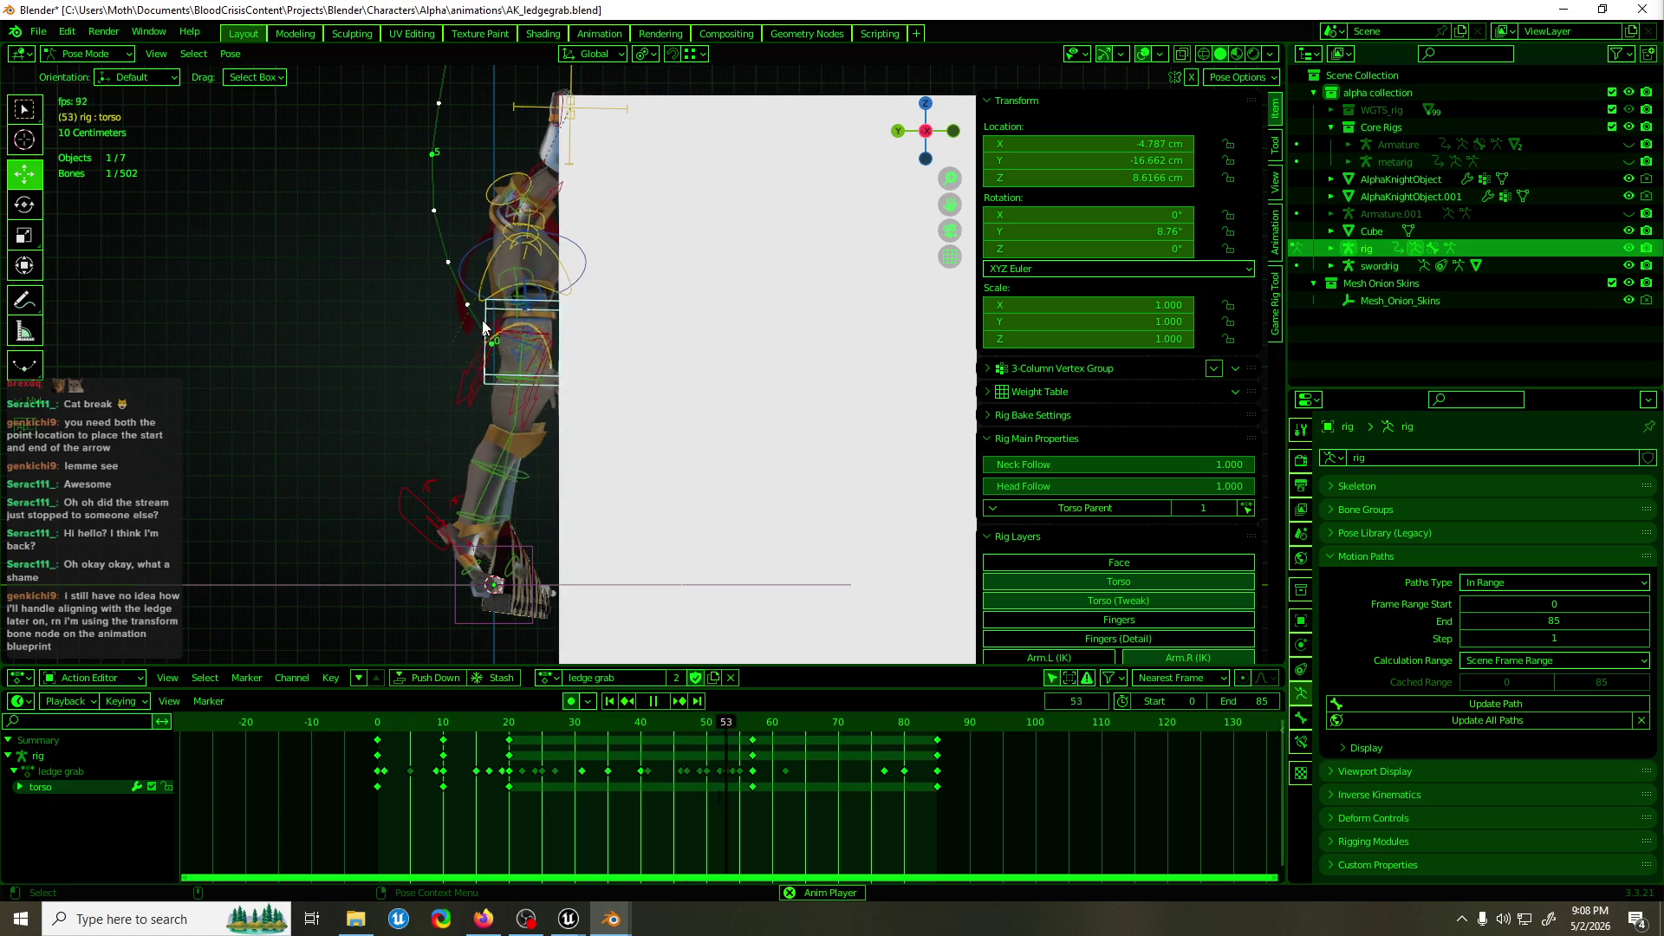
pyautogui.press('space')
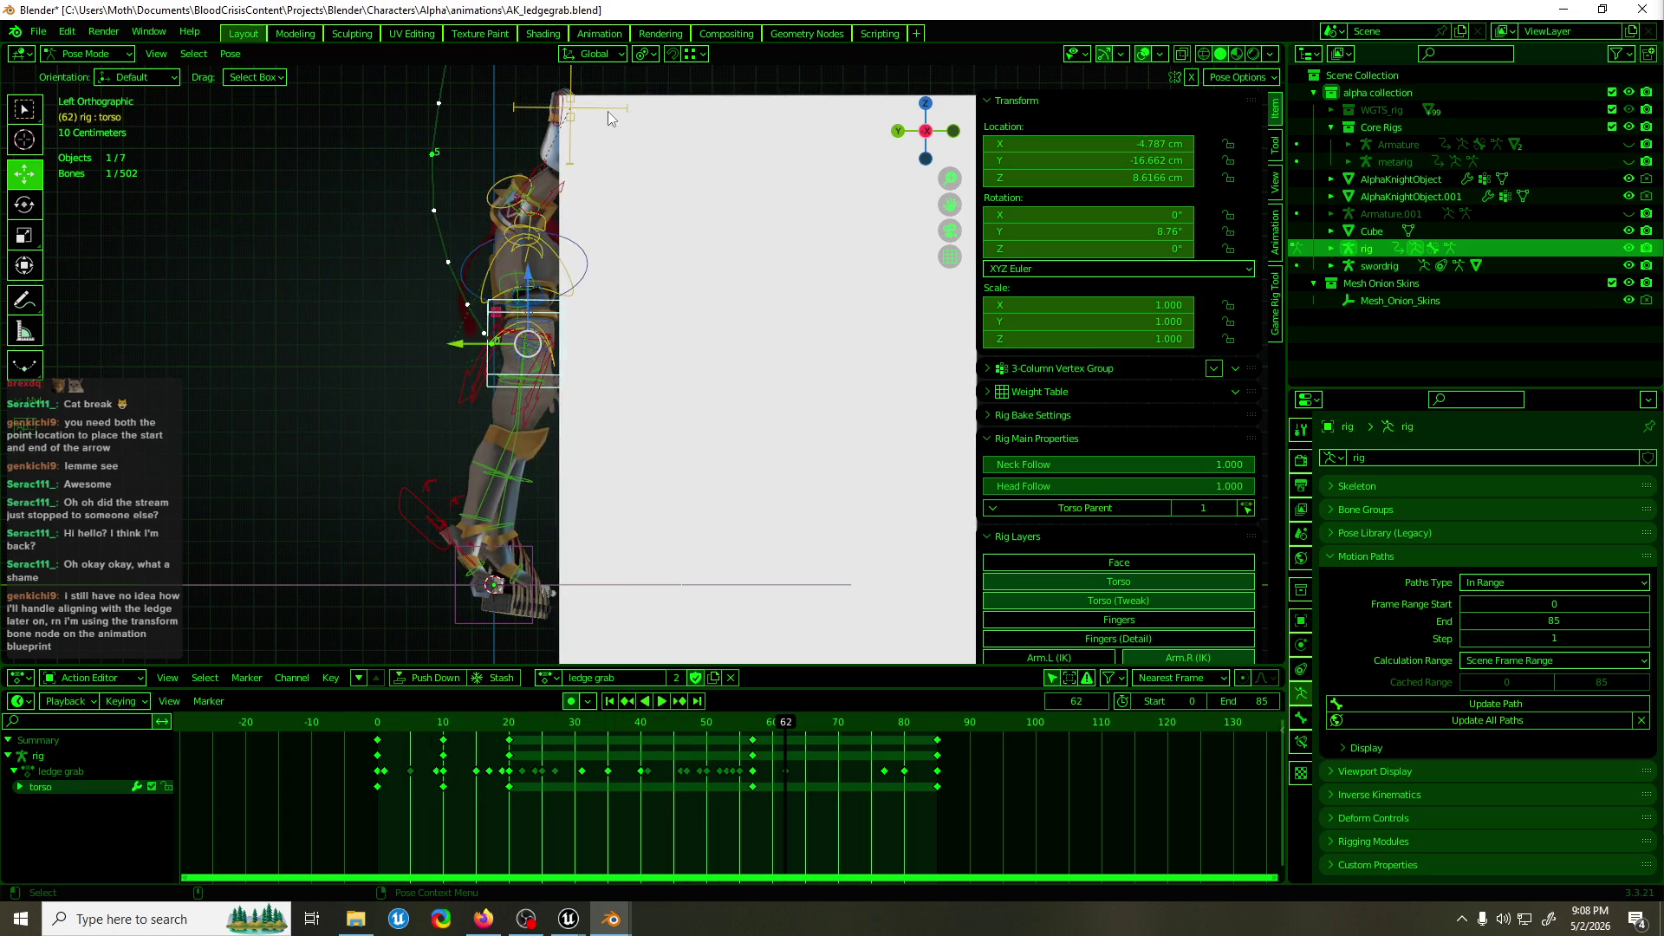
pyautogui.click(606, 110)
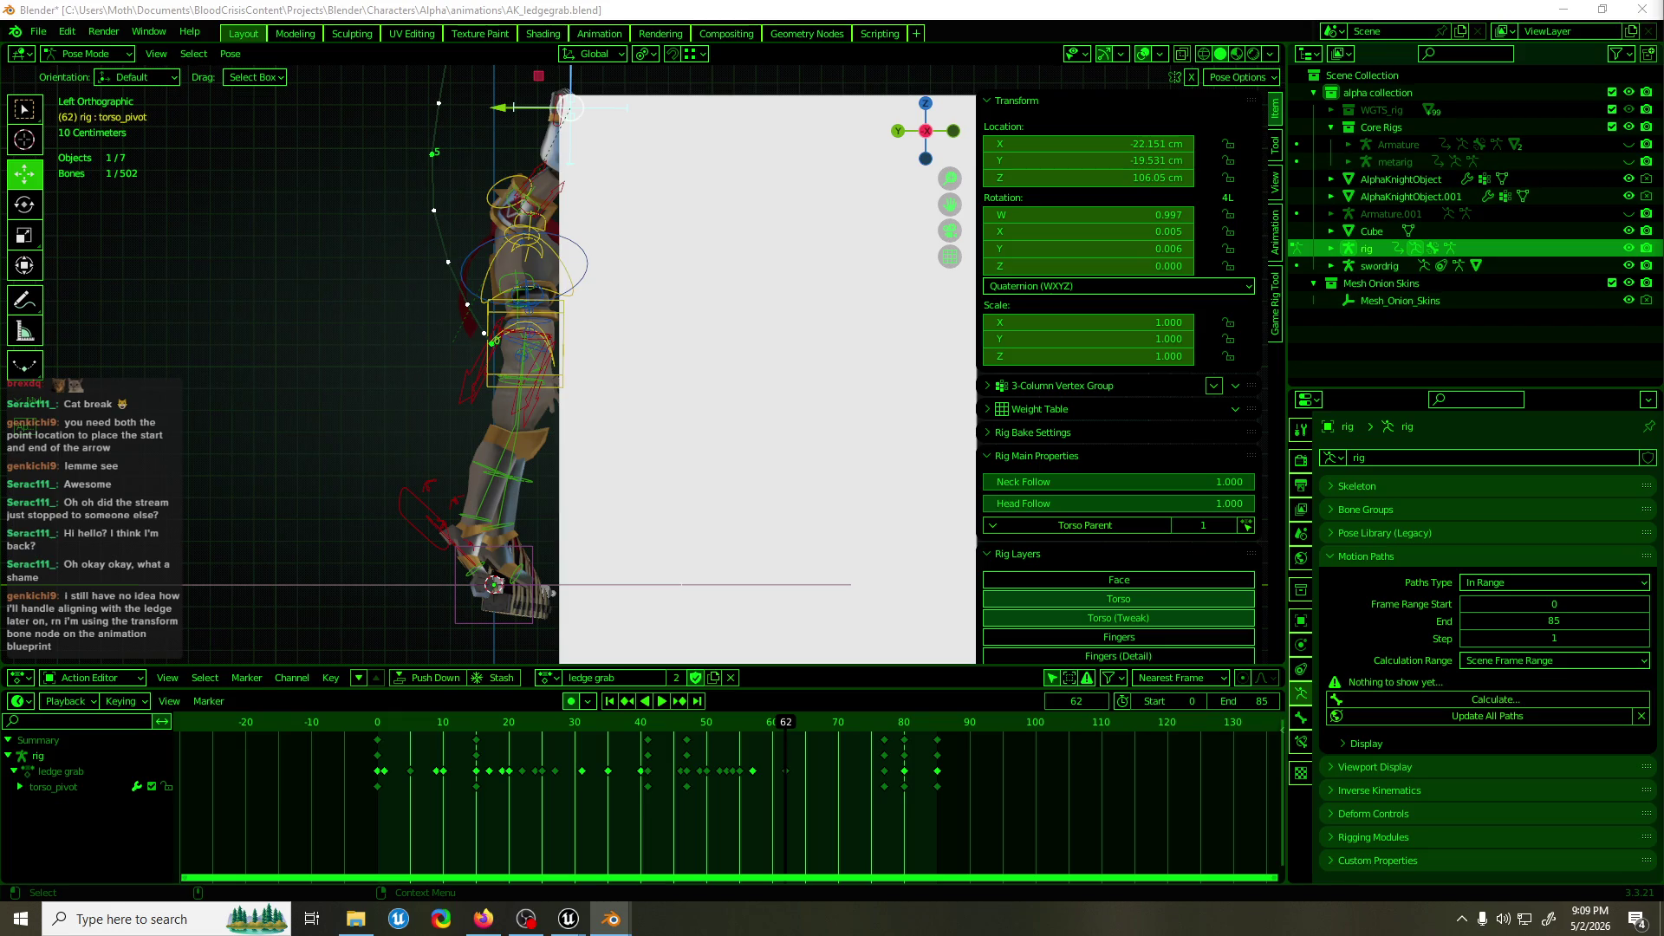
pyautogui.hotkey('ctrl', 'z')
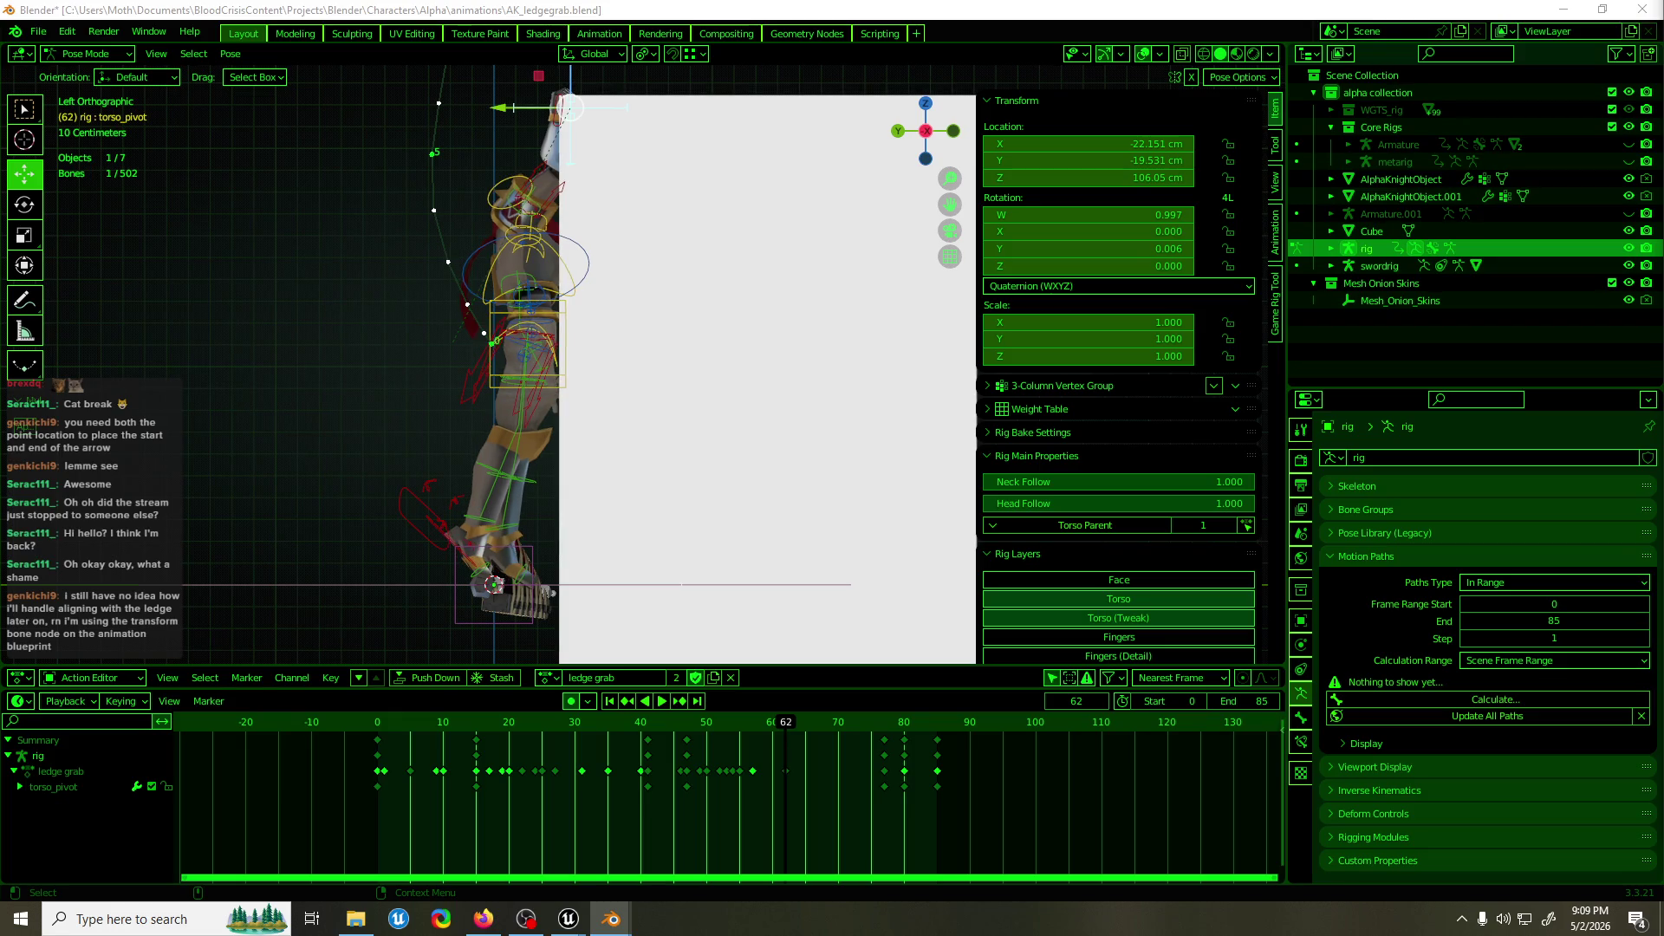
# Replay the ledge grab, select the camera bone, and stop at frame 36.
pyautogui.press('space')
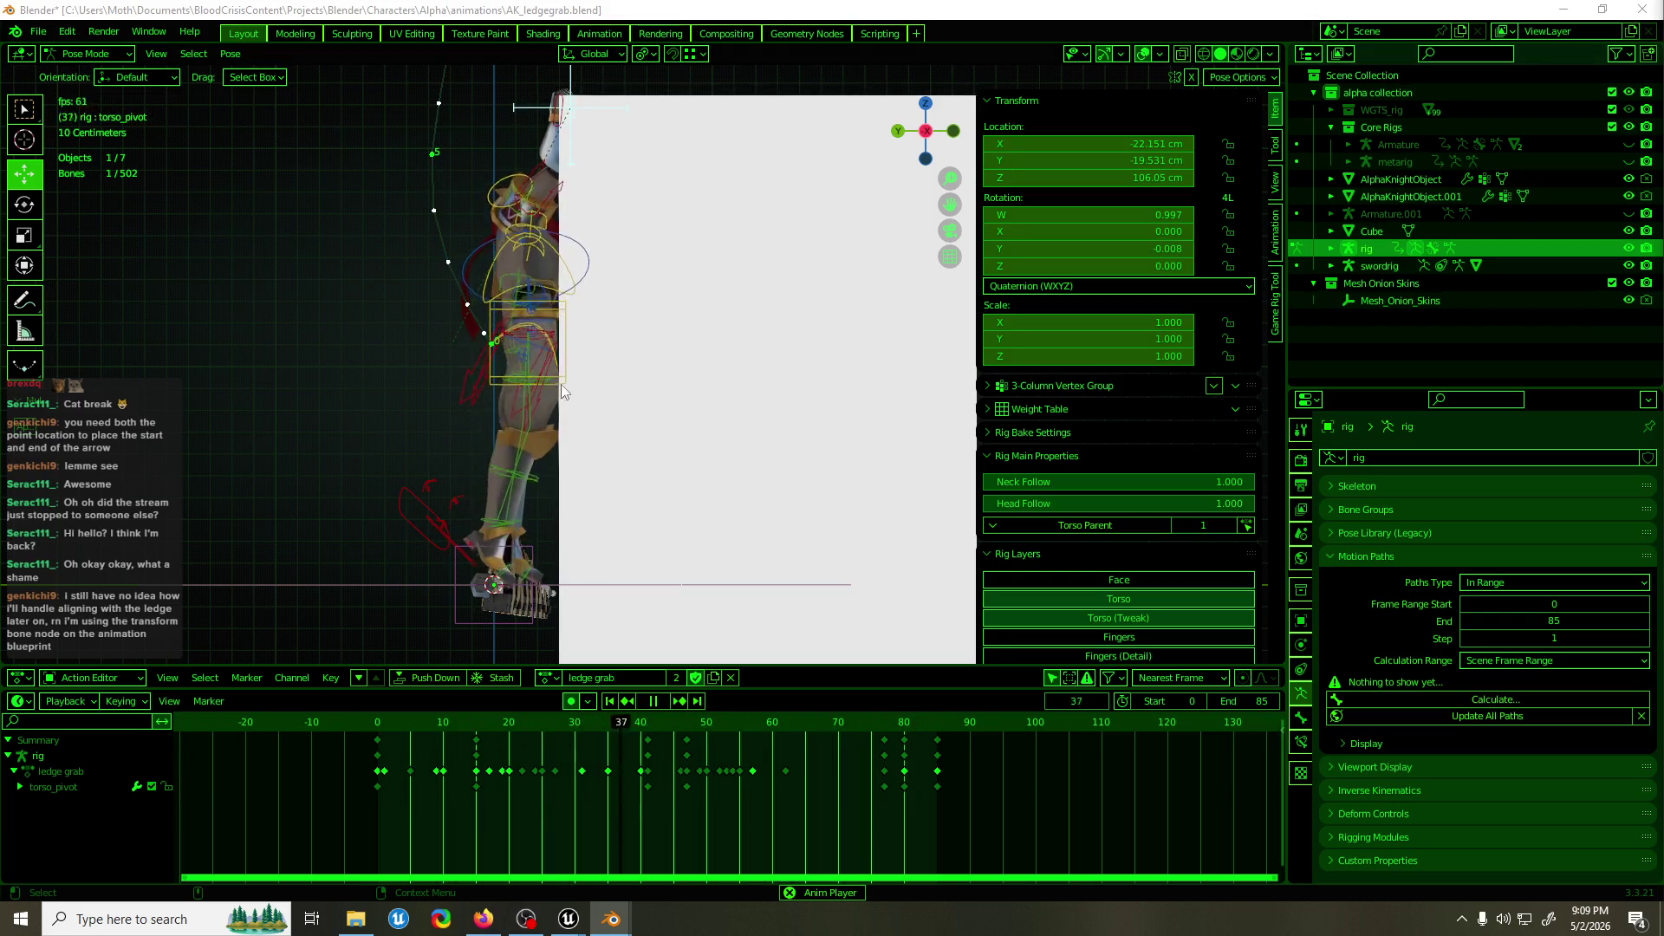
pyautogui.moveTo(490, 228)
pyautogui.mouseDown()
pyautogui.moveTo(697, 276)
pyautogui.moveTo(783, 272)
pyautogui.moveTo(667, 295)
pyautogui.moveTo(753, 293)
pyautogui.mouseUp()
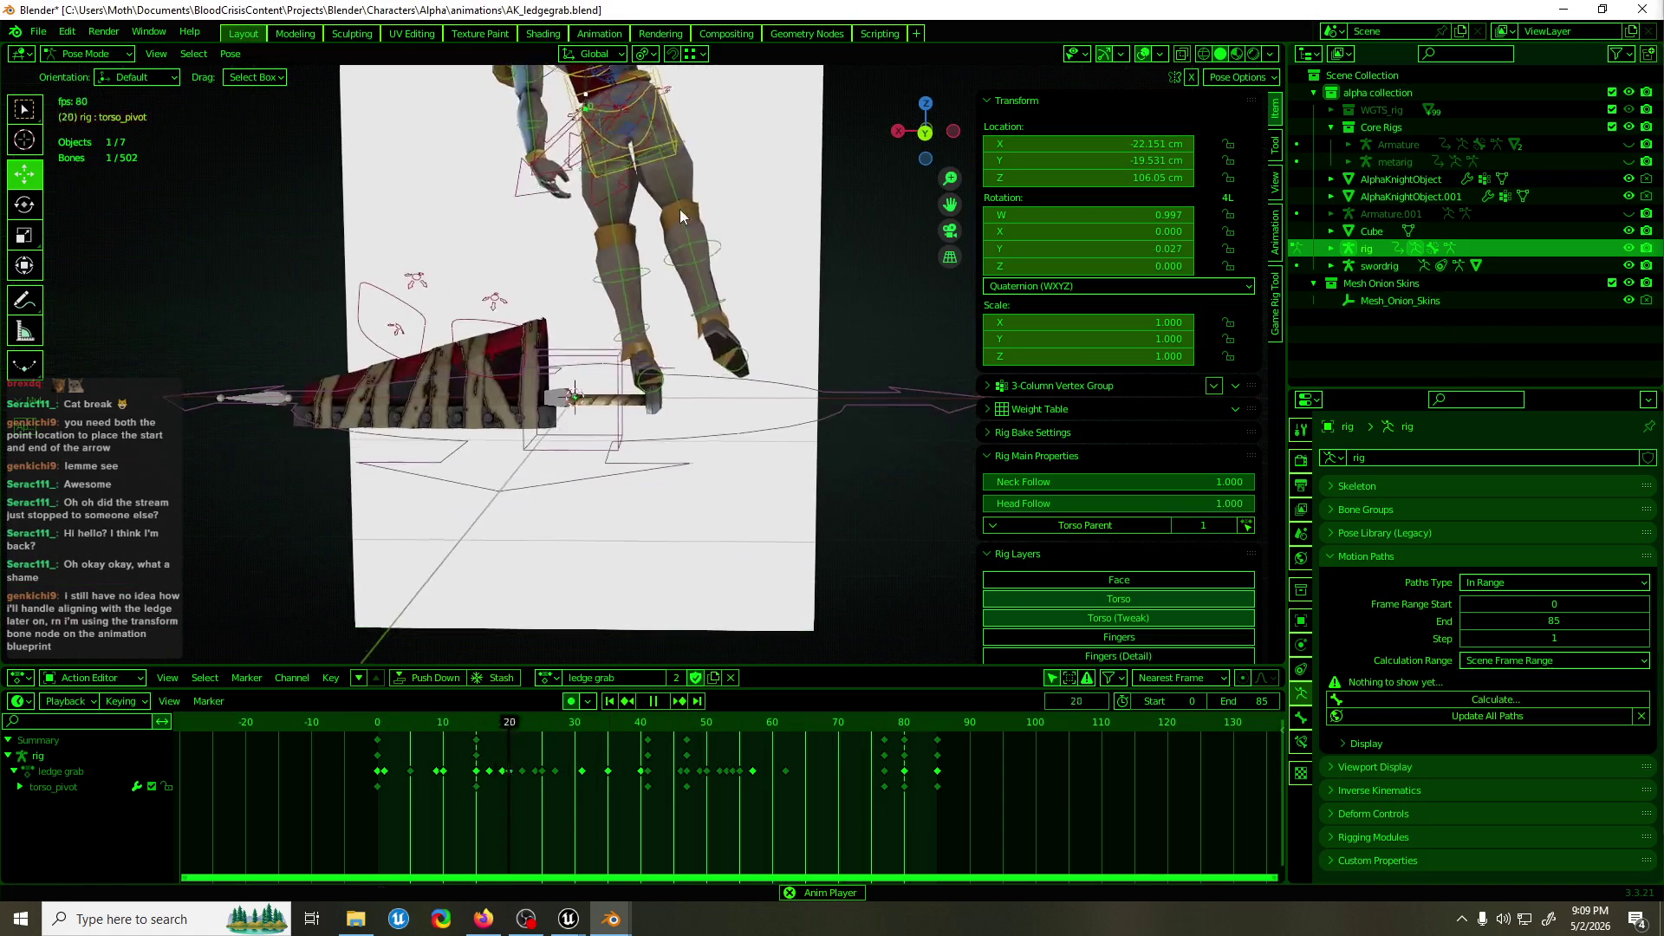
pyautogui.click(624, 430)
pyautogui.moveTo(623, 430)
pyautogui.mouseDown()
pyautogui.moveTo(671, 378)
pyautogui.moveTo(498, 387)
pyautogui.moveTo(642, 371)
pyautogui.moveTo(693, 397)
pyautogui.moveTo(664, 398)
pyautogui.mouseUp()
pyautogui.hotkey('shift', 'space')
# Try scaling and moving the camera bone from a low front view.
pyautogui.press('s')
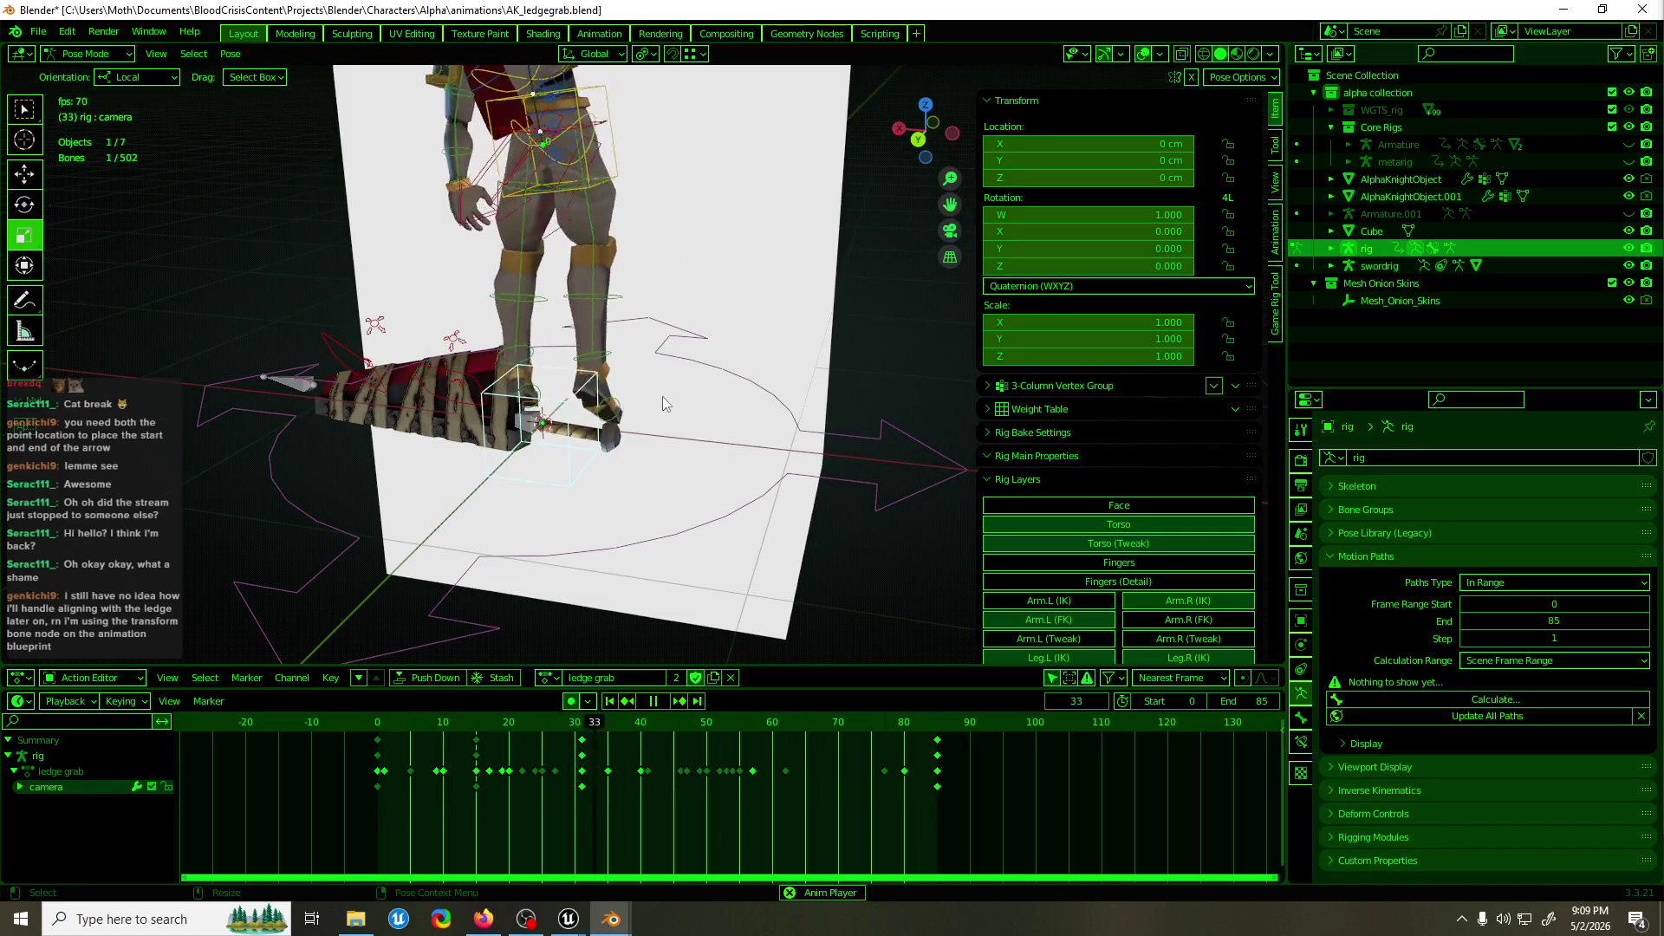
pyautogui.press('space')
pyautogui.moveTo(630, 292)
pyautogui.mouseDown()
pyautogui.moveTo(575, 192)
pyautogui.moveTo(623, 203)
pyautogui.moveTo(652, 471)
pyautogui.moveTo(647, 404)
pyautogui.moveTo(566, 394)
pyautogui.moveTo(600, 345)
pyautogui.moveTo(600, 144)
pyautogui.moveTo(609, 255)
pyautogui.mouseUp()
pyautogui.hotkey('shift', 'space')
pyautogui.press('g')
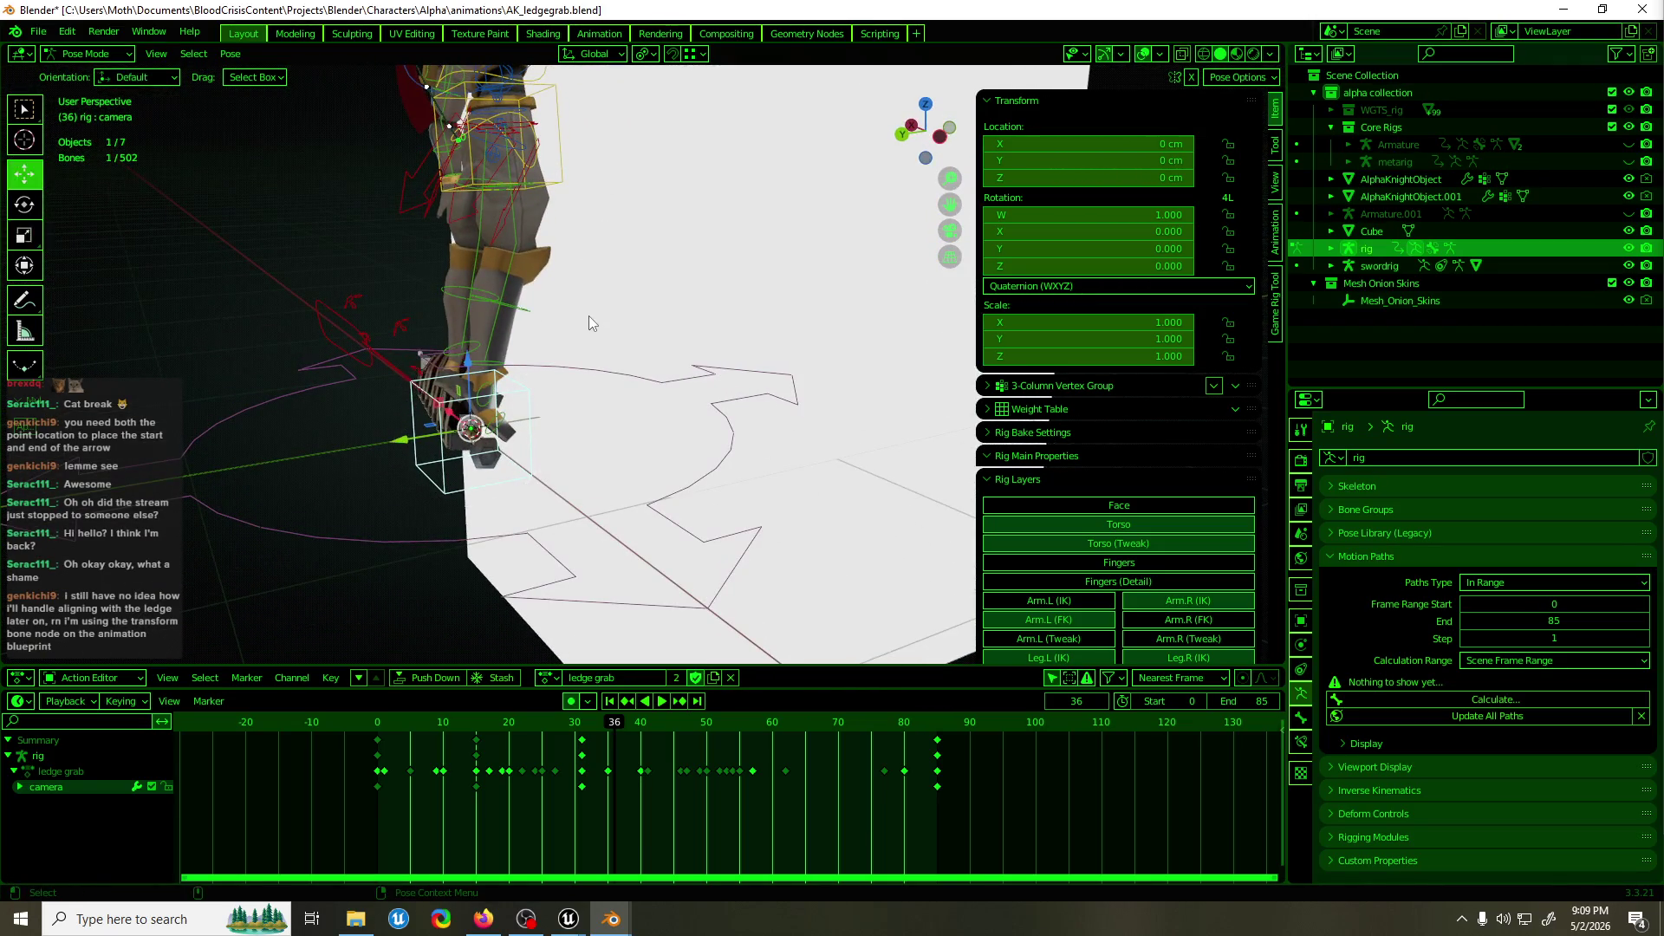
pyautogui.scroll(-3, 1127, 537)
# Show the Weapons bone layer, snap weapon_root_parent back to the hand with Alt+G, then switch to Object Mode.
pyautogui.click(1152, 598)
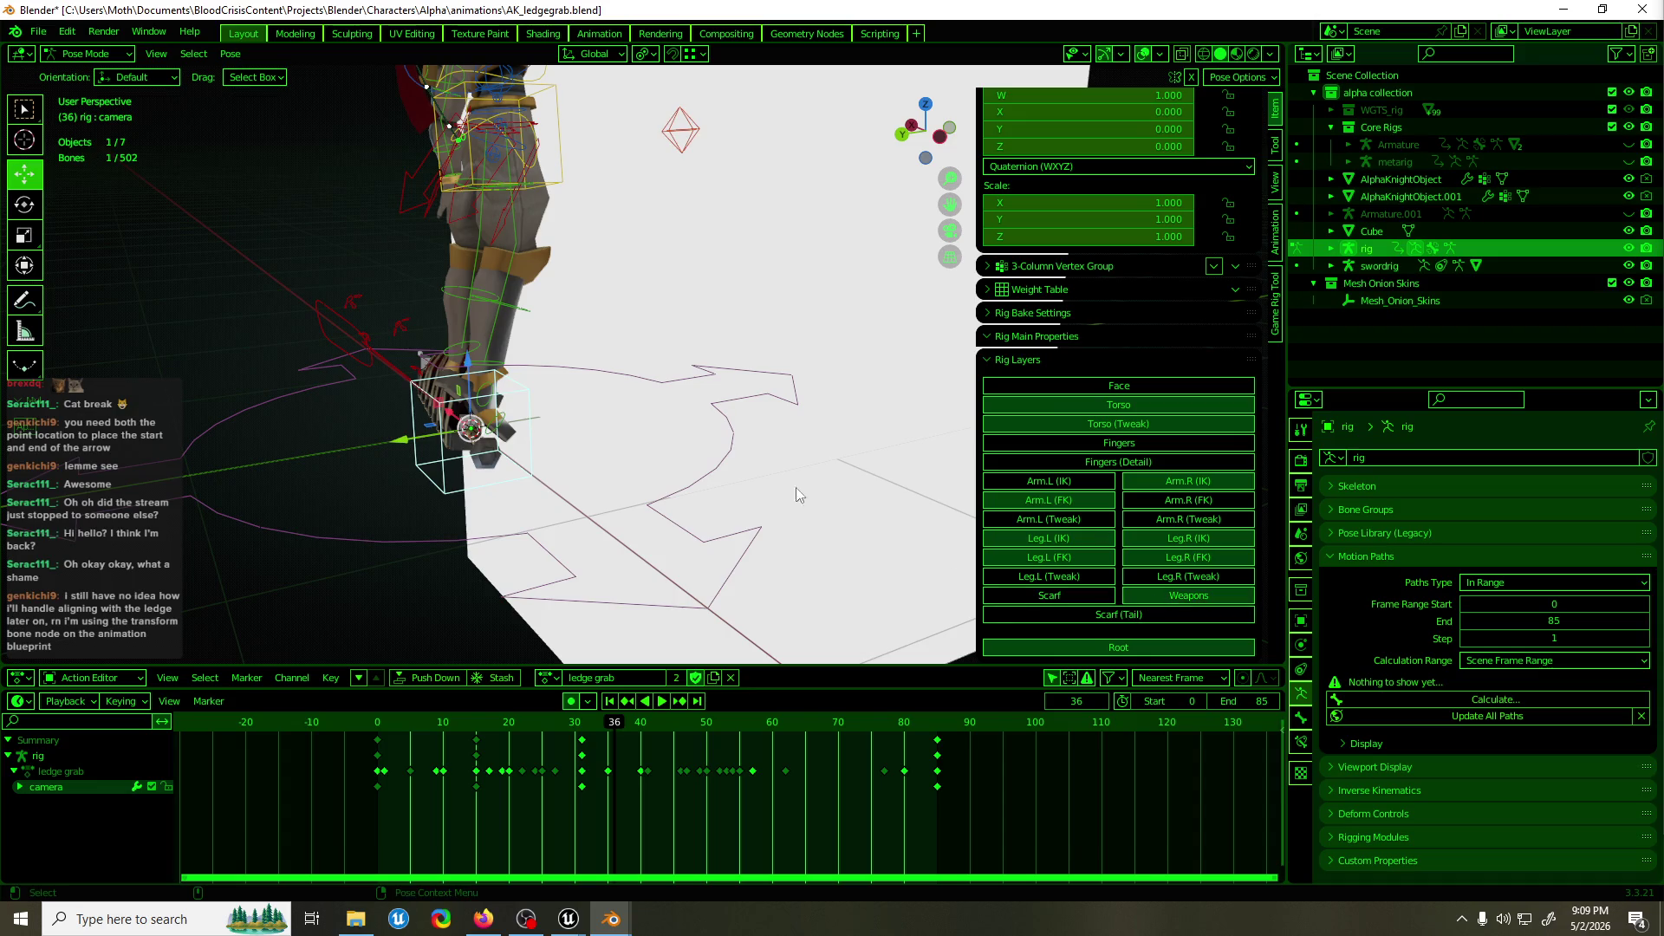
pyautogui.moveTo(673, 365)
pyautogui.mouseDown()
pyautogui.moveTo(721, 386)
pyautogui.moveTo(688, 345)
pyautogui.mouseUp()
pyautogui.click(695, 189)
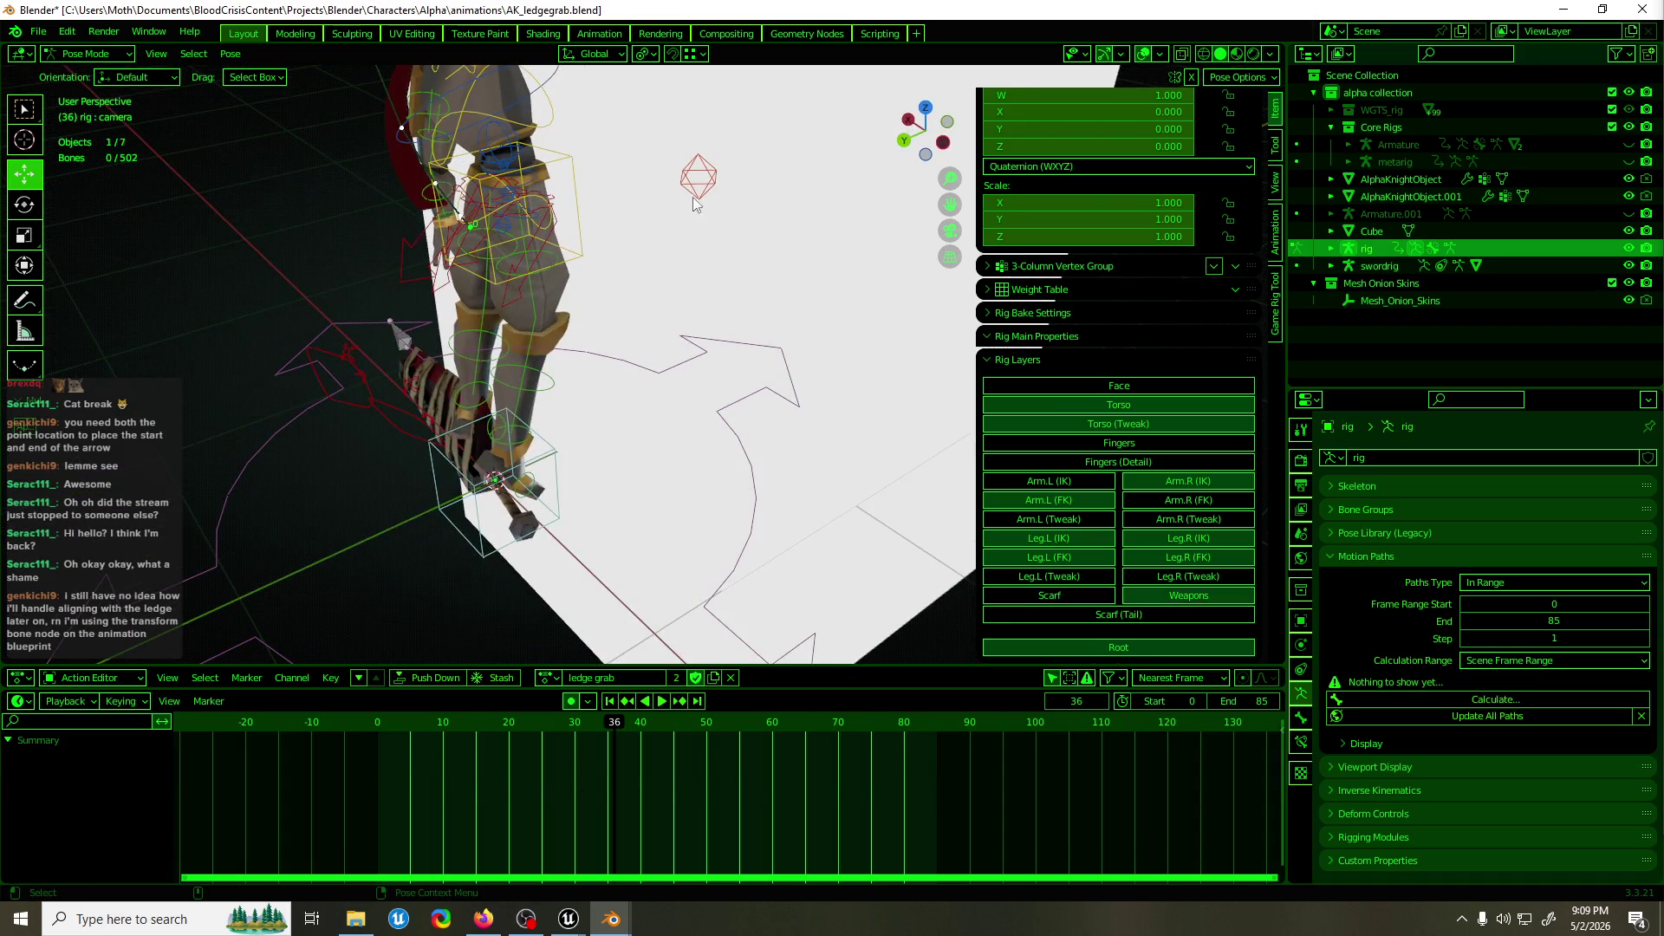
pyautogui.hotkey('alt', 'g')
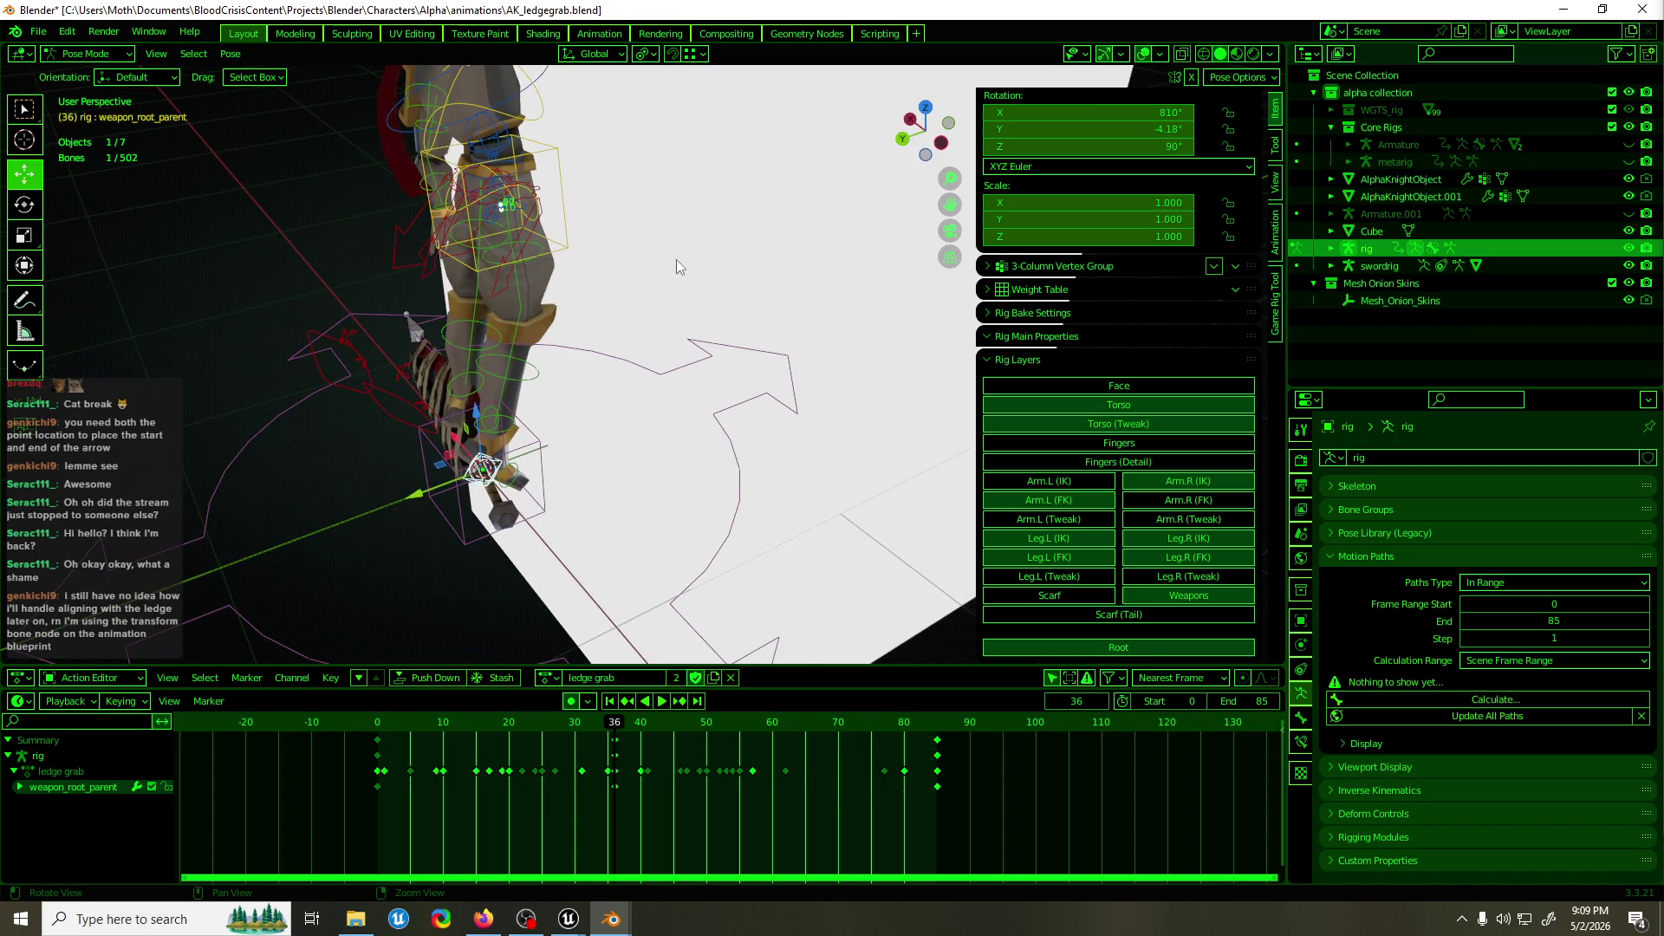
pyautogui.moveTo(683, 256)
pyautogui.mouseDown()
pyautogui.moveTo(746, 268)
pyautogui.moveTo(701, 286)
pyautogui.mouseUp()
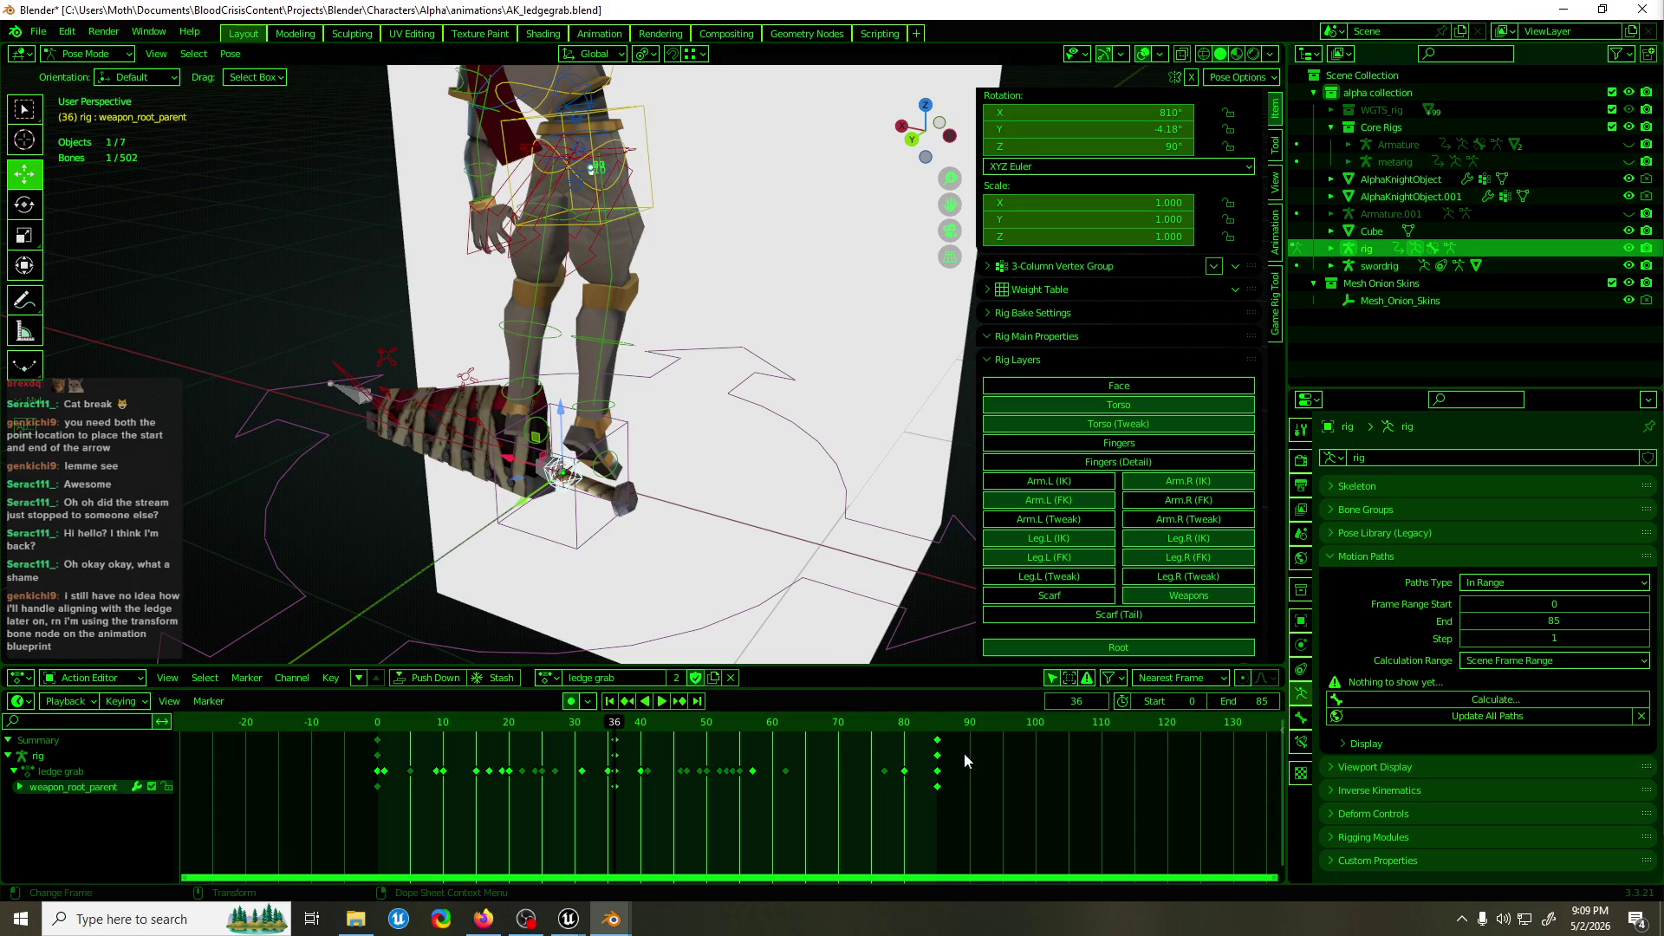
pyautogui.moveTo(807, 521); pyautogui.dragTo(749, 556)
pyautogui.moveTo(954, 533)
pyautogui.mouseDown()
pyautogui.moveTo(685, 527)
pyautogui.moveTo(637, 515)
pyautogui.moveTo(624, 485)
pyautogui.moveTo(638, 463)
pyautogui.moveTo(550, 456)
pyautogui.moveTo(704, 430)
pyautogui.moveTo(748, 306)
pyautogui.moveTo(728, 356)
pyautogui.moveTo(736, 297)
pyautogui.moveTo(757, 304)
pyautogui.mouseUp()
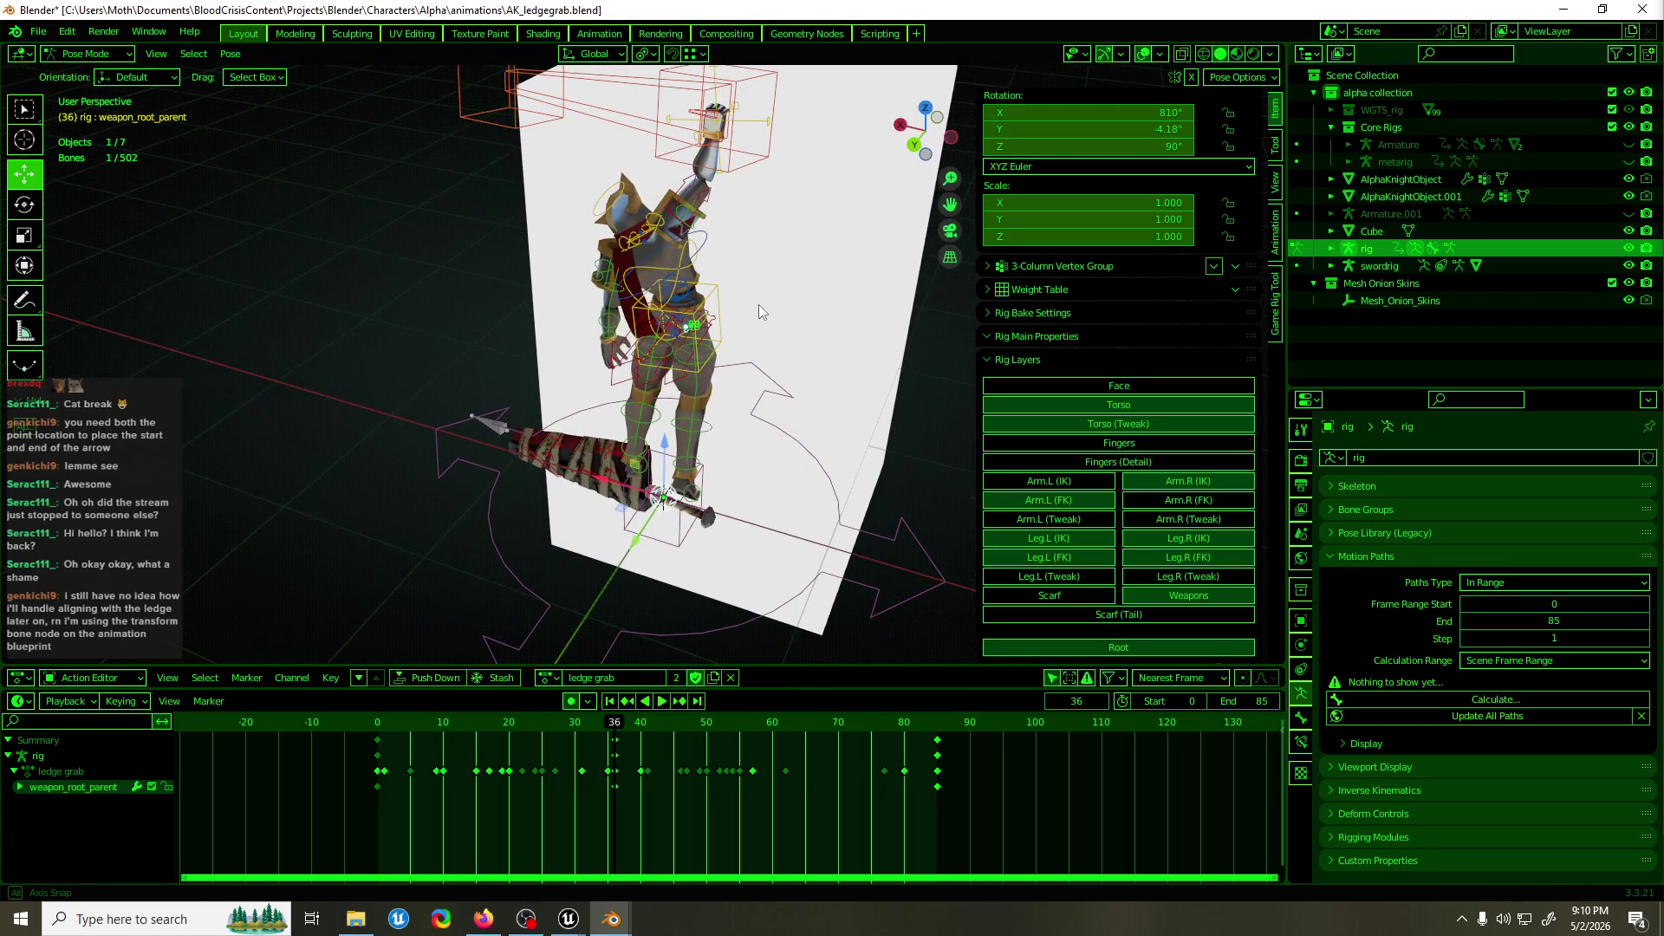
pyautogui.hotkey('ctrl', 'Tab')
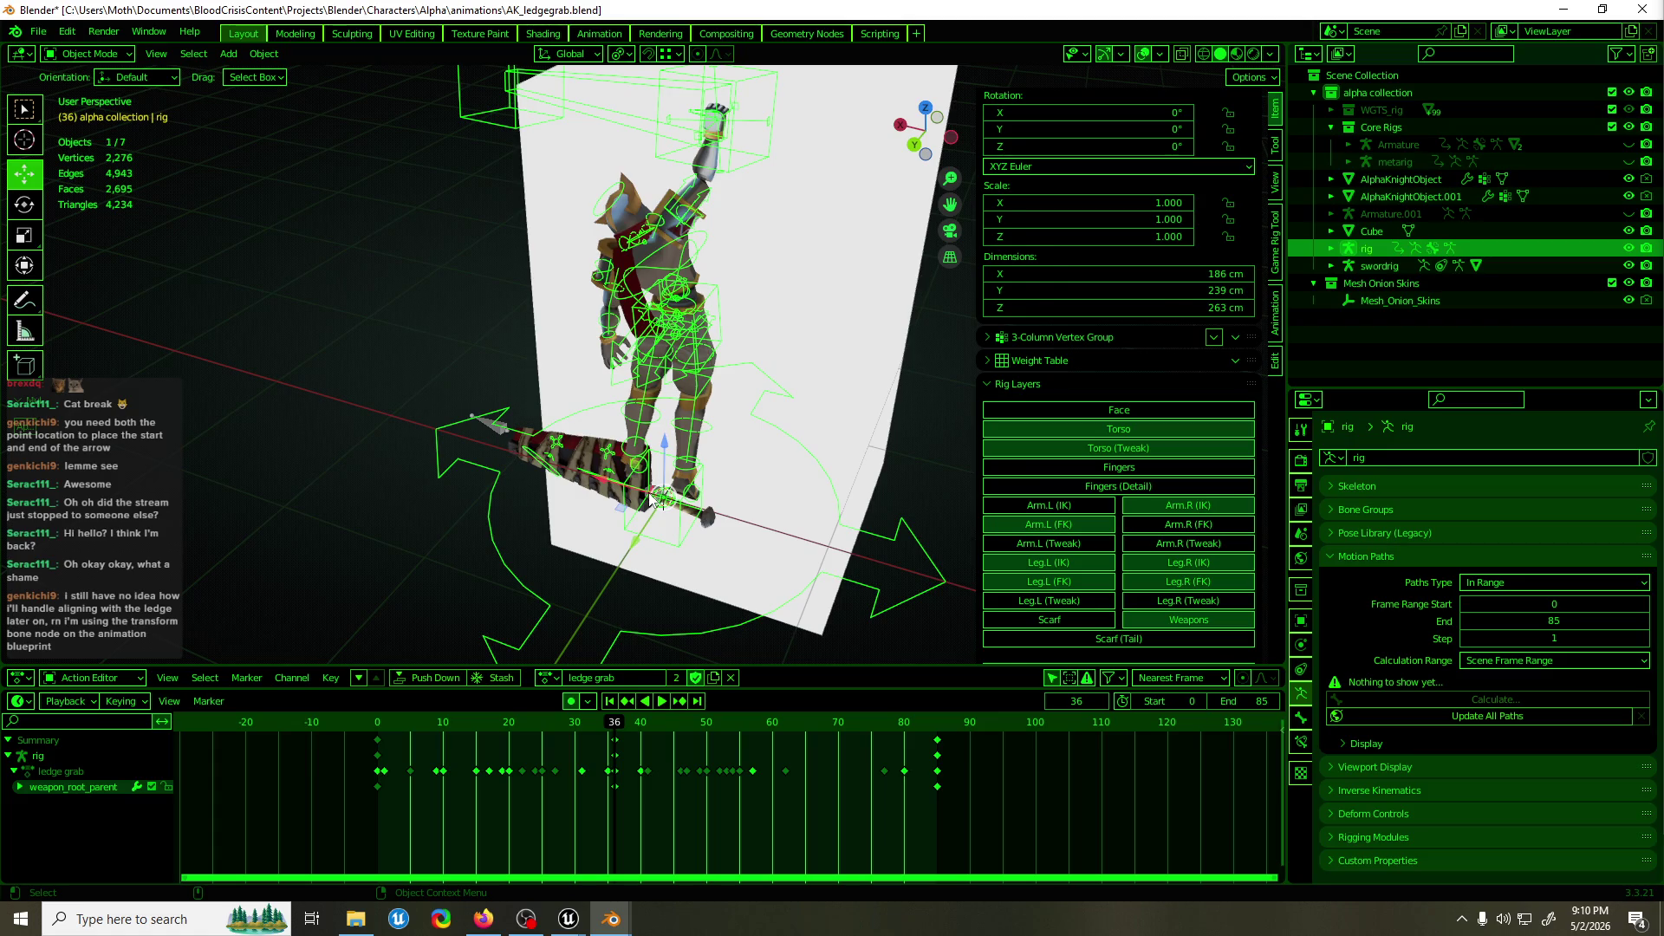
# Hide the swordrig armature and the sanguillotine sword mesh.
pyautogui.click(650, 499)
pyautogui.moveTo(650, 495)
pyautogui.mouseDown()
pyautogui.moveTo(679, 466)
pyautogui.moveTo(681, 501)
pyautogui.mouseUp()
pyautogui.hotkey('ctrl', 'Tab')
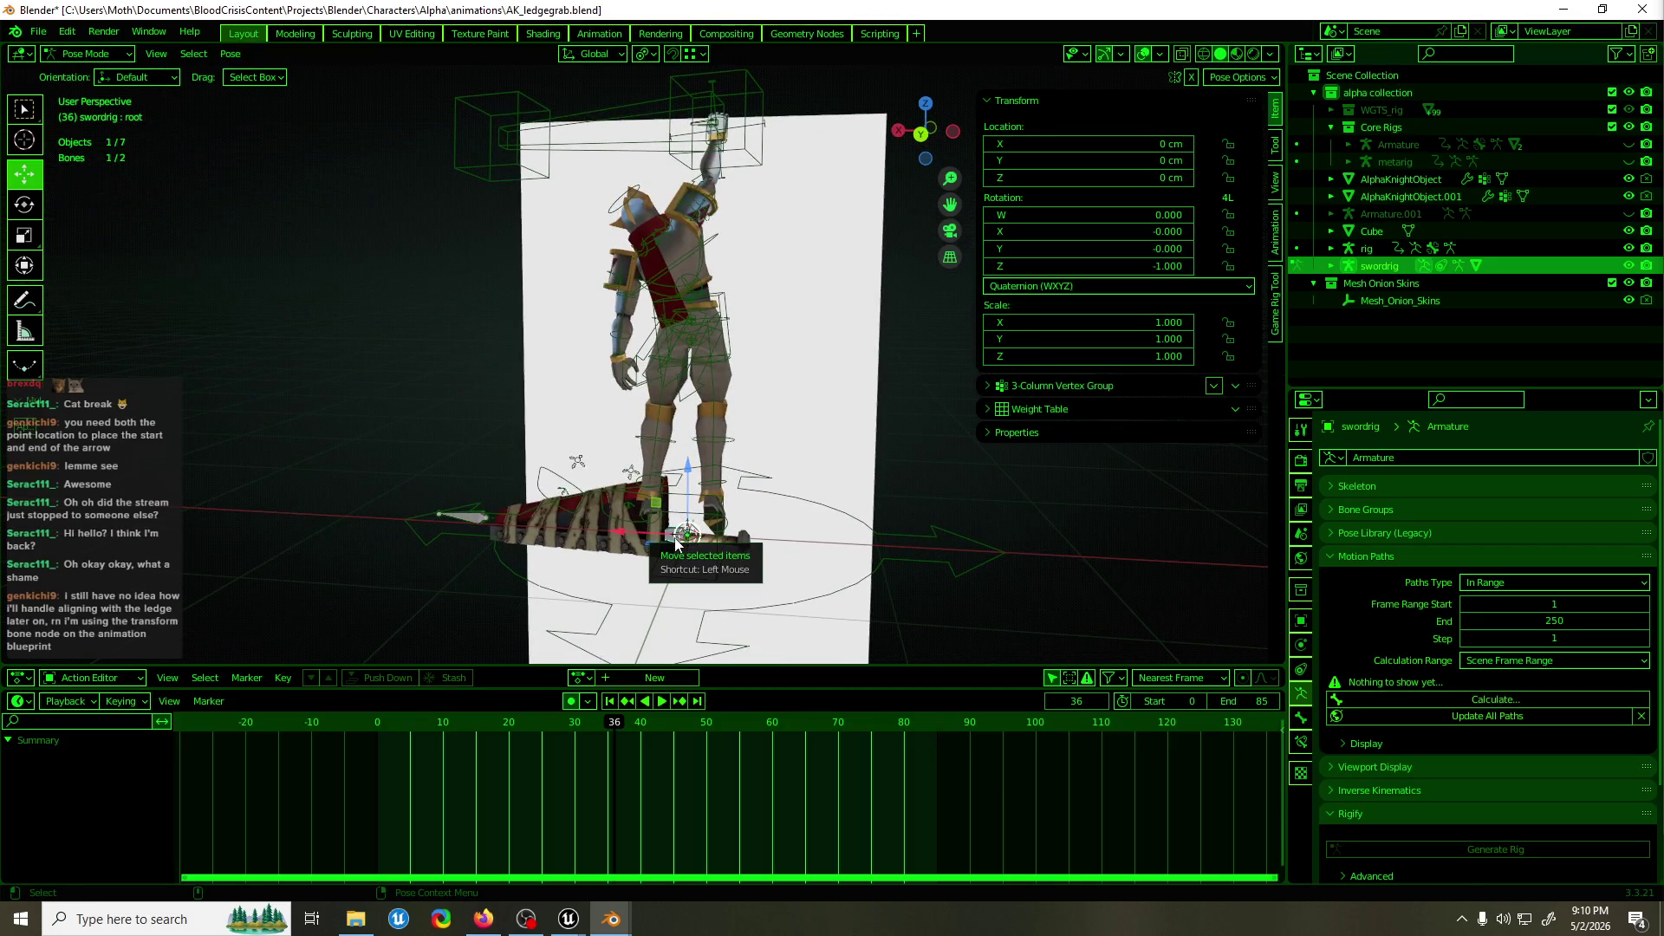
pyautogui.hotkey('ctrl', 'Tab')
pyautogui.press('h')
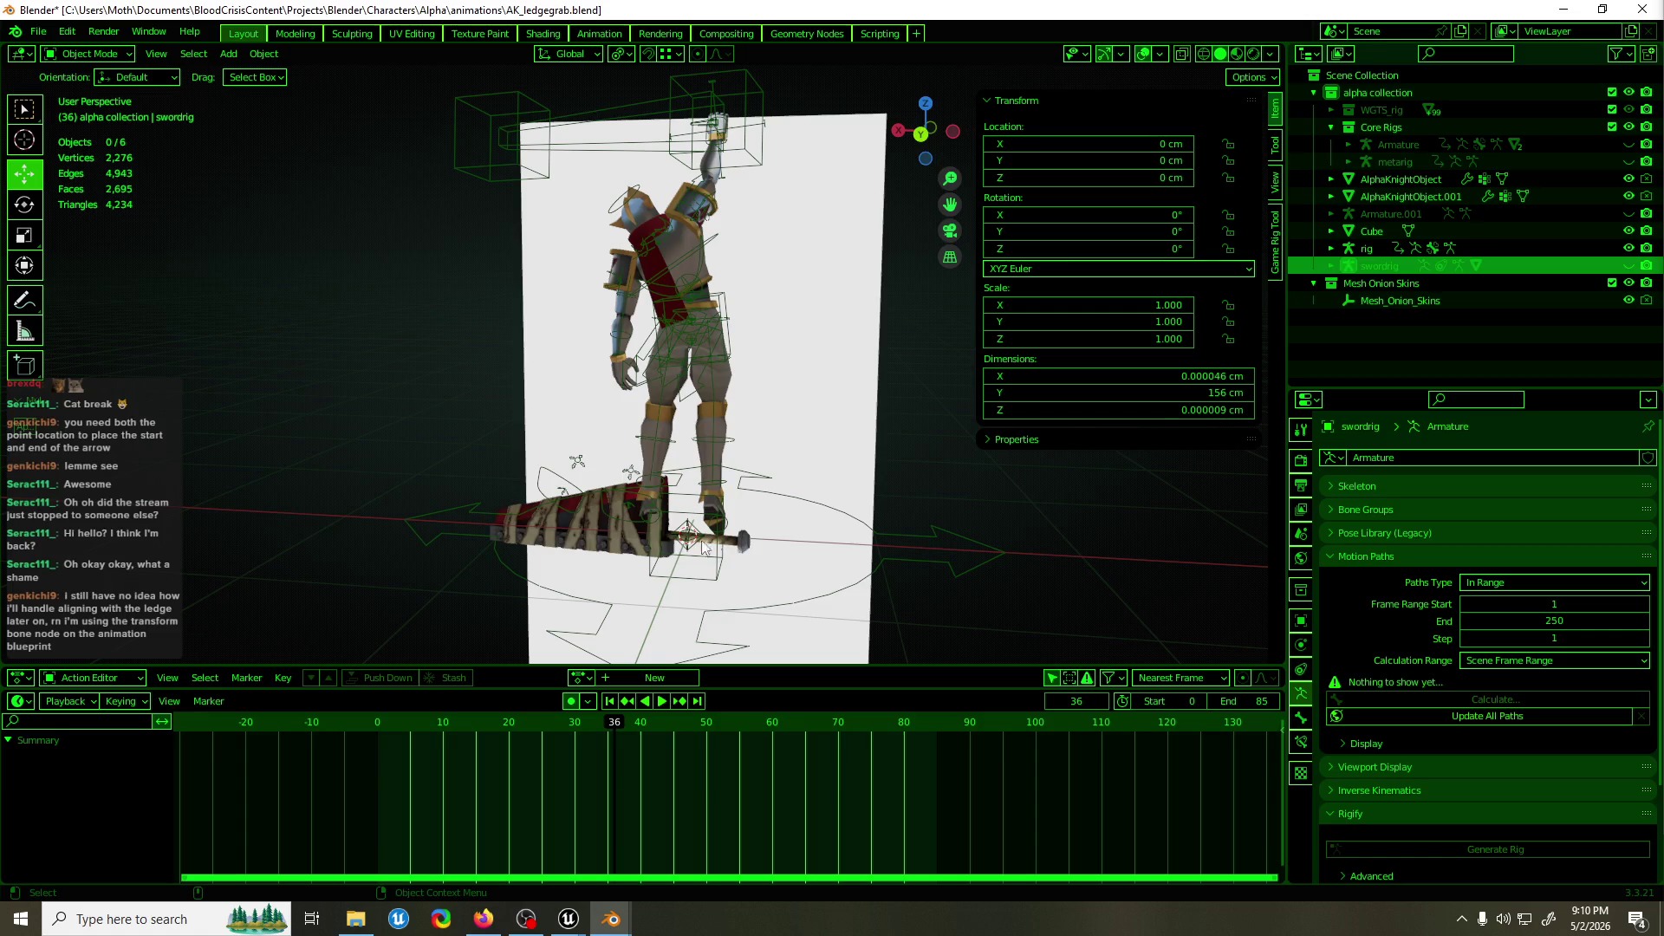
pyautogui.click(593, 525)
pyautogui.press('h')
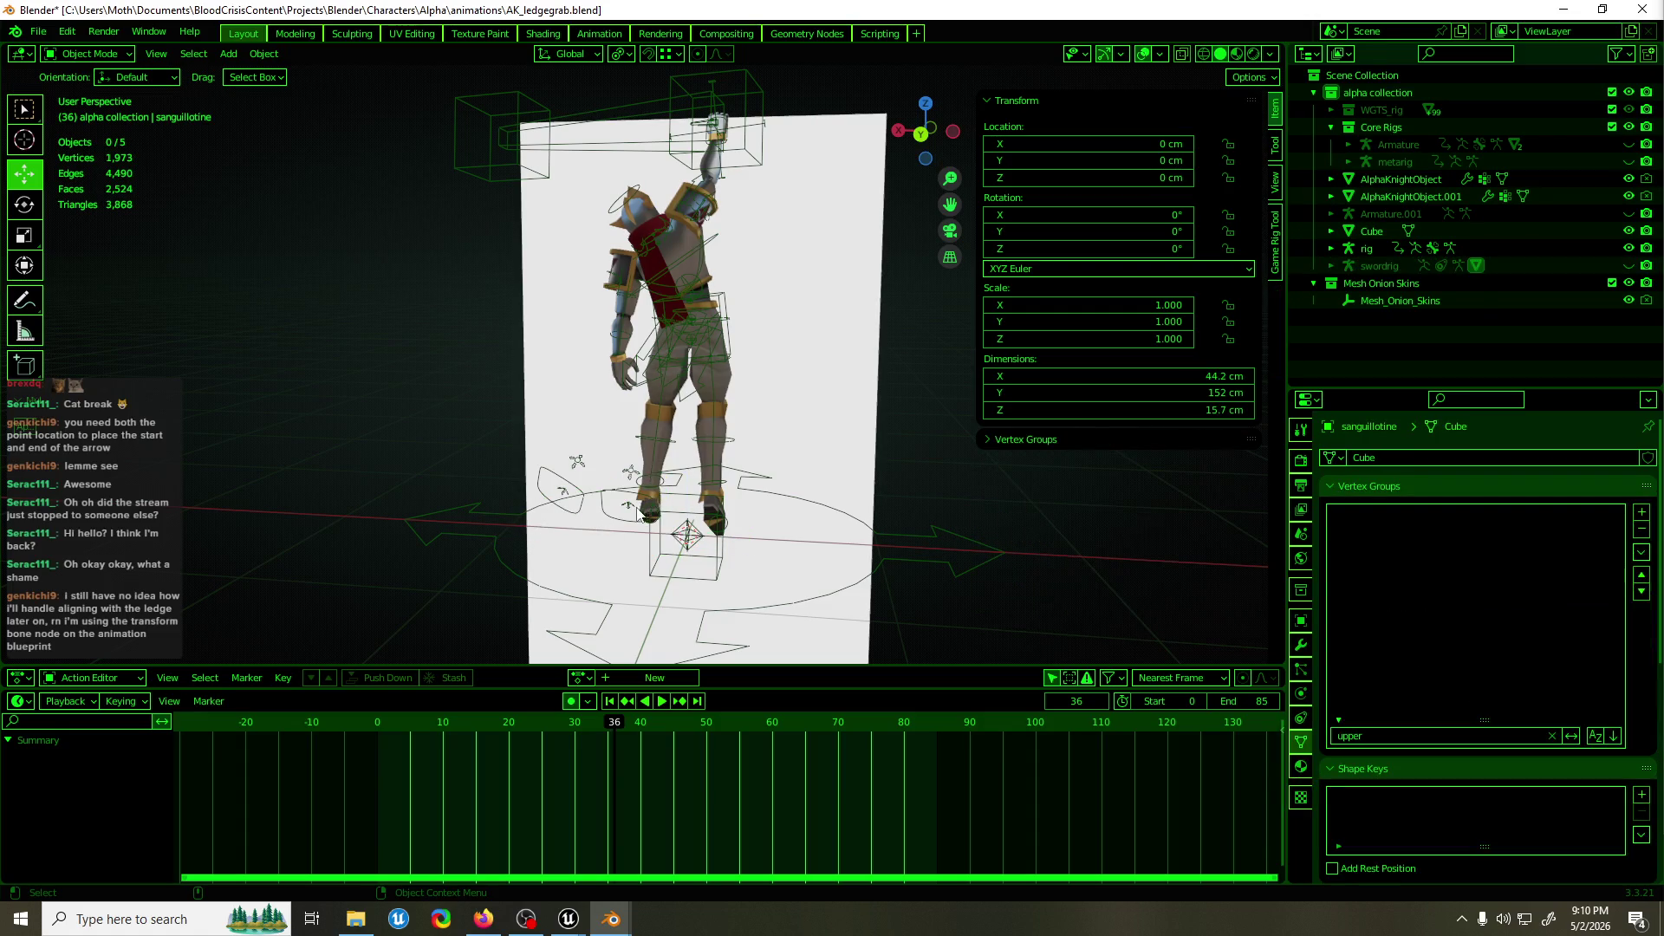
pyautogui.moveTo(791, 439)
pyautogui.mouseDown()
pyautogui.moveTo(659, 453)
pyautogui.moveTo(851, 446)
pyautogui.moveTo(804, 455)
pyautogui.moveTo(716, 526)
pyautogui.moveTo(746, 419)
pyautogui.moveTo(714, 451)
pyautogui.moveTo(685, 278)
pyautogui.mouseUp()
# Put the main rig back in Pose Mode, select holding_parent.R, and save.
pyautogui.click(693, 520)
pyautogui.hotkey('ctrl', 'Tab')
pyautogui.click(670, 214)
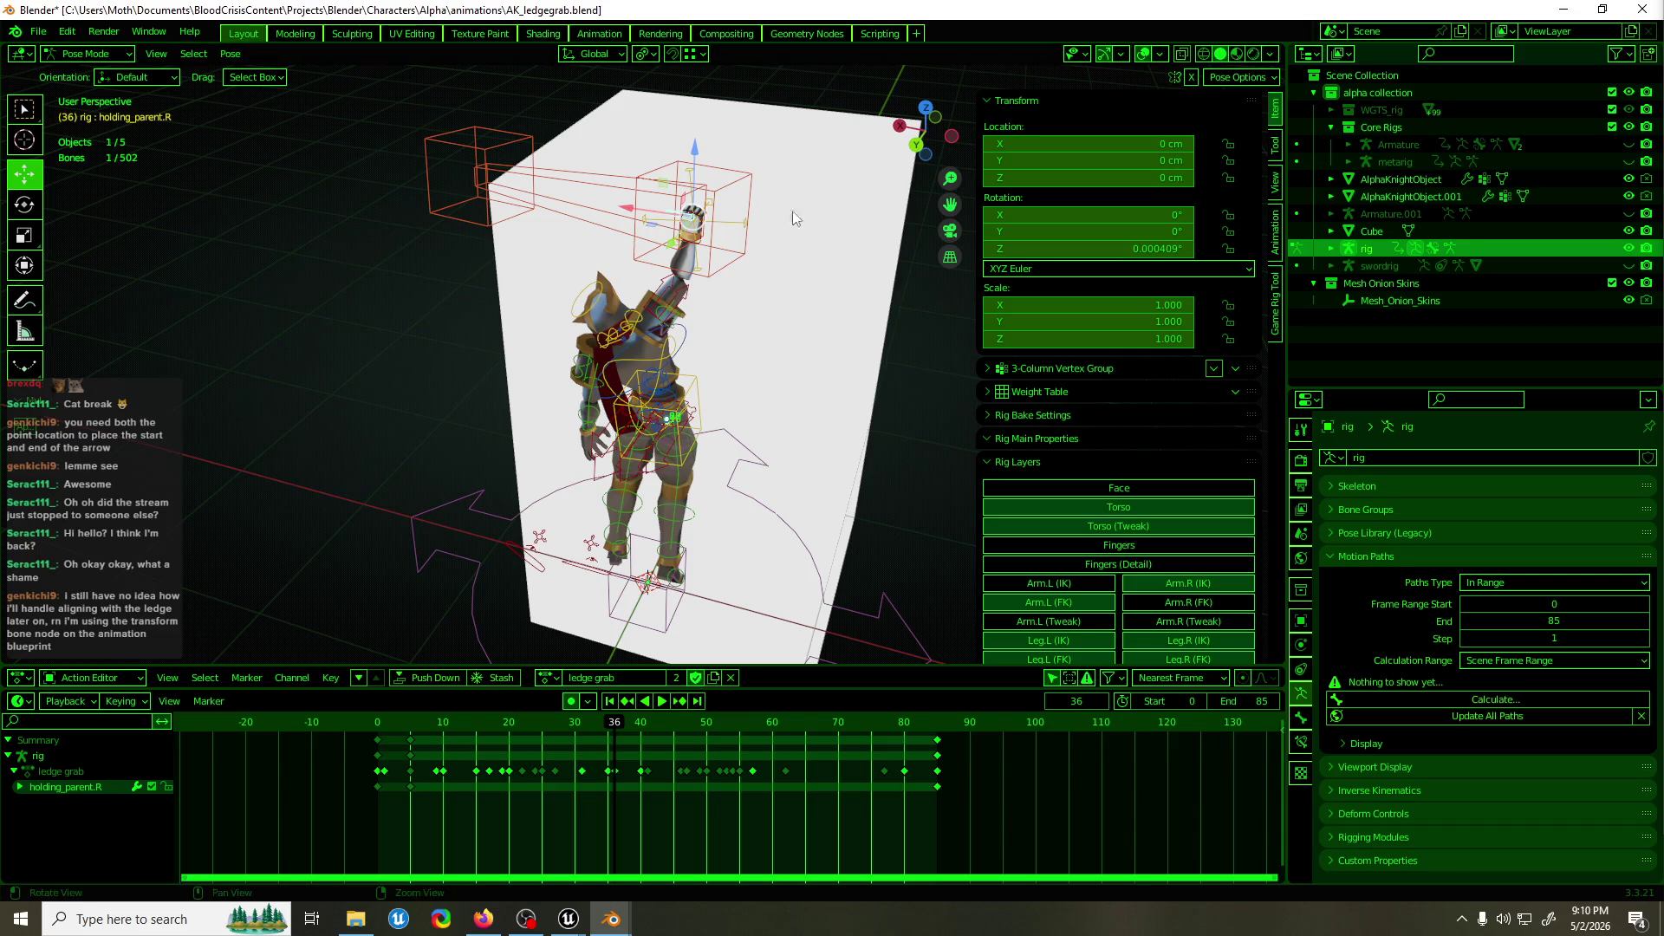
pyautogui.press('ctrl+KP_1')
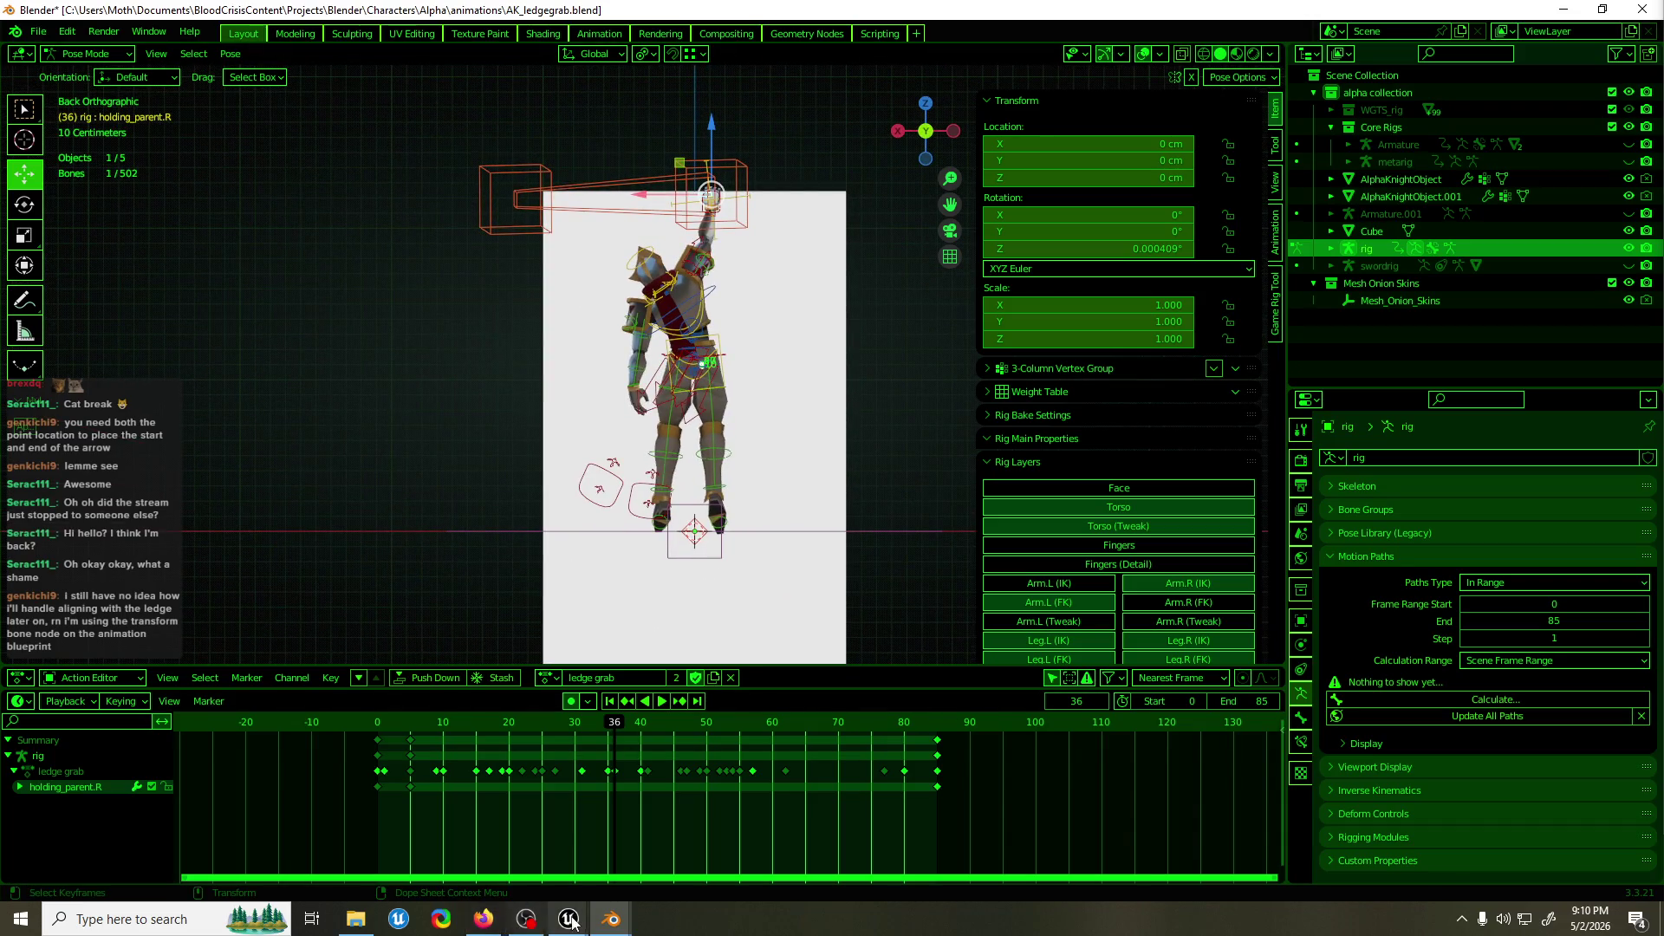
pyautogui.moveTo(572, 923)
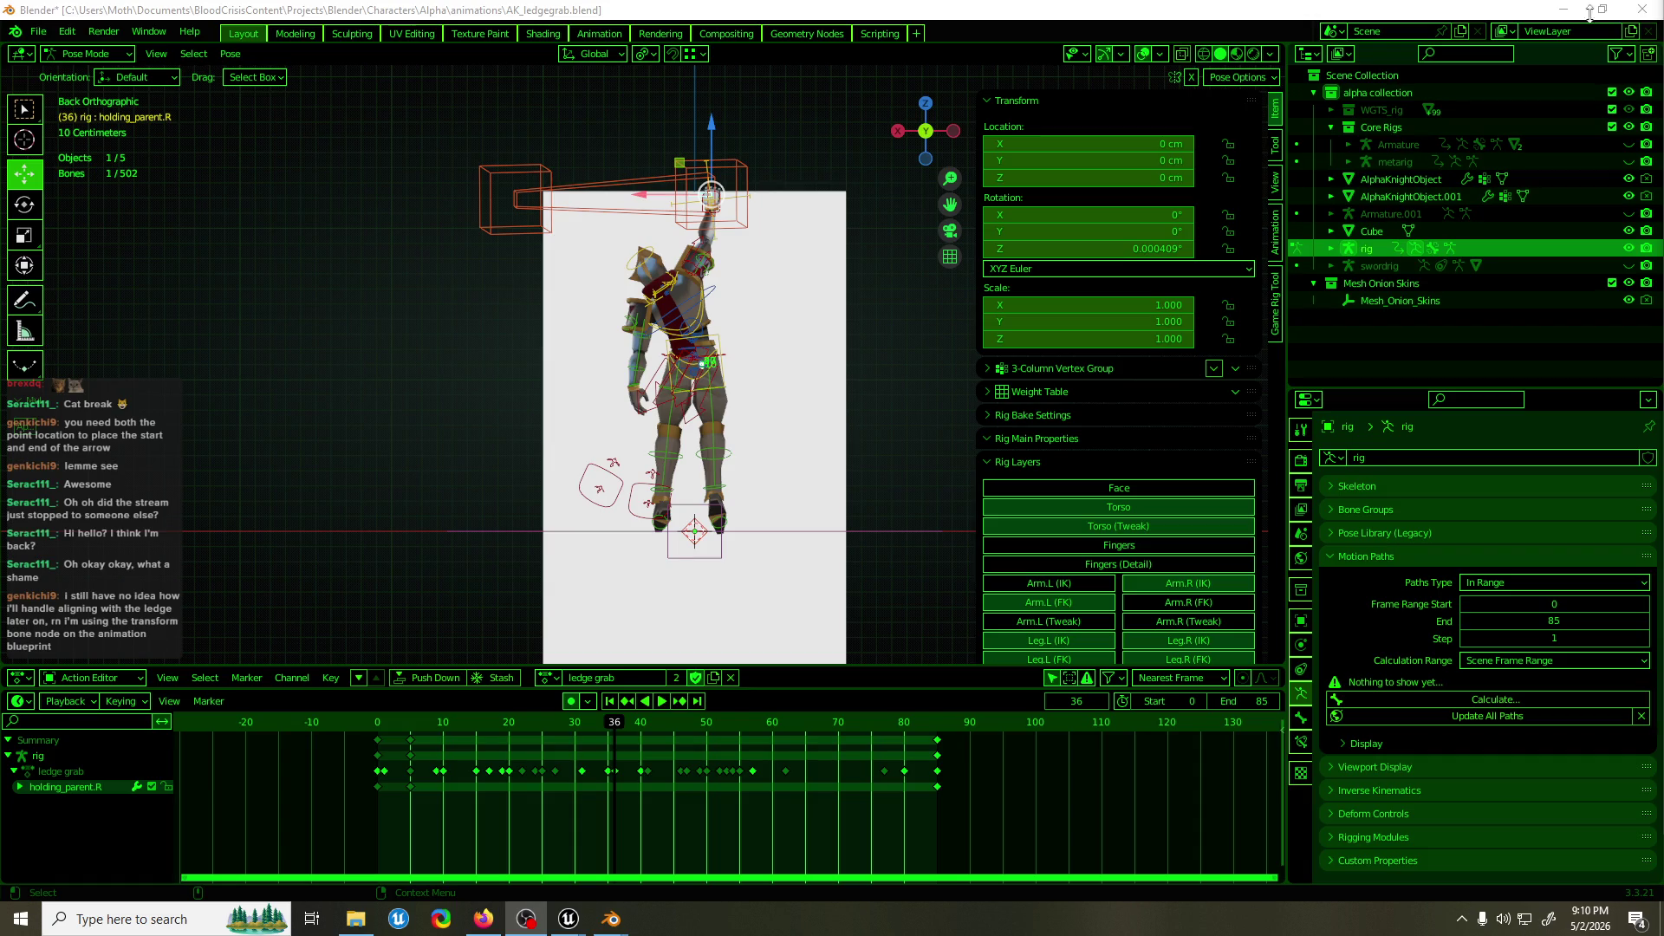
pyautogui.hotkey('ctrl', 's')
# Replay the ledge grab animation and stop at frame 49.
pyautogui.moveTo(764, 309)
pyautogui.mouseDown()
pyautogui.moveTo(653, 301)
pyautogui.moveTo(590, 345)
pyautogui.moveTo(508, 352)
pyautogui.moveTo(501, 309)
pyautogui.moveTo(507, 340)
pyautogui.moveTo(693, 345)
pyautogui.mouseUp()
pyautogui.scroll(5, 653, 300)
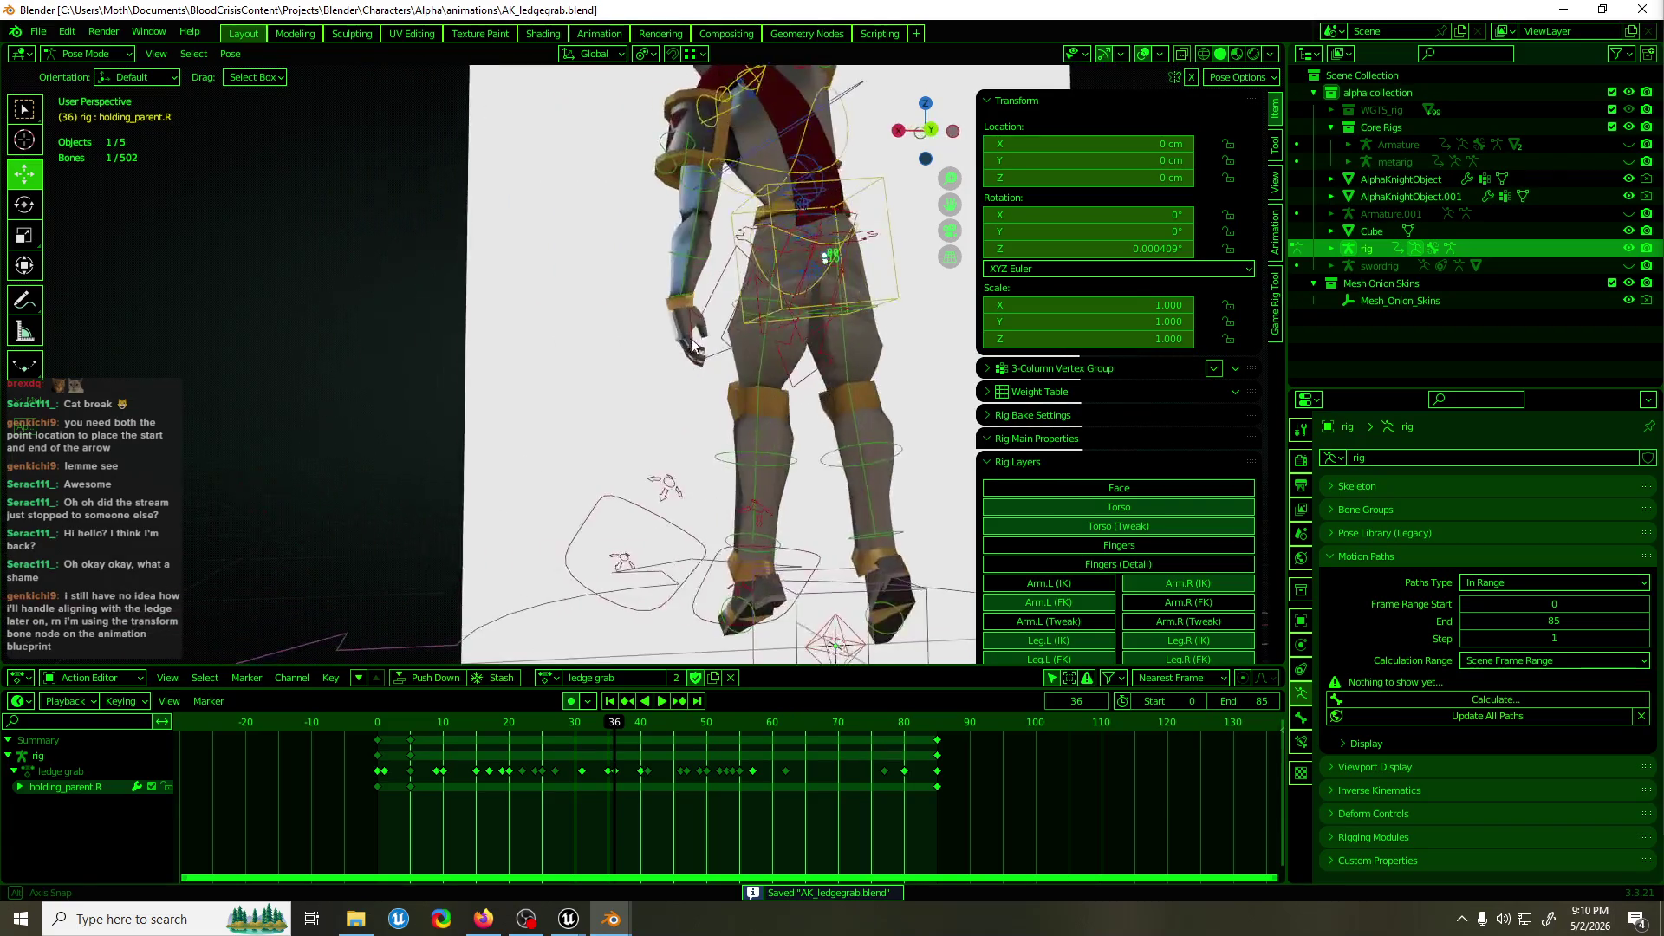
pyautogui.press('space')
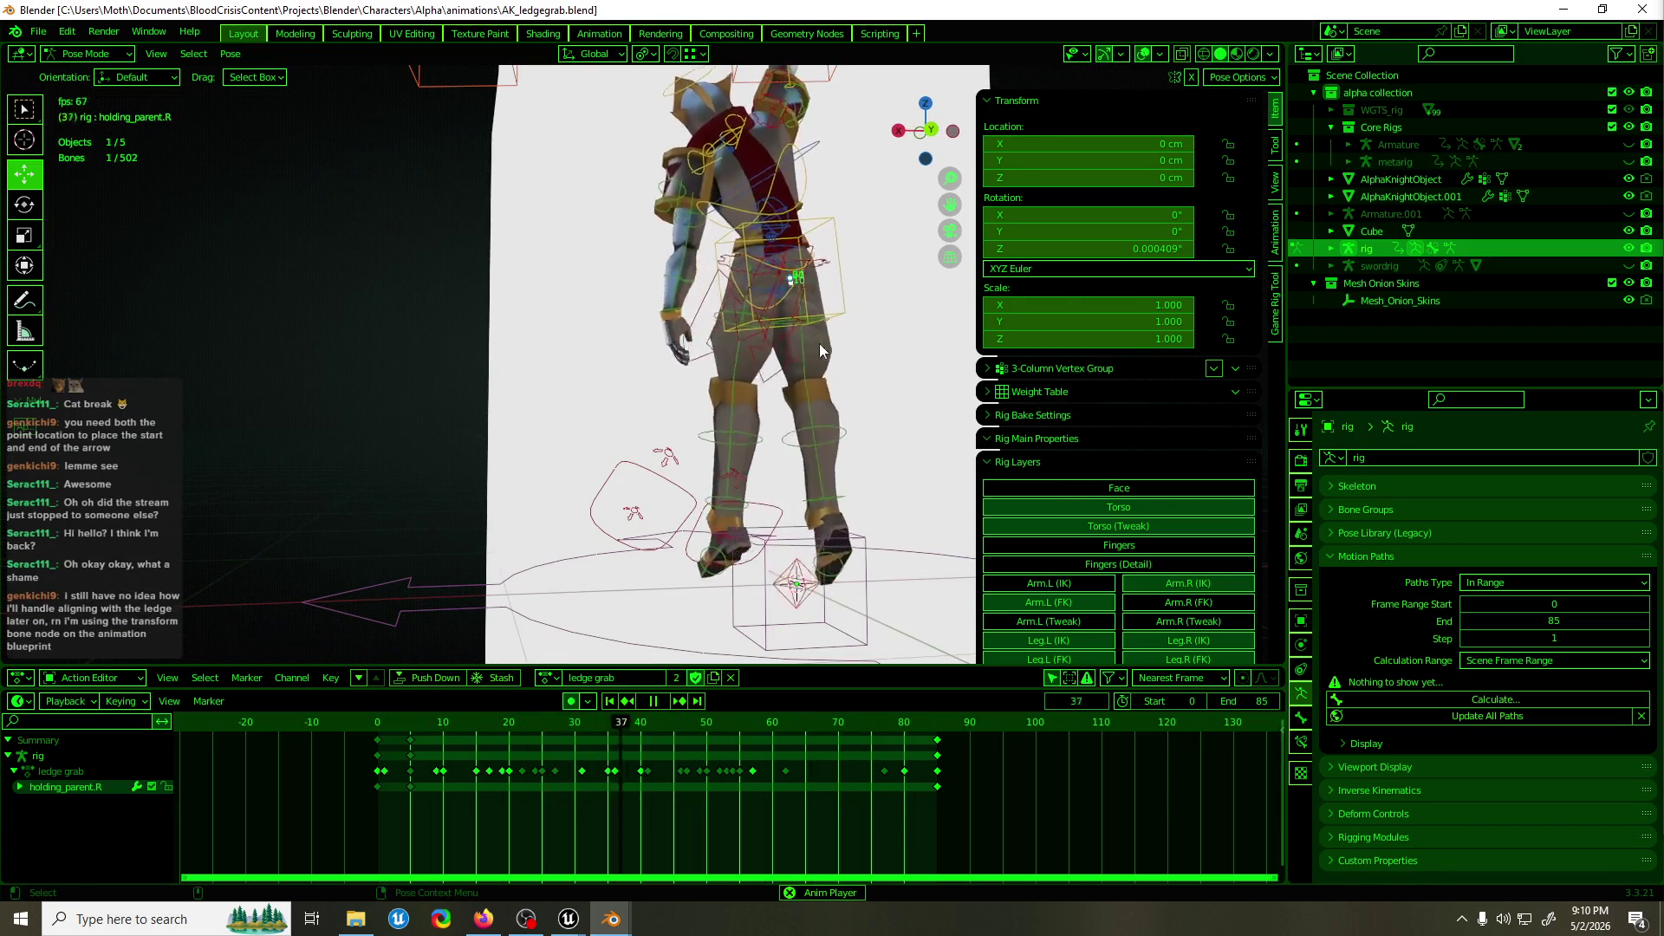
pyautogui.scroll(-5, 857, 359)
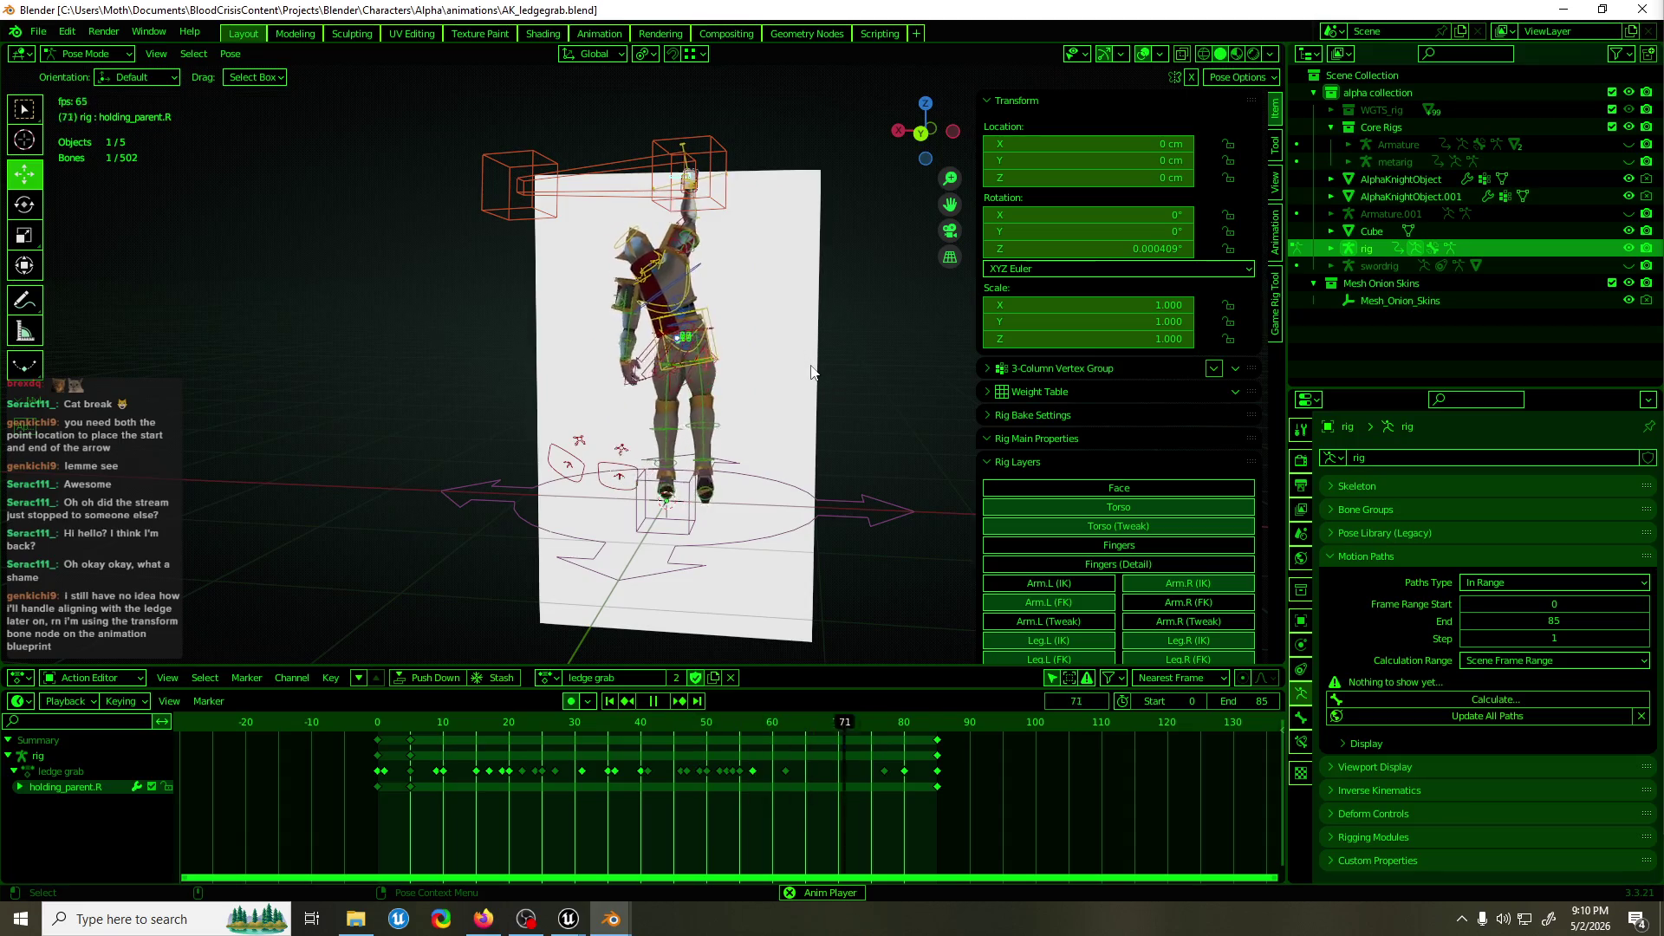
pyautogui.press('space')
# Delete all of weapon_root_parent's Dope Sheet keyframes, check playback, and save the file.
pyautogui.click(689, 468)
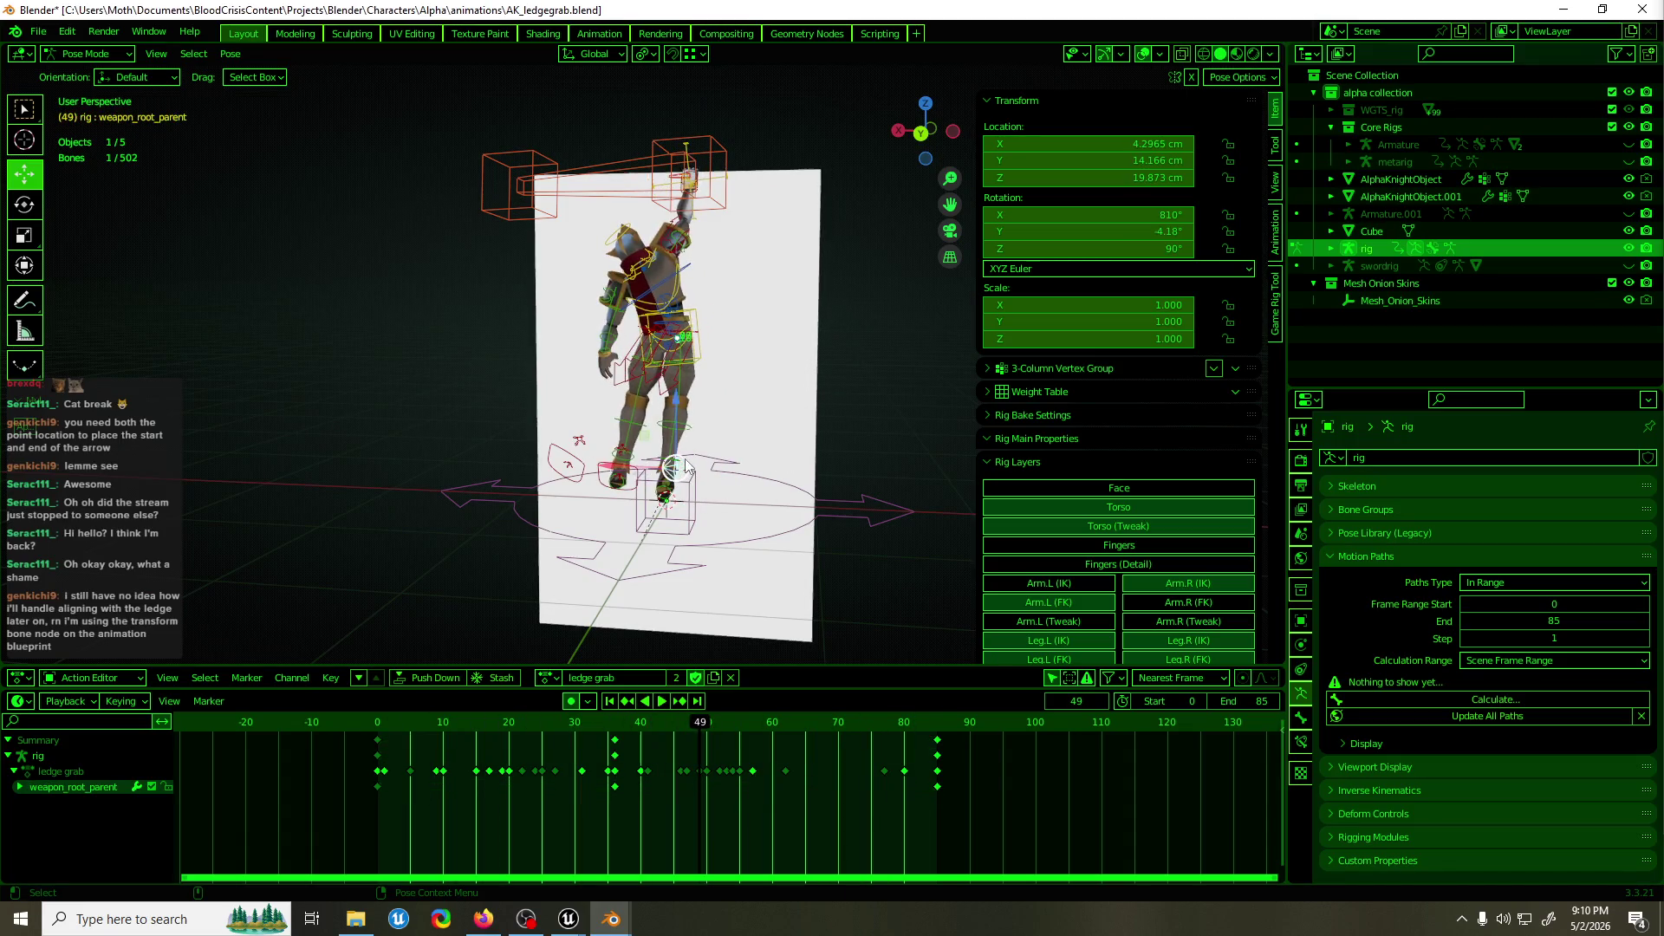
pyautogui.press('KP_6')
pyautogui.press('KP_6')
pyautogui.moveTo(958, 747); pyautogui.dragTo(300, 741)
pyautogui.press('Delete')
pyautogui.press('space')
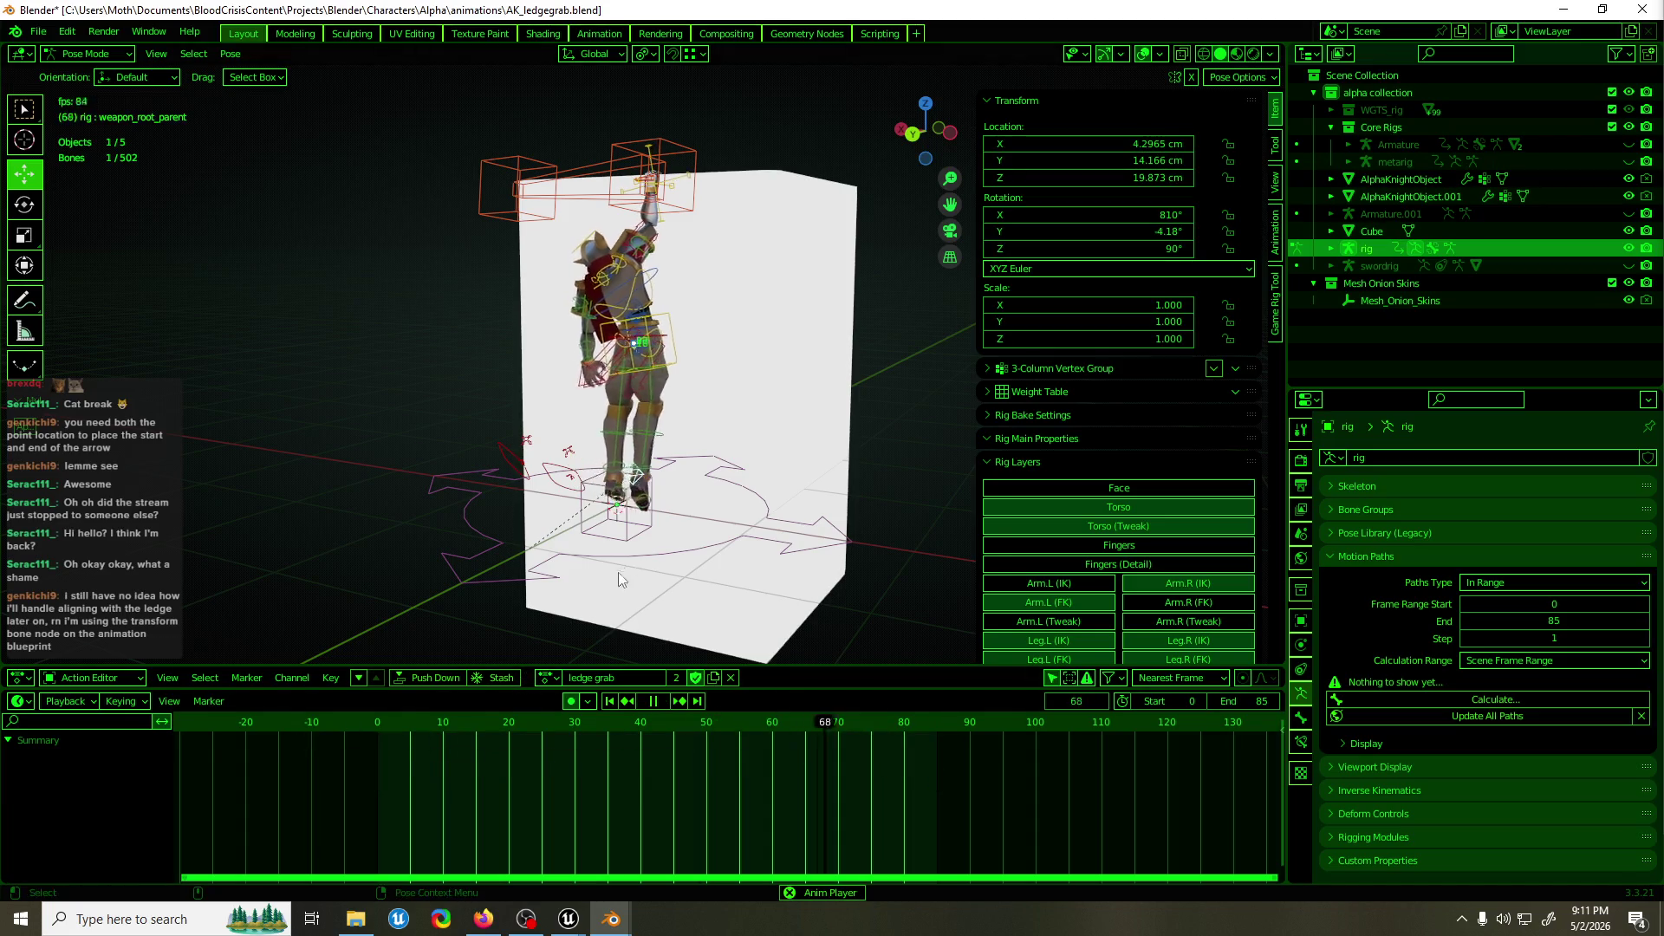
pyautogui.moveTo(699, 477)
pyautogui.mouseDown()
pyautogui.moveTo(616, 501)
pyautogui.moveTo(839, 477)
pyautogui.moveTo(770, 496)
pyautogui.moveTo(589, 486)
pyautogui.mouseUp()
pyautogui.hotkey('ctrl', 's')
pyautogui.press('space')
# Key all rig bones at frame 85 and copy that pose.
pyautogui.press('a')
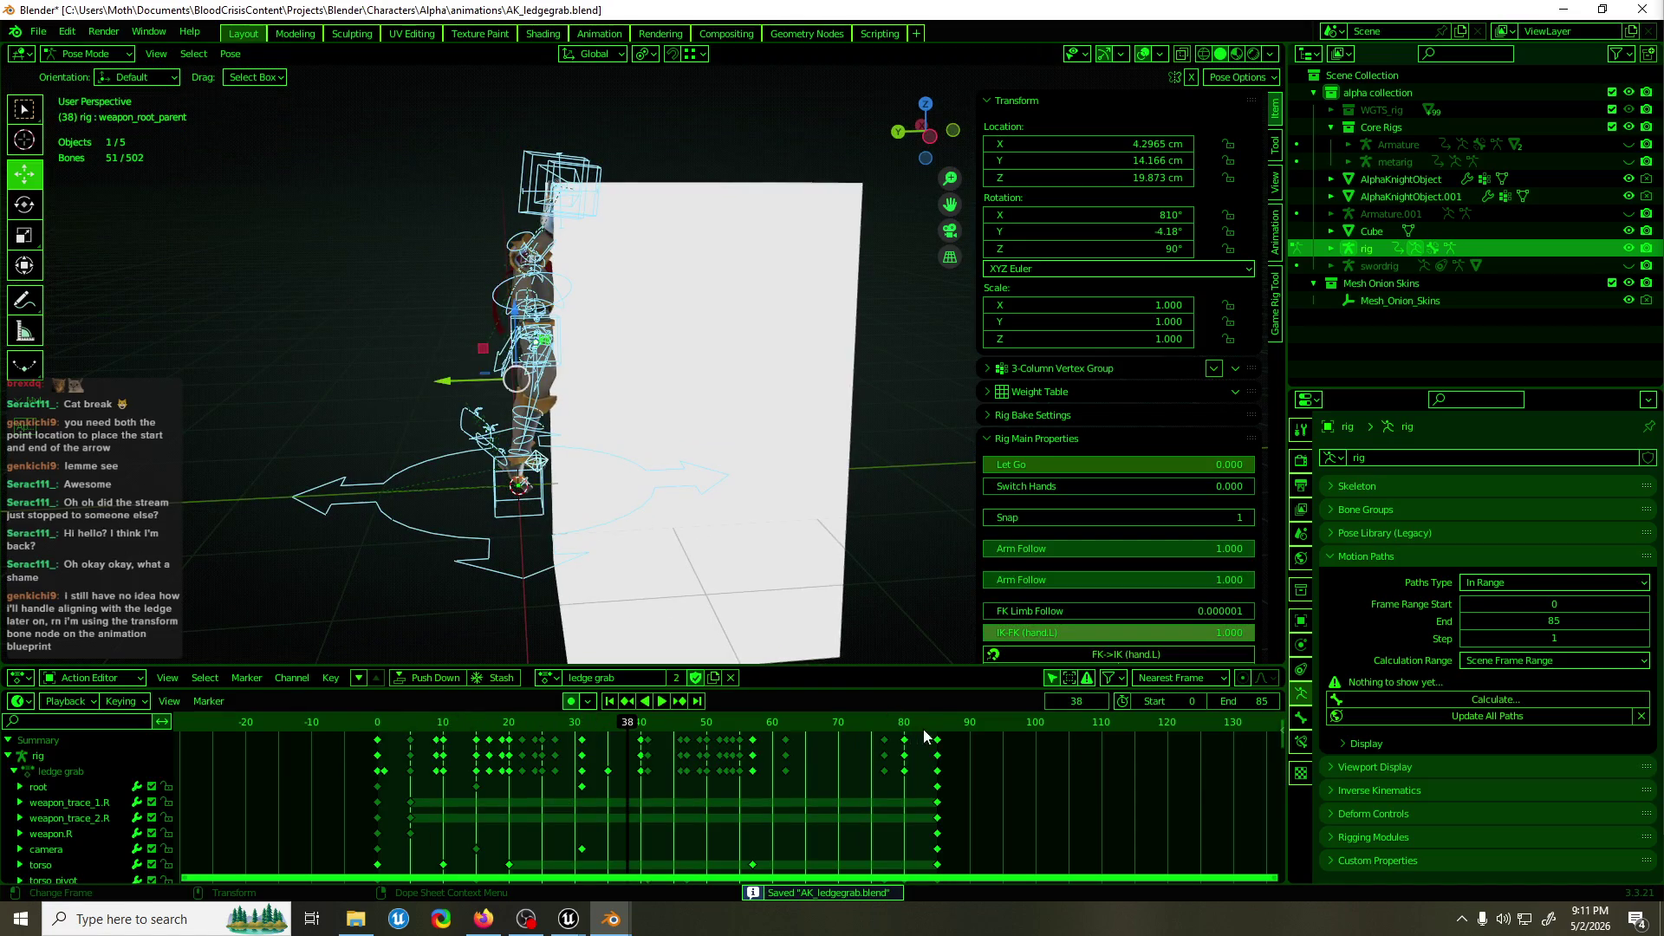
pyautogui.moveTo(923, 729); pyautogui.dragTo(937, 729)
pyautogui.press('i')
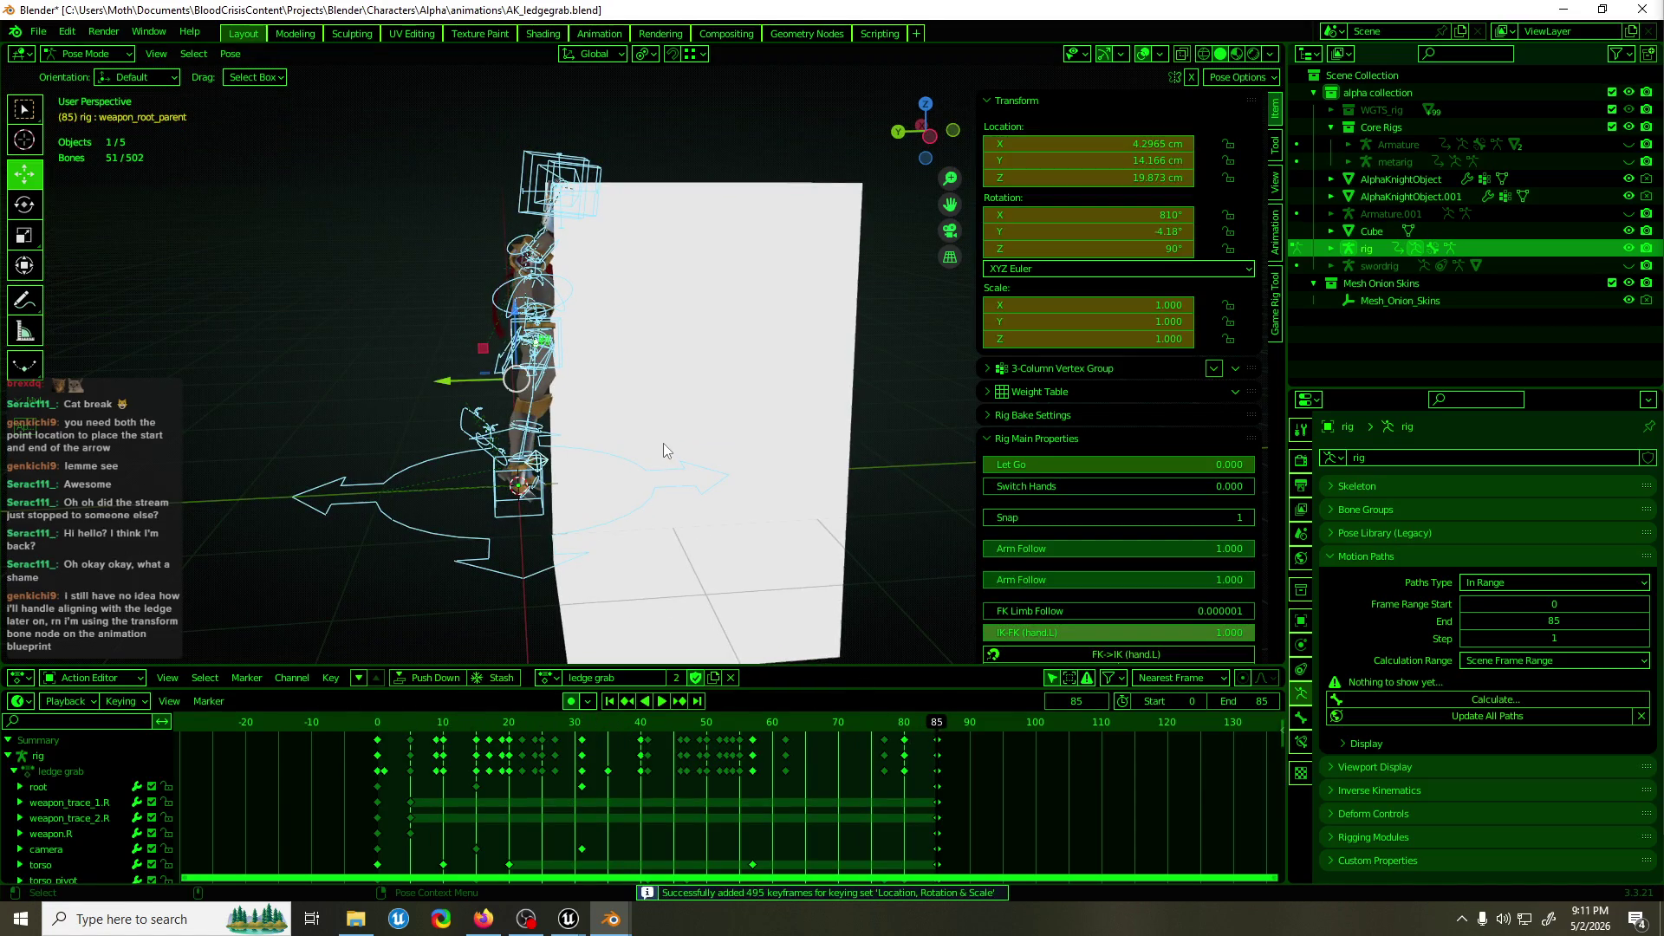
pyautogui.hotkey('ctrl', 'c')
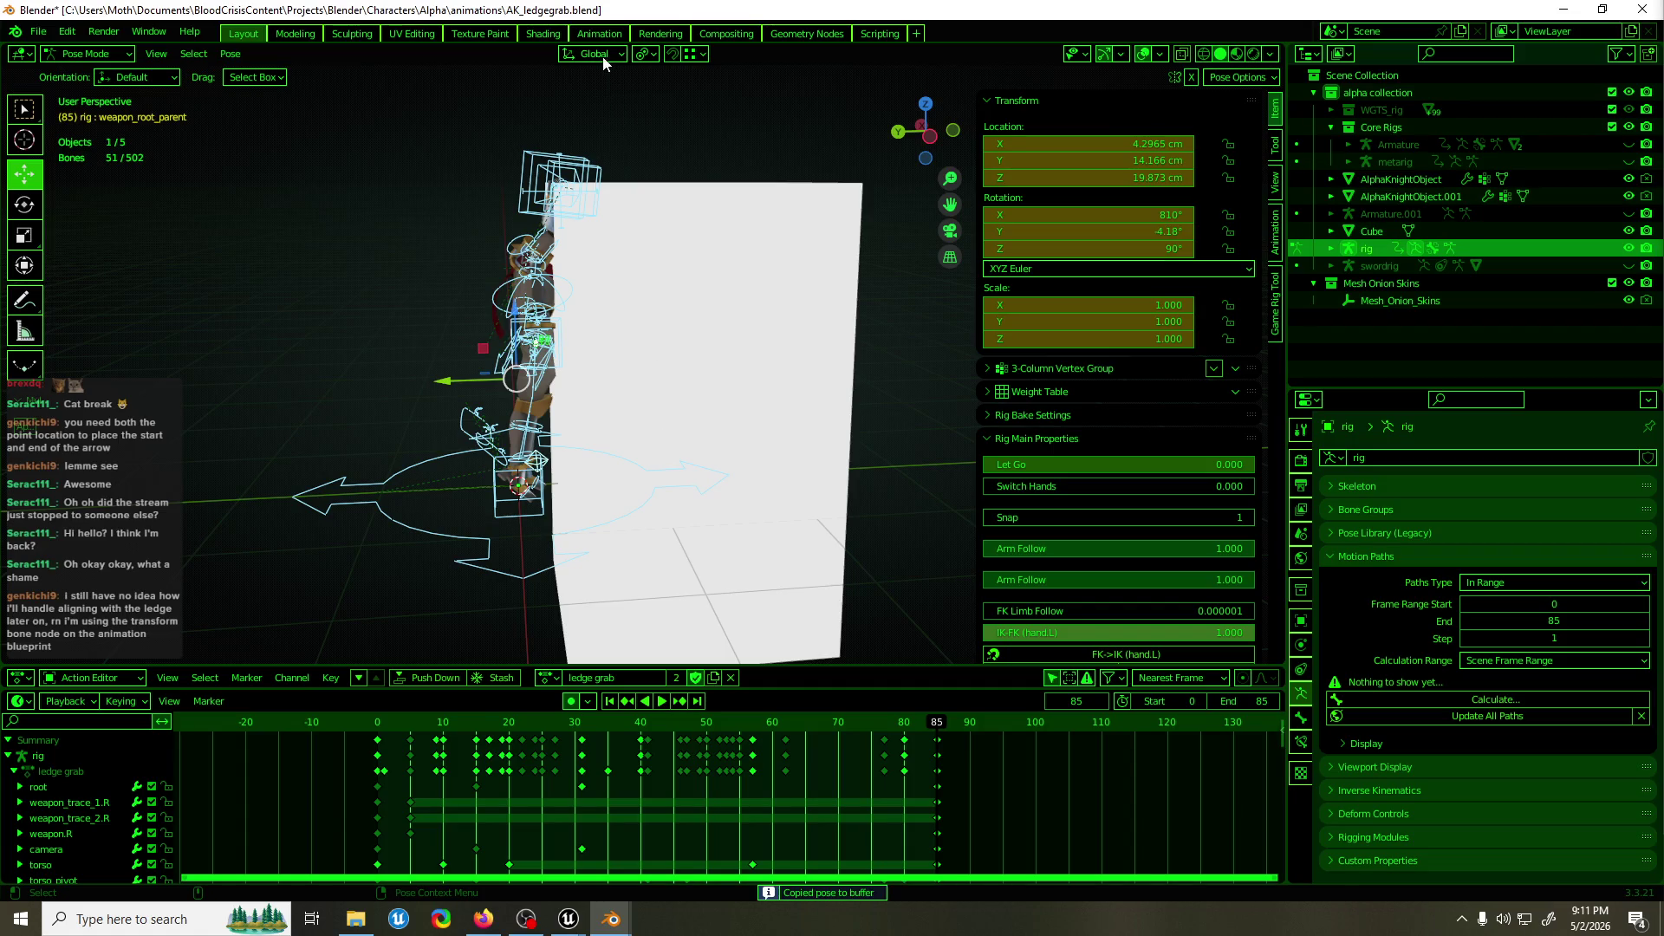
# Switch the rig to the 'ledge get up' action at frame 0 with end frame 15.
pyautogui.click(550, 678)
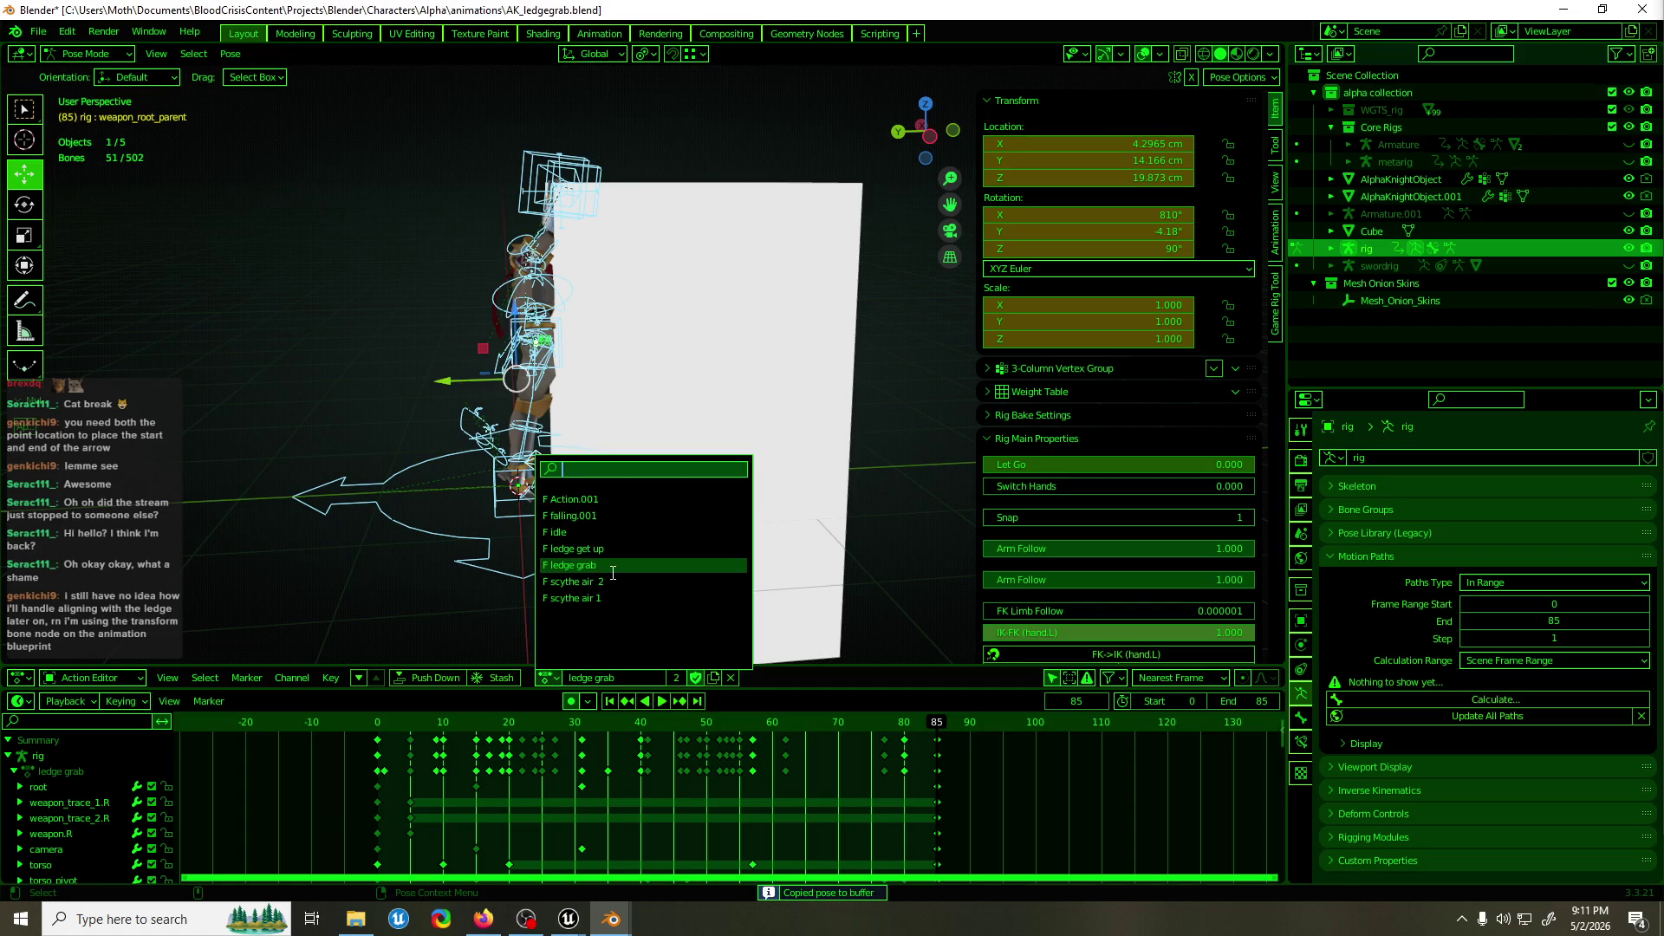
pyautogui.click(569, 626)
pyautogui.click(377, 725)
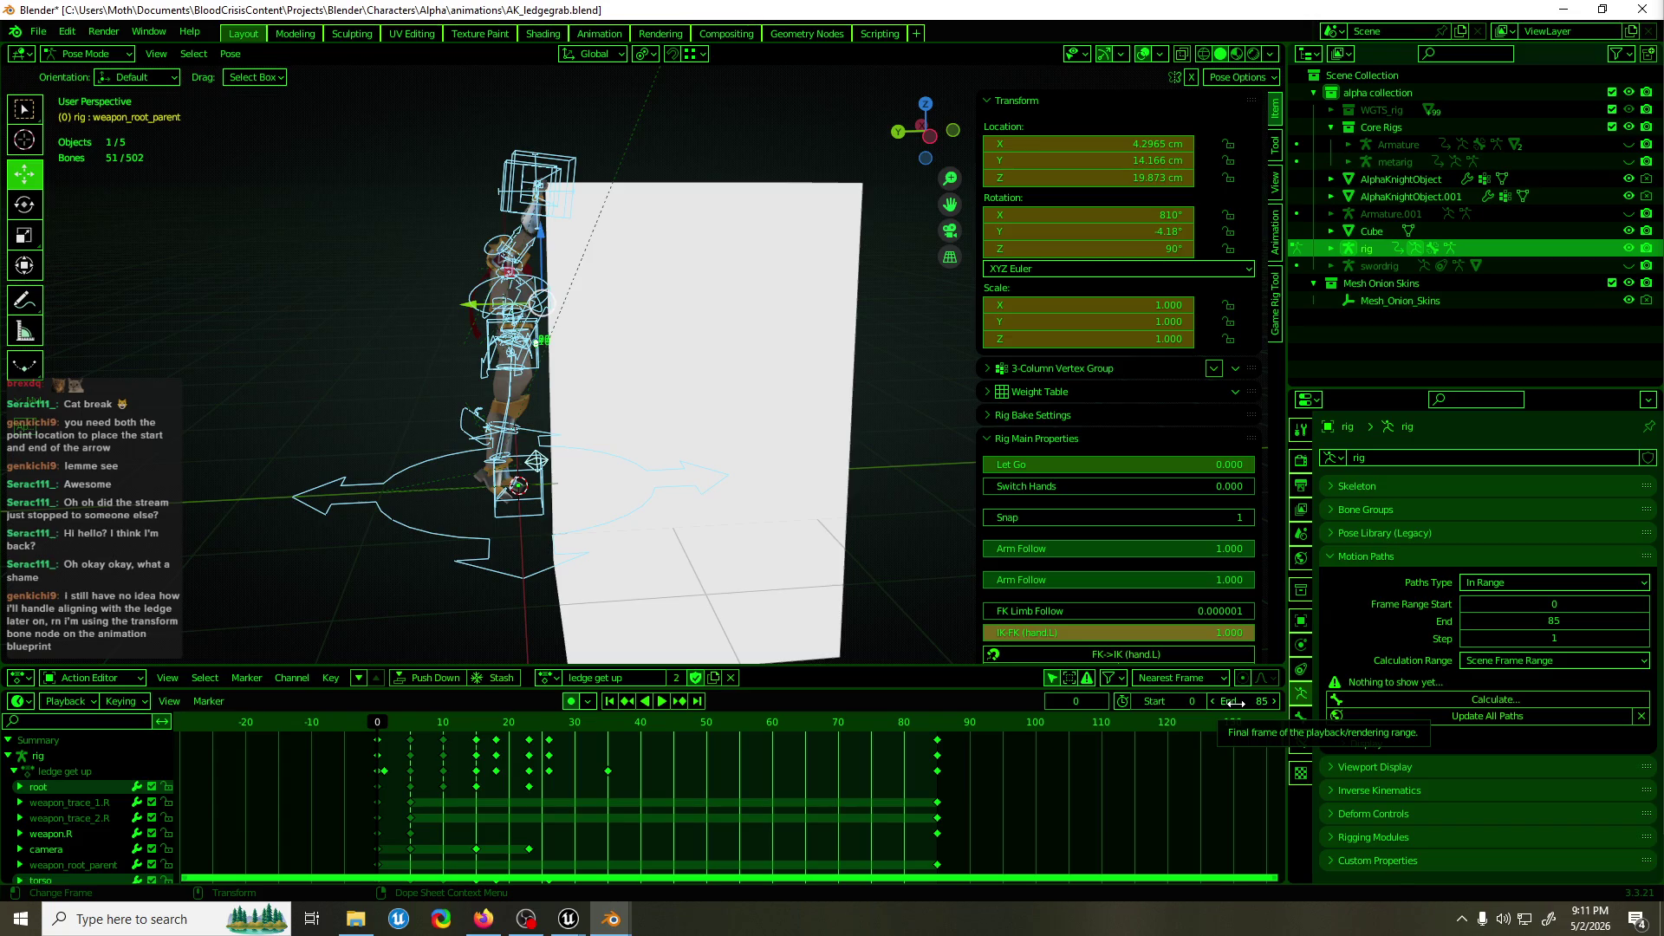
pyautogui.click(1235, 703)
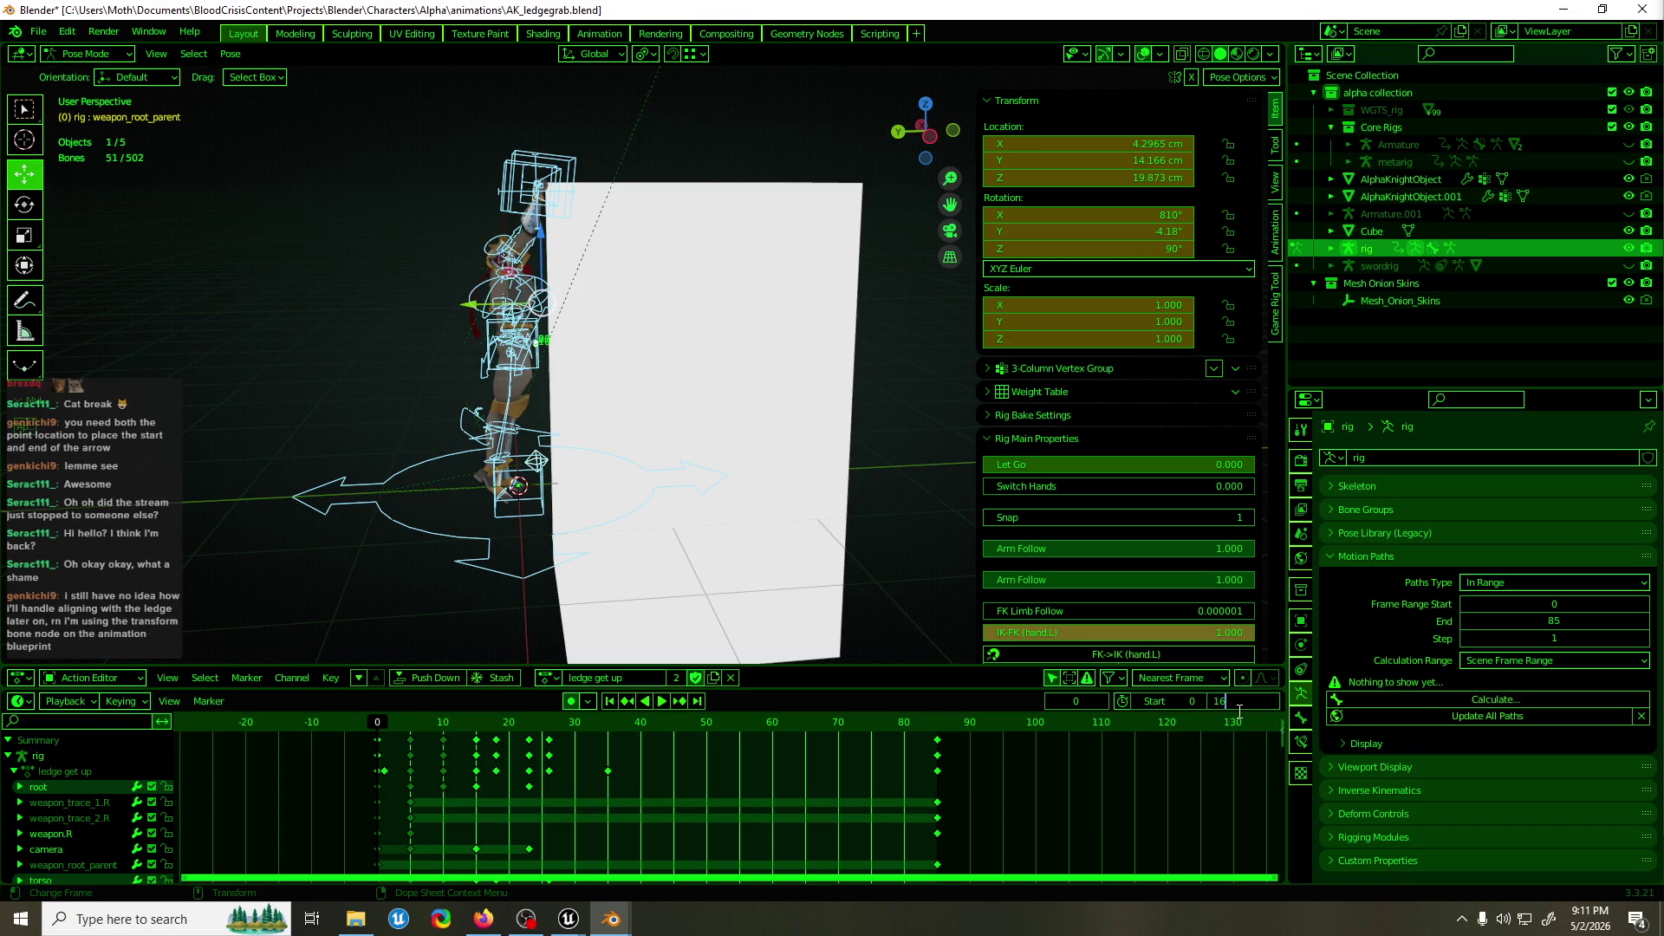
pyautogui.write('5')
pyautogui.press('Return')
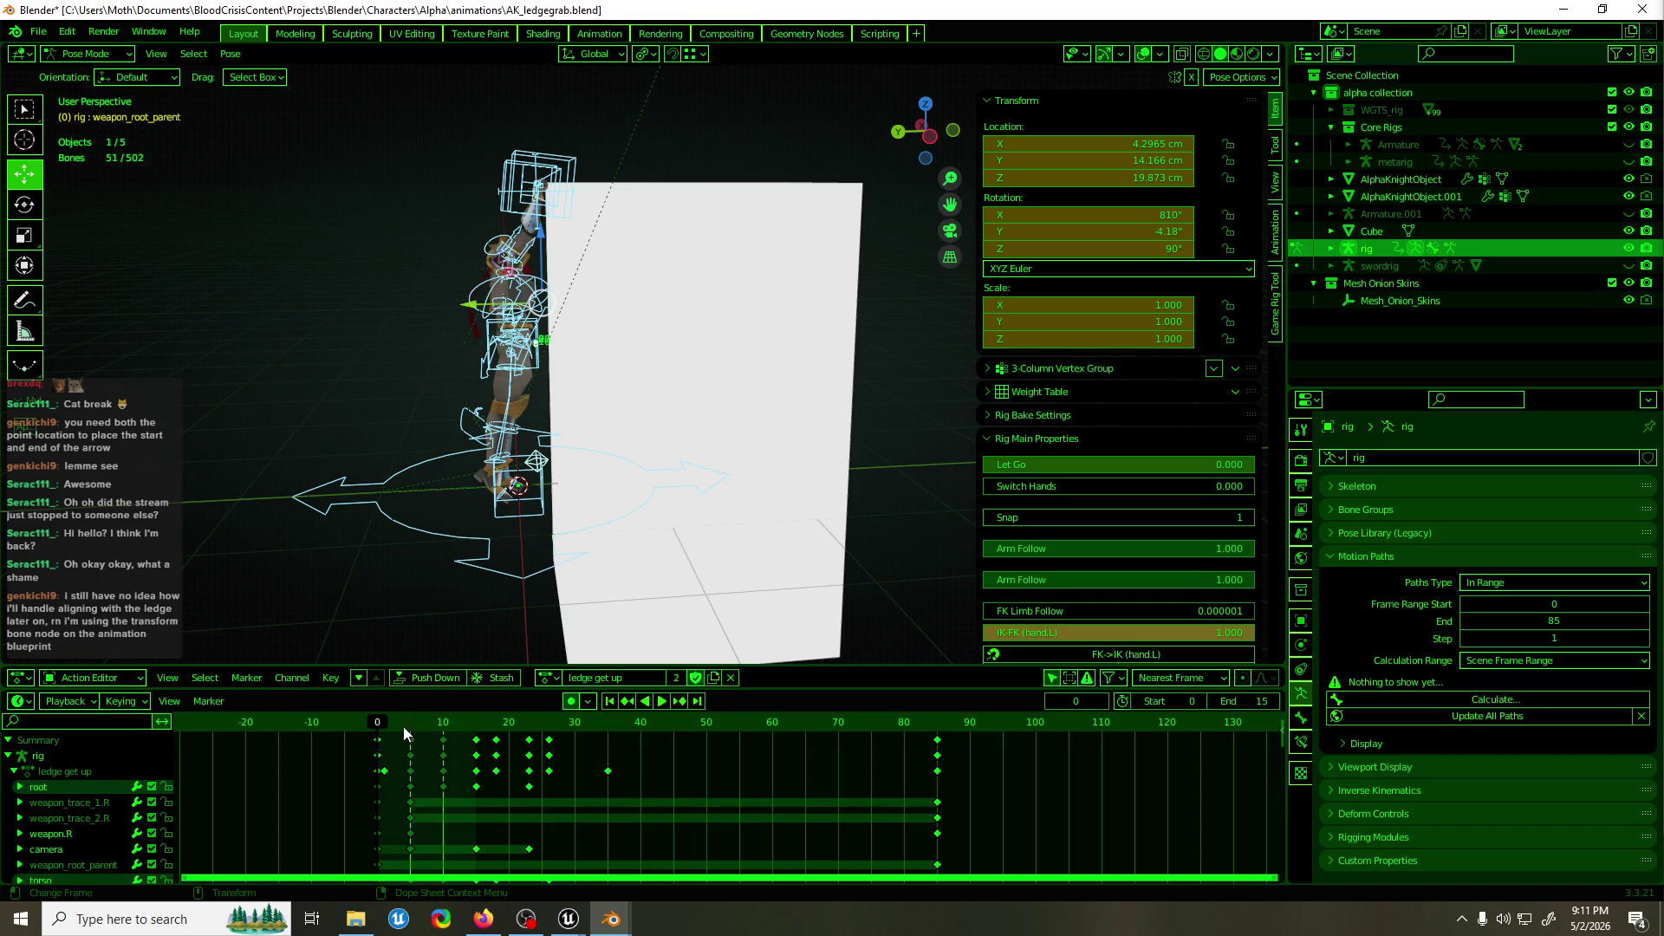
# Paste the copied pose mirrored at frame 0, preview it, and return to Object Mode.
pyautogui.press('space')
pyautogui.moveTo(438, 725); pyautogui.dragTo(476, 733)
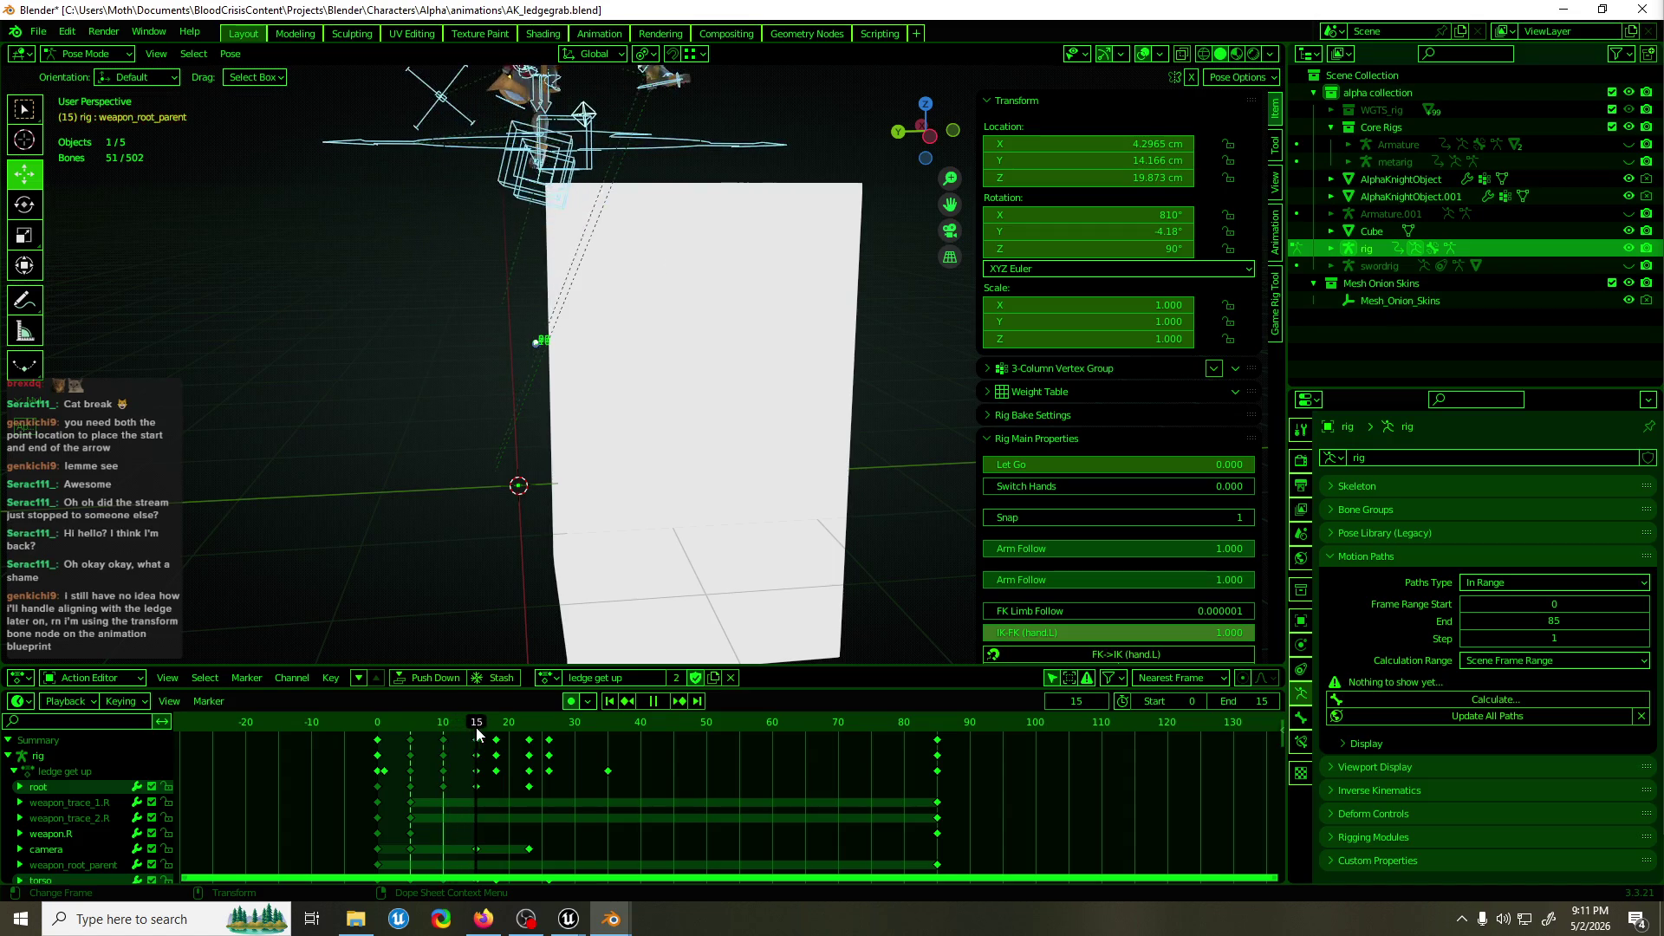
pyautogui.press('Escape')
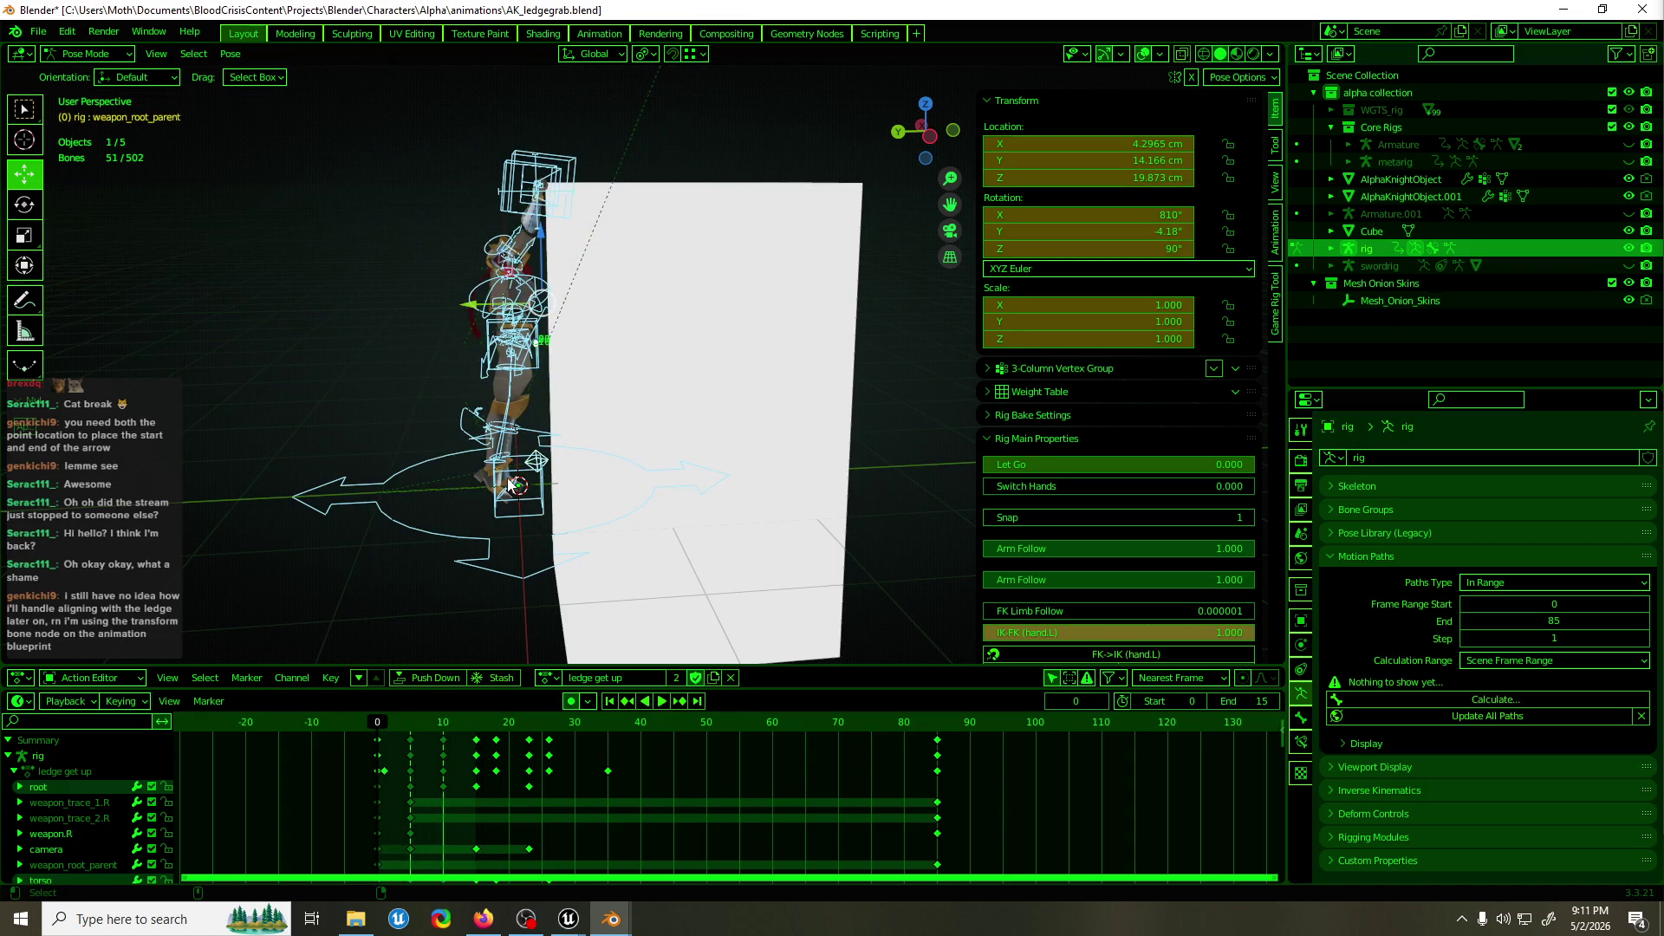
pyautogui.hotkey('ctrl', 'v')
pyautogui.moveTo(527, 451); pyautogui.dragTo(519, 463)
pyautogui.press('space')
pyautogui.press('Escape')
pyautogui.hotkey('ctrl', 'Tab')
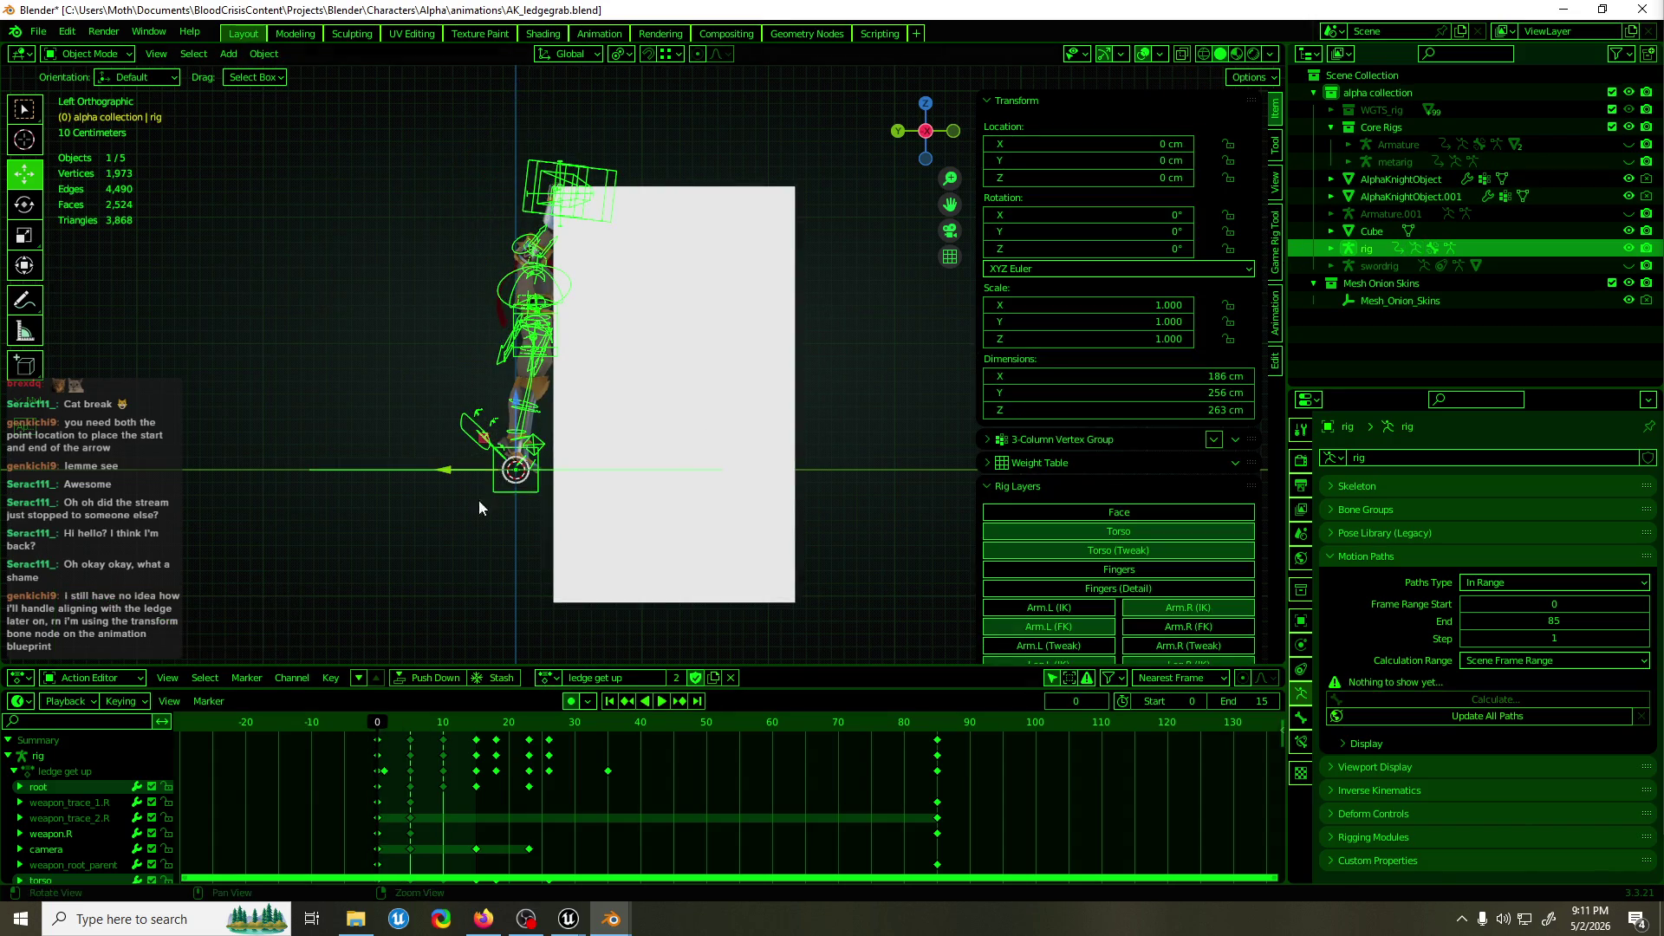
# Leave local view, save, select the Armature, and launch FBX export via F3 'fbx'.
pyautogui.press('KP_Divide')
pyautogui.hotkey('ctrl', 's')
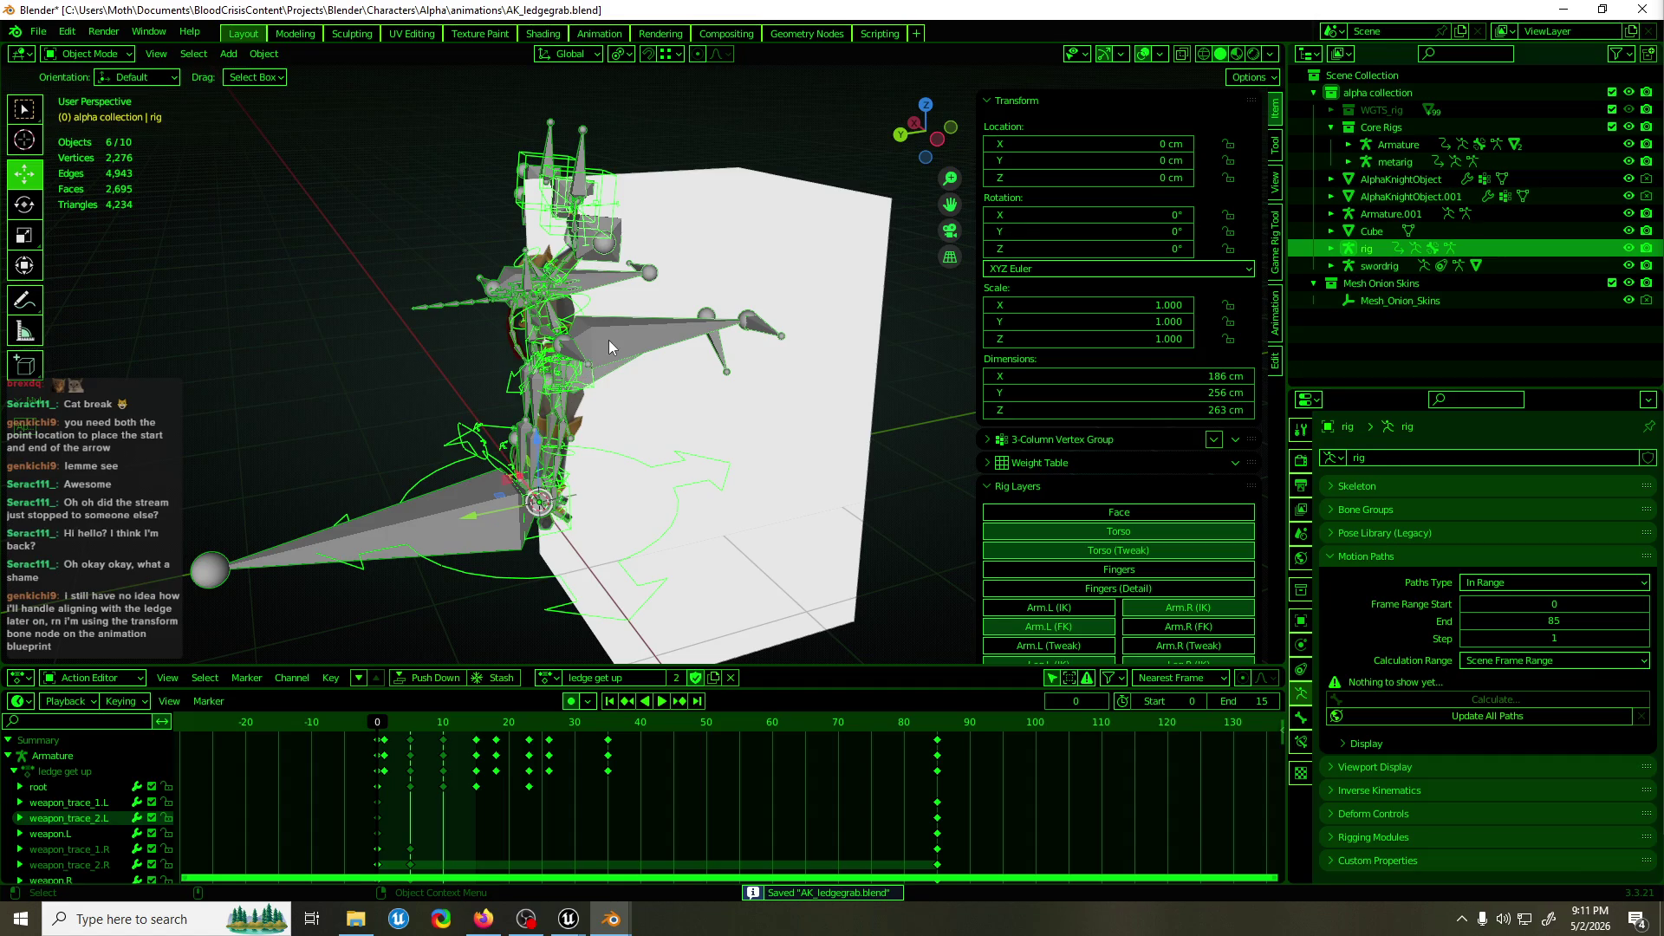
pyautogui.click(608, 346)
pyautogui.press('F3')
pyautogui.write('fbx')
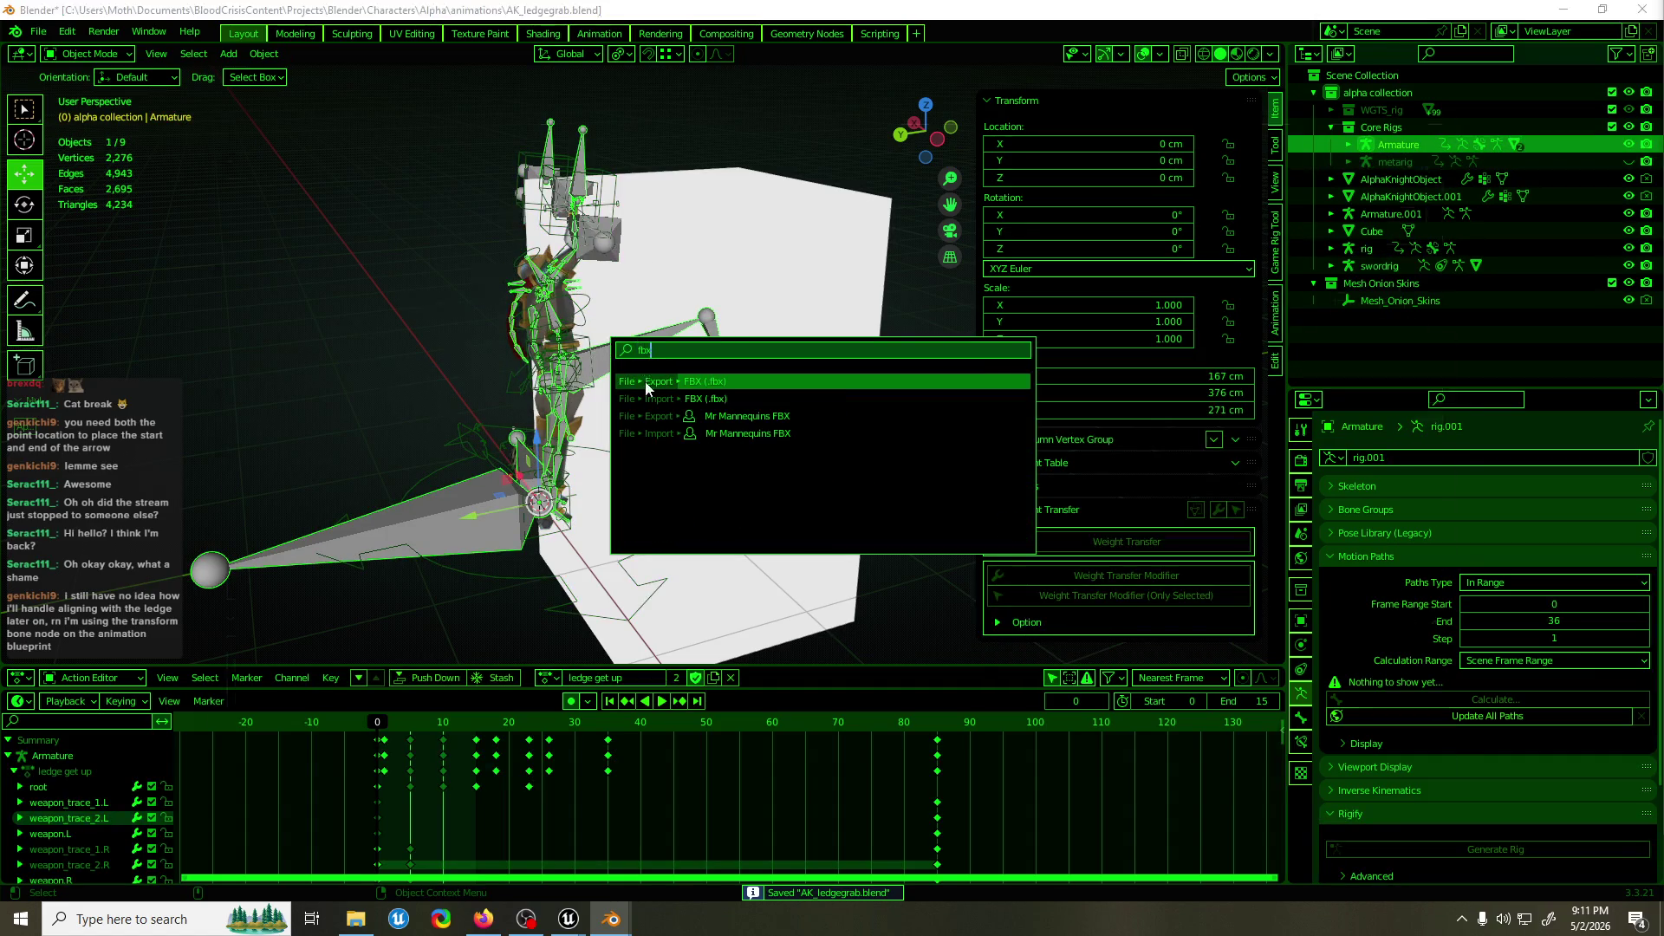
pyautogui.click(646, 383)
# Browse the export dialog to assets\Characters\AlphaKnight\animations.
pyautogui.click(460, 158)
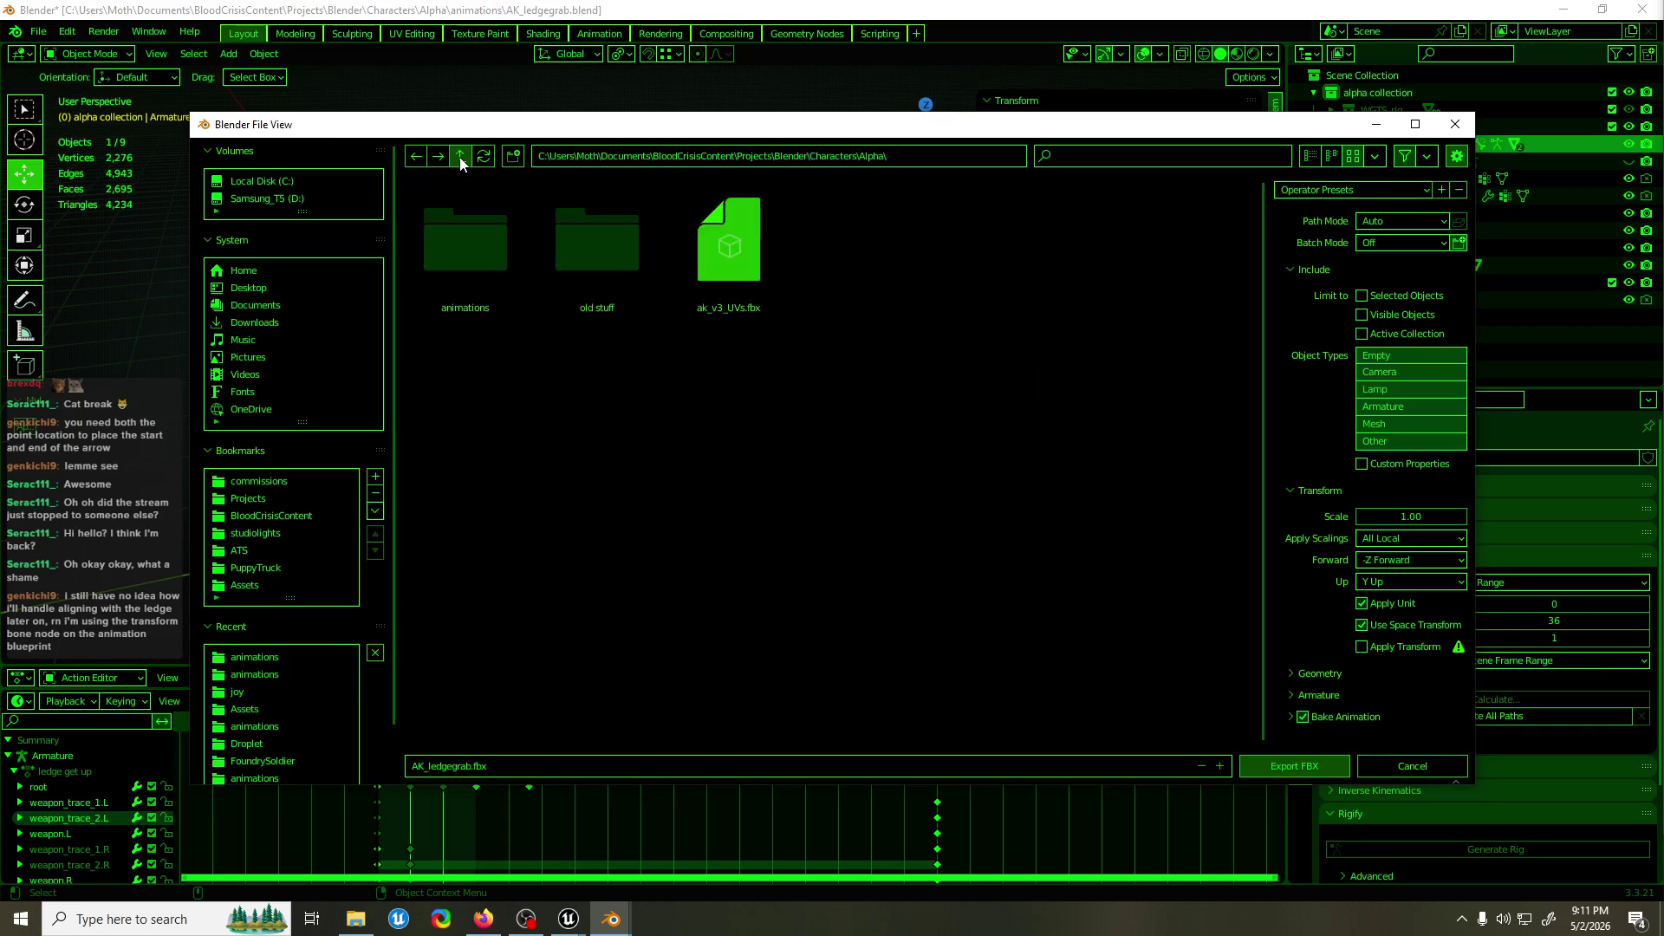
pyautogui.click(461, 158)
pyautogui.click(460, 158)
pyautogui.click(460, 158)
pyautogui.click(460, 157)
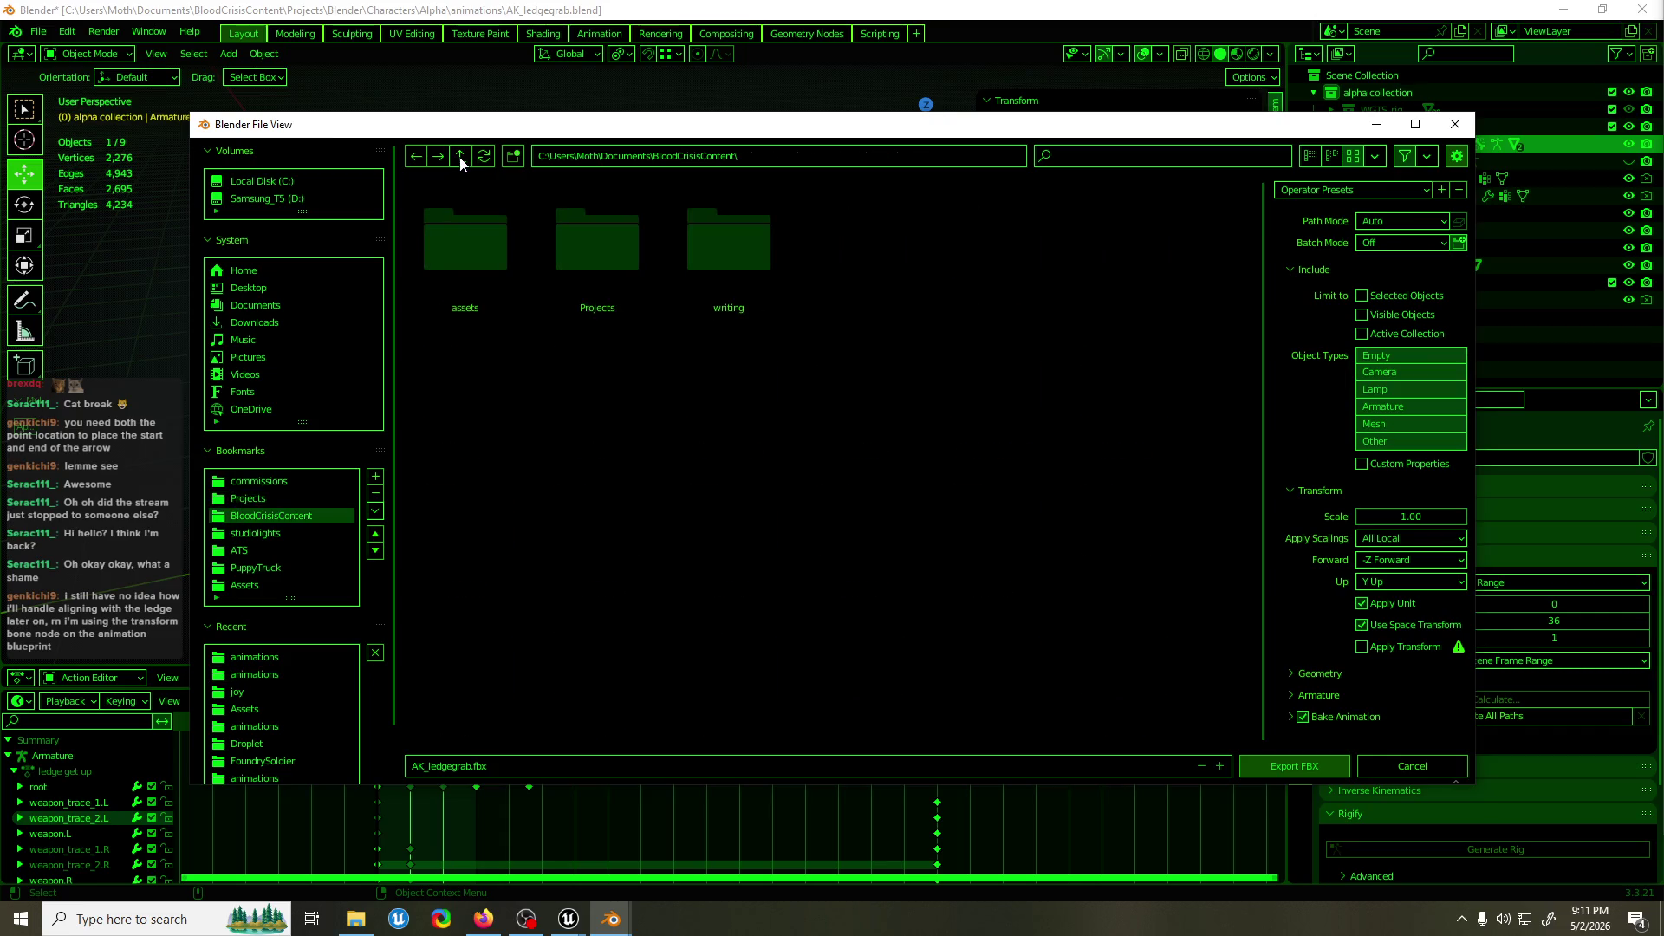
pyautogui.doubleClick(510, 282)
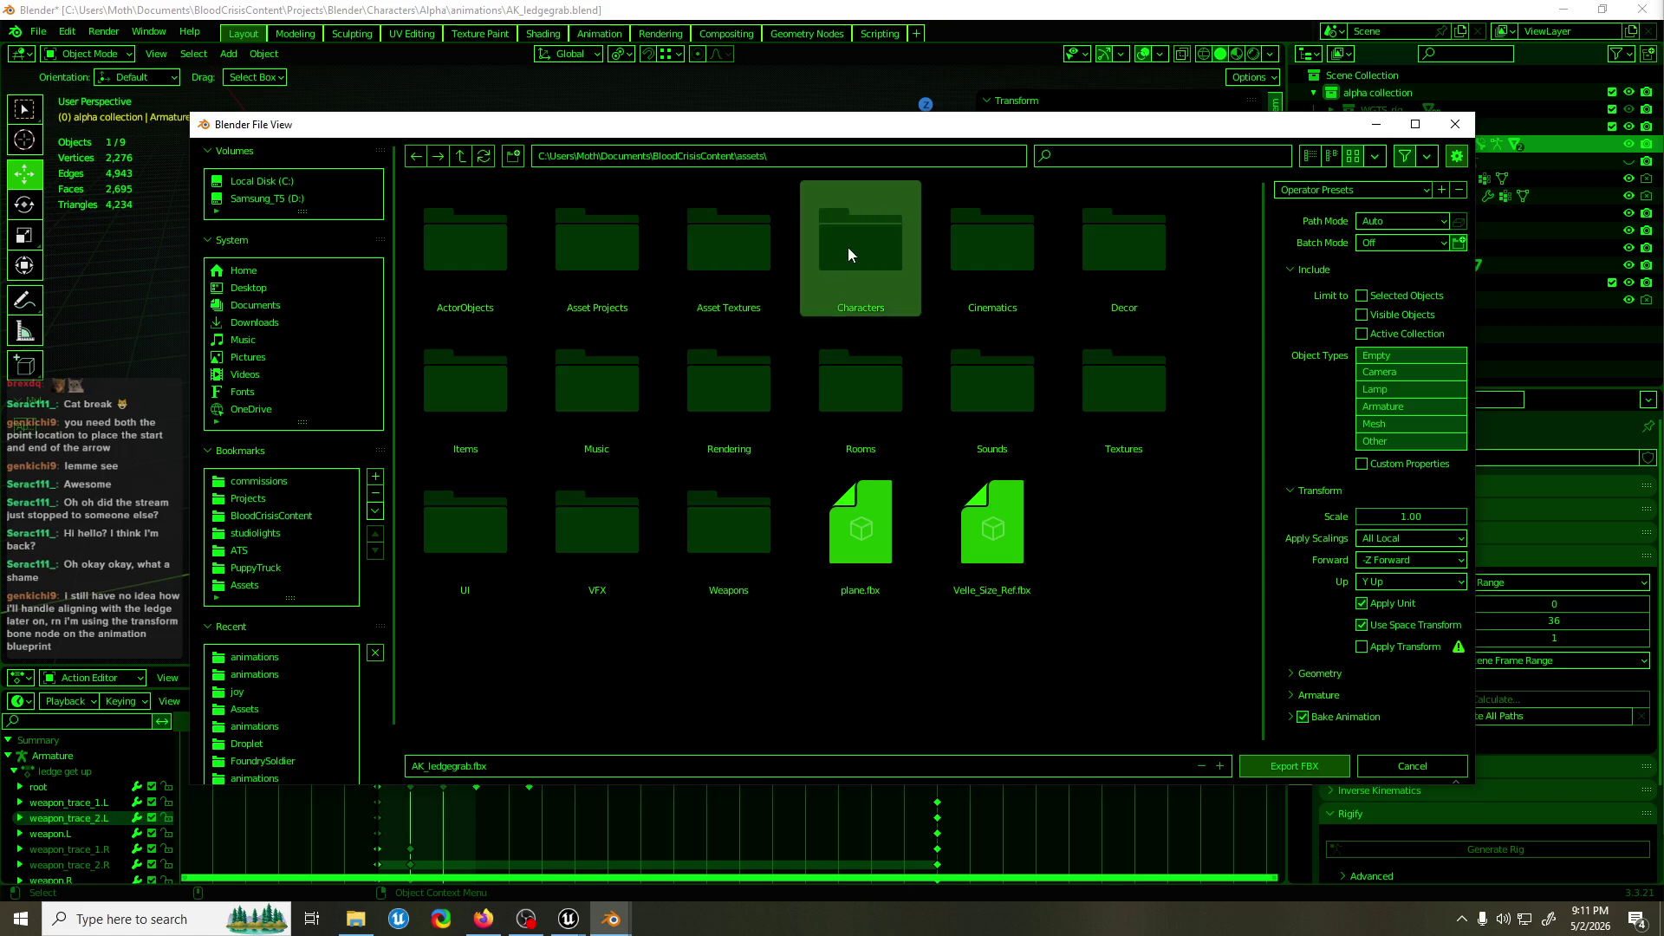
pyautogui.doubleClick(848, 247)
pyautogui.doubleClick(501, 251)
pyautogui.doubleClick(501, 252)
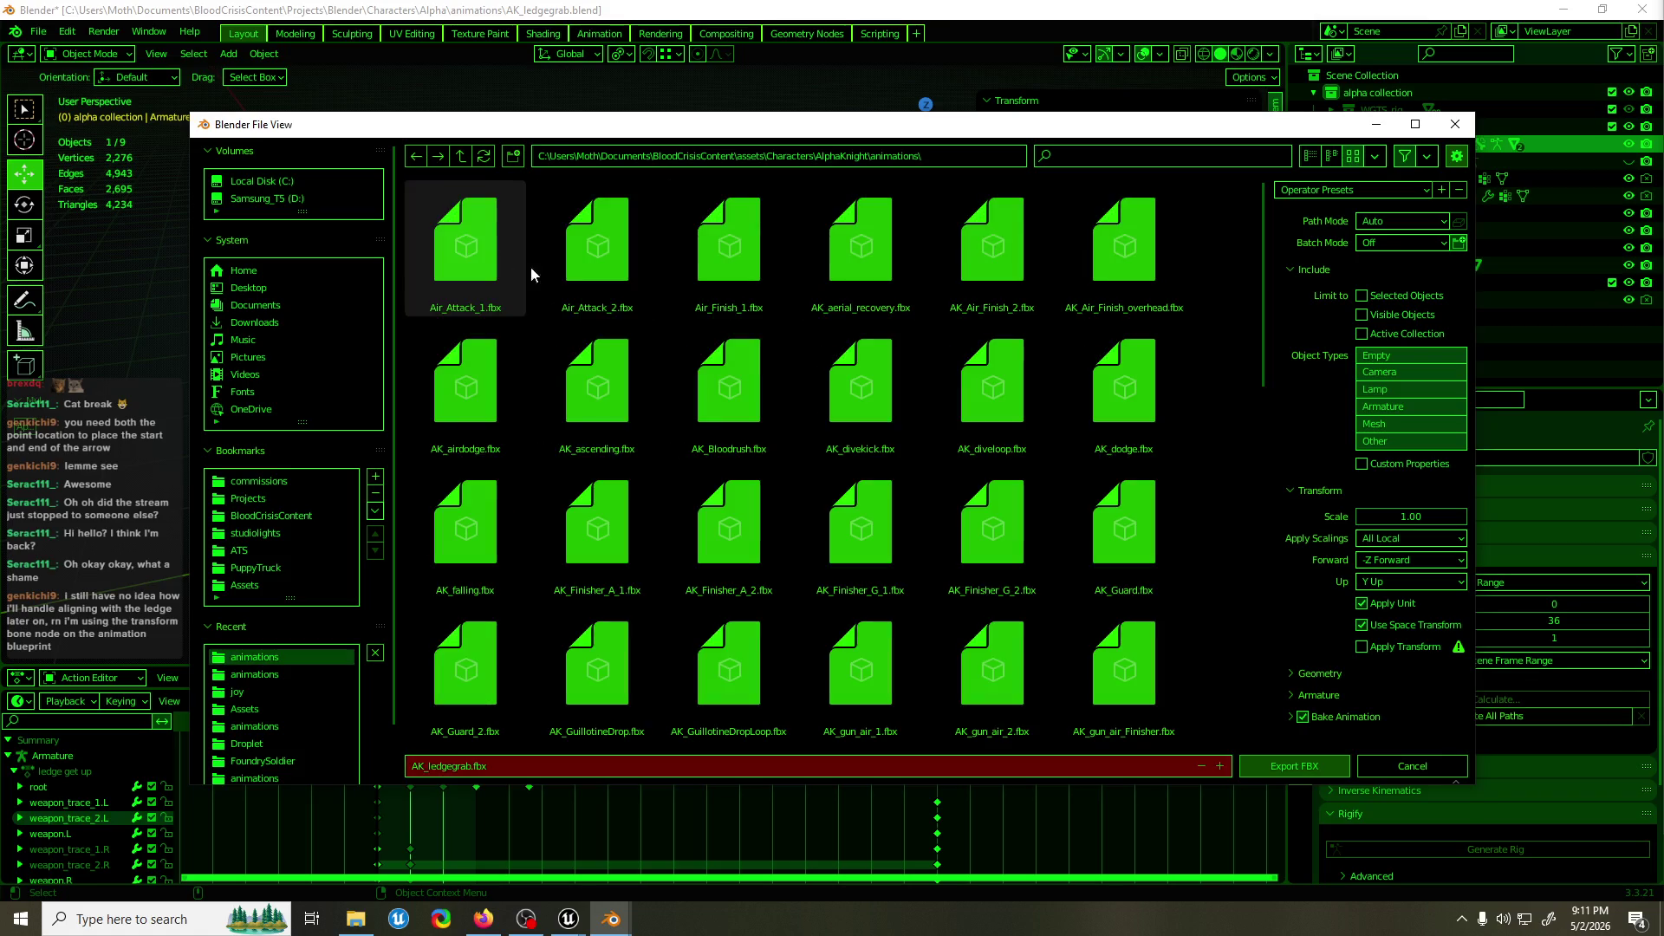
pyautogui.moveTo(621, 136)
pyautogui.mouseDown()
pyautogui.moveTo(1222, 159)
pyautogui.moveTo(553, 130)
pyautogui.mouseUp()
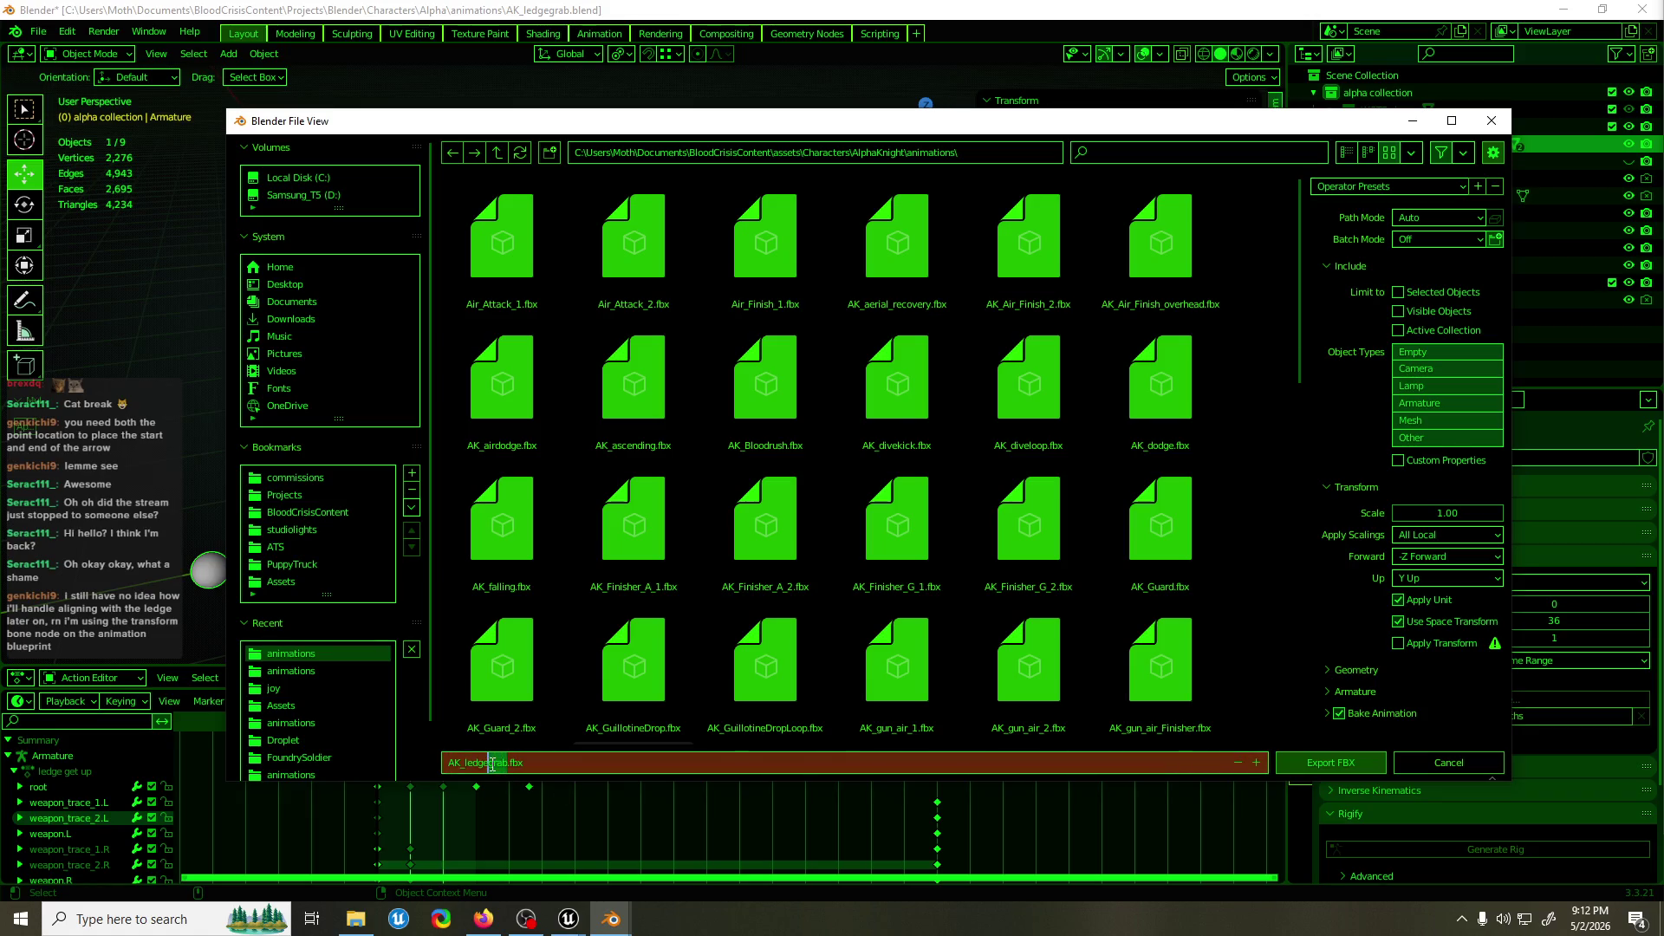
# Export as AK_ledgejump.fbx using the selected-armature-only preset.
pyautogui.write('mp')
pyautogui.press('Return')
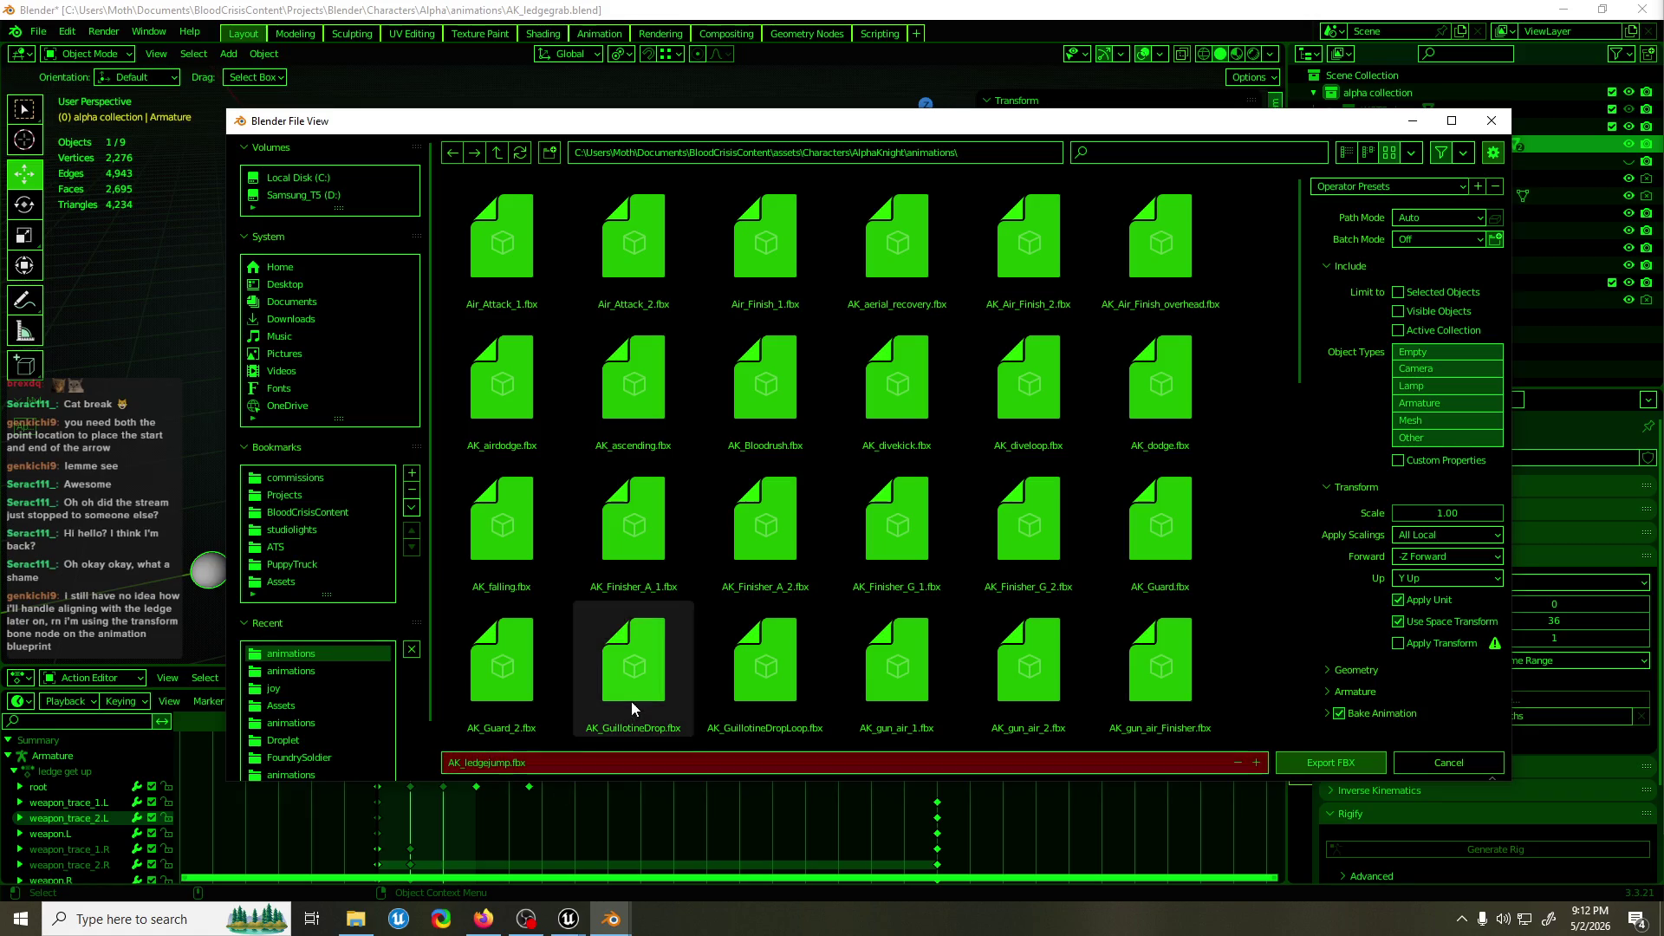
pyautogui.click(1372, 193)
pyautogui.click(1394, 239)
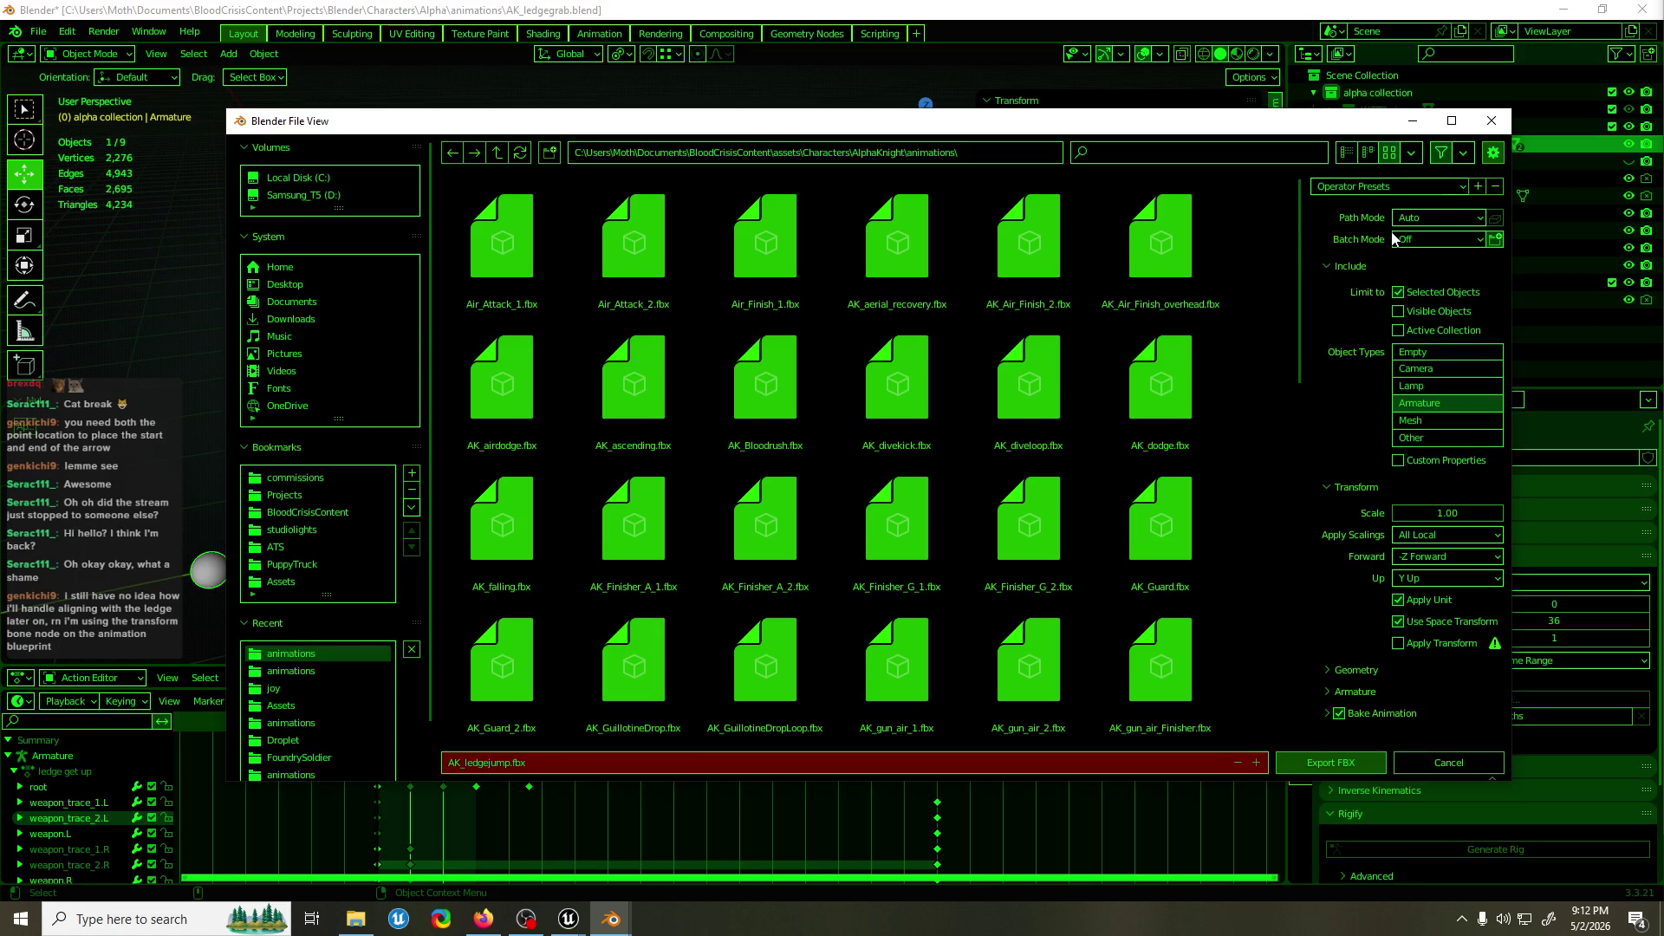
pyautogui.click(1350, 763)
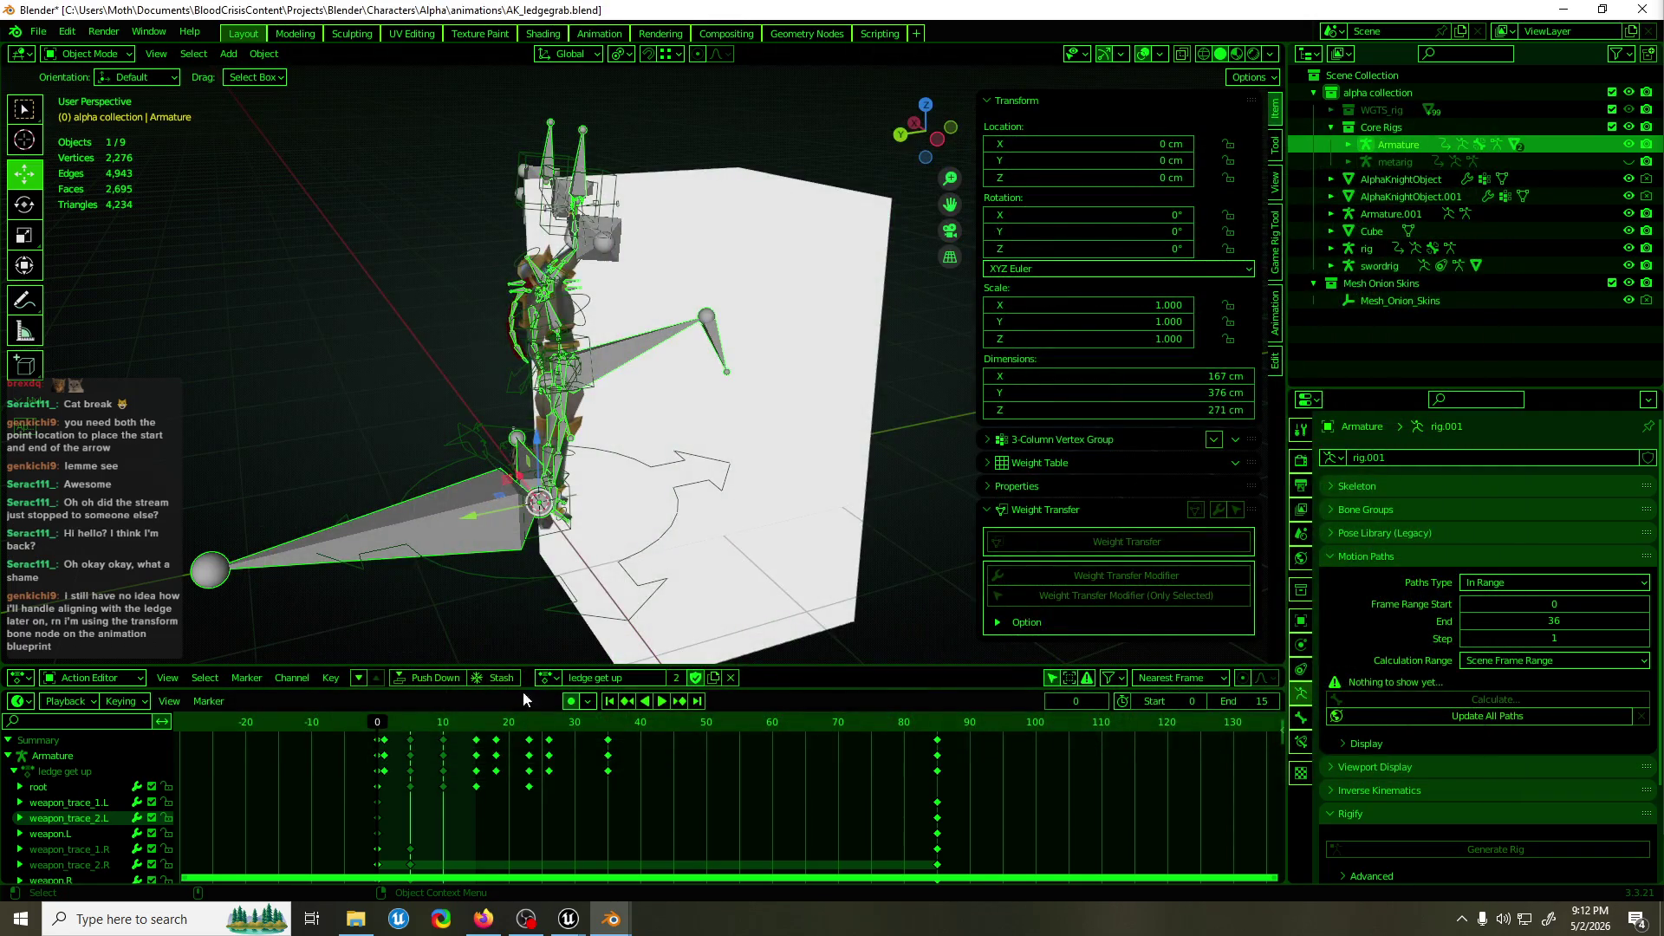
# Assign the ledge grab action to both the Armature and the rig, with end frame 85.
pyautogui.click(551, 681)
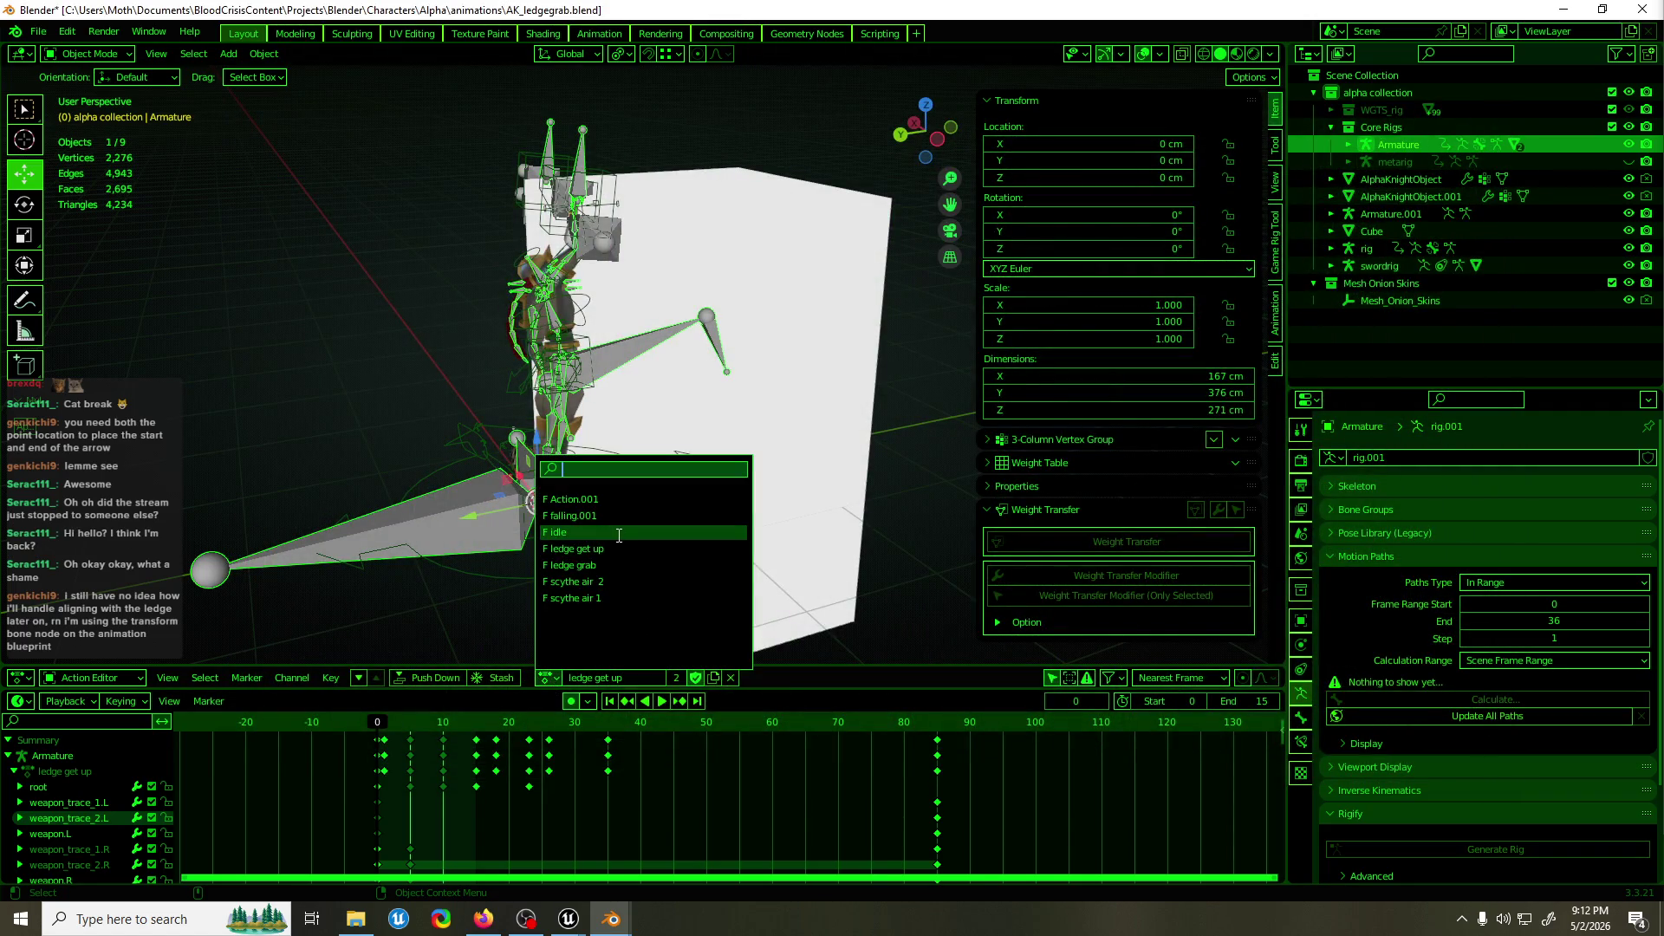
pyautogui.click(619, 565)
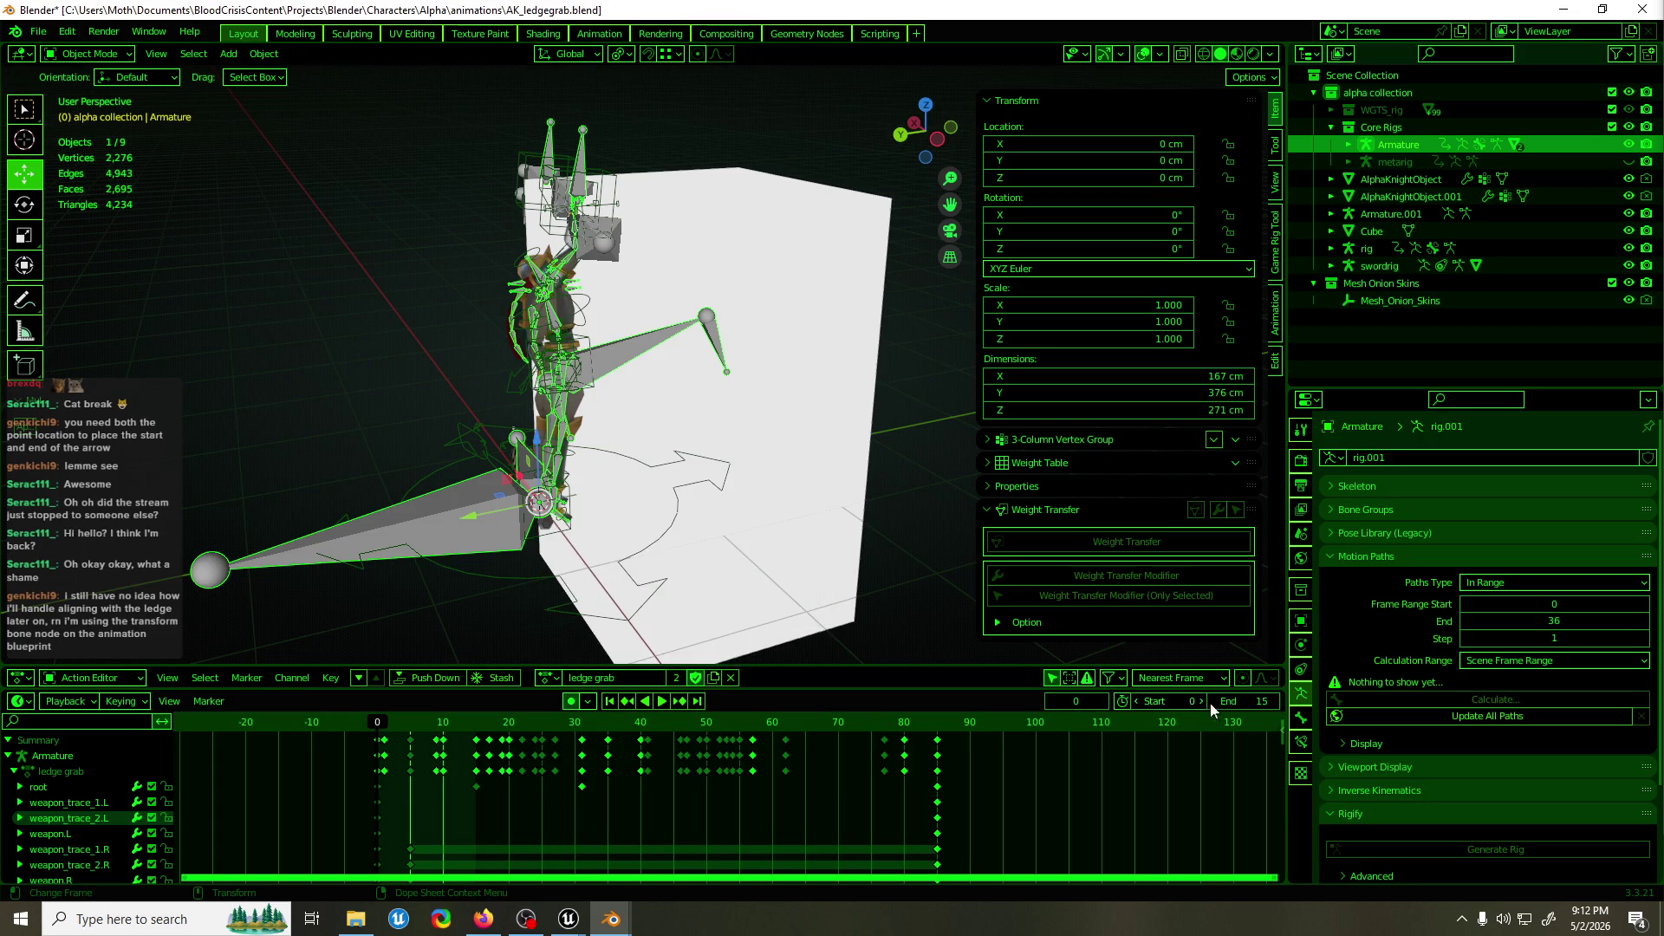
pyautogui.click(1241, 701)
pyautogui.write('85')
pyautogui.press('Return')
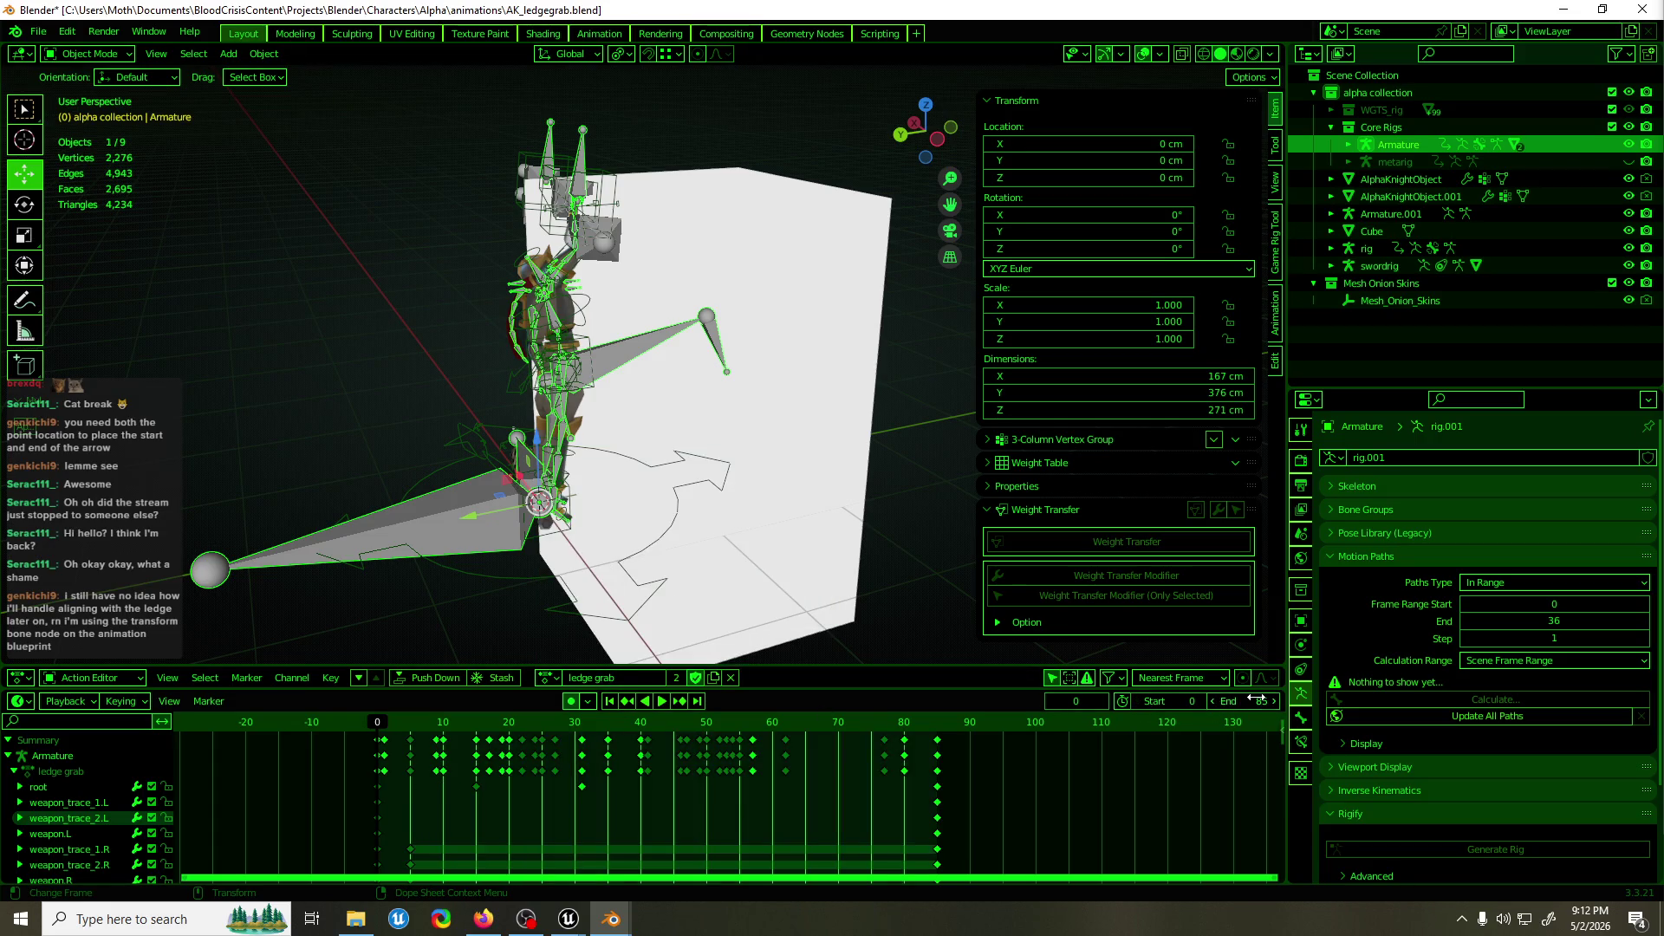
pyautogui.click(653, 544)
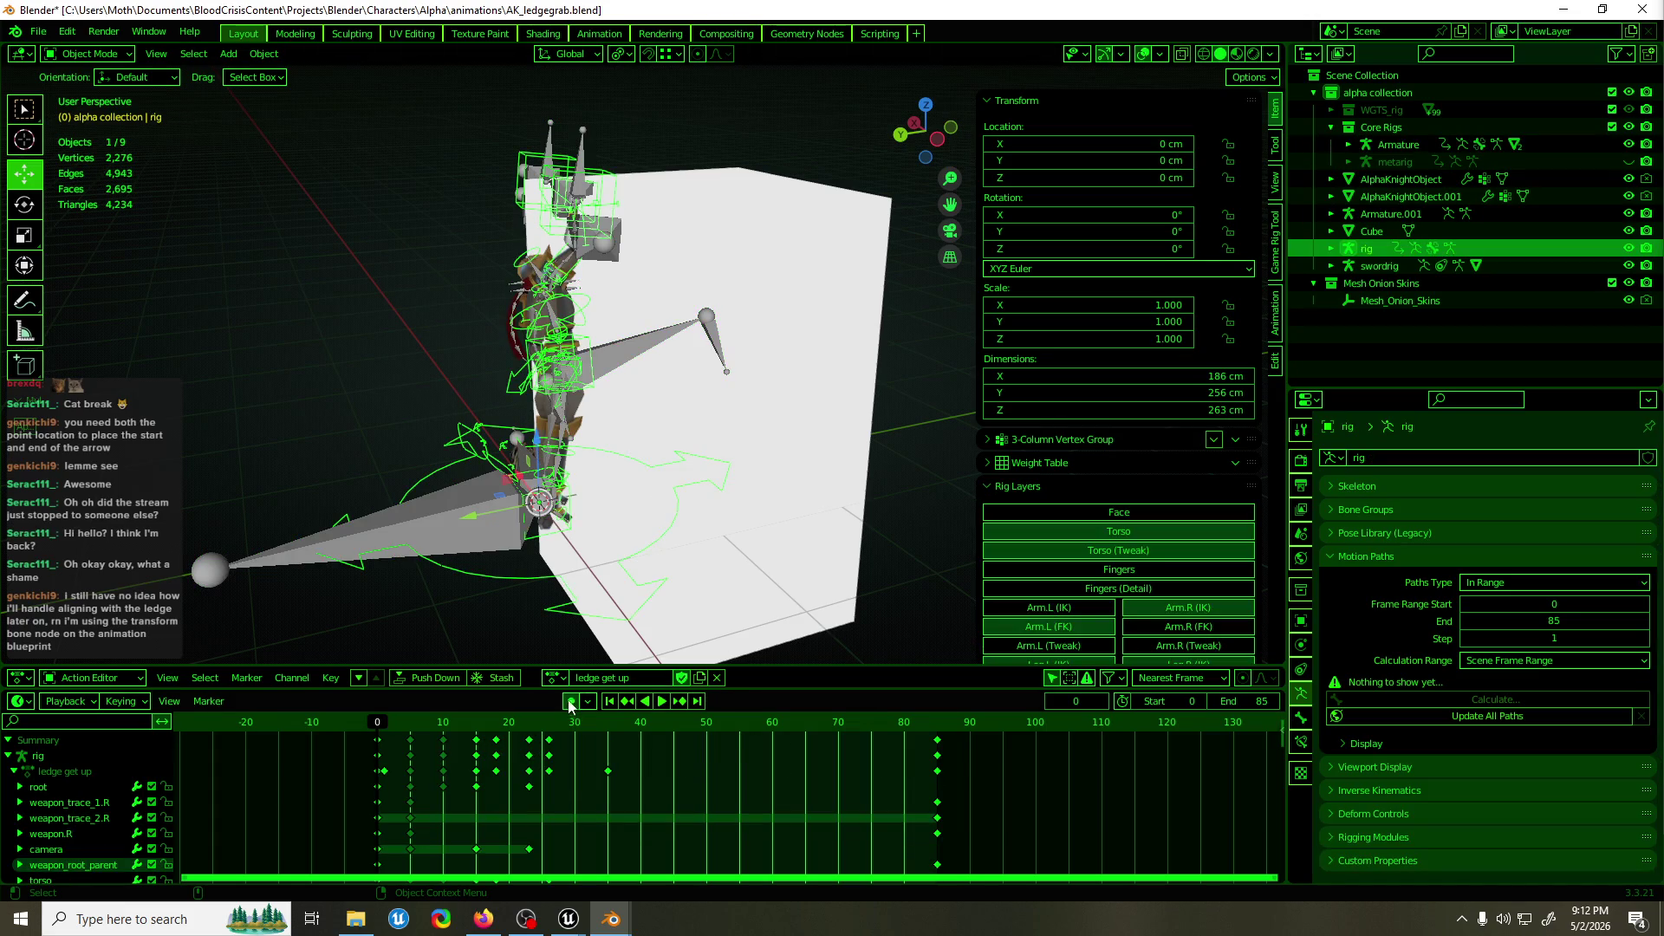
pyautogui.click(553, 678)
pyautogui.click(598, 569)
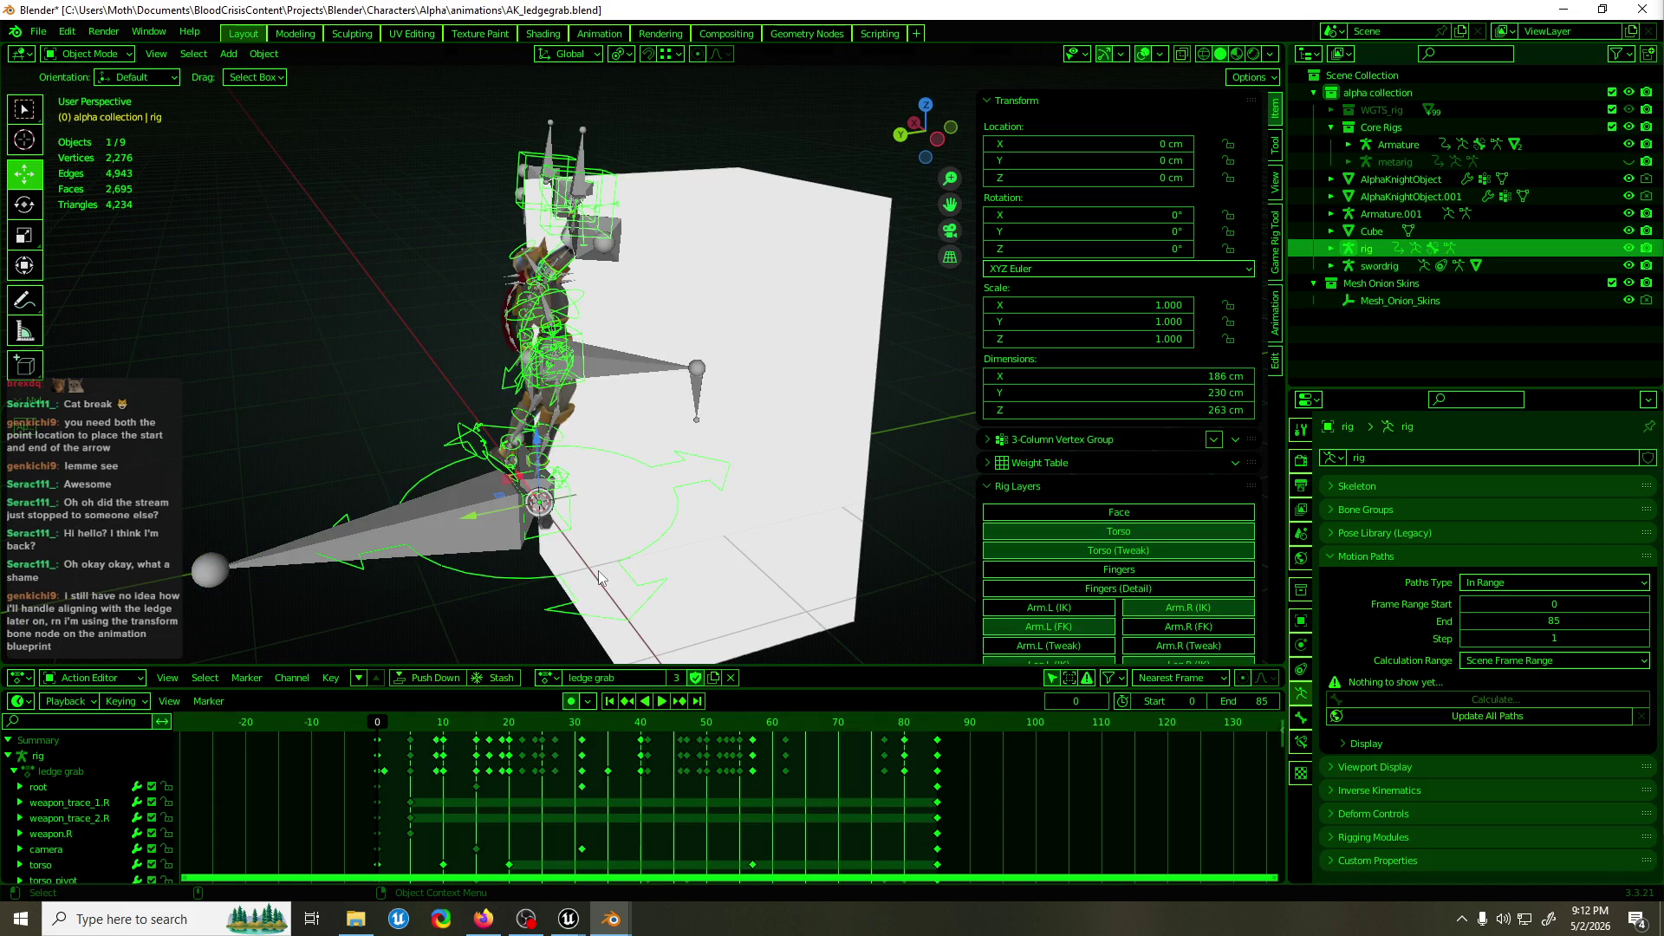
# Reselect the Armature and search for the FBX command, then cancel.
pyautogui.click(487, 524)
pyautogui.press('F3')
pyautogui.write('fbx')
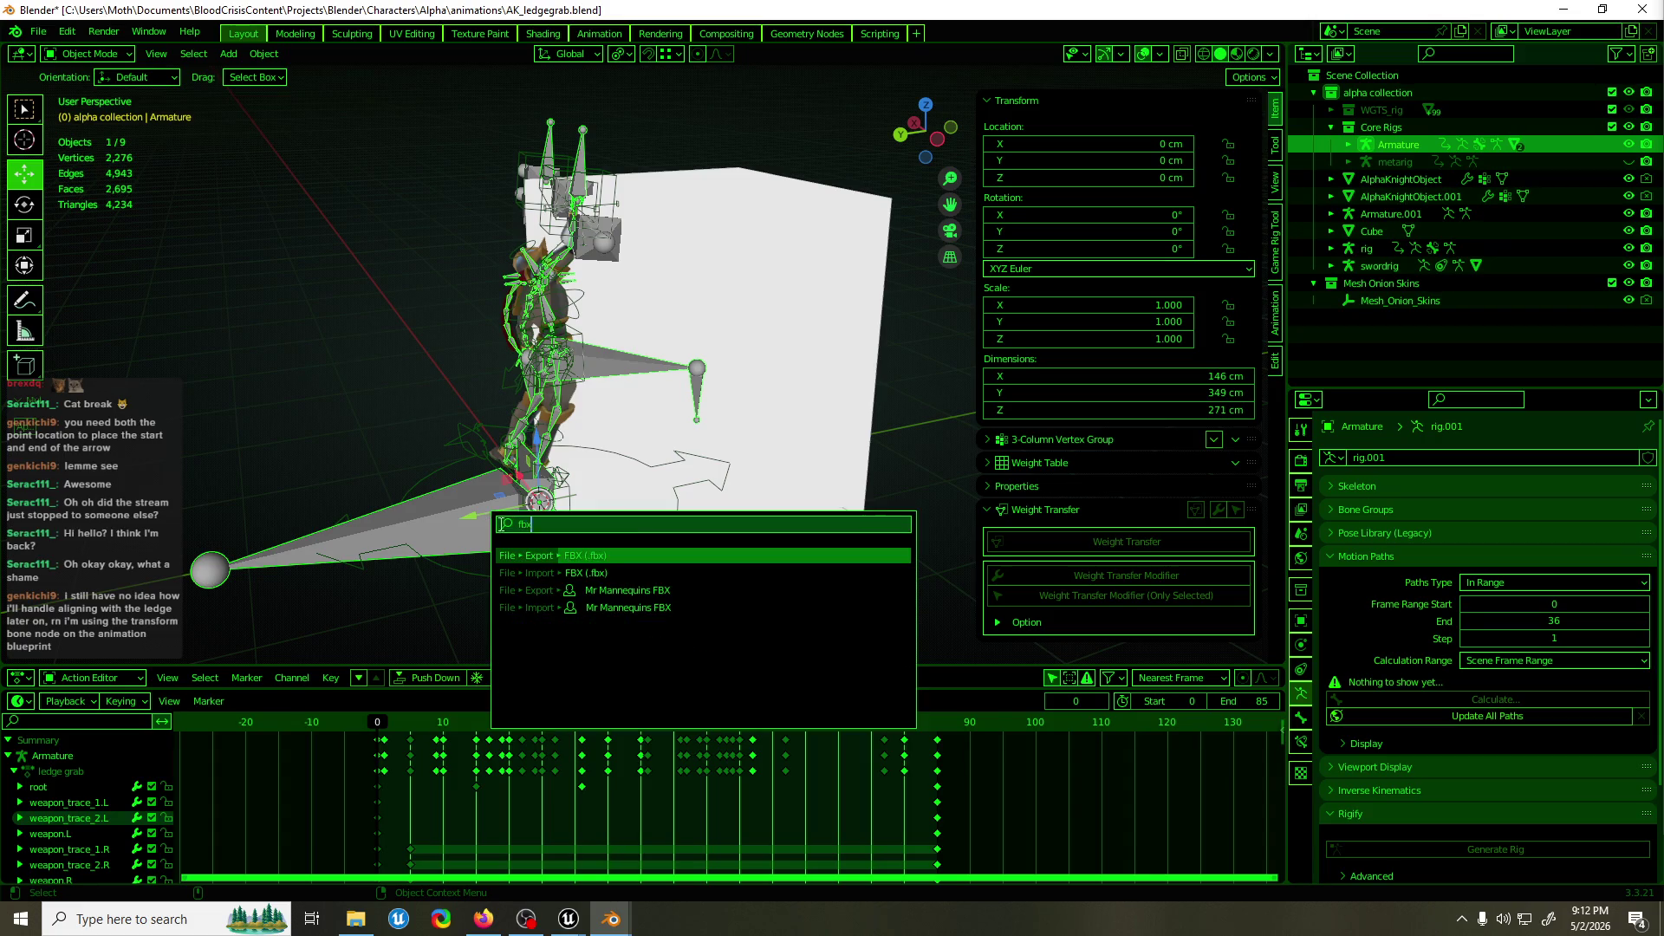
pyautogui.press('Escape')
# Inspect the Armature's weapon.R bone constraints in Pose Mode.
pyautogui.hotkey('ctrl', 'Tab')
pyautogui.click(529, 480)
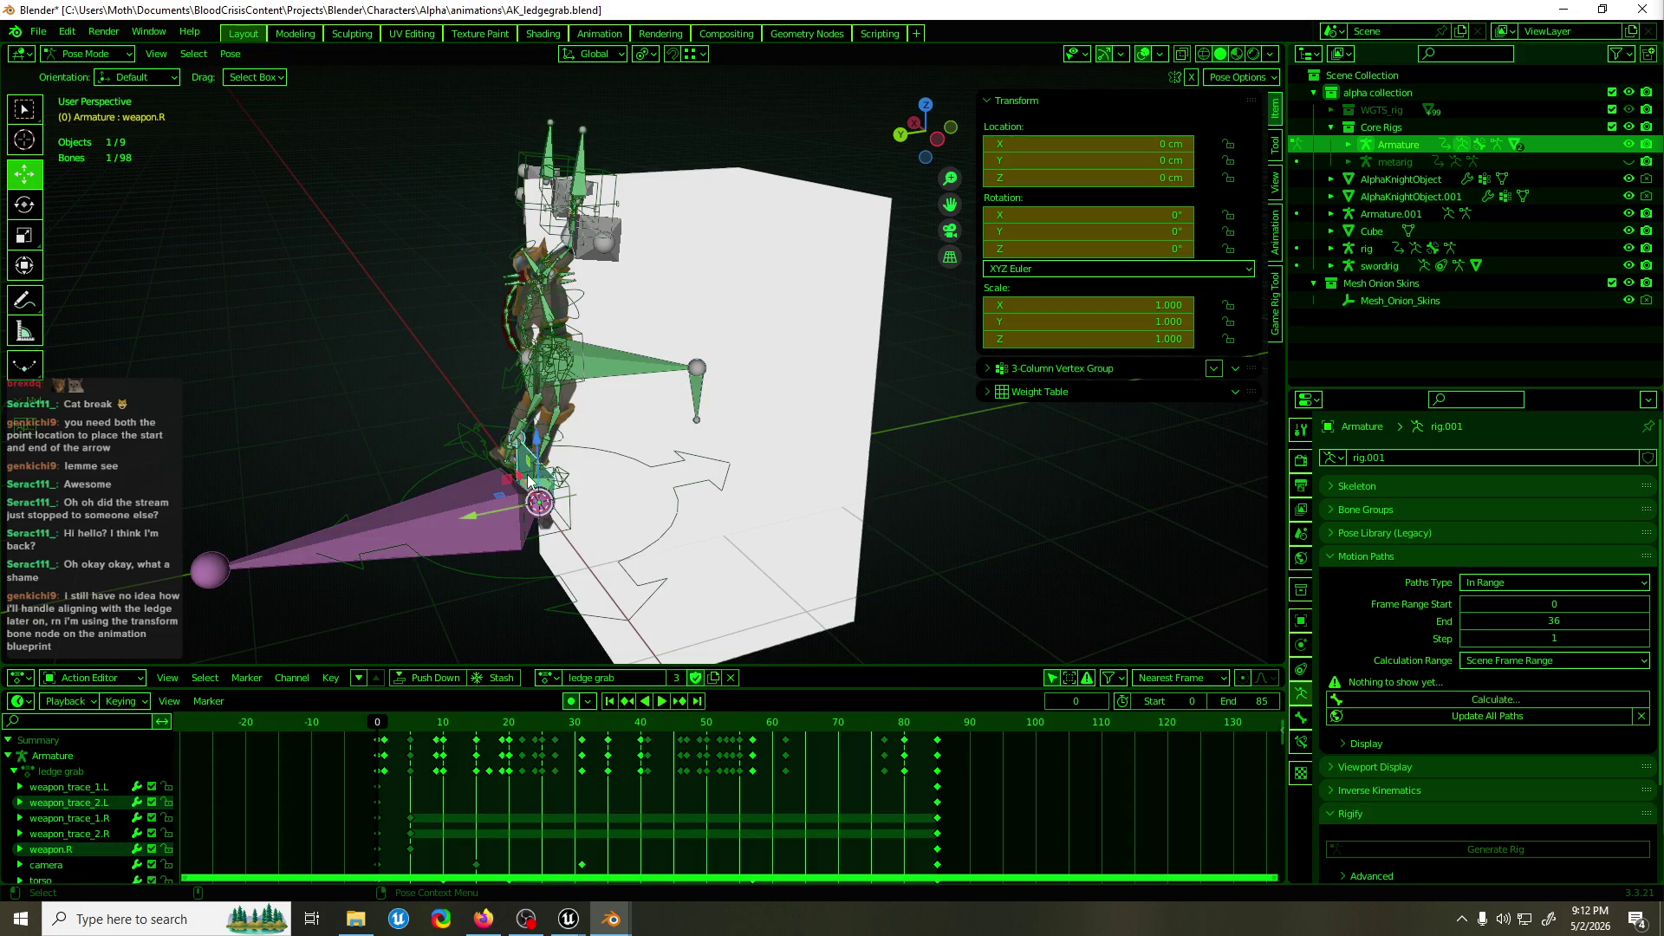
pyautogui.click(1301, 743)
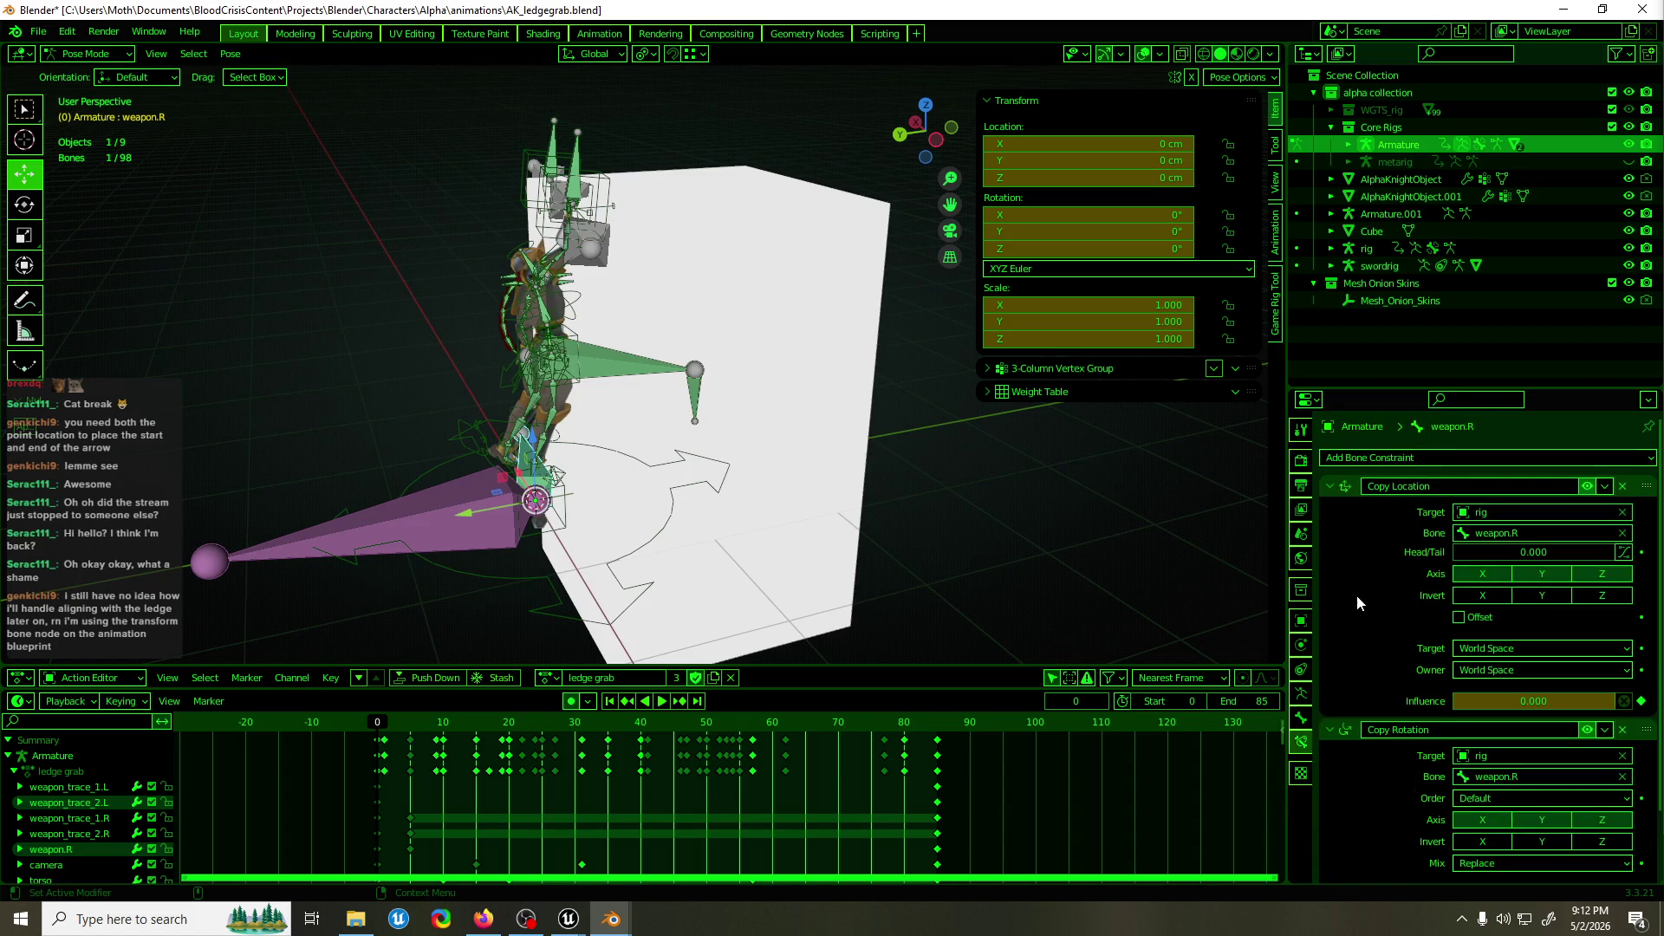
pyautogui.scroll(-2, 1365, 602)
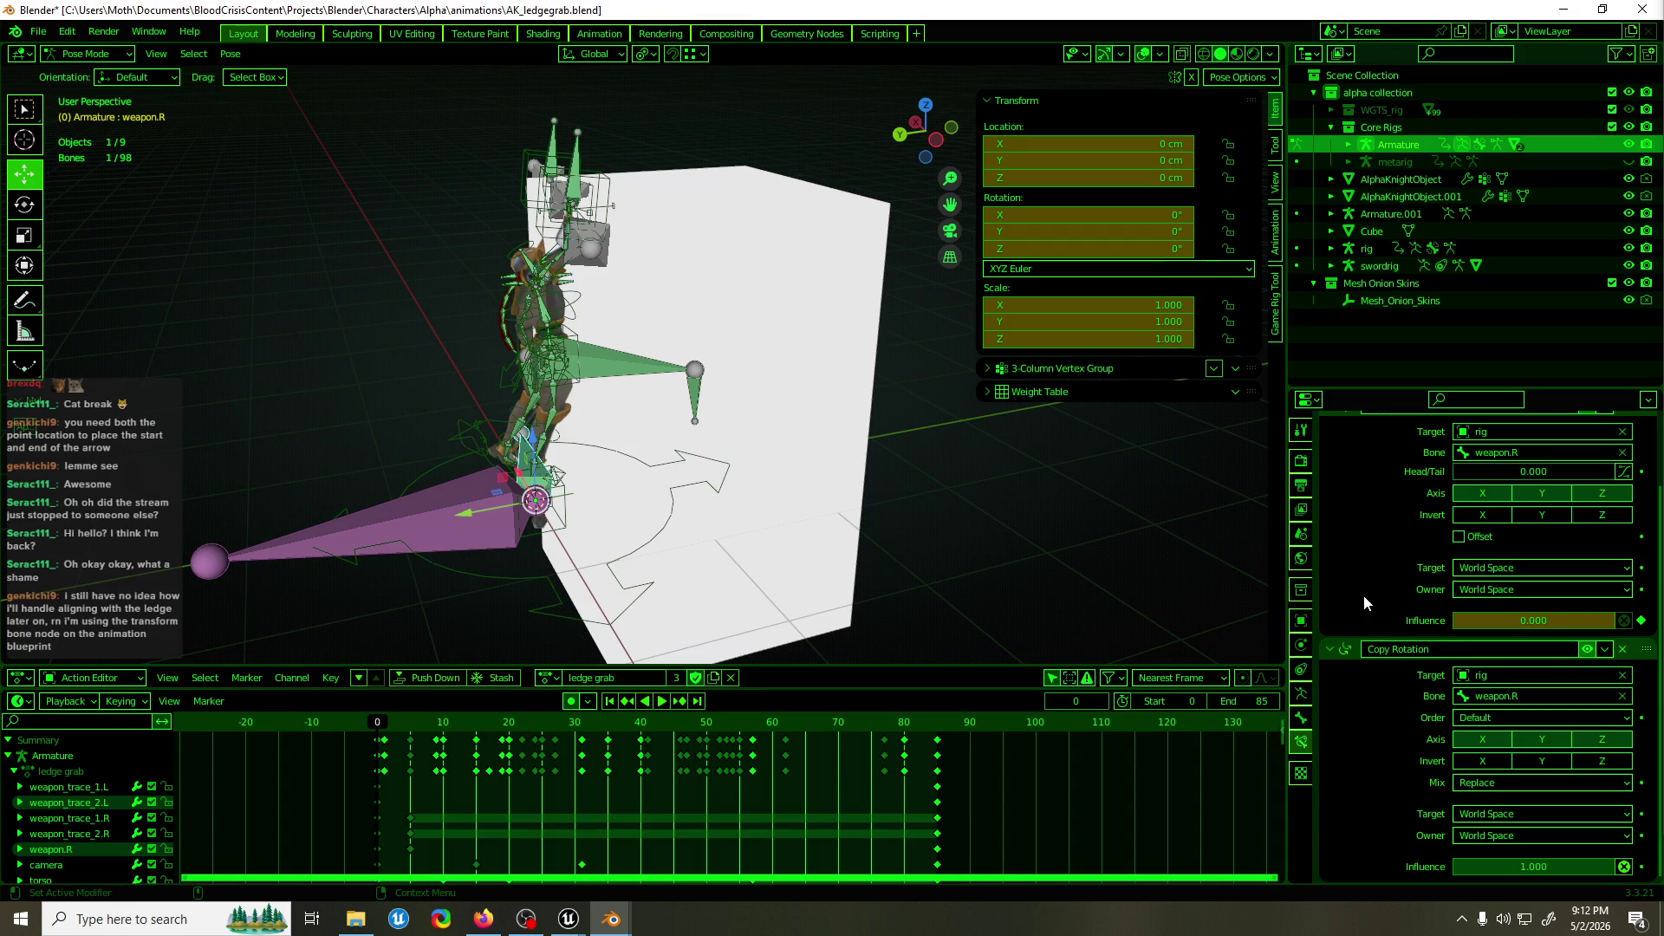
pyautogui.scroll(2, 1364, 594)
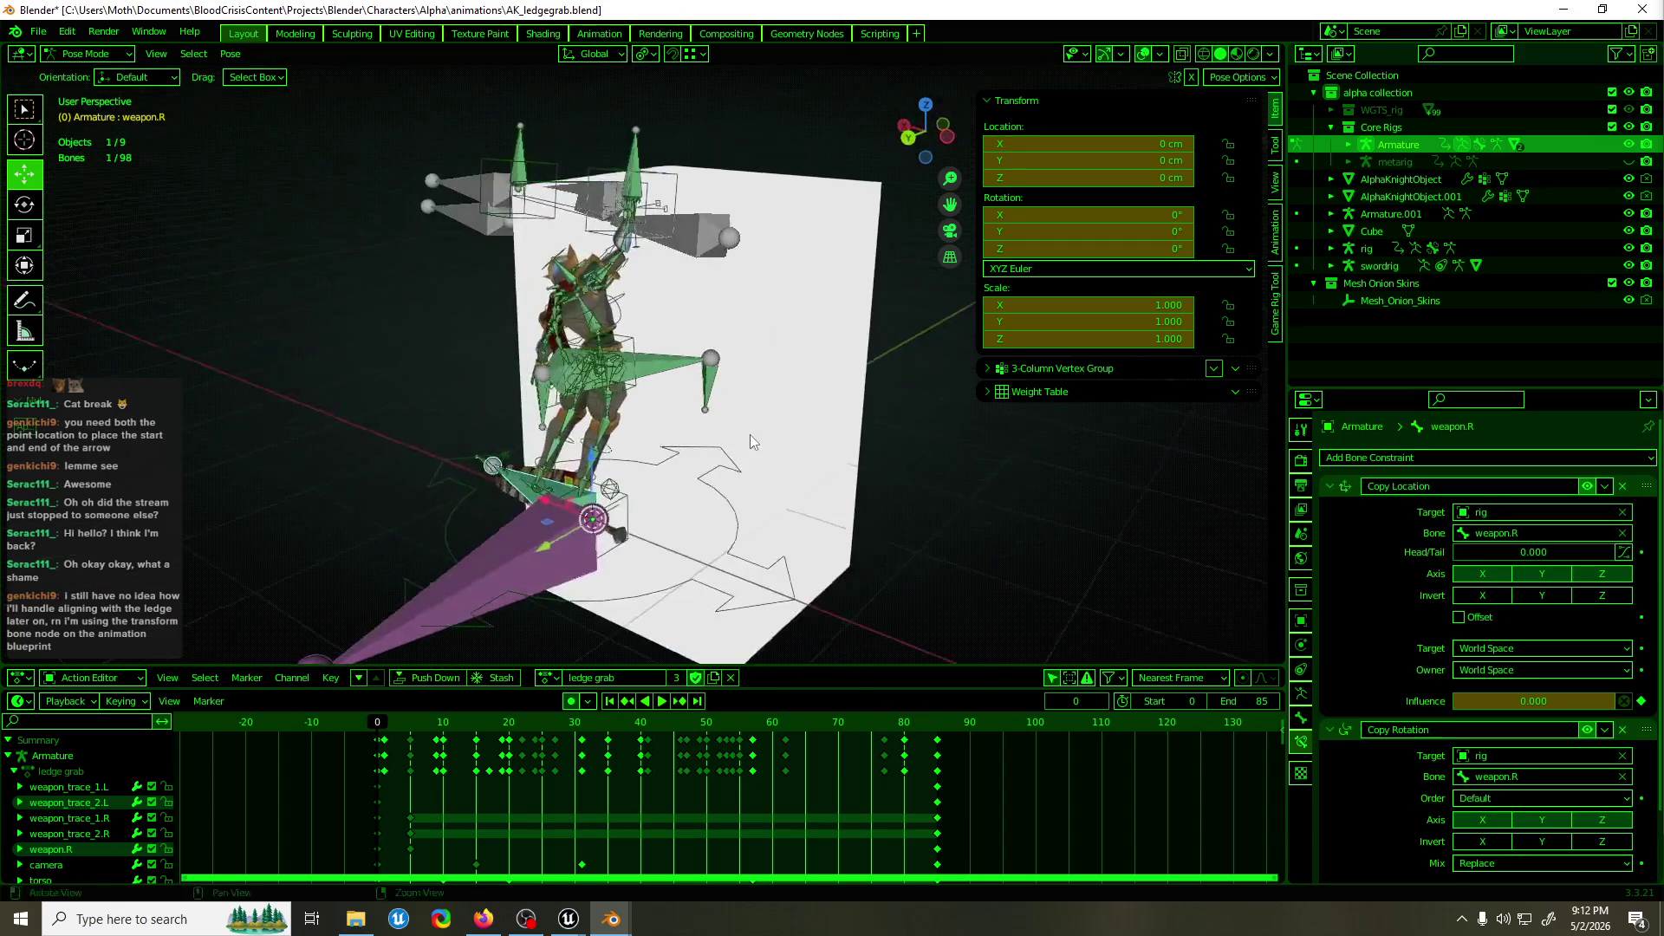
pyautogui.moveTo(678, 304); pyautogui.dragTo(763, 324)
# Delete the extra Armature.001 object in Object Mode.
pyautogui.hotkey('ctrl', 'Tab')
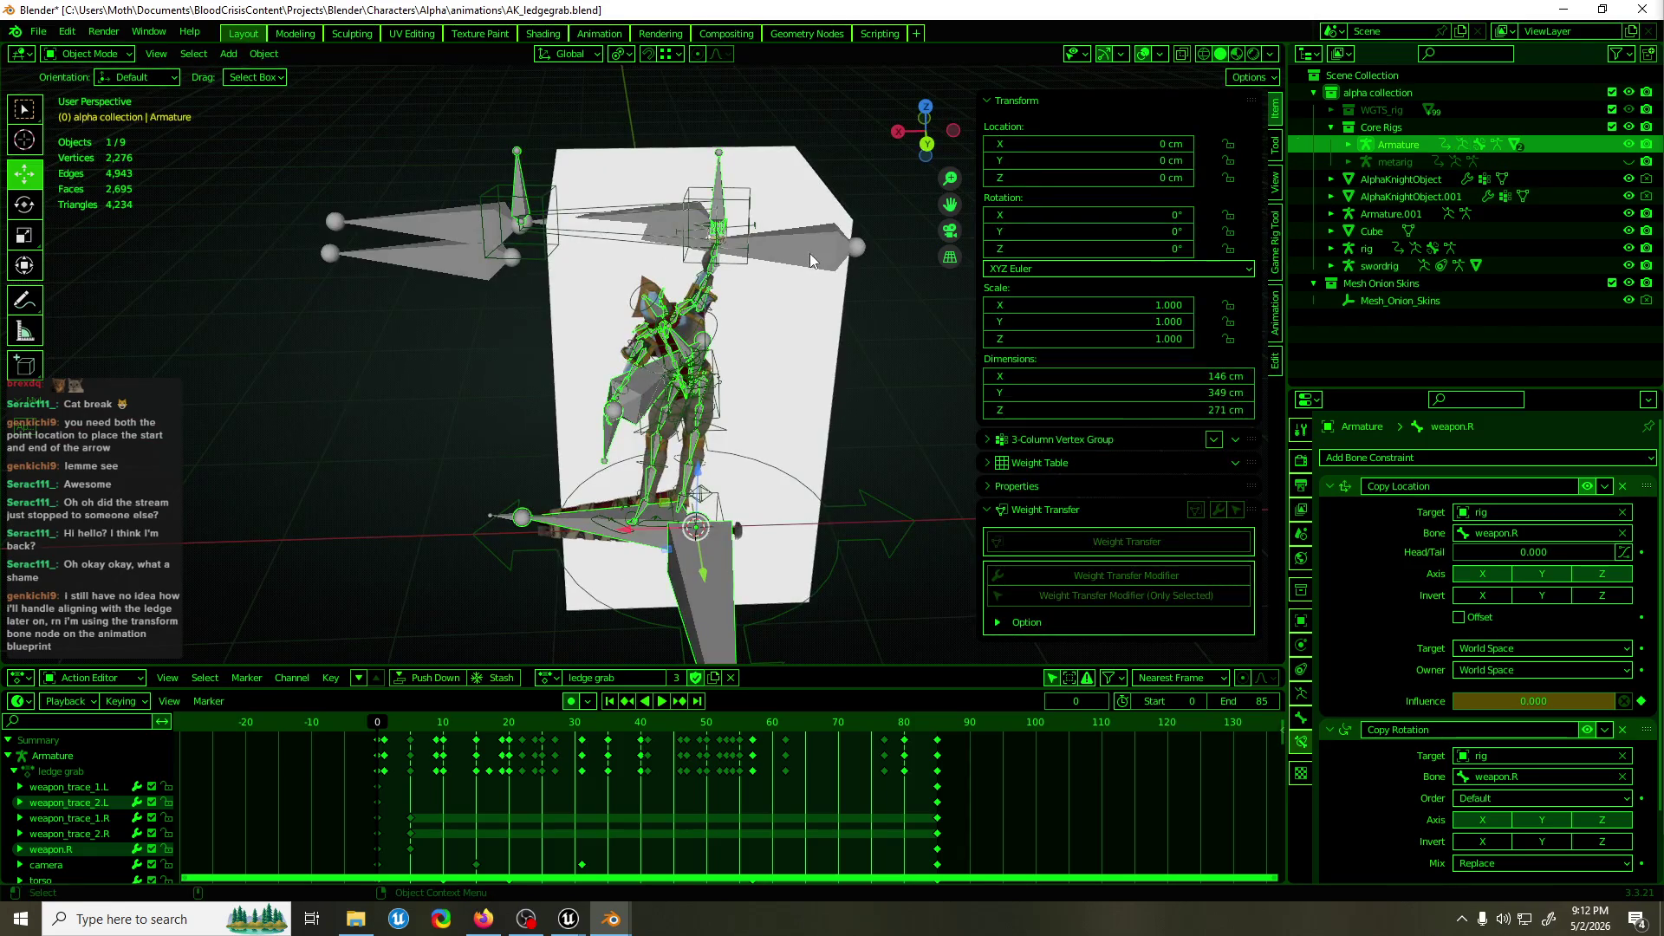
pyautogui.click(809, 253)
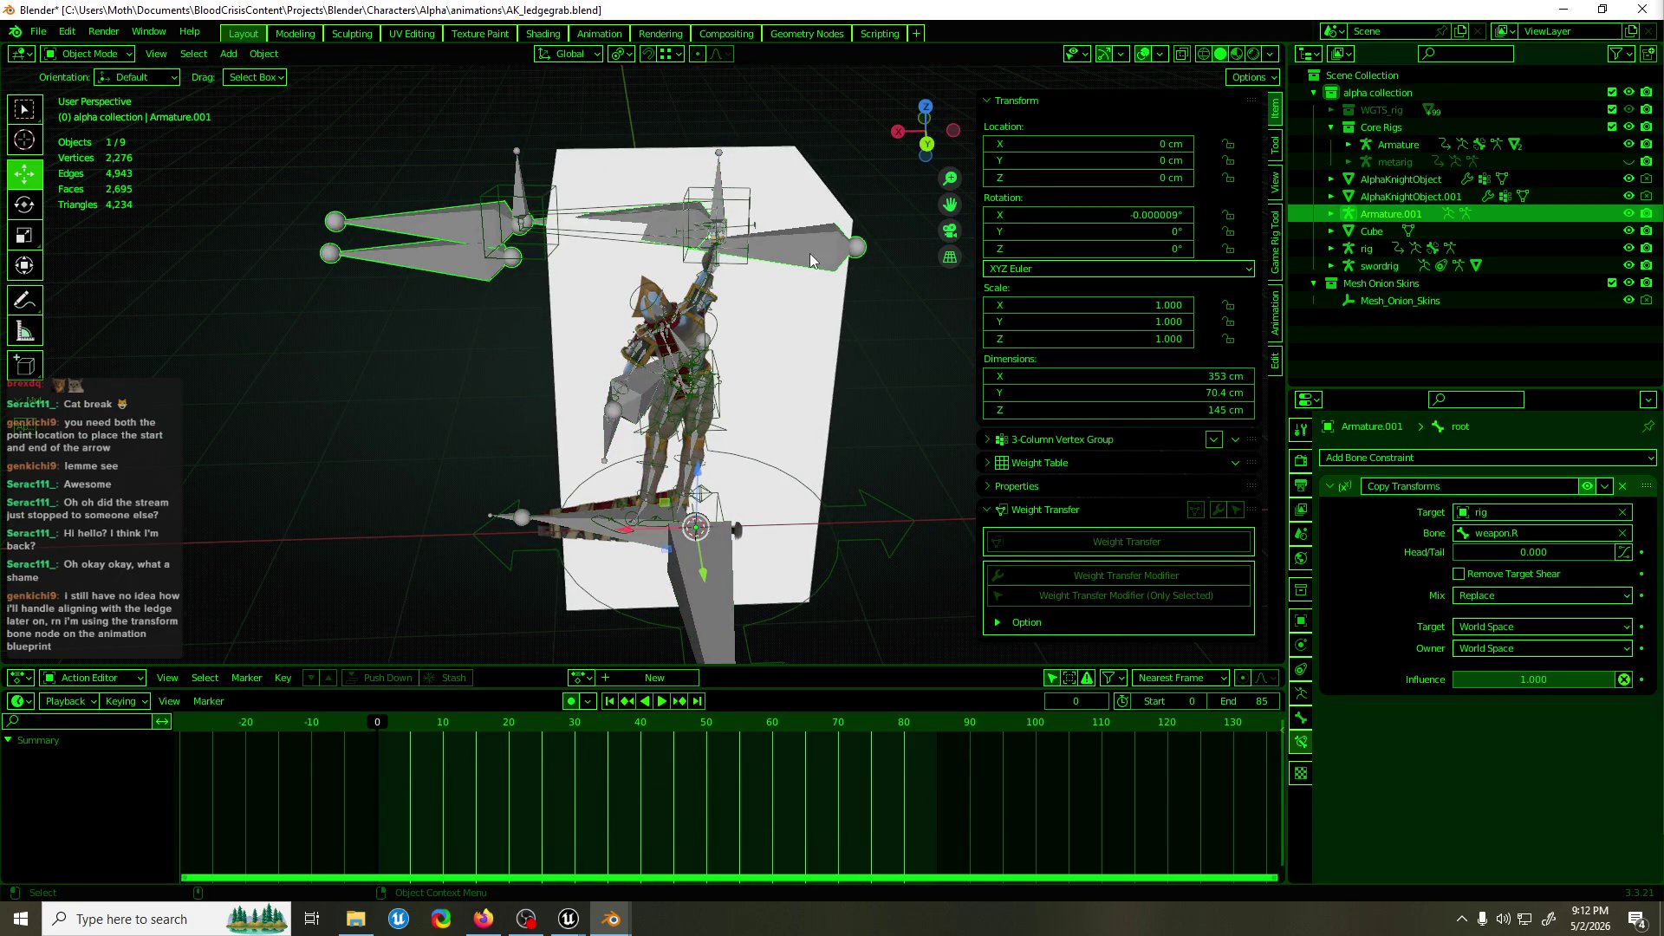
pyautogui.press('Delete')
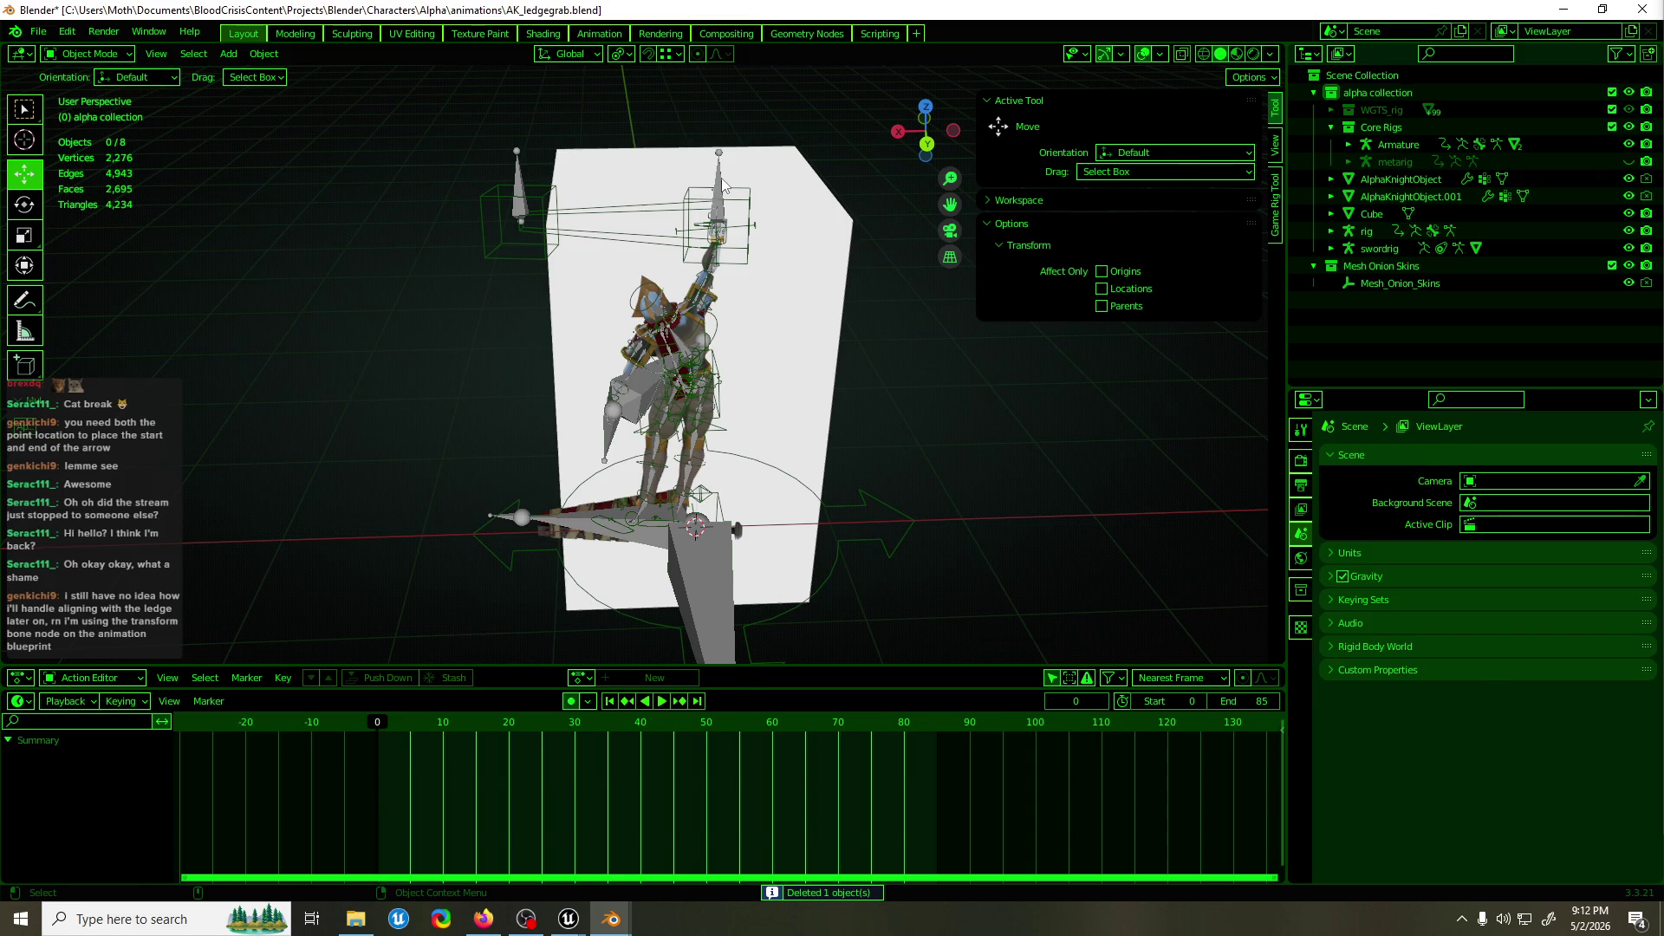
# Put the rig in Pose Mode and select its weapon.R control bone.
pyautogui.click(723, 184)
pyautogui.moveTo(723, 184); pyautogui.dragTo(646, 194)
pyautogui.click(641, 511)
pyautogui.hotkey('ctrl', 'Tab')
pyautogui.moveTo(642, 512); pyautogui.dragTo(605, 513)
pyautogui.click(645, 160)
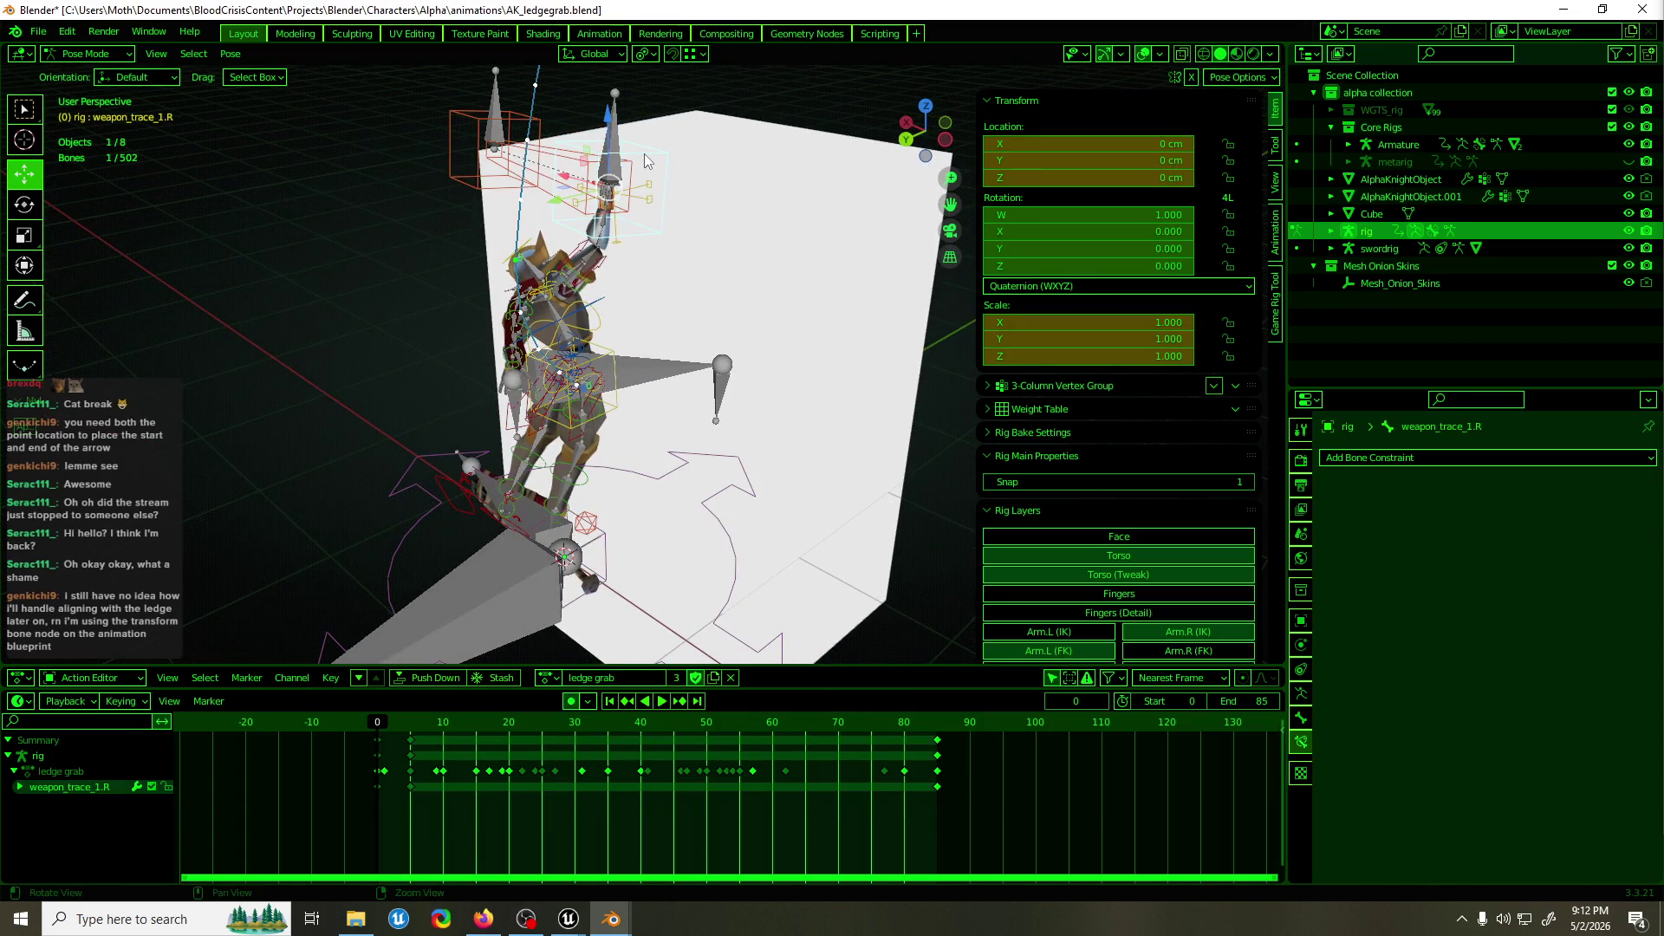
pyautogui.scroll(2, 659, 158)
pyautogui.click(610, 169)
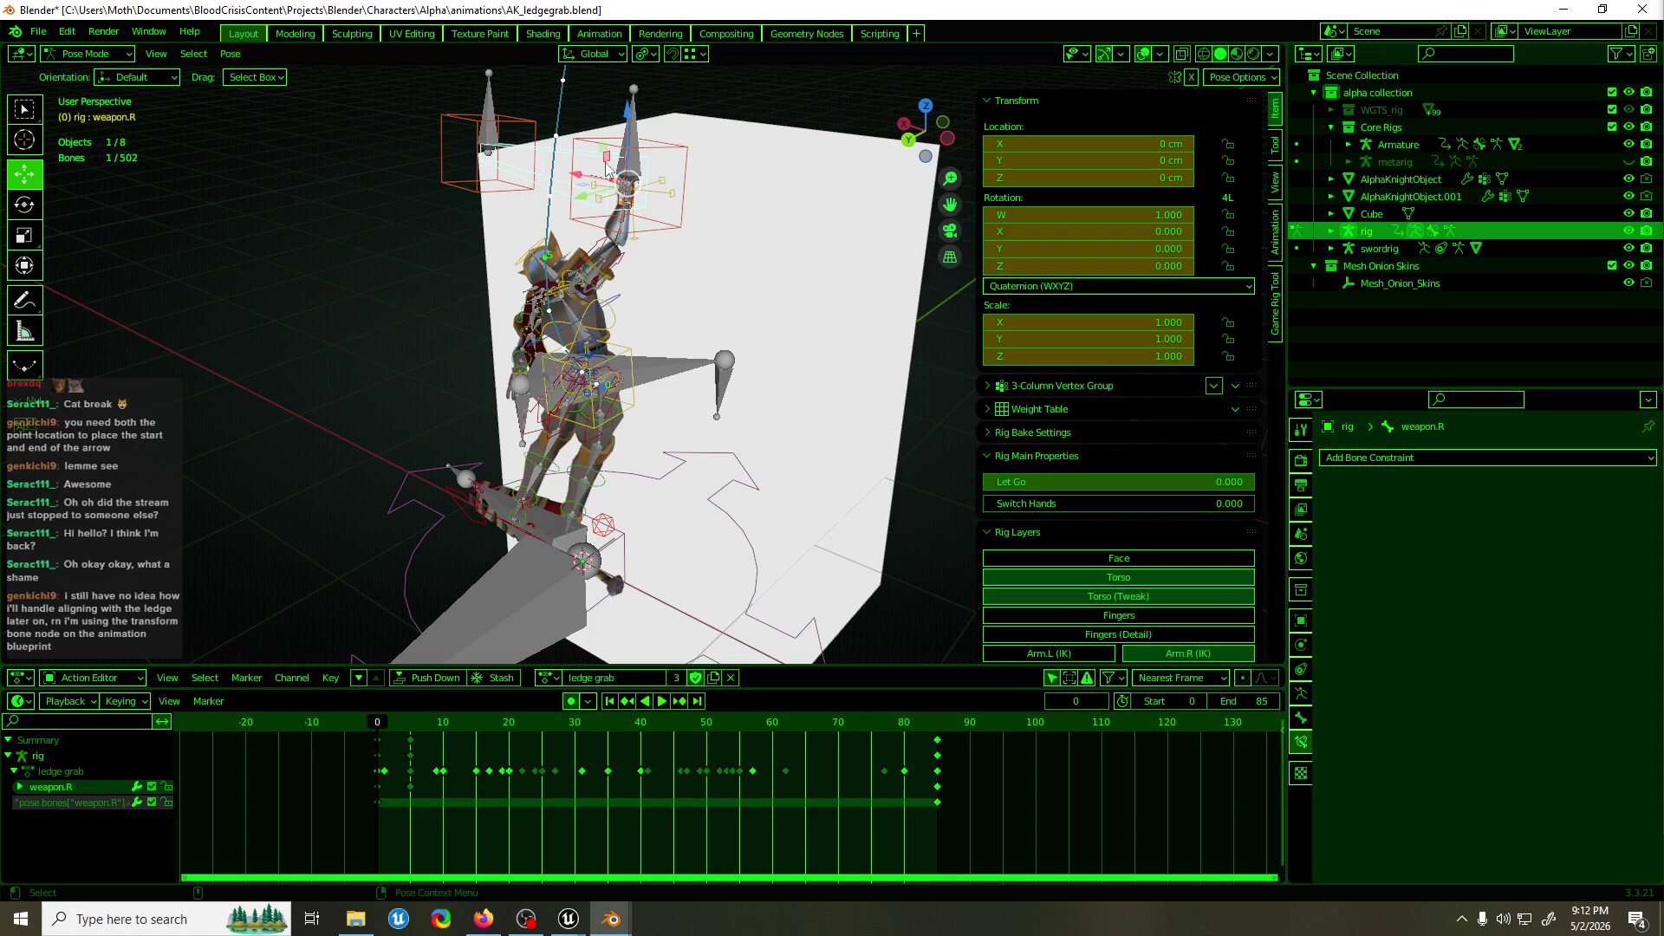
# Raise the Let Go blend, return it to 0, and play the ledge grab animation.
pyautogui.hotkey('alt', 'Tab')
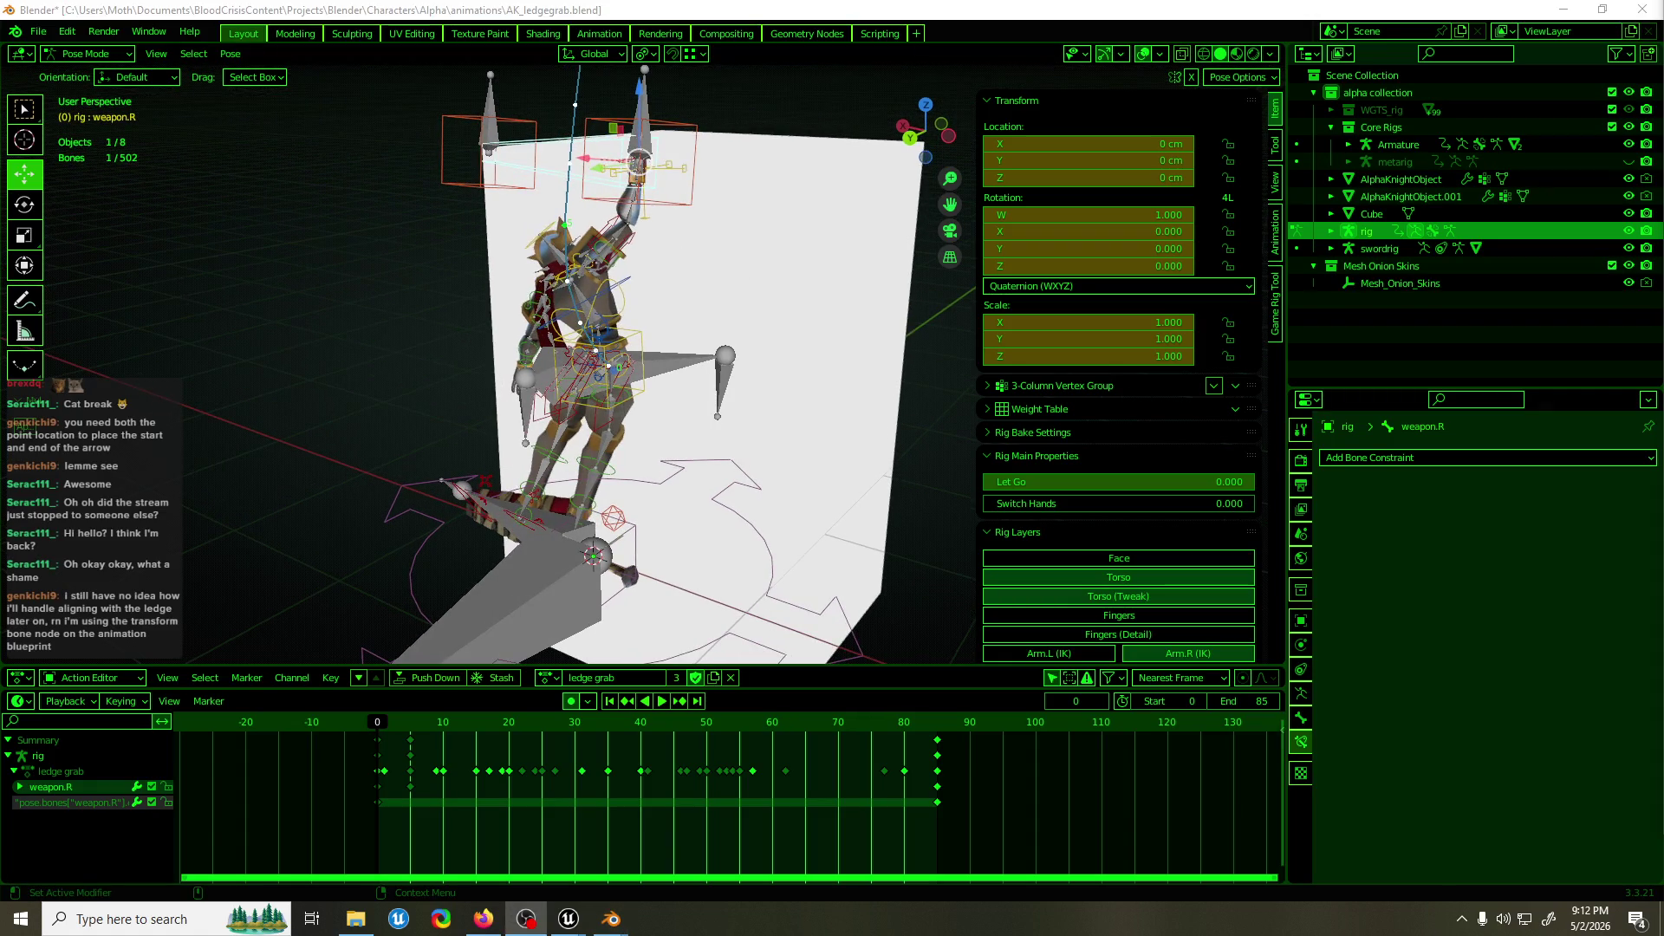
pyautogui.hotkey('alt', 'Tab')
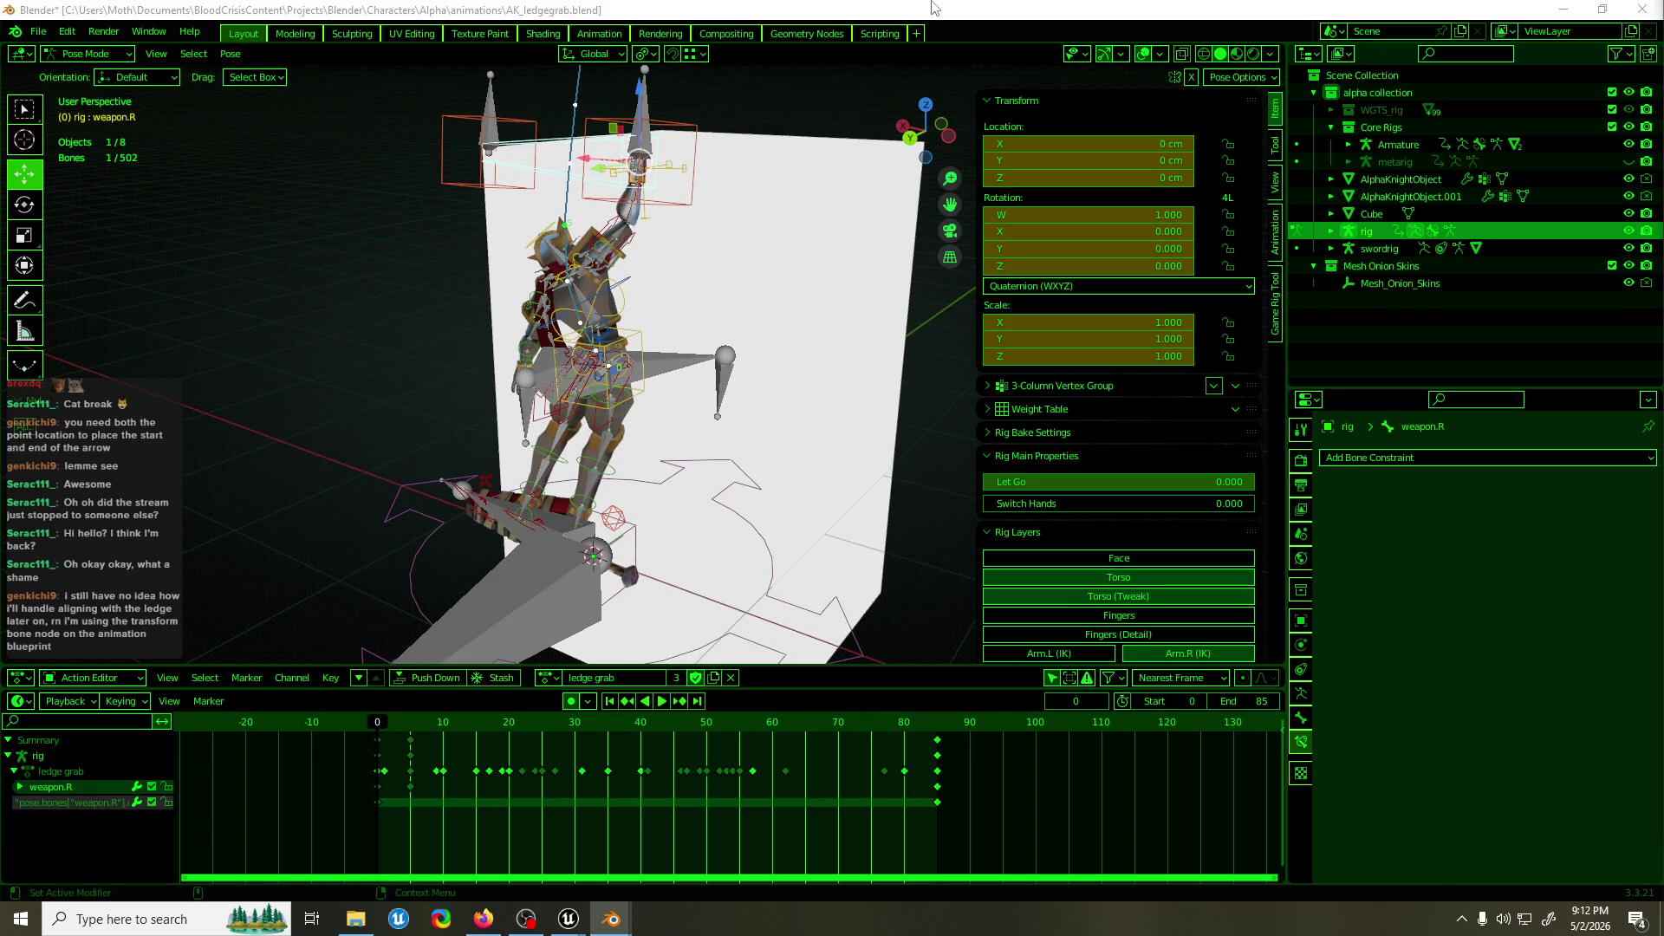
pyautogui.moveTo(773, 238)
pyautogui.mouseDown()
pyautogui.moveTo(676, 286)
pyautogui.moveTo(732, 284)
pyautogui.moveTo(734, 390)
pyautogui.moveTo(547, 149)
pyautogui.moveTo(589, 182)
pyautogui.mouseUp()
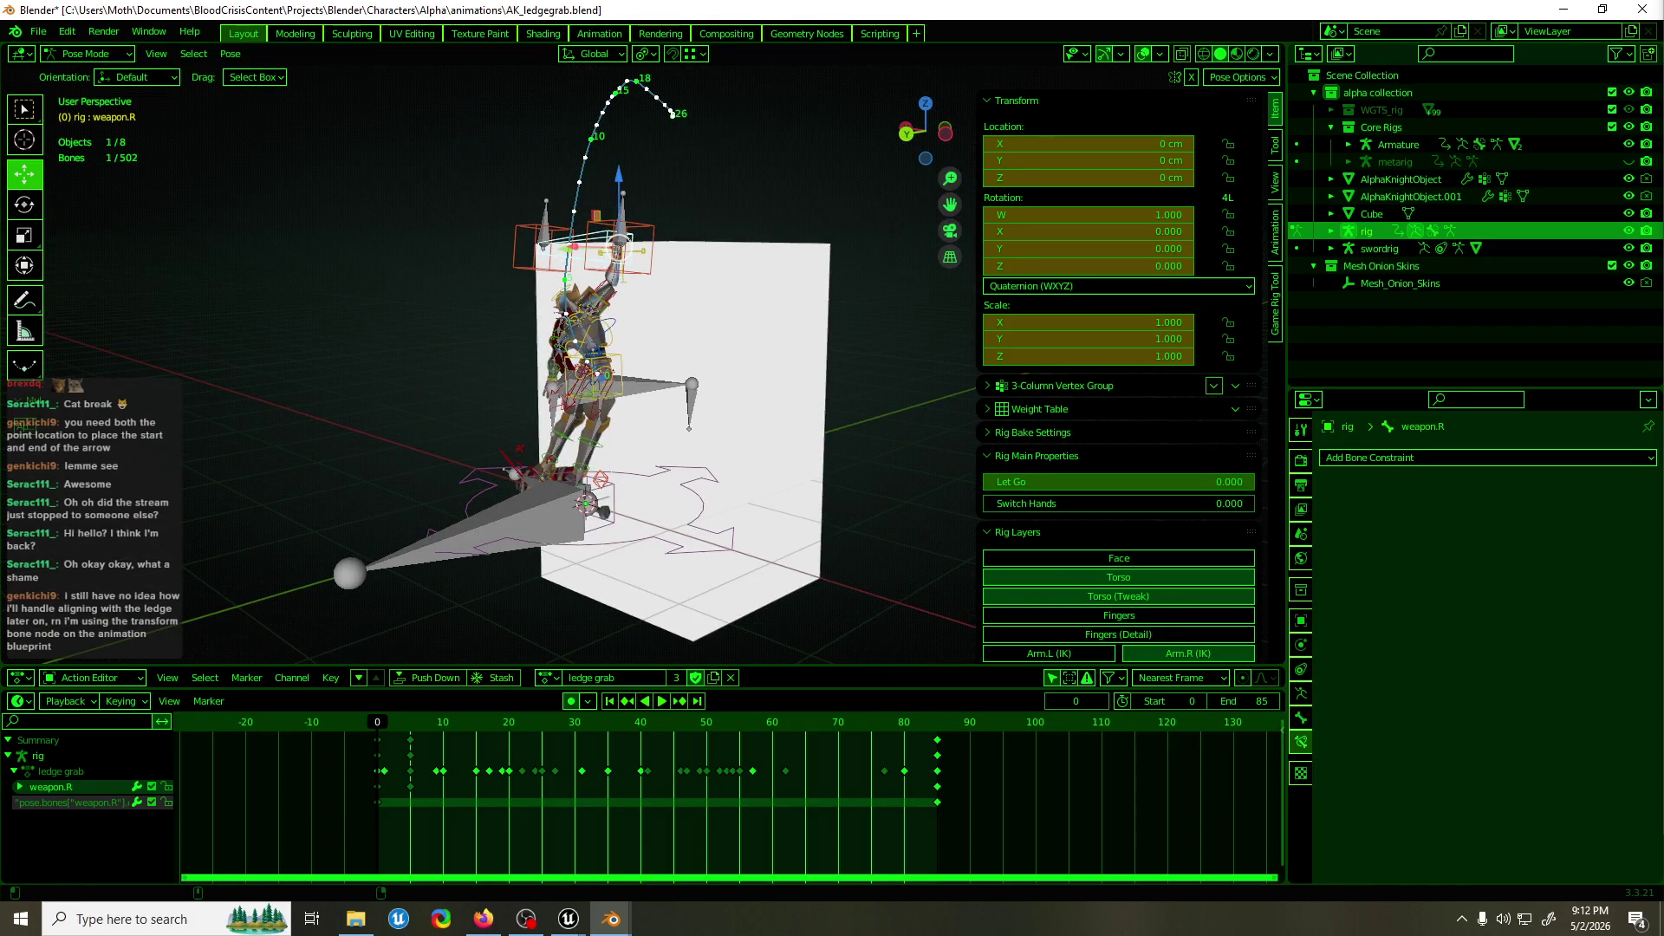
pyautogui.moveTo(1118, 482)
pyautogui.mouseDown()
pyautogui.moveTo(1254, 482)
pyautogui.moveTo(1239, 510)
pyautogui.moveTo(874, 501)
pyautogui.mouseUp()
pyautogui.moveTo(1152, 482); pyautogui.dragTo(840, 491)
pyautogui.moveTo(668, 392); pyautogui.dragTo(543, 536)
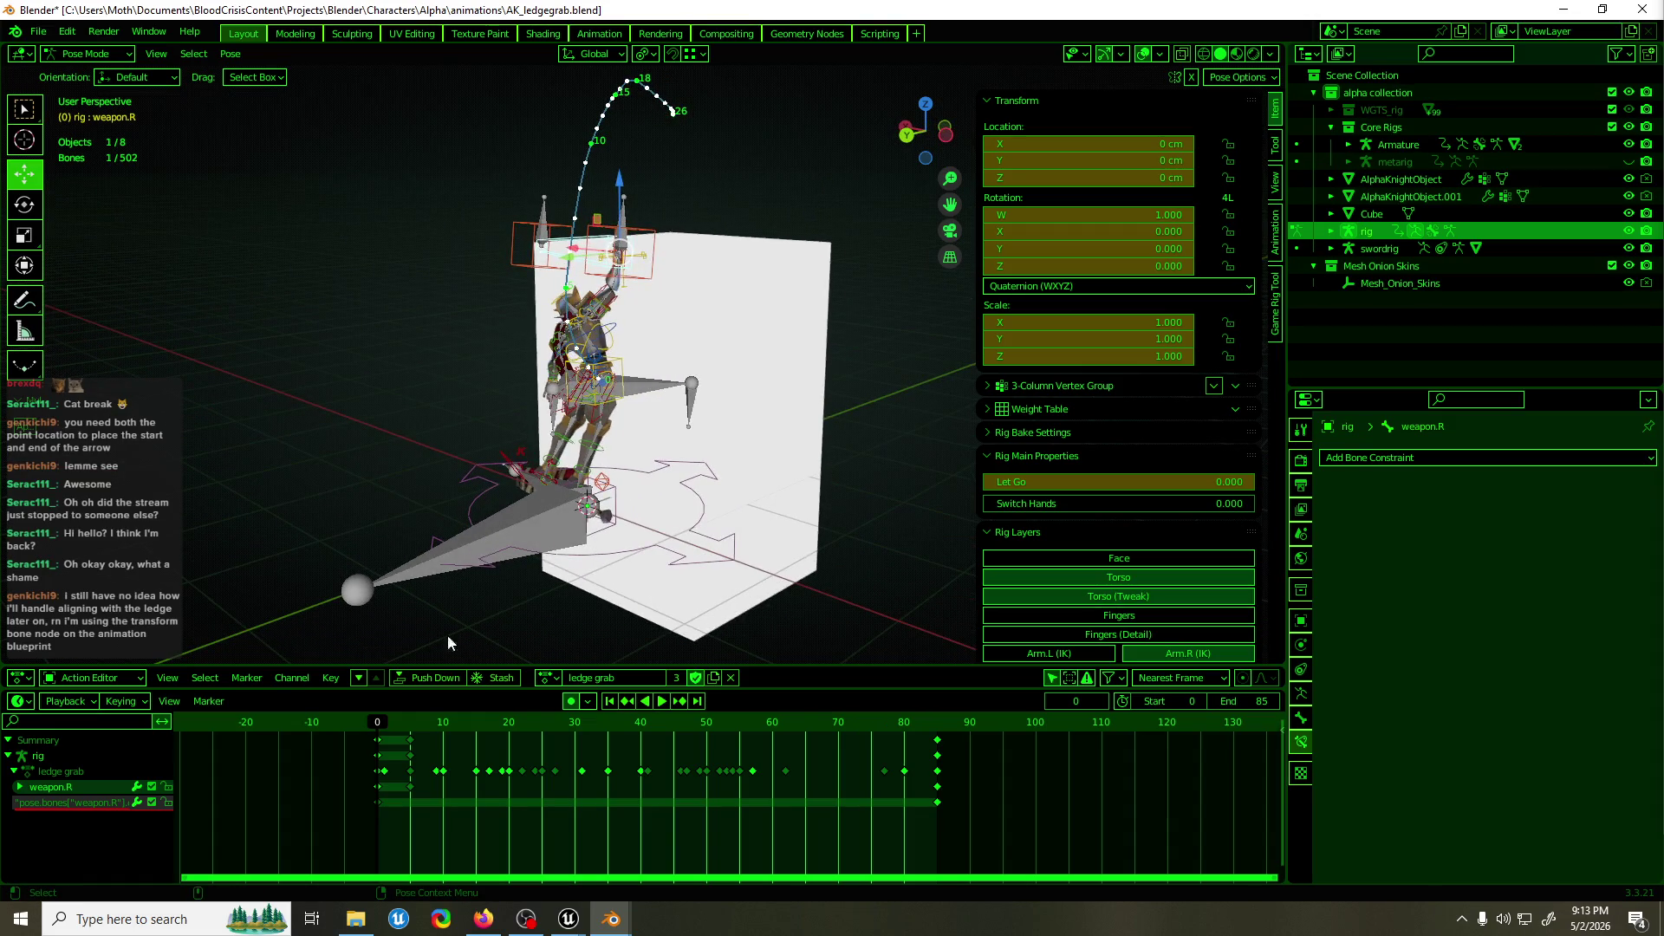
pyautogui.press('space')
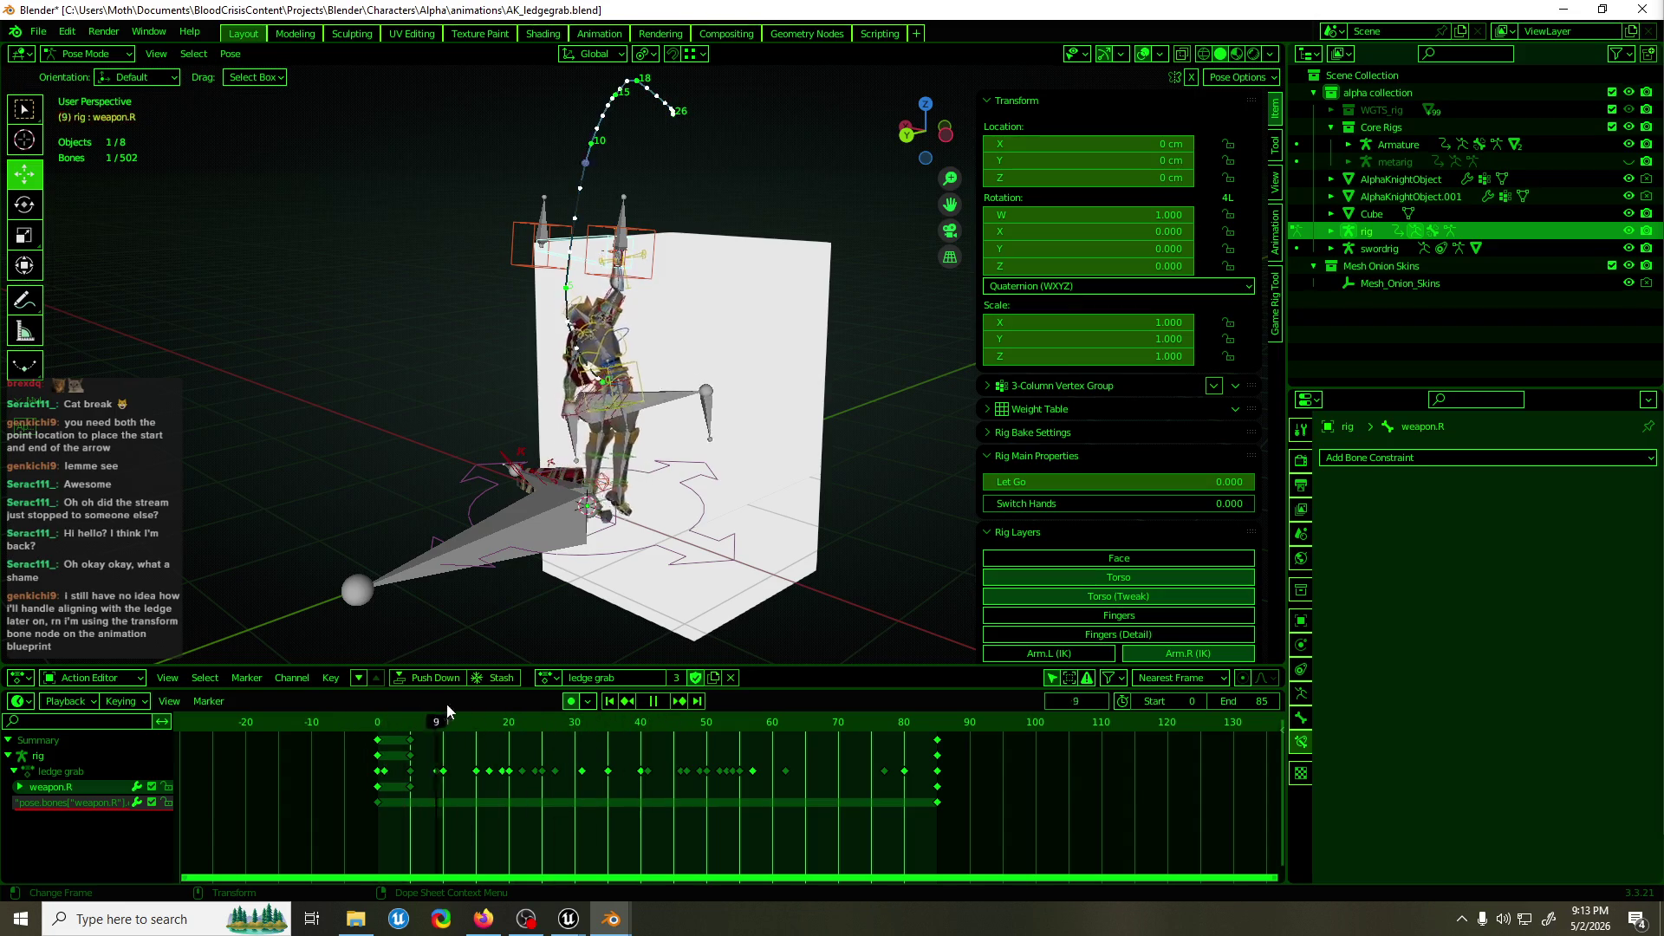
# Stop playback at frame 50 and confirm the Armature weapon.R's Copy Location target remains the rig's weapon.R.
pyautogui.press('space')
pyautogui.click(570, 483)
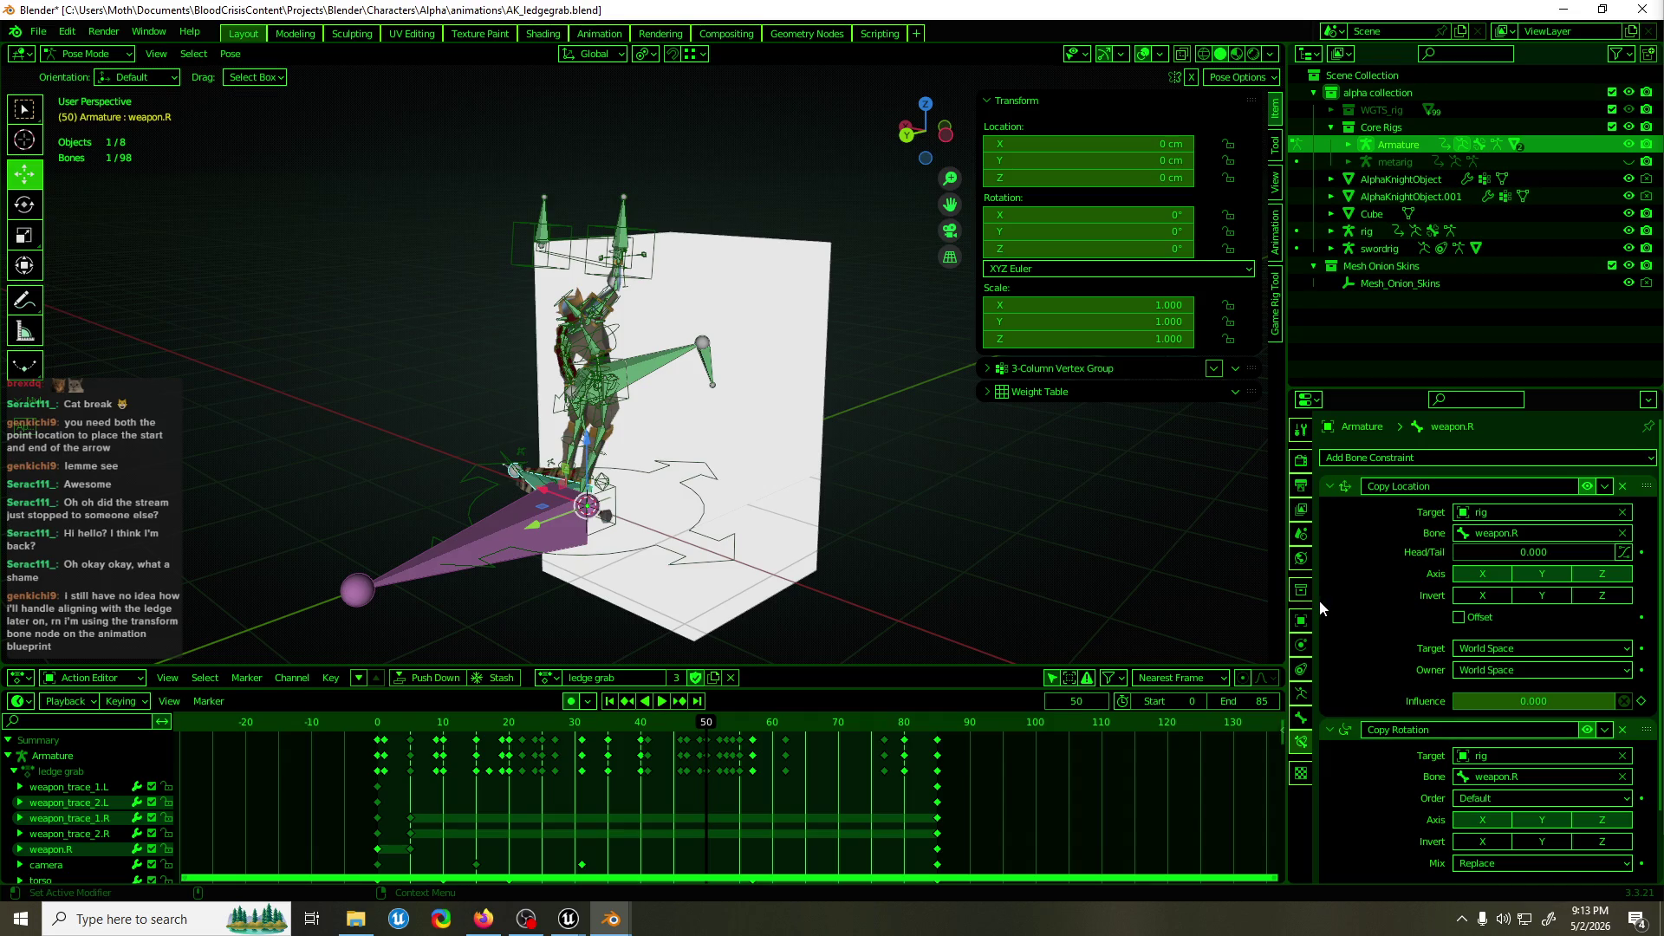
pyautogui.click(1542, 533)
pyautogui.write('w')
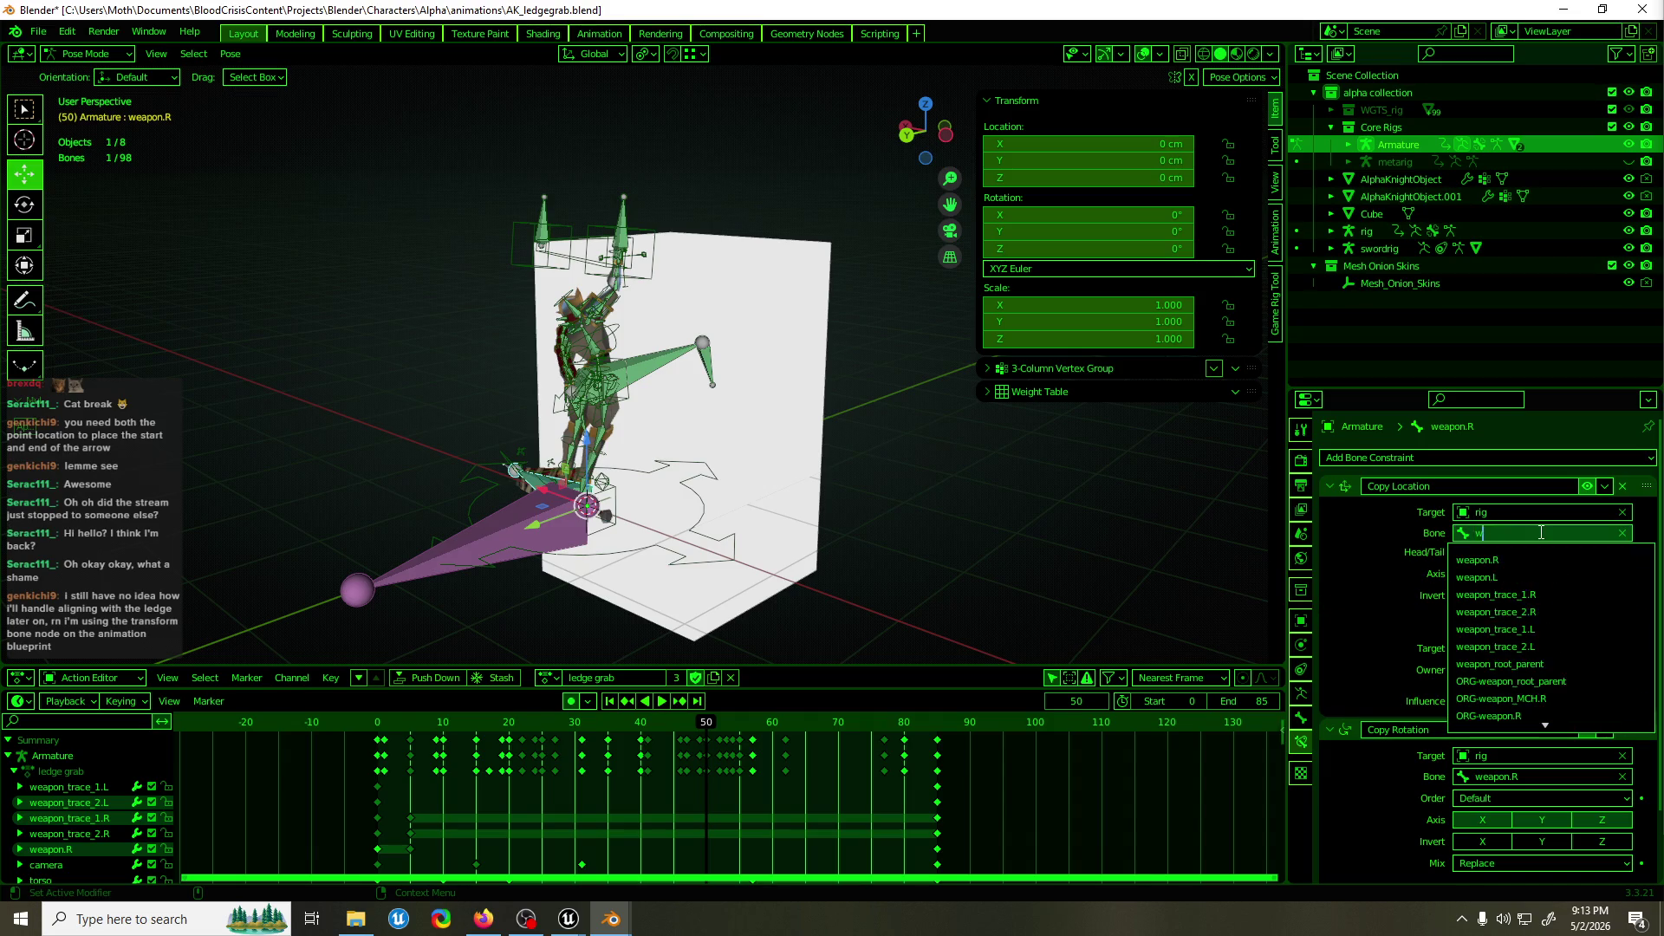
pyautogui.press('BackSpace')
pyautogui.press('BackSpace')
pyautogui.press('BackSpace')
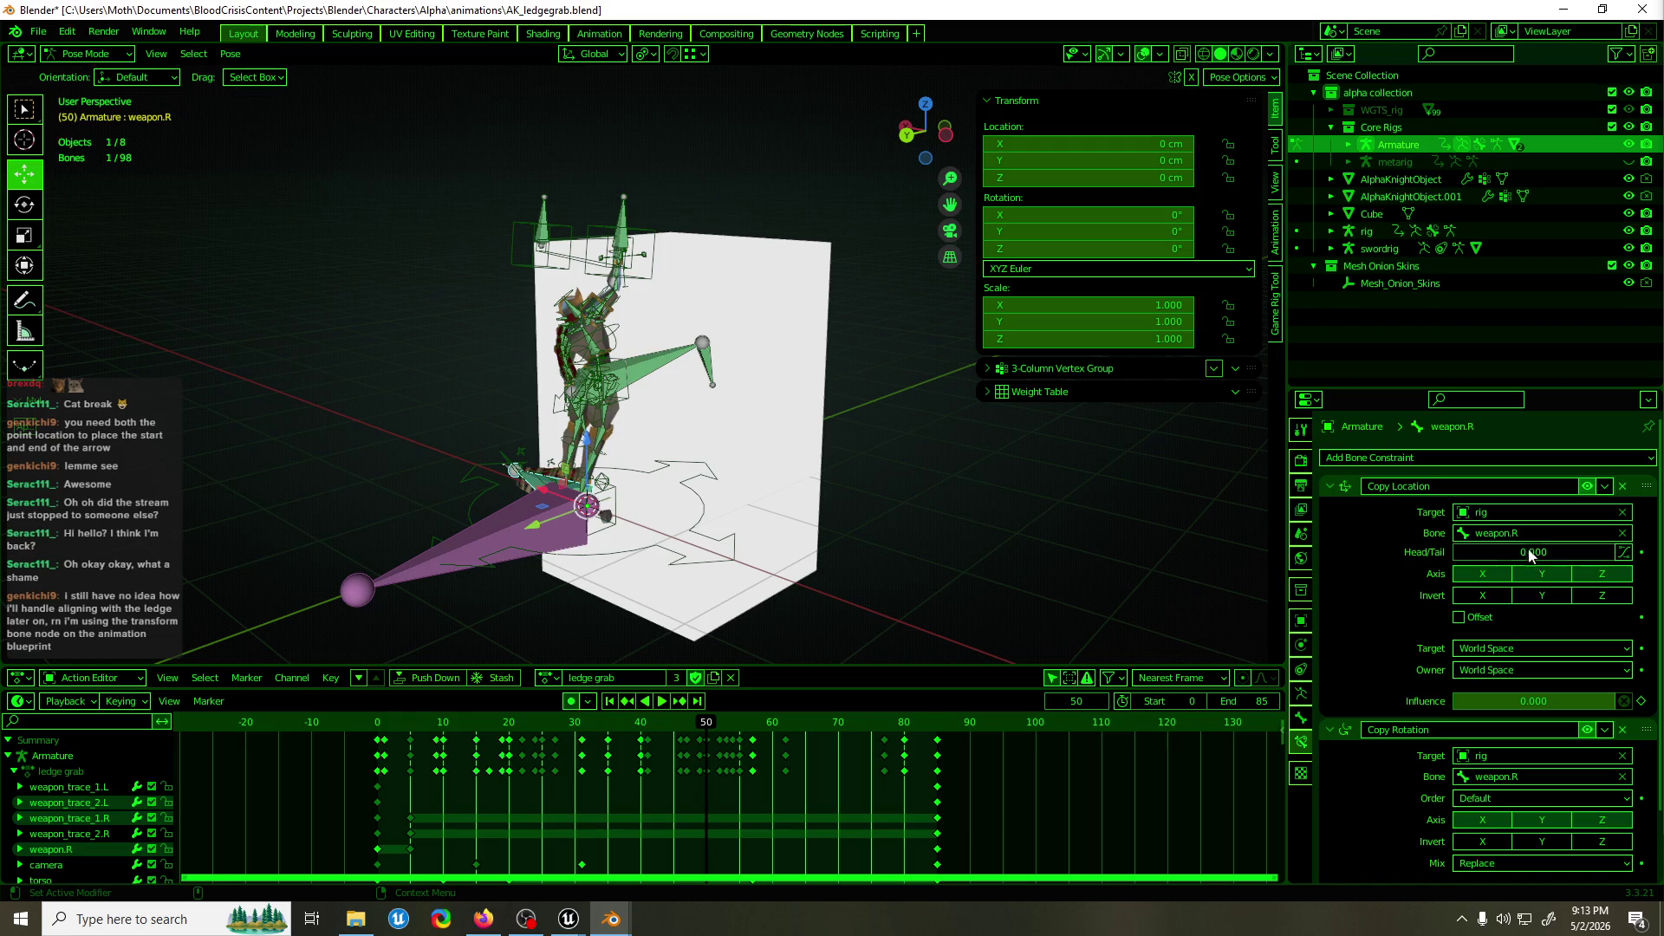
pyautogui.write('sca')
pyautogui.write('pon')
pyautogui.press('BackSpace')
pyautogui.press('BackSpace')
pyautogui.press('BackSpace')
pyautogui.write('wea')
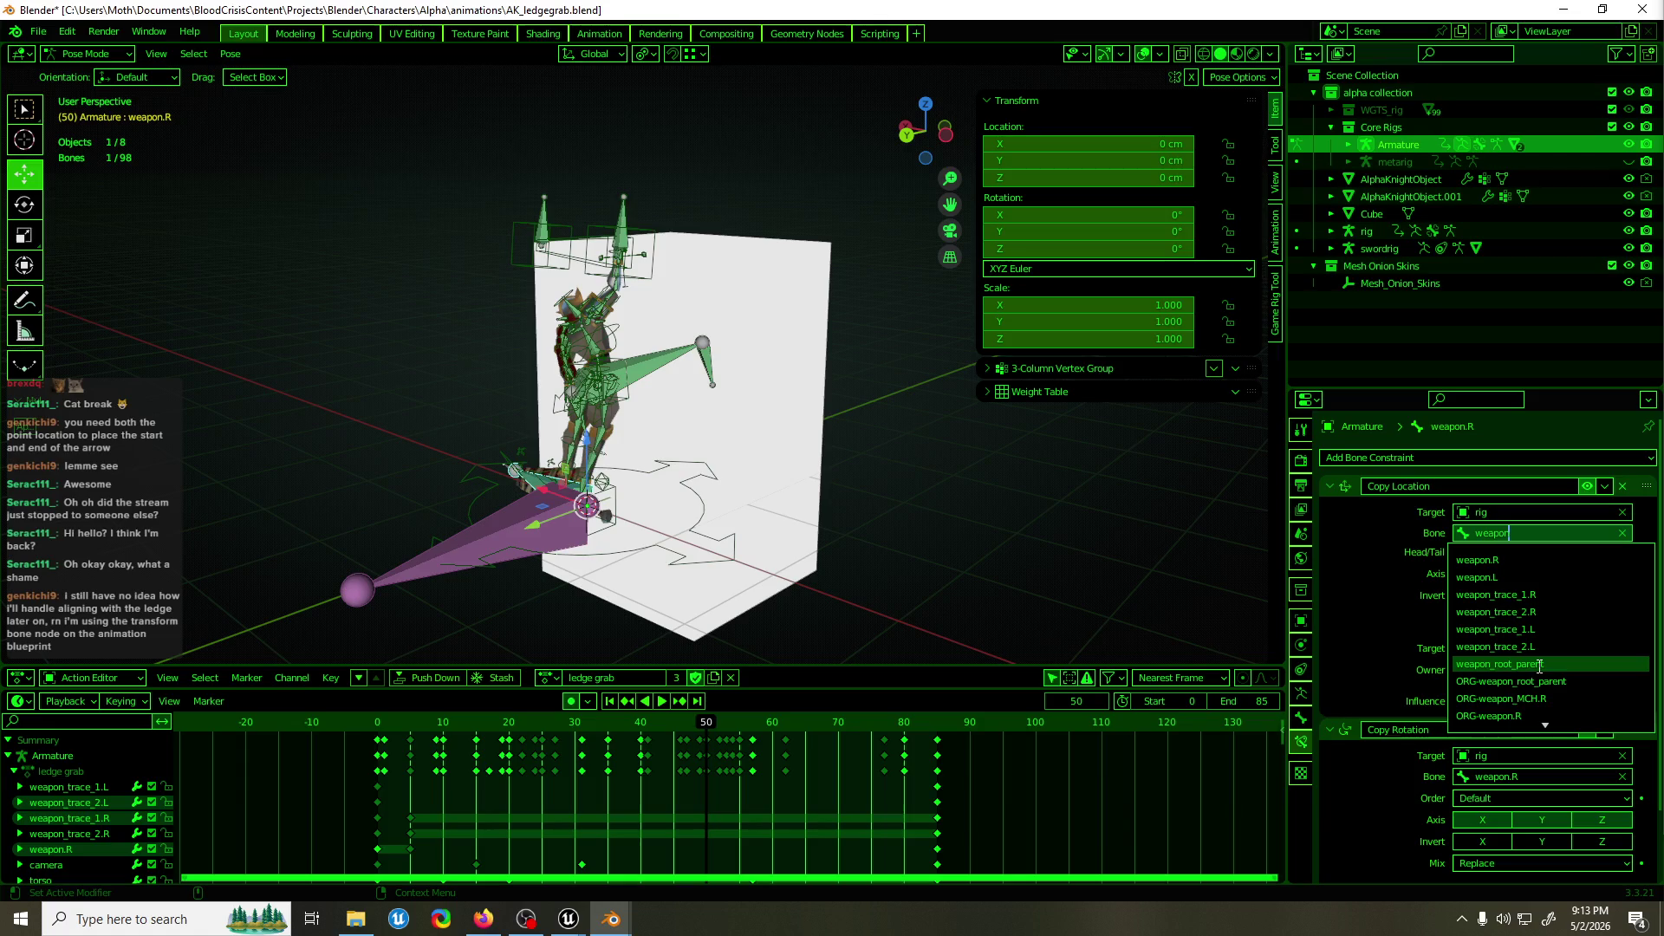
pyautogui.press('Escape')
pyautogui.moveTo(668, 434)
pyautogui.mouseDown()
pyautogui.moveTo(658, 465)
pyautogui.moveTo(607, 459)
pyautogui.mouseUp()
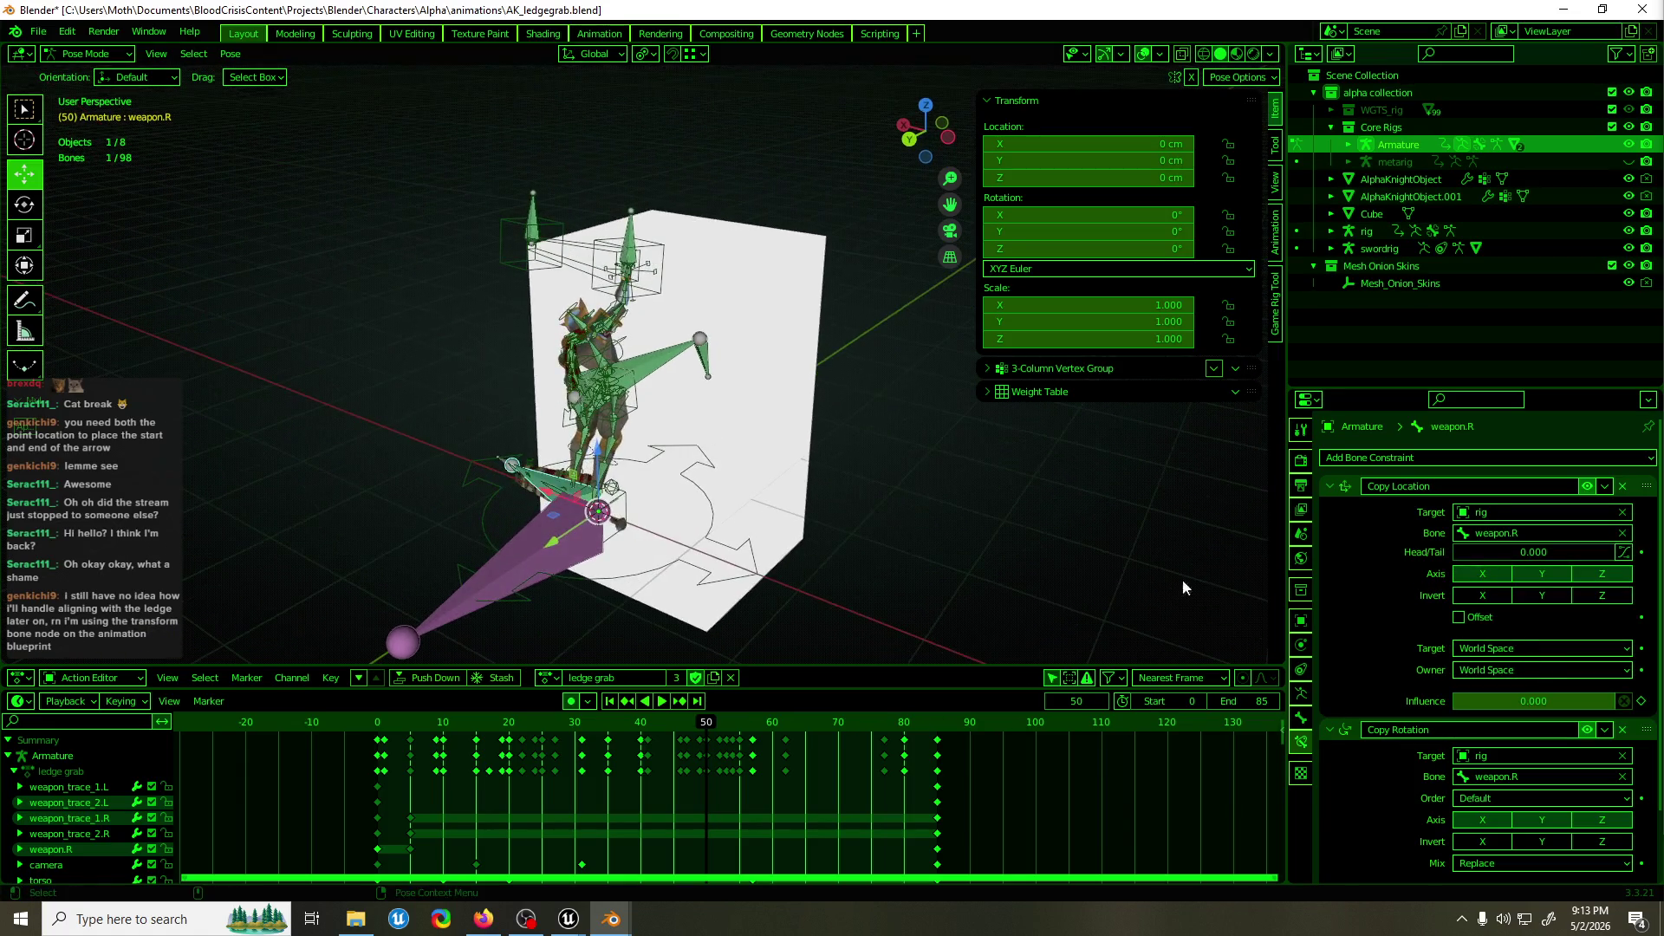
pyautogui.click(1301, 693)
# Collapse Motion Paths and Rigify so the Skeleton layer buttons are shown in Properties.
pyautogui.click(1388, 555)
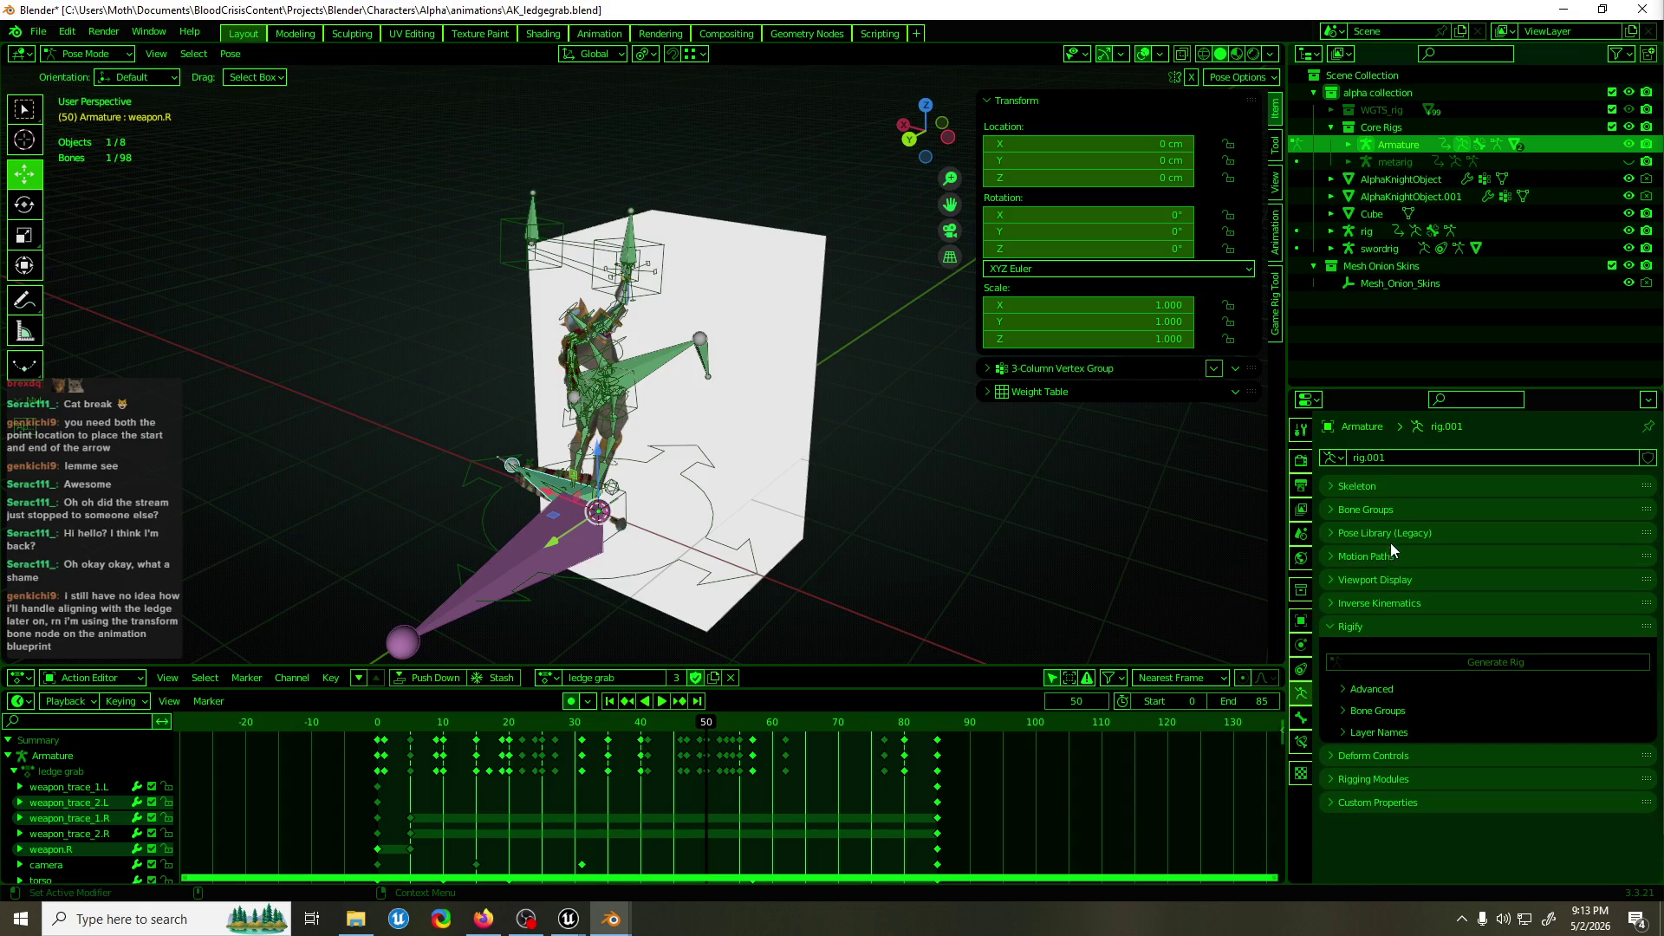
pyautogui.click(1354, 624)
pyautogui.click(1402, 485)
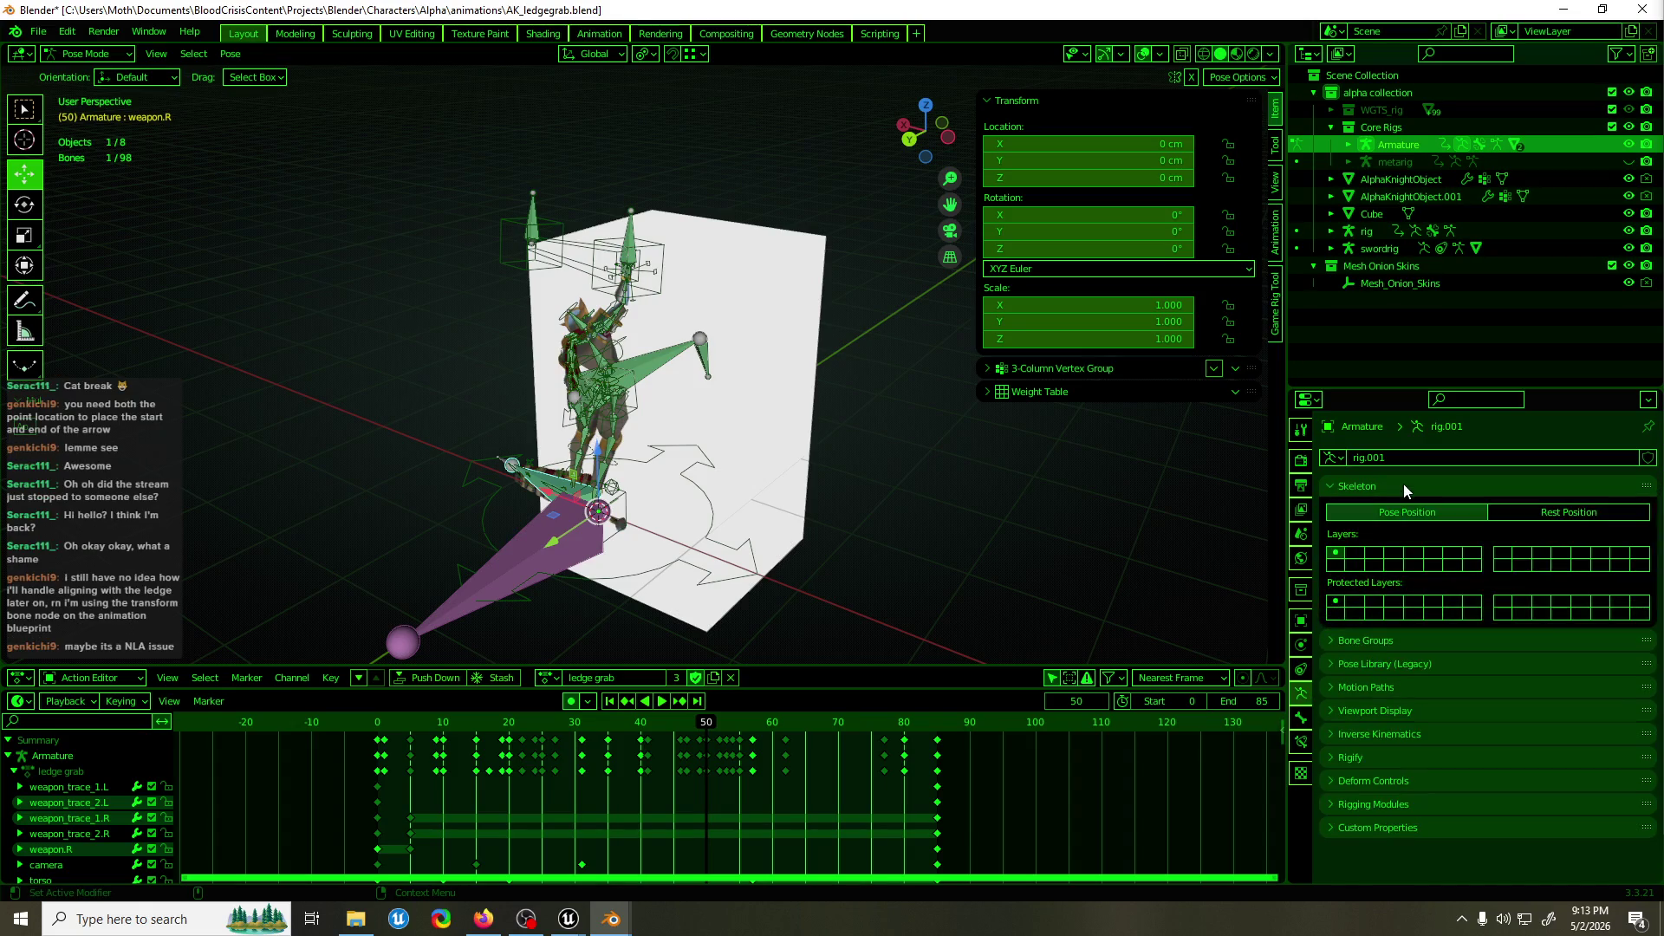
pyautogui.click(1418, 485)
pyautogui.click(1398, 510)
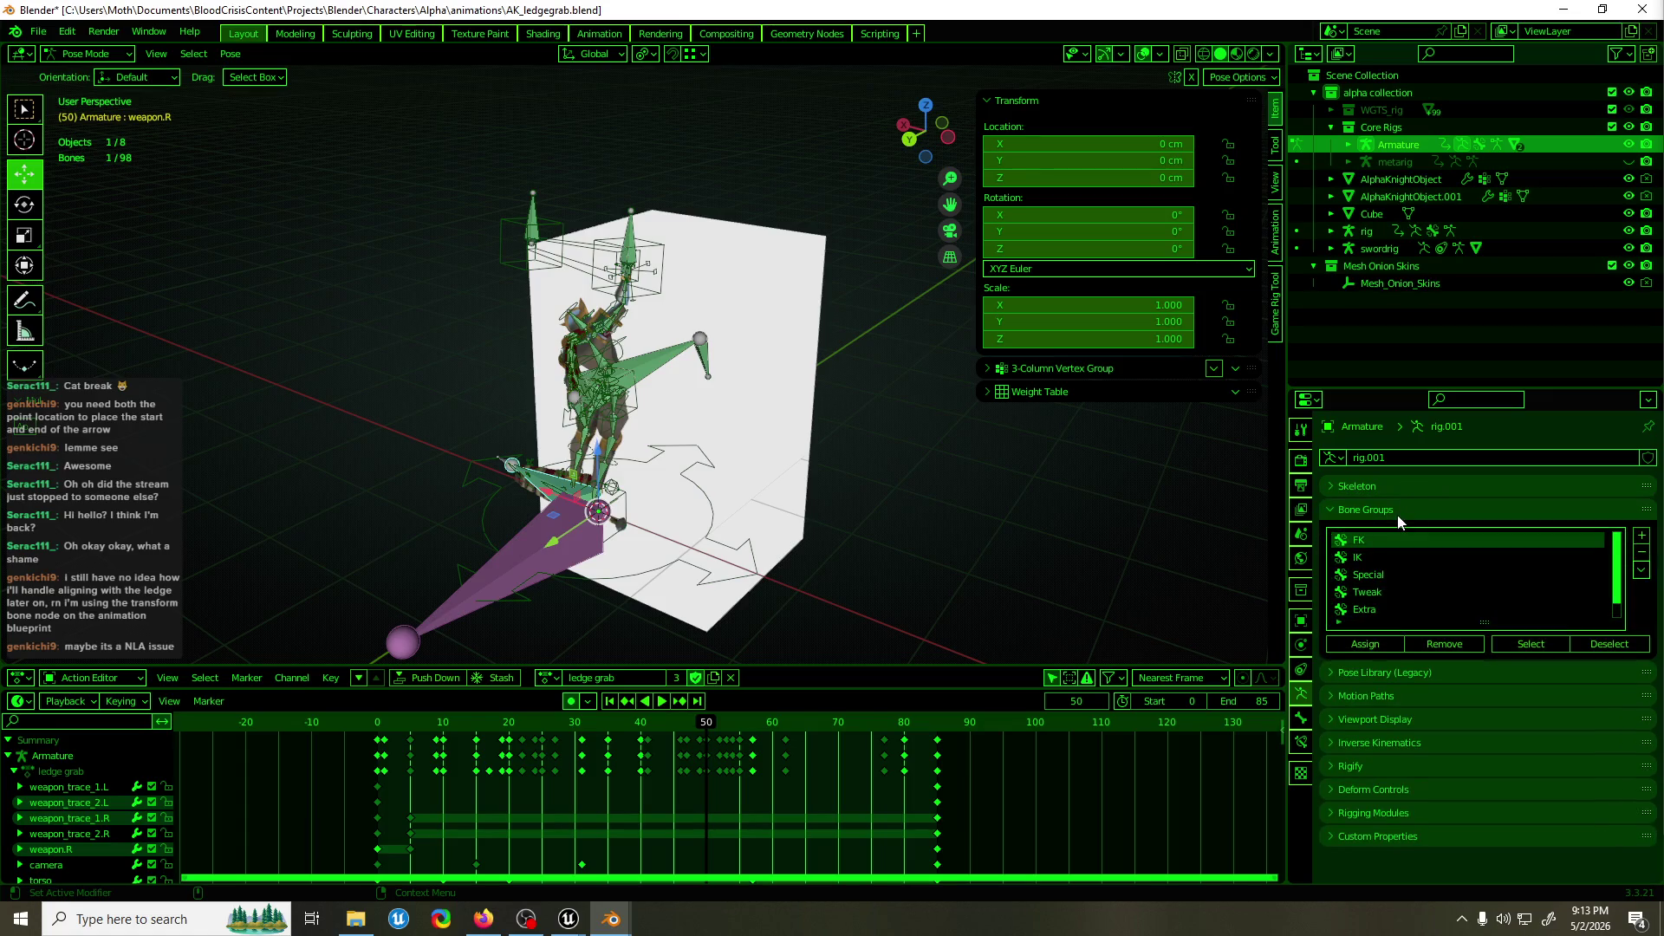
pyautogui.keyDown('ctrl'); pyautogui.click(1402, 486); pyautogui.keyUp('ctrl')
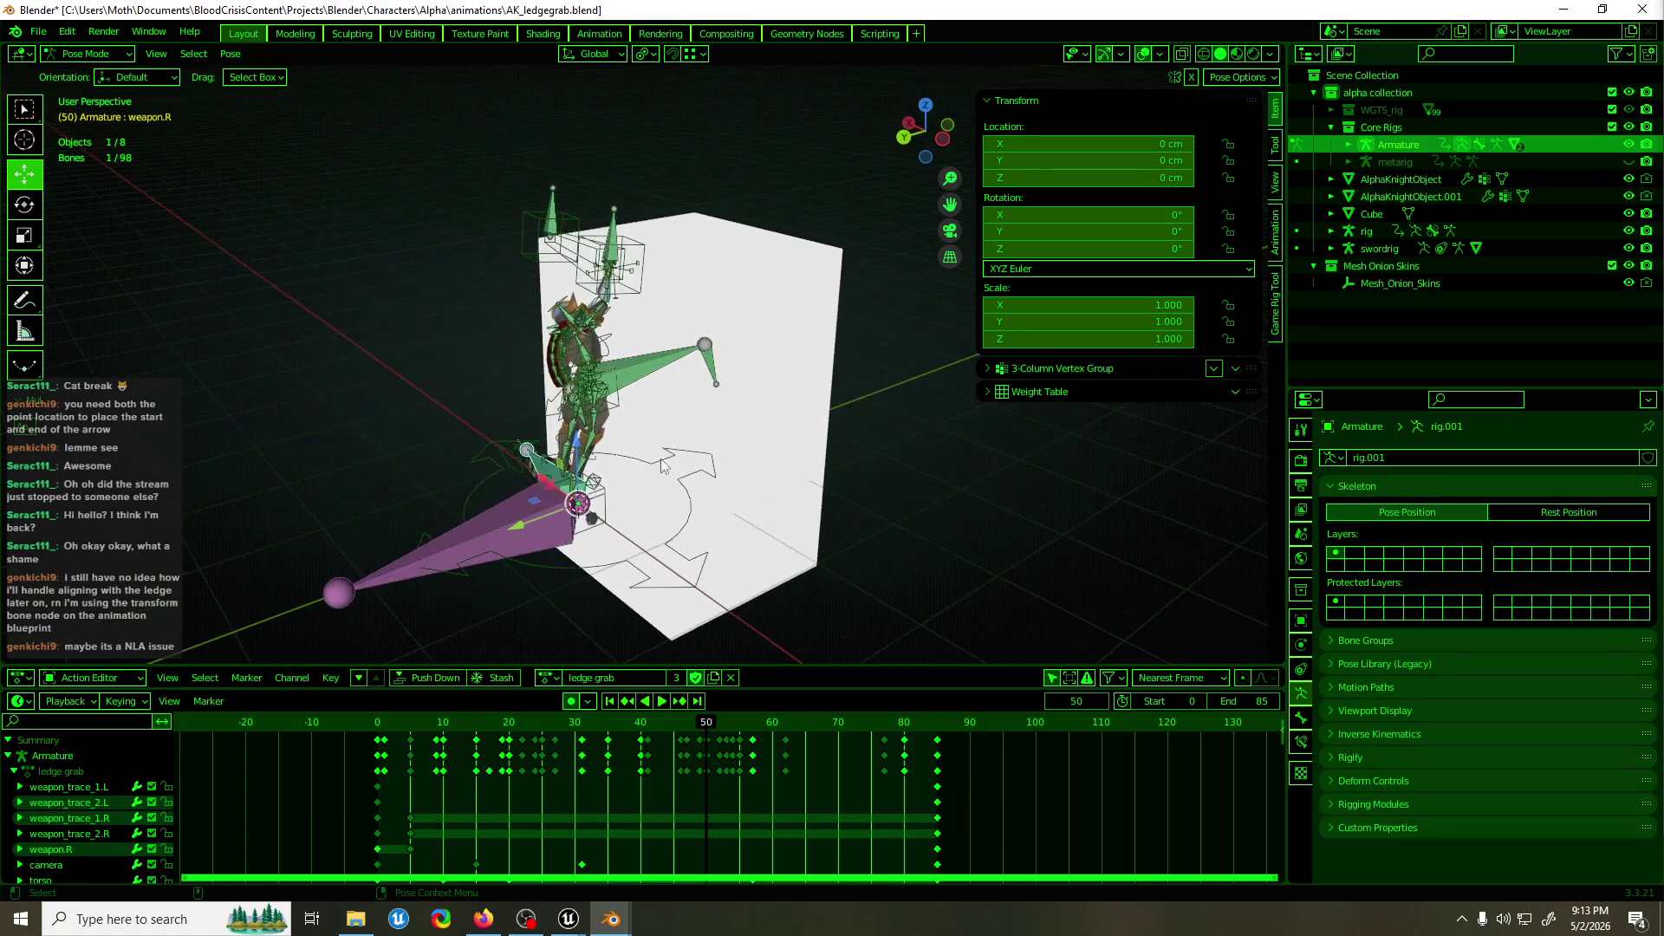
# Put the rig in Pose Mode and toggle the first few bone layers.
pyautogui.hotkey('ctrl', 'Tab')
pyautogui.click(600, 357)
pyautogui.hotkey('ctrl', 'Tab')
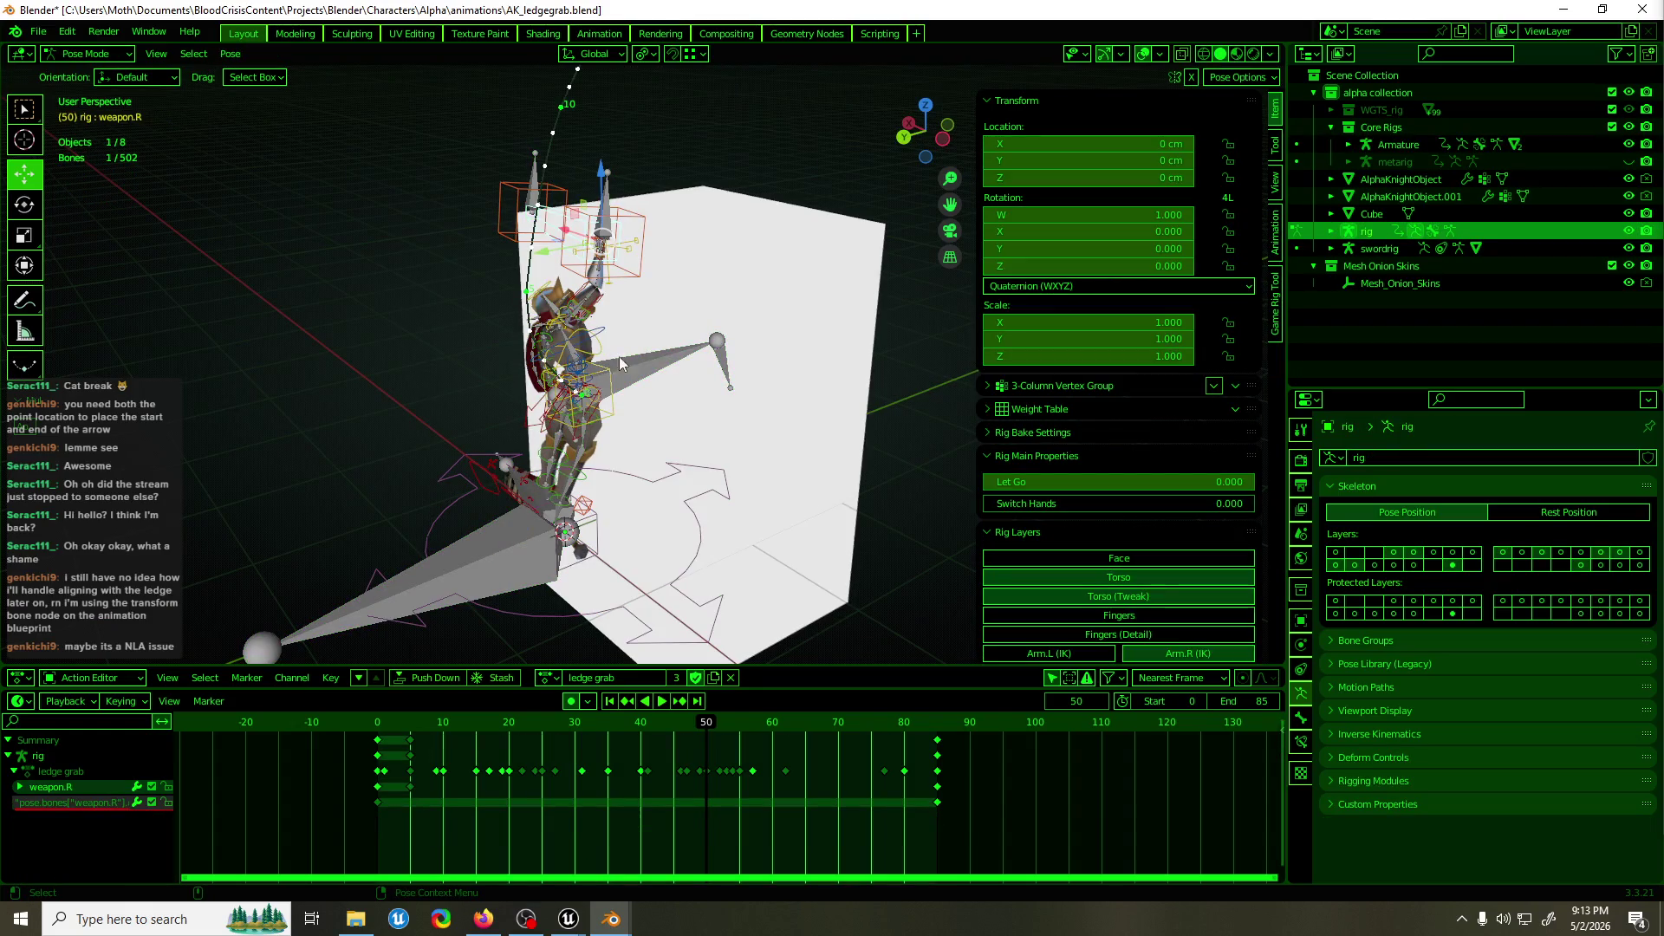
pyautogui.click(1597, 565)
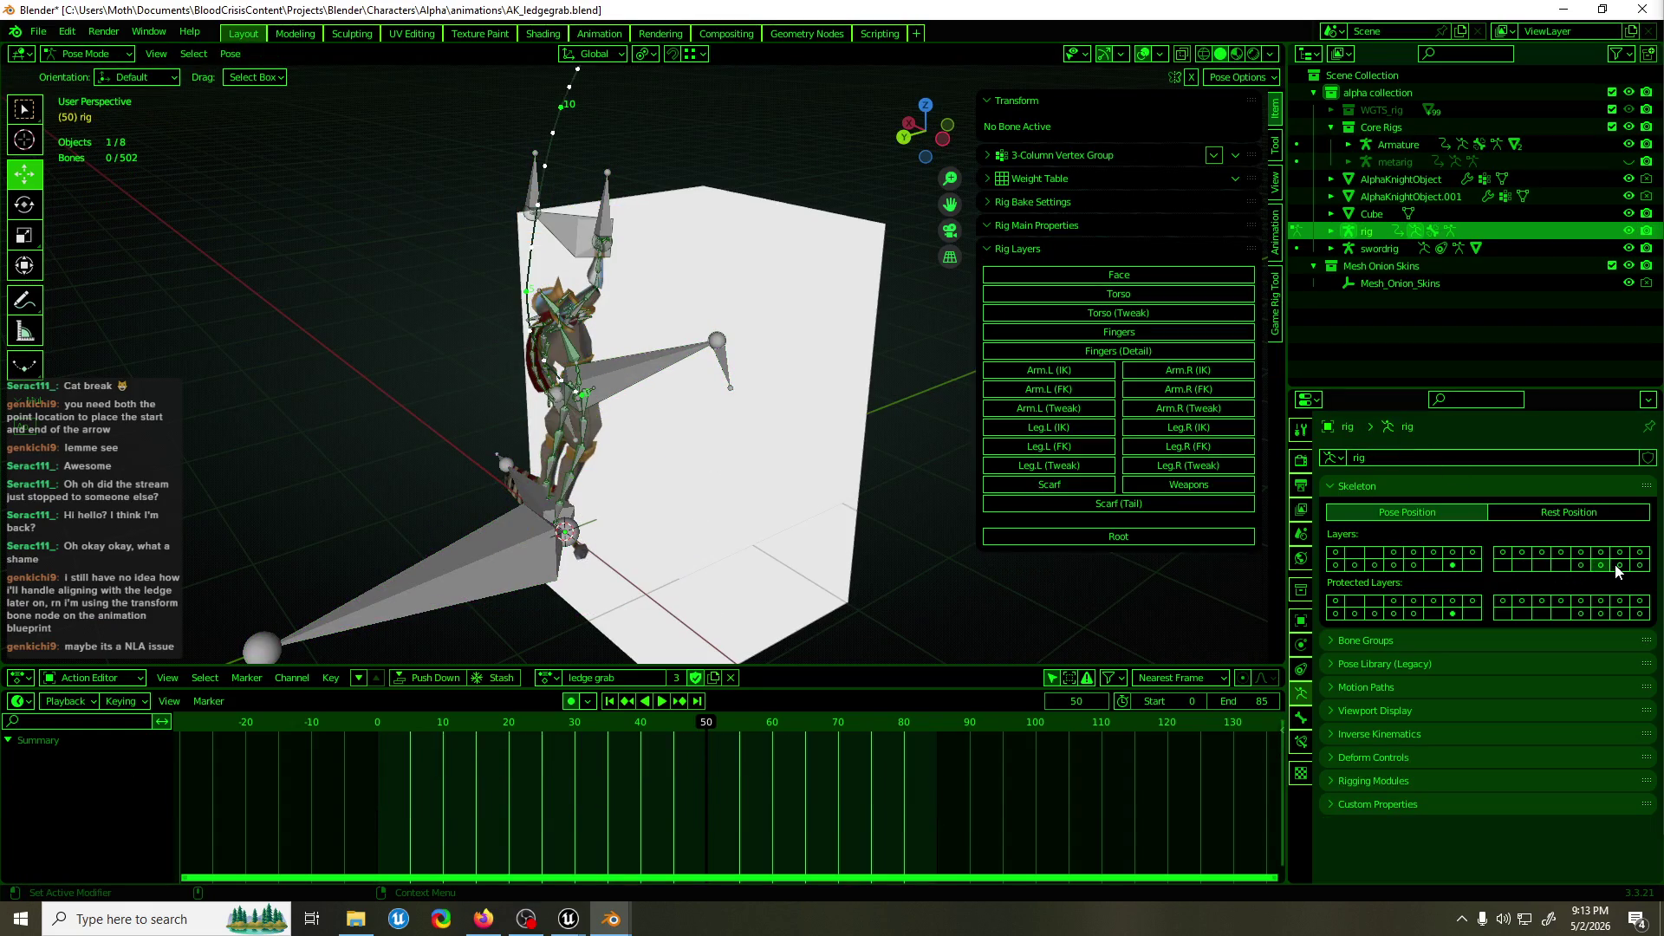
pyautogui.keyDown('shift'); pyautogui.click(1617, 565); pyautogui.keyUp('shift')
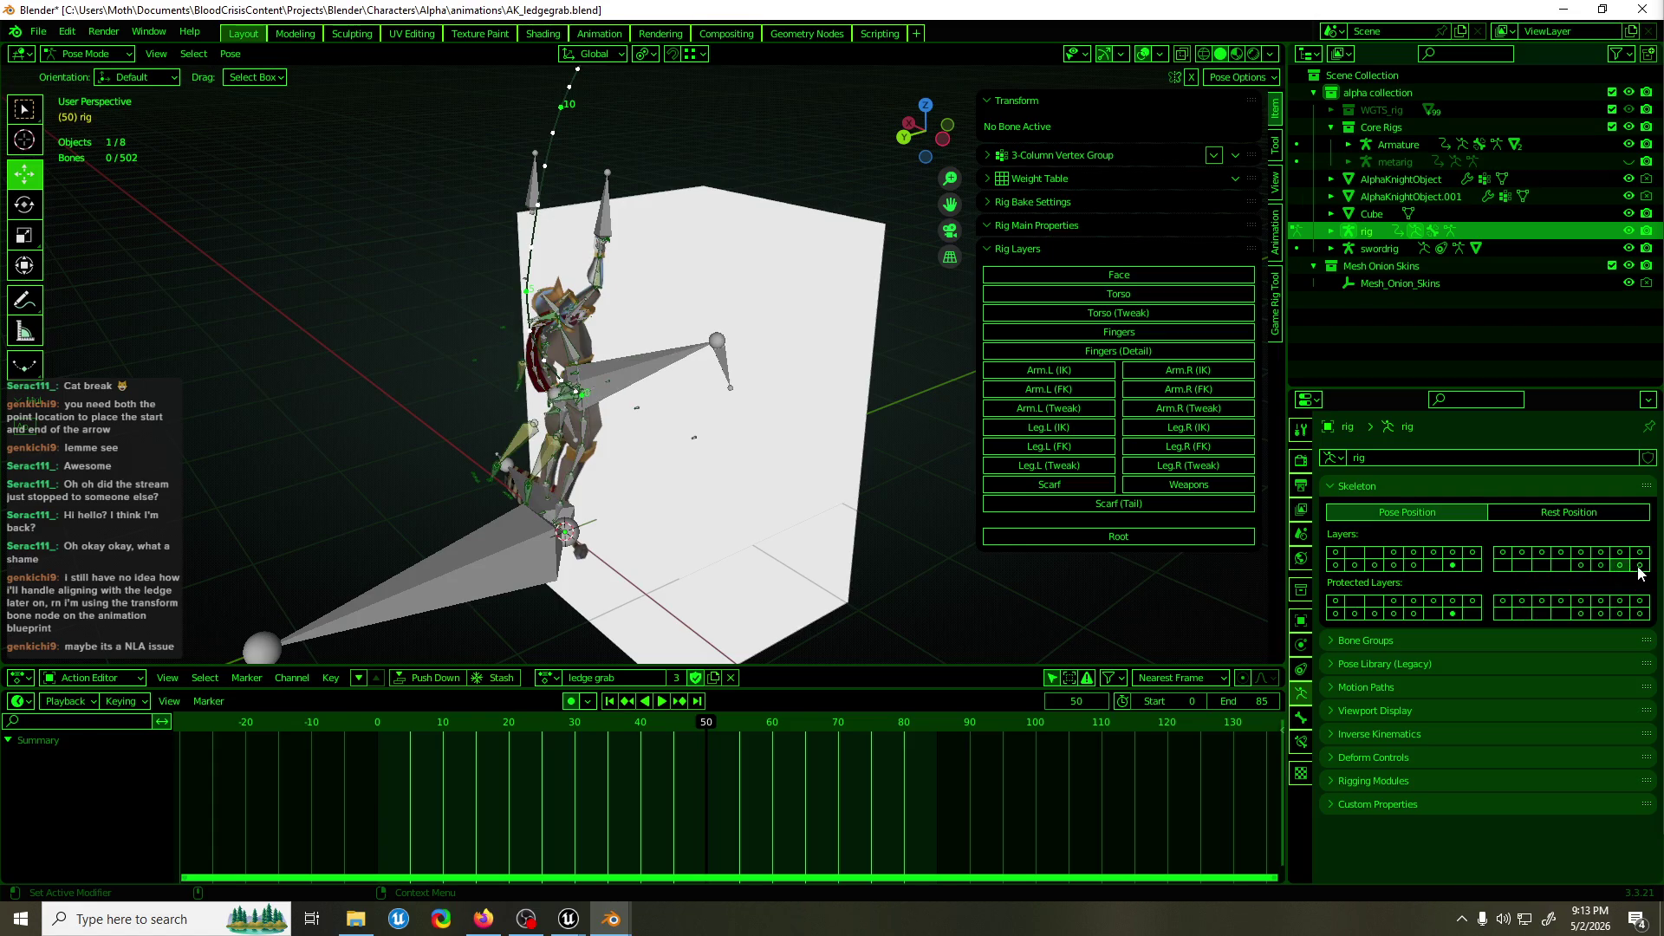
pyautogui.keyDown('shift'); pyautogui.click(1639, 566); pyautogui.keyUp('shift')
# Reselect the rig in Pose Mode and toggle the arm control layers off and back on.
pyautogui.click(1398, 144)
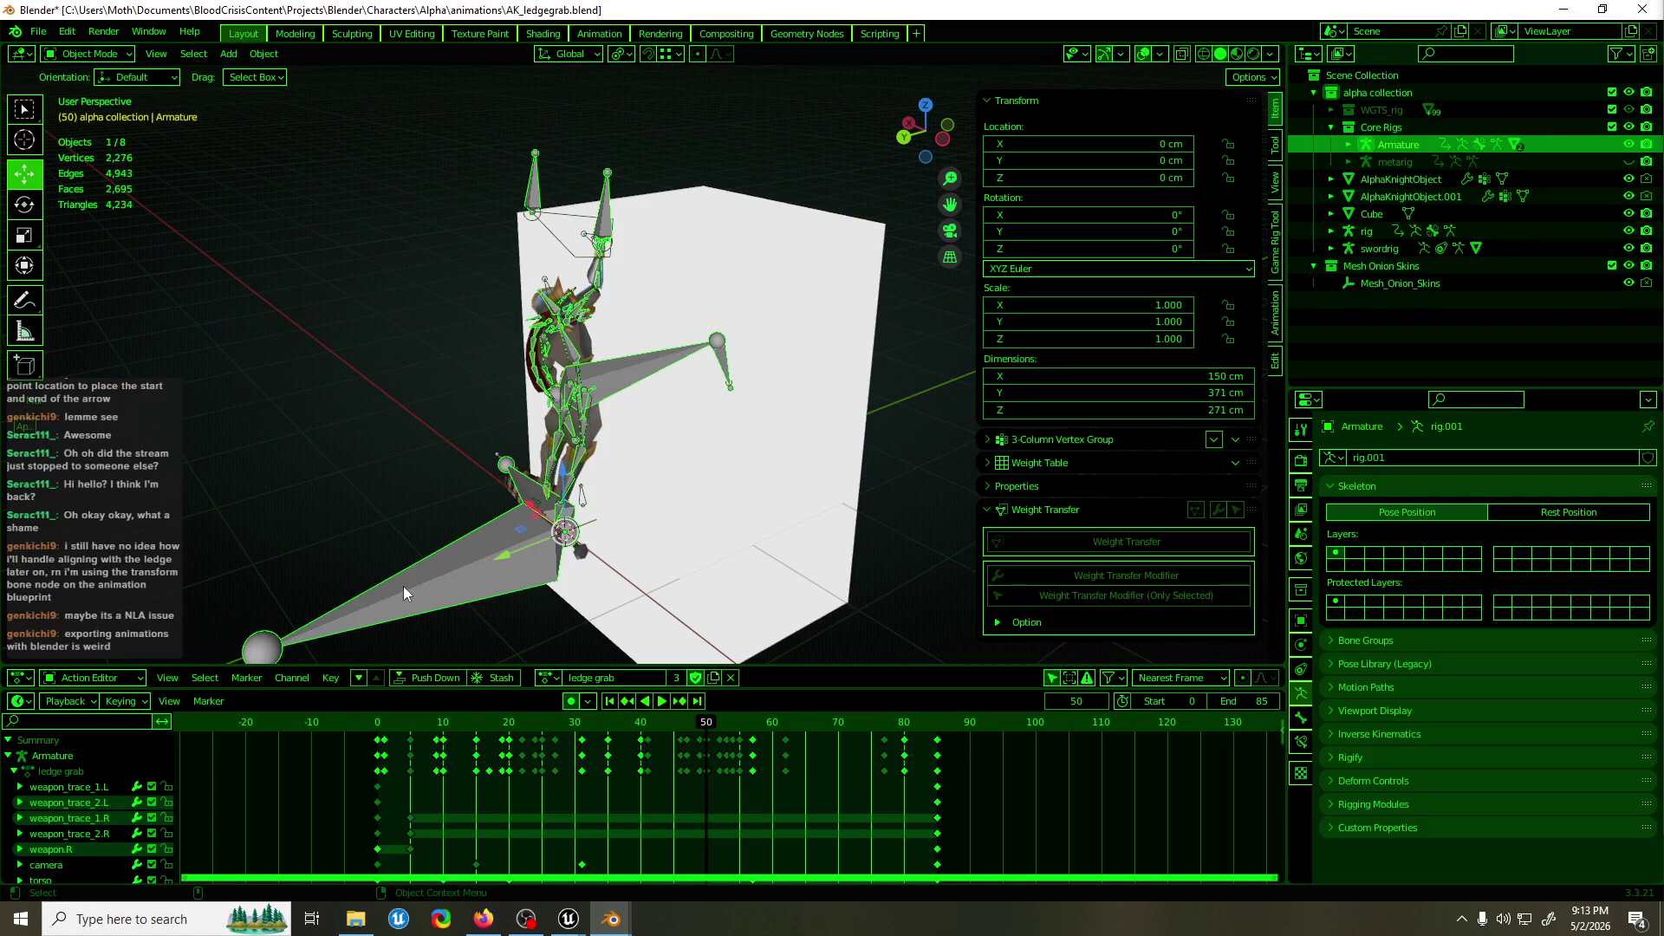
pyautogui.click(403, 586)
pyautogui.click(601, 397)
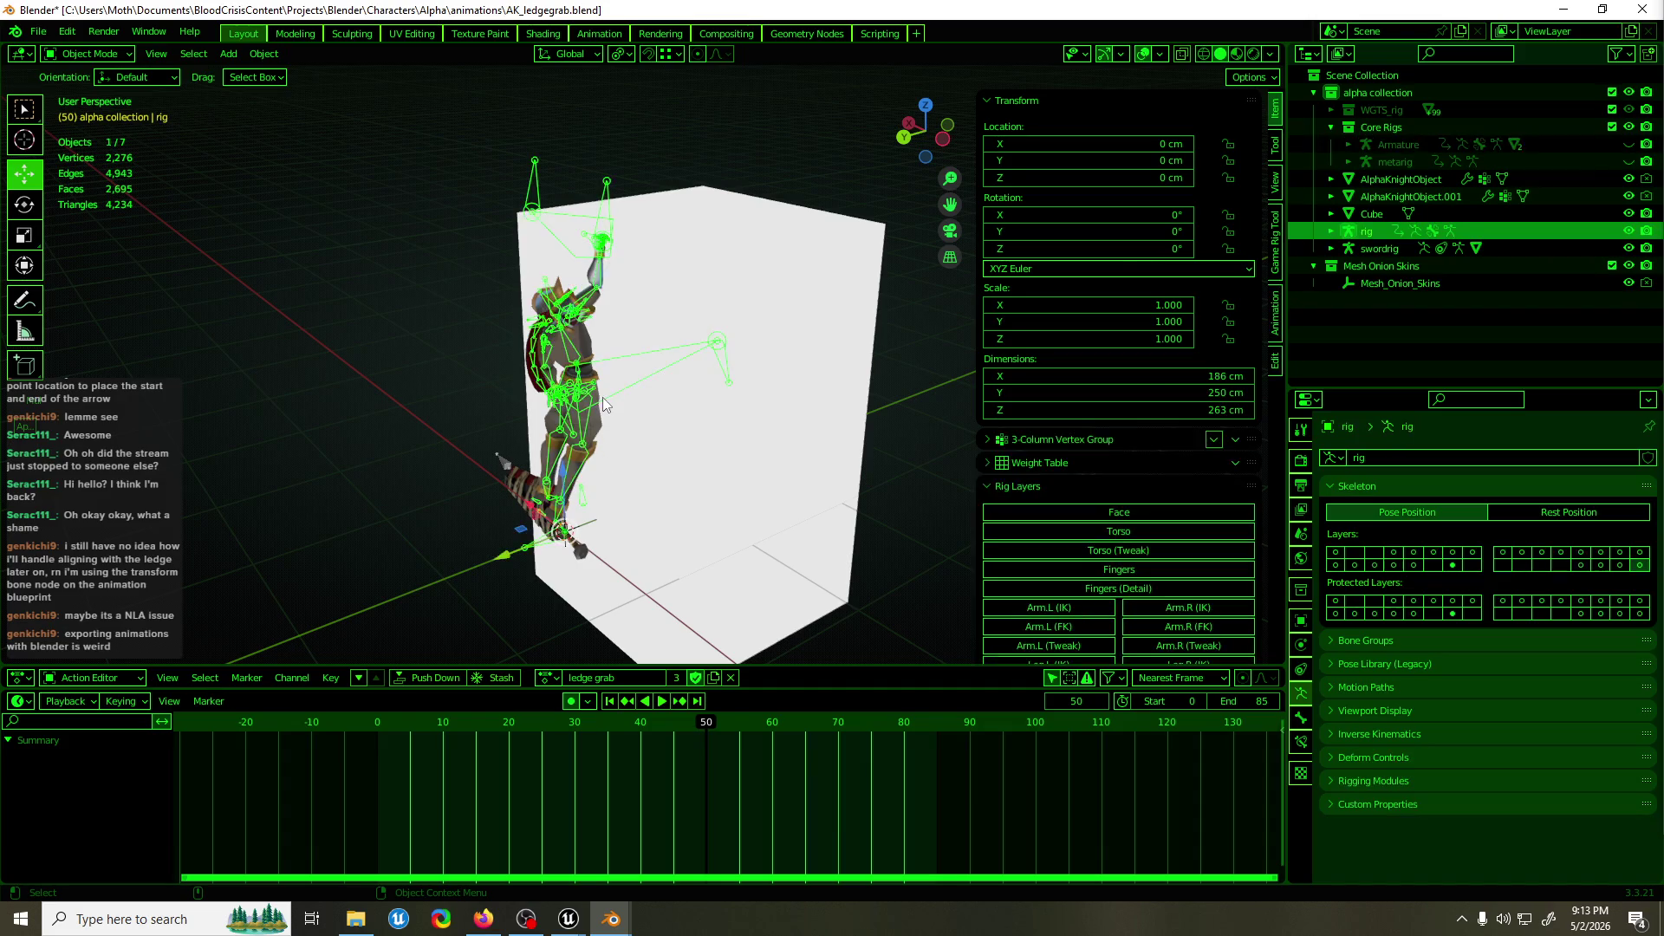
pyautogui.hotkey('ctrl', 'Tab')
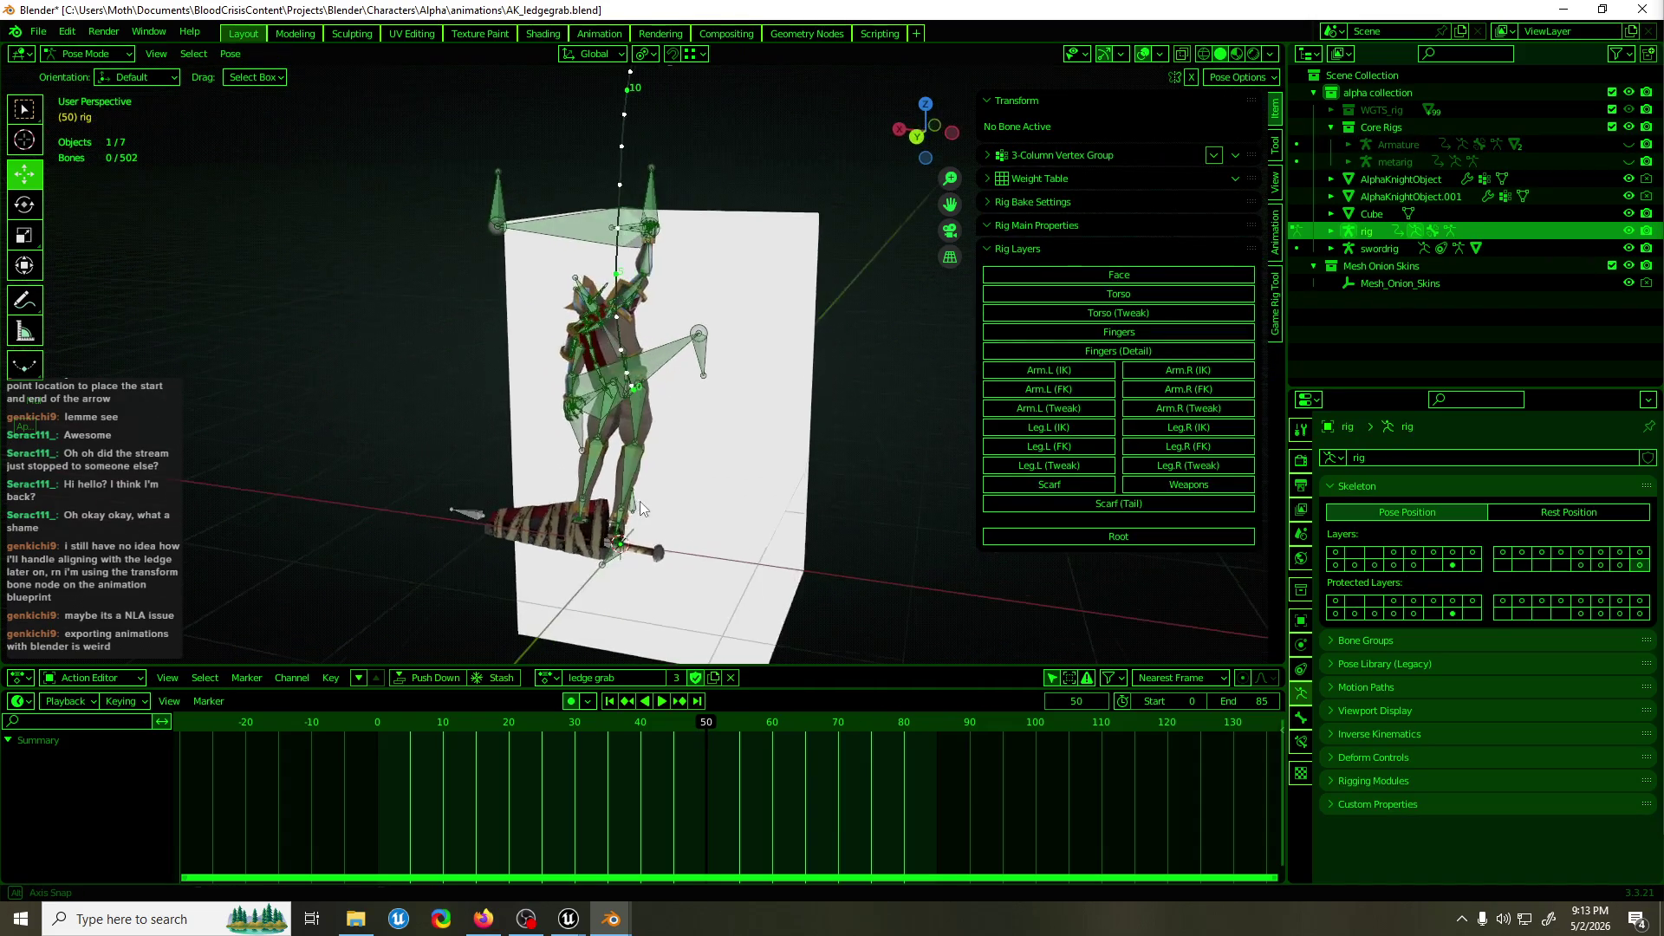
pyautogui.click(1620, 565)
pyautogui.click(1608, 568)
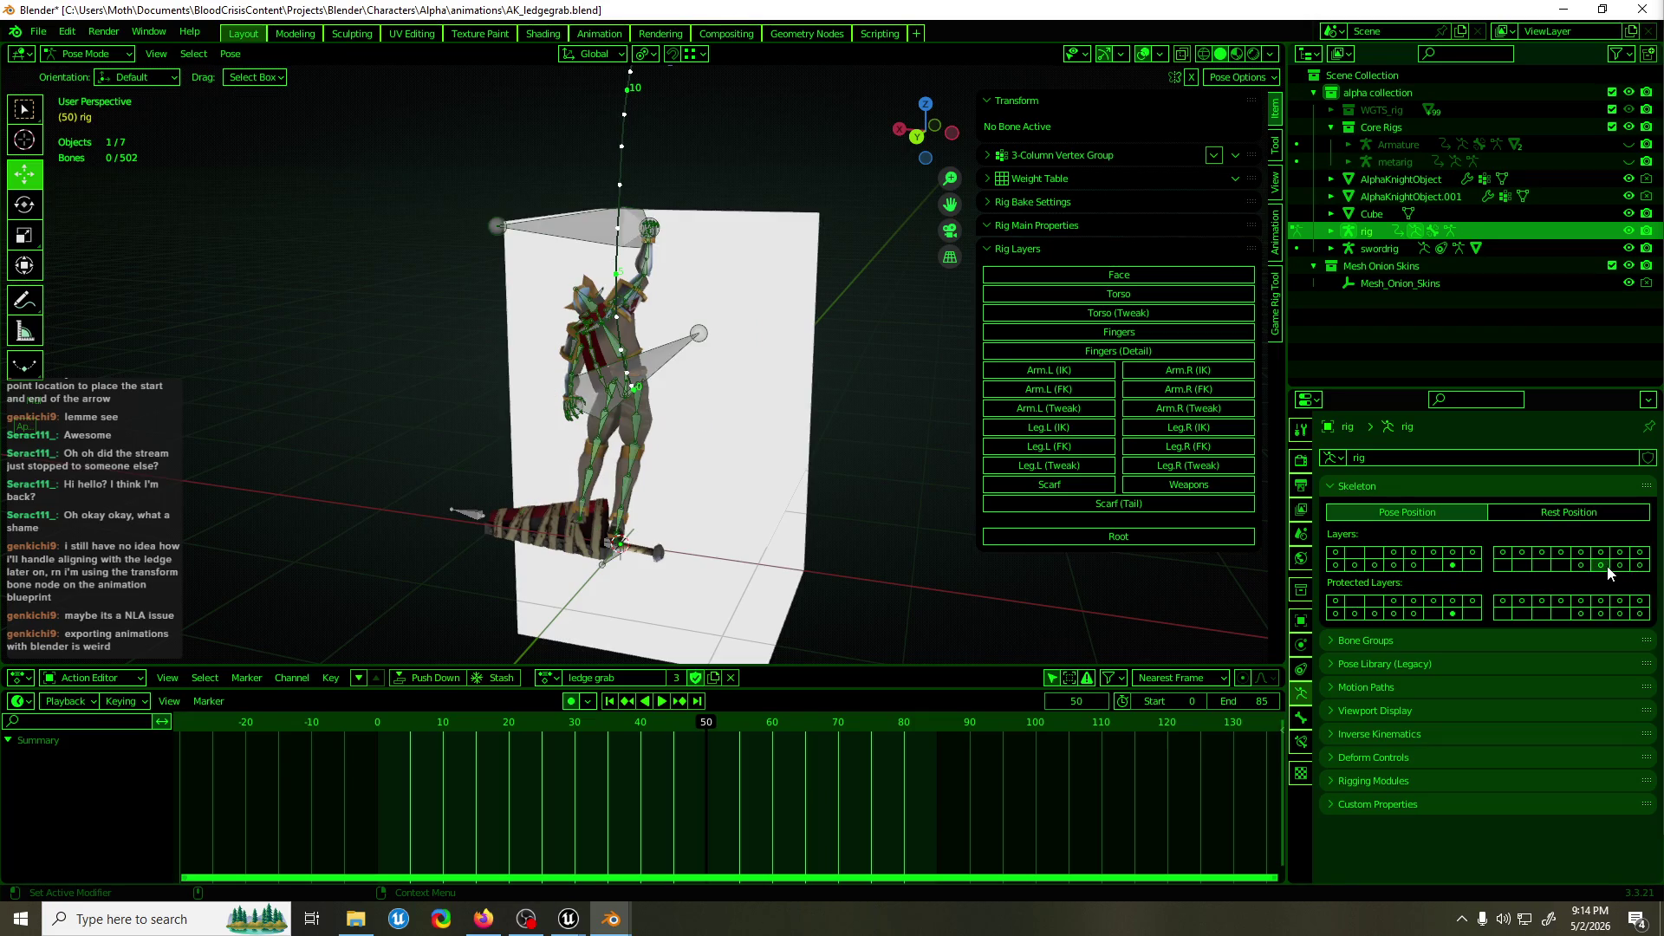
# Find the layers holding the DEF-camera, ORG-camera and ORG-weapon.R bones.
pyautogui.click(534, 551)
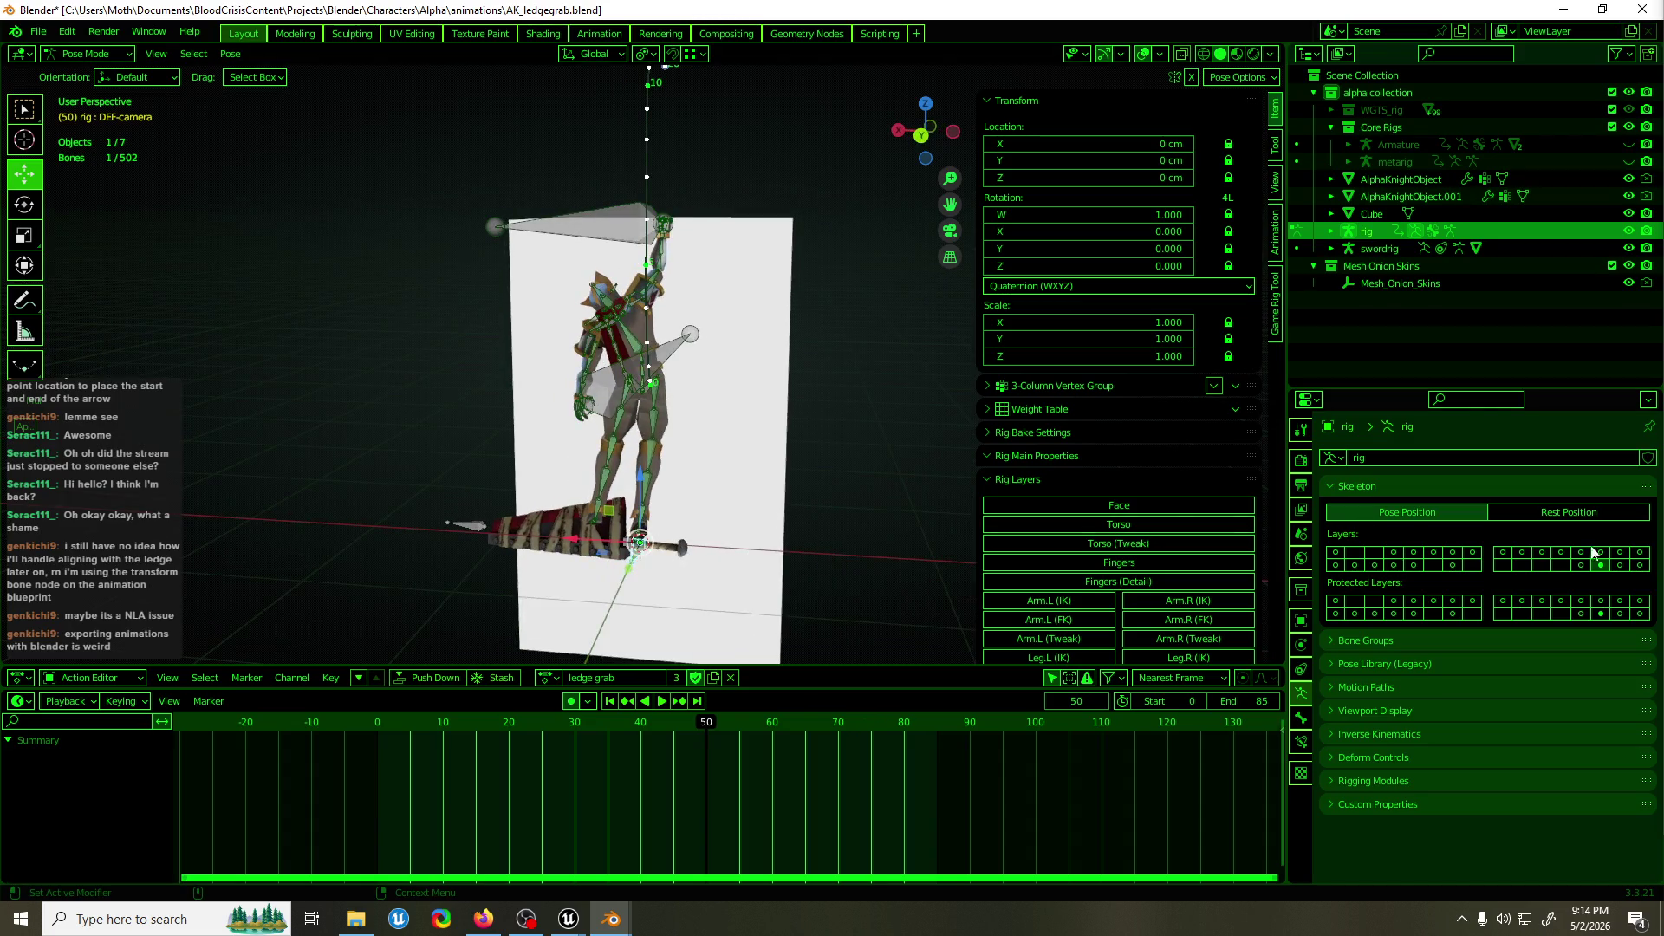
pyautogui.click(1616, 560)
pyautogui.click(1641, 564)
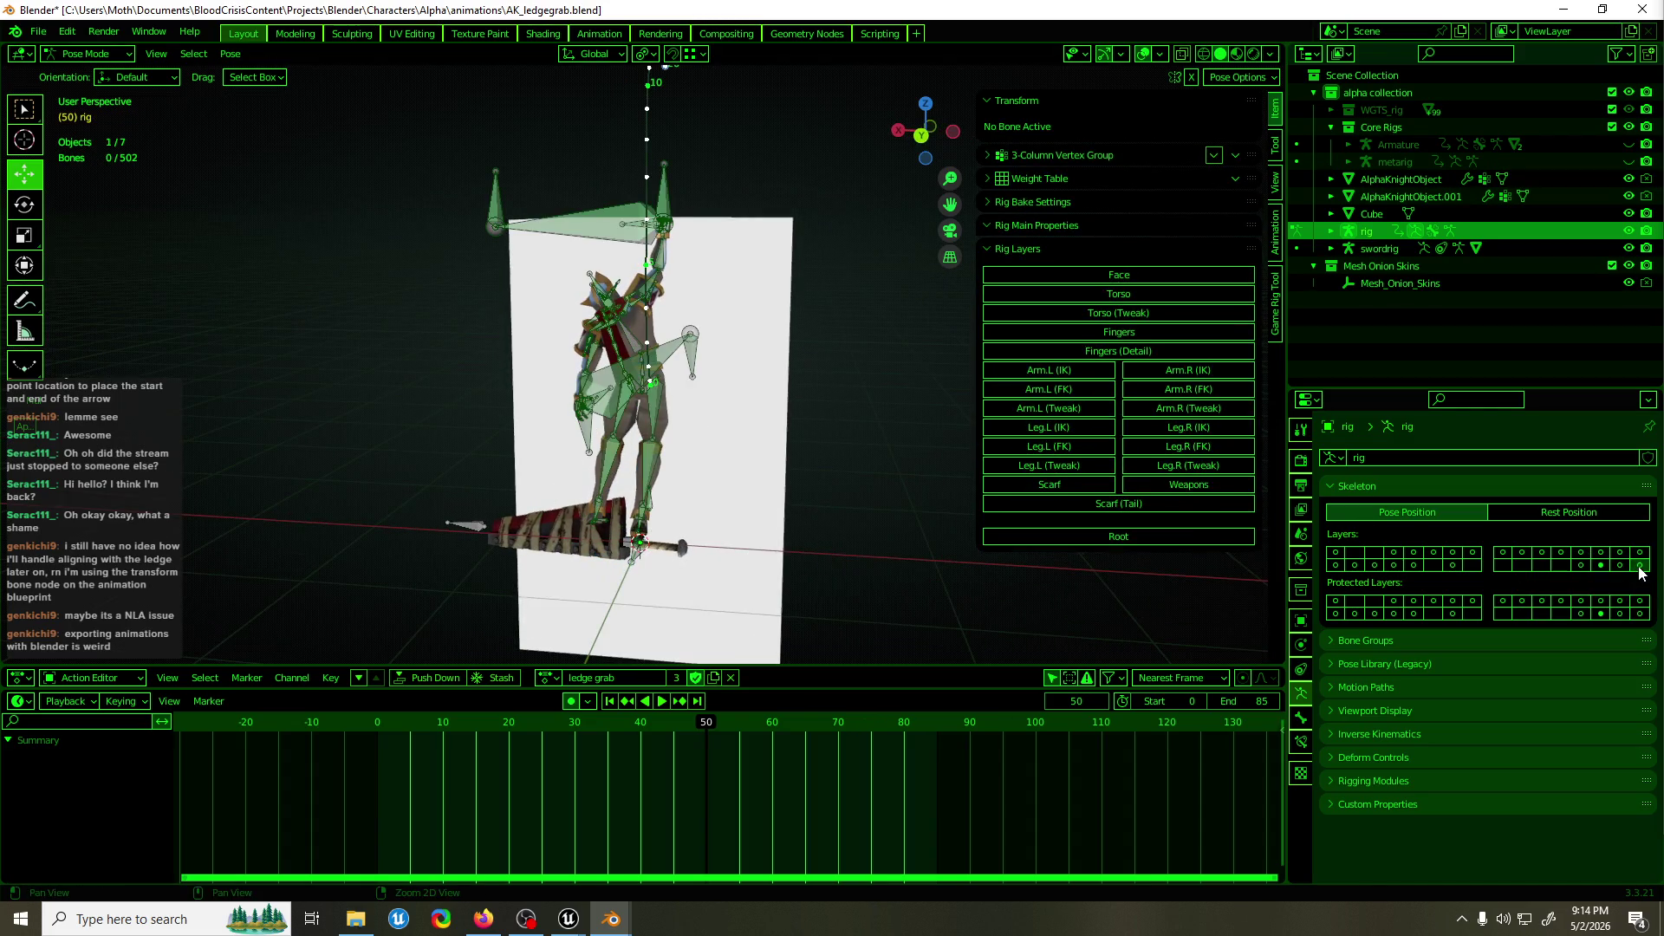
pyautogui.click(531, 552)
pyautogui.click(532, 551)
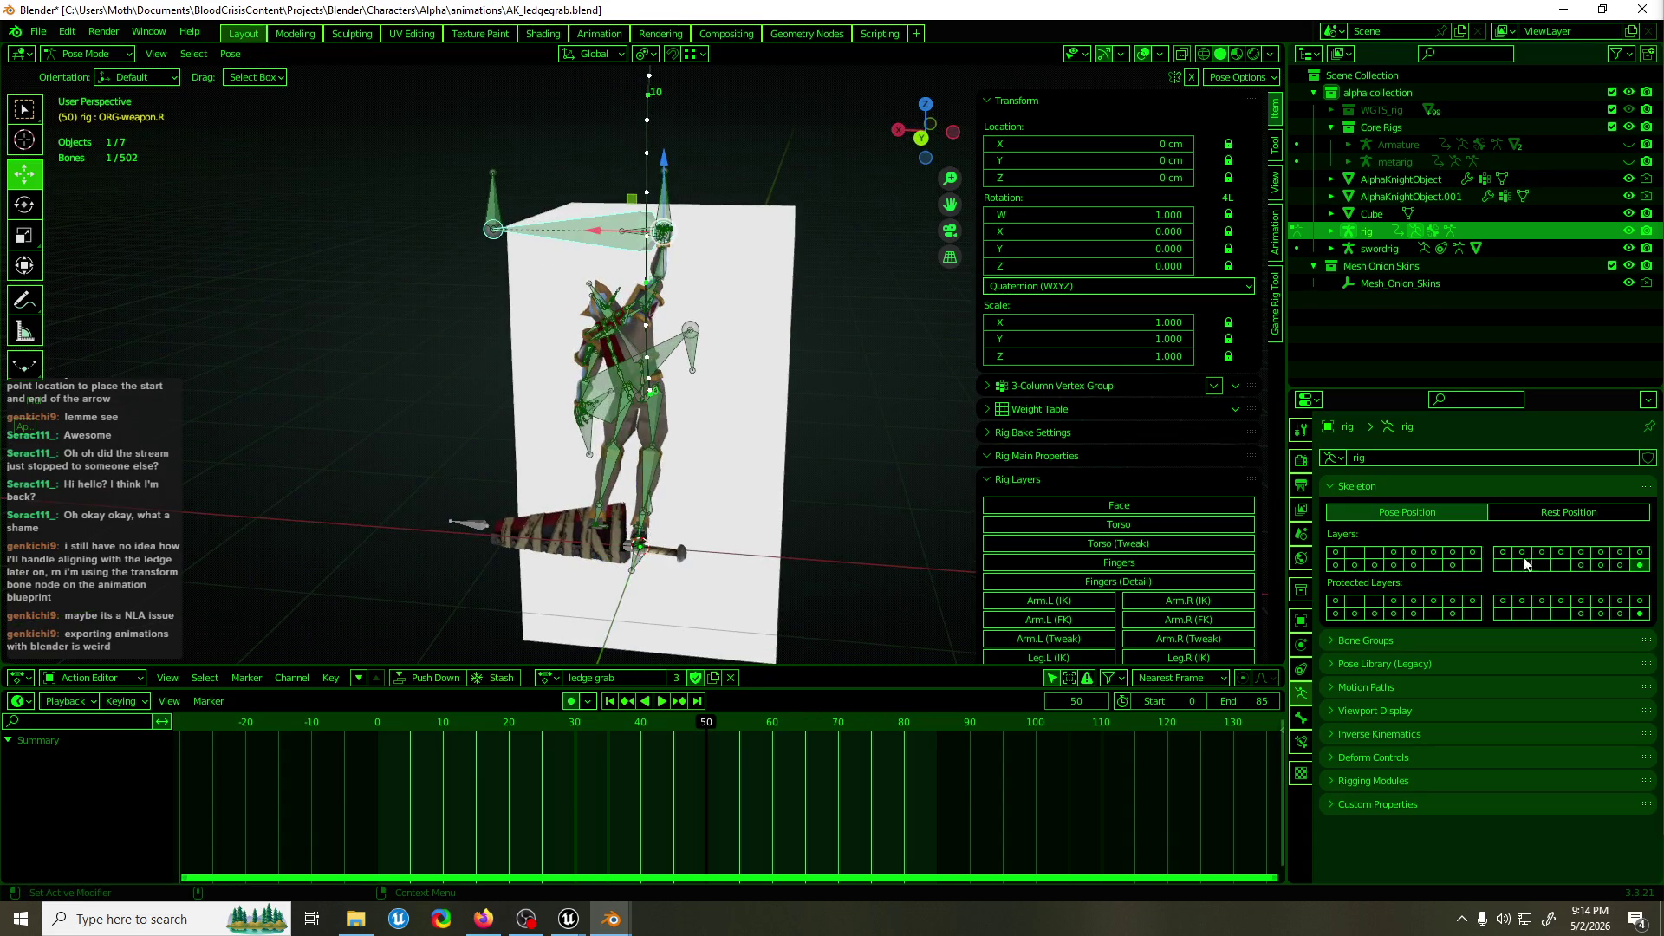
pyautogui.click(1580, 566)
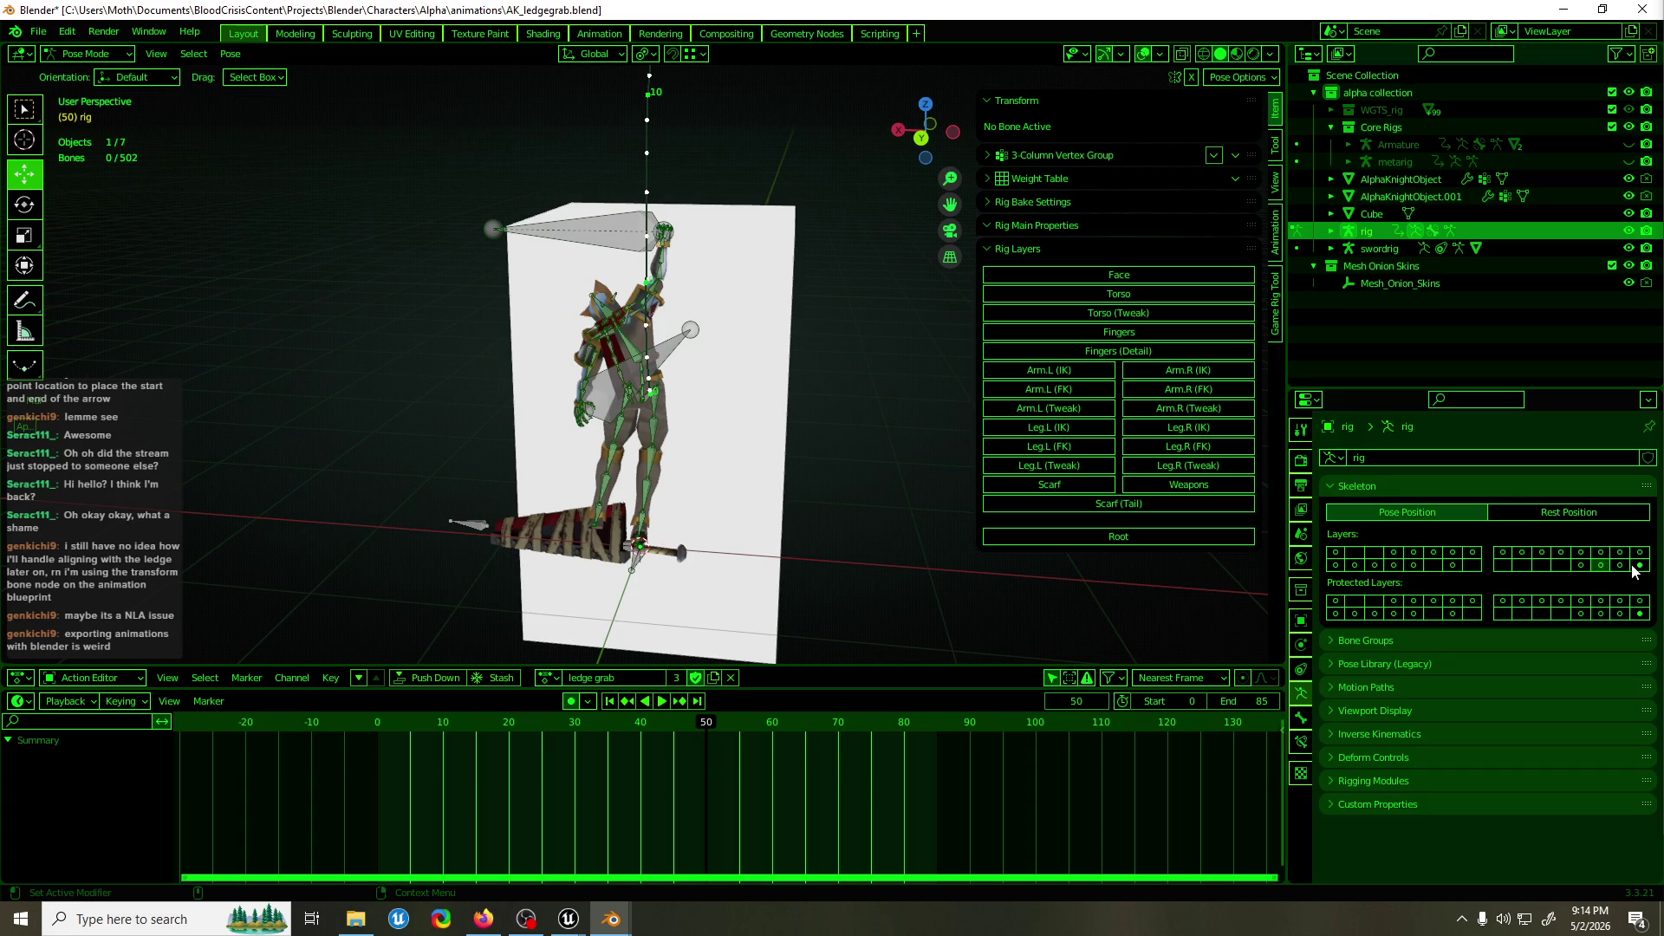
# Solo each Leg.L, Arm.R and Arm.L layer (Tweak, FK, IK) to see its bones.
pyautogui.click(1641, 556)
pyautogui.click(1618, 555)
pyautogui.click(1601, 555)
pyautogui.click(1581, 555)
pyautogui.click(1561, 556)
pyautogui.click(1542, 553)
pyautogui.click(1522, 553)
pyautogui.click(1502, 553)
pyautogui.click(1472, 553)
# Solo the Fingers (Detail), Weapons, Scarf and Leg.R (Tweak, FK, IK) layers.
pyautogui.click(1453, 553)
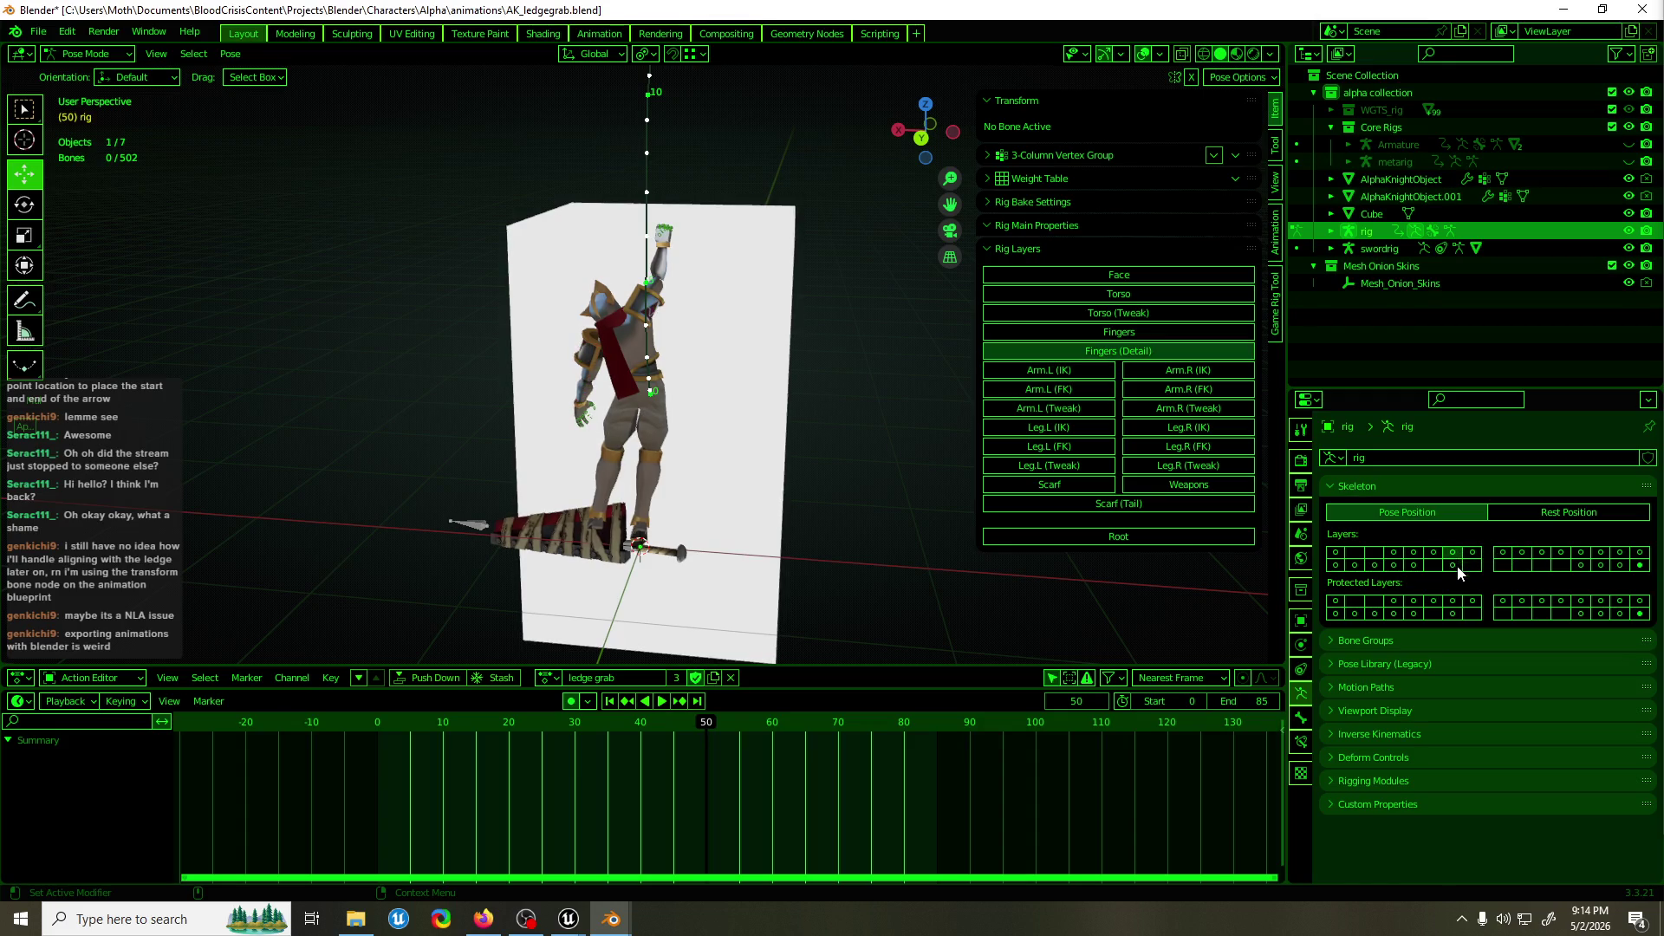
pyautogui.click(1453, 565)
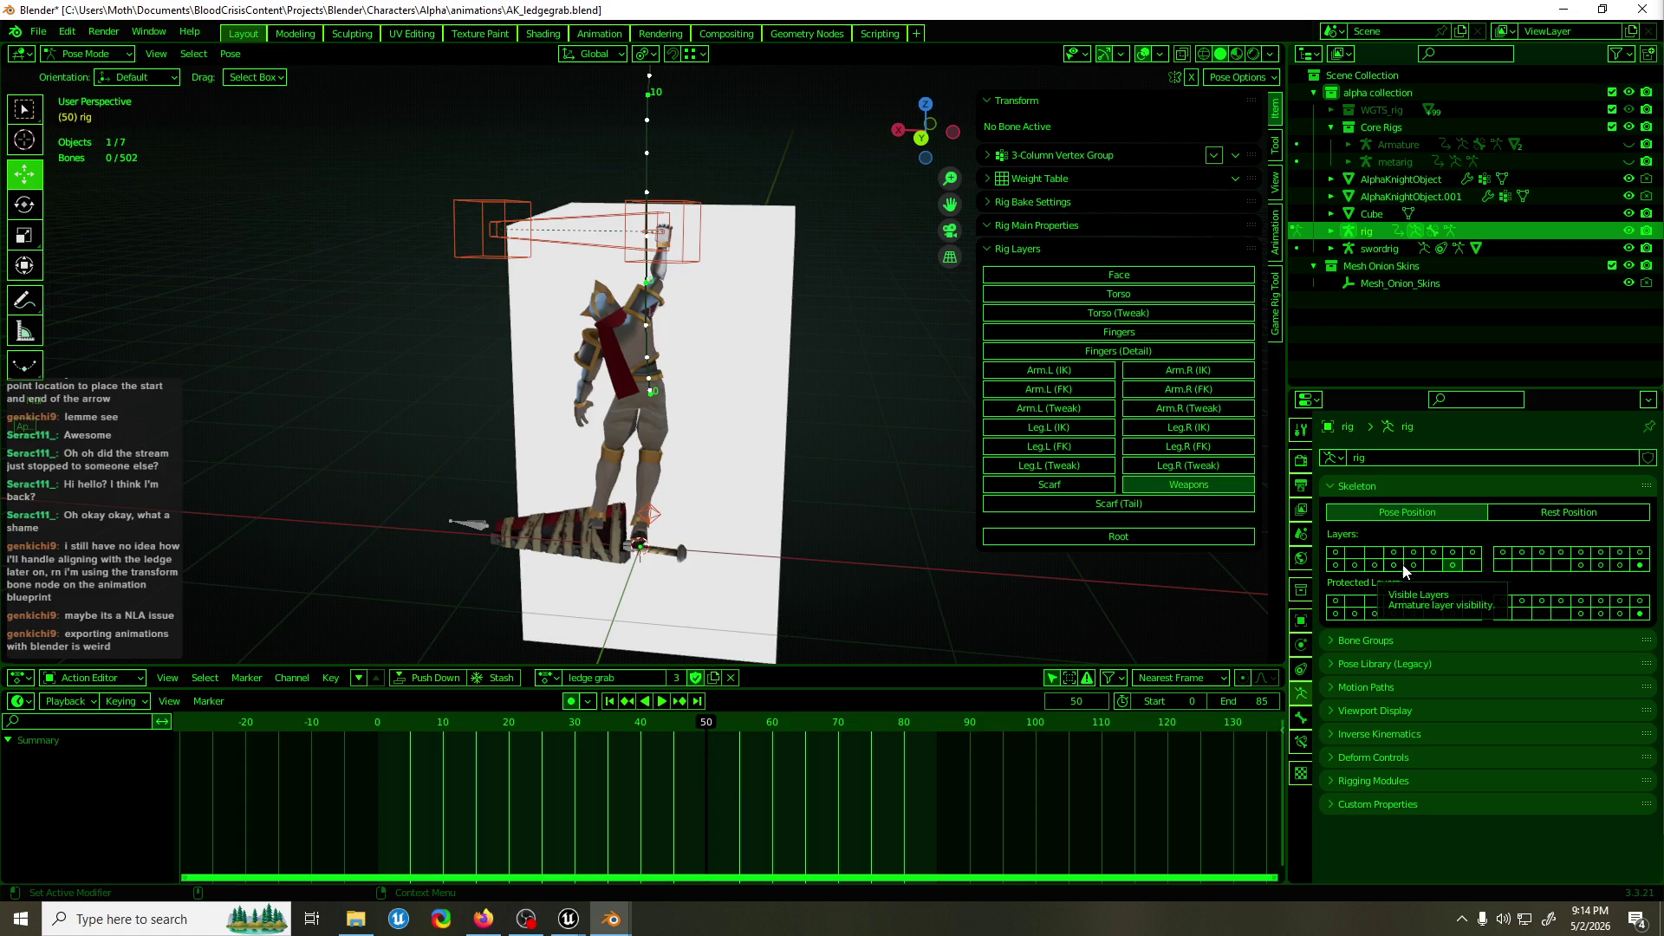
pyautogui.click(1409, 564)
pyautogui.click(1395, 565)
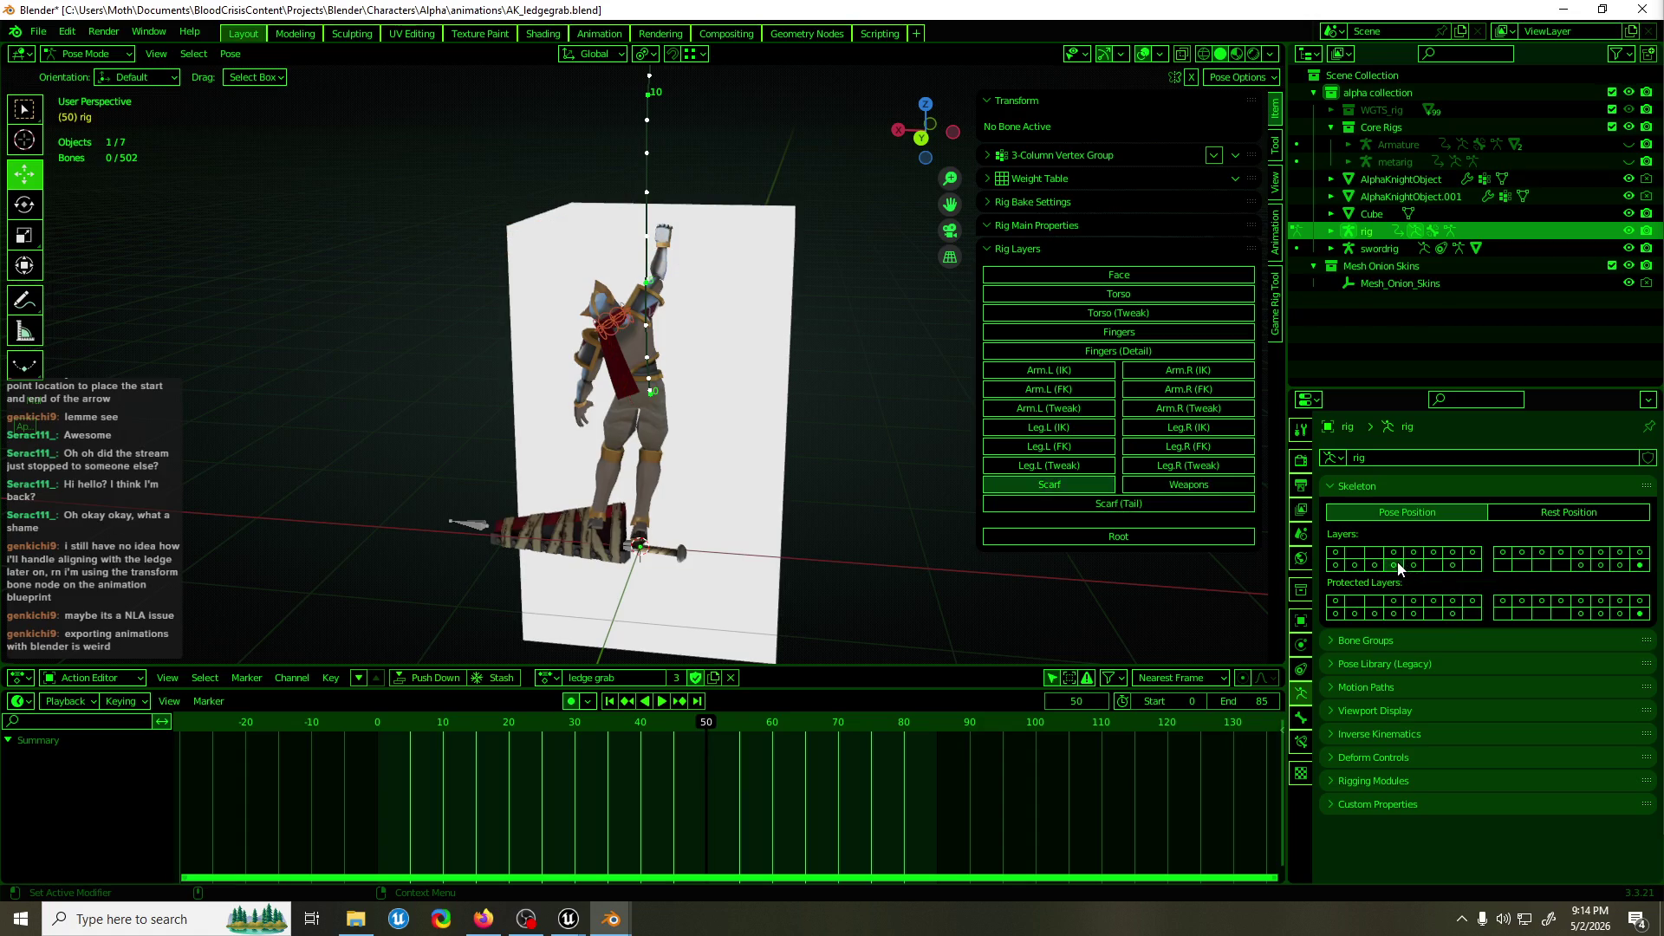
pyautogui.click(1375, 566)
pyautogui.click(1354, 566)
pyautogui.click(1336, 565)
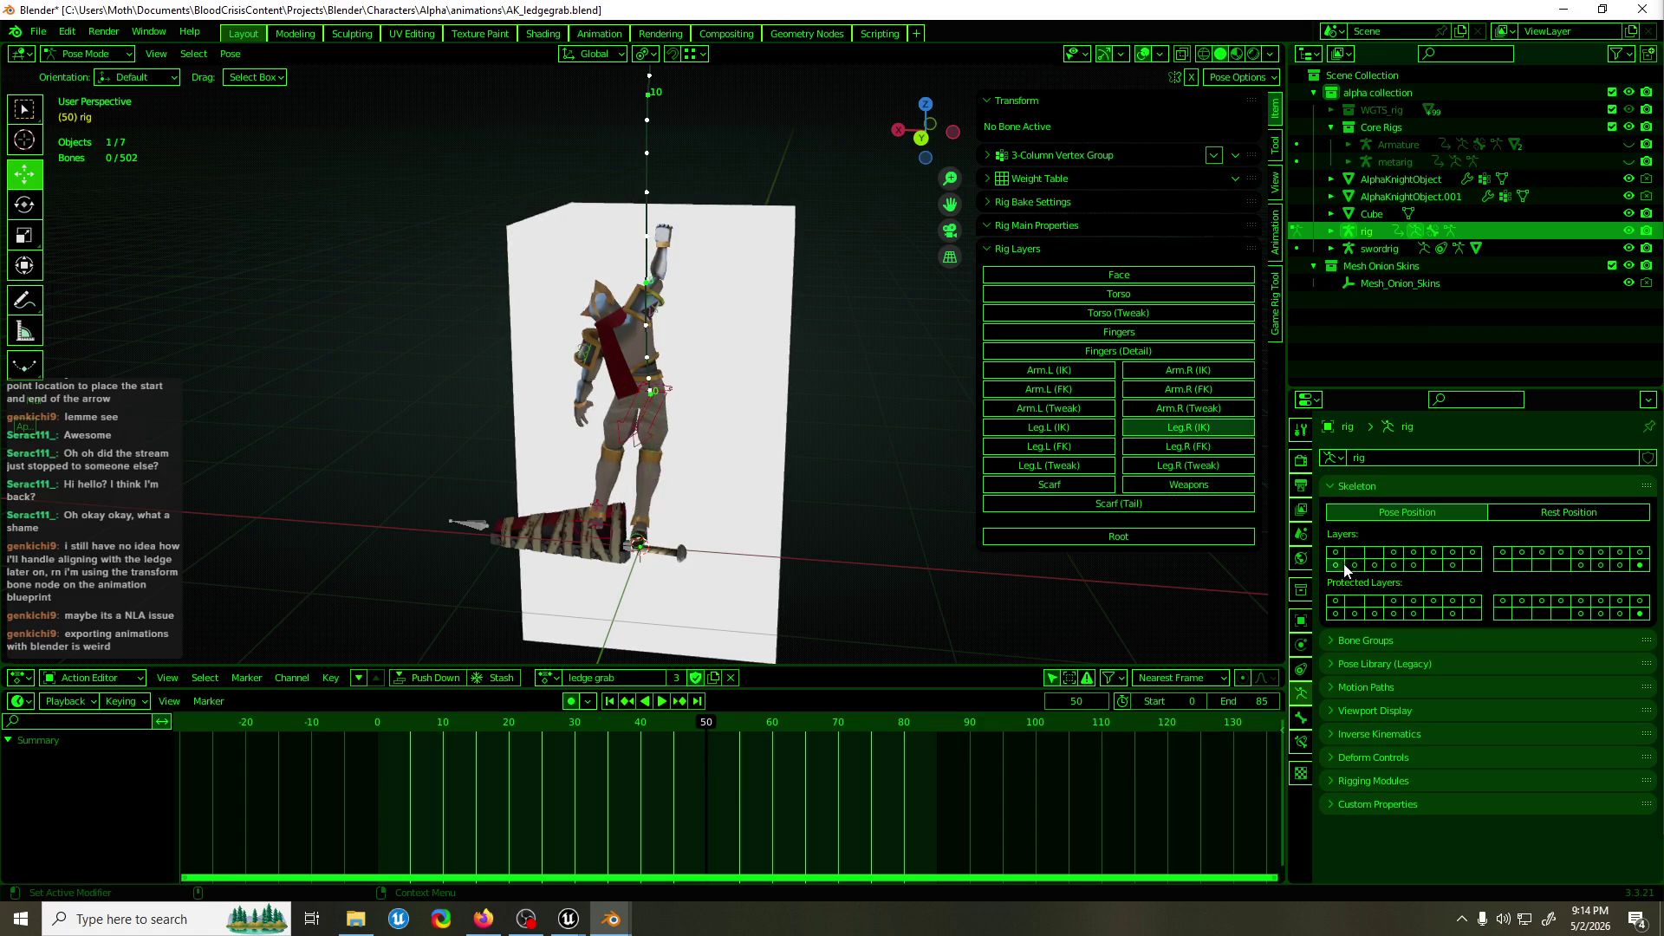
# Turn all bone layers back on including Root, then select swordrig in Object Mode.
pyautogui.moveTo(1339, 559); pyautogui.dragTo(1459, 567)
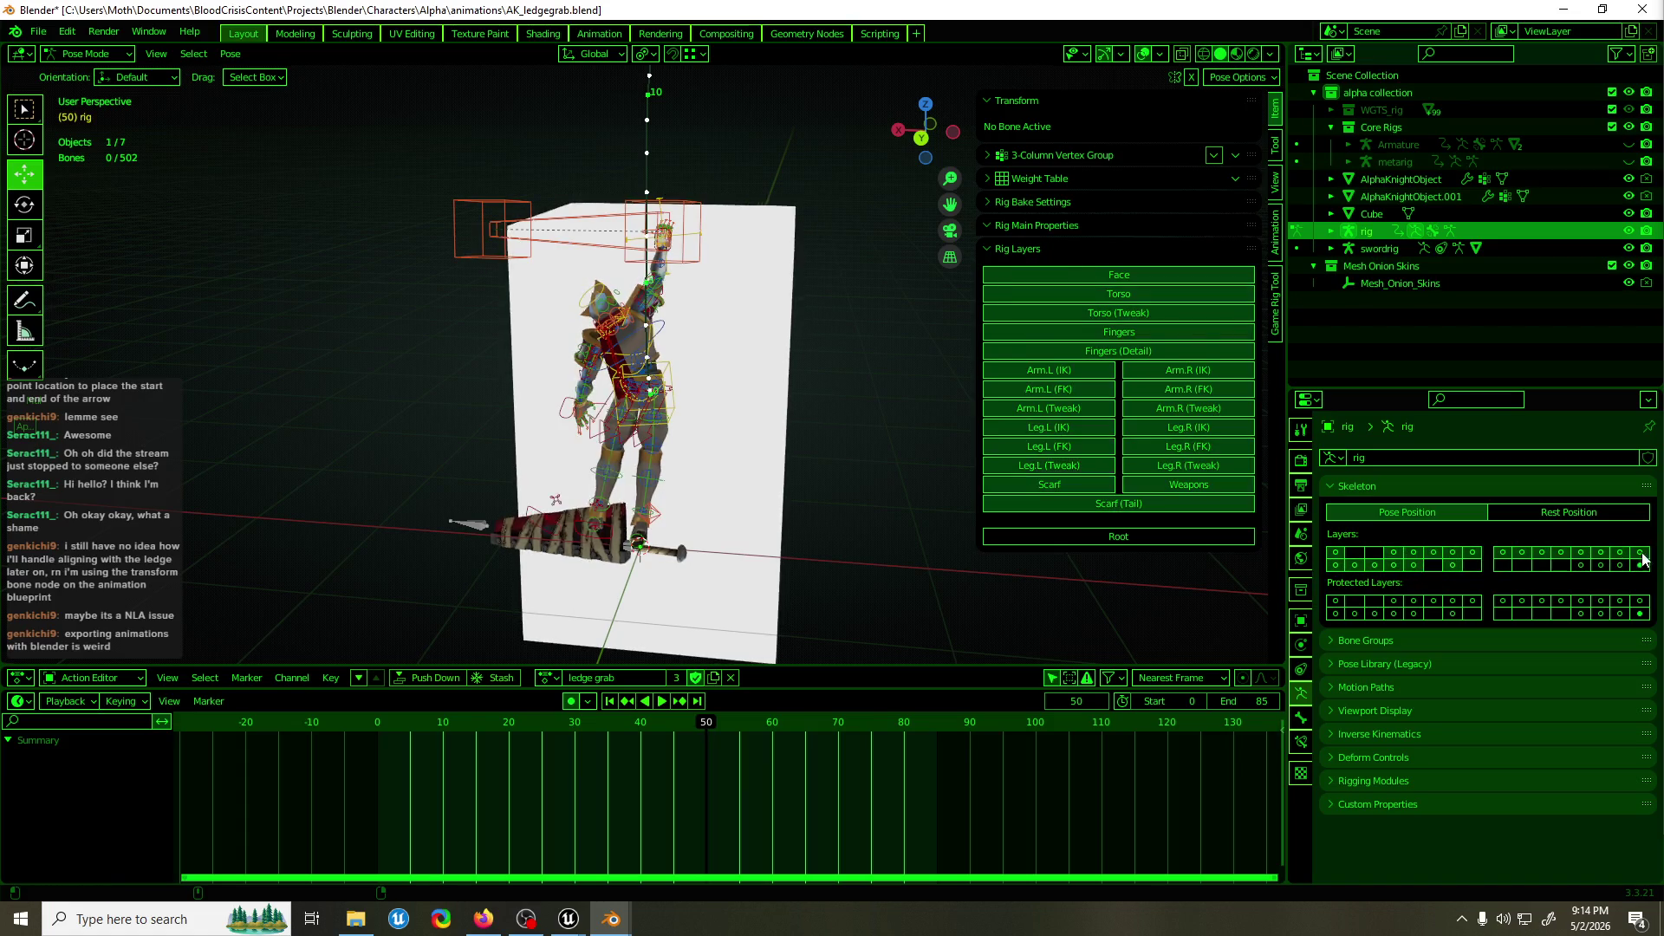
pyautogui.keyDown('shift'); pyautogui.click(1582, 566); pyautogui.keyUp('shift')
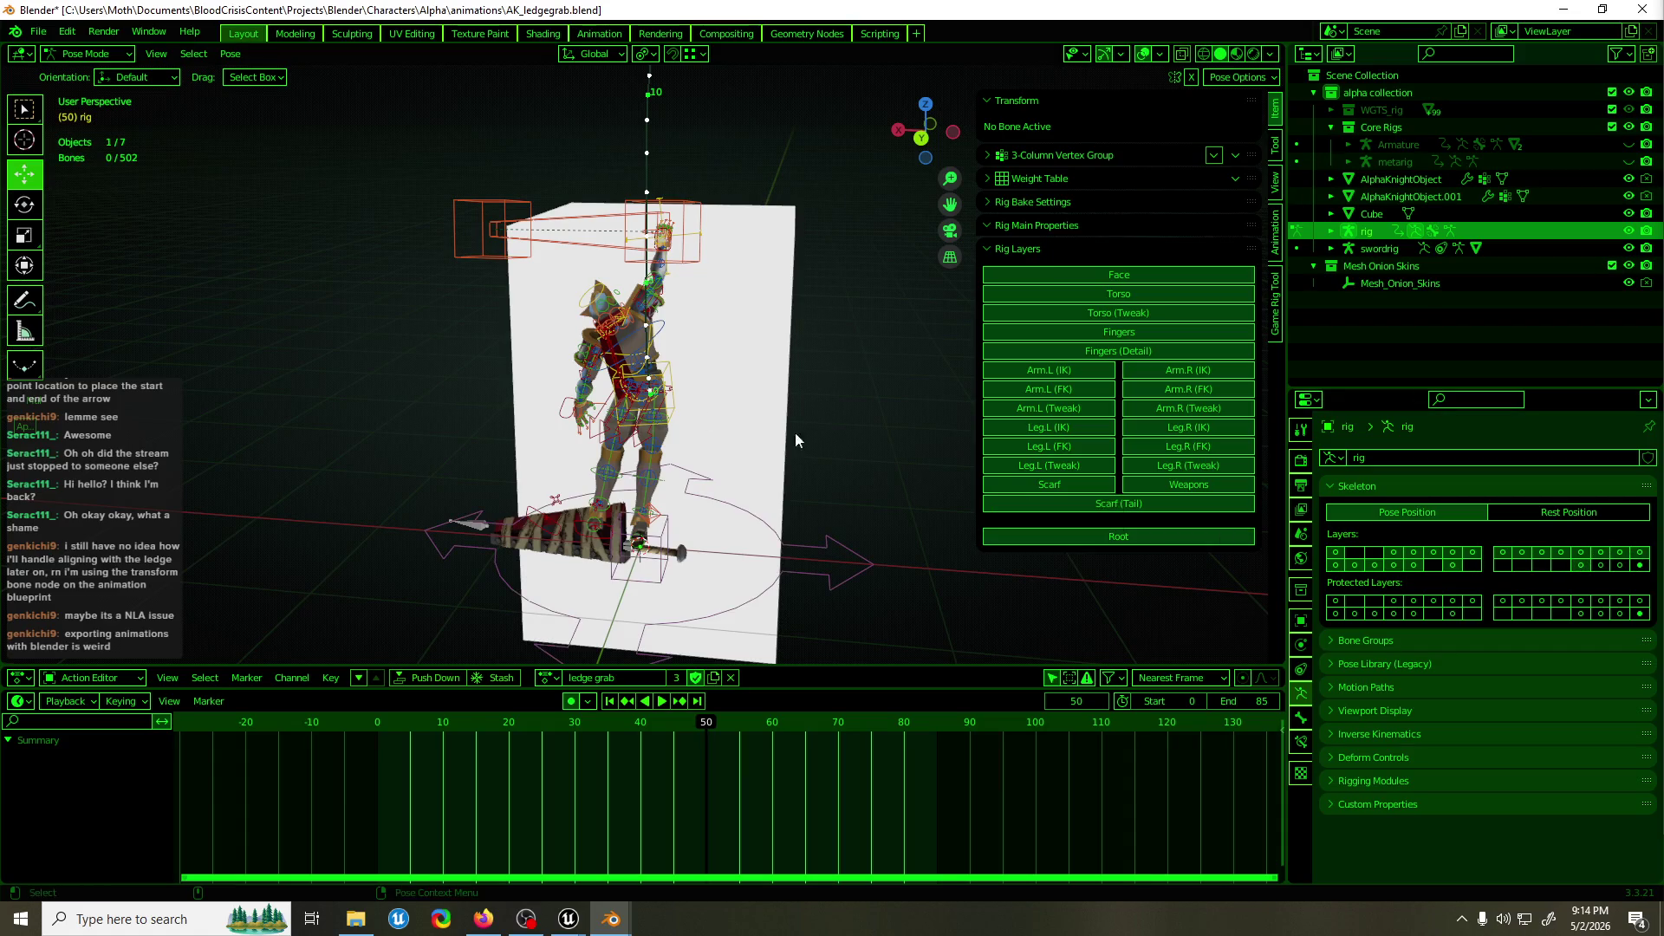
pyautogui.hotkey('ctrl', 'Tab')
pyautogui.click(510, 554)
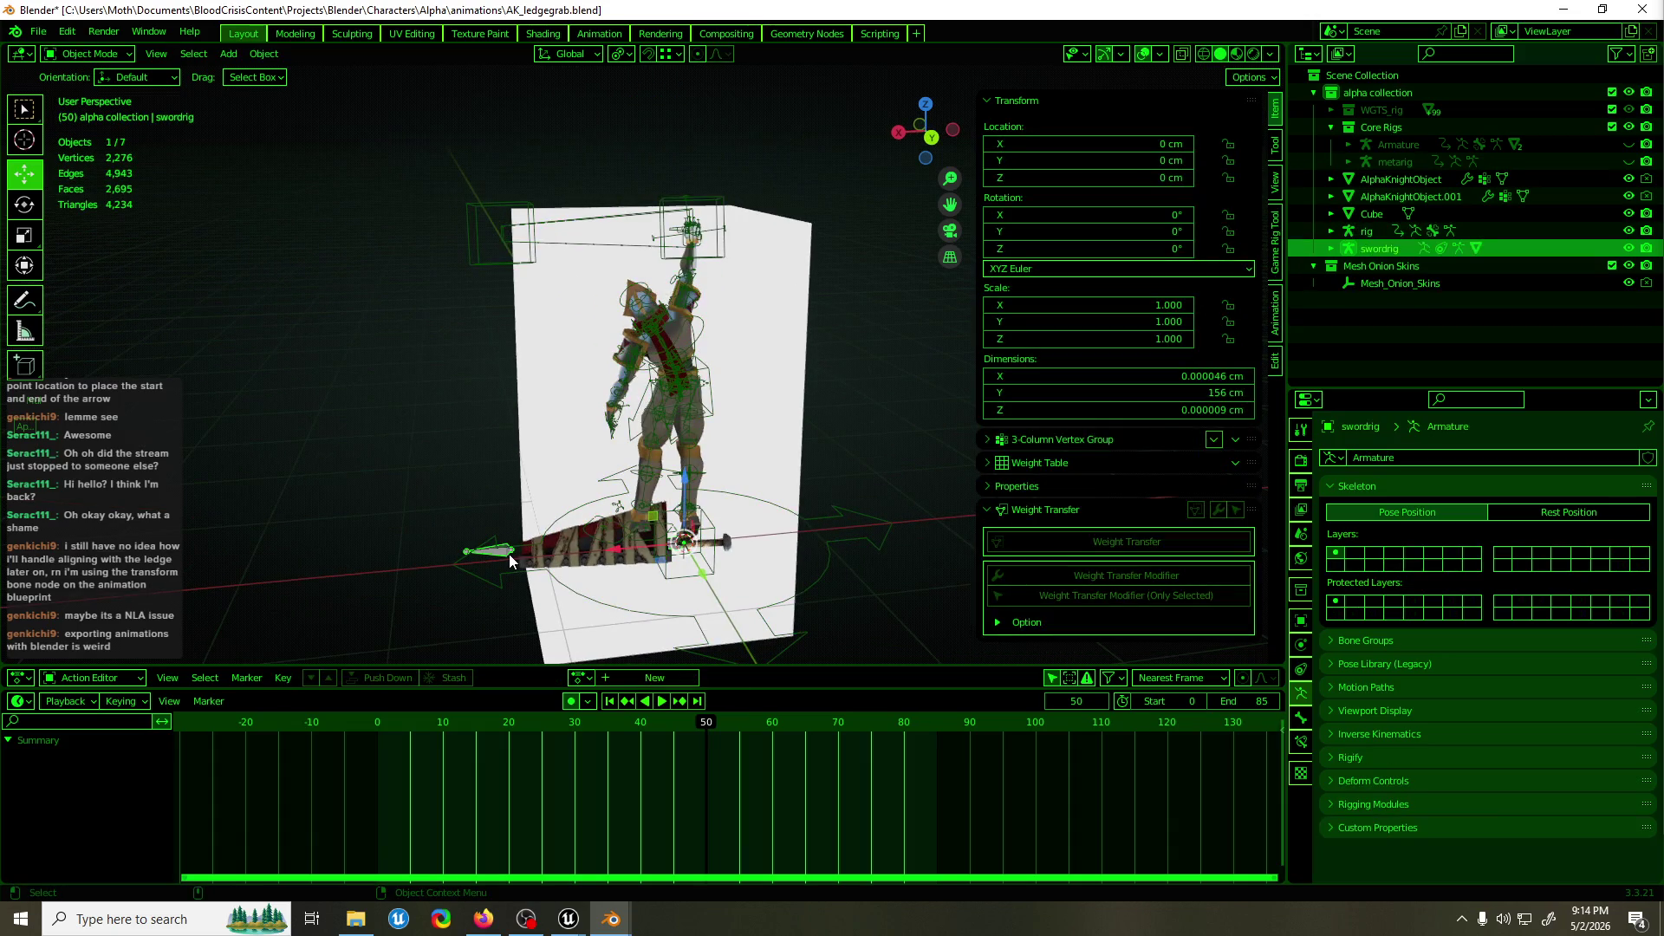
# Delete the swordrig and sanguillotine objects.
pyautogui.hotkey('ctrl', 'Tab')
pyautogui.click(506, 554)
pyautogui.hotkey('ctrl', 'Tab')
pyautogui.press('Delete')
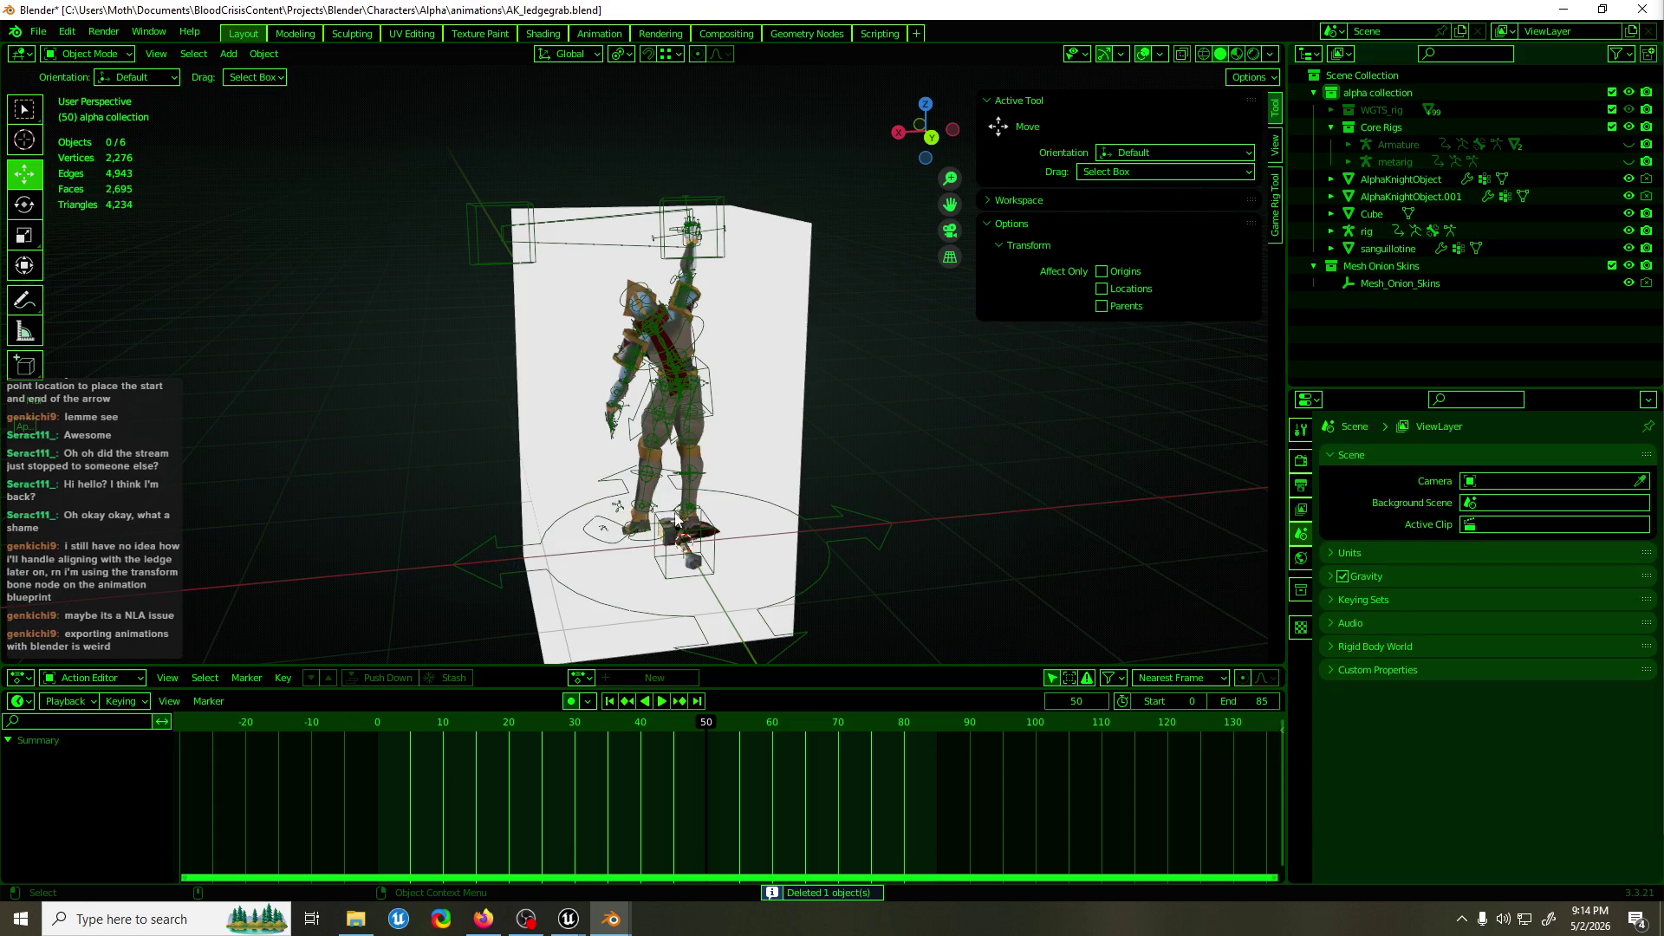
pyautogui.moveTo(739, 535)
pyautogui.mouseDown()
pyautogui.moveTo(673, 538)
pyautogui.moveTo(705, 529)
pyautogui.mouseUp()
pyautogui.hotkey('ctrl', 'z')
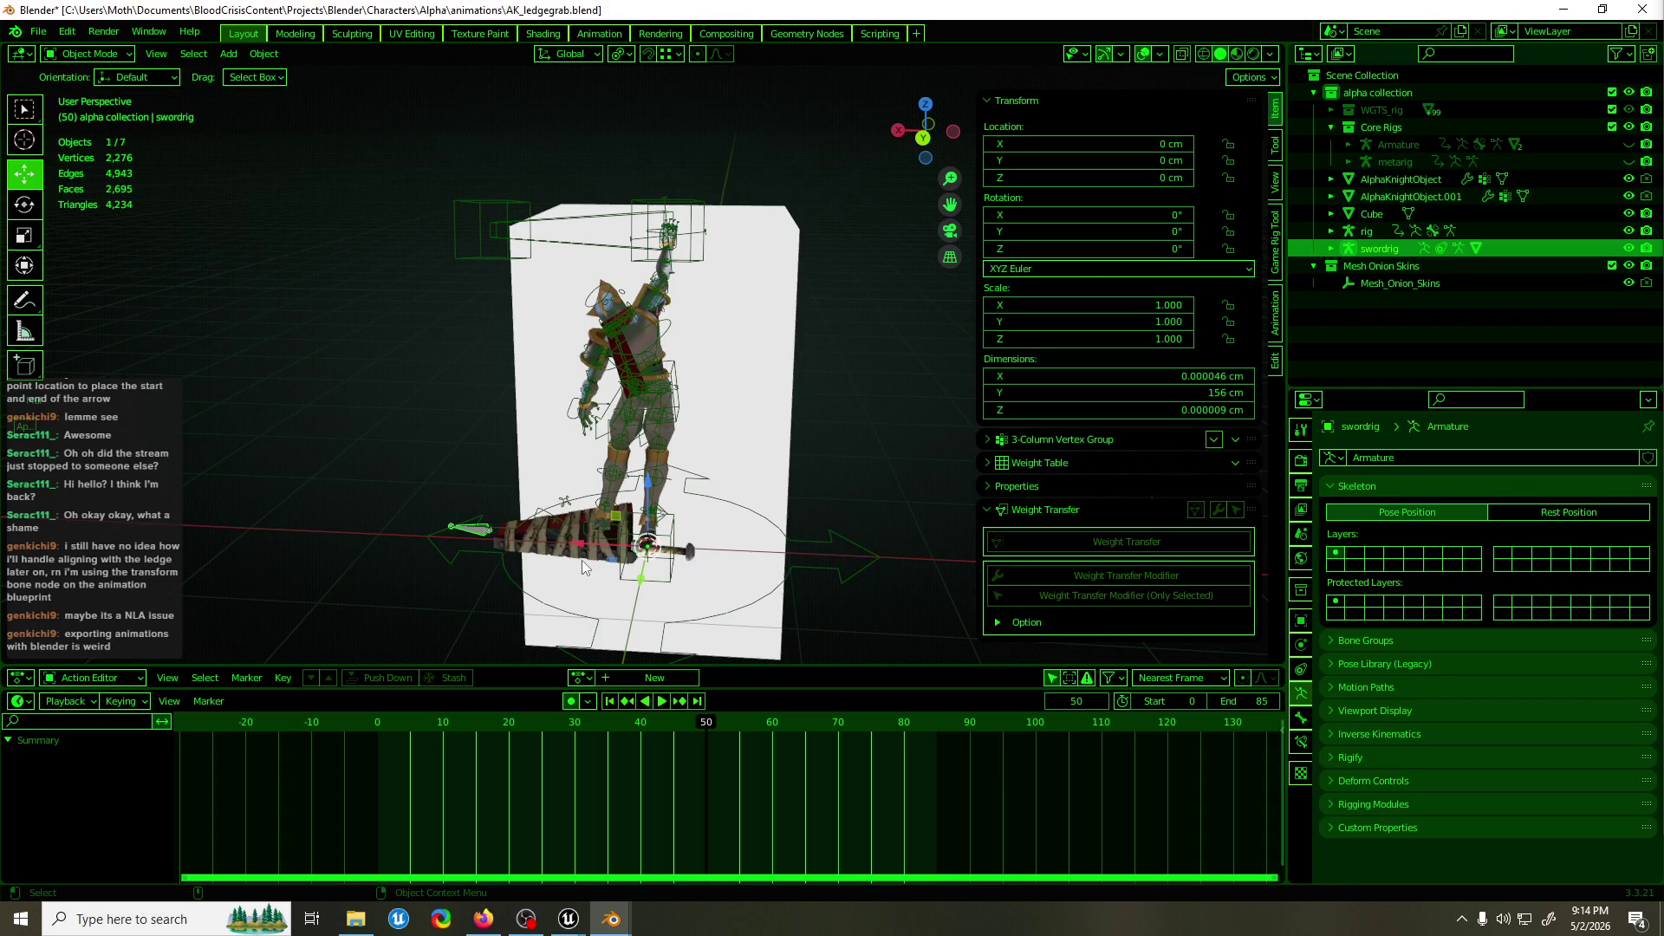
pyautogui.press('Delete')
pyautogui.click(694, 542)
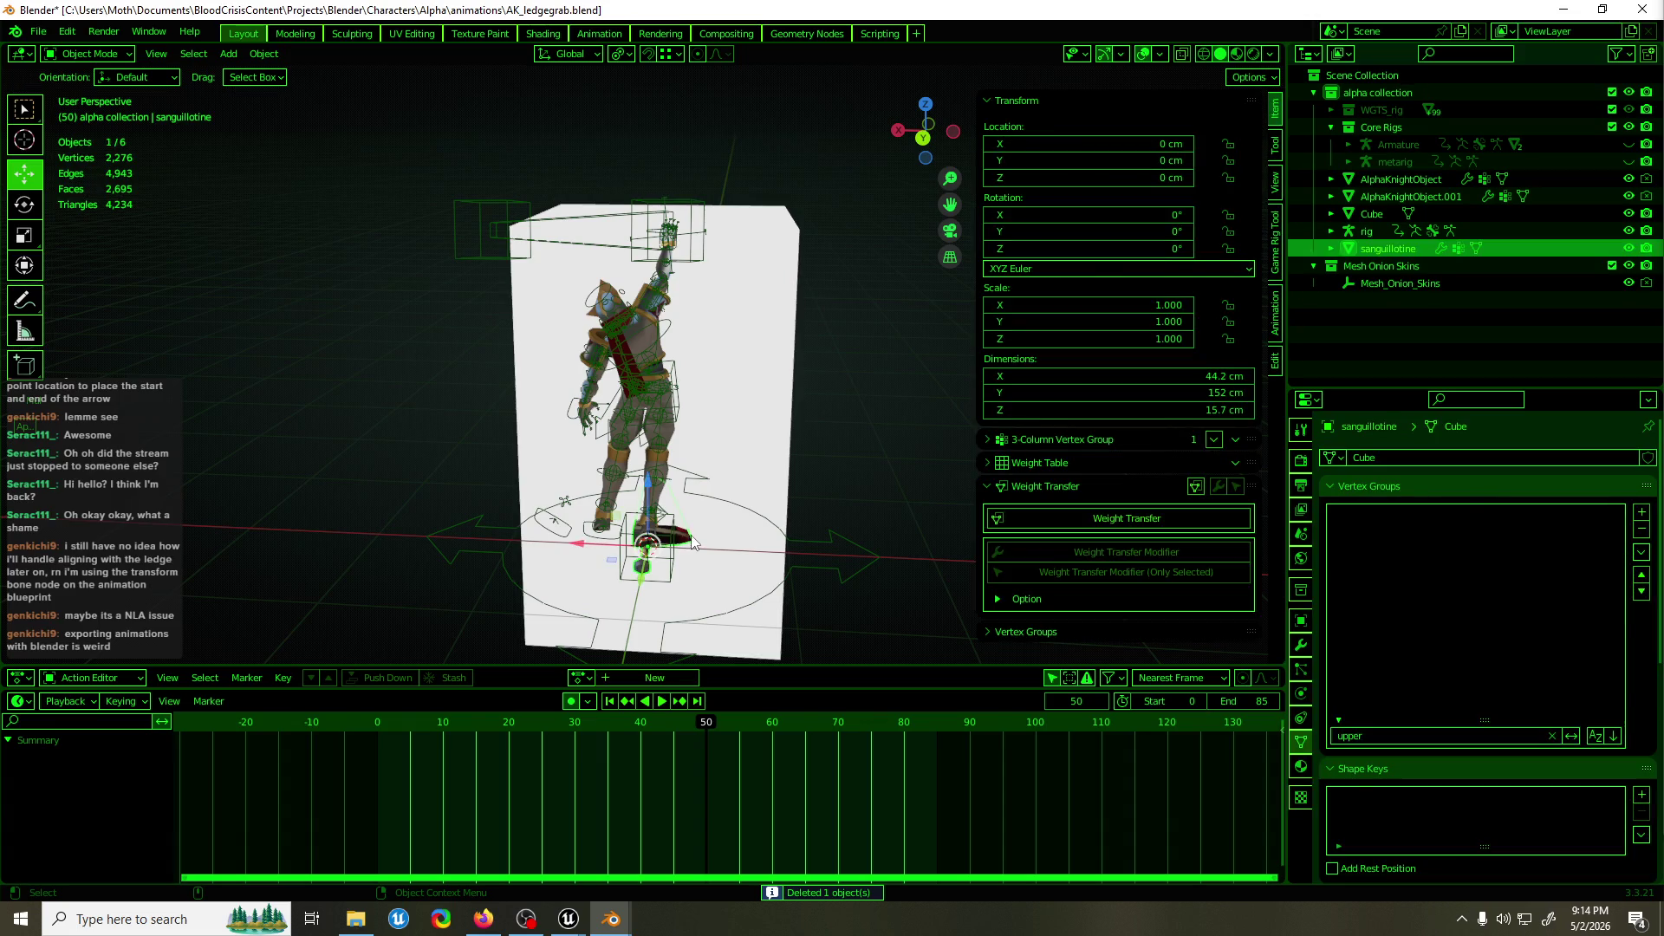
pyautogui.press('Delete')
# Inspect the Armature's weapon.R bone constraints in Pose Mode.
pyautogui.click(684, 424)
pyautogui.hotkey('ctrl', 'Tab')
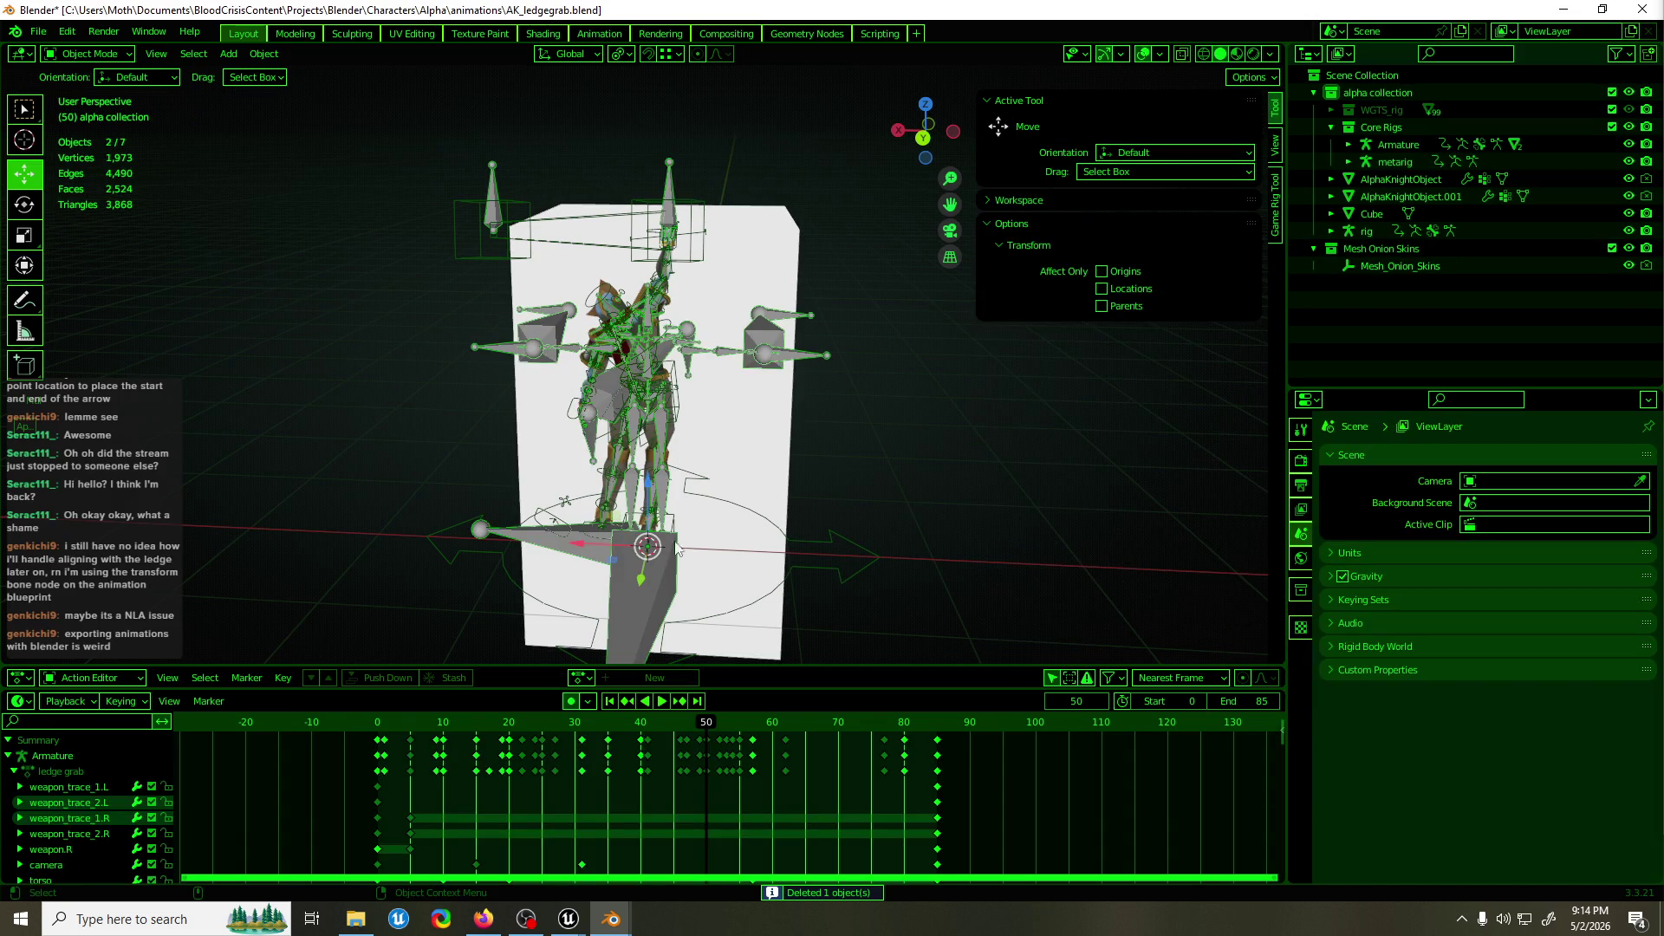
pyautogui.click(568, 555)
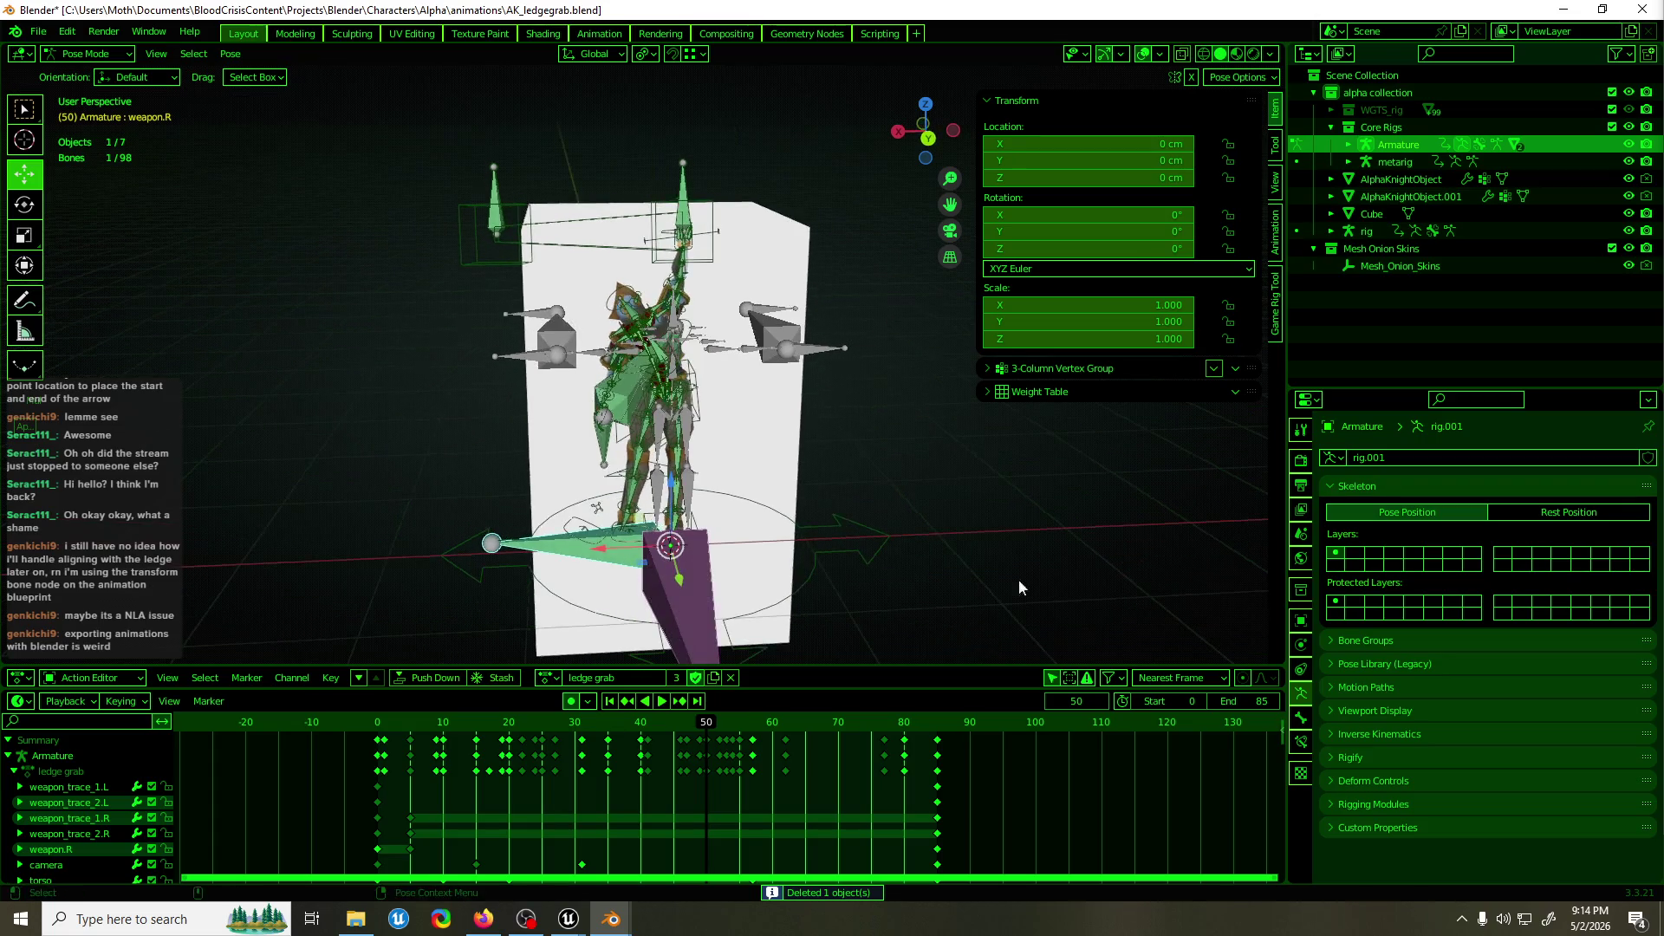
pyautogui.click(1302, 742)
pyautogui.moveTo(1180, 695)
pyautogui.mouseDown()
pyautogui.moveTo(1058, 600)
pyautogui.moveTo(1146, 614)
pyautogui.moveTo(1101, 631)
pyautogui.mouseUp()
# Hide the metarig and check the rig in Pose Mode.
pyautogui.hotkey('ctrl', 'Tab')
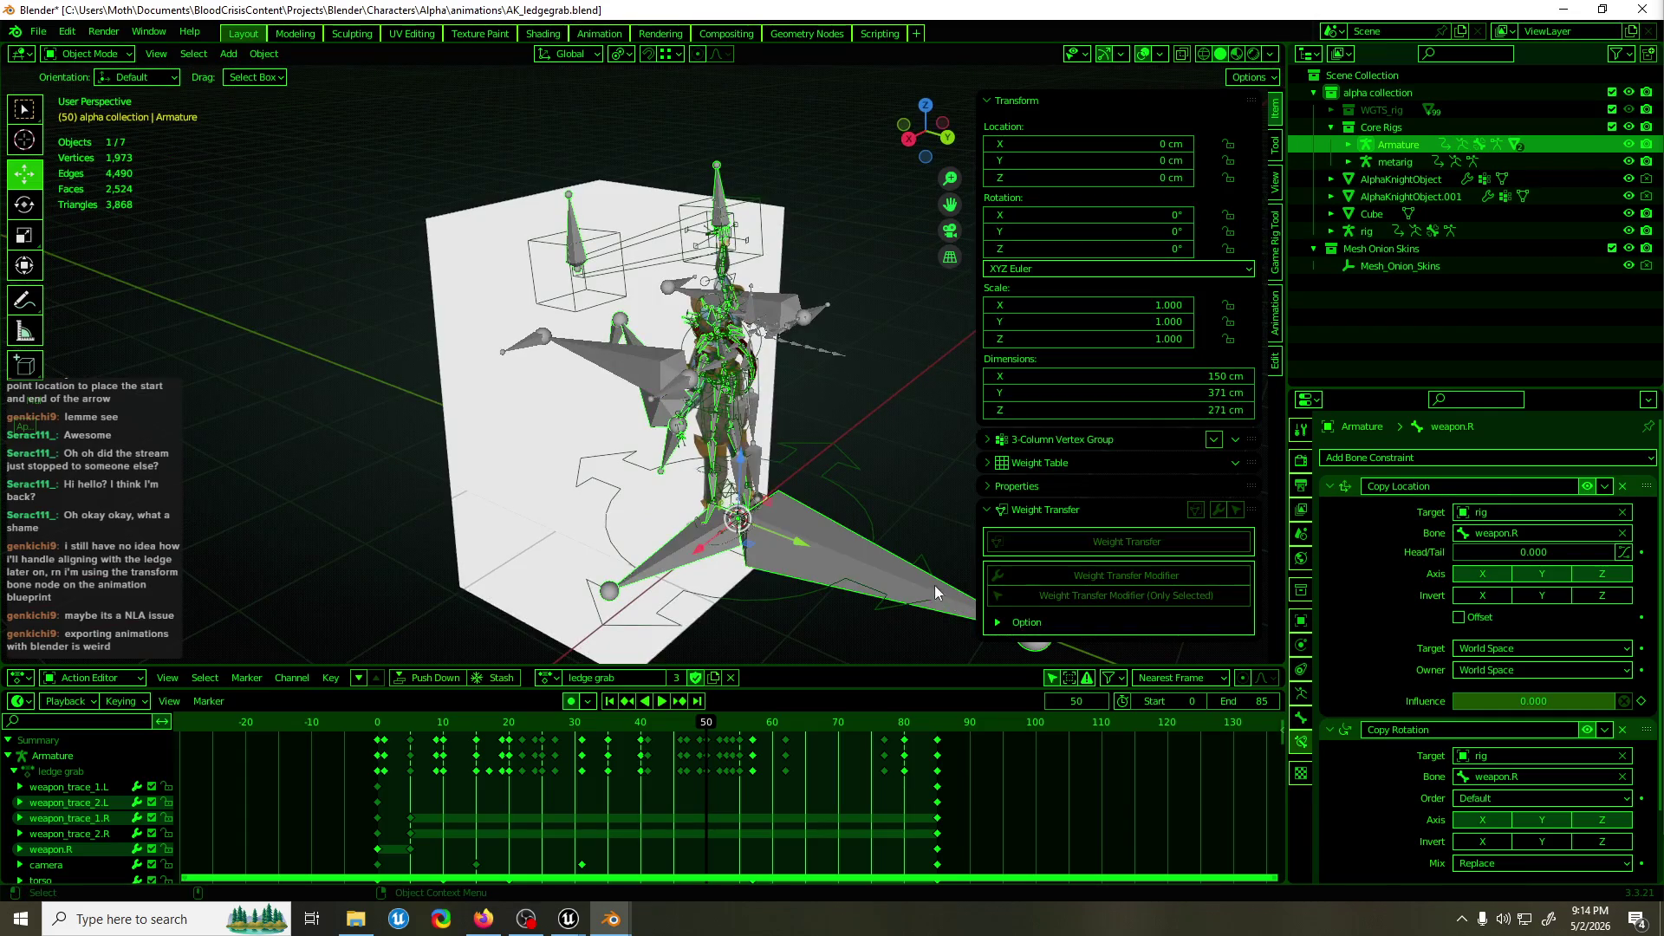
pyautogui.moveTo(934, 586); pyautogui.dragTo(891, 559)
pyautogui.click(891, 558)
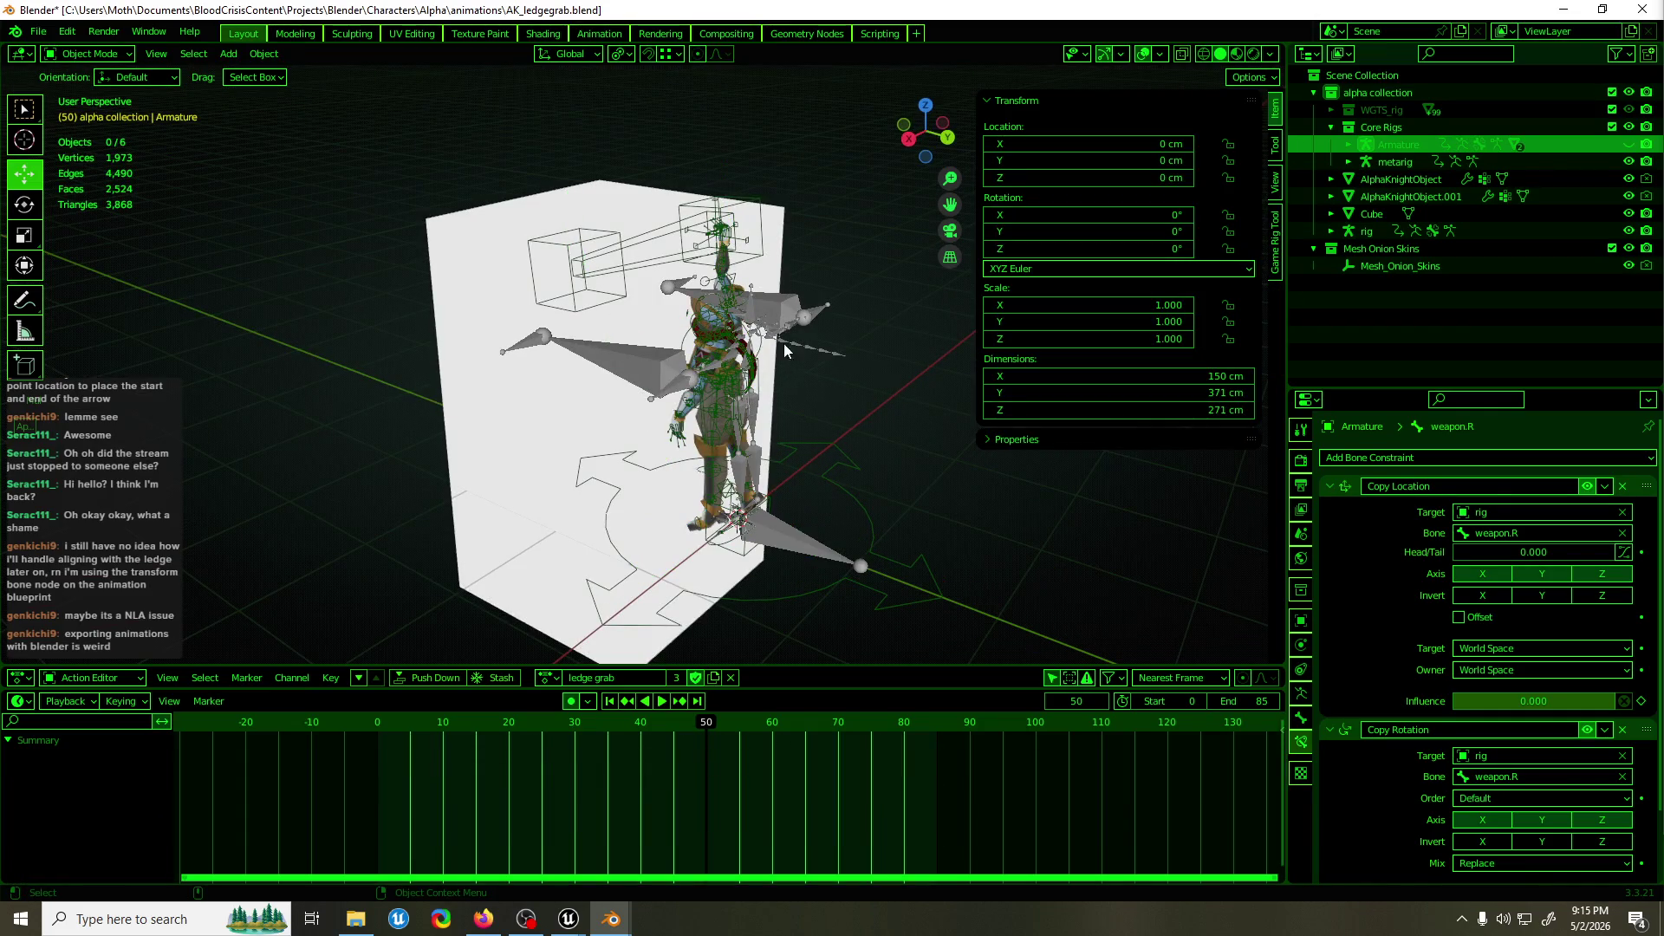
pyautogui.click(782, 302)
pyautogui.press('h')
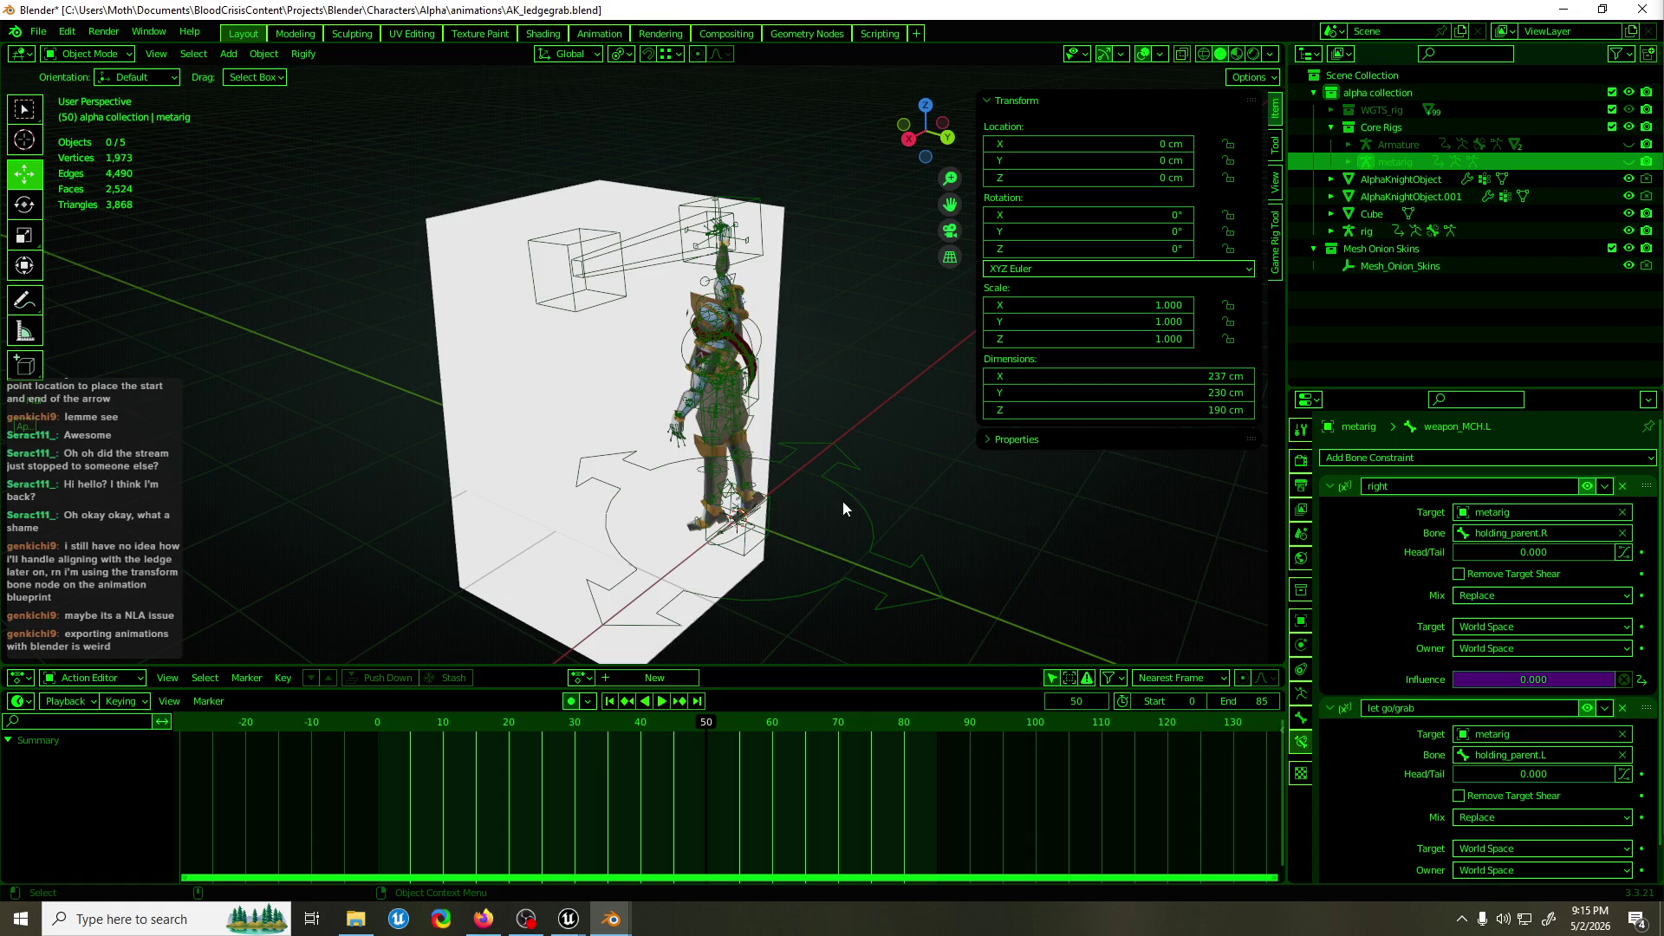
pyautogui.click(842, 471)
pyautogui.hotkey('ctrl', 'Tab')
pyautogui.moveTo(841, 475)
pyautogui.mouseDown()
pyautogui.moveTo(776, 397)
pyautogui.moveTo(789, 419)
pyautogui.moveTo(710, 413)
pyautogui.moveTo(721, 493)
pyautogui.moveTo(761, 524)
pyautogui.mouseUp()
# Undo back to the Armature with its ledge grab keys restored.
pyautogui.hotkey('ctrl', 'Tab')
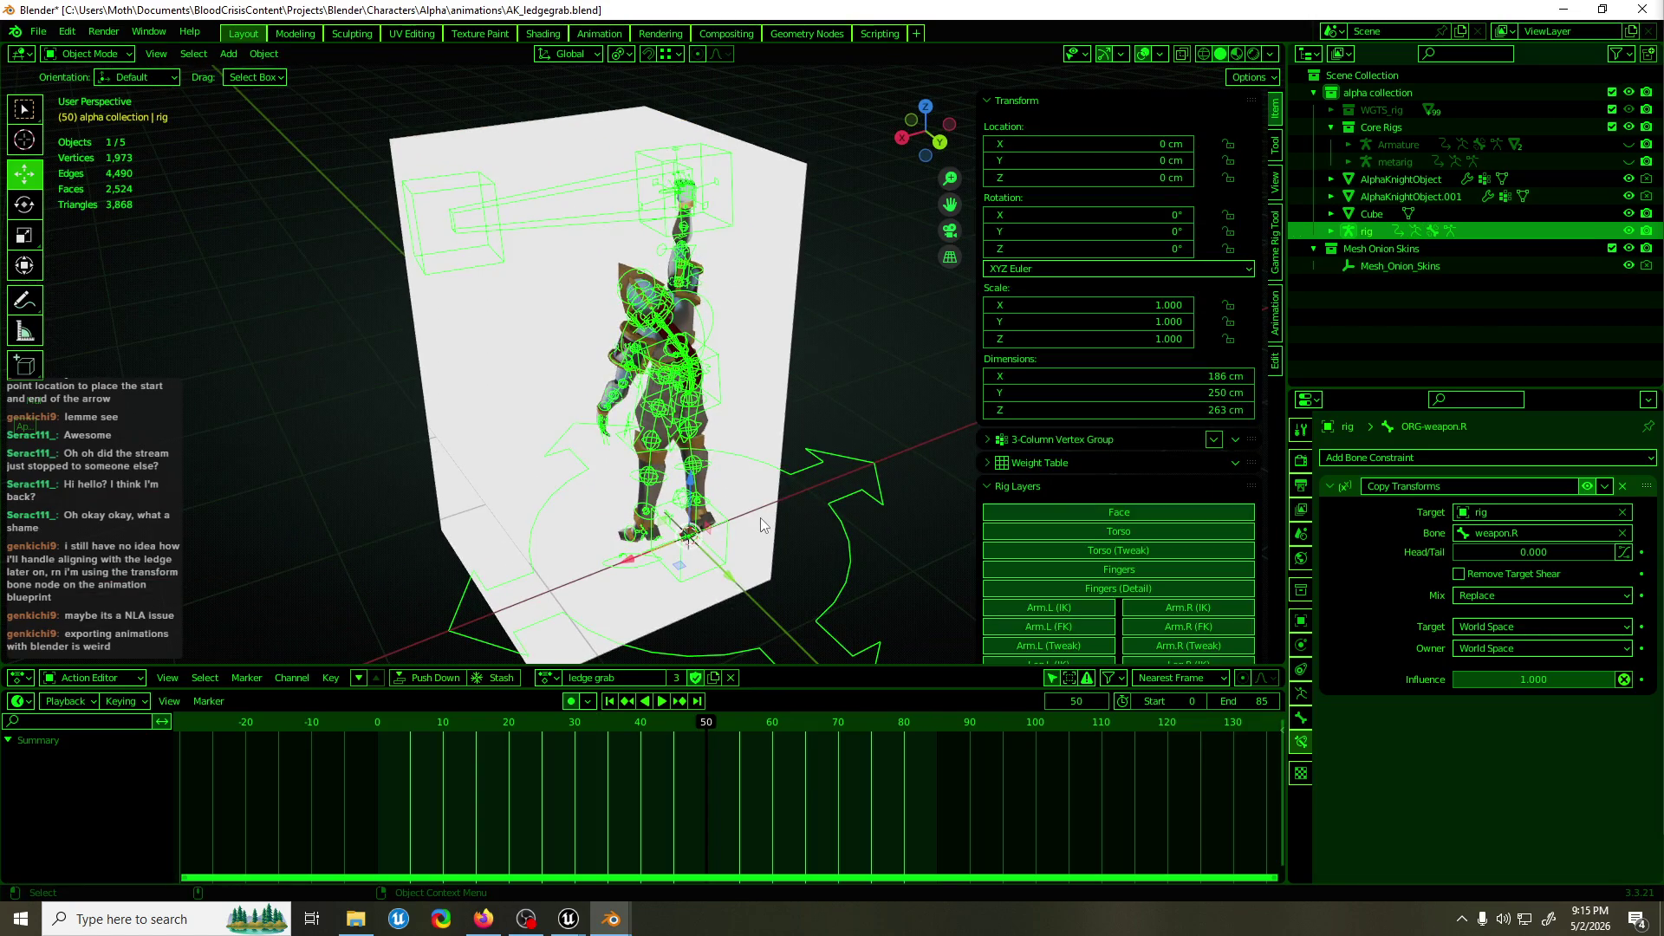
pyautogui.hotkey('ctrl', 'z')
pyautogui.hotkey('ctrl', 'z')
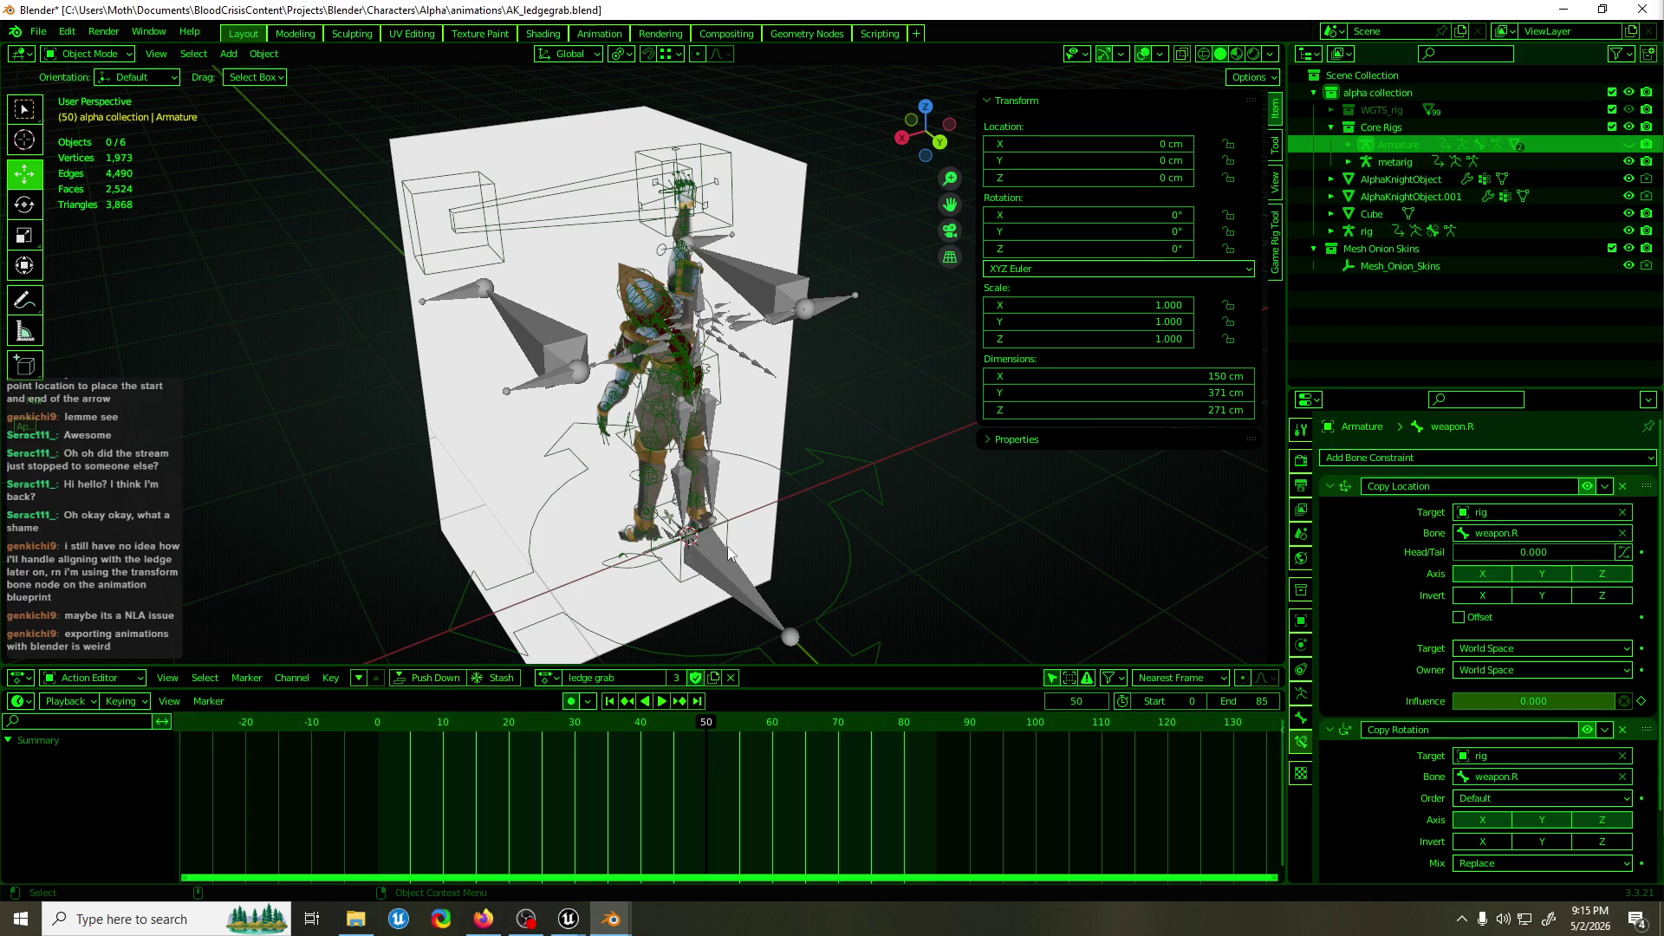
pyautogui.hotkey('ctrl', 'z')
pyautogui.hotkey('ctrl', 'z')
pyautogui.hotkey('ctrl', 'z')
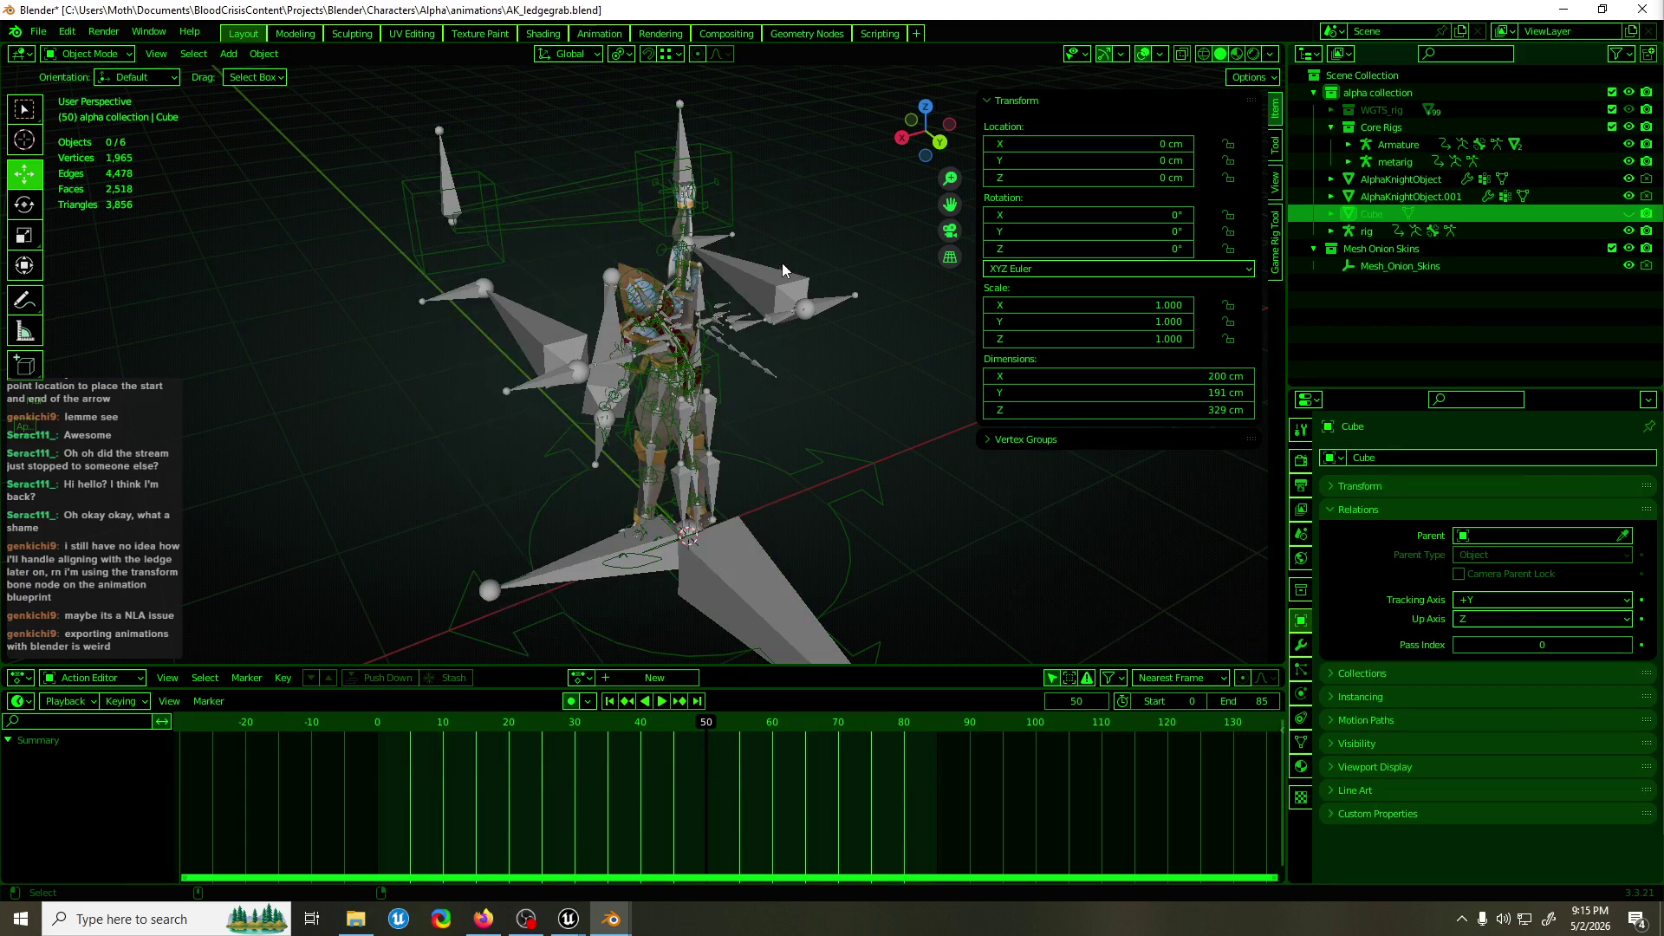
pyautogui.hotkey('ctrl', 'z')
pyautogui.hotkey('ctrl', 'z')
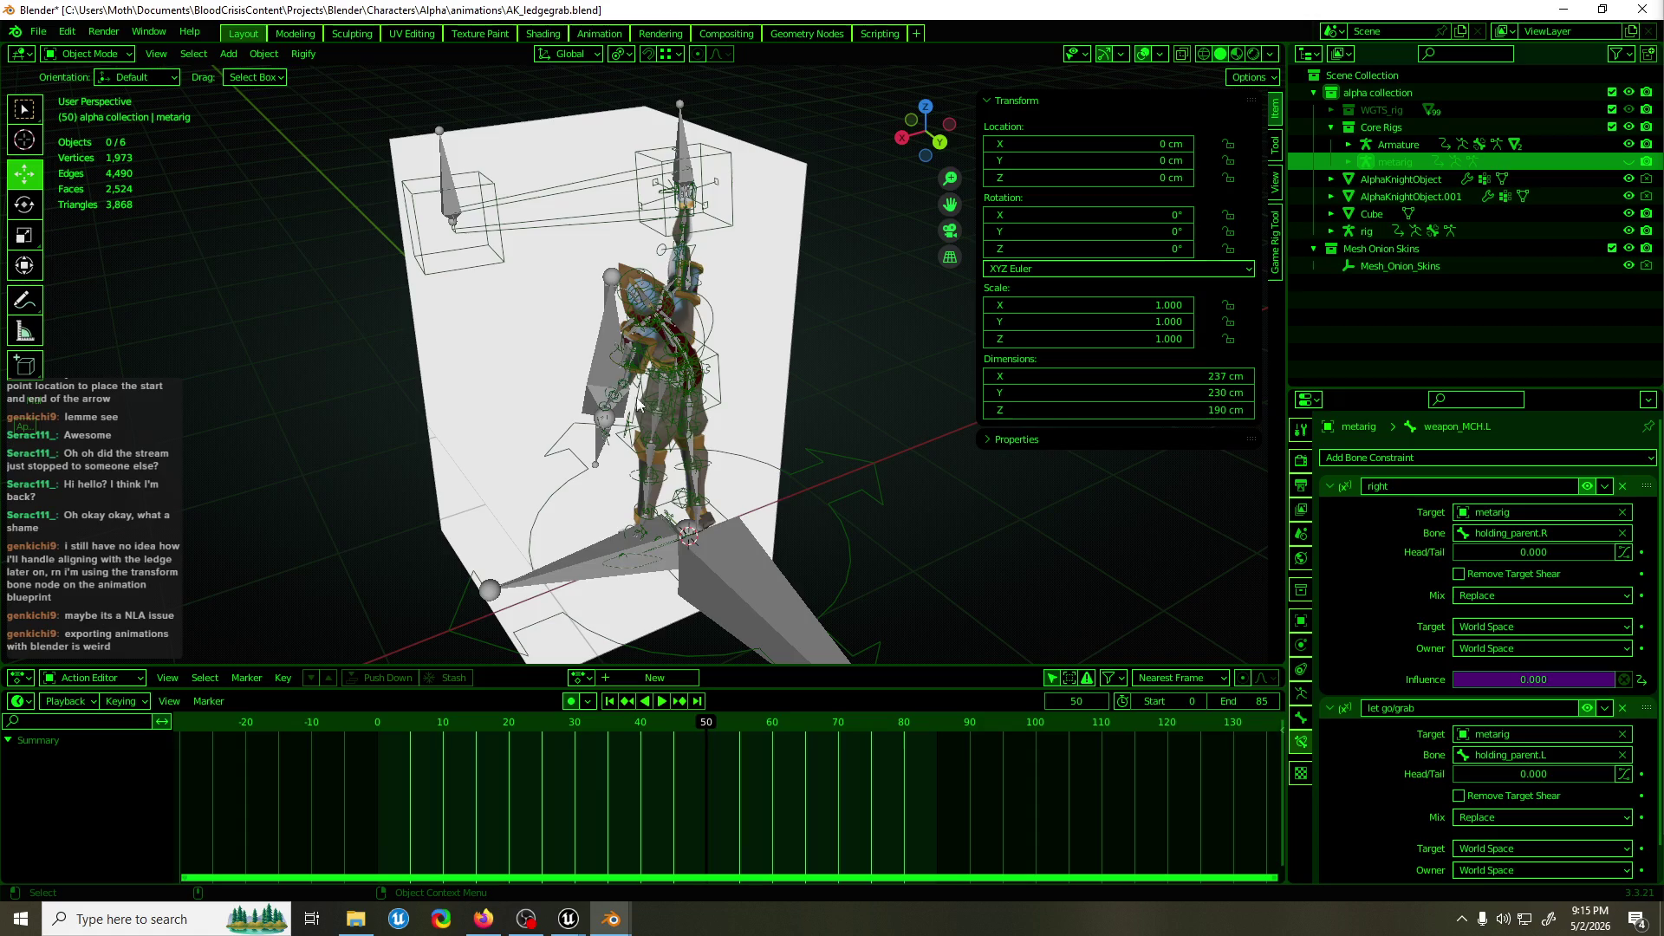
pyautogui.hotkey('ctrl', 'z')
pyautogui.hotkey('ctrl', 'z')
pyautogui.hotkey('ctrl', 'z')
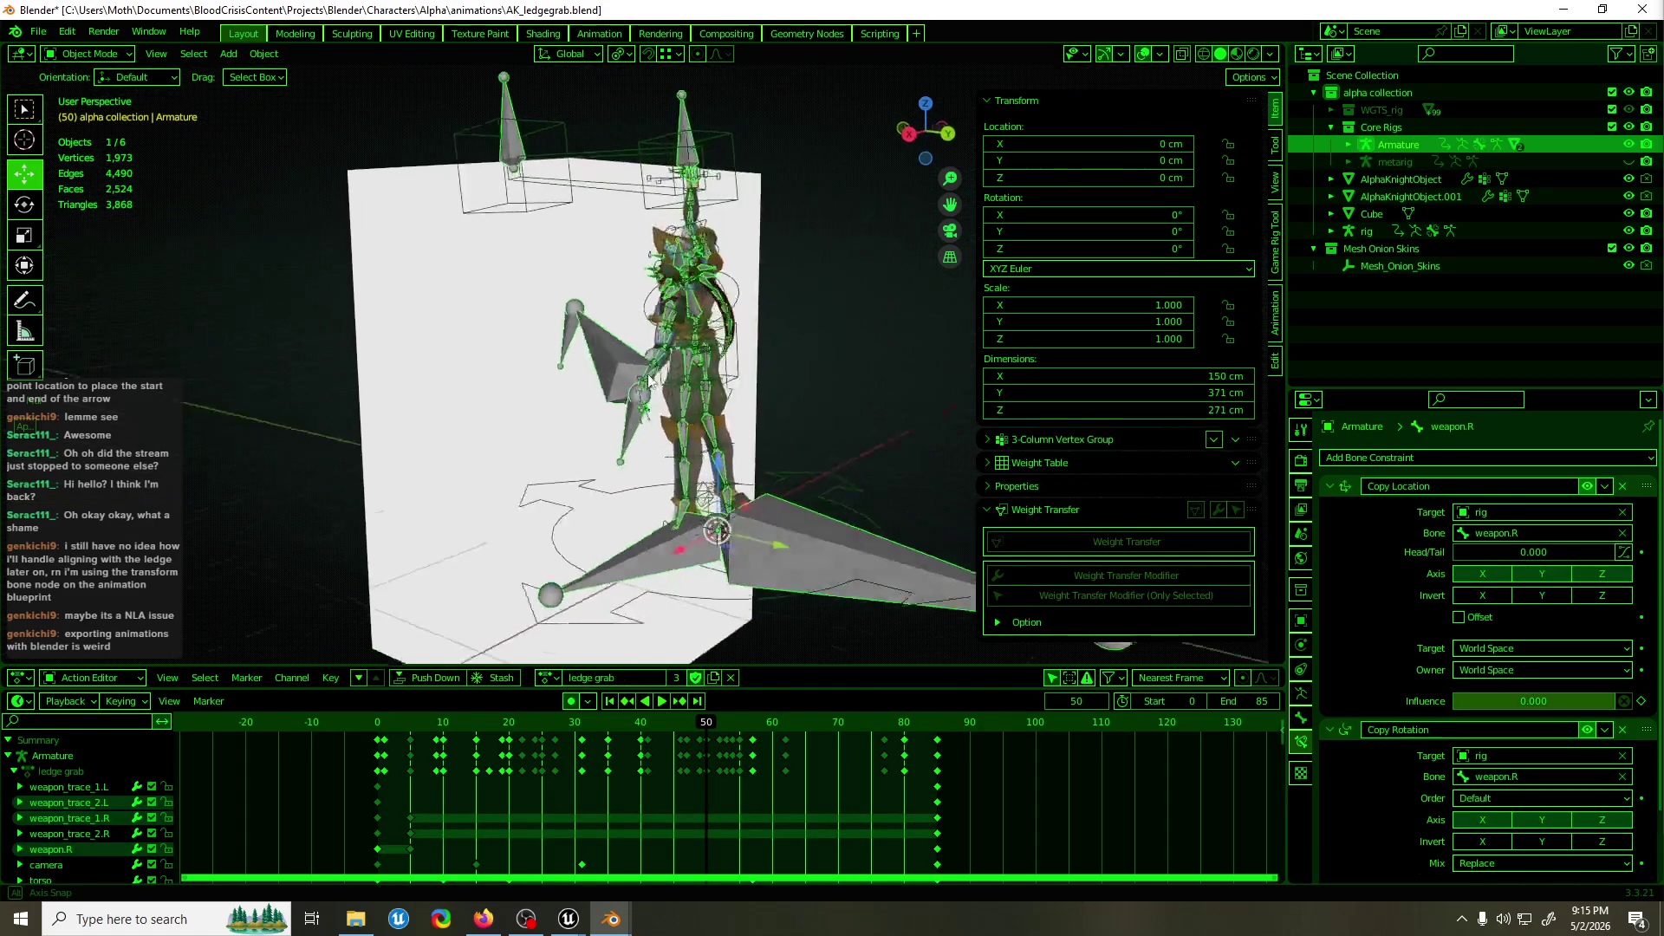
pyautogui.hotkey('ctrl', 'z')
pyautogui.hotkey('ctrl', 'z')
pyautogui.hotkey('ctrl', 'z')
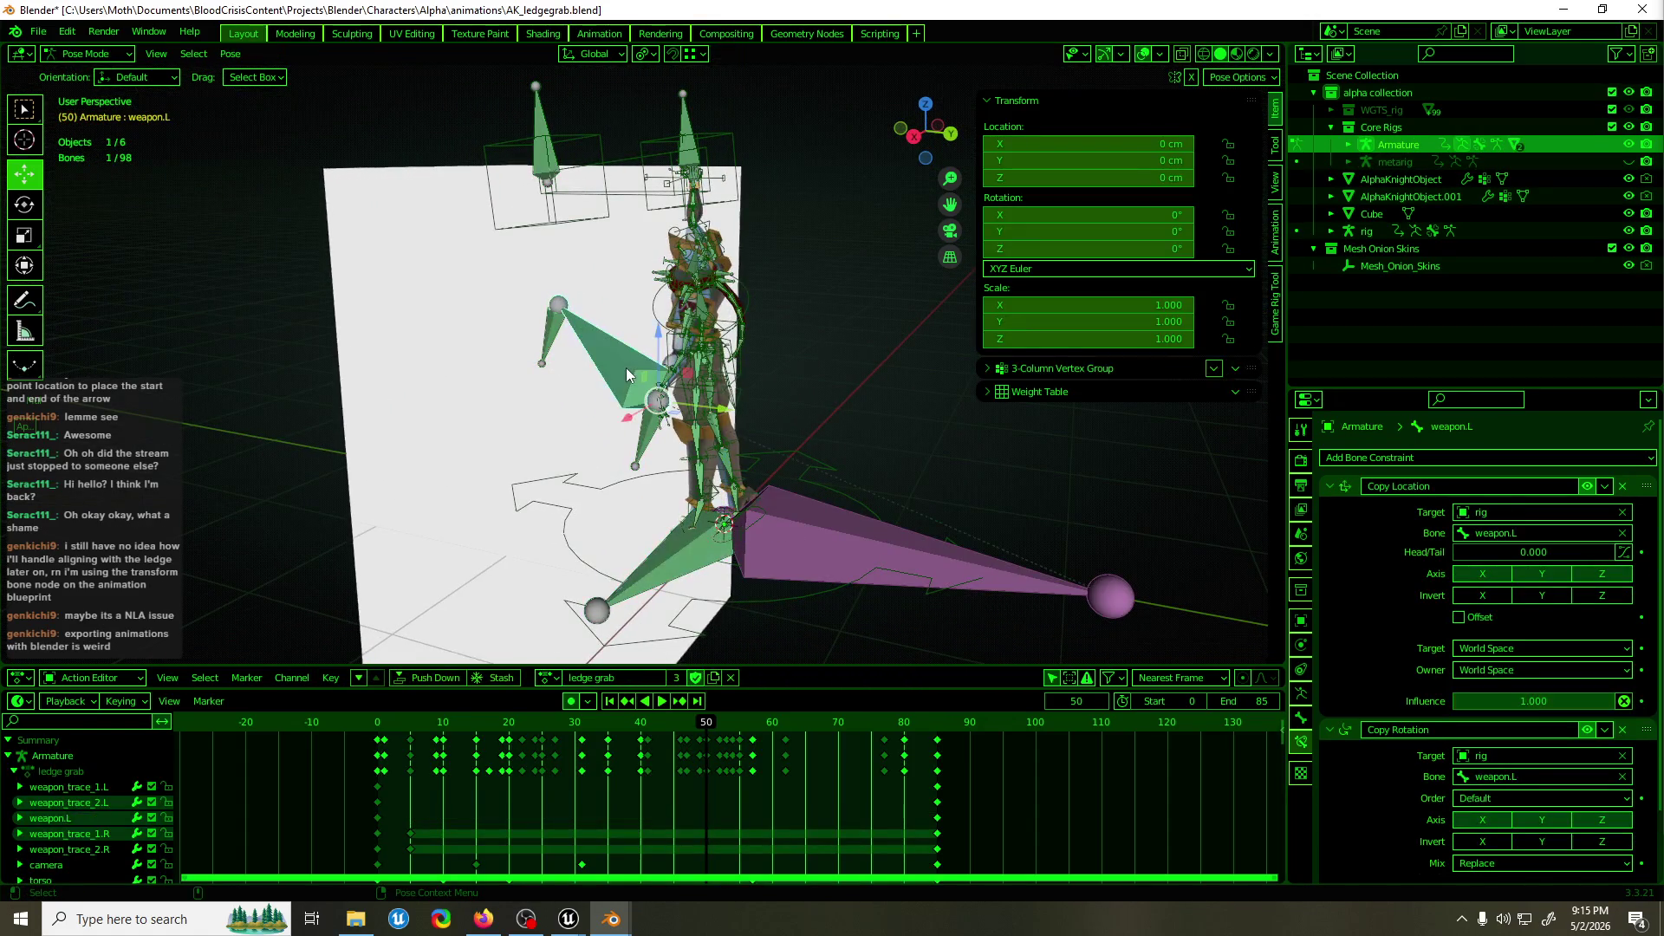
# Reselect weapon.R to review its Copy Location and Copy Rotation constraints.
pyautogui.moveTo(625, 367); pyautogui.dragTo(671, 547)
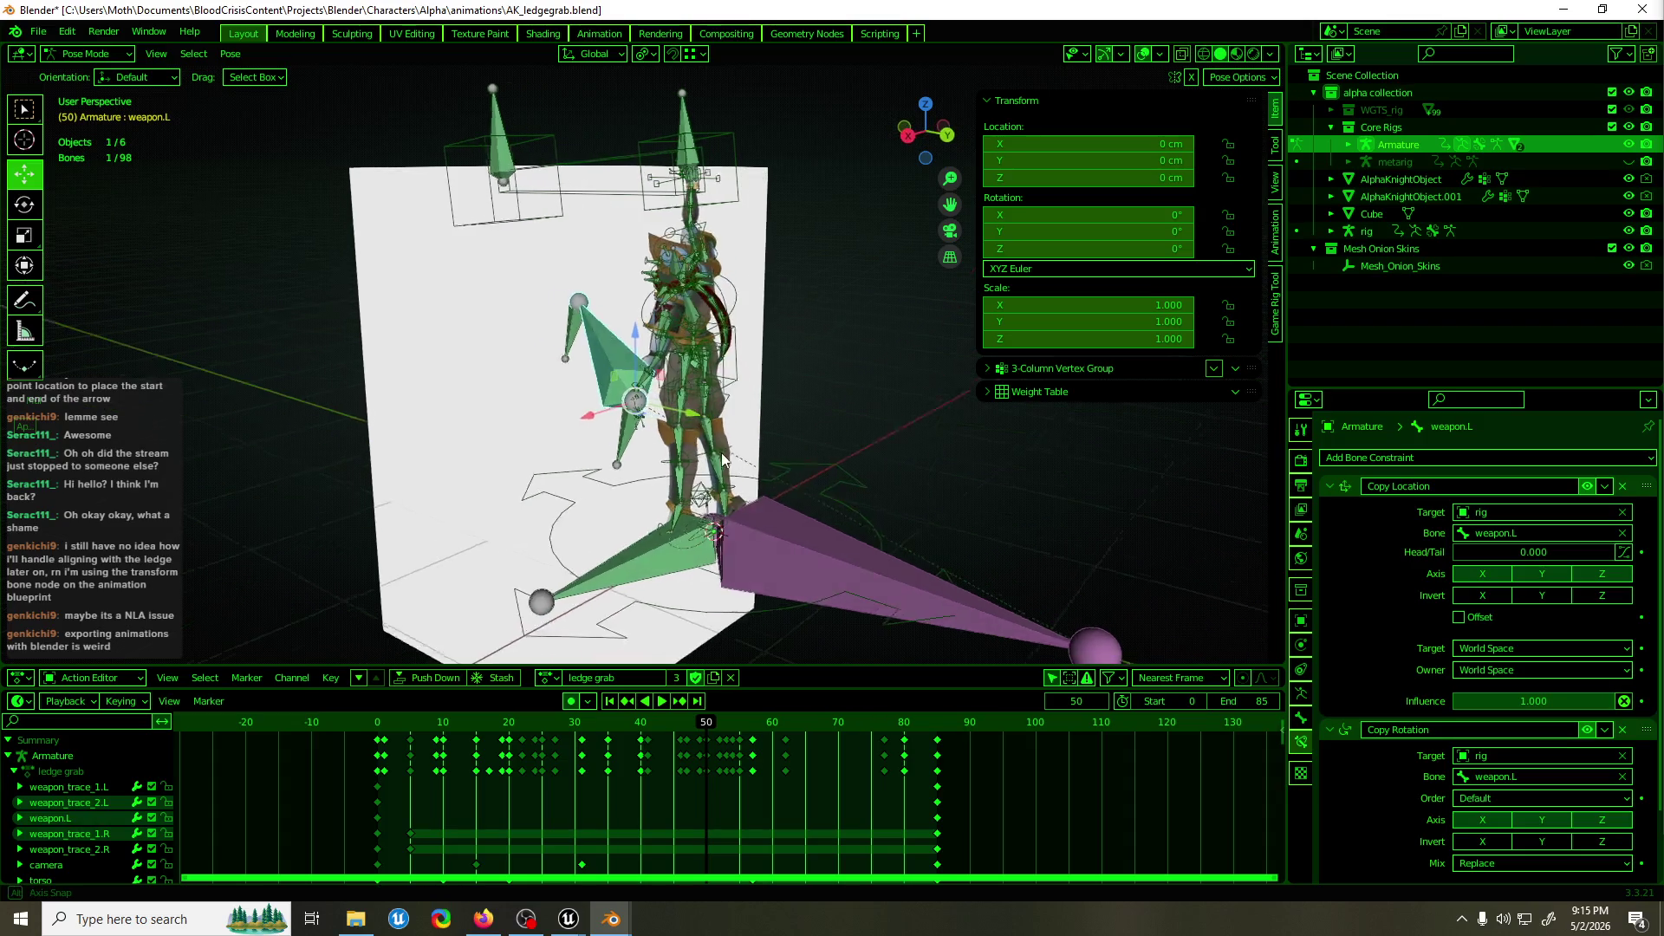
pyautogui.click(663, 563)
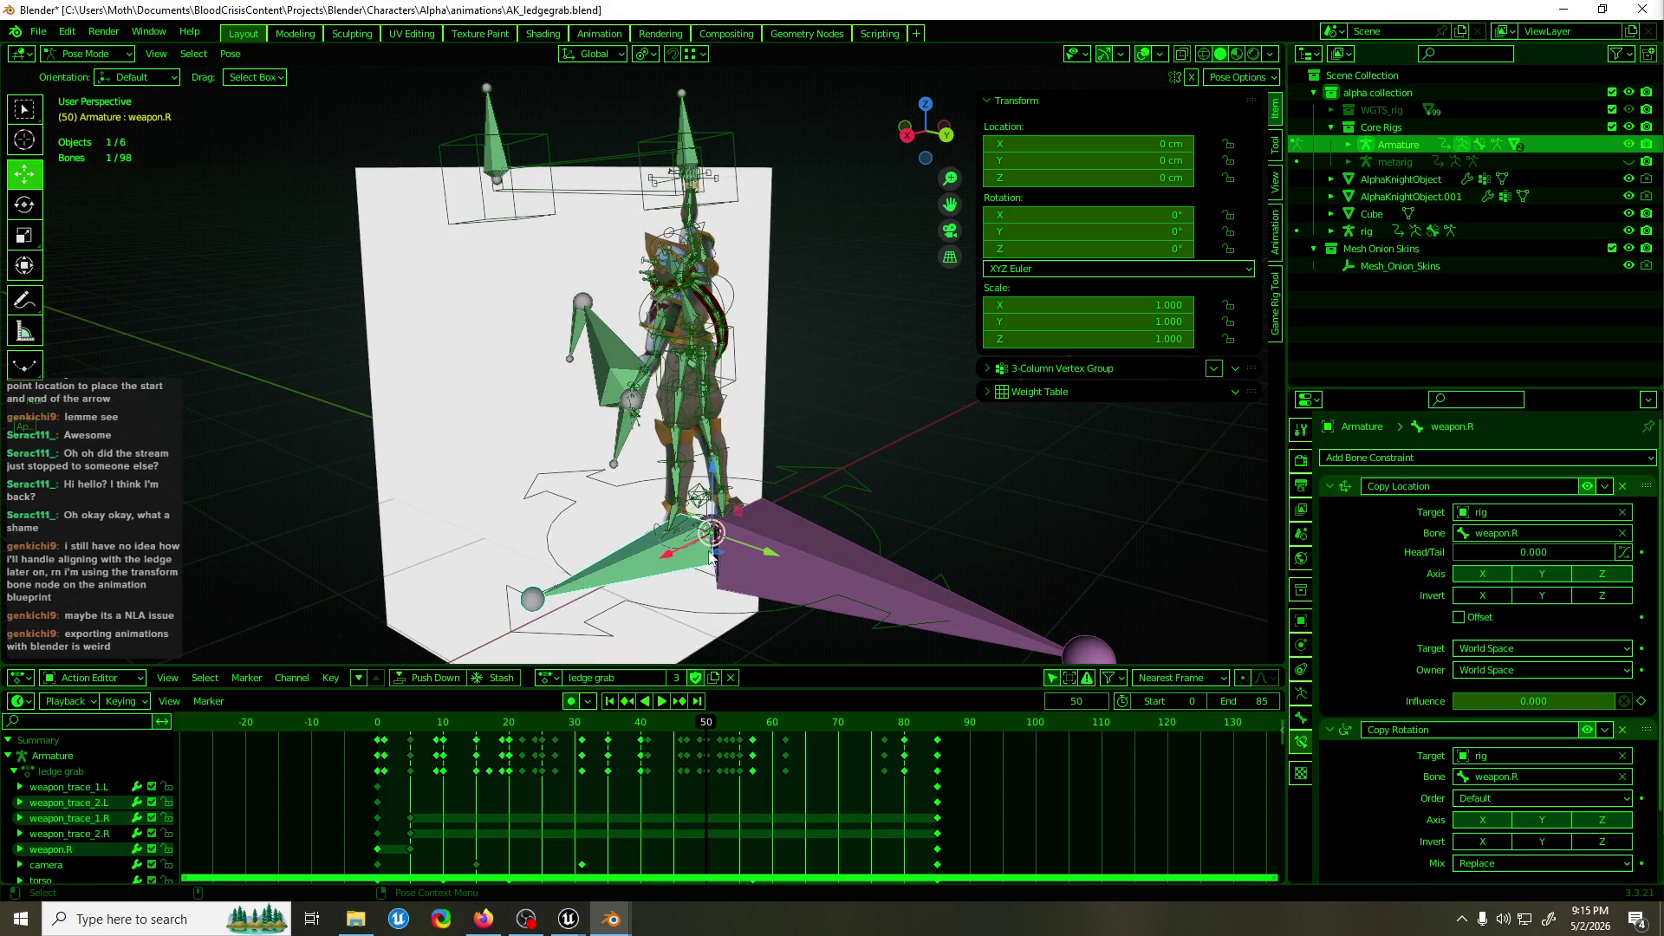
pyautogui.scroll(-2, 1356, 565)
pyautogui.scroll(2, 1375, 591)
pyautogui.hotkey('alt', 'Tab')
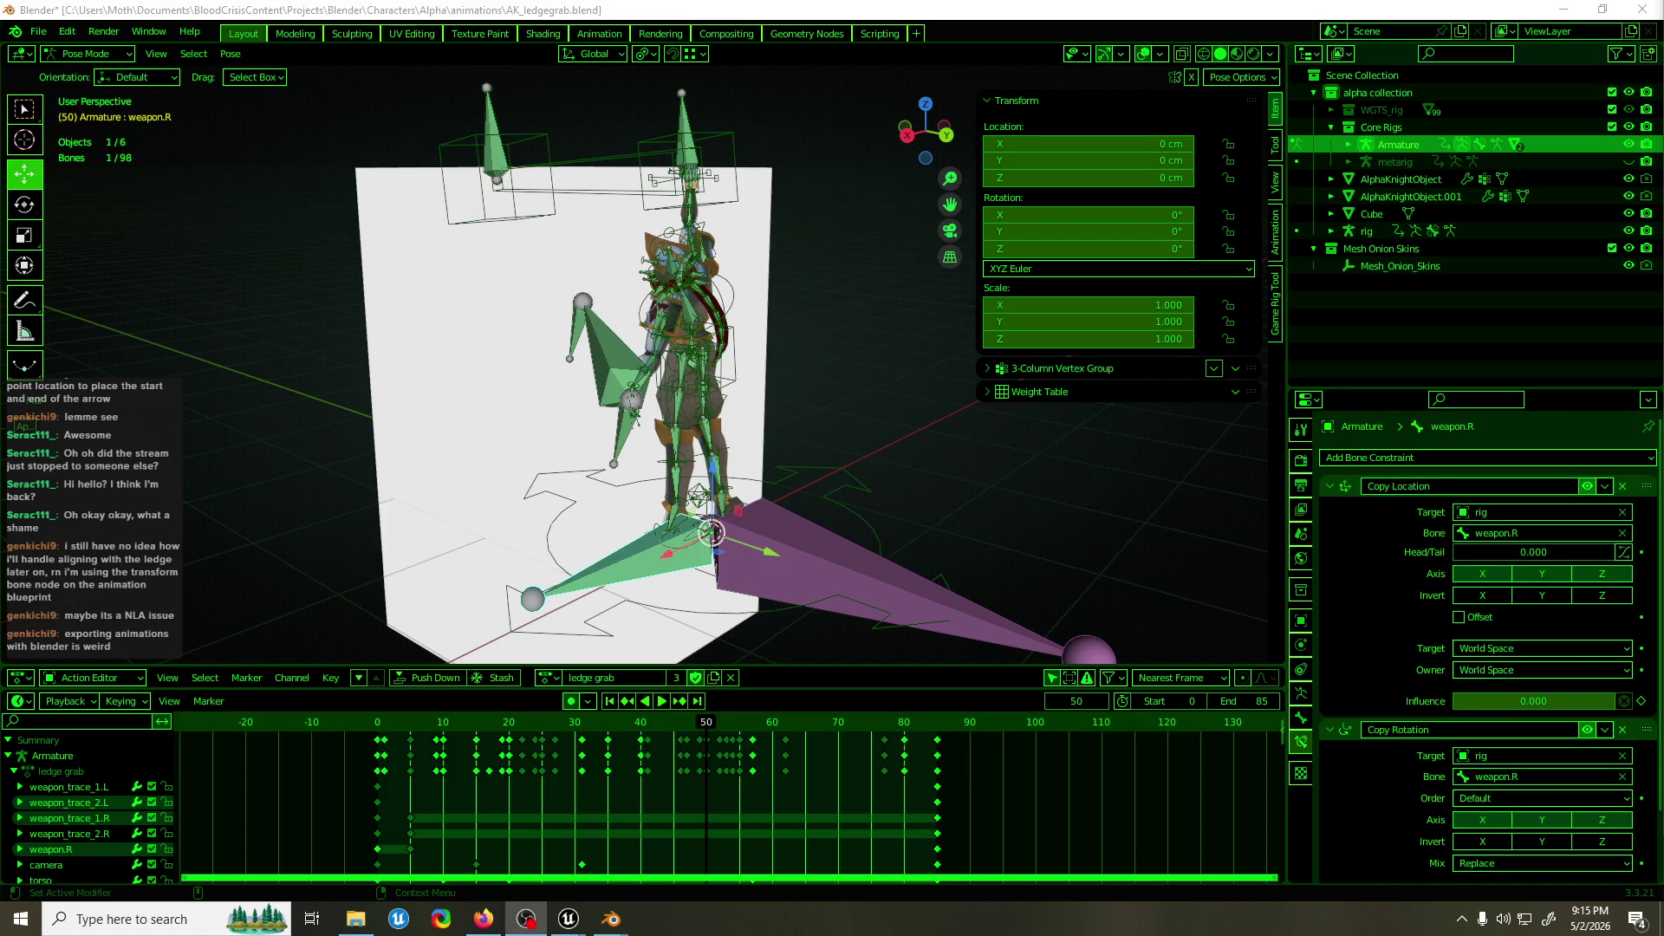